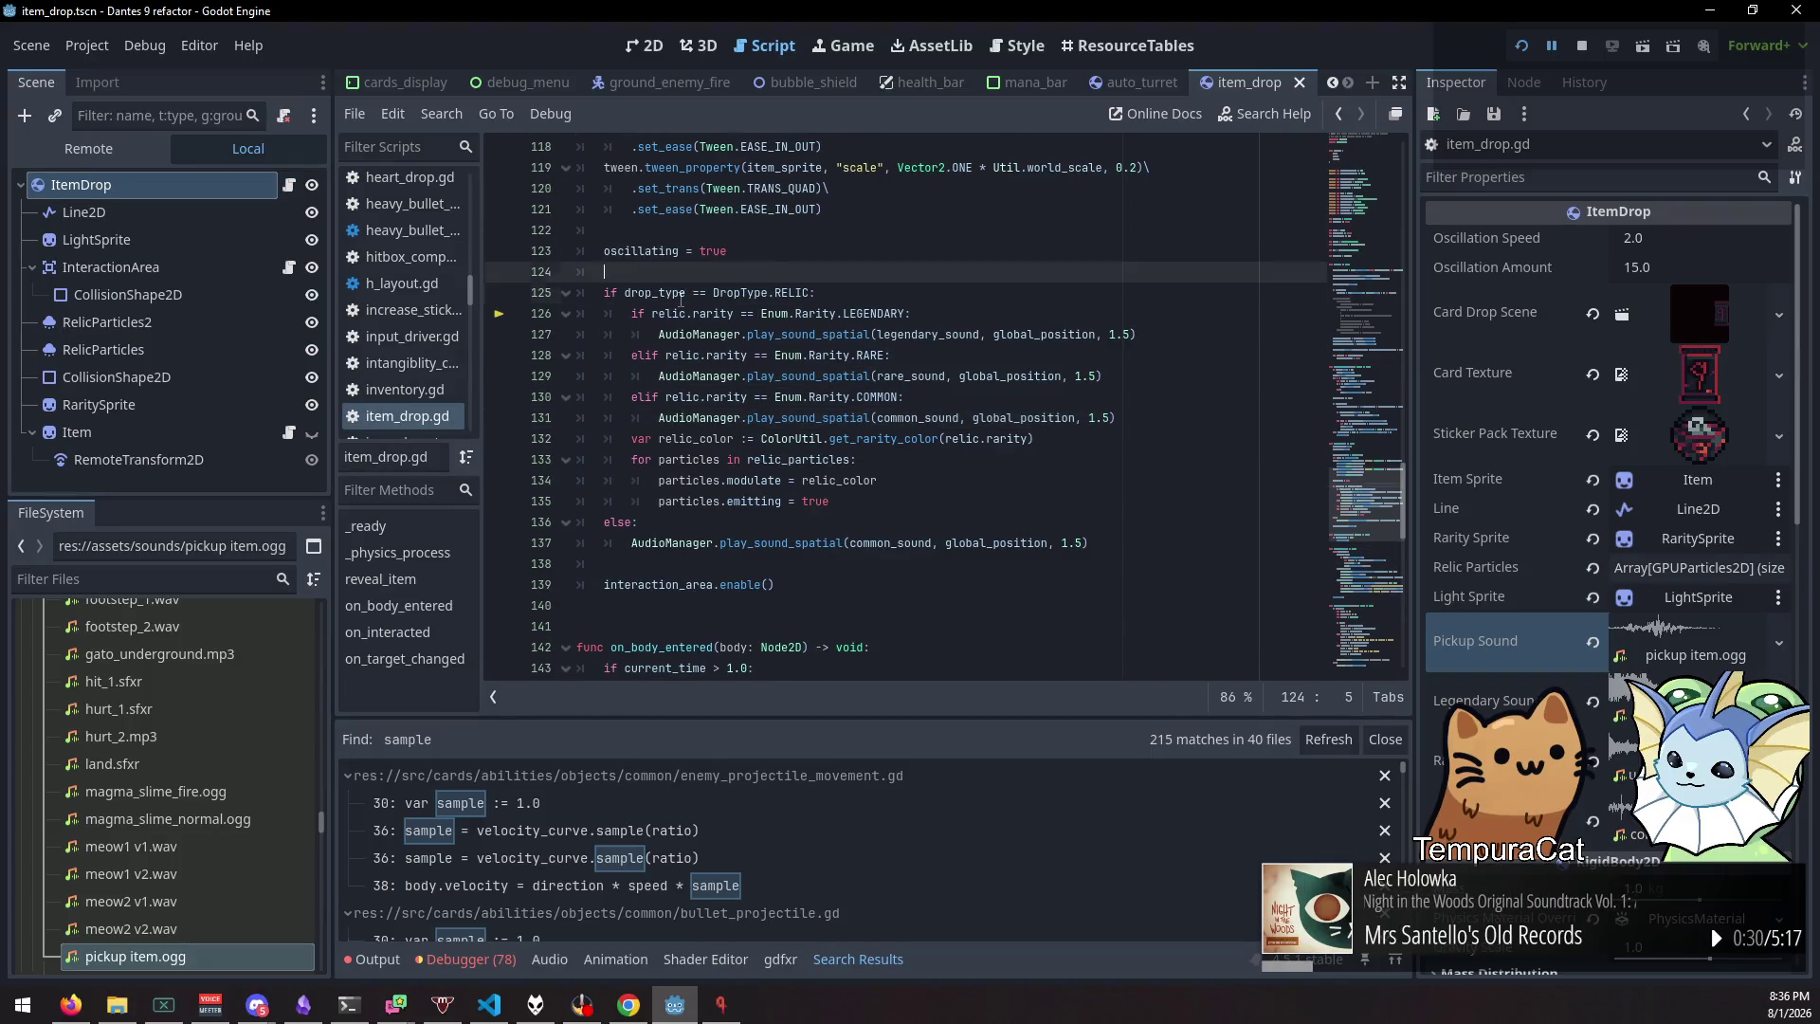
- Copy the legendary play_sound_spatial call onto a new line 125 above the relic if-block
drag(618, 293, 839, 418)
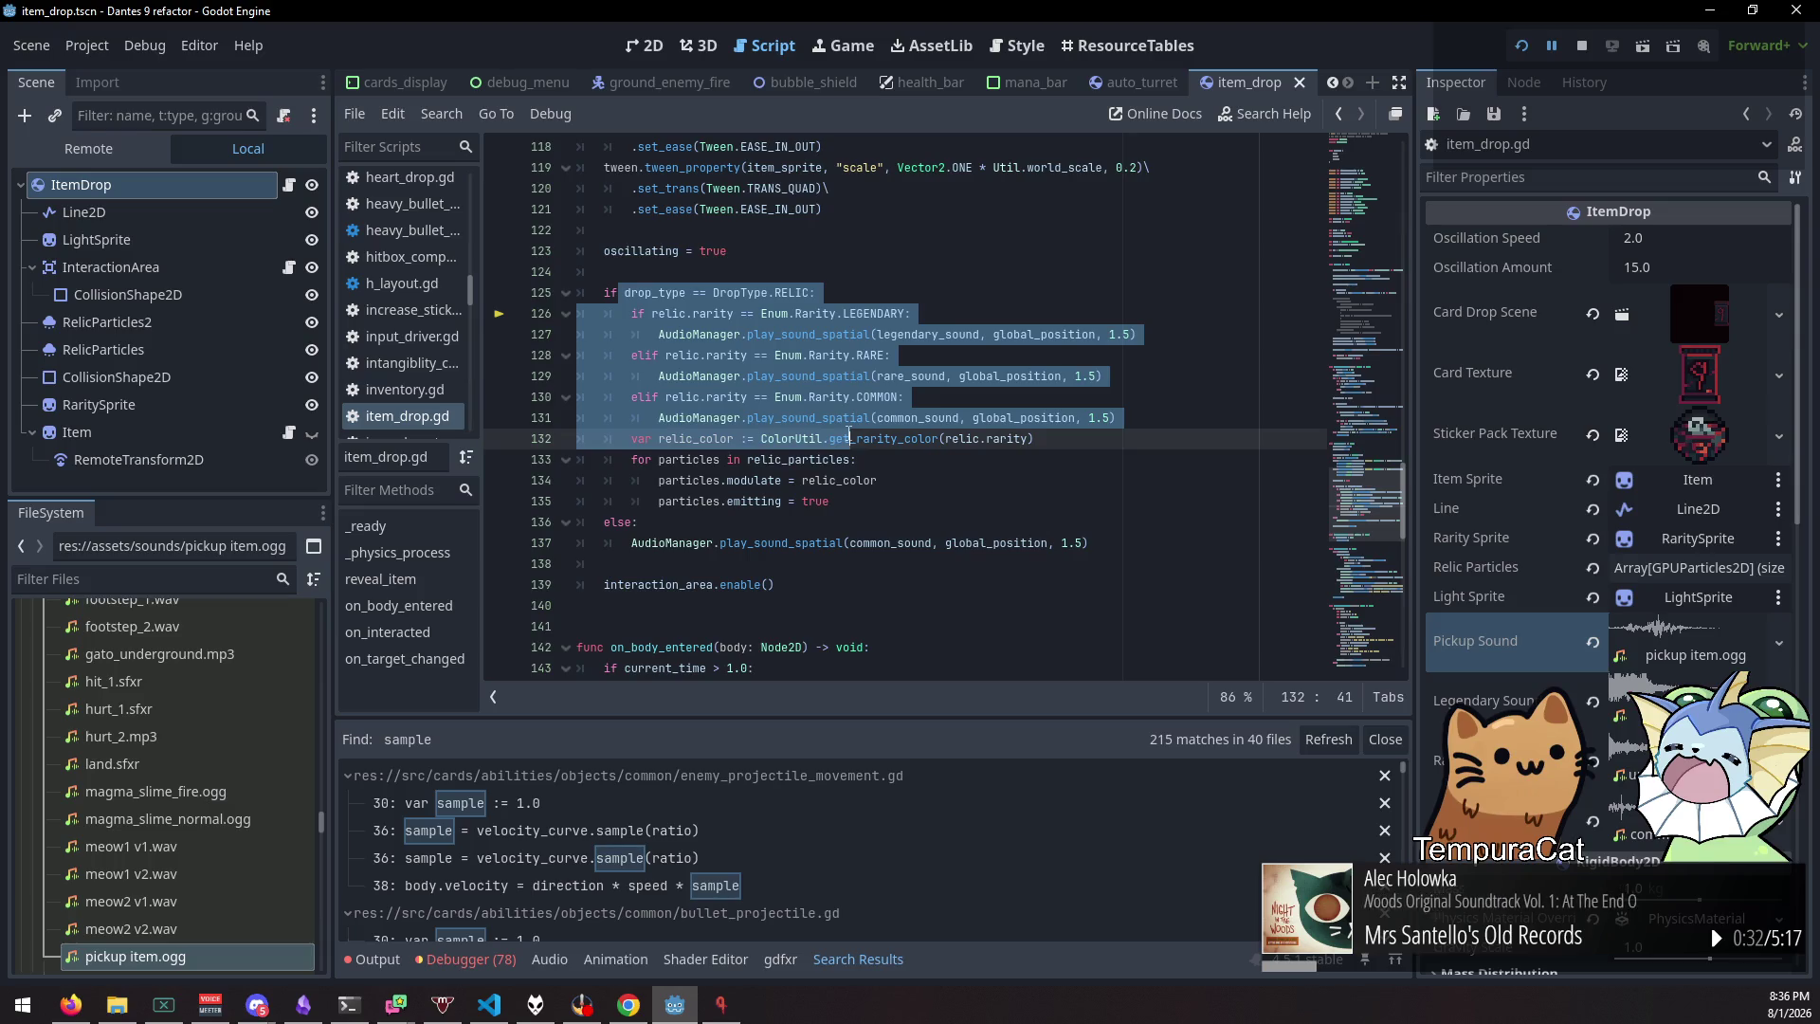
click(1157, 418)
scroll(1157, 467, up, 1)
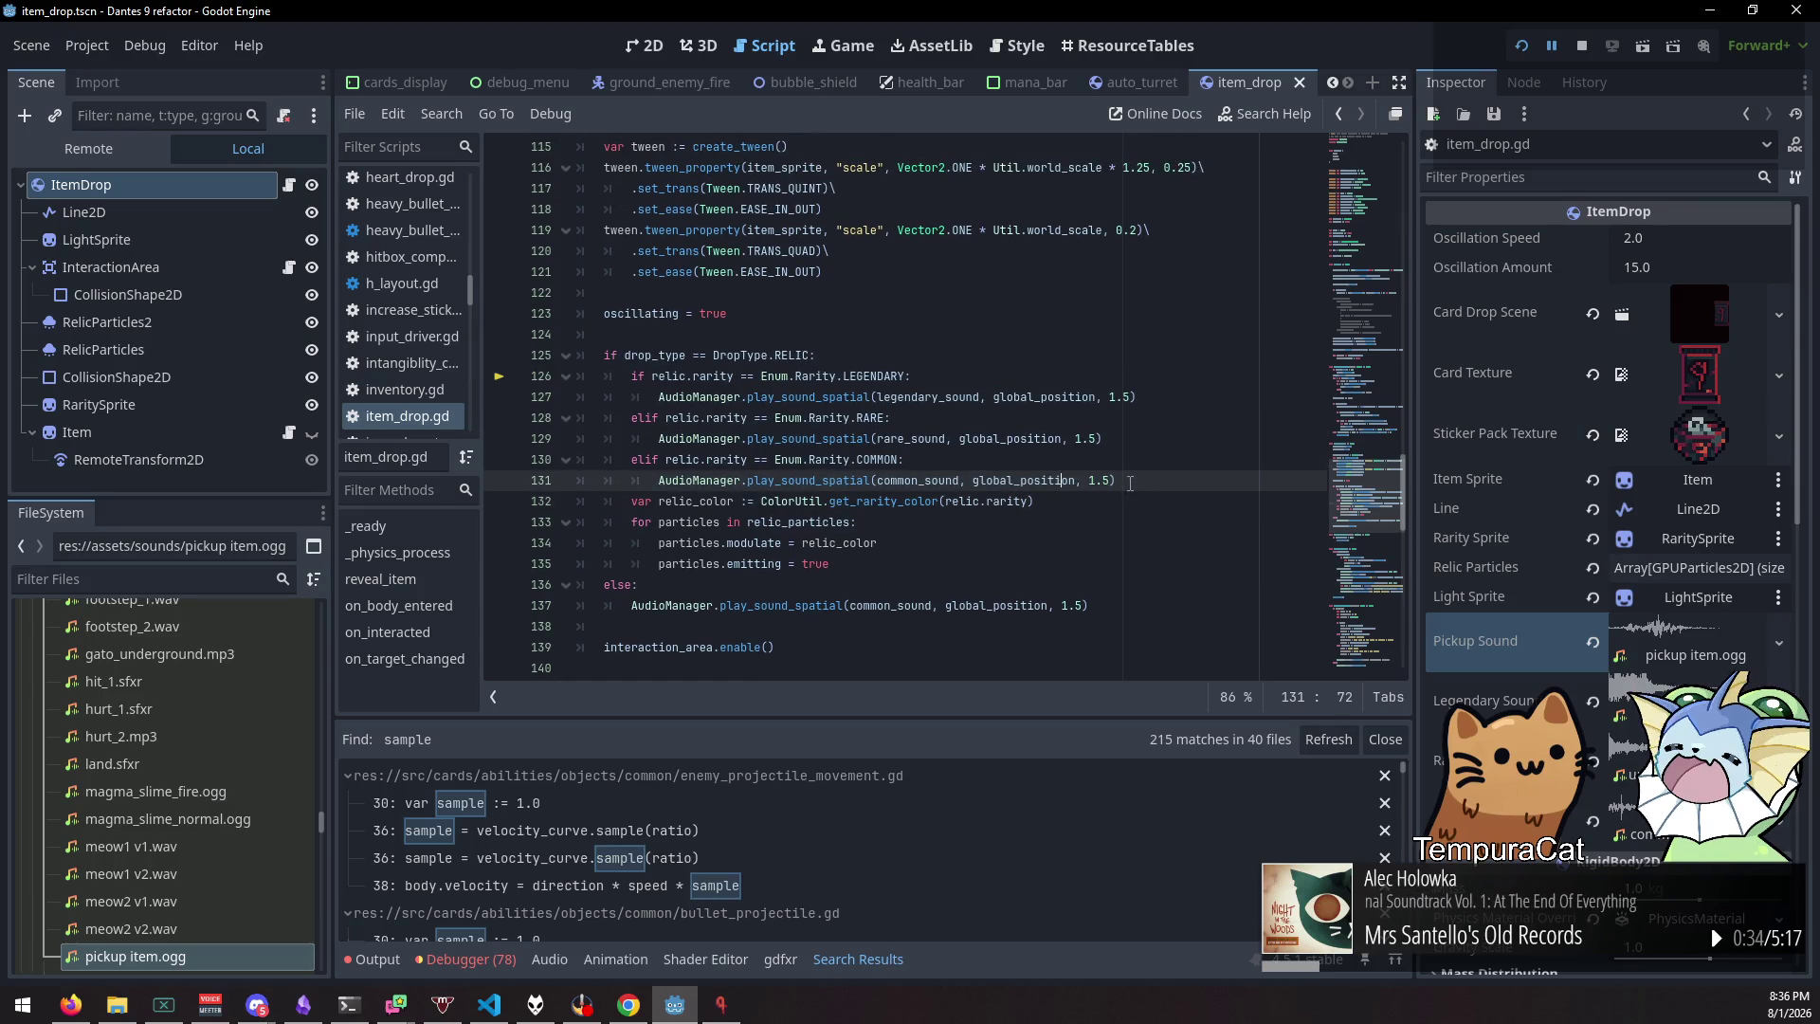
key(shift+Up)
key(shift+Up)
key(shift+Up)
key(shift+Home)
click(1090, 464)
click(806, 314)
key(Return)
key(Return)
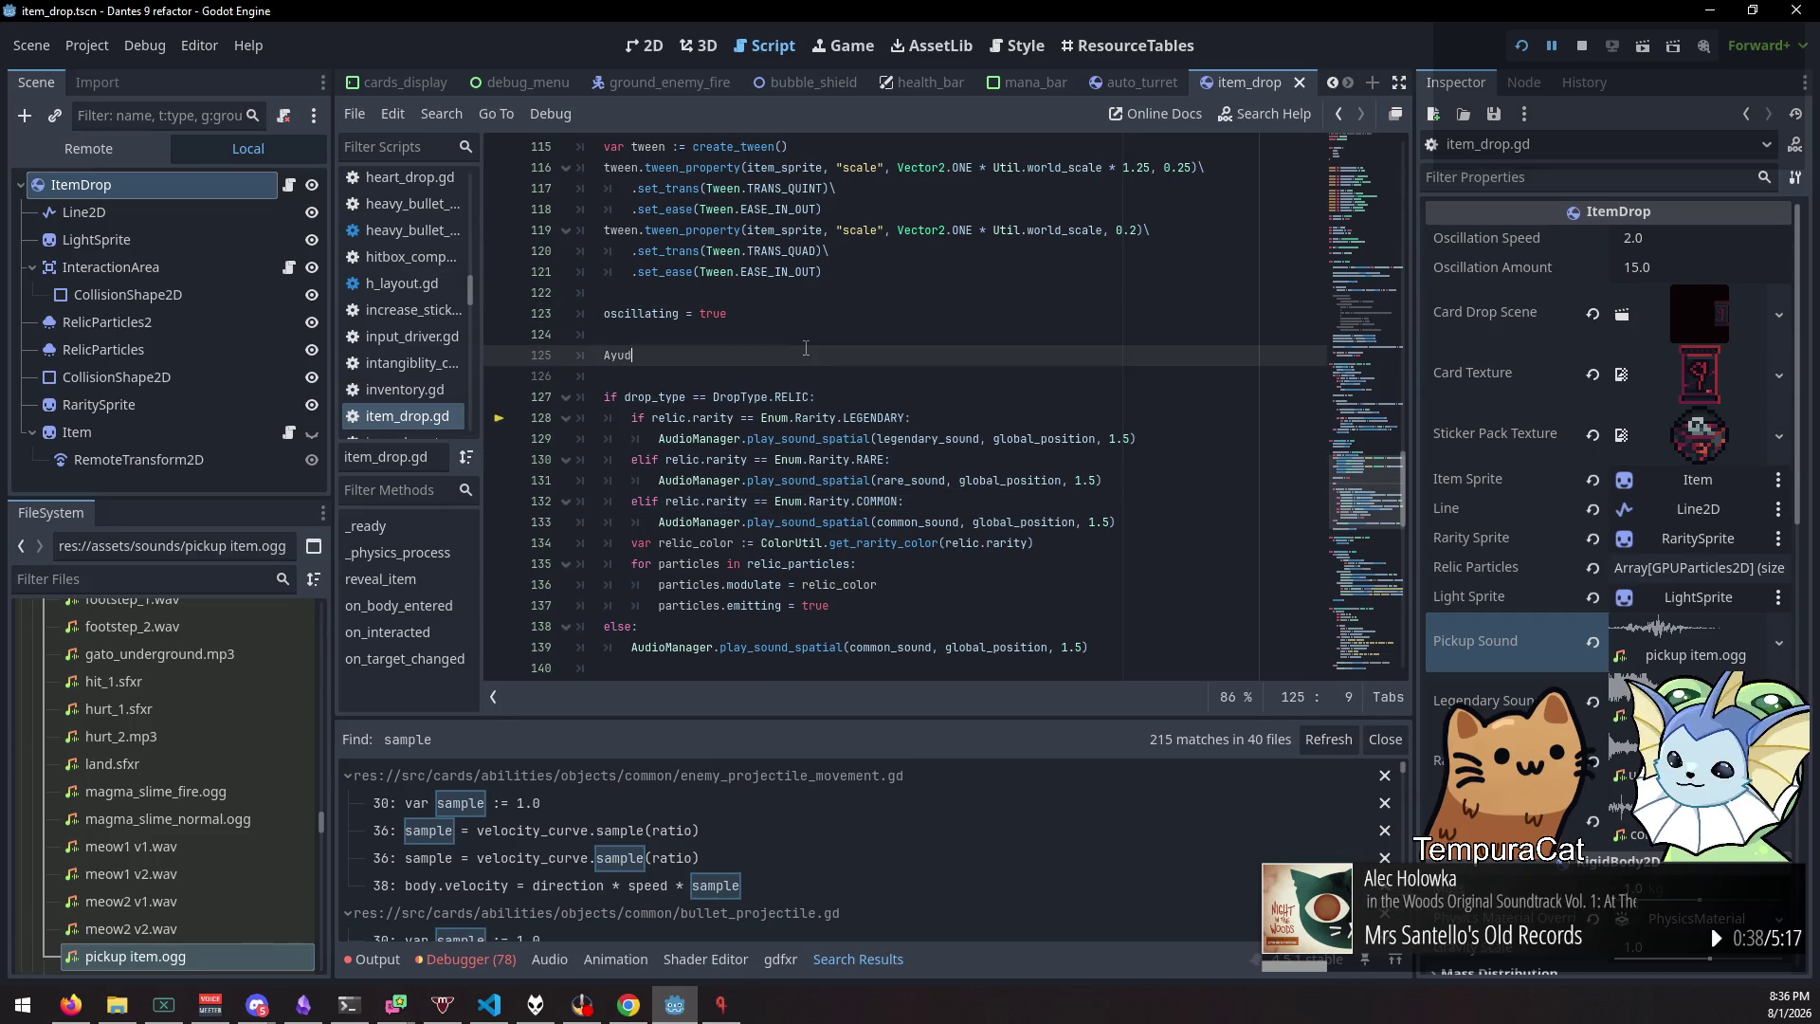
key(Down)
key(Down)
key(Down)
key(shift+Home)
key(ctrl+c)
key(Up)
key(Up)
key(Up)
key(ctrl+v)
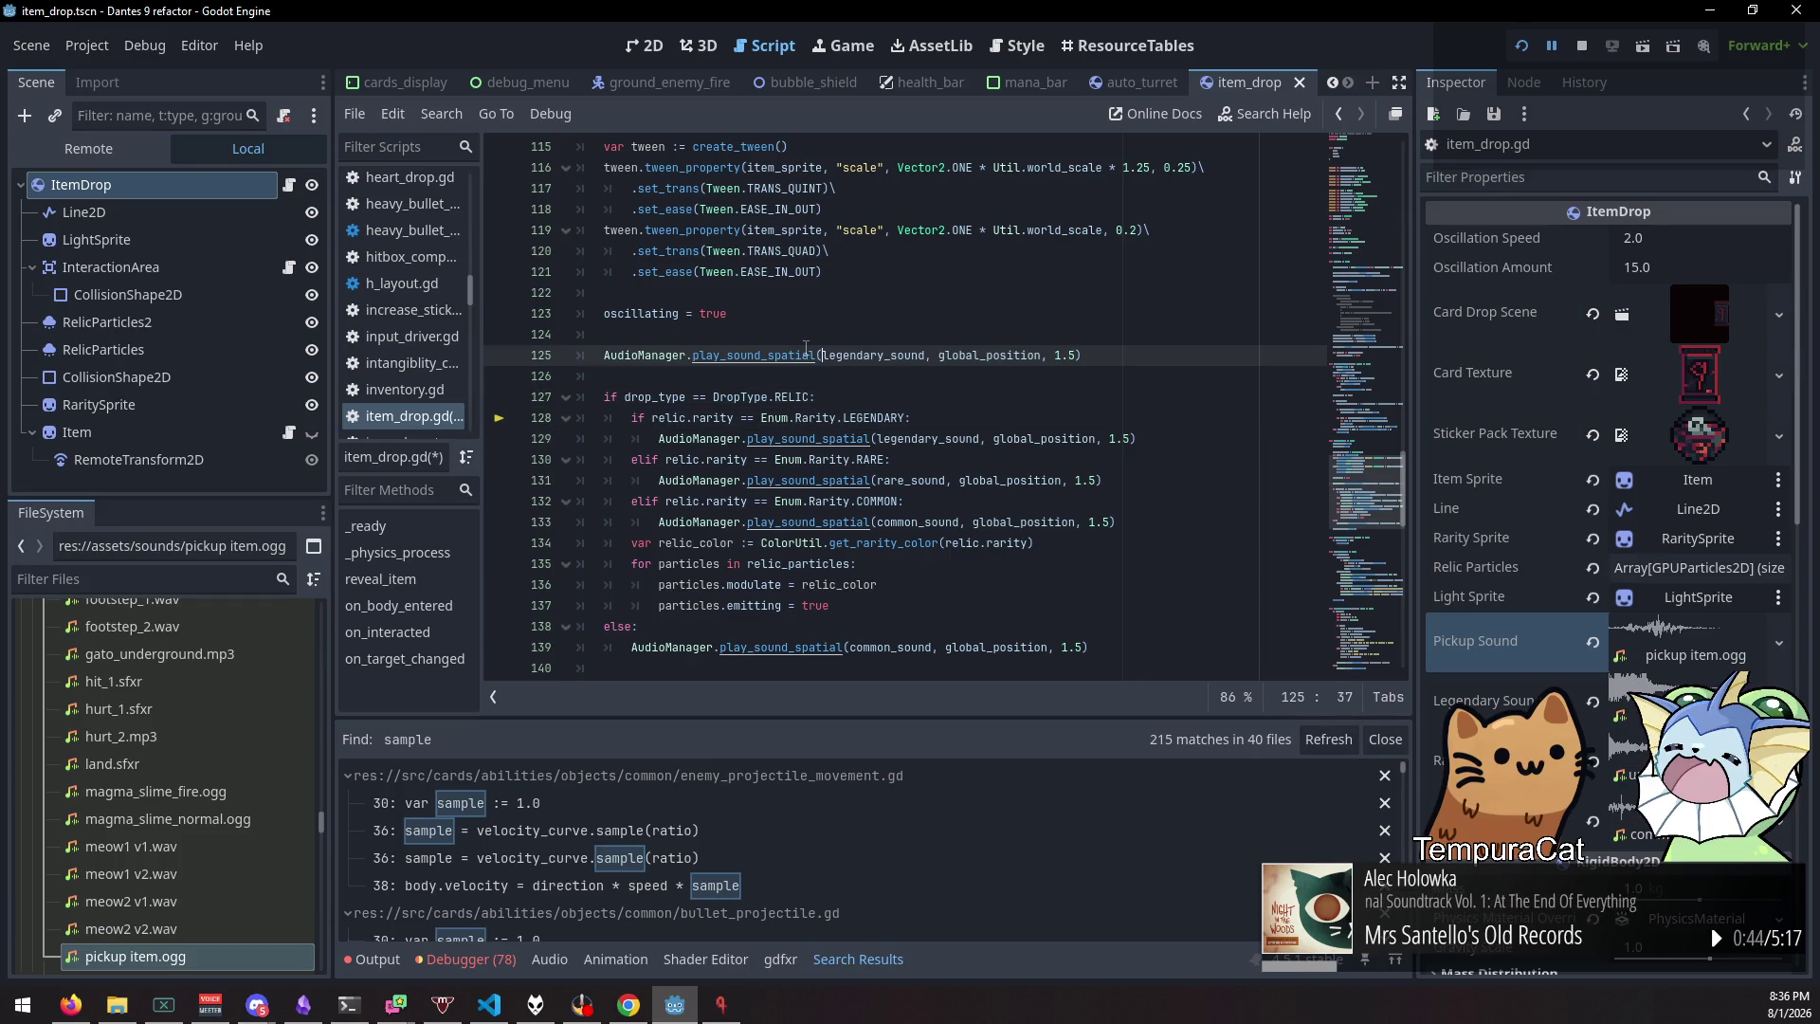
- Replace legendary_sound in the copied call with drop_info.get_reveal_sound()
key(ctrl+shift+Right)
text(drop_info.)
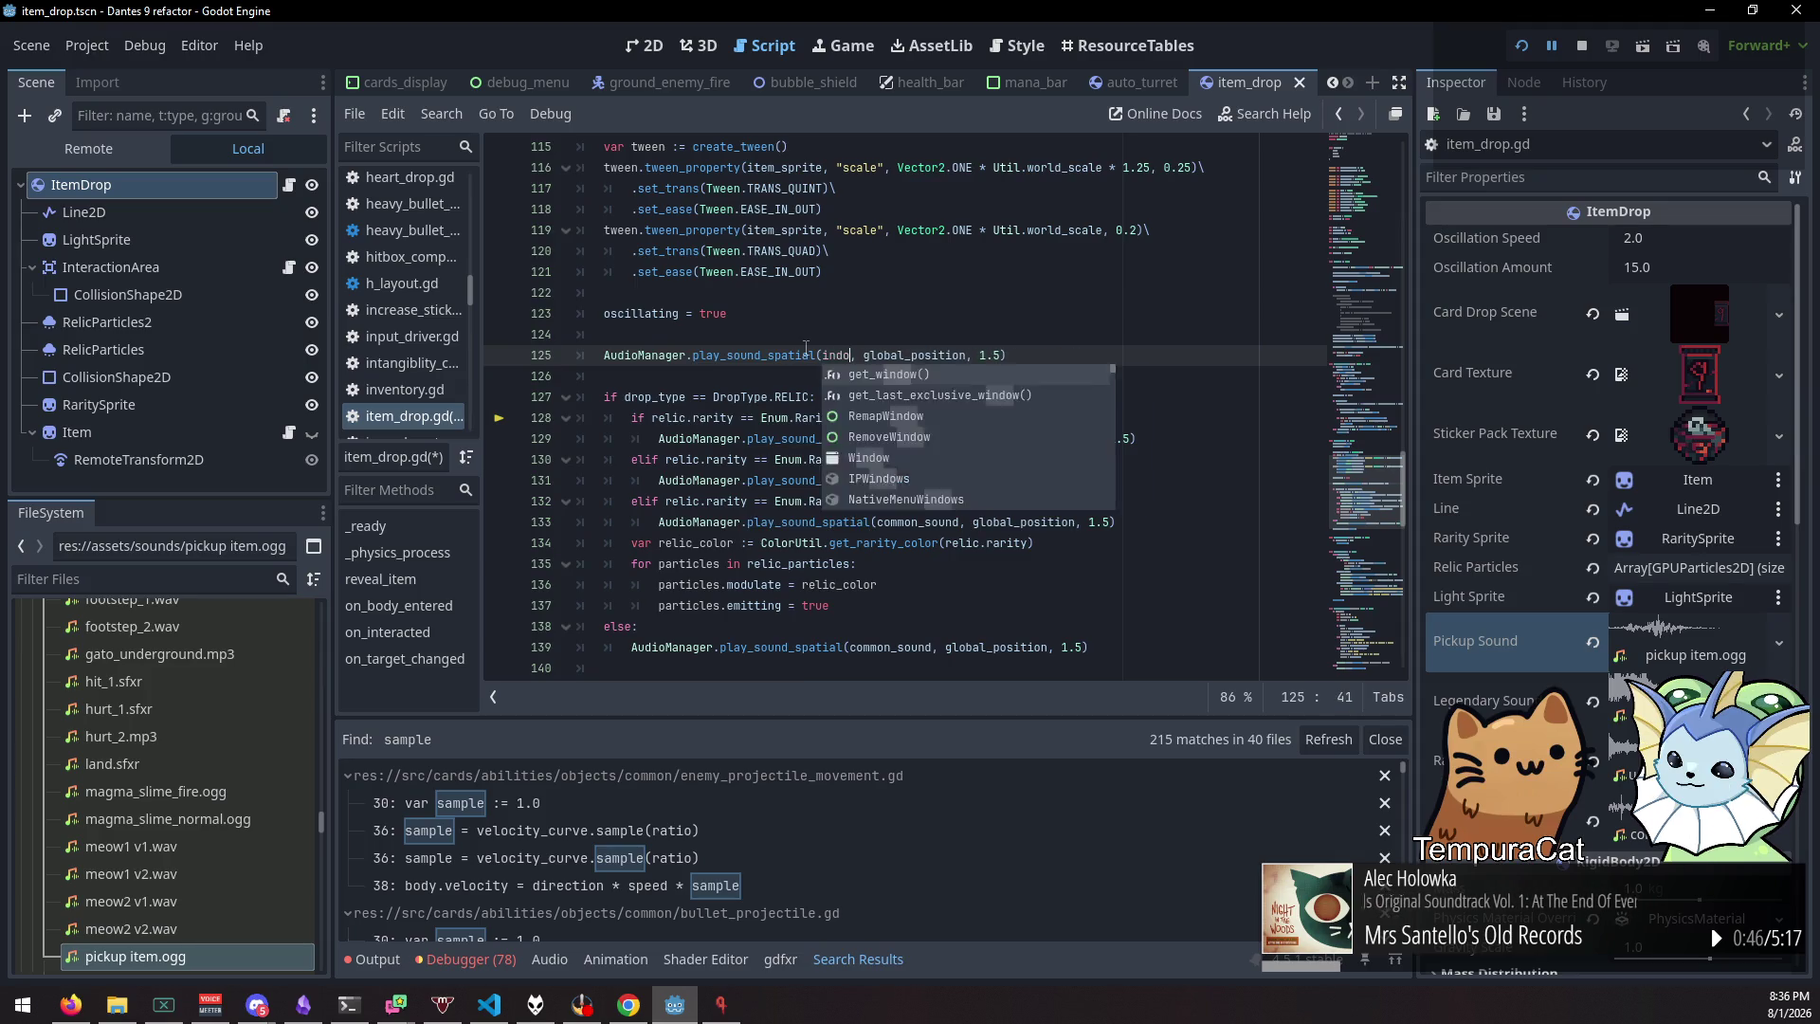
key(Escape)
text(get_r)
key(Return)
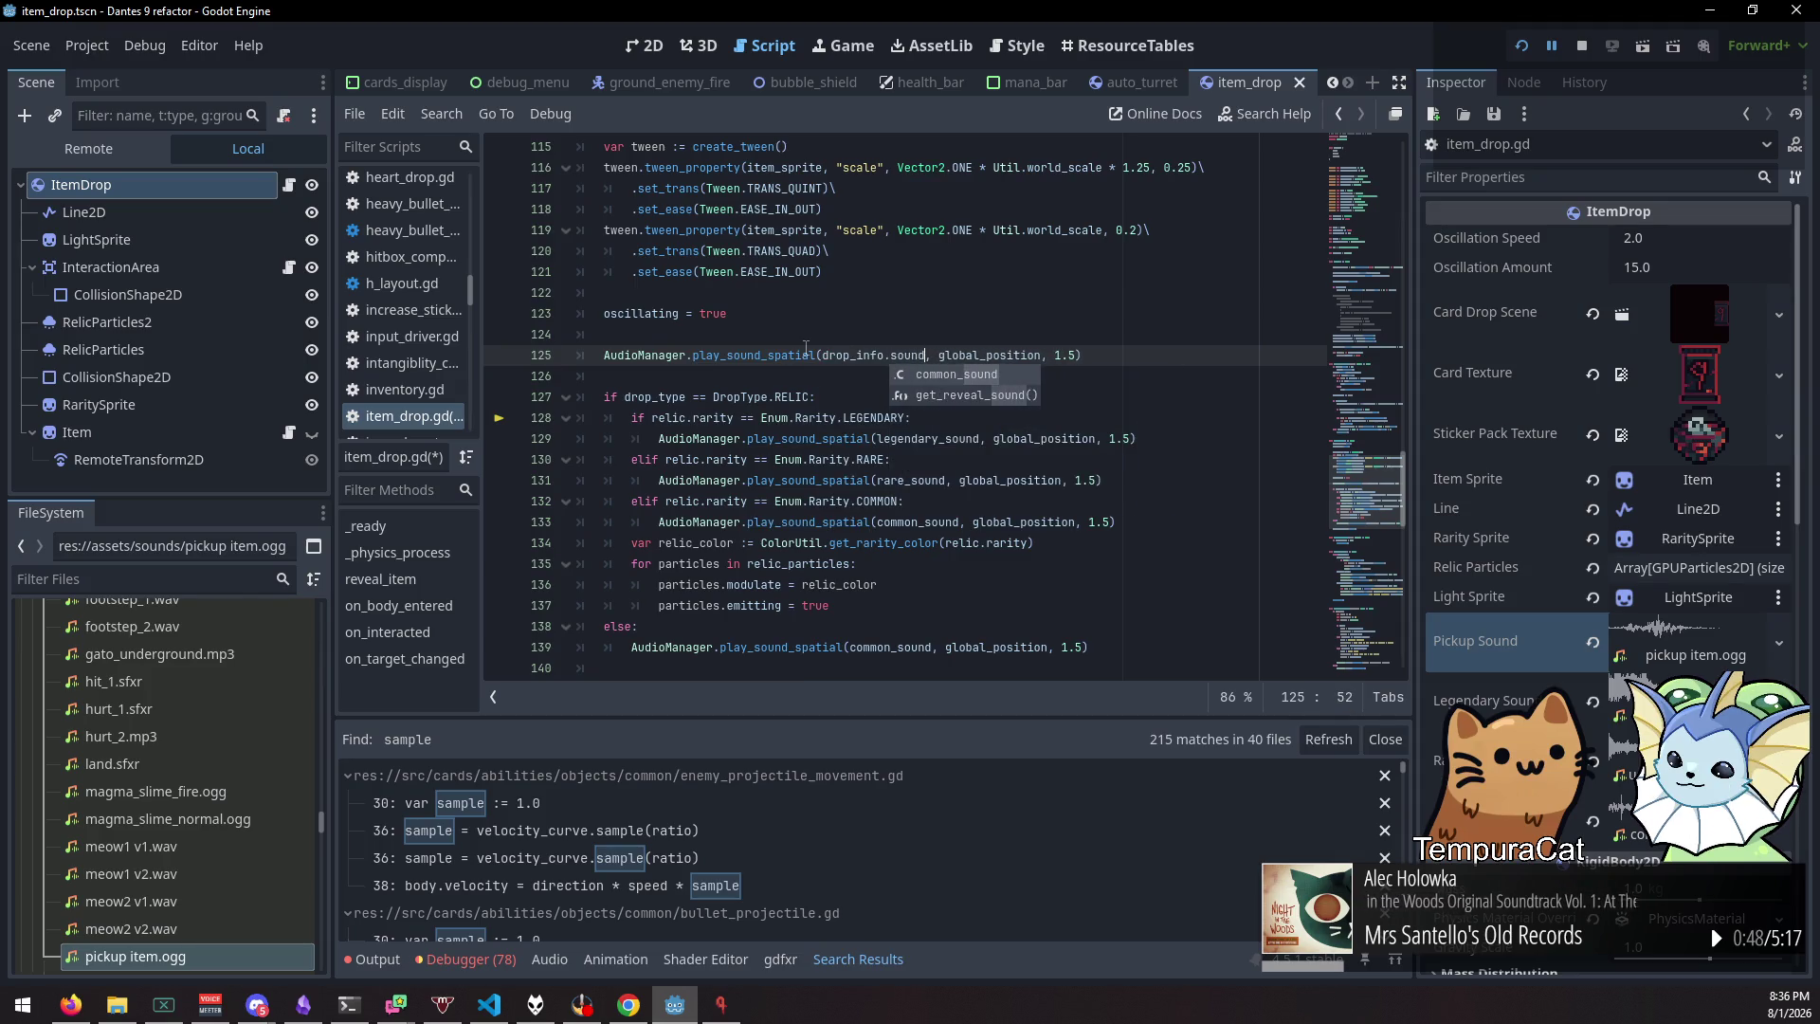
key(shift+Home)
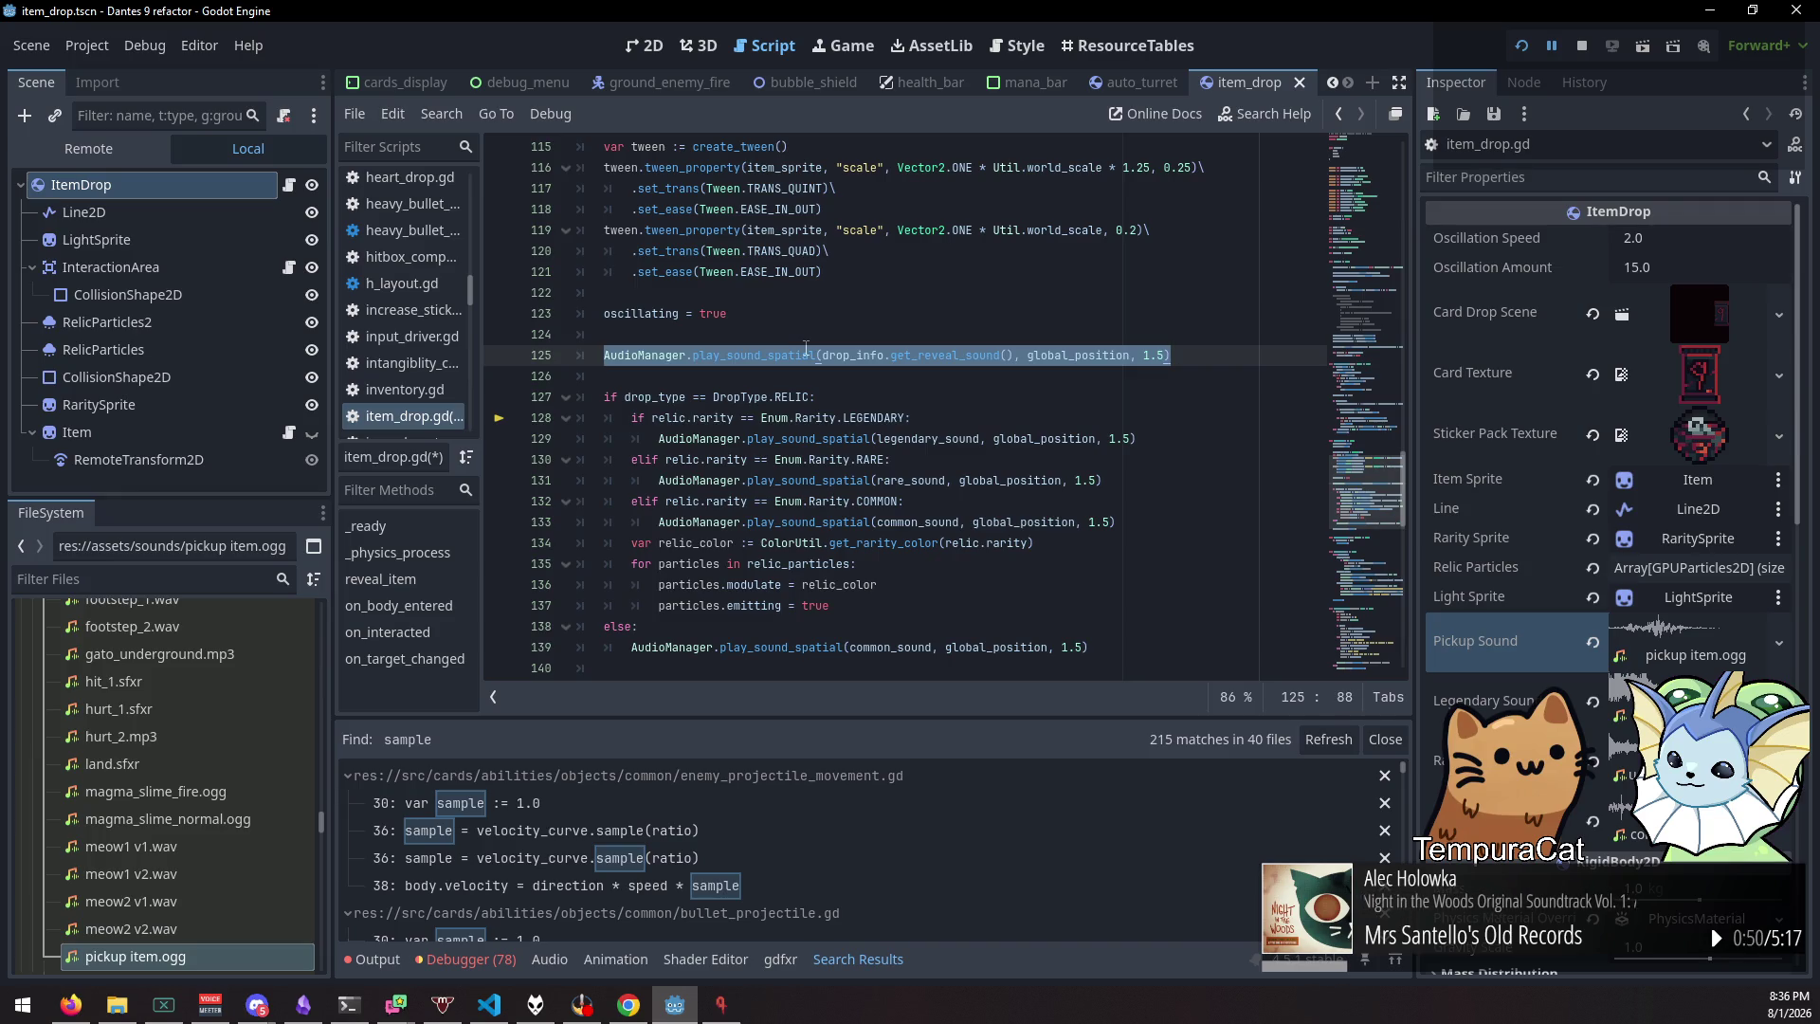
- Select the entire relic rarity if/else block below the new sound line
key(Down)
key(Down)
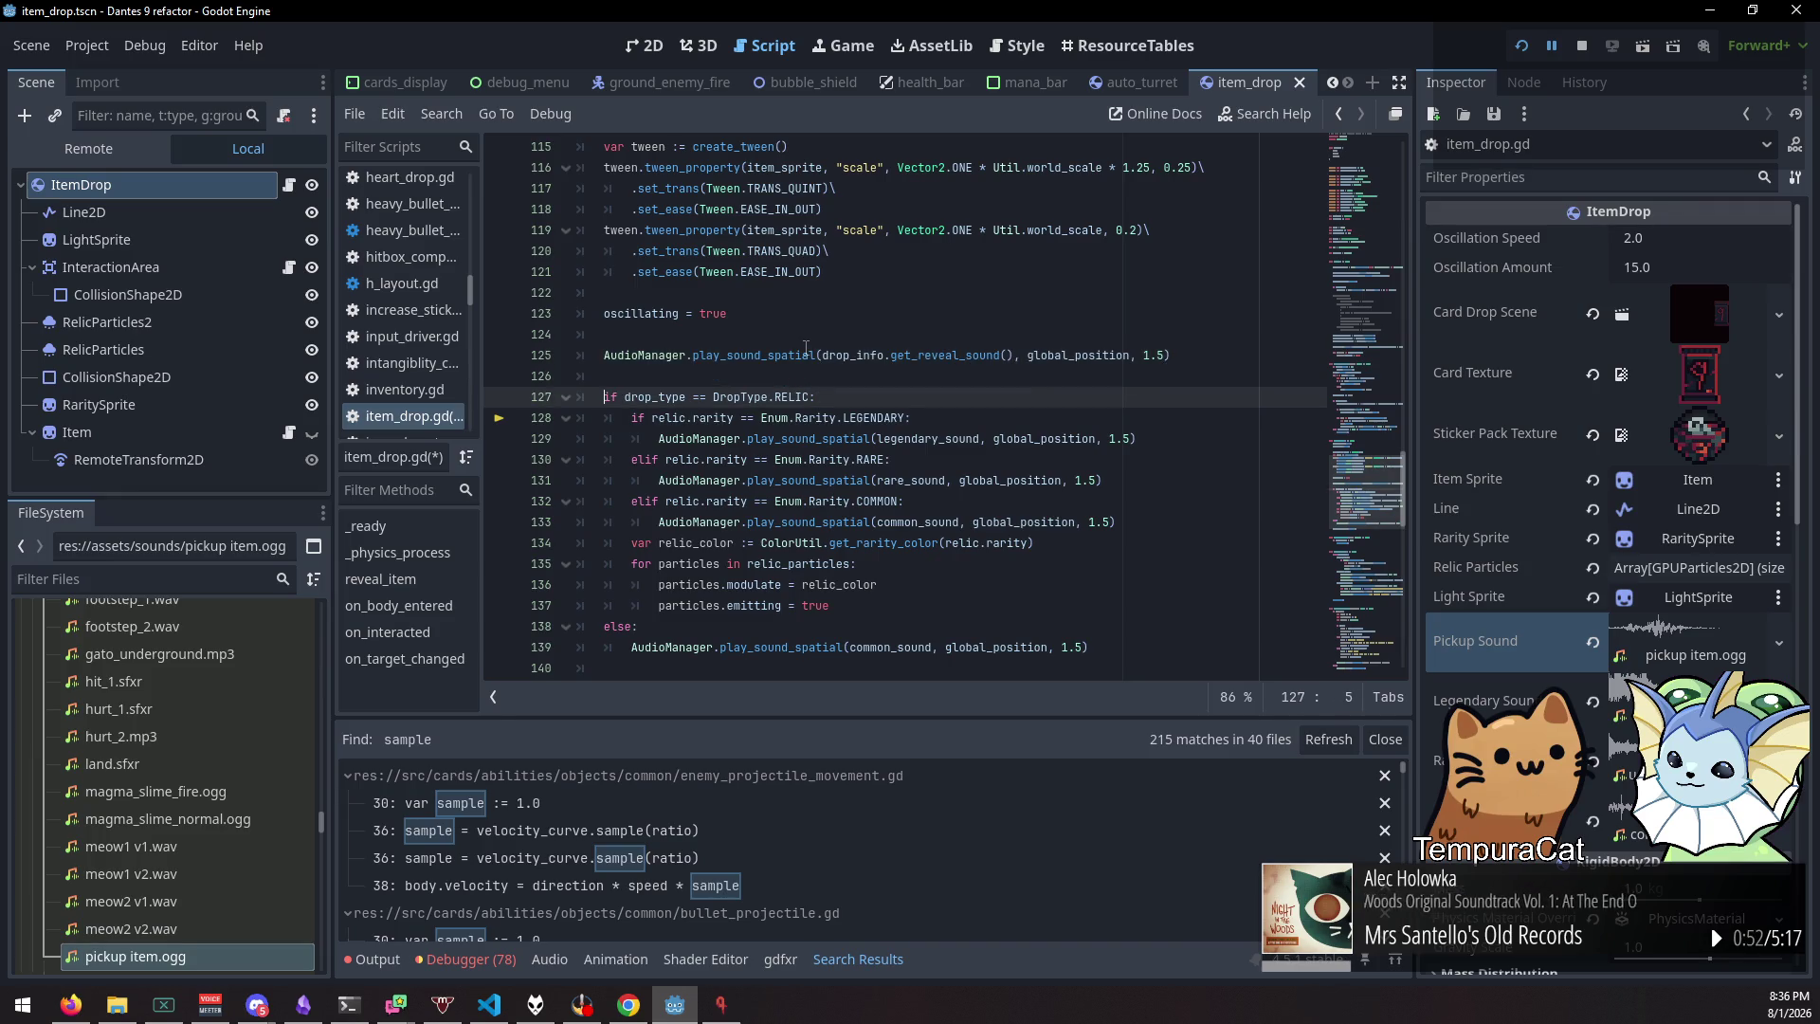
key(Down)
key(Down)
key(Down)
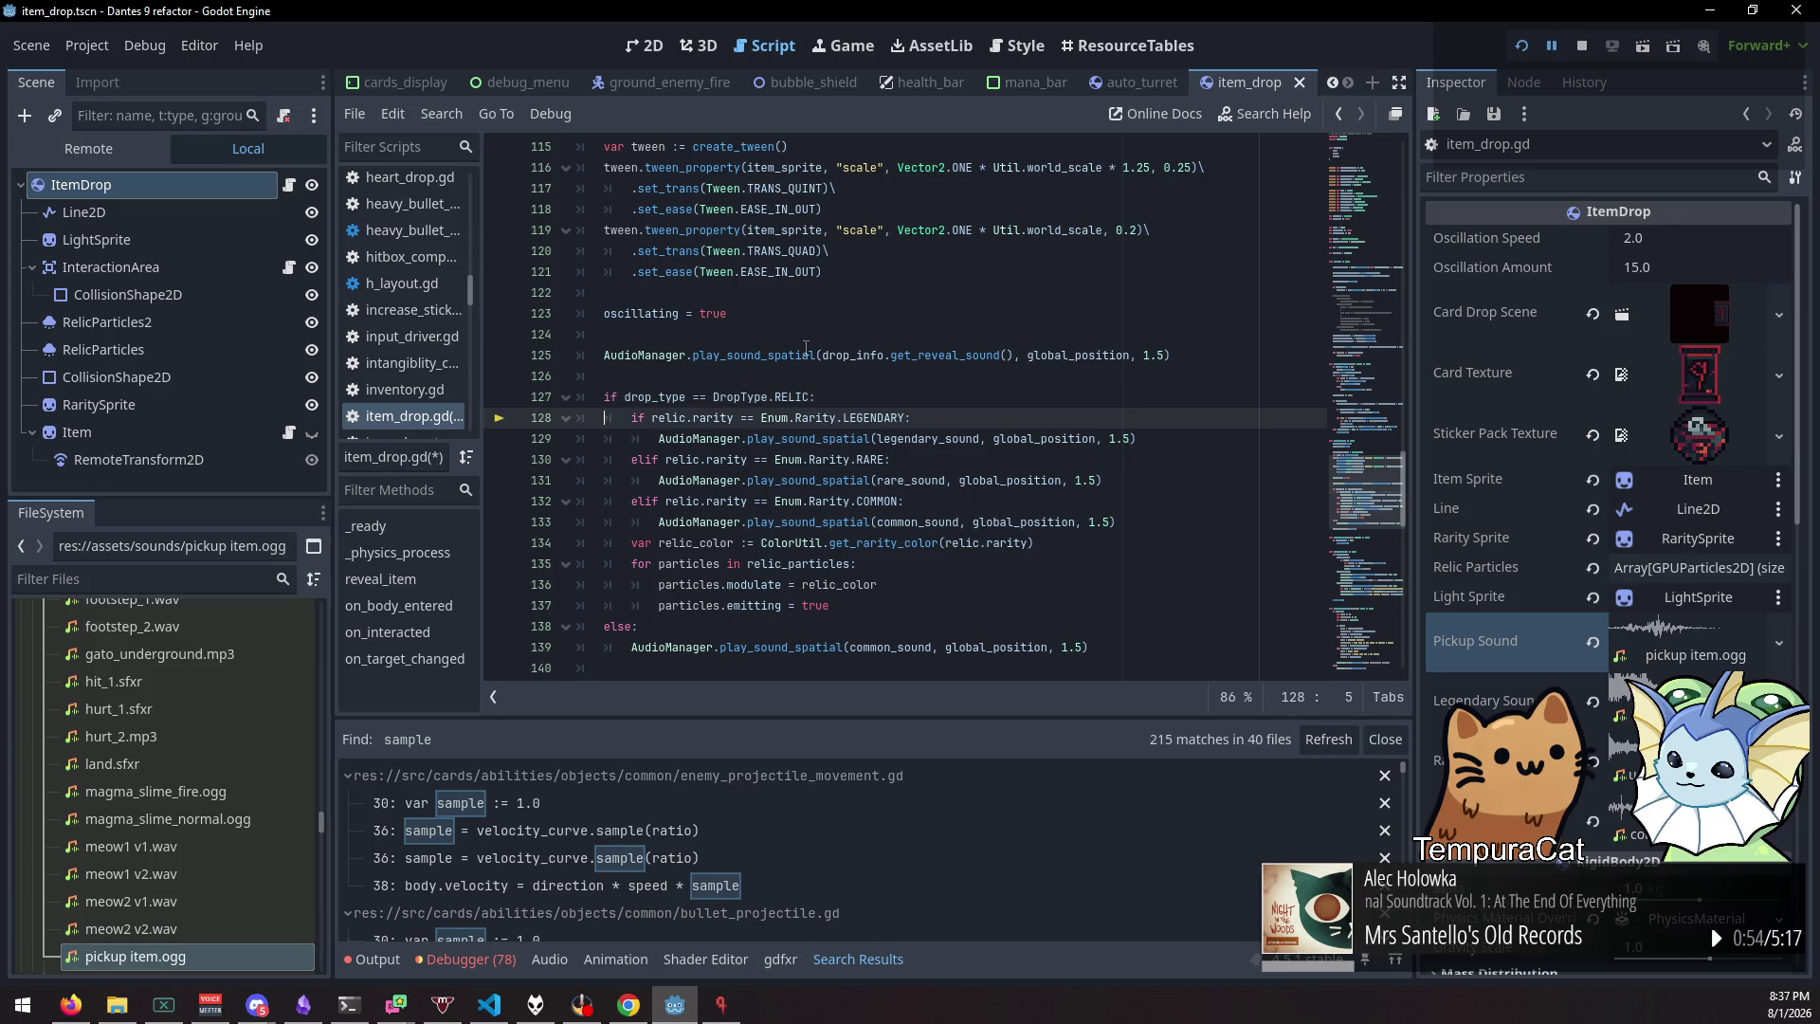
key(Up)
key(Up)
key(Up)
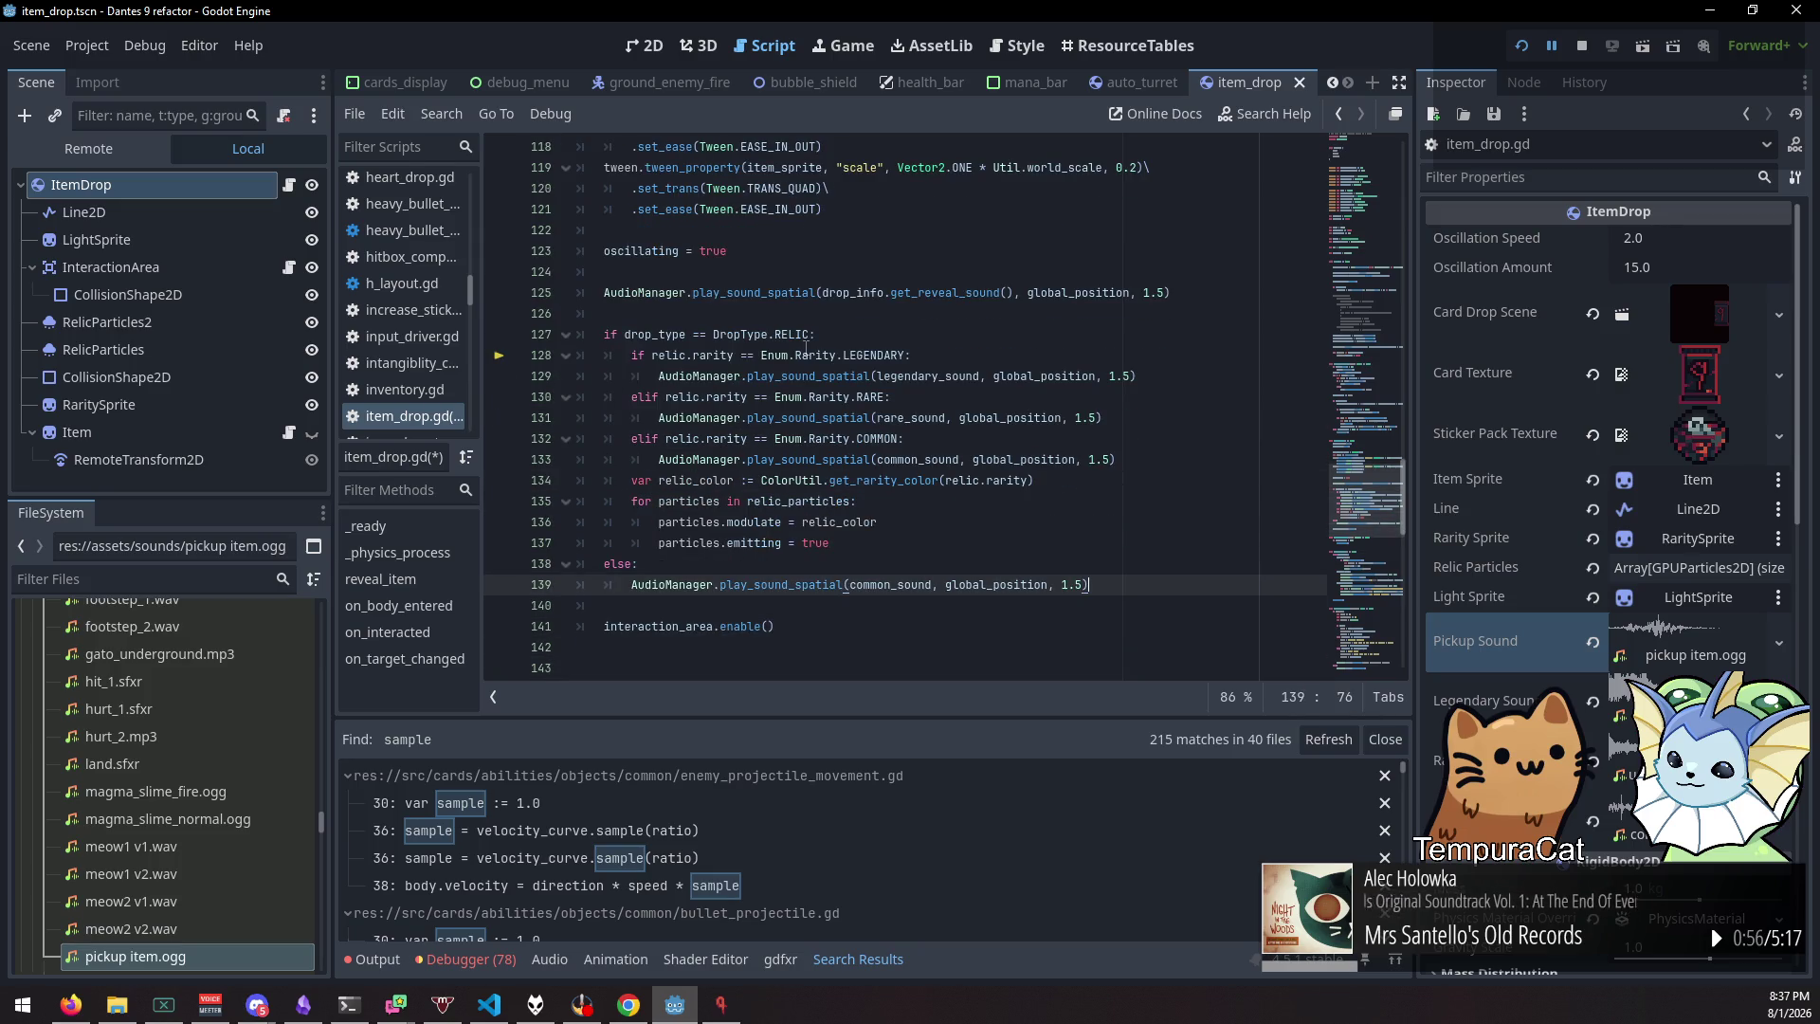
key(shift+Up)
key(shift+Up)
key(shift+Up)
key(shift+Down)
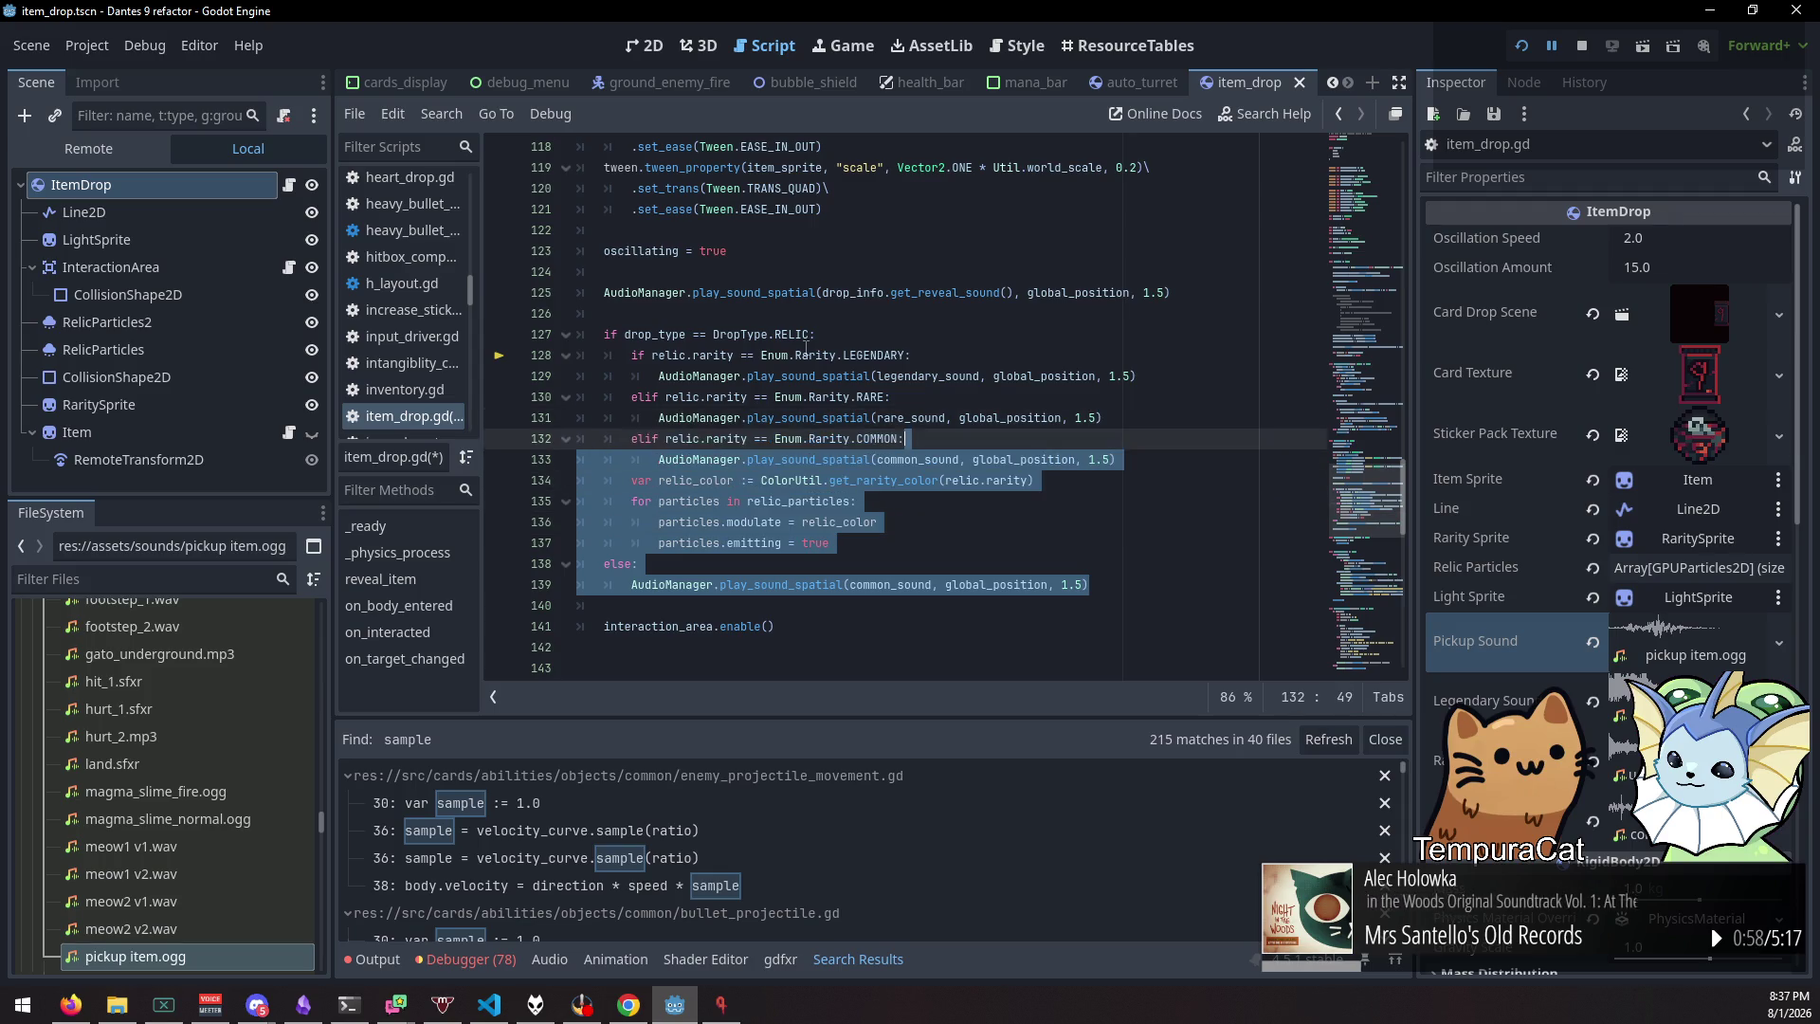
key(shift+Down)
key(shift+Down)
key(shift+Down)
key(shift+Up)
key(shift+Up)
key(shift+Up)
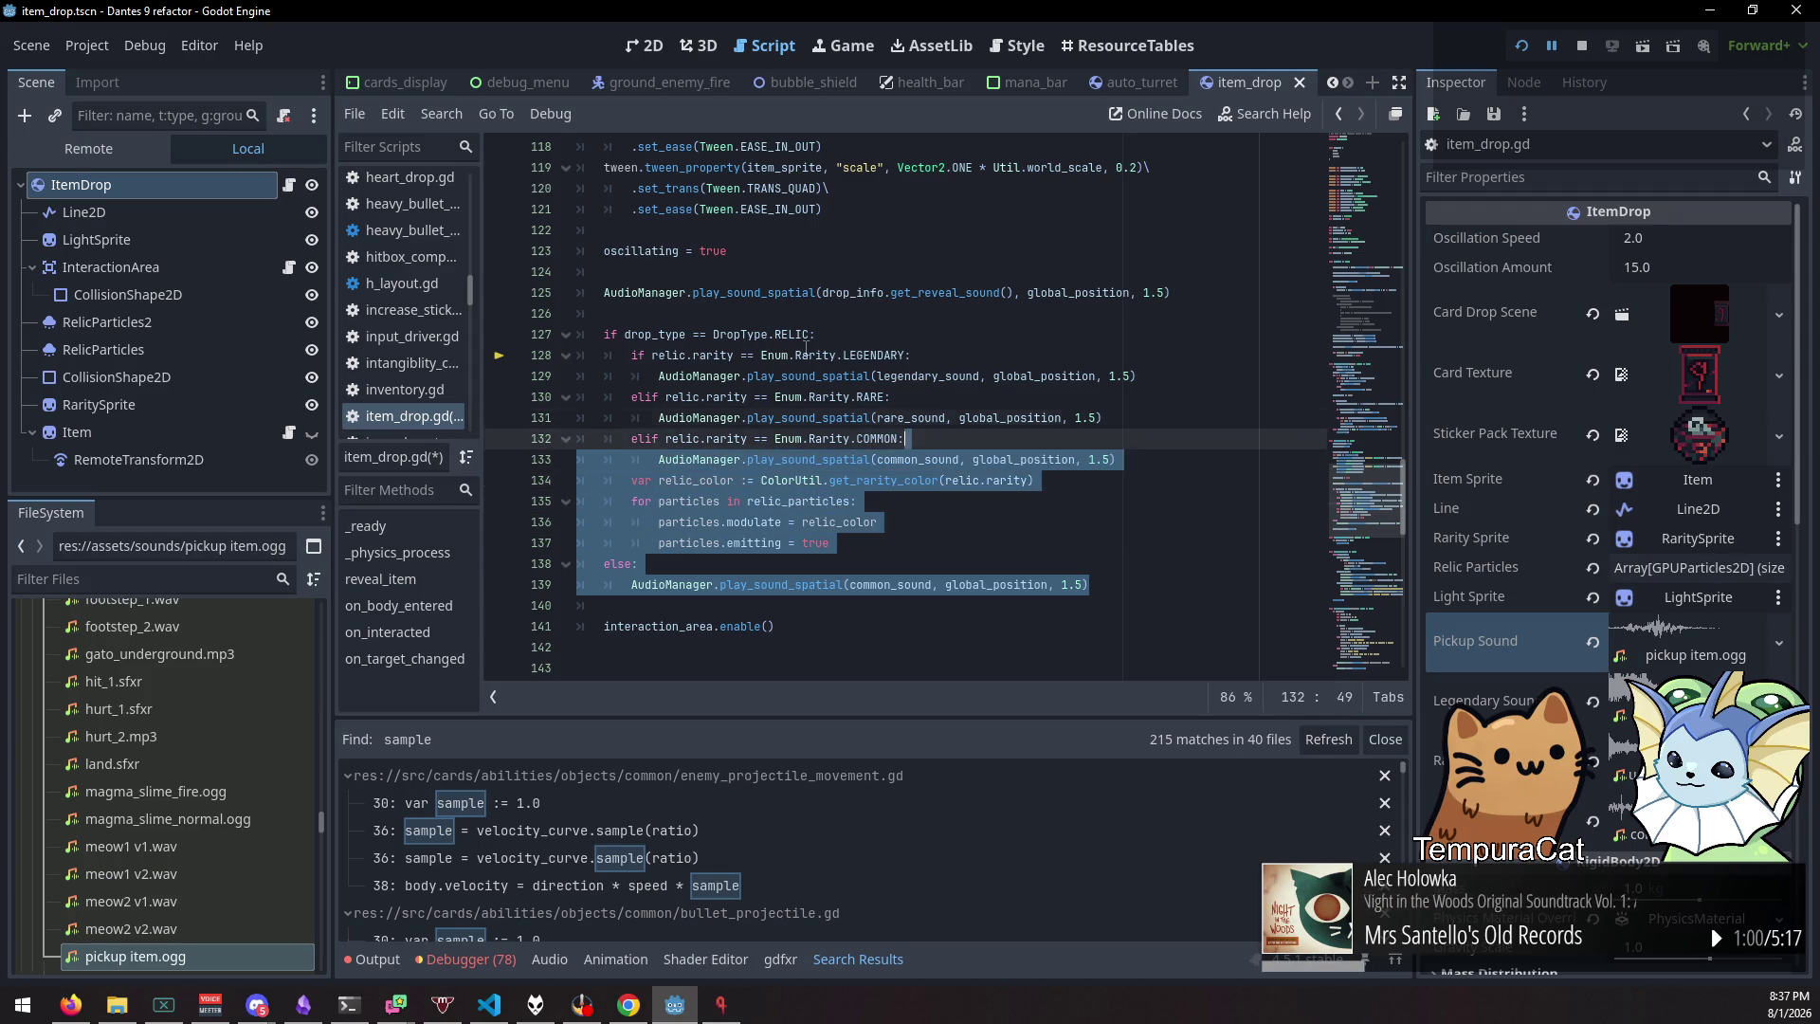
key(shift+Down)
key(shift+Home)
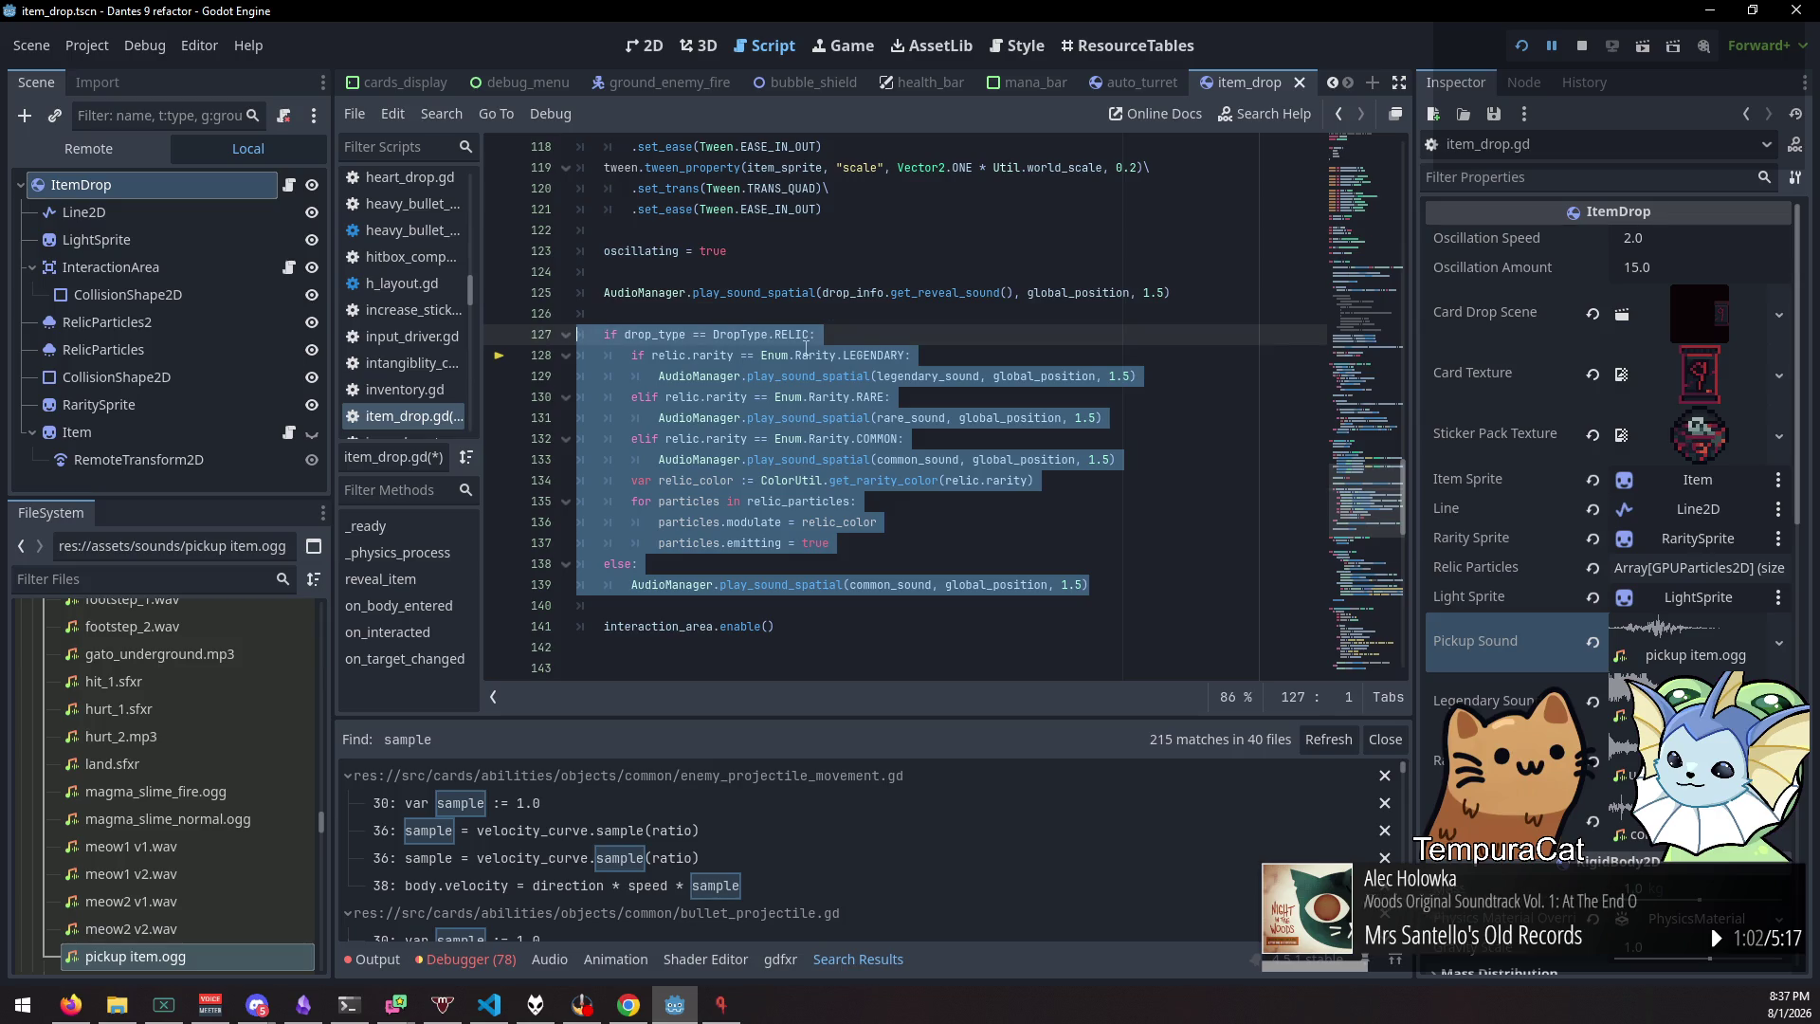
key(ctrl+F1)
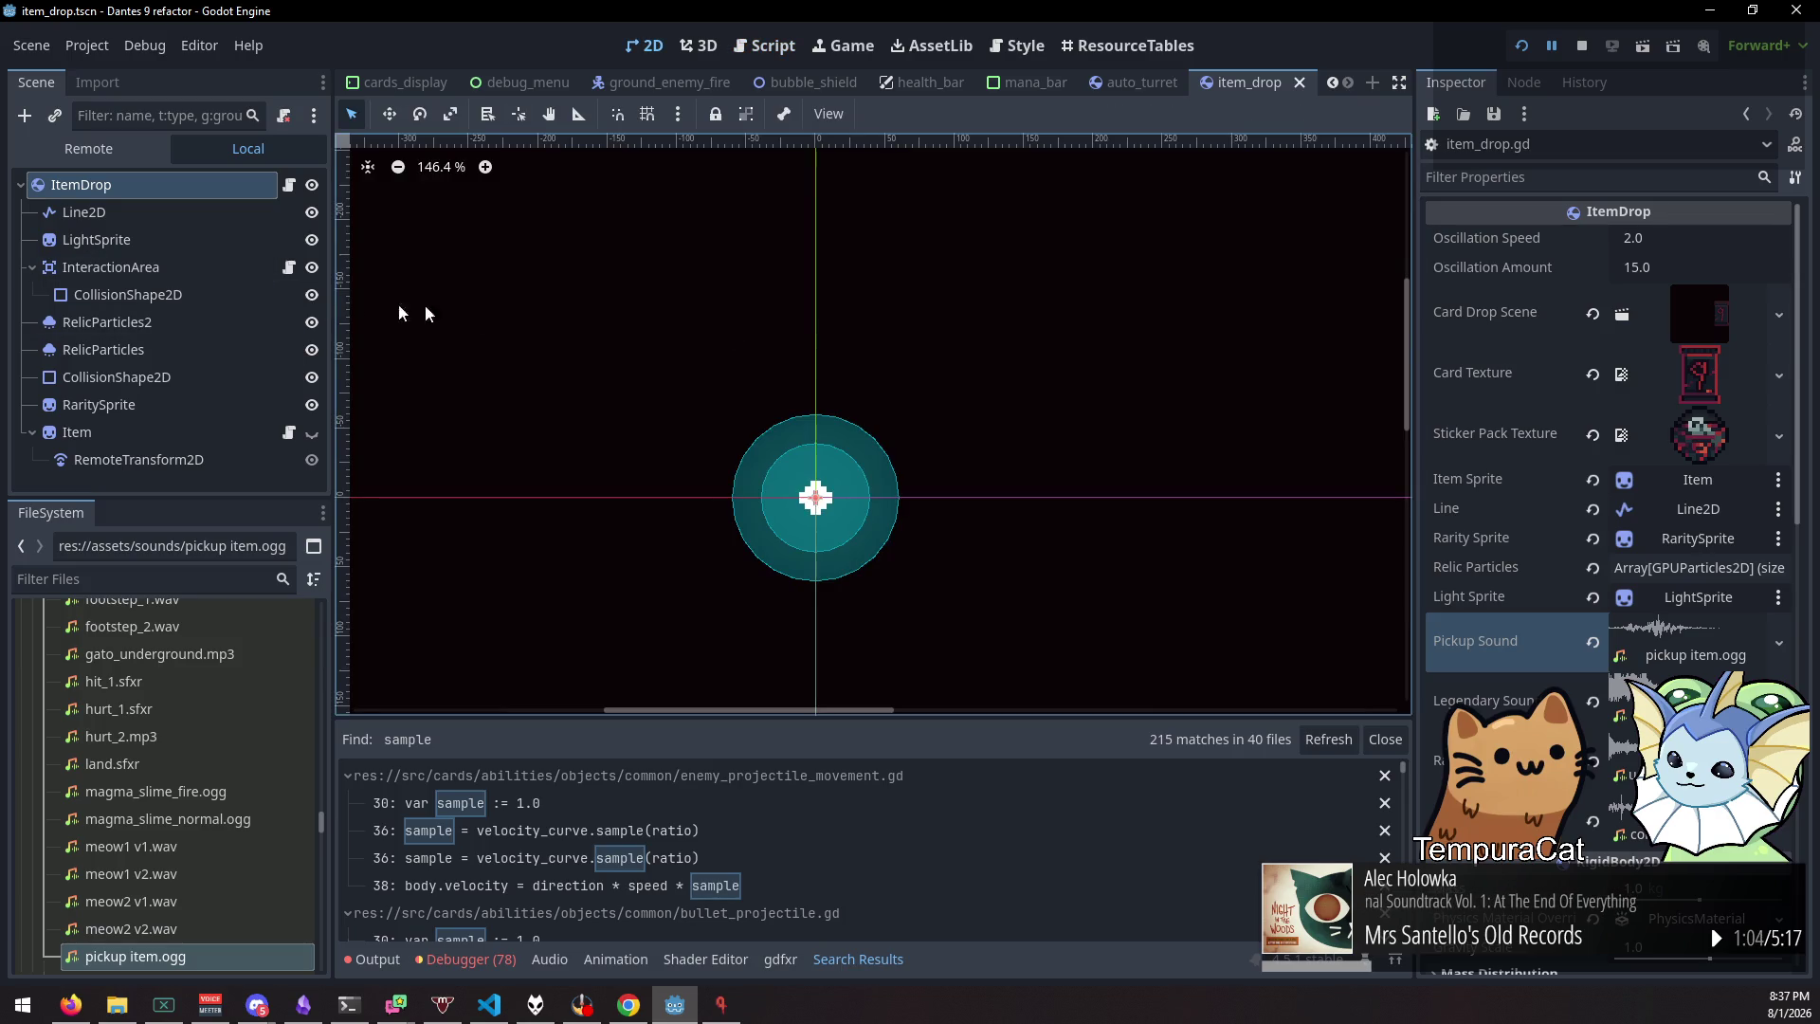
- Select RelicParticles and RelicParticles2 and turn on Emitting to preview their burst
click(176, 321)
shift+click(160, 347)
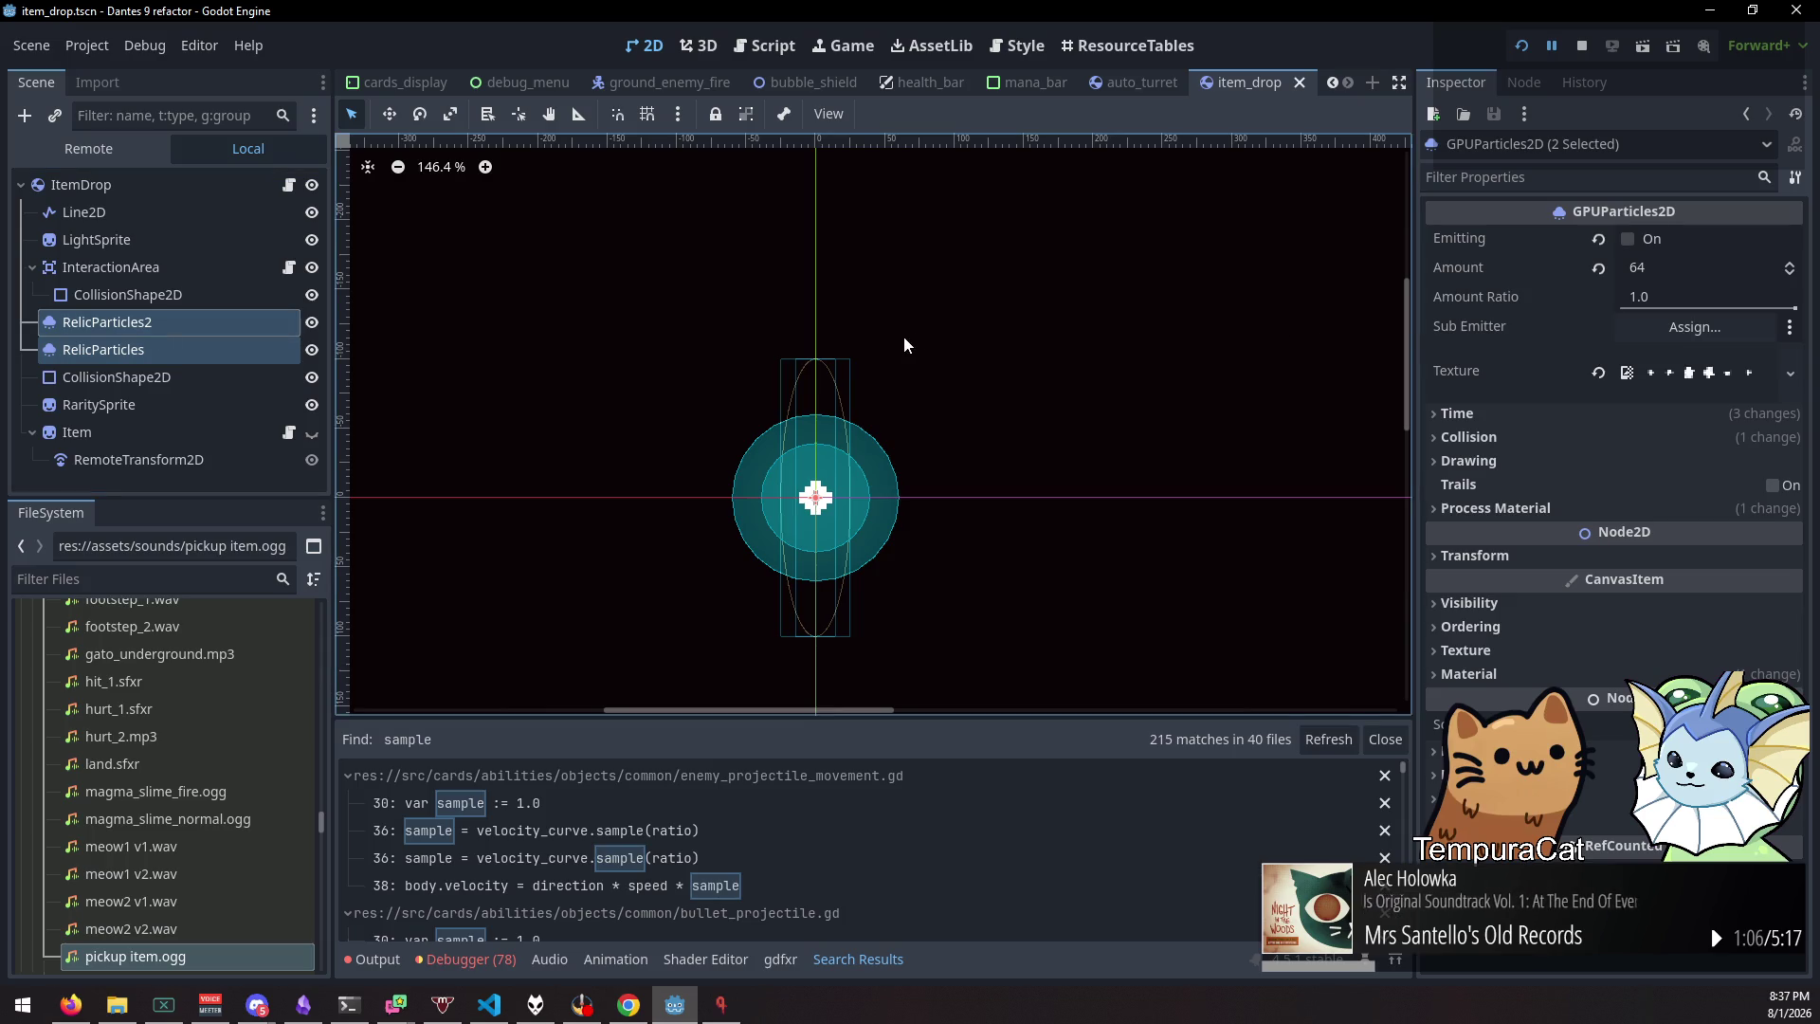
click(1655, 245)
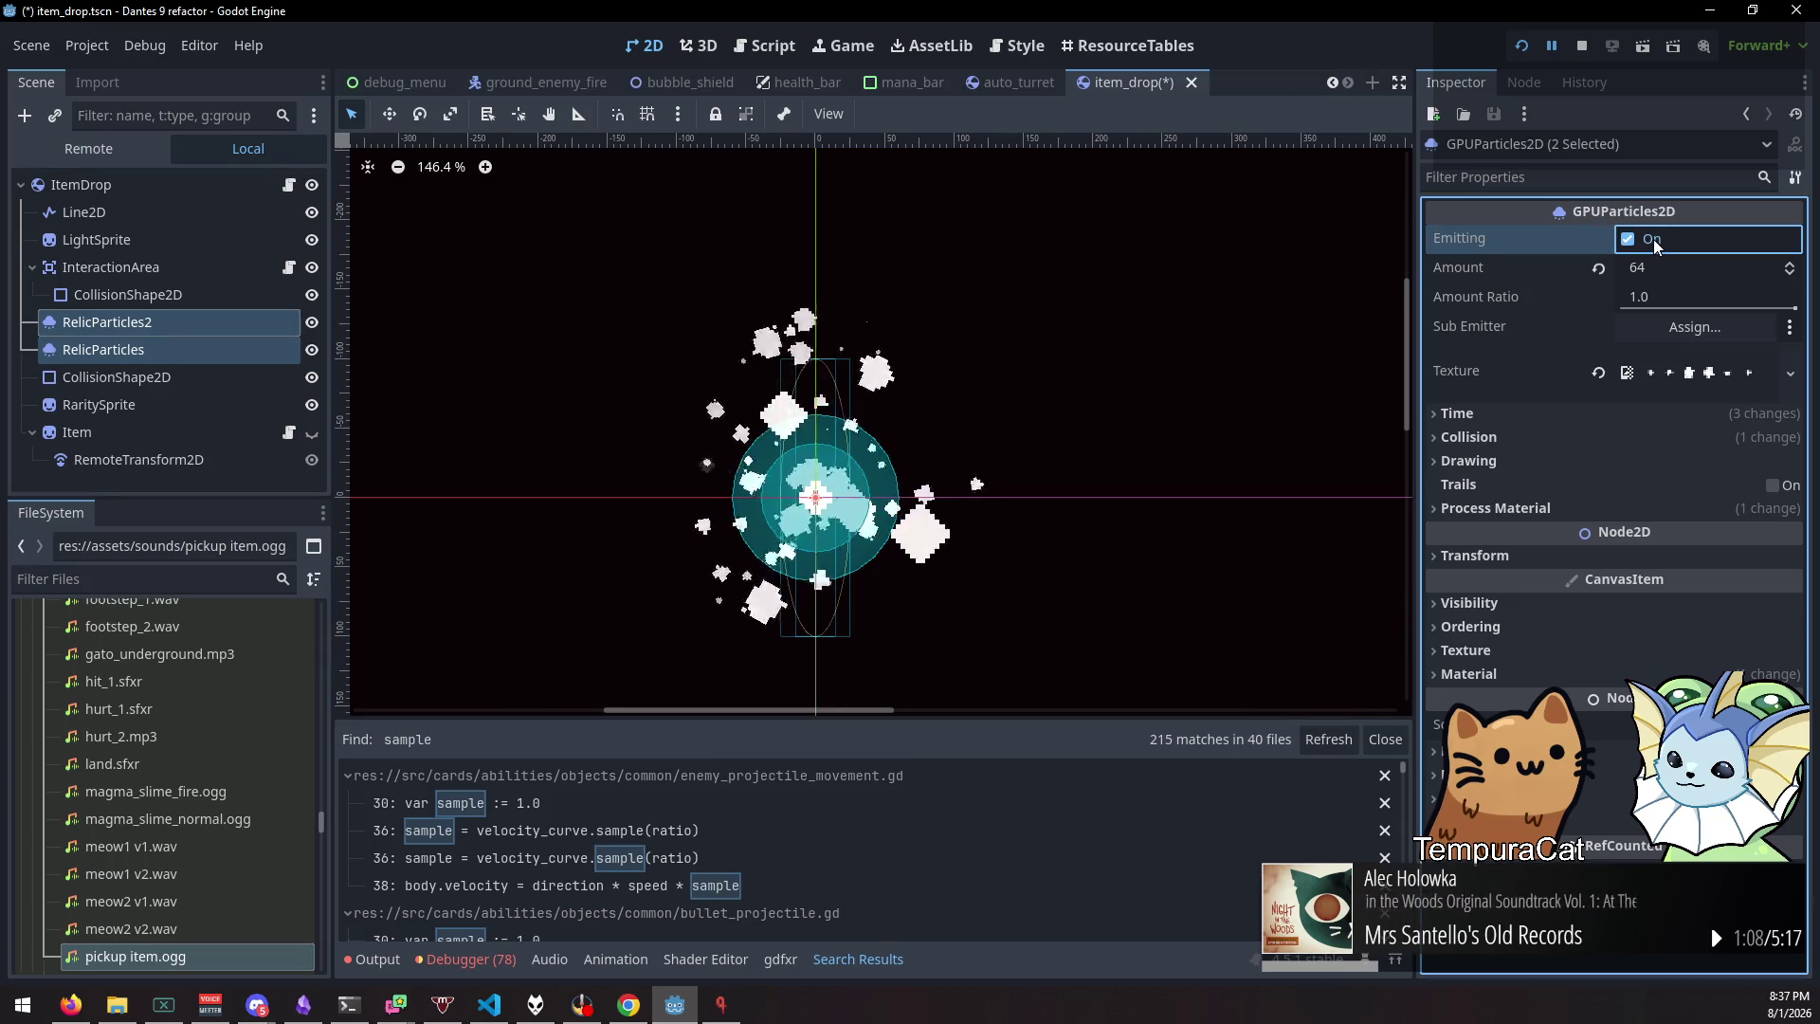
right_click(180, 346)
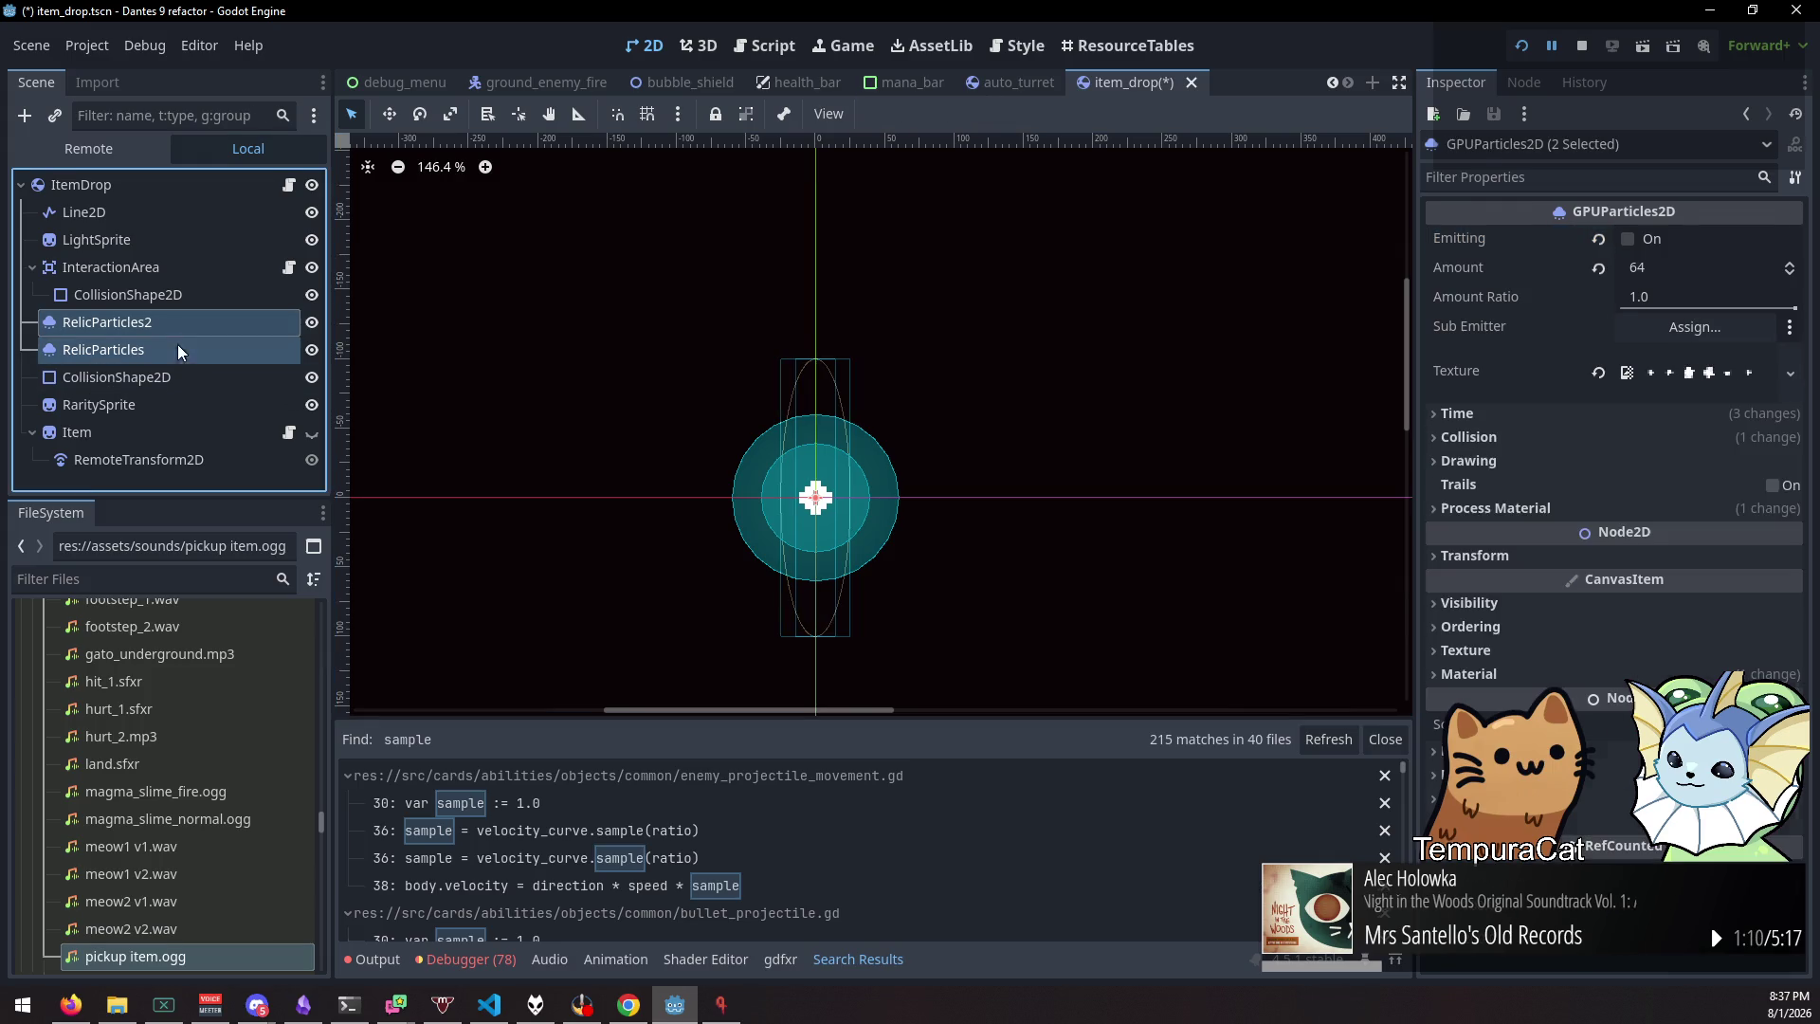
right_click(175, 329)
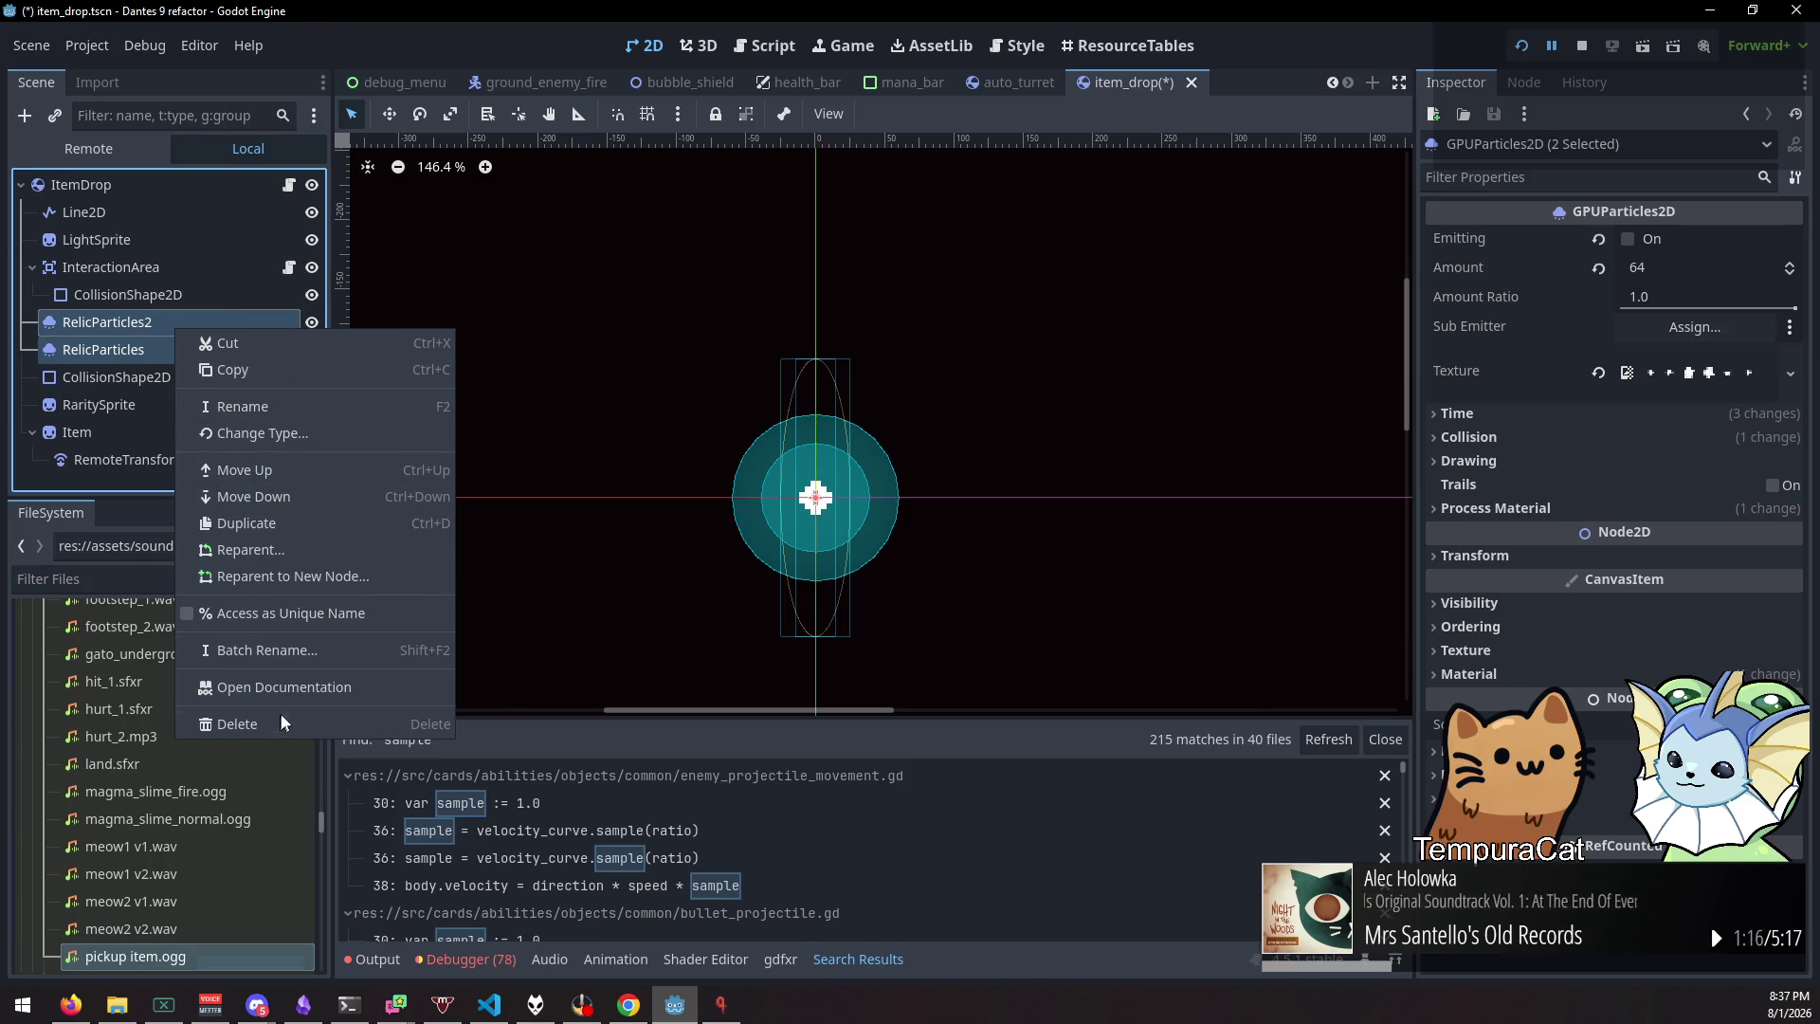
click(90, 322)
click(83, 347)
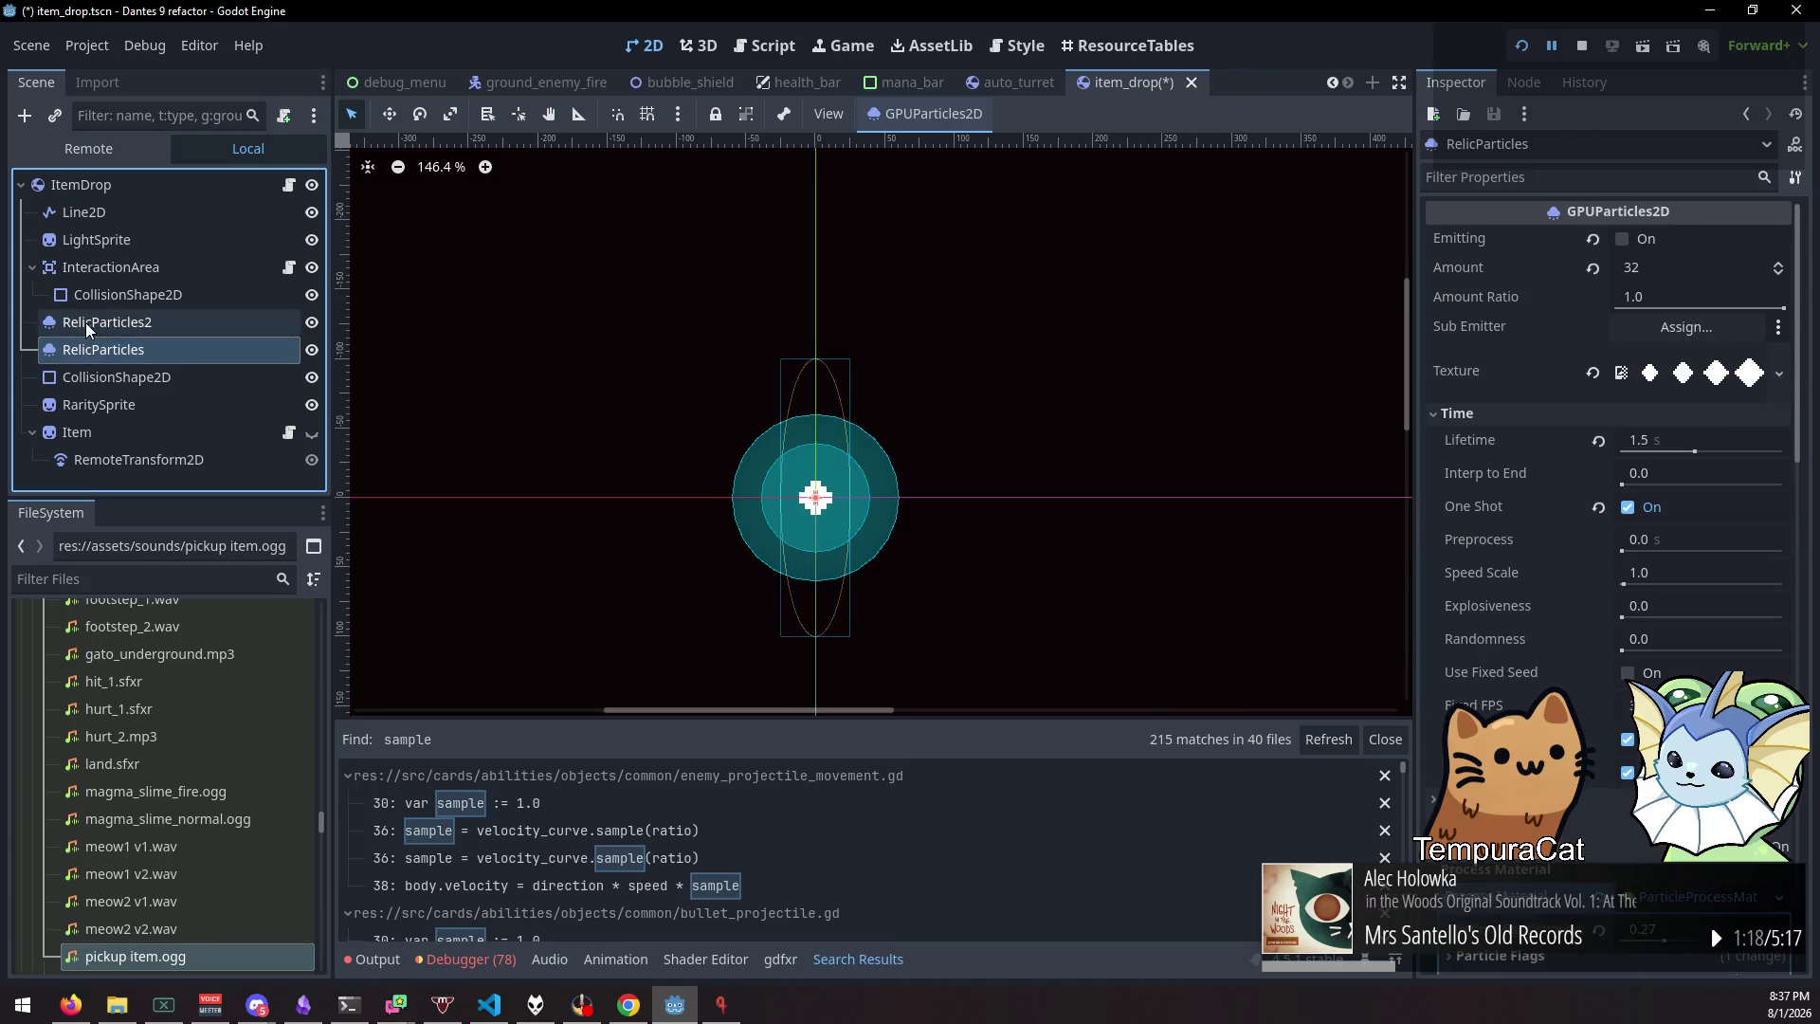
ctrl+click(111, 326)
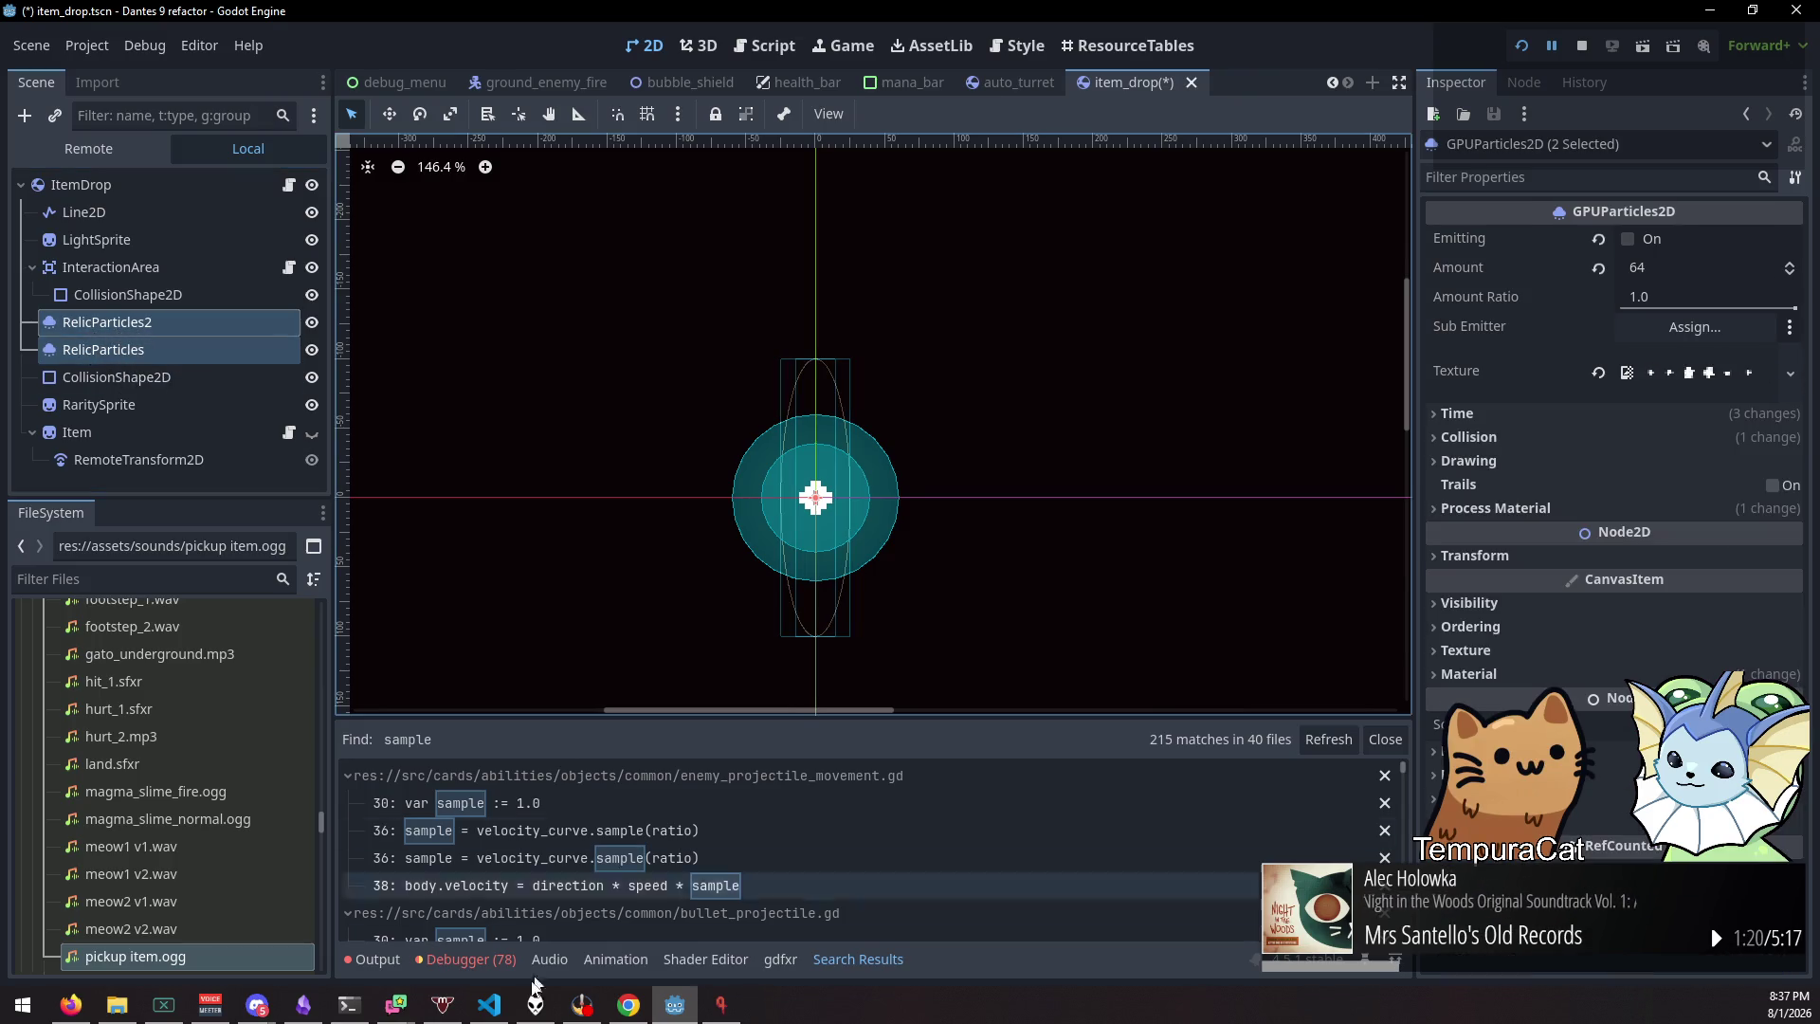
- Check the Output log and Debugger errors, then hide the bottom panel
click(384, 961)
click(484, 952)
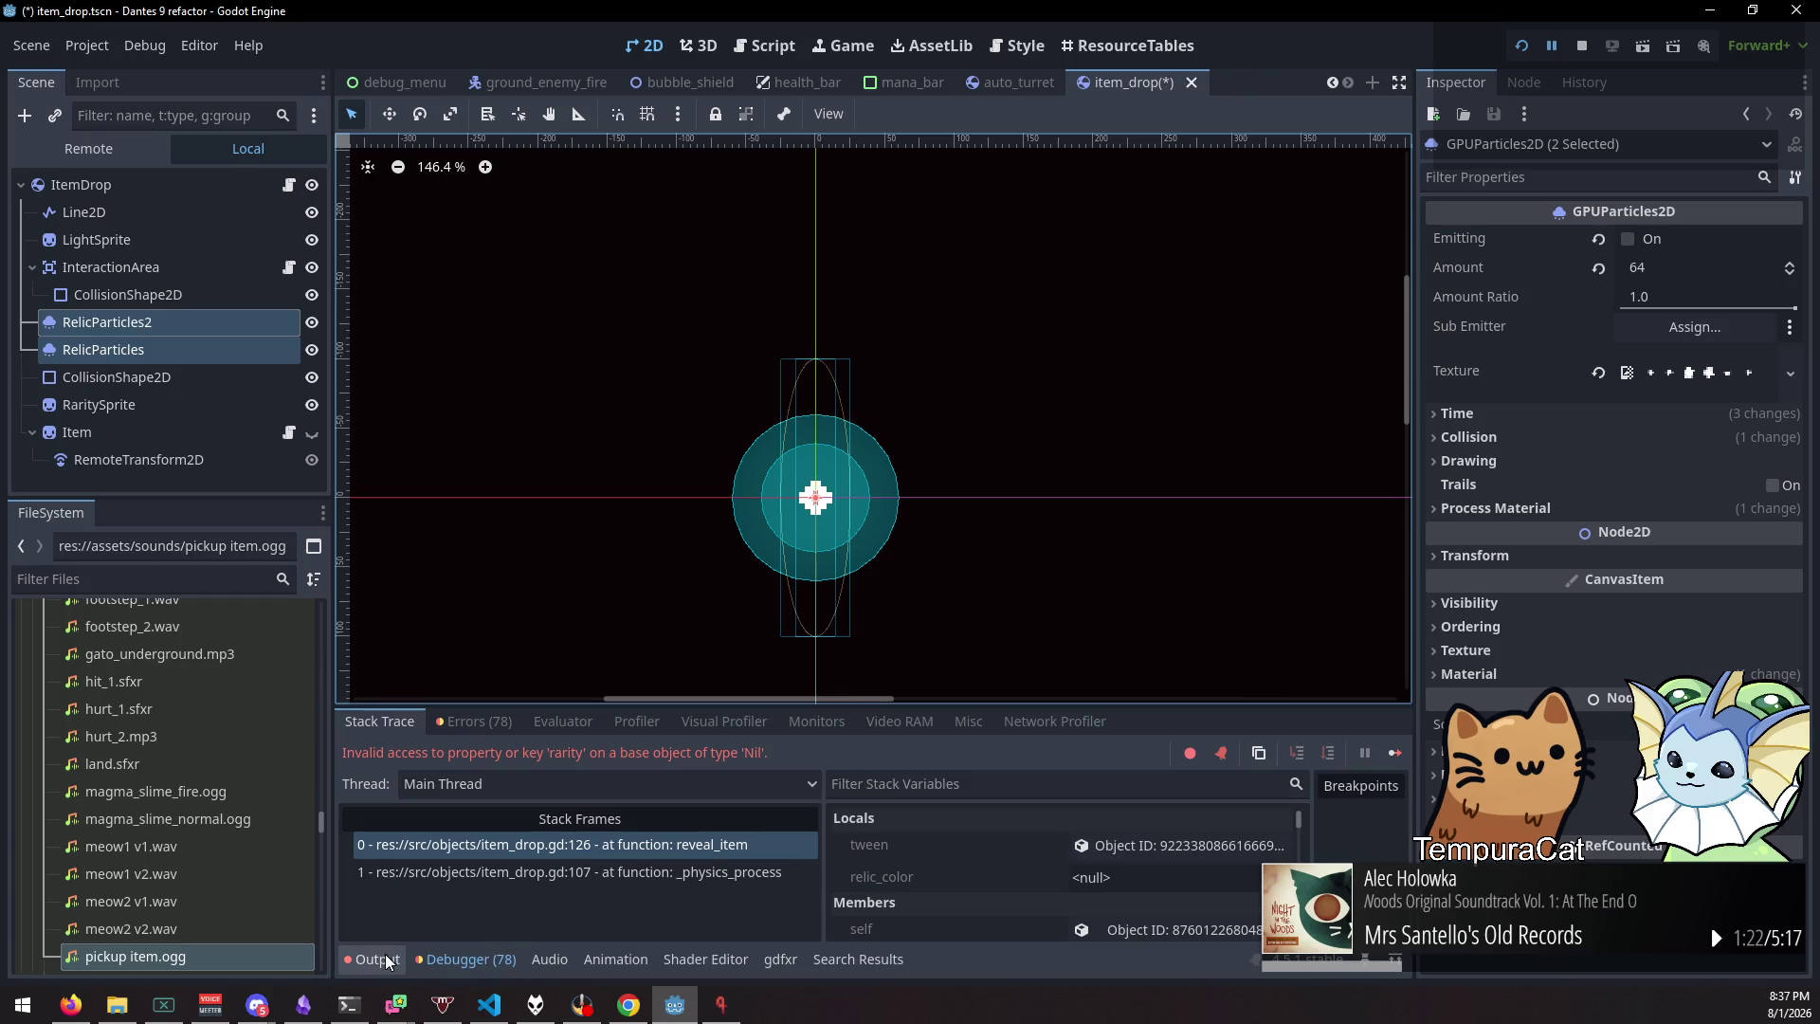
click(432, 958)
scroll(651, 579, down, 1)
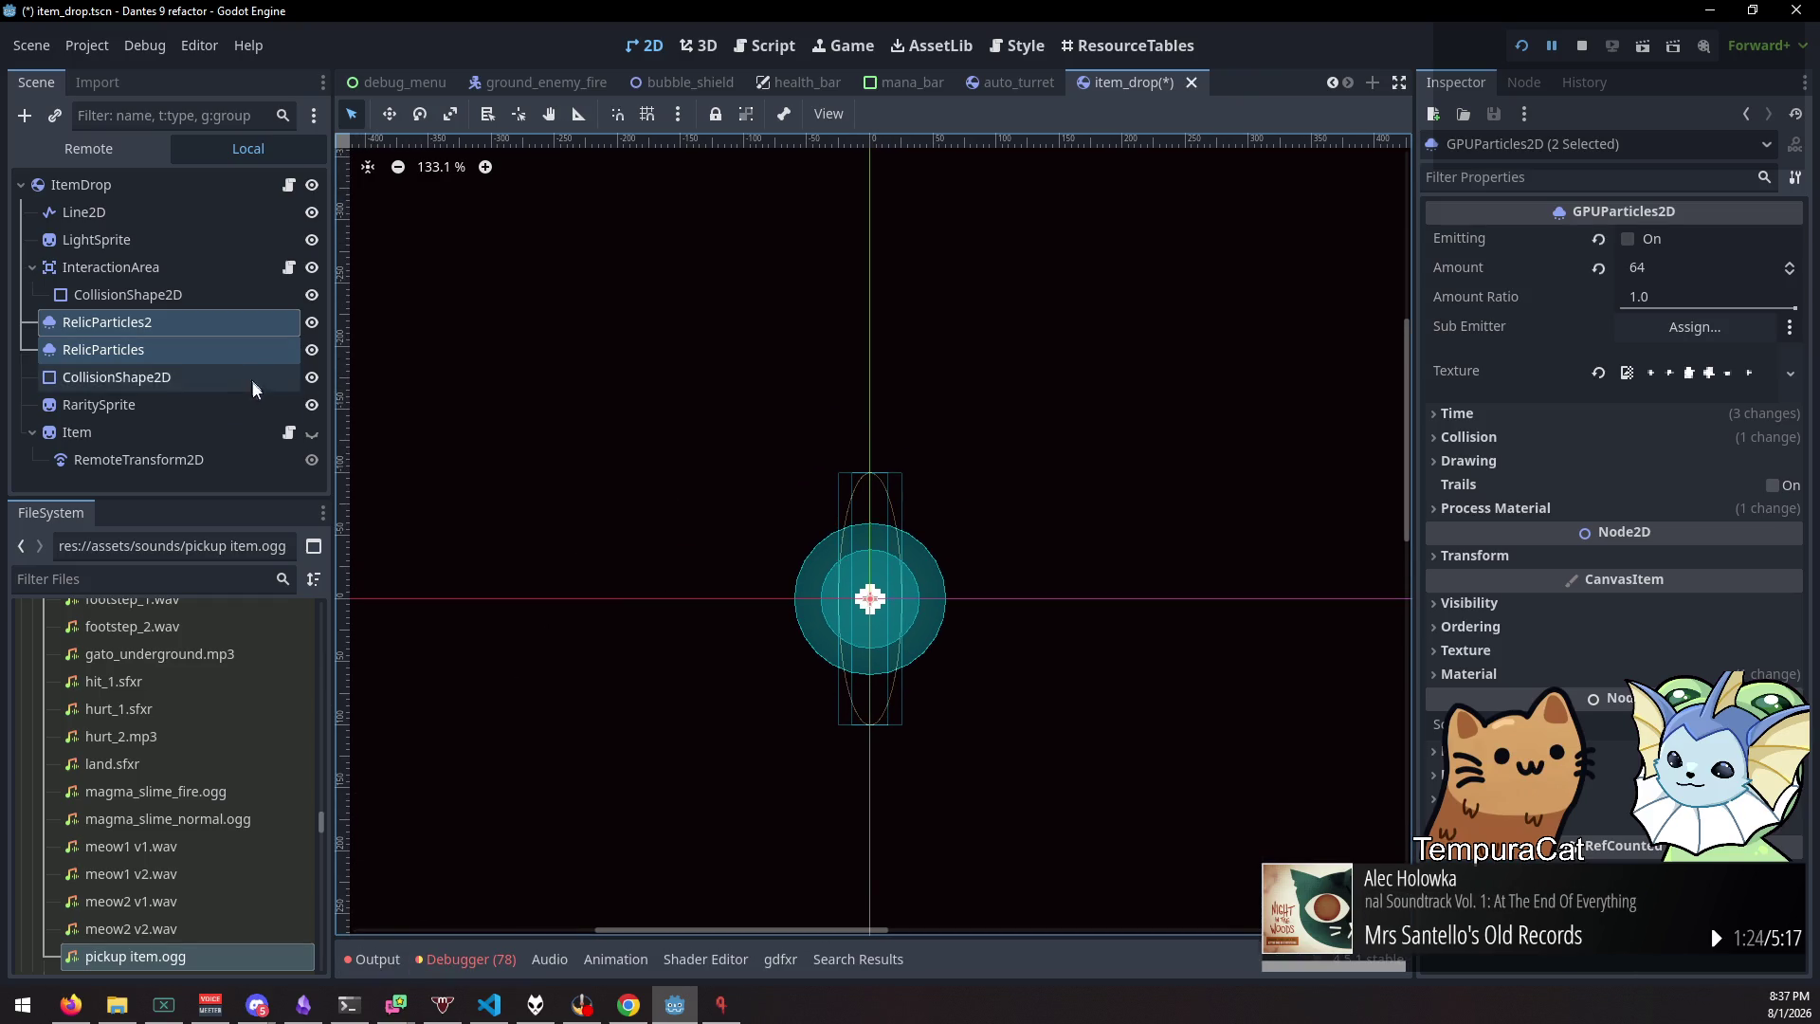
click(278, 189)
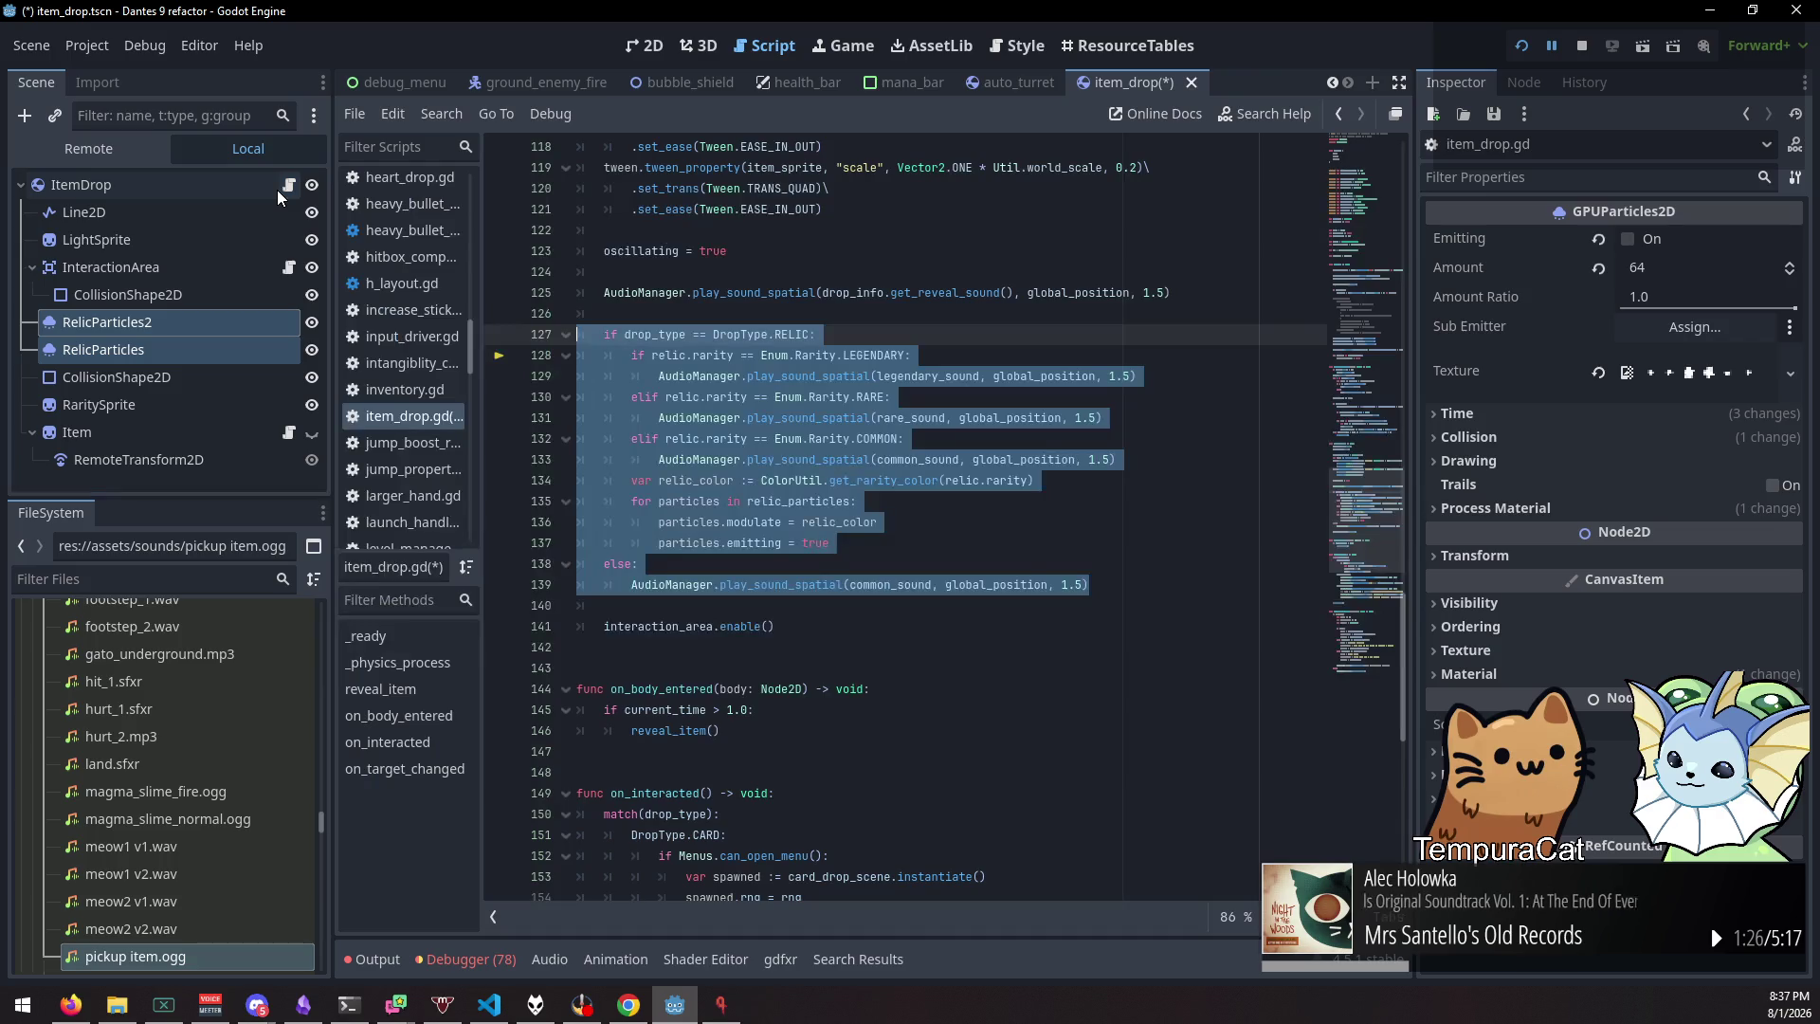
- Follow drop_info on line 125 to its declaration, then into the DropInfo class script
click(921, 542)
click(945, 497)
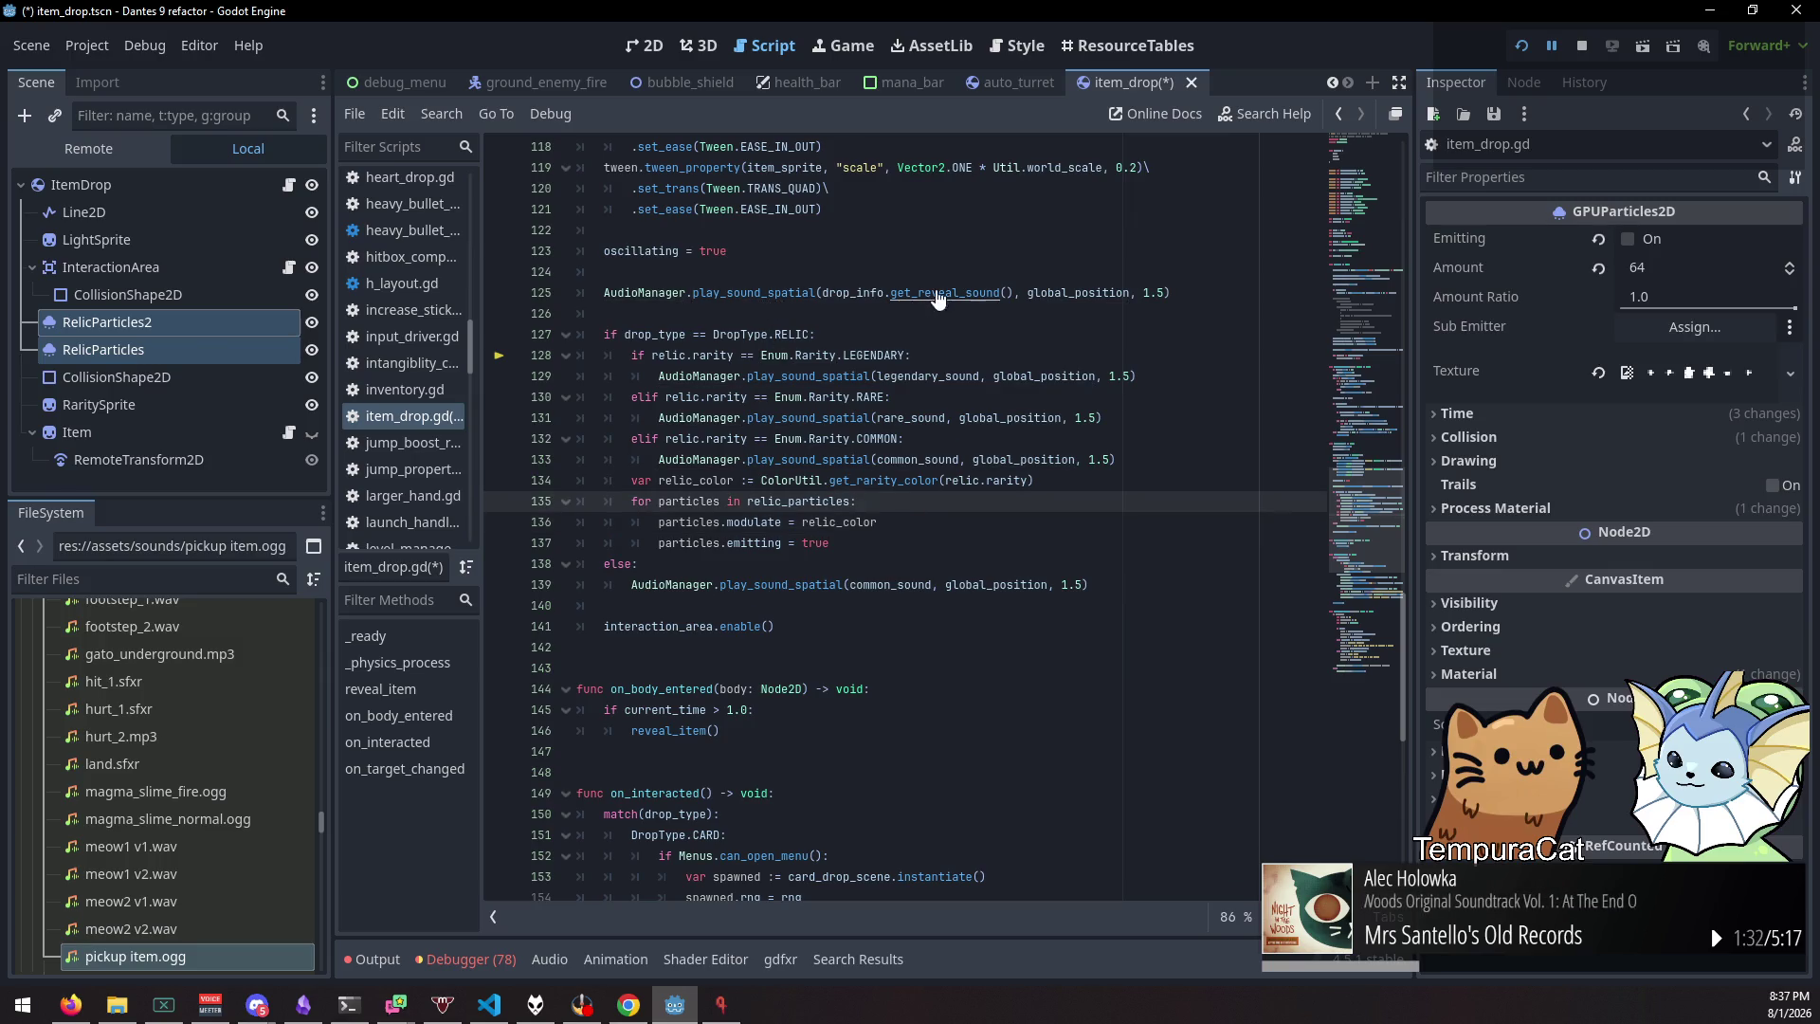
ctrl+click(866, 293)
ctrl+click(710, 523)
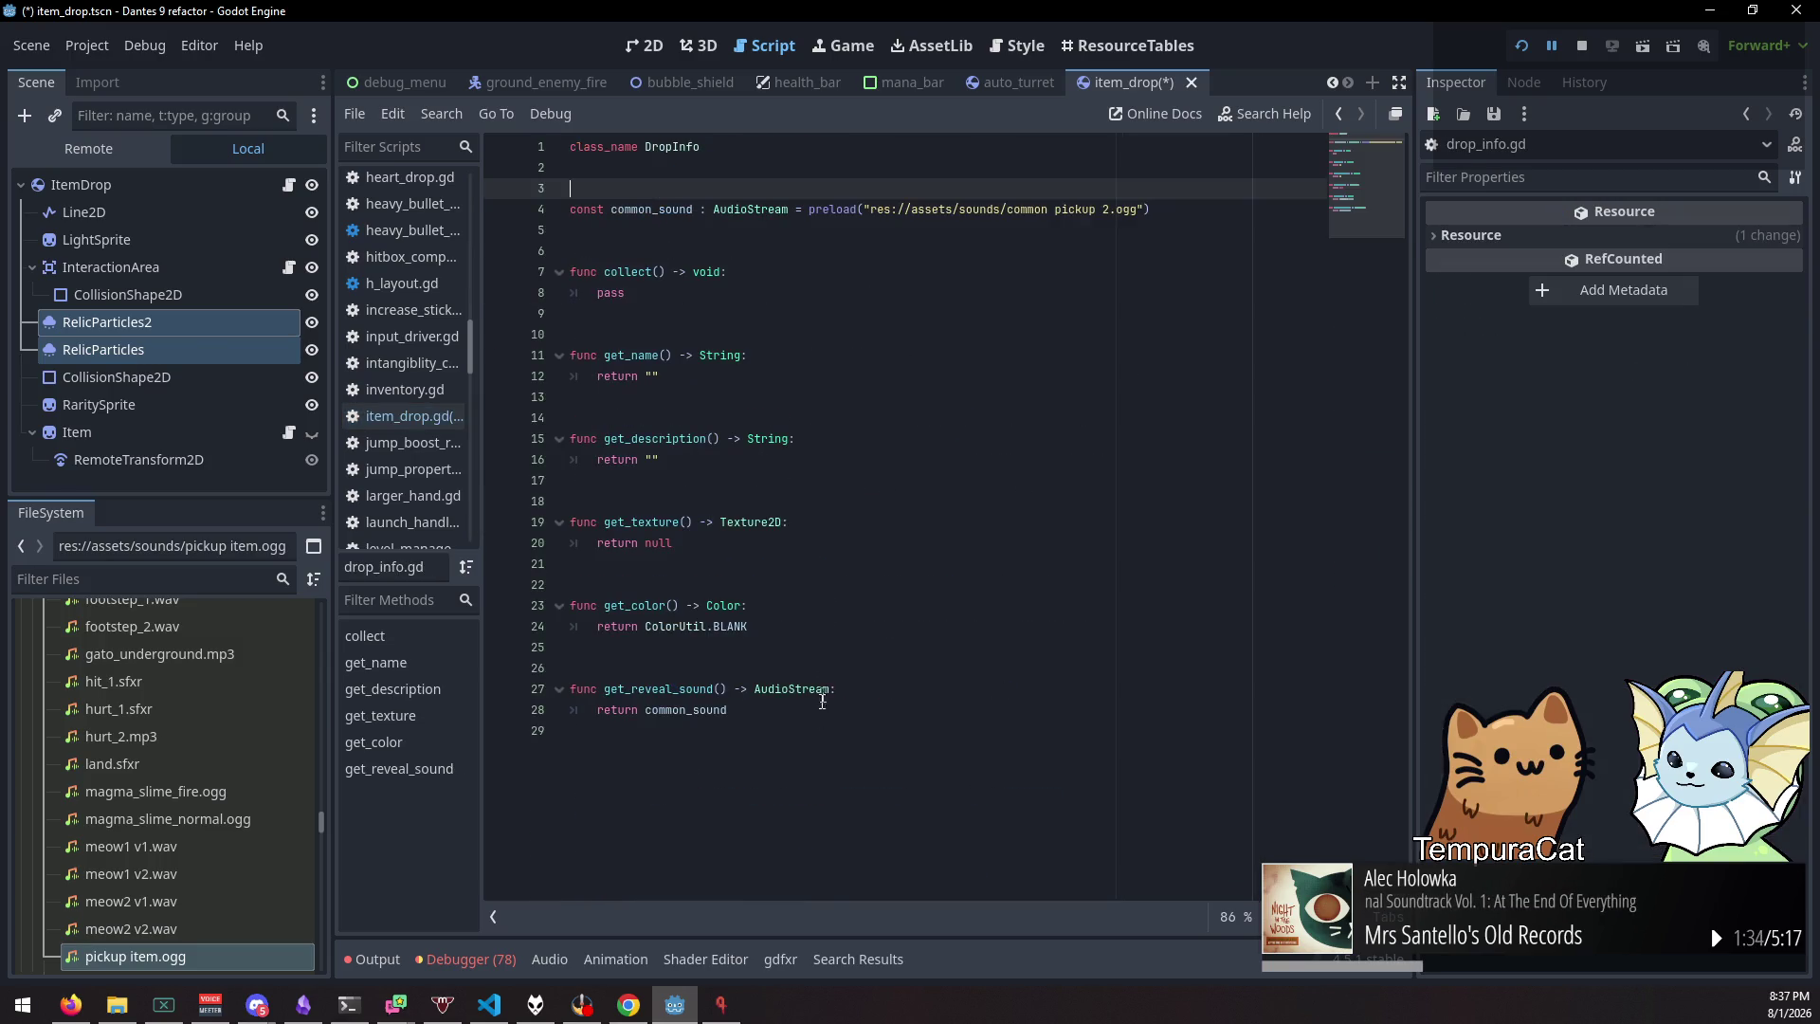
- Add spawn_particles() -> bool returning false at the end of drop_info.gd and save
click(818, 769)
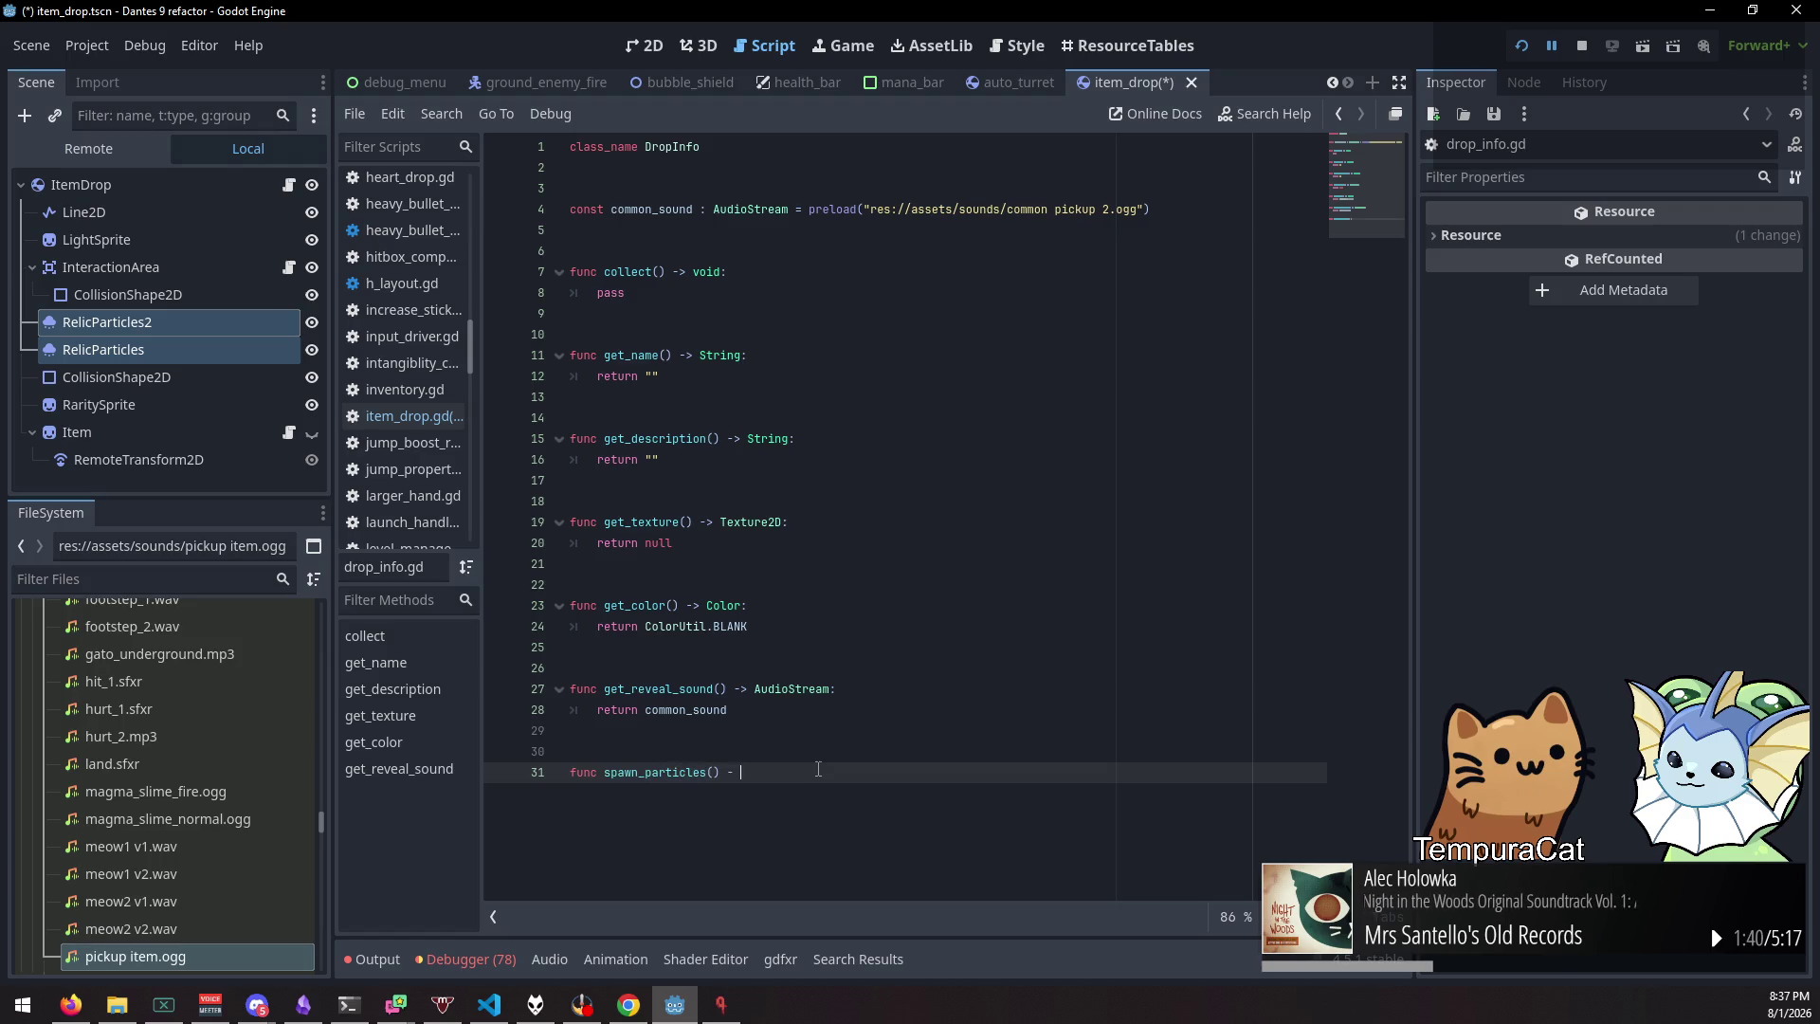
key(Return)
text(return false)
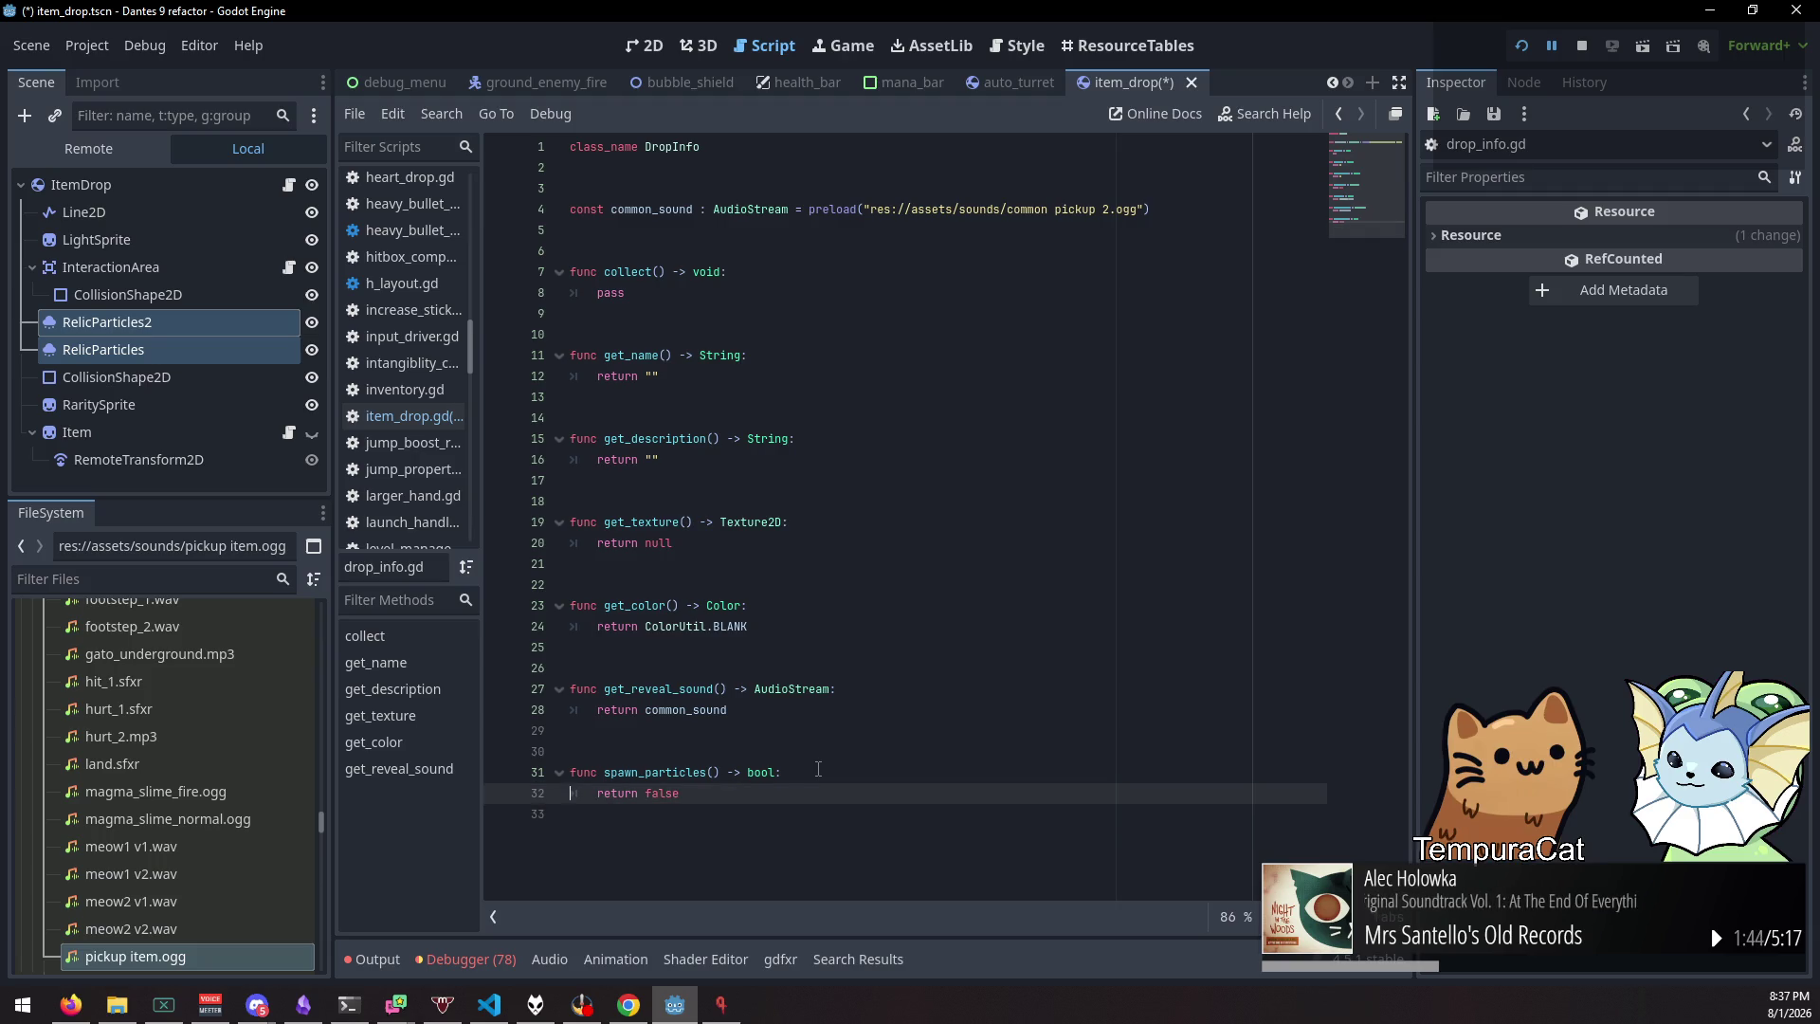
key(ctrl+s)
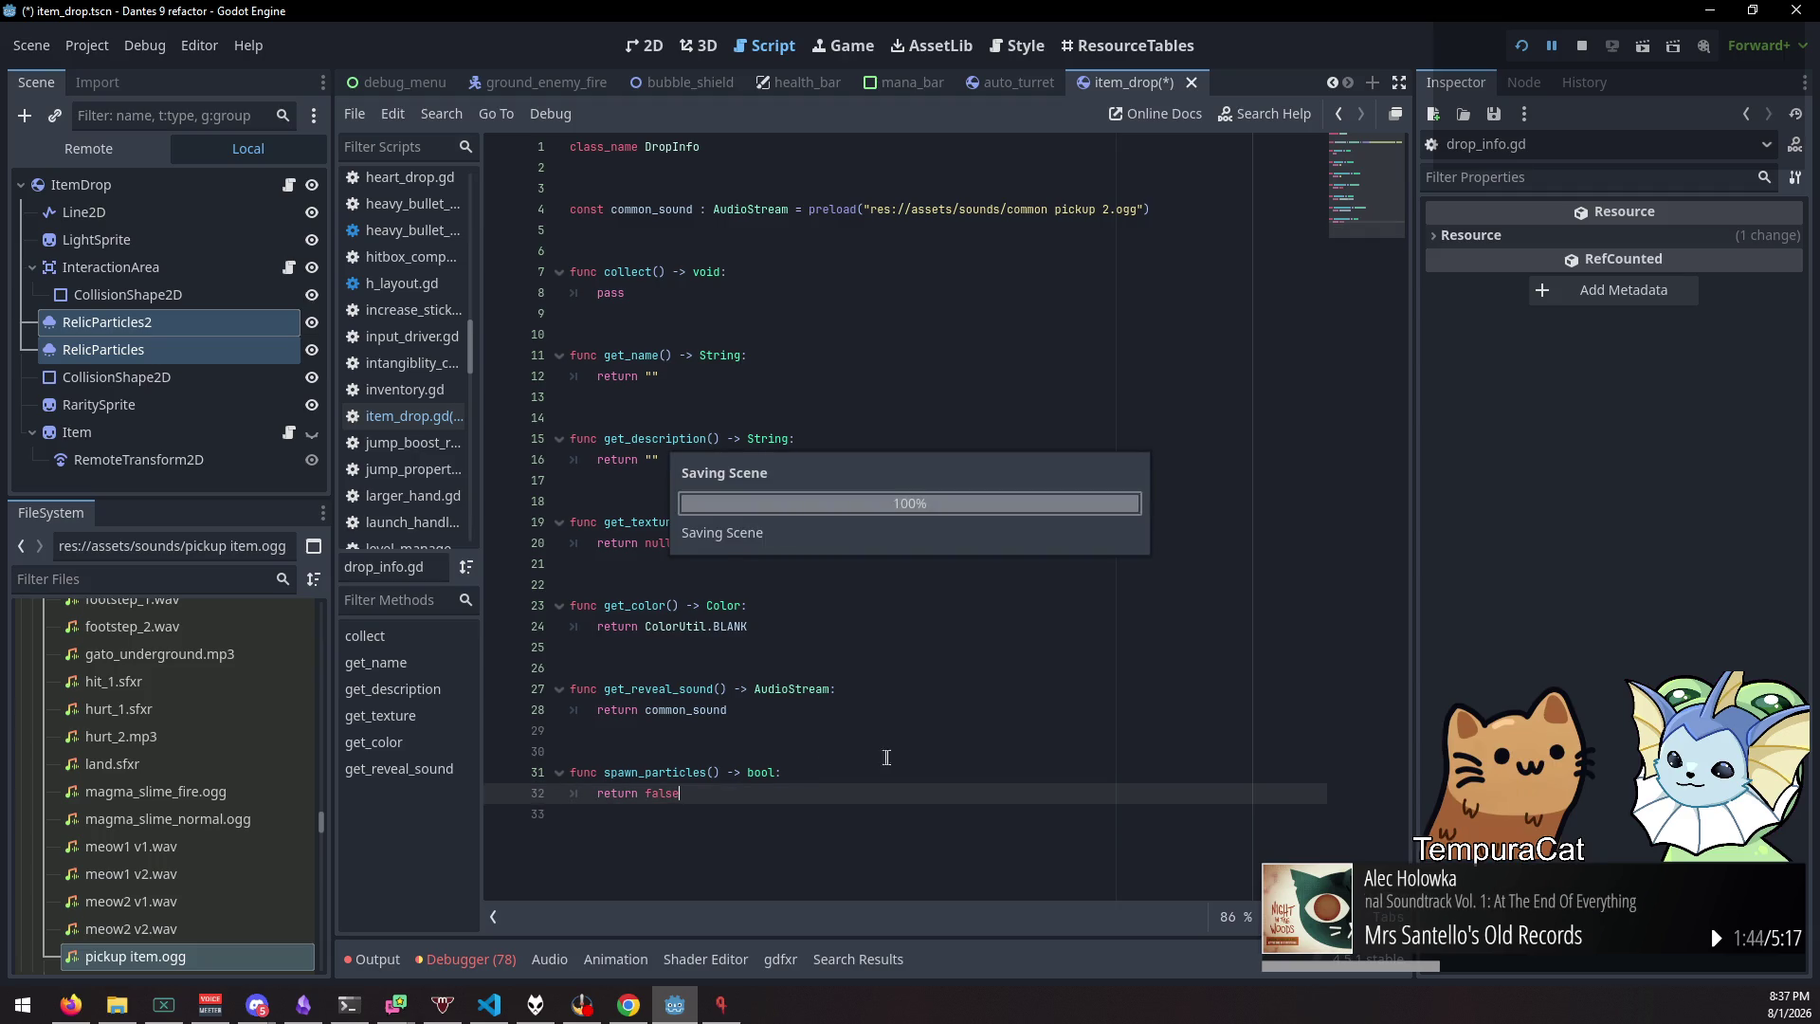
- Navigate back from drop_info.gd to the item_drop.gd script
click(713, 209)
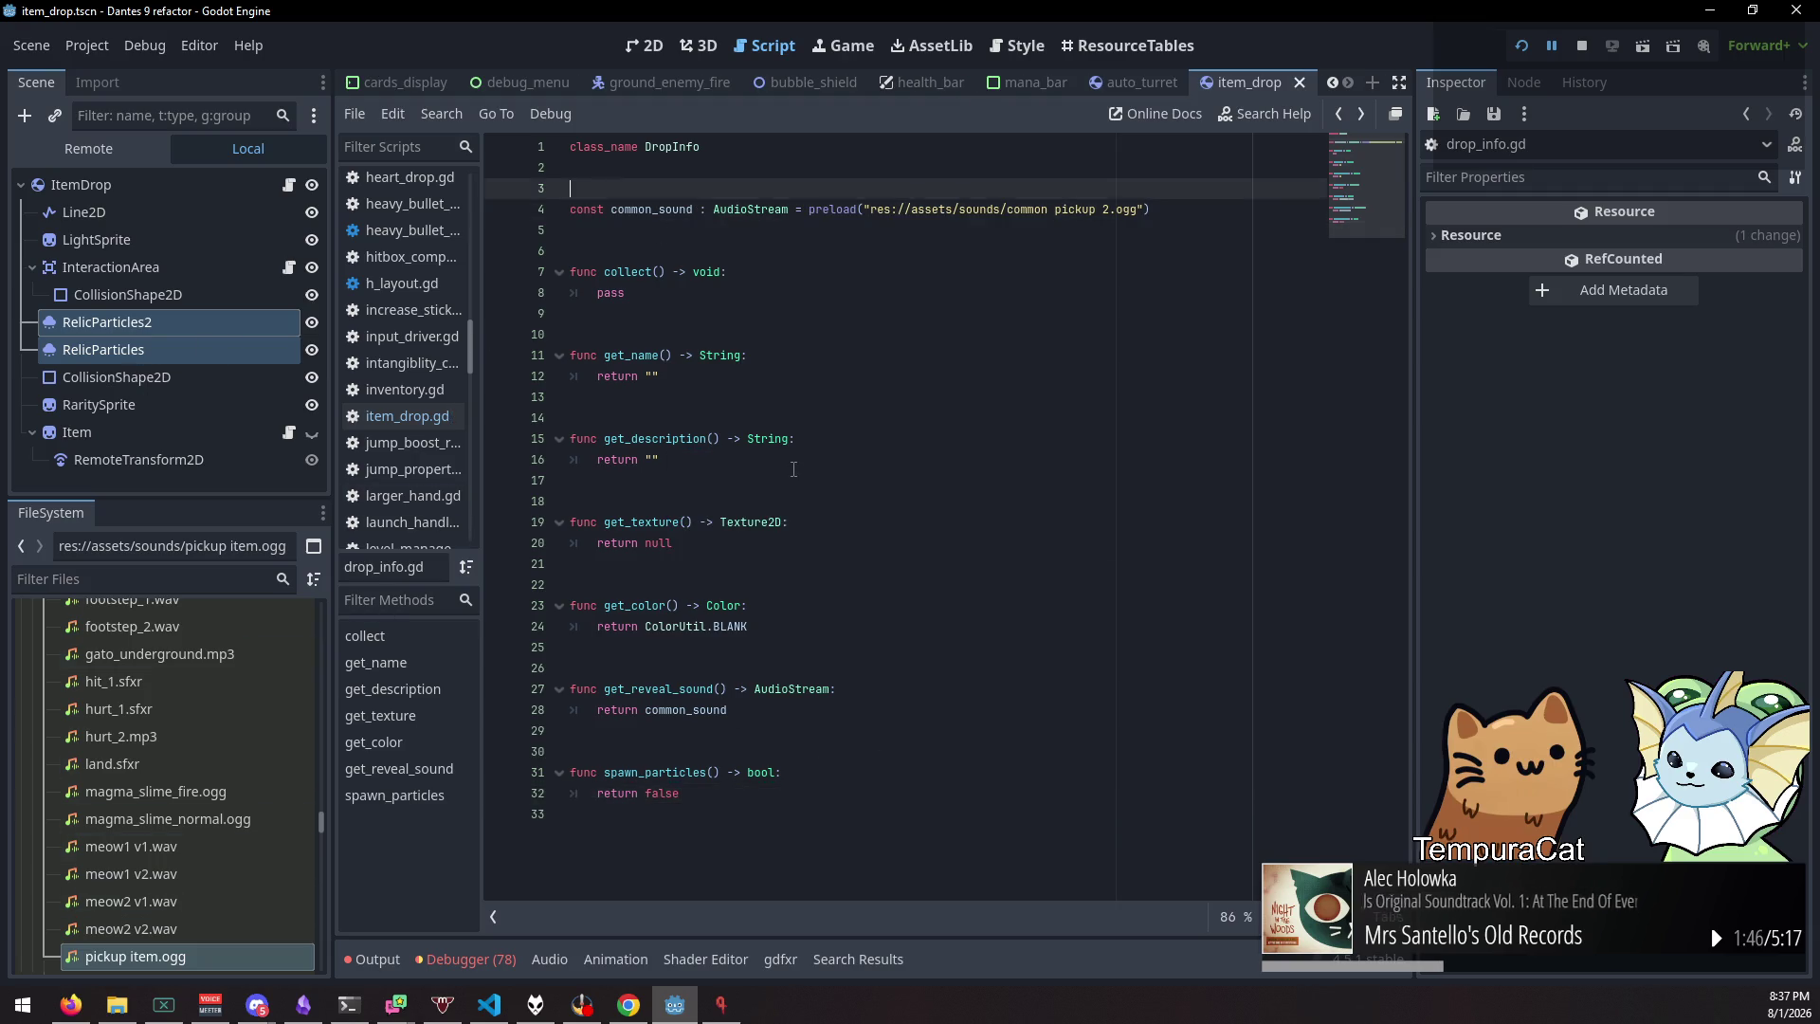
key(alt+Left)
click(900, 641)
- Add an 'if drop_info.spawn_particles():' condition after the reveal sound line
scroll(899, 641, down, 15)
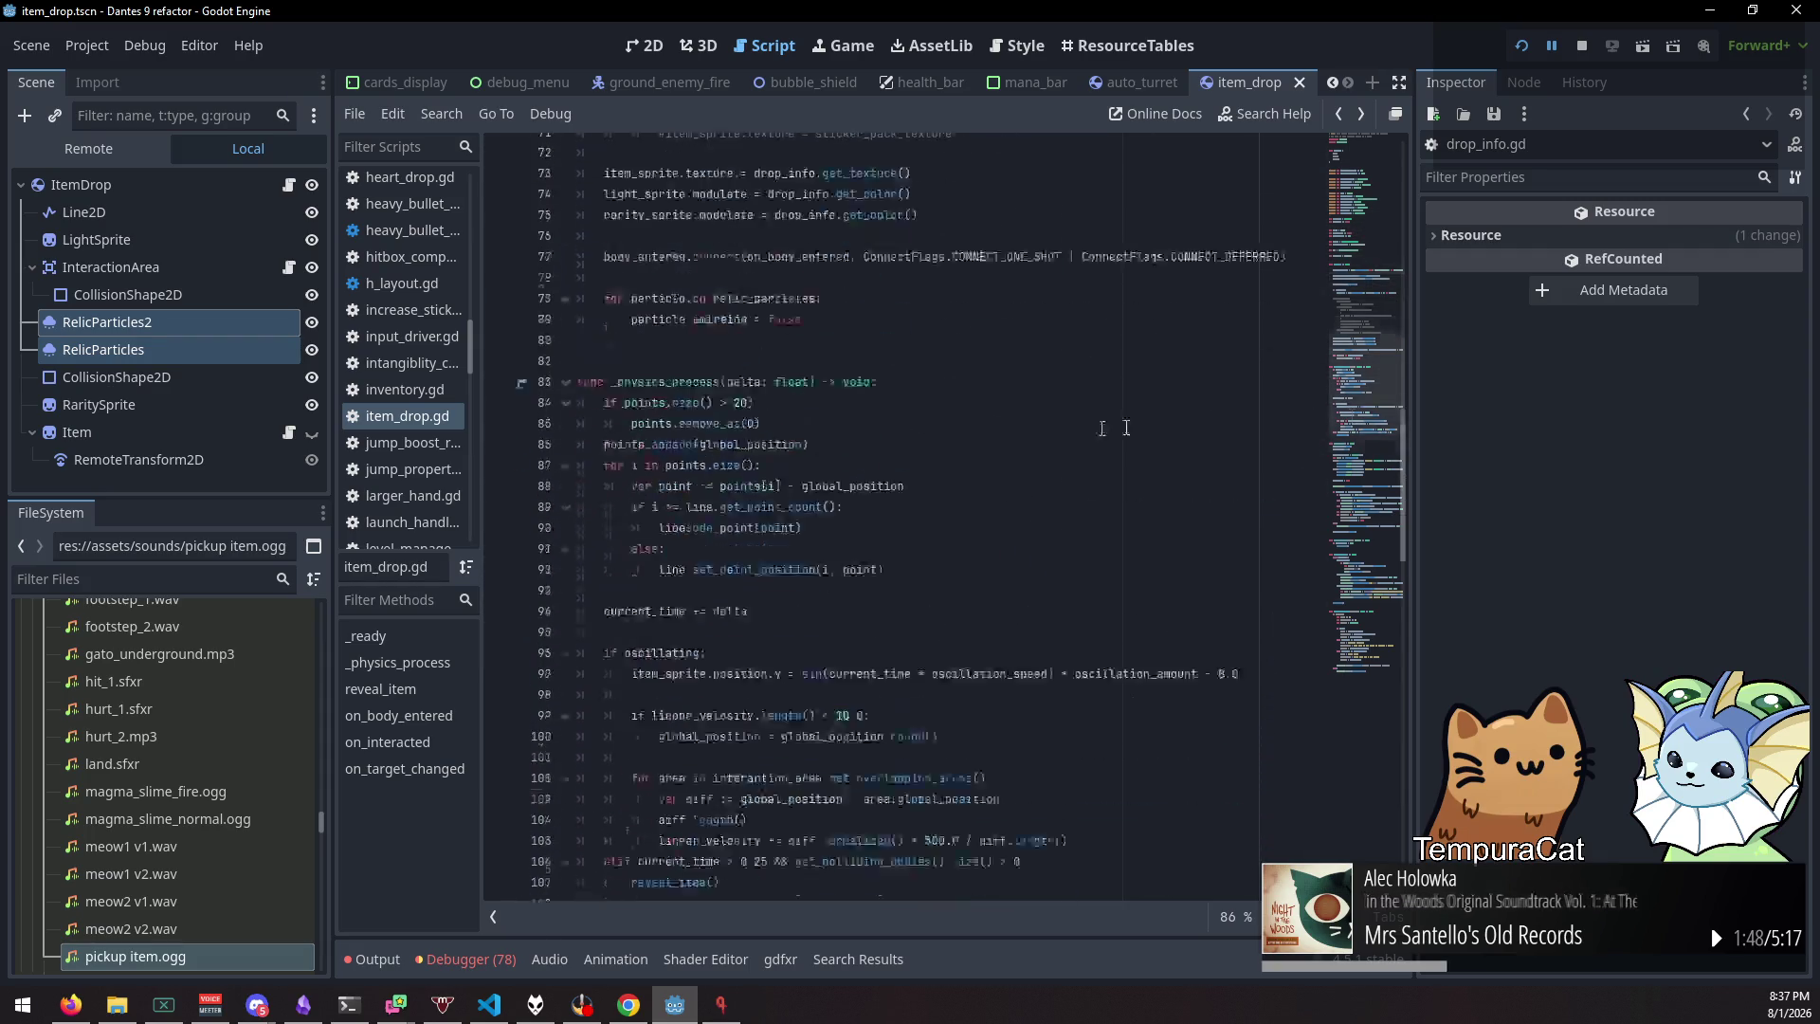
scroll(730, 462, down, 15)
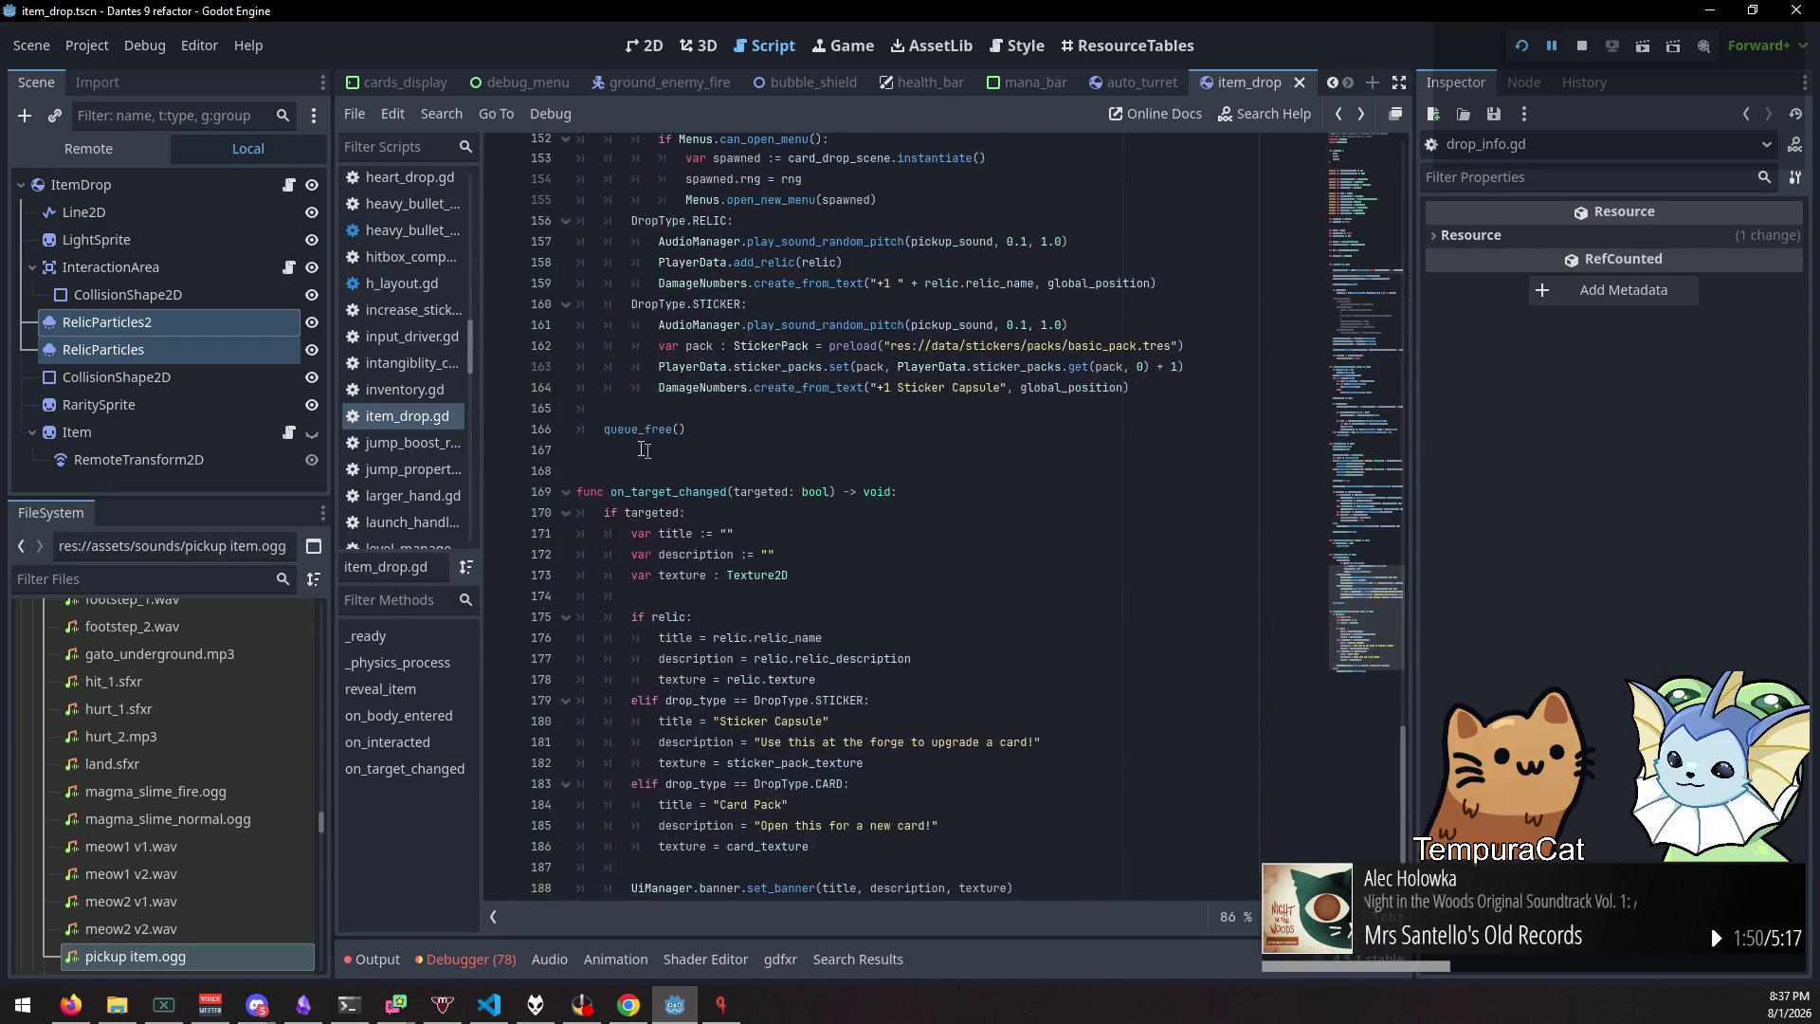
scroll(730, 462, down, 5)
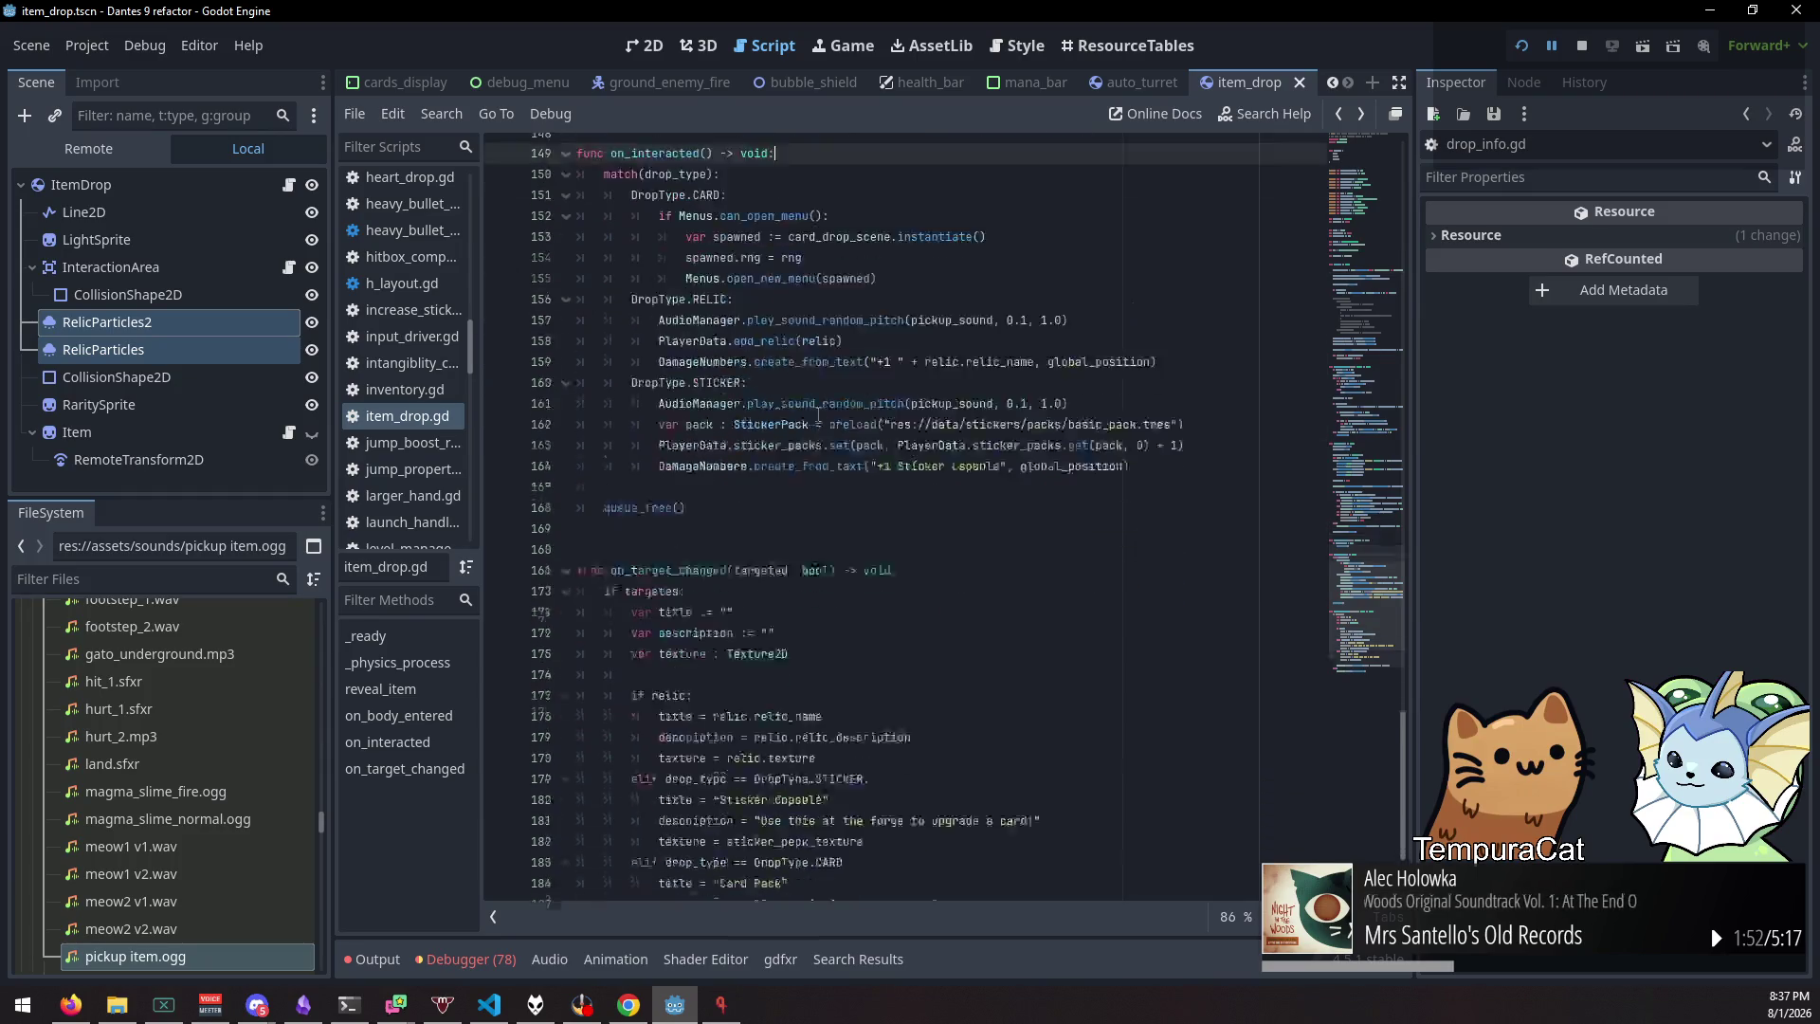
click(920, 752)
scroll(853, 664, up, 14)
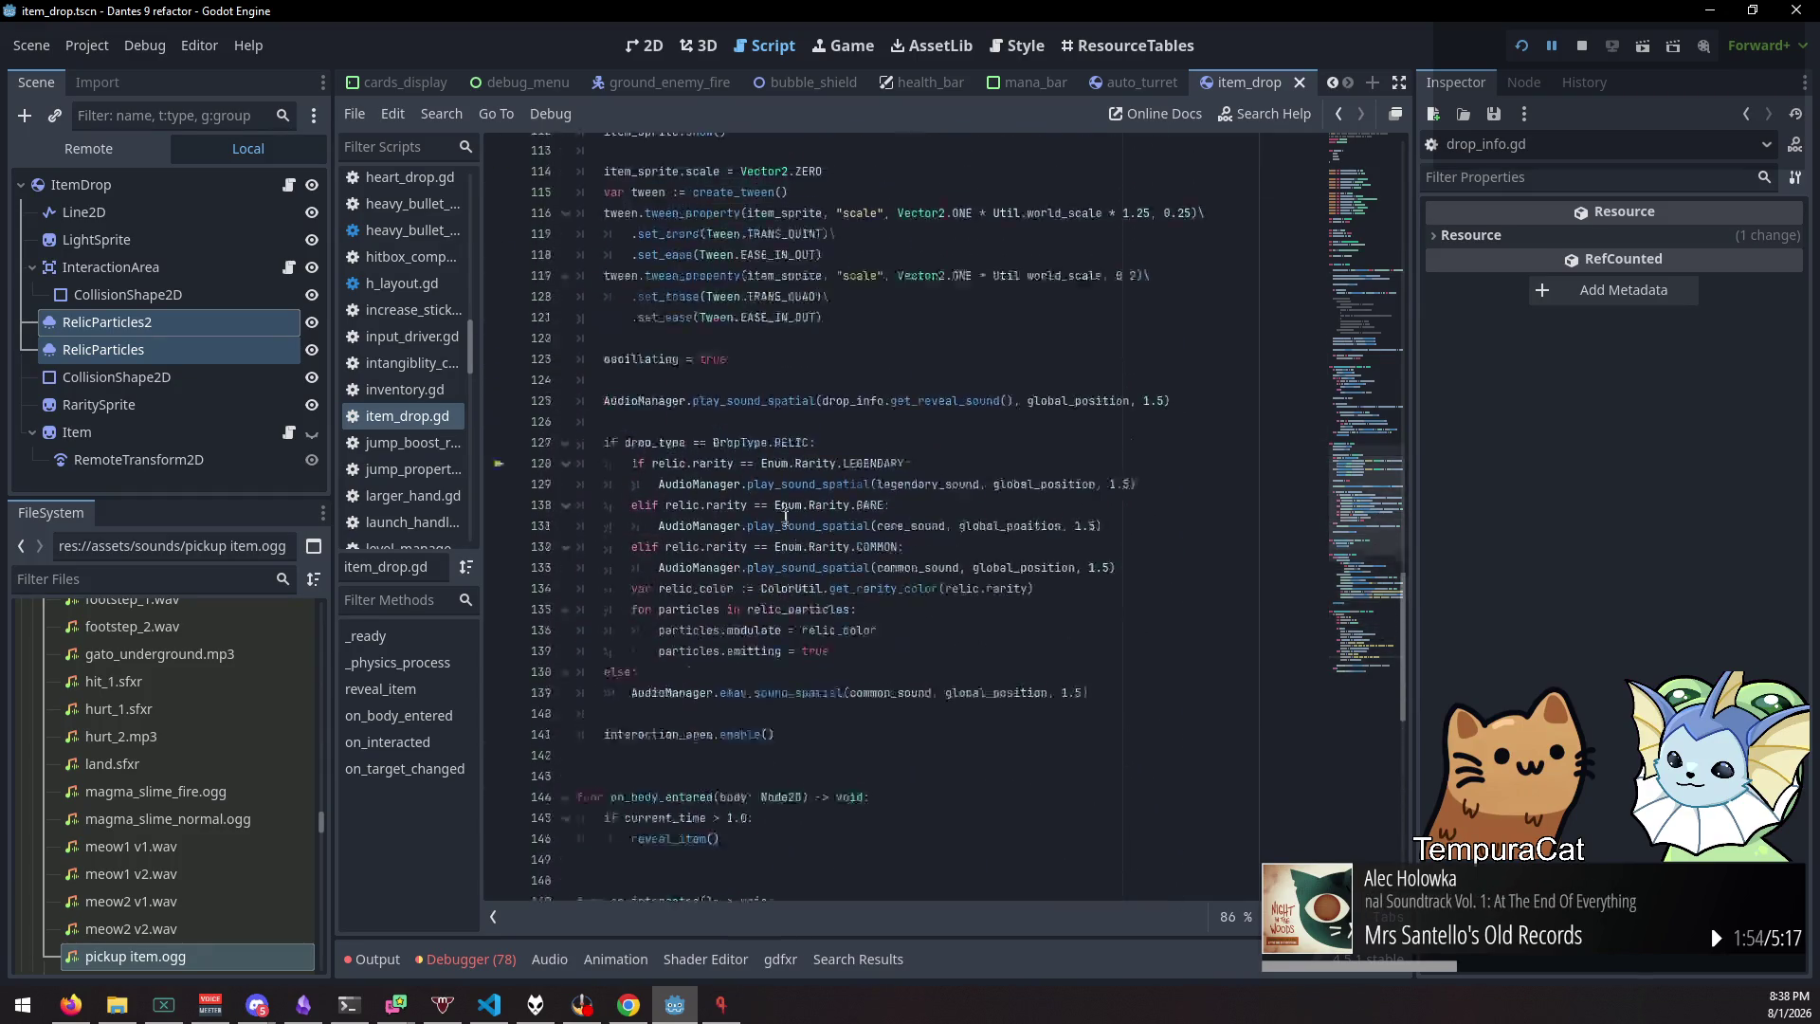
click(811, 585)
scroll(810, 581, down, 1)
scroll(810, 582, down, 3)
key(Return)
key(Return)
key(Up)
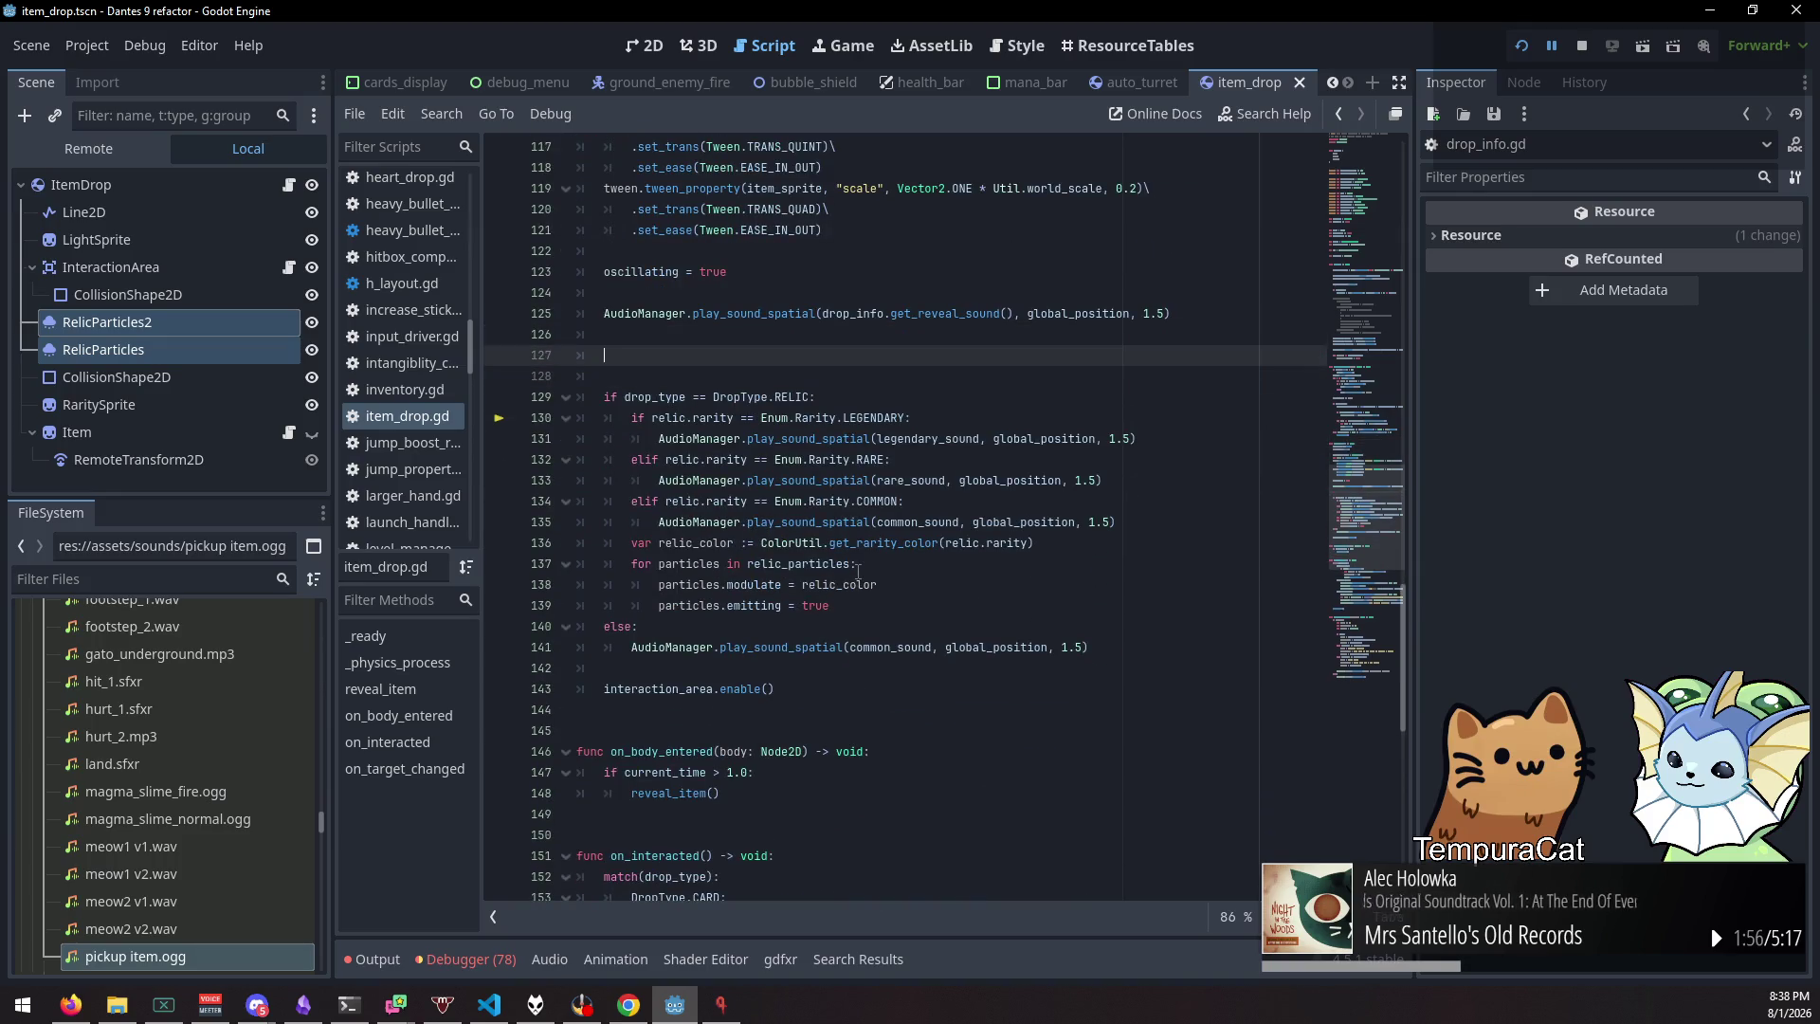
text(drop_info.)
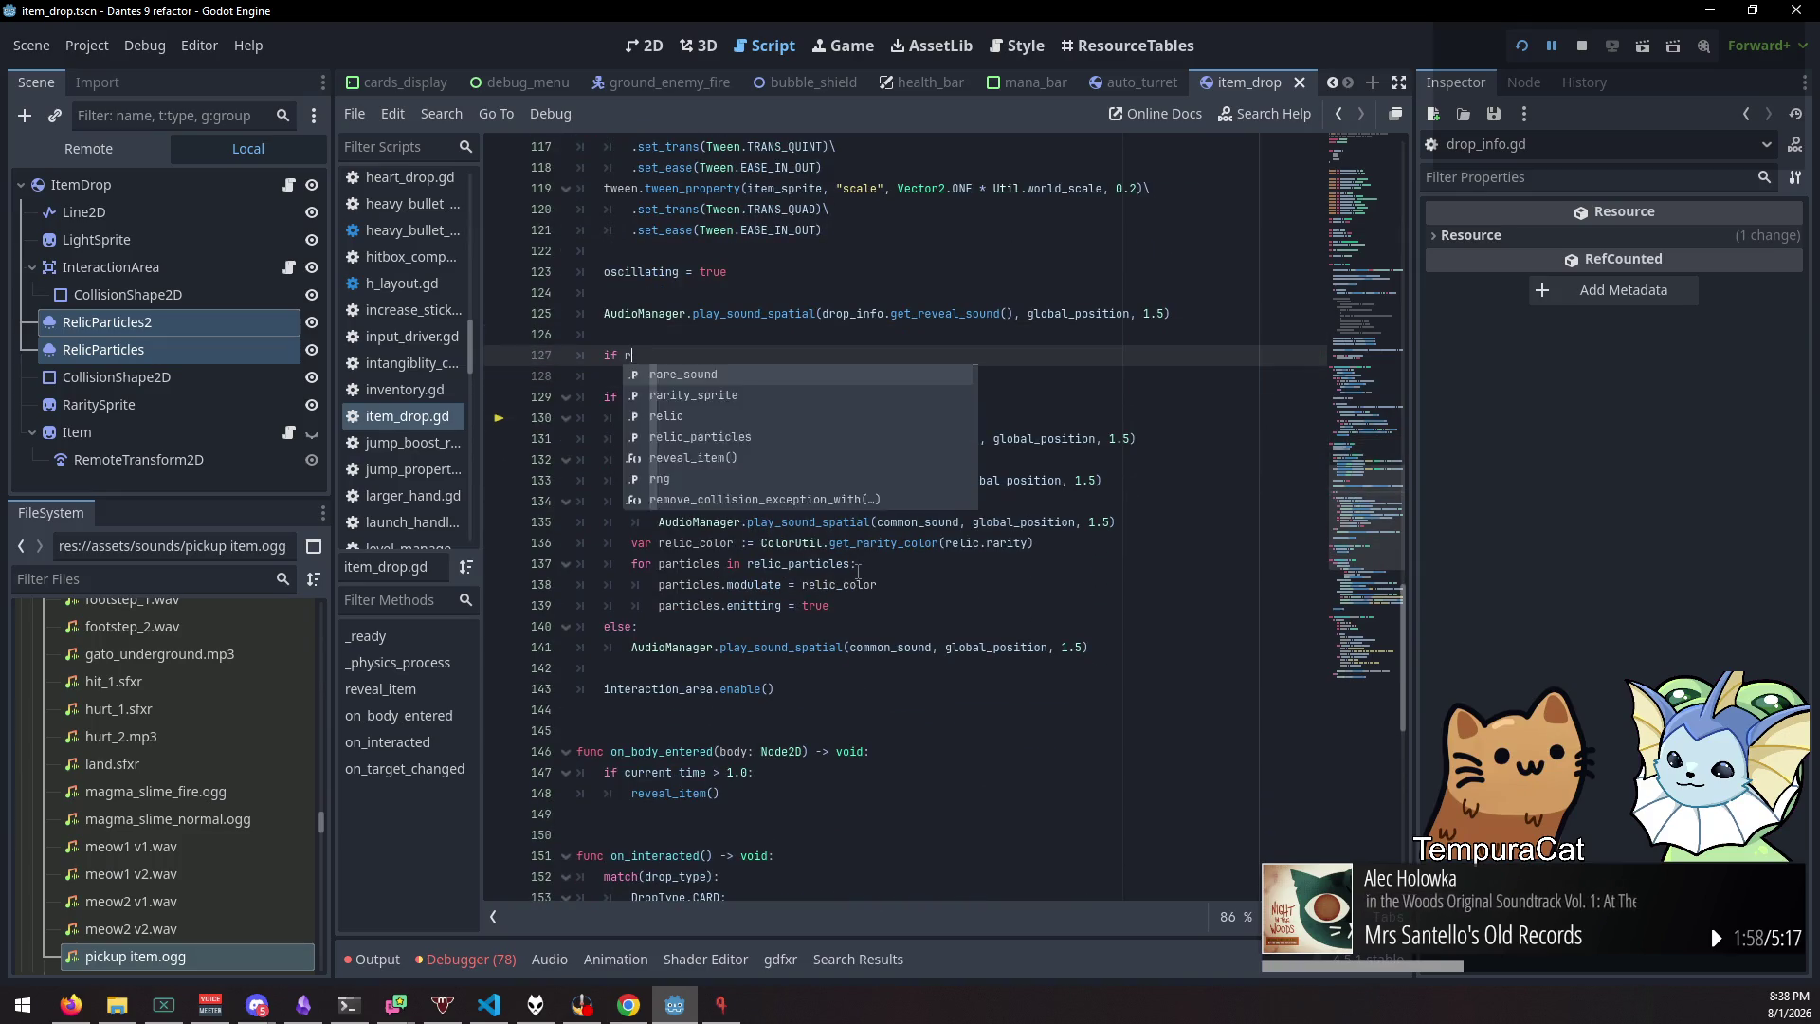
text(spawn)
key(Return)
text(:)
key(Return)
key(Down)
key(Down)
key(Down)
key(Down)
key(Down)
key(Down)
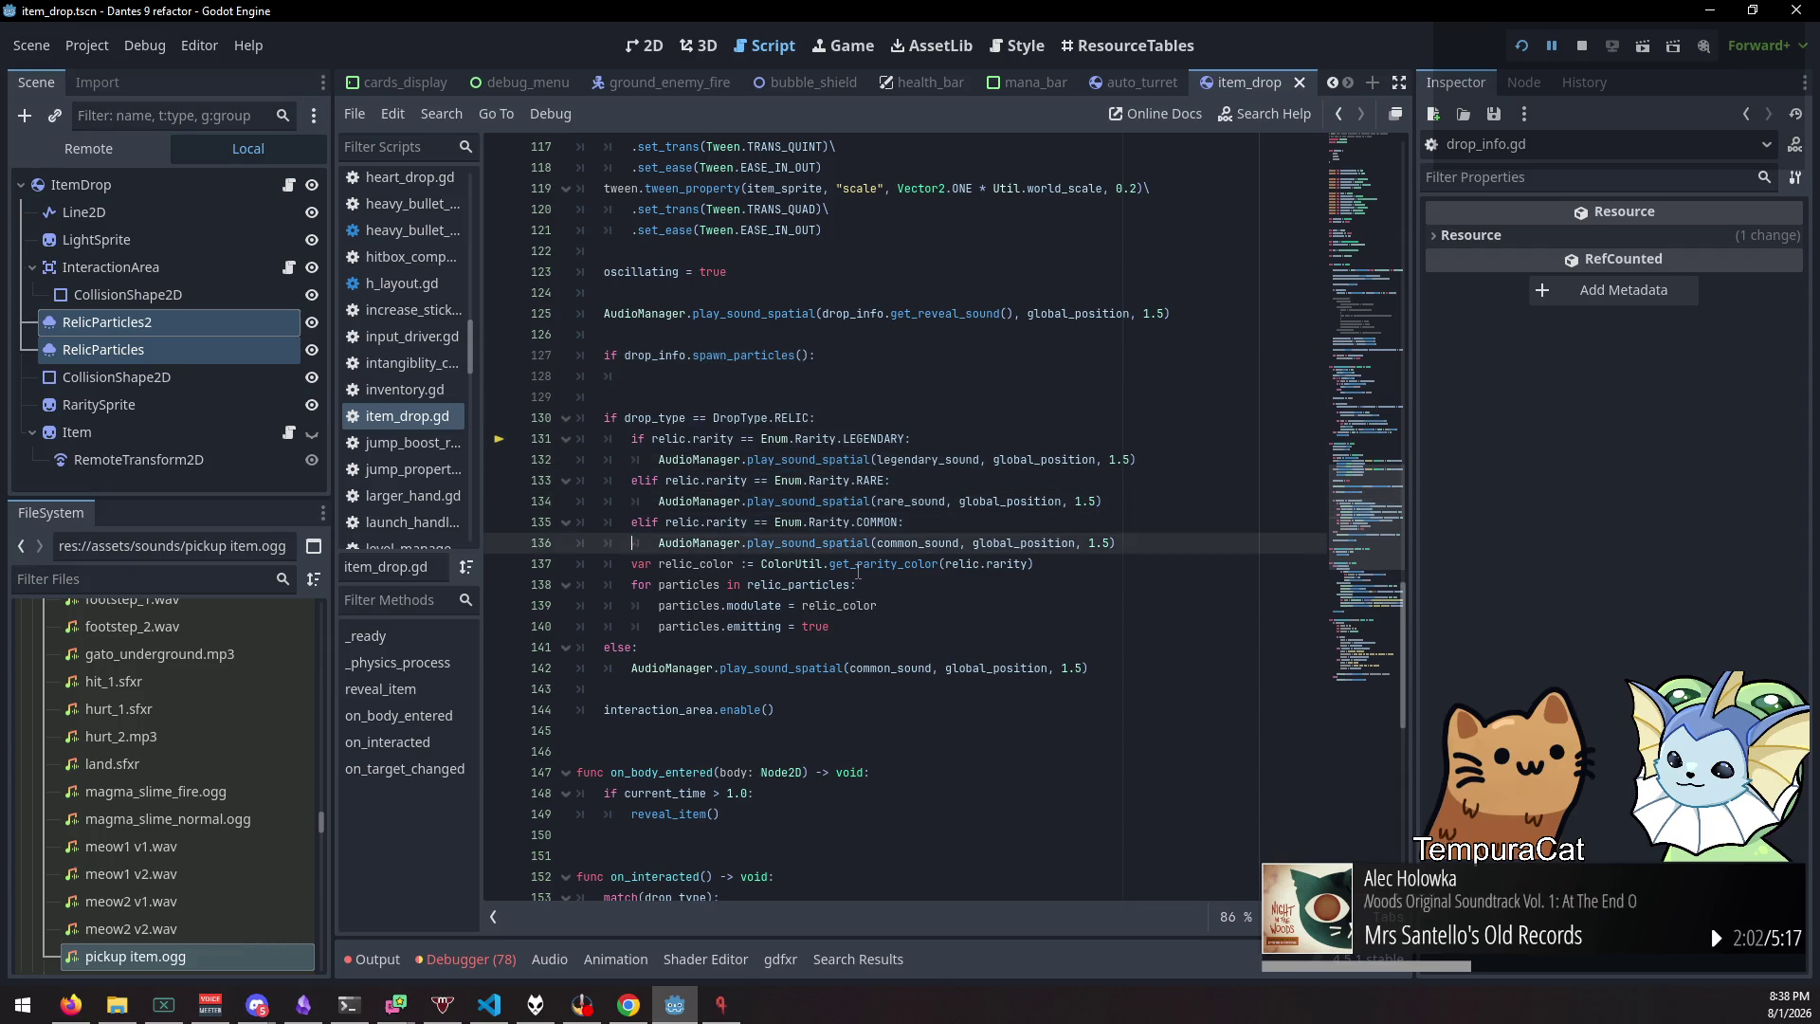
- Move the relic particle loop under that condition, replacing relic_color with drop_info.get_color()
key(shift+Down)
key(shift+Down)
key(shift+End)
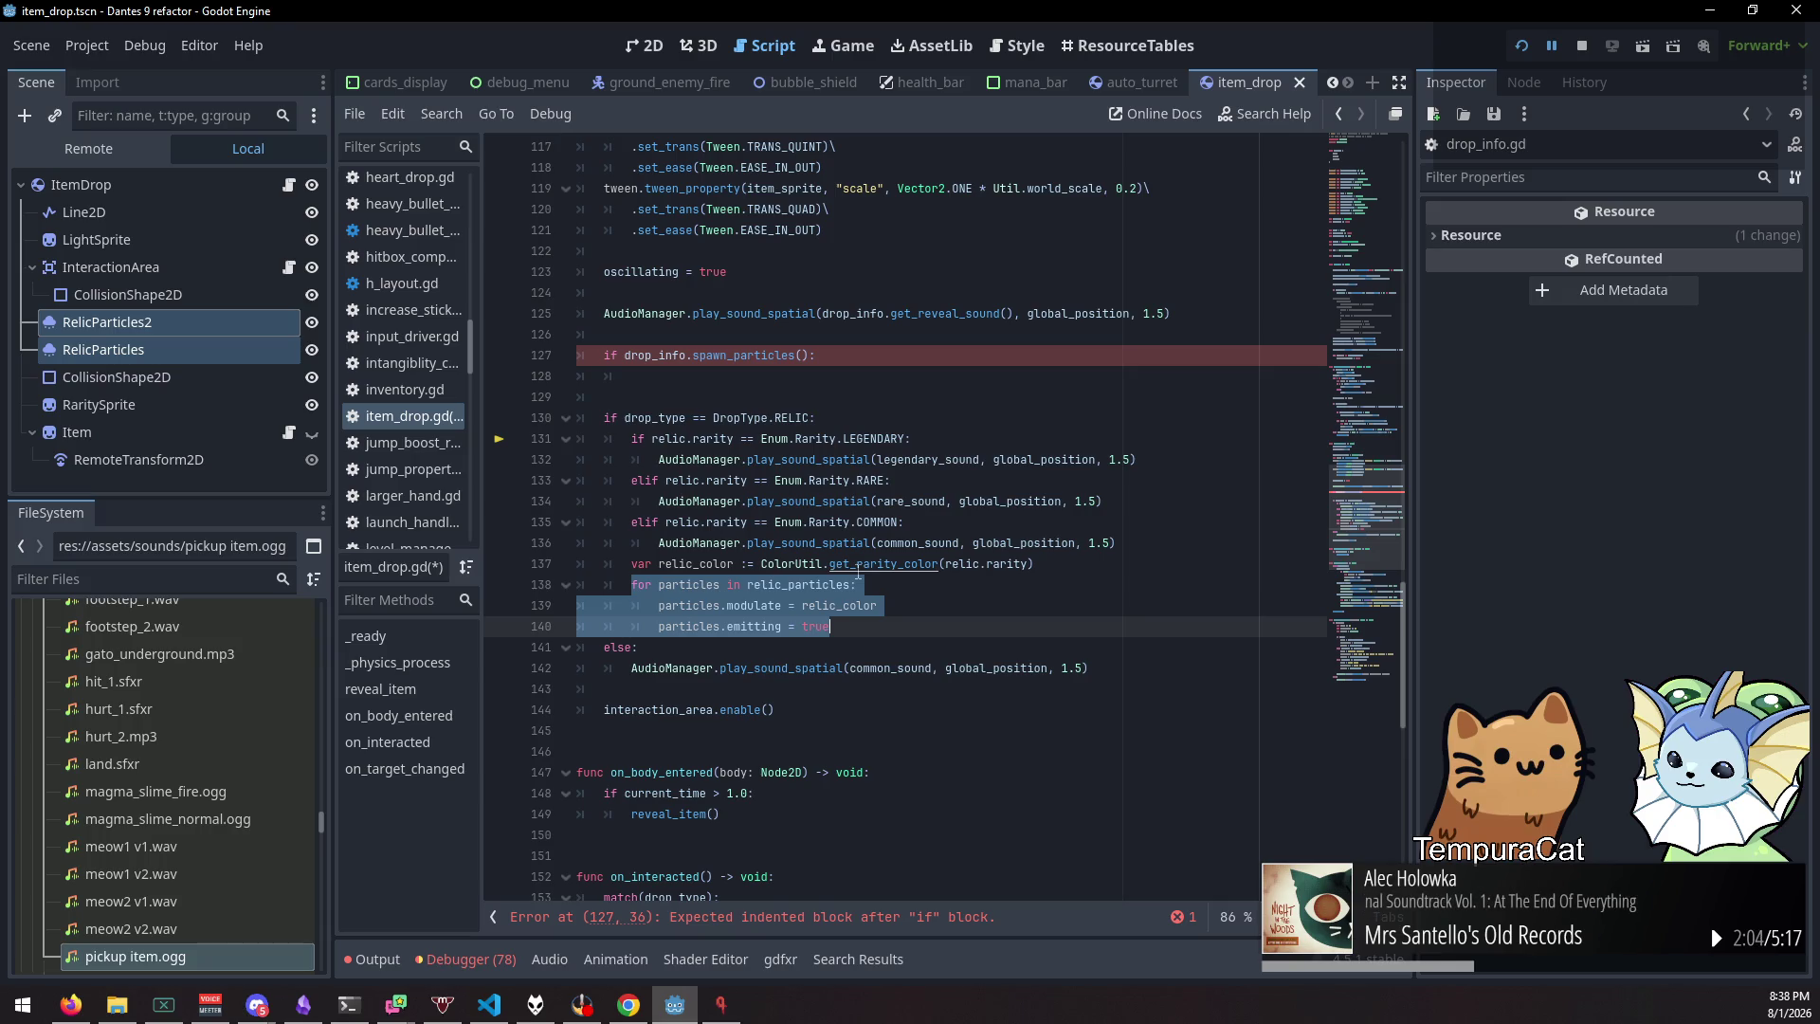
key(ctrl+x)
key(BackSpace)
key(BackSpace)
key(BackSpace)
key(Up)
key(Up)
key(Up)
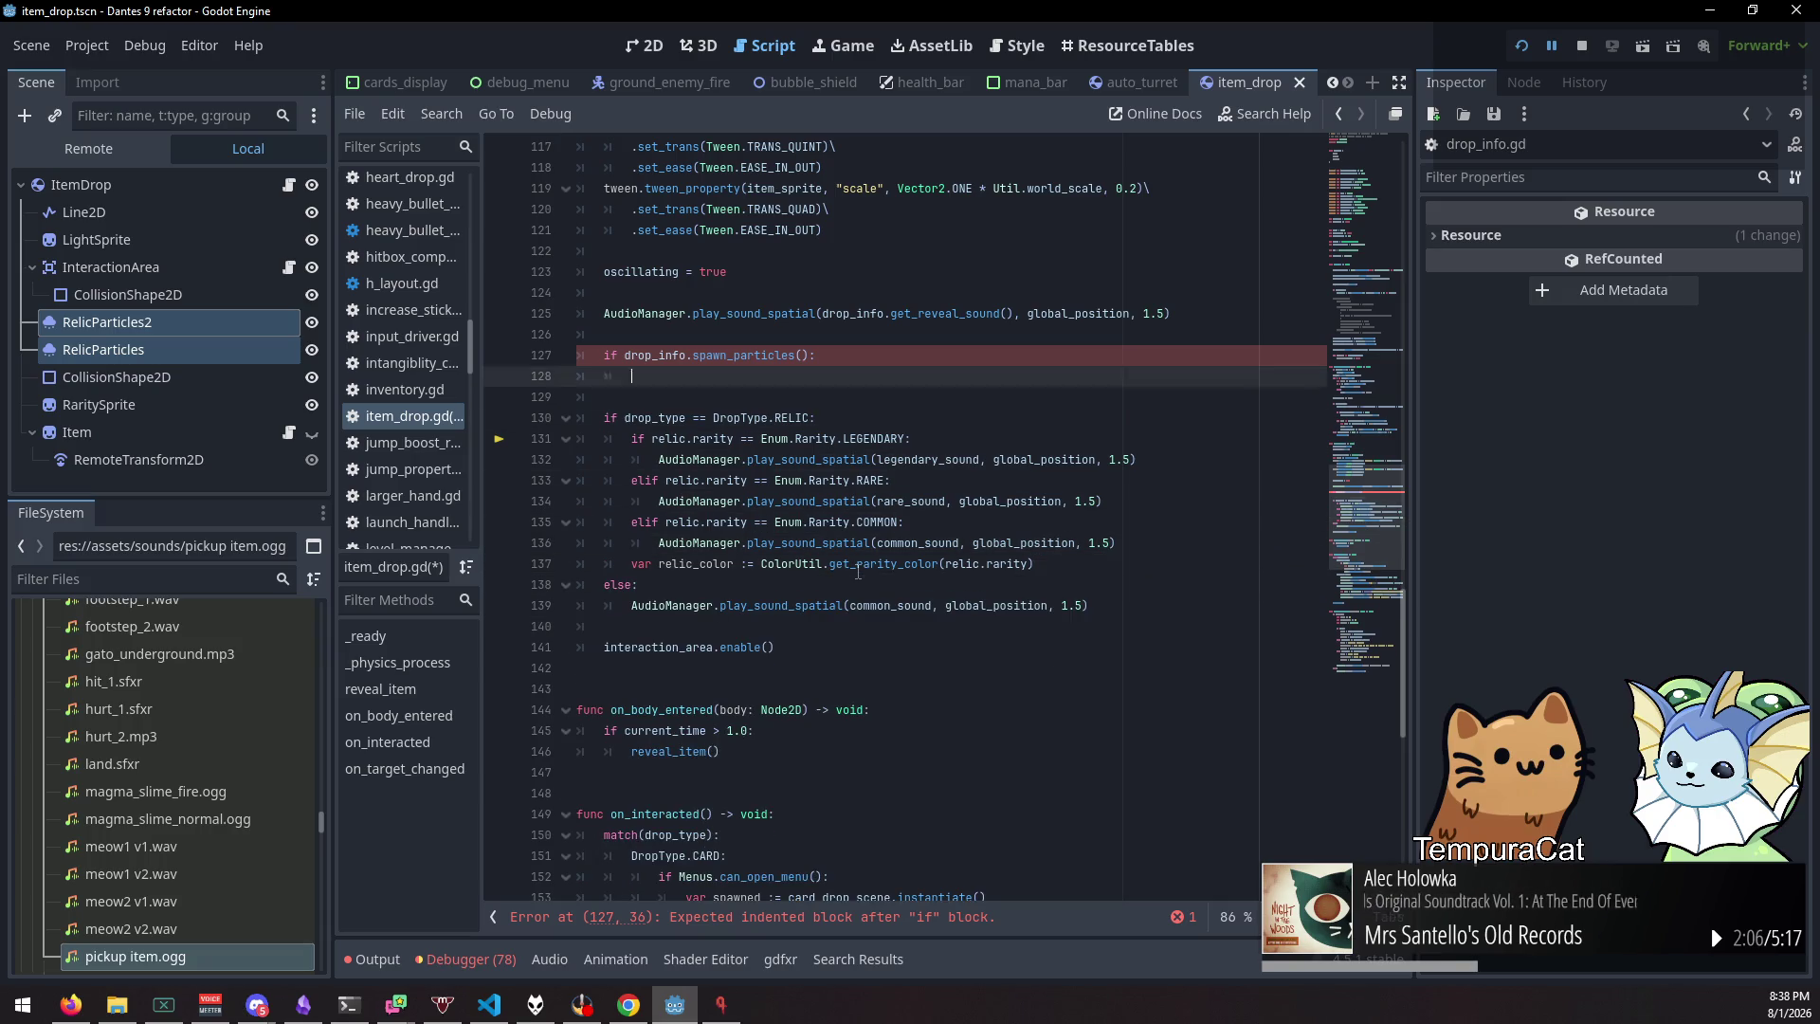
key(ctrl+v)
key(End)
key(ctrl+shift+Left)
text(drop_info.get_c)
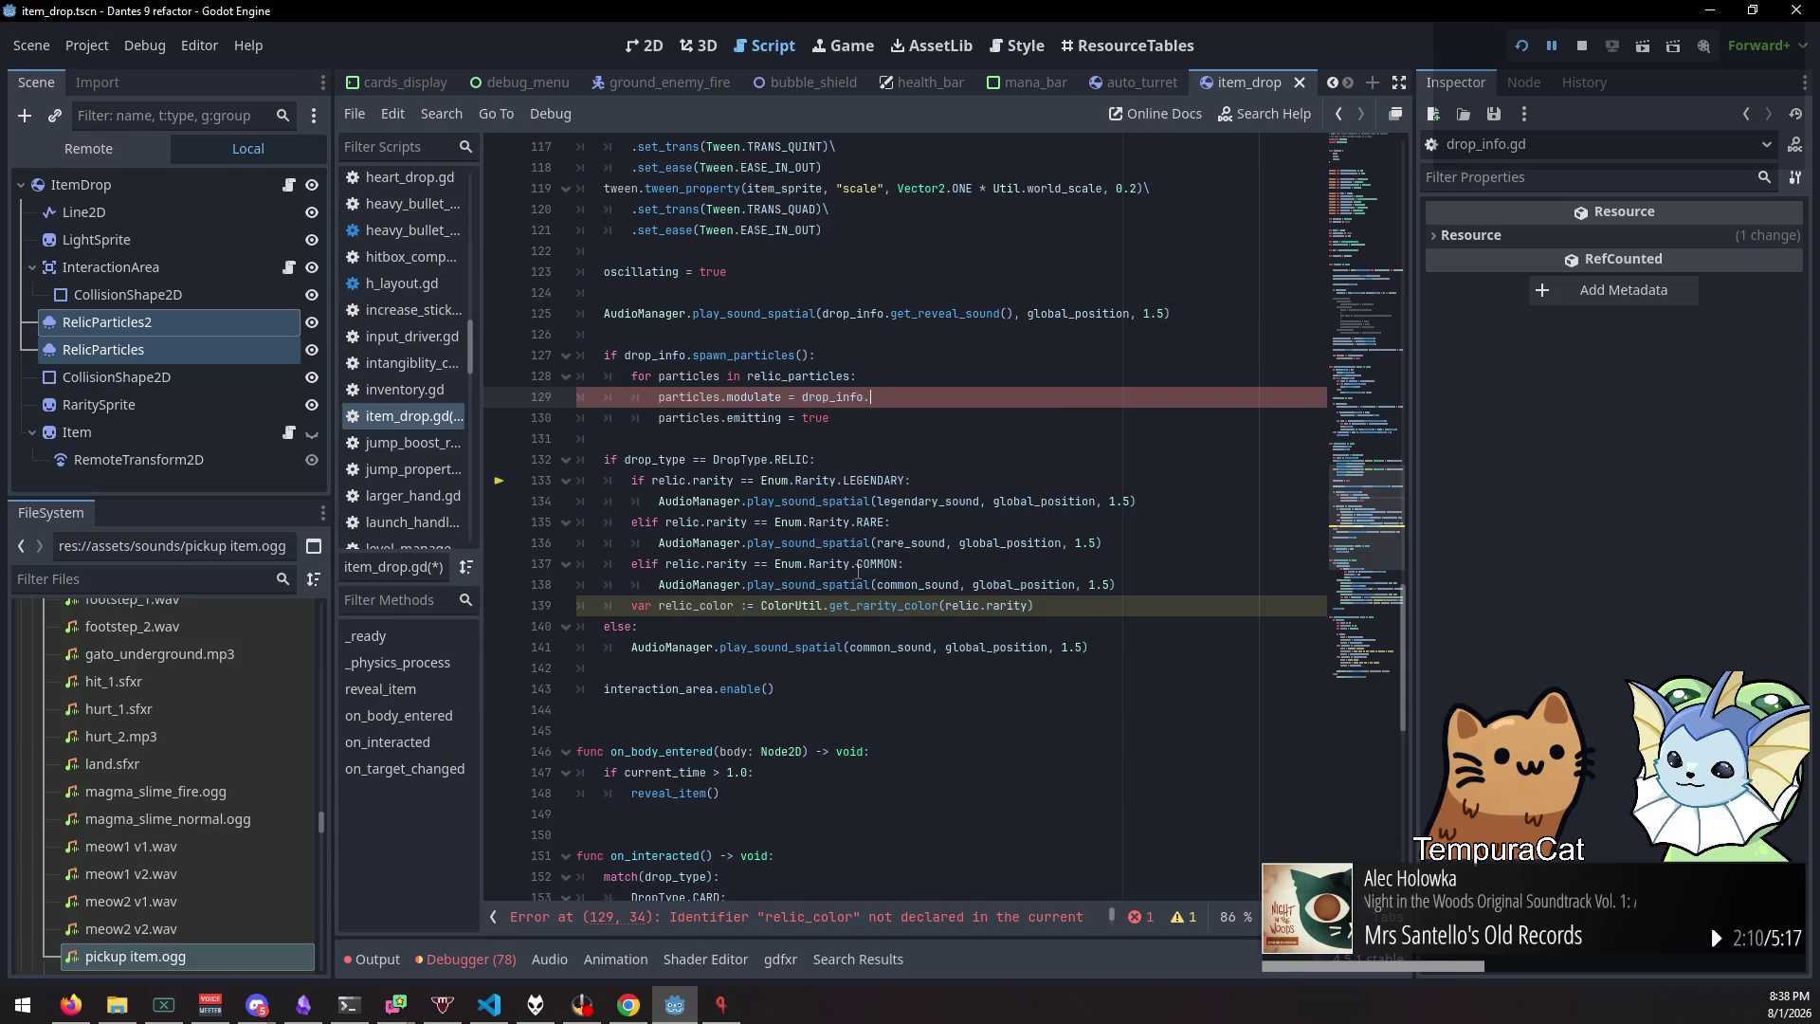
key(Return)
- Delete the old relic rarity sound block
key(Down)
key(Down)
key(Down)
key(Down)
key(Up)
key(shift+Home)
key(shift+Down)
key(shift+Down)
key(shift+Down)
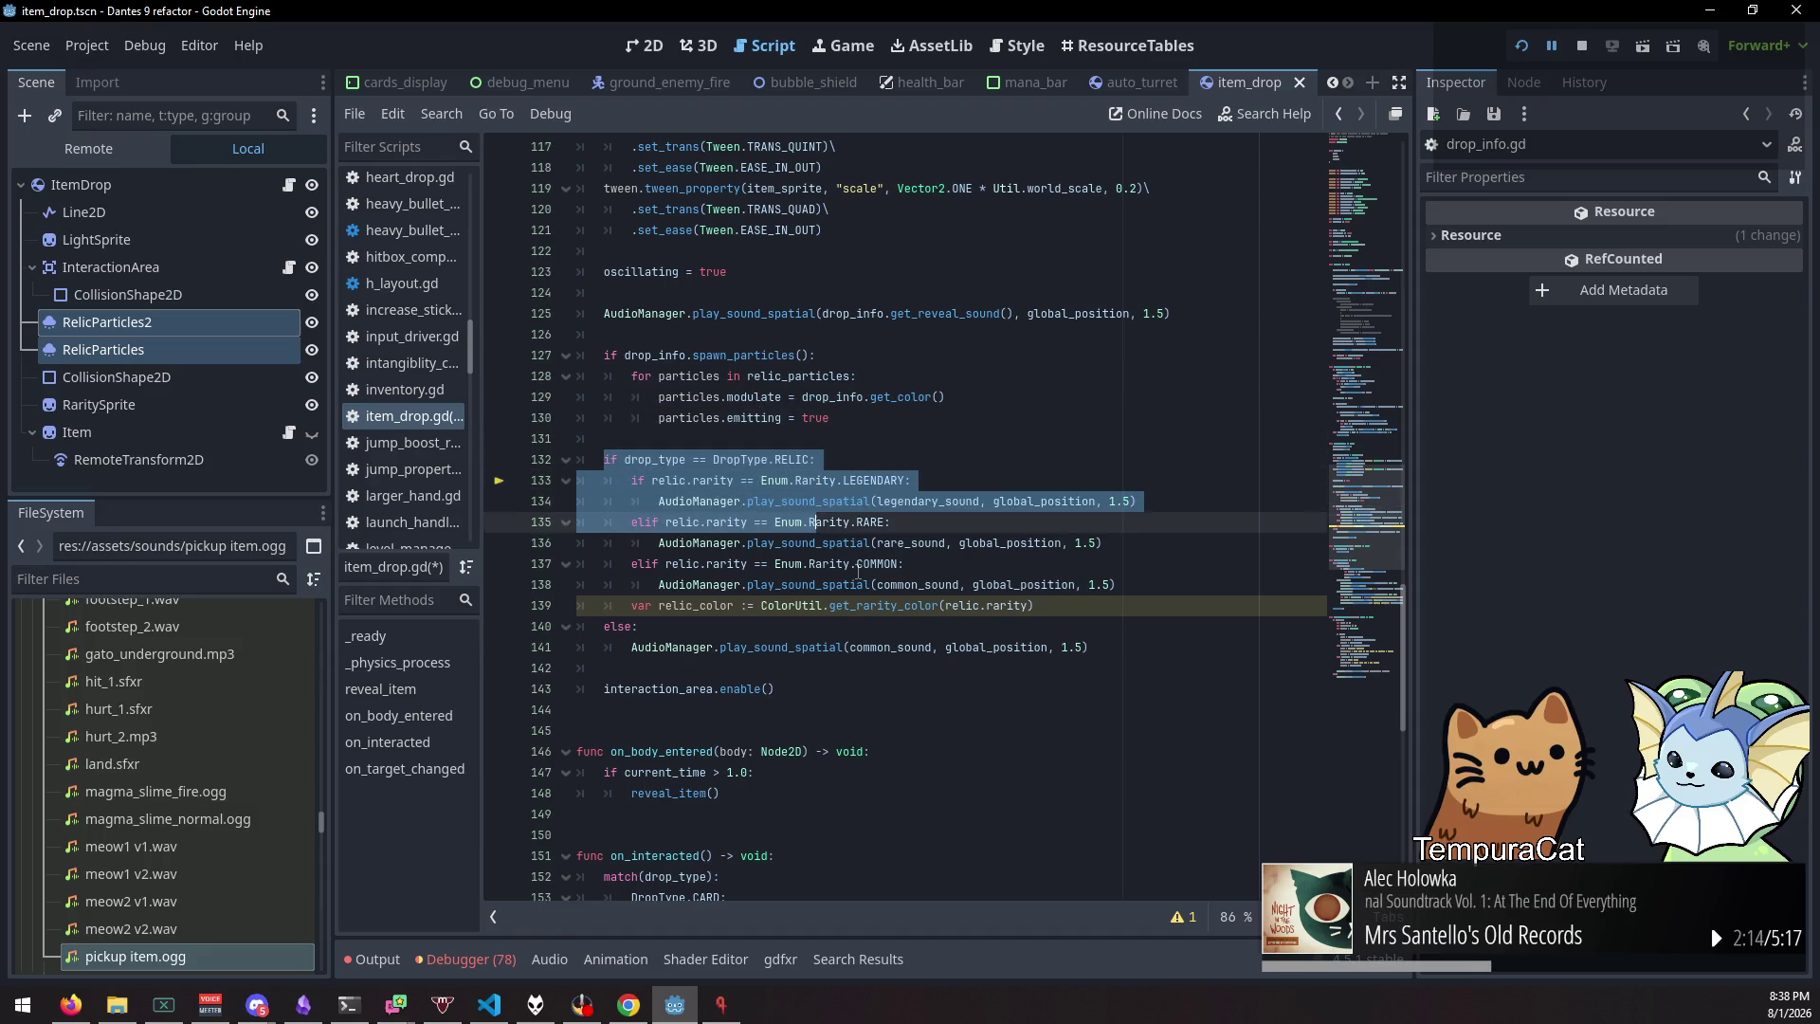
key(shift+End)
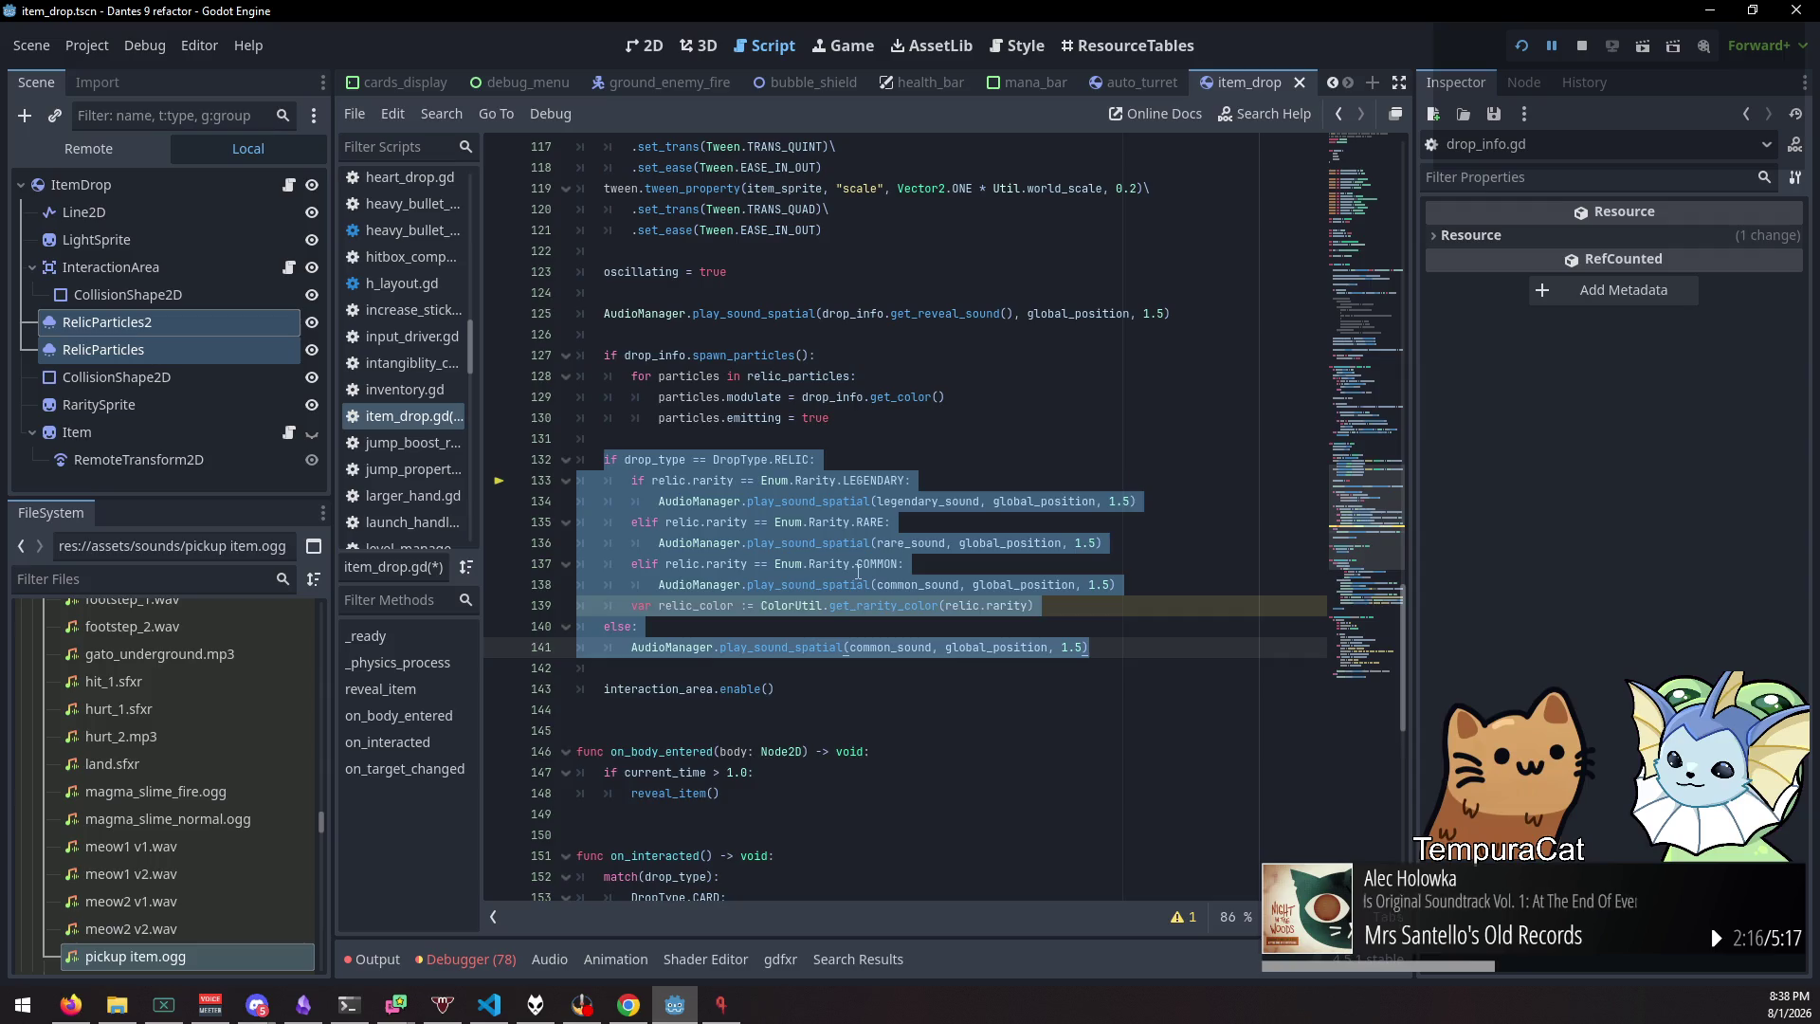
key(Delete)
key(Delete)
key(Delete)
- Review reveal_item's tween animation lines and the on_interacted banner code
key(Down)
key(Down)
key(Down)
key(Page_Up)
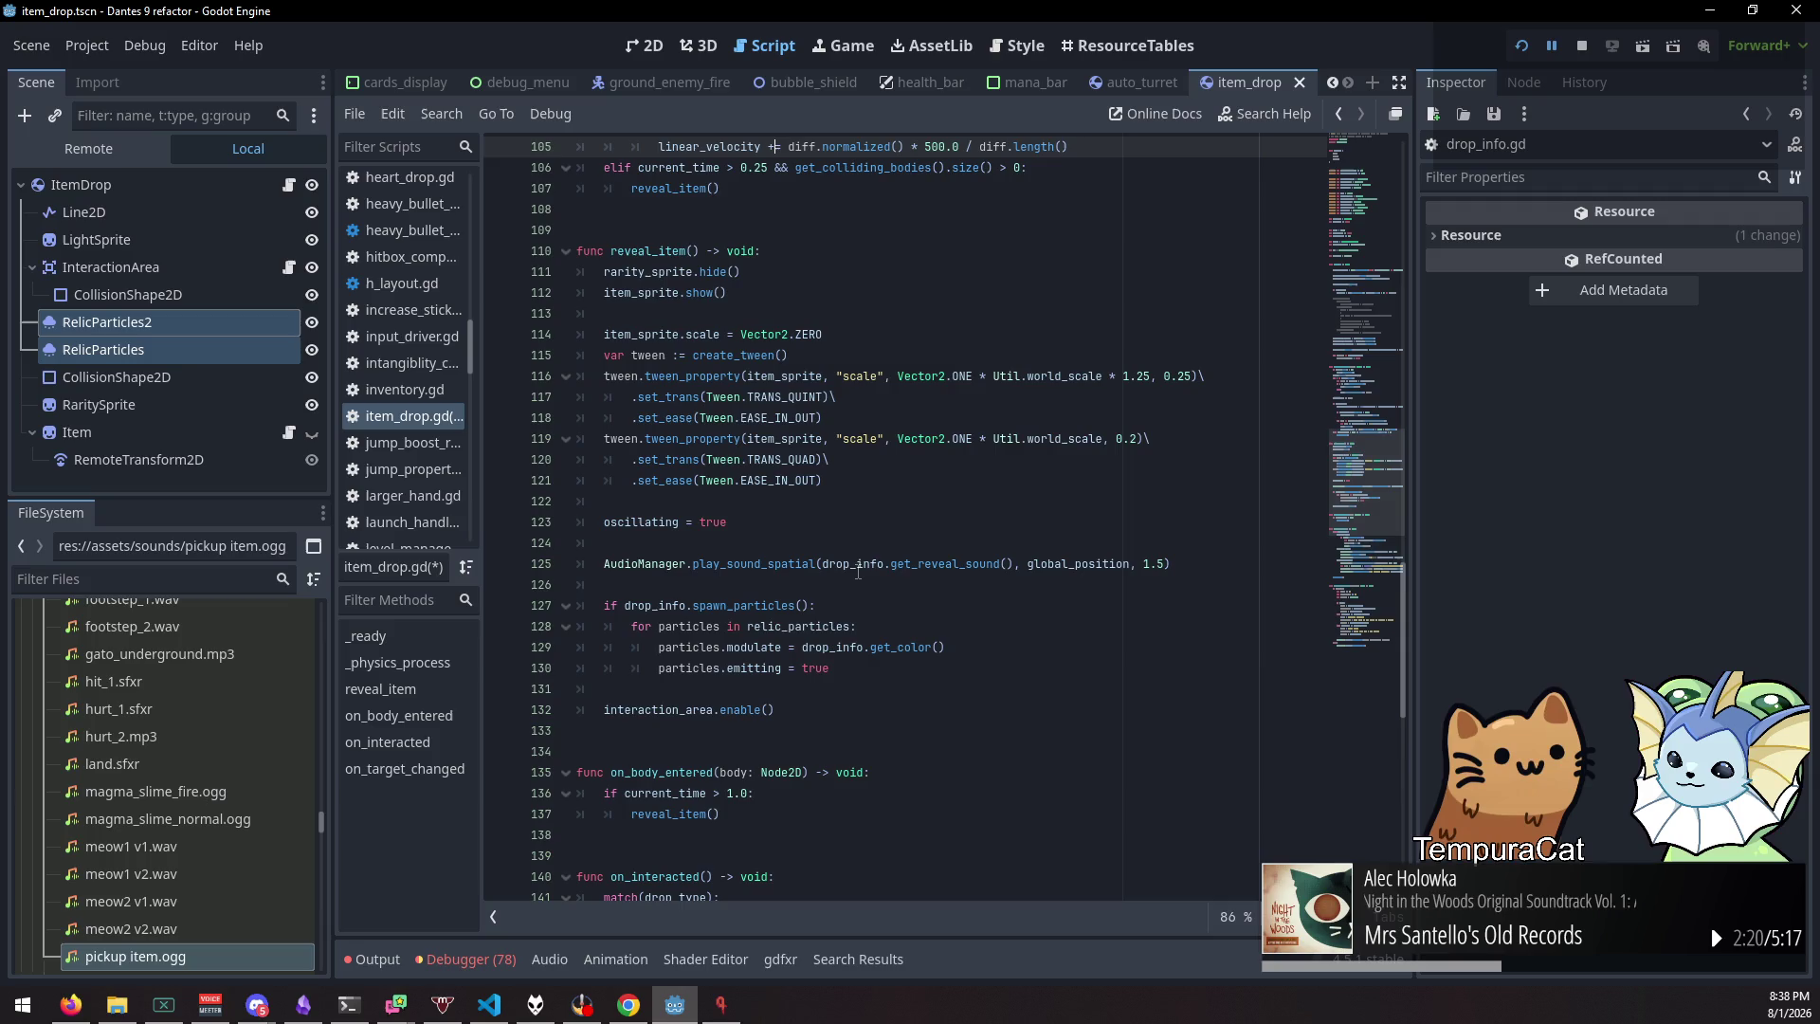
key(Down)
key(Down)
key(Down)
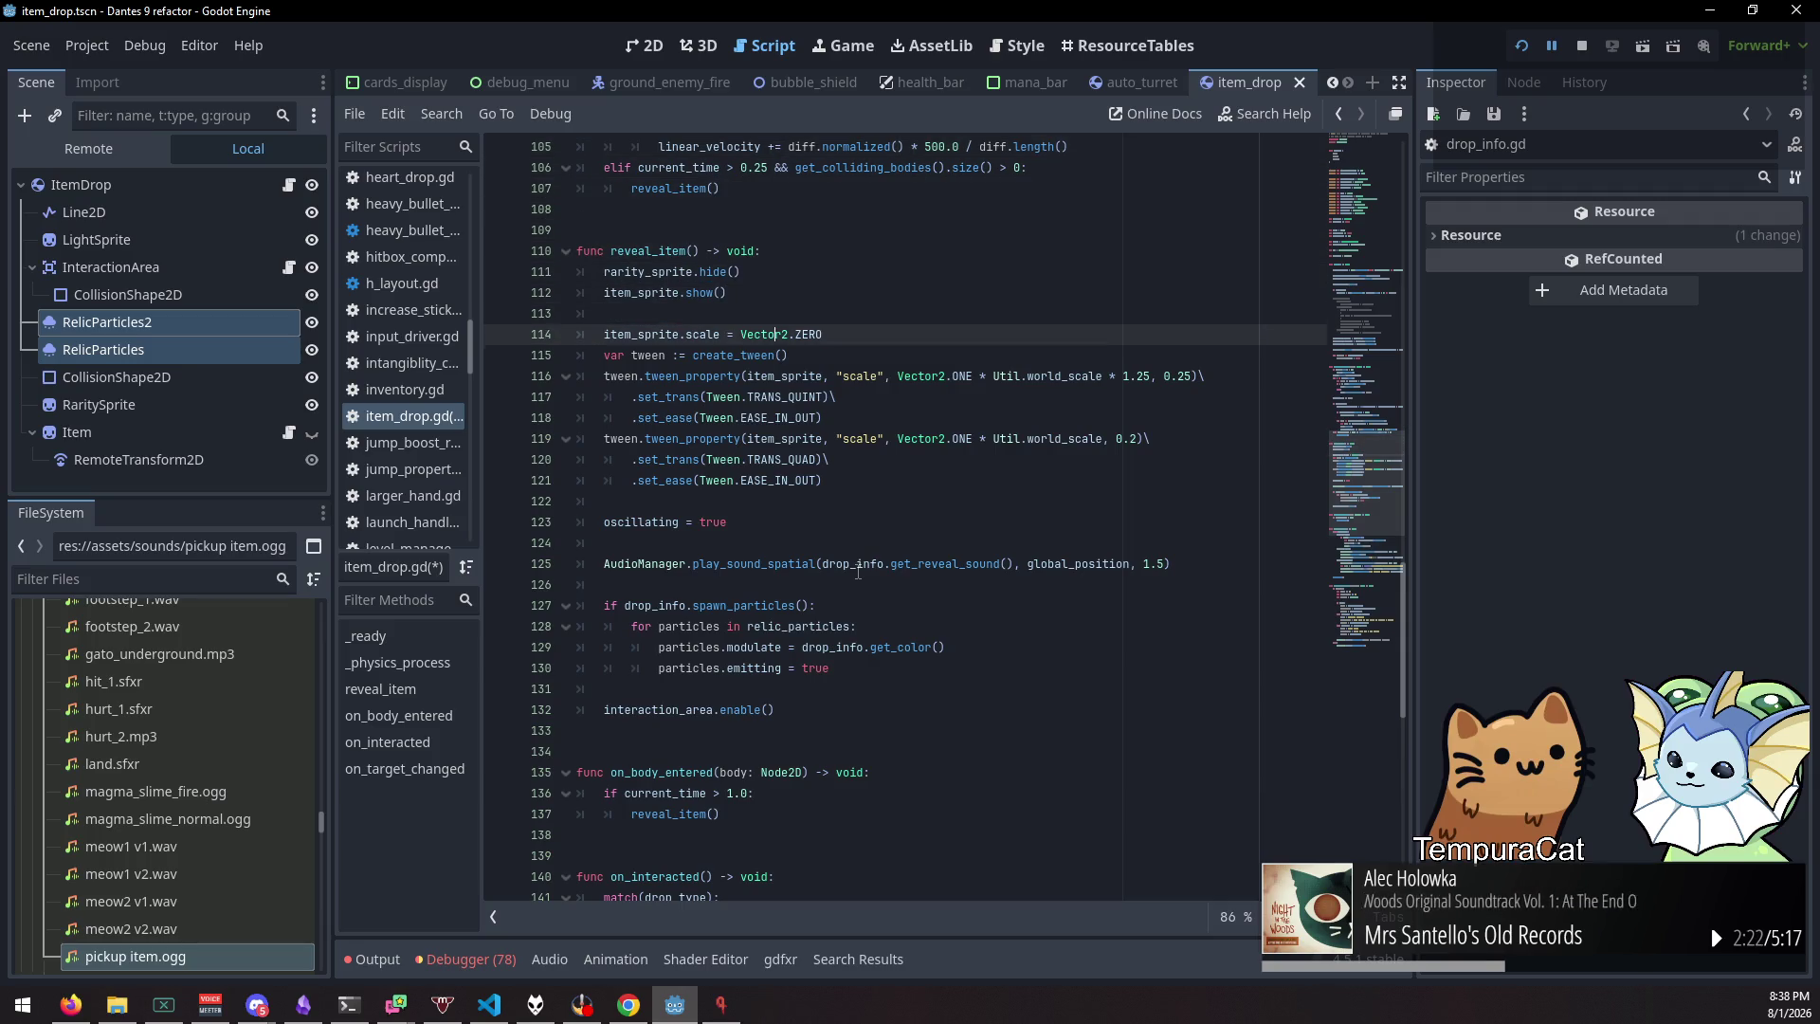
key(Up)
key(shift+Down)
key(shift+Down)
key(shift+Down)
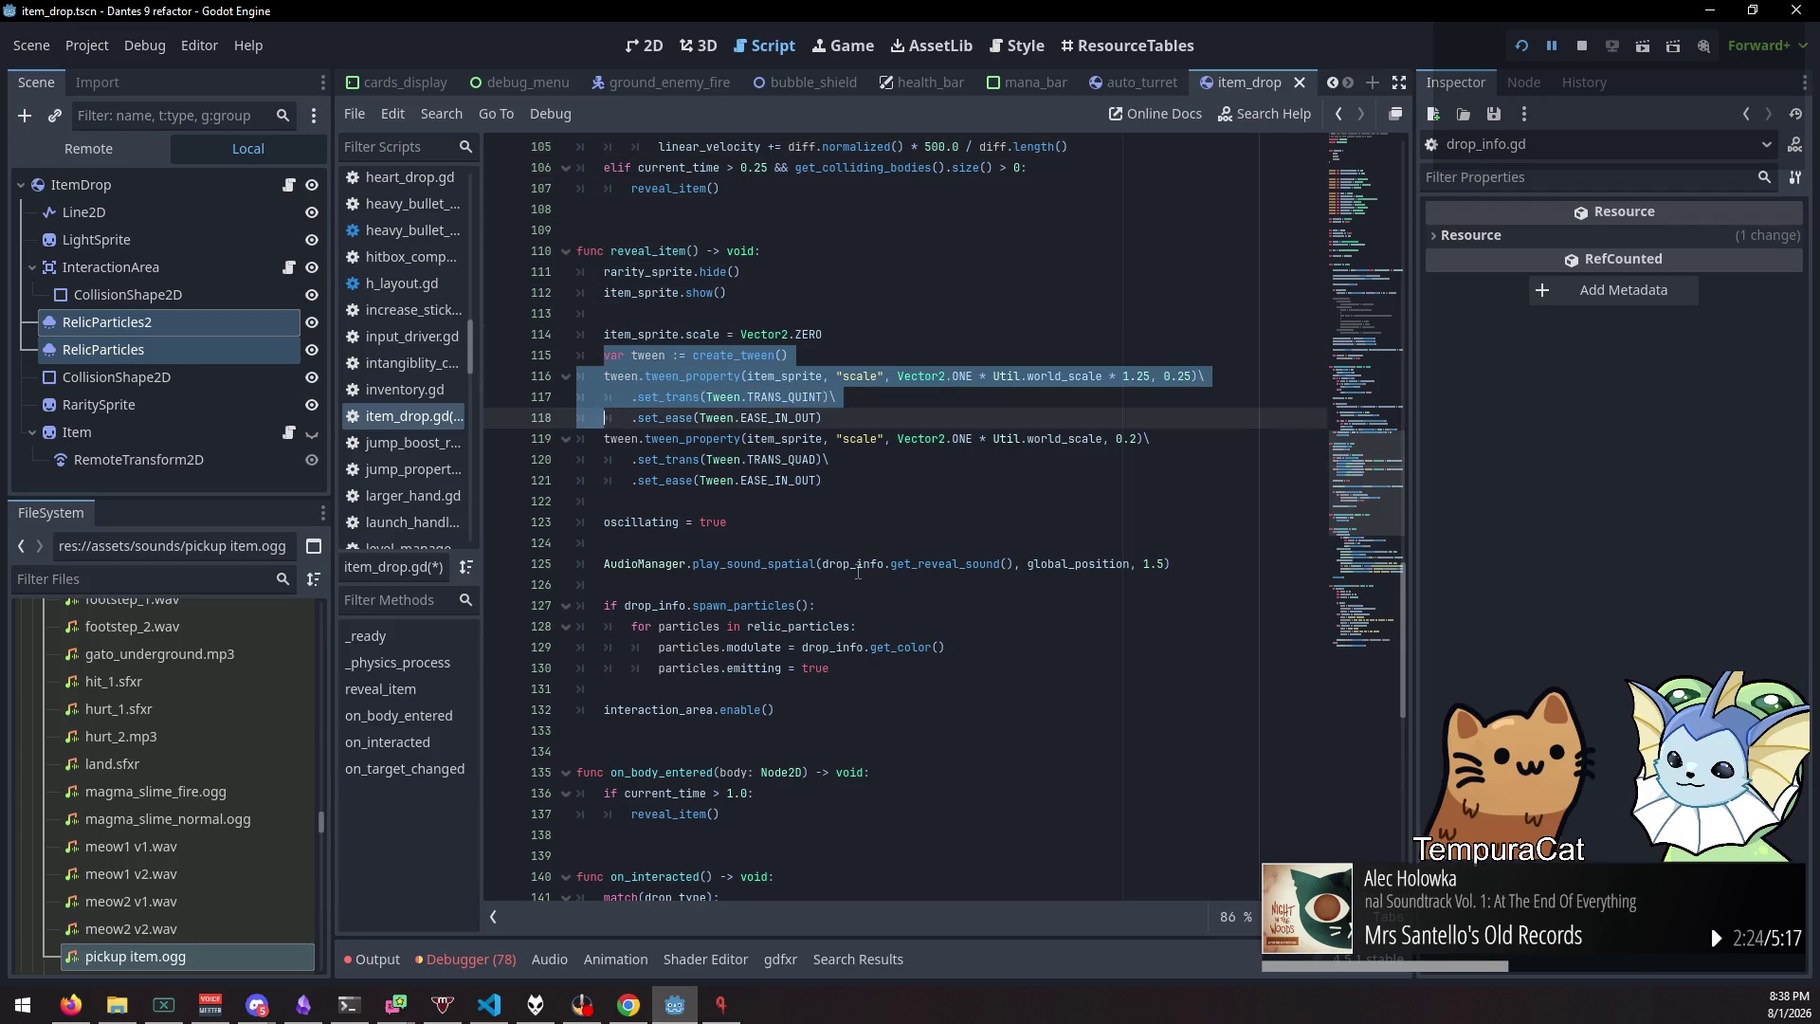
key(shift+End)
key(Down)
key(Down)
key(Down)
key(Down)
key(Down)
key(Down)
key(Up)
key(Up)
key(Up)
key(Down)
key(Down)
key(Down)
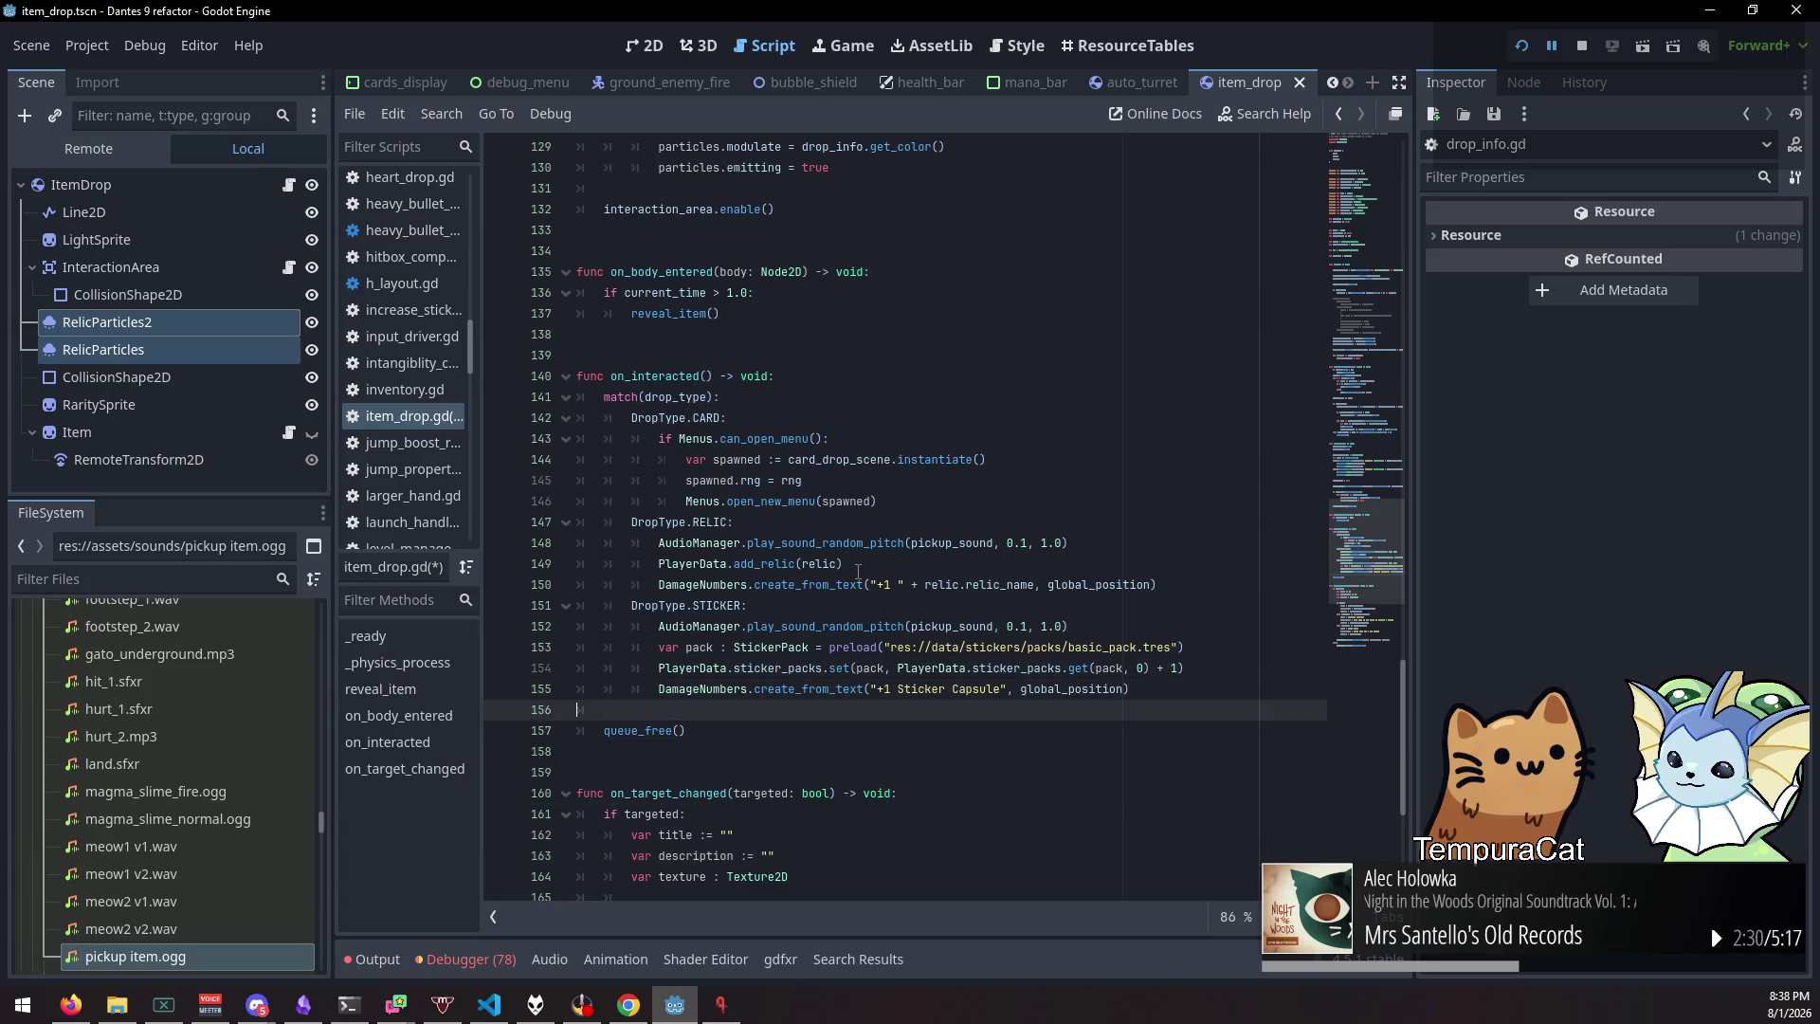
key(Up)
key(Up)
key(Up)
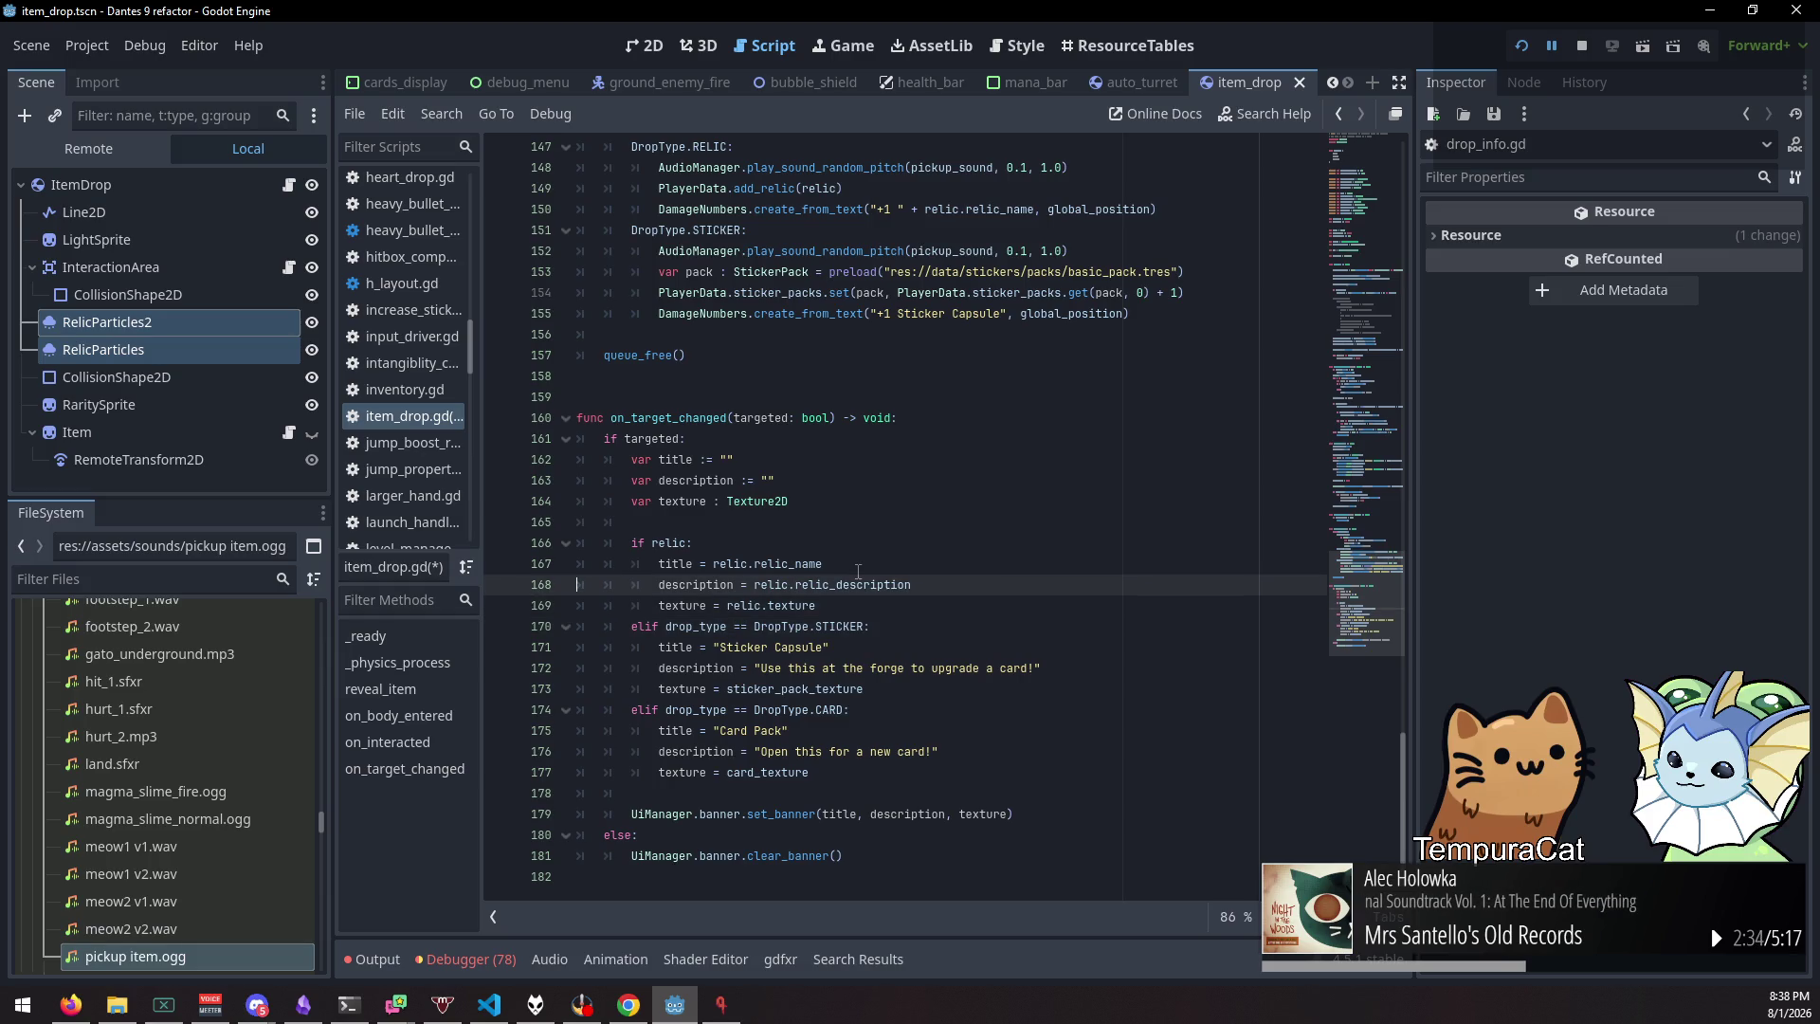
key(Up)
key(Up)
key(Up)
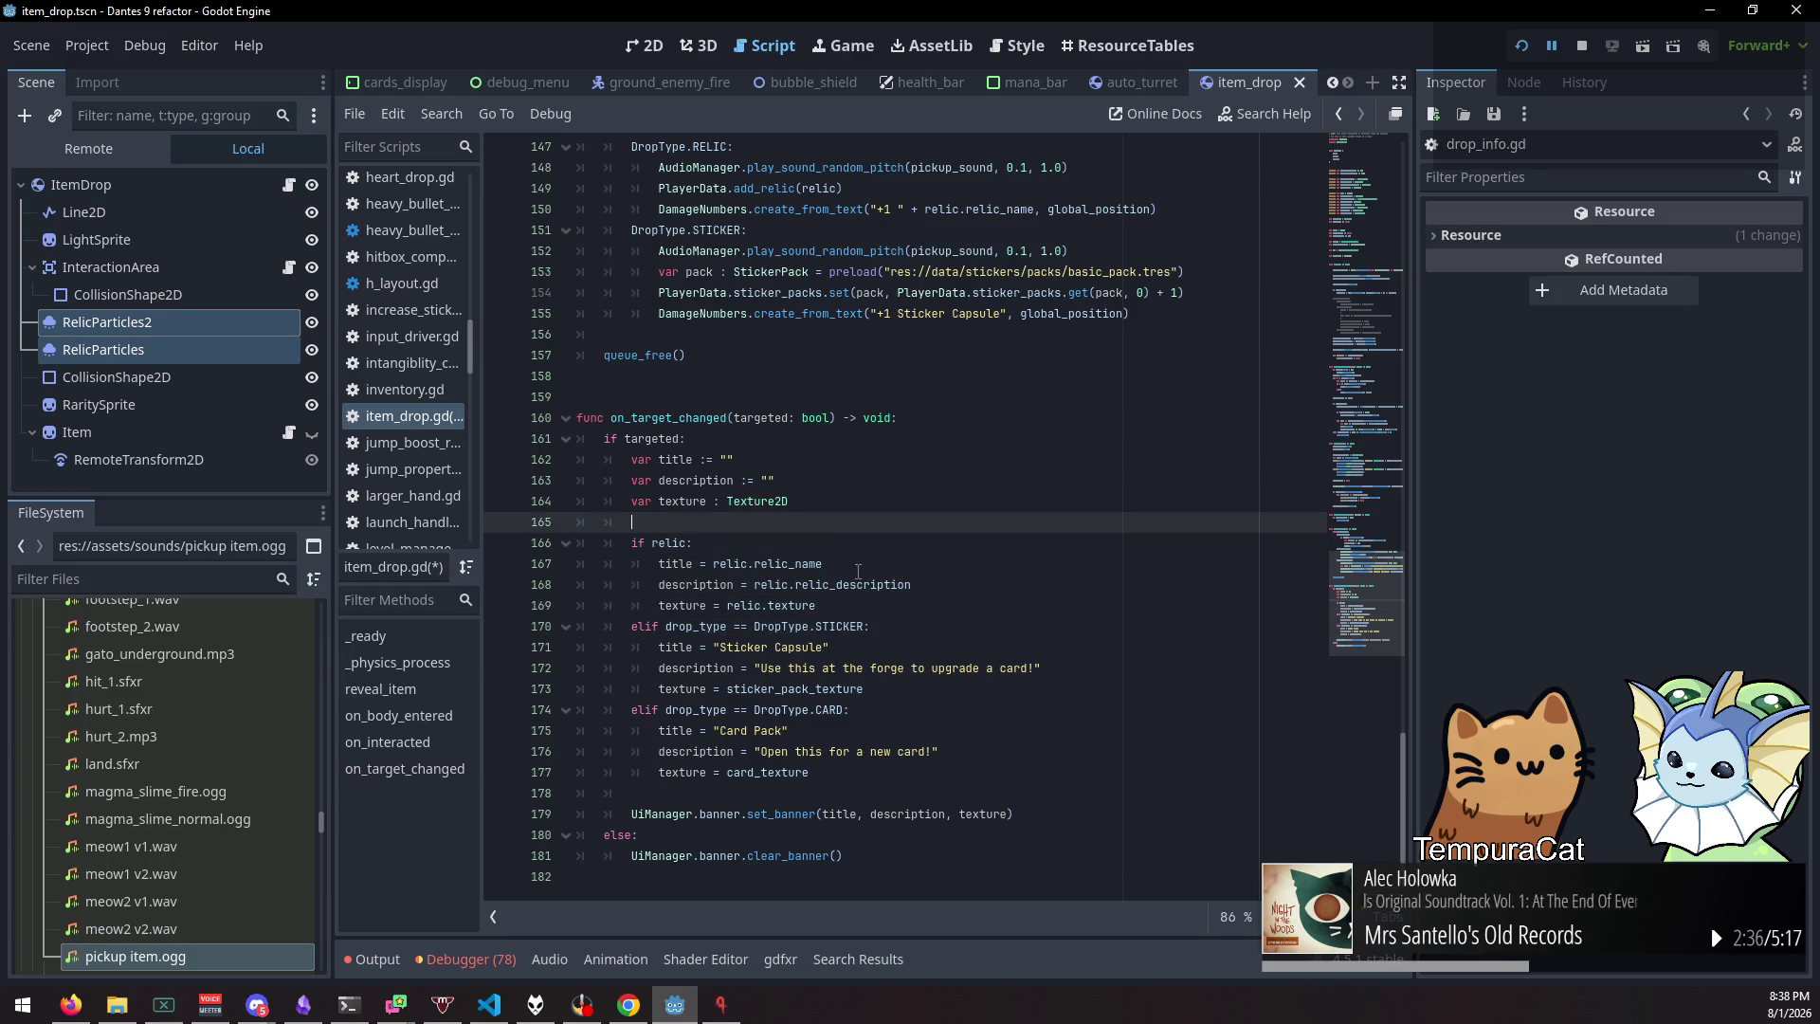
- Inspect the skip_roll random drop type roll near the top of _ready
key(Page_Up)
key(Page_Up)
key(Page_Up)
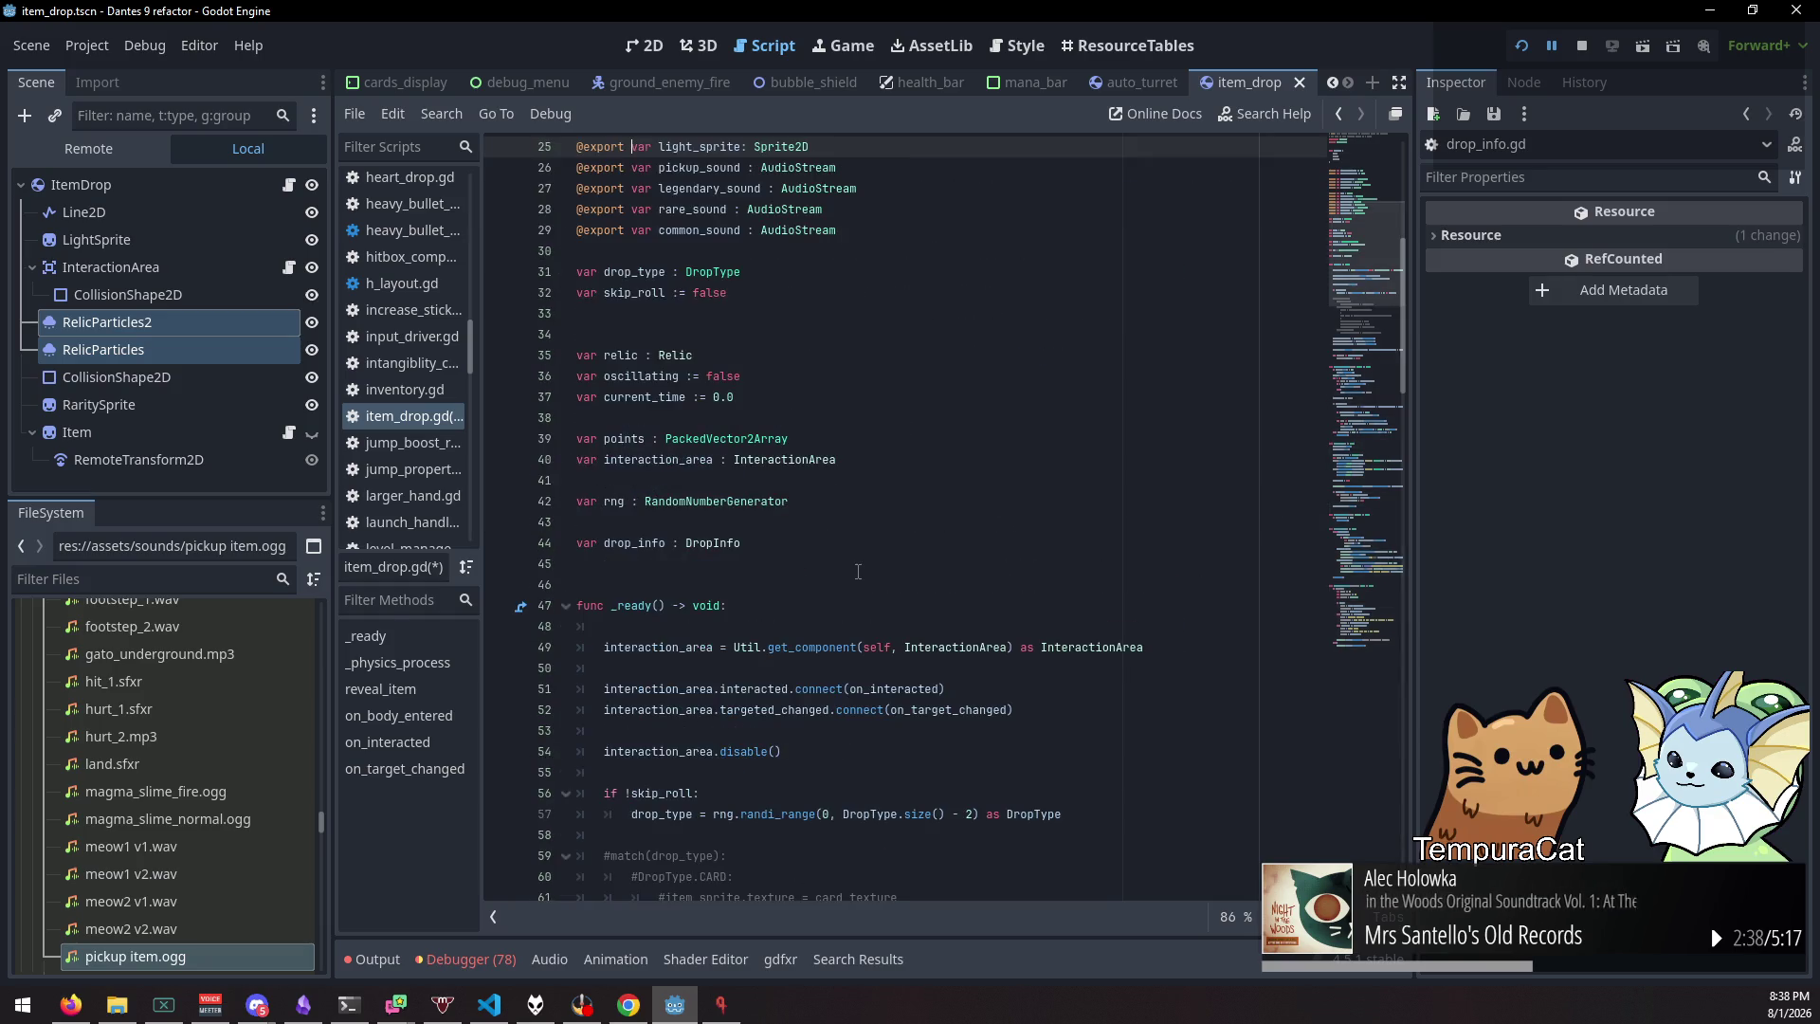
key(Page_Down)
key(Down)
key(Down)
key(Down)
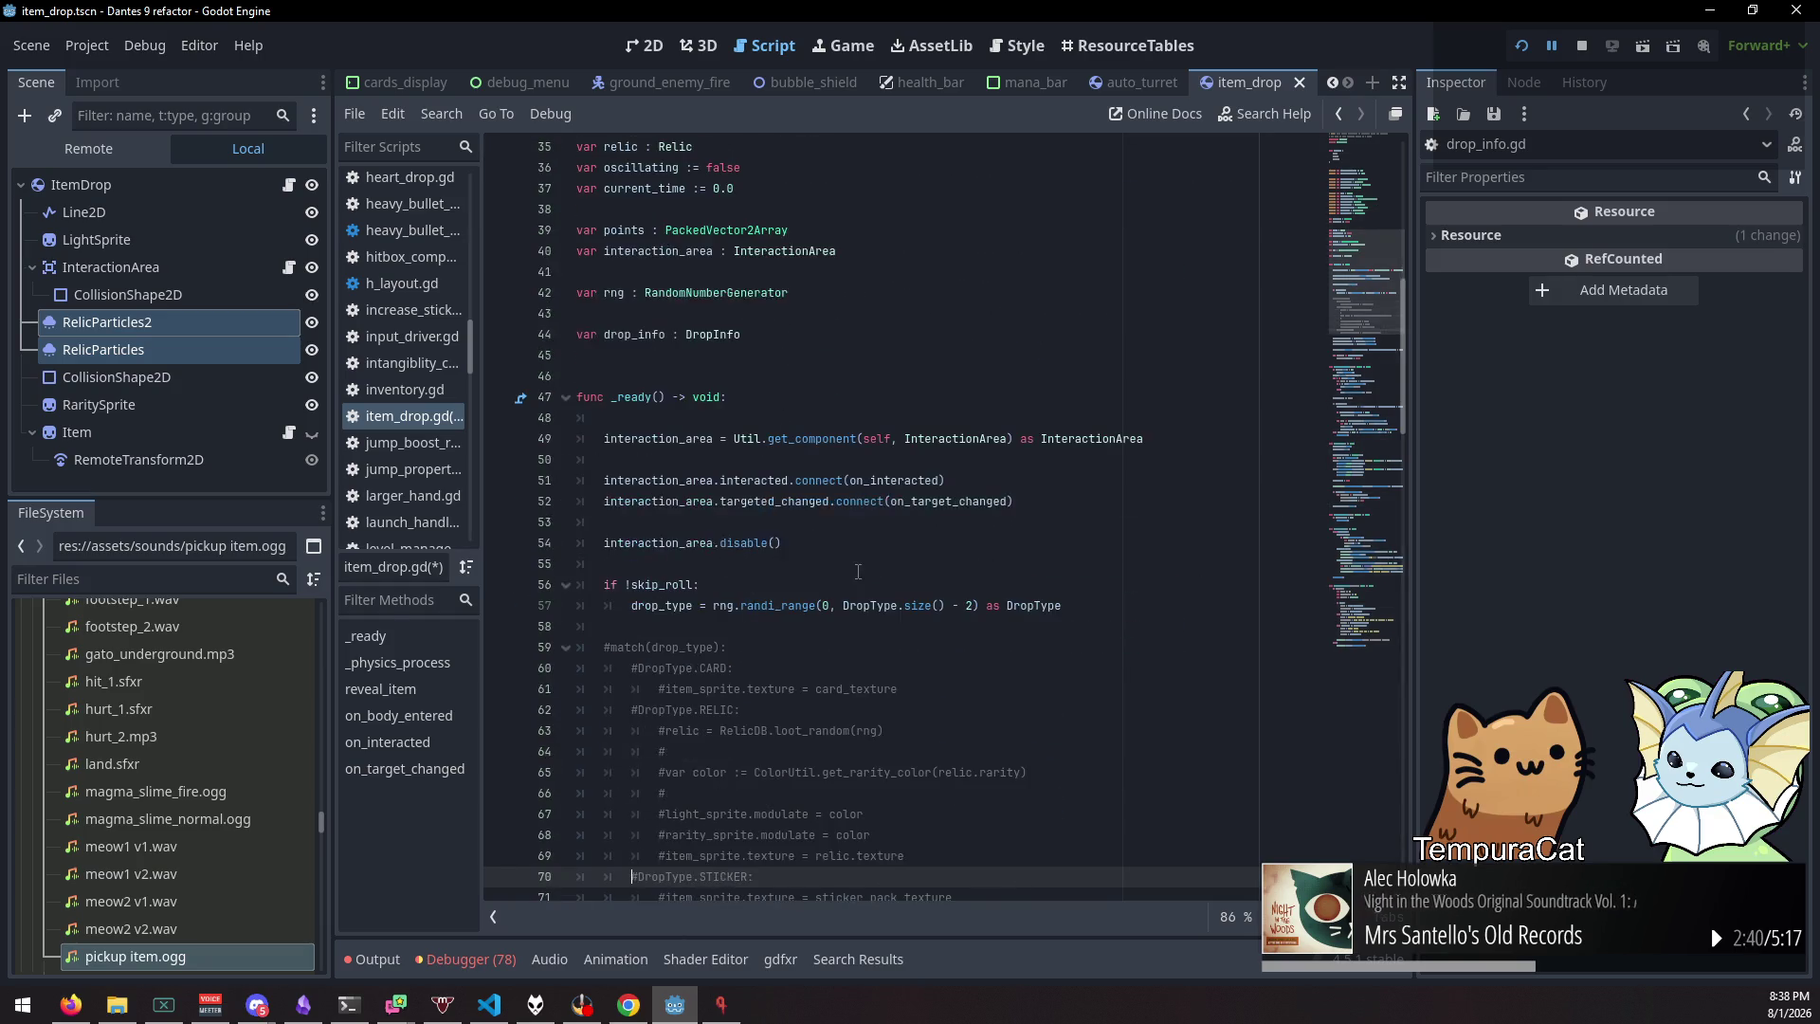
key(Up)
key(Up)
key(Up)
key(Up)
key(End)
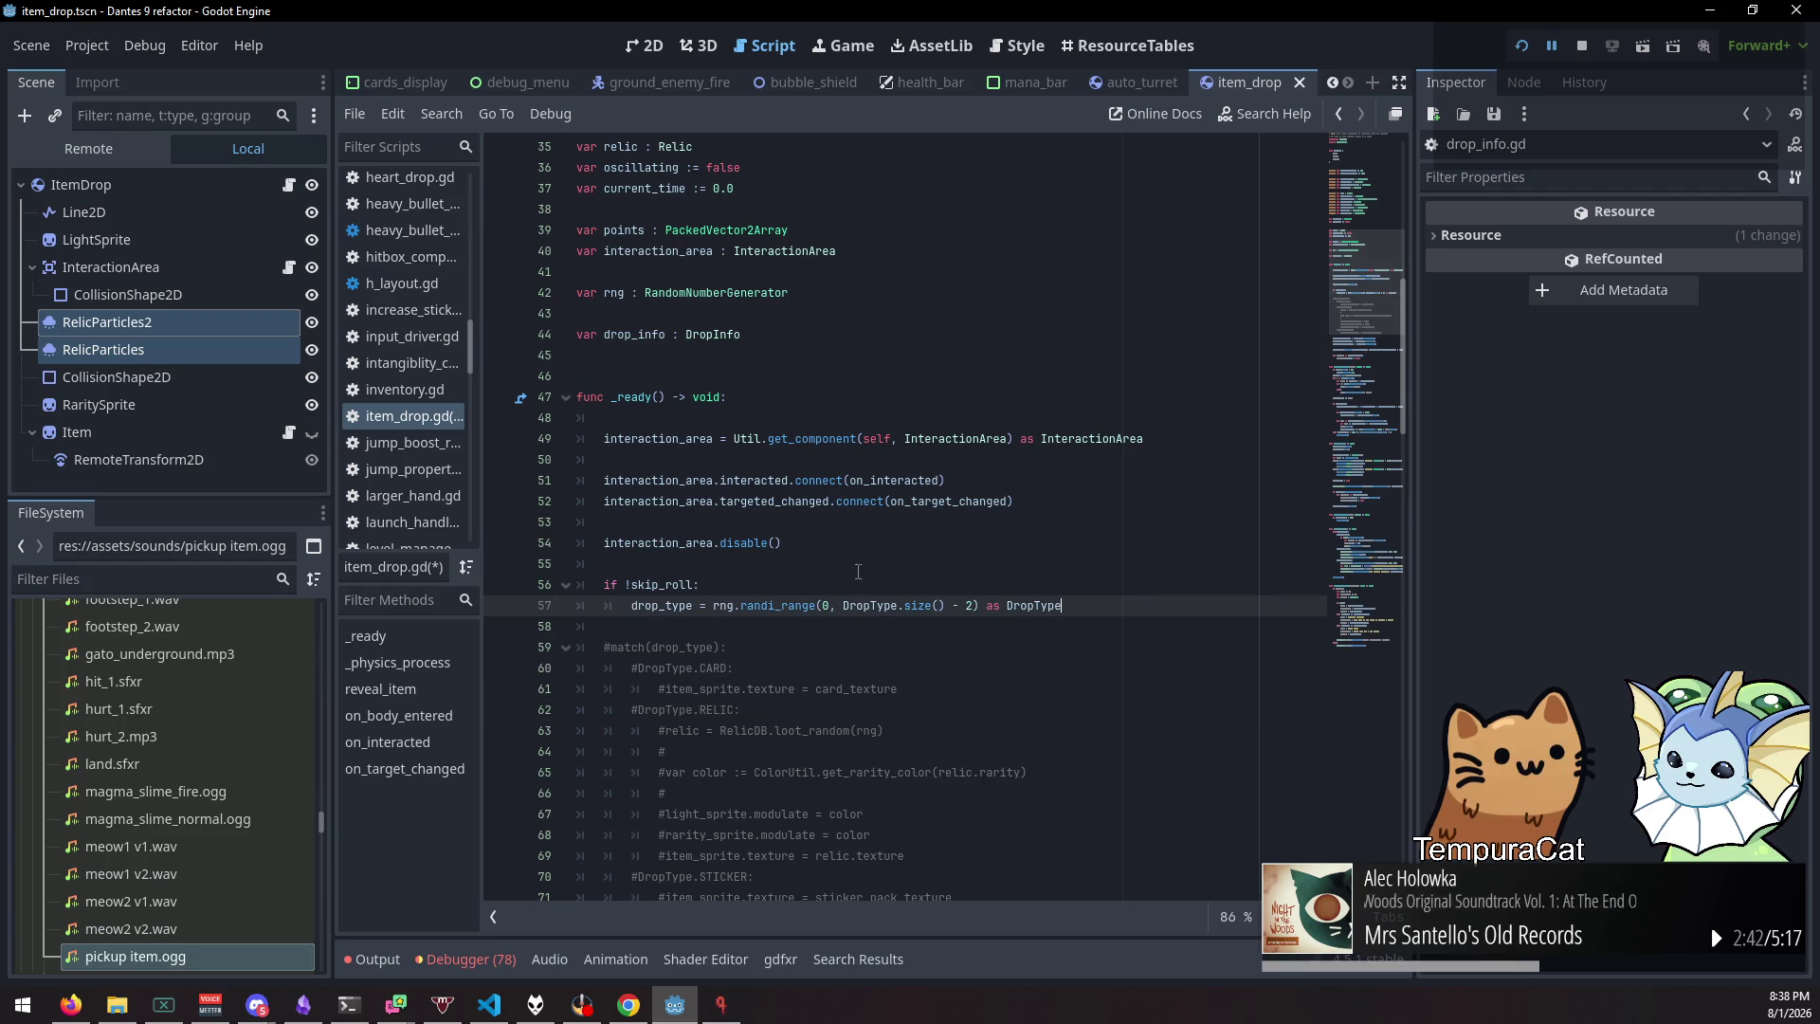
key(shift+Up)
key(shift+Home)
key(shift+Home)
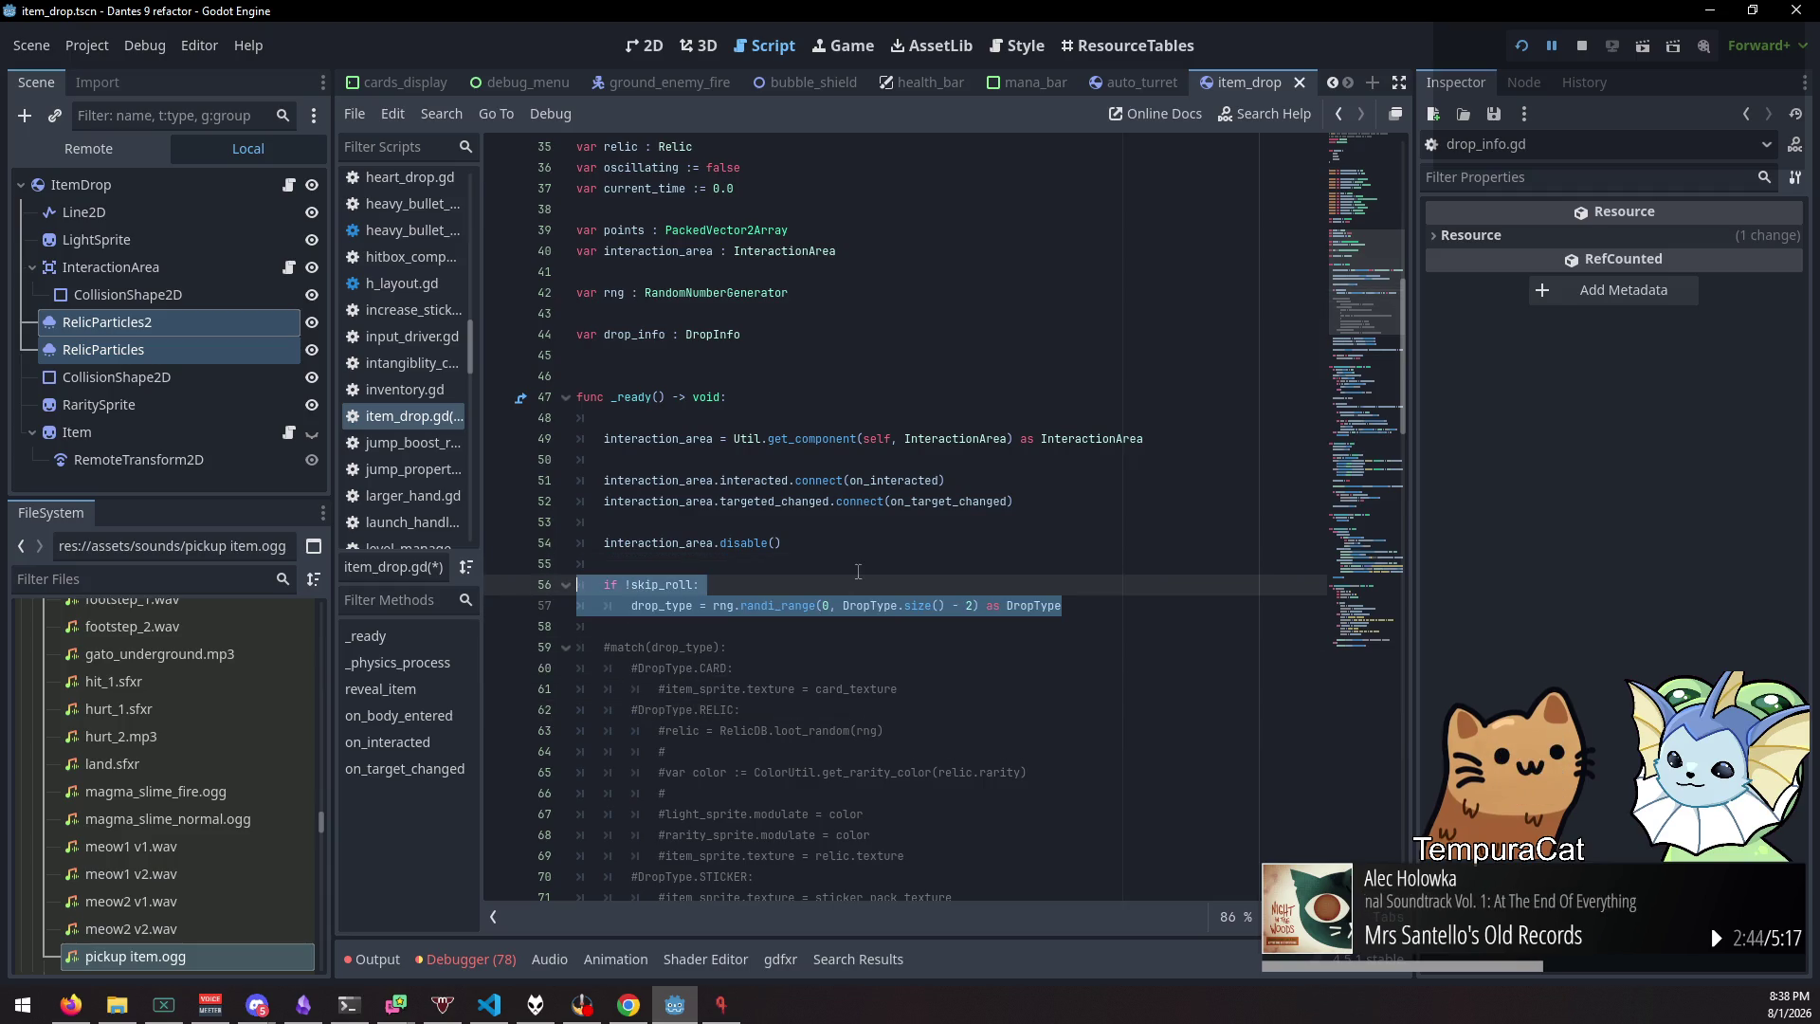
key(Left)
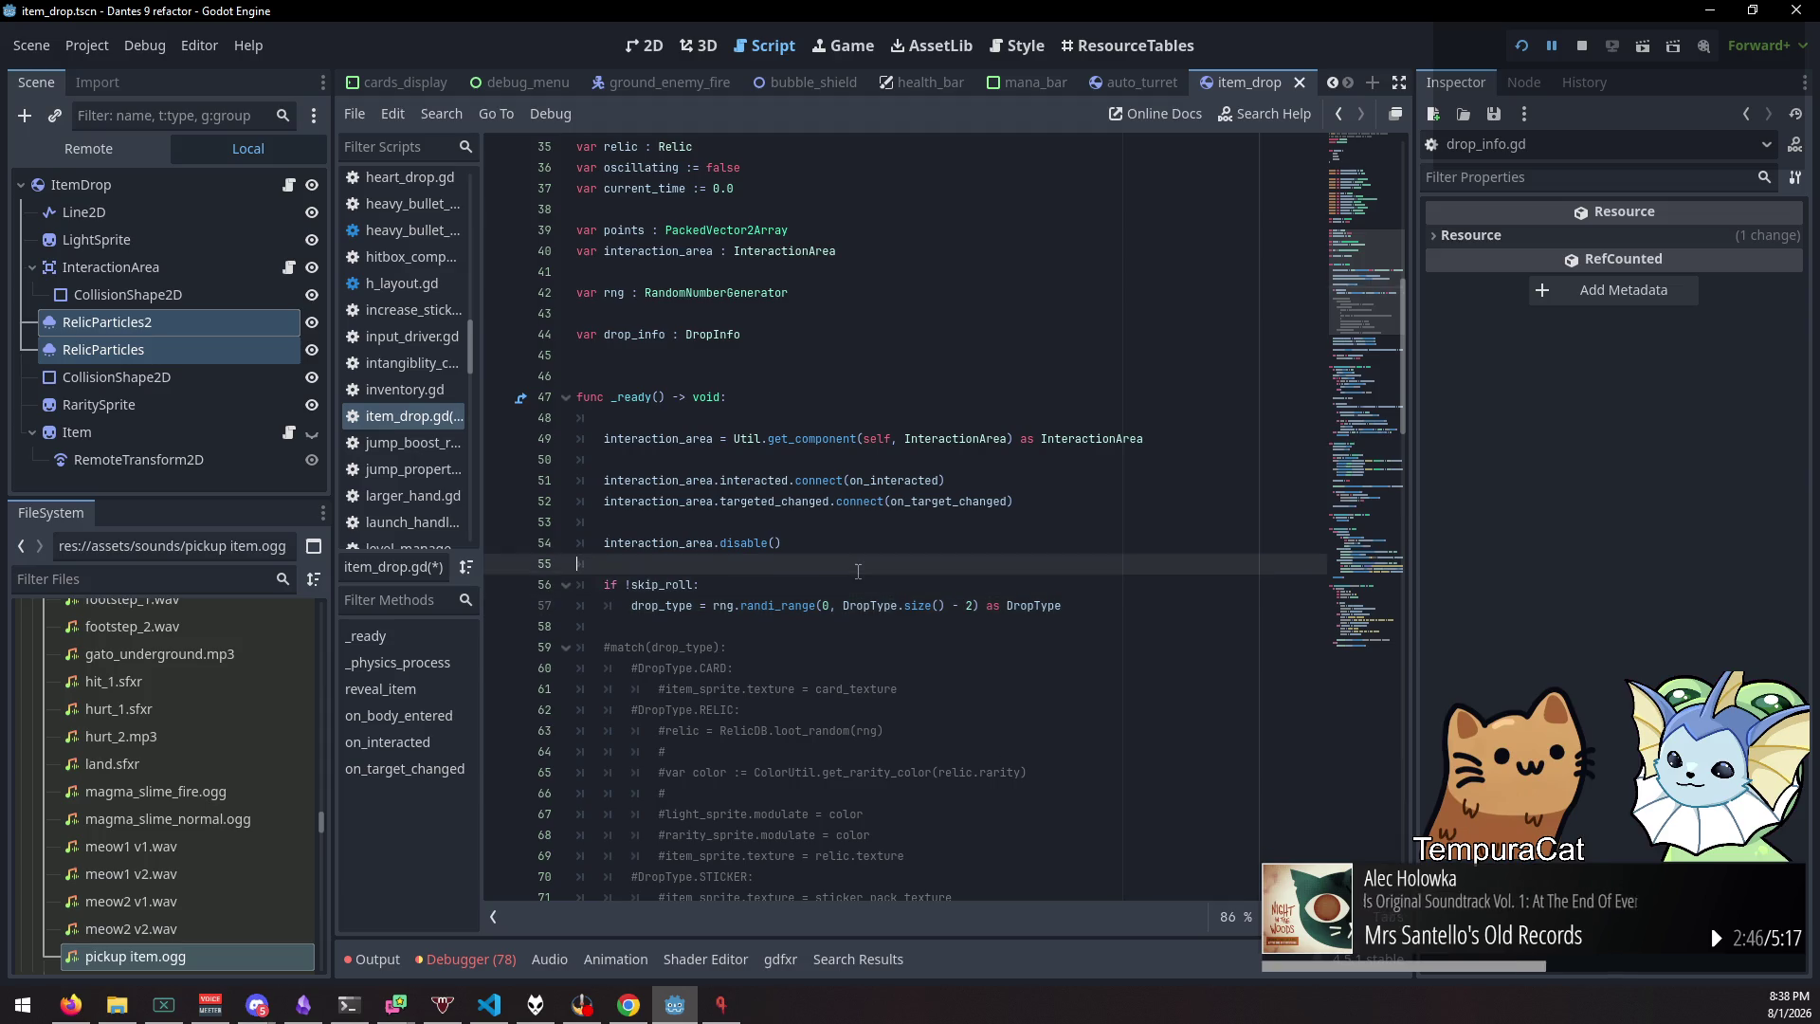
key(Page_Down)
key(Page_Up)
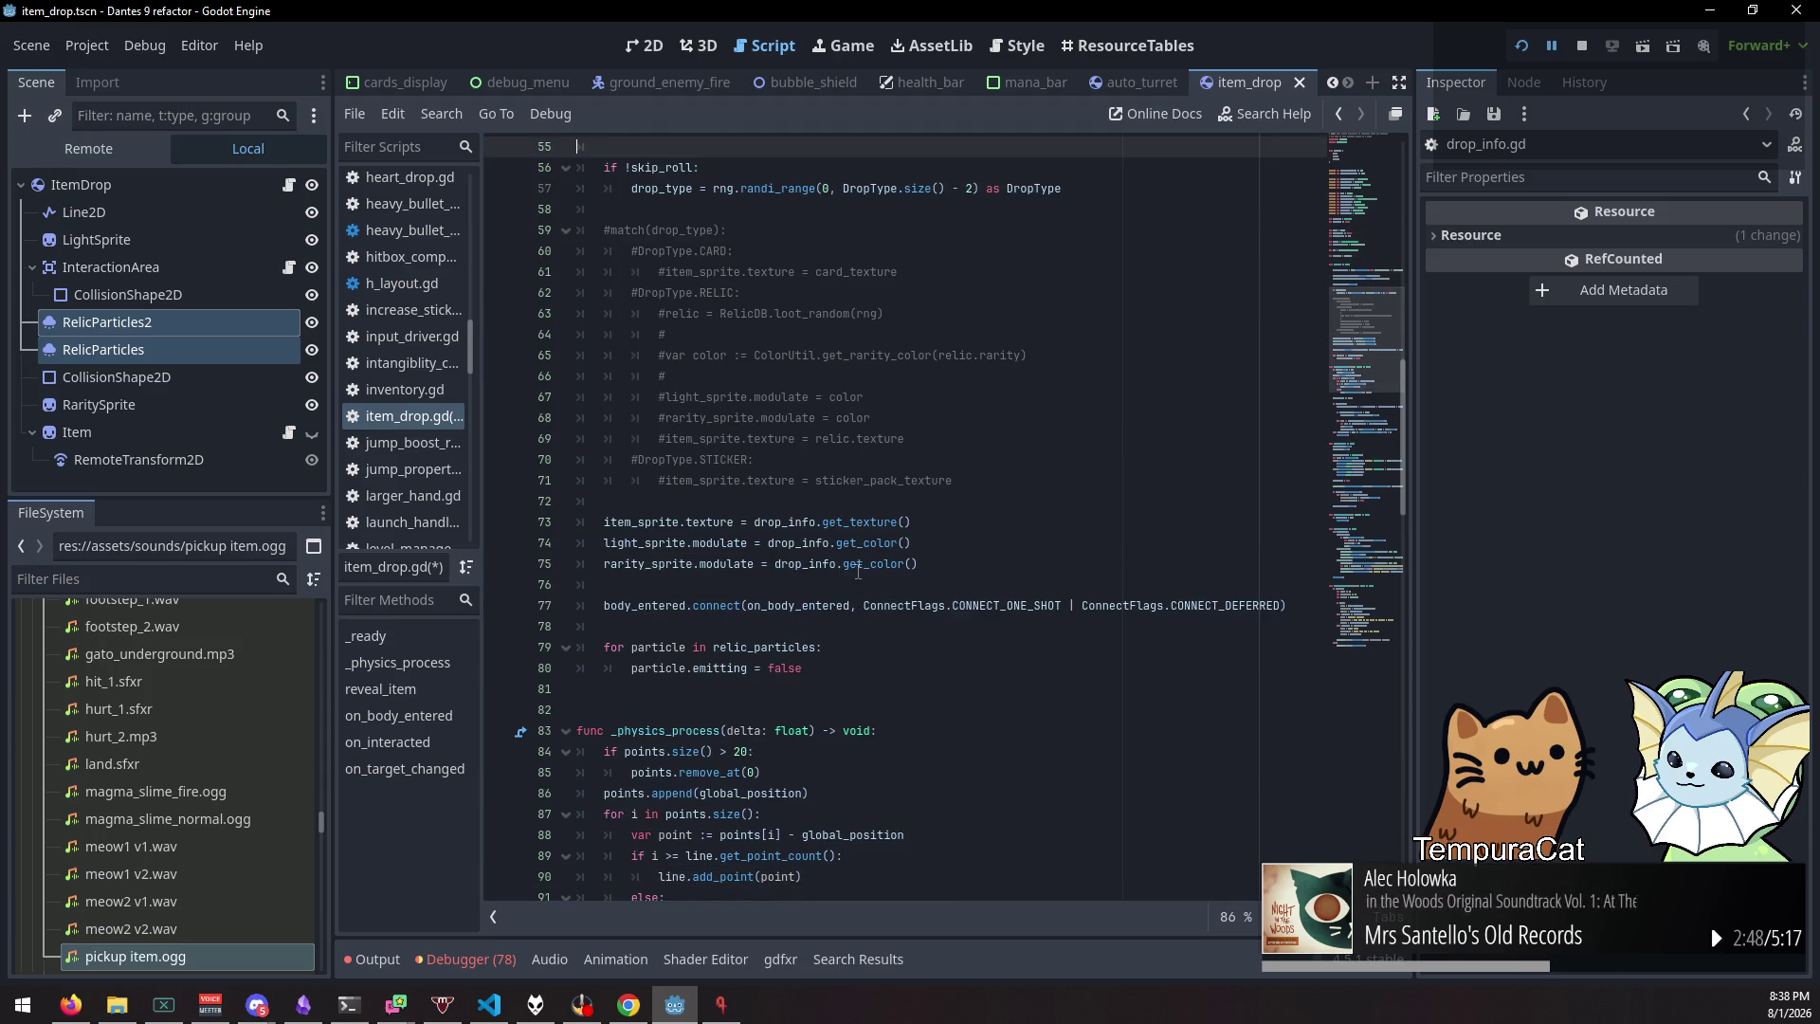
- Step through _ready's sprite colour and body_entered lines down to the on_interacted header
key(Down)
key(Down)
key(Down)
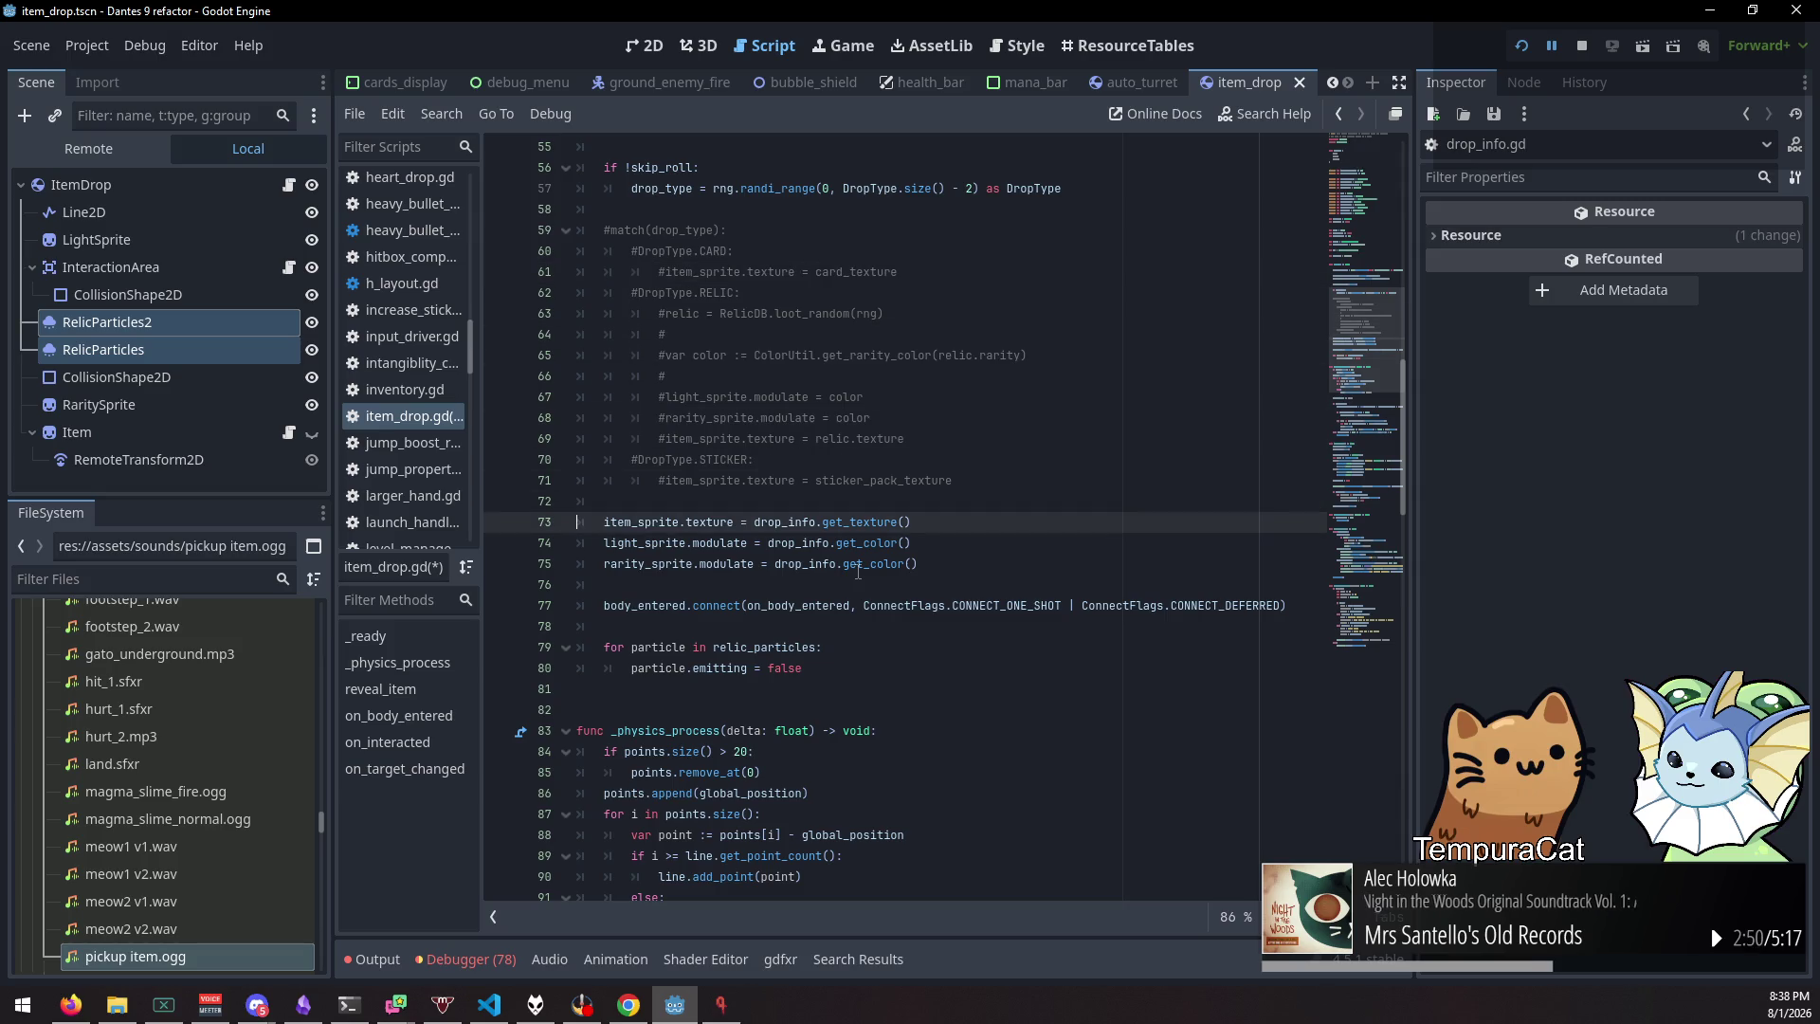
key(Down)
key(Down)
key(Down)
key(Up)
key(Up)
key(Up)
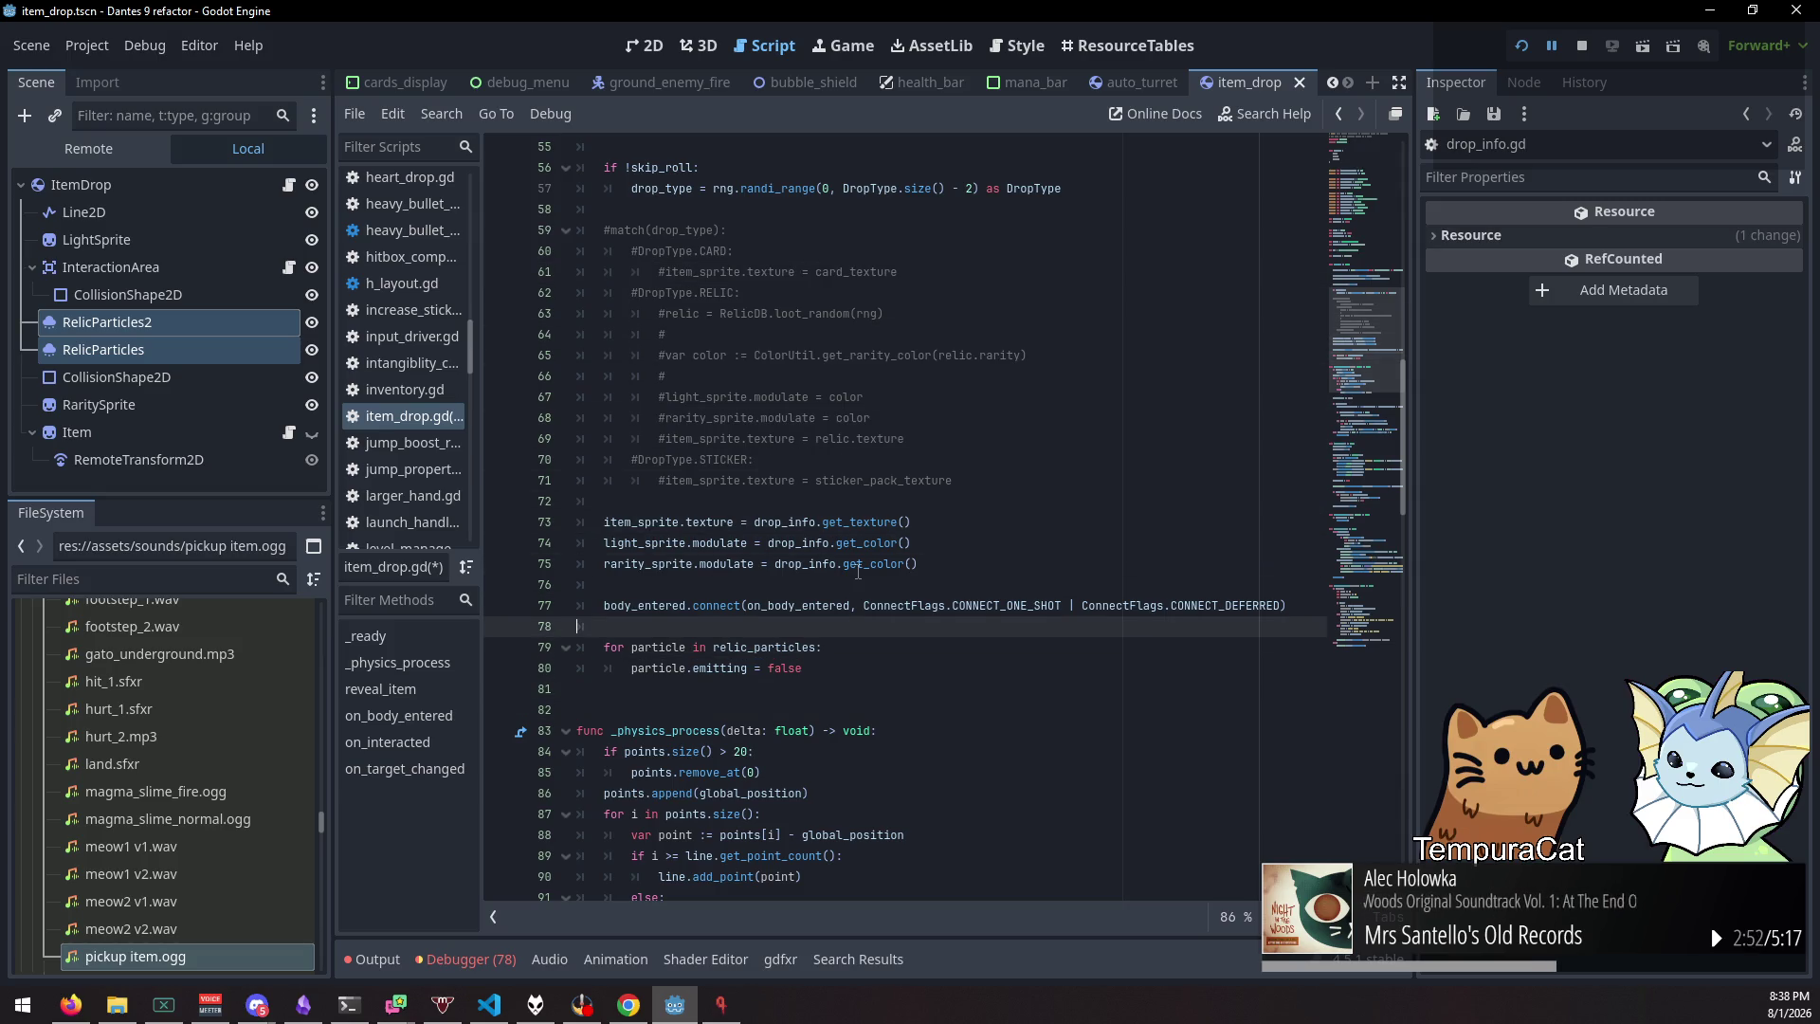
key(Up)
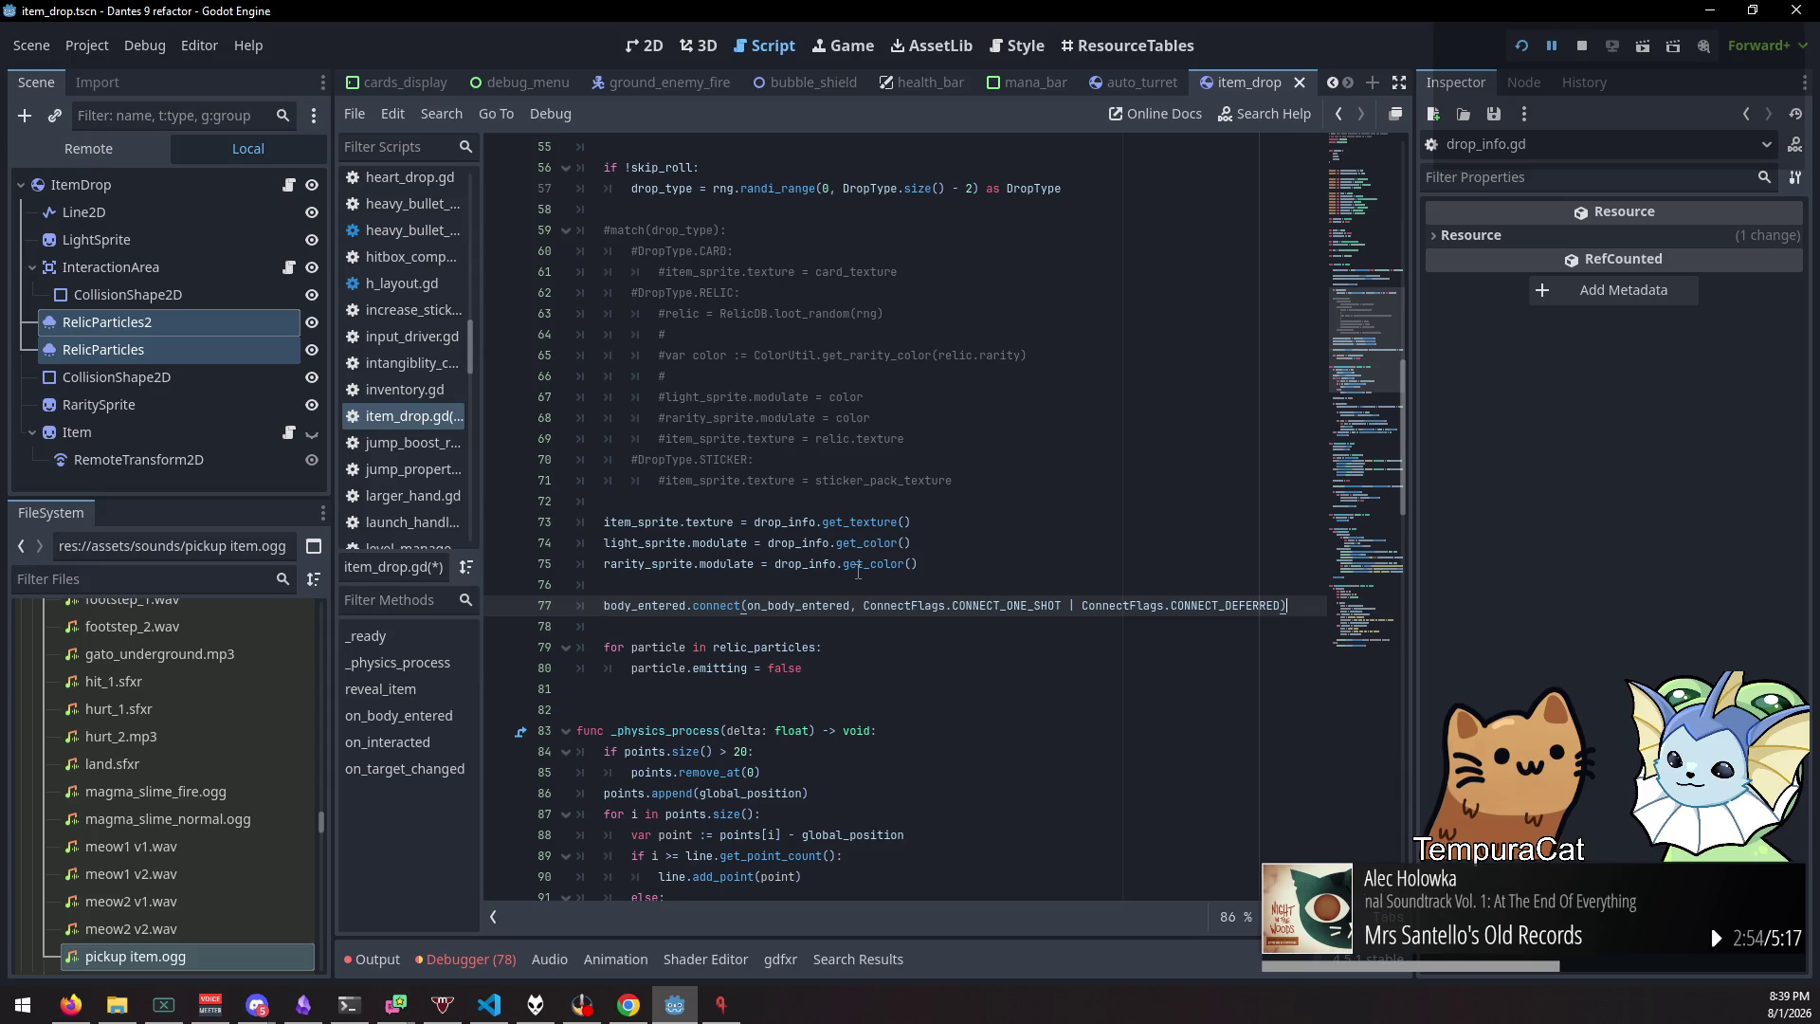
key(Up)
key(Up)
key(End)
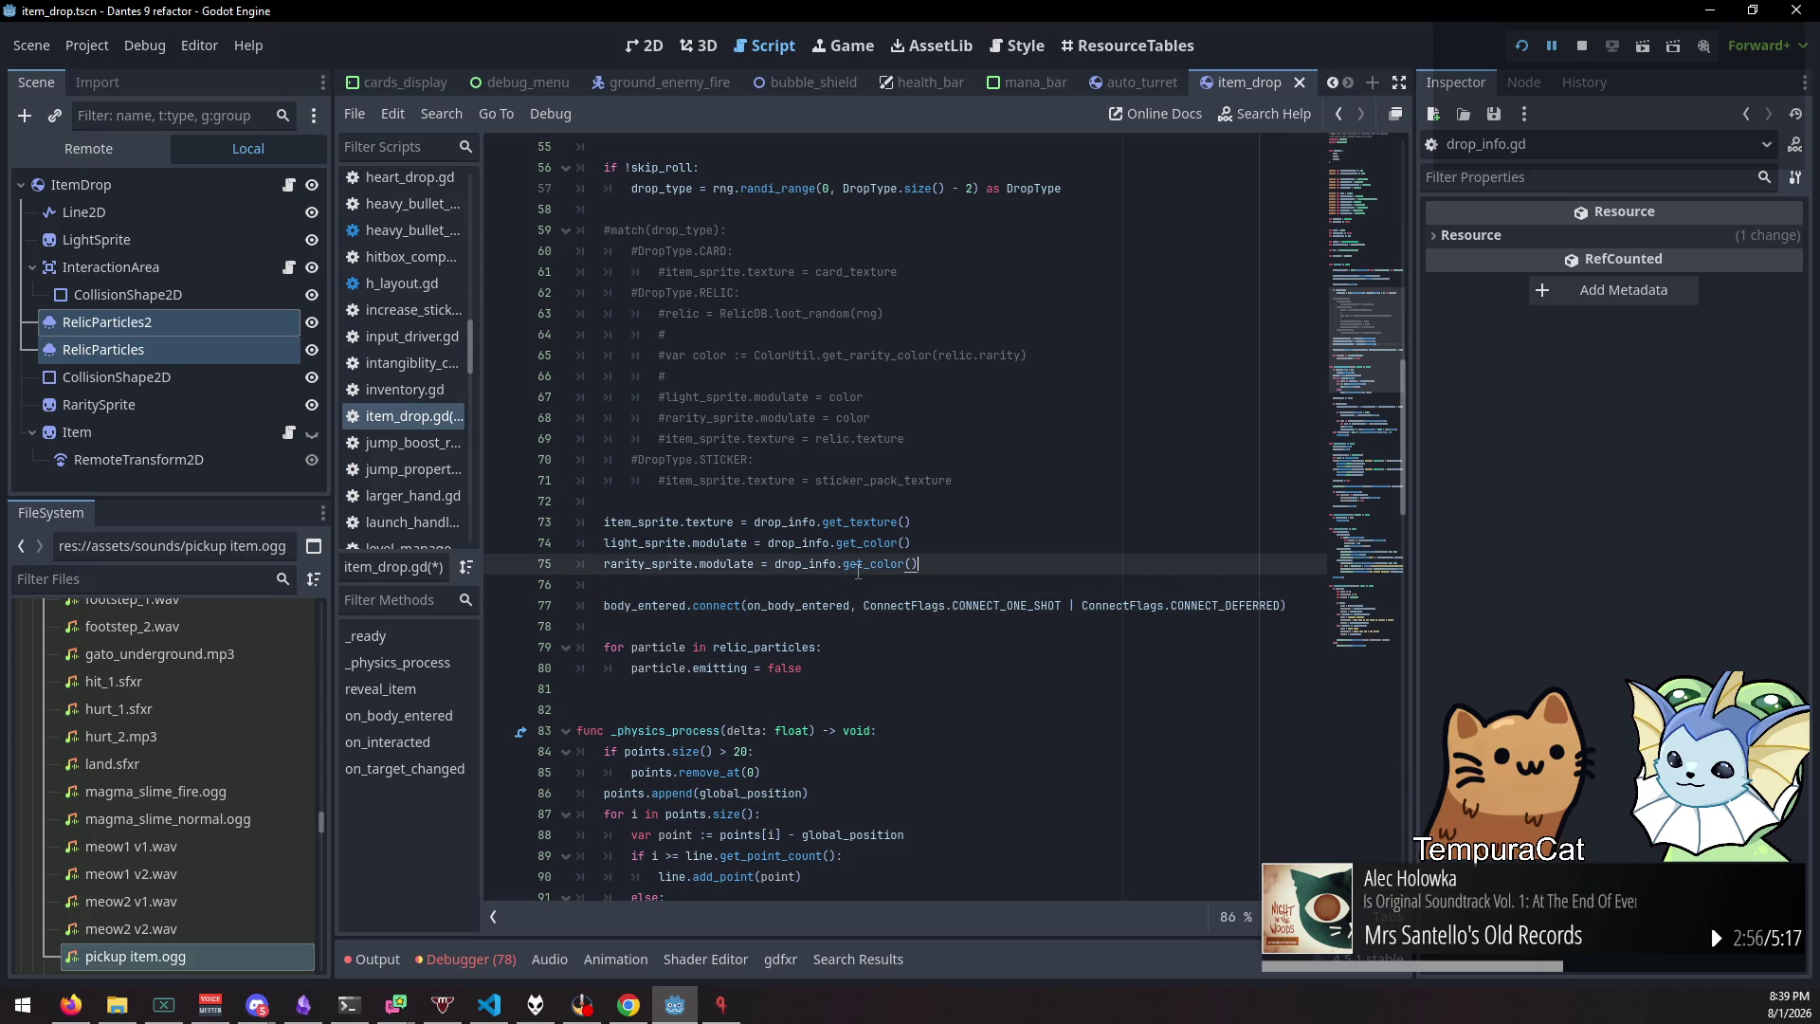
key(Up)
key(Up)
key(Up)
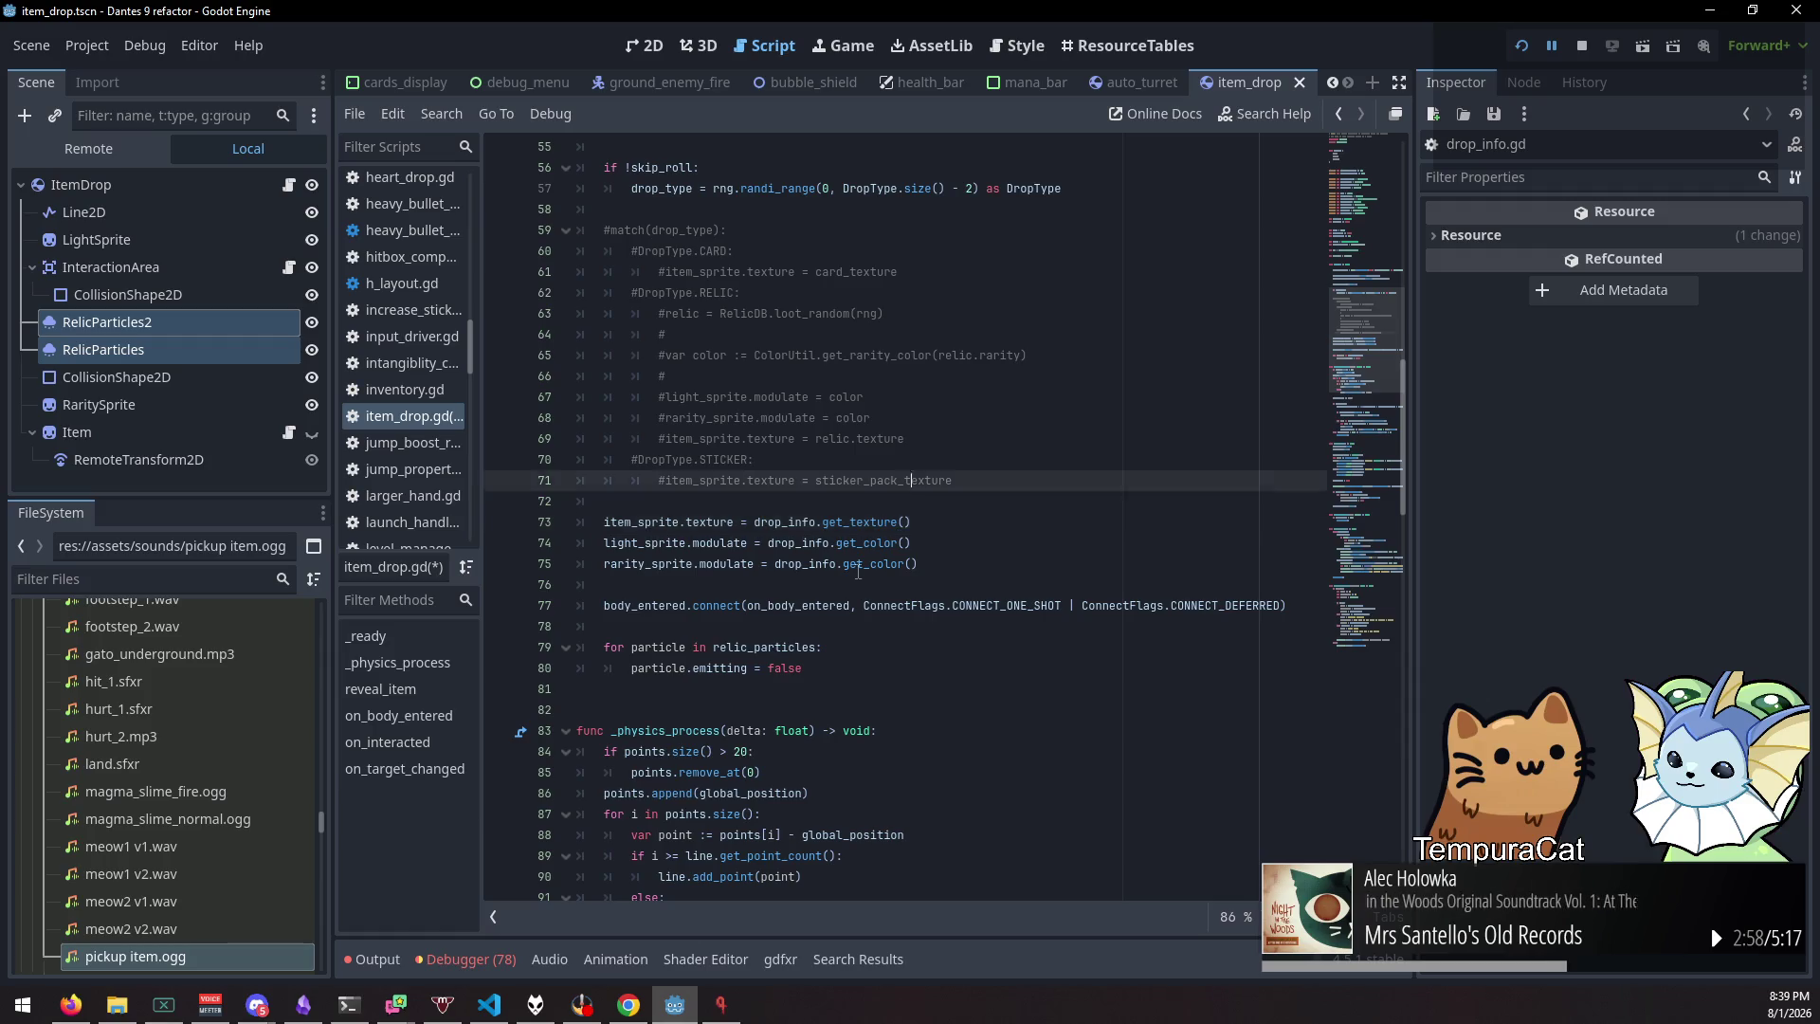
key(Up)
key(Up)
key(Up)
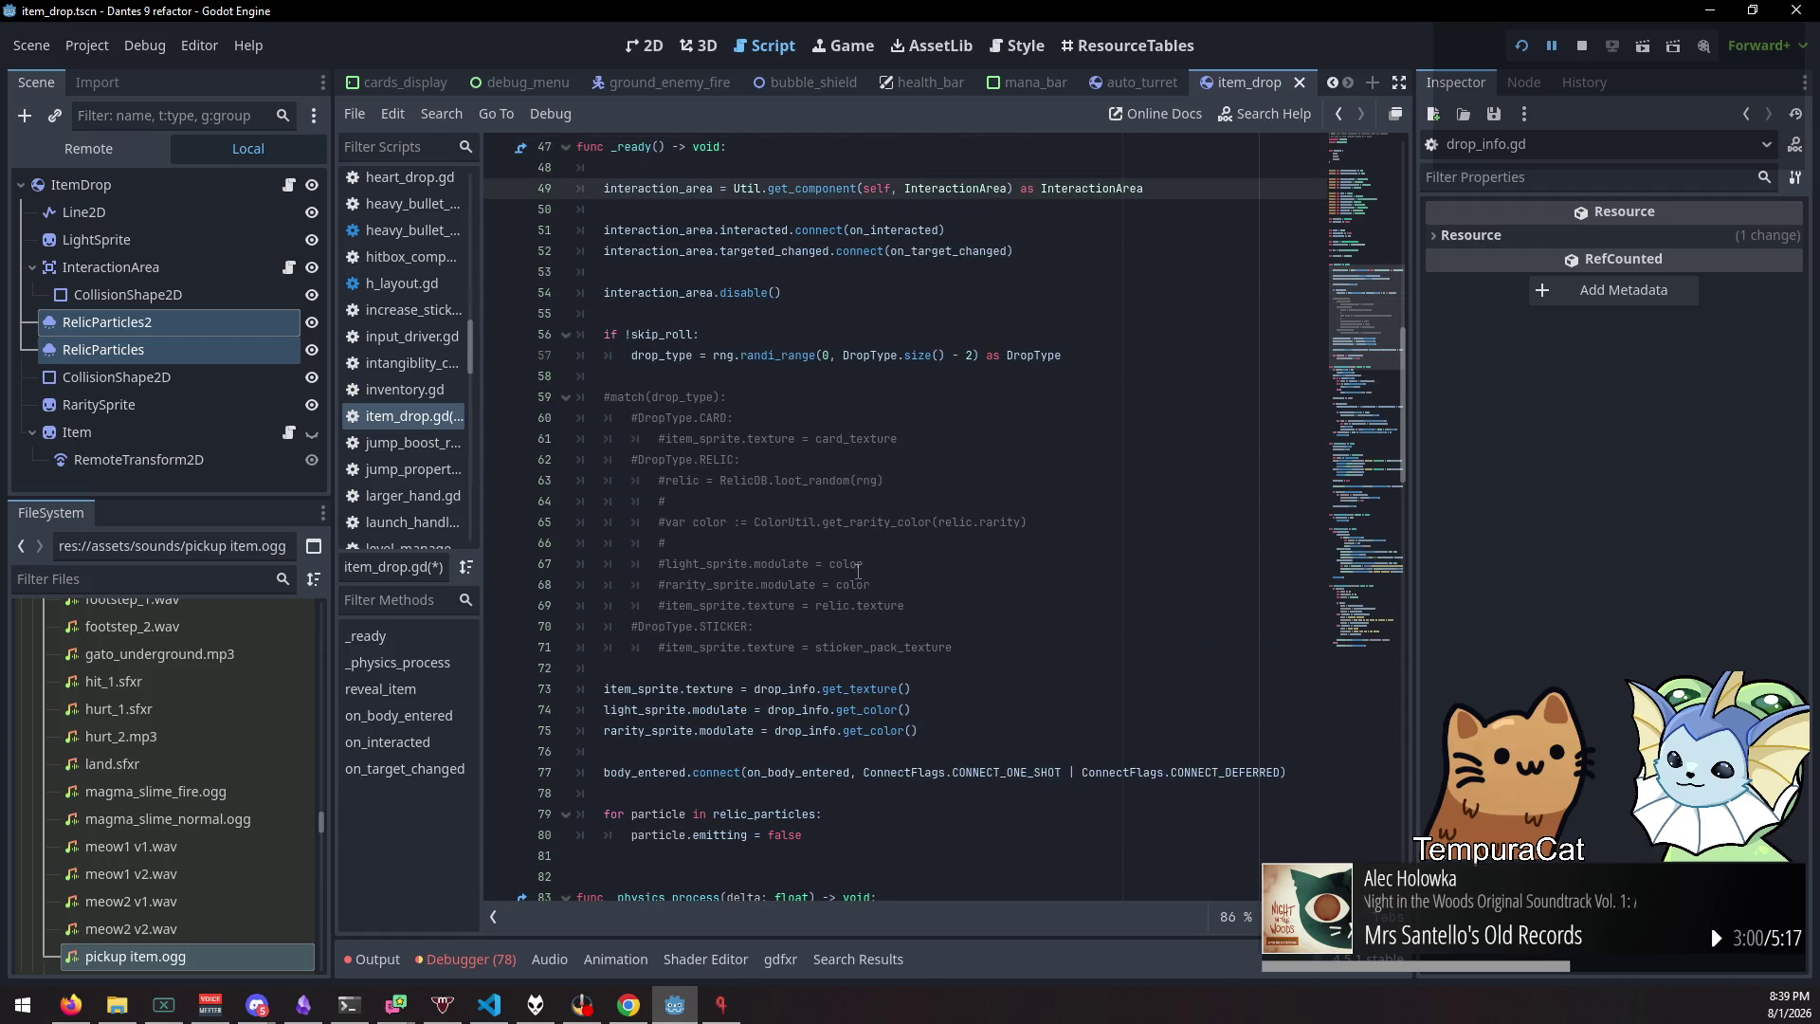
key(Down)
key(Down)
key(Down)
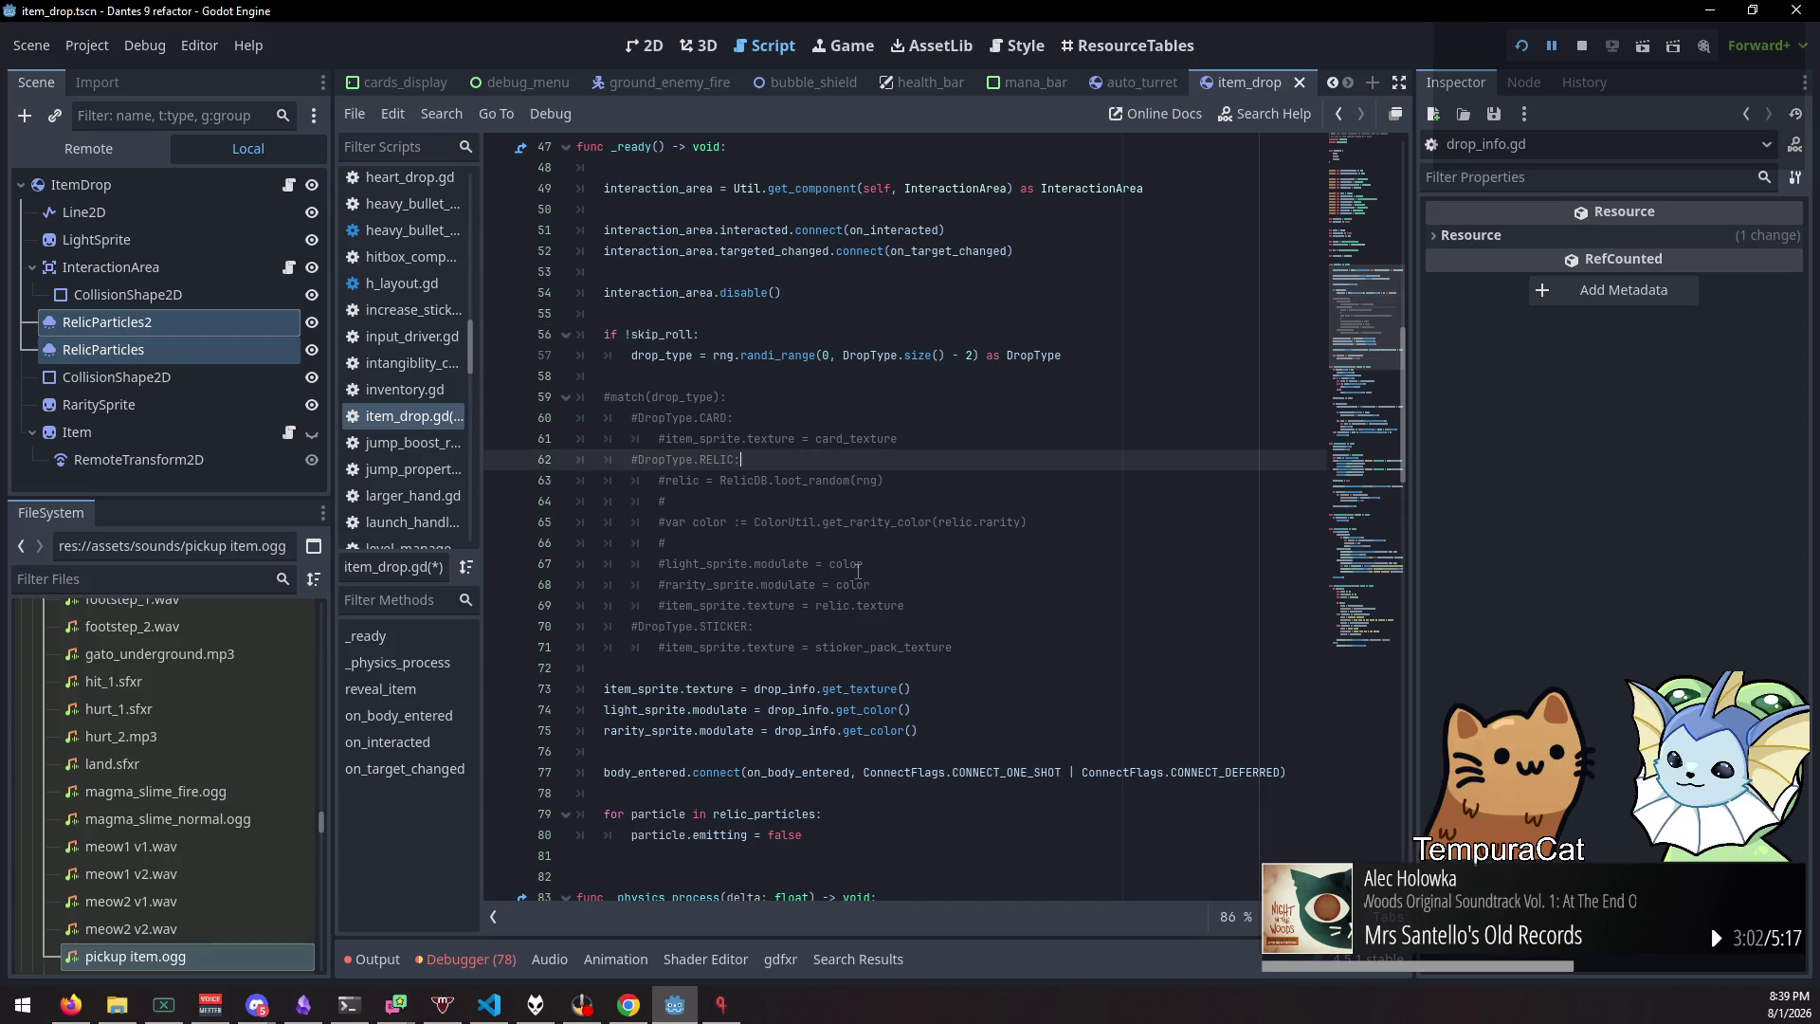
key(Down)
key(Down)
key(Down)
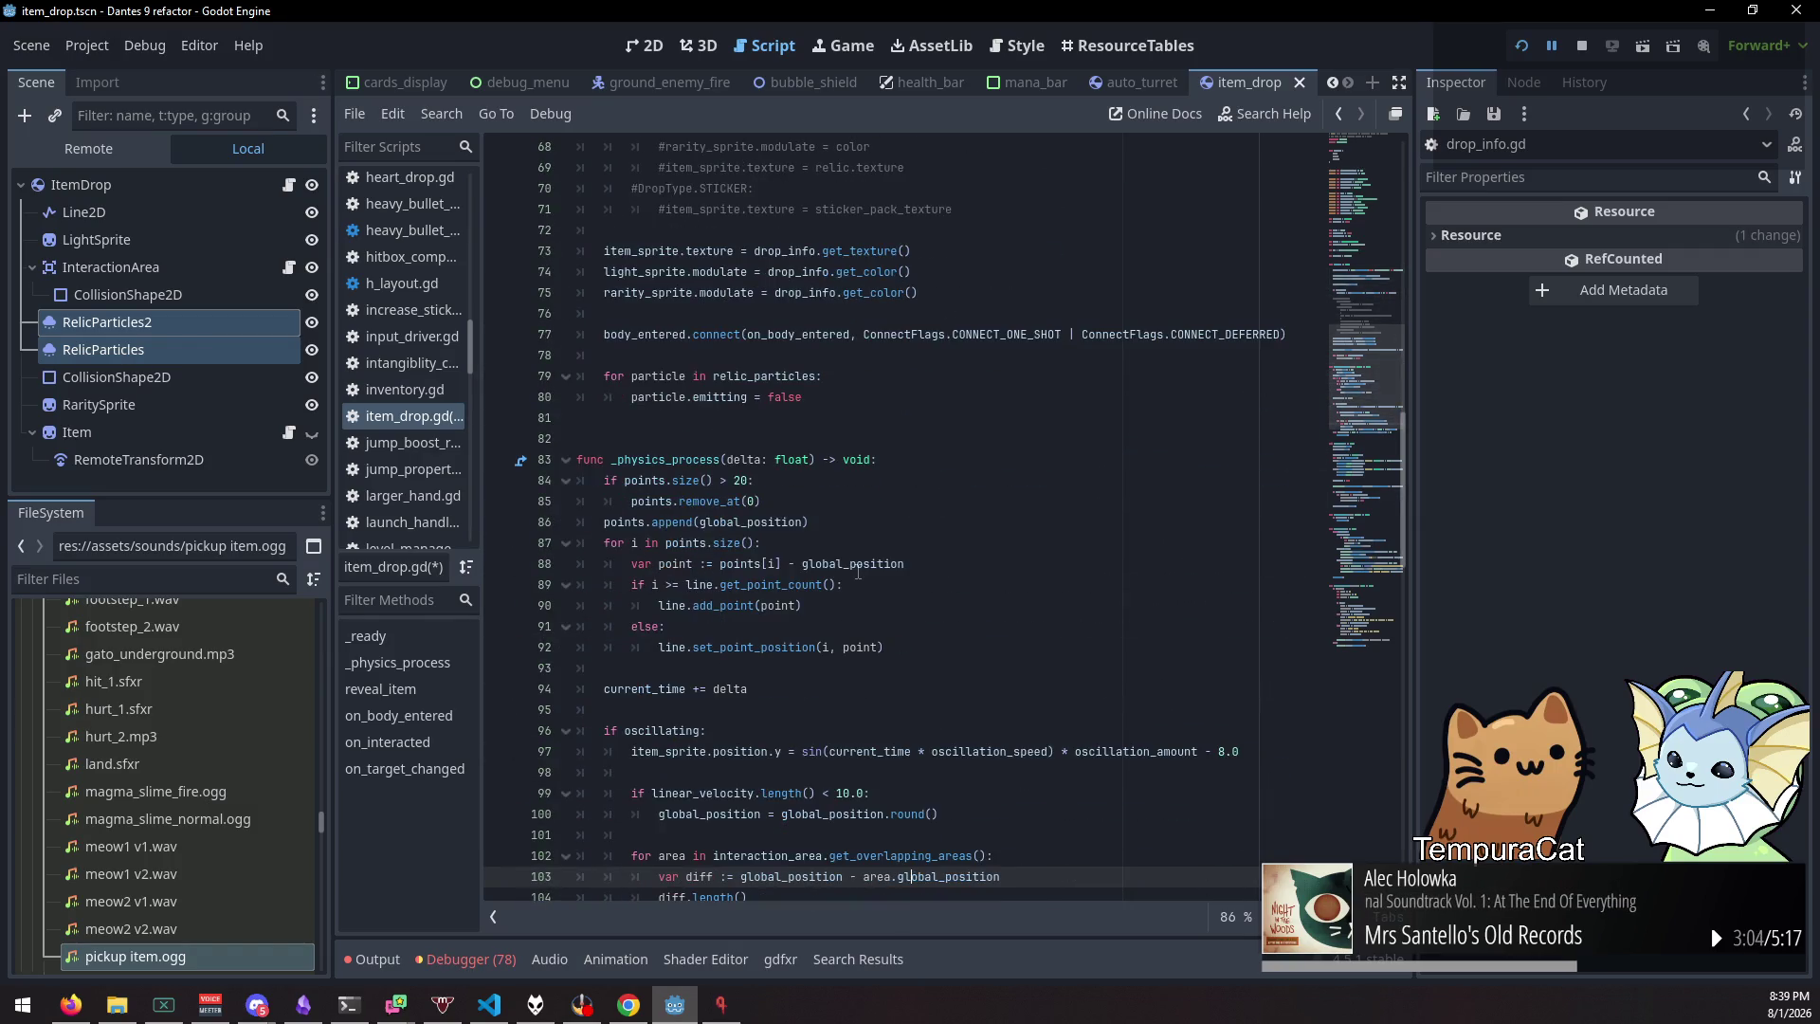
key(Down)
key(Down)
key(Down)
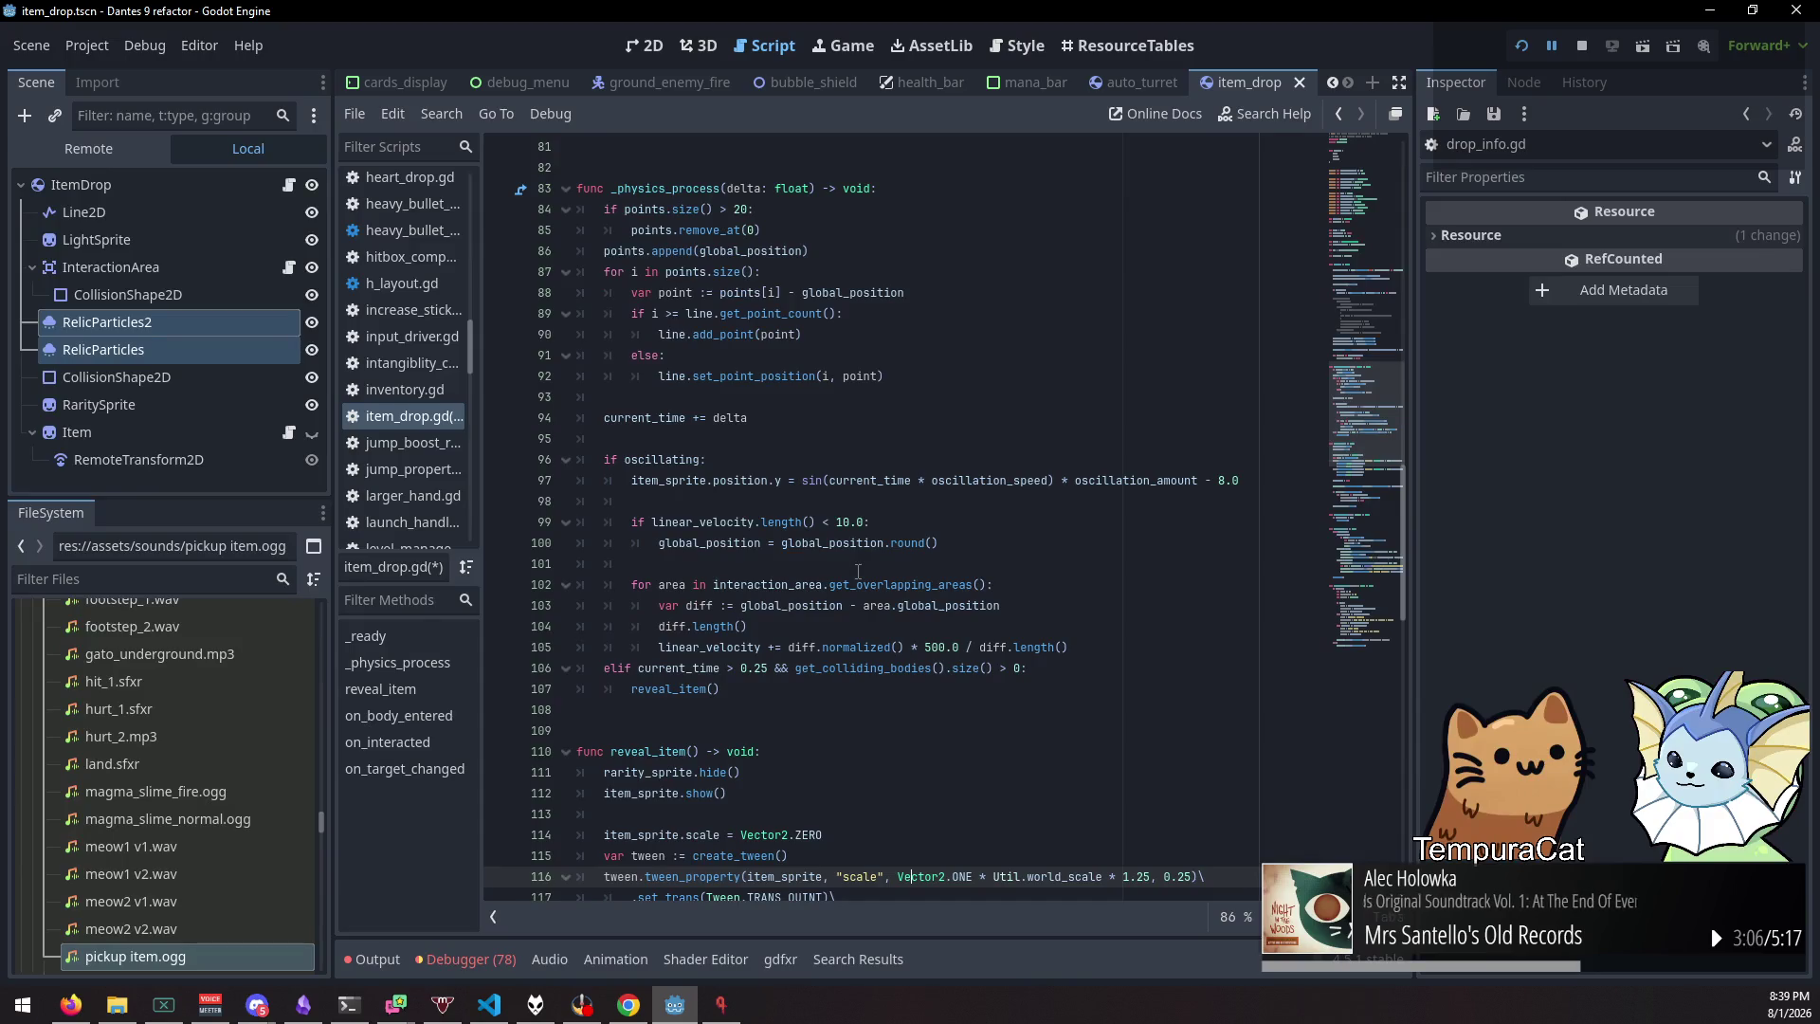
key(Down)
key(Down)
key(Down)
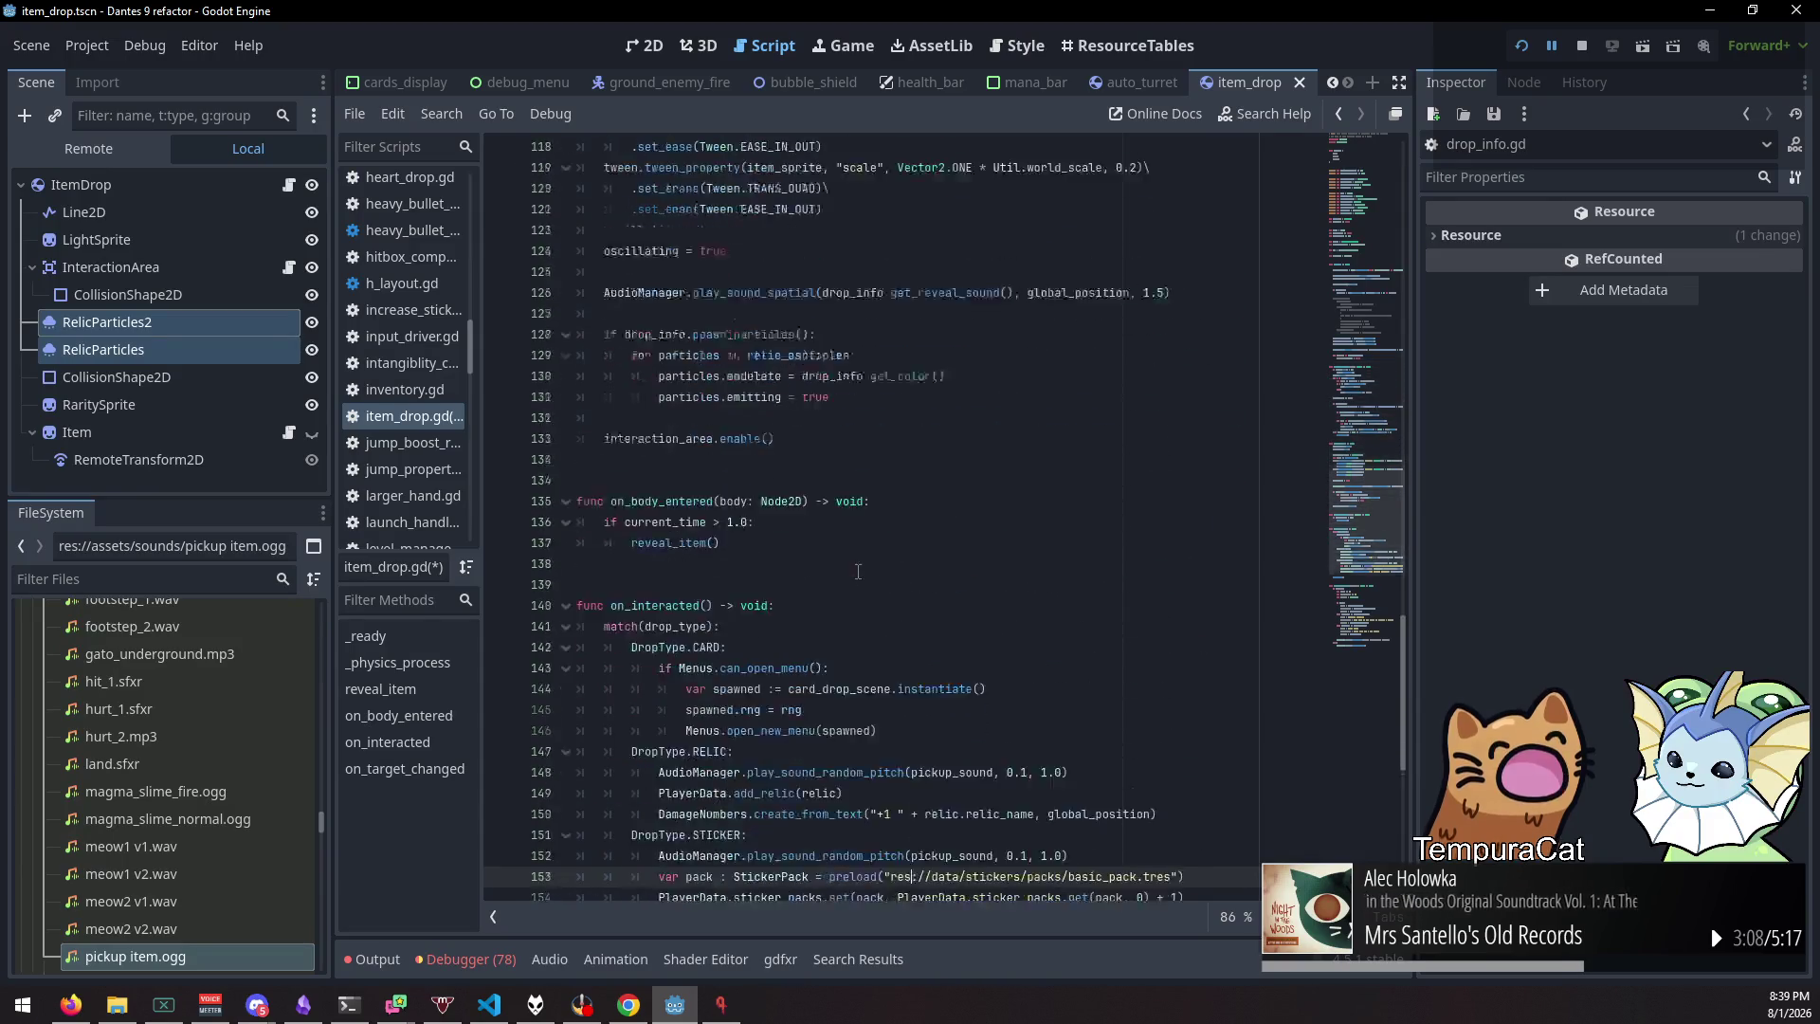
key(Up)
key(Up)
key(Up)
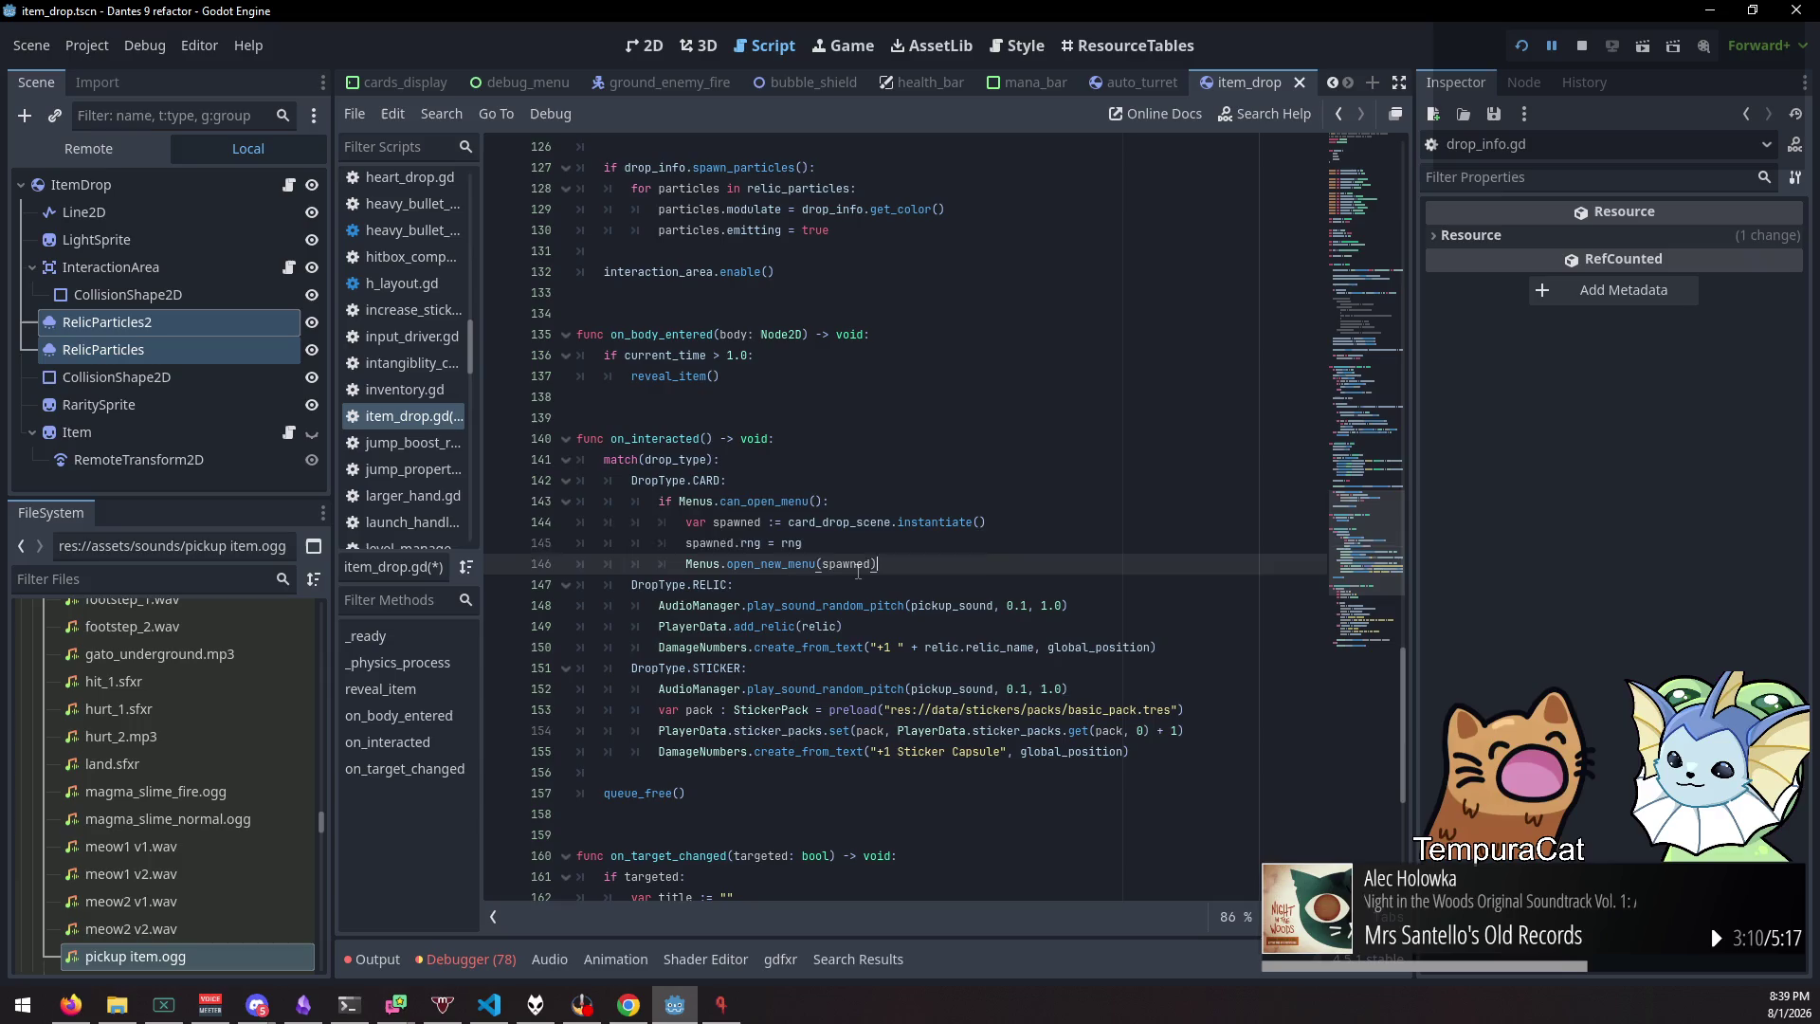
- Insert drop_info.collect() as the first line of on_interacted, above the match(drop_type) block
key(Down)
key(Return)
key(Return)
key(Up)
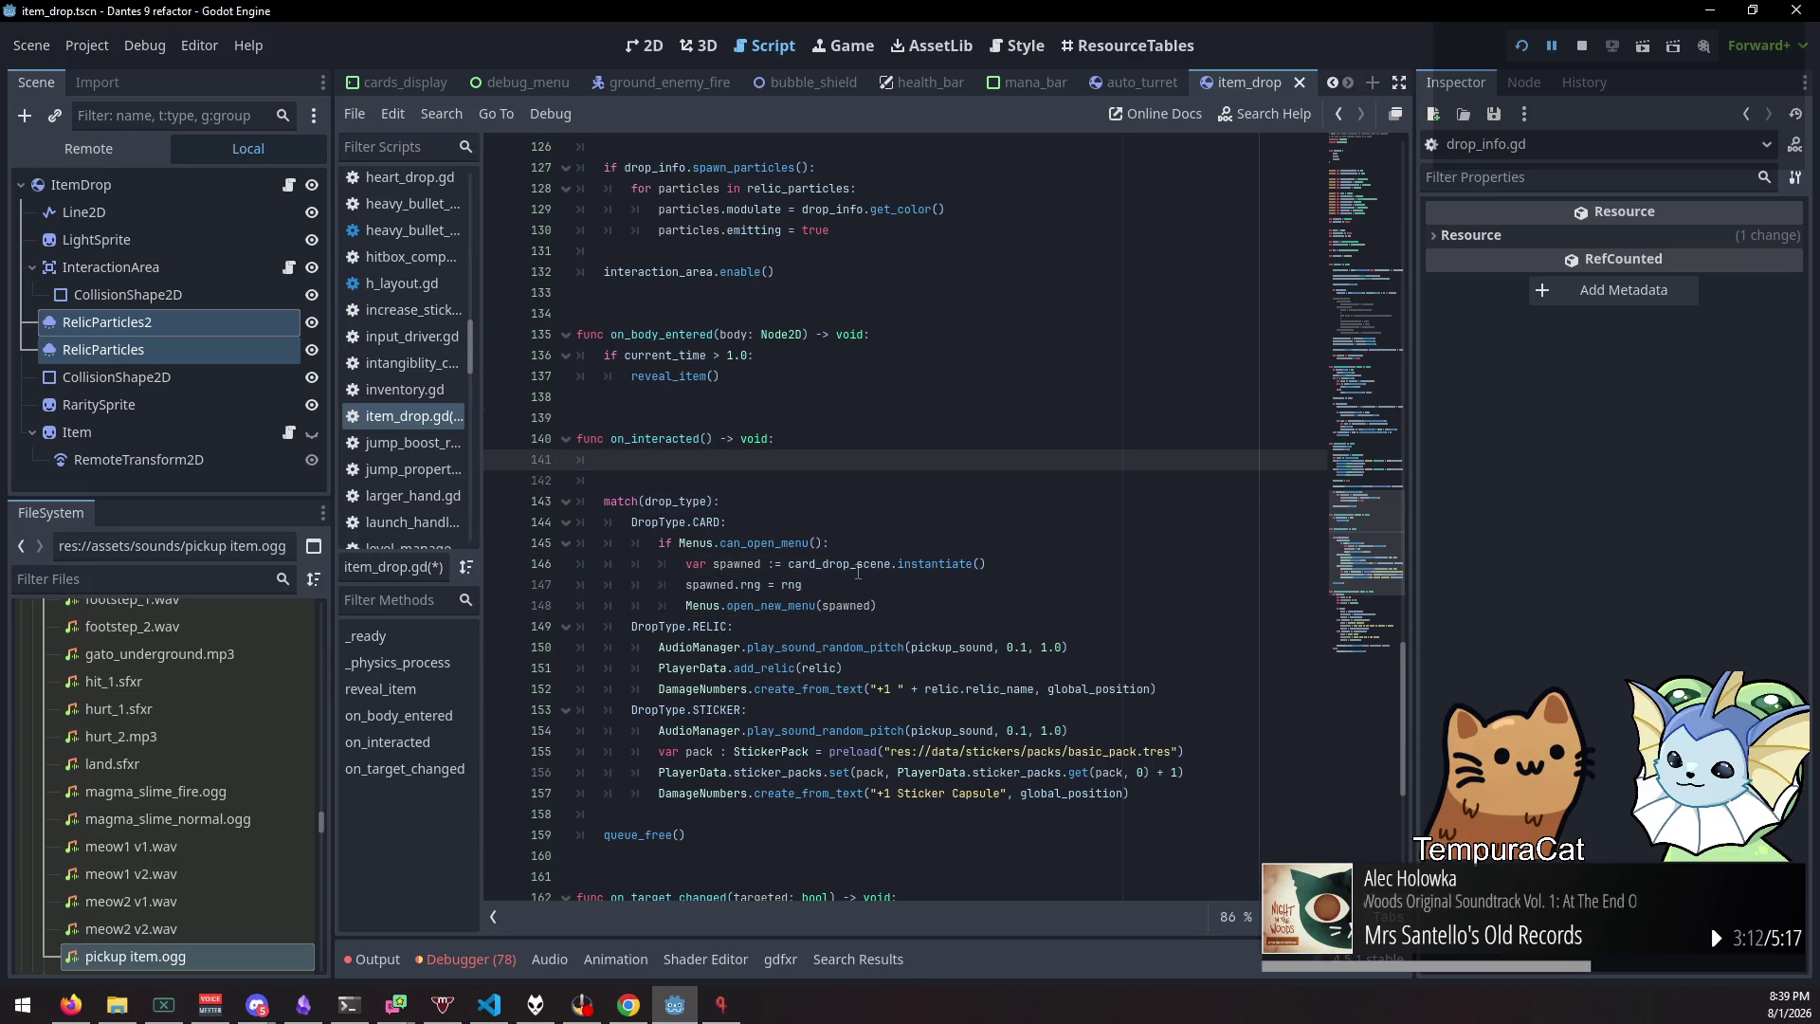
text(rop_info.)
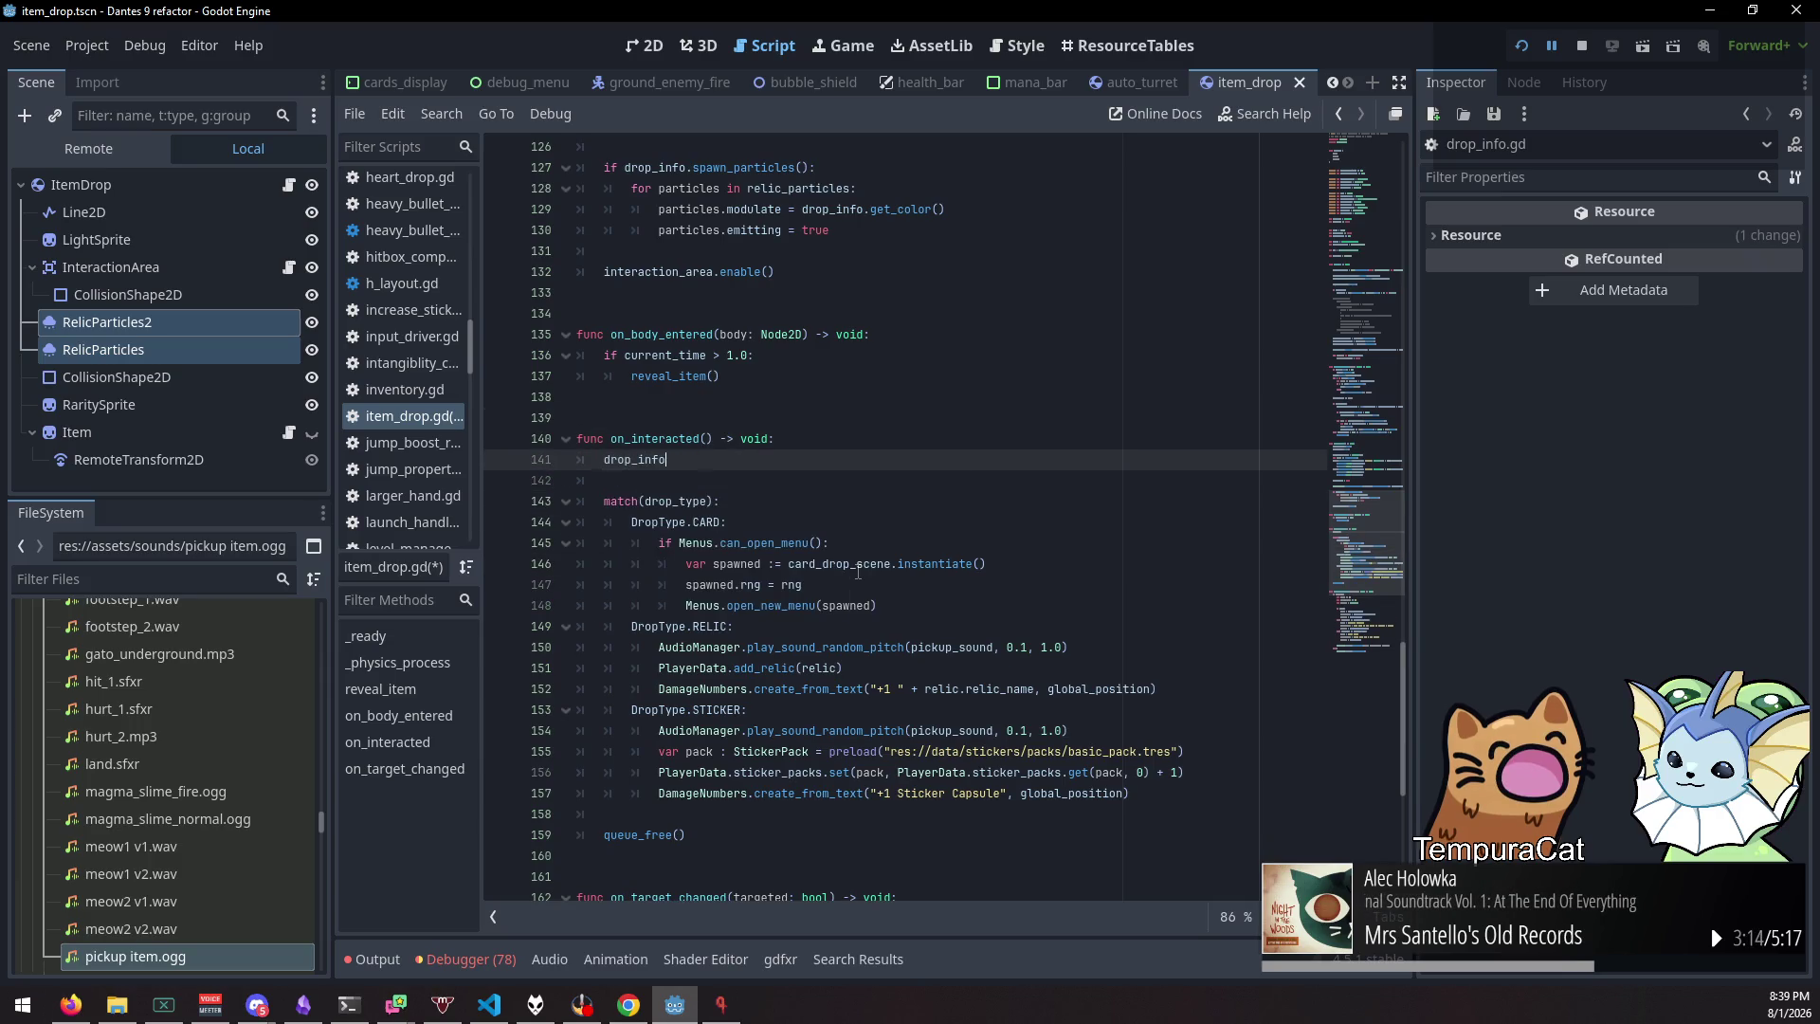
key(Return)
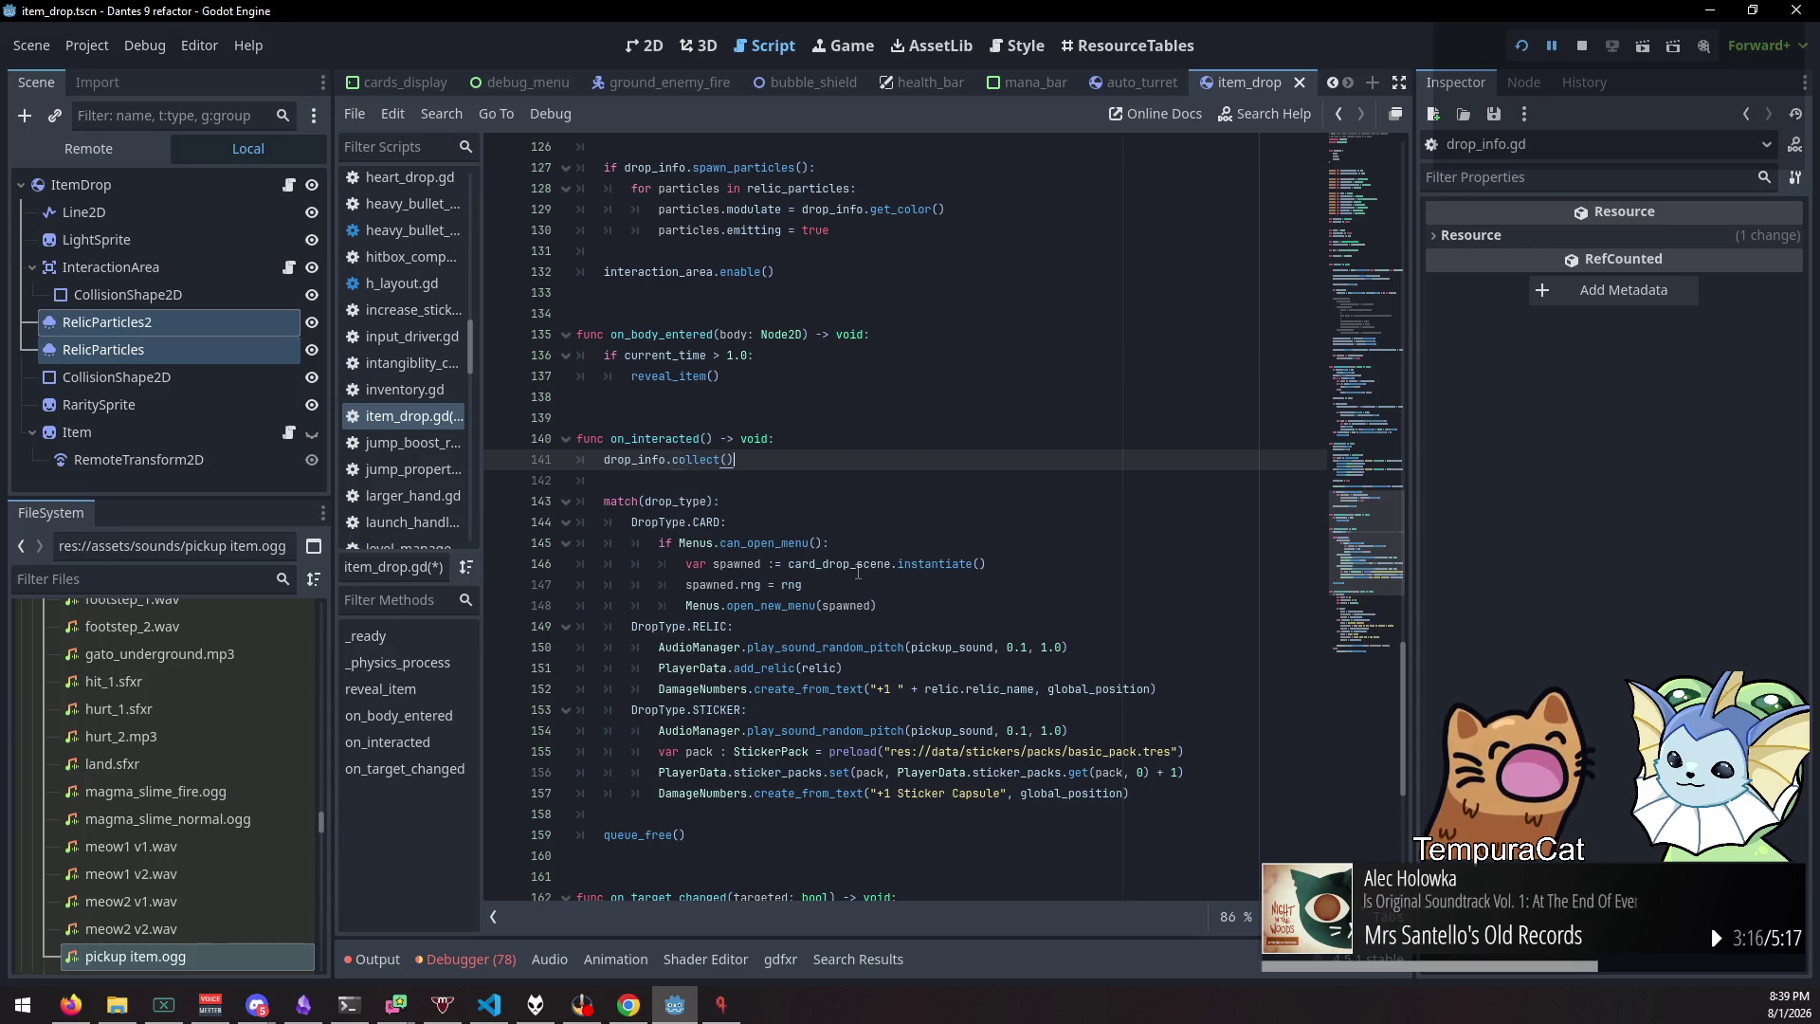
key(shift+Home)
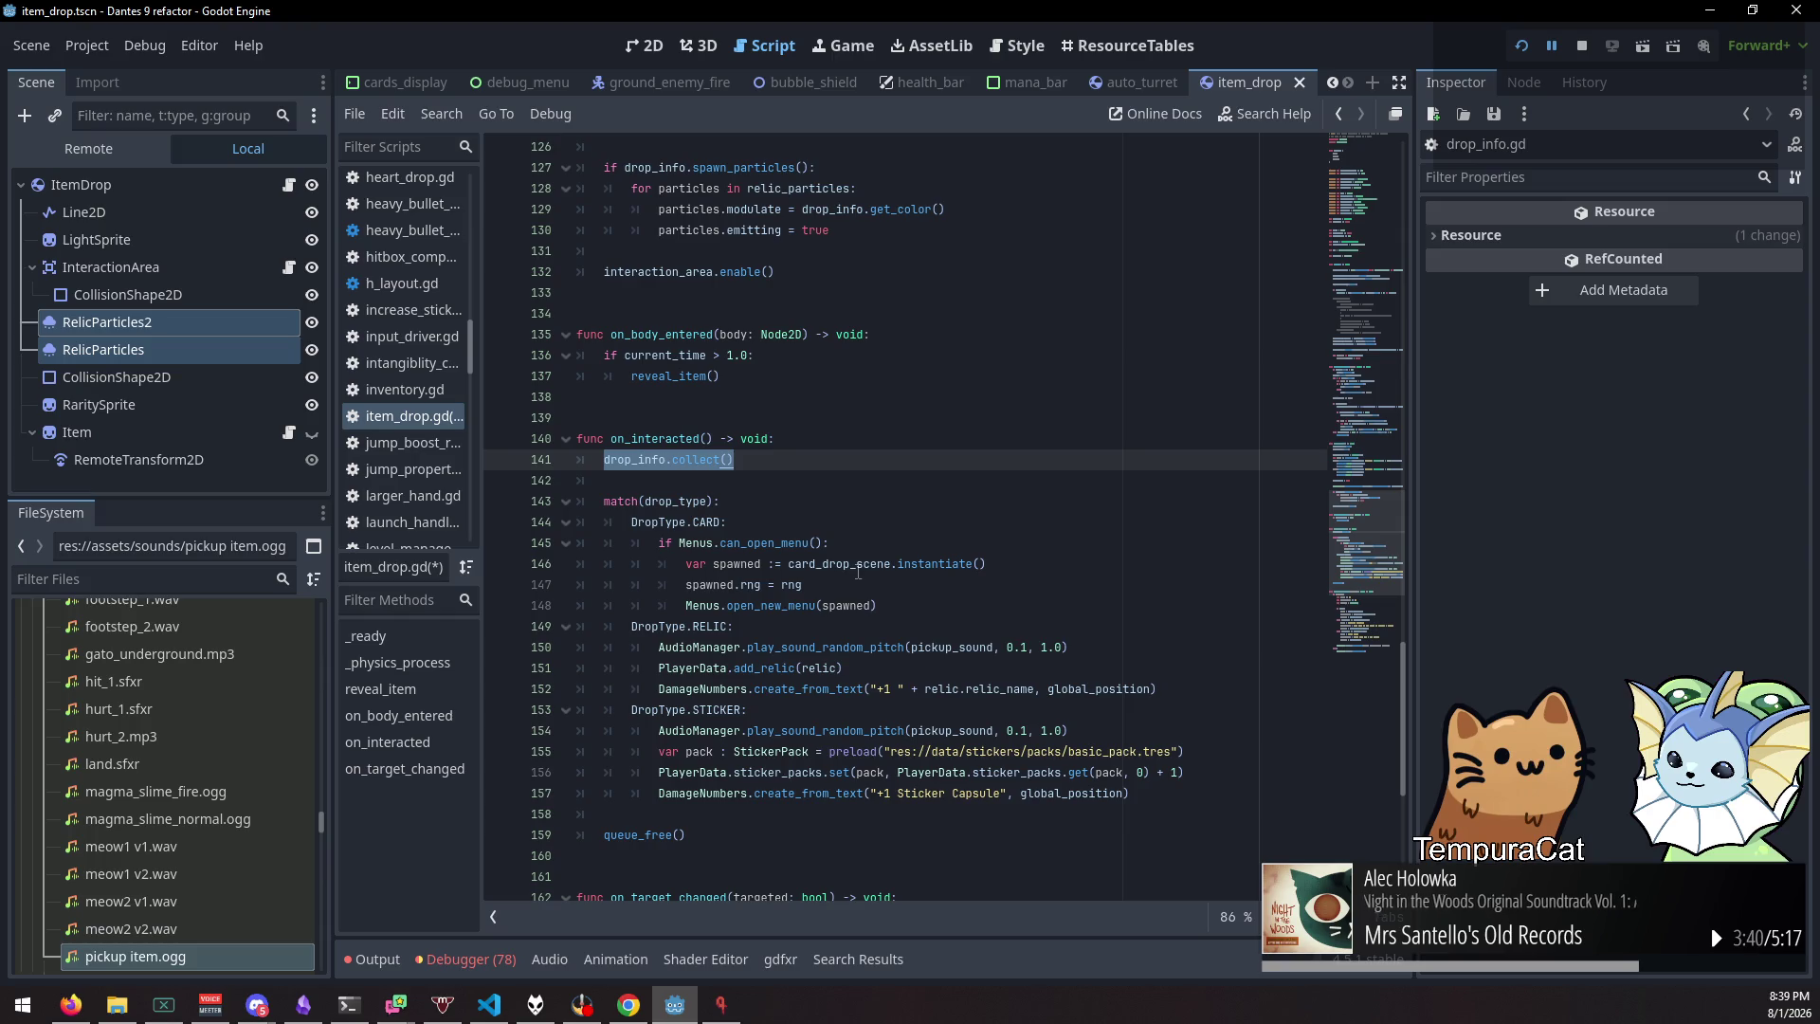
key(Right)
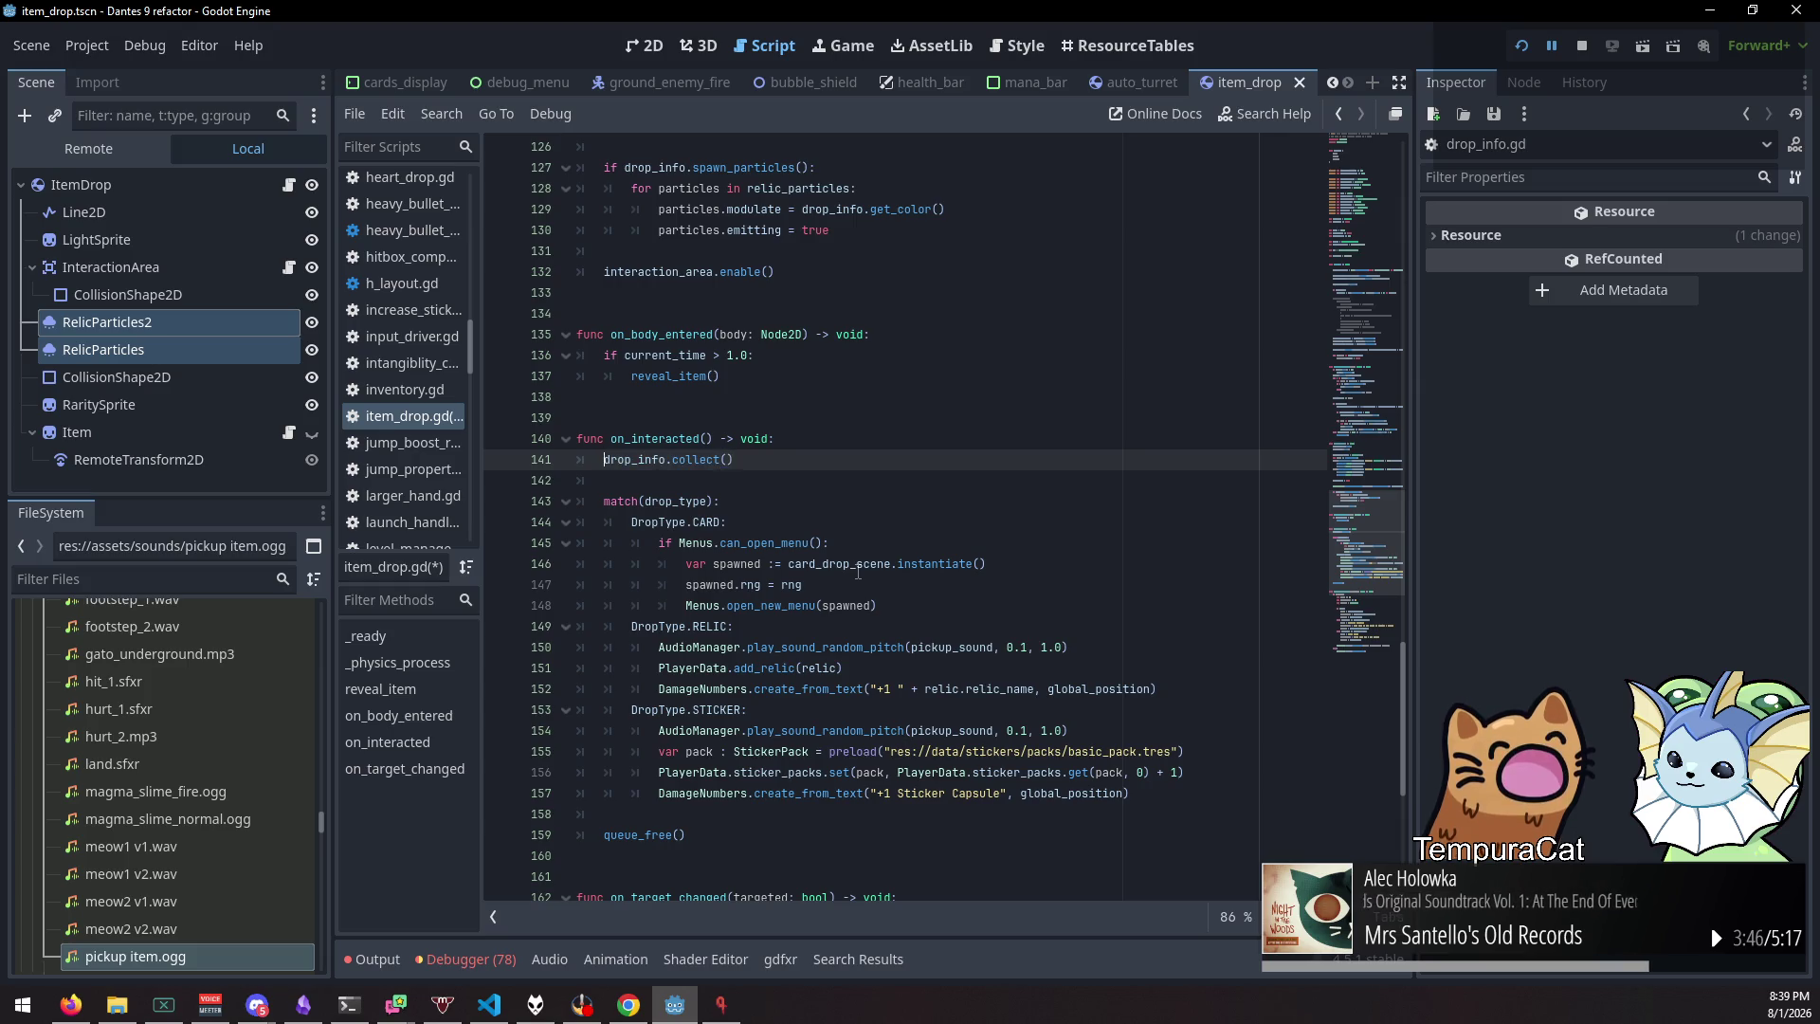
key(Down)
key(Down)
key(Down)
key(Down)
key(Down)
key(Down)
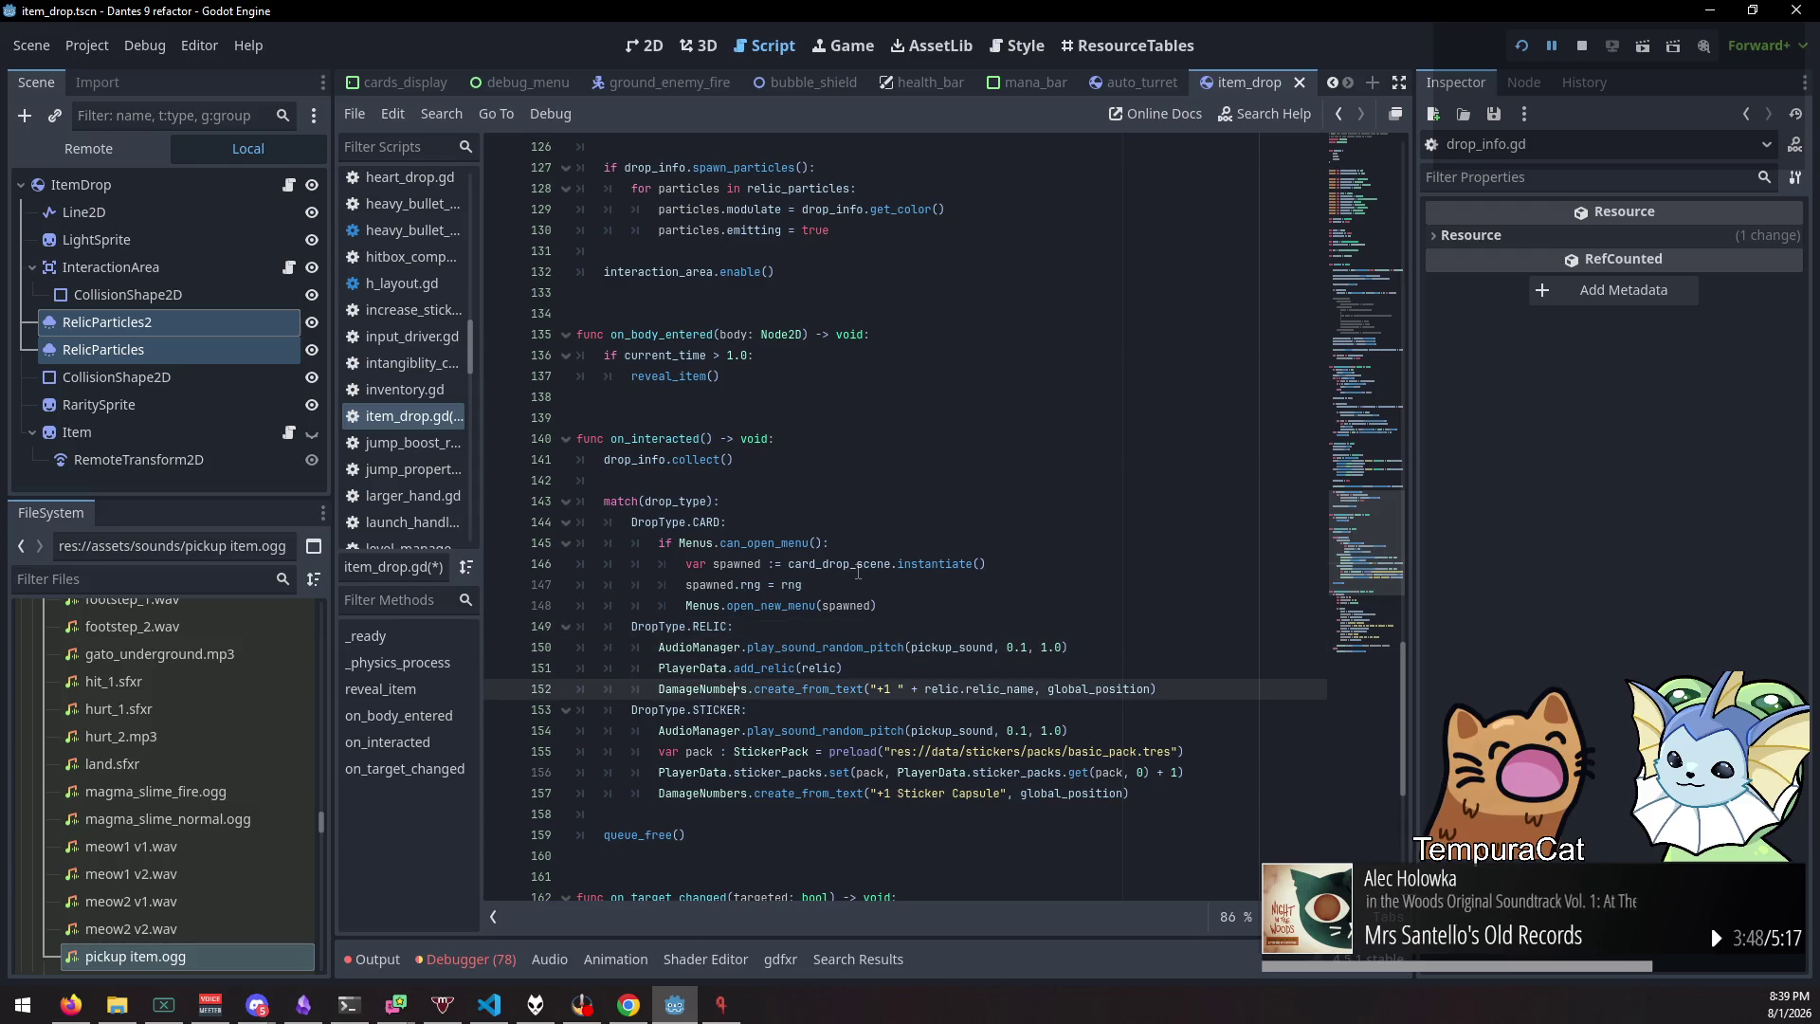
key(End)
key(shift+Up)
key(Up)
key(Up)
key(Up)
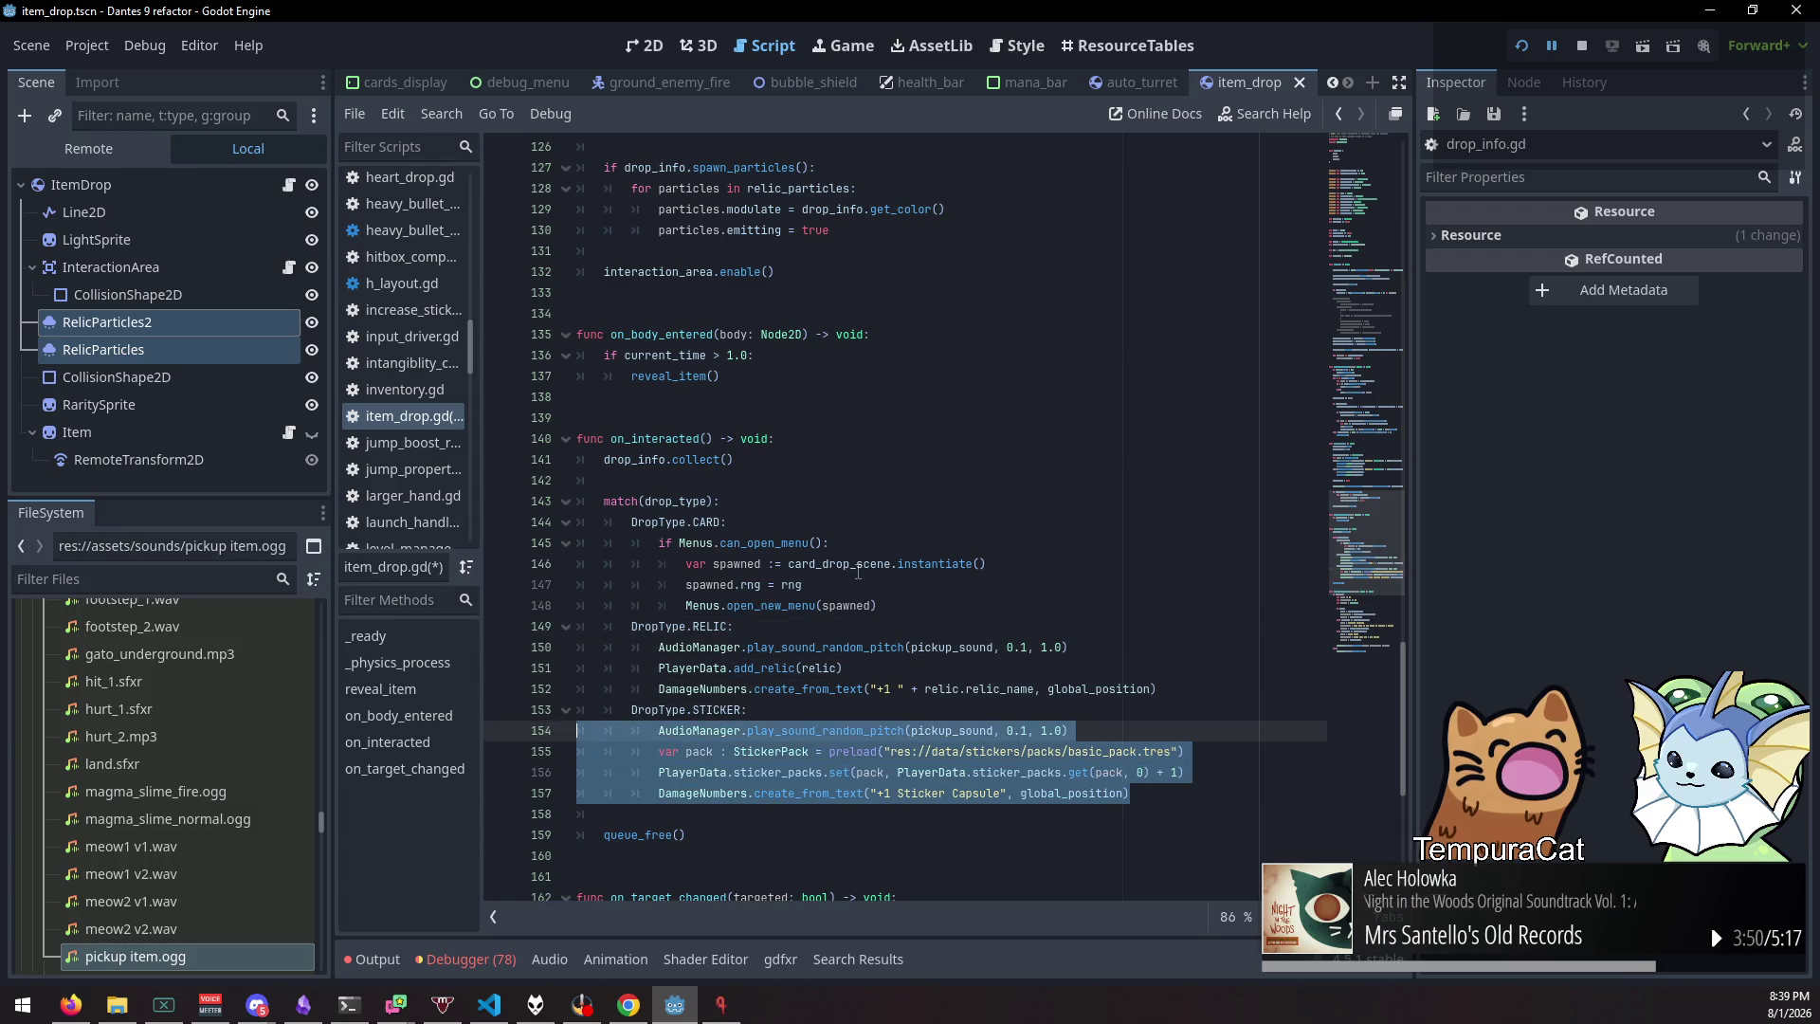
key(Home)
key(Home)
key(Up)
key(Up)
key(Up)
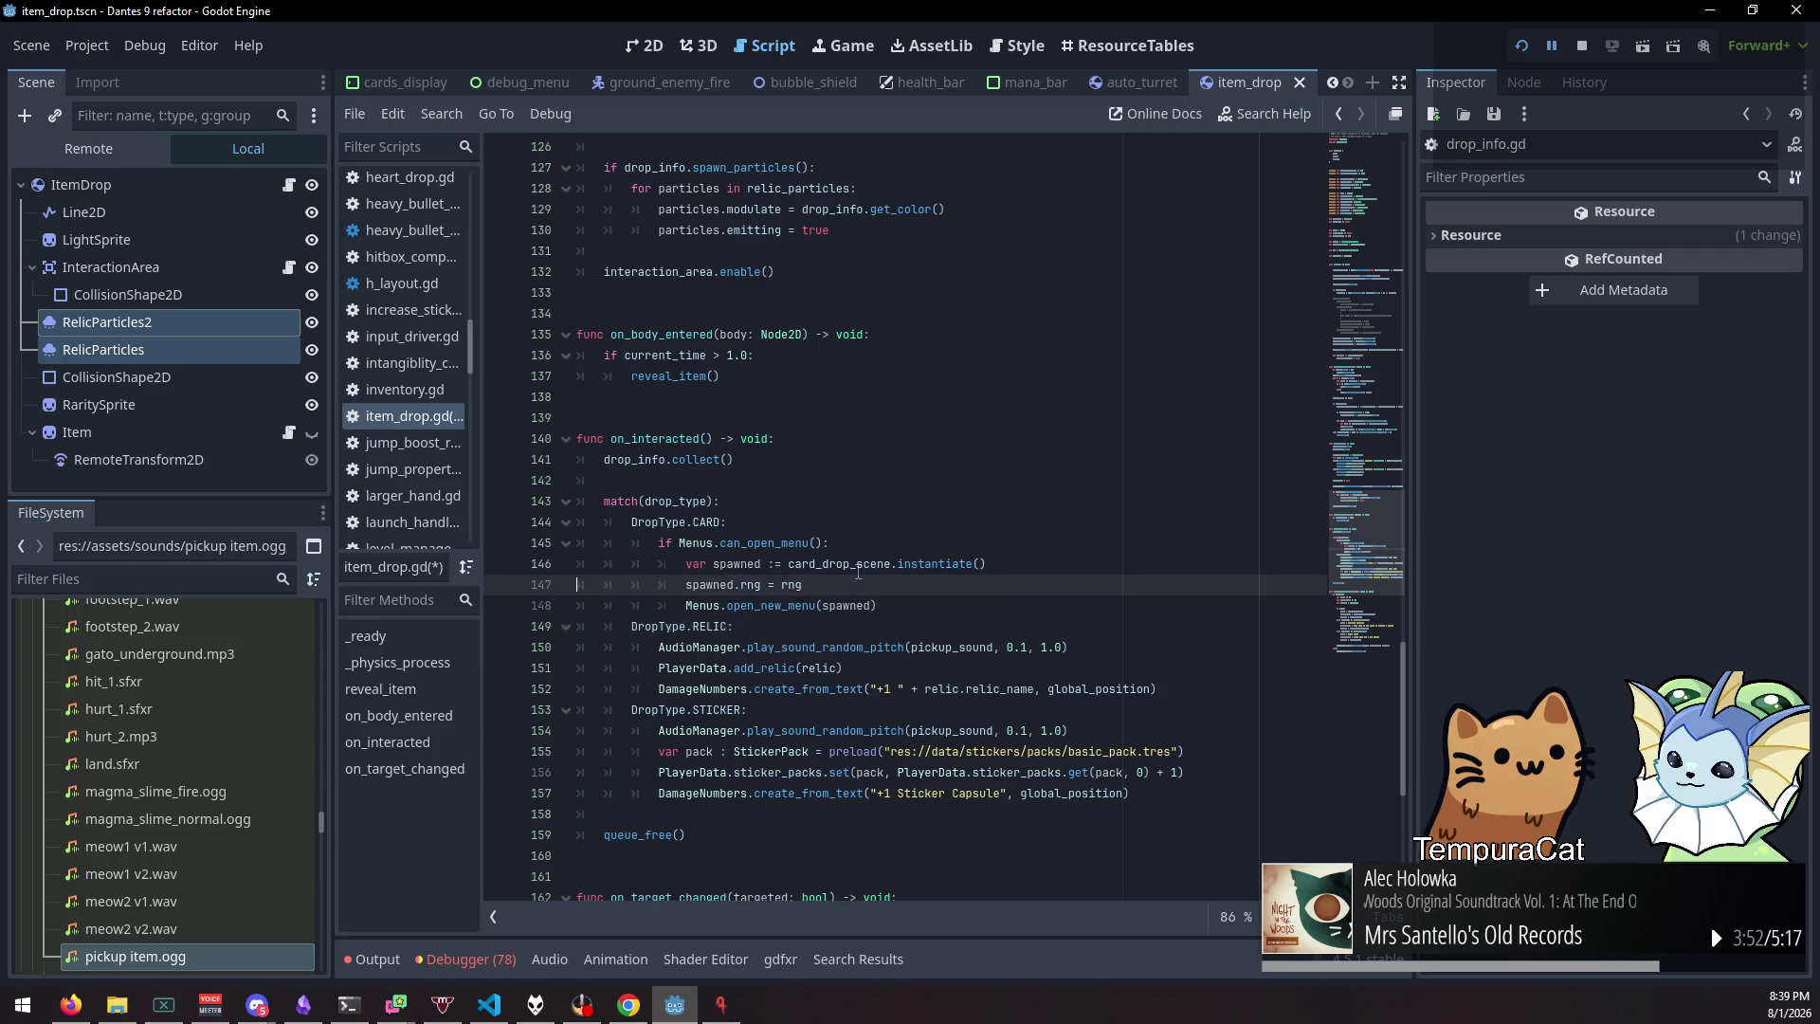
key(Down)
key(Down)
key(Down)
key(ctrl+Right)
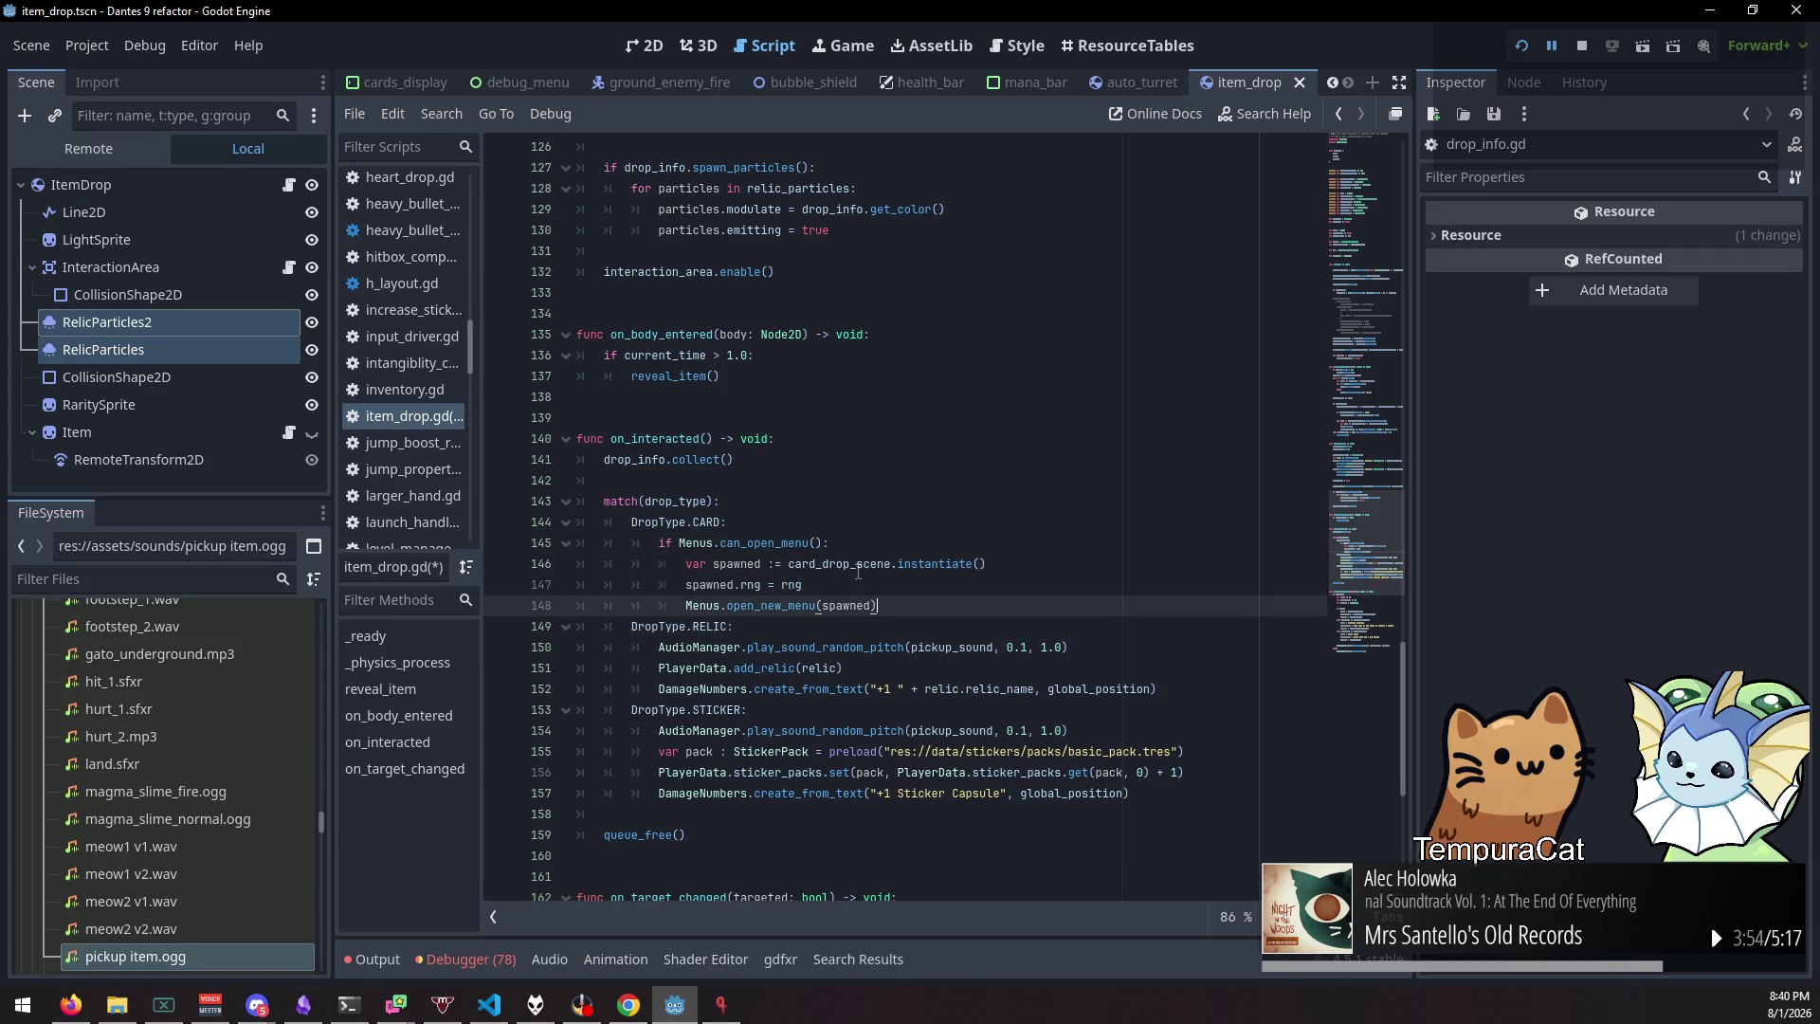
key(End)
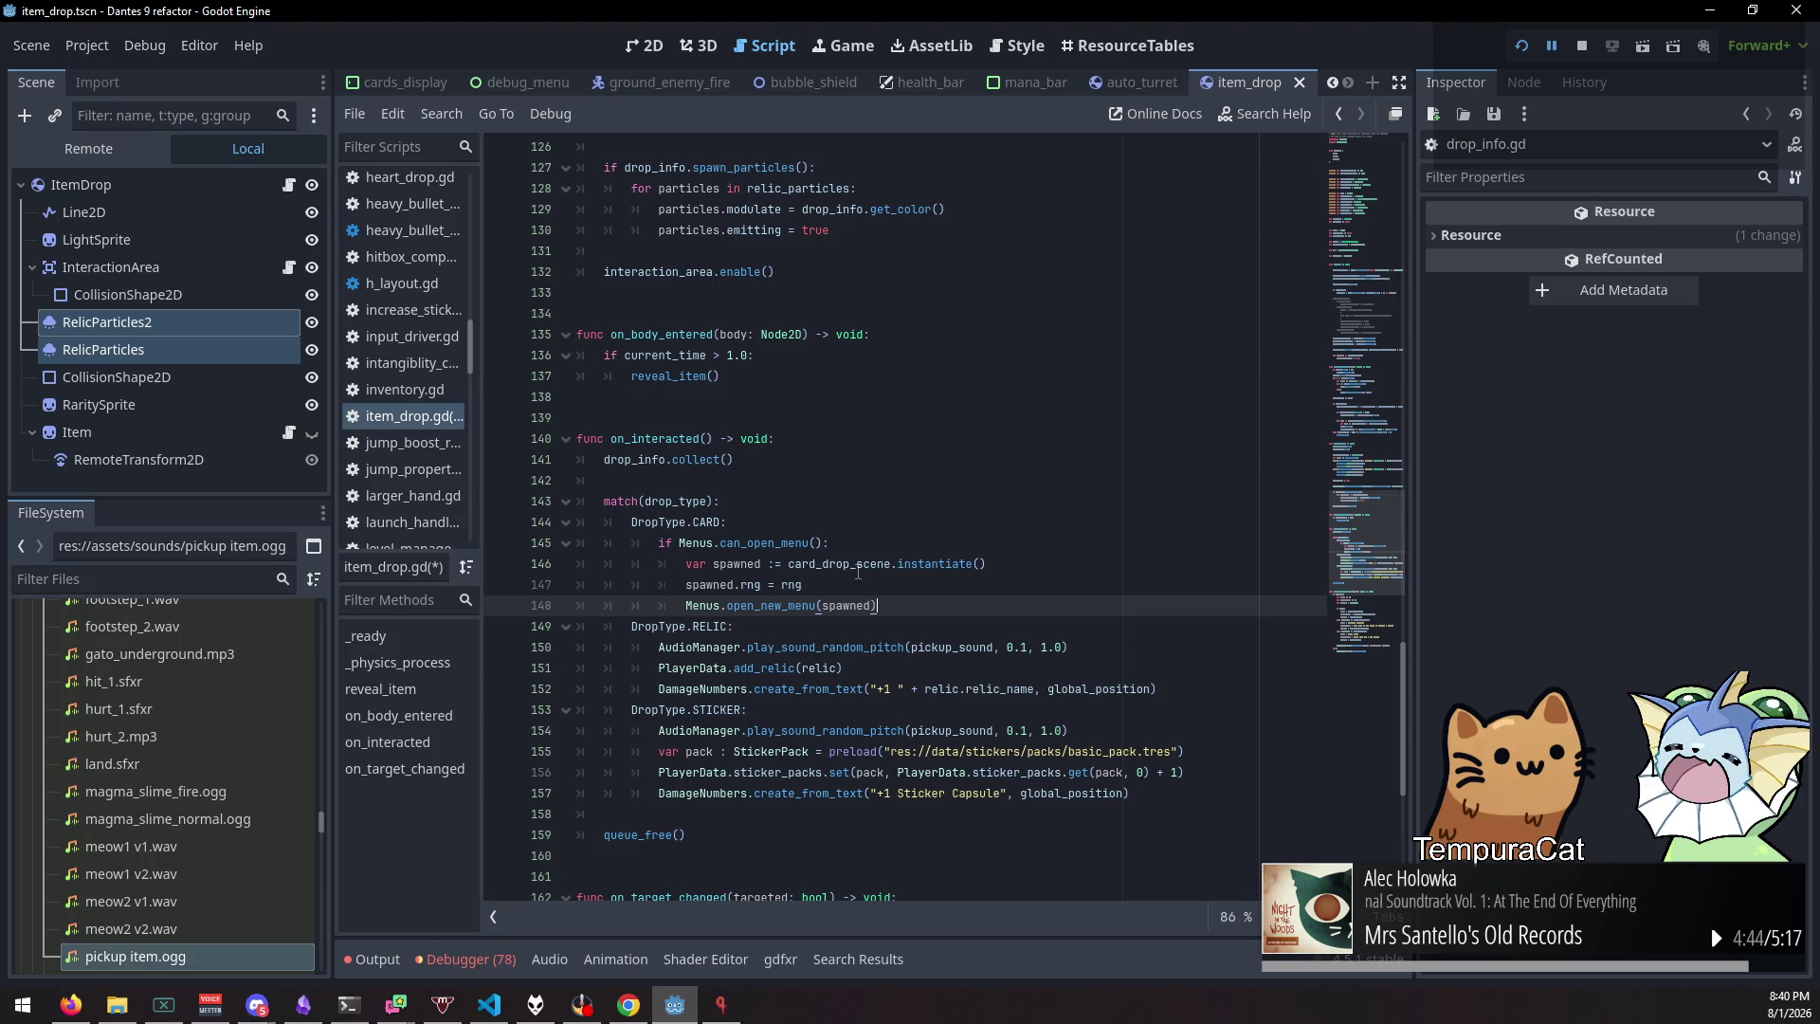
- Select the CARD branch code on lines 145–148 of item_drop.gd
key(shift+Up)
key(shift+Up)
key(shift+Up)
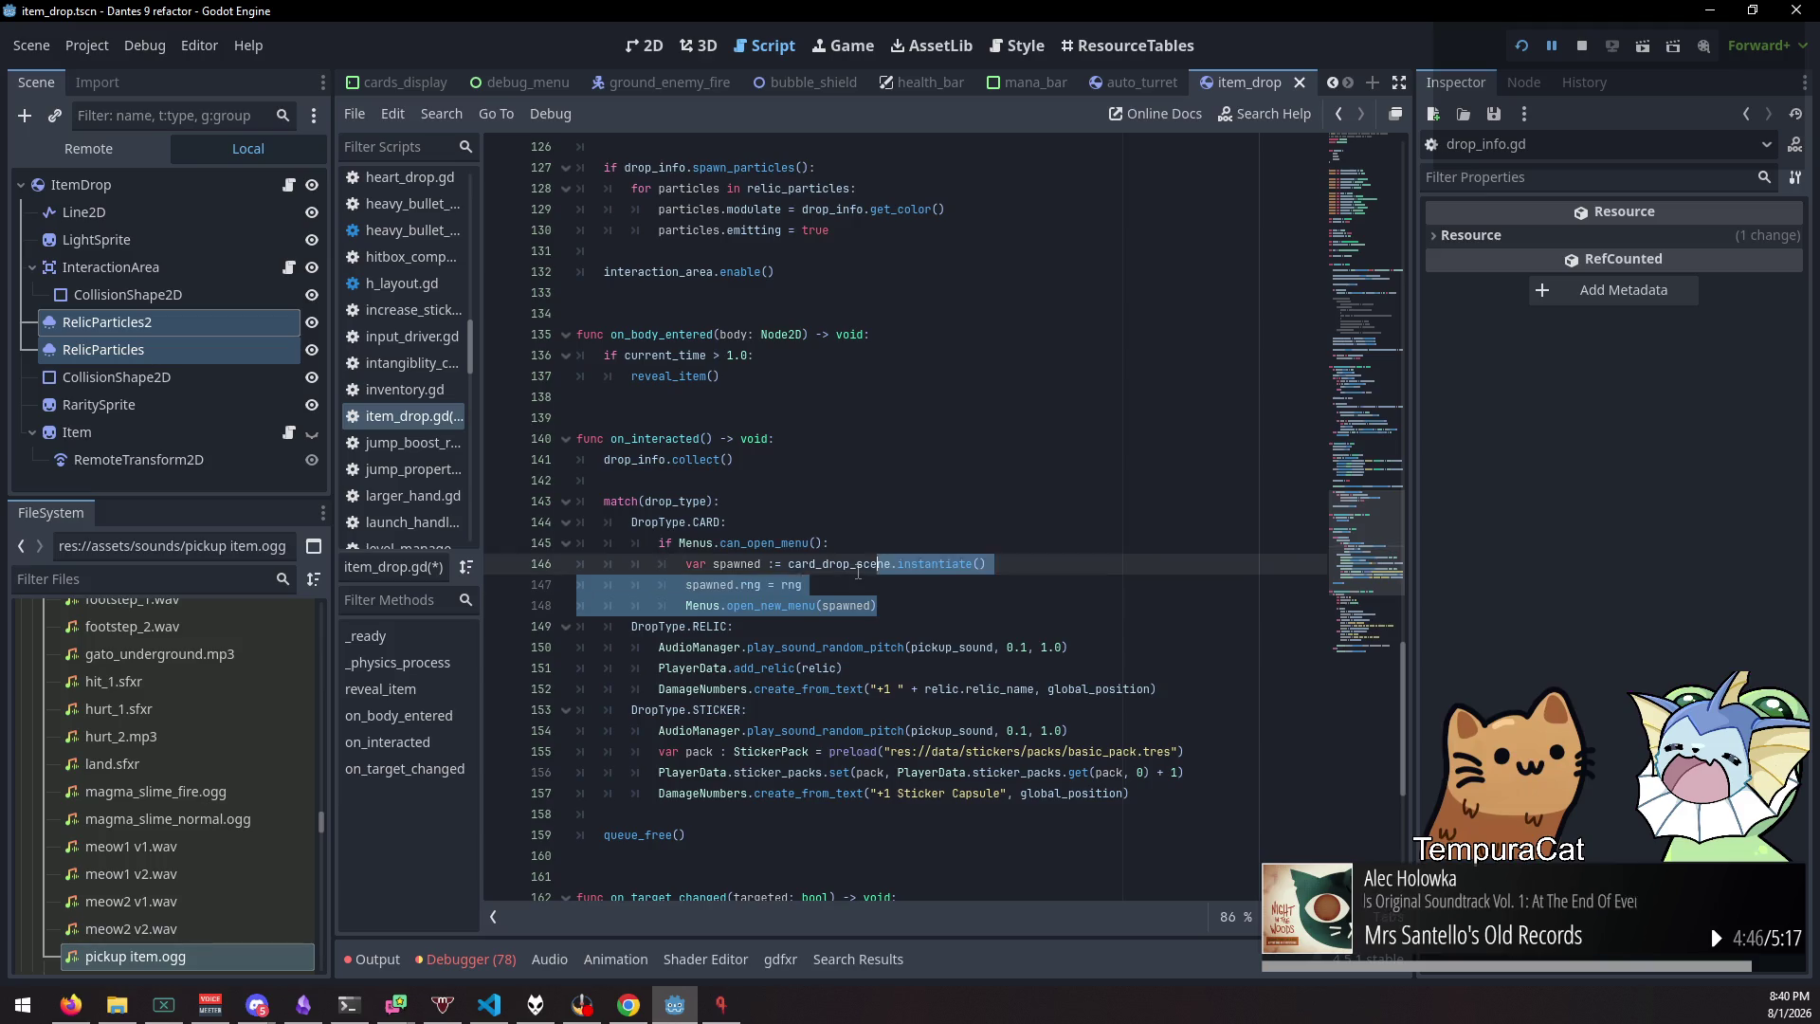
key(shift+Home)
key(shift+Down)
key(shift+Home)
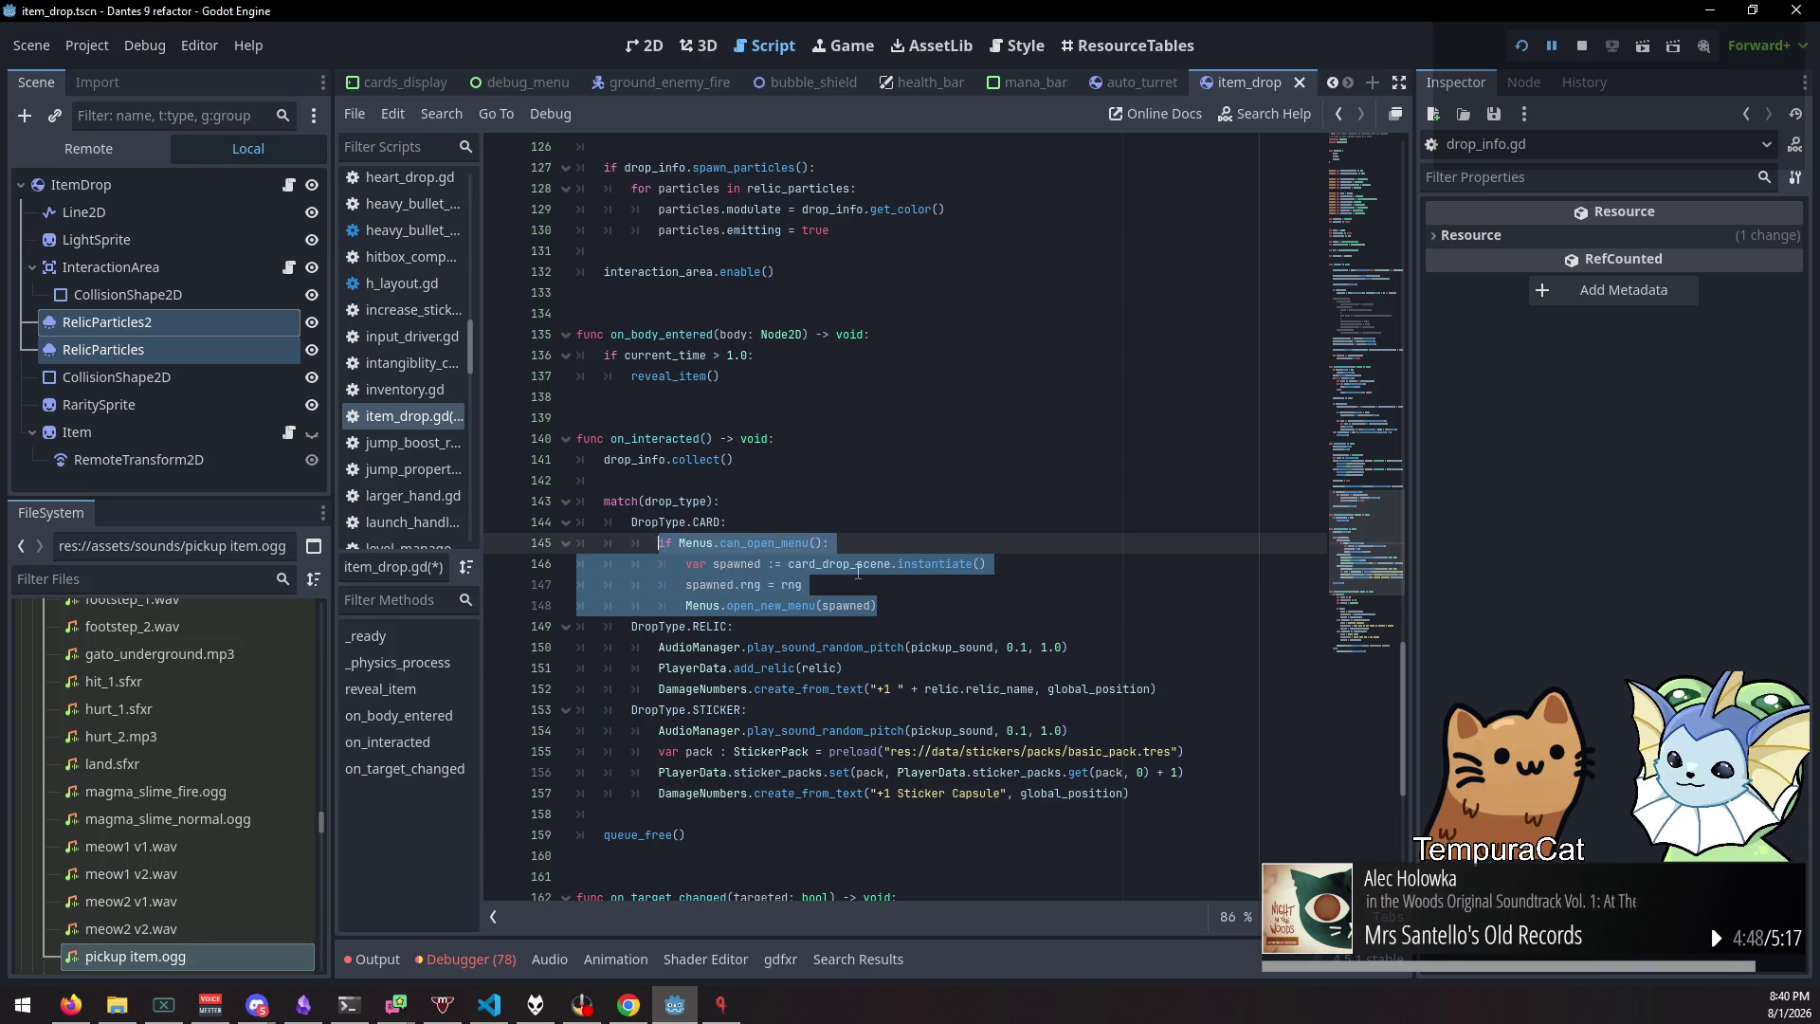
key(Down)
key(Down)
key(Down)
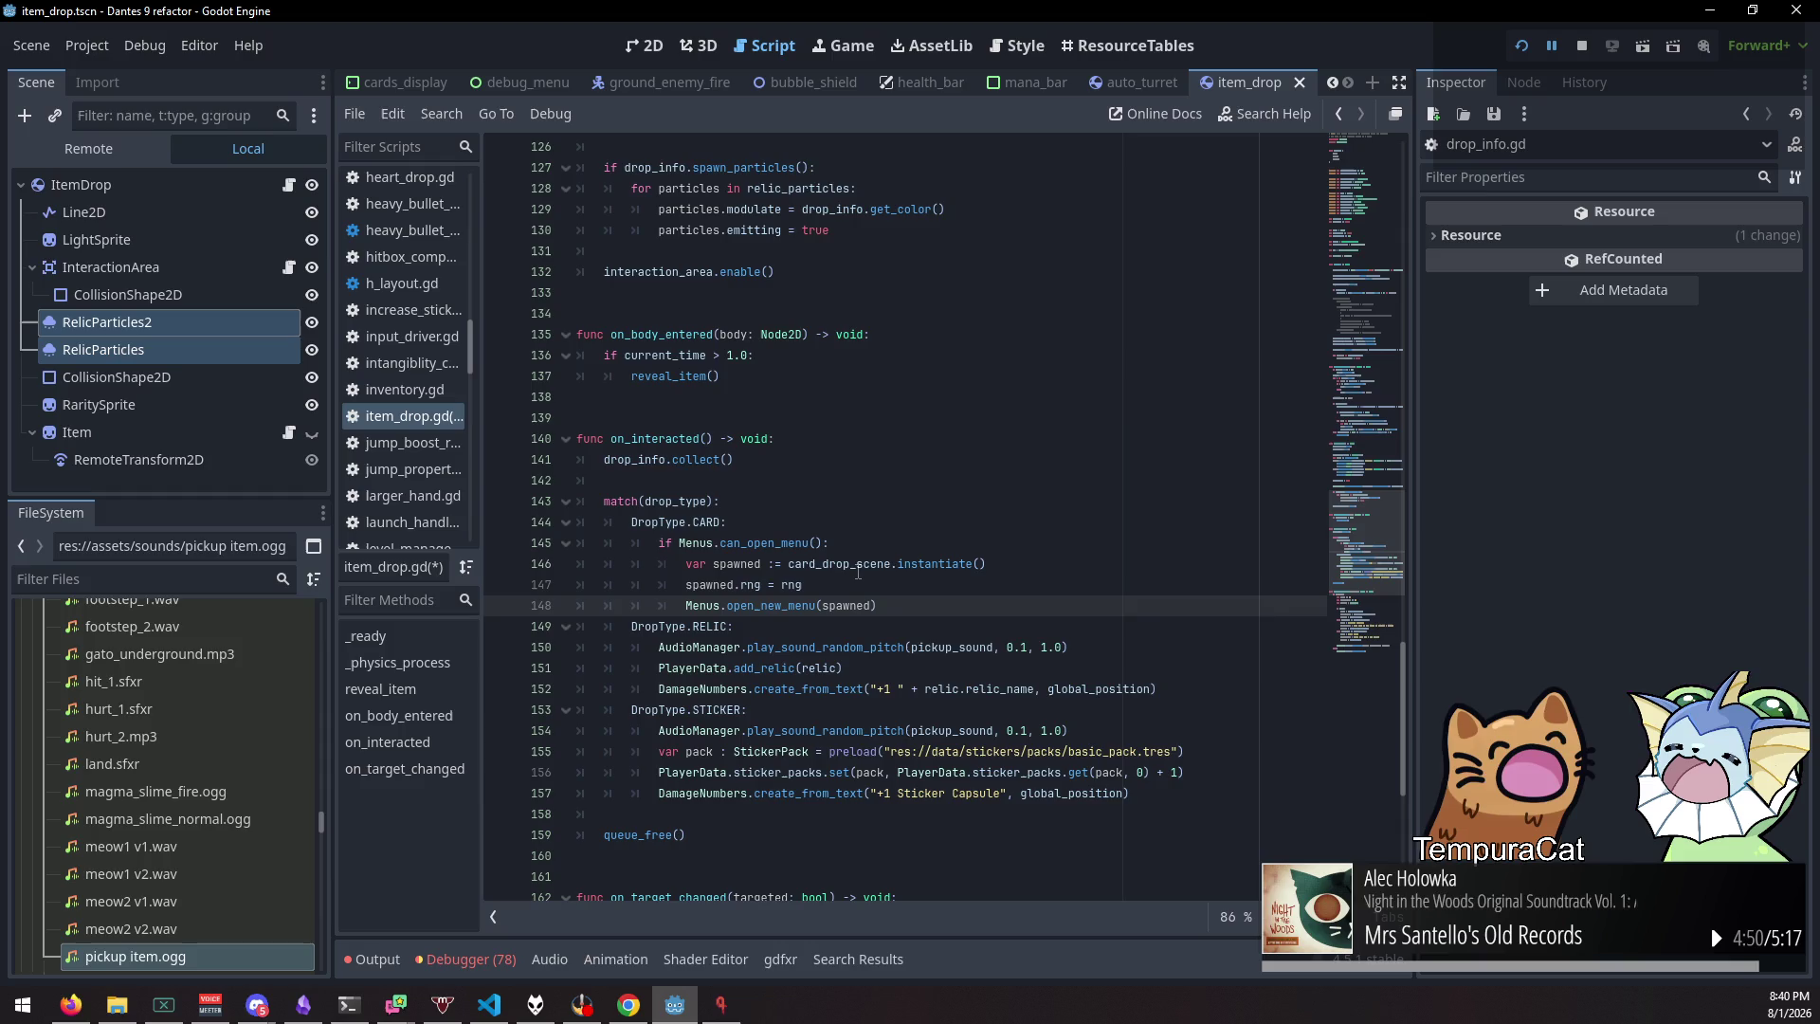
key(shift+Up)
key(shift+Up)
key(shift+Up)
key(shift+Home)
key(shift+Home)
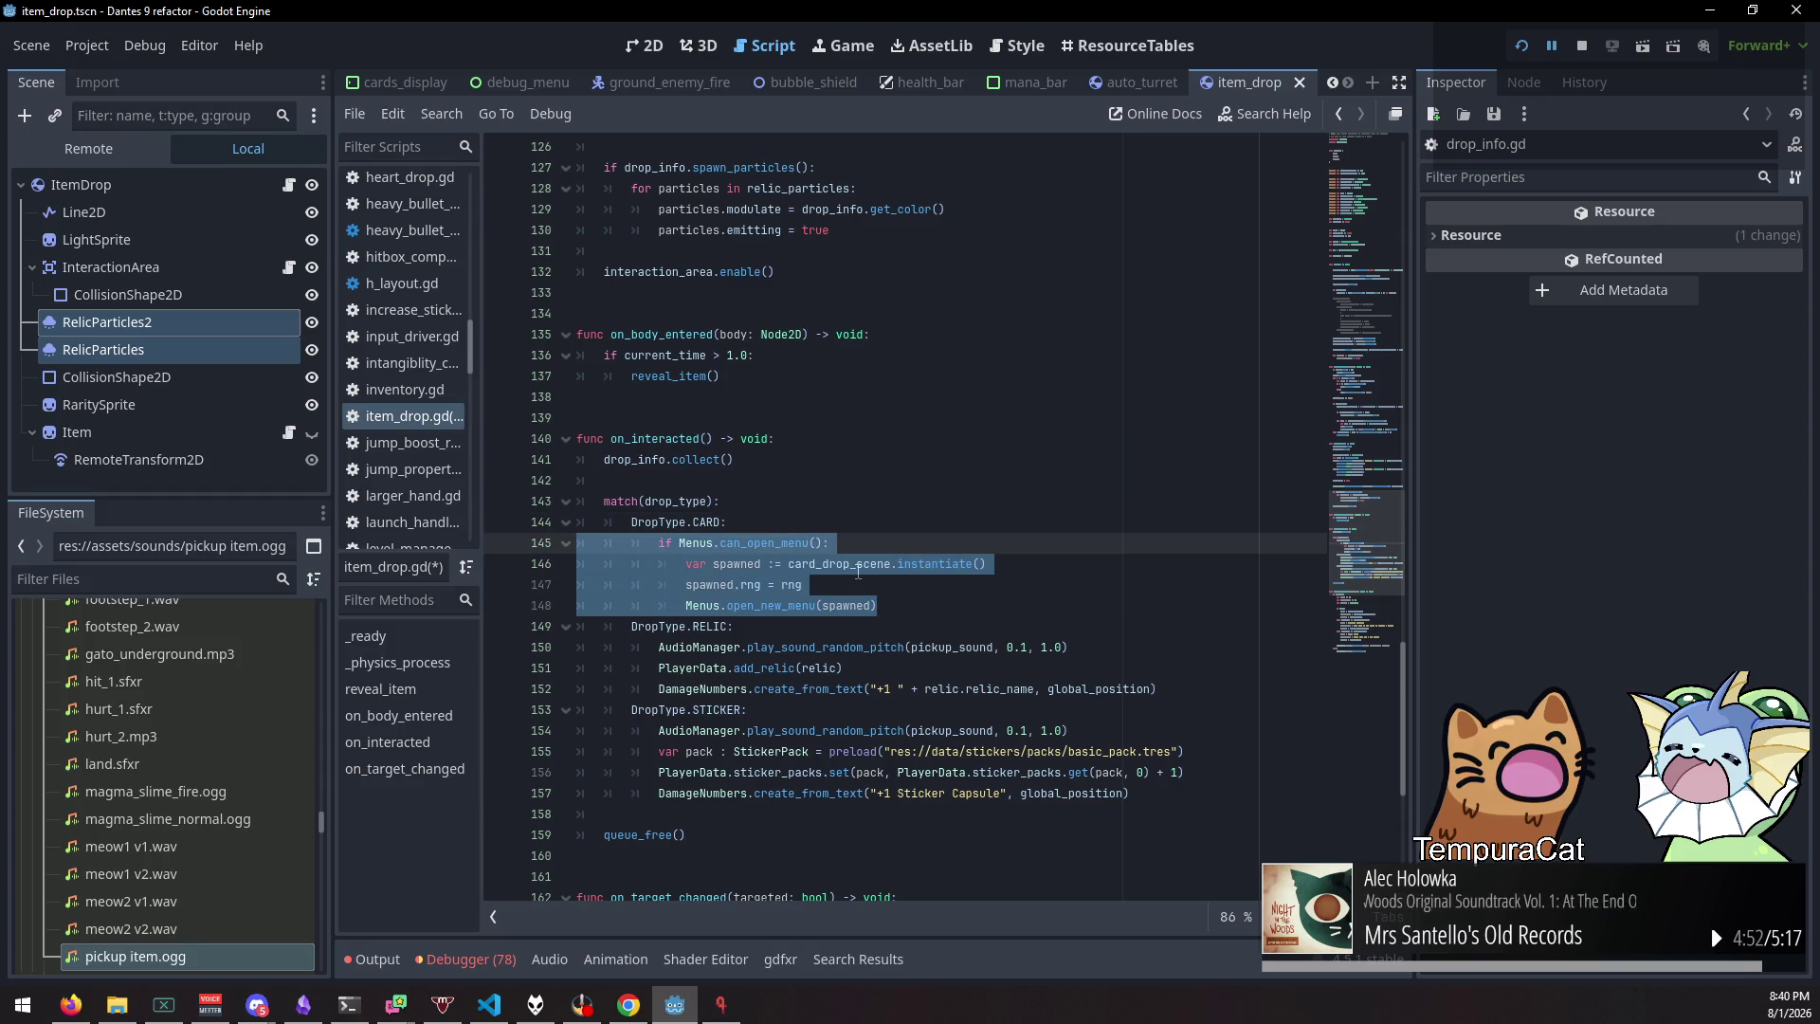
key(shift+Up)
key(shift+Down)
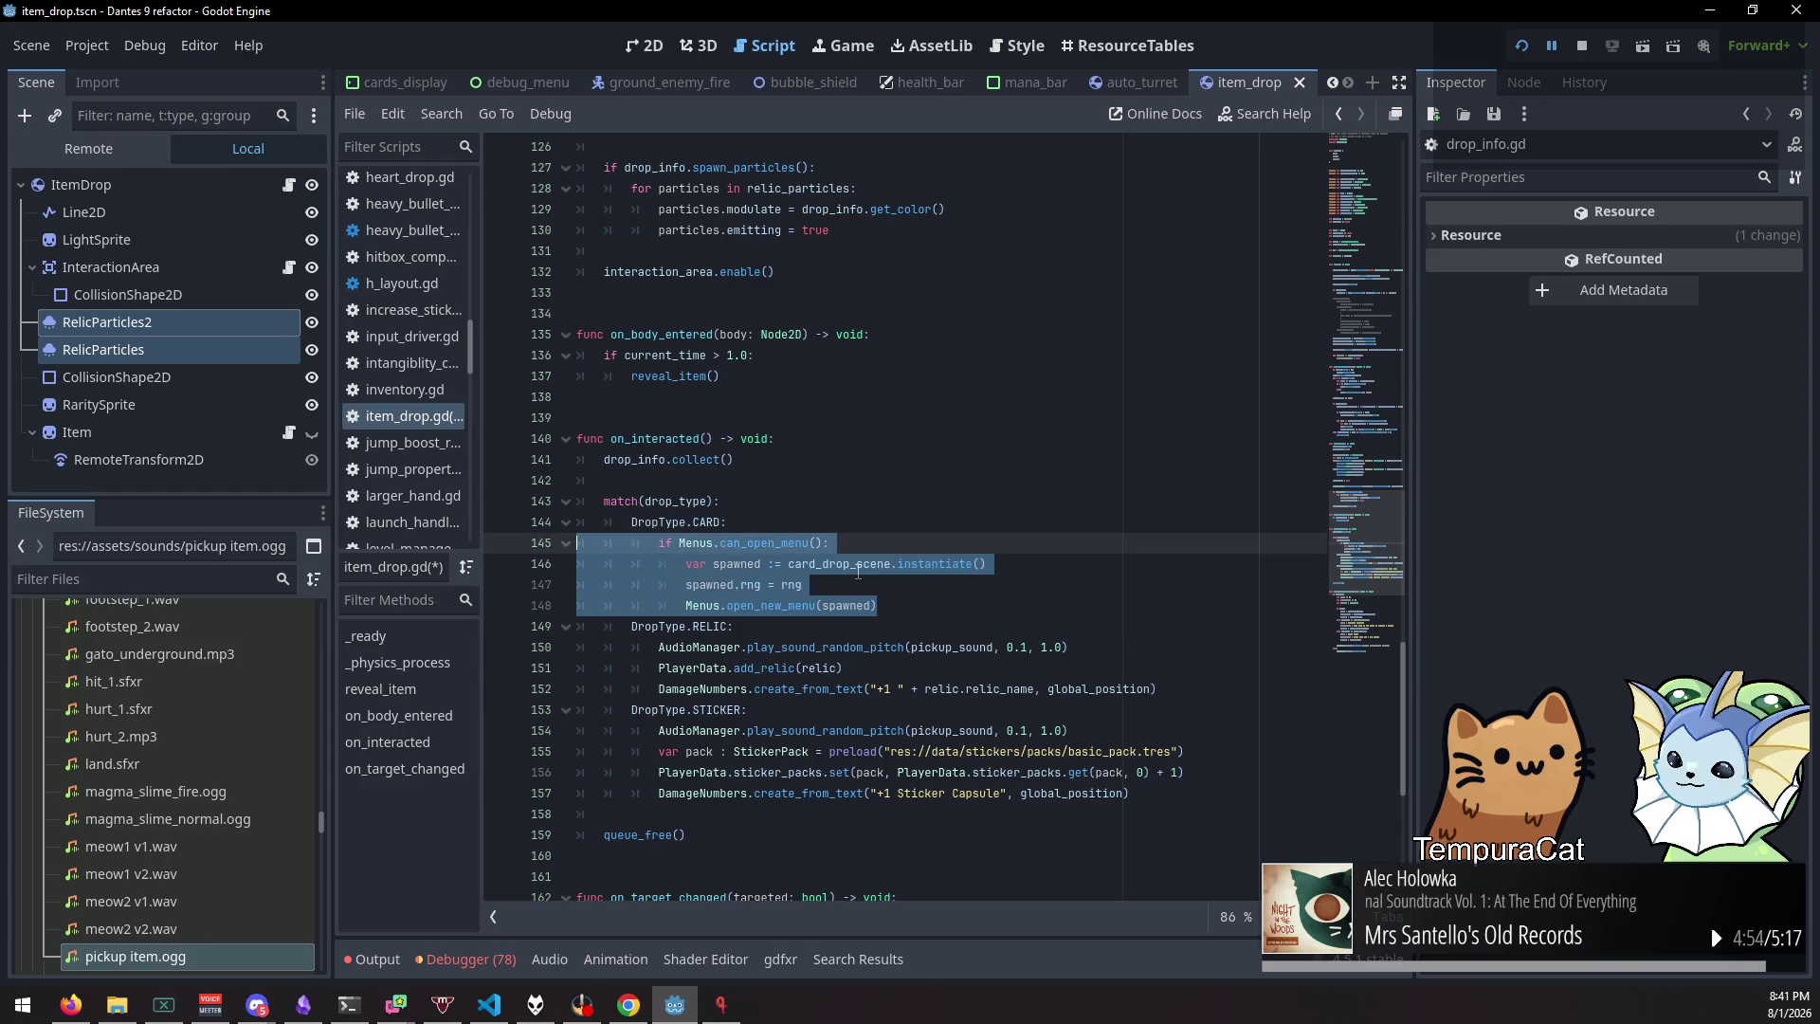
key(shift+Home)
- Copy the RELIC branch's play_sound_random_pitch pickup sound call on line 150
key(Down)
key(Down)
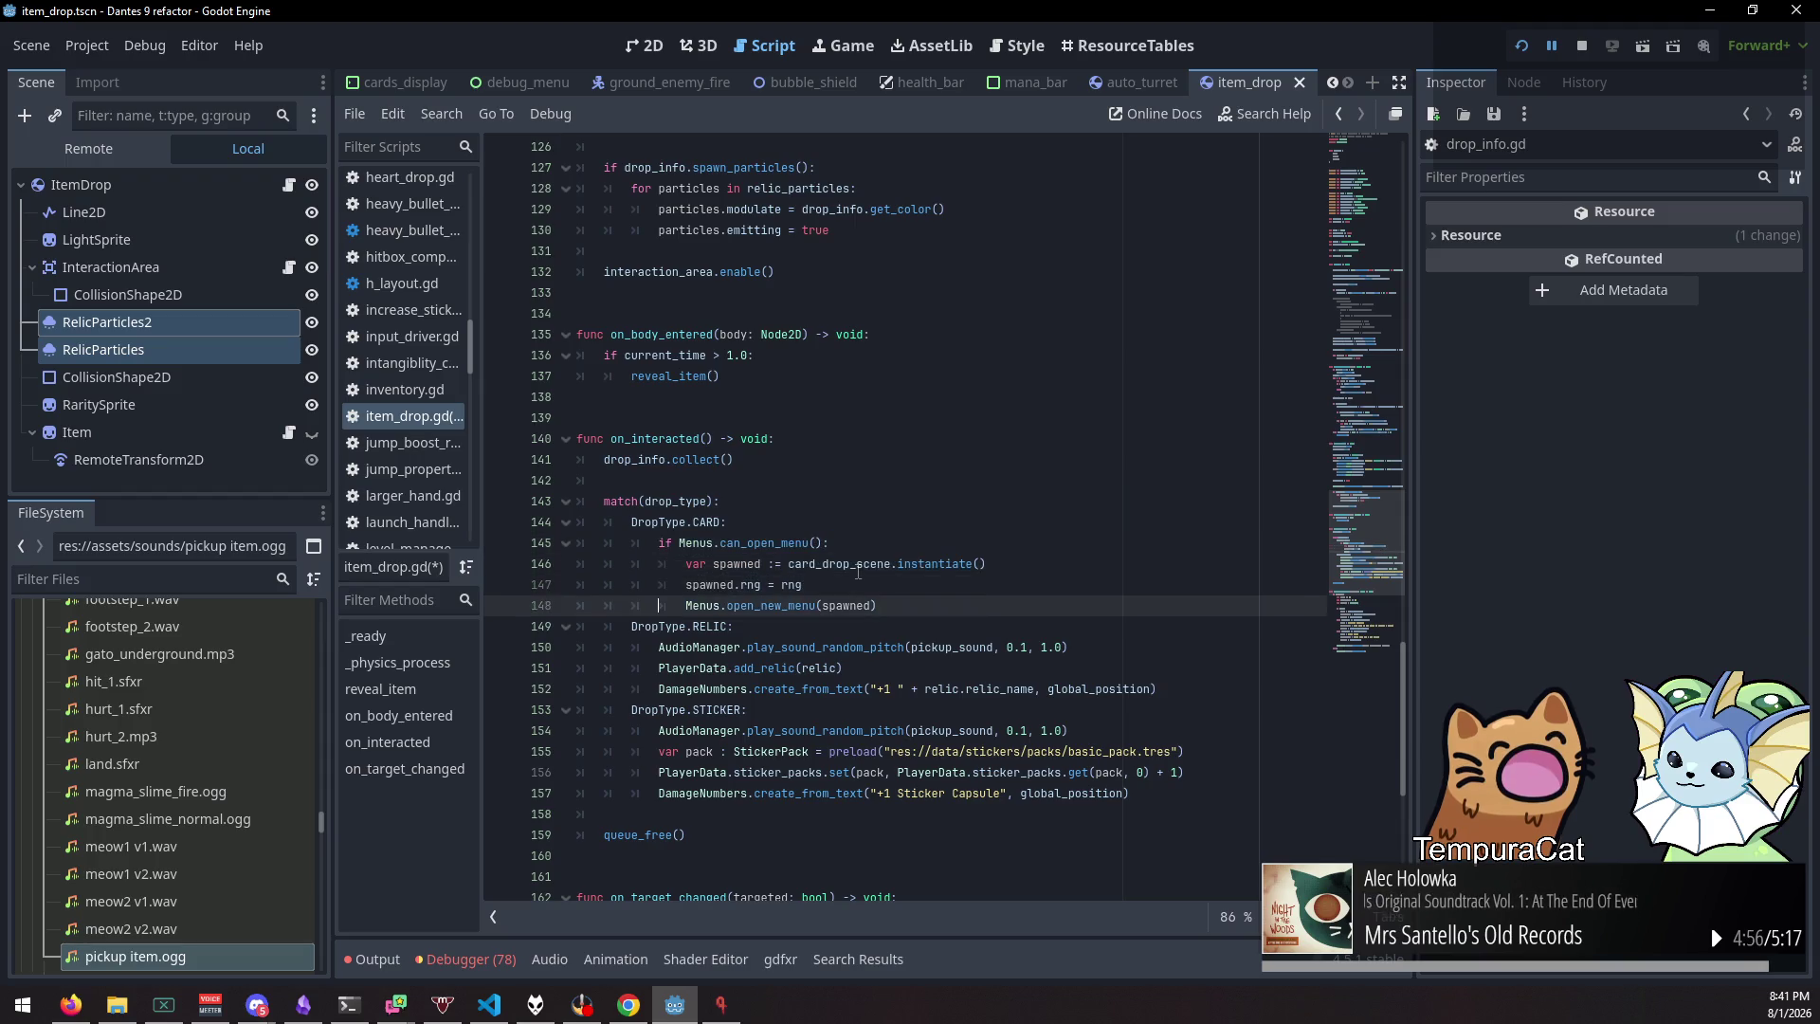
key(Home)
key(ctrl+shift+Right)
key(shift+End)
key(shift+Down)
key(shift+Down)
key(shift+End)
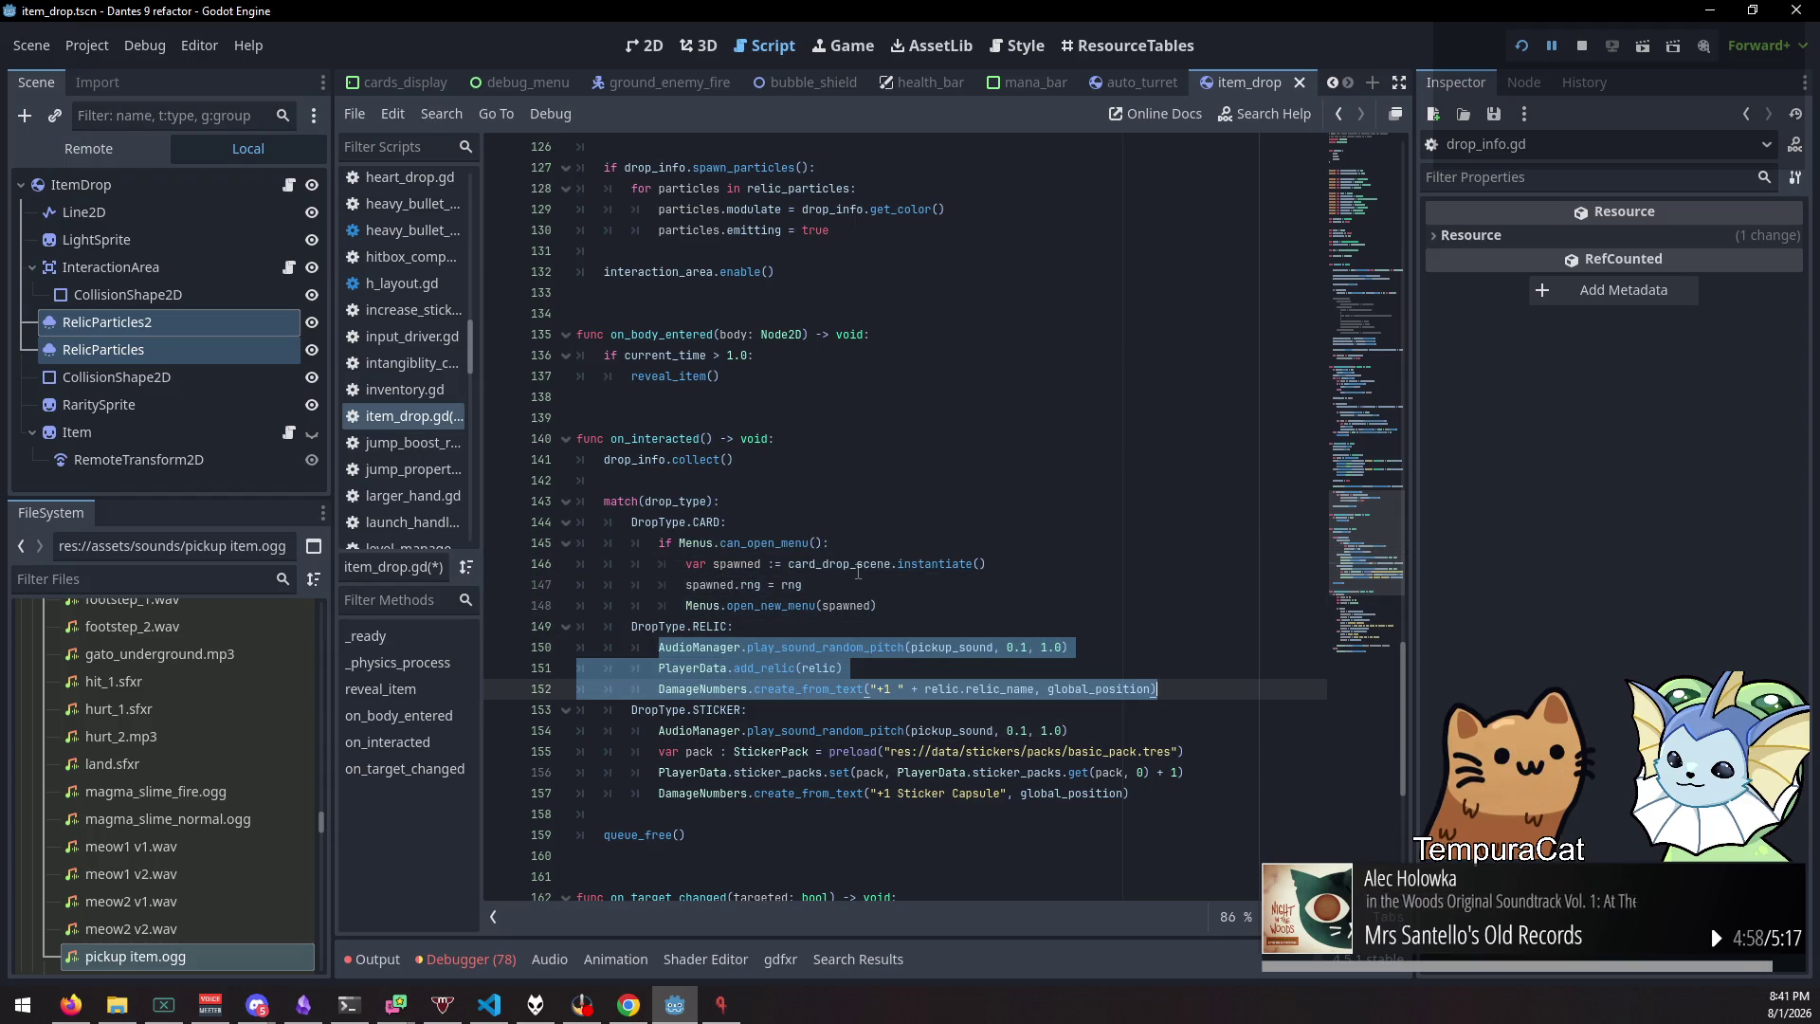
key(Up)
key(Up)
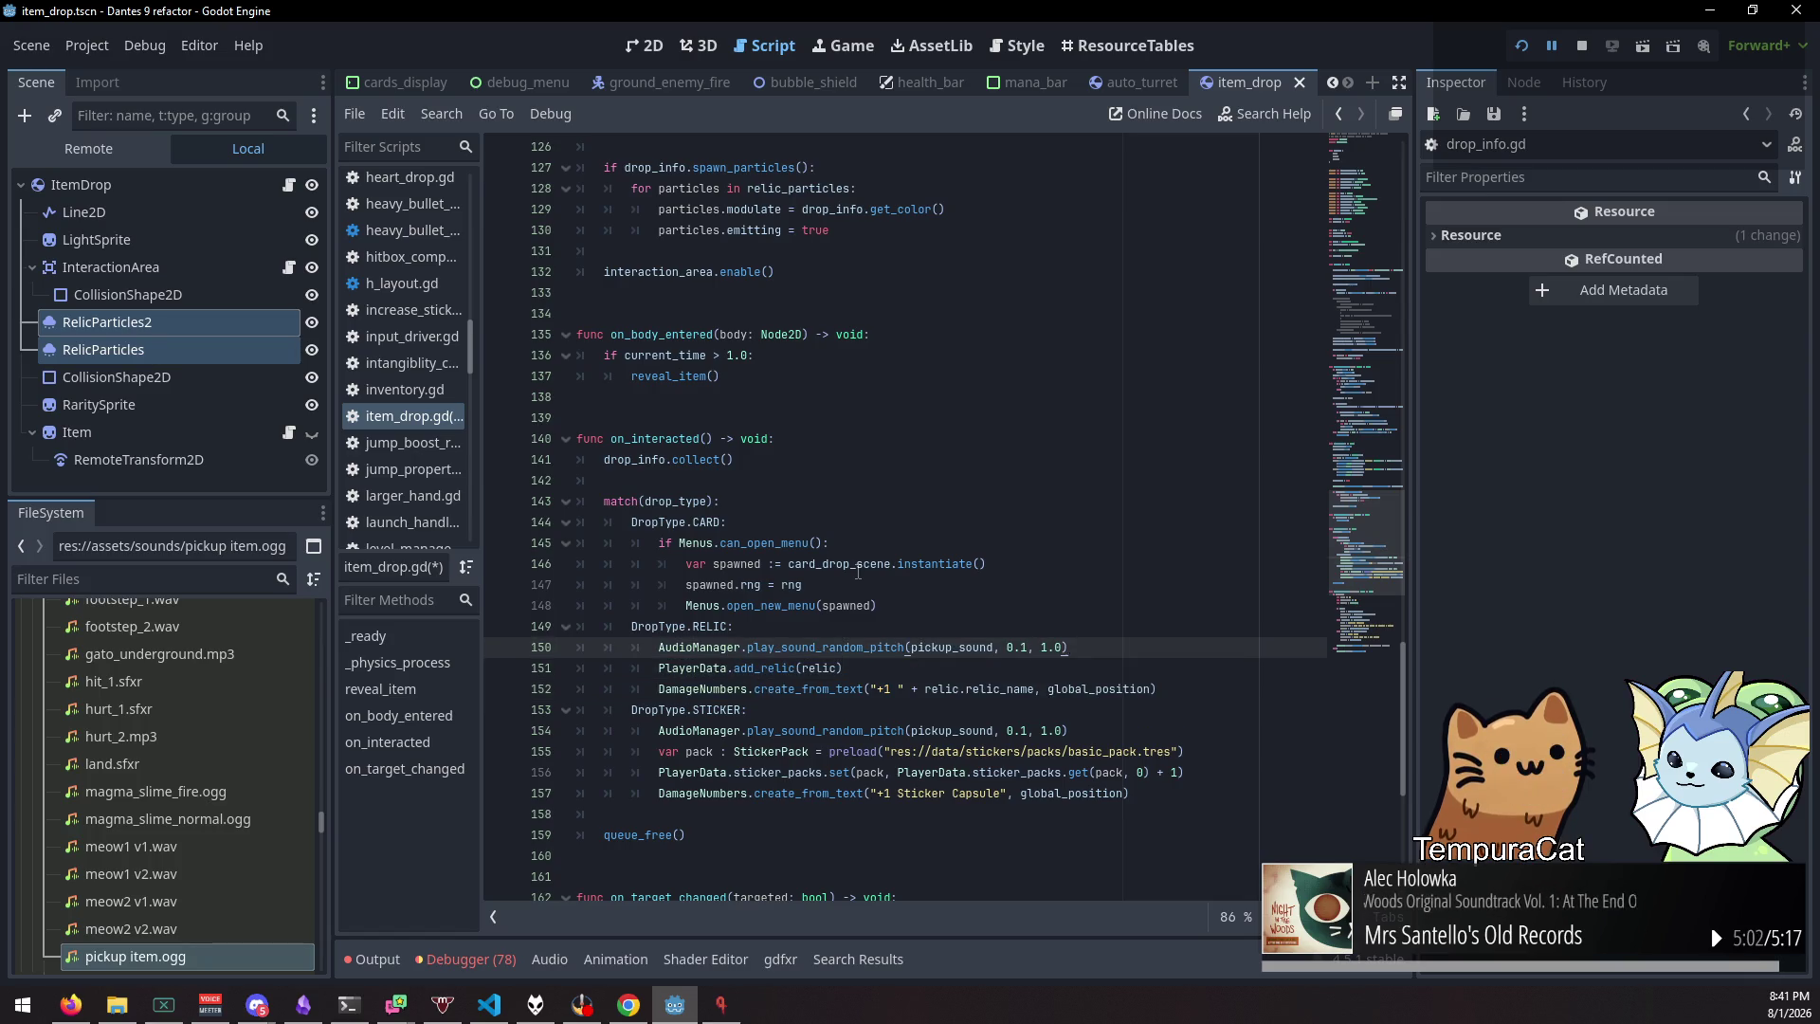
key(shift+Home)
key(ctrl+c)
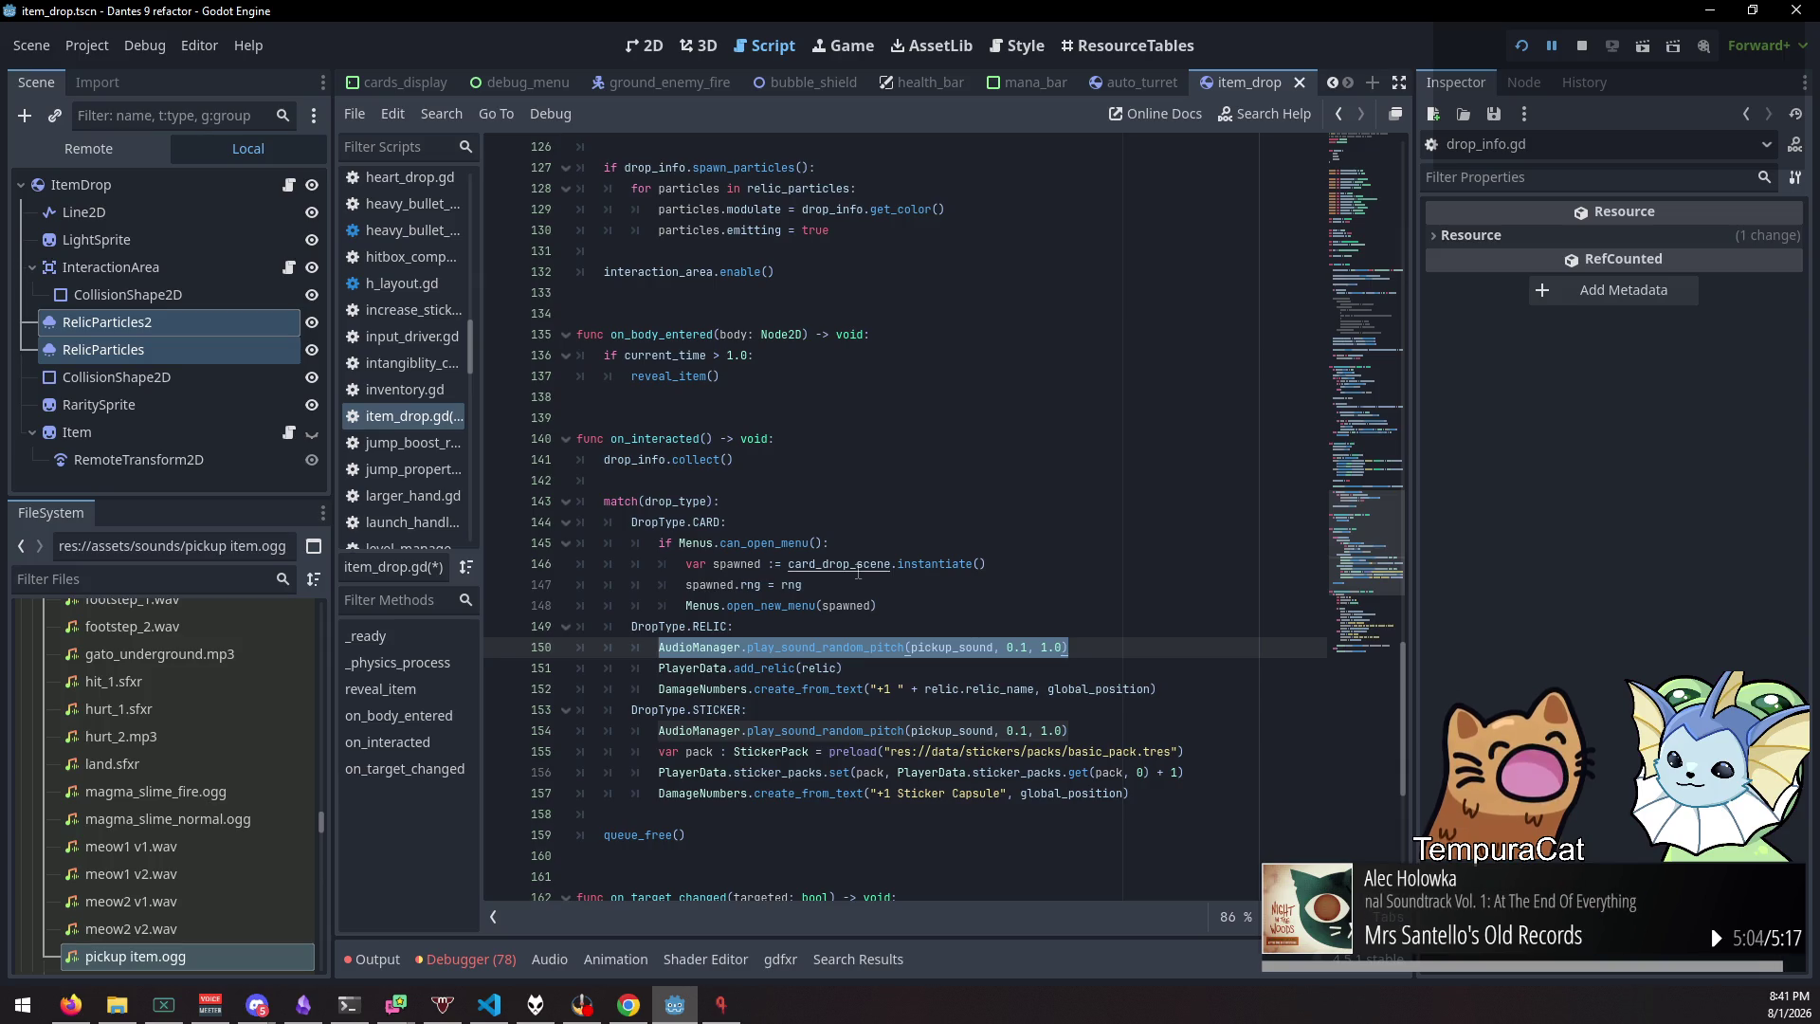
- Bring up the quick-open file search
key(ctrl+o)
key(Escape)
key(ctrl+alt+o)
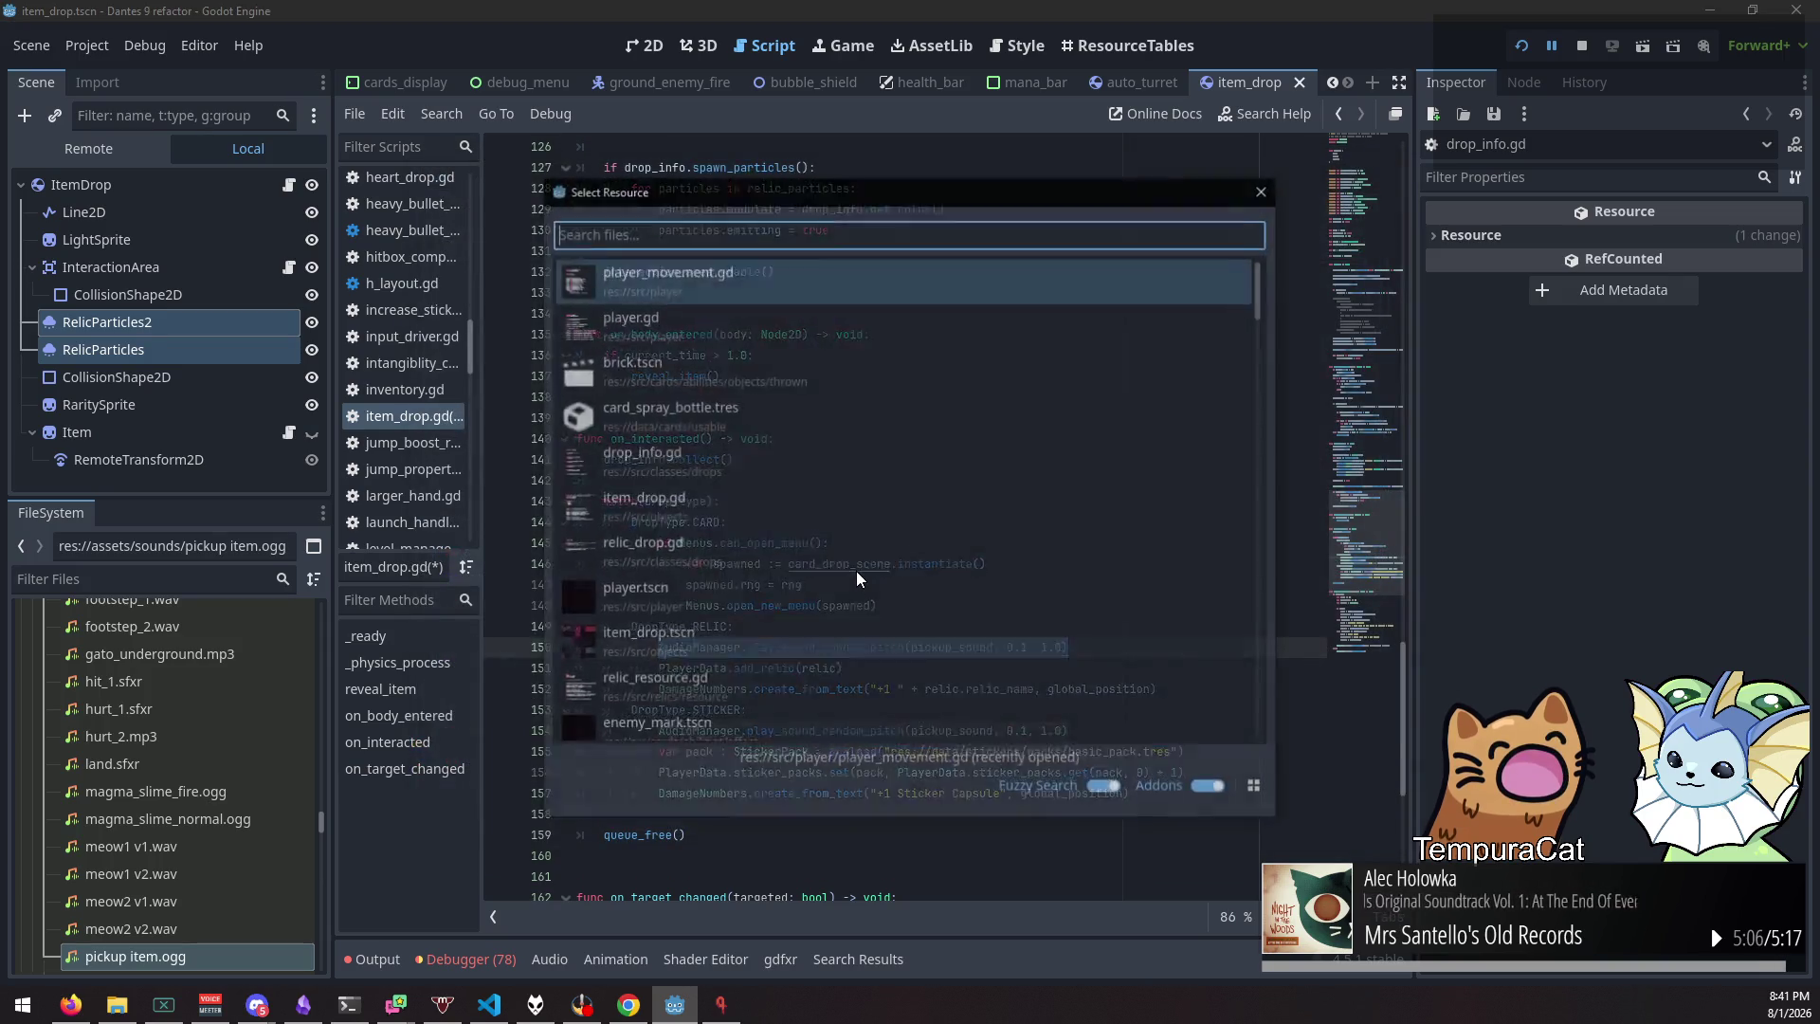
- Open drop_info.gd and add a get_pickup_sound() function above spawn_particles
text(drop_info.)
key(Return)
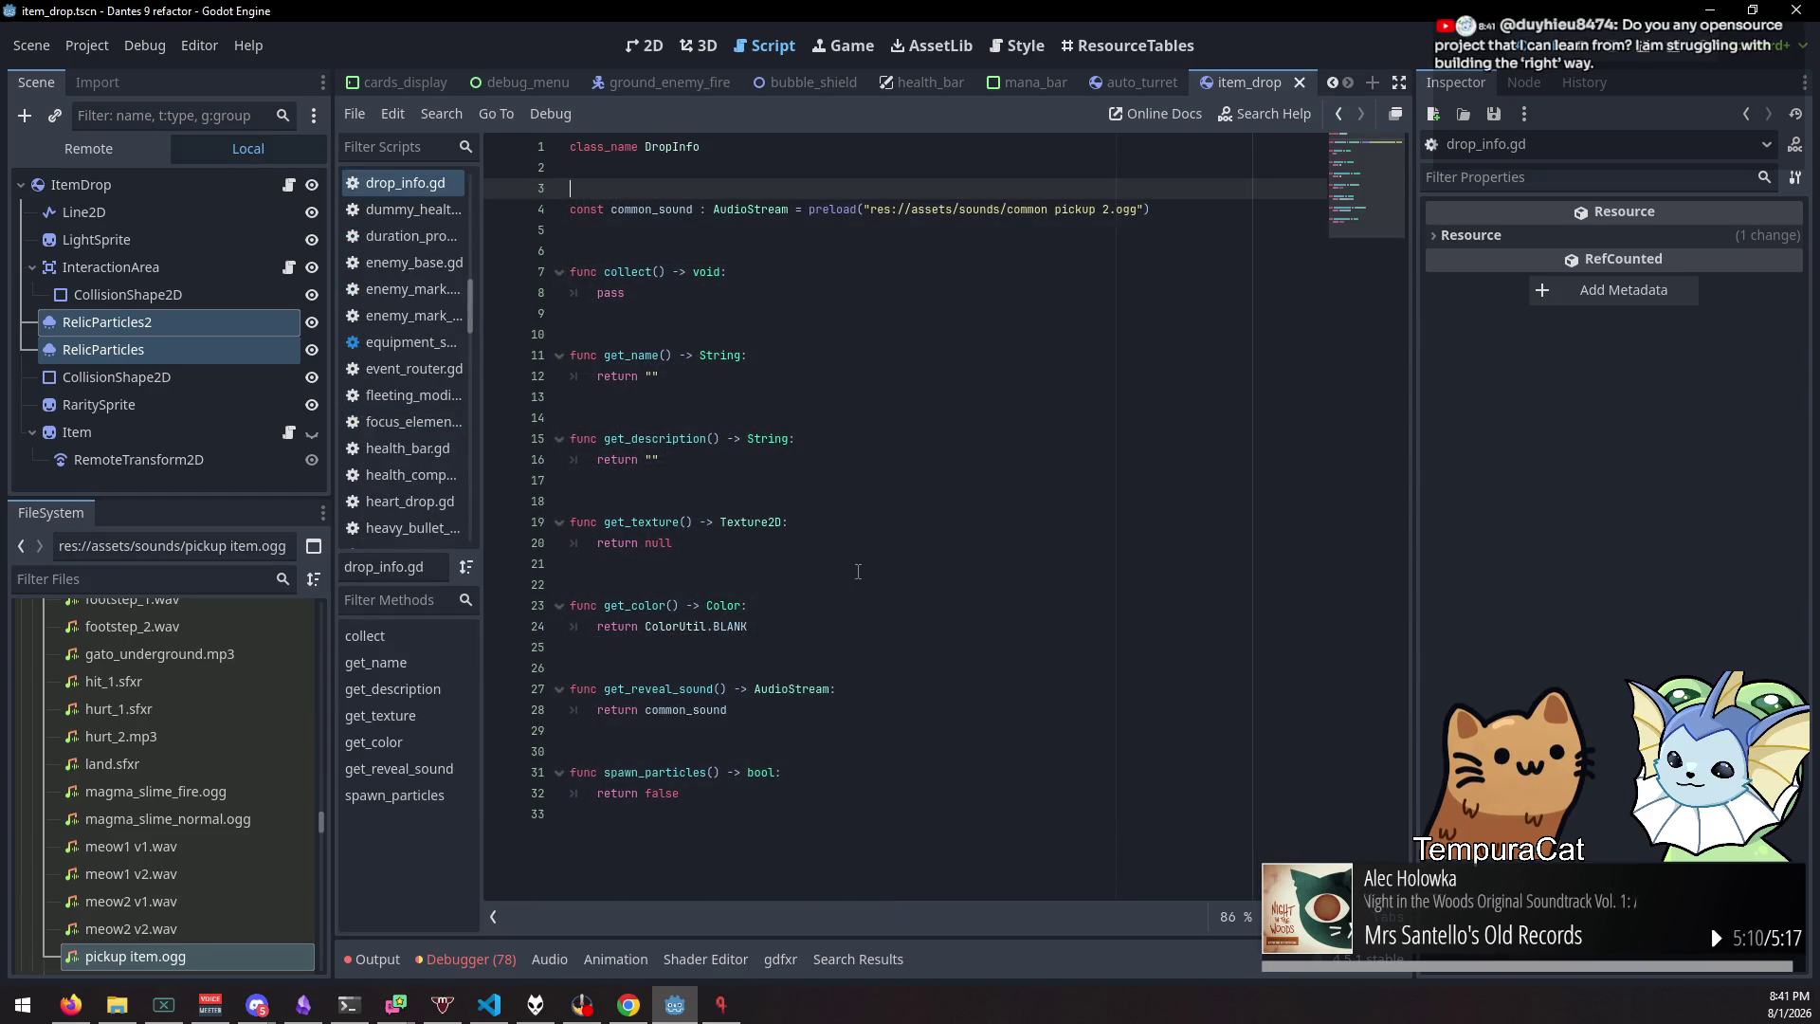
key(Down)
key(Down)
key(Down)
key(Return)
key(BackSpace)
key(Up)
key(Up)
key(Up)
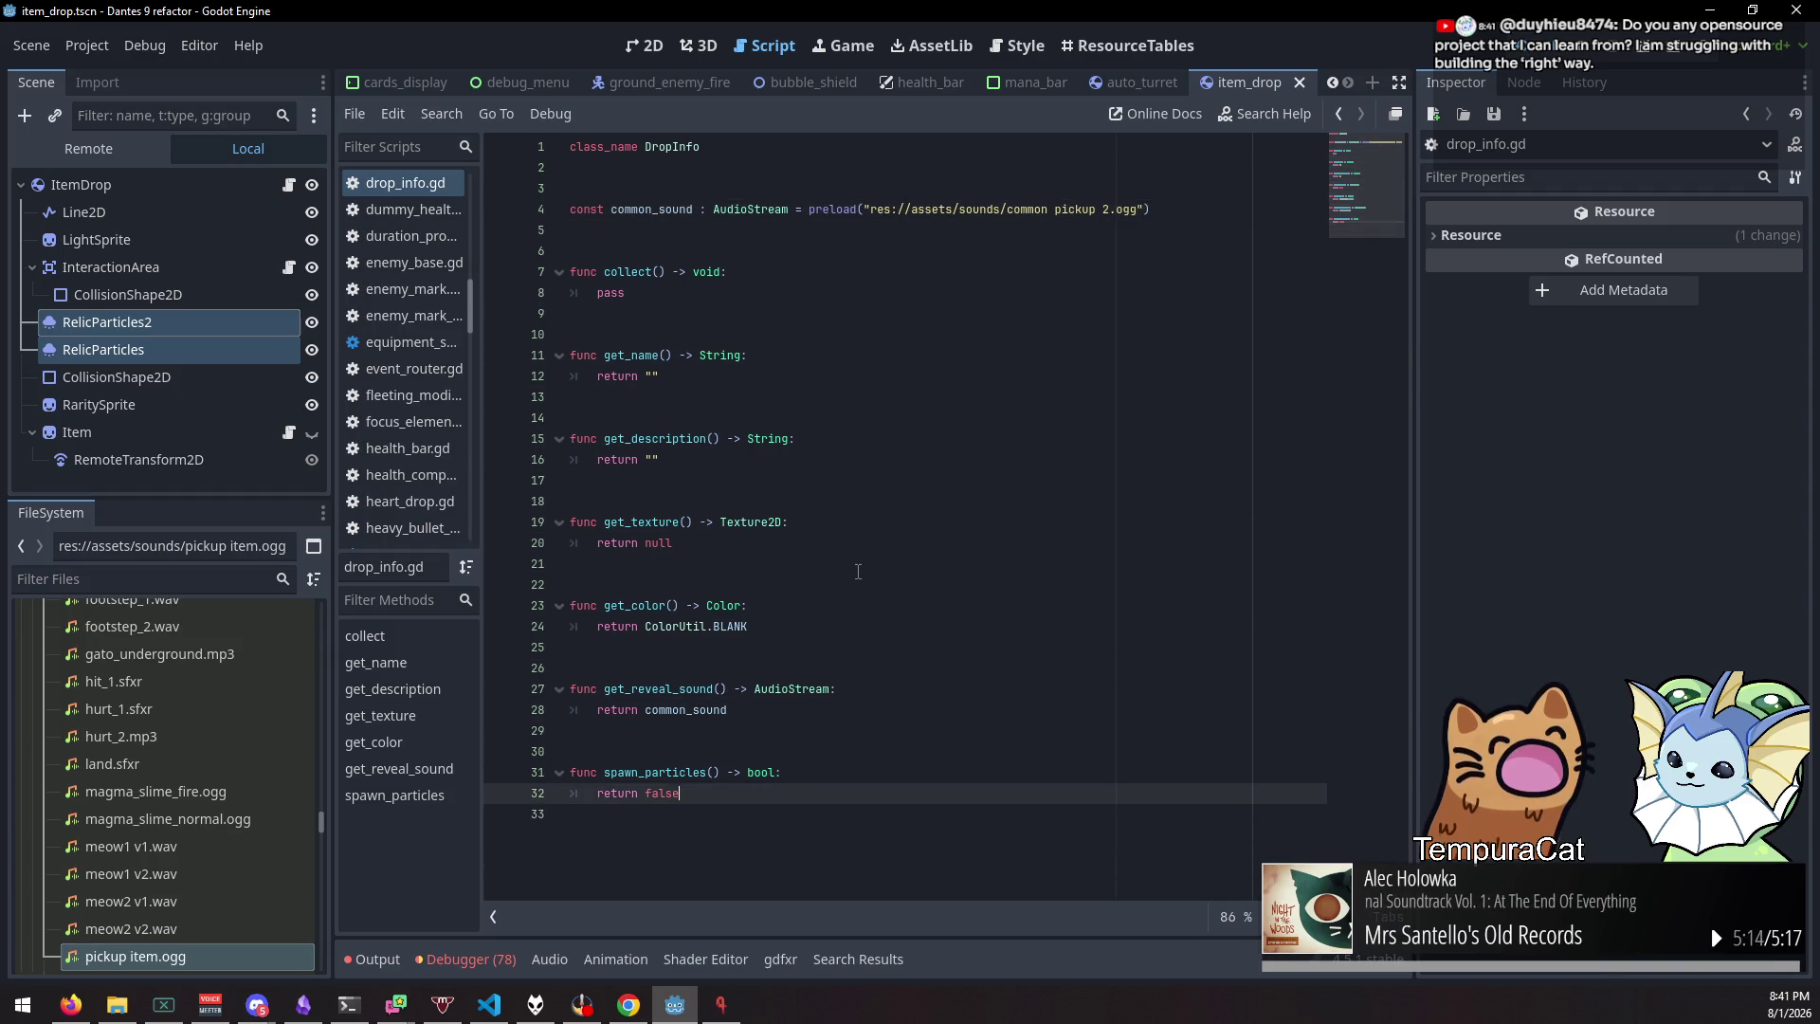
key(Return)
key(Return)
key(Return)
key(Up)
text(func get_)
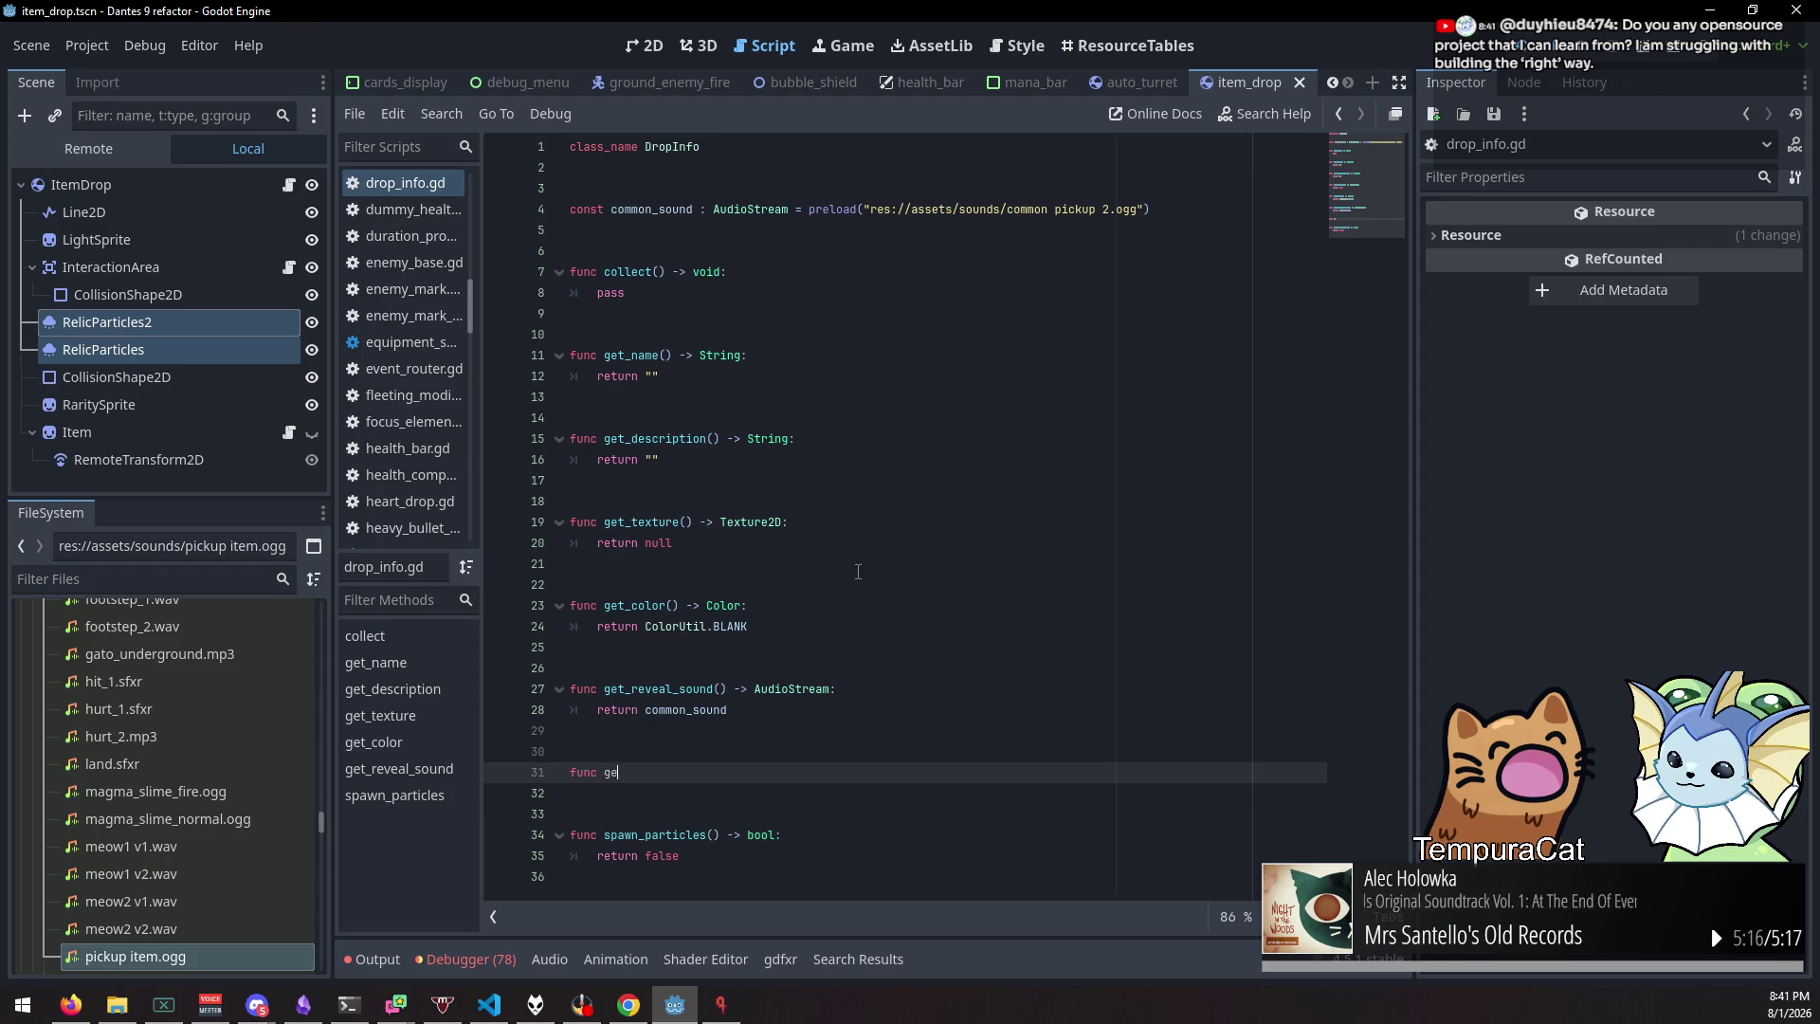
text(pickup_sound() -> )
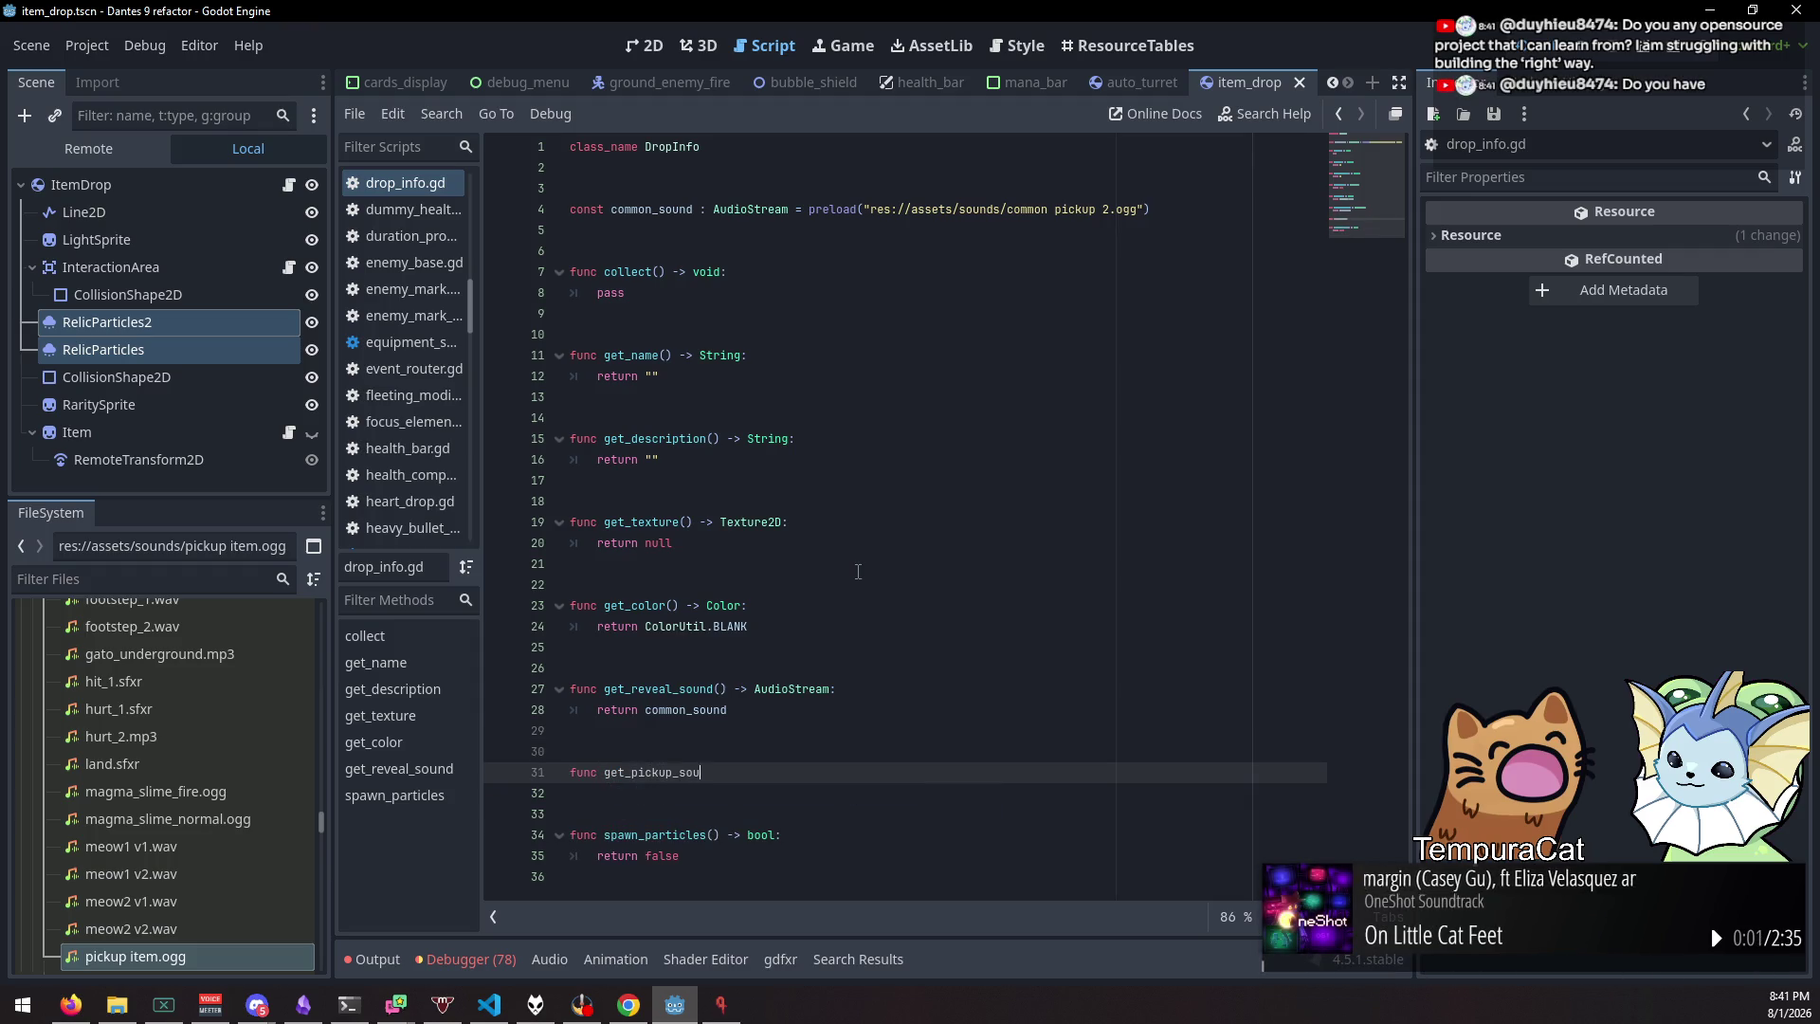
text(void:)
key(Return)
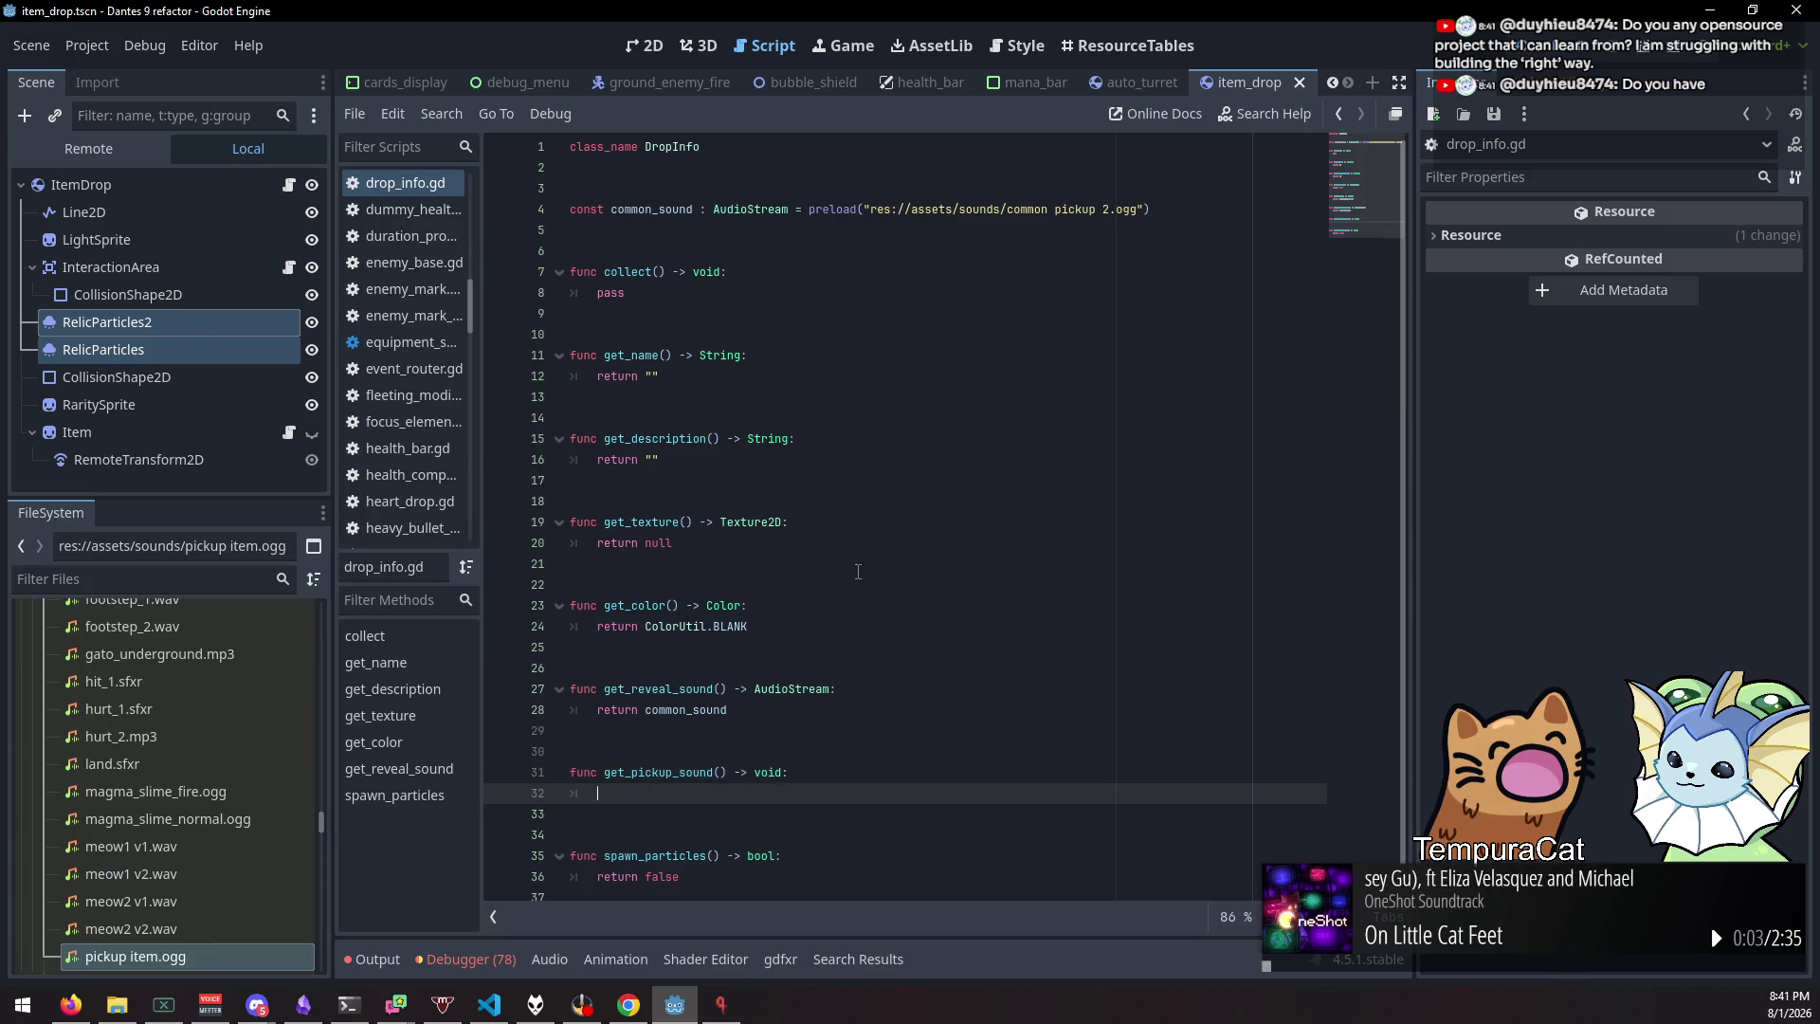
- Change get_pickup_sound's return type to AudioStream, leaving its body empty
key(Up)
text(Audio)
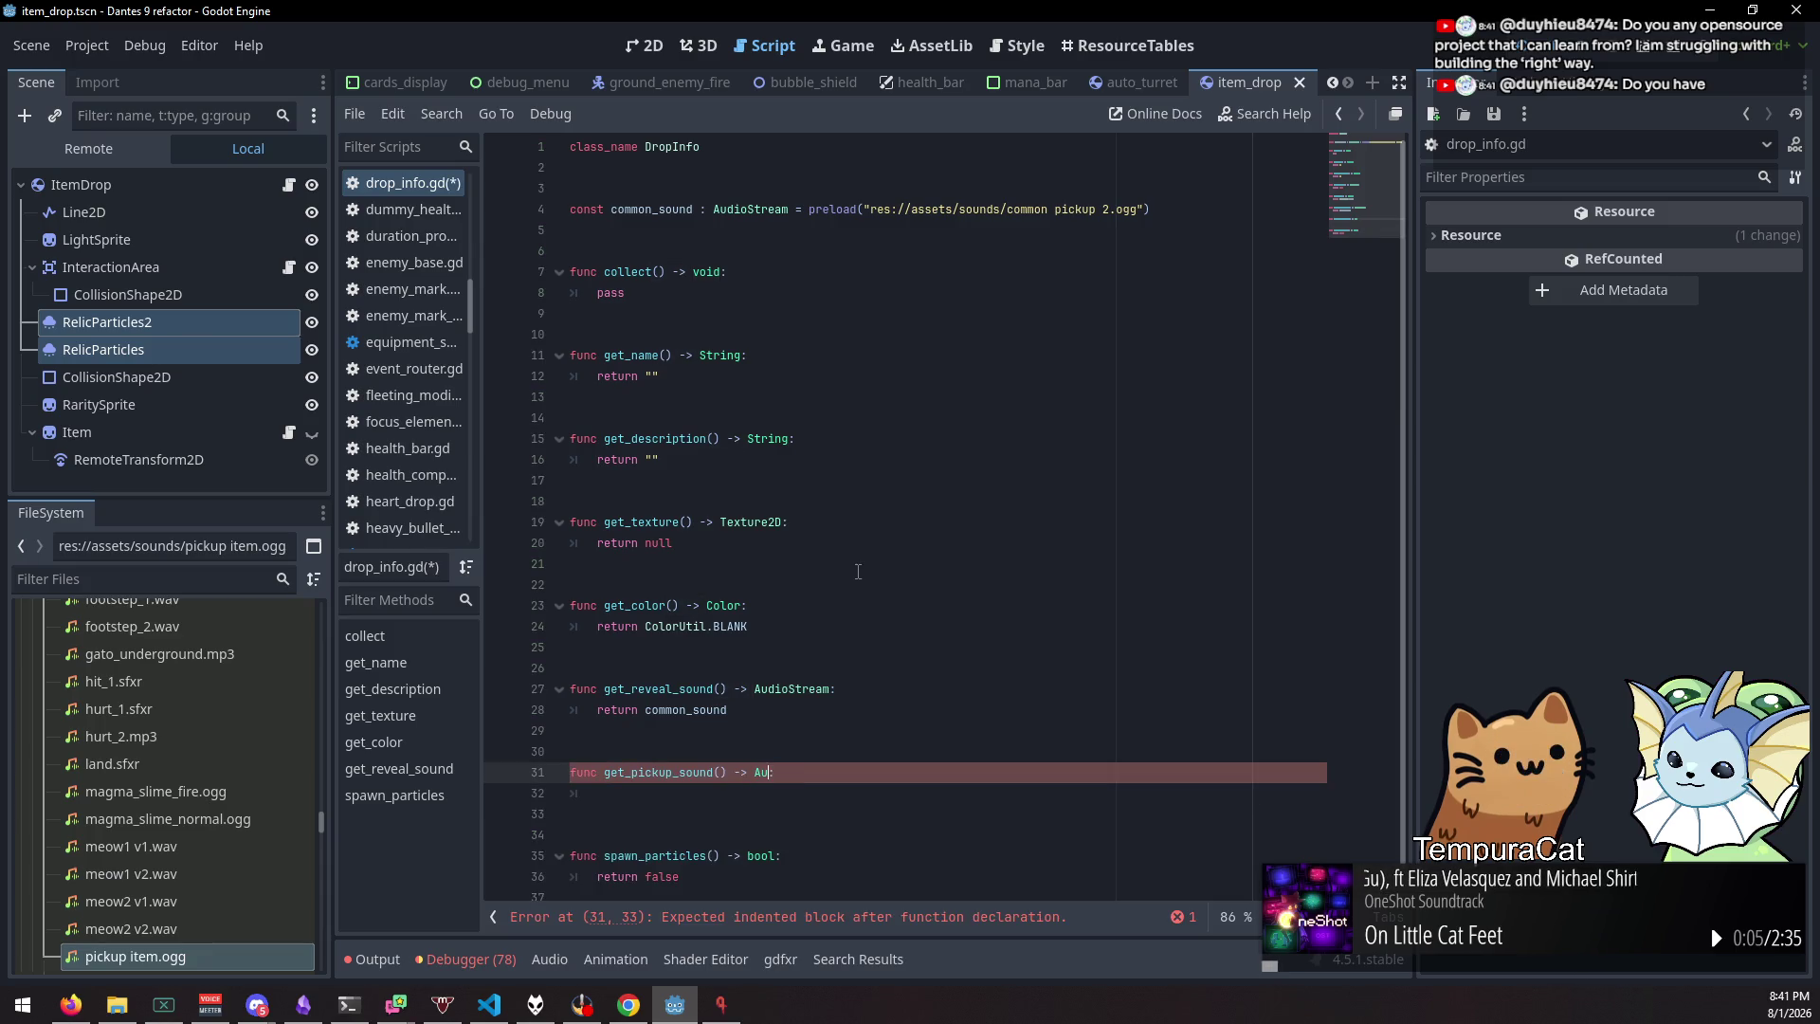
key(Return)
key(Down)
key(Return)
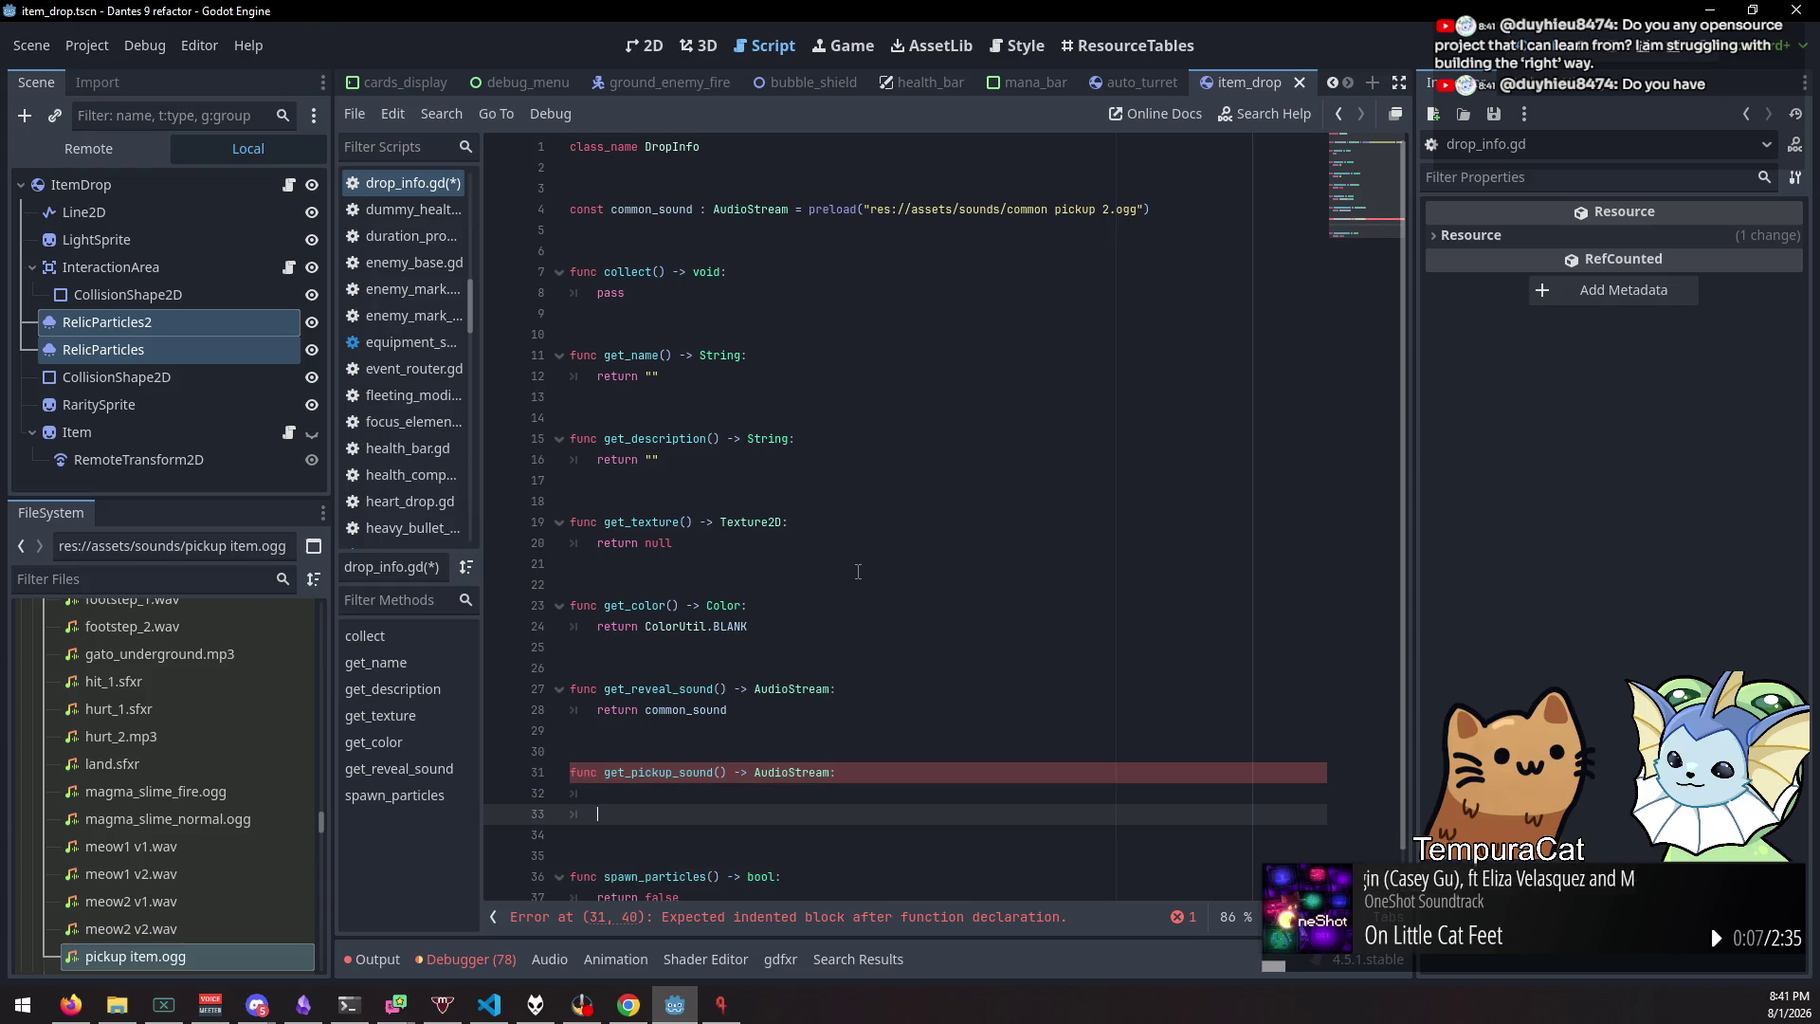
key(BackSpace)
text(AudioManager.play_sound_random_pitch(pickup_sound, 0.1, 1.0))
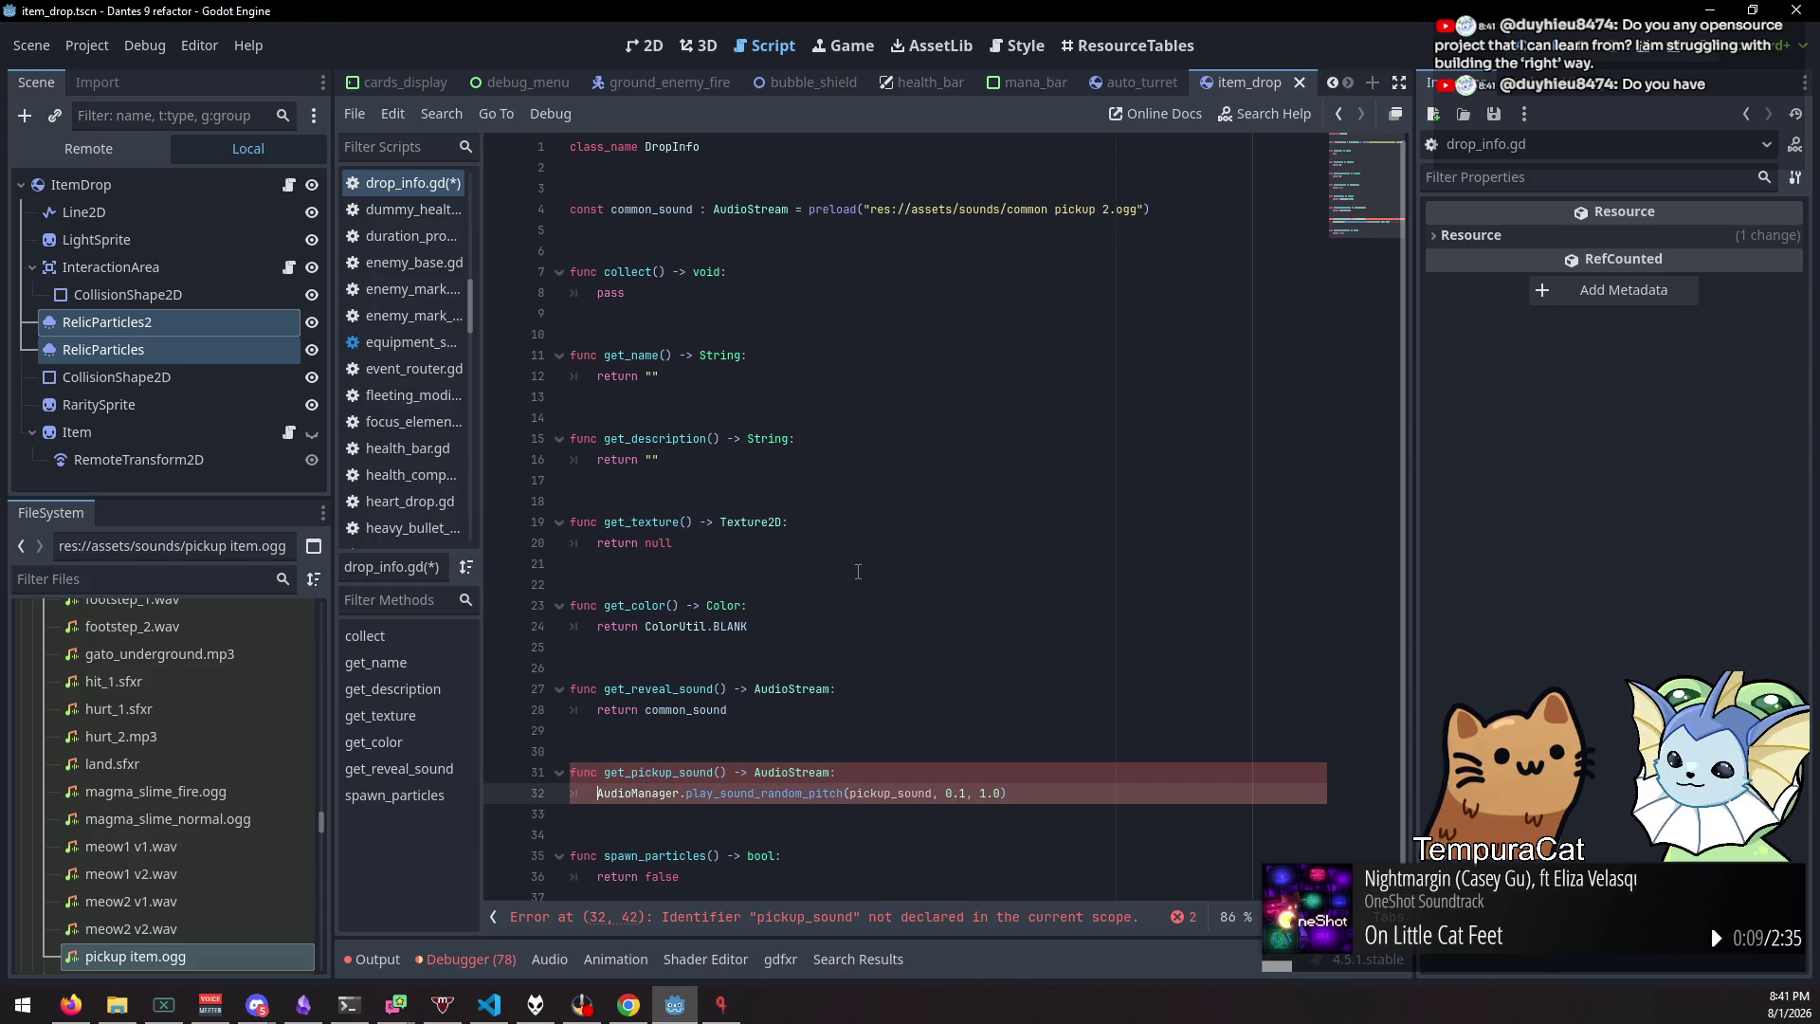
key(shift+Home)
key(BackSpace)
key(Up)
key(Up)
key(Up)
- Add const pickup_sound preloading "res://assets/sounds/pickup item.ogg" and return it from get_pickup_sound
key(Down)
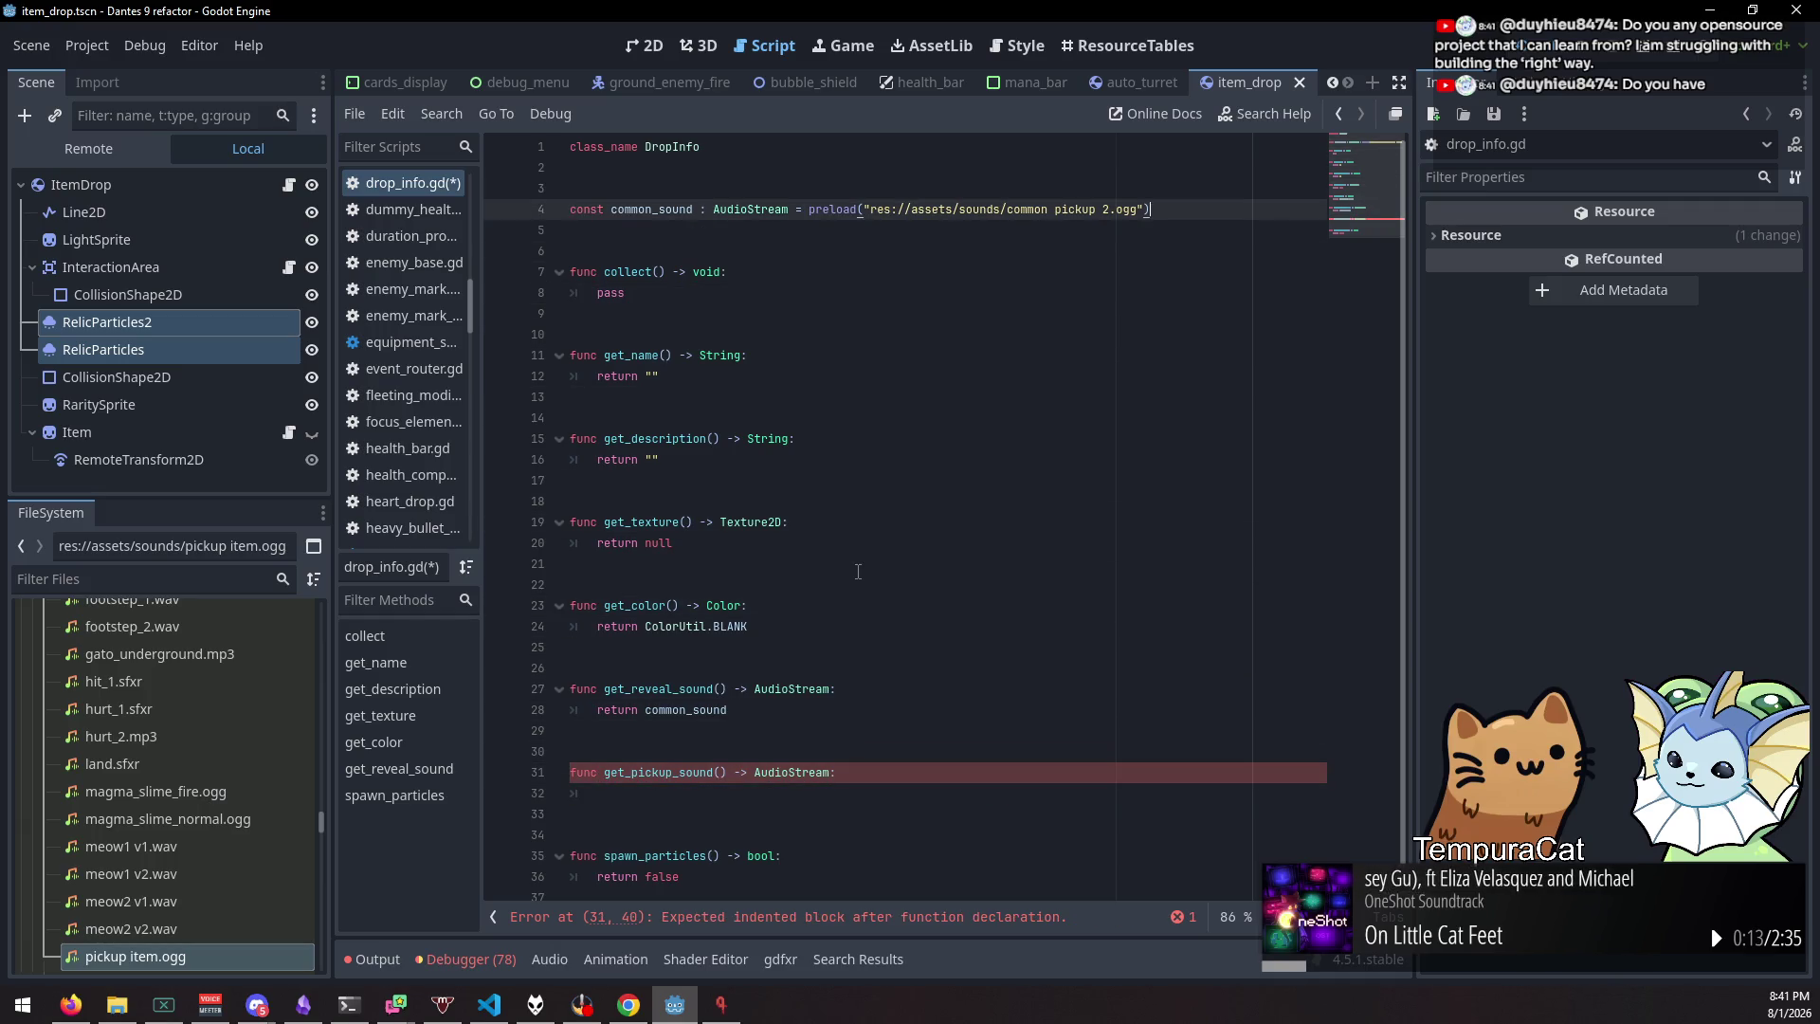
key(End)
key(Return)
text(const pickup_sound : A)
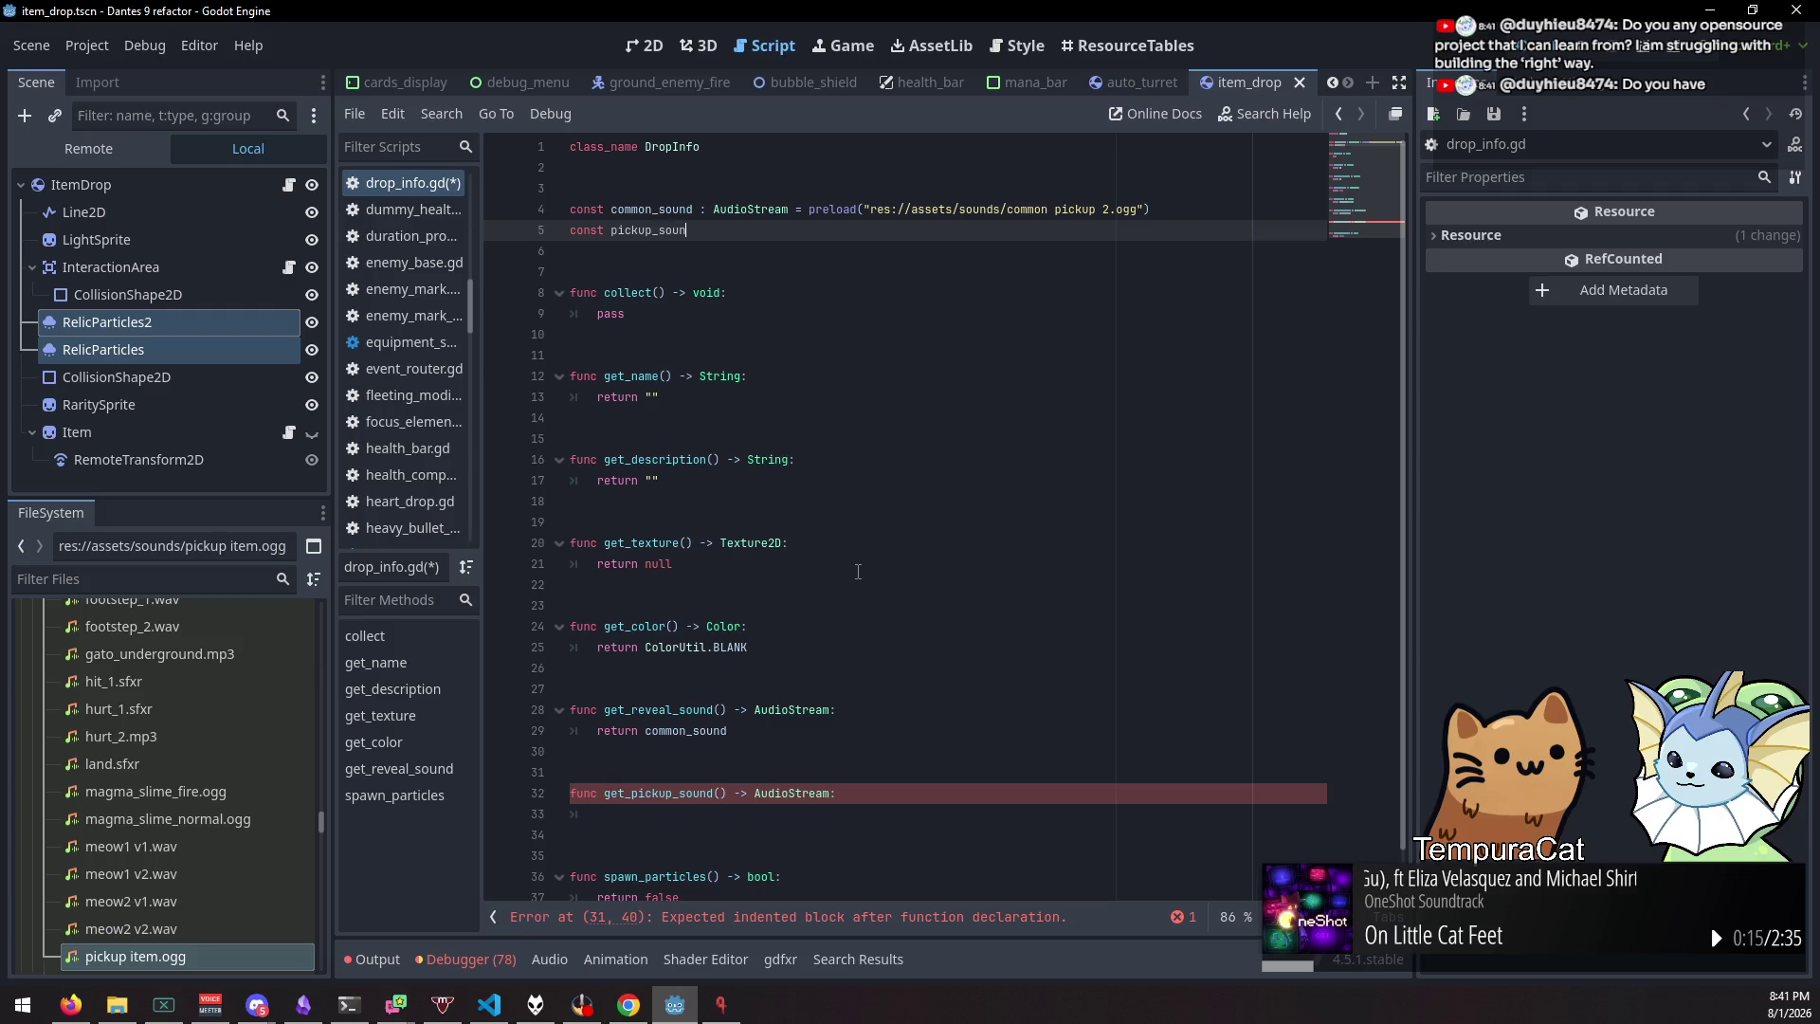
text(udioStream = preload("res;)
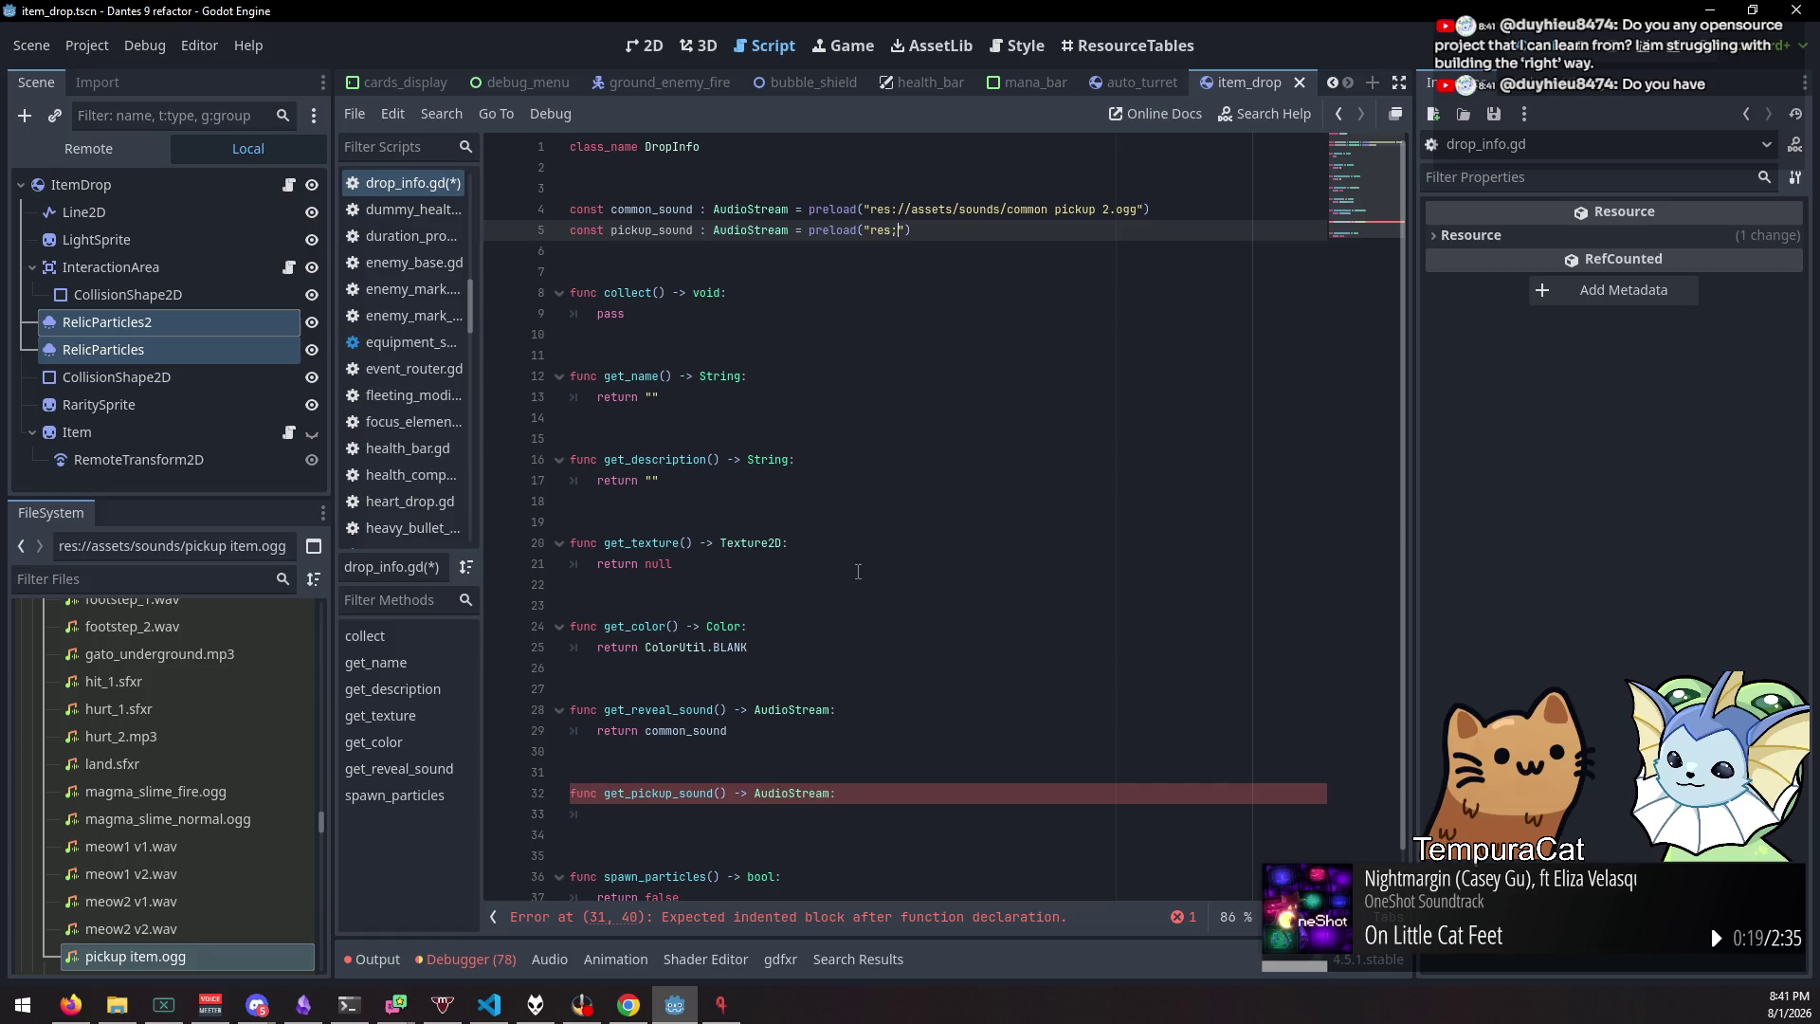
key(BackSpace)
text(://pickup)
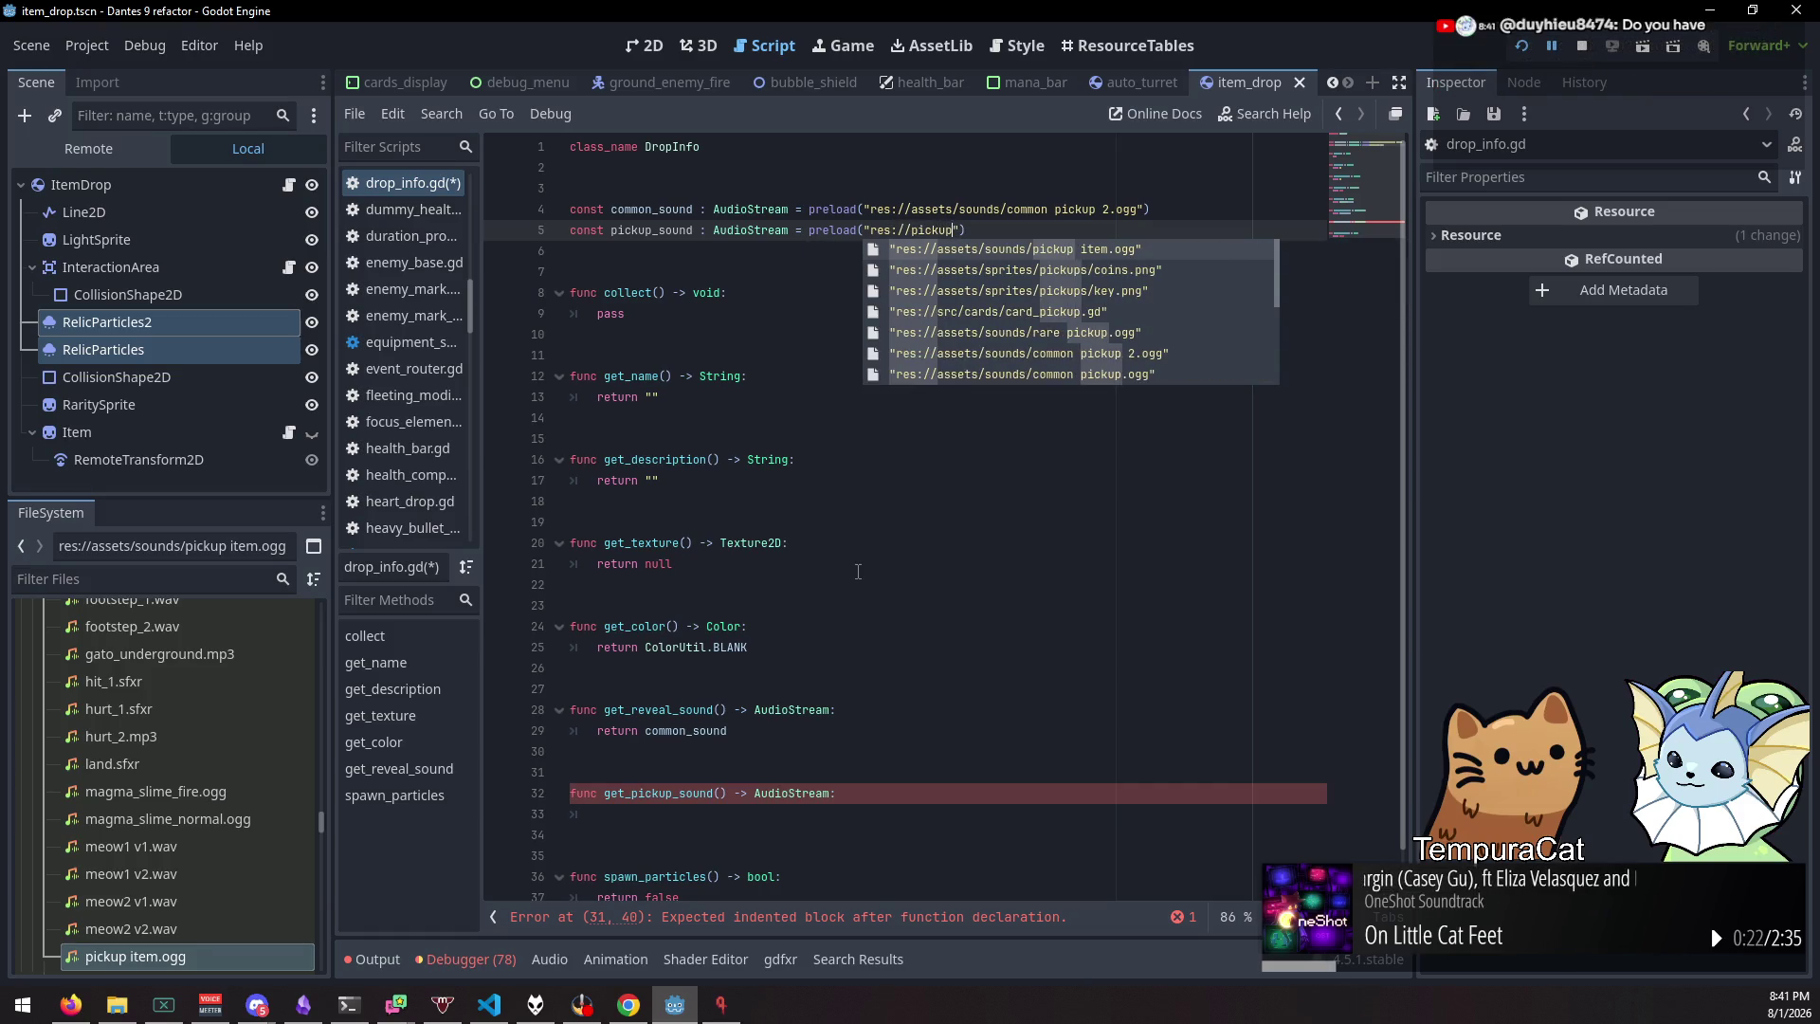
key(Return)
key(ctrl+End)
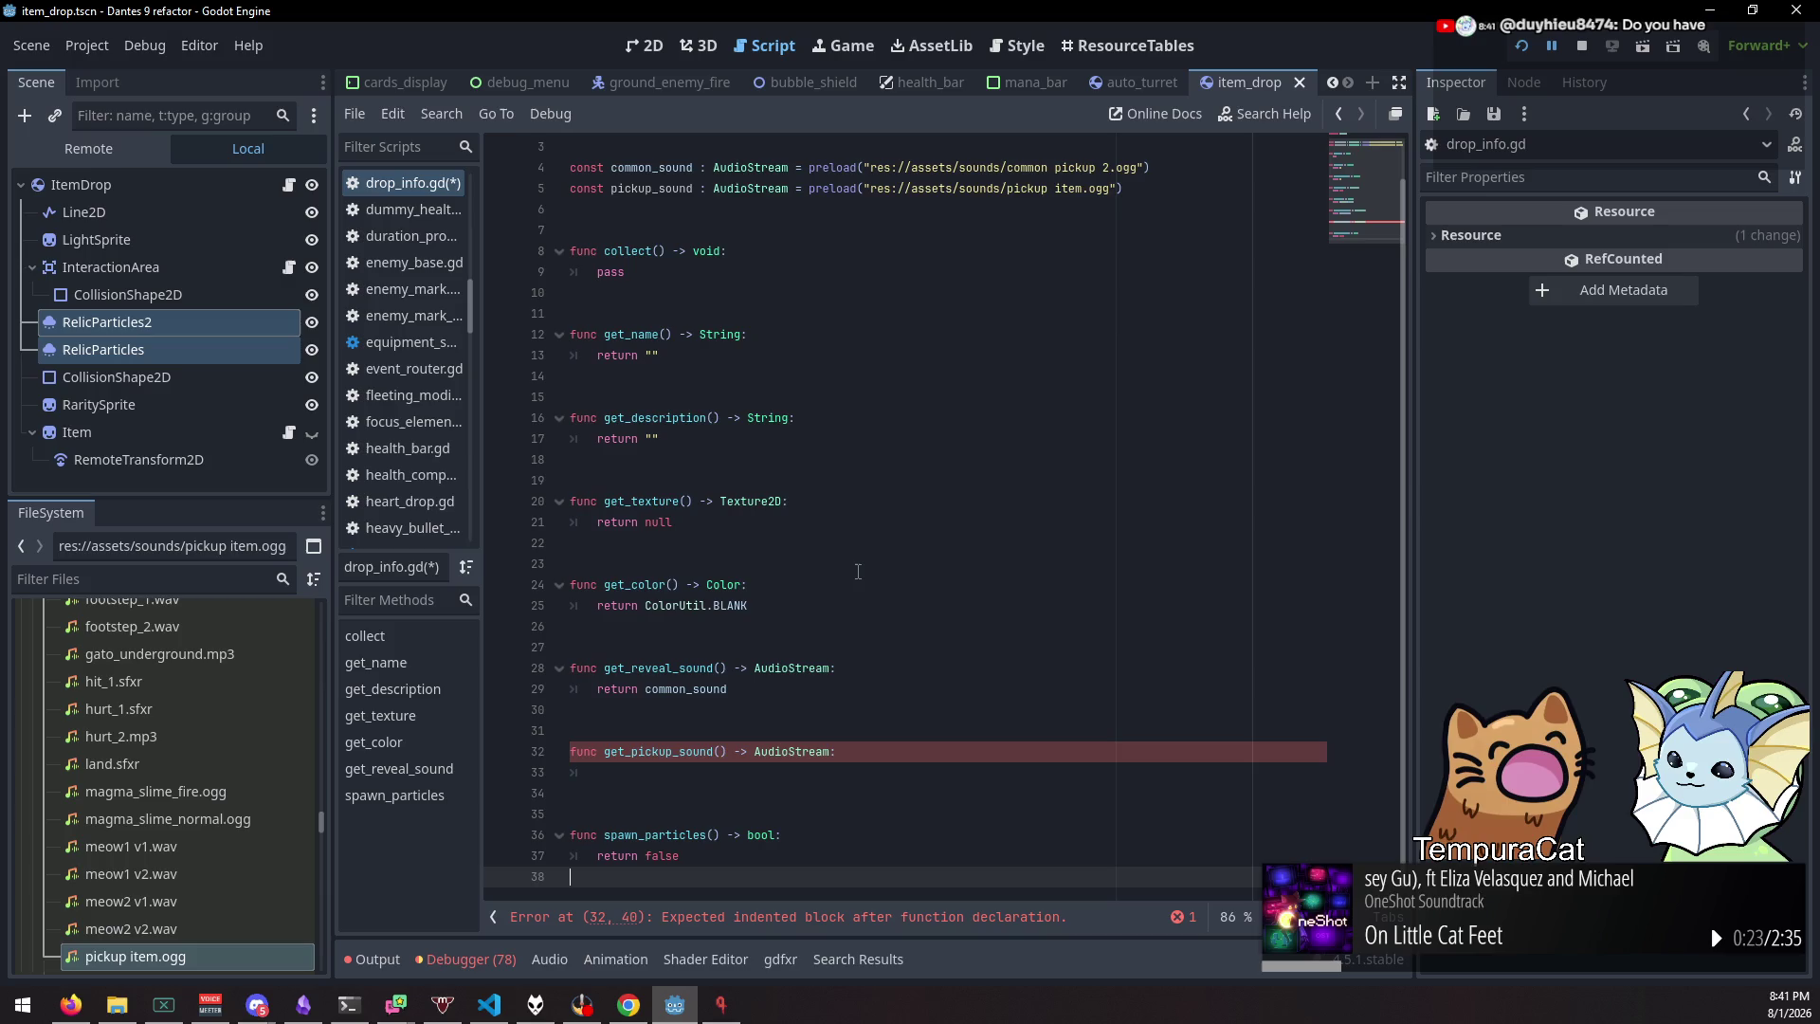
key(Up)
key(Up)
key(Up)
text(return pick)
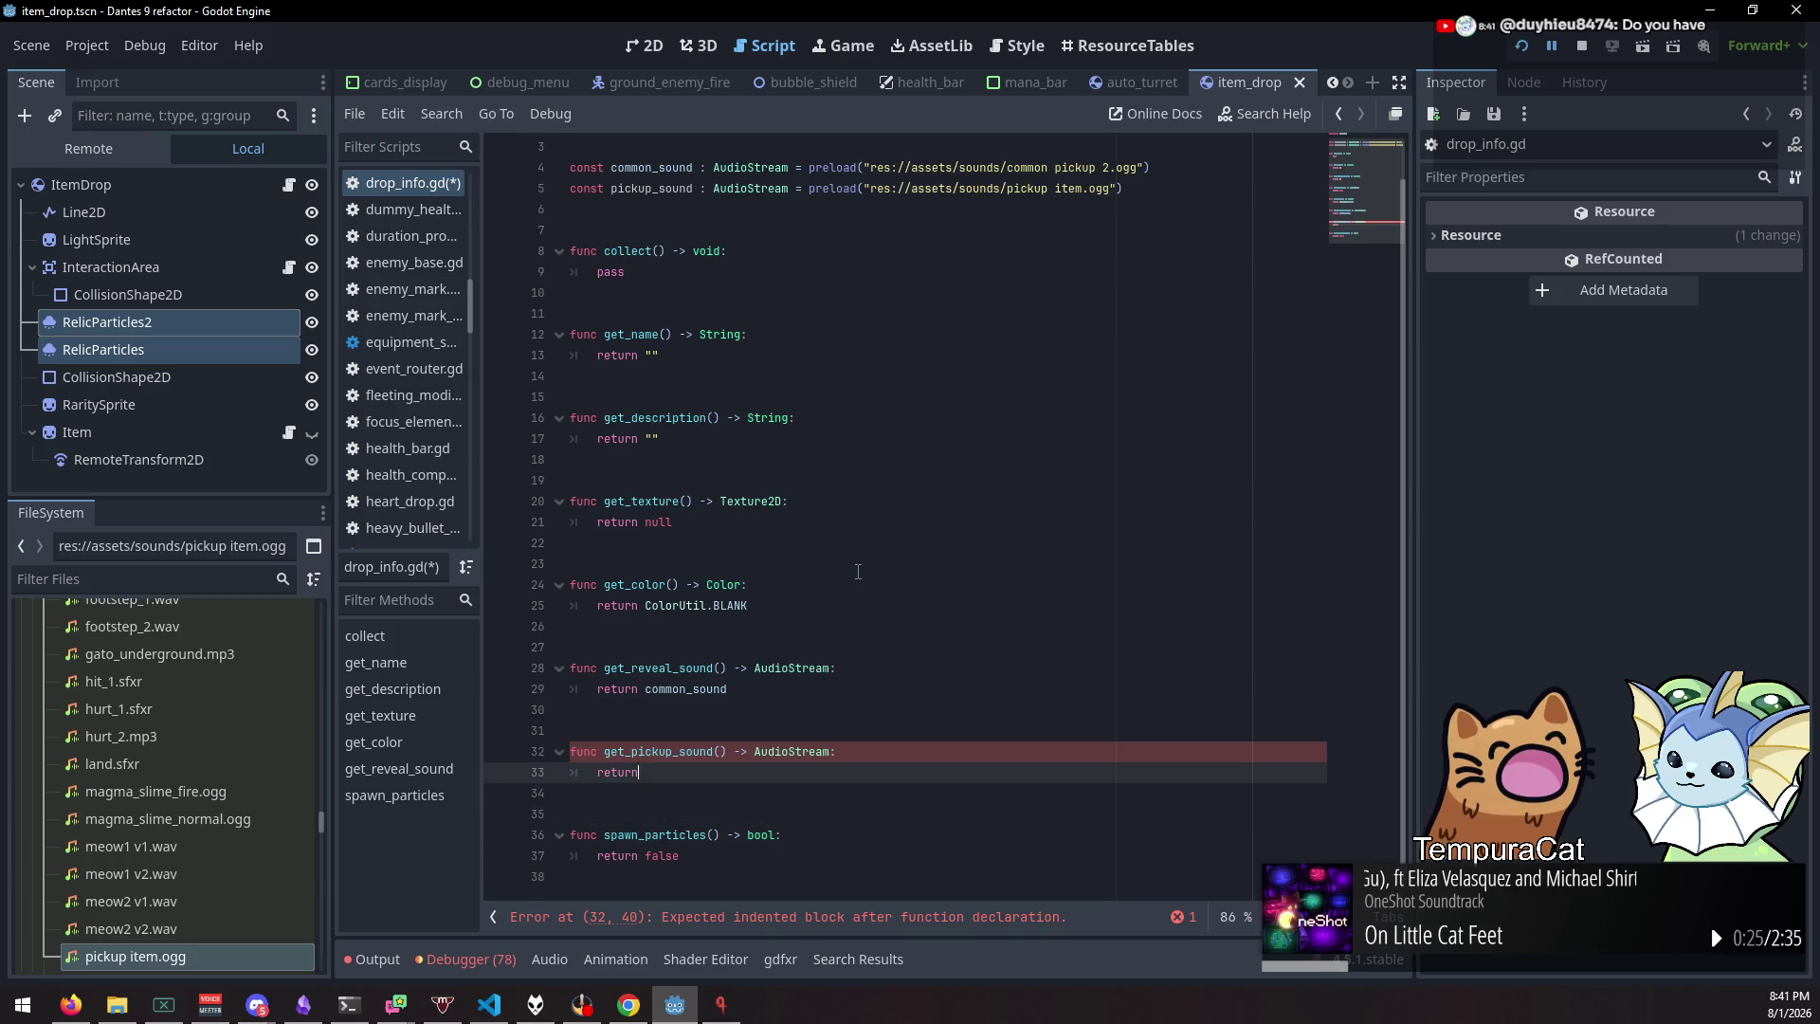
text(up_sound)
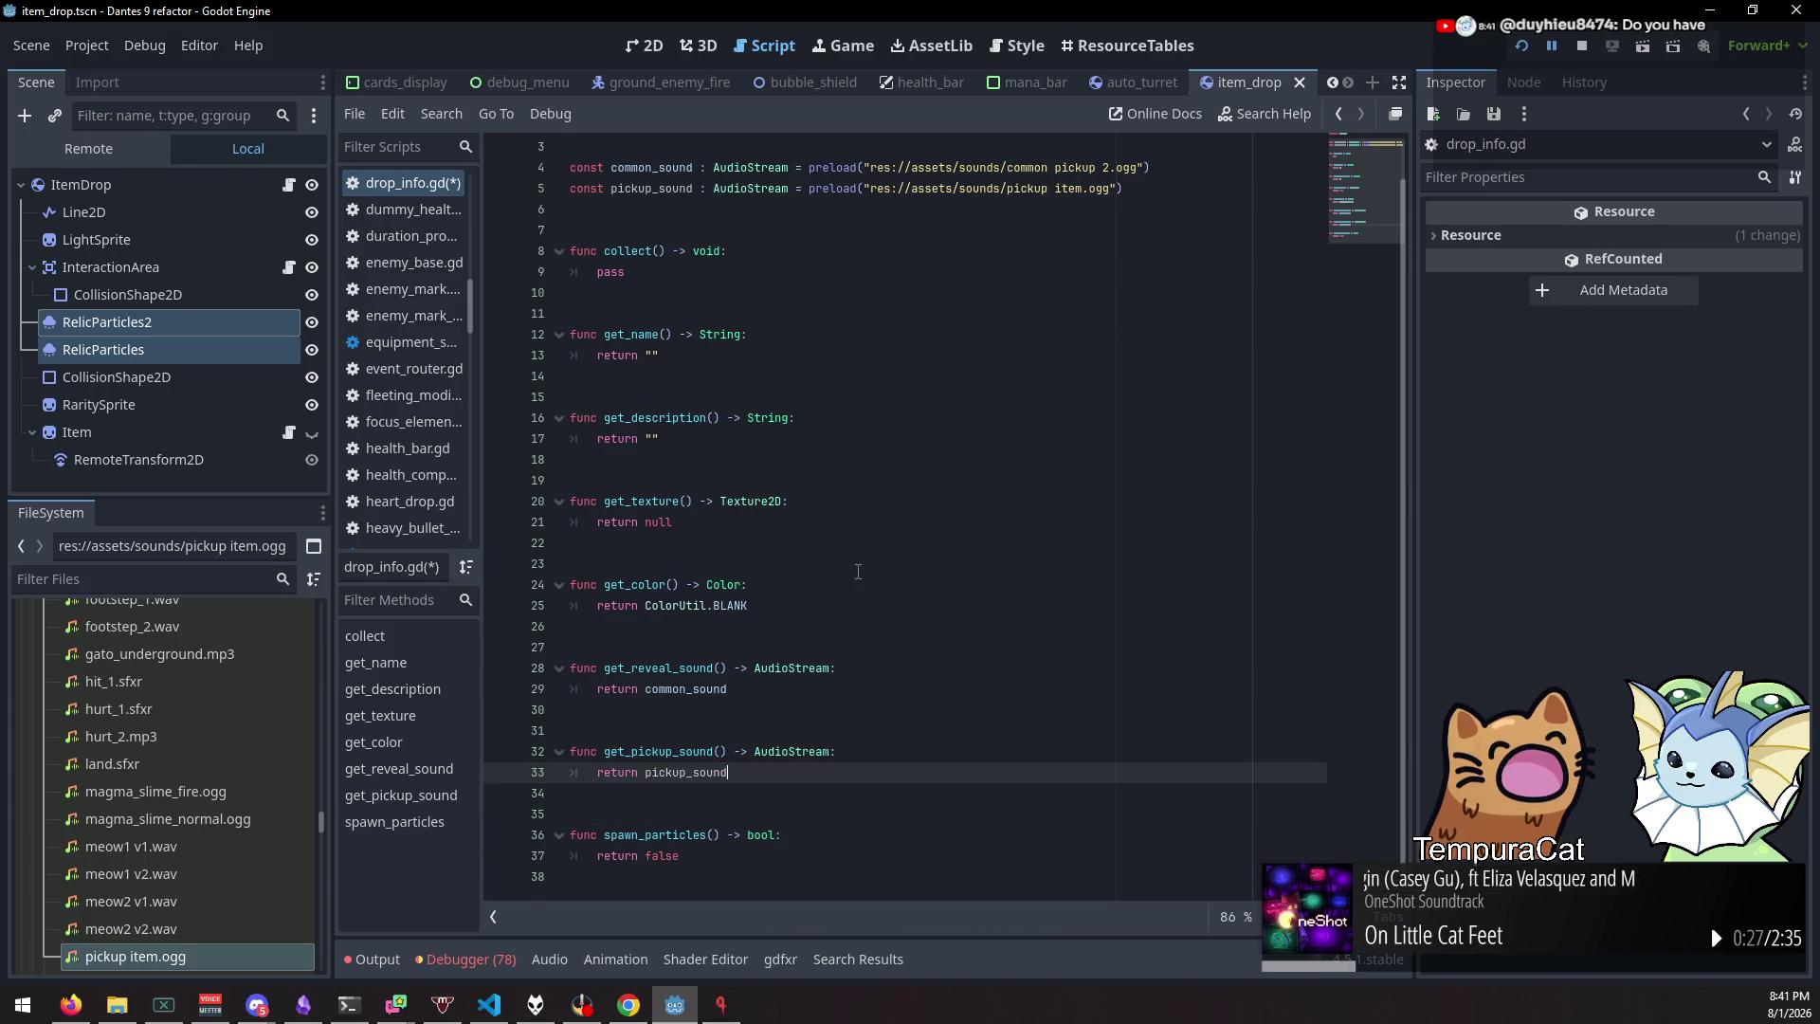
- Open player_movement.gd and page through its movement code
key(shift+alt+o)
key(Down)
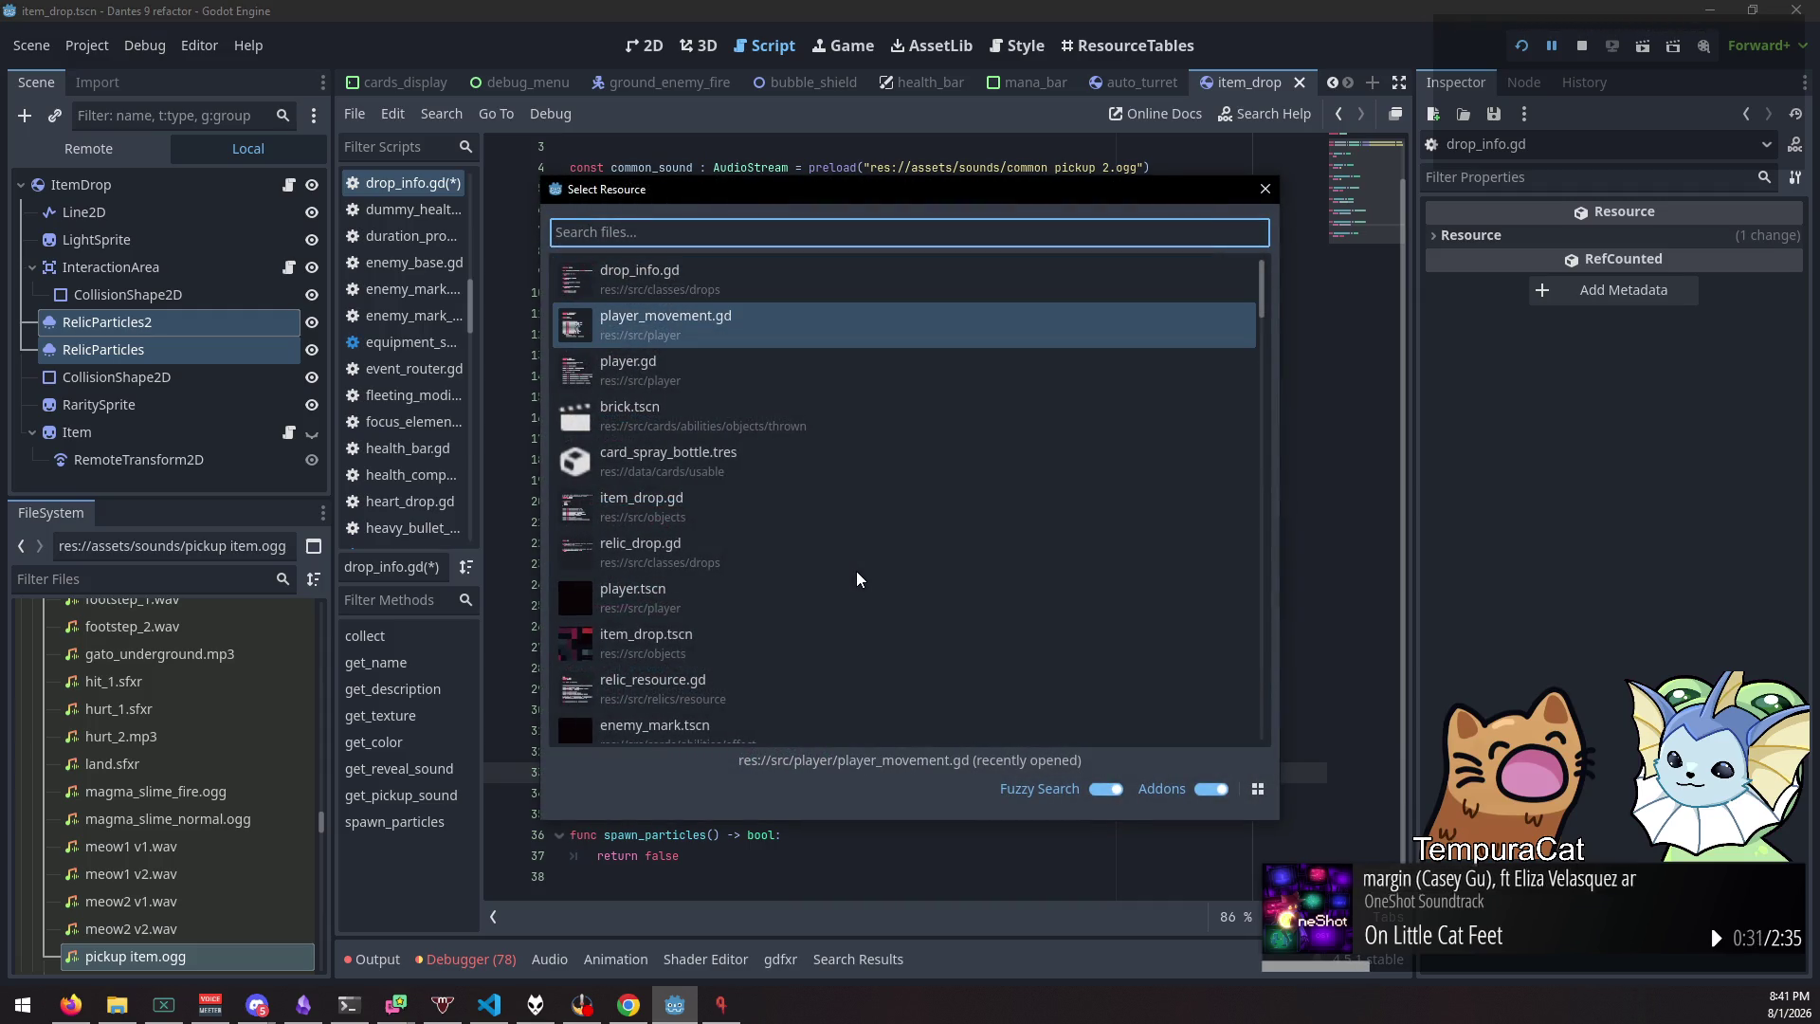
key(Up)
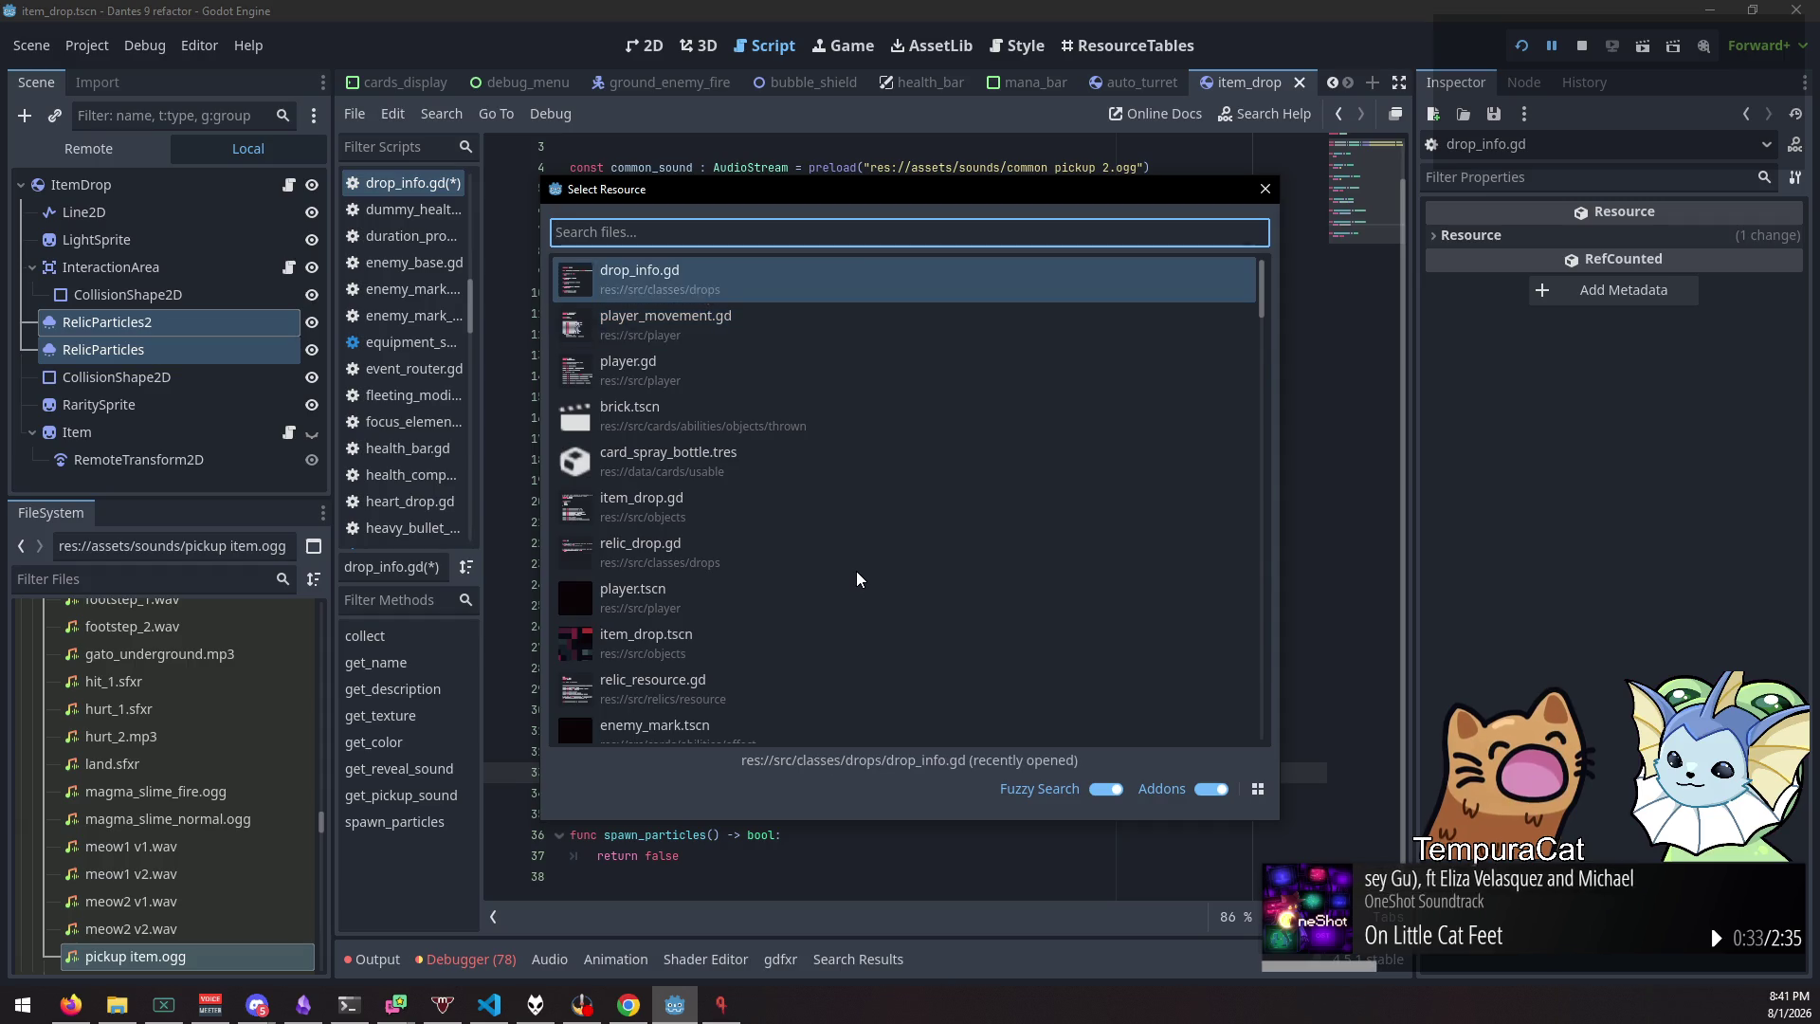
key(Down)
key(Return)
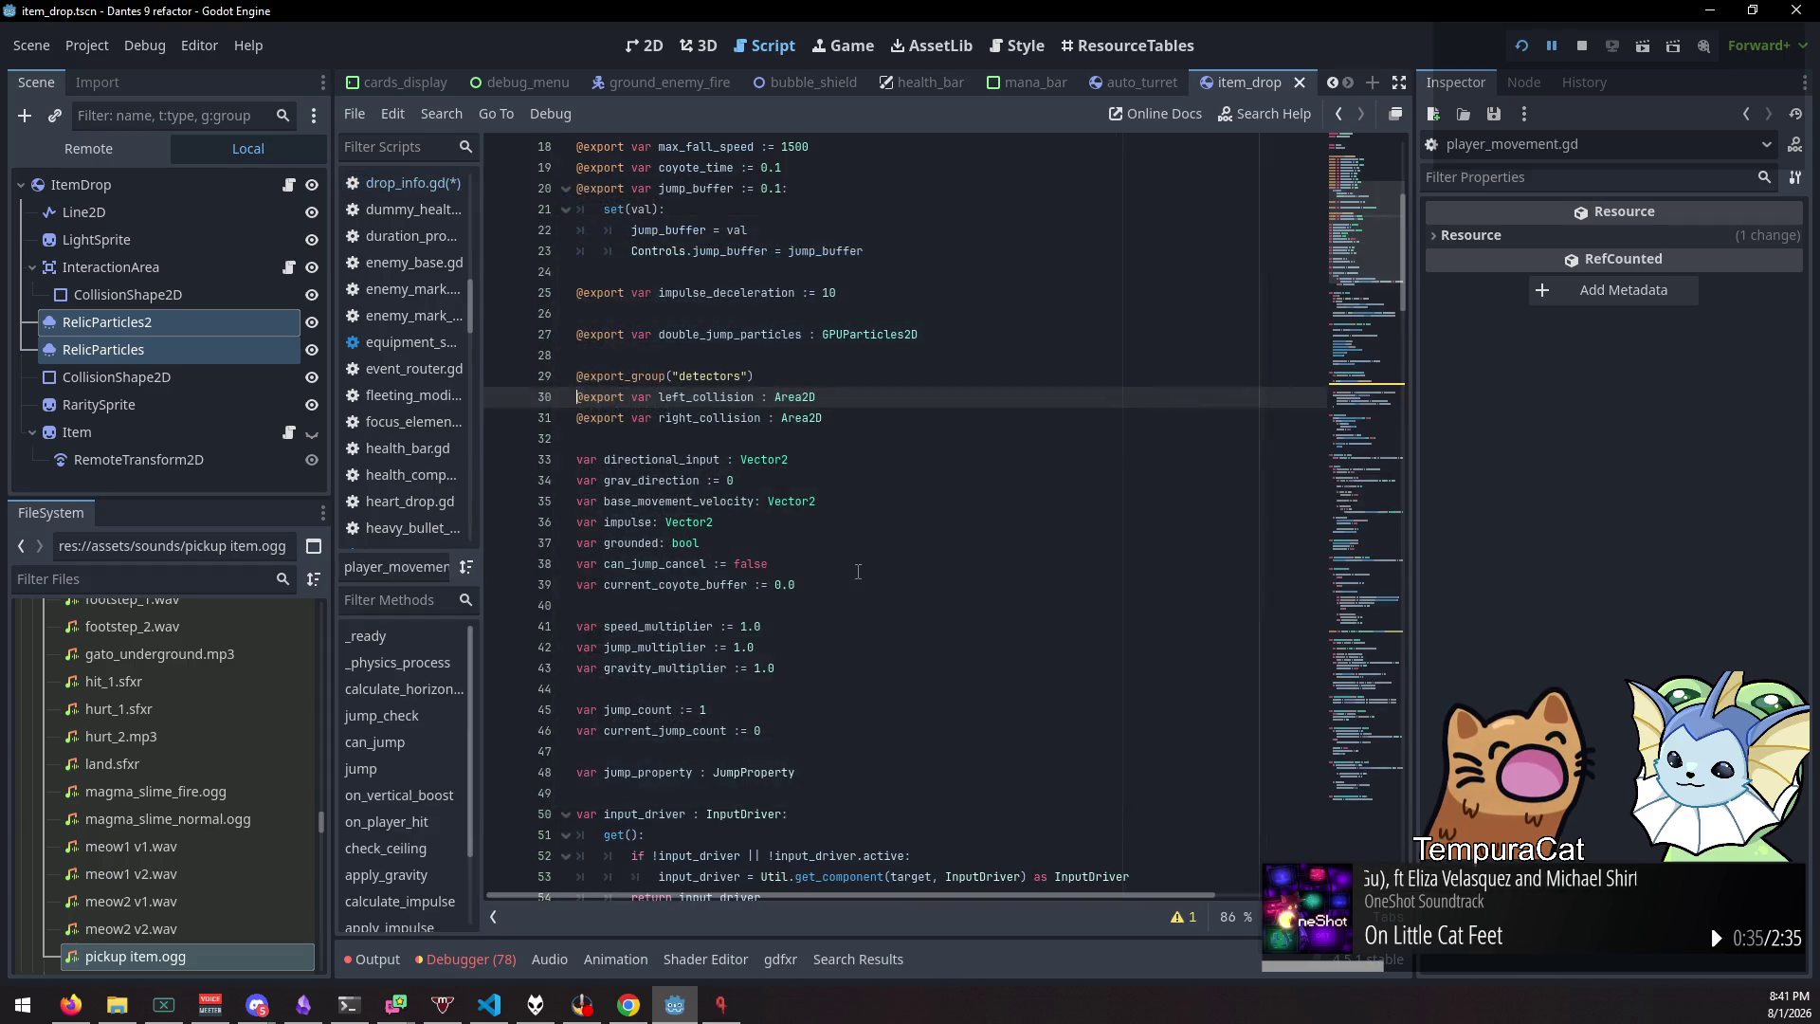
key(Down)
key(Page_Up)
key(Page_Down)
key(Page_Down)
key(Page_Down)
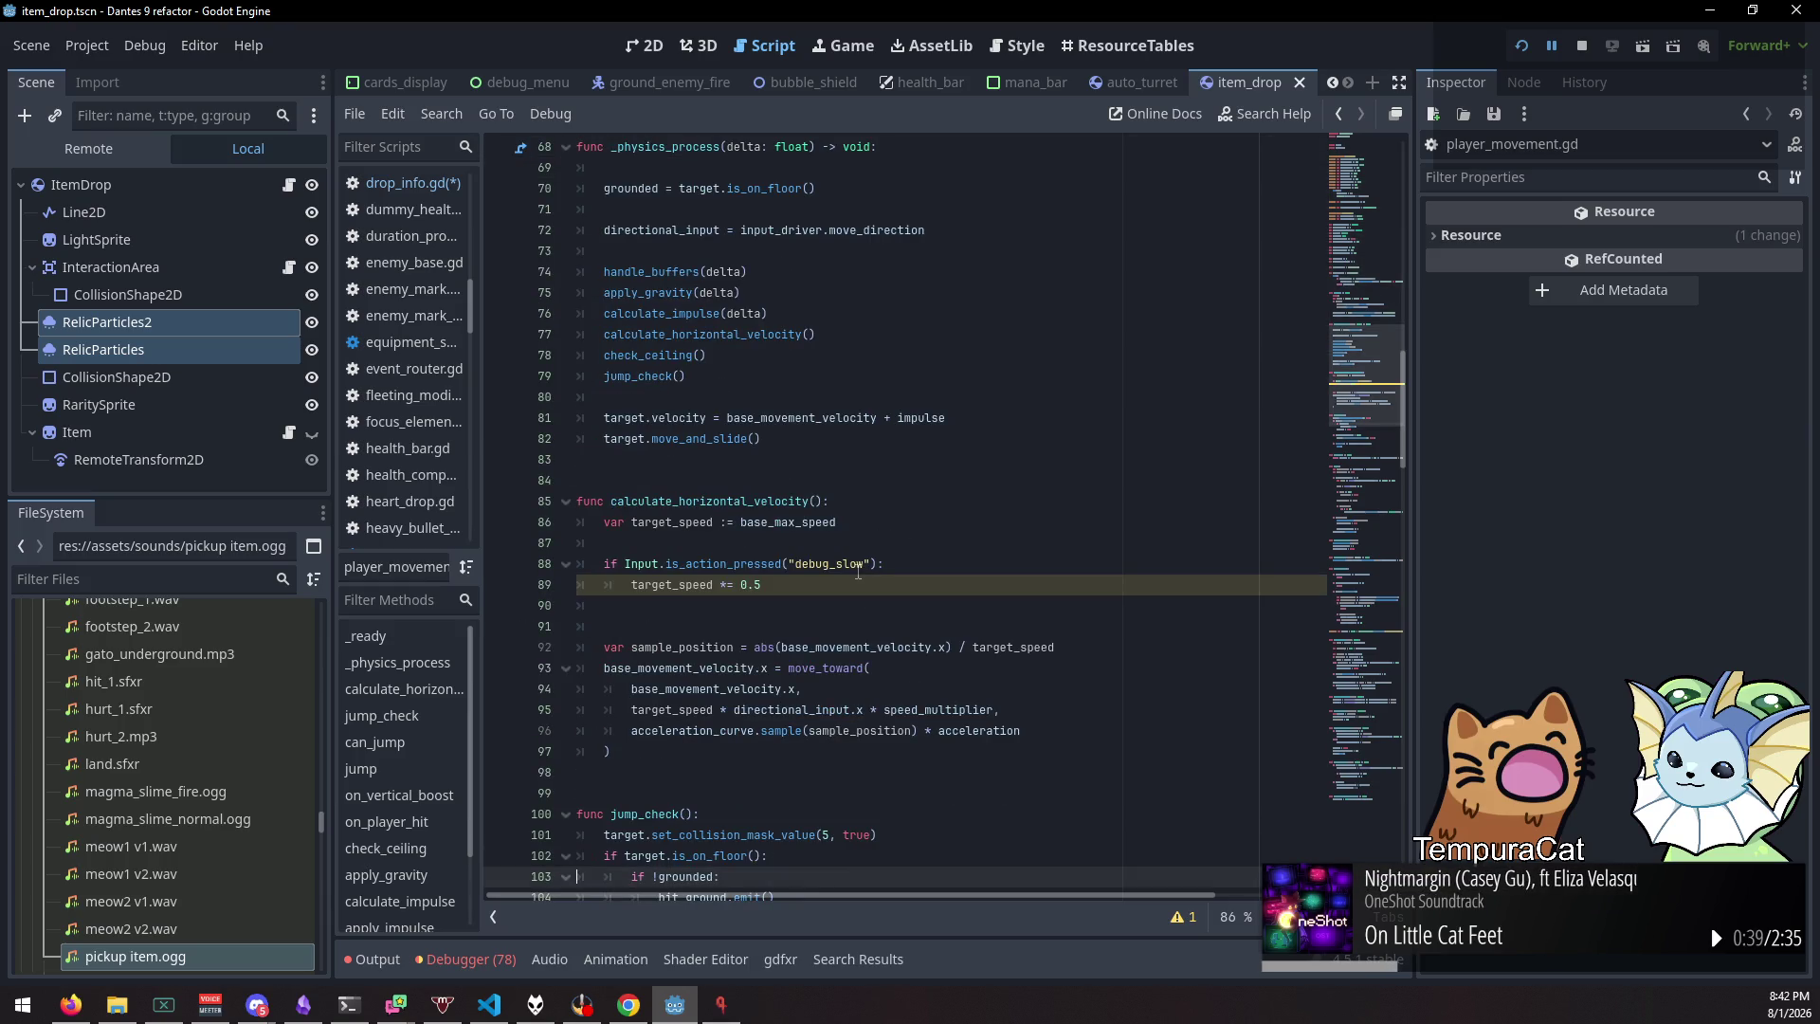
key(Page_Down)
key(Page_Down)
- Return to item_drop.gd at the collect call in on_interacted
key(shift+alt+o)
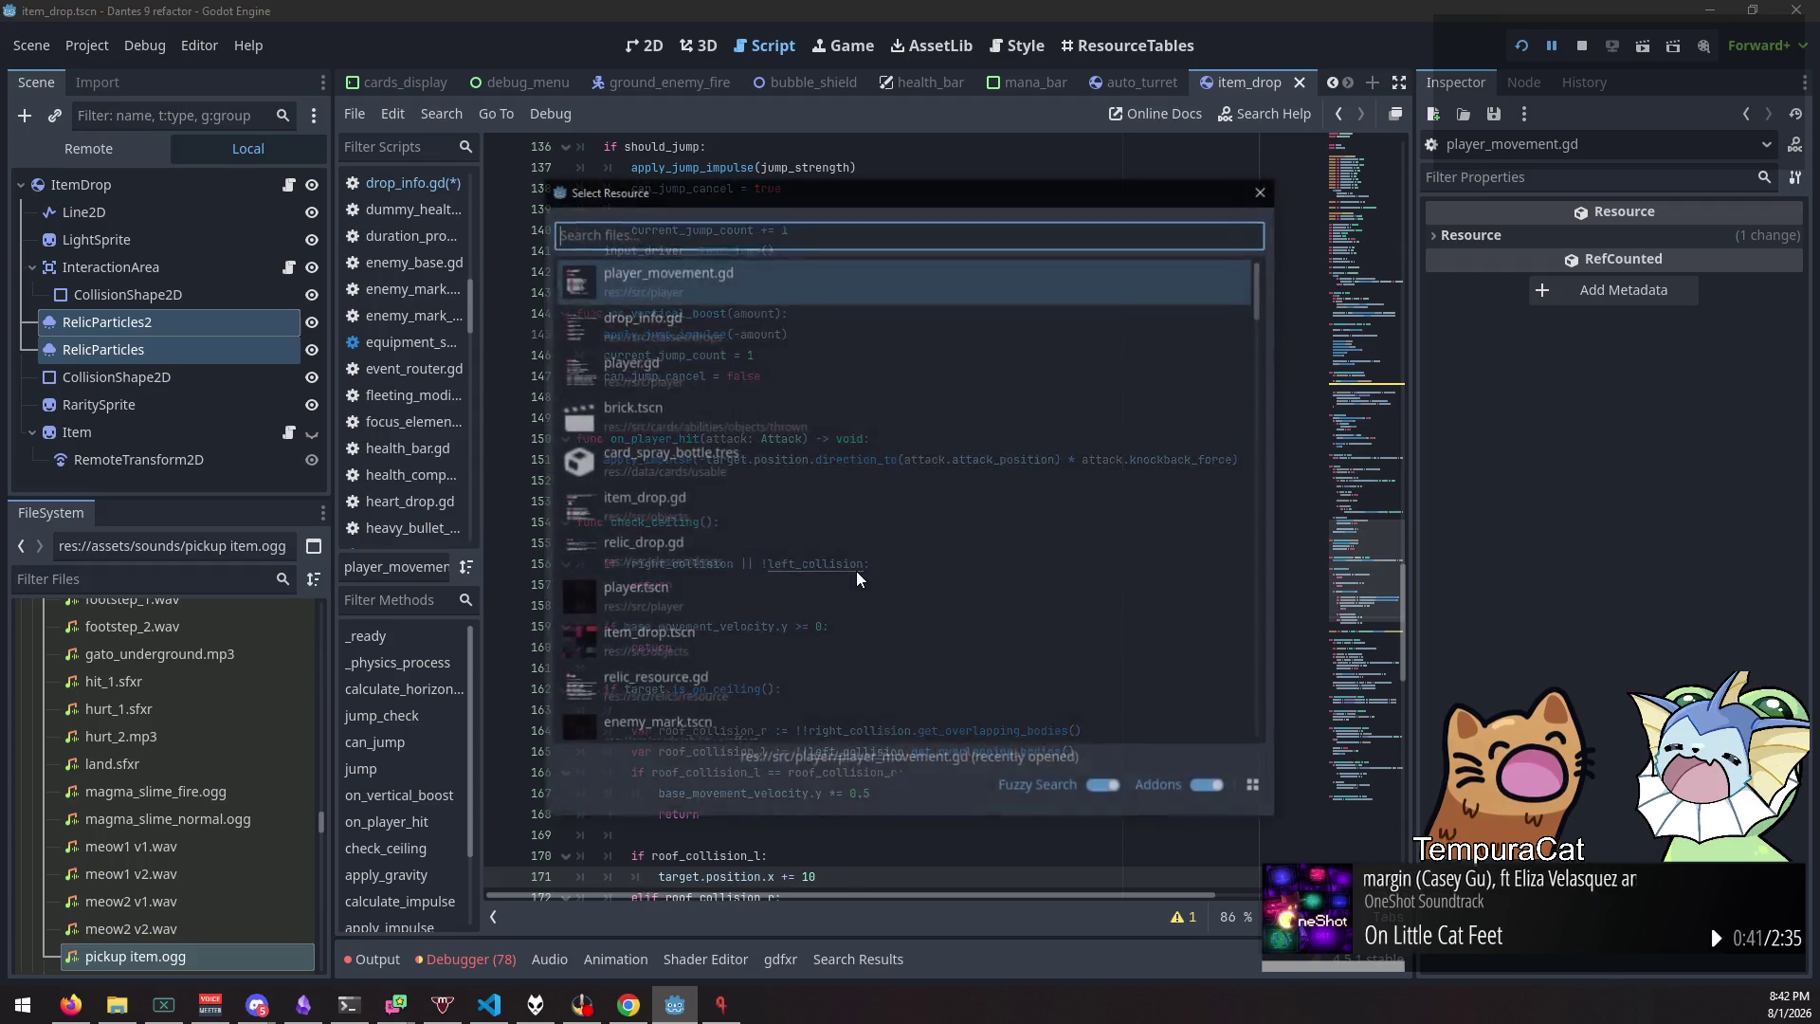
key(Down)
key(Down)
key(Down)
key(Down)
key(Down)
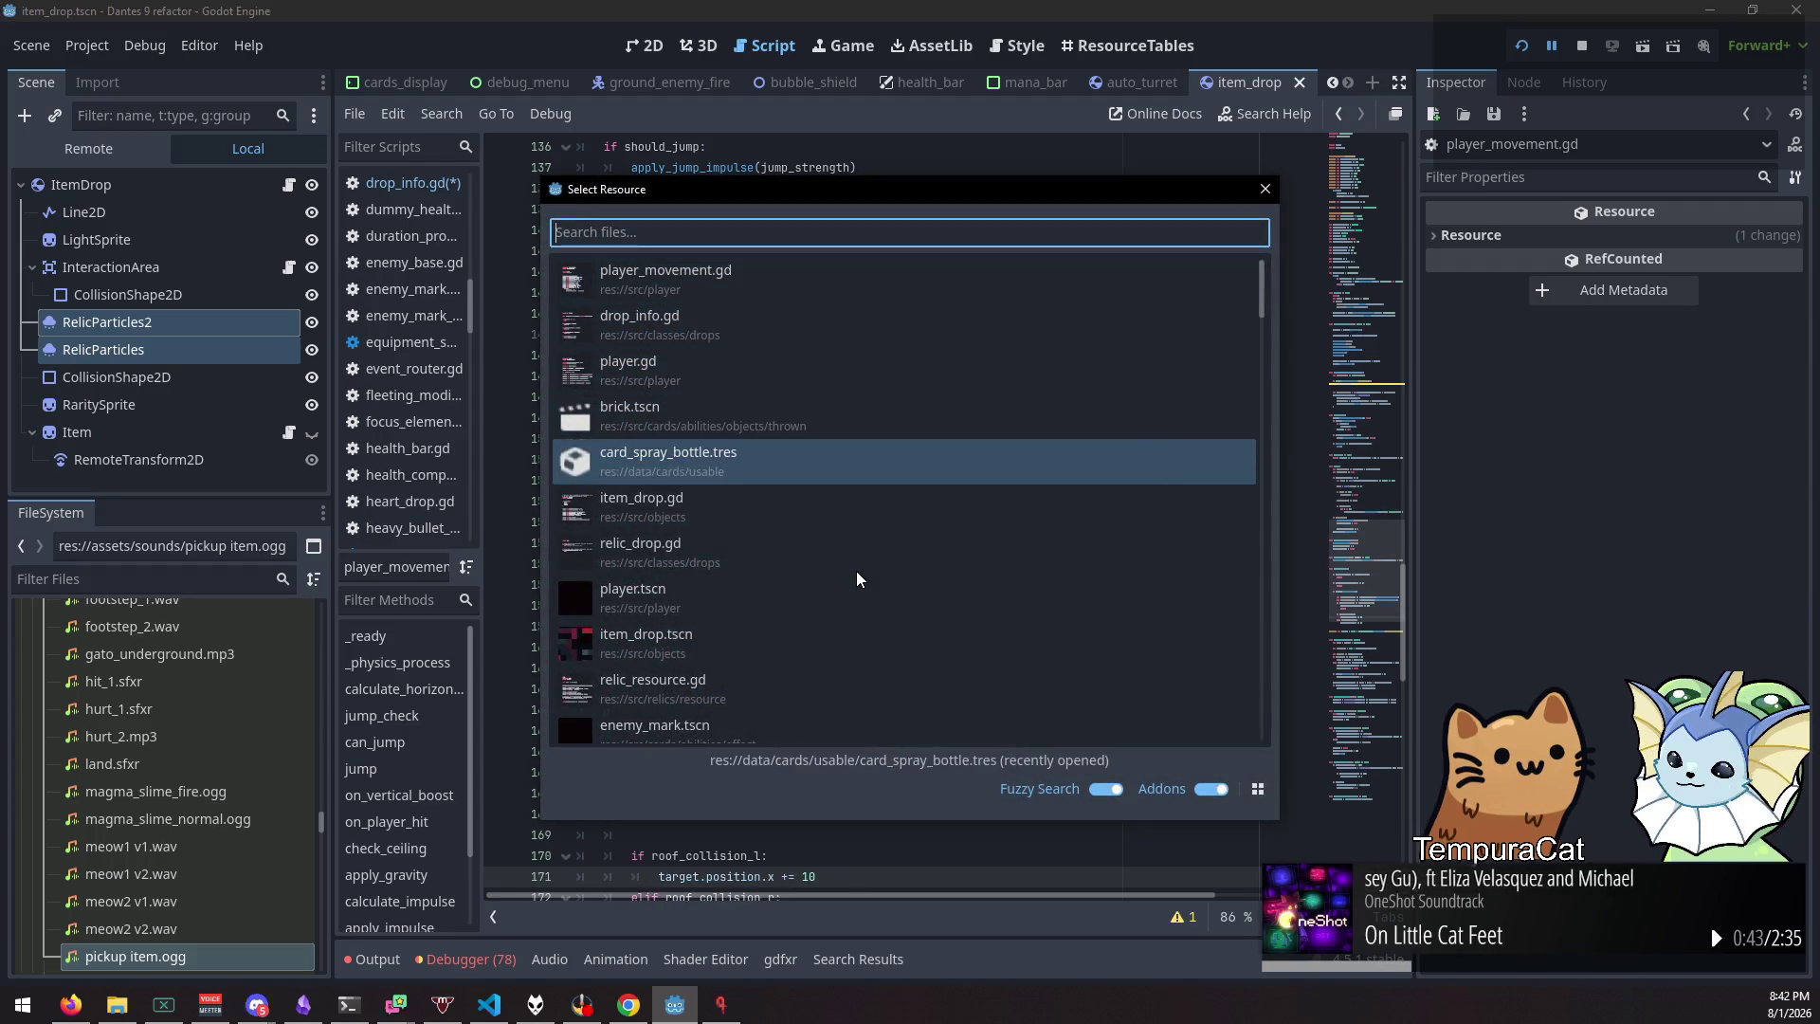
key(Return)
key(Down)
key(Down)
key(Down)
key(Up)
key(Up)
key(Up)
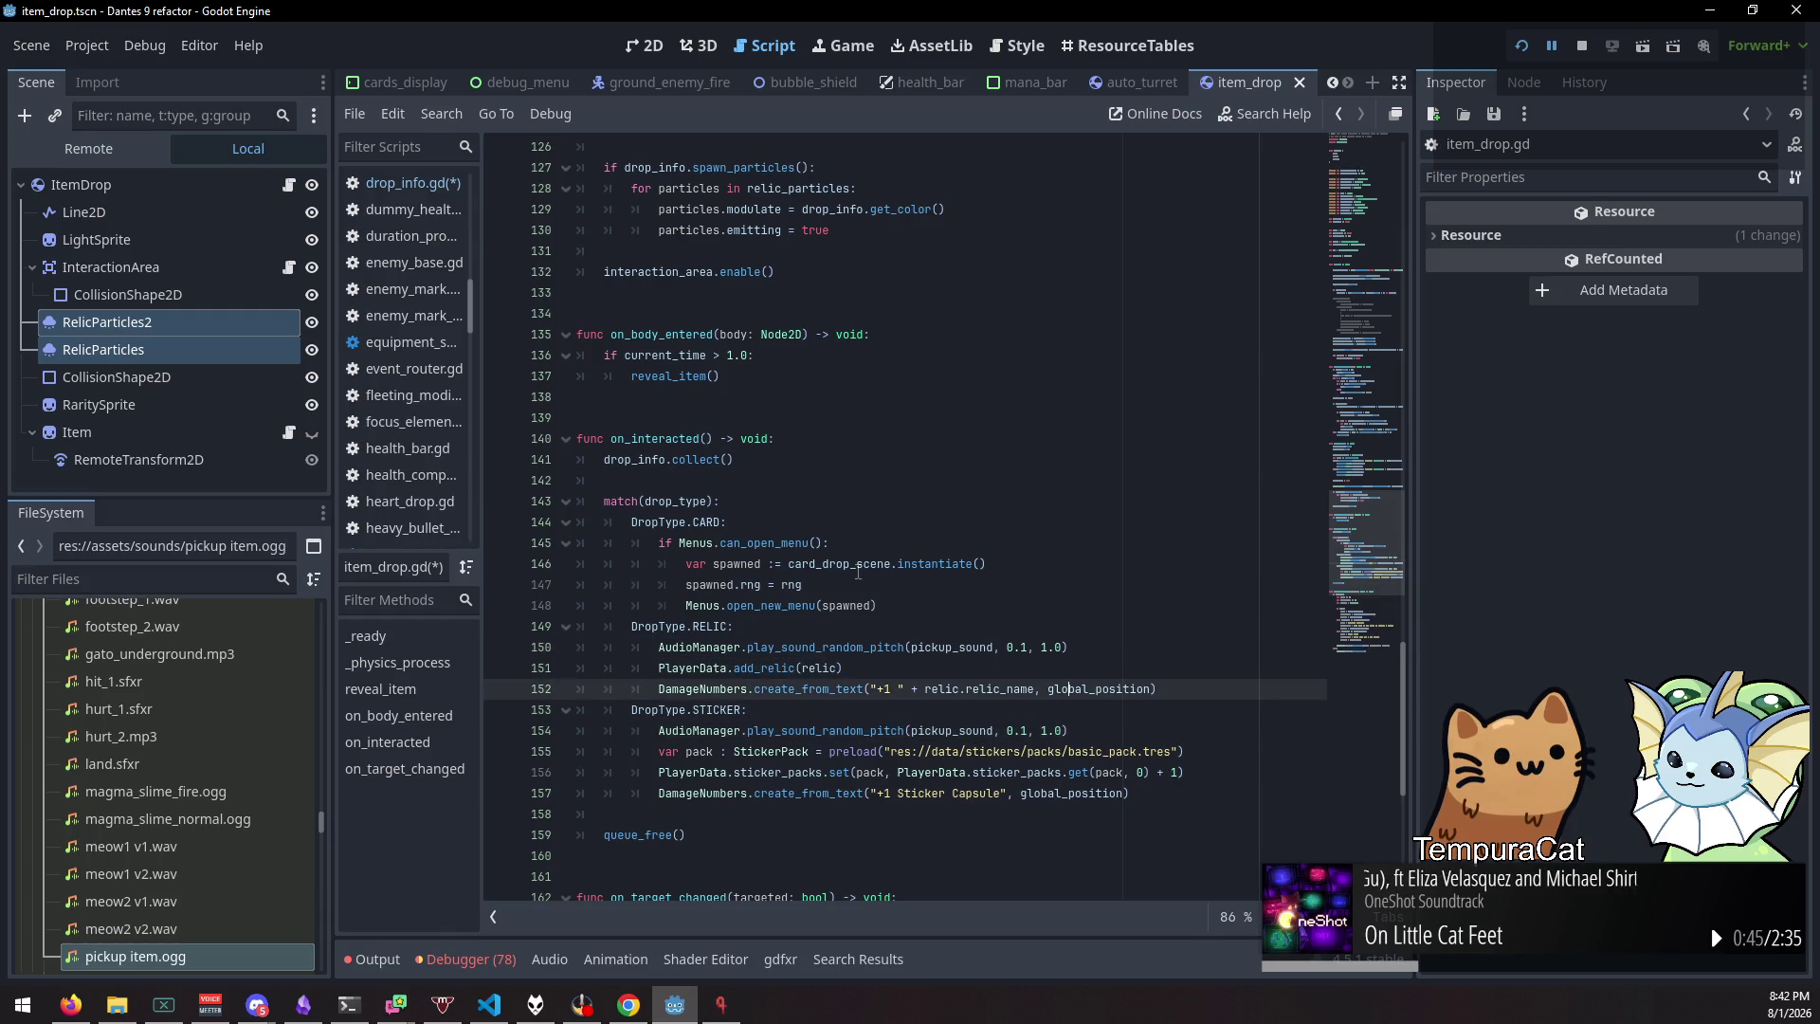
- Below the collect call, add a sound variable assigned from a drop_info method
key(Return)
key(Return)
key(Up)
text(AudioManager.play_sound_random_pitch(pickup_sound, 0.1, 1.0))
key(ctrl+z)
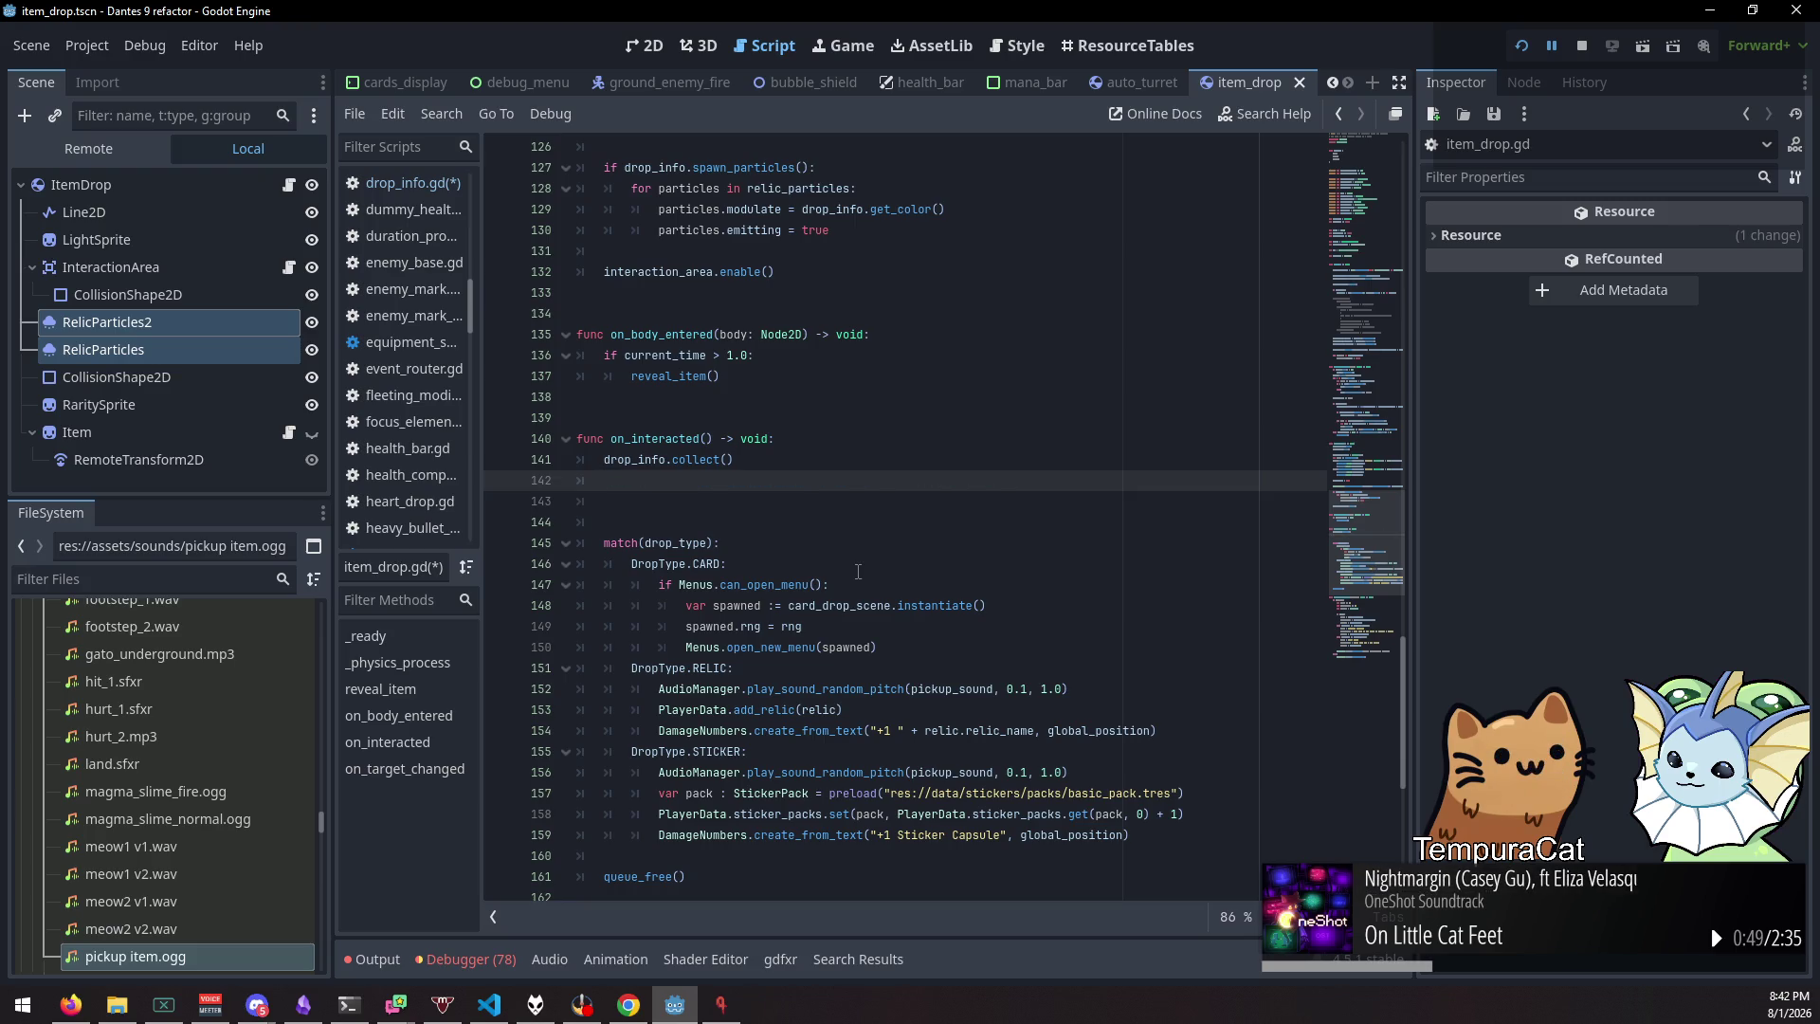
text(var pickup)
key(BackSpace)
key(BackSpace)
key(BackSpace)
text(sound := )
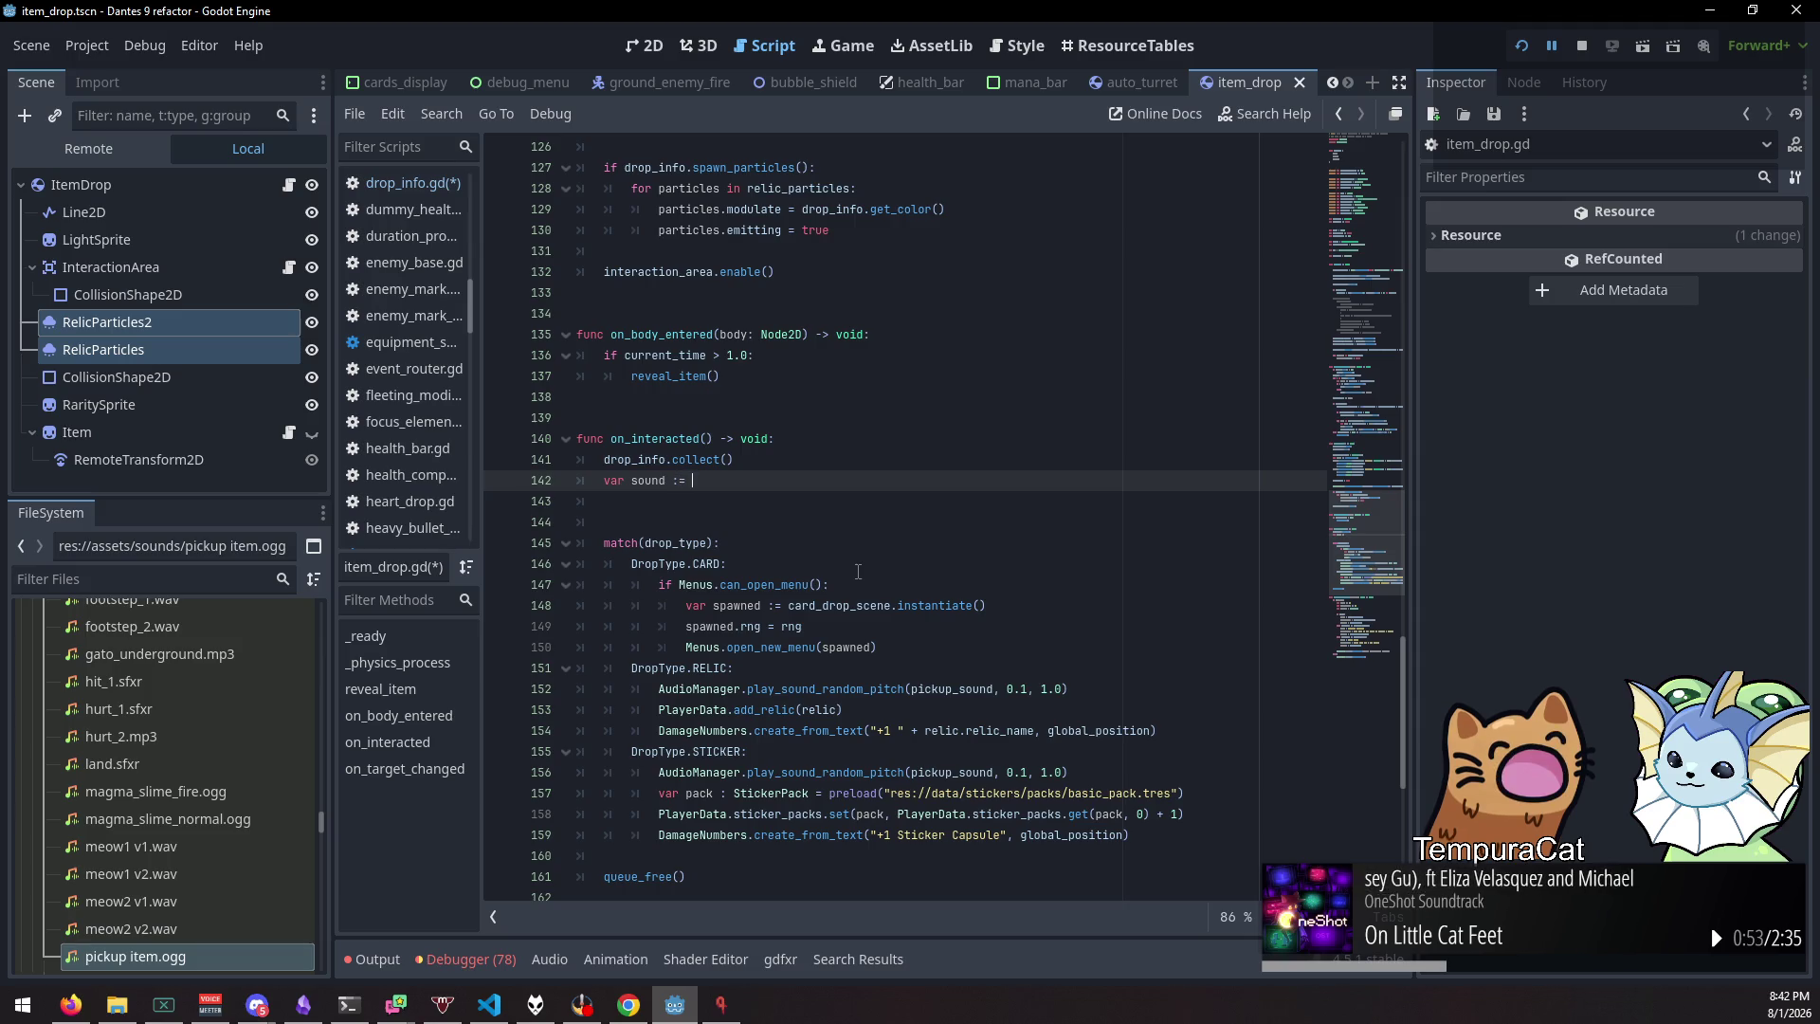
text(drop_info.)
text(pick)
key(BackSpace)
key(BackSpace)
key(BackSpace)
text(get_)
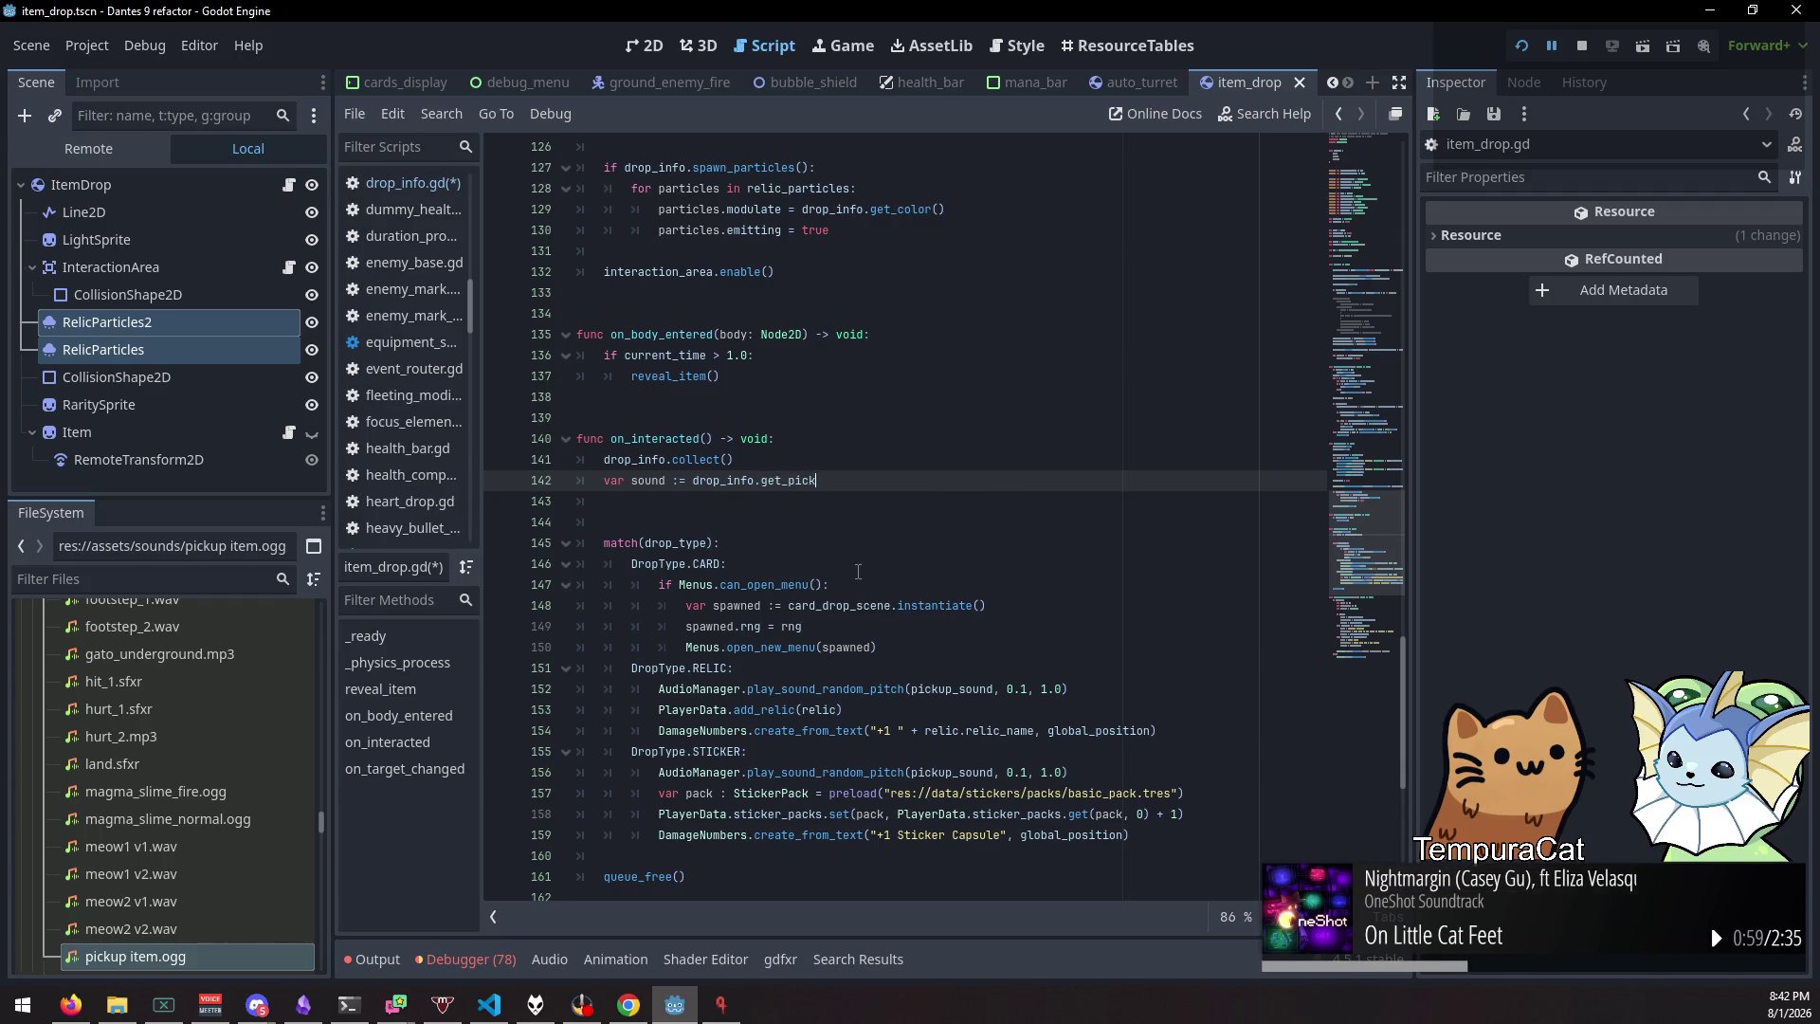
text(co)
key(BackSpace)
key(BackSpace)
text(sound)
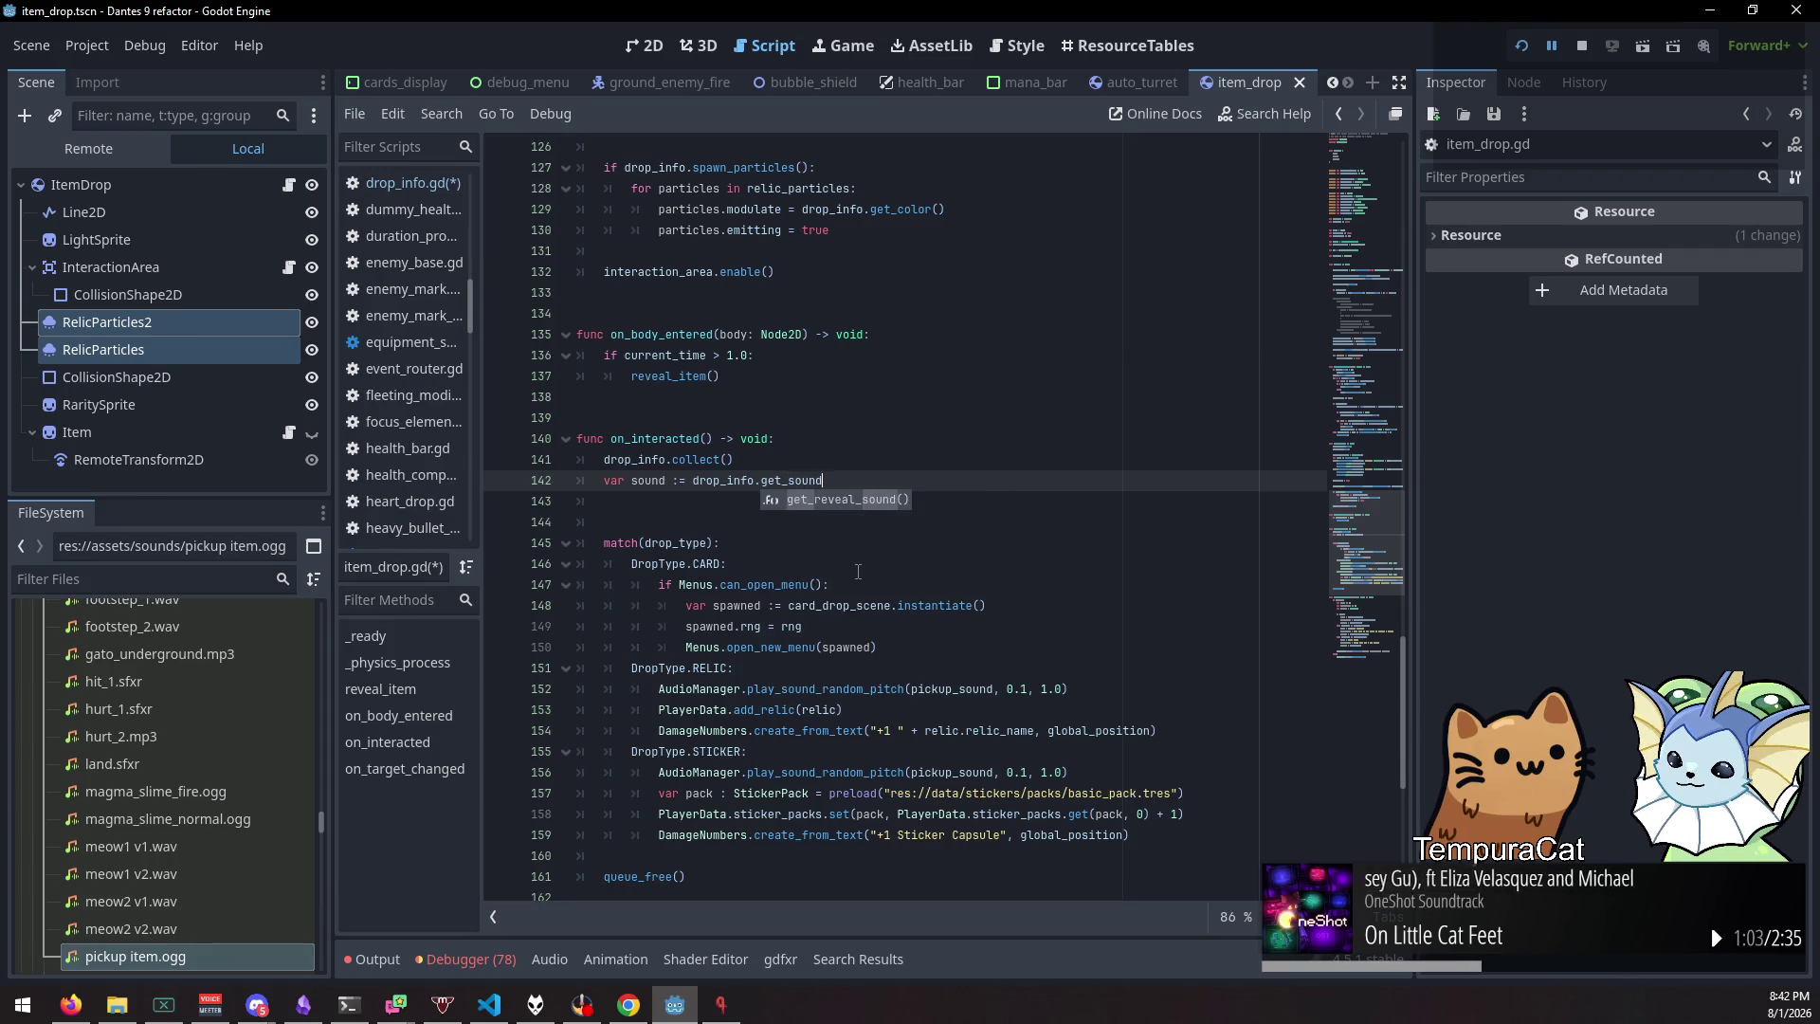
key(Return)
- Save drop_info.gd from its get_pickup_sound definition and return to item_drop.gd
ctrl+click(815, 481)
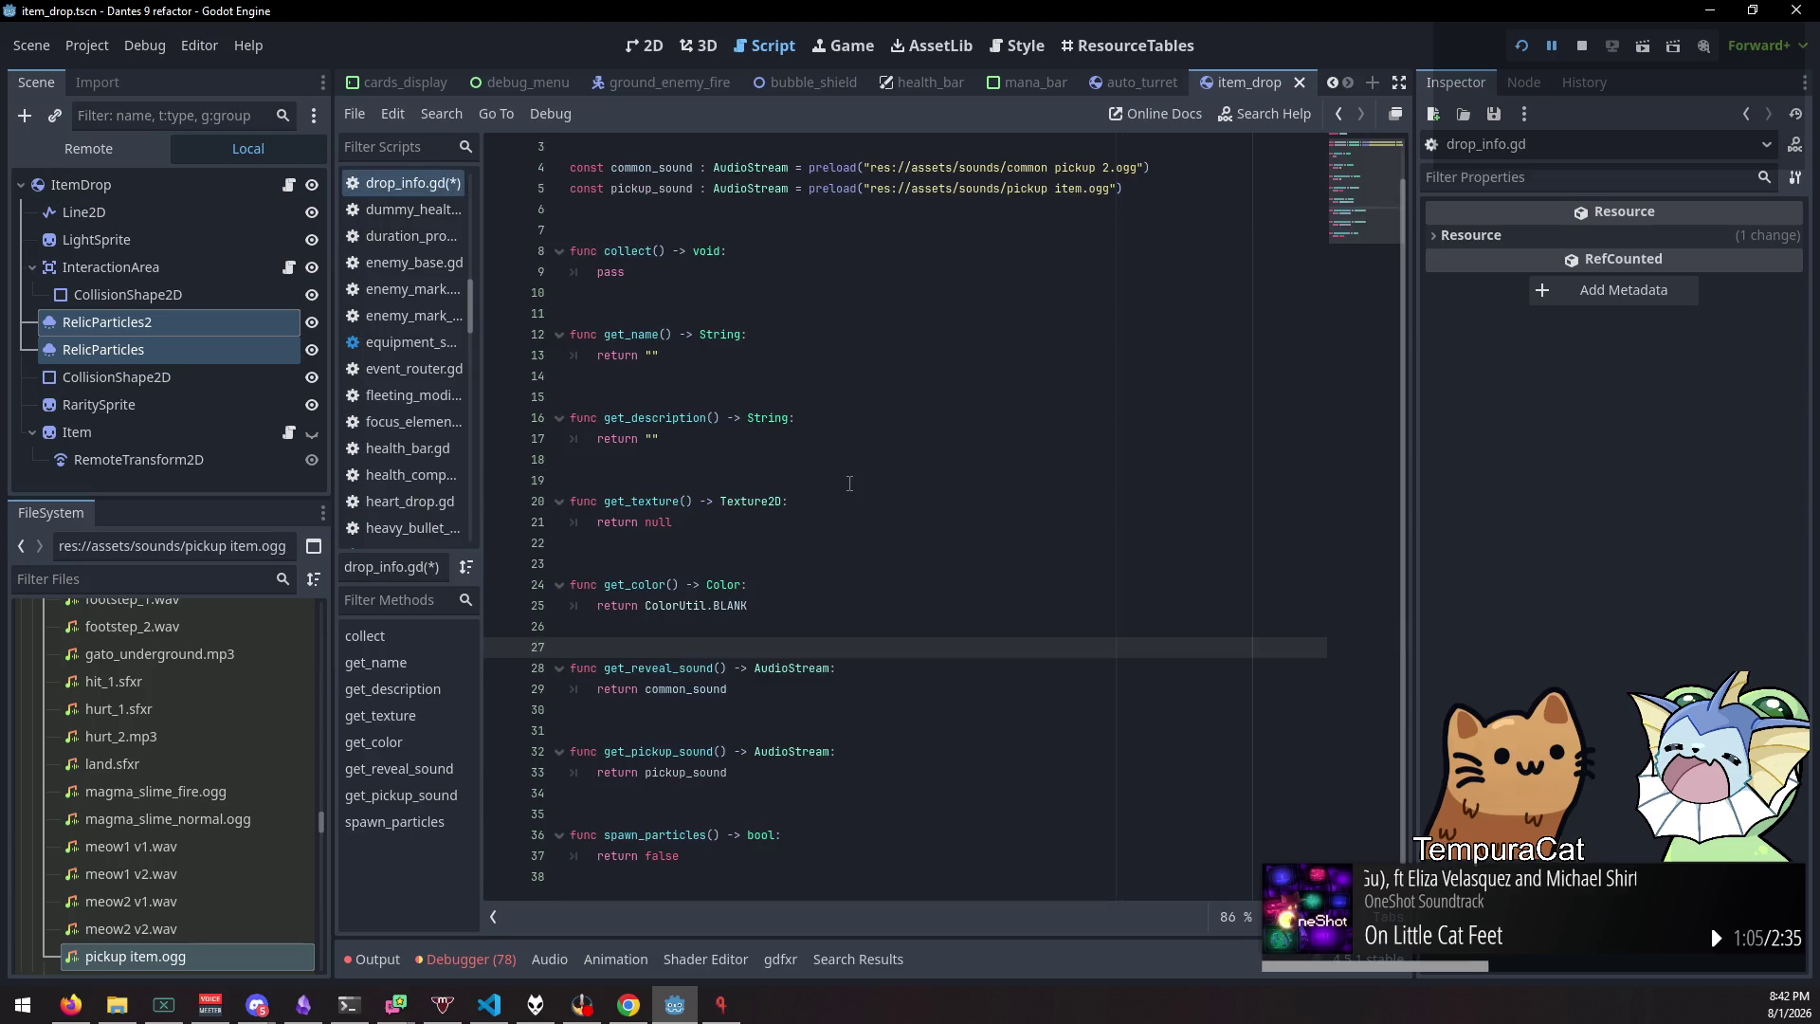
click(838, 751)
key(ctrl+s)
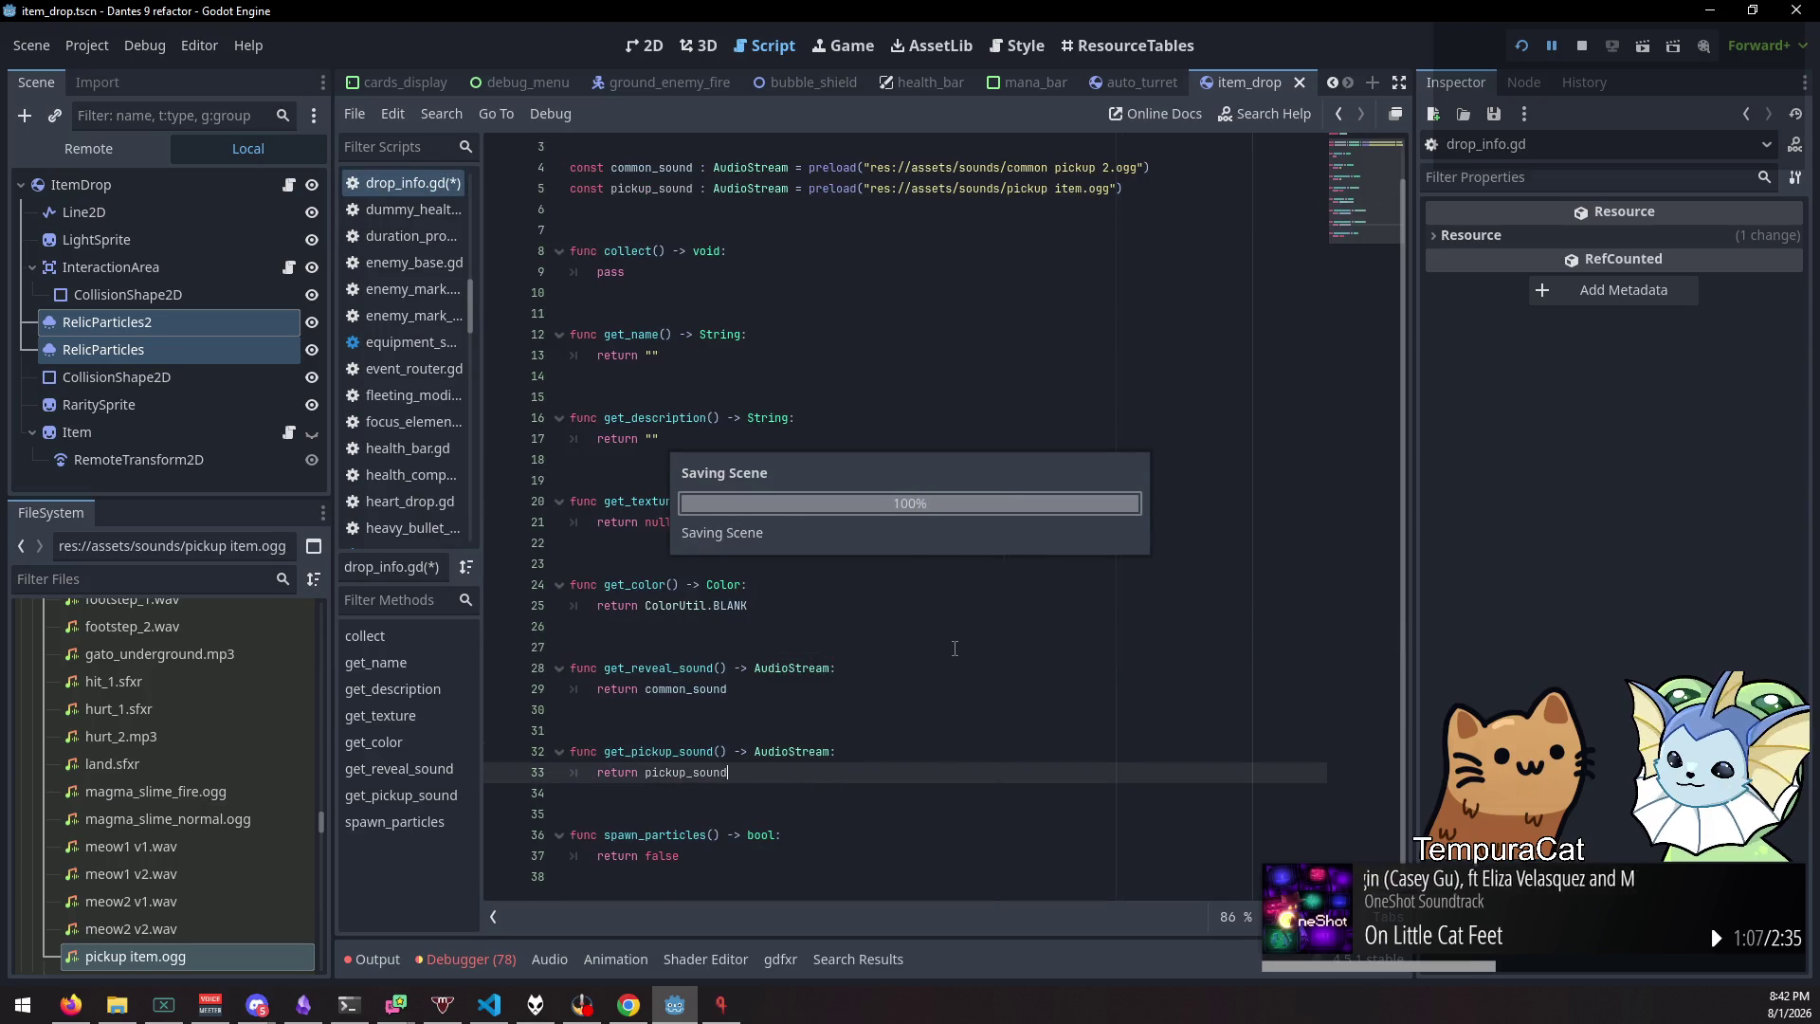
key(alt+Left)
key(alt+Left)
- Change the sound variable to use drop_info.get_pickup_sound()
double_click(818, 481)
text(get)
text(_prop)
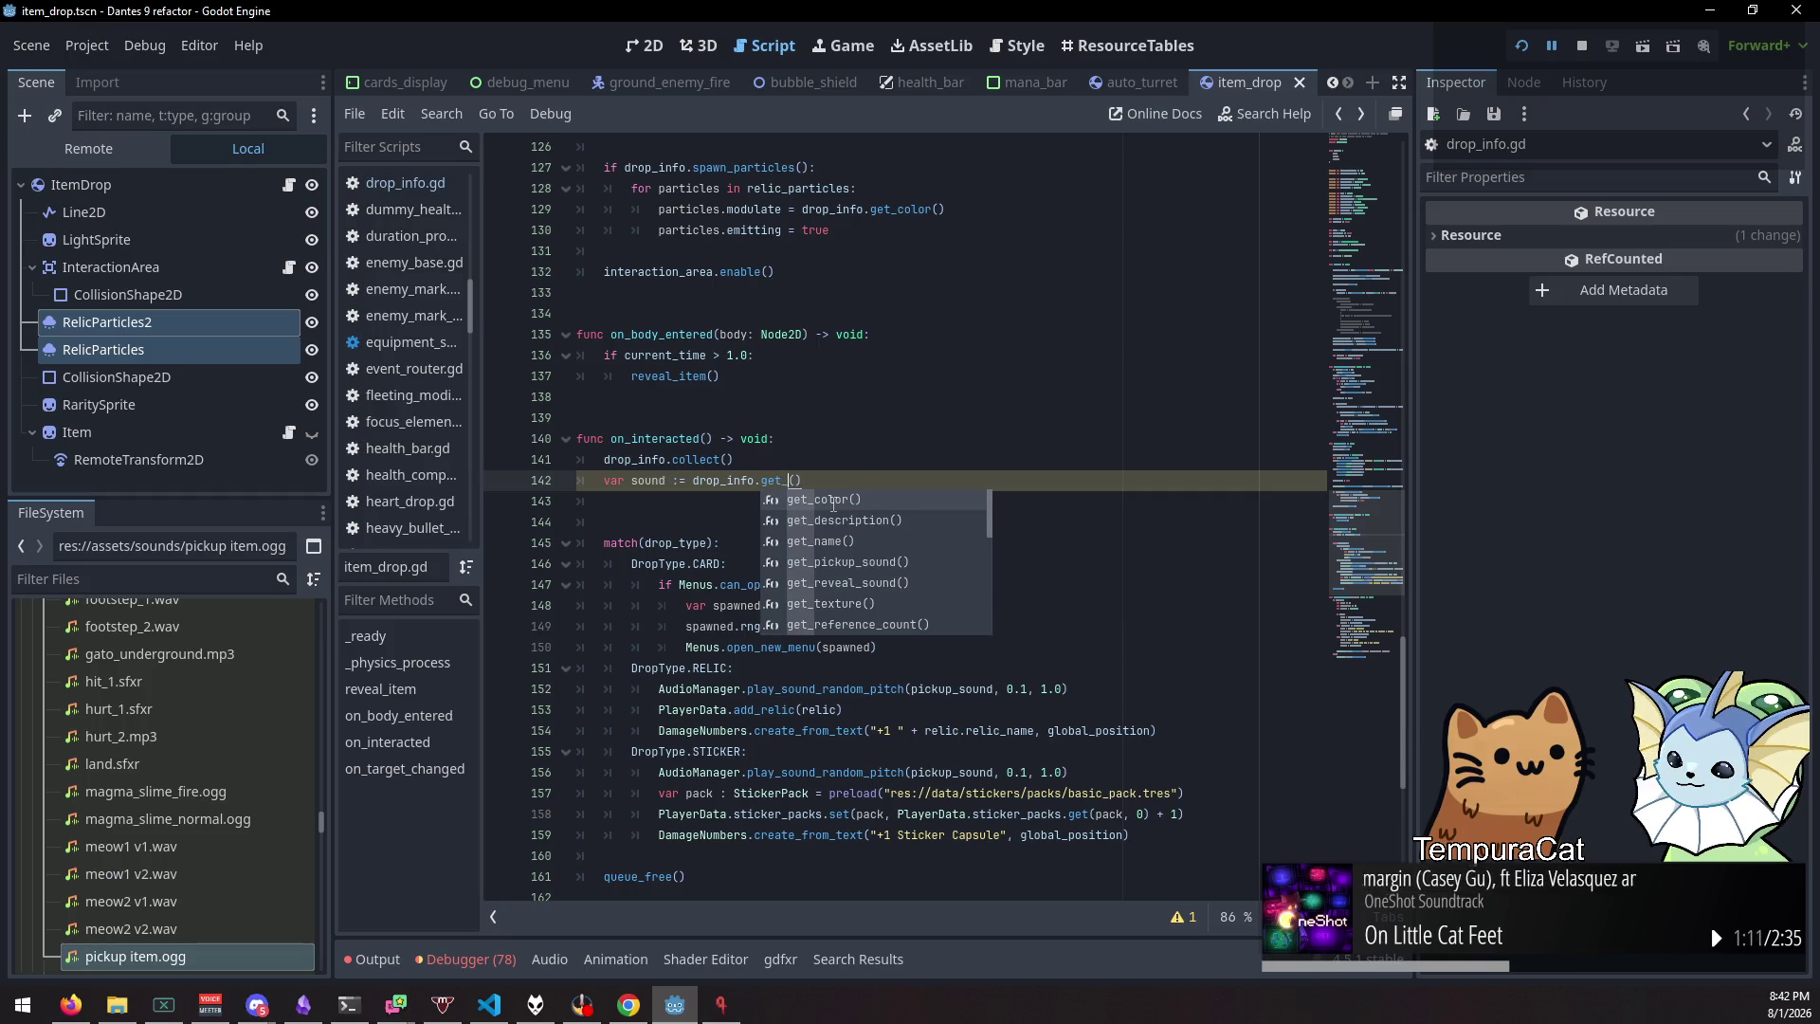
key(Return)
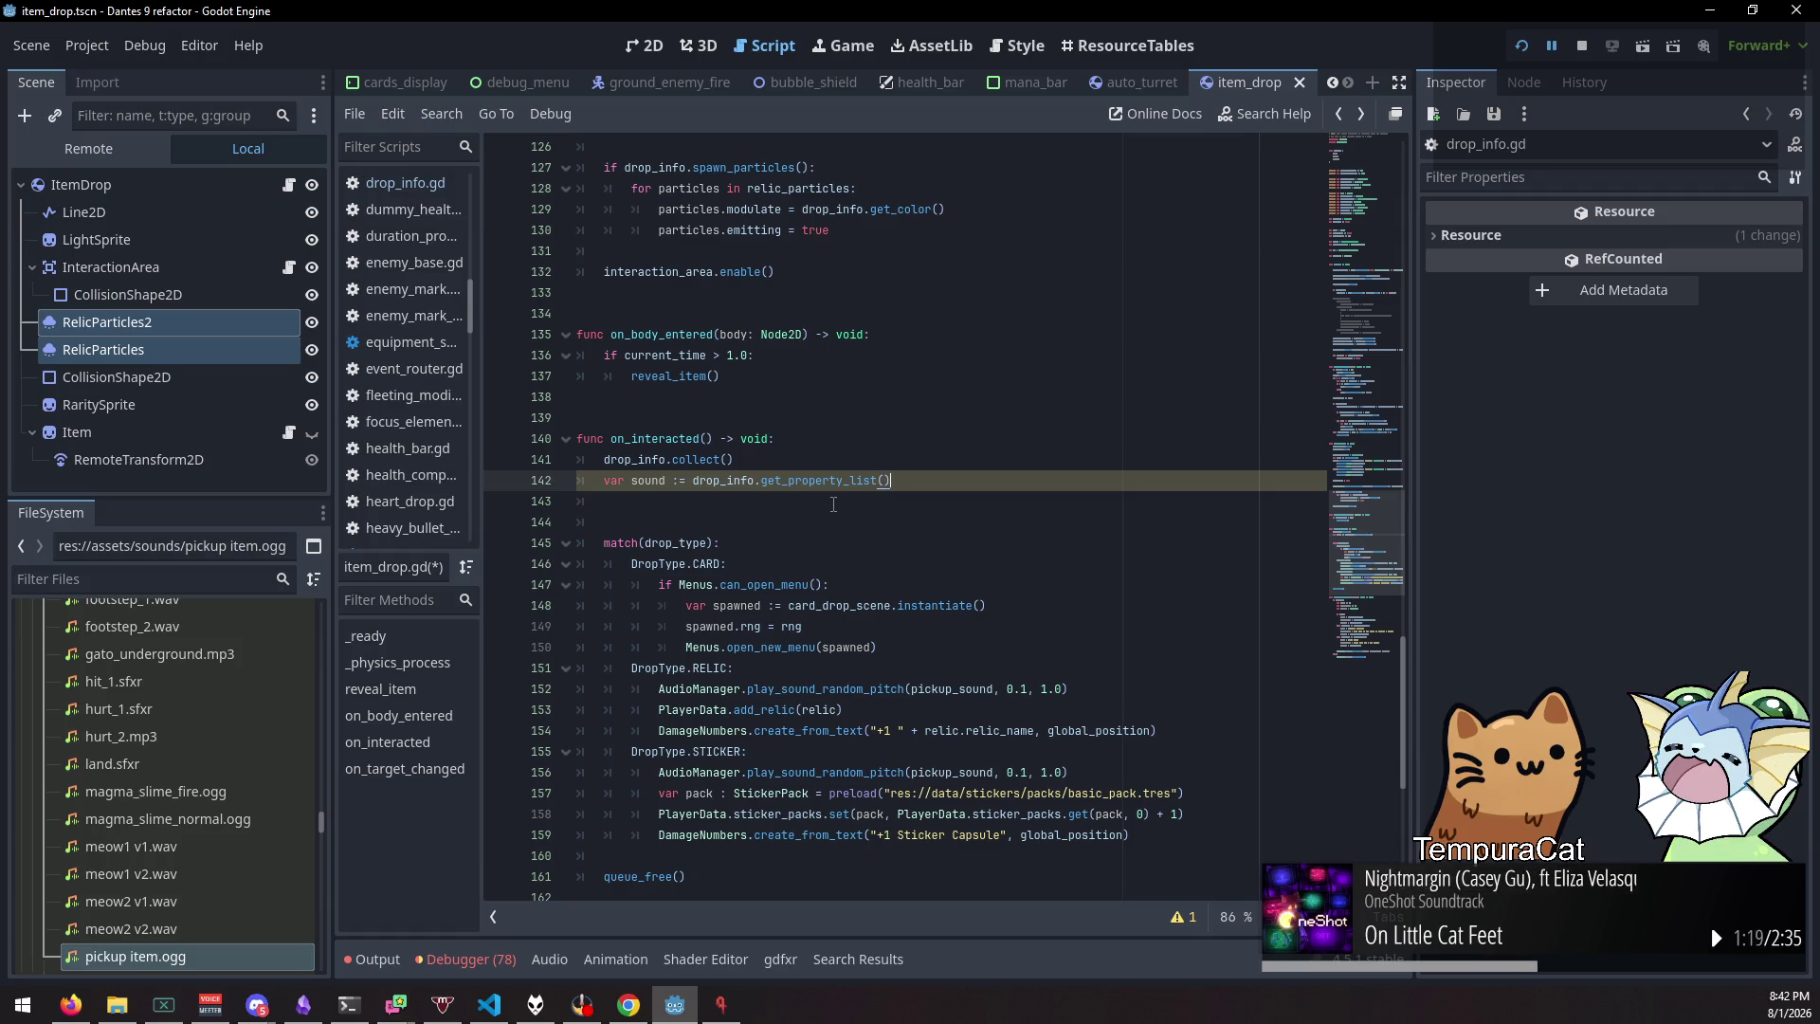
key(Left)
key(Left)
key(ctrl+shift+Left)
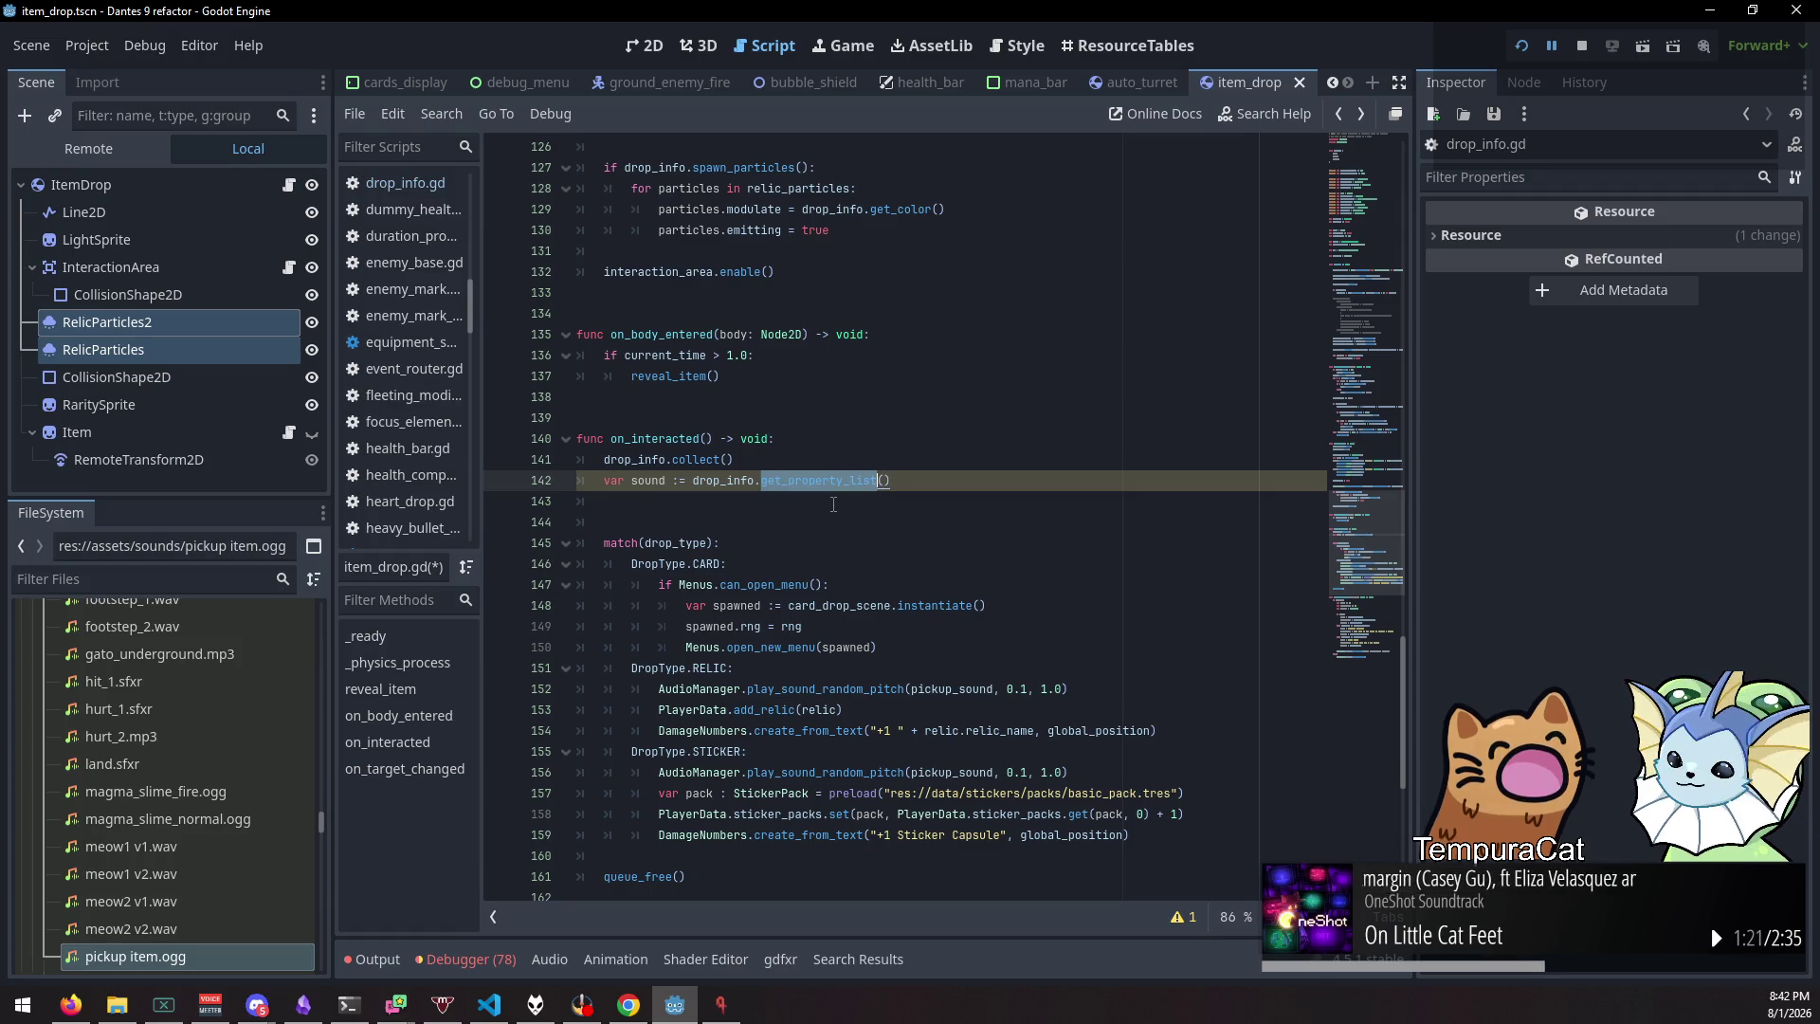
text(get_)
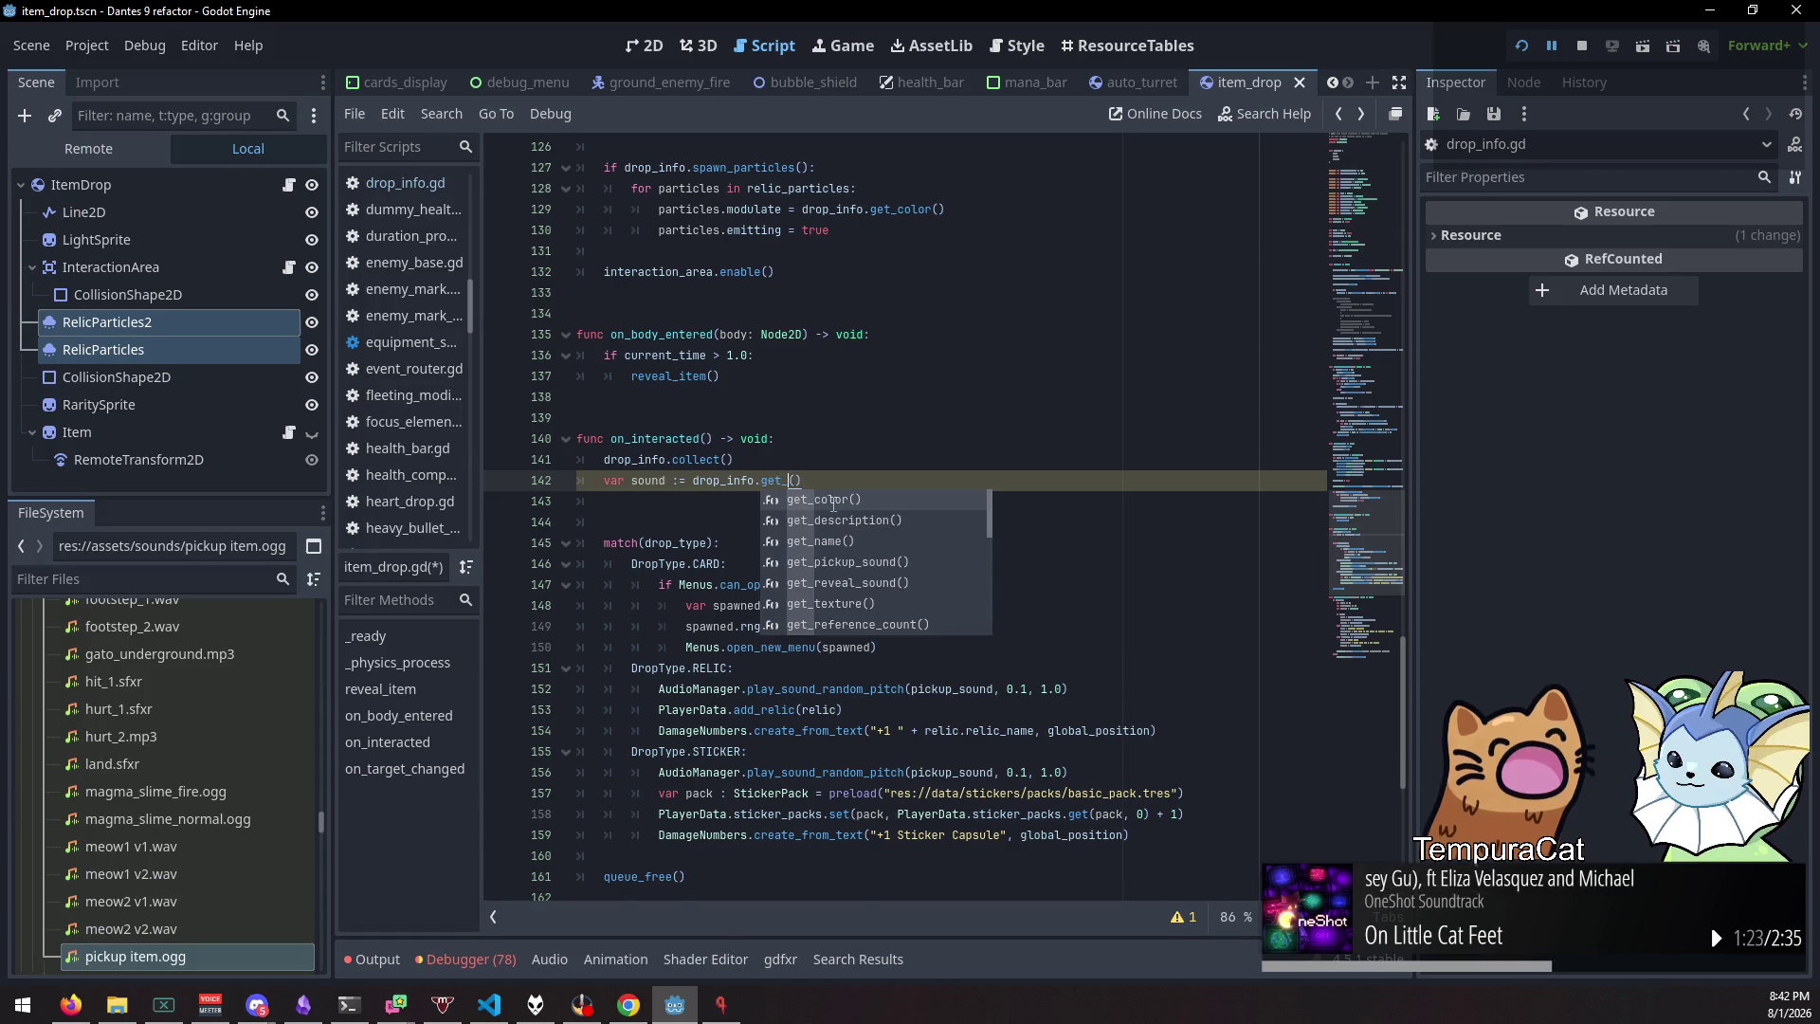
text(pi)
key(Return)
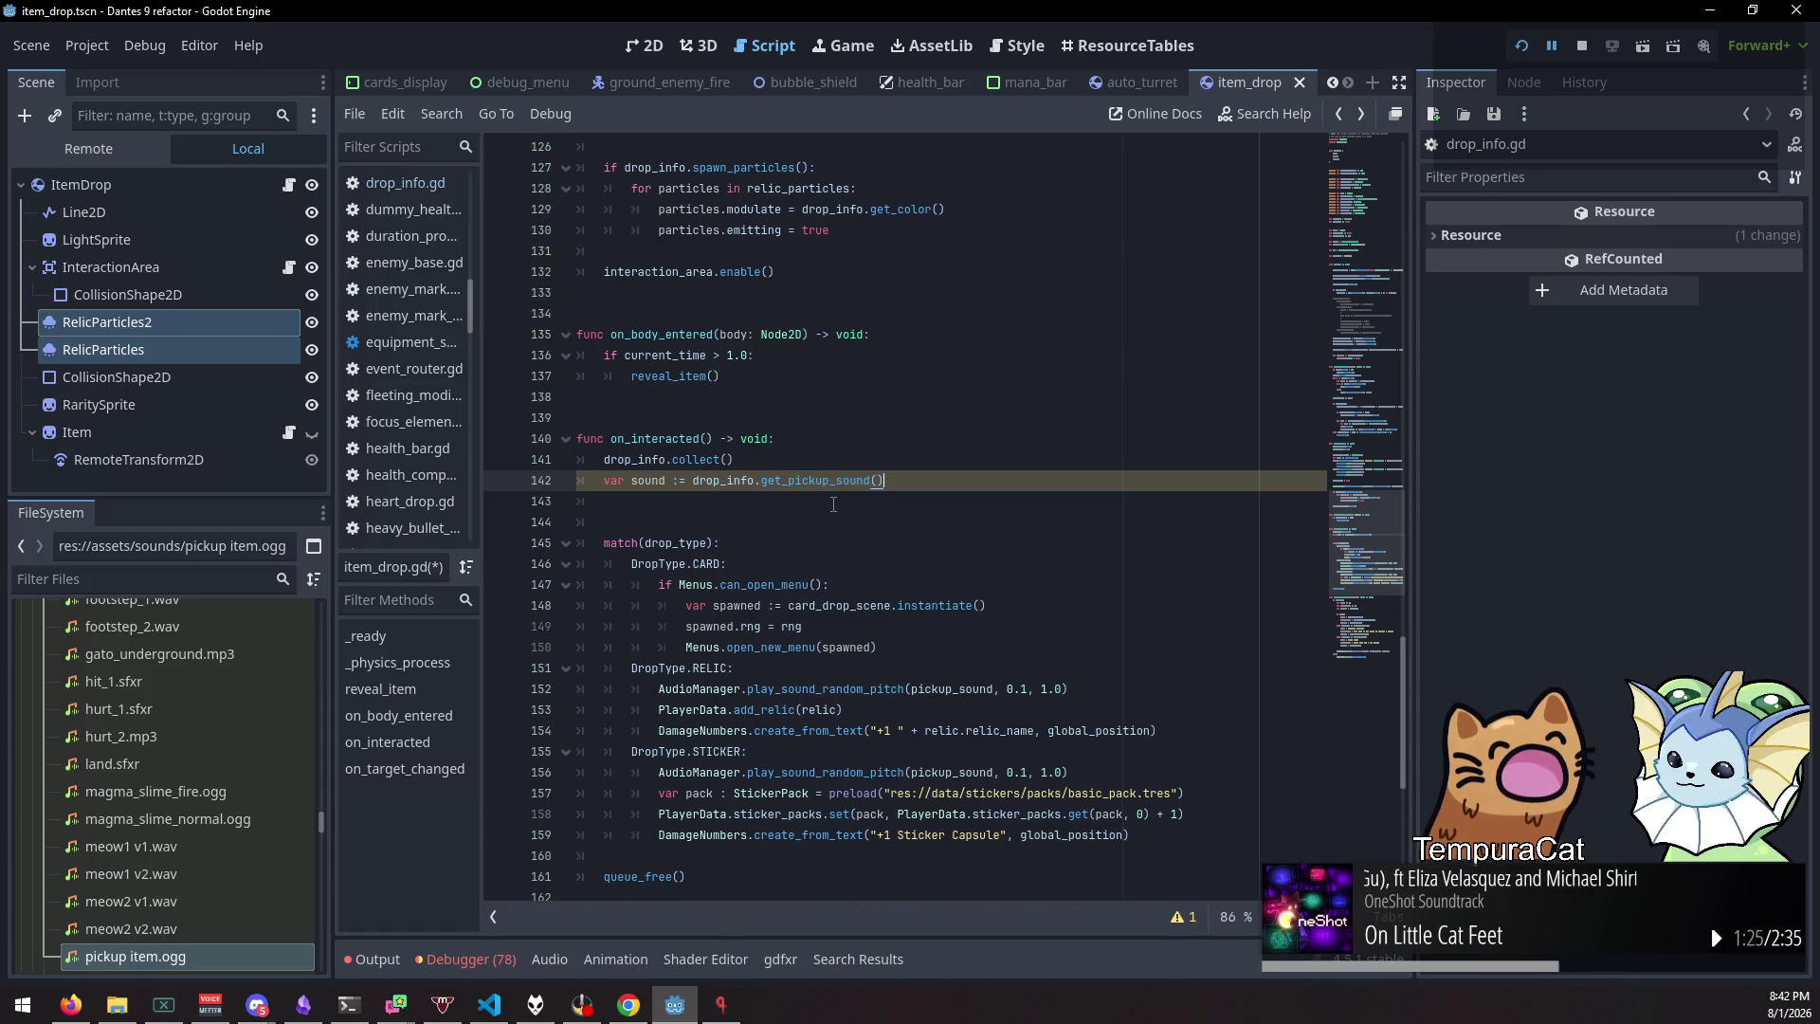
- Add an if sound: block below the sound variable
key(Return)
key(Down)
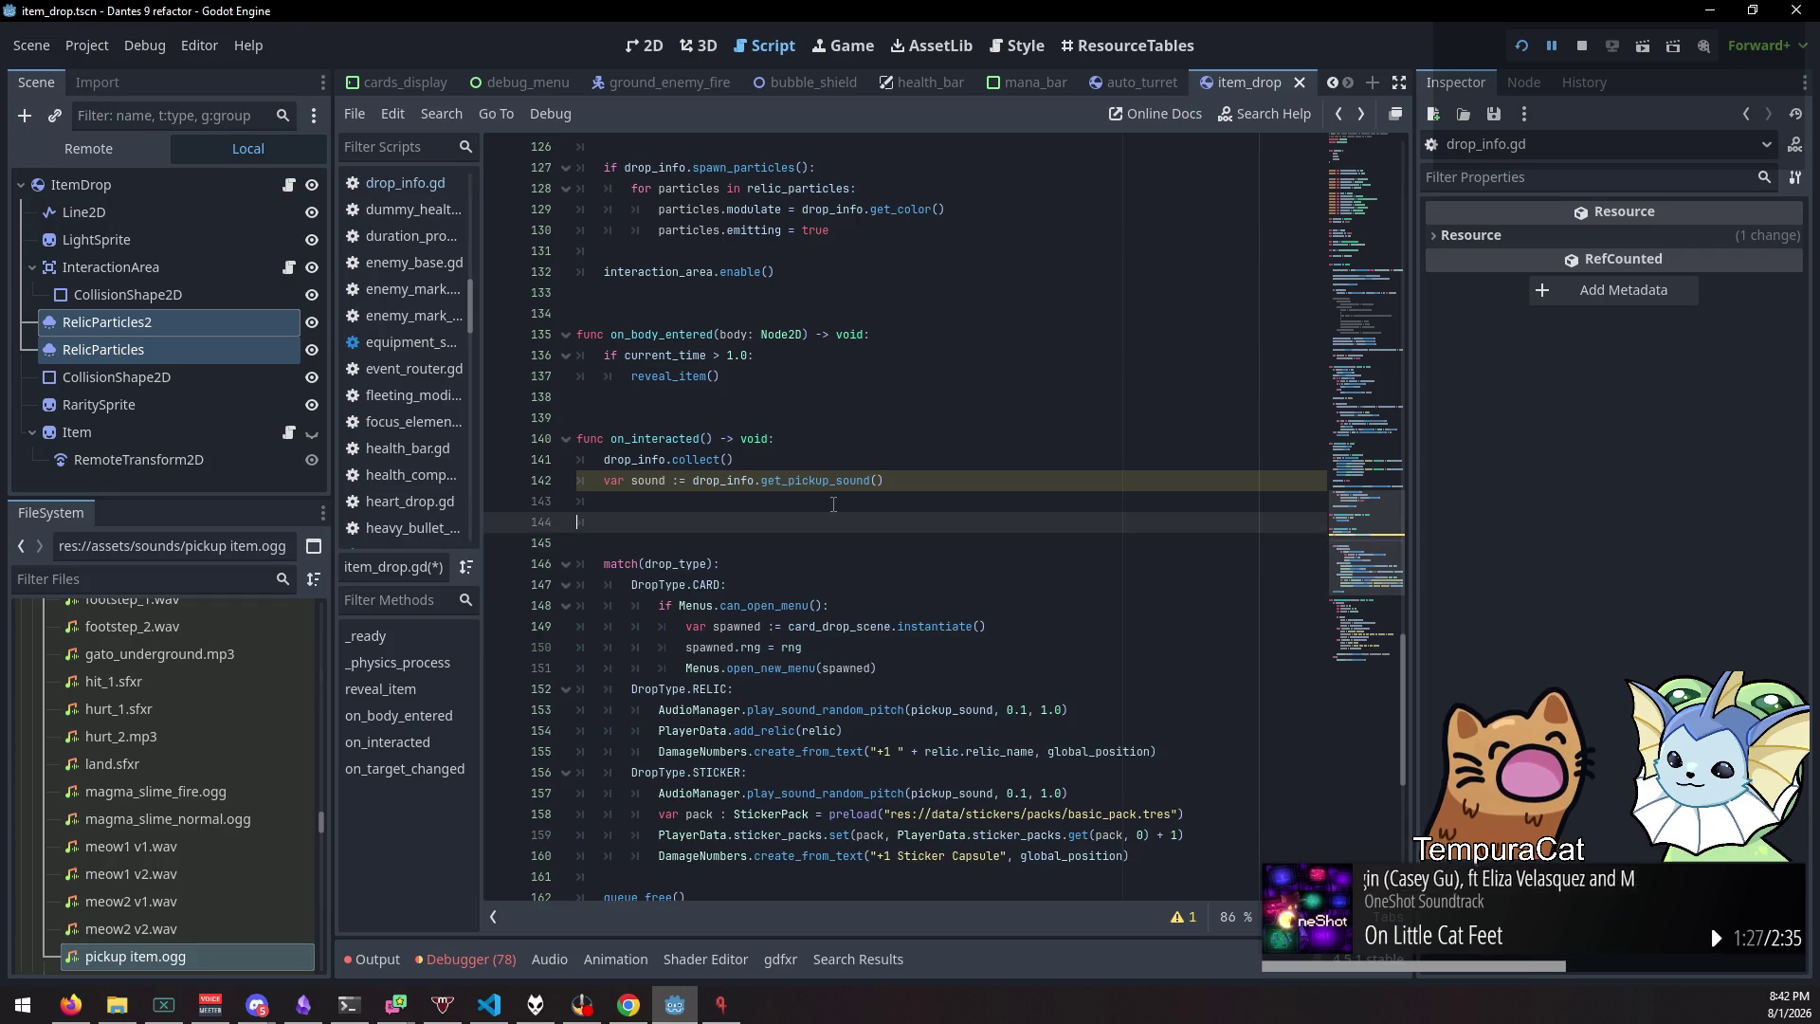
key(Down)
key(Up)
key(Tab)
text(if )
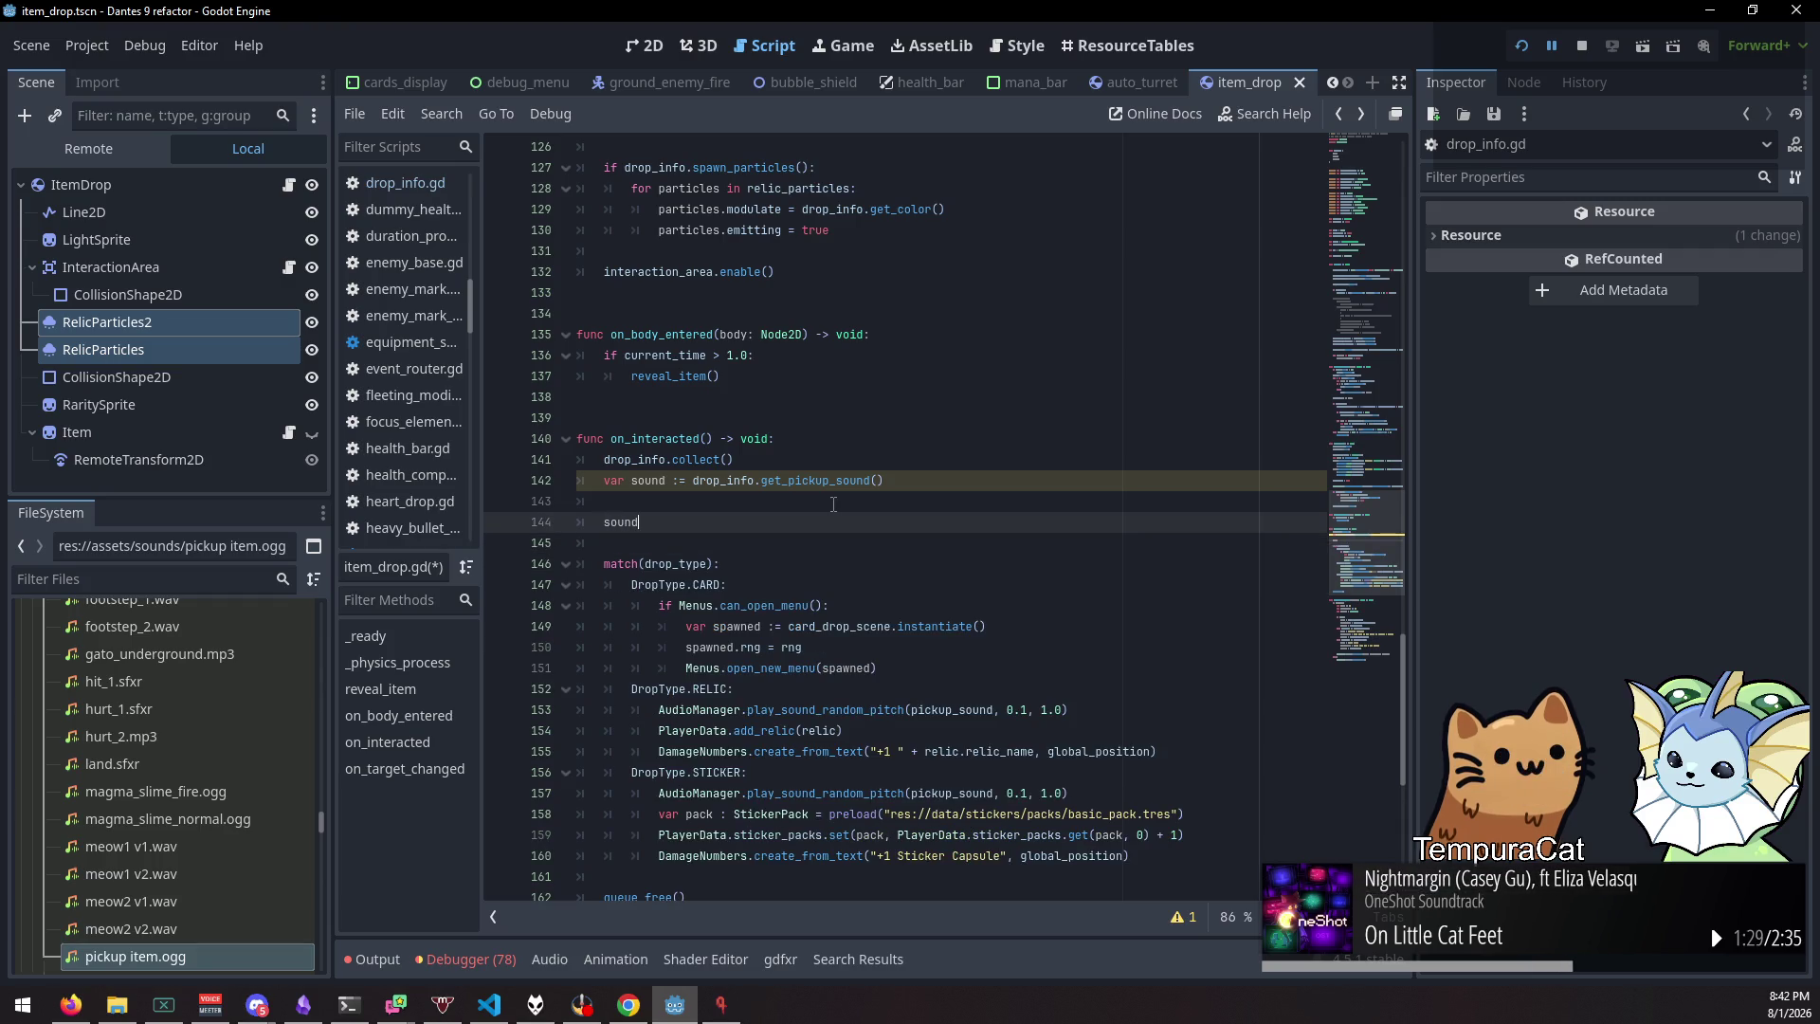
text(sound:)
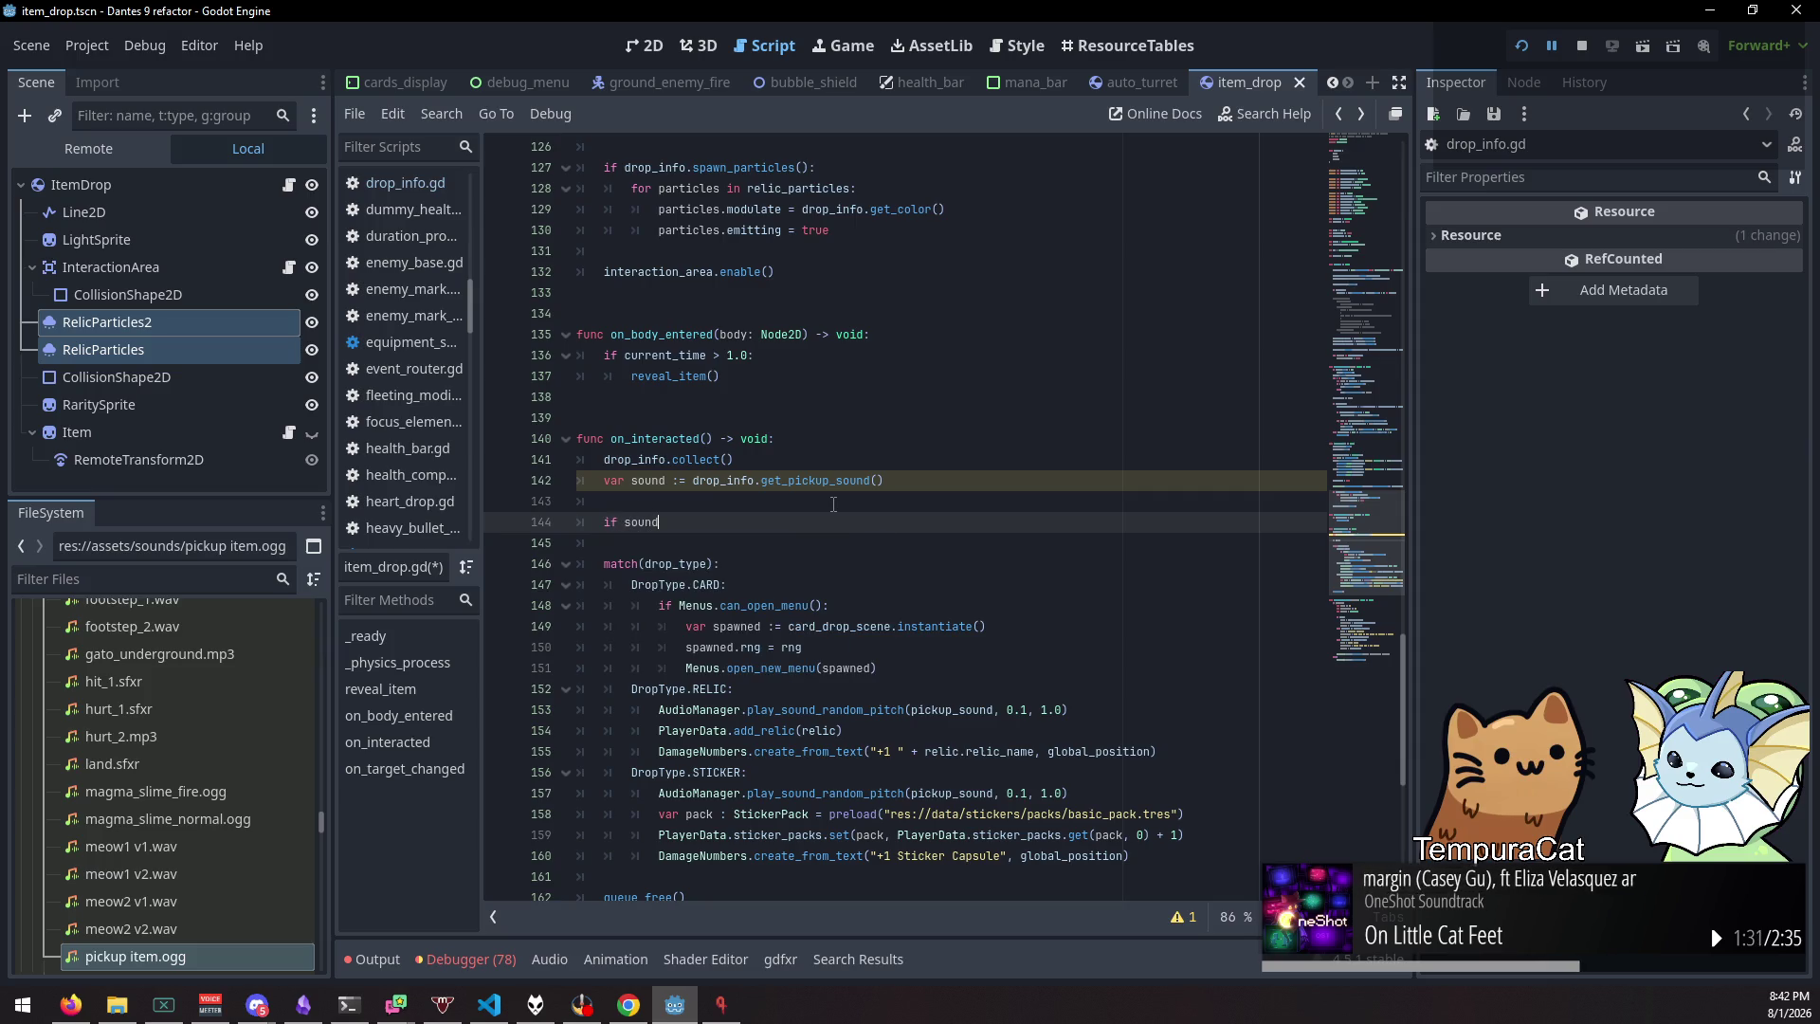
key(Return)
text(sound.can)
key(BackSpace)
key(BackSpace)
key(BackSpace)
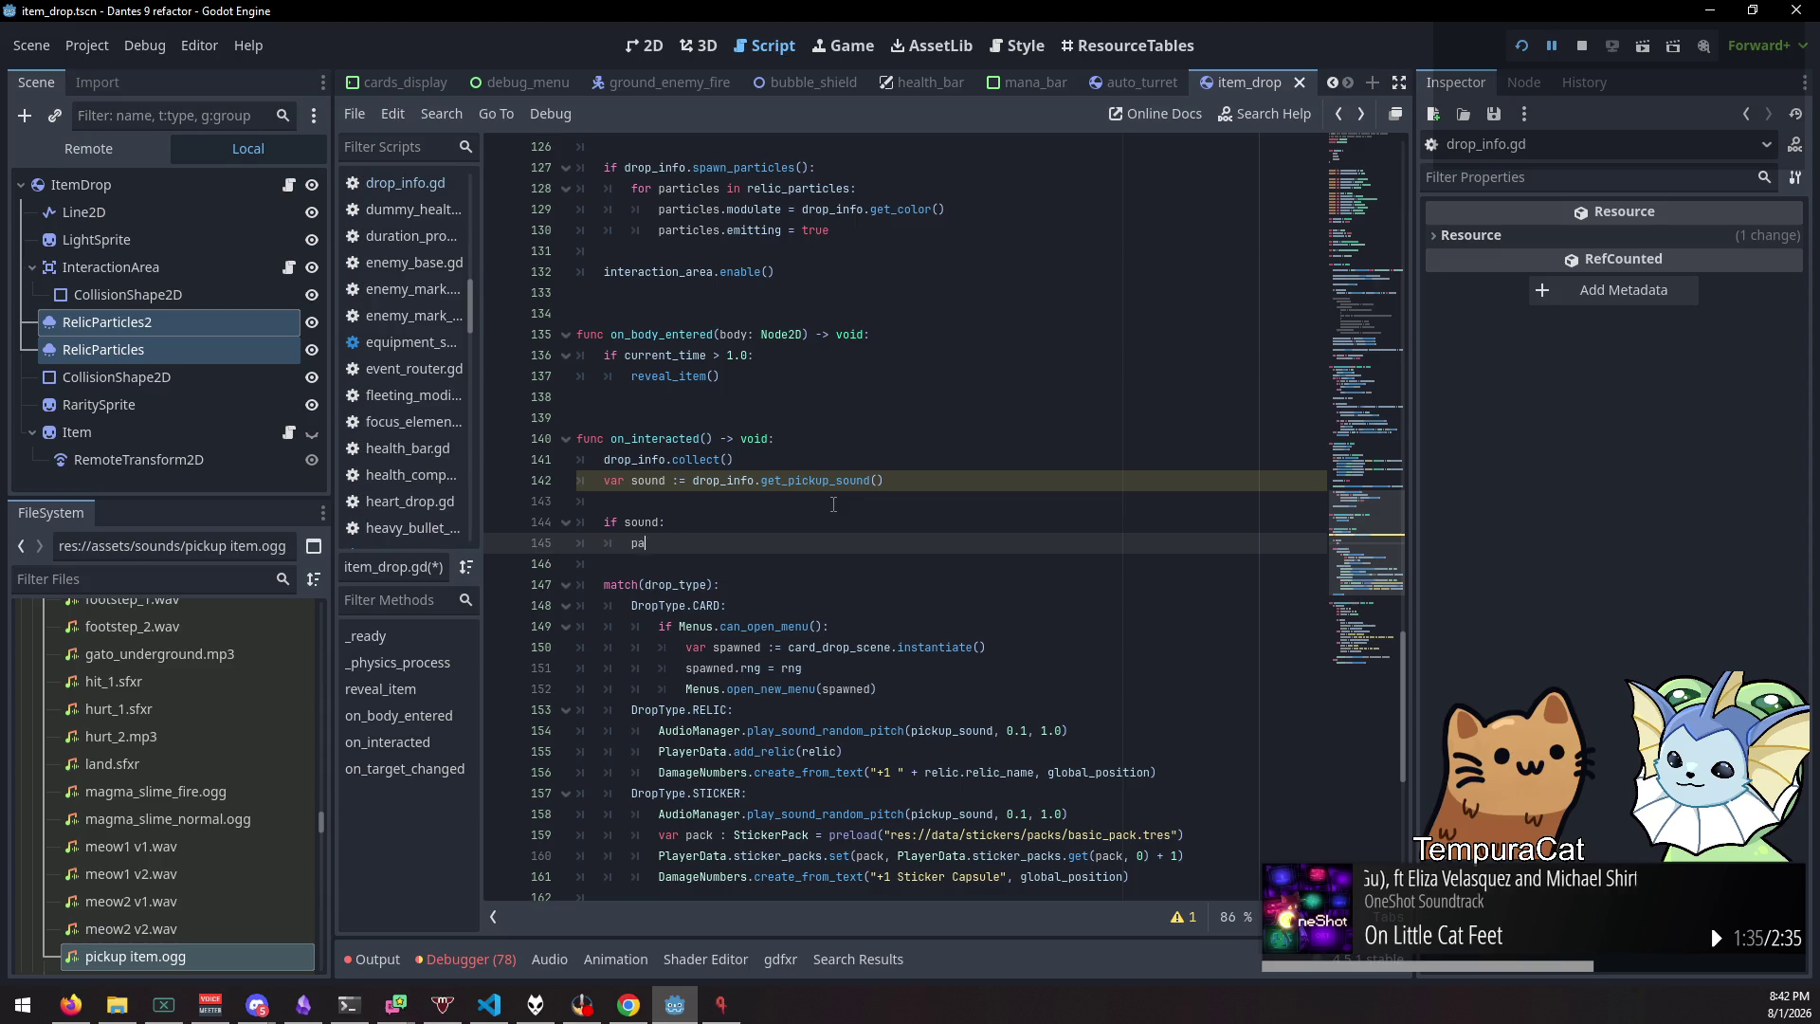
text(ss)
- Fill the if block with AudioManager.play_sound_random_pitch(sound, 0.1, 1.0) and save item_drop.gd
key(Down)
key(Down)
key(Down)
key(shift+End)
key(ctrl+c)
key(Up)
key(Up)
key(Up)
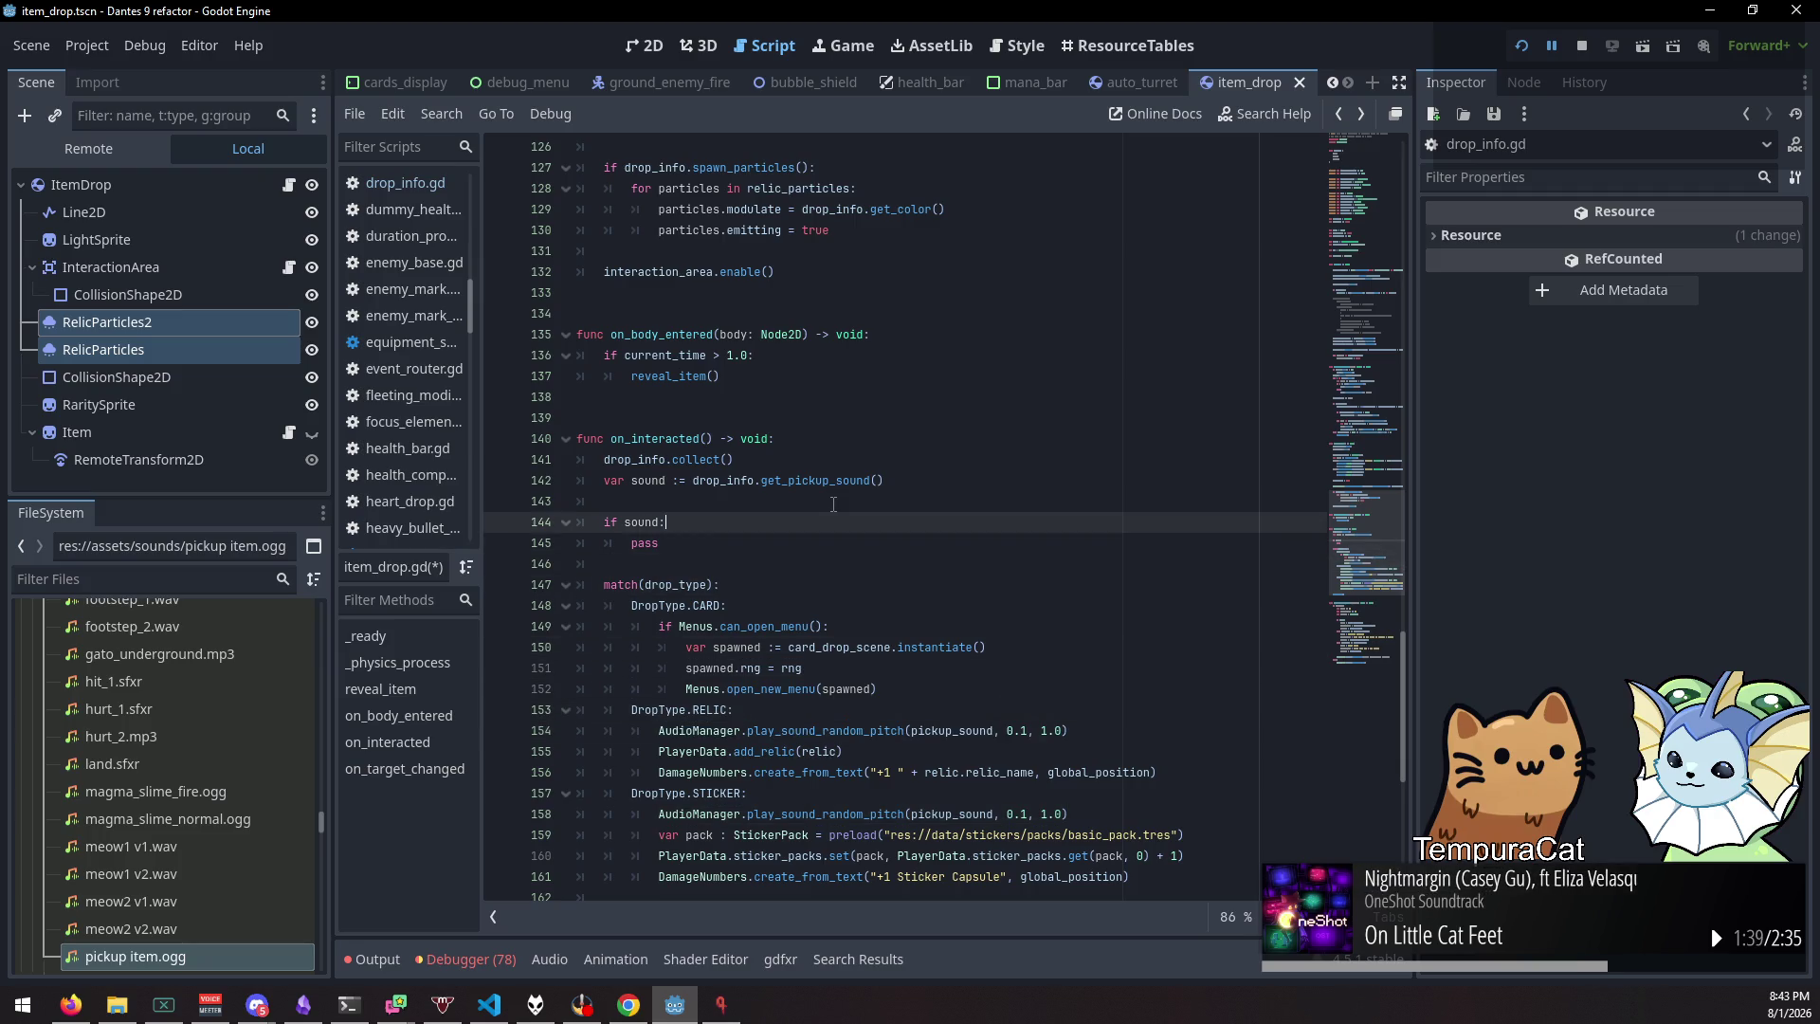
key(Down)
key(shift+Home)
key(ctrl+v)
key(shift+End)
key(End)
key(ctrl+shift+Left)
text(sound)
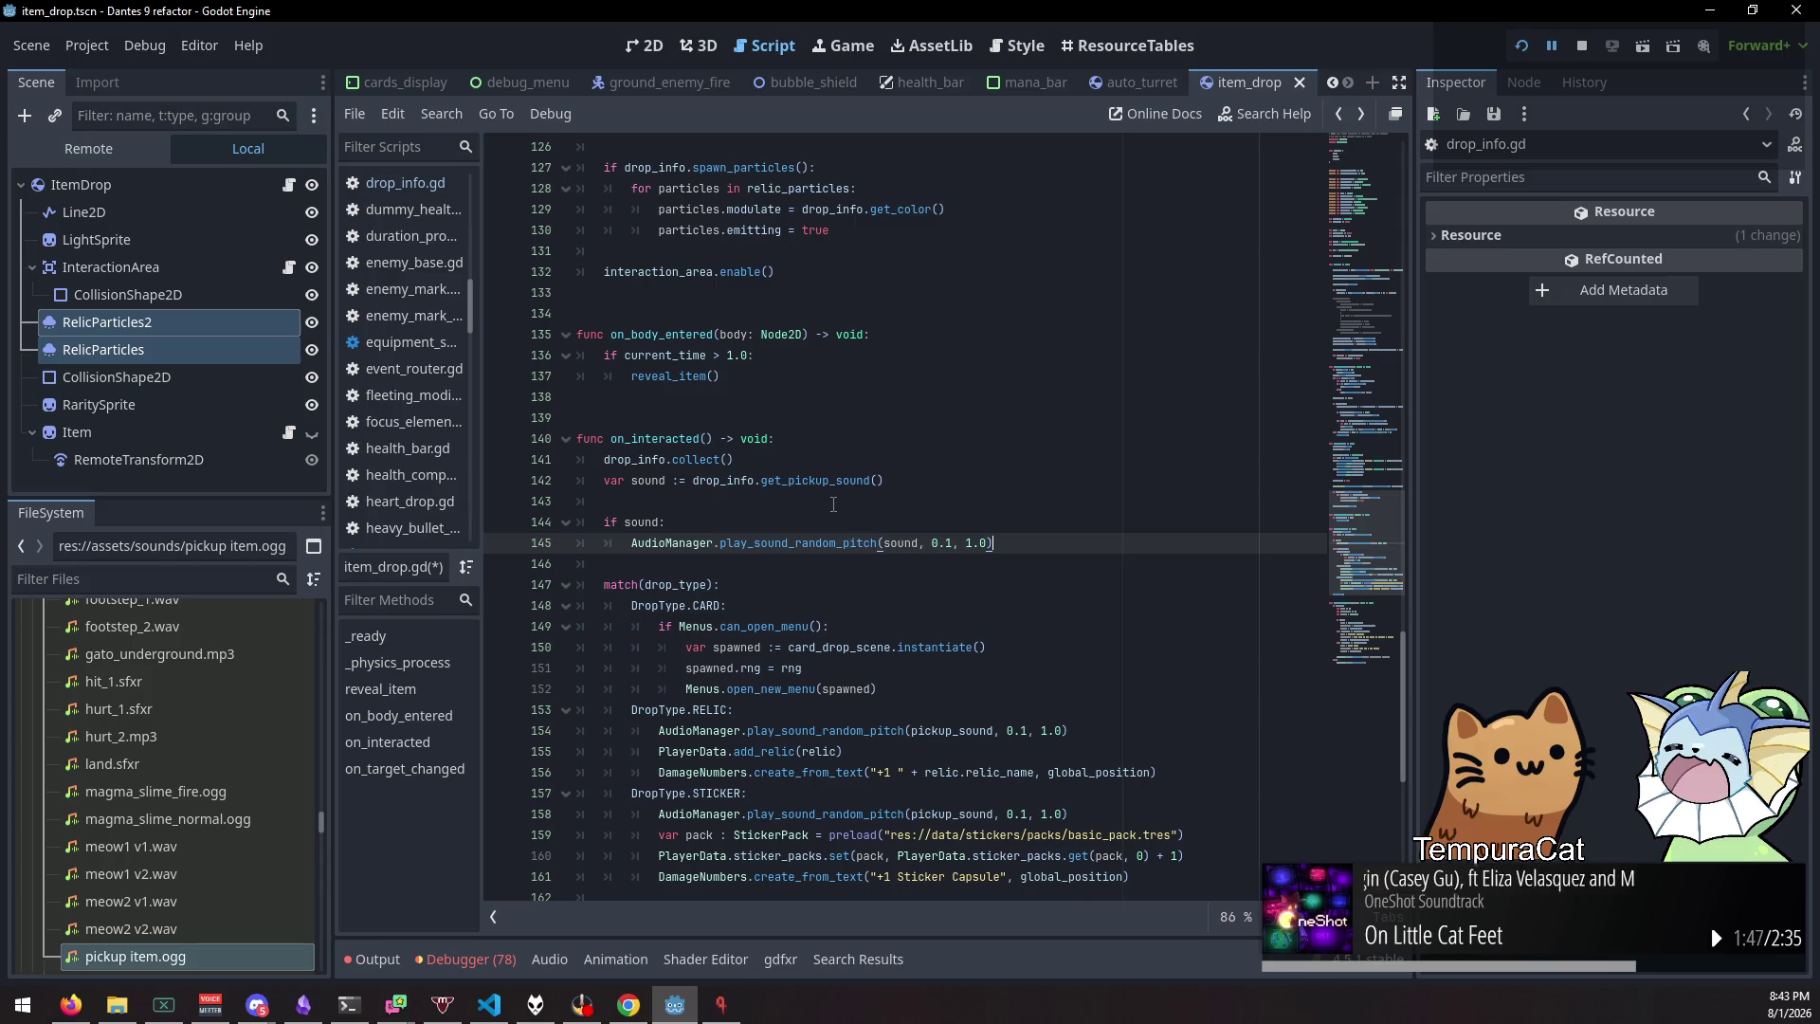
key(ctrl+s)
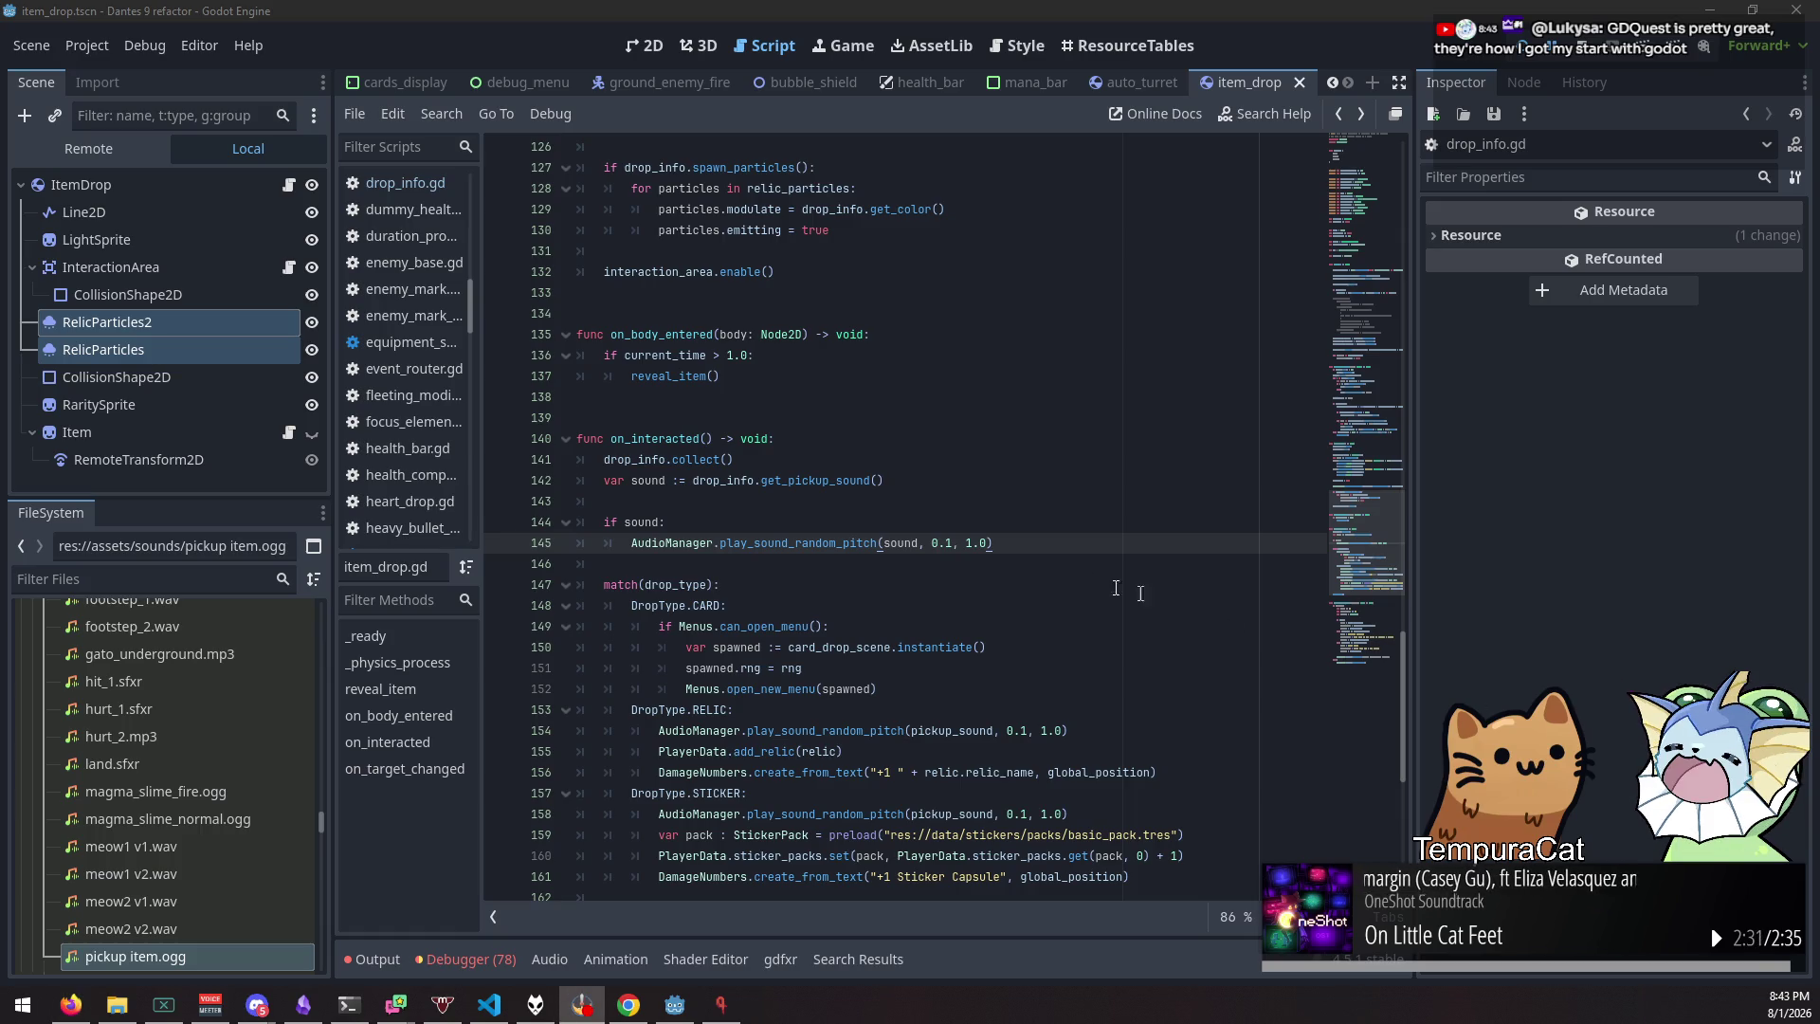
- Replace the if Menus.can_open_menu() card menu block in item_drop.gd with pass
click(1127, 537)
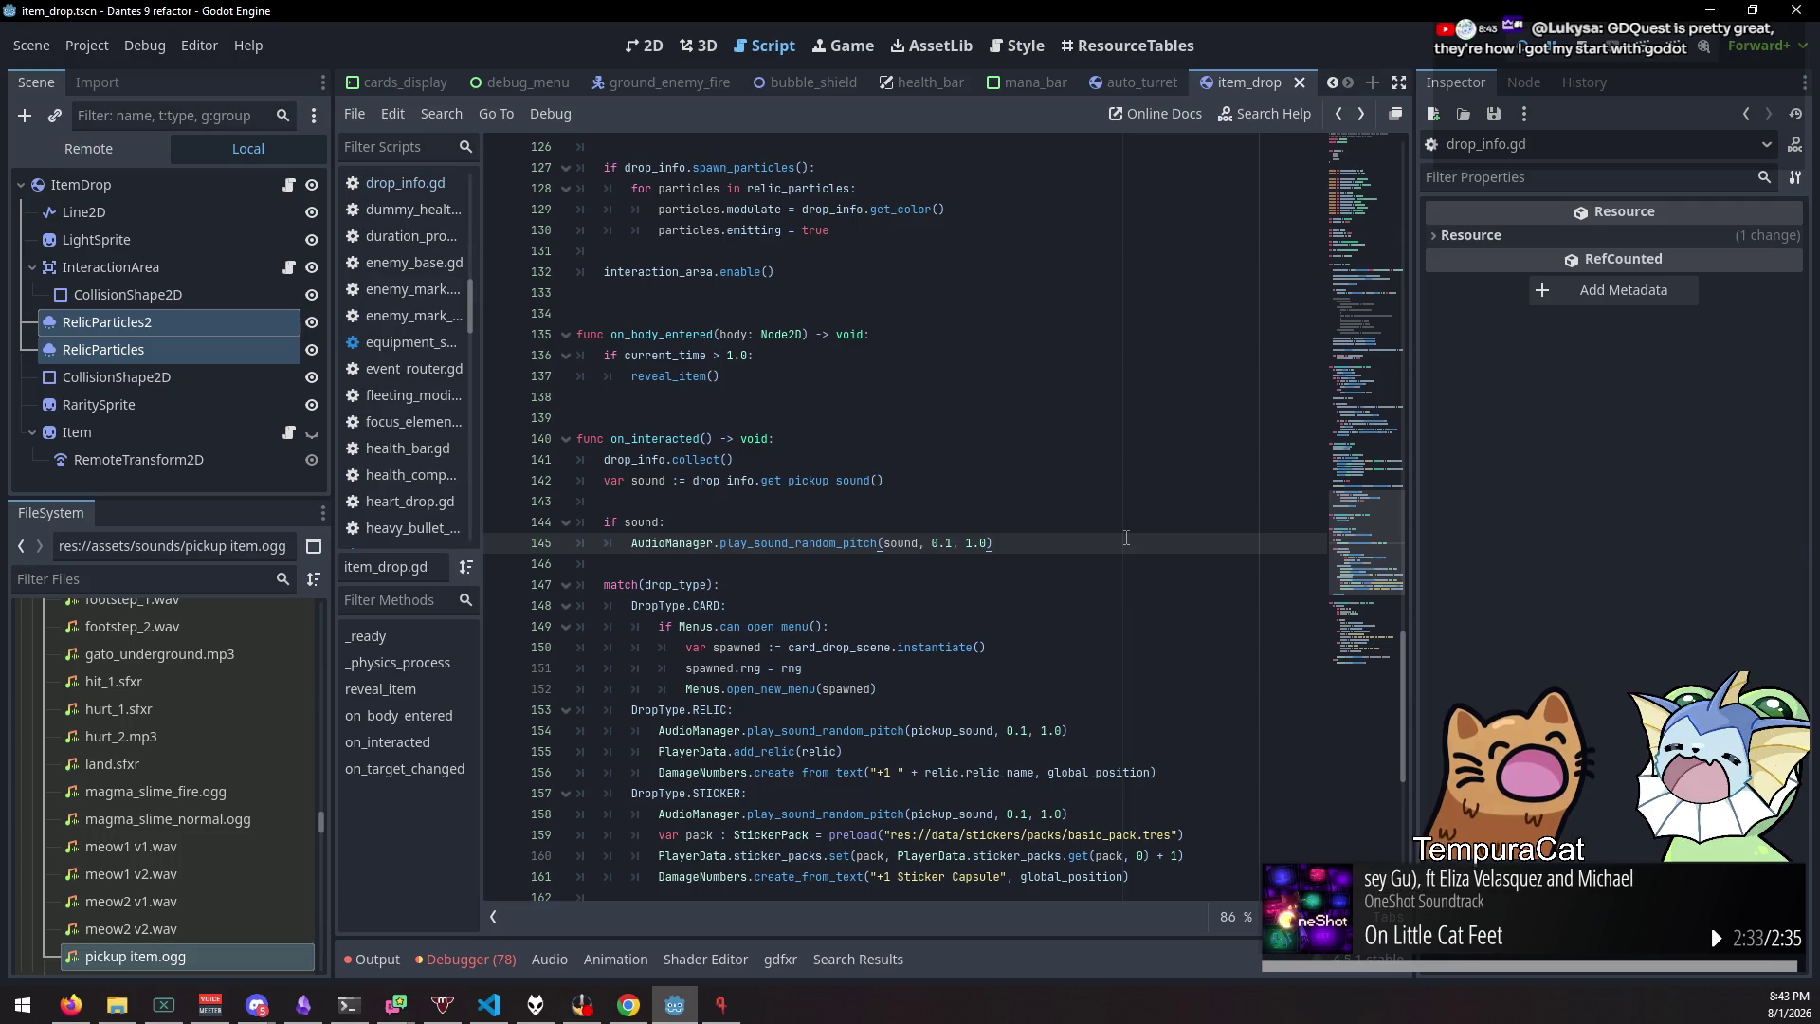
key(Down)
key(Down)
key(Down)
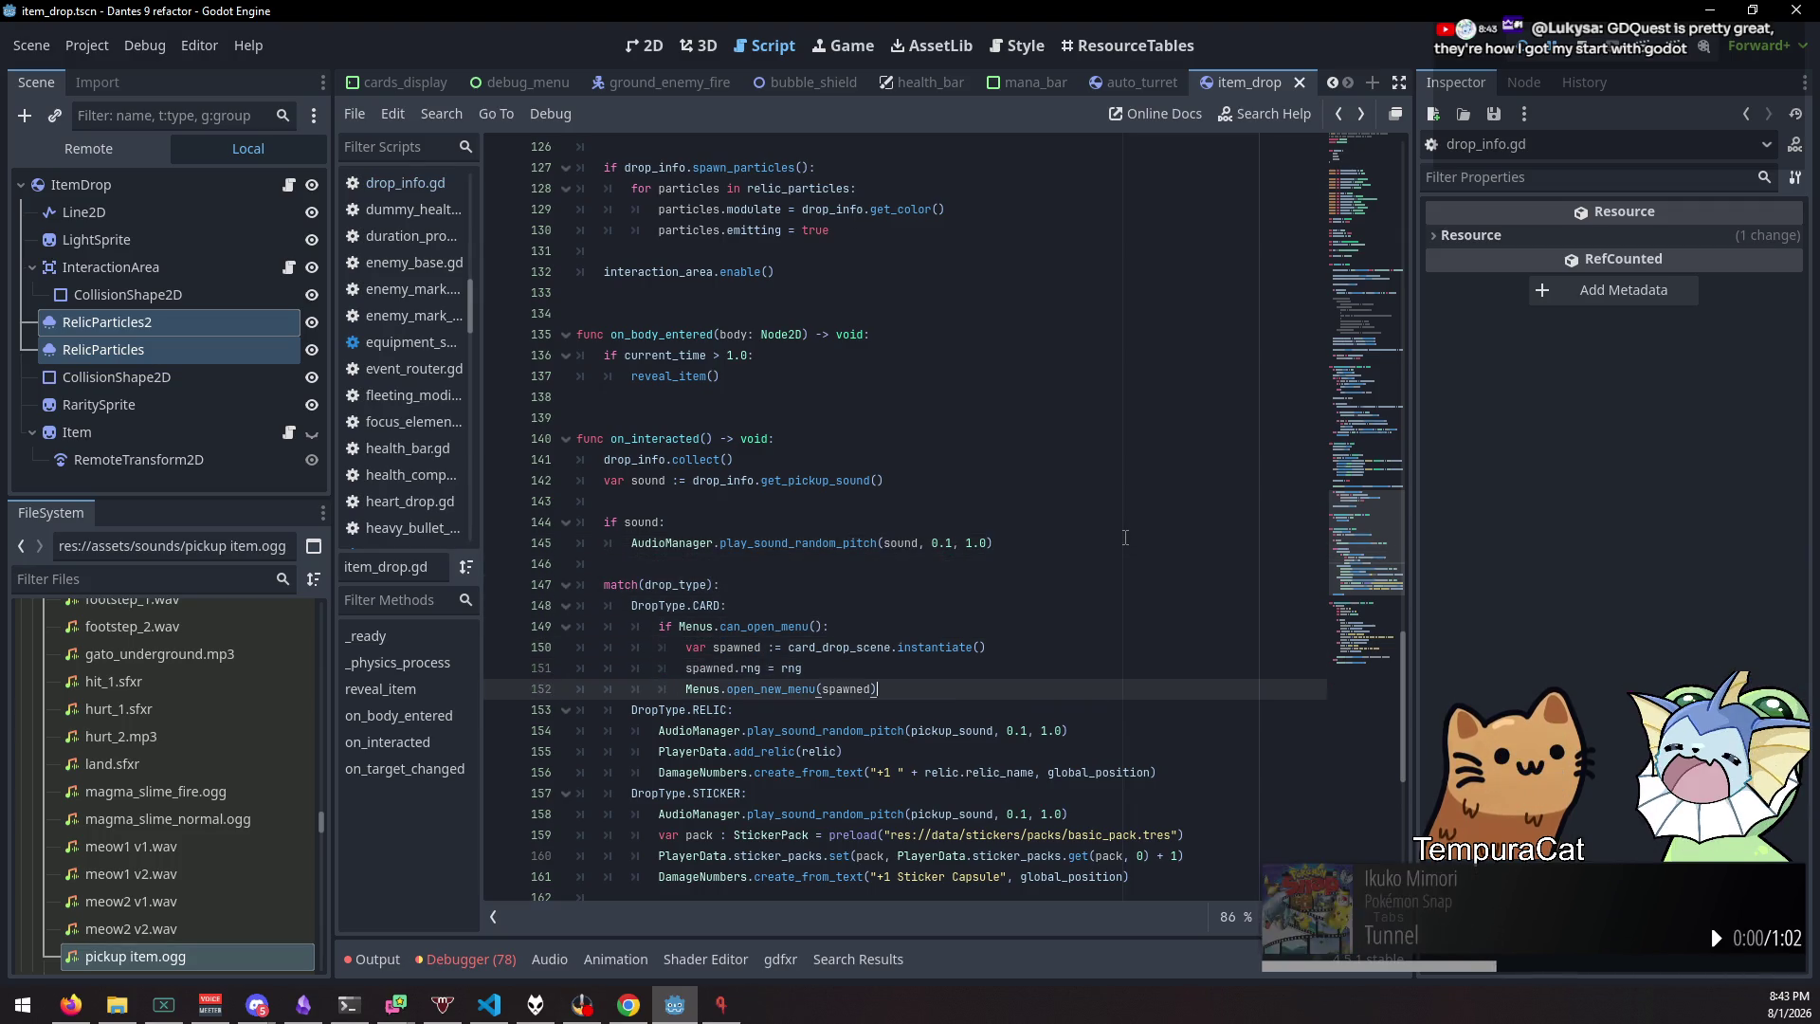
key(shift+Up)
key(shift+Up)
key(shift+Up)
key(shift+Right)
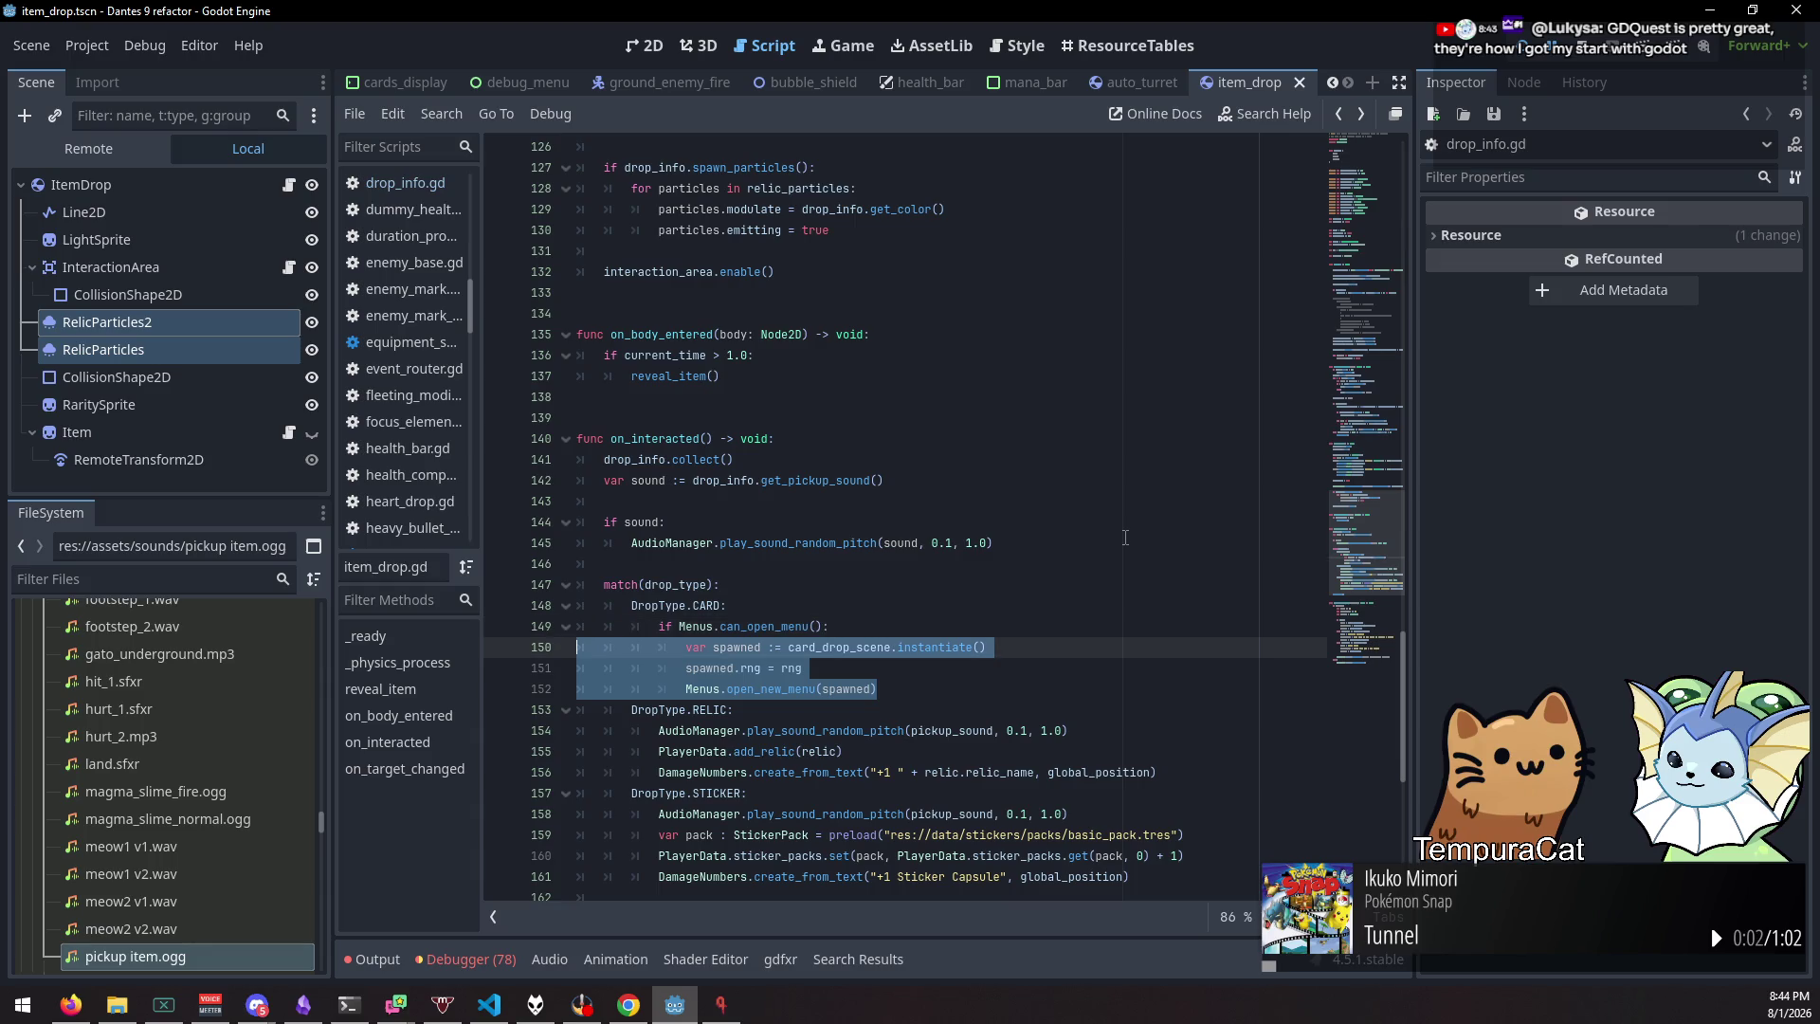
key(shift+Right)
key(shift+Right)
key(shift+Right)
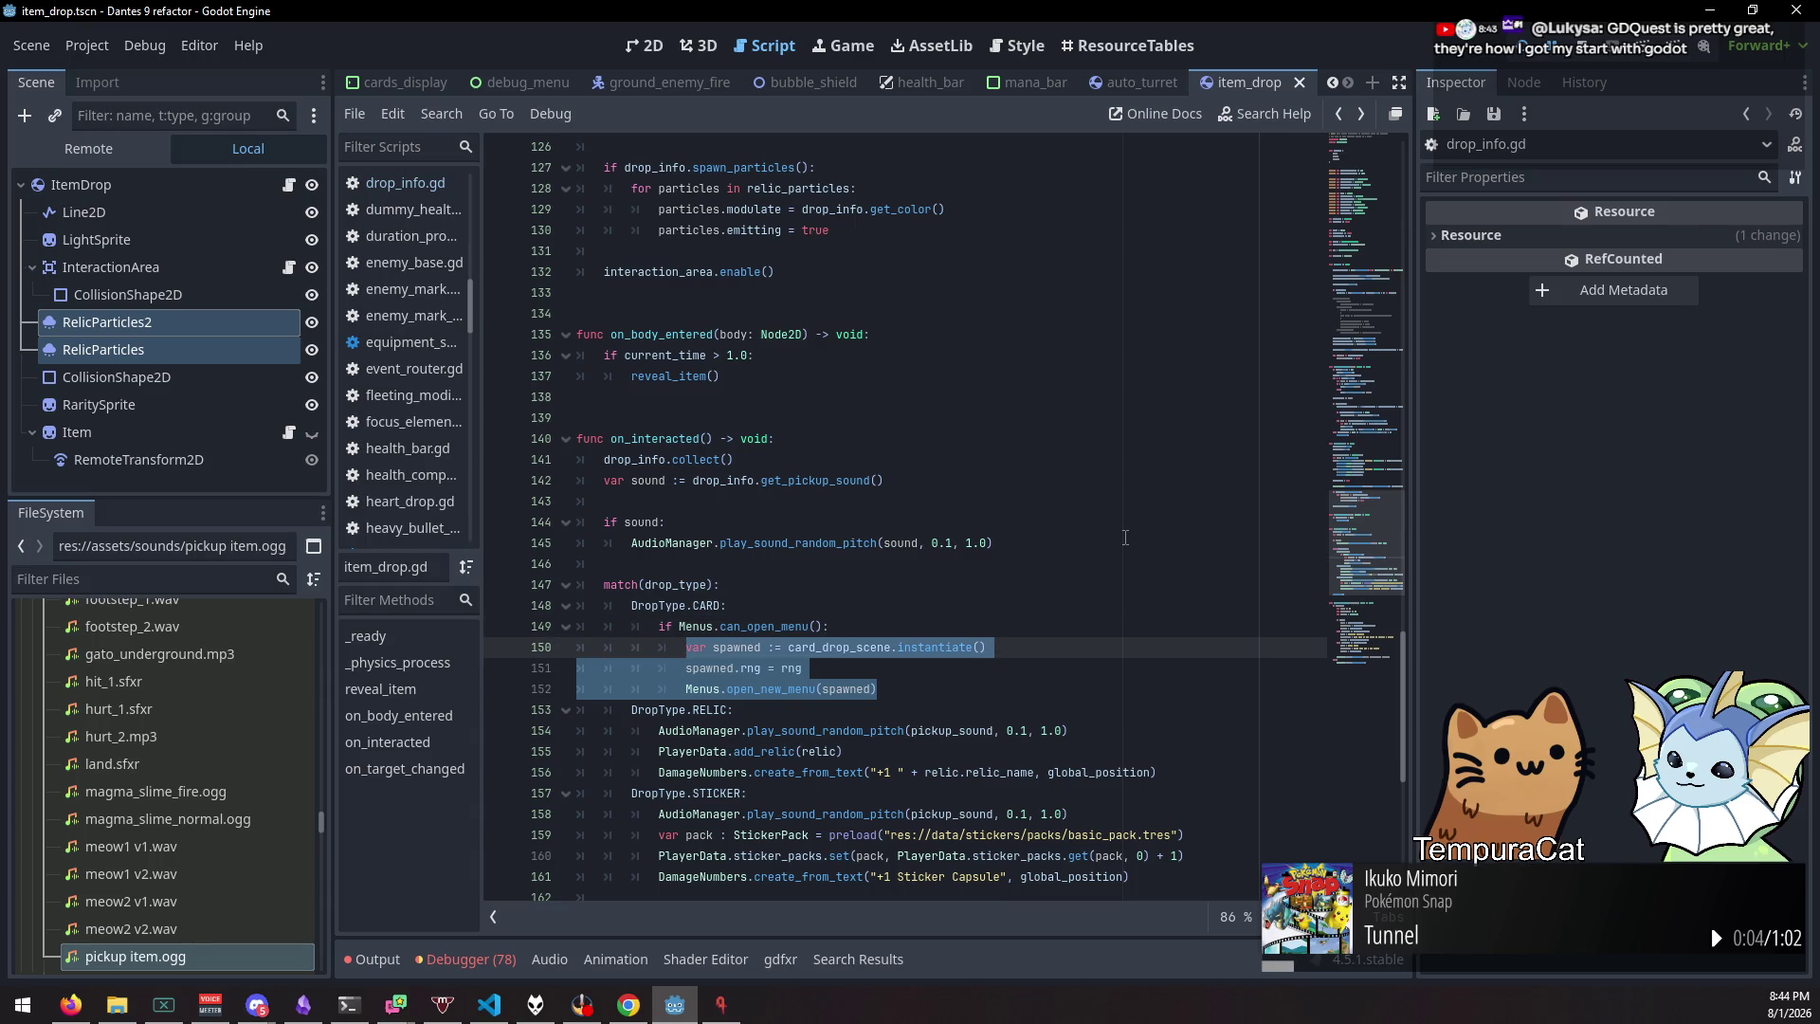
key(Down)
key(Down)
key(Down)
key(Up)
key(Up)
key(Down)
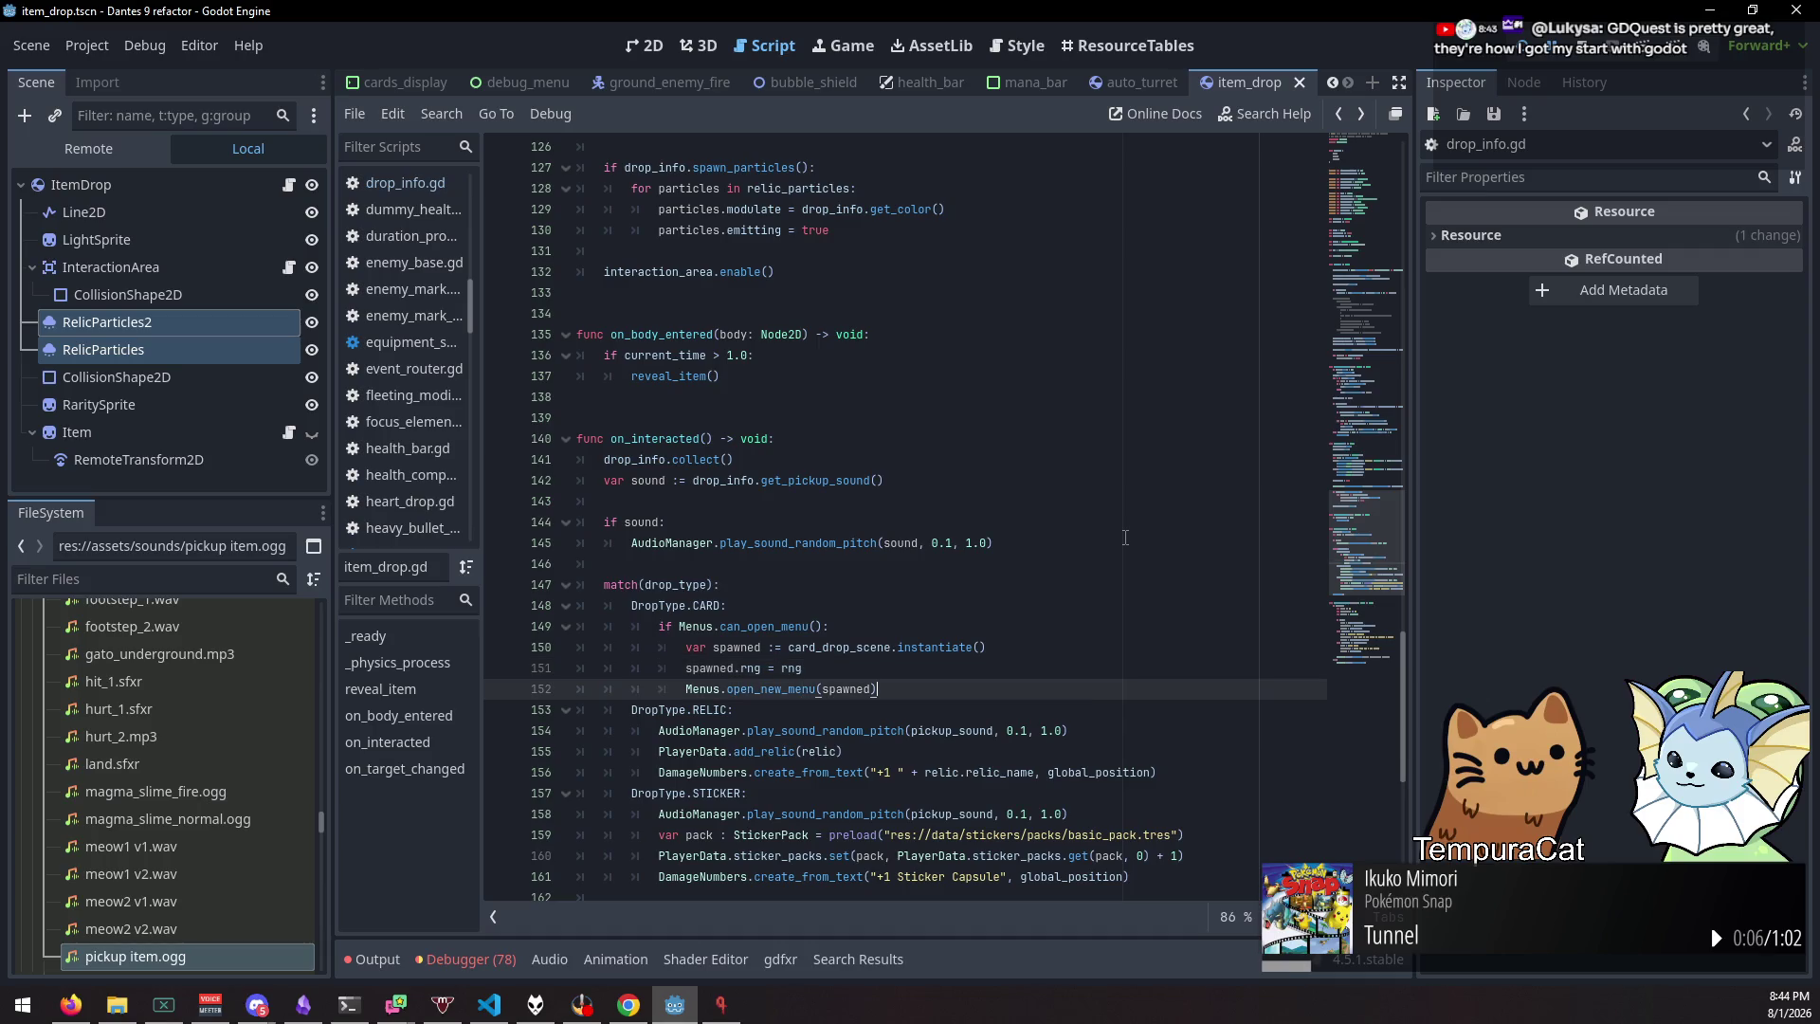
key(shift+Up)
key(shift+Up)
key(shift+Up)
key(shift+Home)
key(ctrl+c)
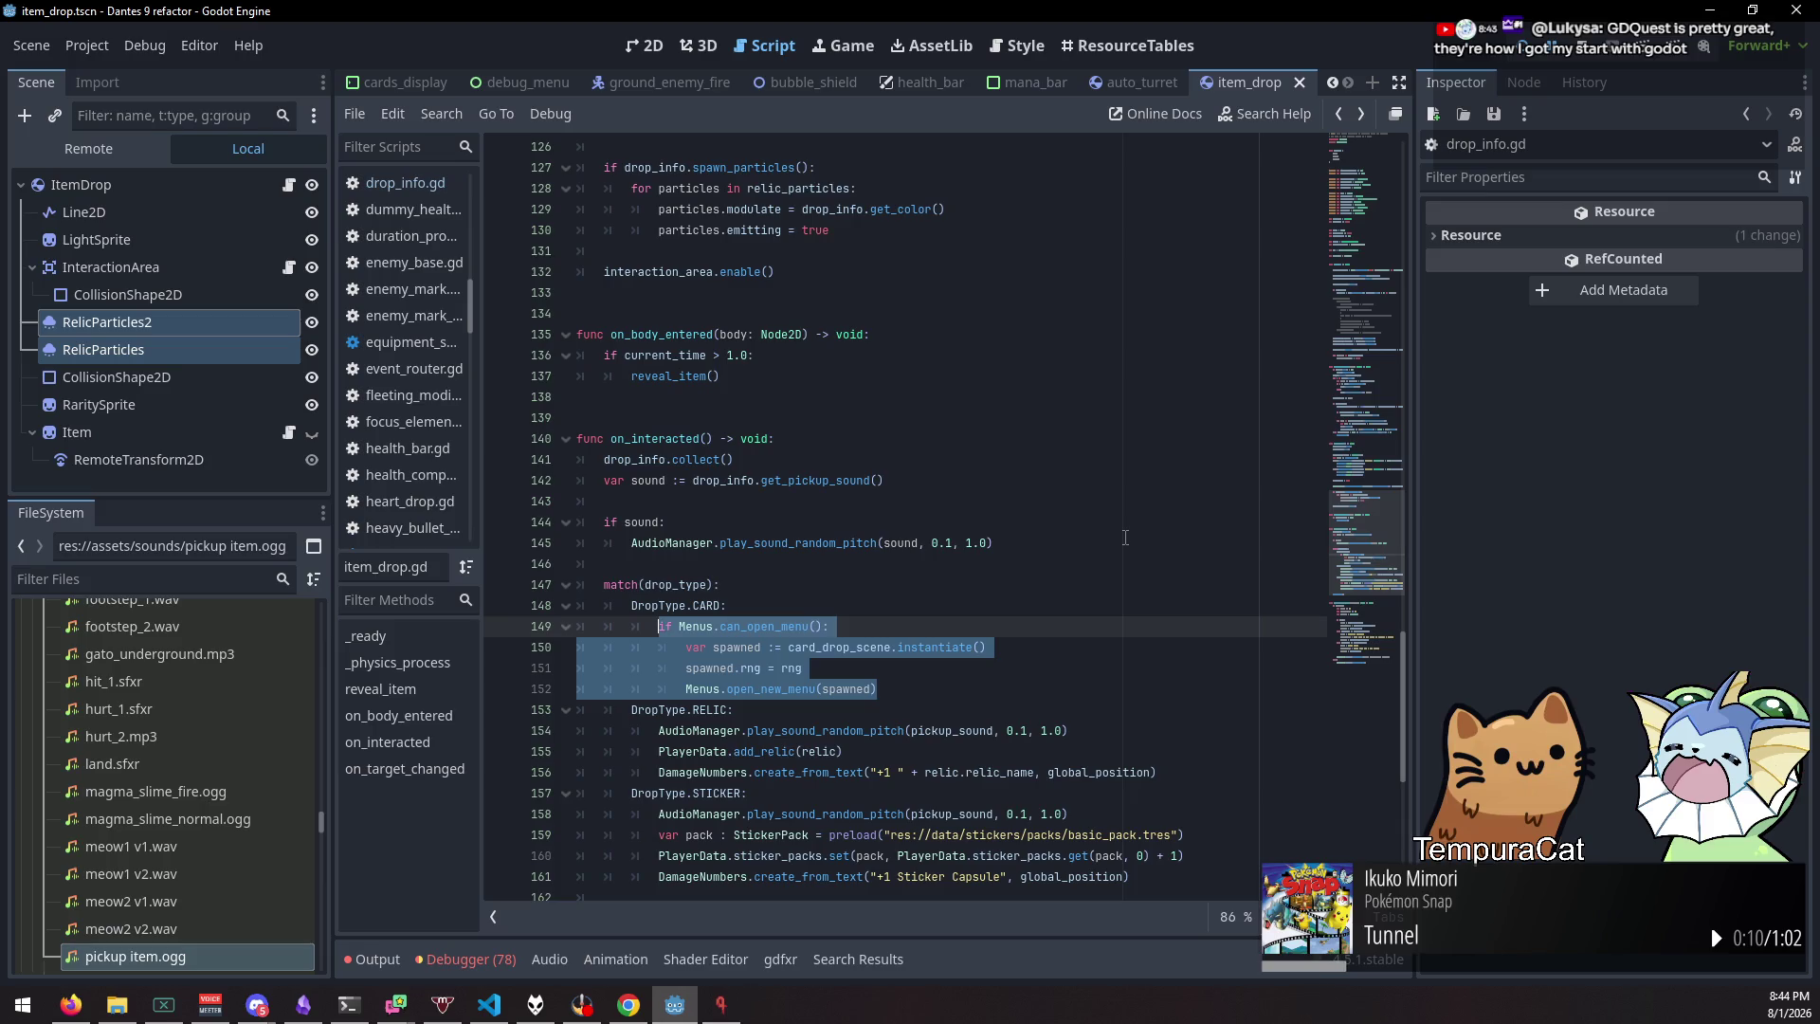
key(BackSpace)
text(pass)
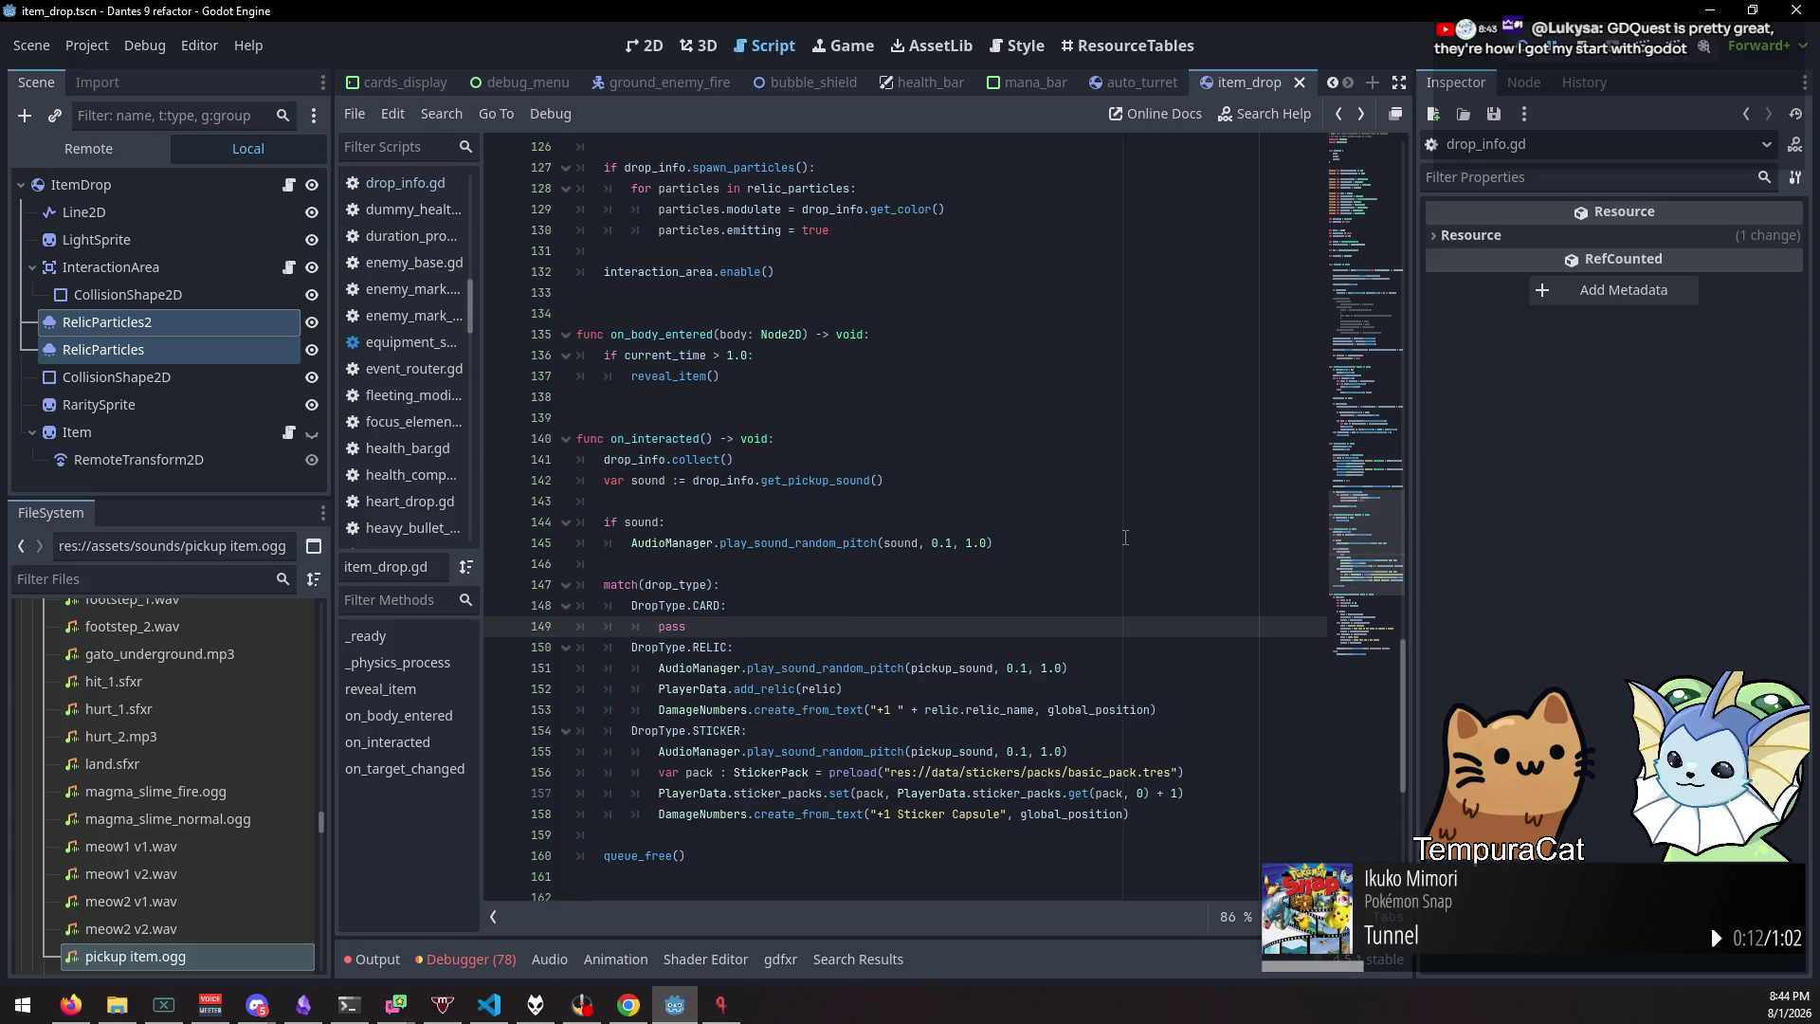
- Open drop_info.gd and relic_drop.gd to inspect them
key(shift+alt+o)
text(drop_info)
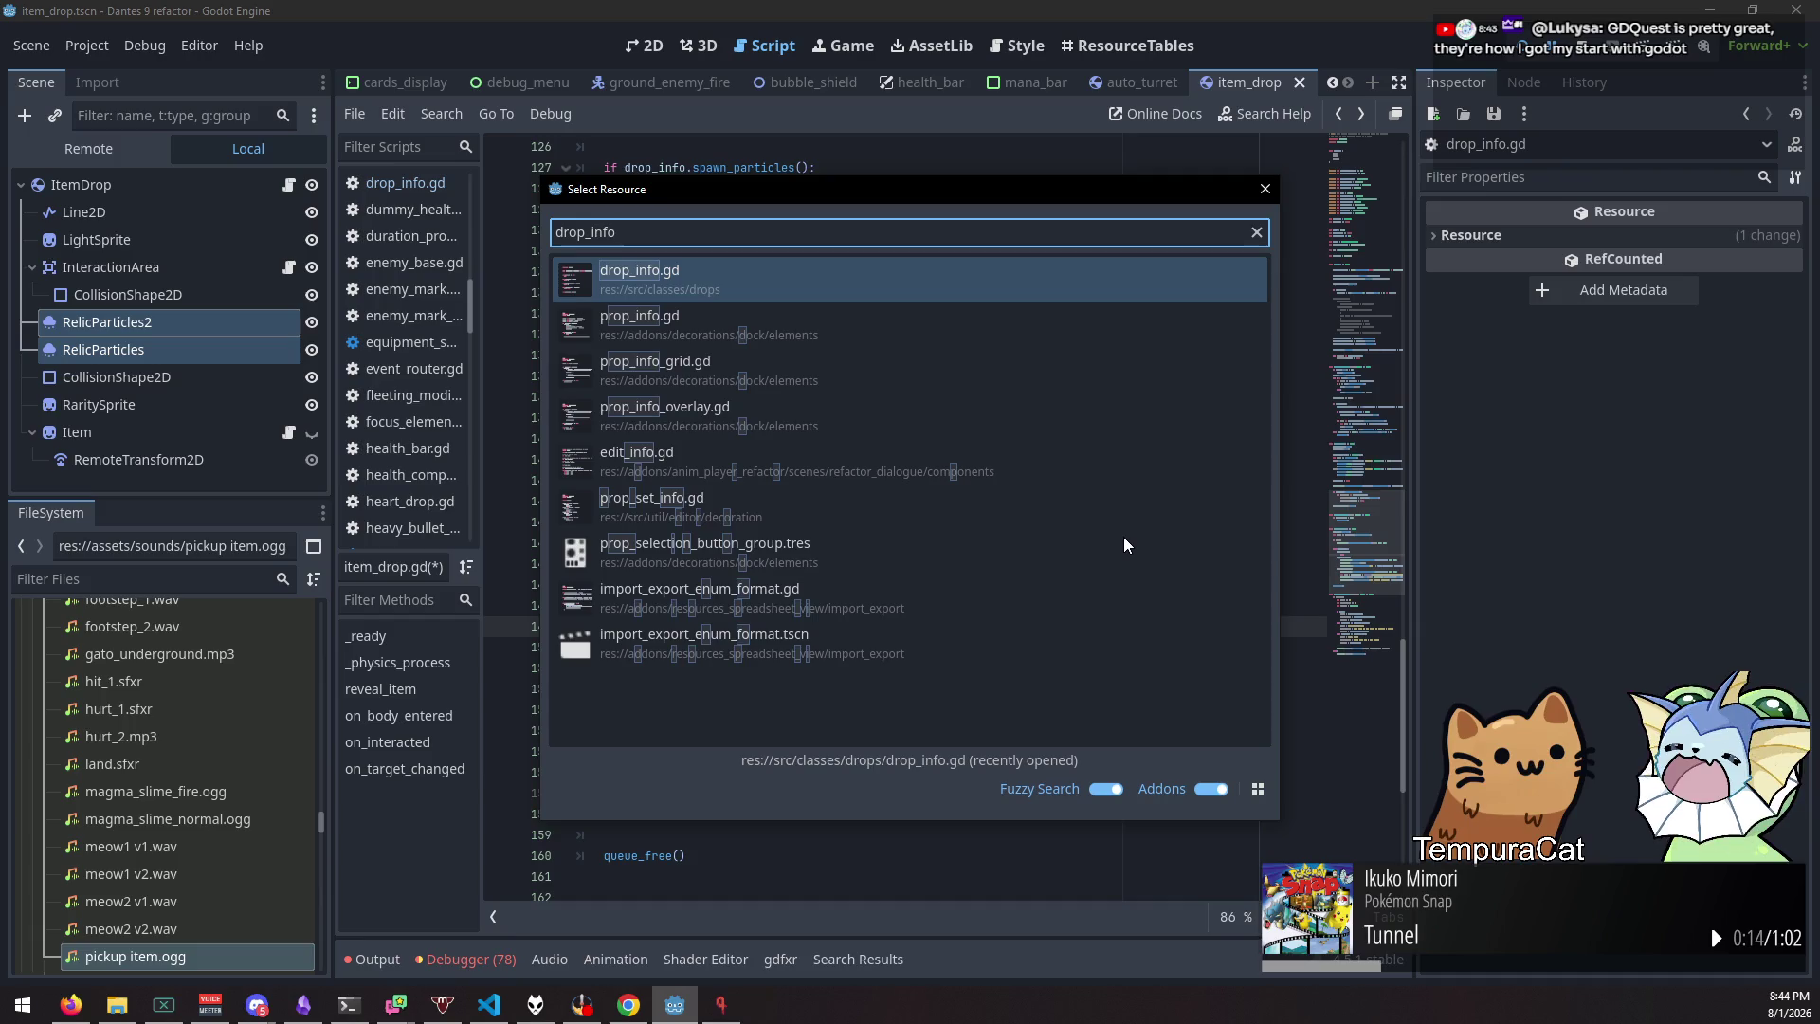
key(Return)
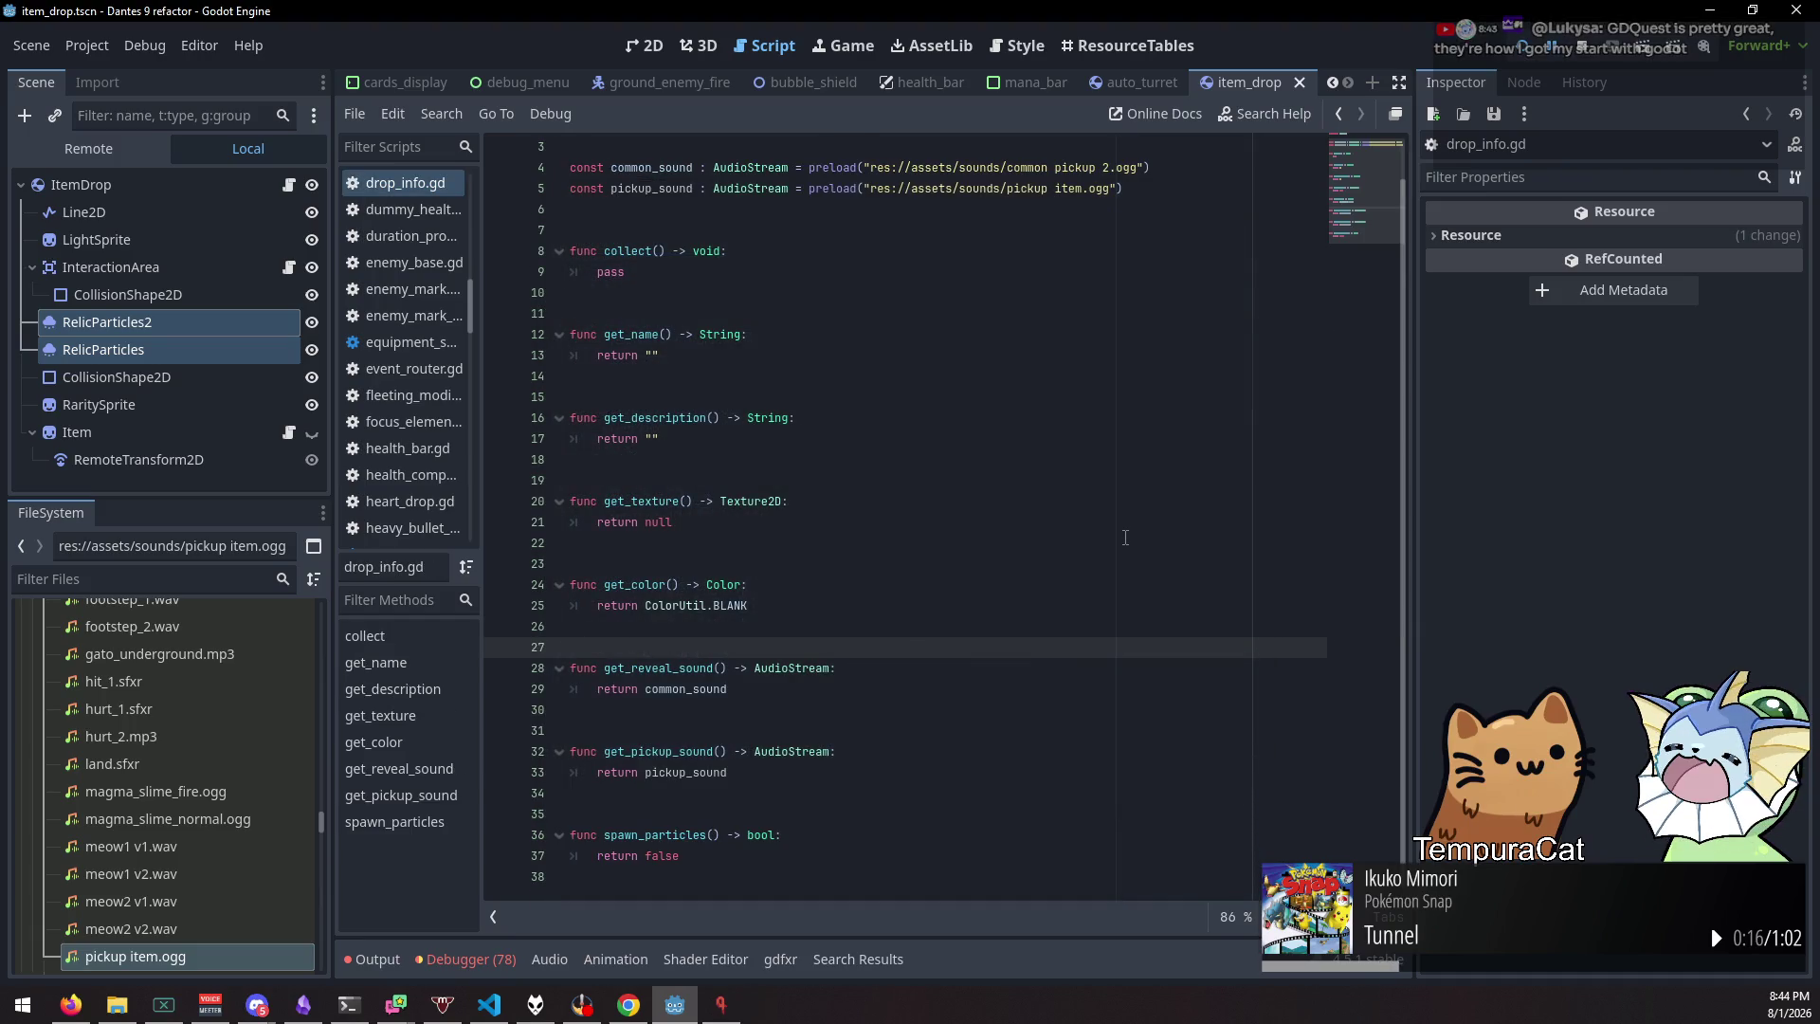
key(shift+alt+o)
text(relic_drop)
key(Return)
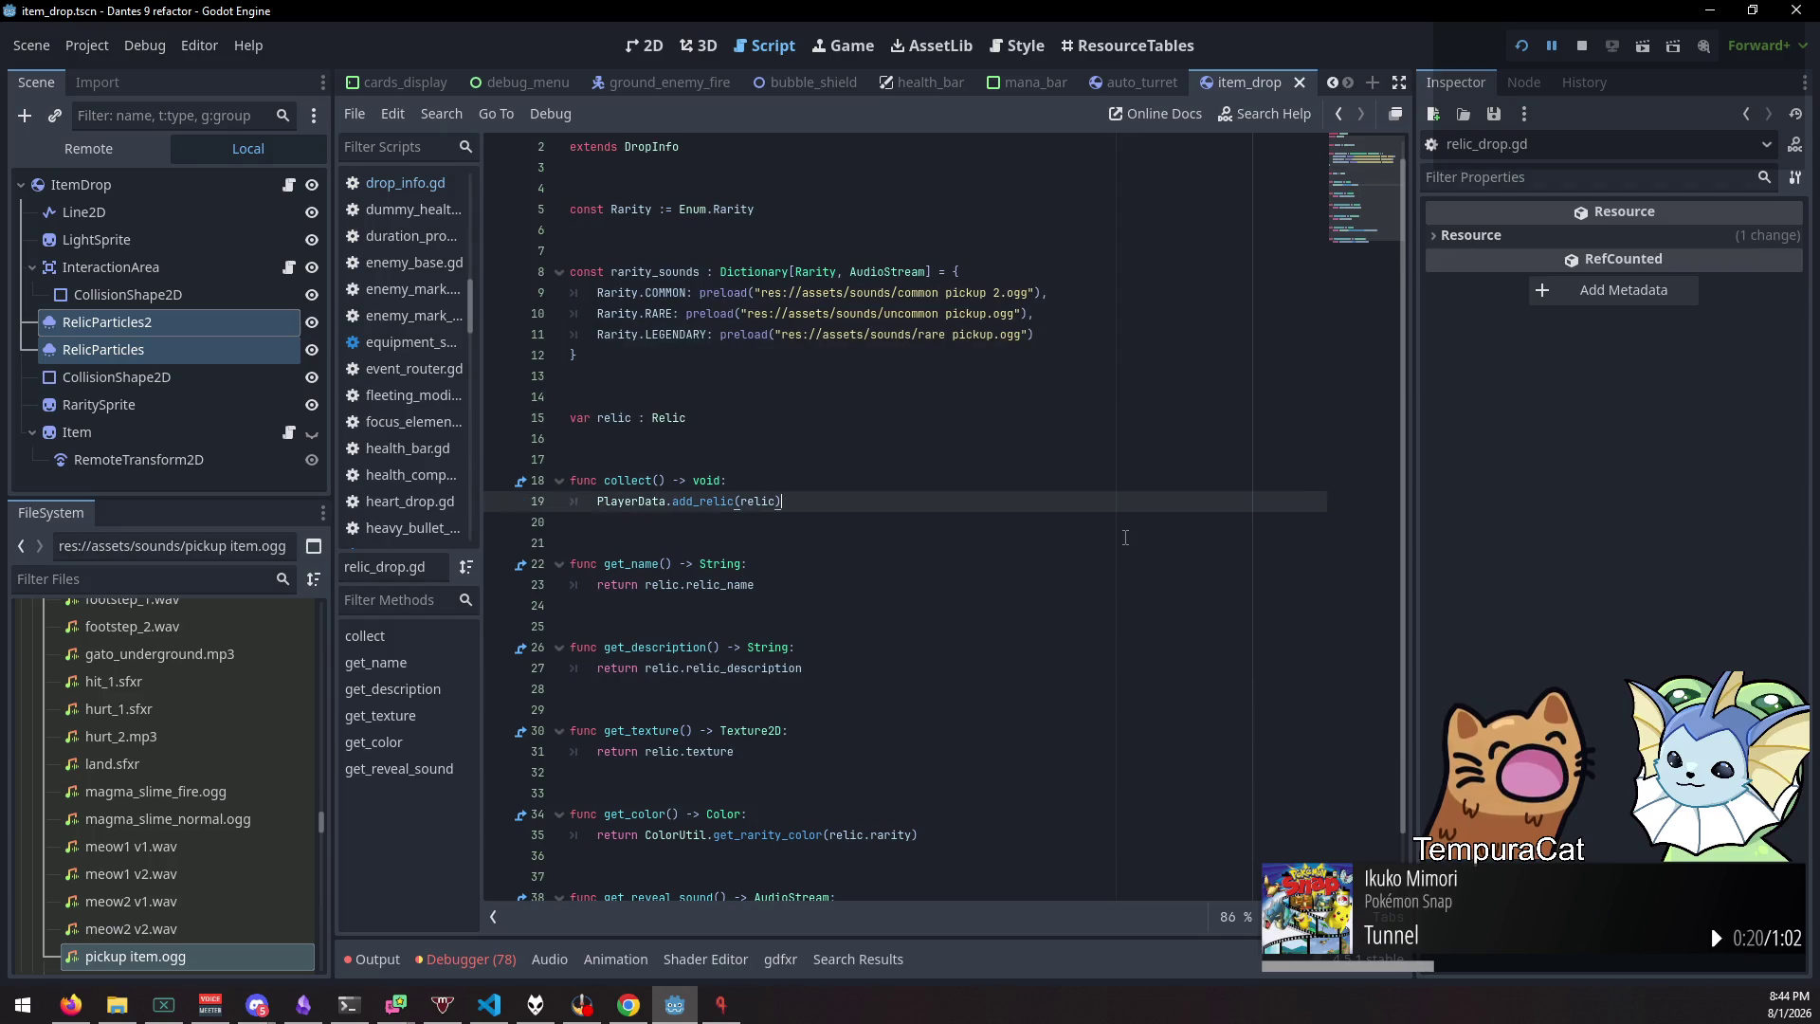
- Paste the card menu block into relic_drop.gd, remove it again, and save relic_drop.gd
key(End)
key(Return)
key(ctrl+v)
key(Up)
key(Up)
key(Up)
key(End)
key(shift+Down)
key(shift+Down)
key(shift+Down)
key(Delete)
key(BackSpace)
key(ctrl+s)
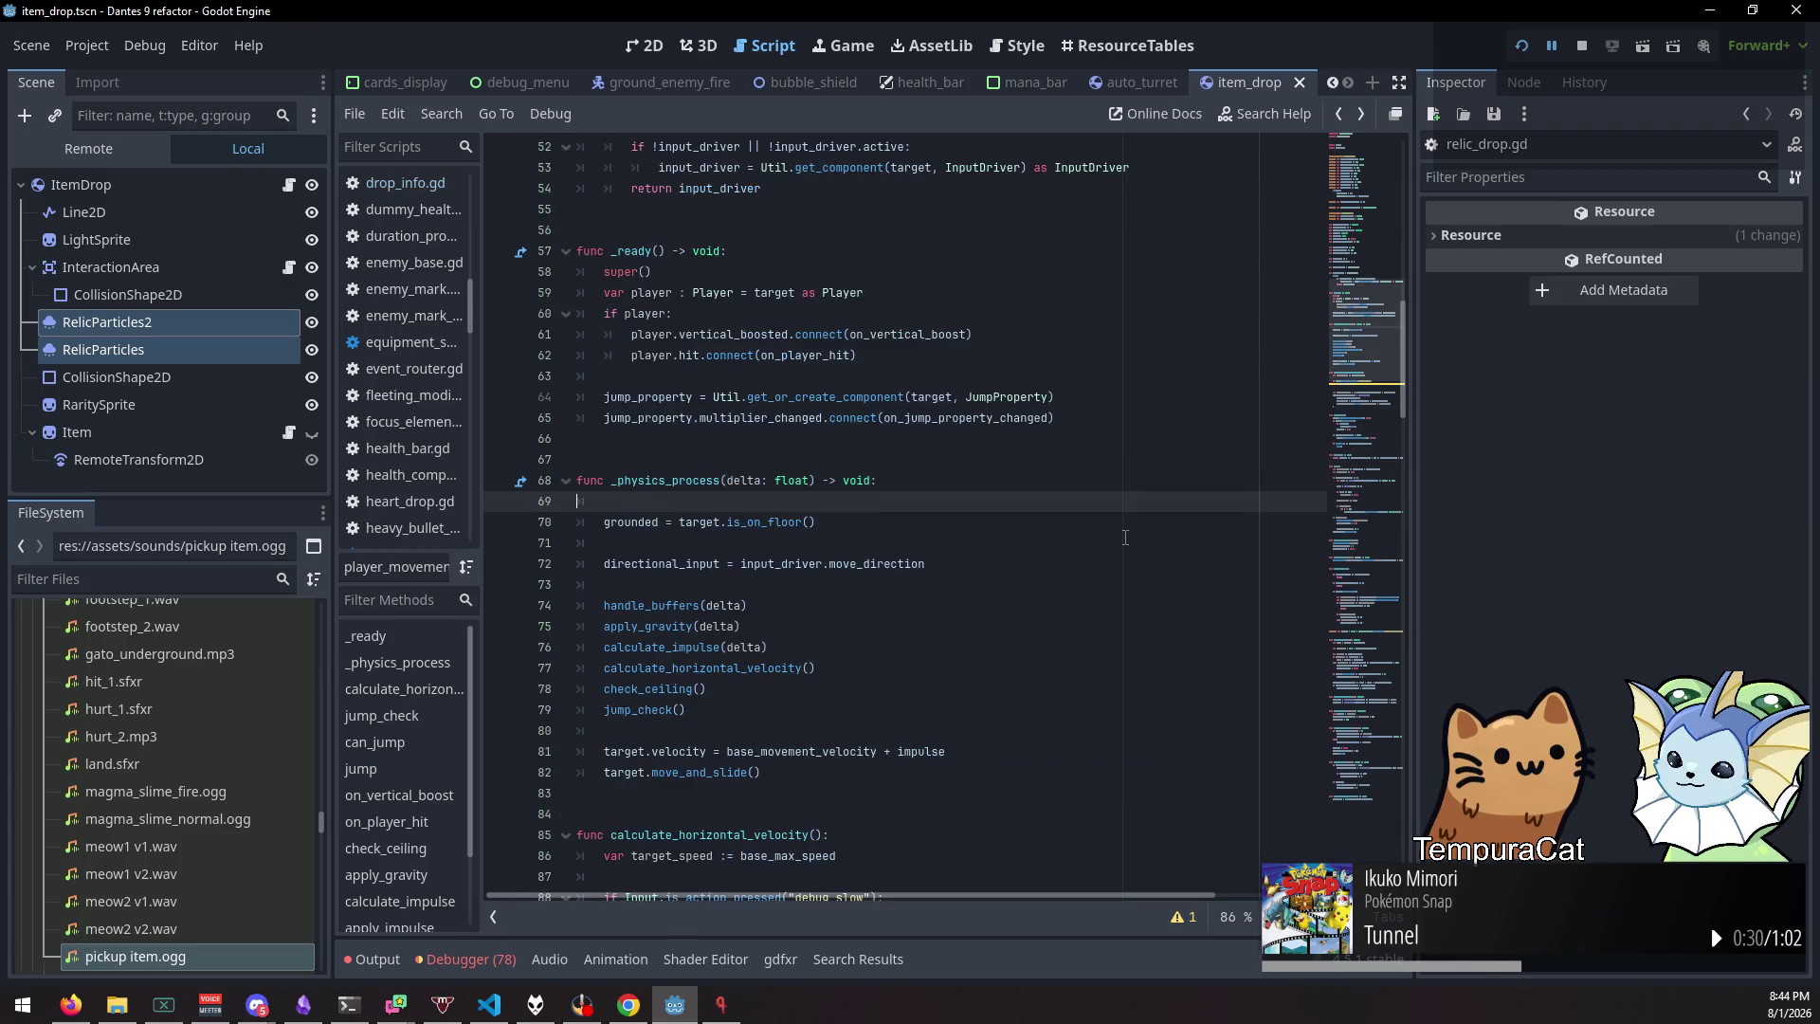
- Return to item_drop.gd and restore the card menu block in place of pass
key(shift+alt+o)
text(item_drop.tsc)
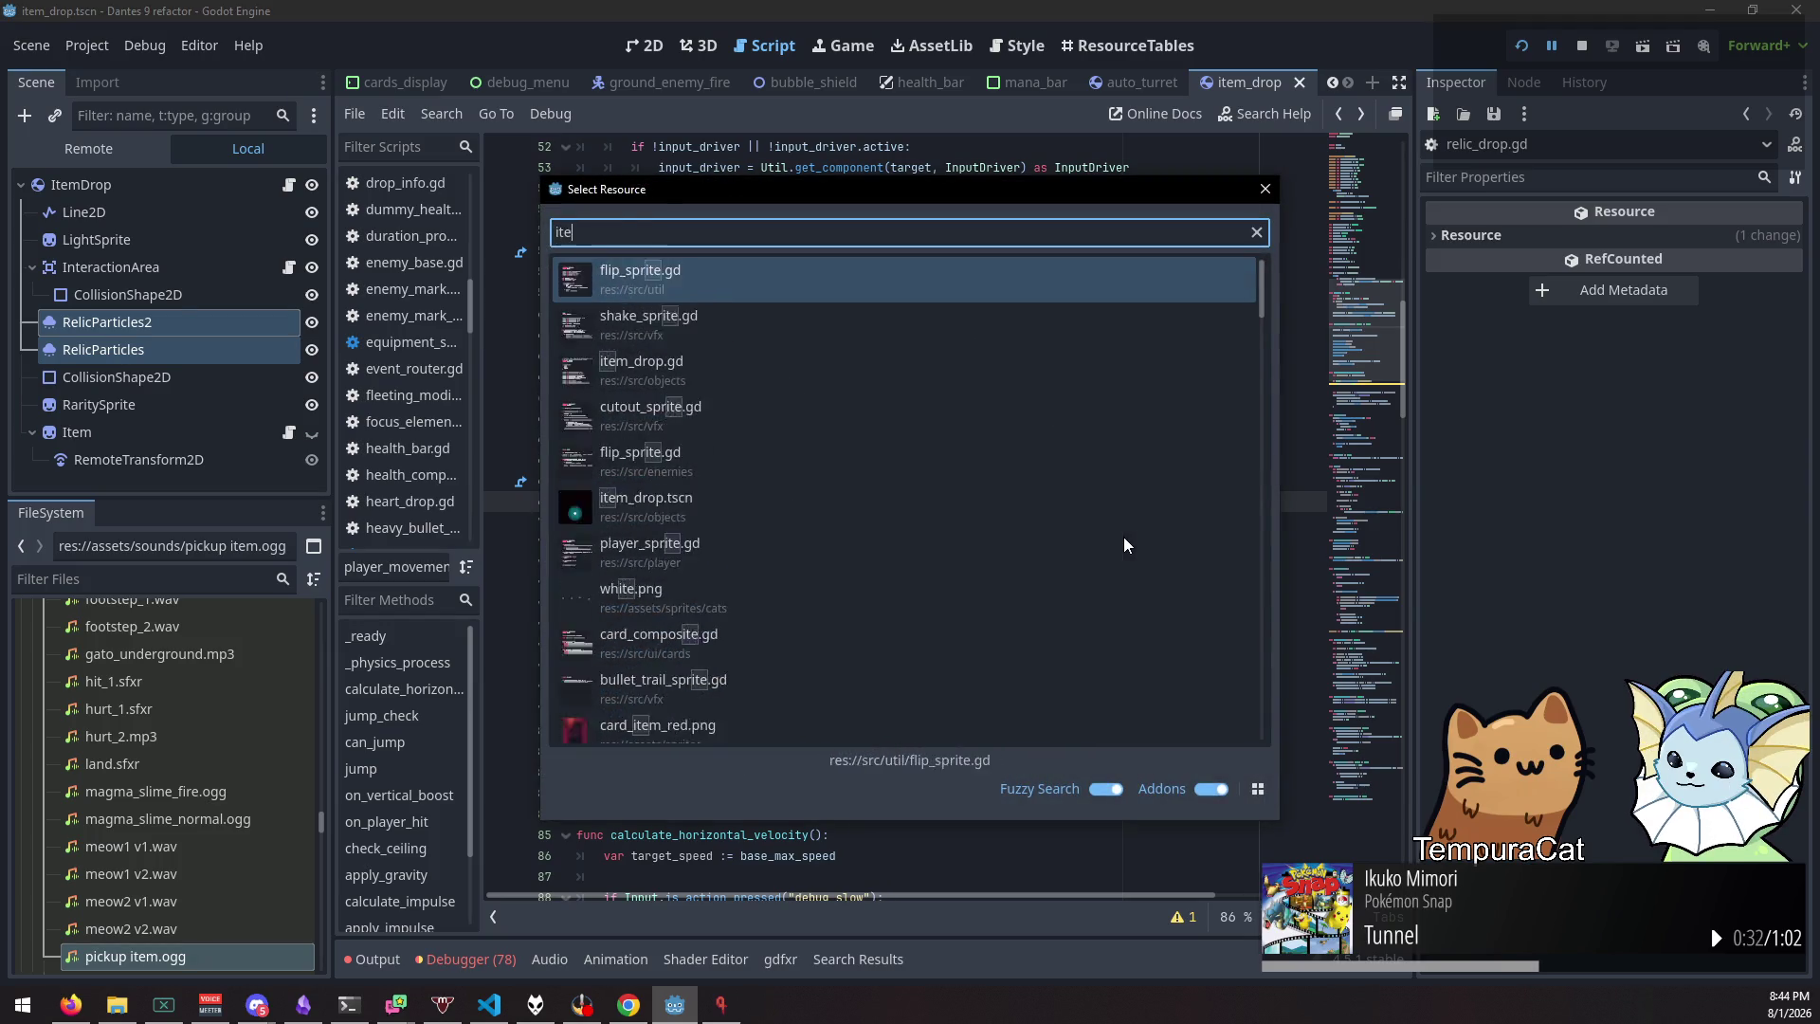
key(BackSpace)
key(BackSpace)
key(BackSpace)
text(gd)
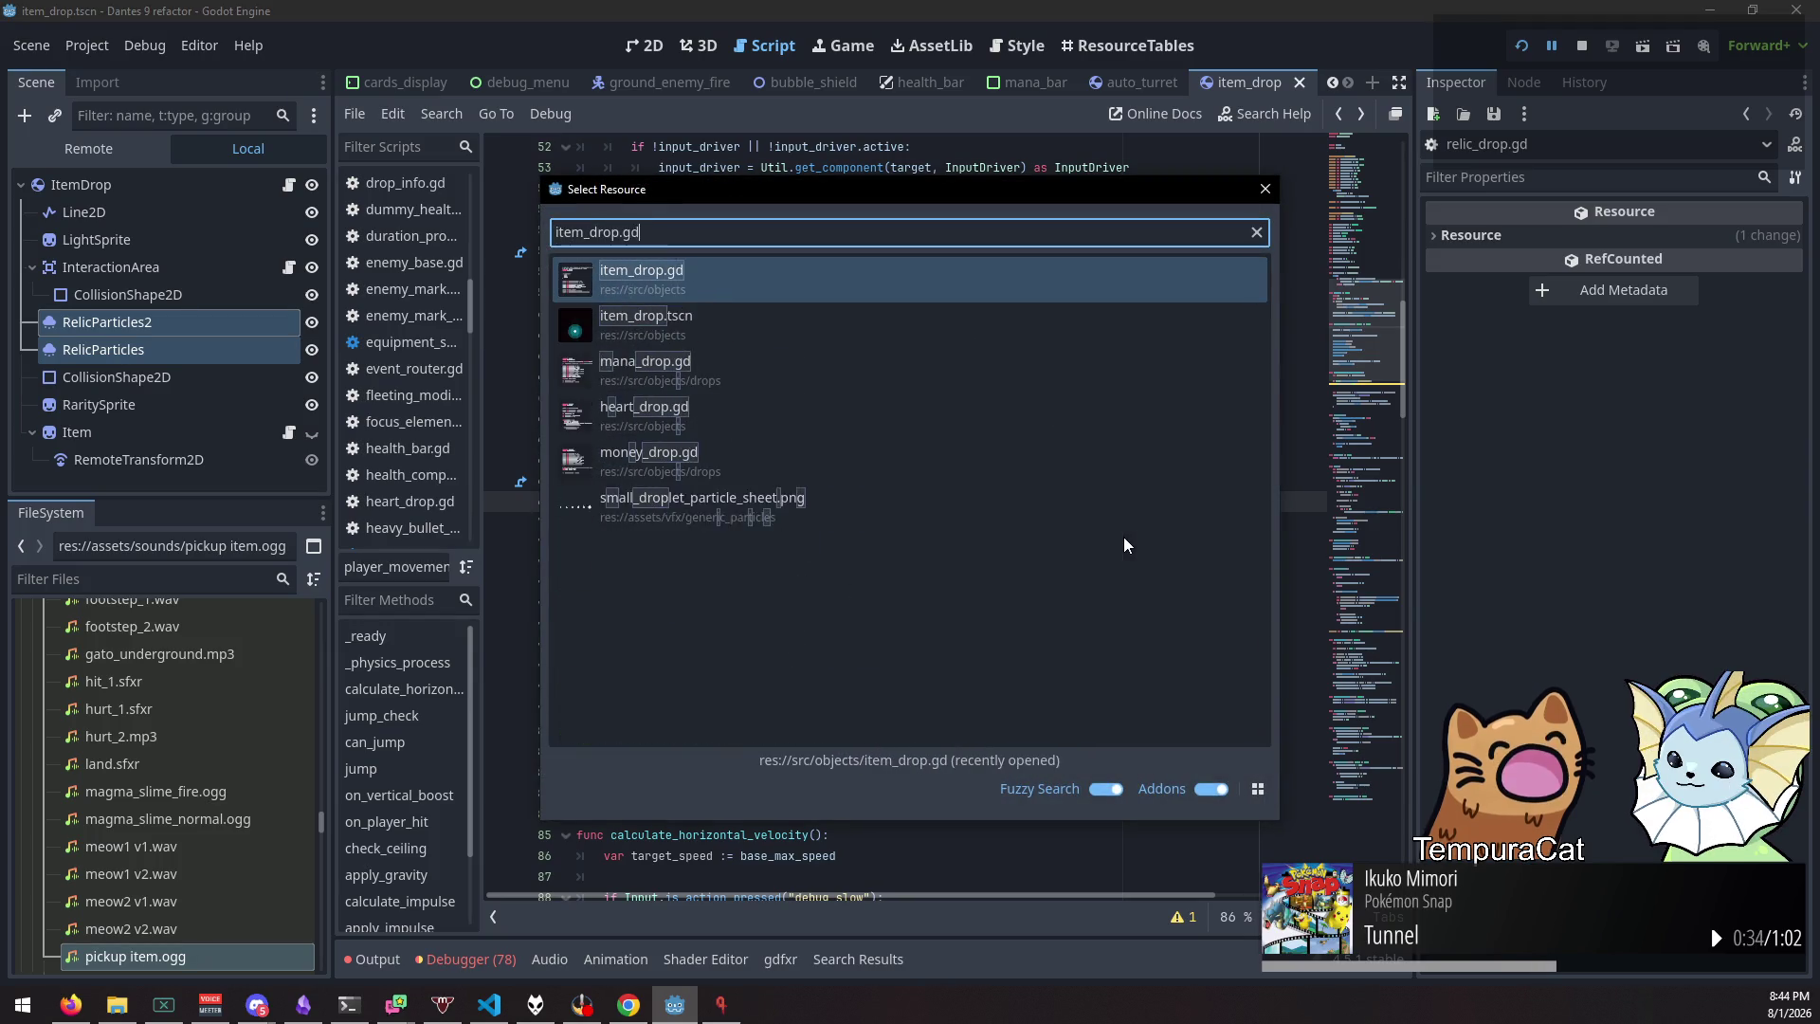
key(Return)
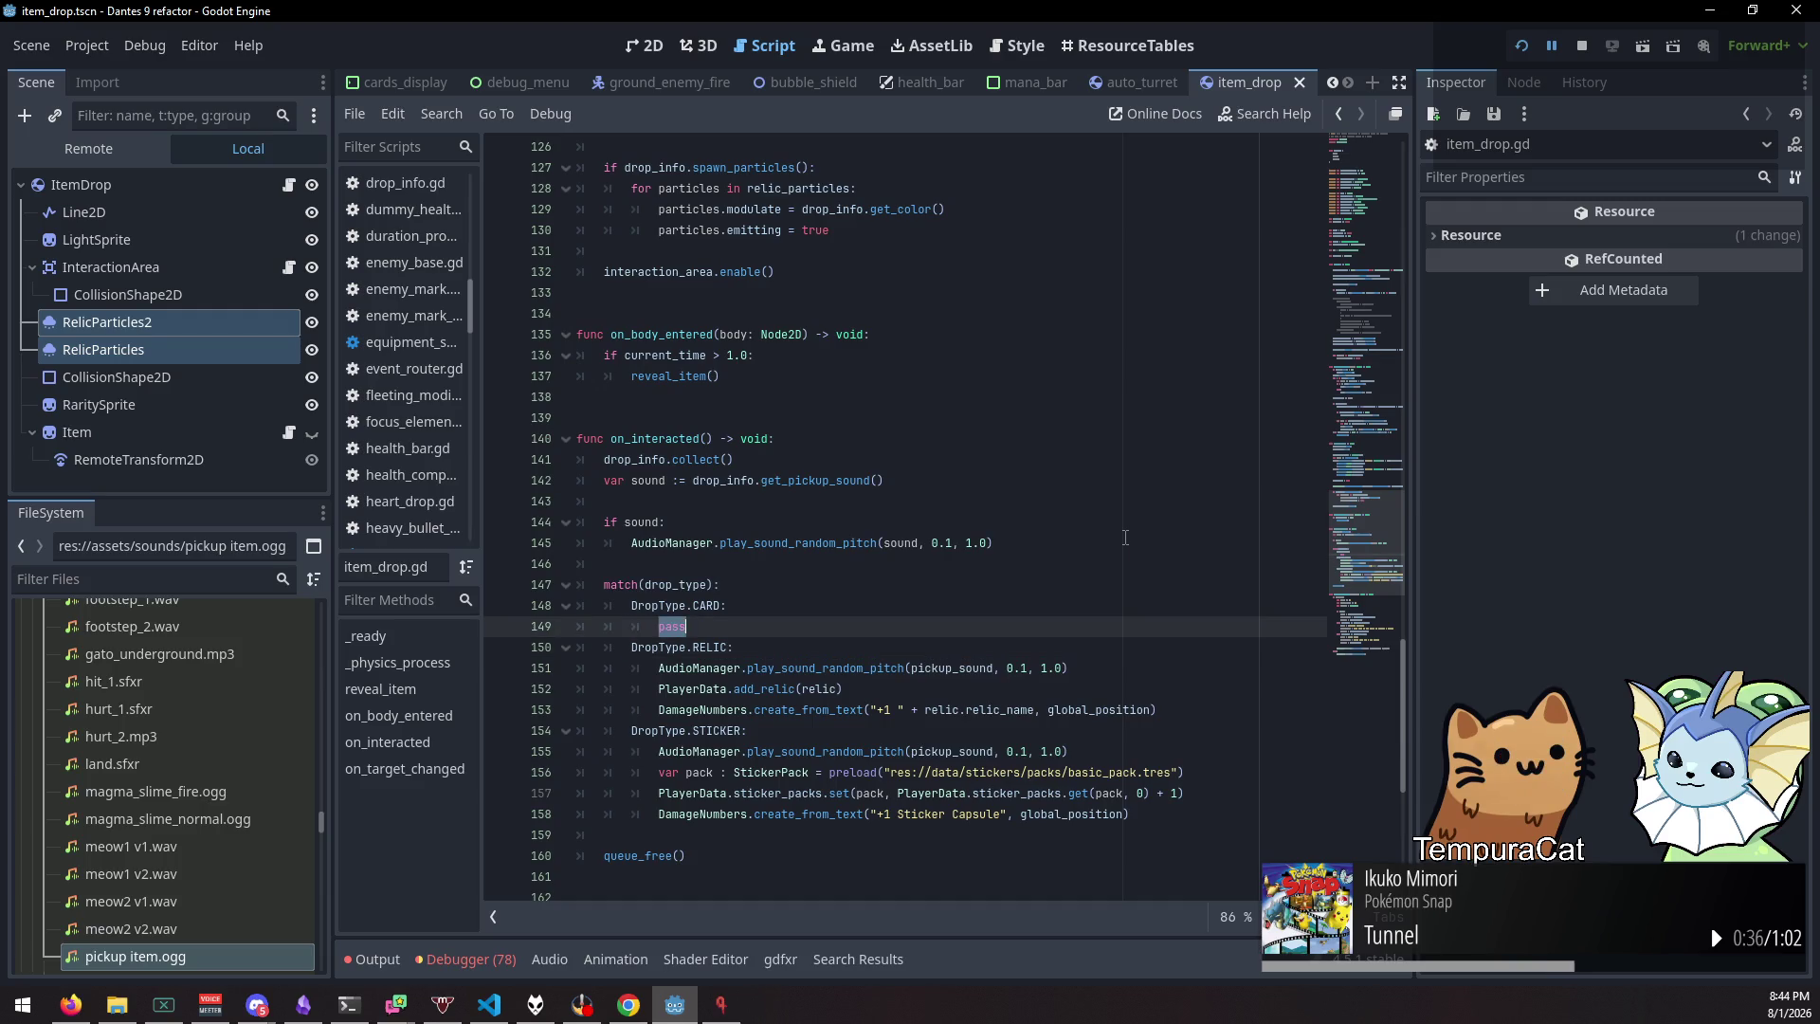
text(if Menus.can_open_menu(): 			var spawned := card_drop_scene.instantiate() 			spawned.rng = rng 			Menus.open_new_menu(spawned))
- Delete the AudioManager pickup-sound line under the DropType.RELIC case
key(Down)
key(Down)
key(Down)
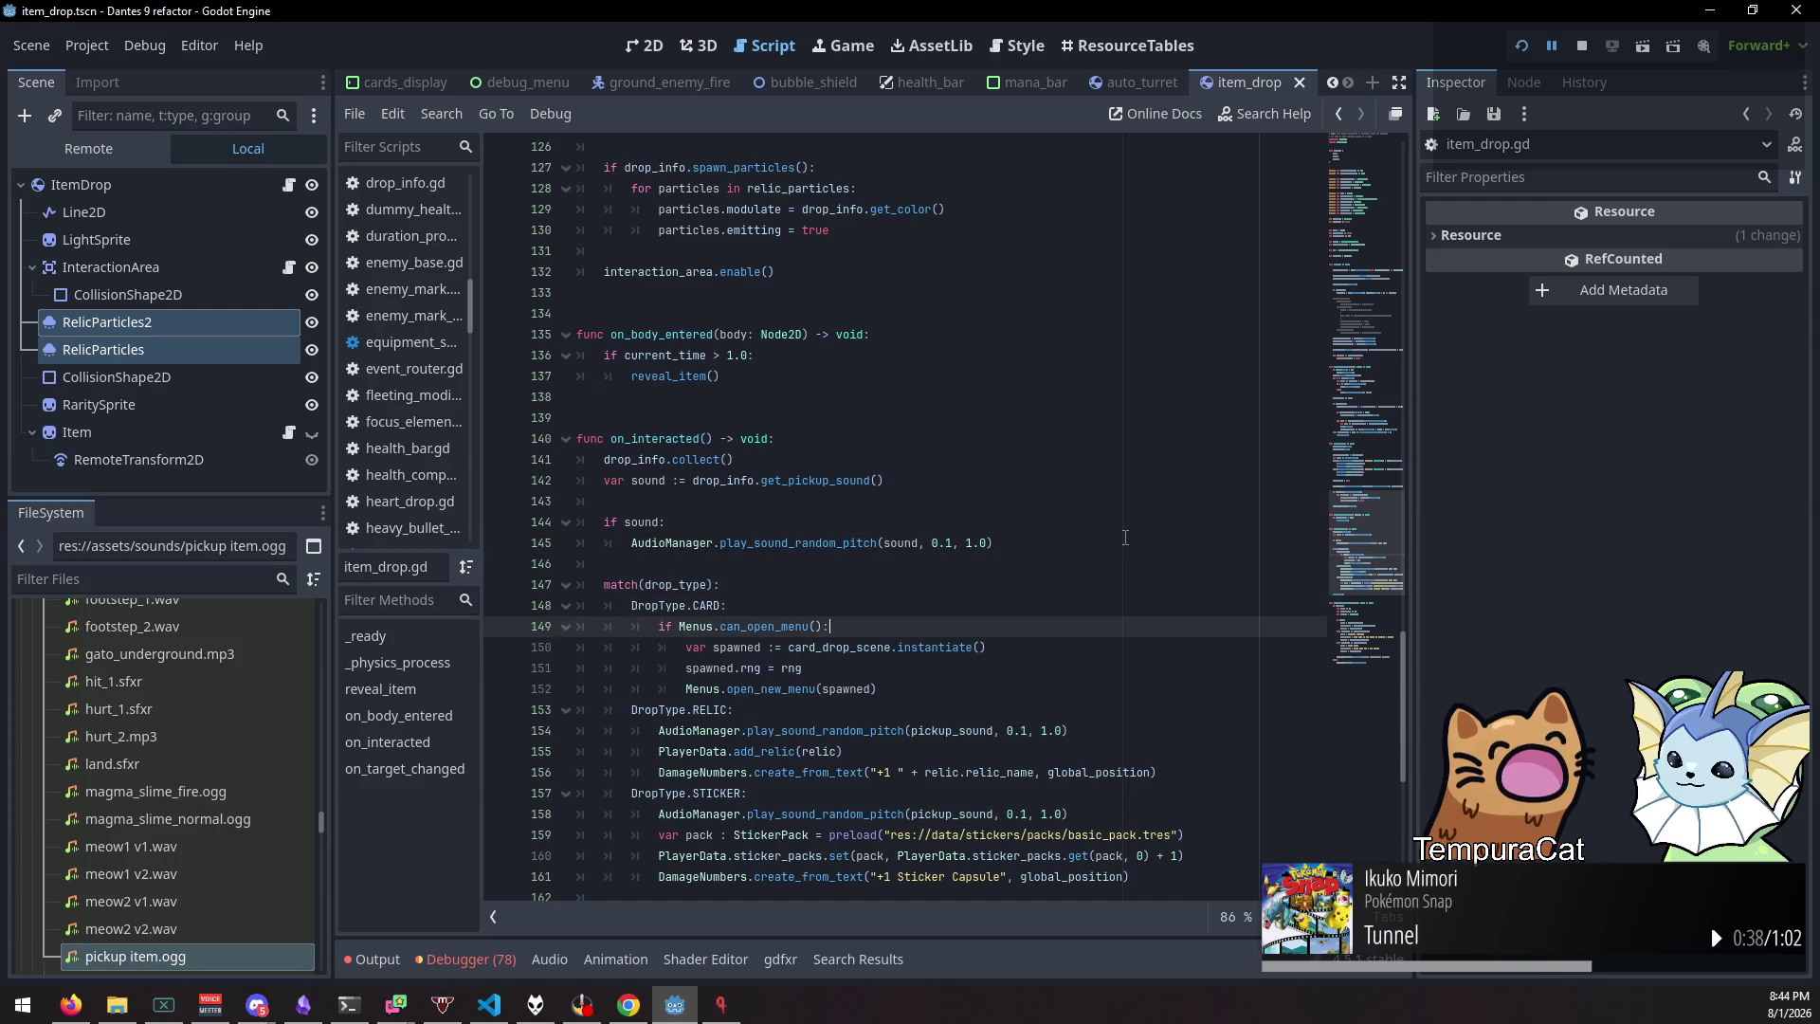
key(Home)
key(shift+Down)
key(shift+Down)
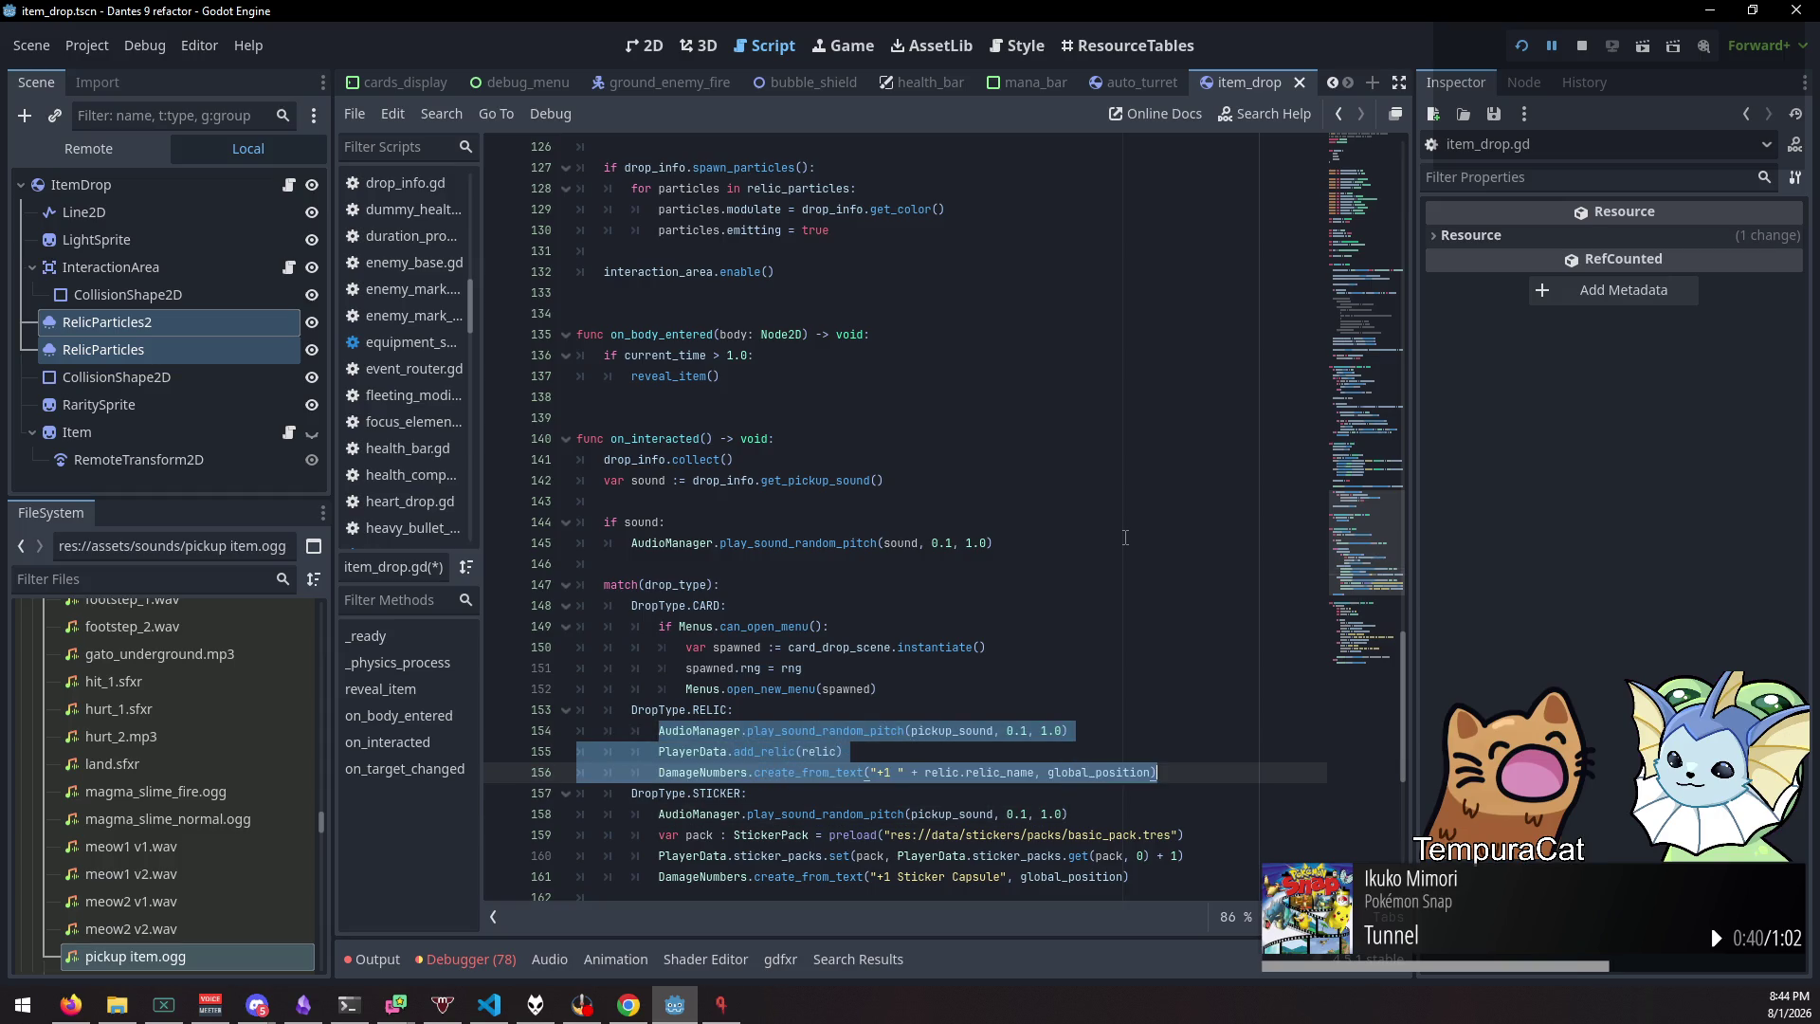
key(Left)
key(Up)
key(Down)
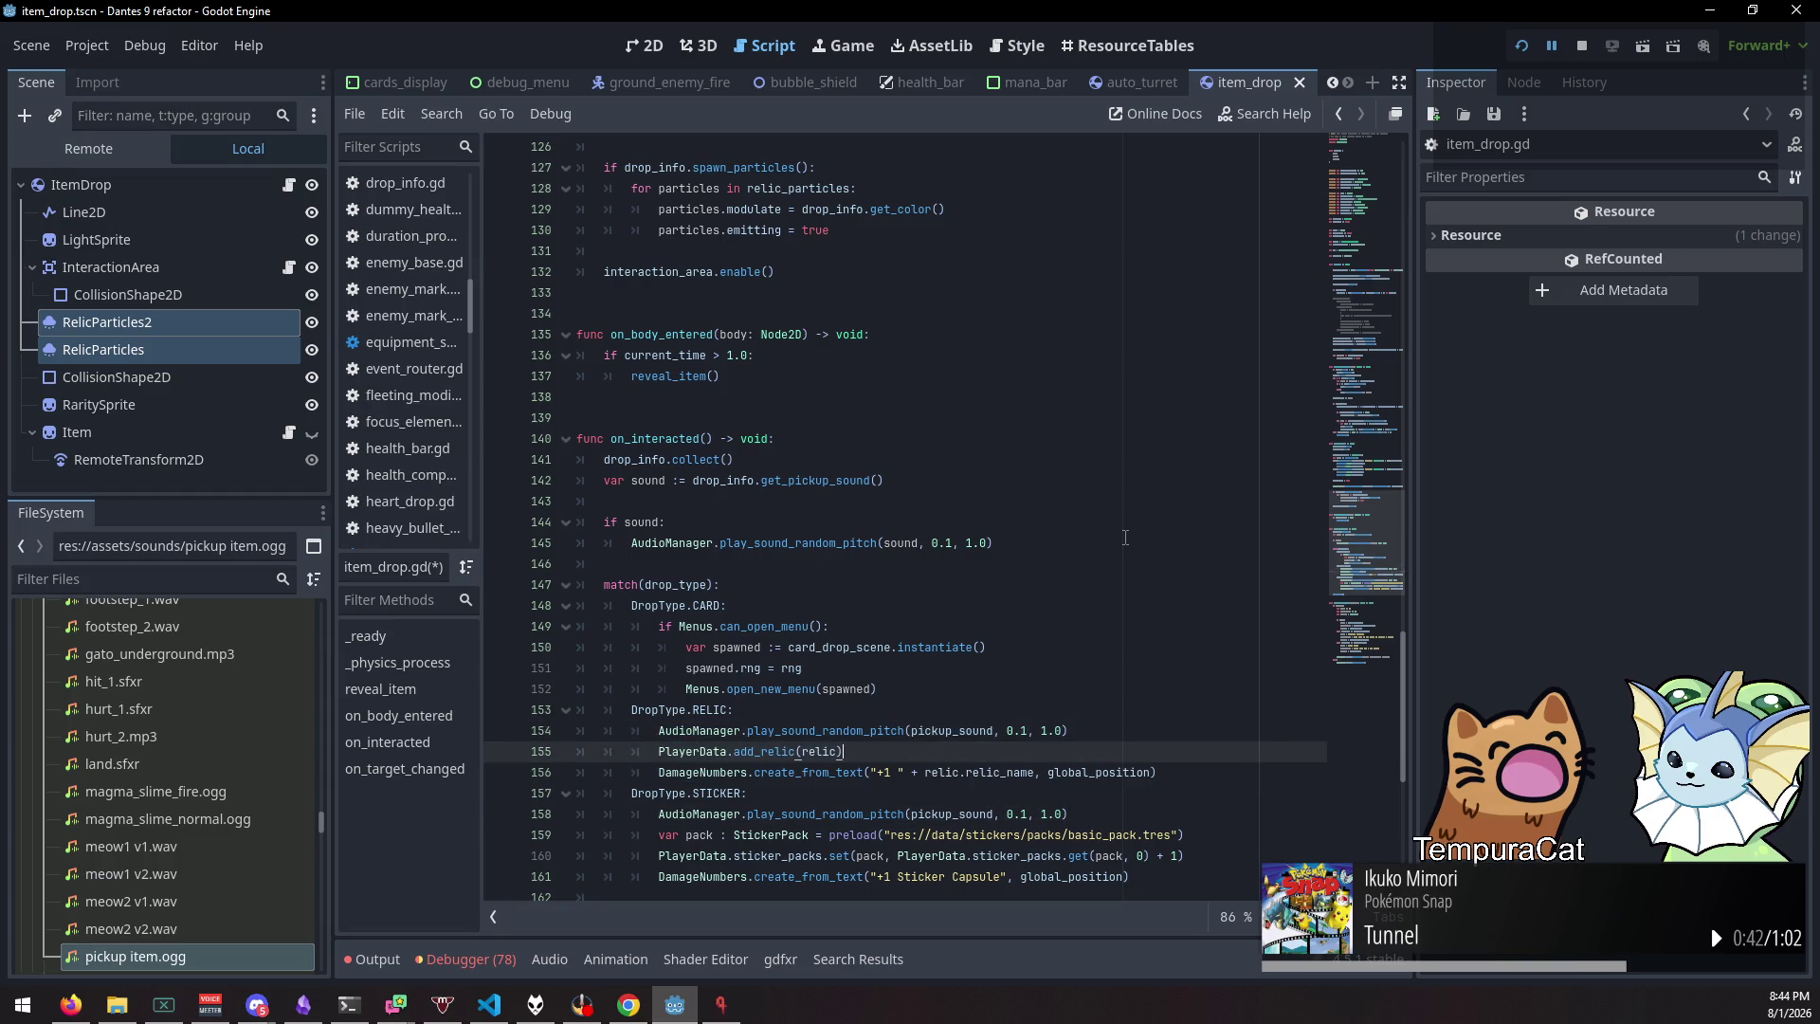
key(Up)
key(ctrl+shift+k)
key(Down)
- Select the DamageNumbers call and add blank lines above the match statement
key(End)
key(shift+Home)
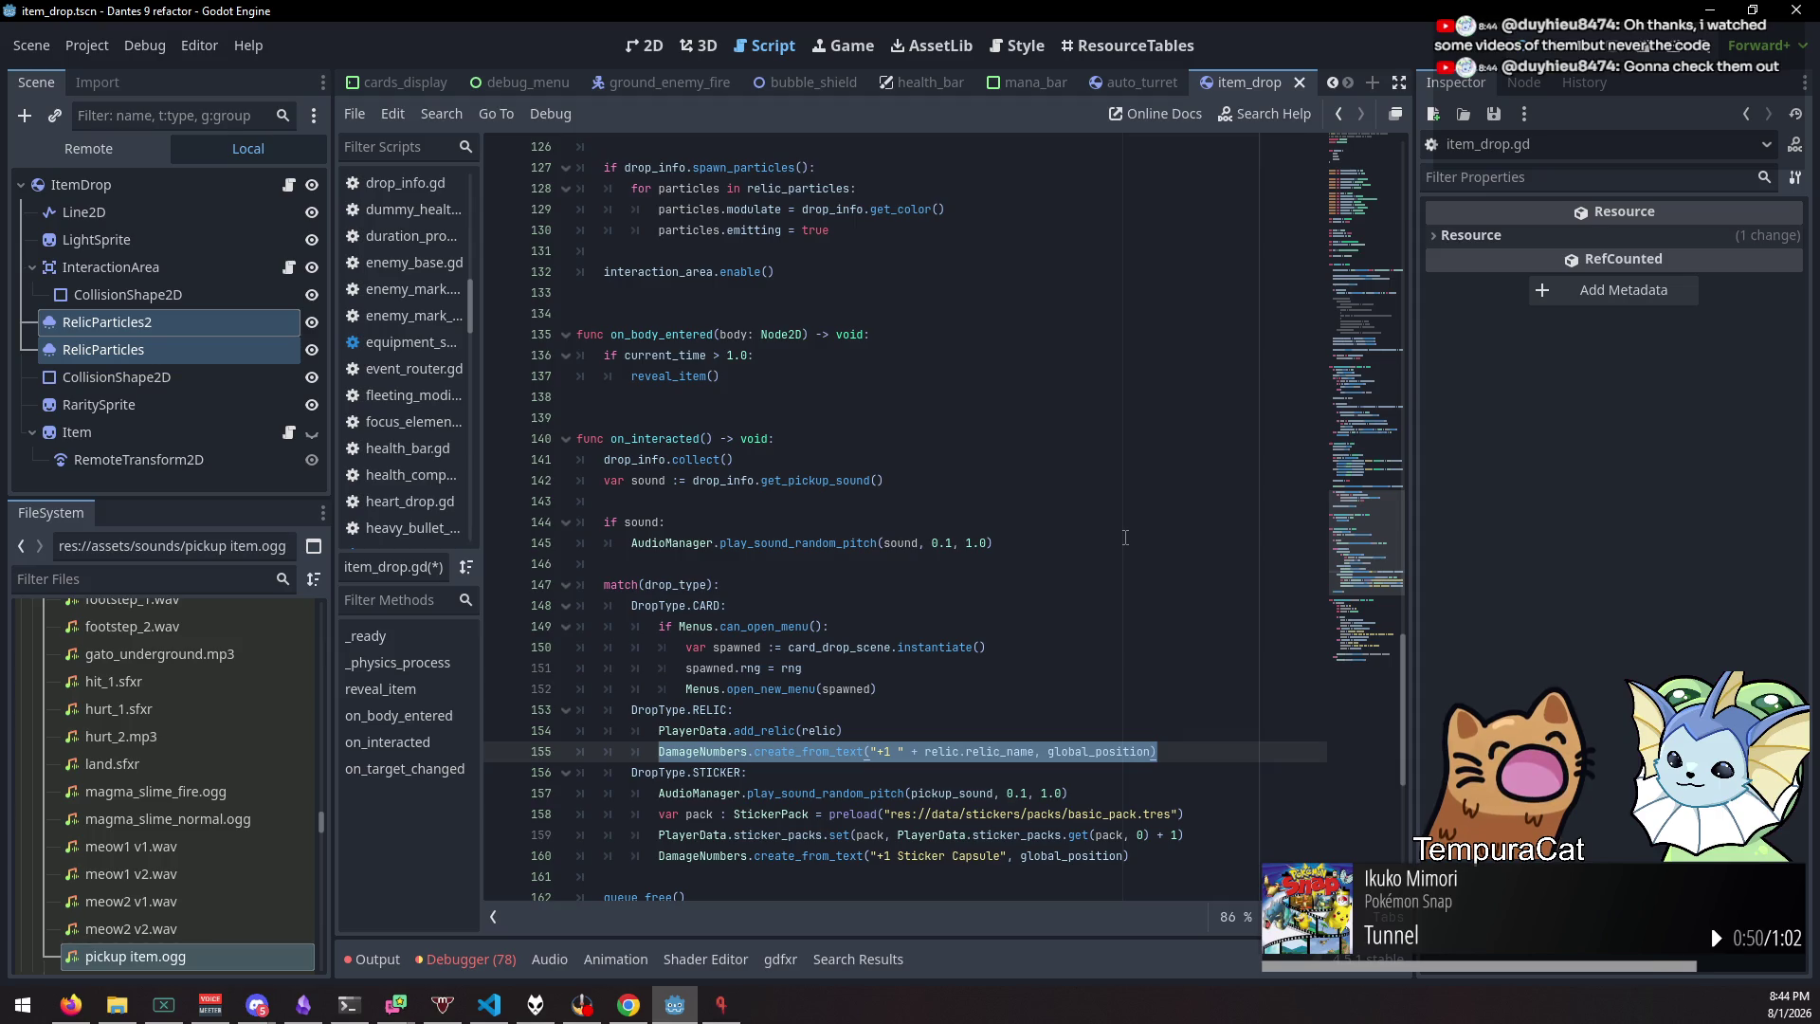
key(Up)
key(Up)
key(Up)
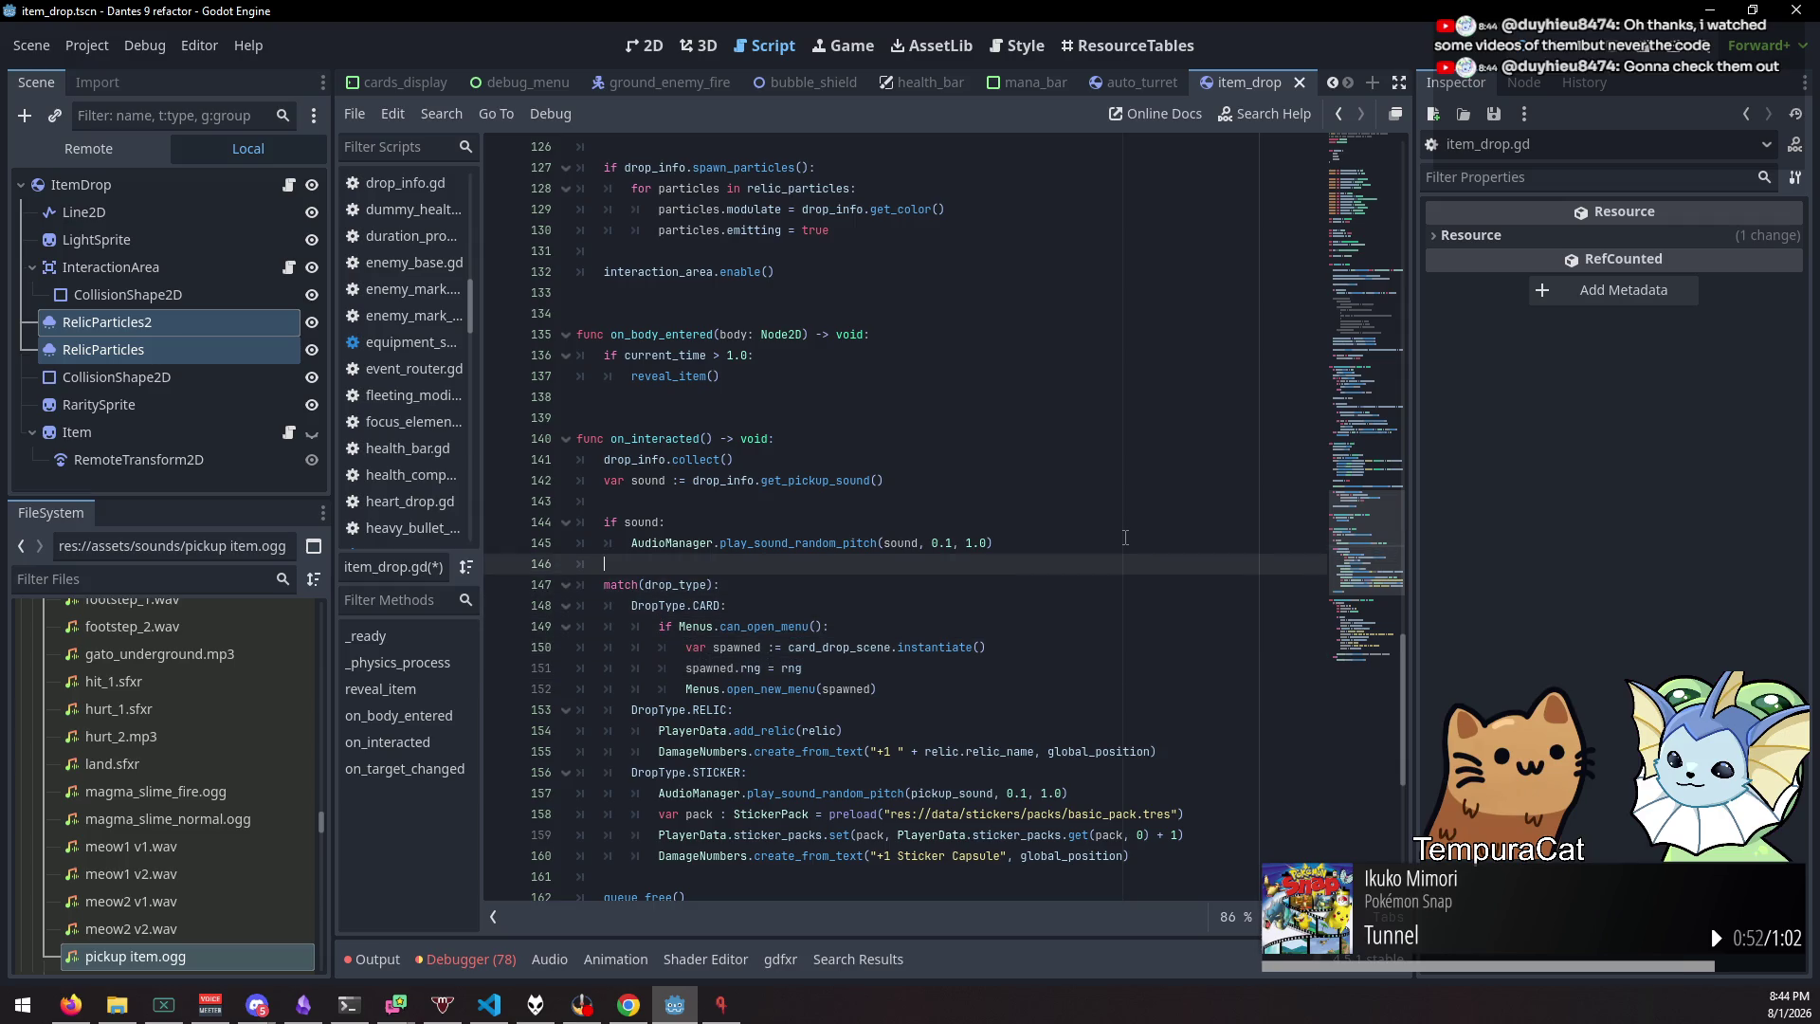
key(Return)
key(Return)
key(shift+alt+o)
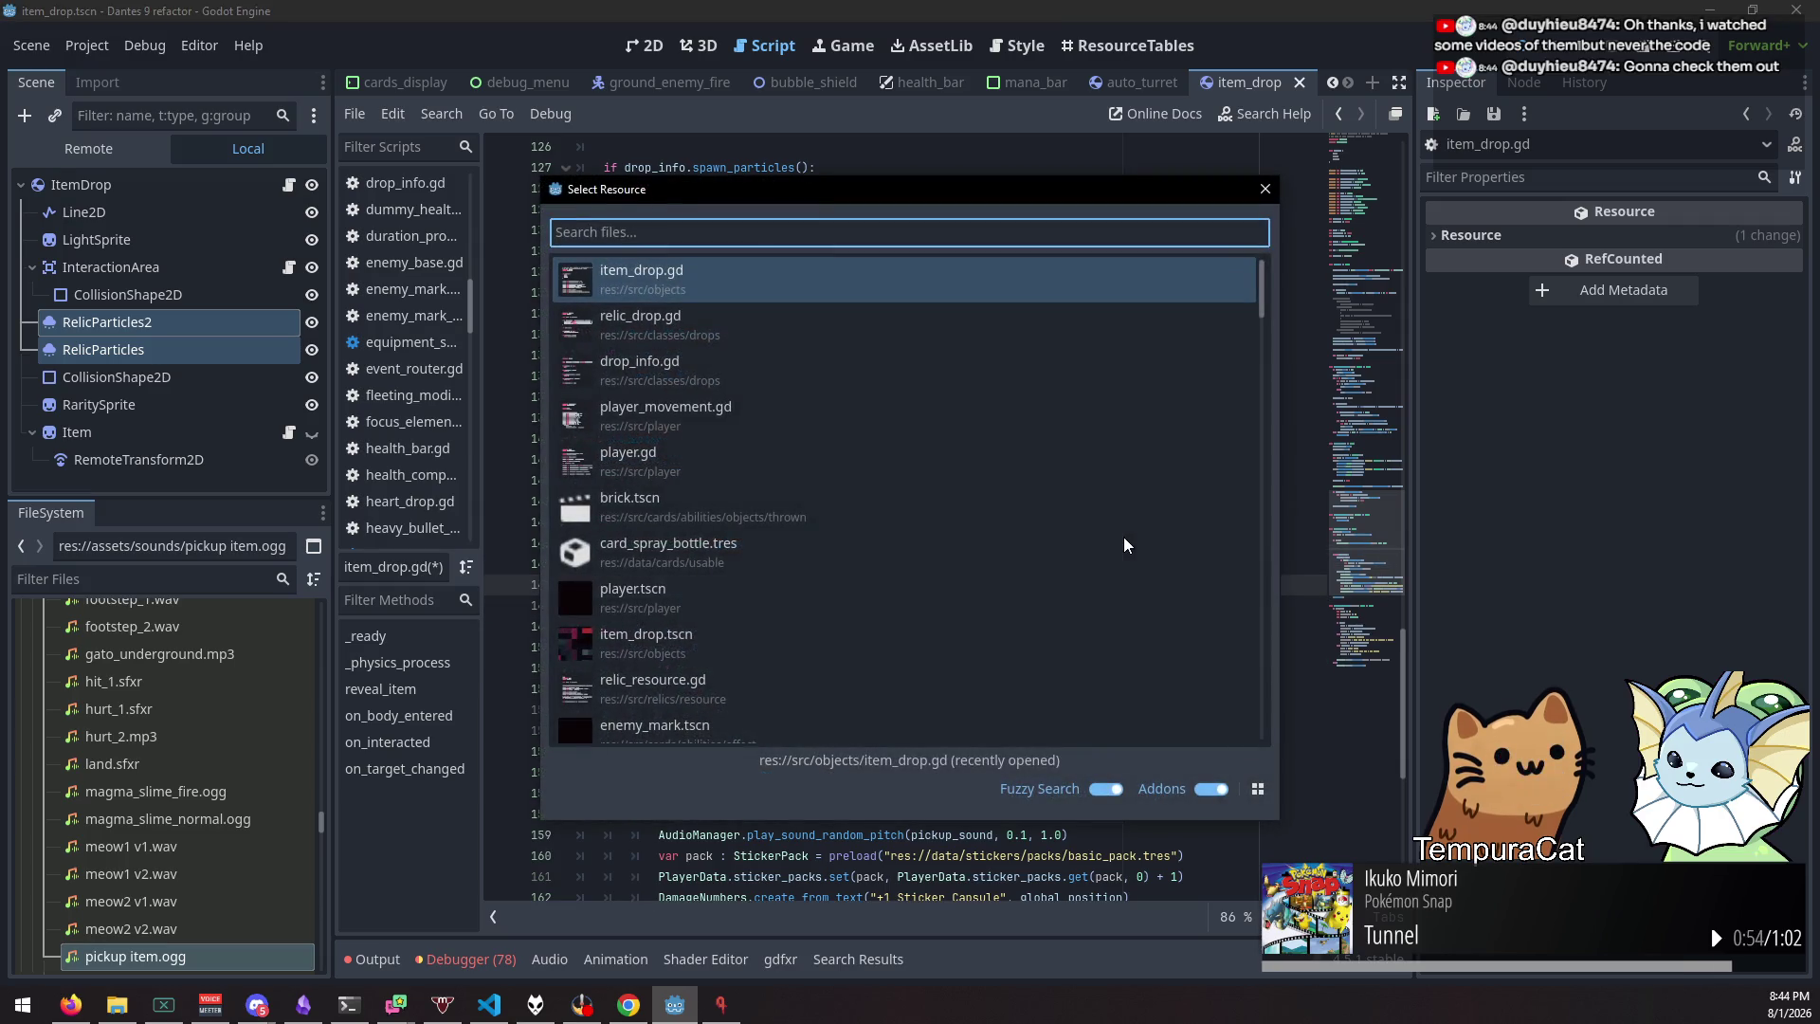
- Open drop_info.gd from the recent files list
key(Down)
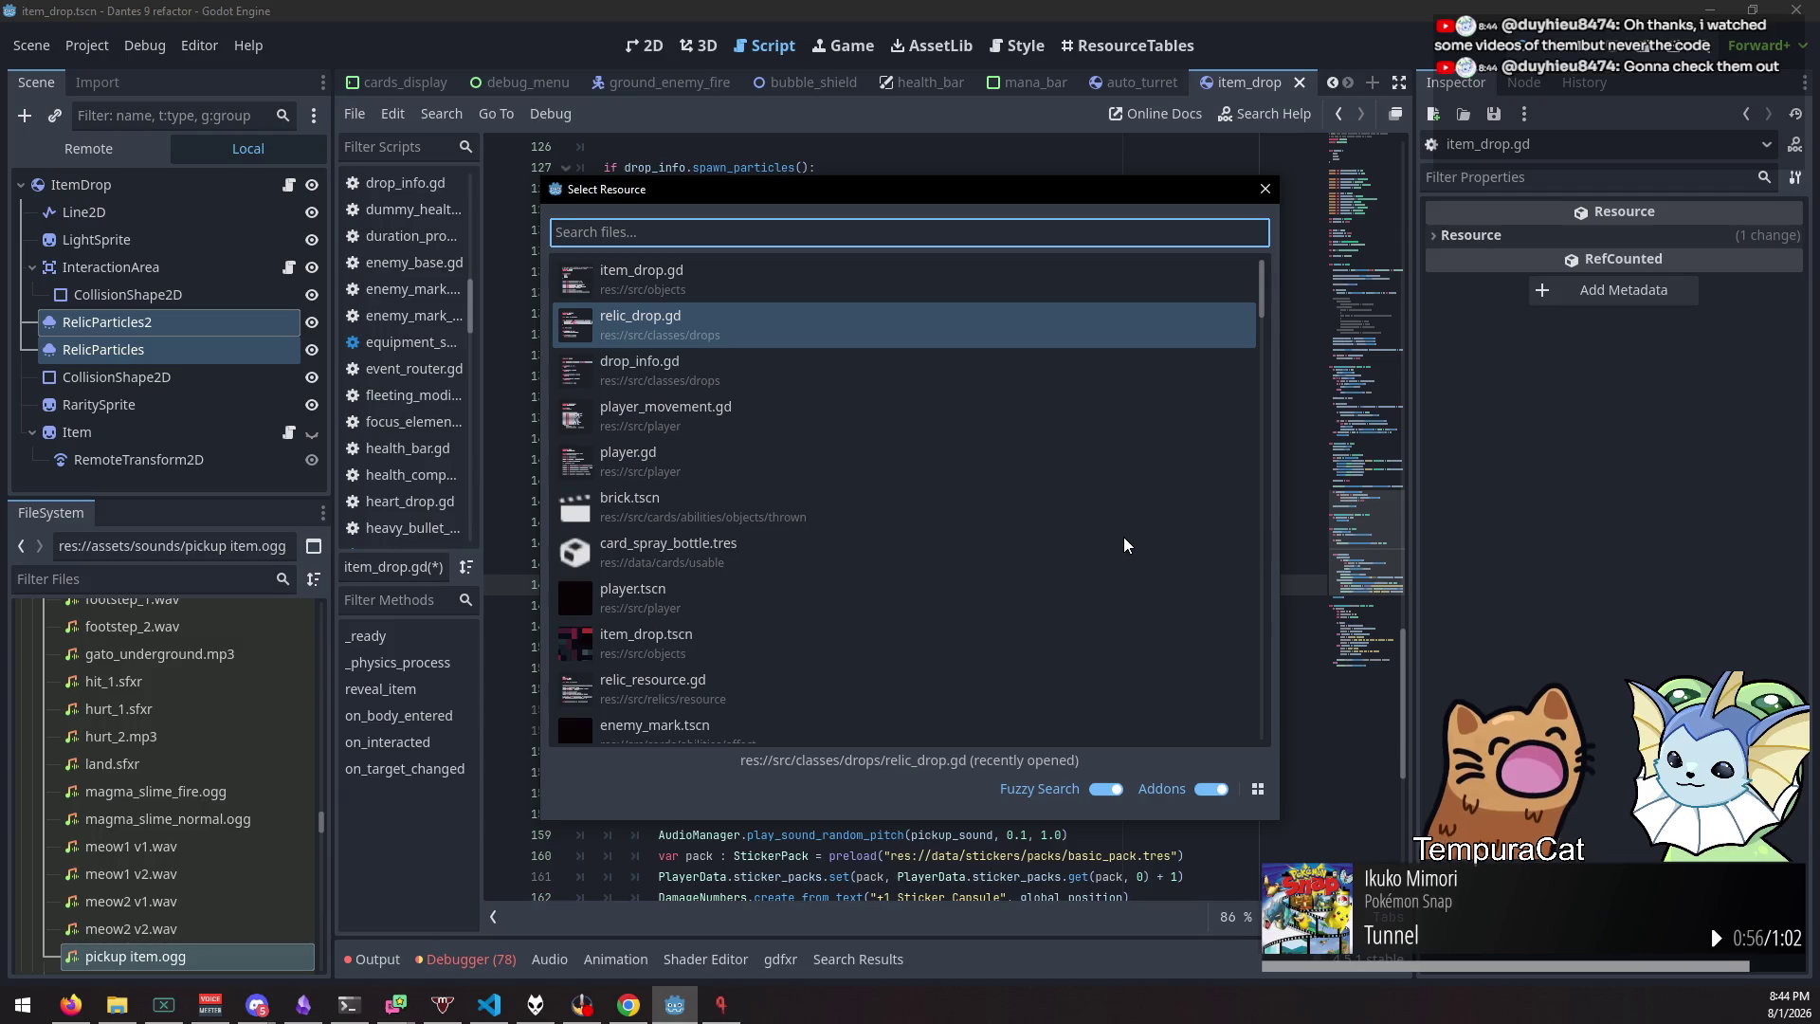
key(Down)
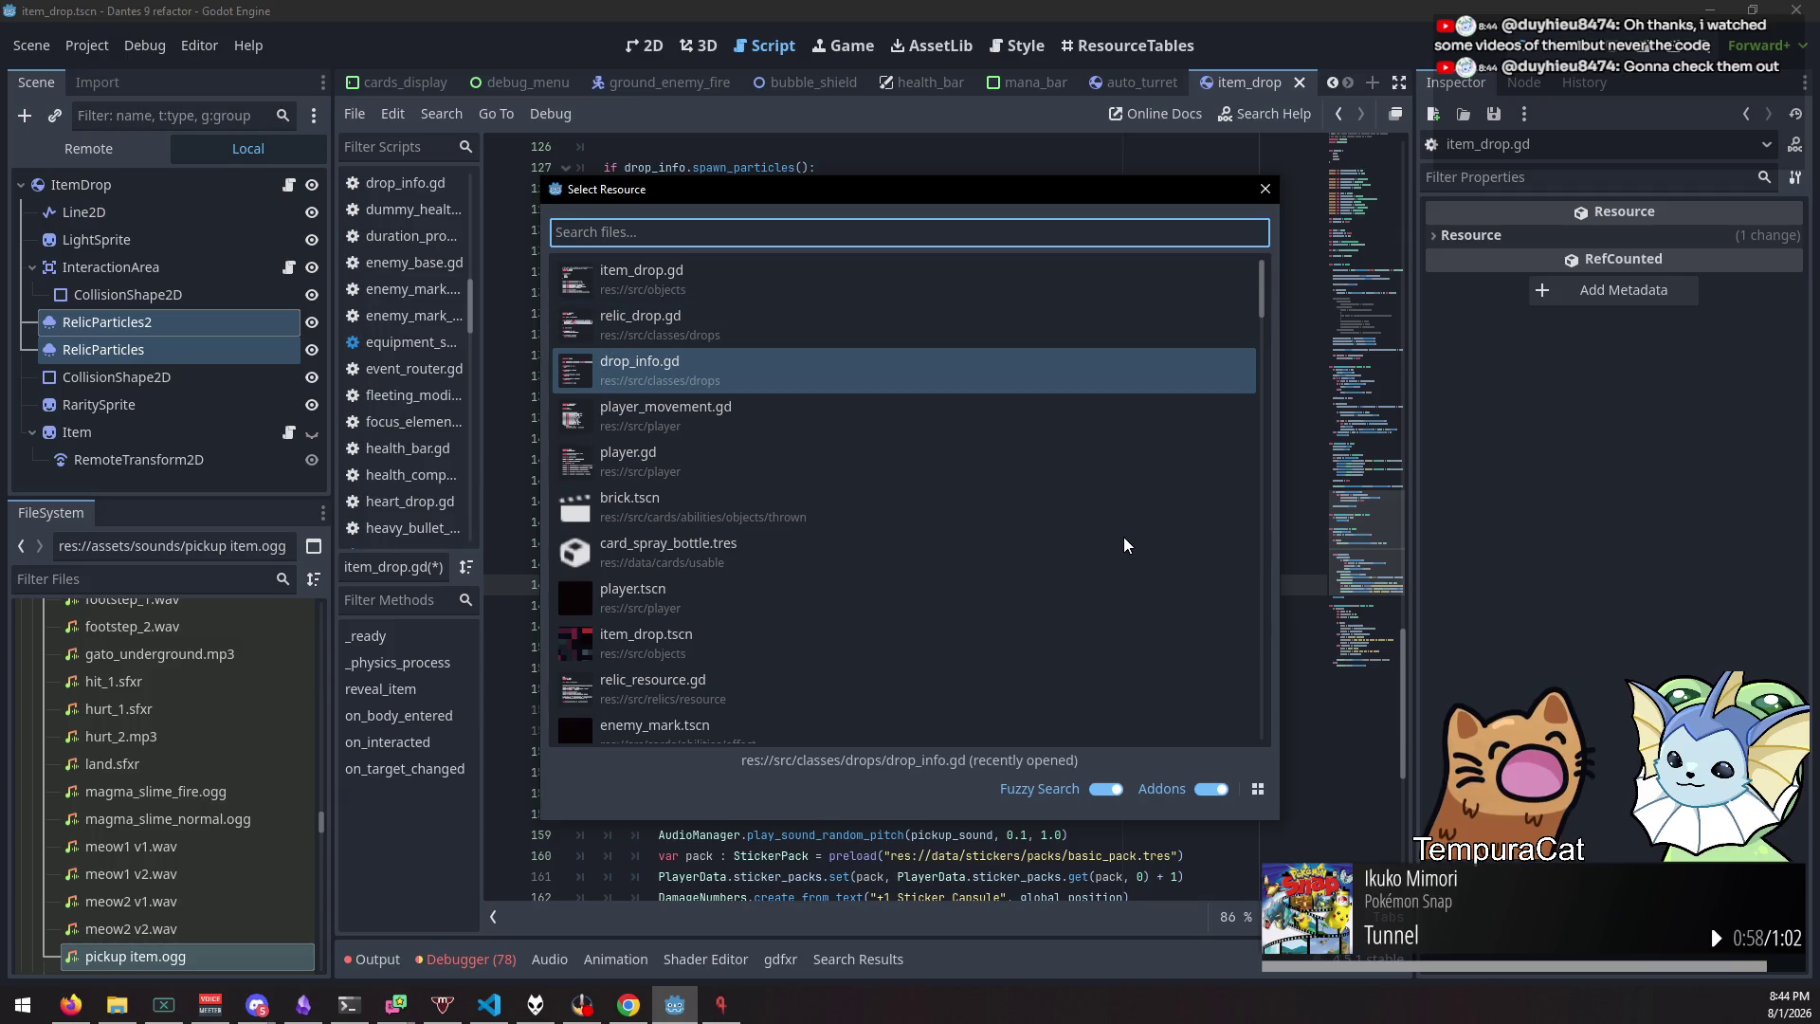
key(Return)
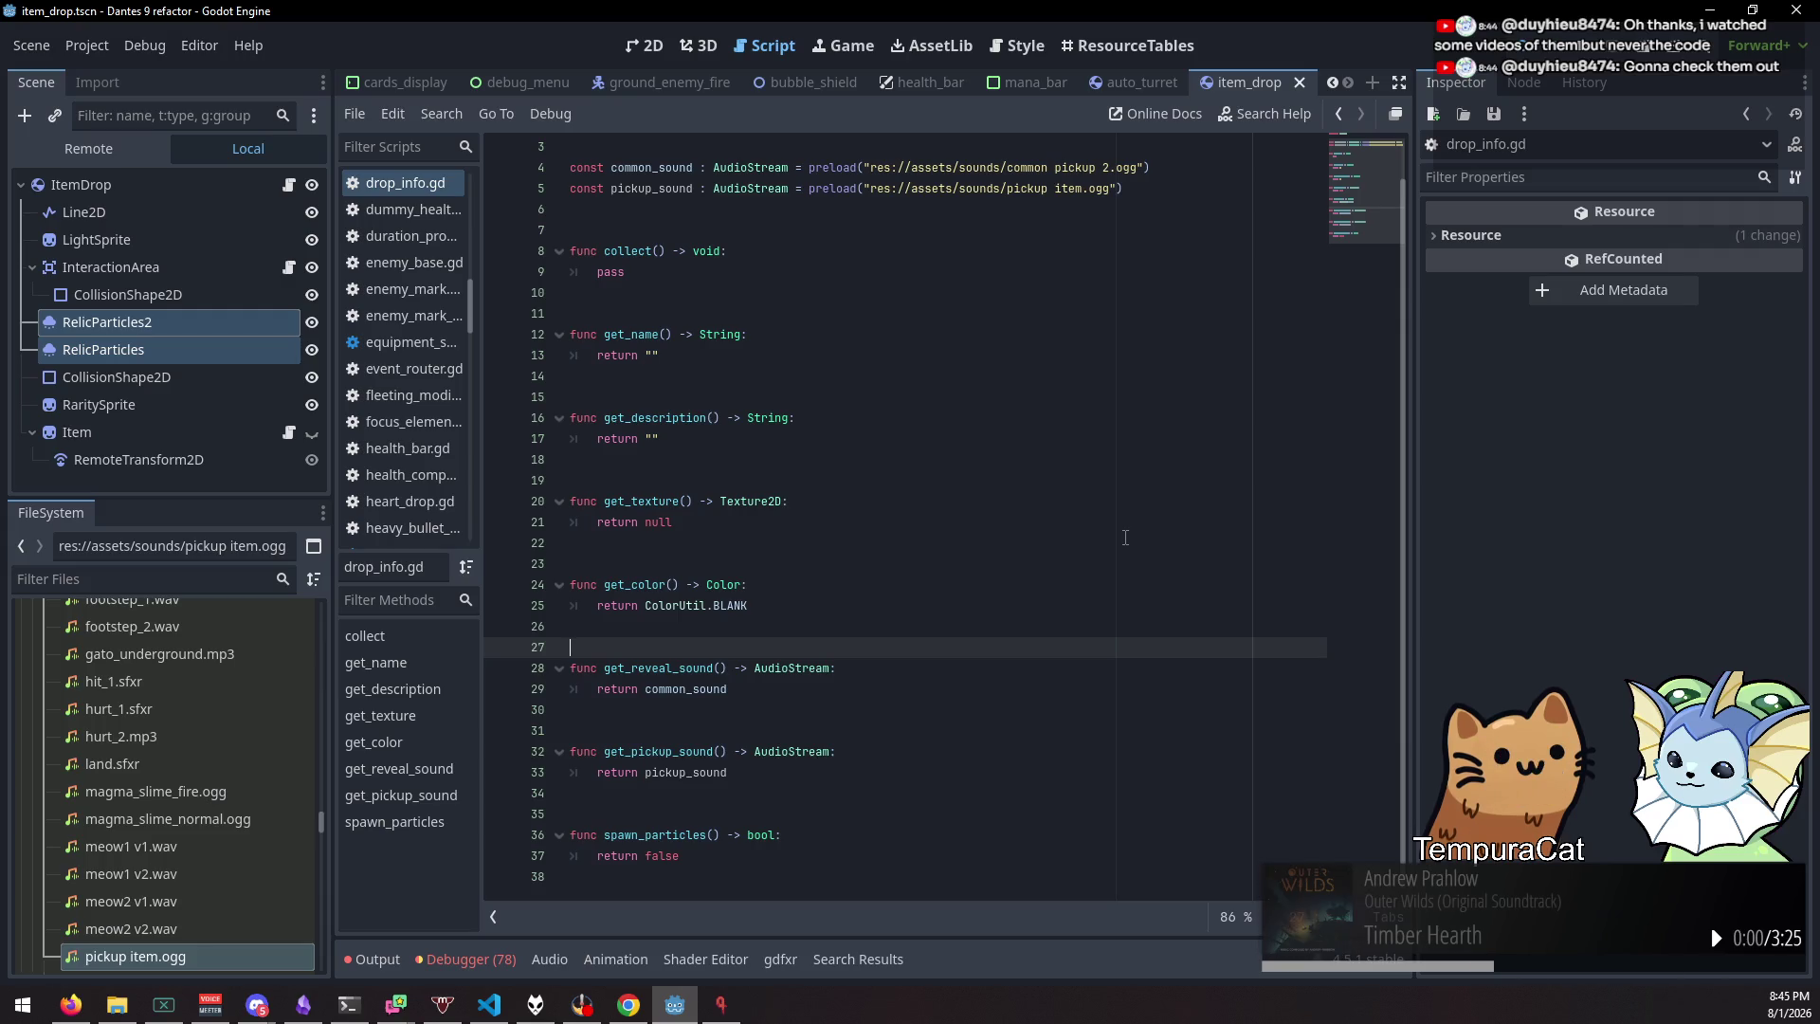
- Review the get_texture, get_reveal_sound and get_pickup_sound getters in drop_info.gd
key(Down)
key(Down)
key(Down)
key(Down)
key(Down)
key(Down)
key(Down)
key(Up)
key(Up)
key(Up)
key(Down)
key(Down)
key(Down)
key(Up)
key(Up)
key(Up)
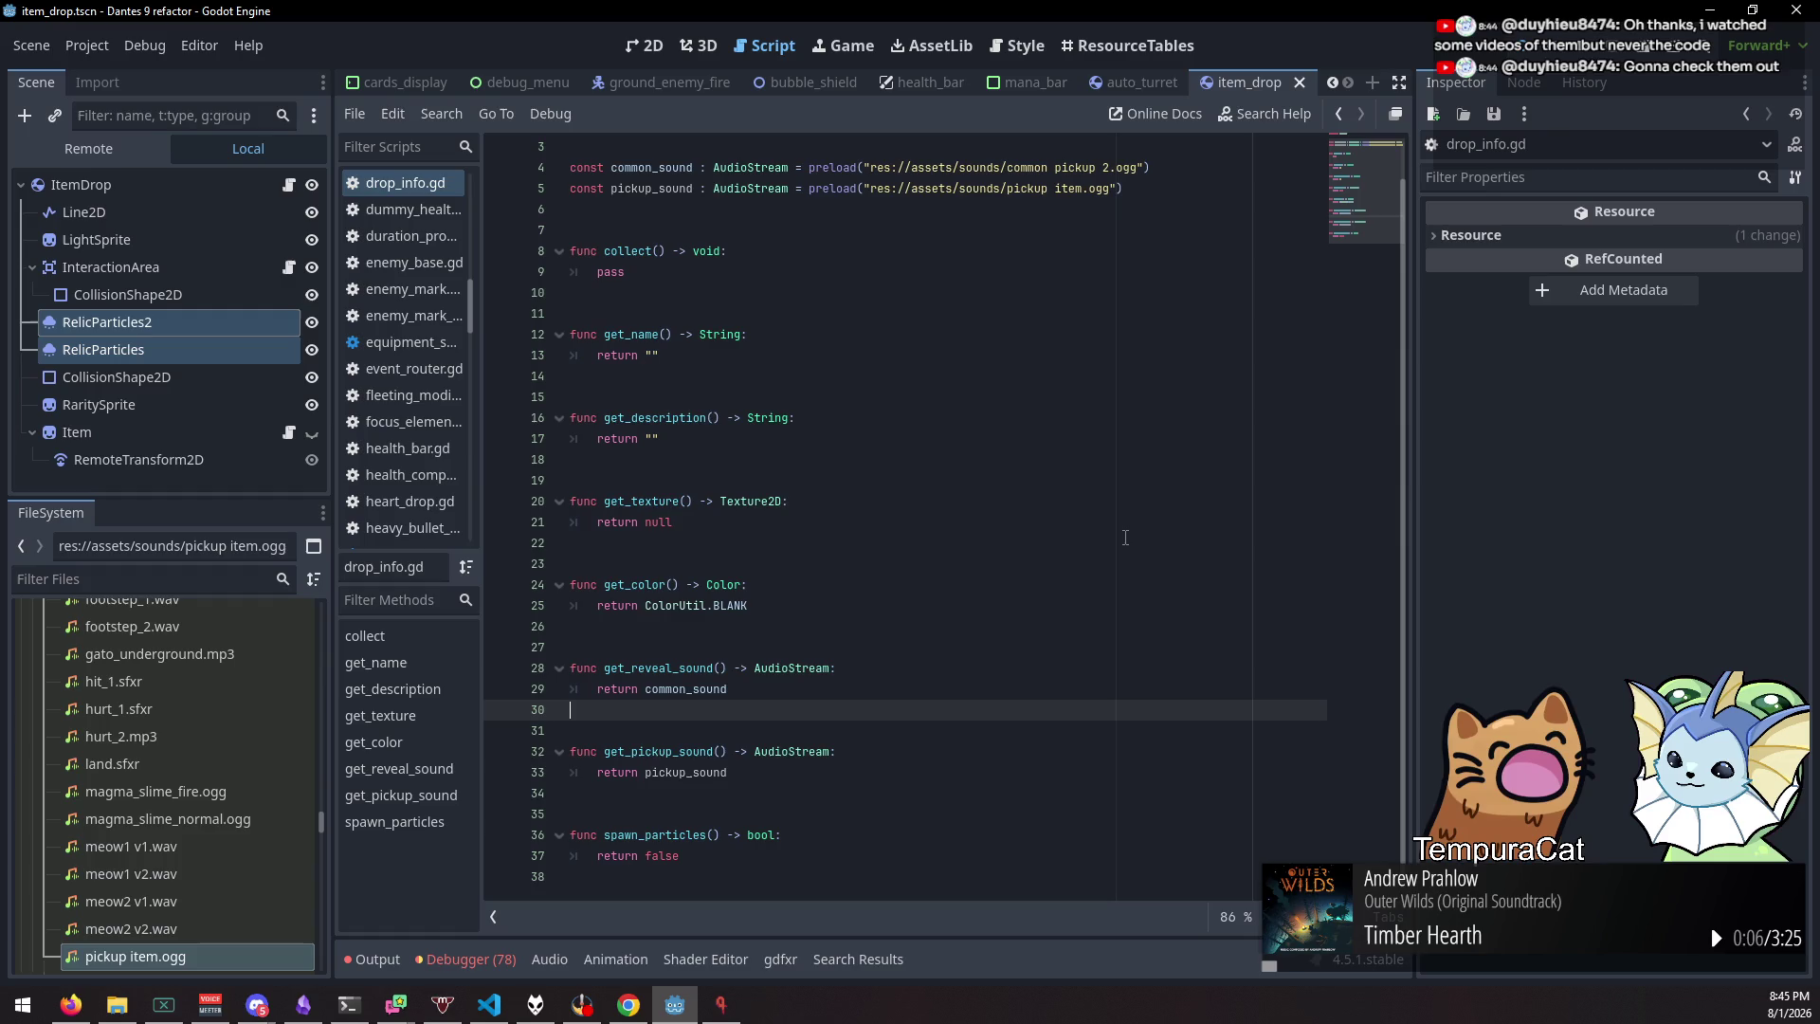
key(Up)
key(Up)
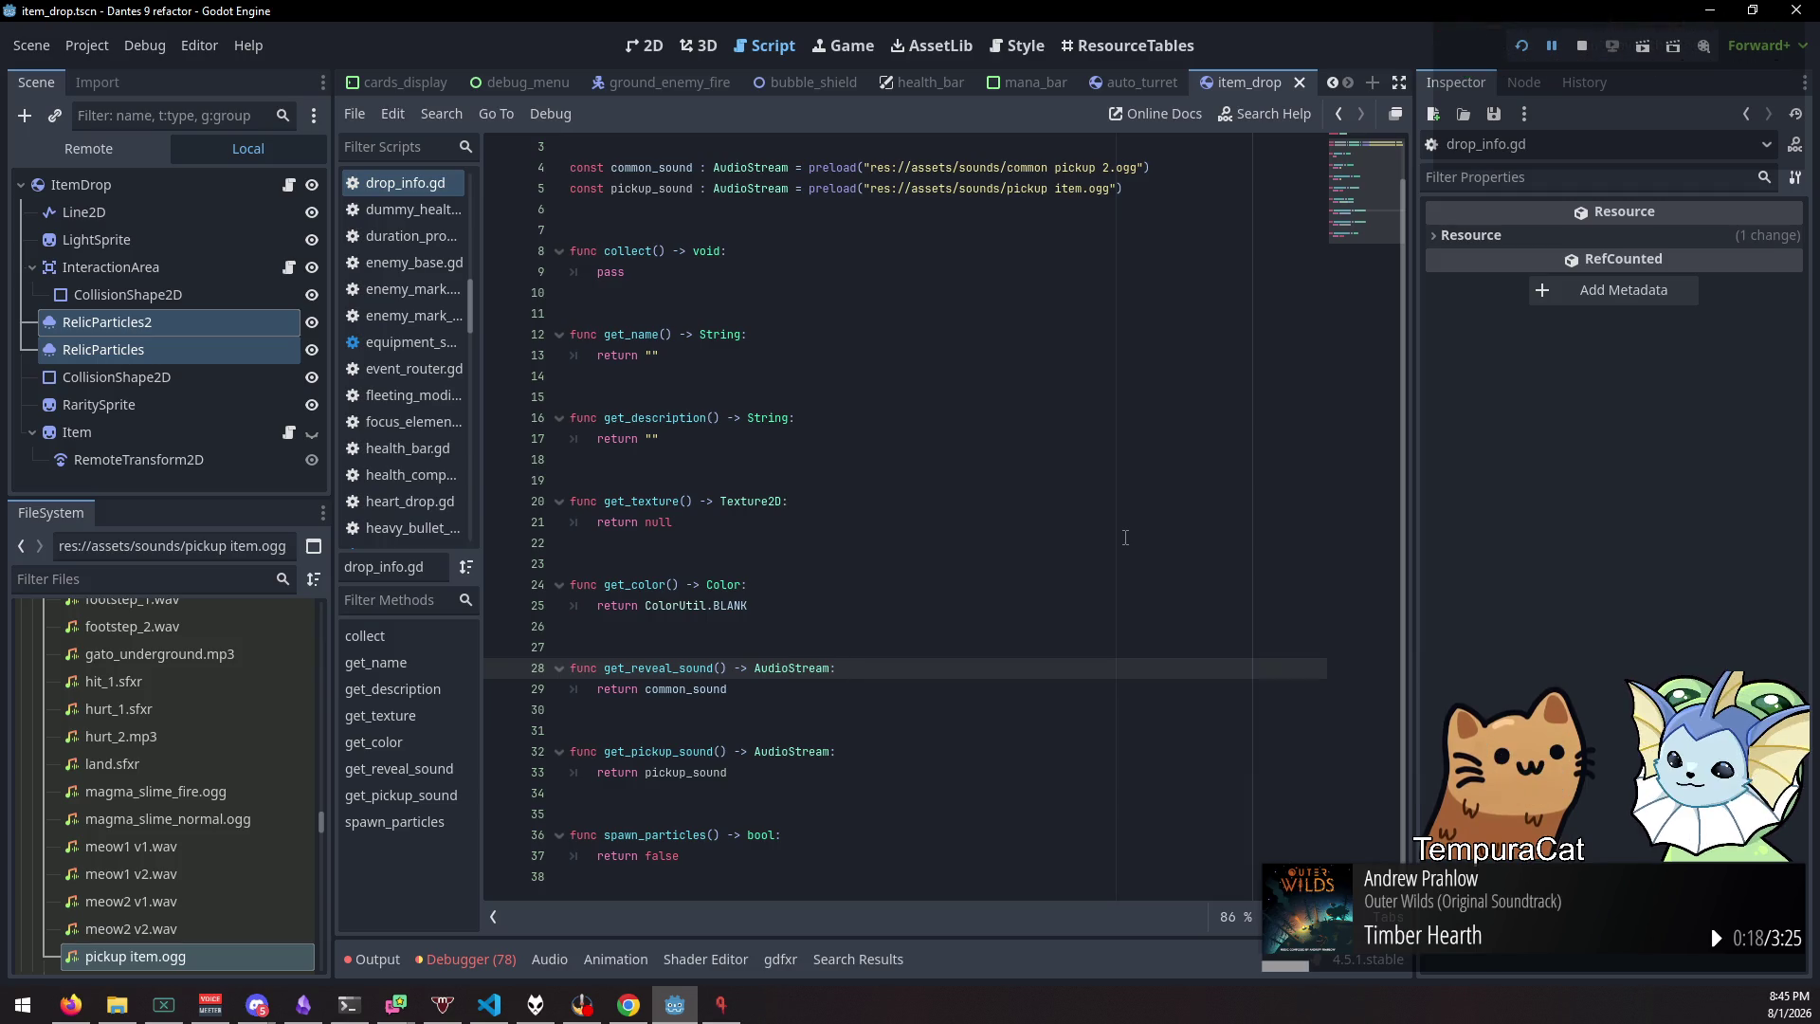
key(Down)
key(Up)
key(Up)
key(Down)
key(Up)
key(Down)
key(Up)
key(Up)
key(Up)
key(Down)
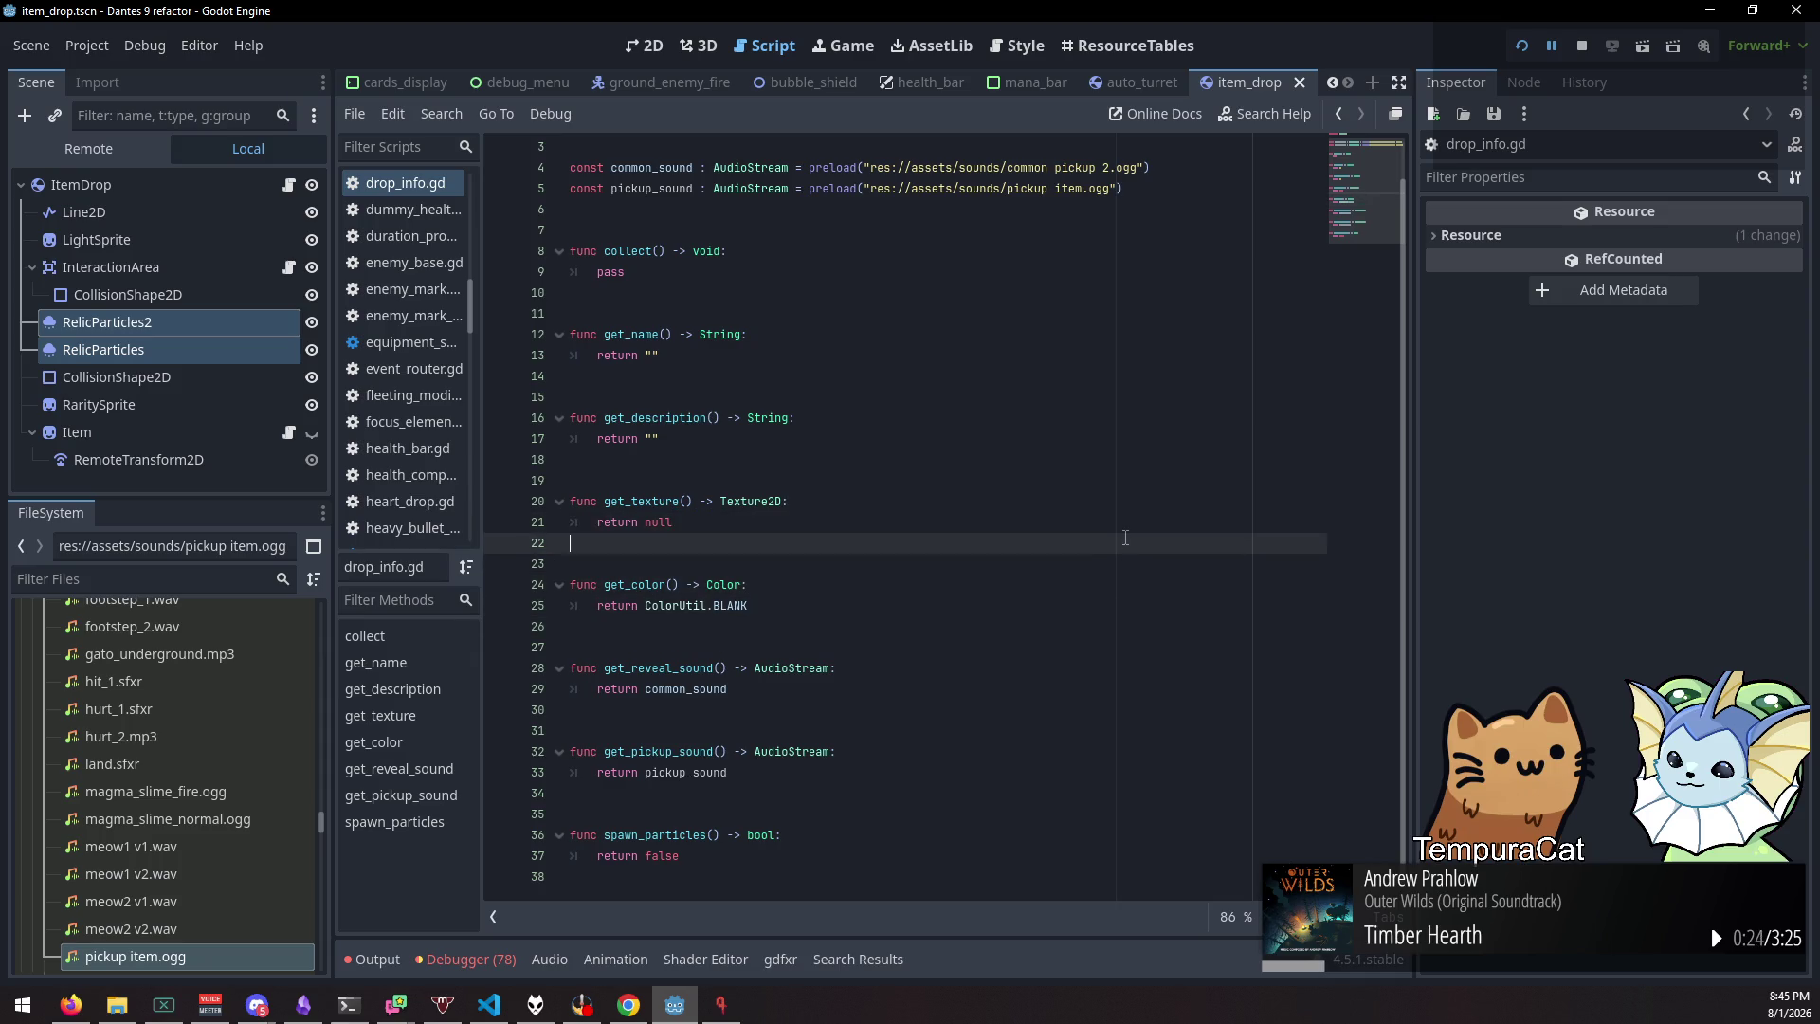
key(Up)
key(Up)
key(Up)
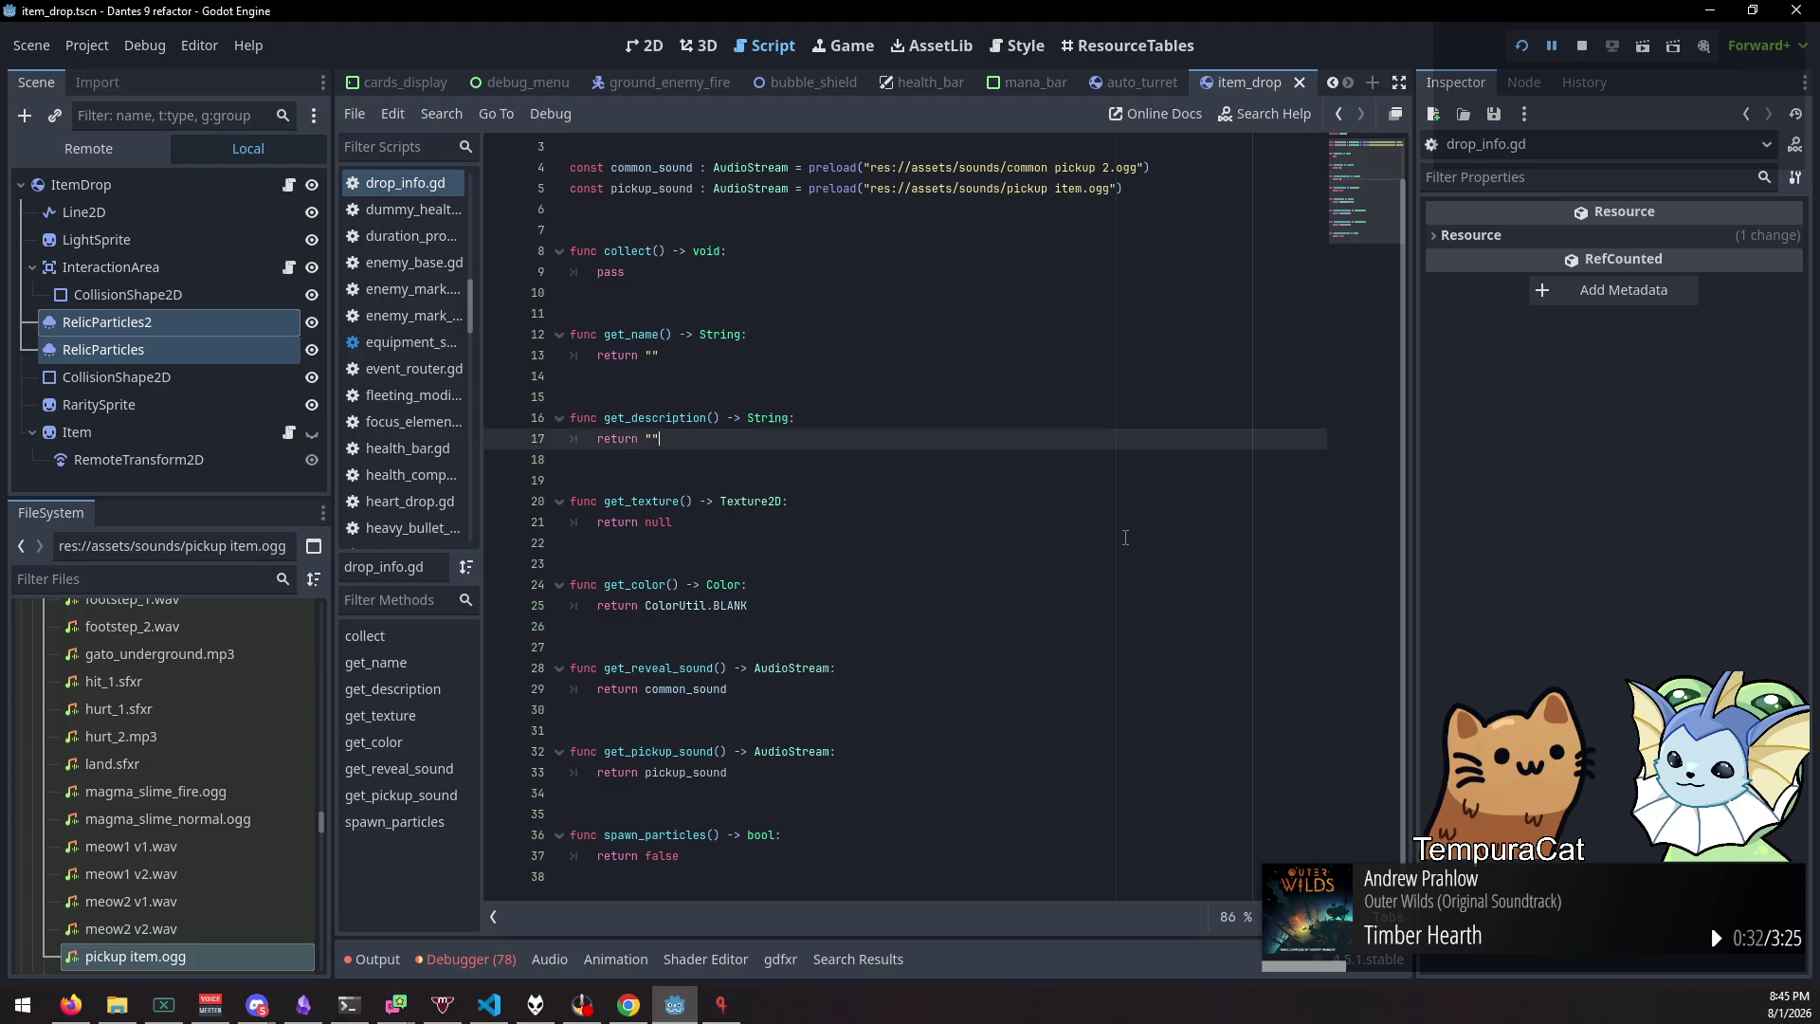
- Review the sound constants, collect() and get_name() near the top of drop_info.gd
key(Up)
key(Up)
key(Up)
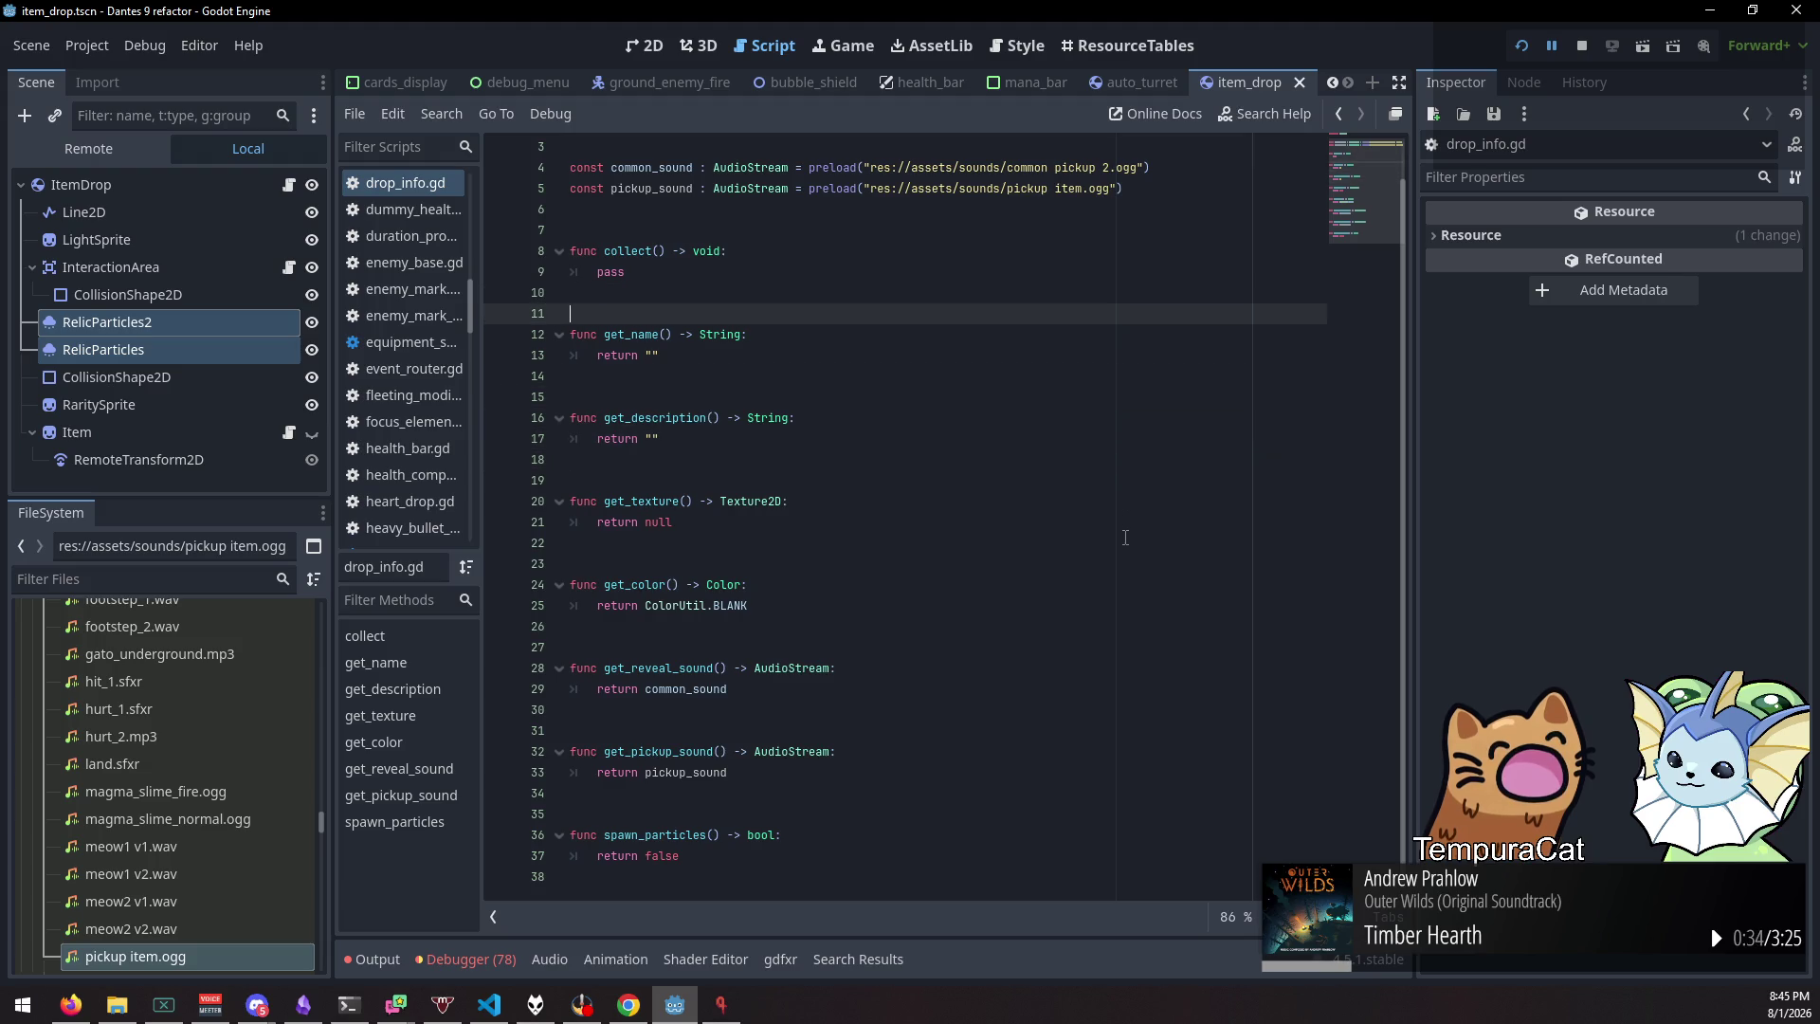
key(Up)
key(Up)
key(Up)
key(Up)
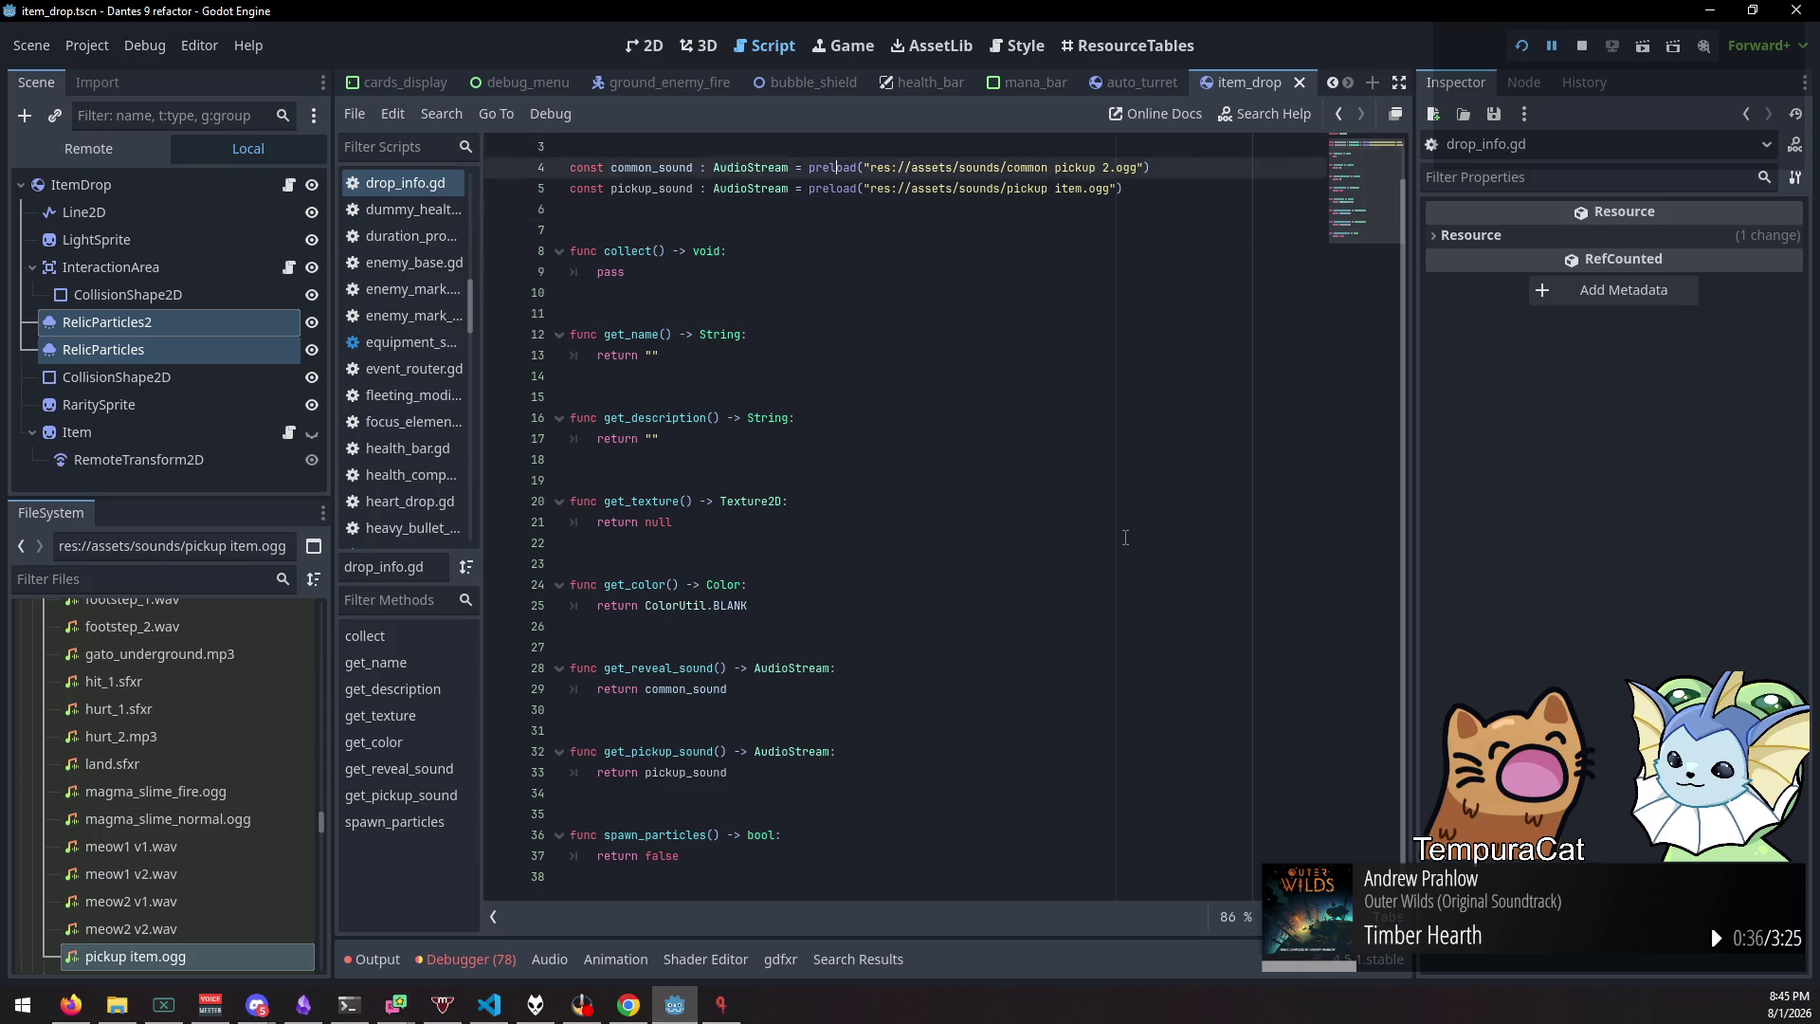
key(Down)
key(Down)
key(Down)
key(End)
key(Up)
key(Up)
key(Up)
key(Down)
key(Down)
key(Down)
key(Down)
key(Down)
key(Up)
key(Down)
key(Up)
key(Up)
key(Up)
key(Up)
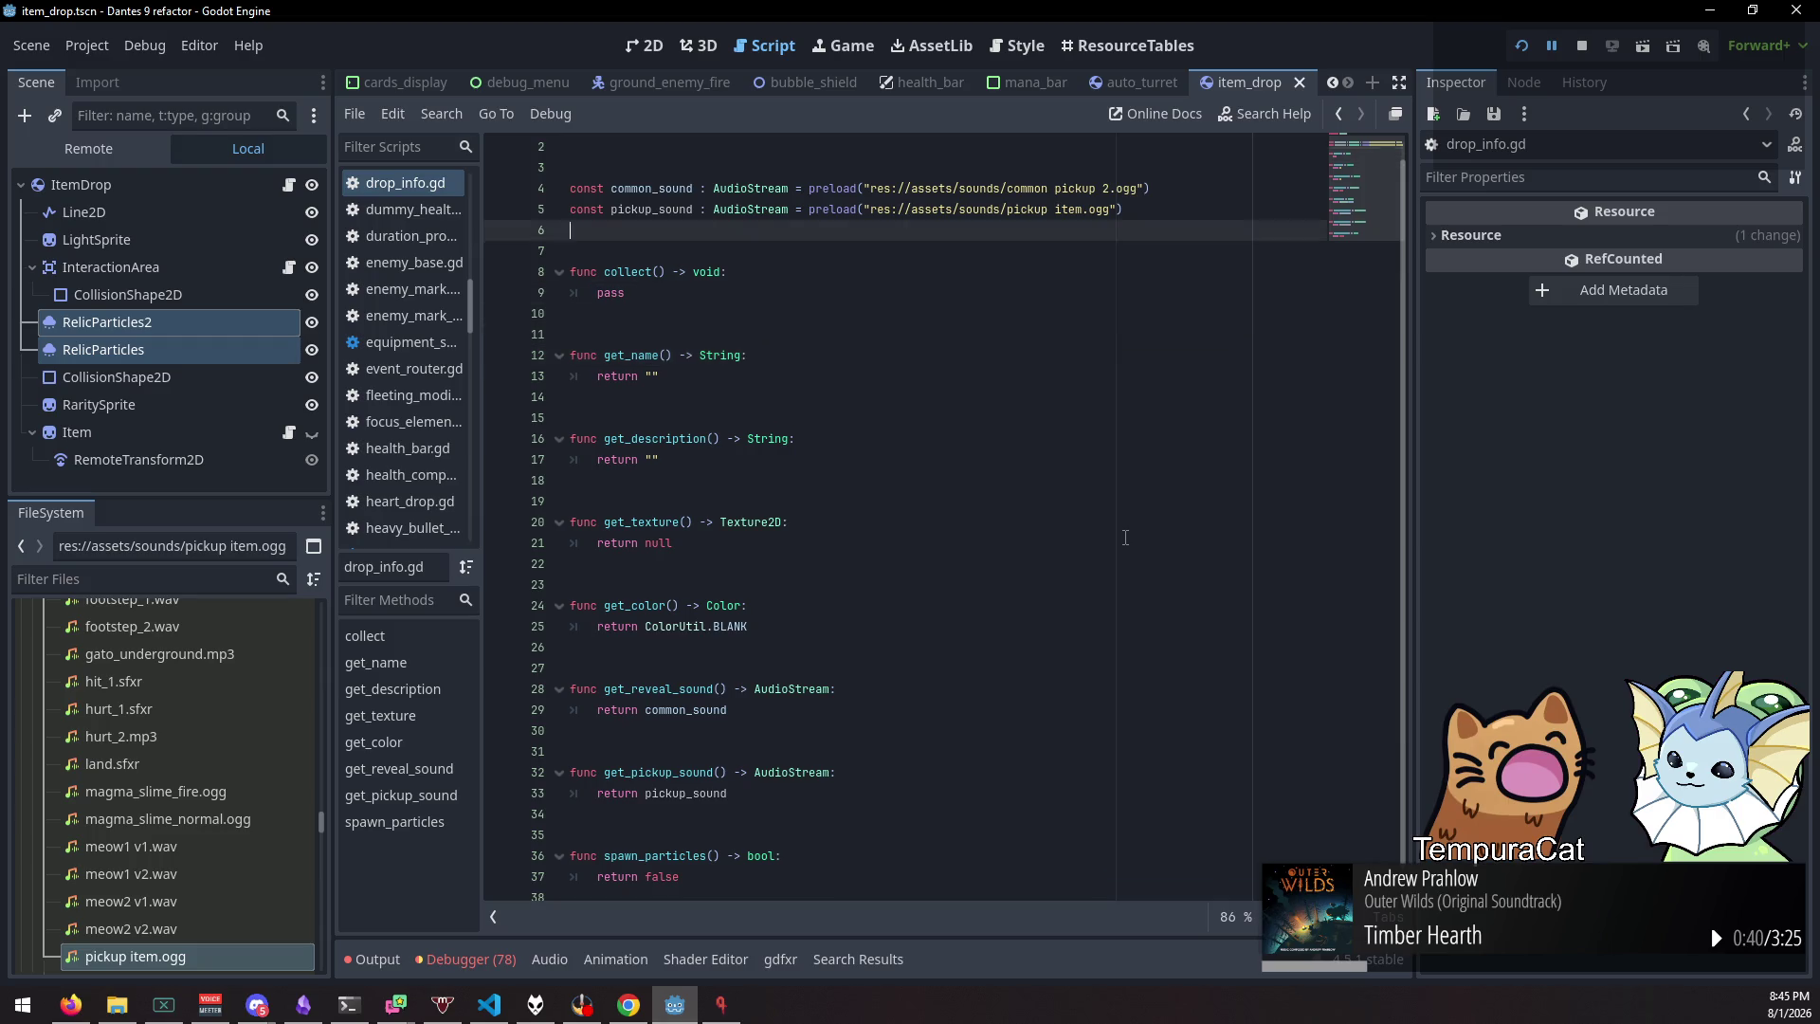
key(Down)
key(Down)
key(Down)
key(Up)
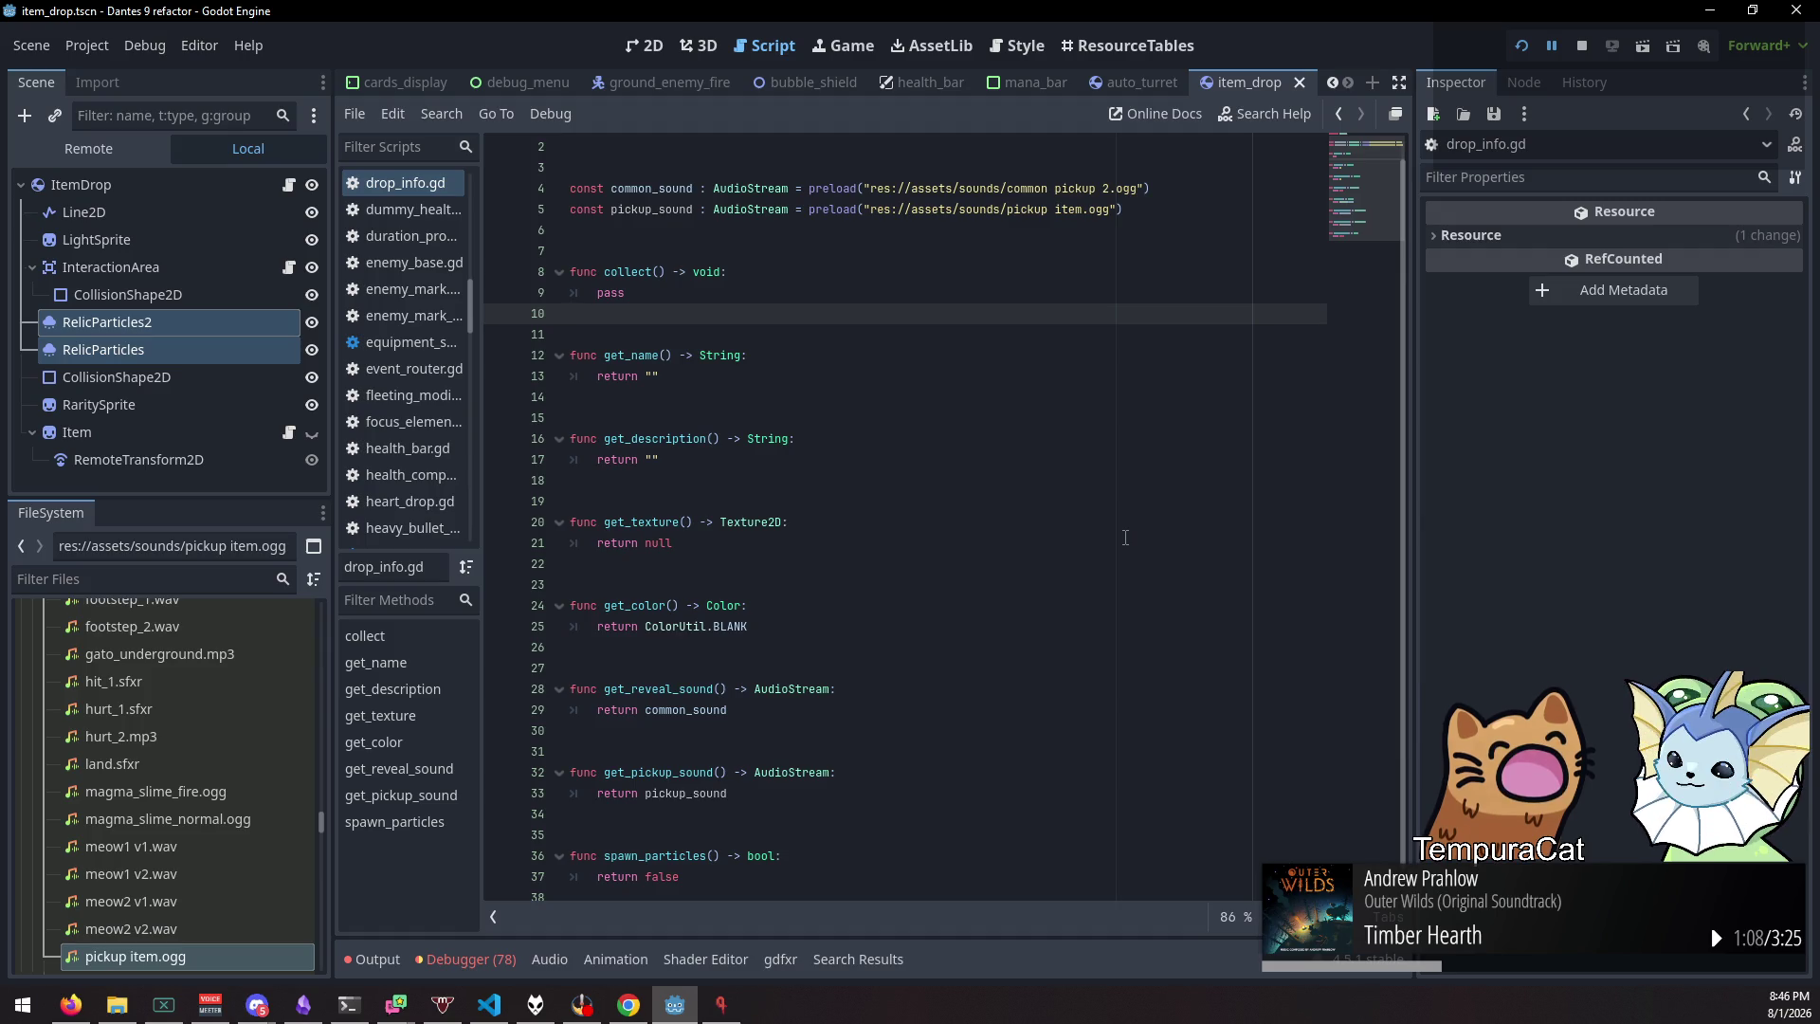
key(Up)
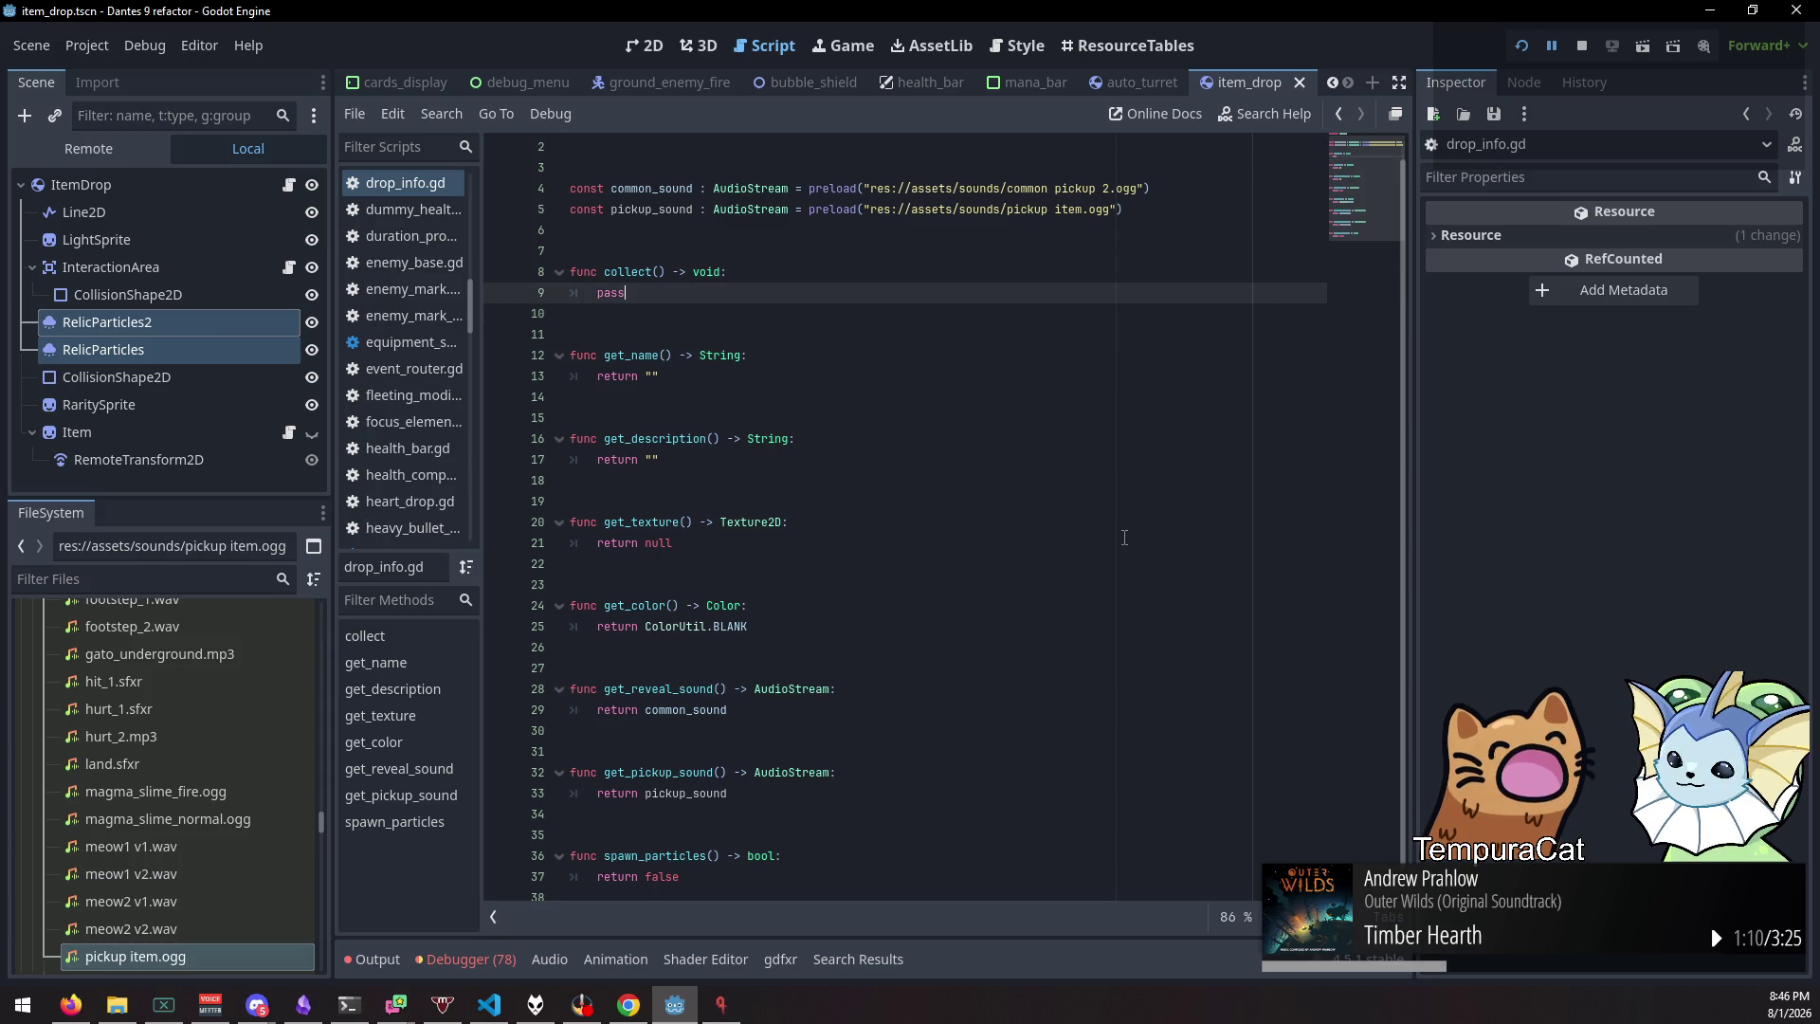
- Add func get_popup_text() -> String returning "" below collect() and save drop_info.gd
key(shift+Home)
key(Up)
key(End)
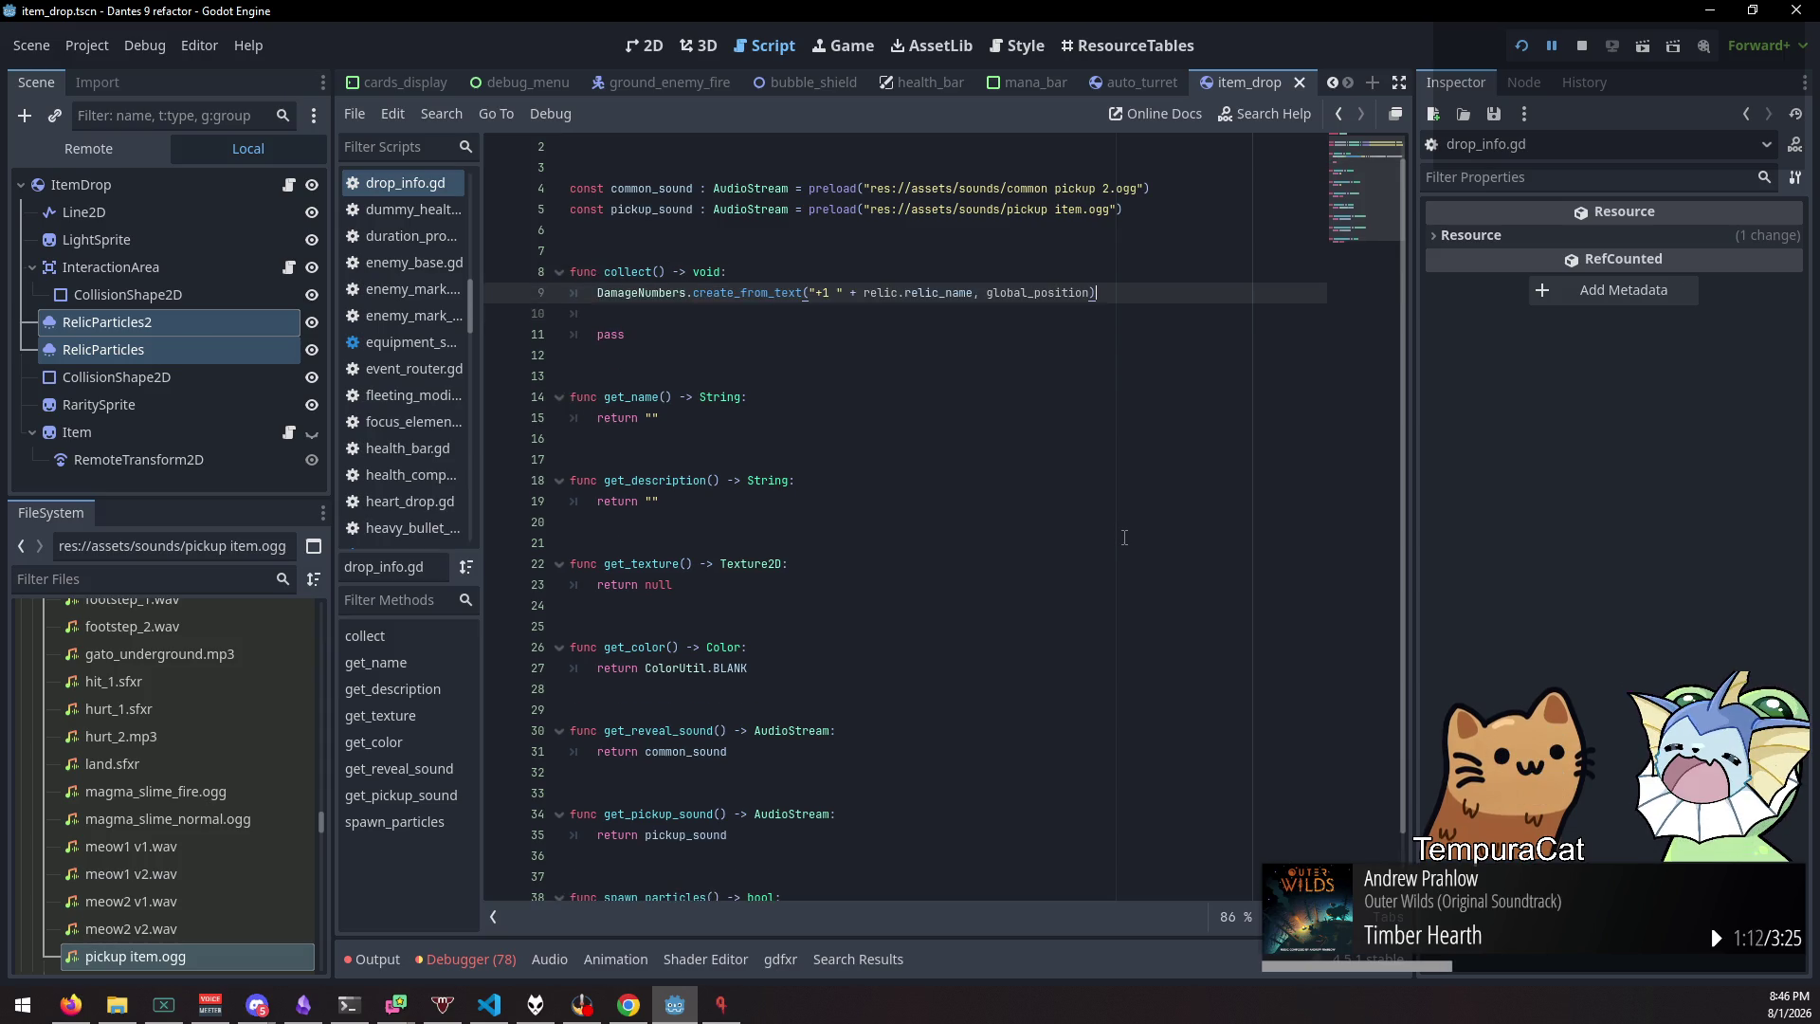
key(Down)
key(Down)
key(Return)
key(Return)
key(Return)
text(func)
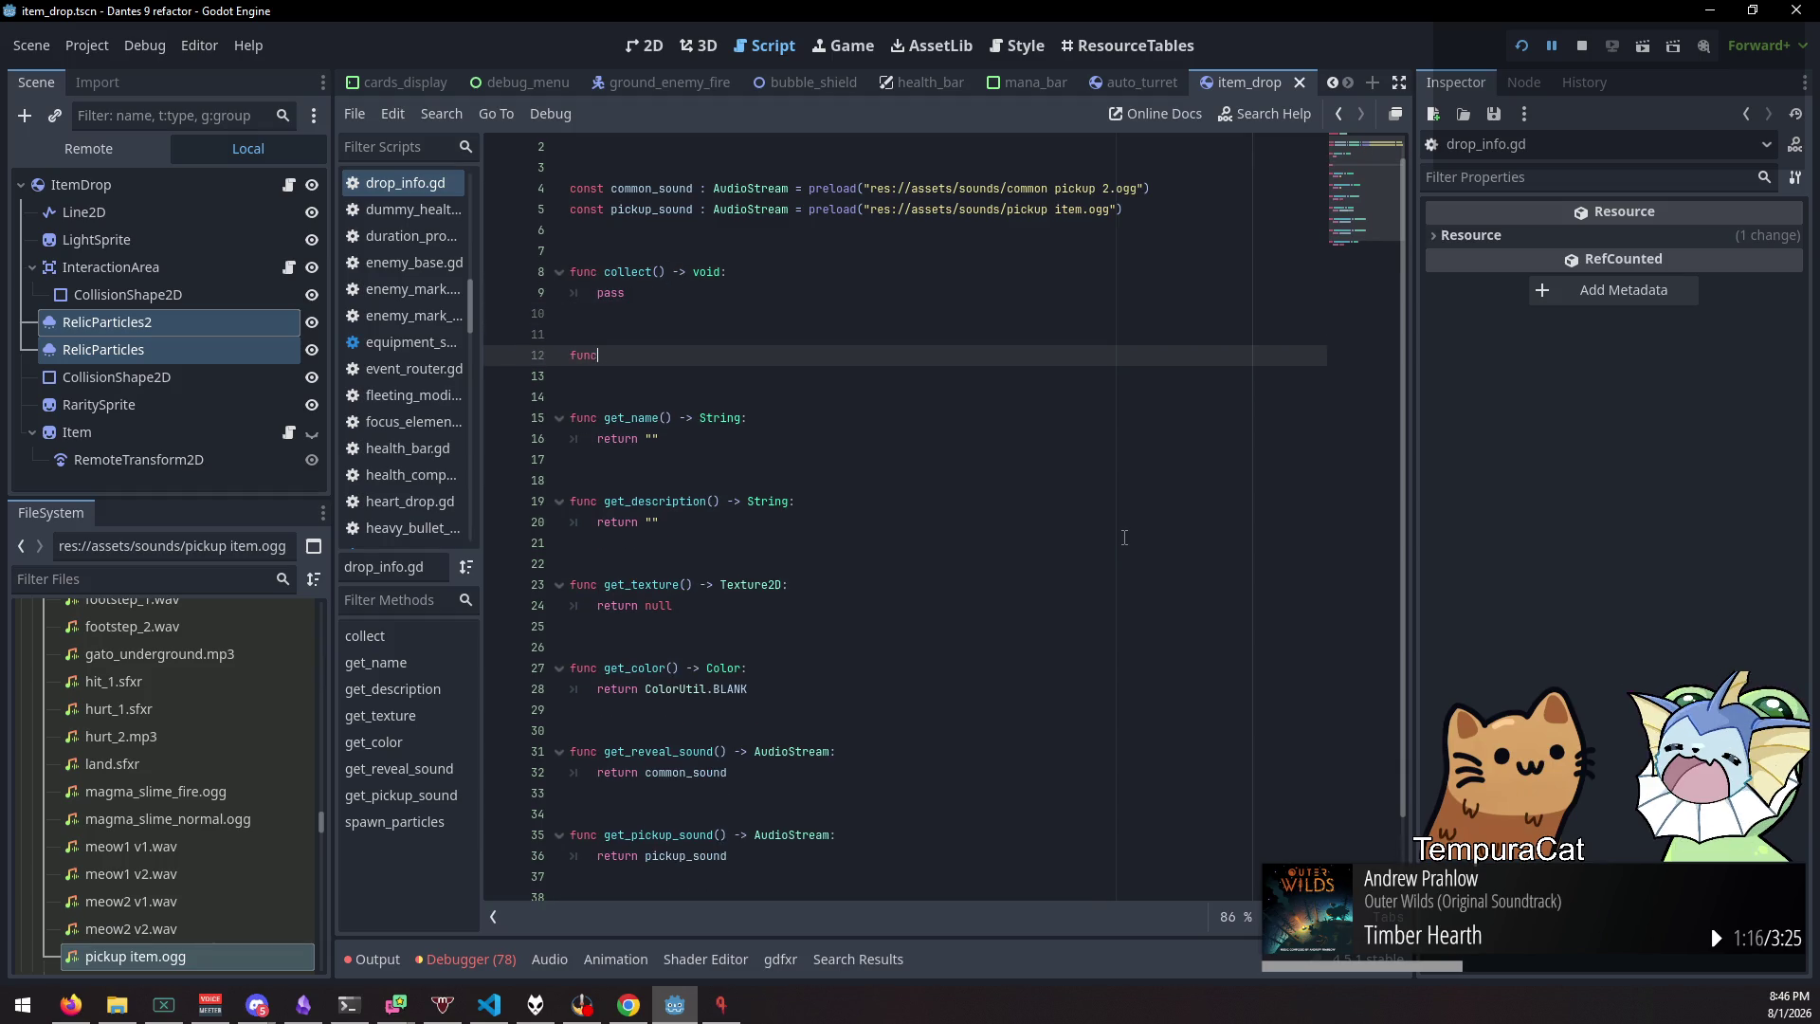
text( get_popup_text()->)
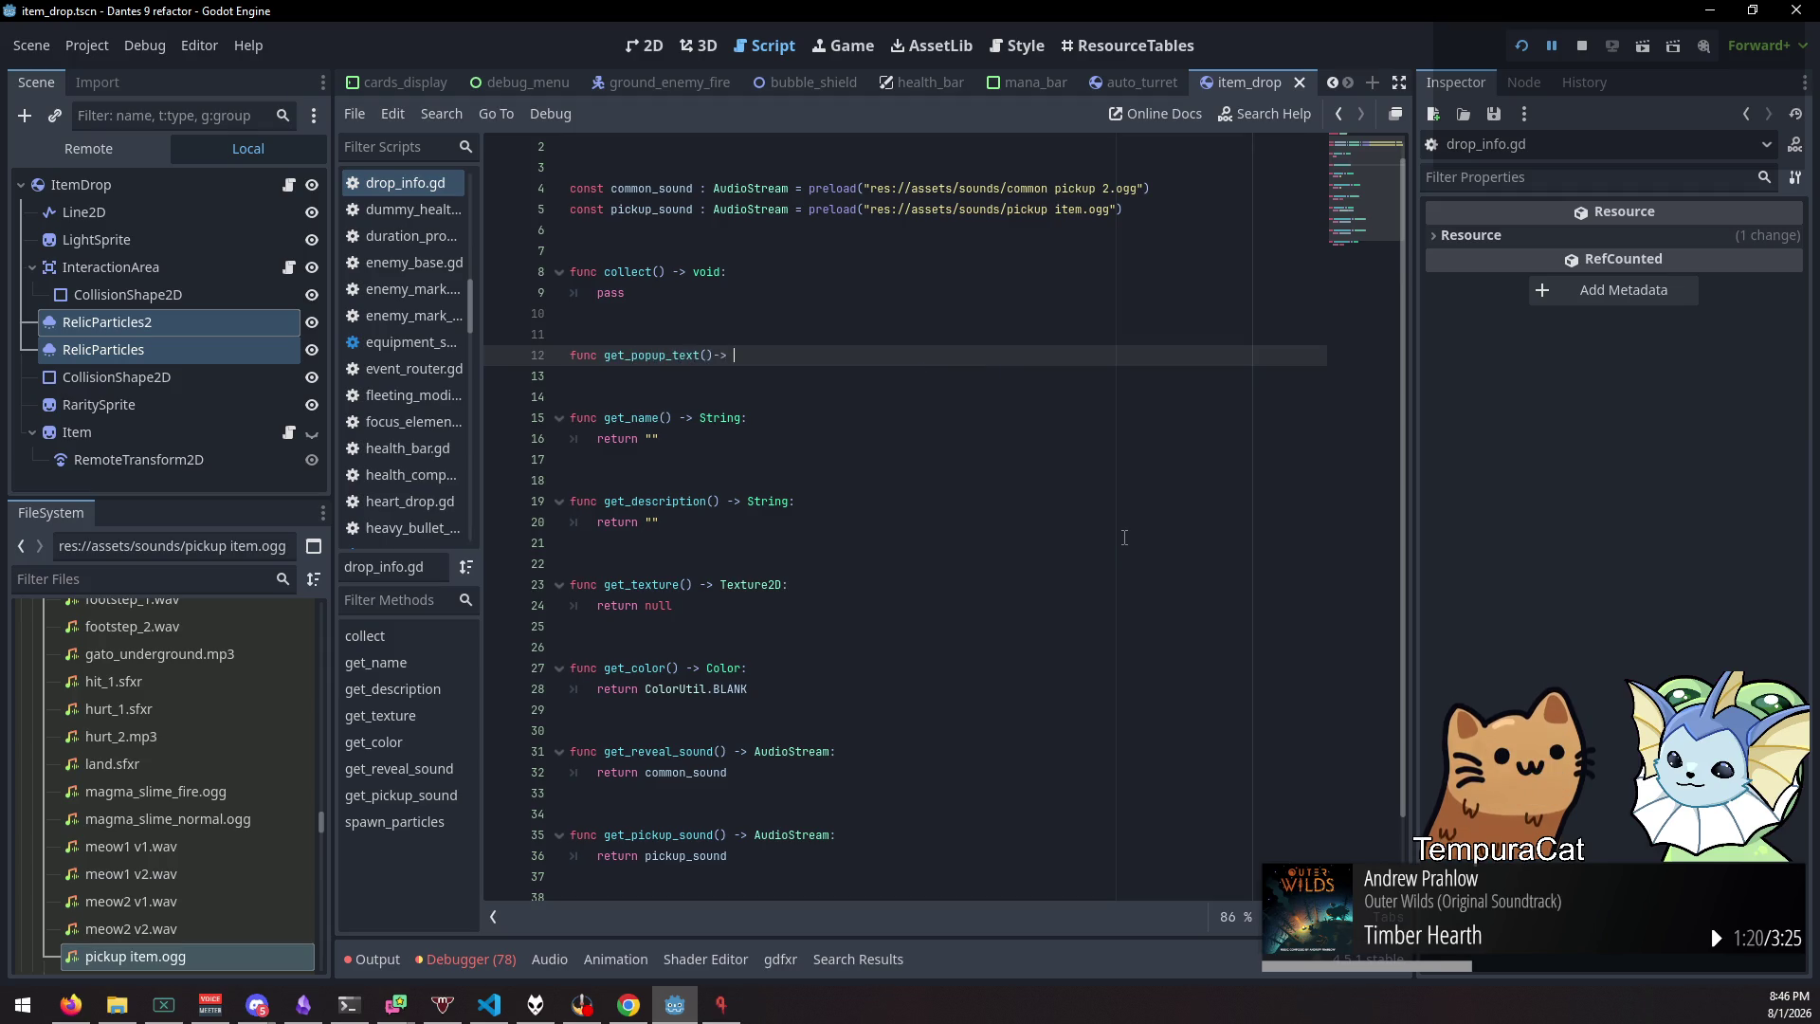
key(BackSpace)
text(-> Strin)
text(g:)
key(Return)
text(return)
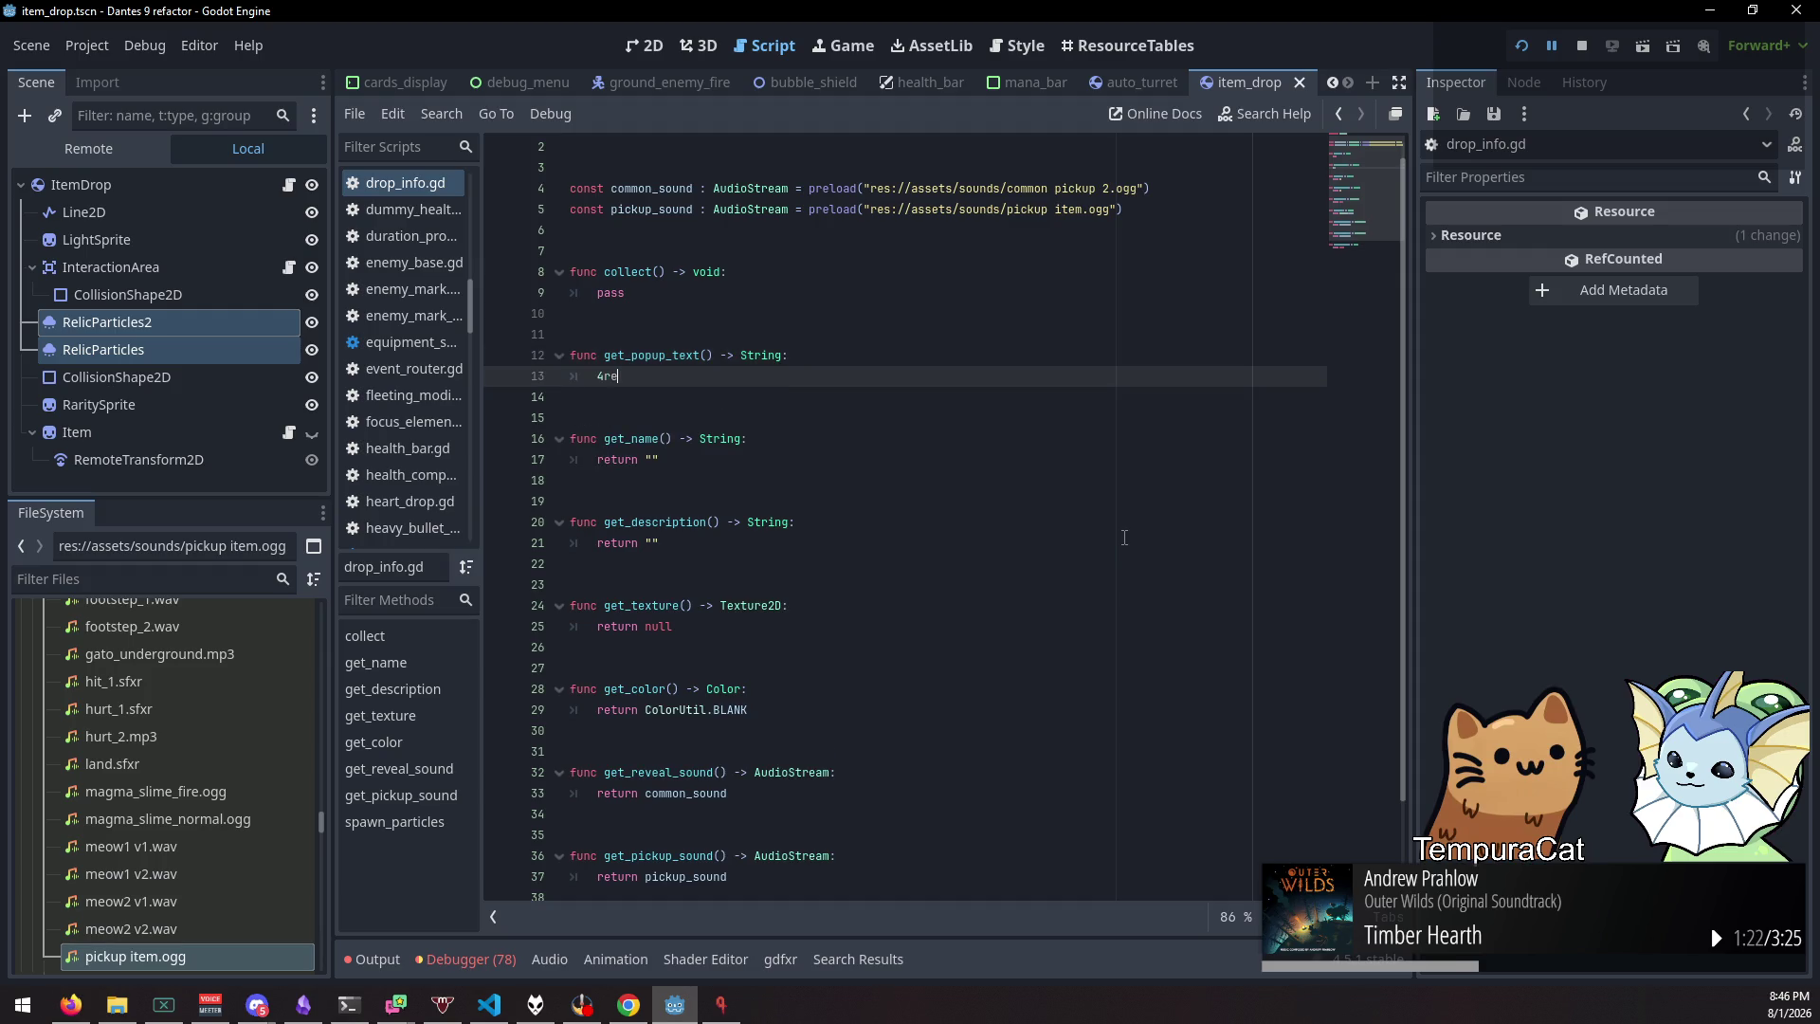
key(ctrl+s)
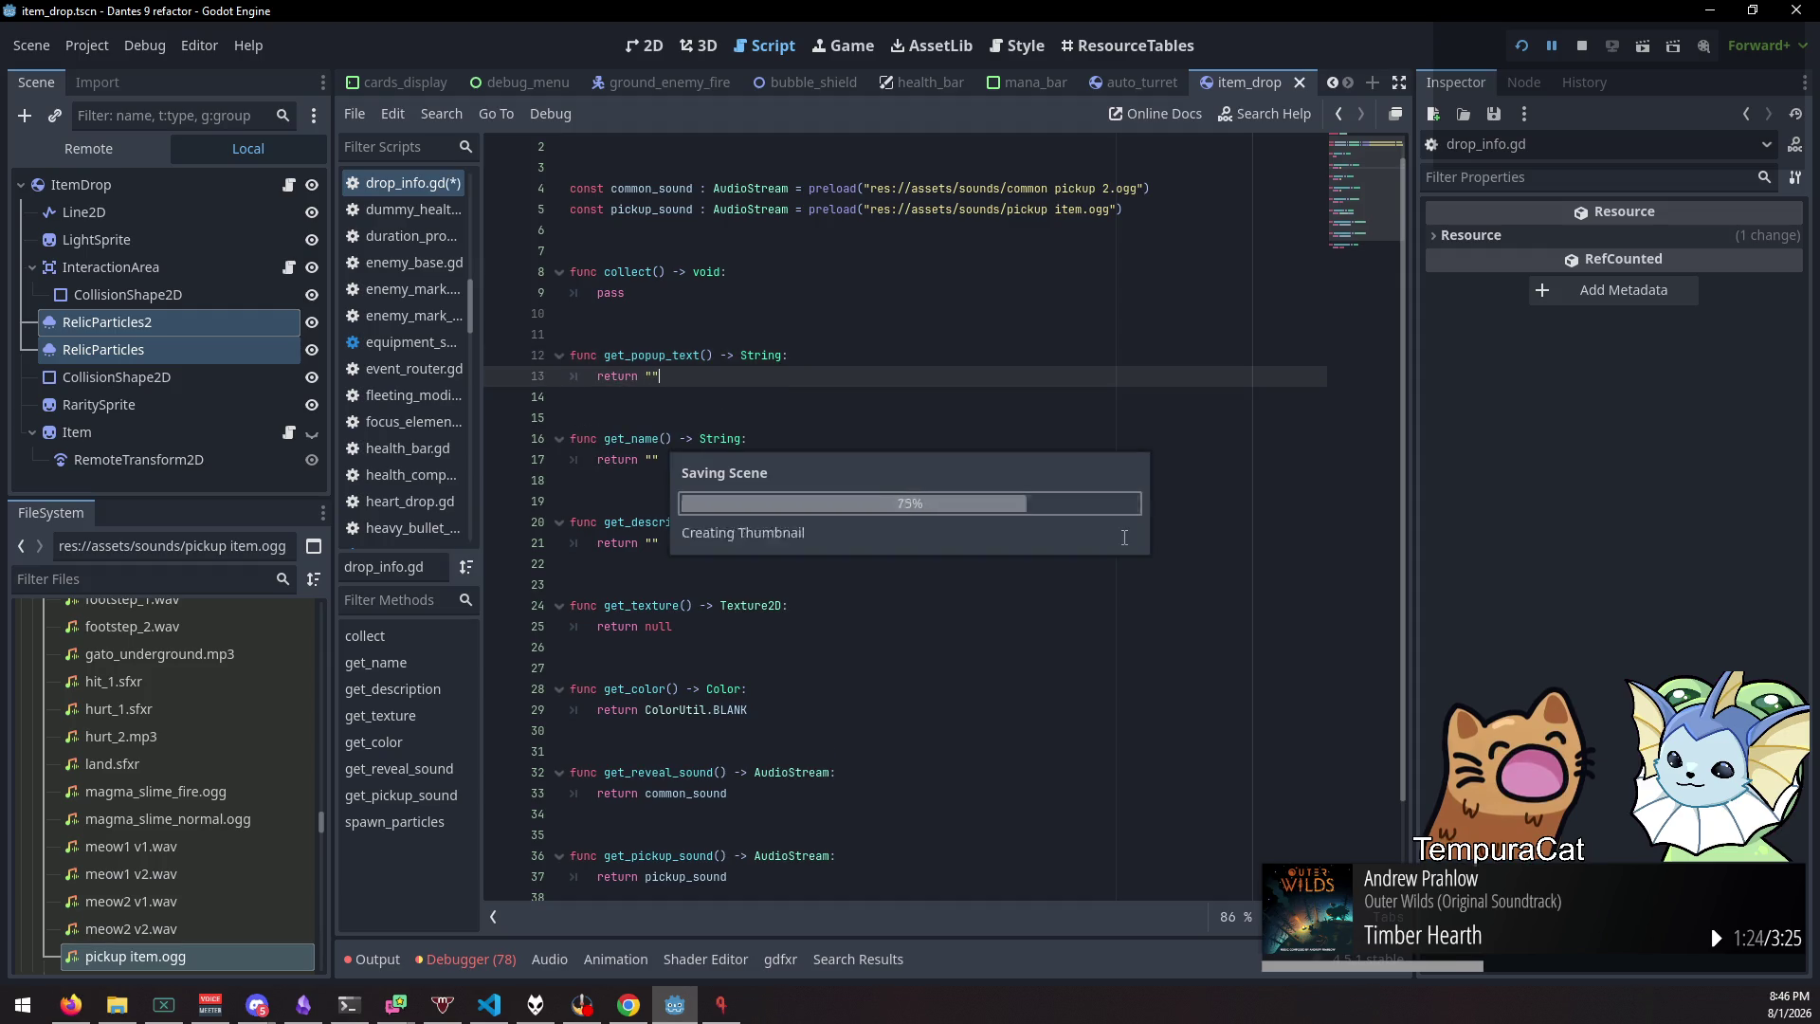
- Switch to item_drop.gd via the quick-open file list
key(shift+alt+o)
key(Down)
key(Return)
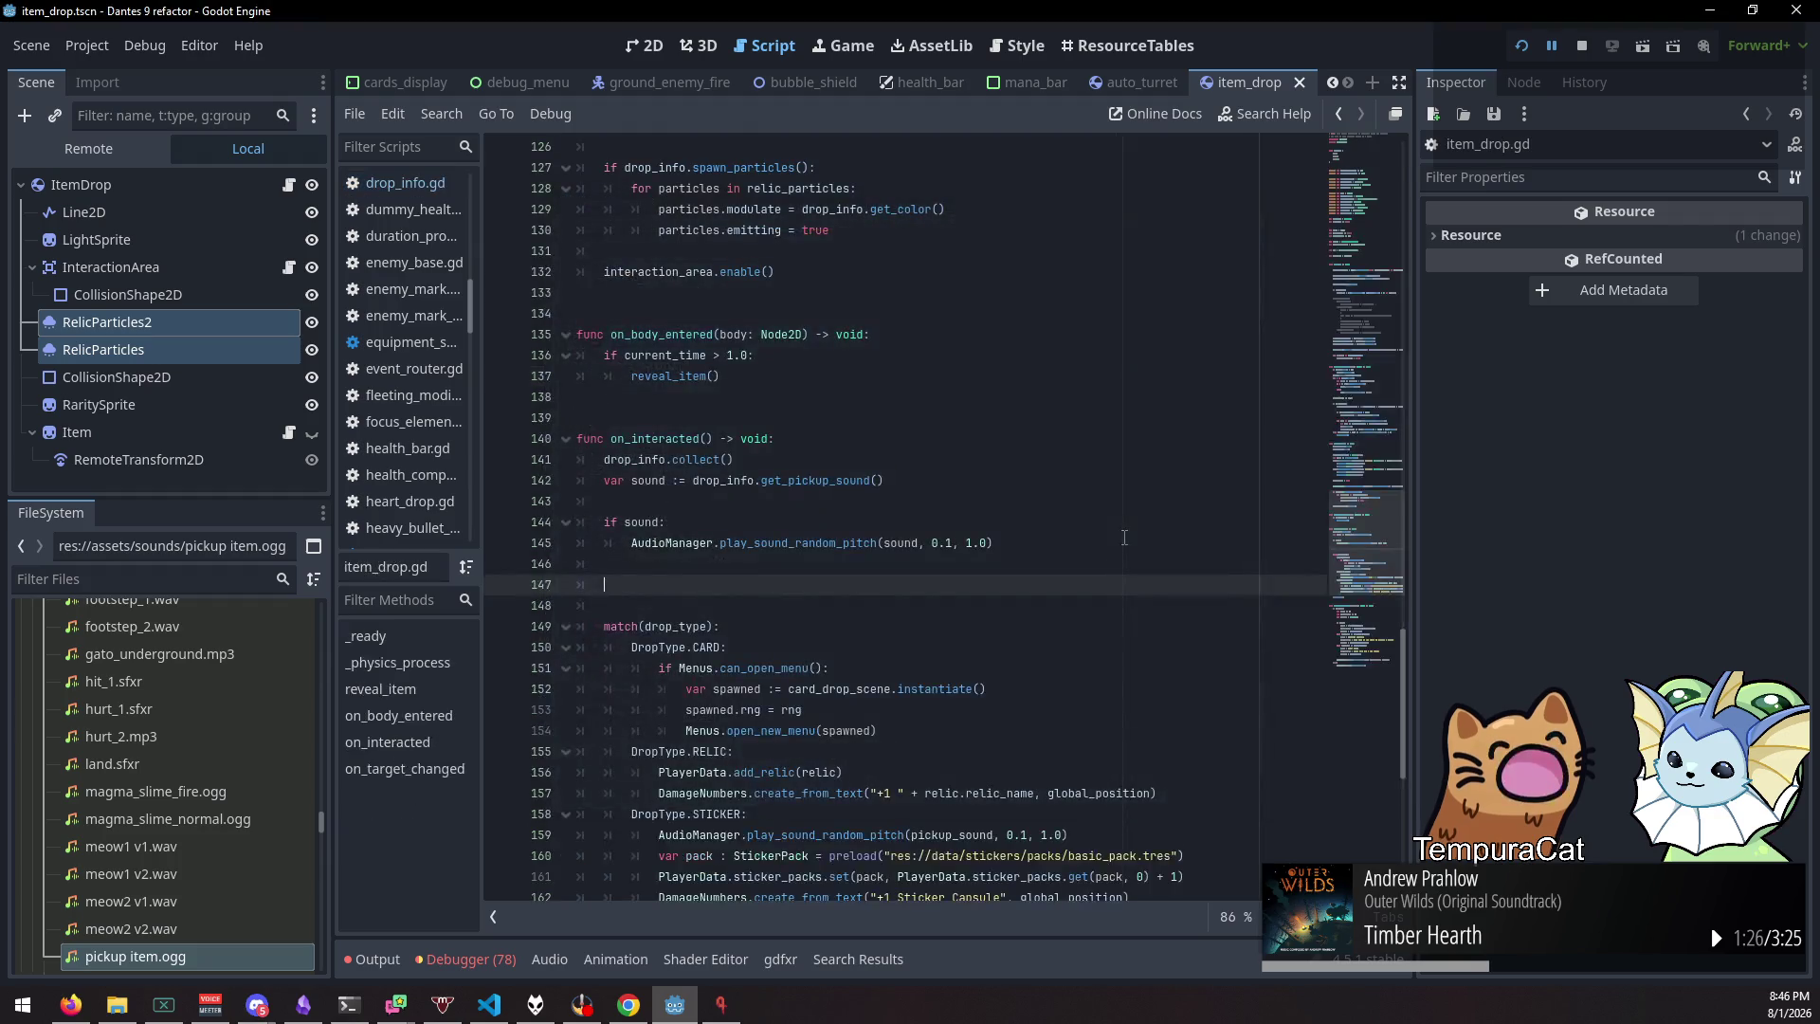
- Add var popup_text := drop_info.get_popup_text() in on_interacted and save item_drop.gd
text(var po)
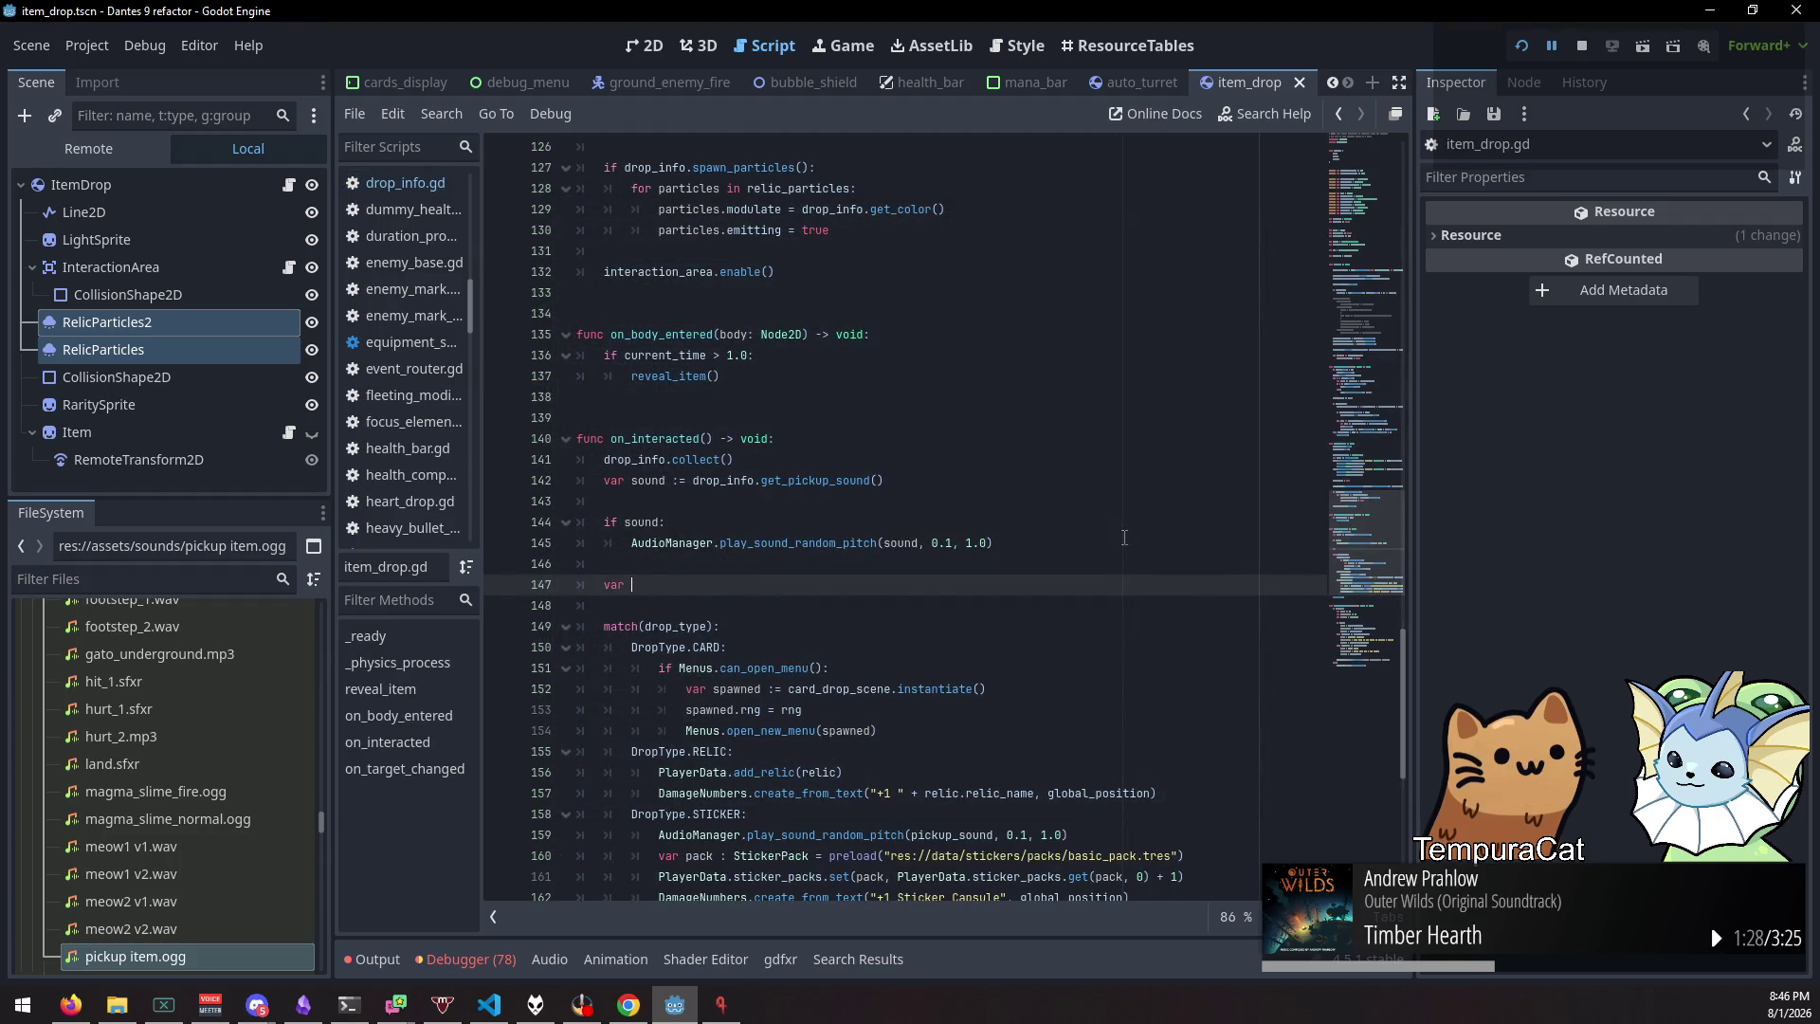
text(pup_text :)
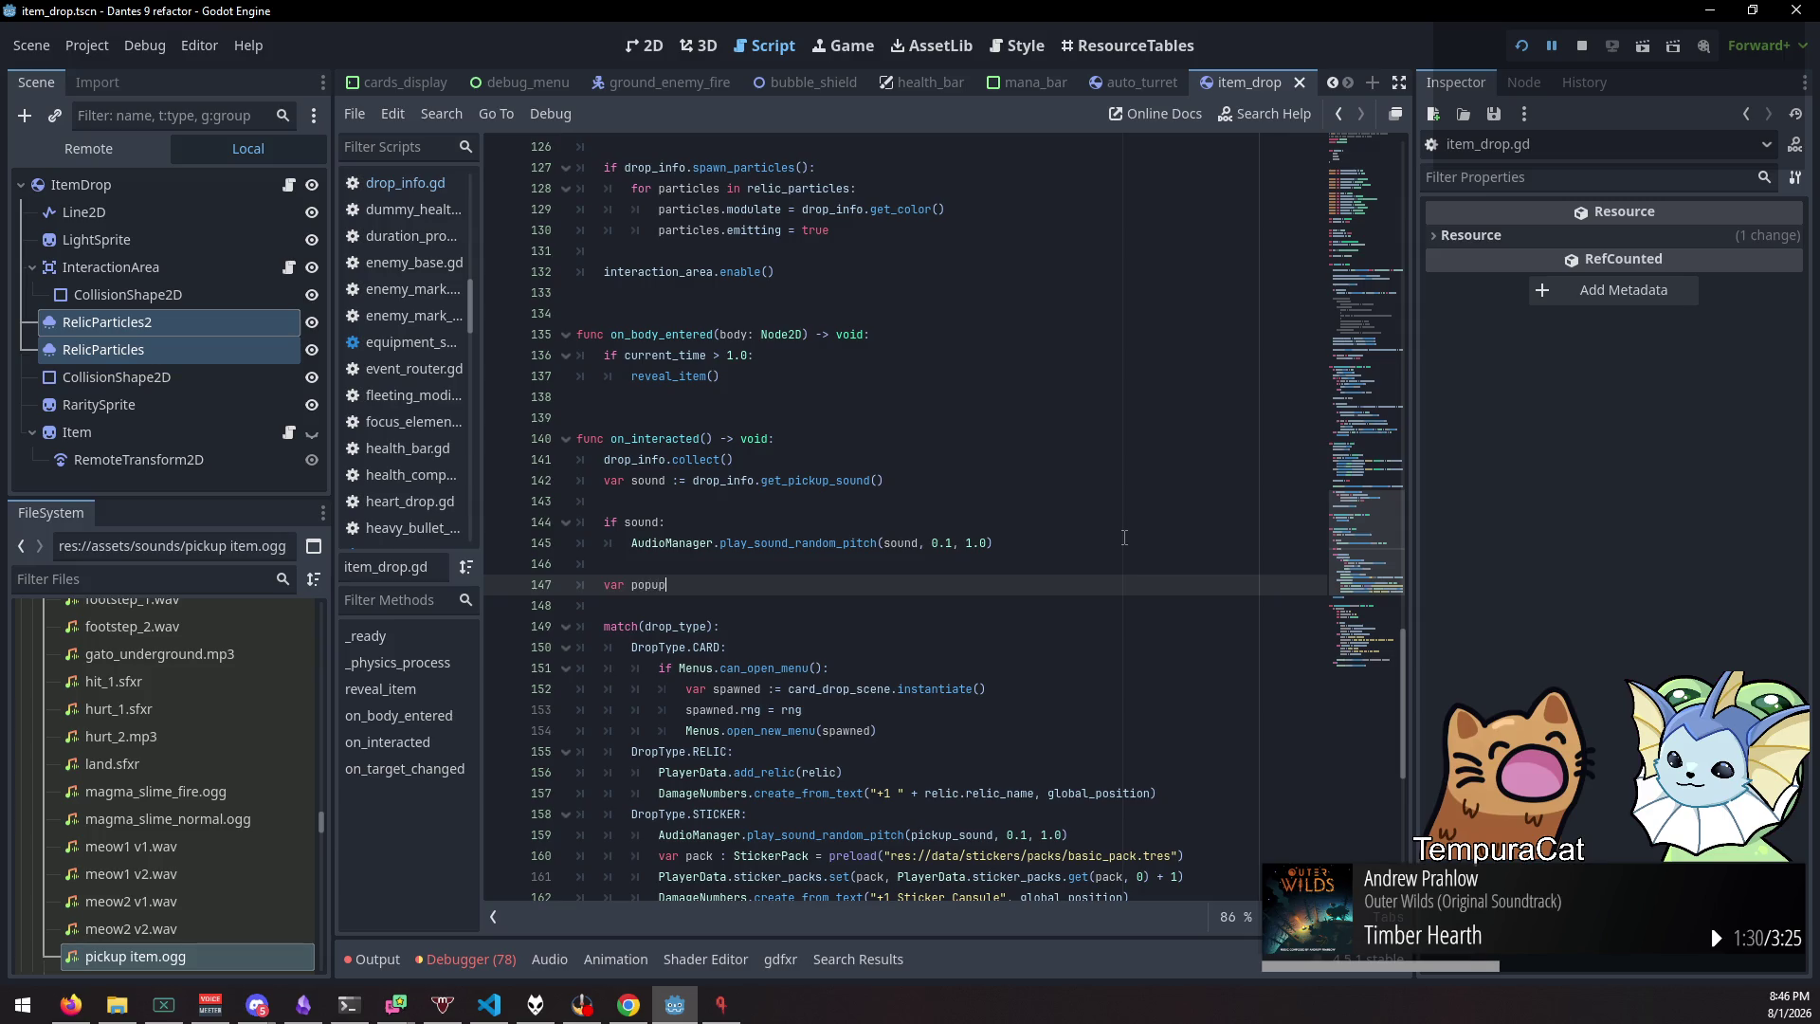
text(= dr)
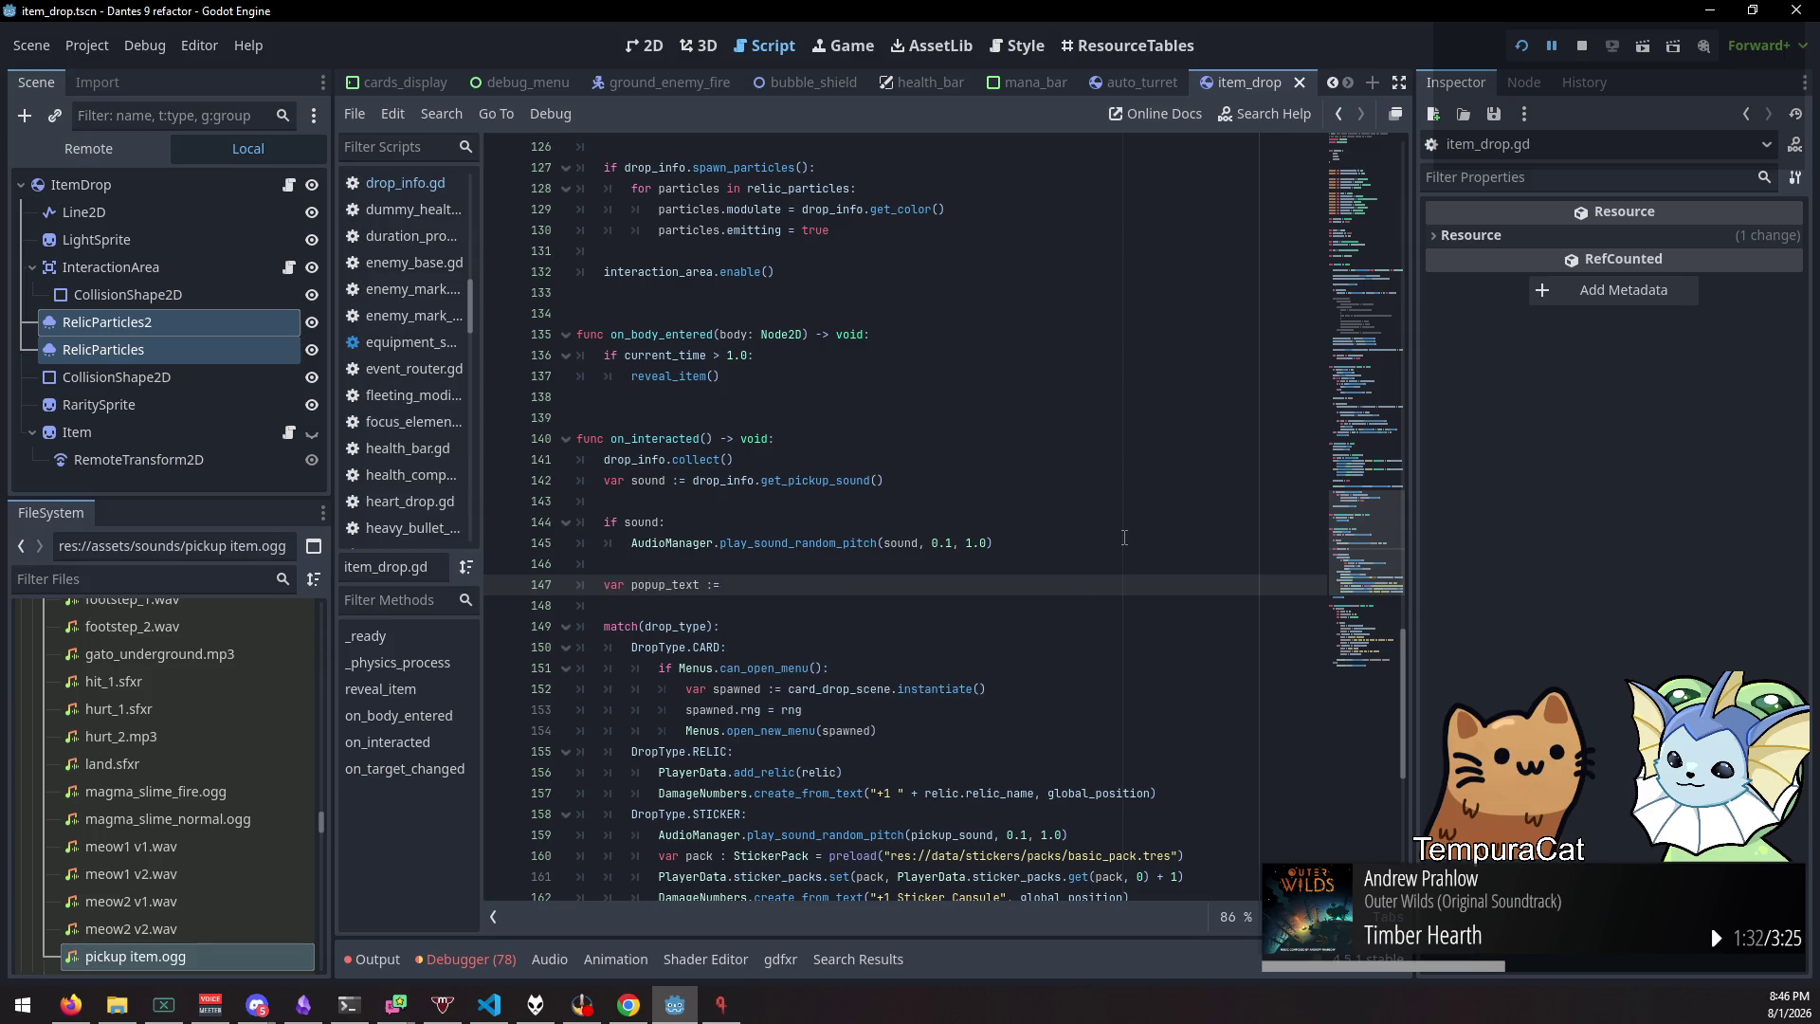
text(info.get_popup_text())
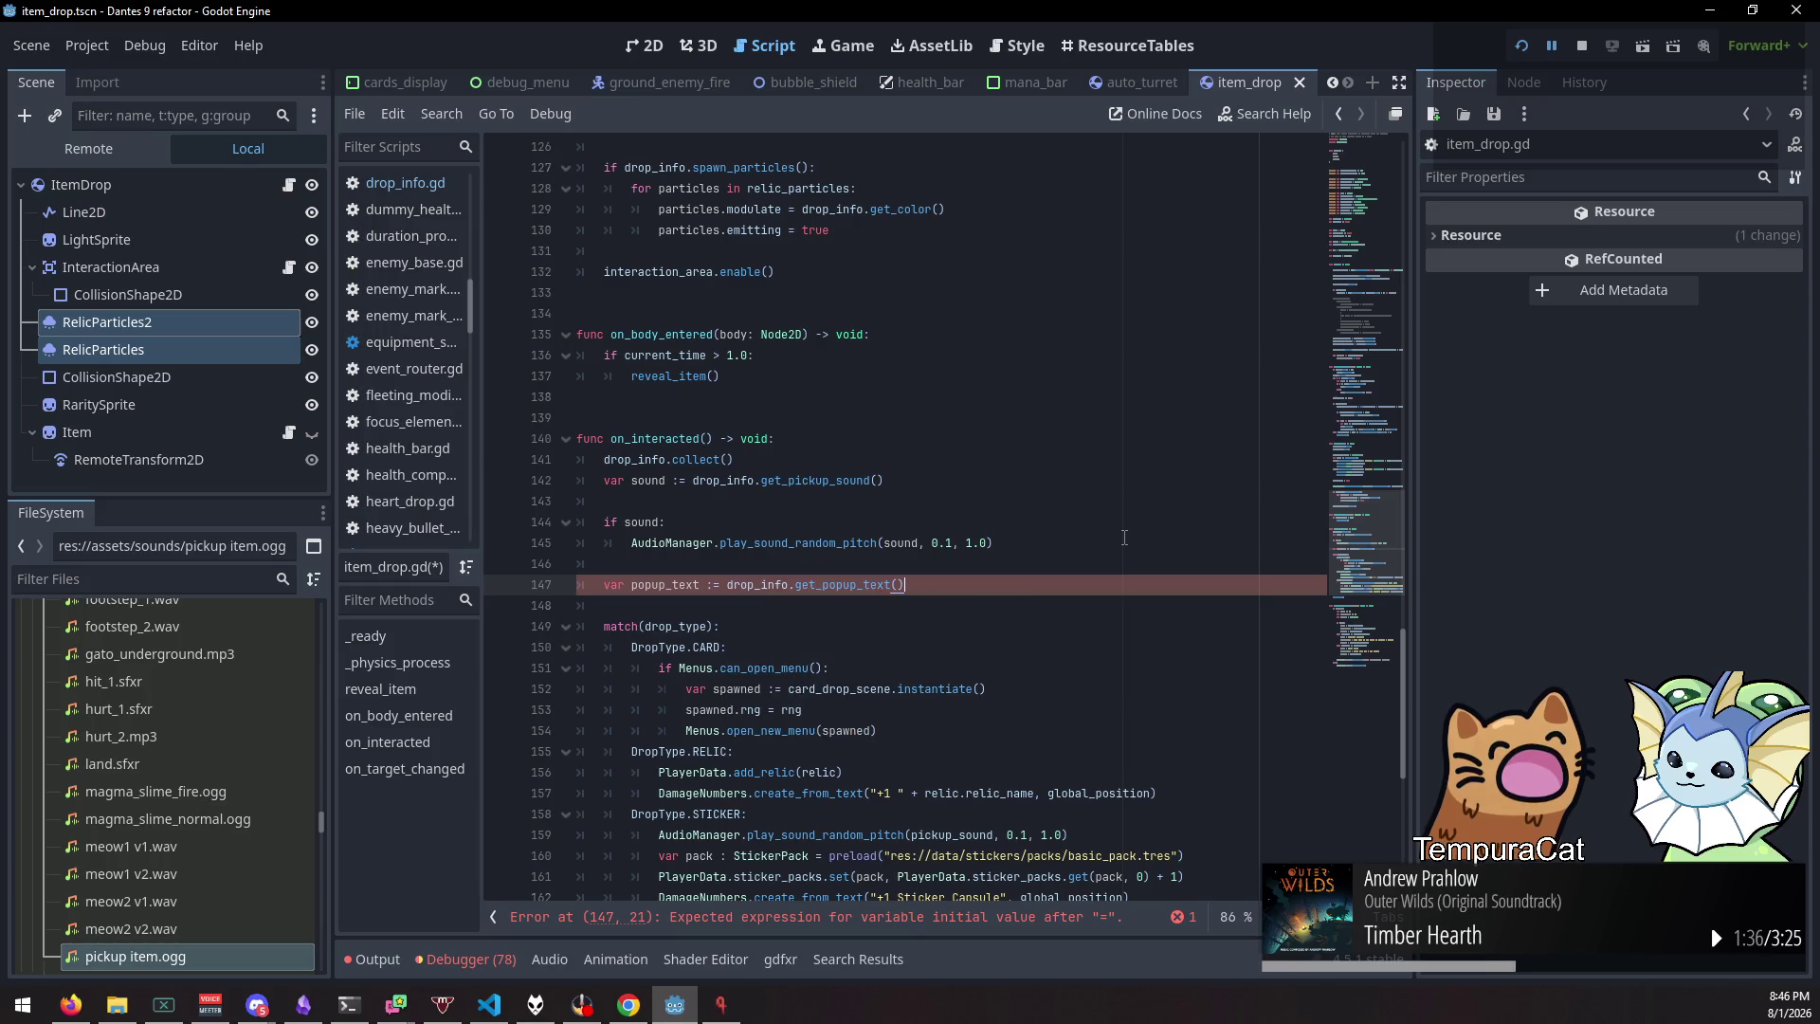
key(Return)
key(Return)
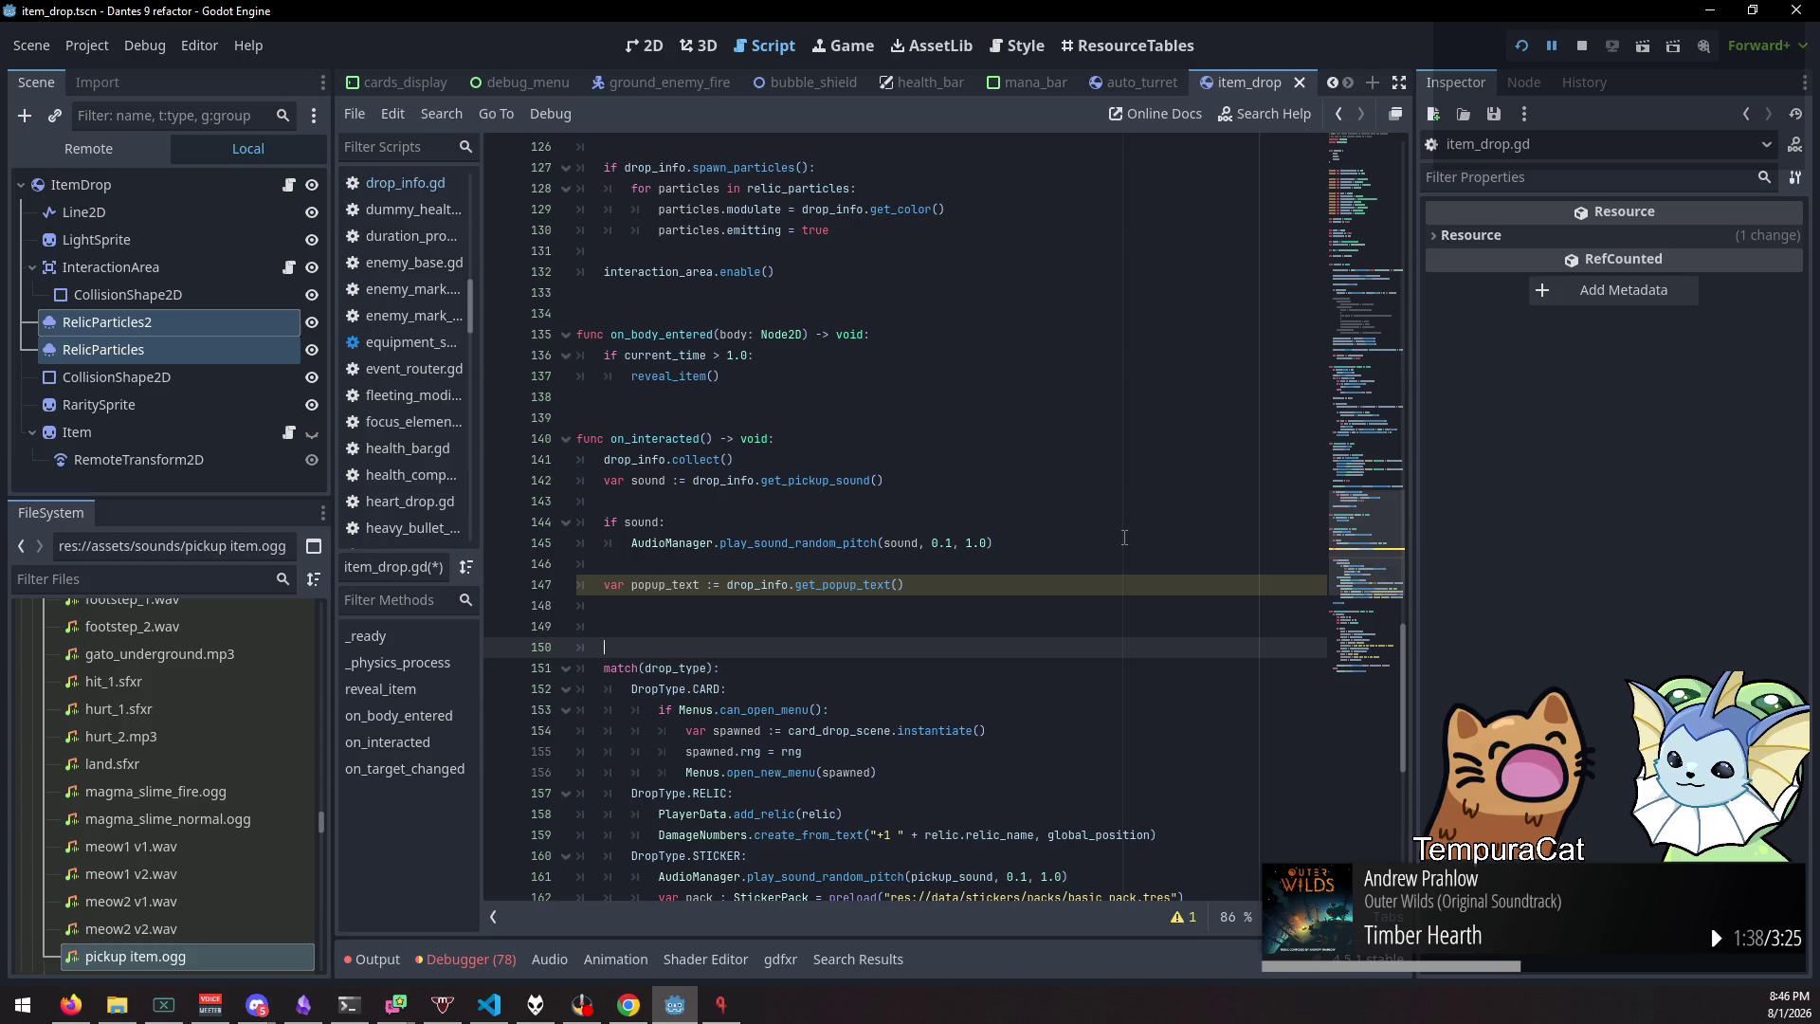
key(Down)
key(Down)
key(Down)
key(Up)
key(Up)
key(Up)
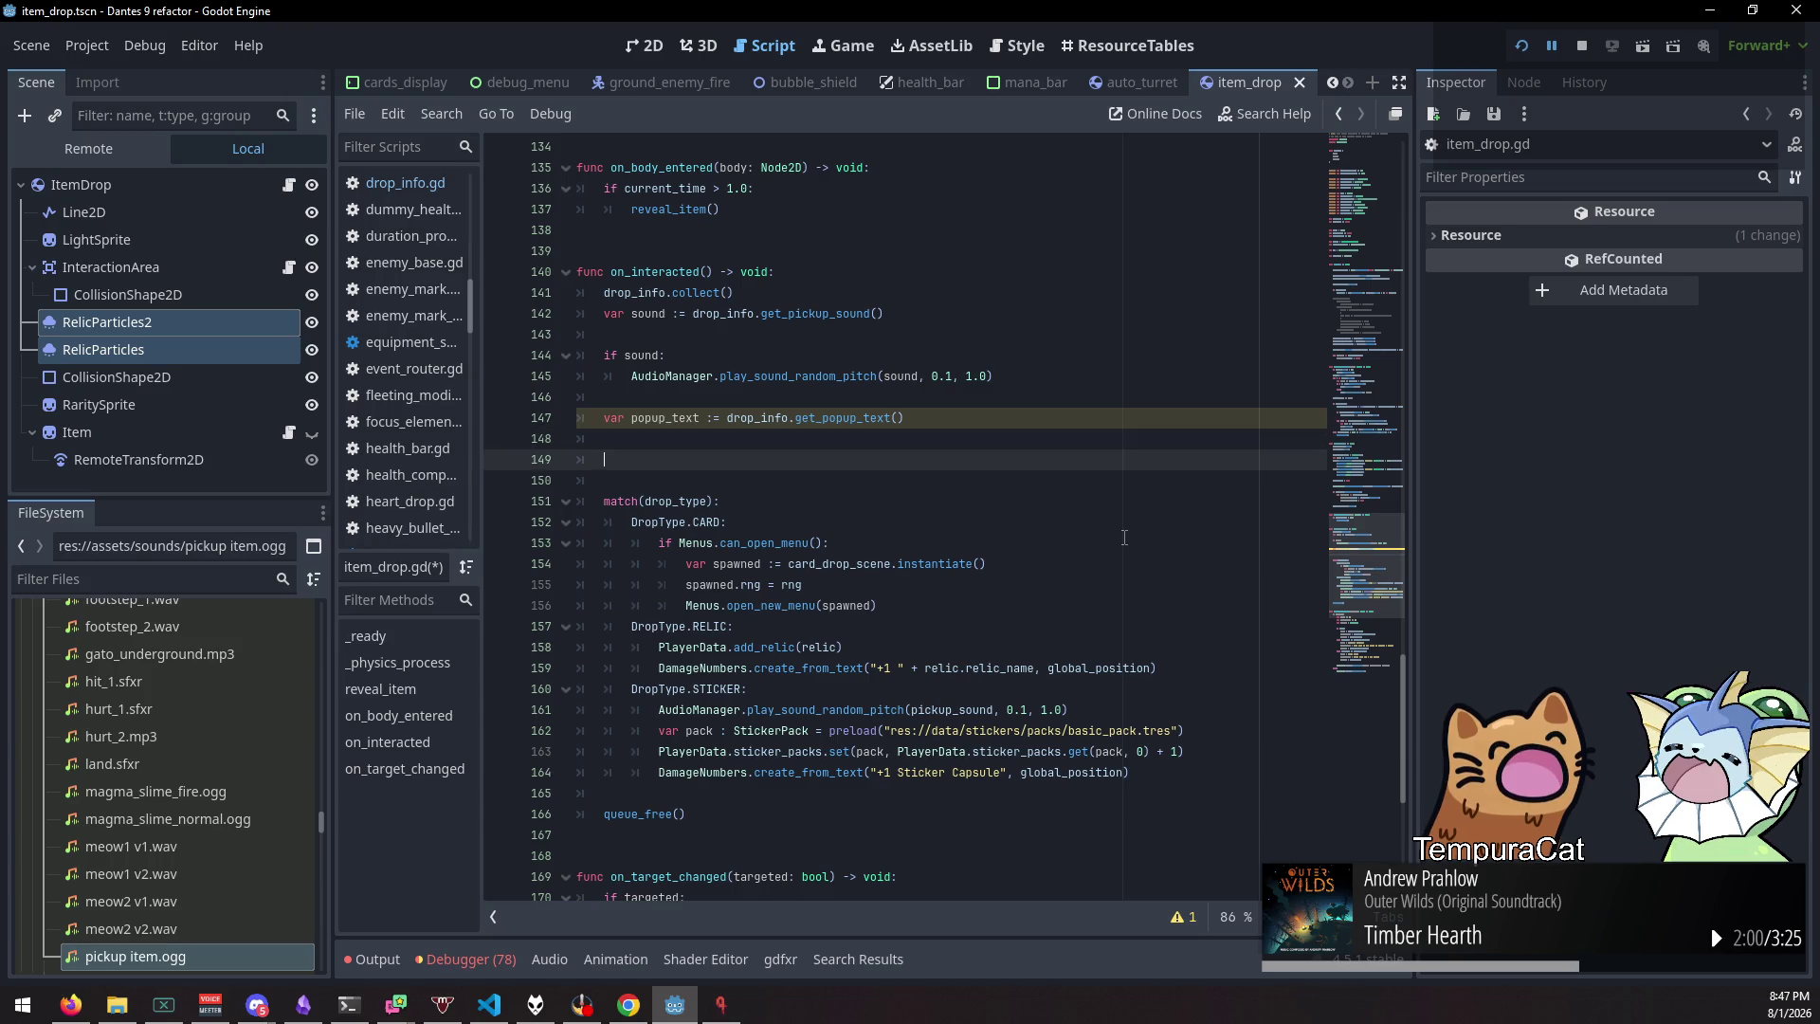
key(ctrl+s)
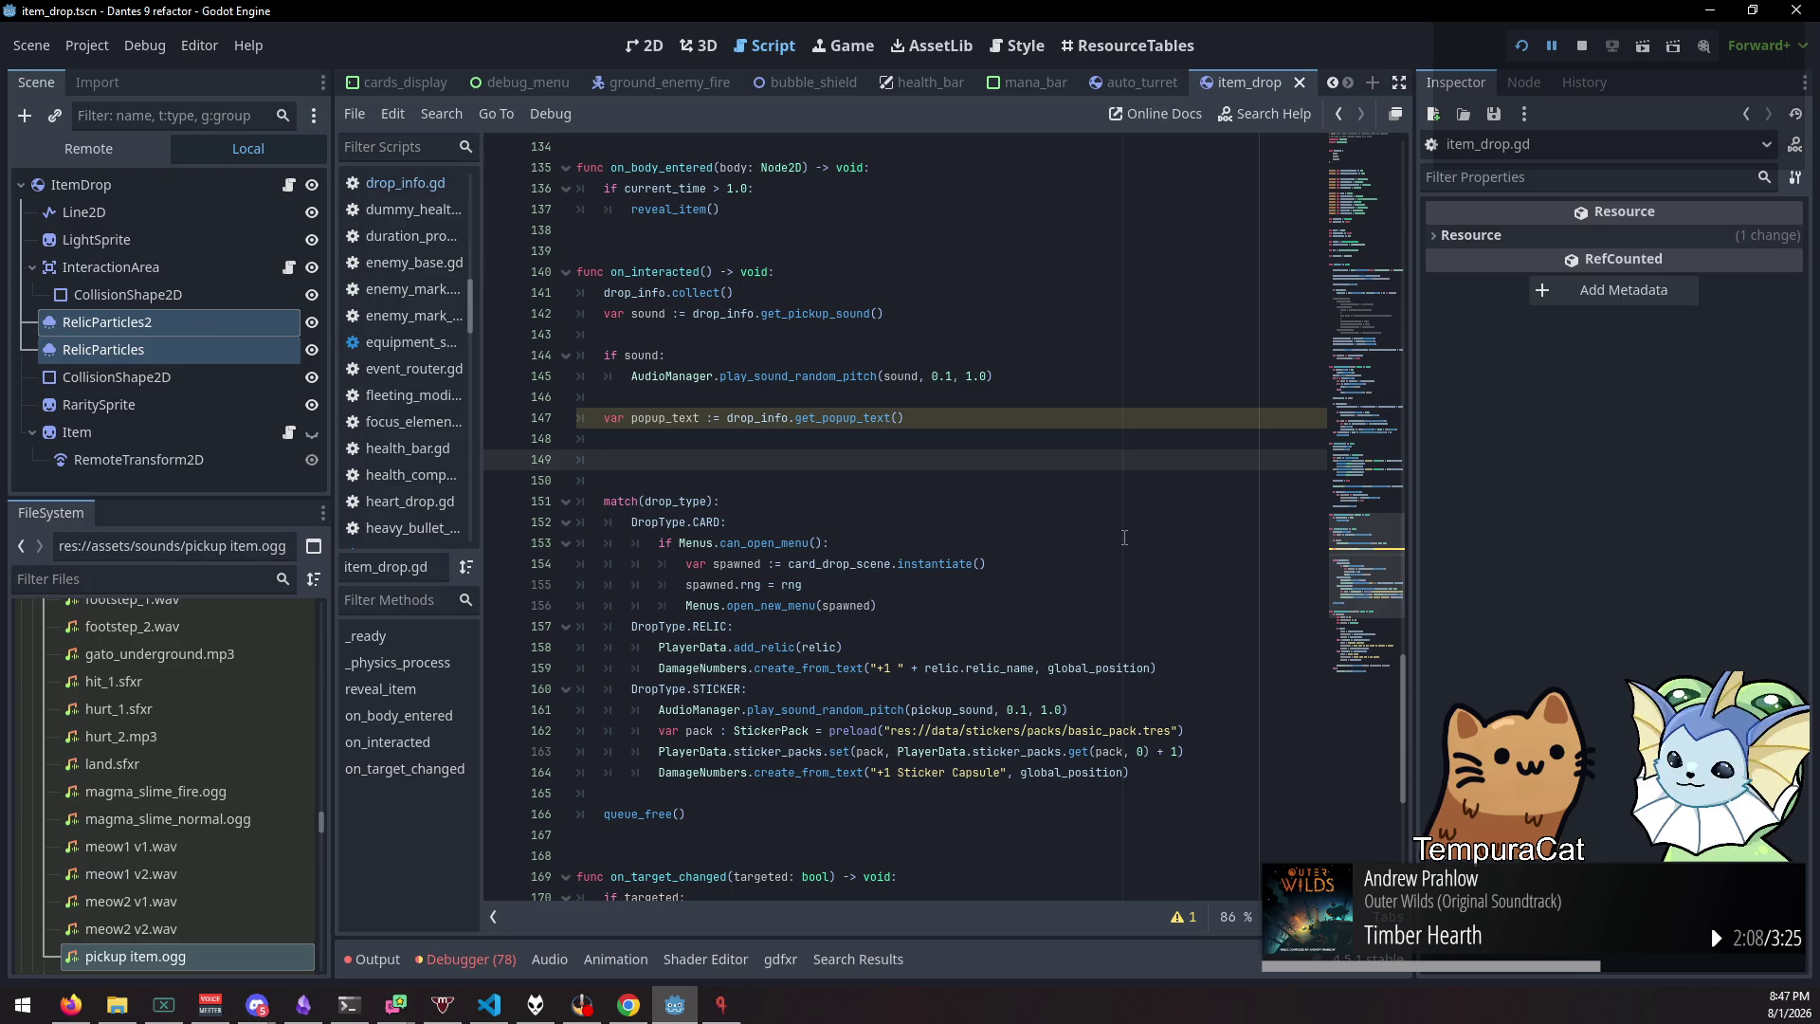
- Start a new line in on_interacted that uses popup_text
key(Up)
key(Down)
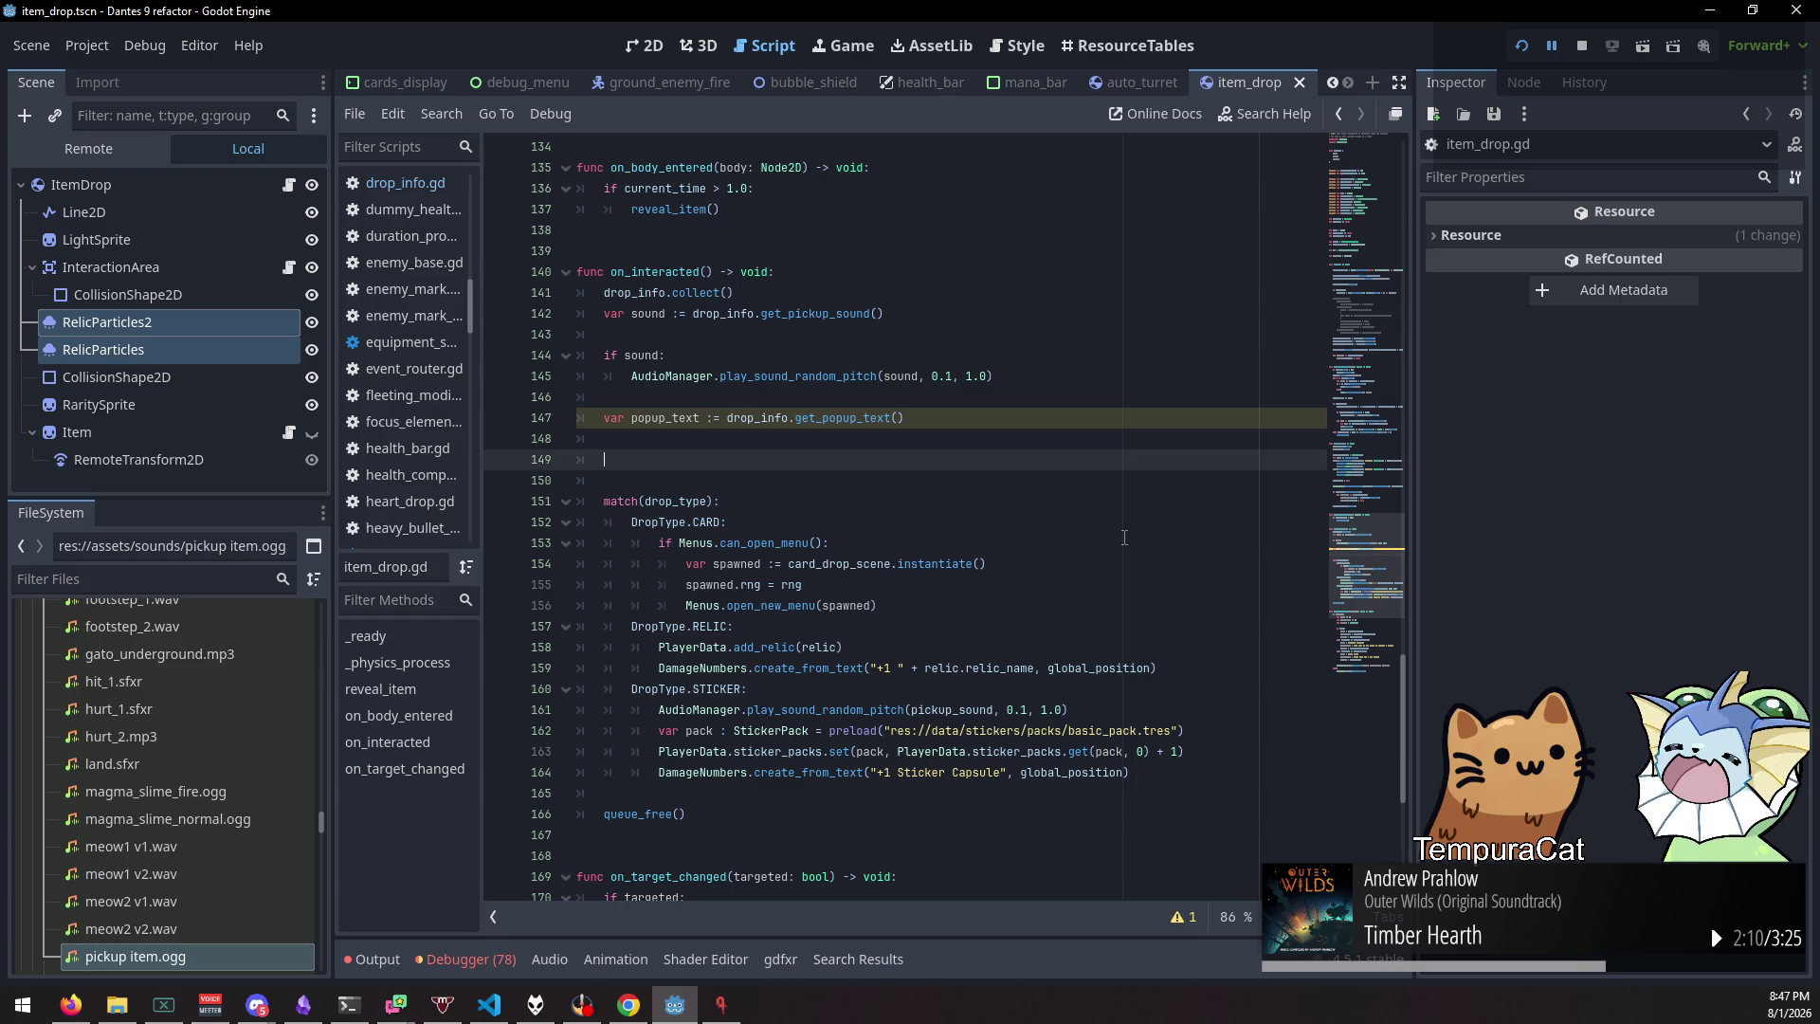
key(Up)
key(Down)
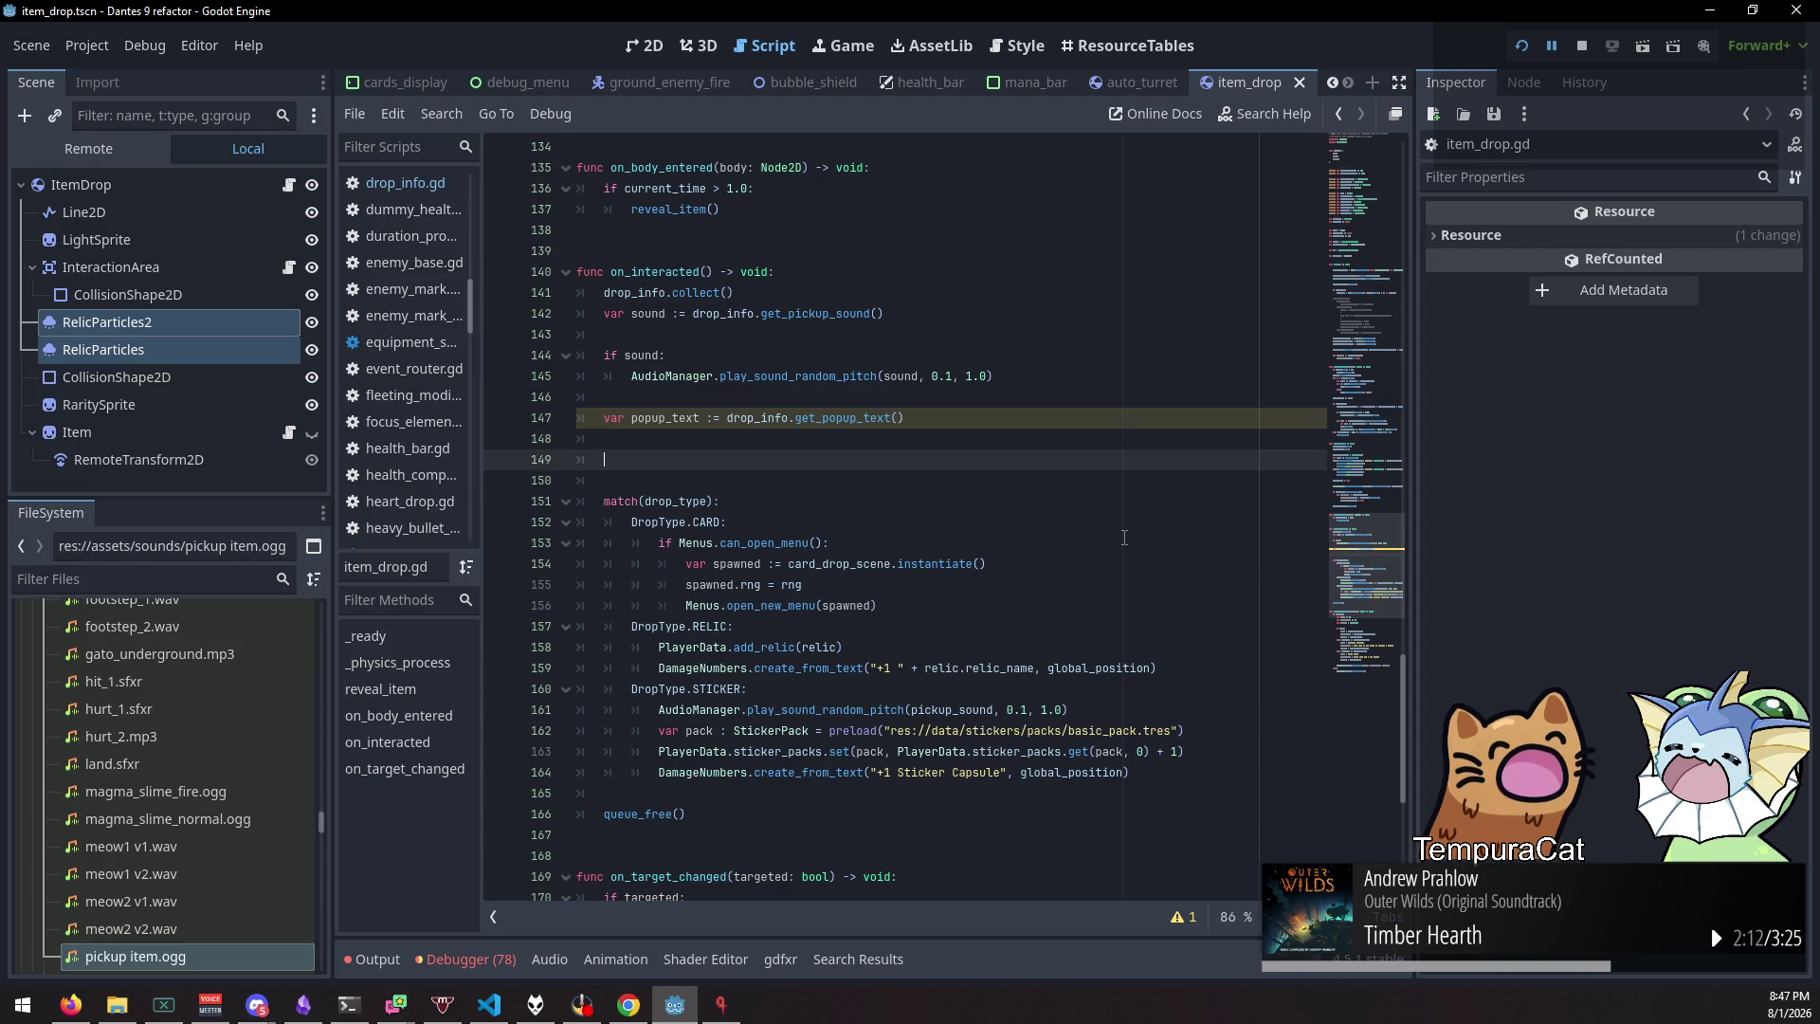
key(ctrl+o)
key(Escape)
key(shift+alt+o)
key(Escape)
key(shift+alt+o)
key(Escape)
key(shift+alt+o)
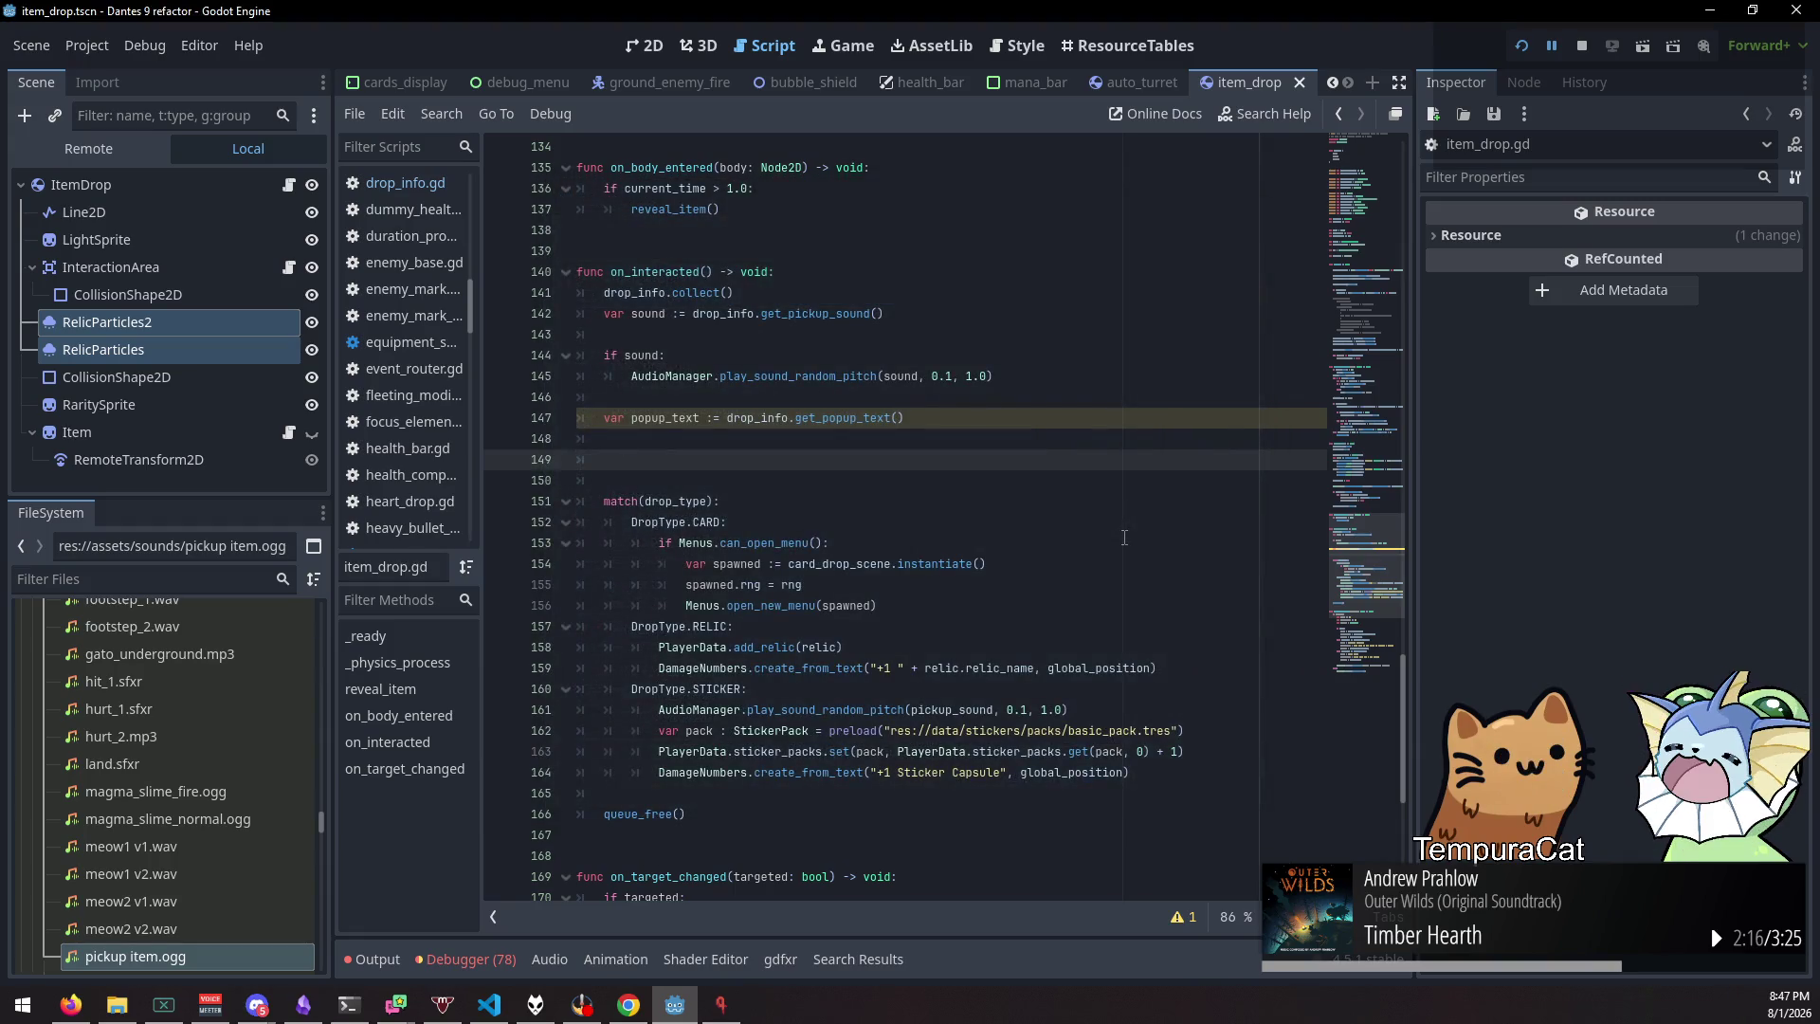
key(Escape)
key(shift+alt+o)
key(Escape)
key(shift+alt+o)
key(Escape)
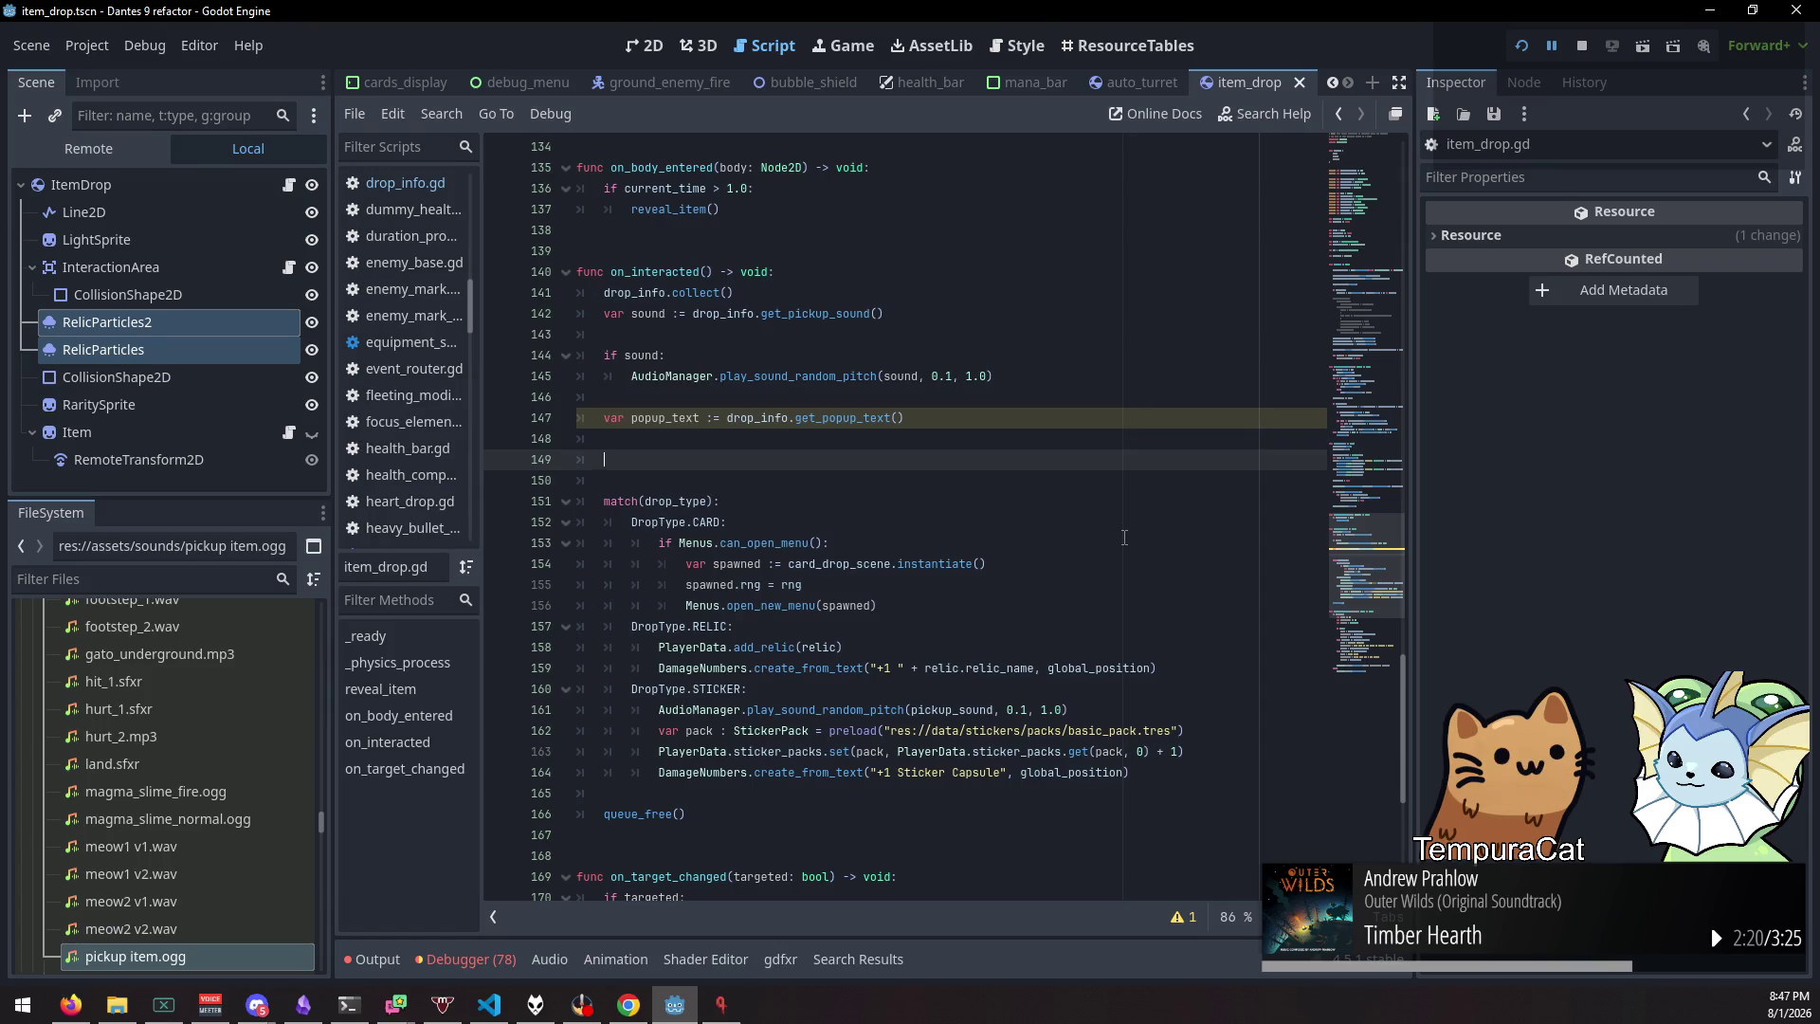
text(popup_)
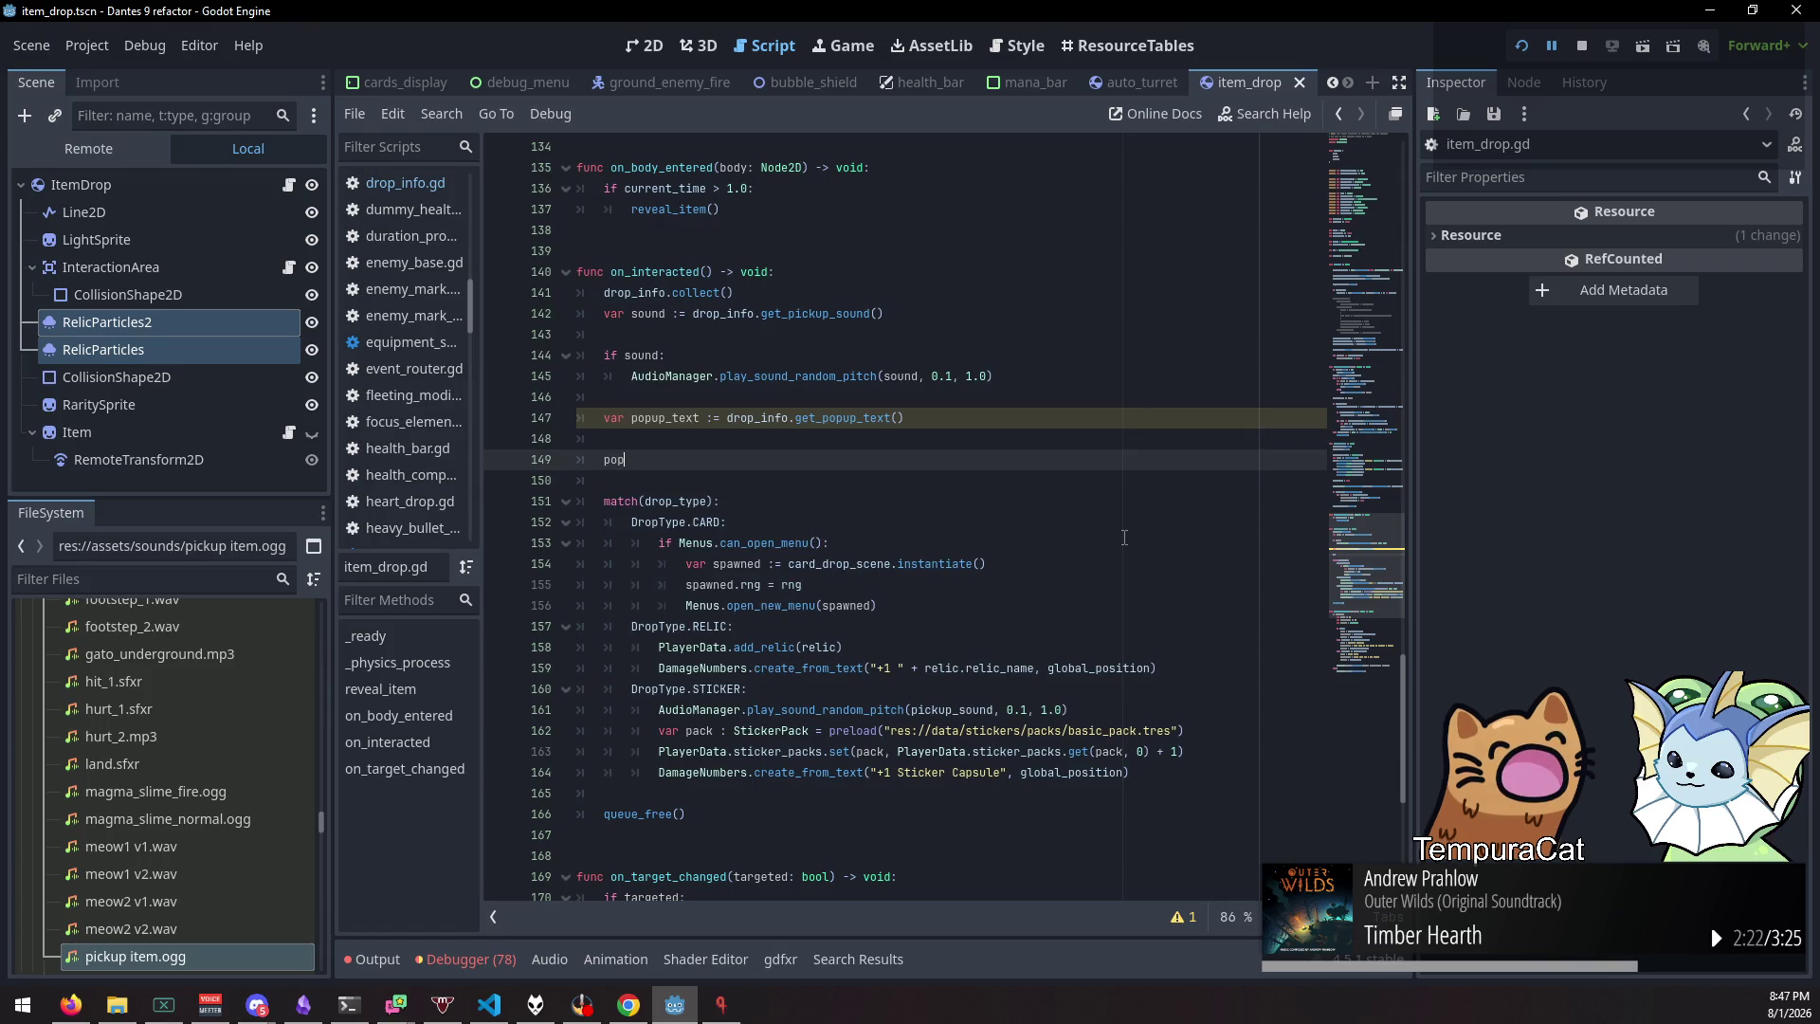
text(text)
- Add an 'if popup_text:' check on line 149 with a placeholder pass body
key(Tab)
key(ctrl+z)
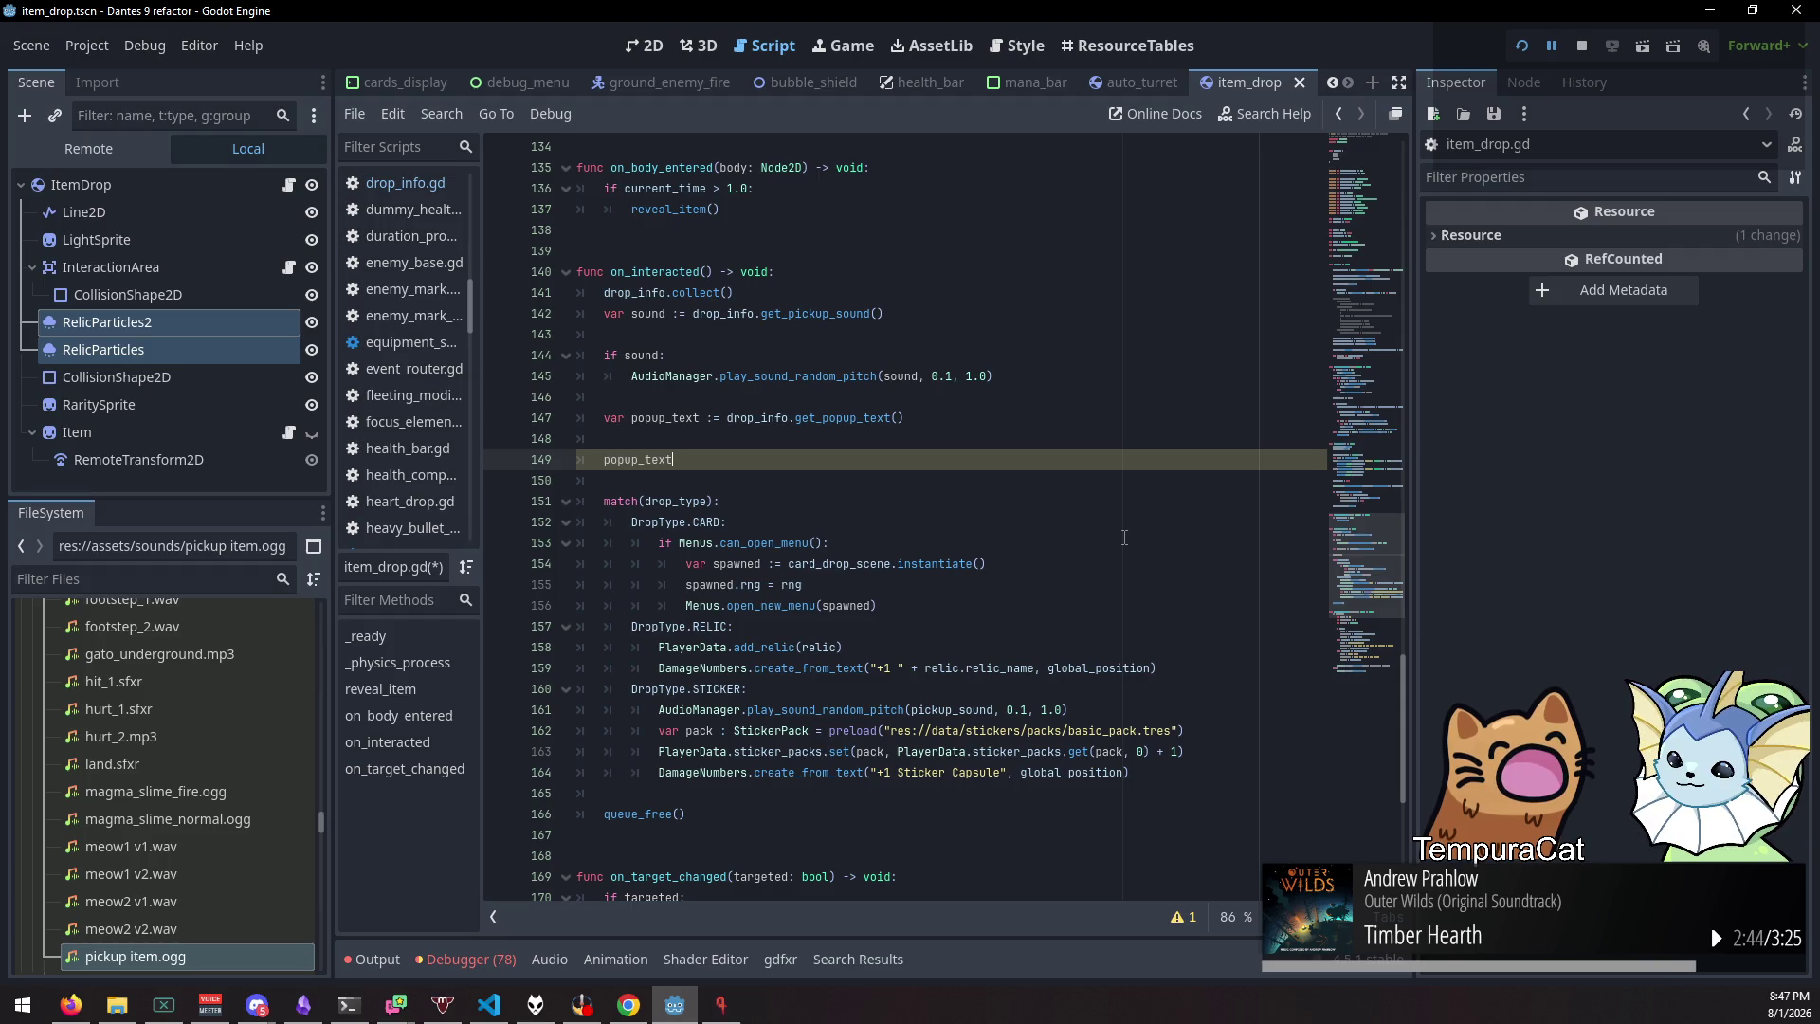
key(BackSpace)
text(.eb)
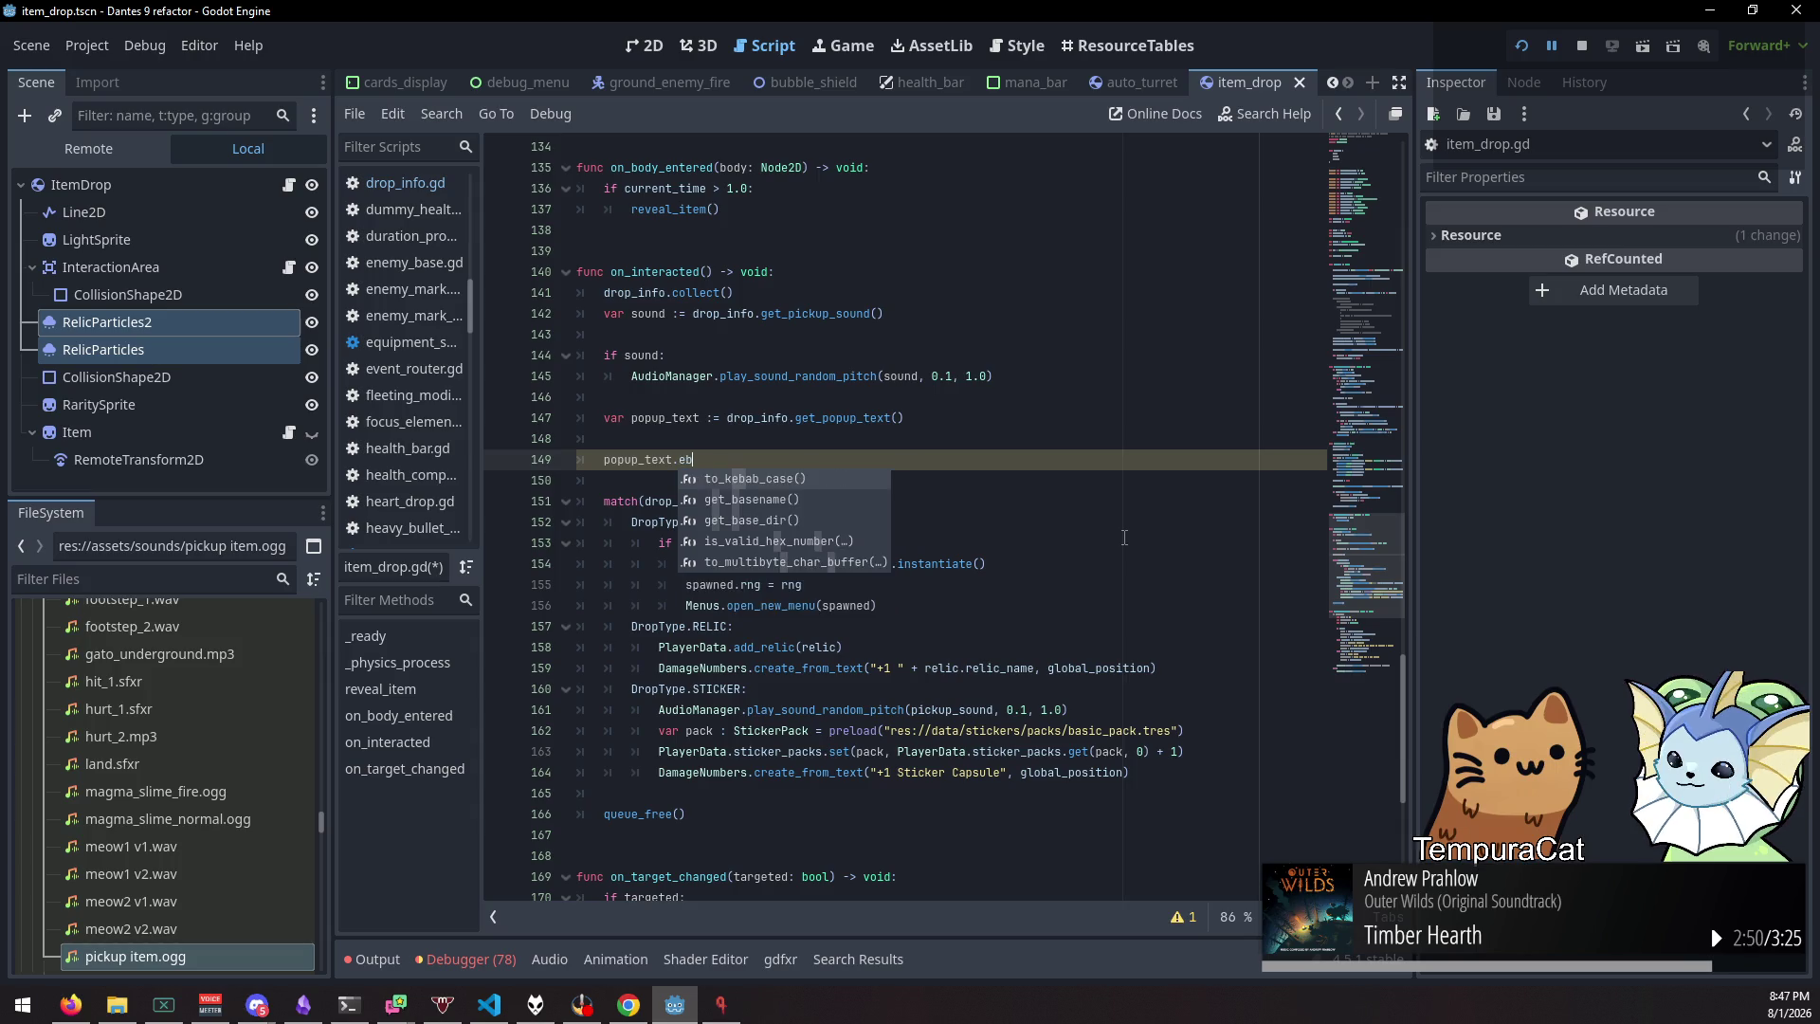
key(BackSpace)
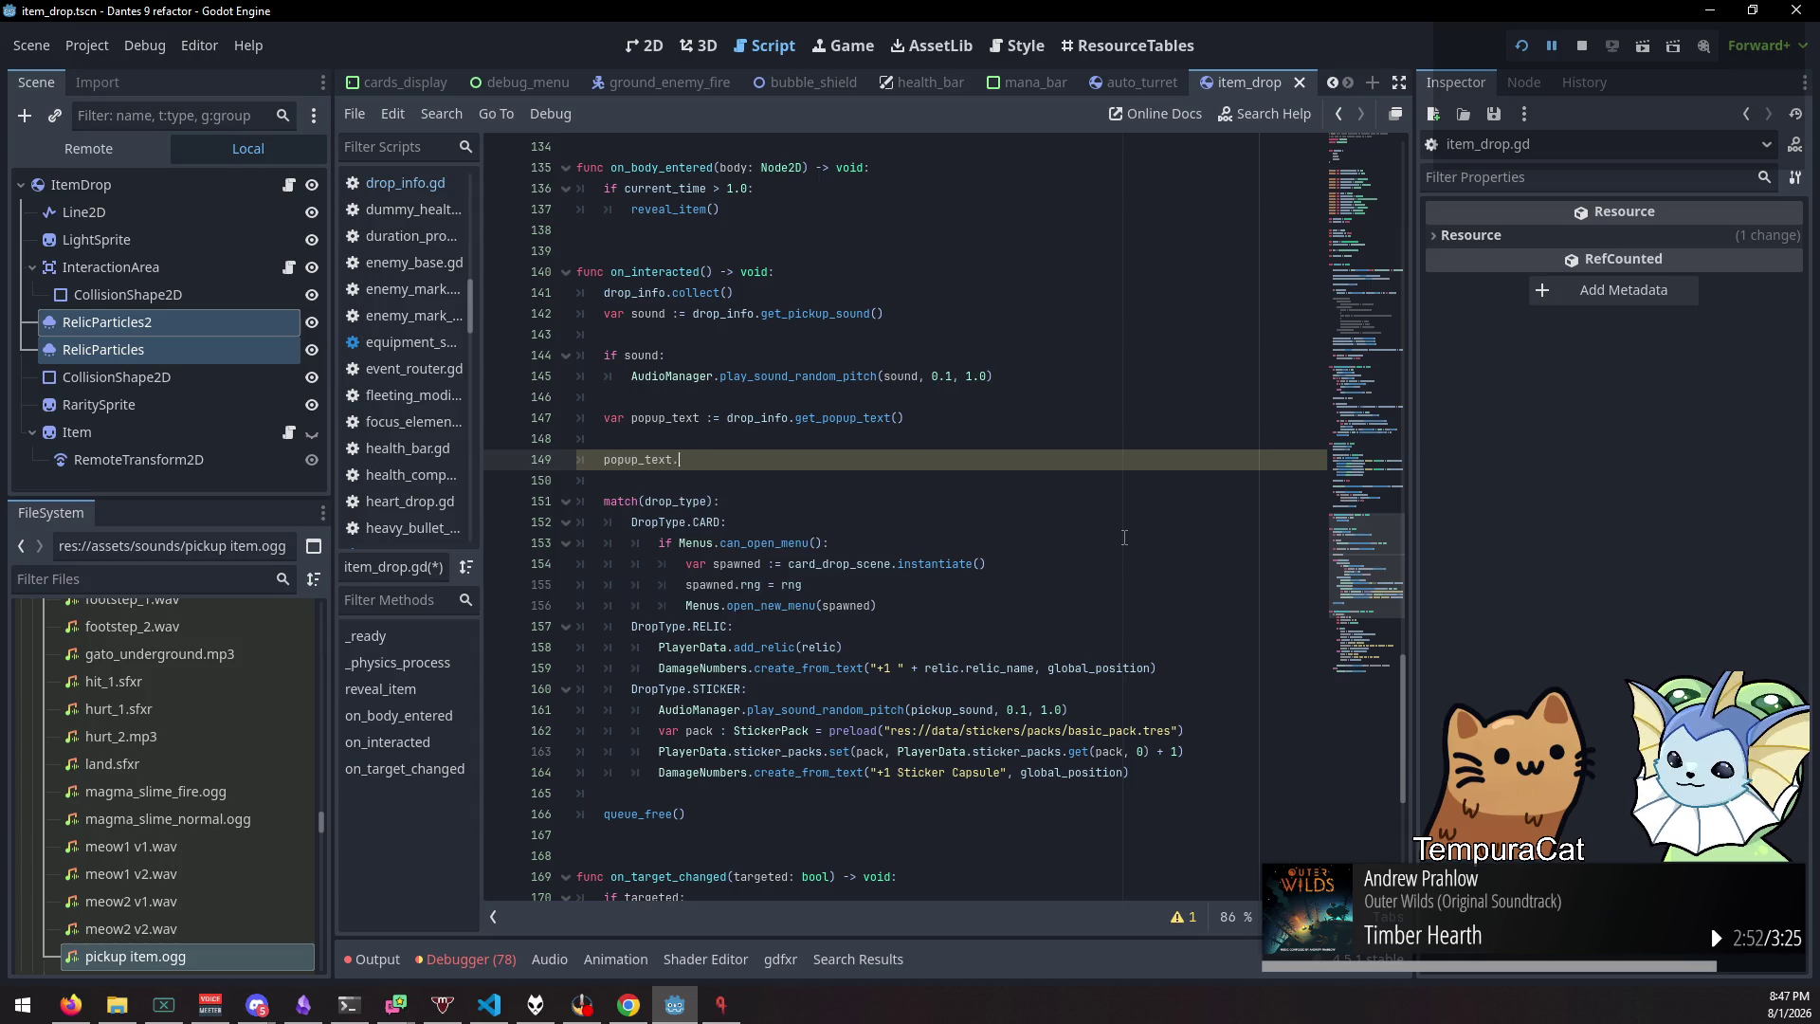
key(ctrl+space)
key(Return)
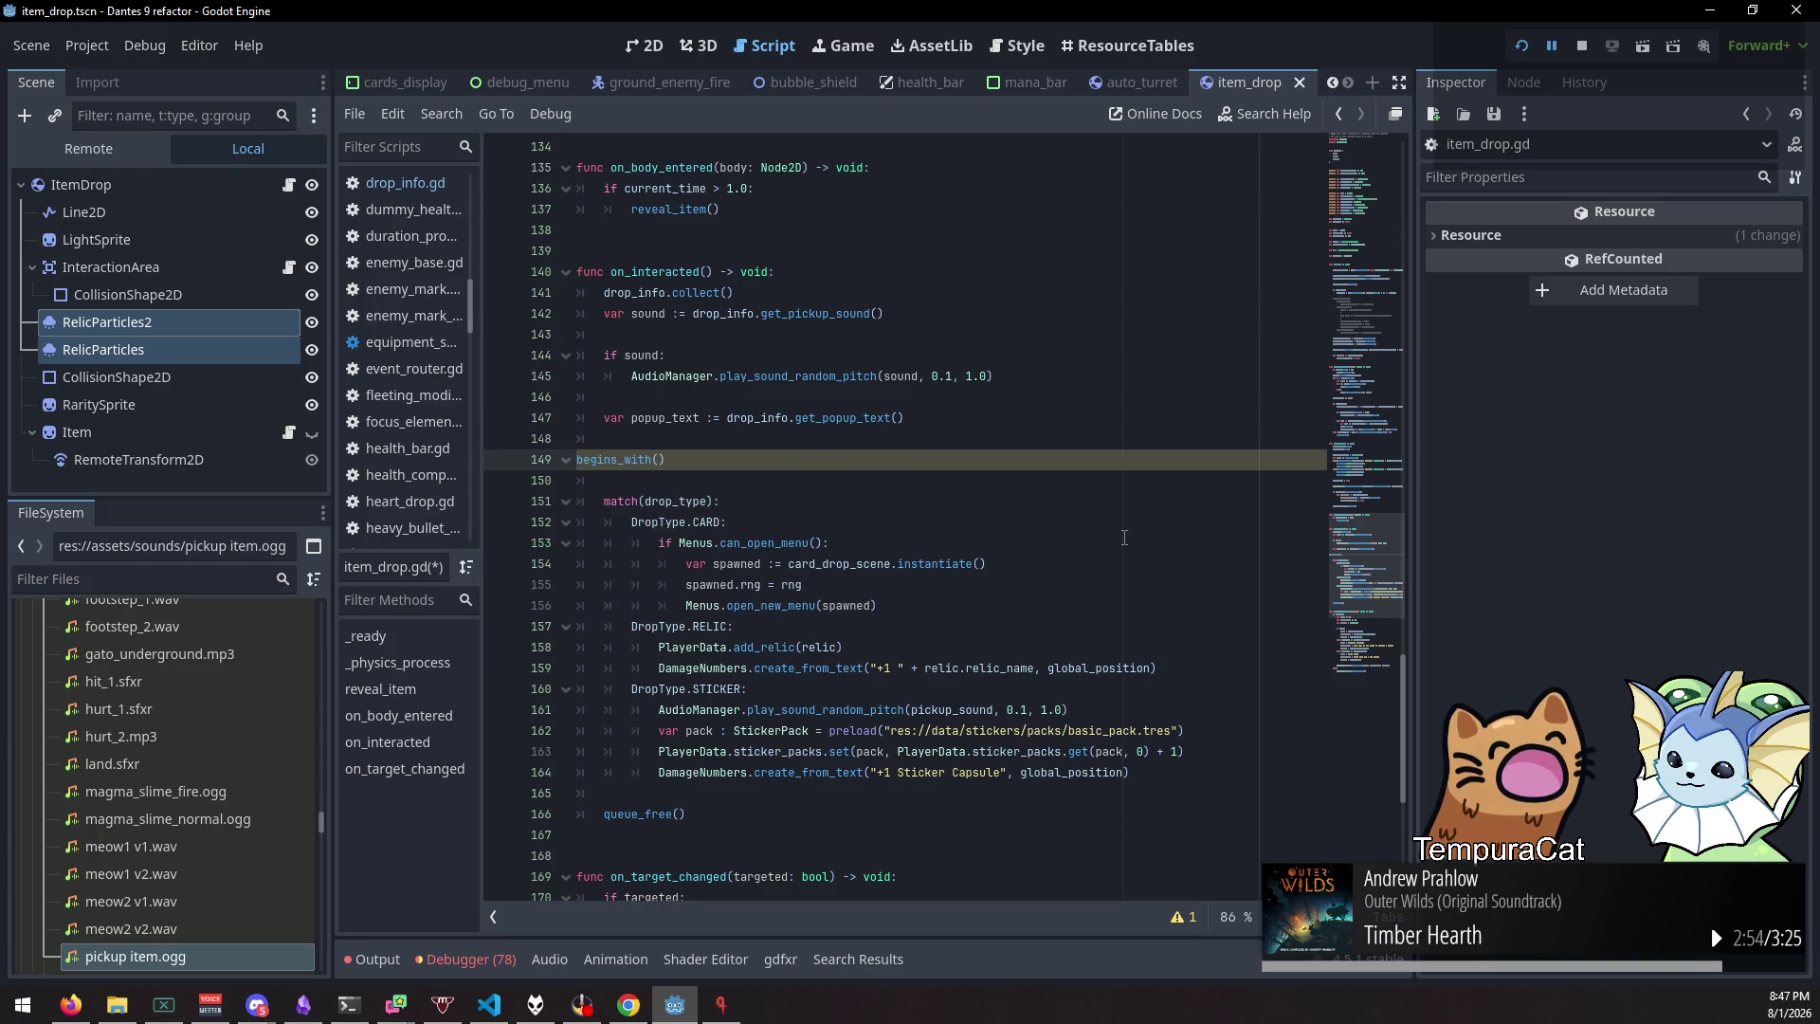
key(ctrl+z)
text(if popup_text:)
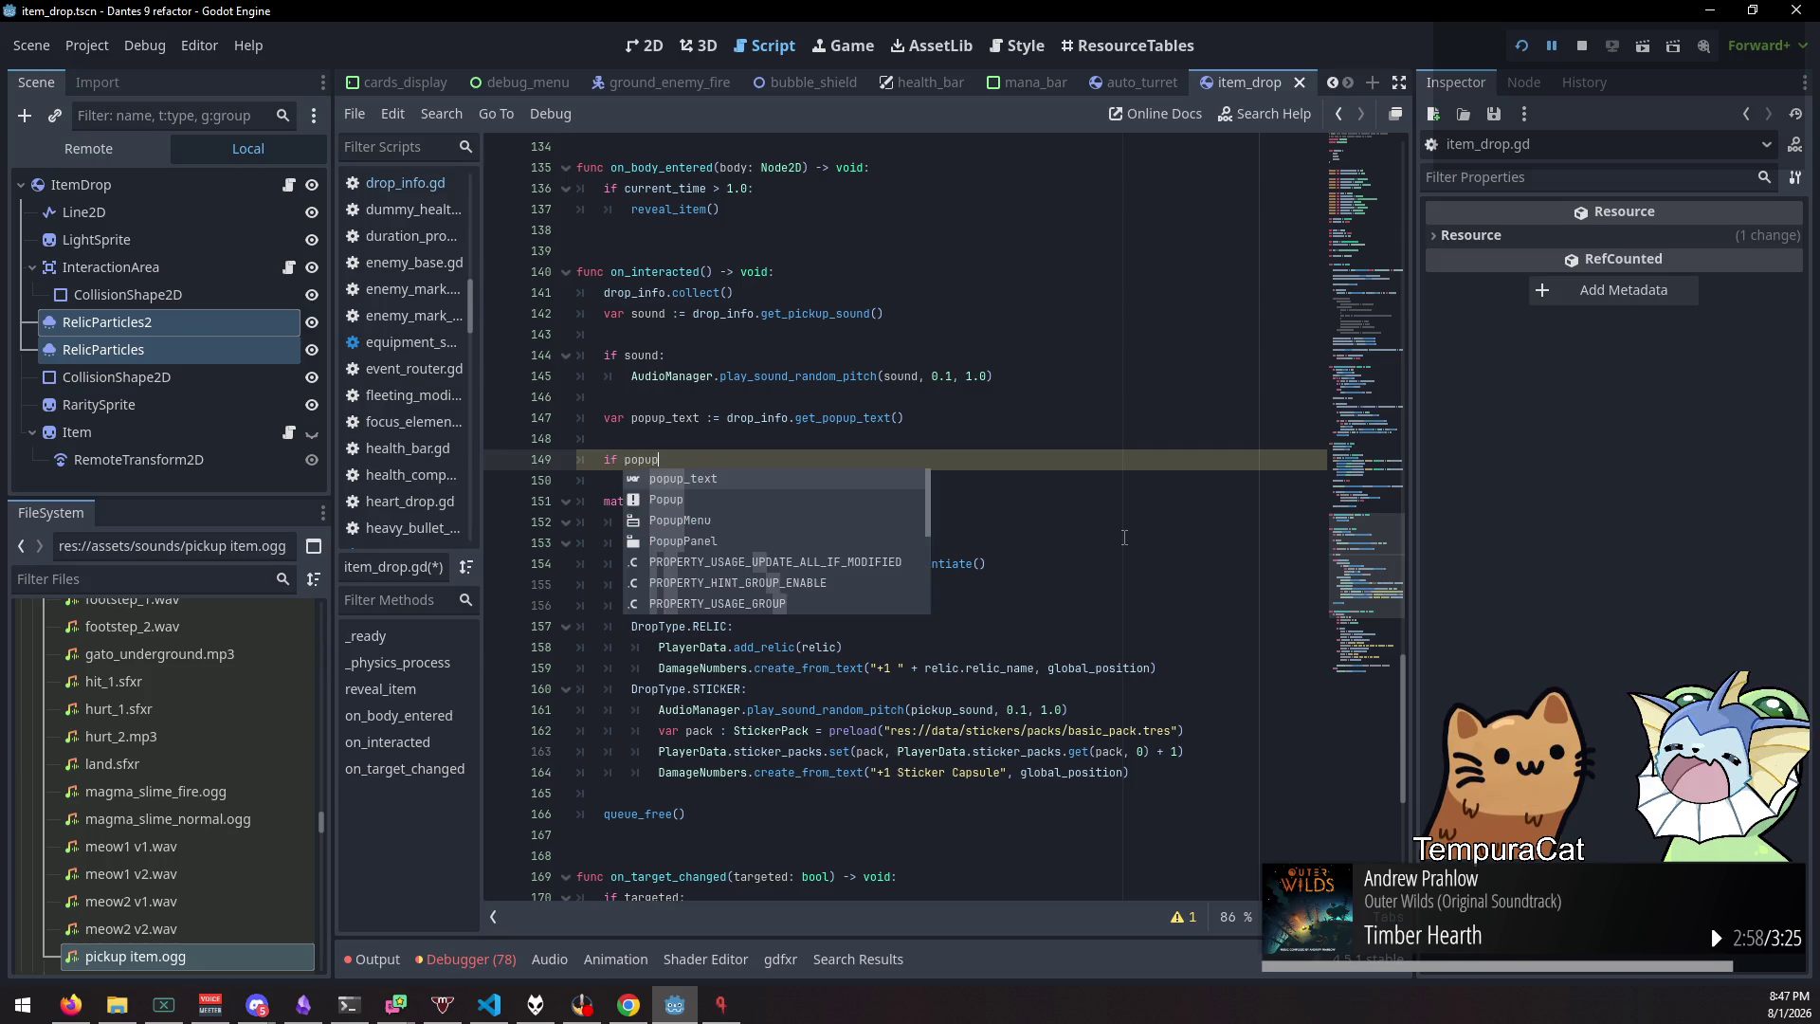
key(Return)
text(pass)
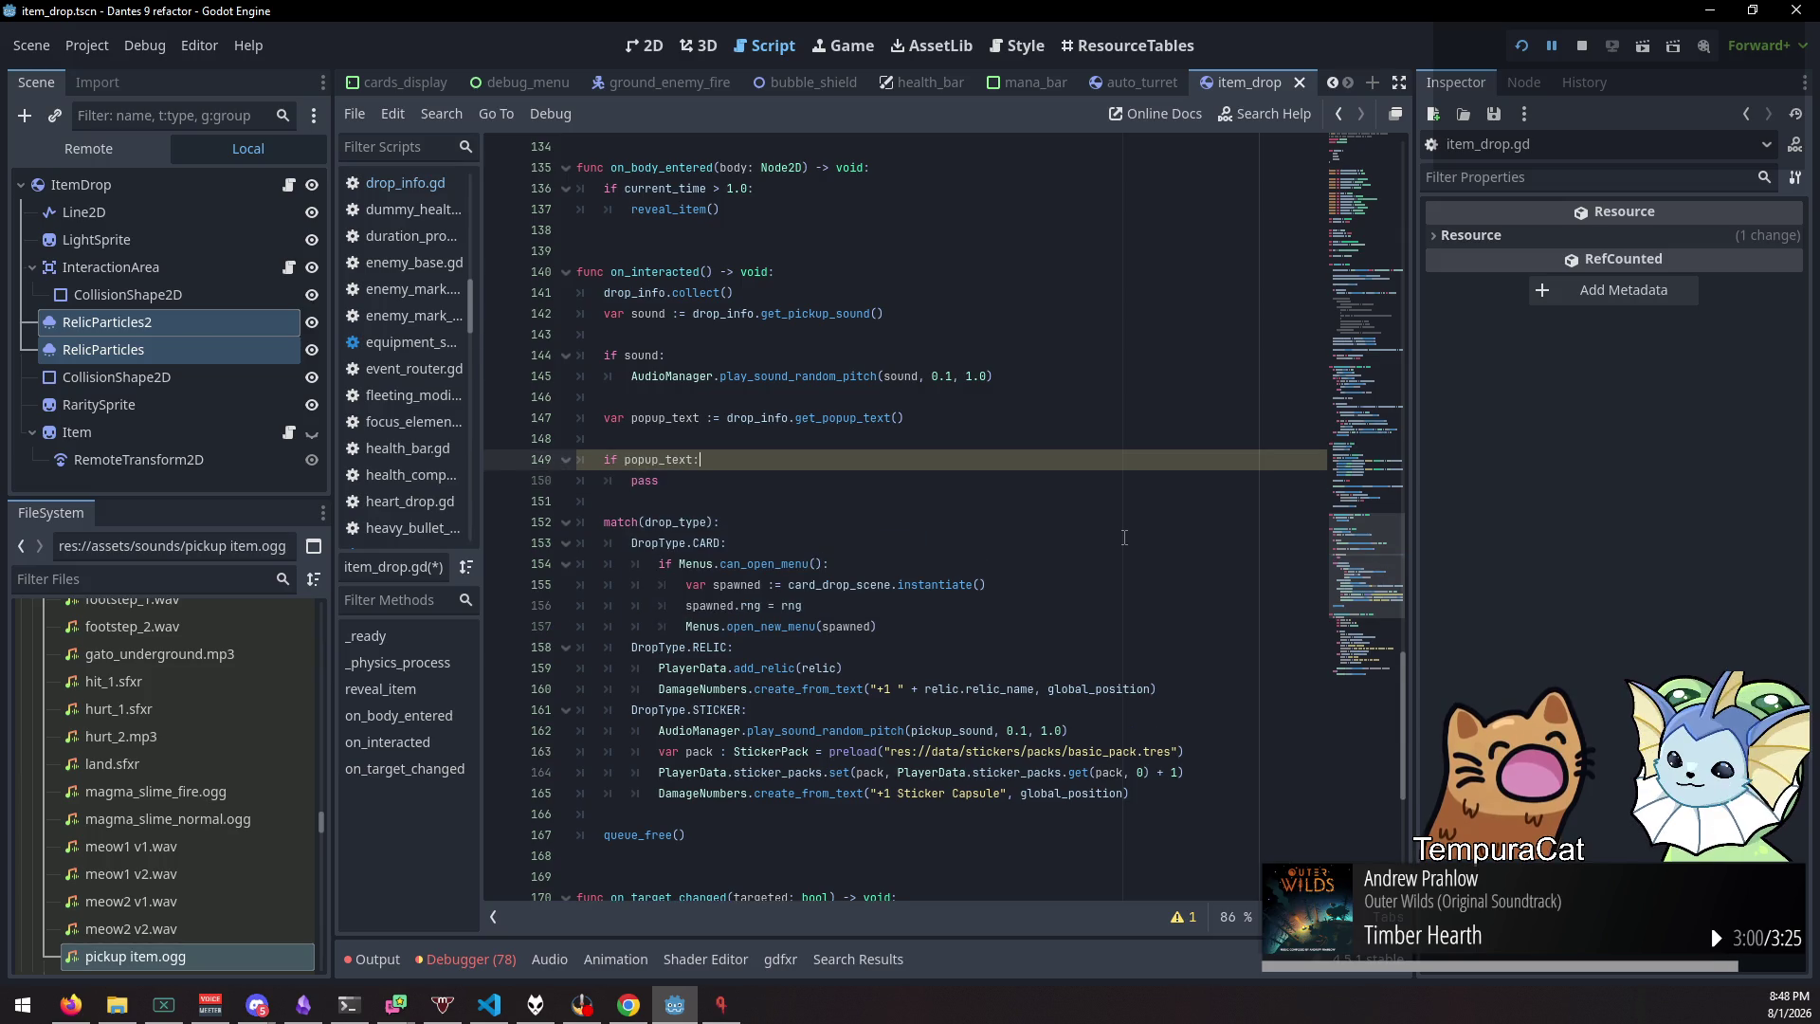
key(ctrl+shift+Return)
key(ctrl+shift+Return)
- Copy the sticker DamageNumbers.create_from_text call into the if popup_text body
key(Down)
key(Down)
key(Down)
key(Up)
key(Up)
key(Up)
key(Down)
key(Down)
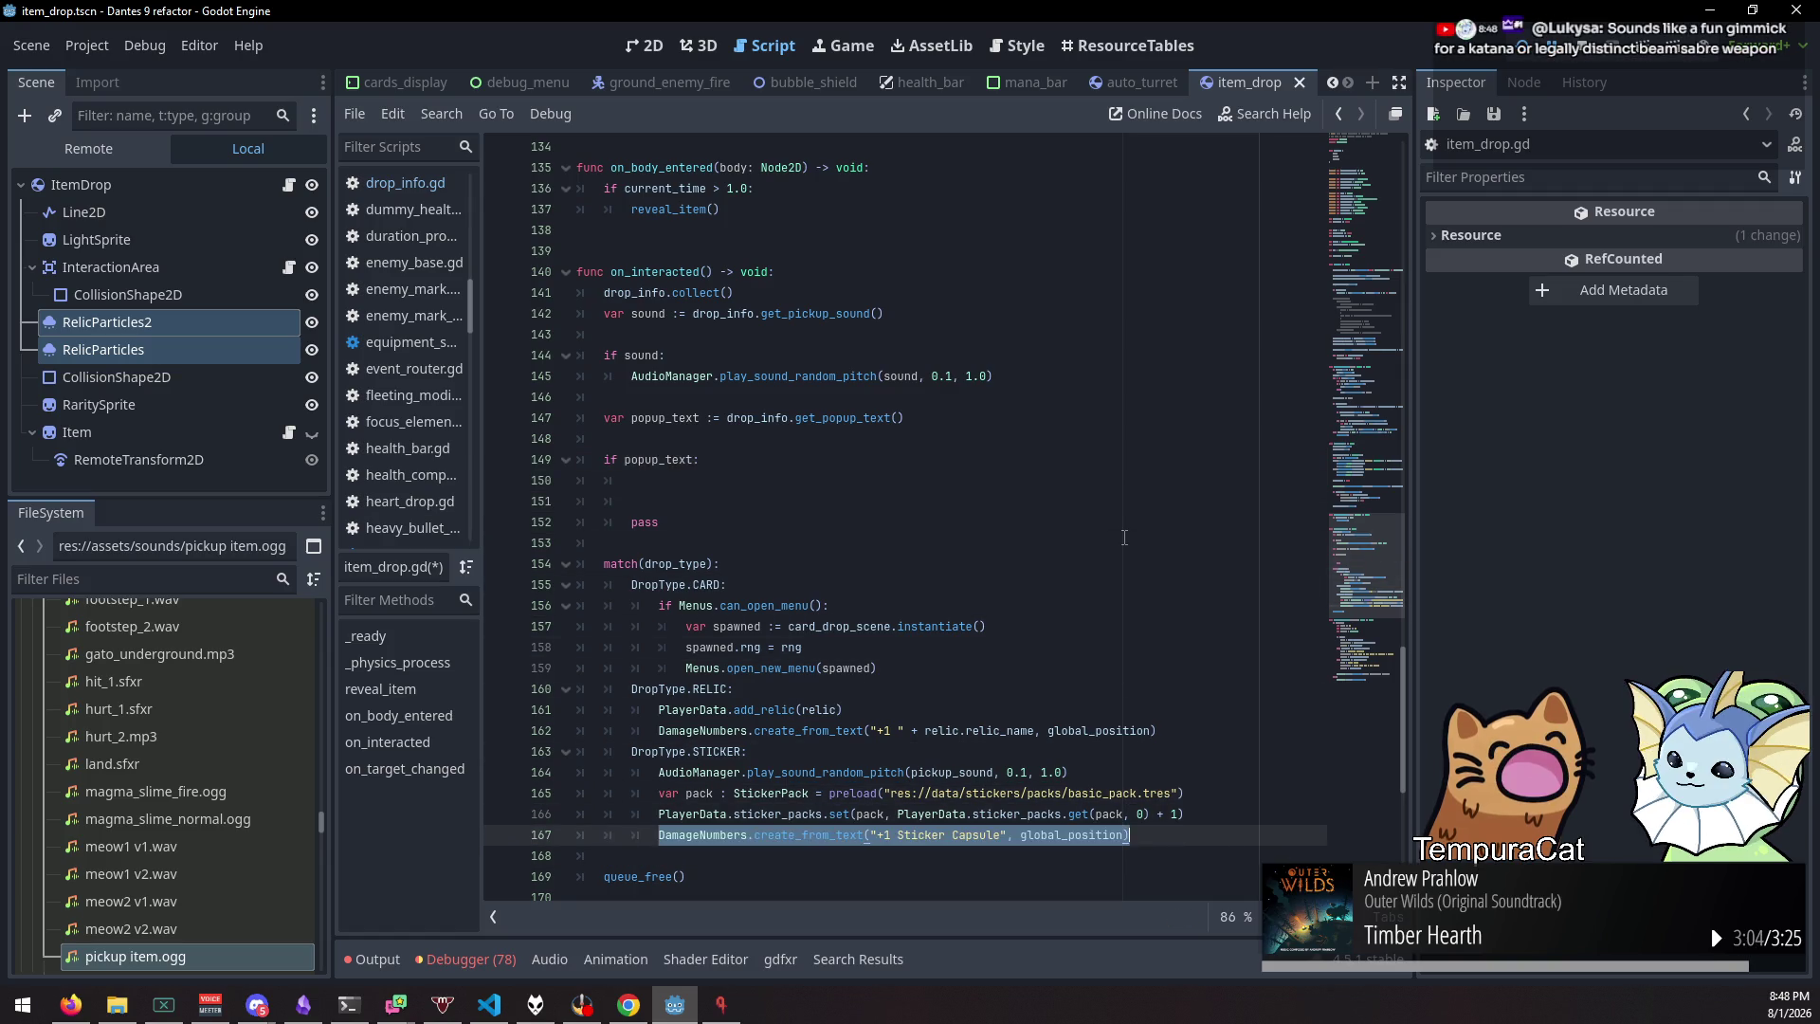
key(End)
key(Up)
key(Up)
key(Up)
key(Up)
key(Up)
key(Up)
text(DamageNumbers.create_from_text("+1 Sticker Capsule", global_position))
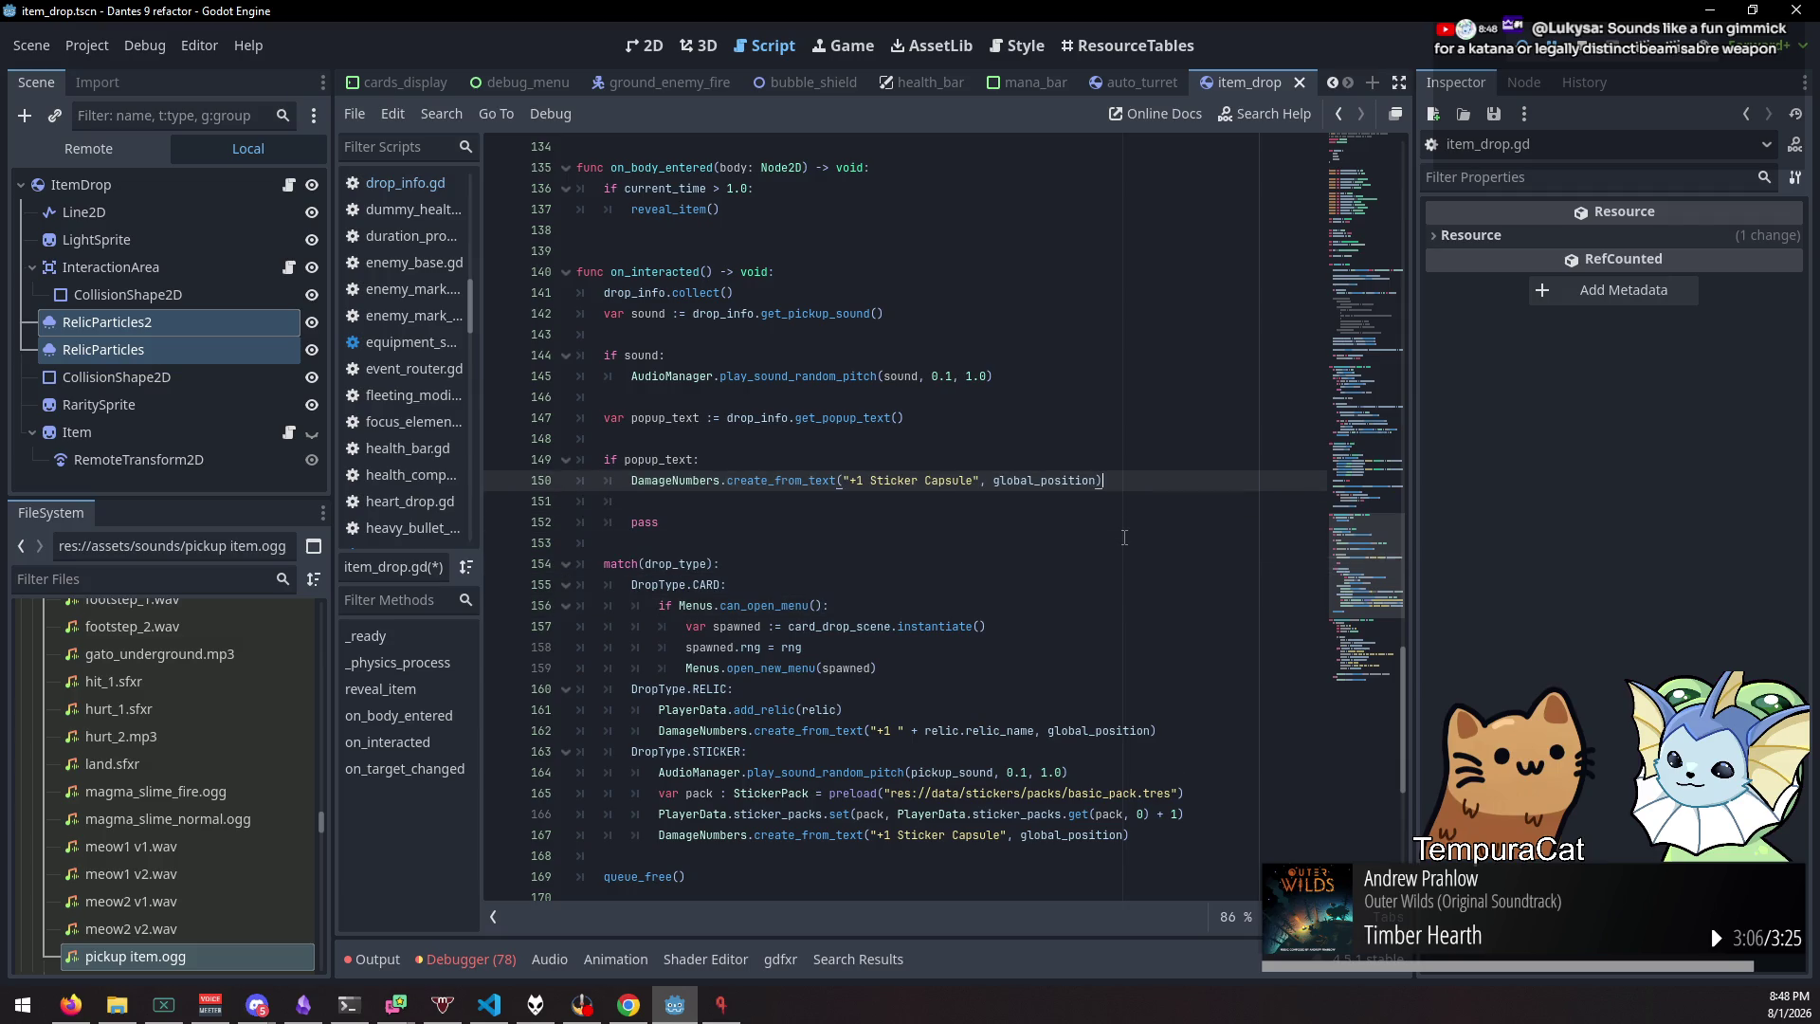
key(Down)
key(ctrl+shift+k)
key(ctrl+shift+k)
key(Up)
- Replace the "+1 Sticker Capsule" argument on line 150 with popup_text and save item_drop.gd
key(ctrl+shift+Left)
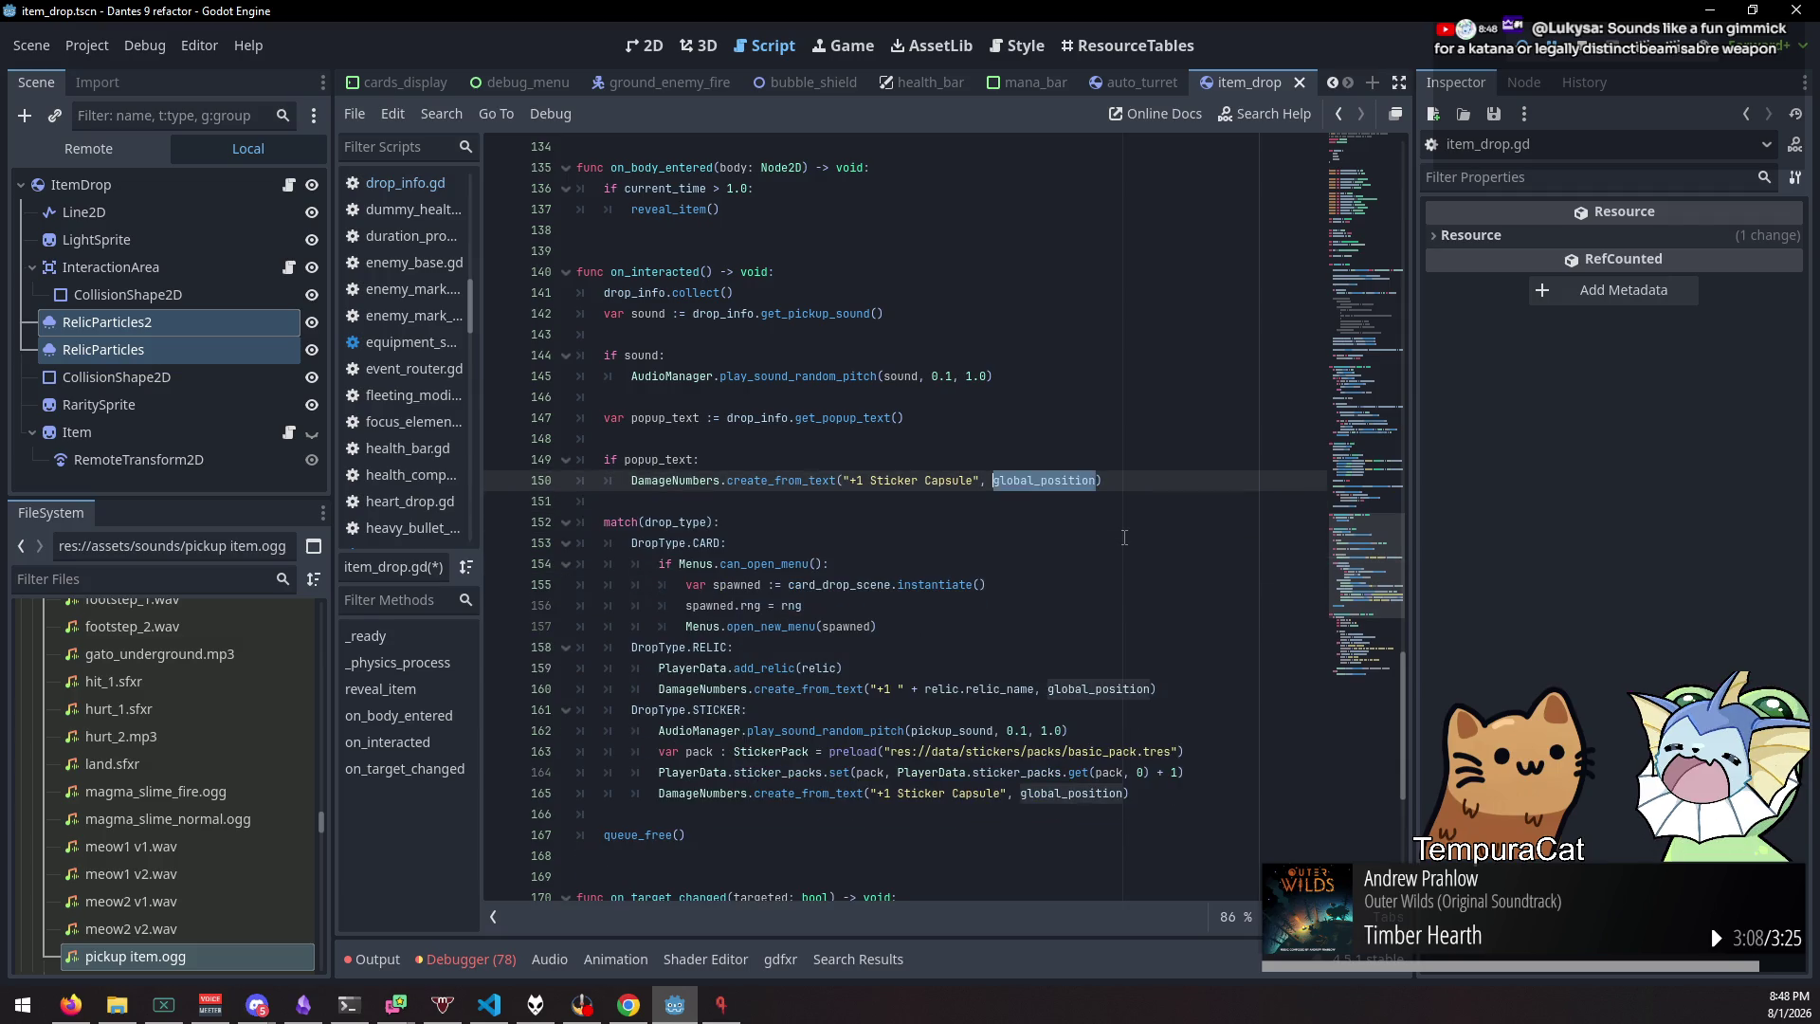
key(Left)
key(Left)
key(Left)
key(ctrl+shift+Left)
key(ctrl+shift+Left)
key(ctrl+shift+Left)
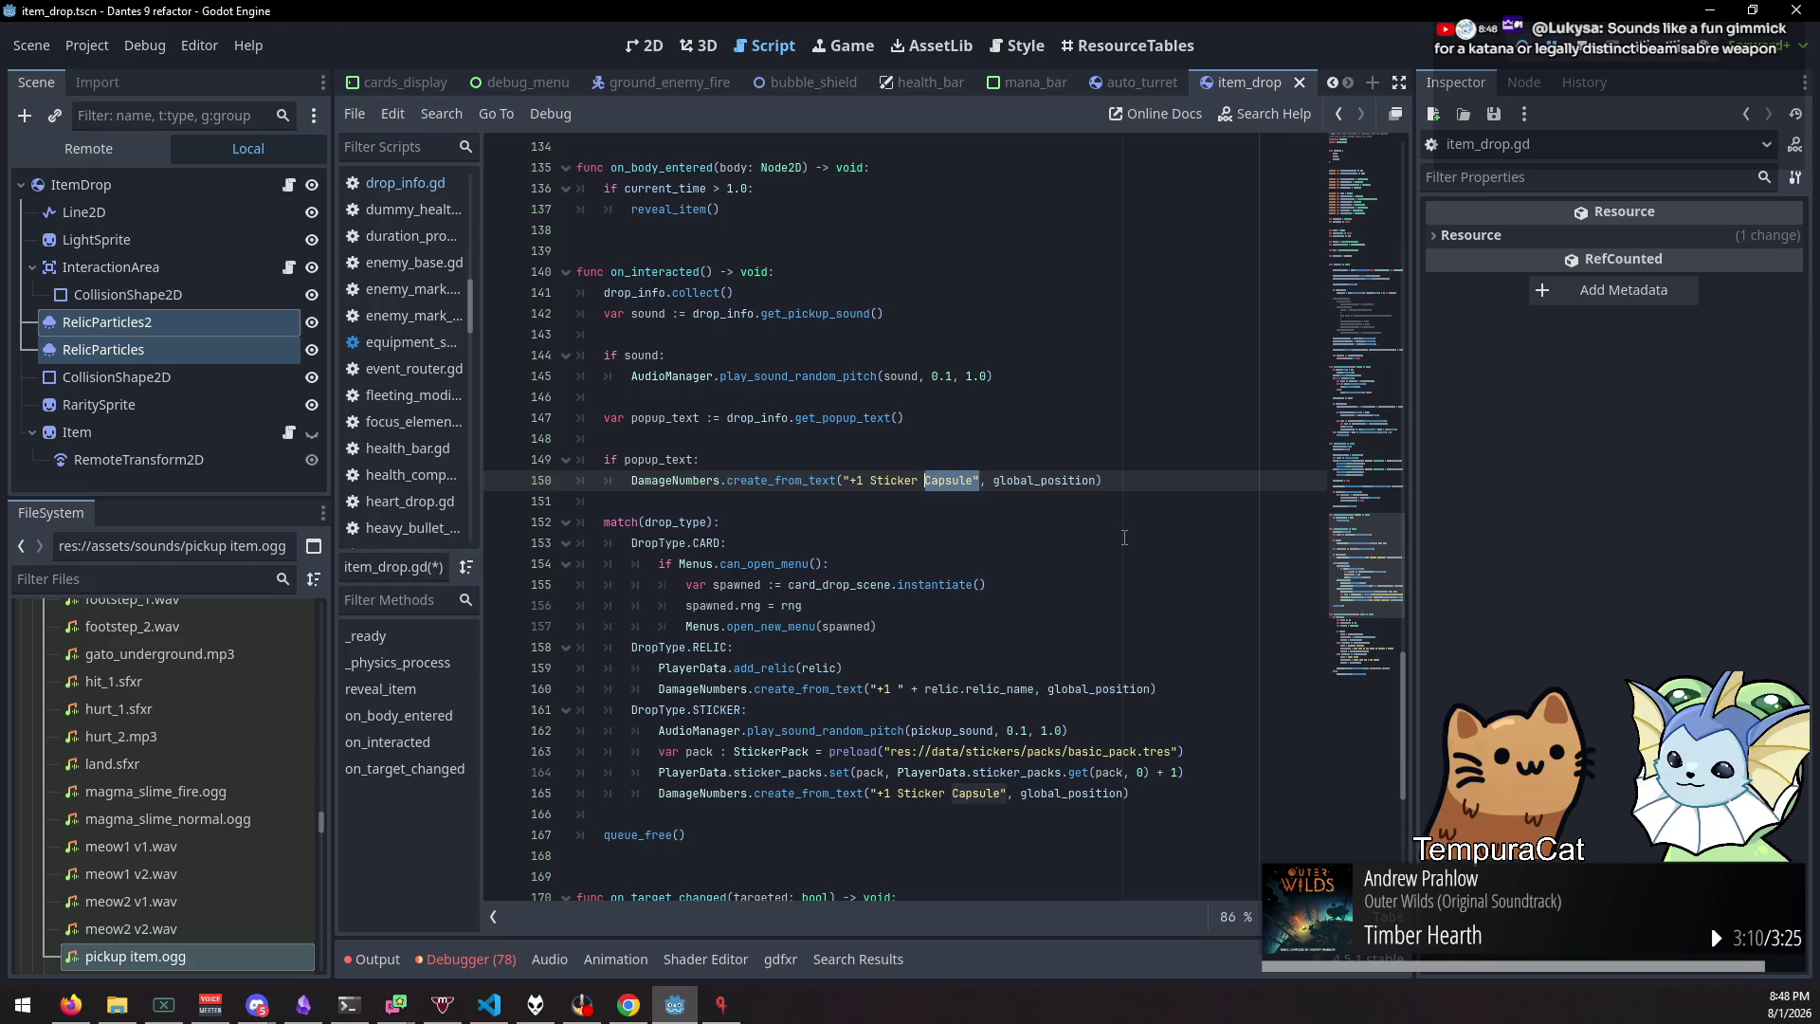
key(shift+Left)
key(shift+Left)
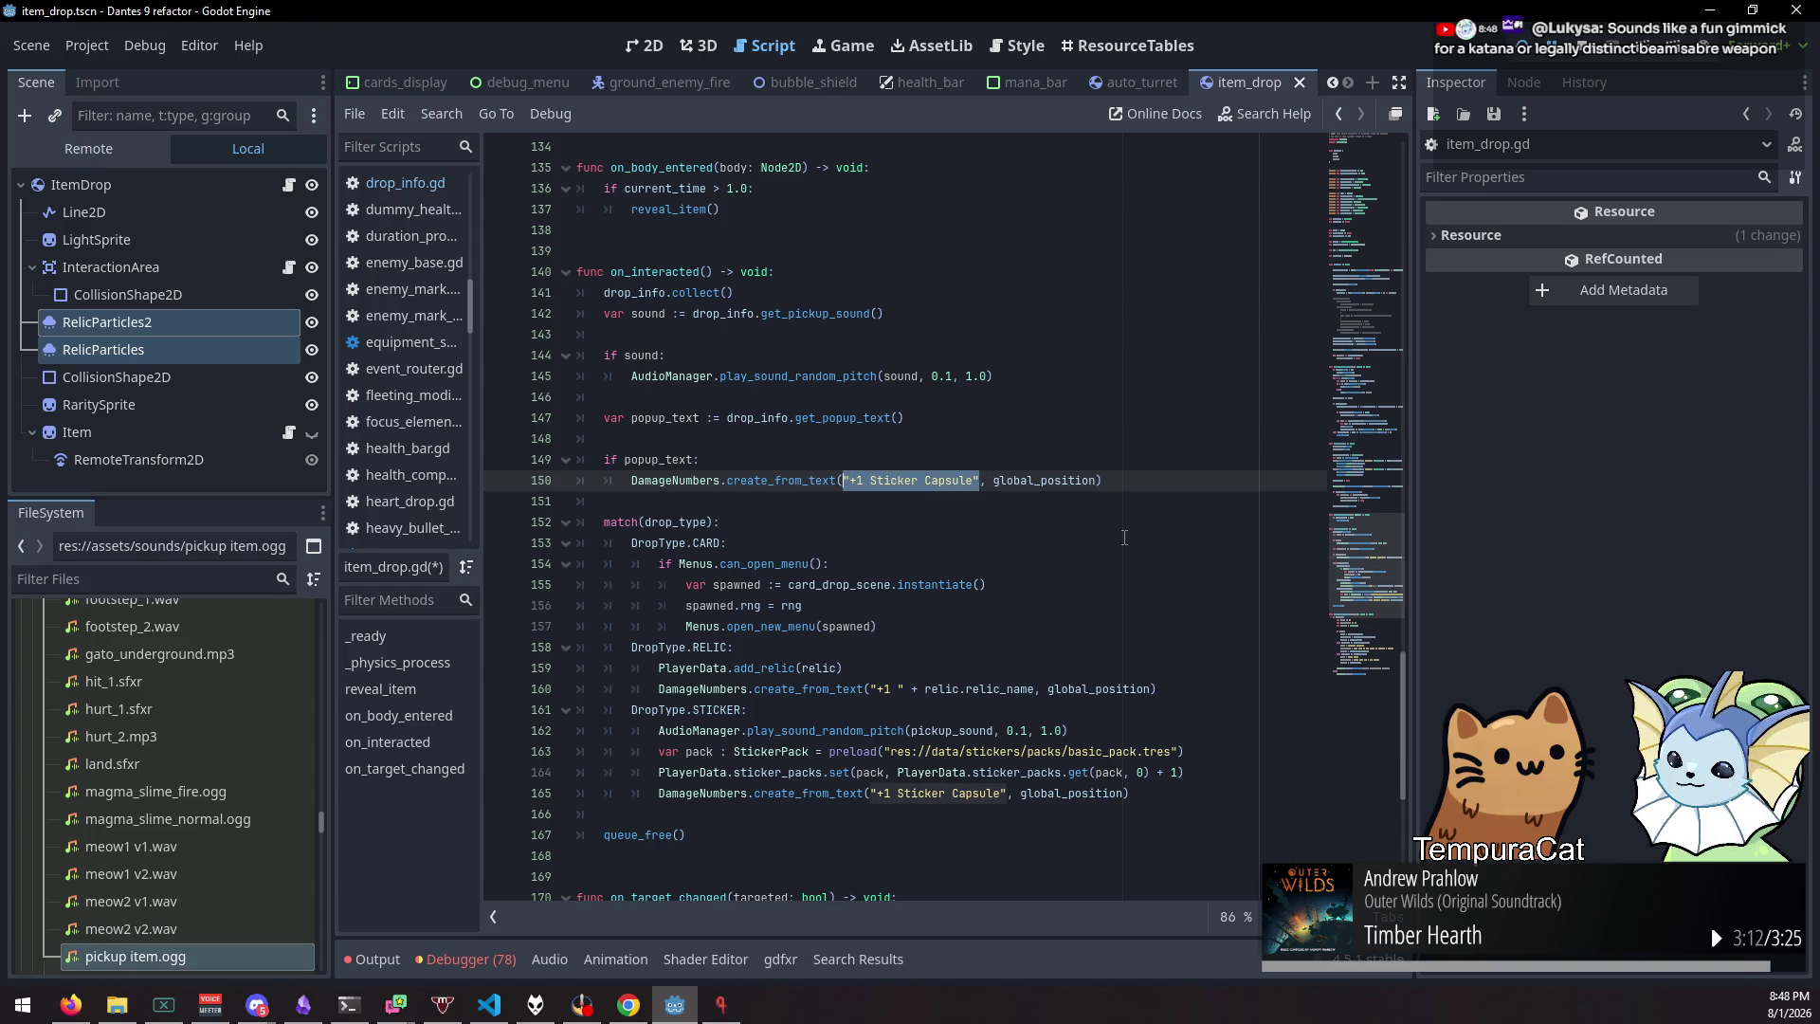
text(pop)
key(BackSpace)
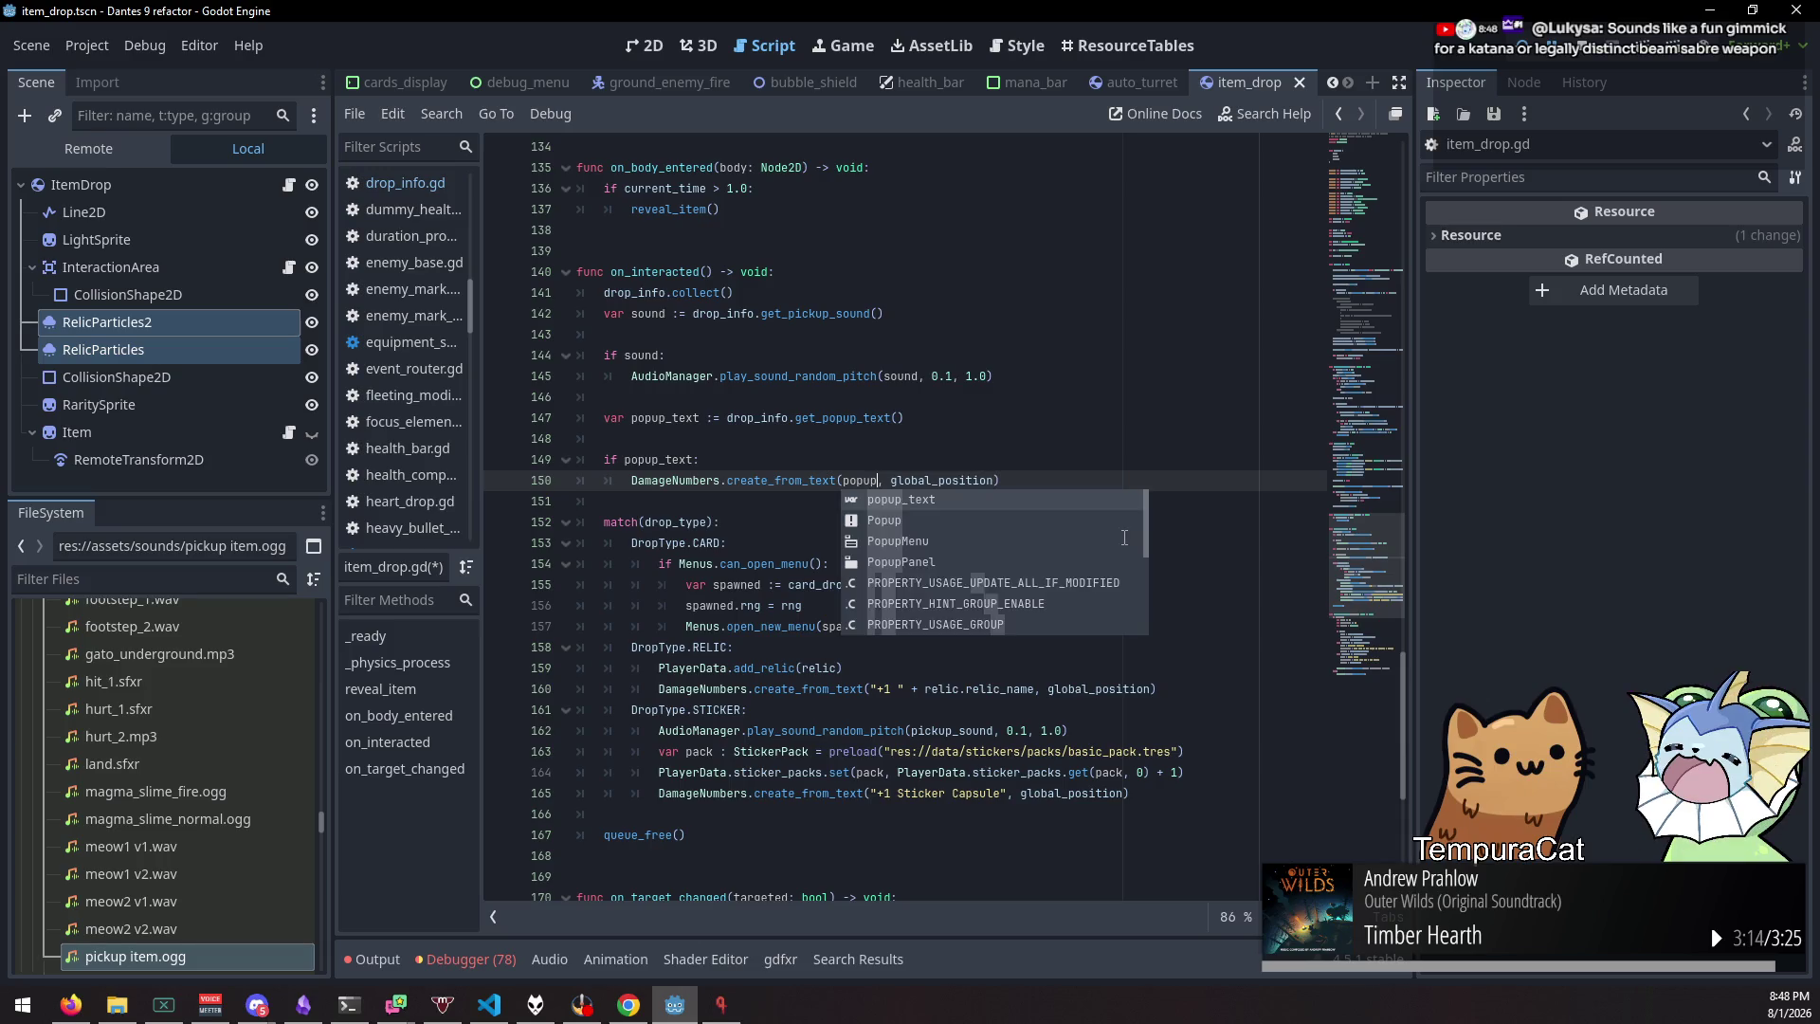
text(pu)
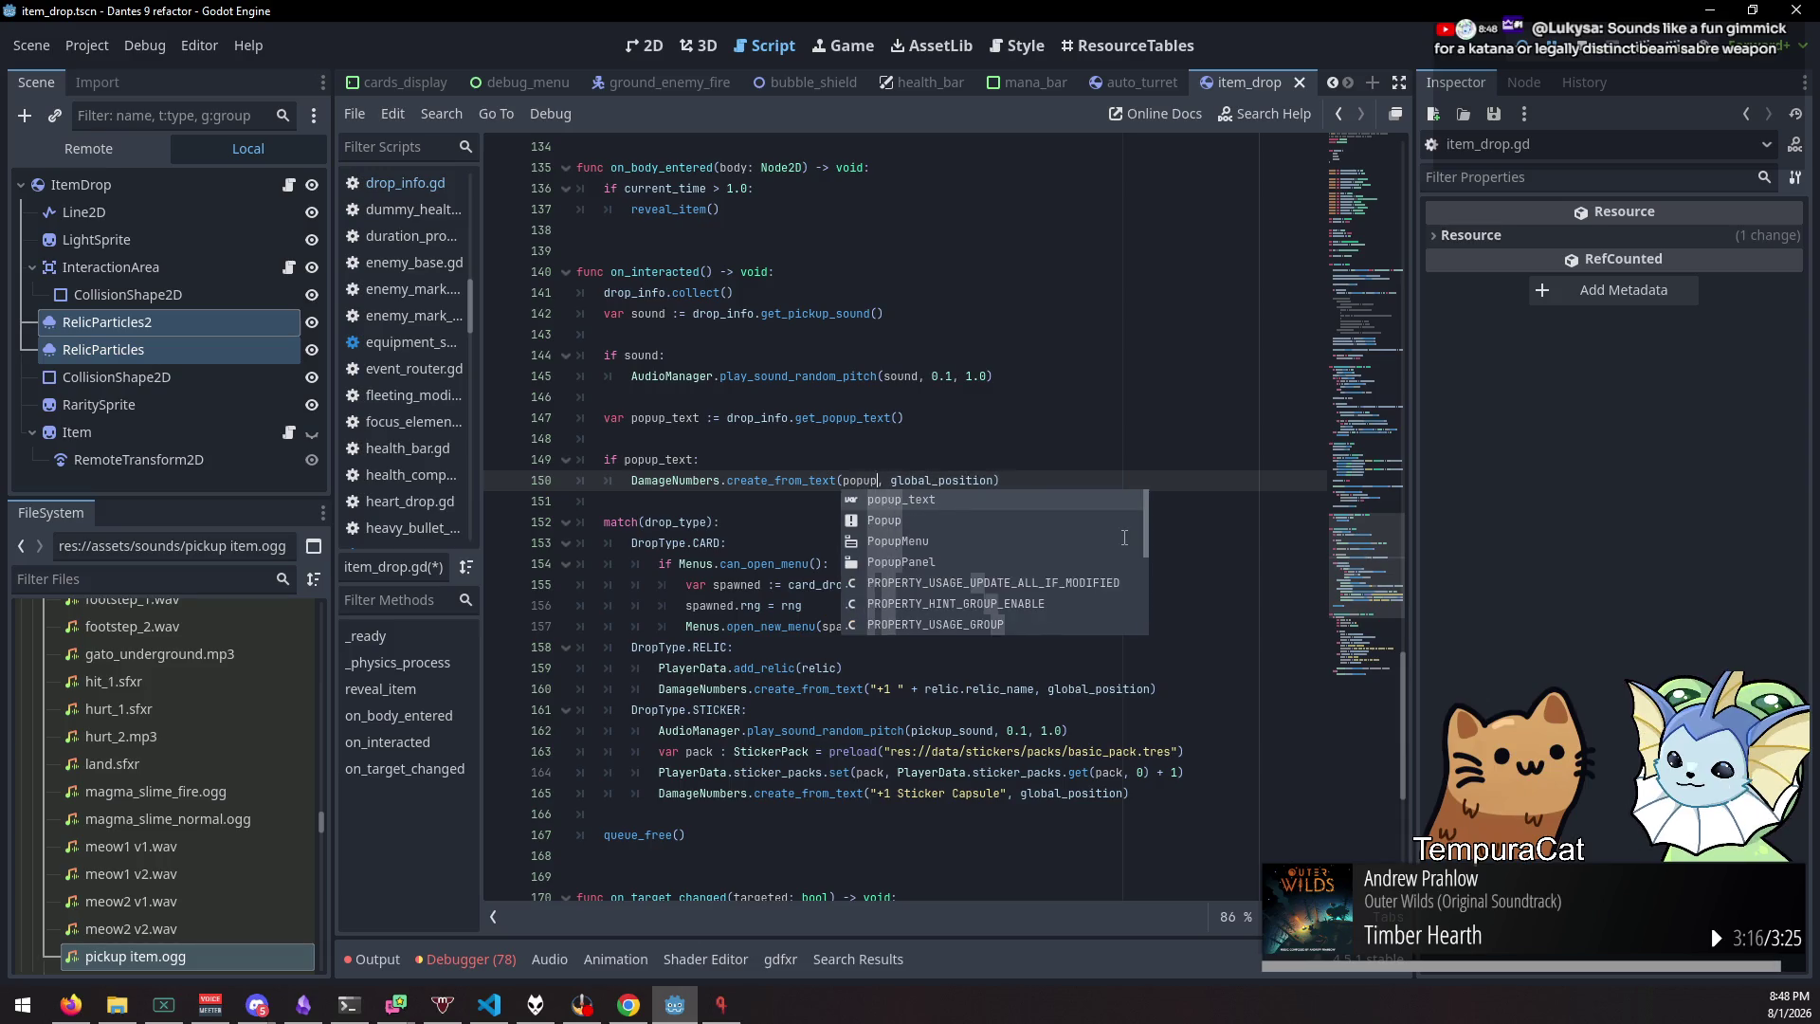
key(Return)
key(End)
key(shift+Home)
key(Down)
key(Down)
key(ctrl+s)
- Review the match block on lines 152–165 and its relic and sticker branches, then bring up quick open
key(Home)
key(shift+Down)
key(shift+Down)
key(shift+Down)
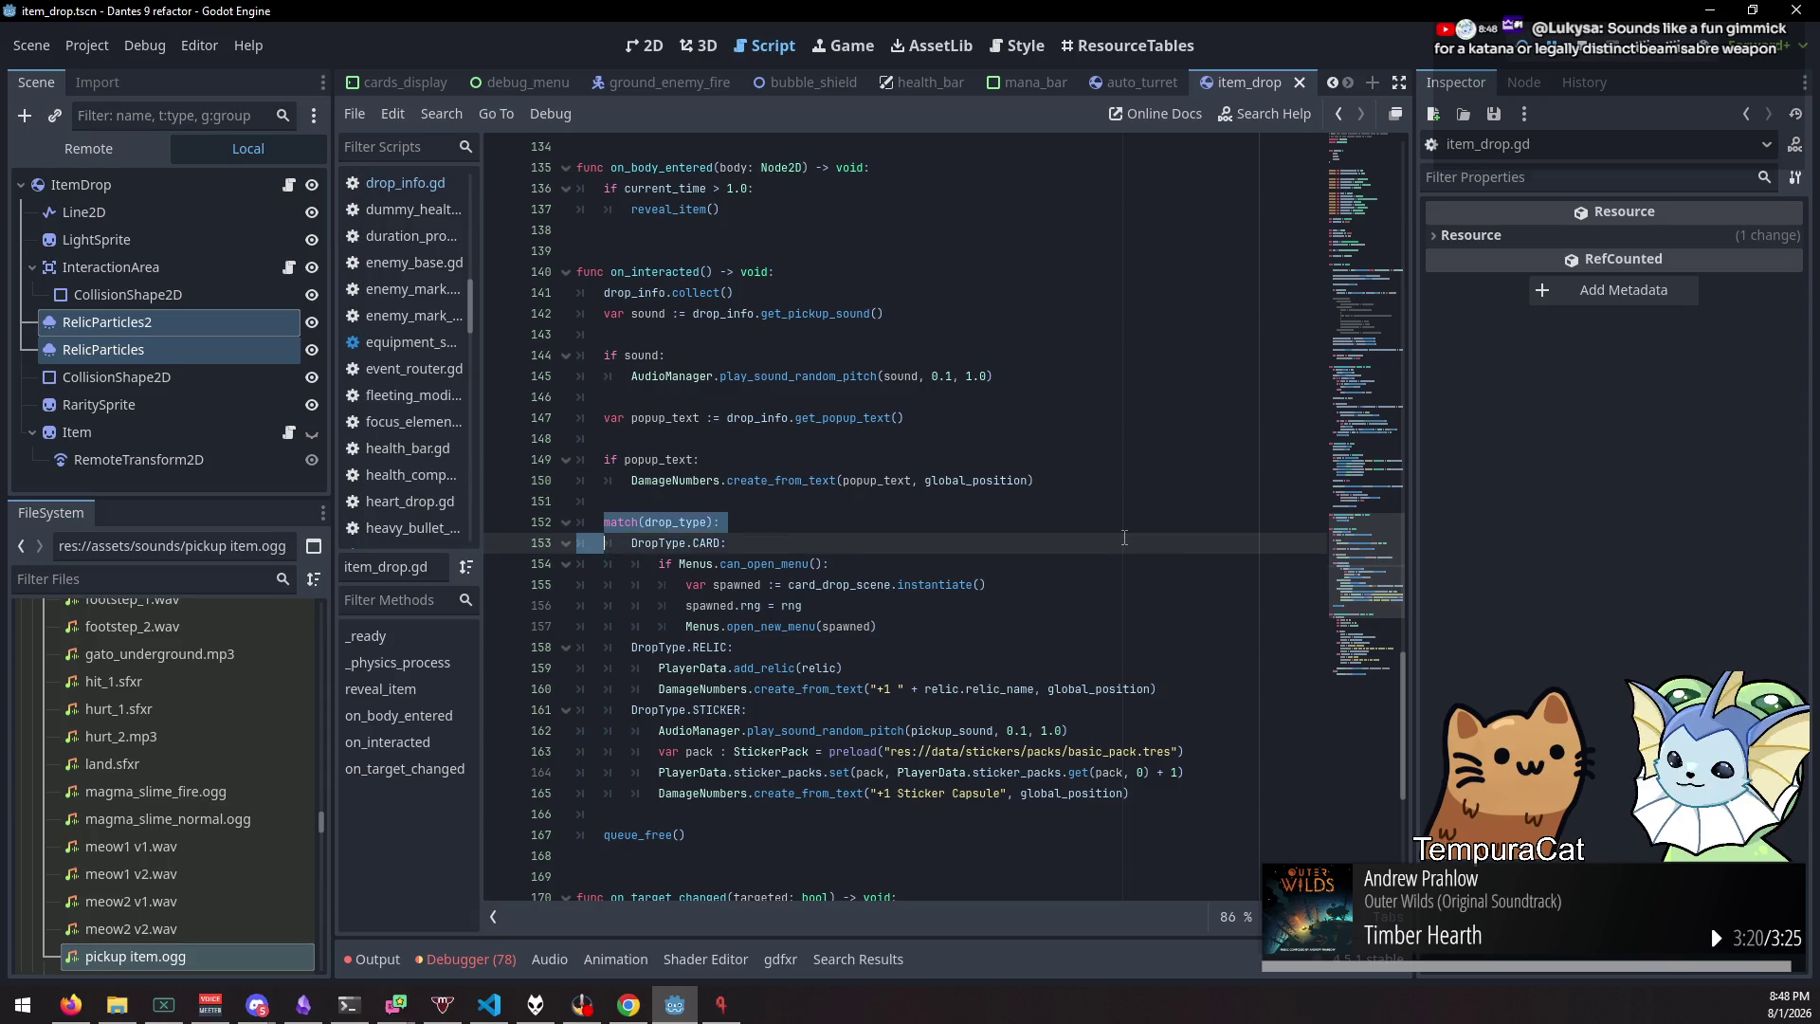
key(shift+Down)
key(shift+Down)
key(shift+Down)
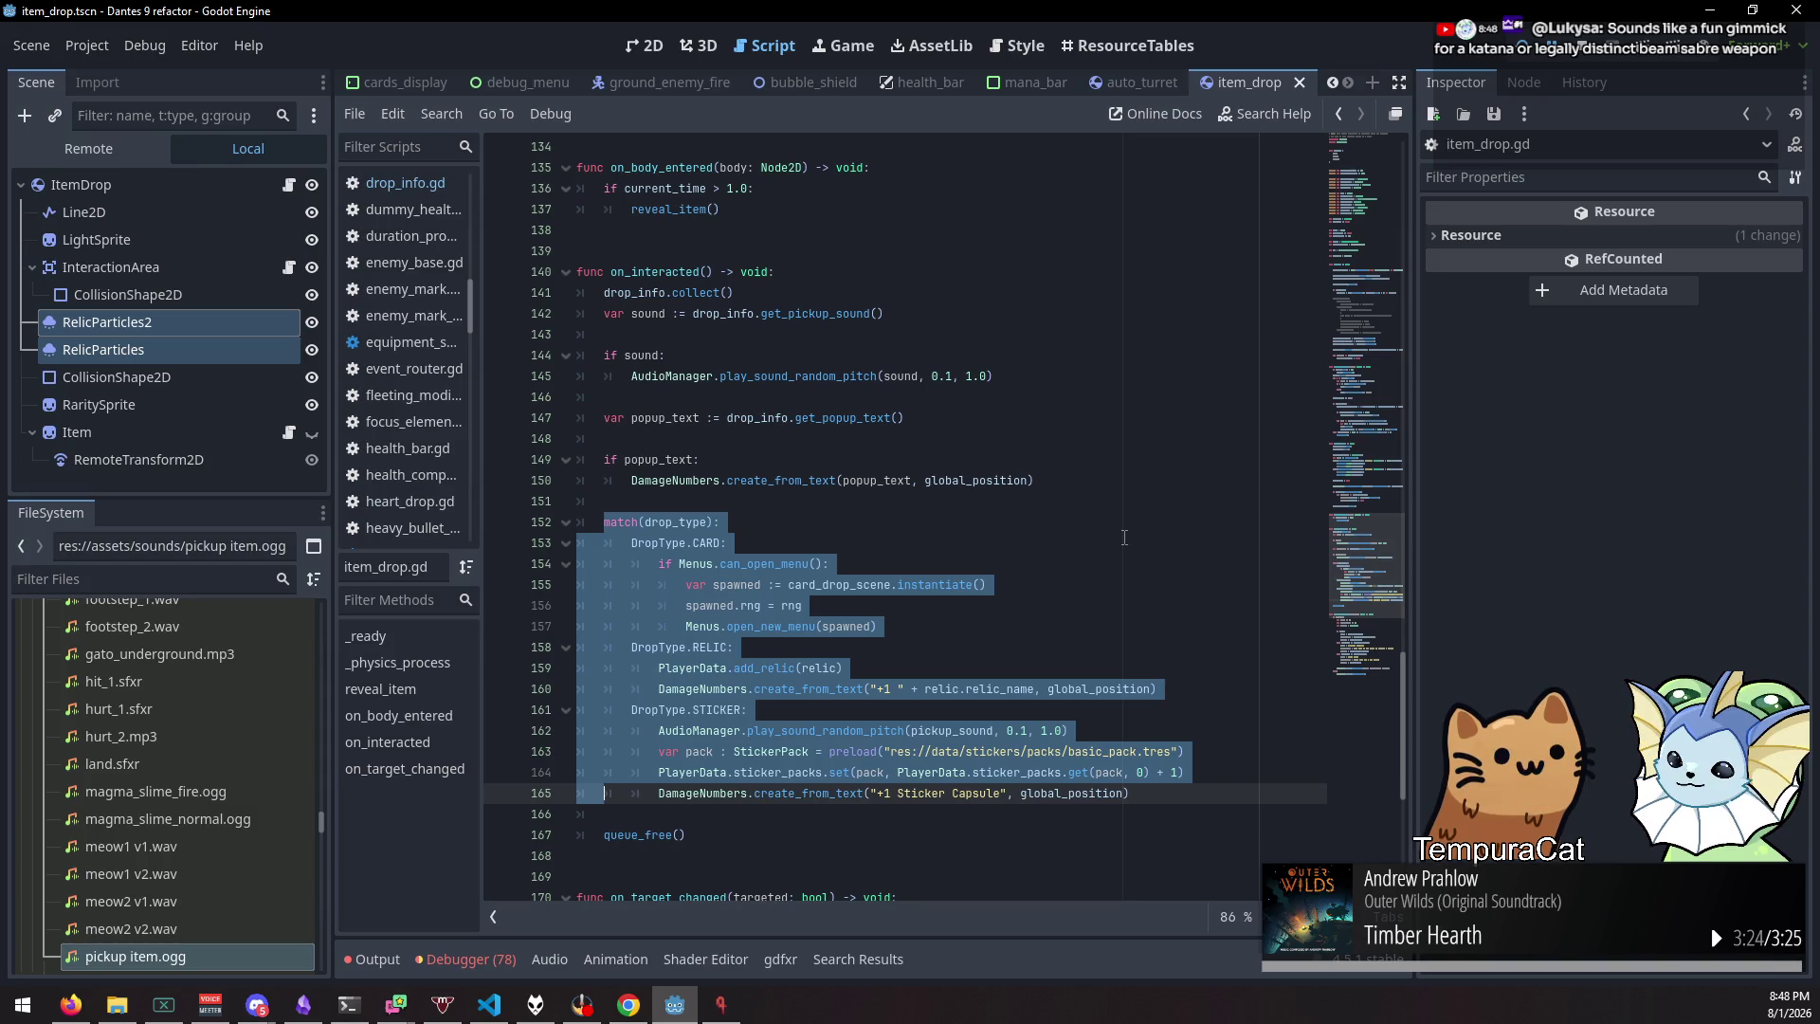
key(shift+End)
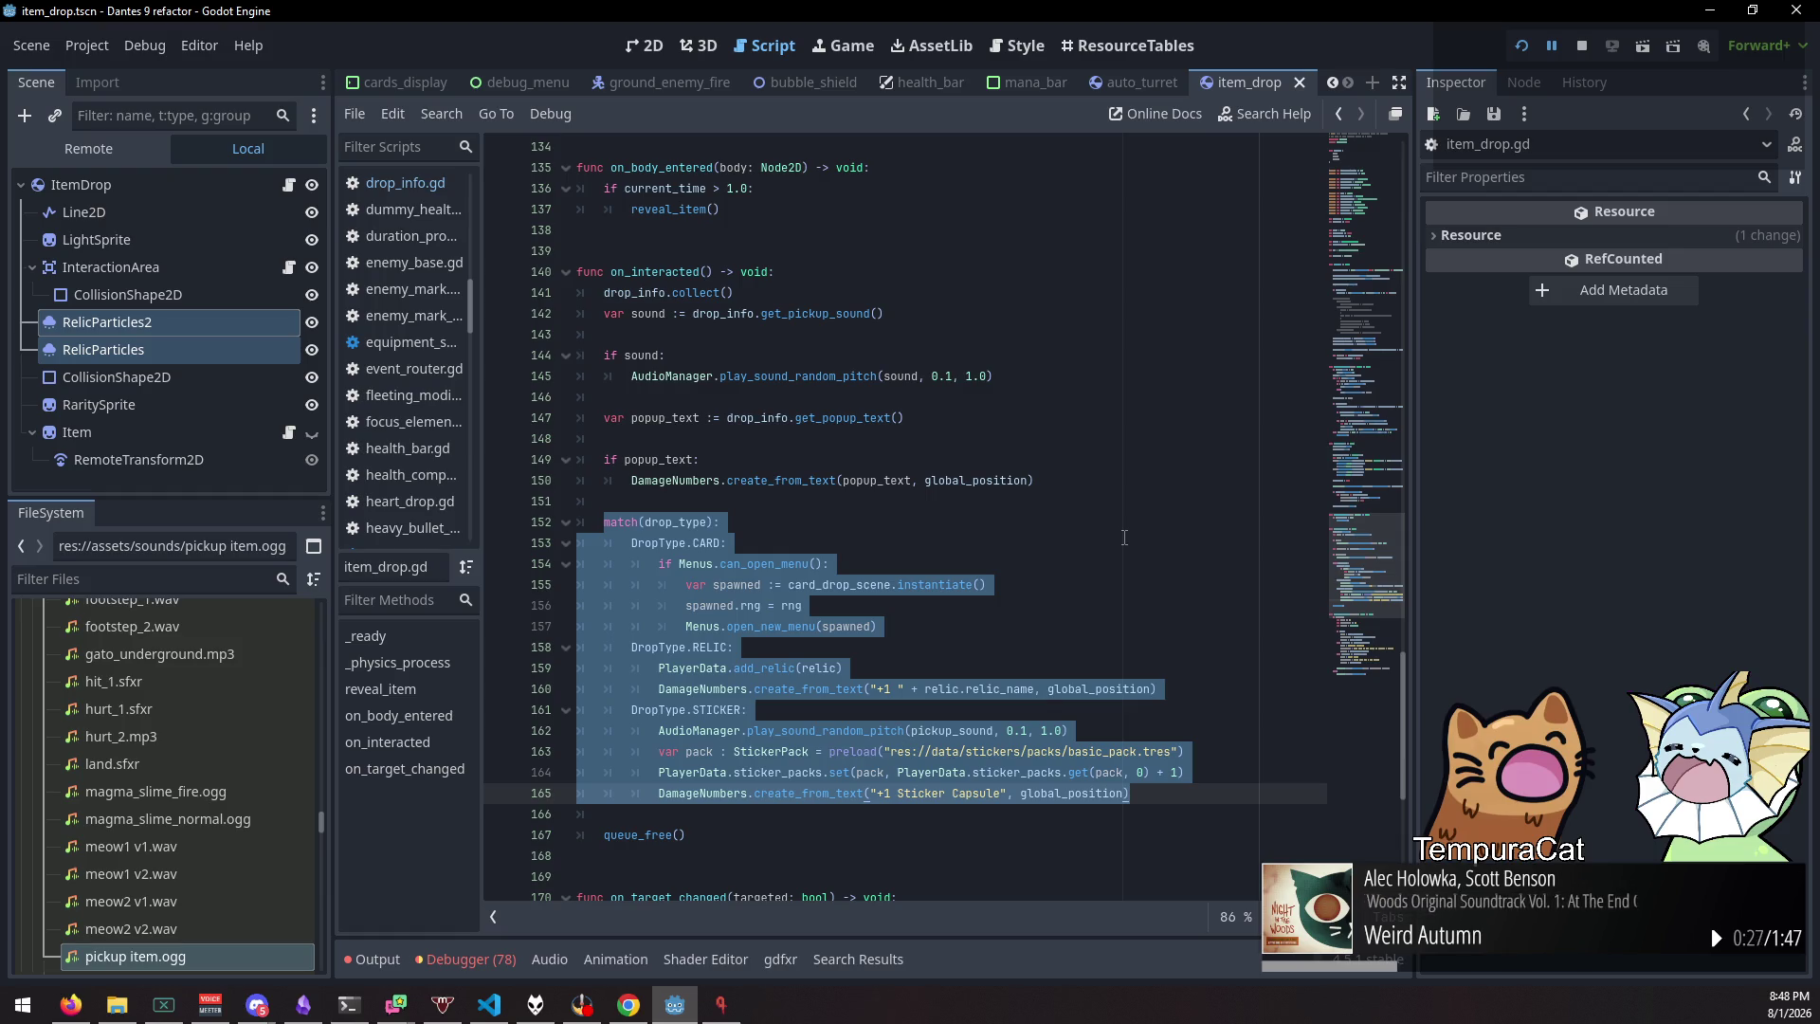
key(Down)
key(Left)
key(Left)
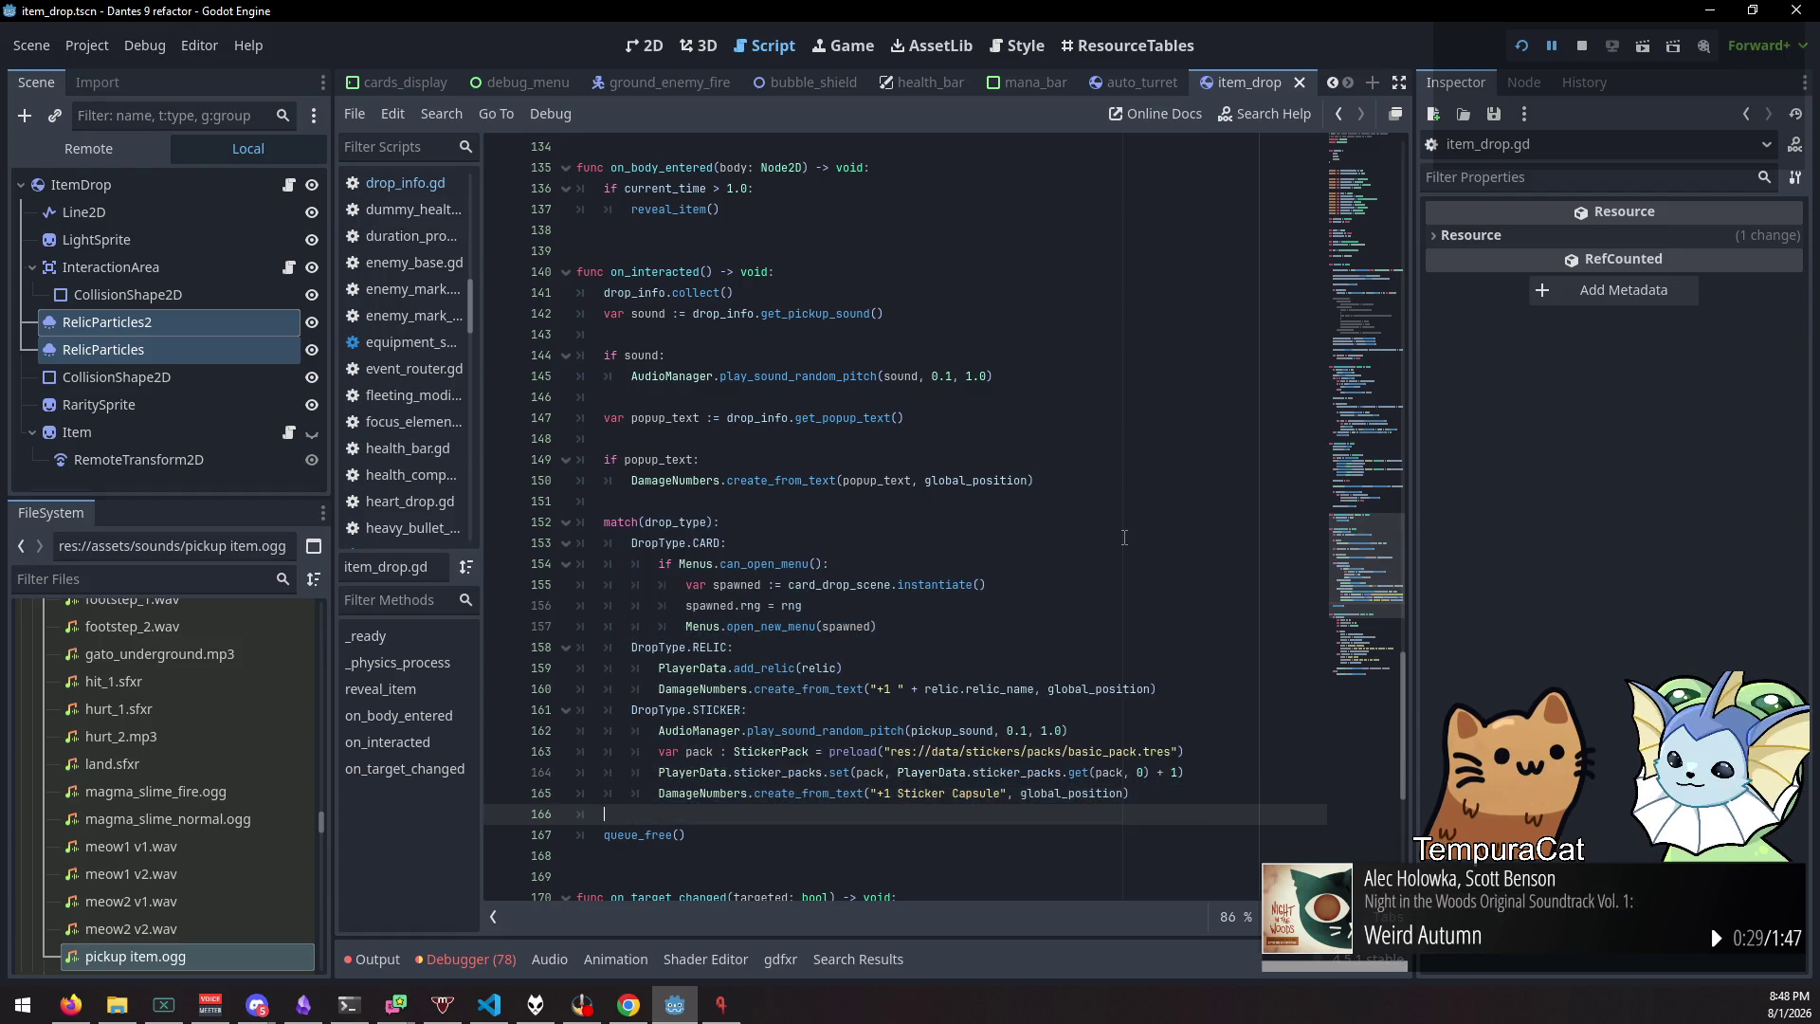
key(shift+Up)
key(shift+Up)
key(shift+Up)
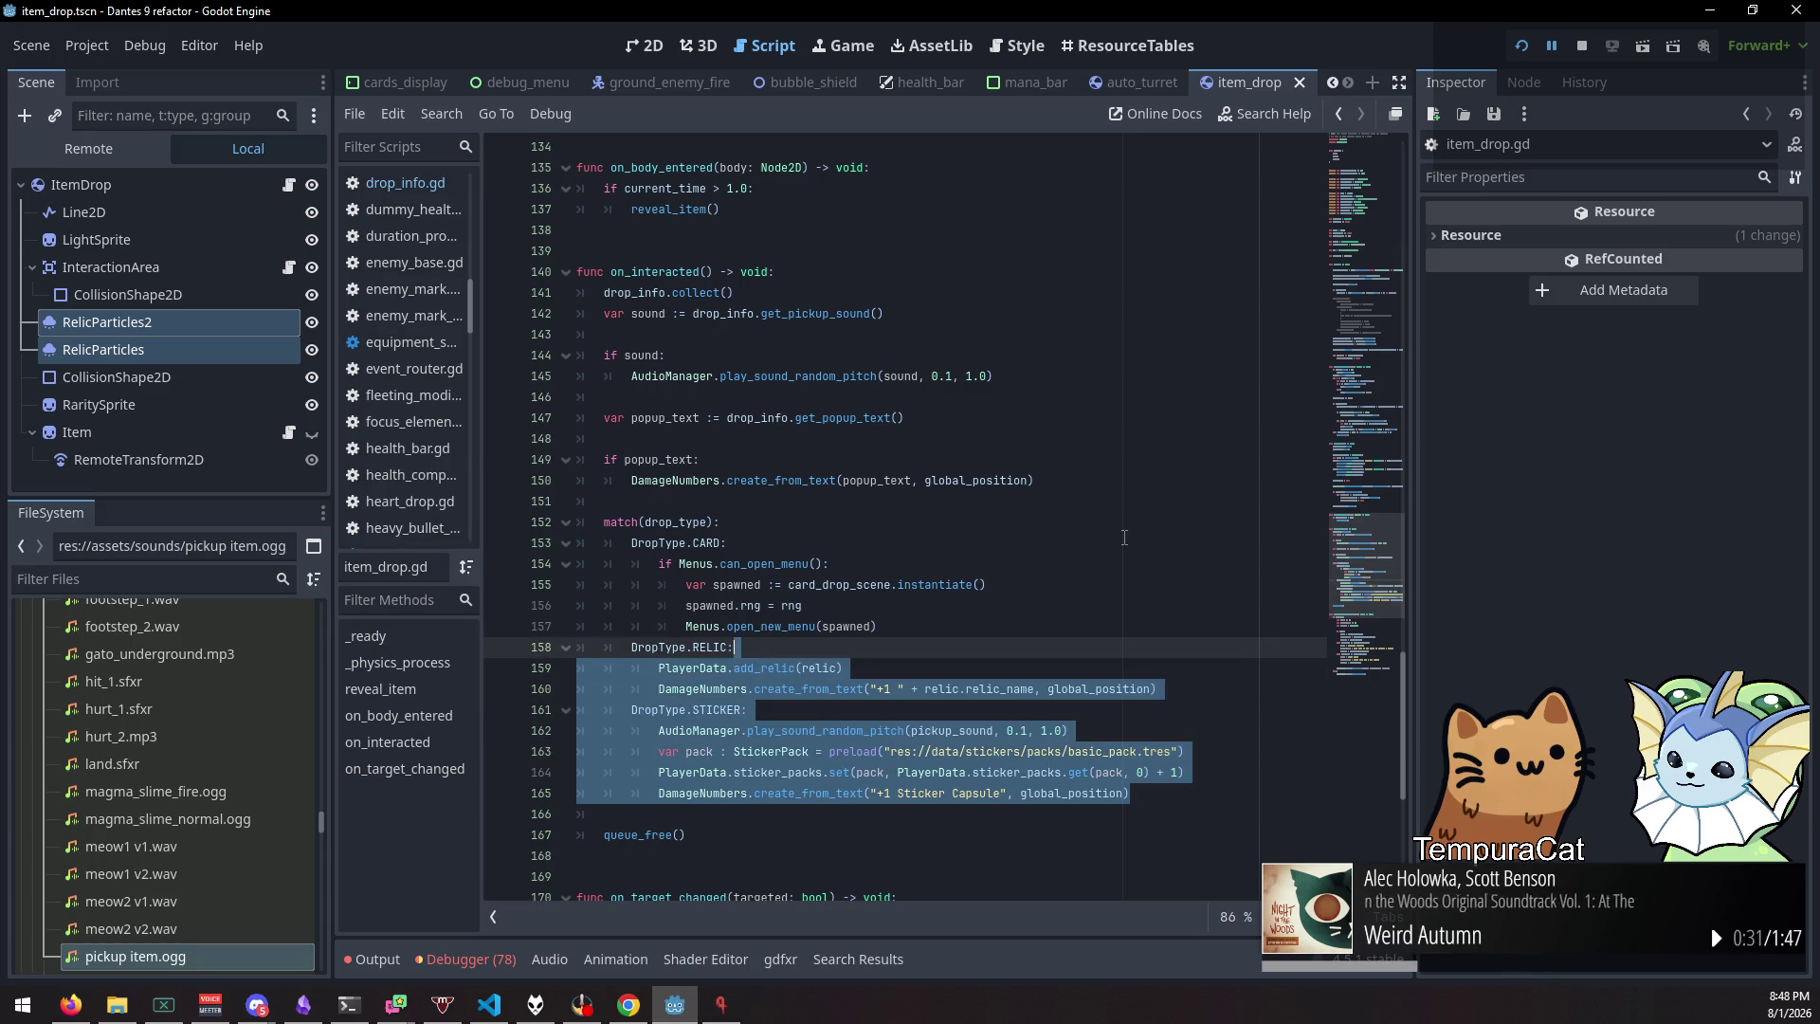
key(shift+Up)
key(shift+Up)
key(shift+alt+o)
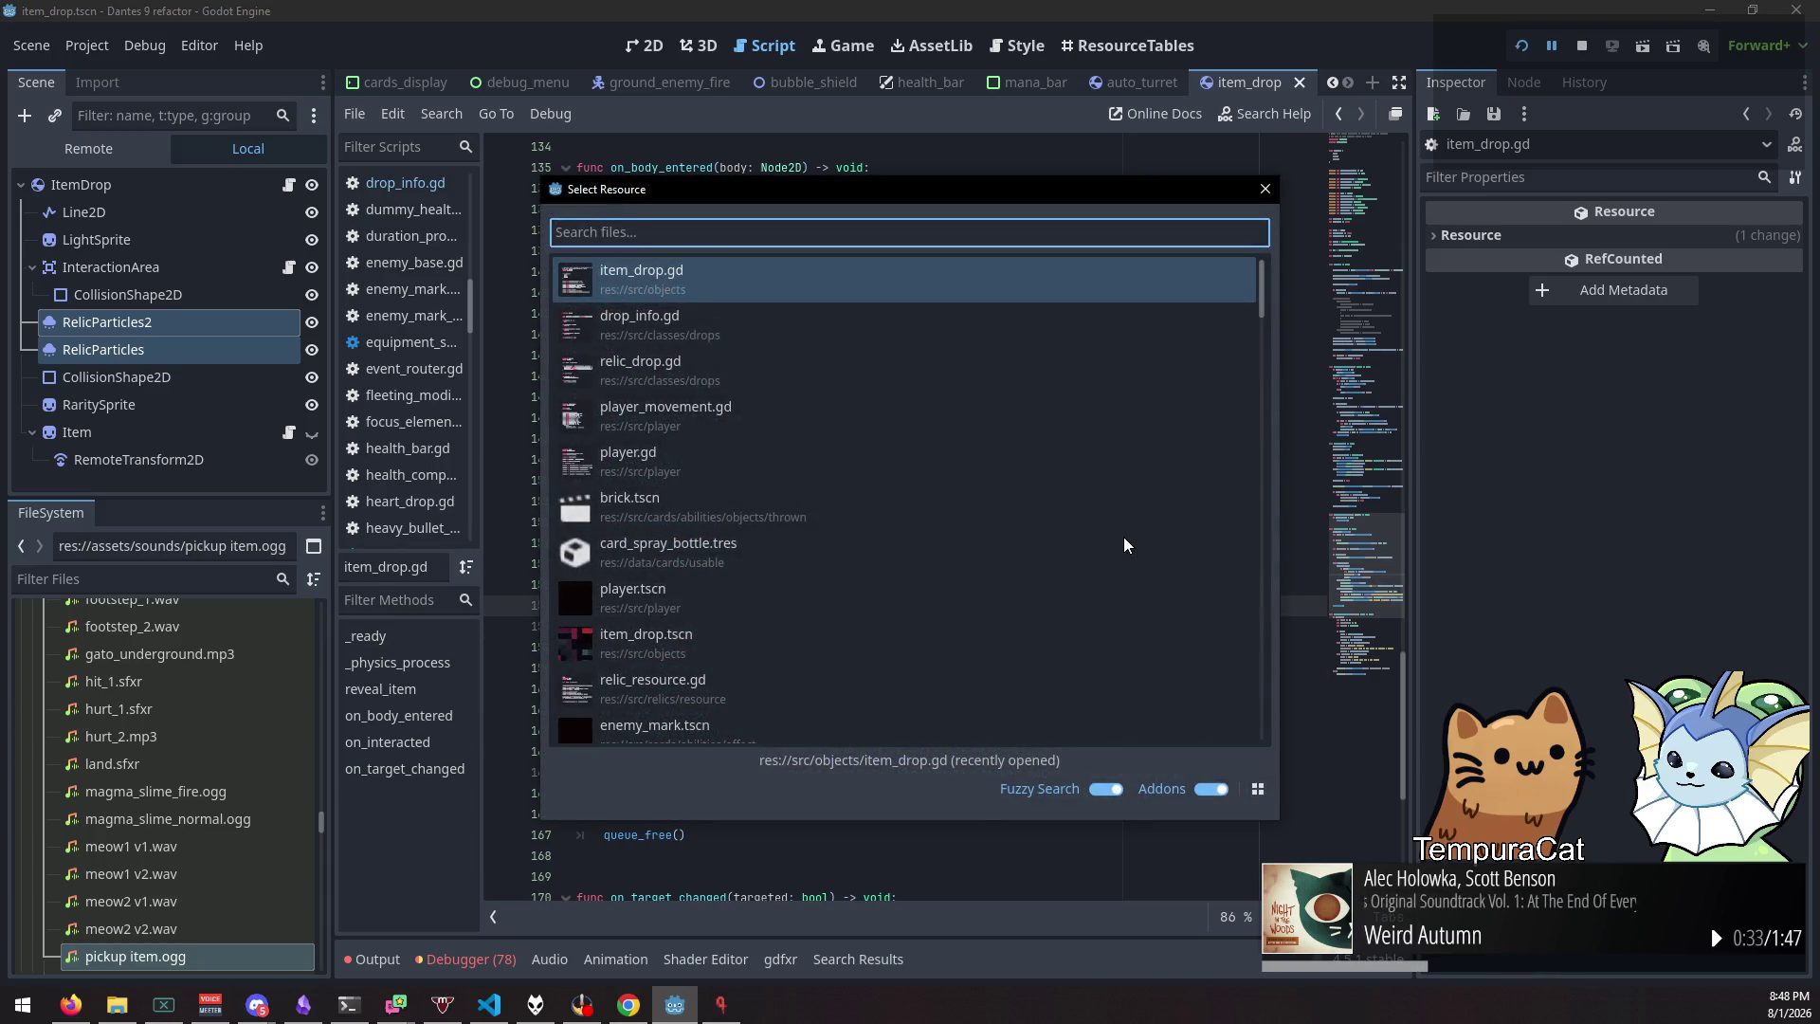
- Open relic_drop.gd and move past get_name to the end of the script
text(relic_)
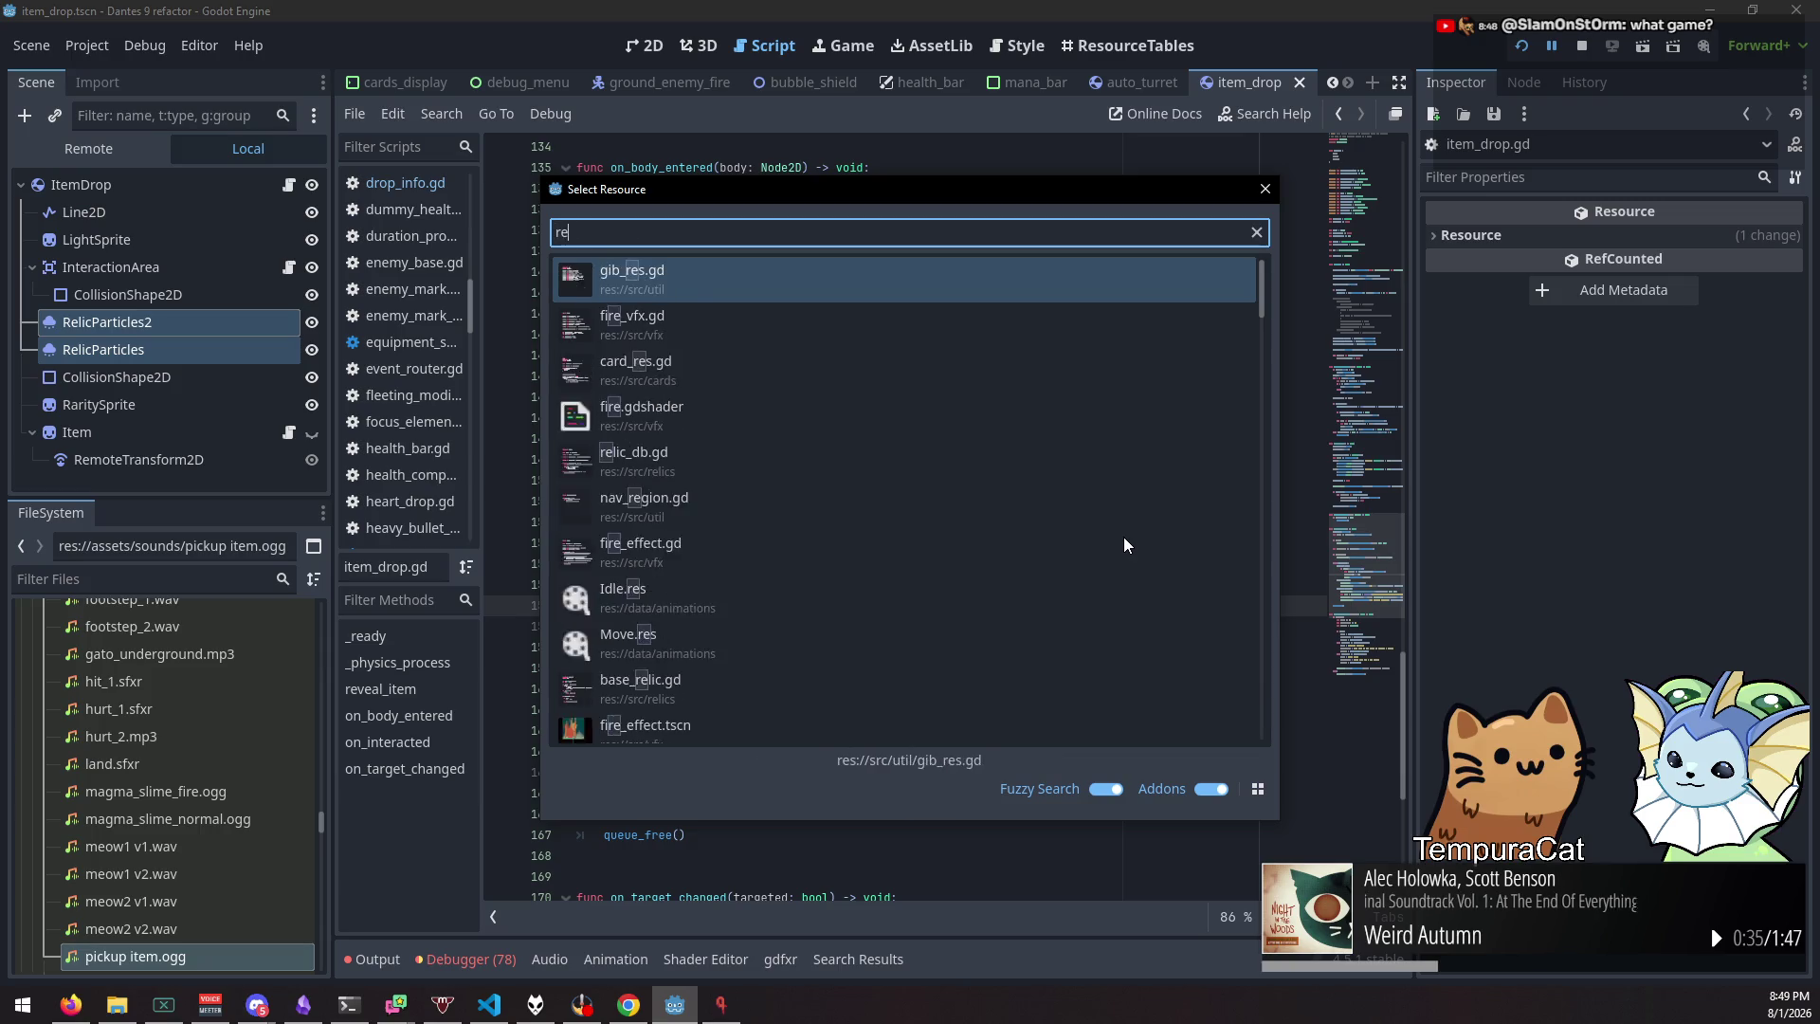
text(drop)
key(Return)
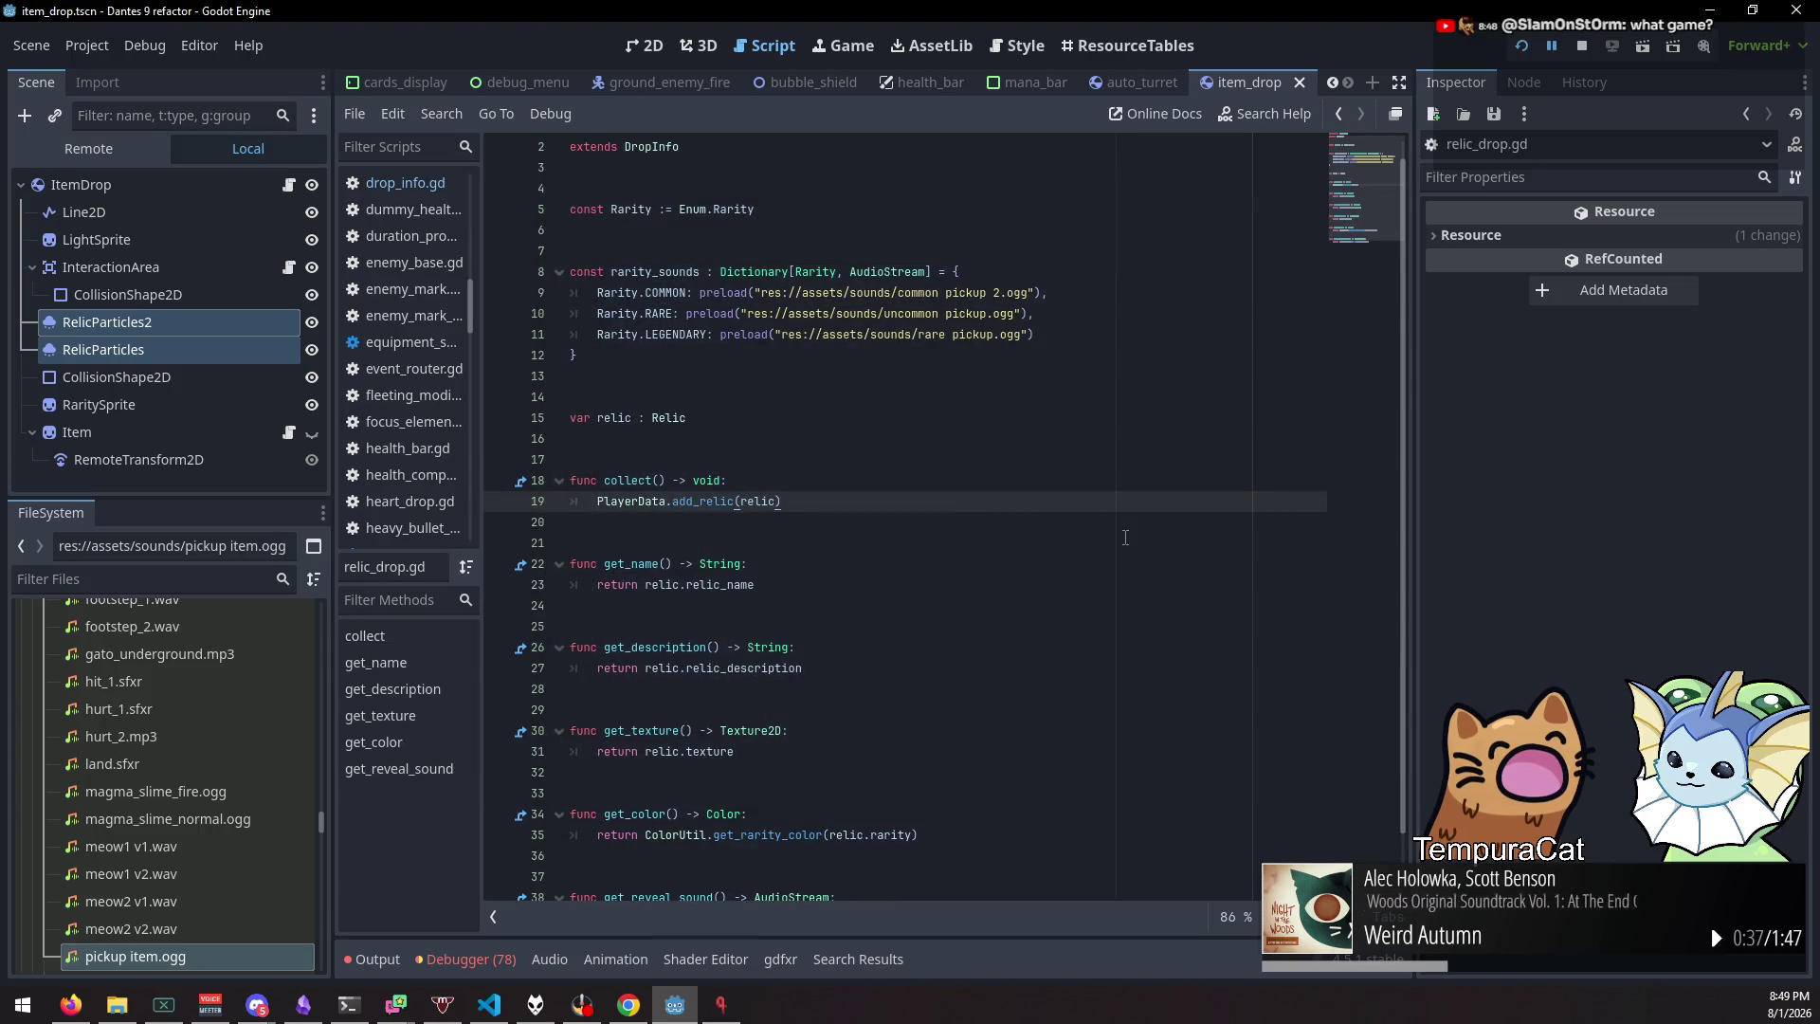
key(Up)
key(Up)
key(Up)
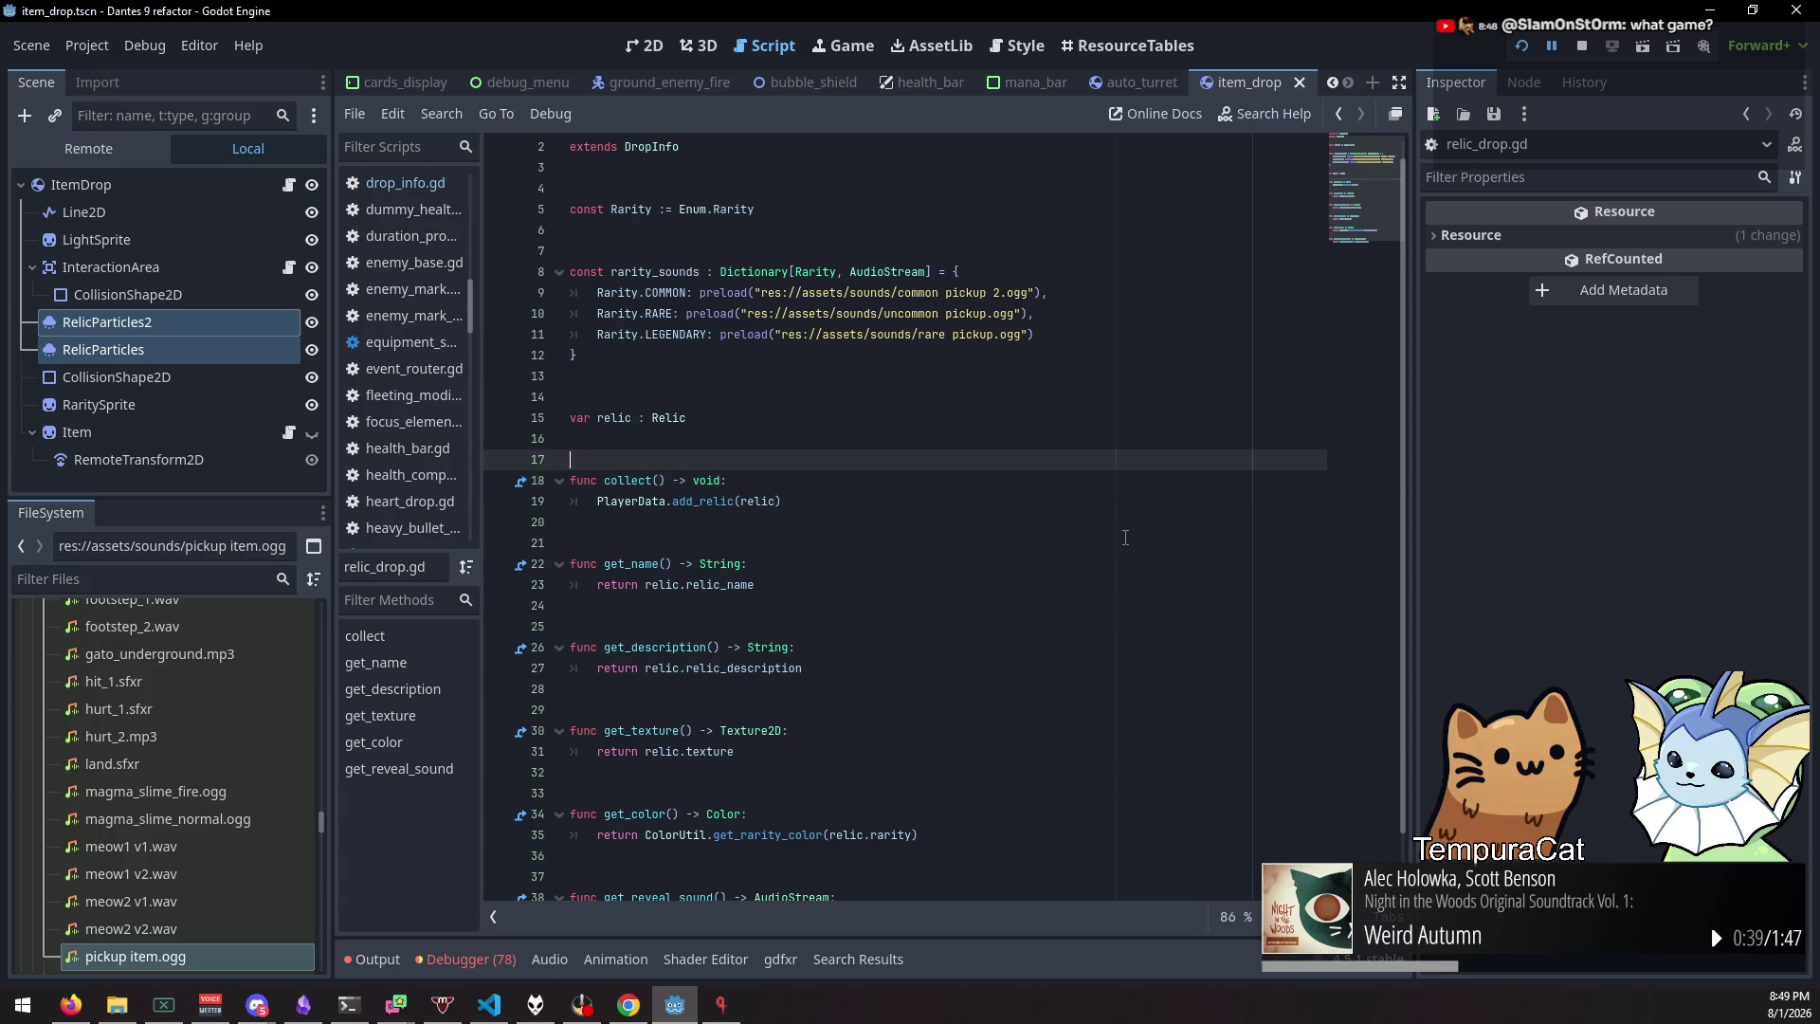
key(Down)
key(End)
key(Down)
key(Down)
key(Down)
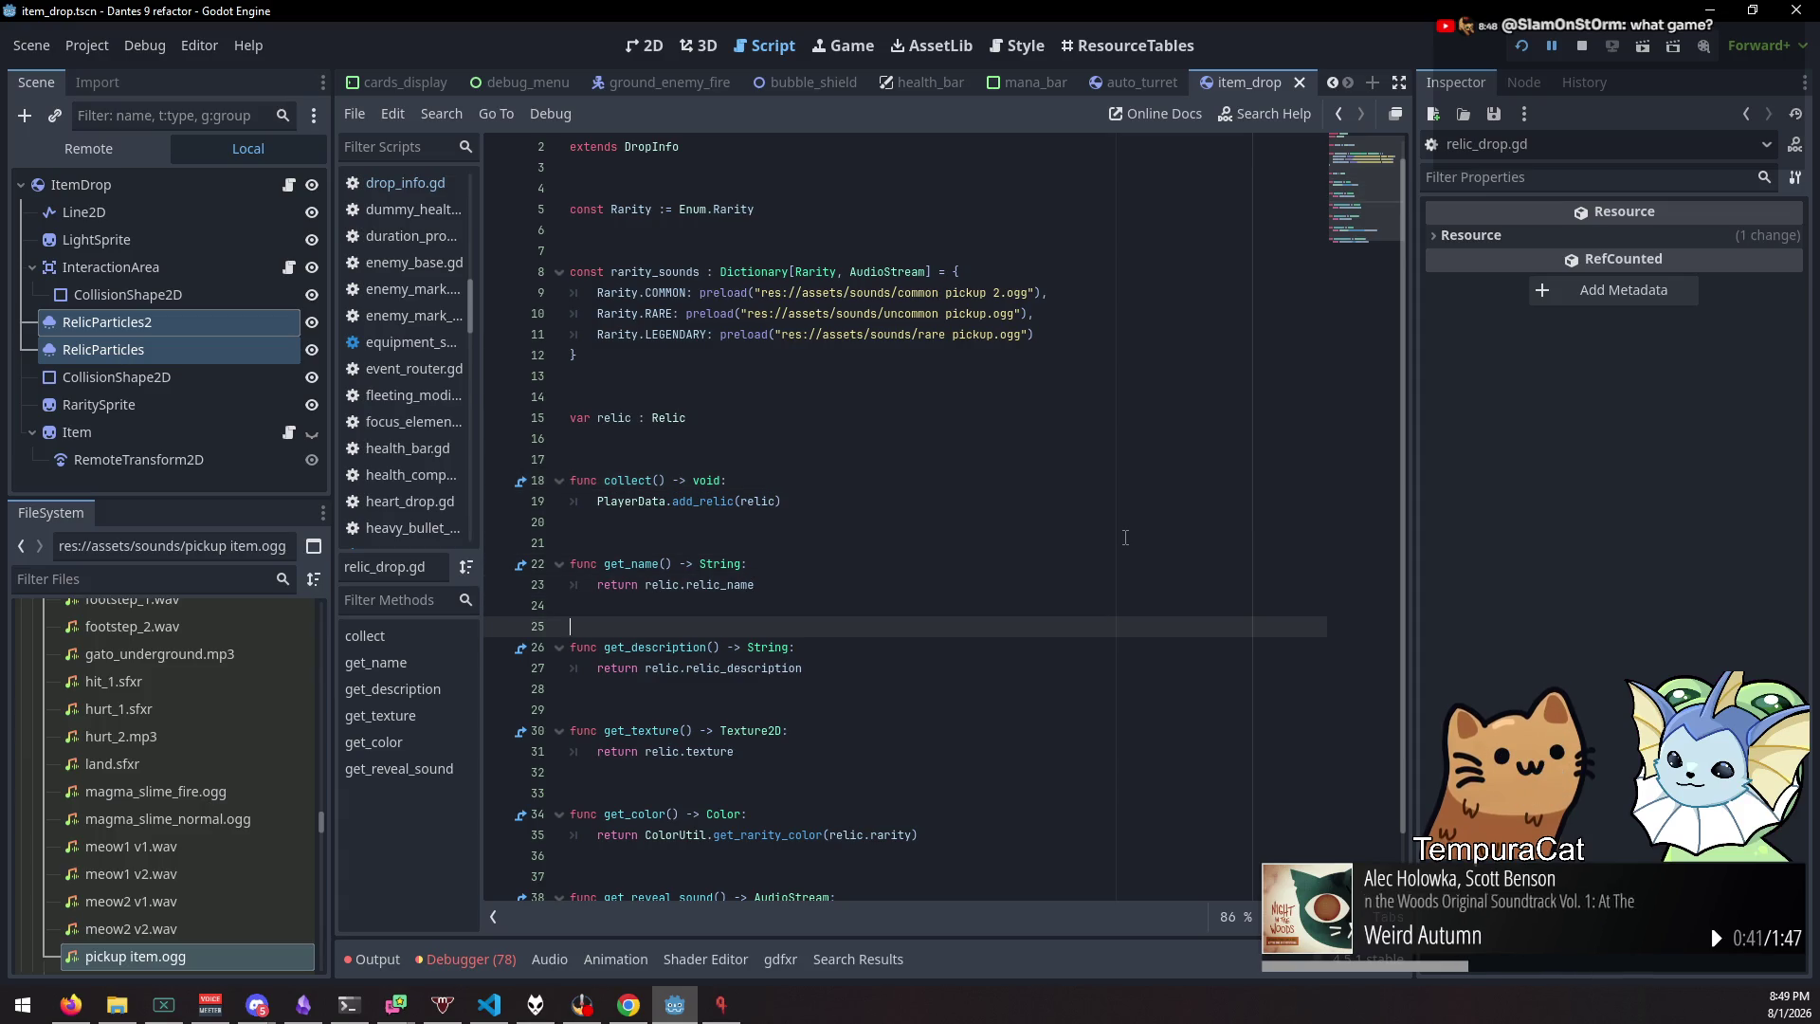
key(Up)
key(Up)
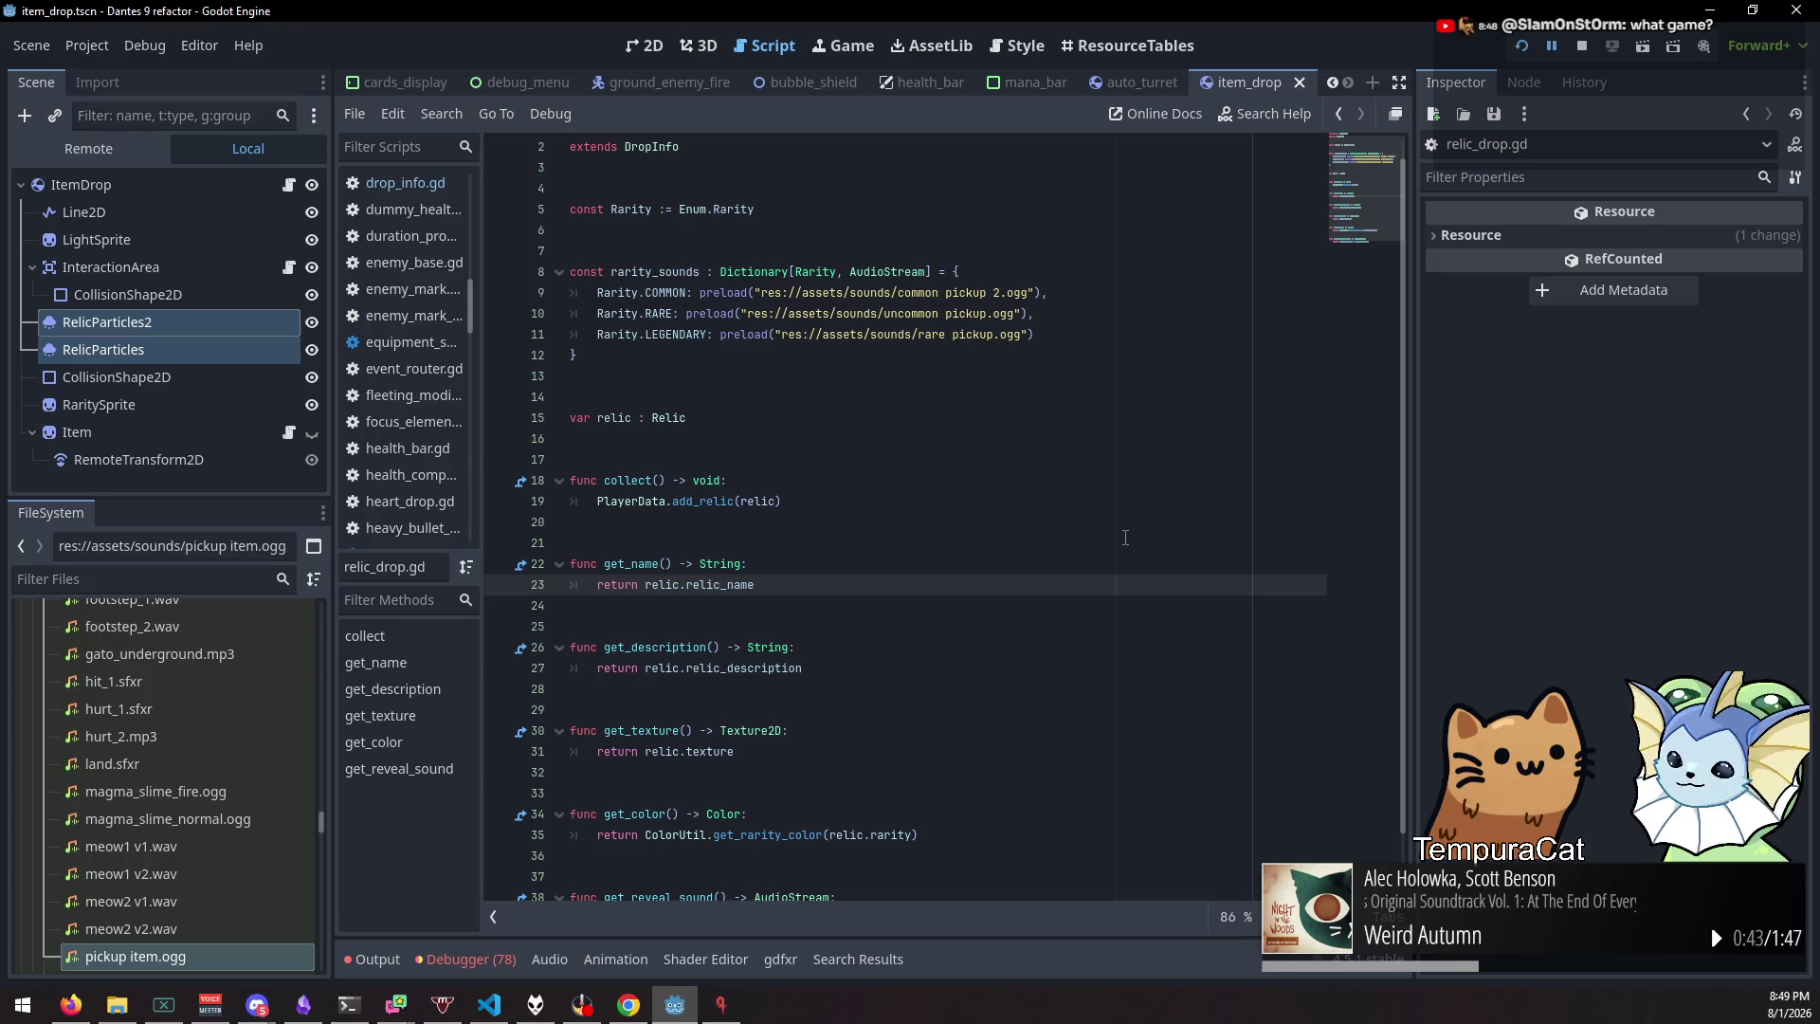
key(Up)
key(Up)
key(Up)
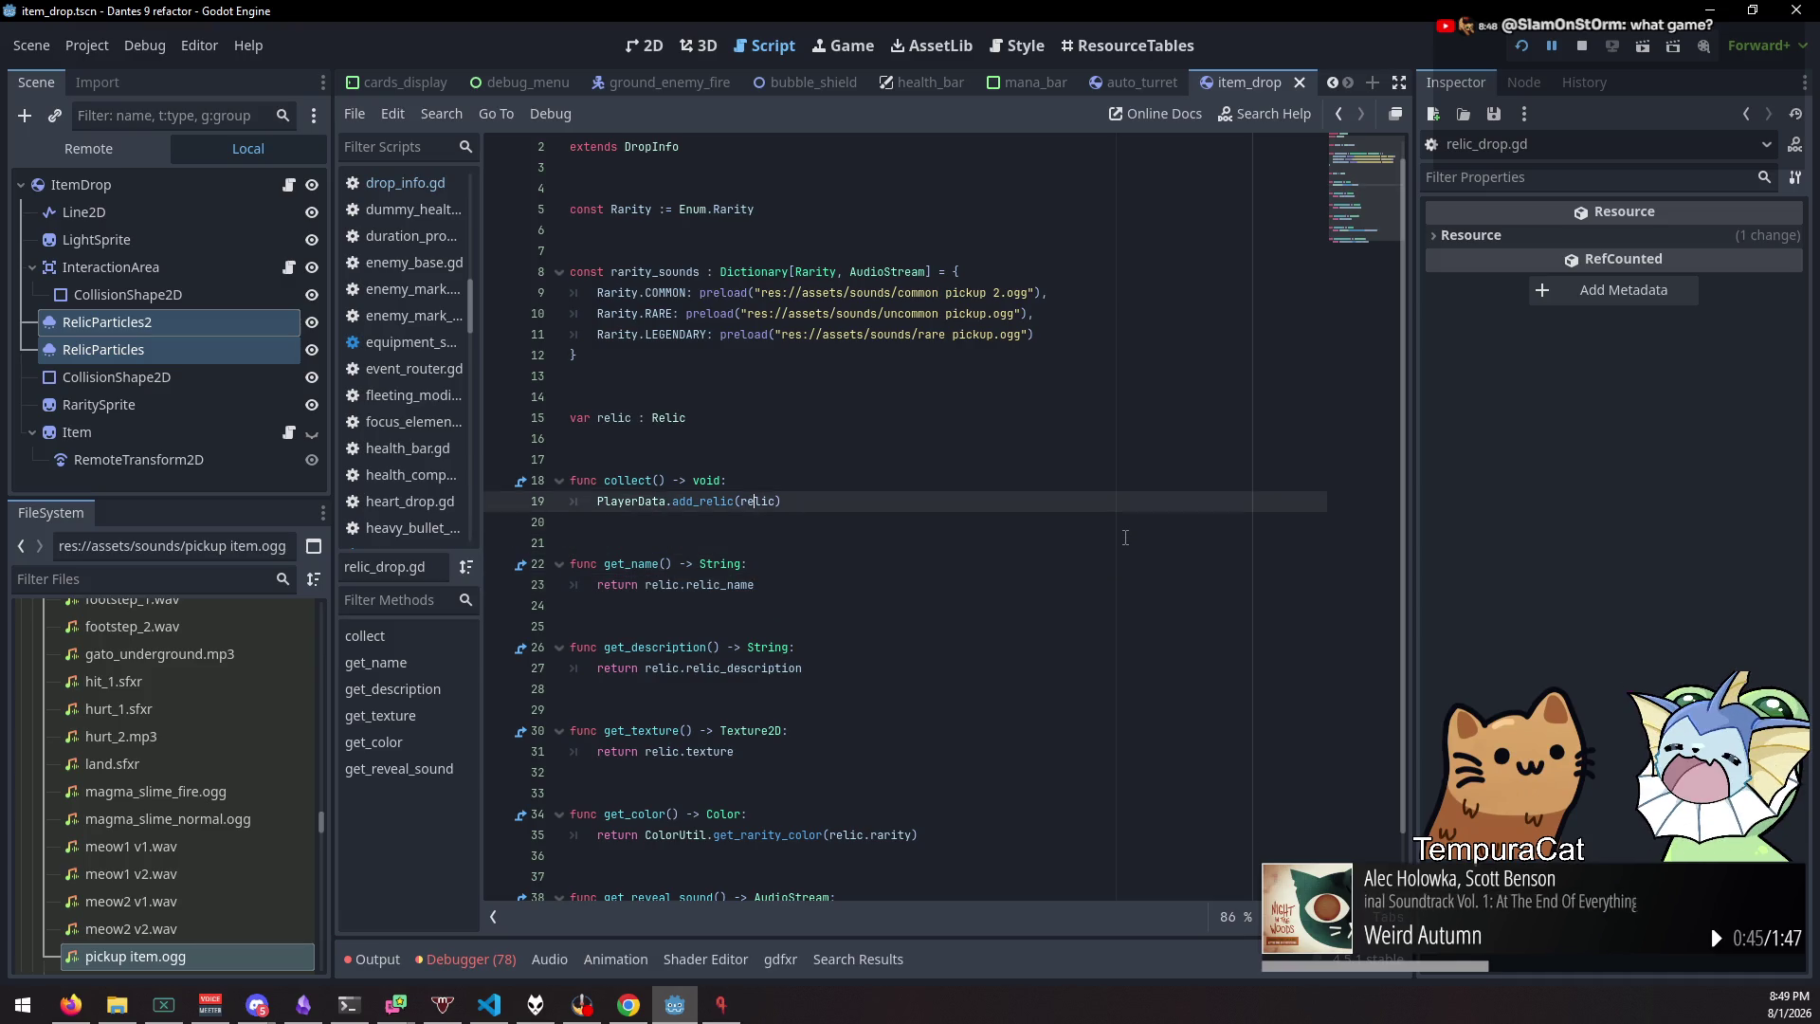
key(Down)
key(Down)
key(Down)
key(Down)
key(Down)
key(Down)
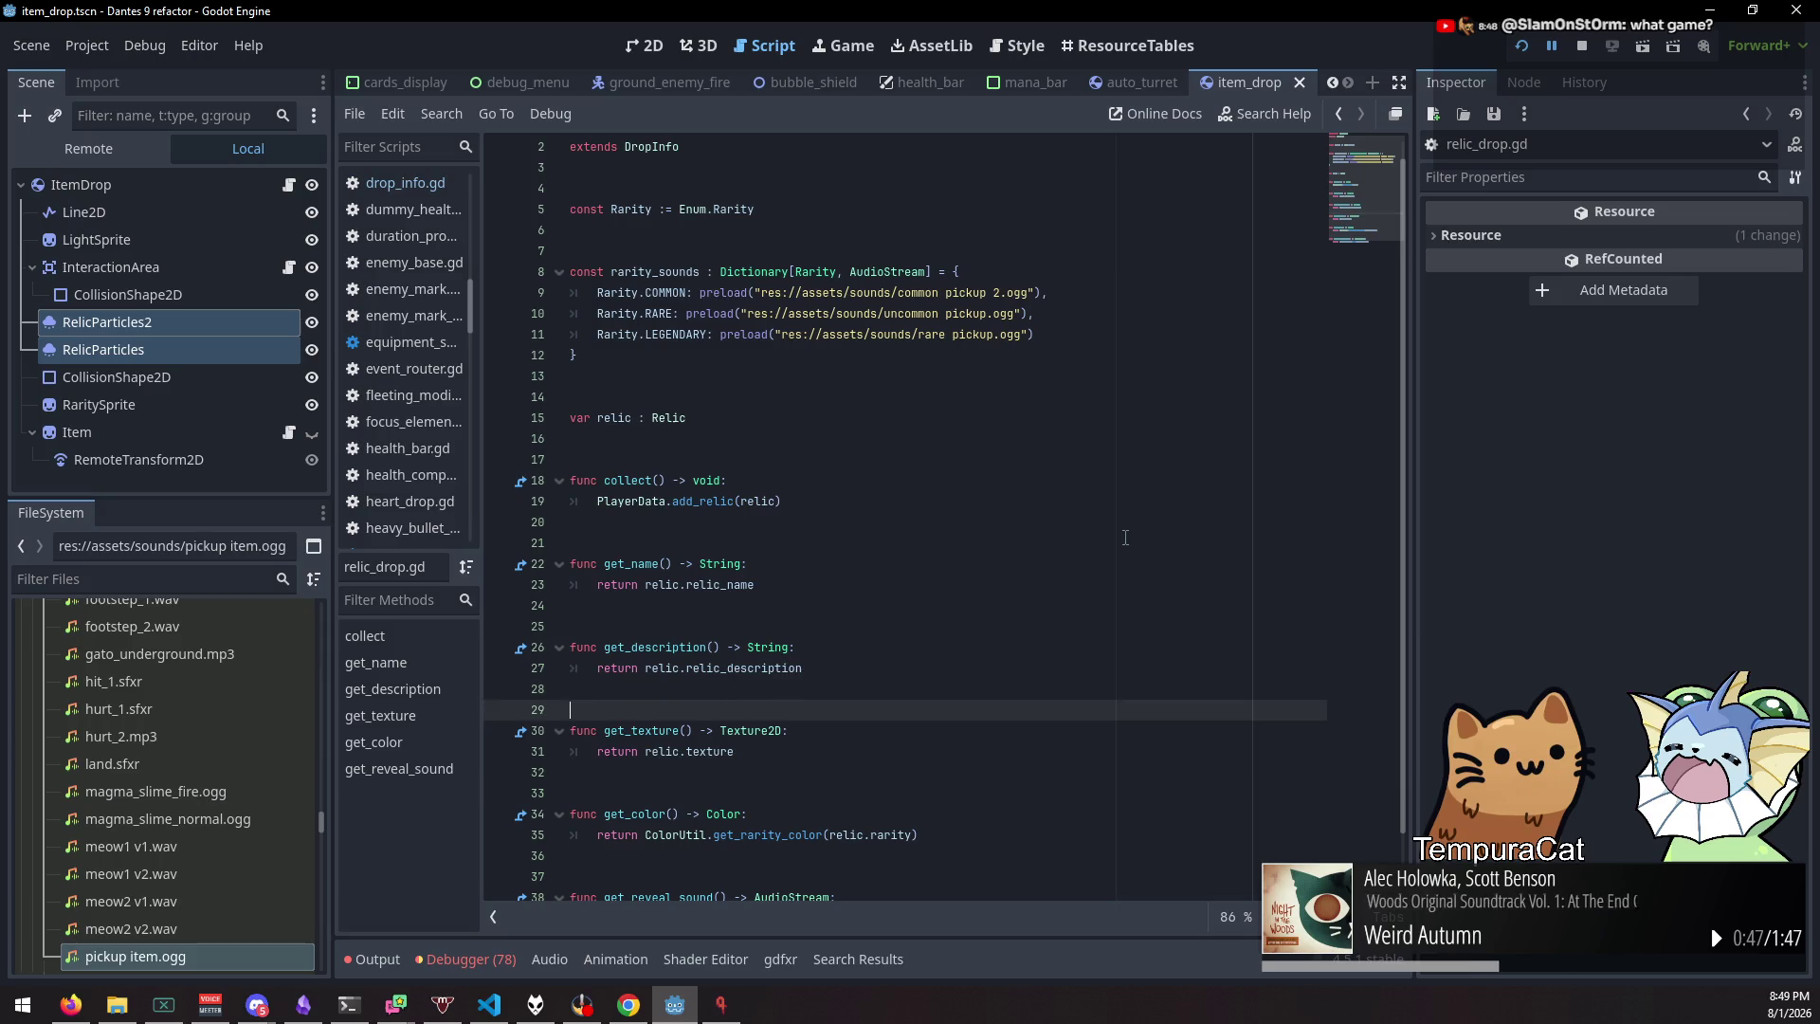
key(Down)
key(Down)
key(Down)
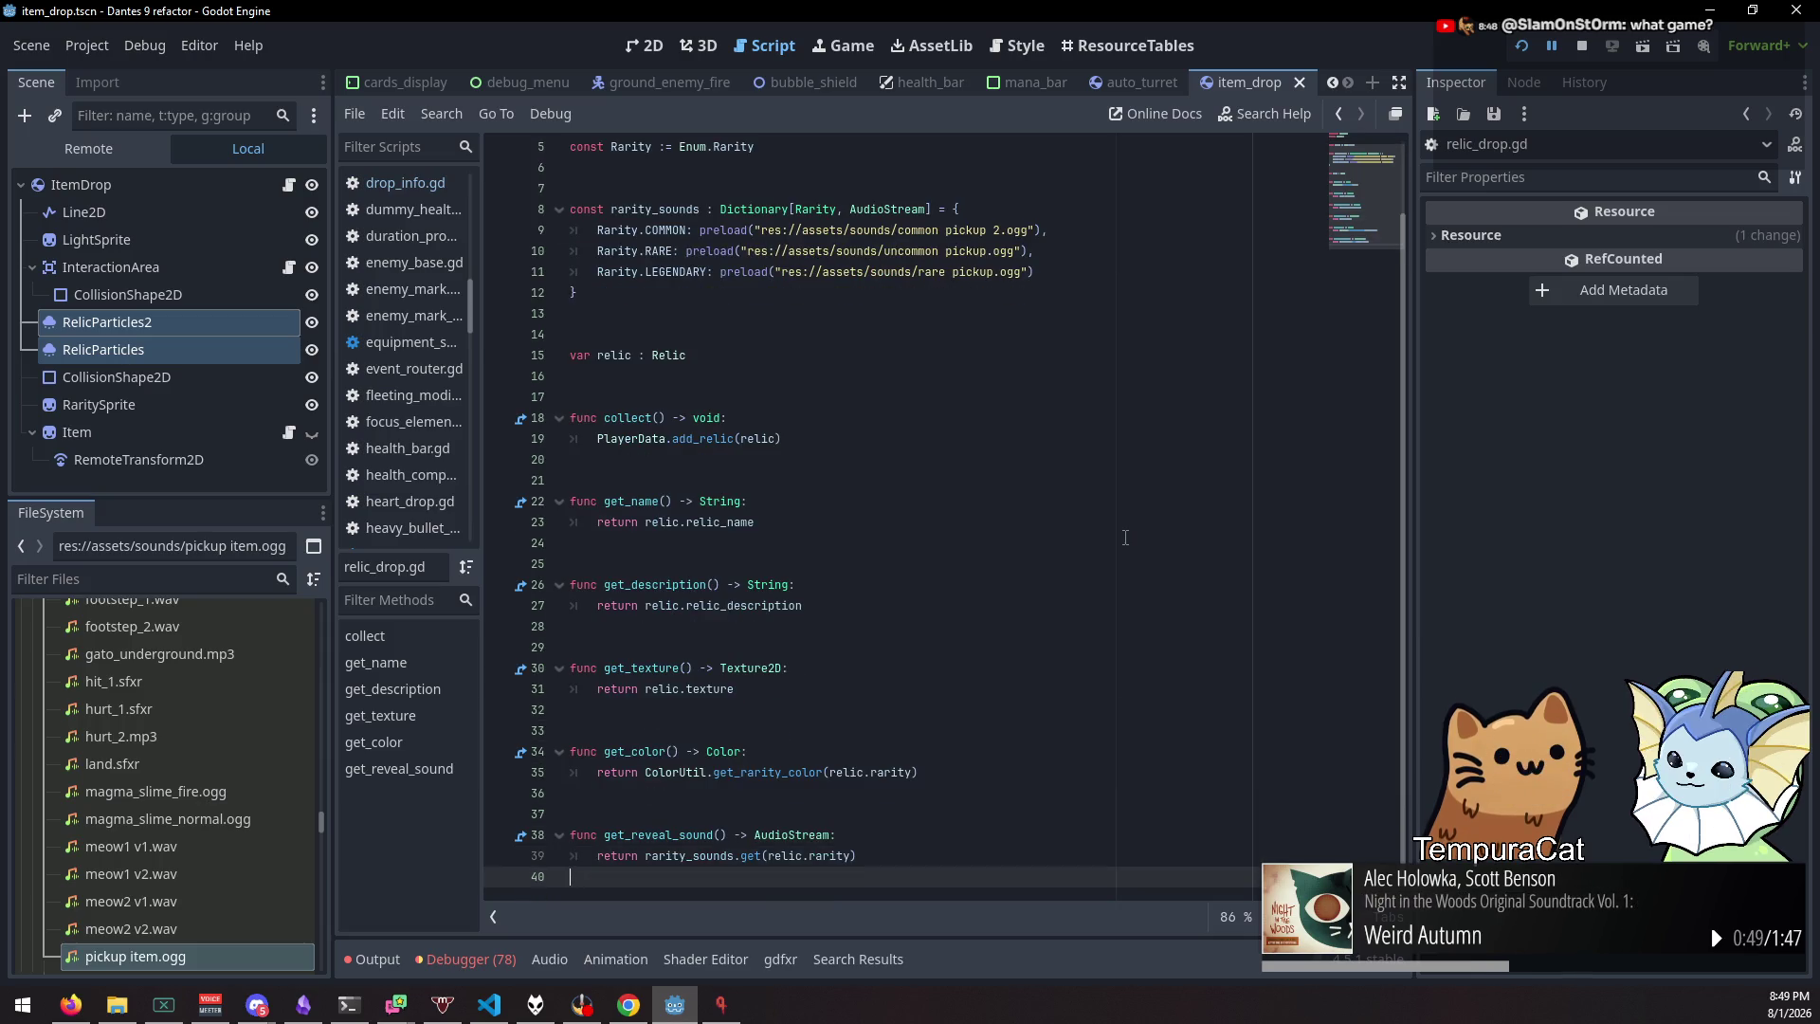
- Add a new function at the end and rename it get_popup_text() -> String
text(func geT_)
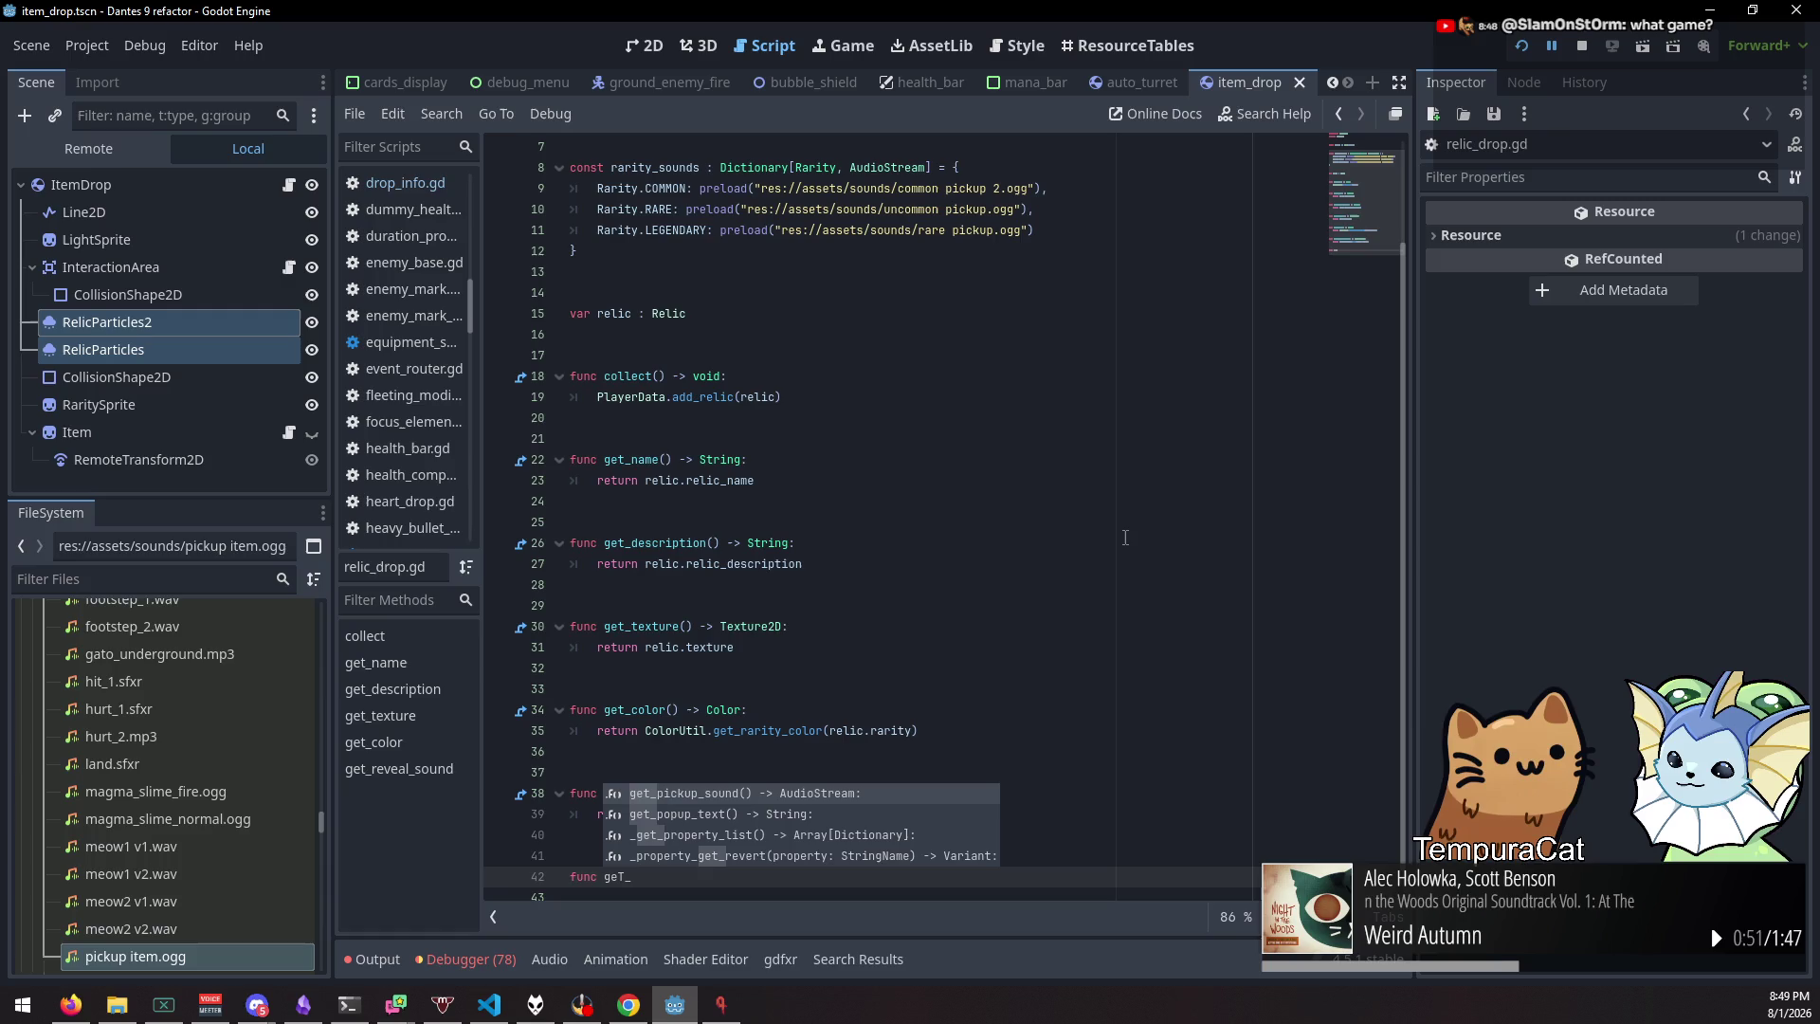
text(pic)
key(Return)
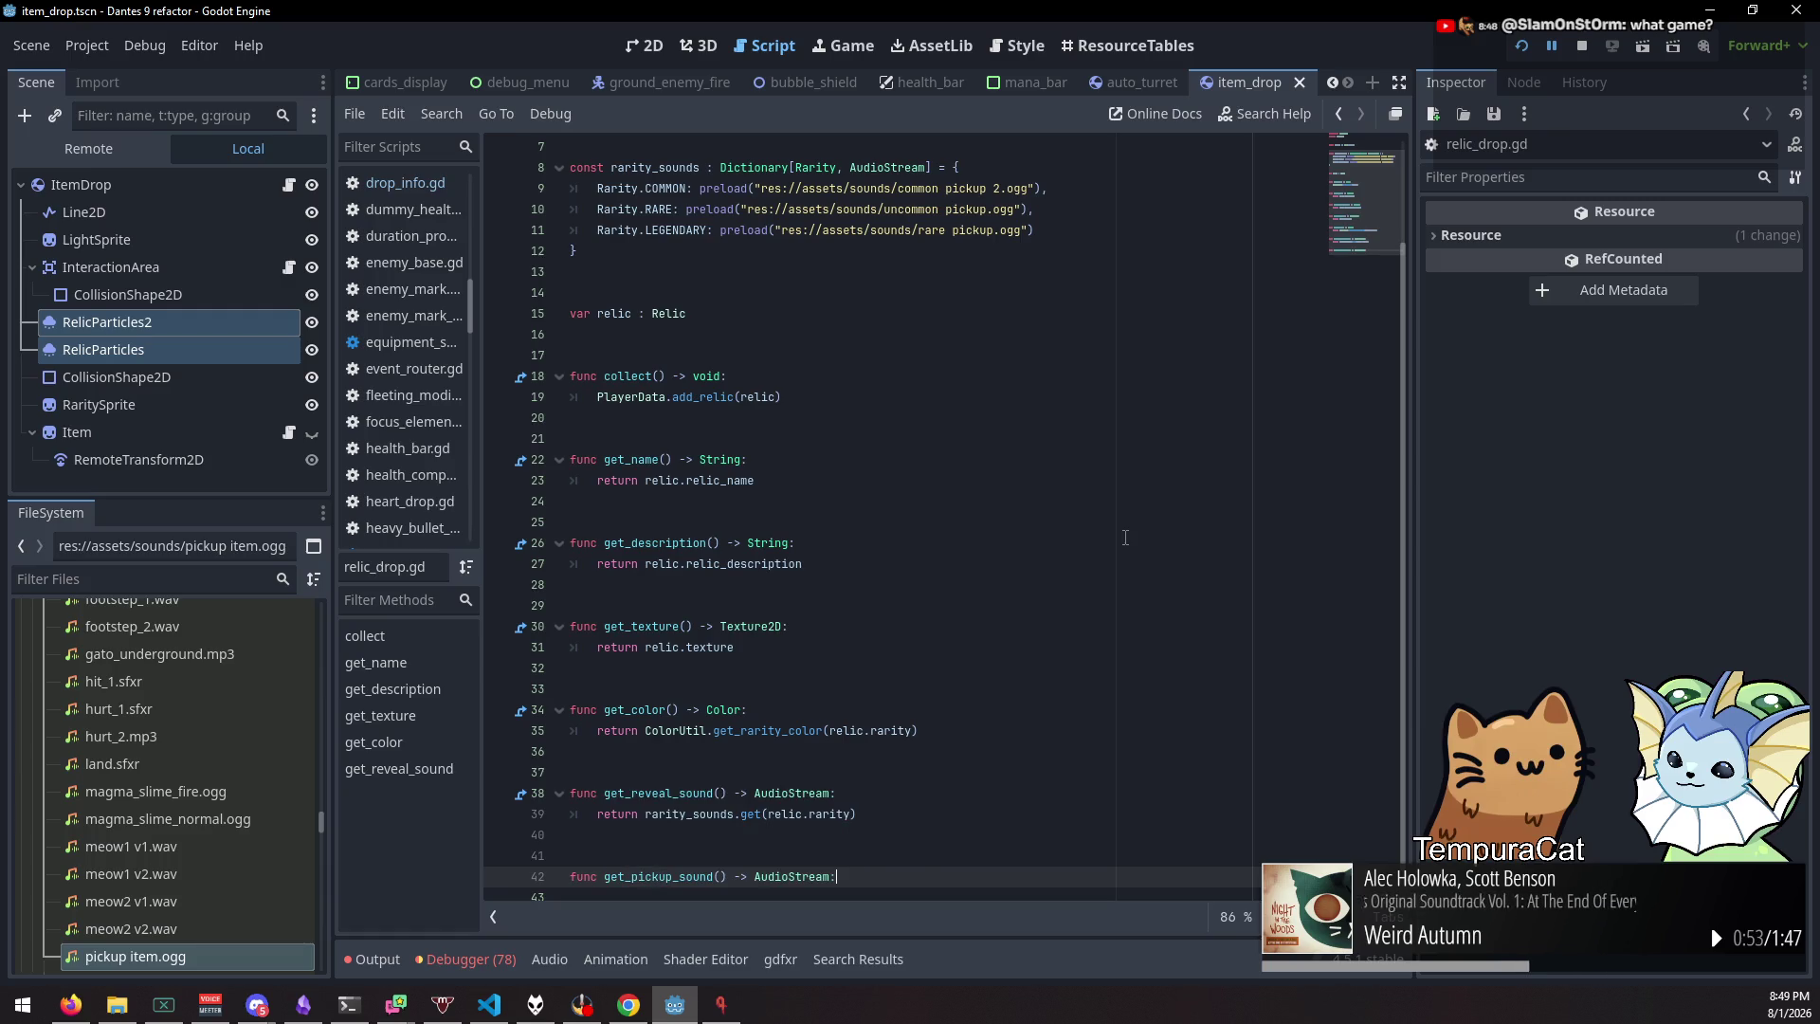
key(Return)
text(pass)
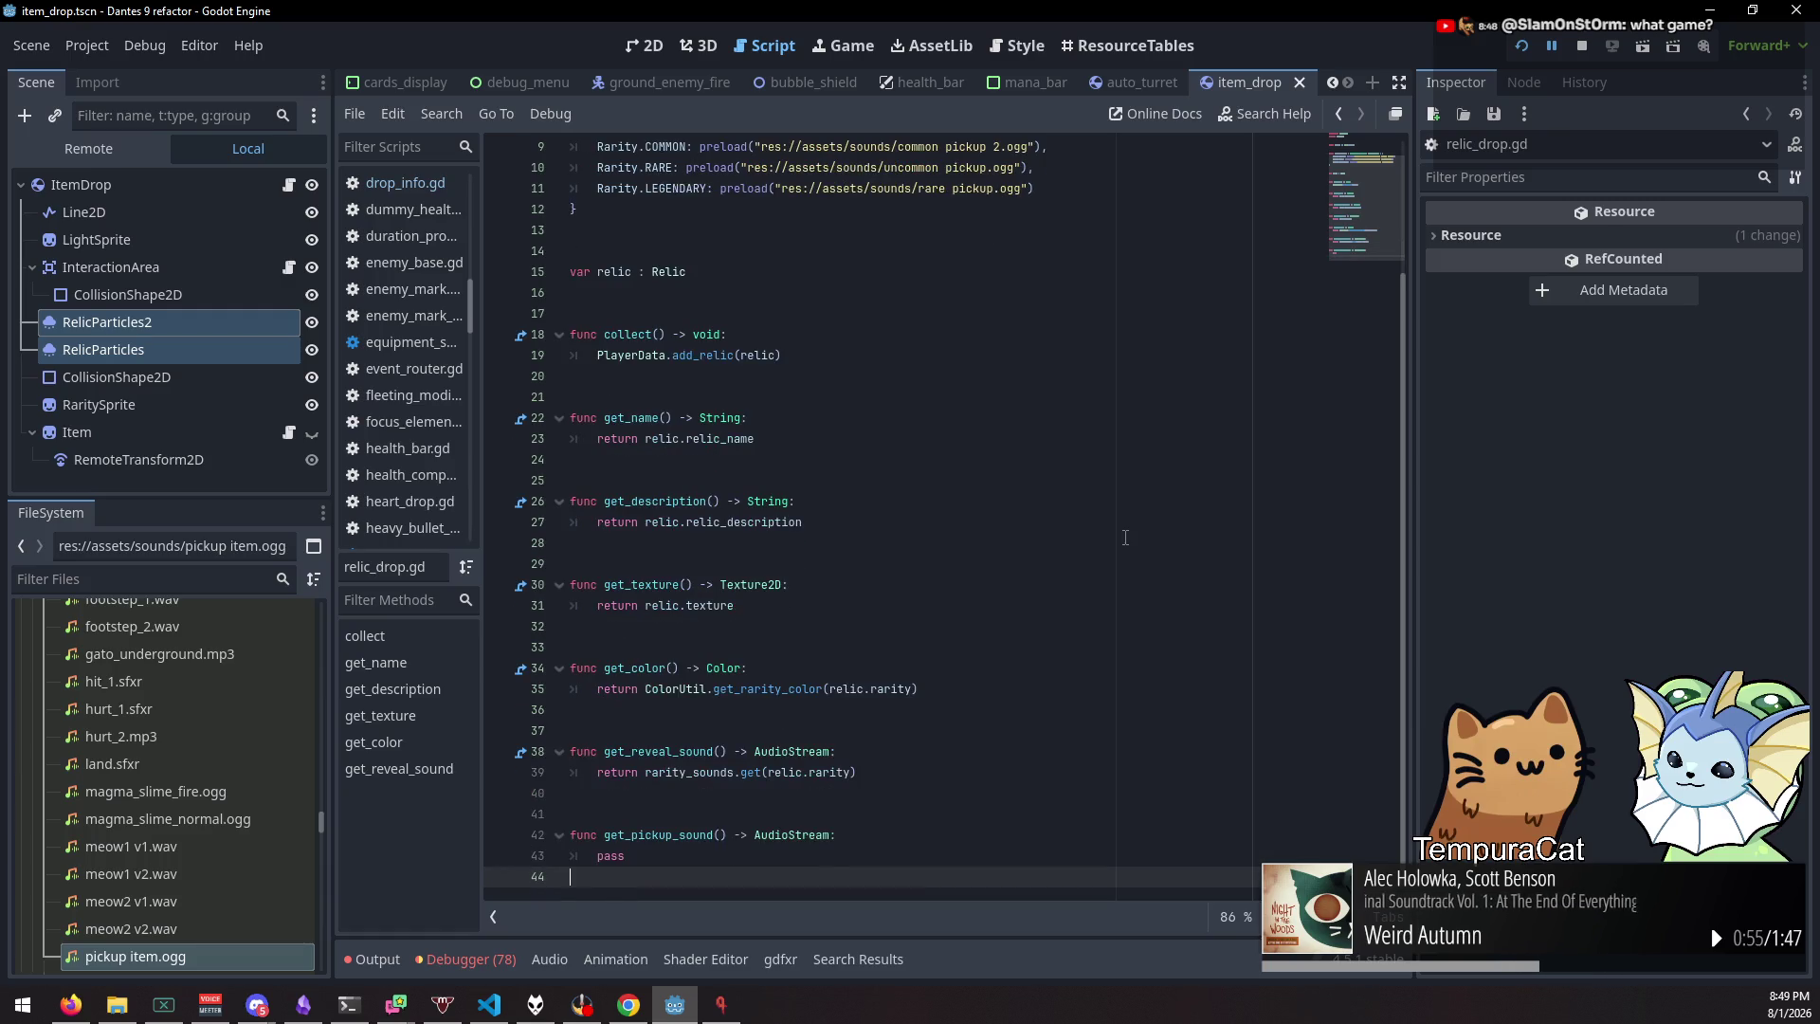
key(Up)
key(Home)
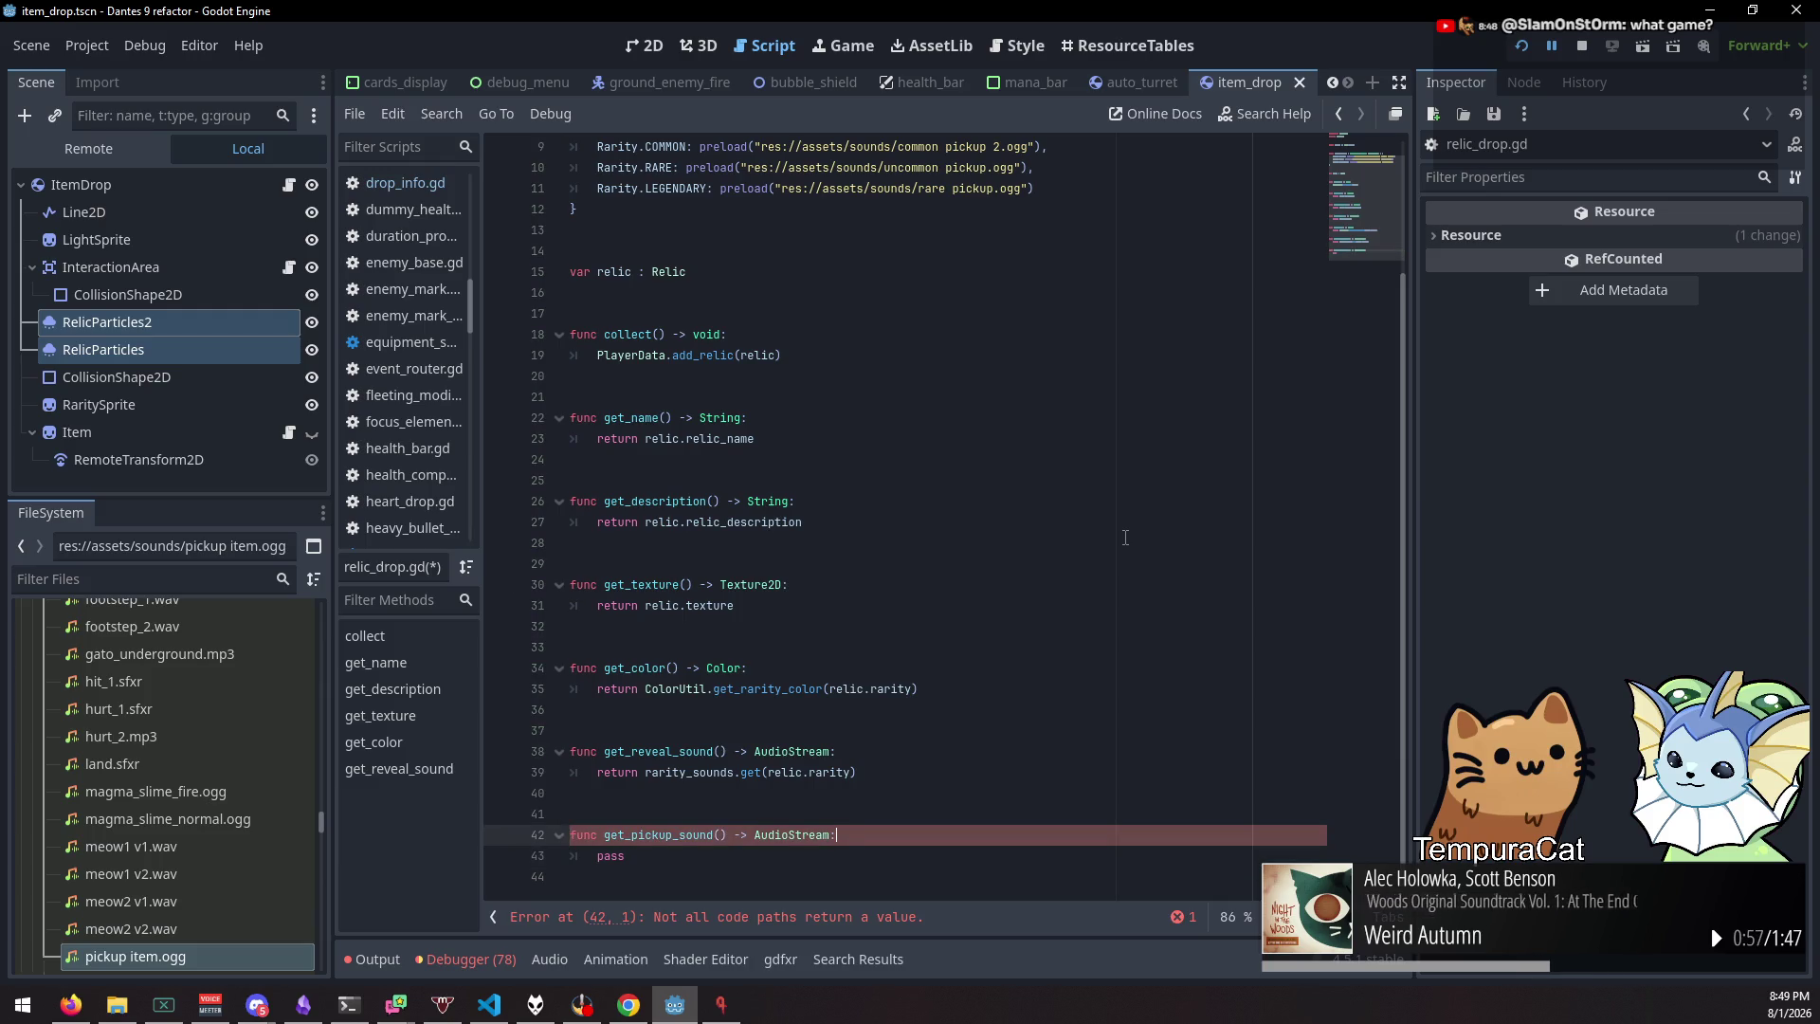
key(Down)
key(shift+End)
key(Left)
key(Return)
key(Return)
key(Up)
key(Up)
key(Up)
key(ctrl+Right)
key(ctrl+shift+Right)
text(get_pop)
key(Return)
- Replace the pass placeholder with a return line and switch back to item_drop.gd
key(shift+End)
key(Delete)
key(Down)
key(Down)
key(BackSpace)
key(ctrl+shift+End)
key(Delete)
text(rarity_sound)
key(ctrl+BackSpace)
text(eturn)
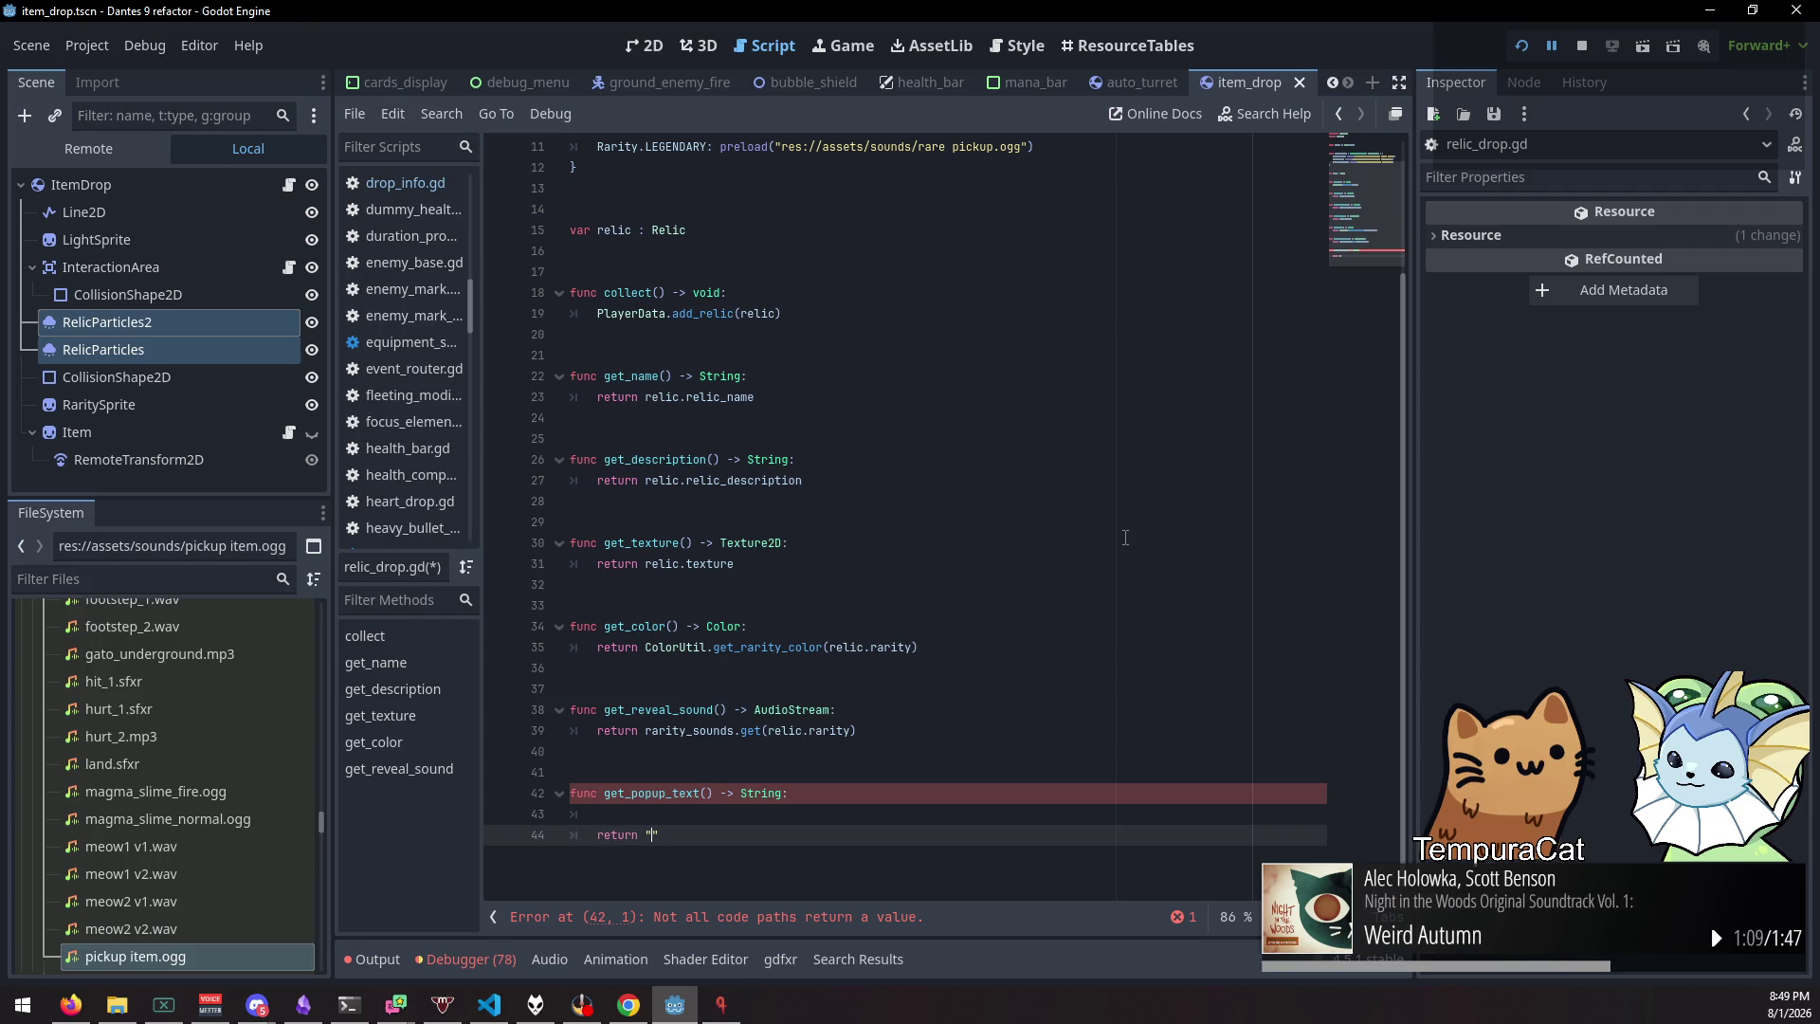
key(alt+Left)
key(alt+Left)
key(alt+Right)
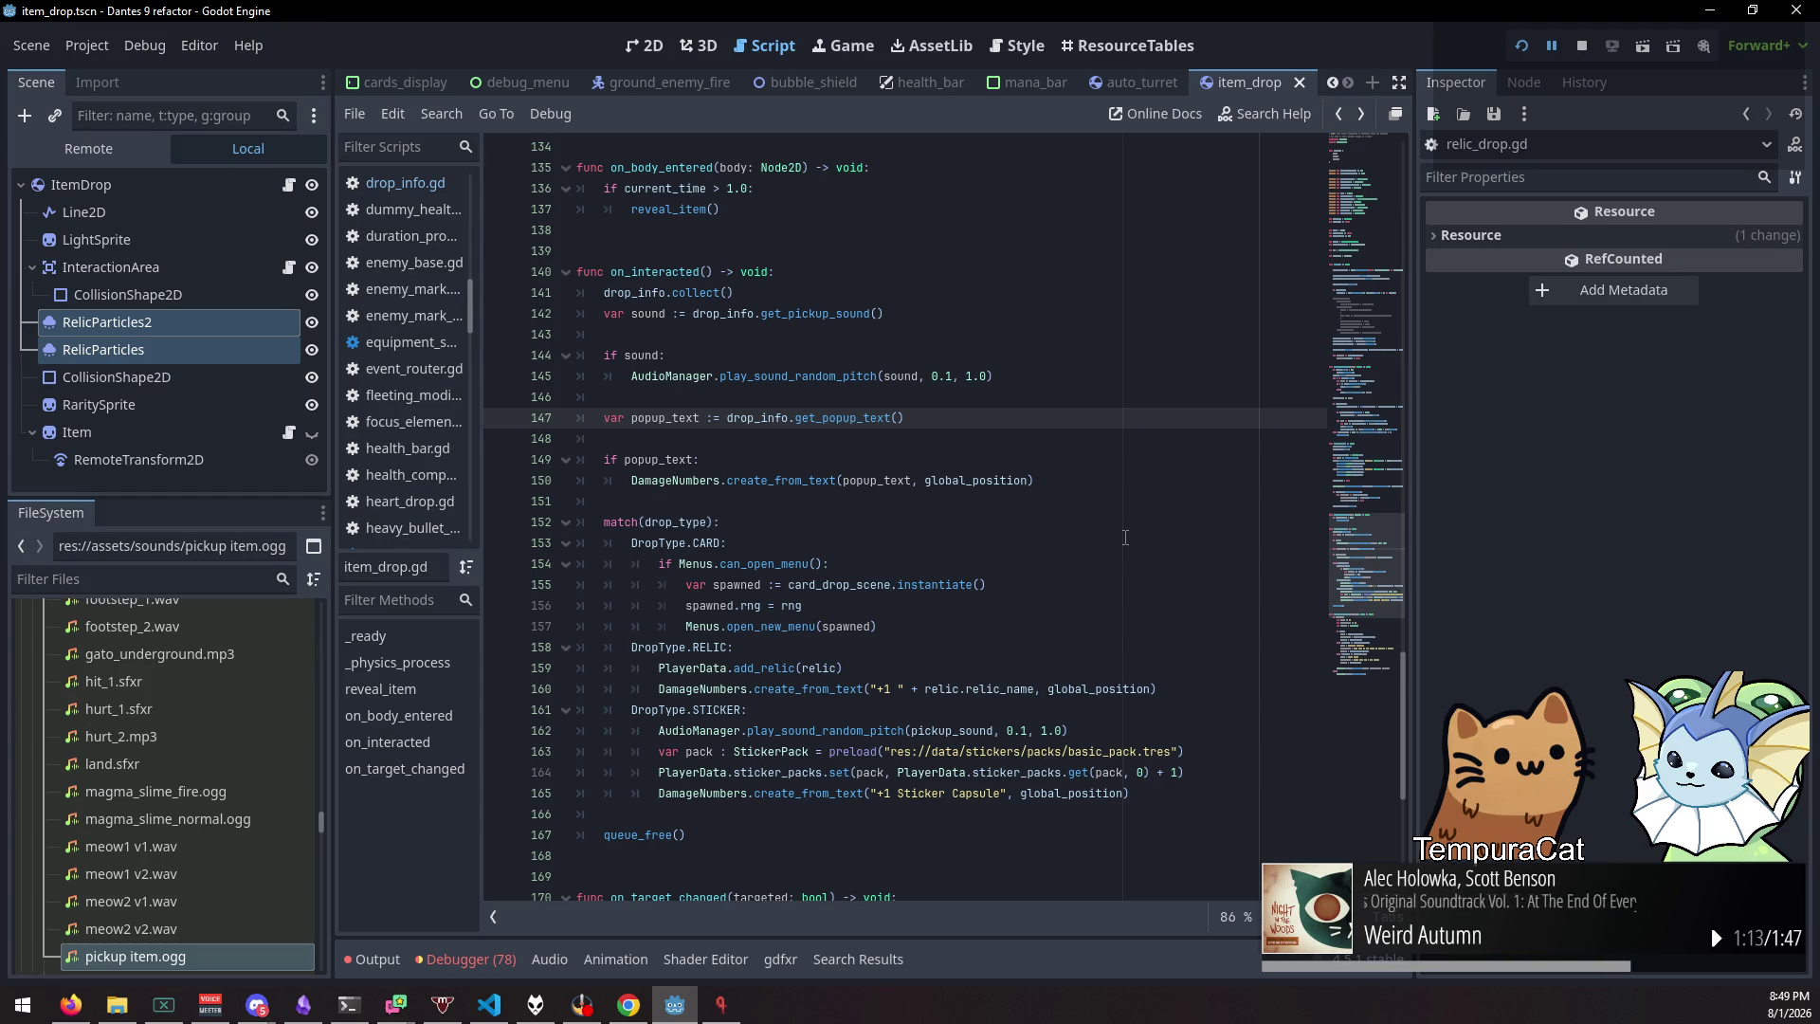
- Copy "+1 " + relic.relic_name from item_drop.gd line 160 into get_popup_text's return
key(Down)
key(Down)
key(Down)
key(Down)
key(Up)
key(Up)
key(Up)
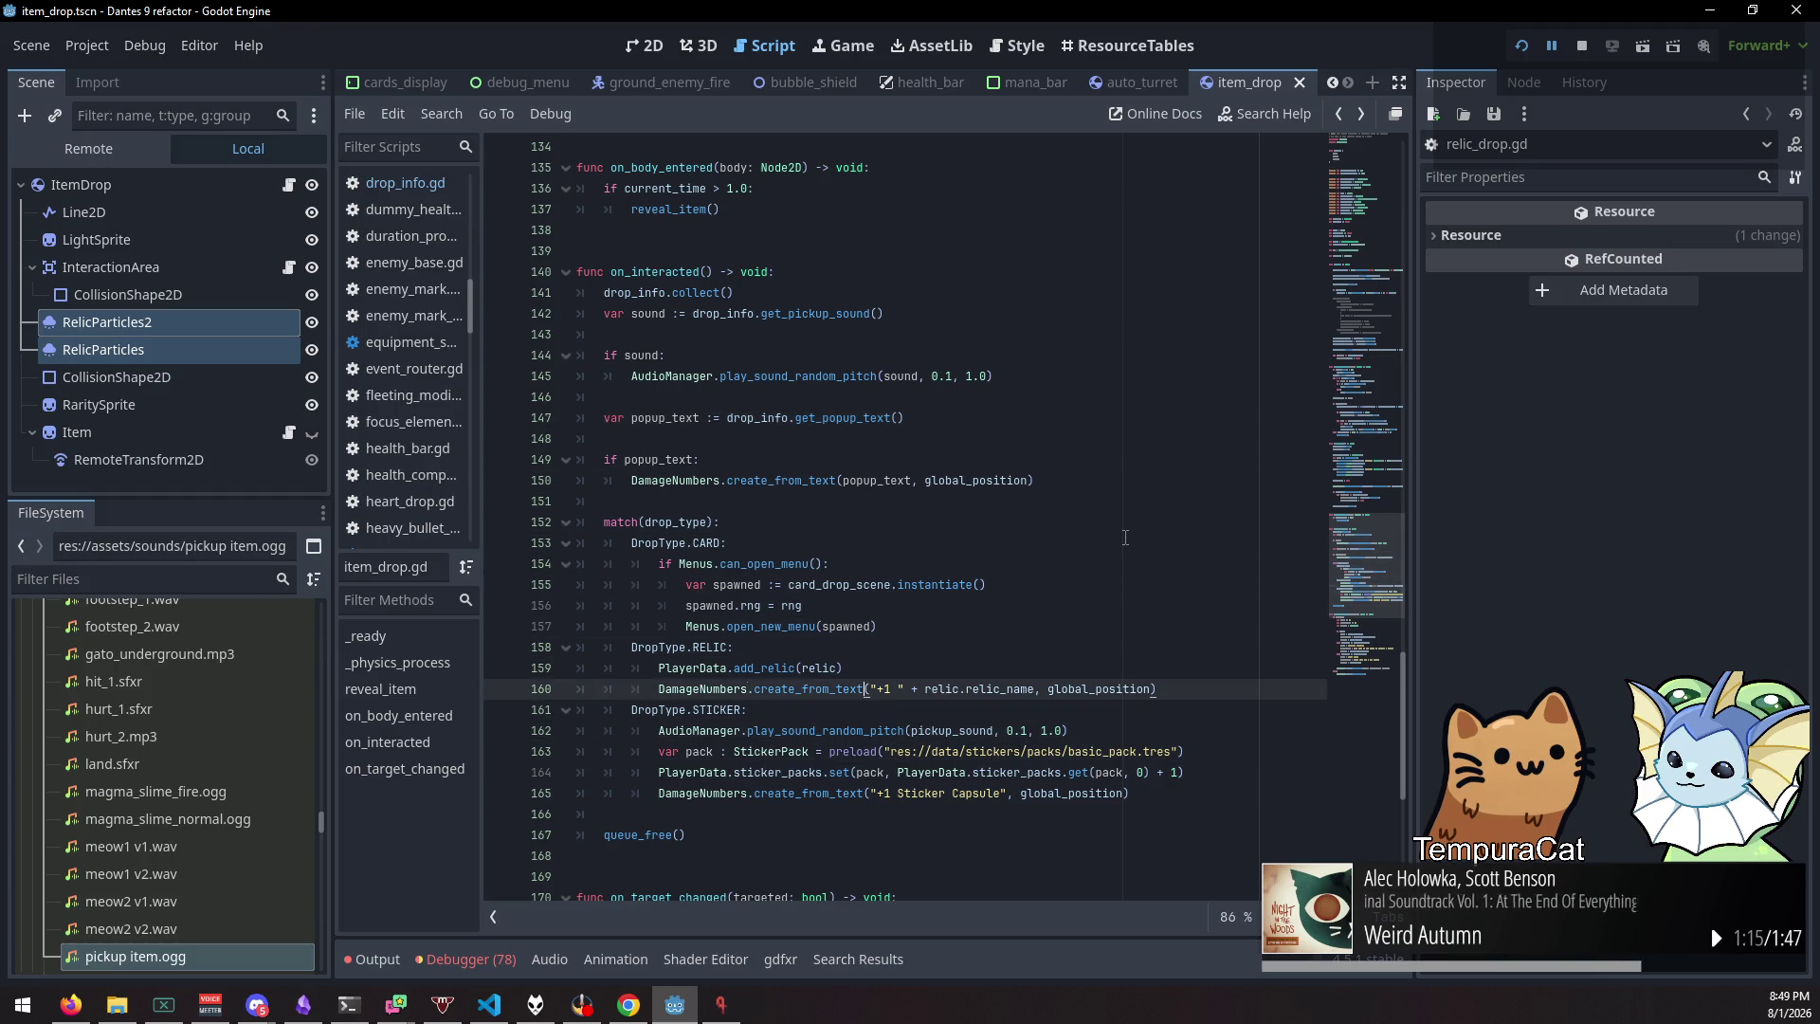
key(Left)
key(Left)
key(Left)
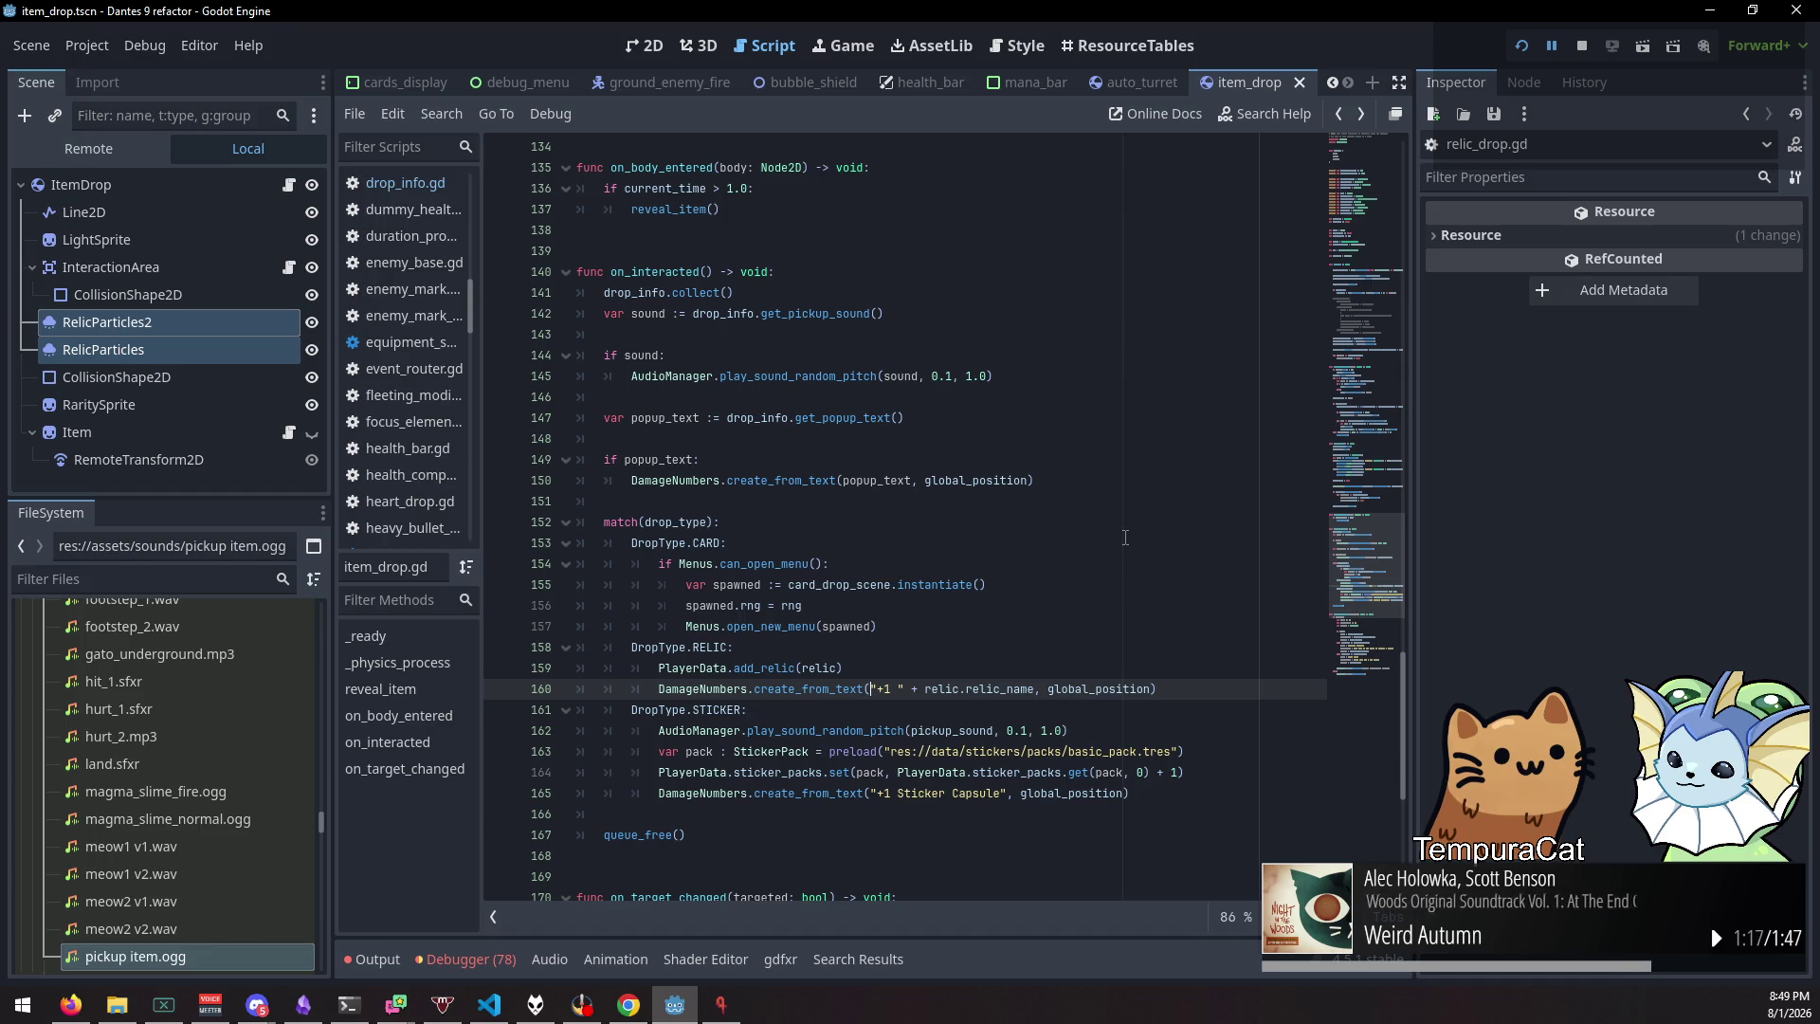
key(alt+Left)
key(alt+Left)
key(alt+Right)
key(alt+Right)
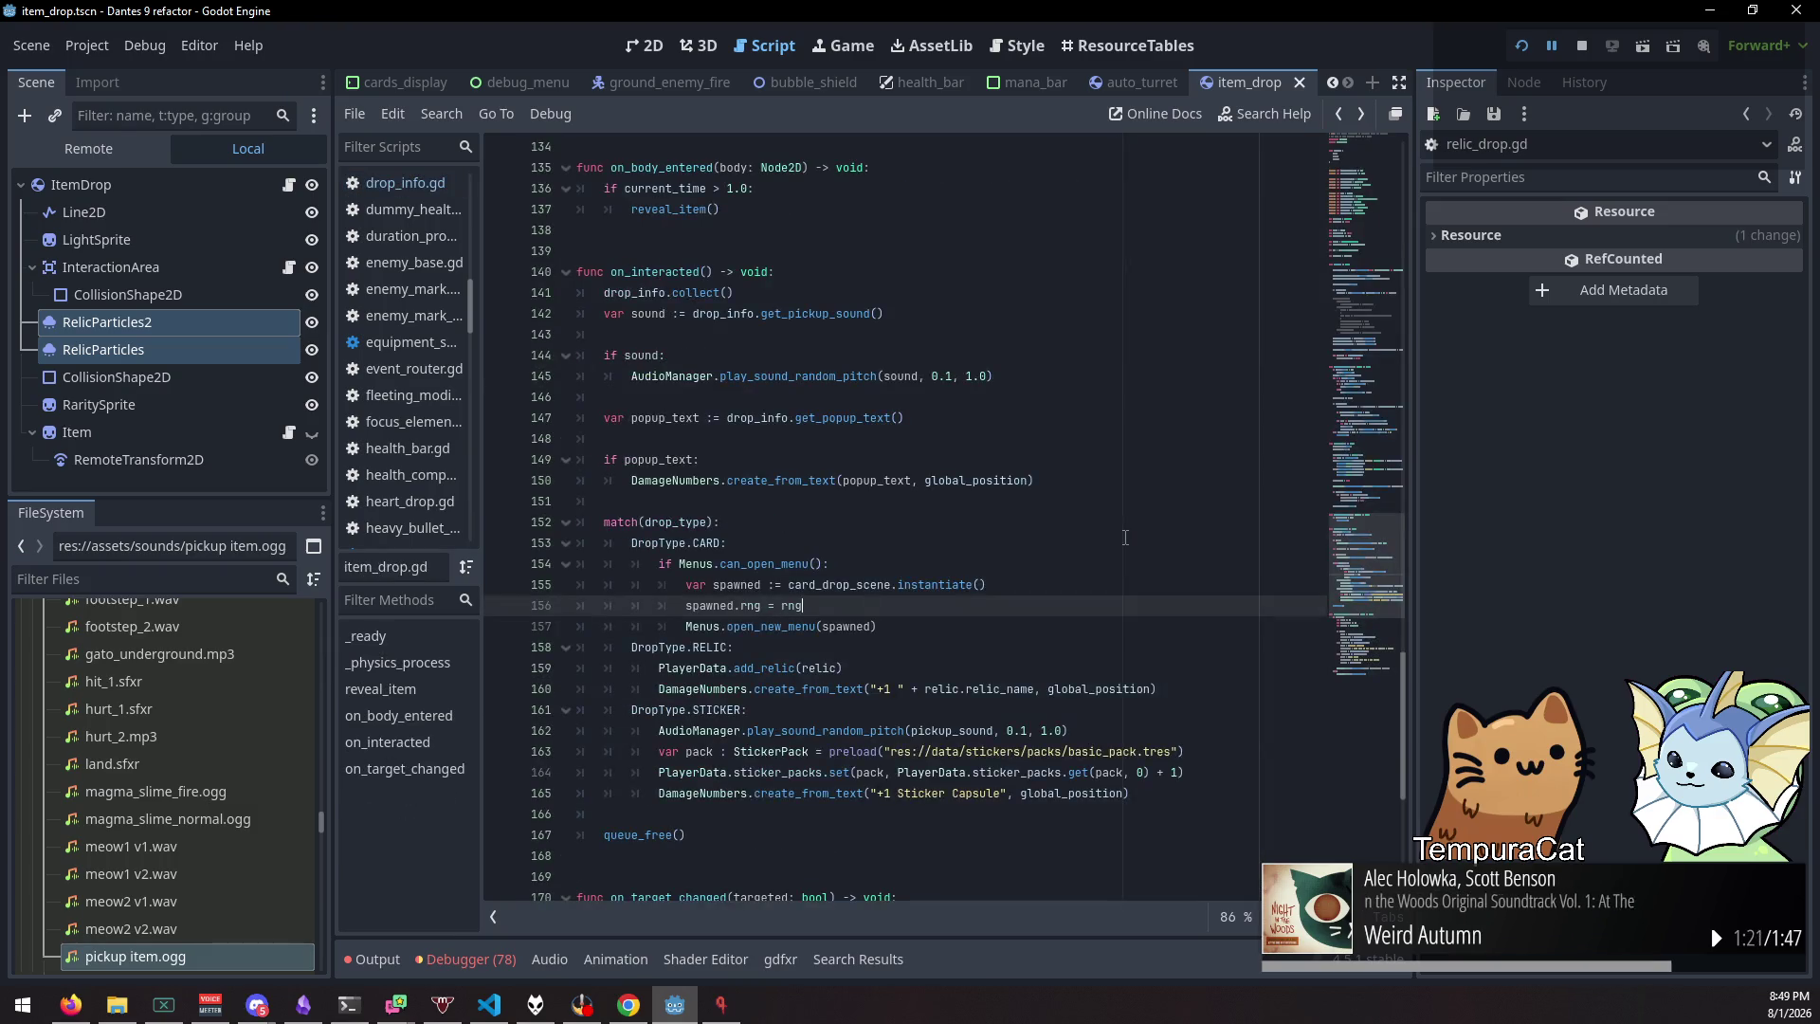
key(alt+Right)
text("+1 " + relic.relic_name)
key(Delete)
key(Home)
key(ctrl+Right)
key(Right)
key(Right)
key(Delete)
- Tidy the function's blank lines and save relic_drop.gd
key(Up)
key(BackSpace)
key(BackSpace)
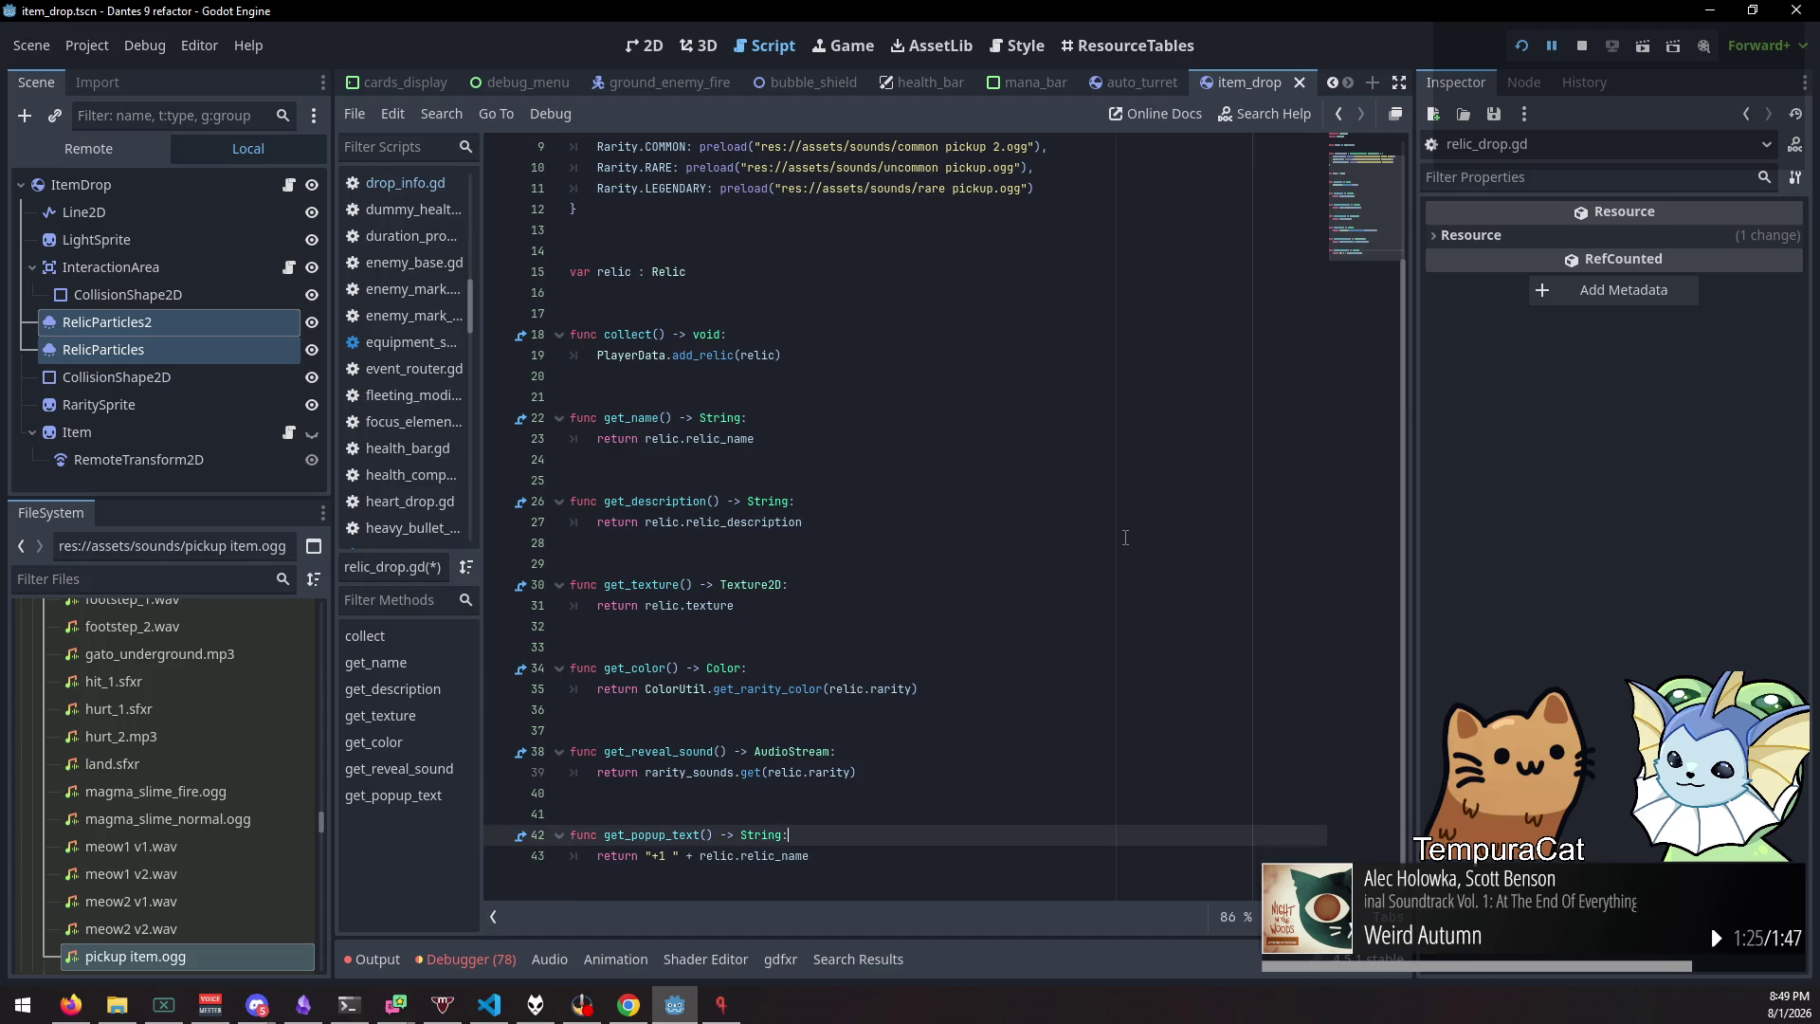
key(Page_Up)
key(End)
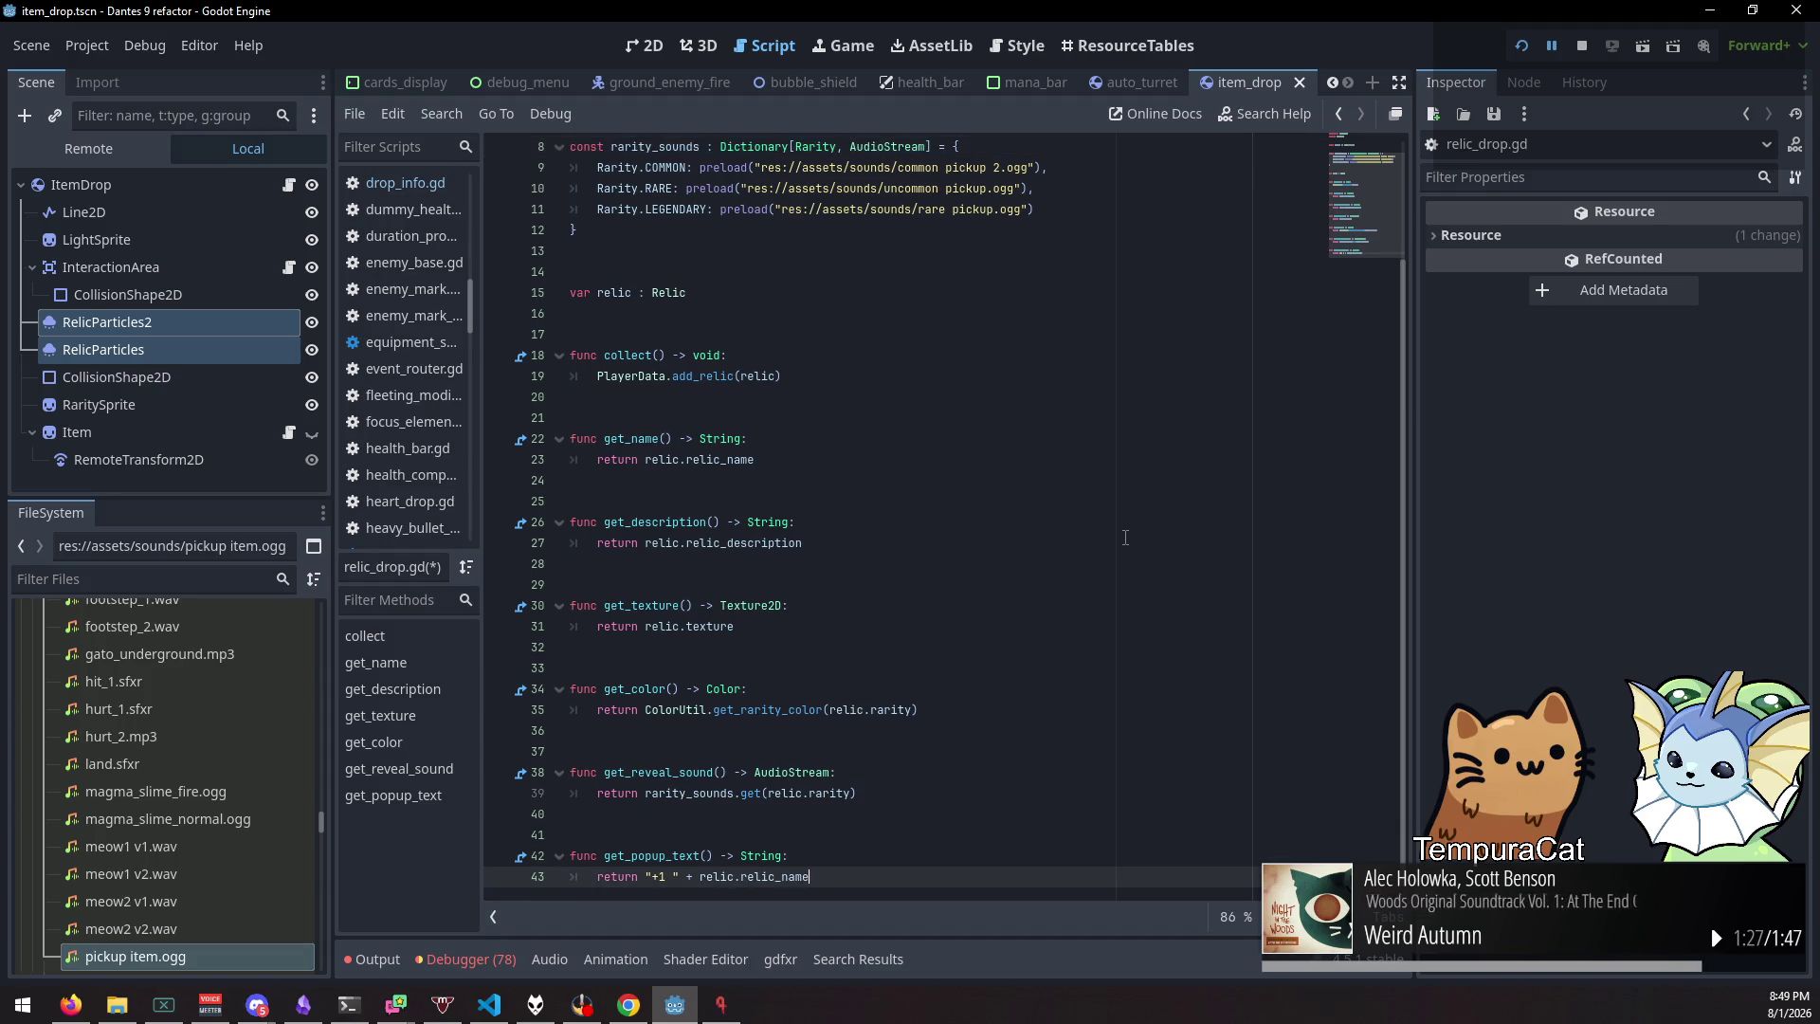
key(ctrl+s)
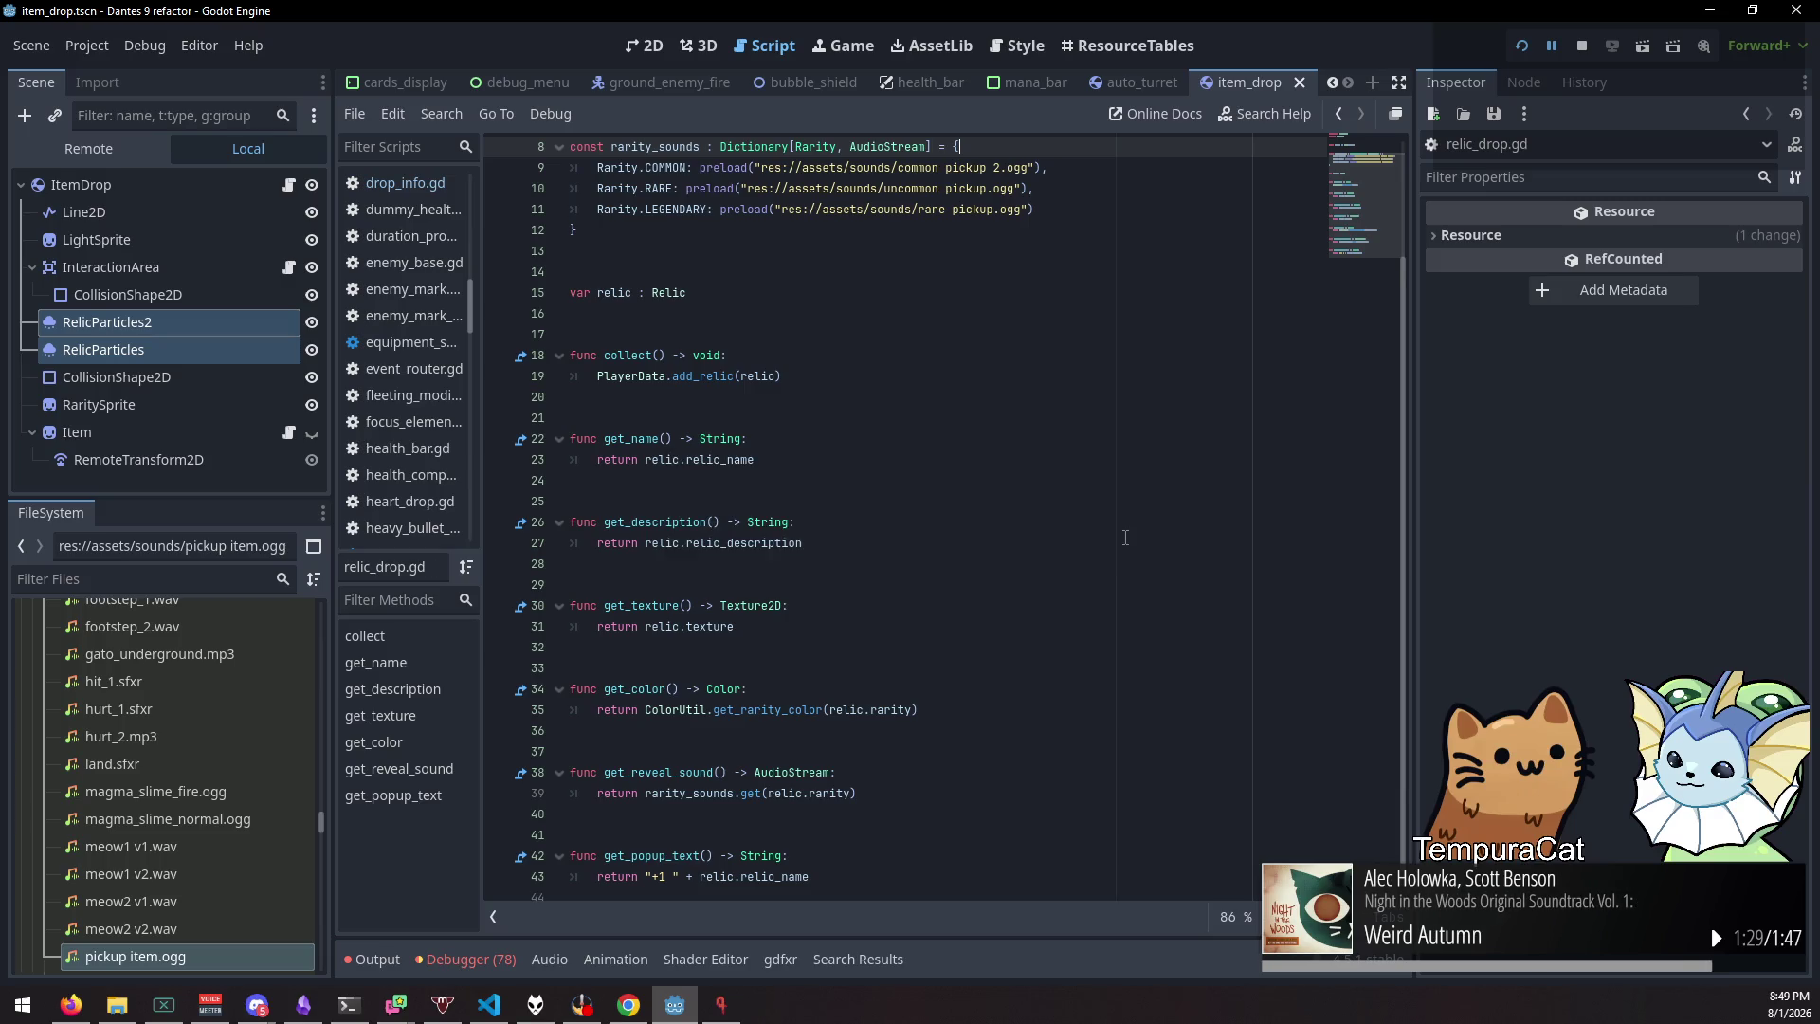
- Reopen item_drop.gd through the quick-open file search
scroll(1125, 536, up, 3)
key(shift+alt+o)
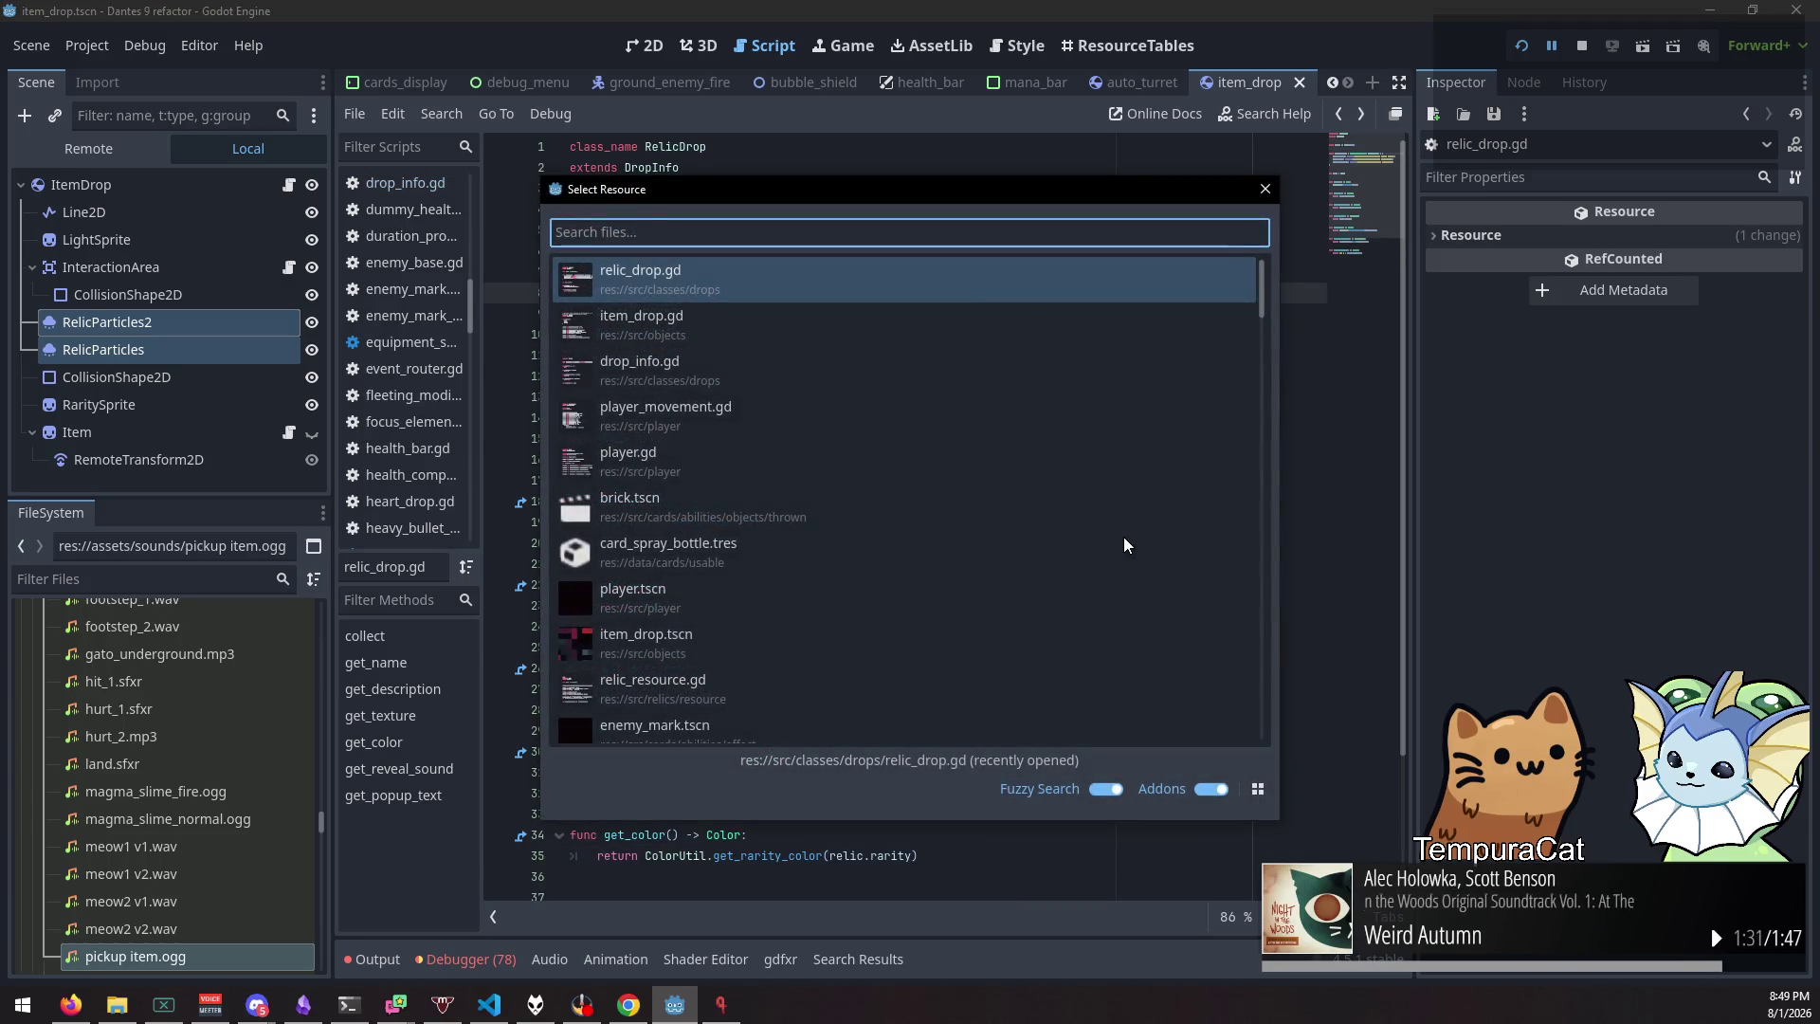
key(Return)
key(shift+alt+o)
text(item_drop.gd)
key(Return)
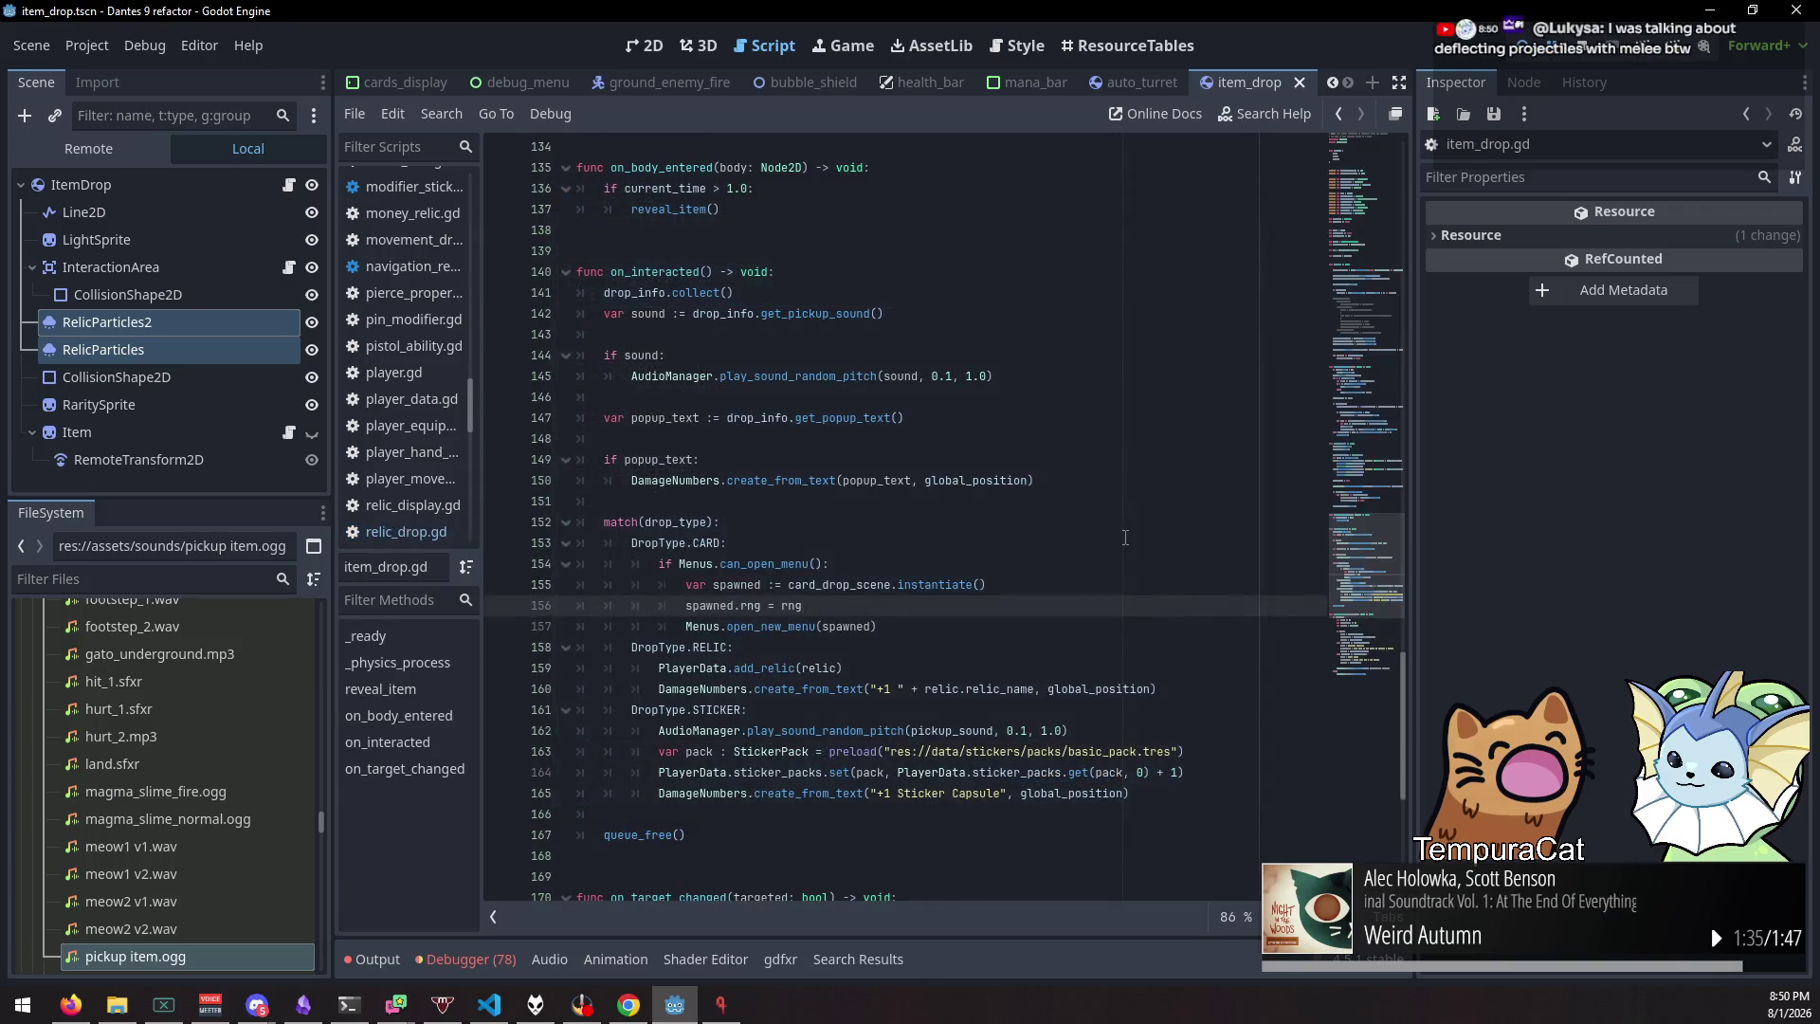
key(Down)
key(Down)
key(Down)
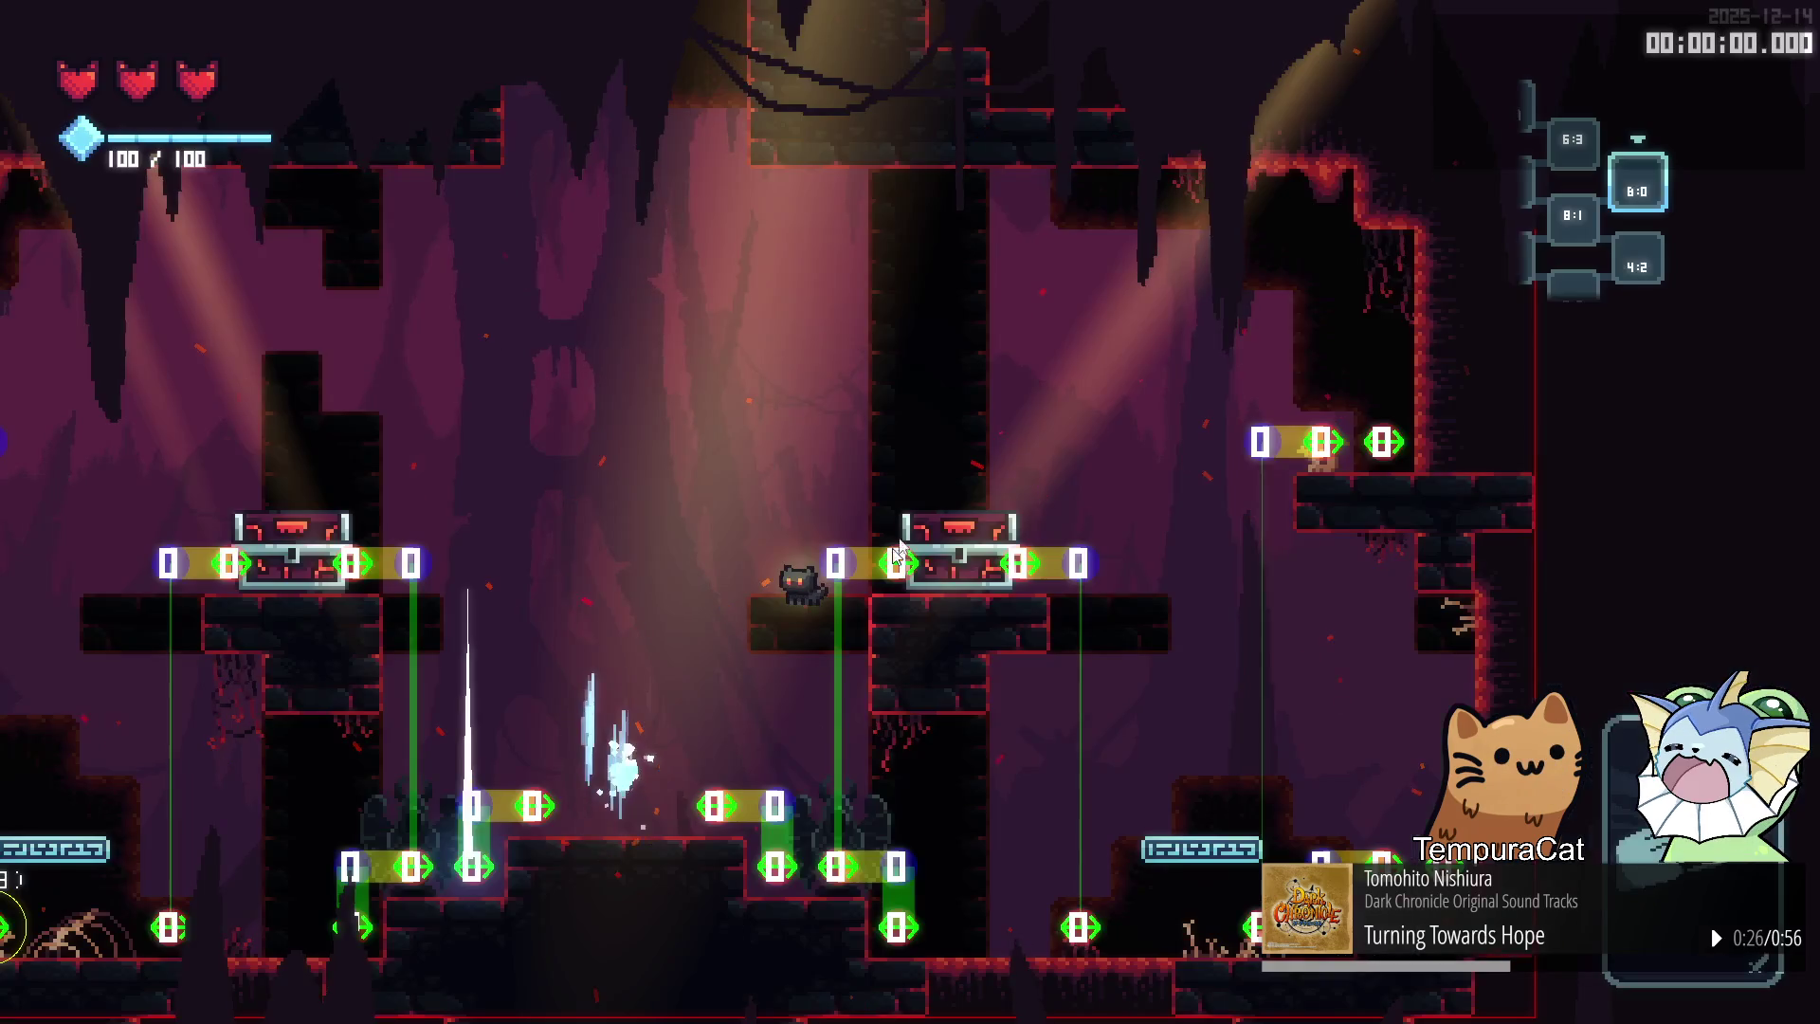
- Capture and scribble red annotations on a screenshot of the cave level, dismiss it, and return to Godot
key(Print)
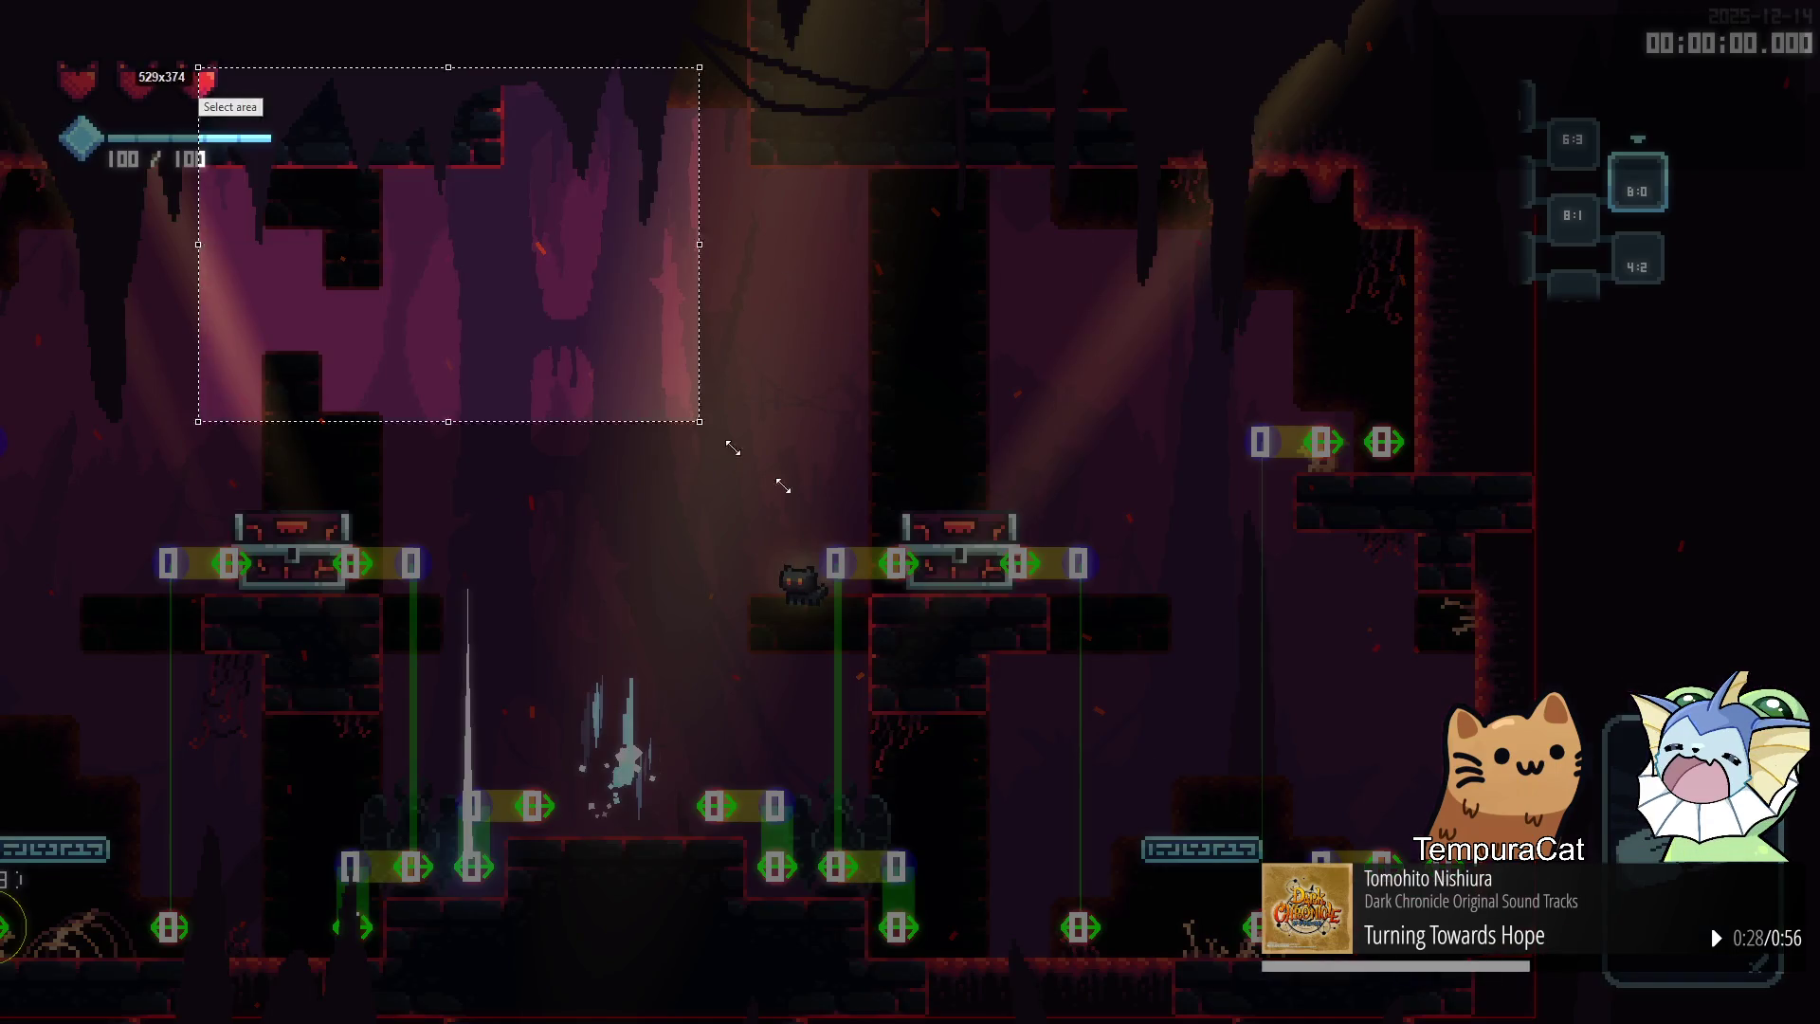
drag(556, 316, 1330, 886)
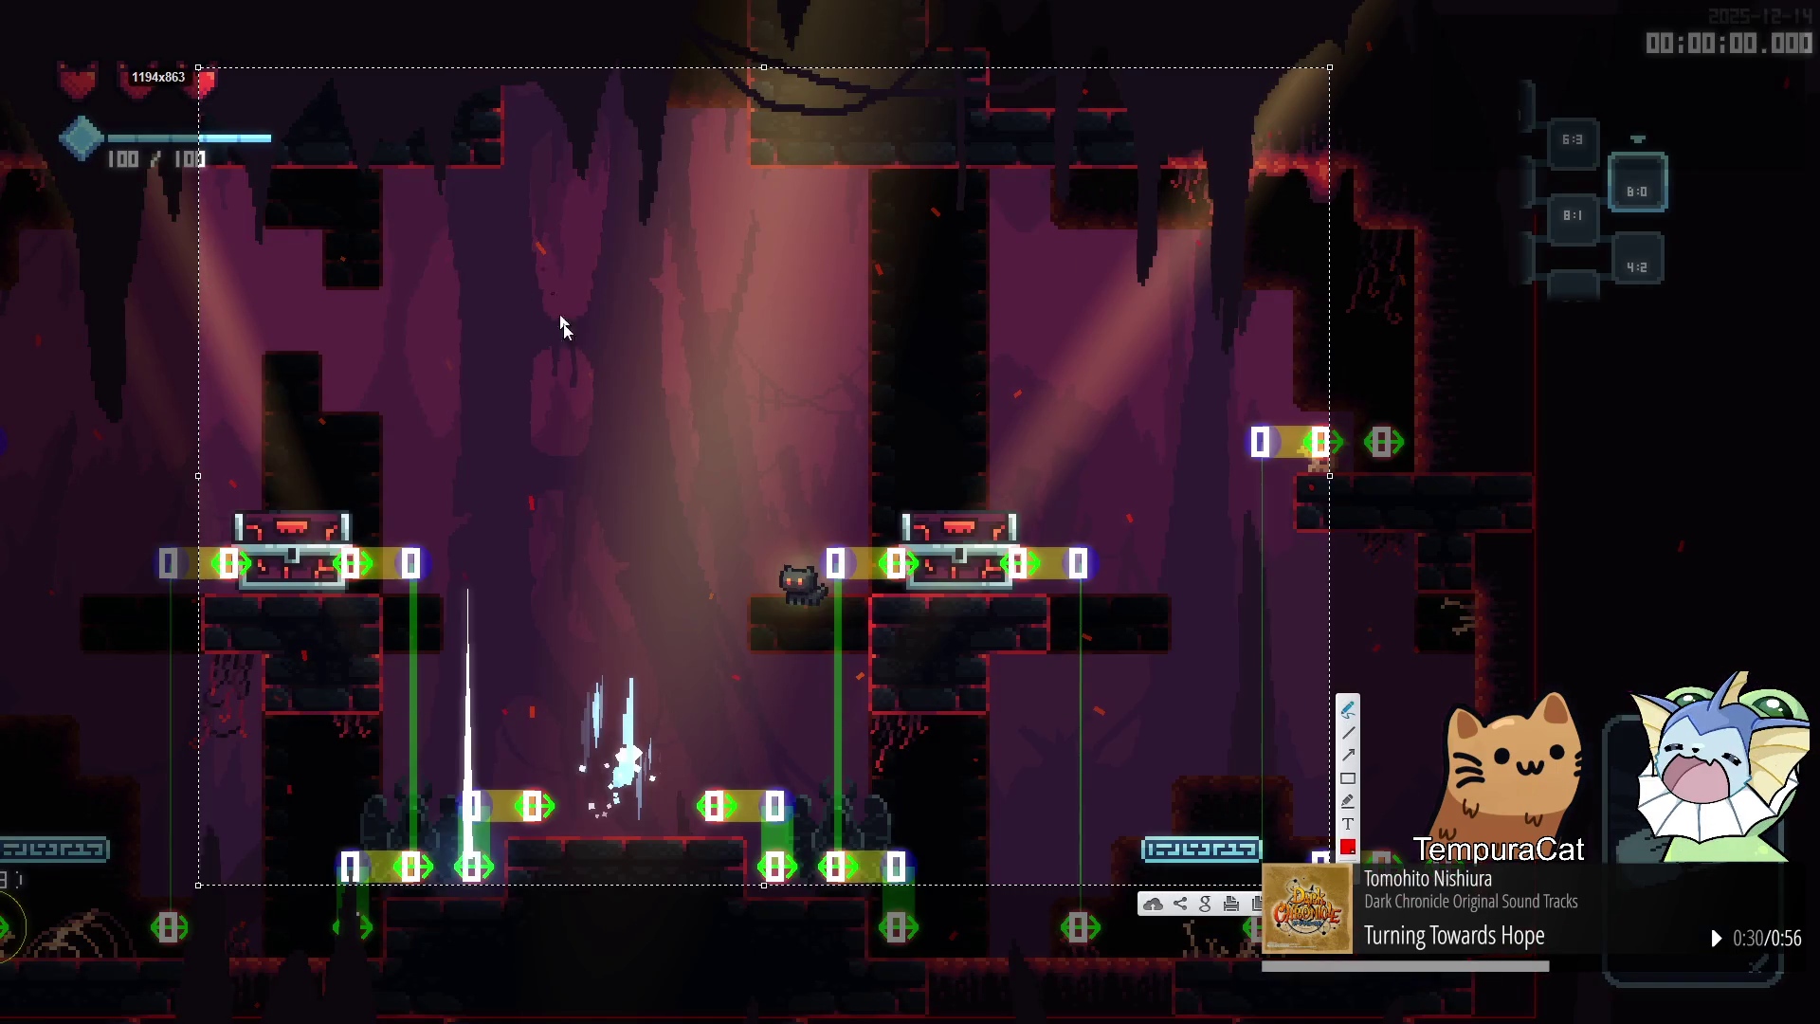
drag(491, 316, 745, 484)
mouse_move(758, 229)
mouse_down()
mouse_move(850, 464)
mouse_move(816, 455)
mouse_move(844, 429)
mouse_up()
mouse_move(492, 320)
mouse_down()
mouse_move(455, 273)
mouse_move(551, 282)
mouse_move(686, 198)
mouse_move(745, 201)
mouse_move(768, 225)
mouse_up()
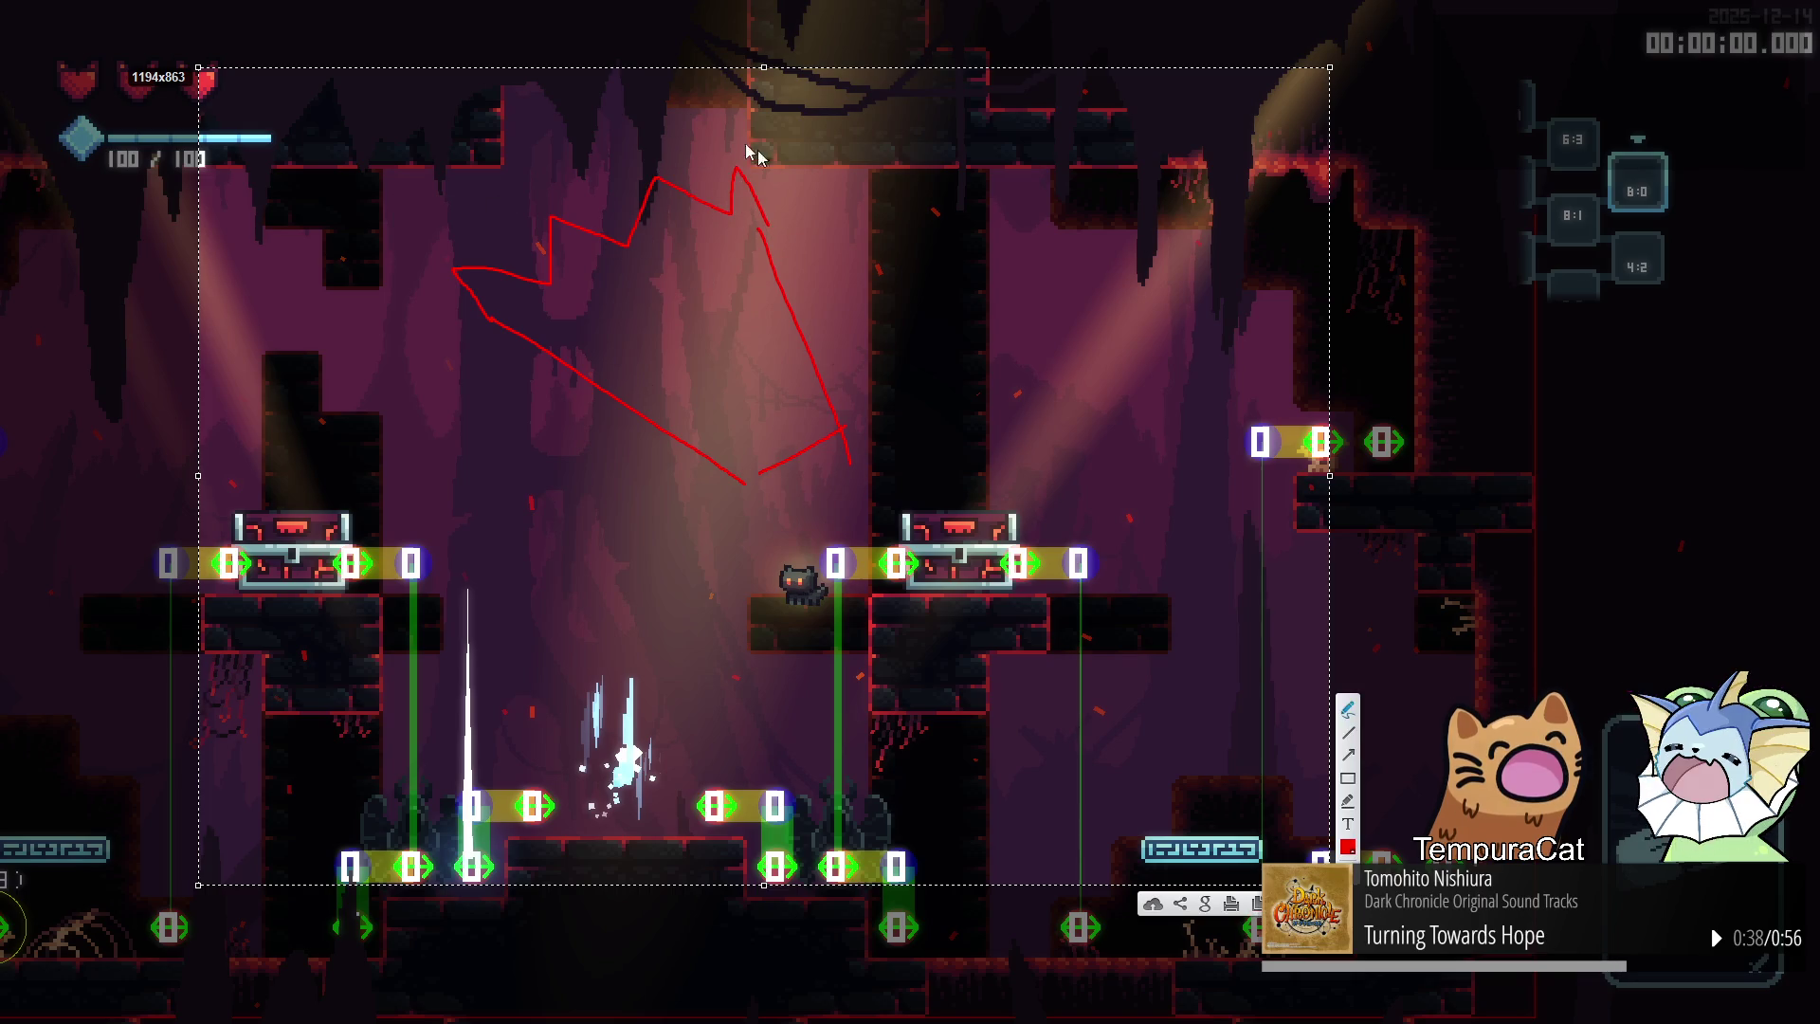
key(ctrl+c)
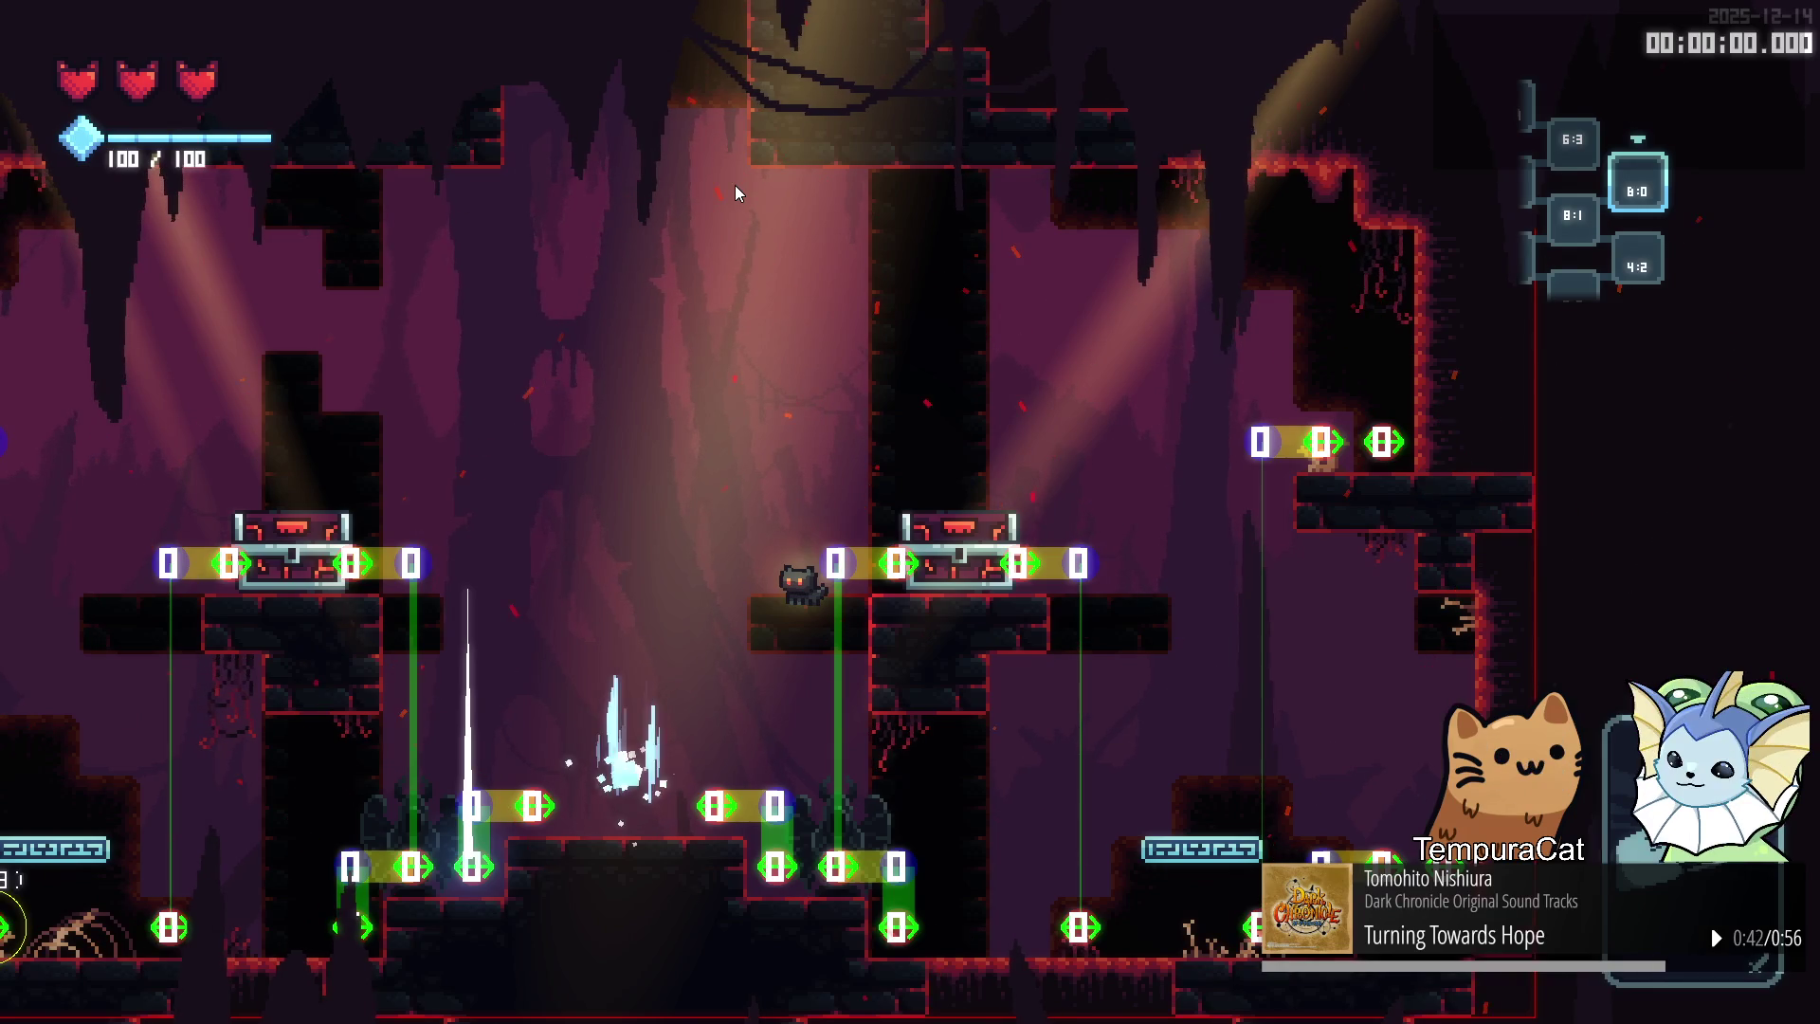
key(alt+Tab)
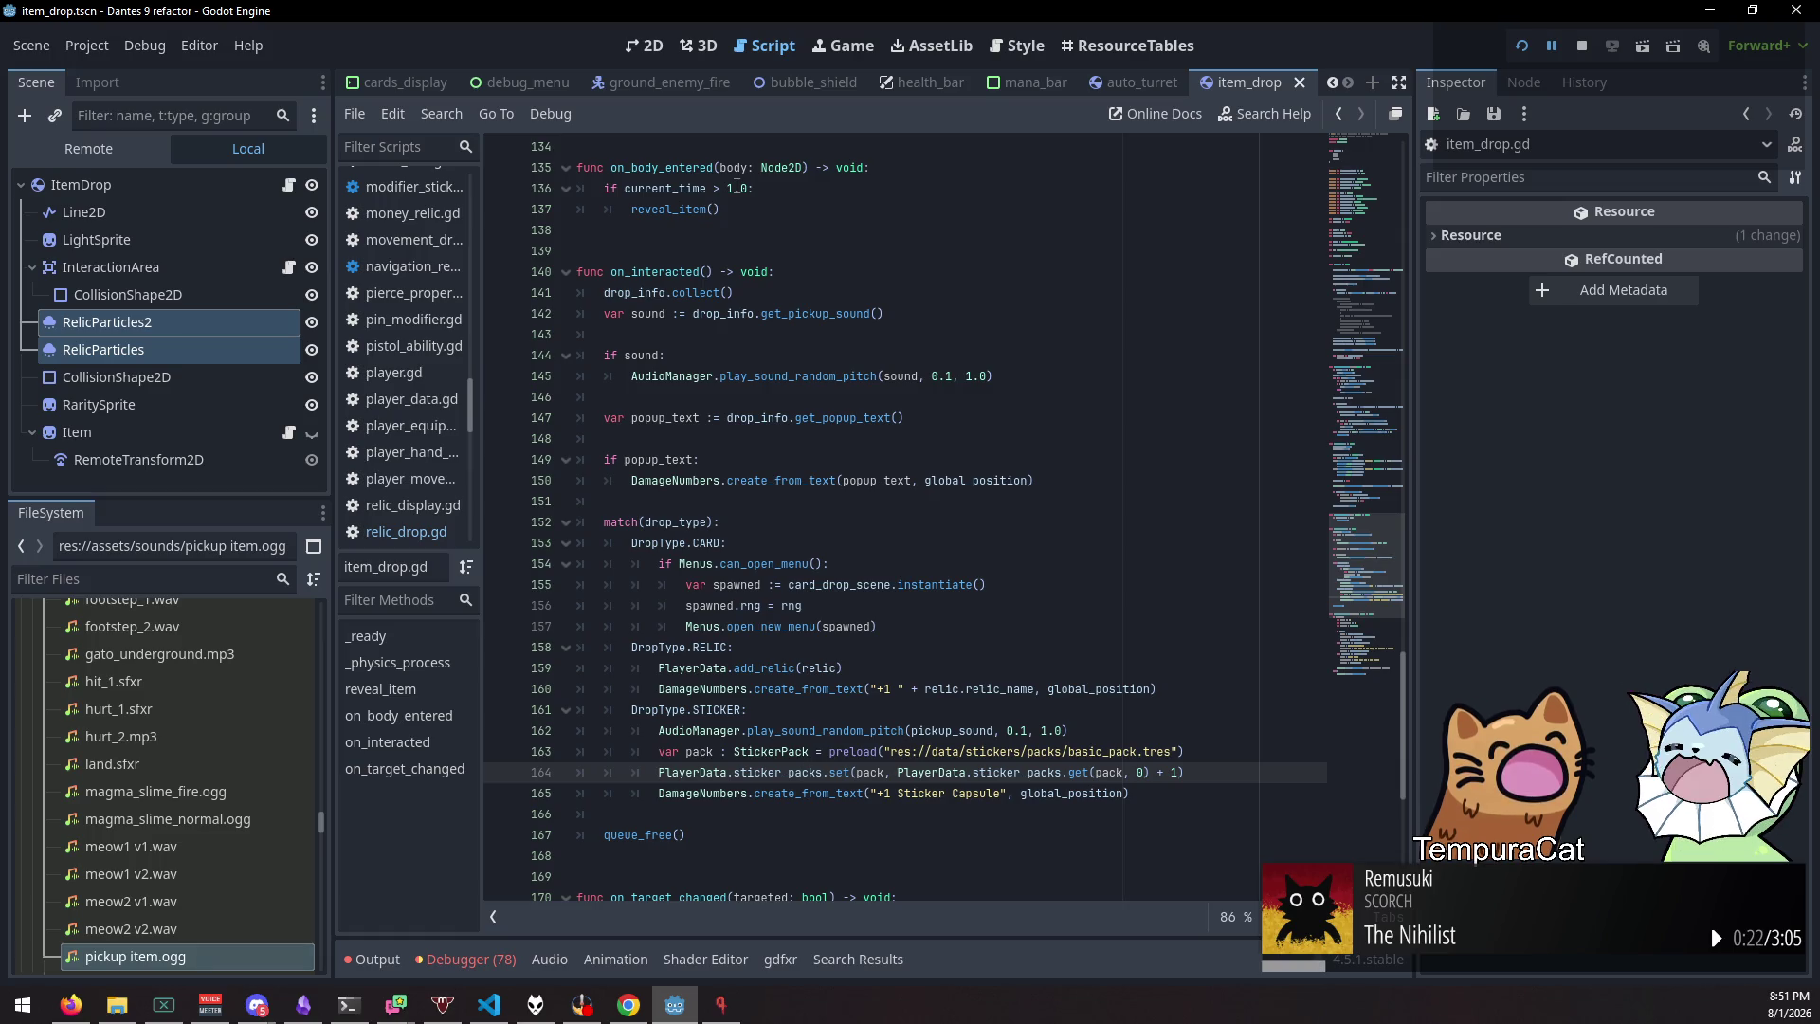
key(End)
key(shift+Home)
key(Home)
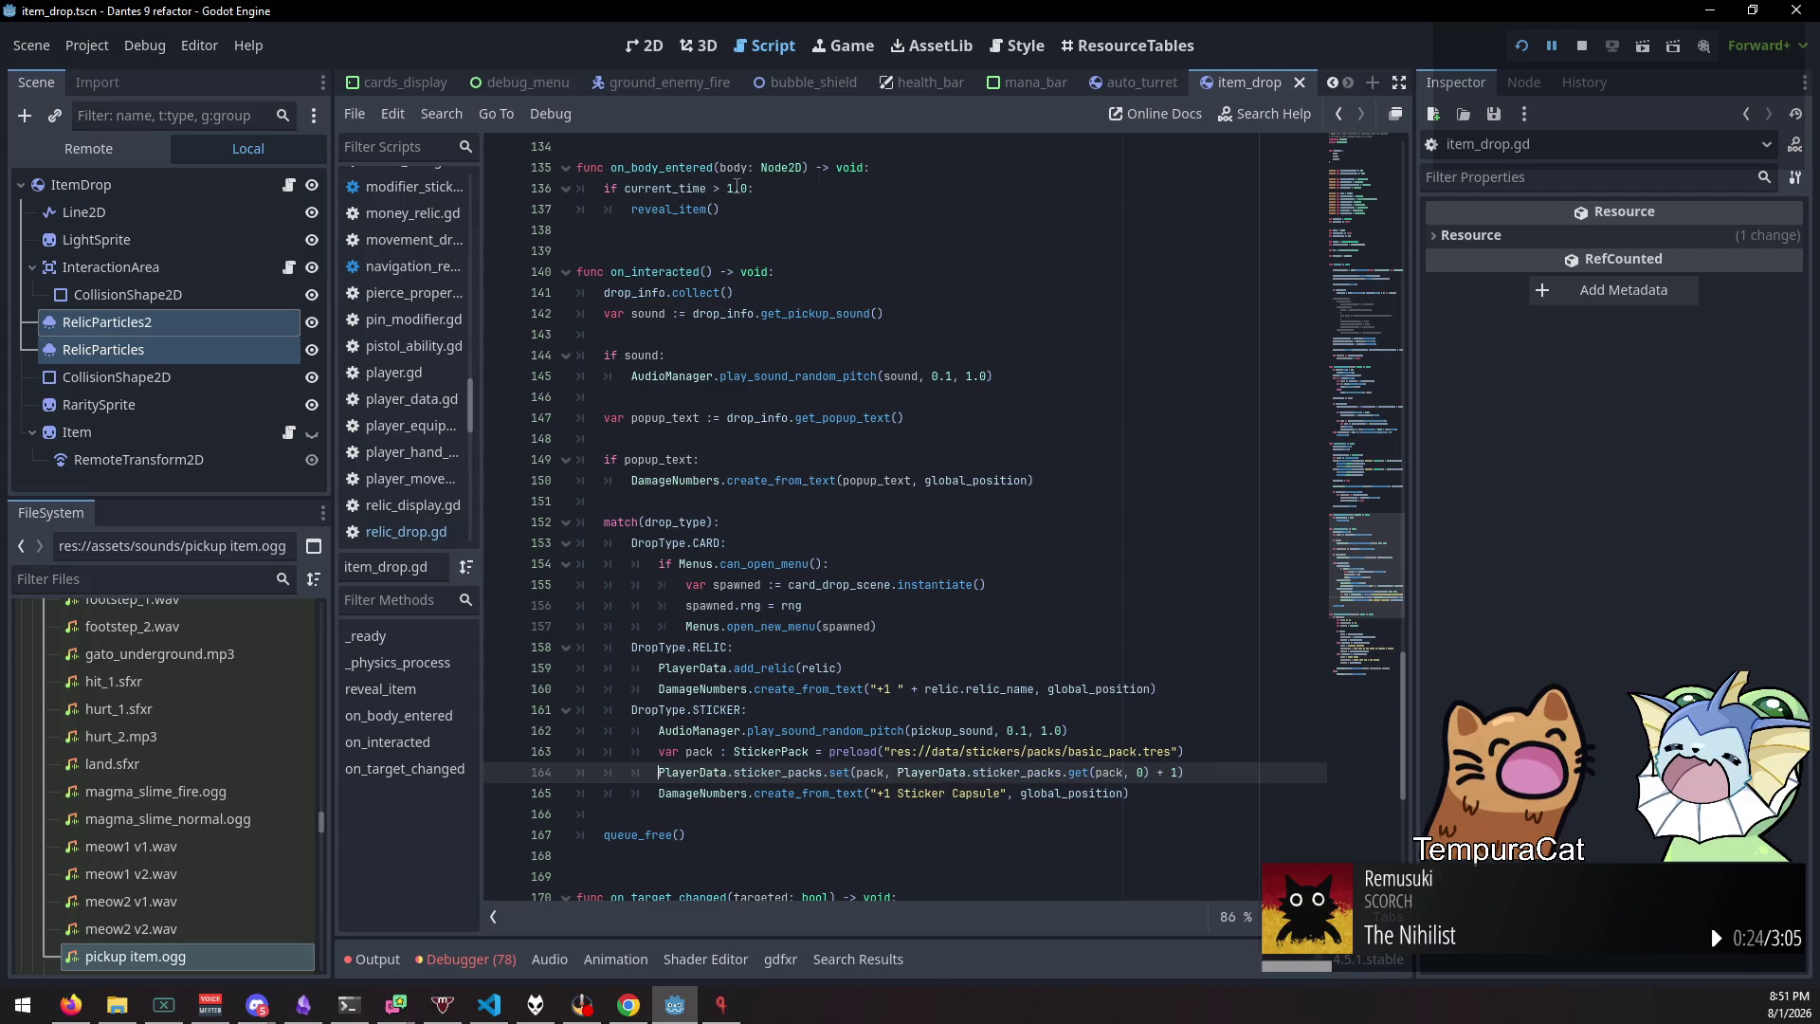
key(shift+End)
key(Home)
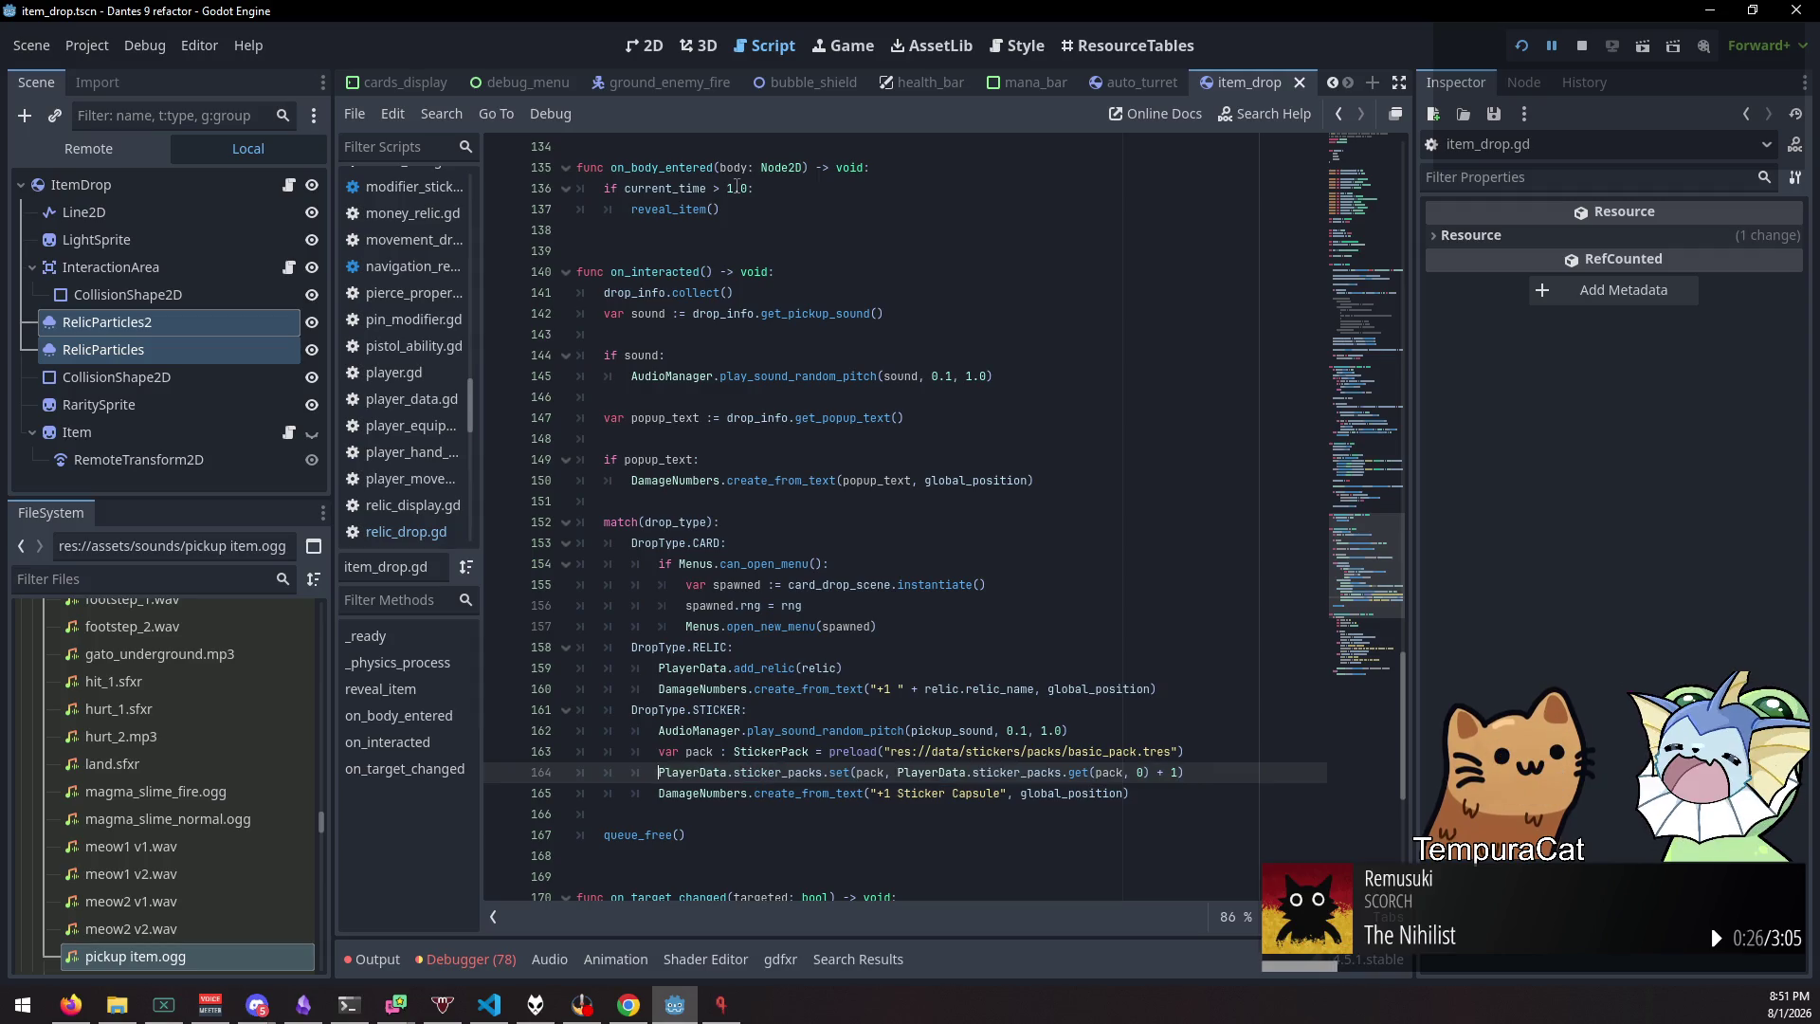
key(shift+End)
key(Home)
key(shift+End)
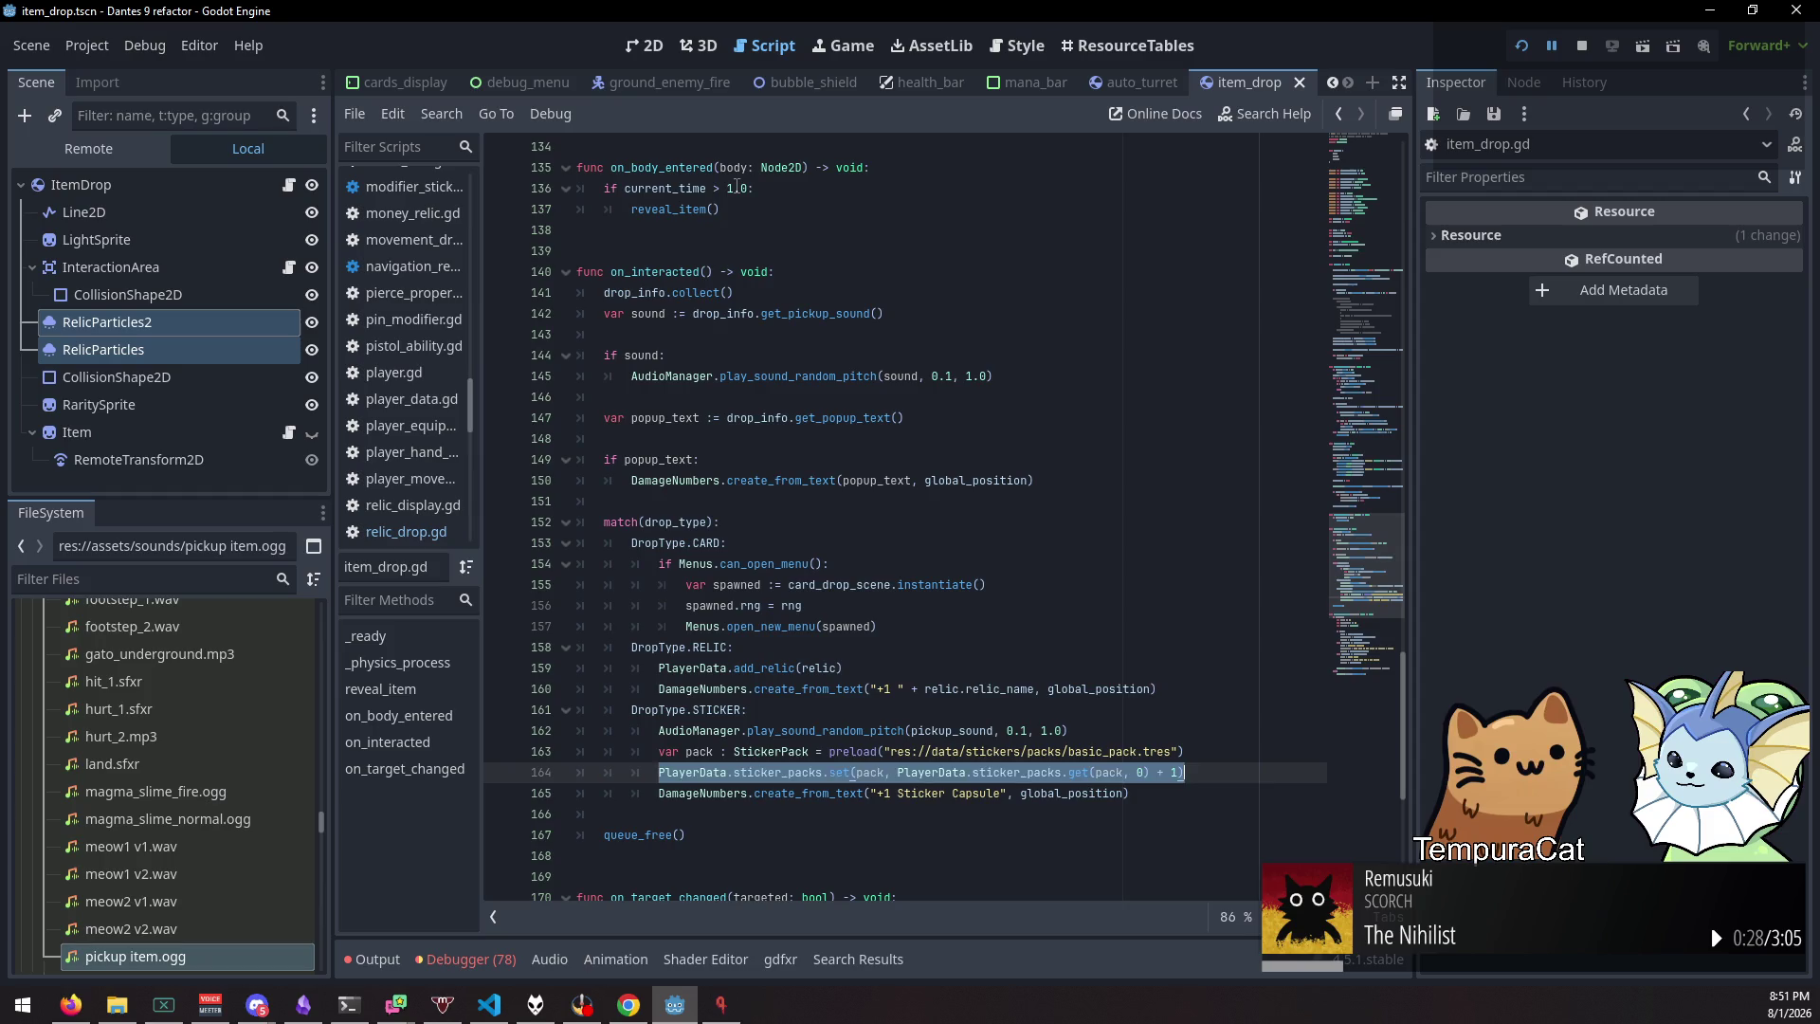
key(Home)
key(shift+End)
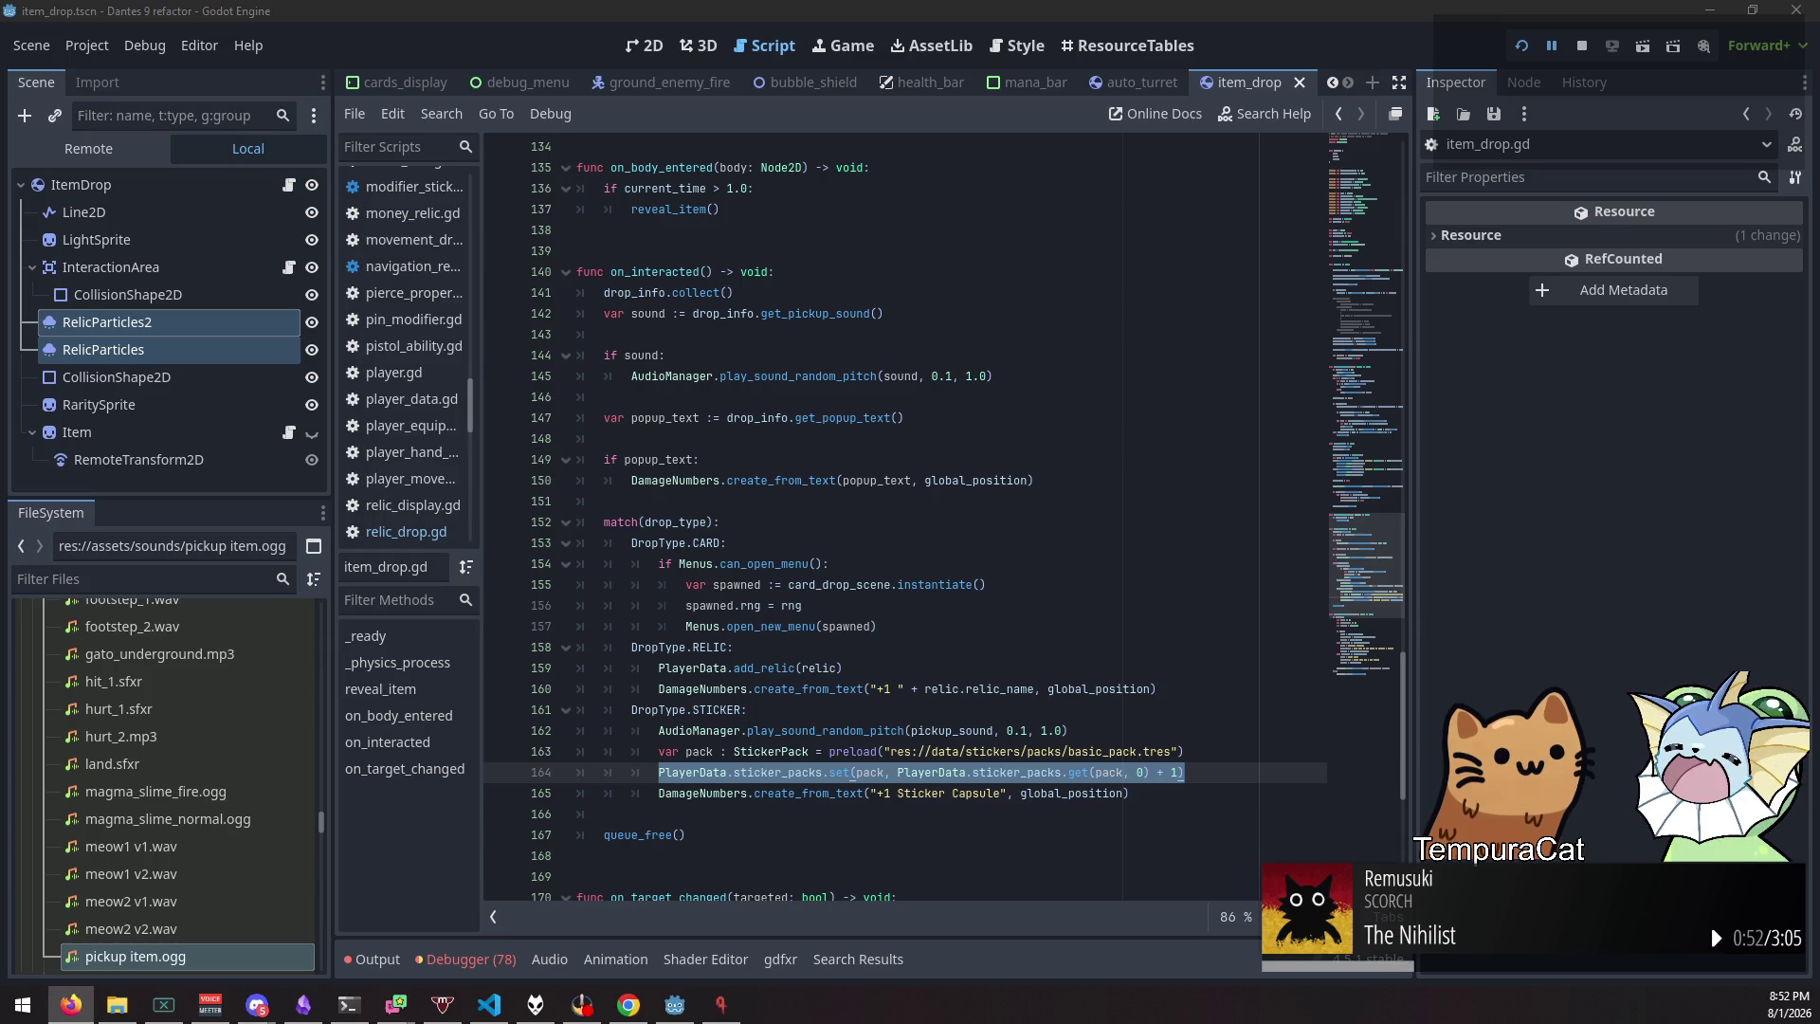
click(834, 509)
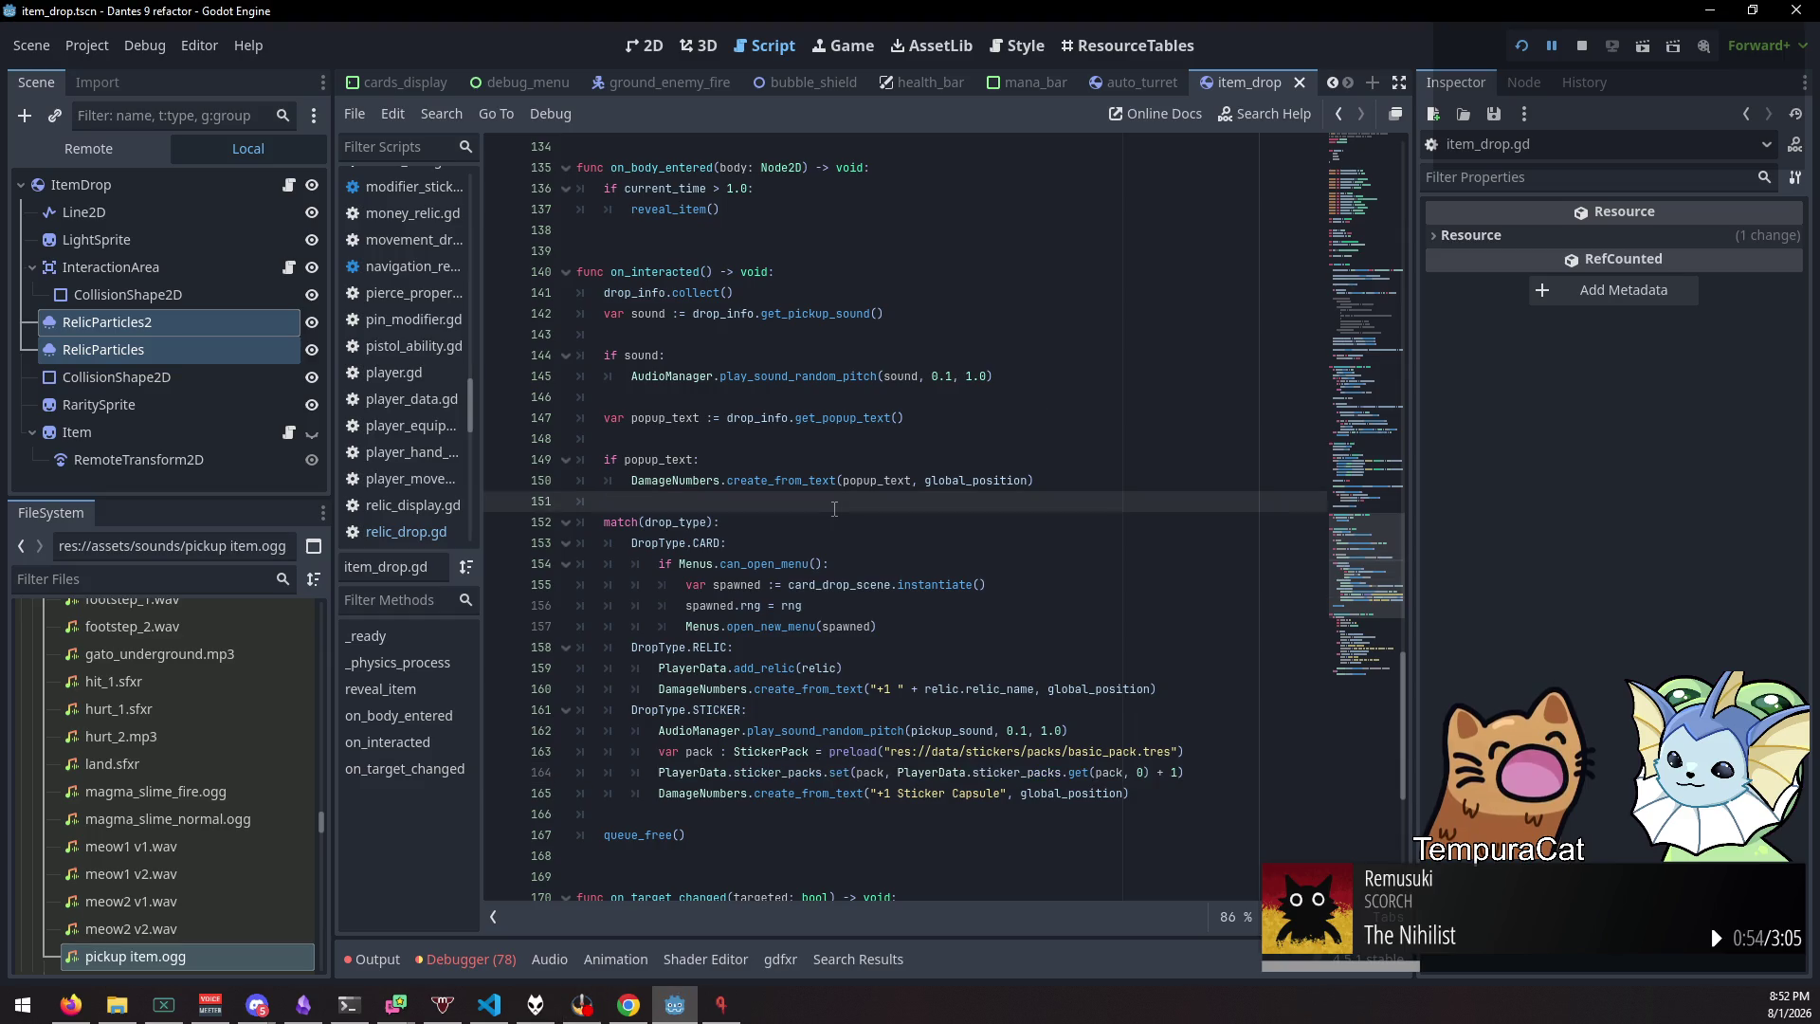
- Review the card pack and other banner cases in the on_target_changed code
key(Page_Down)
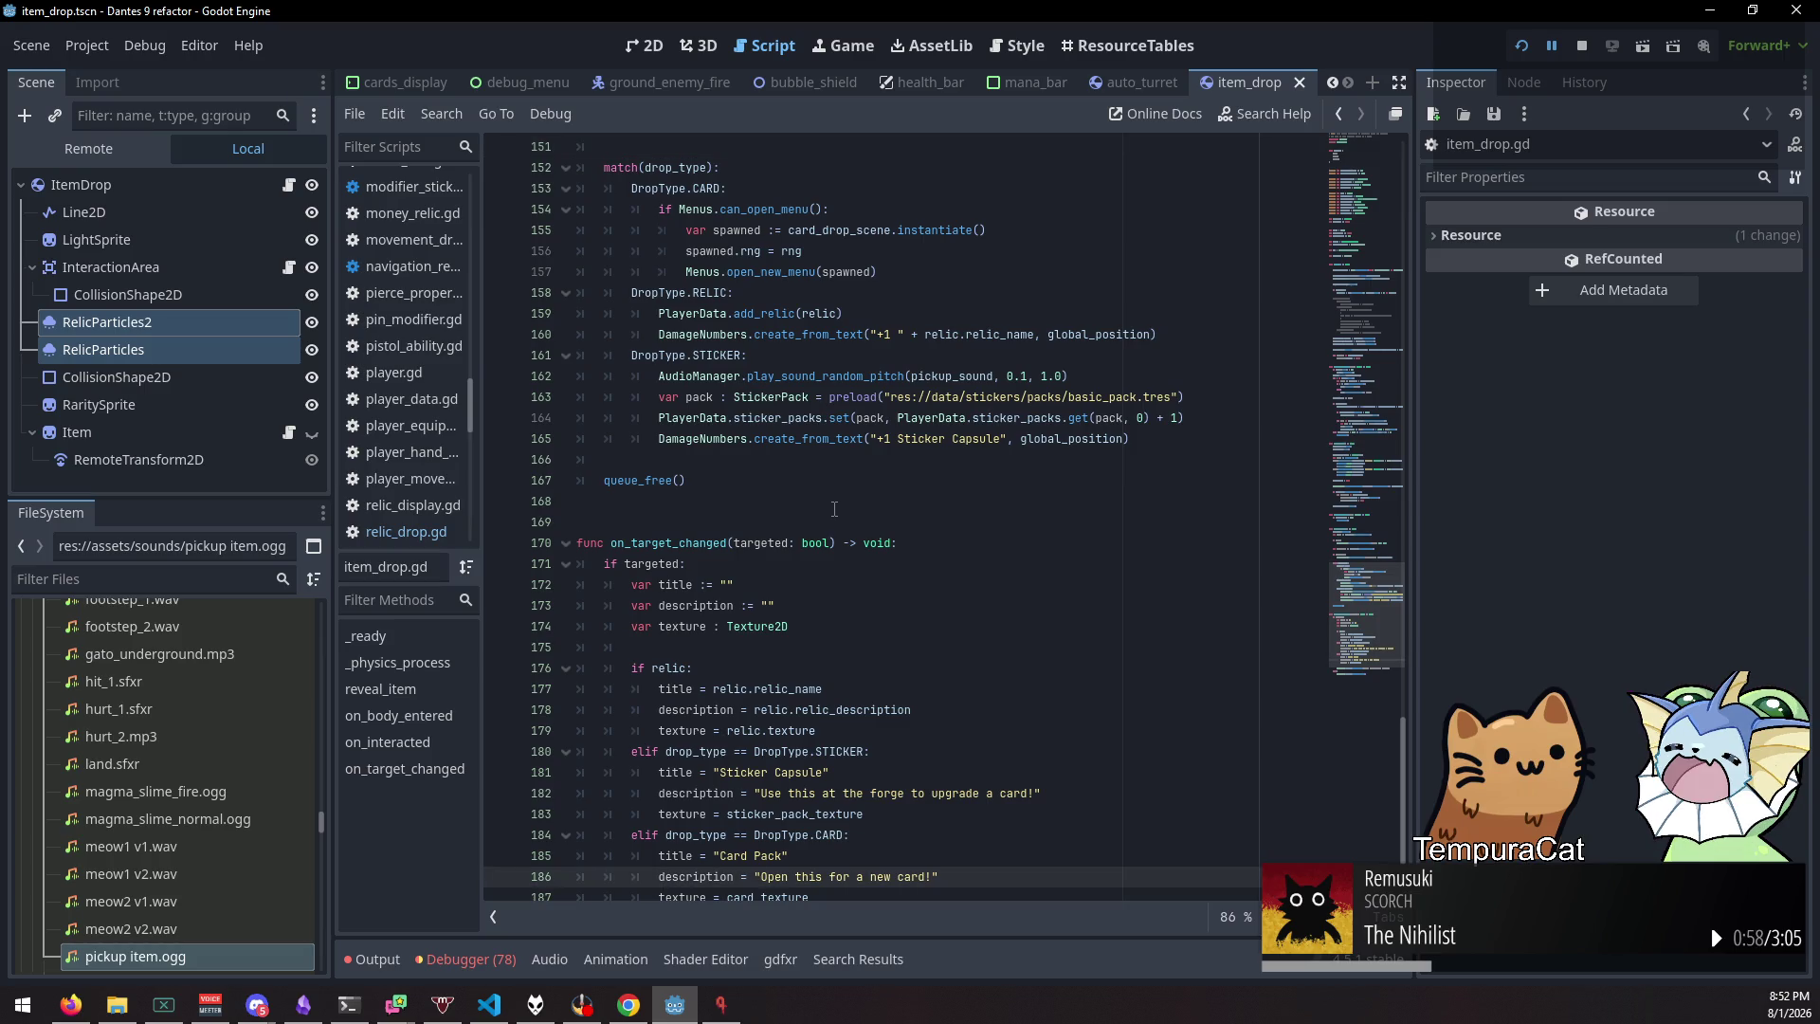
key(Down)
key(Down)
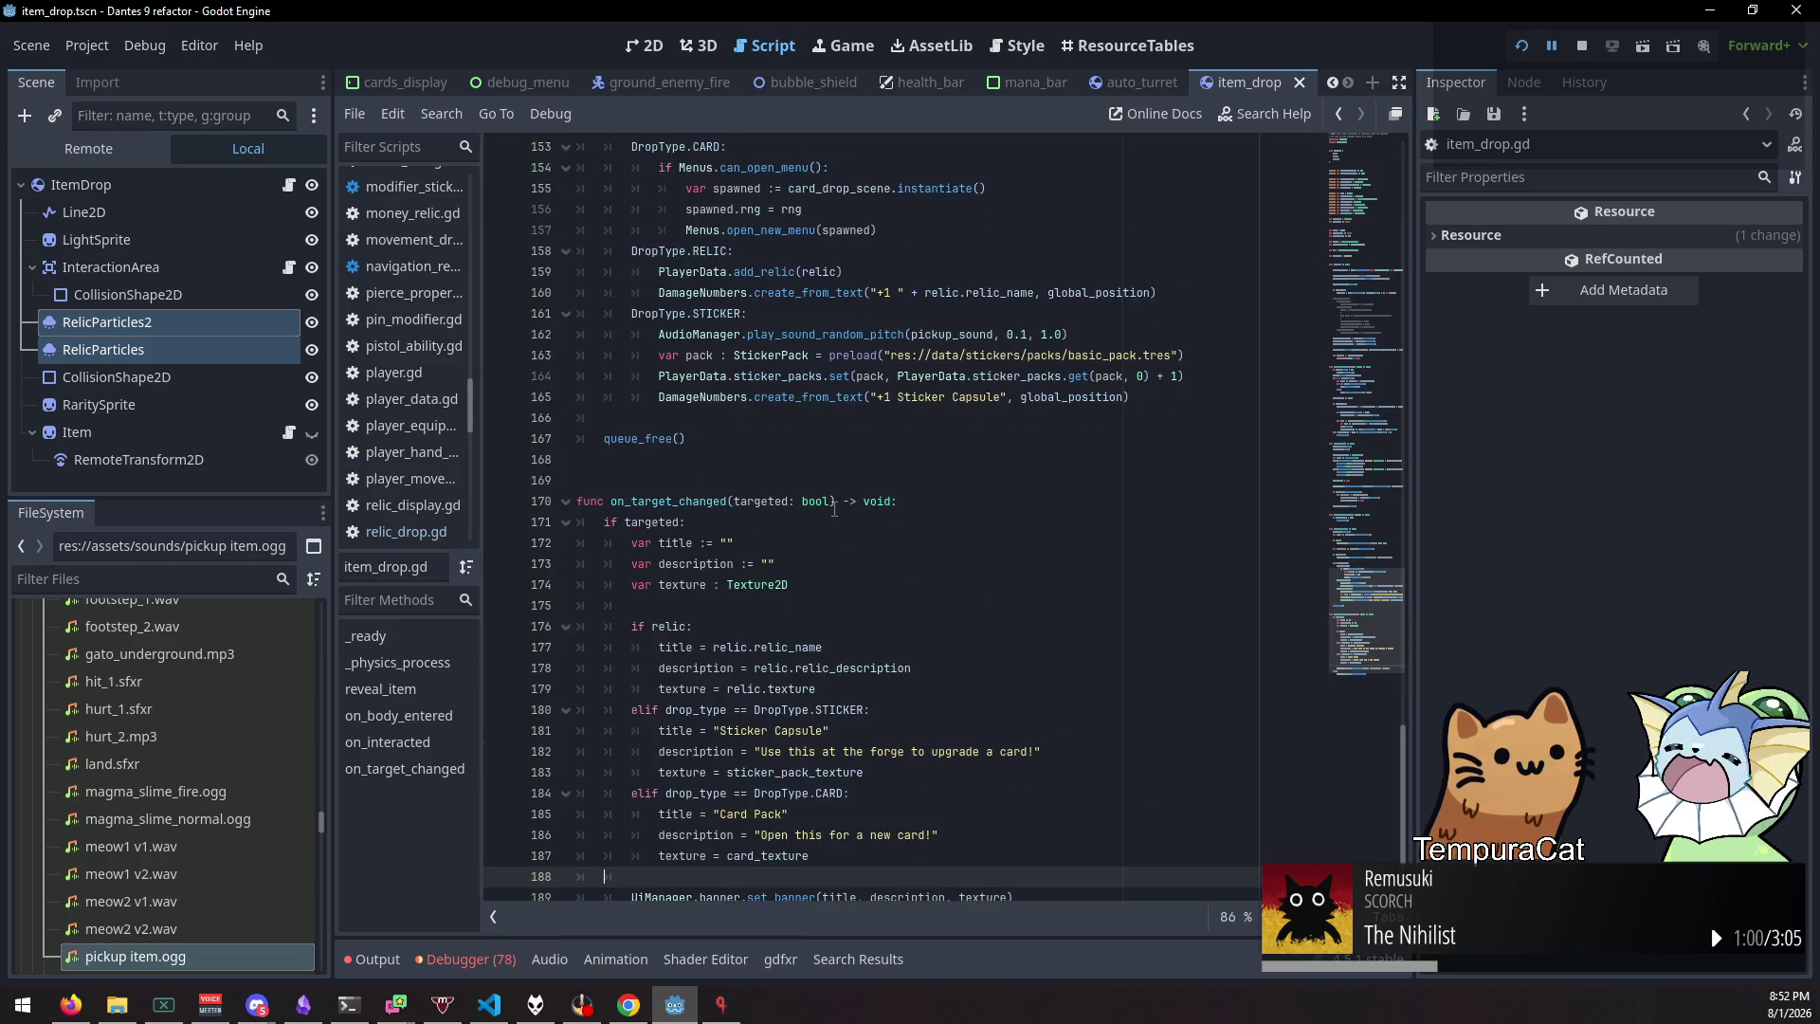
key(shift+Up)
key(shift+Up)
key(shift+Up)
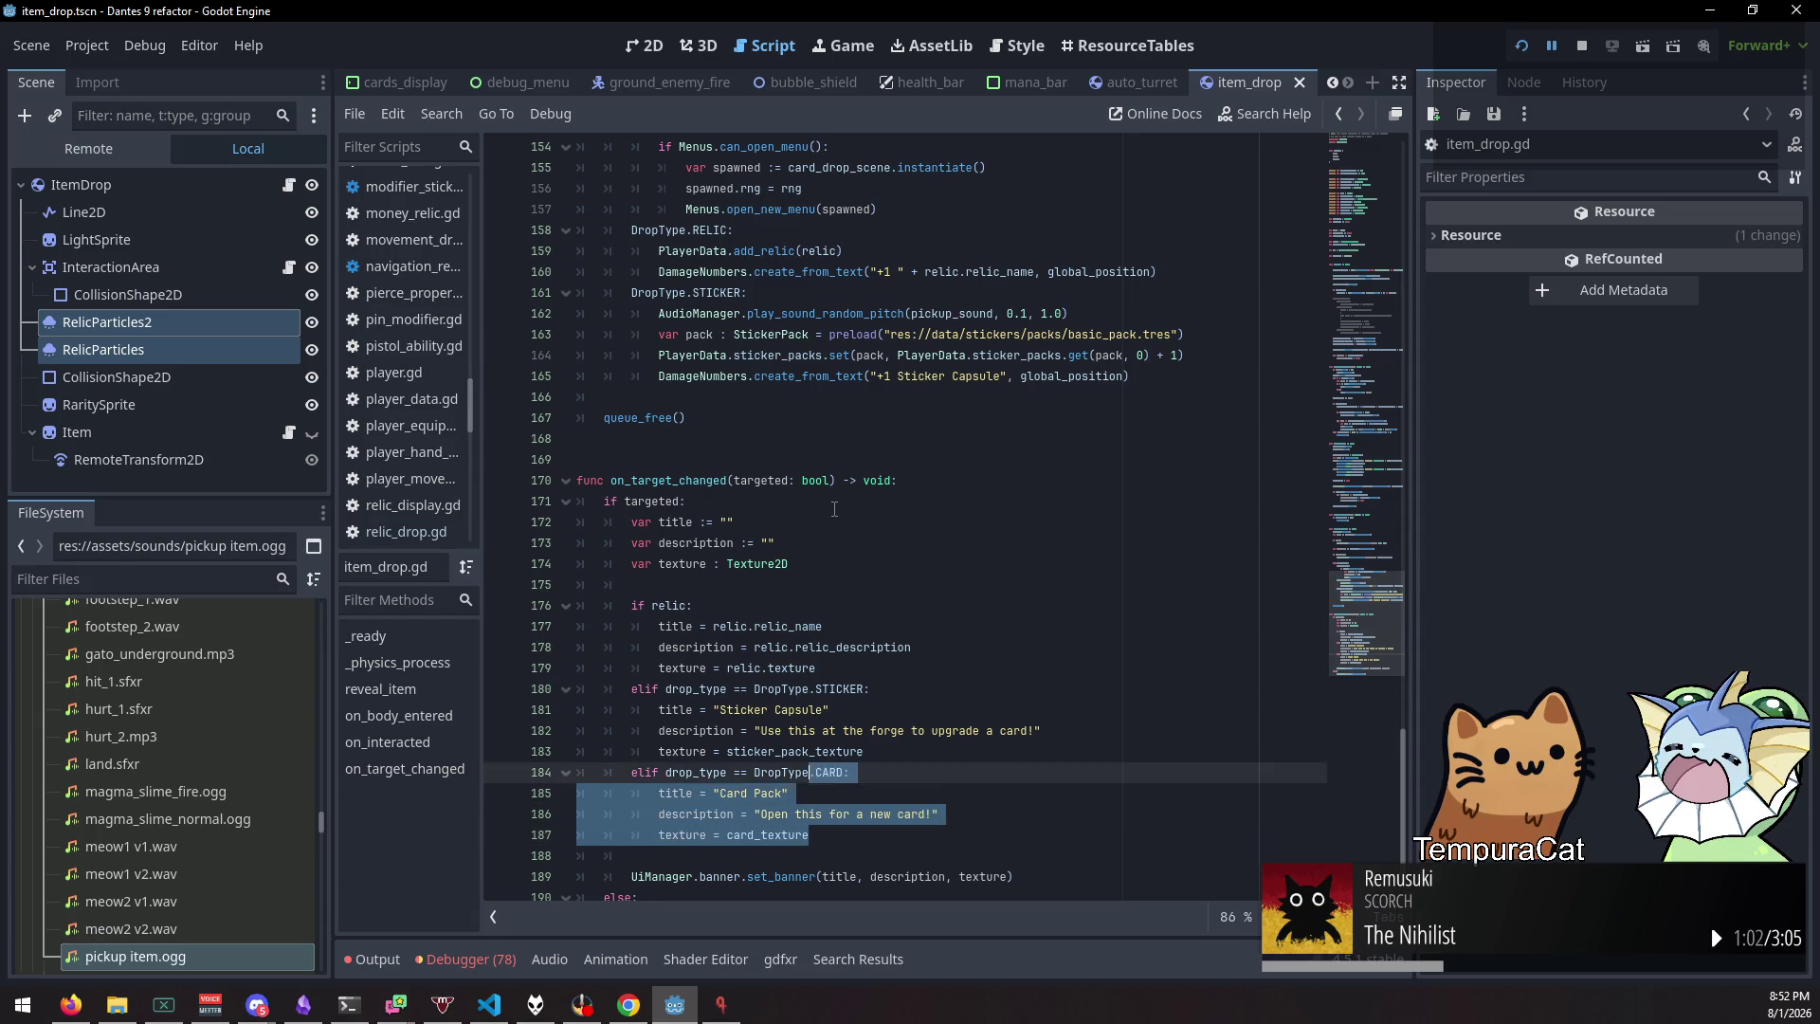
key(shift+Up)
key(shift+Up)
key(shift+Up)
key(shift+Home)
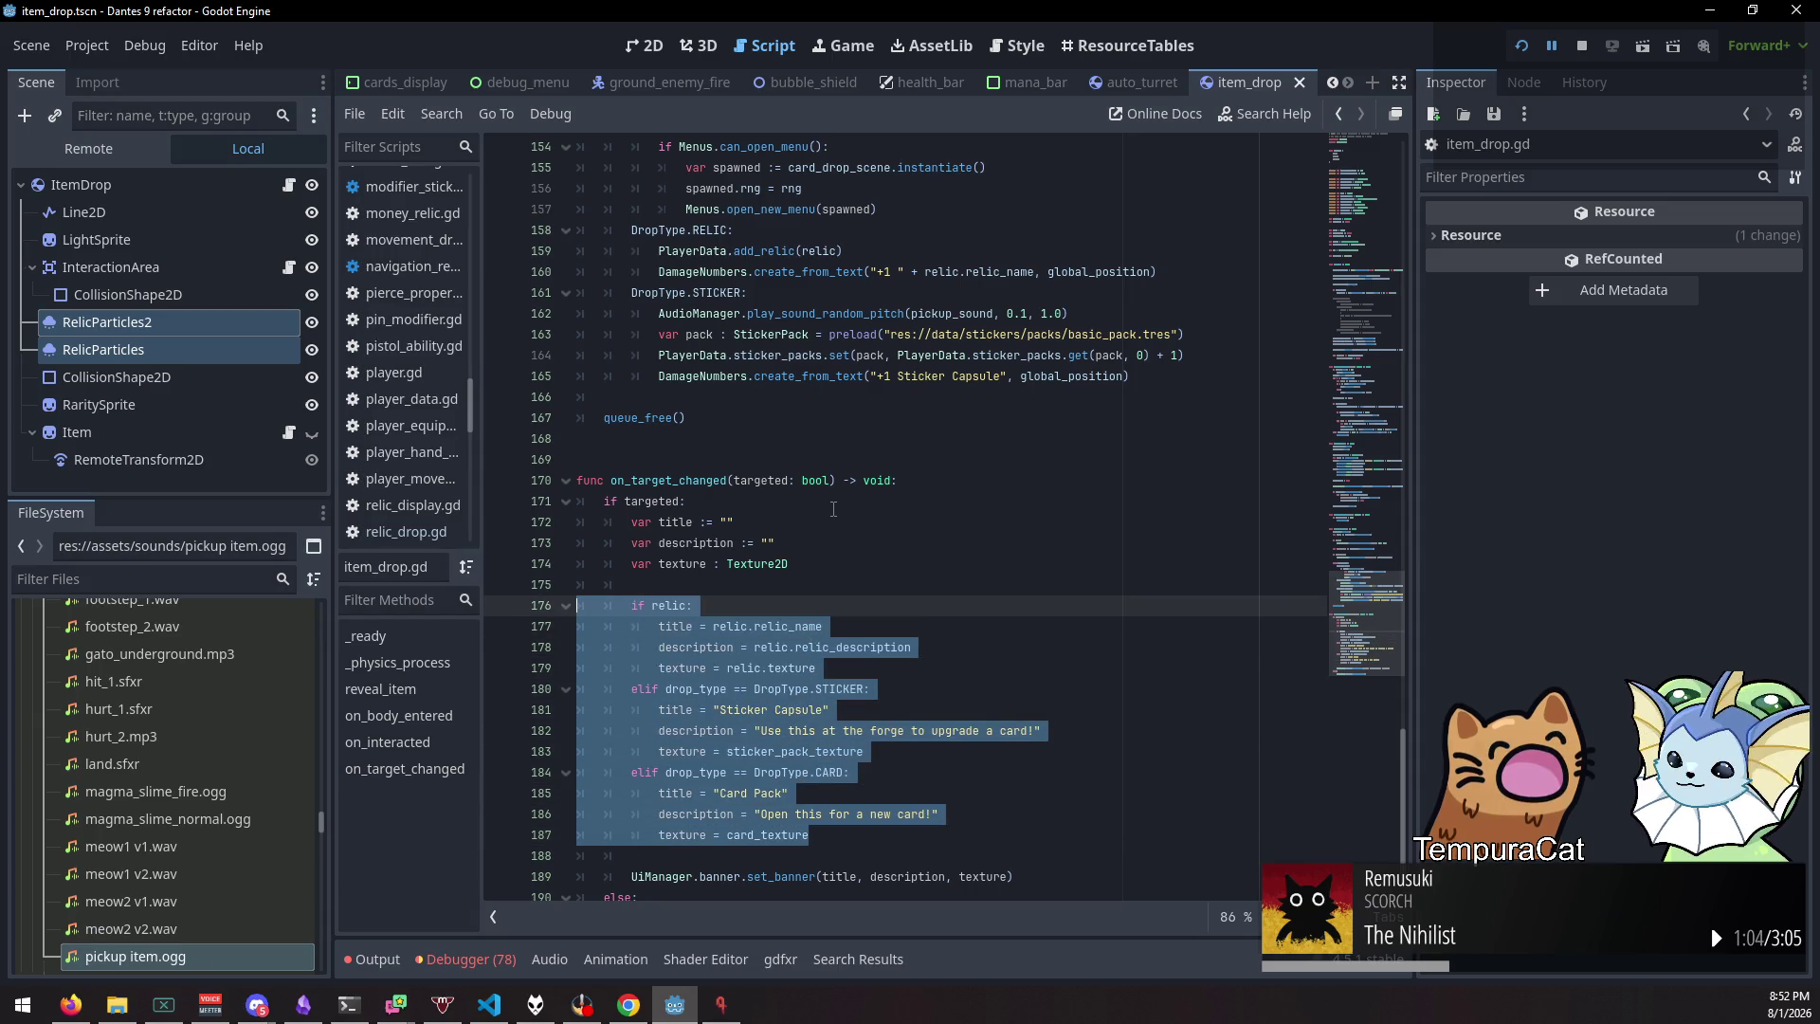
scroll(833, 509, down, 1)
key(ctrl+z)
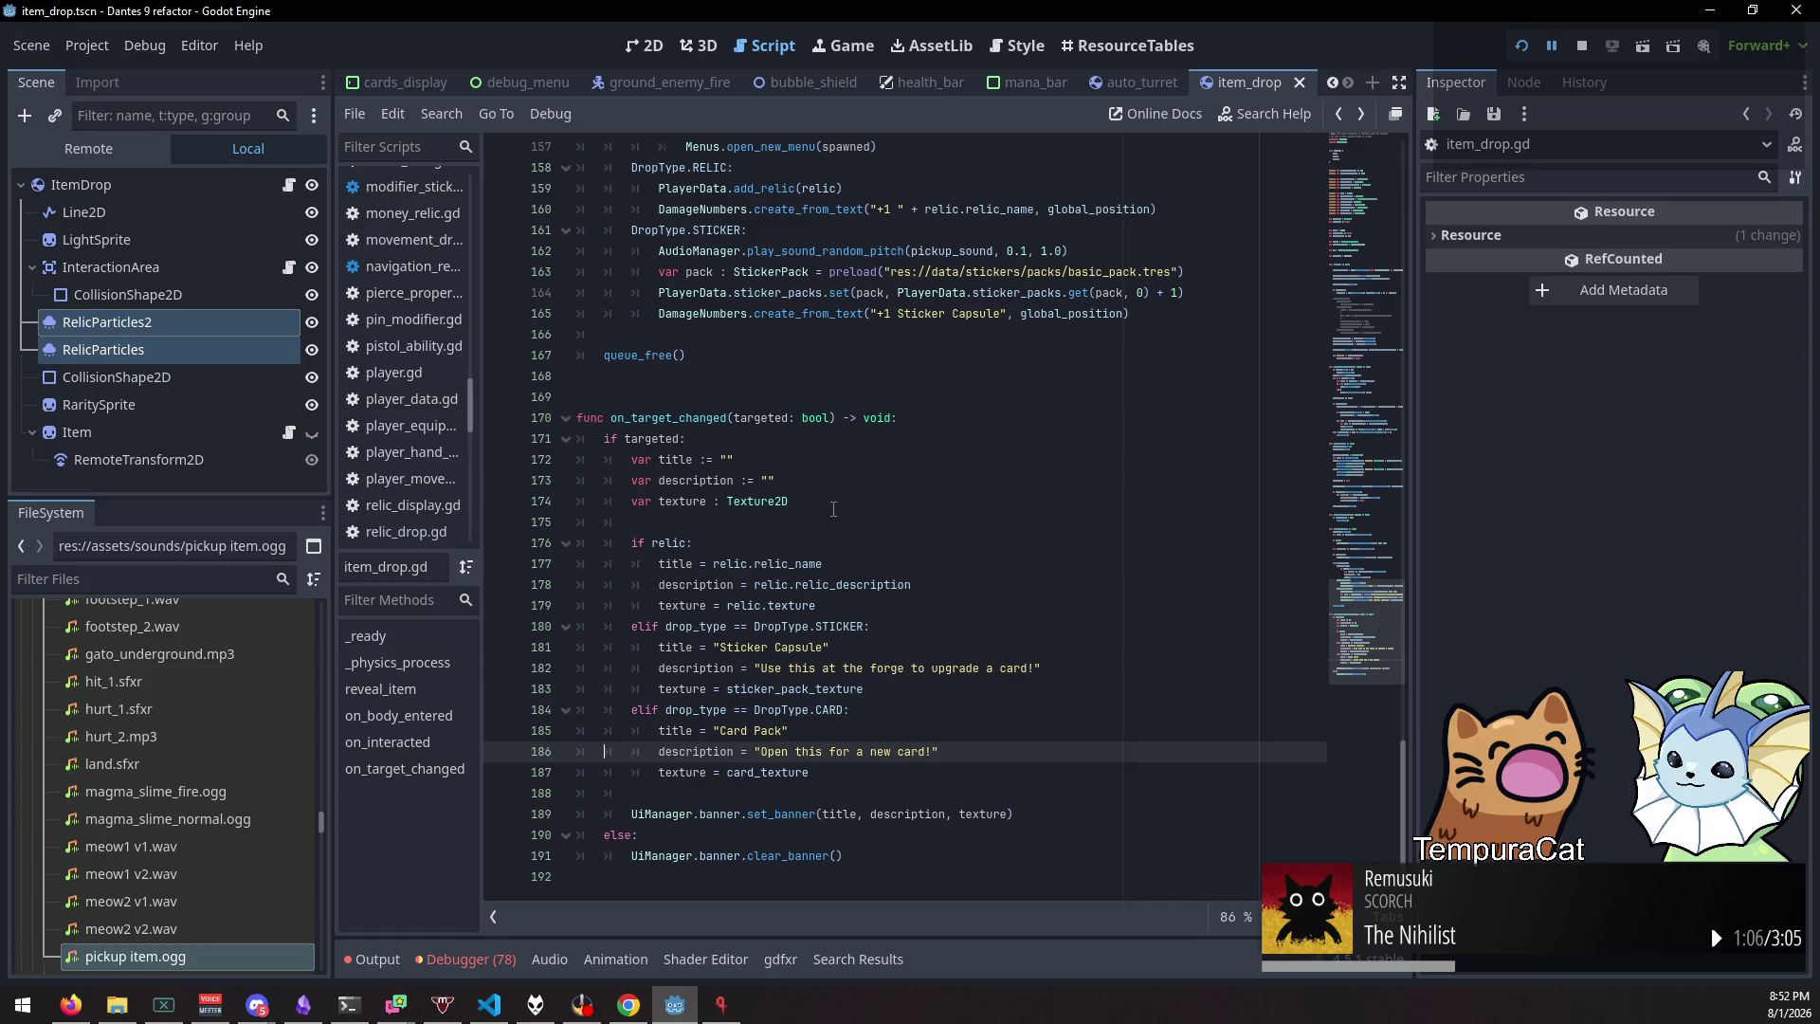
- Try quick-open searches for 'playe' and 'drop_in' files, closing each without opening anything
key(shift+alt+o)
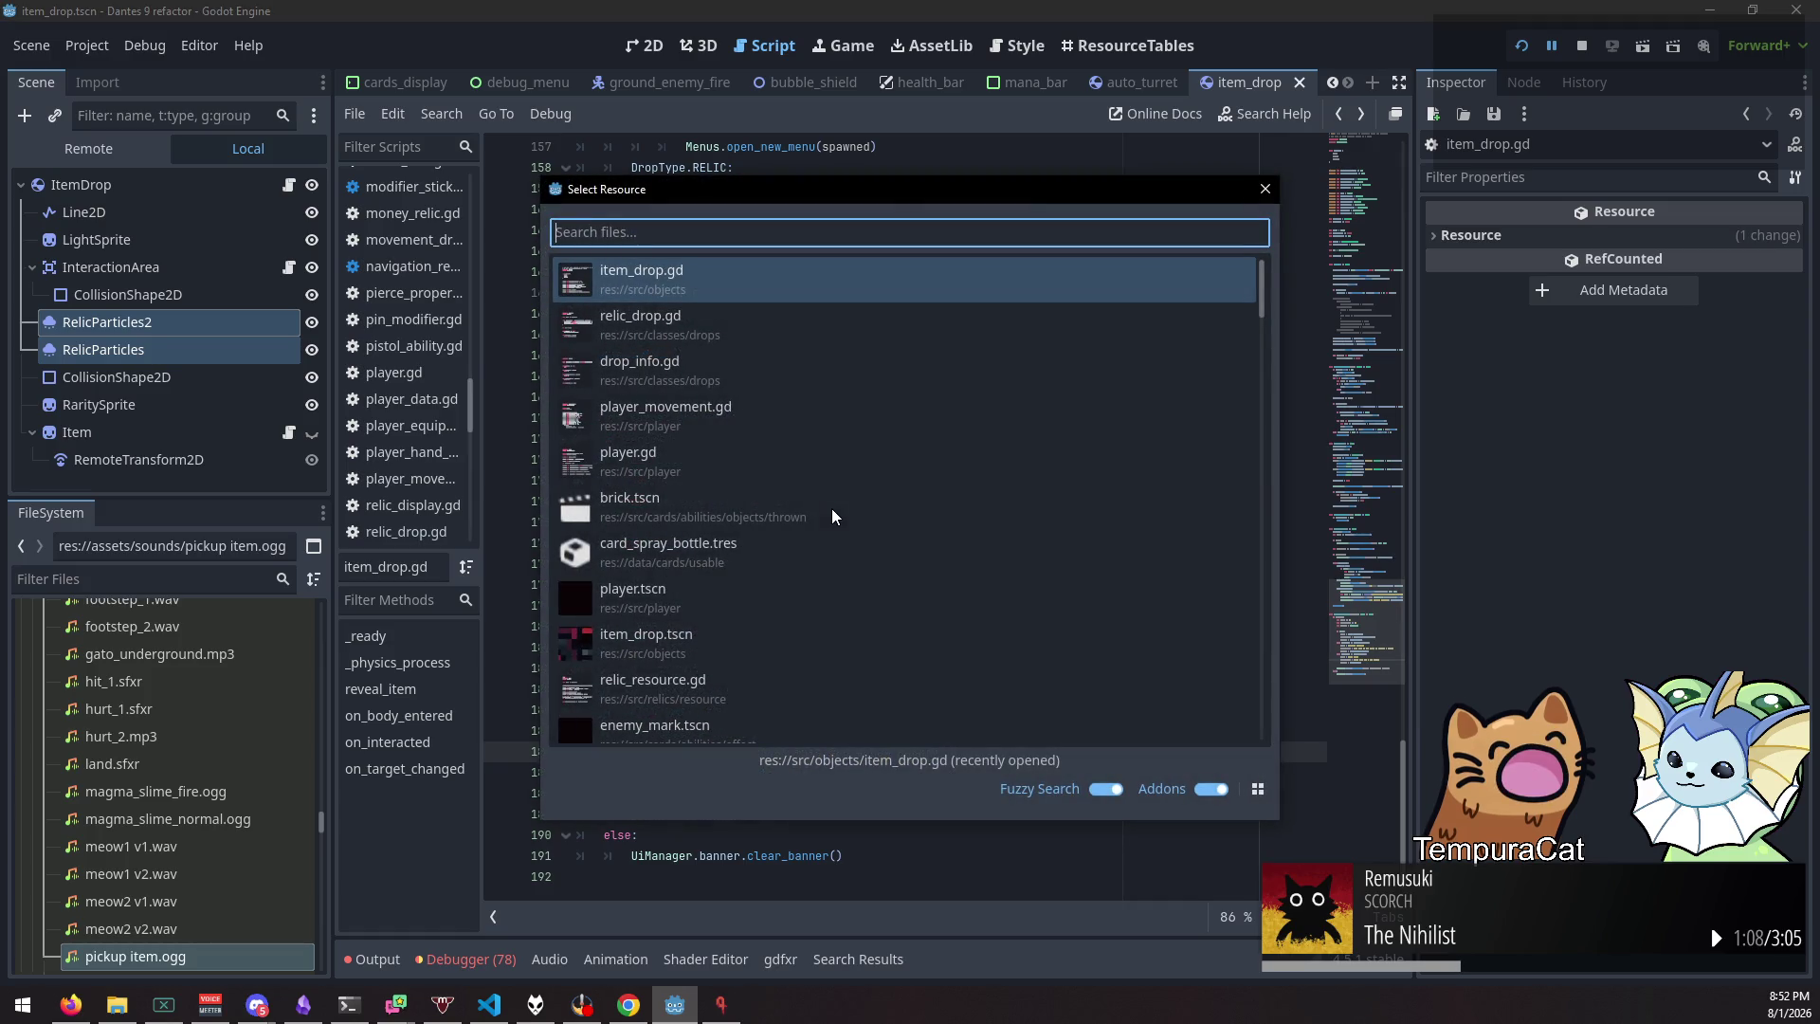
key(Return)
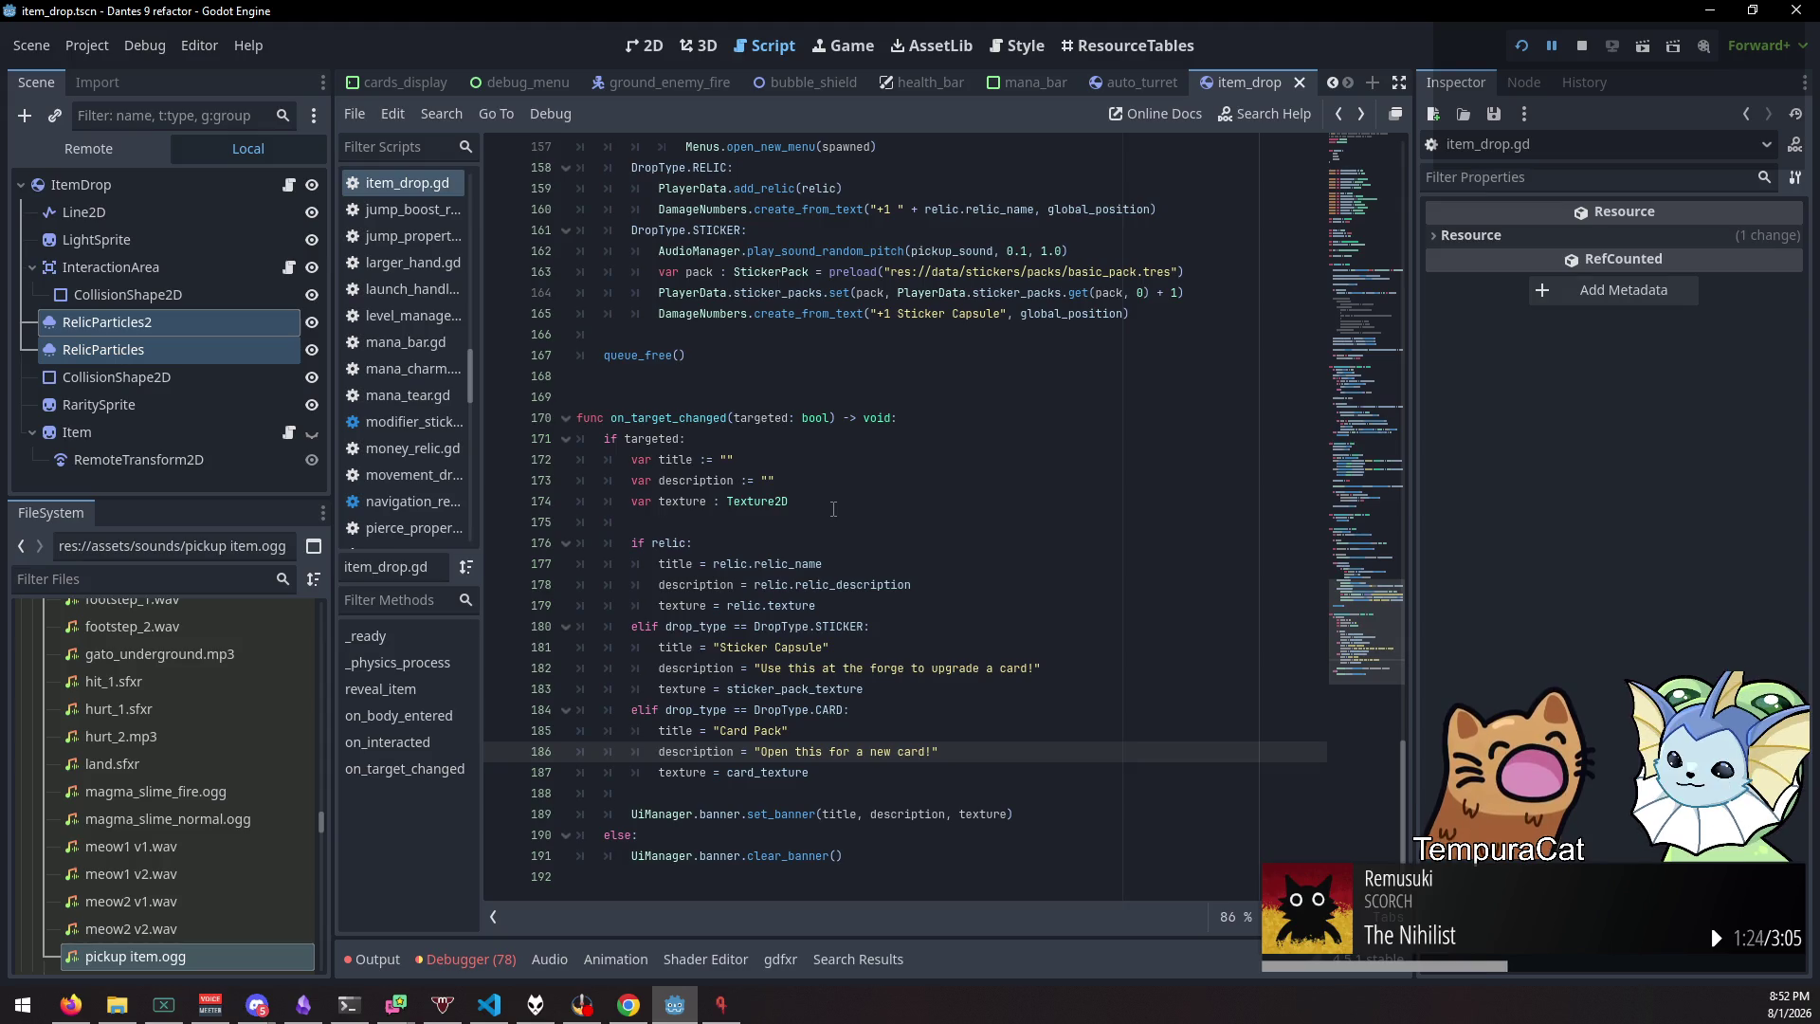
key(ctrl+shift+o)
key(Escape)
key(shift+alt+o)
key(Escape)
key(shift+alt+o)
text(playe)
key(Escape)
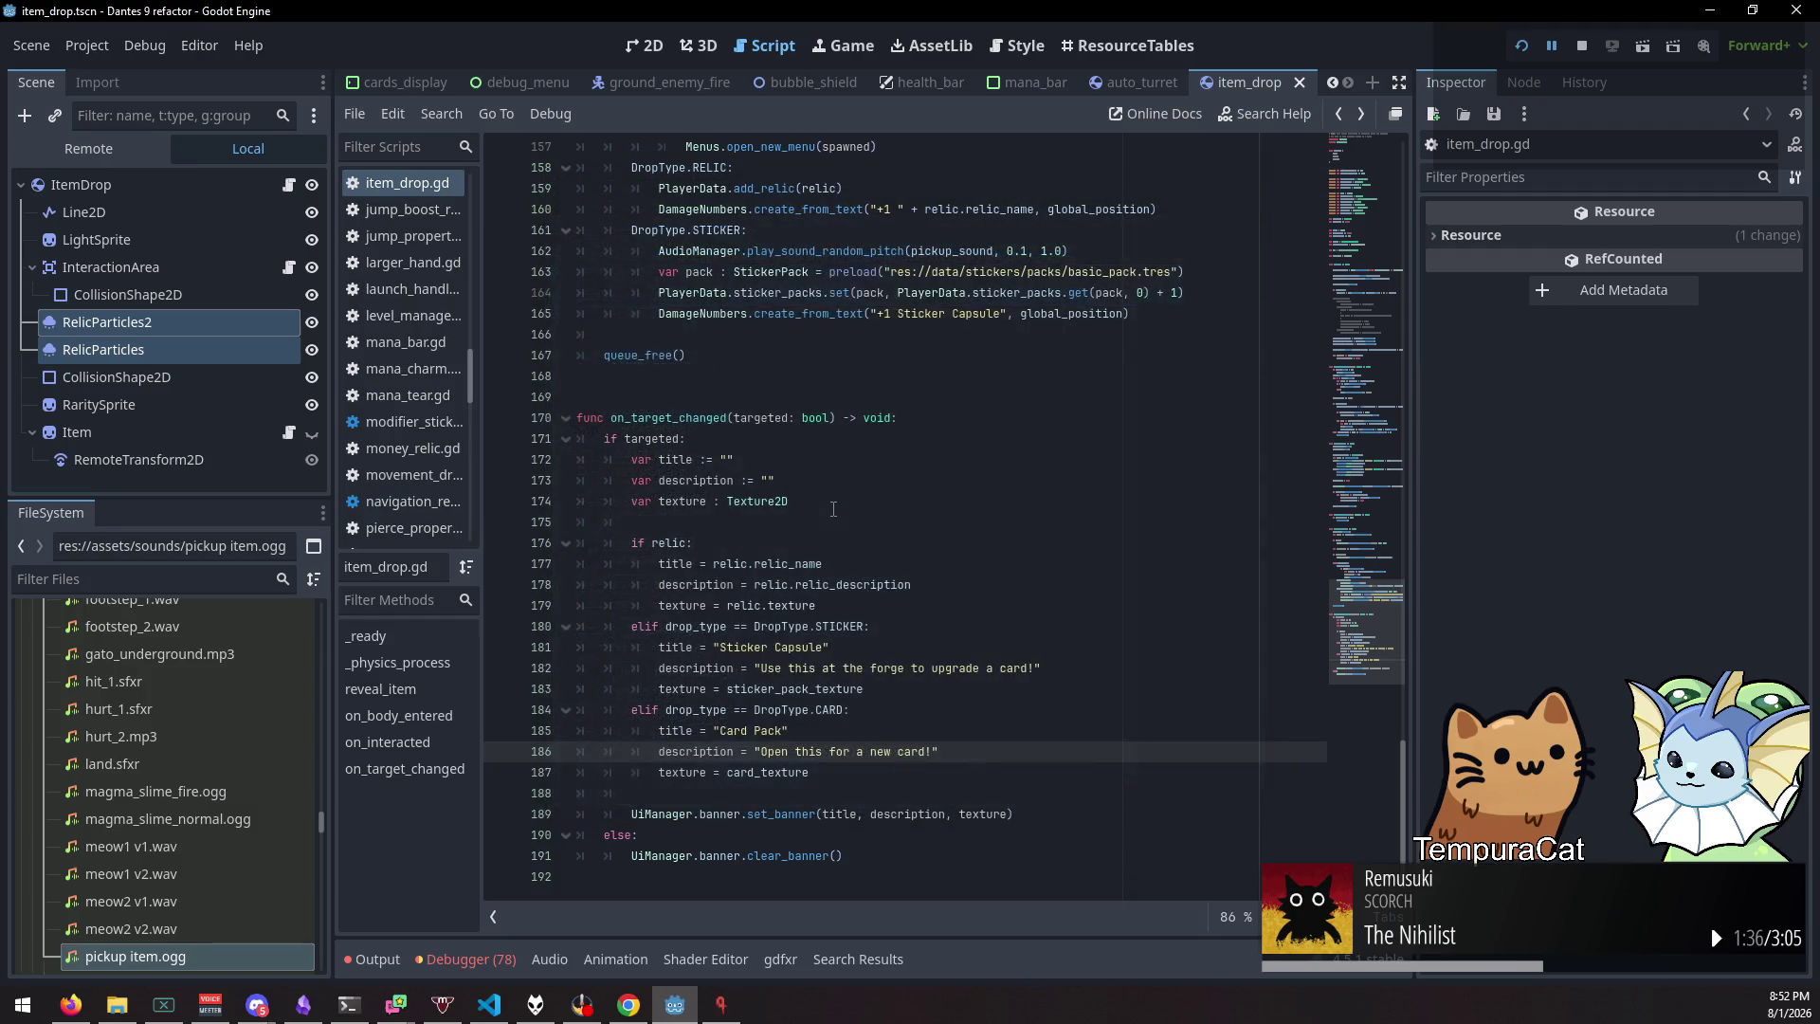
key(shift+alt+o)
text(drop_in)
key(Escape)
- Scroll back through the popup text and banner code, then open the file search for player.gd
key(Page_Up)
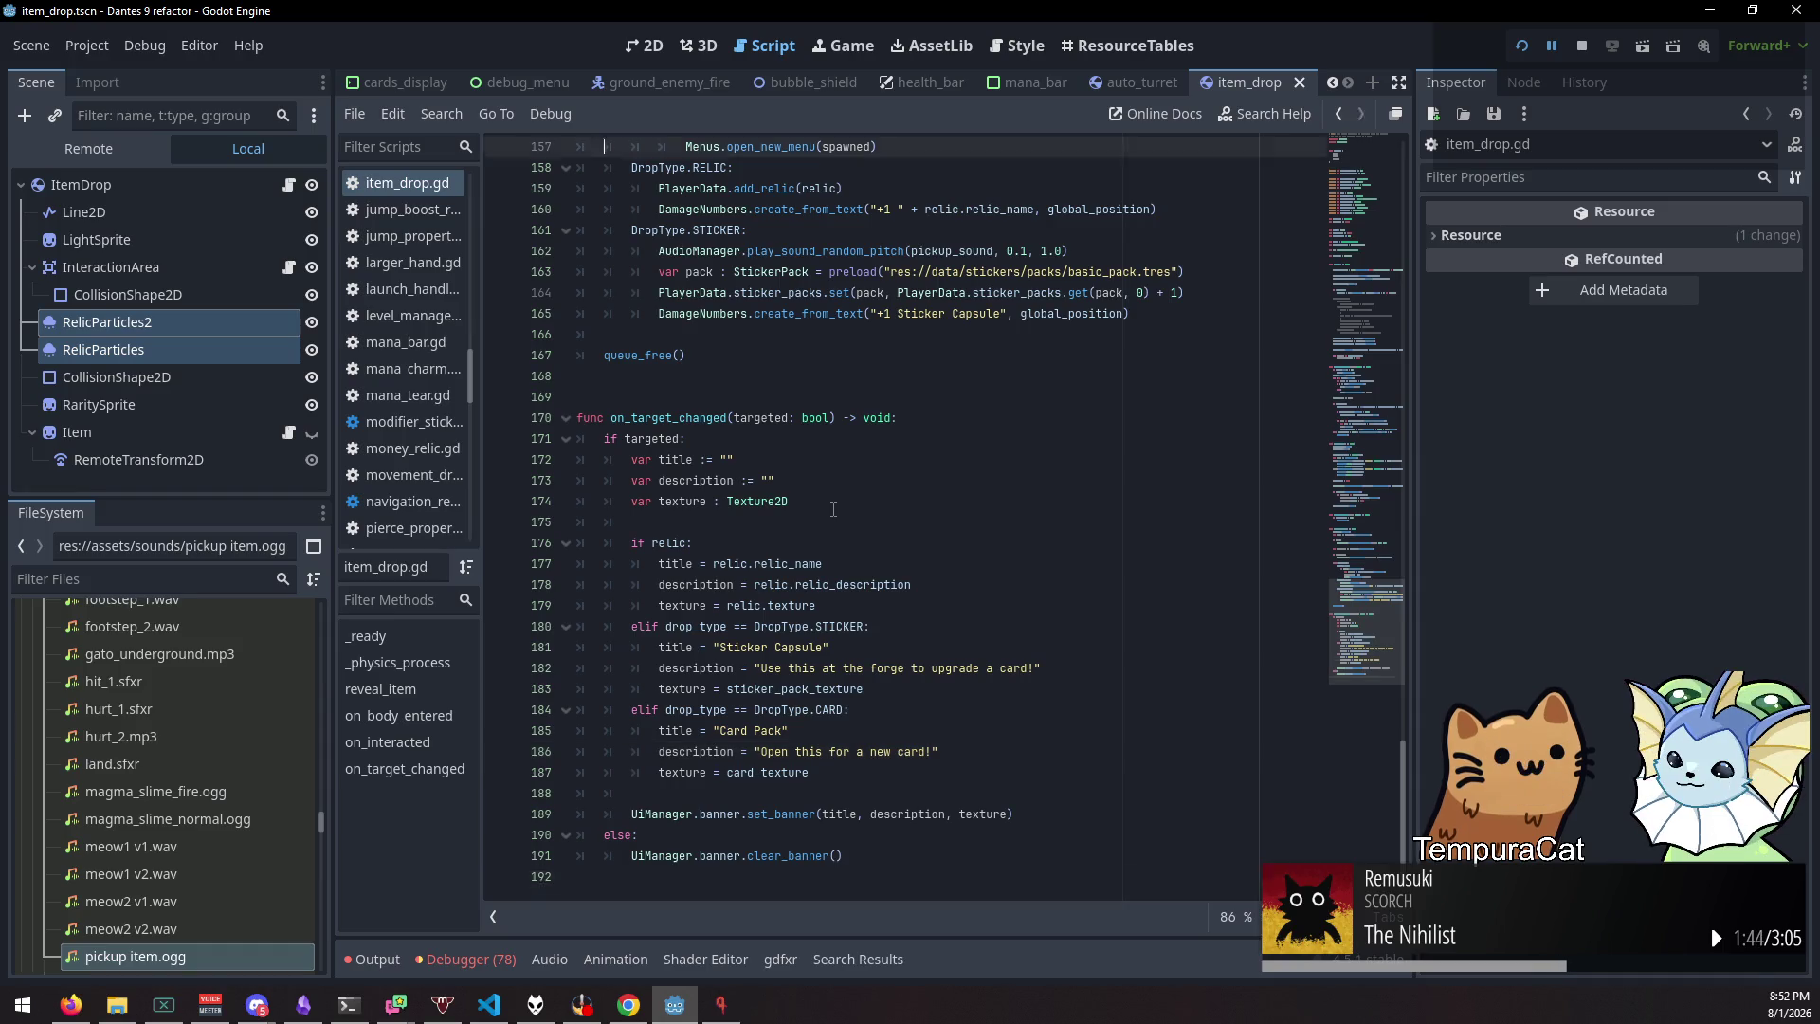
scroll(833, 509, up, 10)
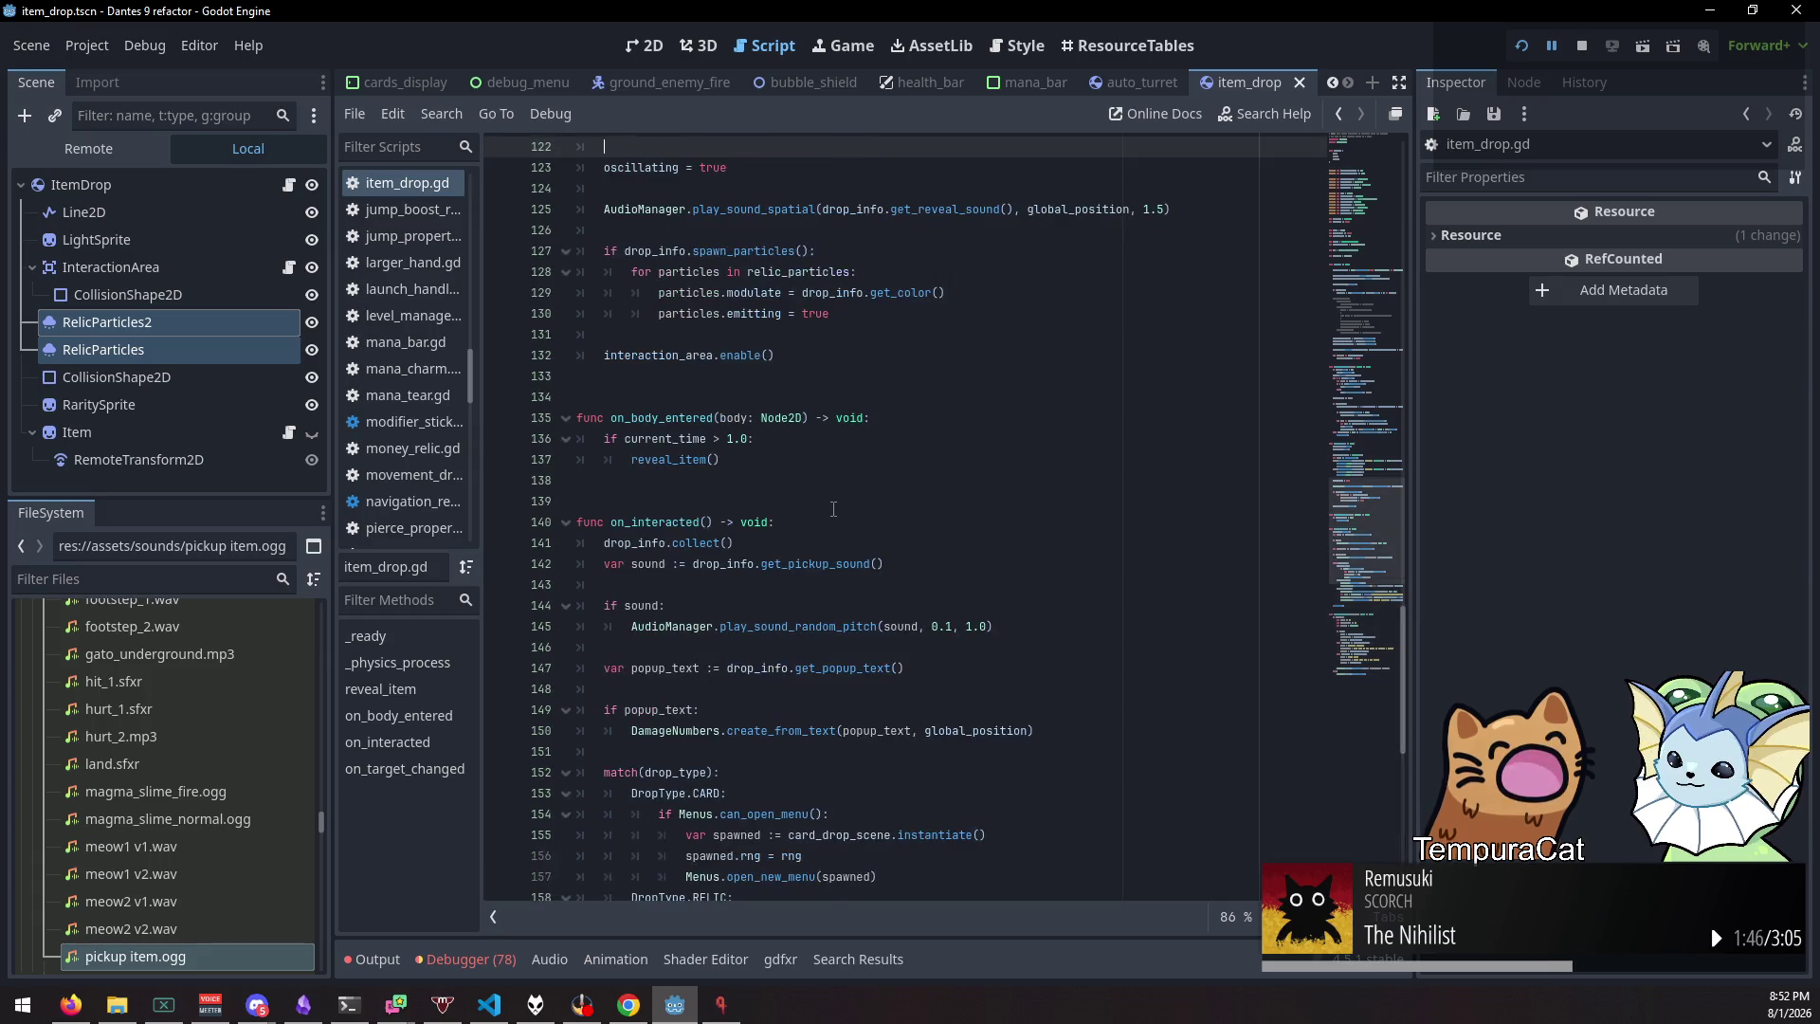
key(Up)
key(Up)
key(Up)
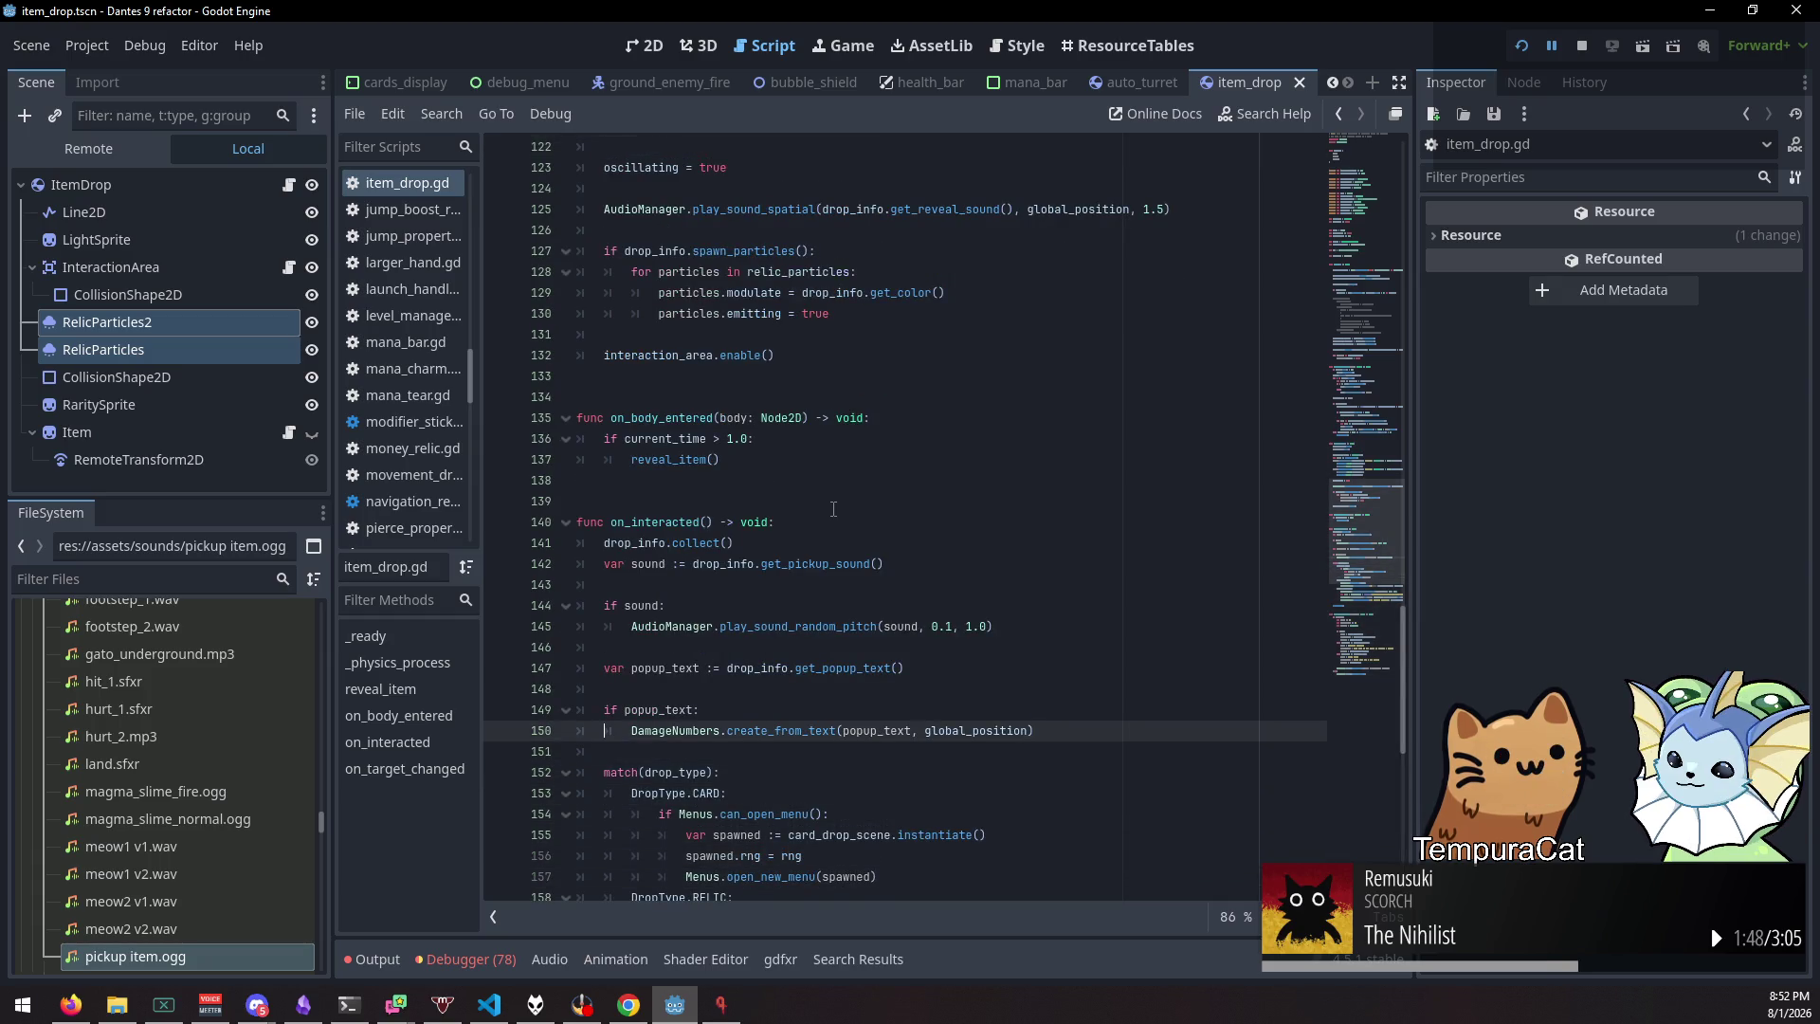
key(Down)
key(Down)
key(Down)
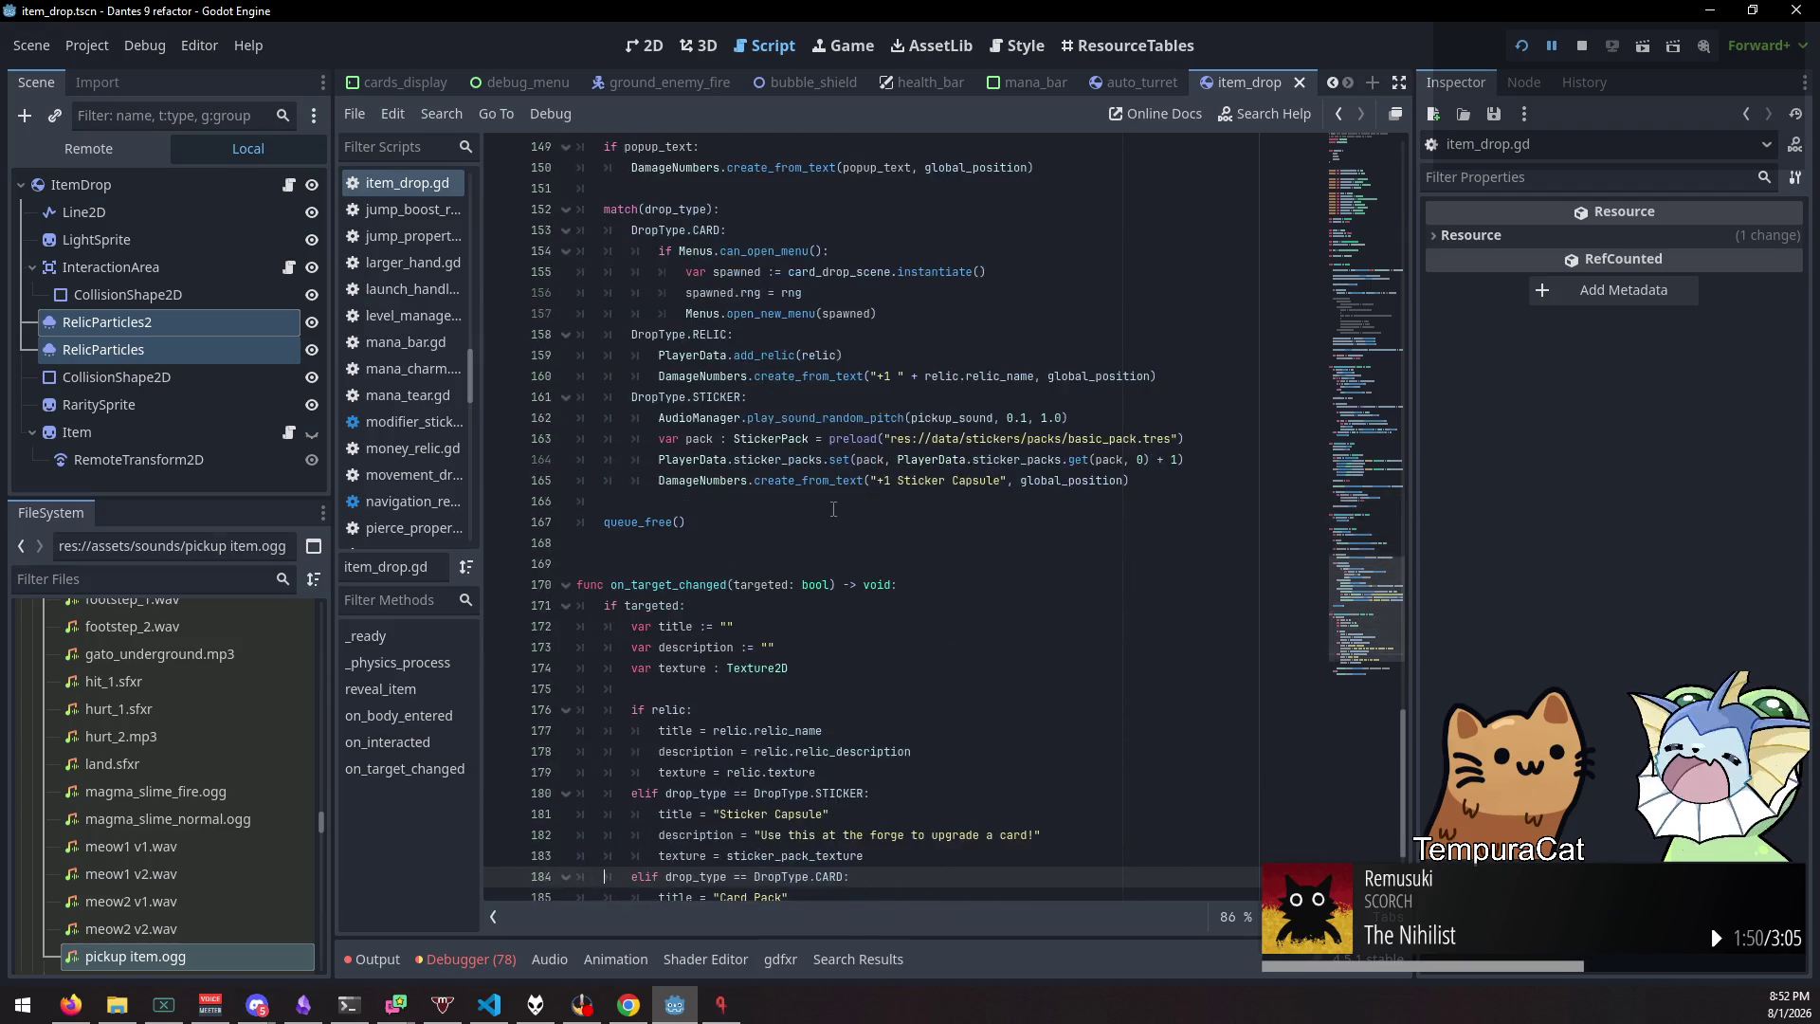
key(Down)
key(Down)
key(Down)
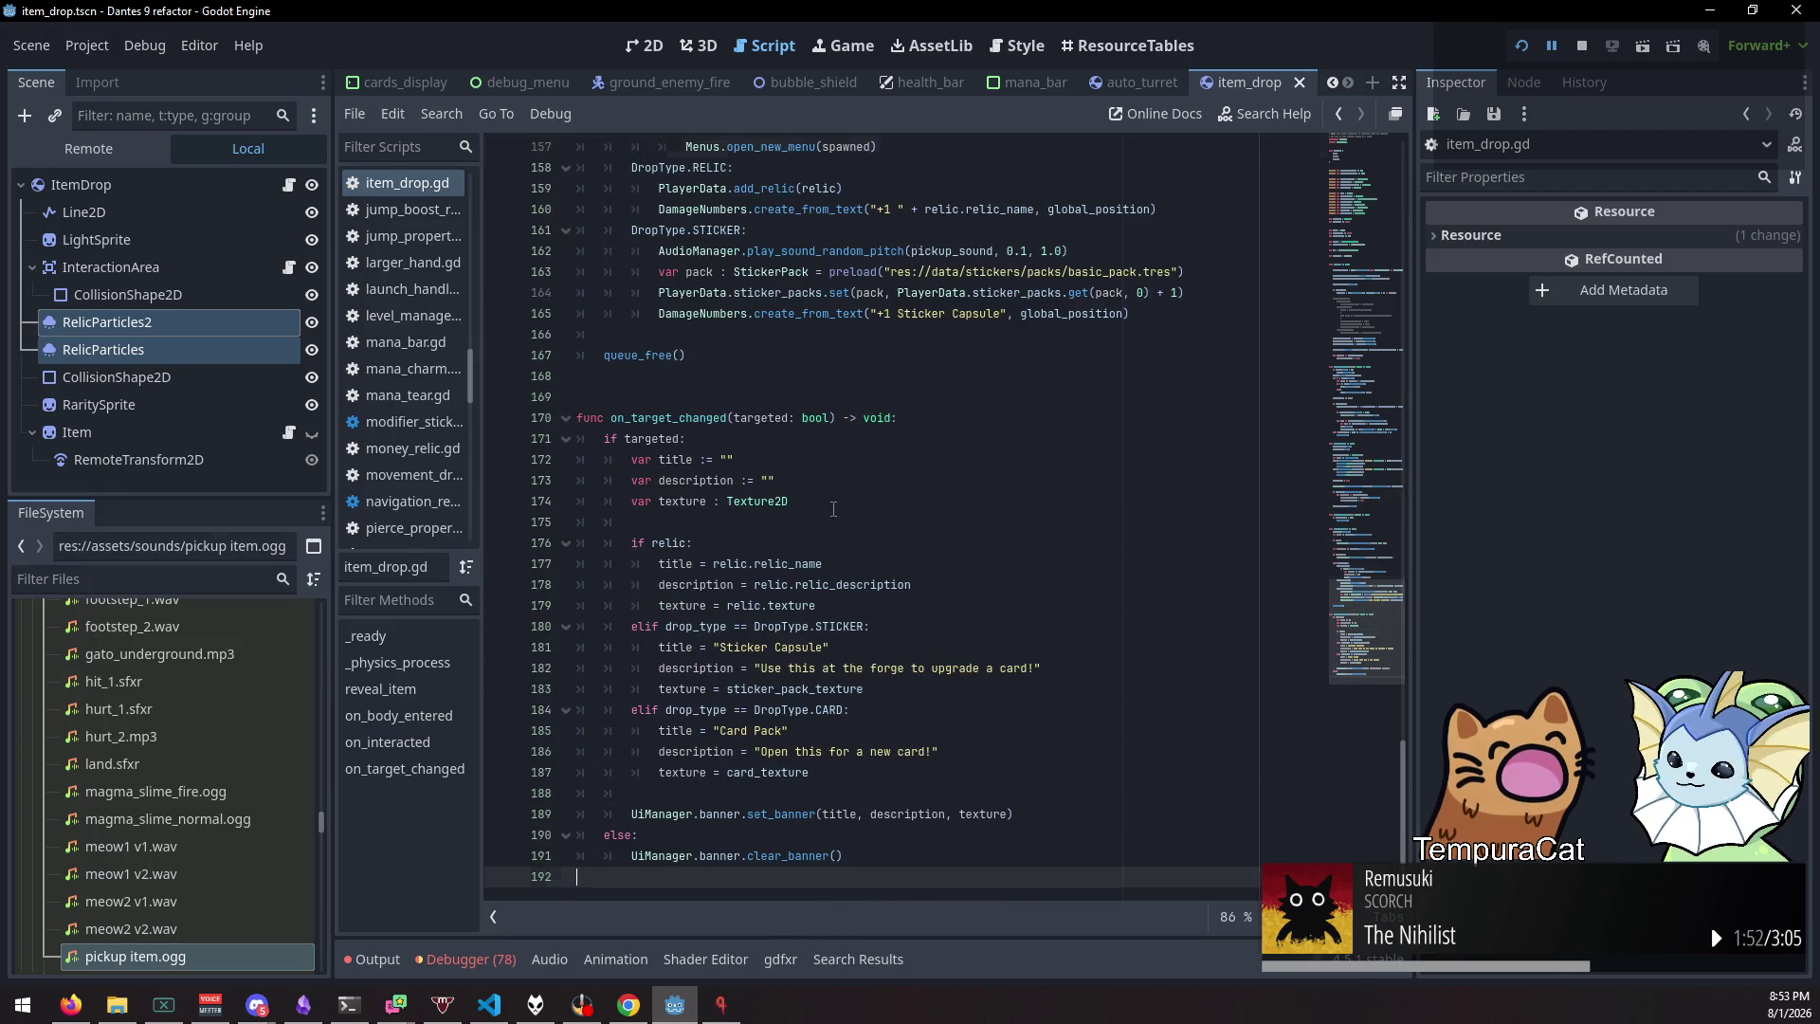
key(shift+alt+o)
- Open player.gd through the quick file search
text(player)
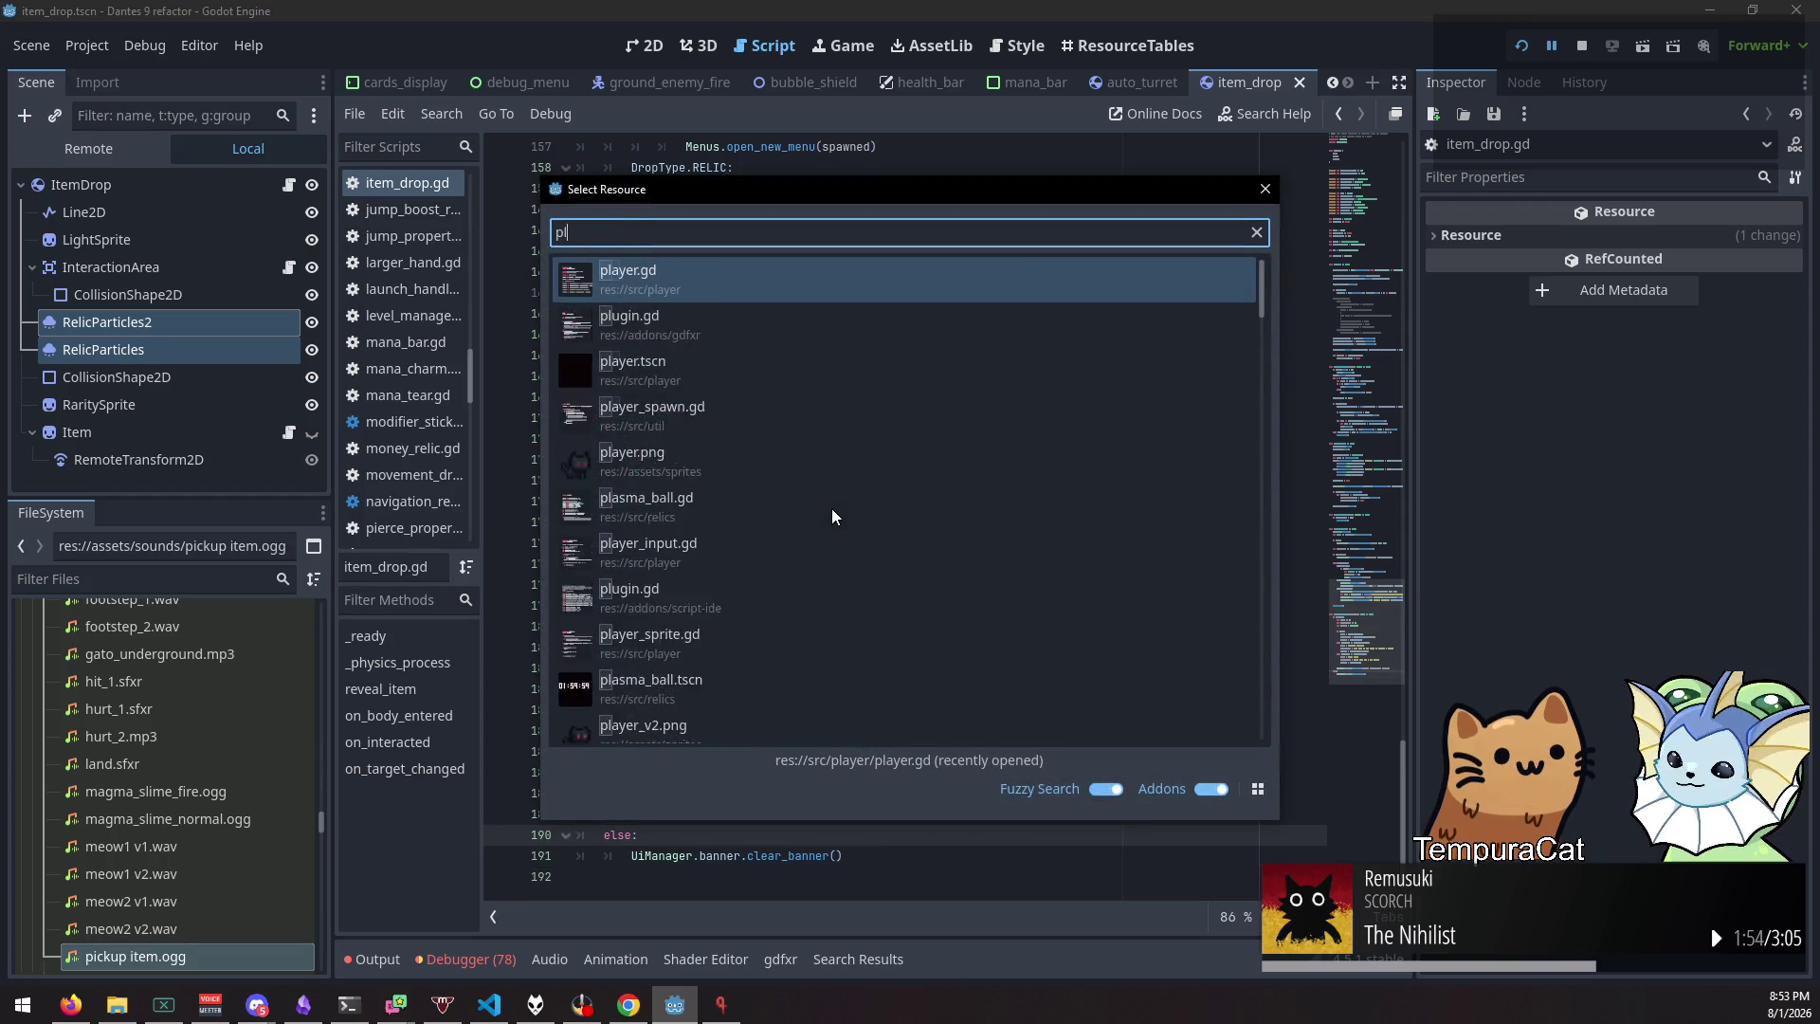
key(ctrl+BackSpace)
key(Escape)
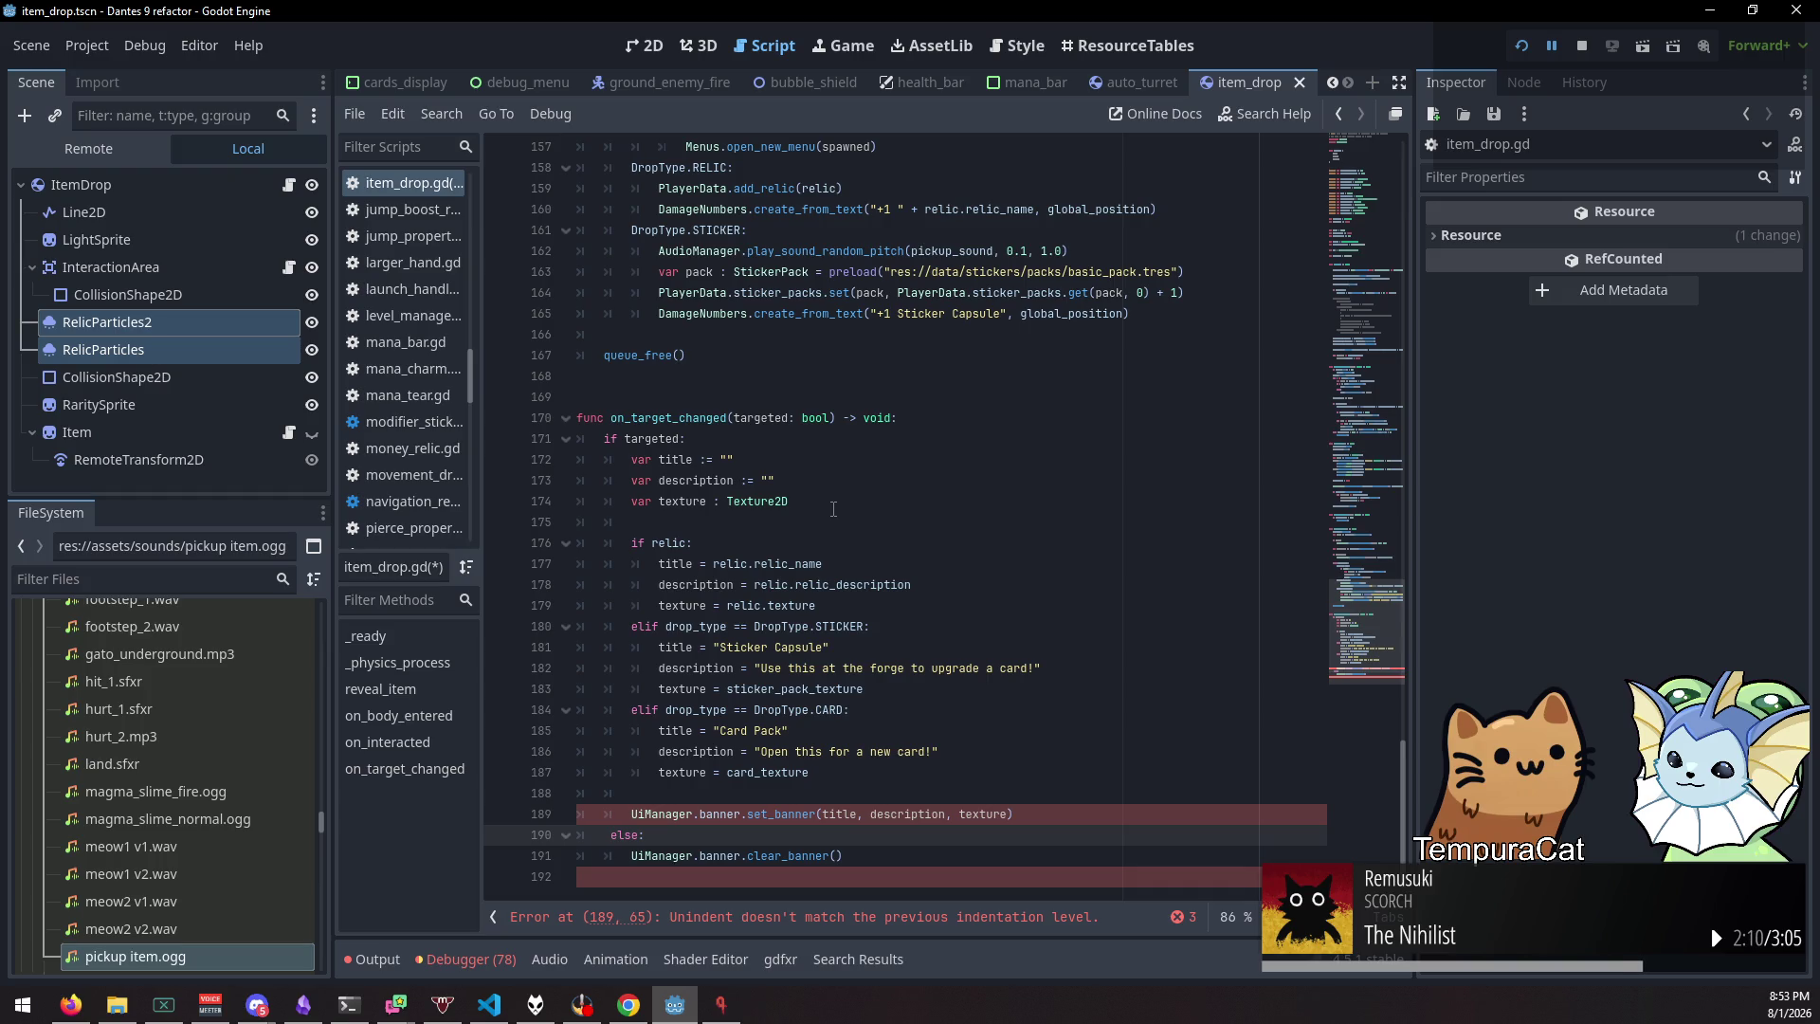
key(shift+alt+o)
text(player.gd)
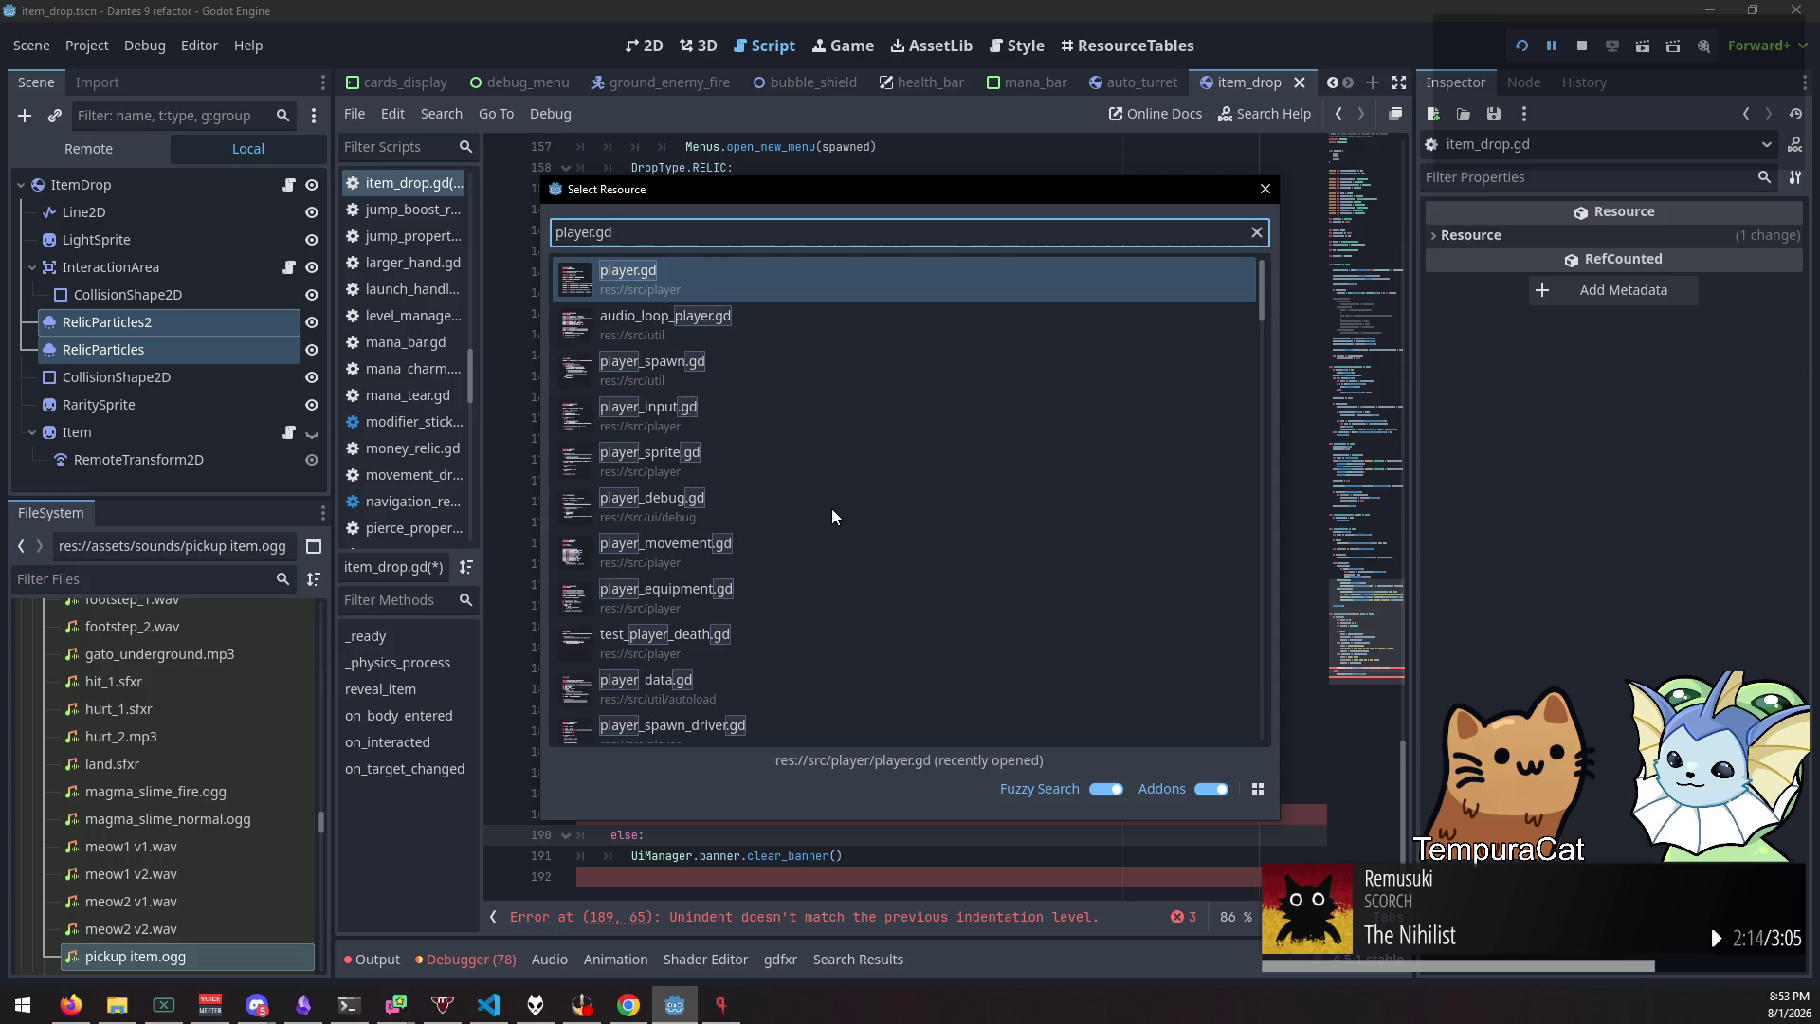
key(Return)
- Review the debug_1 relic drop lines in player.gd, then save and run the project
key(shift+alt+o)
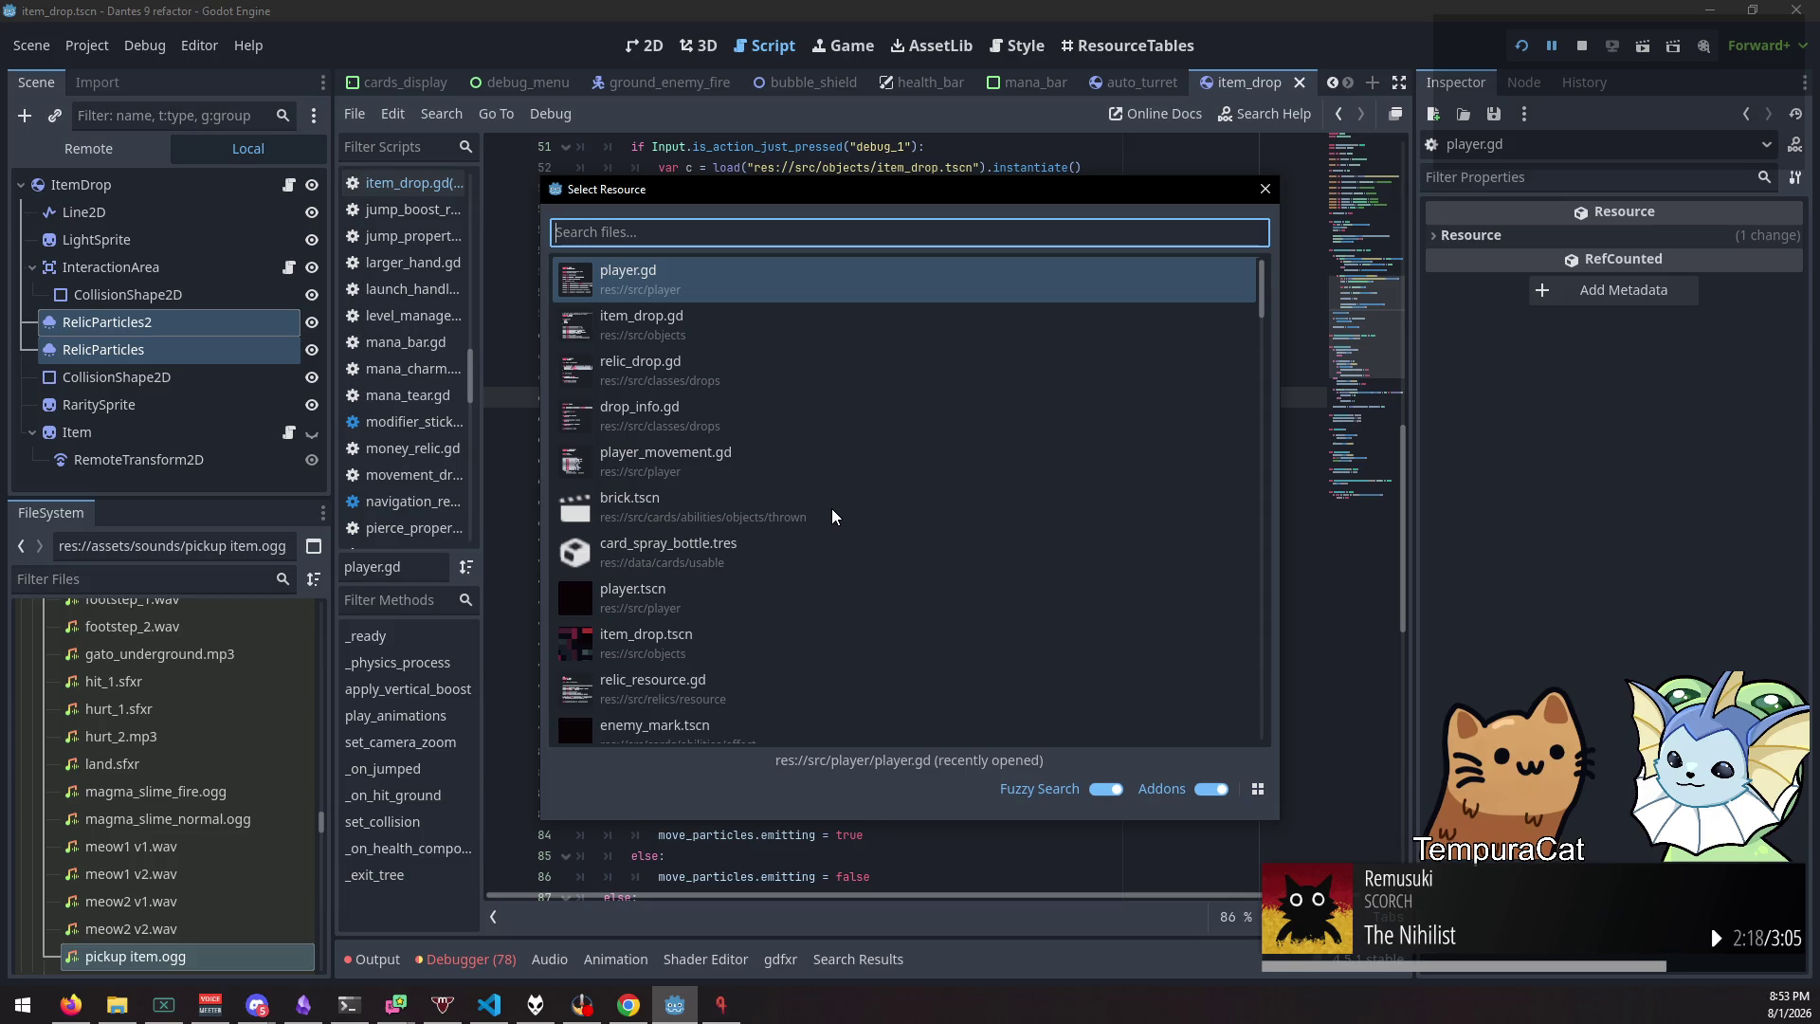
key(Escape)
scroll(834, 509, up, 6)
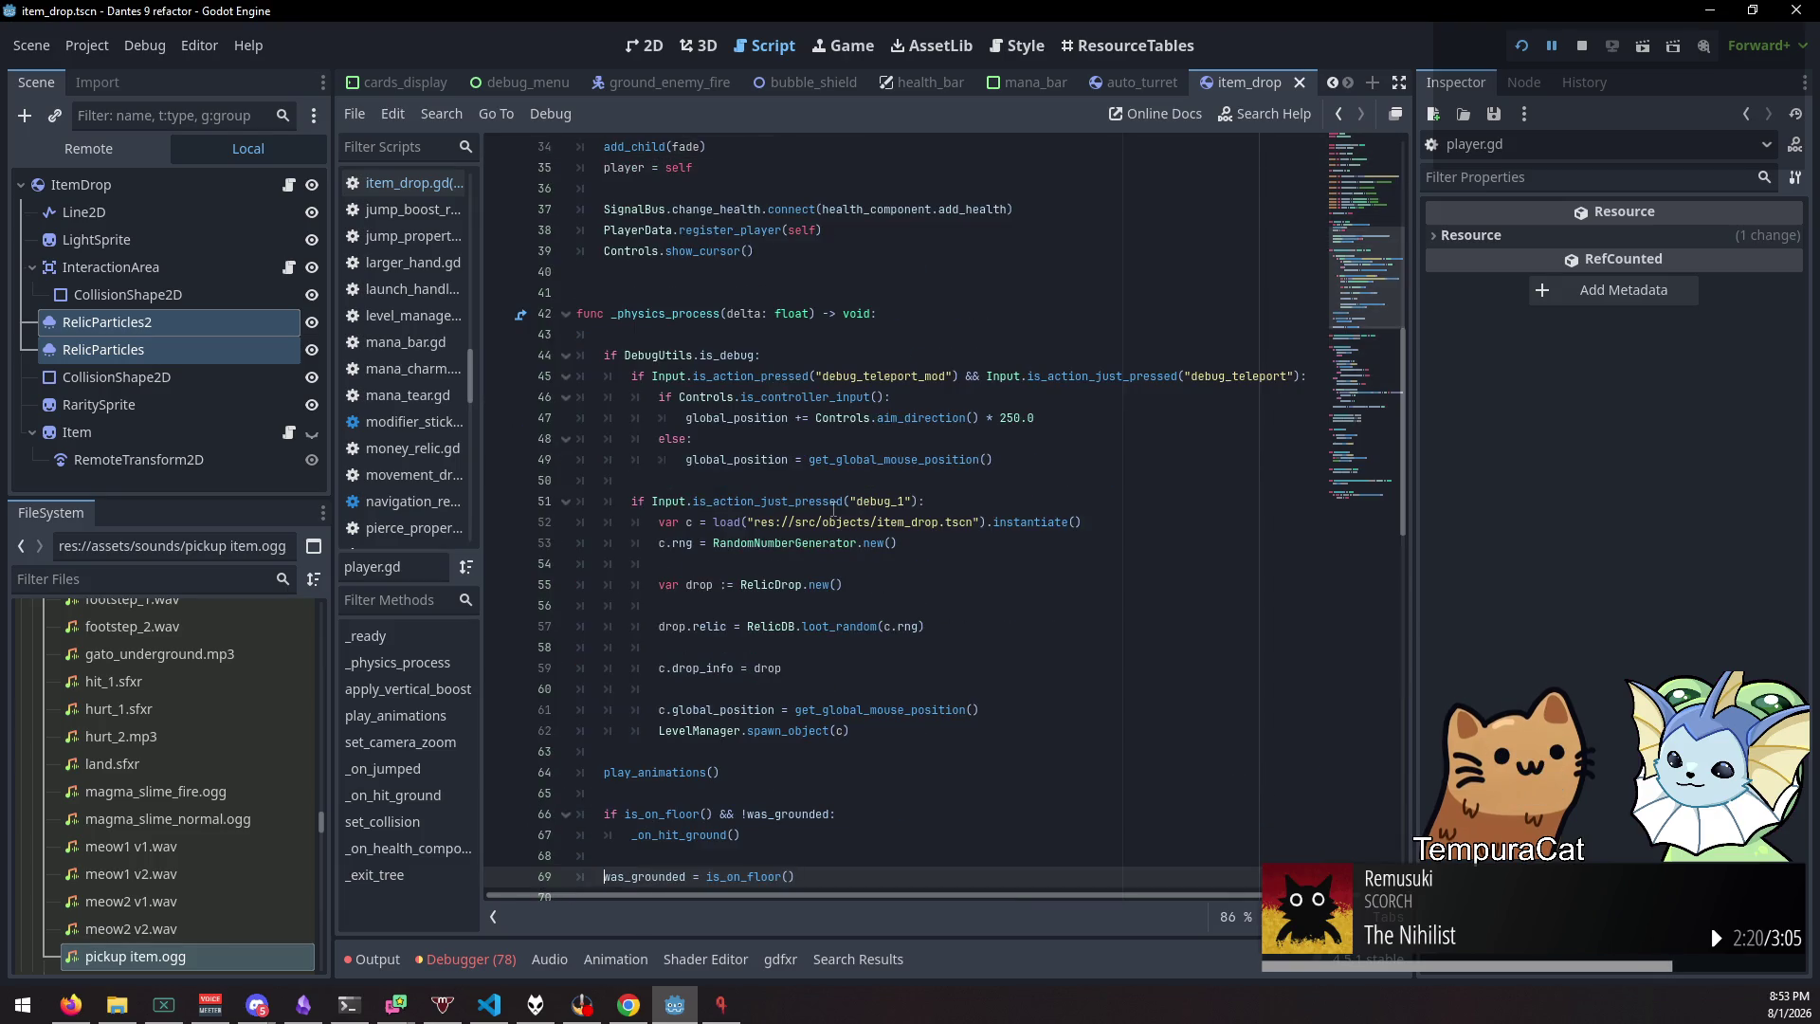
key(Up)
key(Up)
key(Up)
key(ctrl+s)
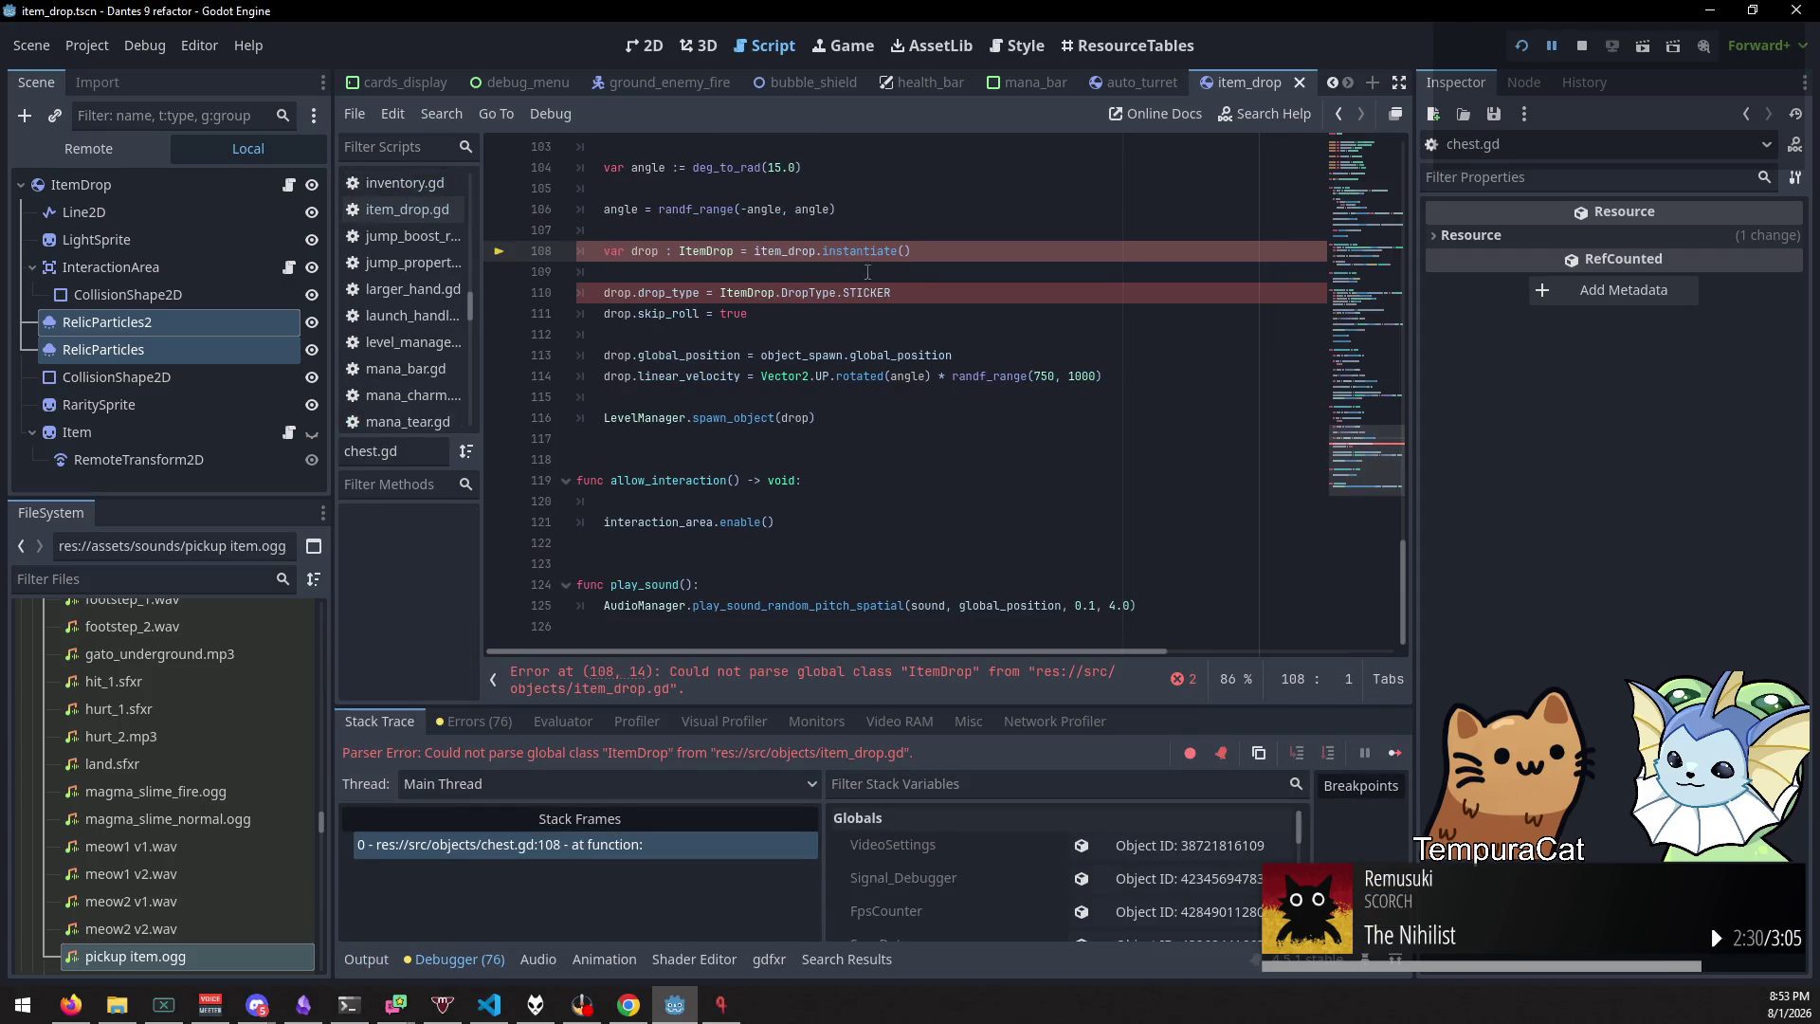
- Inspect chest.gd's drop spawning block and jump to the ItemDrop class definition
scroll(865, 274, up, 5)
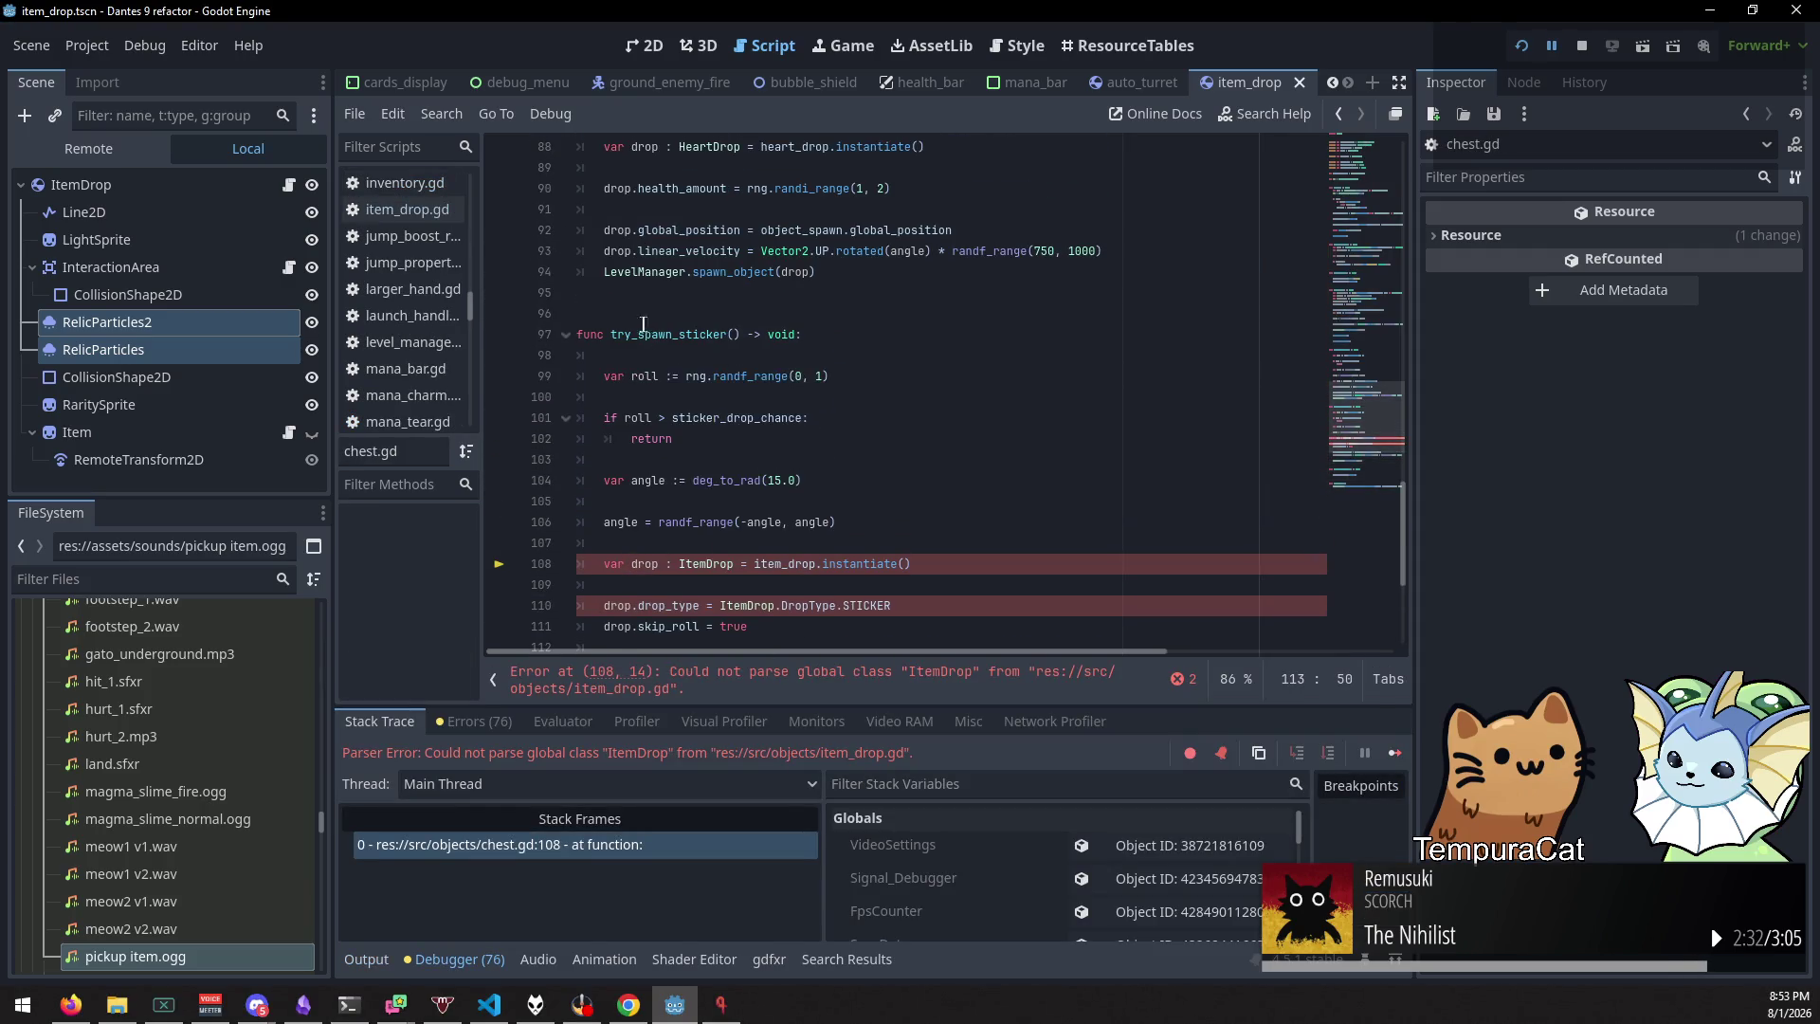
scroll(644, 325, down, 4)
mouse_move(815, 479)
mouse_down()
mouse_move(677, 292)
mouse_move(677, 230)
mouse_up()
scroll(678, 292, down, 1)
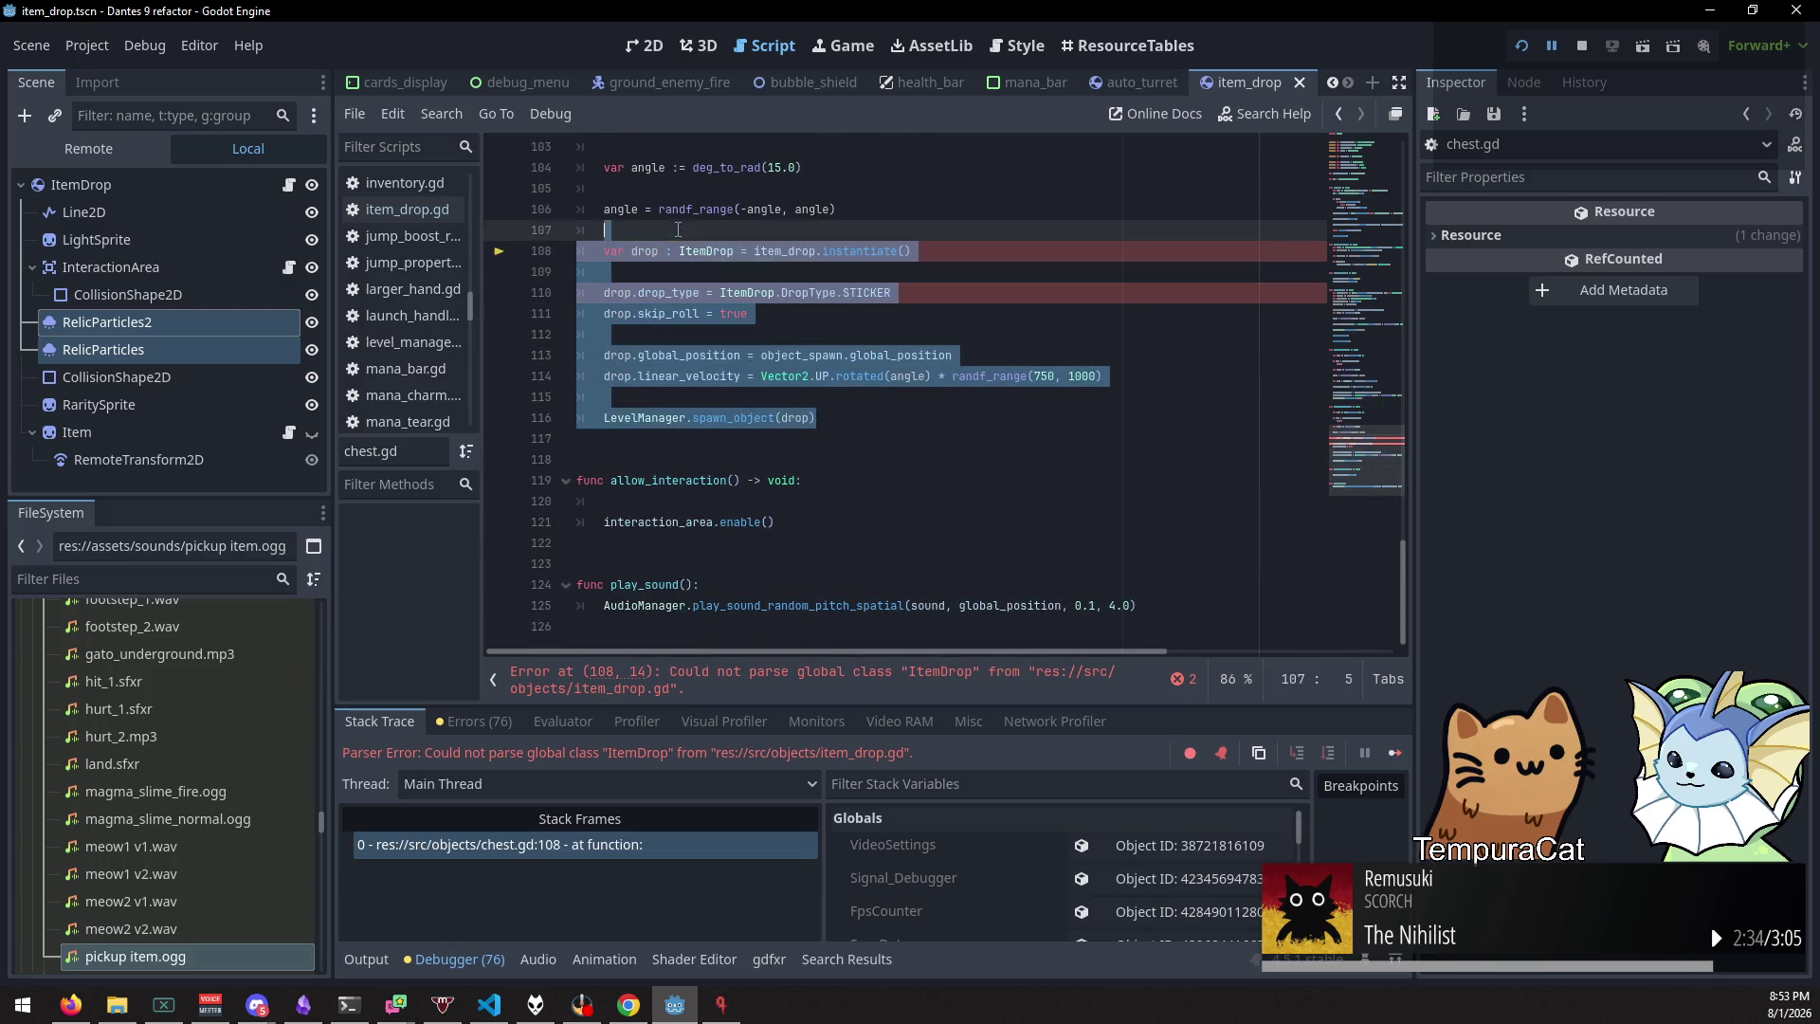
click(1004, 472)
ctrl+click(678, 250)
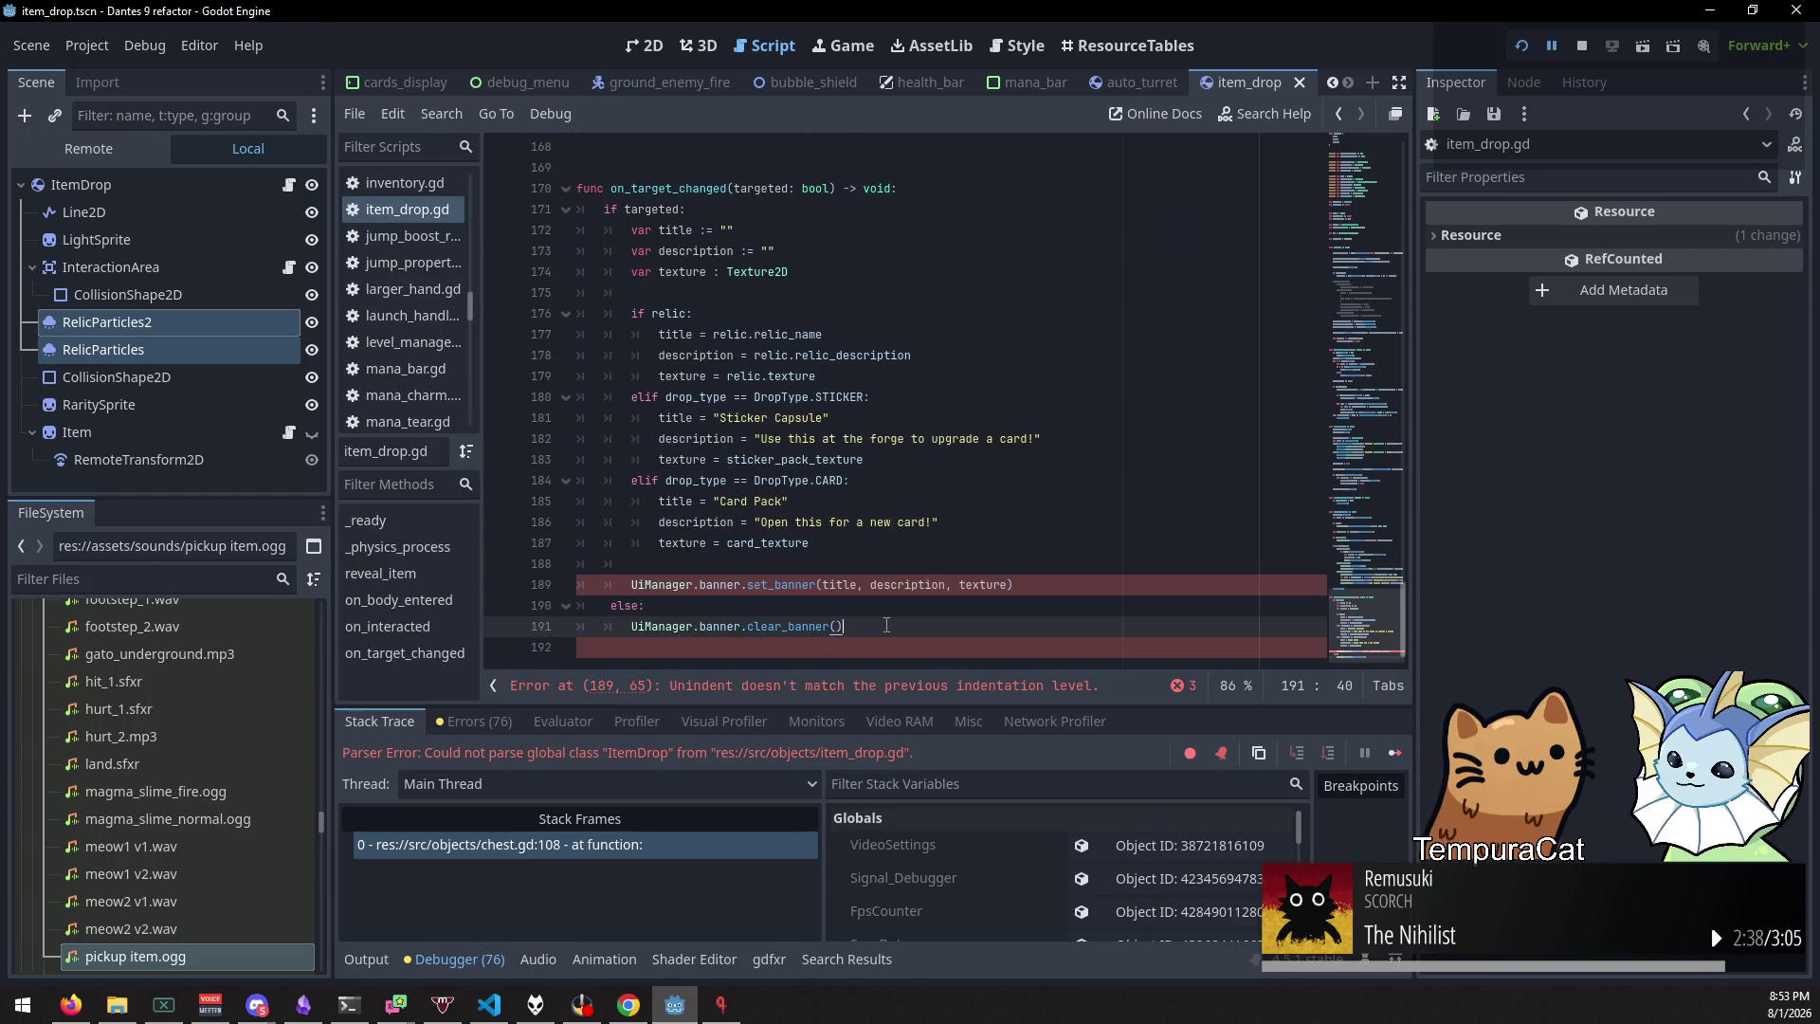
- Fix the else line's indentation in item_drop.gd, save it, and run the game
key(ctrl+z)
scroll(966, 397, down, 5)
key(ctrl+y)
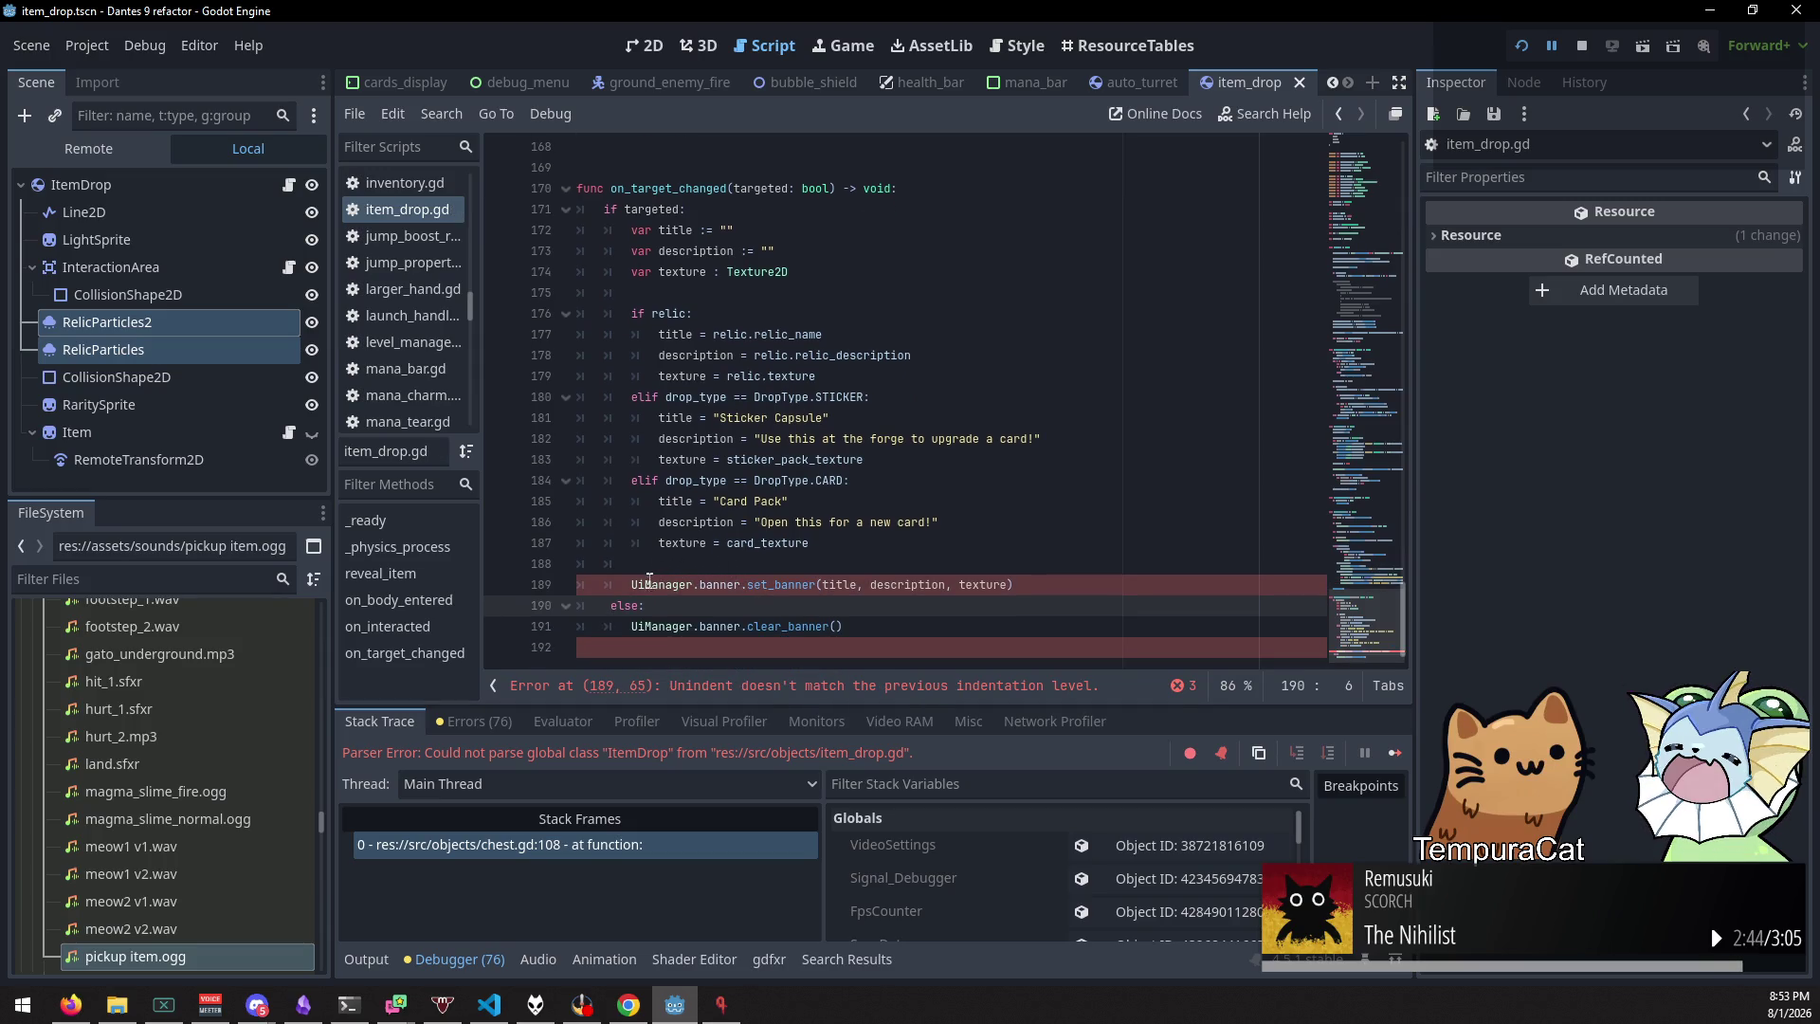
key(End)
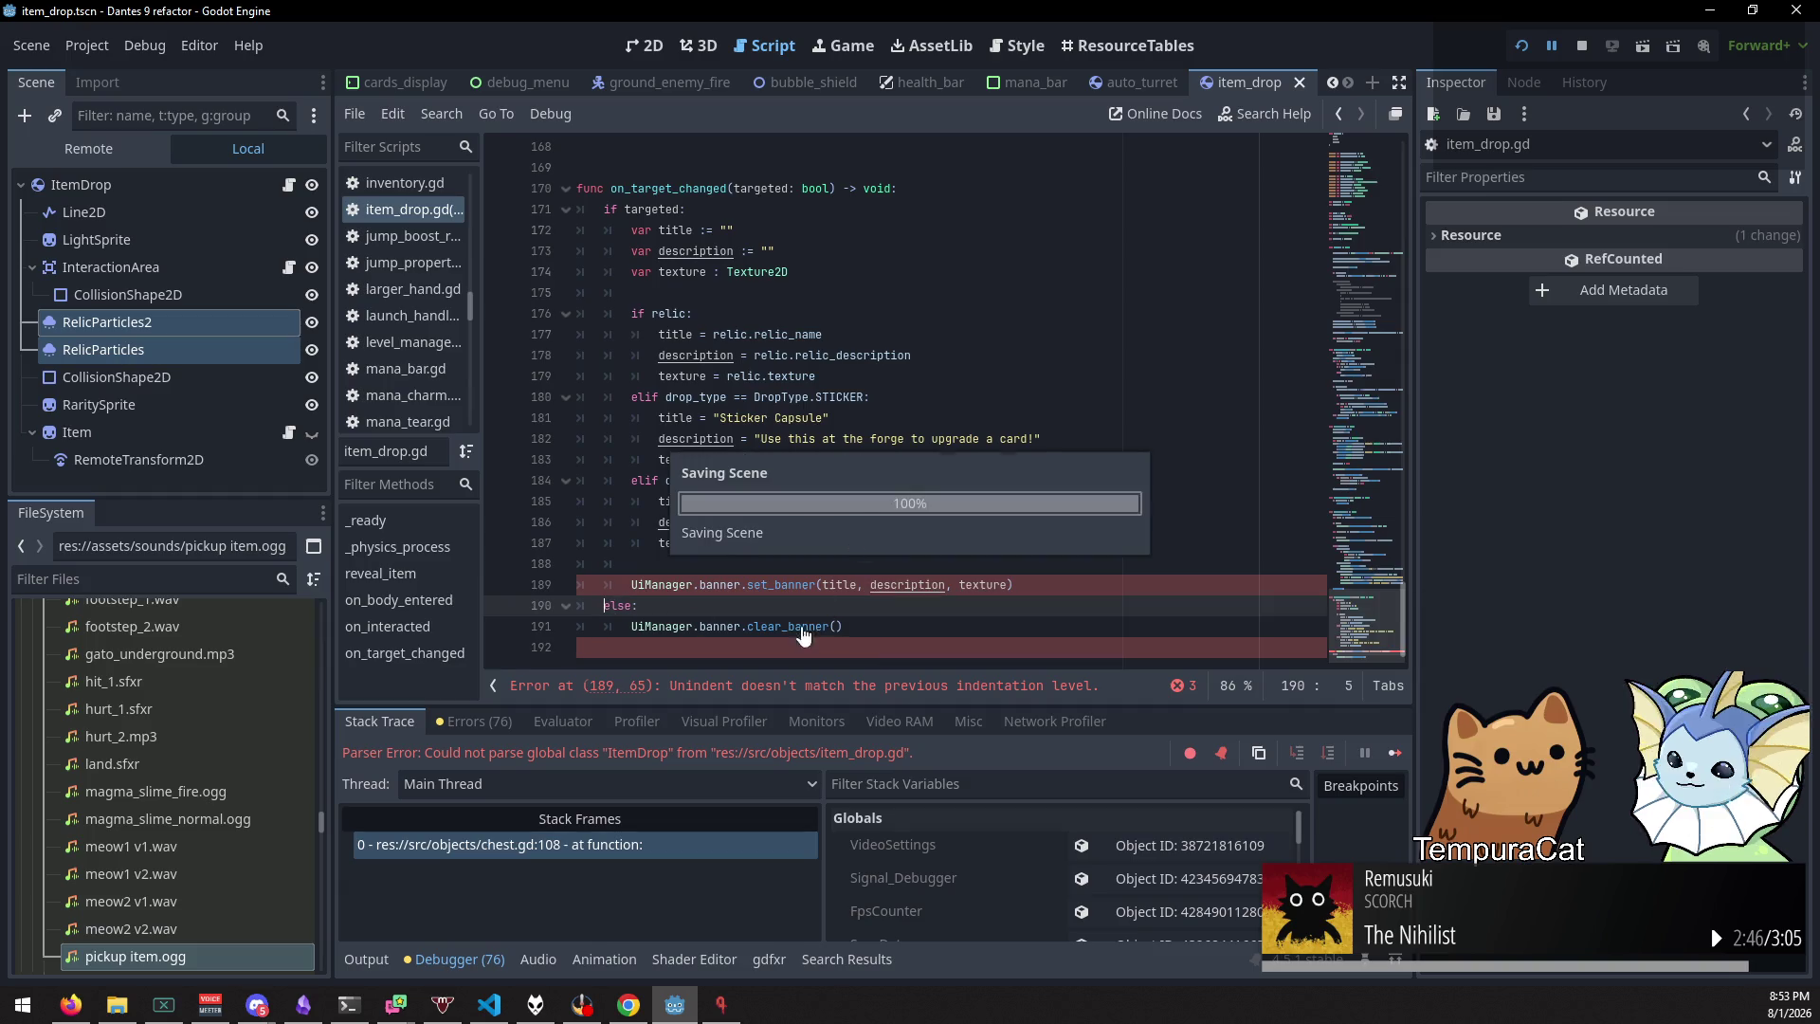
key(F5)
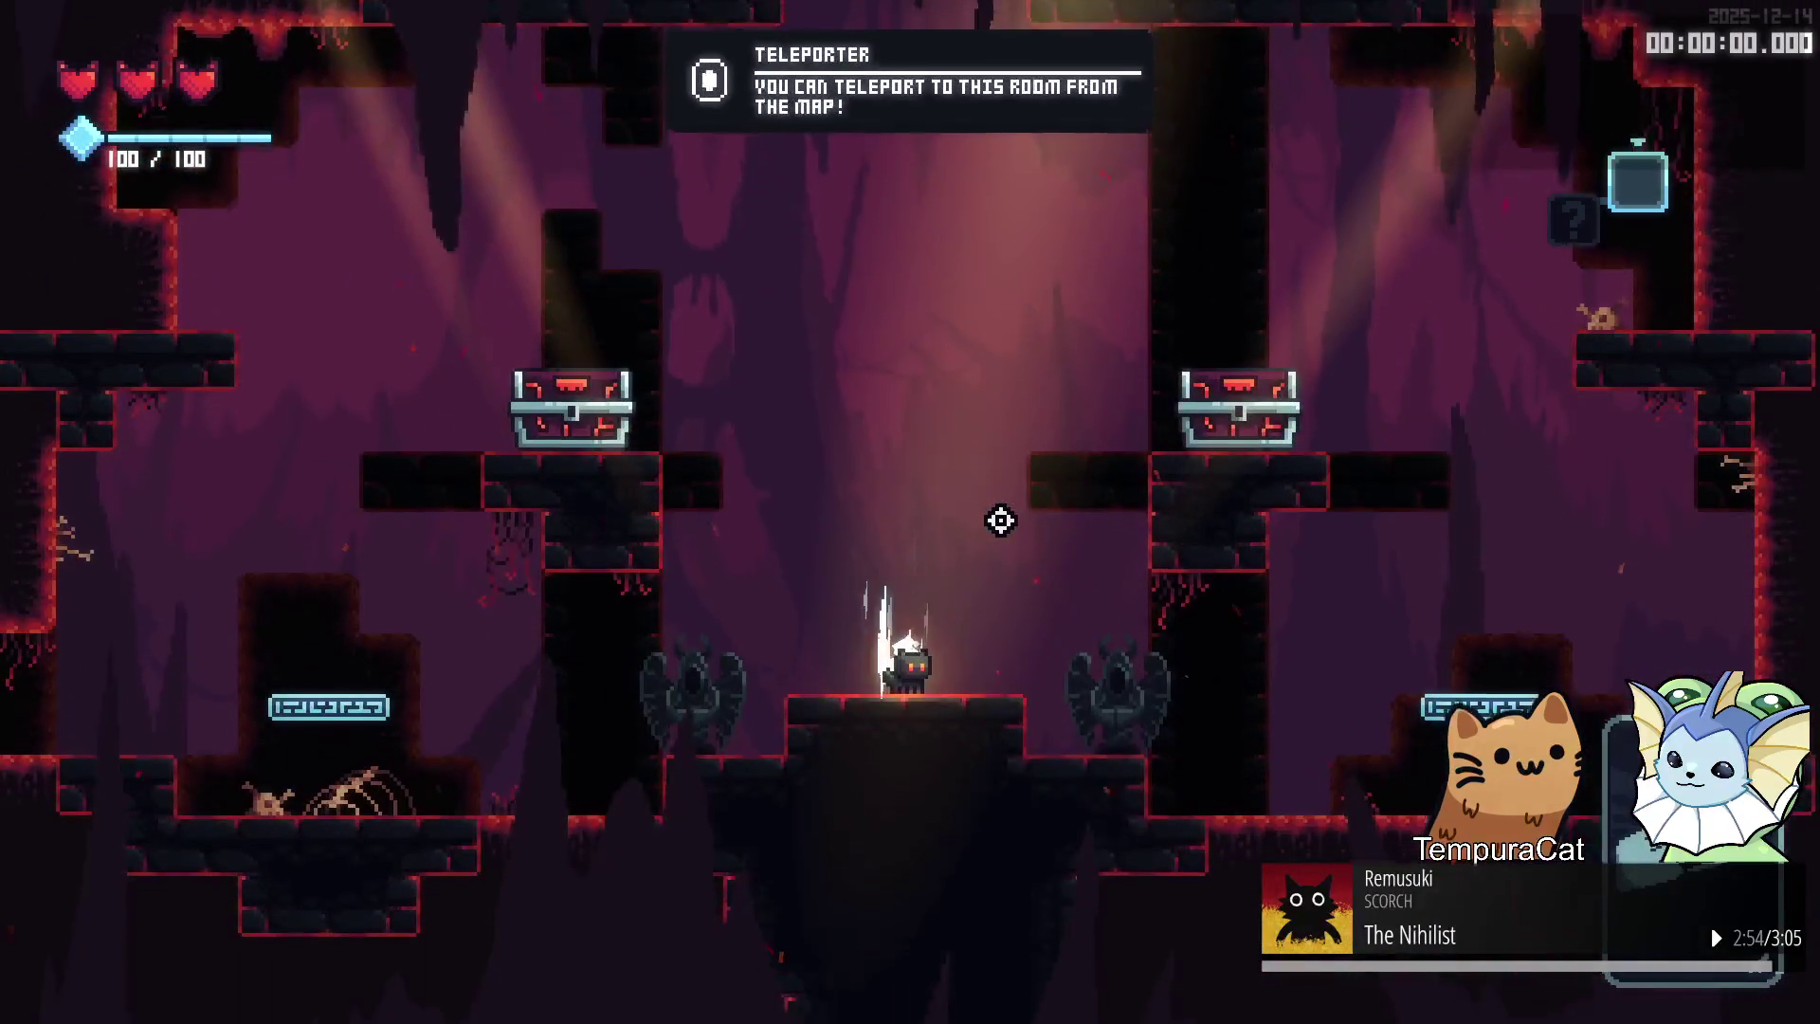
- Browse the debug menu's spawnable items list, then move the cat toward the chest ledge
key(F1)
click(285, 242)
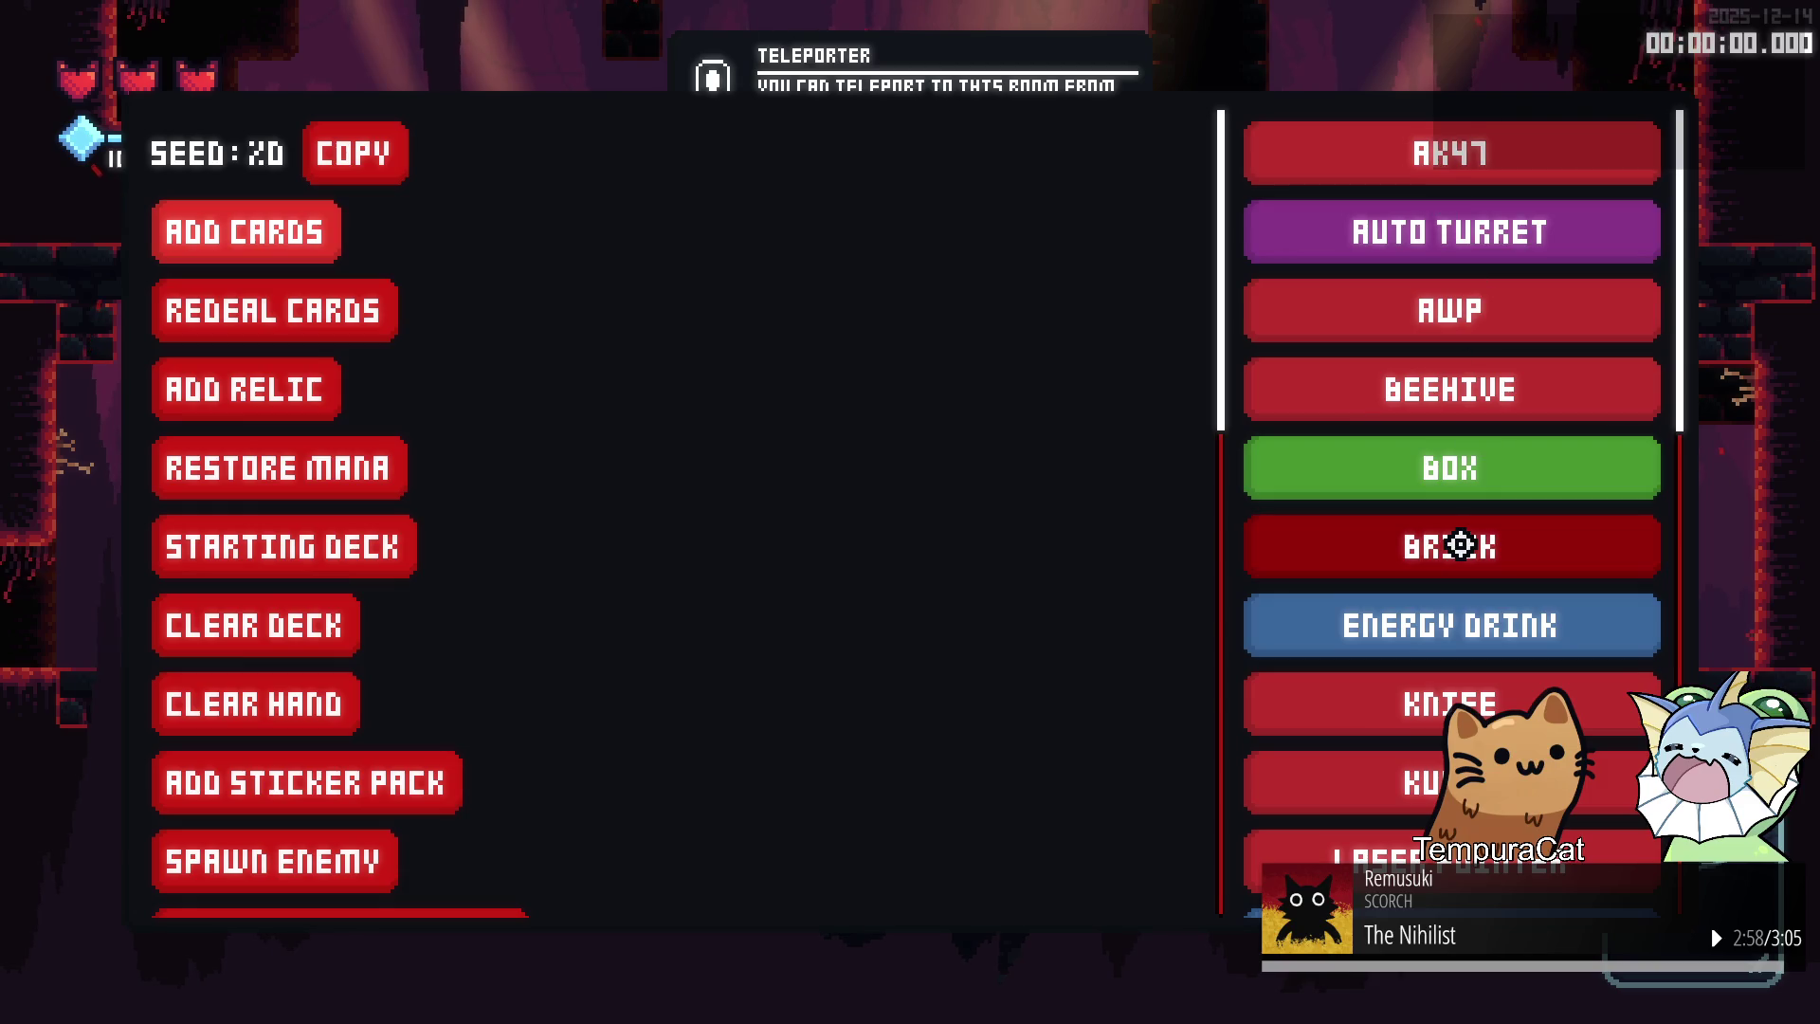
scroll(1456, 589, down, 5)
scroll(1479, 569, up, 4)
scroll(1475, 509, down, 5)
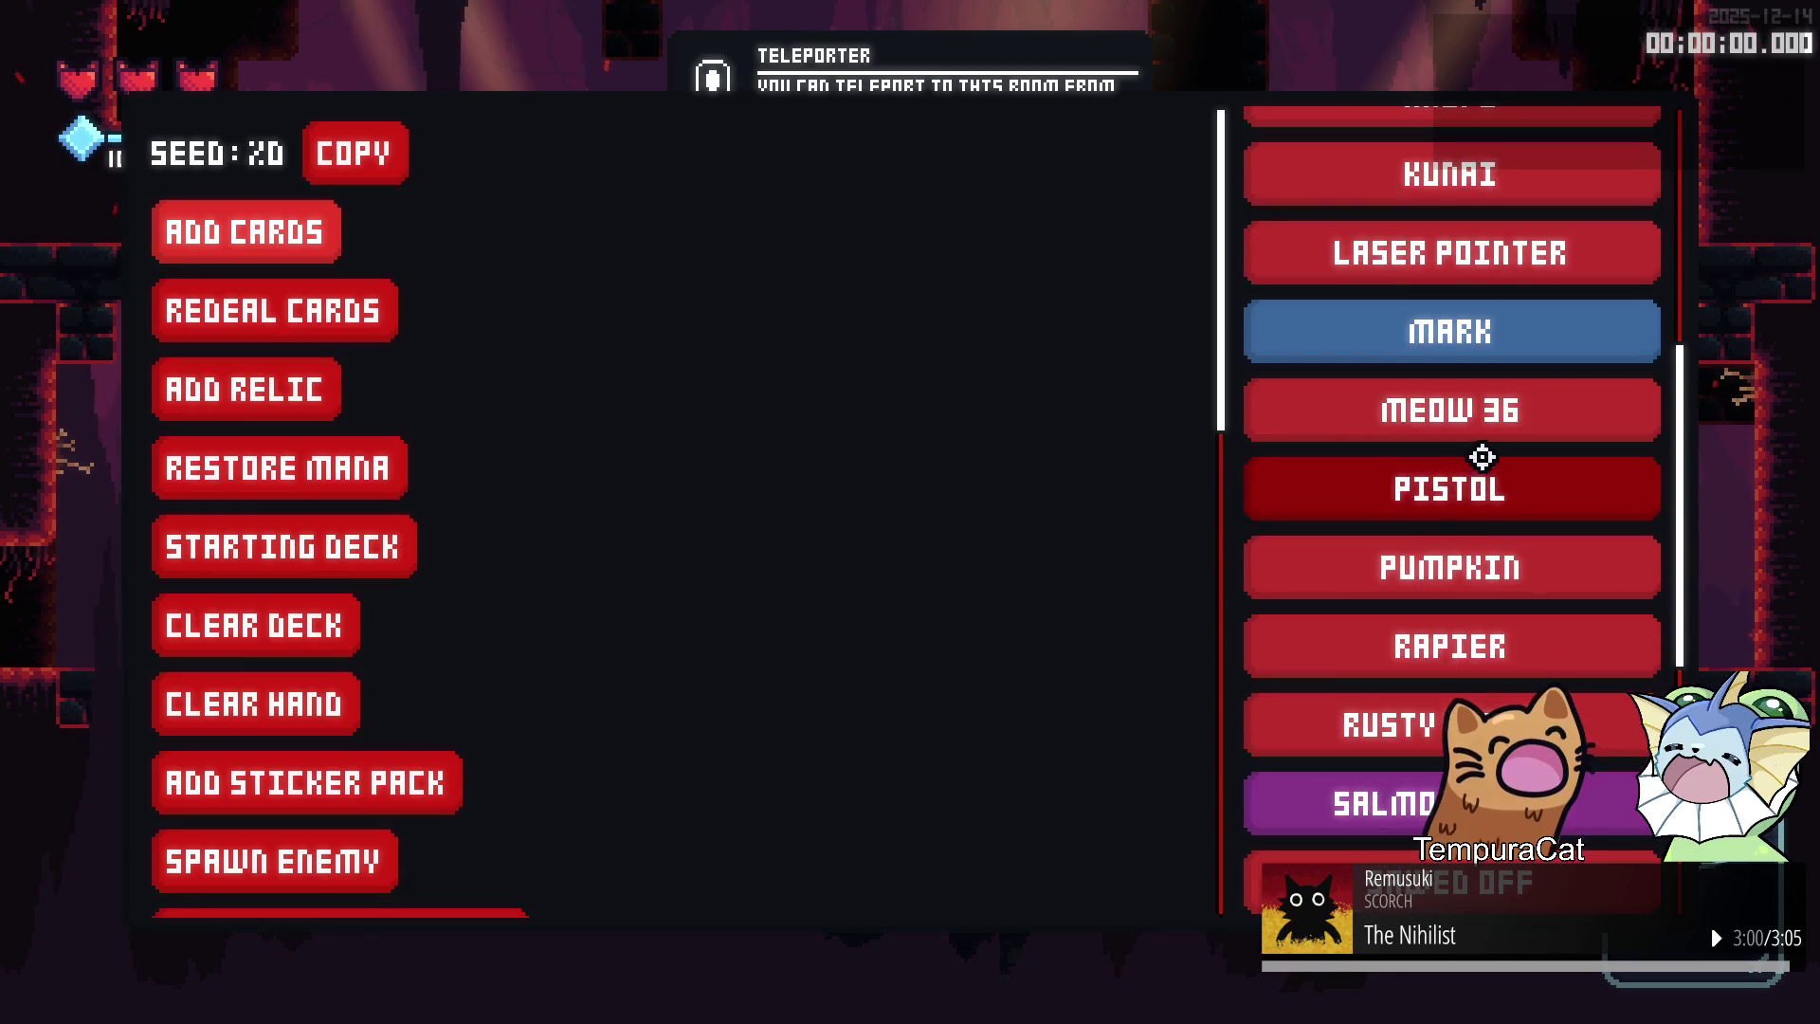
key(F1)
key(F1)
key(F1)
key(space)
key(F1)
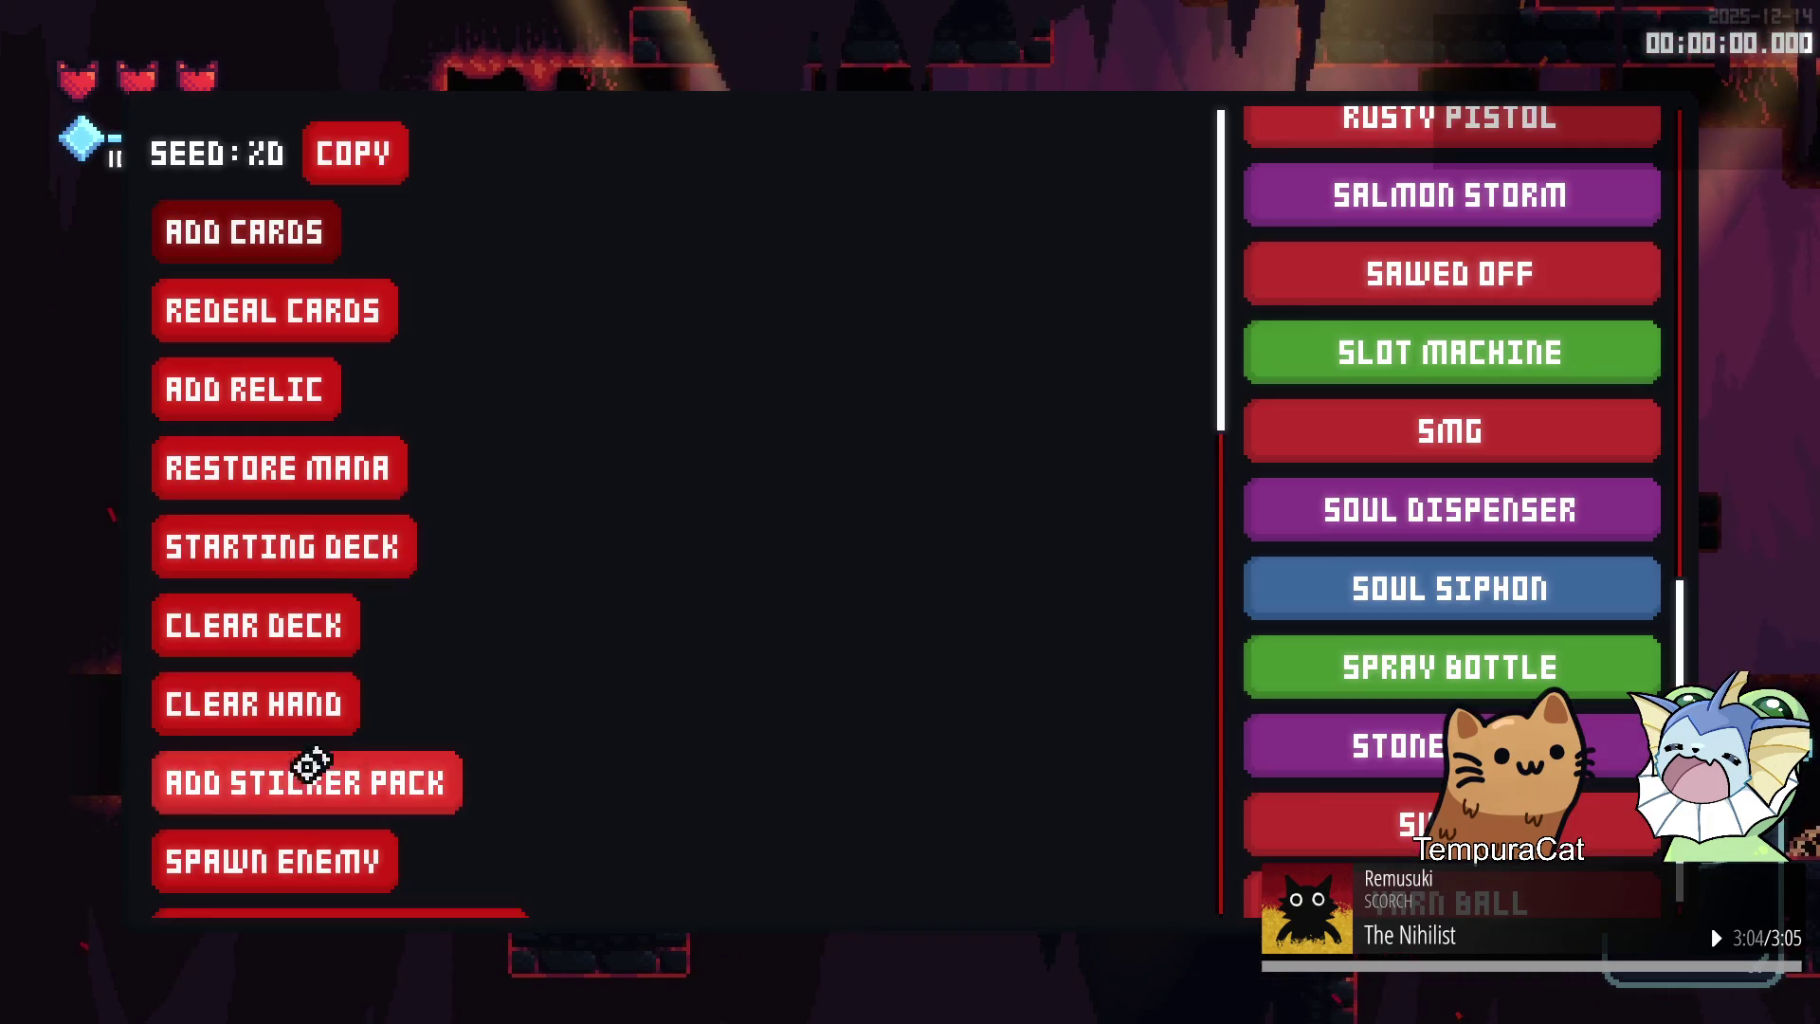
- Spawn the MARK card beside the player from the debug menu's card list
click(253, 853)
click(194, 256)
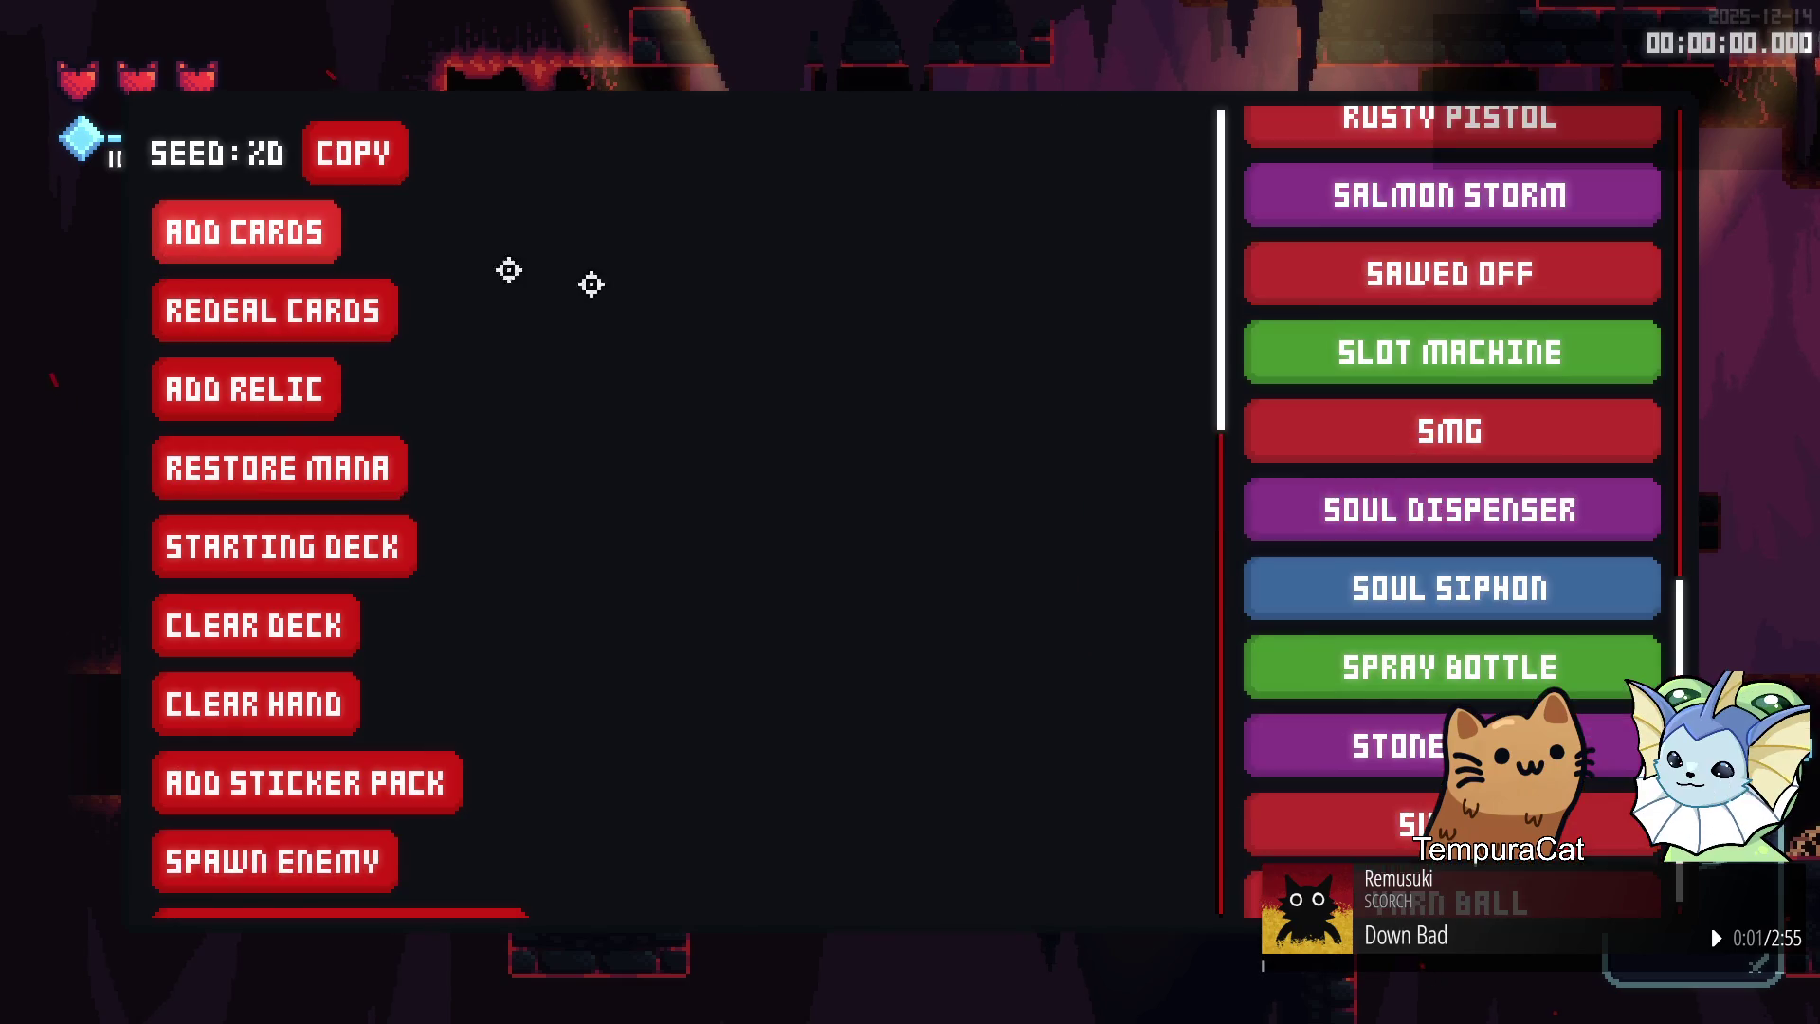
scroll(1340, 654, up, 5)
scroll(1385, 593, down, 3)
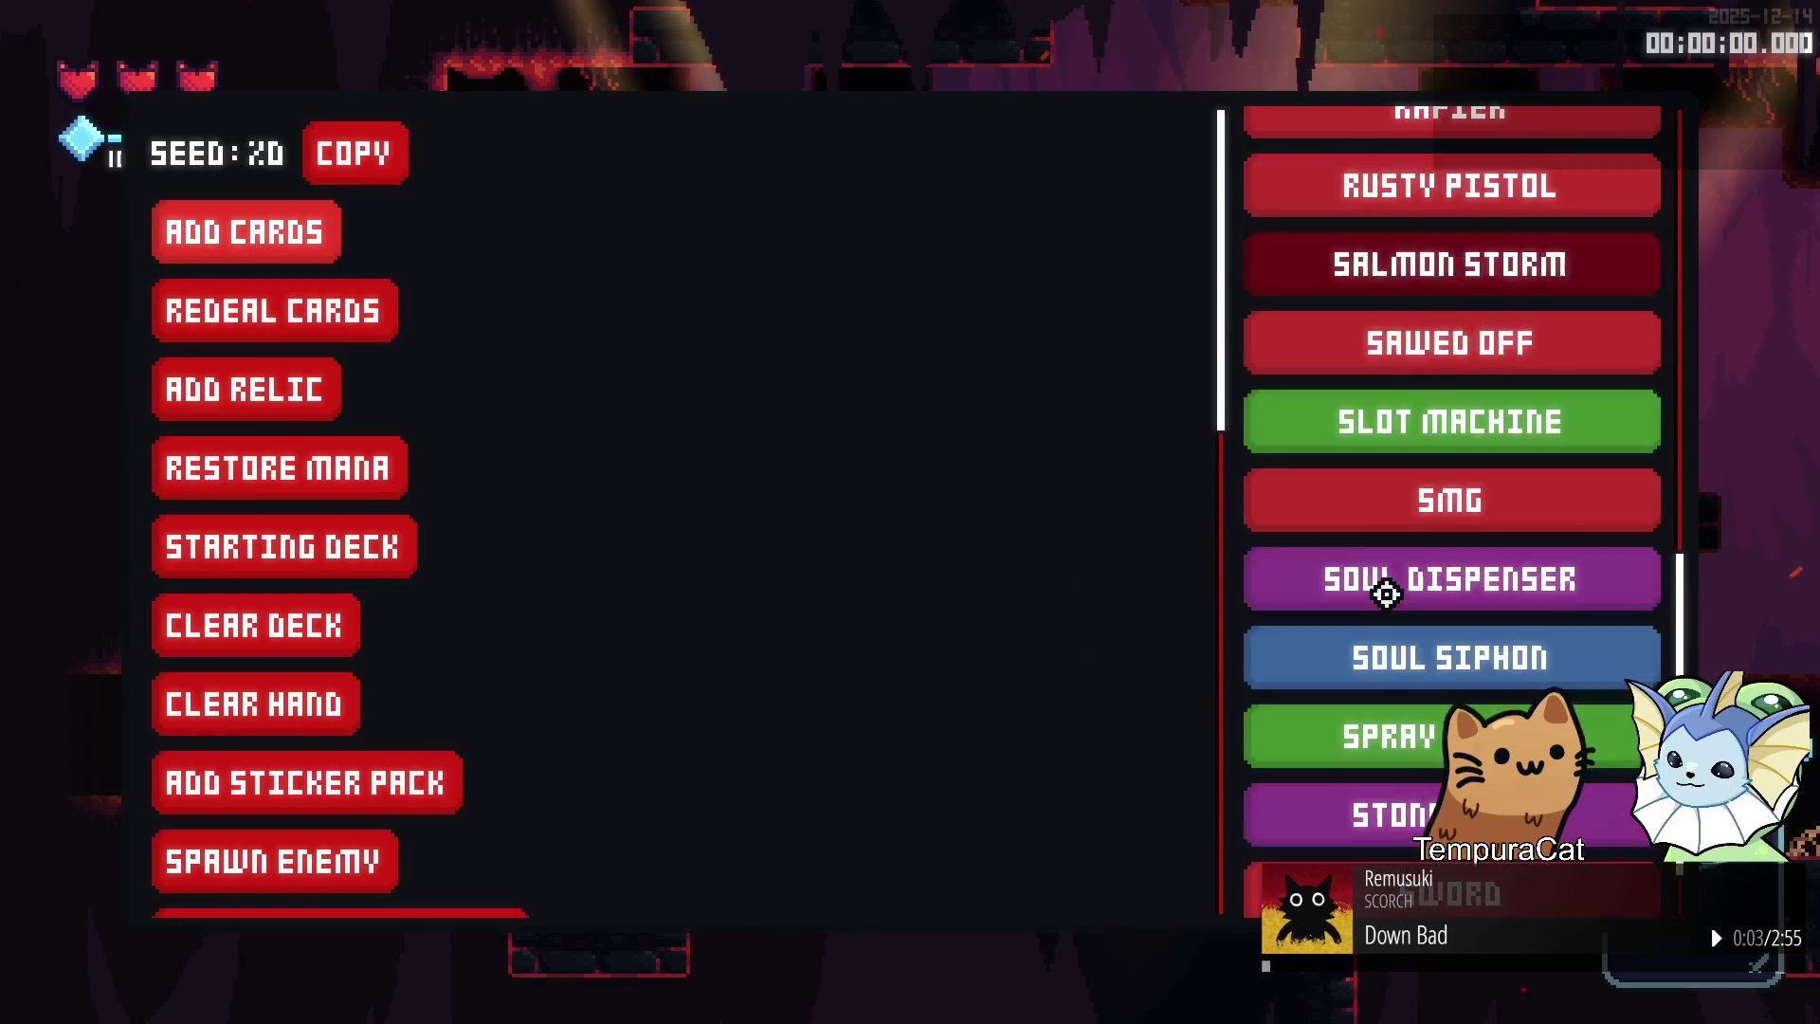
scroll(1419, 533, up, 3)
click(1419, 527)
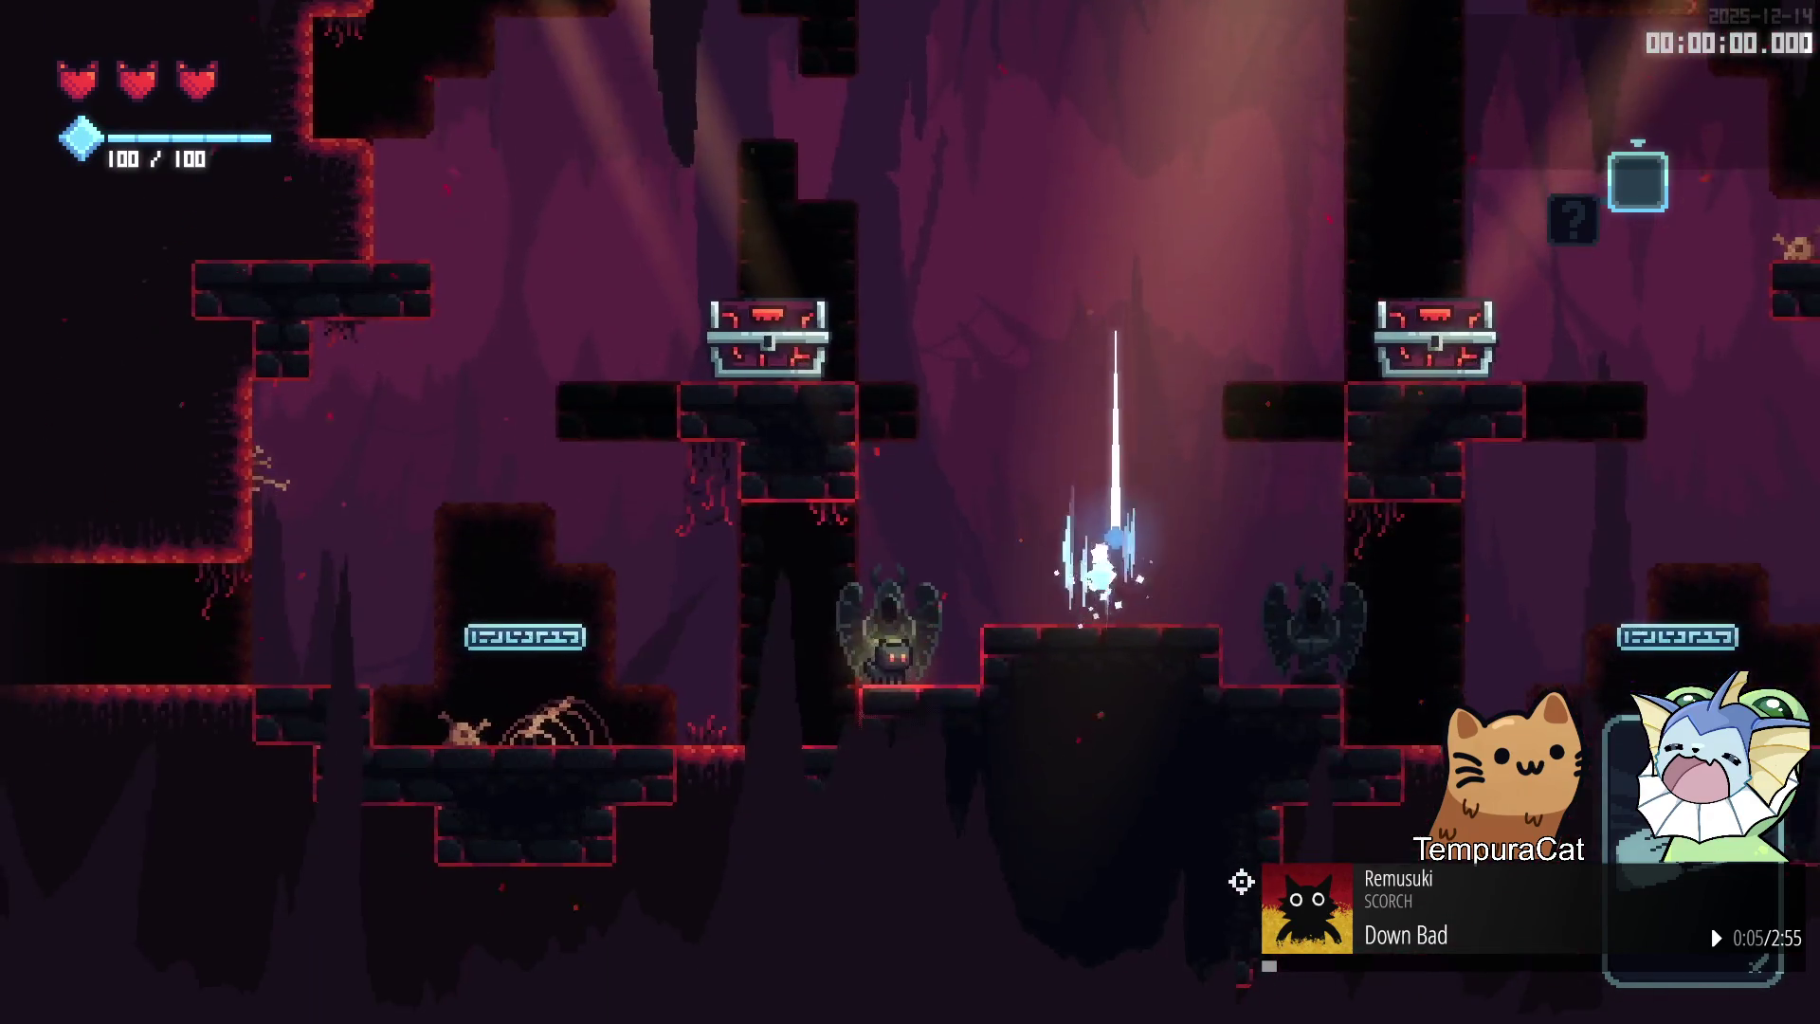
- Jump the cat onto the central platform, fire a shot, and return to the Godot editor
key(d)
key(space)
click(1198, 93)
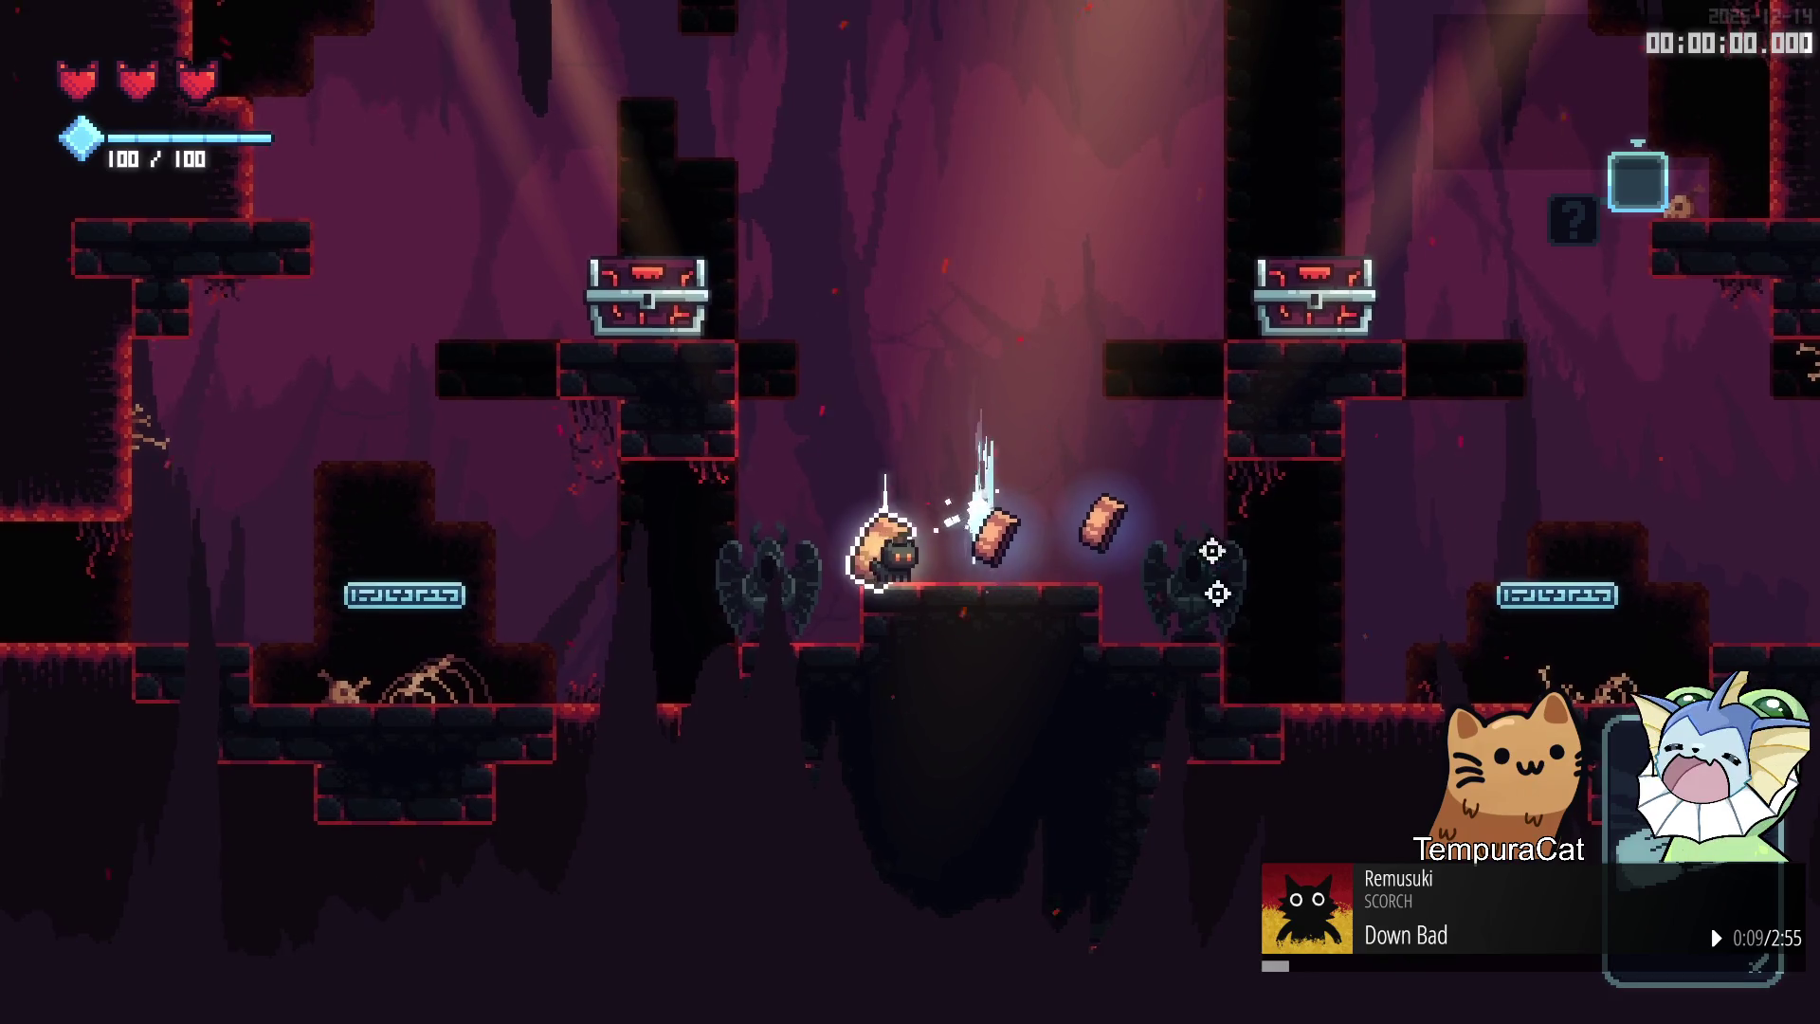
key(alt+Tab)
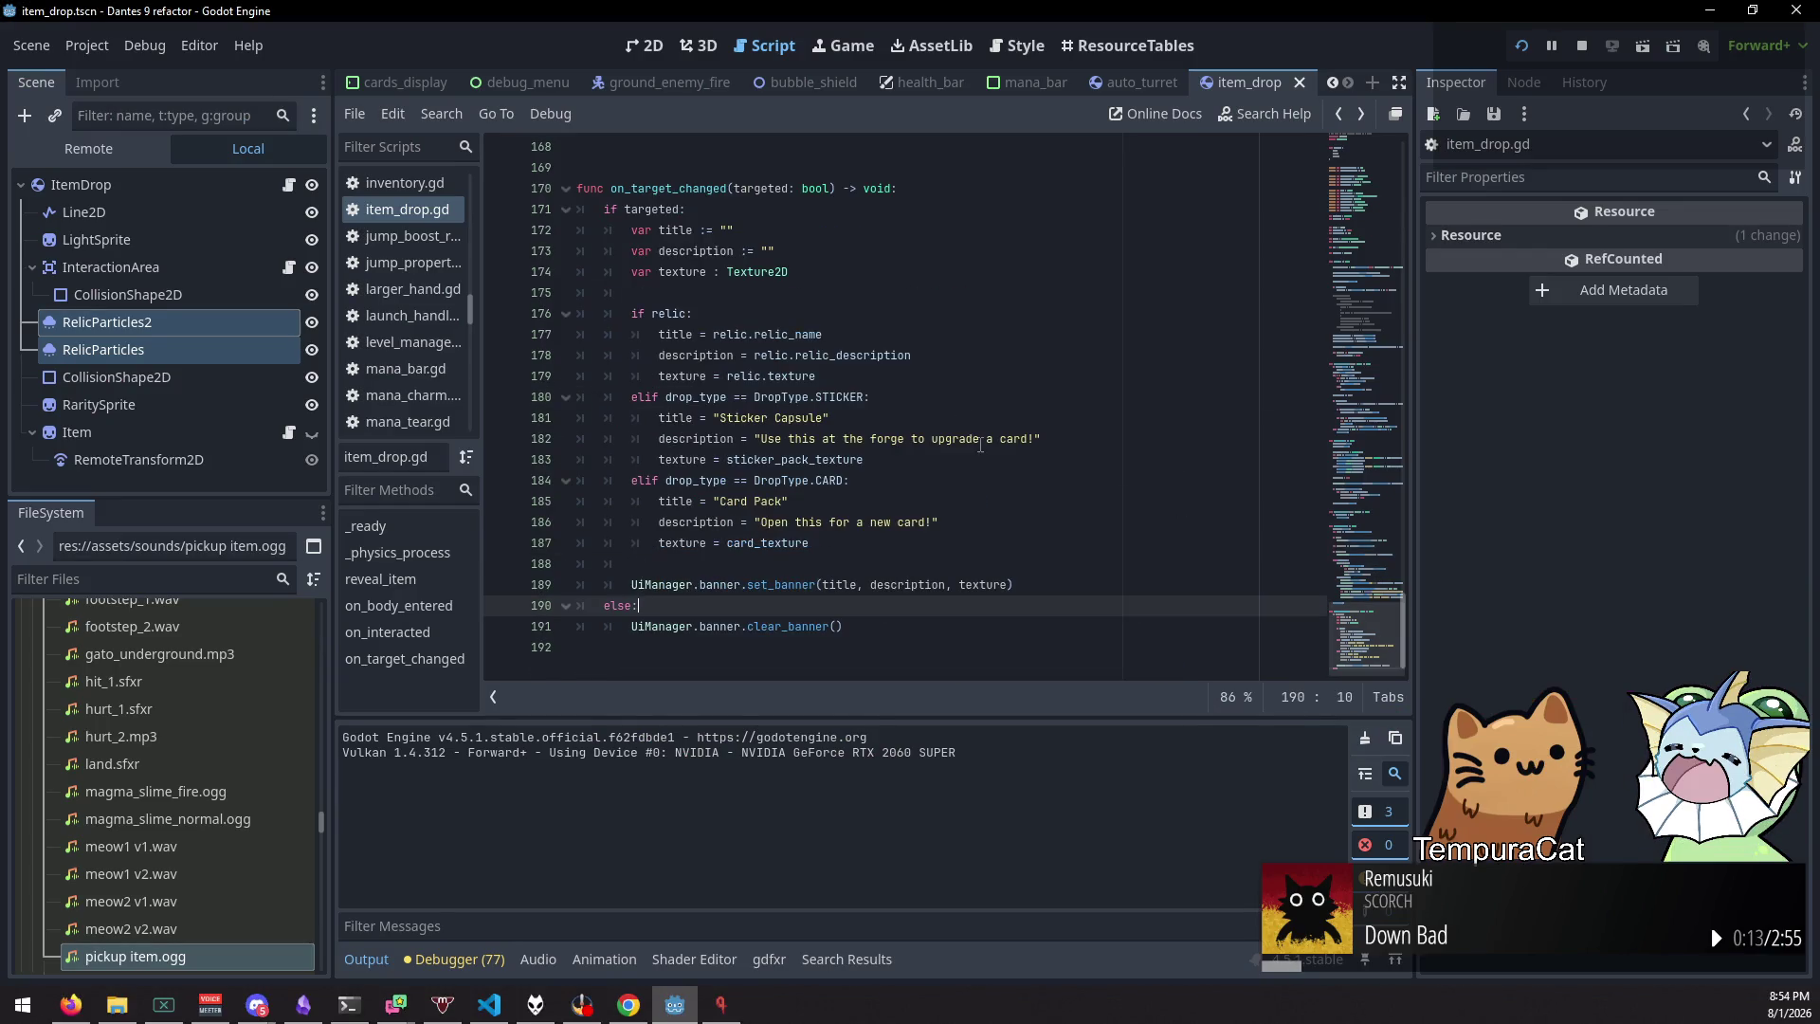
- Open player.gd and go to the loot_random line in the debug relic spawn code
key(ctrl+alt+o)
text(player)
key(Return)
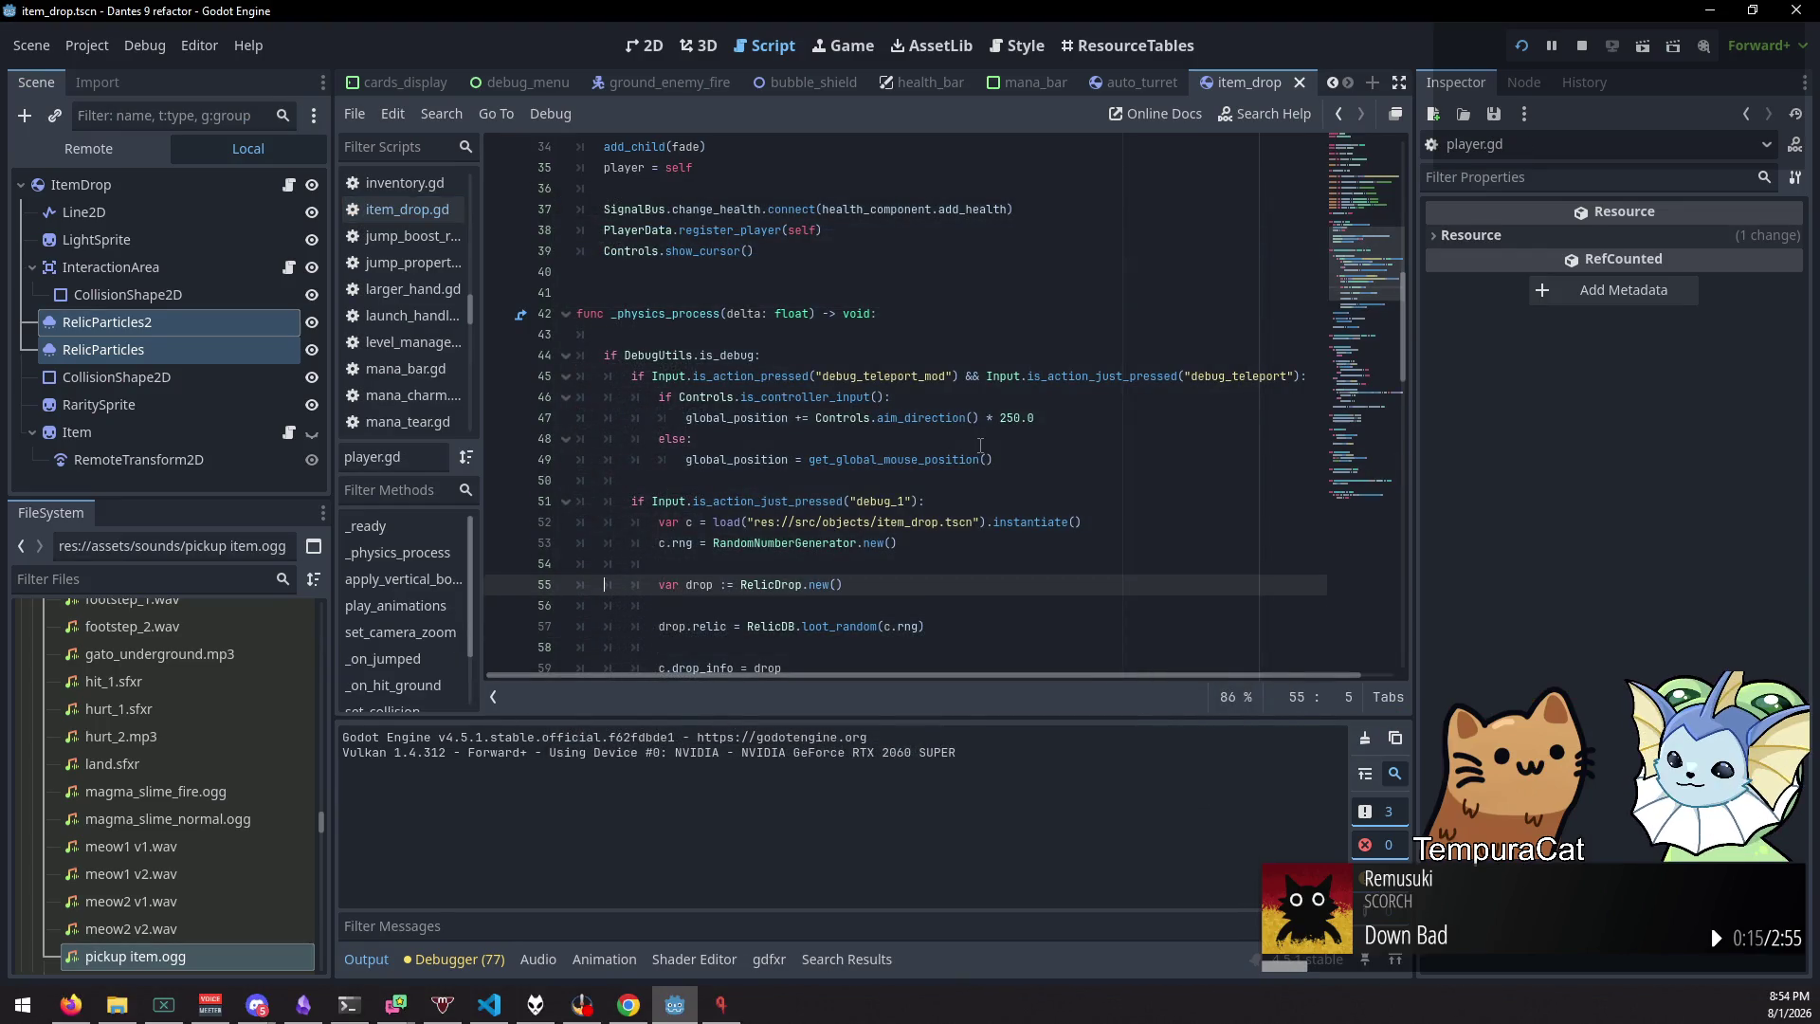
key(Down)
key(Down)
key(Down)
key(Up)
key(Up)
key(Up)
key(Down)
key(Down)
key(Down)
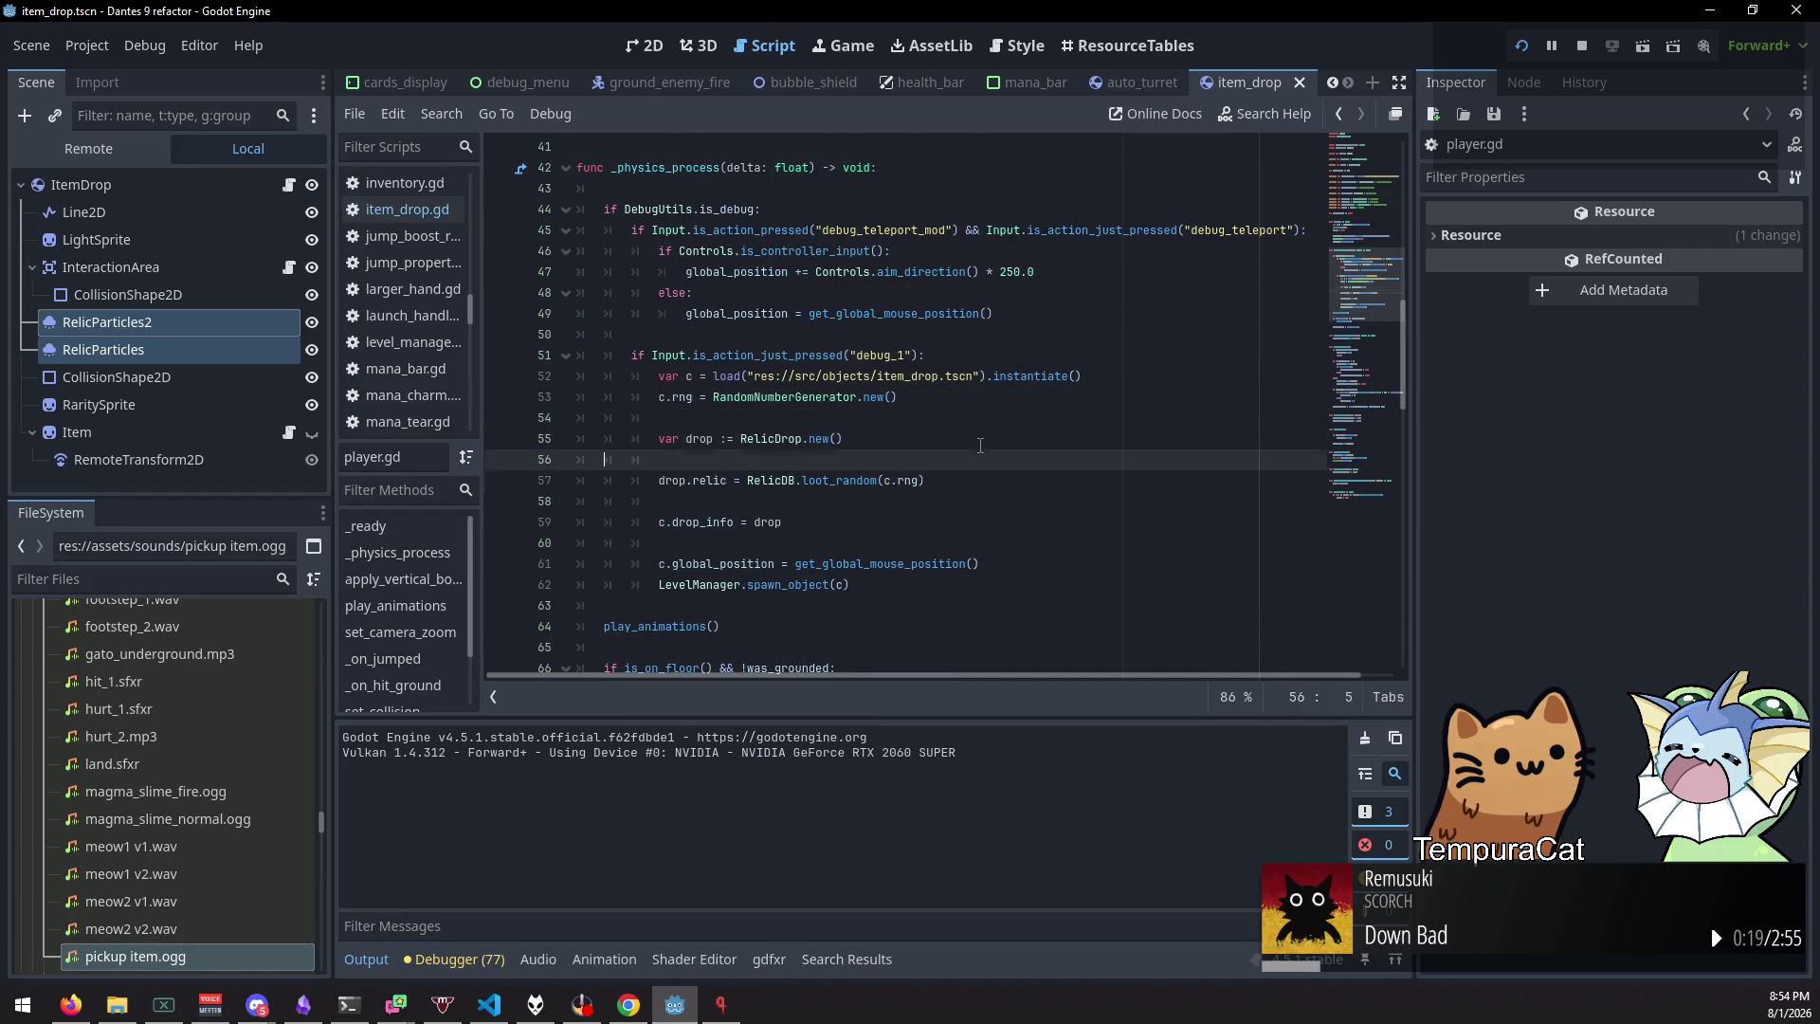
key(Down)
key(Down)
key(Down)
key(Up)
key(Up)
key(End)
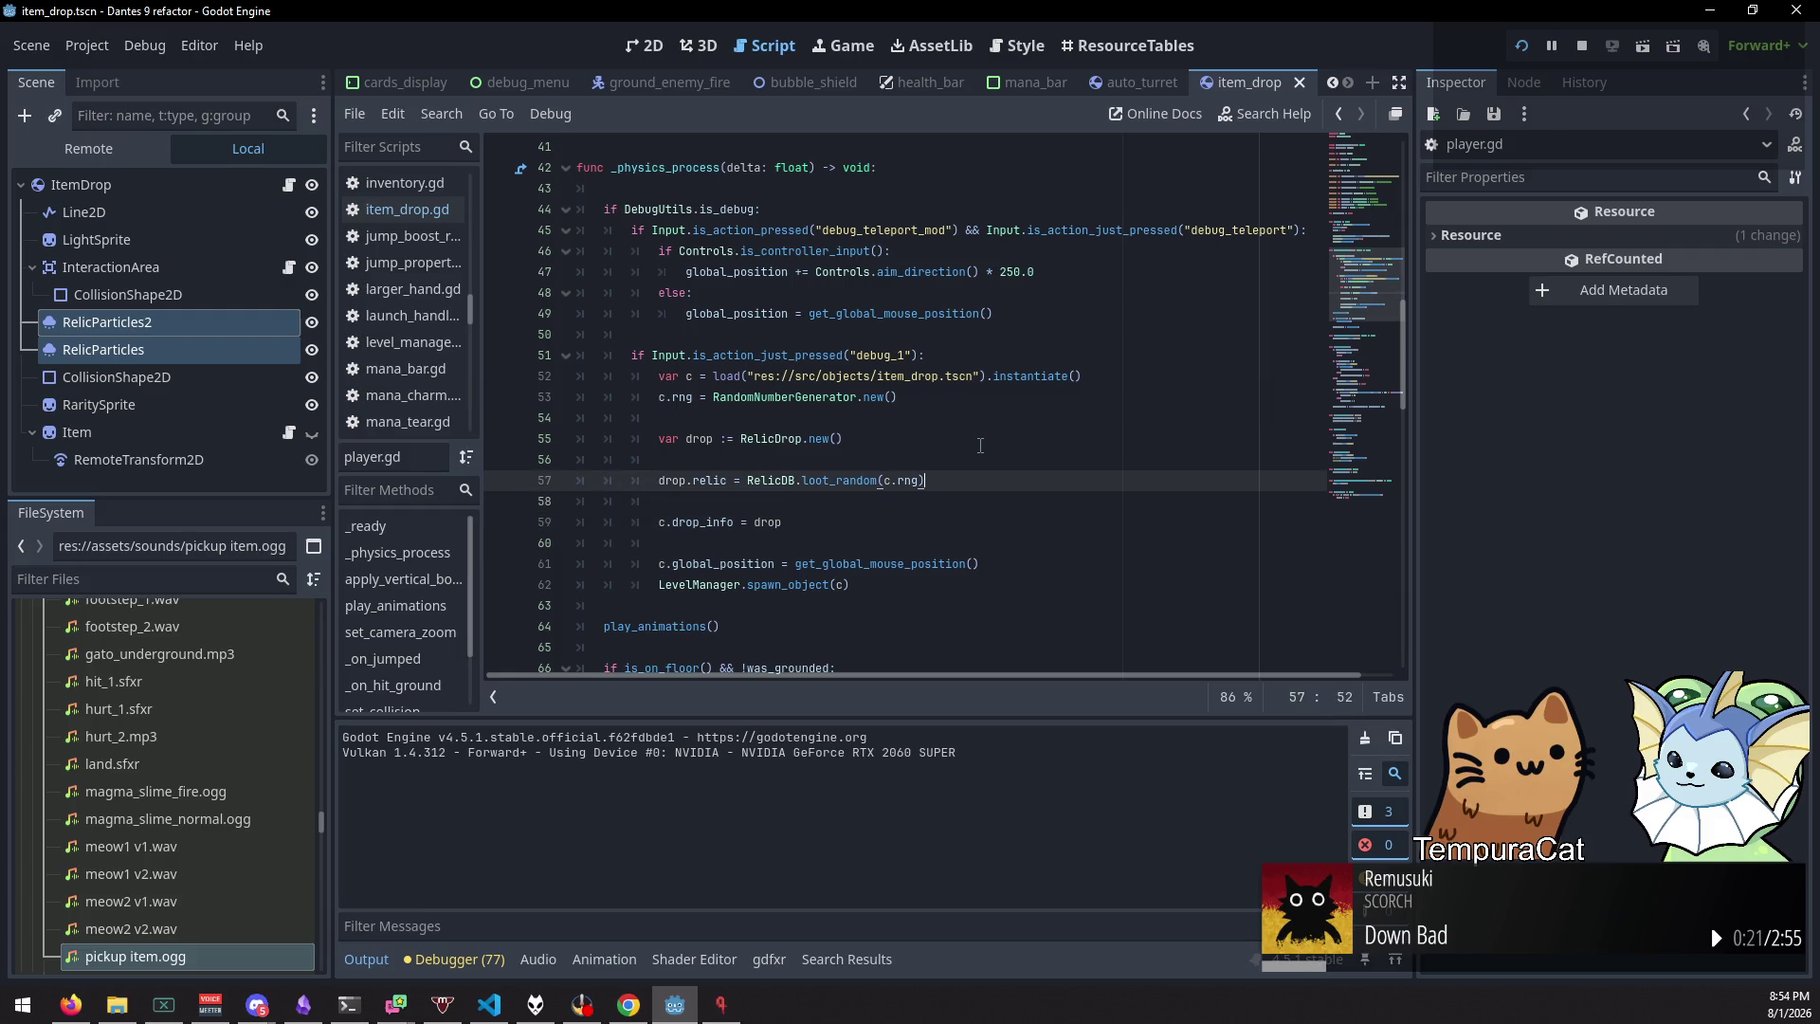
- Add c.rng.seed = randi() on a new line above the RelicDrop creation
key(Up)
key(Up)
key(Up)
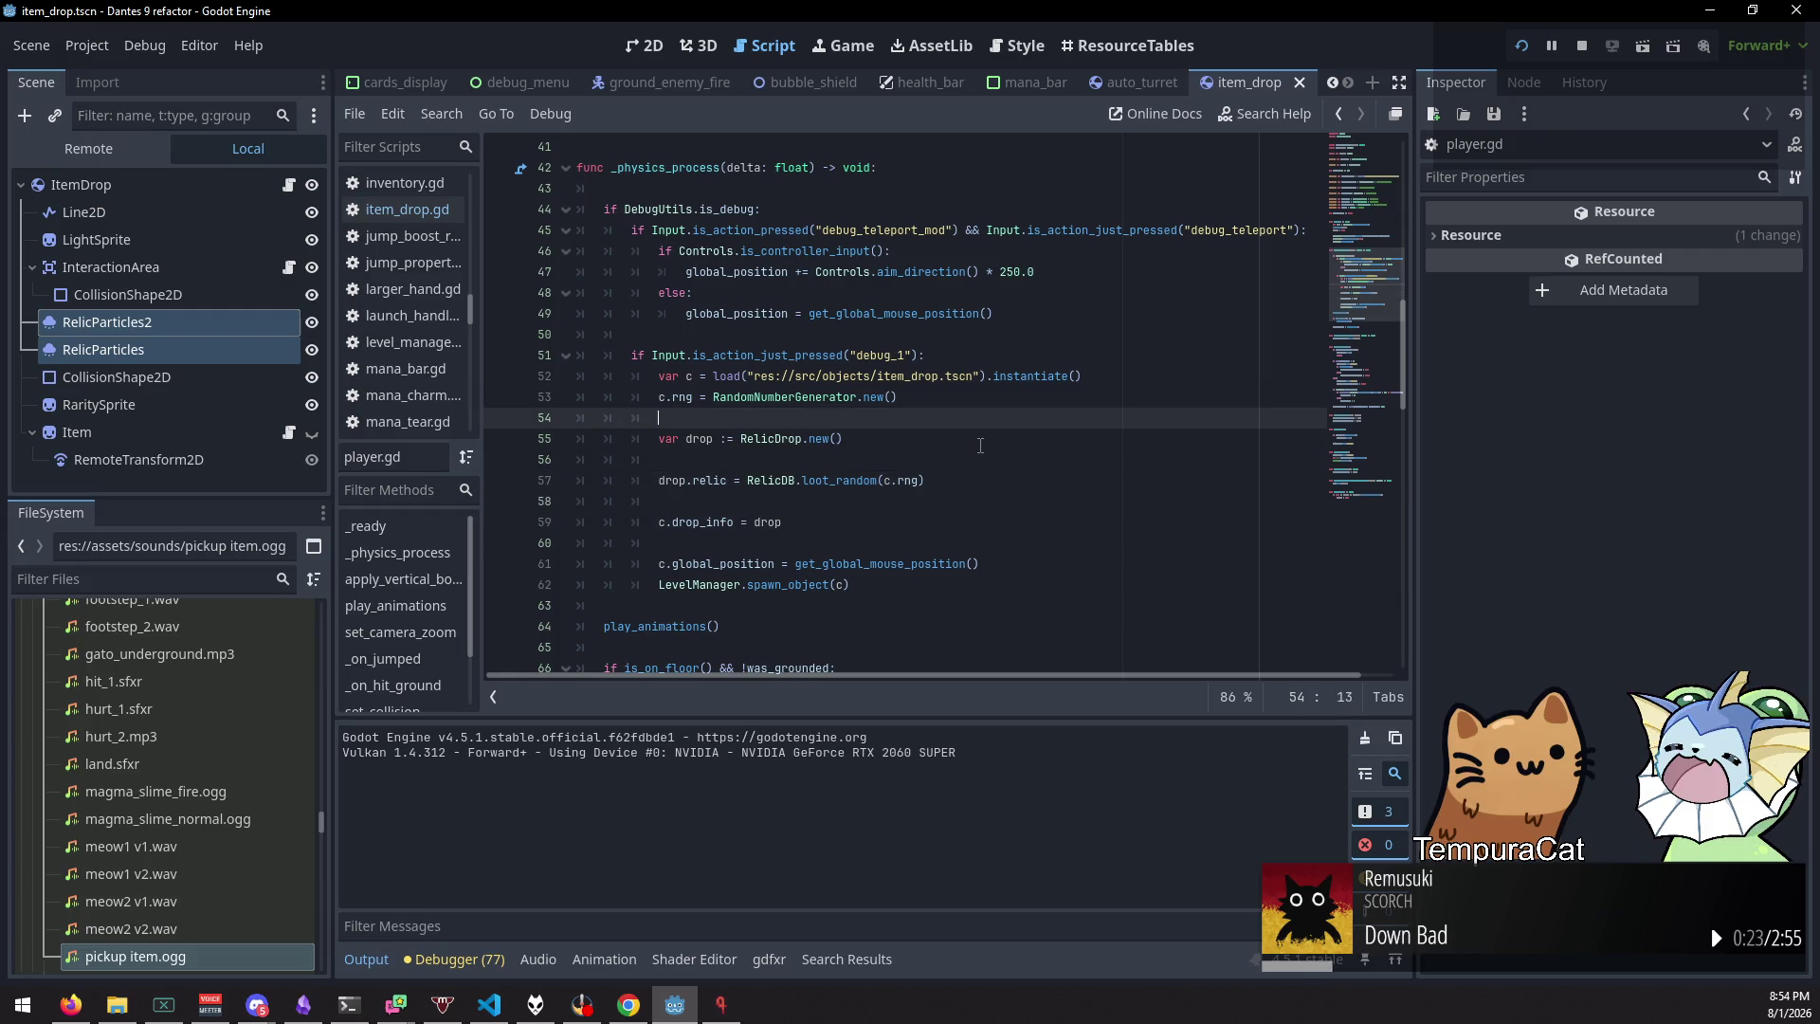
key(Return)
key(Return)
key(Up)
text(rng.)
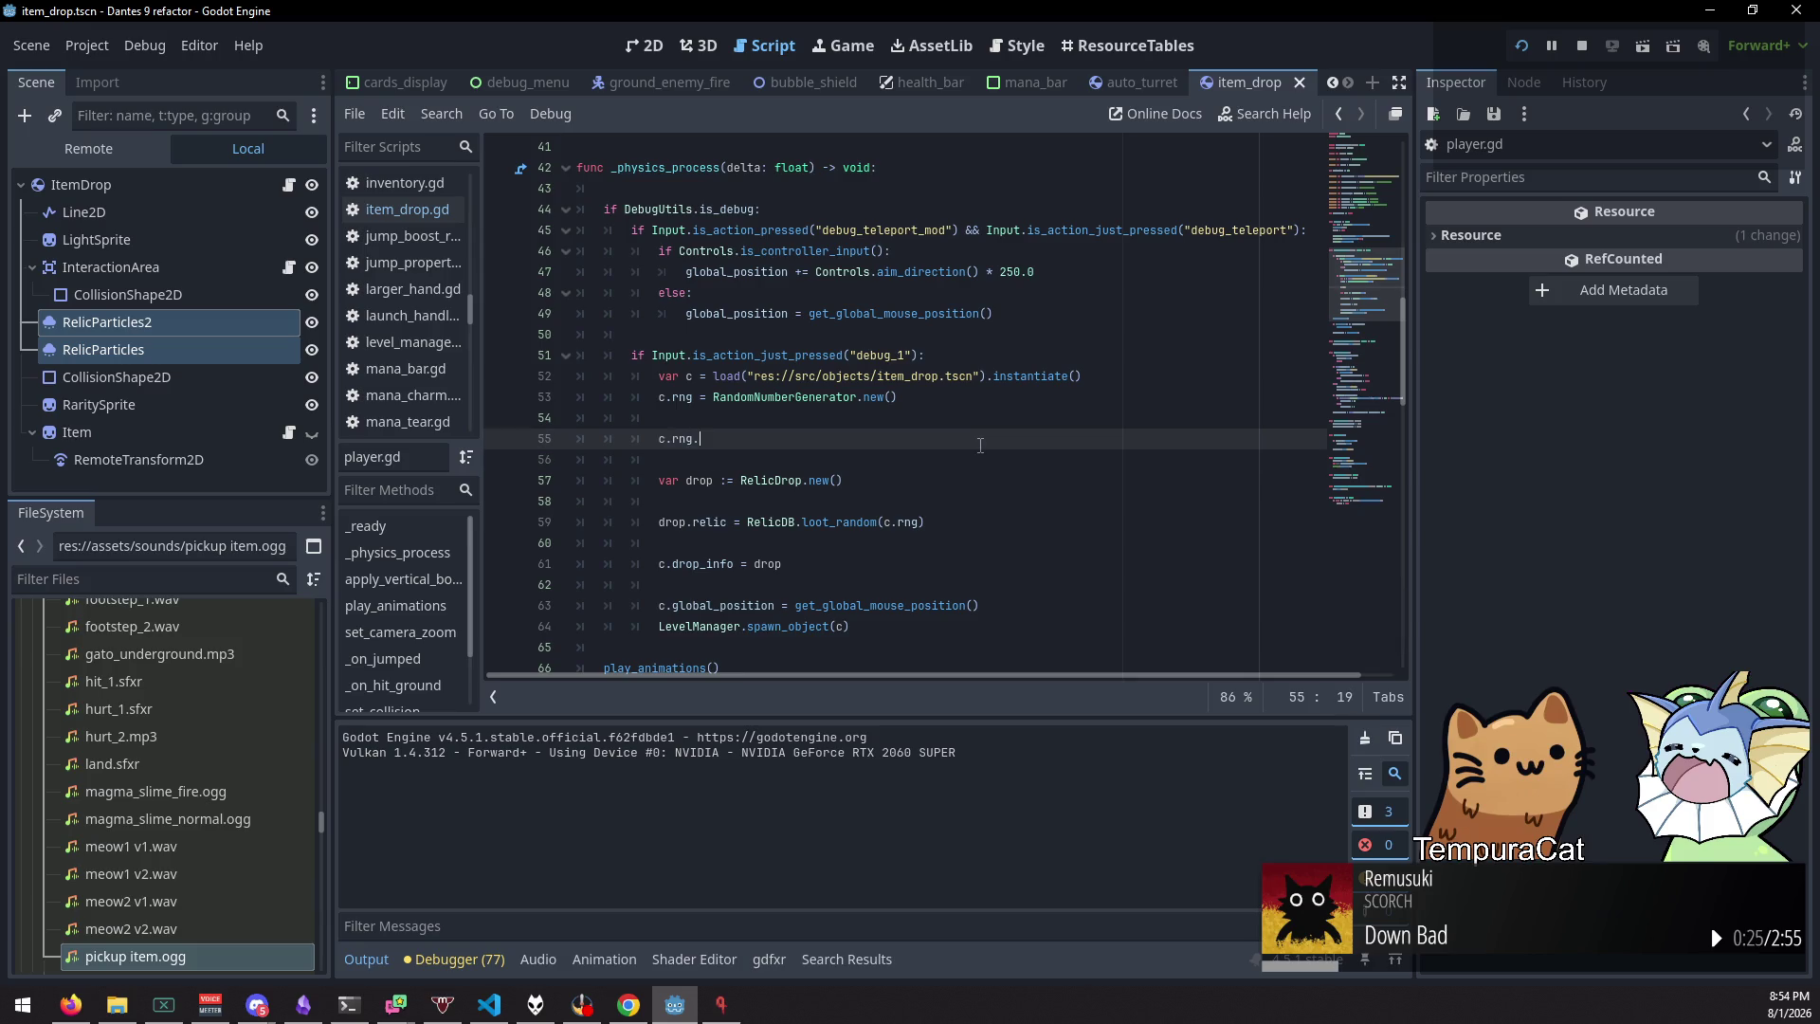
key(BackSpace)
key(BackSpace)
key(BackSpace)
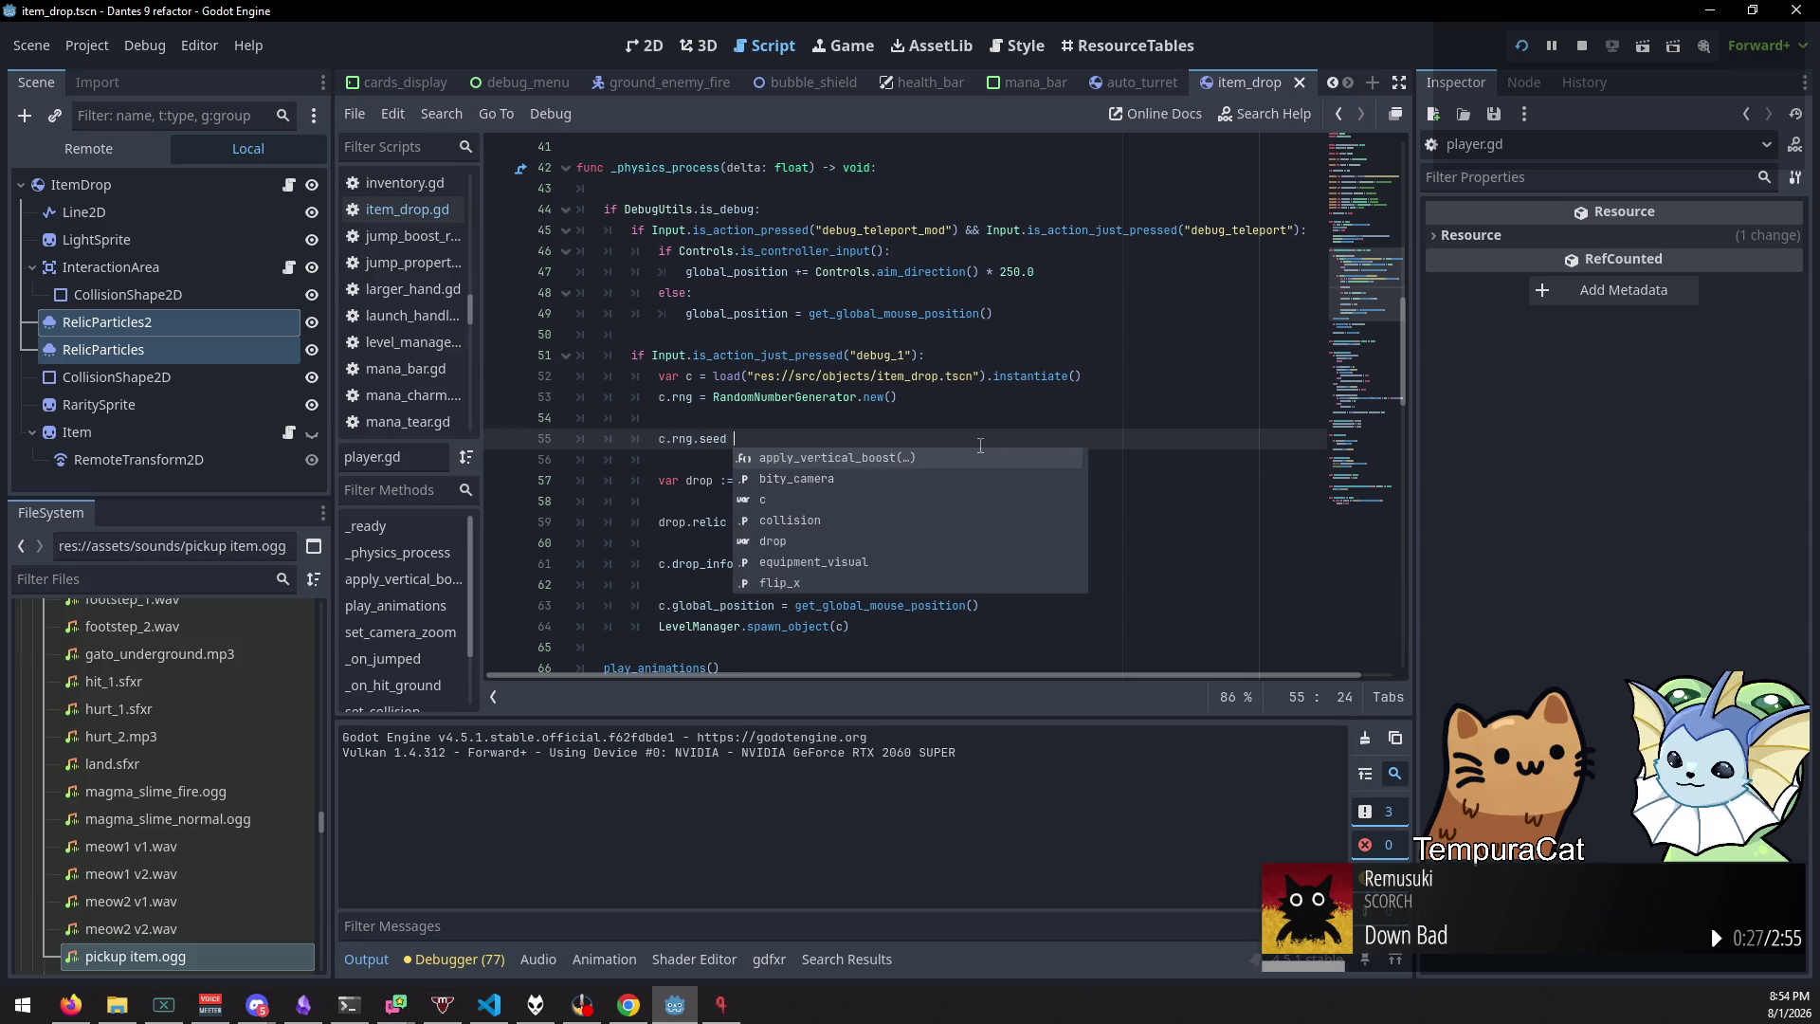
key(Up)
key(Down)
text(c.rng.)
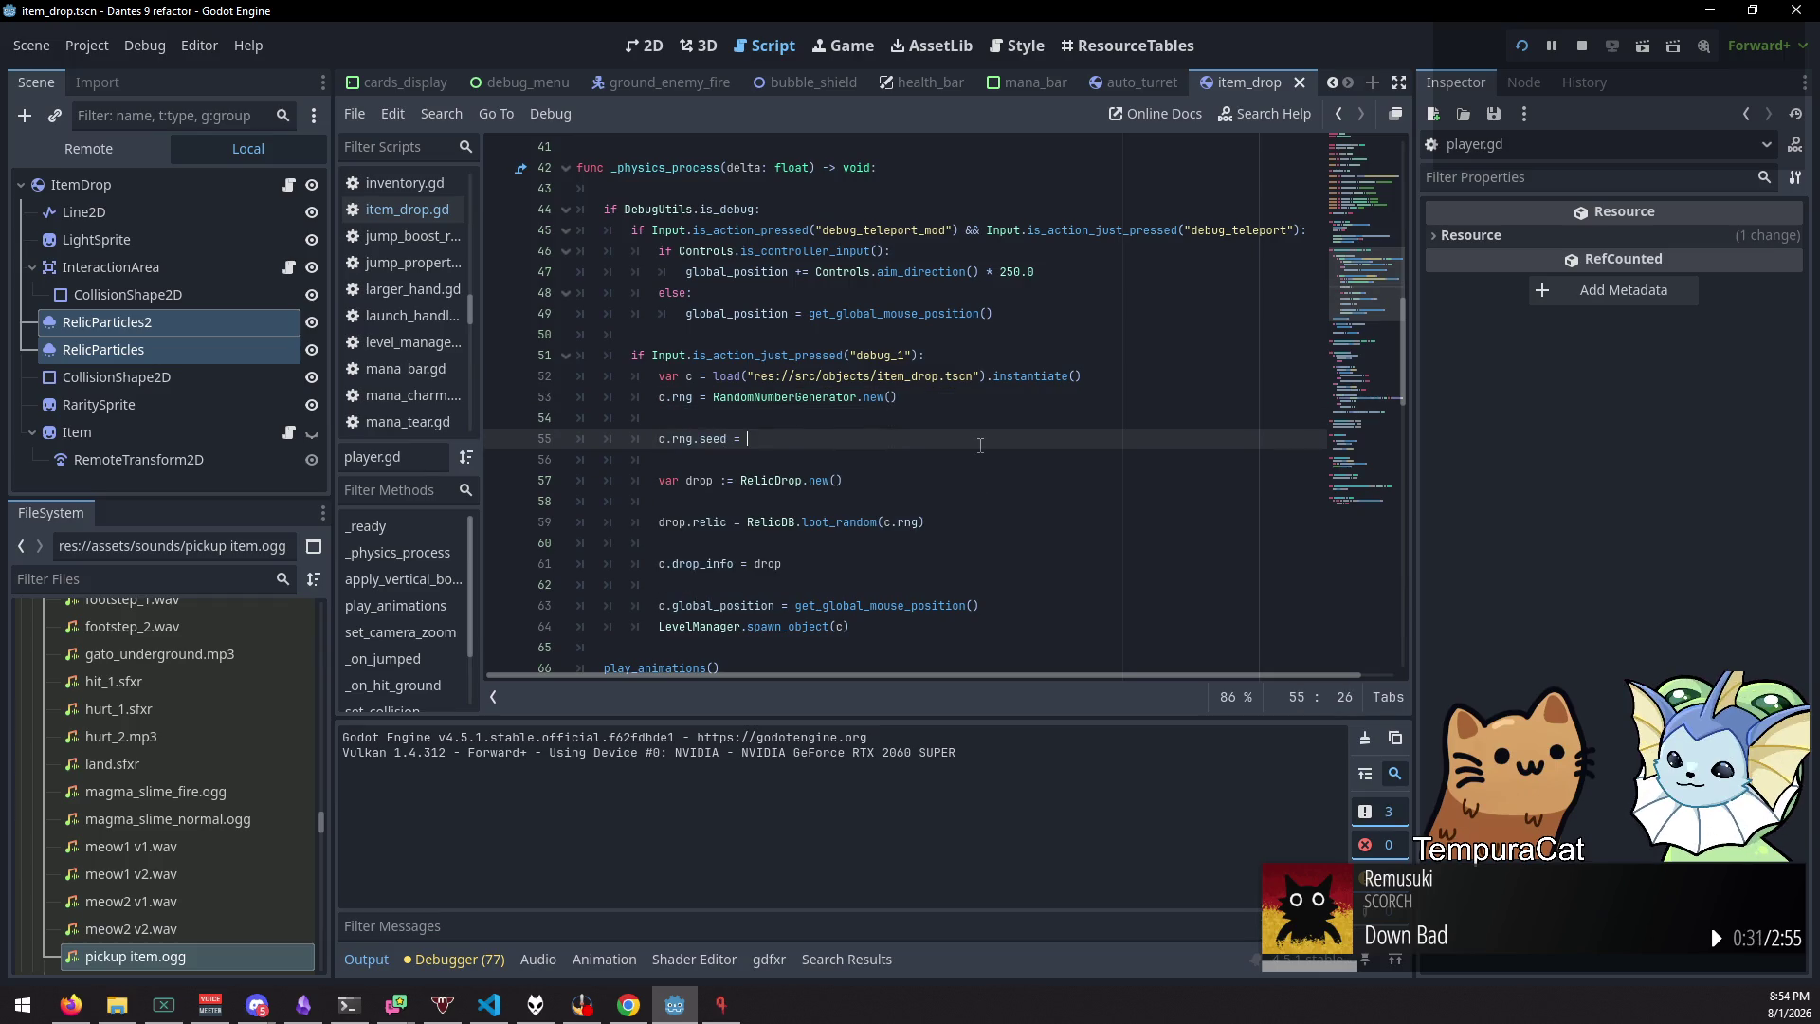
text(di)
key(Return)
- Run the game and move the cat around to test the randomly seeded relic drops
key(F5)
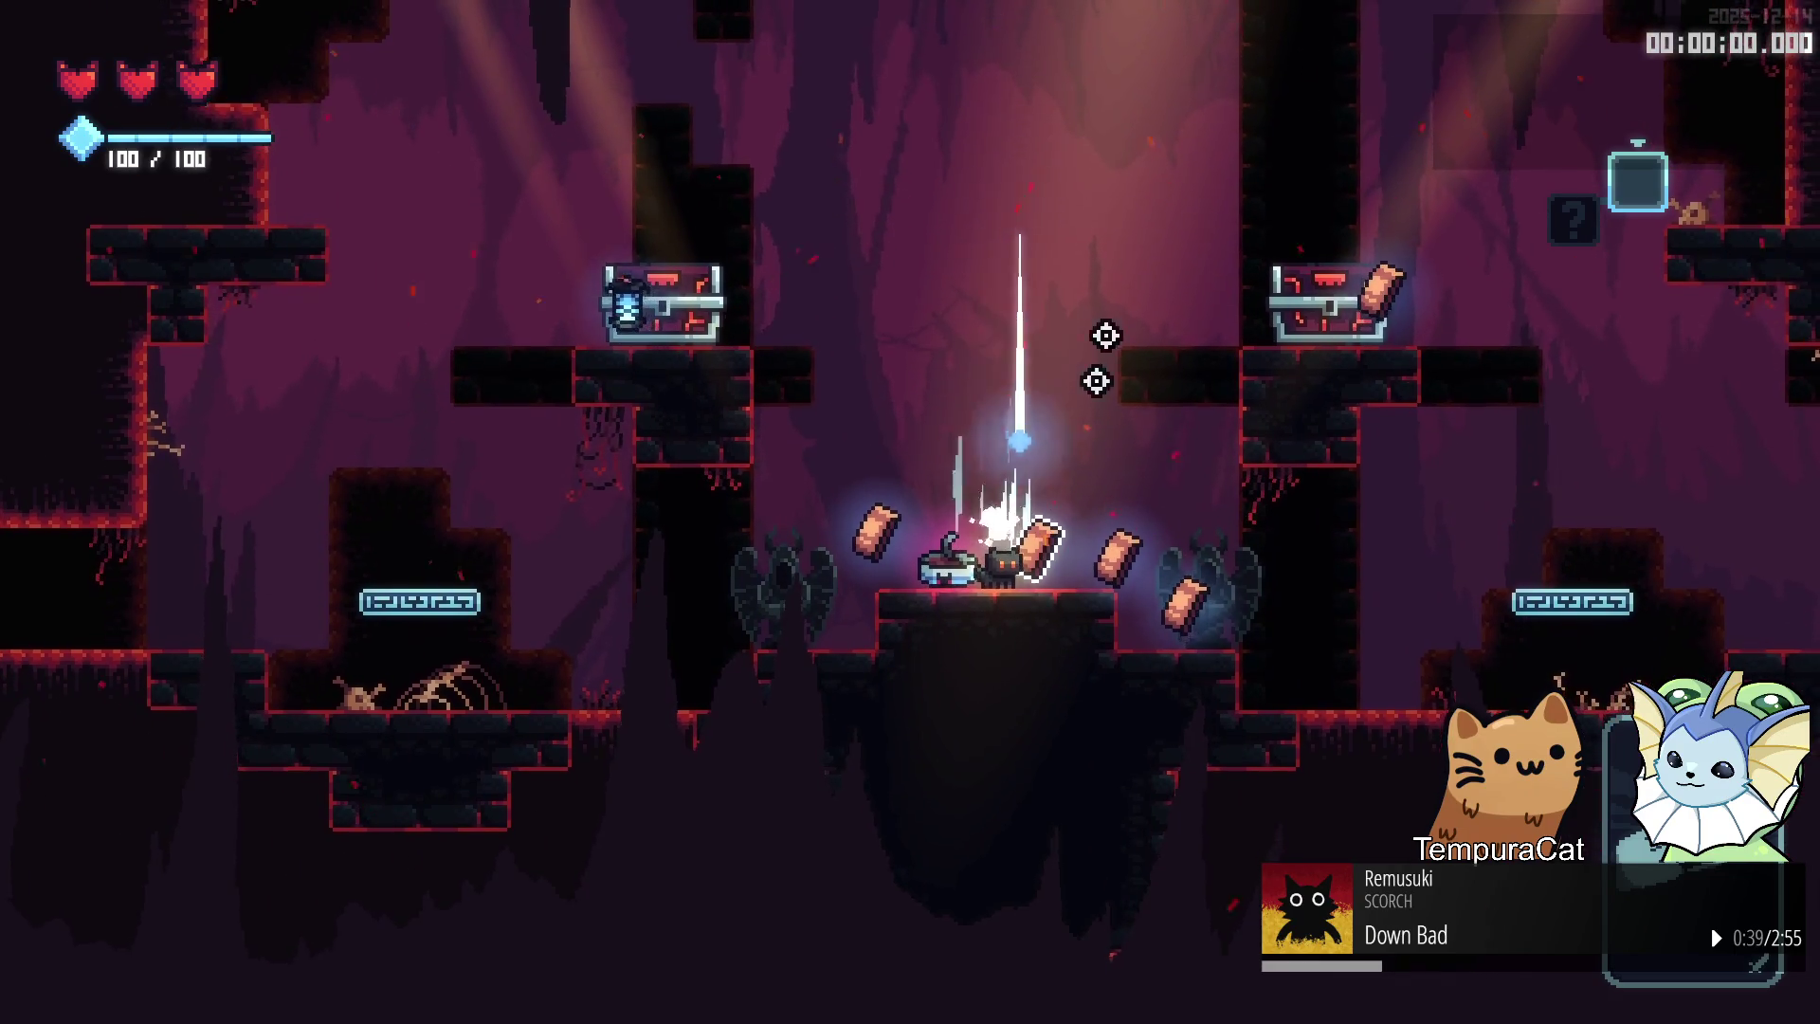
key(d)
key(space)
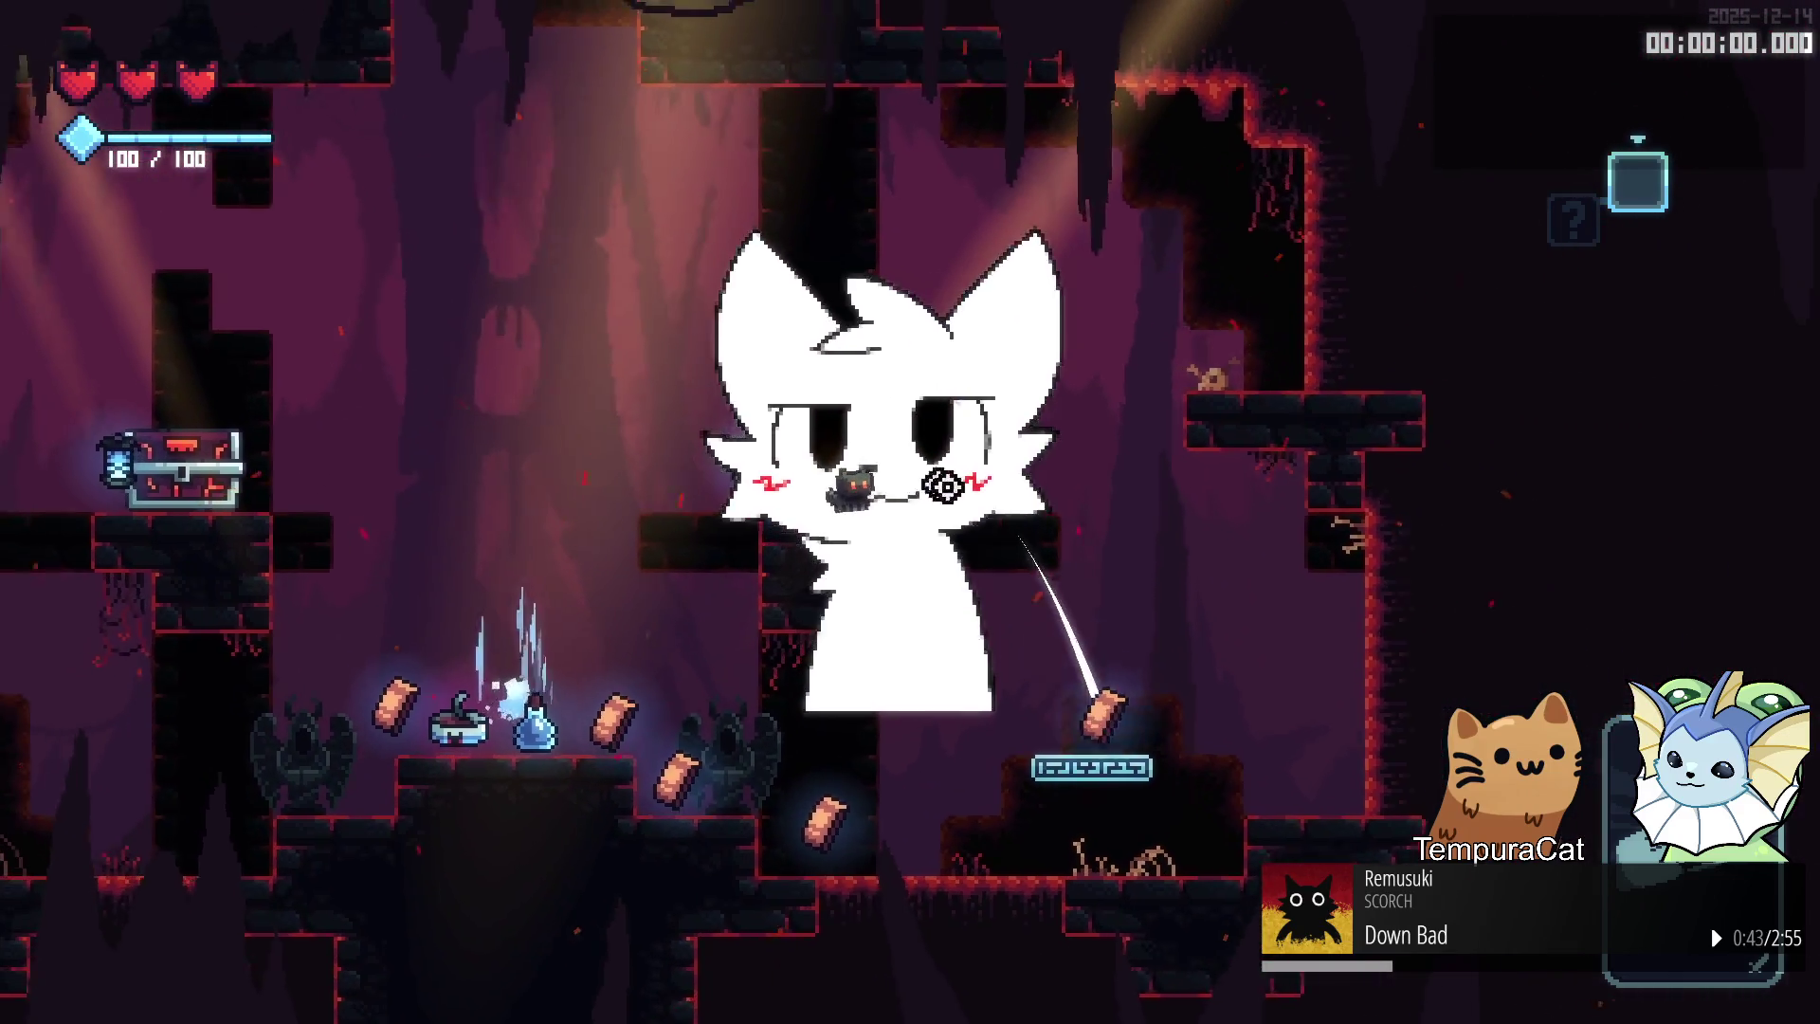
key(a)
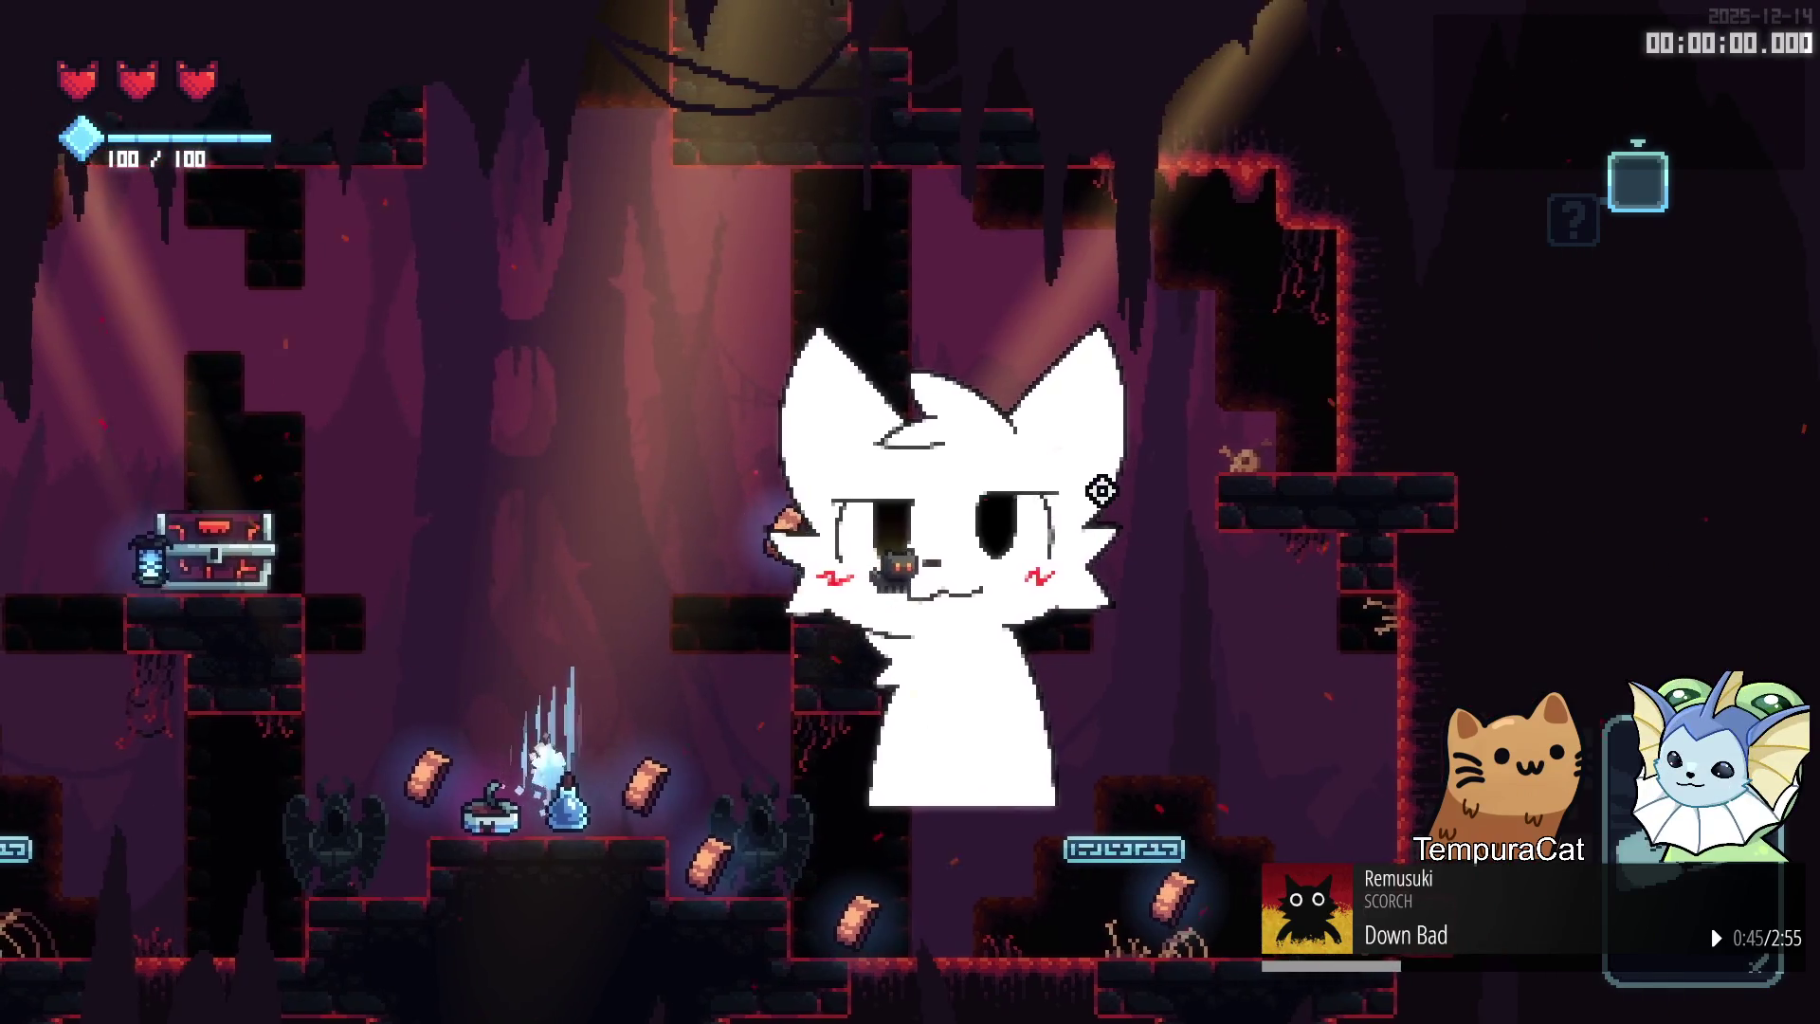
- Stop the game and open drop_info.gd to review it to the end
key(F8)
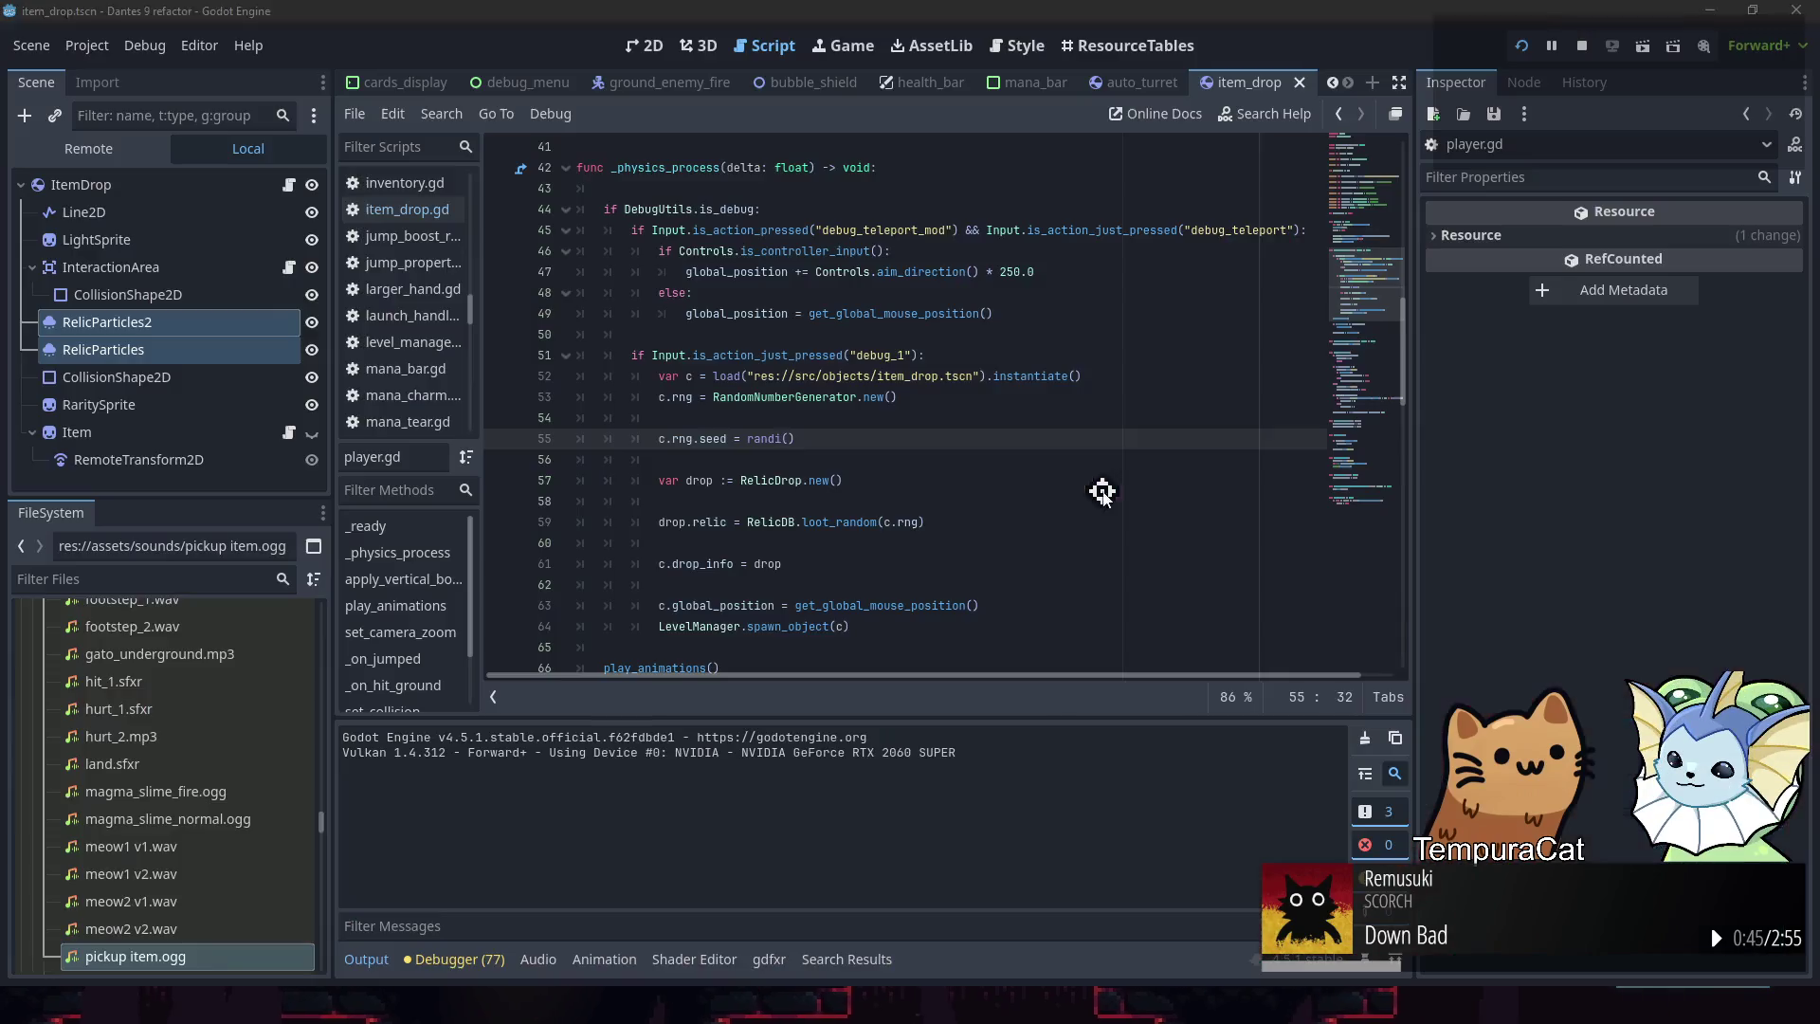
key(alt+shift+o)
text(player)
key(Escape)
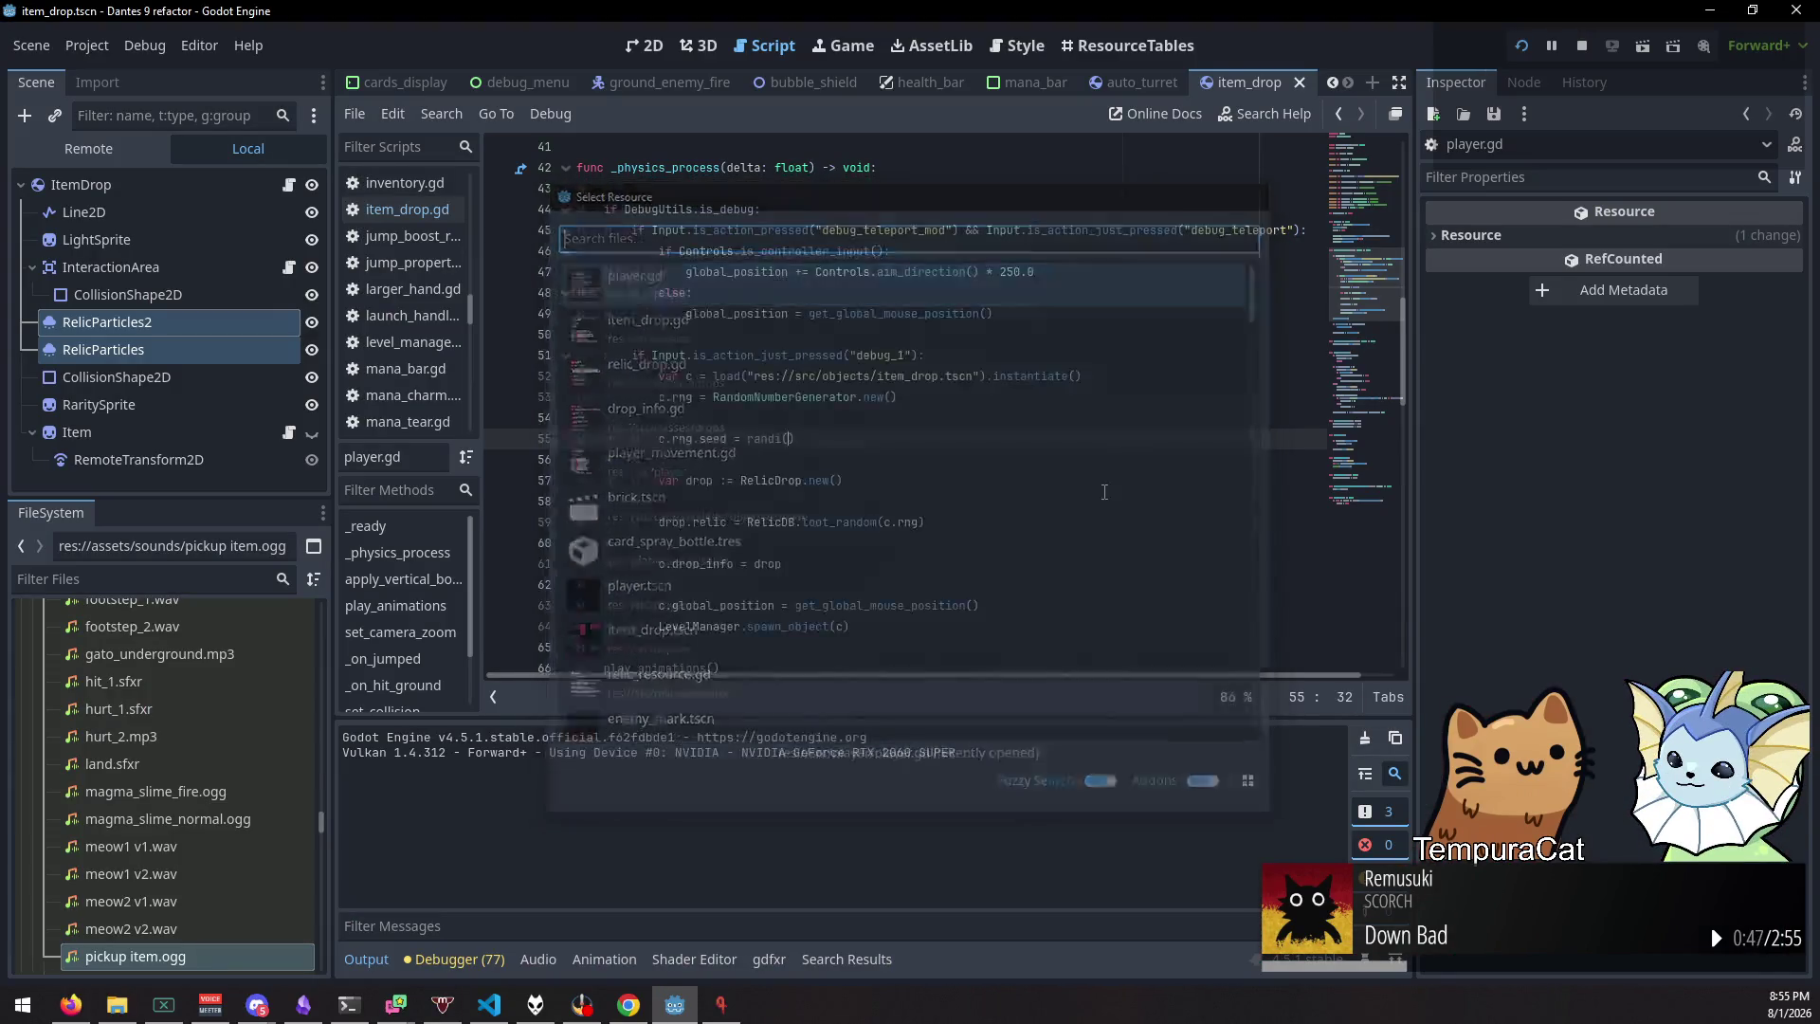
key(alt+shift+o)
key(Escape)
key(alt+shift+o)
text(drop_info)
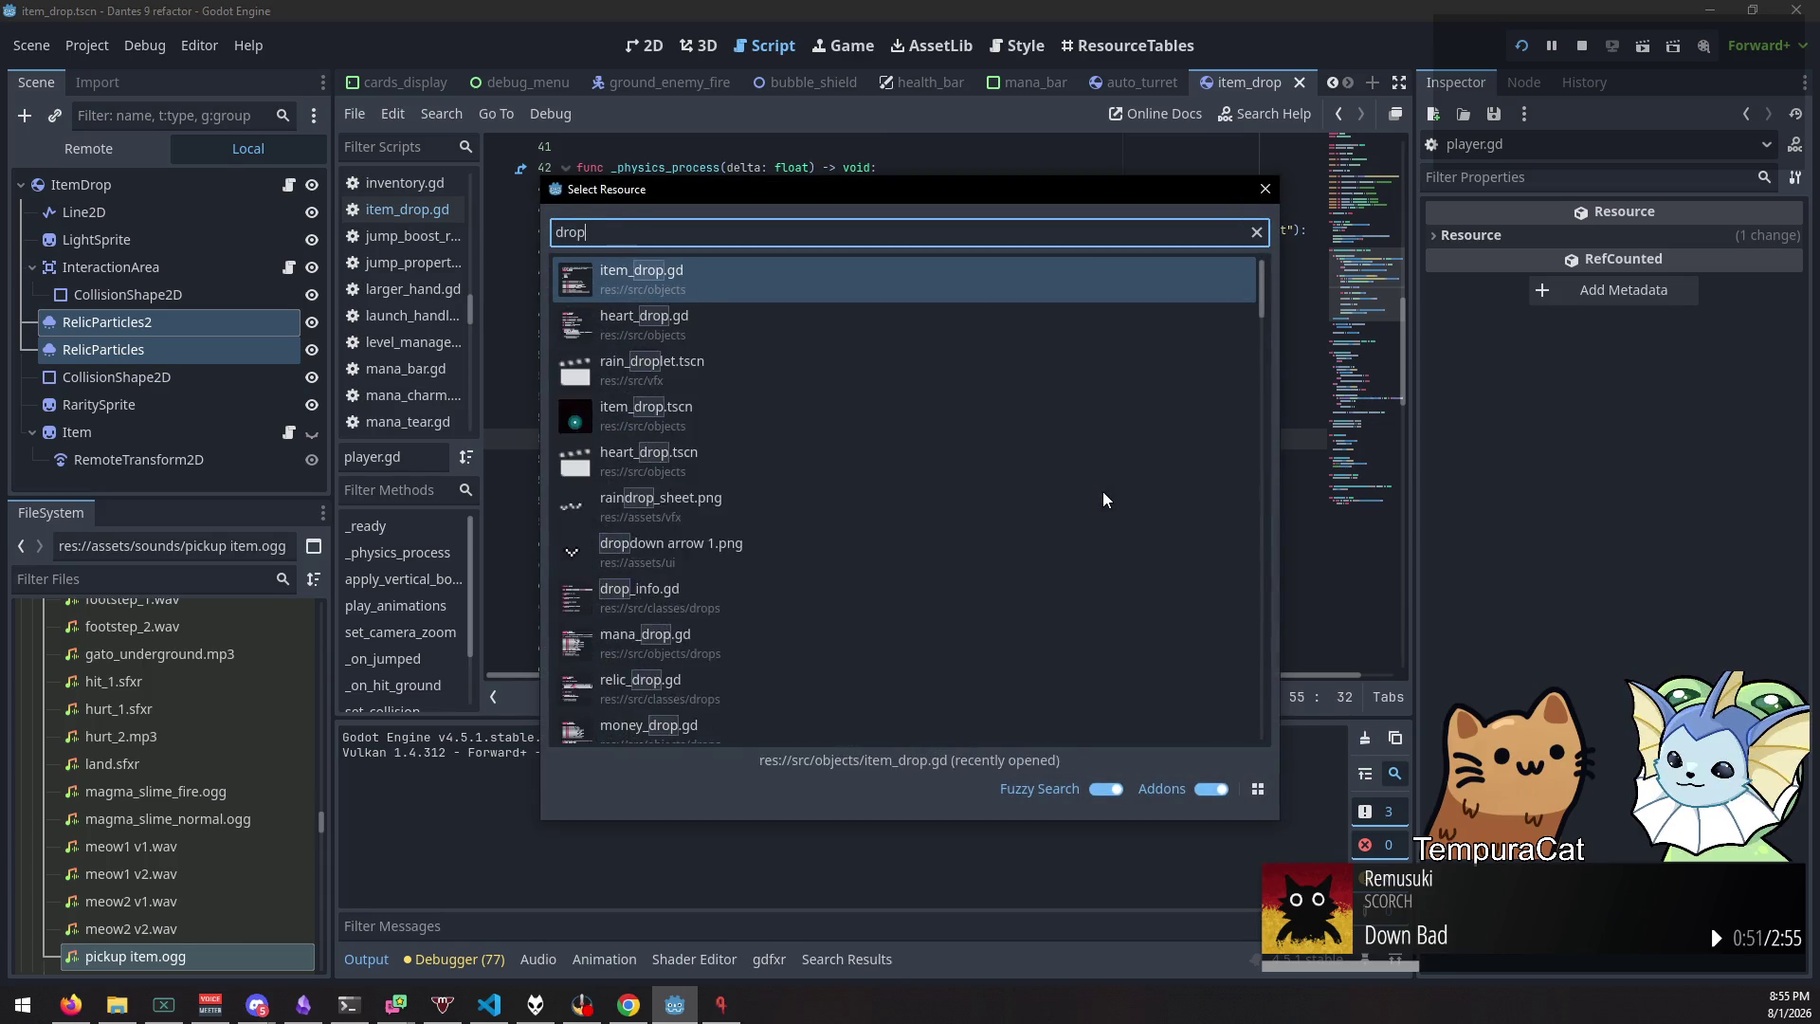
key(Return)
key(Down)
key(Down)
key(Down)
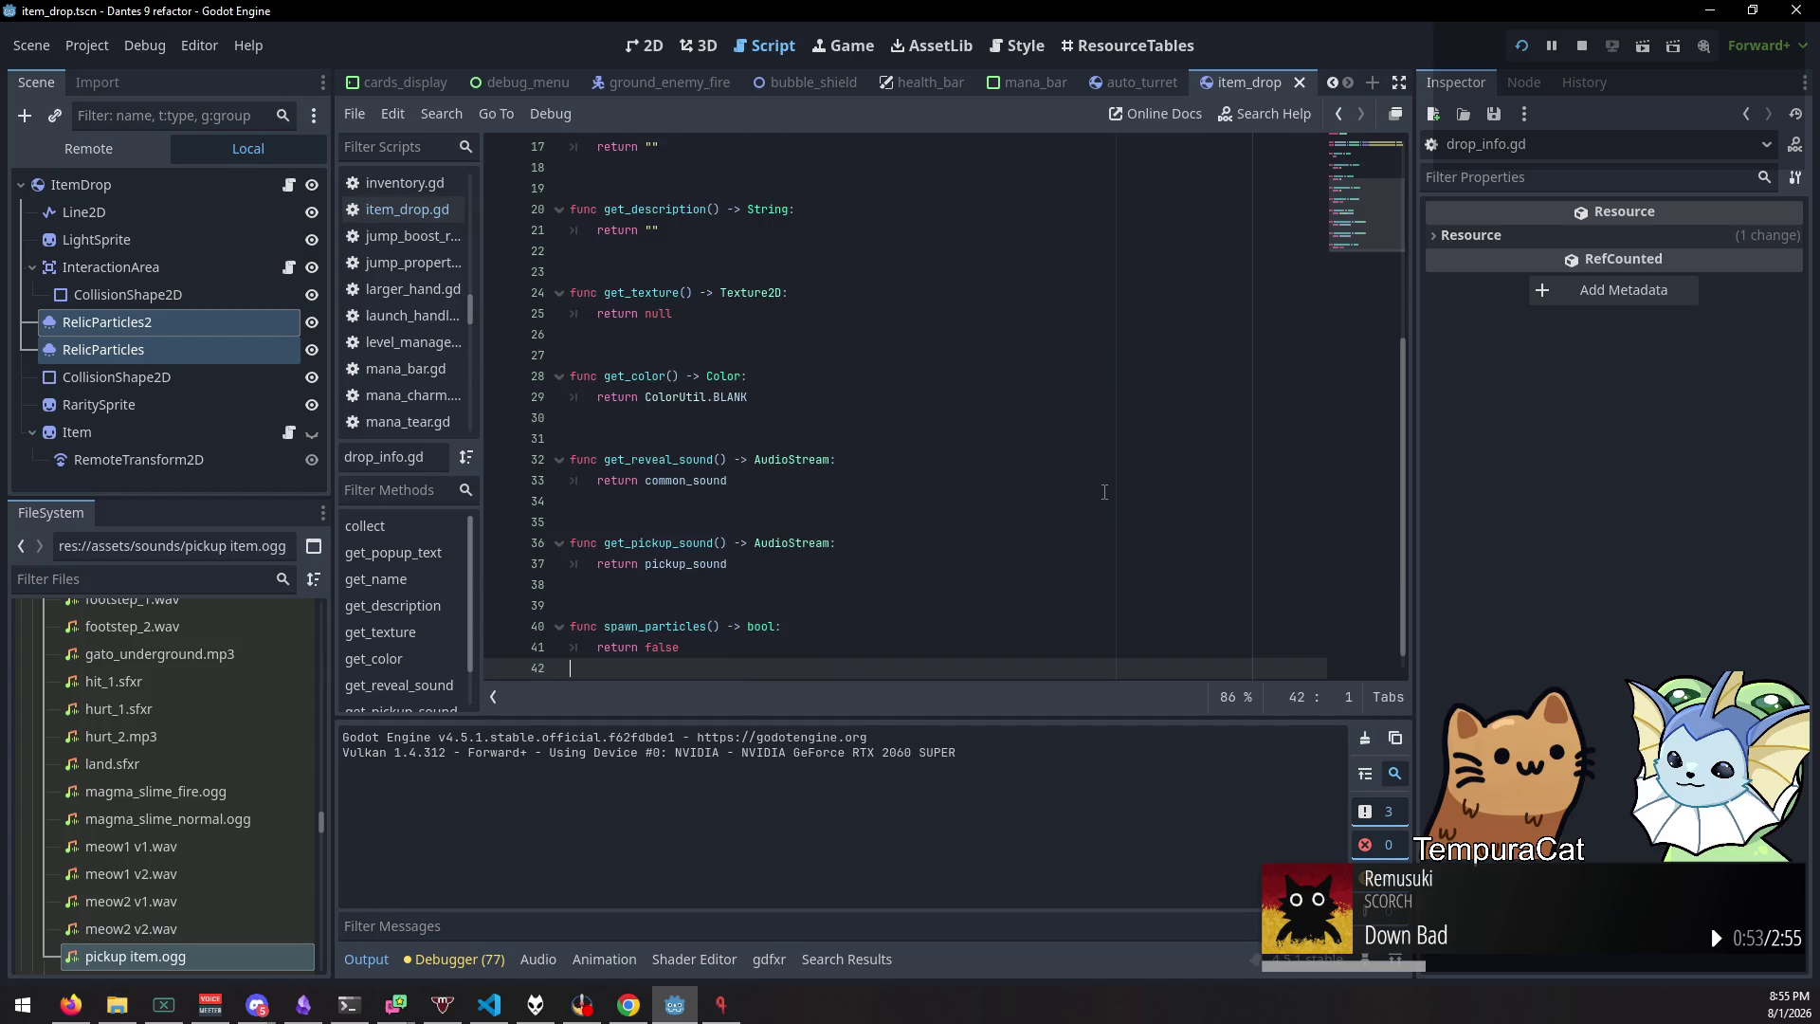
- Open relic_instance.gd to view its spawn_relic function
key(alt+shift+o)
text(relic_instance.g)
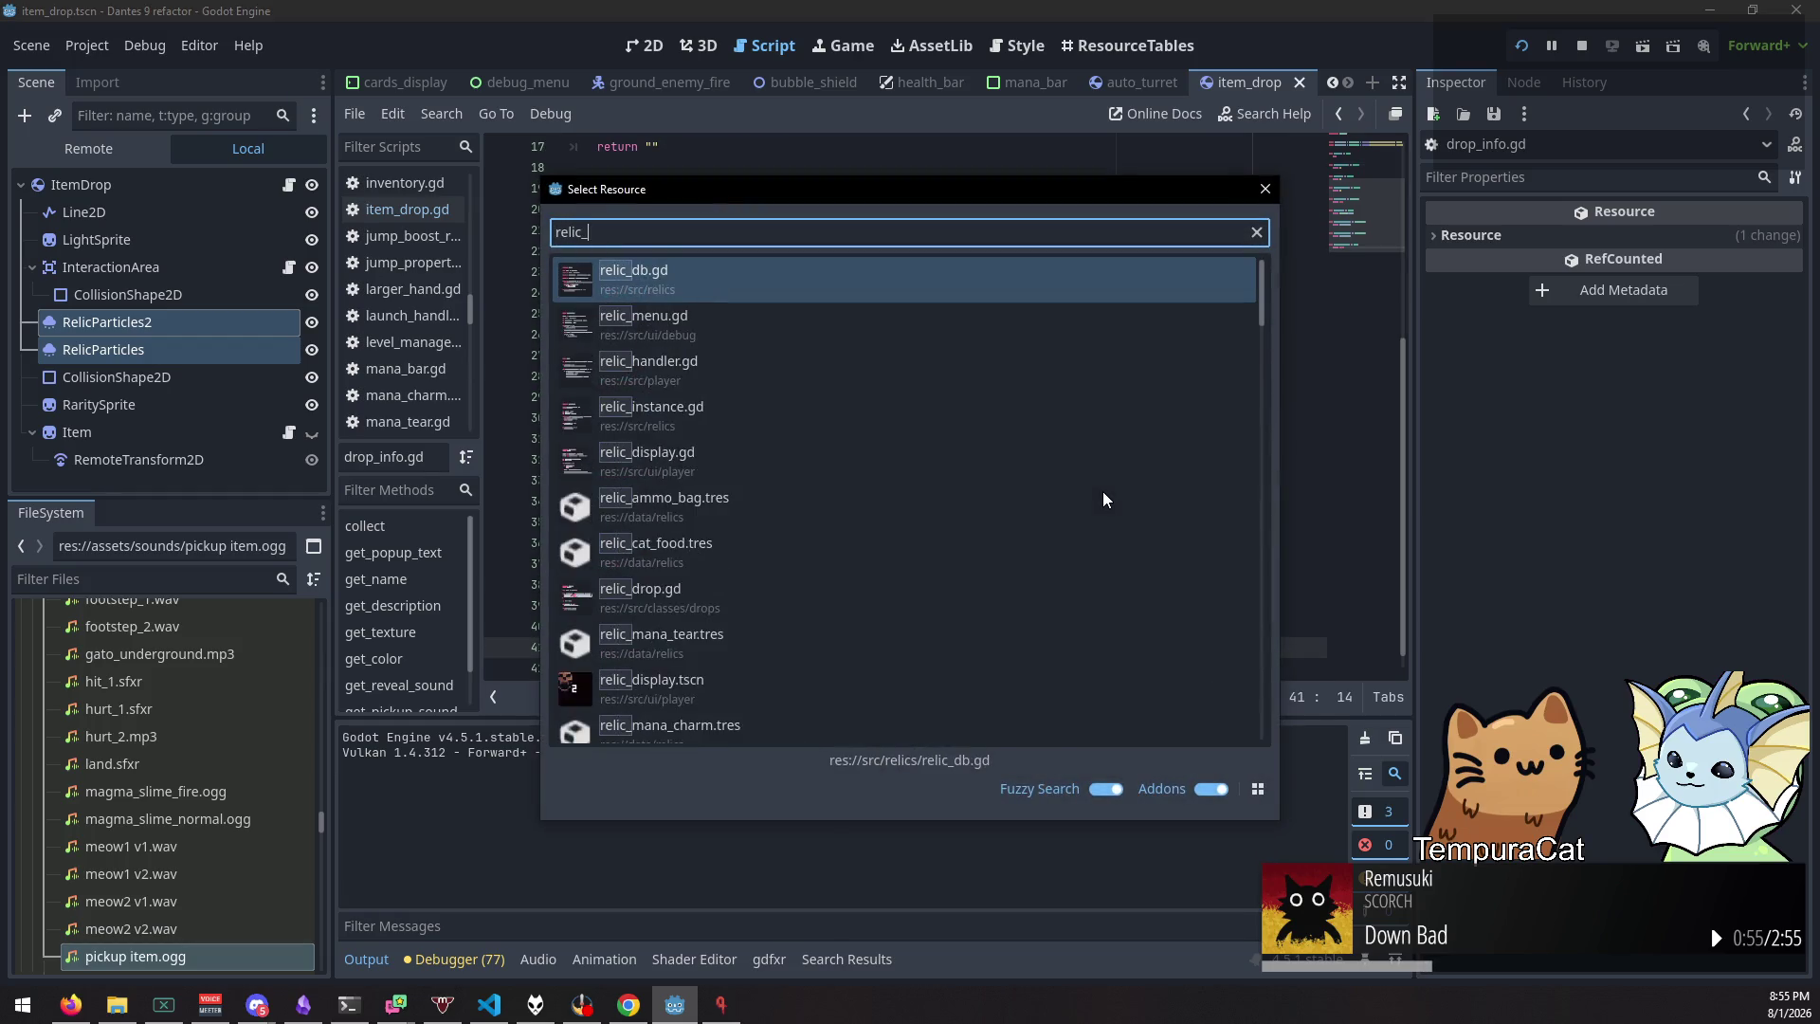
key(Return)
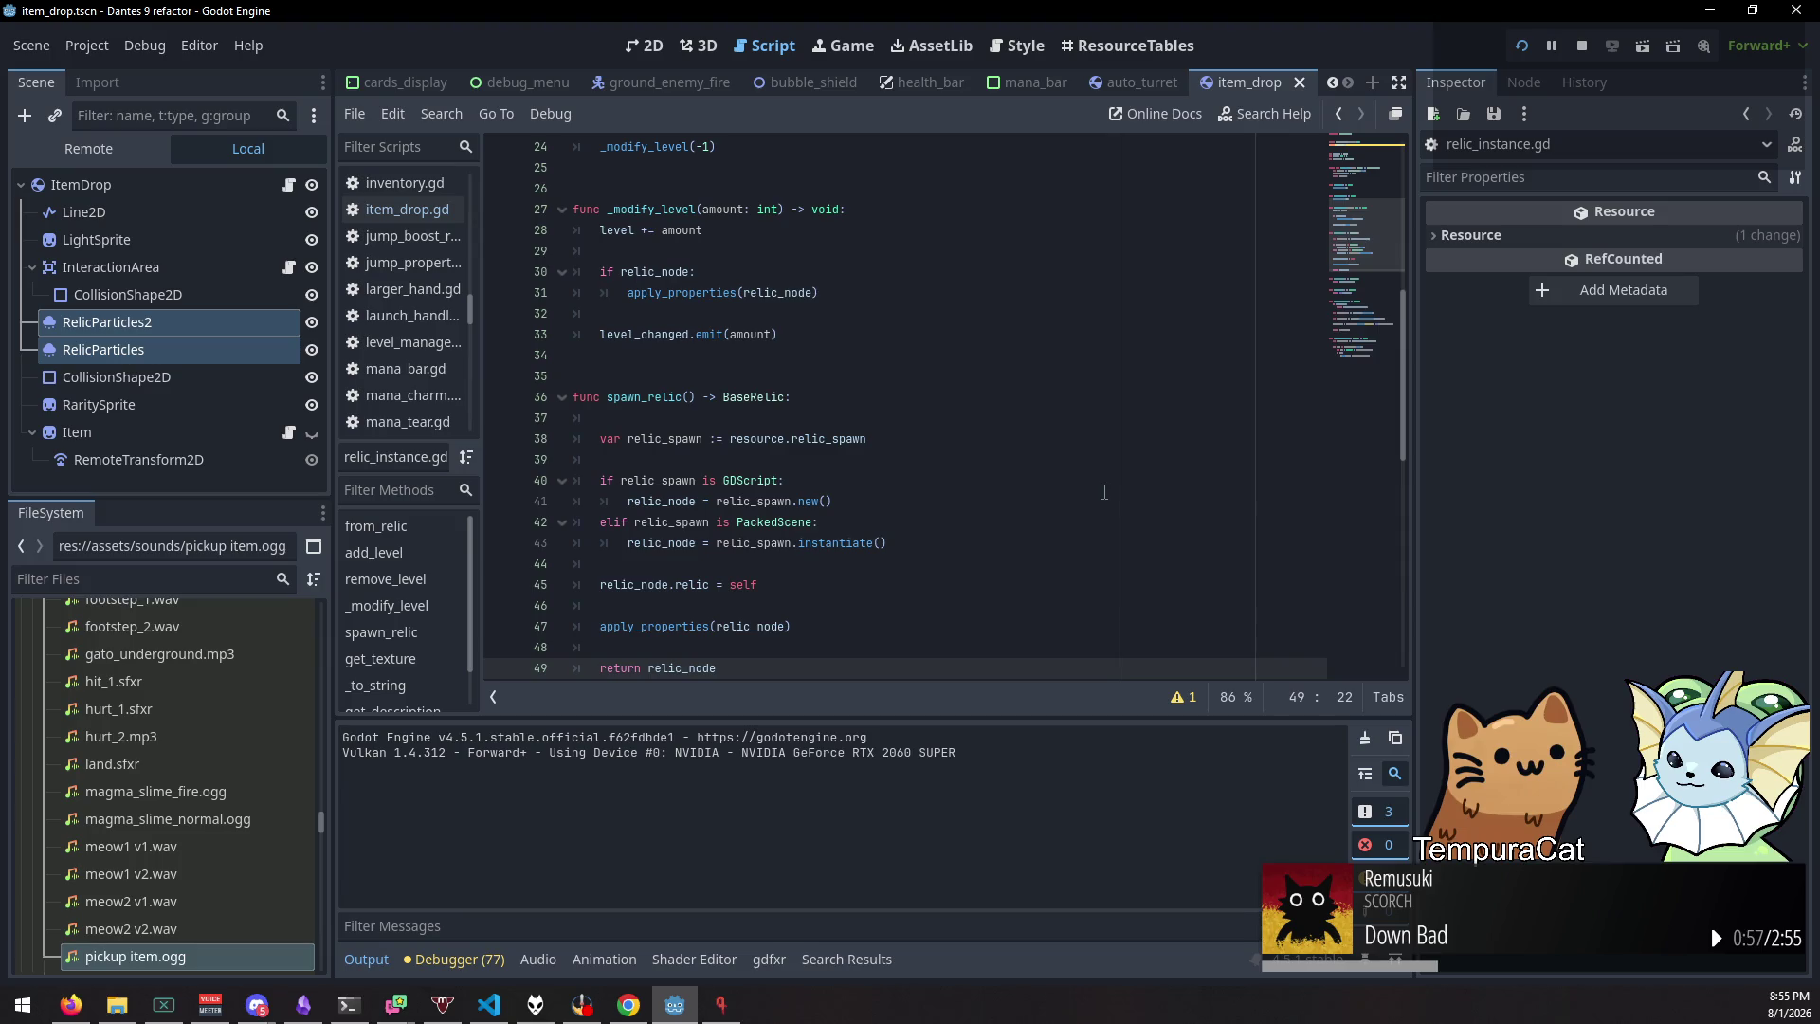
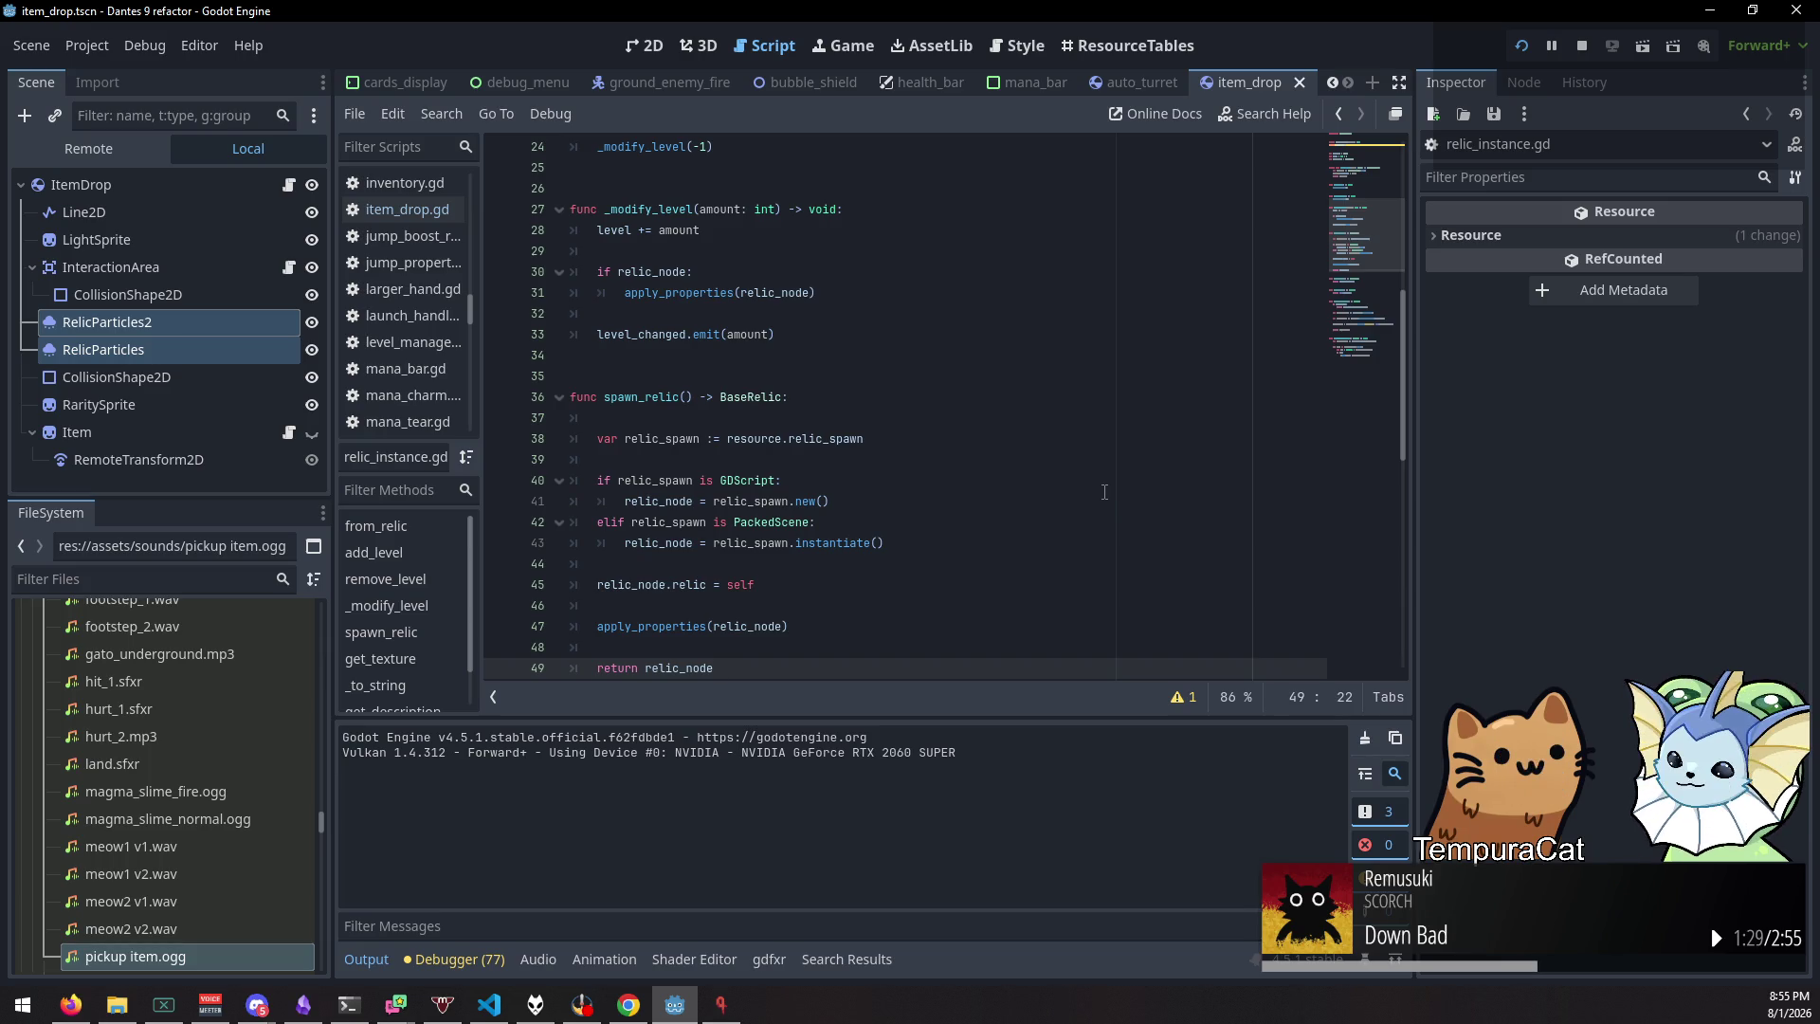
- Run the game for a quick test, then close it
key(Up)
key(Up)
key(Down)
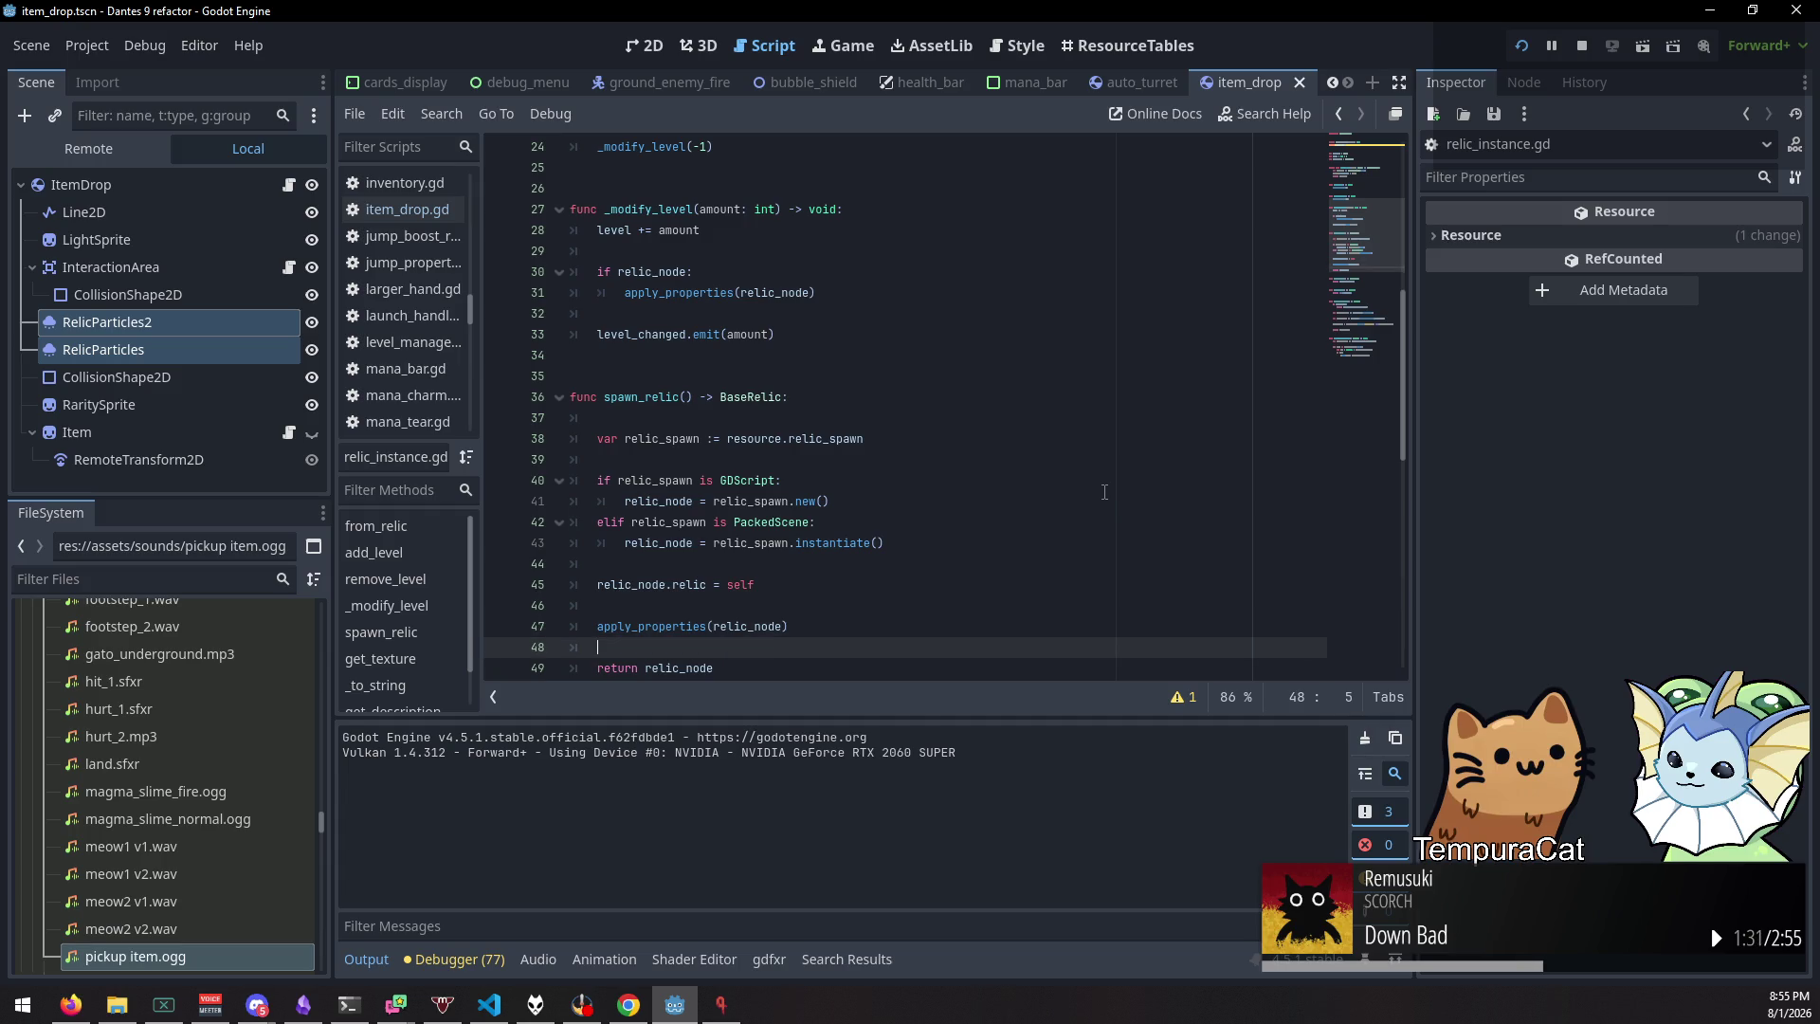
key(Down)
key(Down)
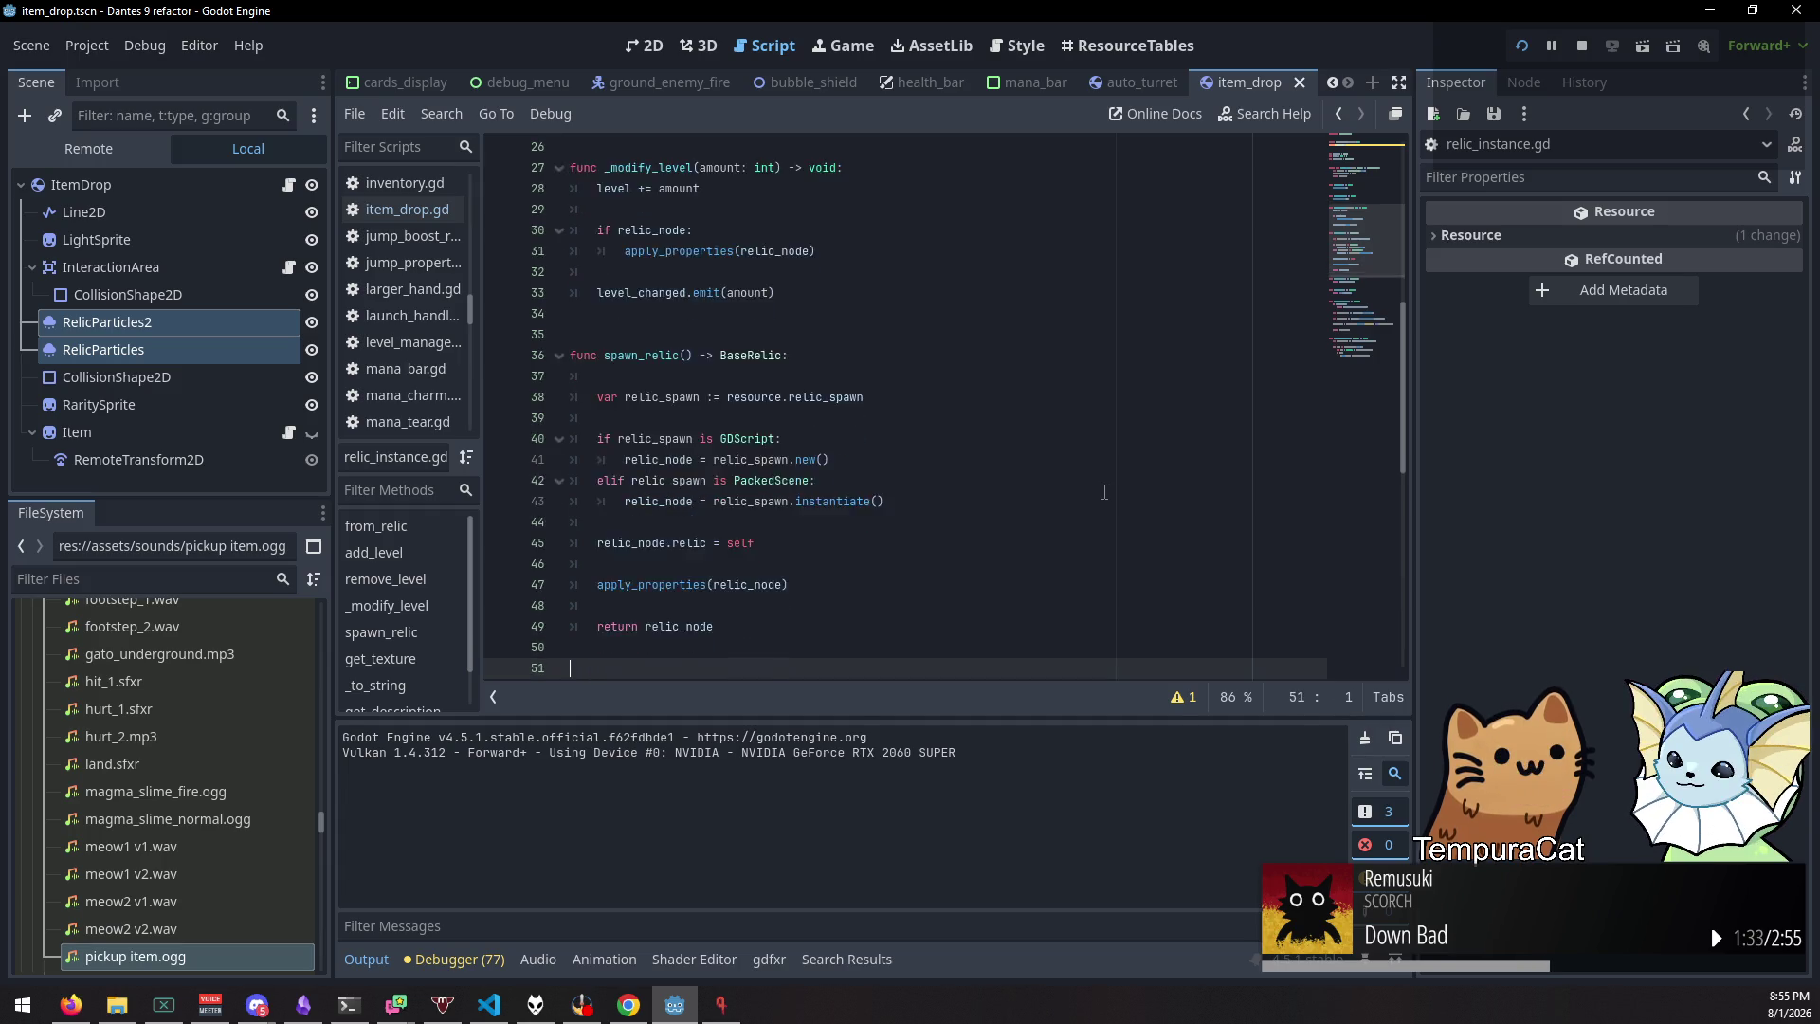
key(Up)
key(Up)
key(Up)
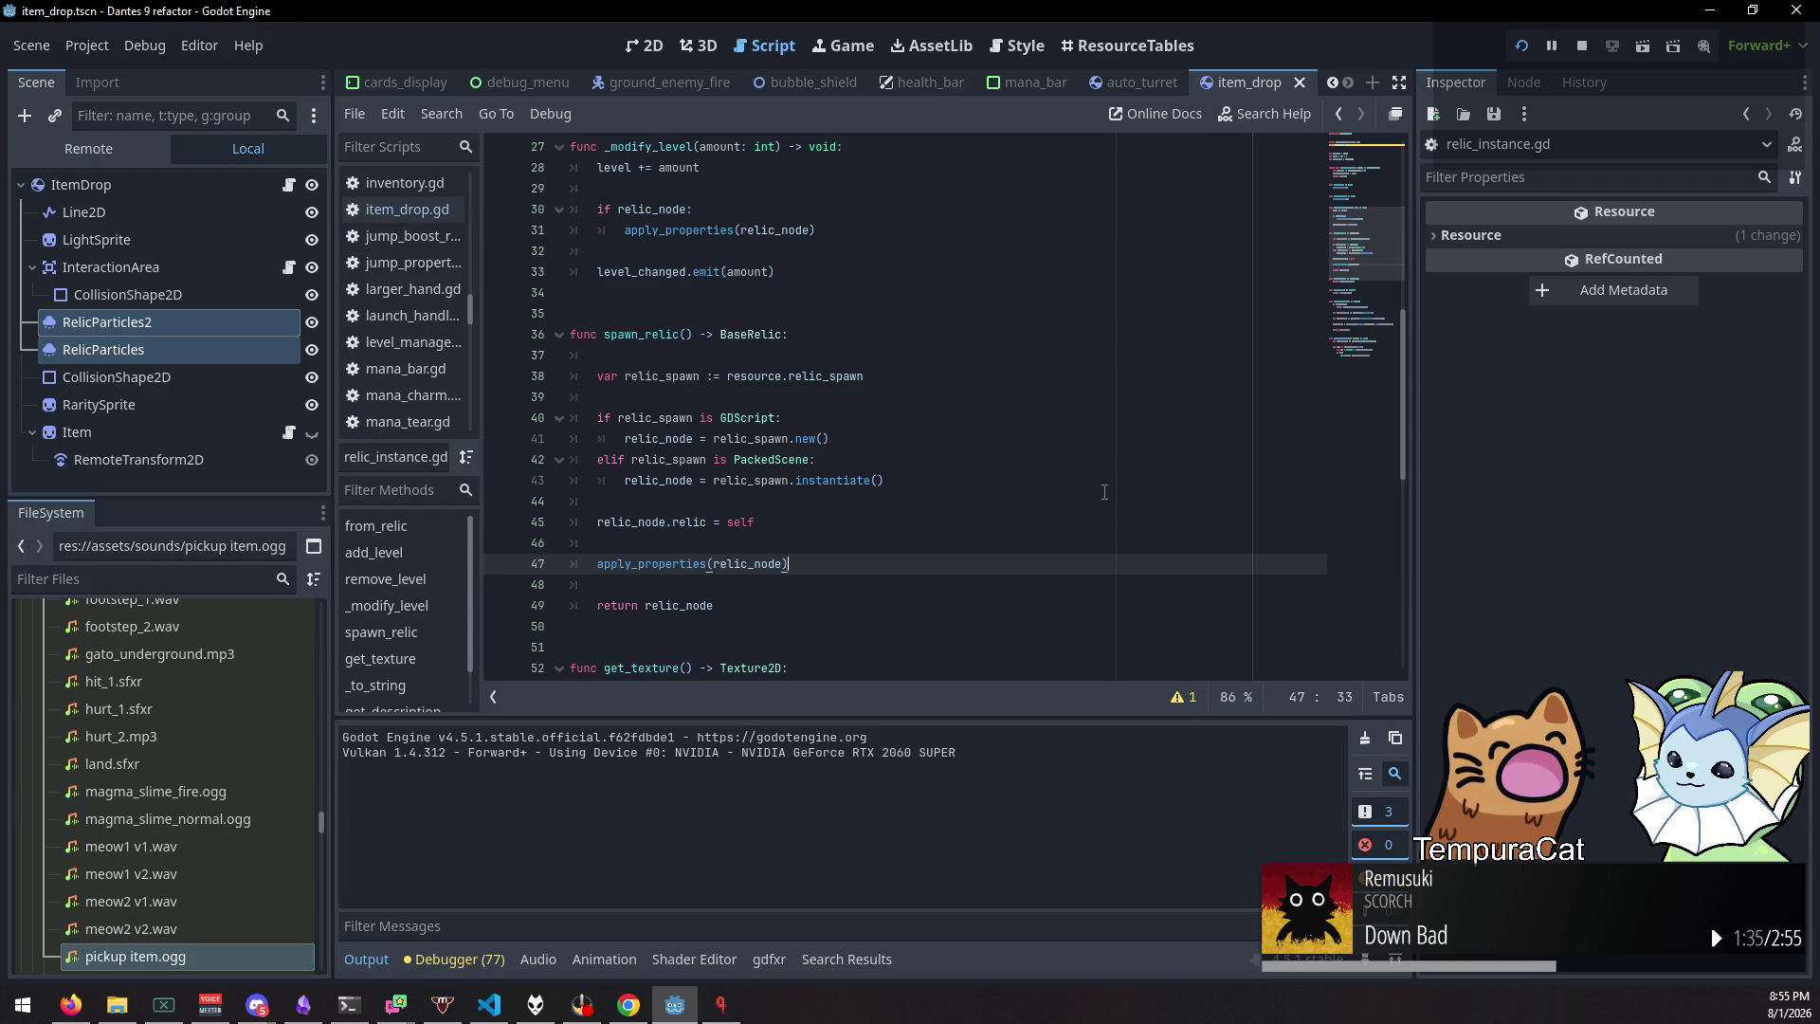
key(F5)
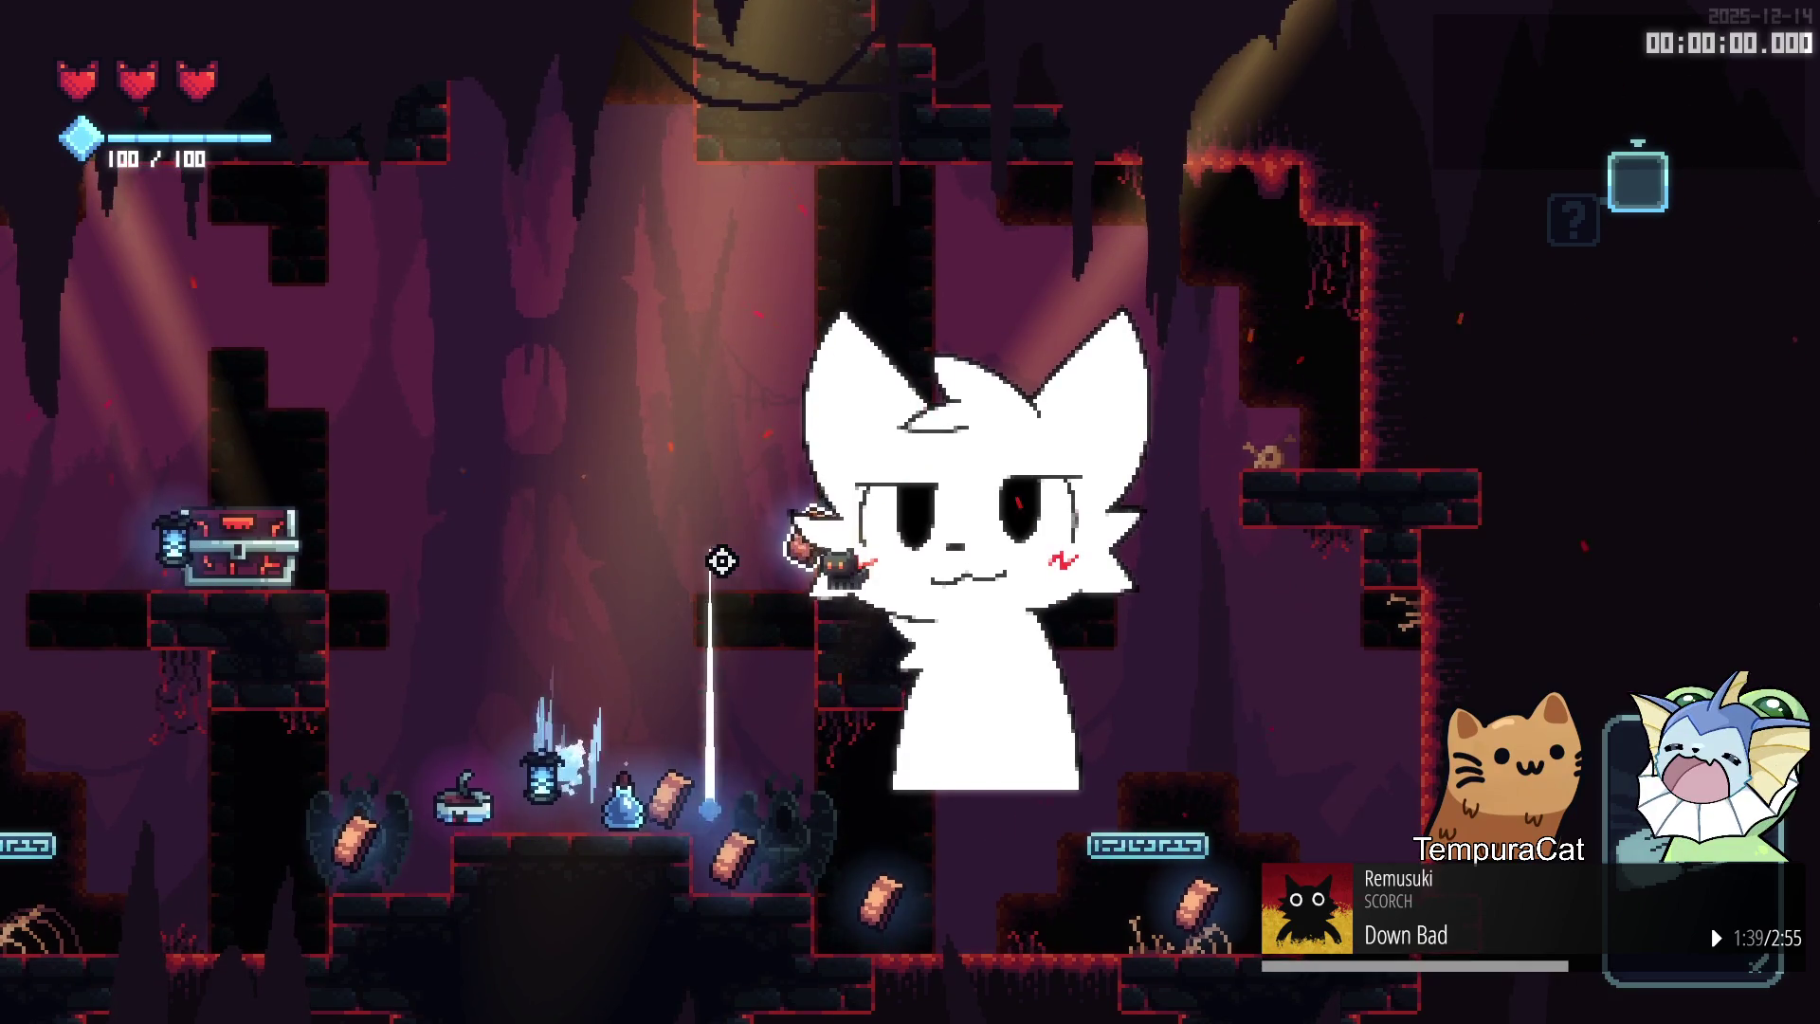
key(F8)
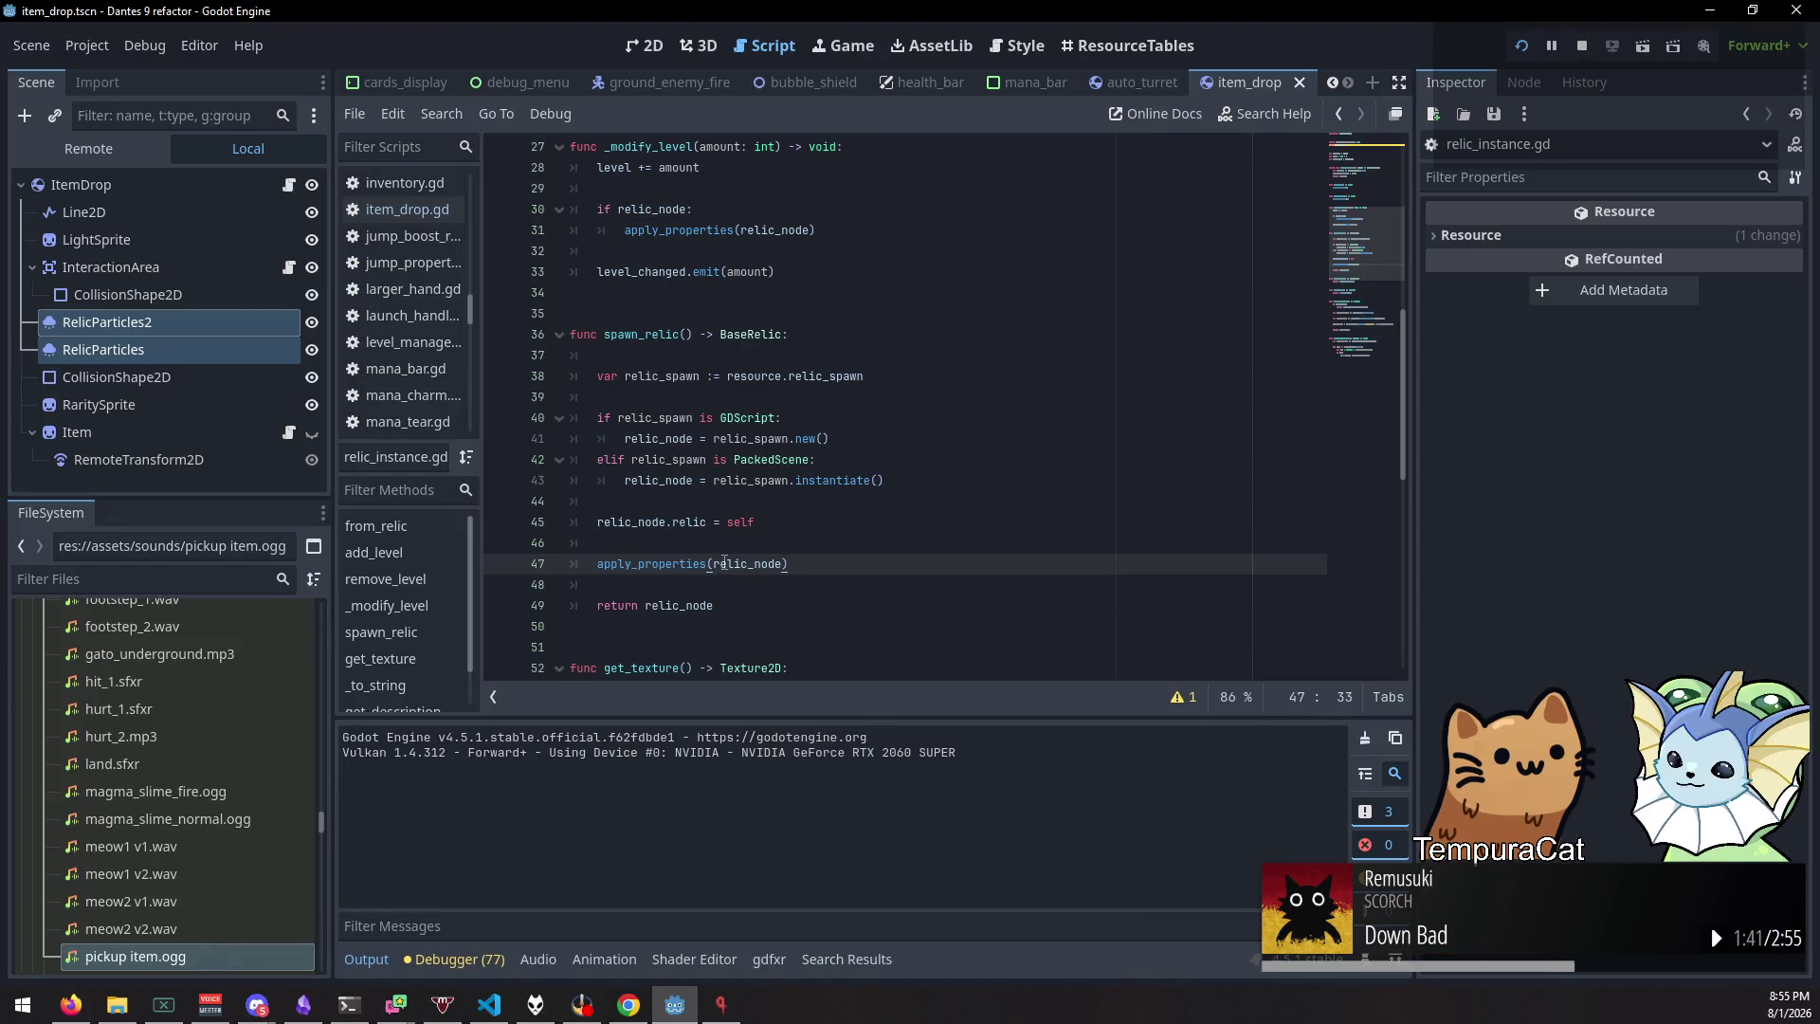
- Quick-open relic_drop.gd in the script editor
key(alt+shift+o)
text(relic_drop.)
key(Return)
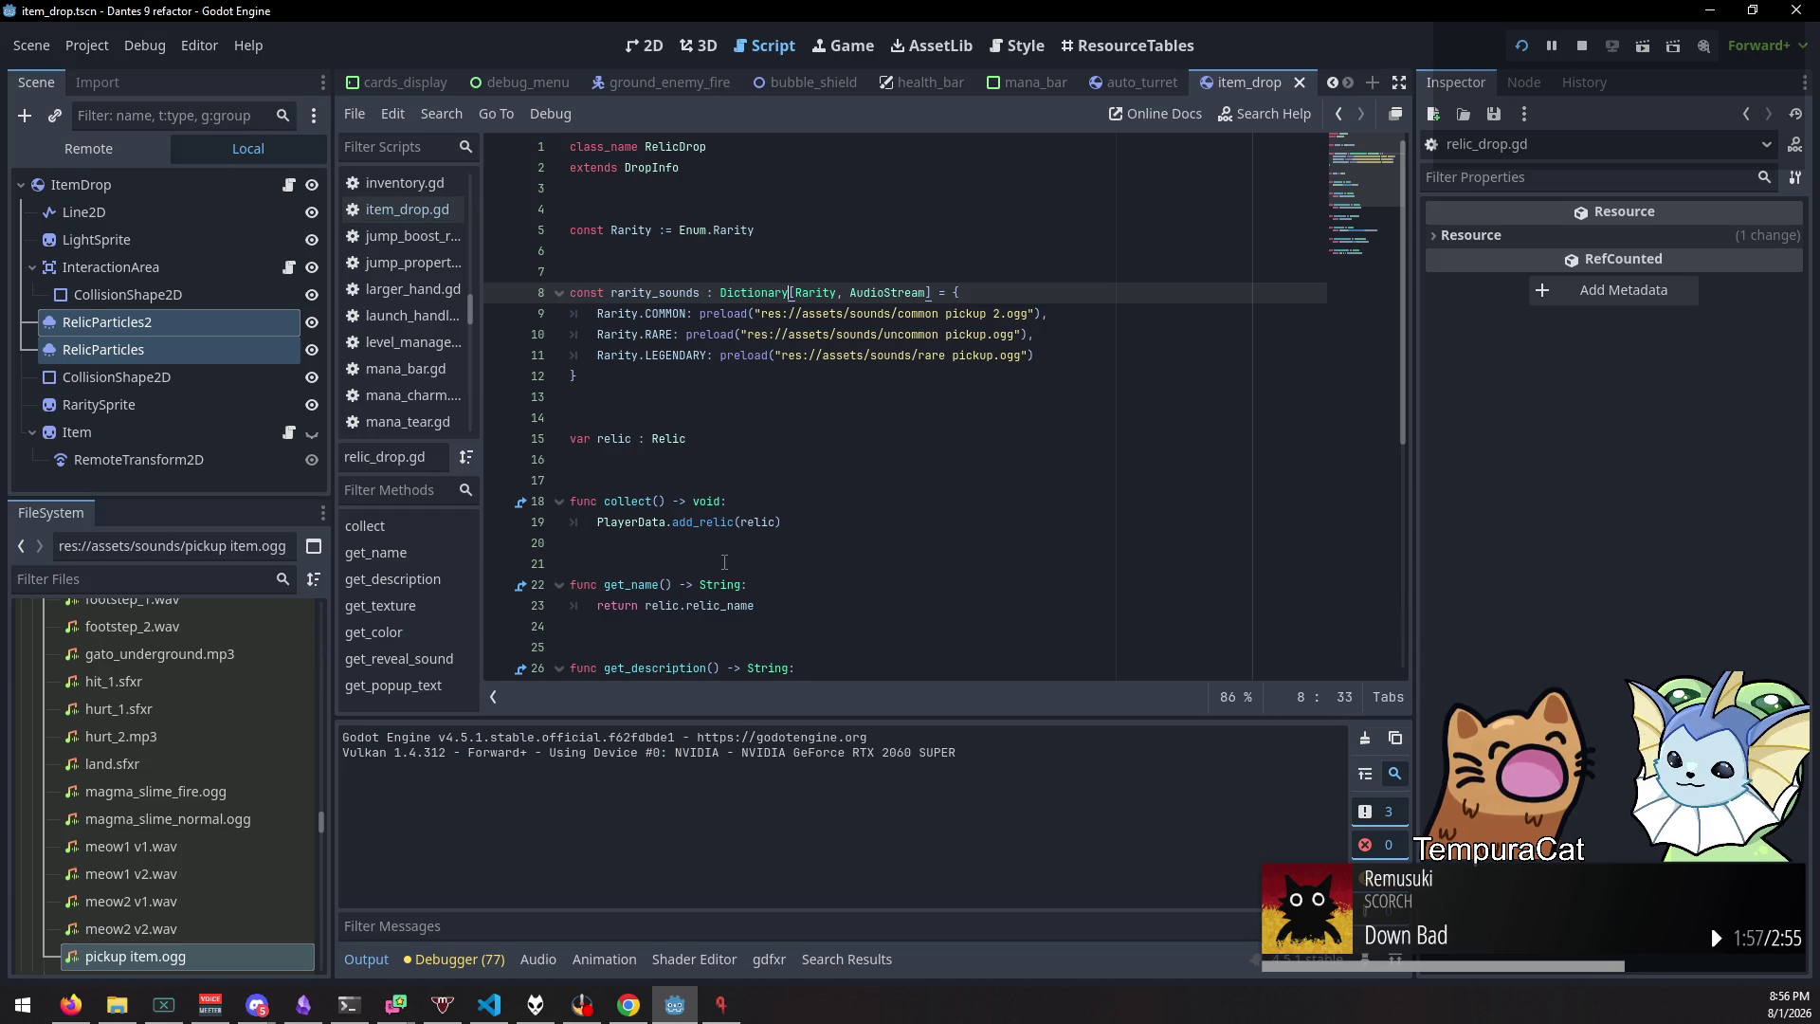
- Append func spawn_particles() -> bool: return true to the script's end and rerun the game
key(Down)
key(Down)
key(Down)
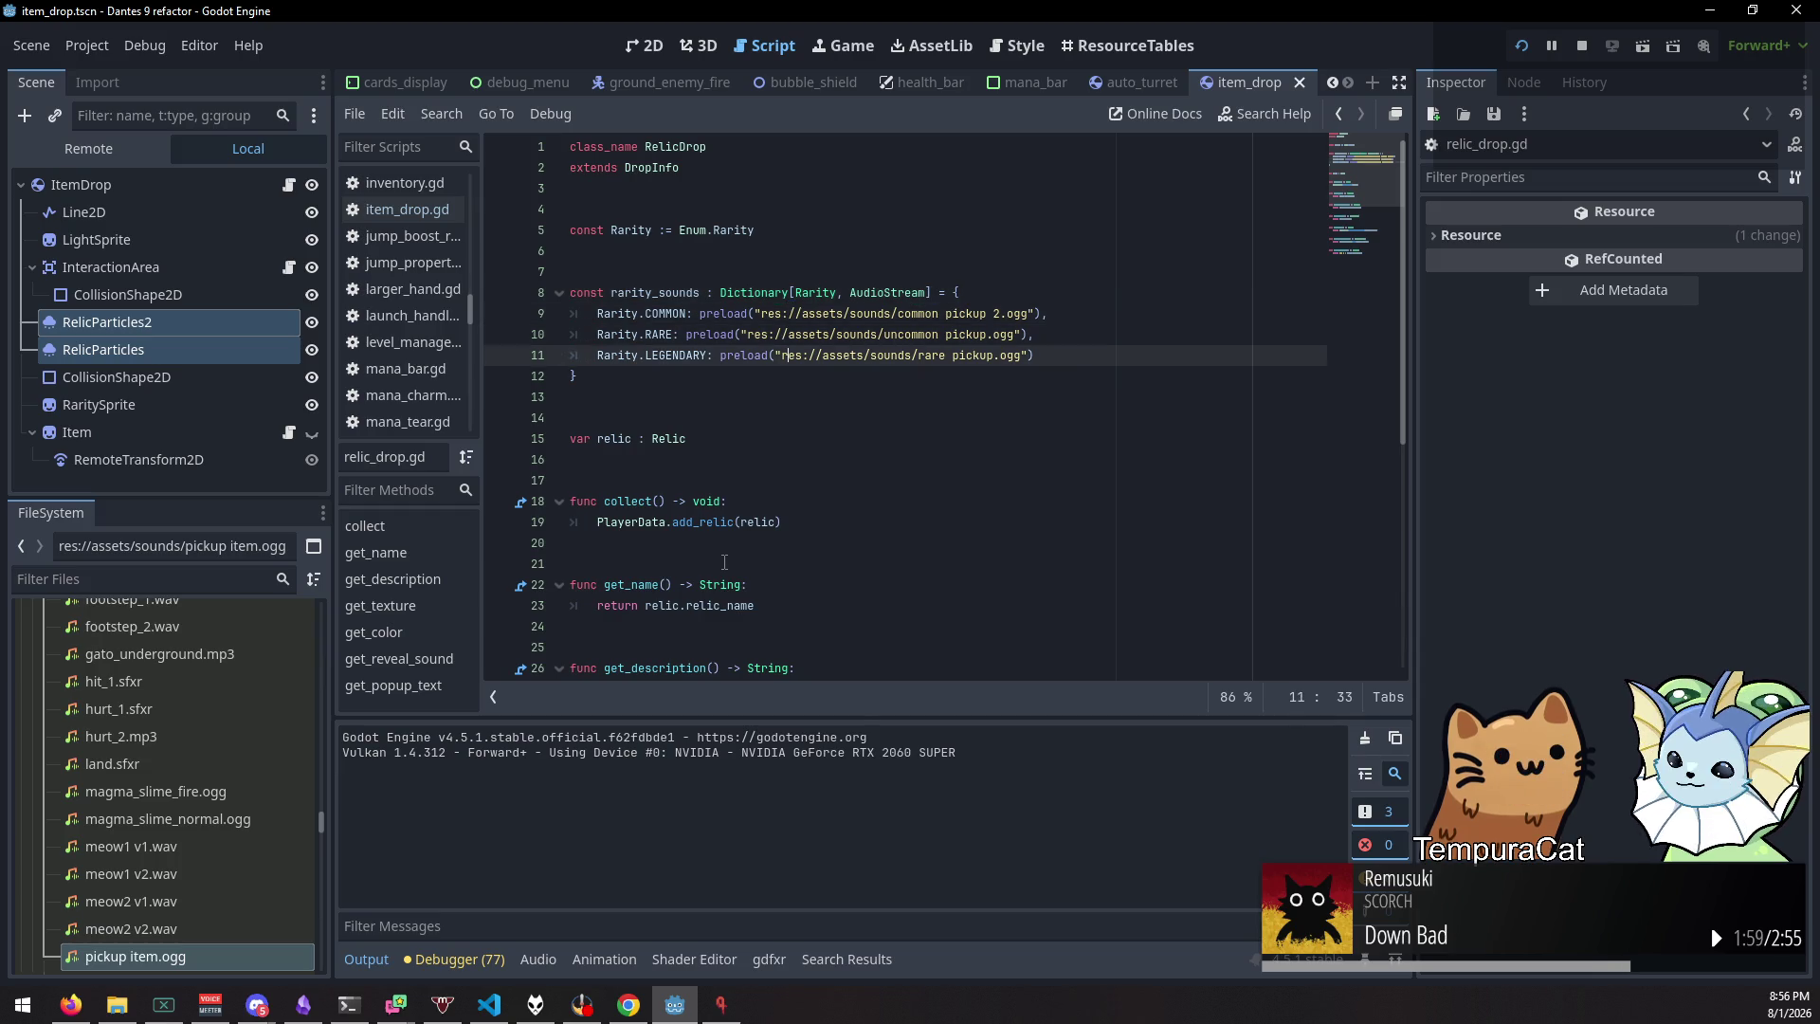
key(ctrl+End)
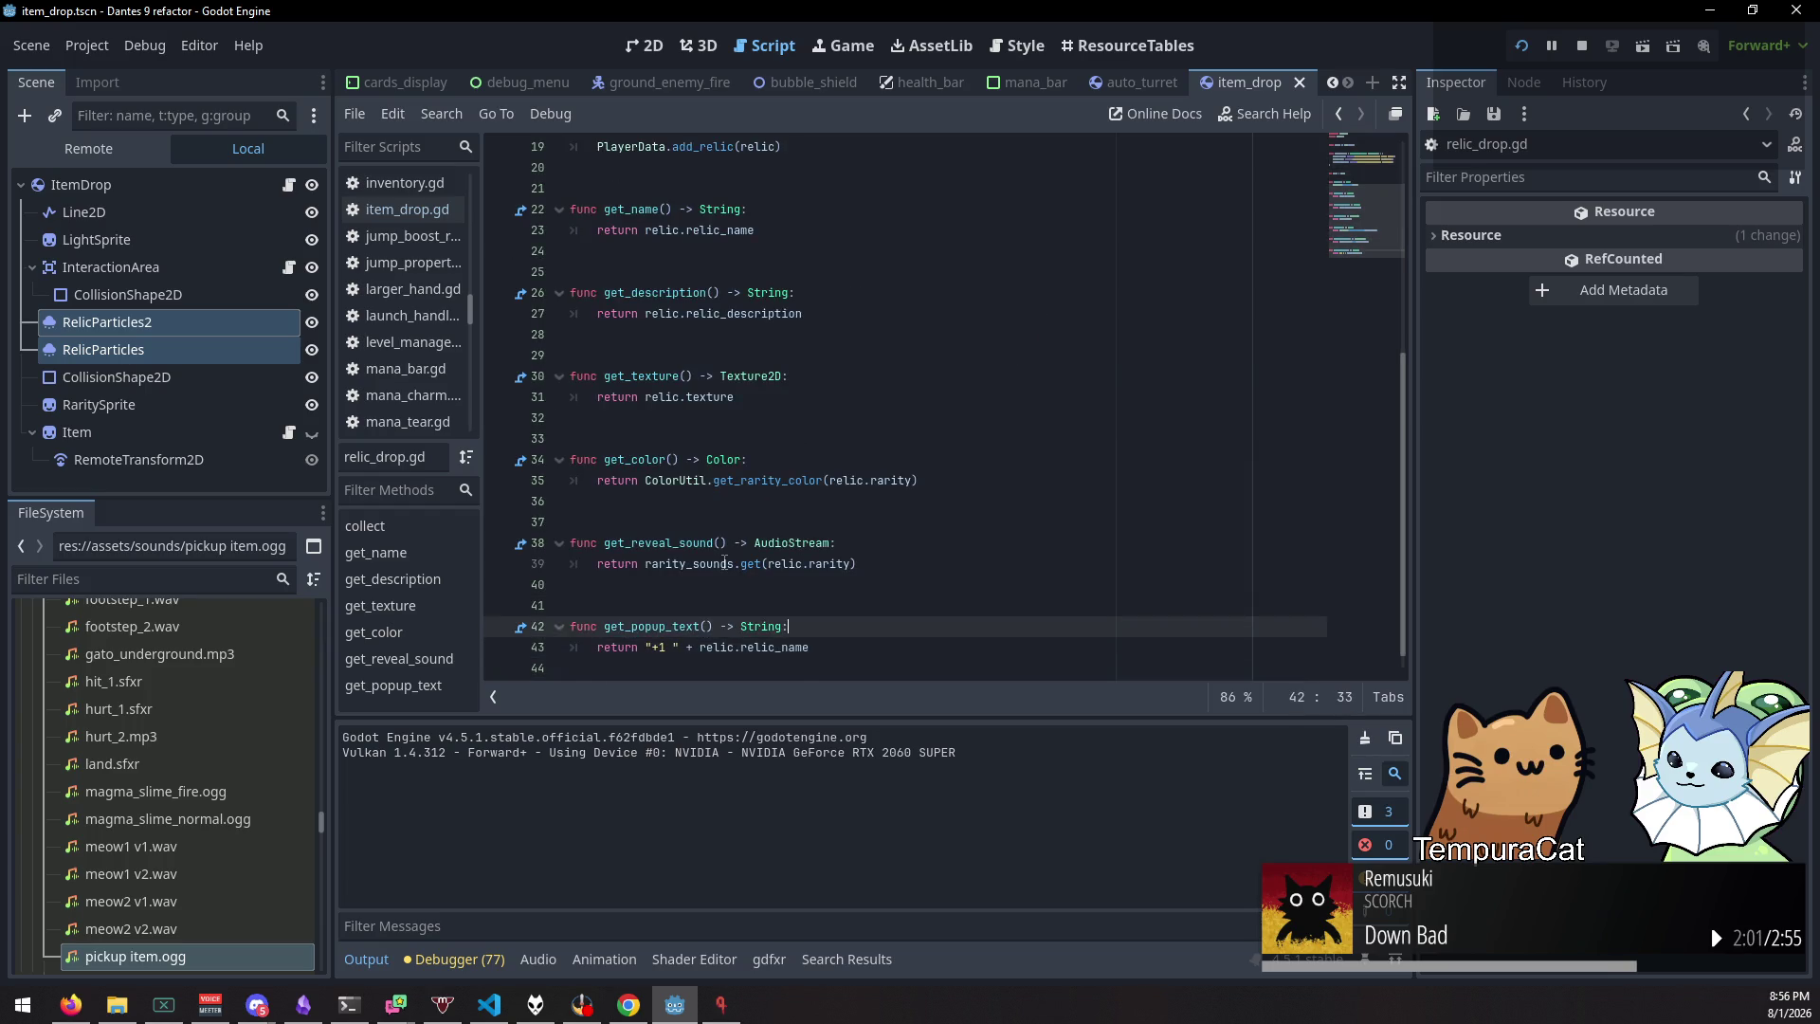
key(Return)
key(Return)
key(BackSpace)
key(BackSpace)
text(unc spawn_spawn)
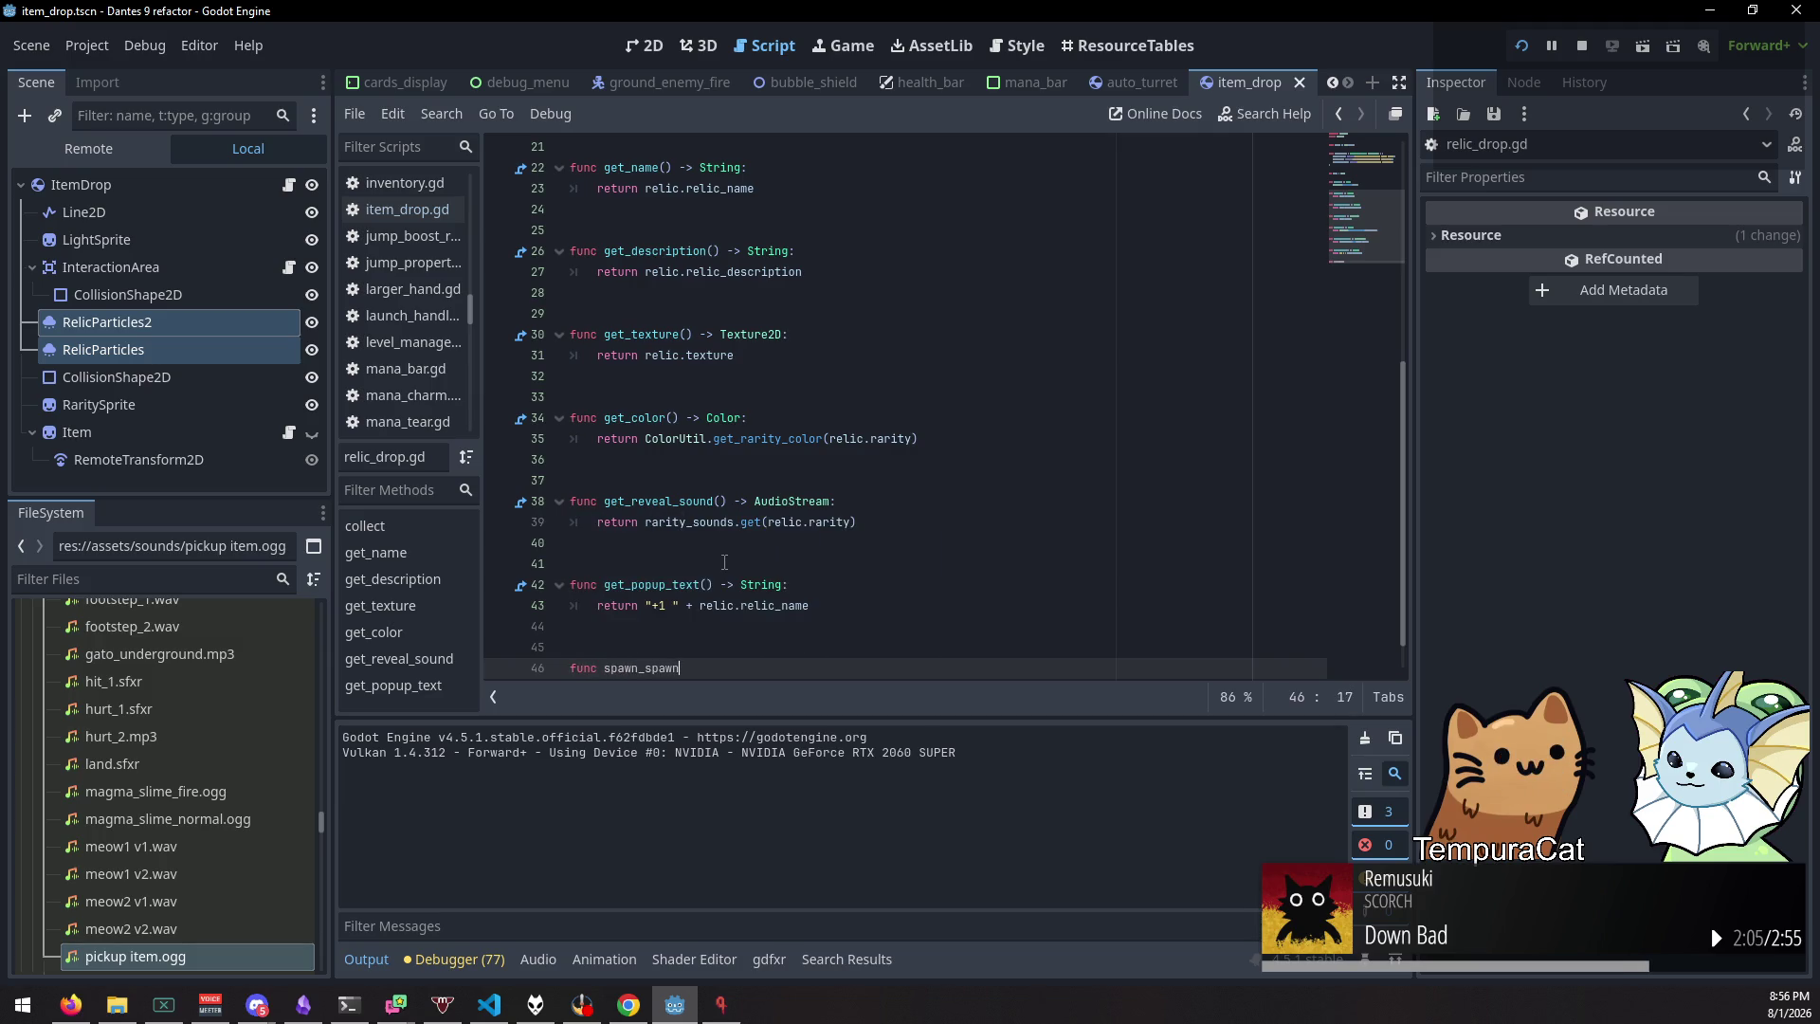
key(BackSpace)
key(BackSpace)
key(BackSpace)
text(particles() -> bool:)
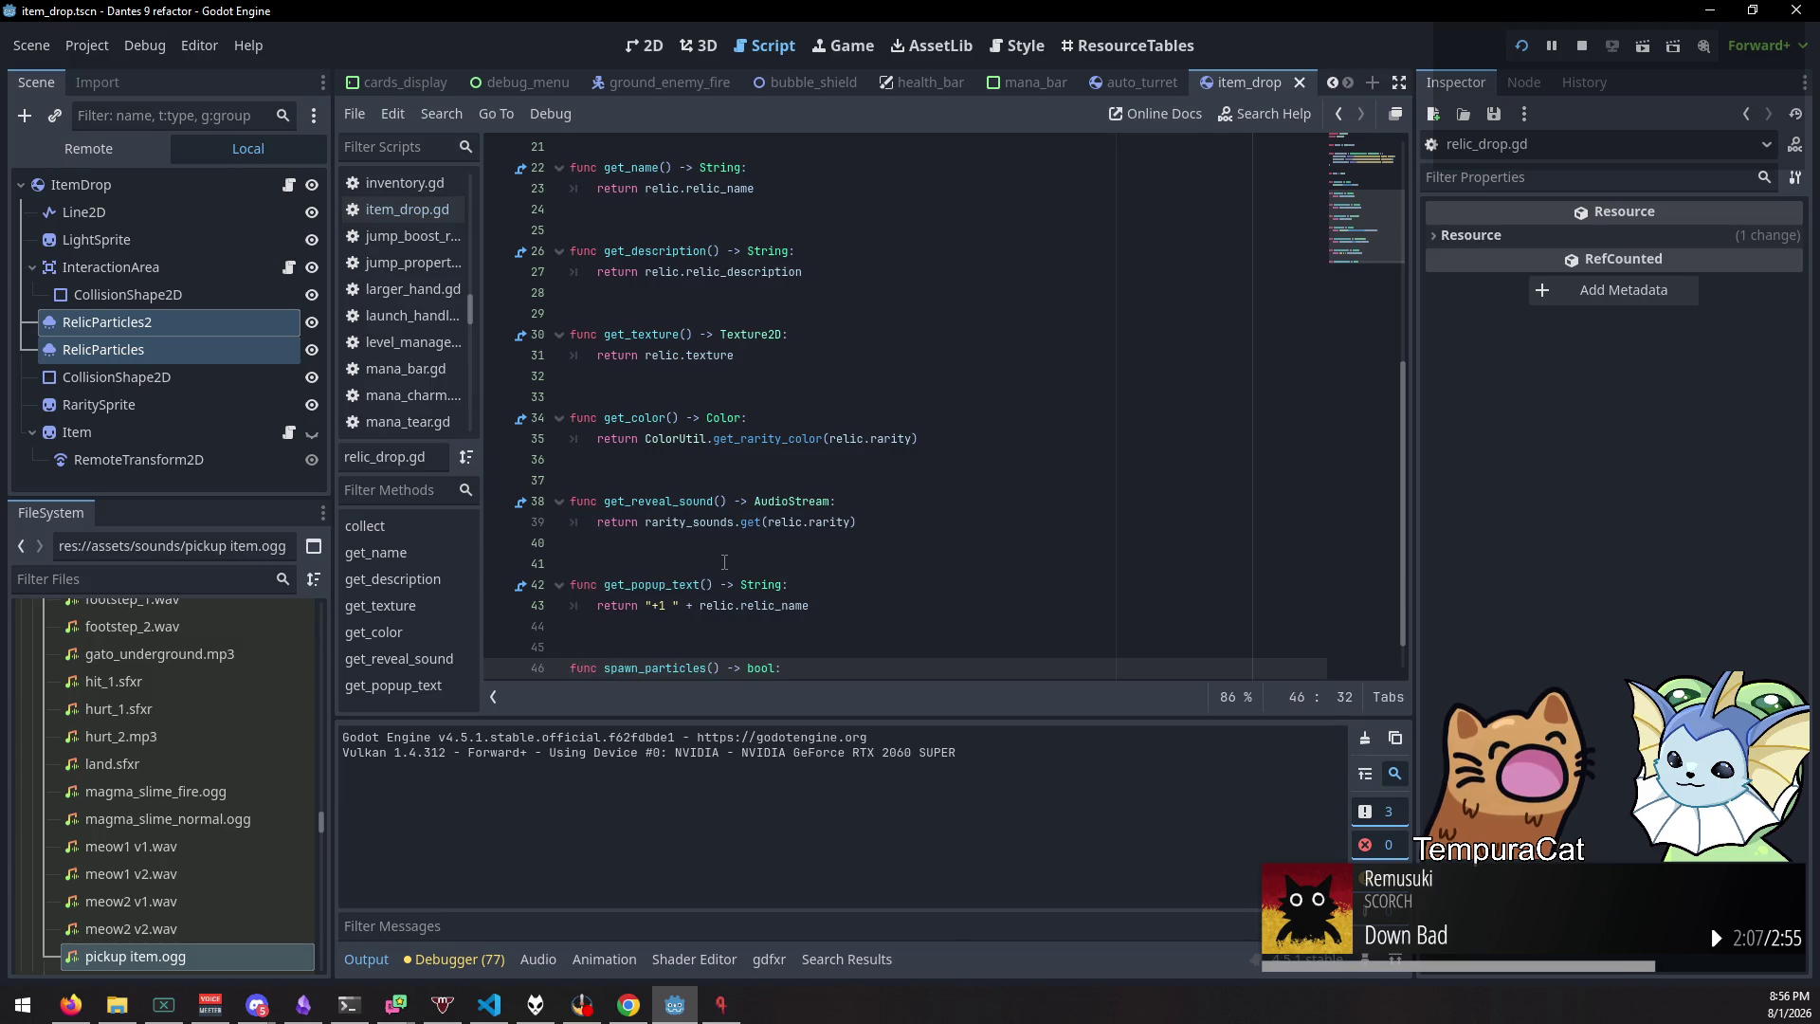
key(Return)
key(BackSpace)
key(BackSpace)
key(BackSpace)
text(return true)
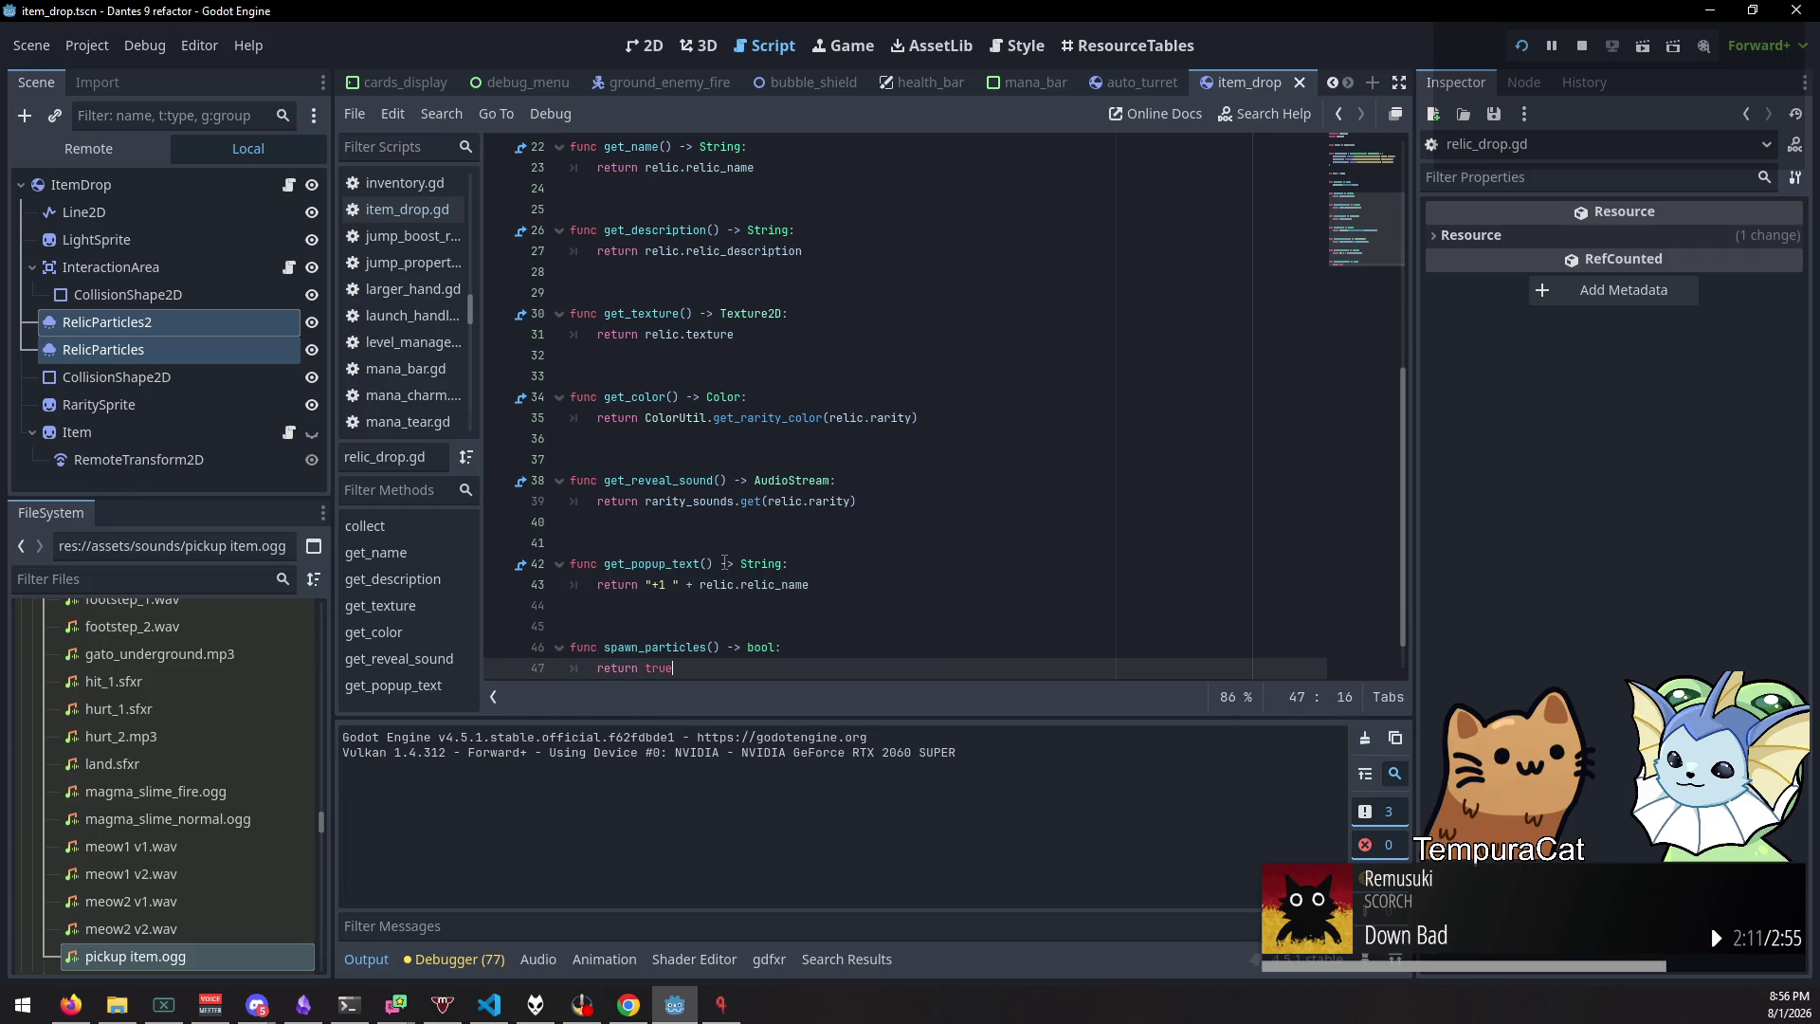
key(Return)
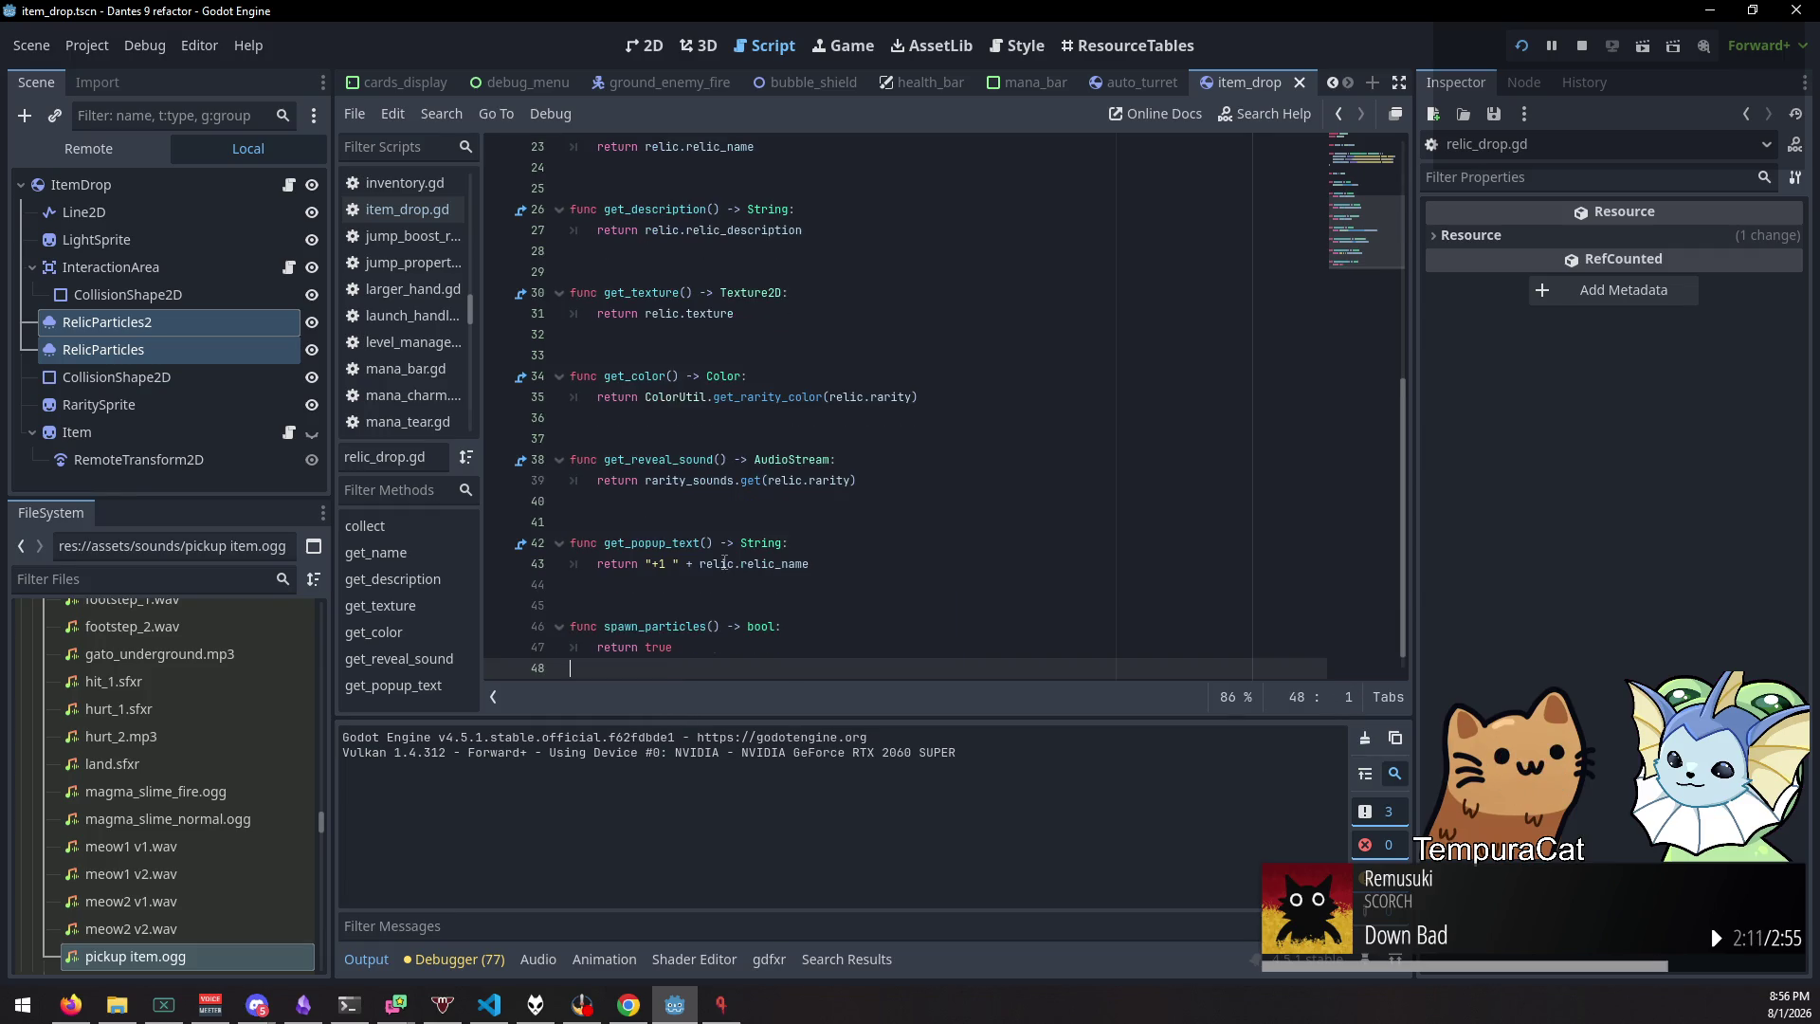
key(F5)
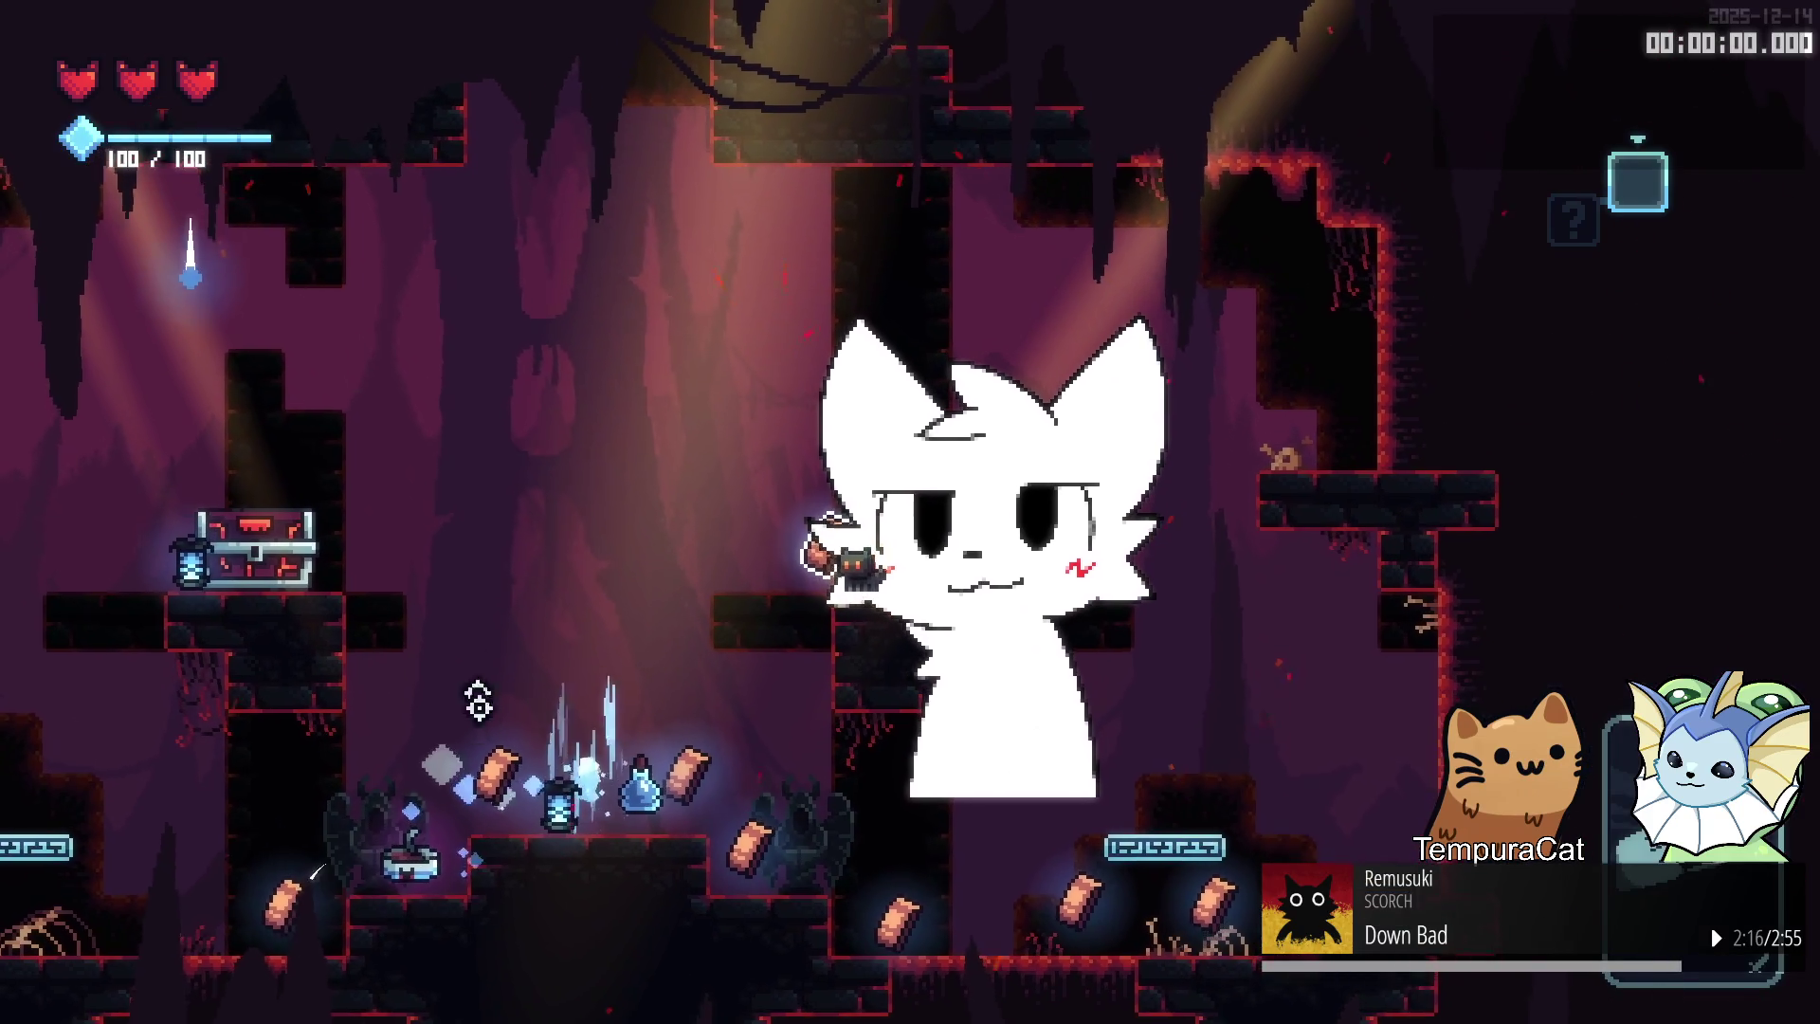
- Walk the player to the loot, open the card pack, skip the choice and leave the game
key(a)
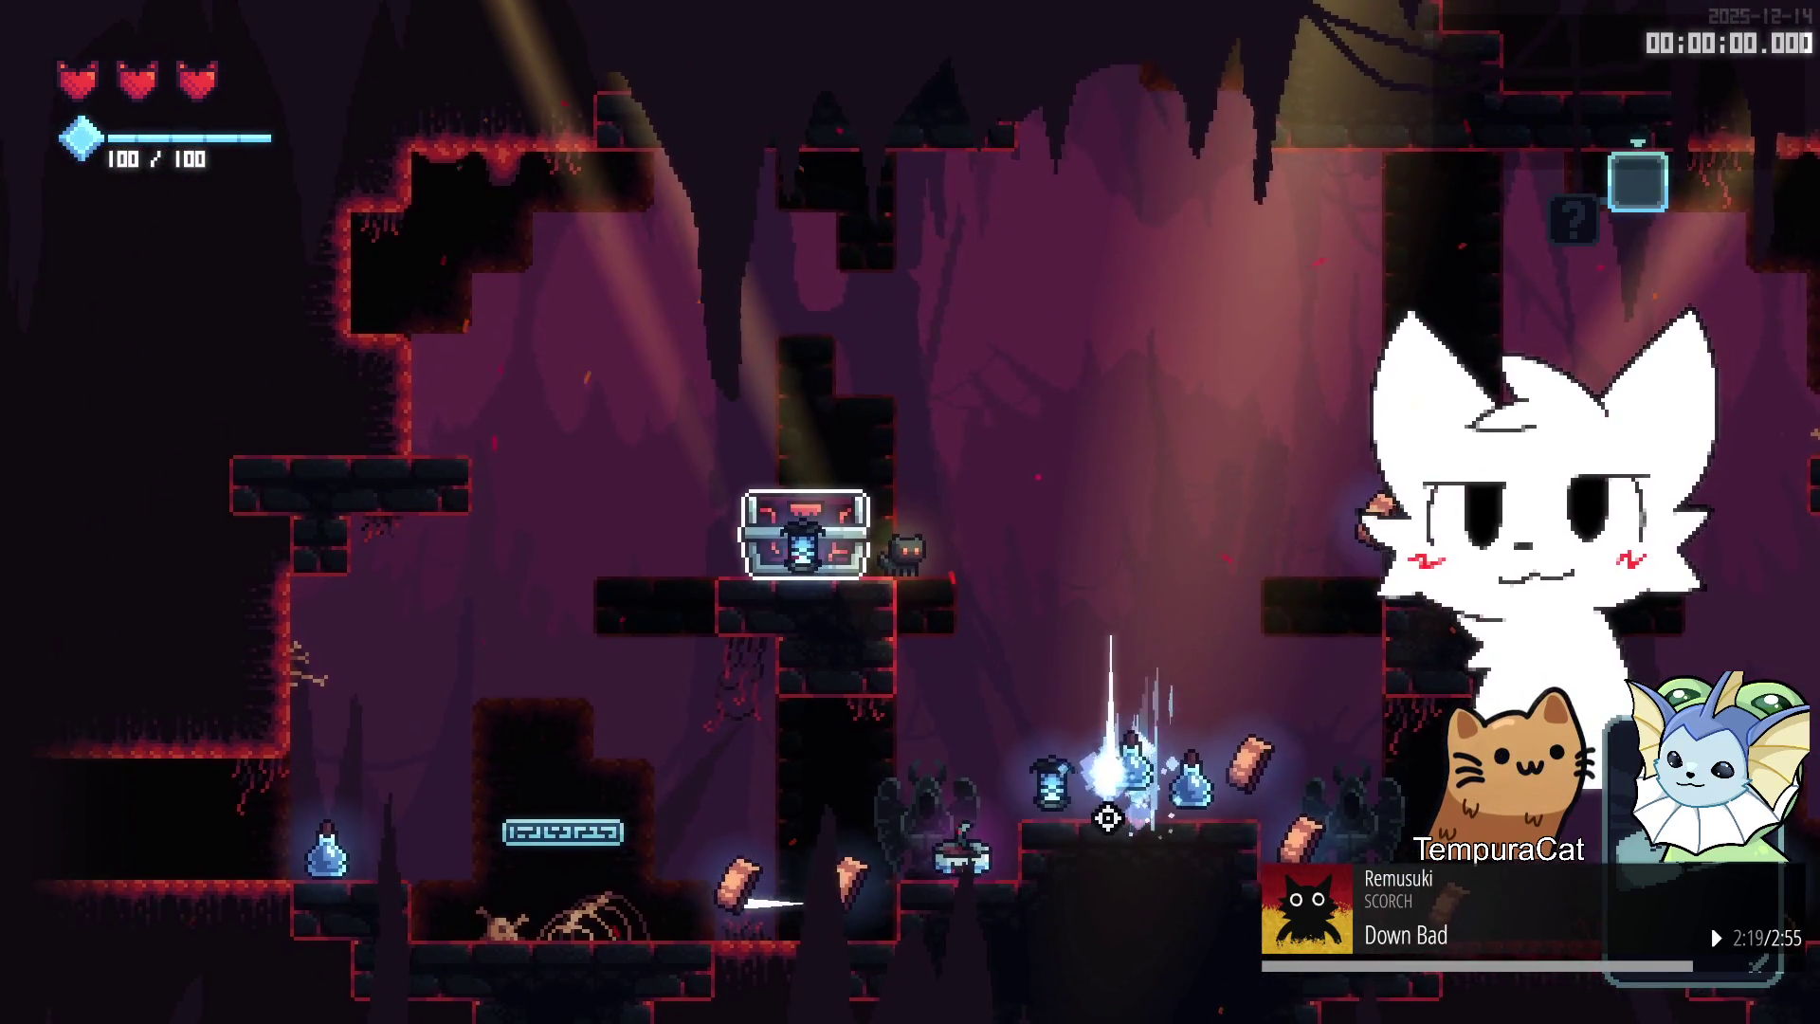
key(d)
click(950, 387)
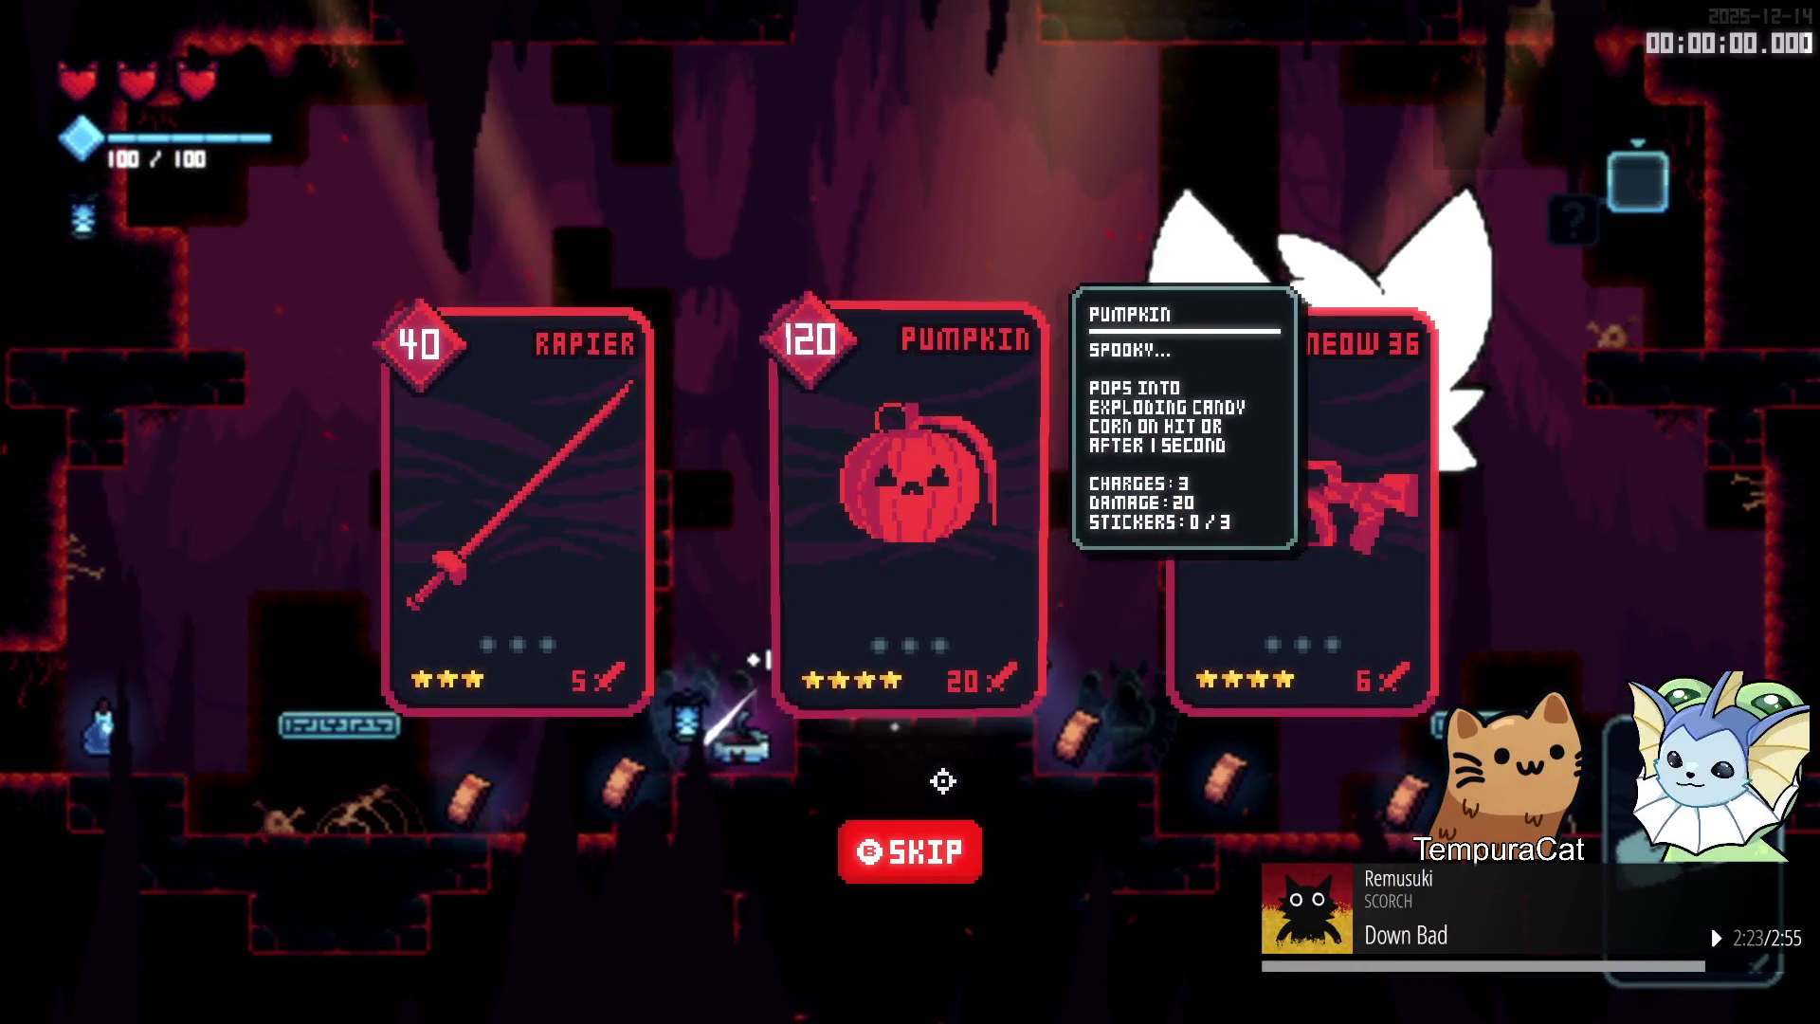
key(Escape)
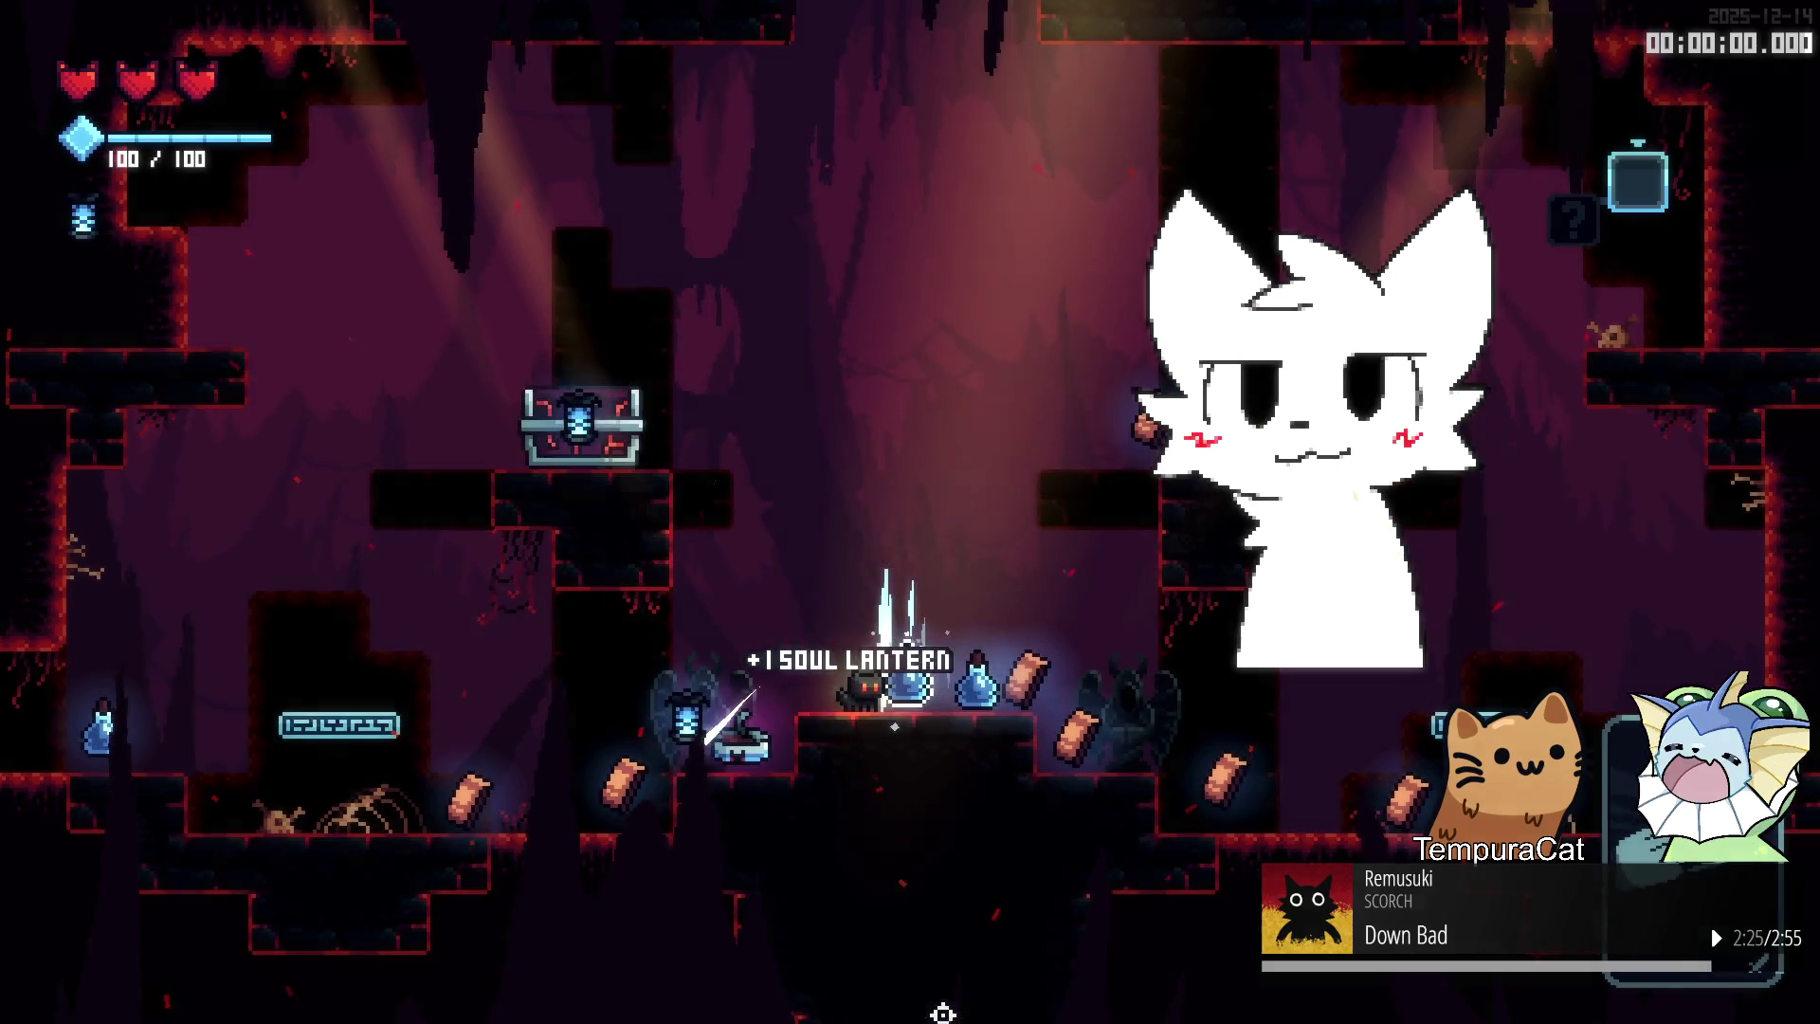
key(alt+Tab)
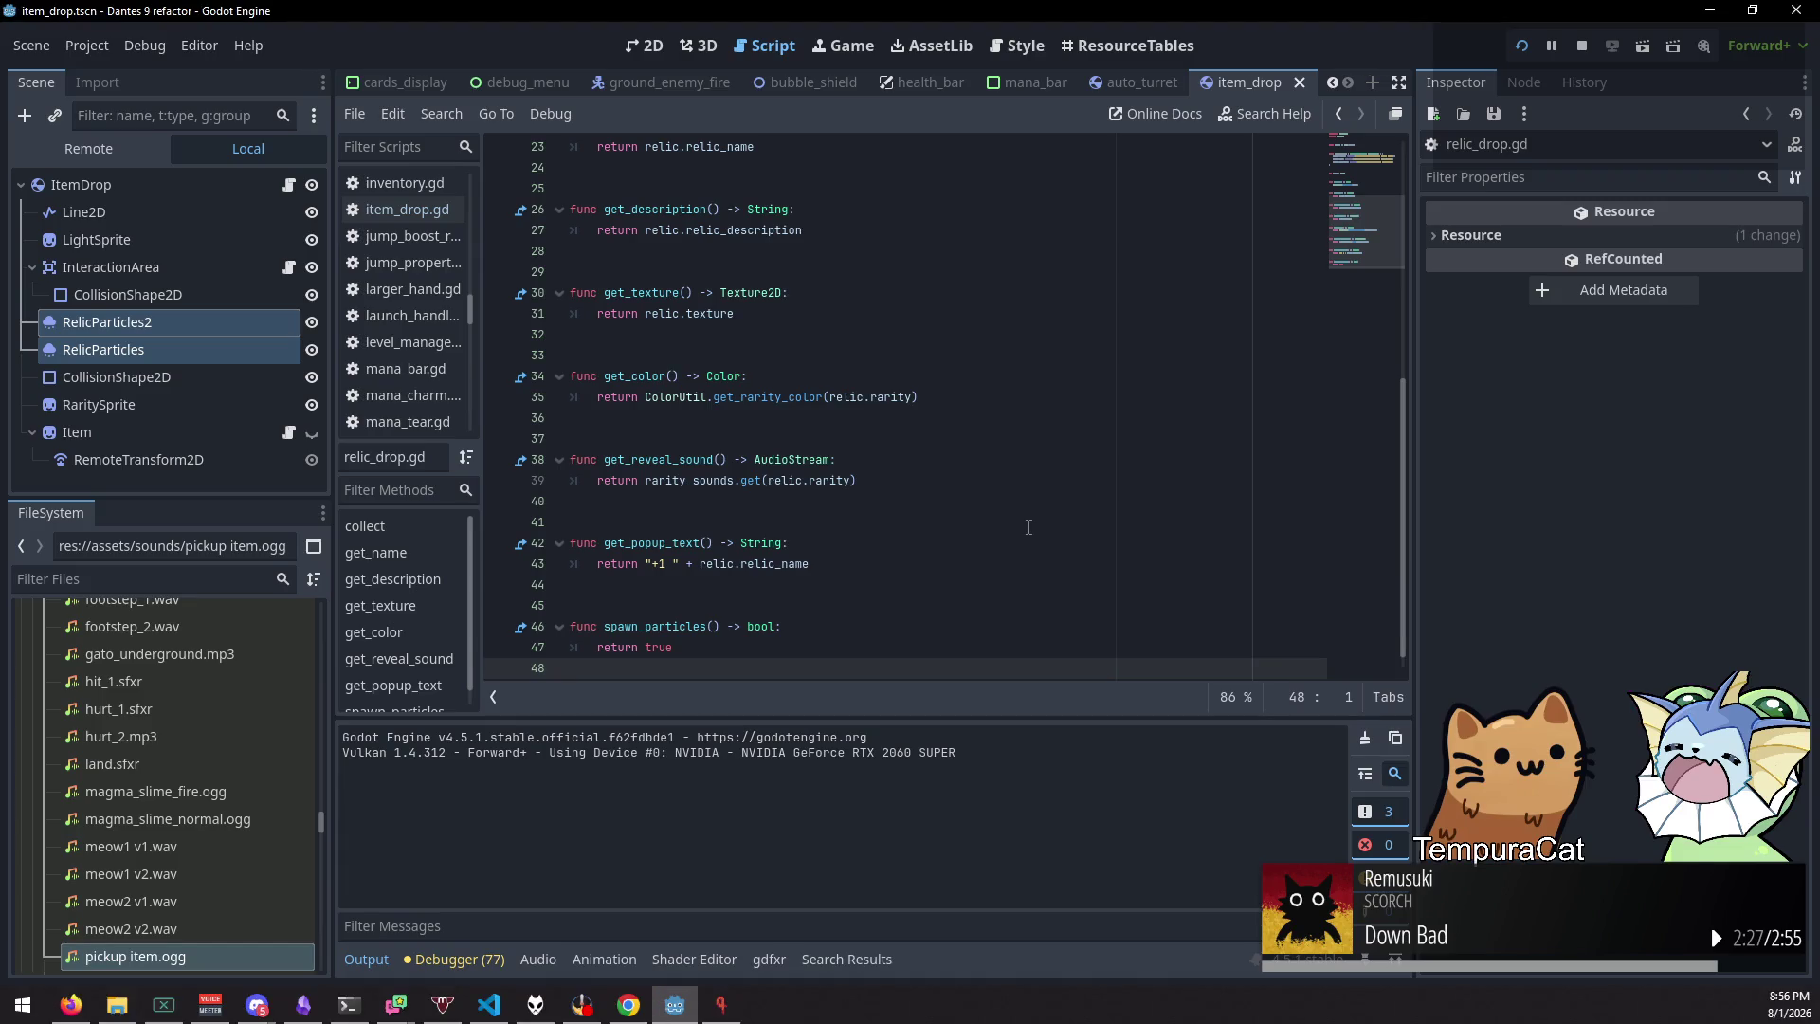
- Create a new card_drop.gd script in the drops folder
key(ctrl+alt+o)
key(Escape)
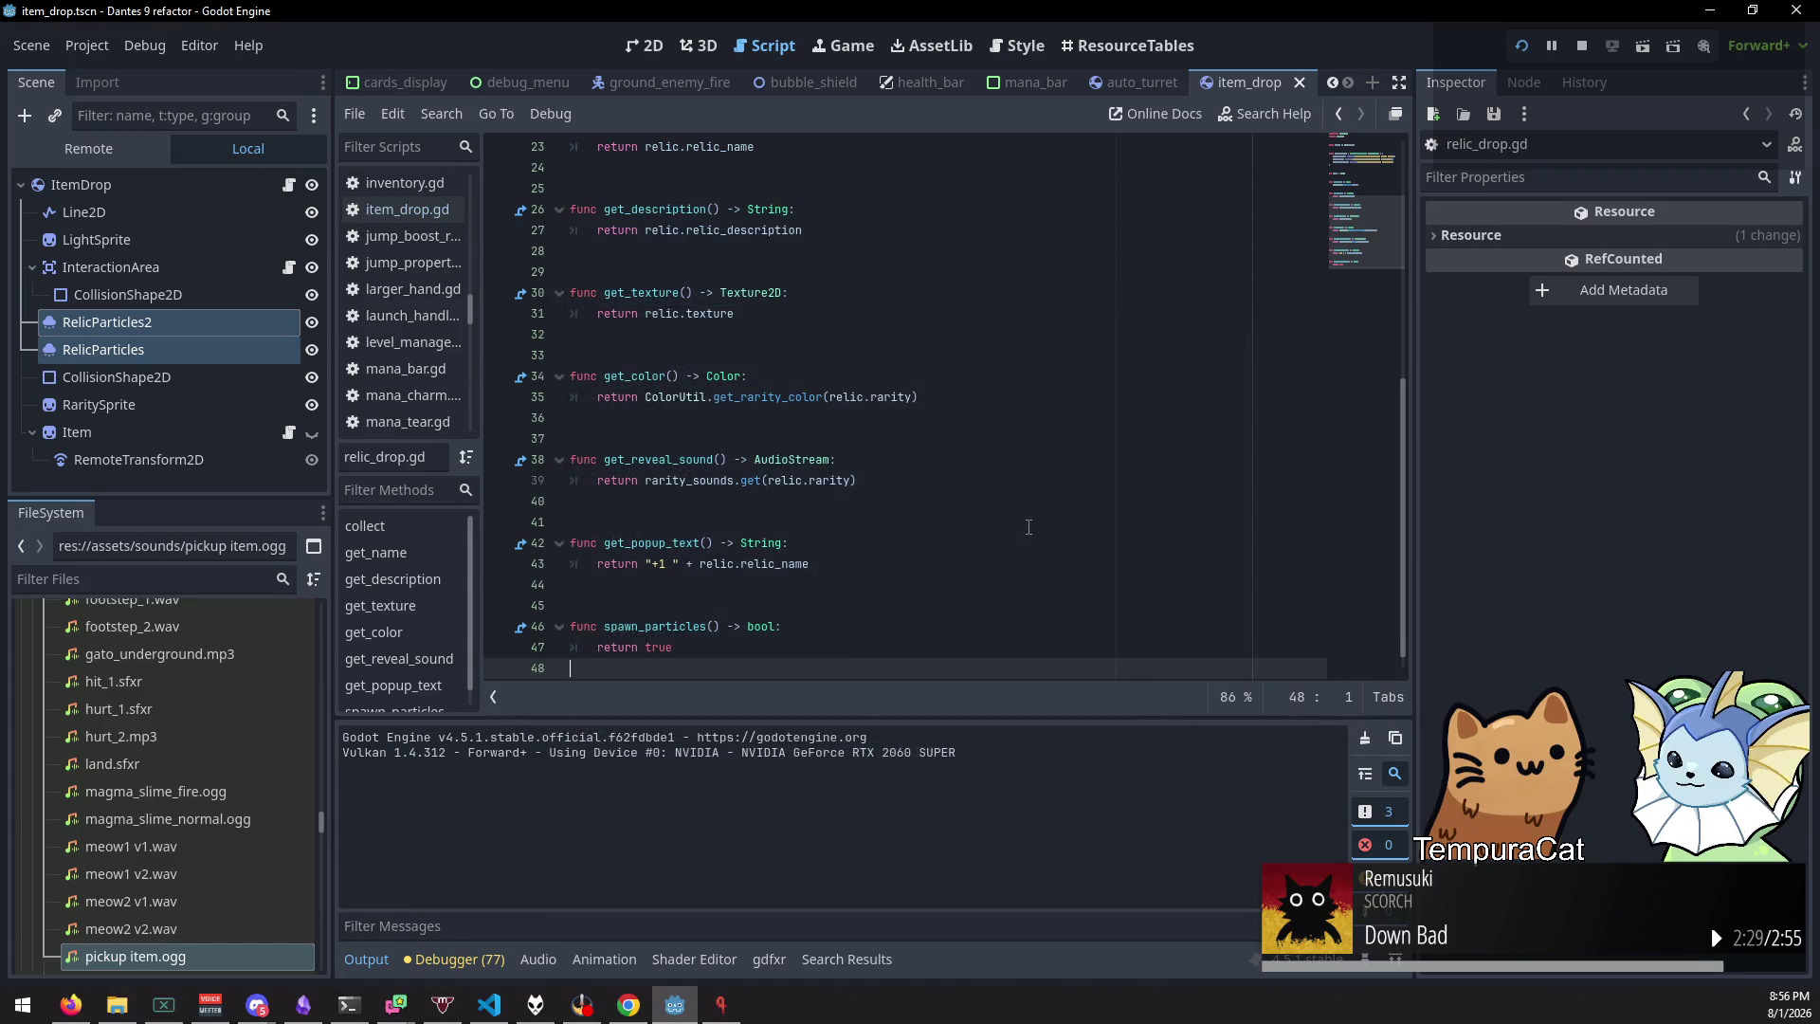
key(ctrl+alt+o)
key(Escape)
scroll(115, 758, down, 15)
scroll(116, 758, down, 3)
right_click(131, 698)
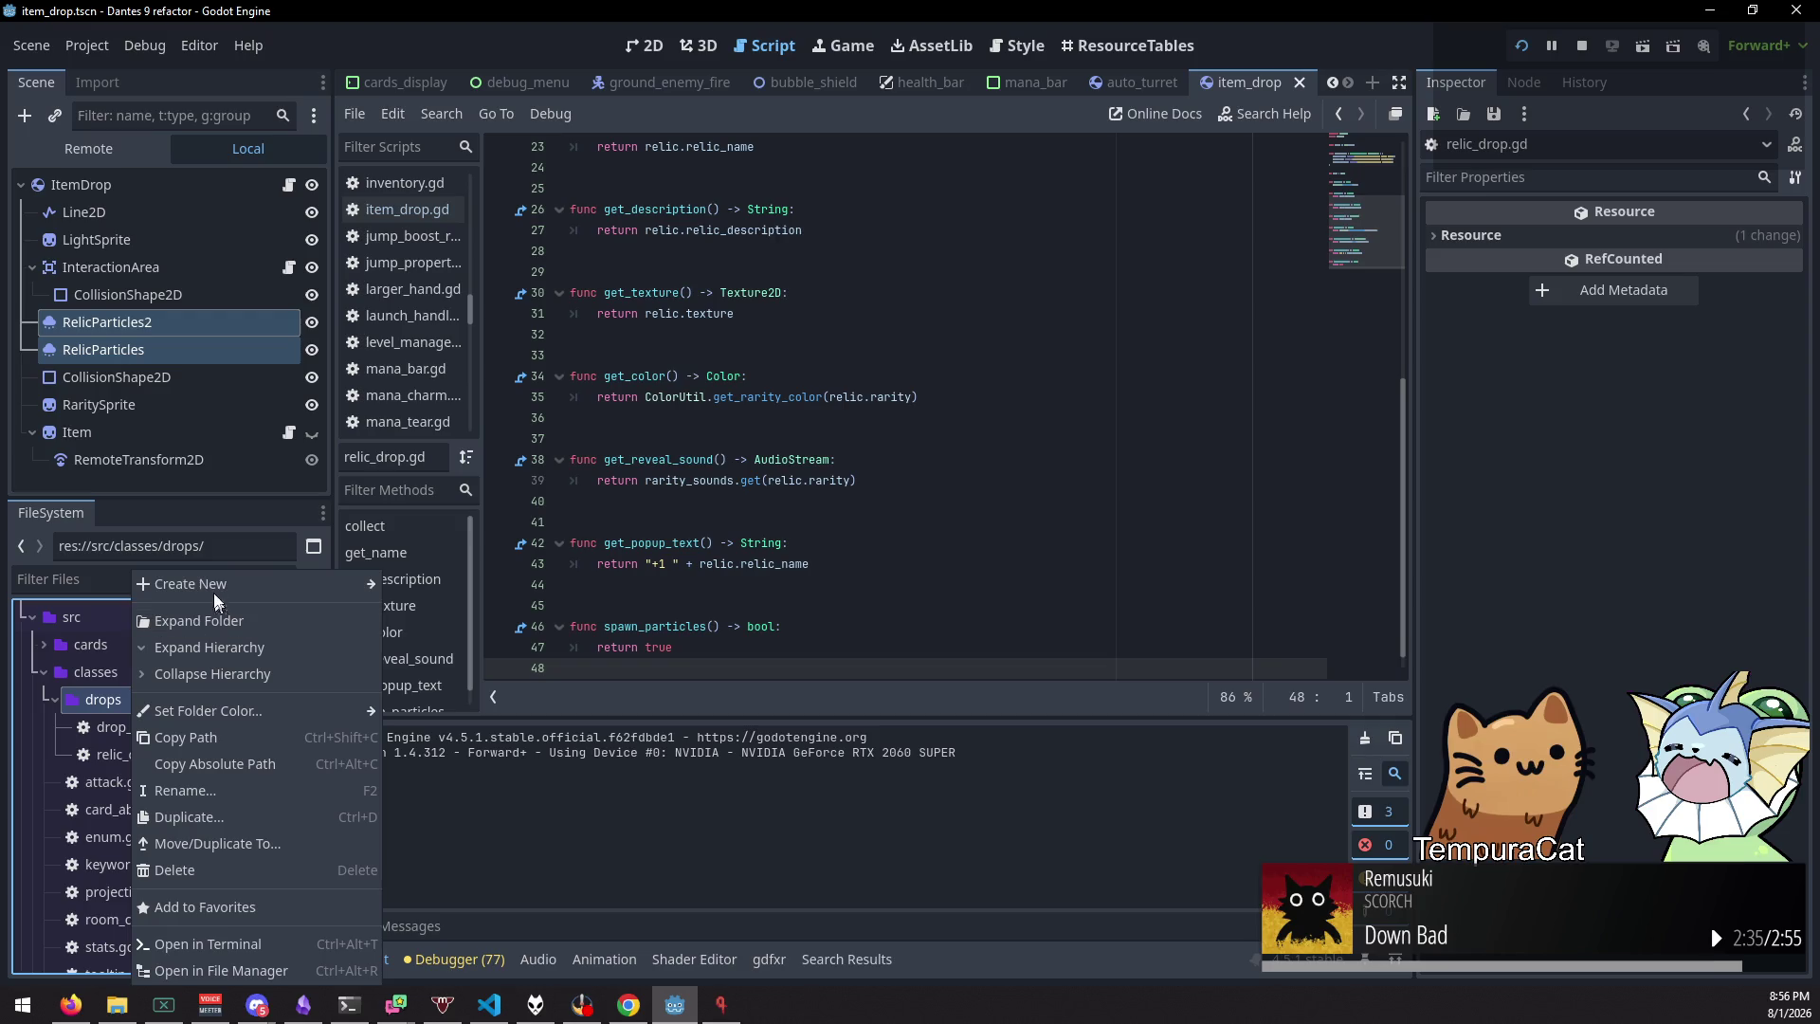
mouse_move(214, 597)
click(438, 635)
text(card_drop)
key(Return)
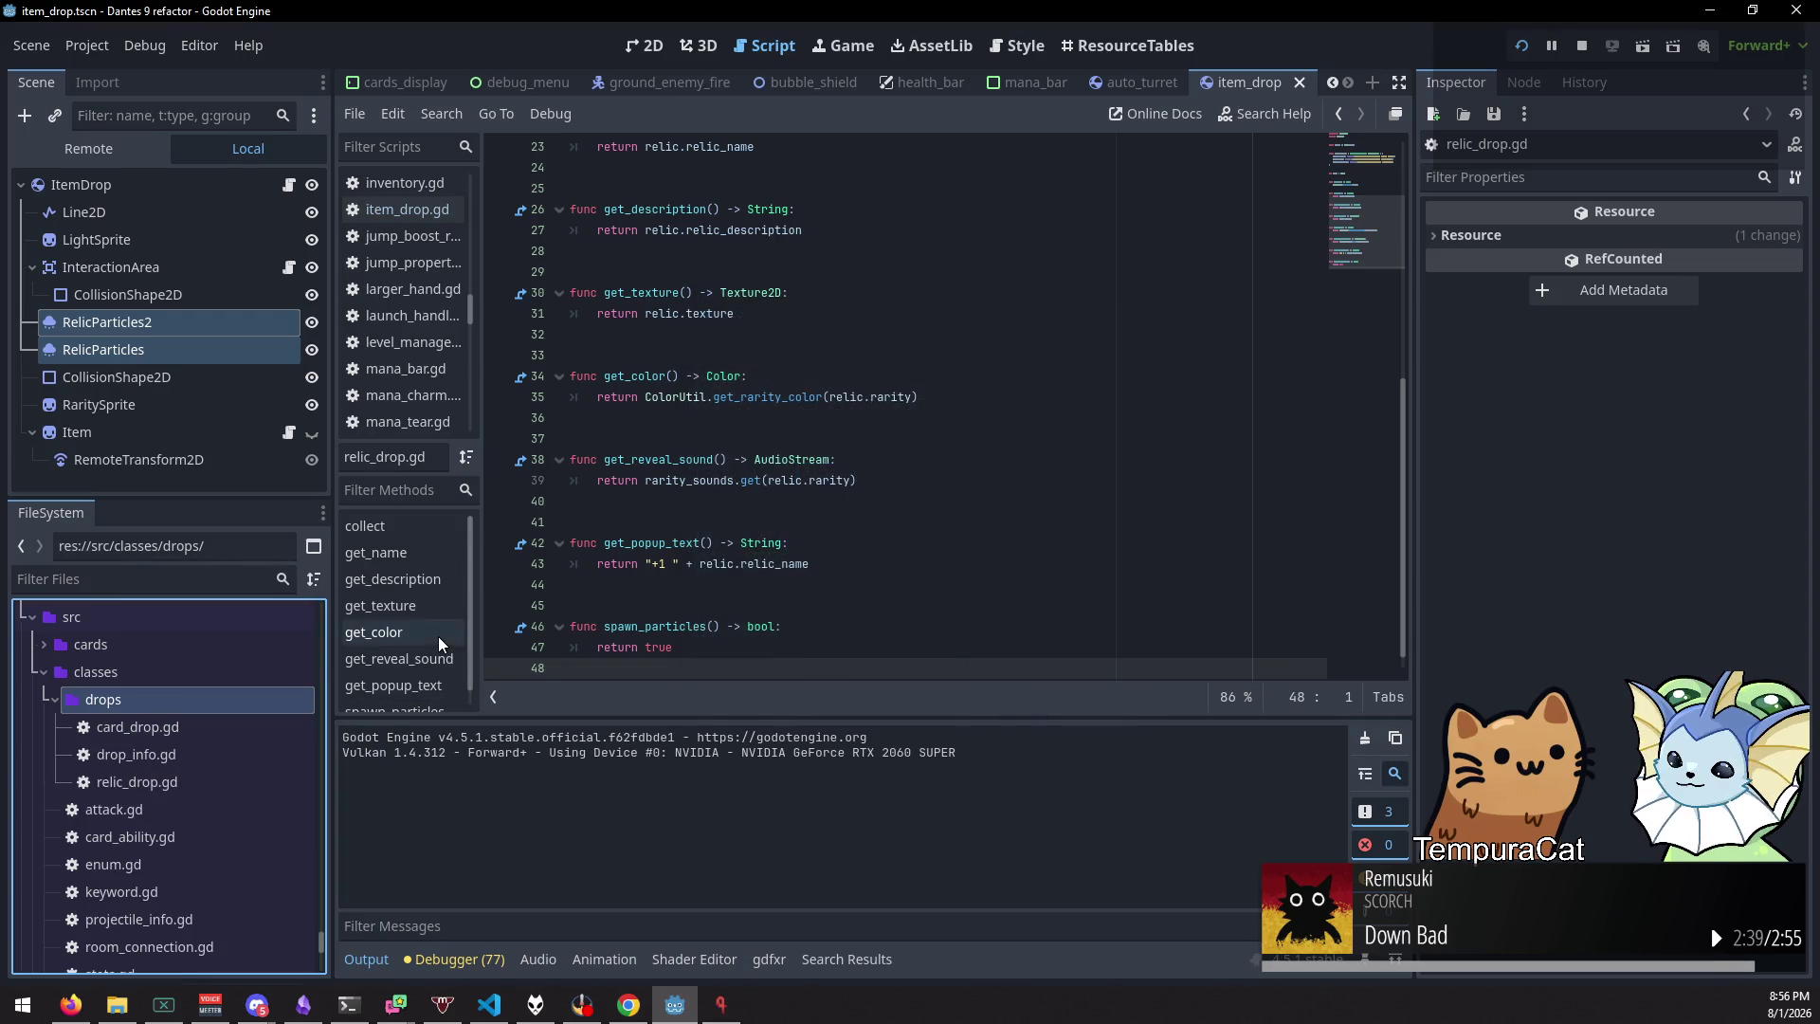
- Delete the newly created card_drop.gd script
click(178, 780)
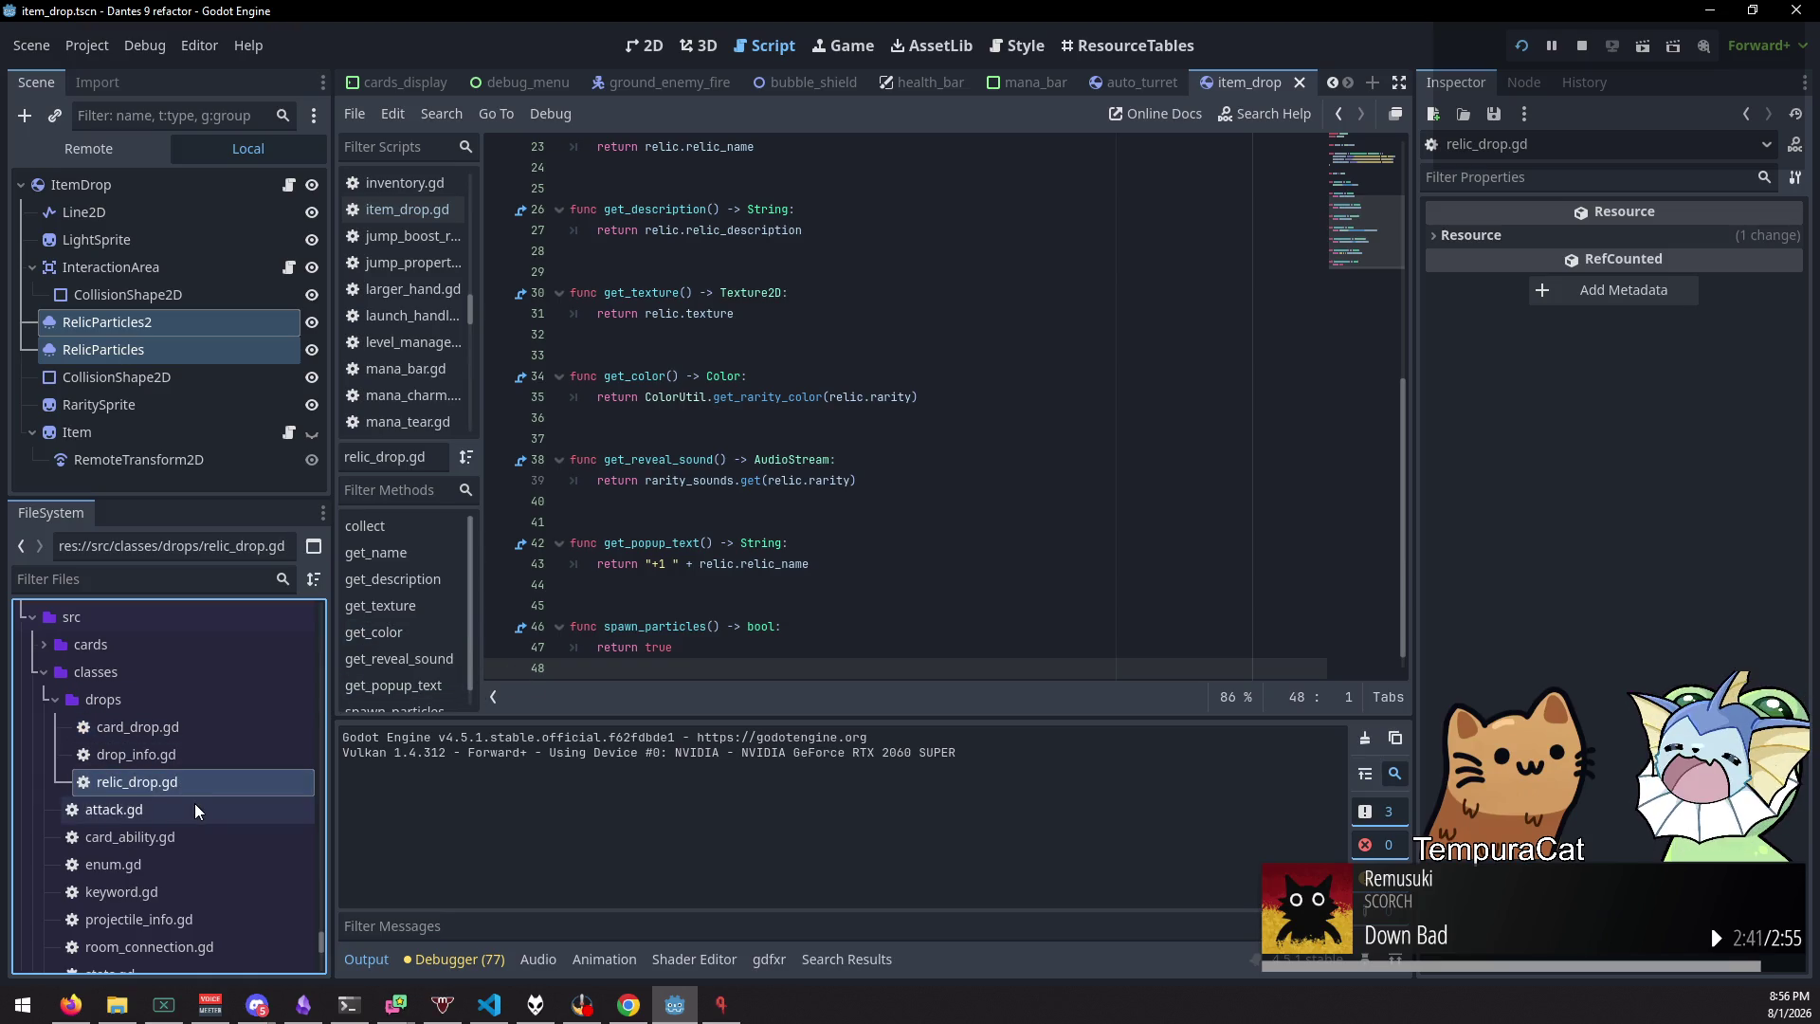
click(154, 728)
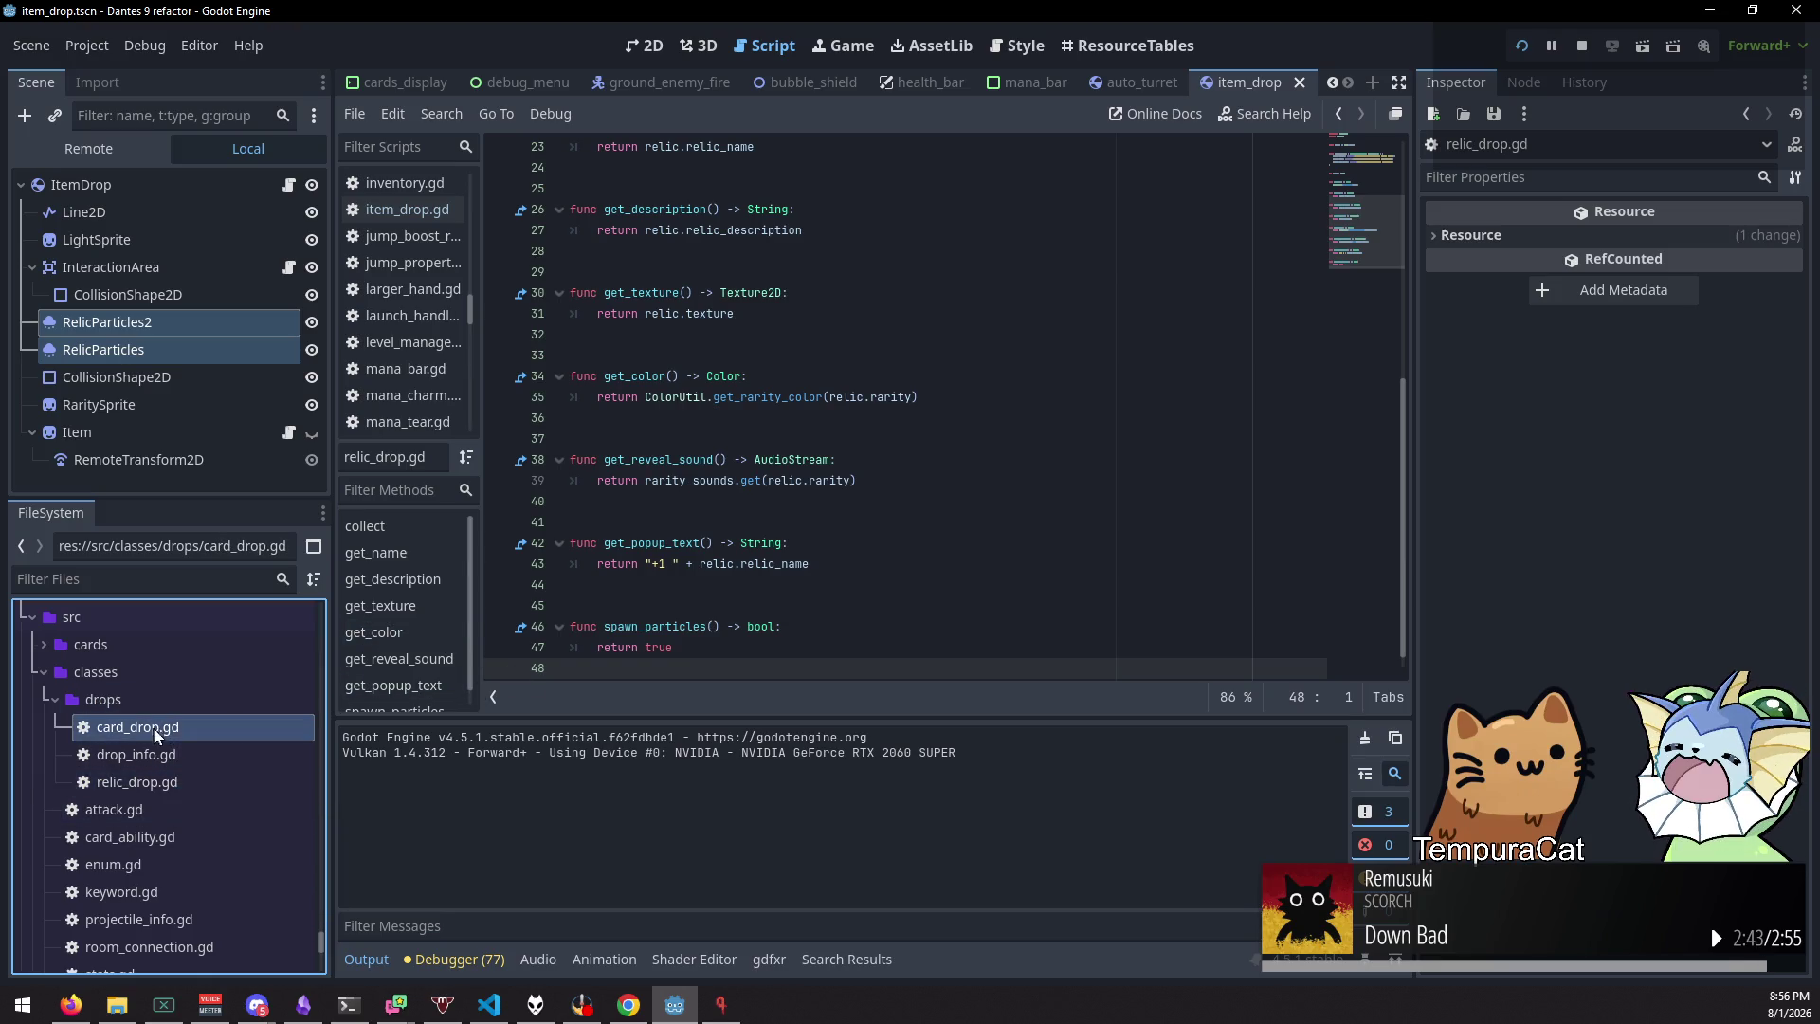
key(Delete)
key(Return)
- Duplicate relic_drop.gd as card_drop.gd, sticker_drop.gd and heart_drop.gd
click(147, 756)
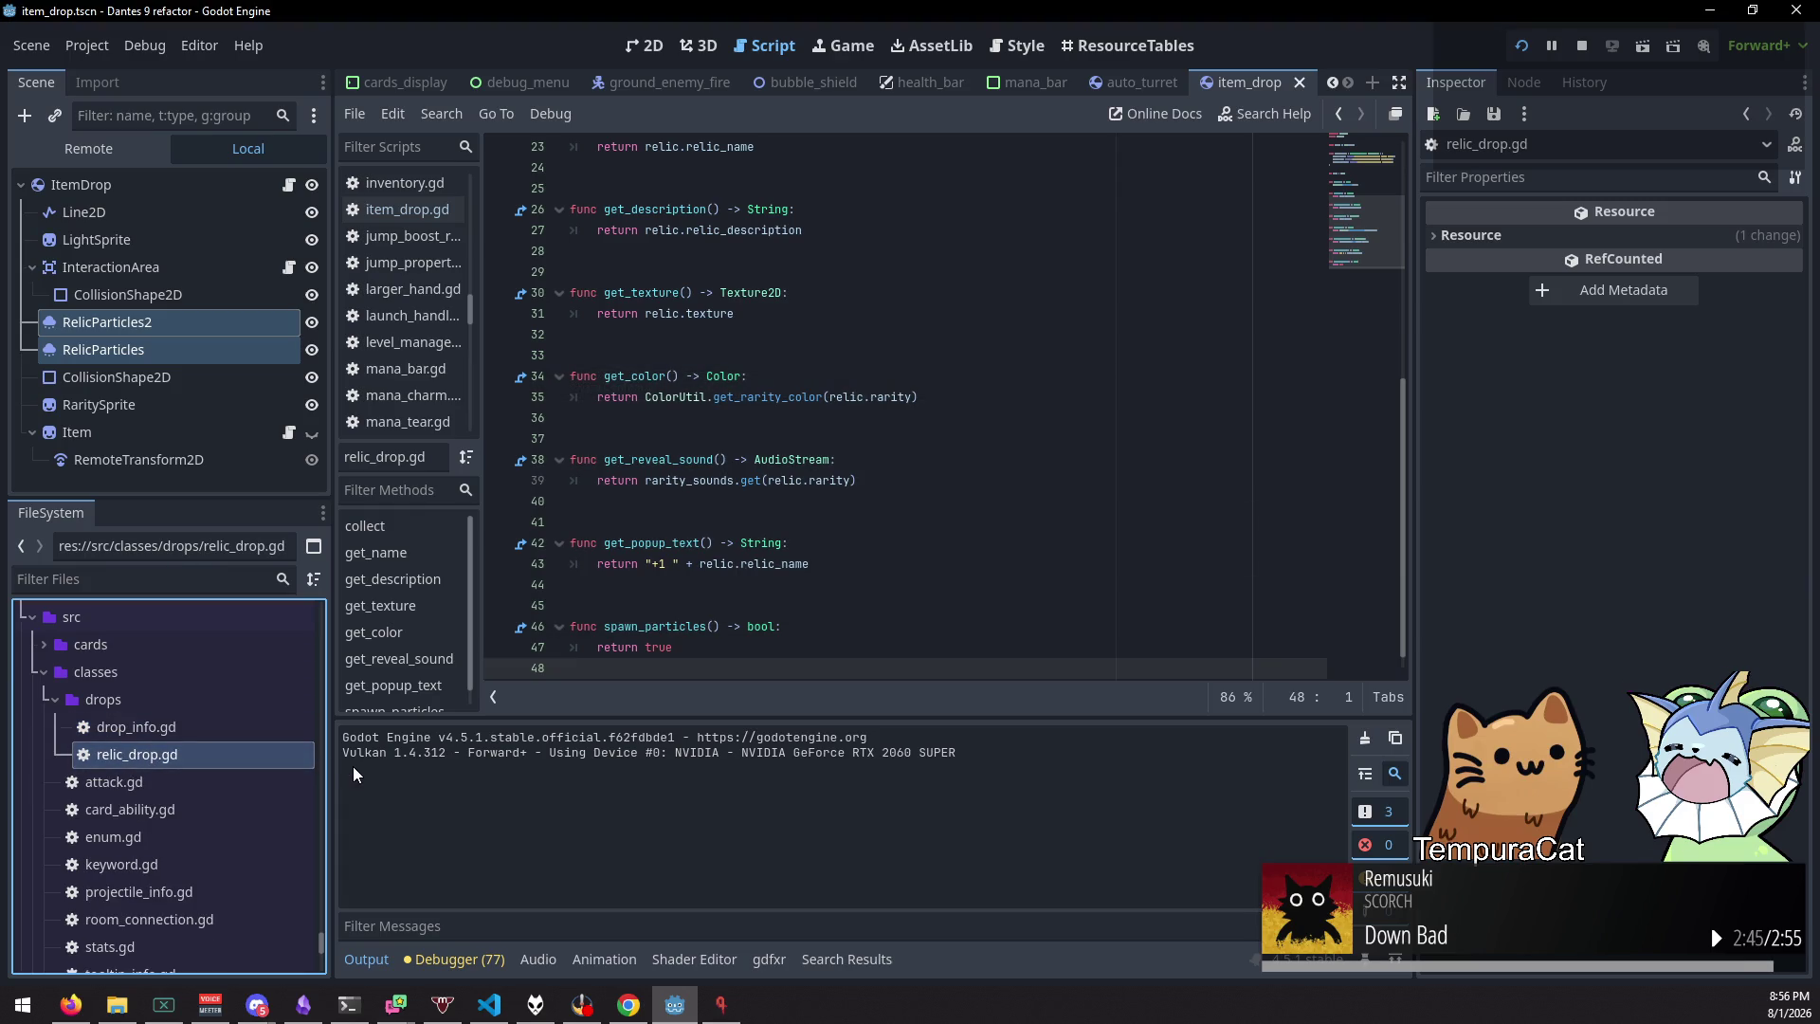
key(ctrl+d)
text(card_drop)
key(Return)
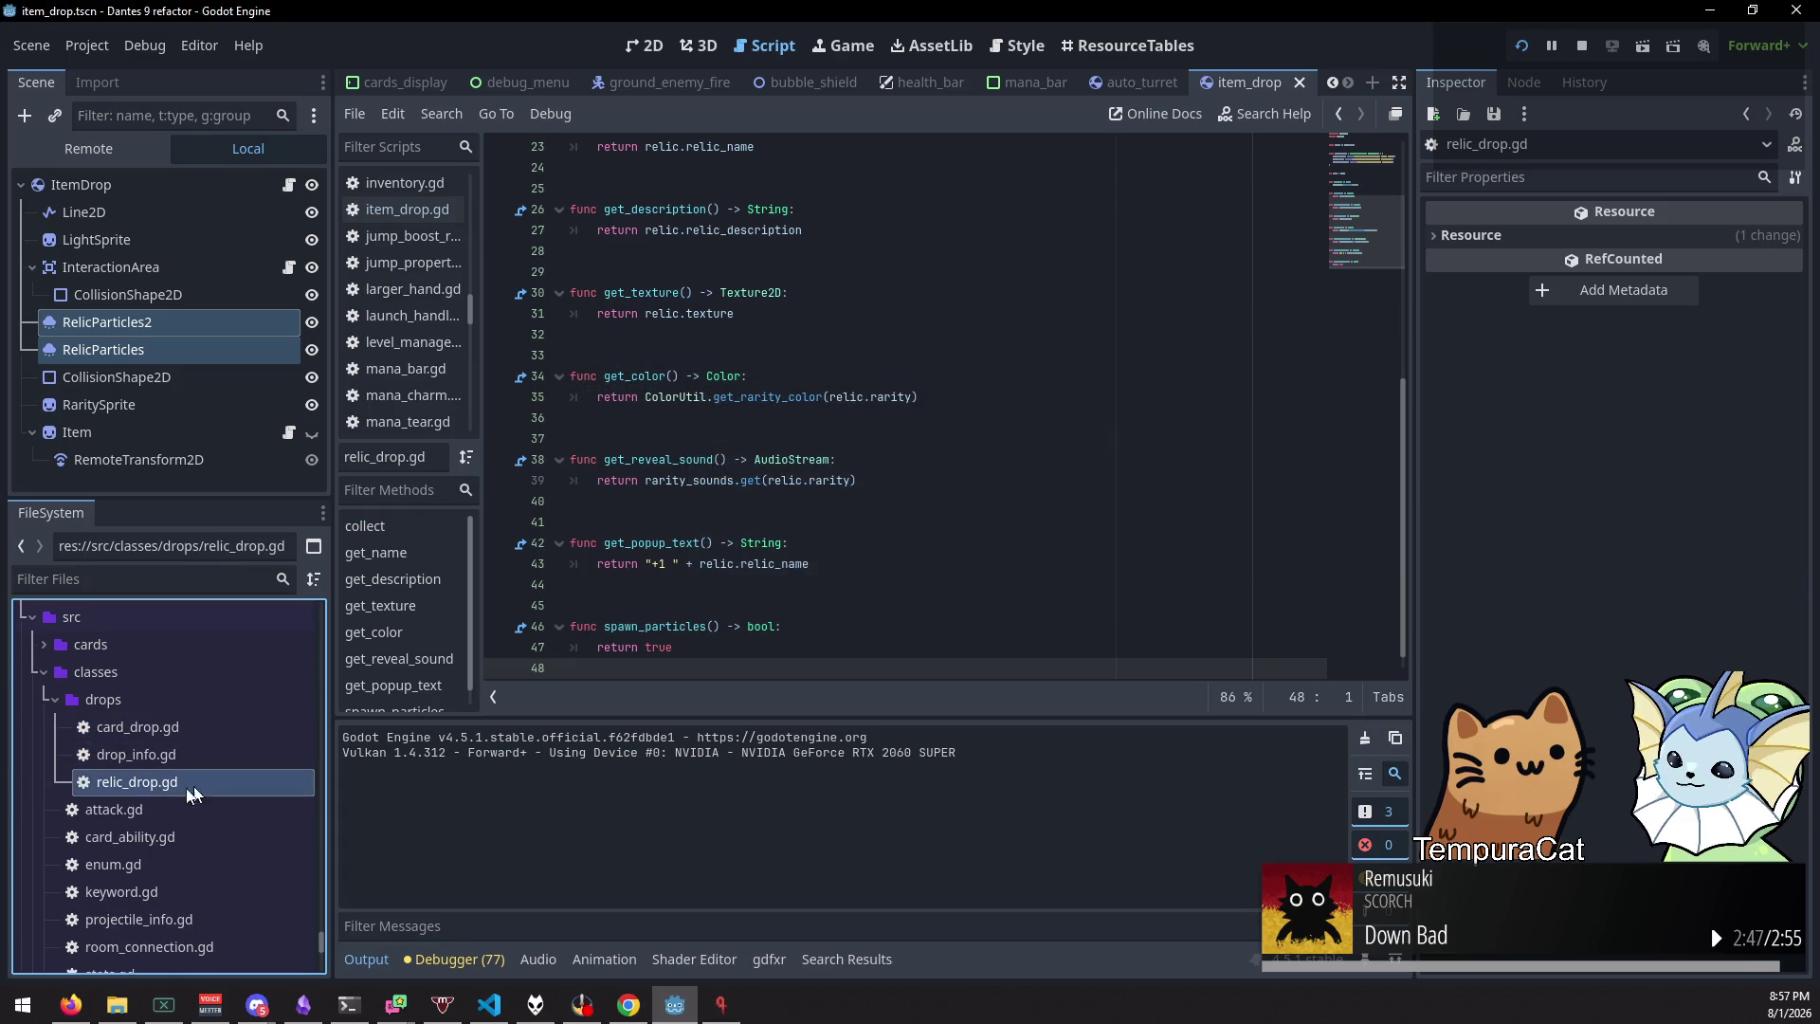
key(ctrl+d)
text(sticker_dro)
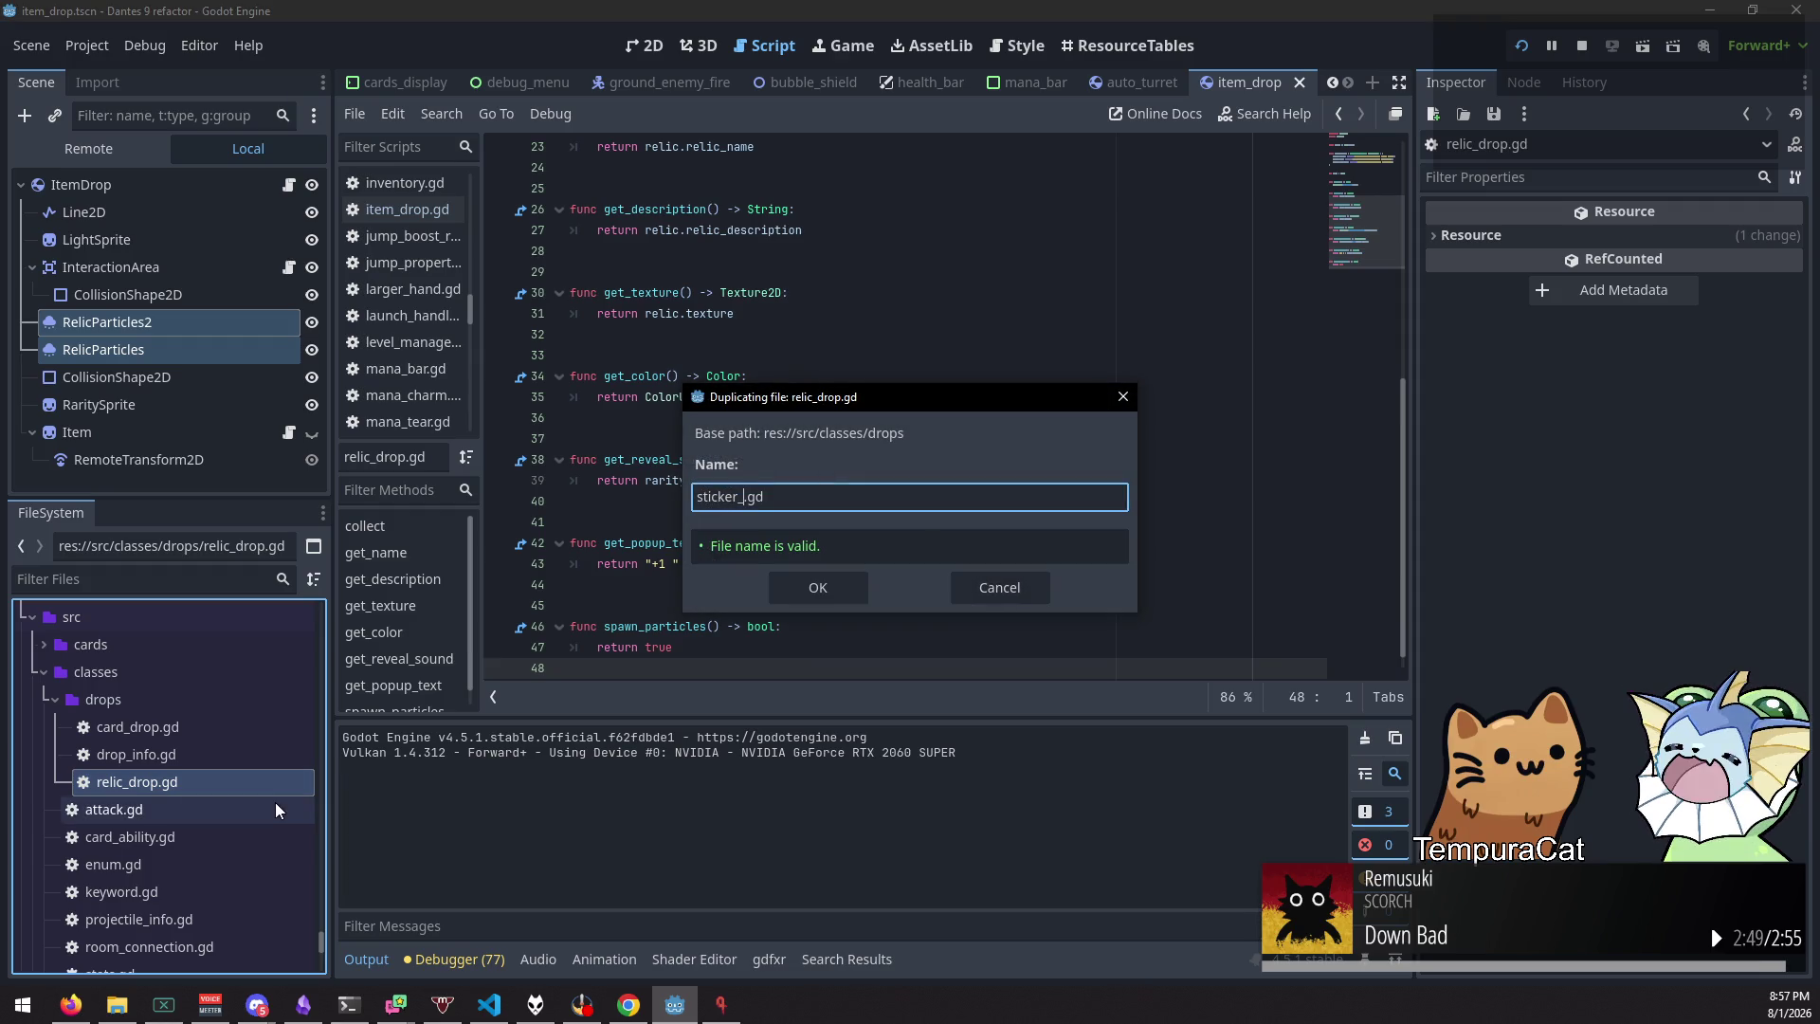
text(p)
key(Return)
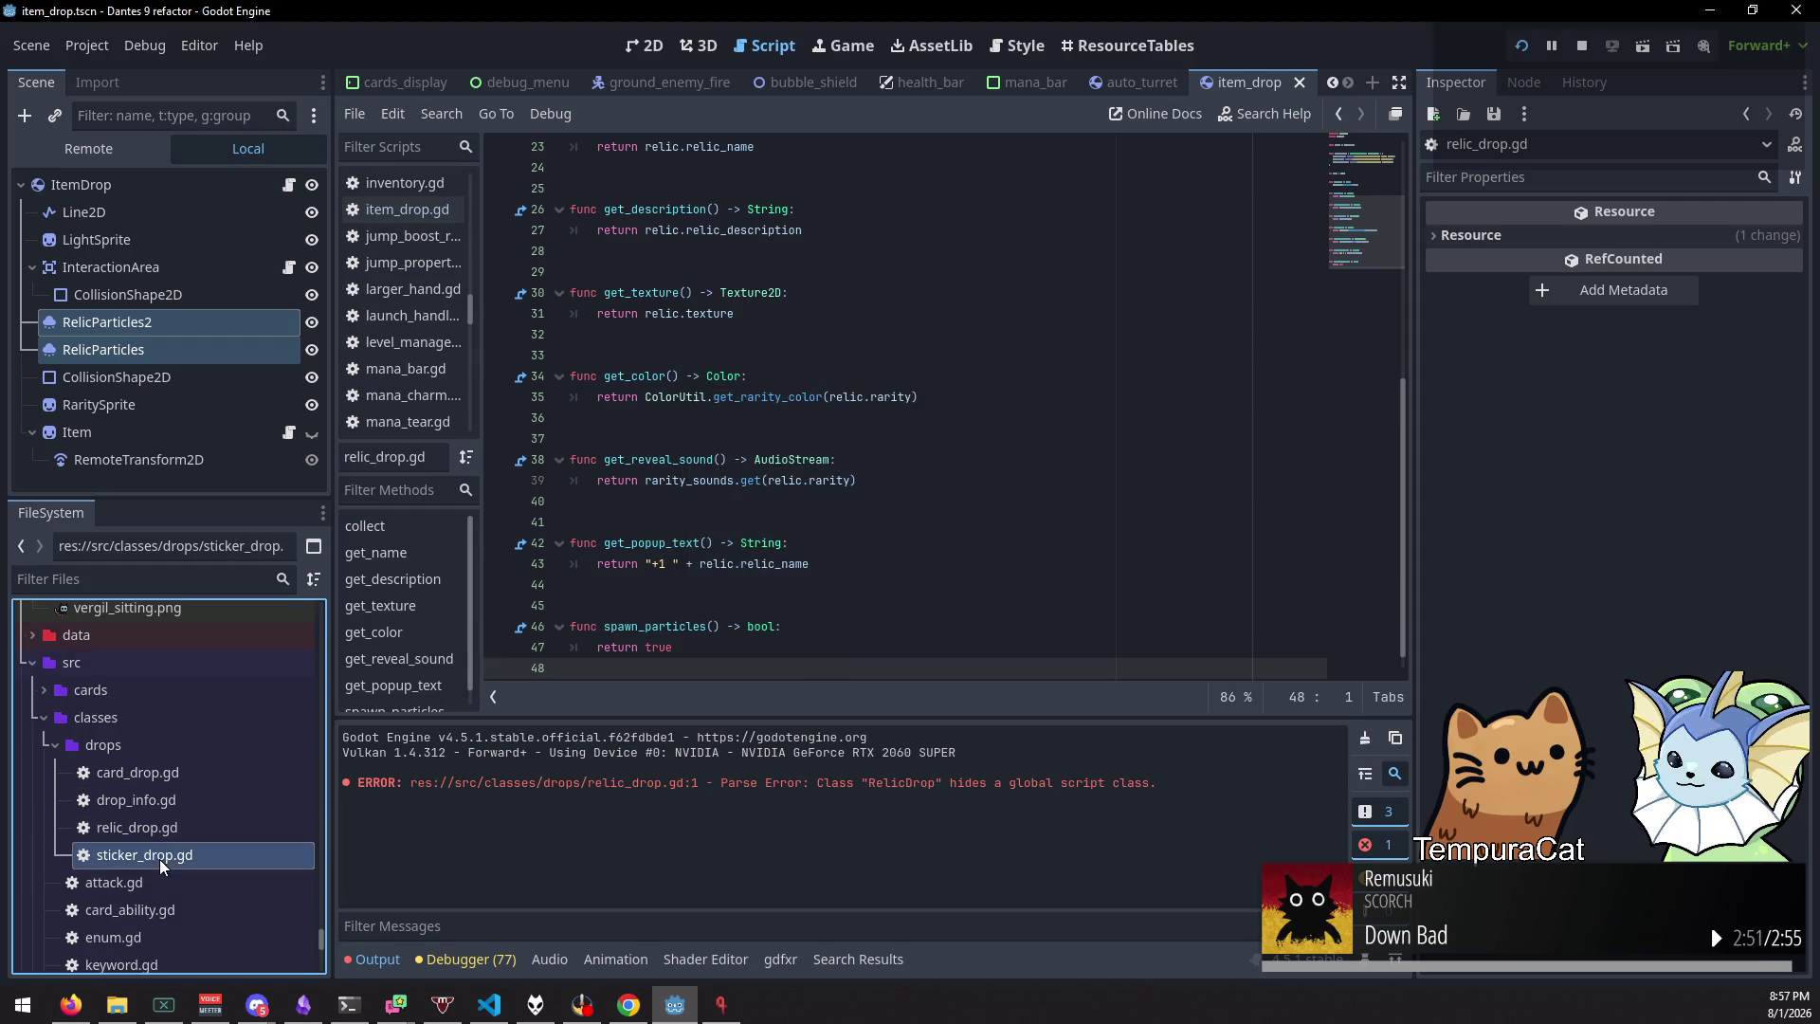
key(ctrl+d)
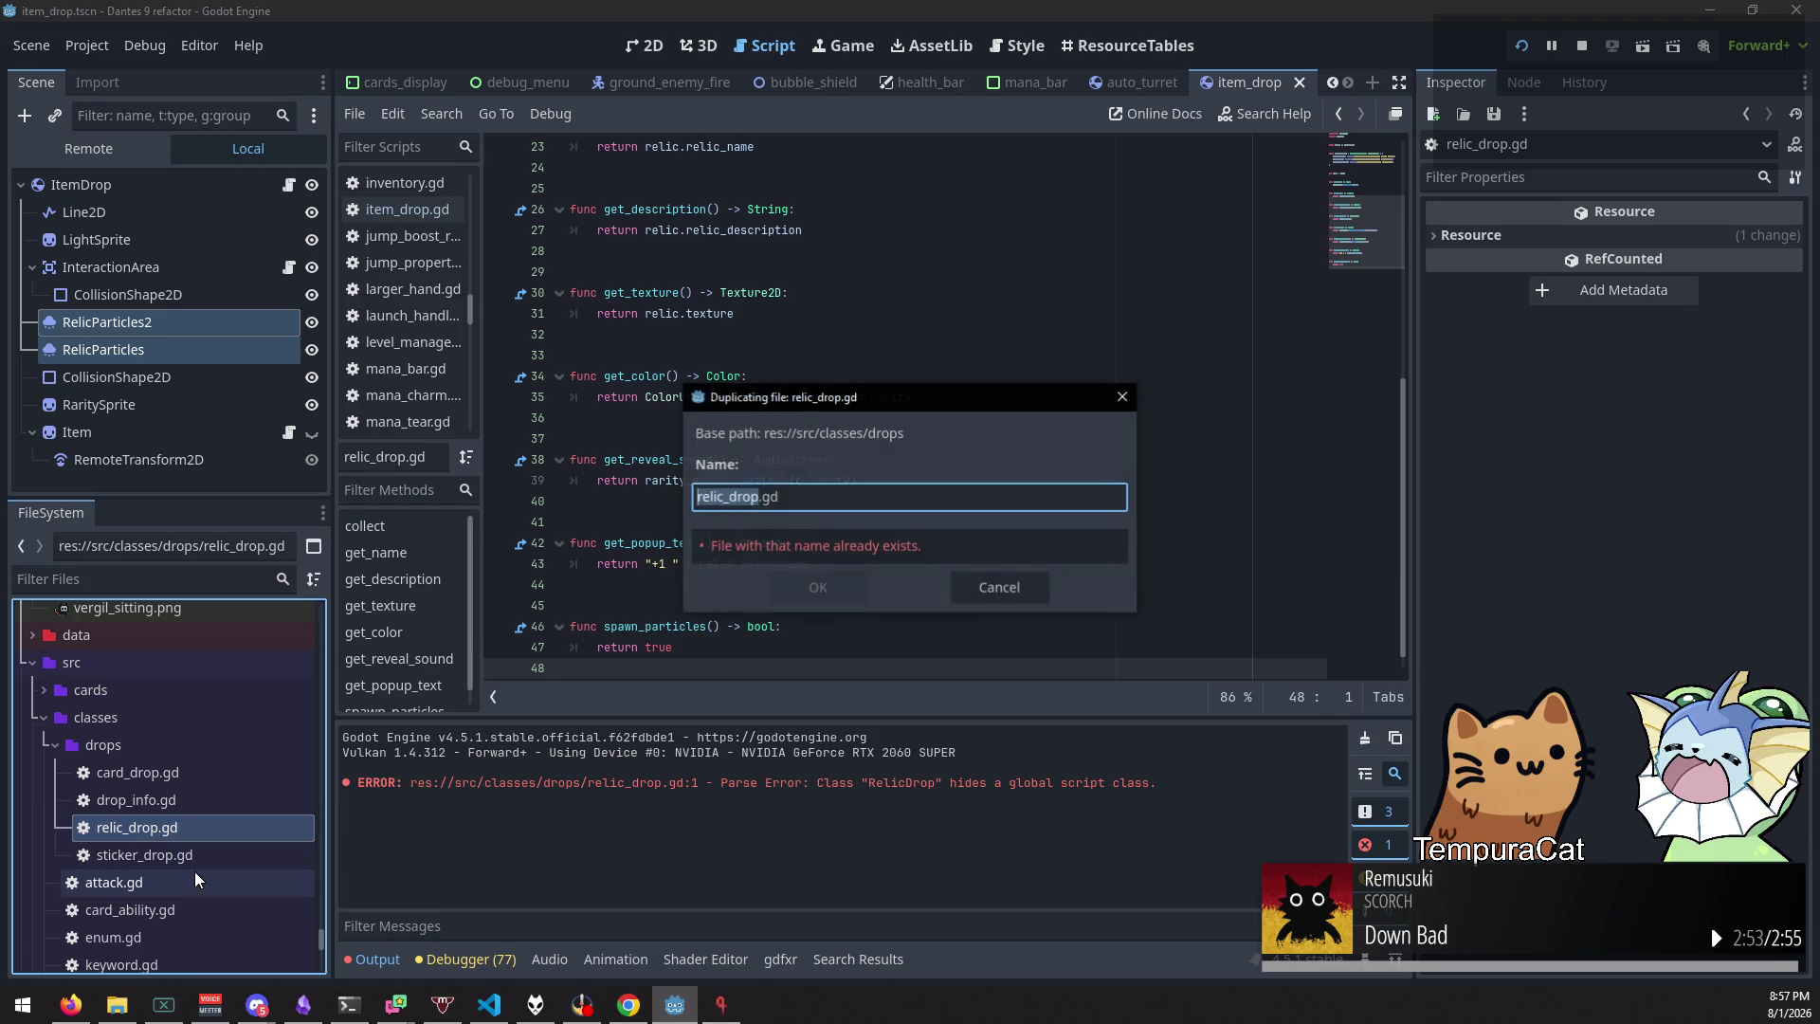
text(health_drop)
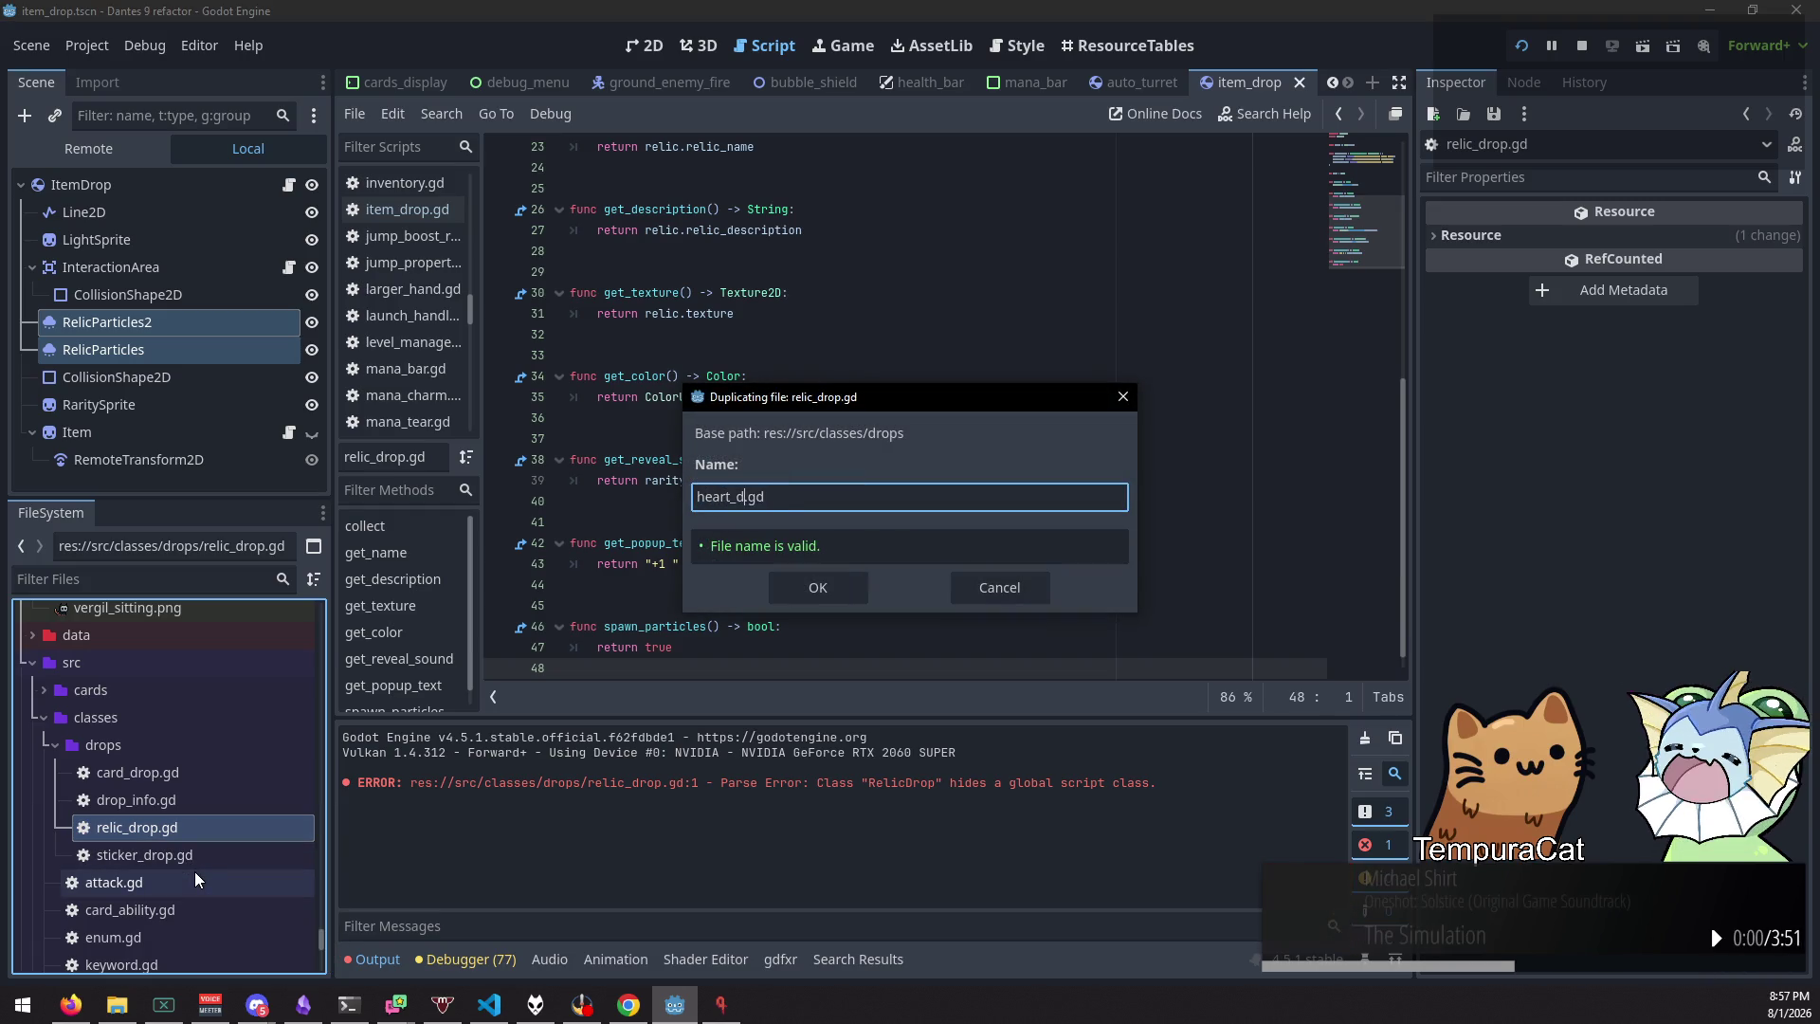
key(Return)
- Open drop_info.gd and jump to its top
double_click(168, 799)
click(970, 320)
key(ctrl+Home)
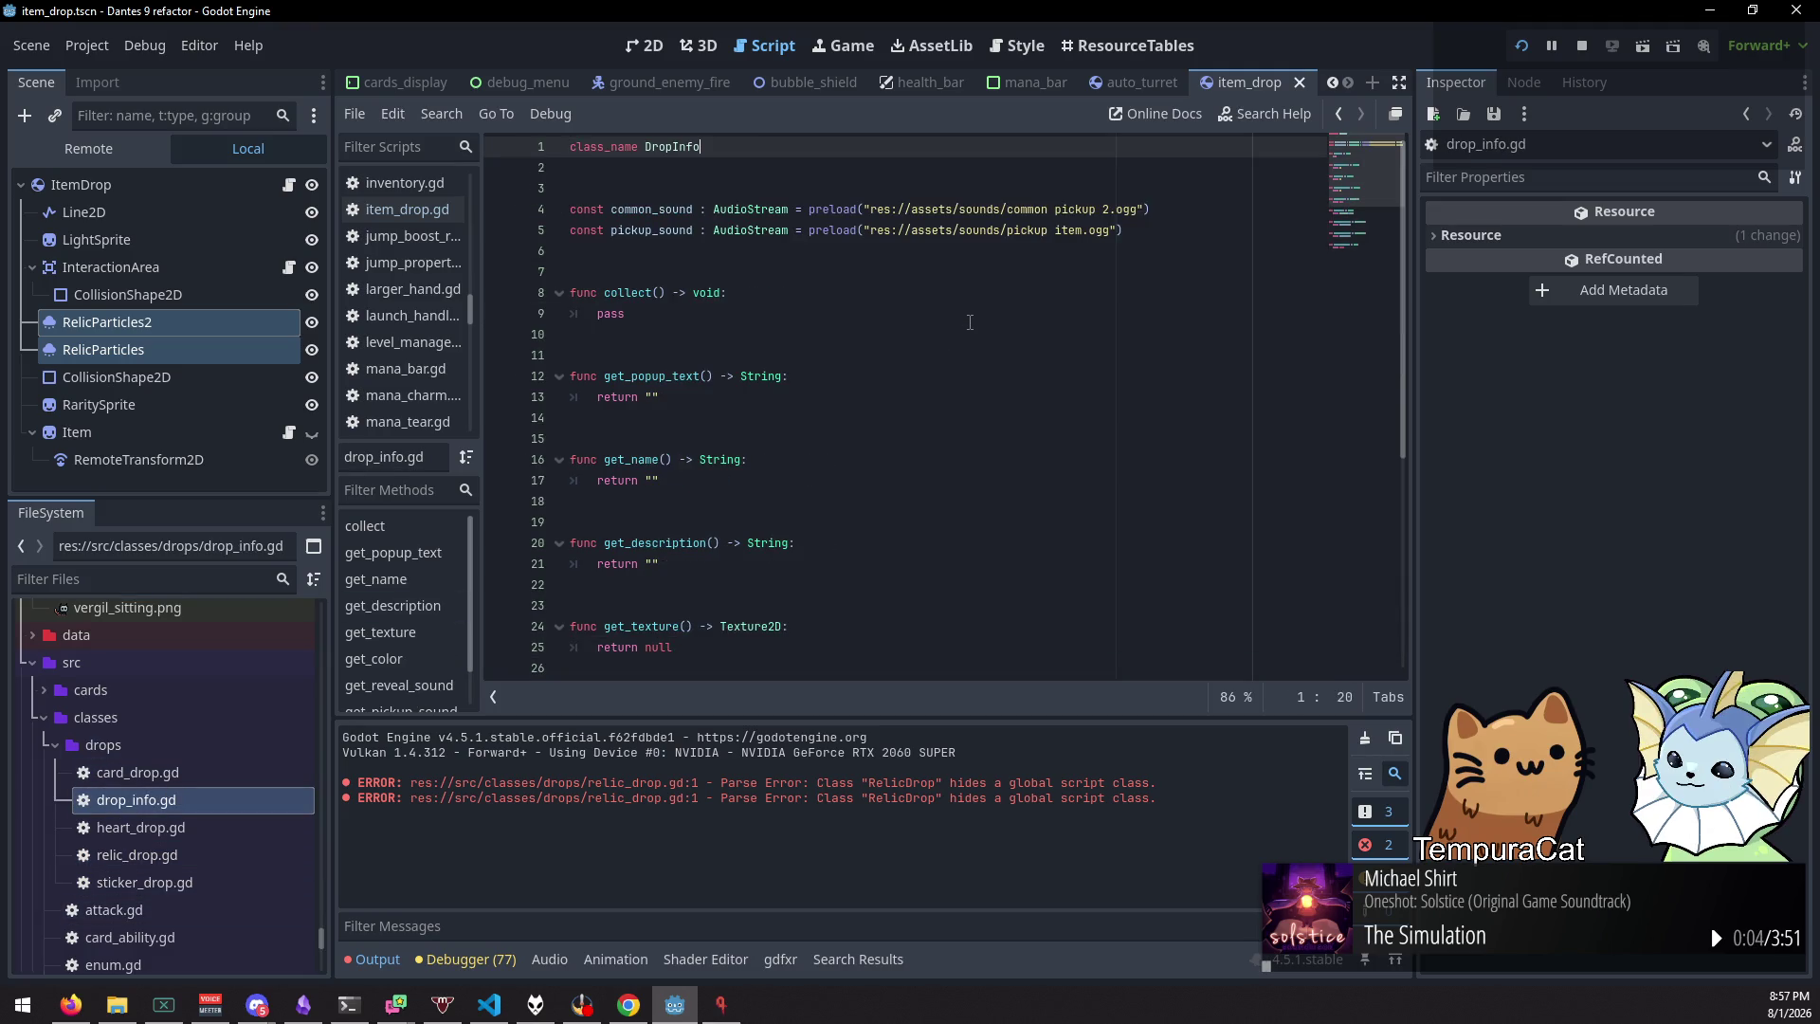
- Open card_drop.gd and delete its rarity_sounds dictionary and leftover Rarity constant
double_click(137, 772)
click(927, 356)
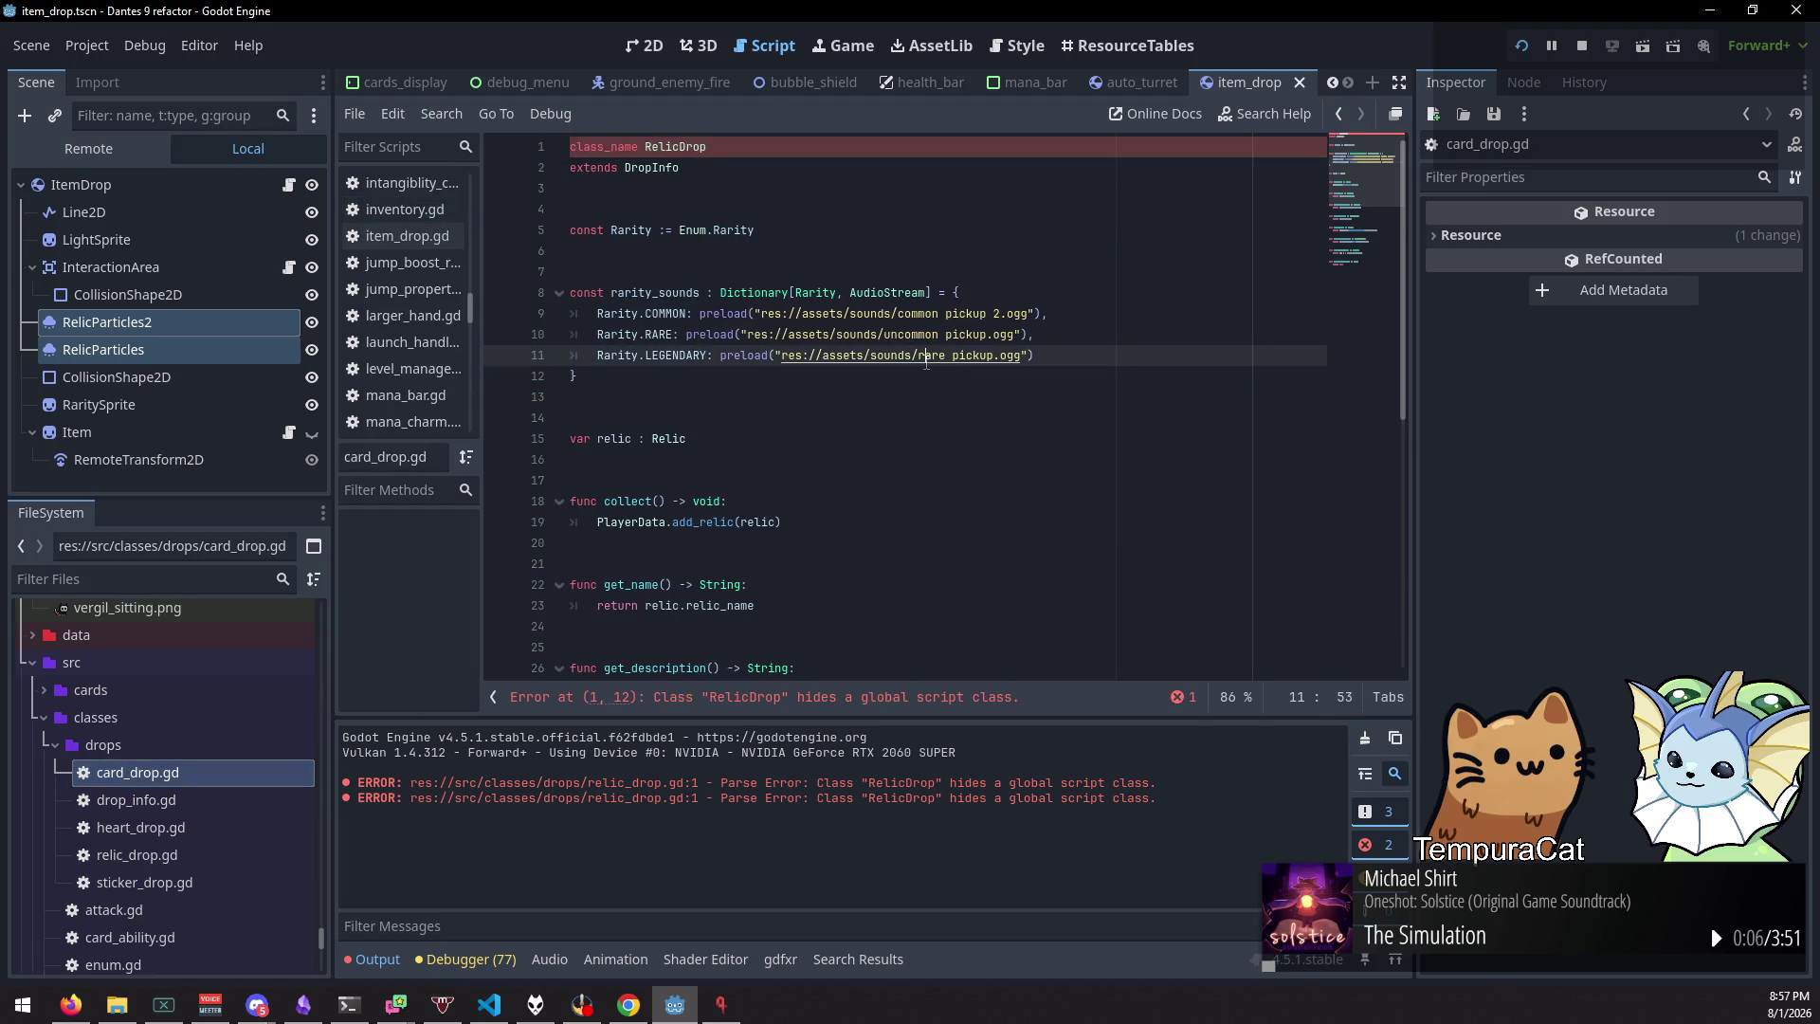
key(ctrl+Home)
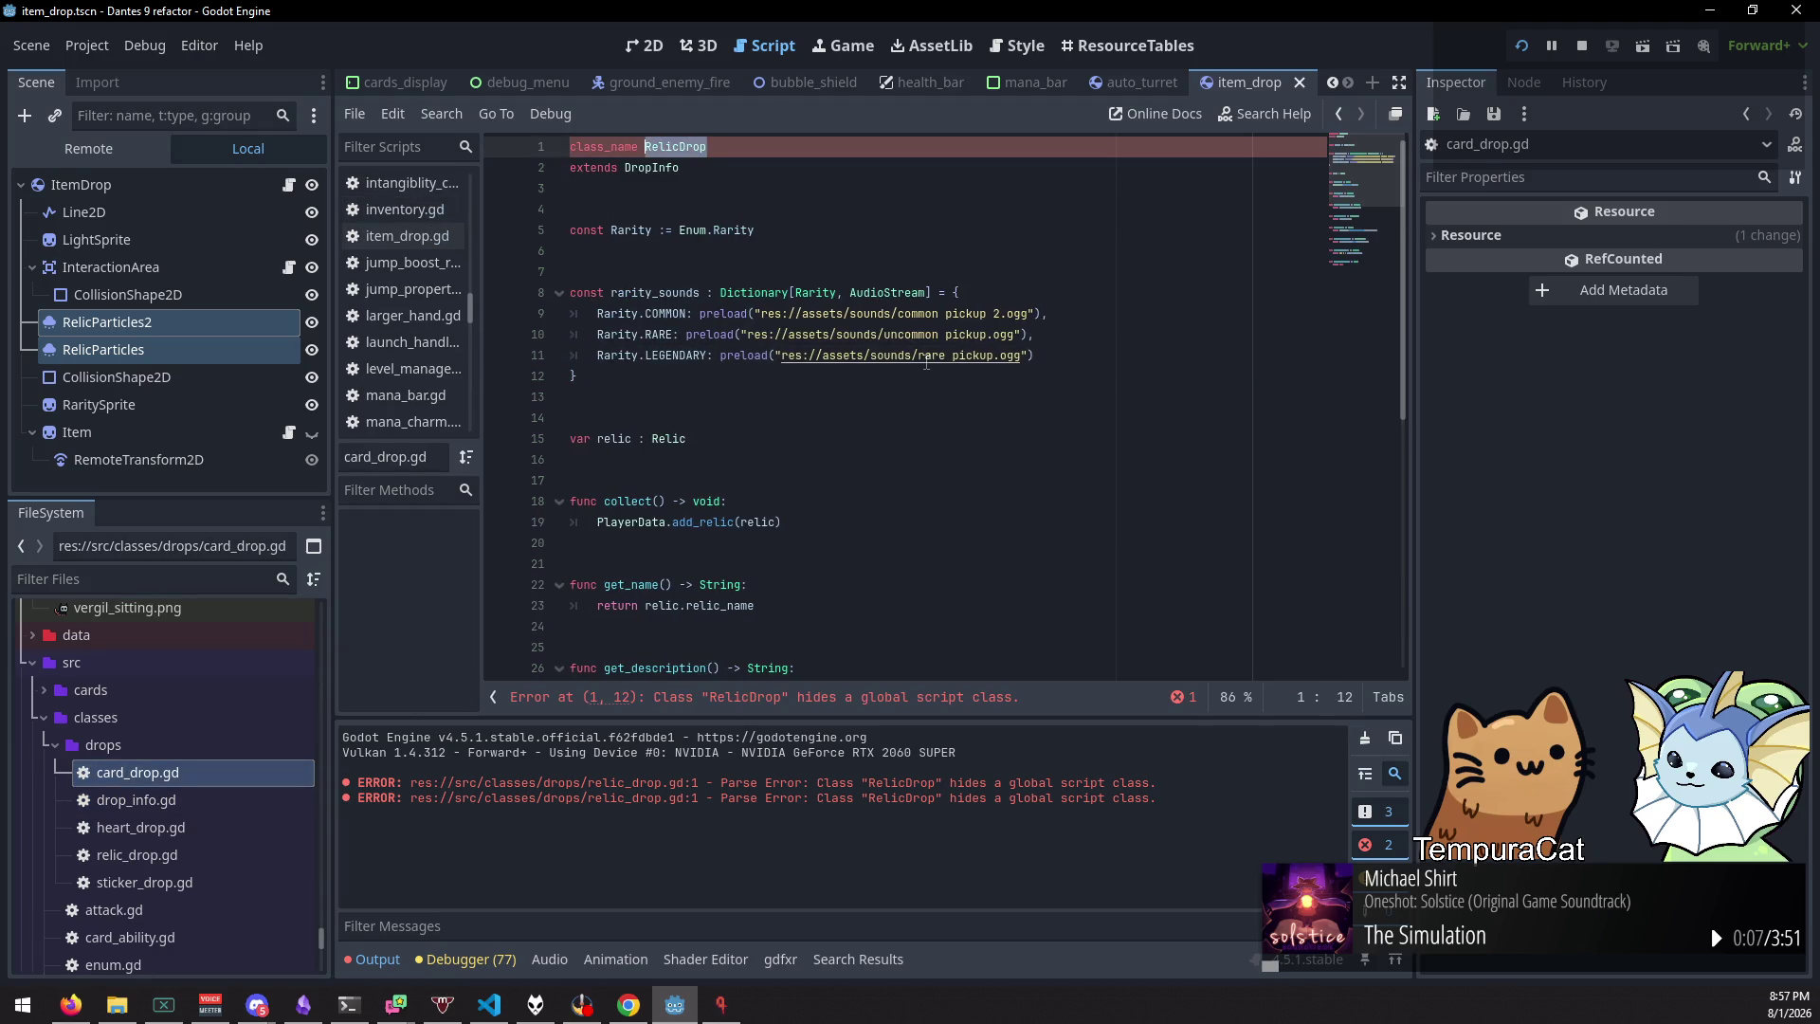
key(Down)
key(Down)
key(Down)
key(Up)
key(Up)
key(Up)
key(Down)
key(shift+Up)
key(shift+Up)
key(shift+Up)
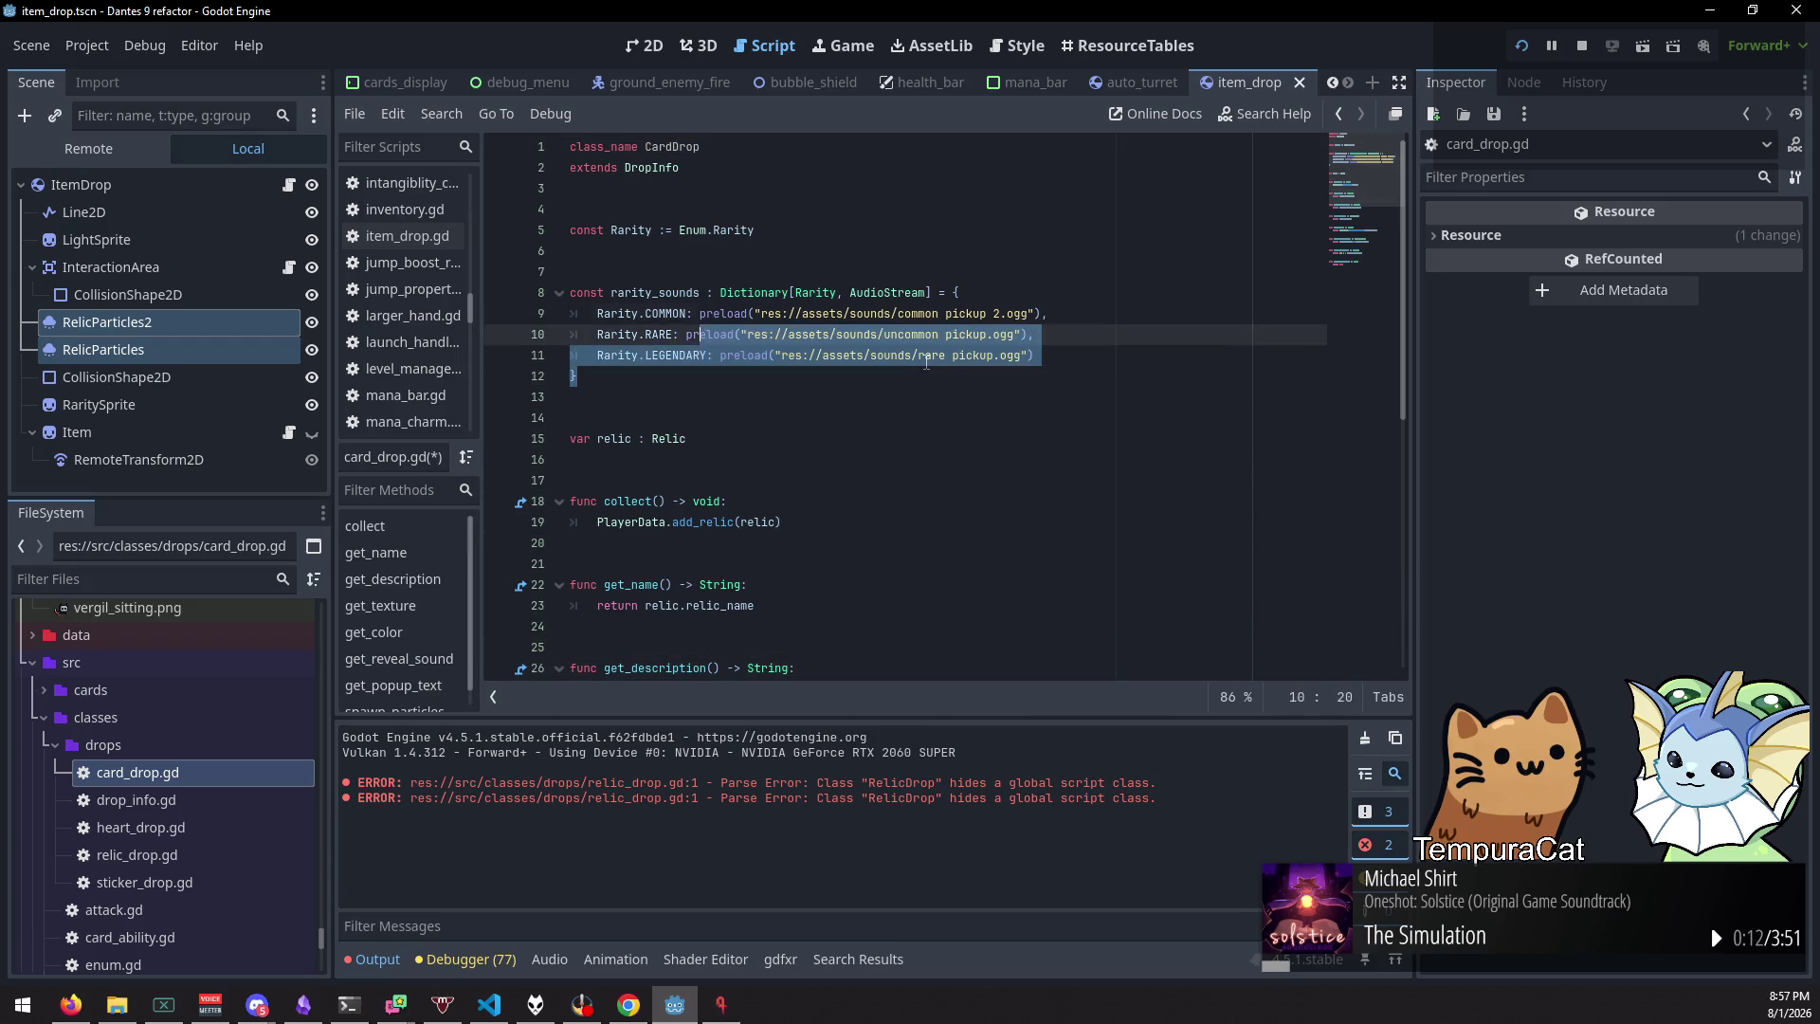
key(BackSpace)
key(BackSpace)
key(BackSpace)
key(BackSpace)
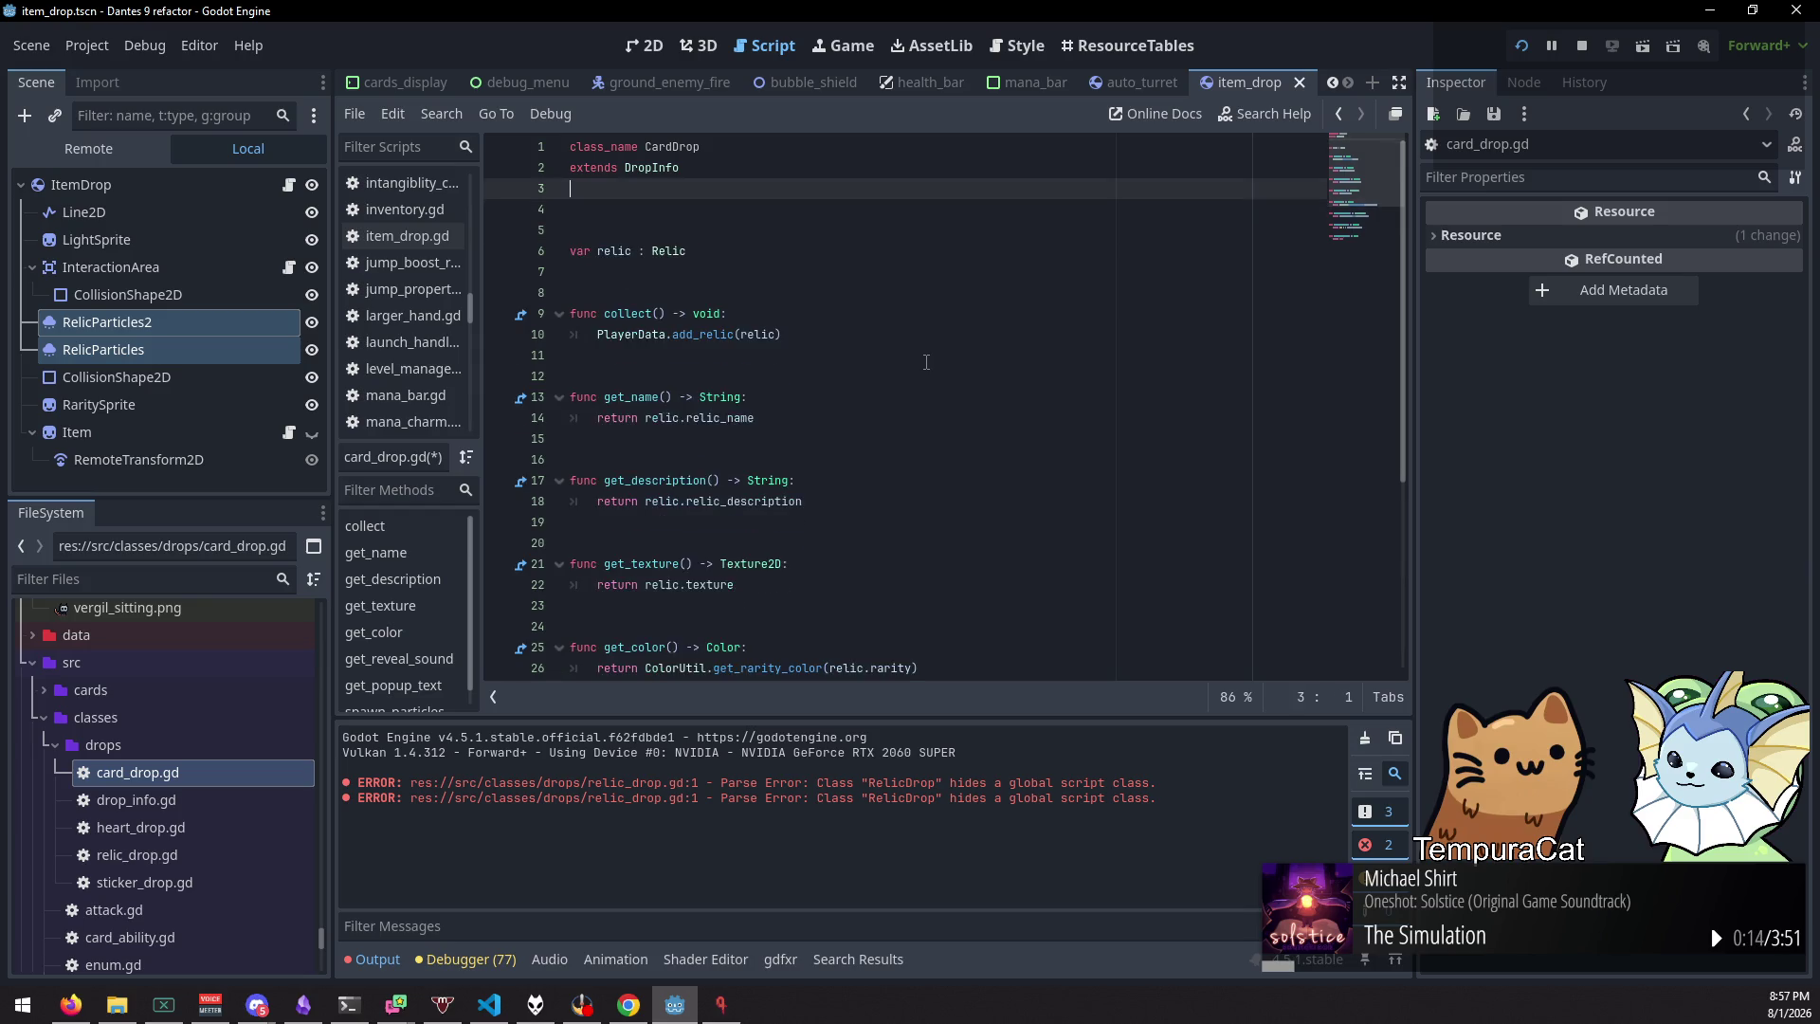
key(Down)
key(Down)
key(Down)
key(Down)
key(Down)
key(Down)
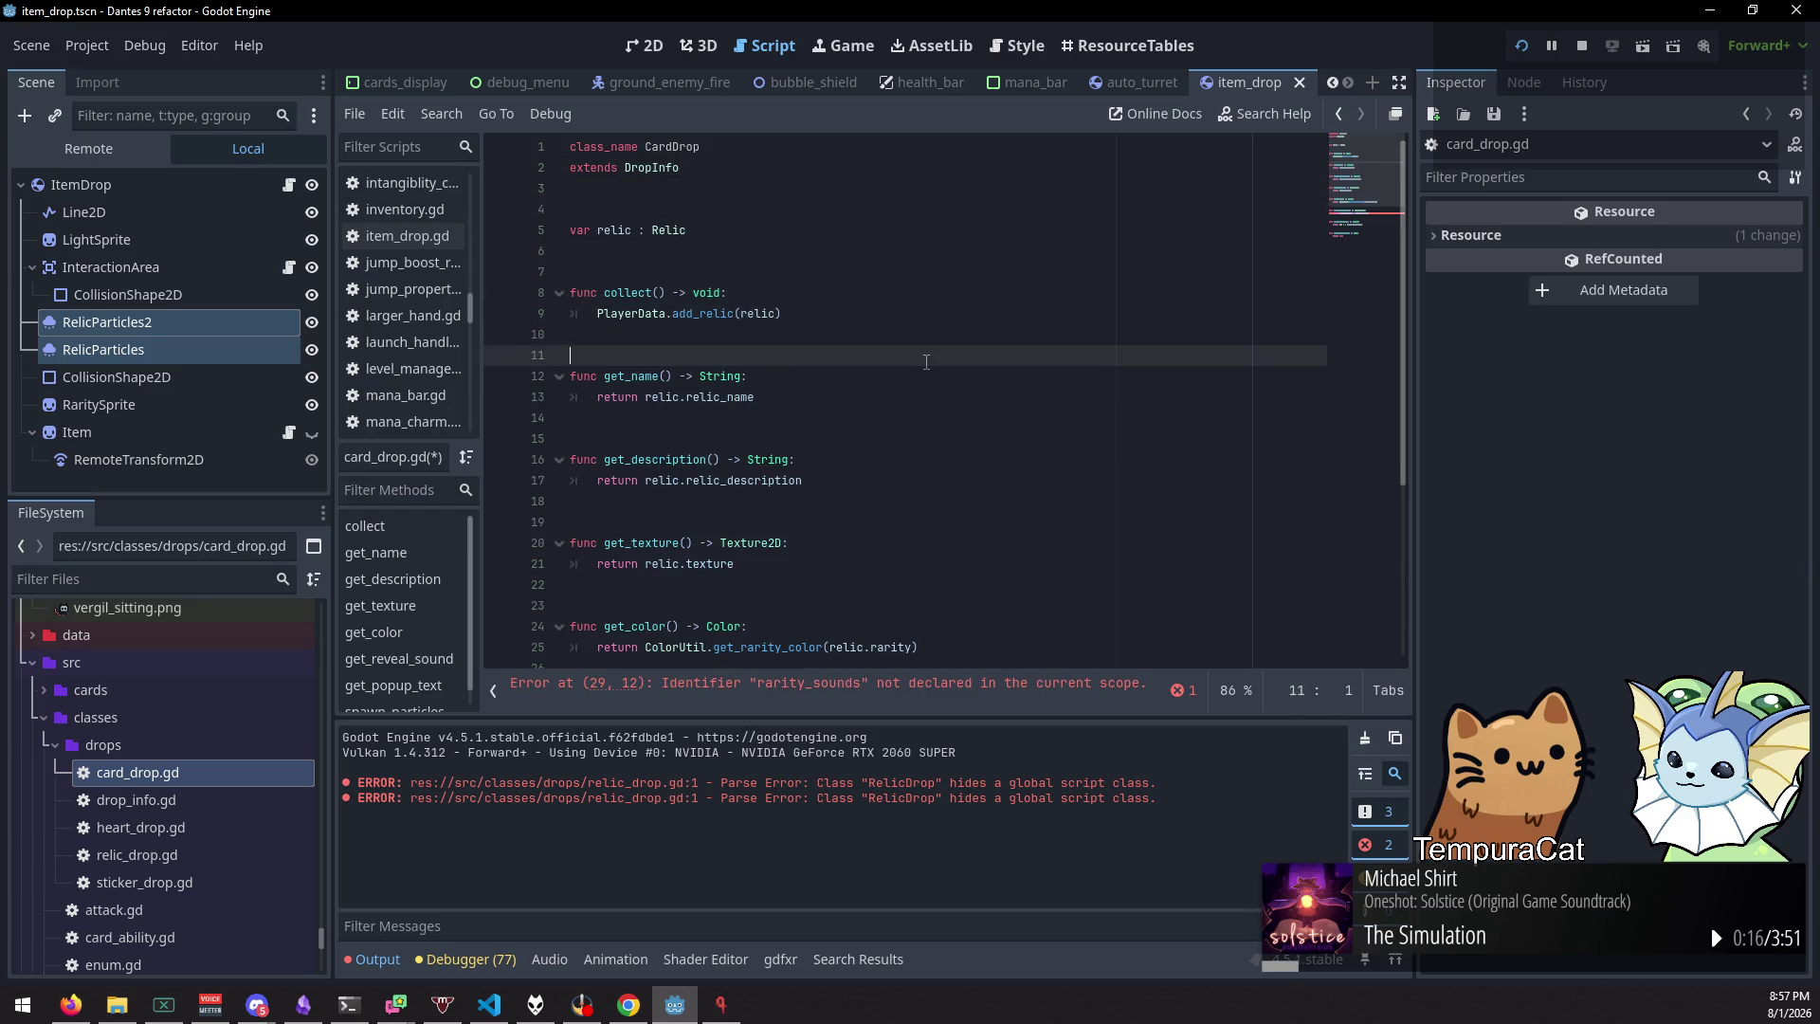
- Remove the get_reveal_sound and get_popup_text functions from card_drop.gd
key(Up)
key(Up)
key(Up)
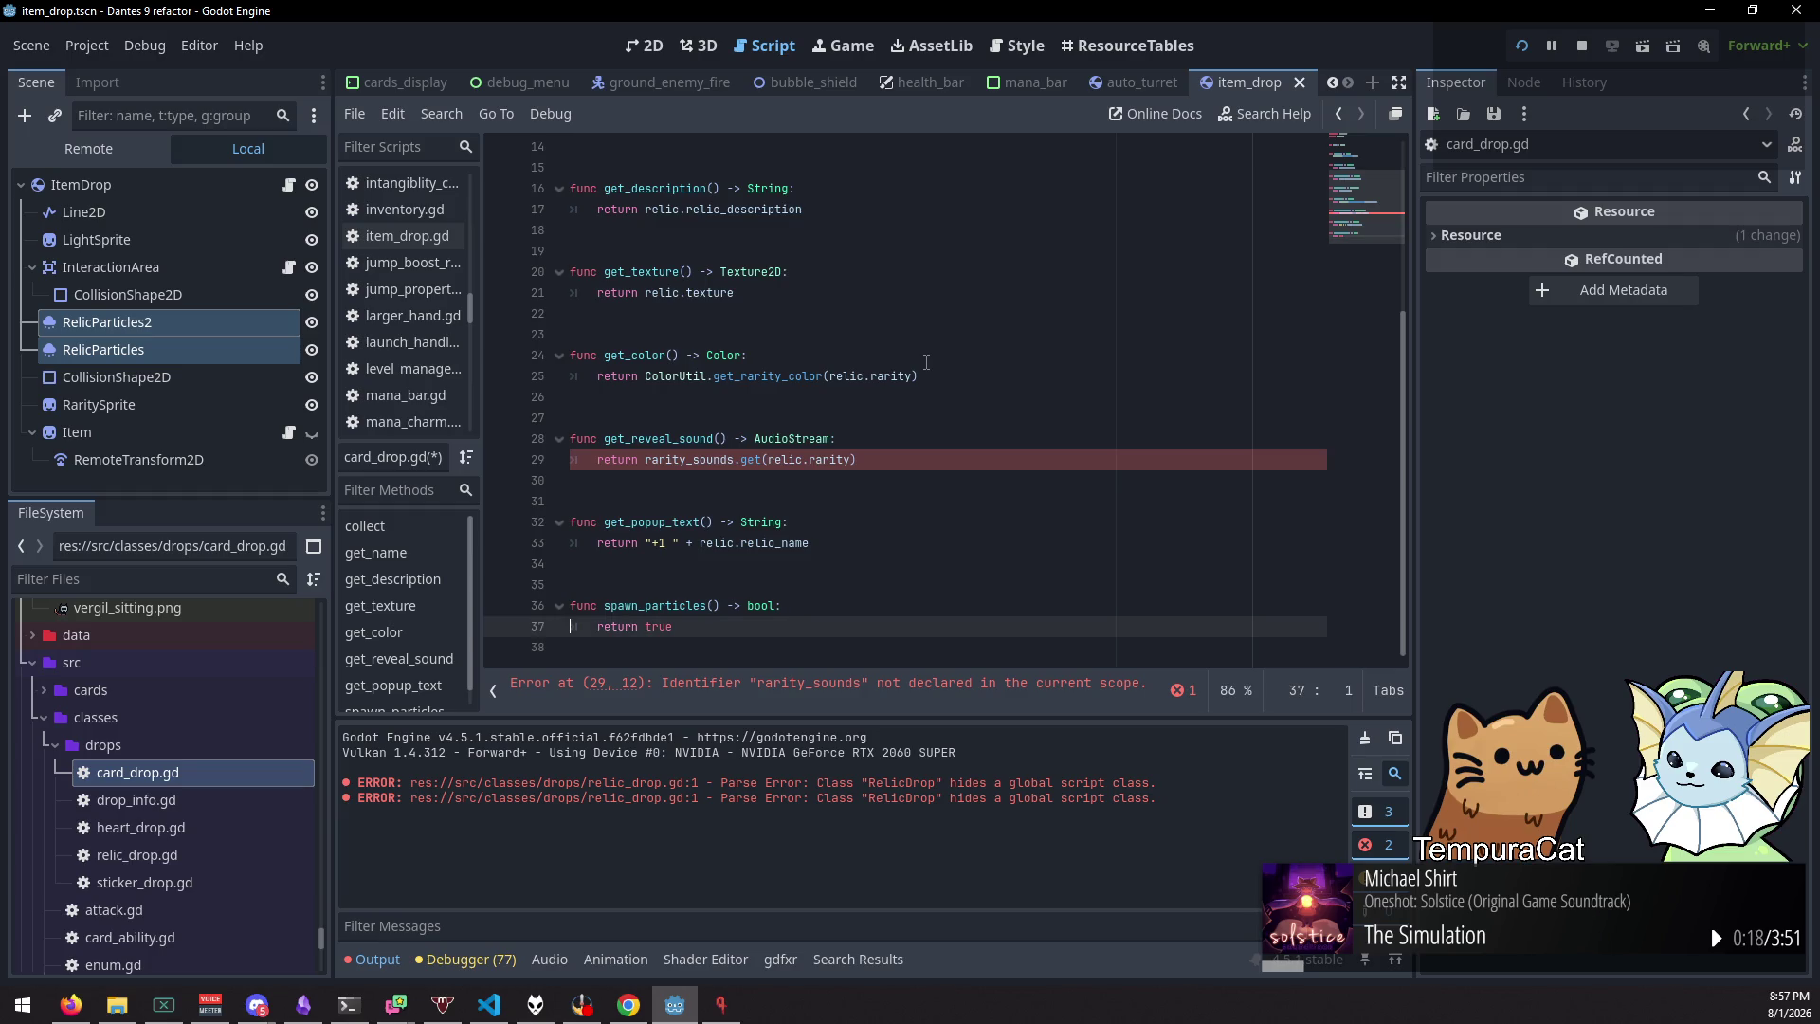
key(shift+End)
key(BackSpace)
key(BackSpace)
key(BackSpace)
key(Down)
key(Down)
key(Down)
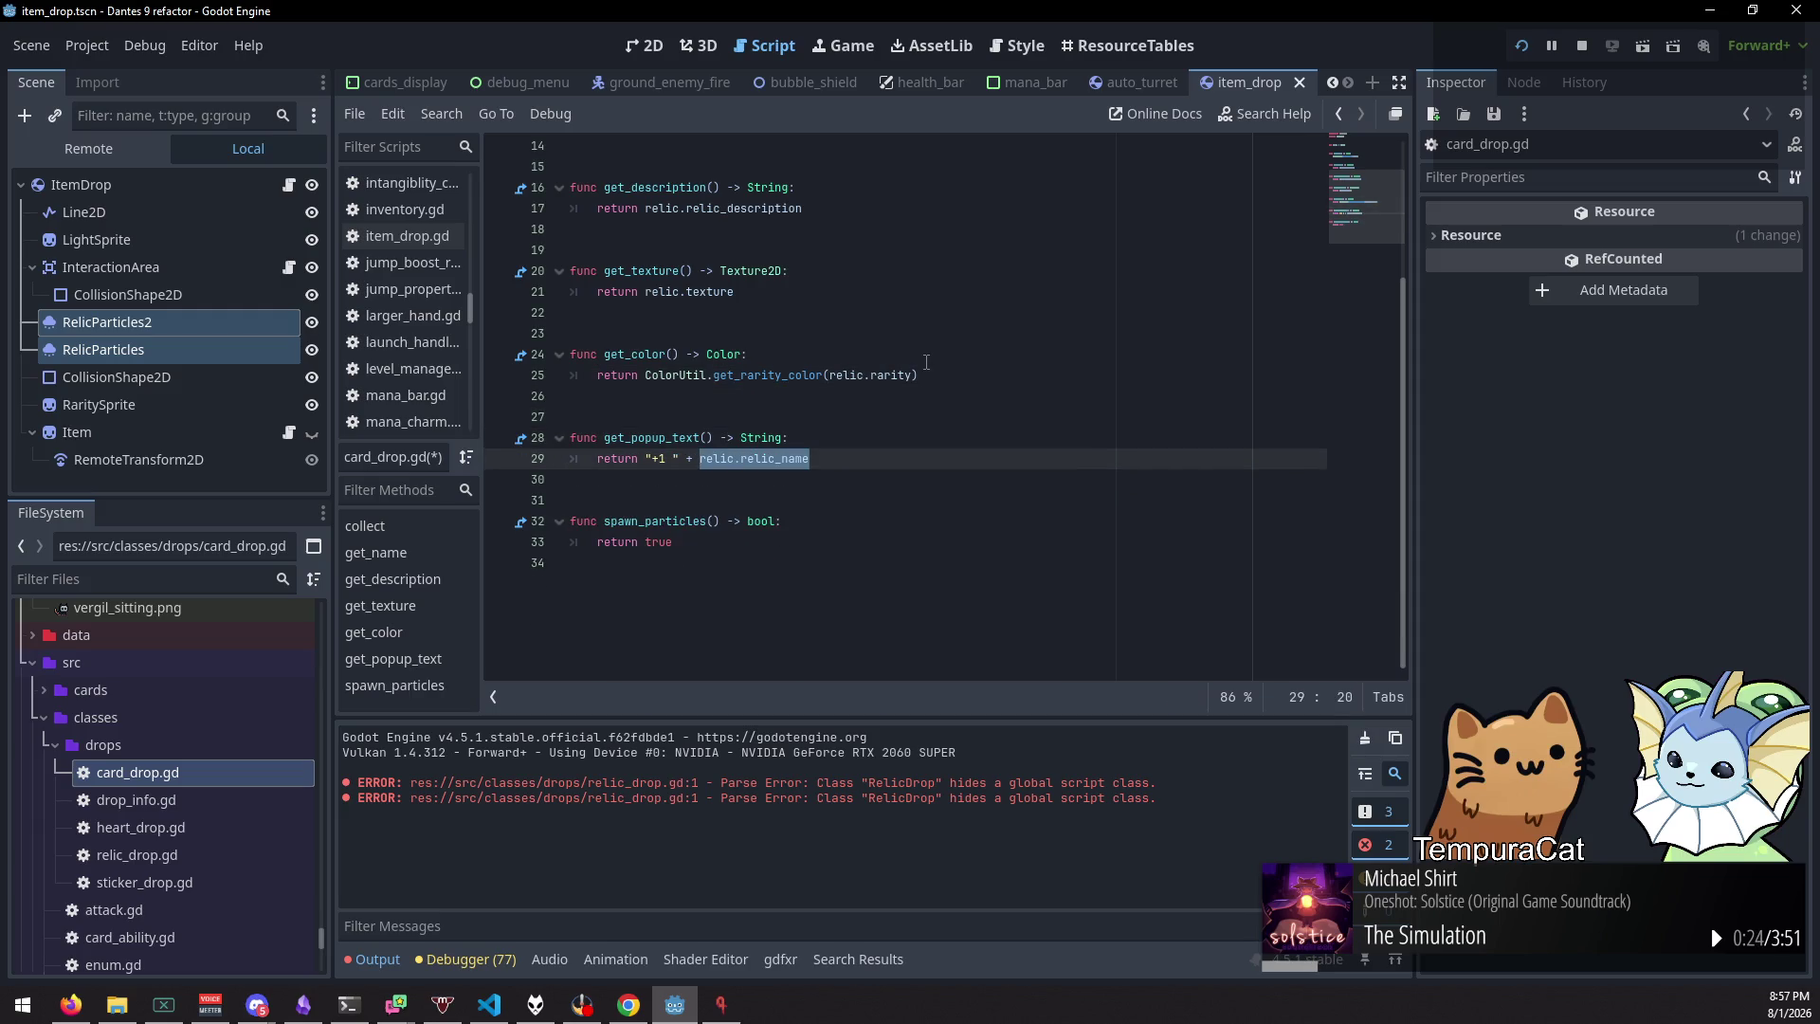
key(shift+End)
key(End)
key(shift+Home)
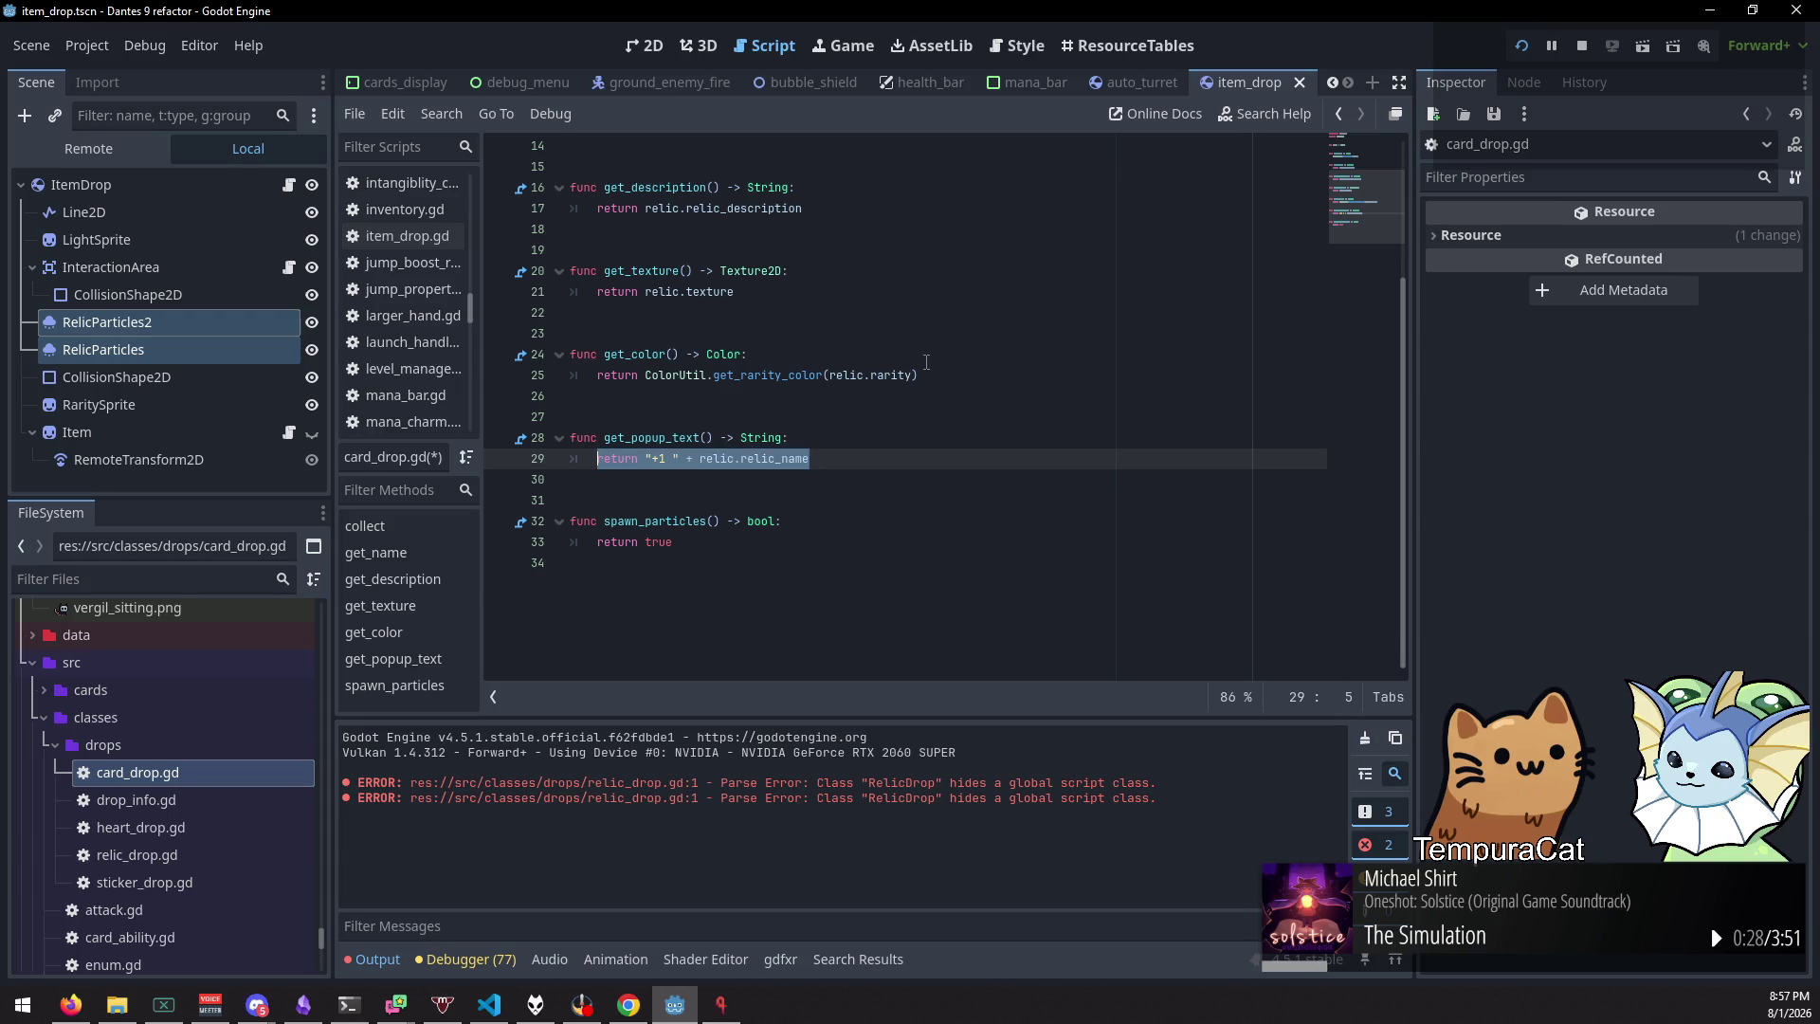
key(shift+Up)
key(BackSpace)
key(BackSpace)
key(BackSpace)
key(Down)
key(Down)
key(Down)
key(Down)
- Remove the spawn_particles function from card_drop.gd
key(End)
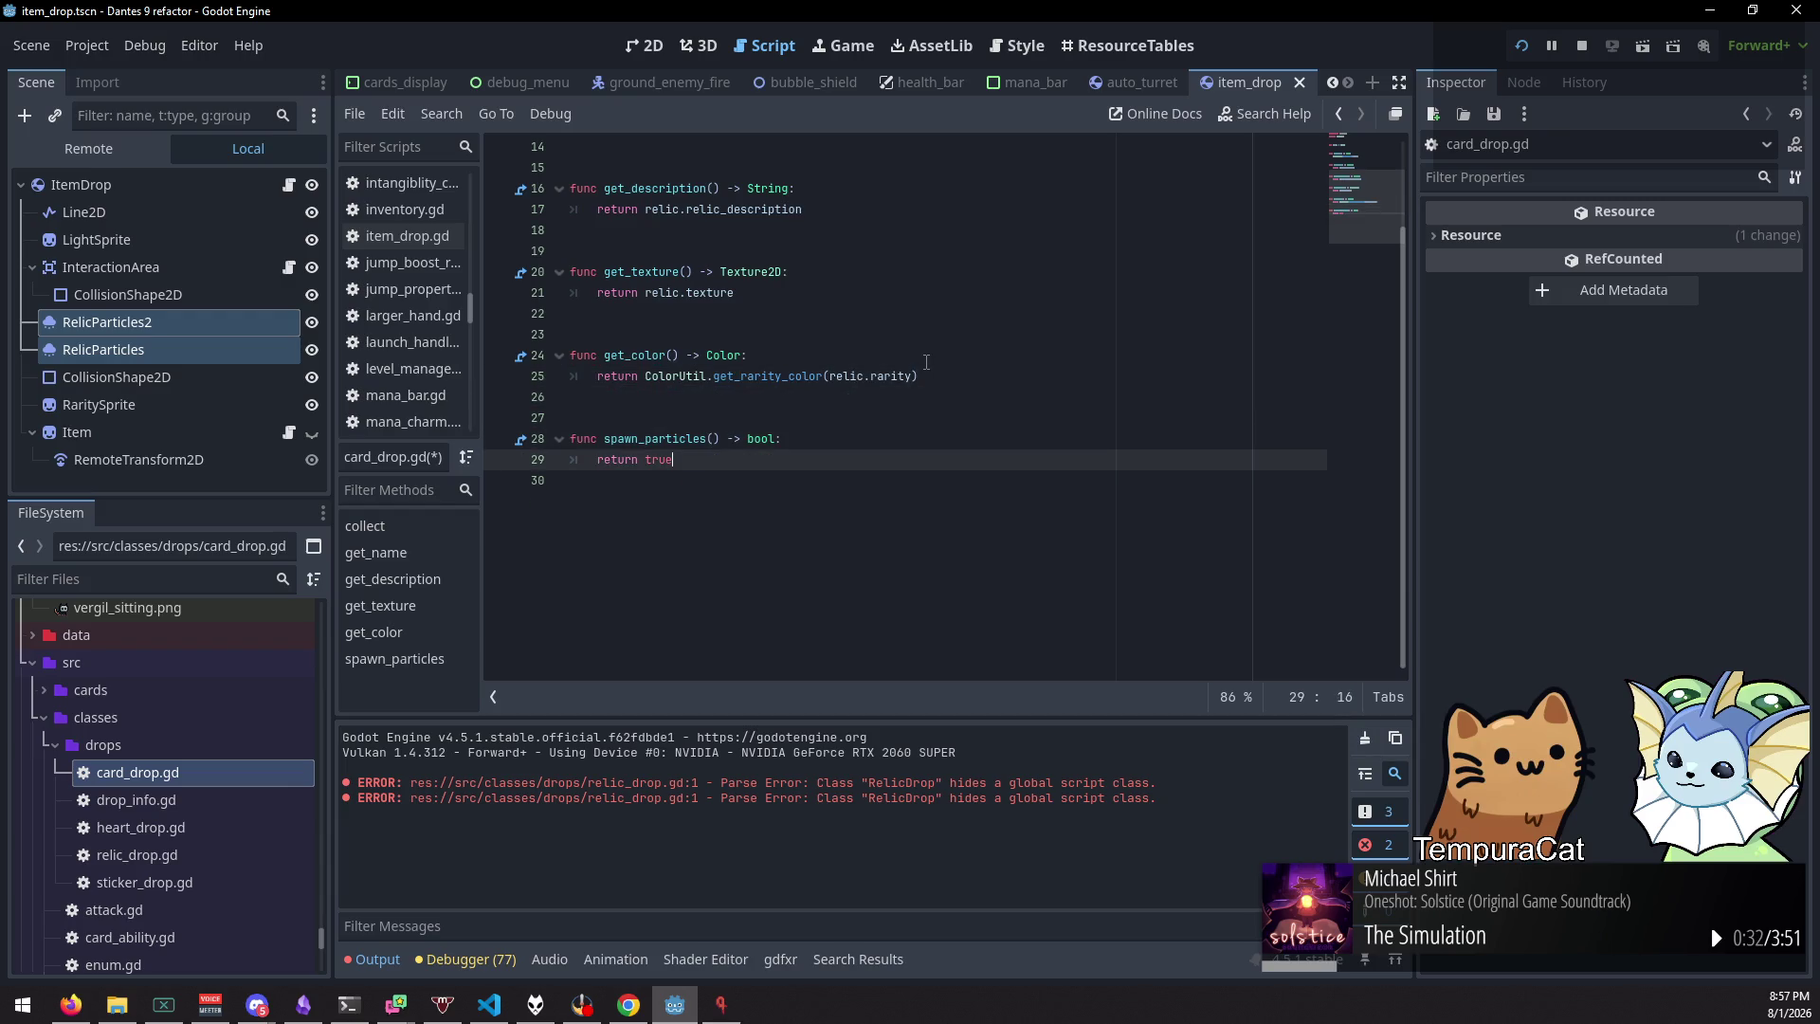
key(shift+Home)
key(shift+Up)
key(BackSpace)
key(BackSpace)
key(Up)
key(Up)
key(Up)
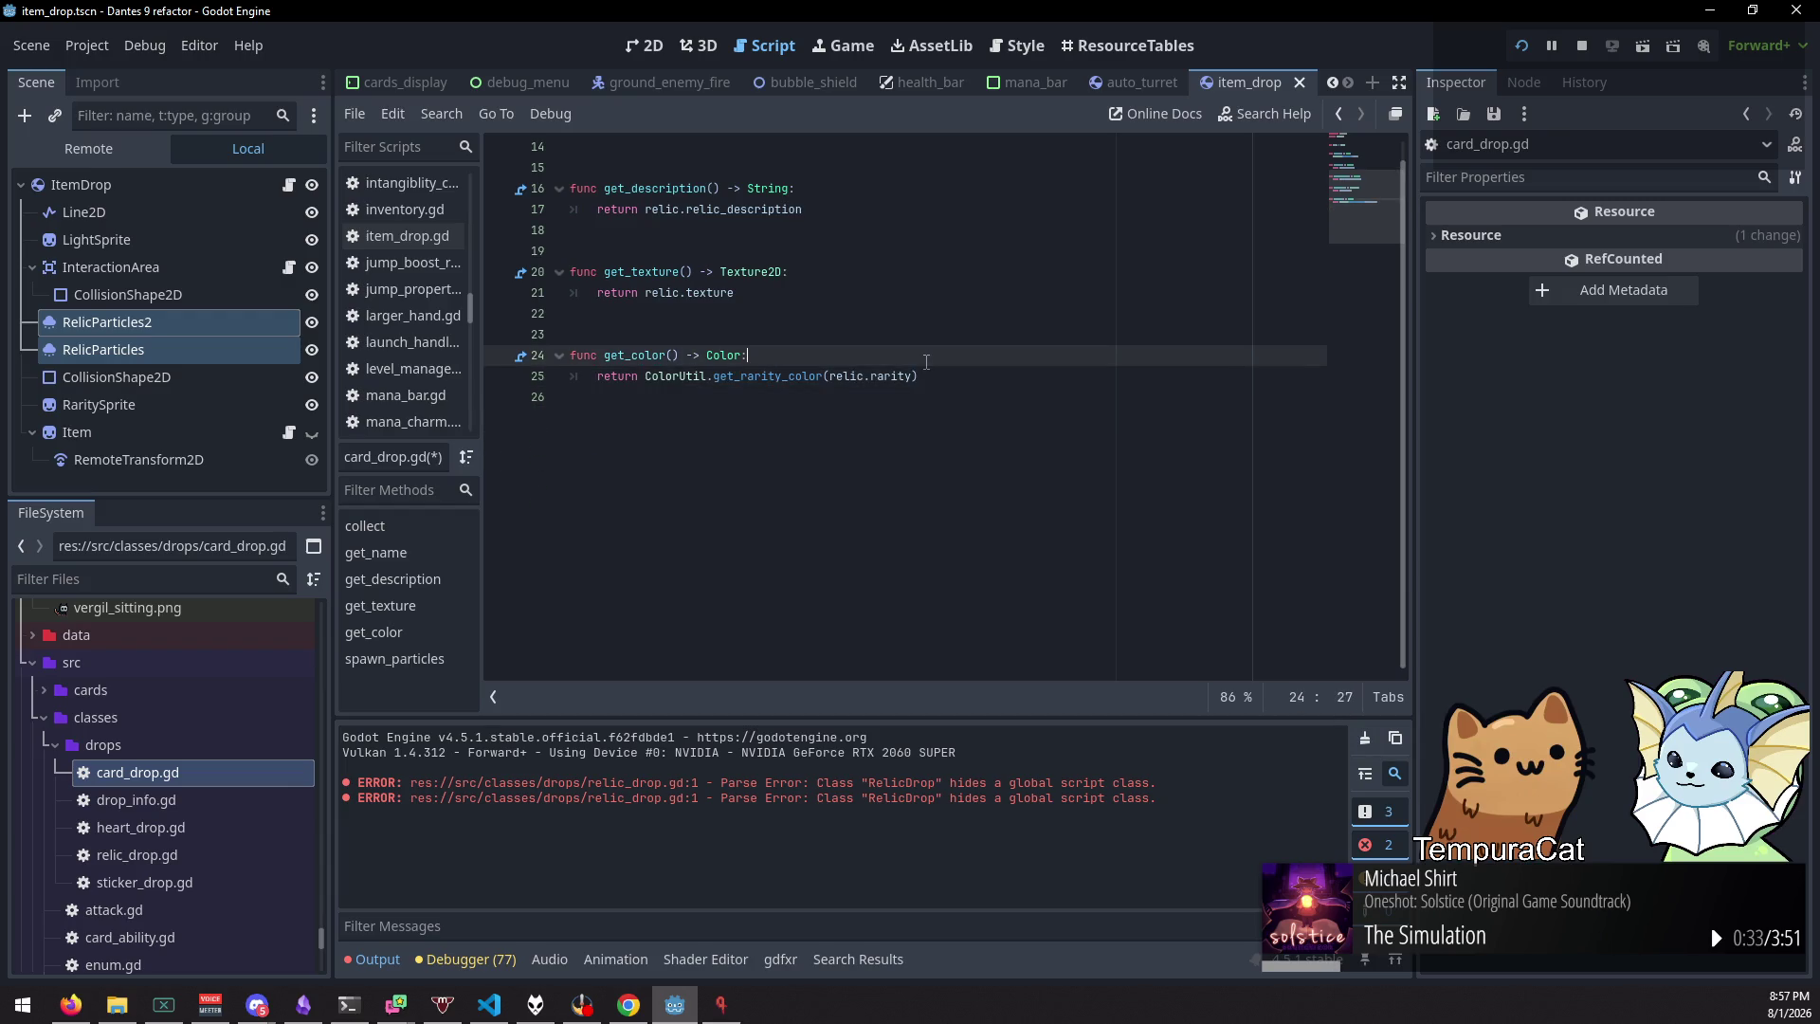
key(Down)
key(Down)
key(Down)
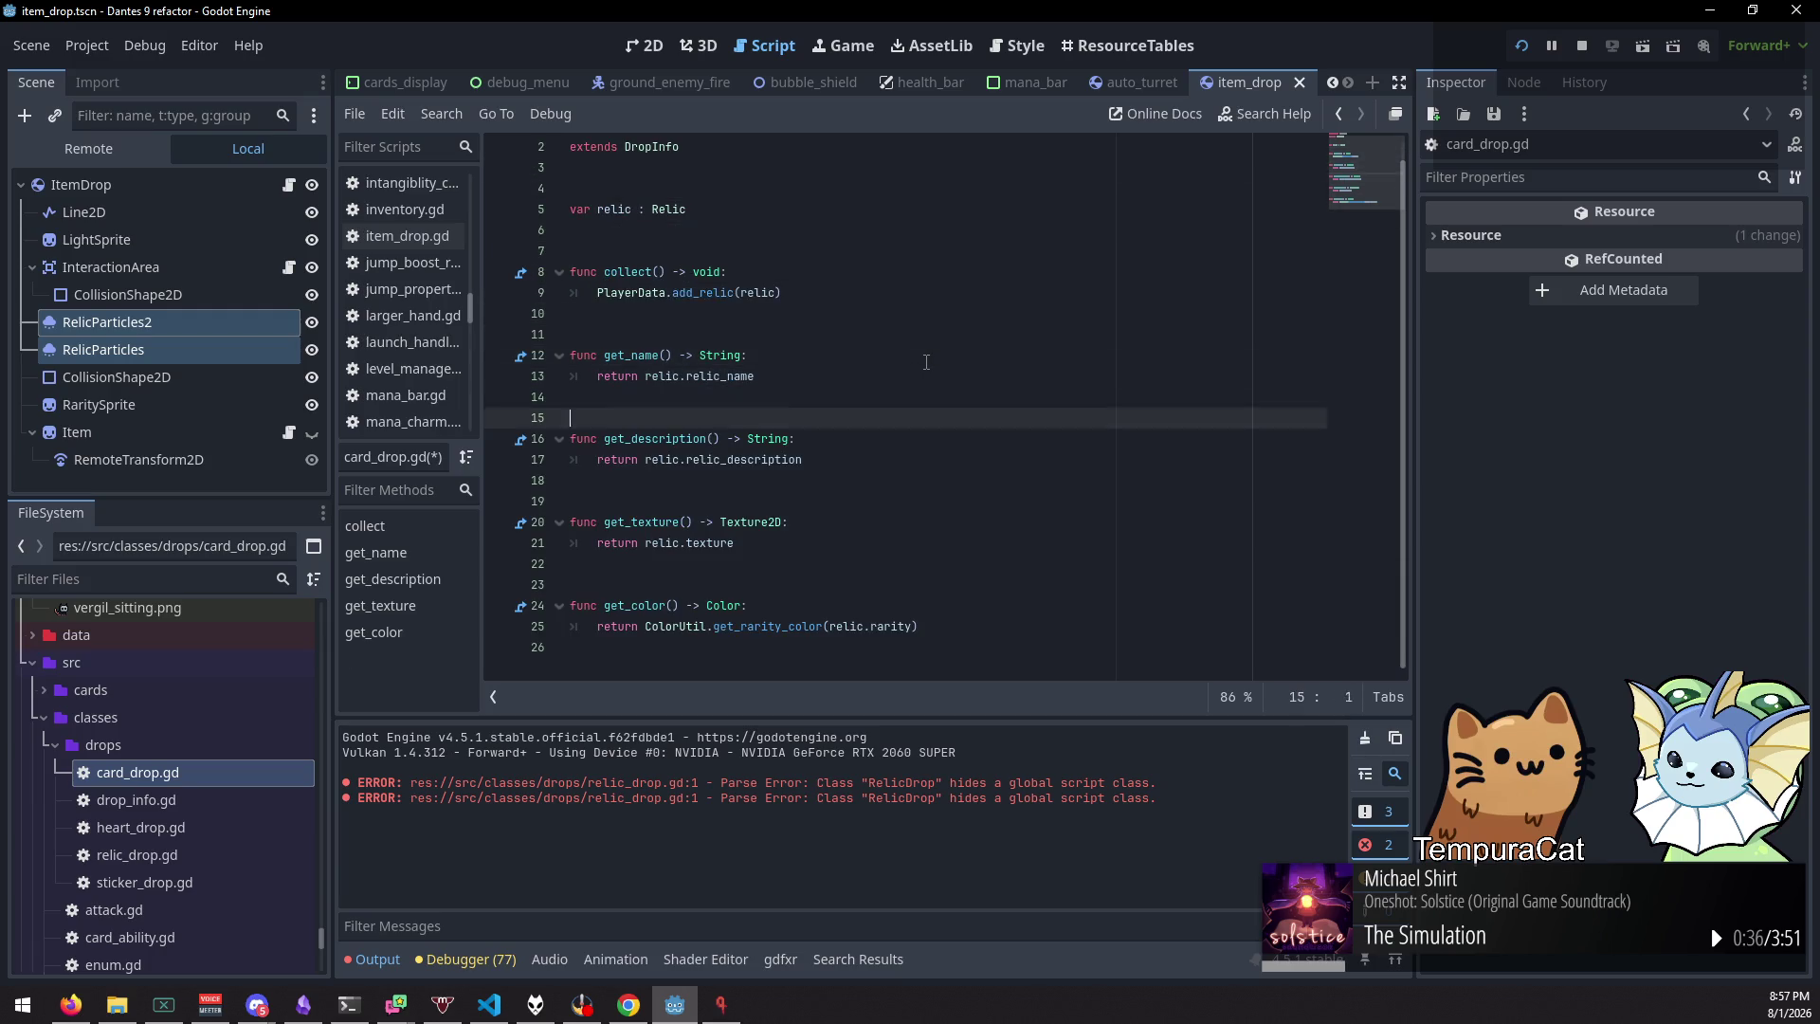
- Add a preload() constant above the relic variable and start typing a card image path
key(Up)
key(Up)
key(Up)
key(Return)
key(Return)
key(Up)
key(Up)
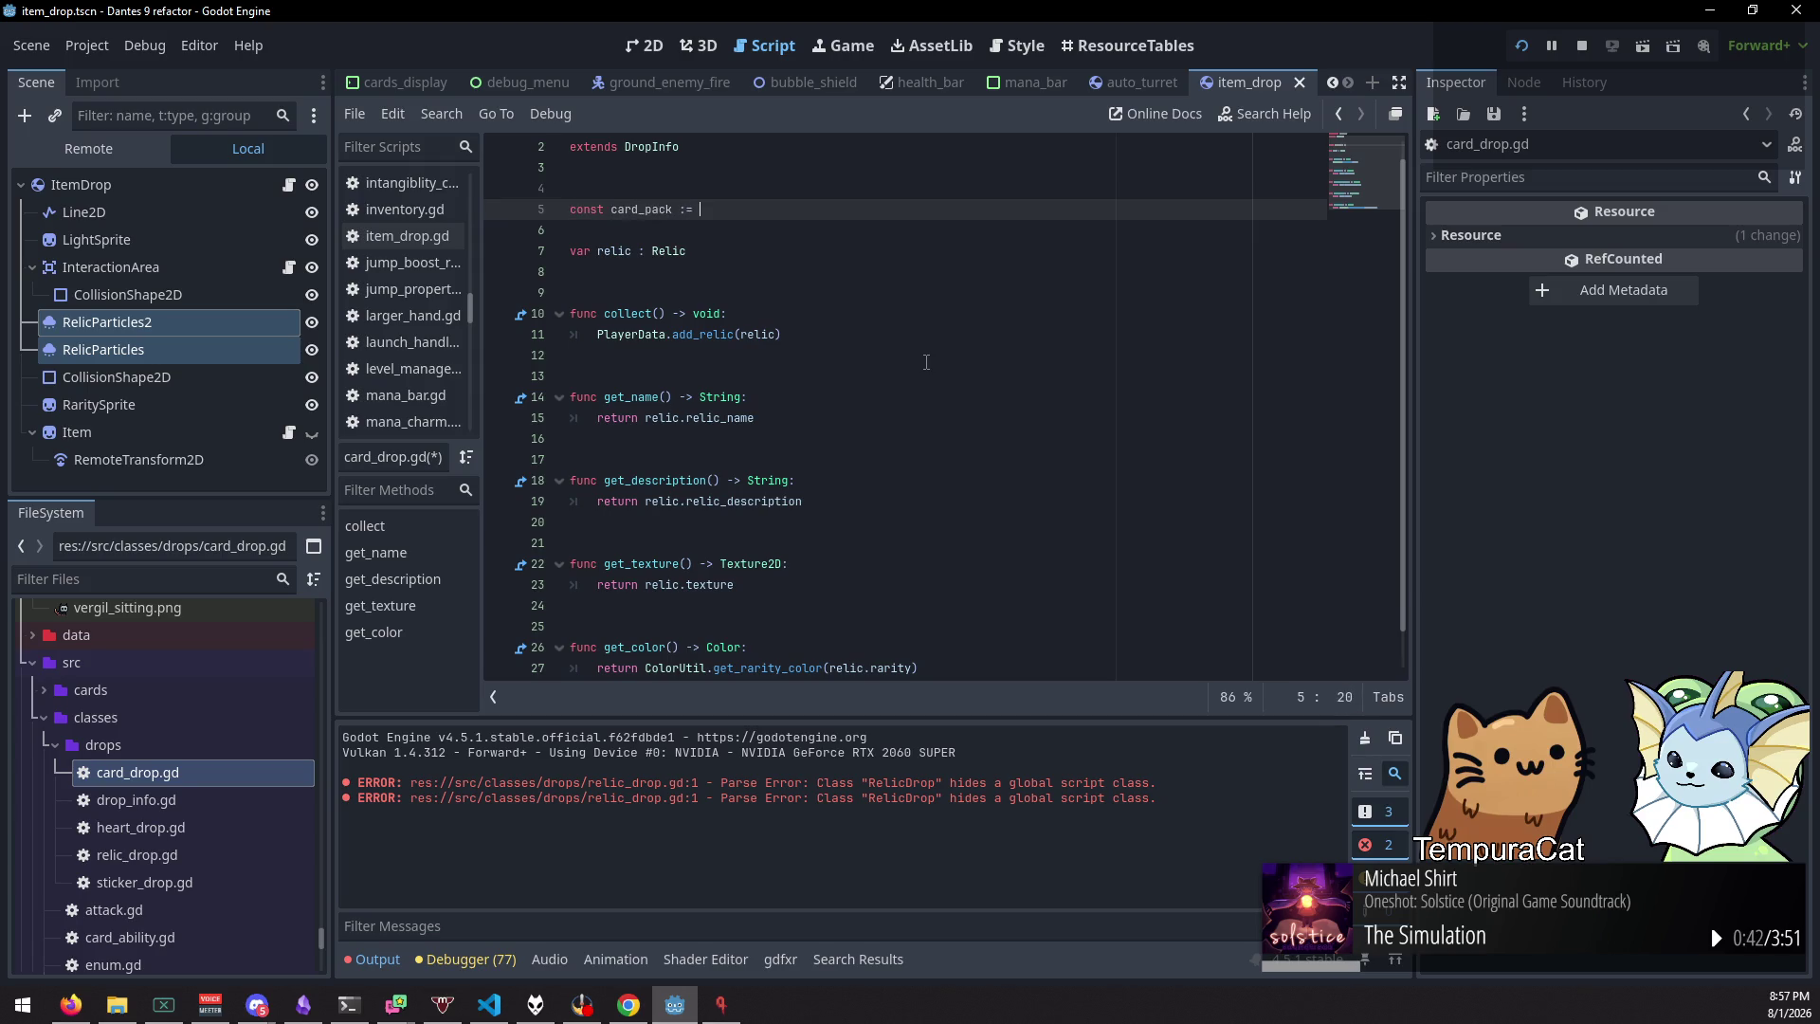
text(preload())
key(Left)
text("res://card.)
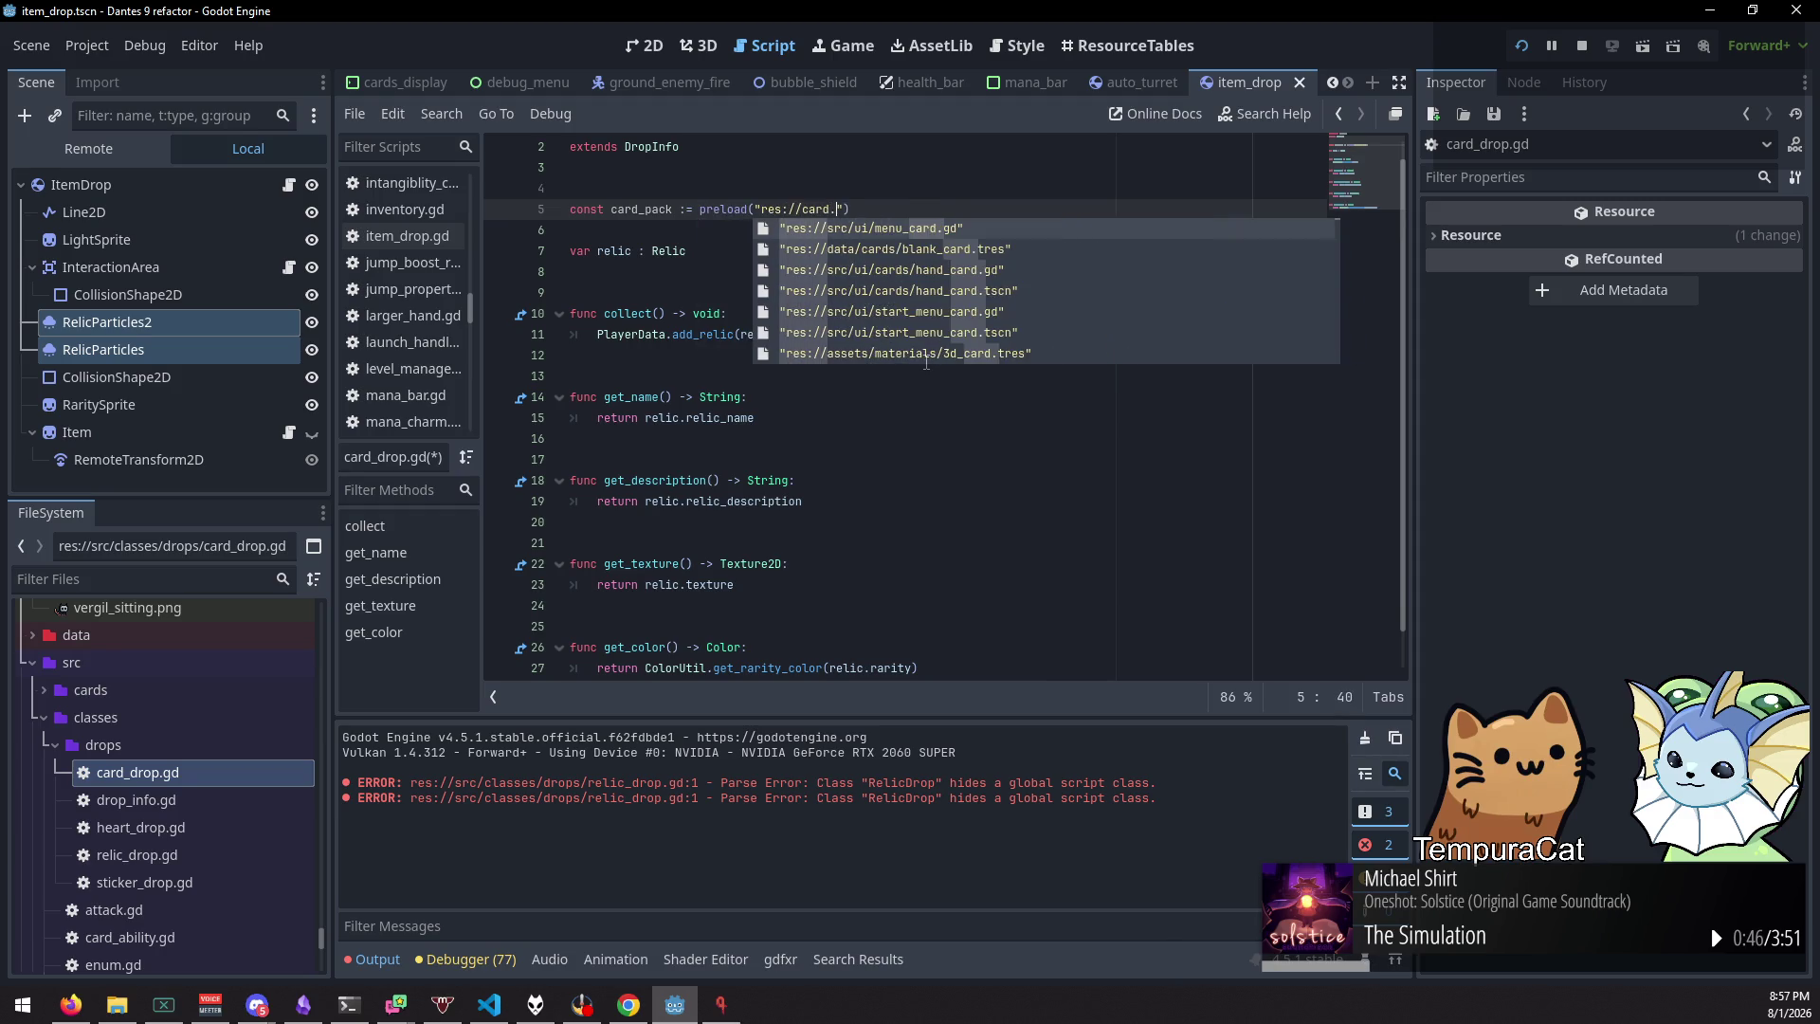
key(Down)
key(Down)
key(Down)
text(png)
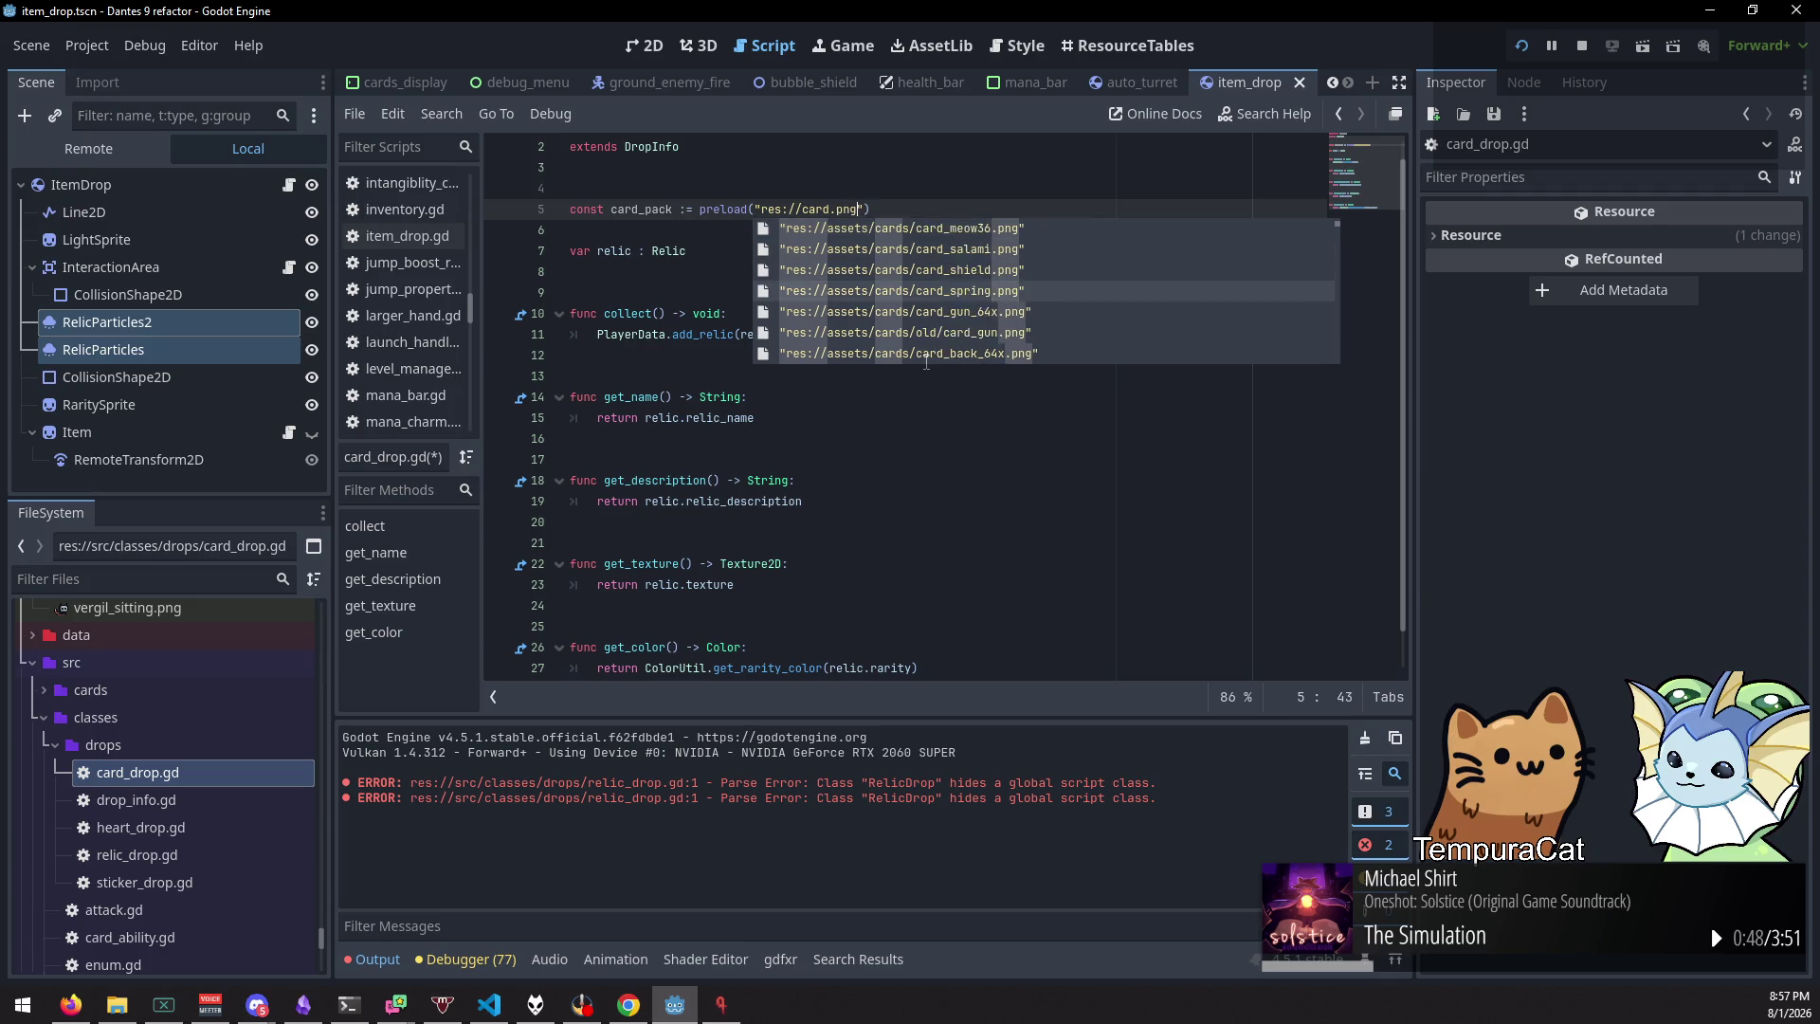
key(Down)
key(Down)
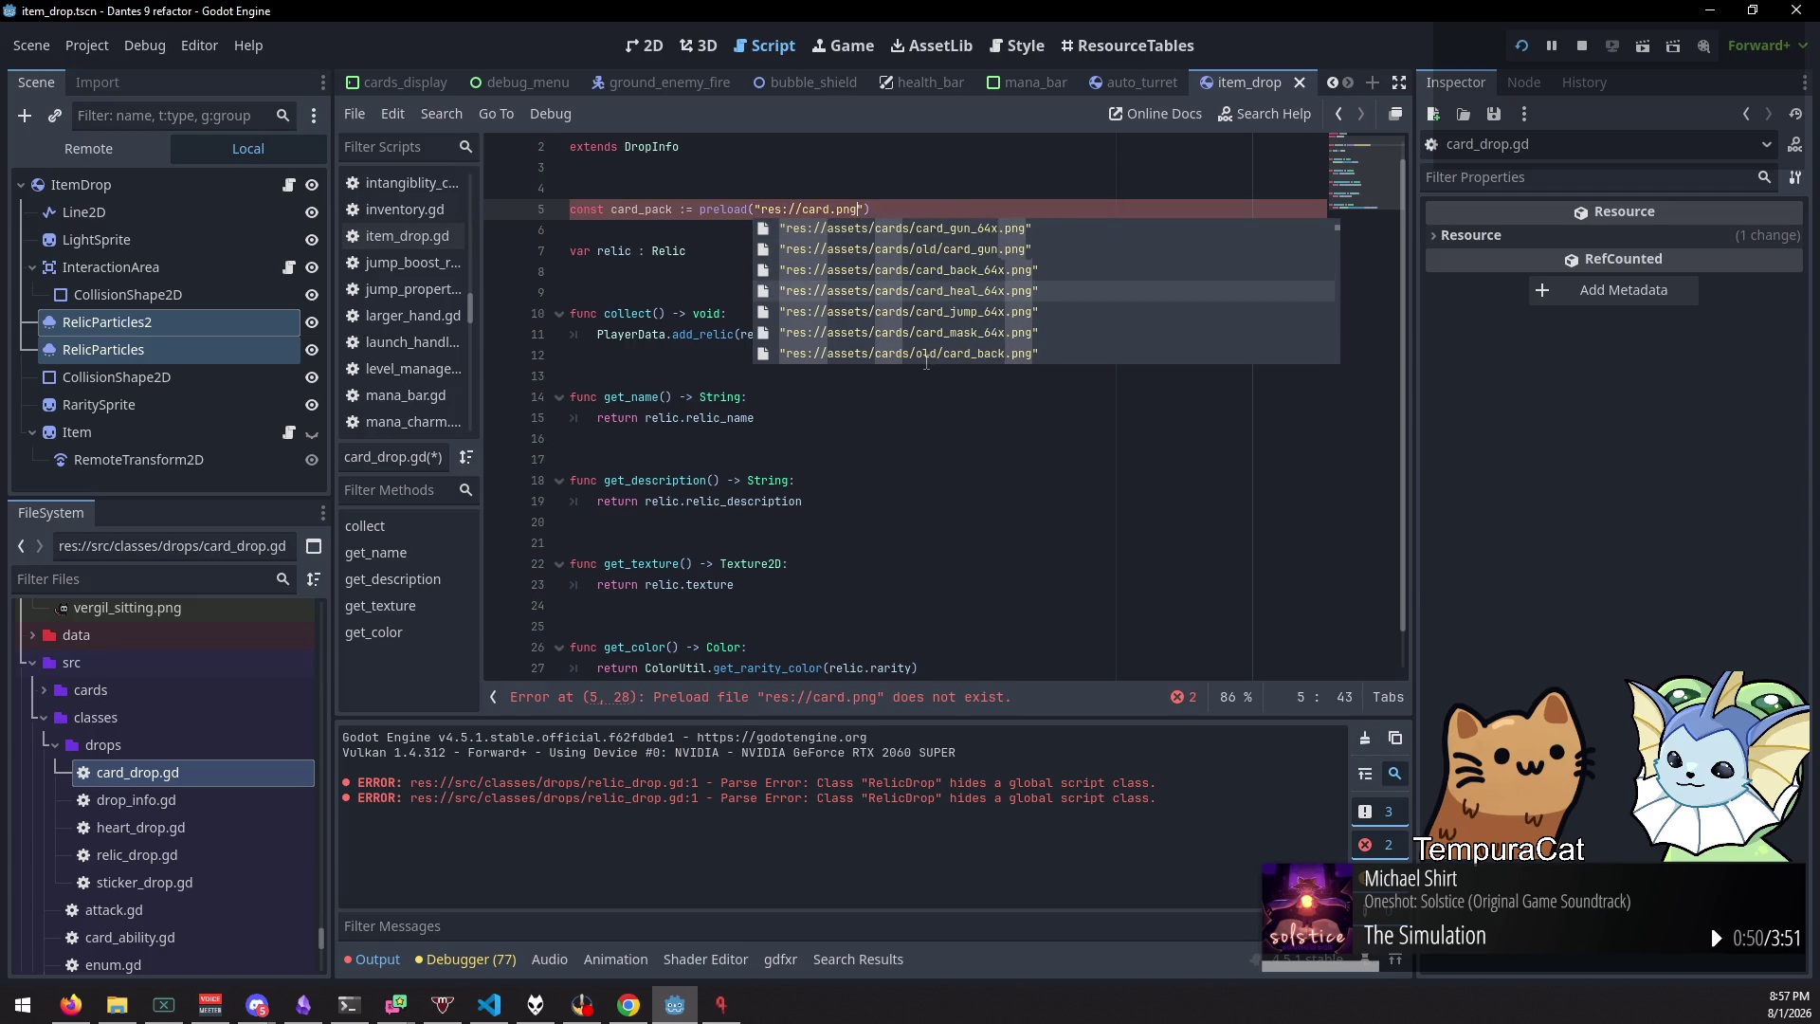
key(Down)
key(Down)
key(Down)
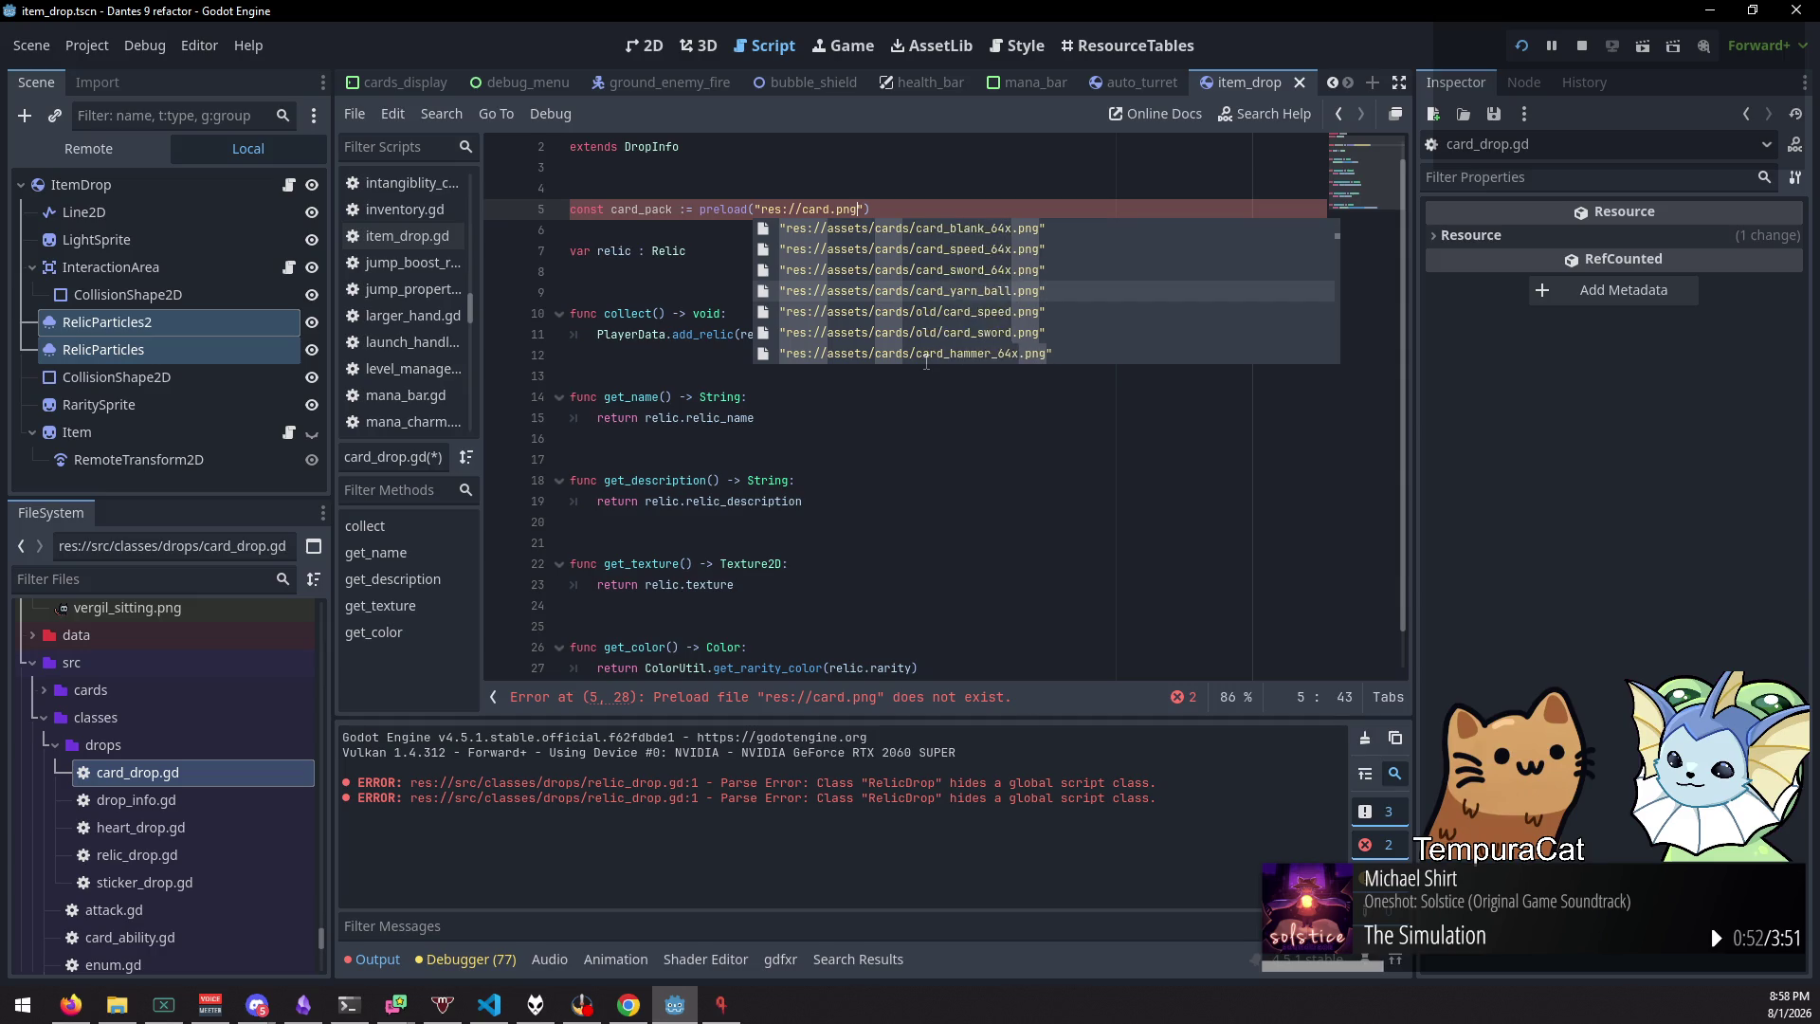
key(BackSpace)
key(BackSpace)
key(BackSpace)
key(BackSpace)
text(drop)
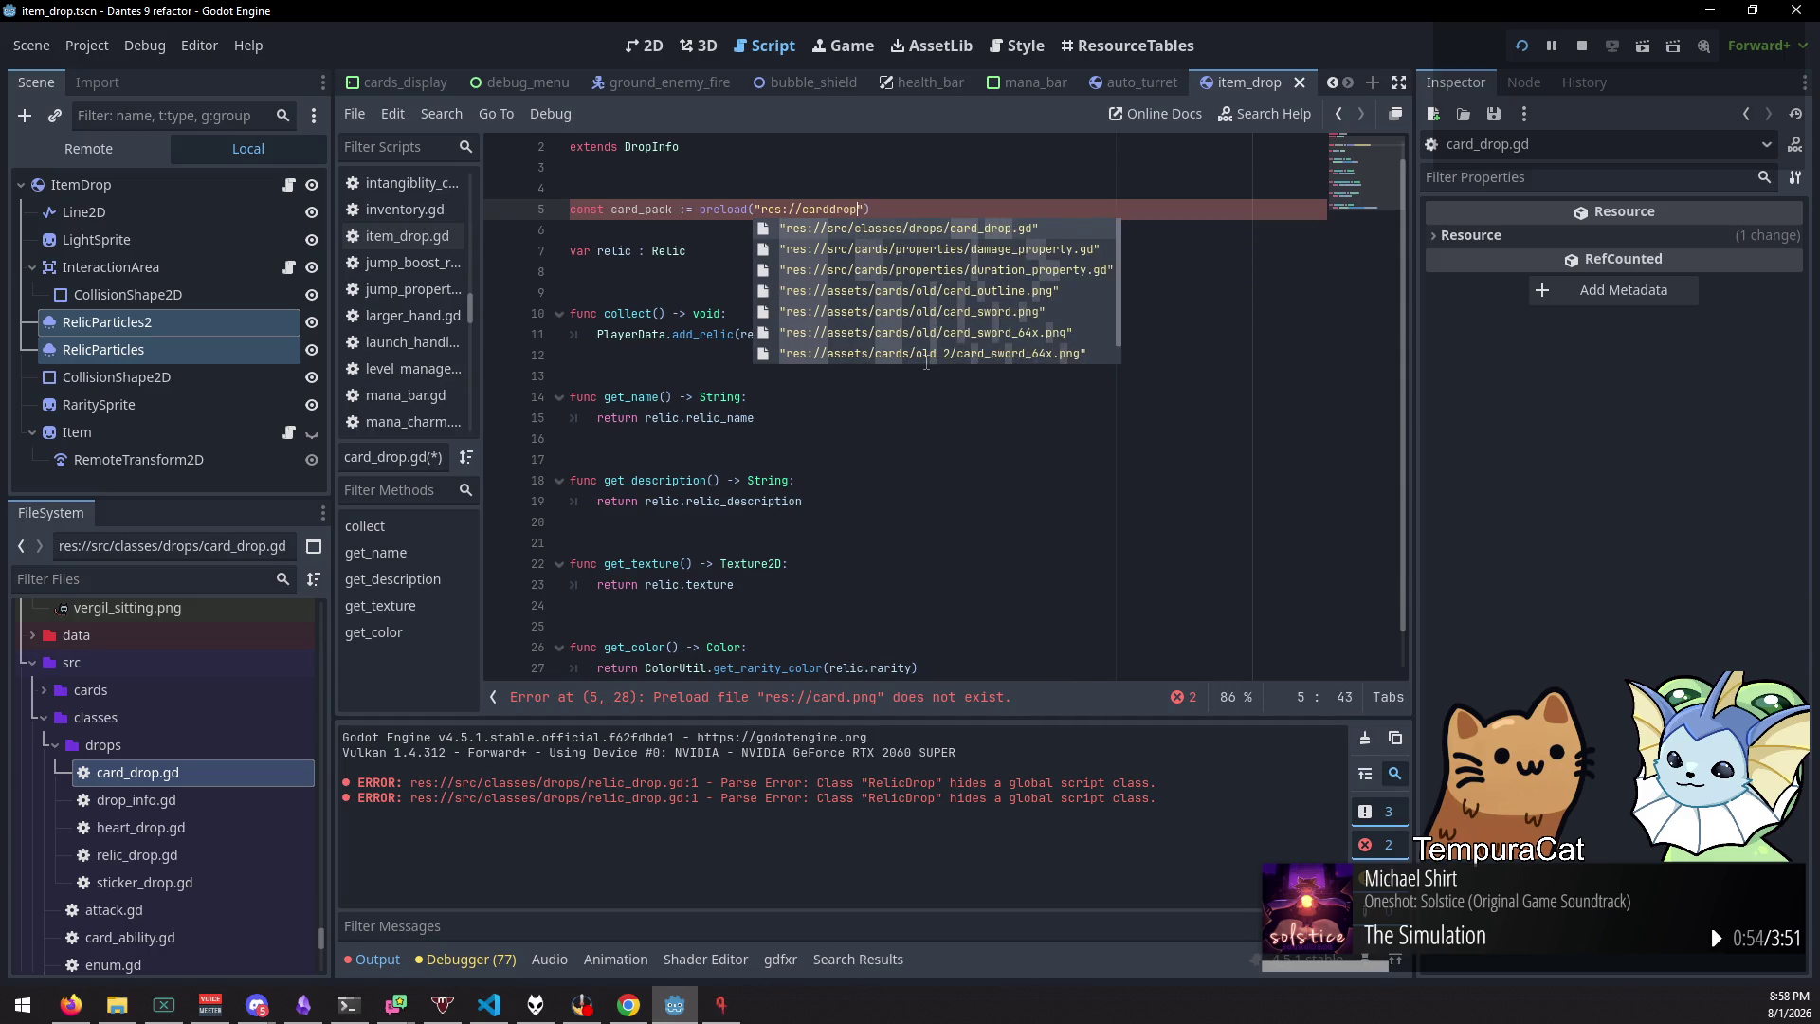
text(.png)
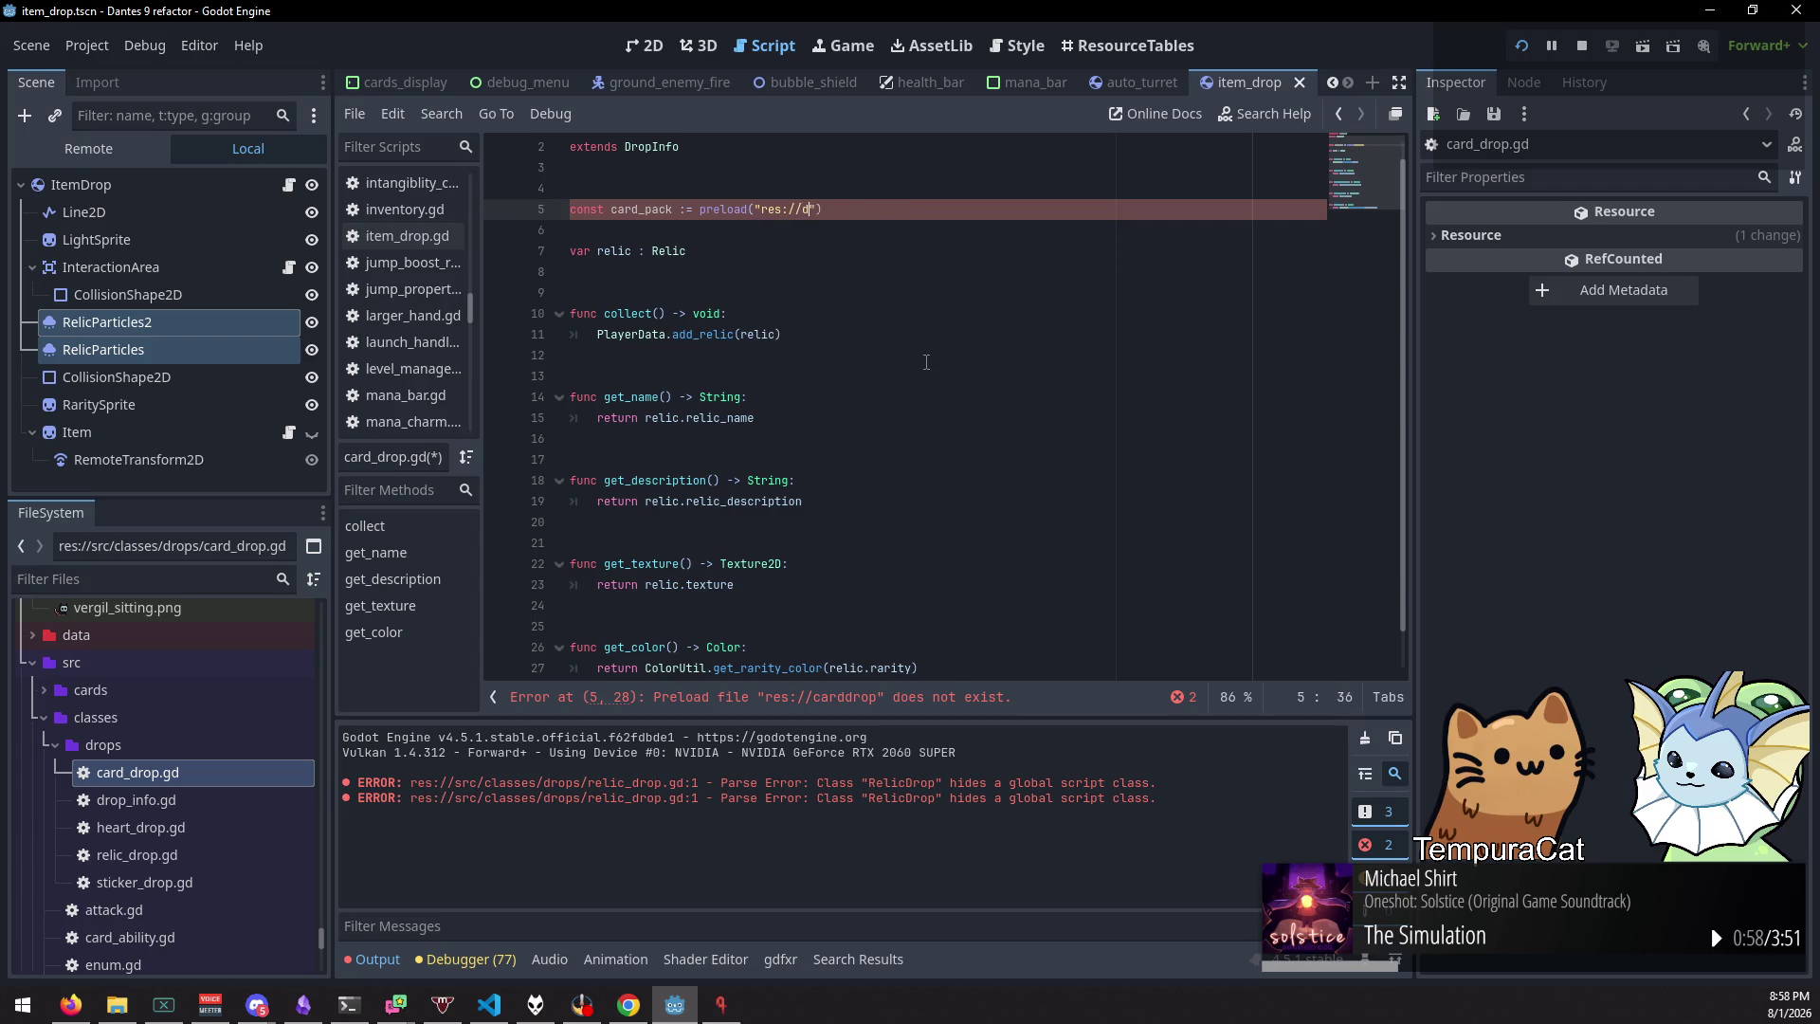
text(png)
key(Down)
key(Down)
key(Down)
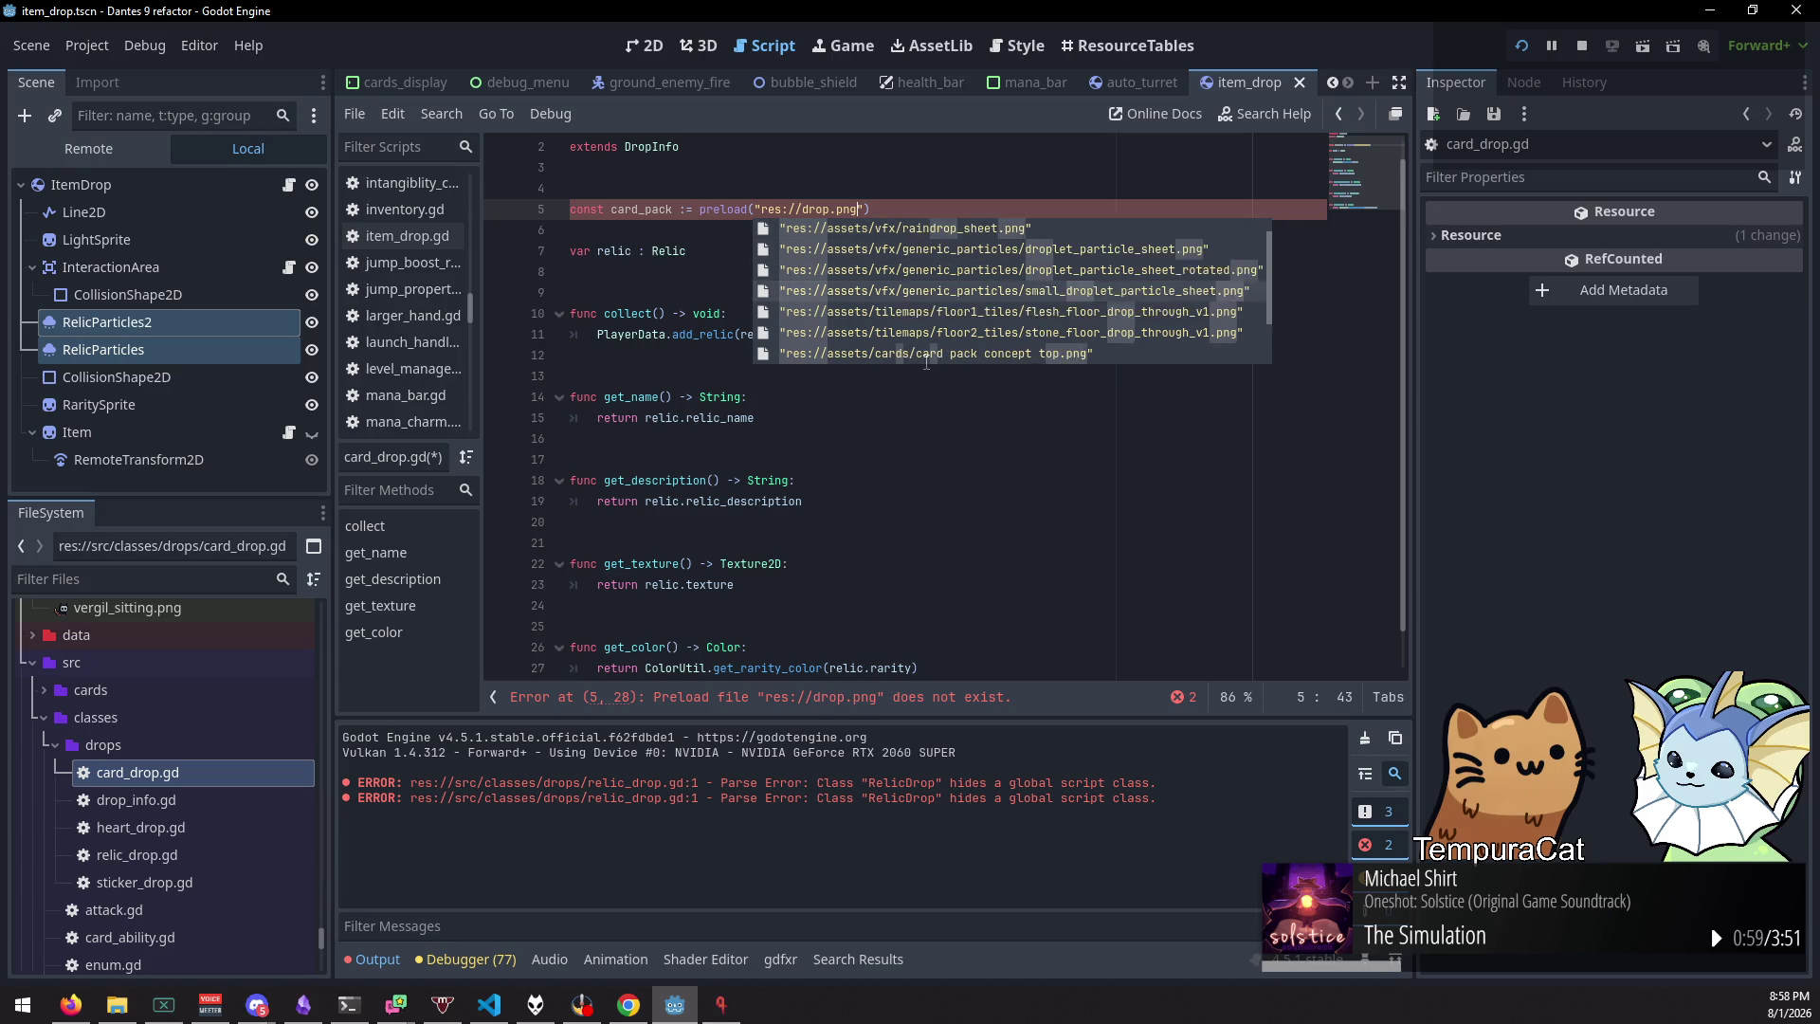
key(Escape)
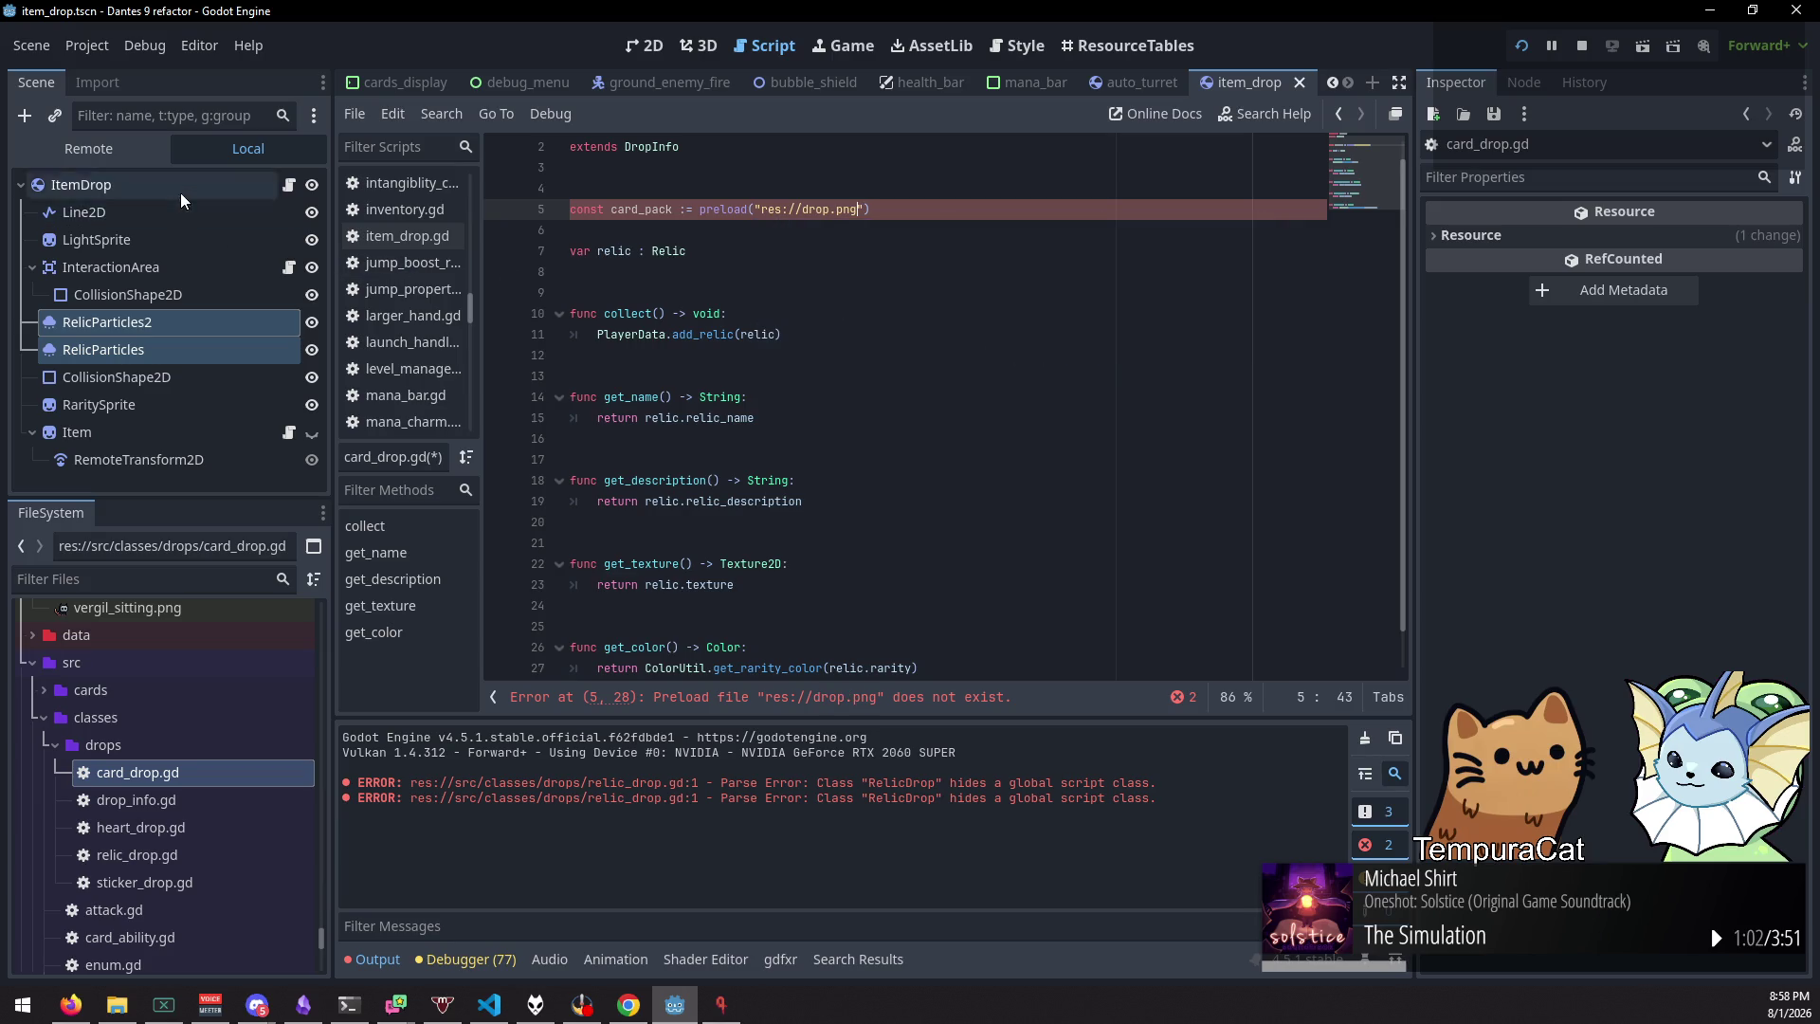
- Insert the card pack texture path from the ItemDrop inspector into the preload call
click(249, 189)
mouse_move(1719, 383)
mouse_down()
mouse_move(866, 231)
mouse_move(830, 245)
mouse_up()
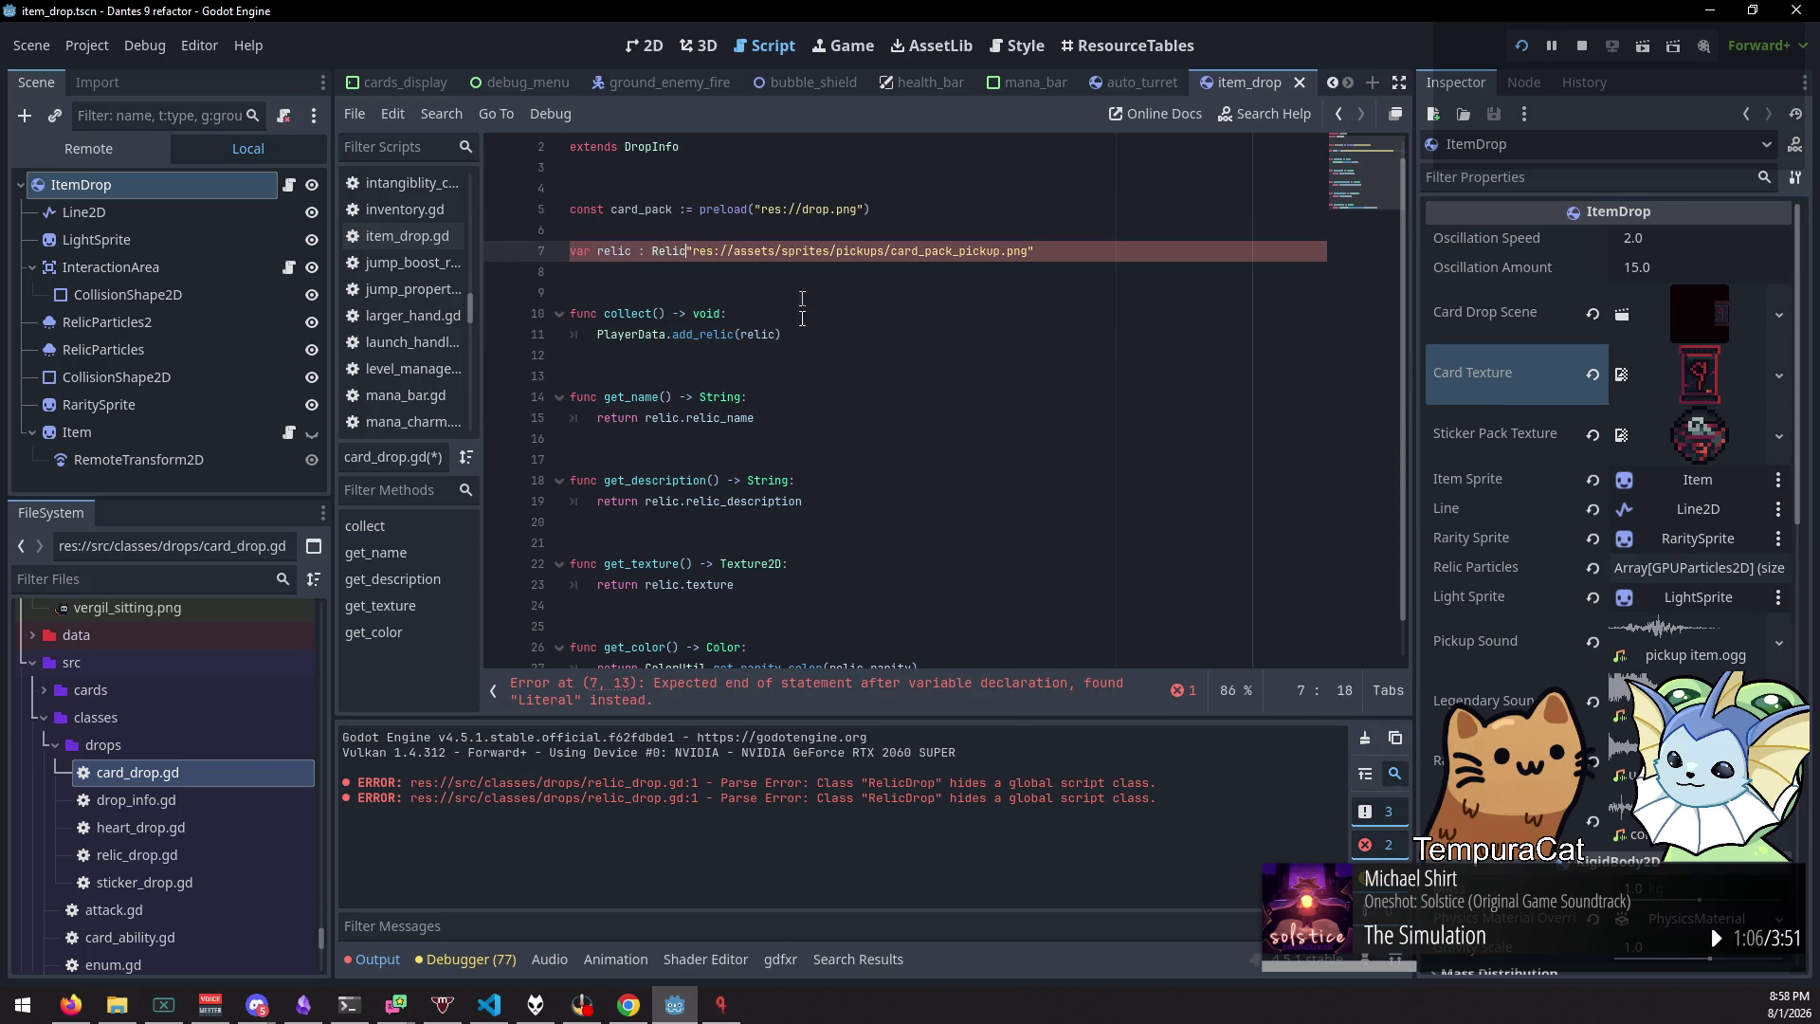
key(ctrl+z)
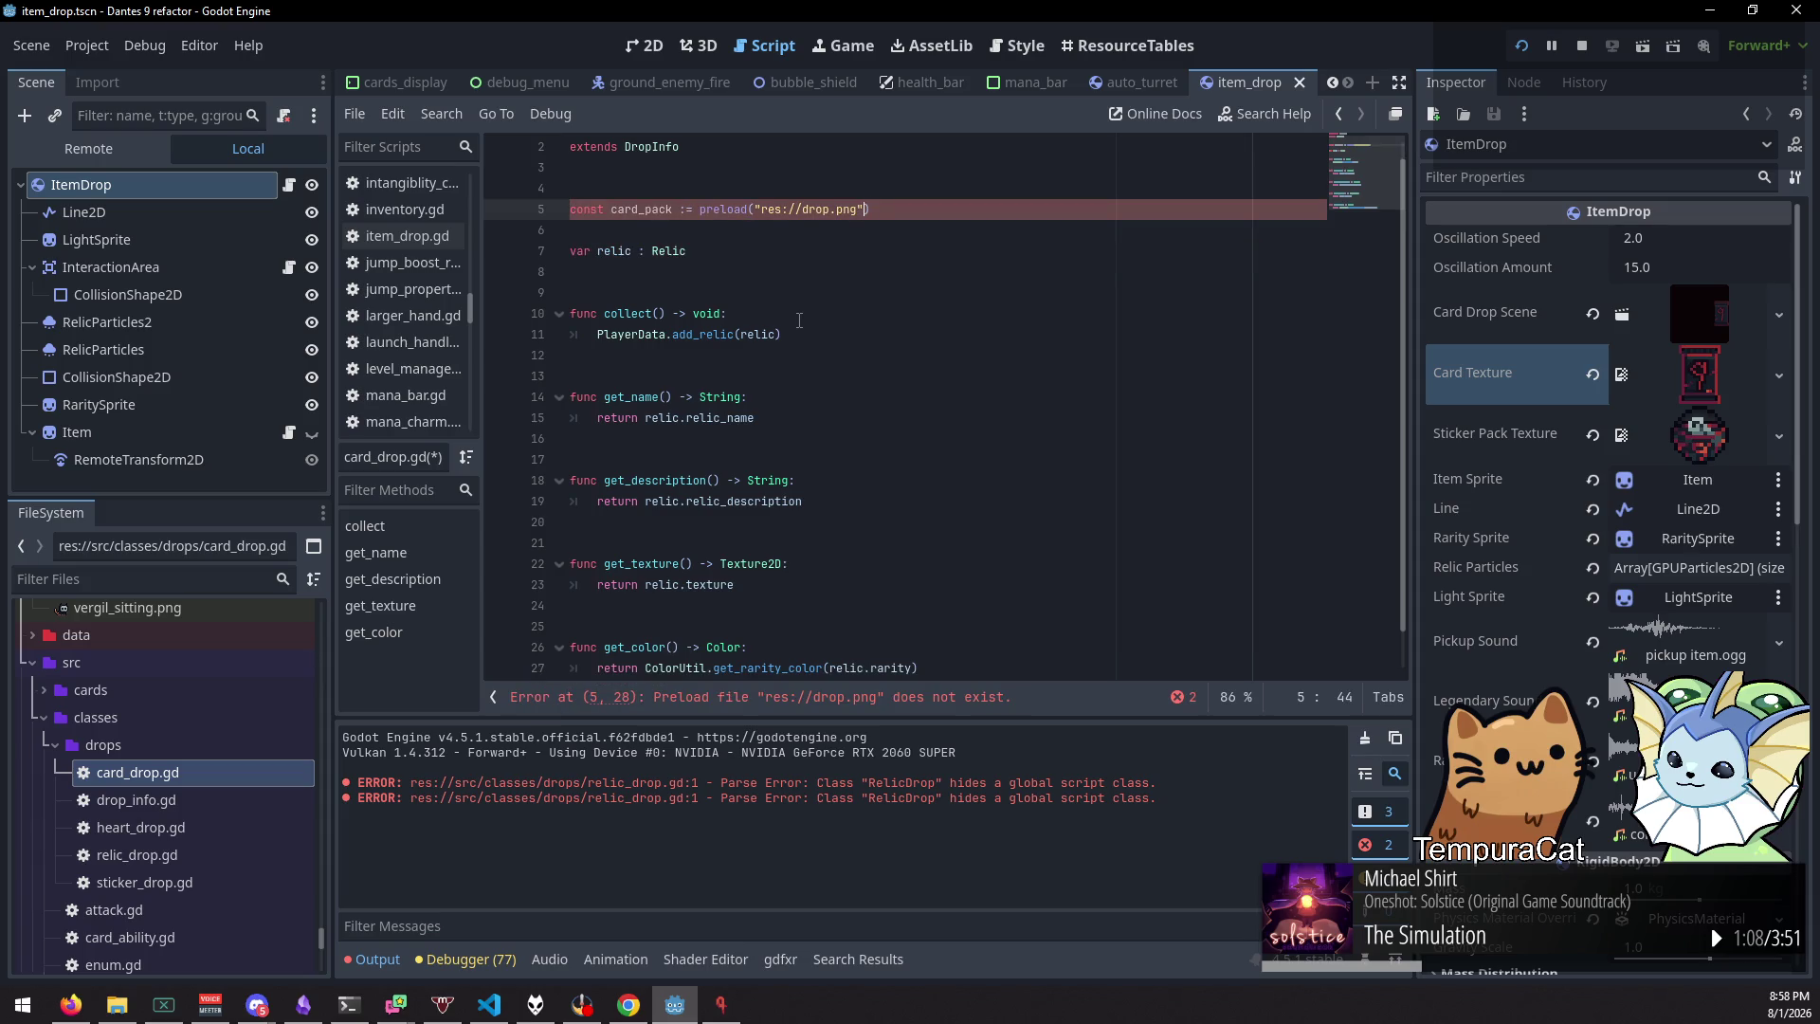
text("res://assets/sprites/pickups/card_pack_pickup.png")
key(Down)
key(Down)
key(Down)
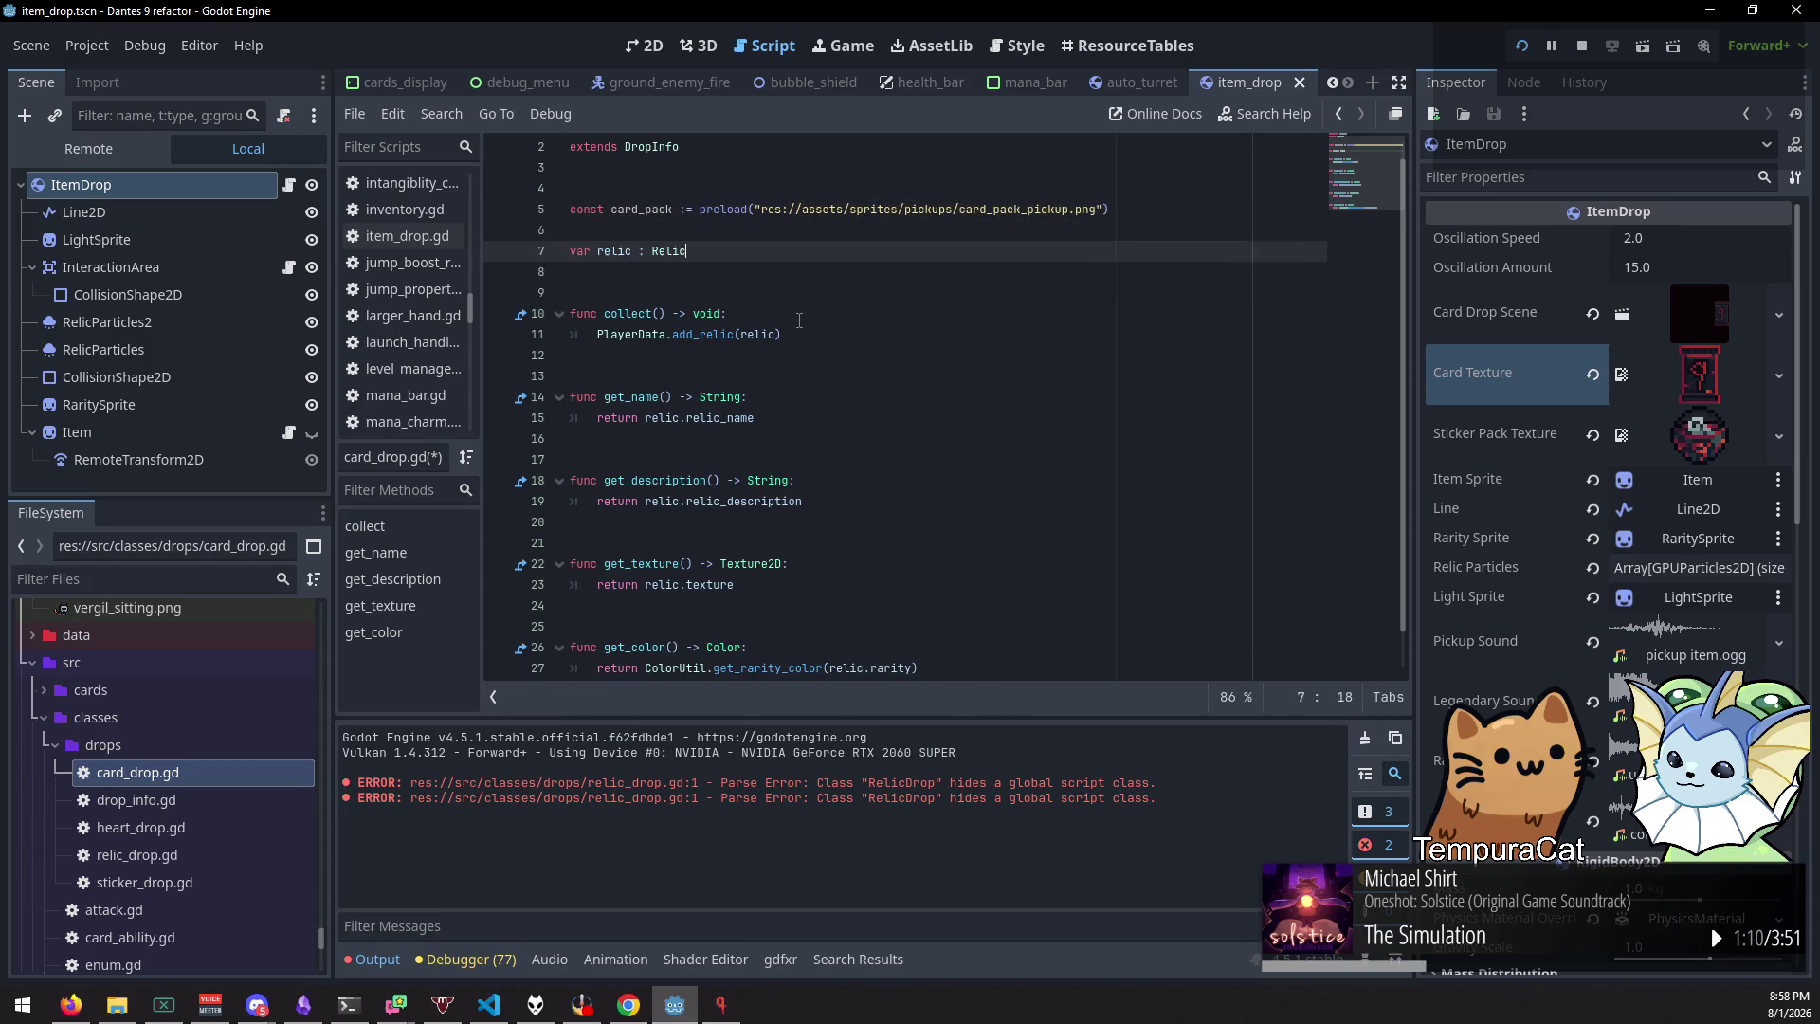
- Replace relic.texture in the texture function's return
key(ctrl+End)
key(Up)
key(Down)
key(Down)
key(Up)
key(Up)
key(Up)
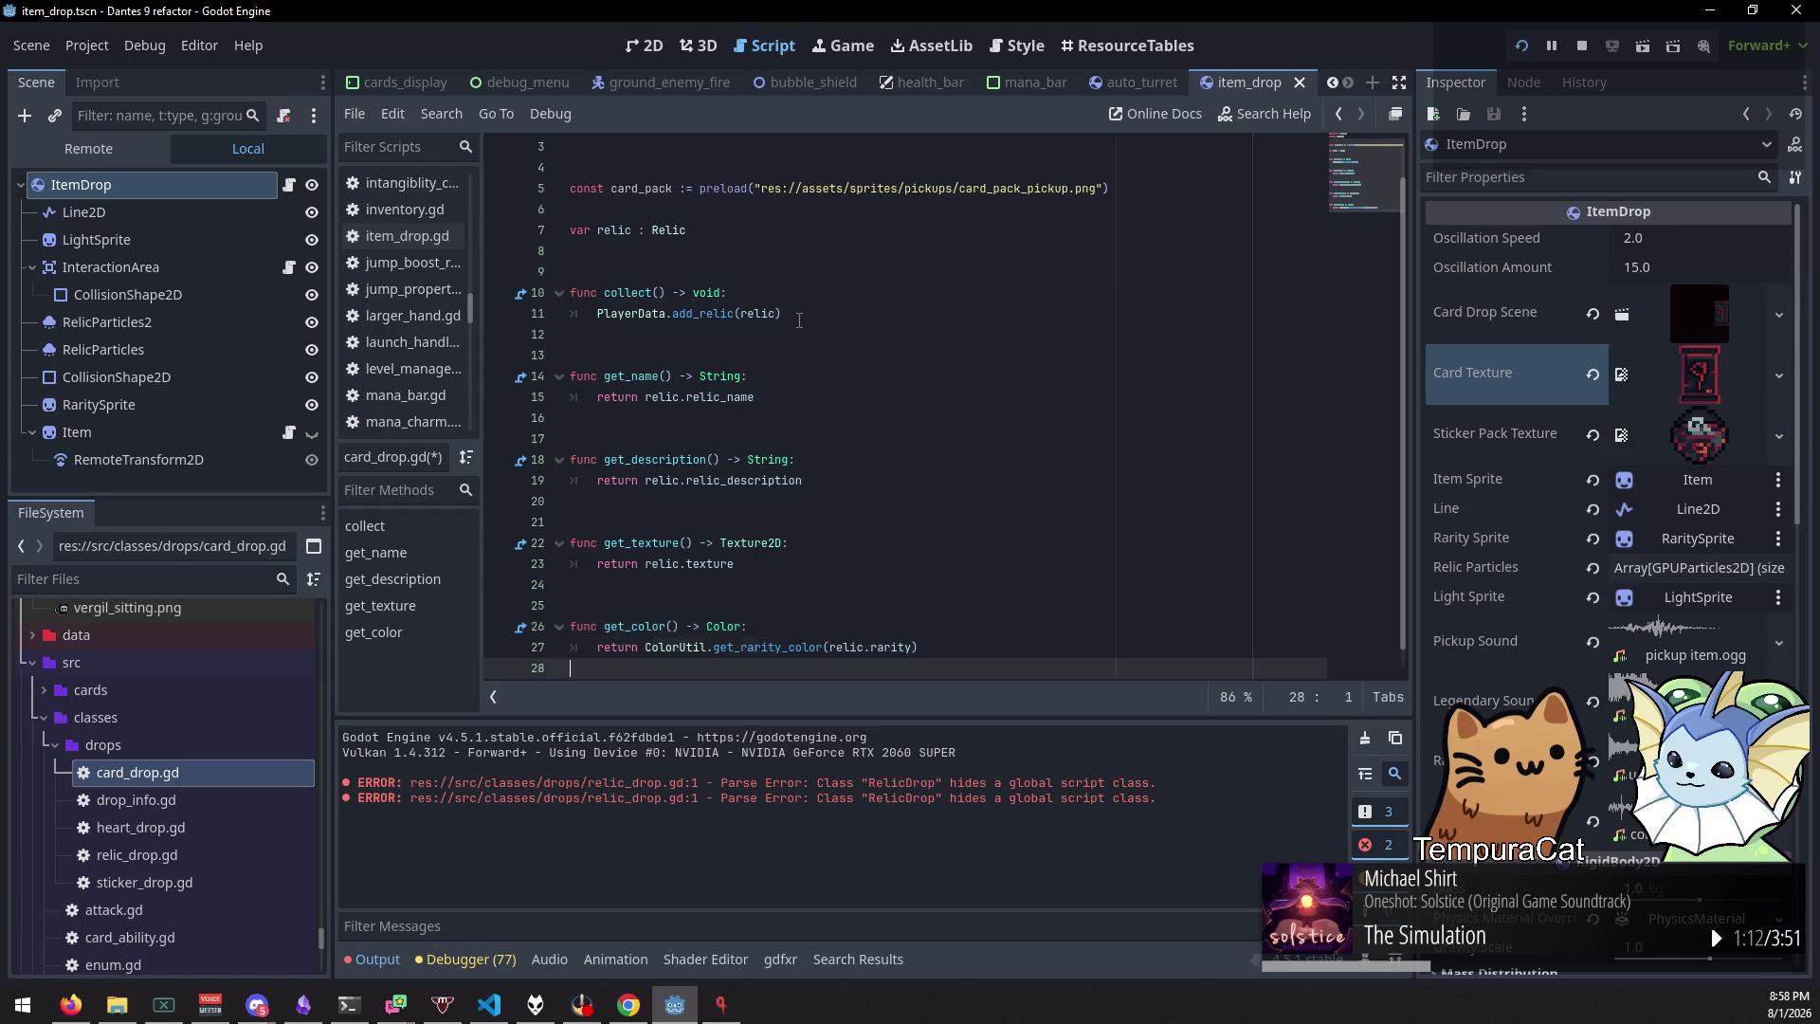
key(ctrl+shift+Left)
key(ctrl+shift+Left)
key(ctrl+shift+Left)
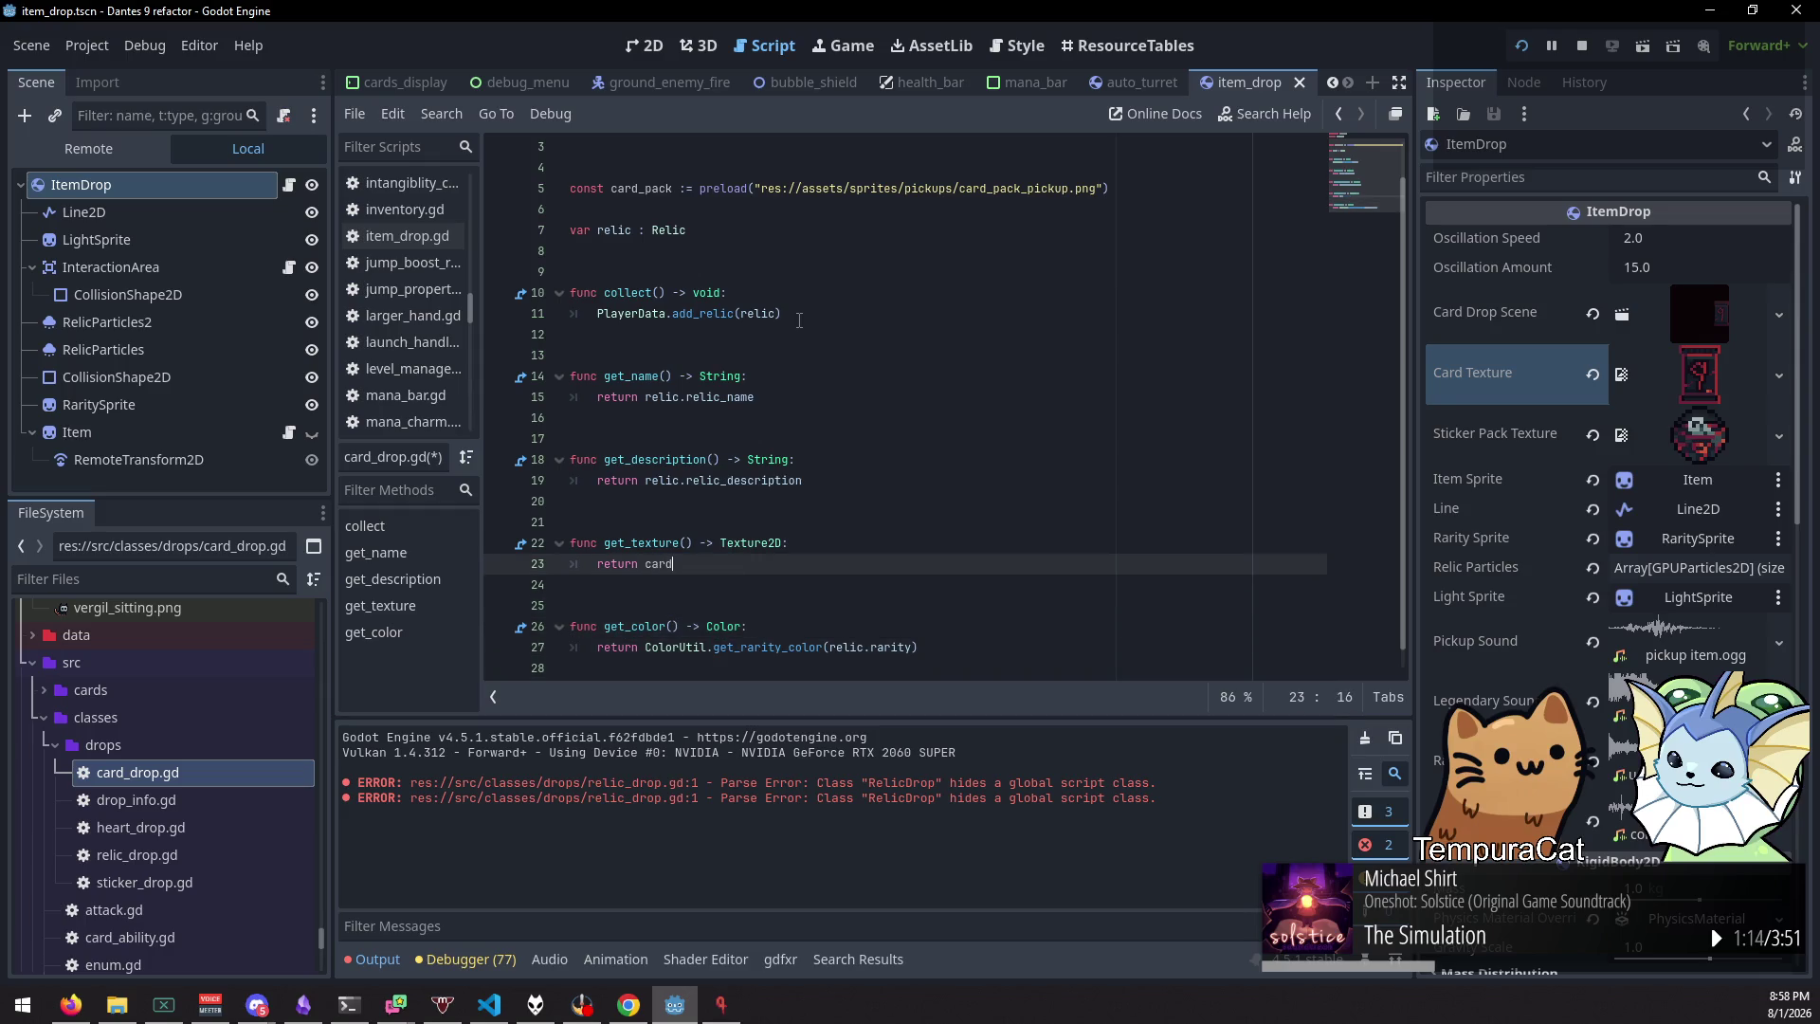
text(_)
- Delete the relic variable and make get_name return "Card Pack"
key(Up)
key(Up)
key(Up)
key(shift+Up)
key(shift+Home)
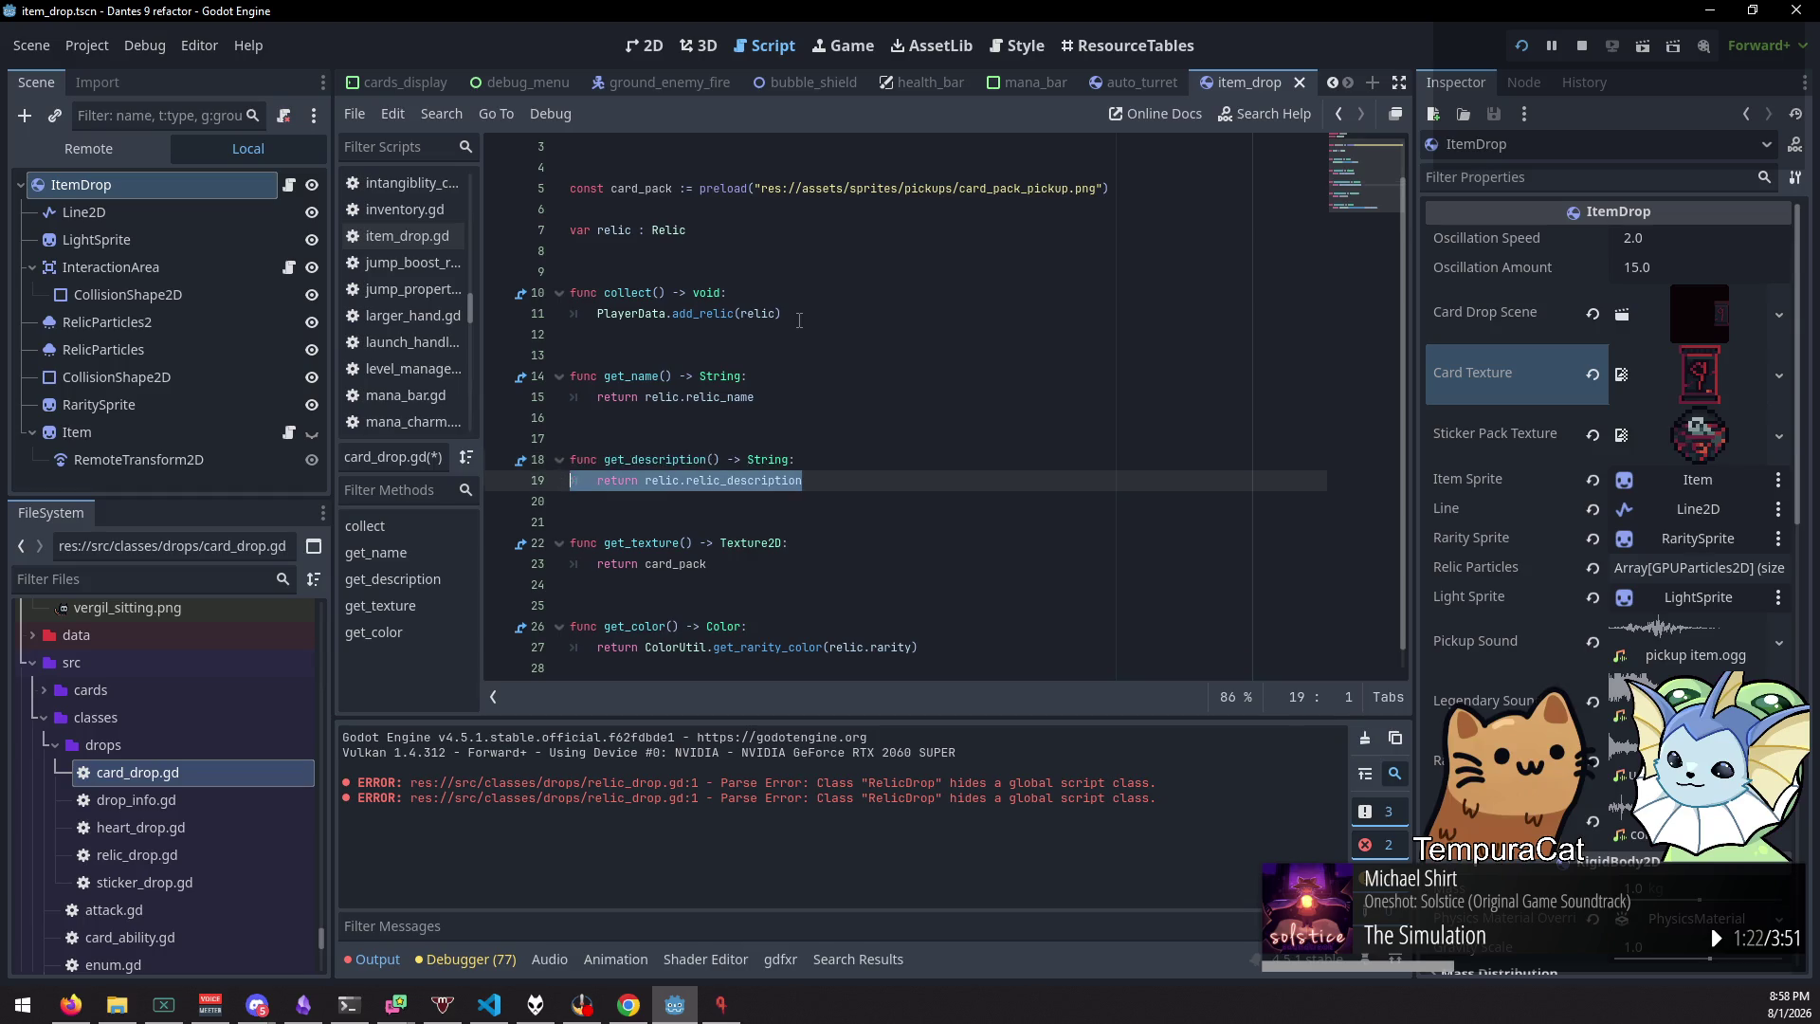
key(Up)
key(Up)
key(Up)
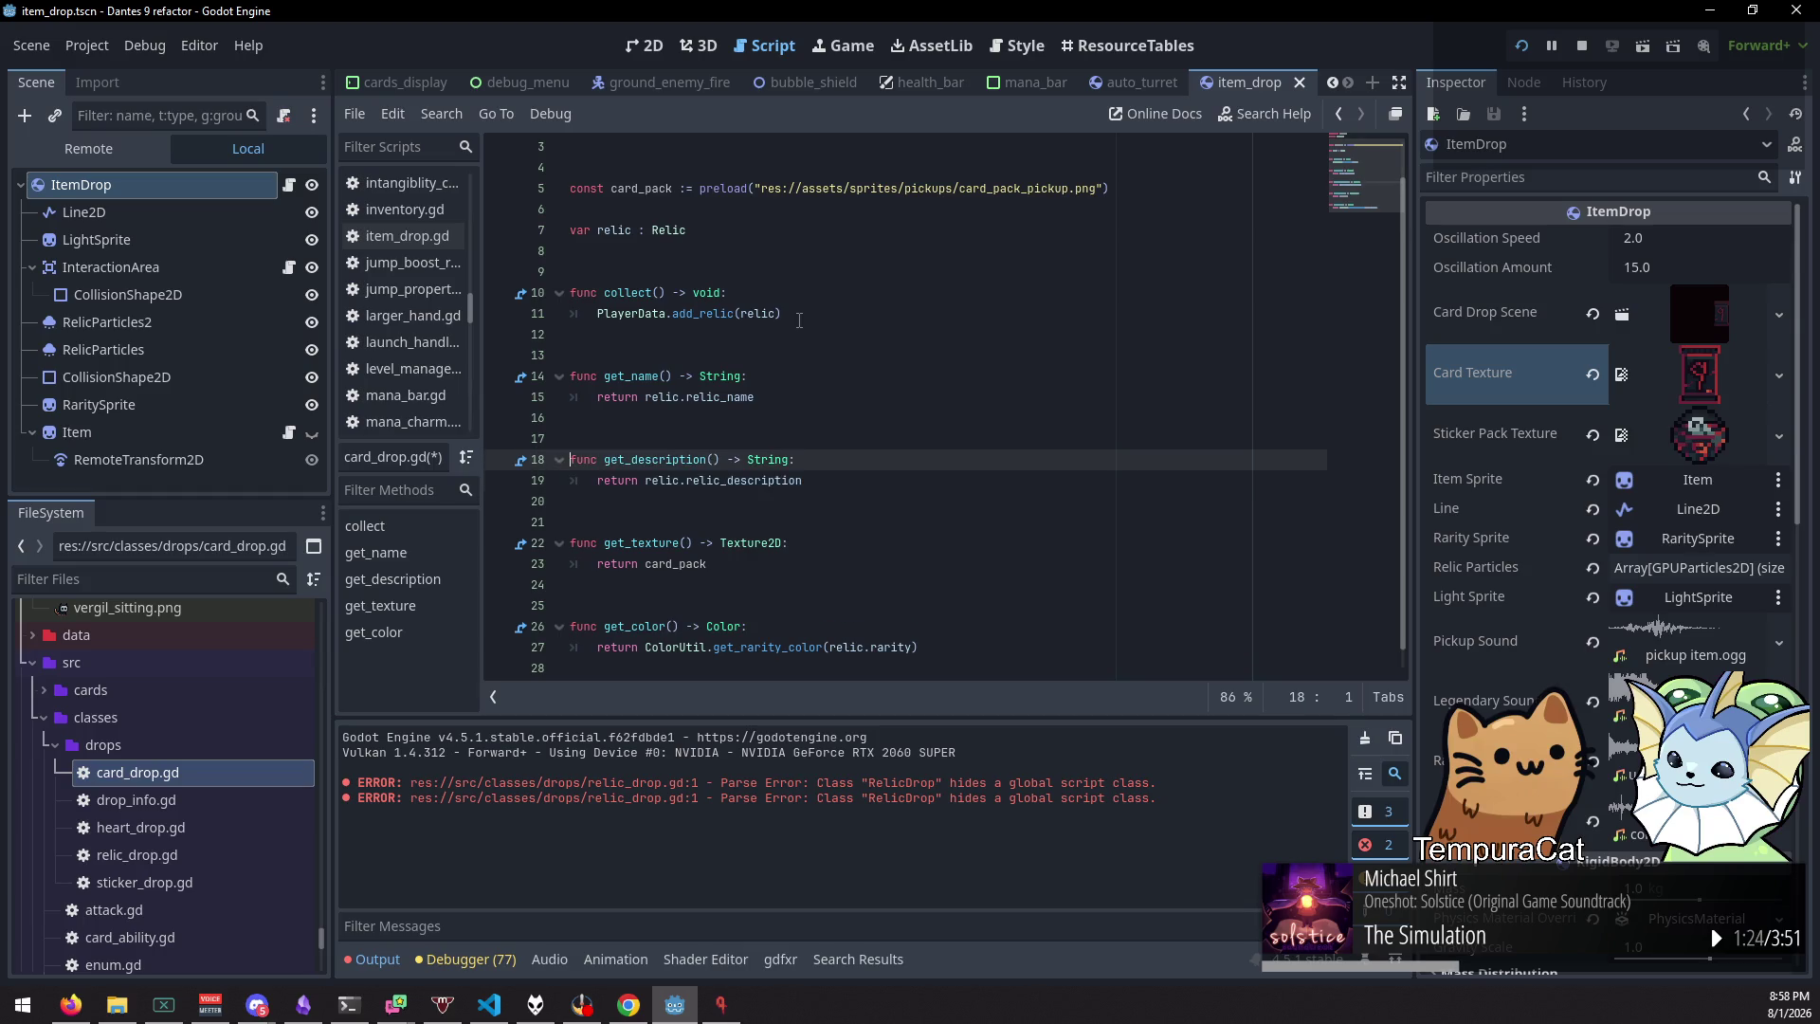
key(ctrl+shift+k)
key(ctrl+shift+k)
key(ctrl+shift+k)
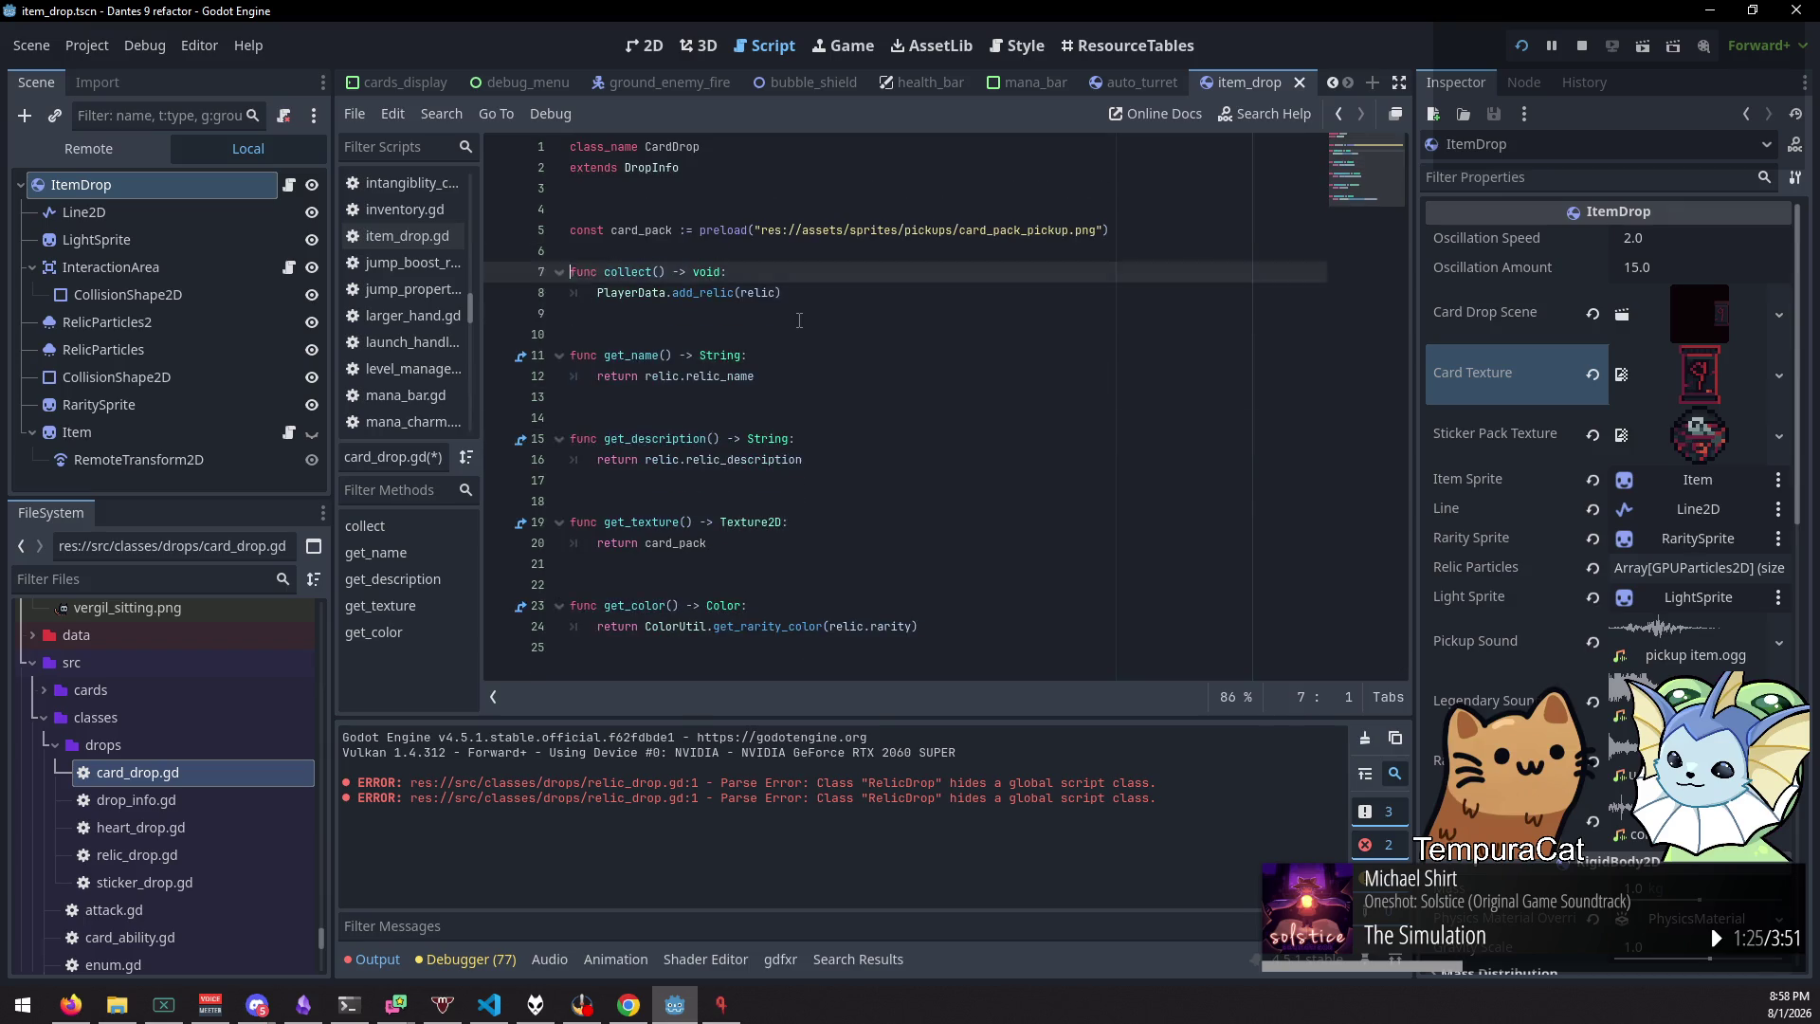
key(Down)
key(Down)
key(Up)
key(Down)
key(Down)
key(Down)
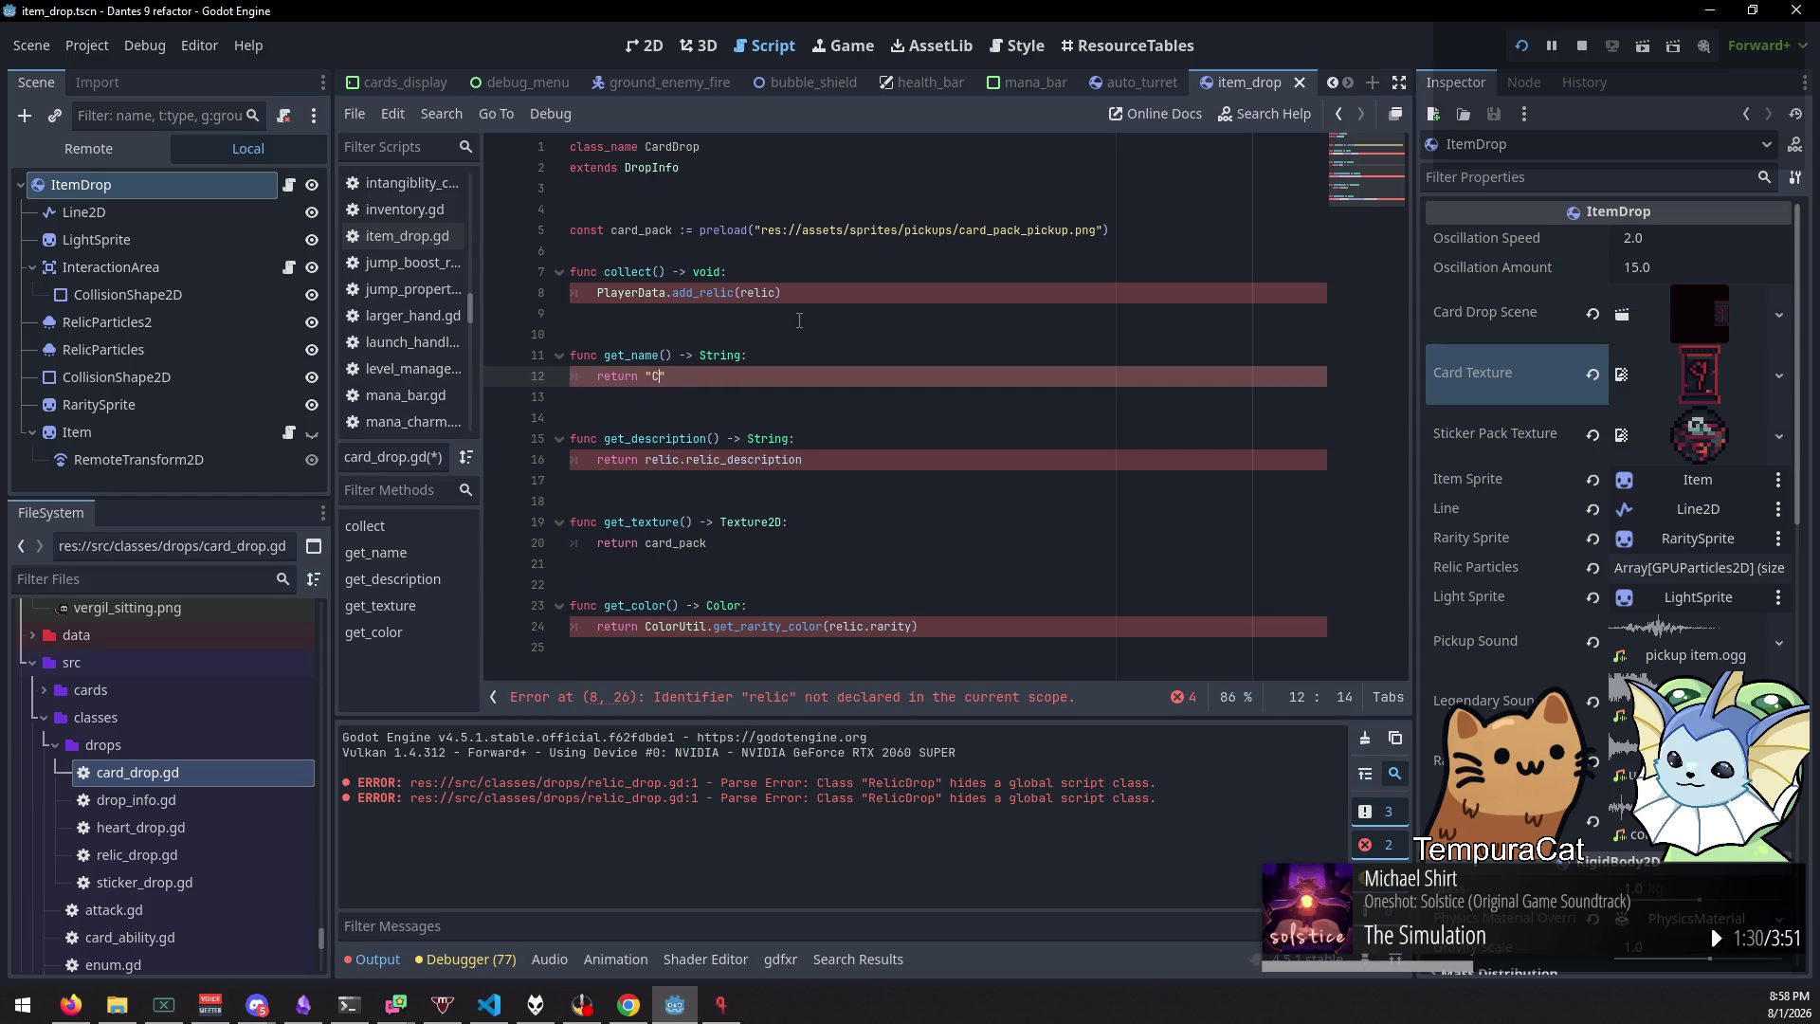
key(Left)
key(Left)
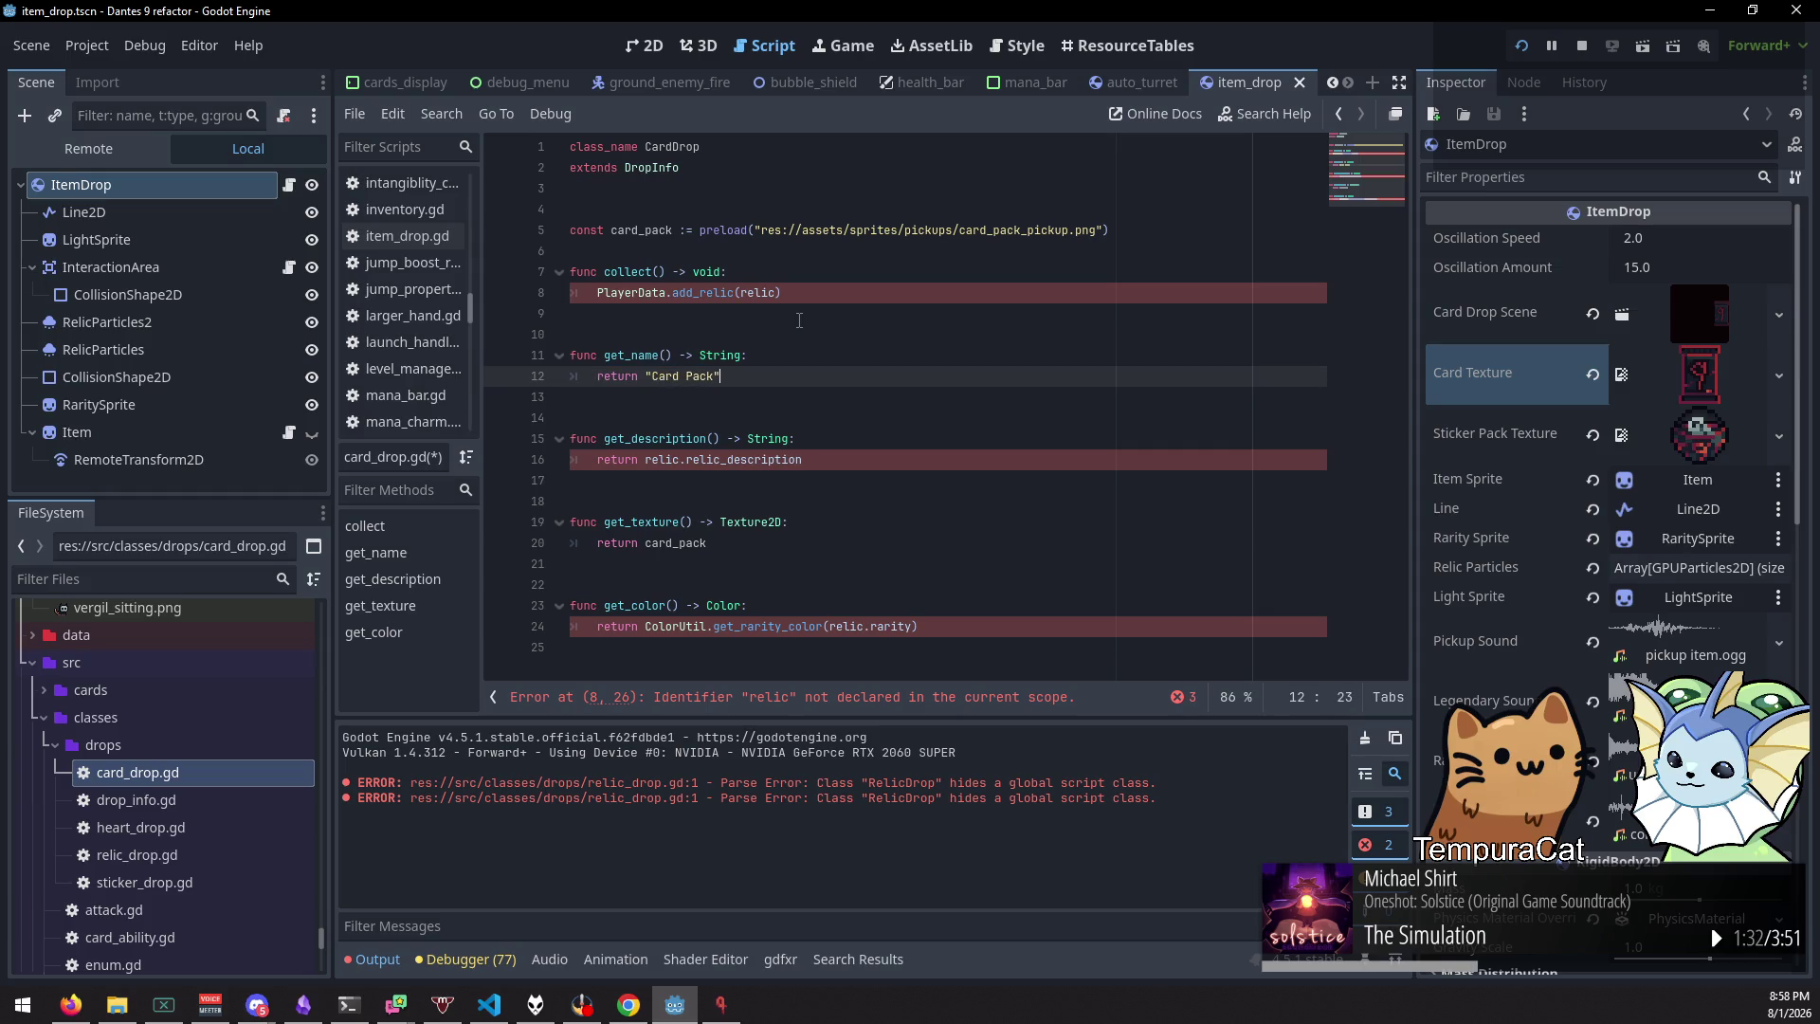
- Copy the "Card Pack" return line over get_description's relic description return
key(Down)
key(Down)
key(Down)
key(Up)
key(Up)
key(Up)
key(Home)
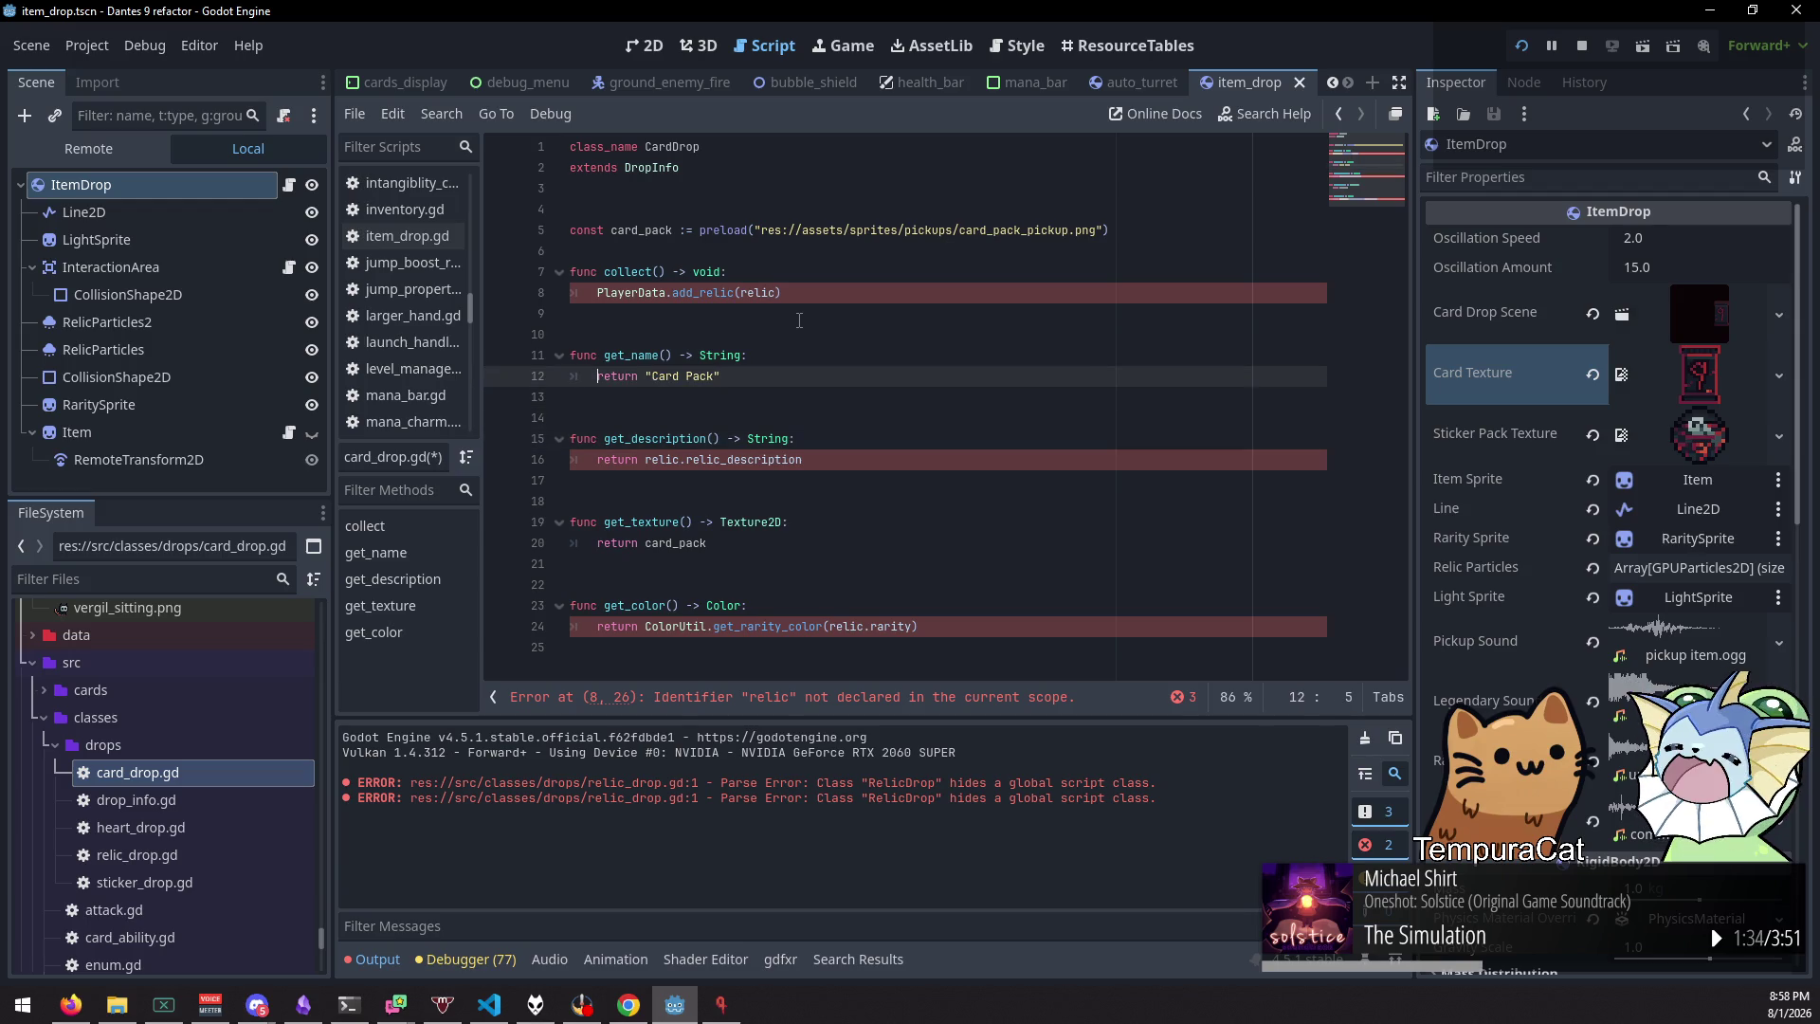
key(ctrl+c)
key(Down)
key(Down)
key(Down)
key(Home)
key(shift+End)
key(ctrl+v)
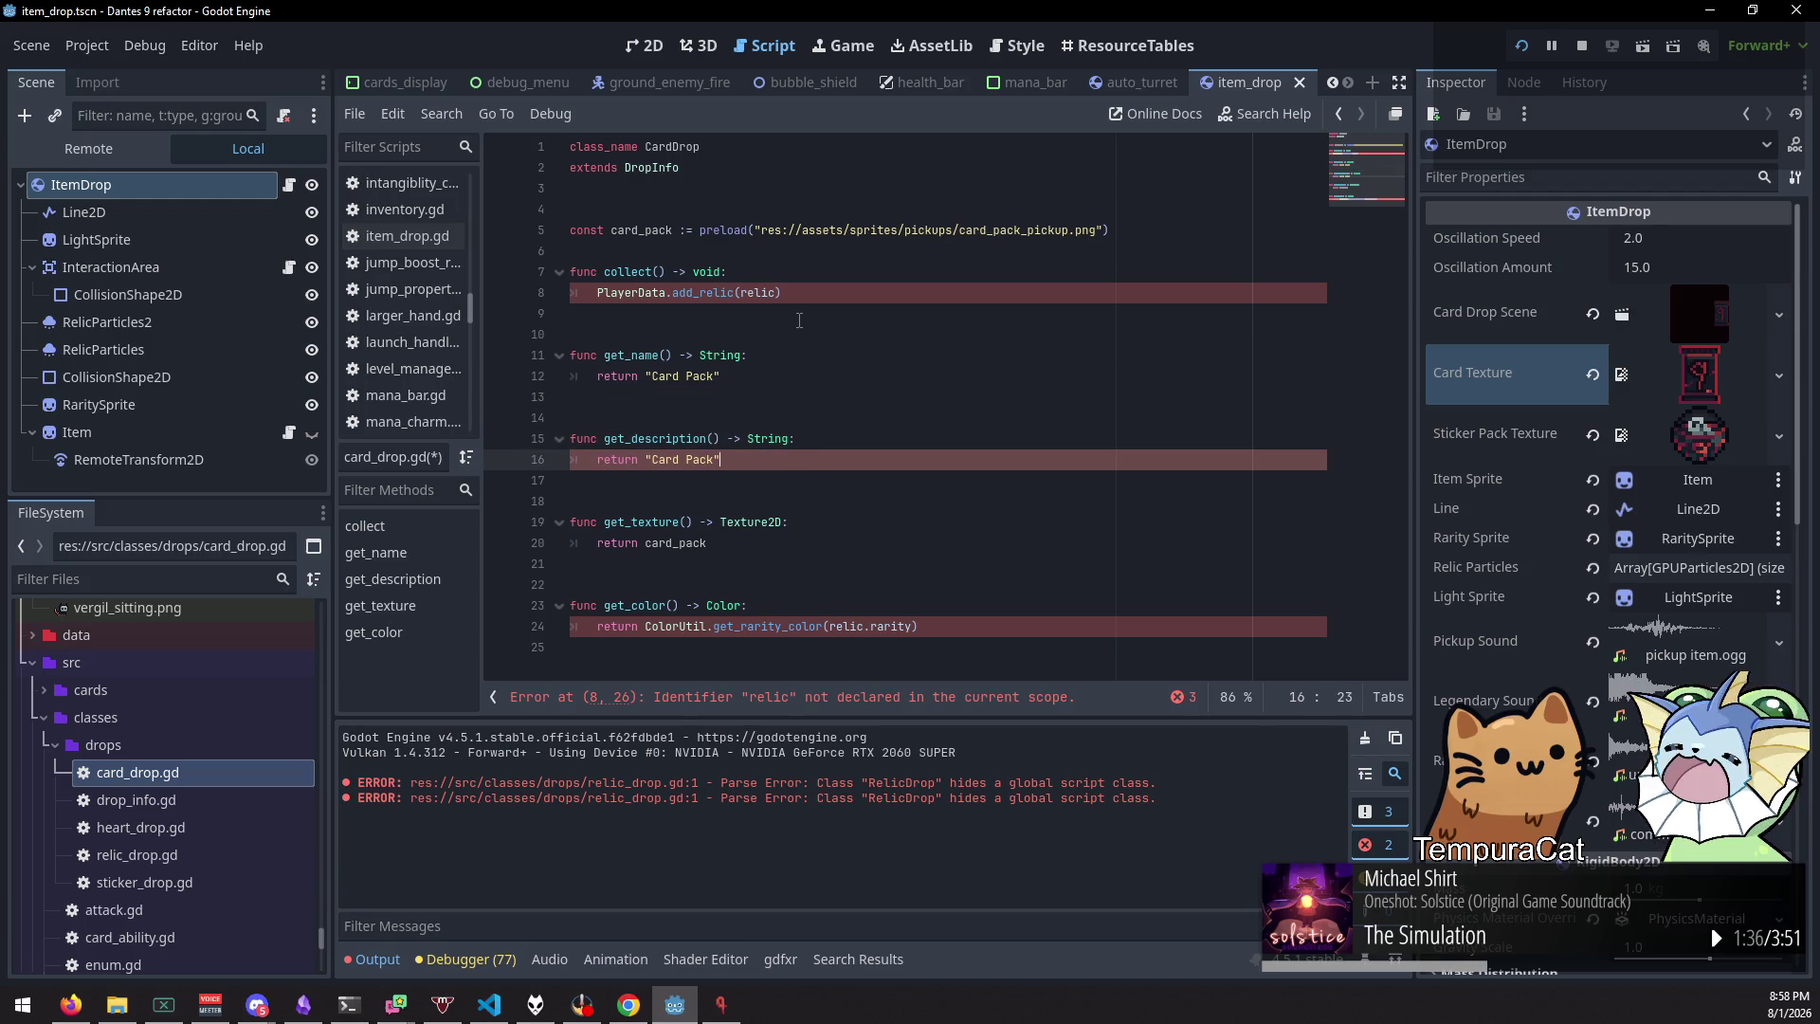
click(289, 184)
- Copy "Open this for a new card!" from item_drop.gd into CardDrop's get_description return
click(964, 519)
click(1081, 436)
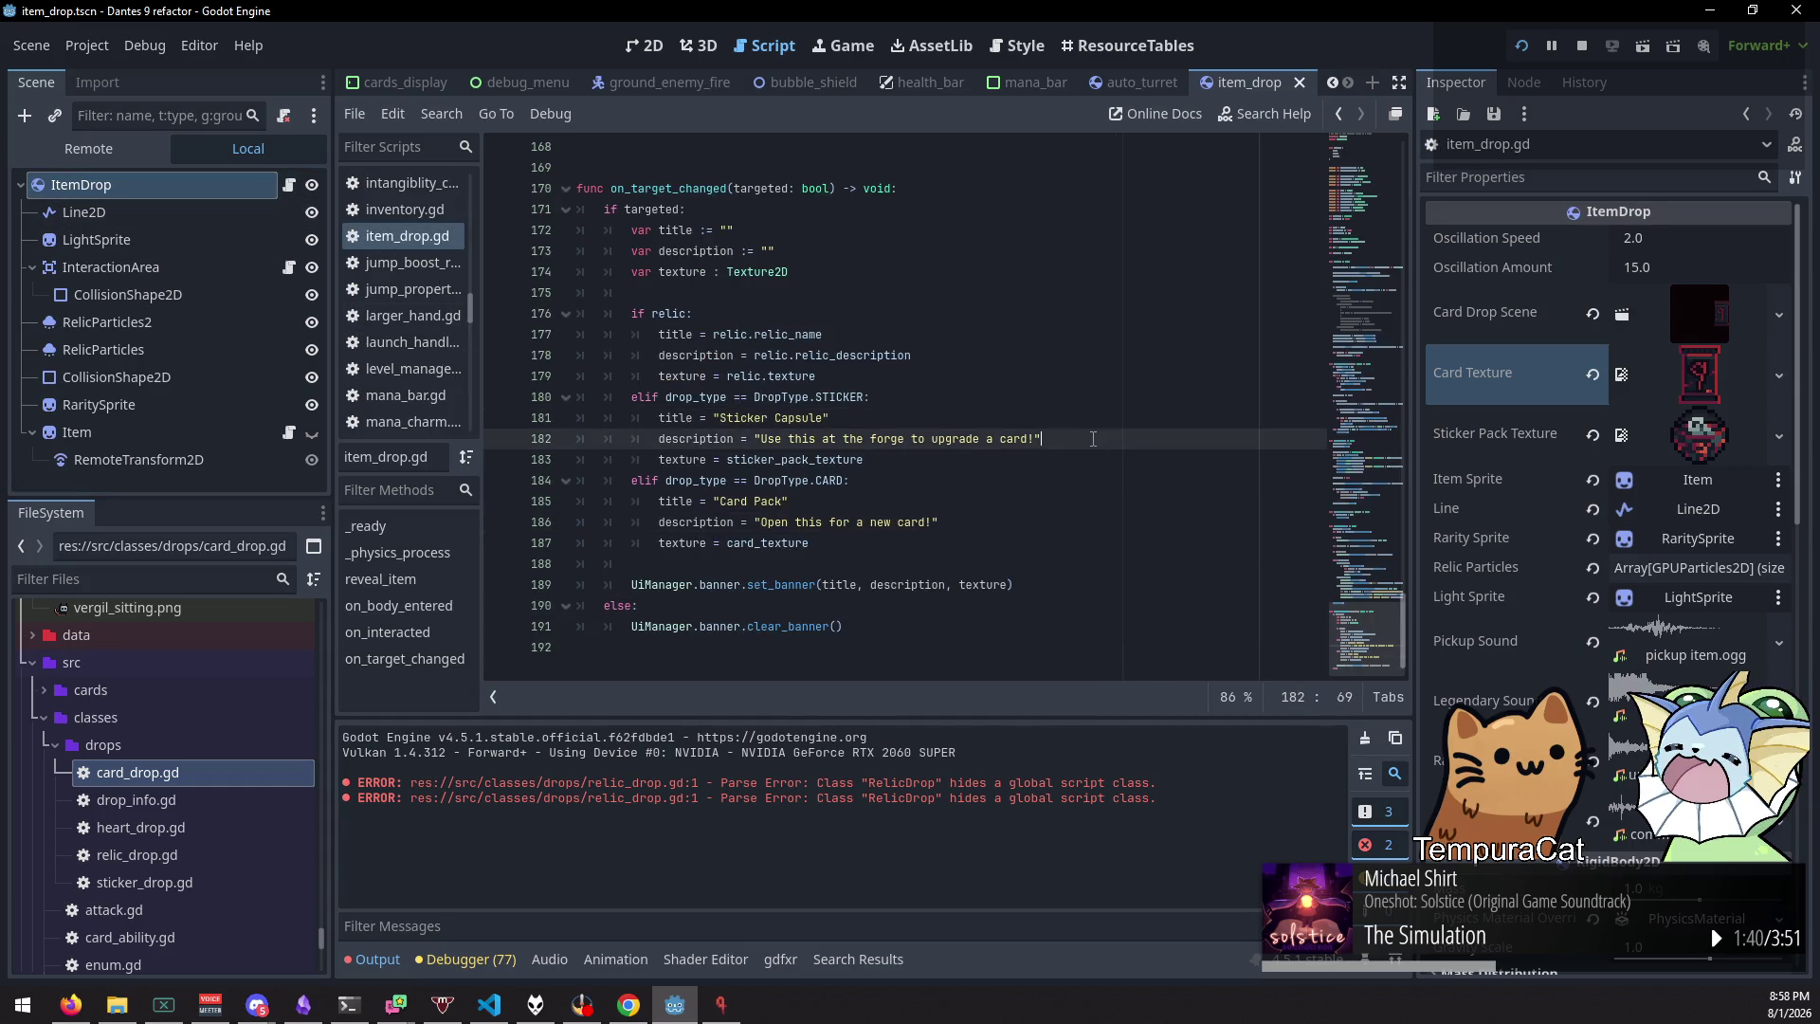
key(Down)
key(Down)
key(Down)
scroll(1092, 438, up, 2)
key(Home)
scroll(1092, 438, down, 2)
key(End)
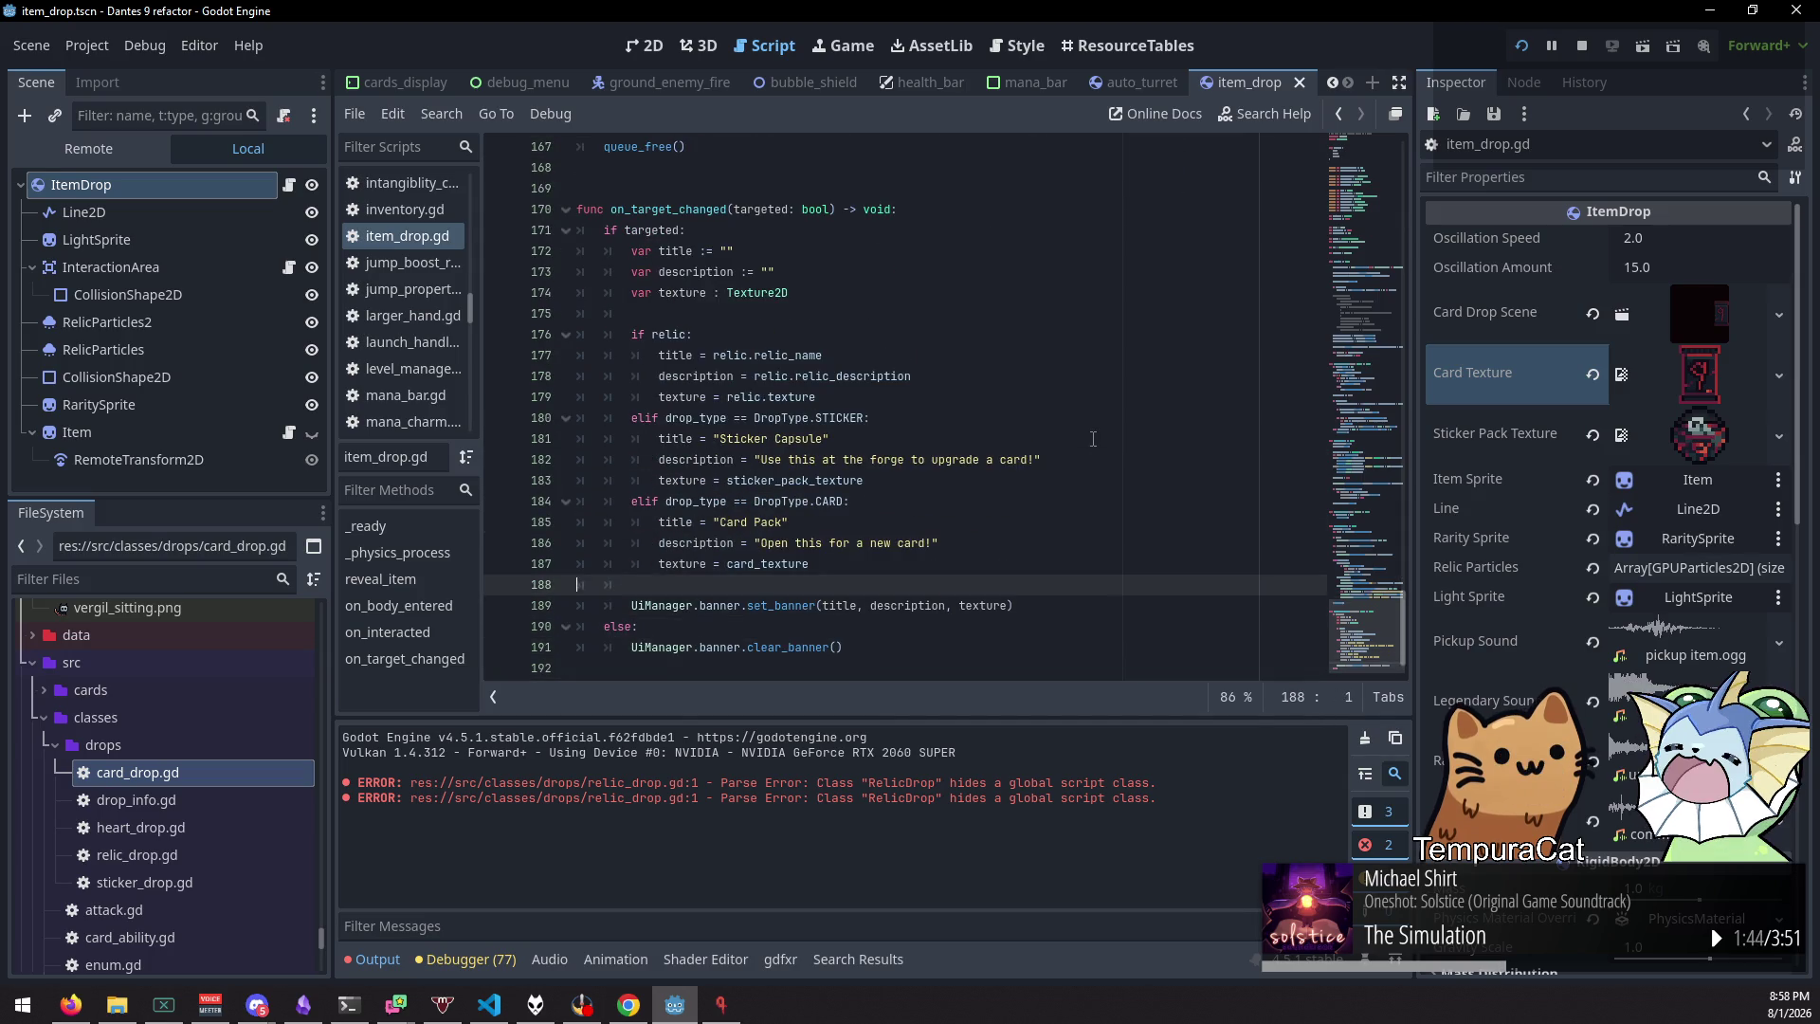
key(ctrl+shift+Left)
key(ctrl+shift+Left)
key(ctrl+shift+Left)
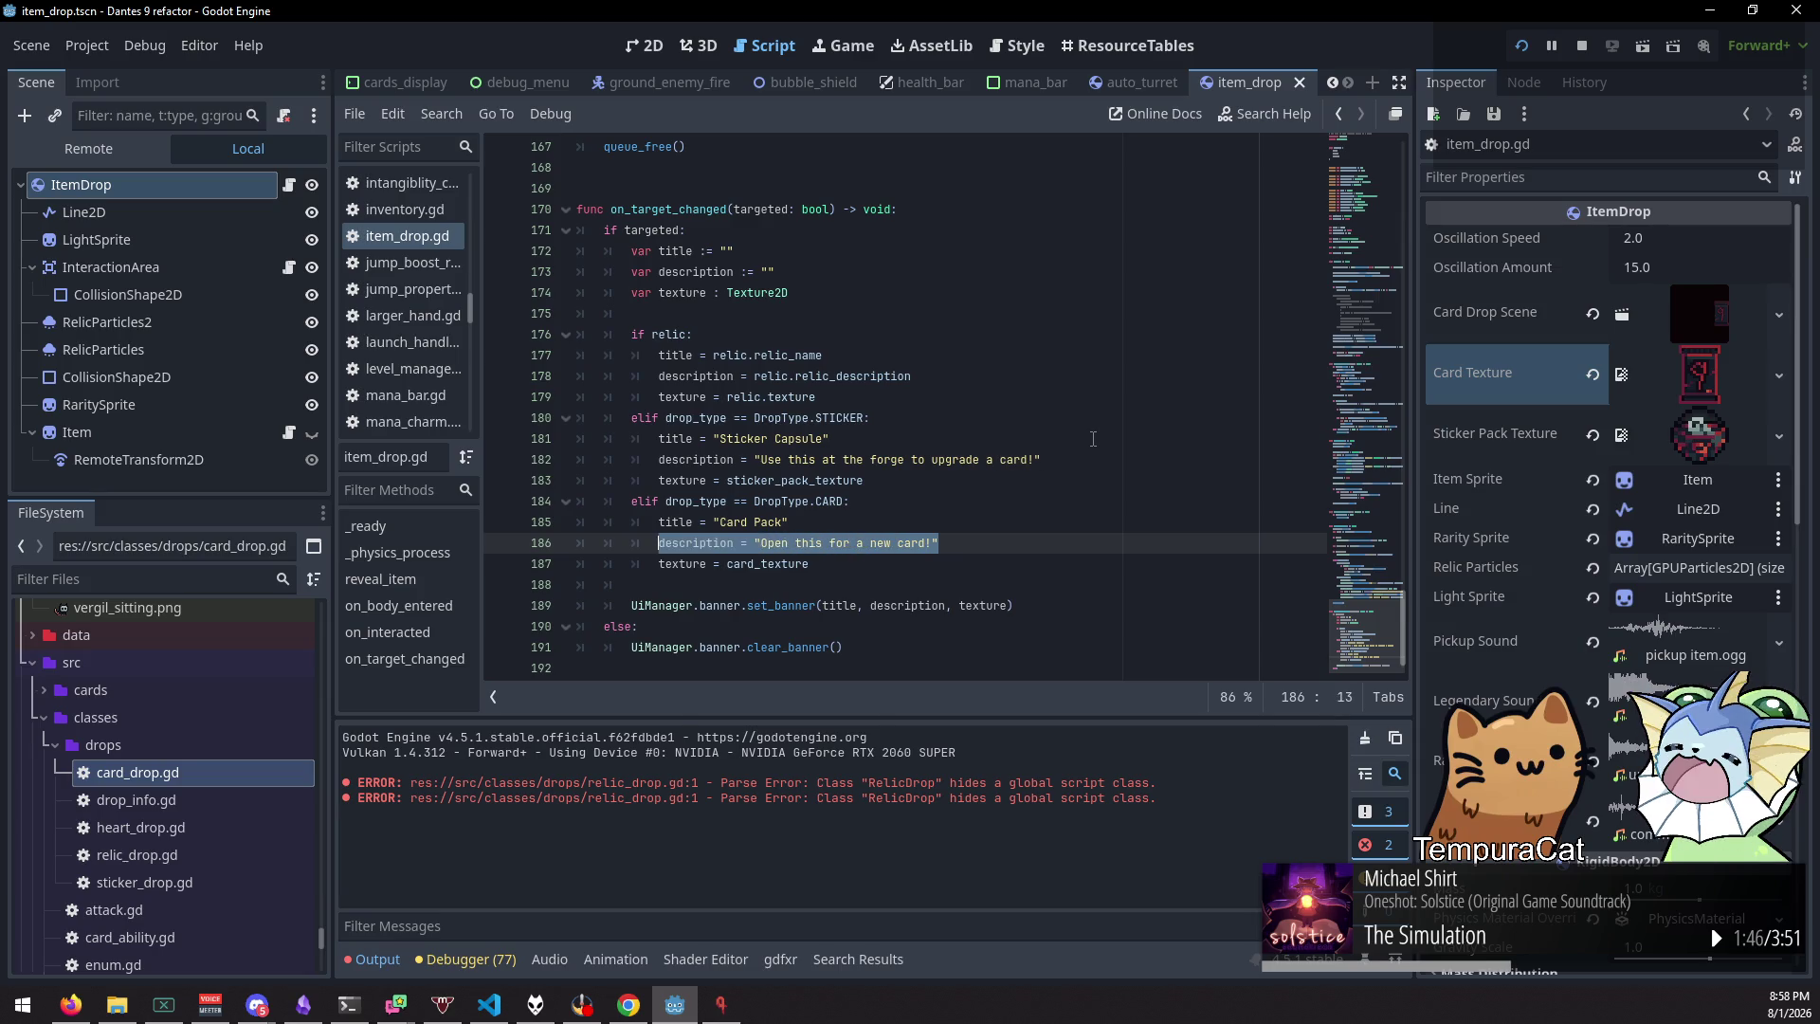
key(alt+Left)
key(alt+Left)
key(alt+Left)
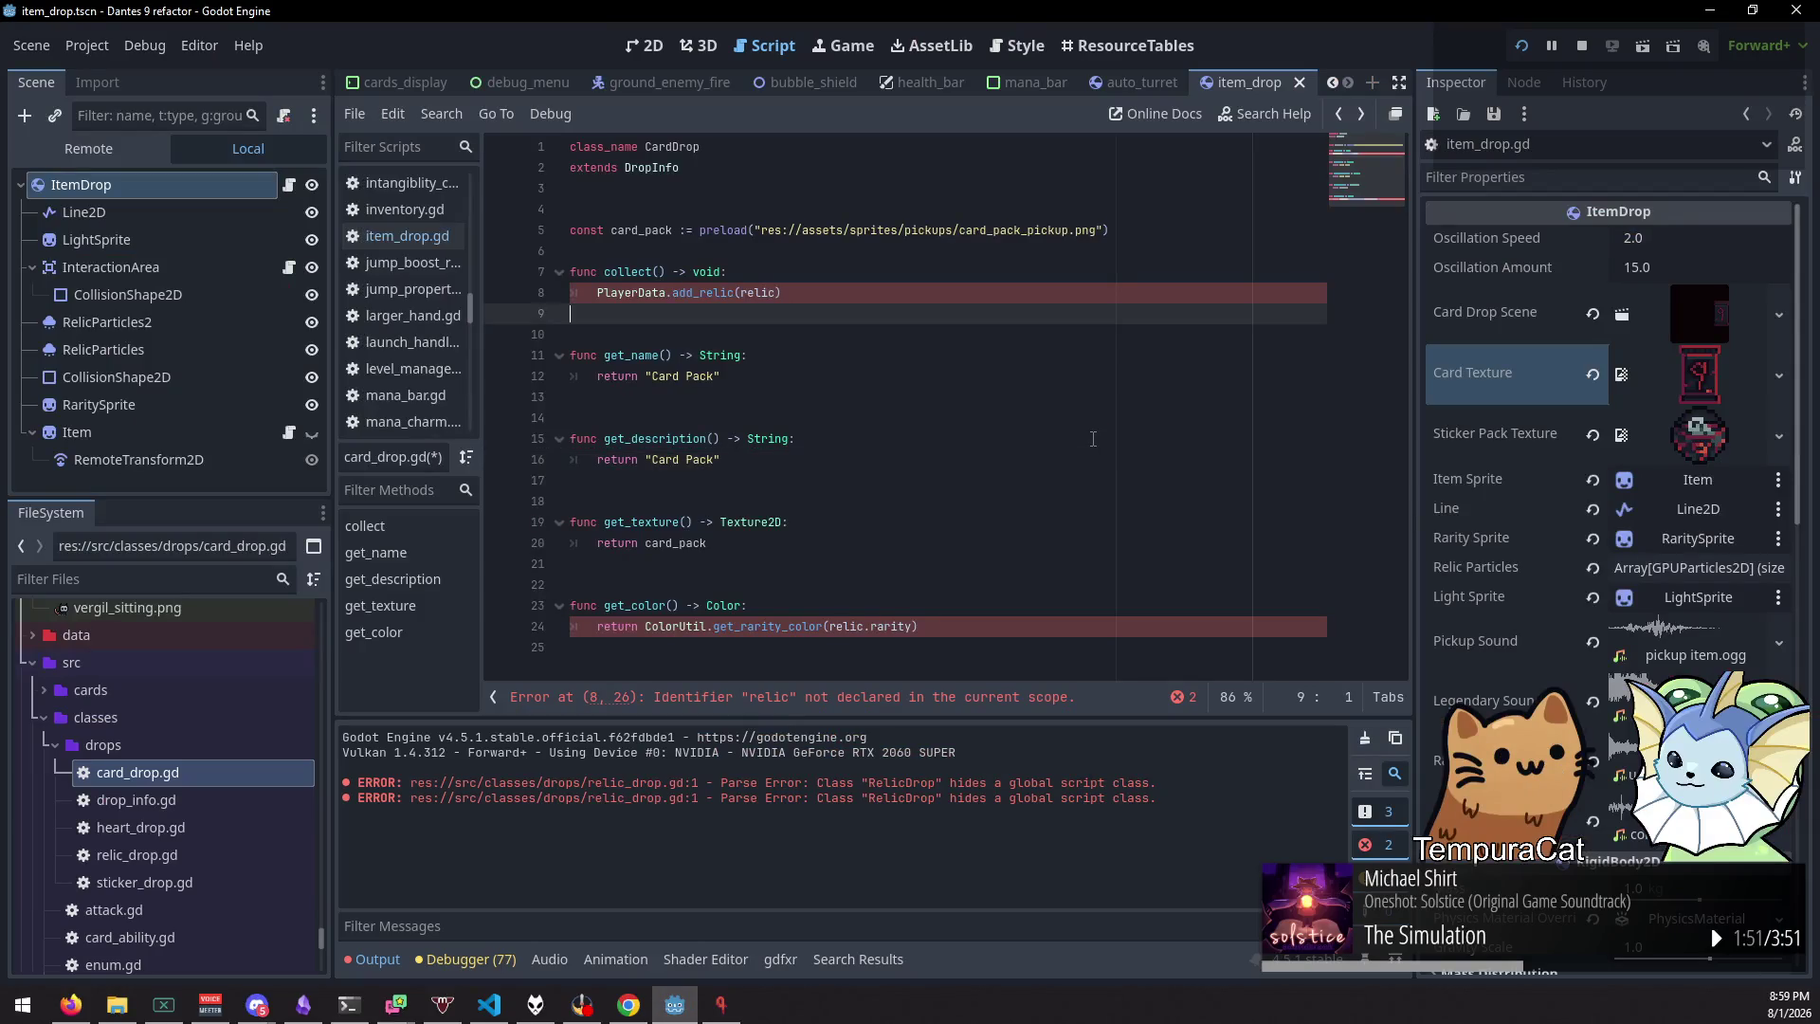
key(Down)
key(Down)
key(Down)
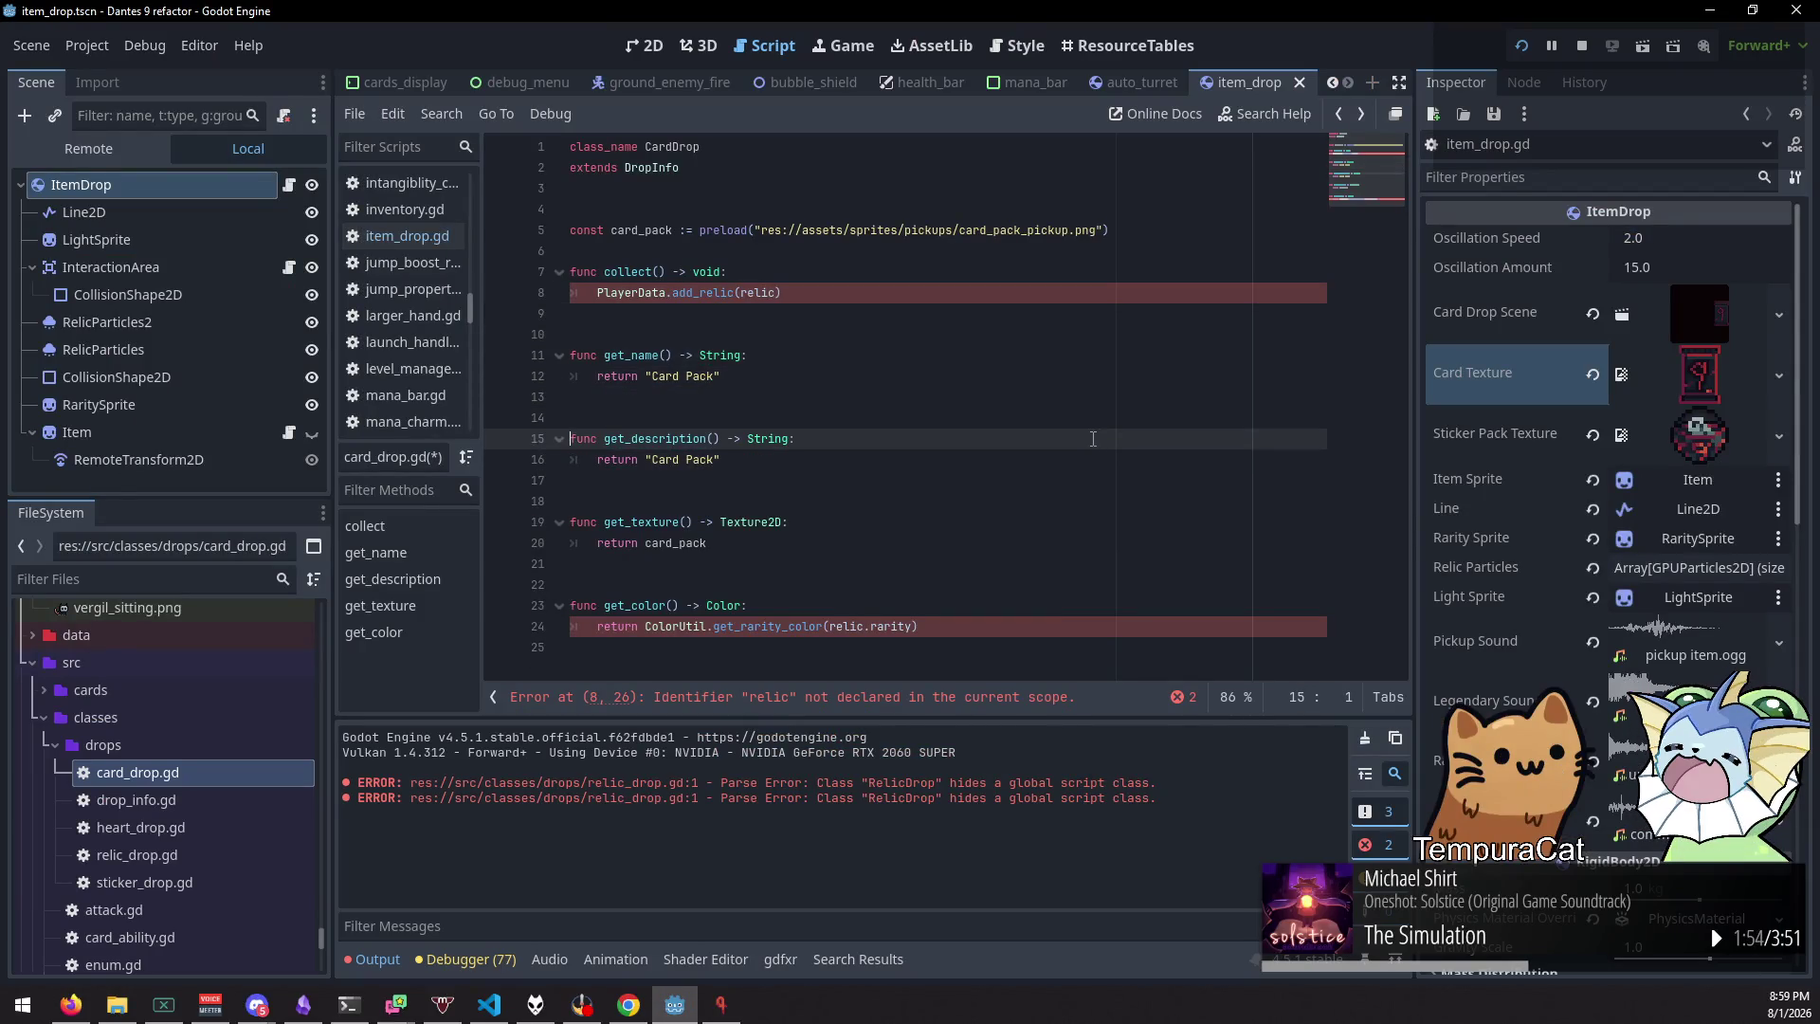
text("Open this for a new card!")
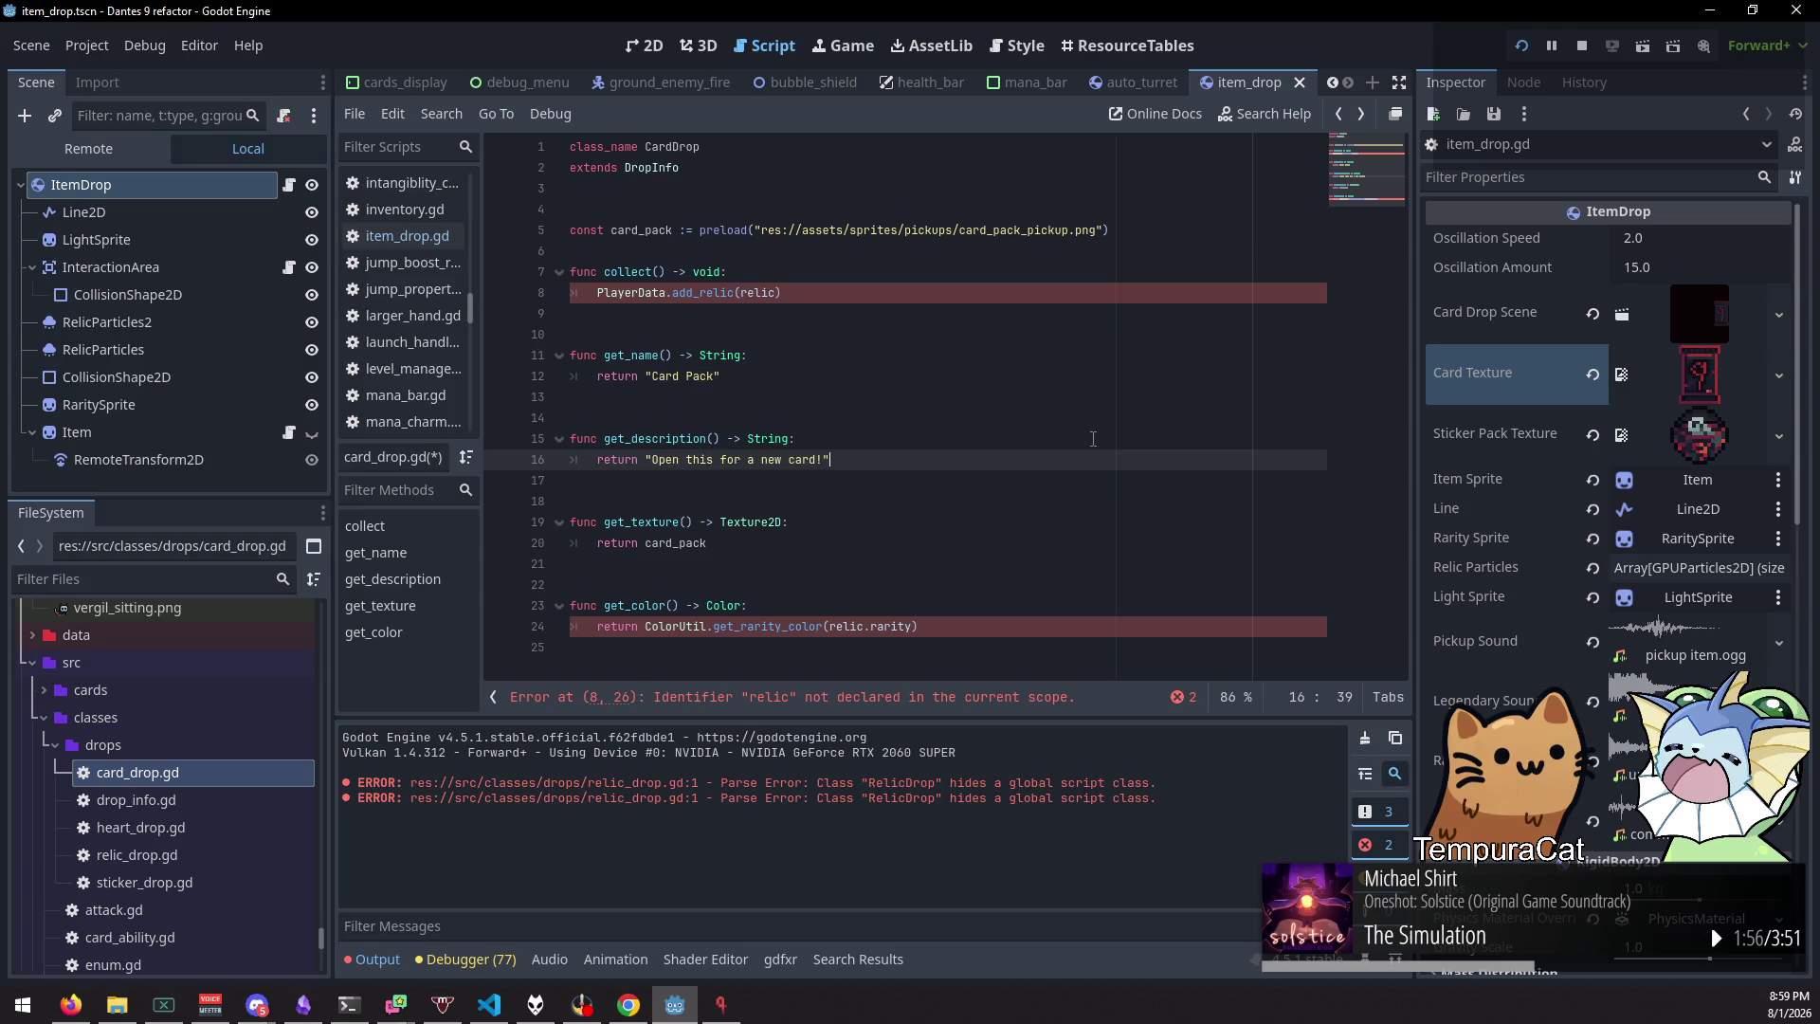
key(Down)
key(Down)
key(Down)
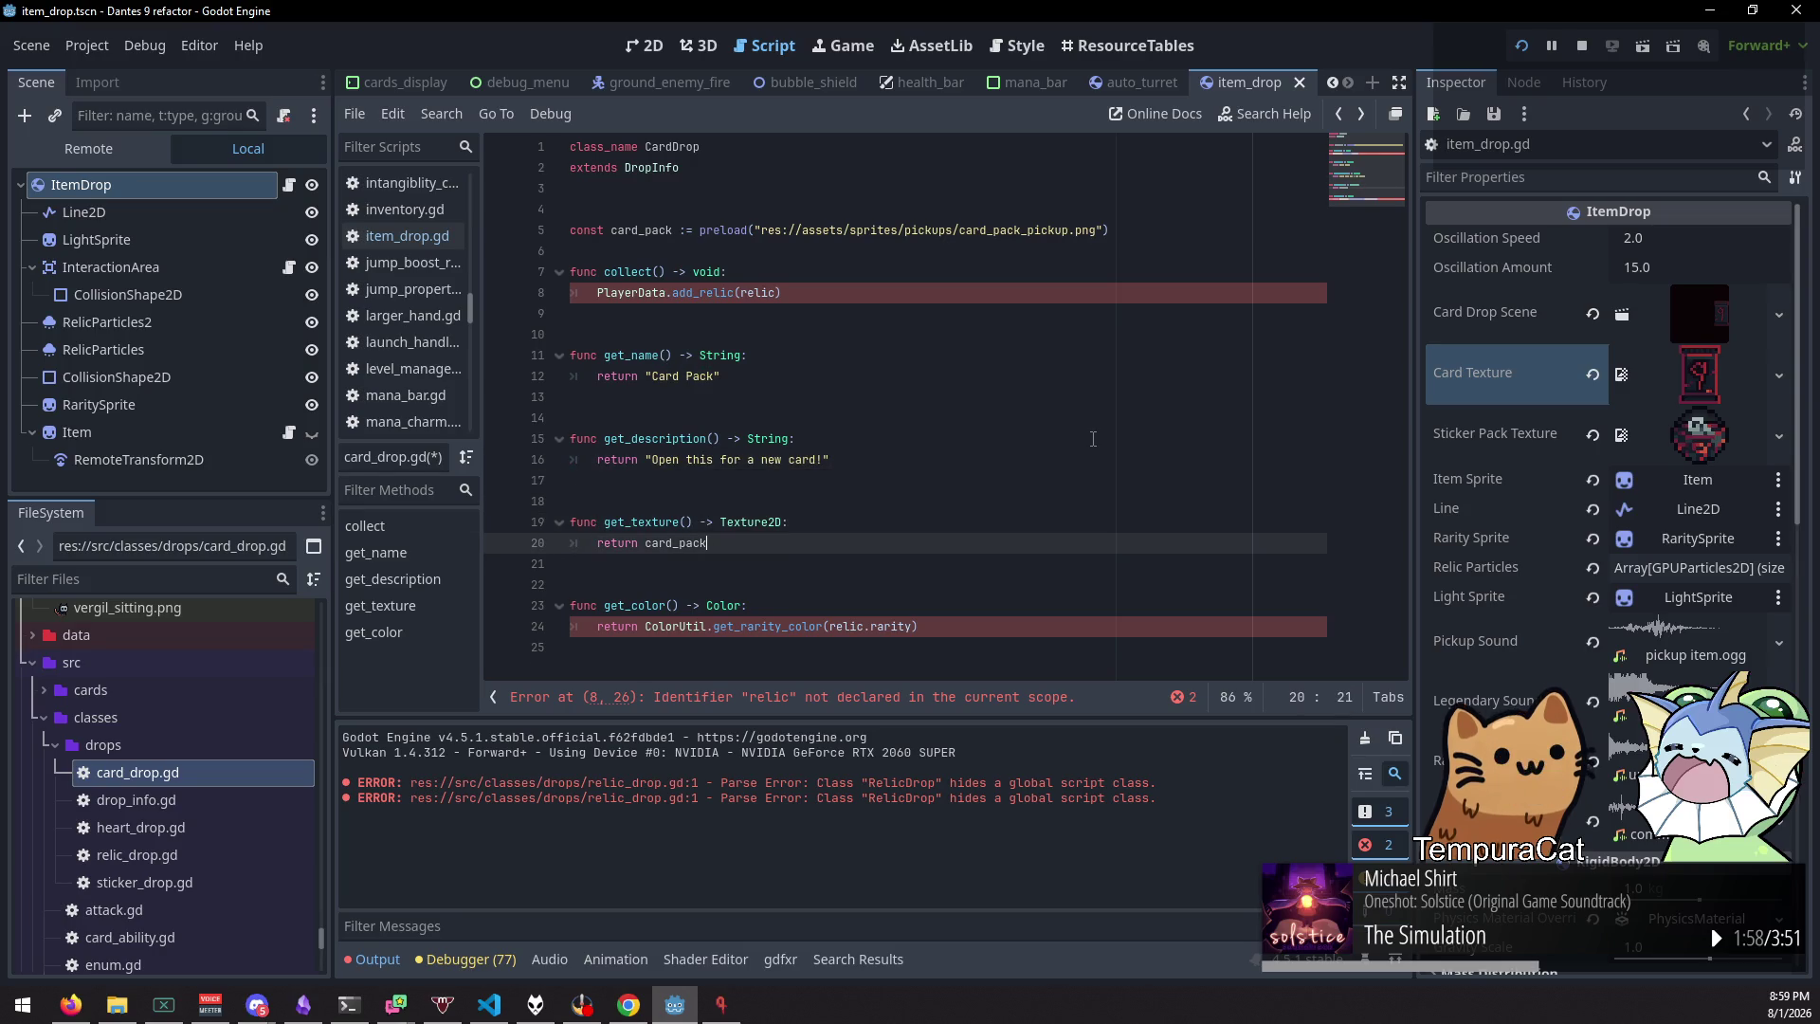
- Delete the get_color function from card_drop.gd
key(Down)
key(Down)
key(Down)
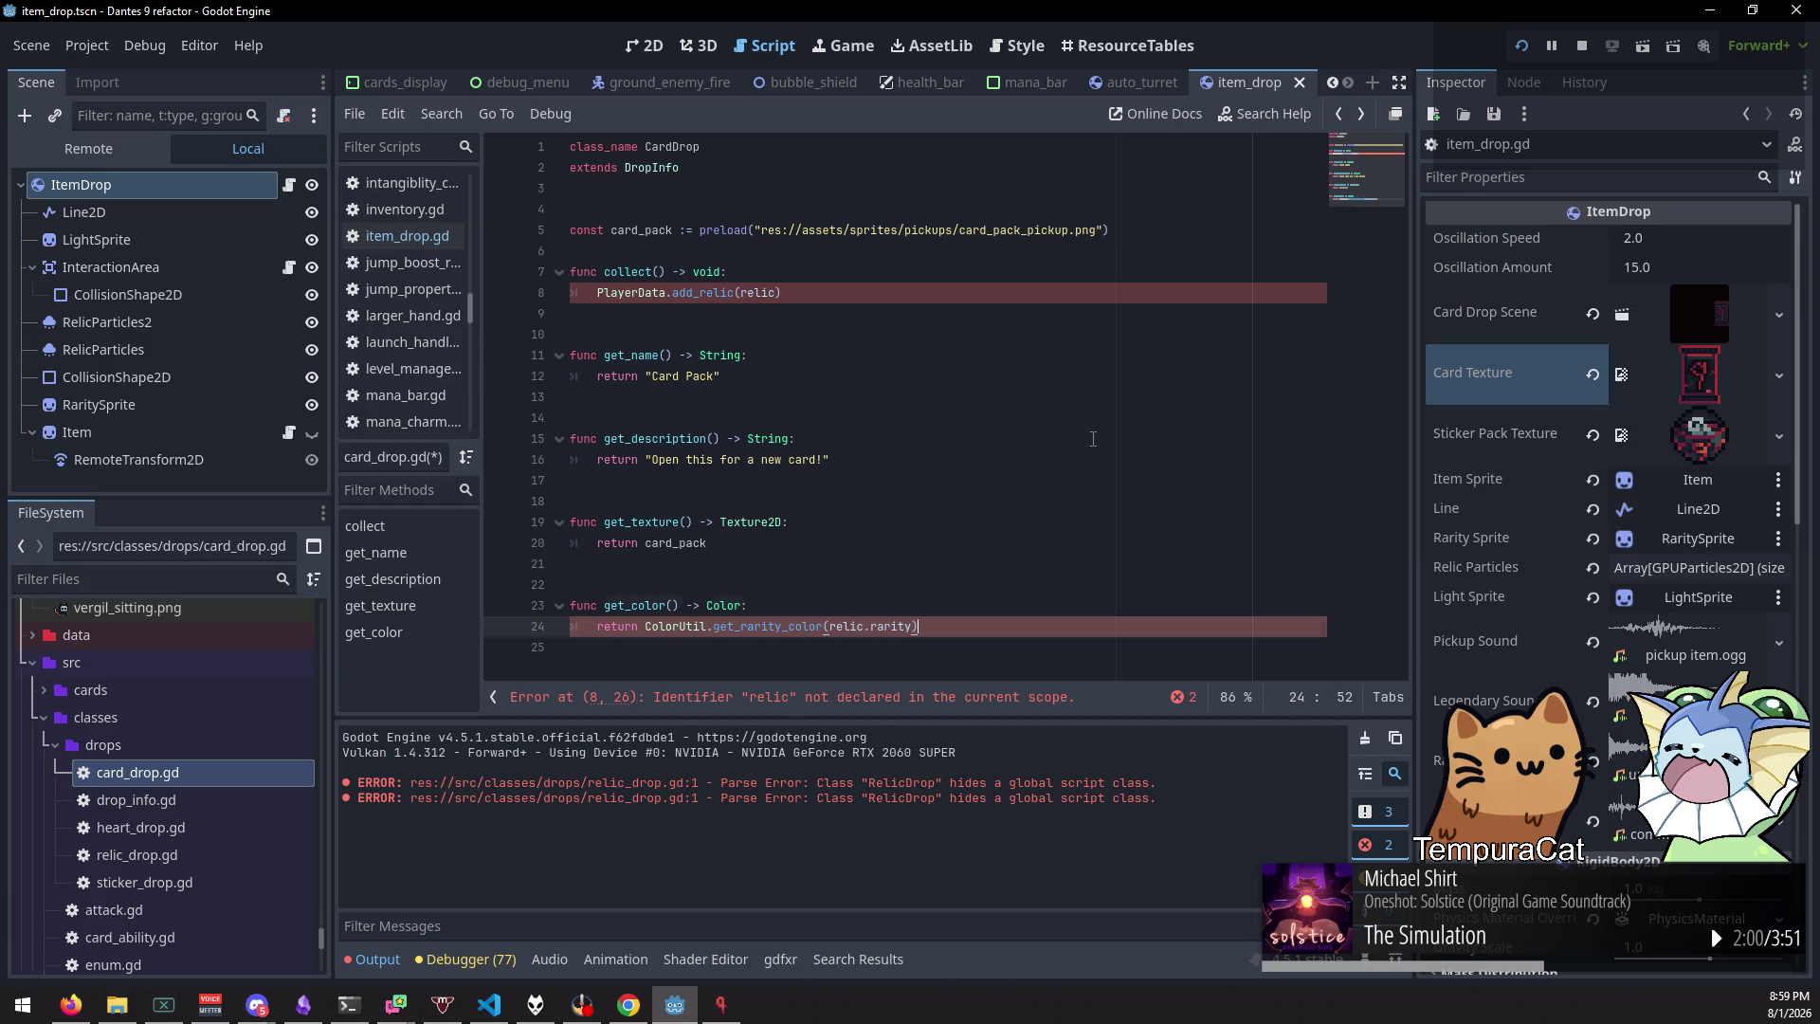
key(shift+Up)
key(shift+Up)
key(shift+Up)
key(BackSpace)
key(Up)
key(Down)
key(Down)
key(Up)
key(Up)
key(Up)
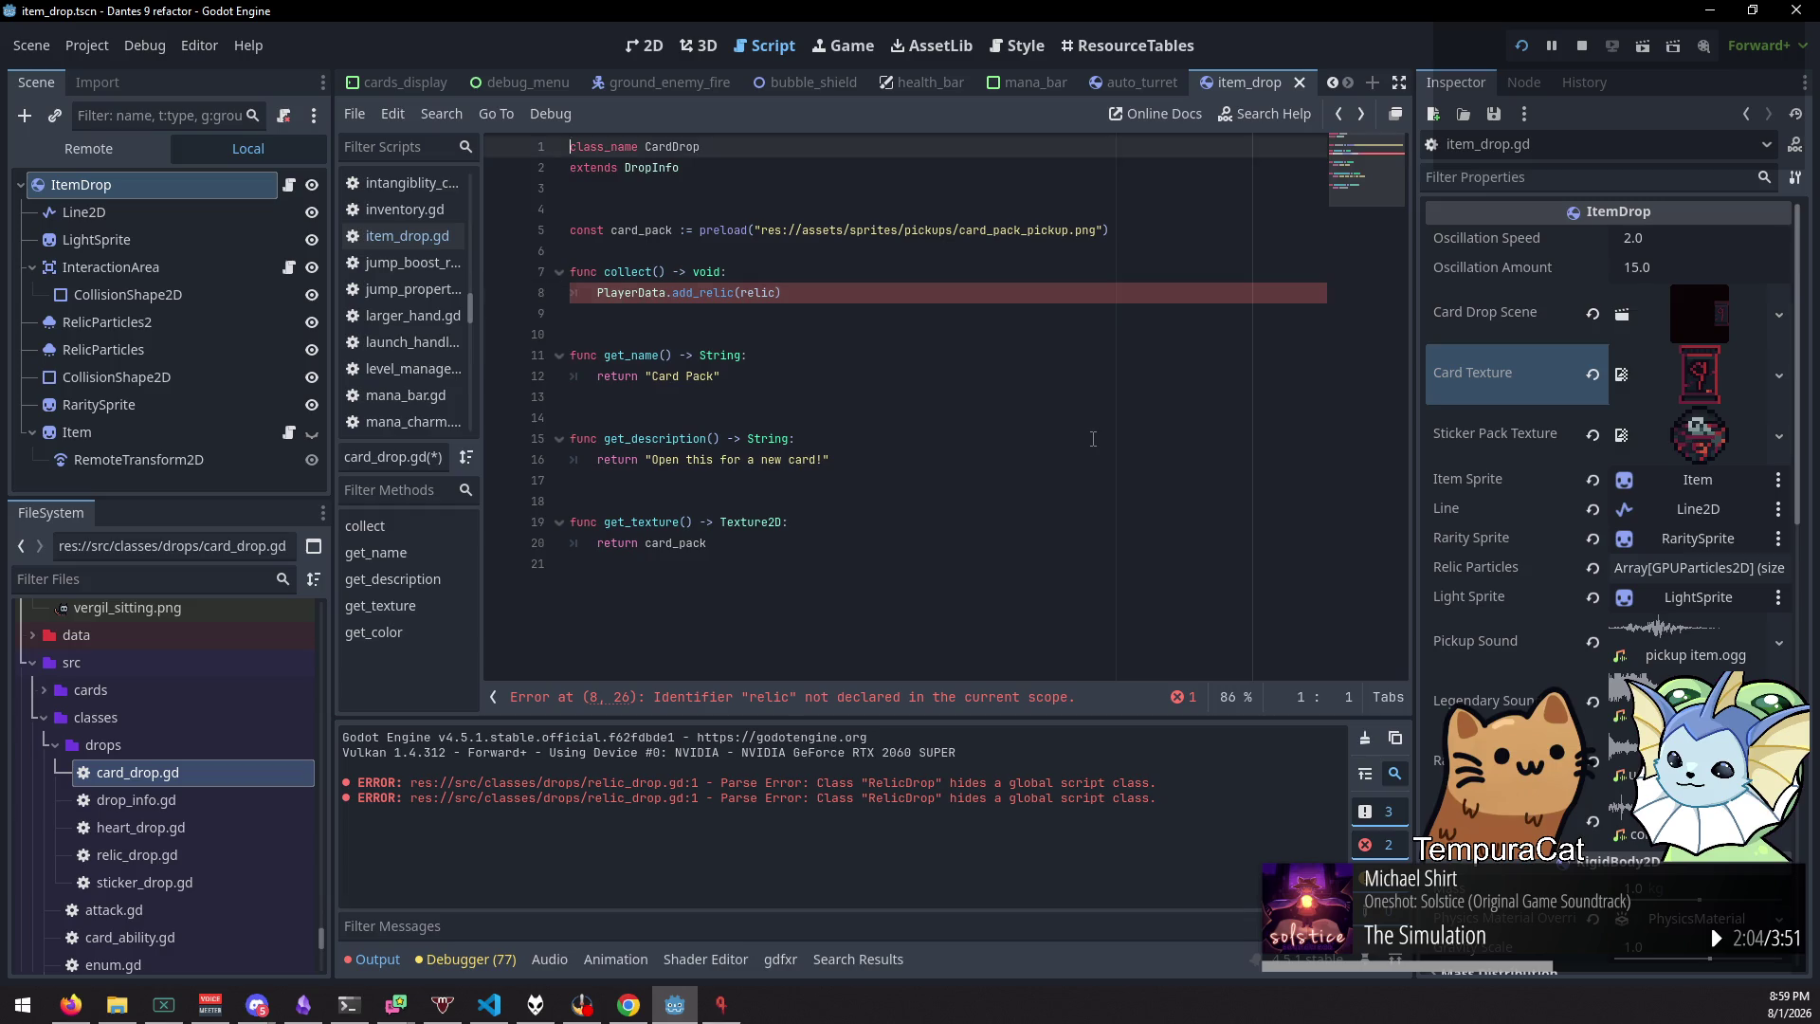
- Look through drop_info.gd and relic_instance.gd, including the apply_properties loop
key(alt+Left)
key(alt+Left)
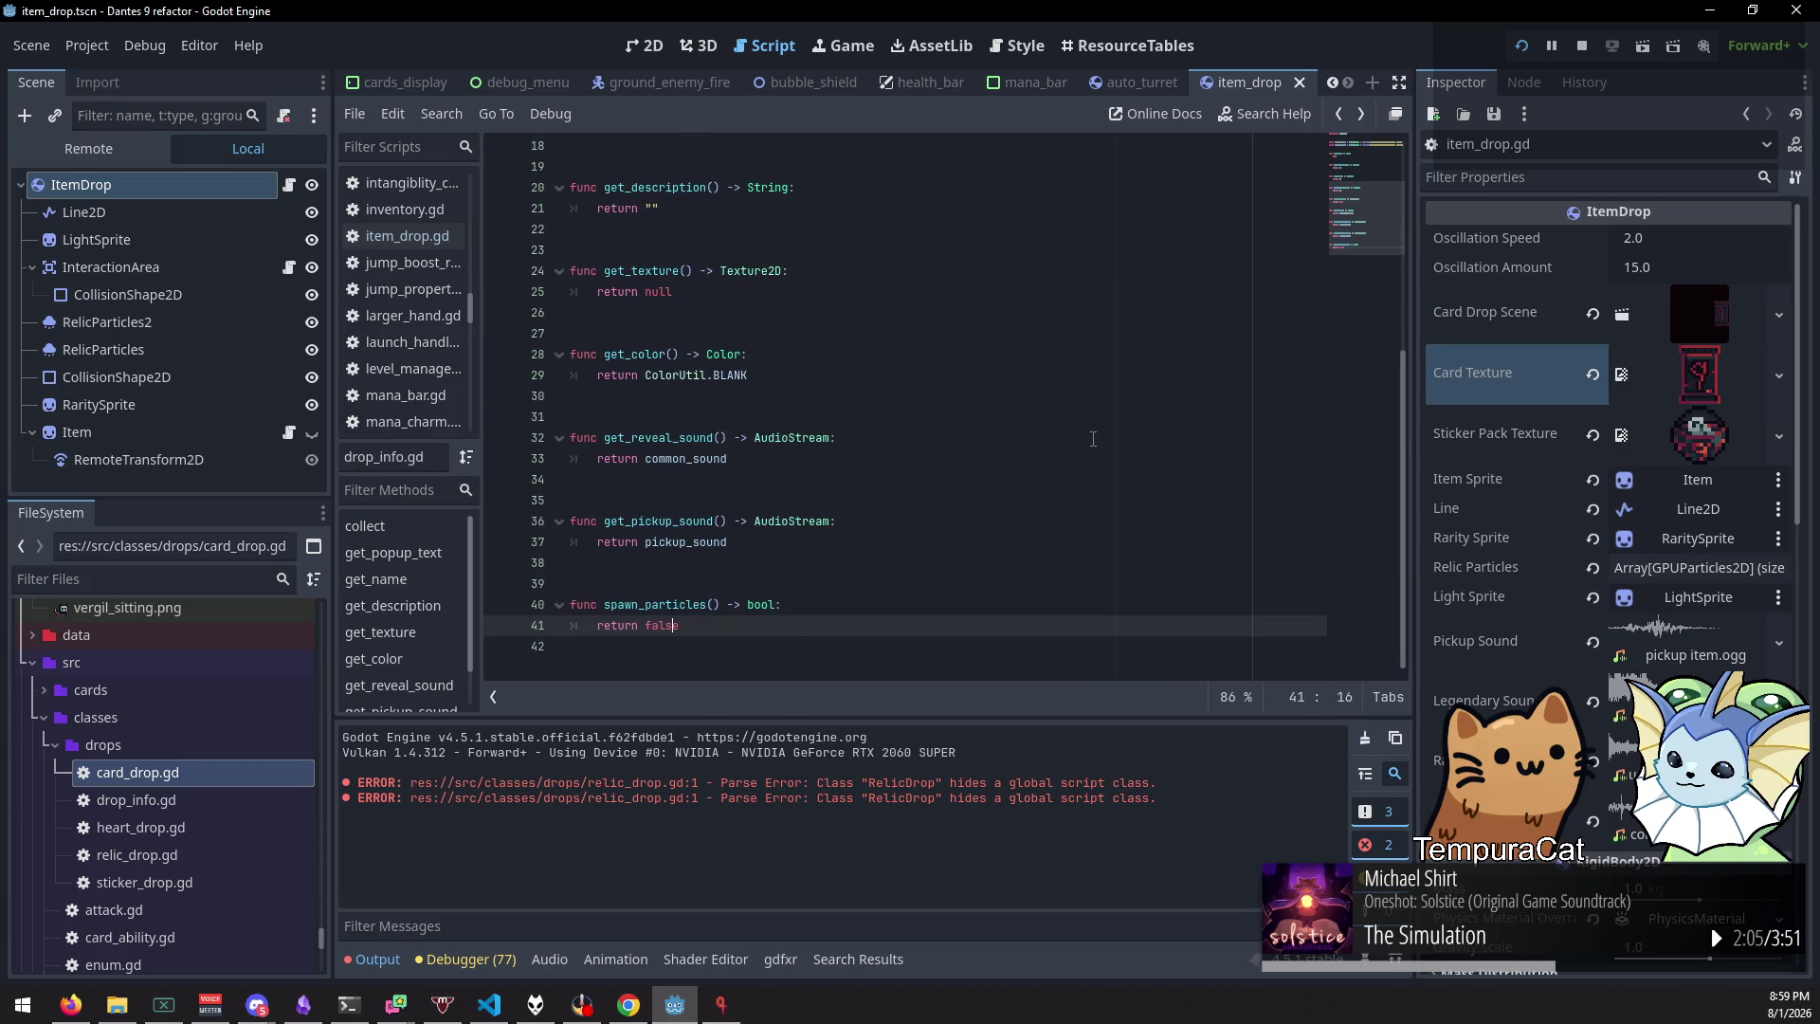
key(alt+Left)
key(alt+Left)
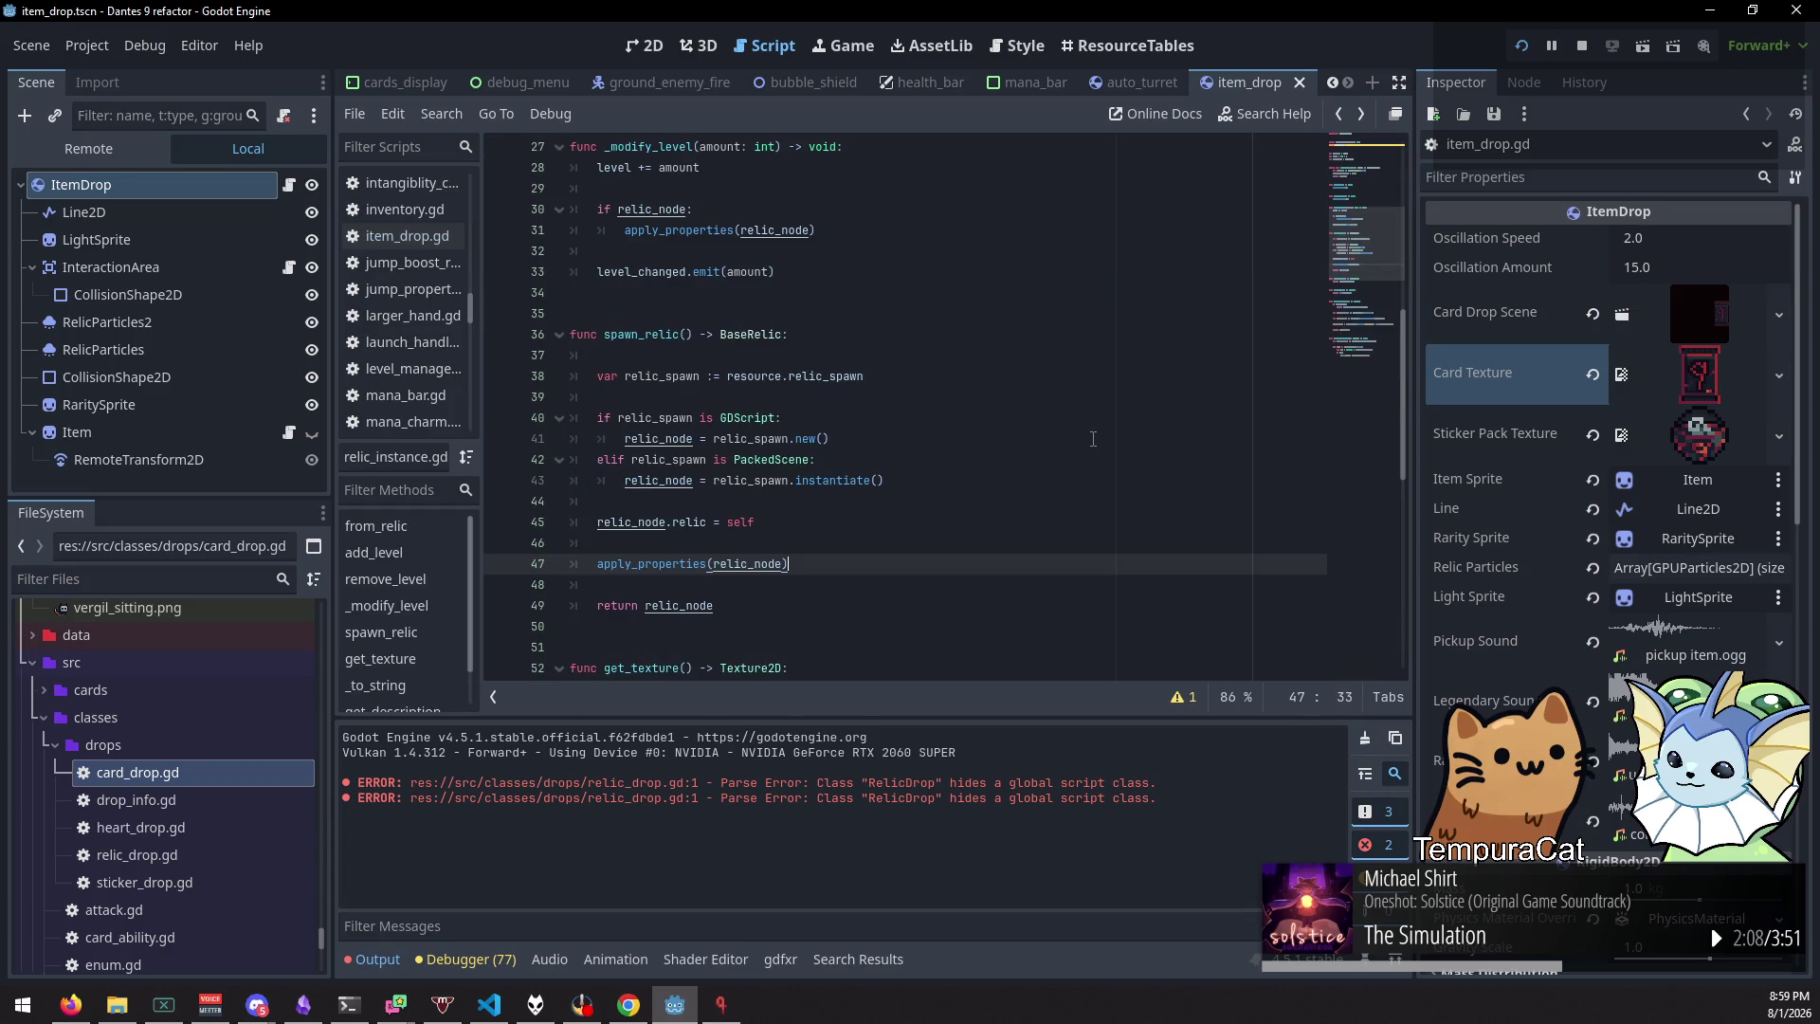
key(Down)
key(Down)
key(Down)
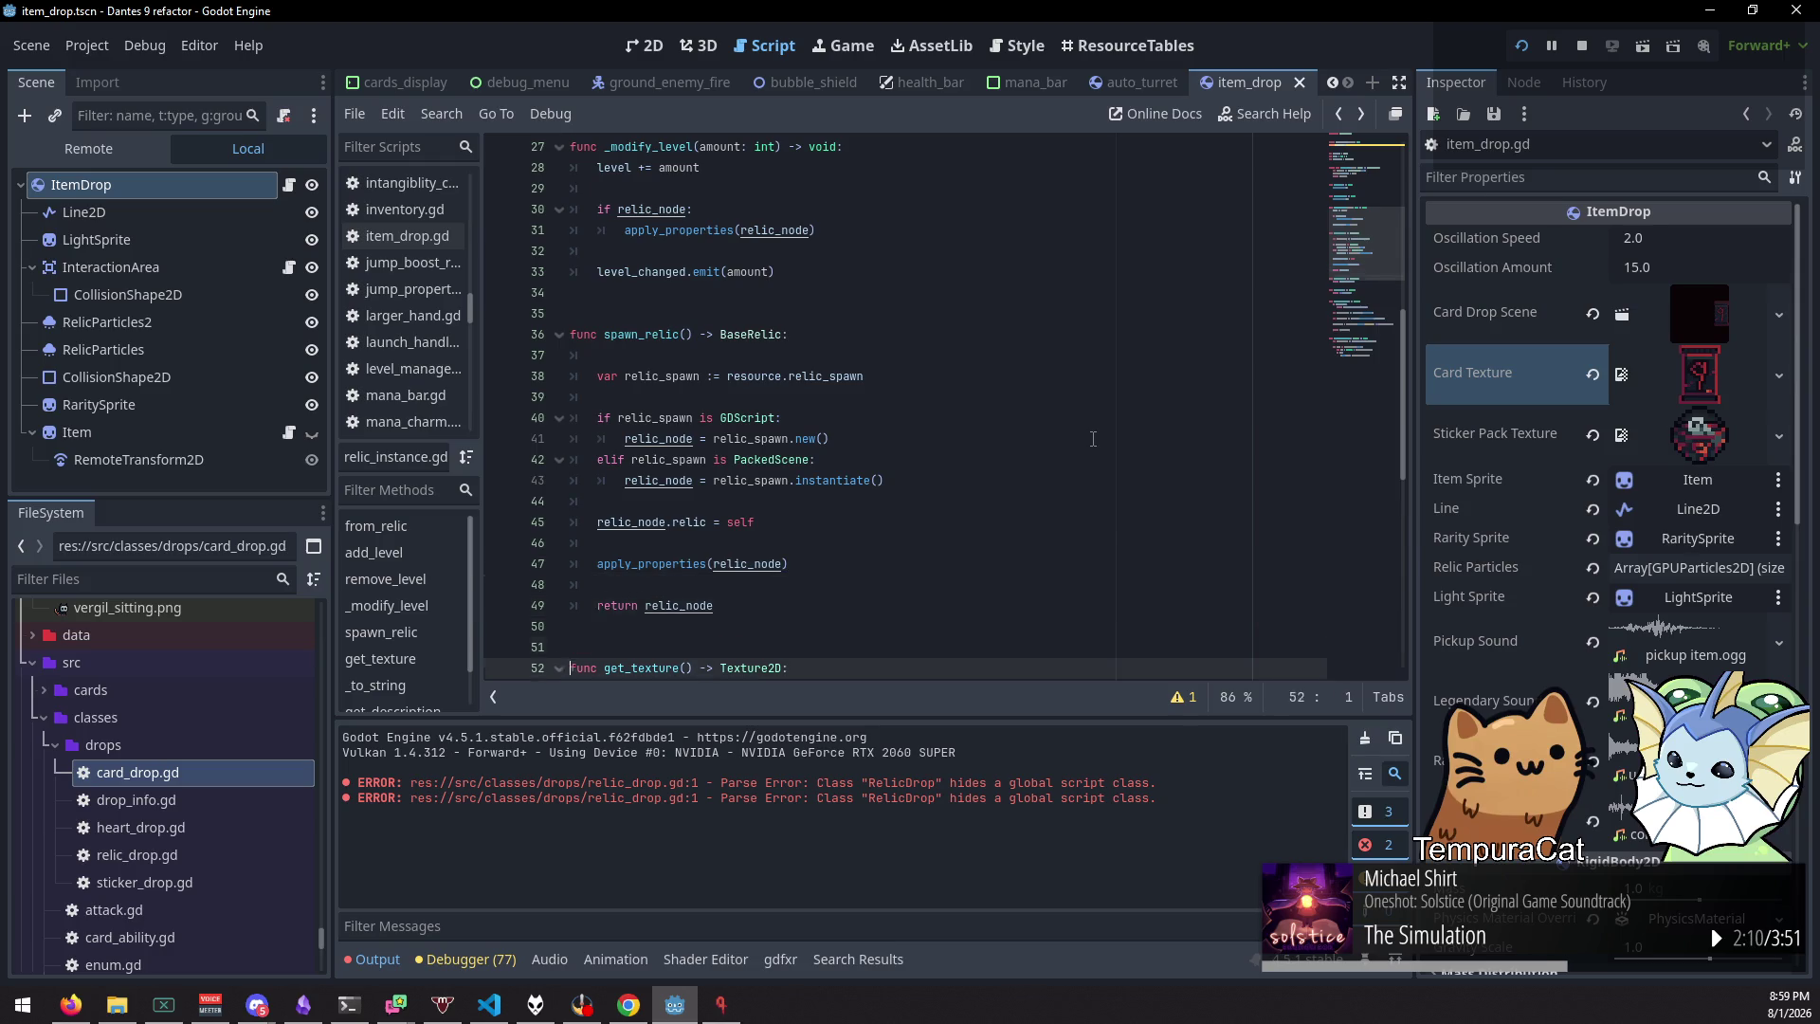
key(Down)
key(Down)
key(Down)
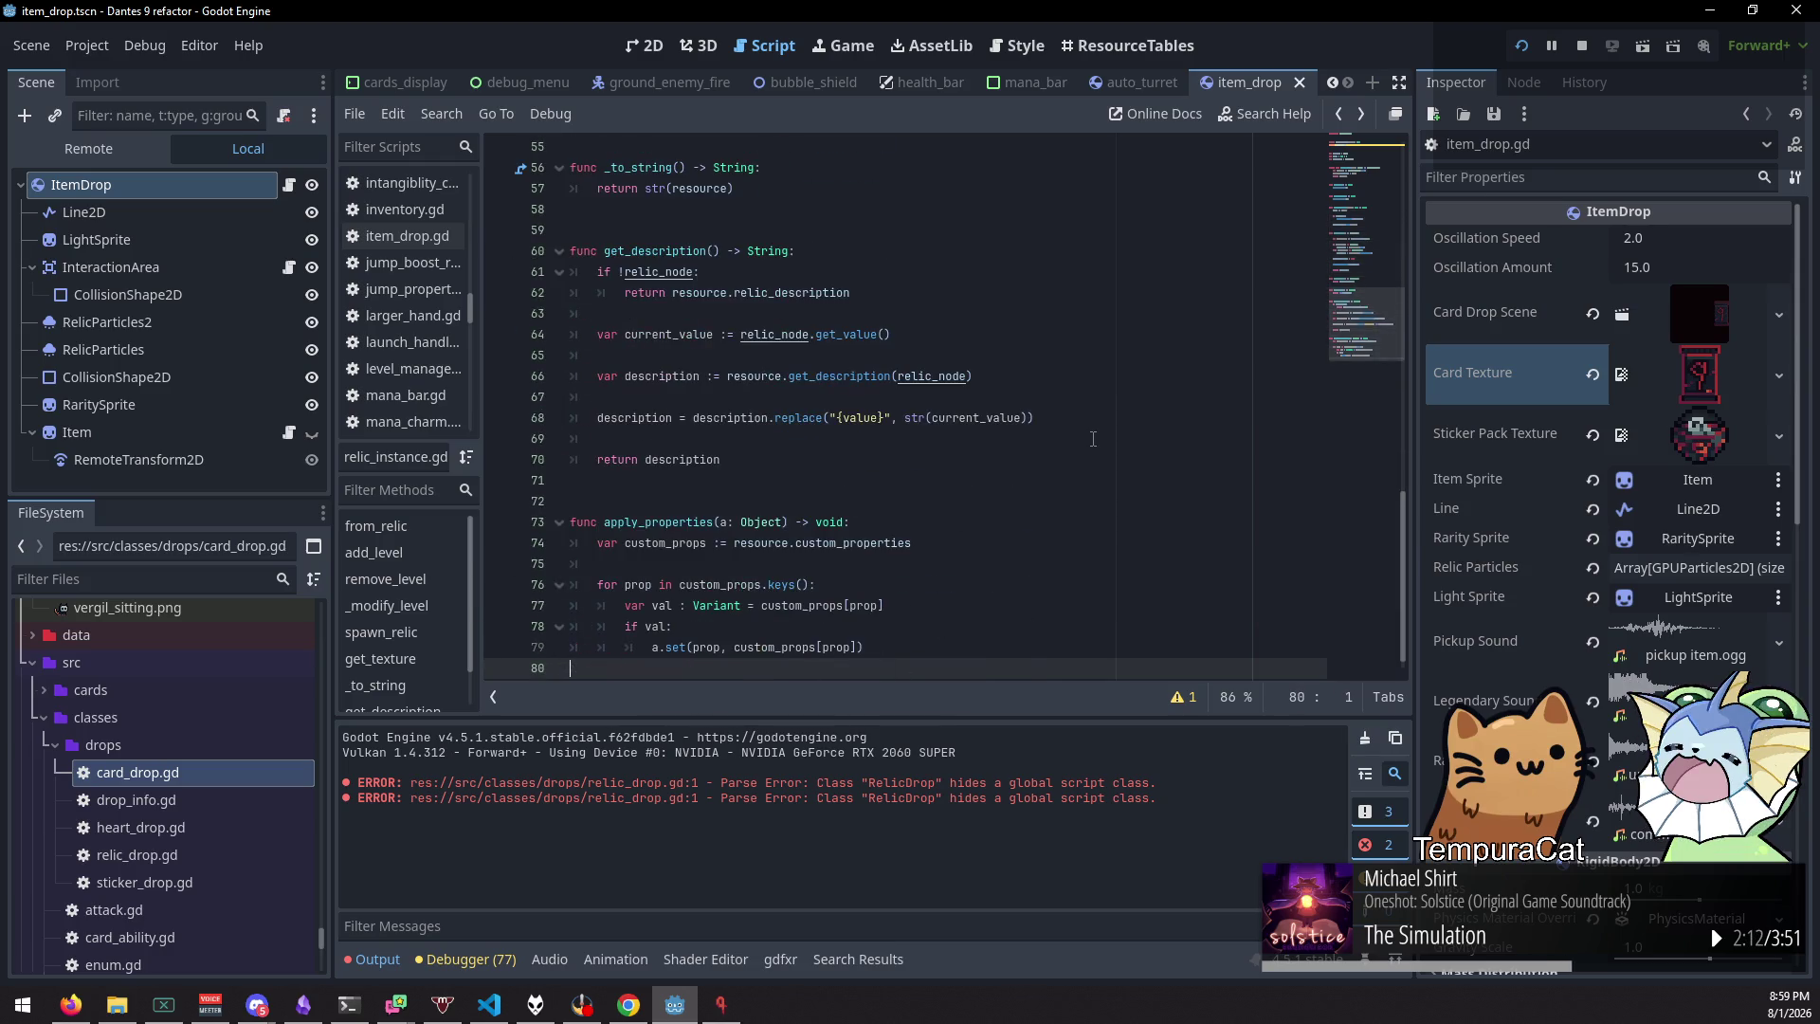
key(Up)
key(Up)
key(Up)
key(Down)
key(Down)
key(Down)
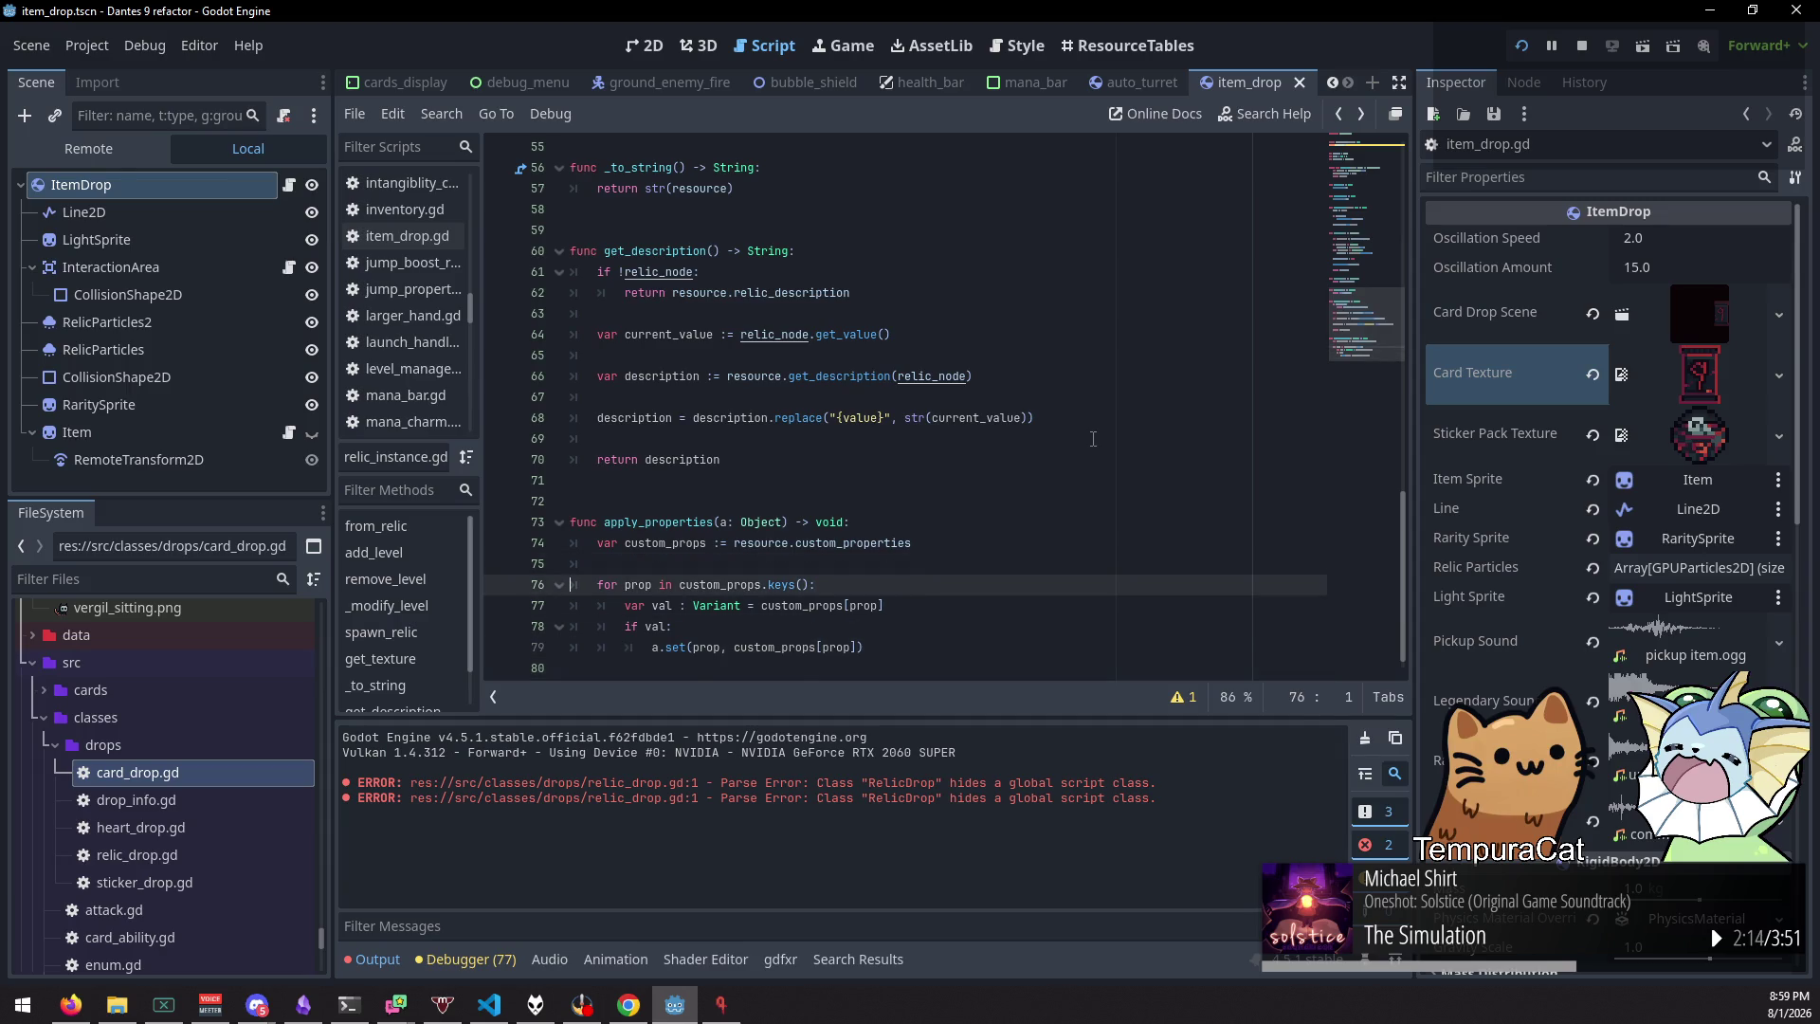
- Quick-open item_drop.gd and select the Sticker Capsule description line
key(shift+alt+o)
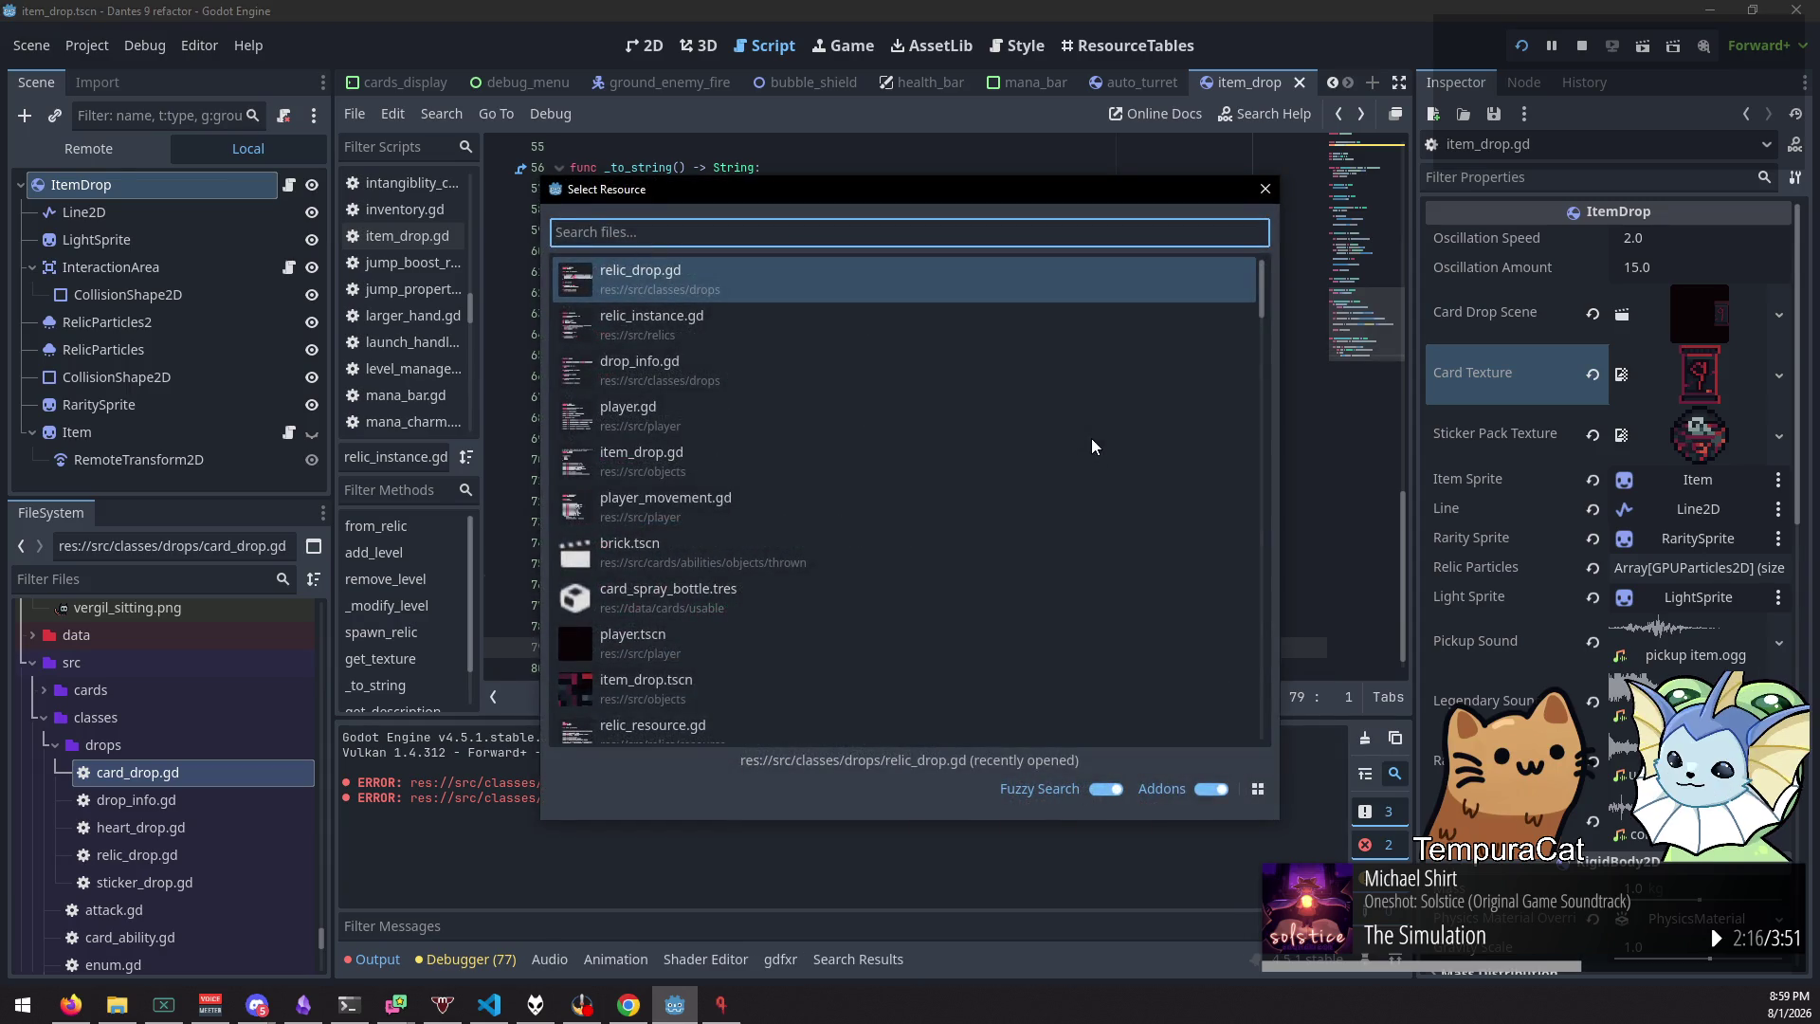
text(item_drop.g)
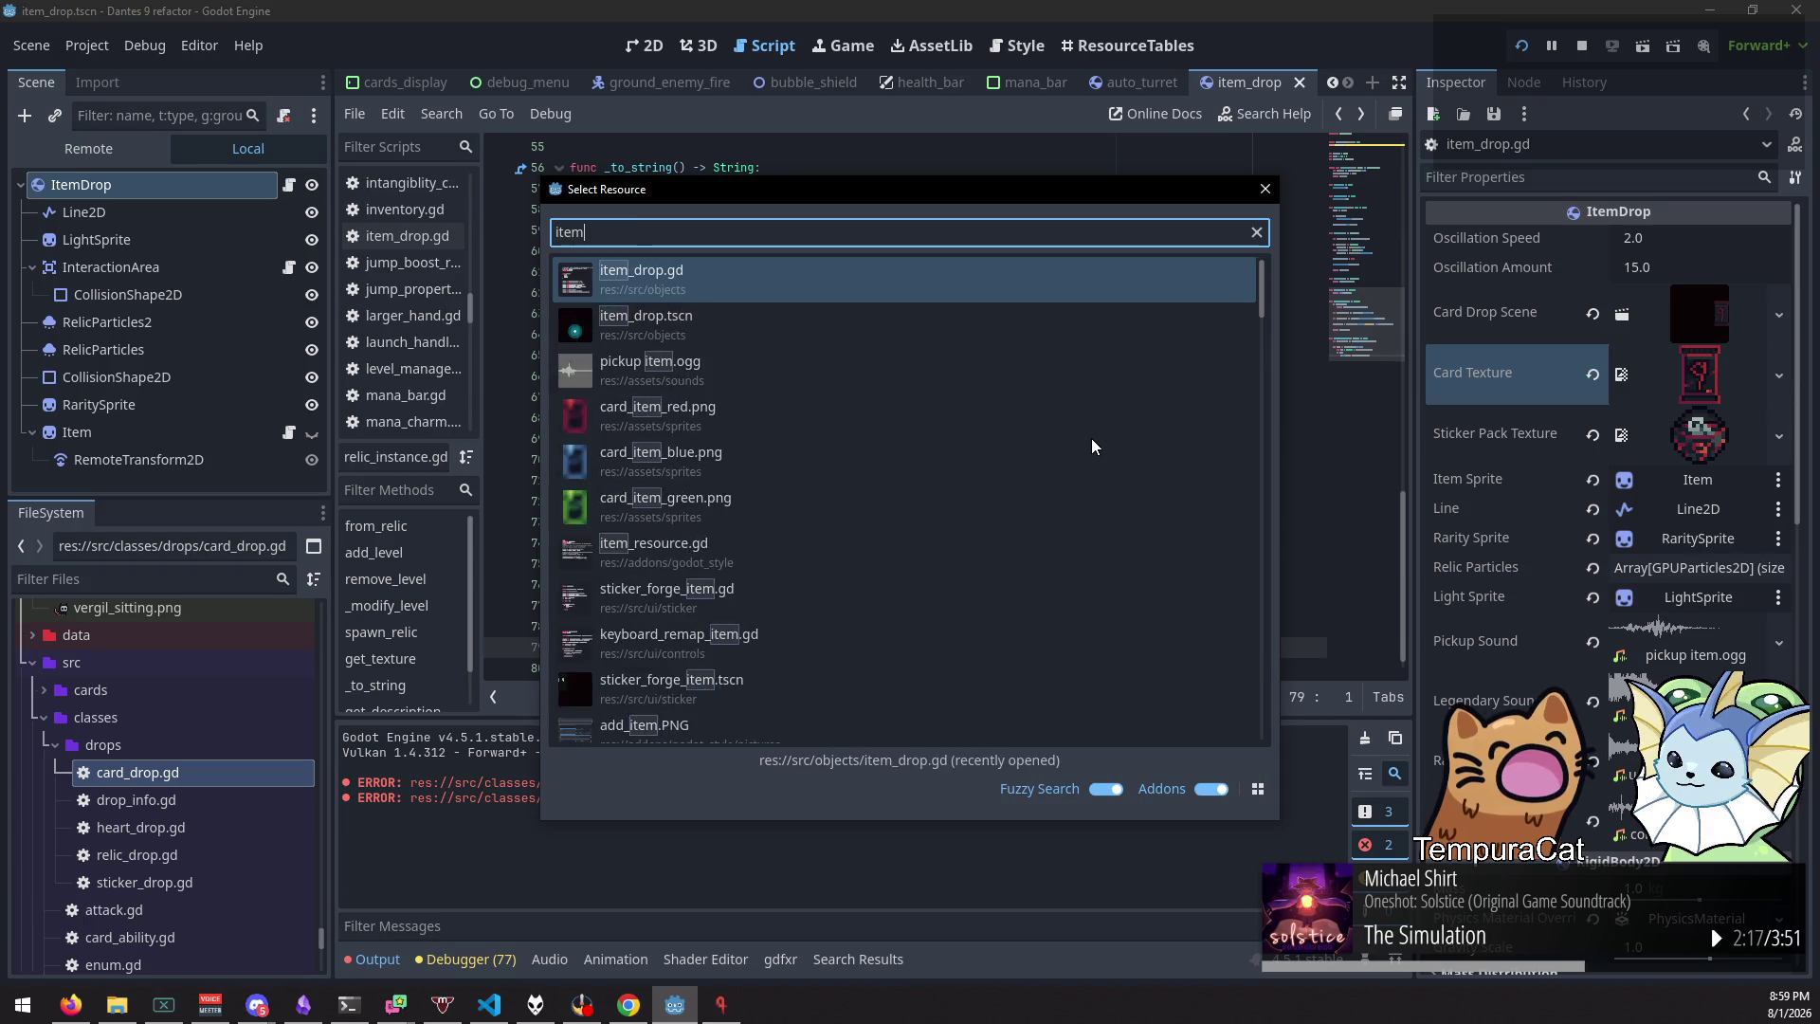
key(Return)
key(Up)
key(Up)
key(Up)
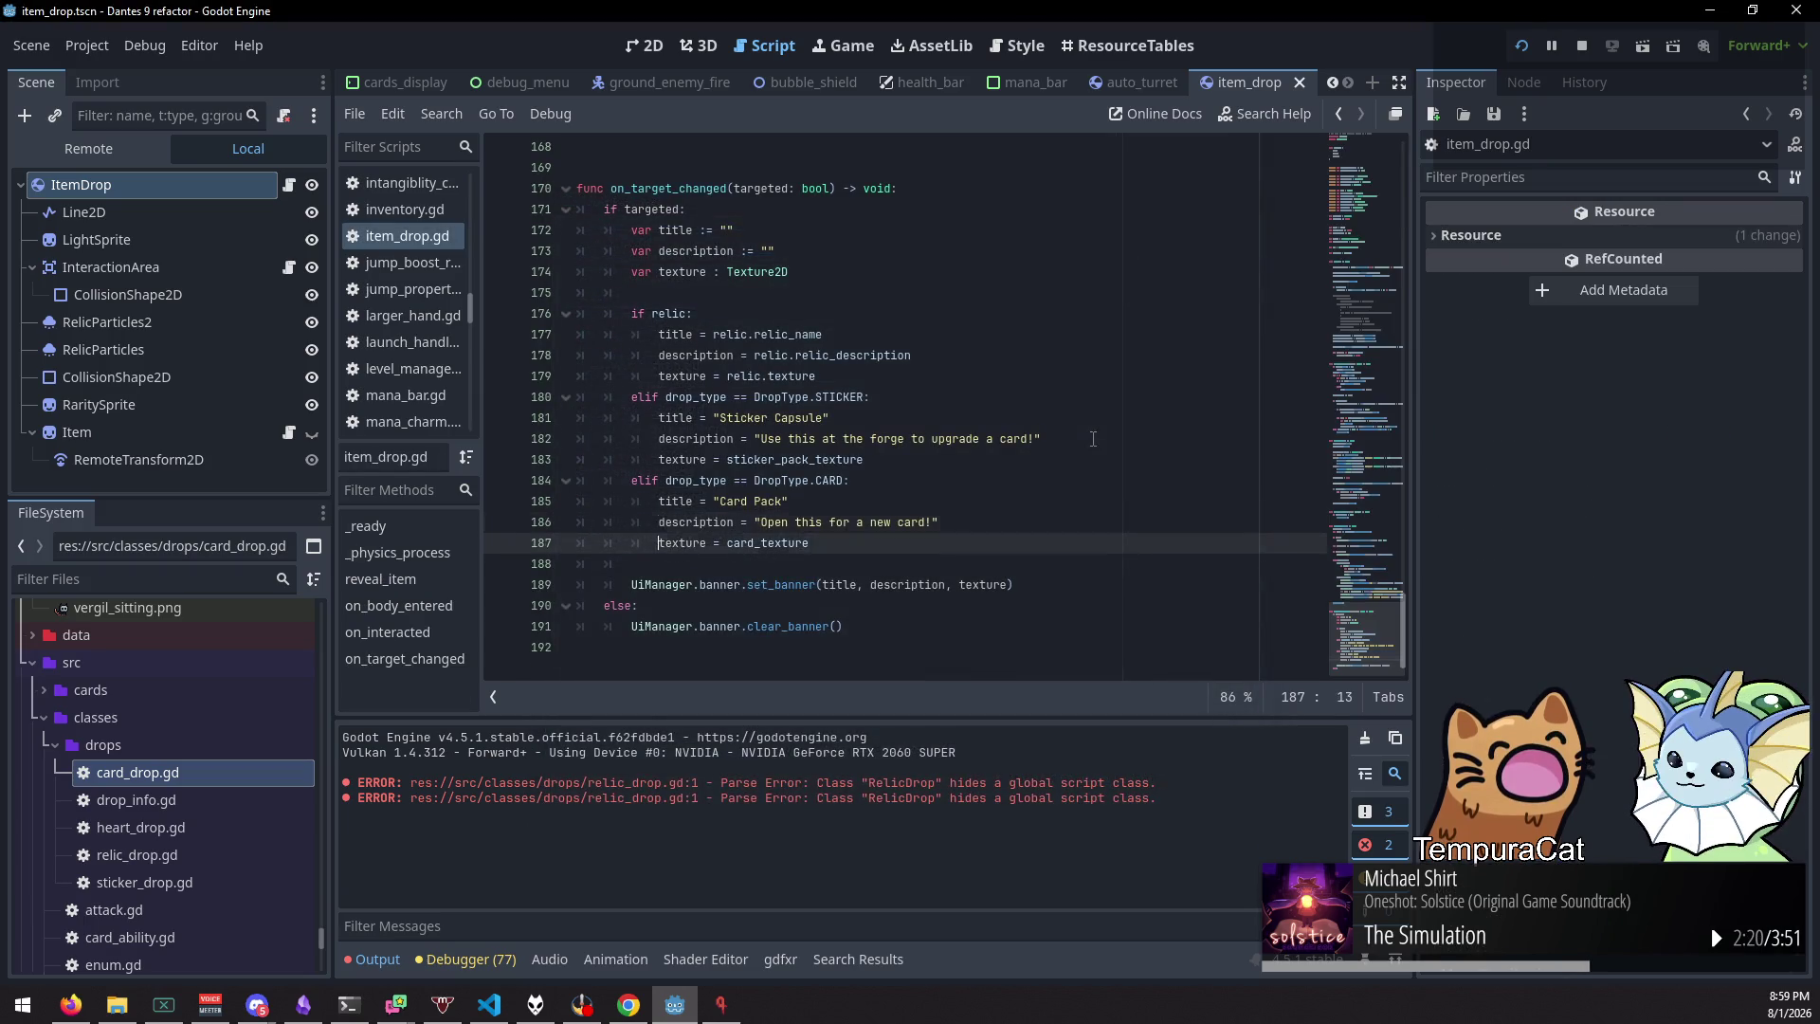
key(Up)
key(End)
key(shift+Home)
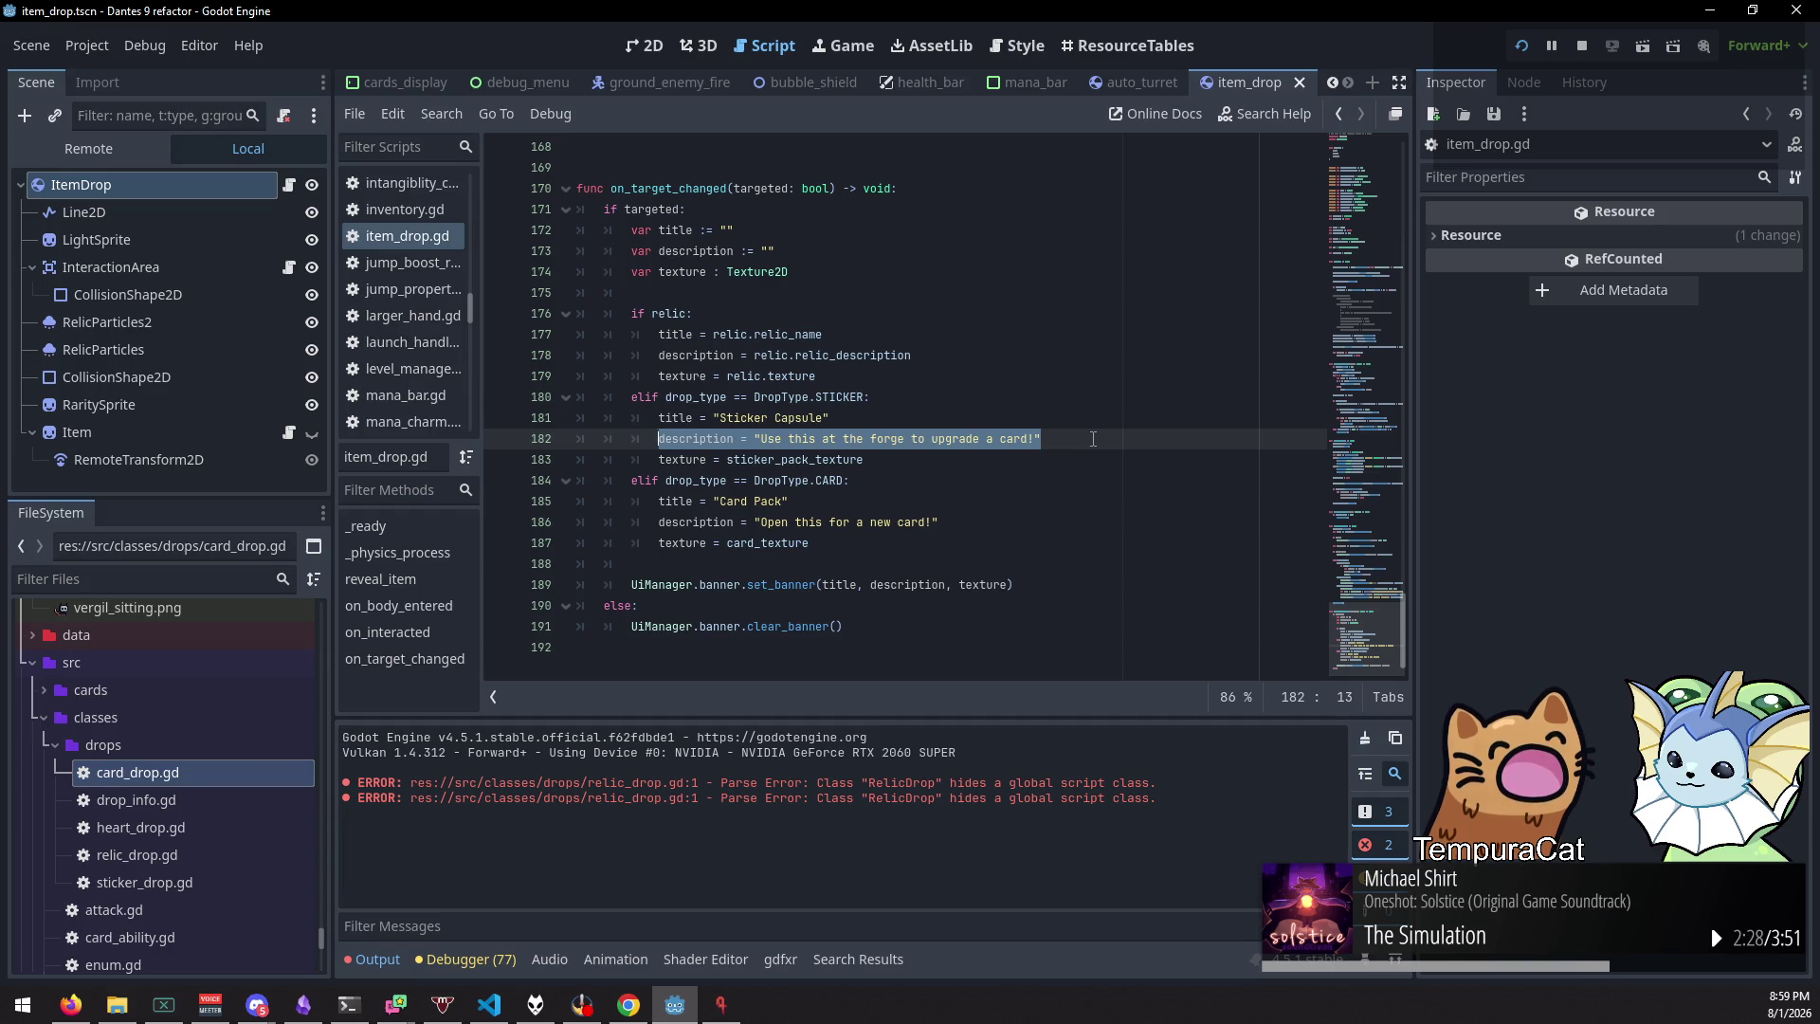
key(Escape)
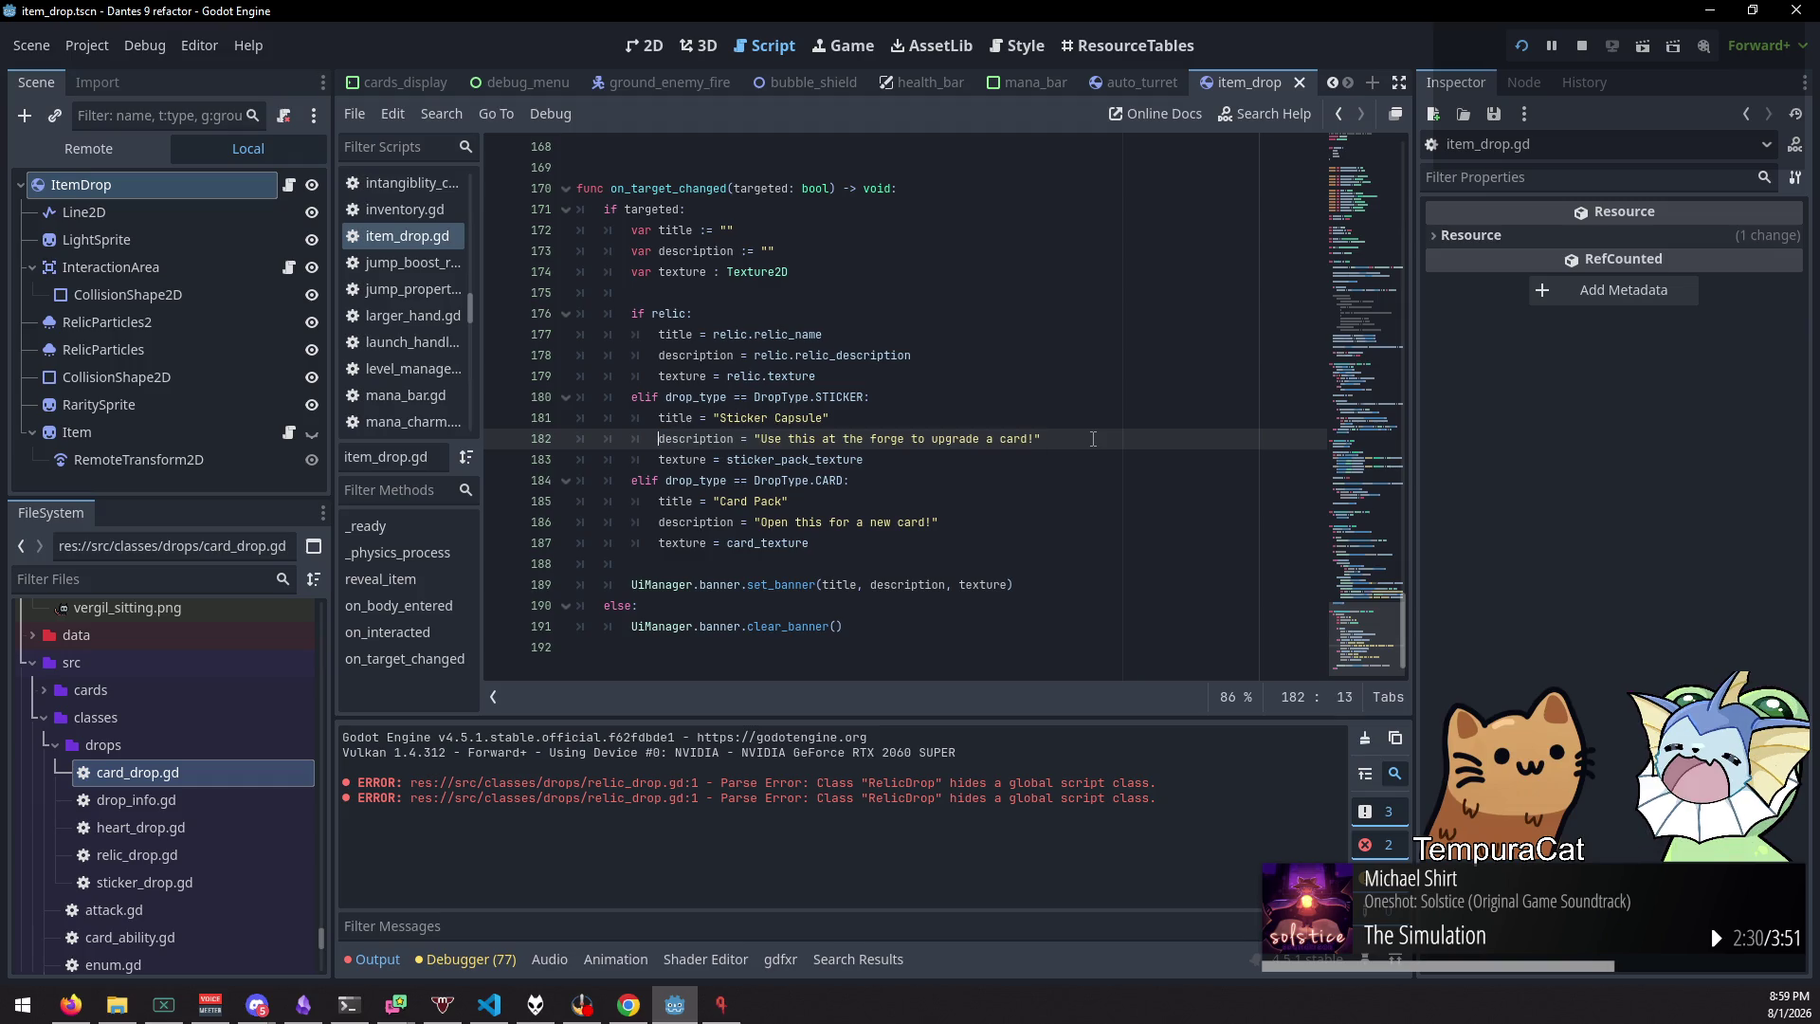
- Collapse the assets folder in the file tree and return to the sticker description line
scroll(161, 768, up, 2)
scroll(103, 785, up, 3)
scroll(117, 760, down, 5)
scroll(112, 773, up, 6)
scroll(112, 772, up, 15)
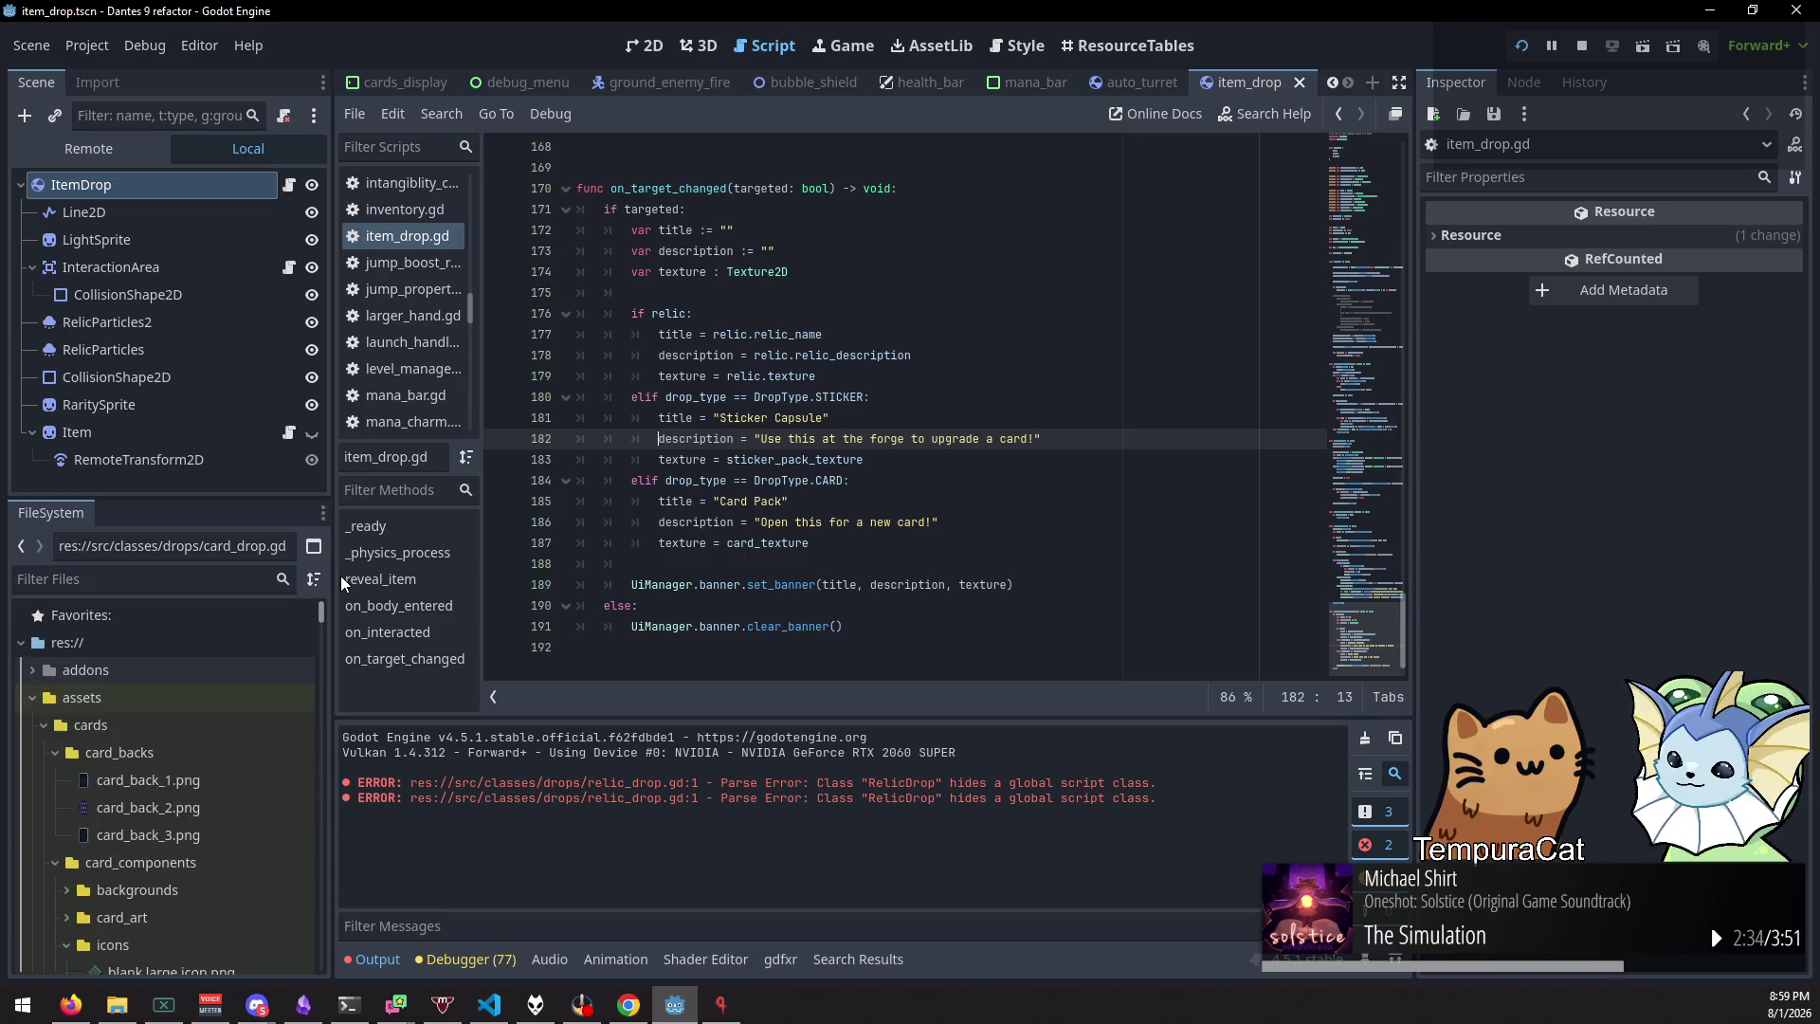
double_click(150, 702)
click(1070, 436)
- Select the Sticker Capsule description assignment 'Use this at the forge to upgrade a card!'
key(Down)
key(Down)
key(Down)
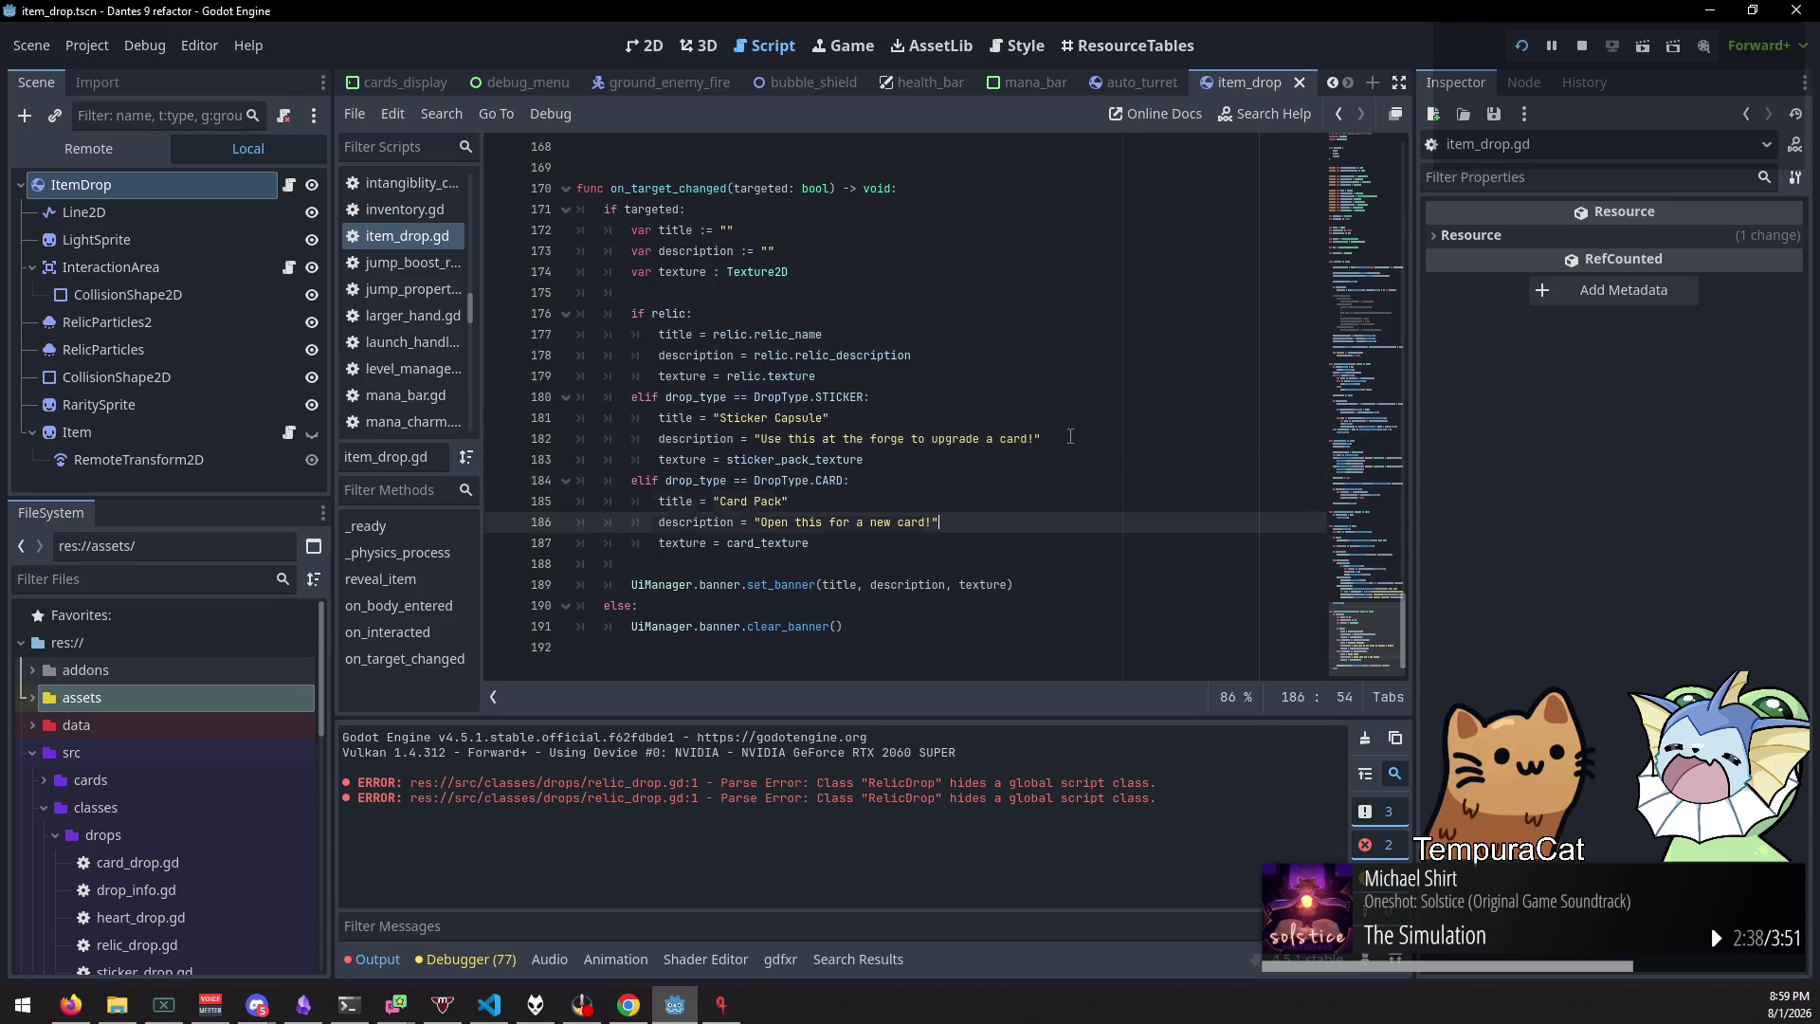
key(End)
key(Up)
key(Up)
key(Up)
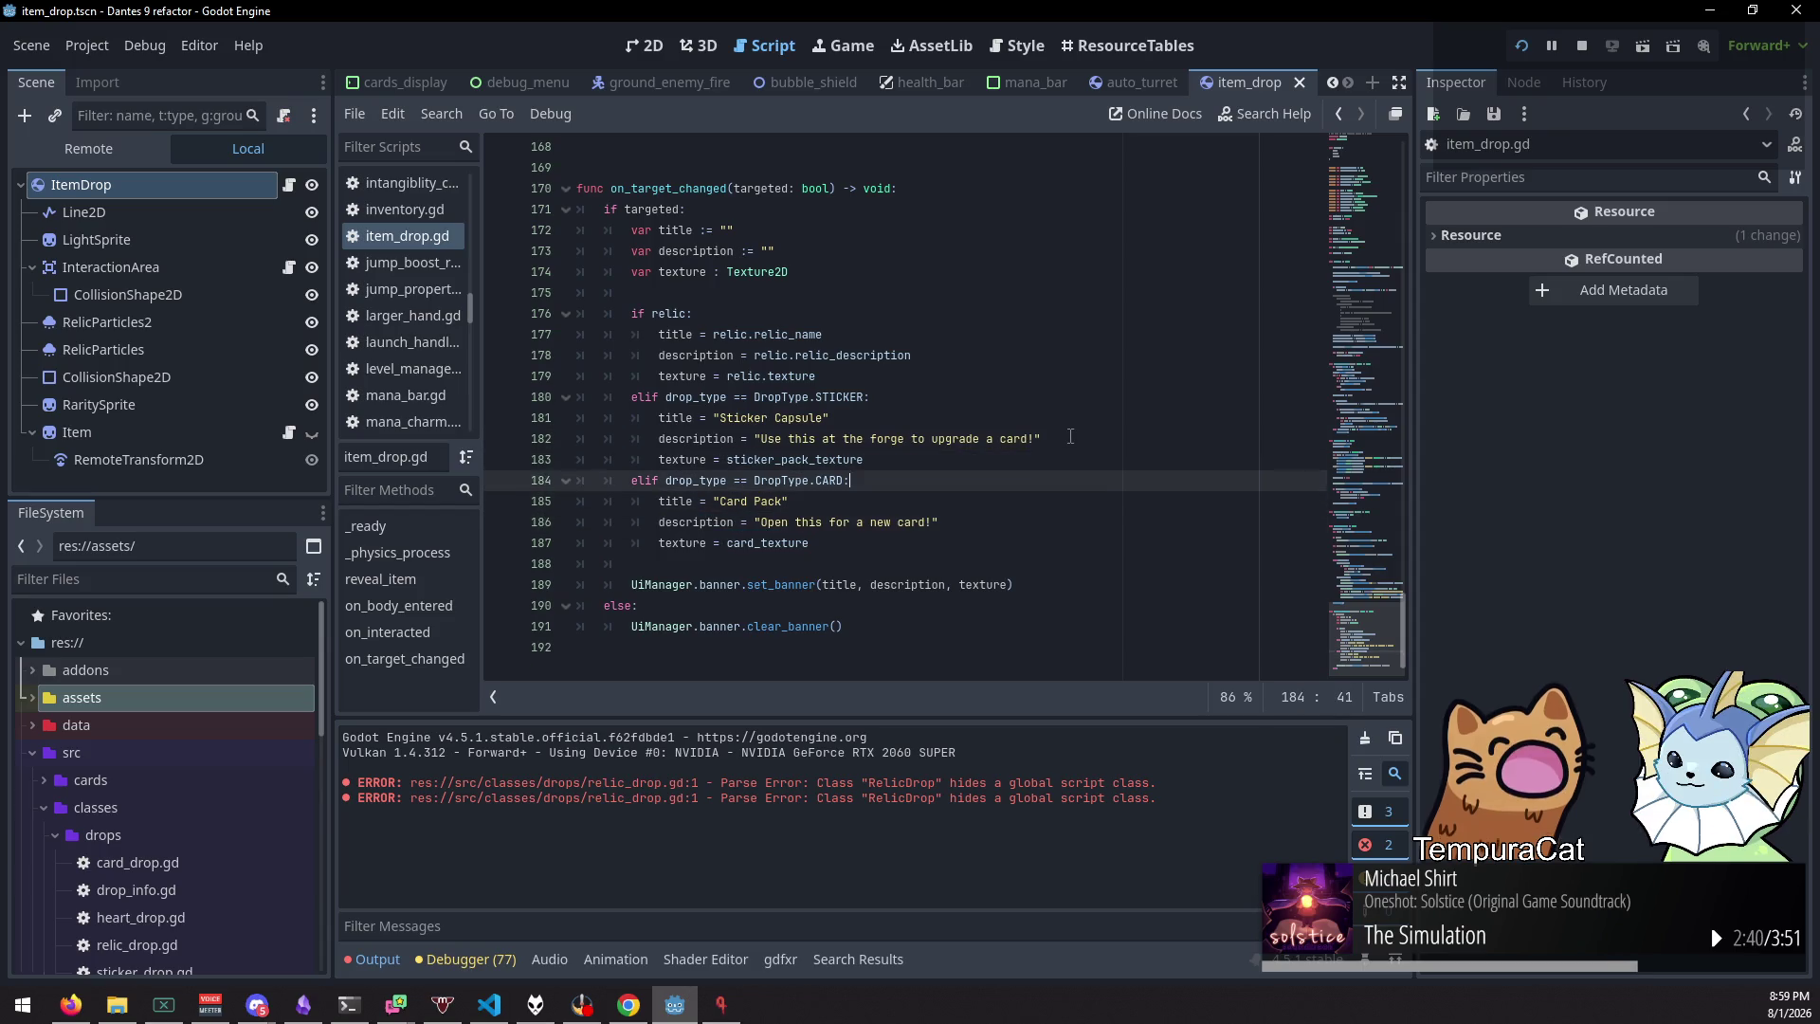
key(Home)
key(shift+End)
key(Left)
key(ctrl+shift+Left)
key(ctrl+shift+Left)
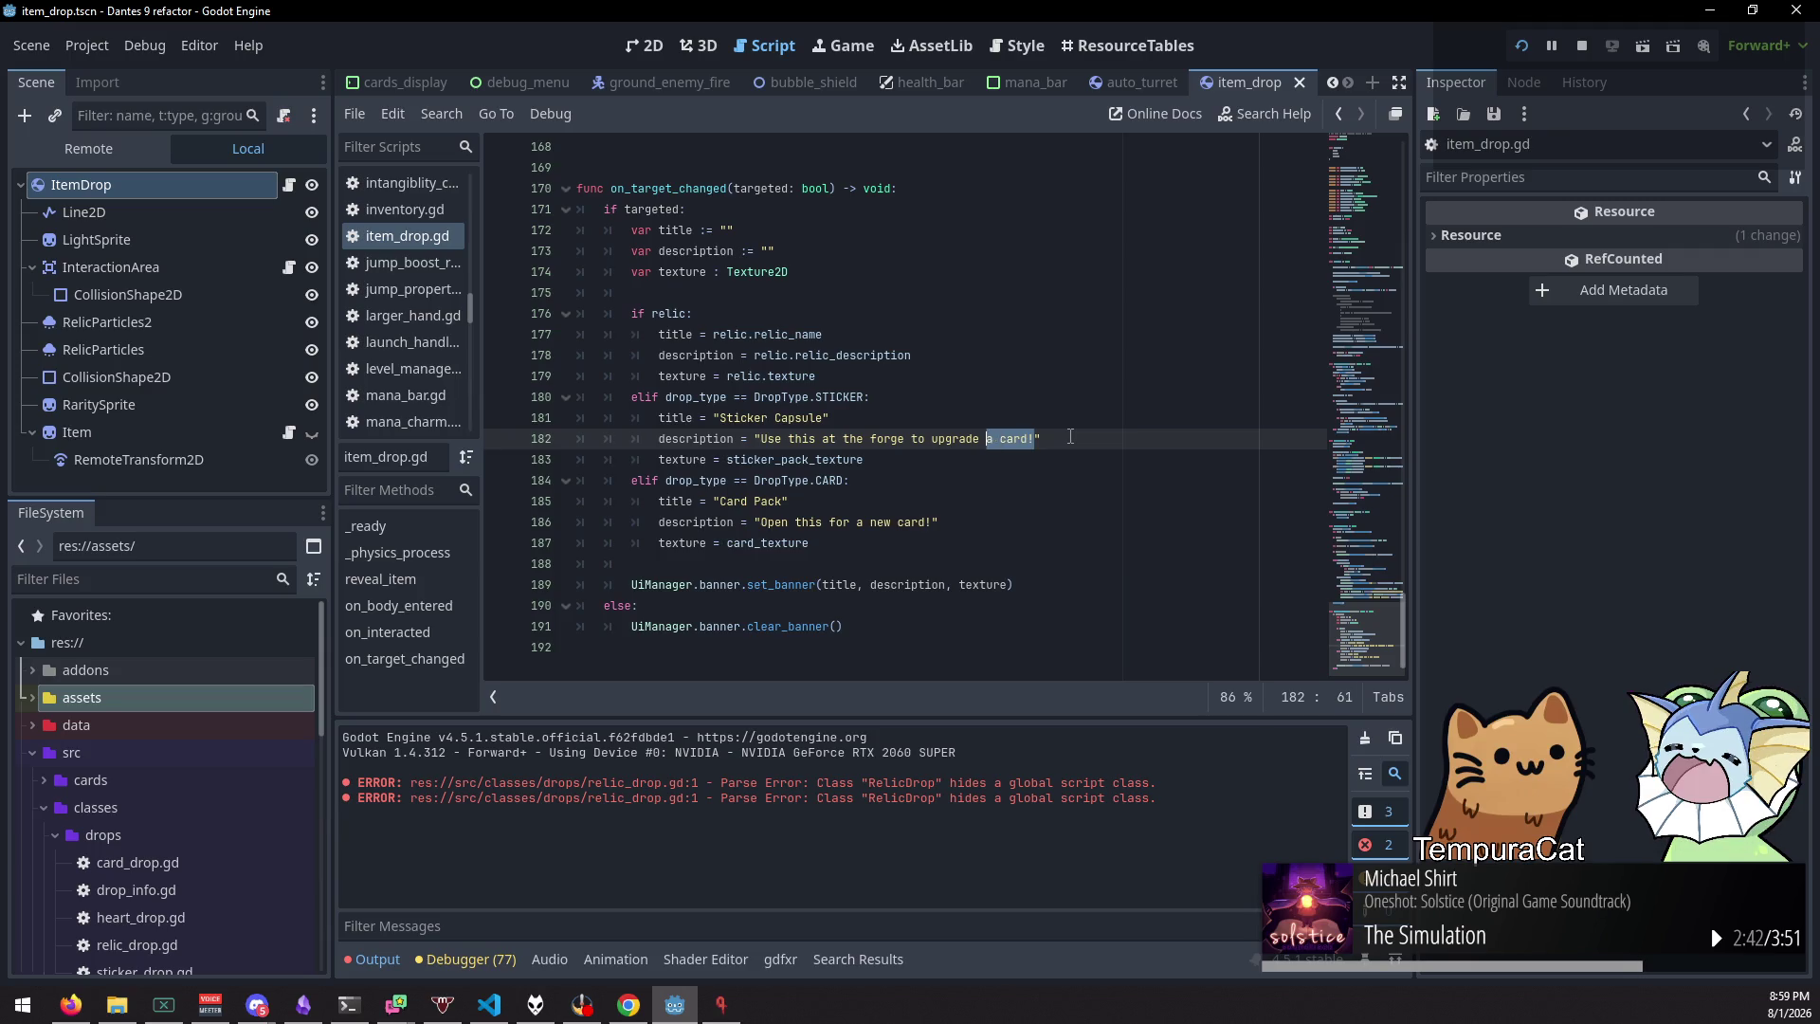
key(Home)
key(shift+End)
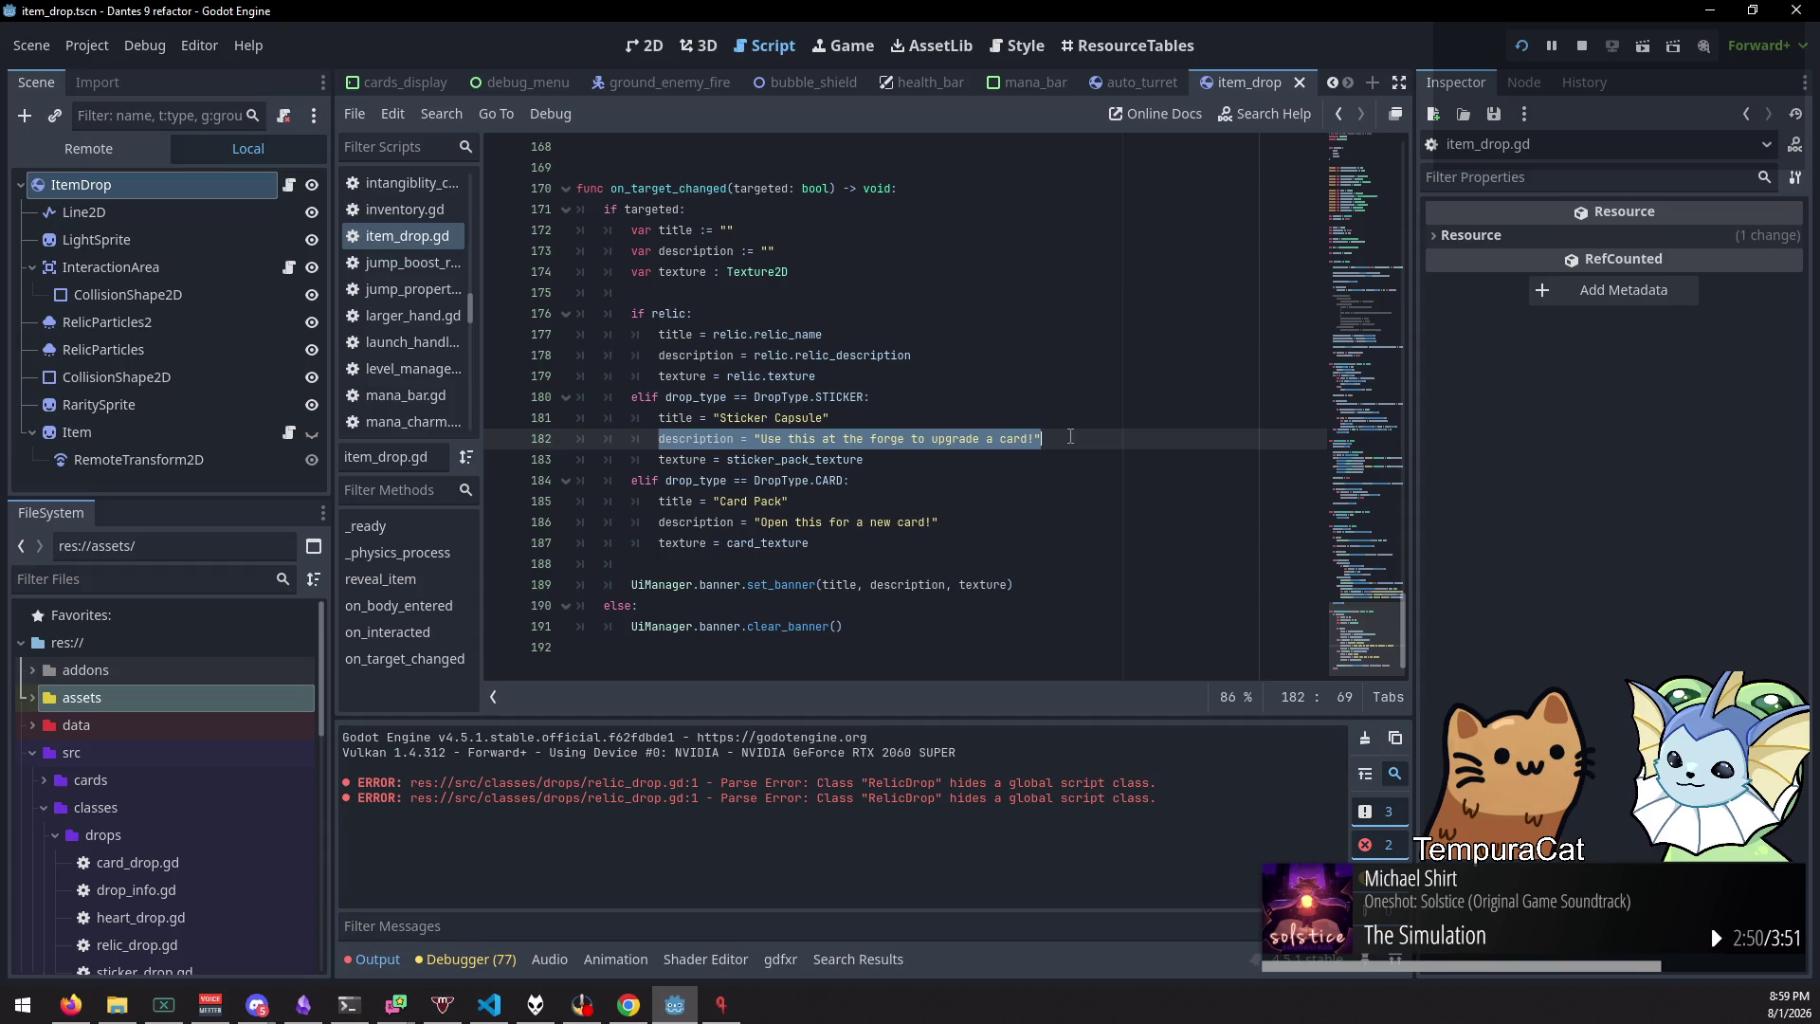
- Set the banner title in item_drop.gd to drop_info.get_name()
click(1071, 436)
key(Up)
key(Up)
key(Up)
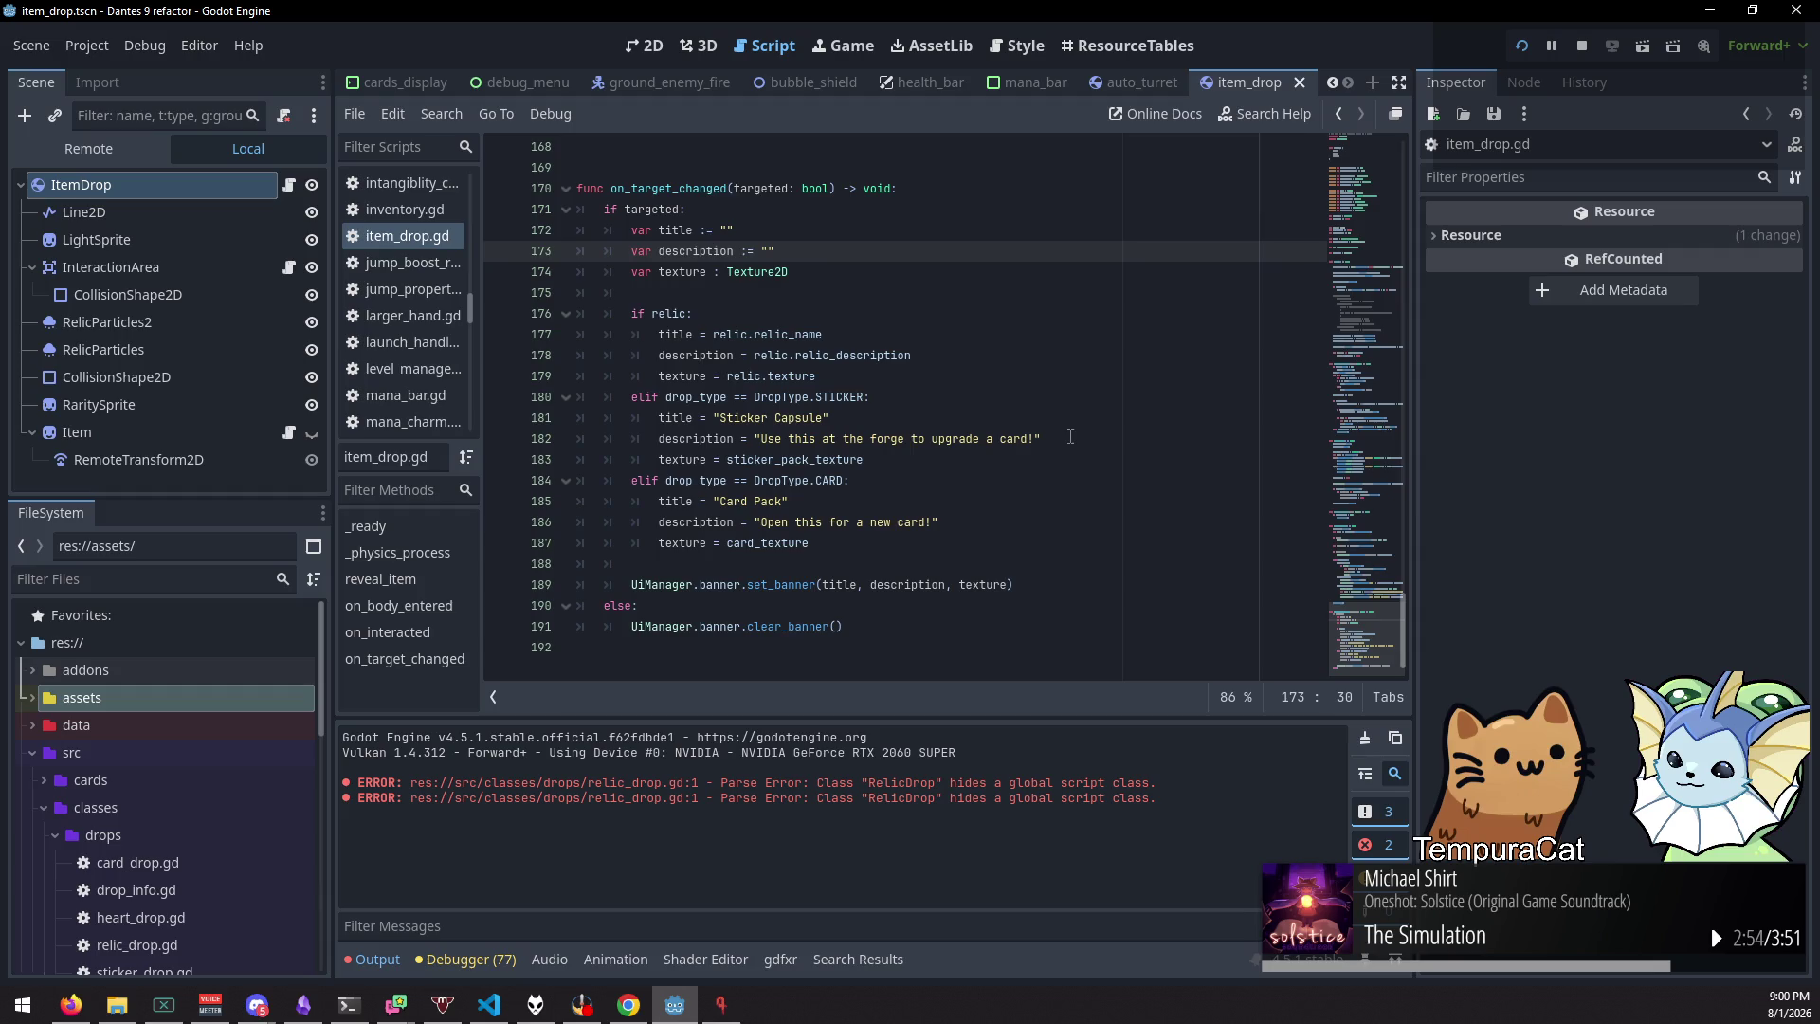
key(Up)
key(Up)
key(Down)
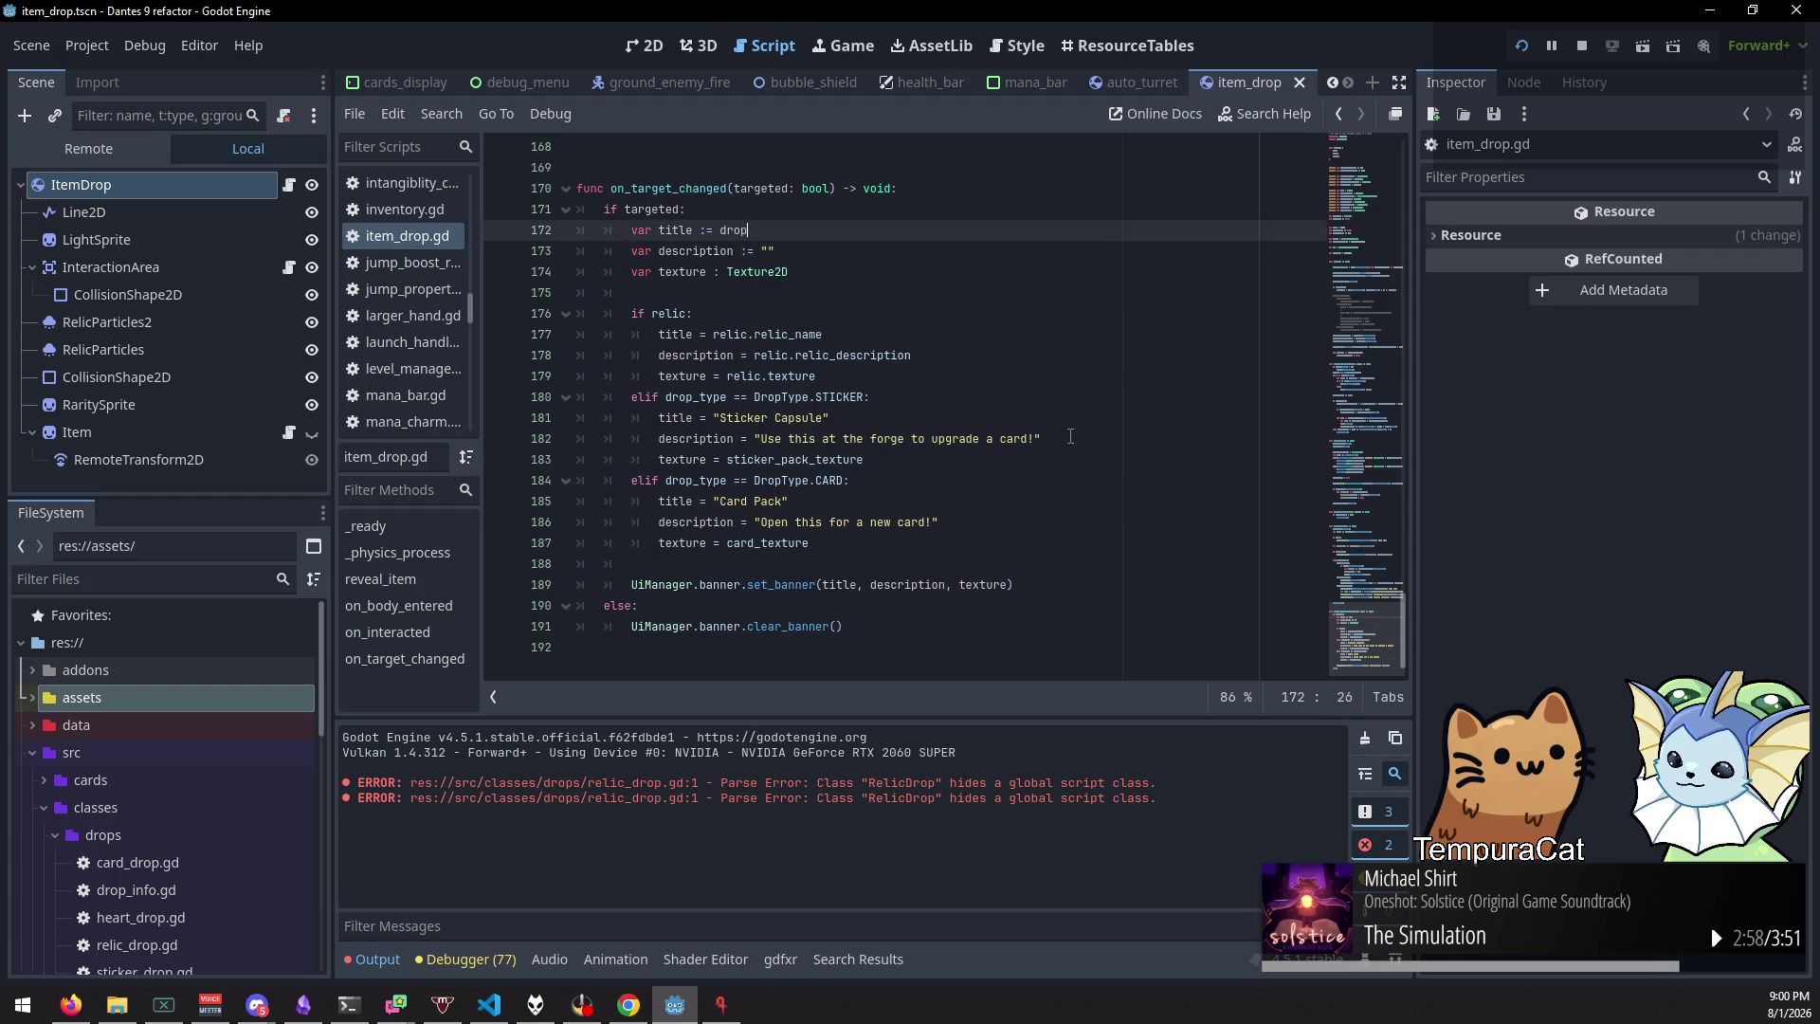
text(info)
key(Tab)
text(.)
text(get_)
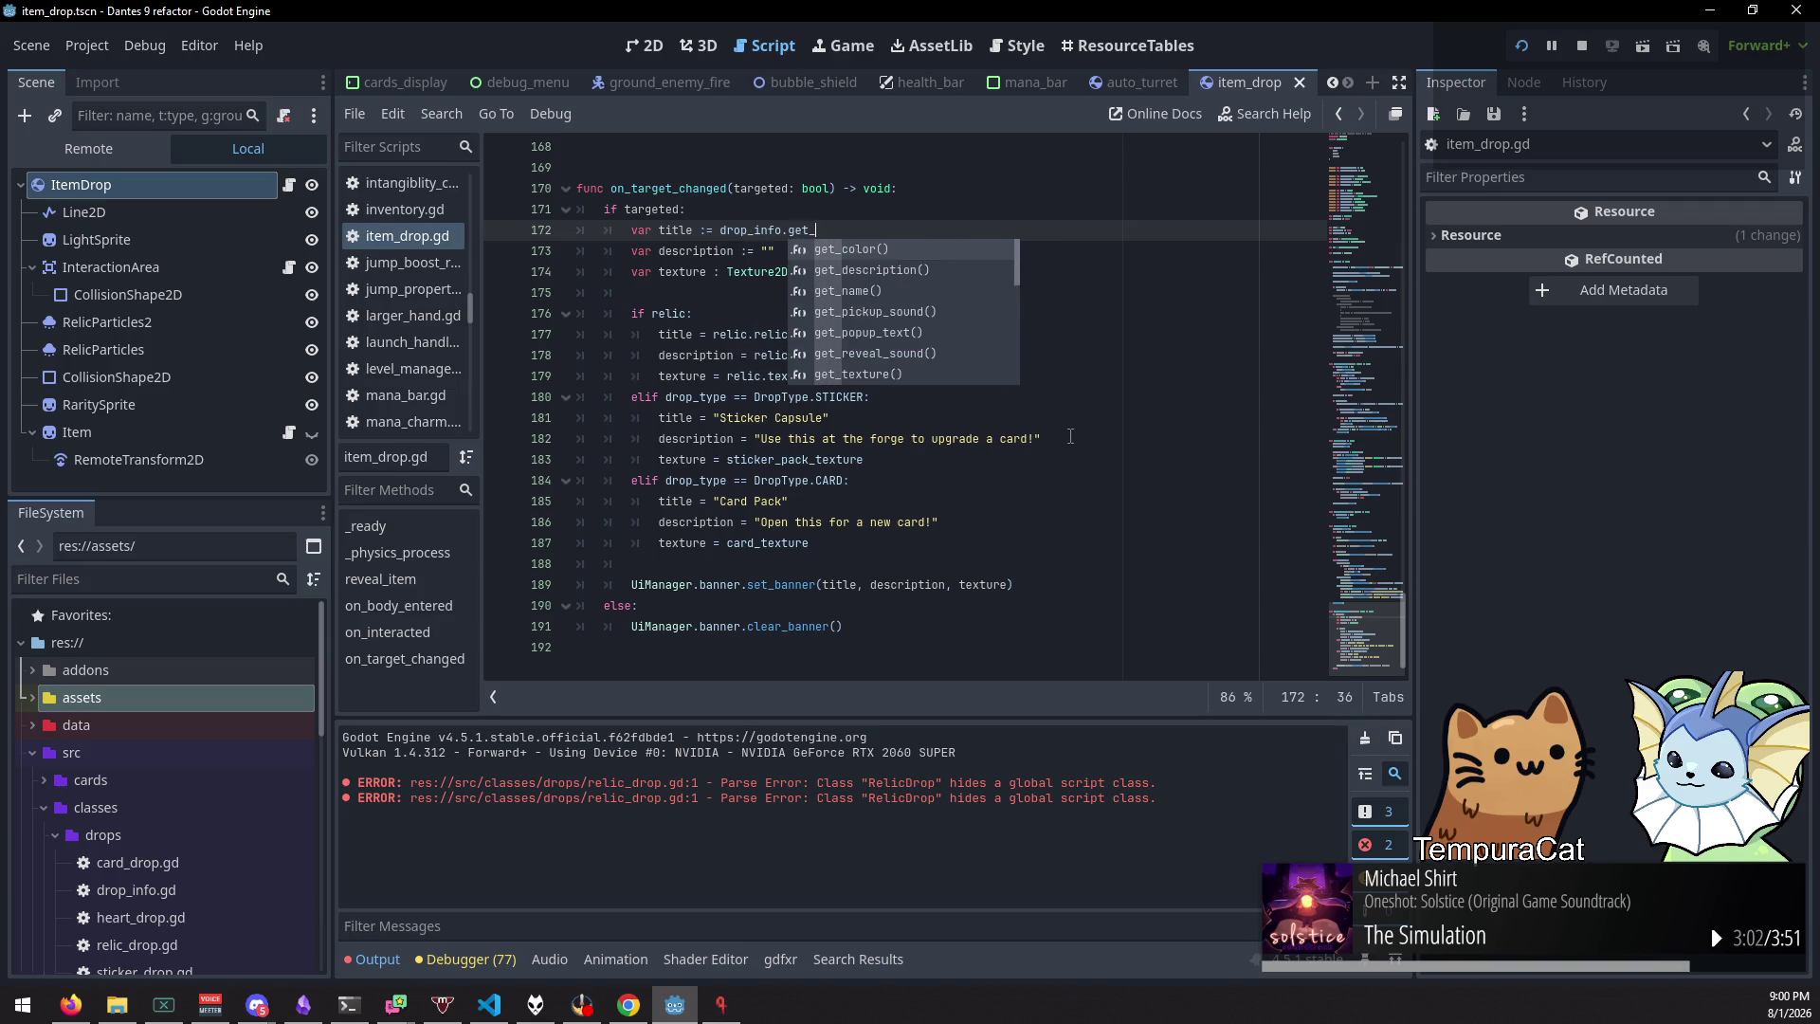
text(n)
key(Tab)
- Set the banner description to drop_info.get_description() and texture to drop_info.get_texture()
key(Down)
key(BackSpace)
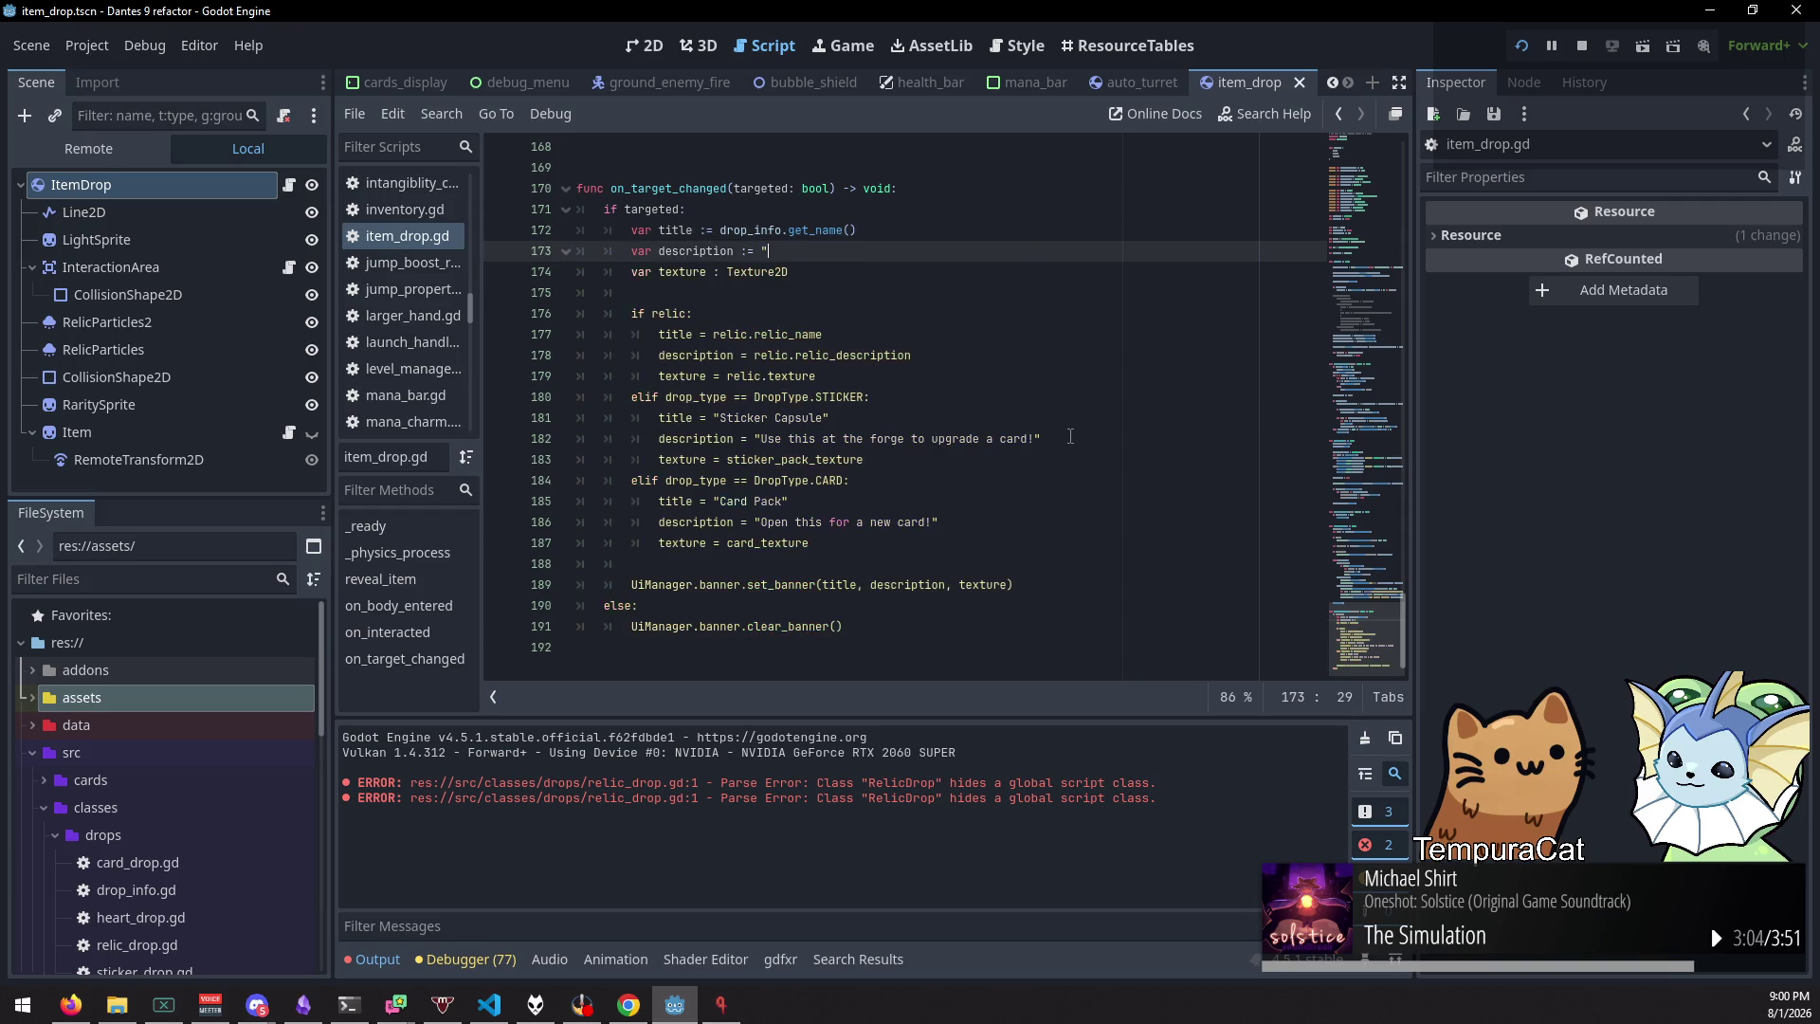
text(drop_info.get_desc)
key(Tab)
key(Down)
text(drop_info.)
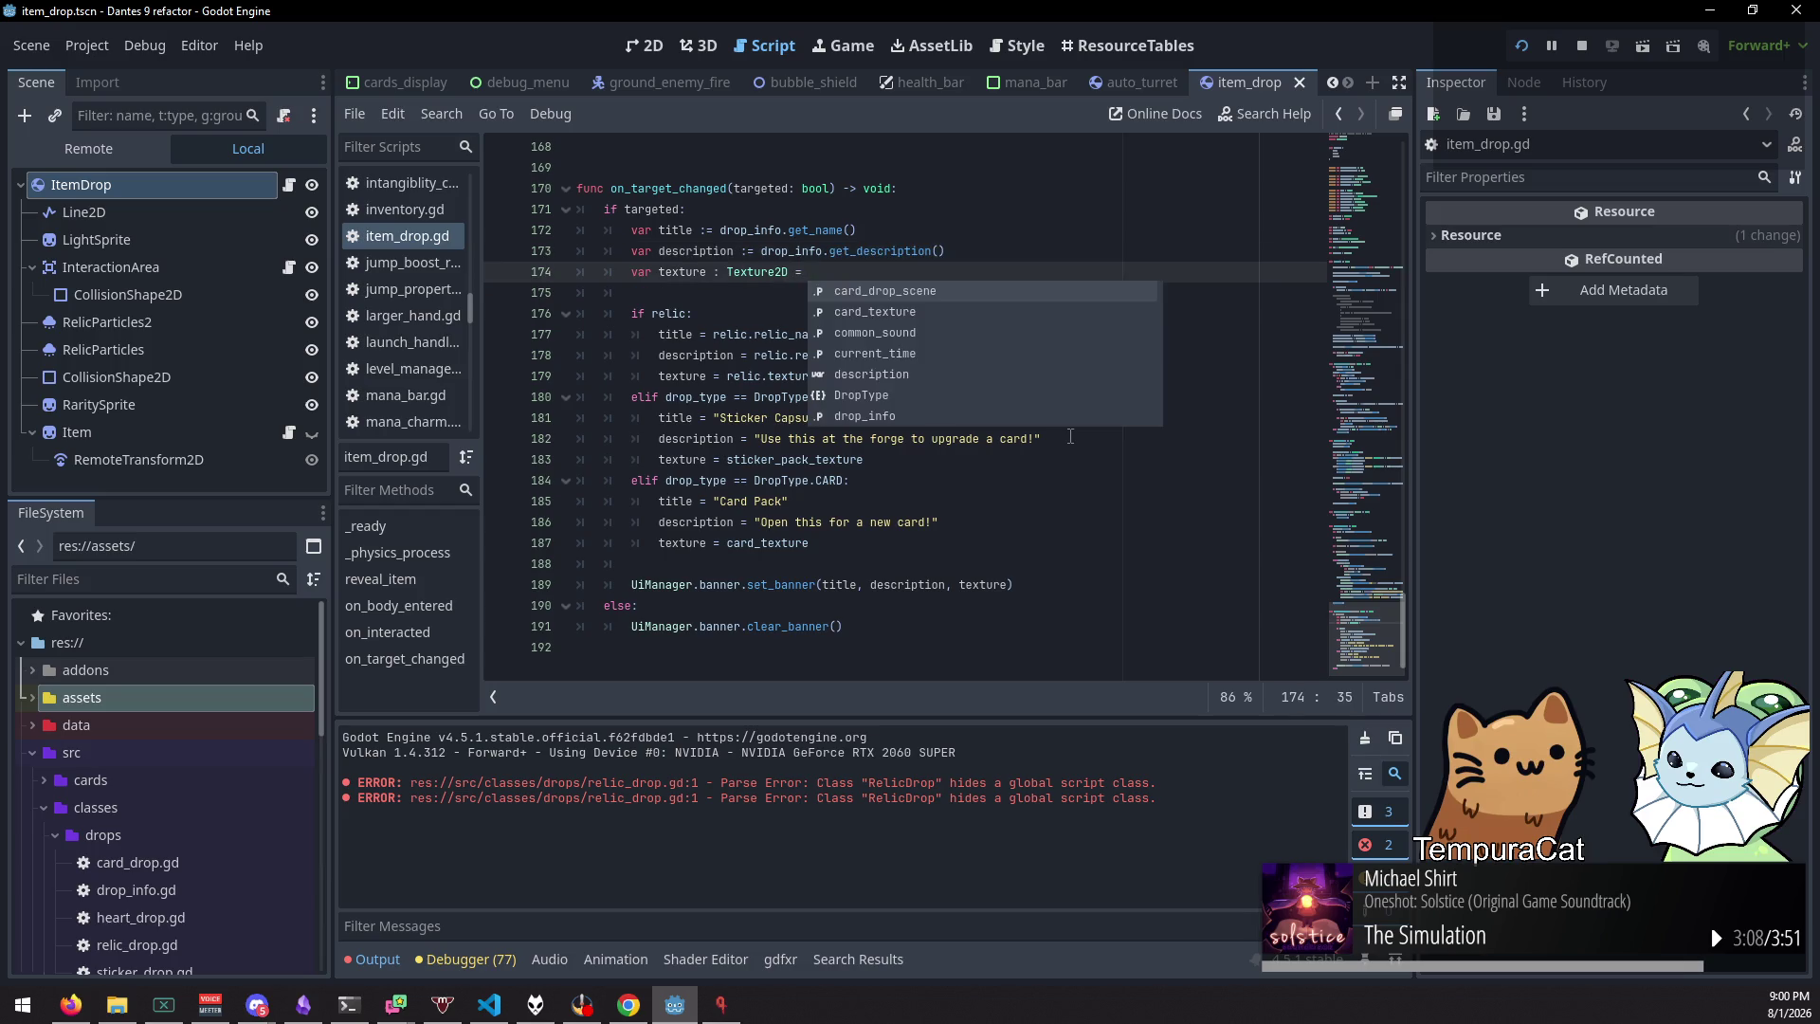
text(get_textu)
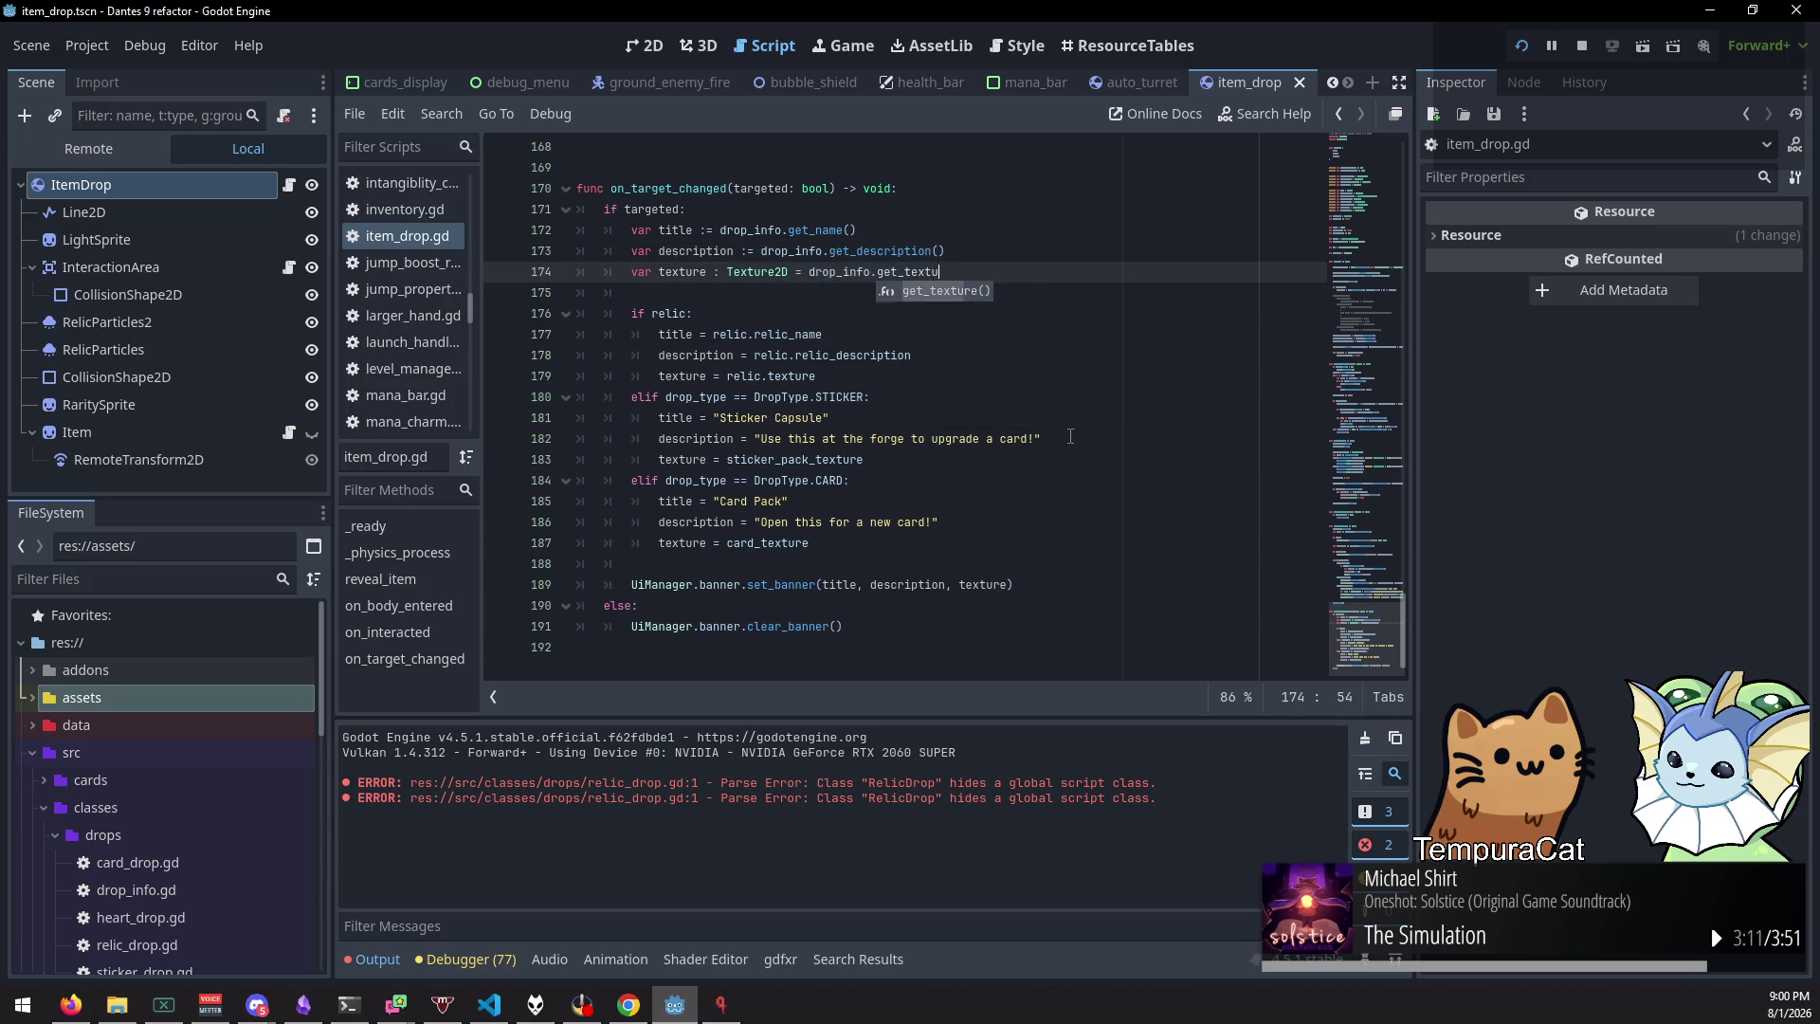
key(Tab)
- Leave the old relic and drop-type branches as they were and save item_drop.gd
key(Down)
key(Down)
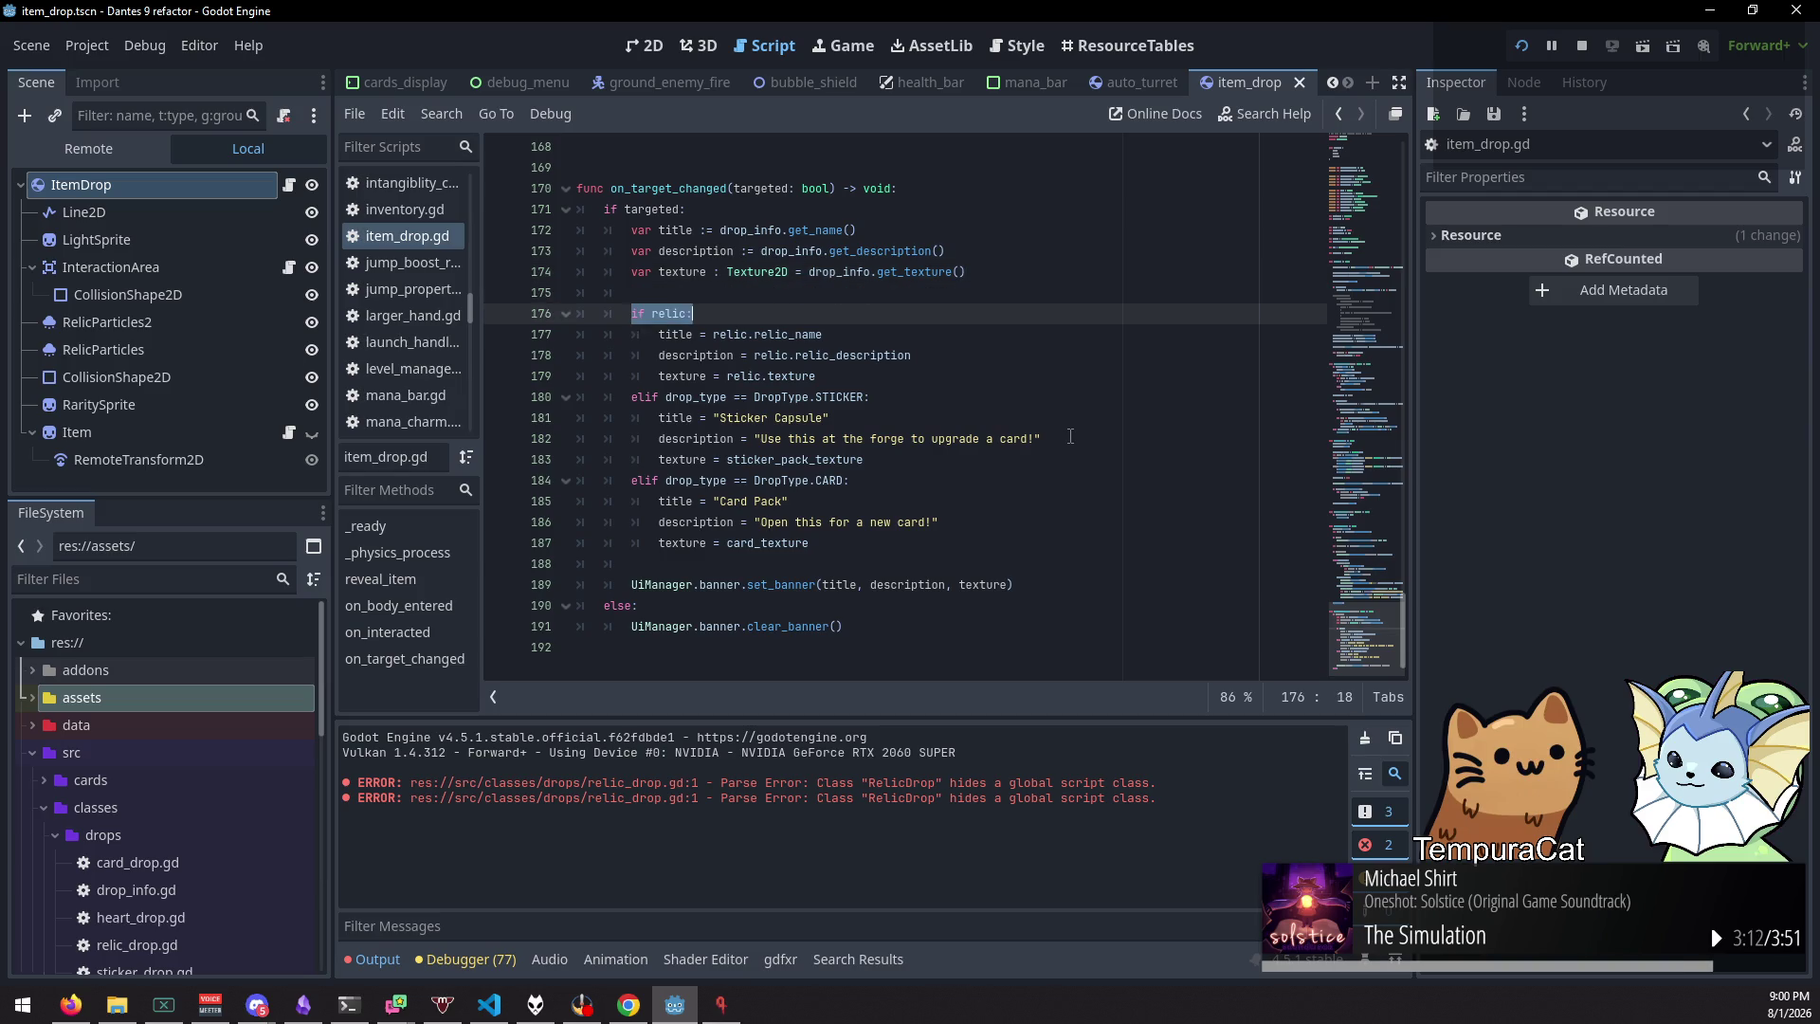
key(shift+Down)
key(shift+Down)
key(shift+Down)
key(shift+End)
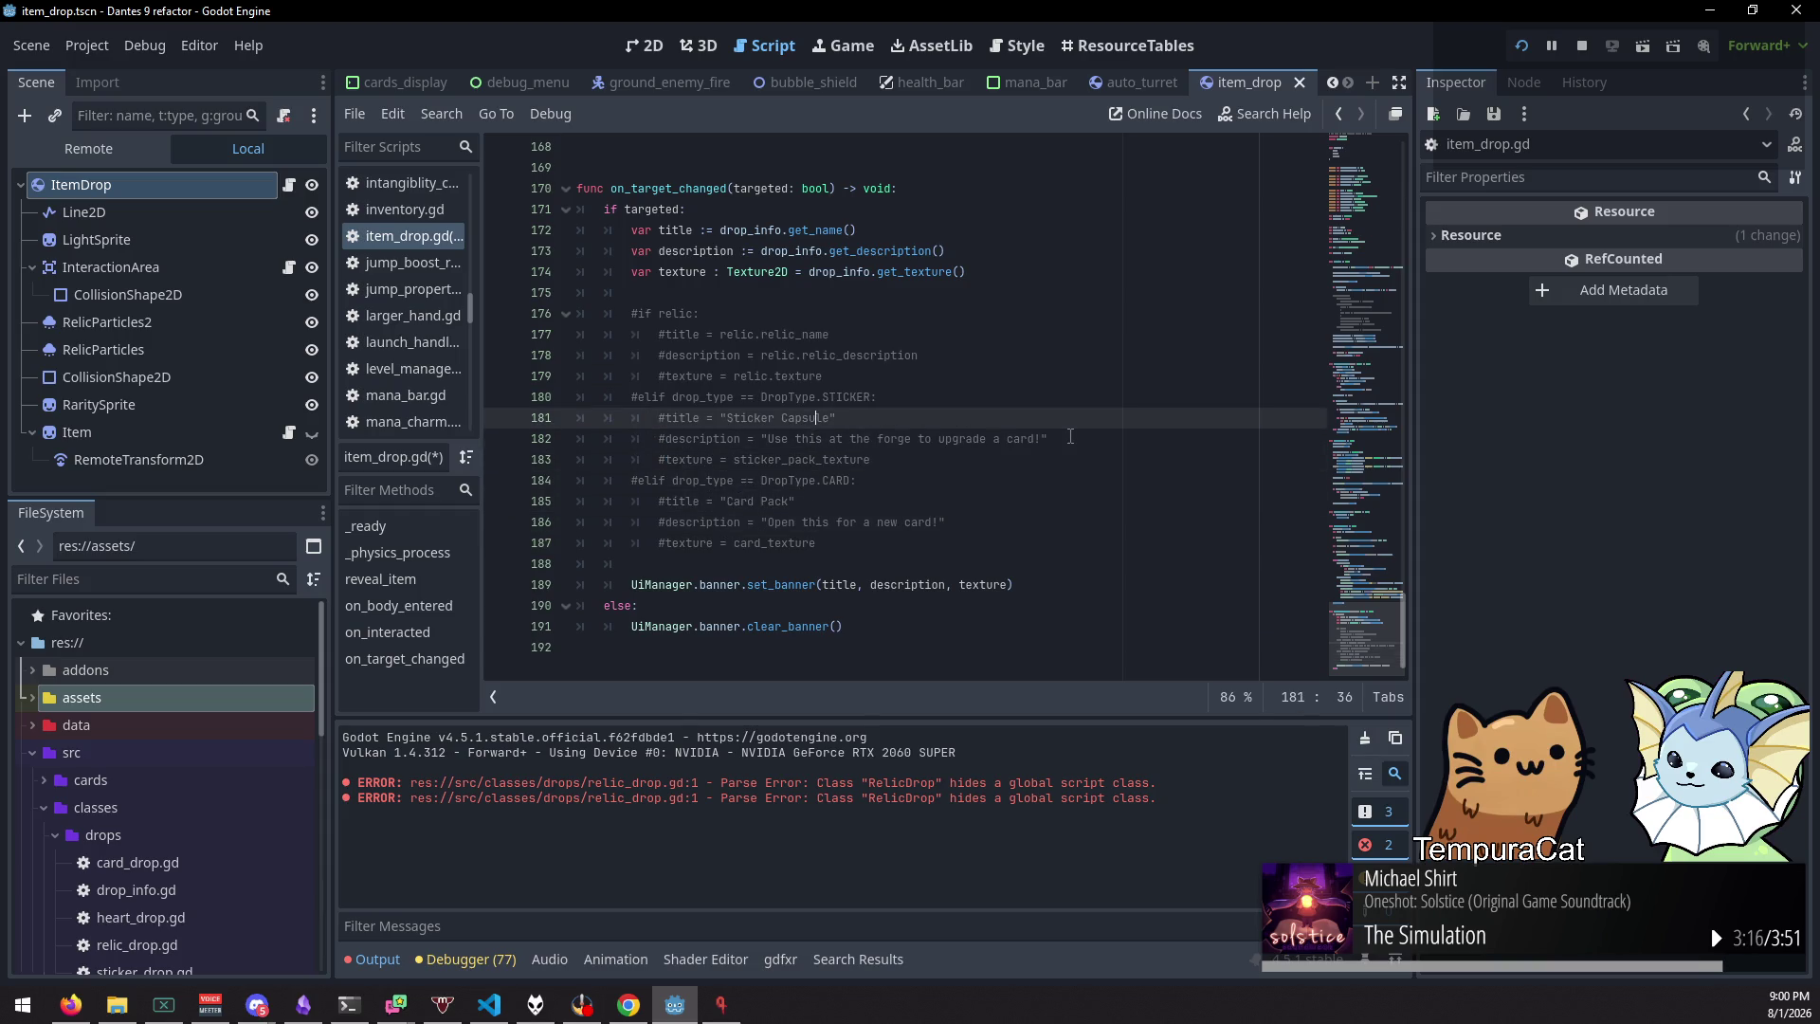
key(Up)
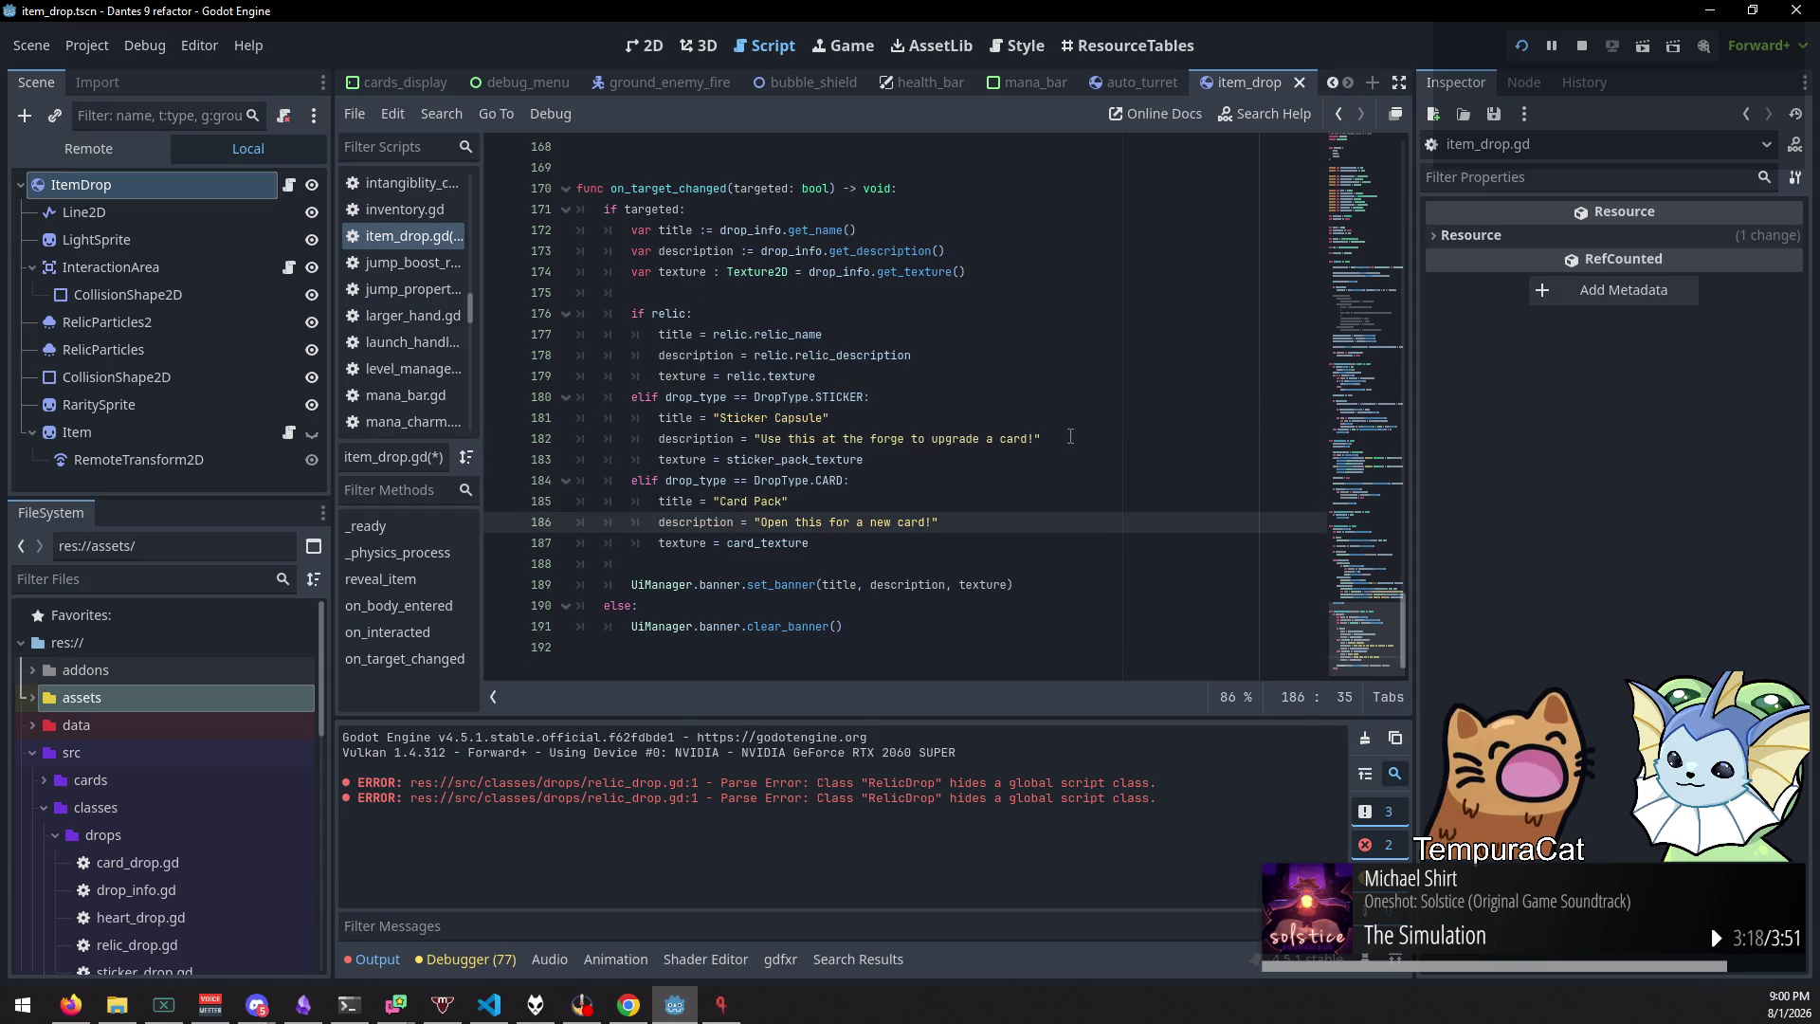
key(ctrl+s)
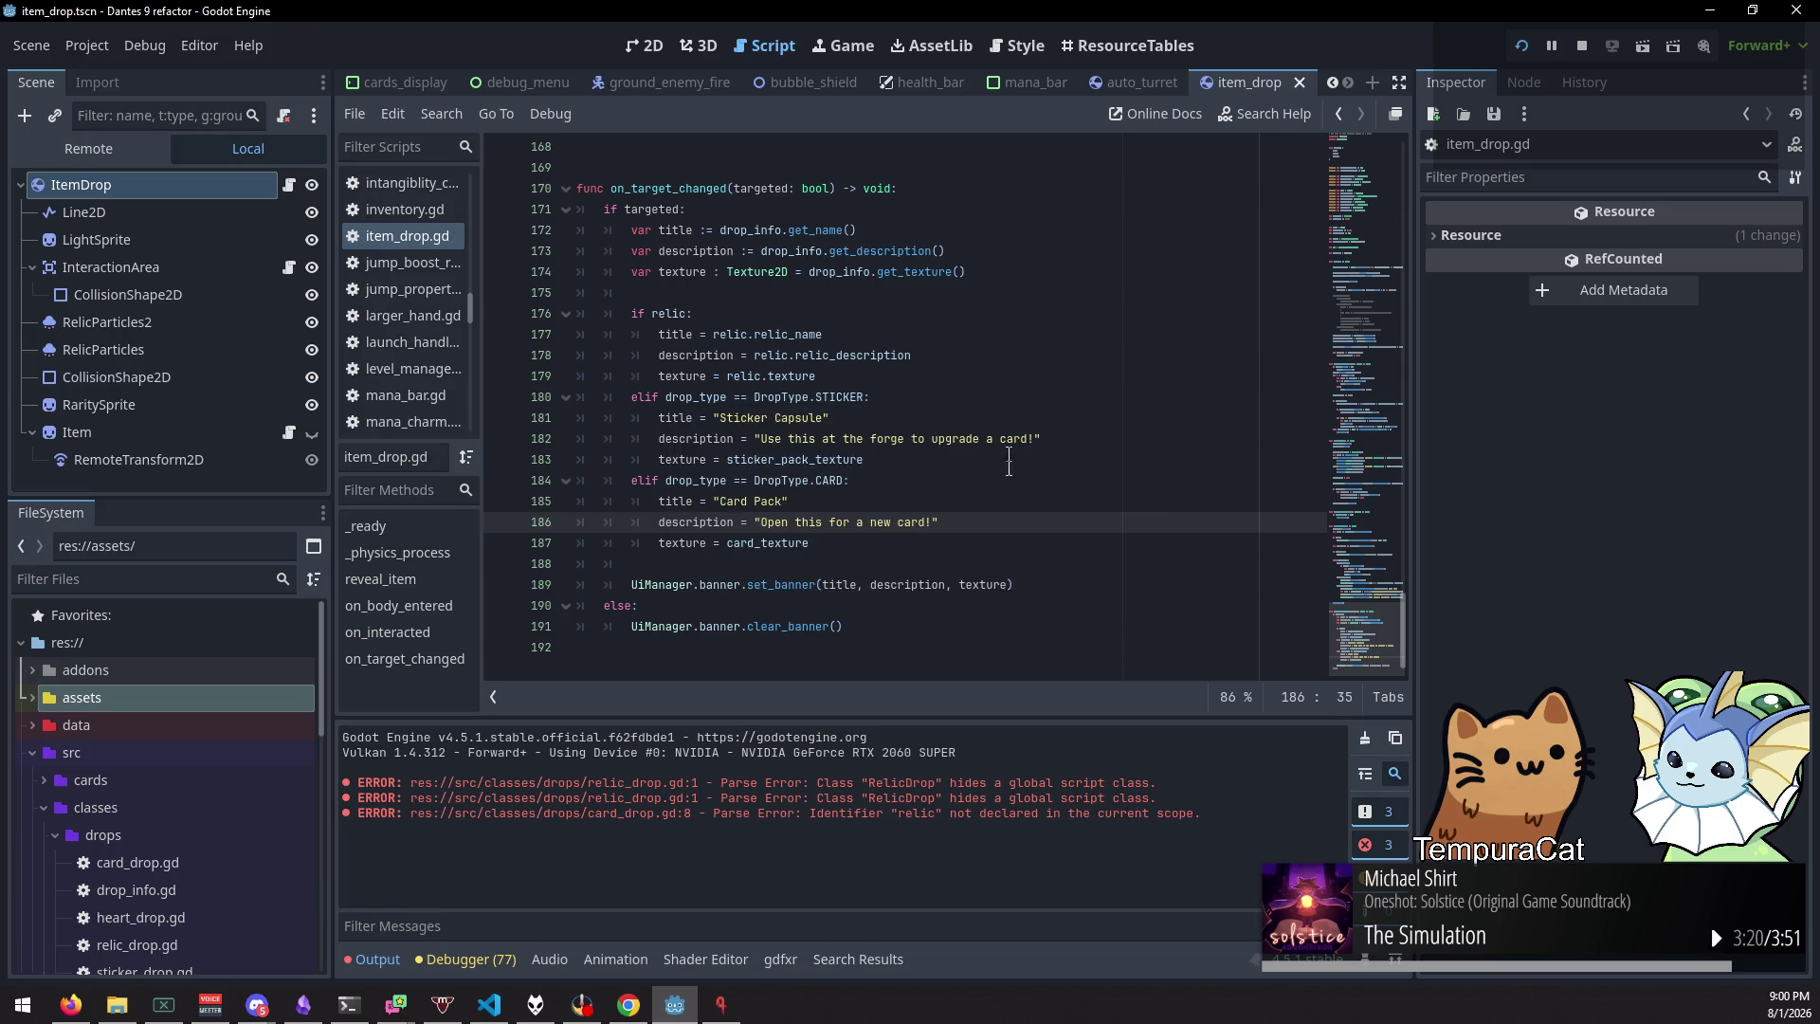
- Return to drop_info.gd's collect function and bring up the resource search
key(alt+Left)
key(alt+Left)
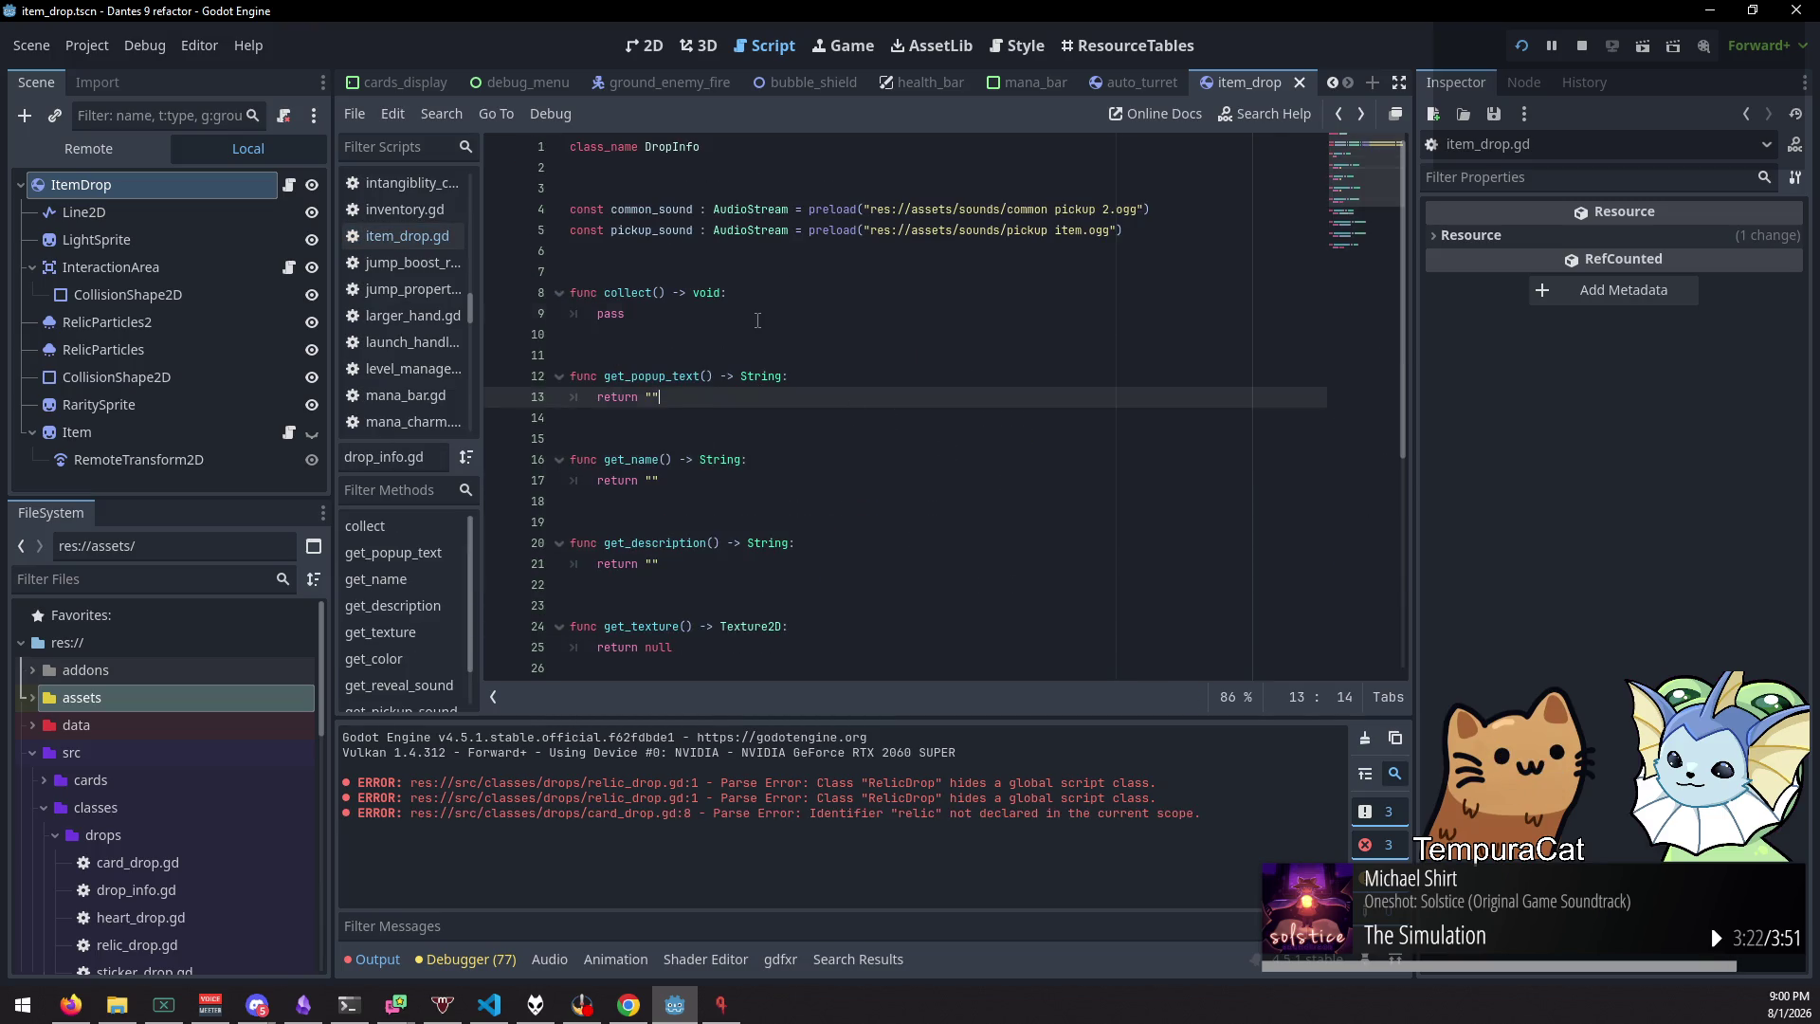
click(757, 319)
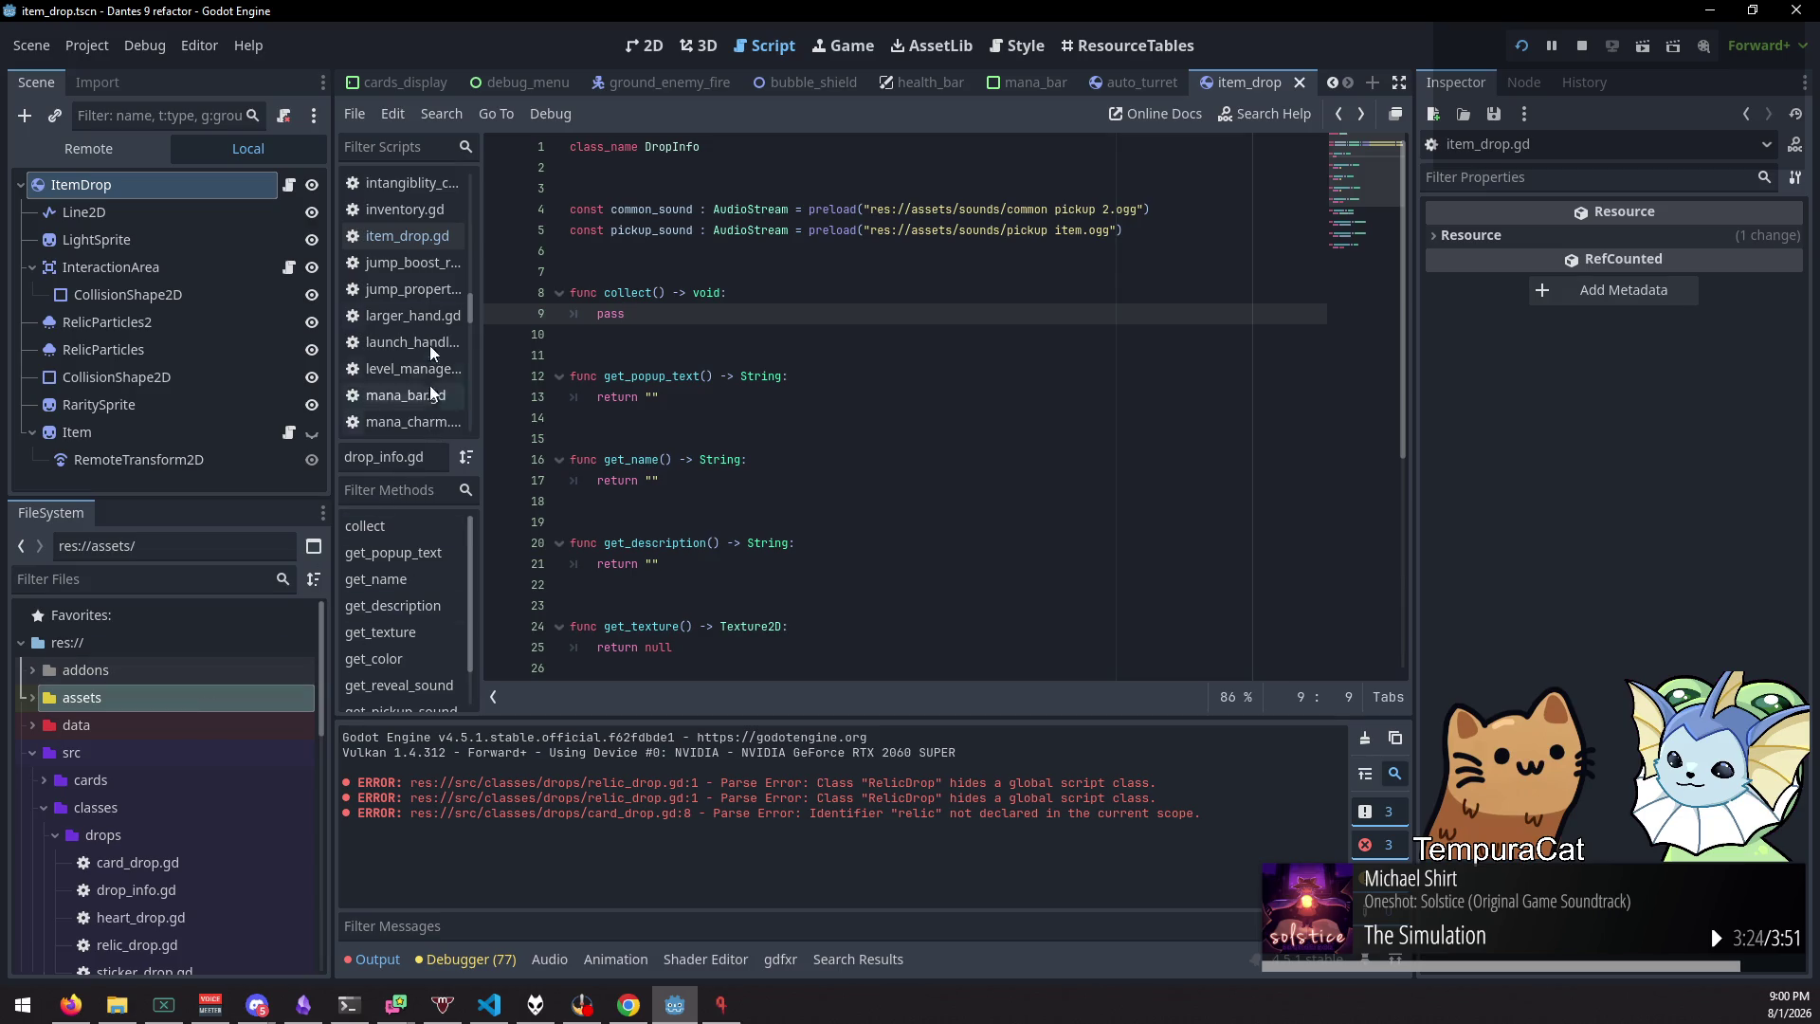
click(900, 273)
key(BackSpace)
key(shift+alt+o)
- Open card_drop.gd and locate the add_relic line in collect()
text(card_drop)
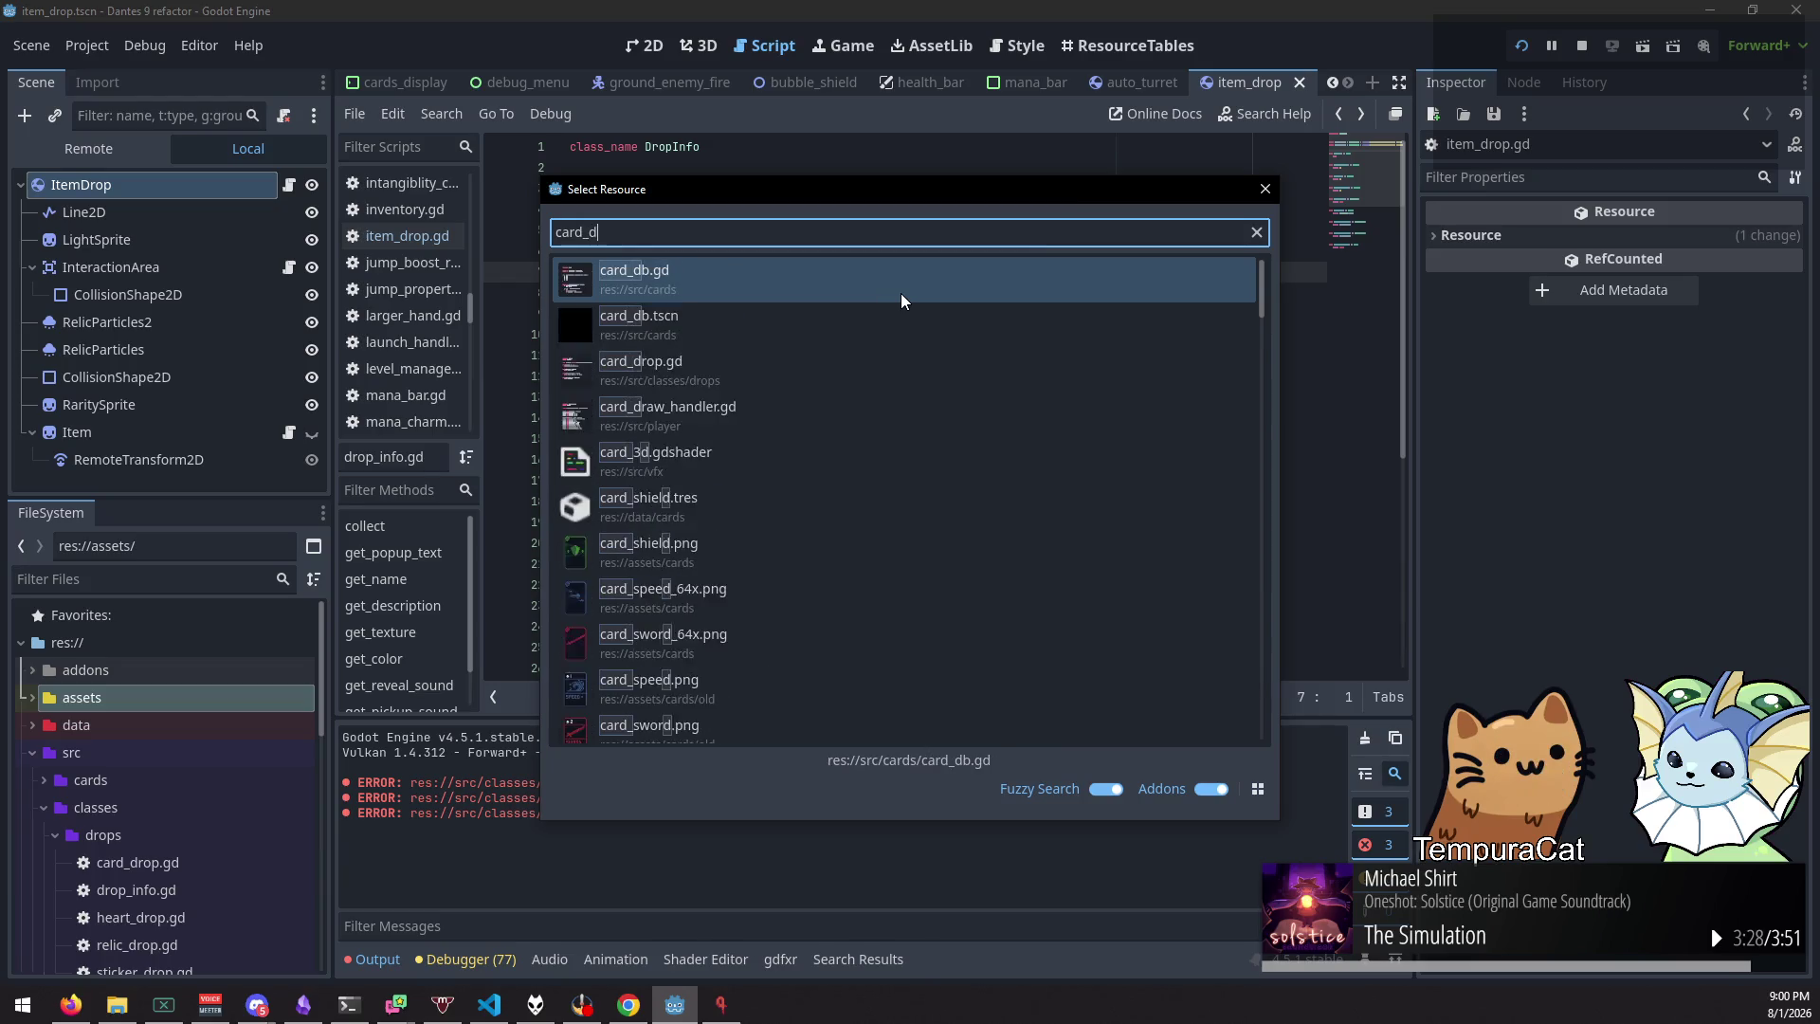
key(Return)
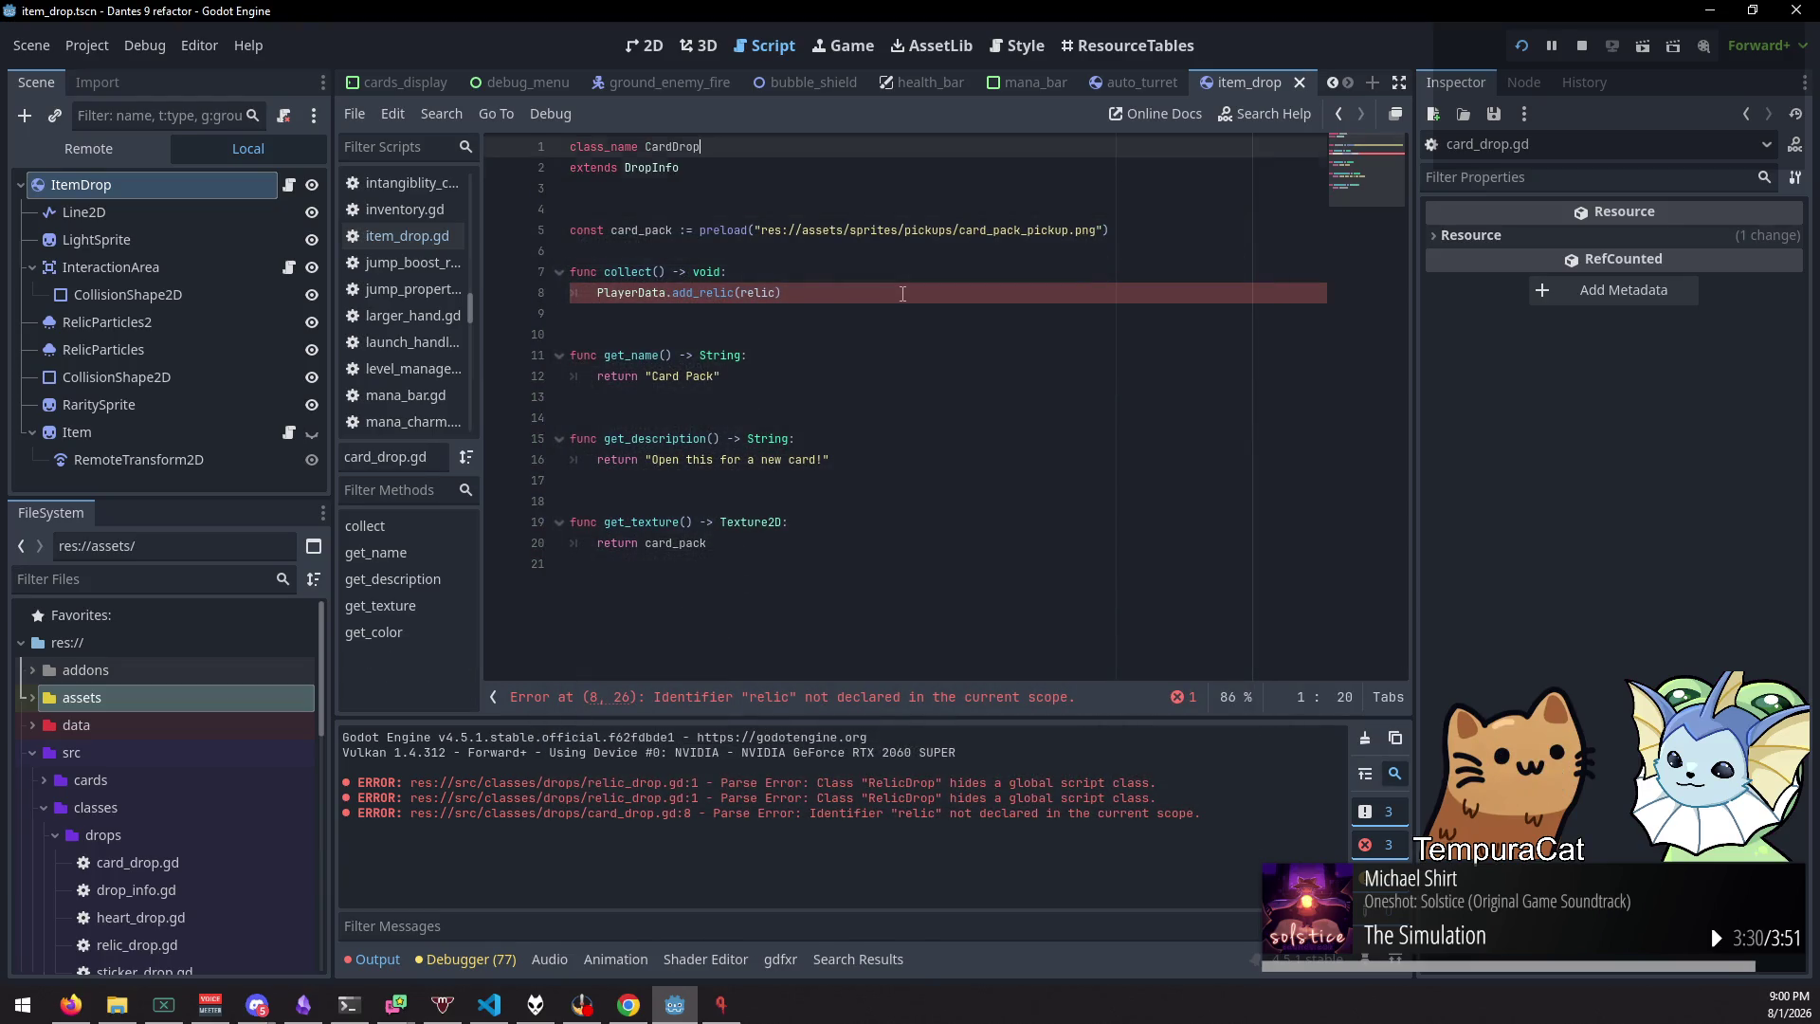
key(Down)
key(Down)
key(Down)
key(Up)
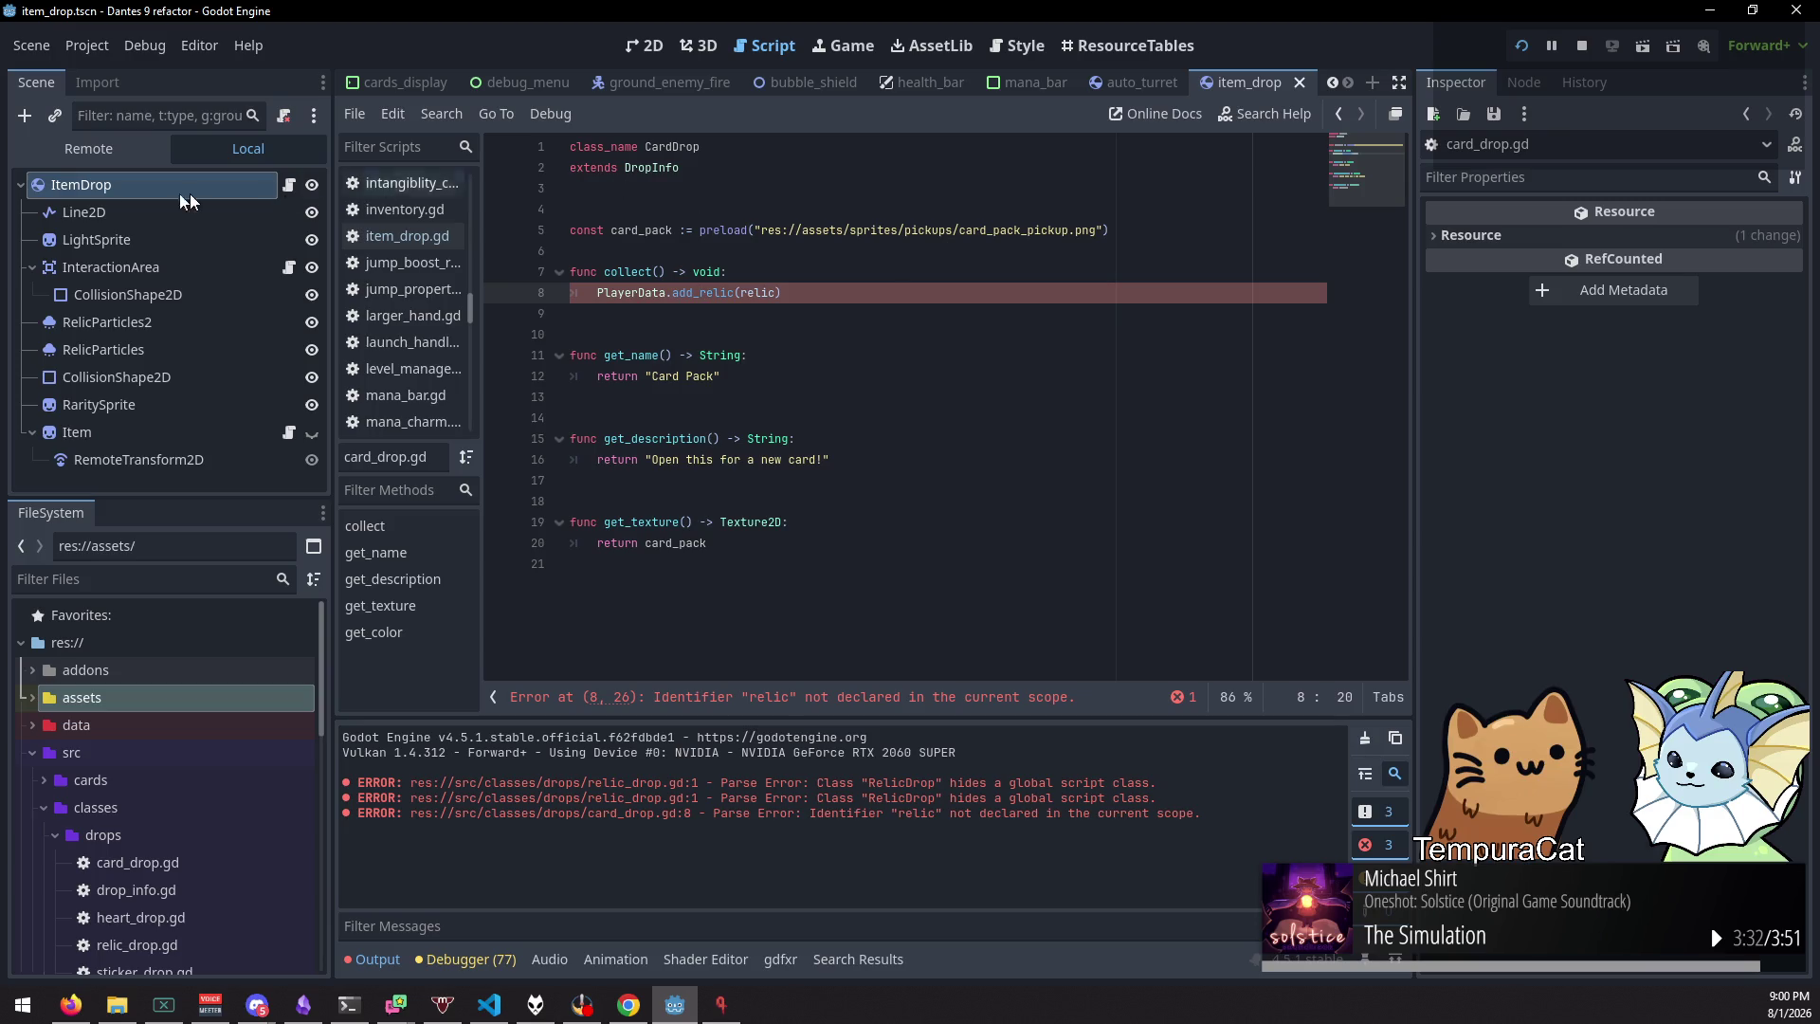
- Cut the Menus.can_open_menu() card-menu block from item_drop.gd
click(289, 186)
scroll(922, 414, down, 3)
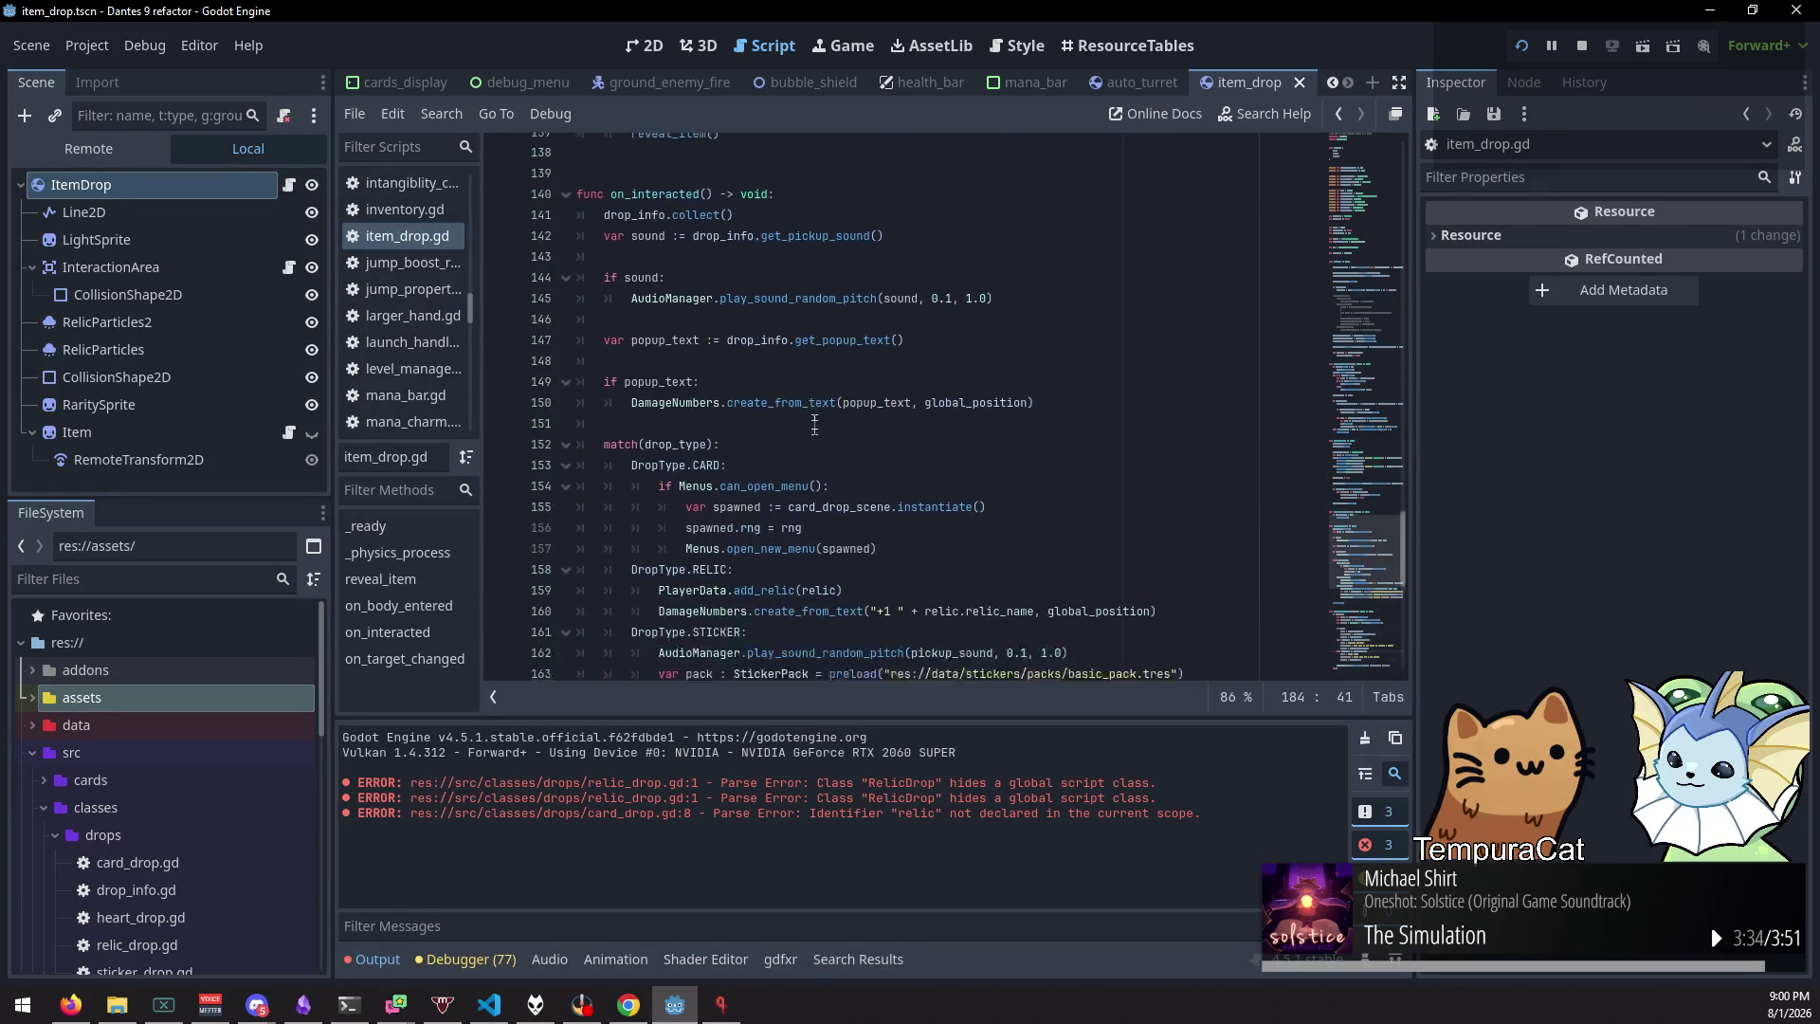
click(923, 414)
key(shift+Up)
key(shift+Up)
key(shift+Up)
key(shift+Home)
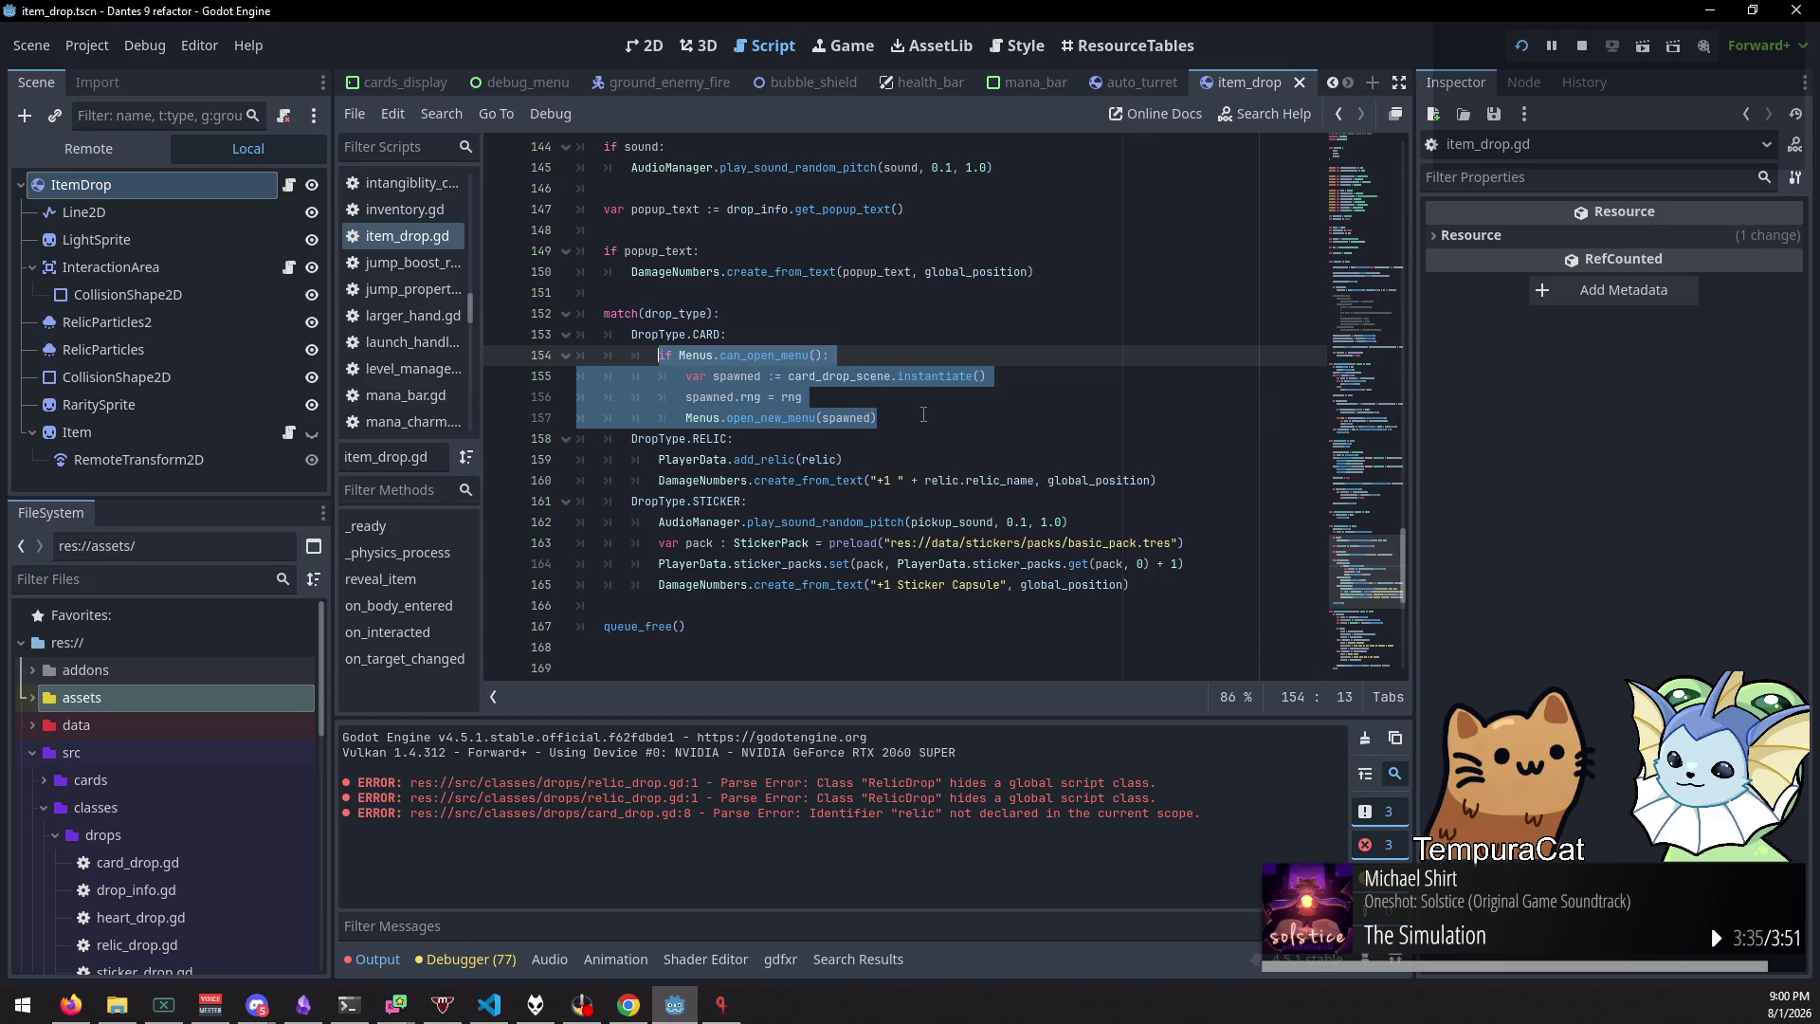
key(ctrl+x)
- Replace add_relic in card_drop.gd's collect() with the pasted card-menu block, dedented under the if
key(alt+Left)
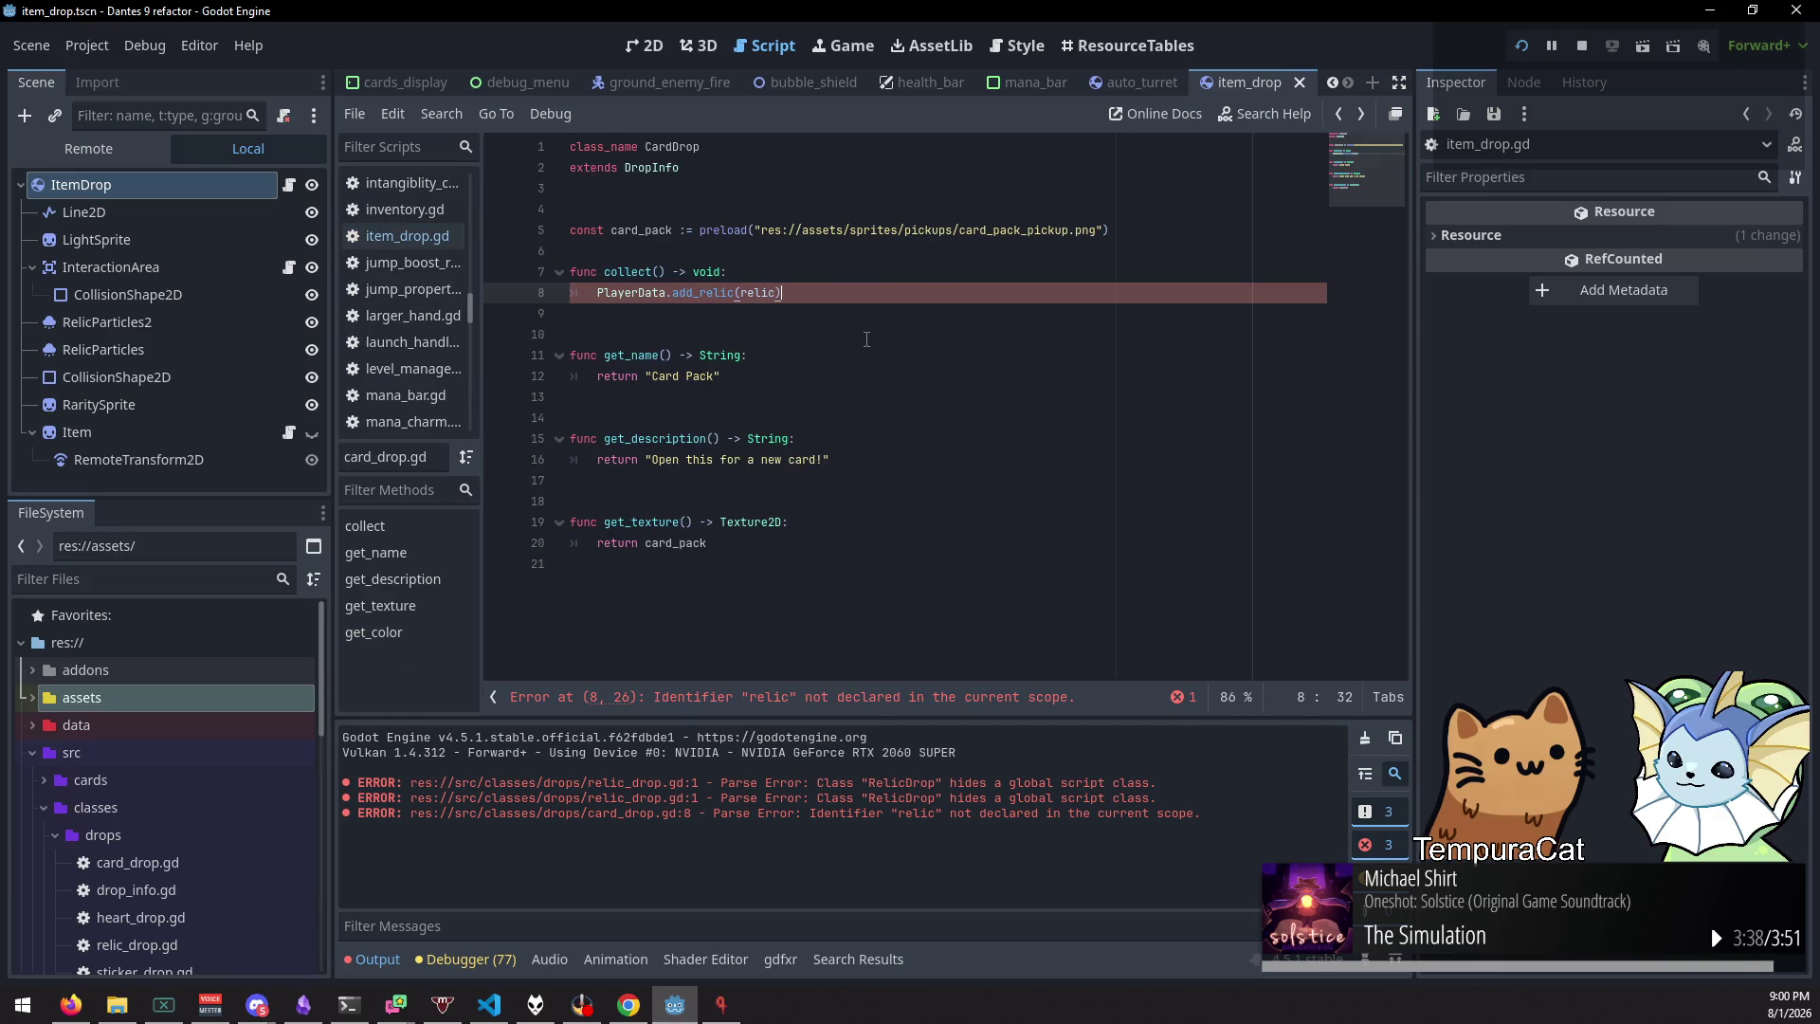
key(shift+End)
key(ctrl+v)
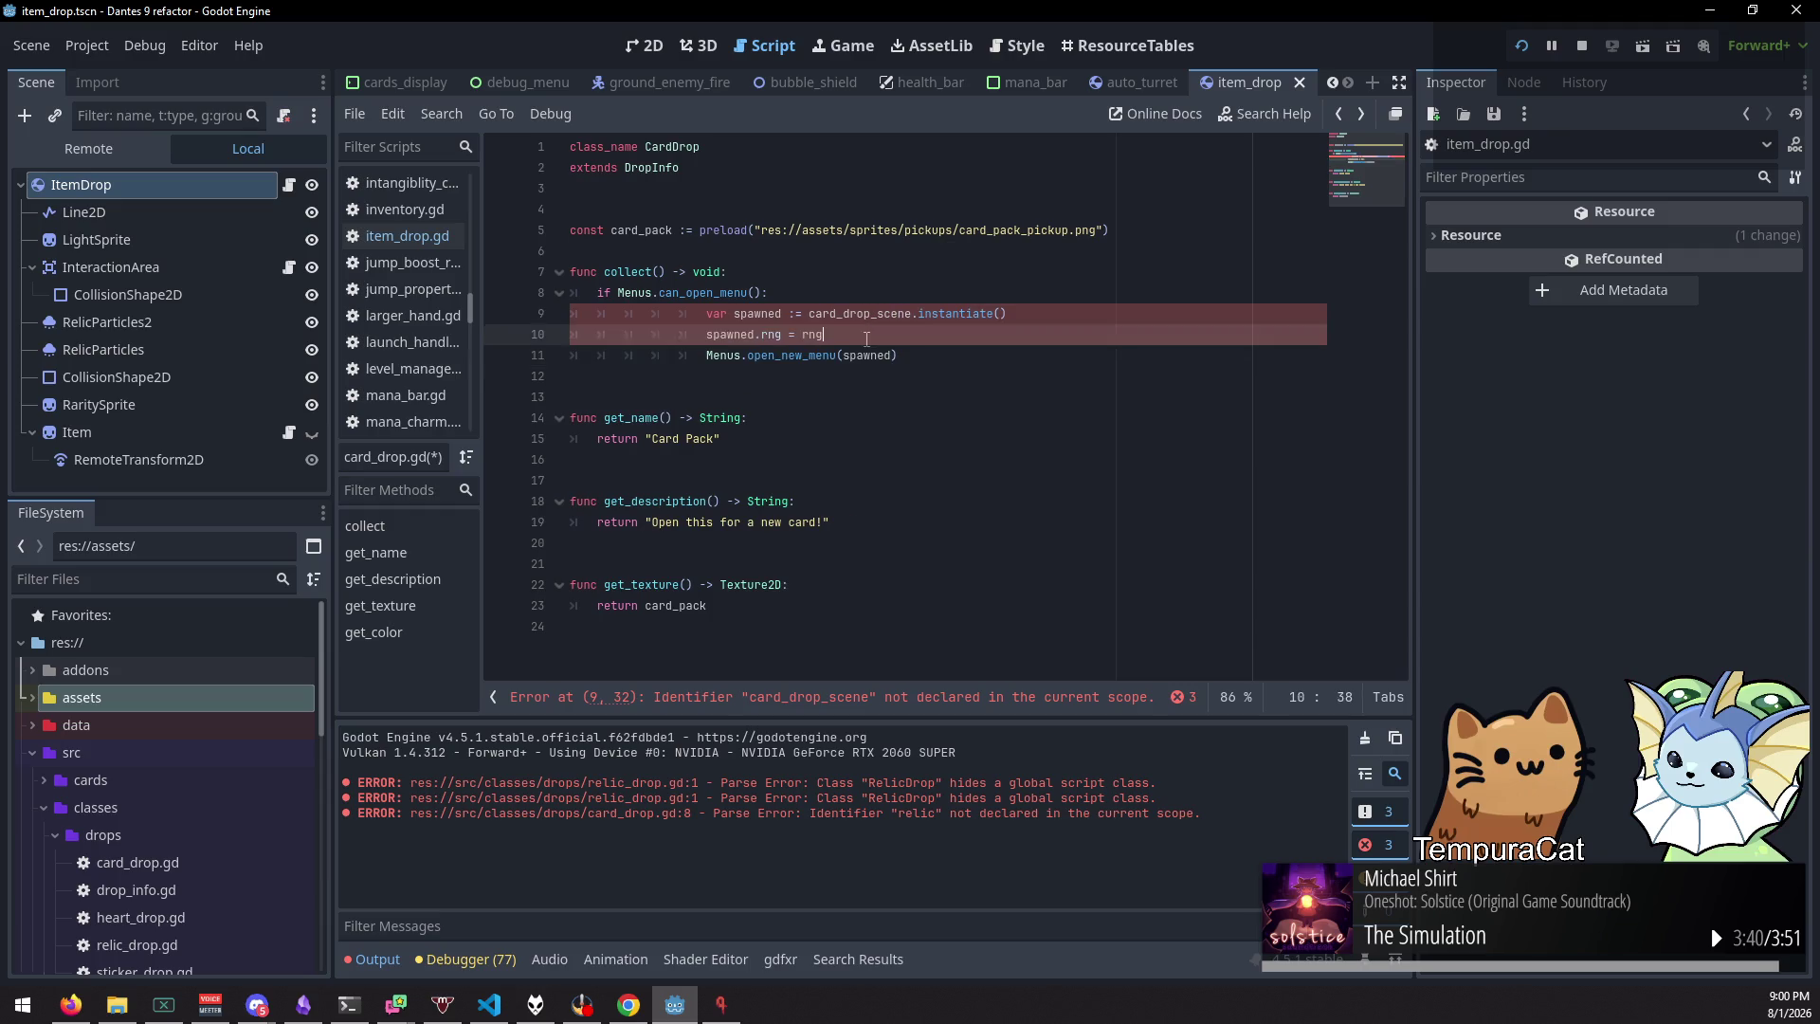
key(Down)
key(shift+Up)
key(shift+Up)
key(shift+Tab)
key(shift+Tab)
key(shift+Tab)
key(Up)
key(Up)
key(Up)
- Add a const card_menu := preload("") line with a partial card_ path
key(Home)
key(Return)
key(Return)
key(Up)
key(Up)
text(c)
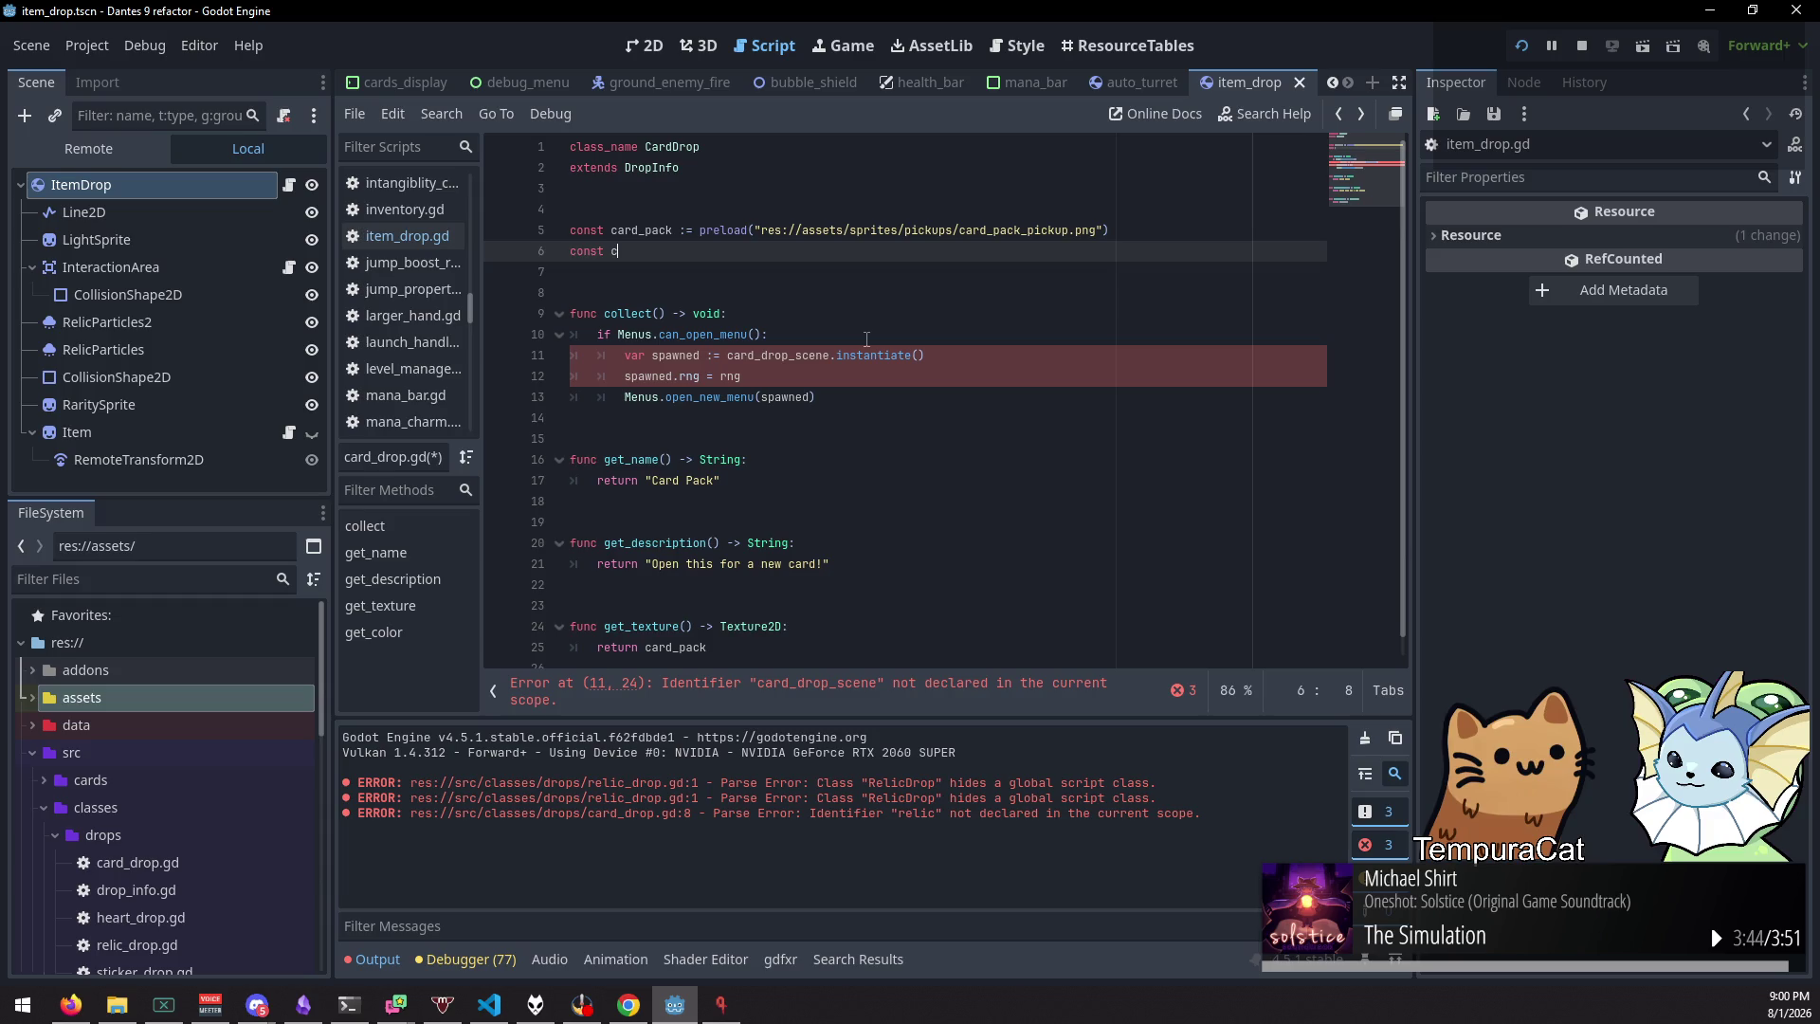
text(pre)
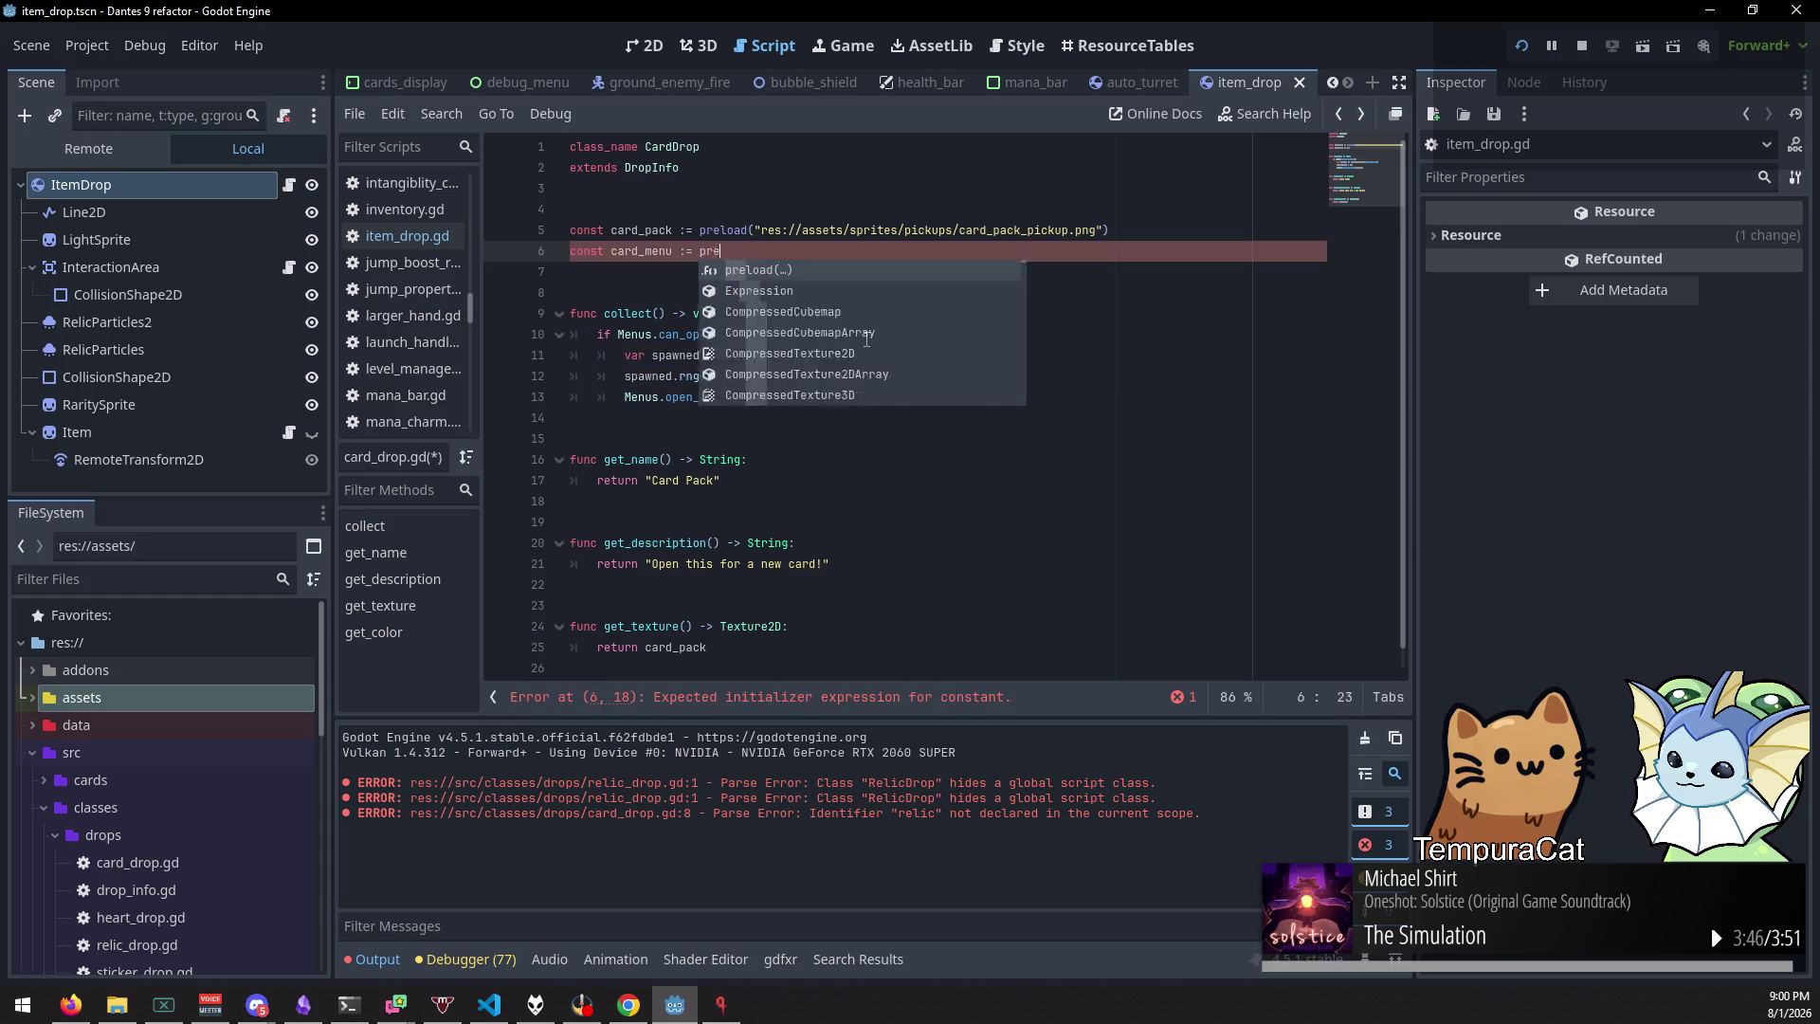
key(Return)
key(Left)
text(card_menu)
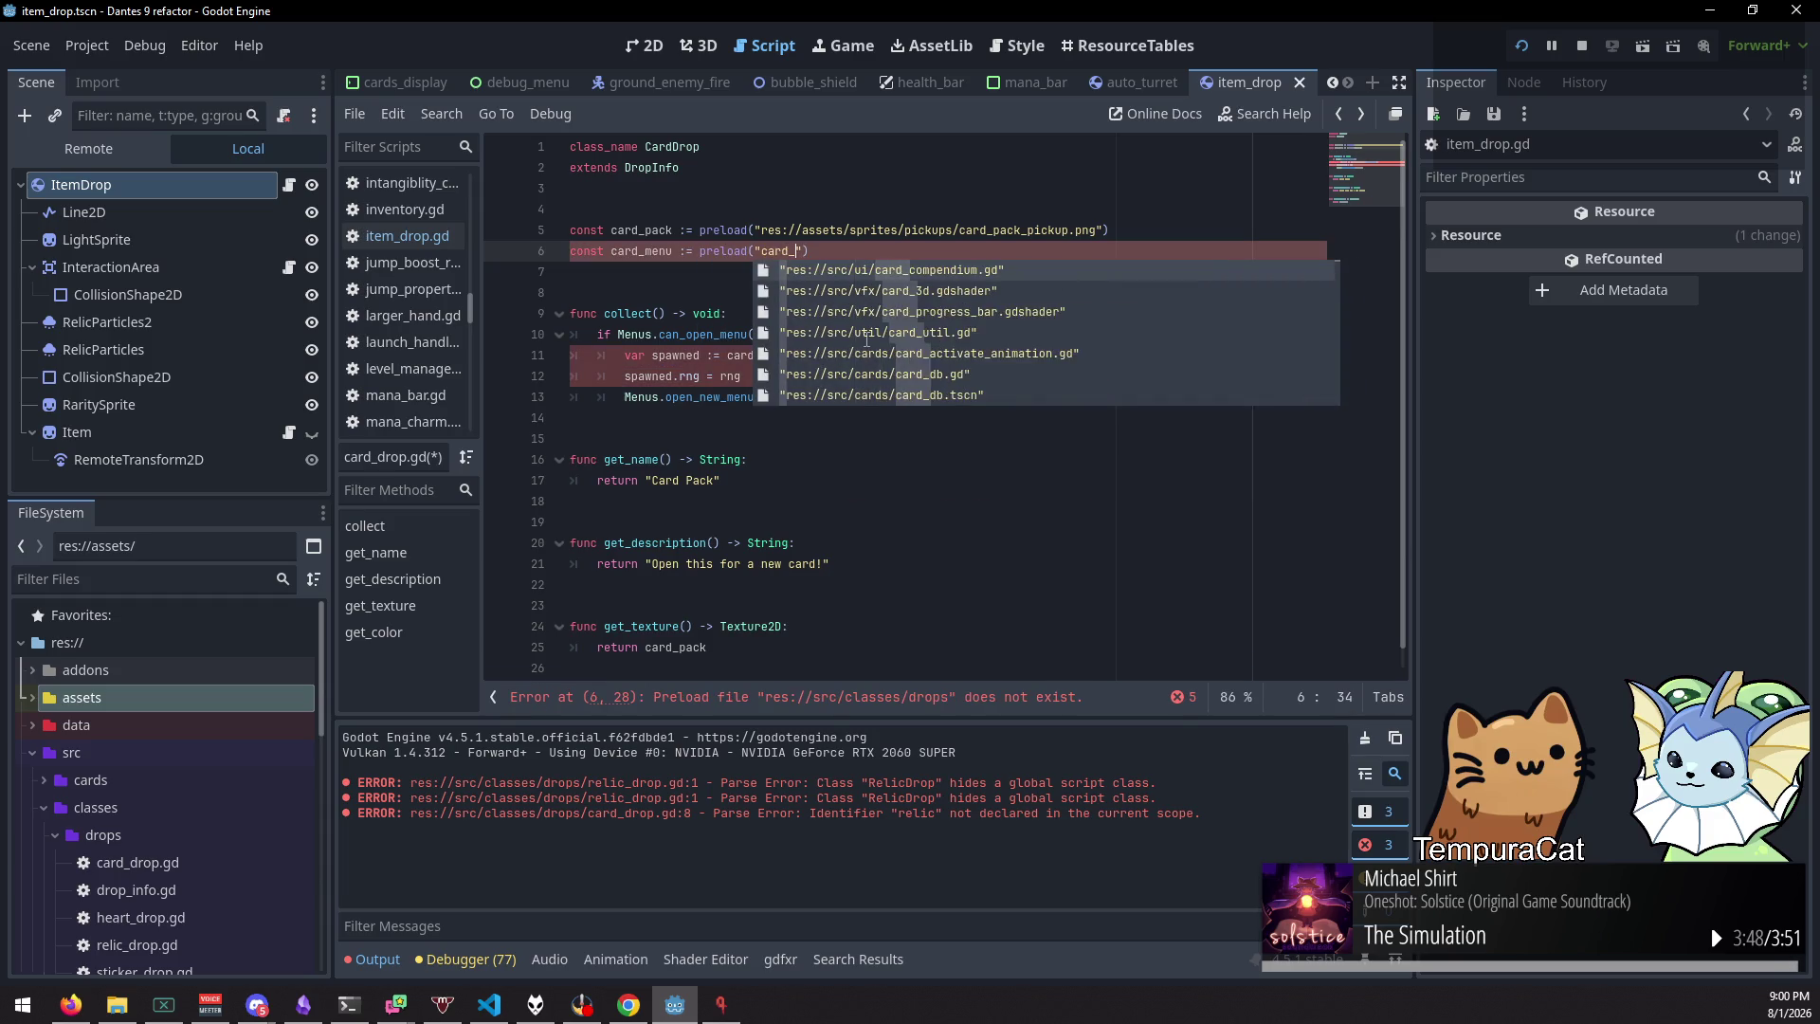
key(BackSpace)
key(BackSpace)
key(BackSpace)
key(BackSpace)
key(BackSpace)
key(BackSpace)
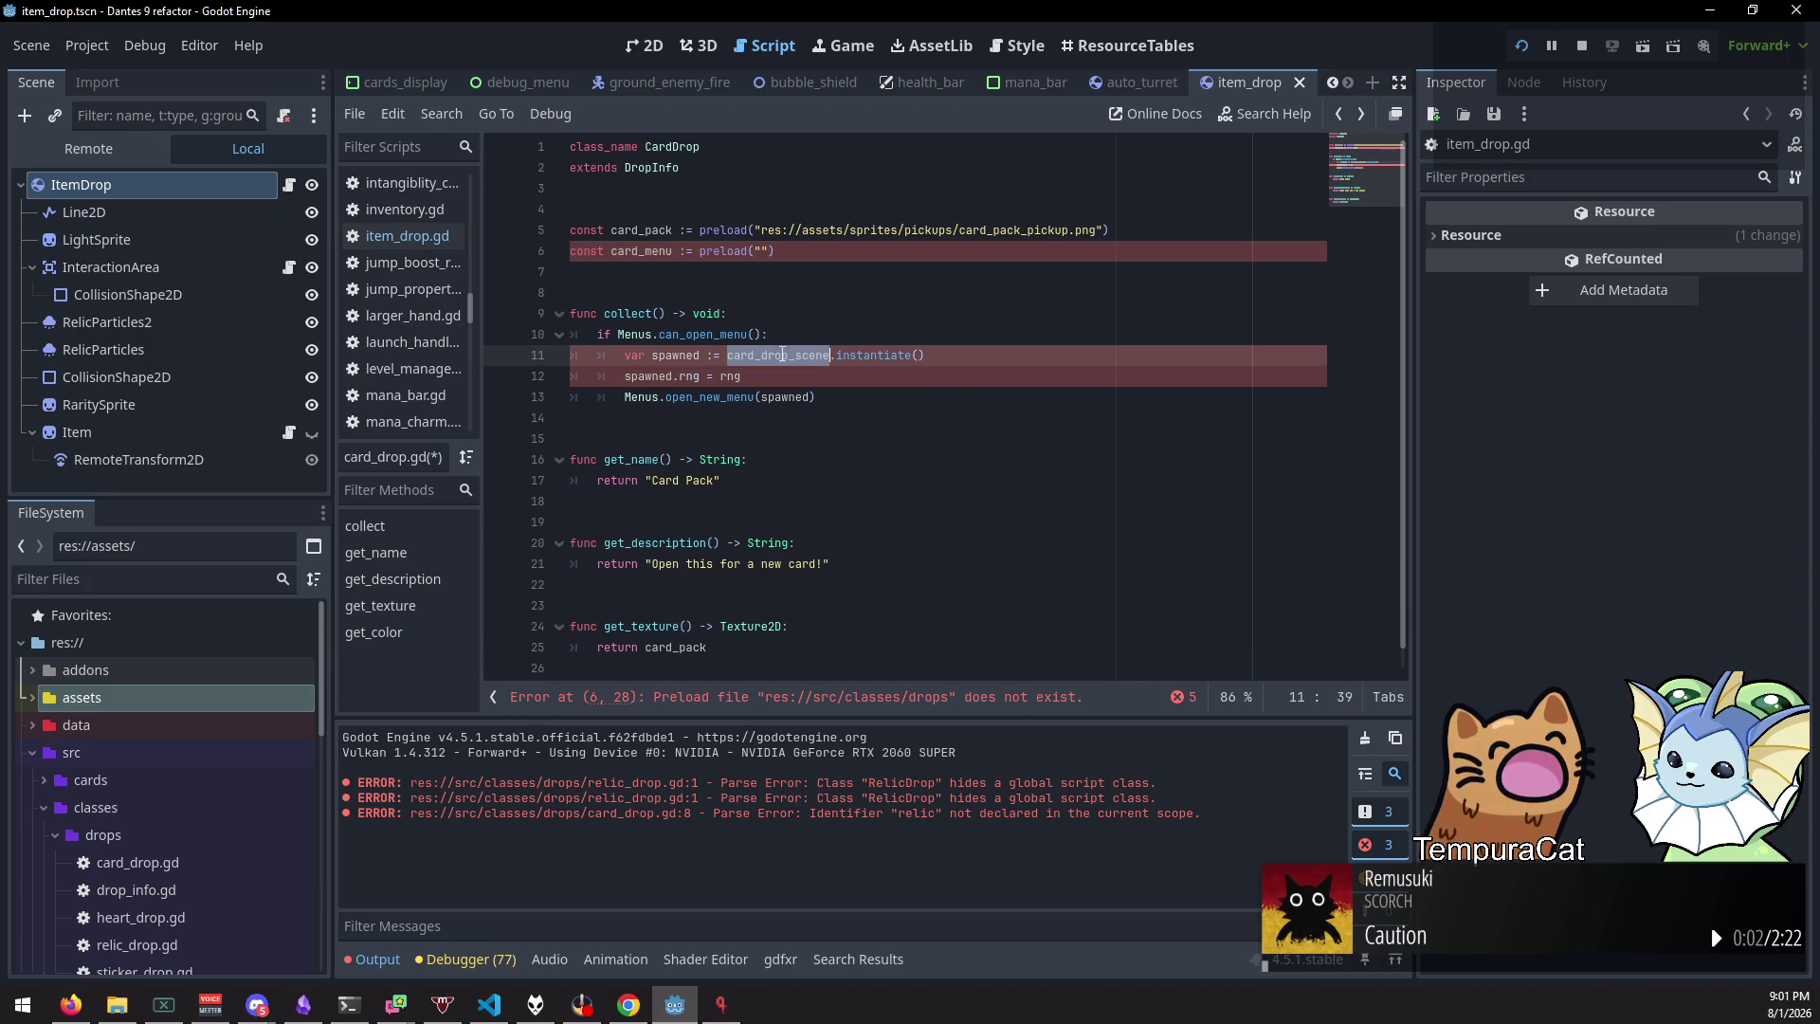
- Browse player.gd, item_drop.gd and chest.gd, inspect the ItemDrop node, then open drop_info.gd
key(alt+Left)
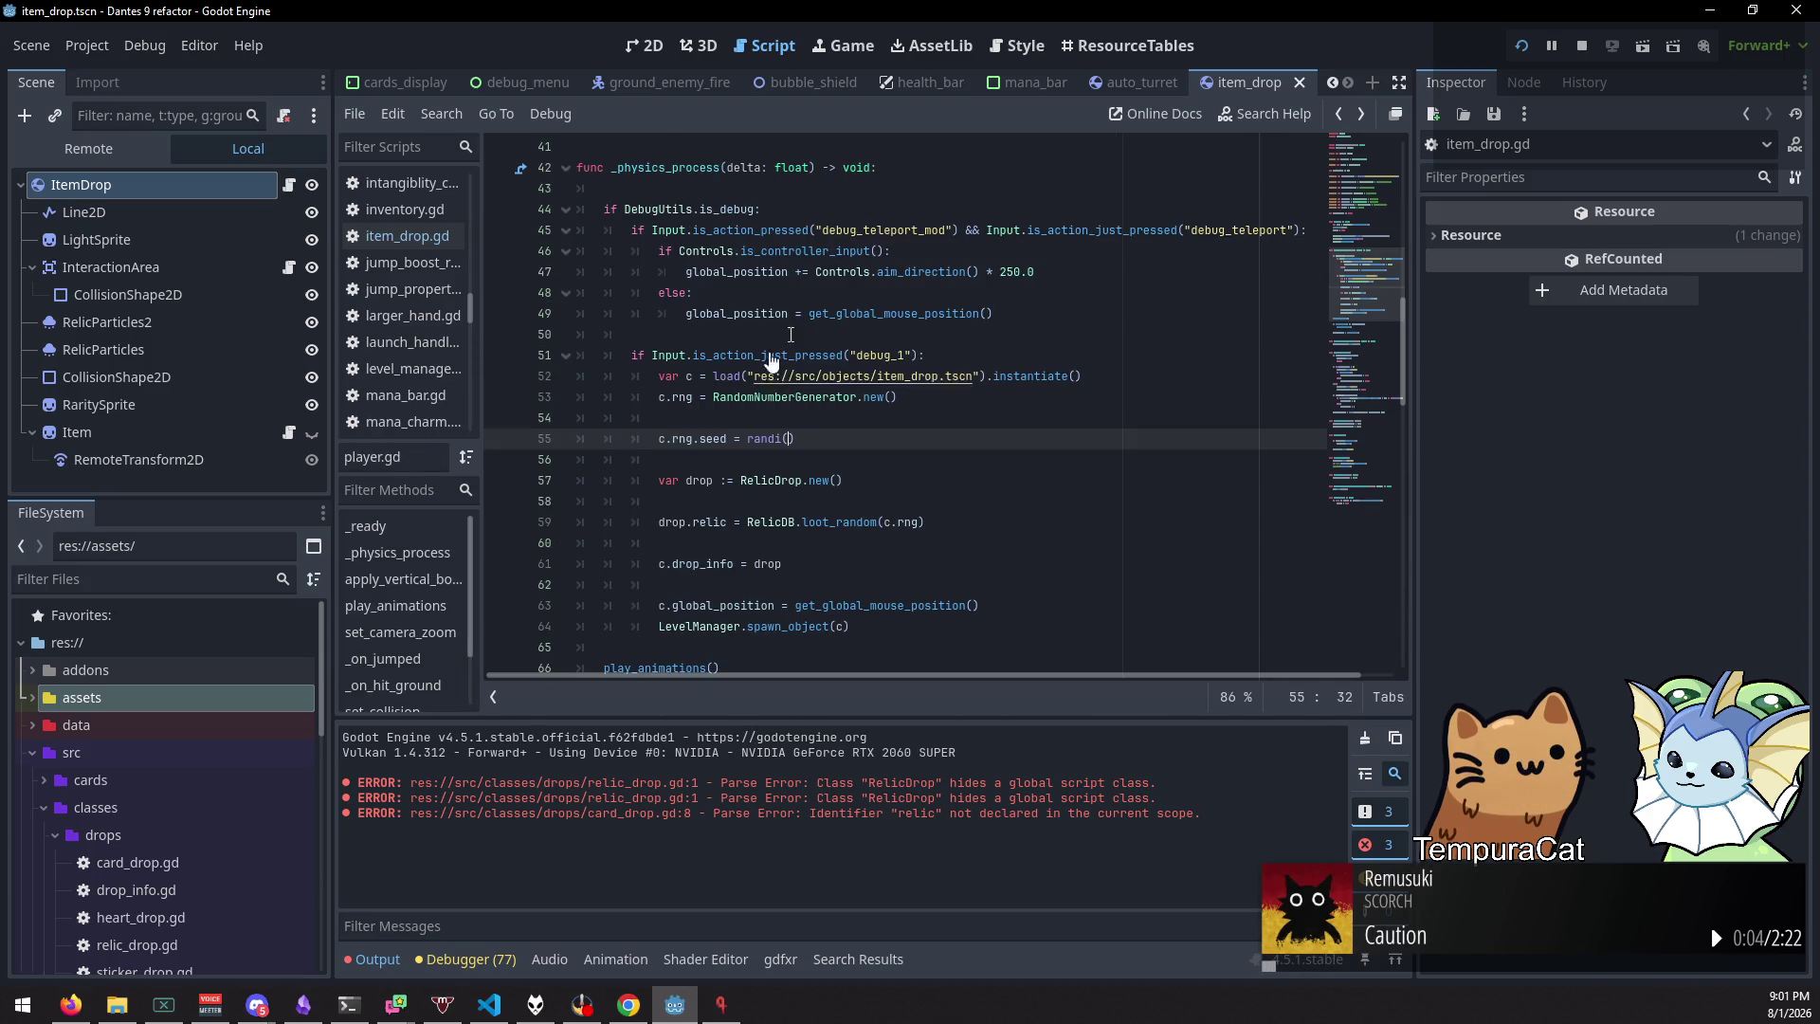
key(alt+Left)
key(alt+Left)
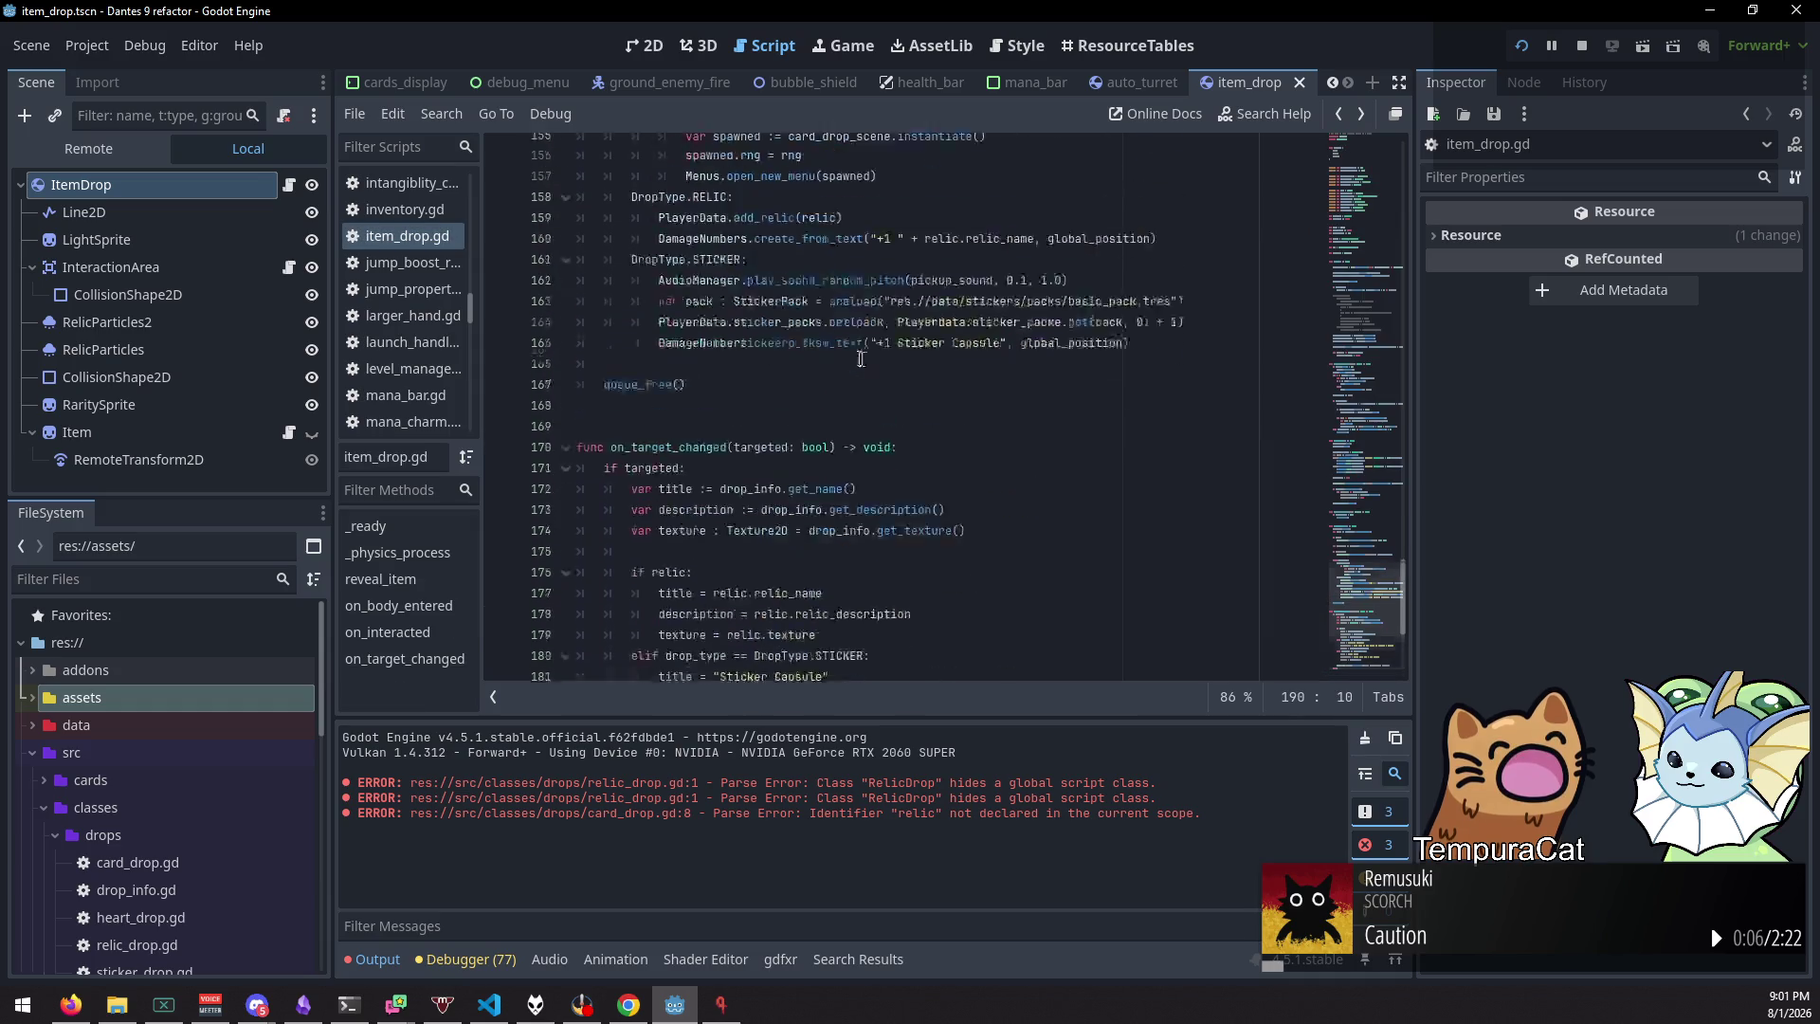
click(861, 406)
click(105, 190)
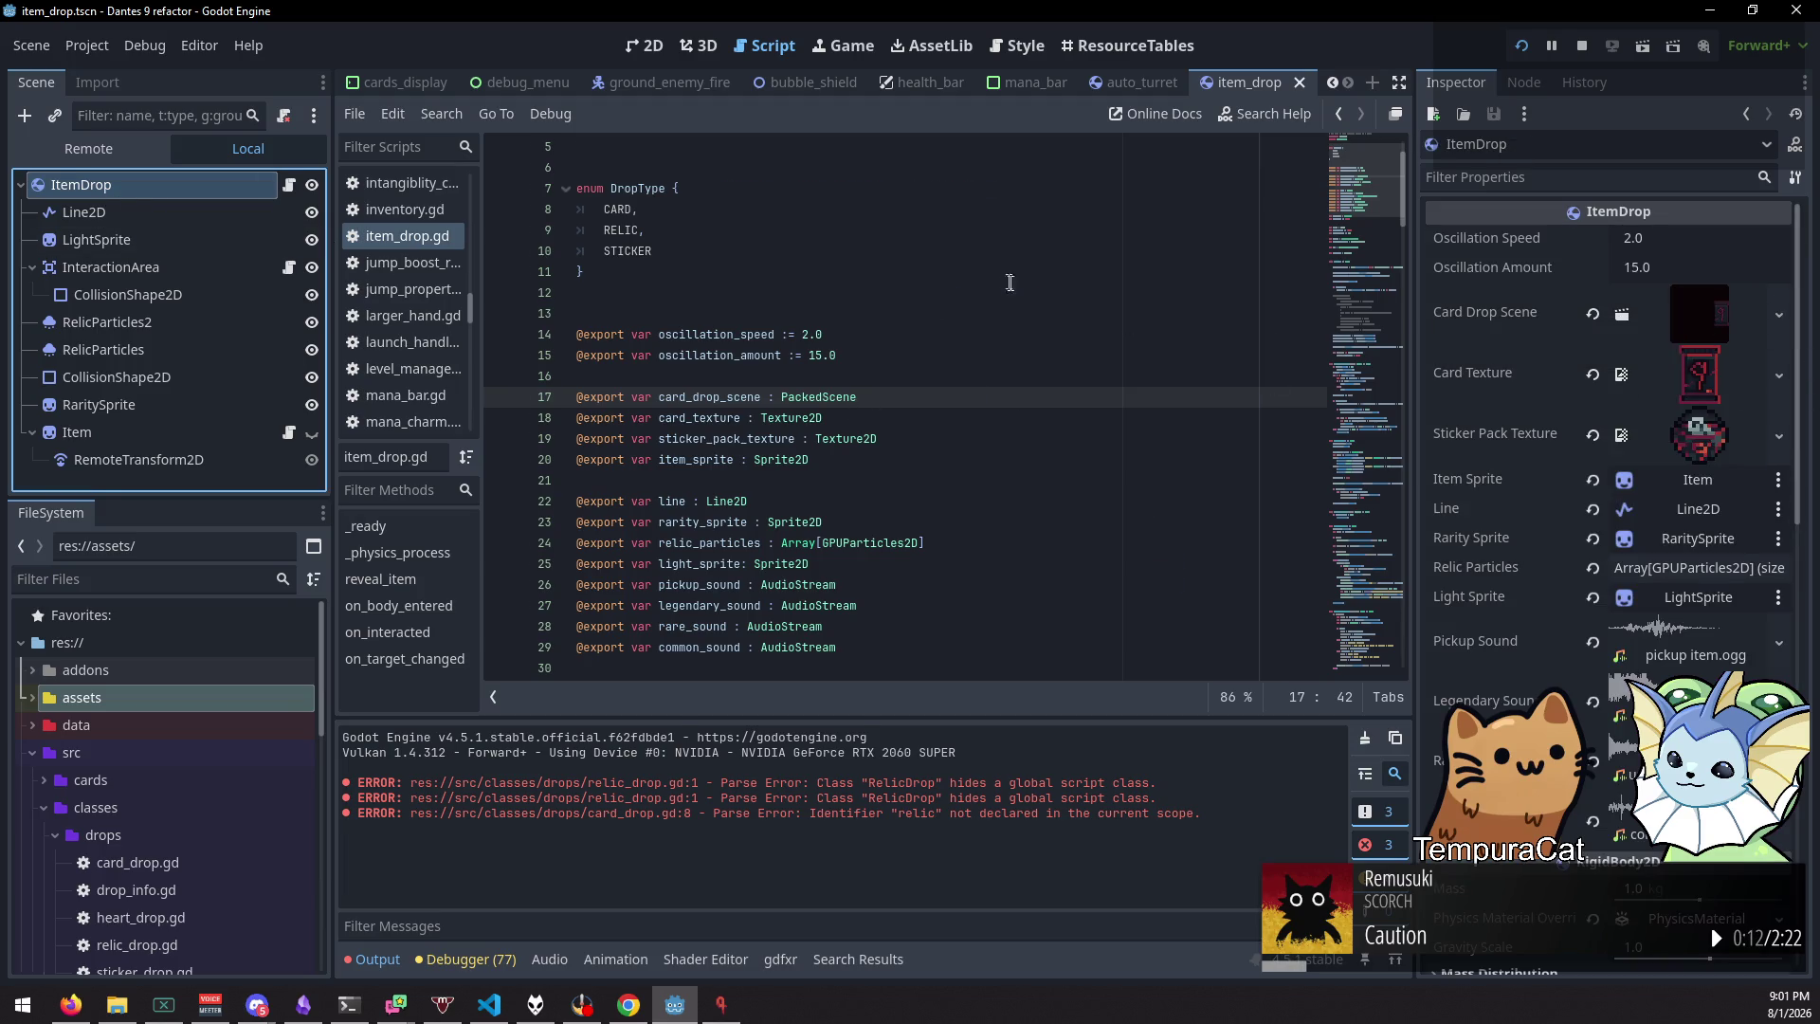
key(alt+Left)
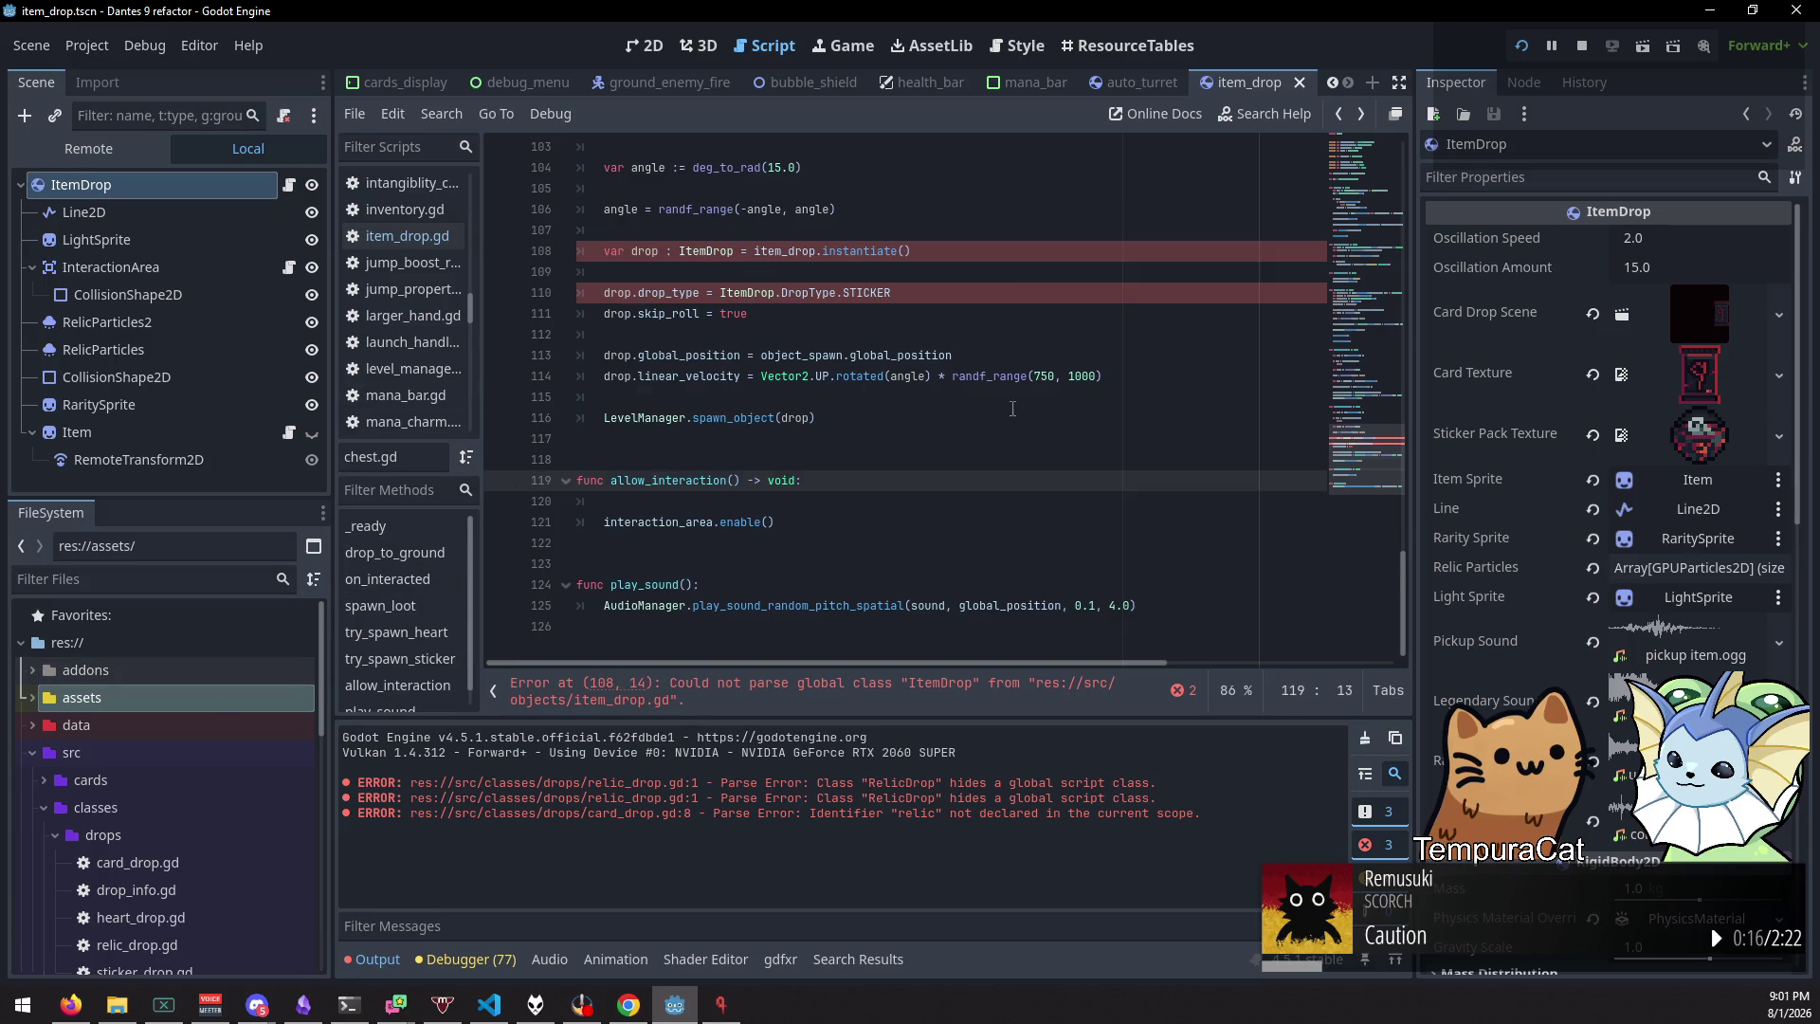
ctrl+click(709, 251)
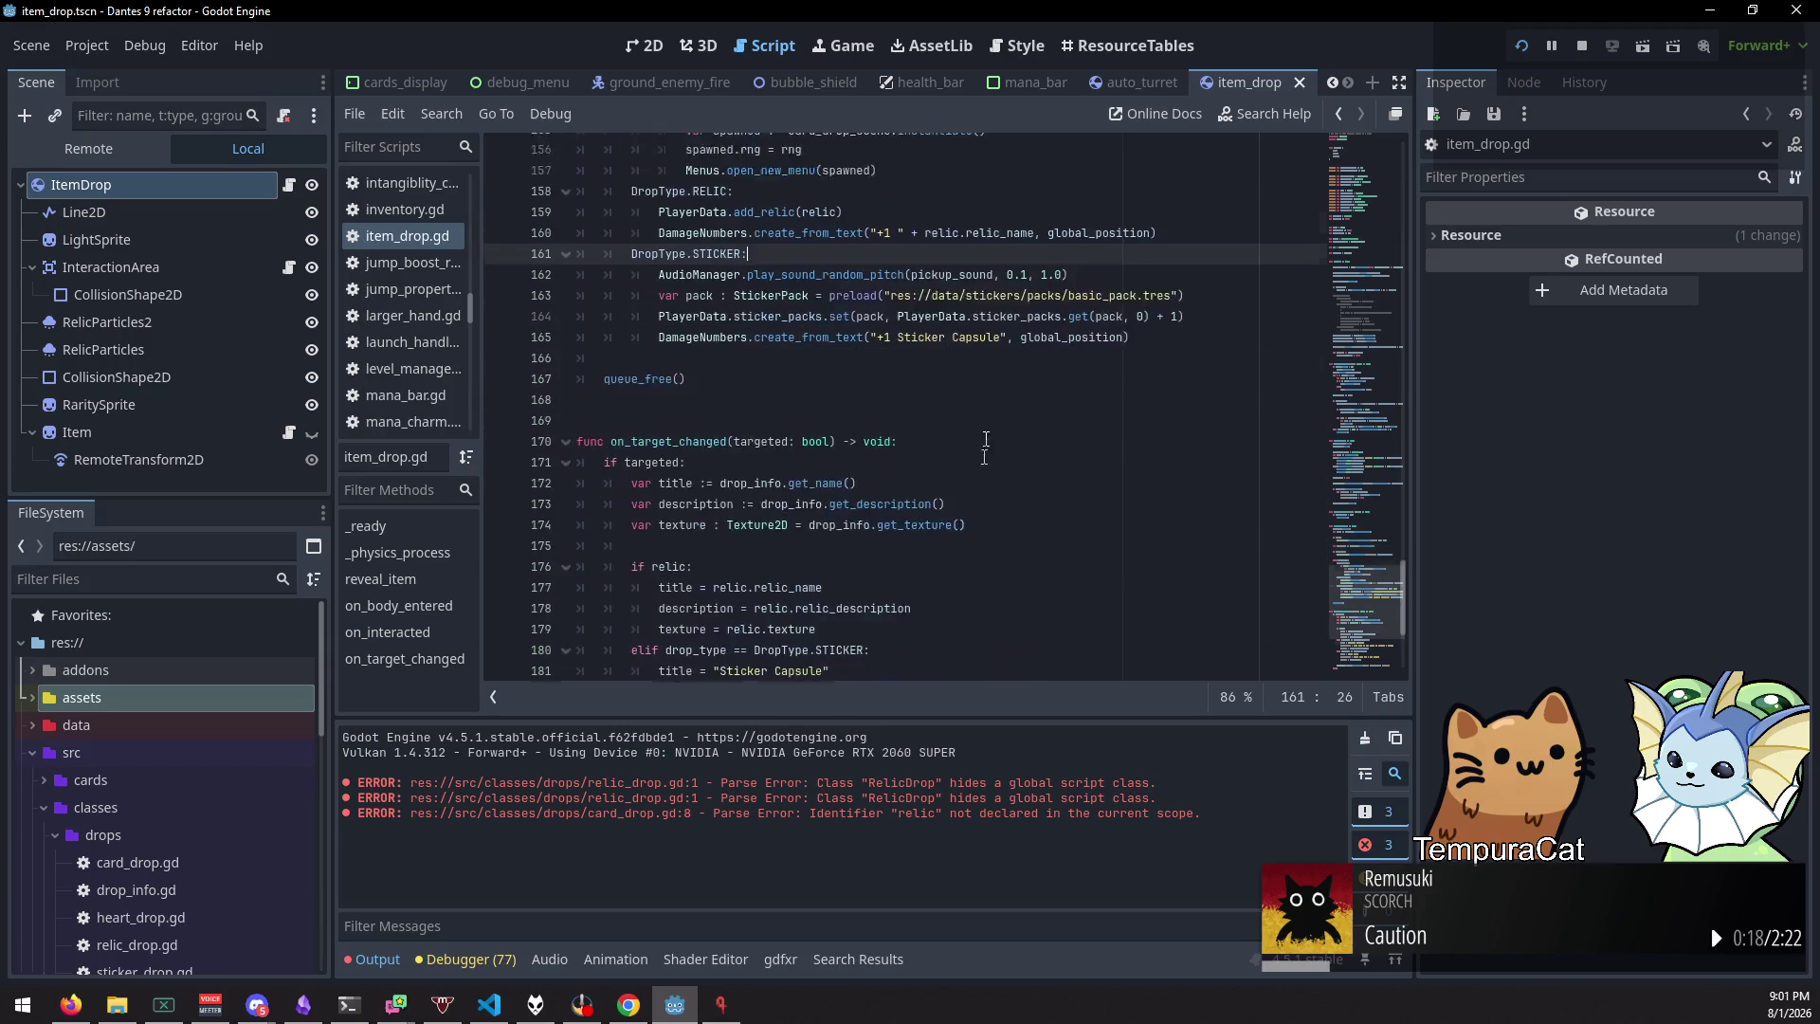
scroll(152, 804, down, 2)
double_click(140, 801)
click(157, 779)
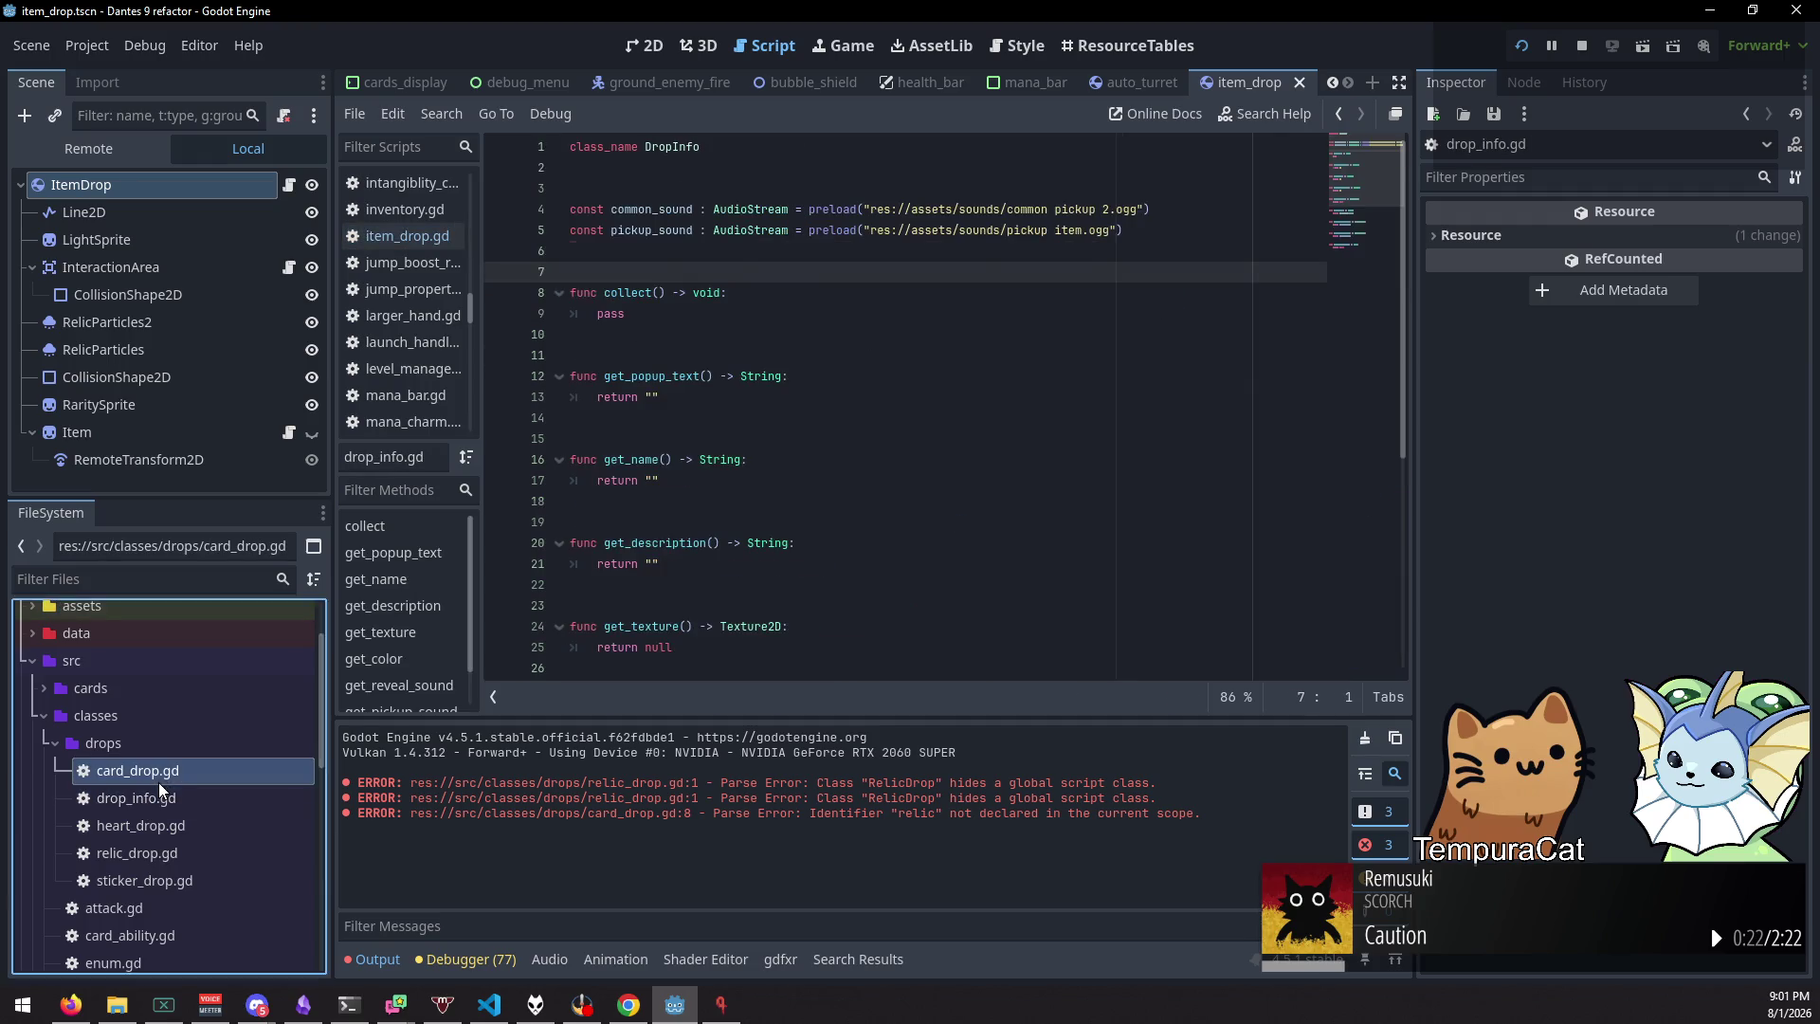
- Preload card_selection_ui.tscn as card_menu and instantiate card_menu instead of card_drop_scene
double_click(157, 779)
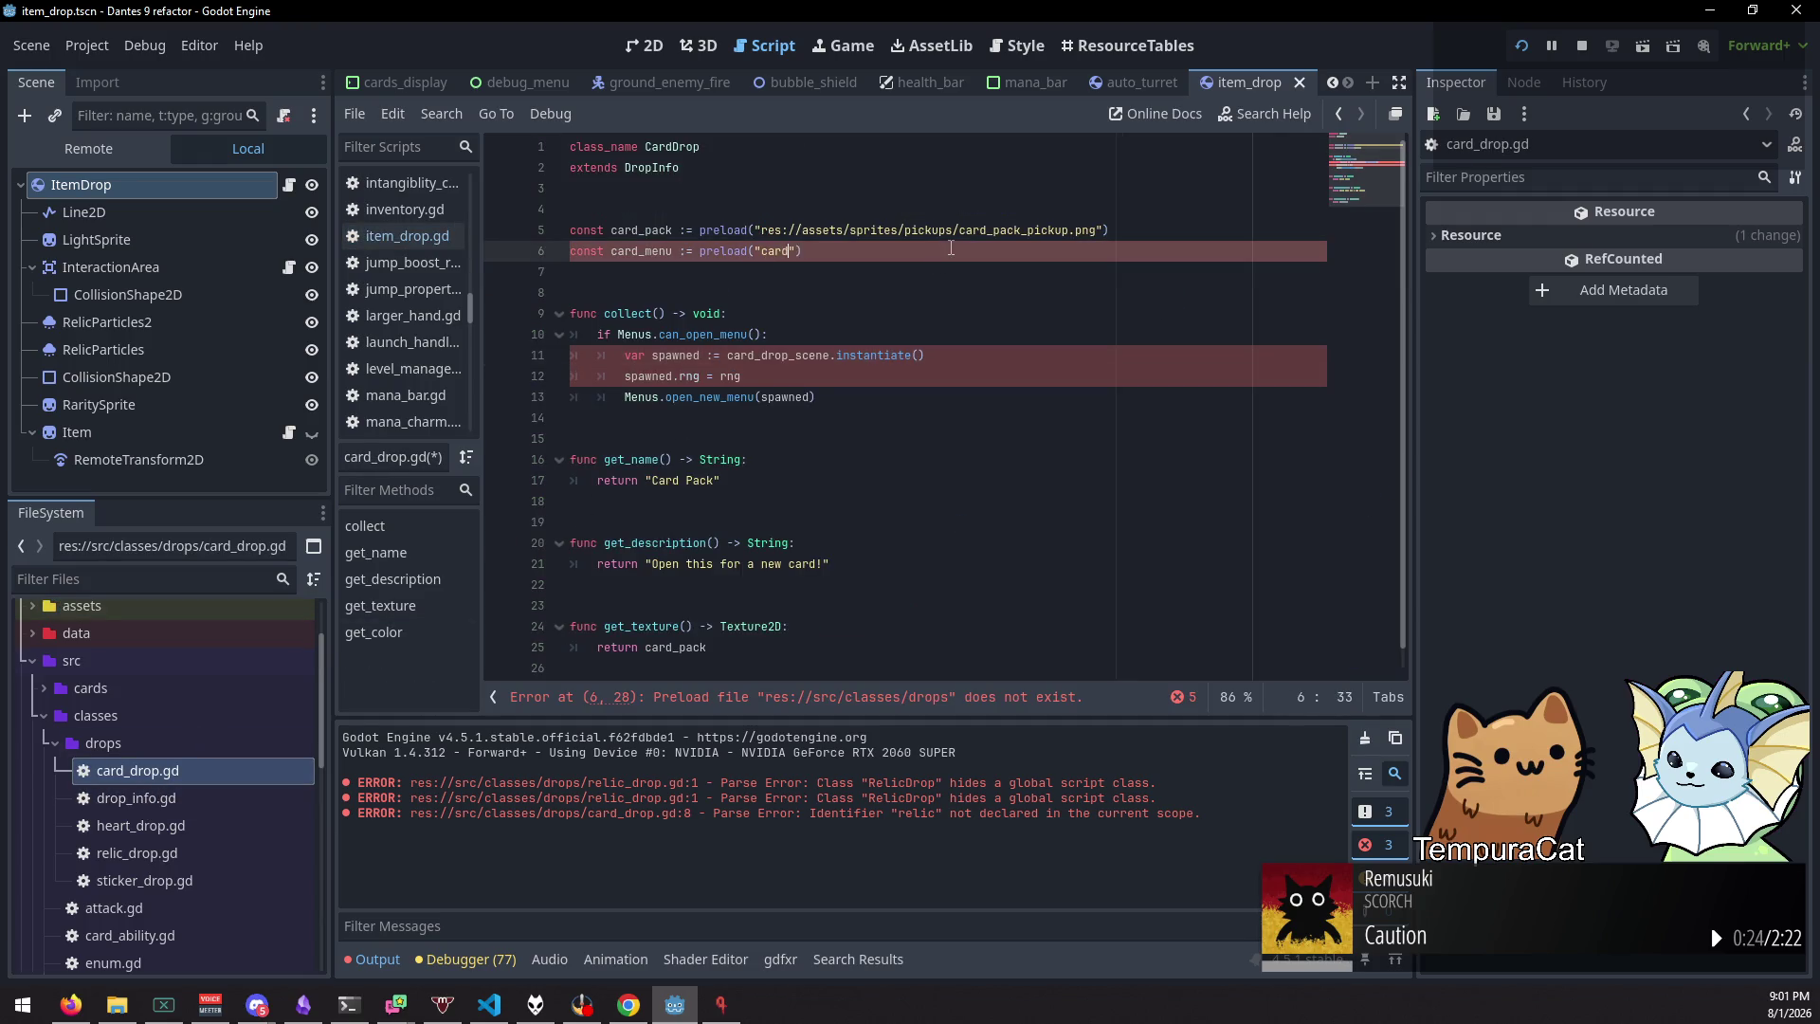
text(_select)
key(Return)
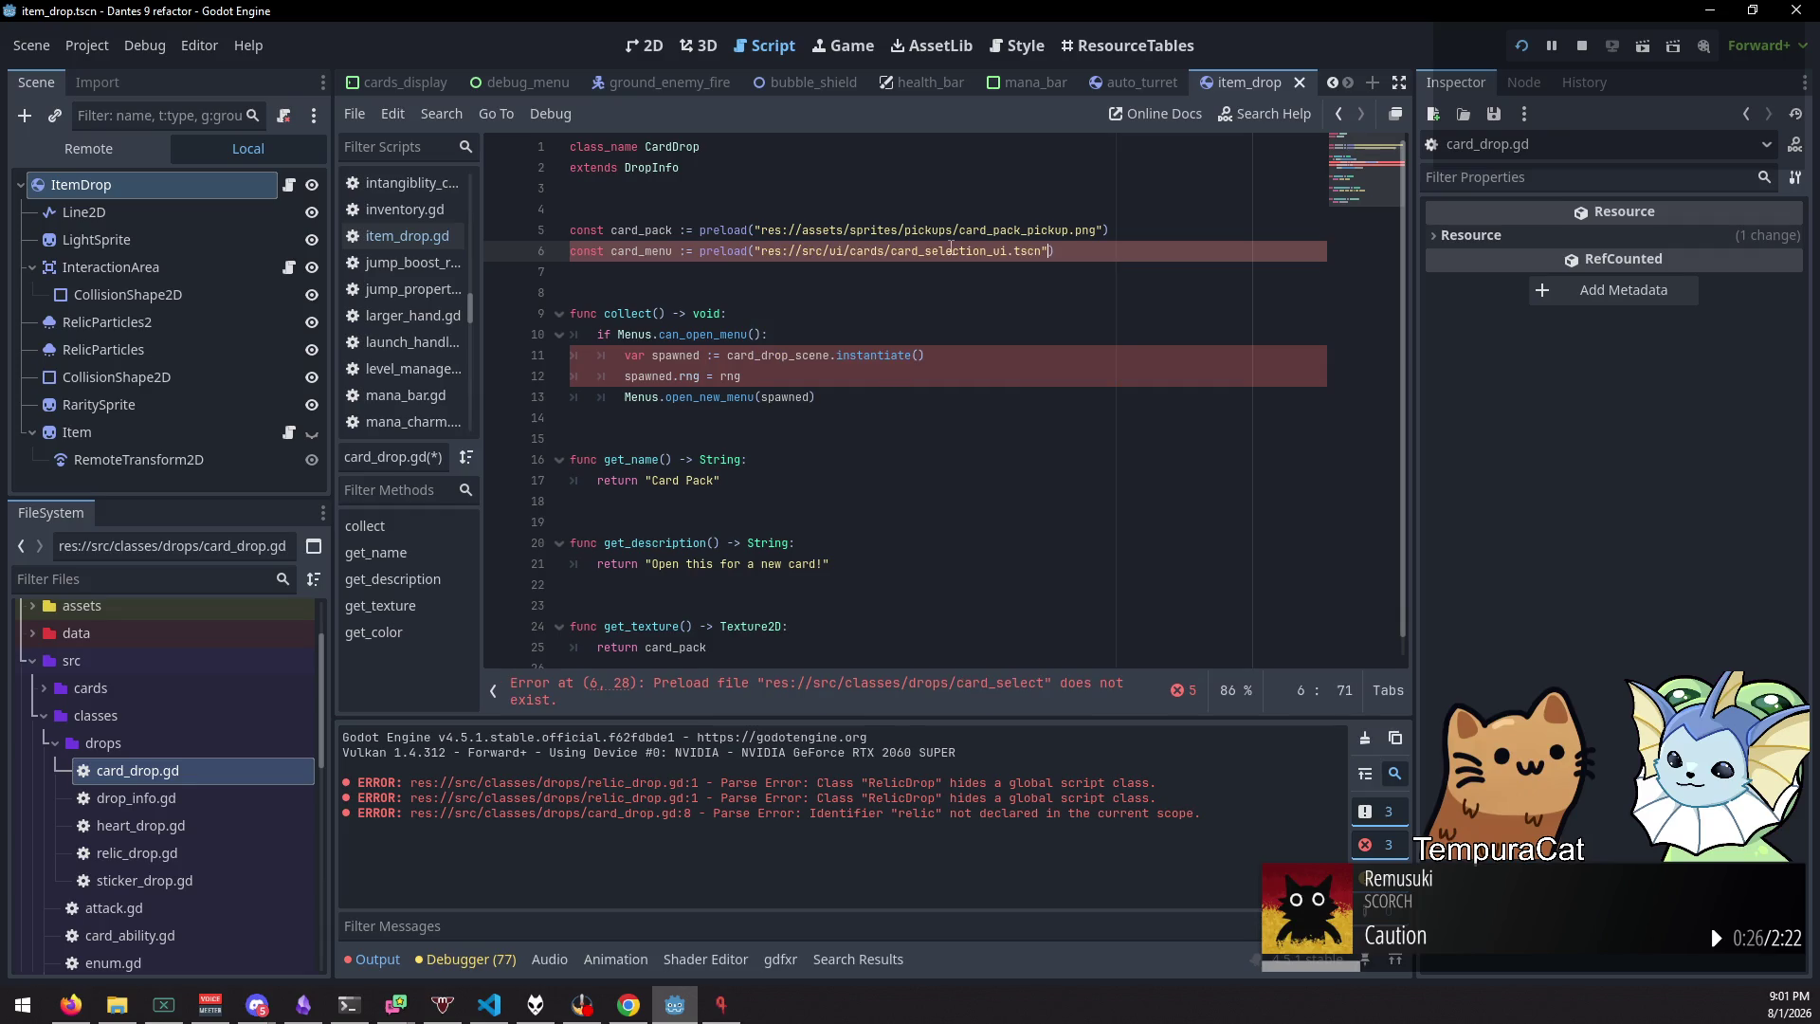
key(Down)
key(Down)
key(Down)
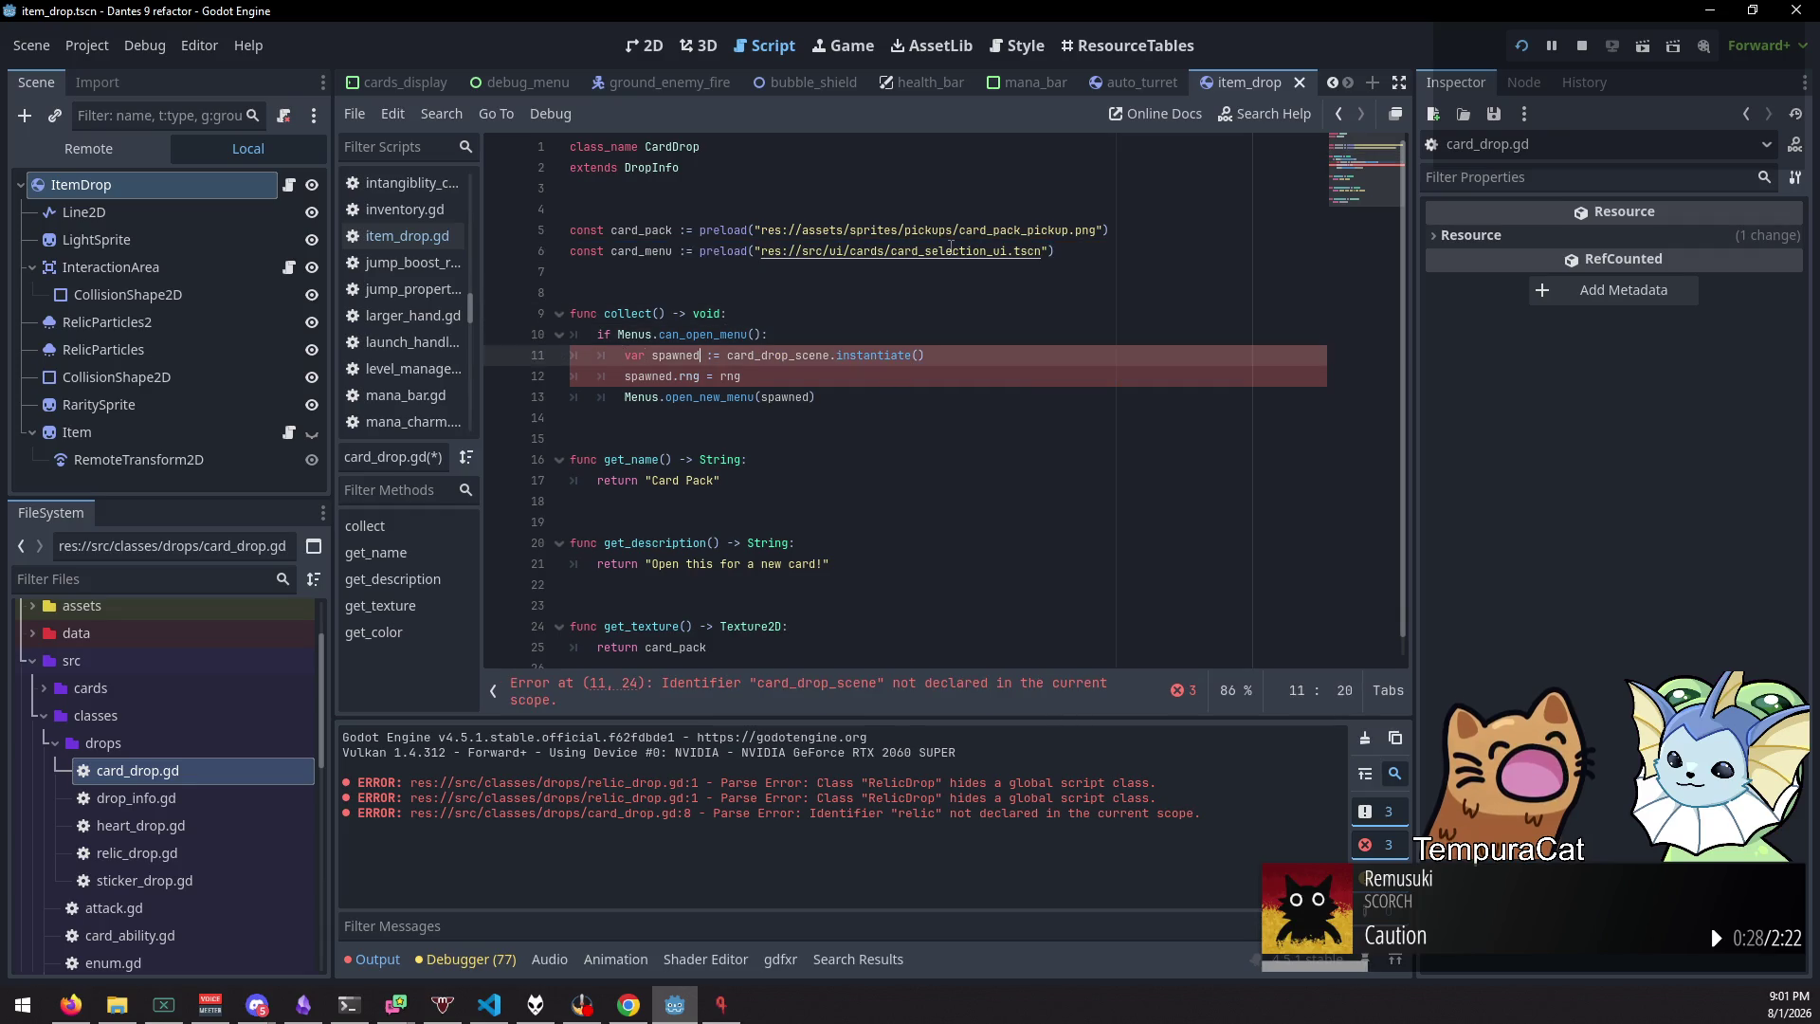
key(ctrl+Right)
key(ctrl+Right)
key(ctrl+shift+Right)
text(card_menu)
key(Home)
- Comment out the spawned.rng = rng line in collect()
key(shift+End)
key(shift+Down)
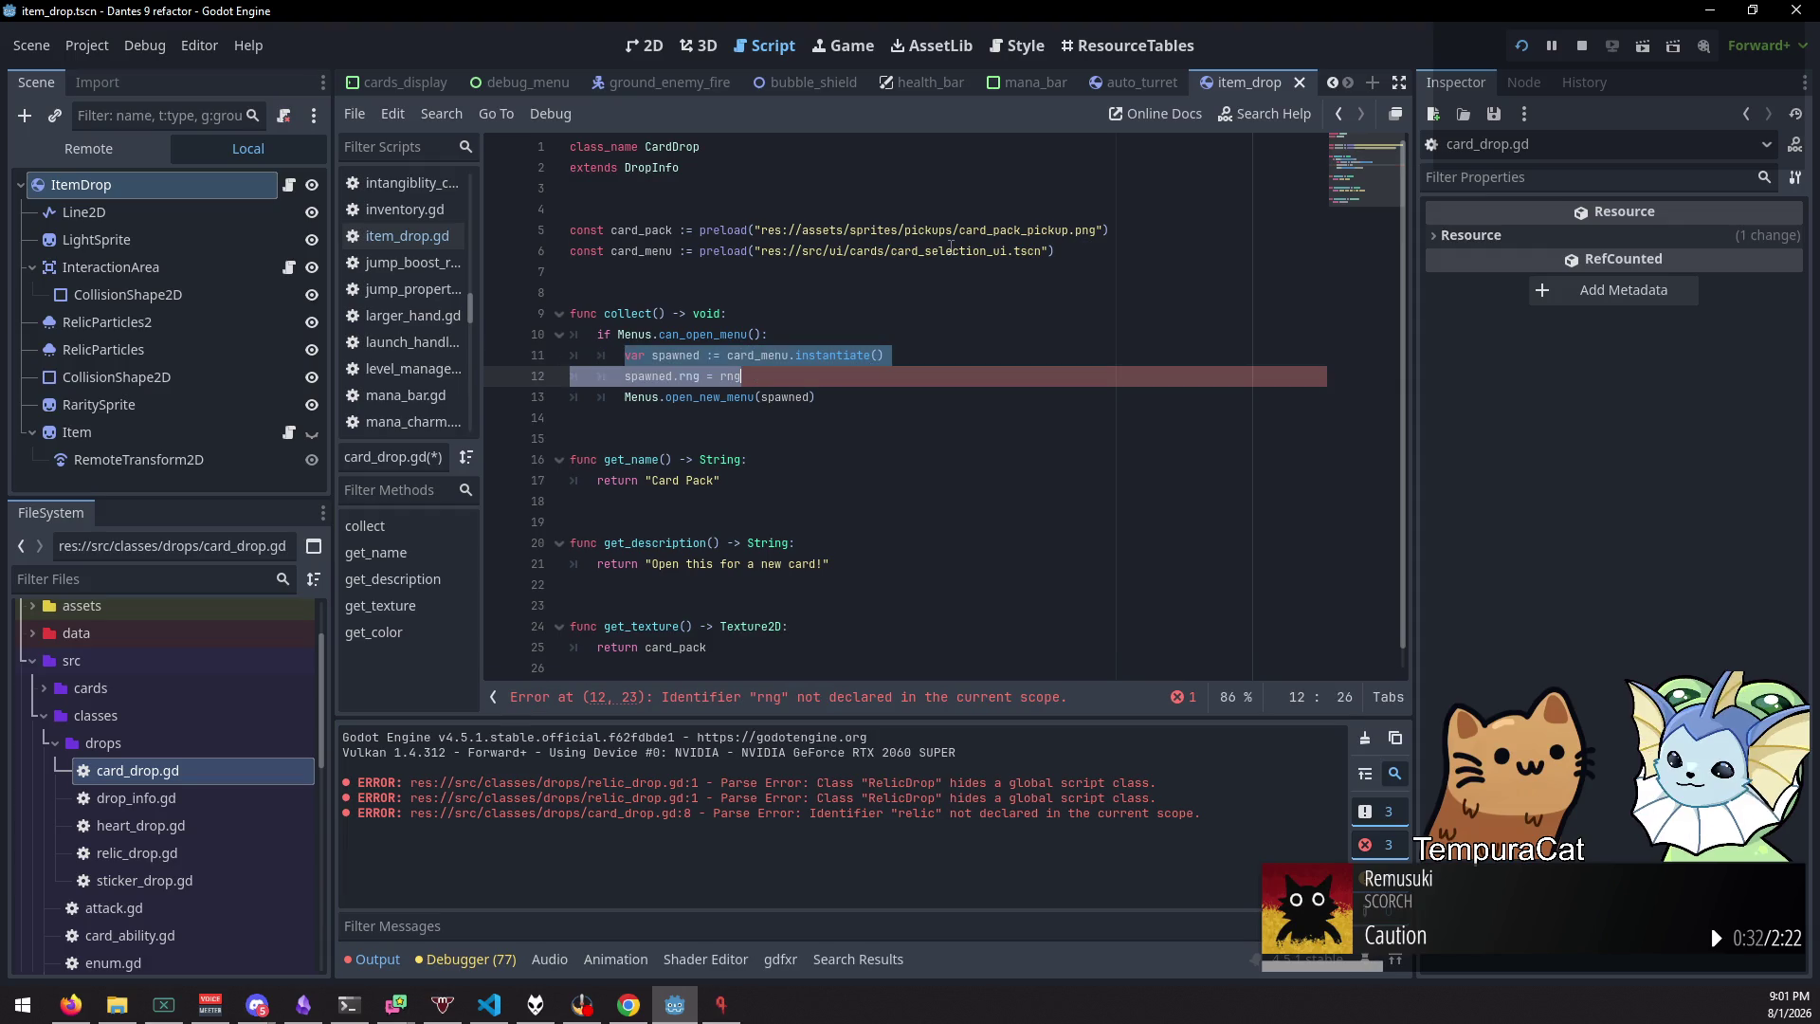
key(shift+Down)
key(End)
key(Up)
key(shift+Home)
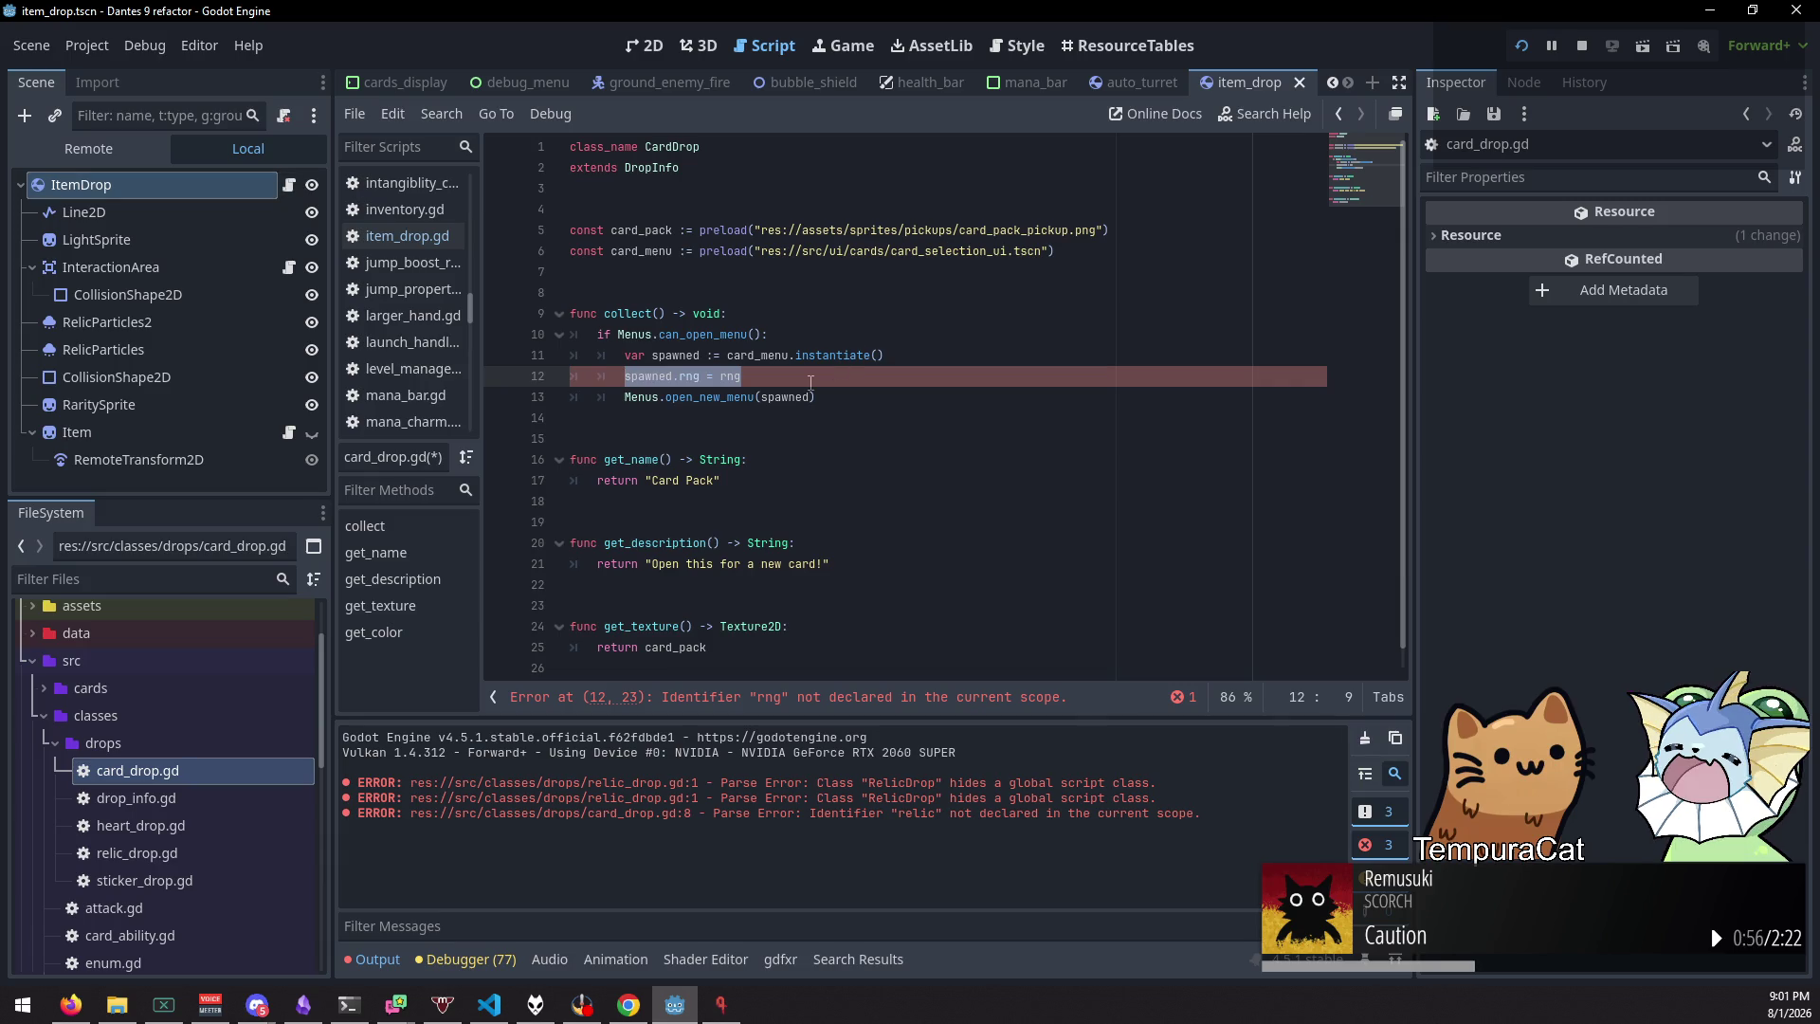
key(Left)
key(shift+End)
key(Left)
key(shift+End)
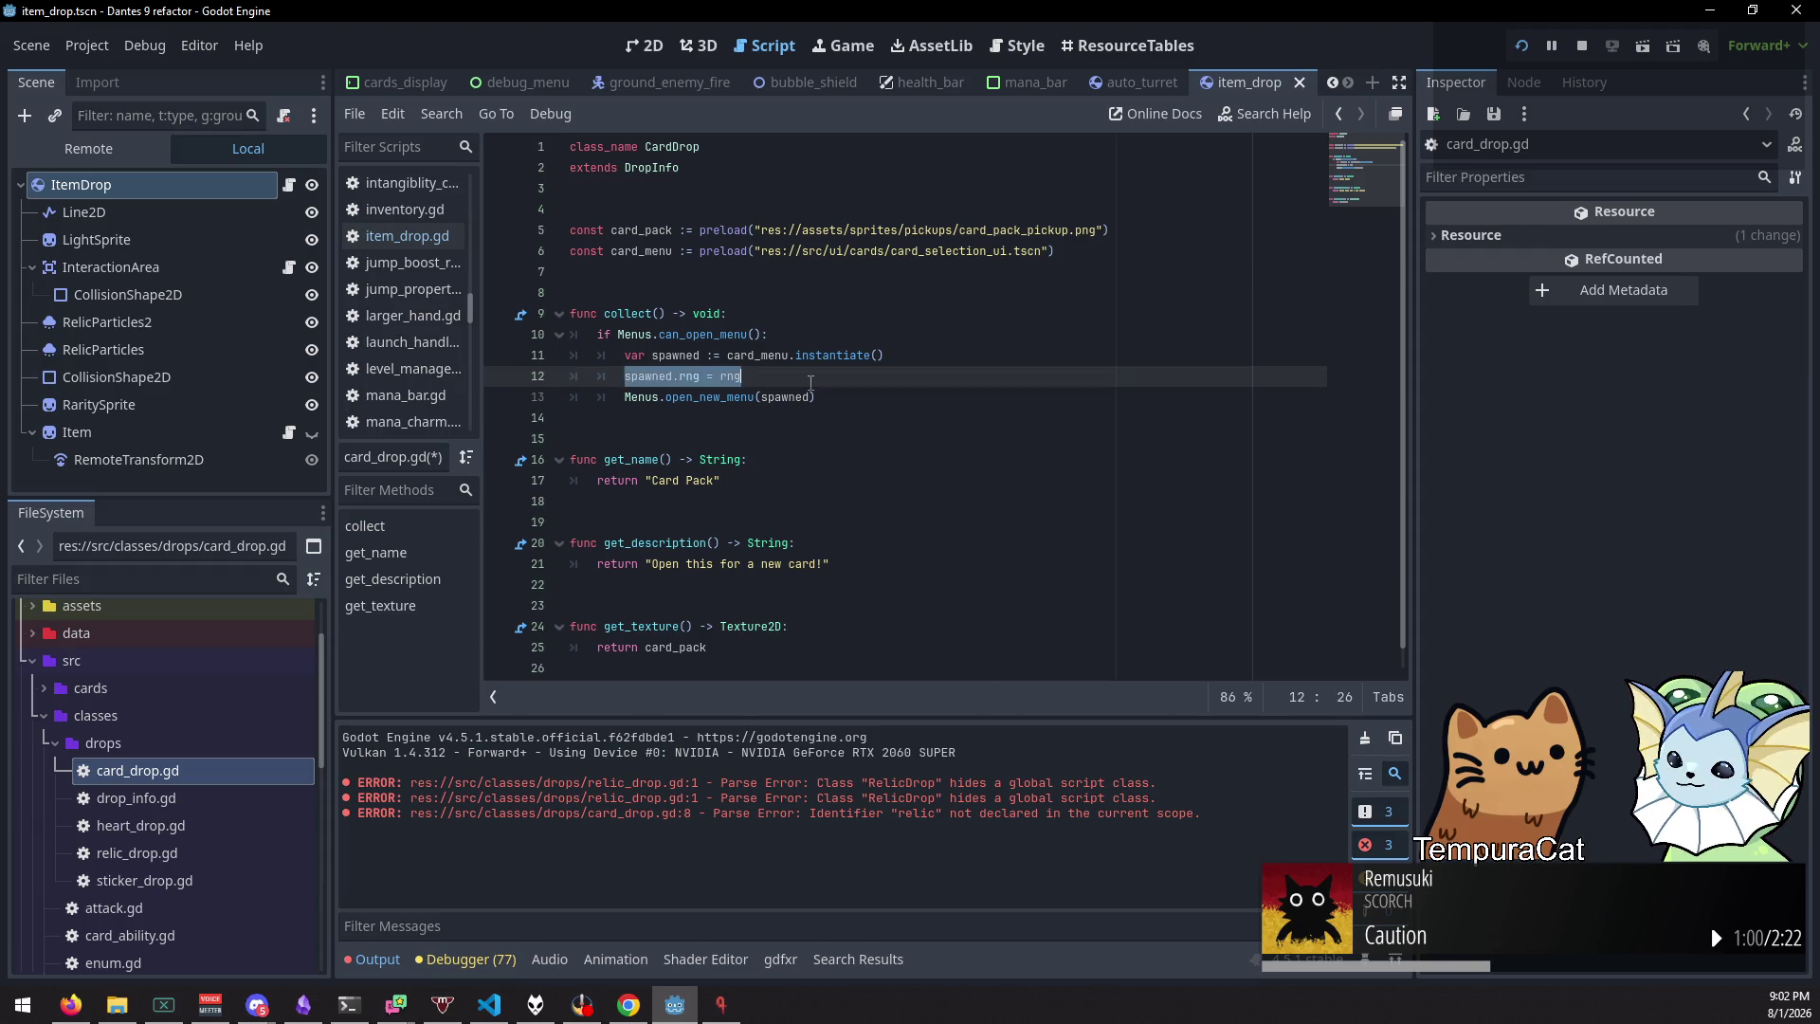
key(Up)
- Return to the instantiate line, then open item_drop.gd from the Scene tree
key(Down)
key(Up)
key(End)
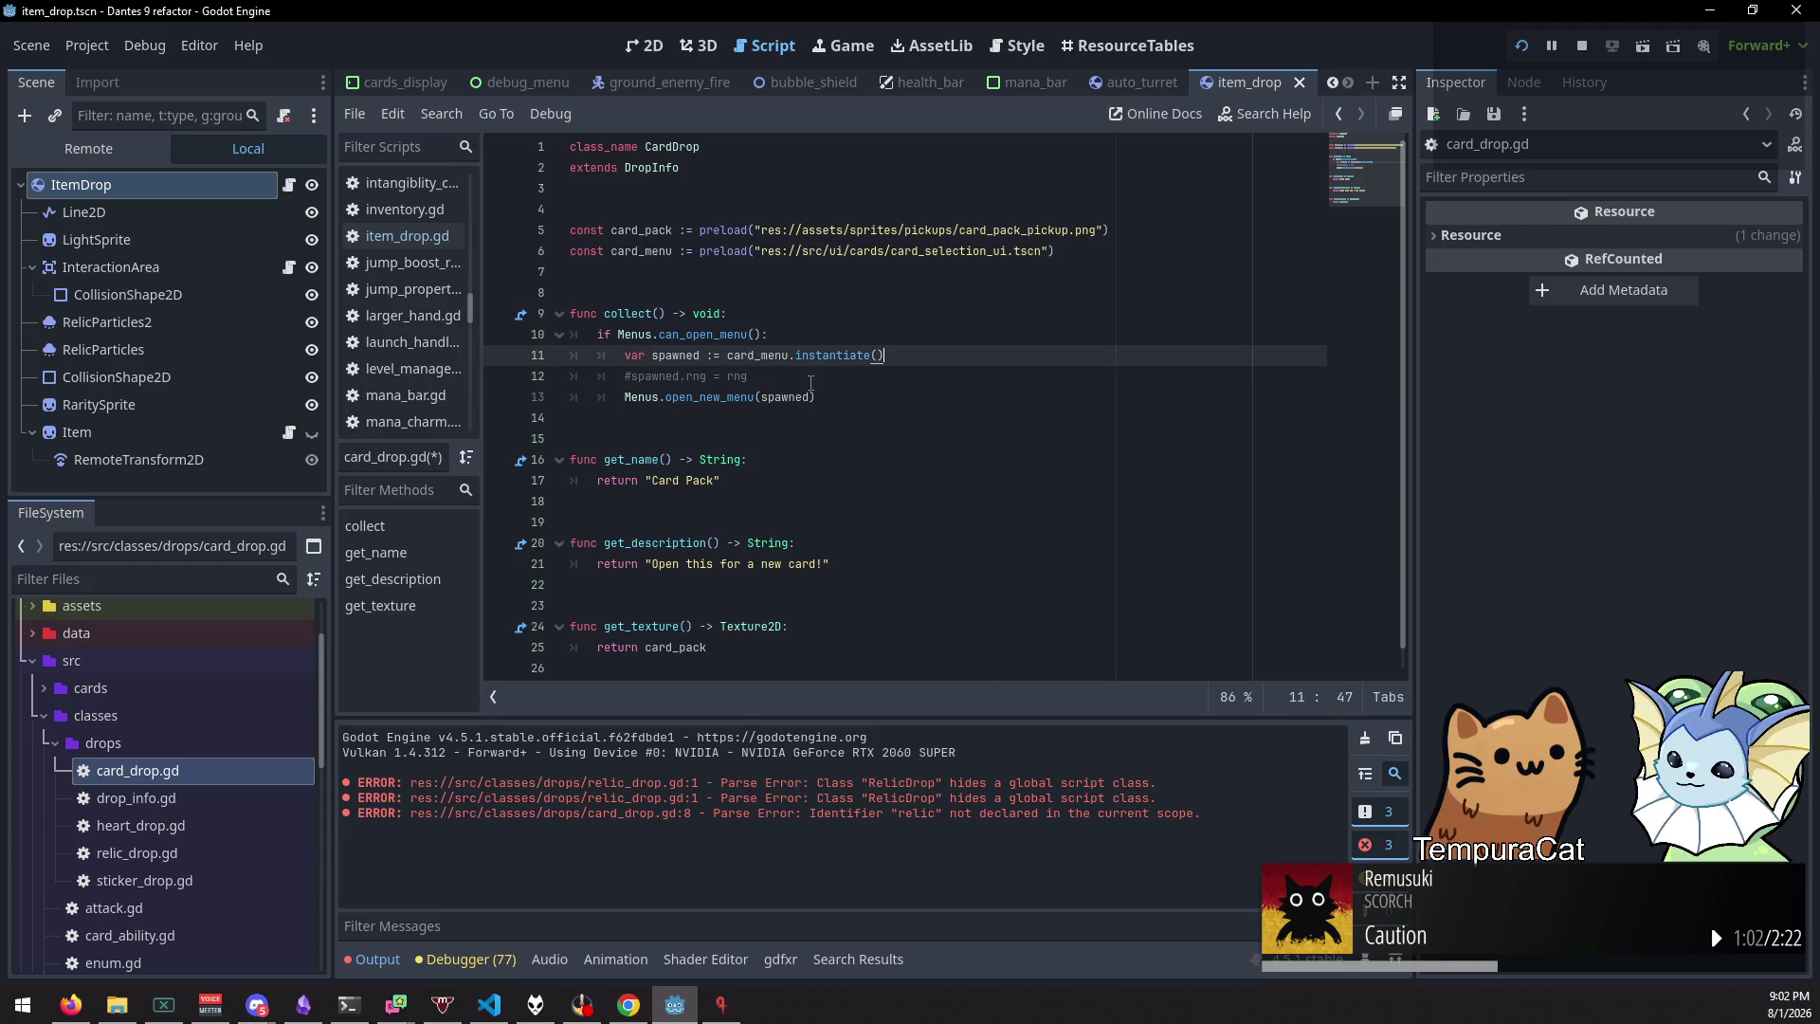
scroll(945, 404, down, 1)
click(288, 192)
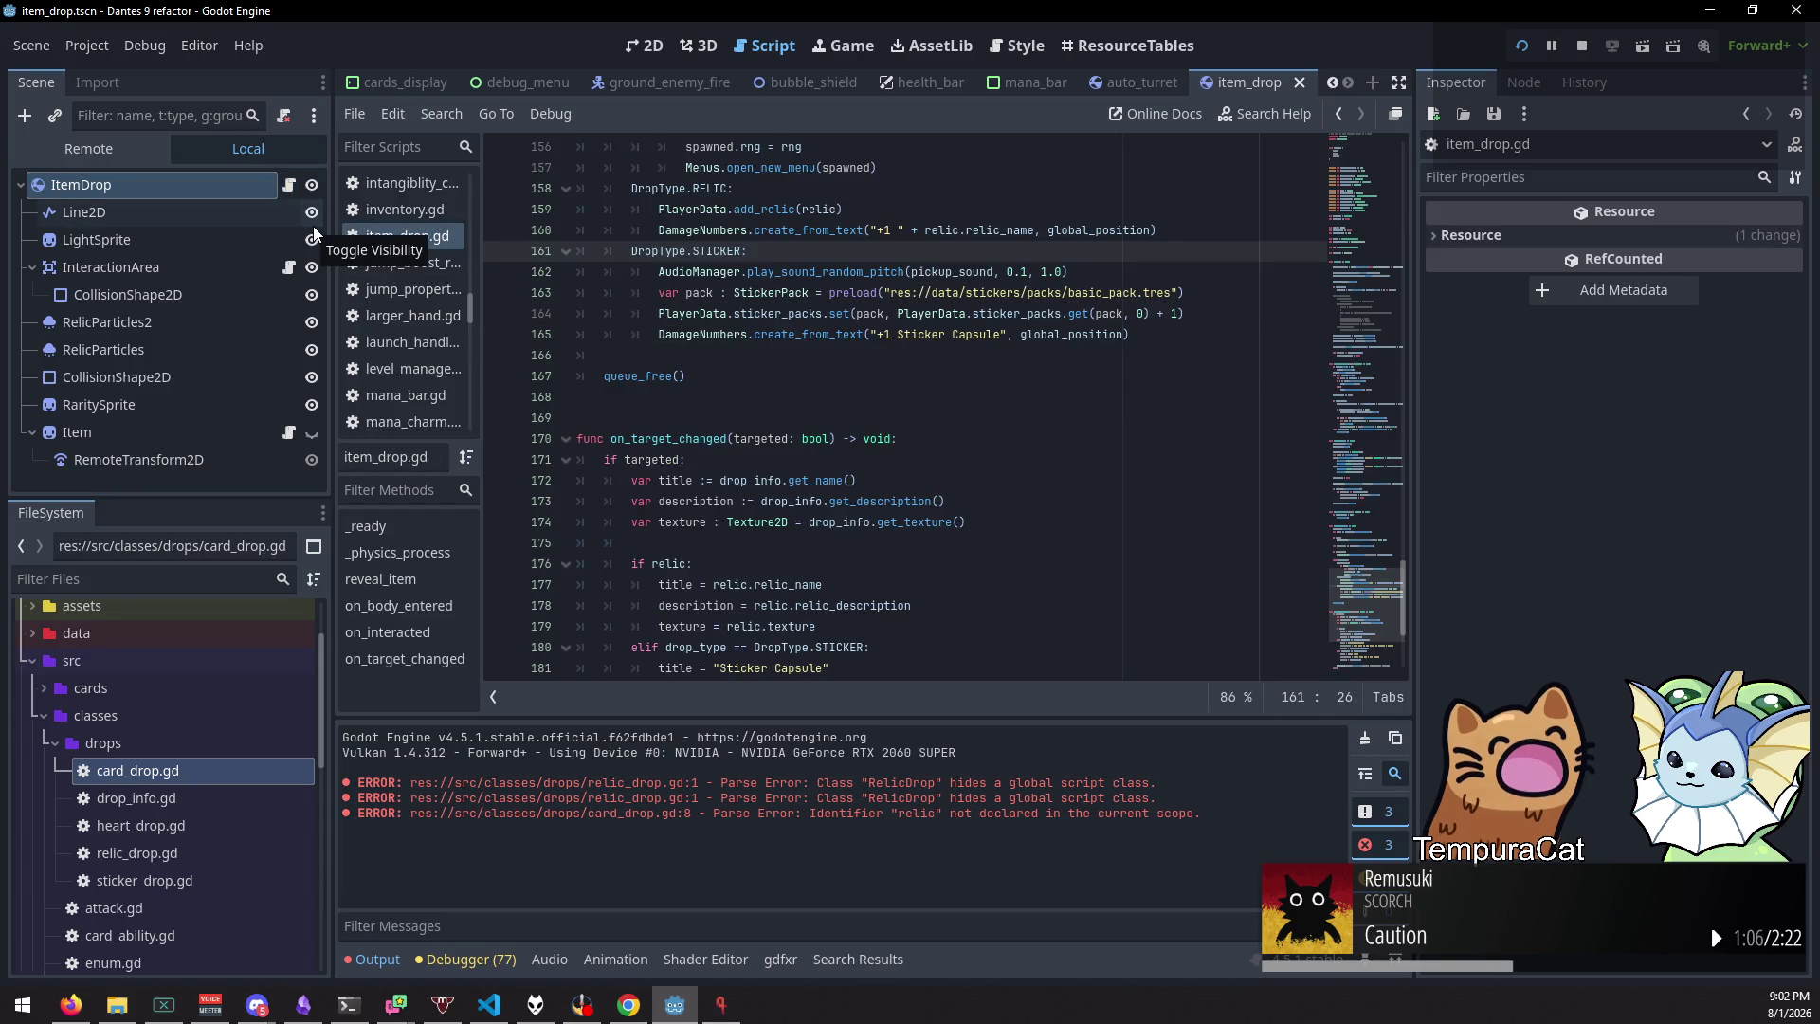
- Select the STICKER branch's code lines in item_drop.gd, ending on line 164
key(Down)
key(Down)
key(Down)
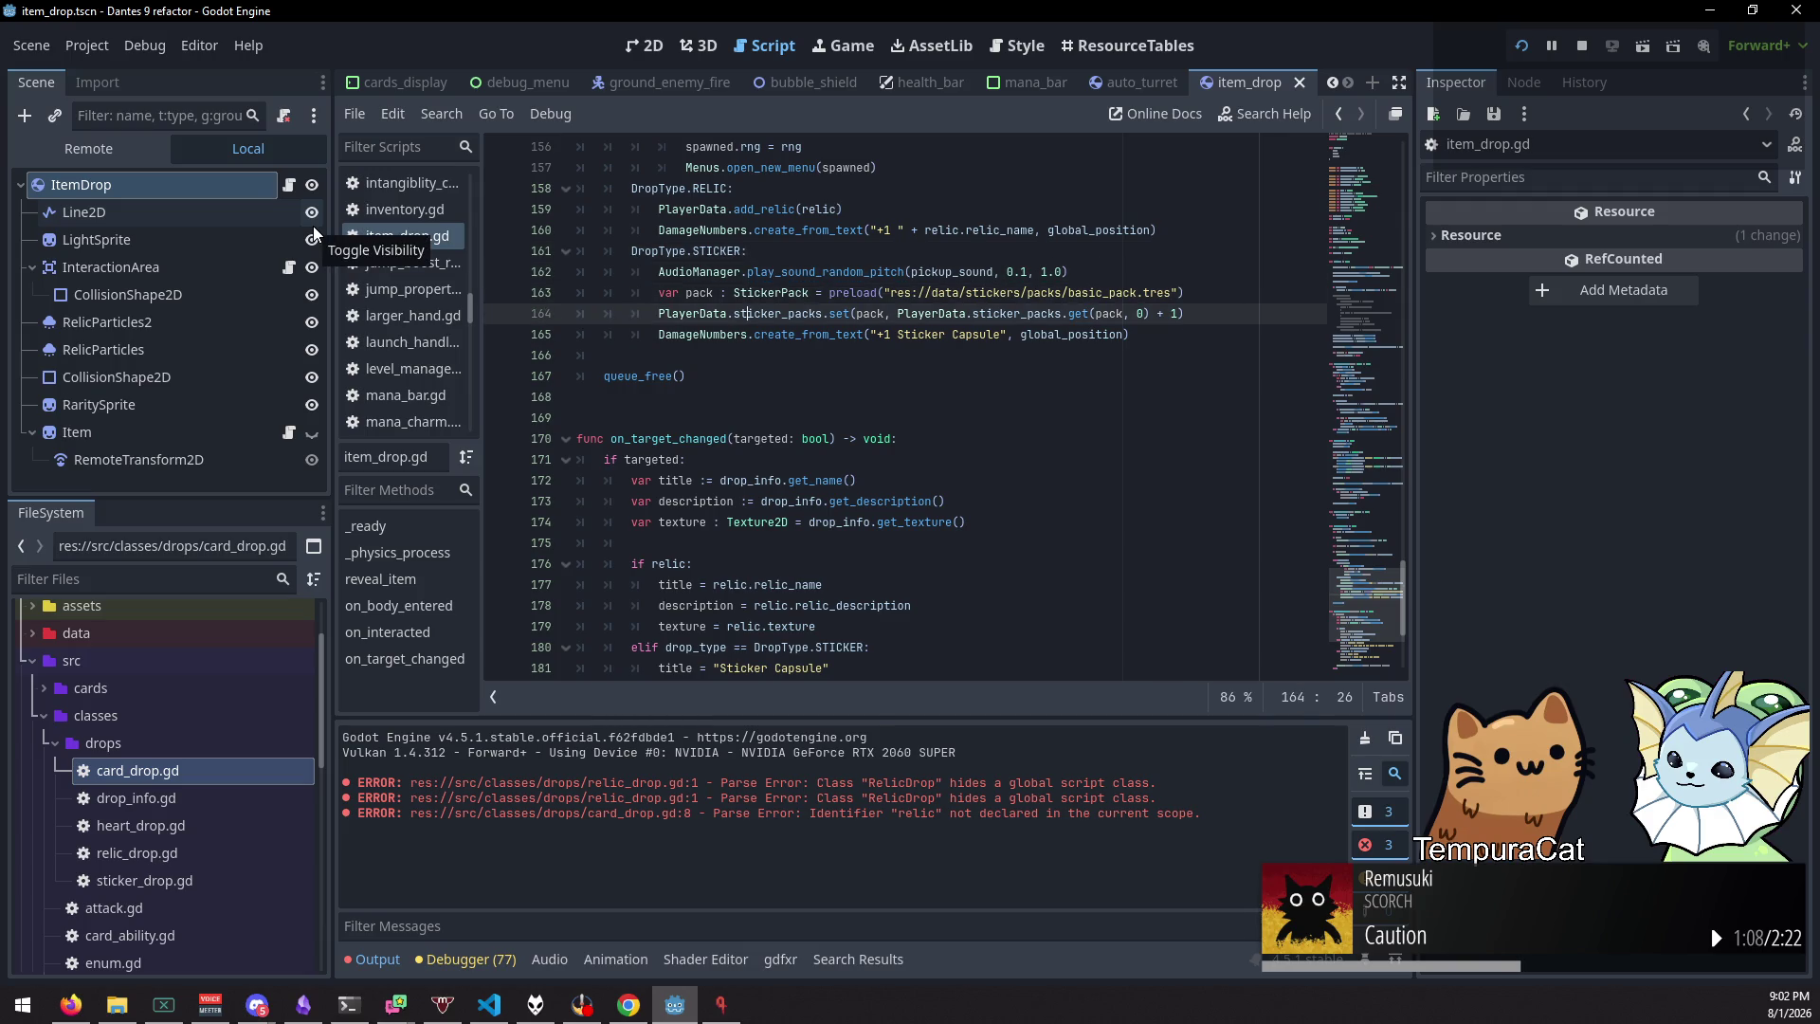
key(Up)
key(Up)
key(Home)
key(shift+End)
key(shift+Down)
key(shift+Down)
key(shift+Down)
key(shift+End)
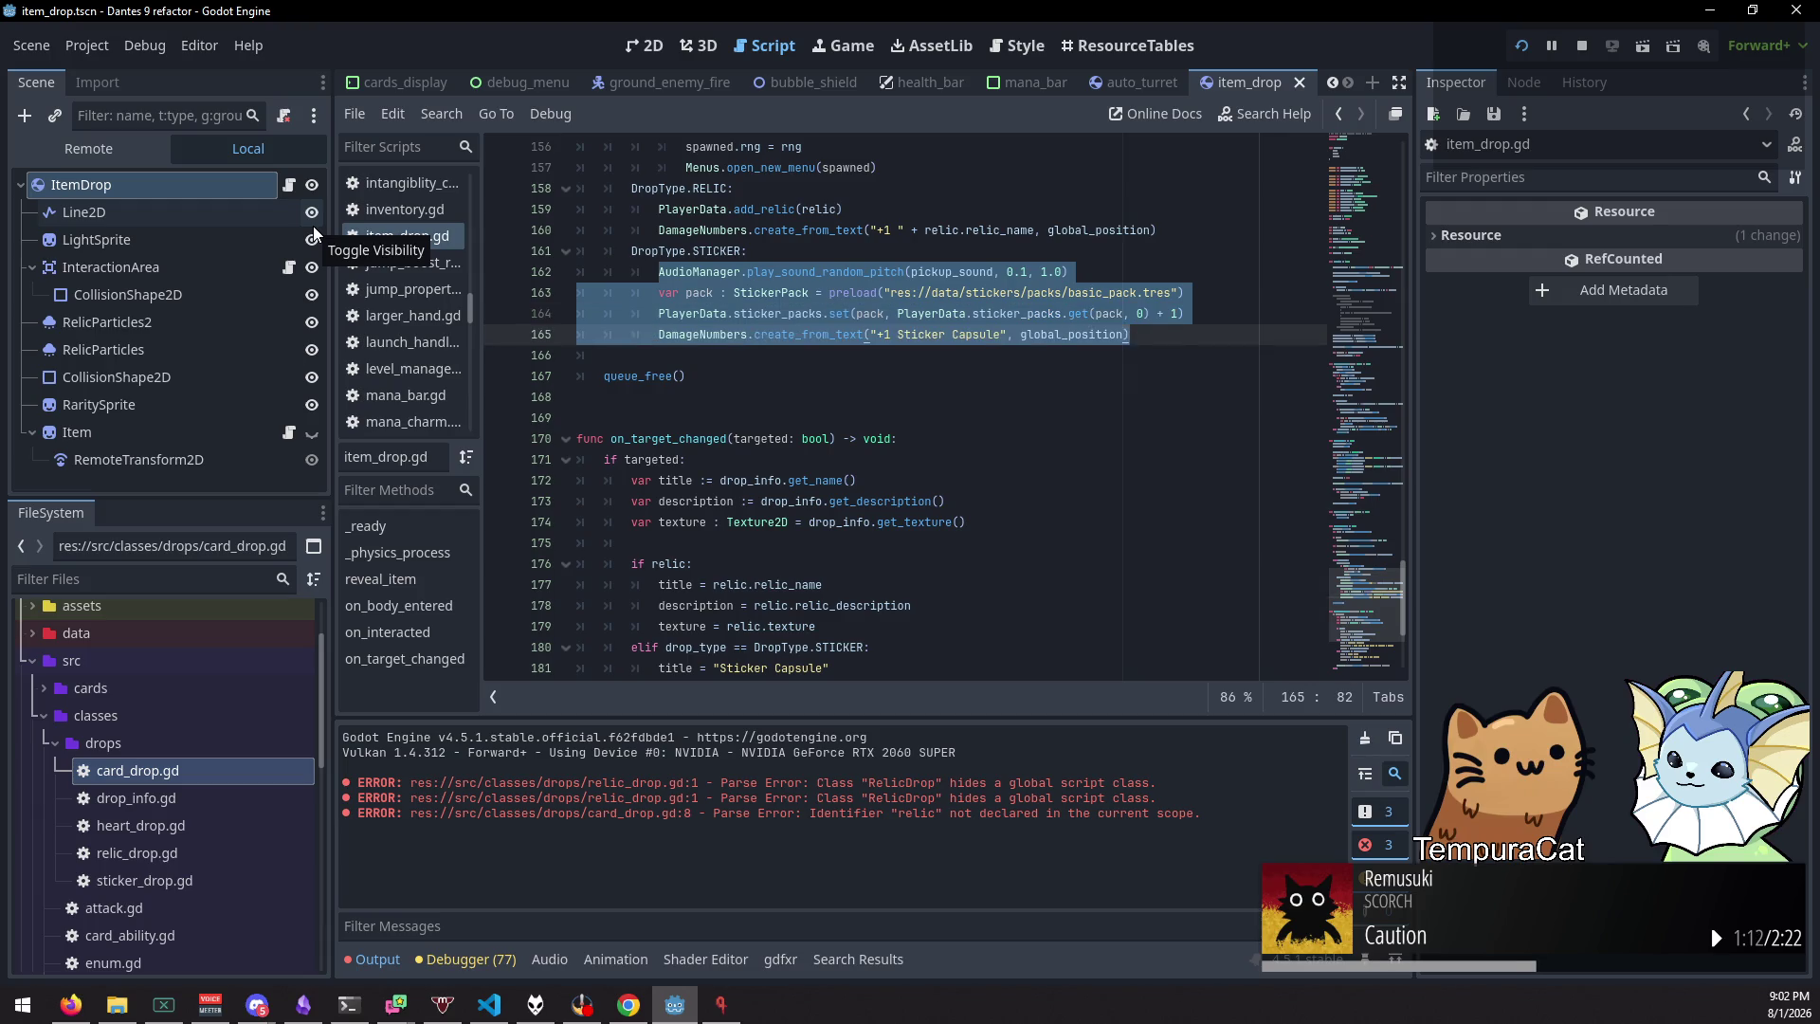
key(Up)
- Review the earlier pickup code, then select the STICKER branch's four lines from line 162
key(Up)
key(Up)
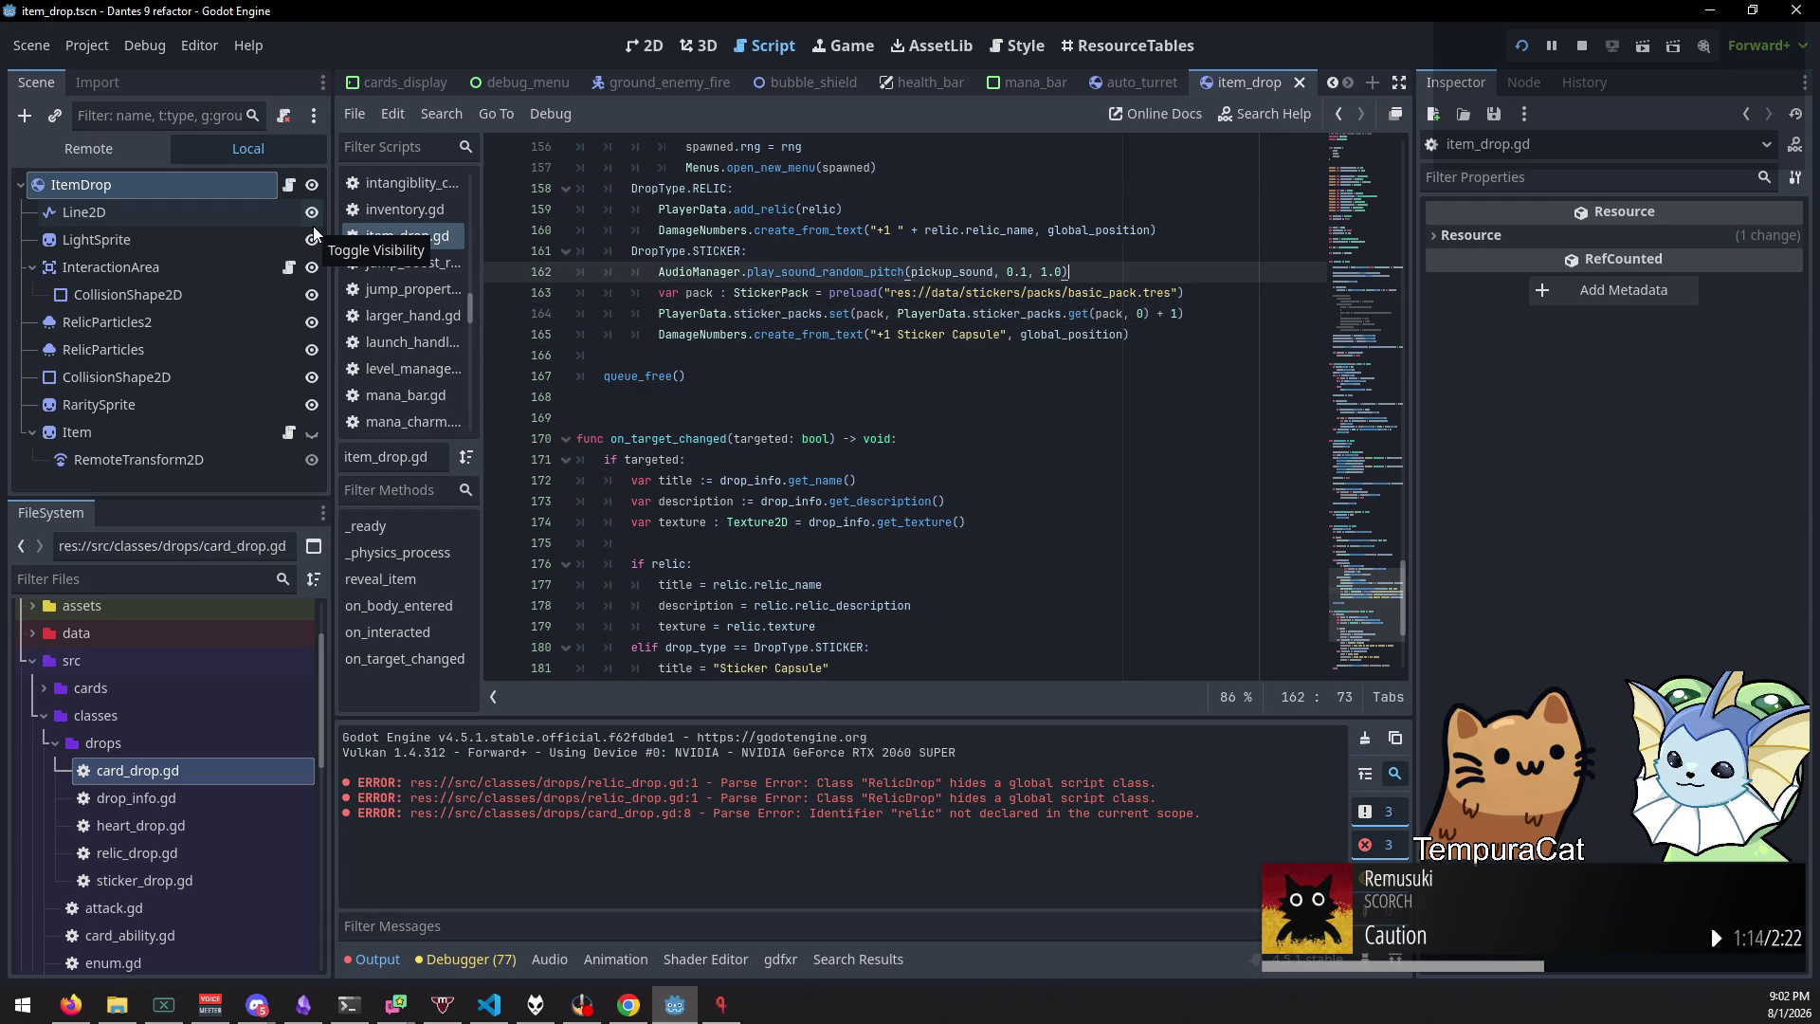
key(Down)
key(Up)
key(Page_Up)
key(Page_Down)
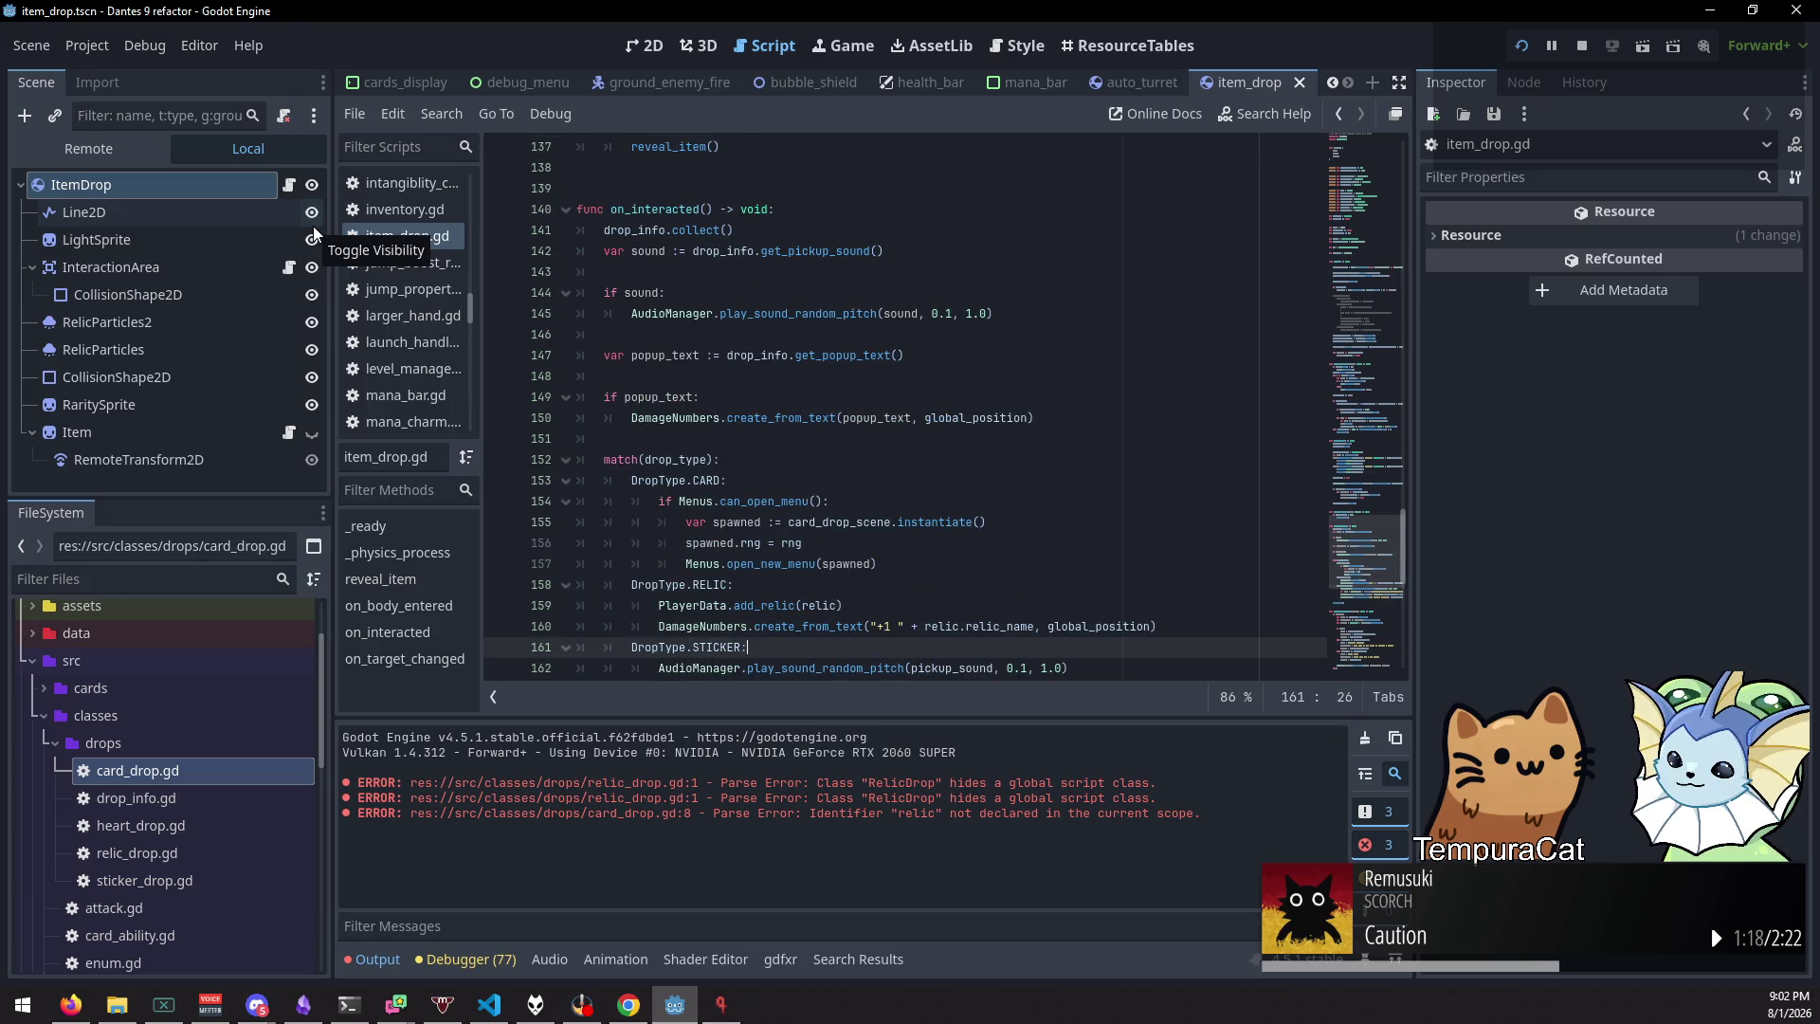
key(Down)
key(Down)
key(Down)
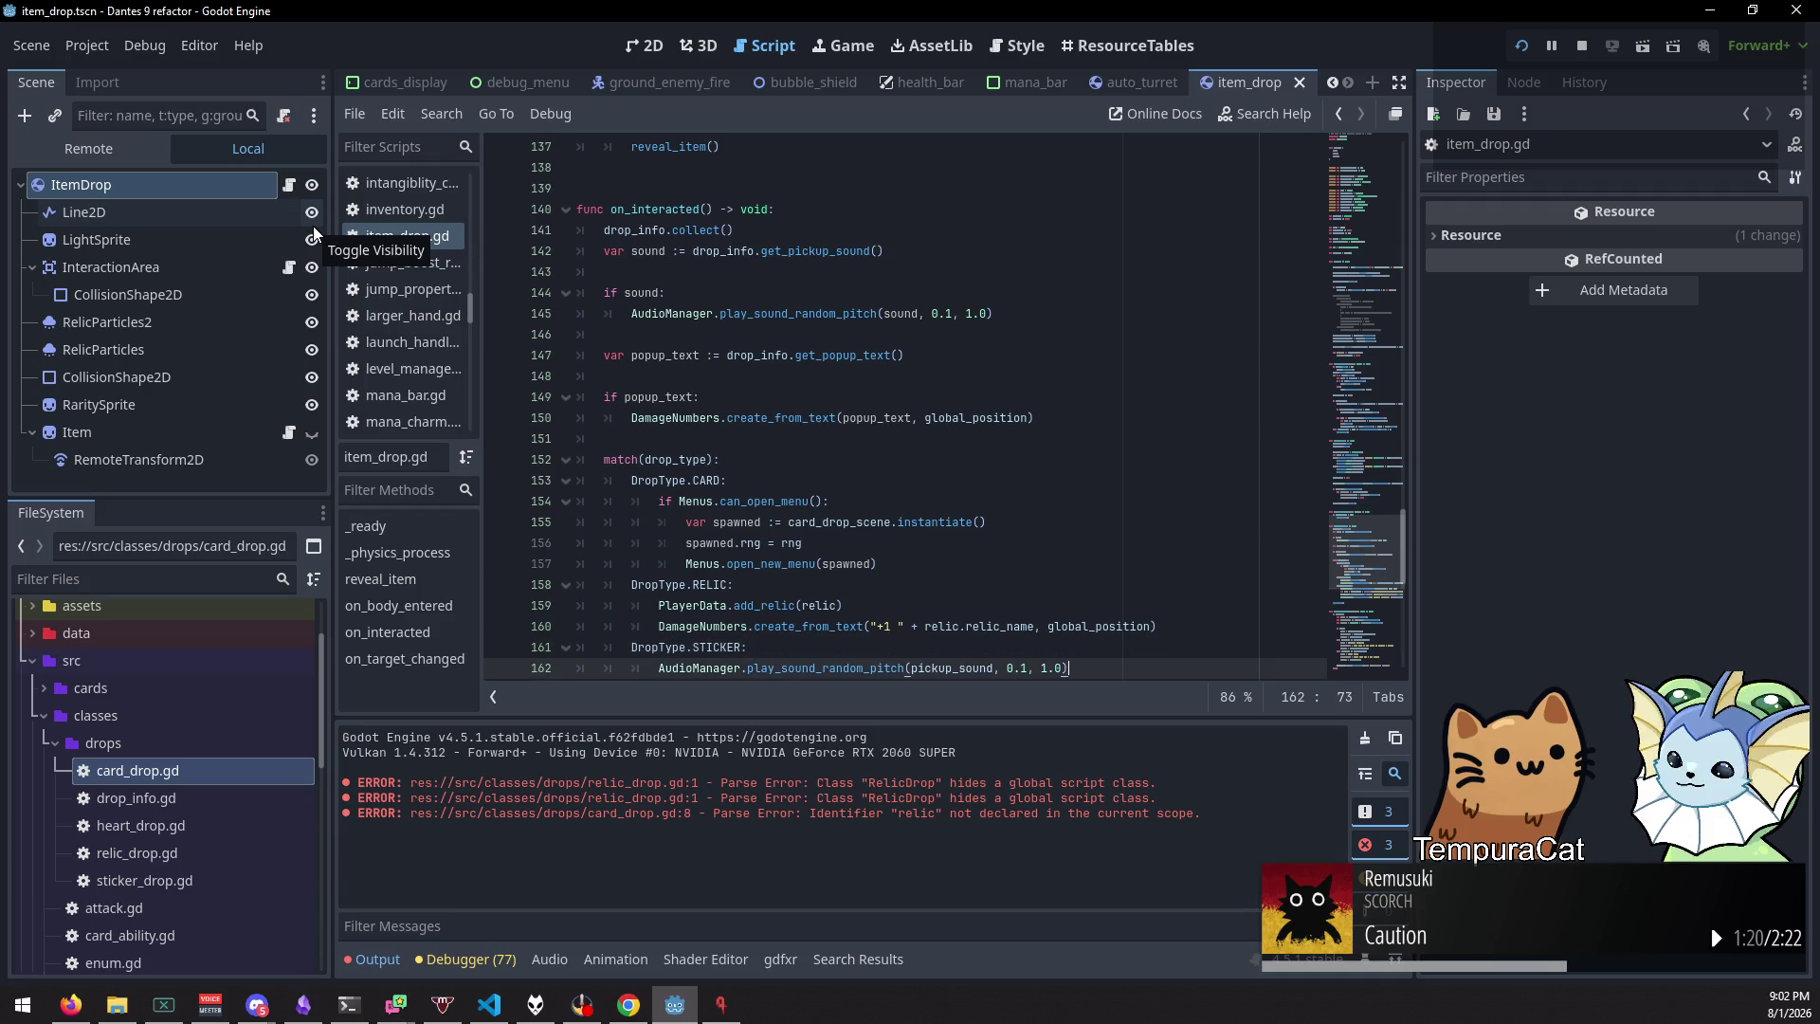
key(Up)
key(Up)
key(Up)
key(End)
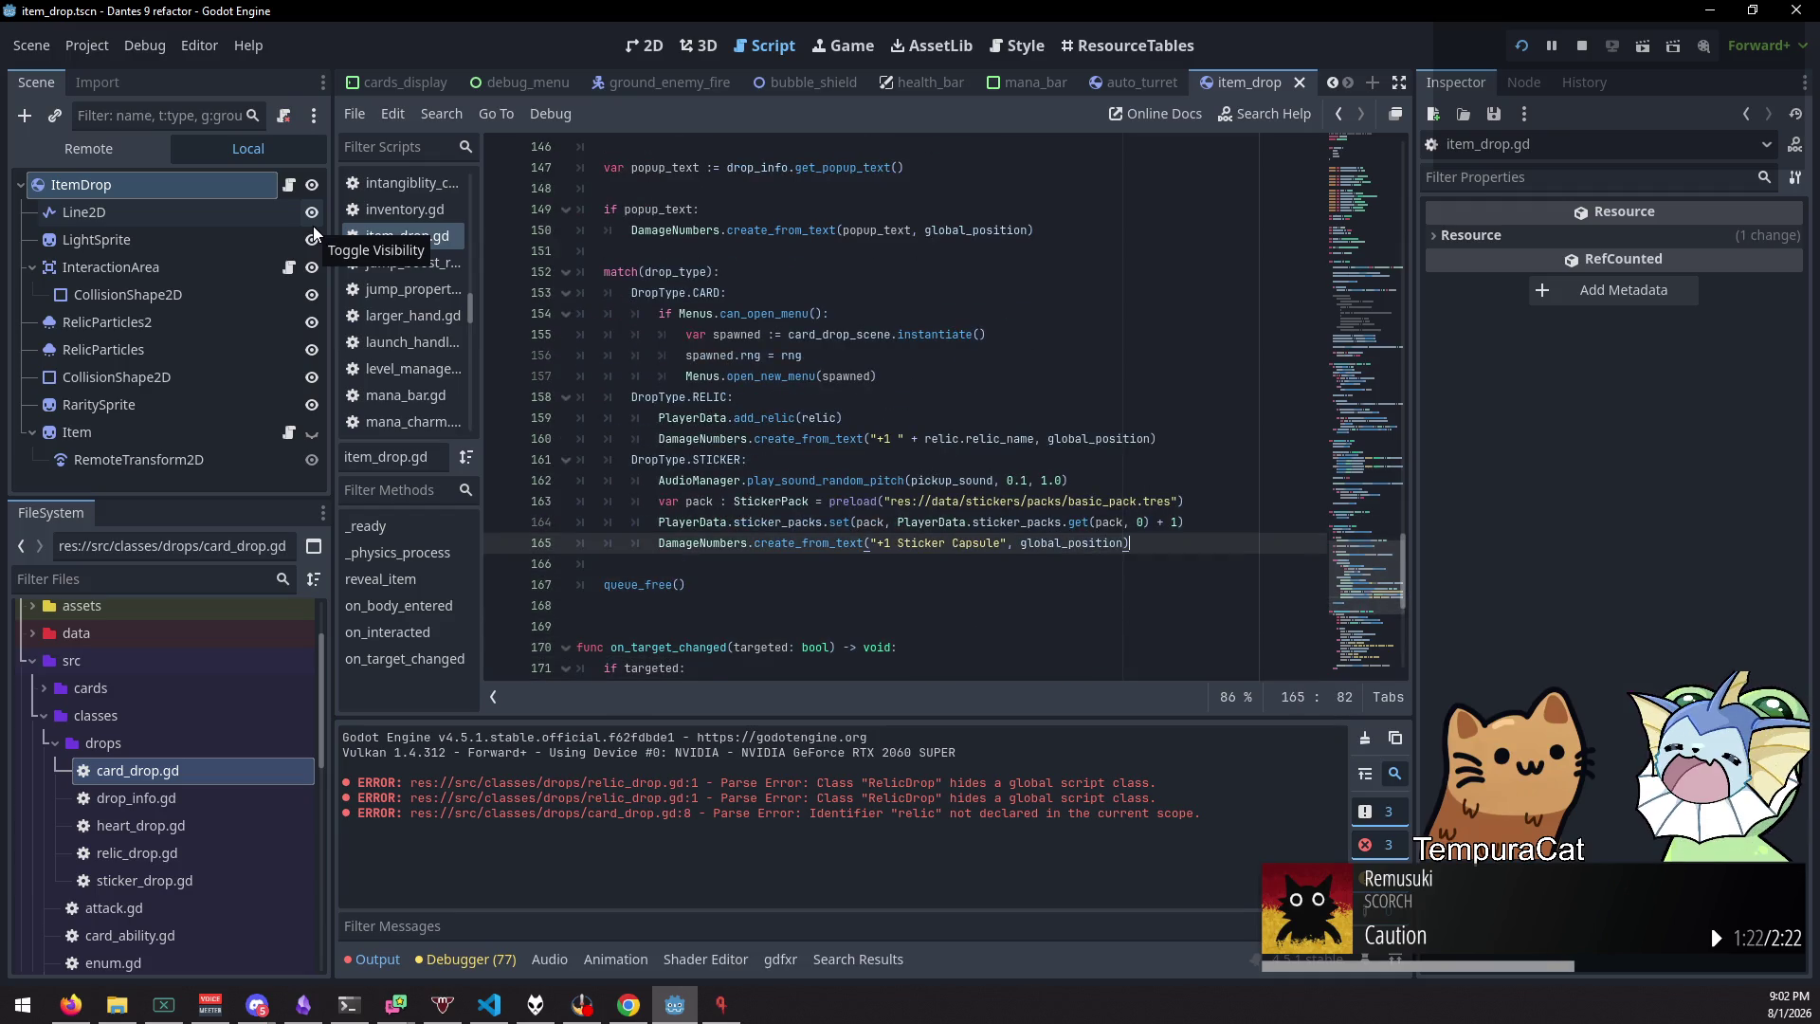
key(shift+Up)
key(shift+Up)
key(shift+Up)
key(shift+Right)
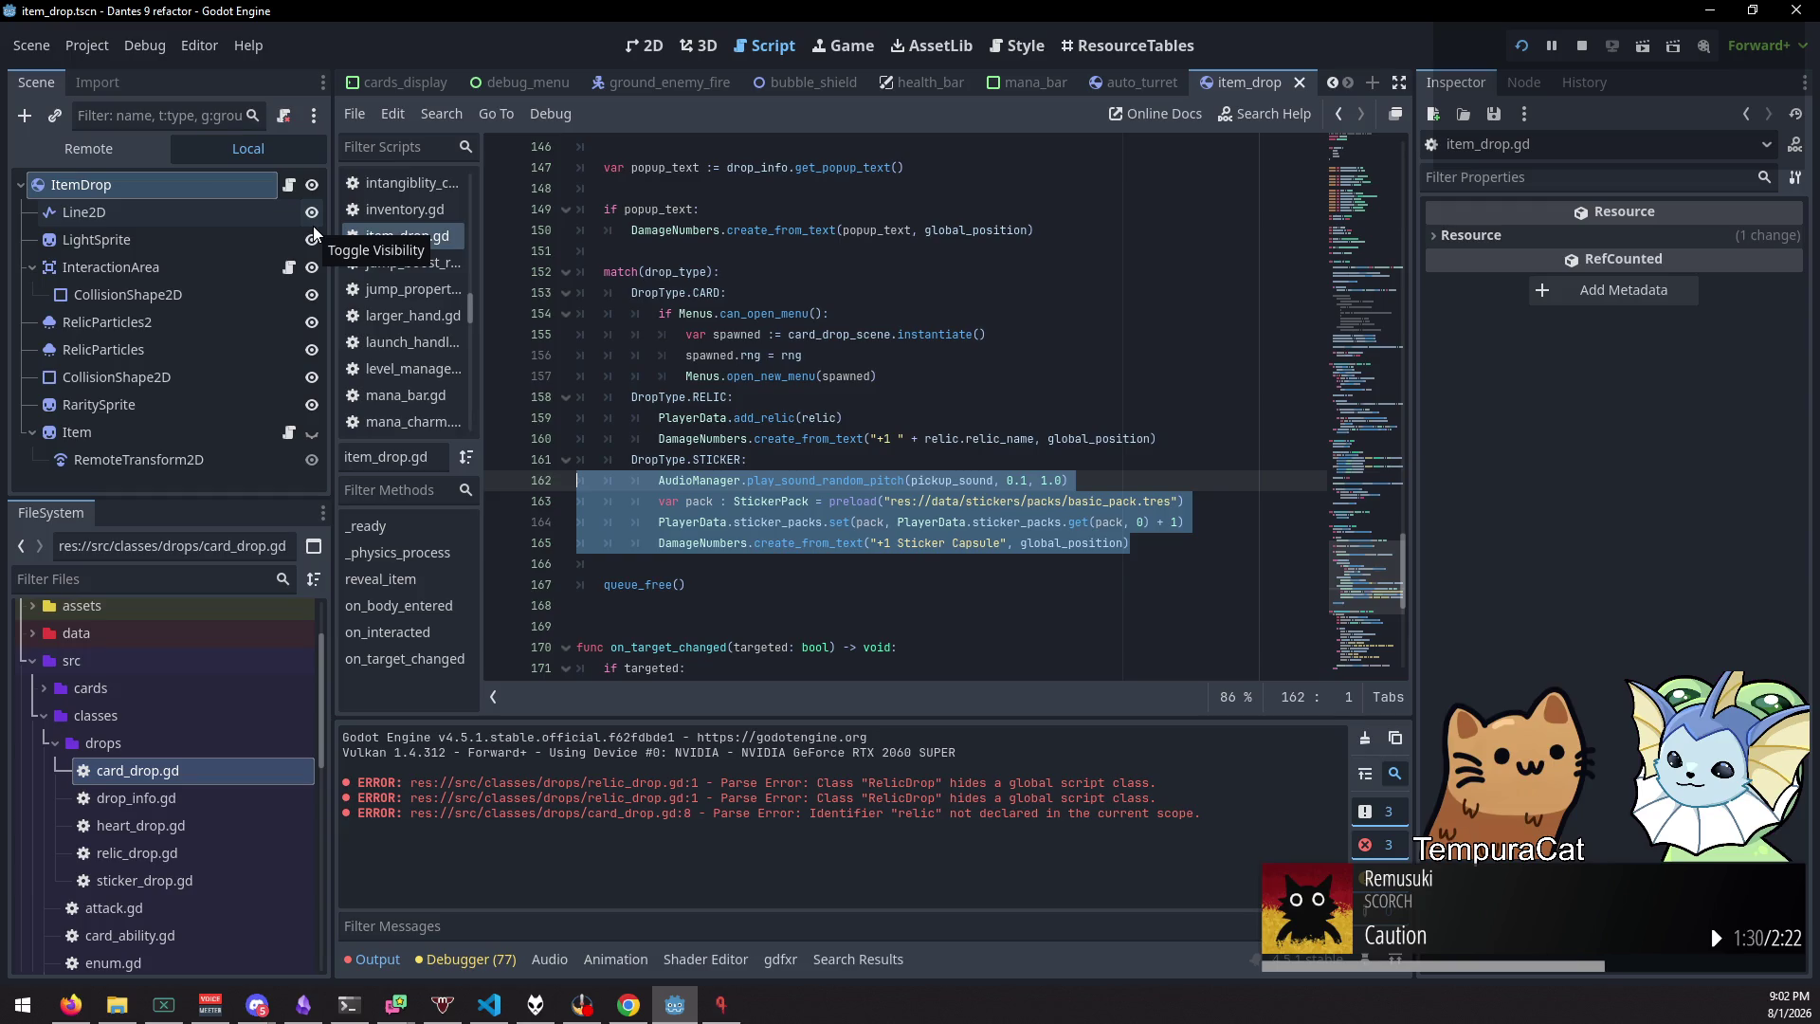
- Copy the sticker pack preload and sticker_packs.set lines, then open the resource search
key(Up)
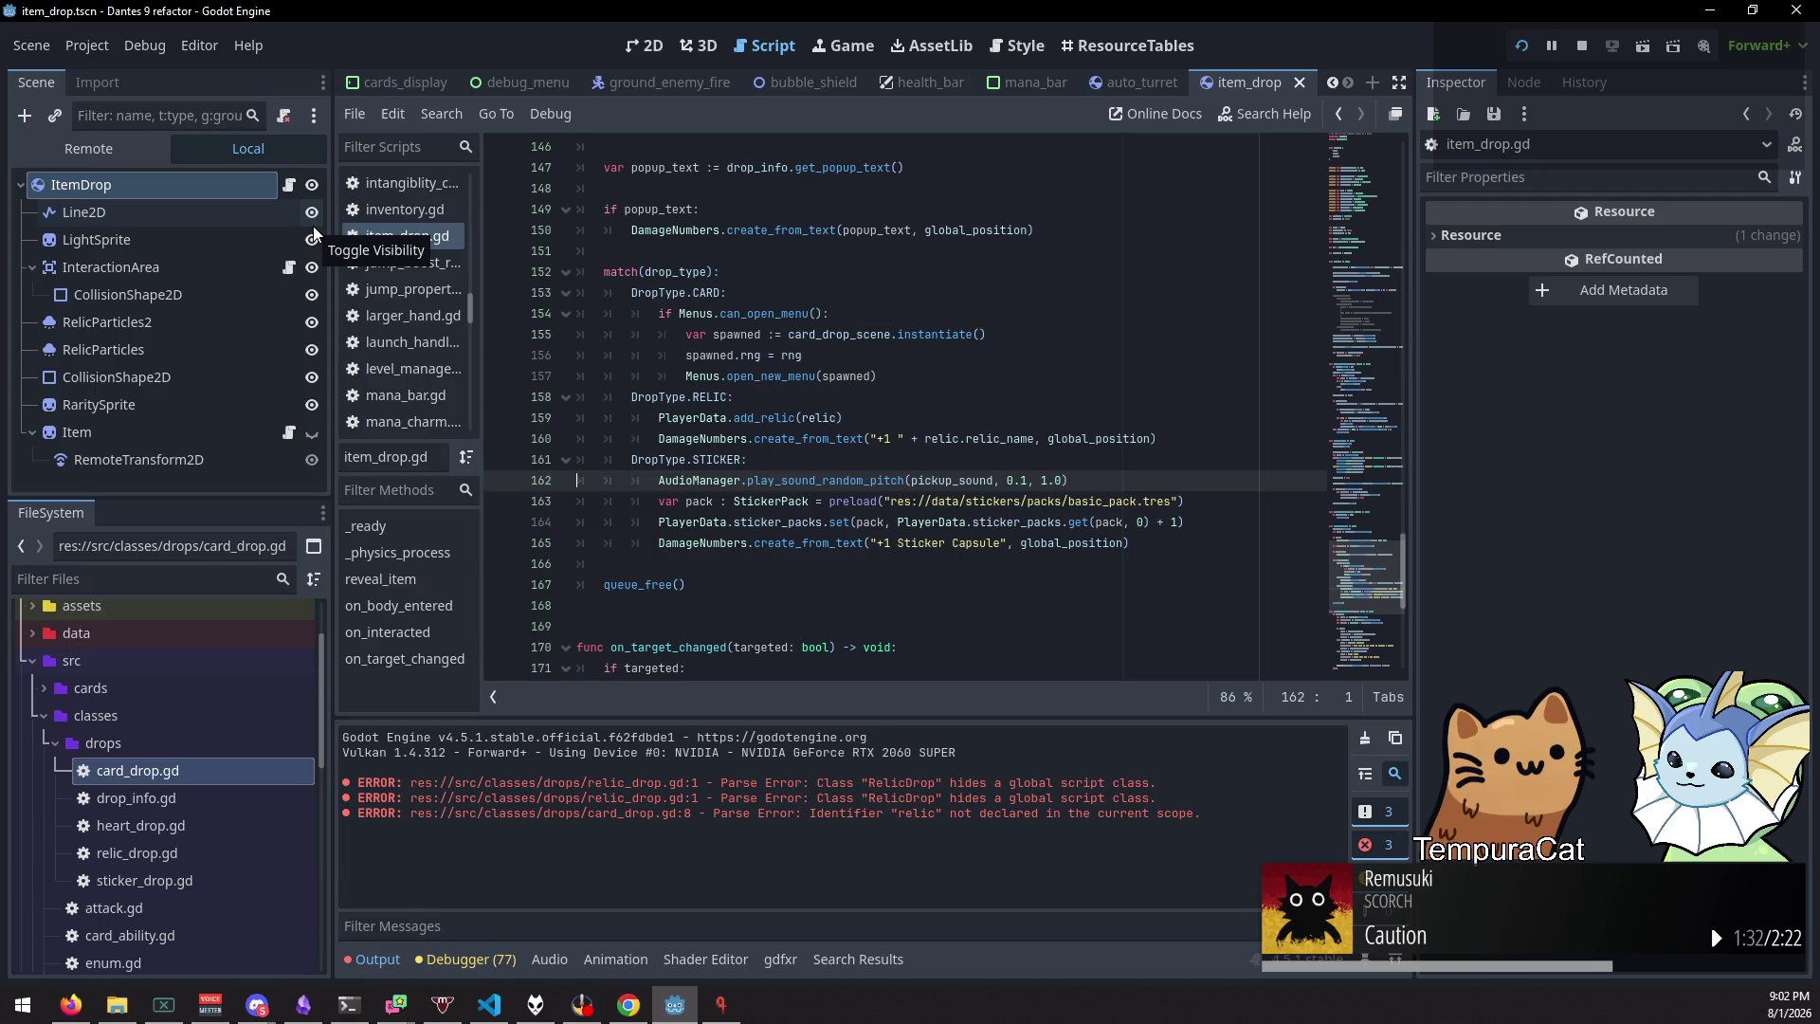
key(Down)
key(Down)
key(Up)
key(Down)
key(Home)
key(shift+End)
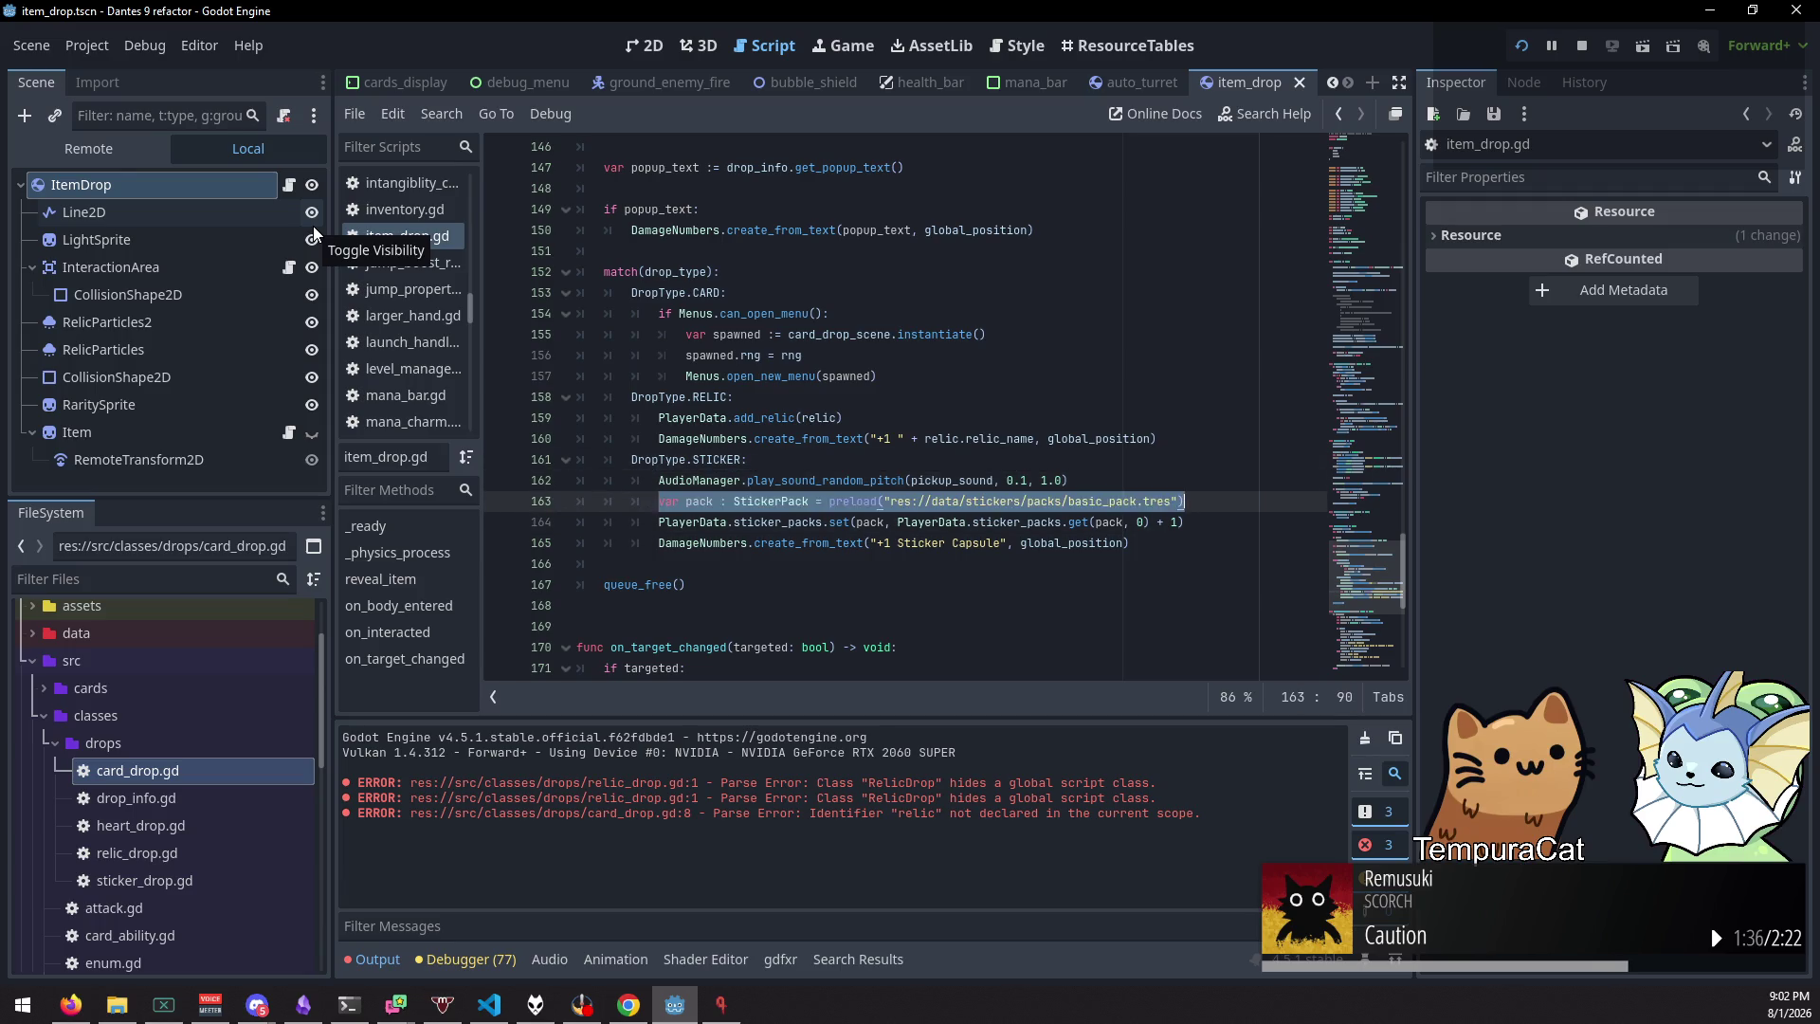
key(shift+Down)
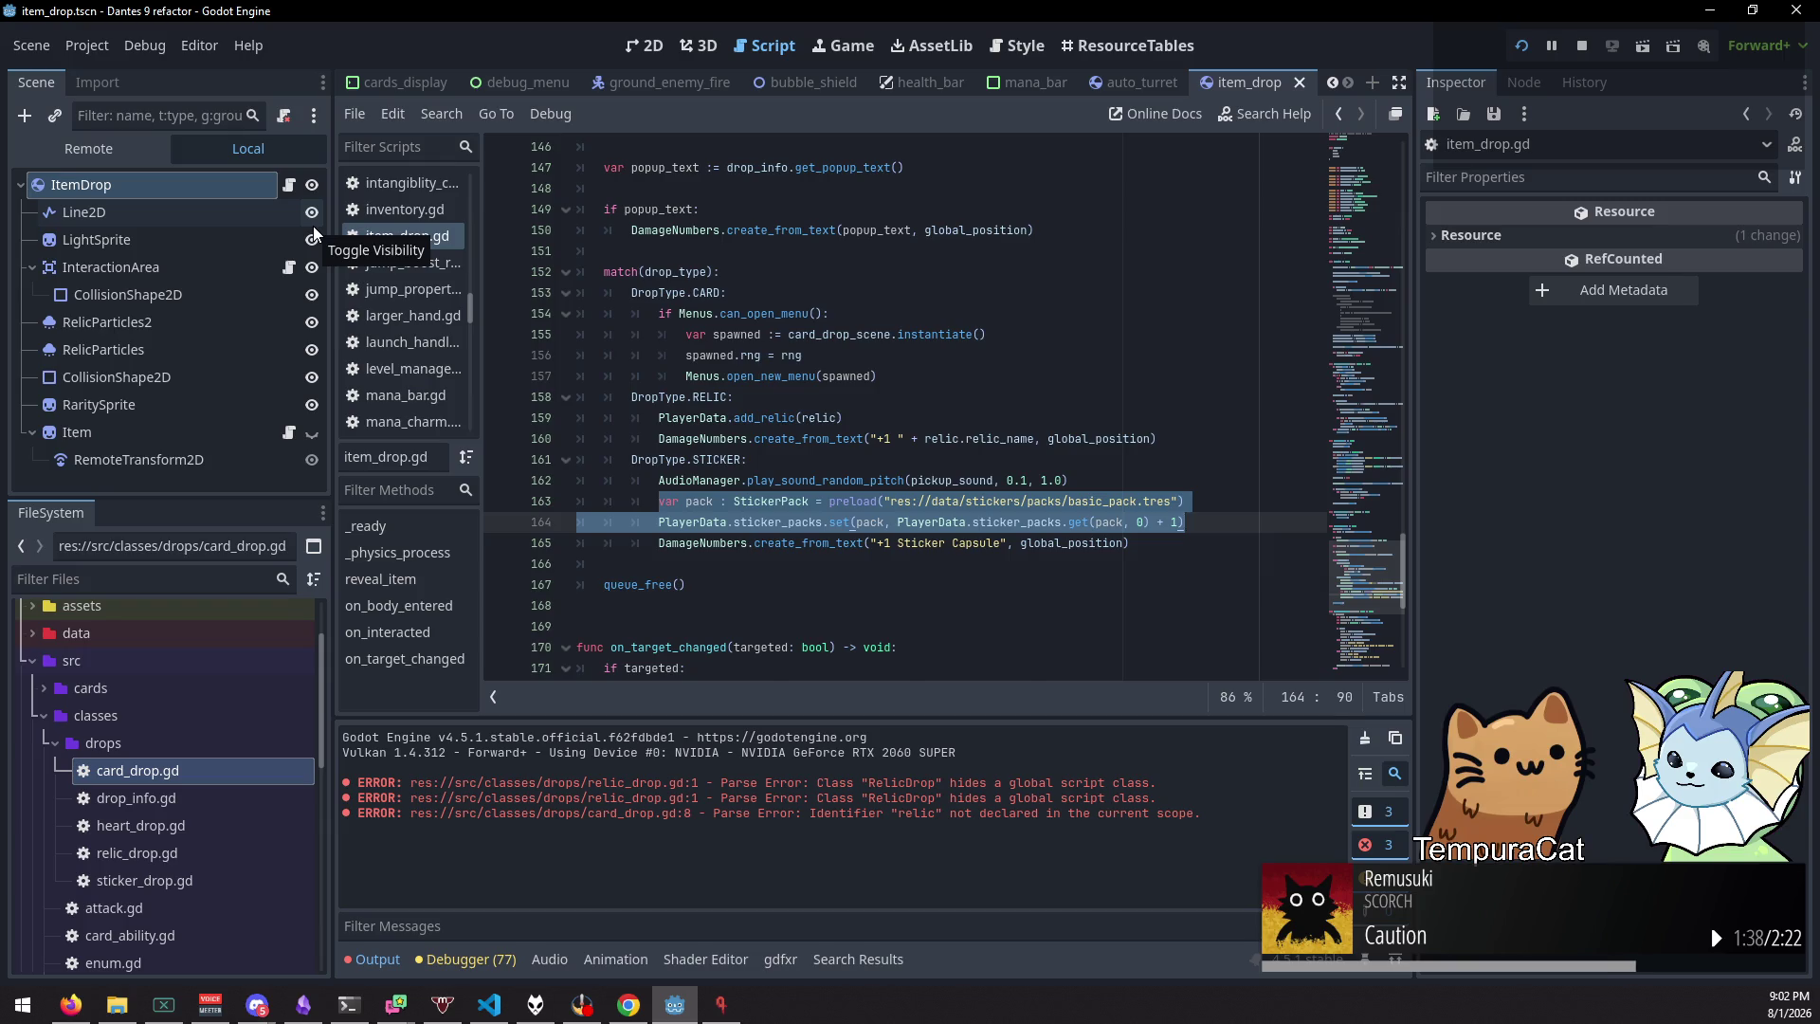
key(ctrl+x)
key(ctrl+z)
key(shift+alt+o)
- Open sticker_drop.gd and set its class_name to StickerDrop
text(sticker_pack.gd)
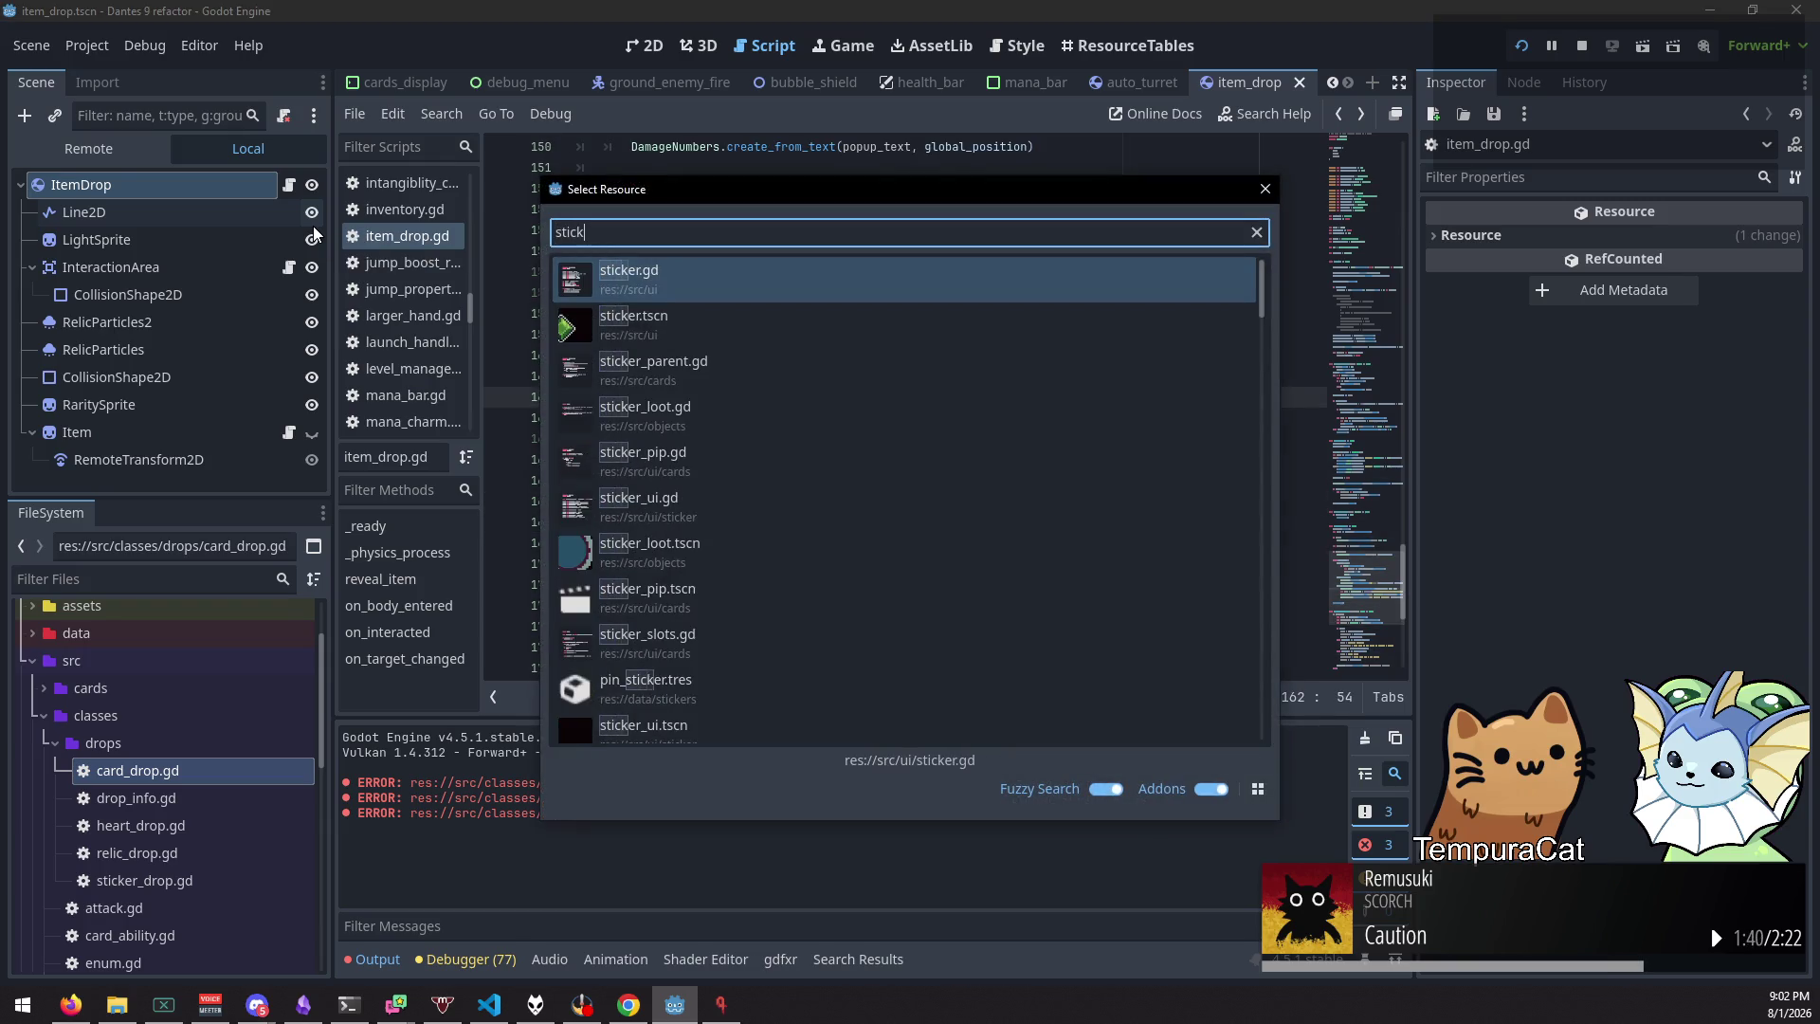
key(BackSpace)
key(BackSpace)
key(BackSpace)
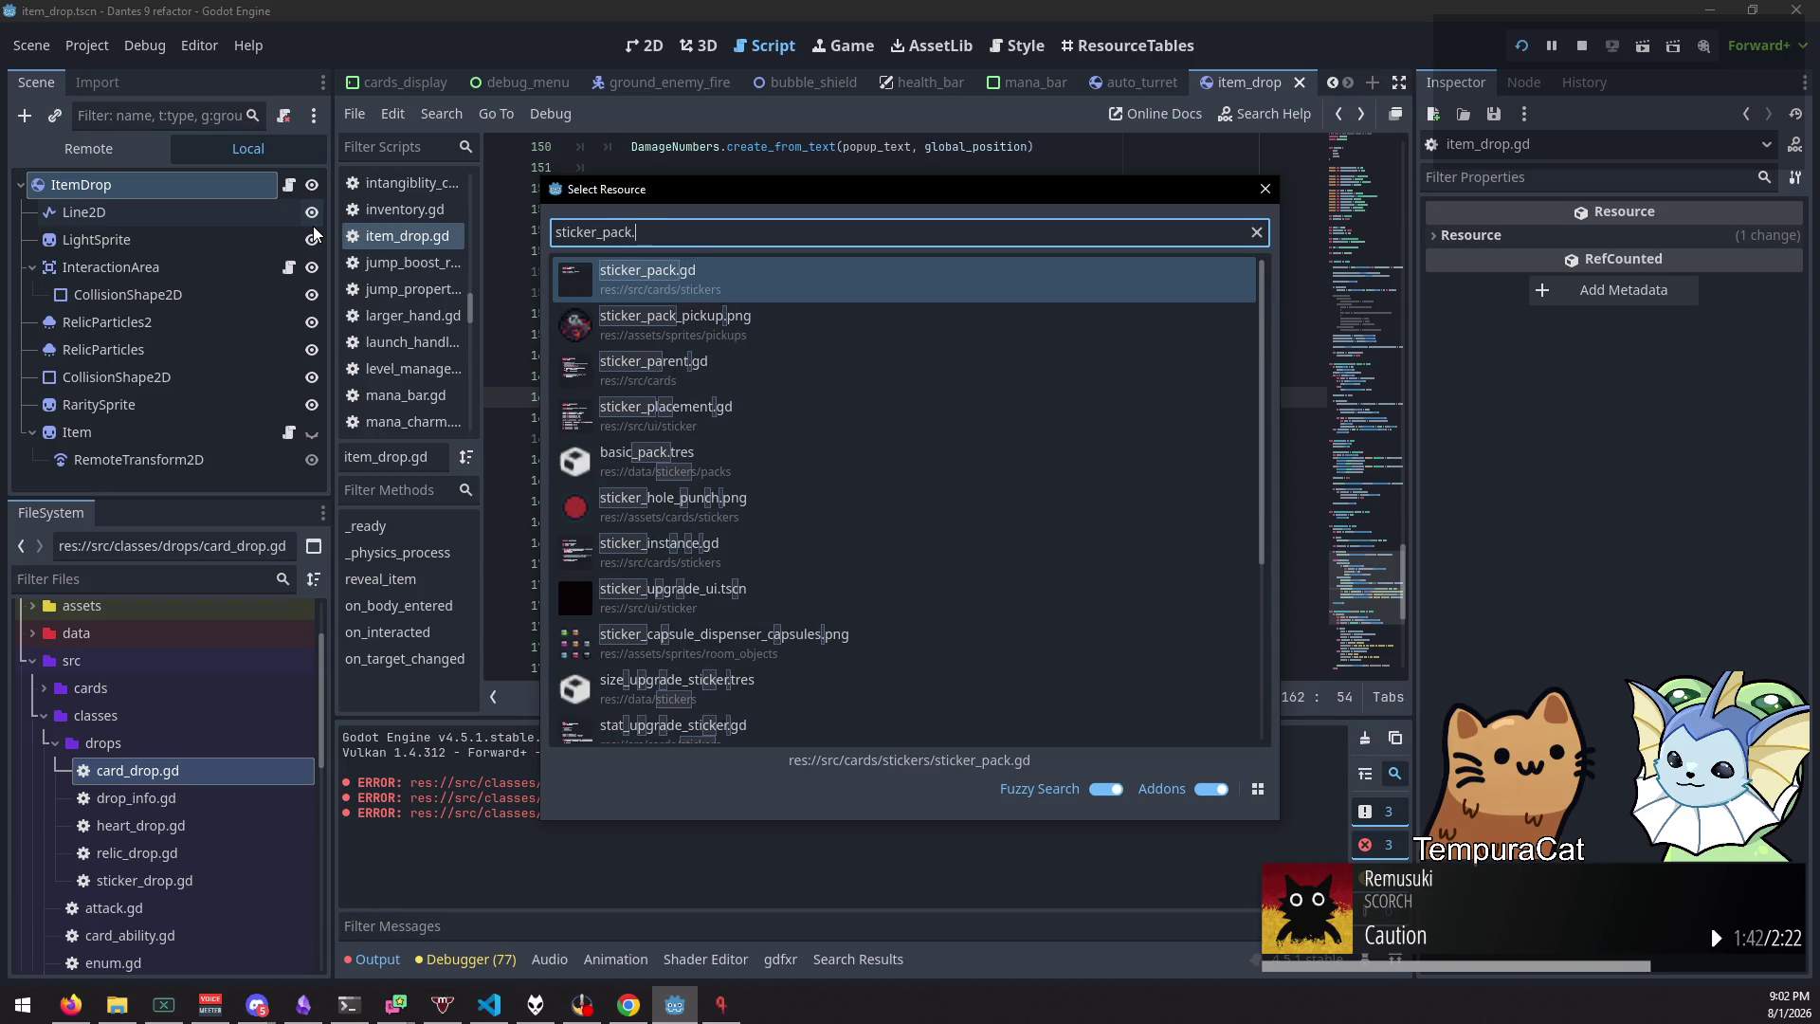
text(drop)
key(Return)
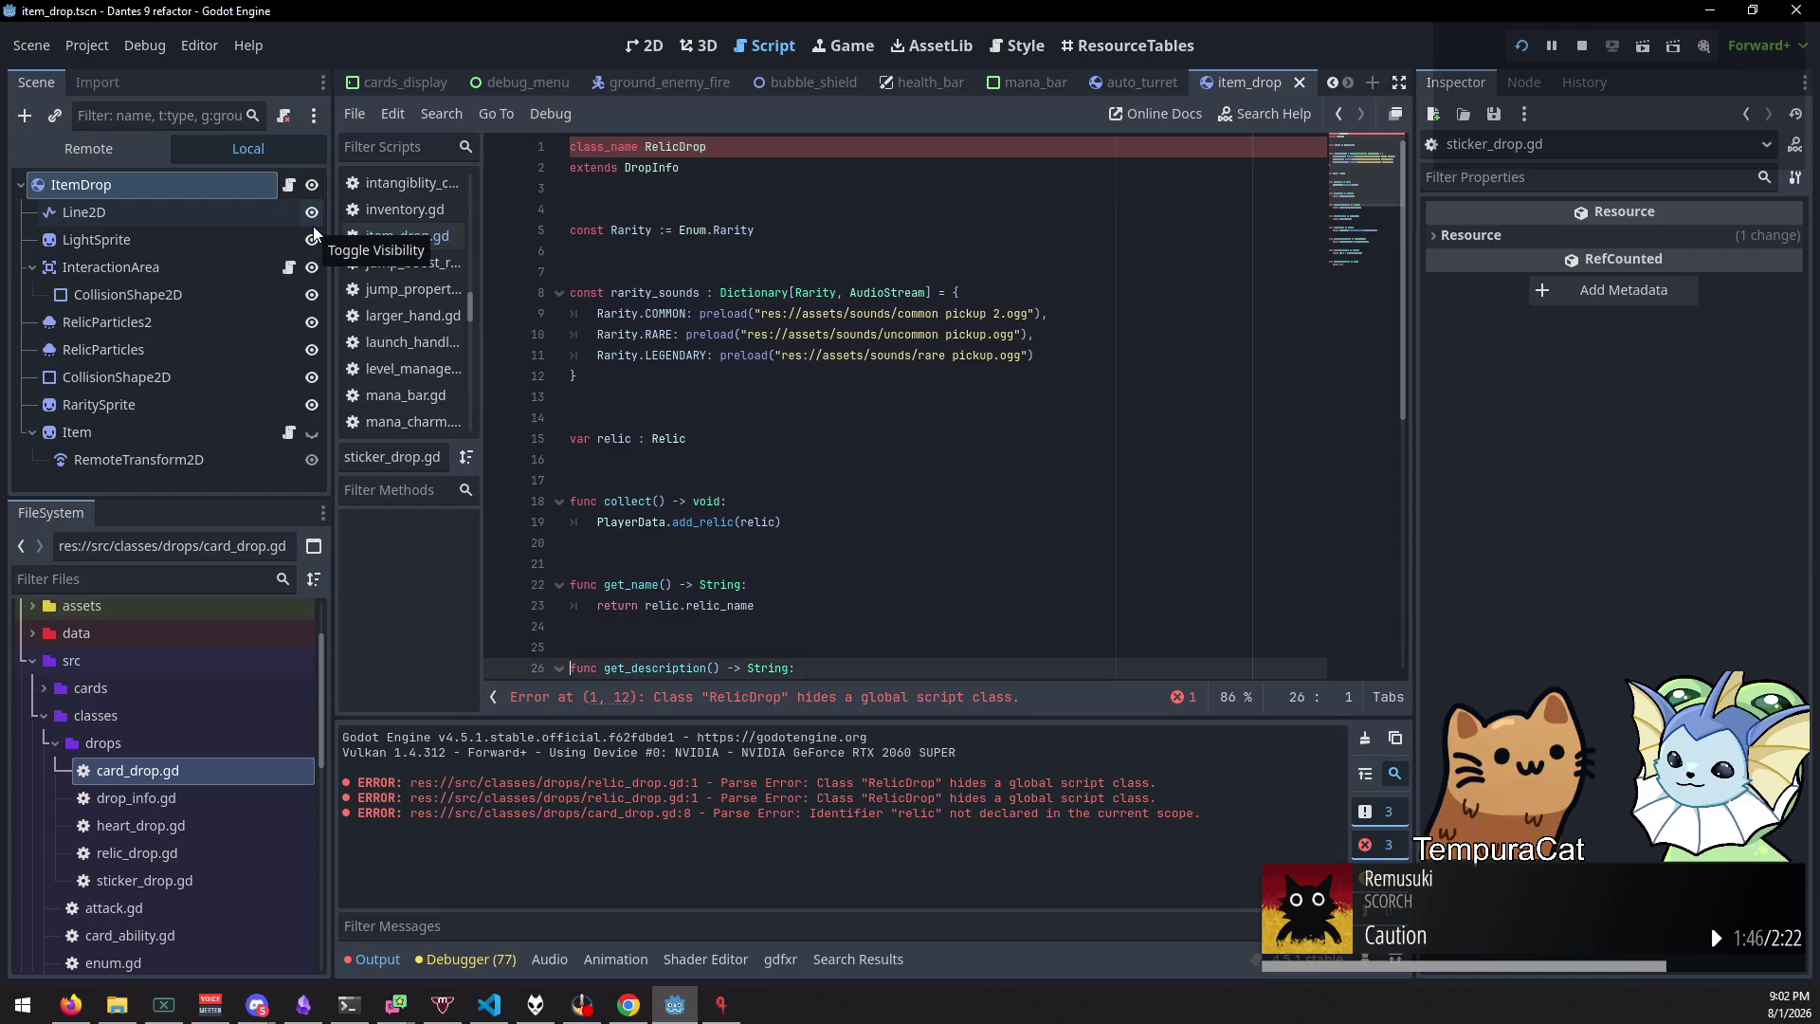
key(Up)
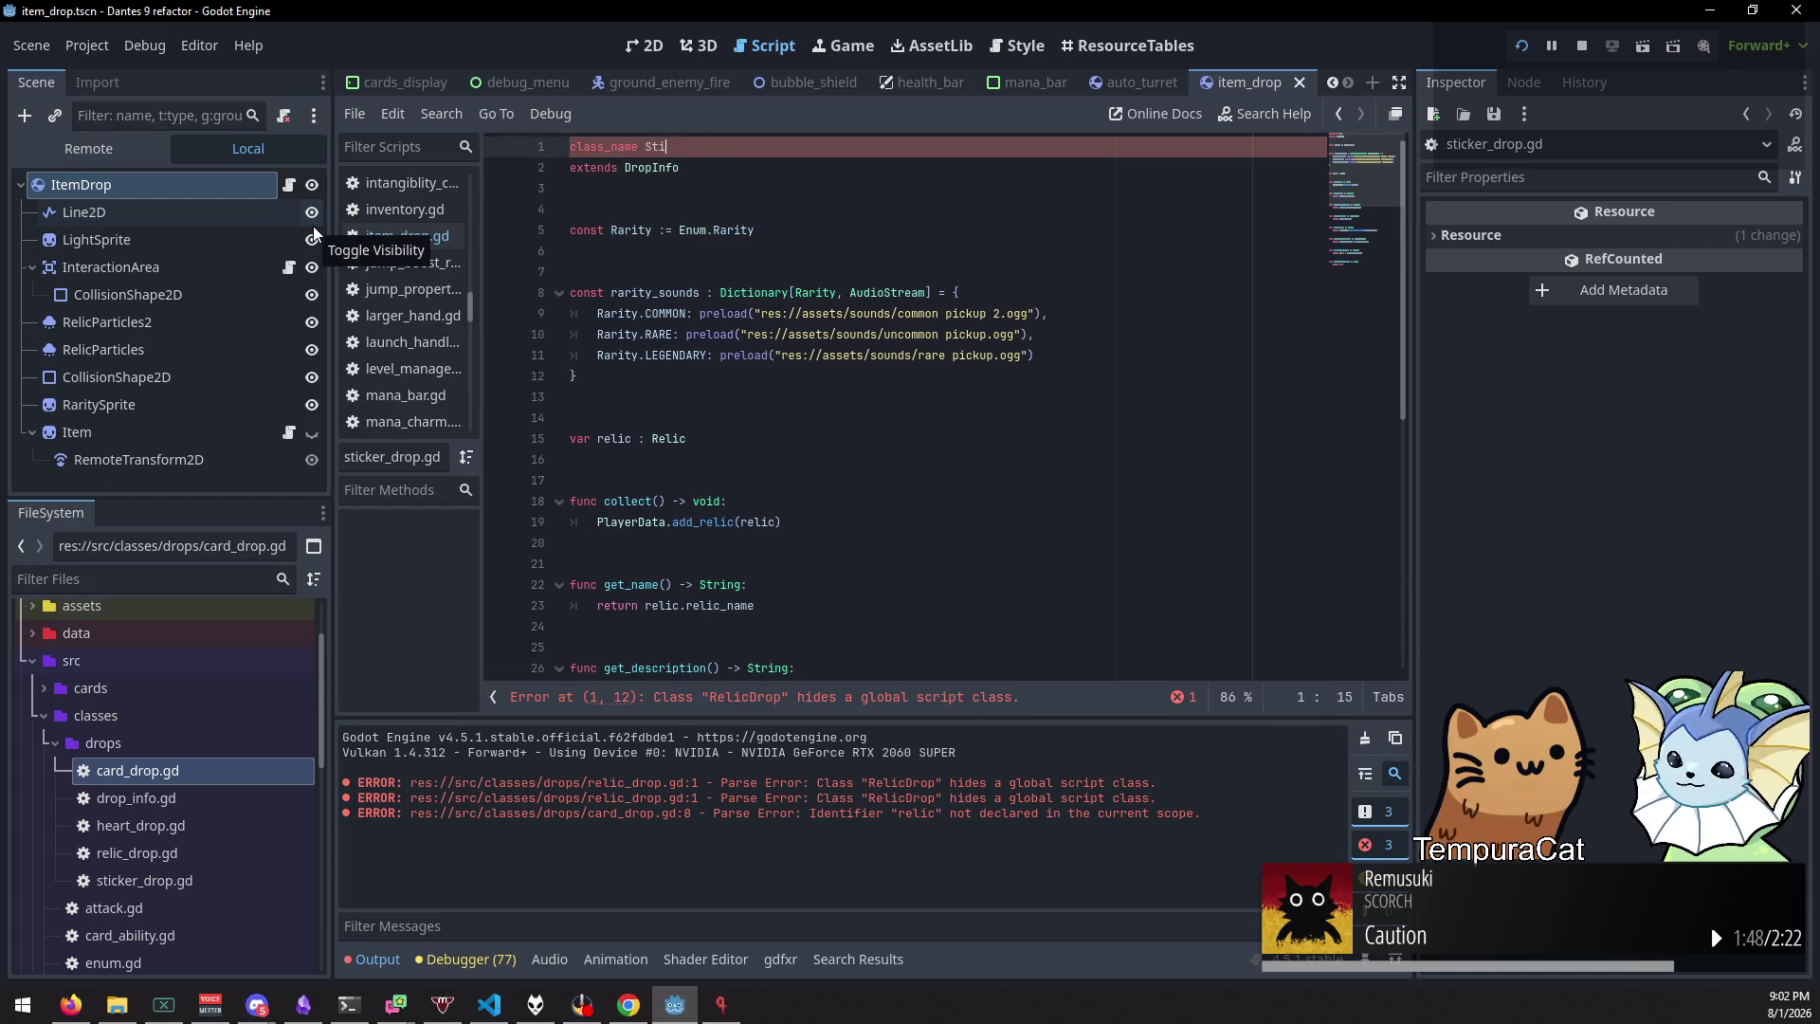
text(ckerDrop)
key(Down)
key(Down)
key(Down)
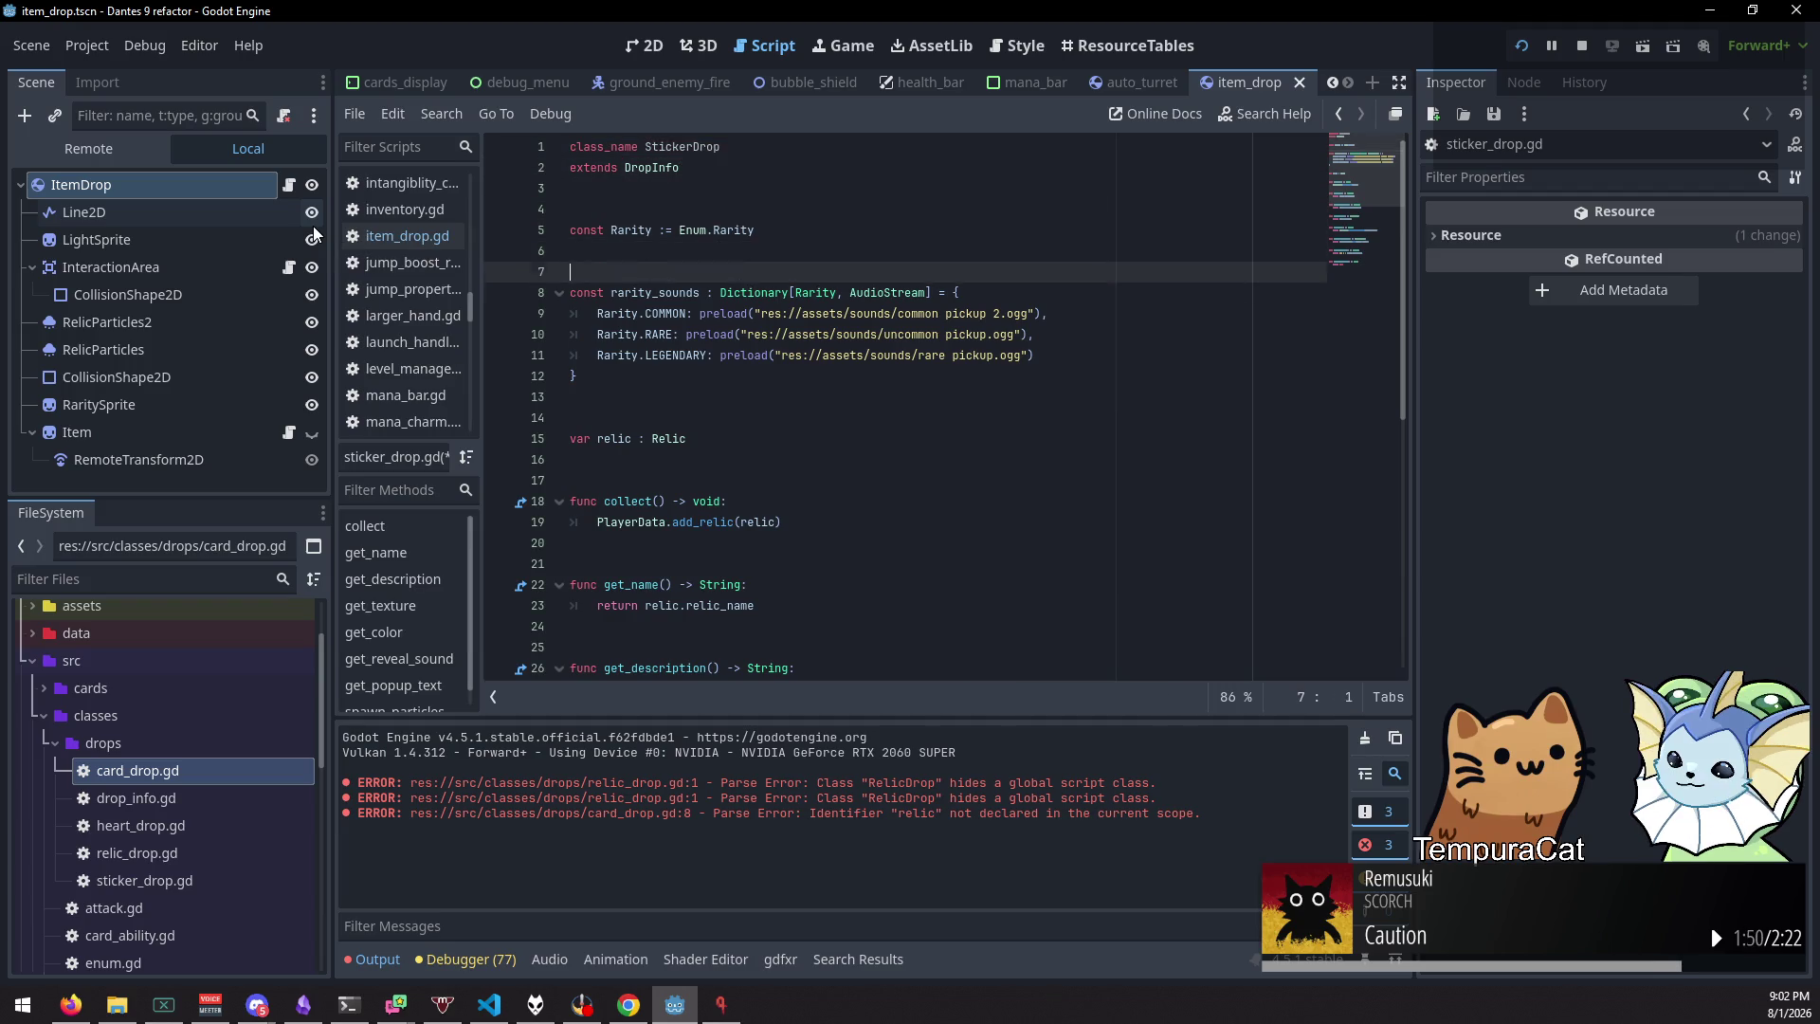
- Delete the relic-only rarity sounds constants and relic variable
key(Down)
key(Down)
key(Down)
key(End)
key(shift+Up)
key(shift+Up)
key(shift+Up)
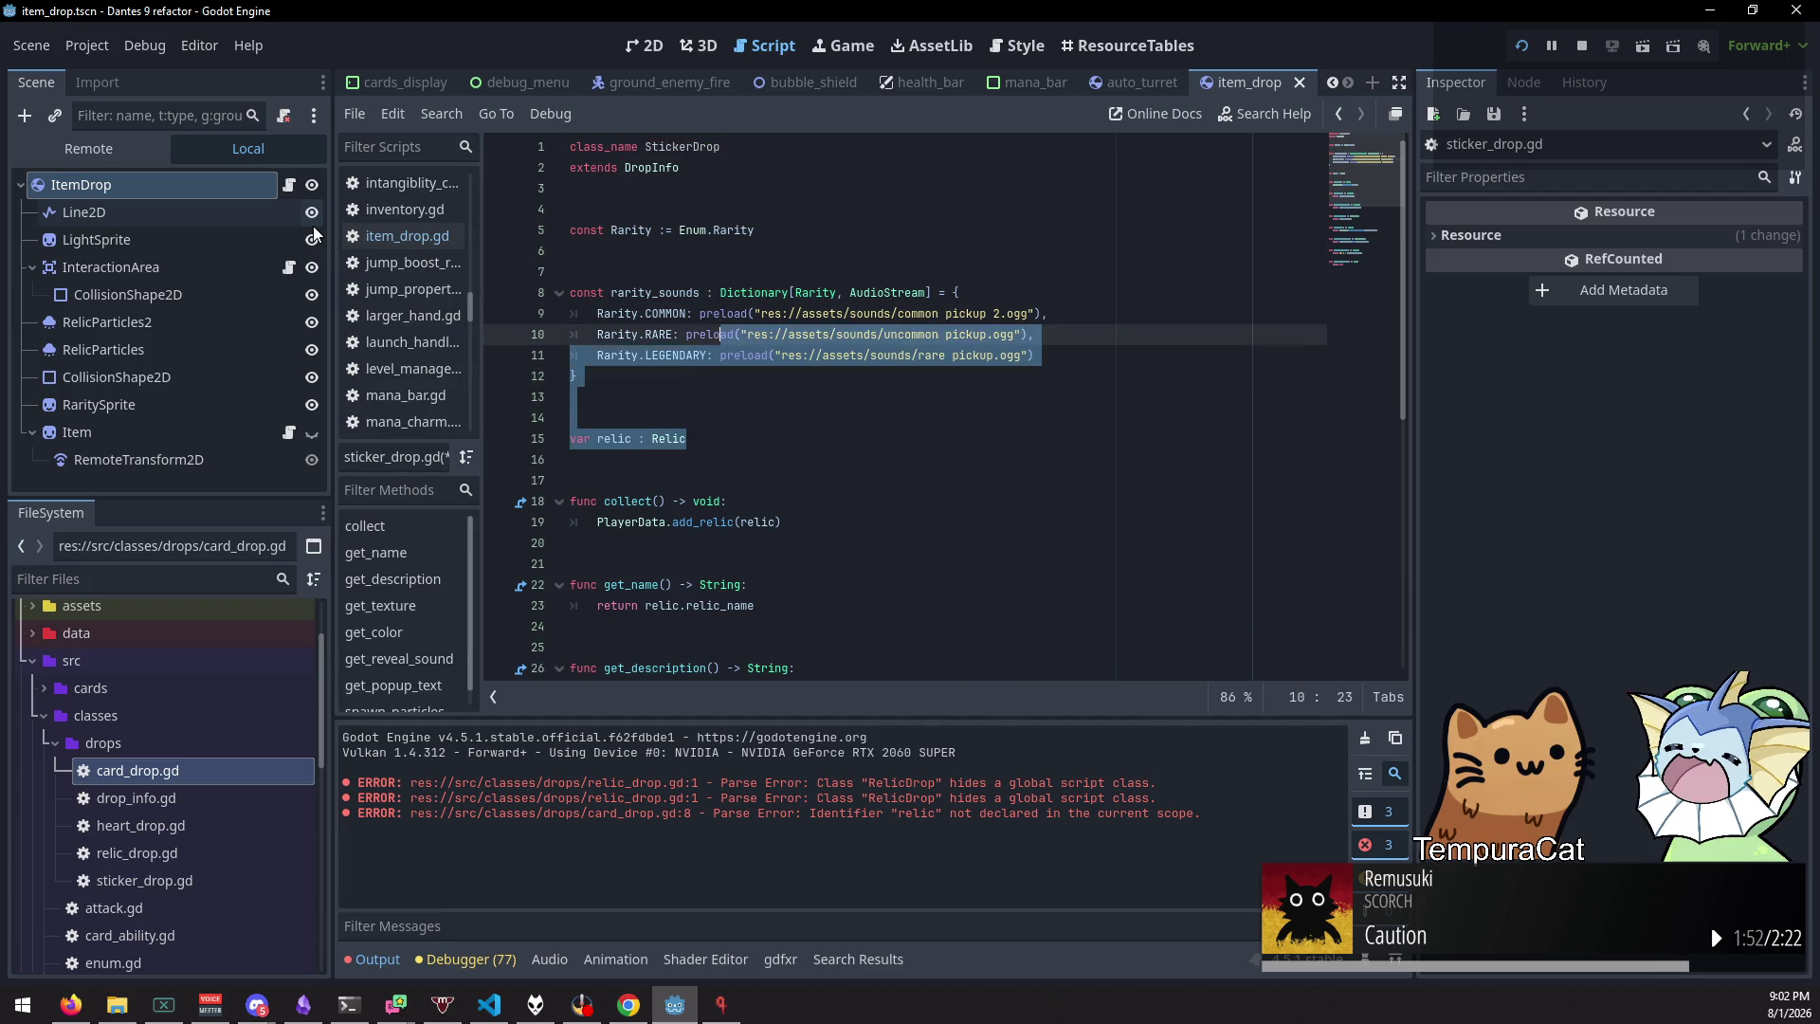
key(shift+Up)
key(shift+Up)
key(shift+Up)
key(BackSpace)
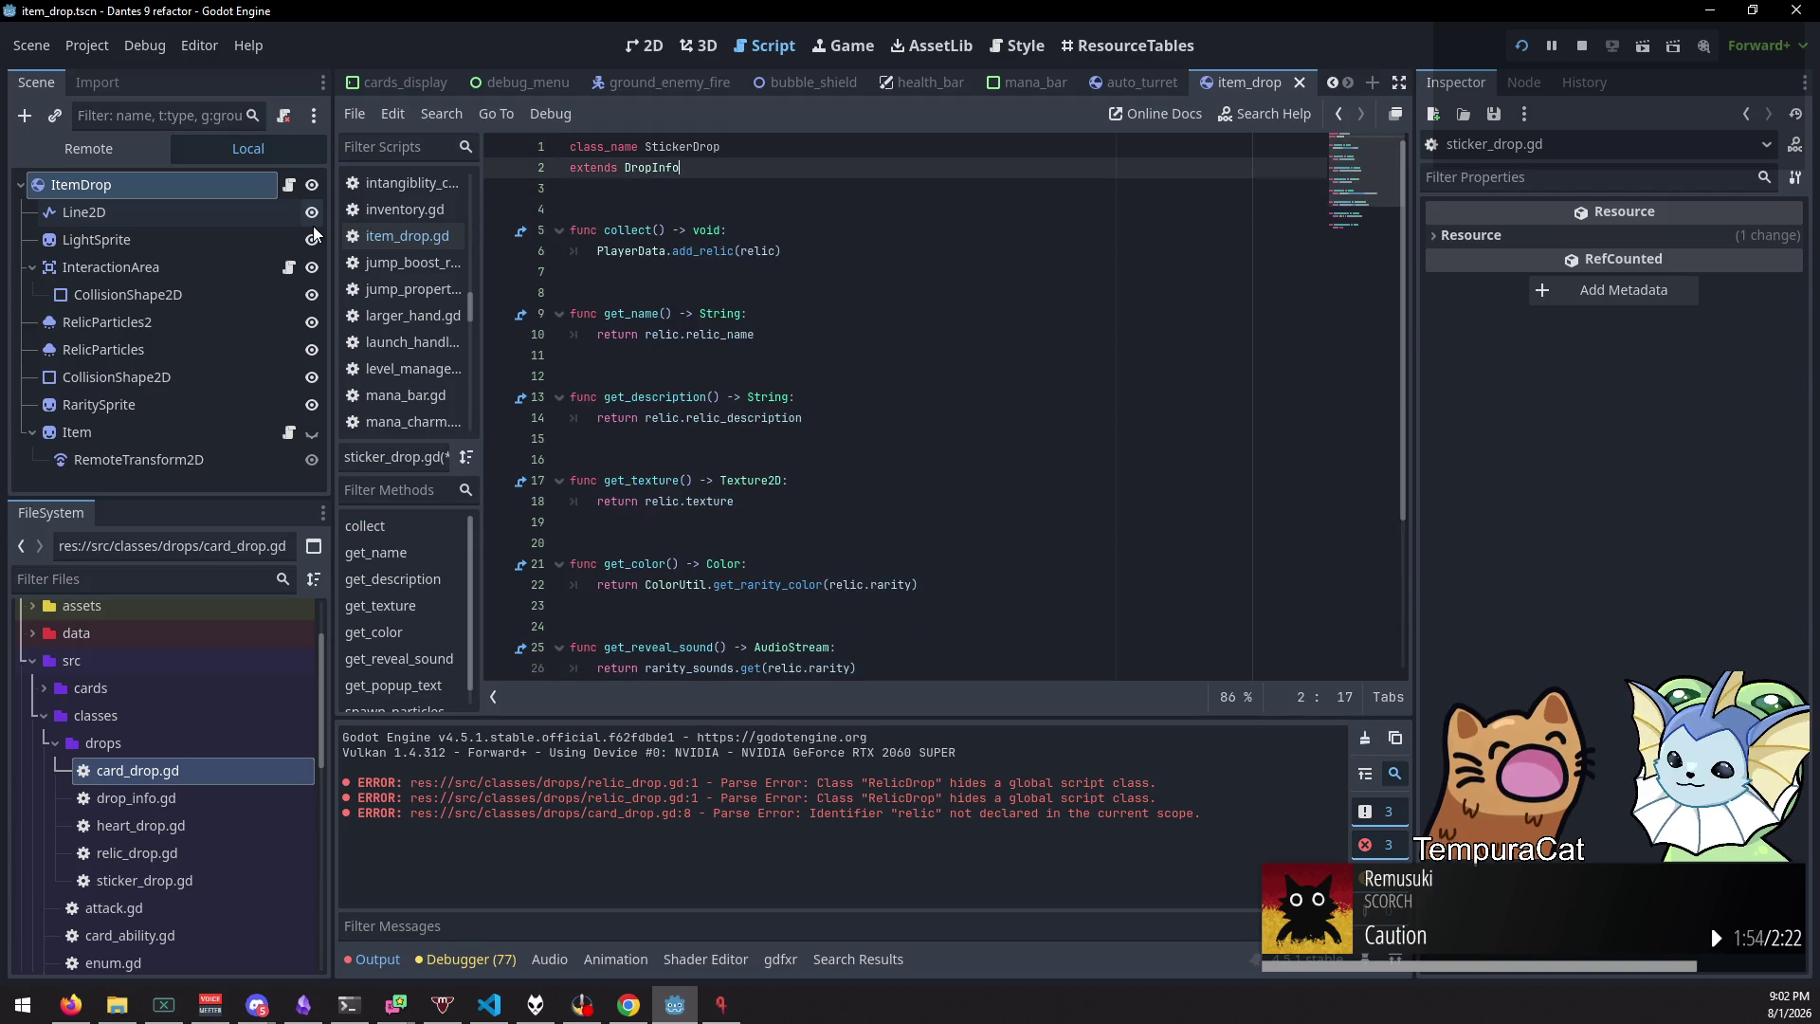
- Paste the basic_pack.tres preload and sticker_packs increment into collect(), replacing add_relic
key(Down)
key(Down)
key(Down)
key(Return)
key(Return)
key(Up)
text(var pack : StickerPack = preload("res://data/stickers/packs/basic_pack.tres") 			PlayerData.sticker_packs.set(pack, PlayerData.sticker_packs.get(pack, 0) + 1))
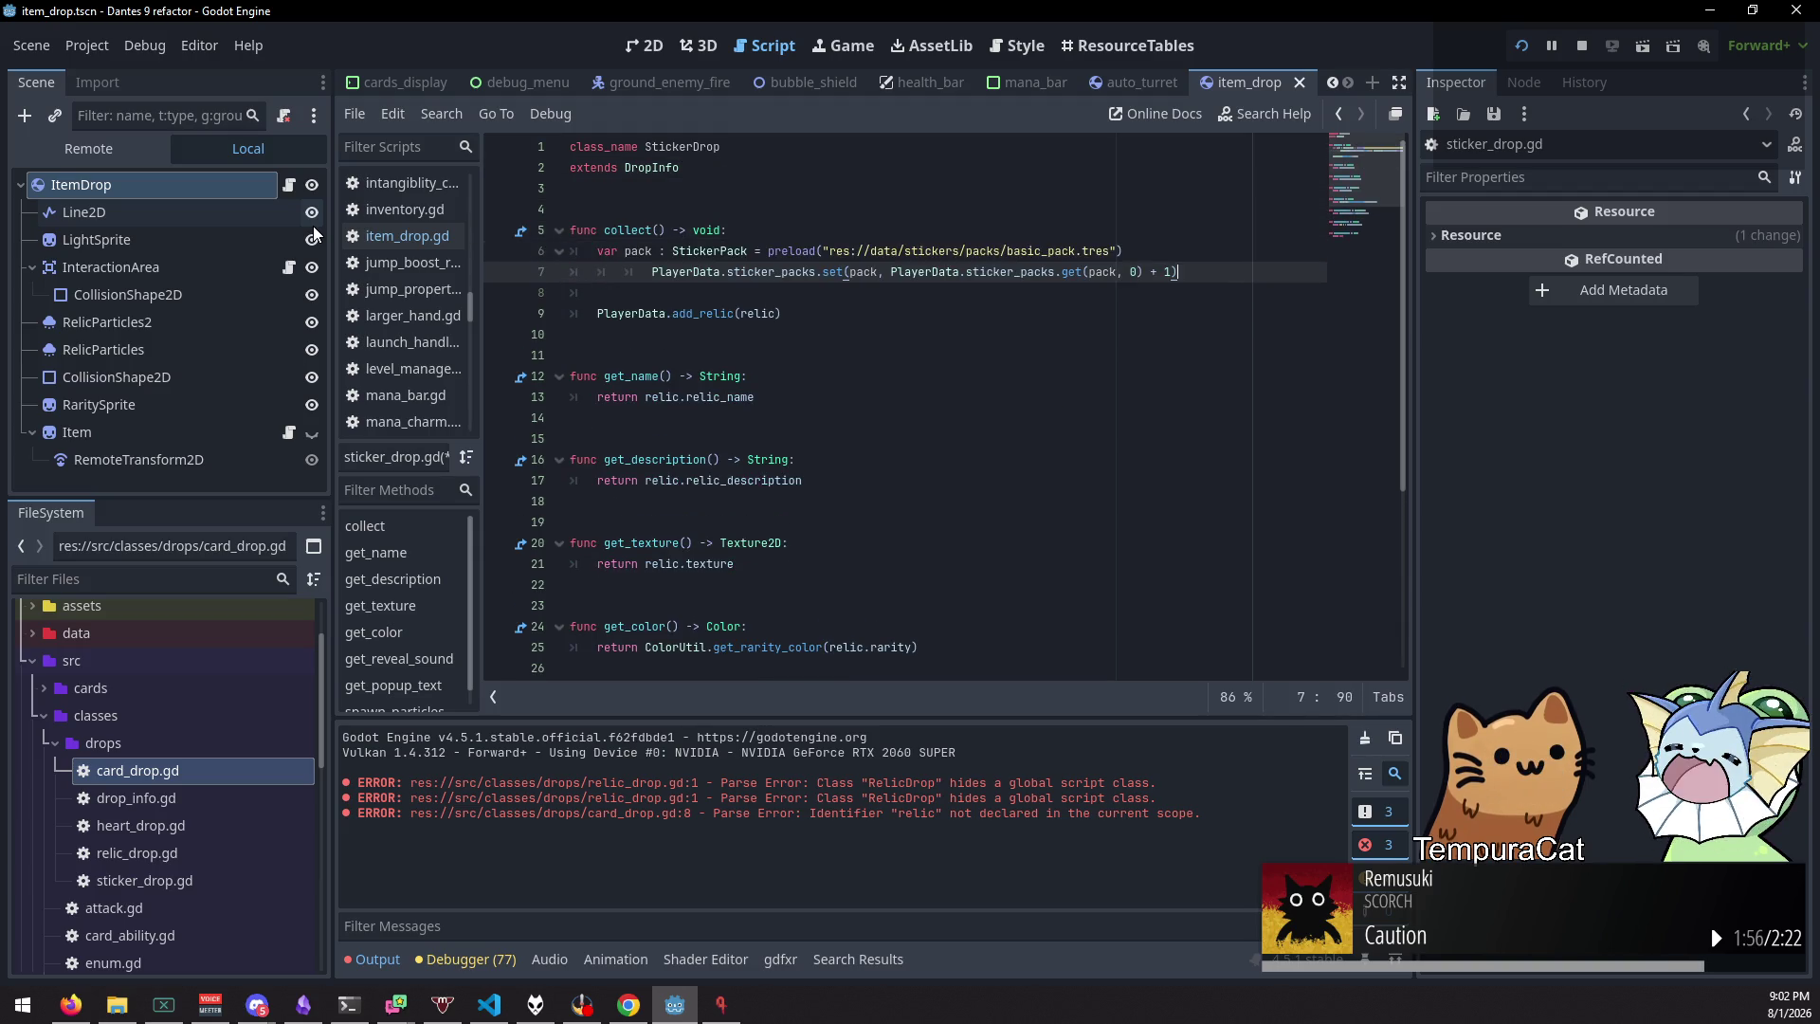
key(shift+Down)
key(shift+Down)
key(BackSpace)
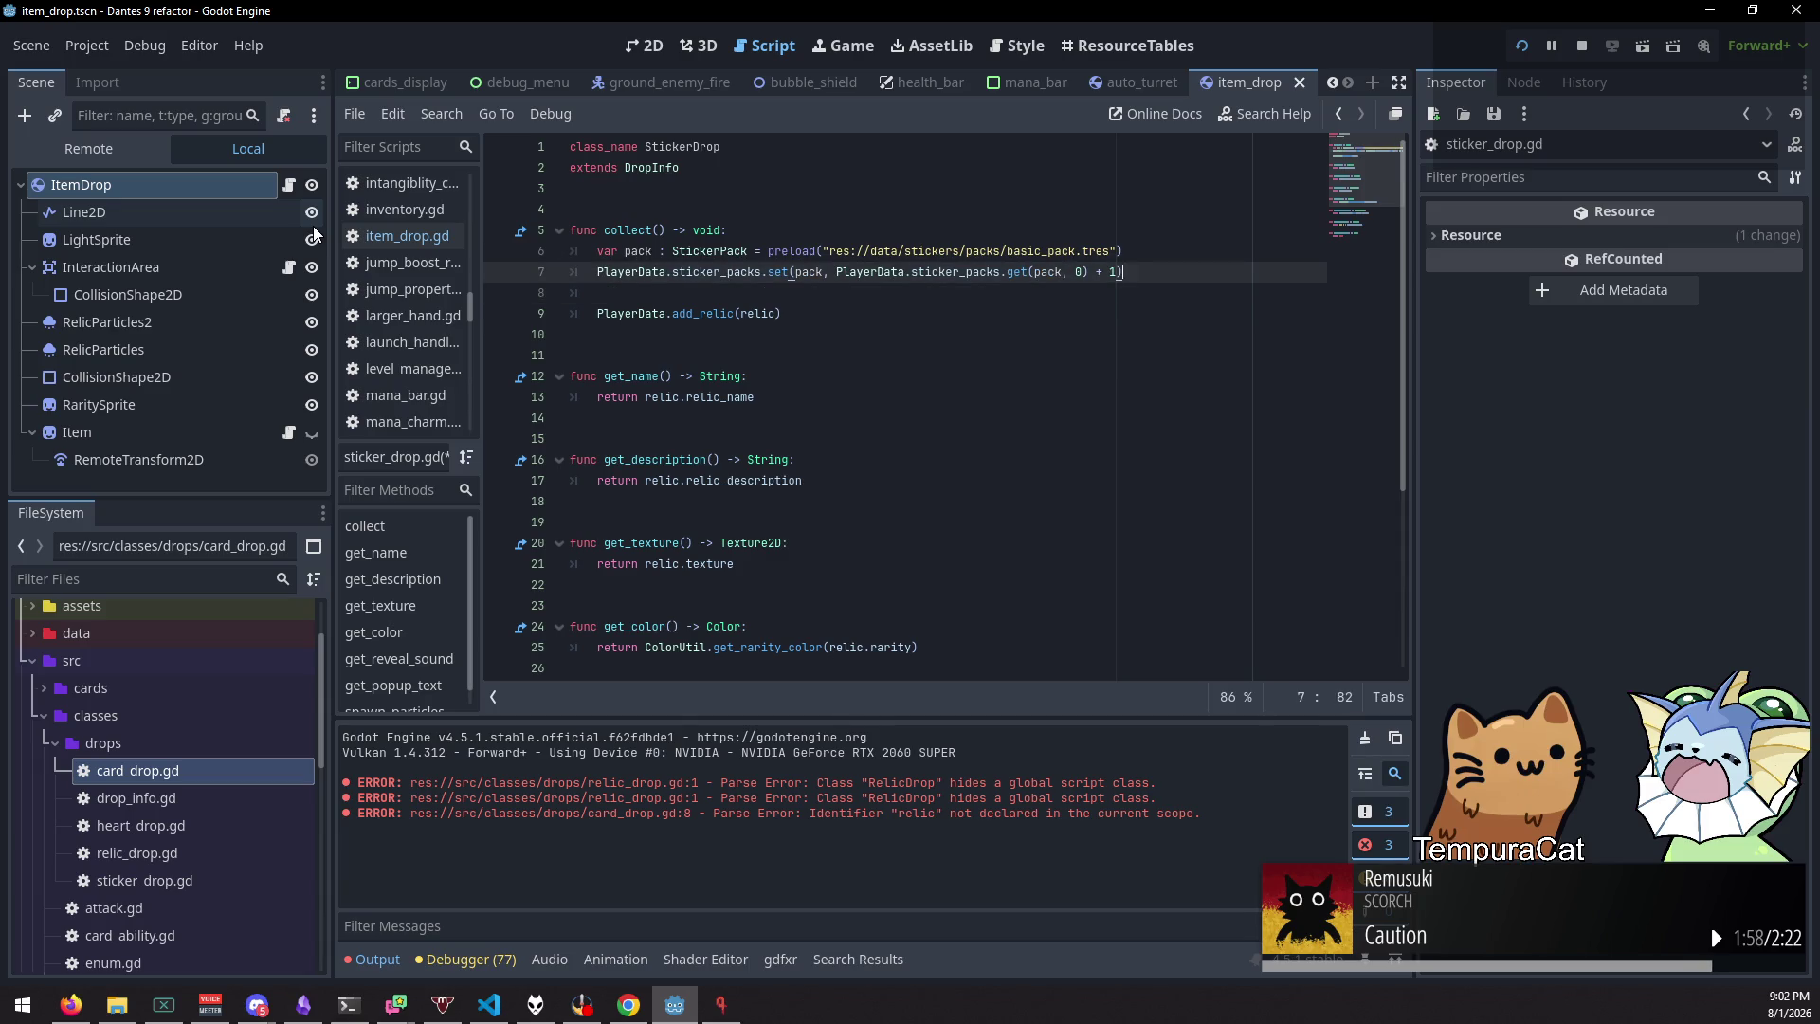
key(shift+Tab)
- Tidy the blank line after collect() and select the sticker_packs update line
key(Down)
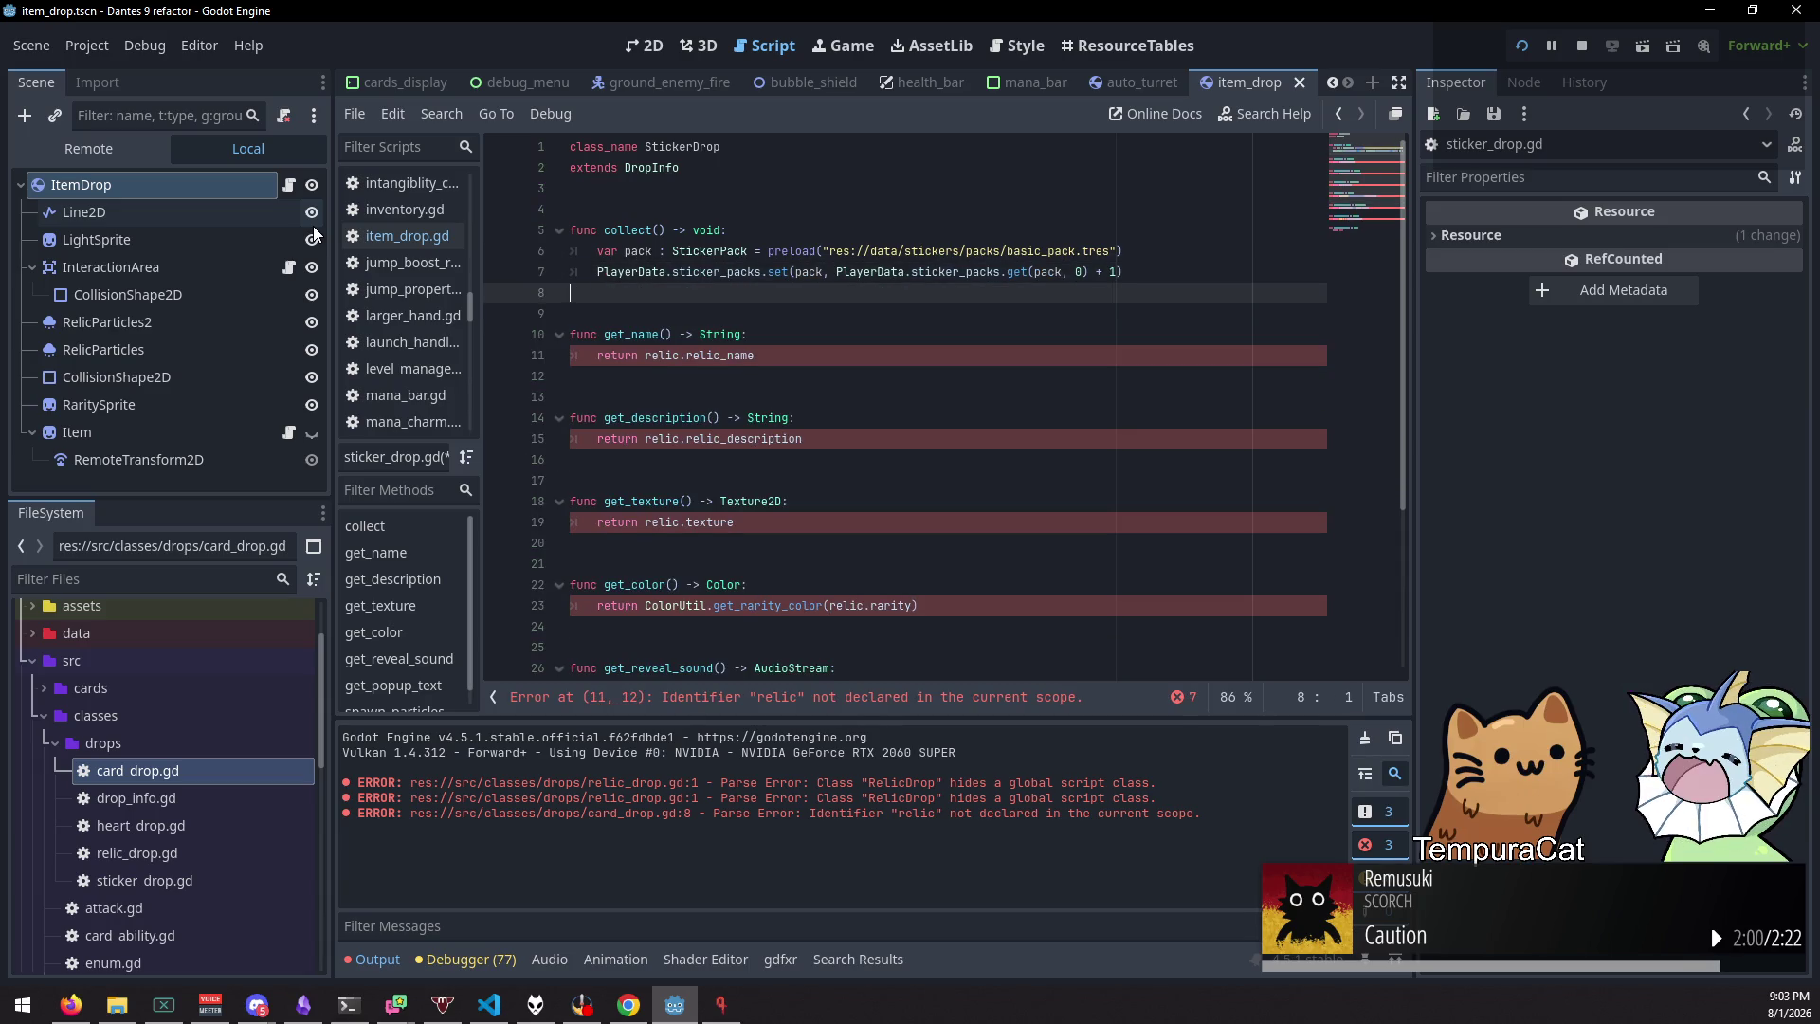
key(Up)
key(Down)
key(Down)
key(Down)
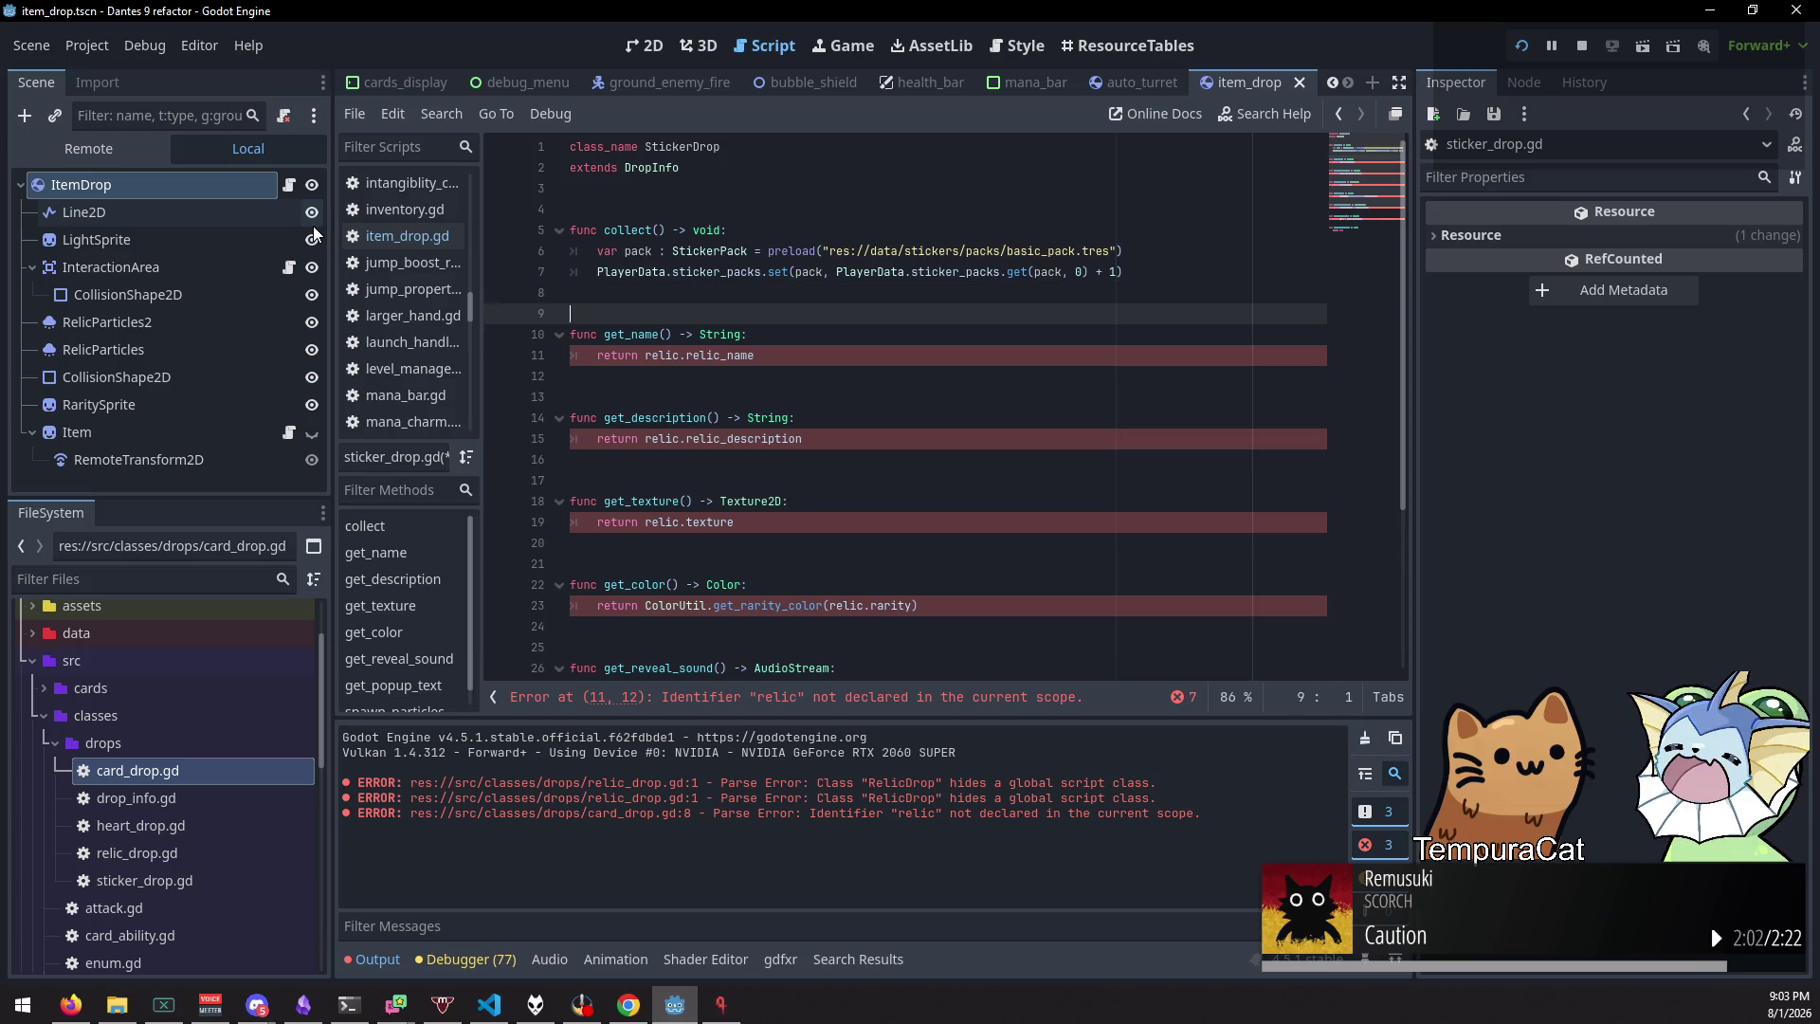
key(Up)
key(Up)
key(Up)
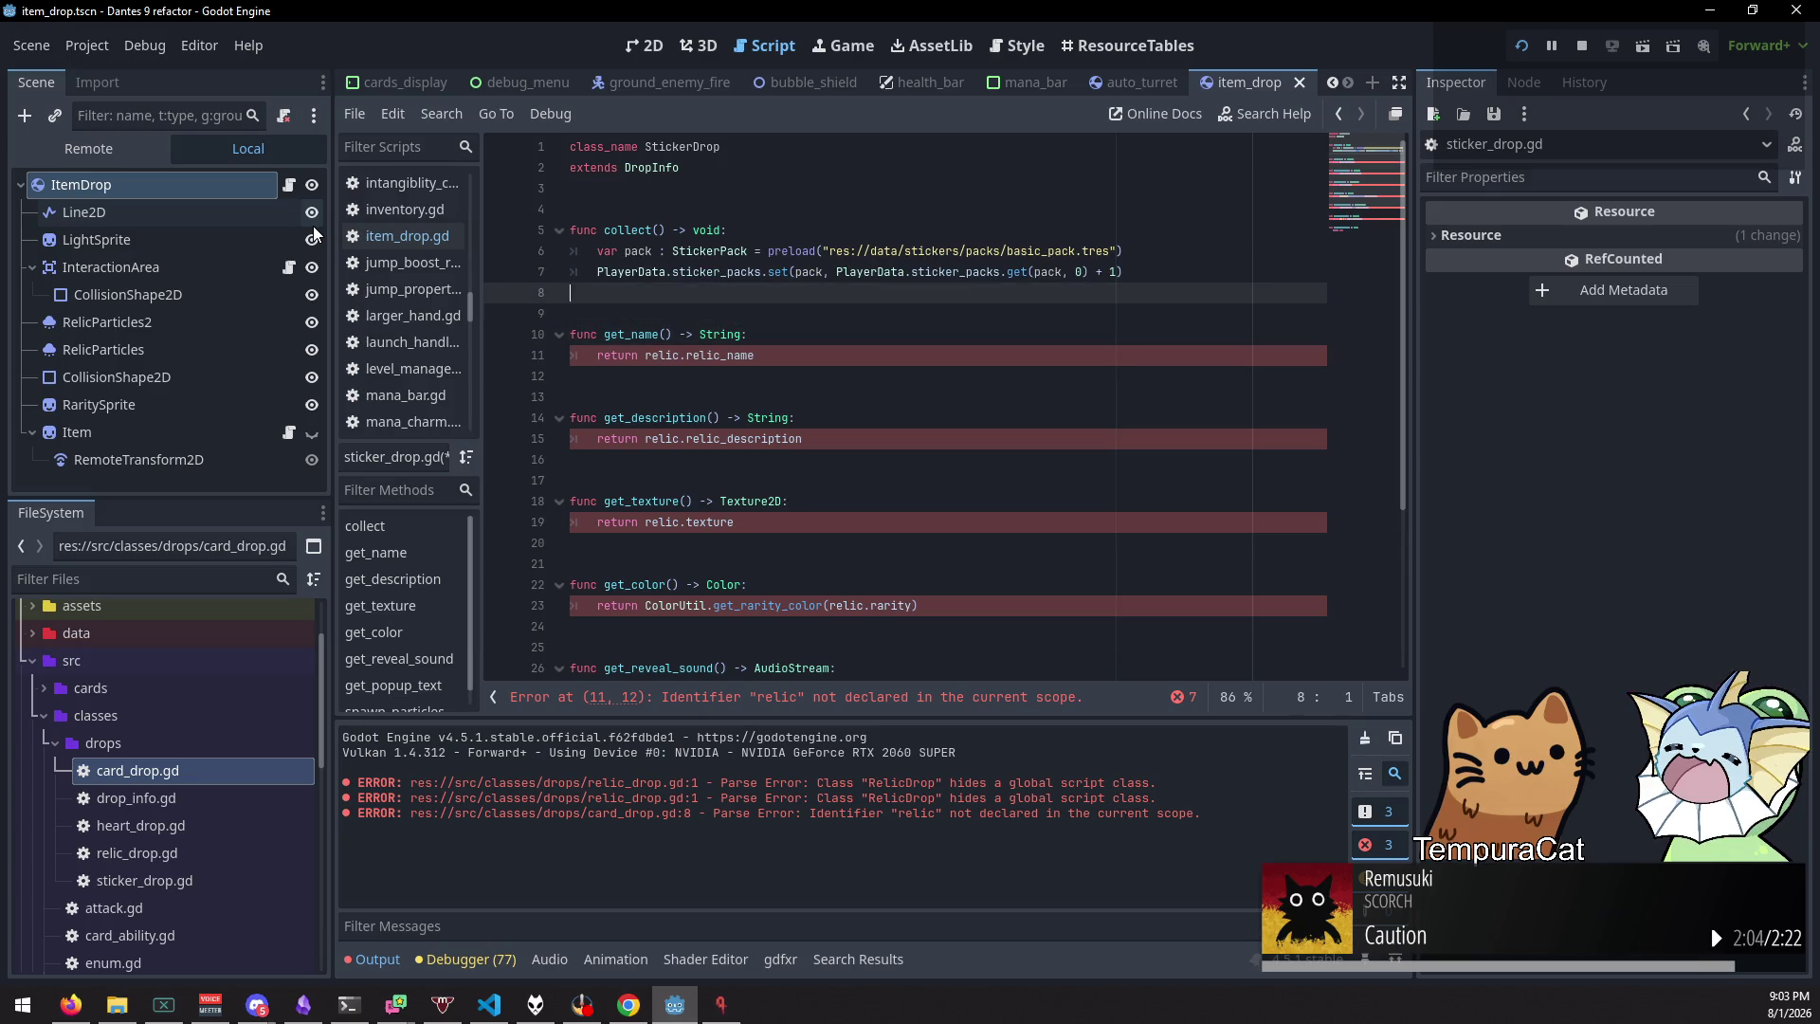
key(Down)
key(Home)
key(shift+End)
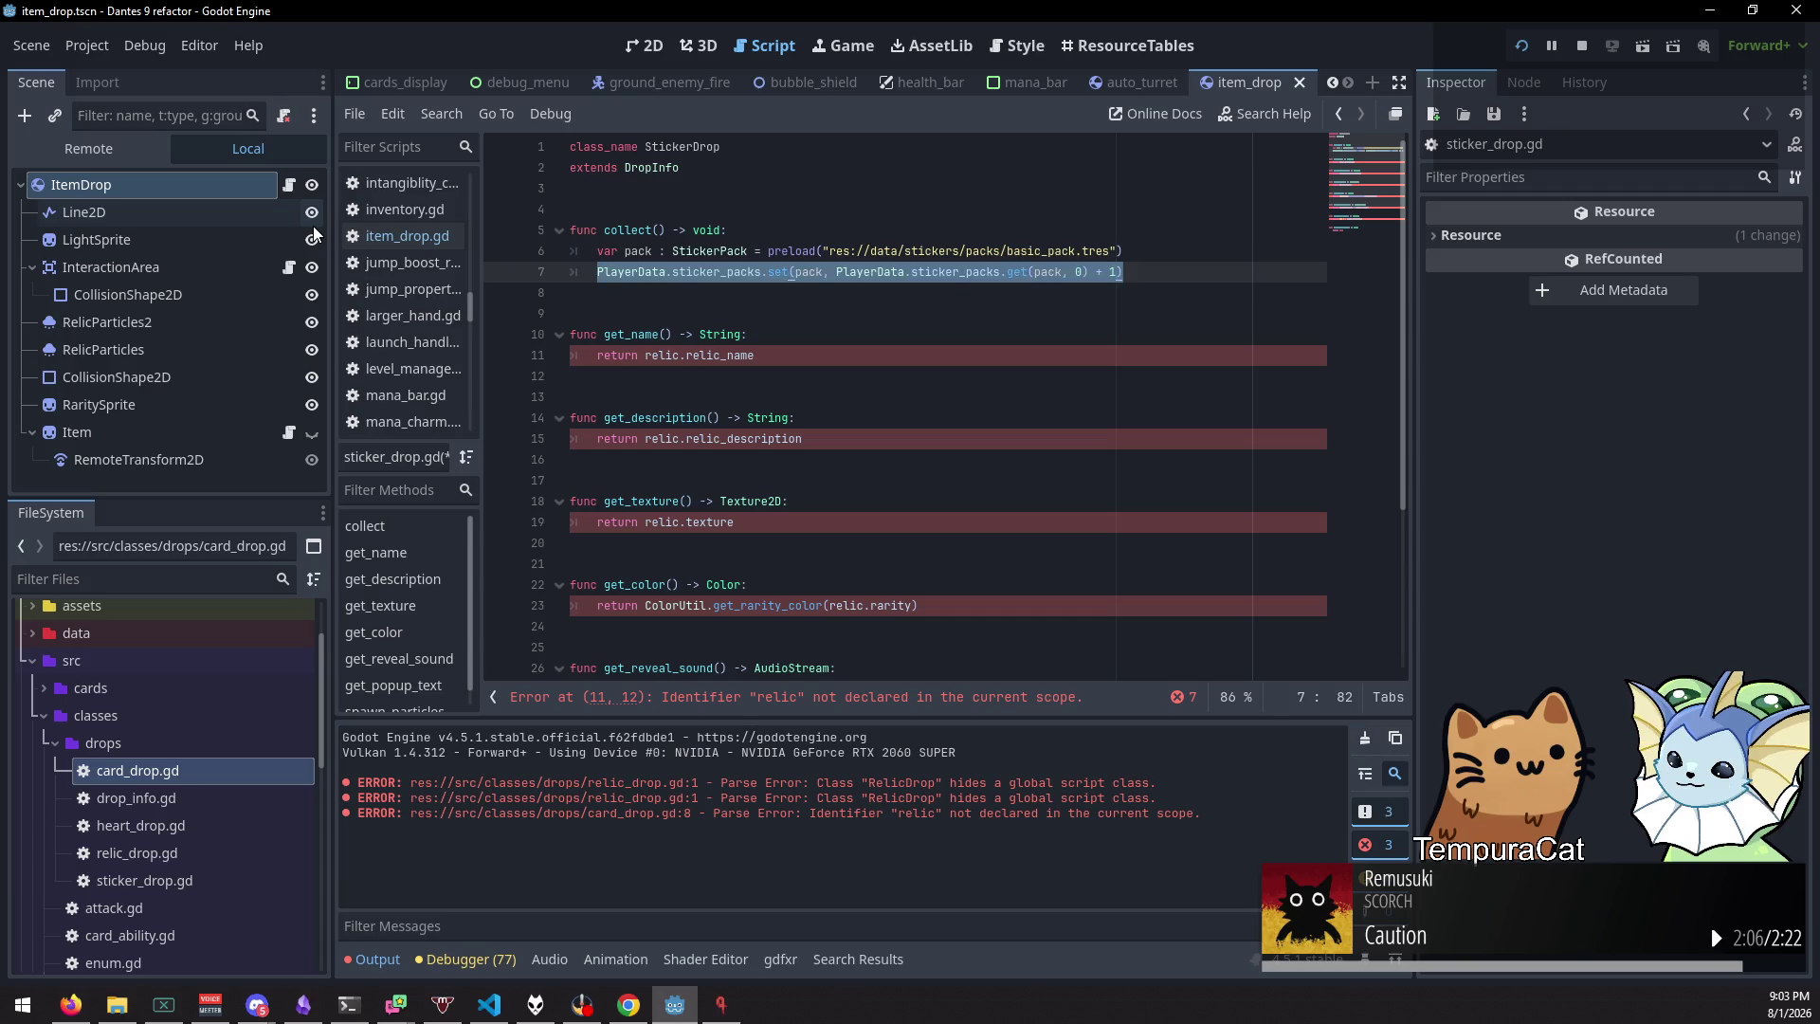
- Check the sticker_packs declaration in PlayerData and the StickerPack class script
ctrl+click(937, 282)
ctrl+click(805, 148)
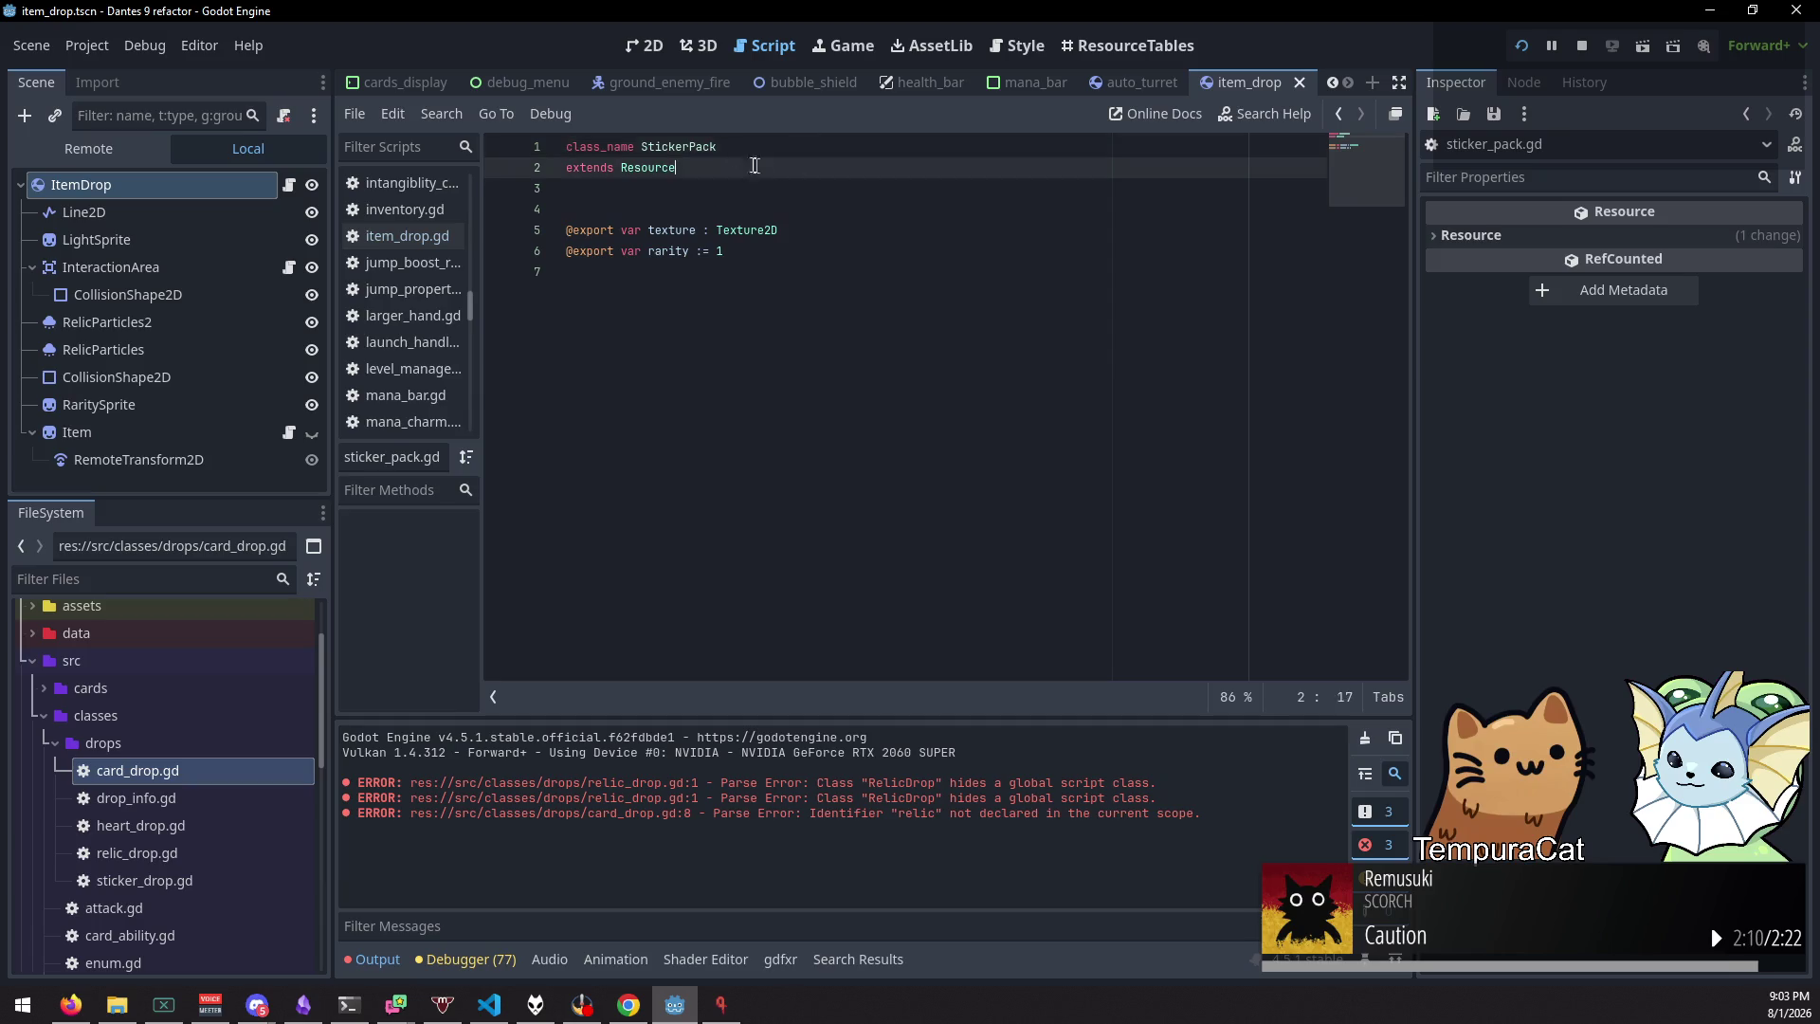
key(Down)
key(Down)
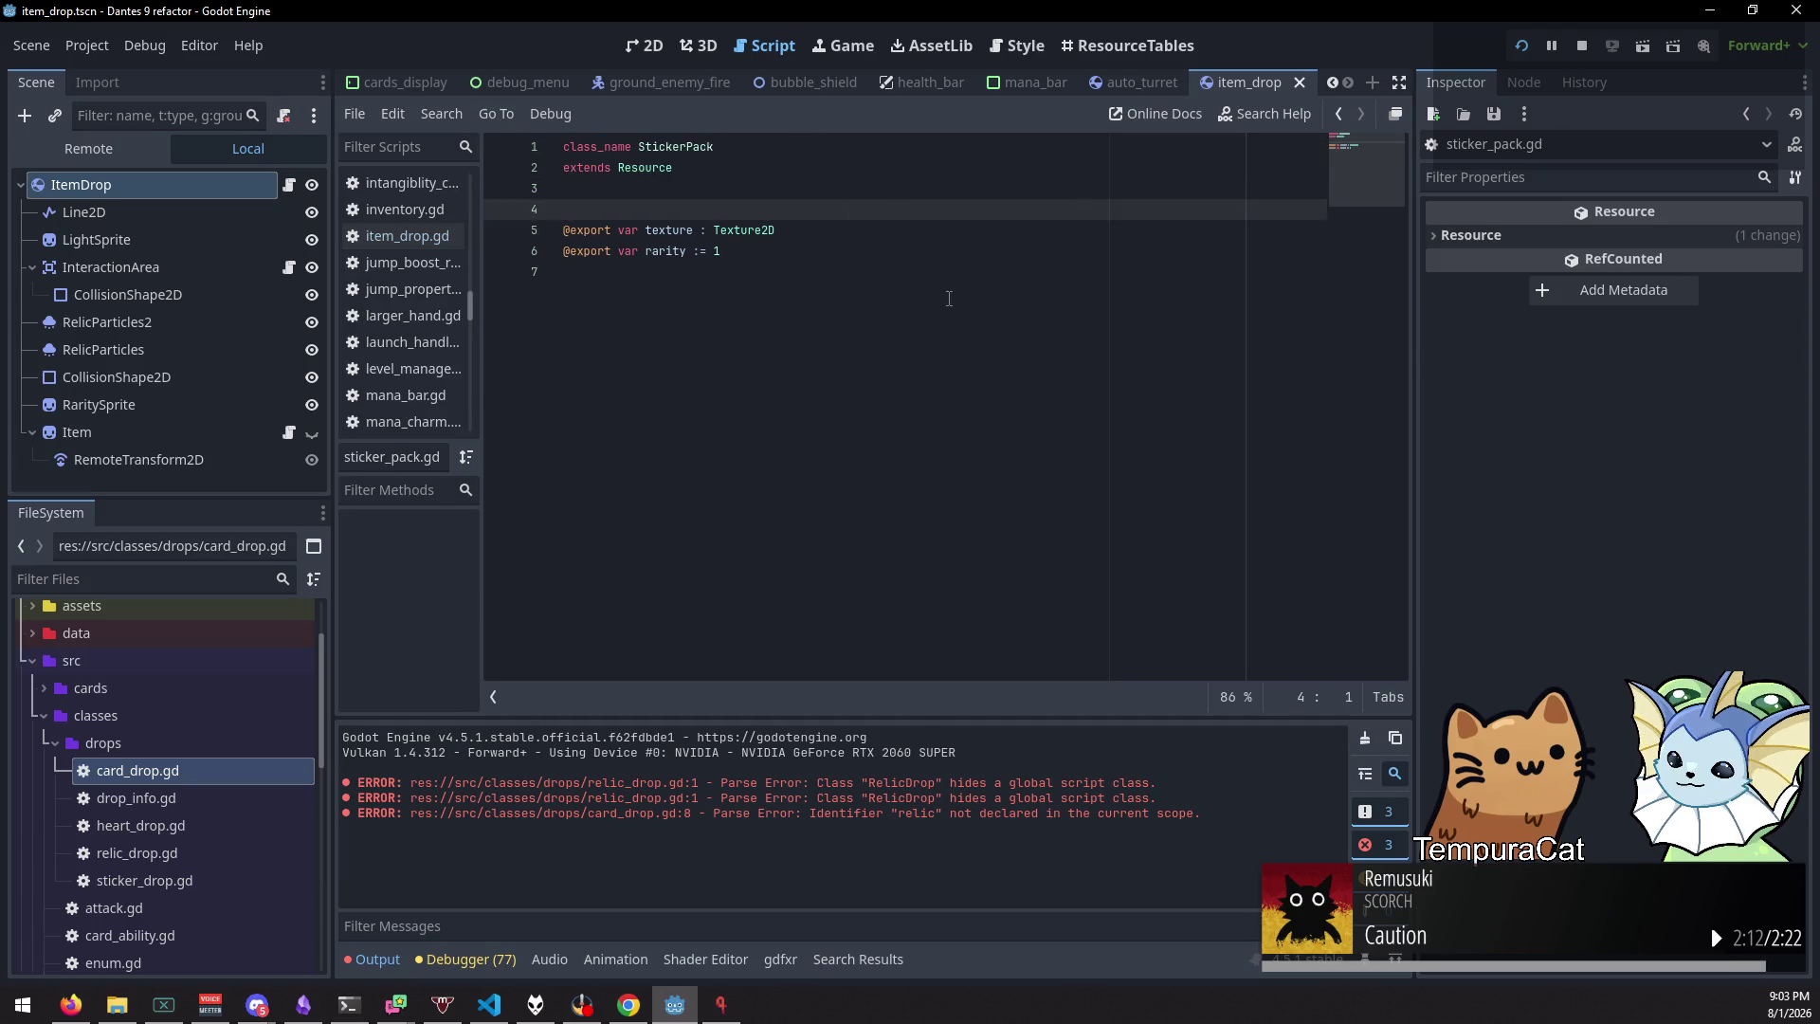
key(alt+Left)
key(alt+Left)
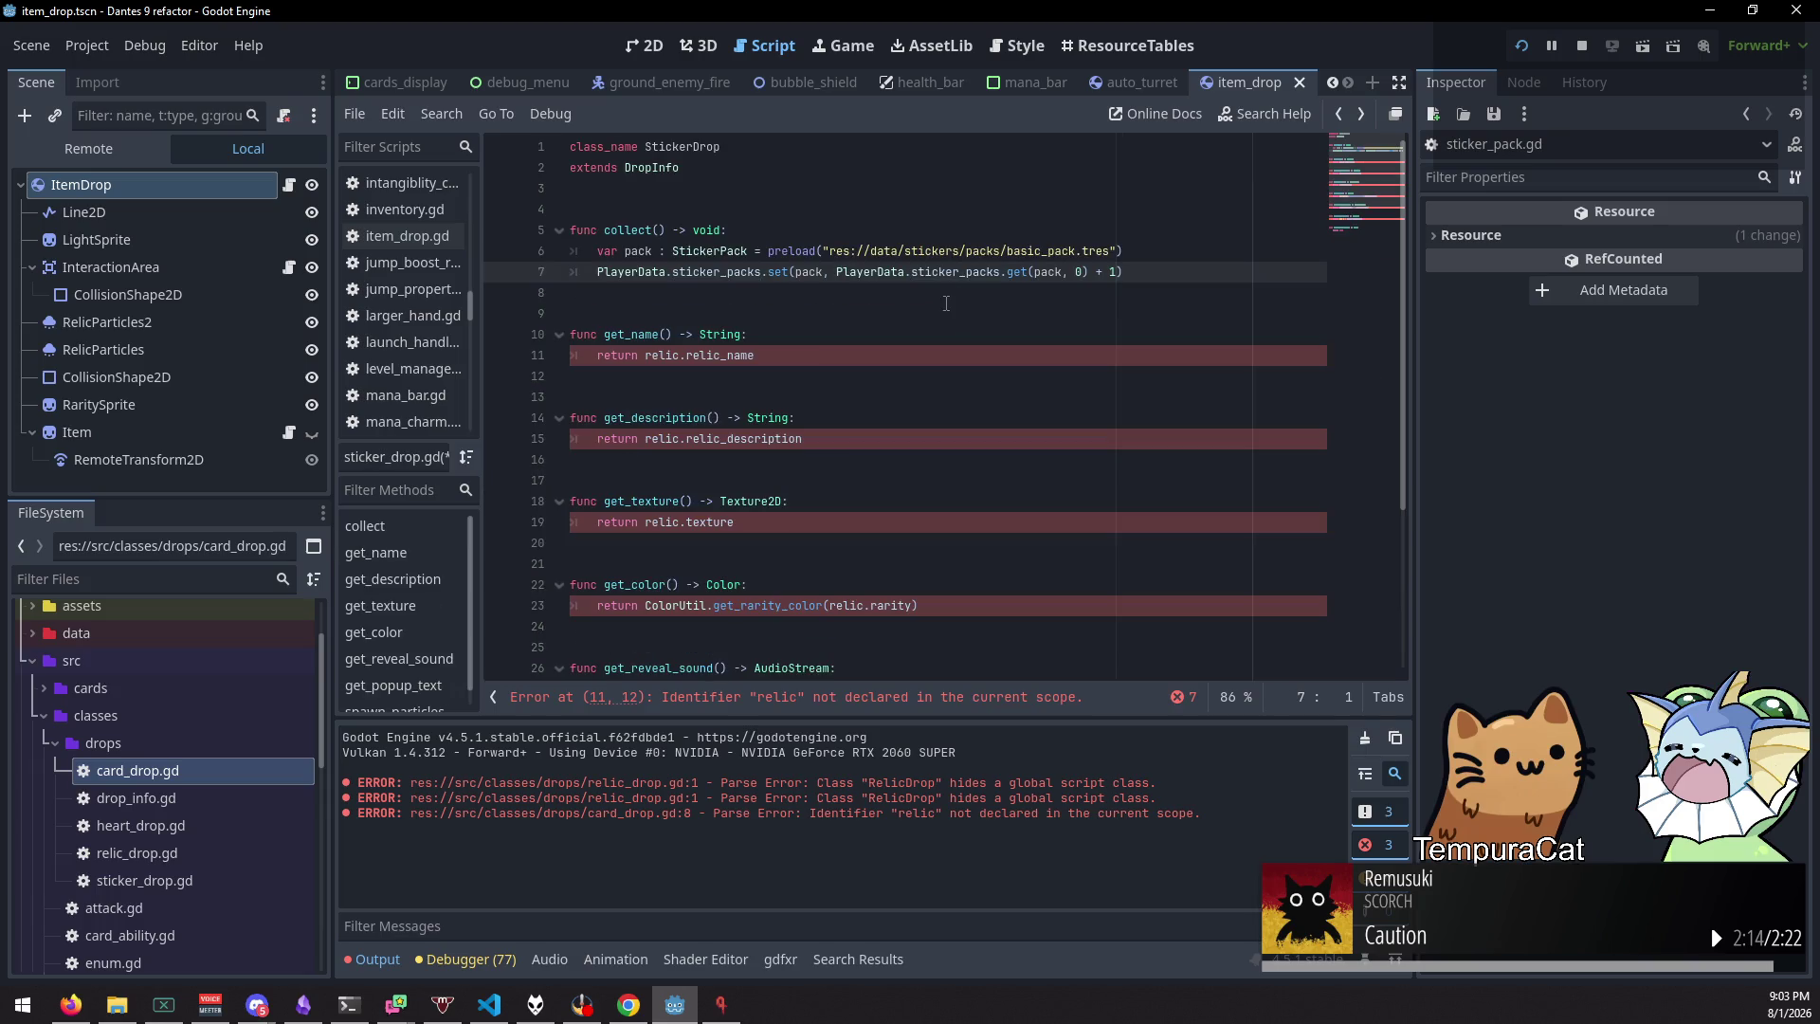
- Make get_name return "Sticker Pack" instead of relic.relic_name
key(End)
key(Down)
key(Down)
key(Down)
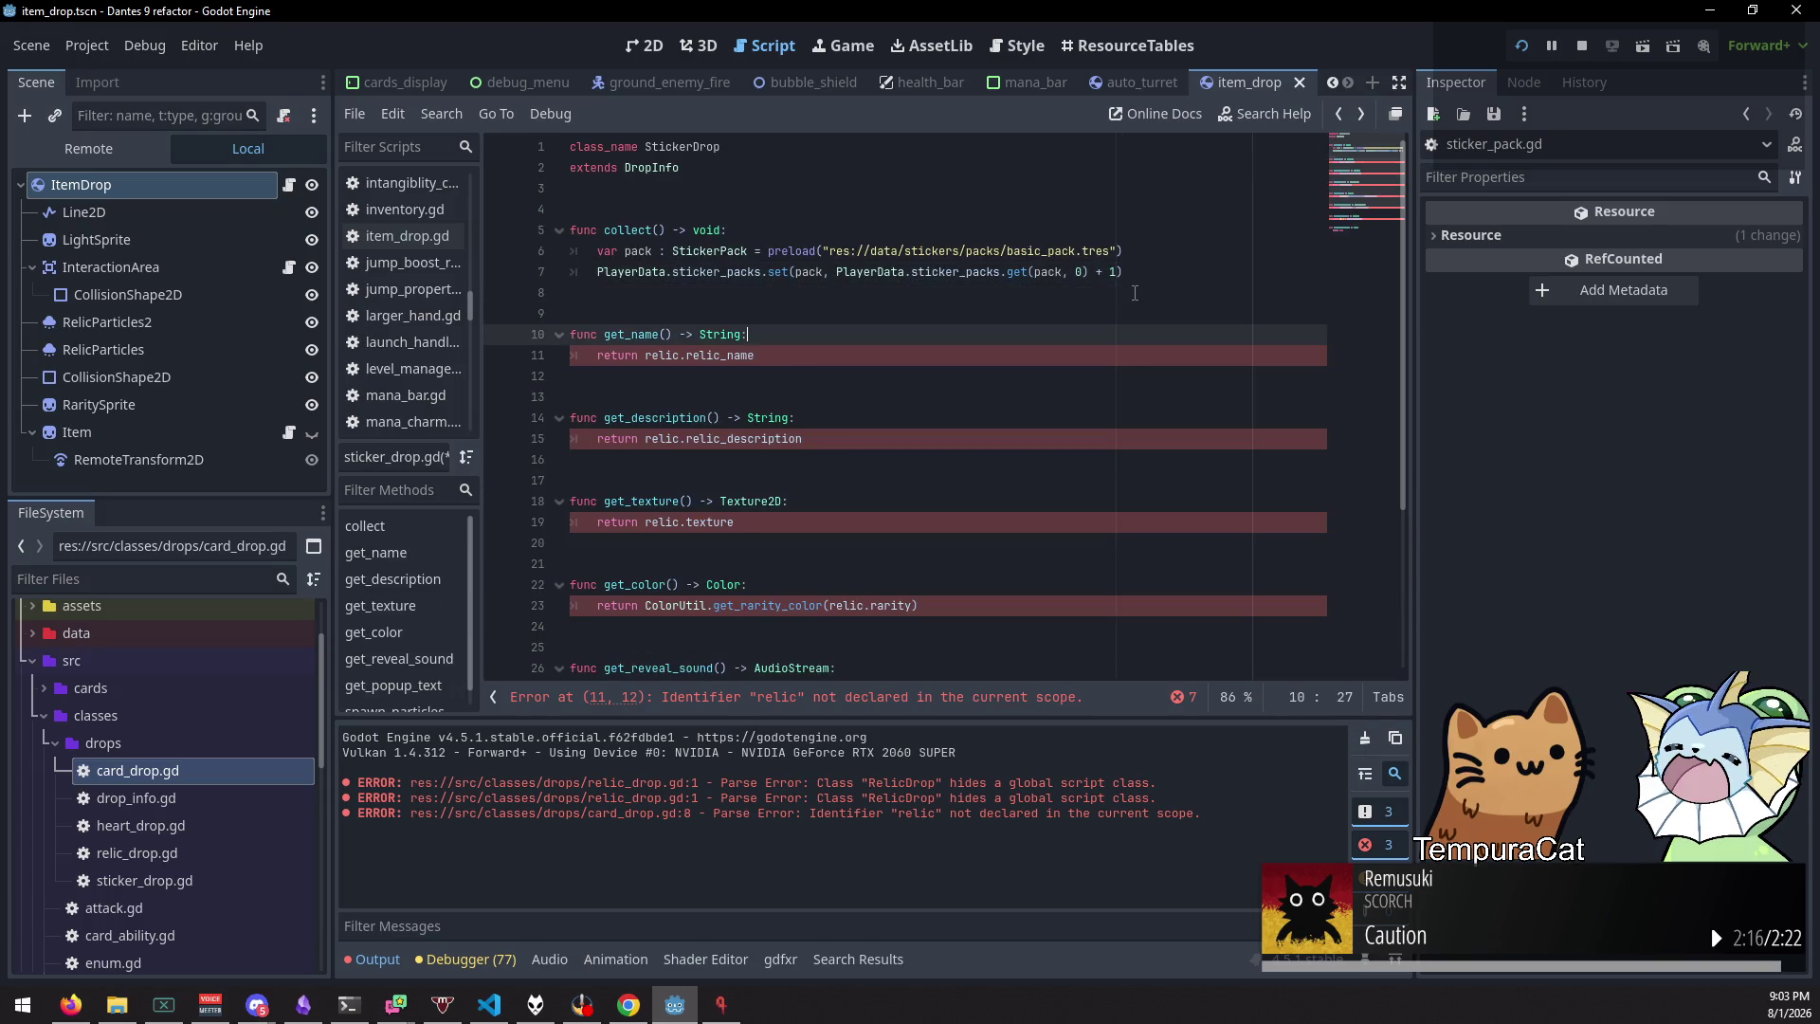
key(ctrl+shift+Left)
key(ctrl+shift+Left)
key(ctrl+shift+Left)
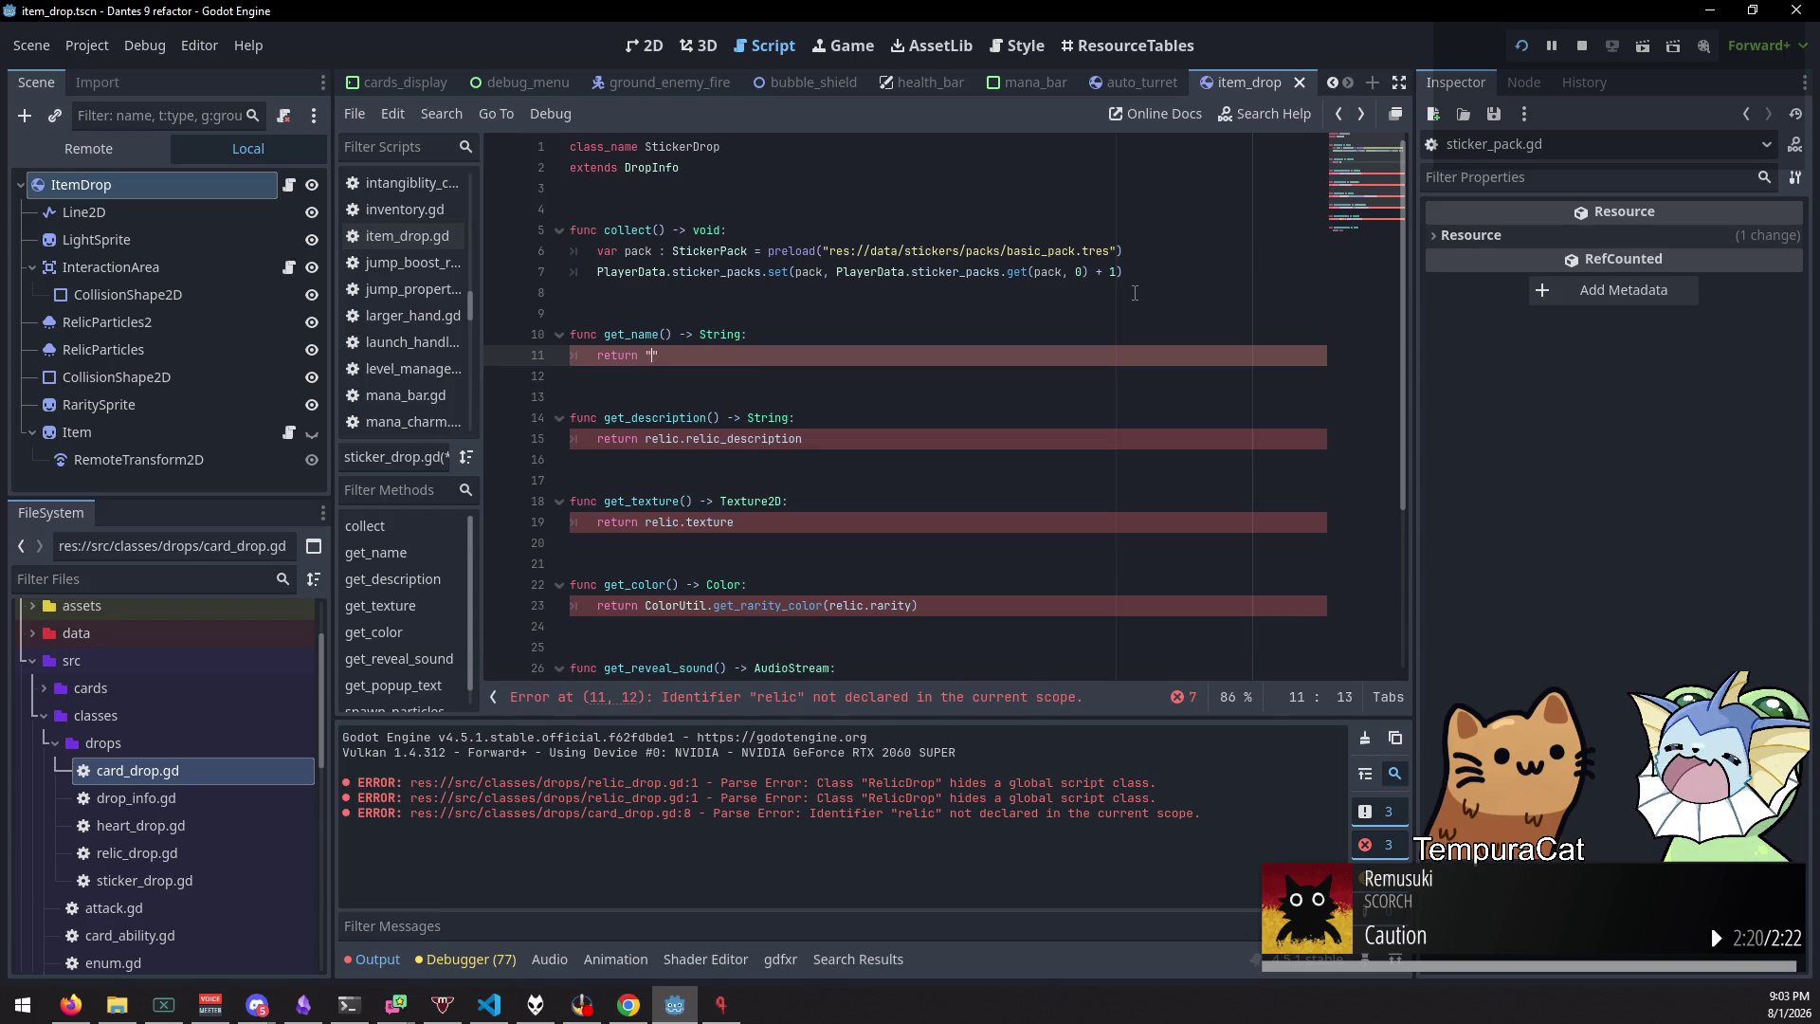
text(Stic)
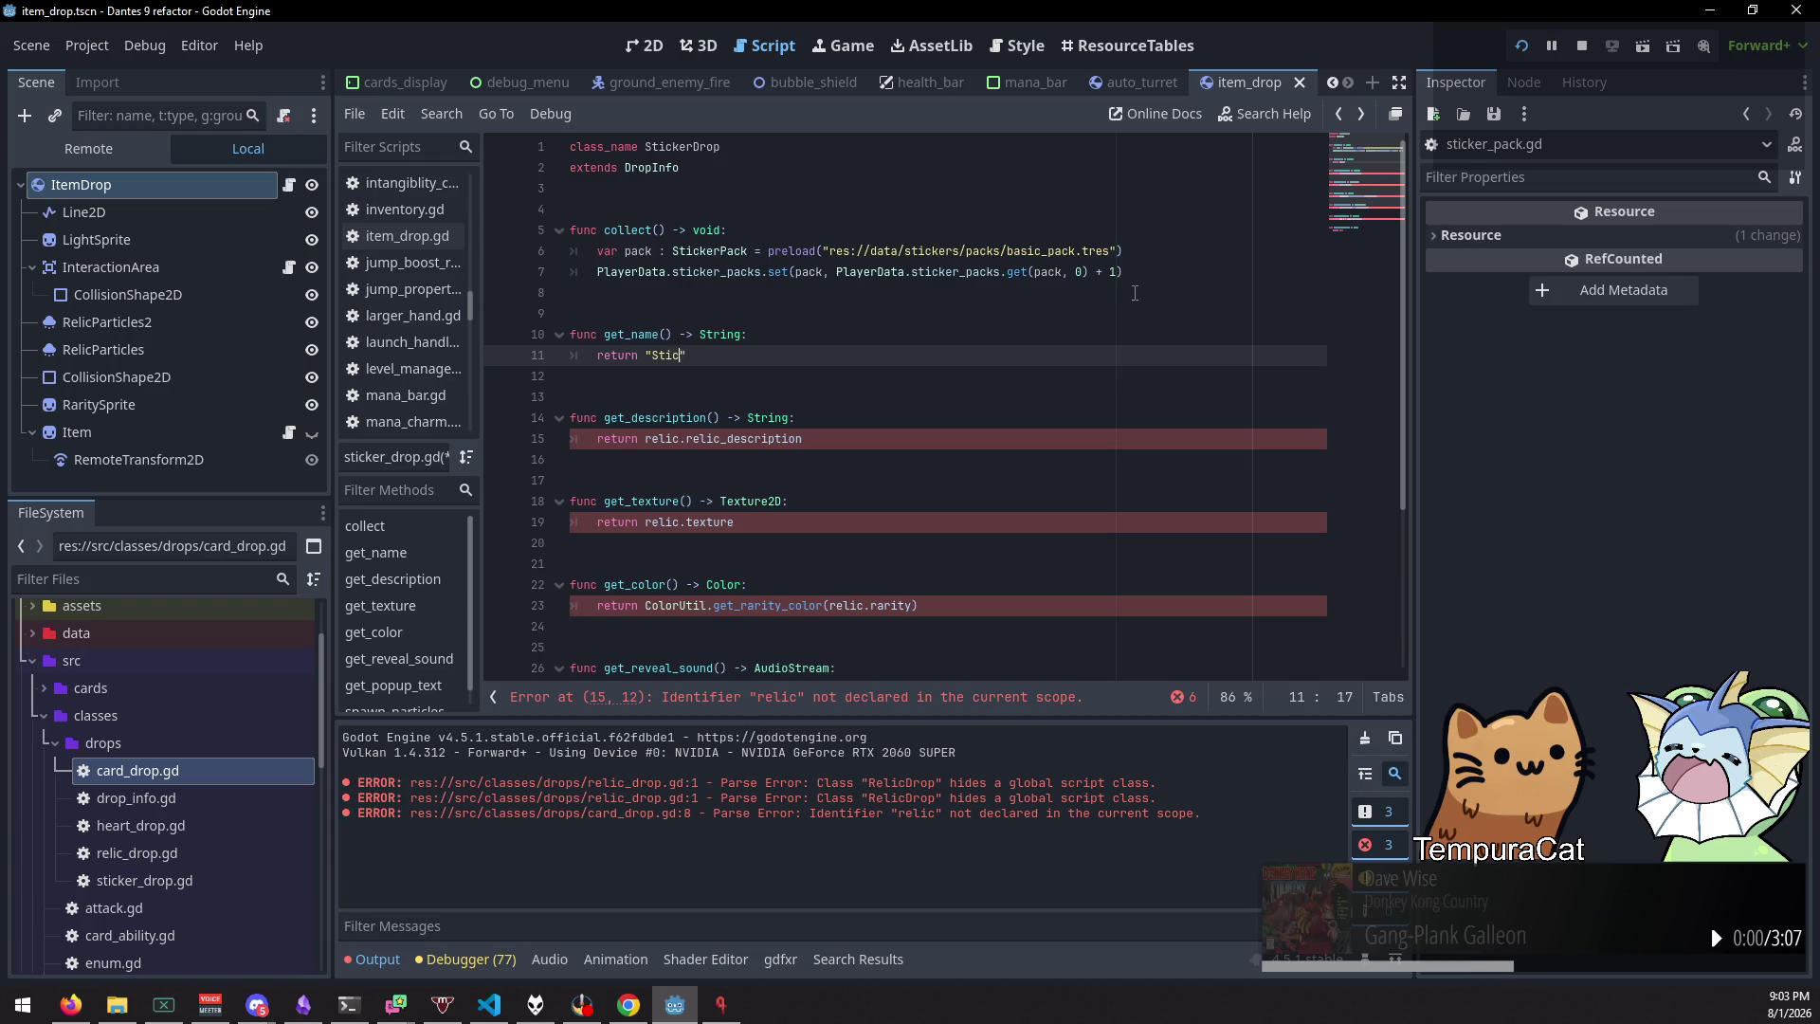
text(ker W)
key(BackSpace)
key(BackSpace)
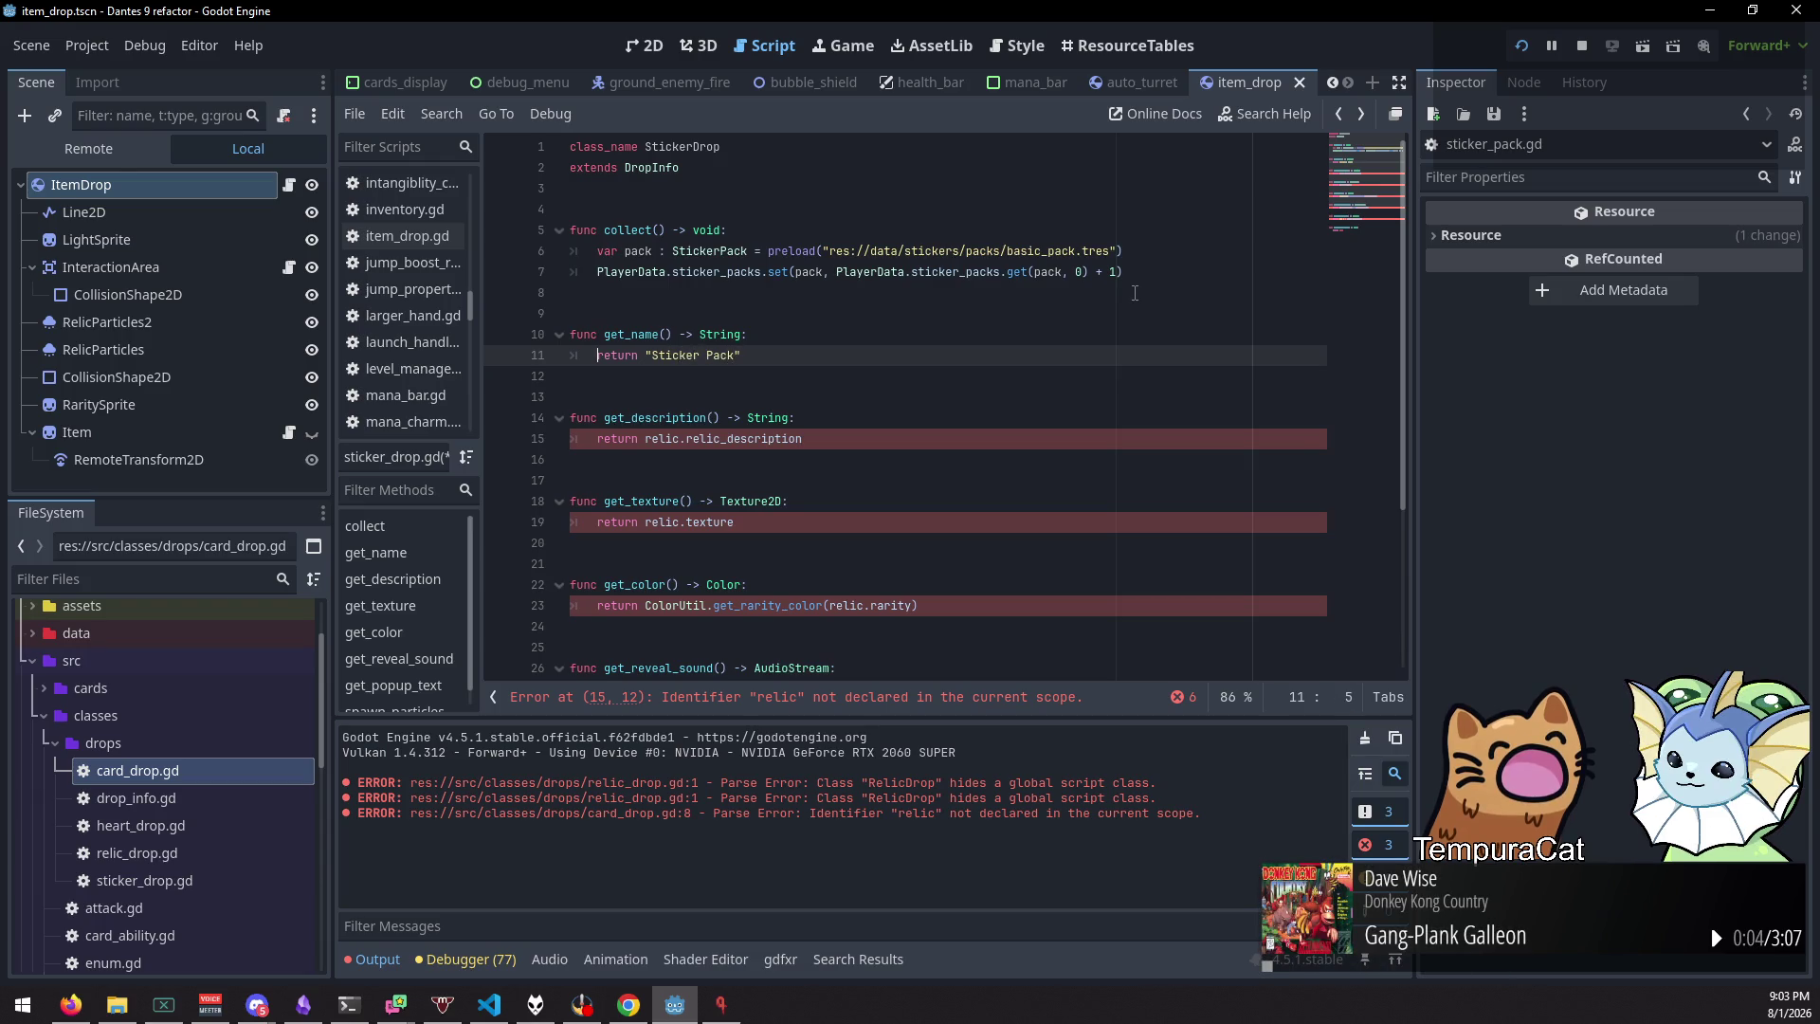
- Remove relic.relic_description from get_description, leaving empty quotes
key(Down)
key(Down)
key(Down)
key(End)
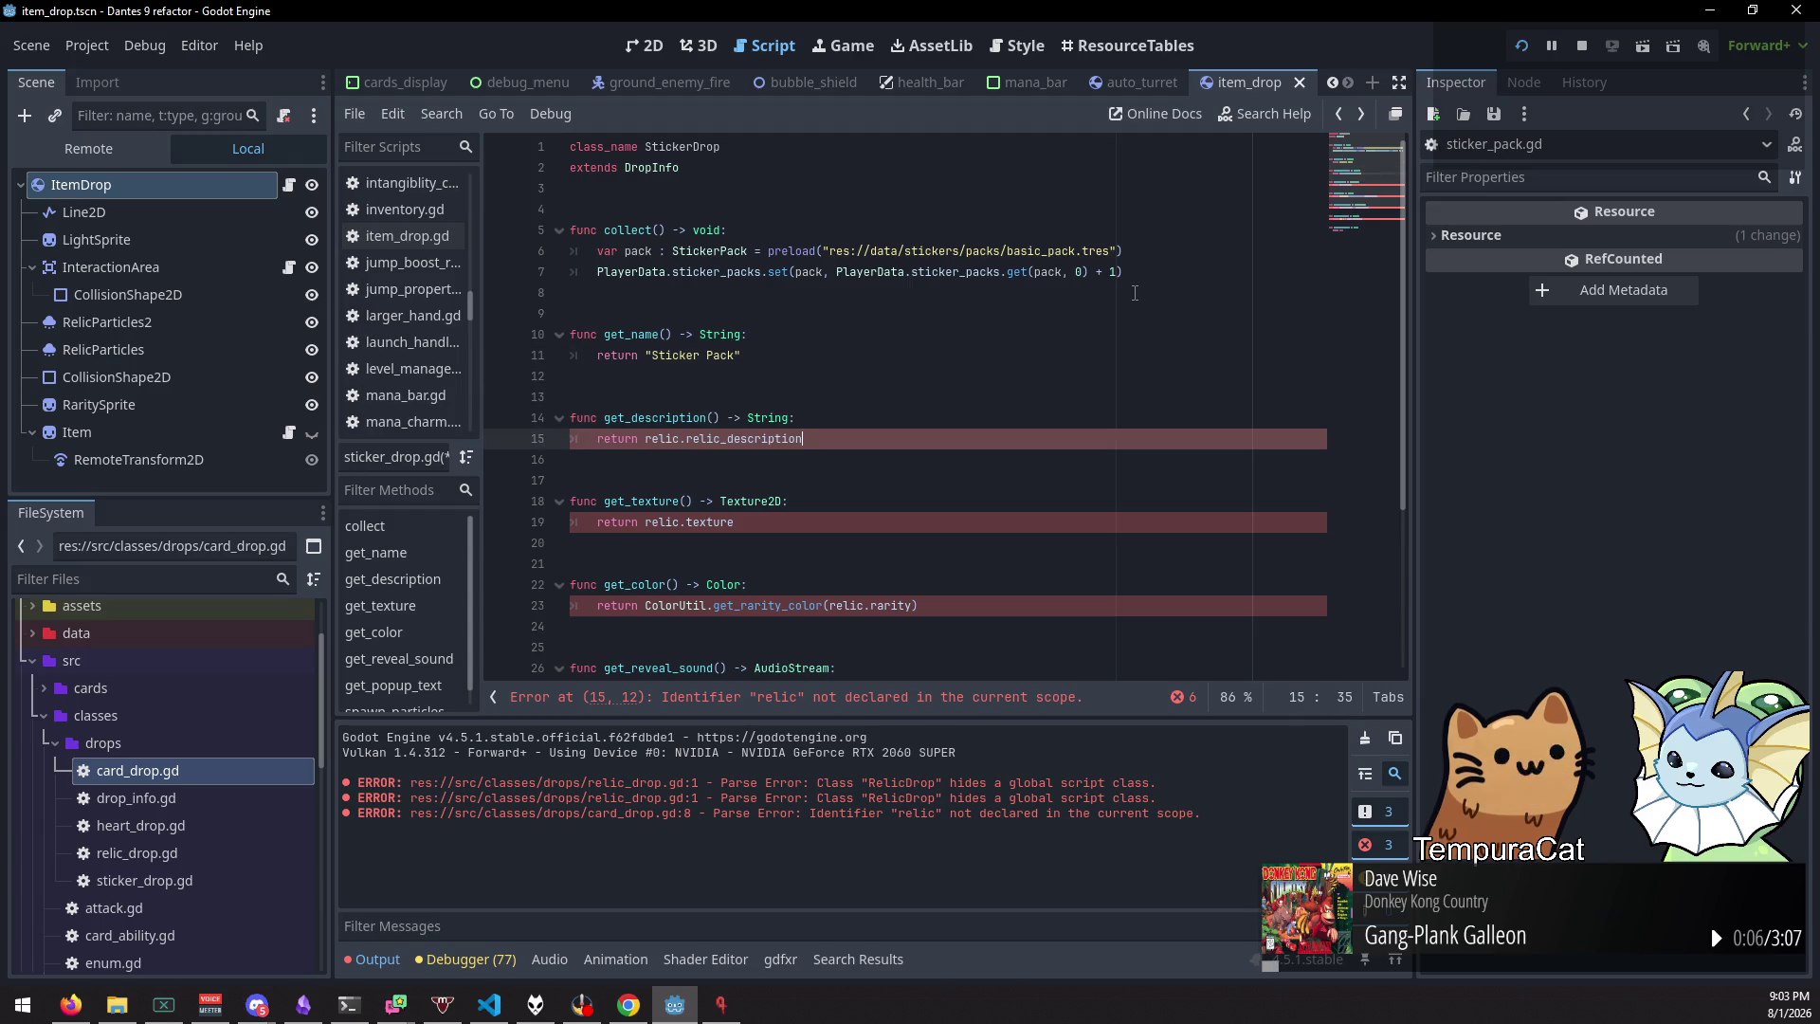
key(ctrl+shift+Left)
key(ctrl+shift+Left)
key(ctrl+shift+Left)
key(BackSpace)
key(Left)
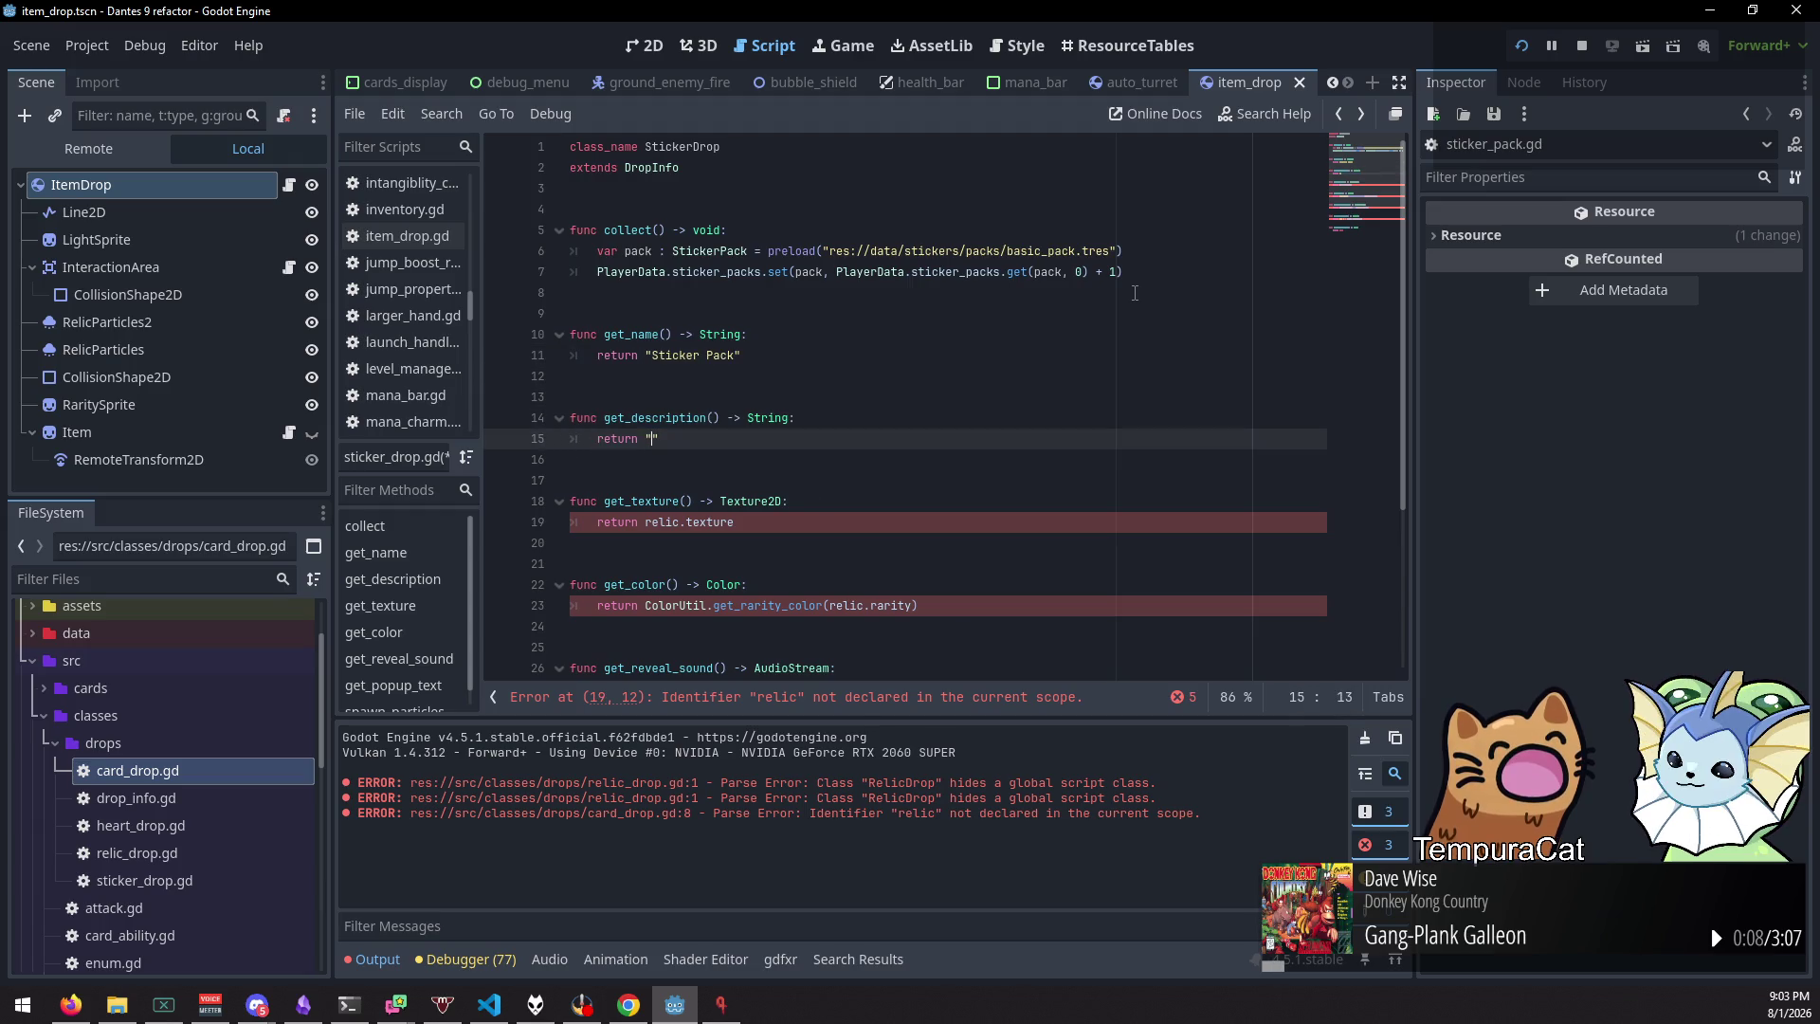
scroll(1134, 293, down, 6)
- Copy the forge-upgrade description text from the Sticker Capsule line in item_drop.gd
key(alt+Left)
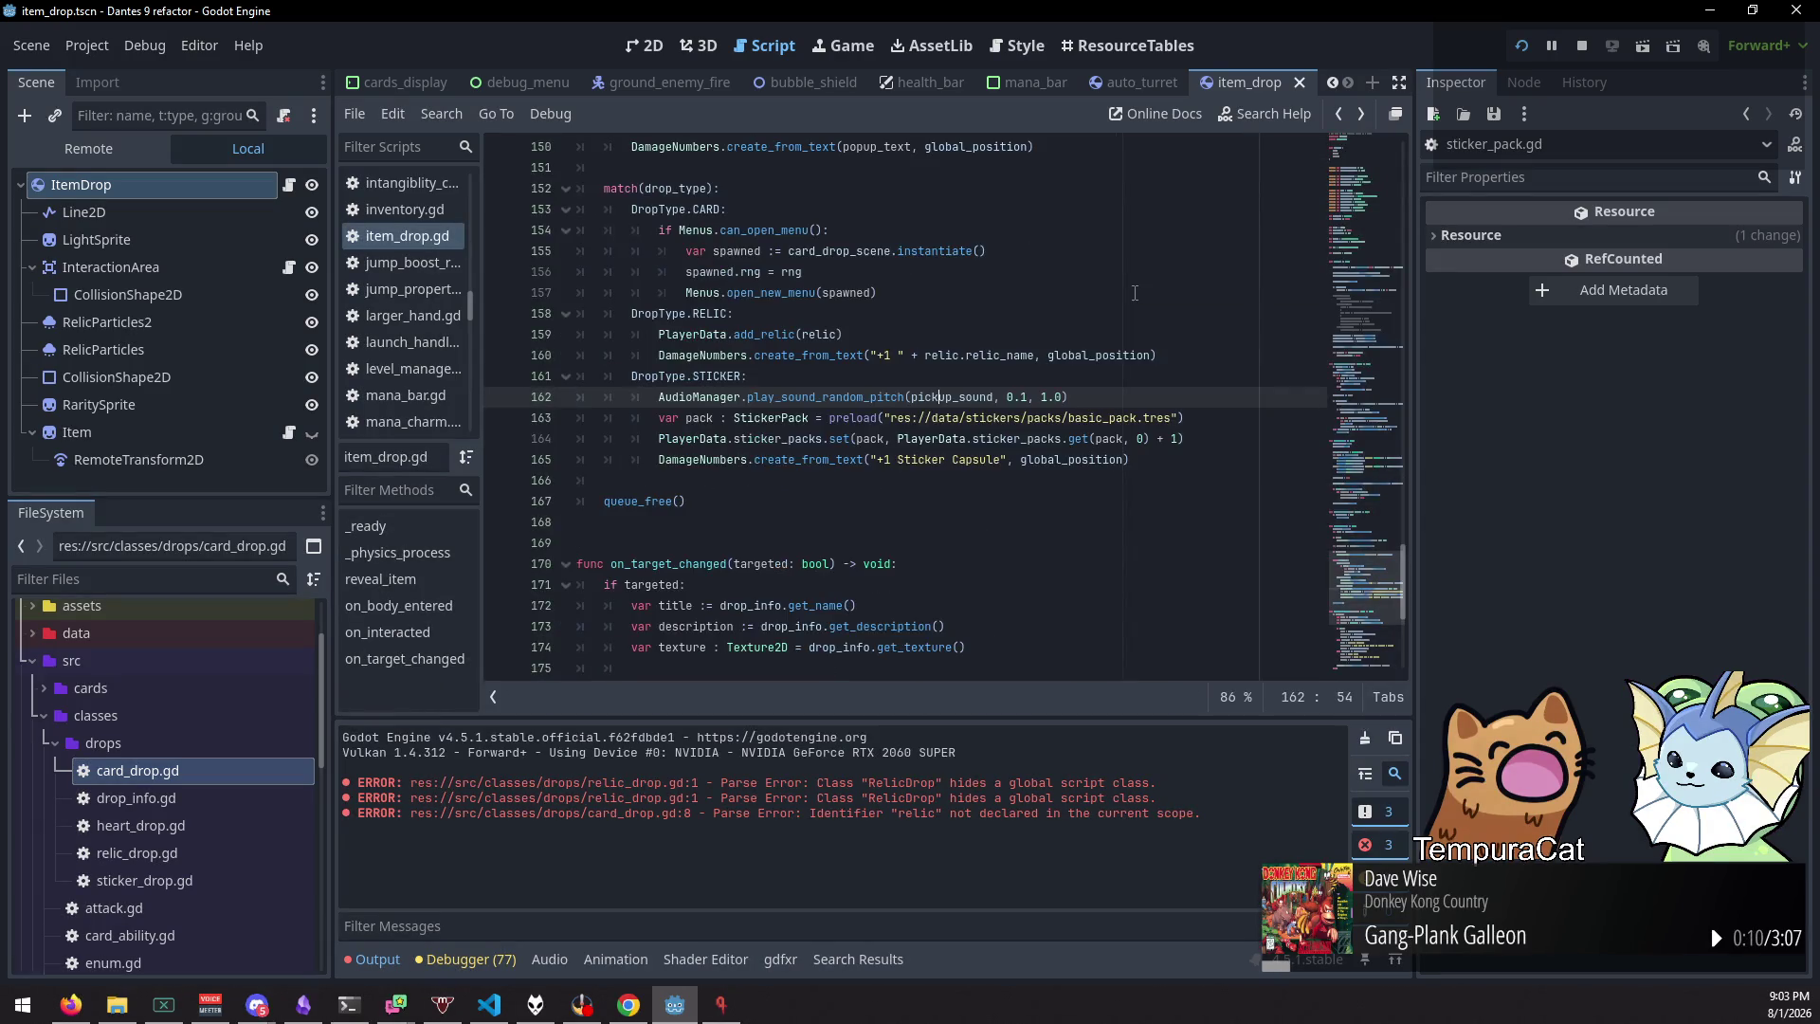
key(Down)
key(Down)
key(Up)
key(Up)
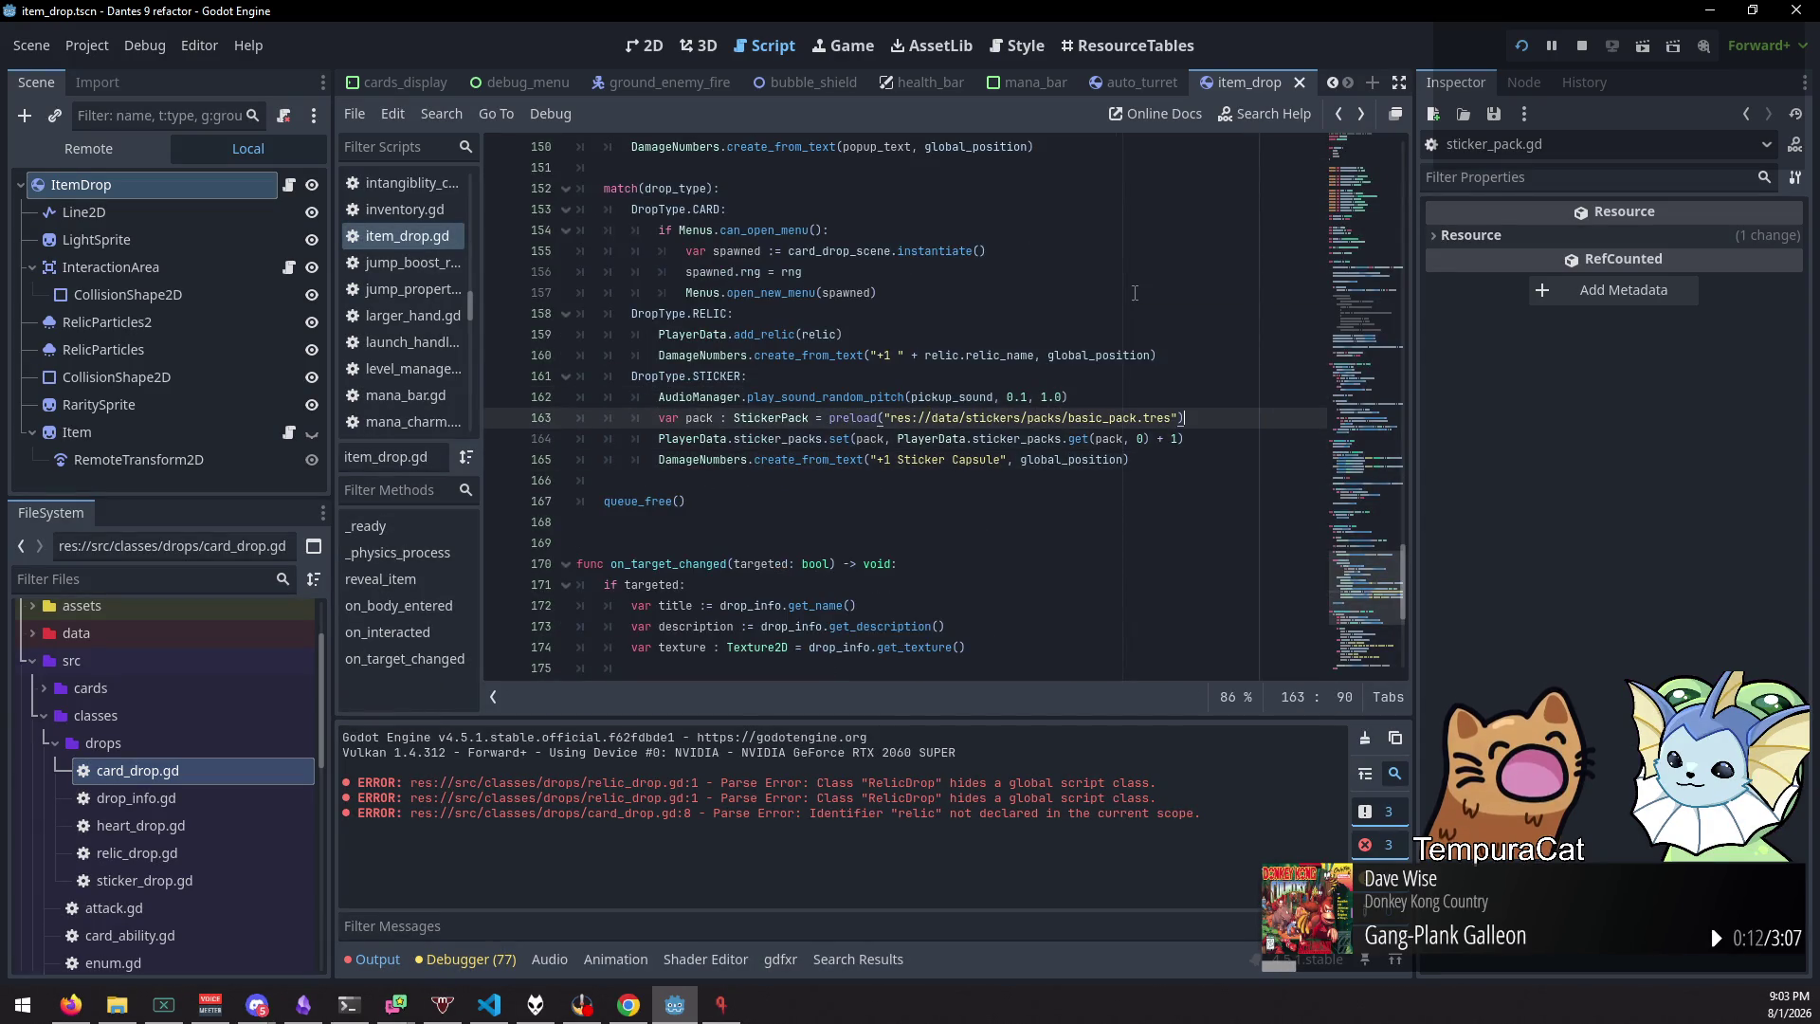
key(ctrl+End)
key(Down)
key(Down)
key(Down)
key(Up)
key(Up)
key(Up)
key(End)
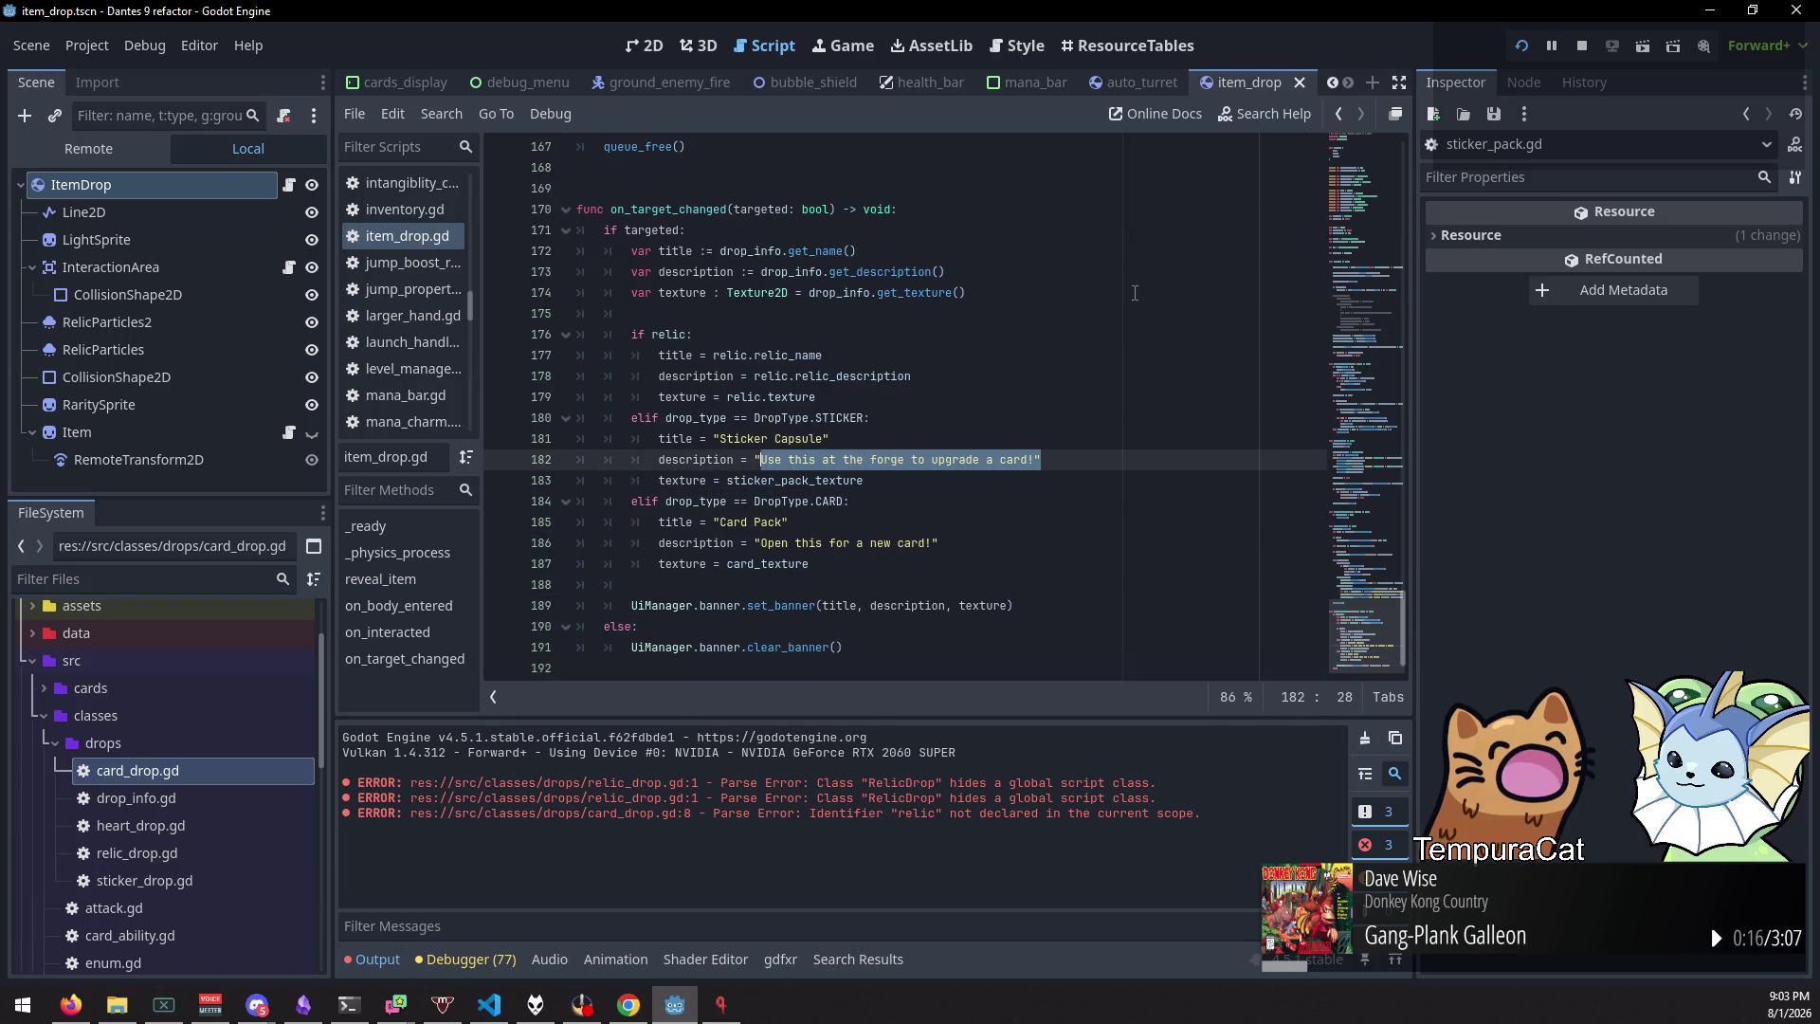
- Paste "Use this at the forge to upgrade a card!" into sticker_drop.gd's get_description
key(alt+Left)
key(alt+Left)
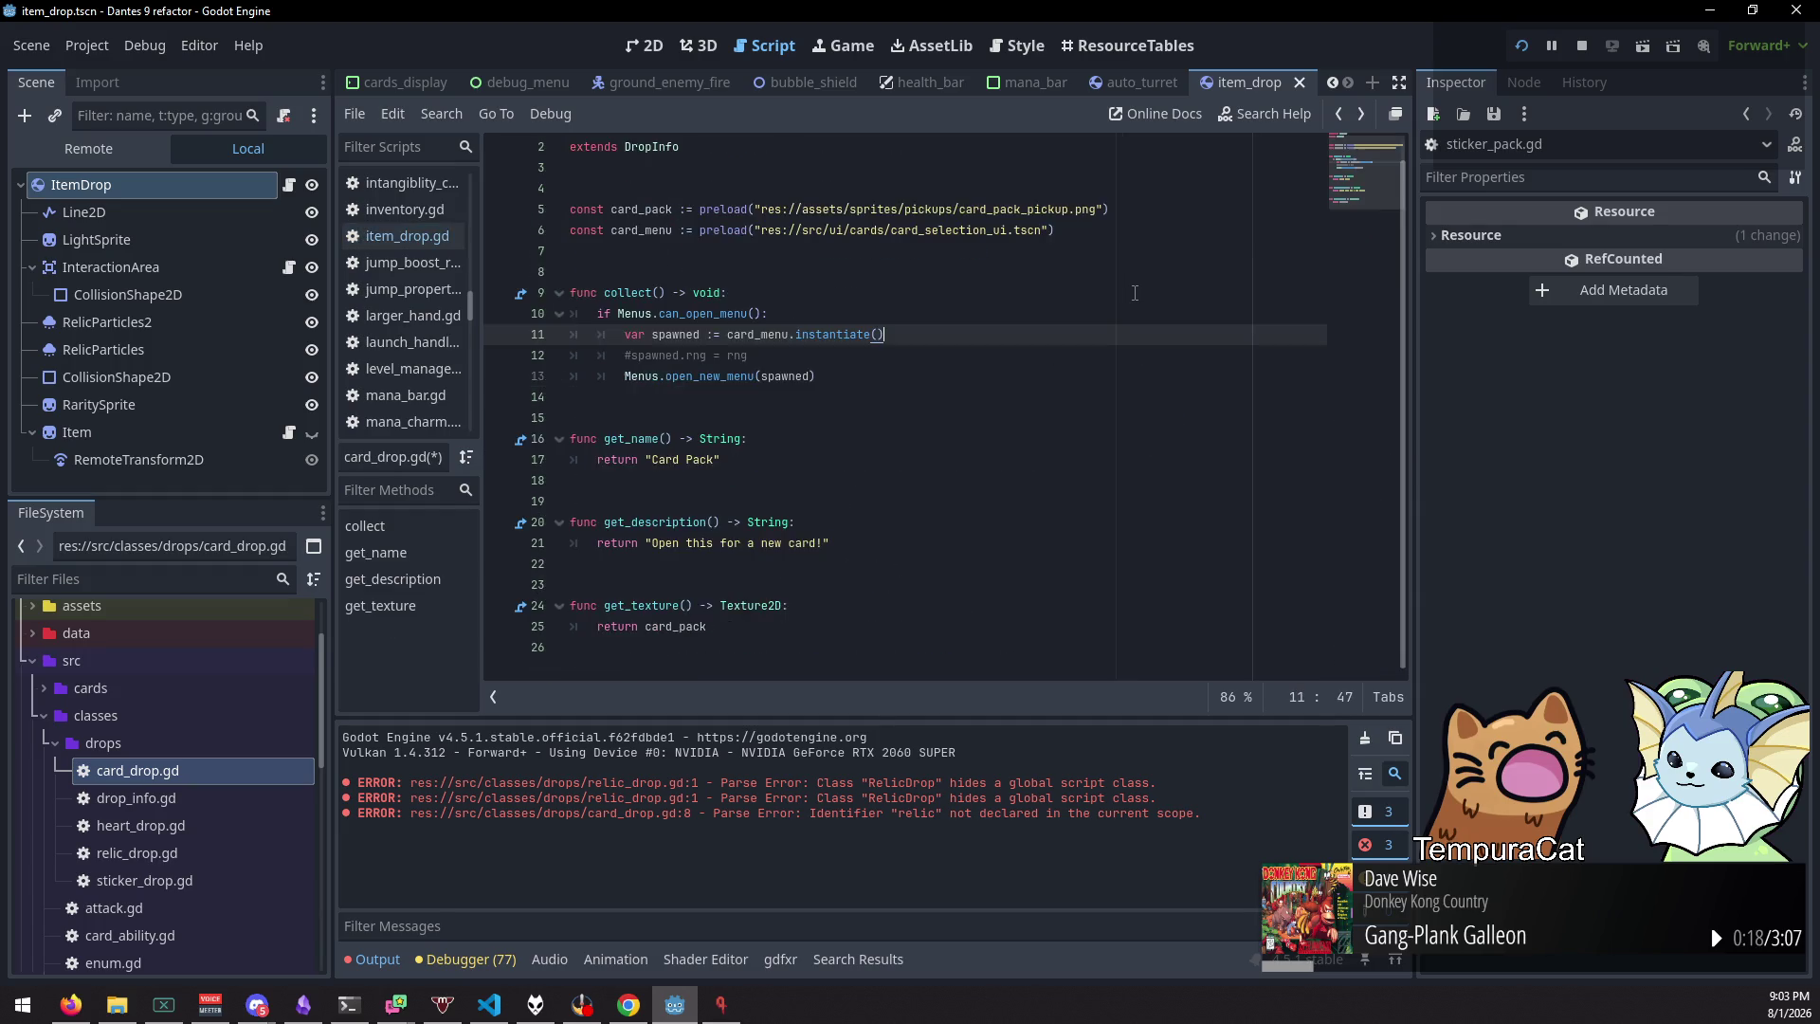
key(alt+Right)
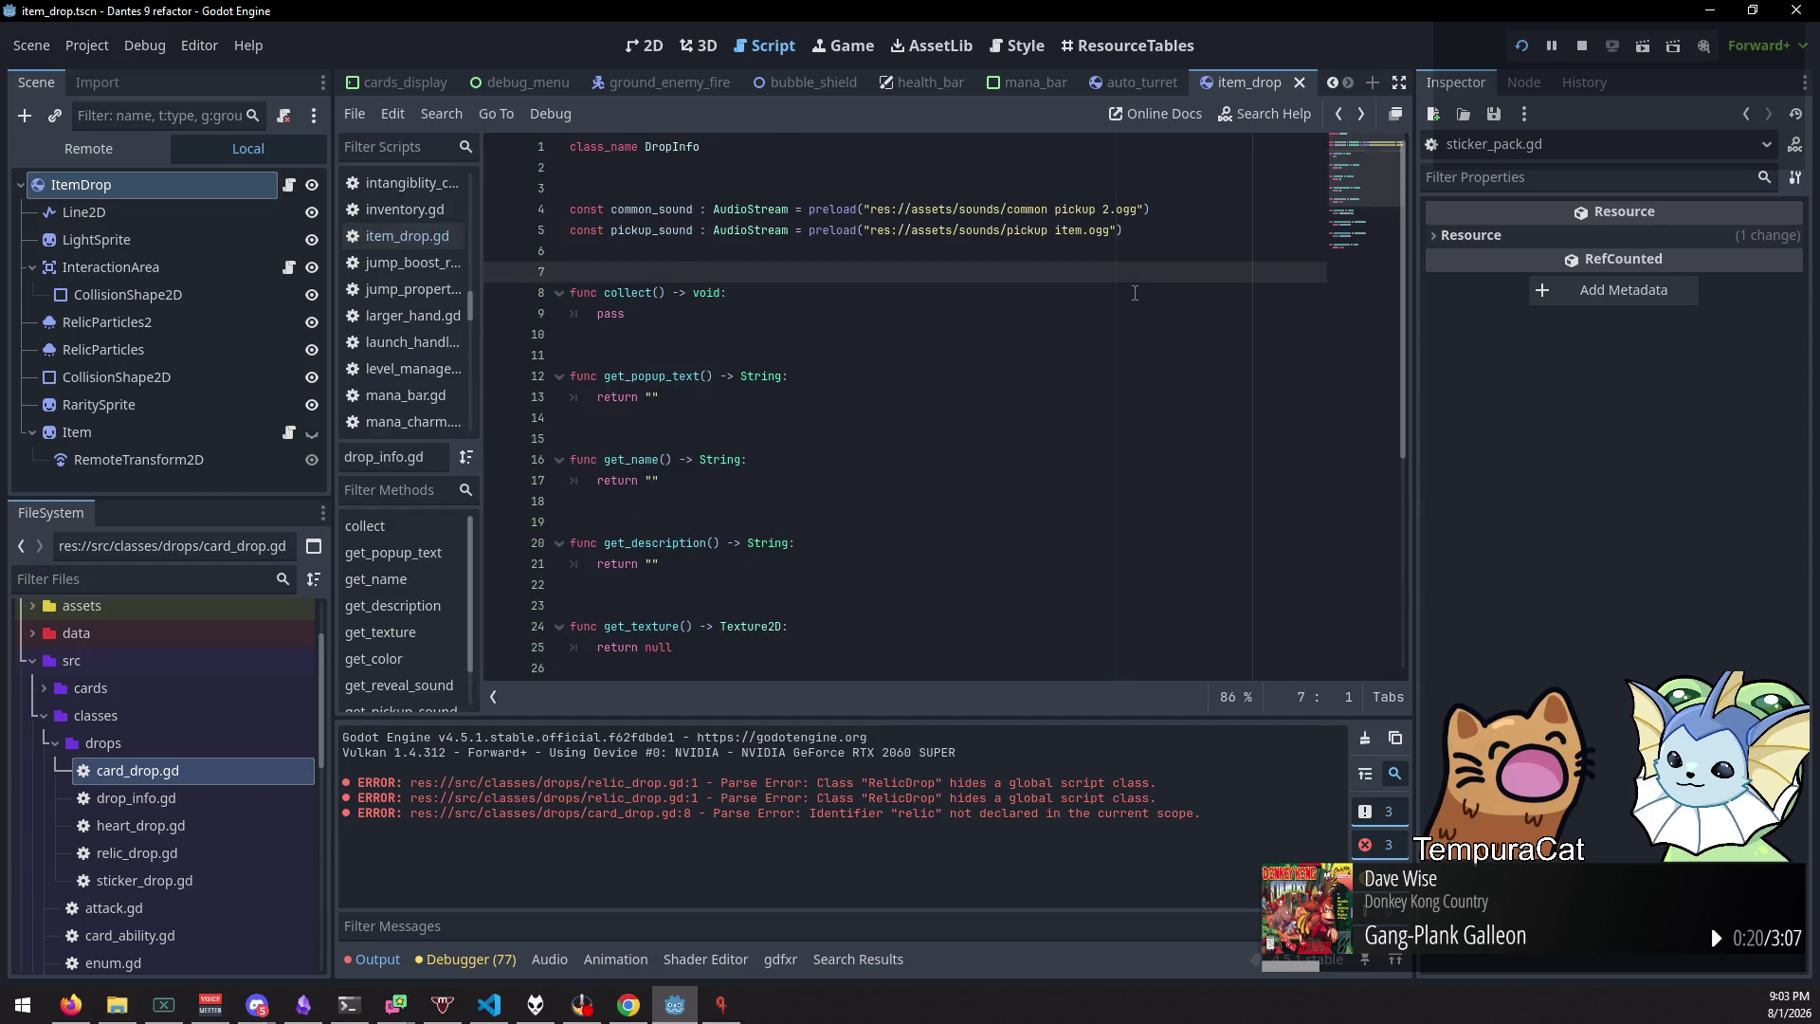
key(alt+Right)
key(alt+Left)
key(alt+Right)
key(ctrl+alt+o)
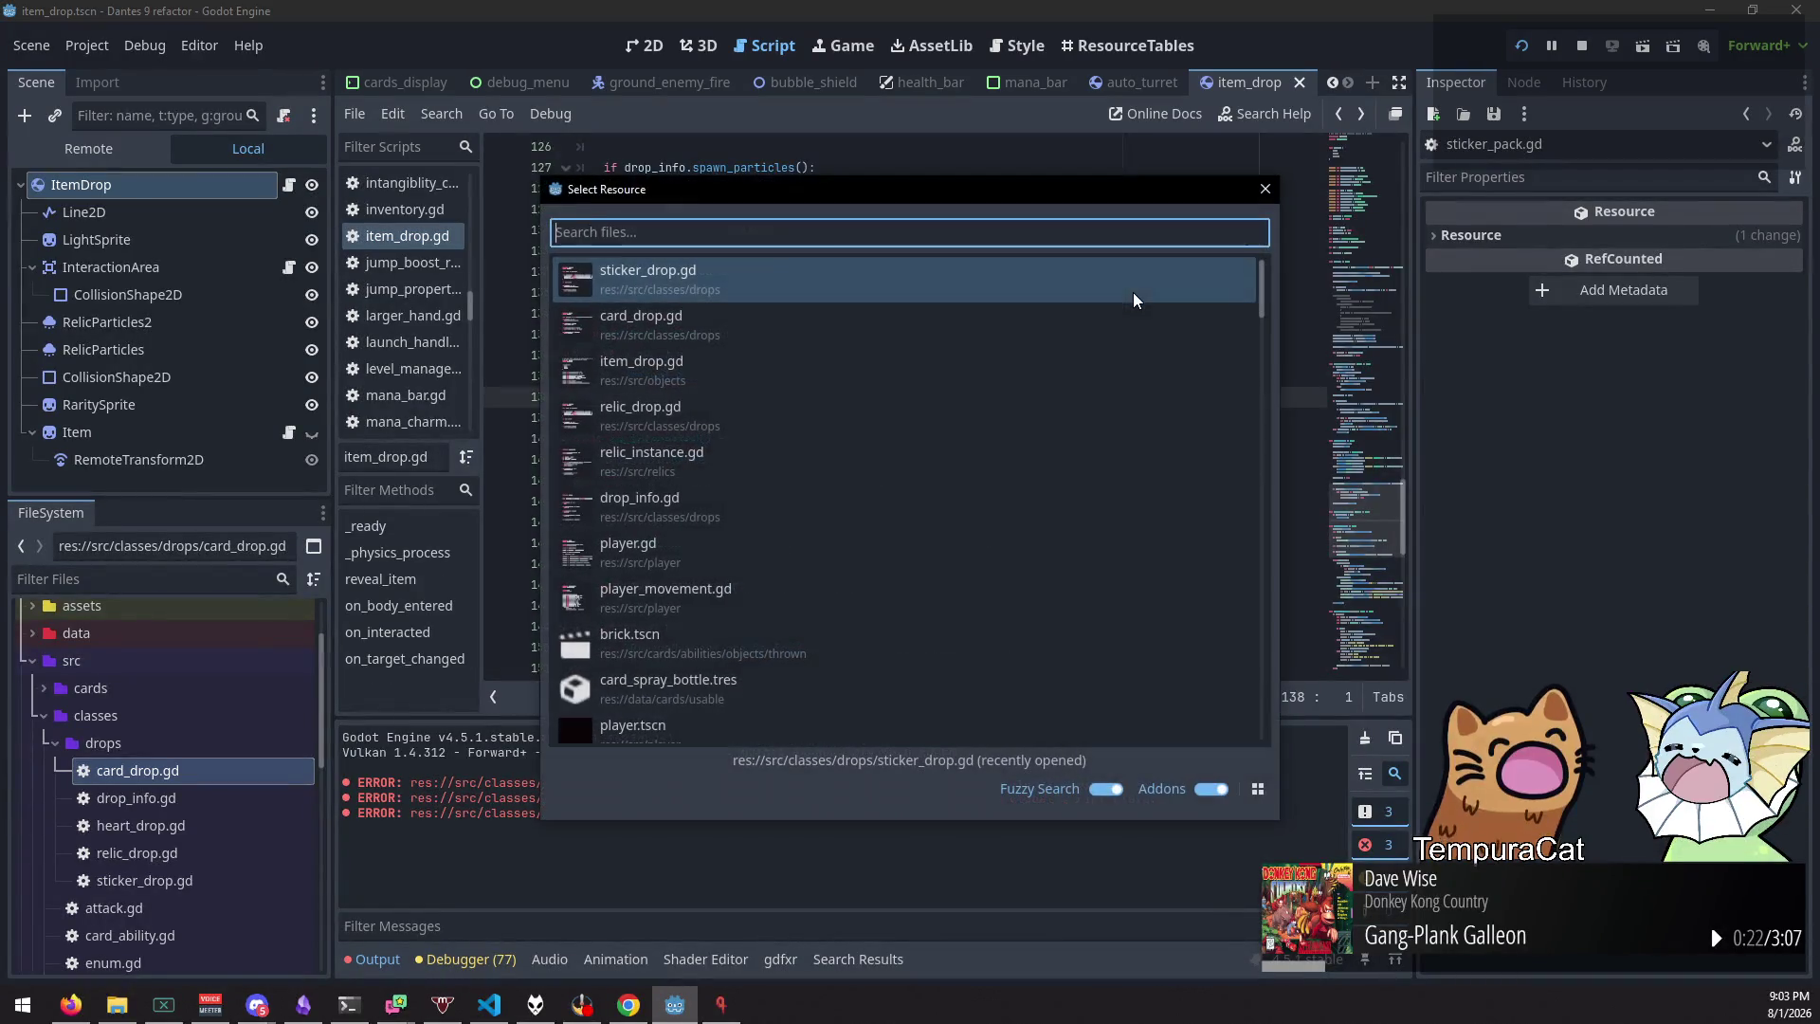
key(Return)
key(Down)
key(Down)
key(Down)
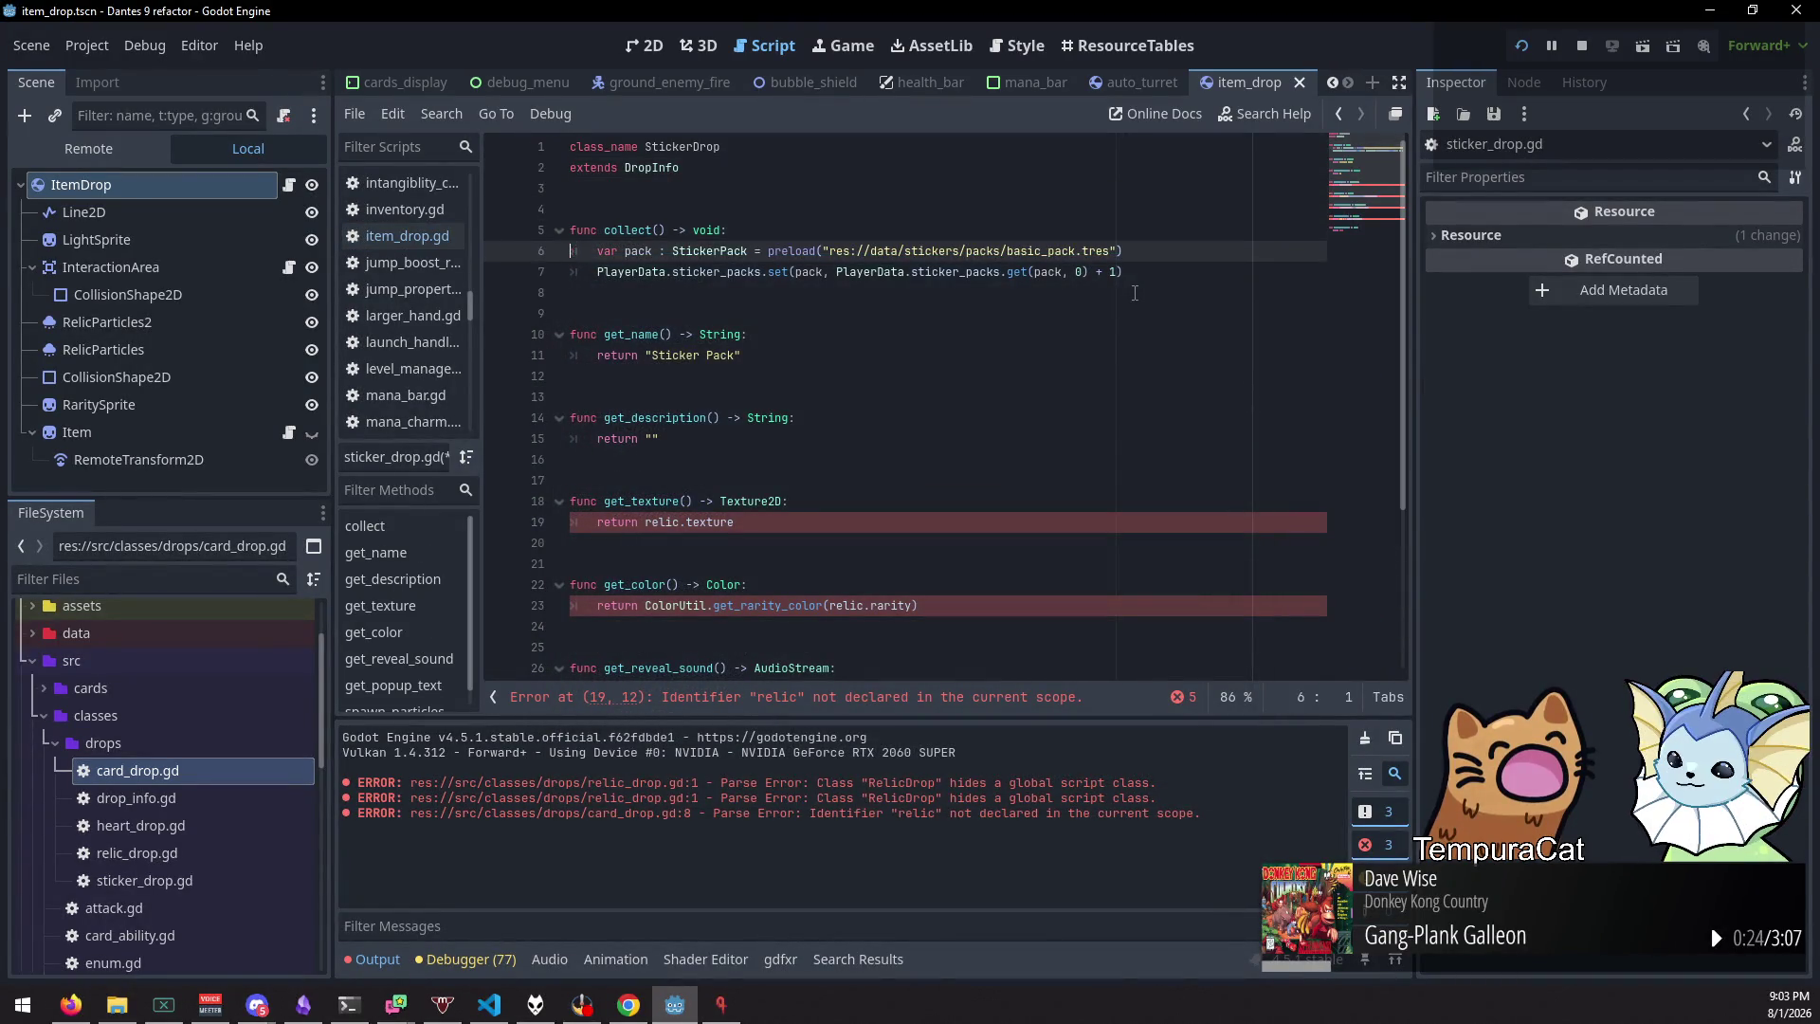
key(End)
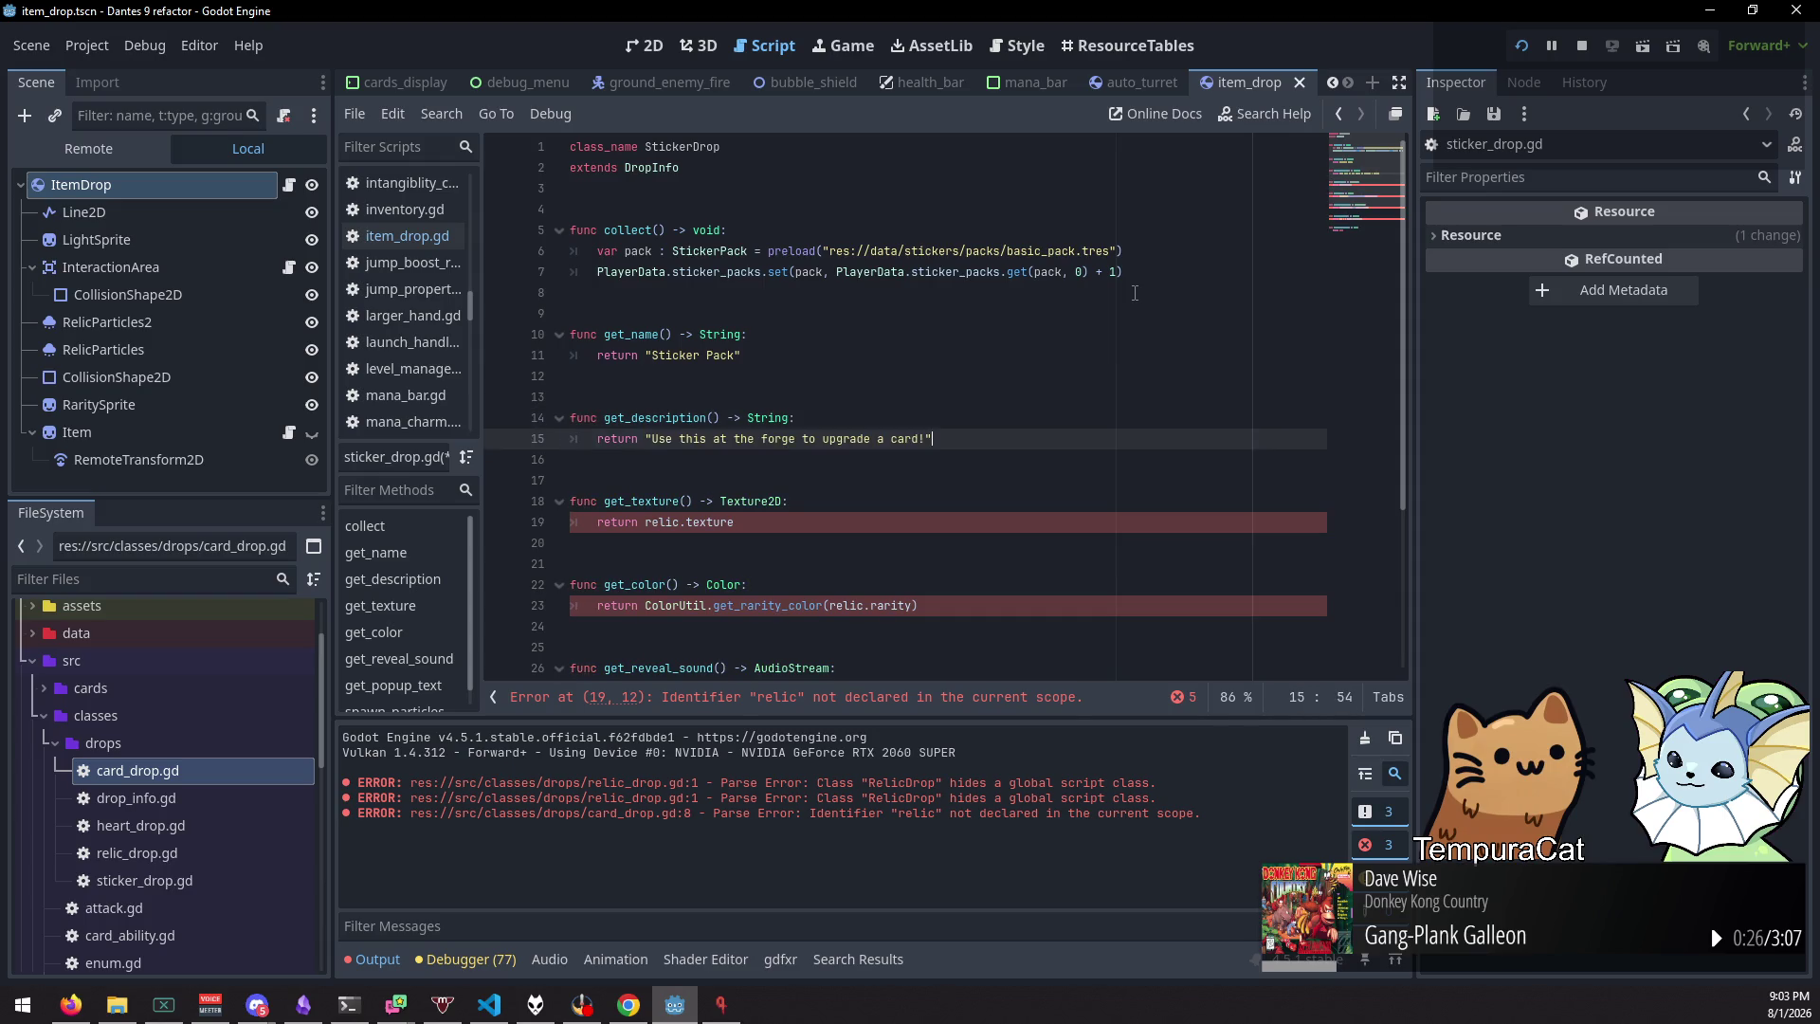
key(Down)
key(Down)
key(Down)
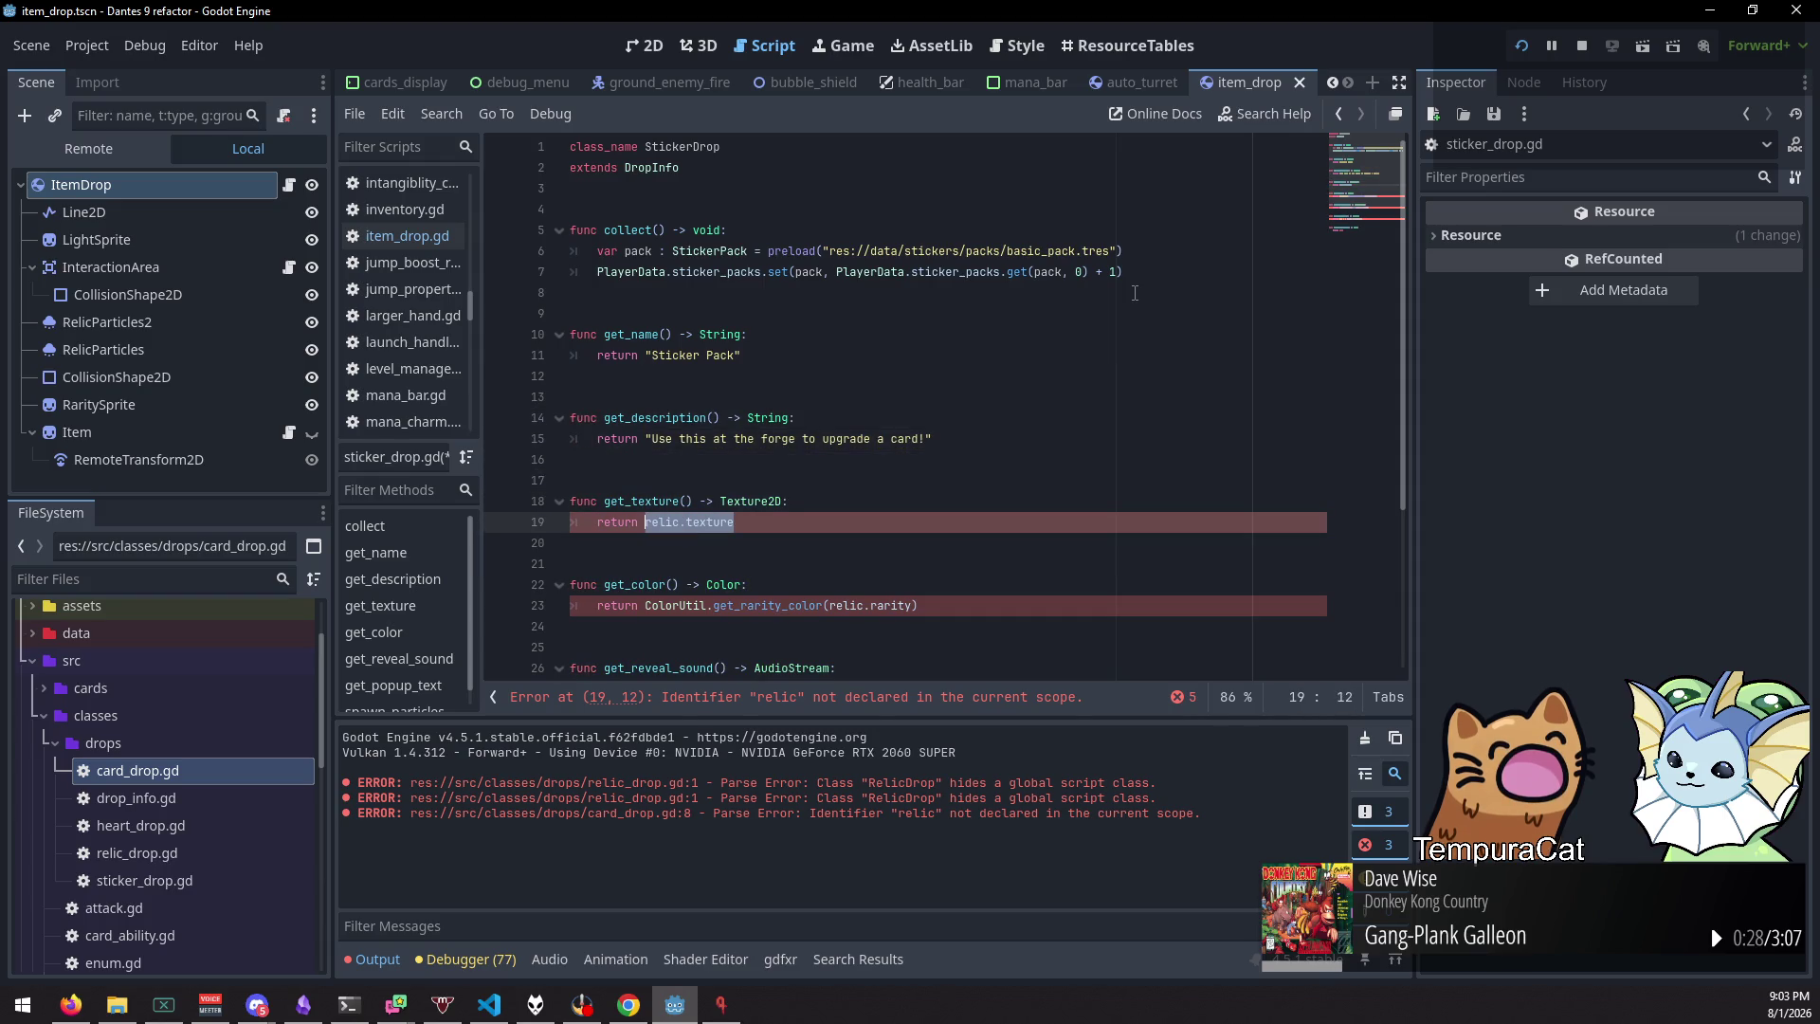
key(alt+Left)
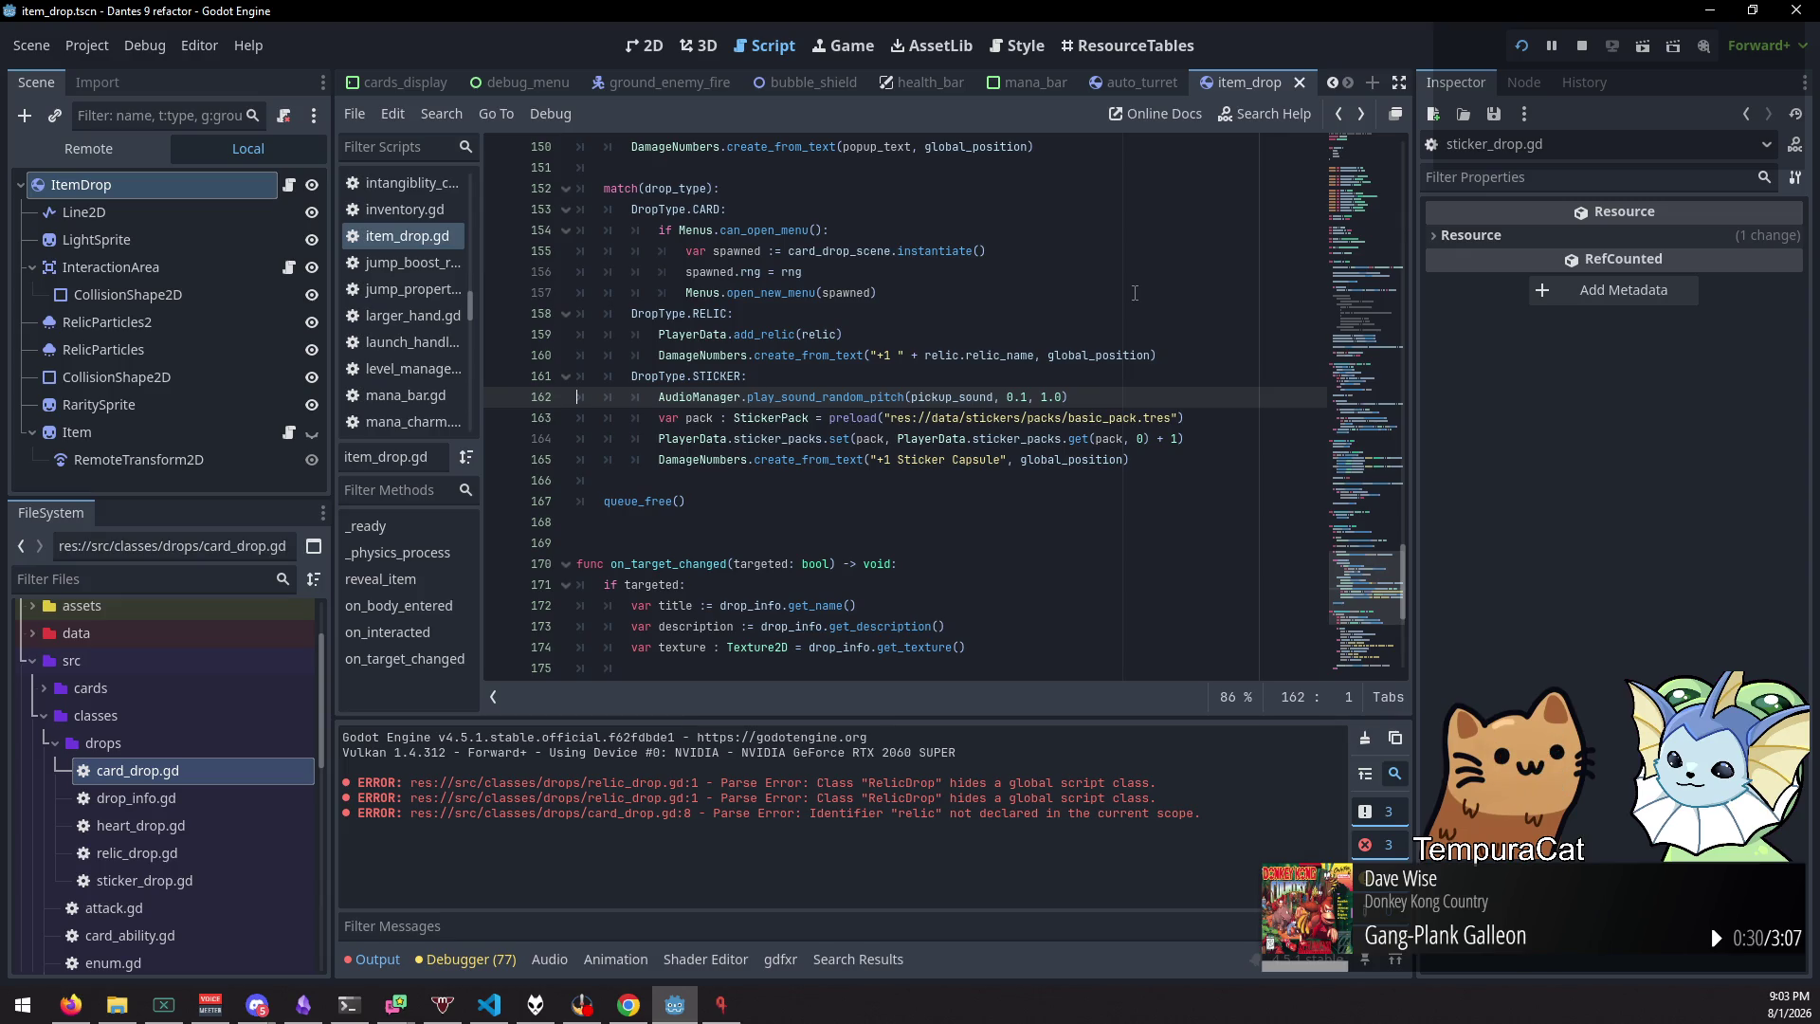
key(alt+Left)
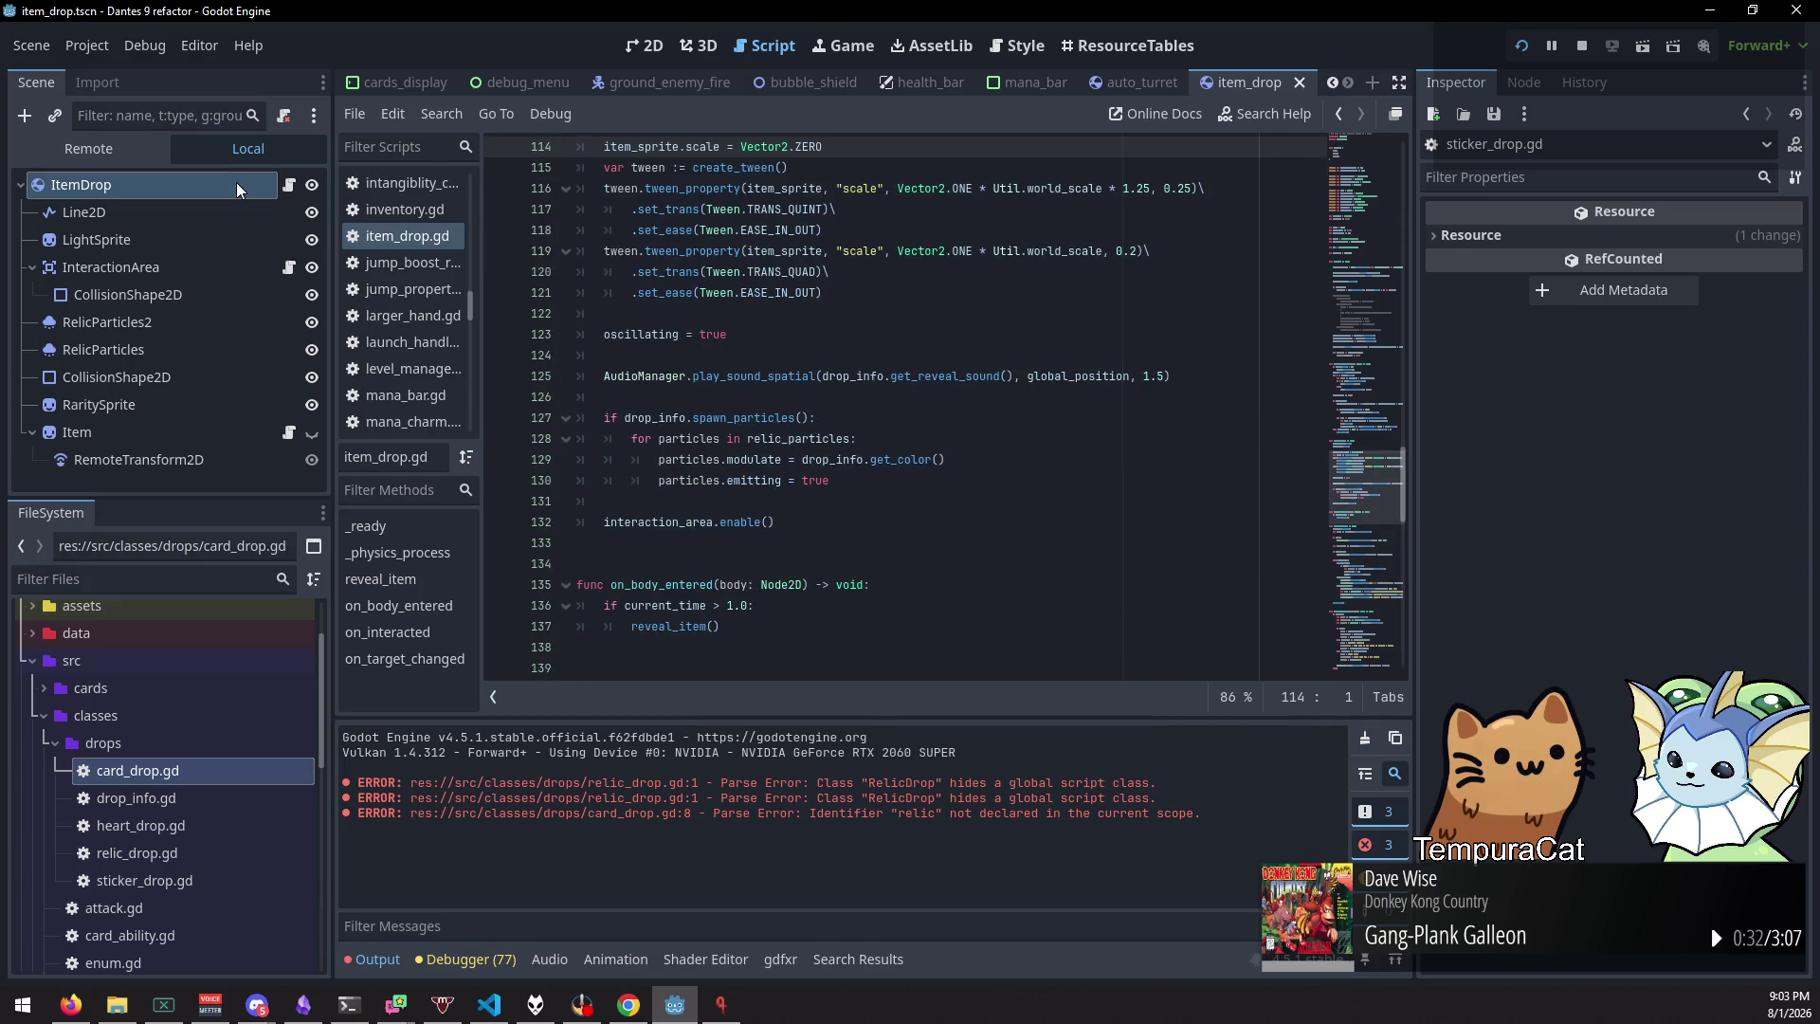
- Add a line 5 constant preloading the ItemDrop's Sticker Pack Texture from the Inspector
click(237, 190)
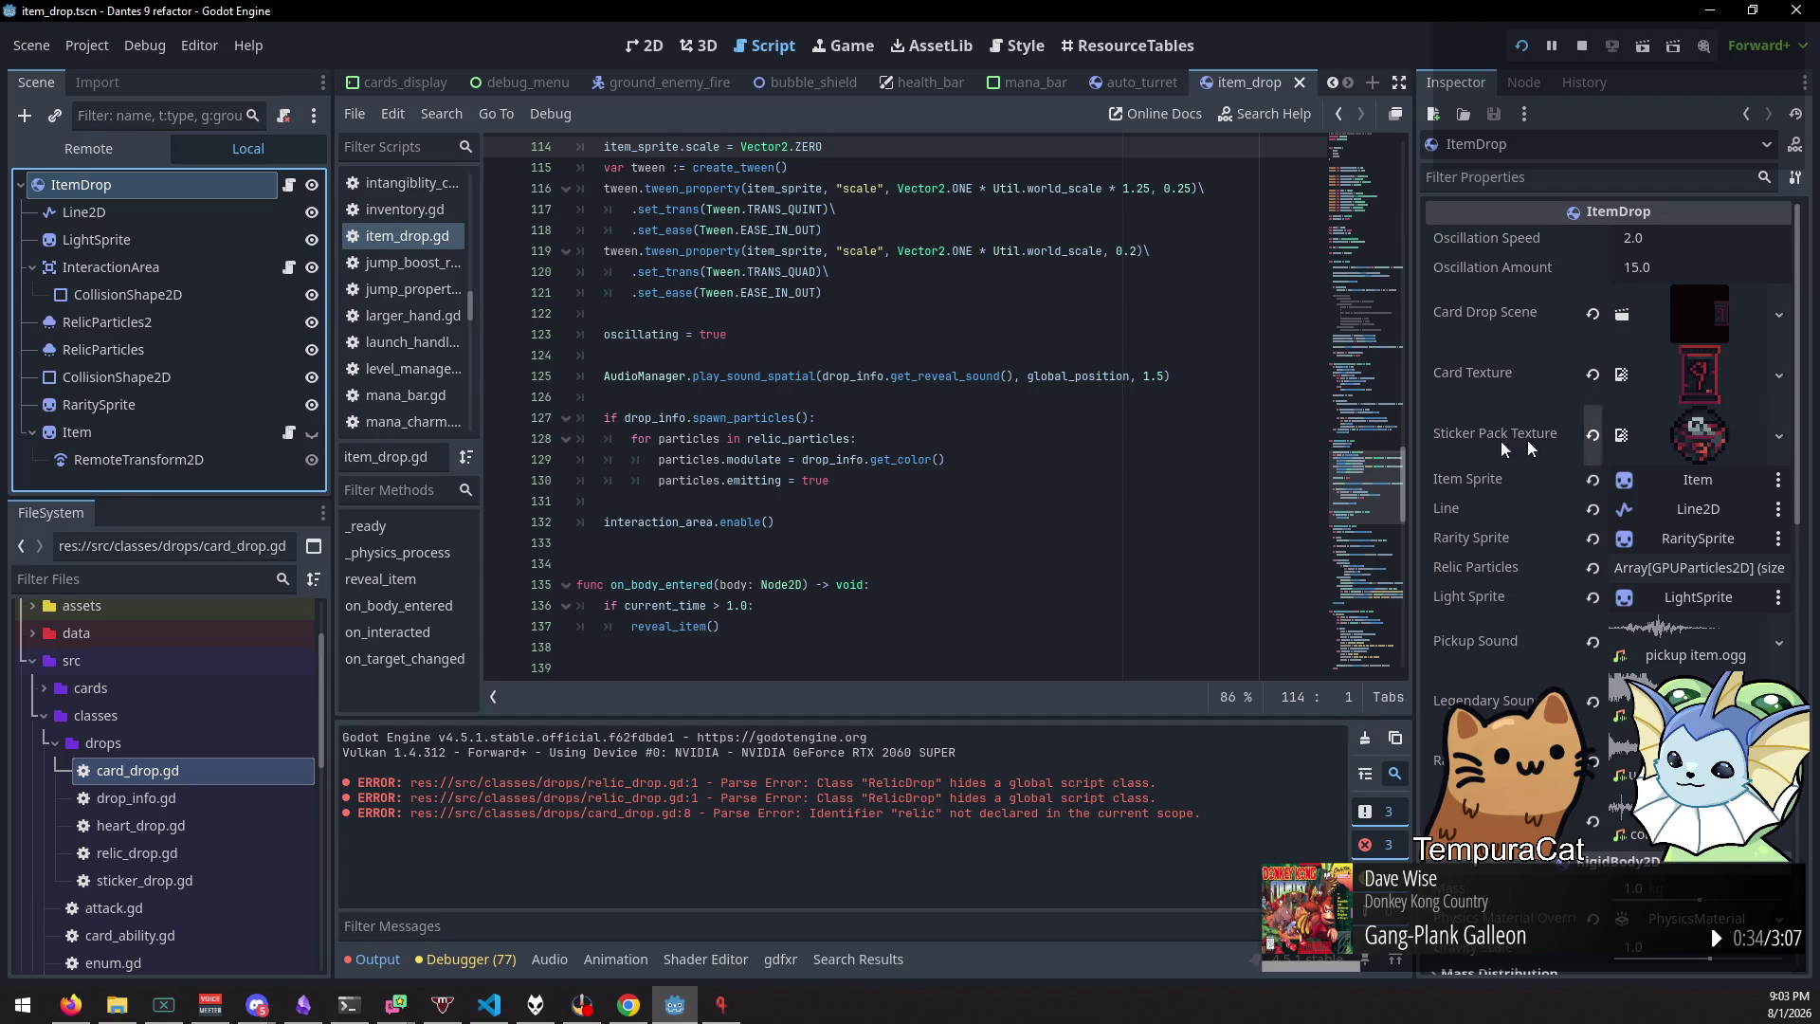
key(alt+Left)
key(alt+Left)
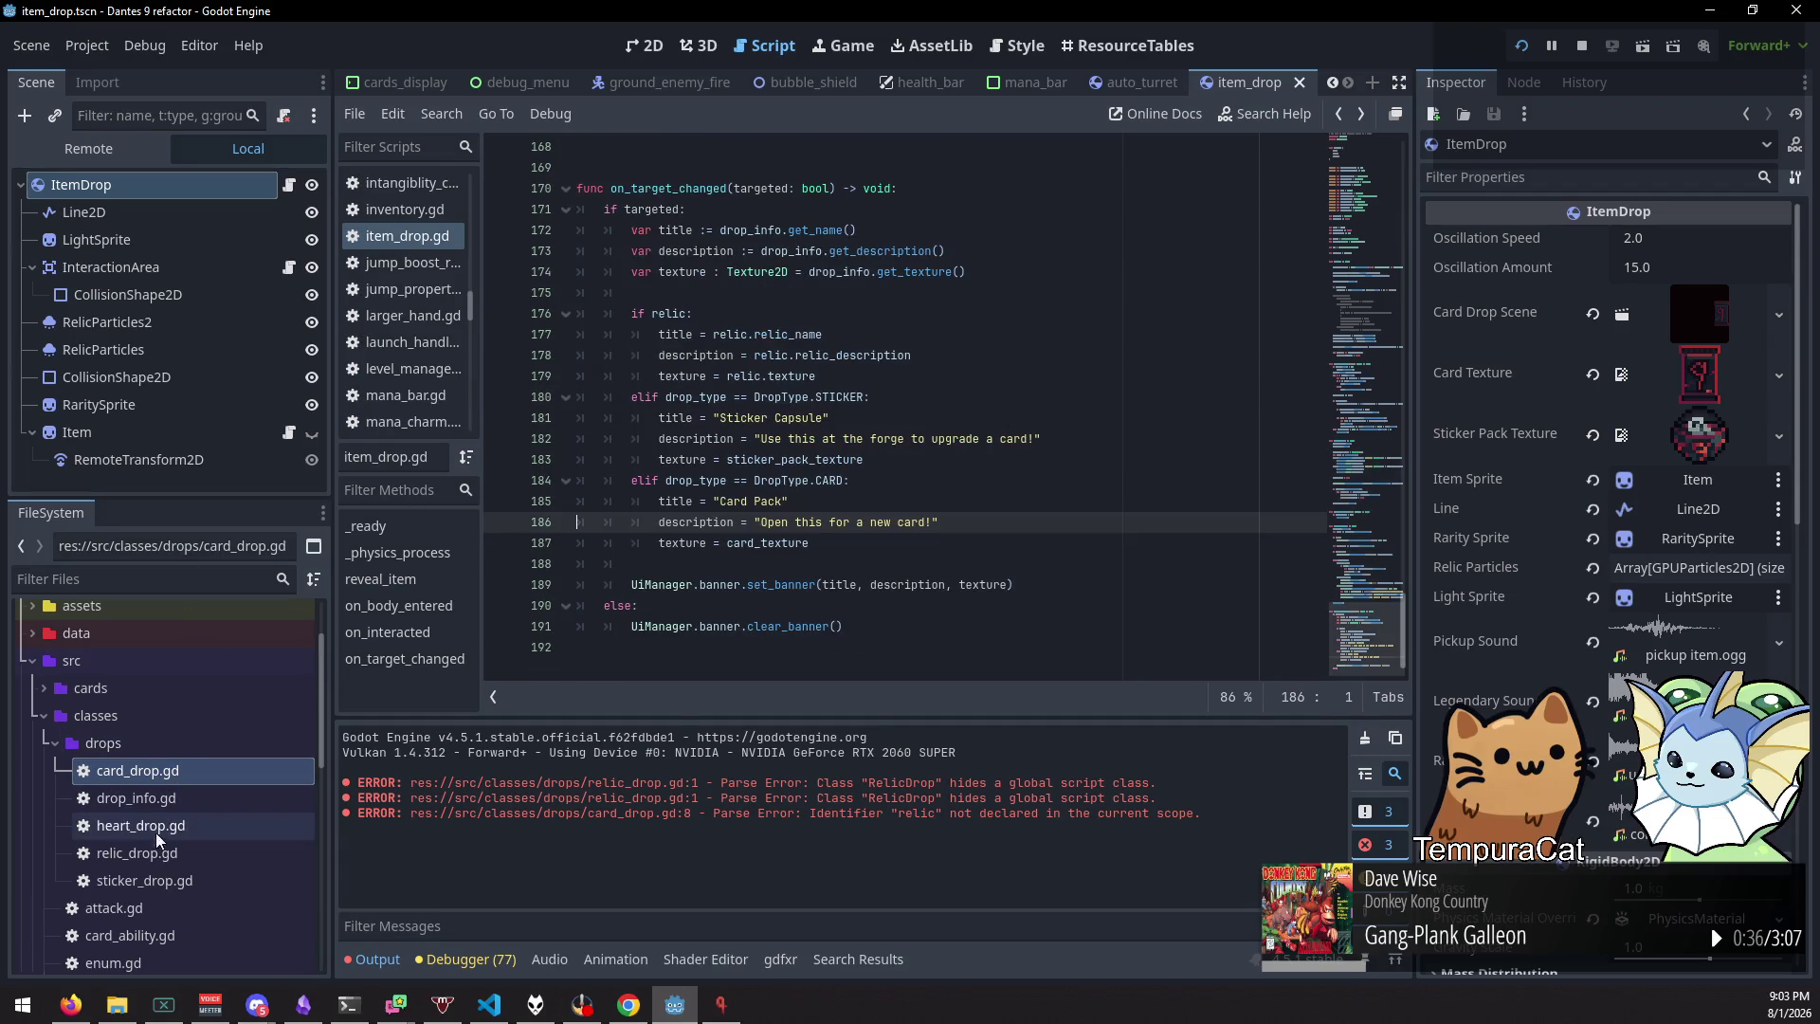
double_click(154, 877)
click(852, 192)
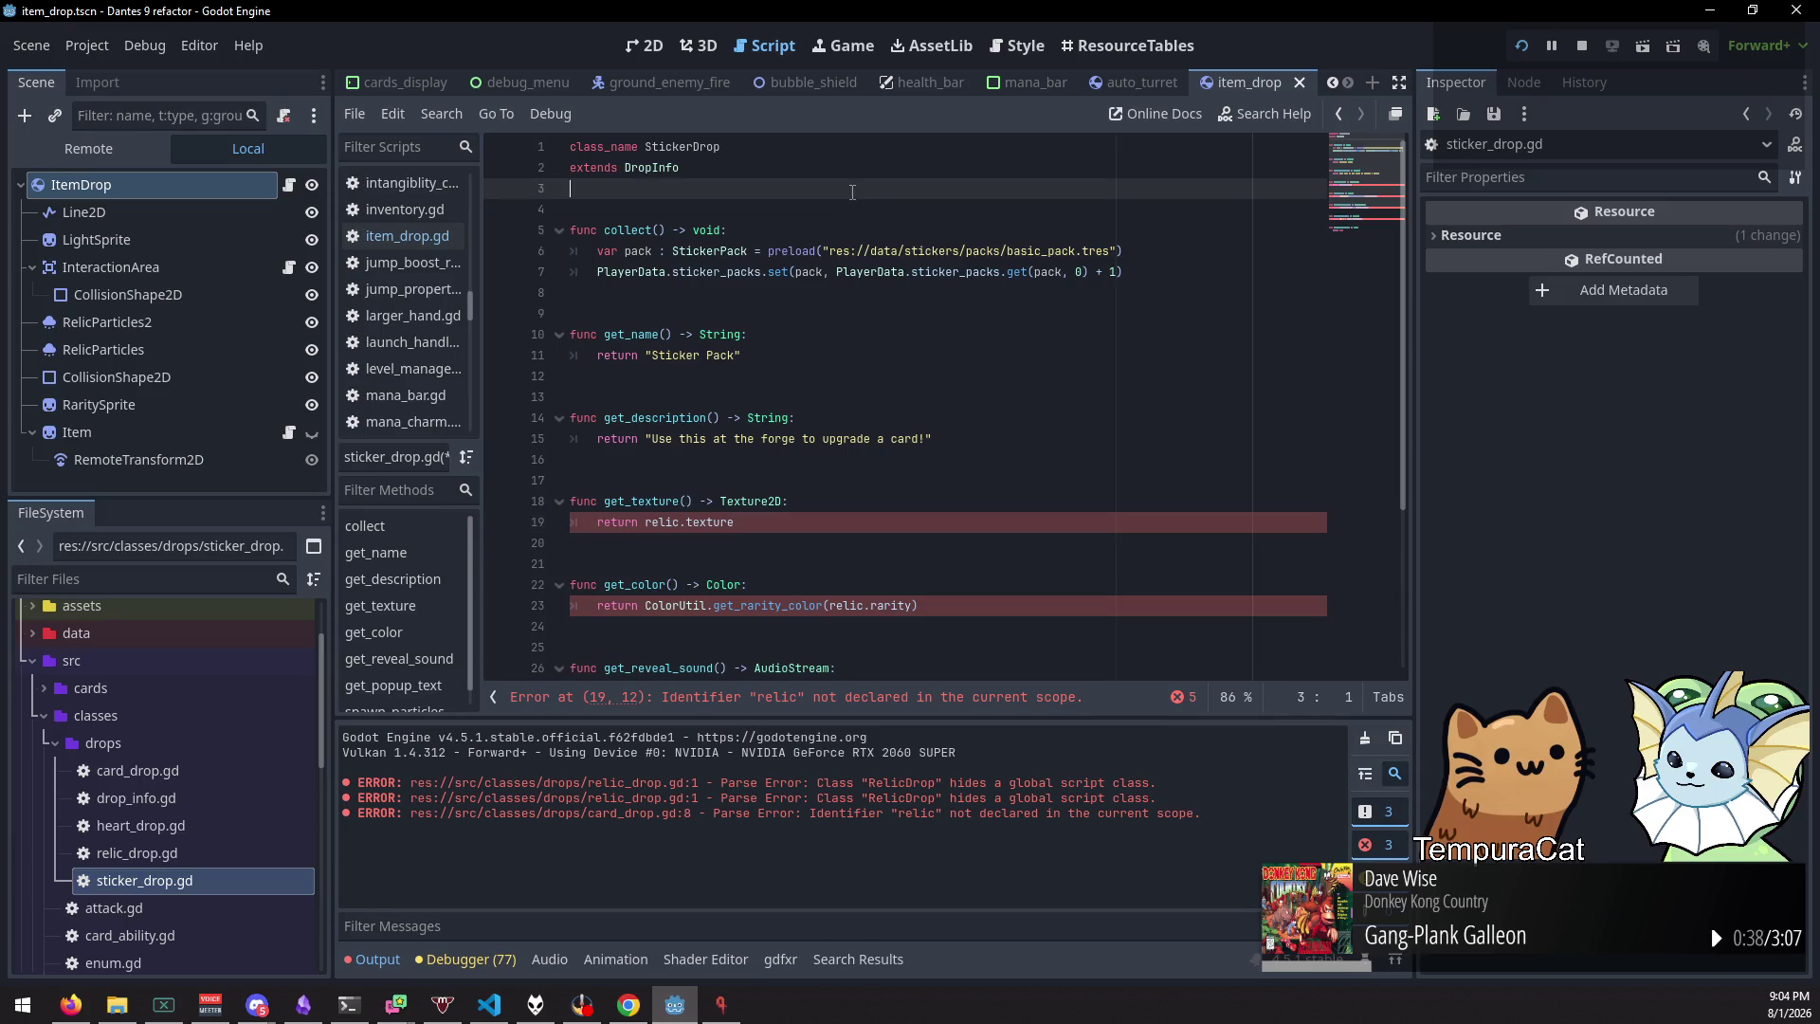
key(Return)
key(Return)
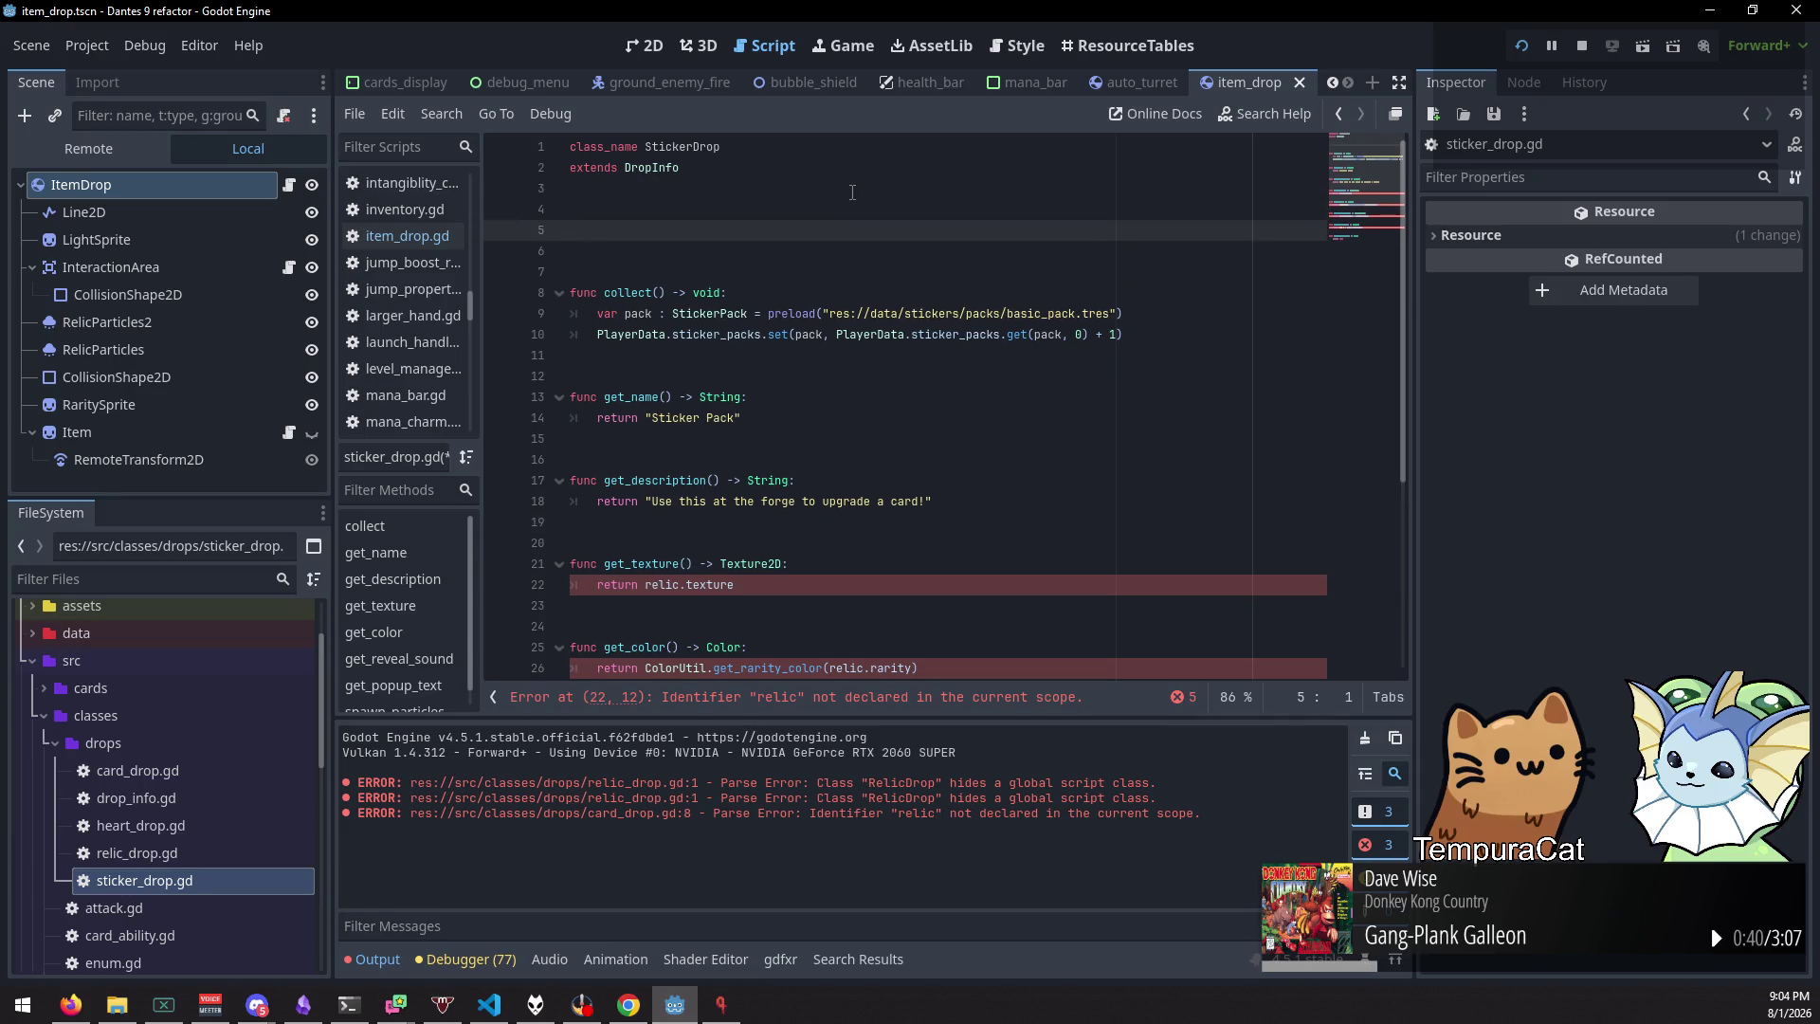
click(252, 879)
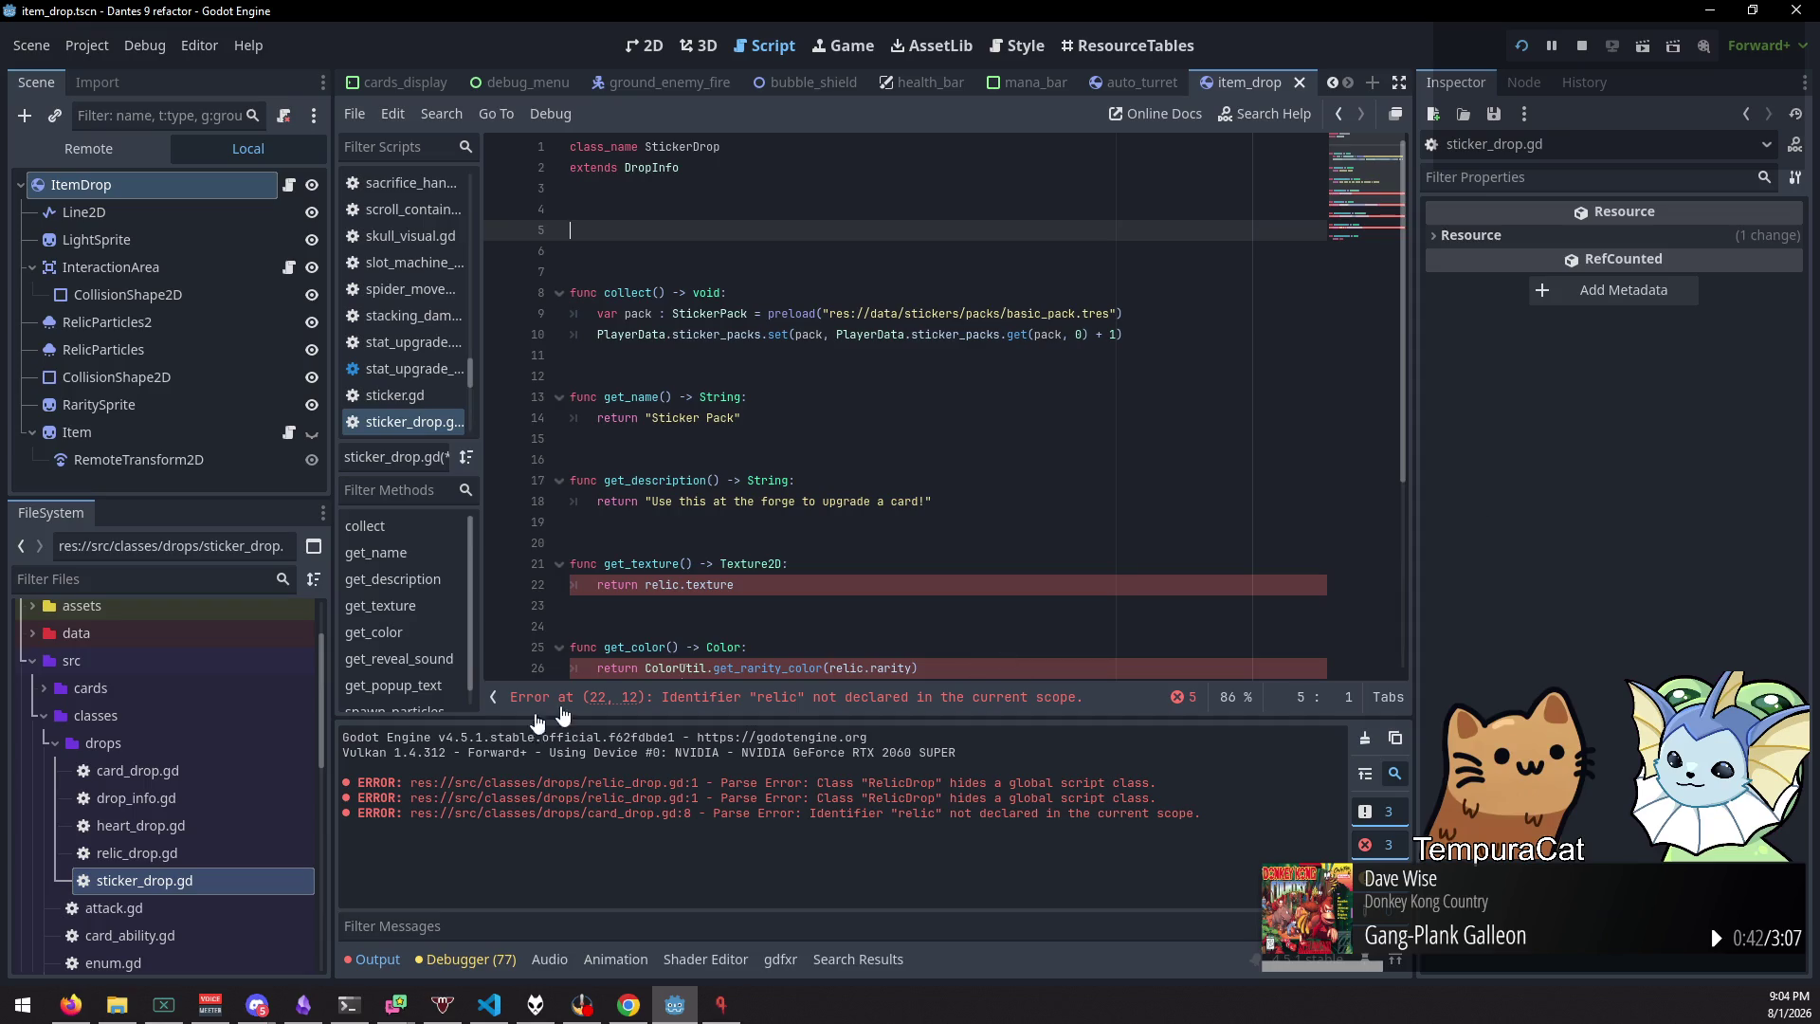
click(128, 194)
mouse_move(1697, 434)
mouse_down()
mouse_move(726, 231)
mouse_move(768, 230)
mouse_up()
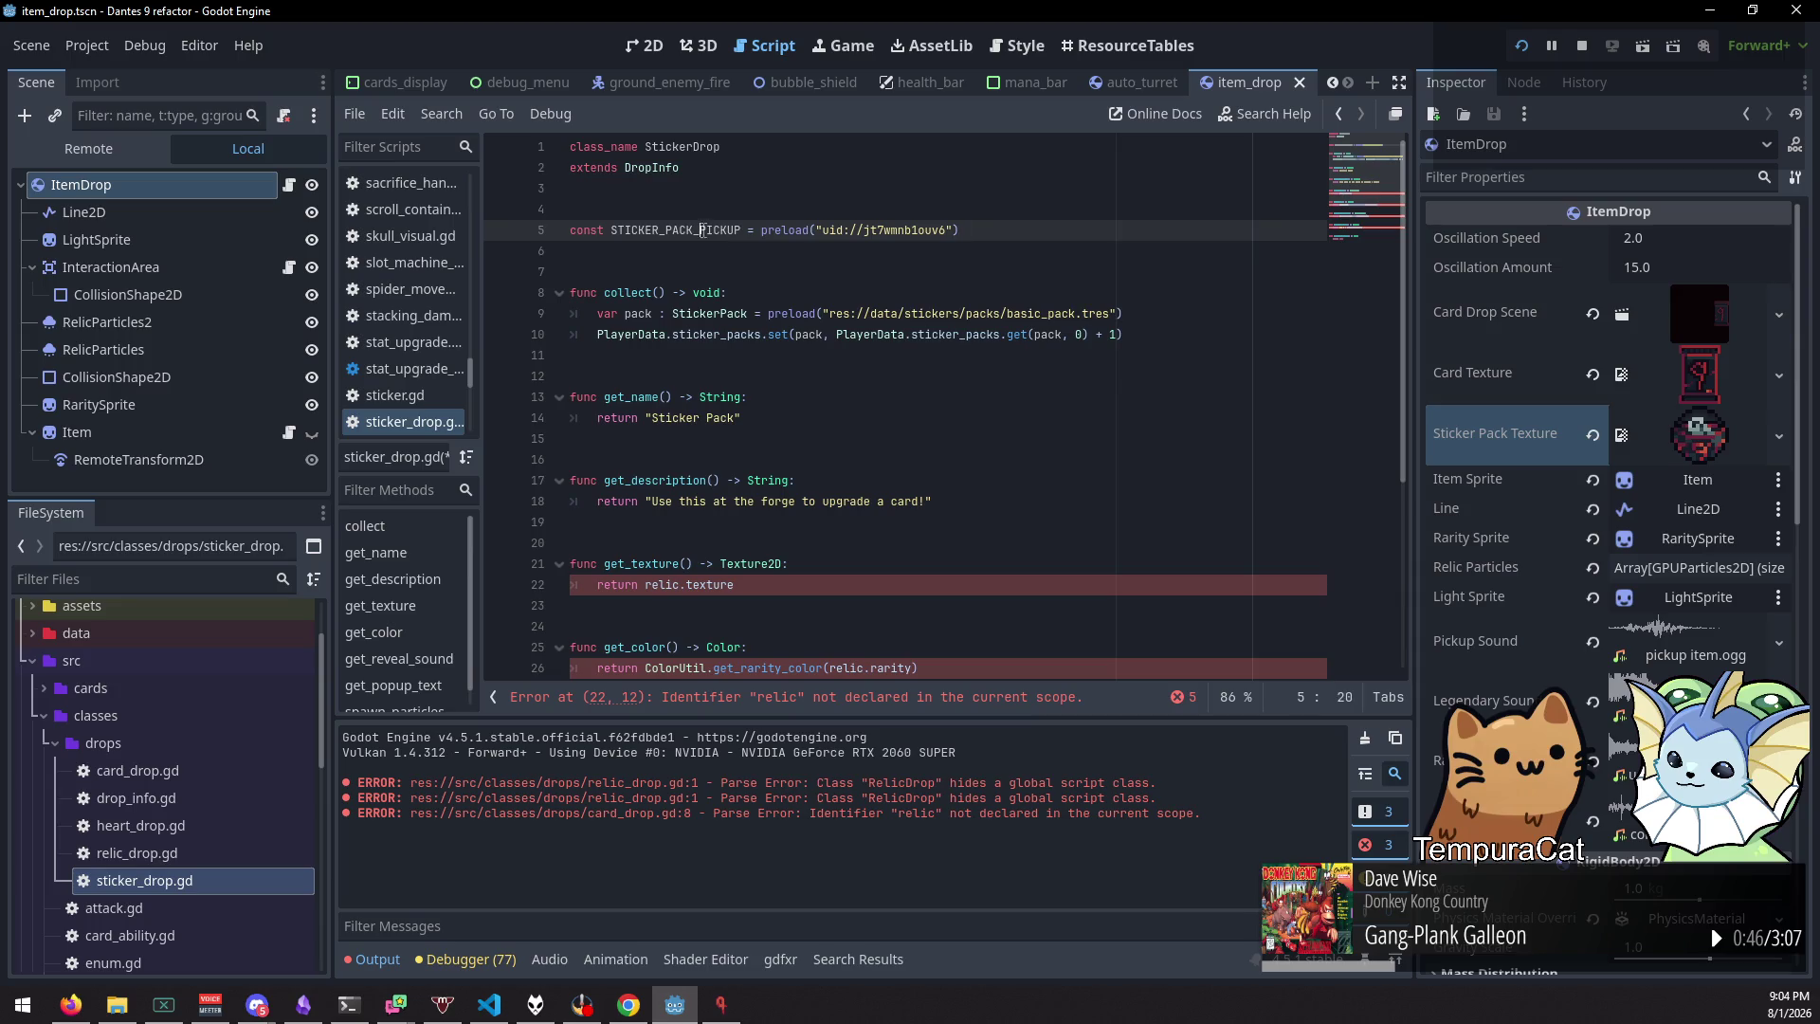
- Try an uppercase command and a rename, then undo back to STICKER_PACK_PICKUP
key(ctrl+shift+p)
text(upper)
key(Return)
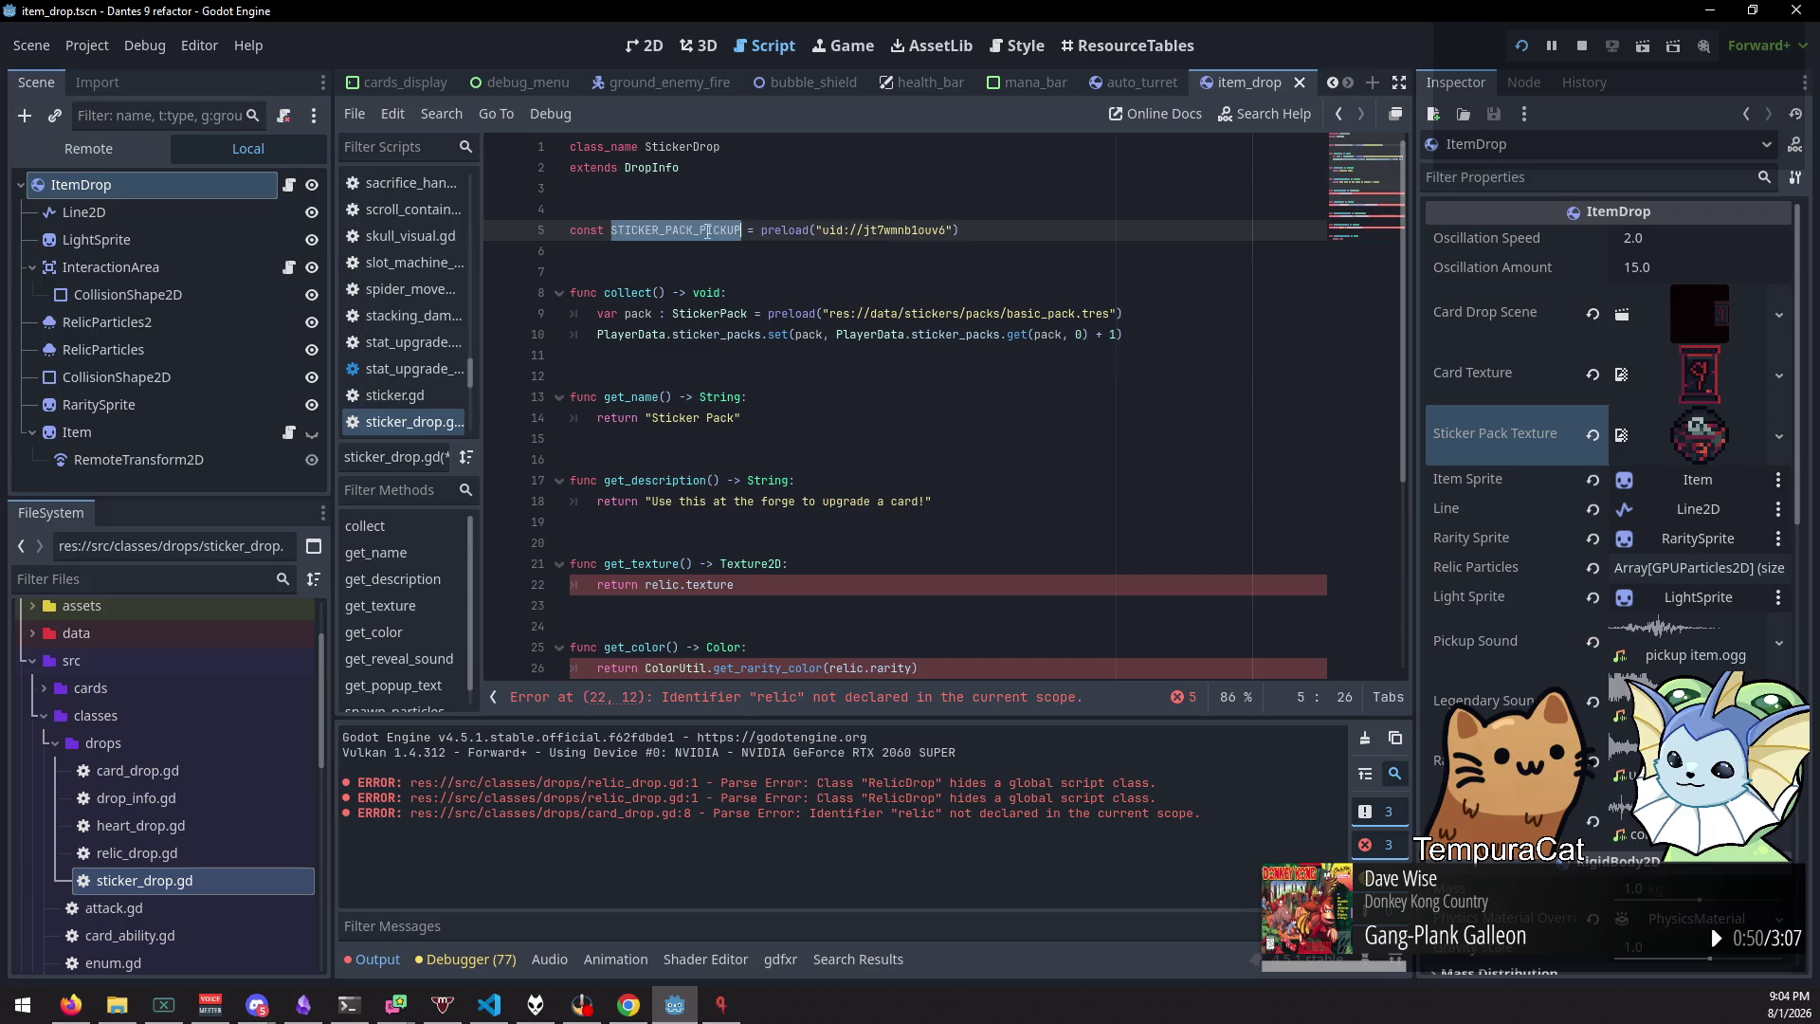
key(BackSpace)
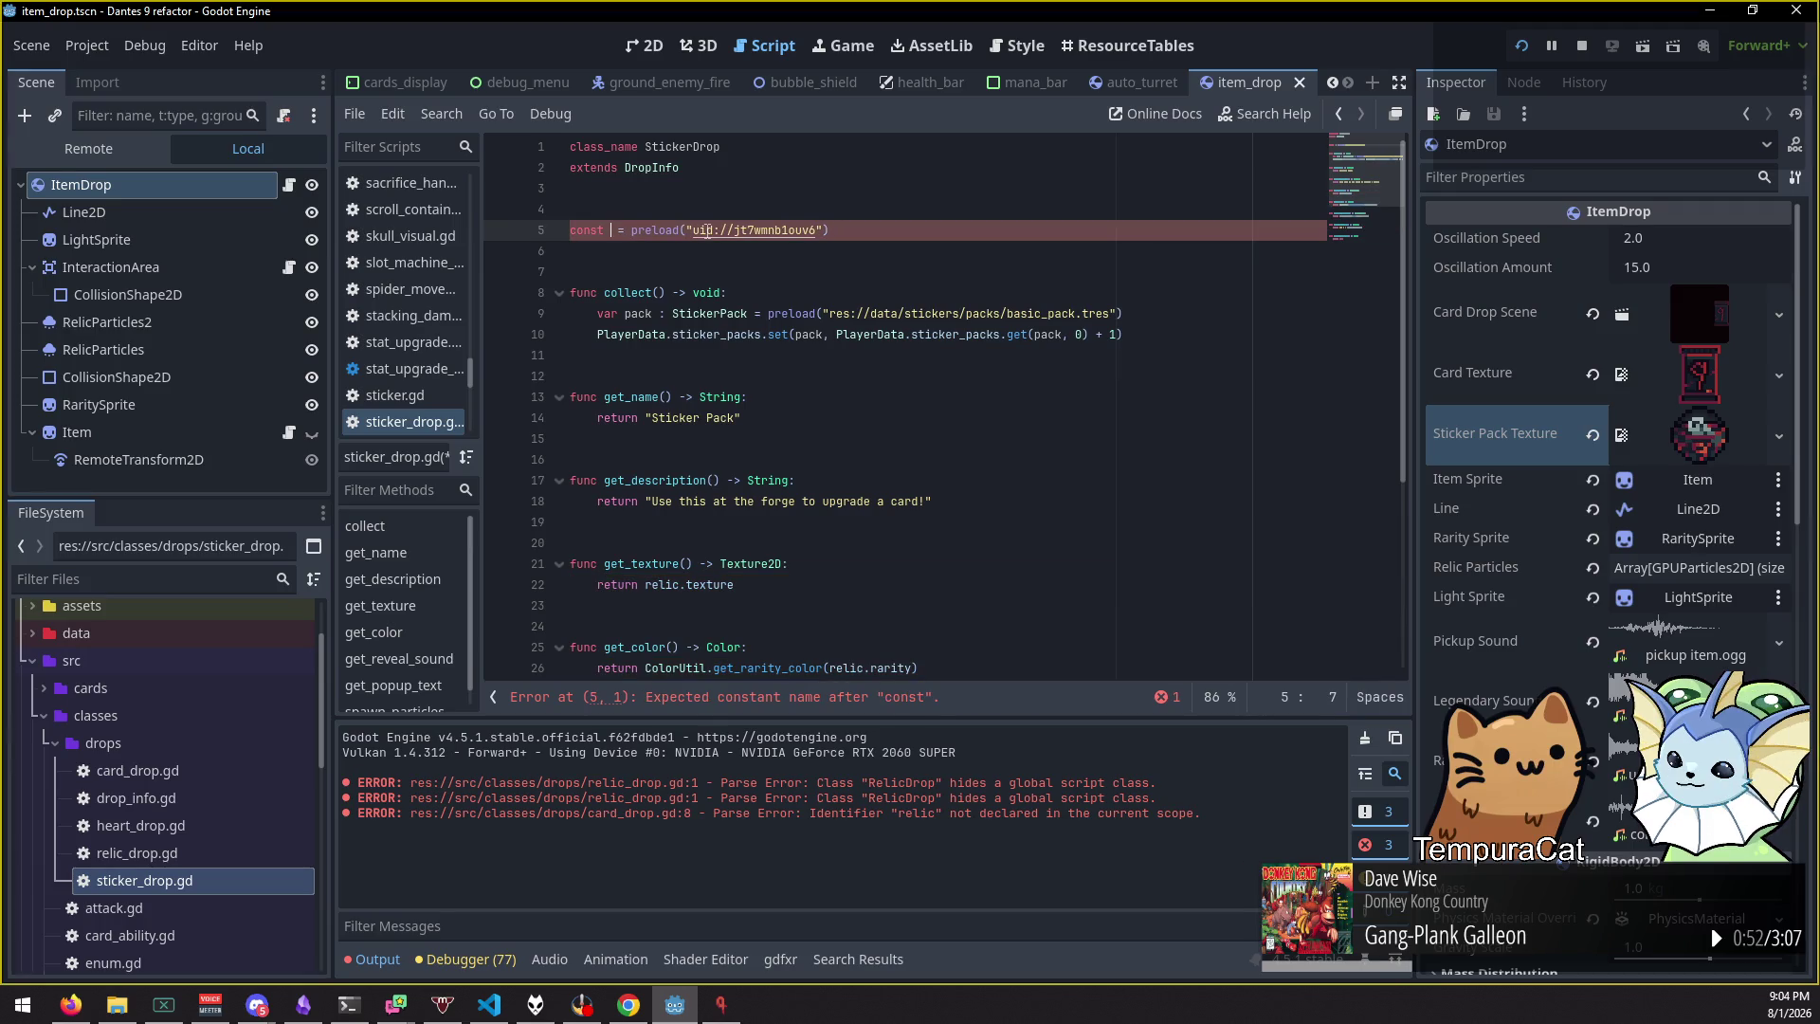
text(u)
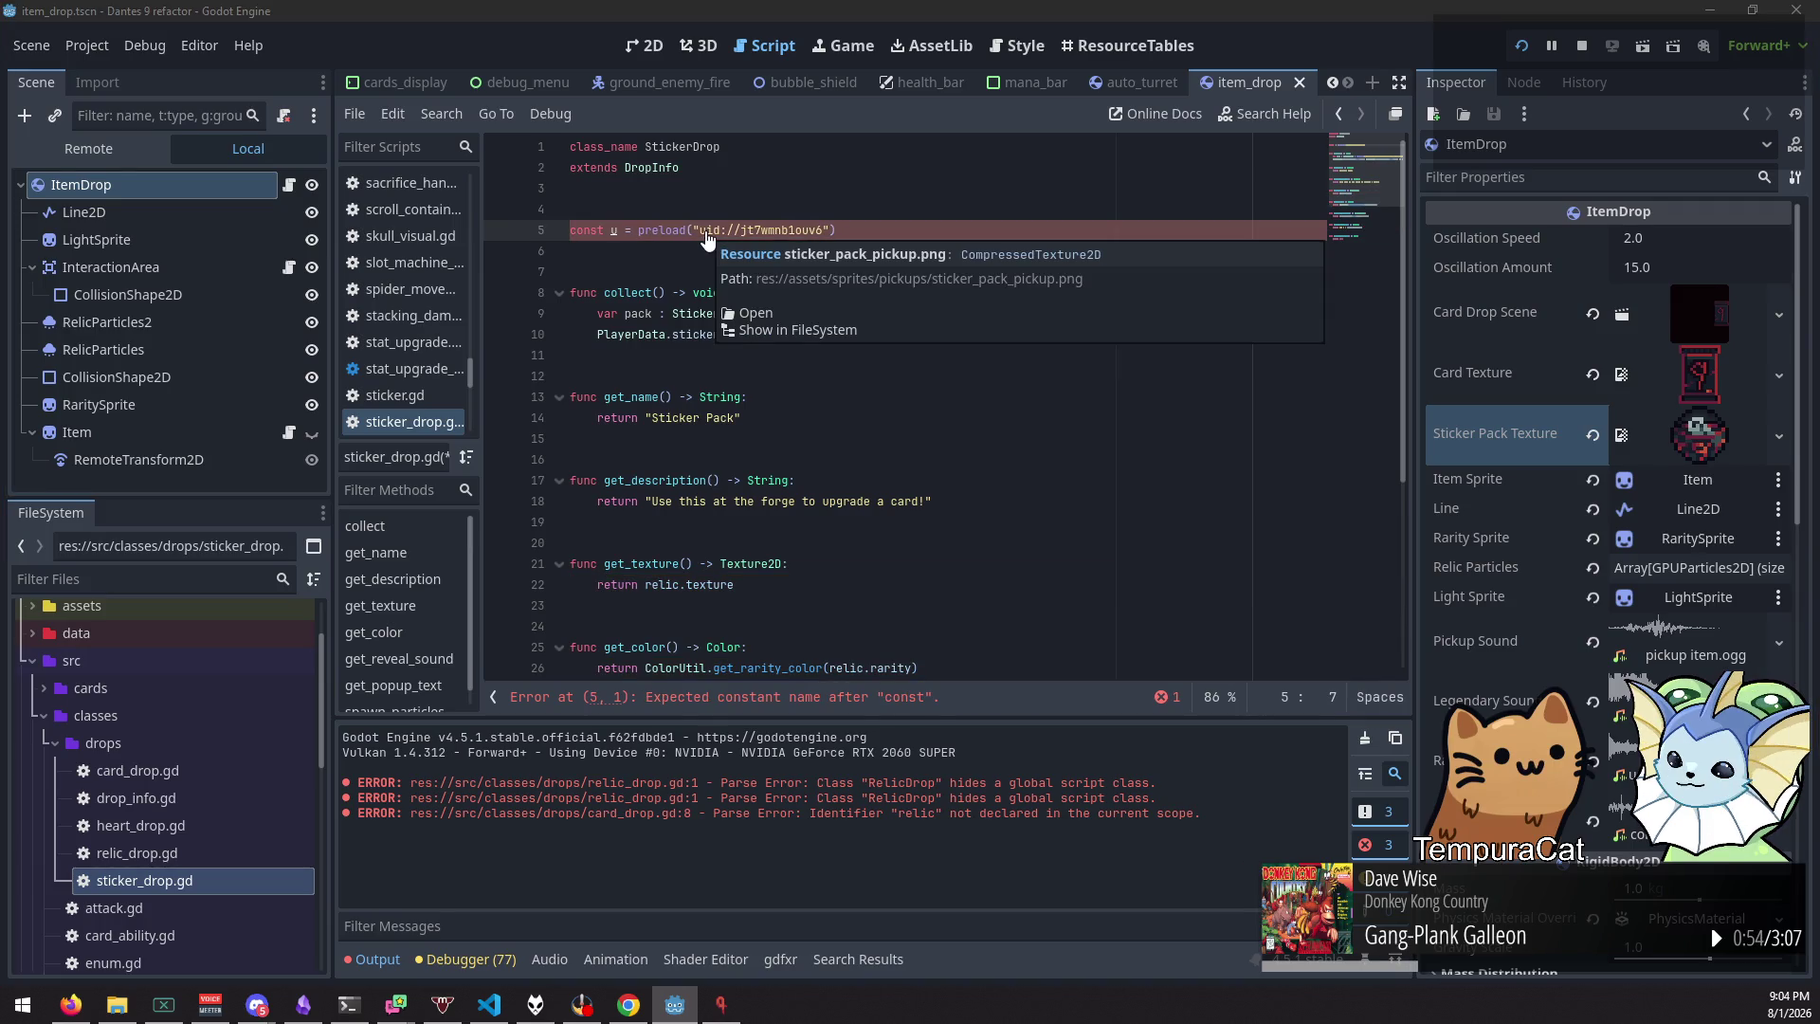
key(Escape)
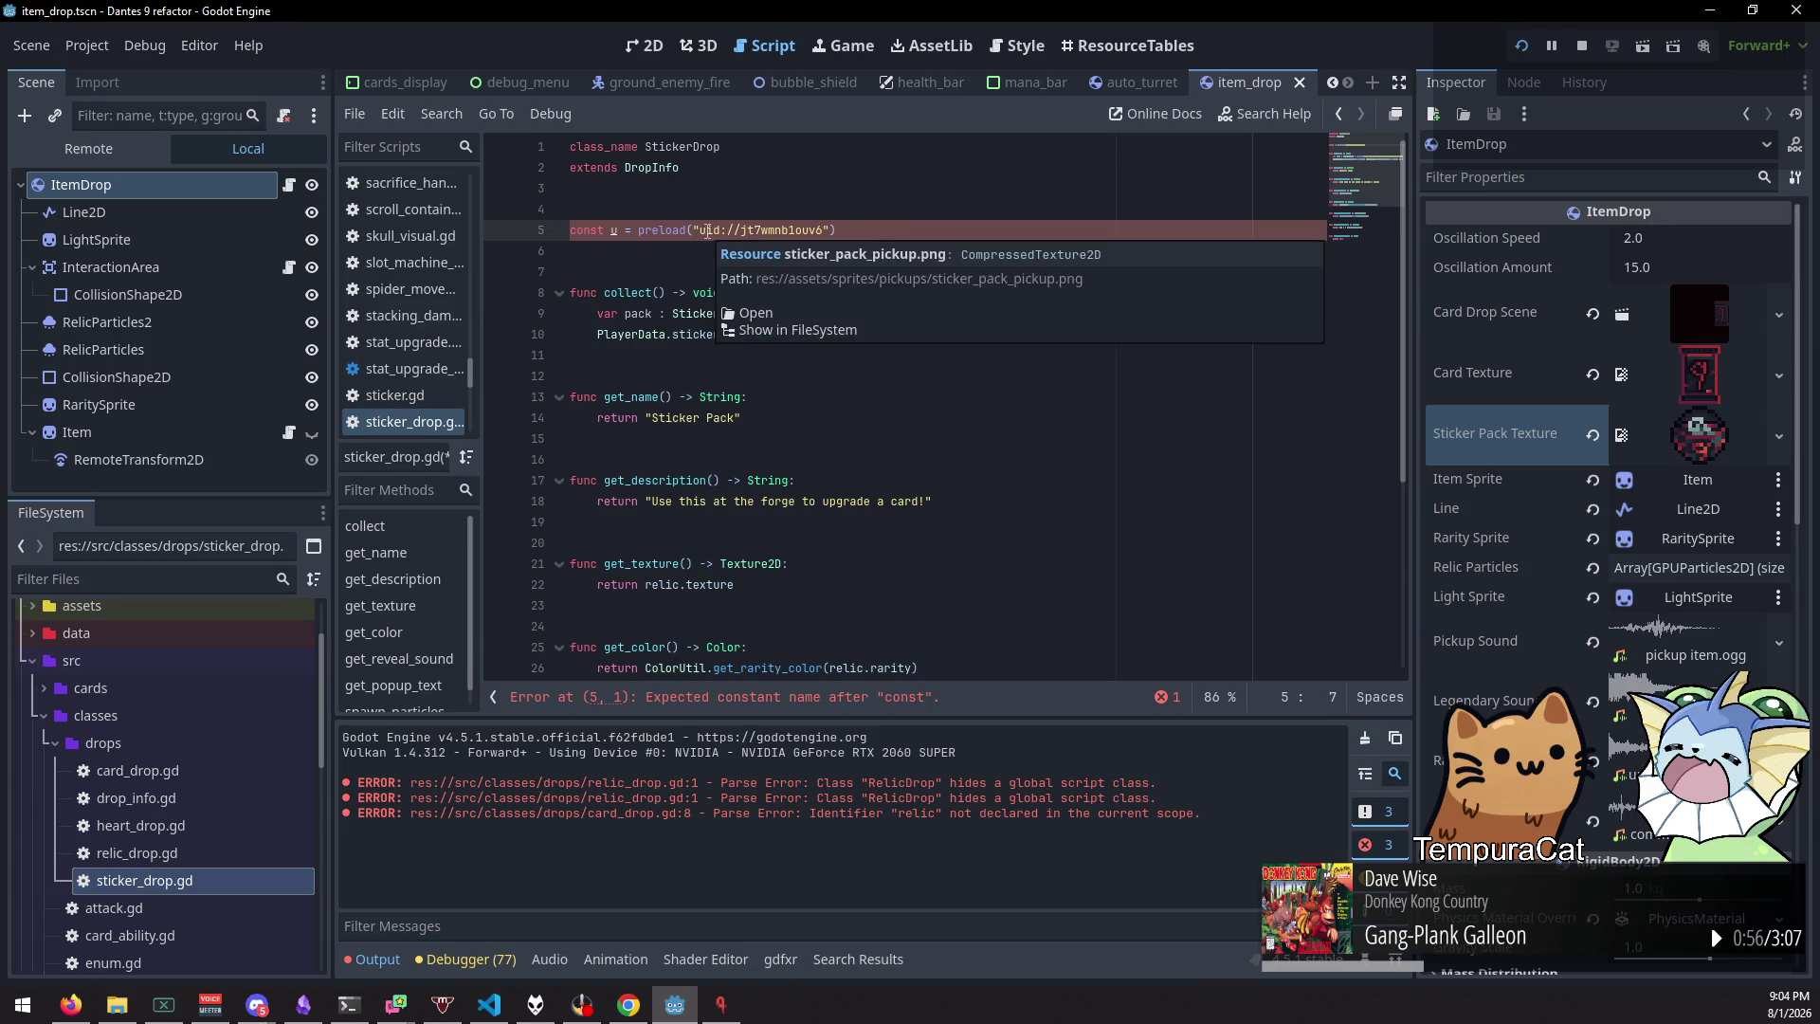
key(ctrl+z)
key(ctrl+z)
- Convert STICKER_PACK_PICKUP to lowercase with Edit > Convert Case > Lowercase
click(88, 45)
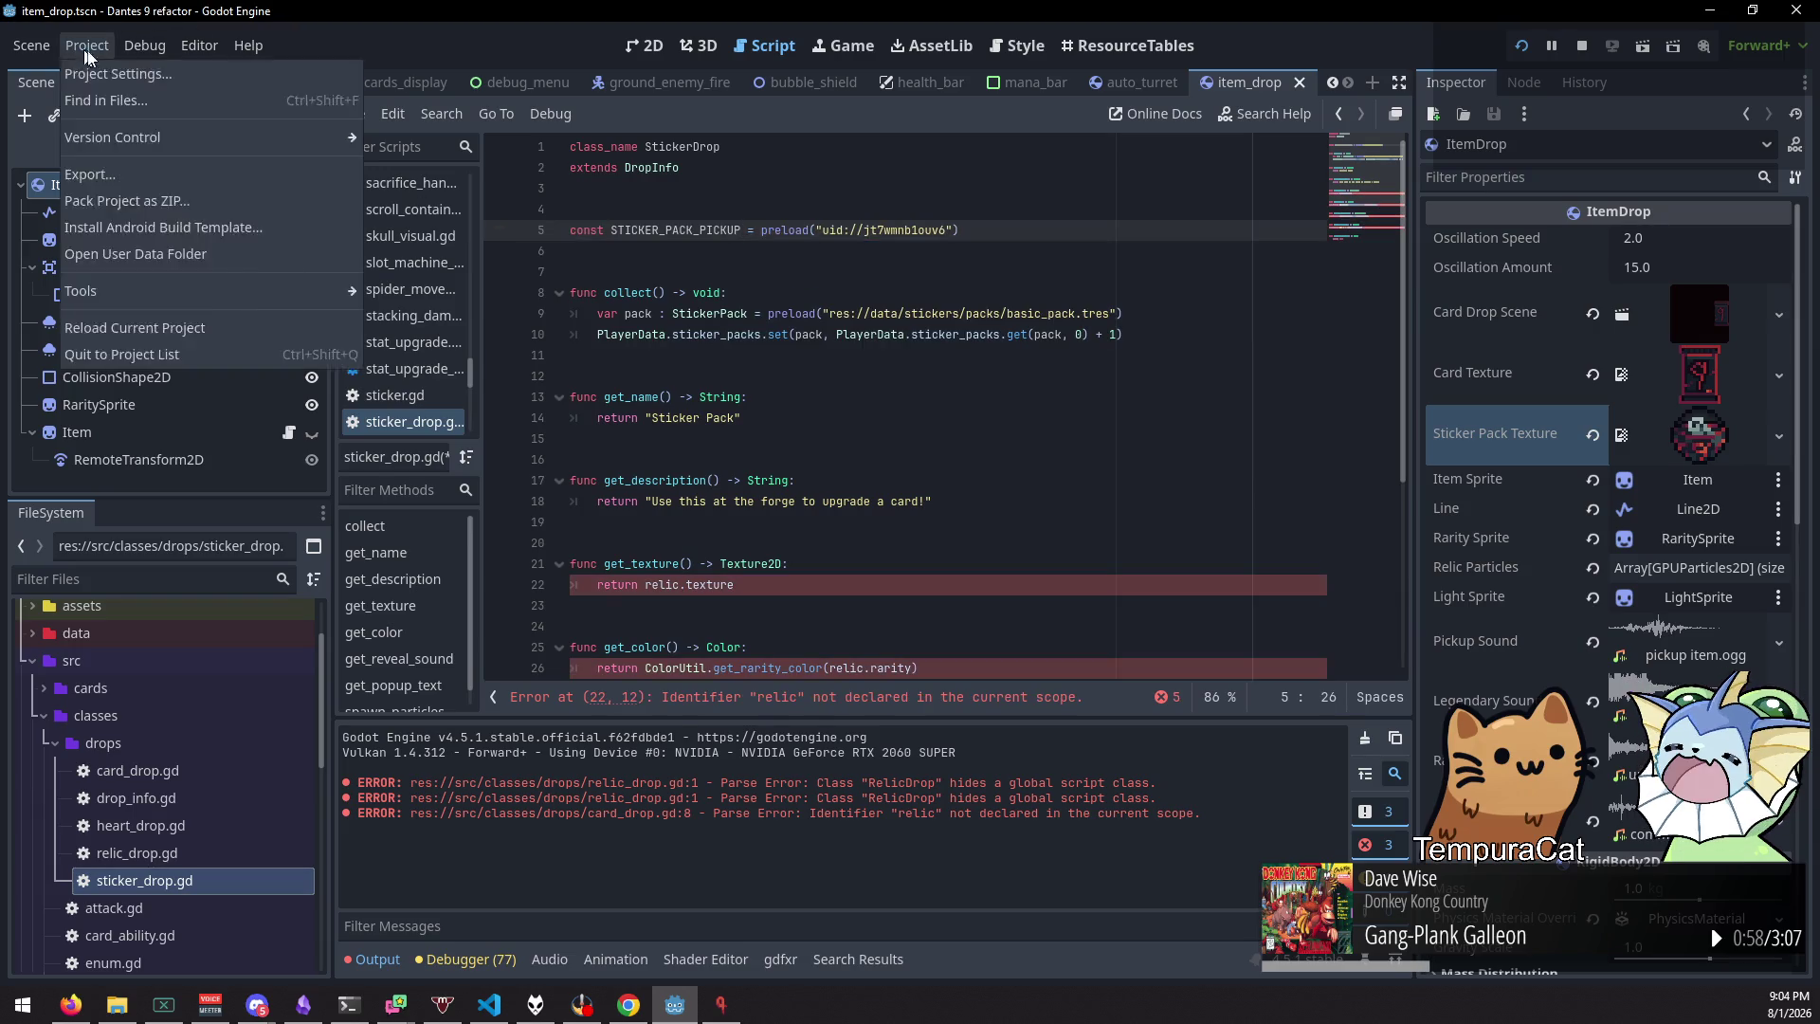
drag(652, 167, 652, 230)
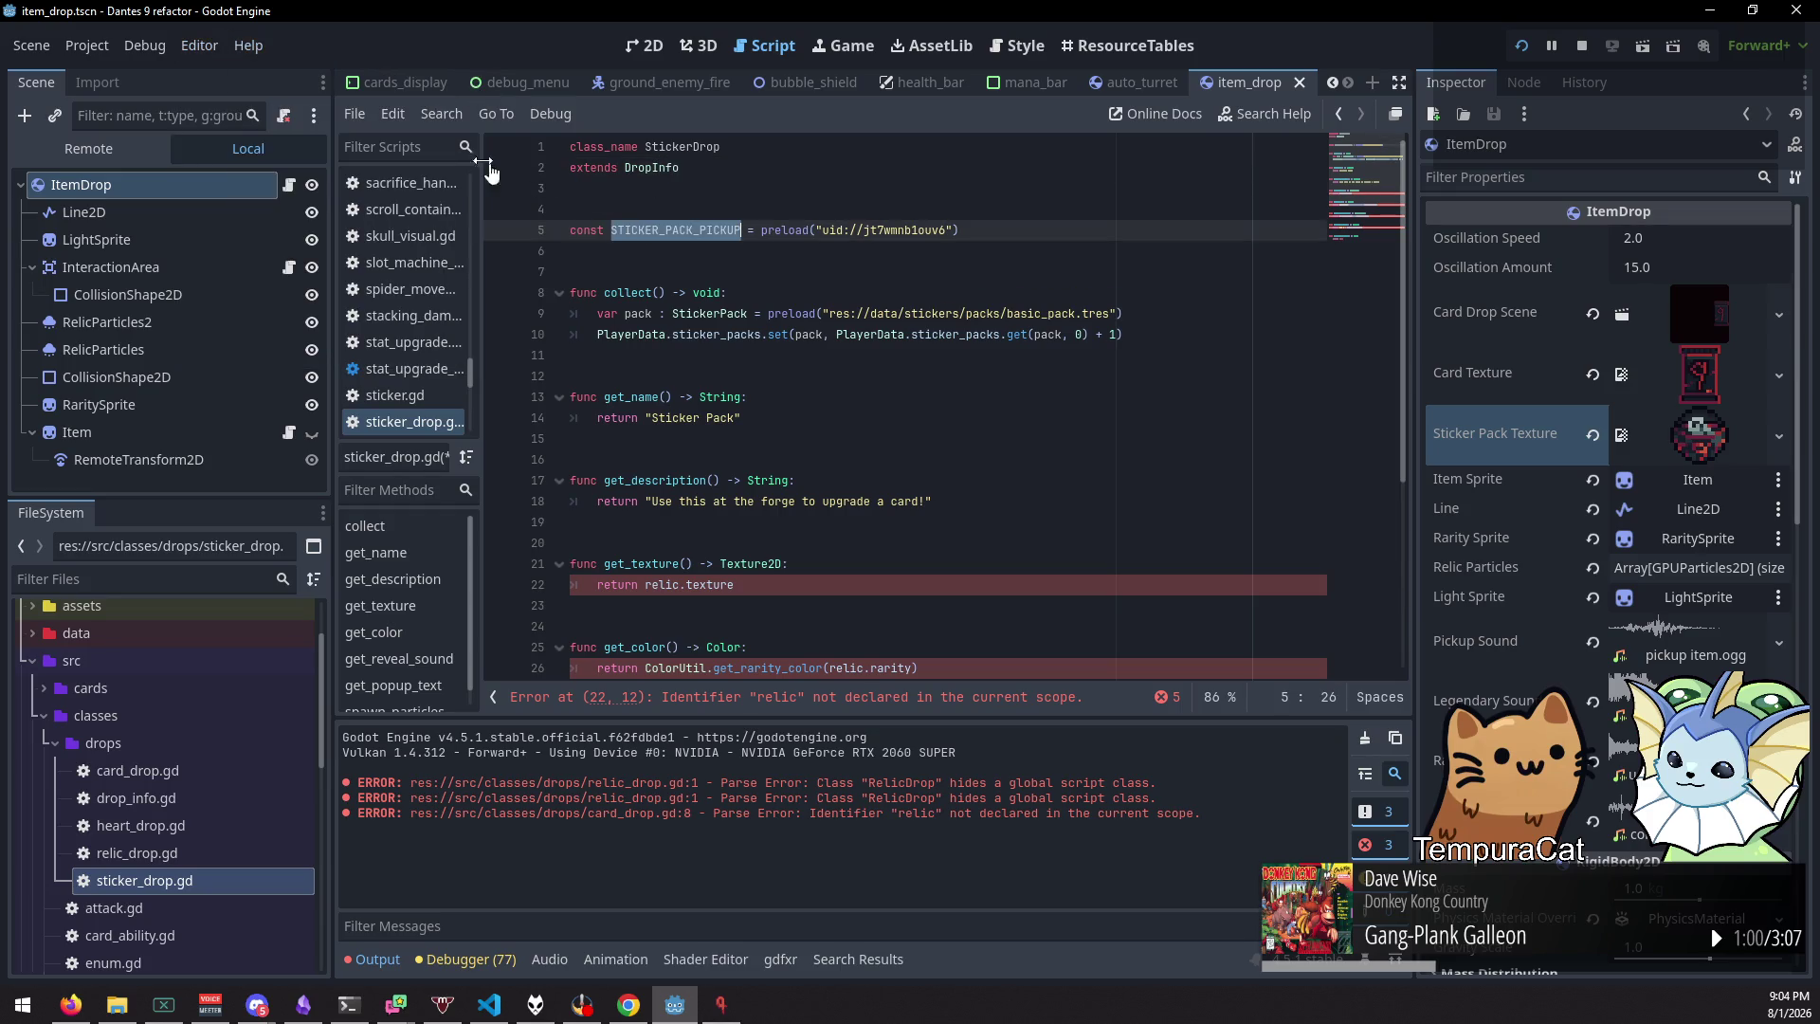
click(355, 113)
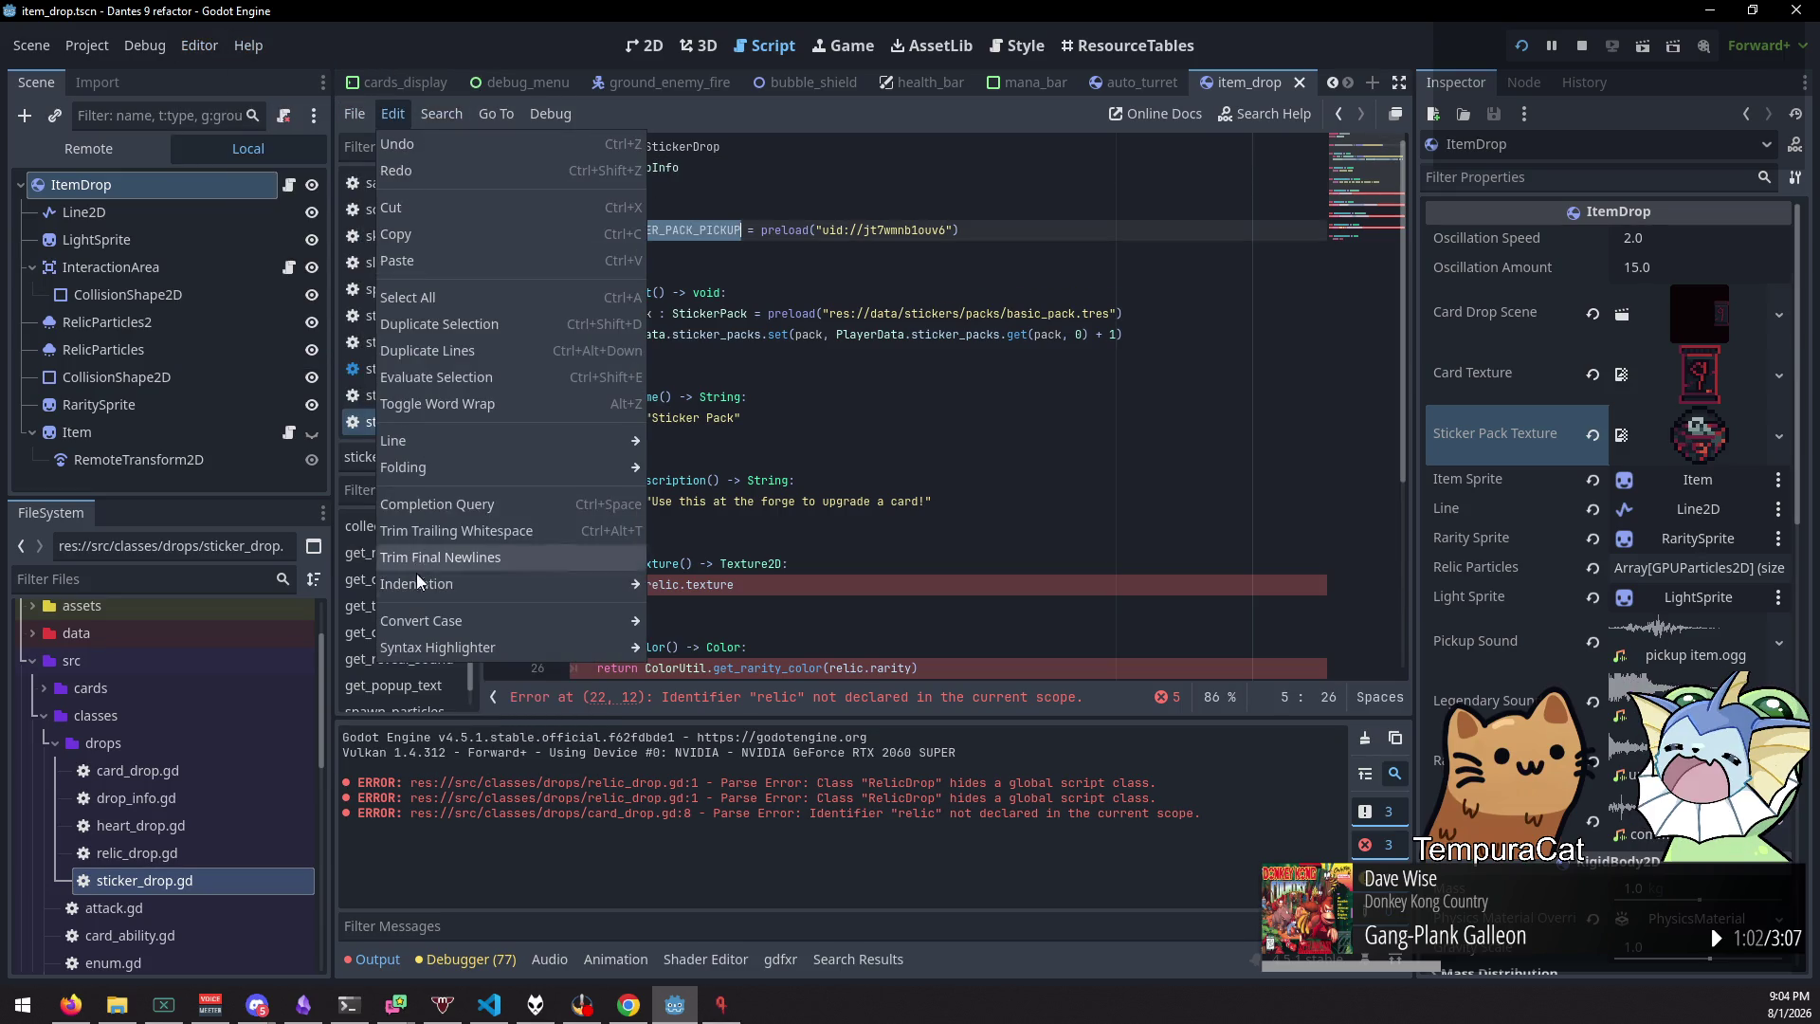
mouse_move(413, 628)
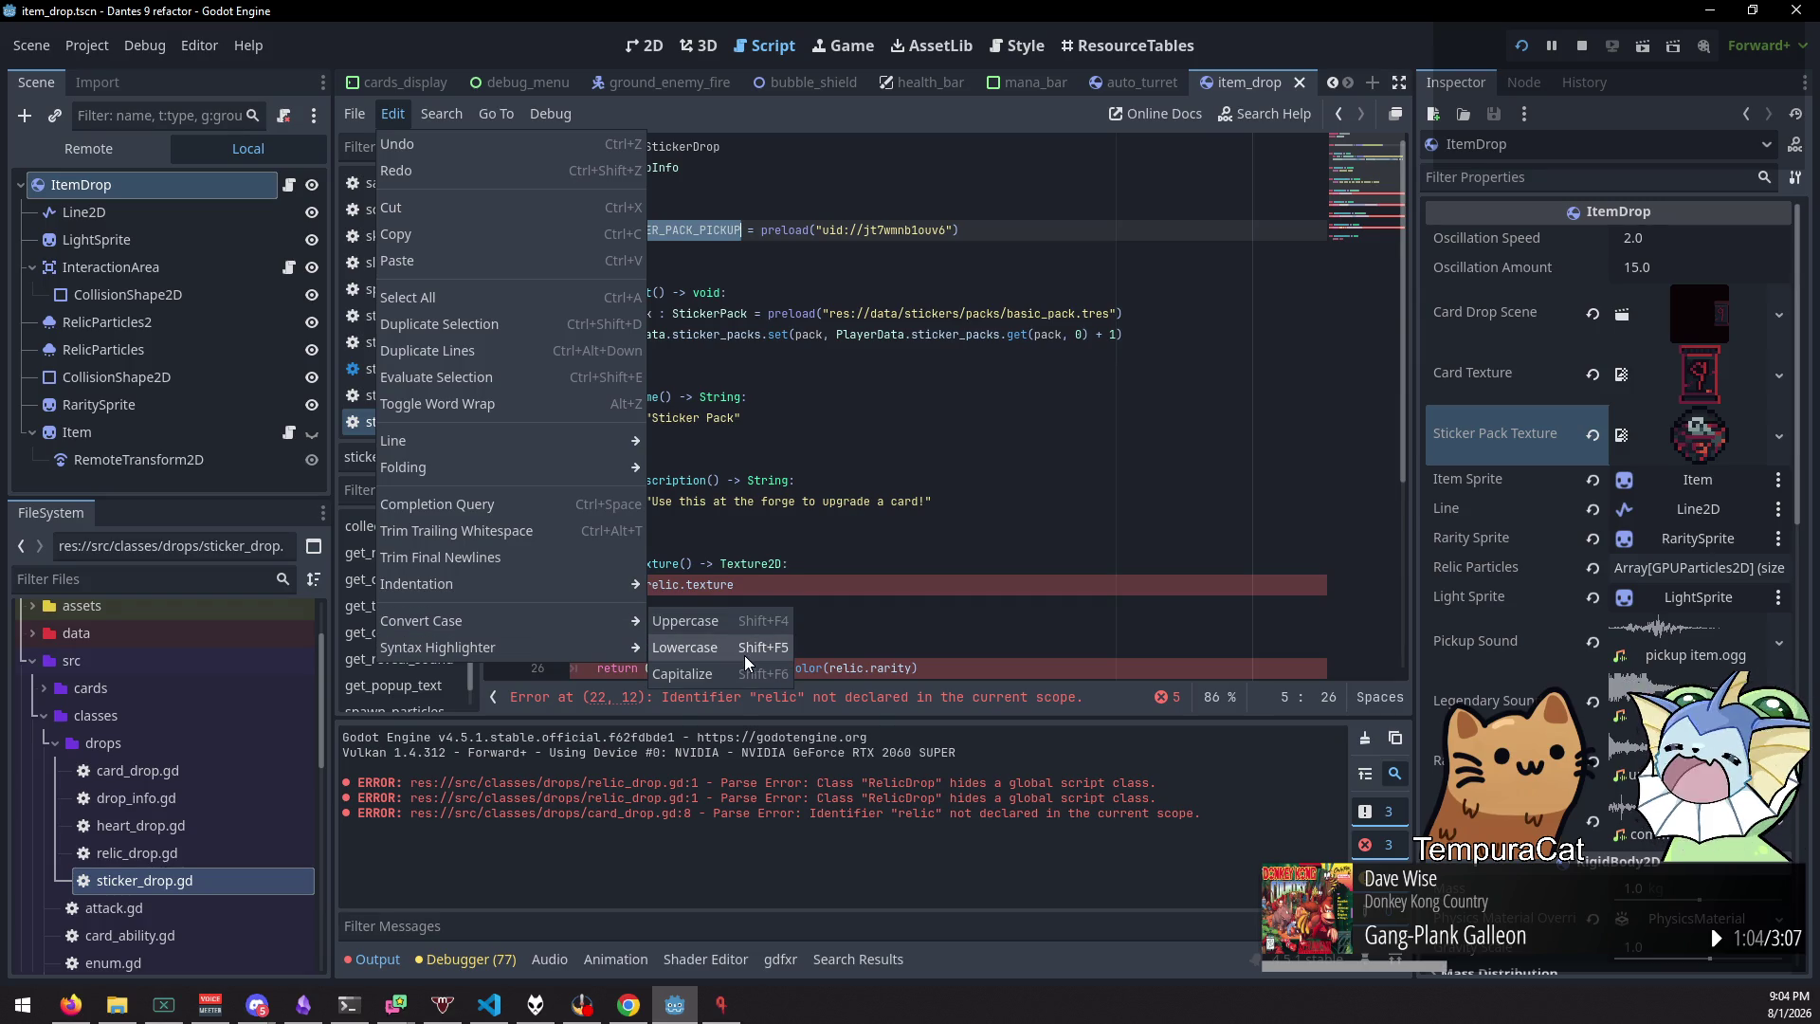
click(743, 647)
- Use :=, clear the uid, and preload res://assets/sprites/pickups/sticker_pack_pickup.png
key(Home)
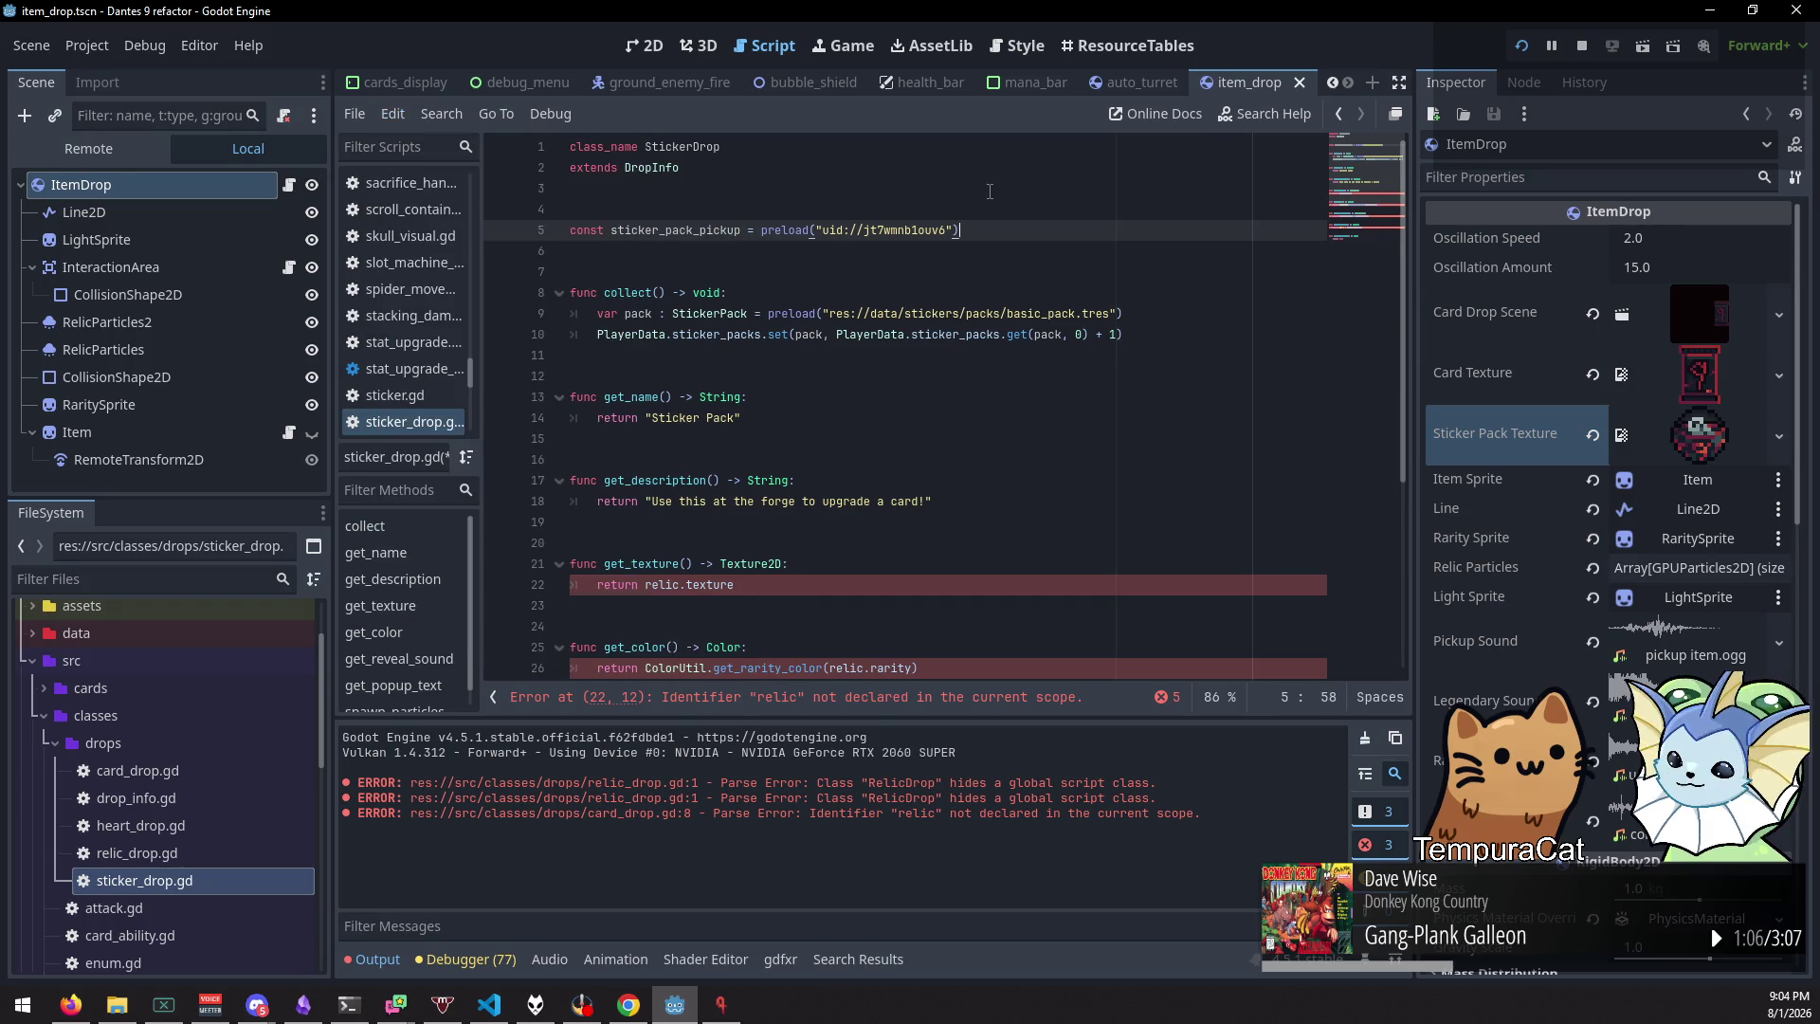
key(Right)
key(Down)
key(Down)
key(Down)
key(Up)
key(Up)
key(Up)
key(Up)
key(Up)
key(End)
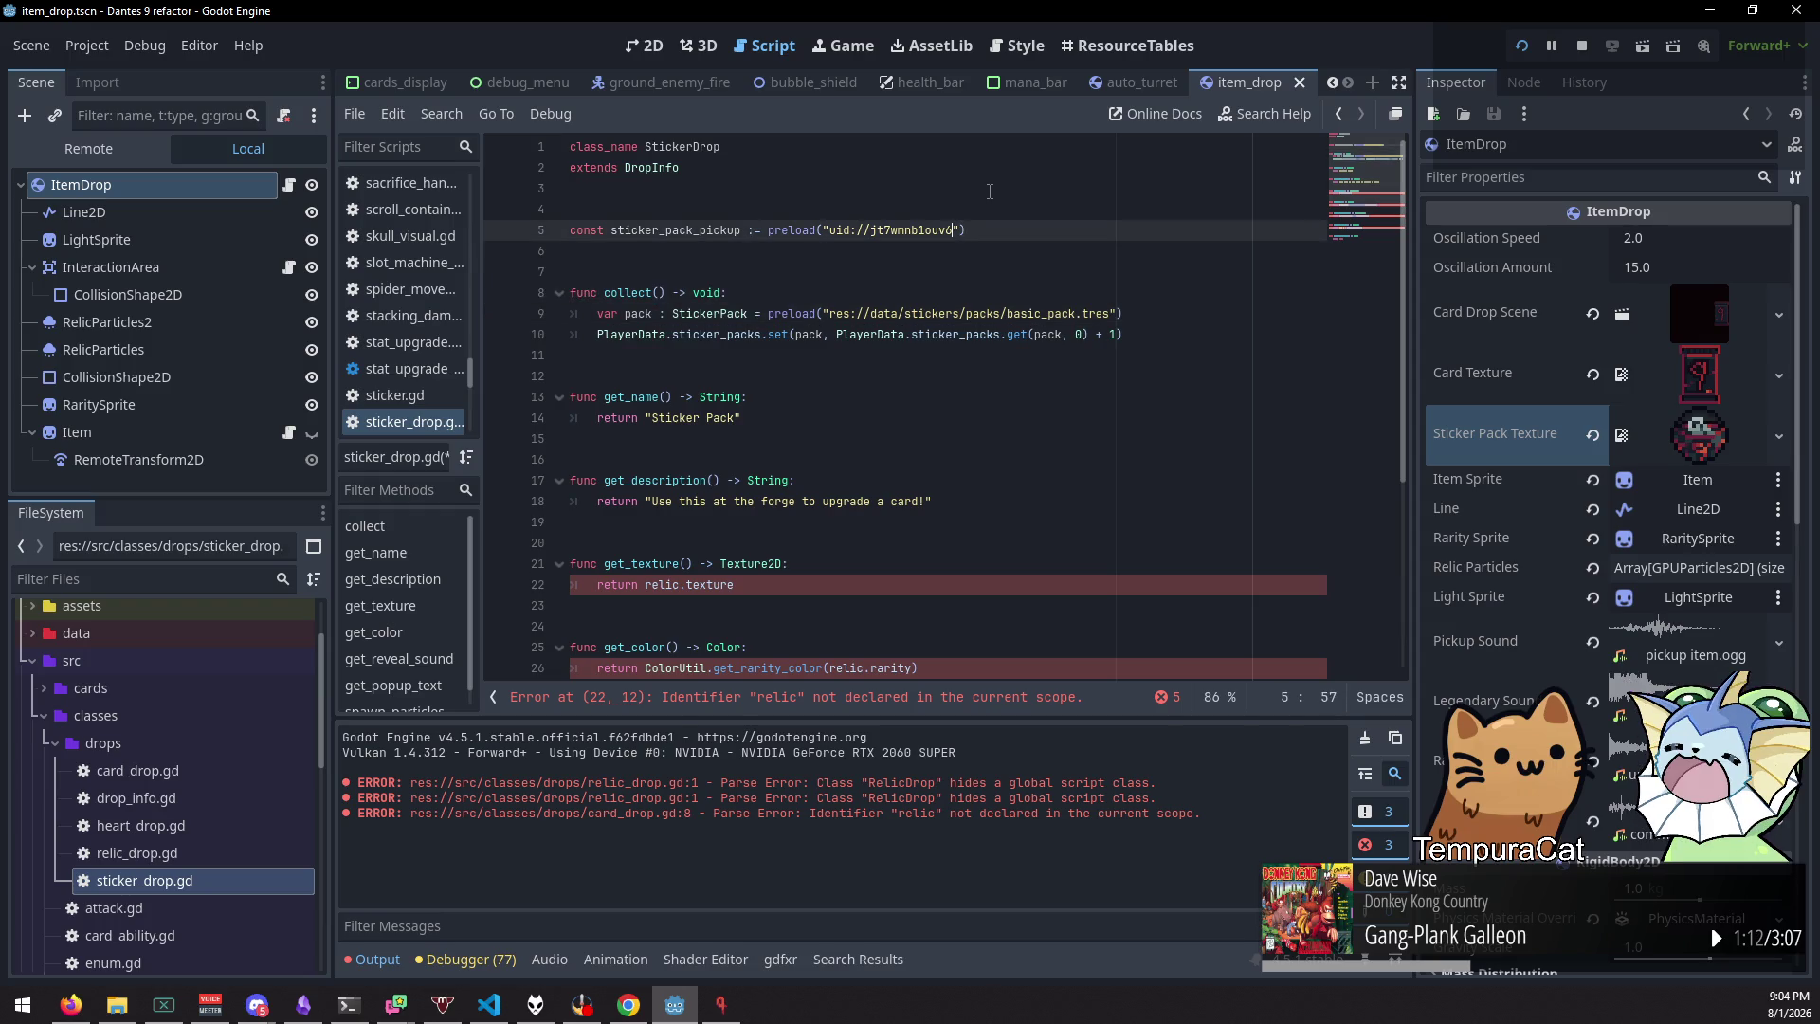
key(BackSpace)
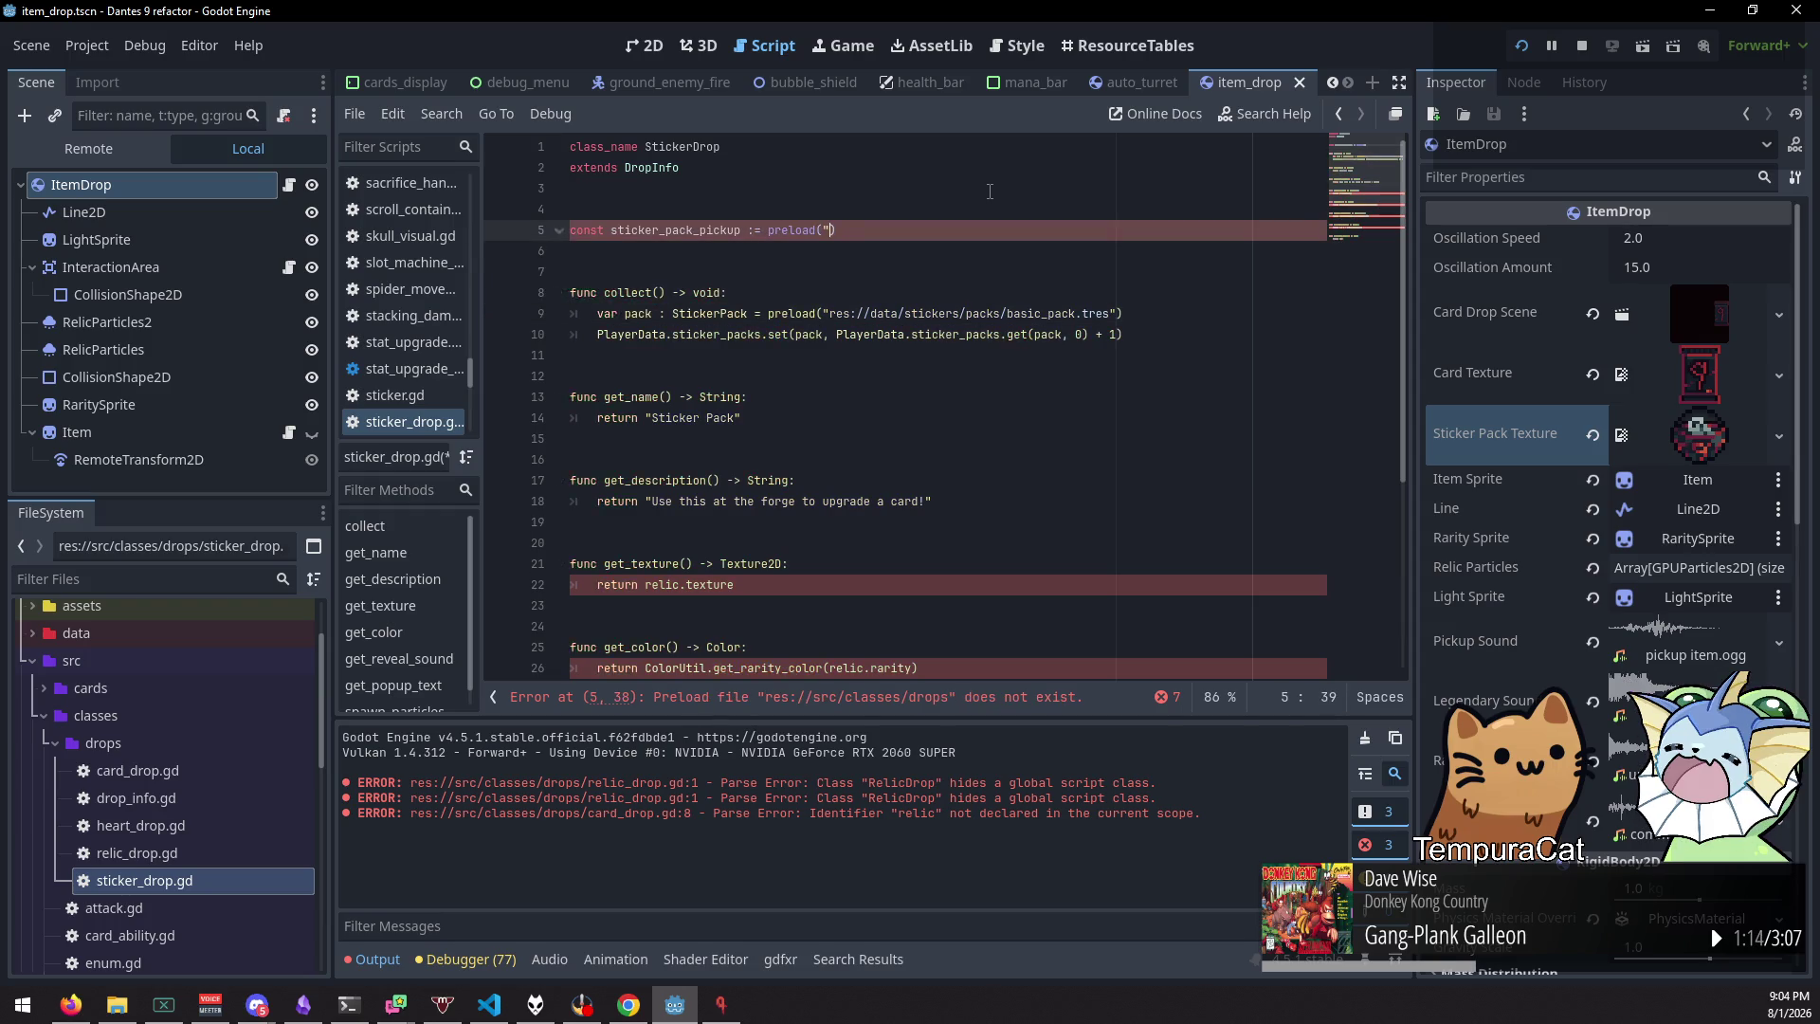
click(1688, 476)
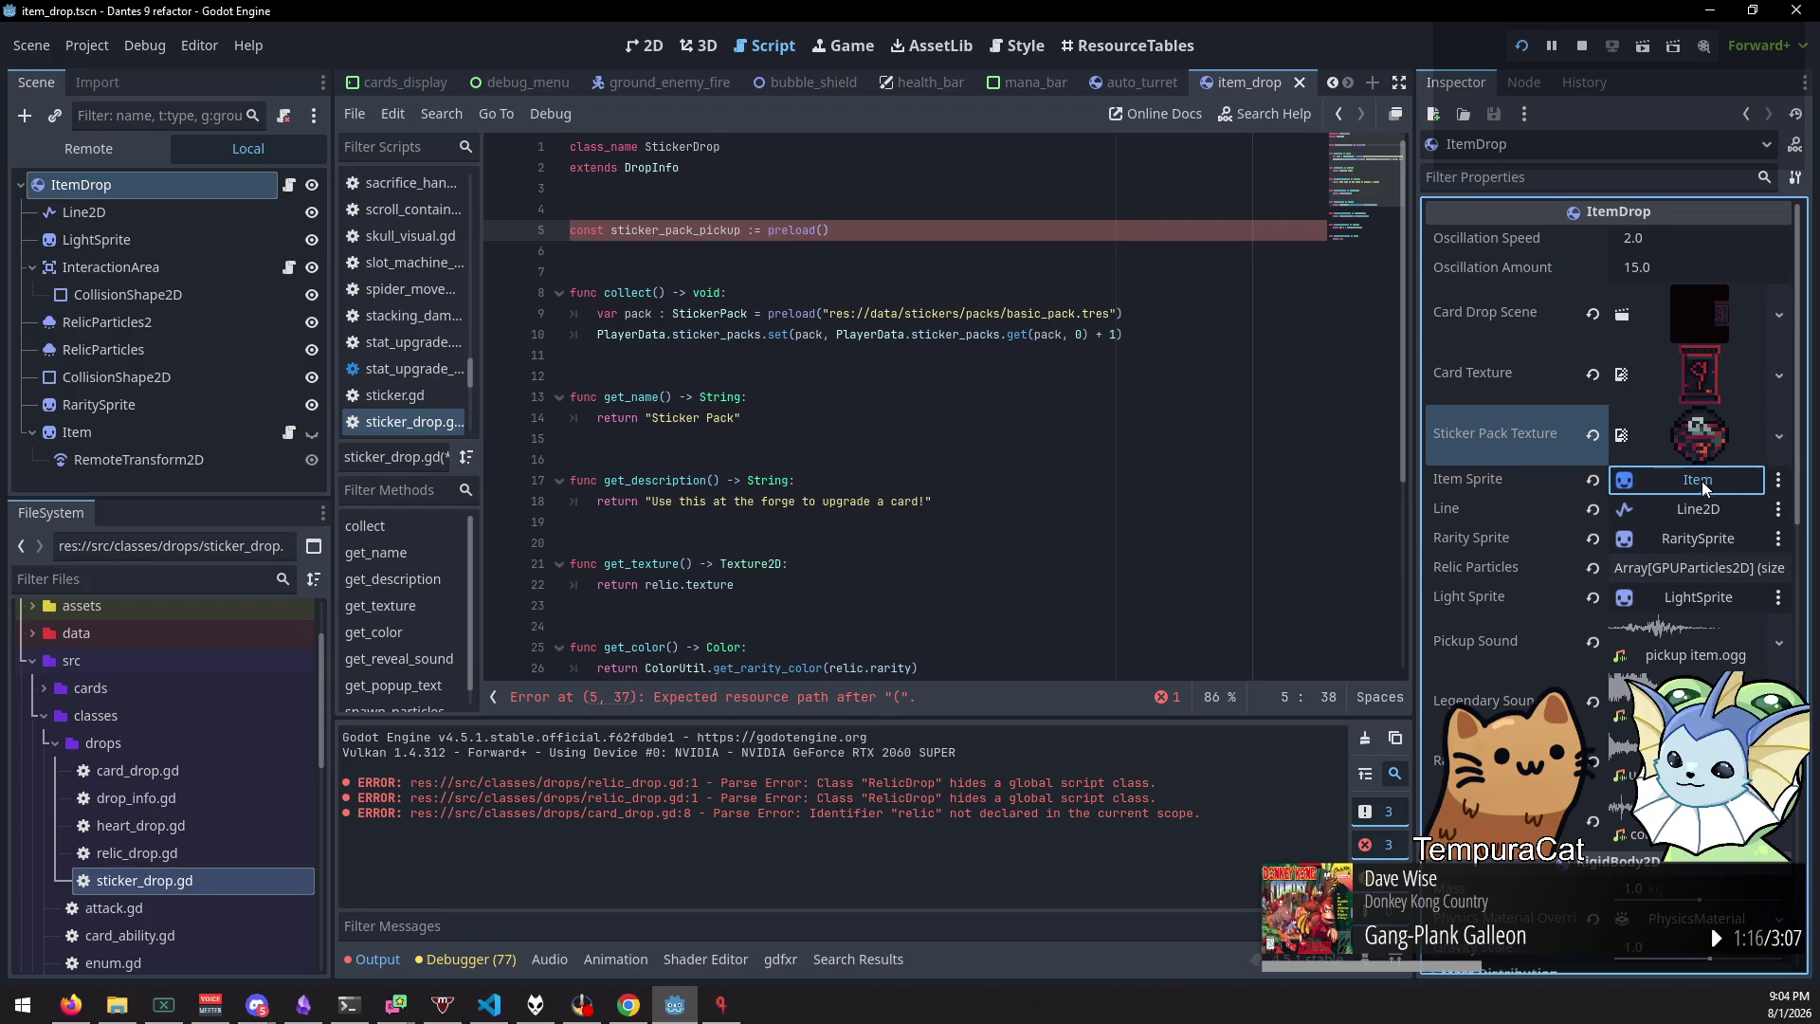
mouse_move(1714, 448)
mouse_down()
mouse_move(815, 271)
mouse_move(825, 230)
mouse_up()
- Make get_texture return sticker_pack_pickup instead of relic.texture
click(830, 419)
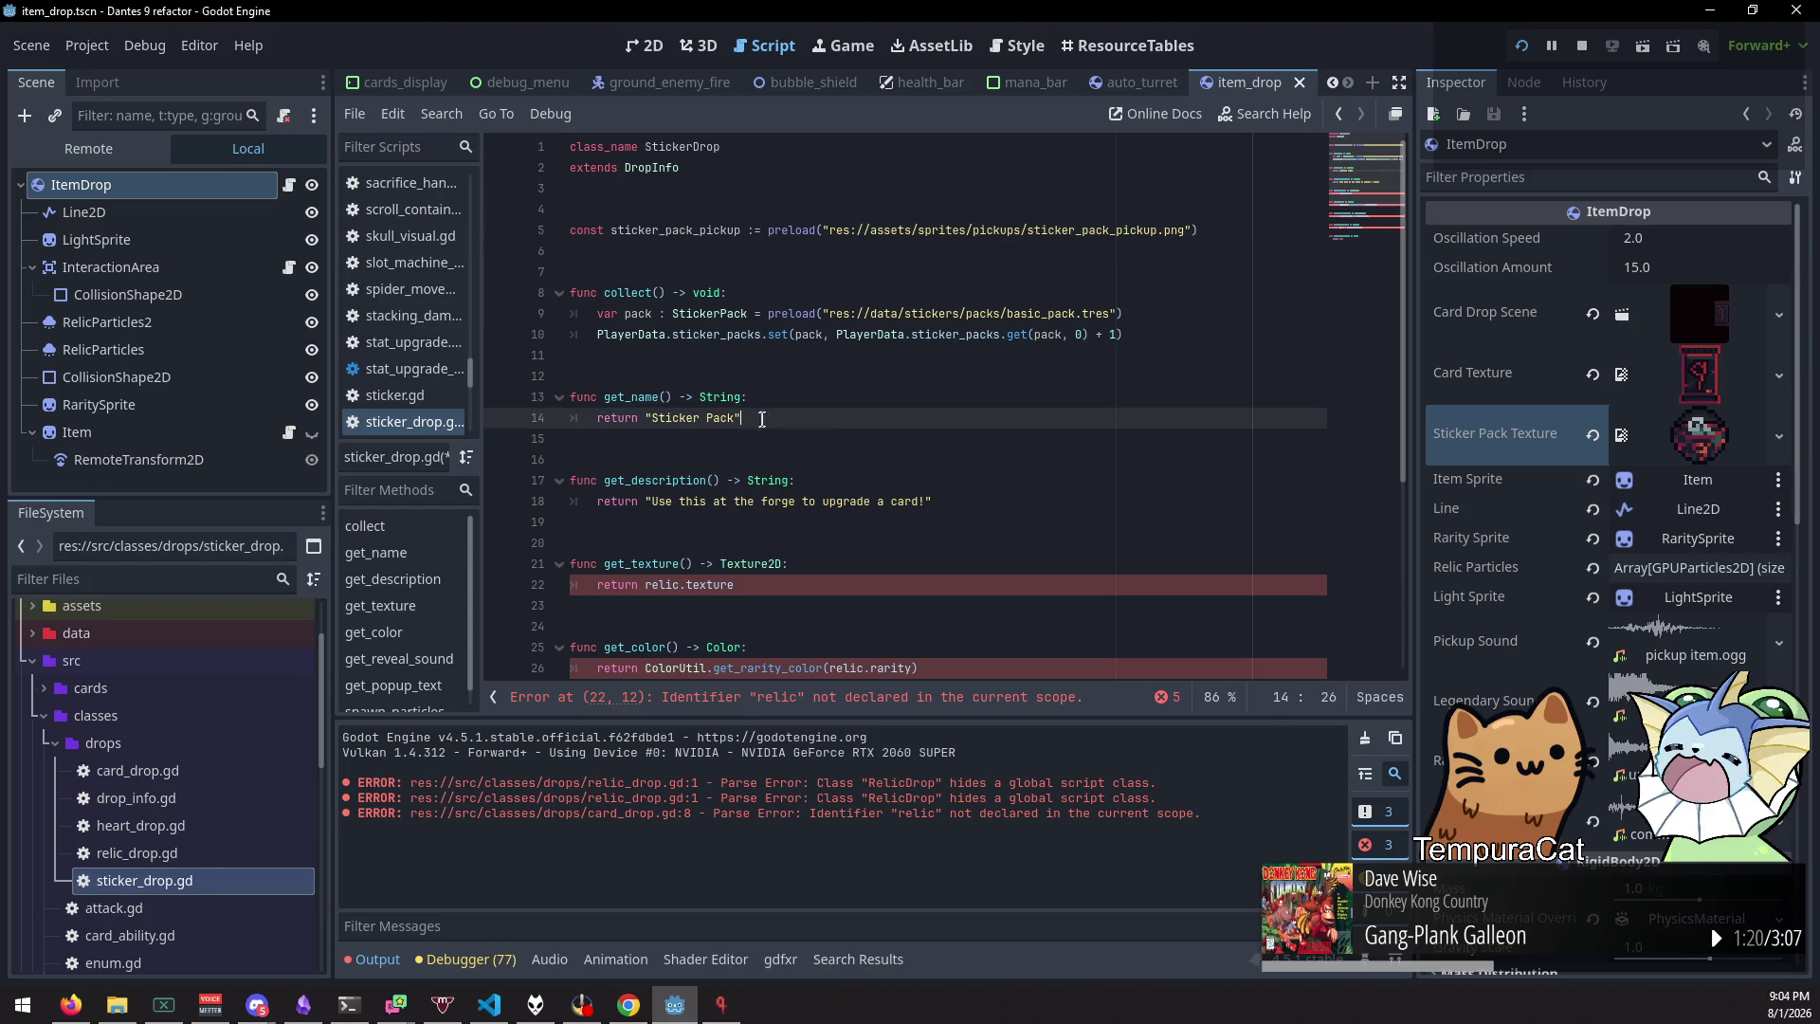
key(Down)
key(Down)
key(Down)
key(BackSpace)
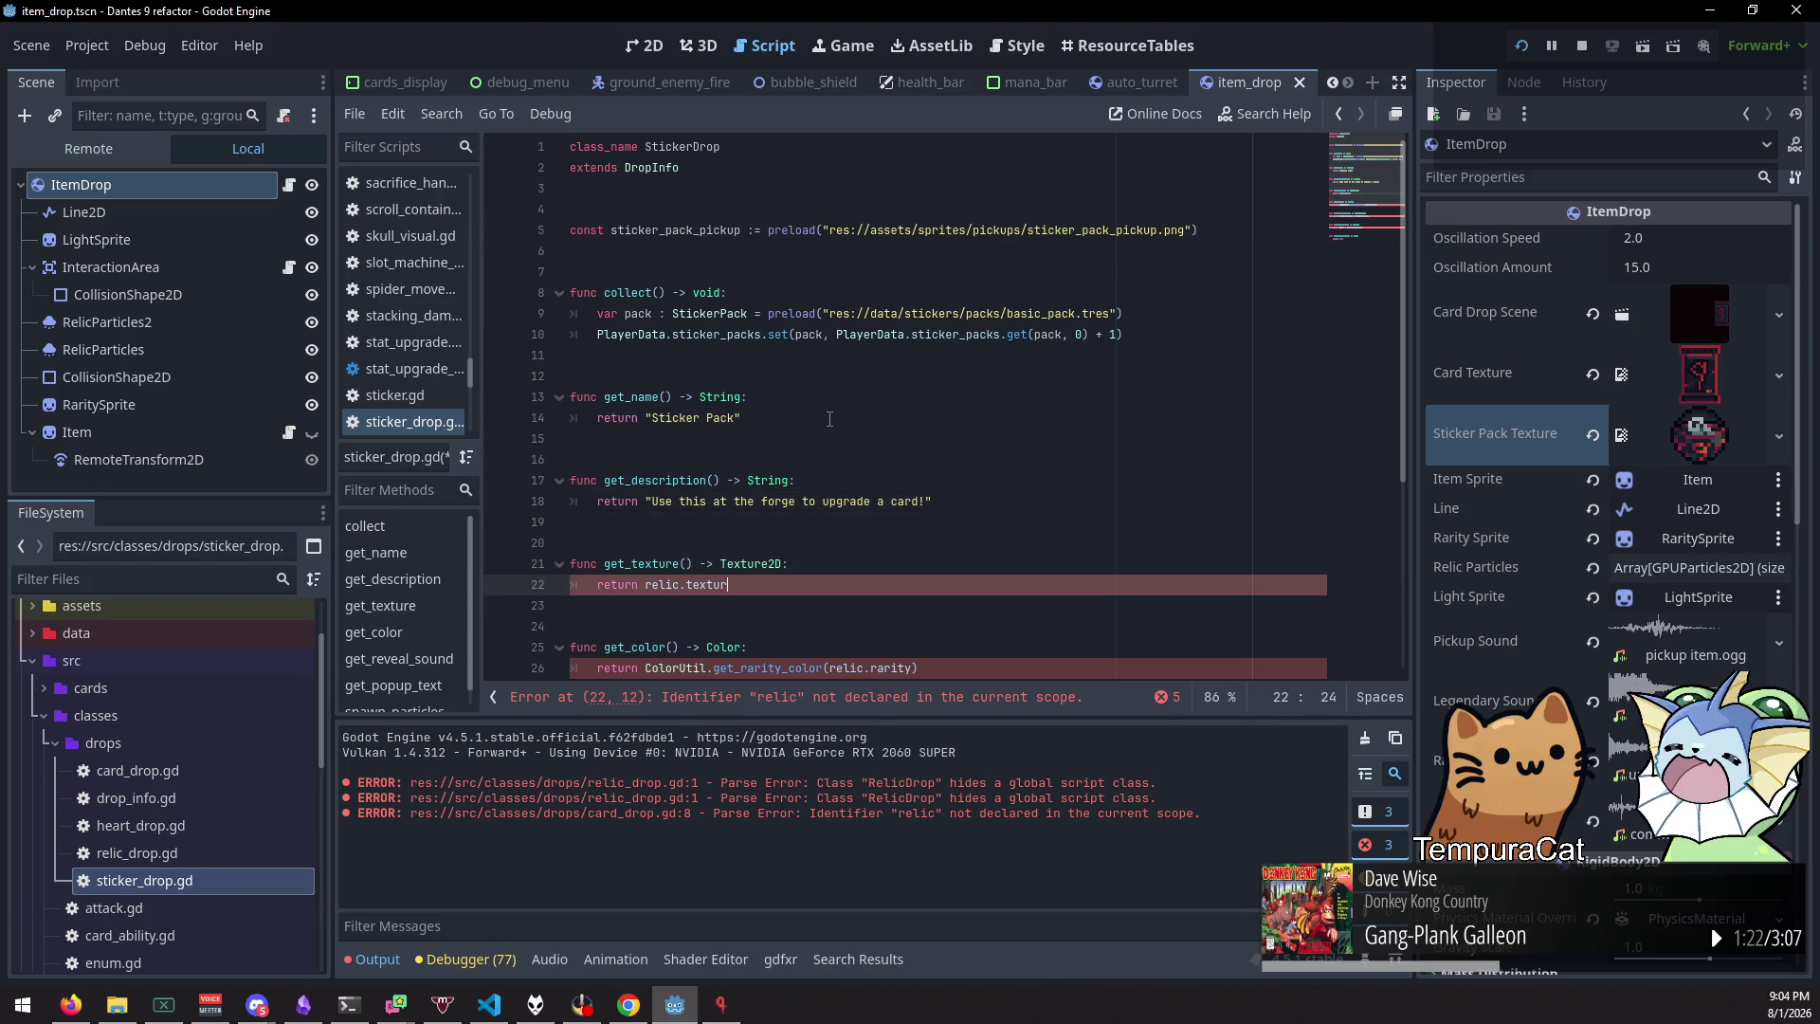
text(sticker_pack_pickup)
key(Down)
key(Down)
key(Down)
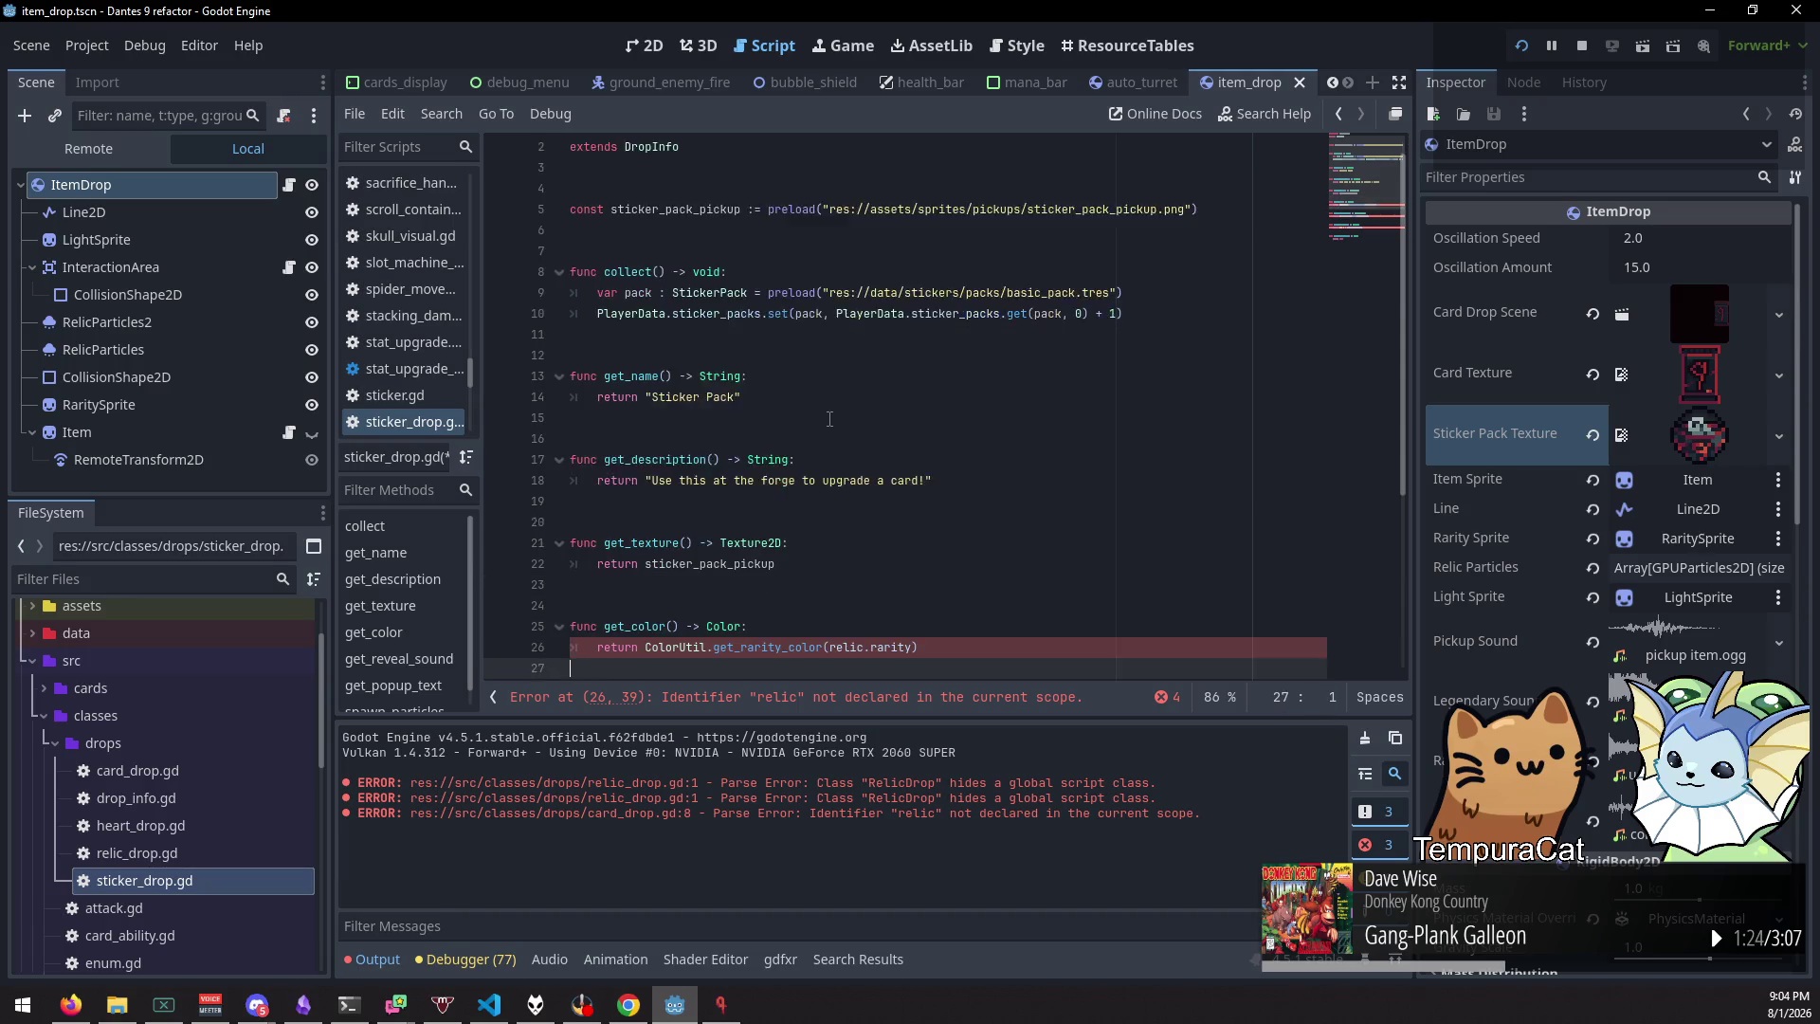
- Delete the get_color and get_reveal_sound functions
key(Down)
key(Down)
key(Down)
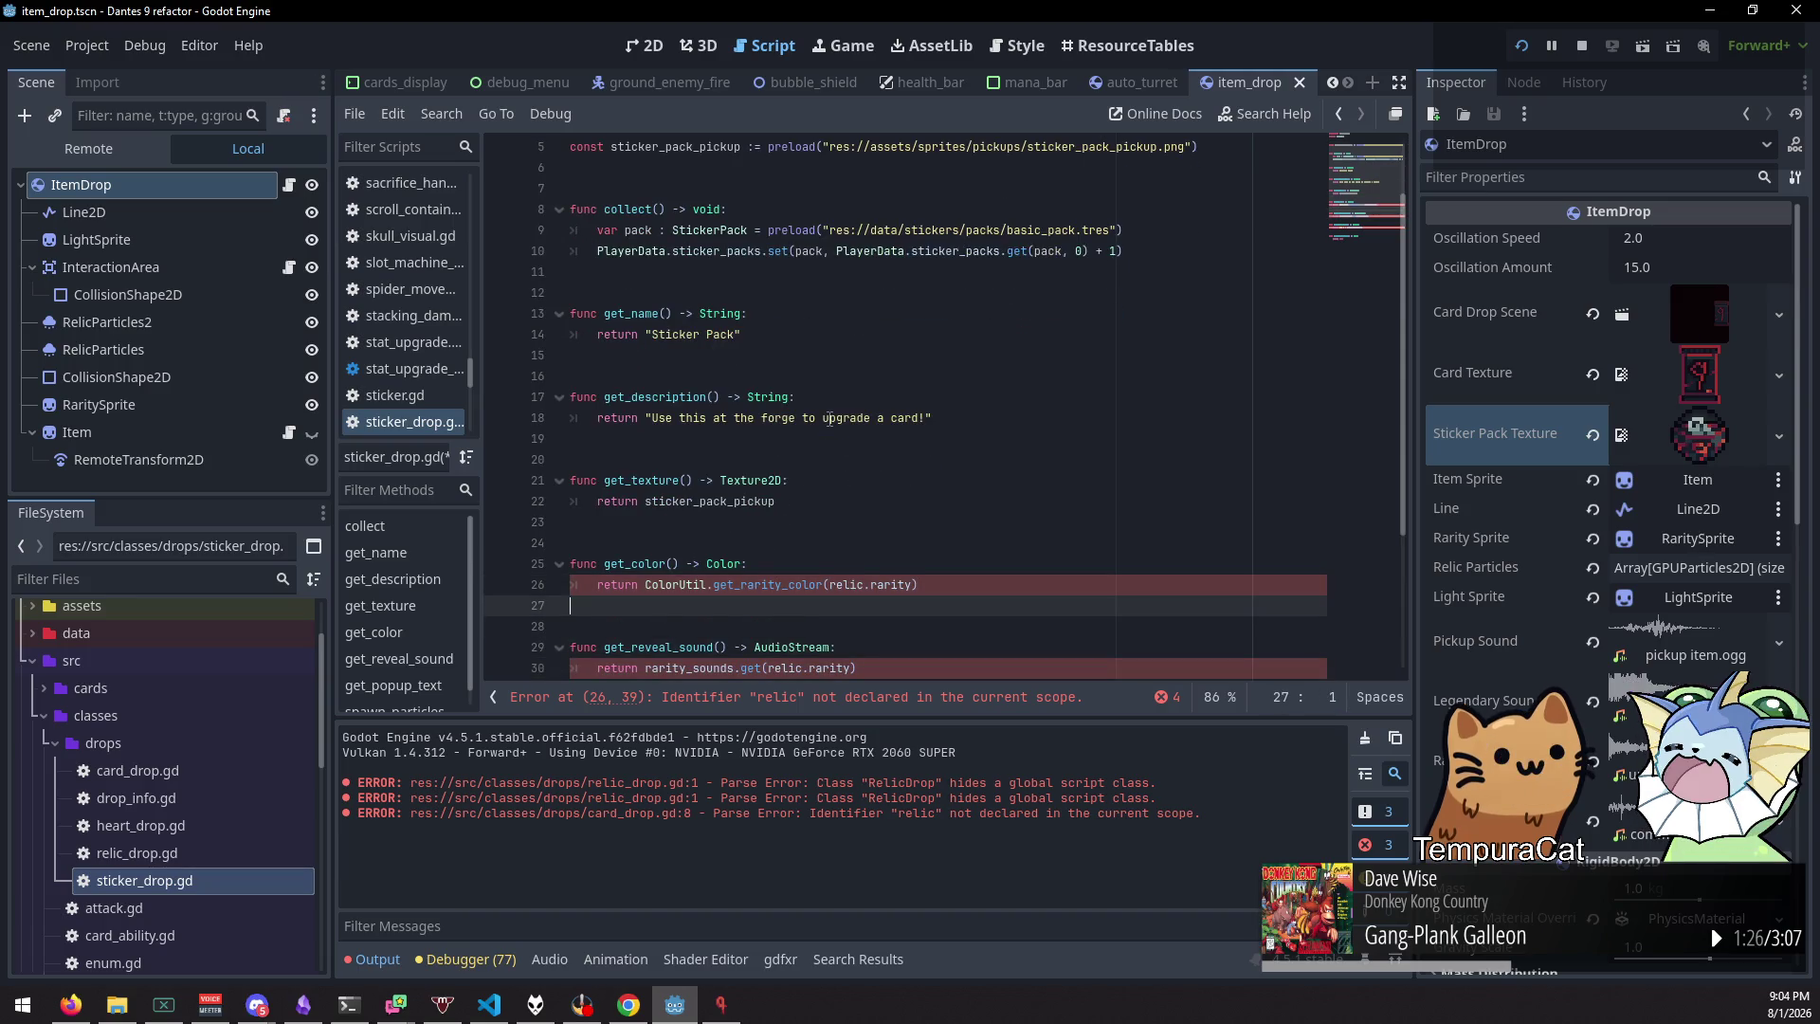
key(Up)
key(Up)
key(Up)
key(ctrl+shift+k)
key(ctrl+shift+k)
key(ctrl+shift+k)
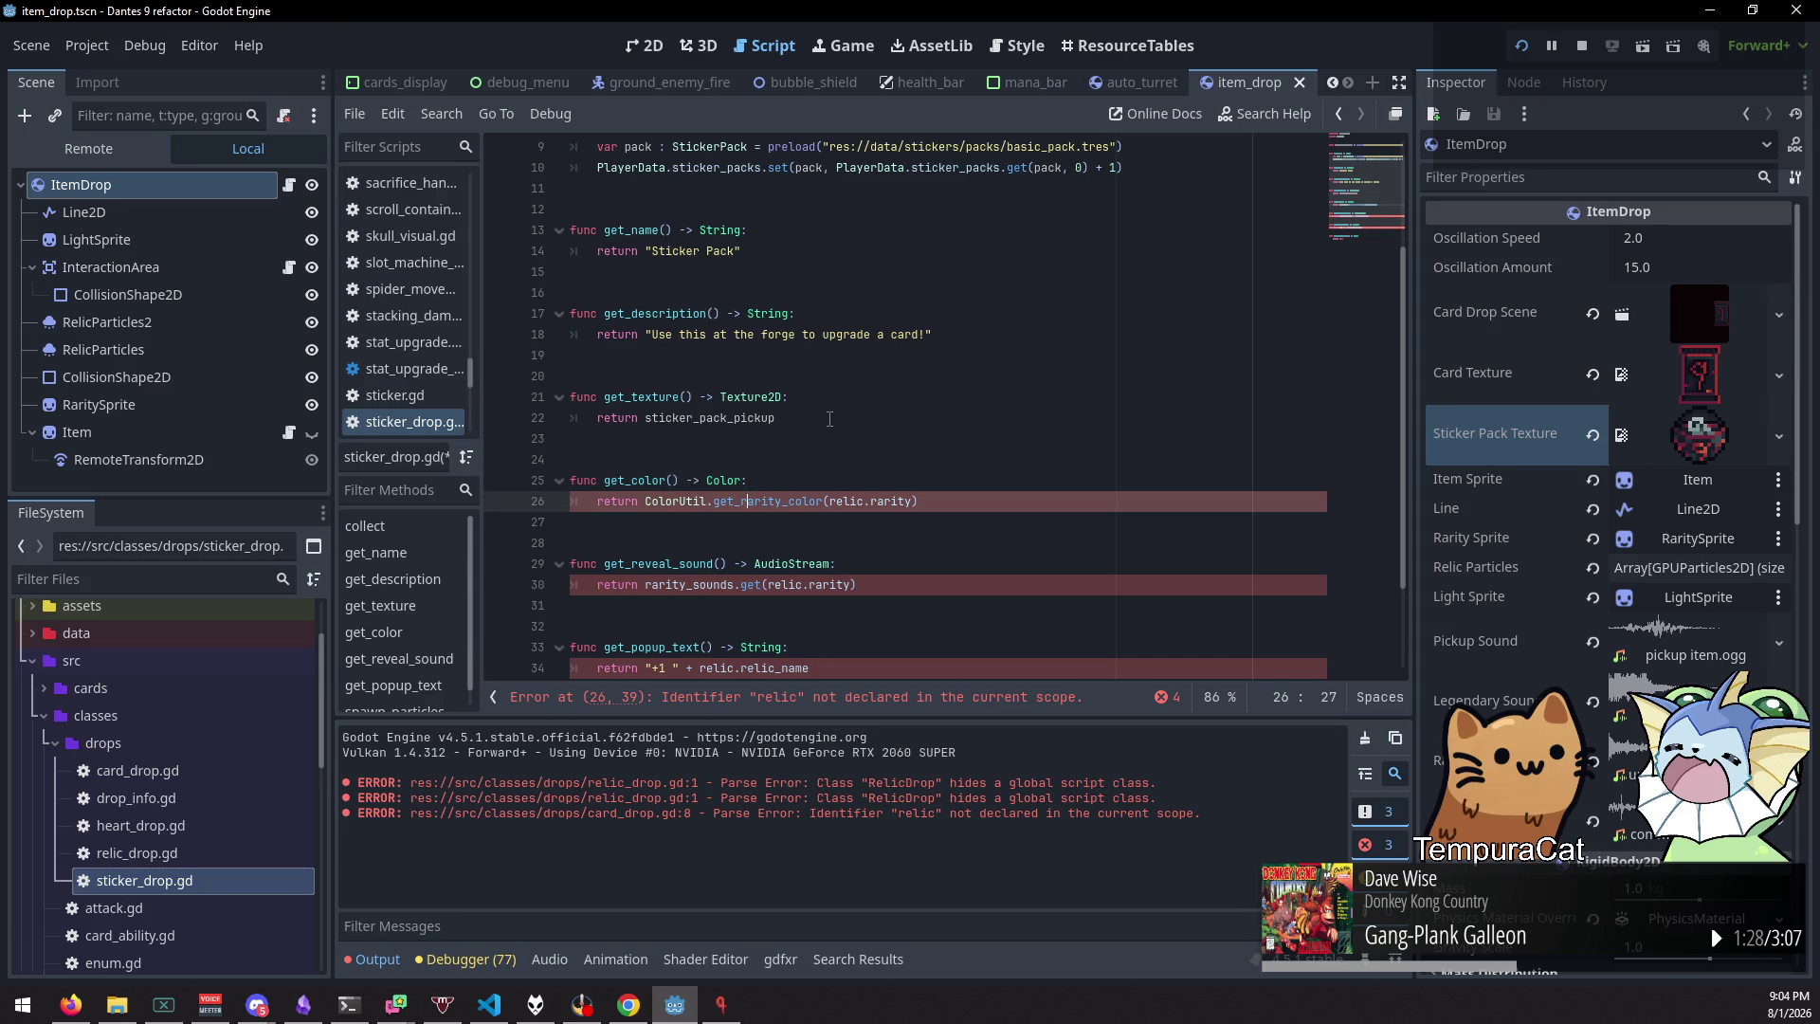
key(Up)
key(Up)
key(Down)
key(Down)
key(Down)
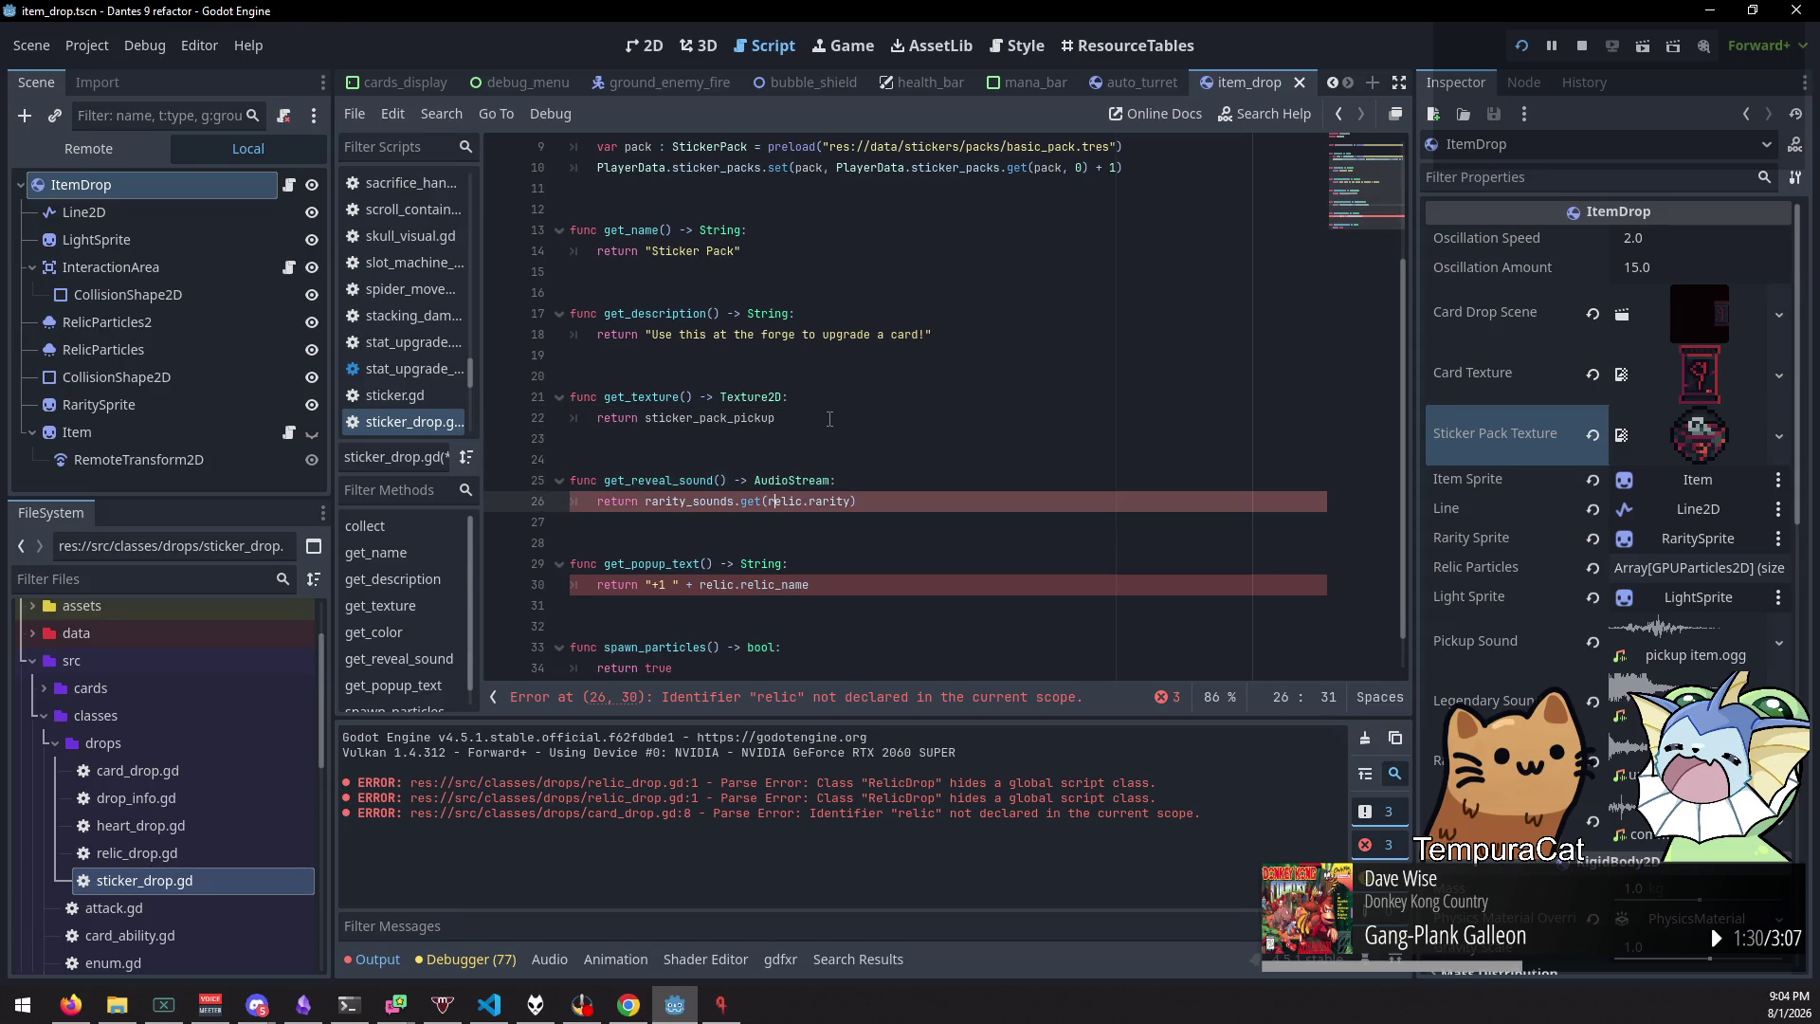
key(Up)
key(Up)
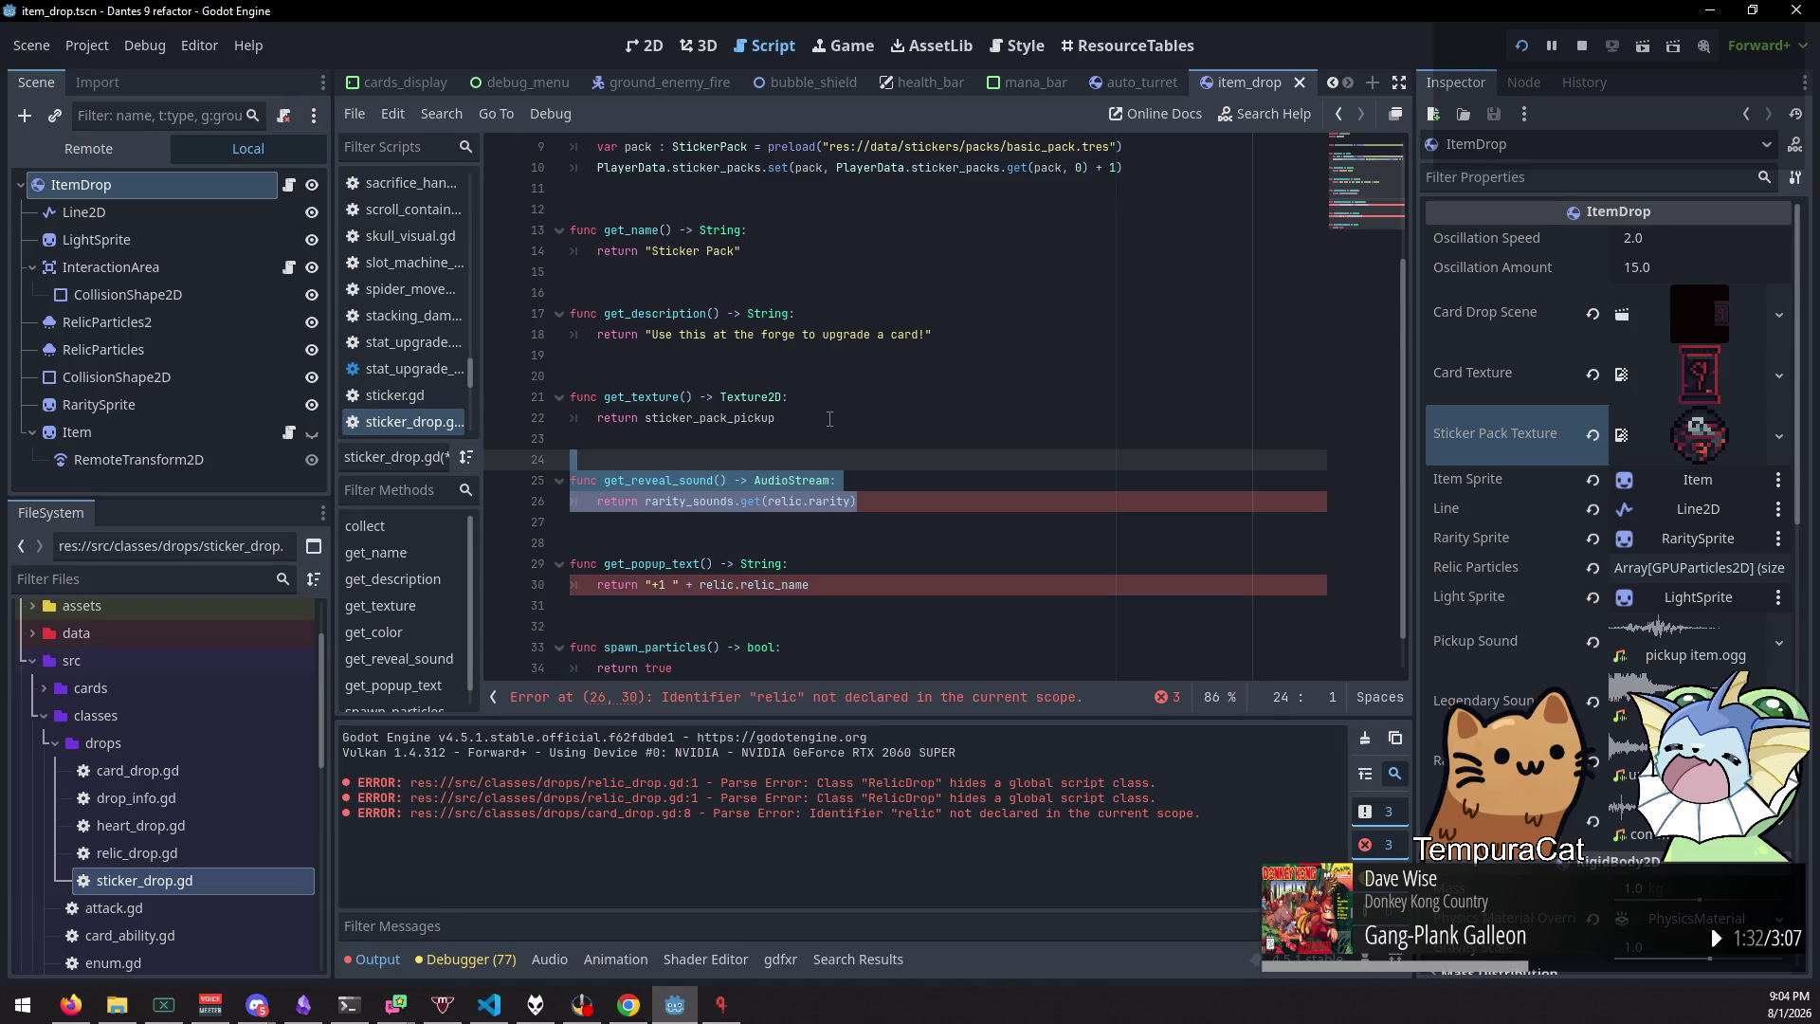
key(ctrl+shift+k)
key(ctrl+shift+k)
key(ctrl+shift+k)
key(Up)
key(ctrl+z)
key(ctrl+z)
key(ctrl+y)
key(ctrl+y)
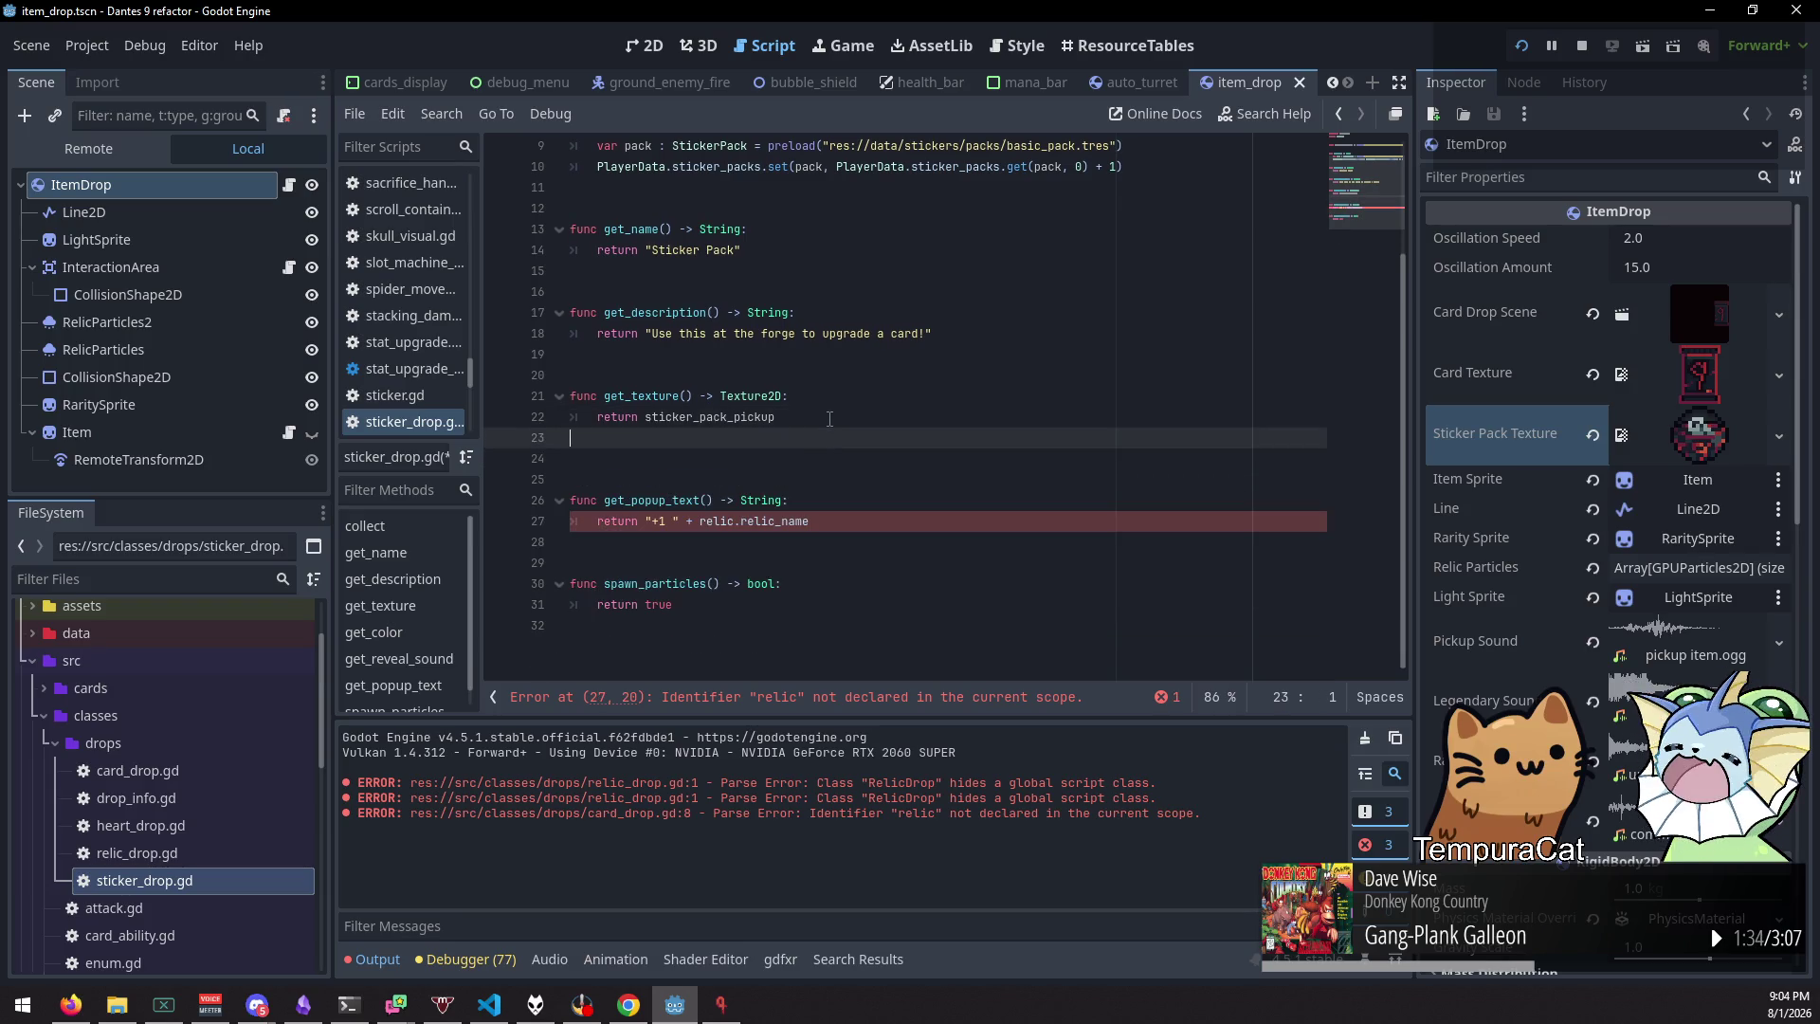
key(BackSpace)
- Set the popup text to "+1 Sticker Pack", delete spawn_particles, and save the script
key(Down)
key(Down)
key(Down)
key(Down)
key(End)
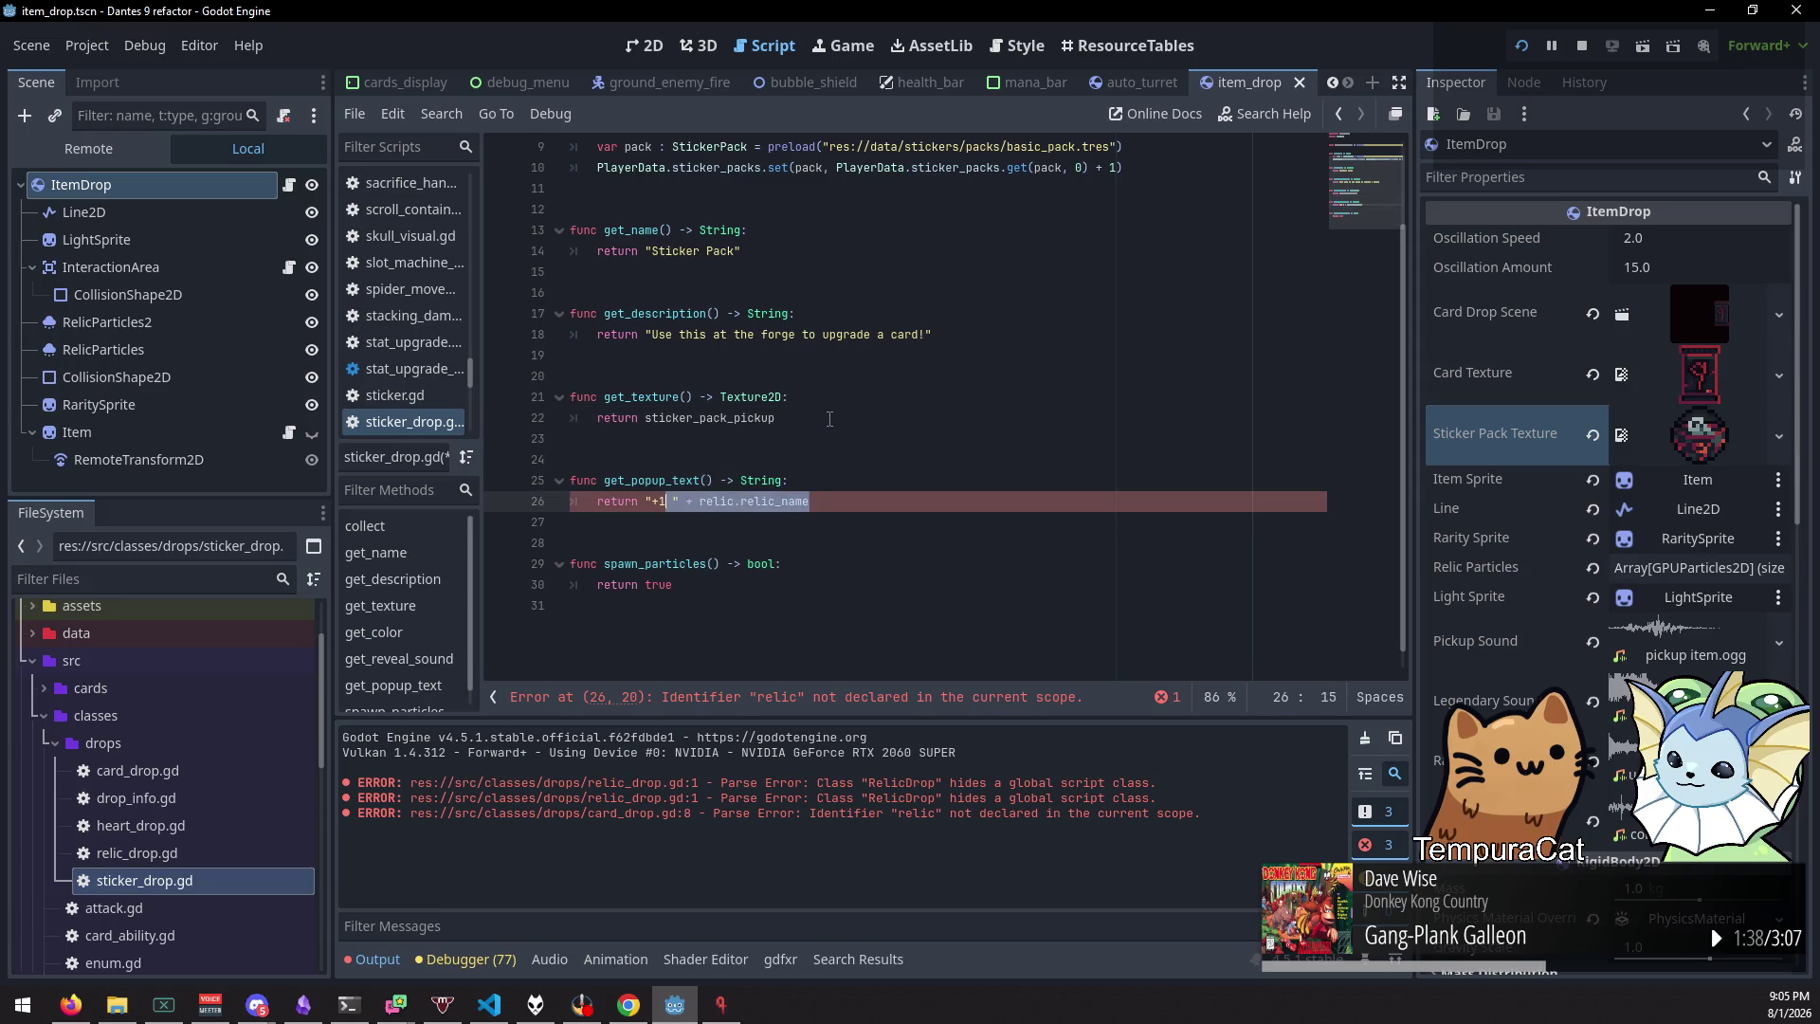
text(Sticker")
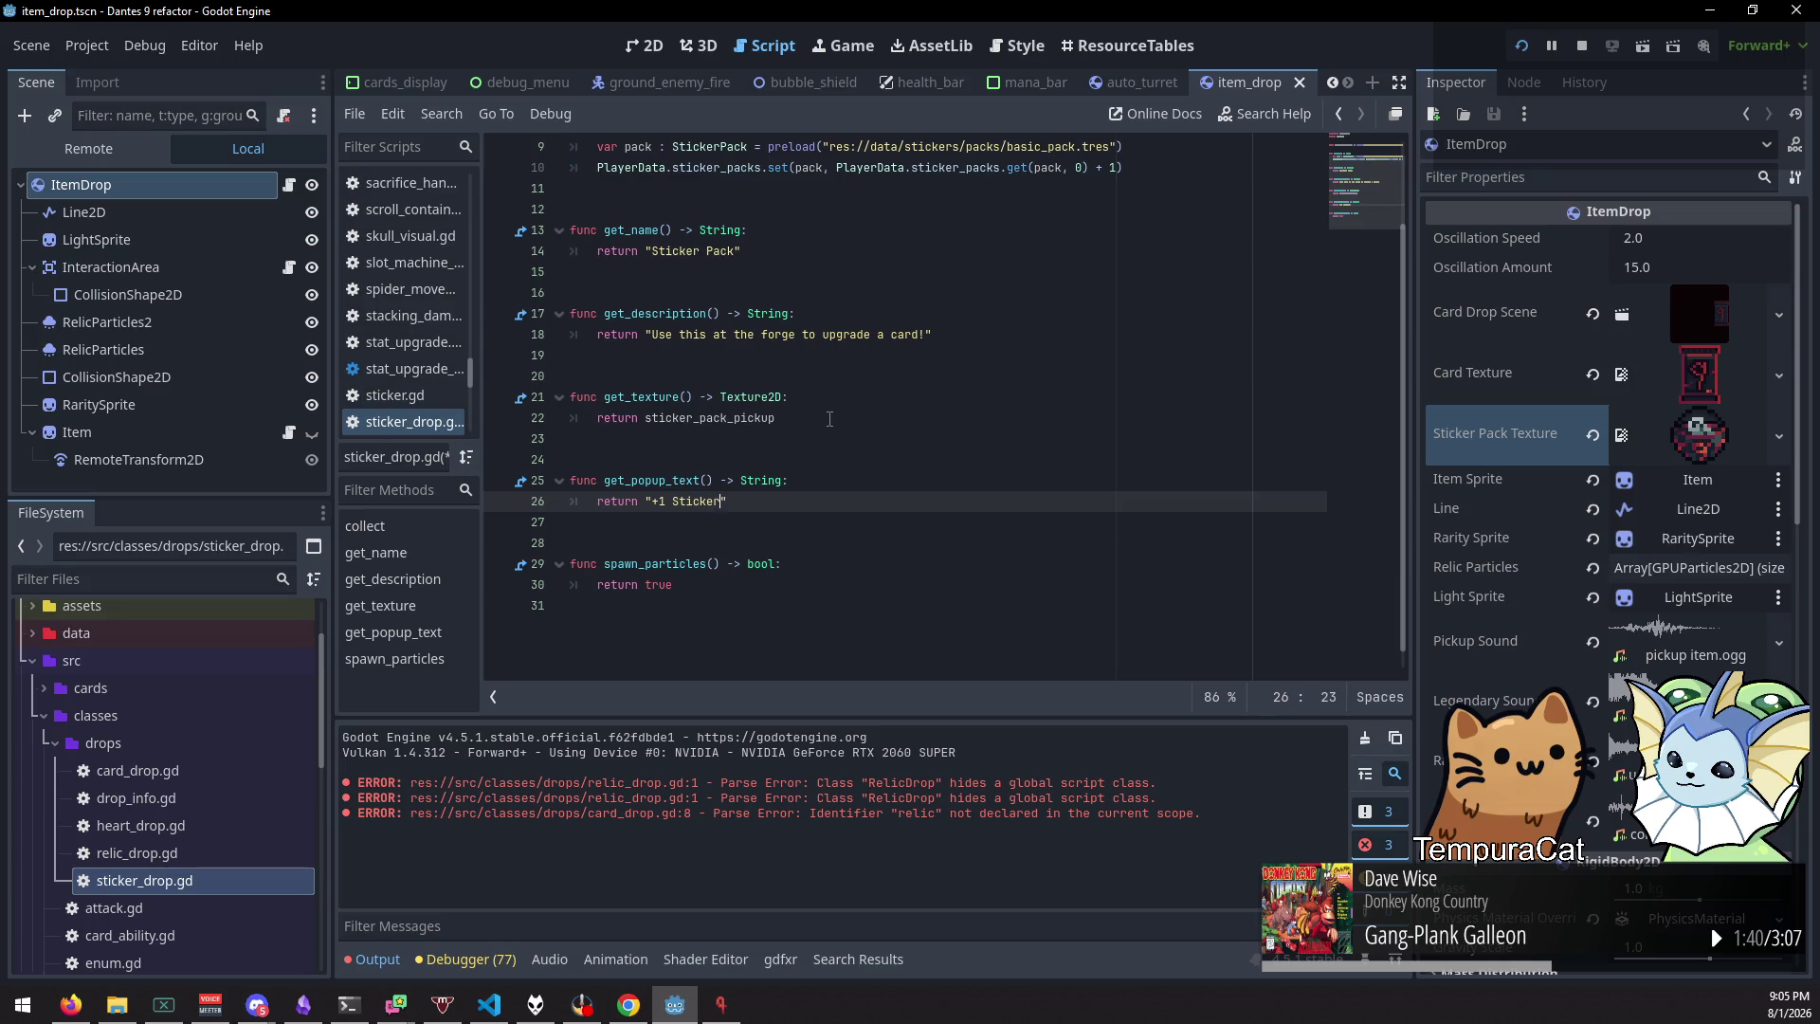
key(End)
key(shift+Down)
key(shift+Down)
key(shift+Down)
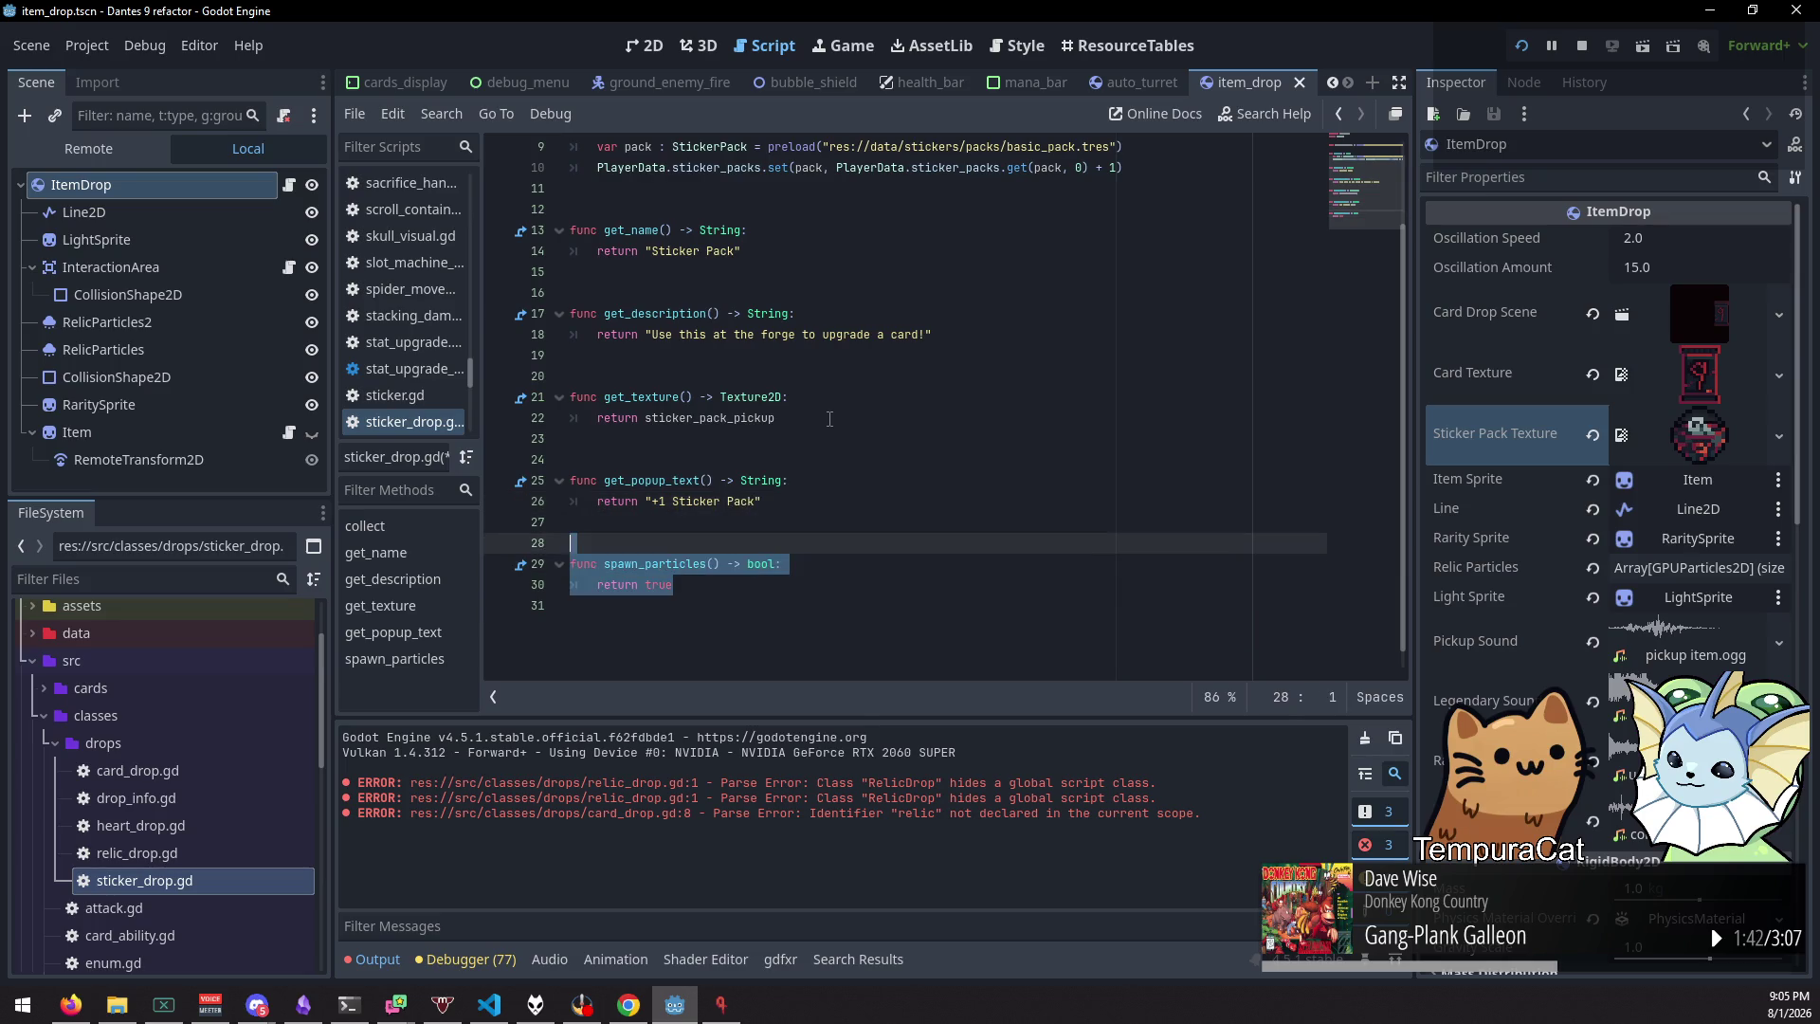
key(BackSpace)
key(ctrl+s)
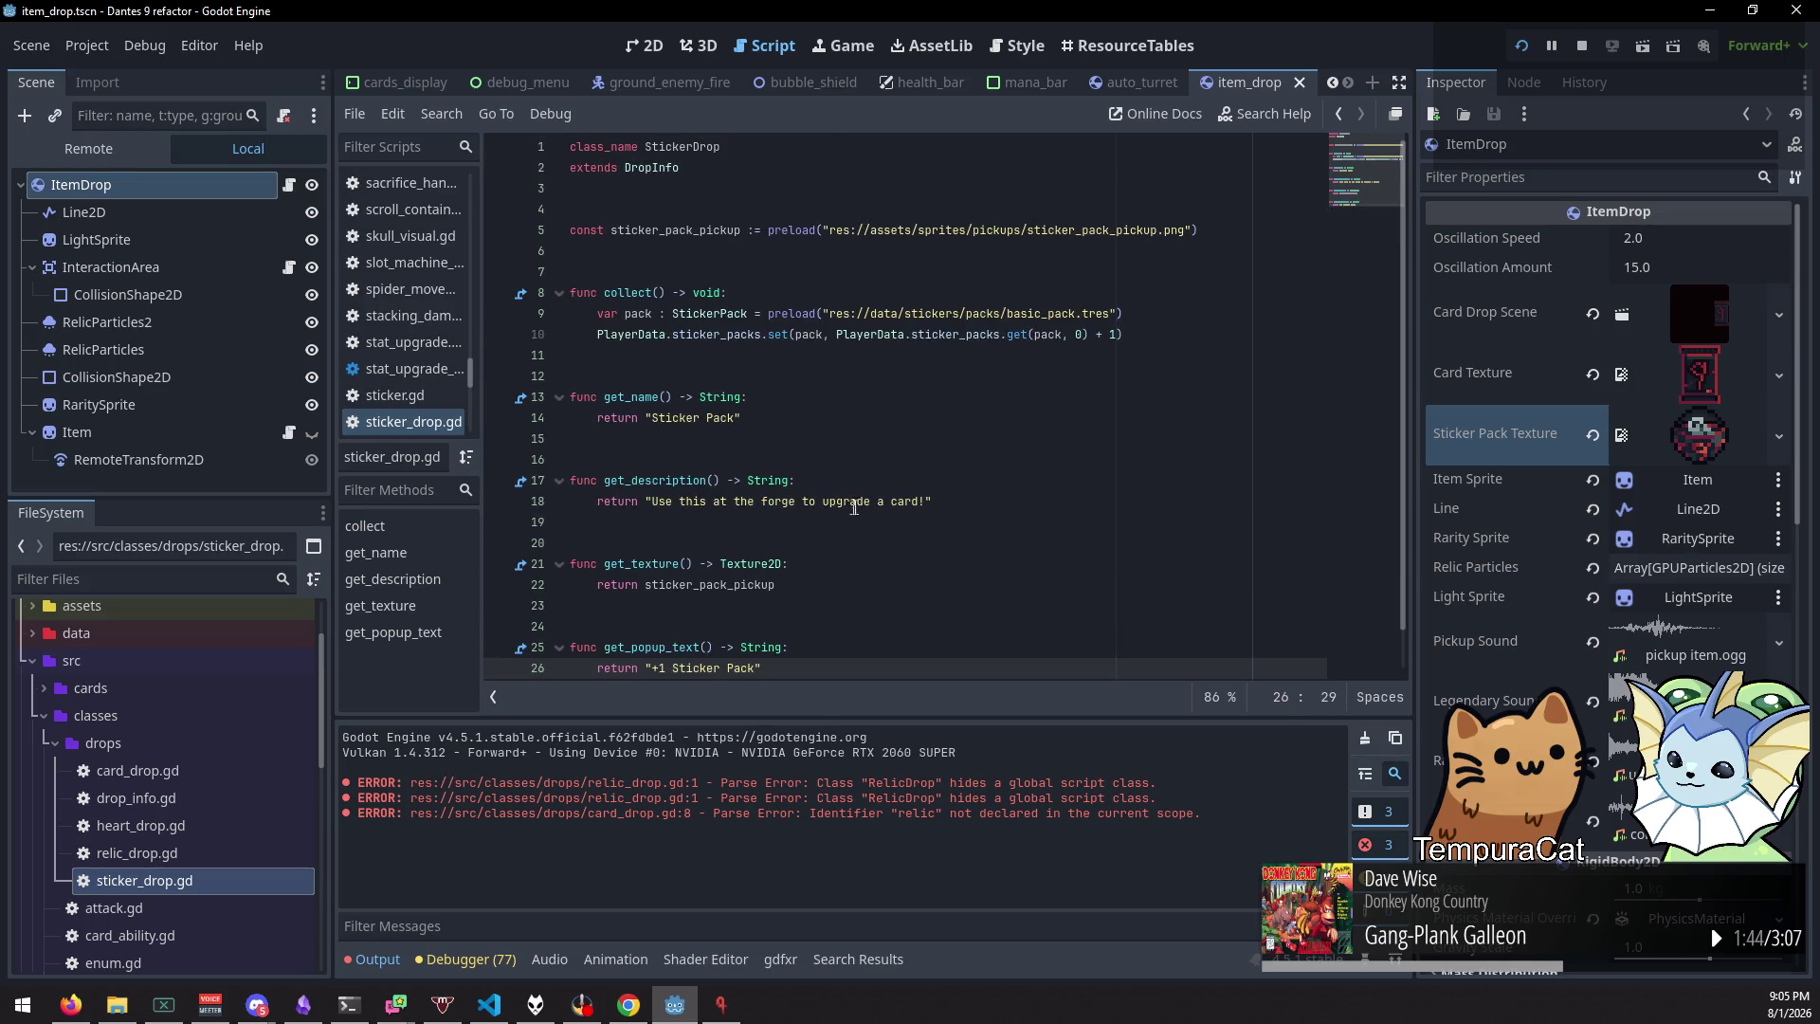
scroll(903, 442, down, 1)
click(865, 357)
- Open heart_drop.gd and delete the Rarity constant and rarity_sounds dictionary
click(119, 187)
double_click(140, 826)
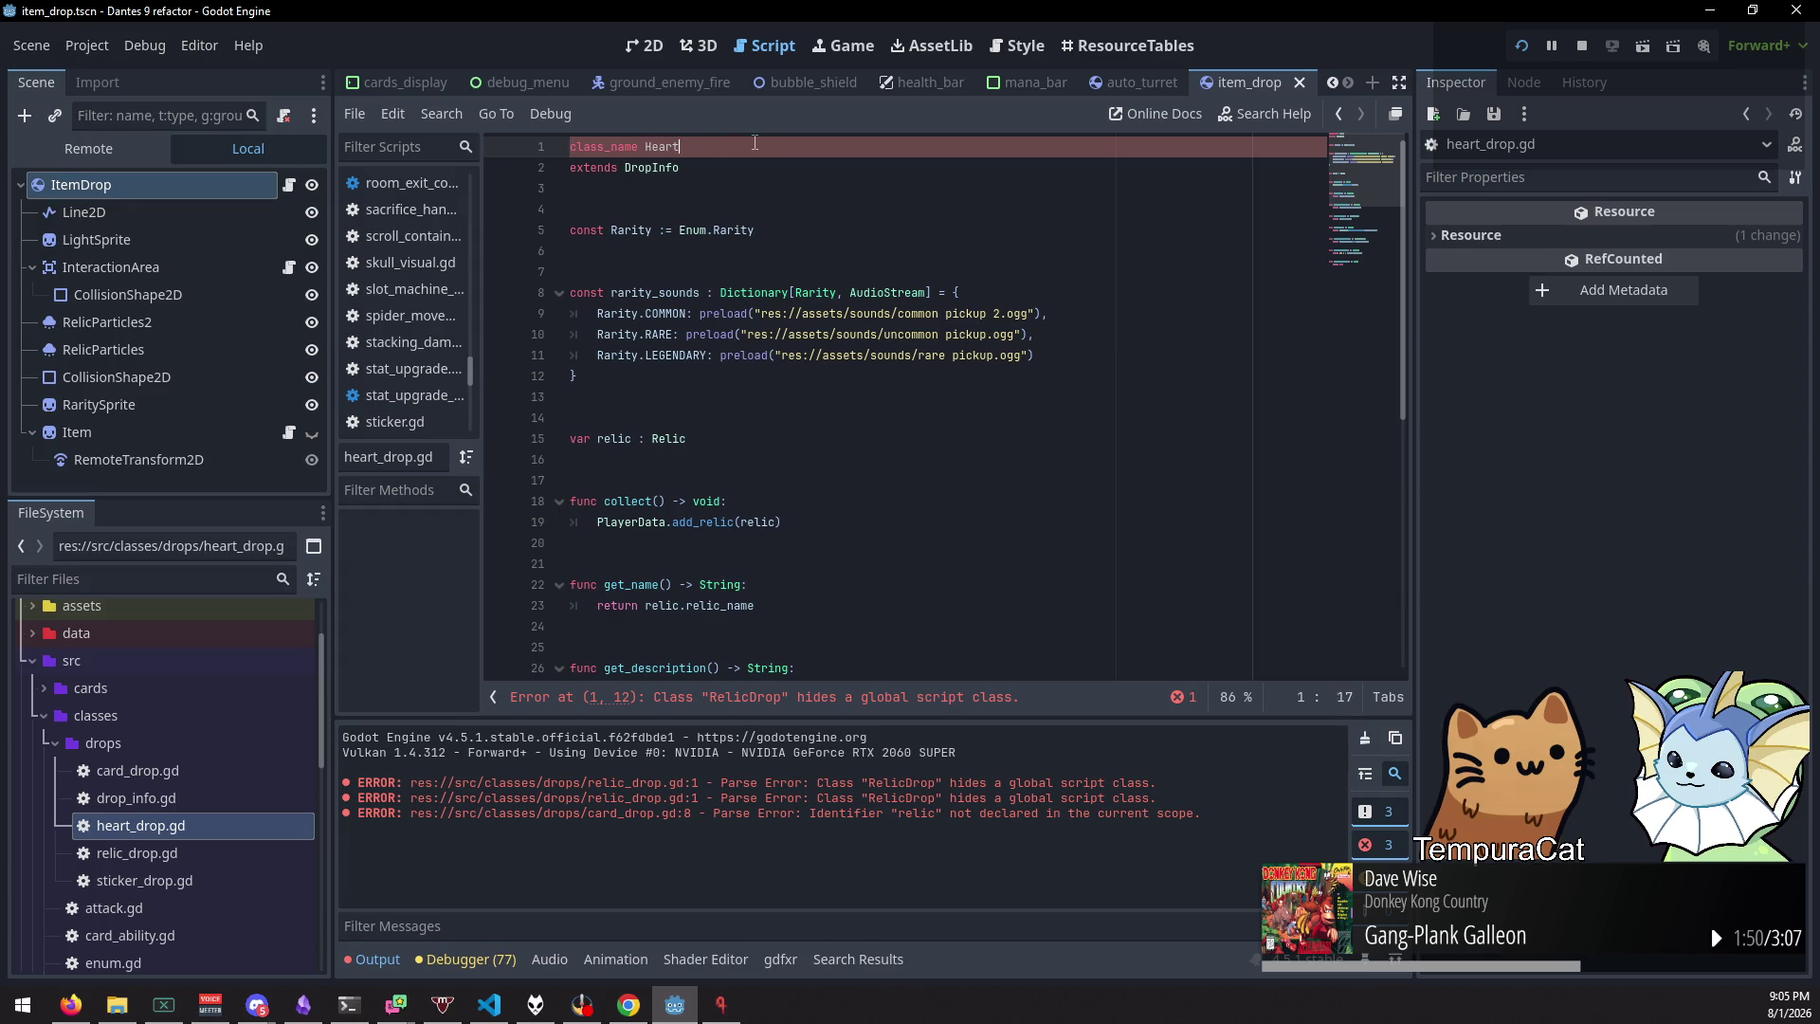
key(Down)
key(Down)
key(Down)
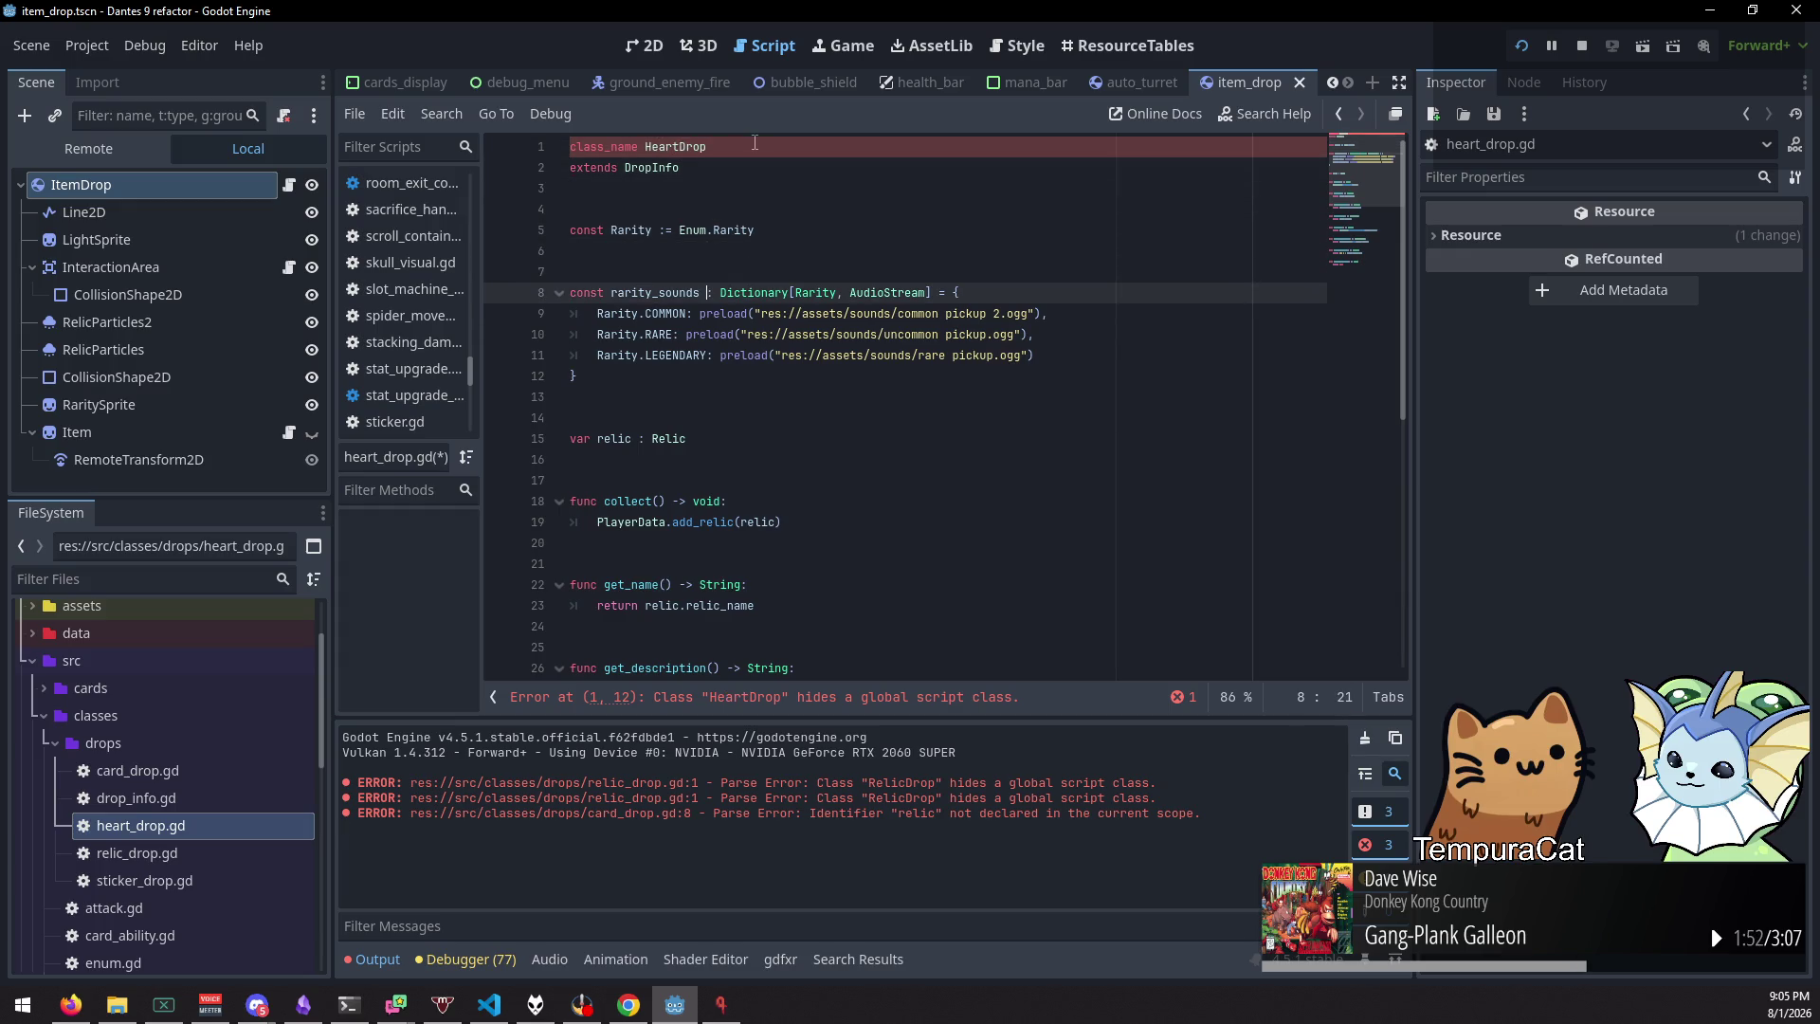
key(Up)
key(Up)
key(shift+Up)
key(shift+Up)
key(shift+Up)
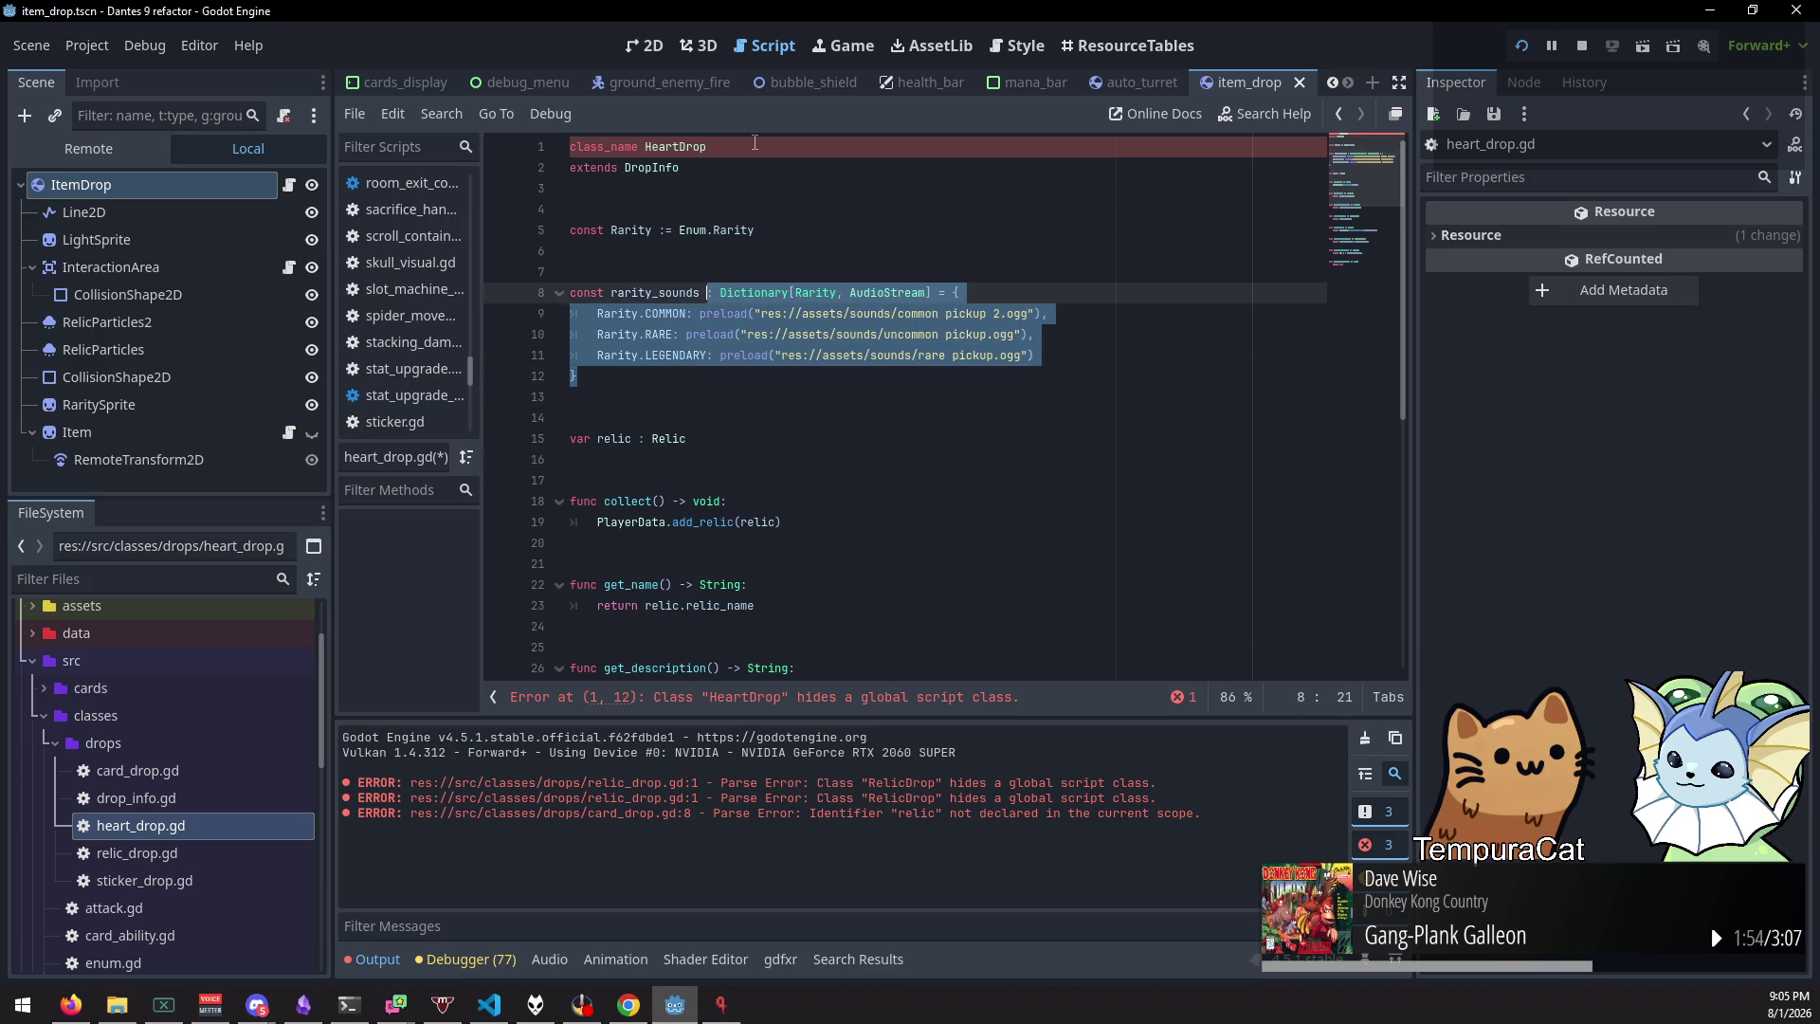
key(BackSpace)
key(Delete)
key(Delete)
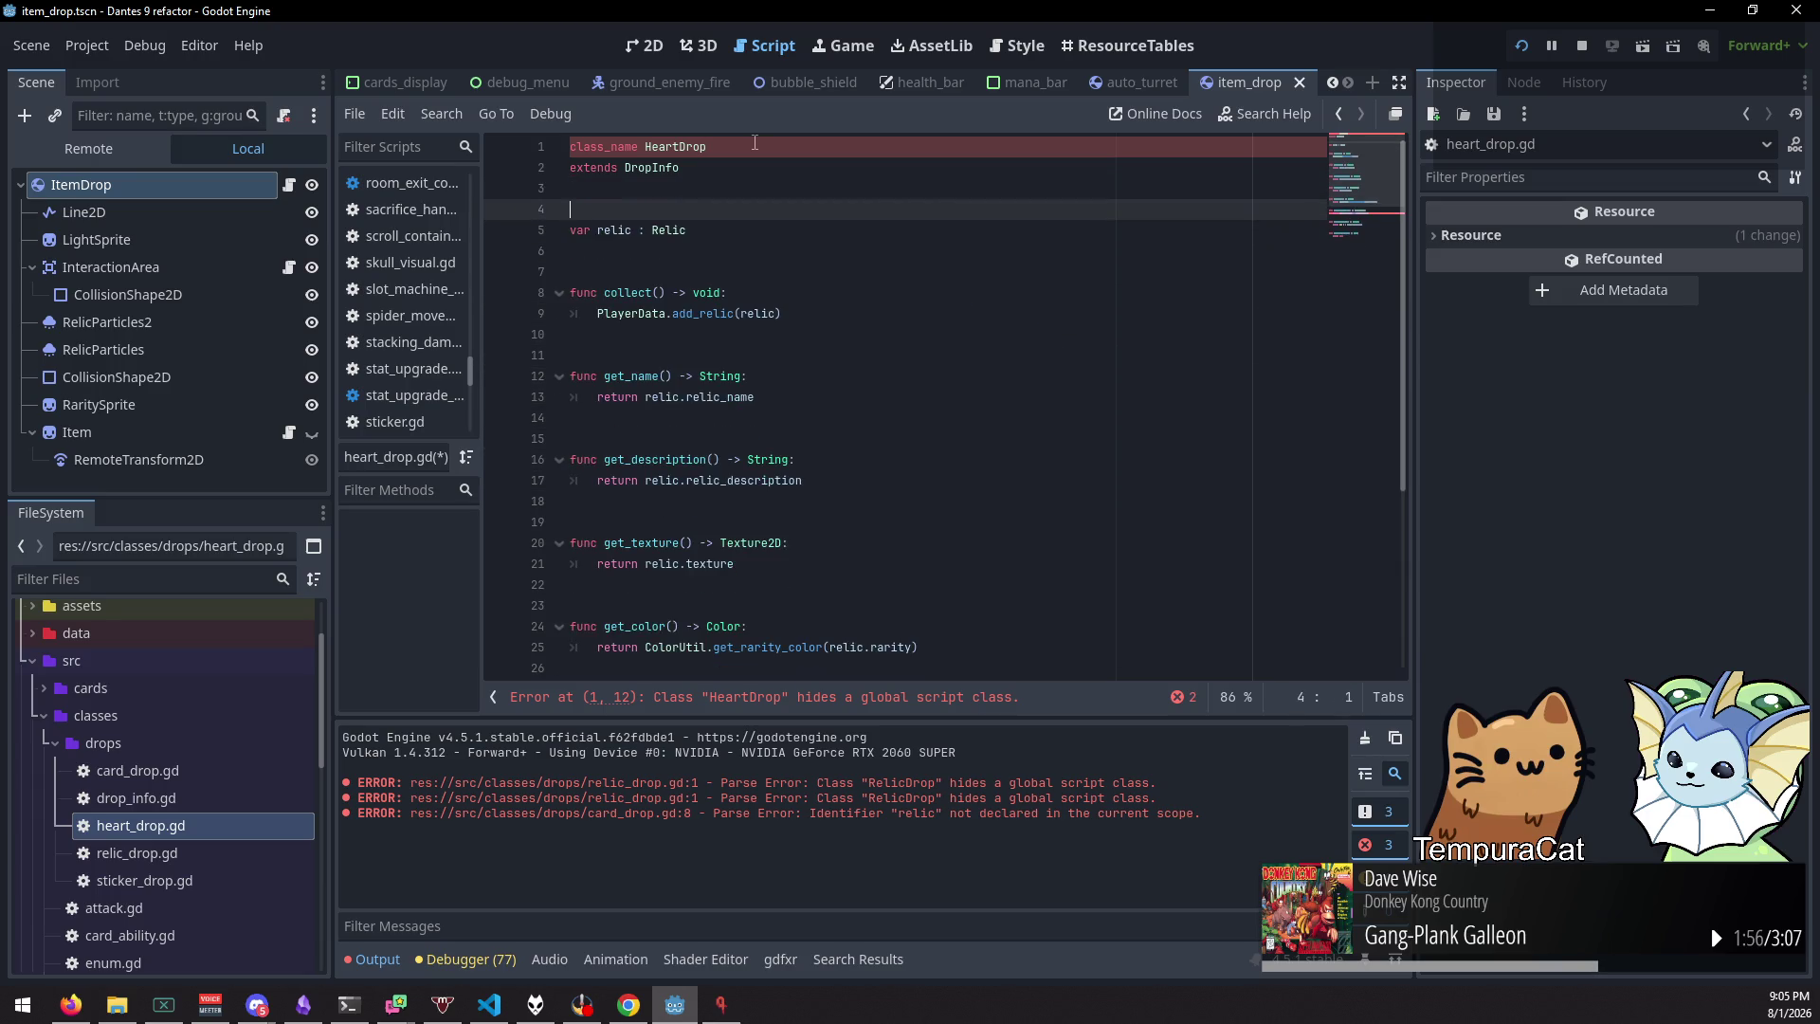
- Name the class HeartDrop and delete the var relic line with its blank lines
key(Up)
key(Up)
key(Up)
key(End)
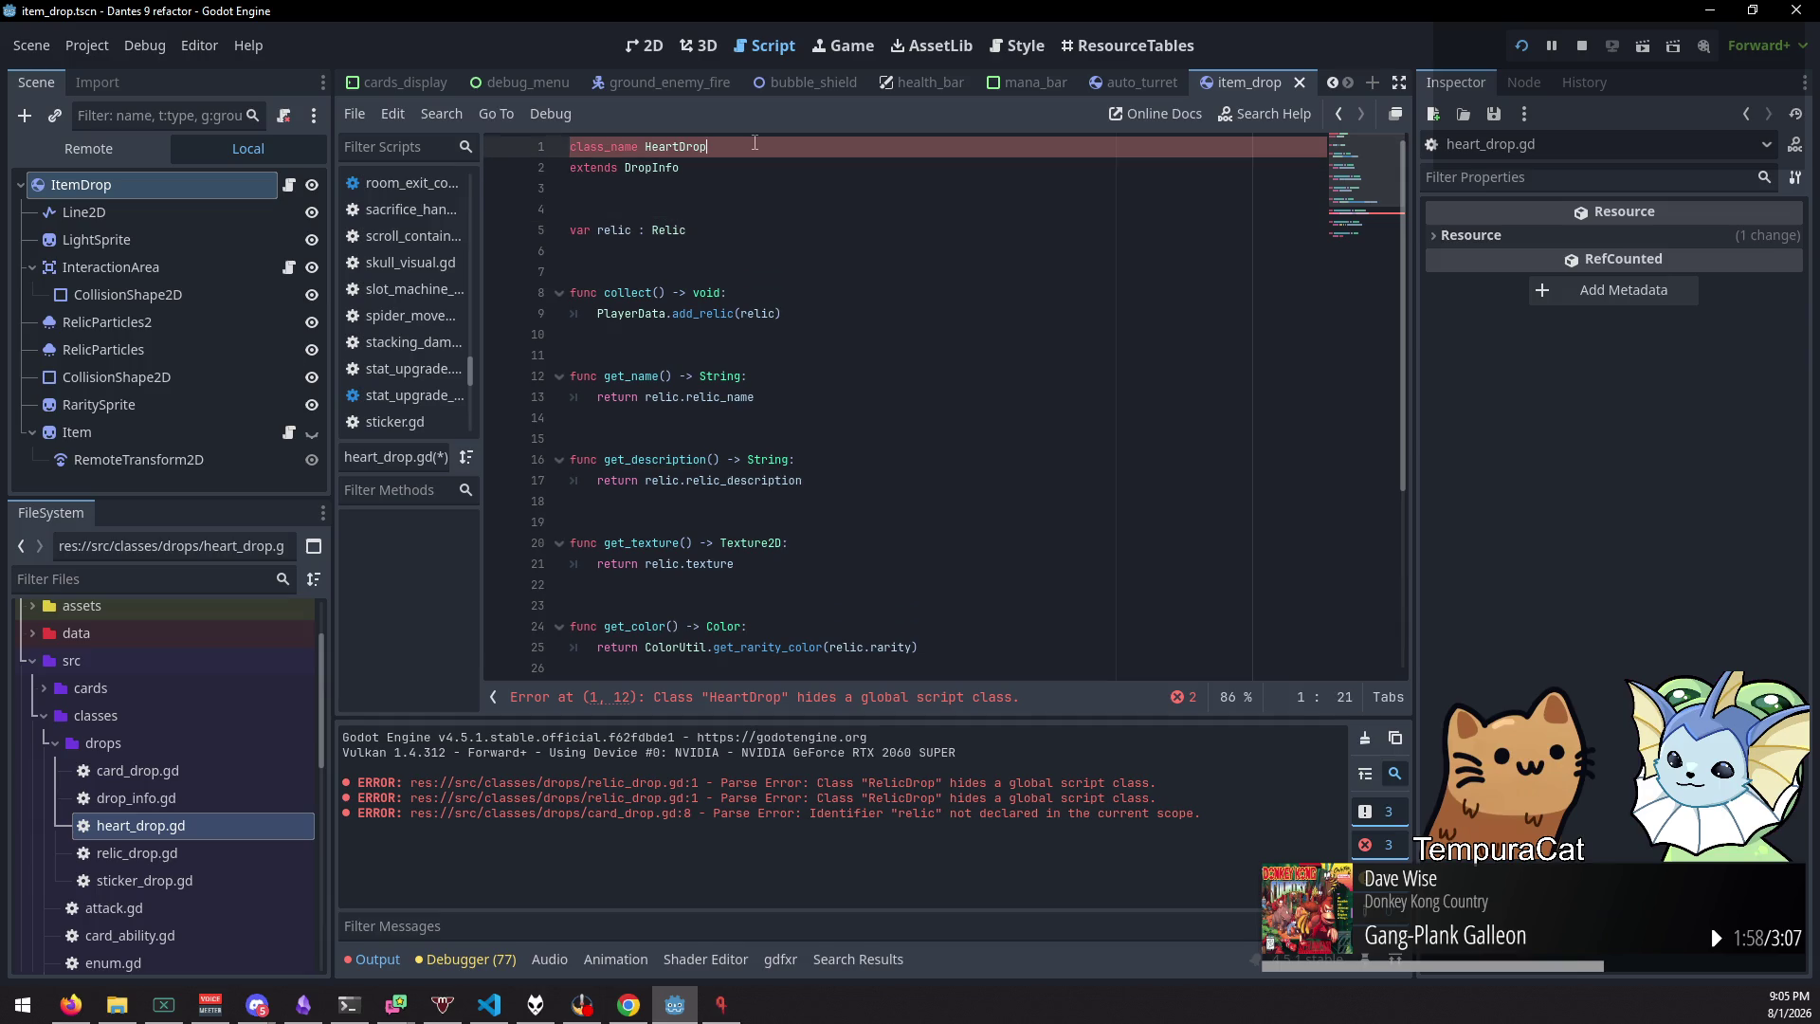
key(ctrl+shift+f)
key(Escape)
key(Down)
key(Down)
key(Down)
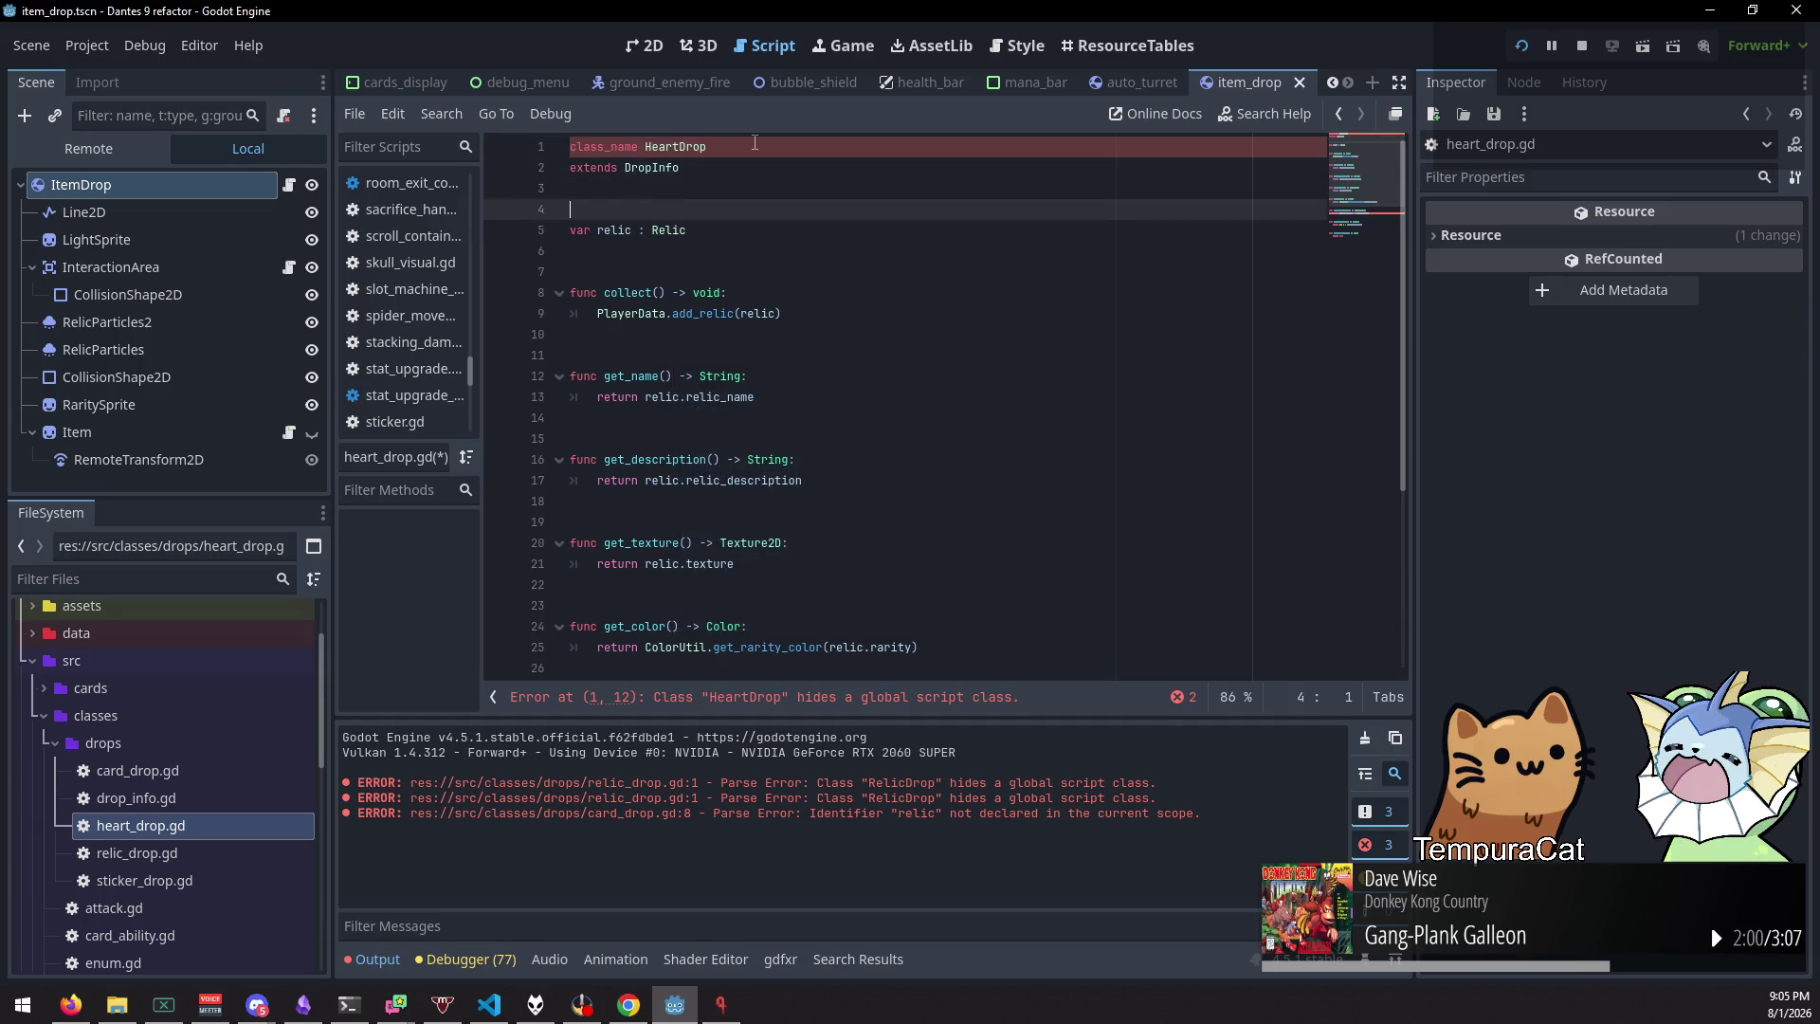
key(Up)
key(ctrl+shift+k)
key(ctrl+shift+k)
key(ctrl+shift+k)
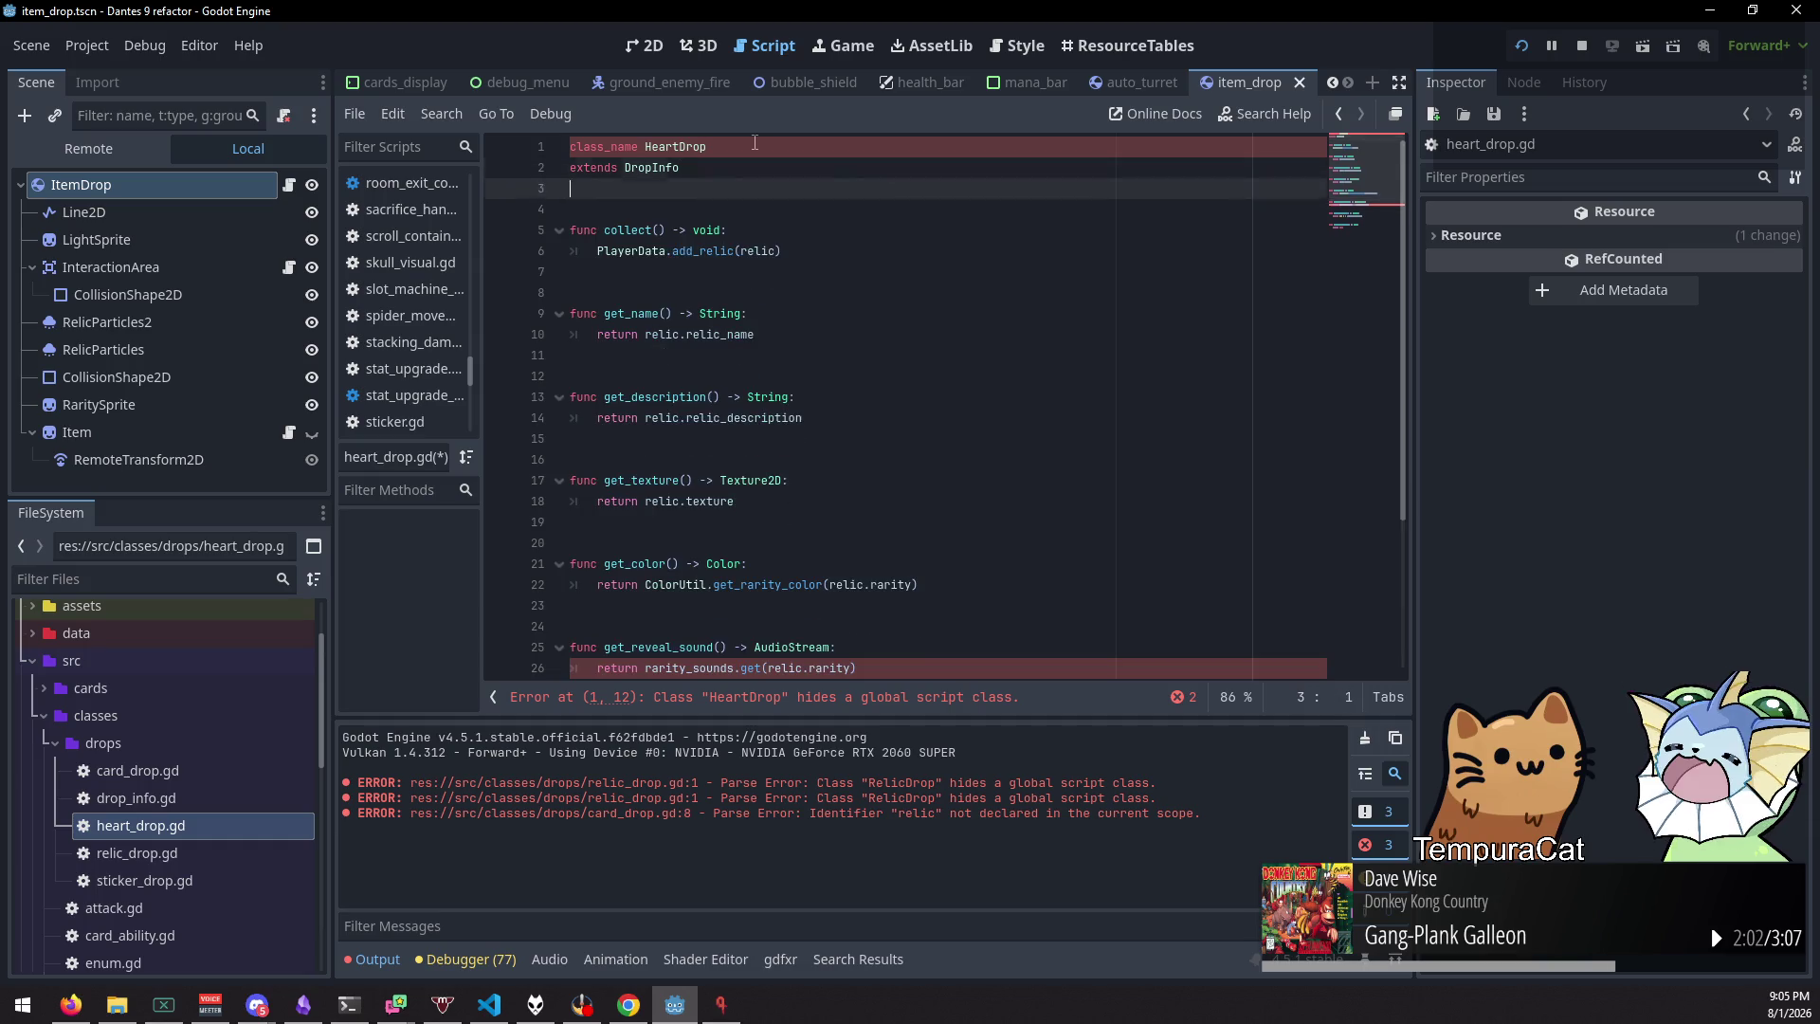
key(Down)
key(ctrl+alt+o)
- Open the old objects/heart_drop.gd and read through the script from top to bottom
text(heart_drop.gd)
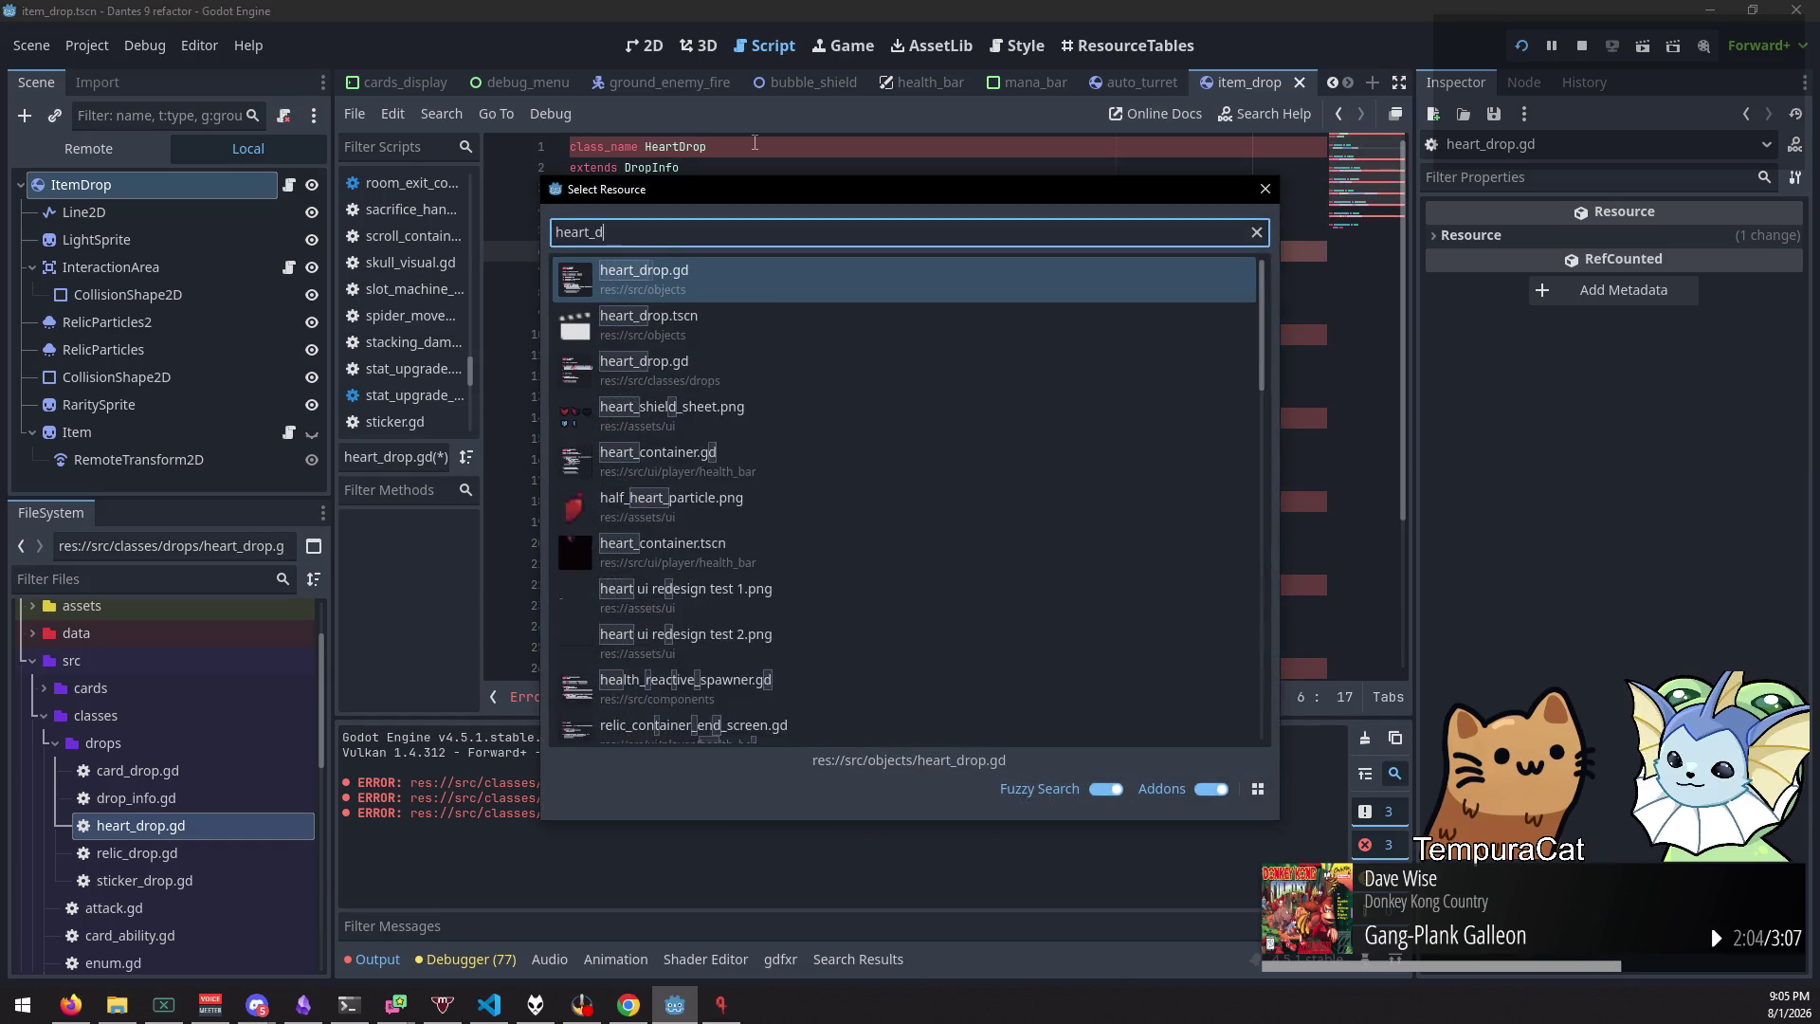
key(Return)
key(Up)
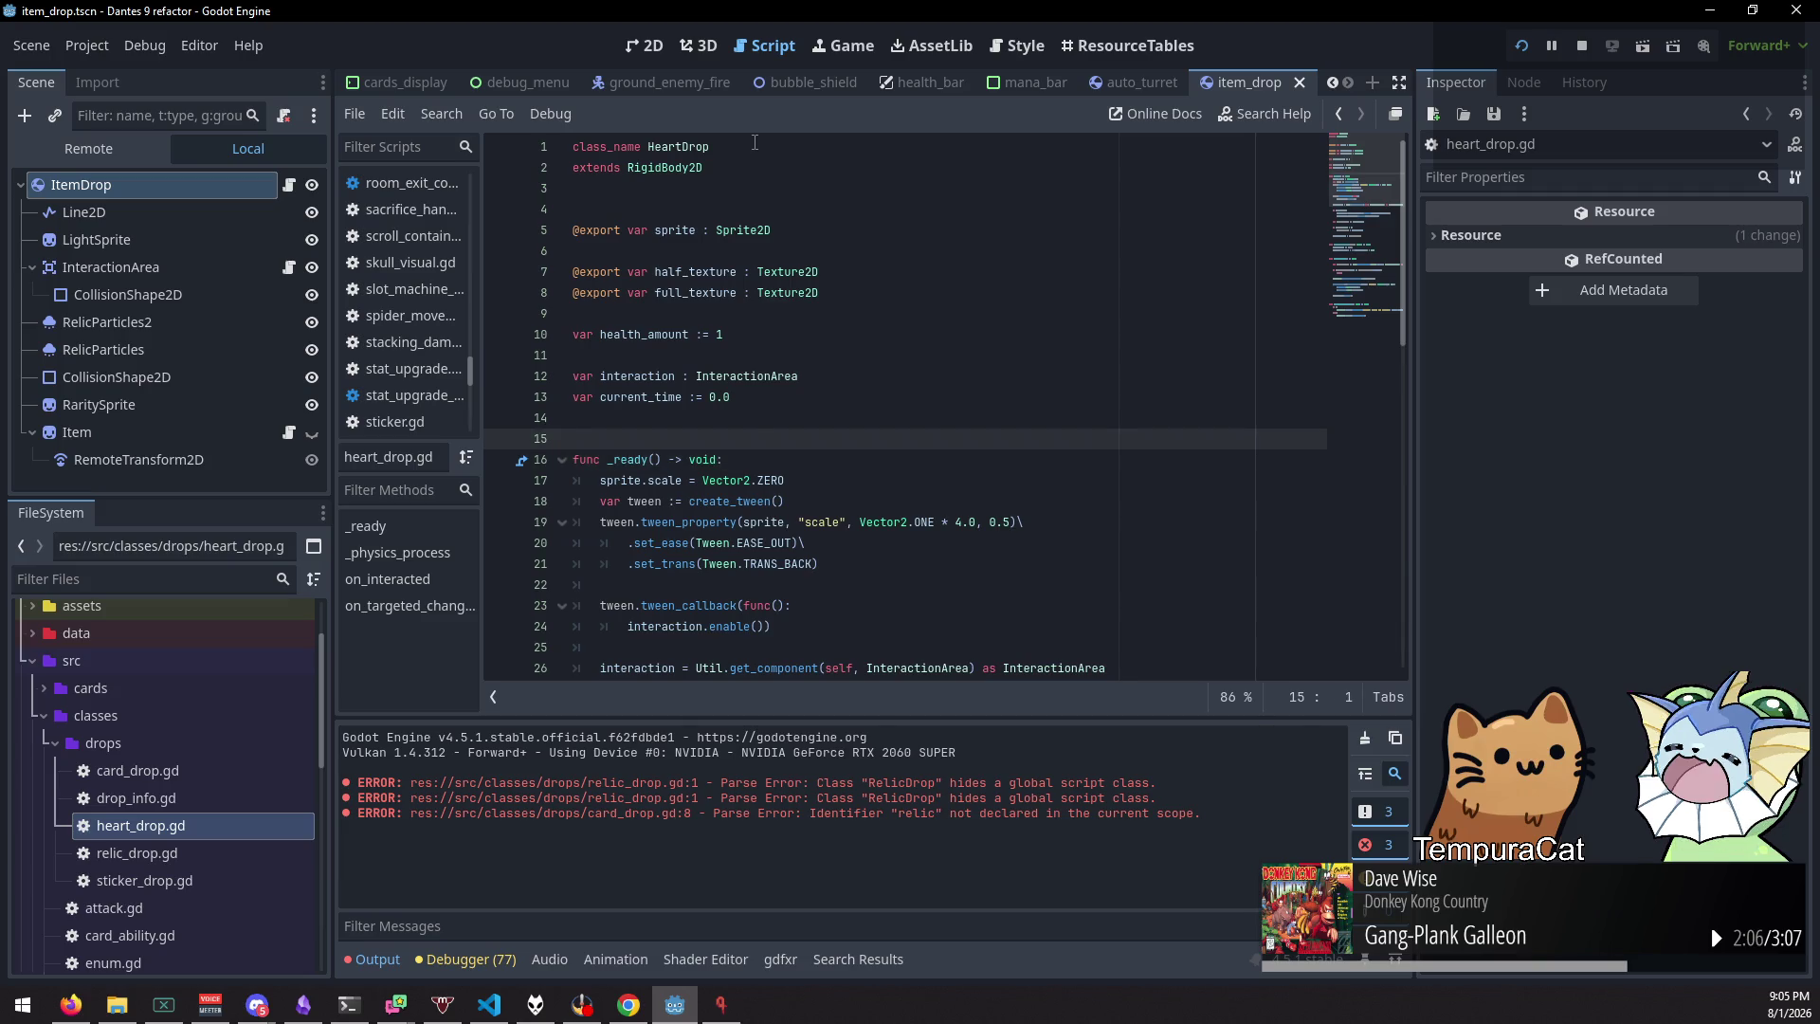
key(Down)
key(Down)
key(Down)
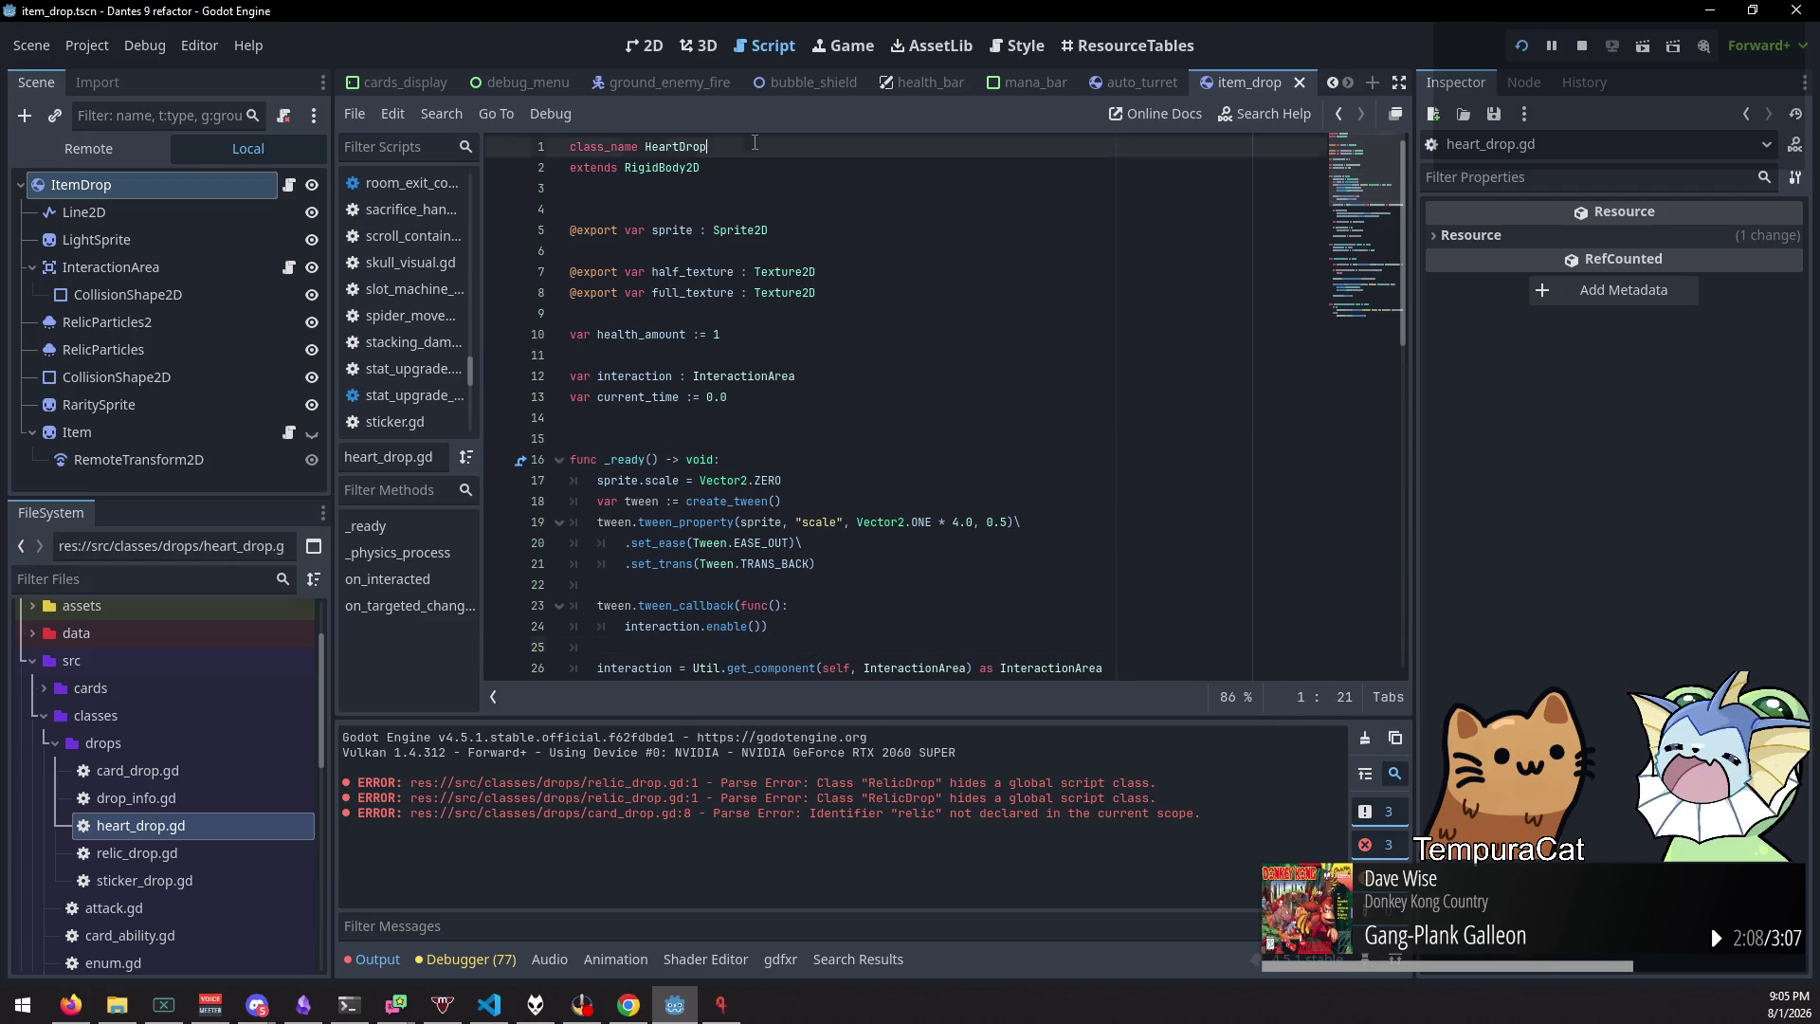
key(ctrl+End)
key(ctrl+Home)
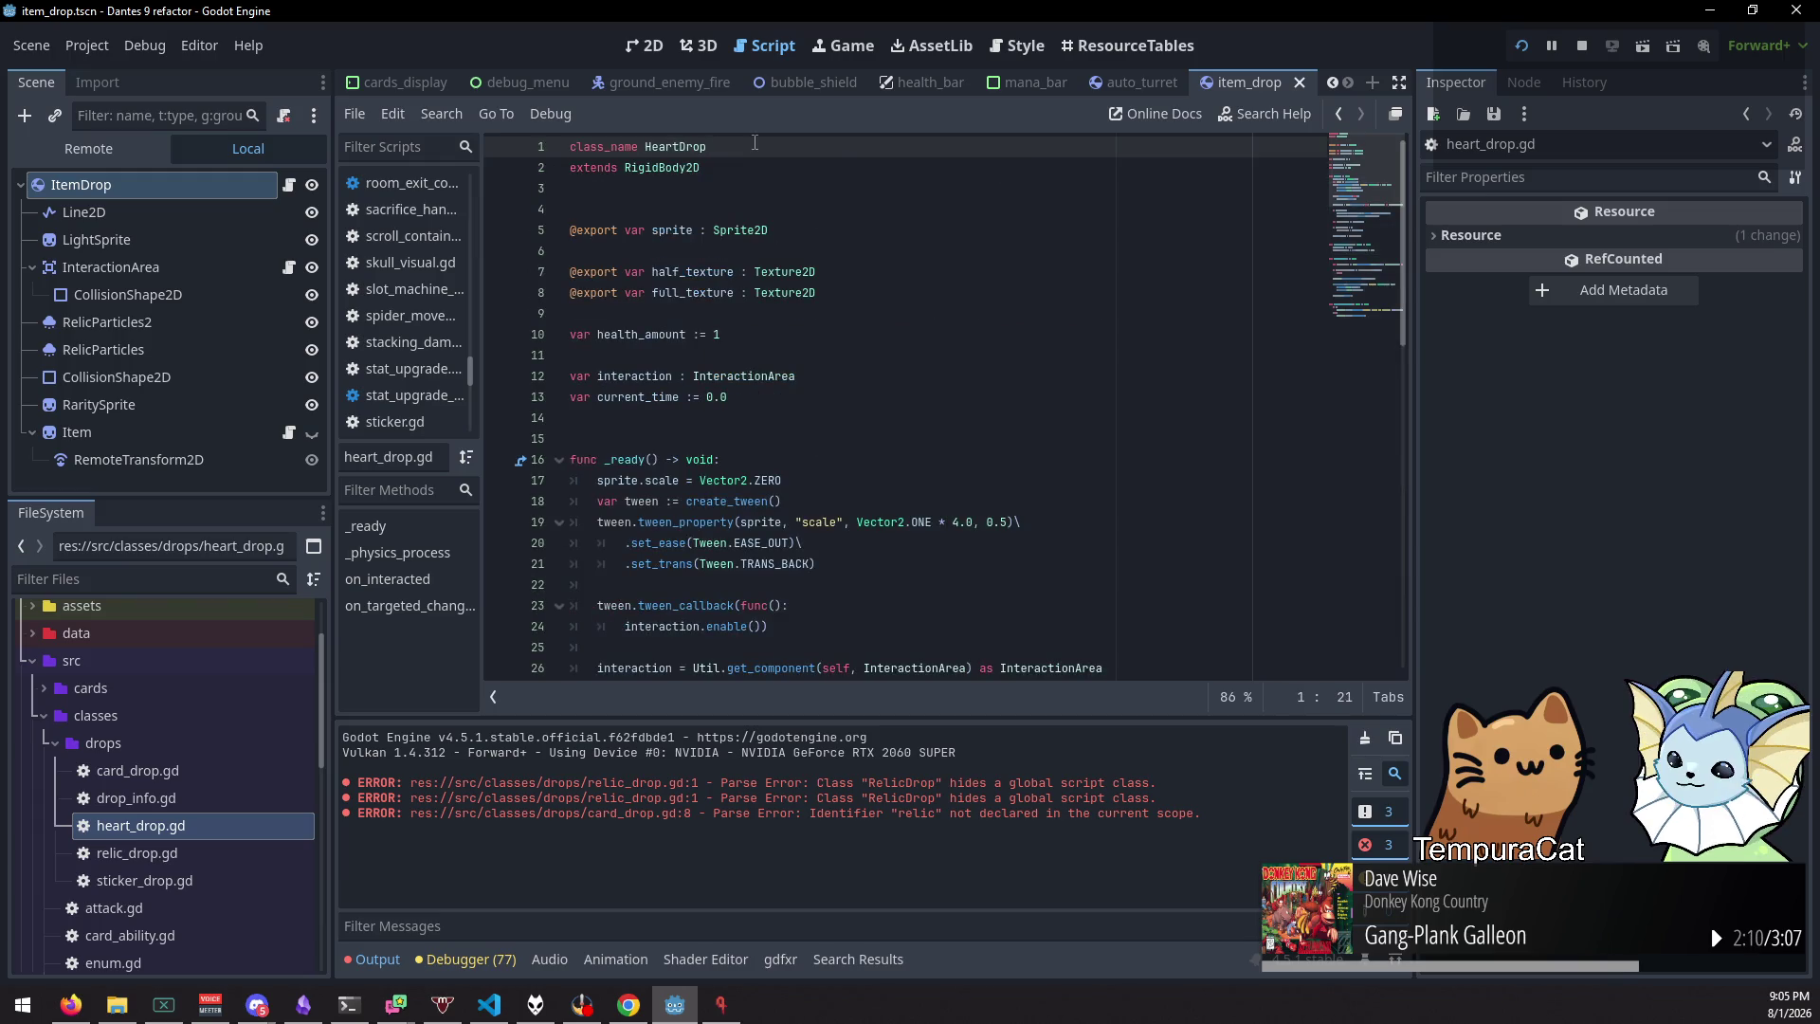
key(Down)
key(Down)
key(Down)
key(Down)
key(Down)
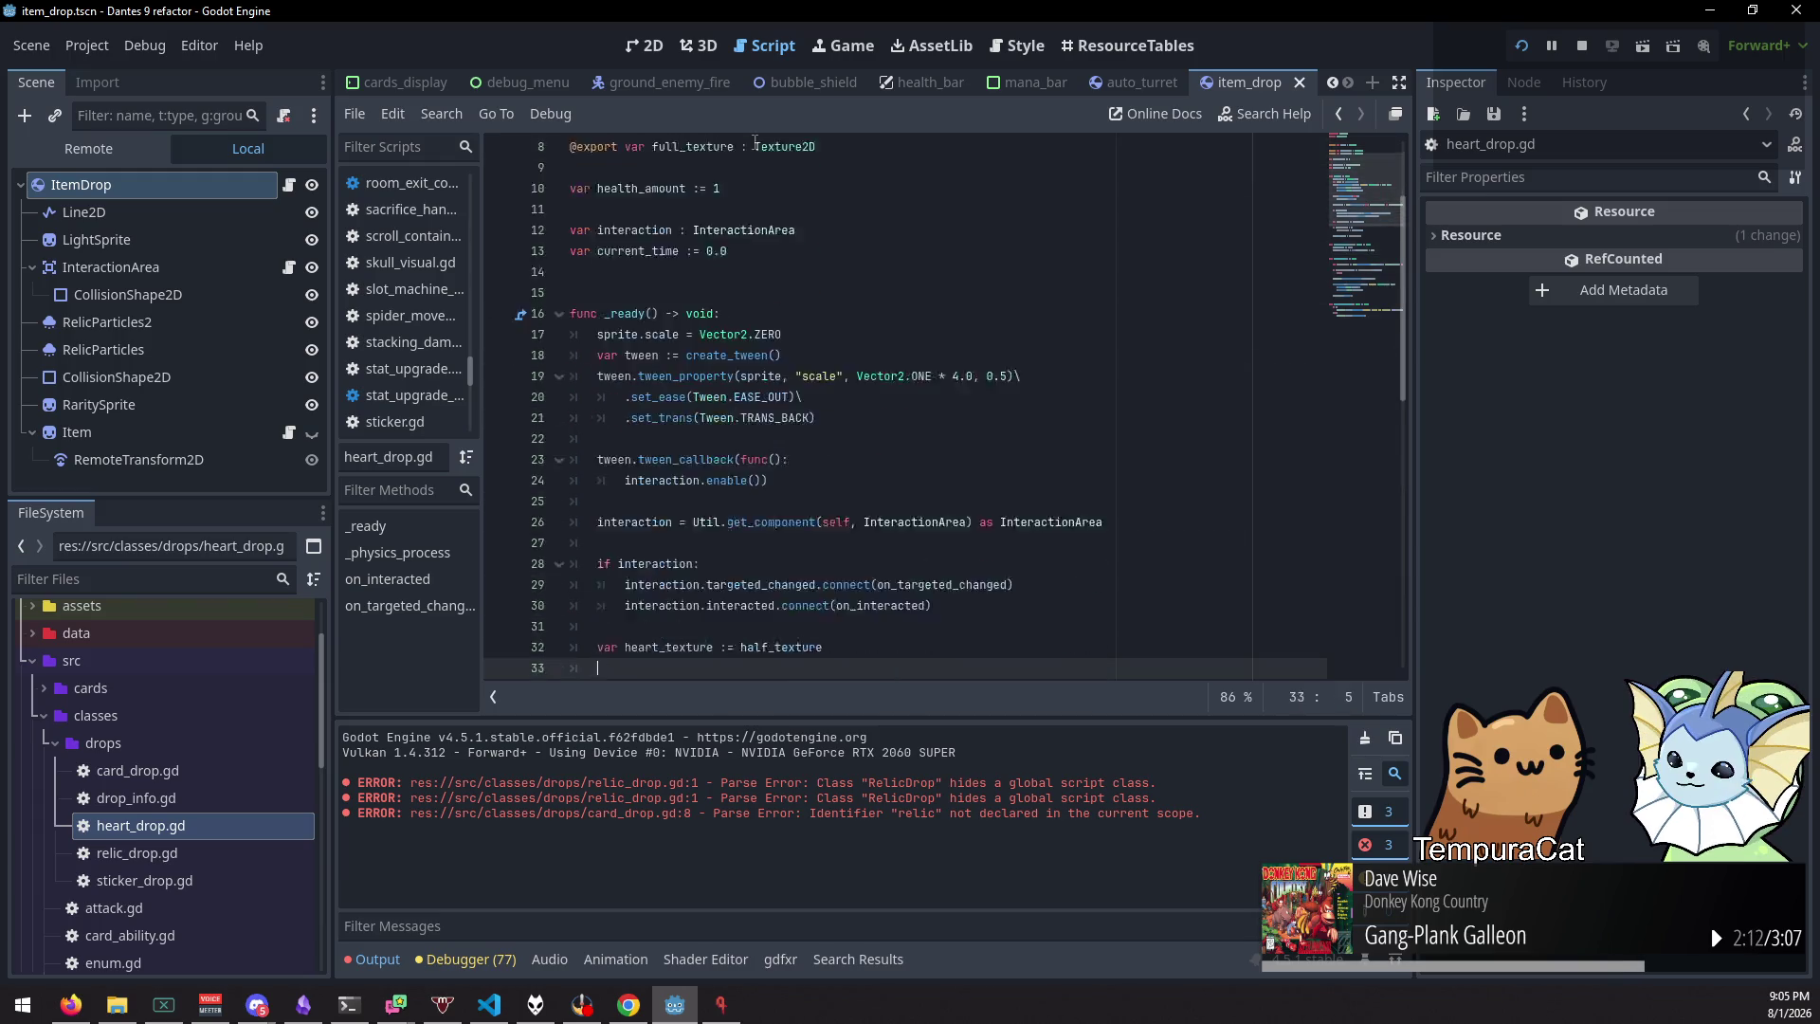
key(Down)
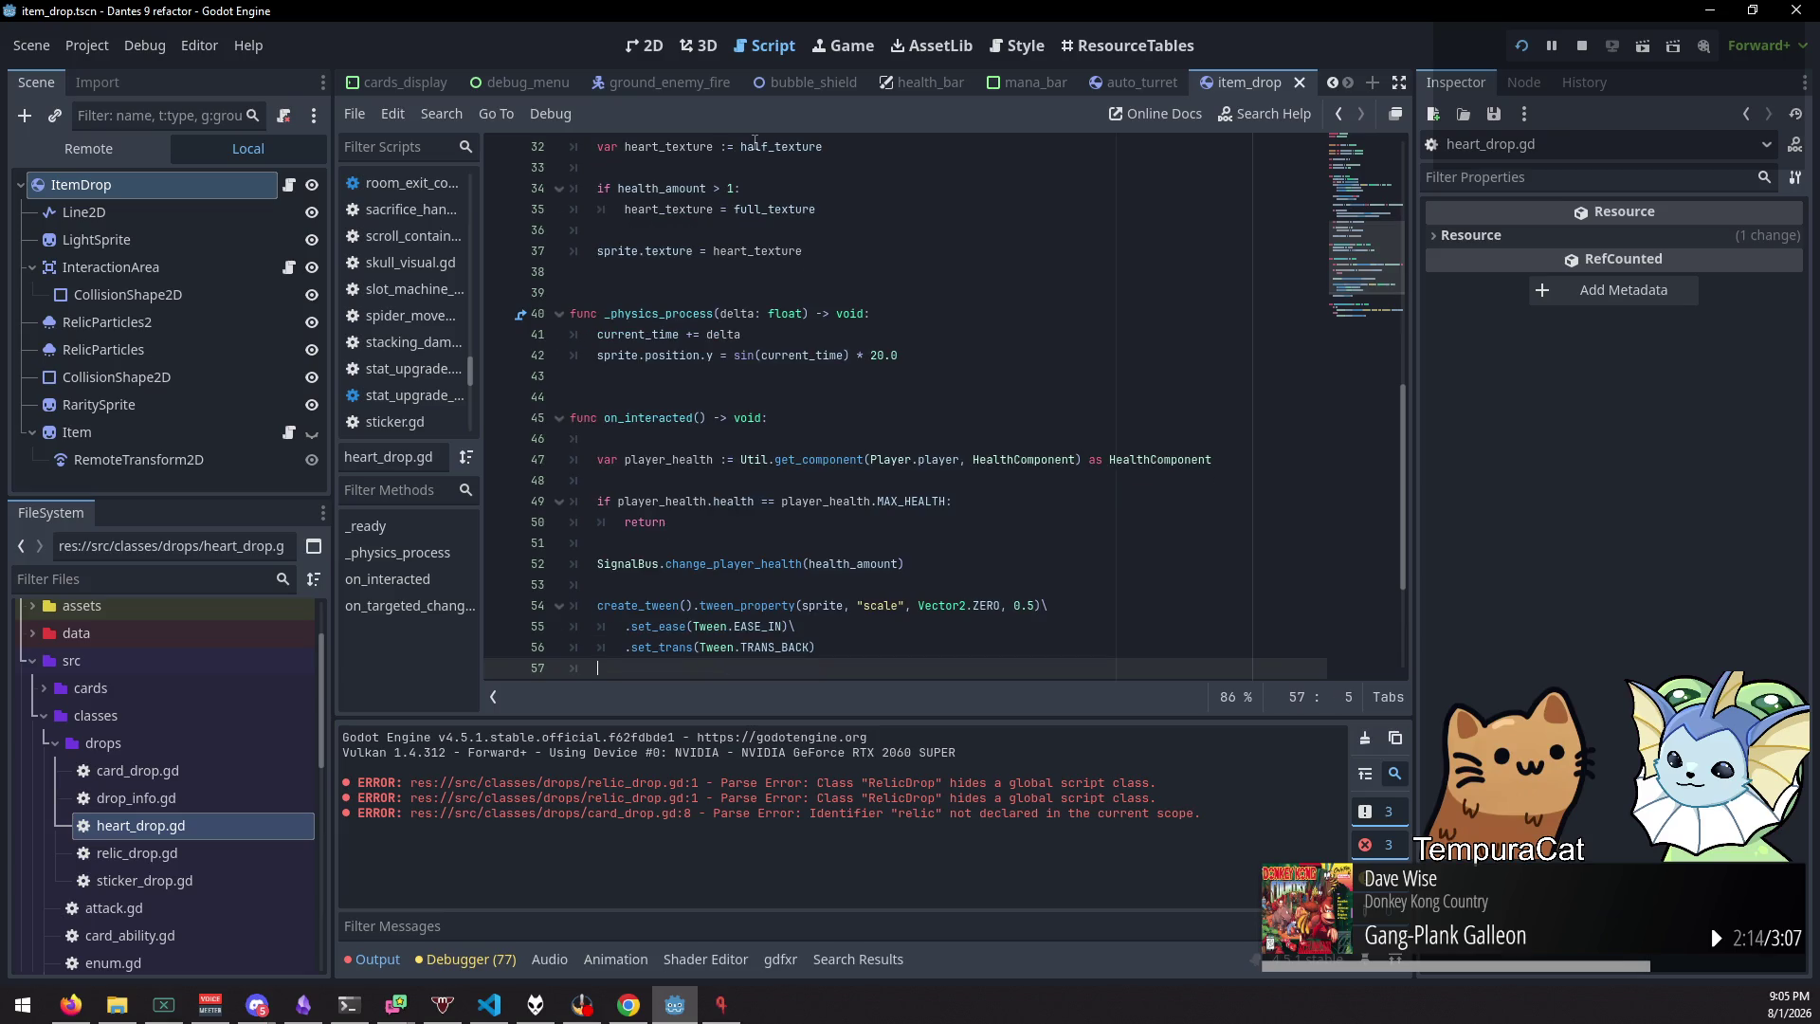
key(Up)
key(ctrl+Home)
key(End)
- Copy the half and full texture export lines from the old heart drop script
key(Page_Down)
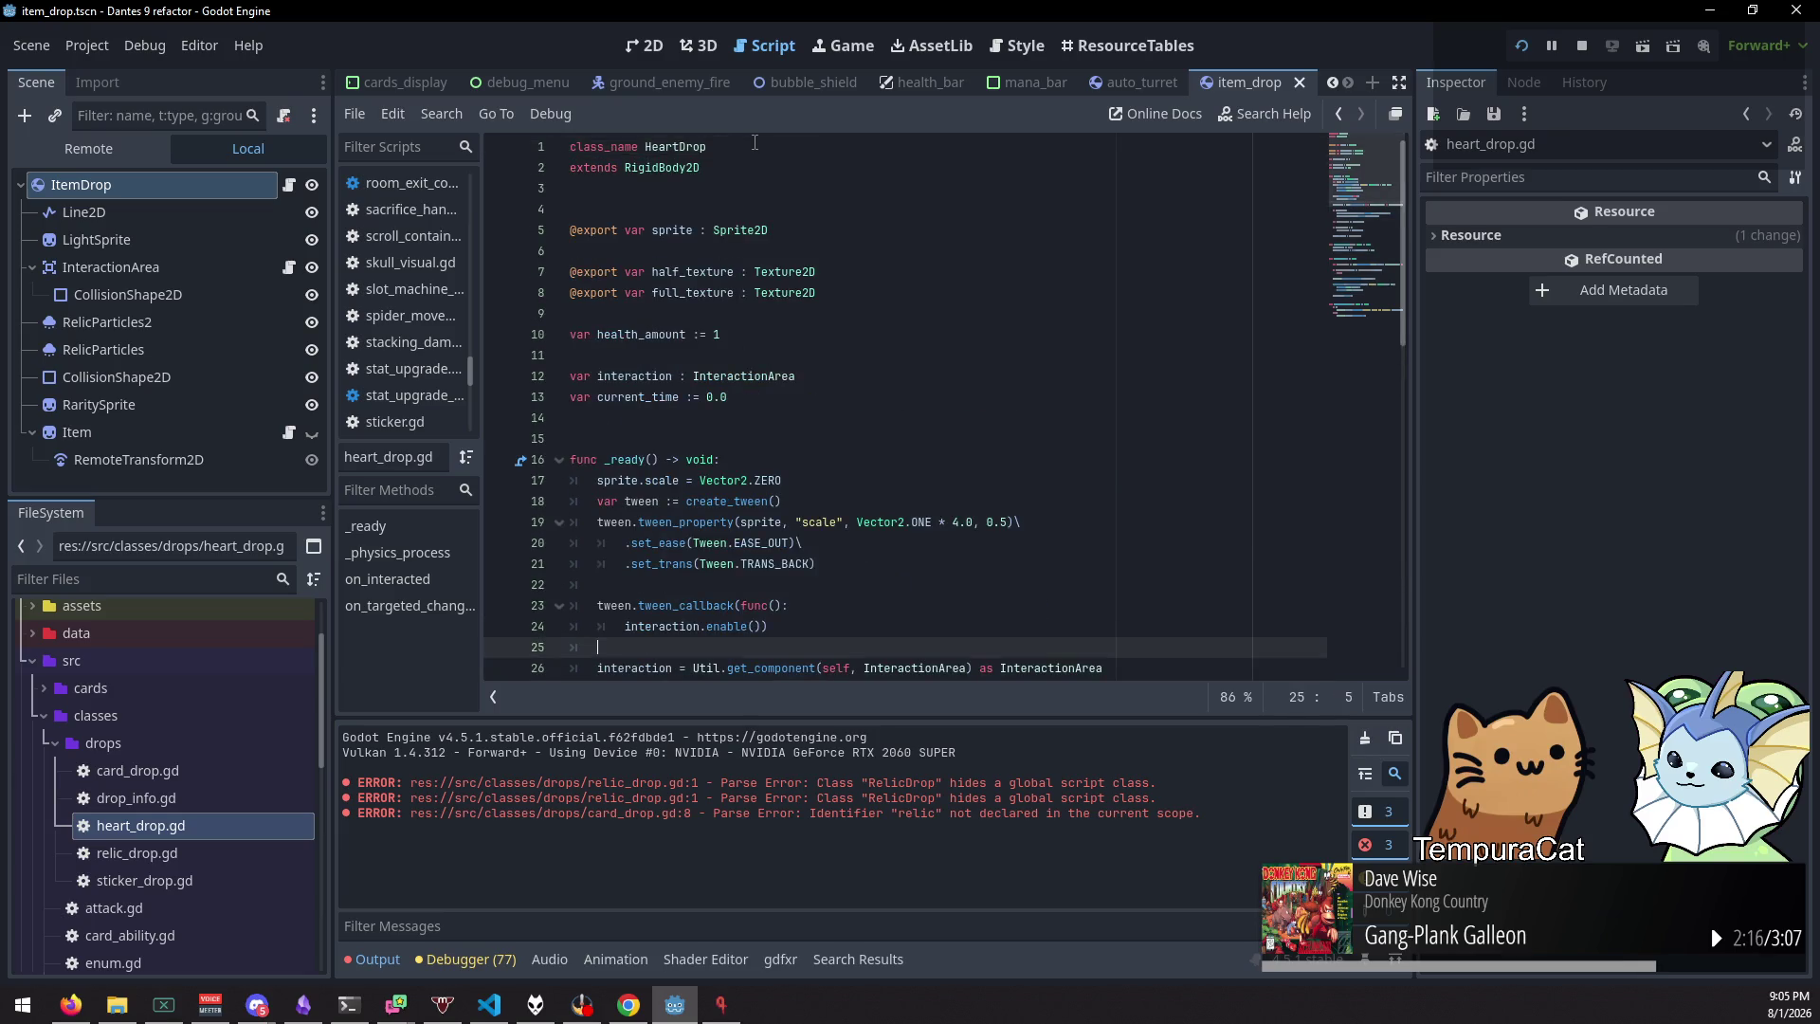
key(Page_Up)
key(Page_Down)
key(Page_Down)
key(Page_Up)
key(Page_Up)
key(Down)
key(Down)
key(Down)
key(Down)
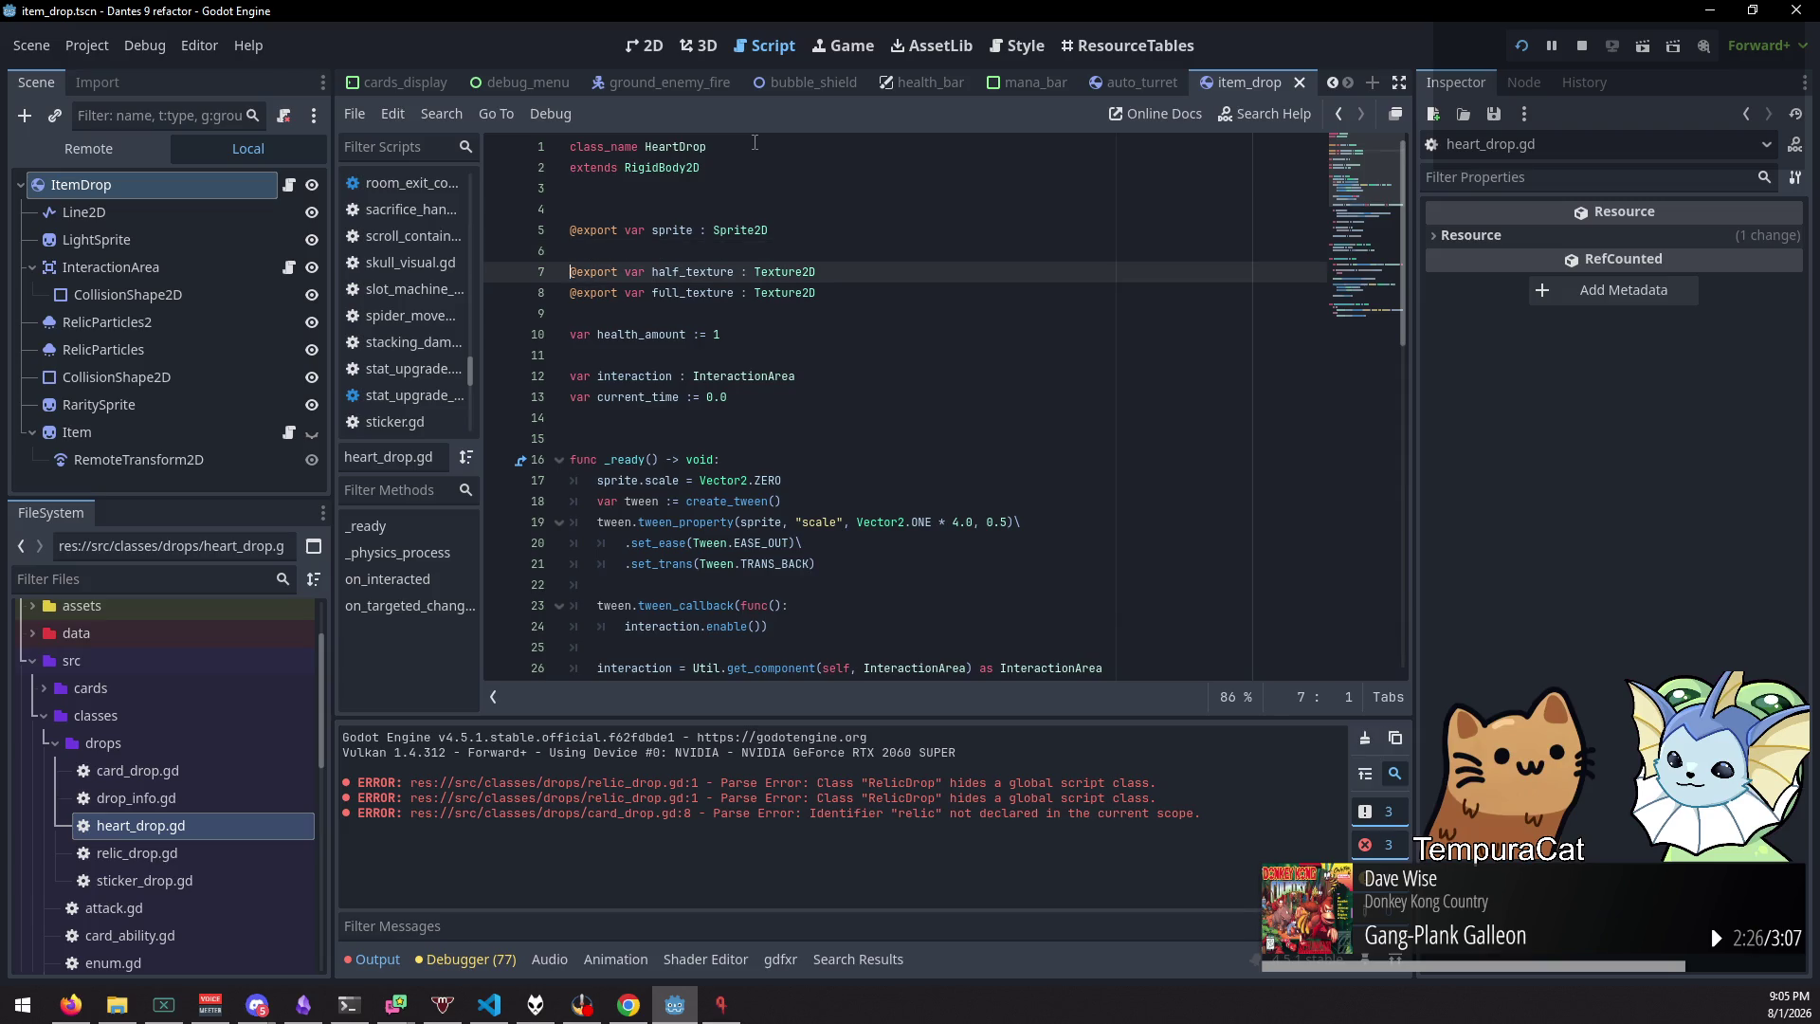
key(shift+Down)
key(shift+Down)
key(ctrl+z)
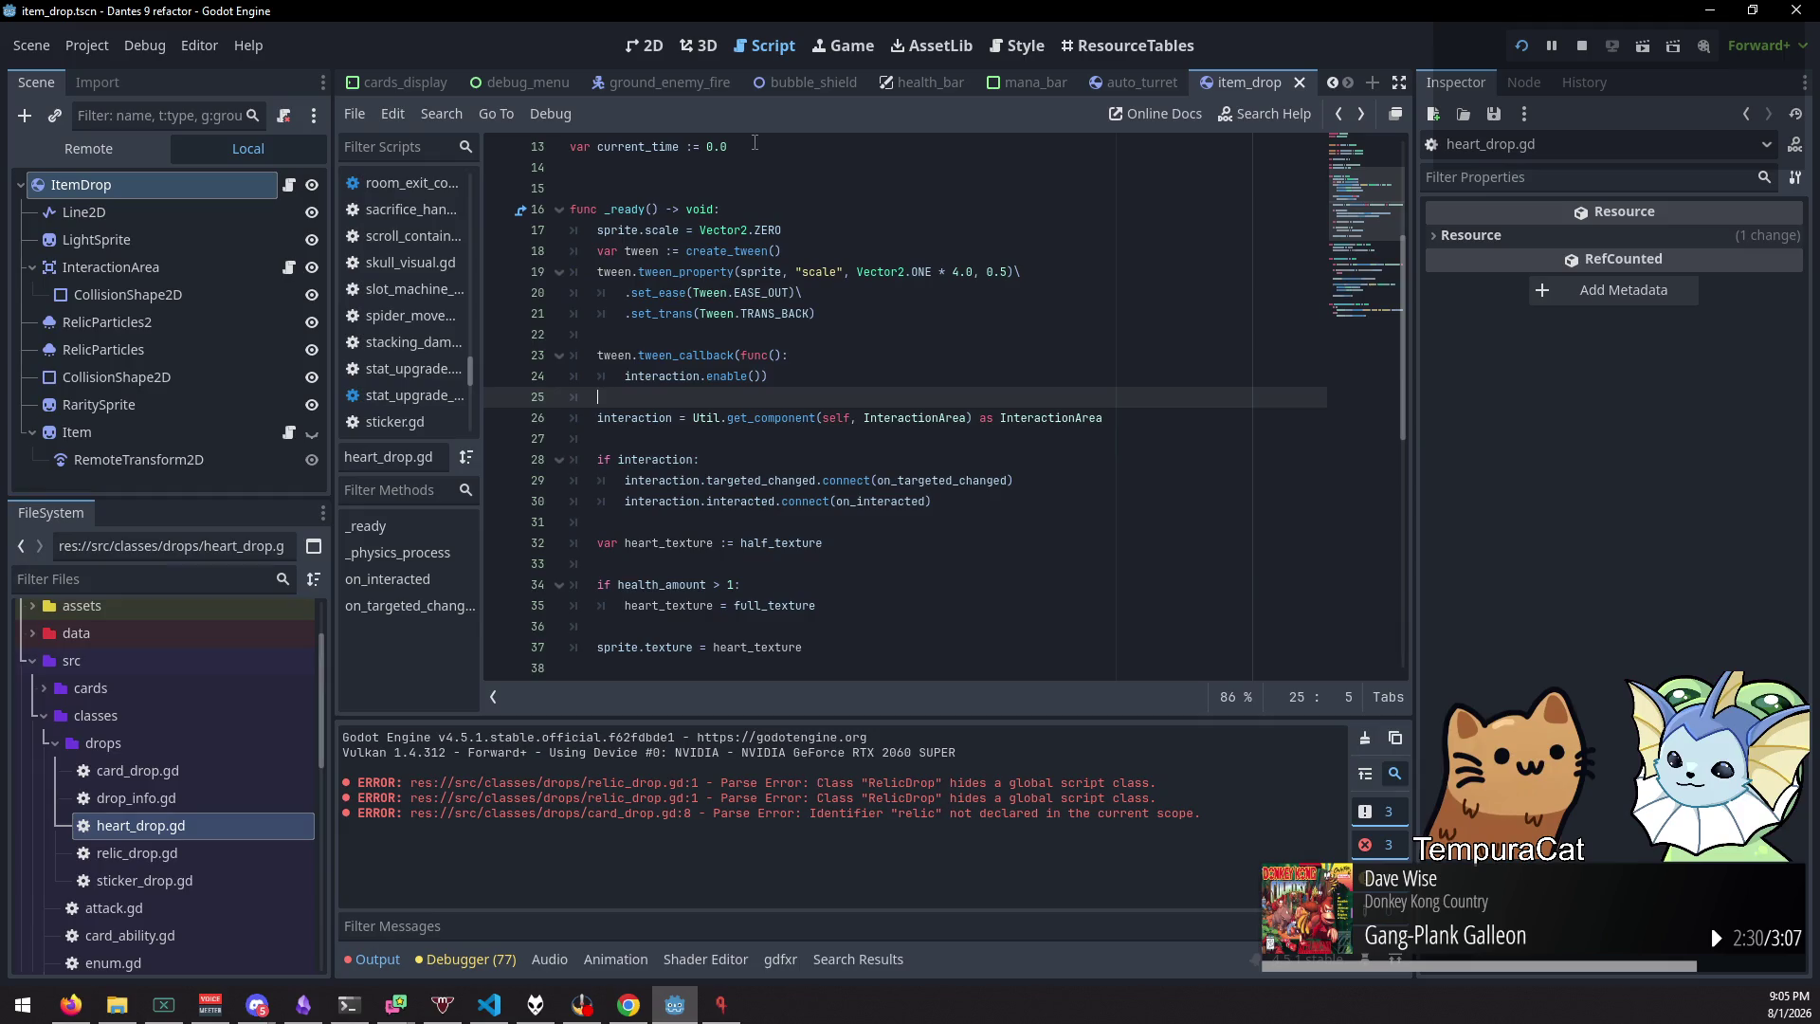
- Go back to sticker_drop.gd from the recent scripts list
key(alt+shift+o)
text(heart_drop.gd)
key(Down)
key(Up)
key(Return)
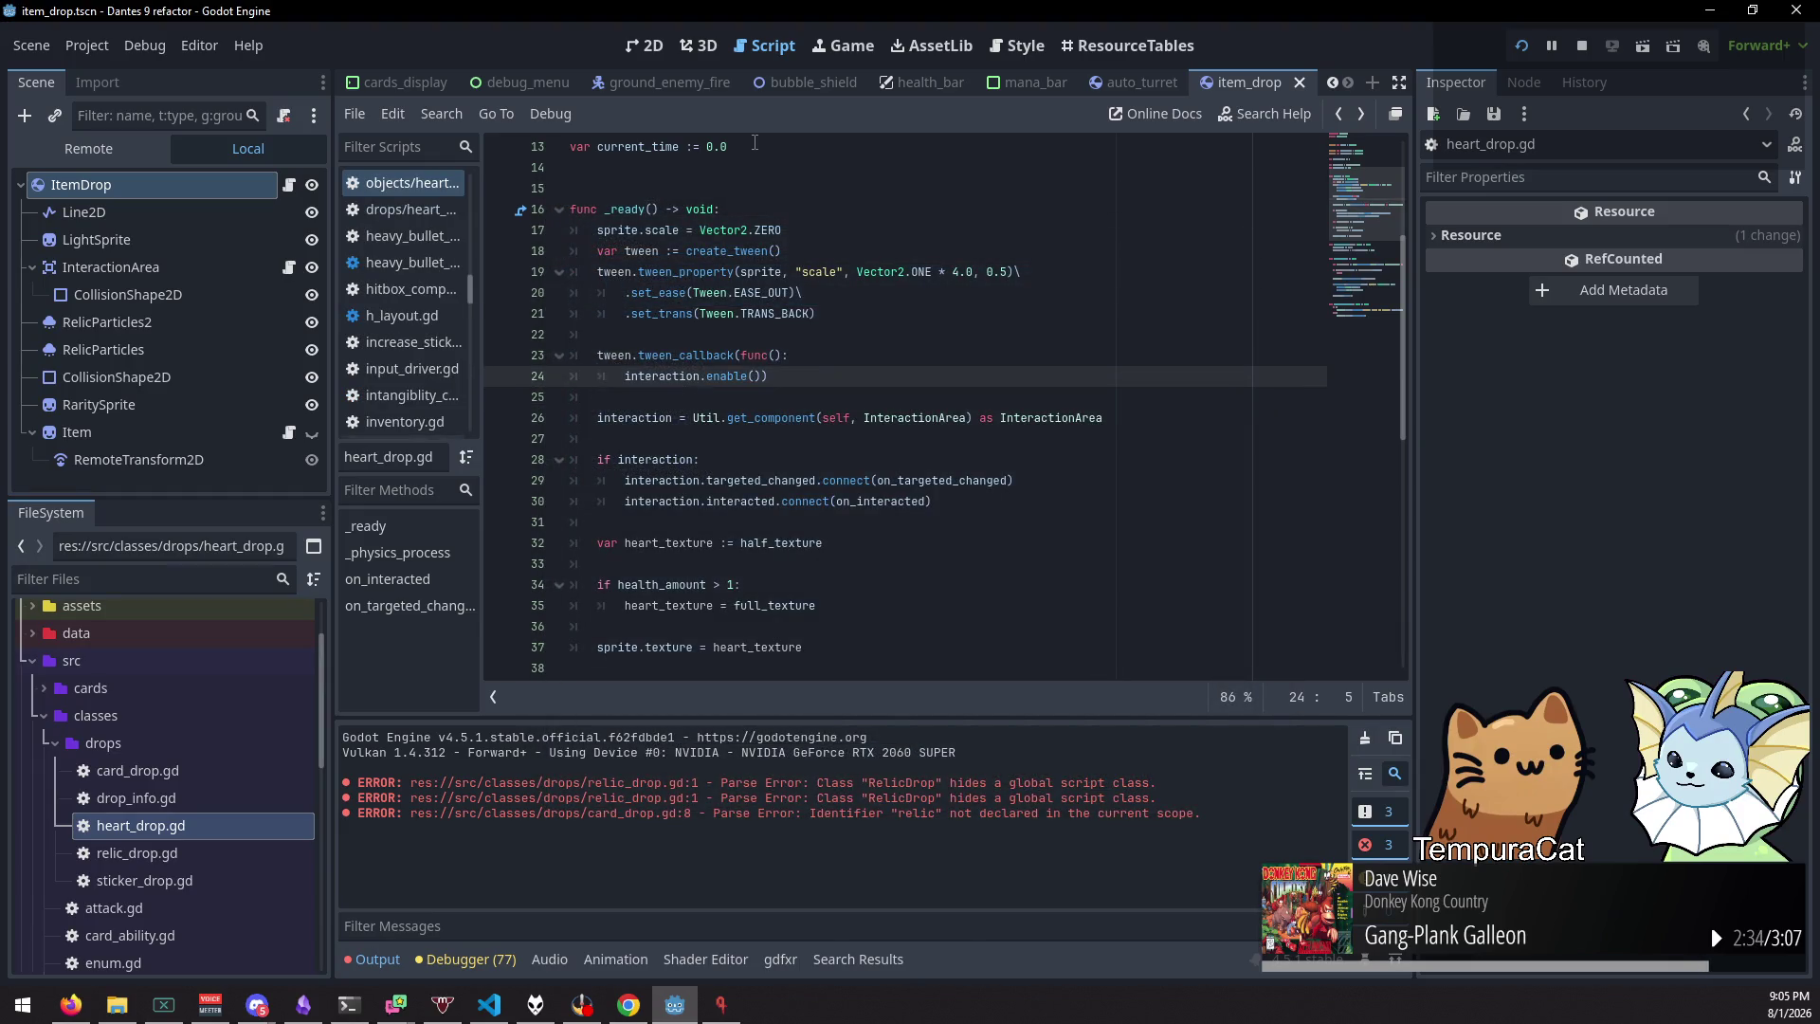
key(alt+shift+o)
key(Down)
key(Return)
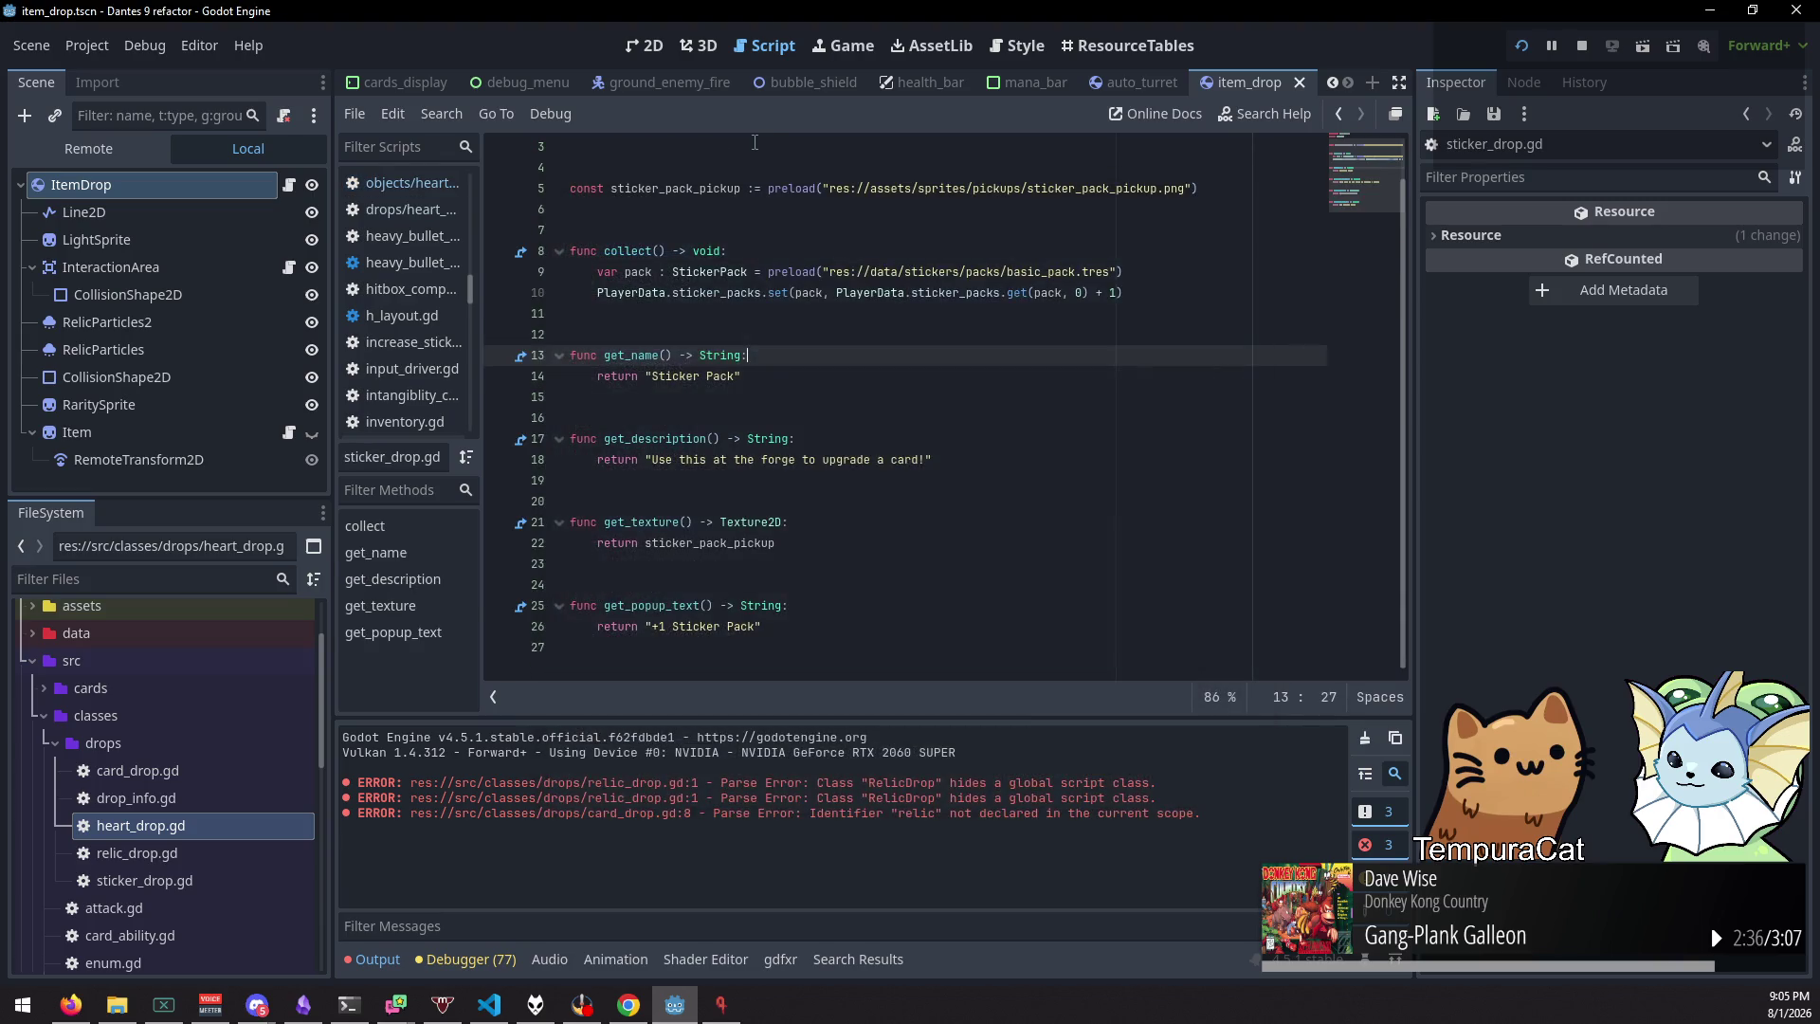
key(alt+shift+o)
text(heart_drop)
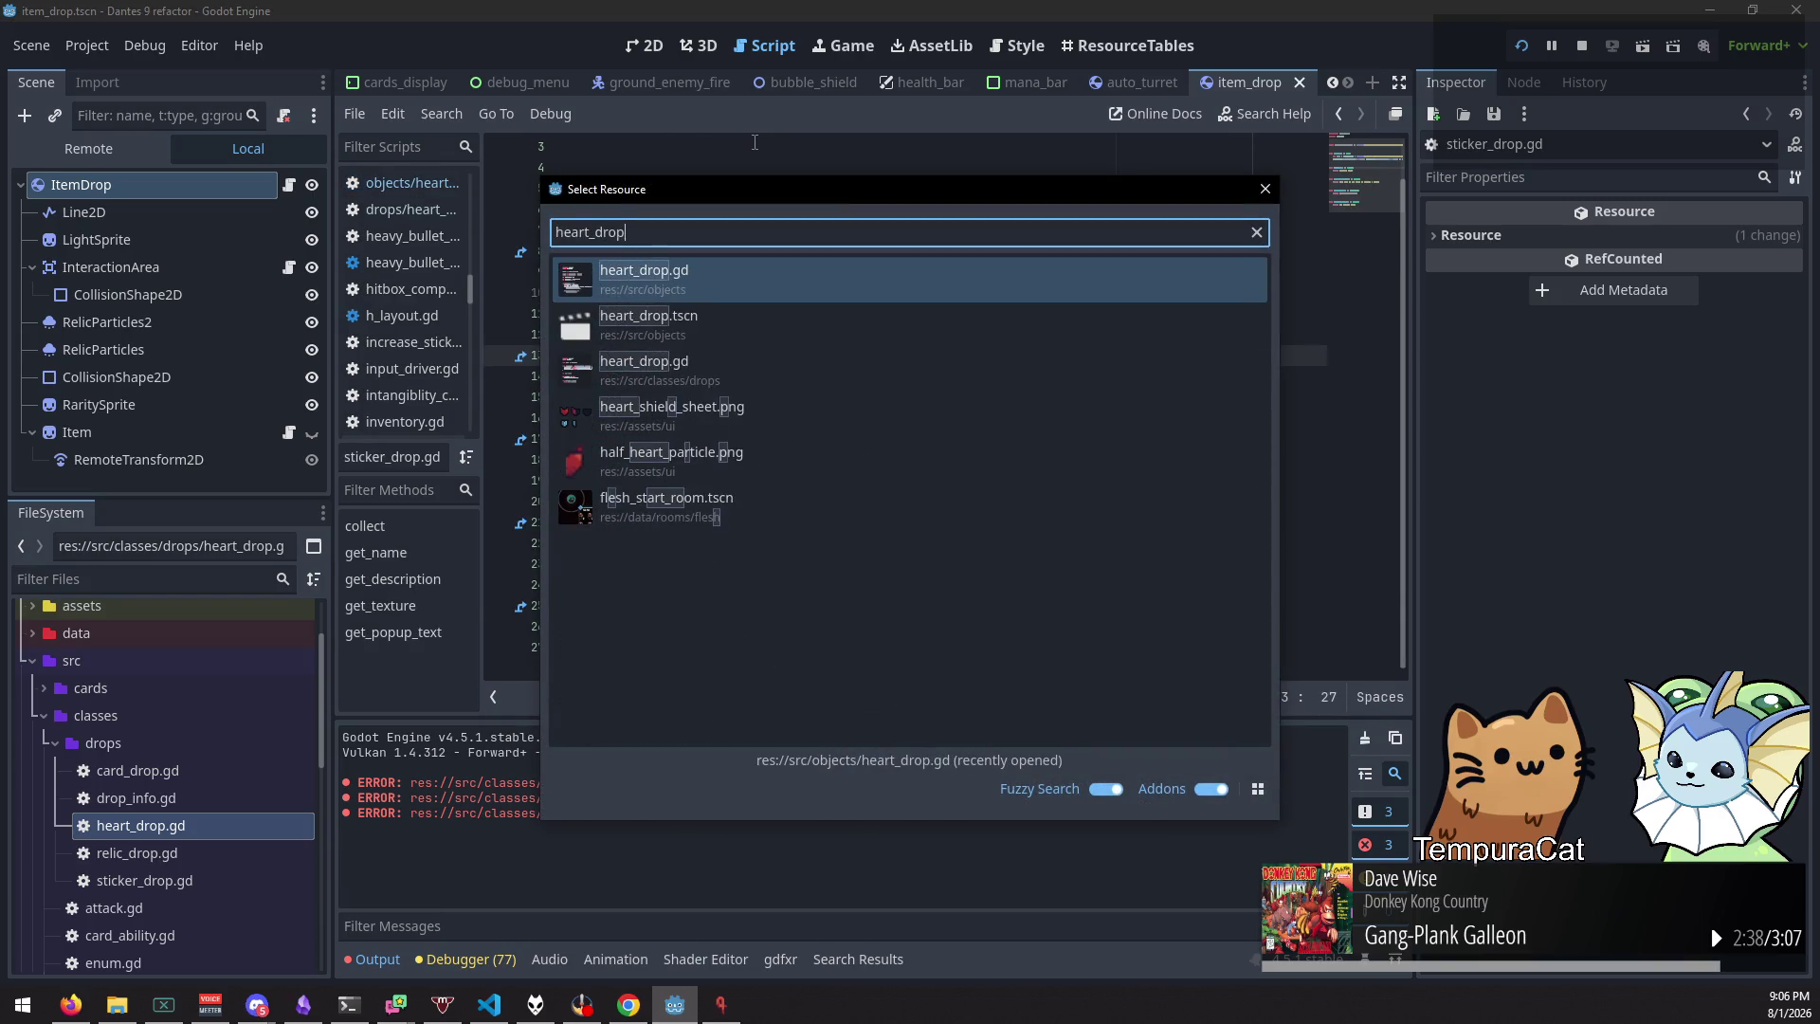
key(Down)
key(Down)
key(Return)
key(ctrl+v)
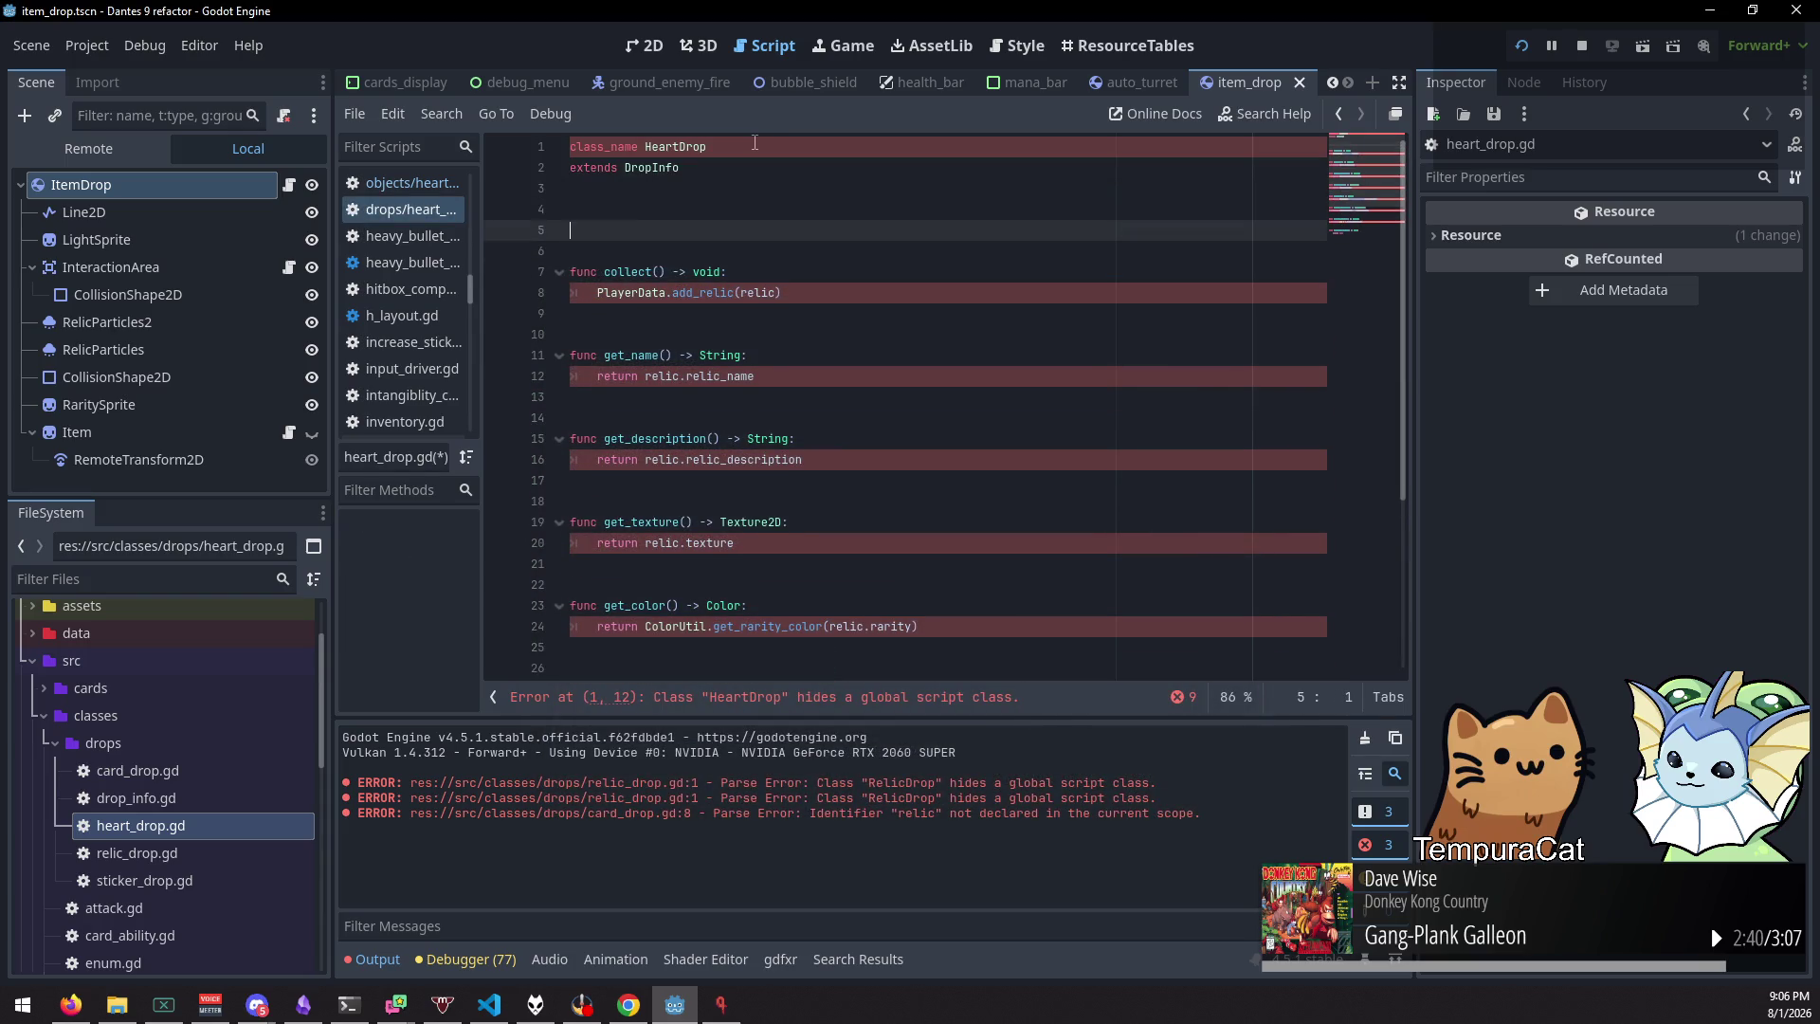
key(BackSpace)
key(Down)
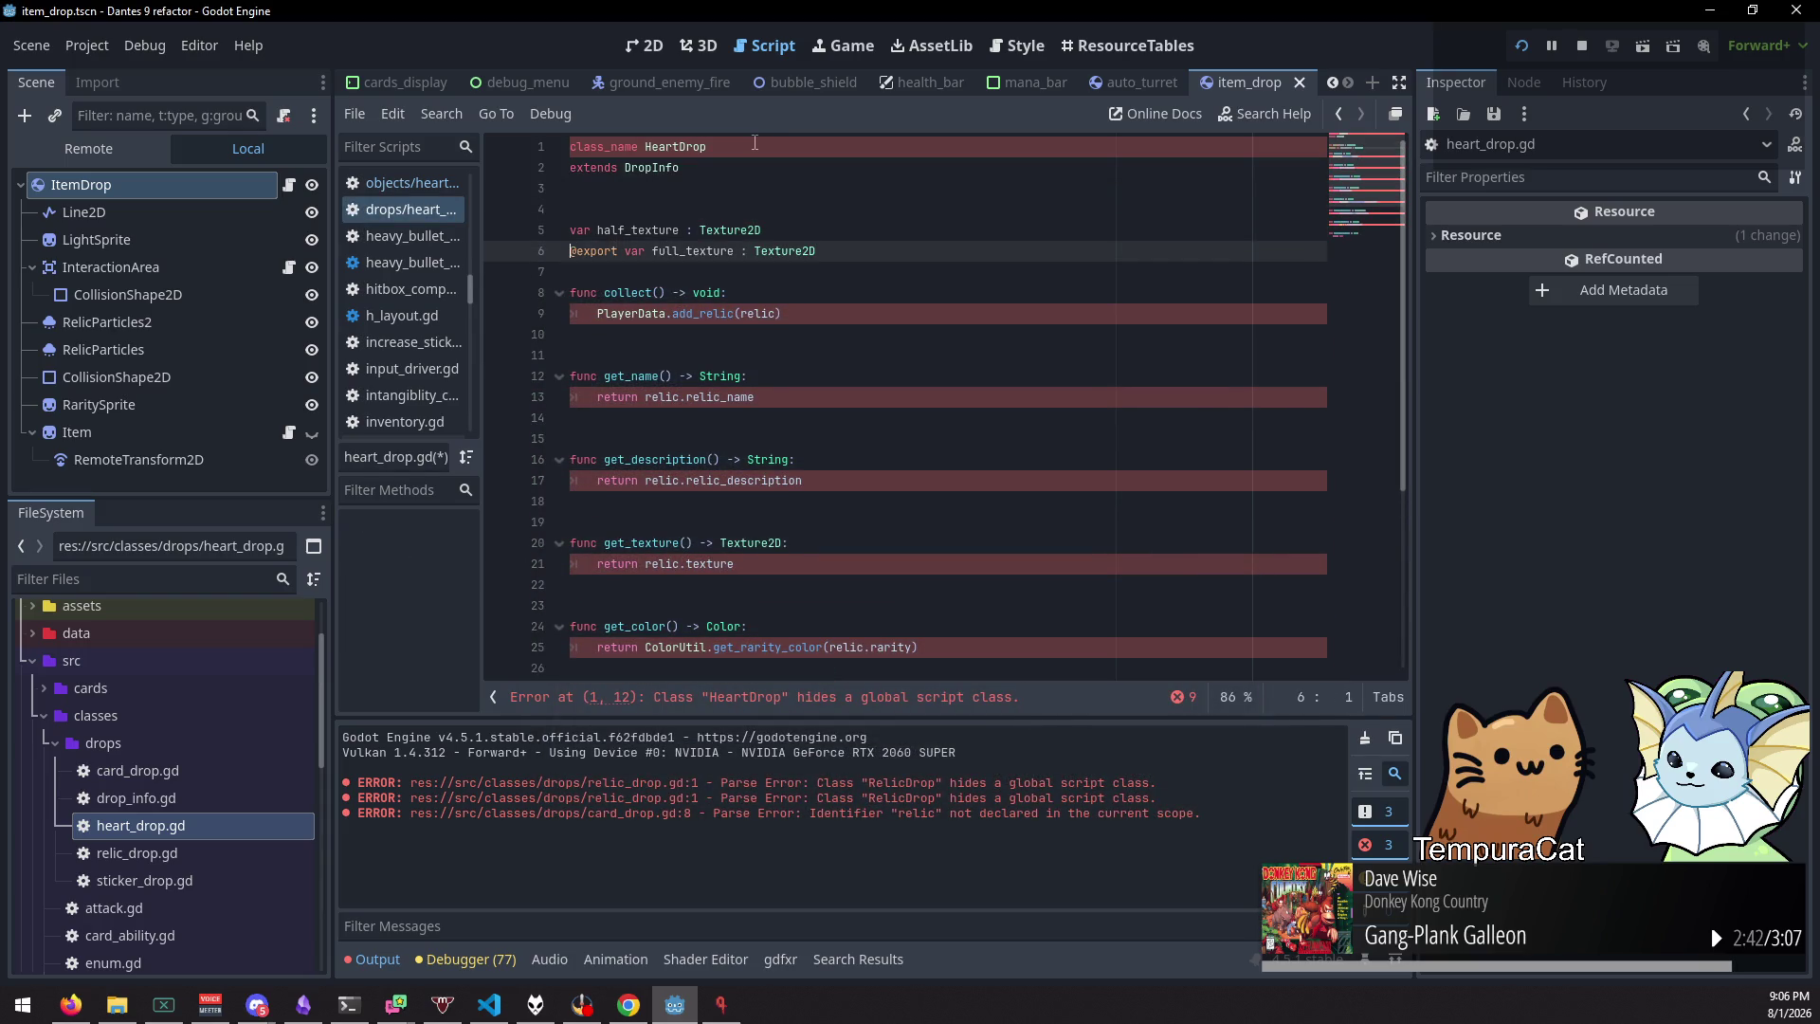
key(BackSpace)
key(Up)
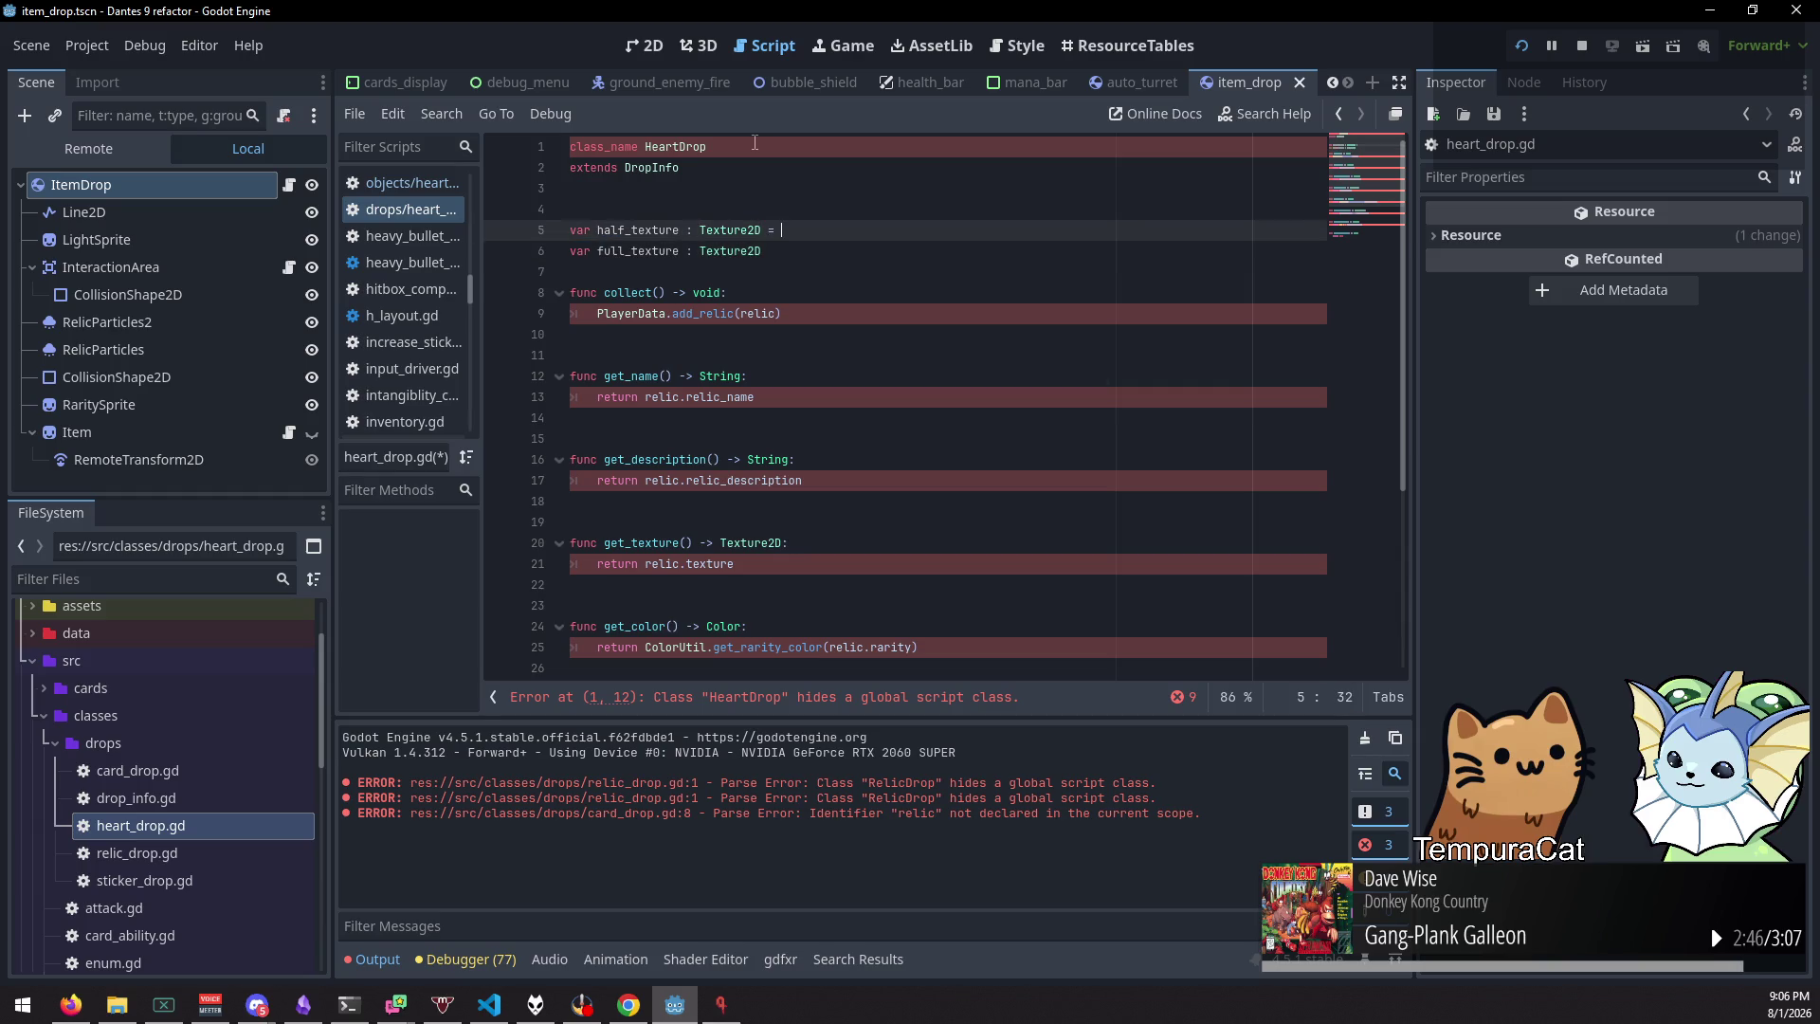
- Try giving half_texture a preload path to a heart texture, then abandon it
text(preload("")
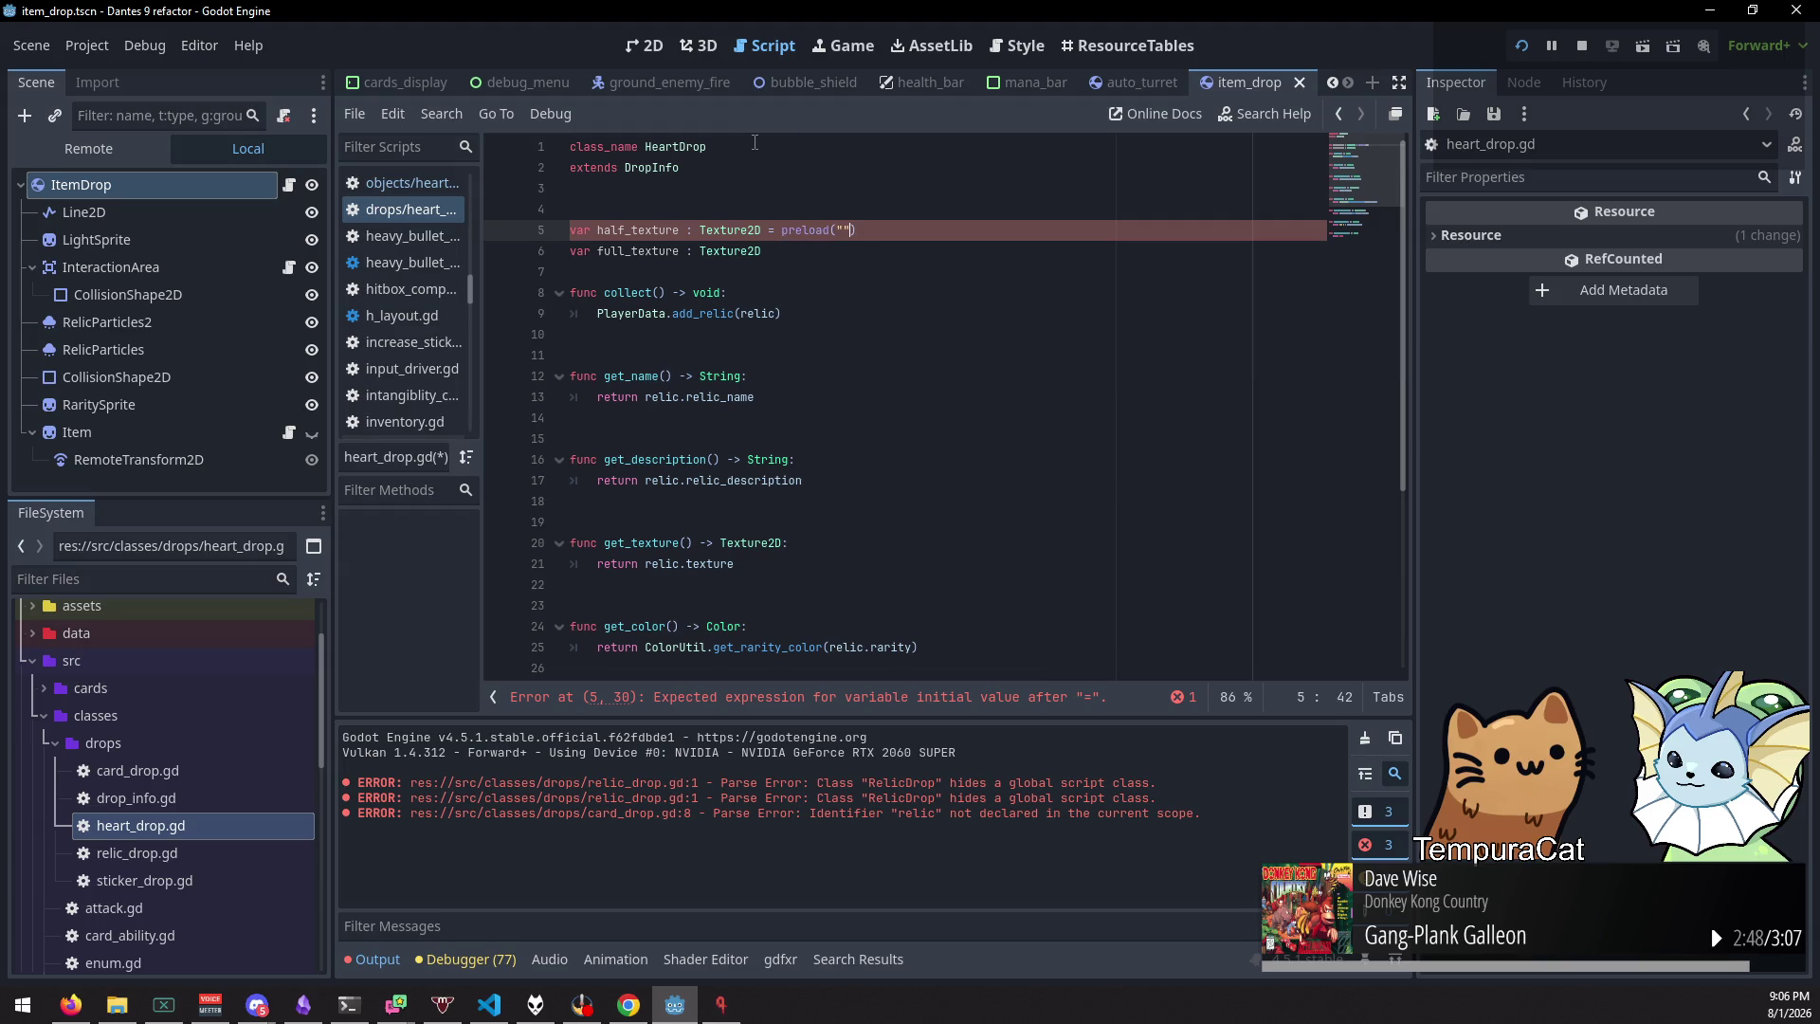
text(re)
text(/heart_)
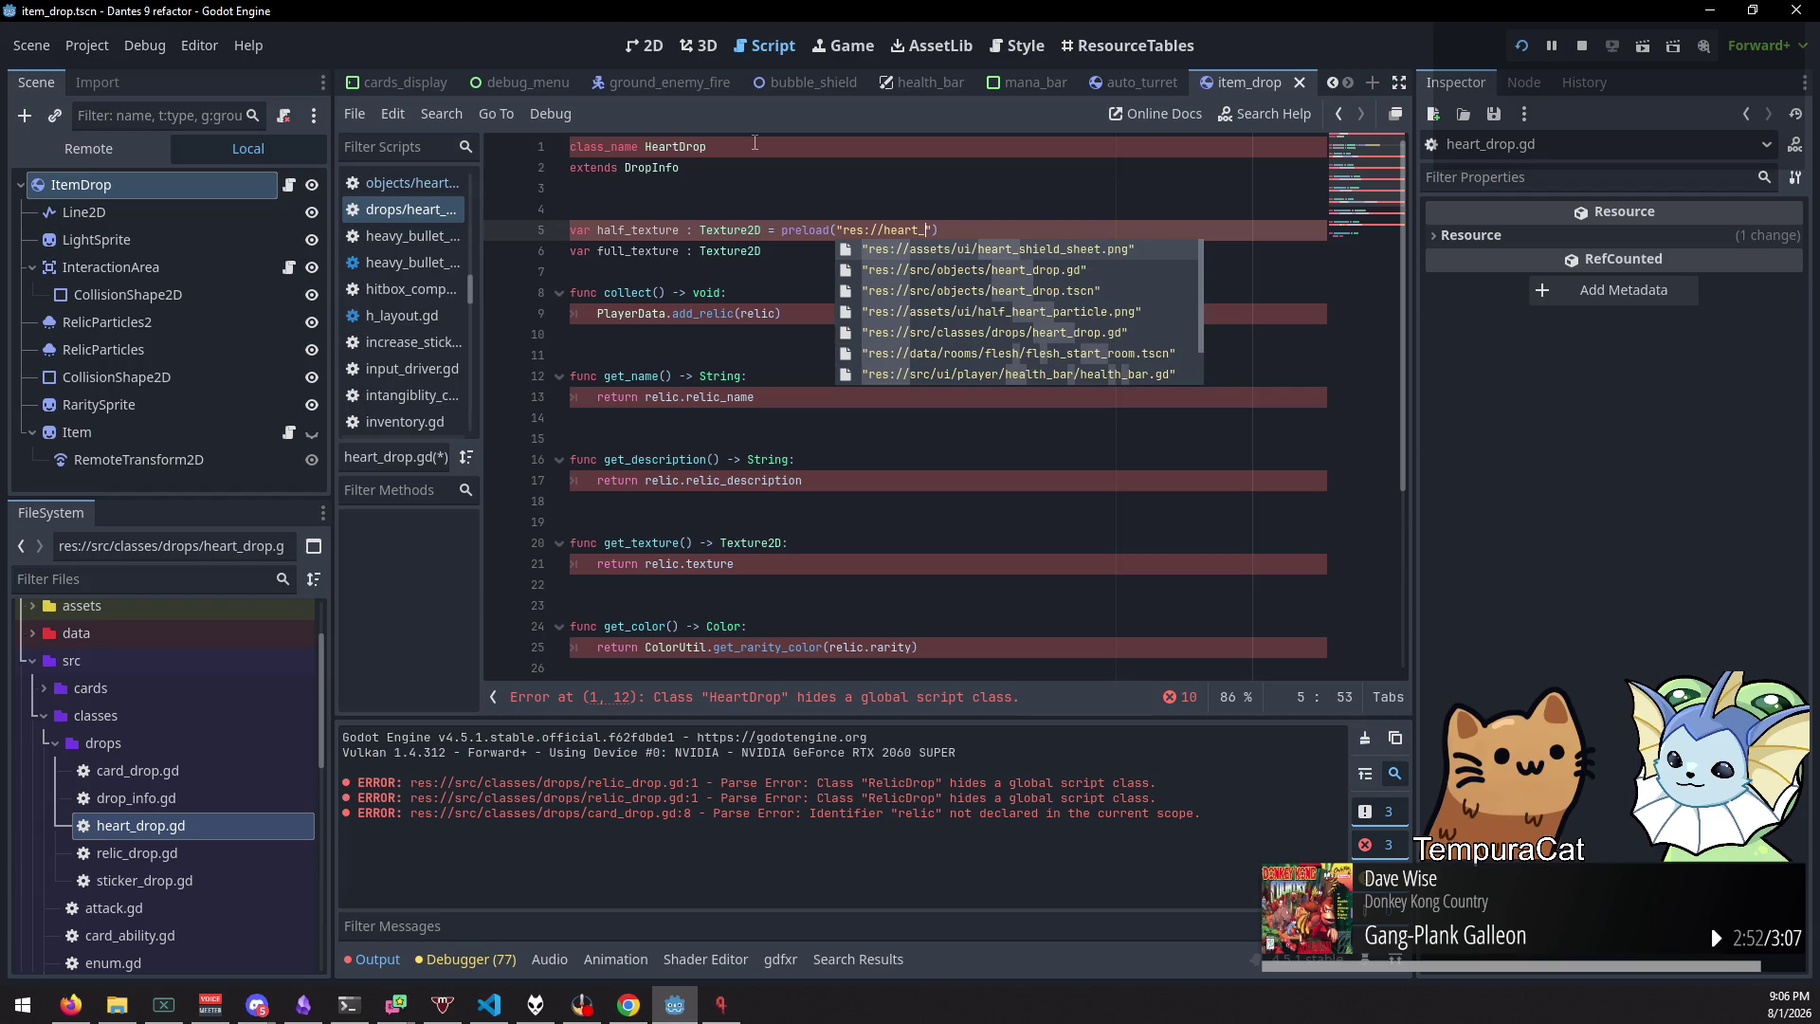
key(BackSpace)
key(BackSpace)
key(BackSpace)
text(alf_h)
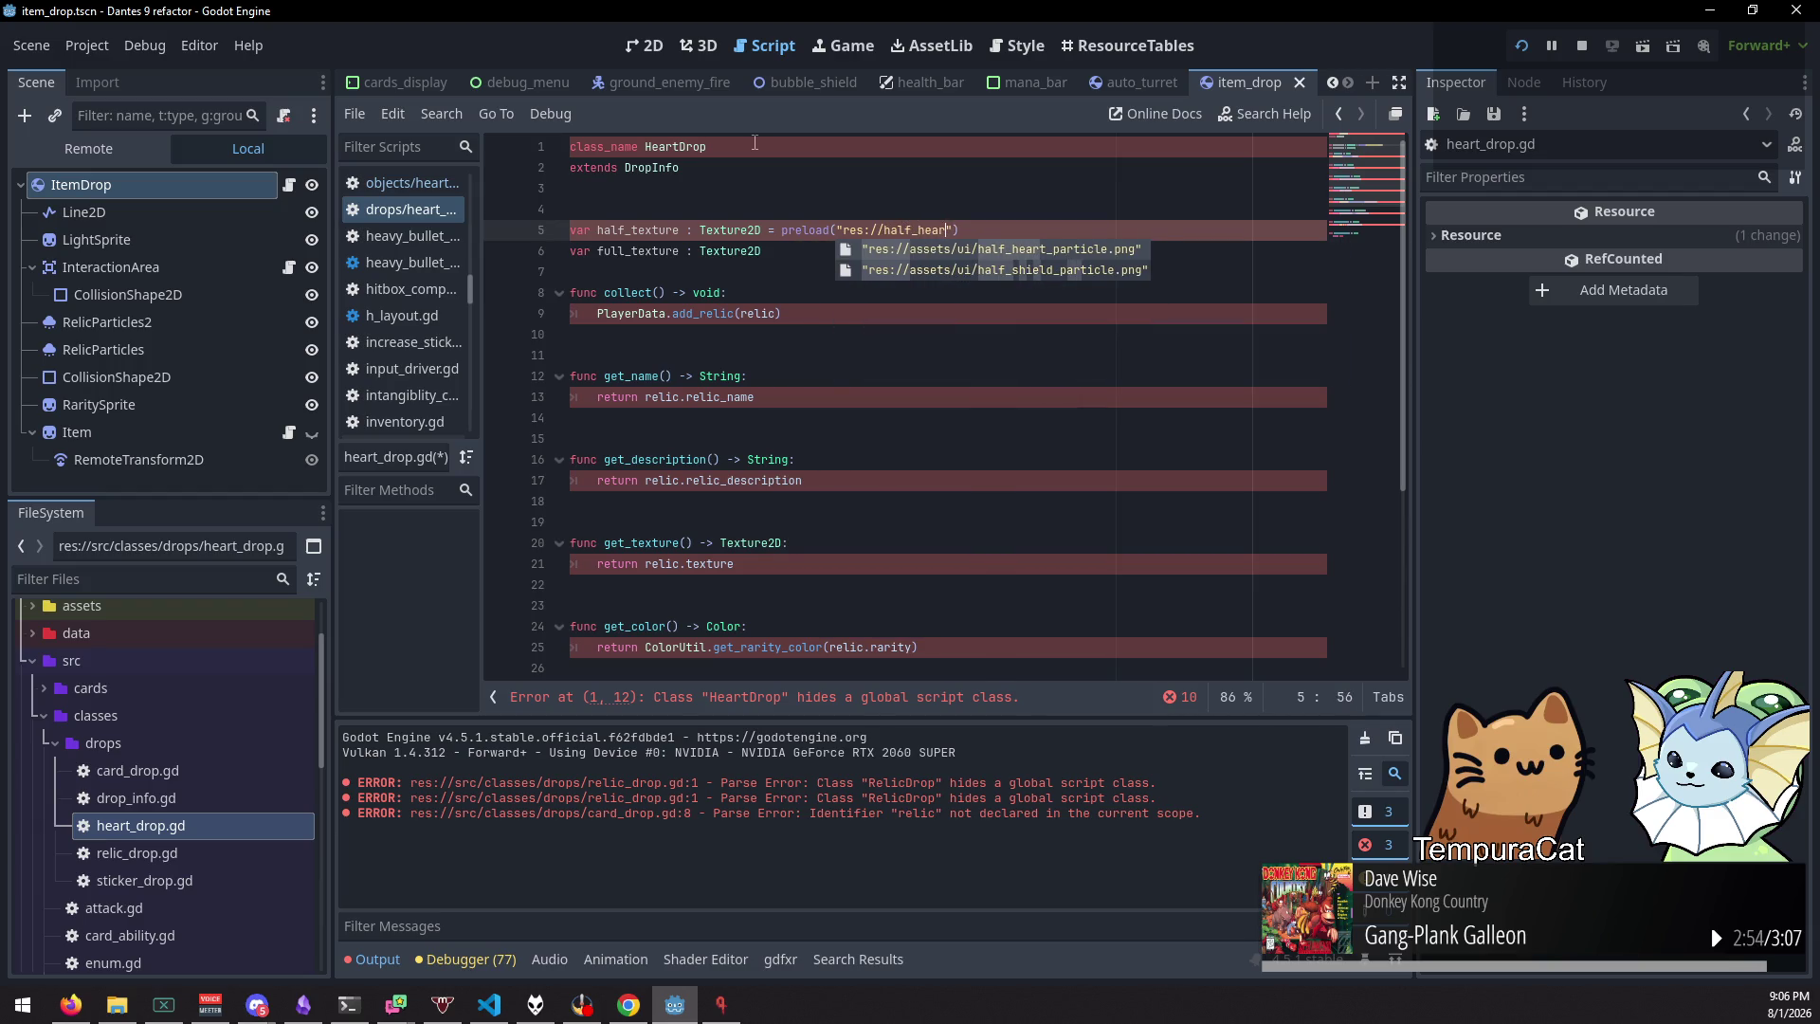
key(BackSpace)
key(BackSpace)
key(BackSpace)
text(eart_o)
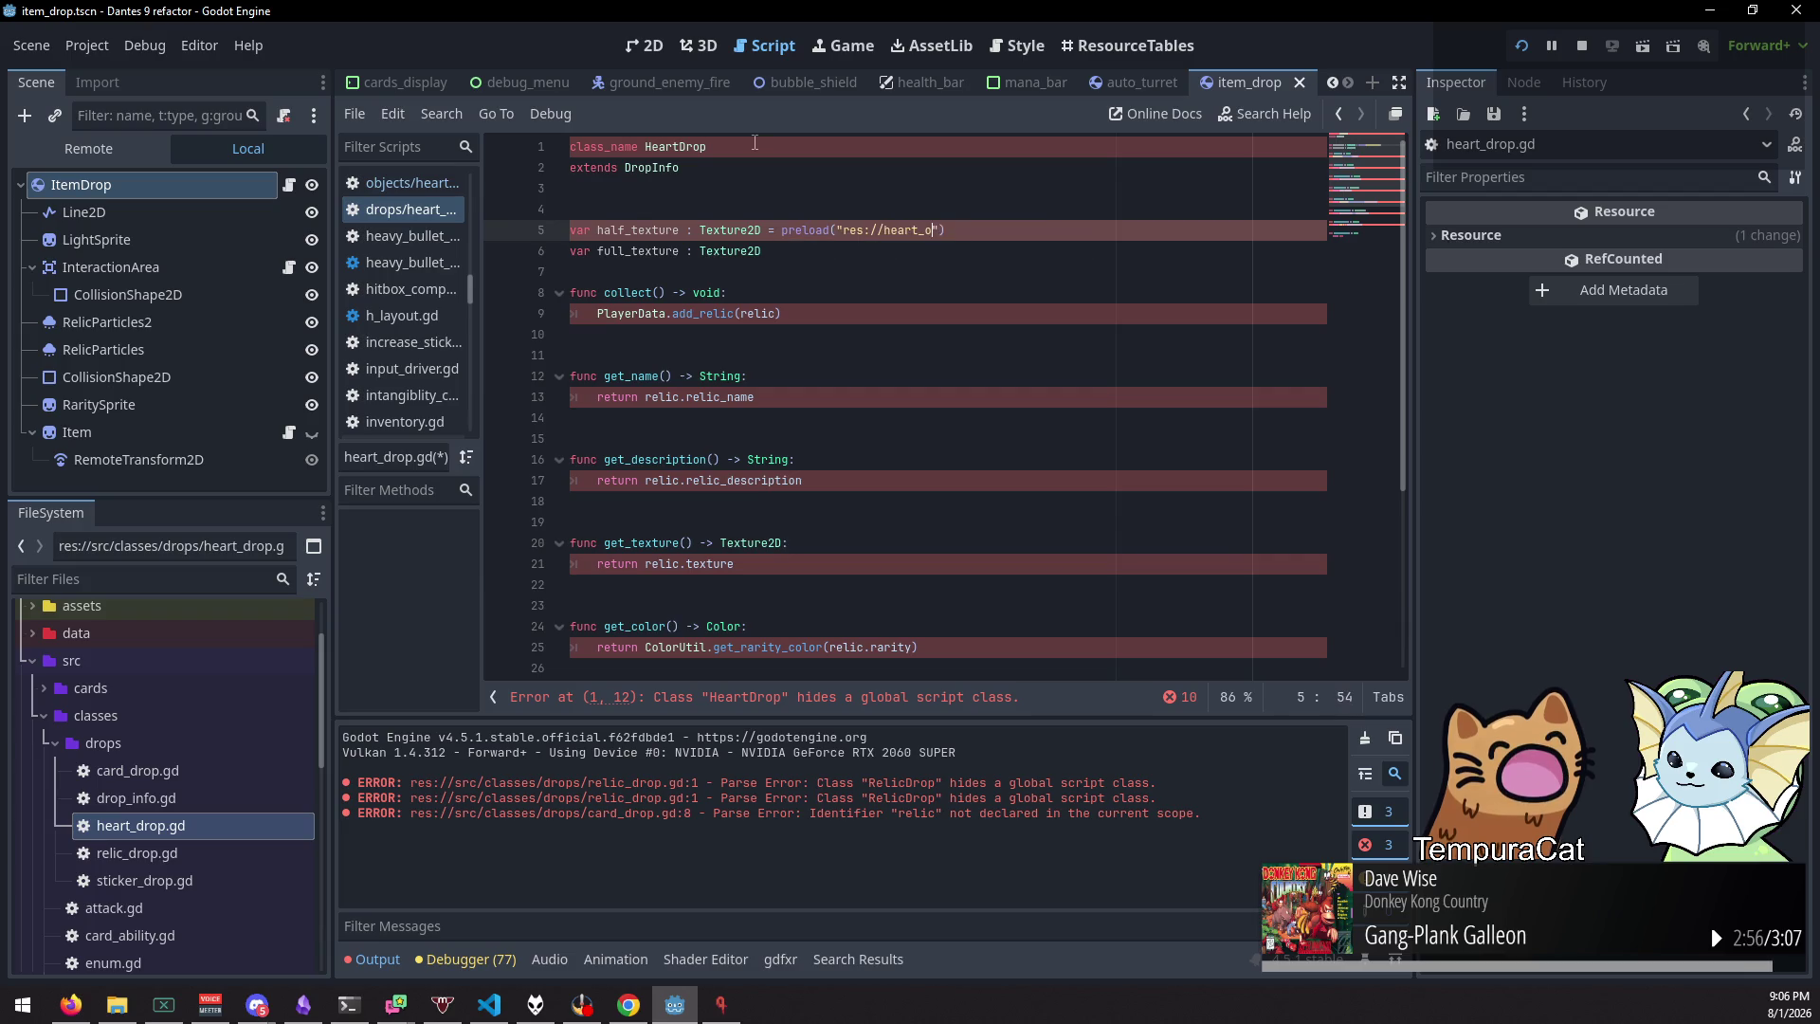
key(BackSpace)
key(BackSpace)
key(BackSpace)
key(Down)
key(Home)
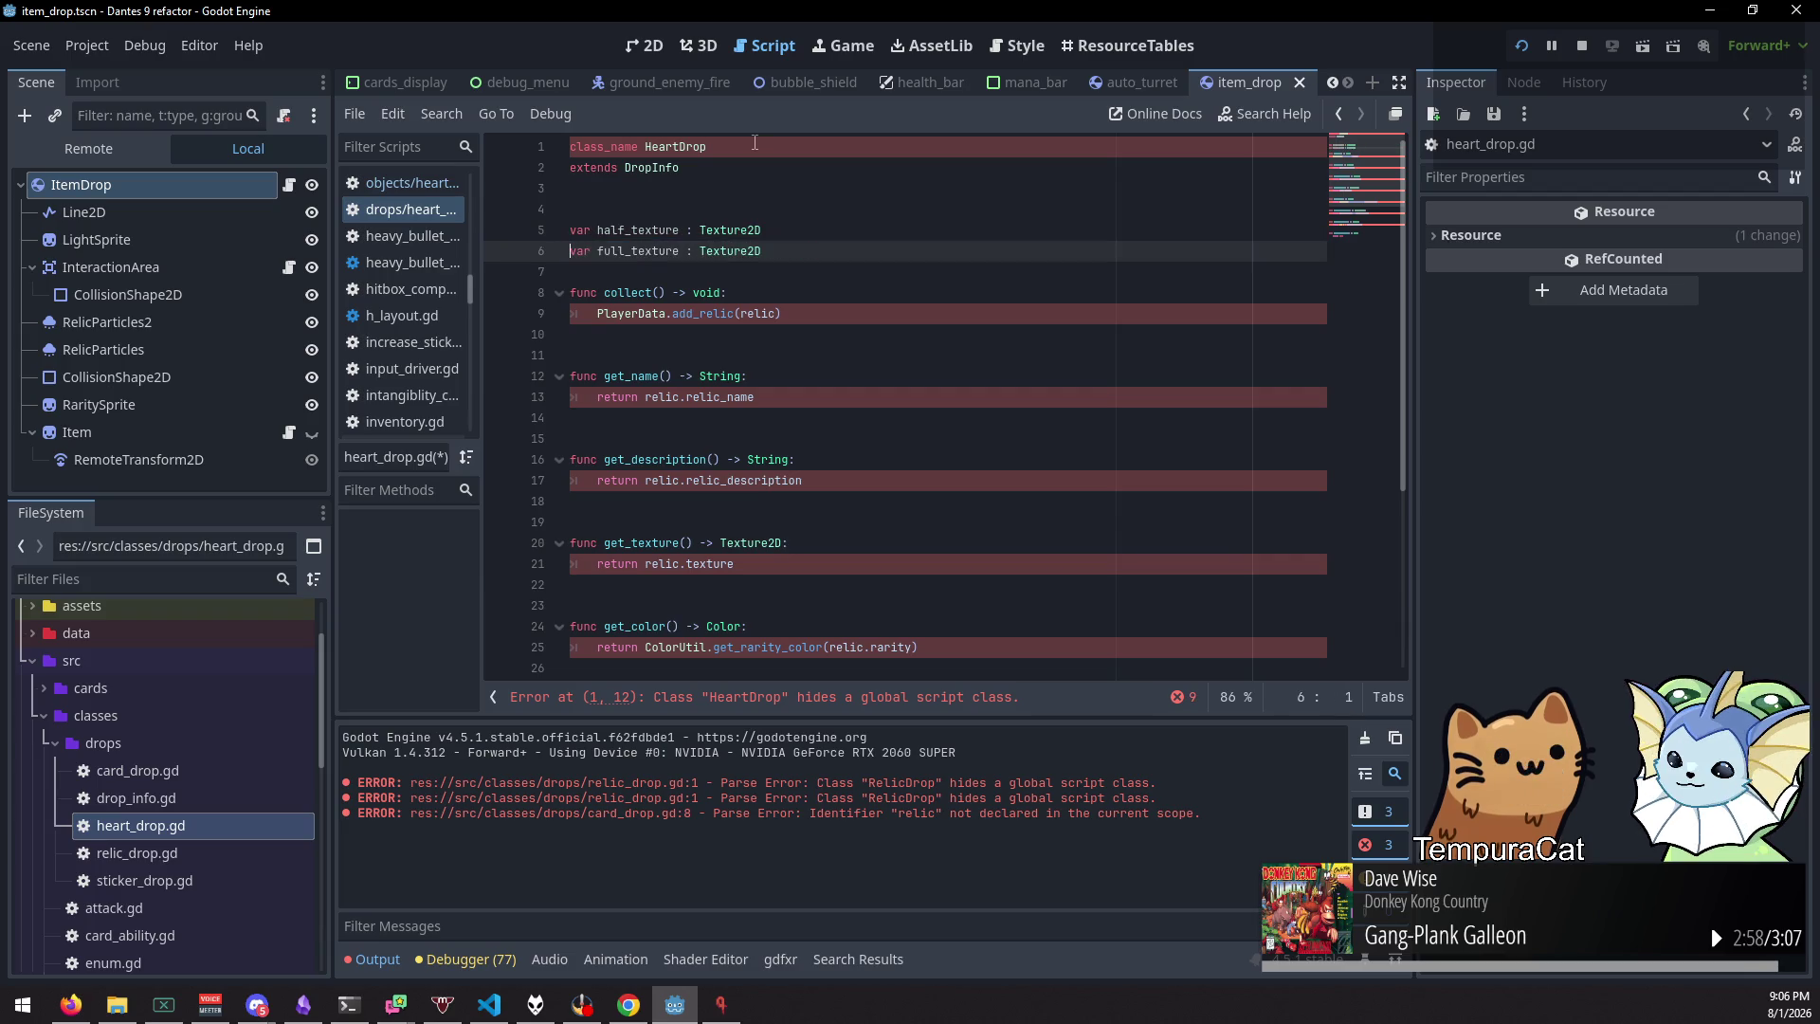
- Delete both half_texture and full_texture variable lines
key(End)
key(shift+Home)
key(shift+Up)
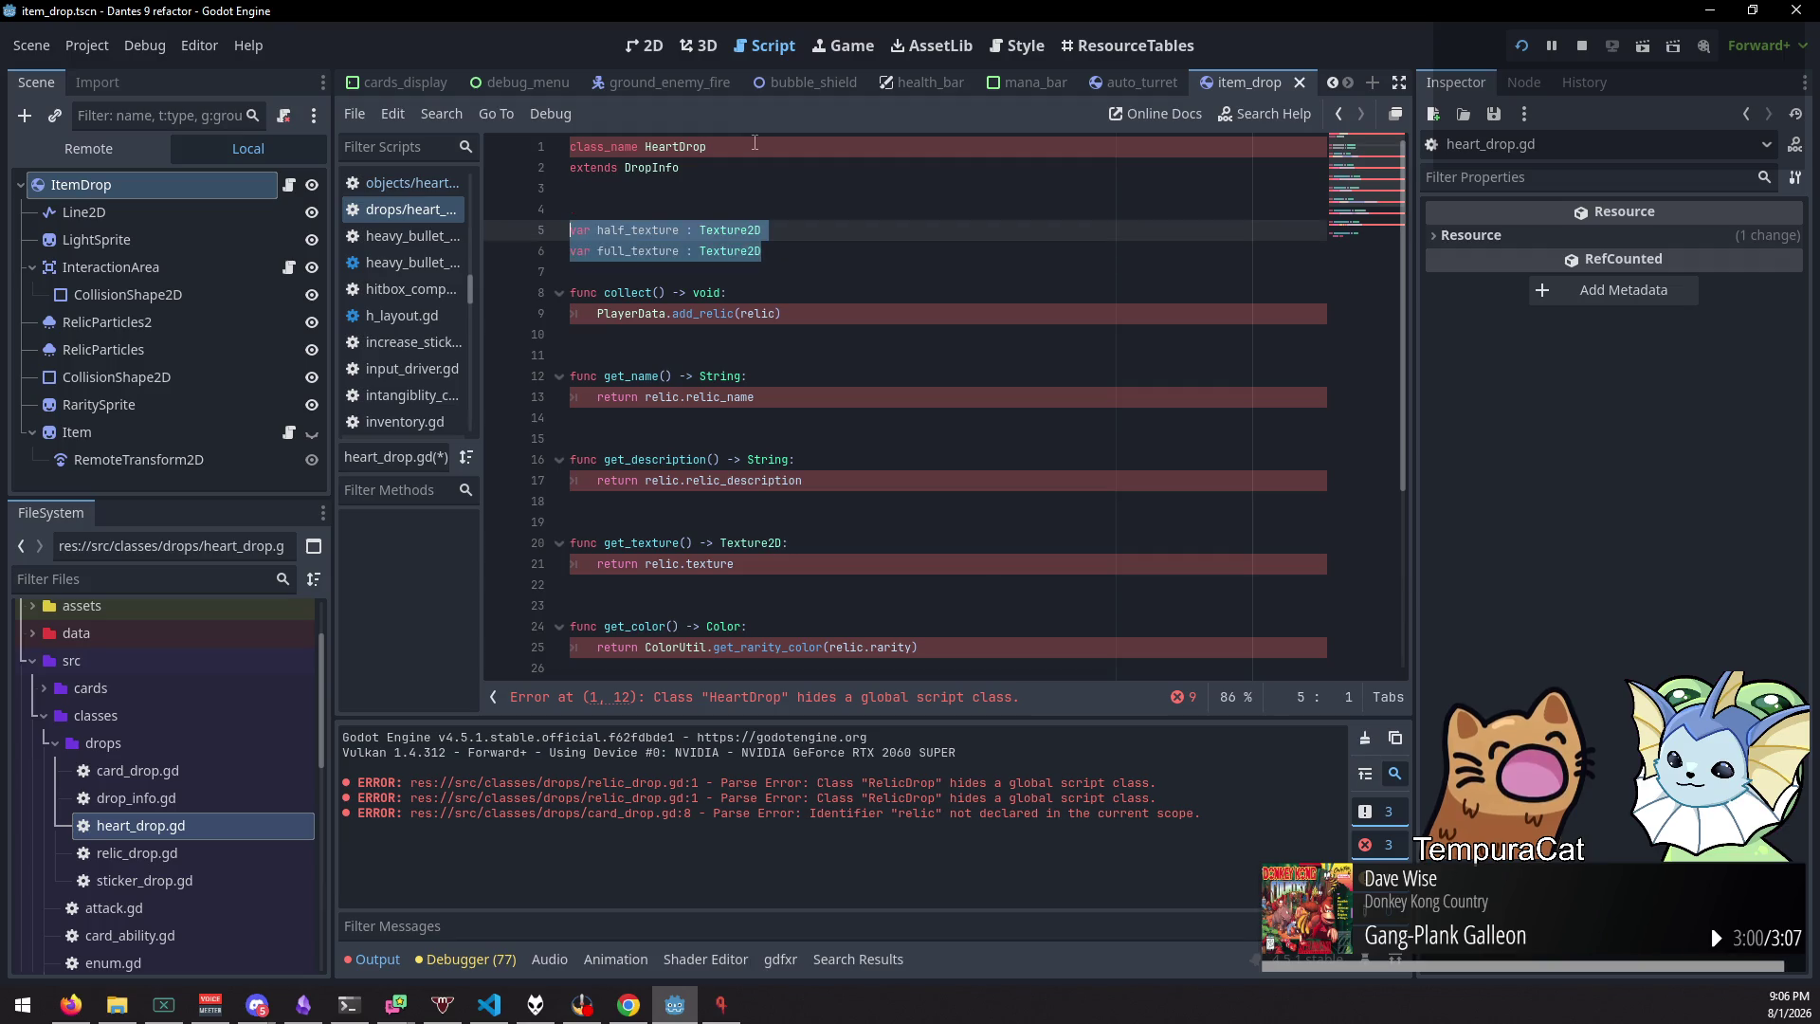
key(BackSpace)
key(BackSpace)
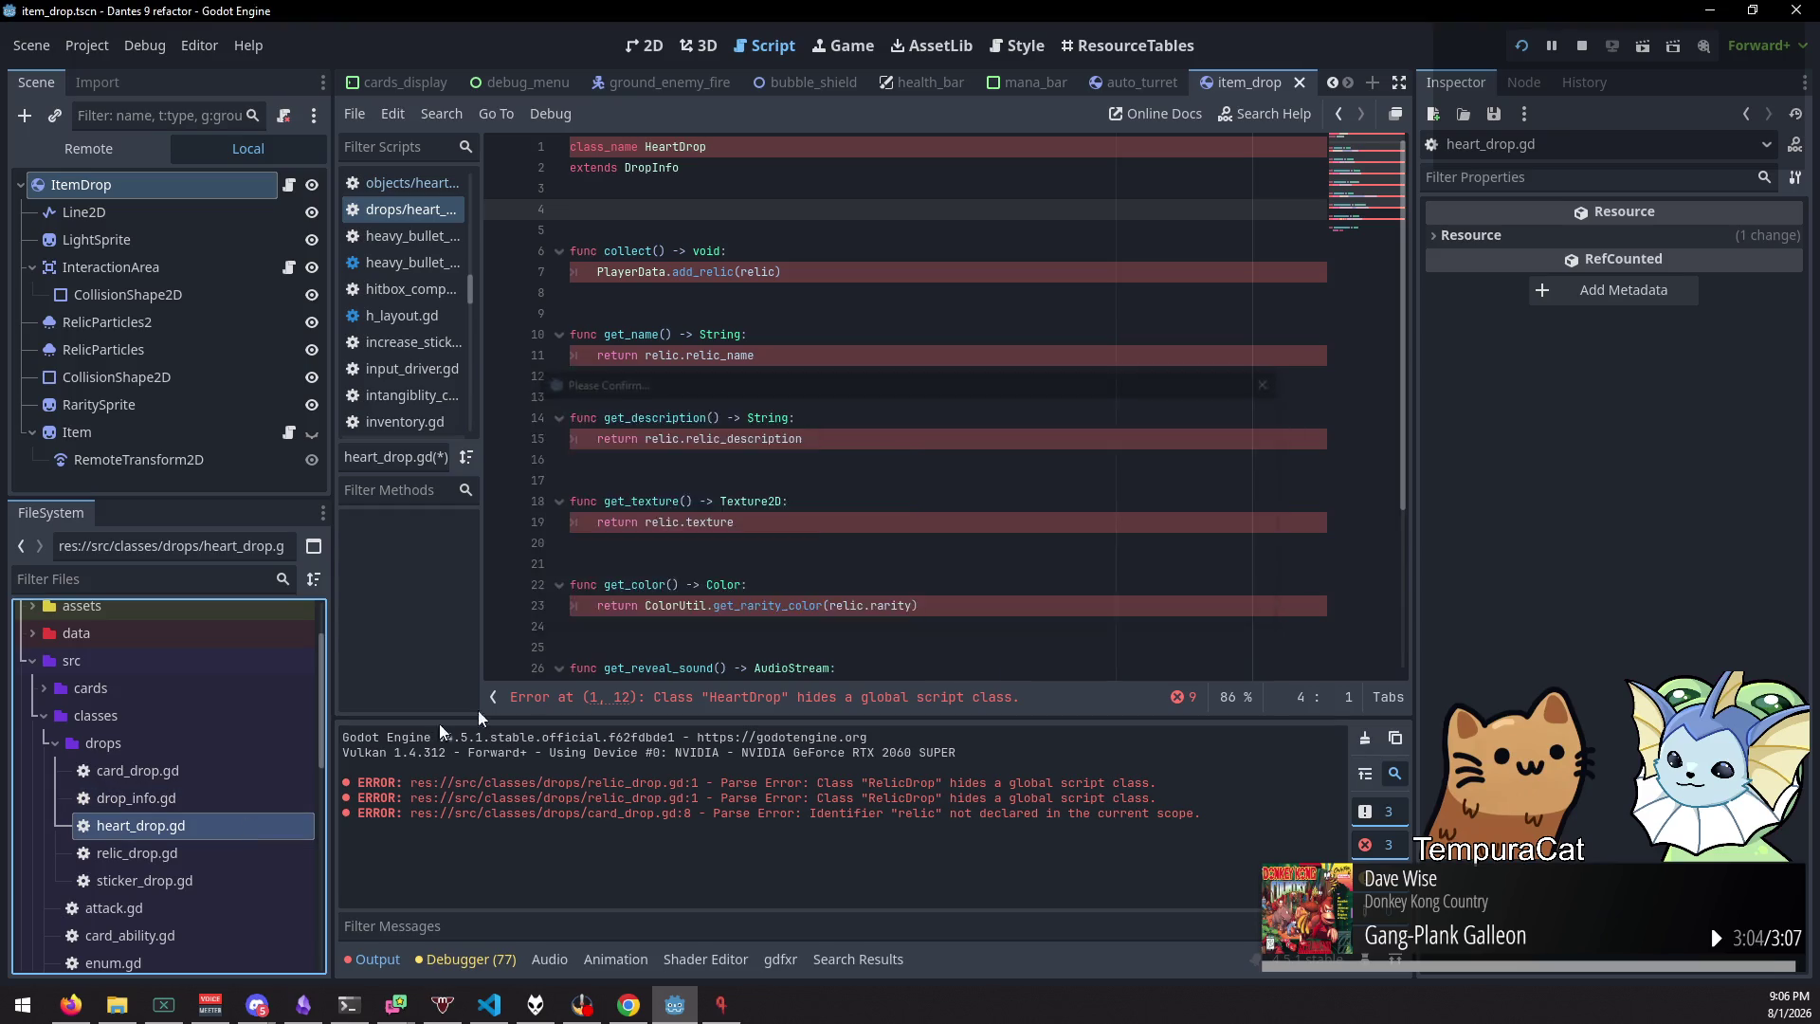
- Select the drops folder in the FileSystem dock to remove heart_drop.gd
click(124, 739)
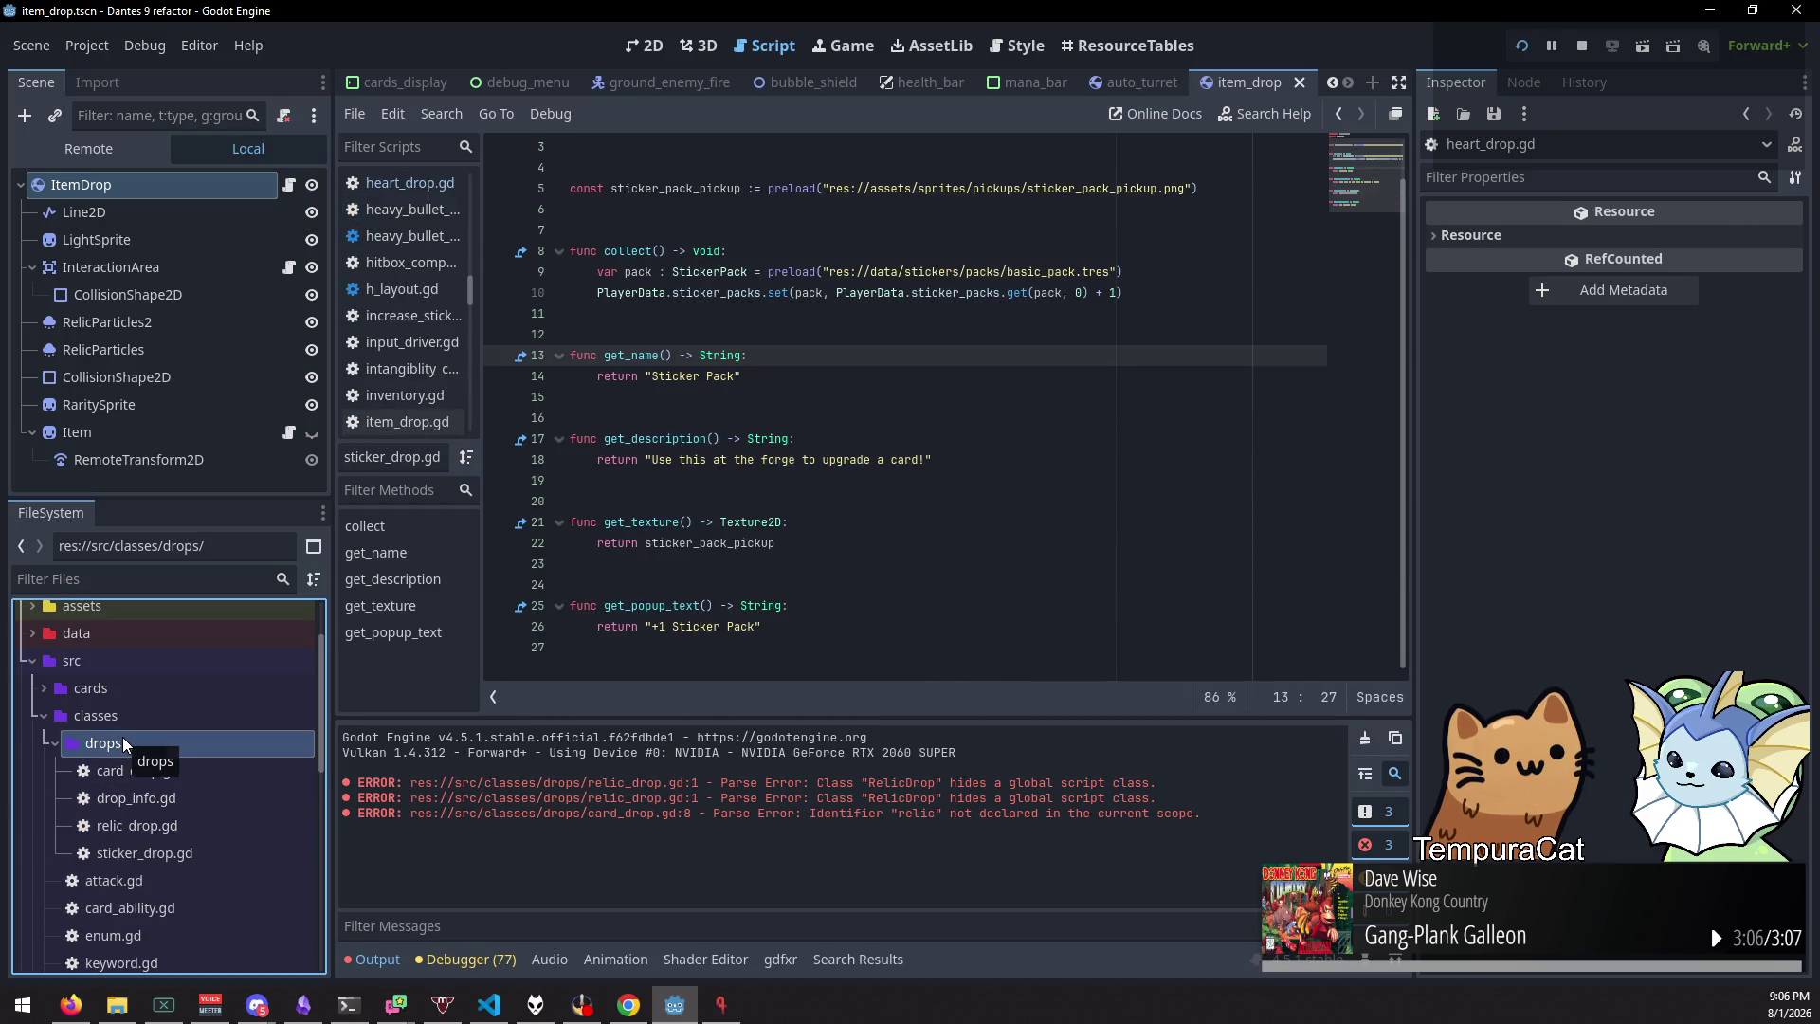
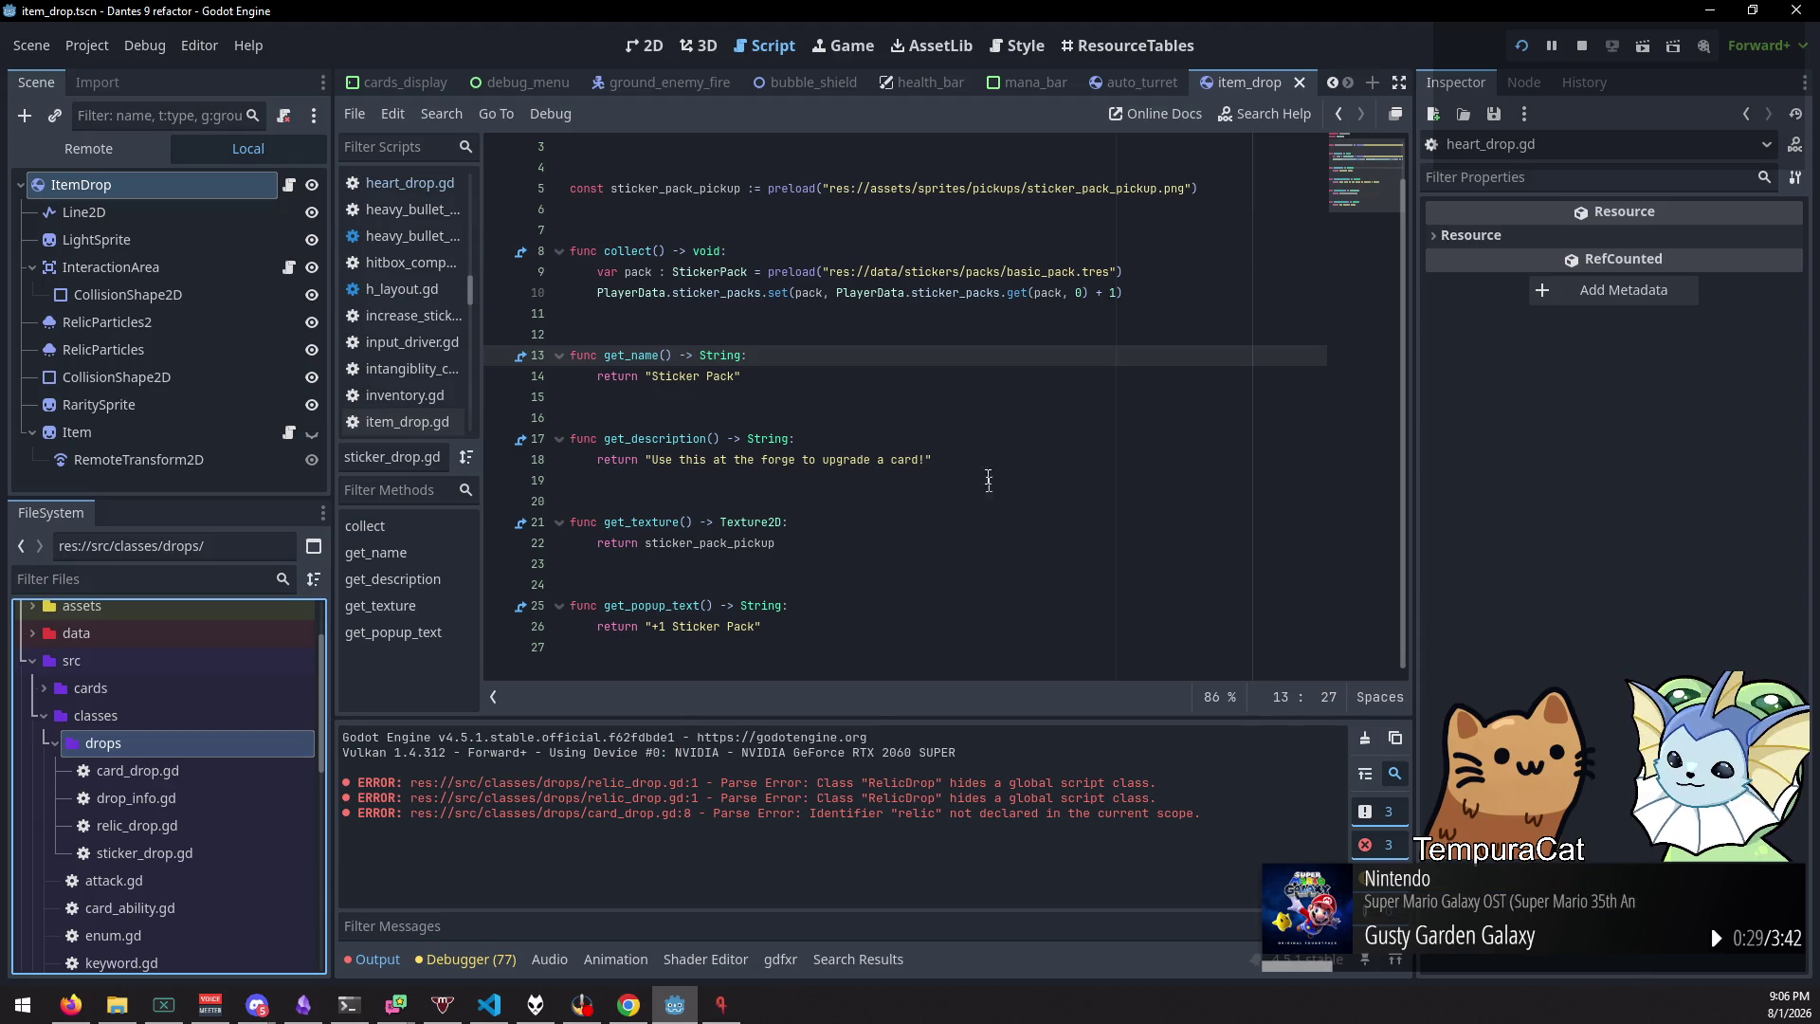
- Review sticker_drop.gd's get_name and collect functions and save the project
click(955, 402)
click(928, 365)
click(922, 369)
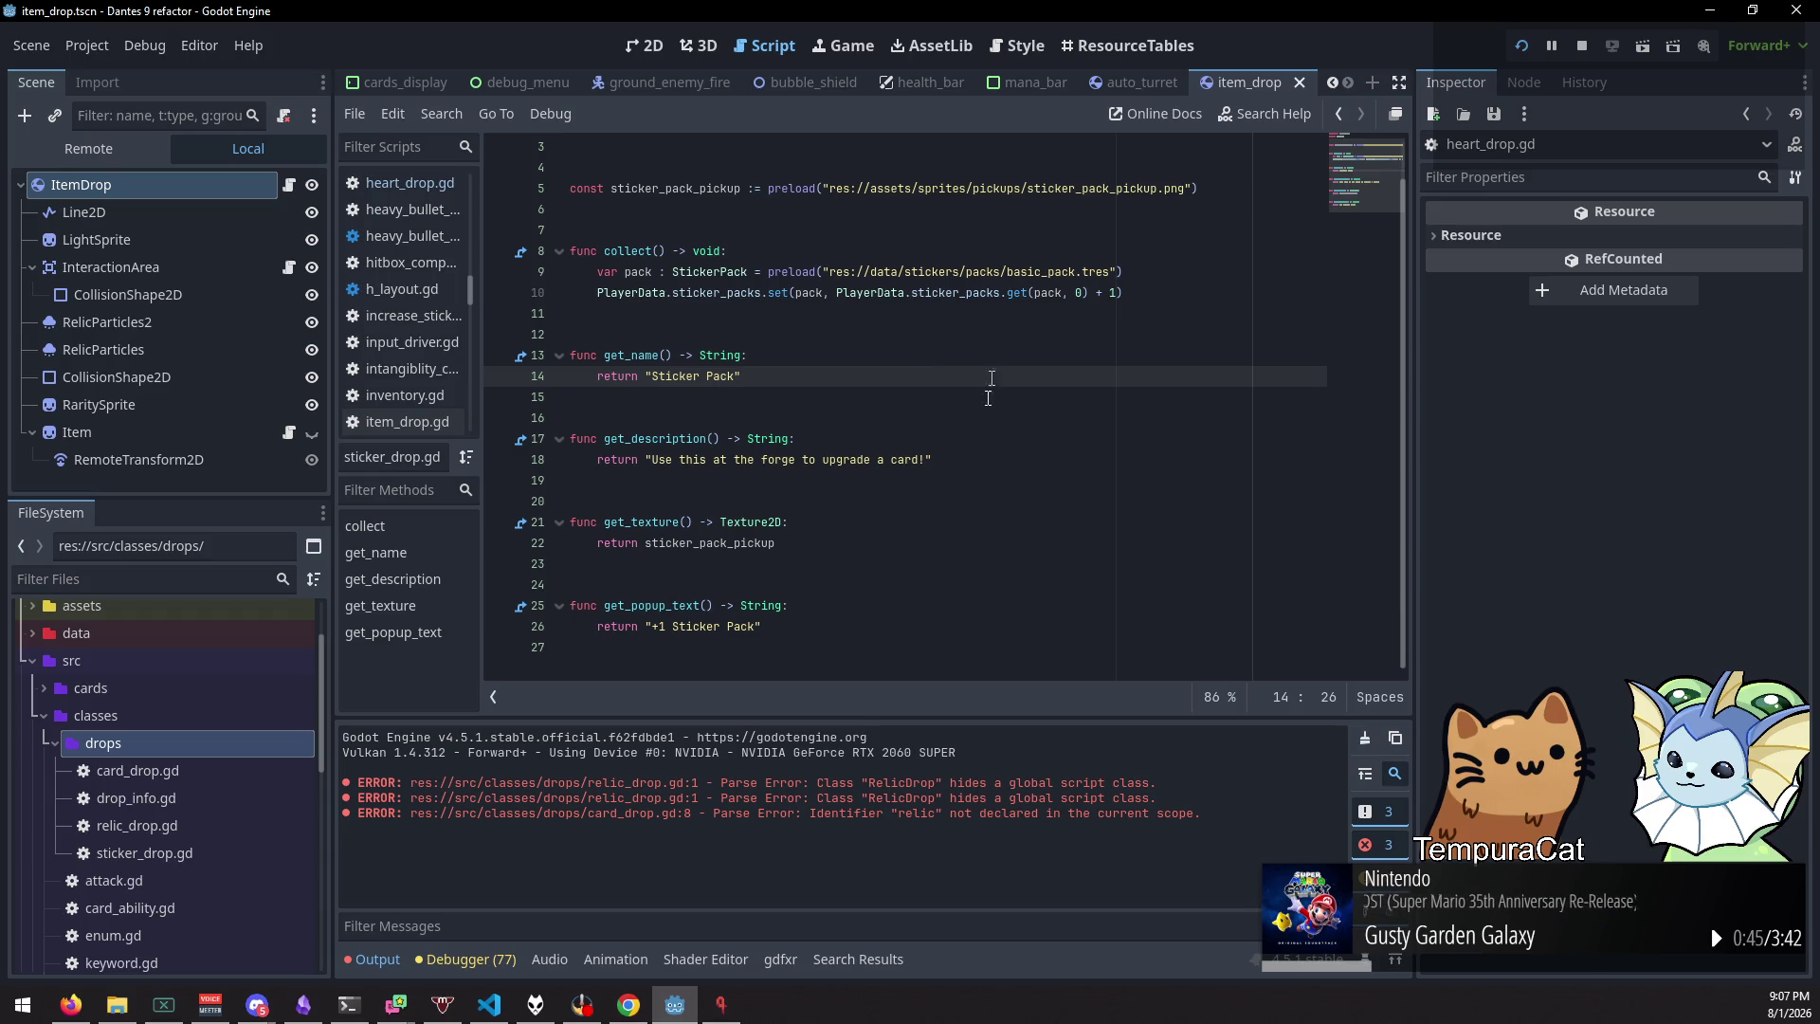
click(958, 357)
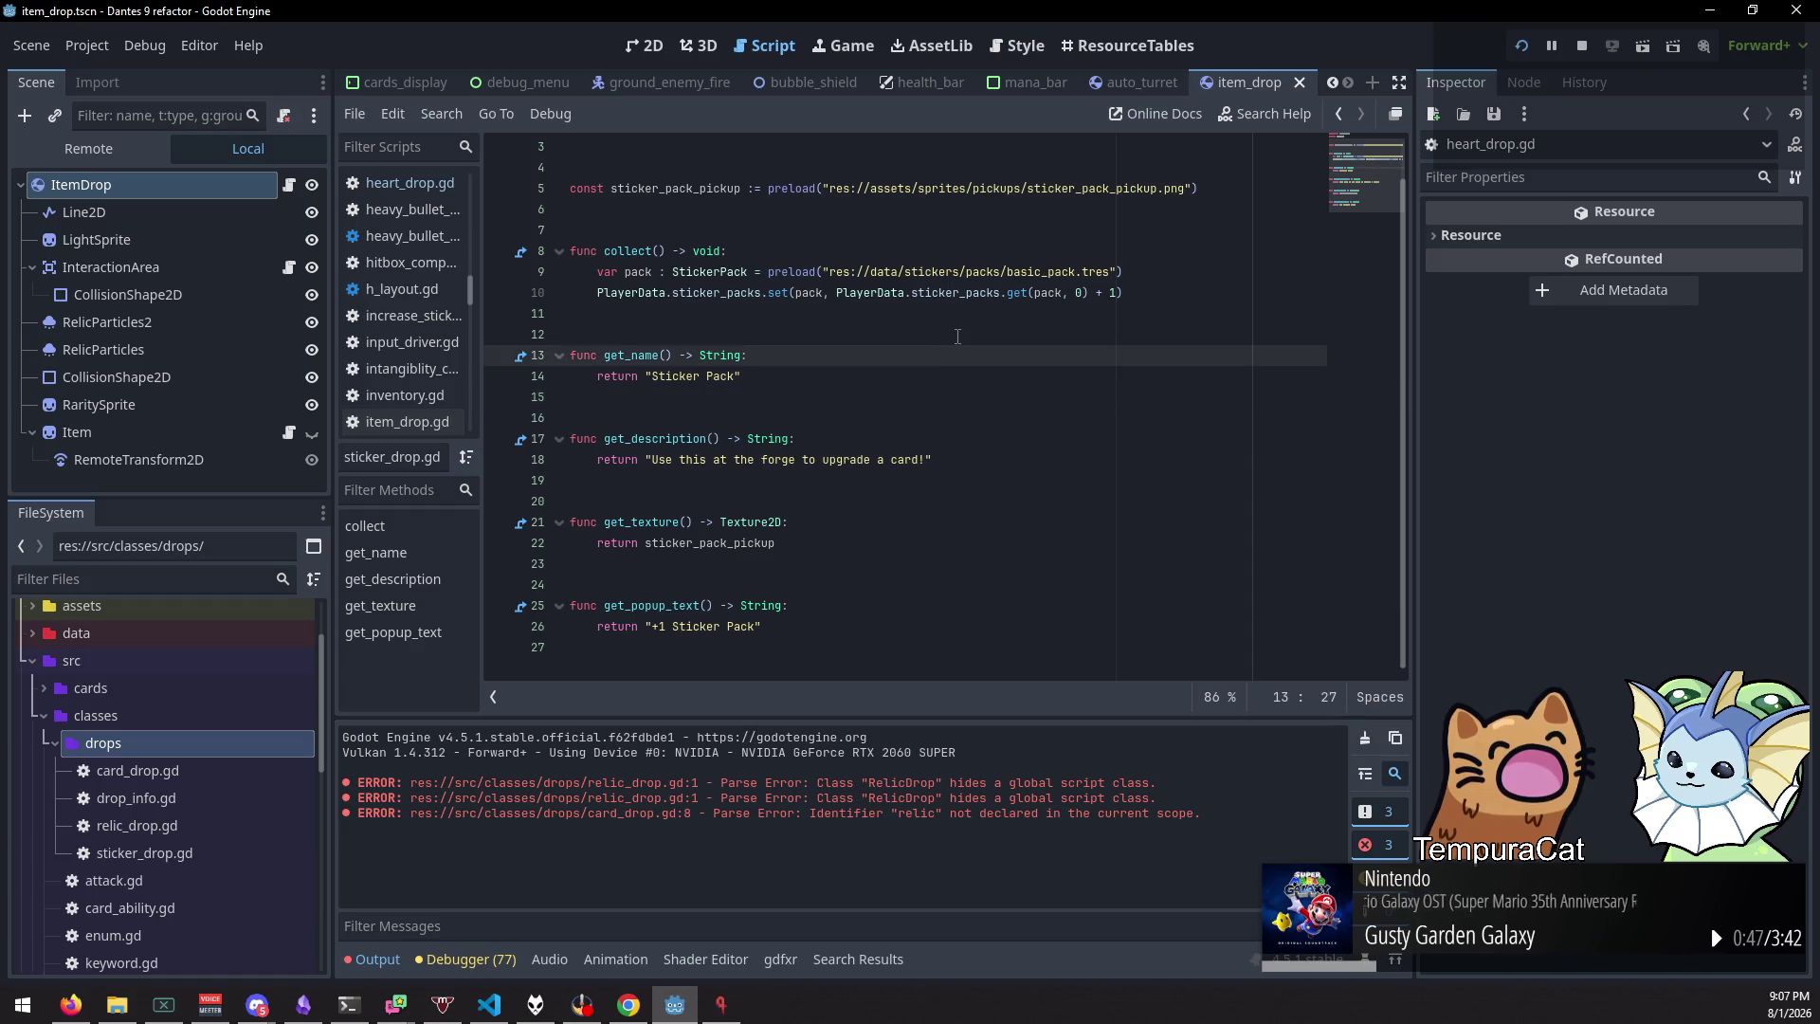
key(Up)
key(Up)
key(Up)
key(Down)
key(Down)
key(ctrl+s)
key(Down)
key(Down)
key(Down)
- Step through sticker_drop.gd's get_name and get_description lines, ending on the Sticker Pack return line
key(shift+Home)
key(End)
key(shift+Home)
key(Home)
key(shift+End)
key(End)
key(Up)
key(Up)
key(Down)
key(Down)
key(Down)
key(Up)
key(Up)
key(End)
key(Left)
key(Down)
key(Down)
key(Down)
key(Down)
key(Home)
key(shift+End)
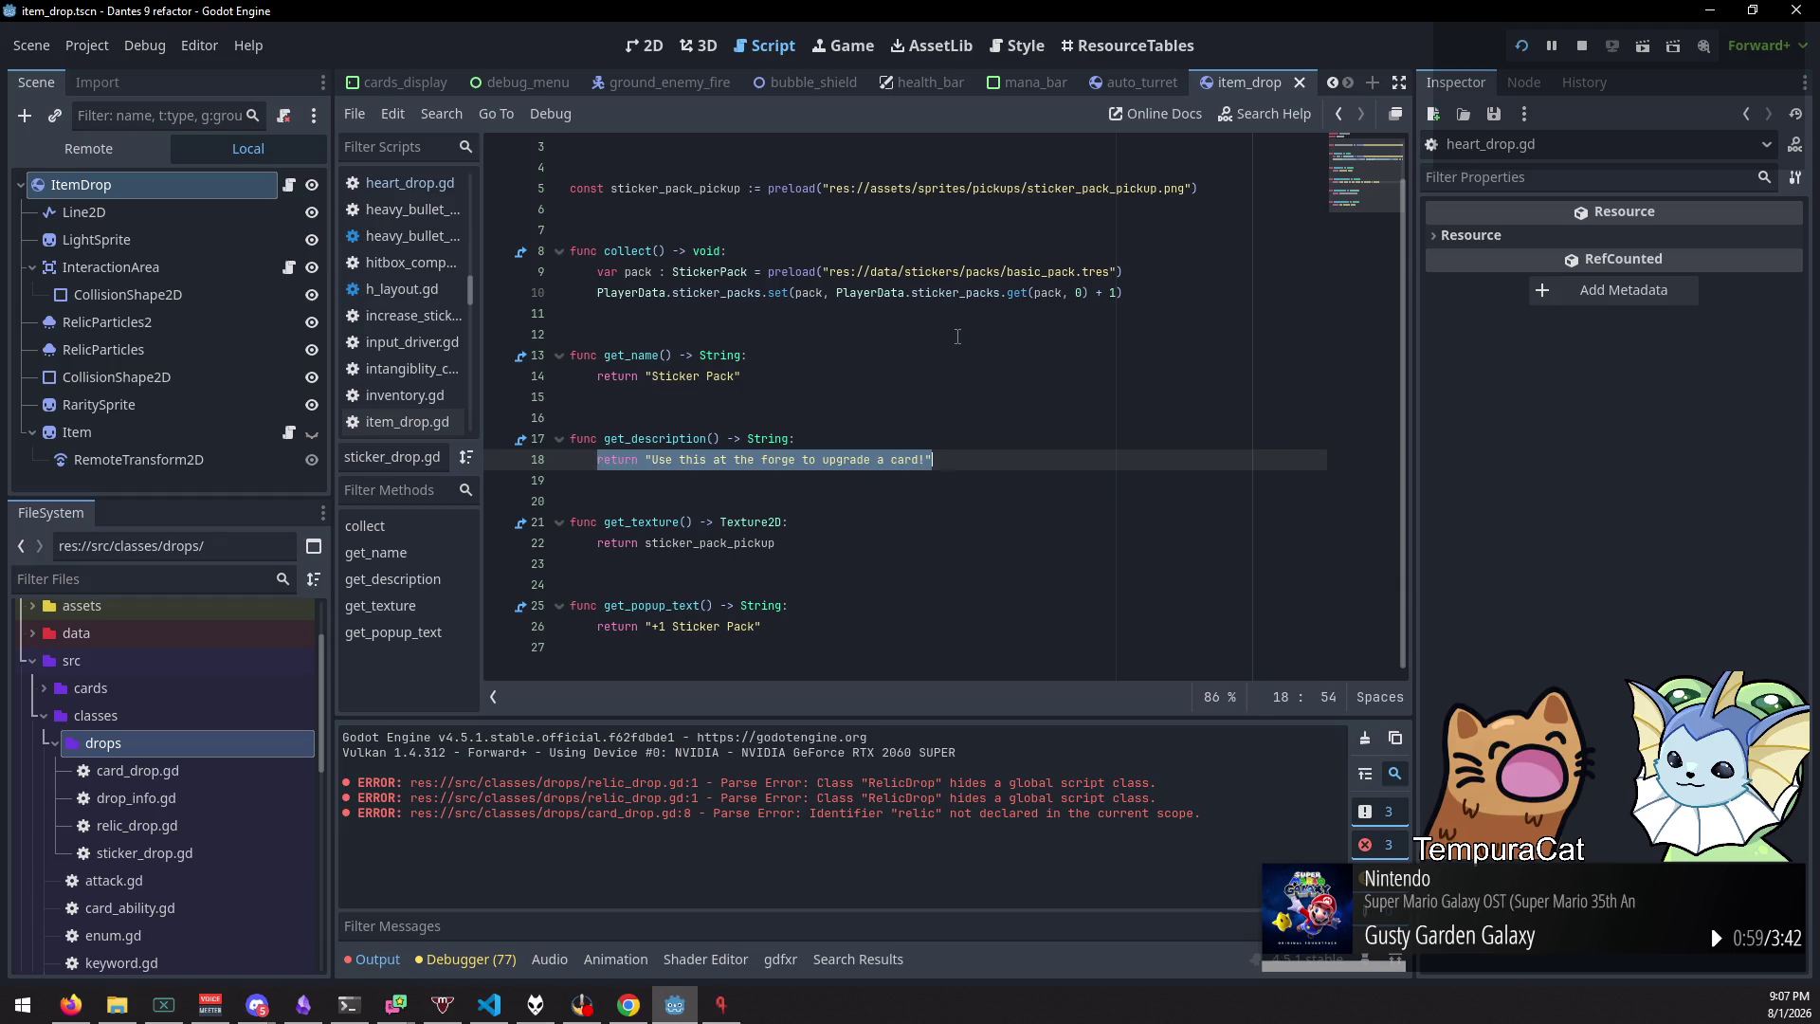
key(Up)
key(End)
key(Up)
key(Up)
key(Down)
key(Down)
key(Down)
key(Home)
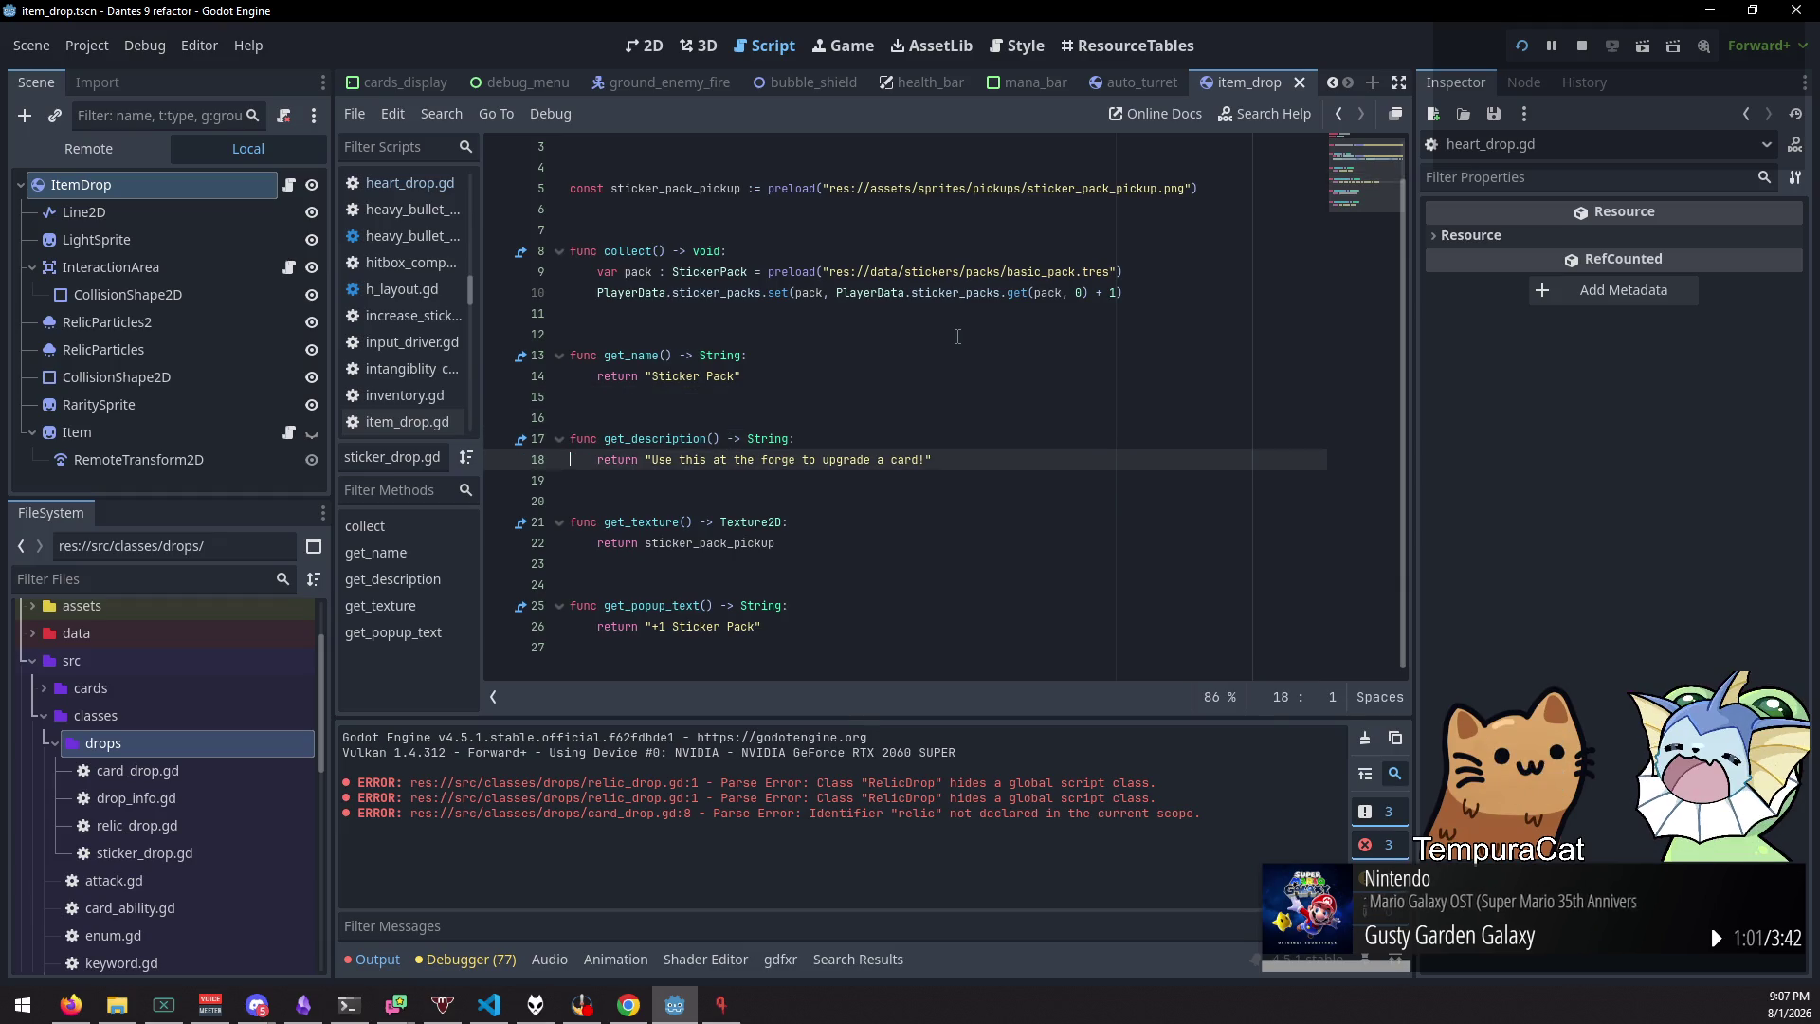
scroll(759, 424, up, 1)
click(585, 418)
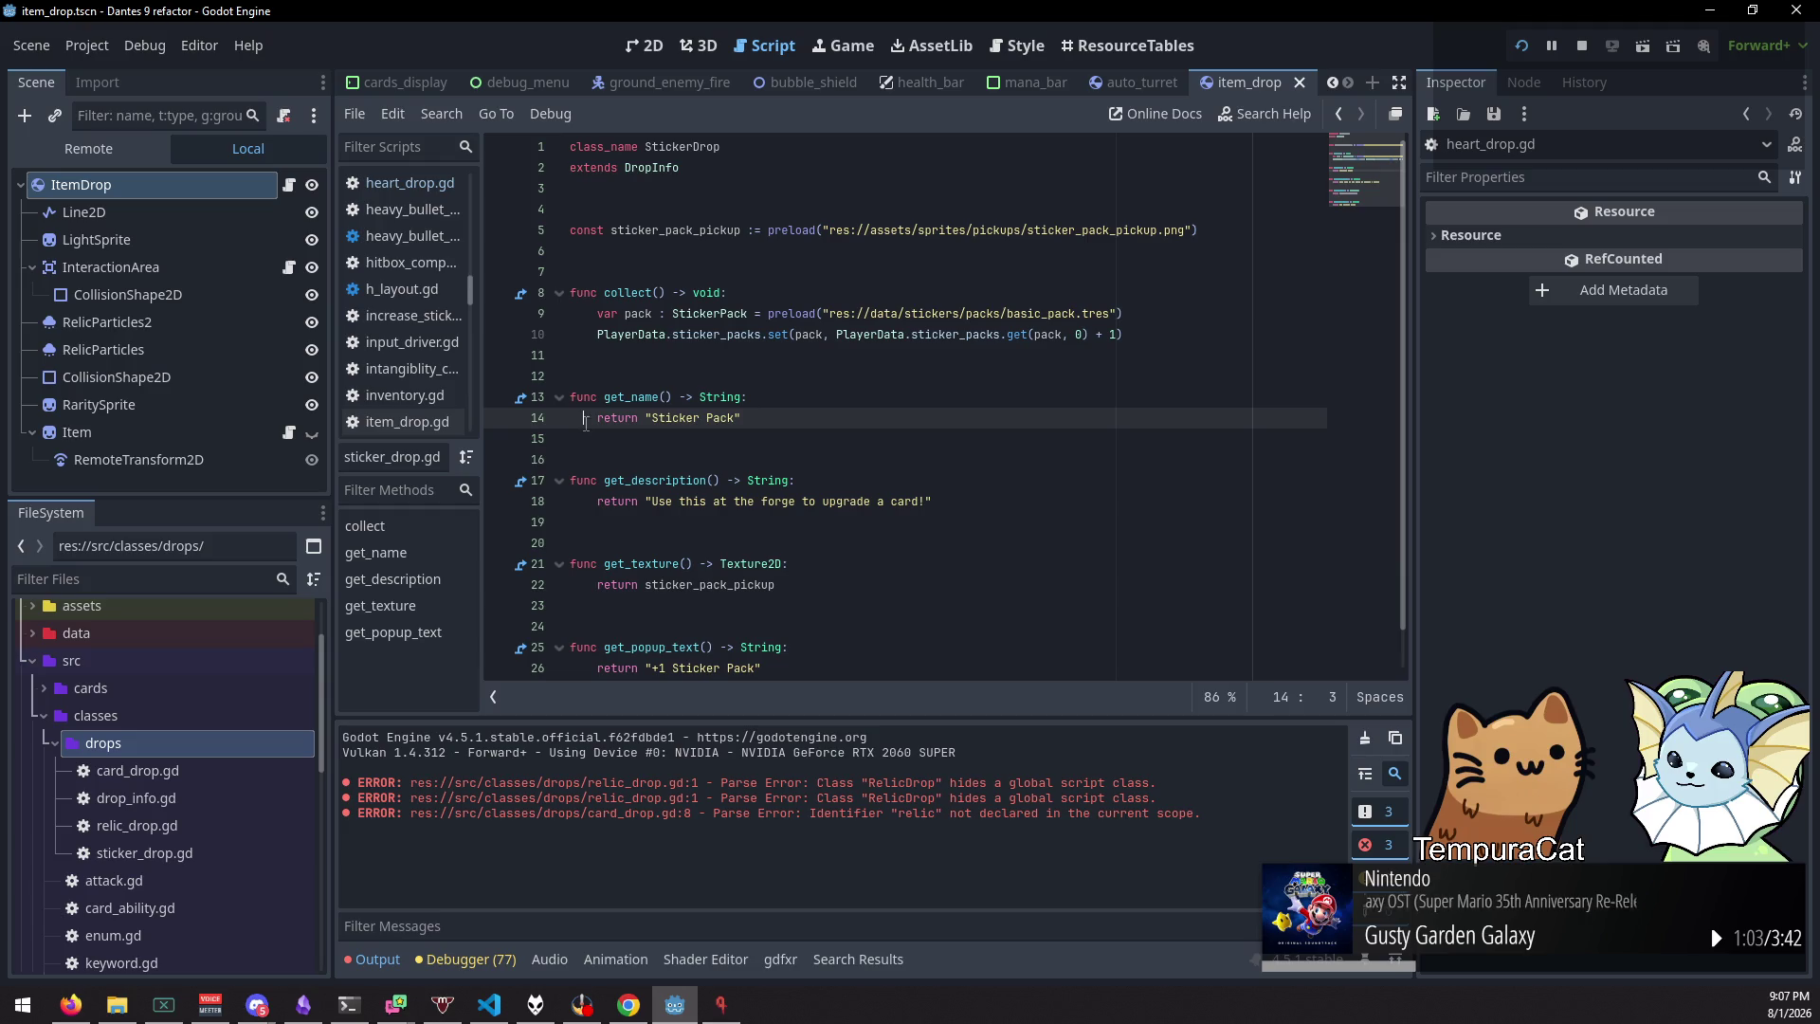
- Convert the whole sticker_drop.gd script's indentation to tabs and save it
key(ctrl+a)
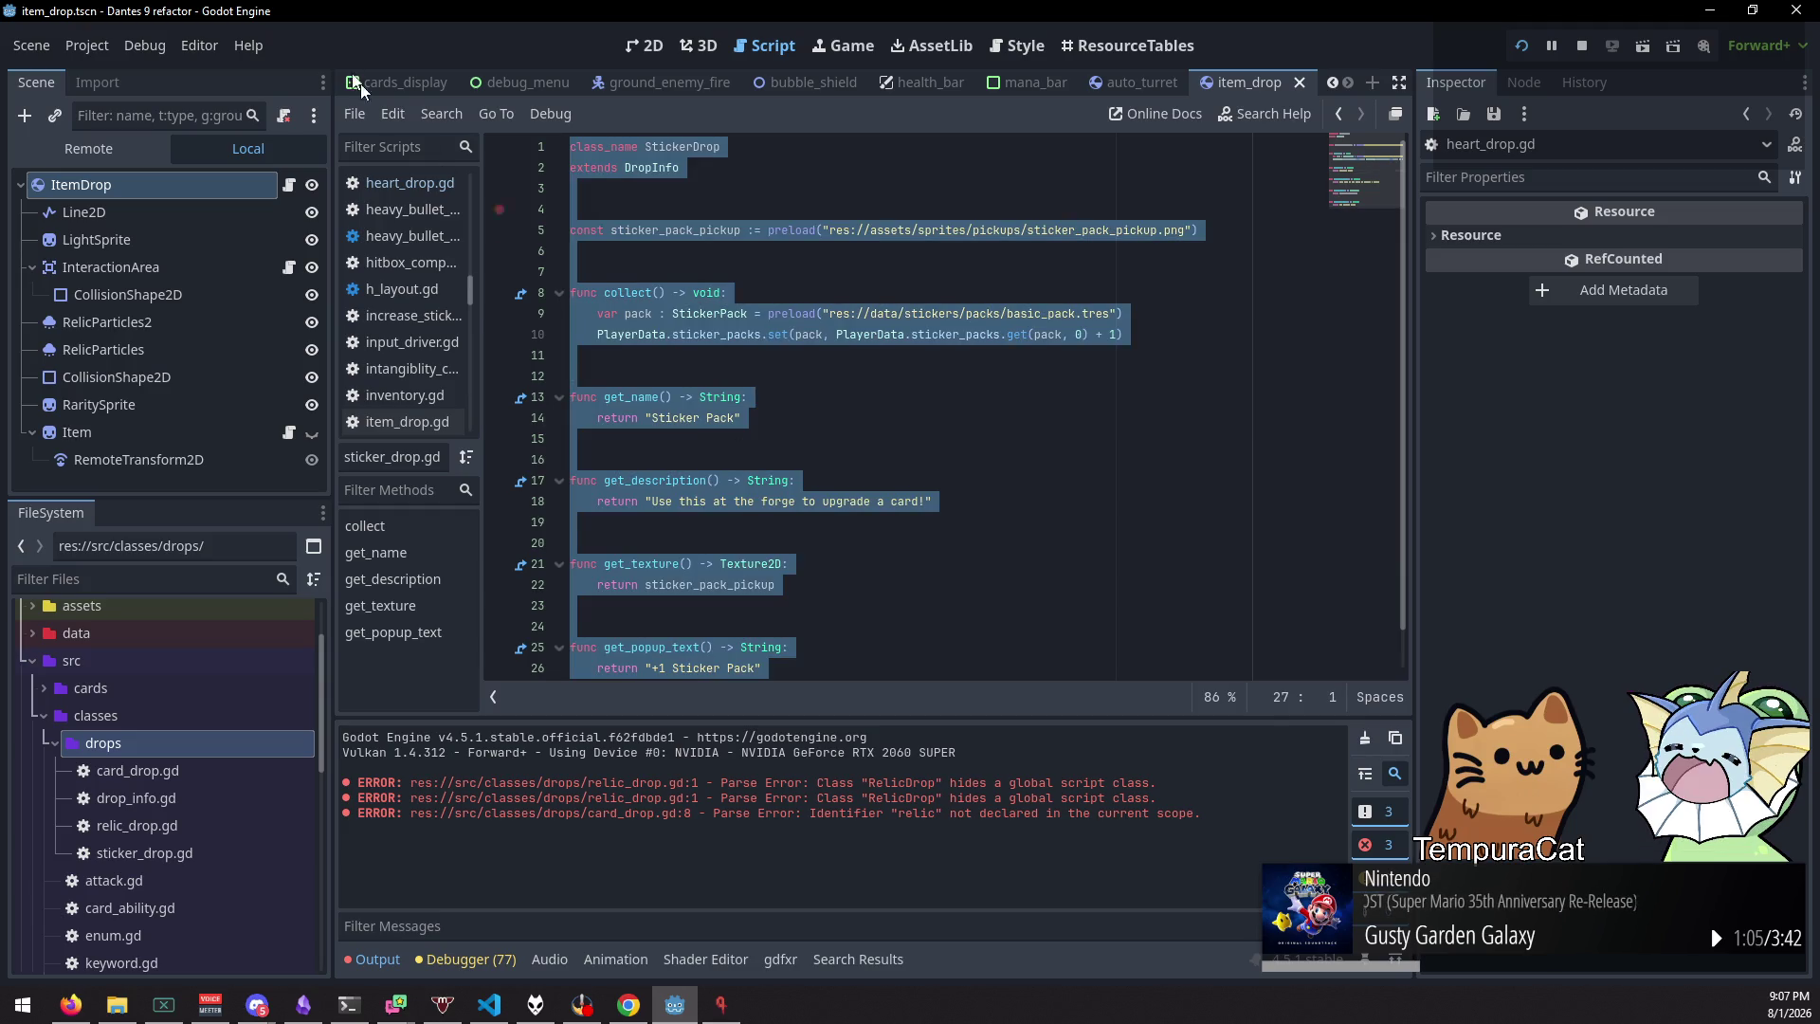
click(393, 114)
mouse_move(447, 629)
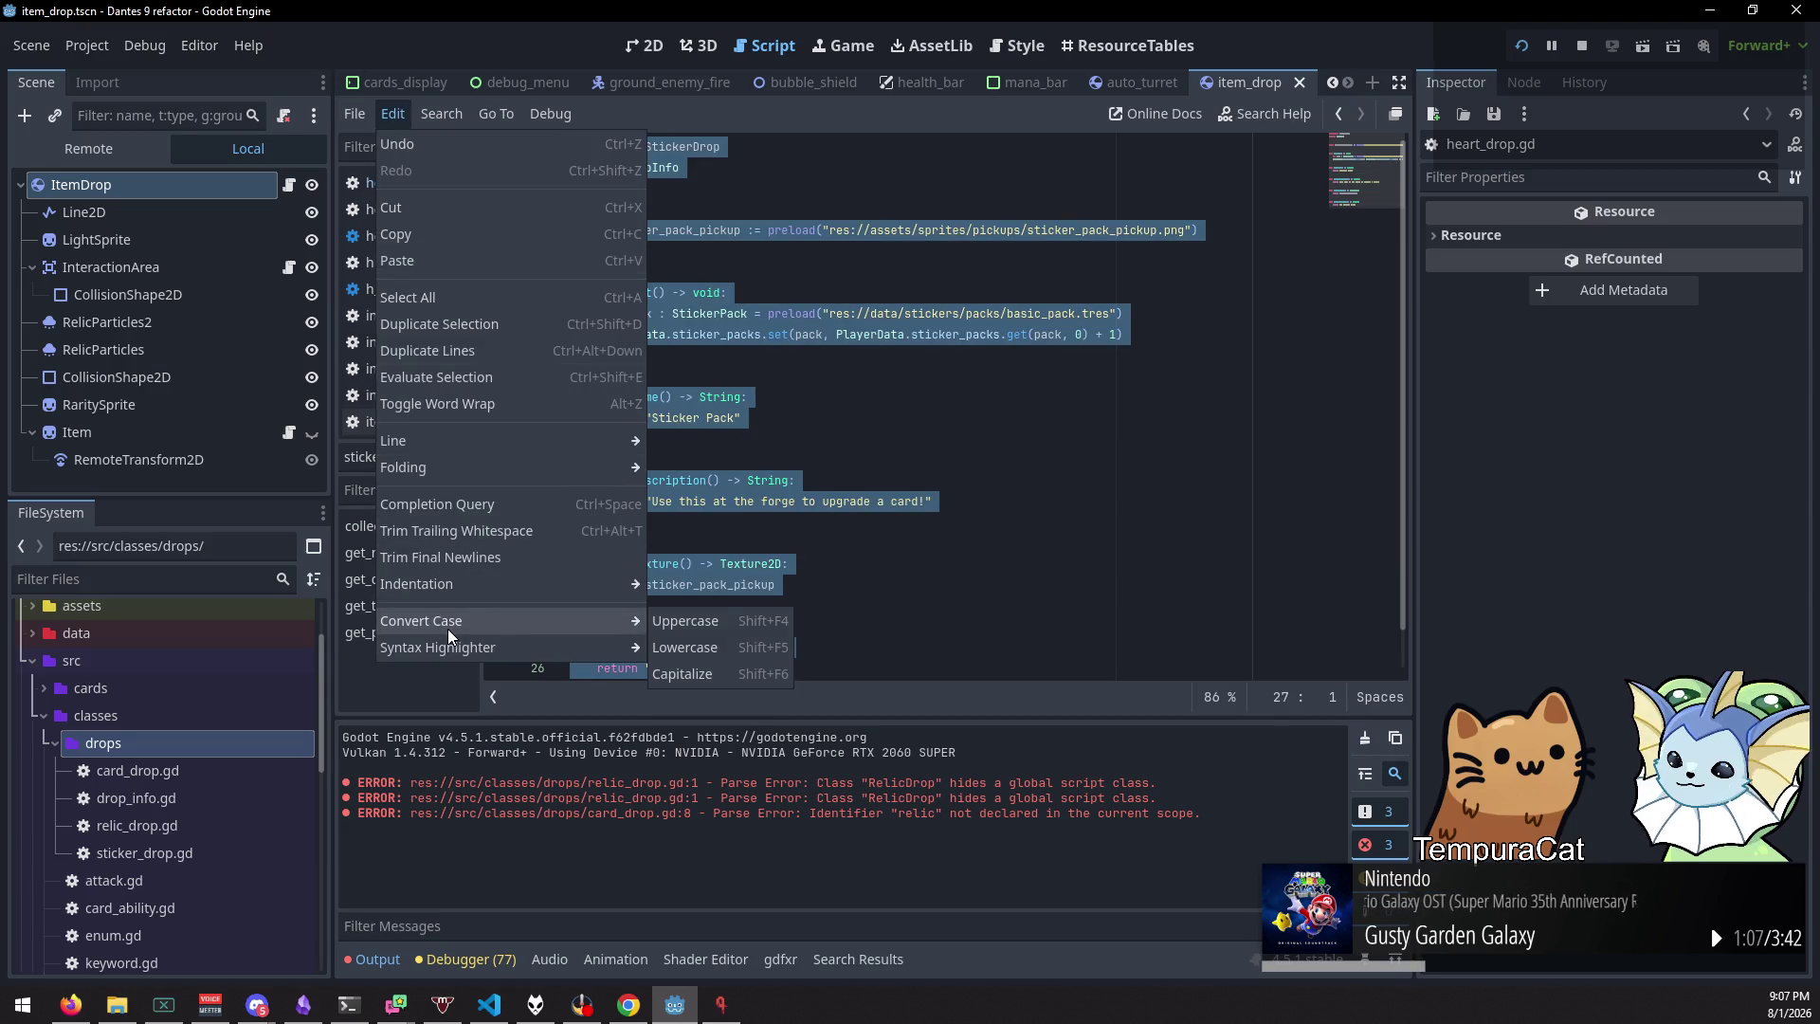
mouse_move(474, 589)
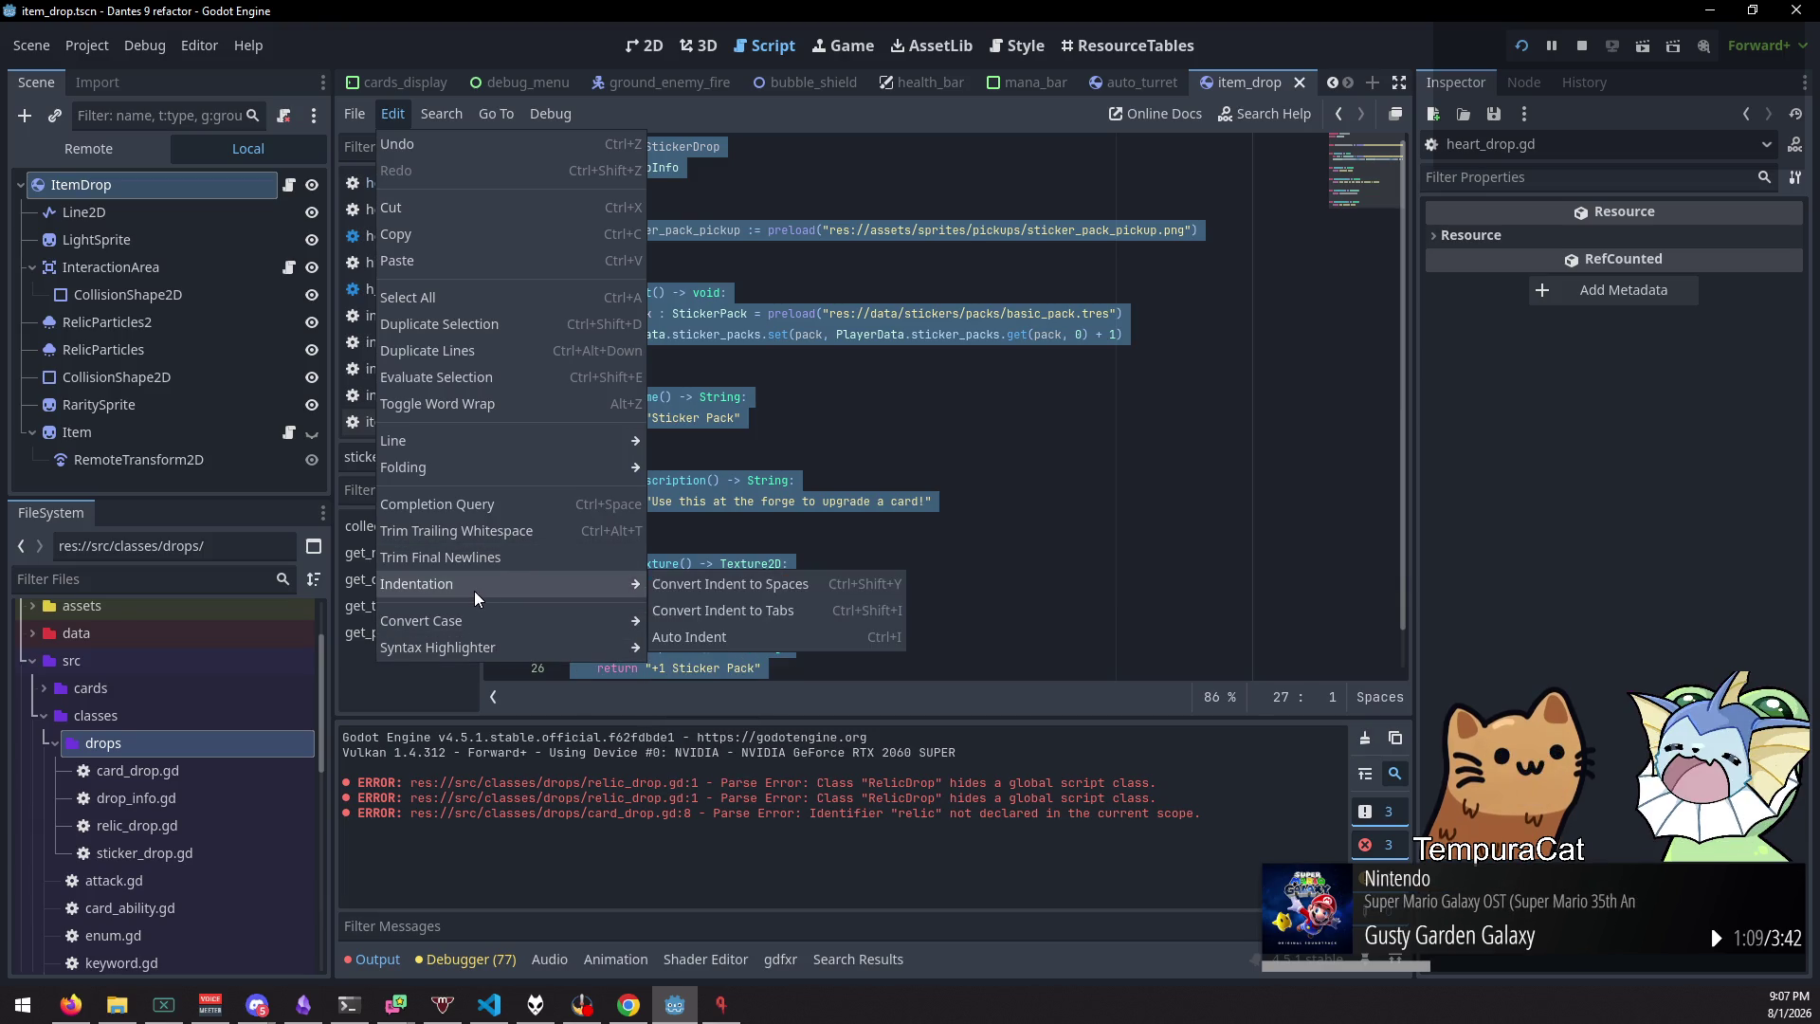
click(753, 609)
click(1036, 355)
key(ctrl+s)
key(Down)
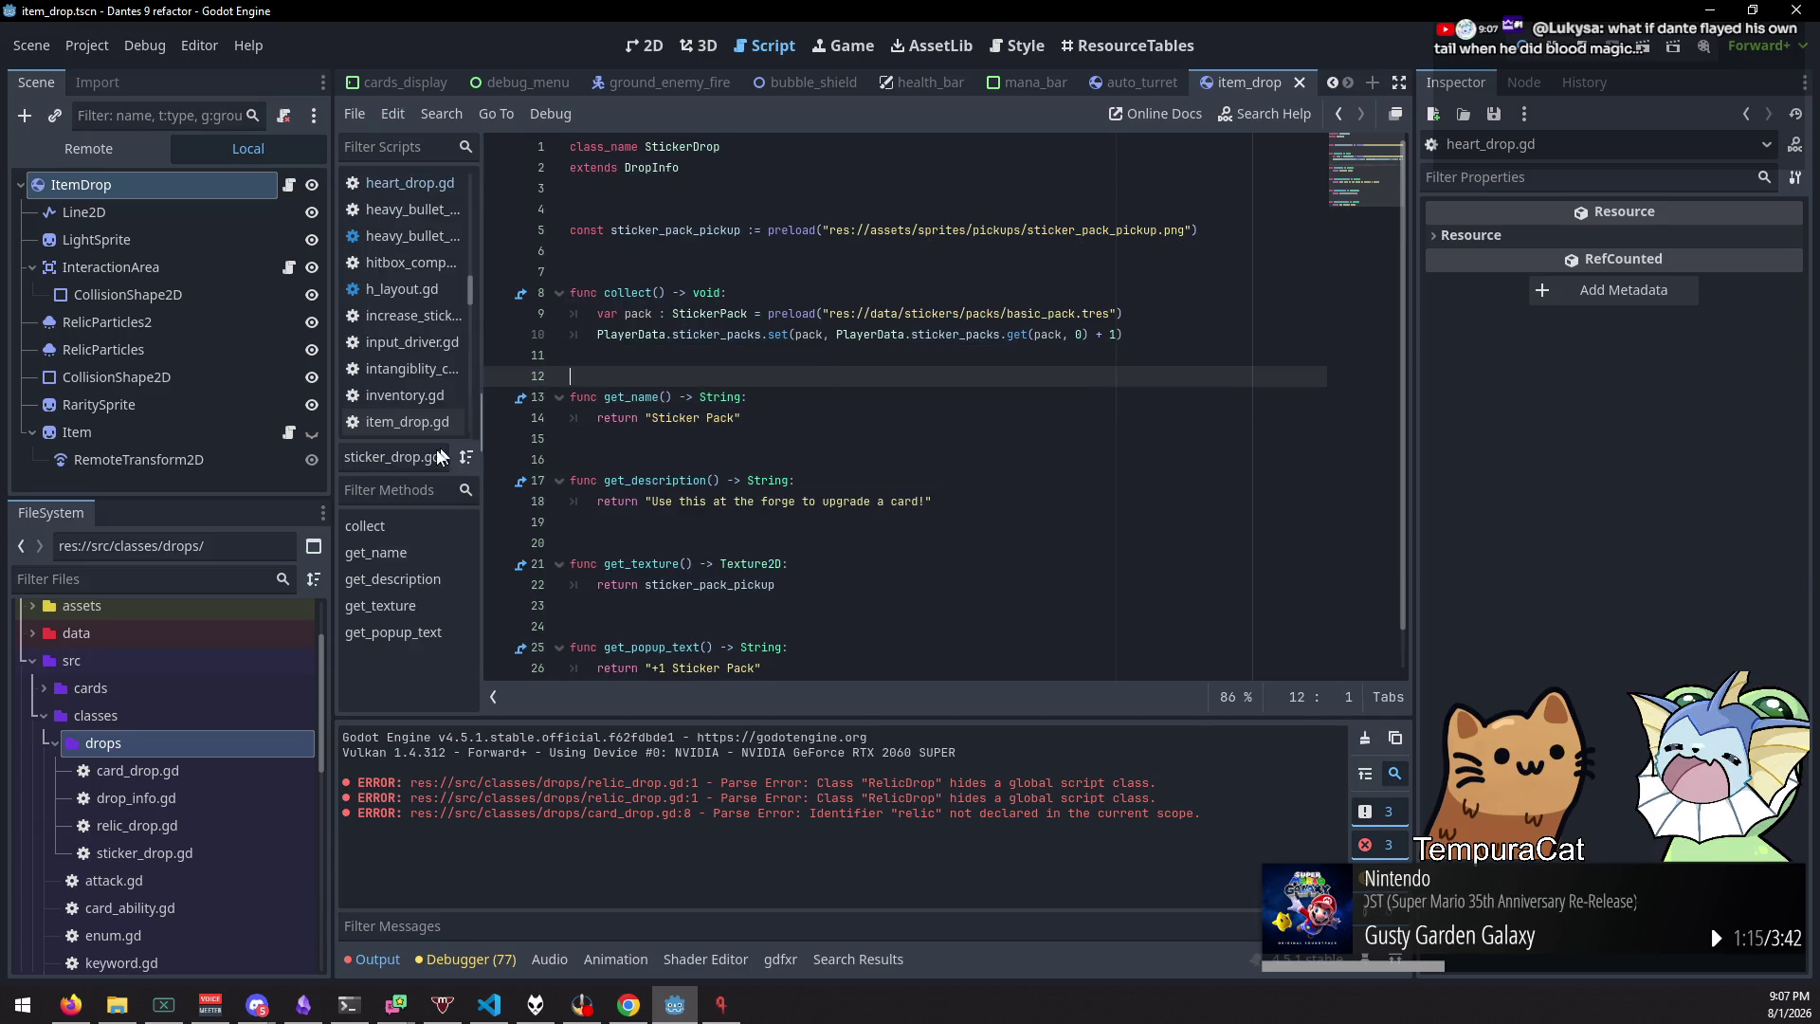
- Open card_drop.gd, drop_info.gd, relic_drop.gd and sticker_drop.gd to review sticker_drop's popup text and texture
double_click(167, 773)
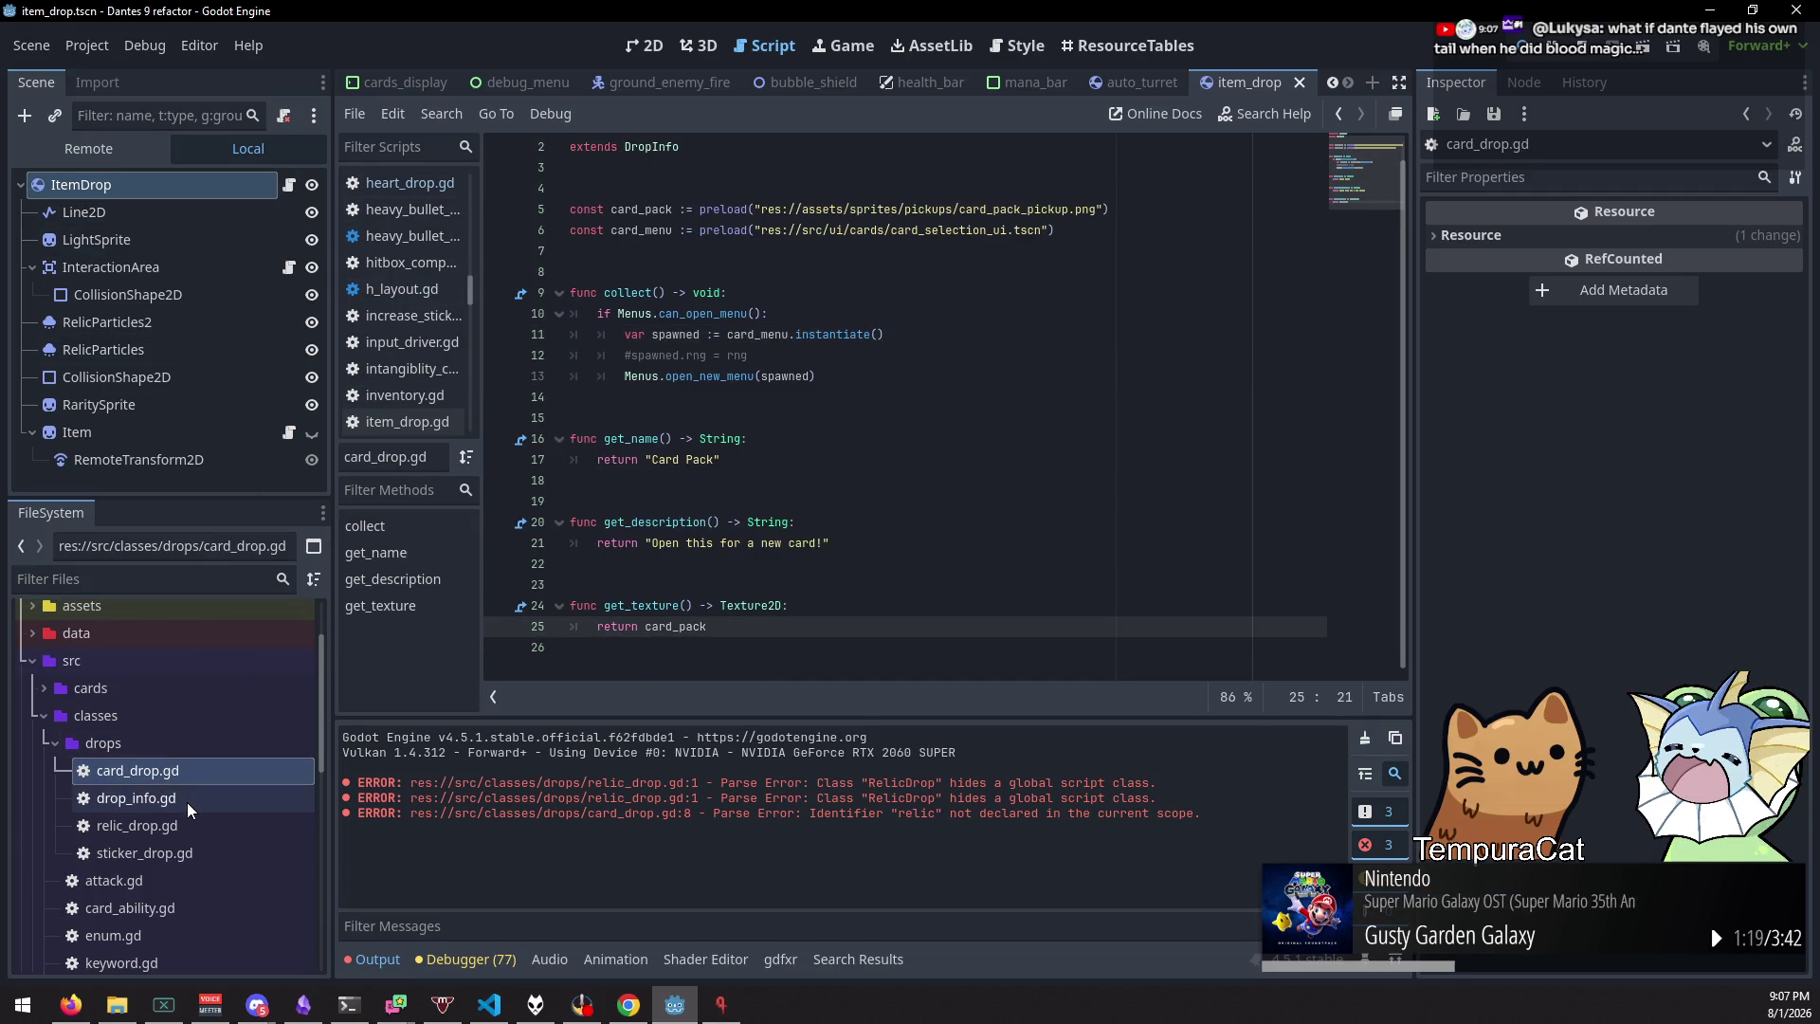
double_click(187, 803)
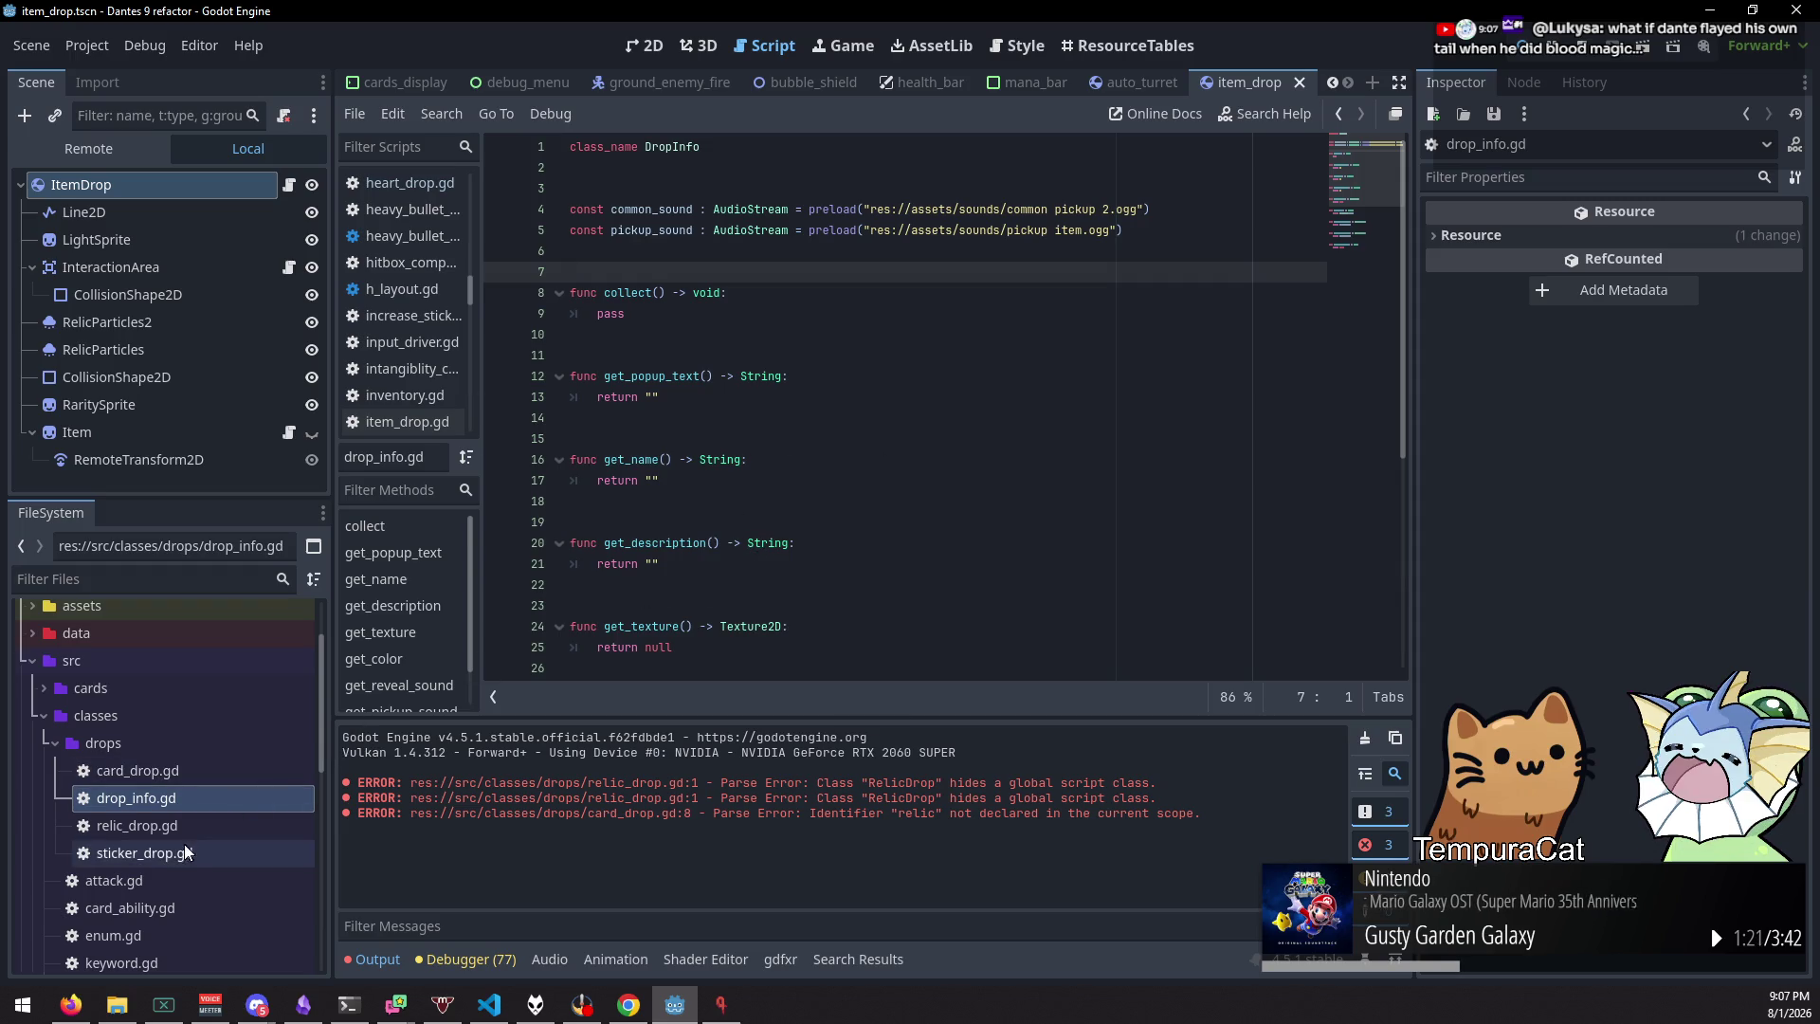
double_click(187, 826)
scroll(727, 405, down, 5)
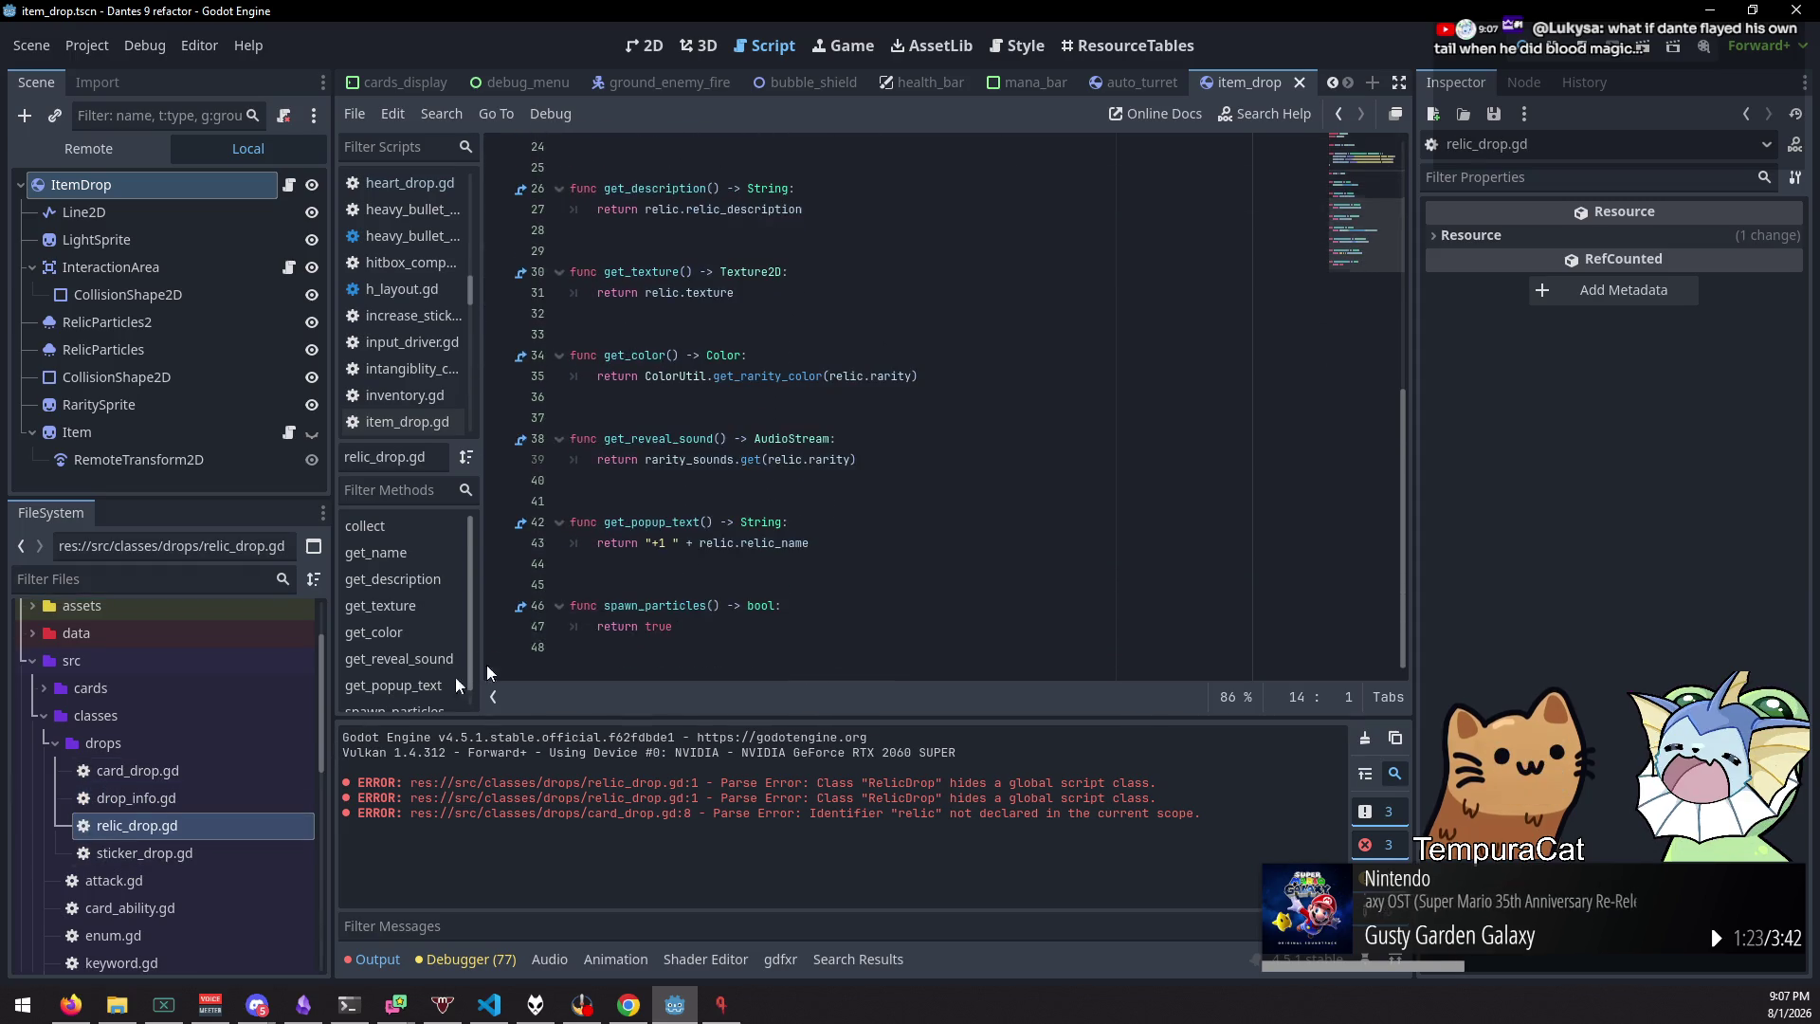
double_click(152, 852)
scroll(701, 540, down, 1)
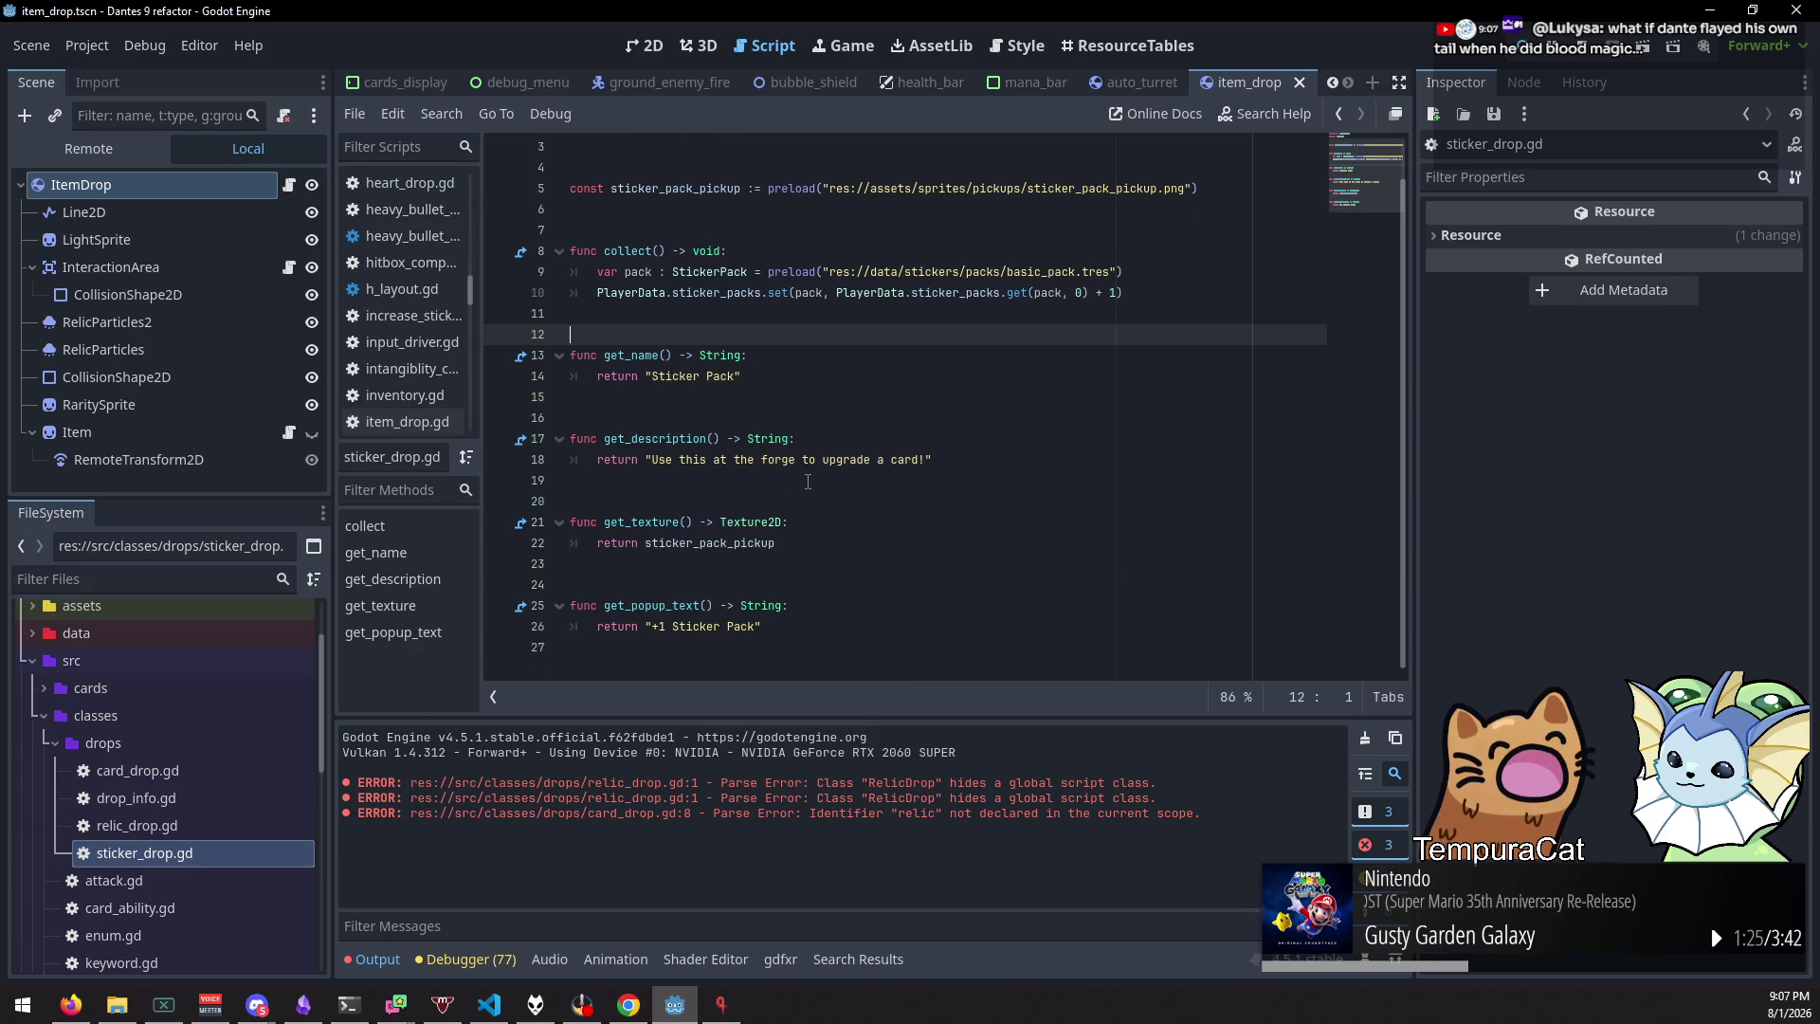
click(828, 633)
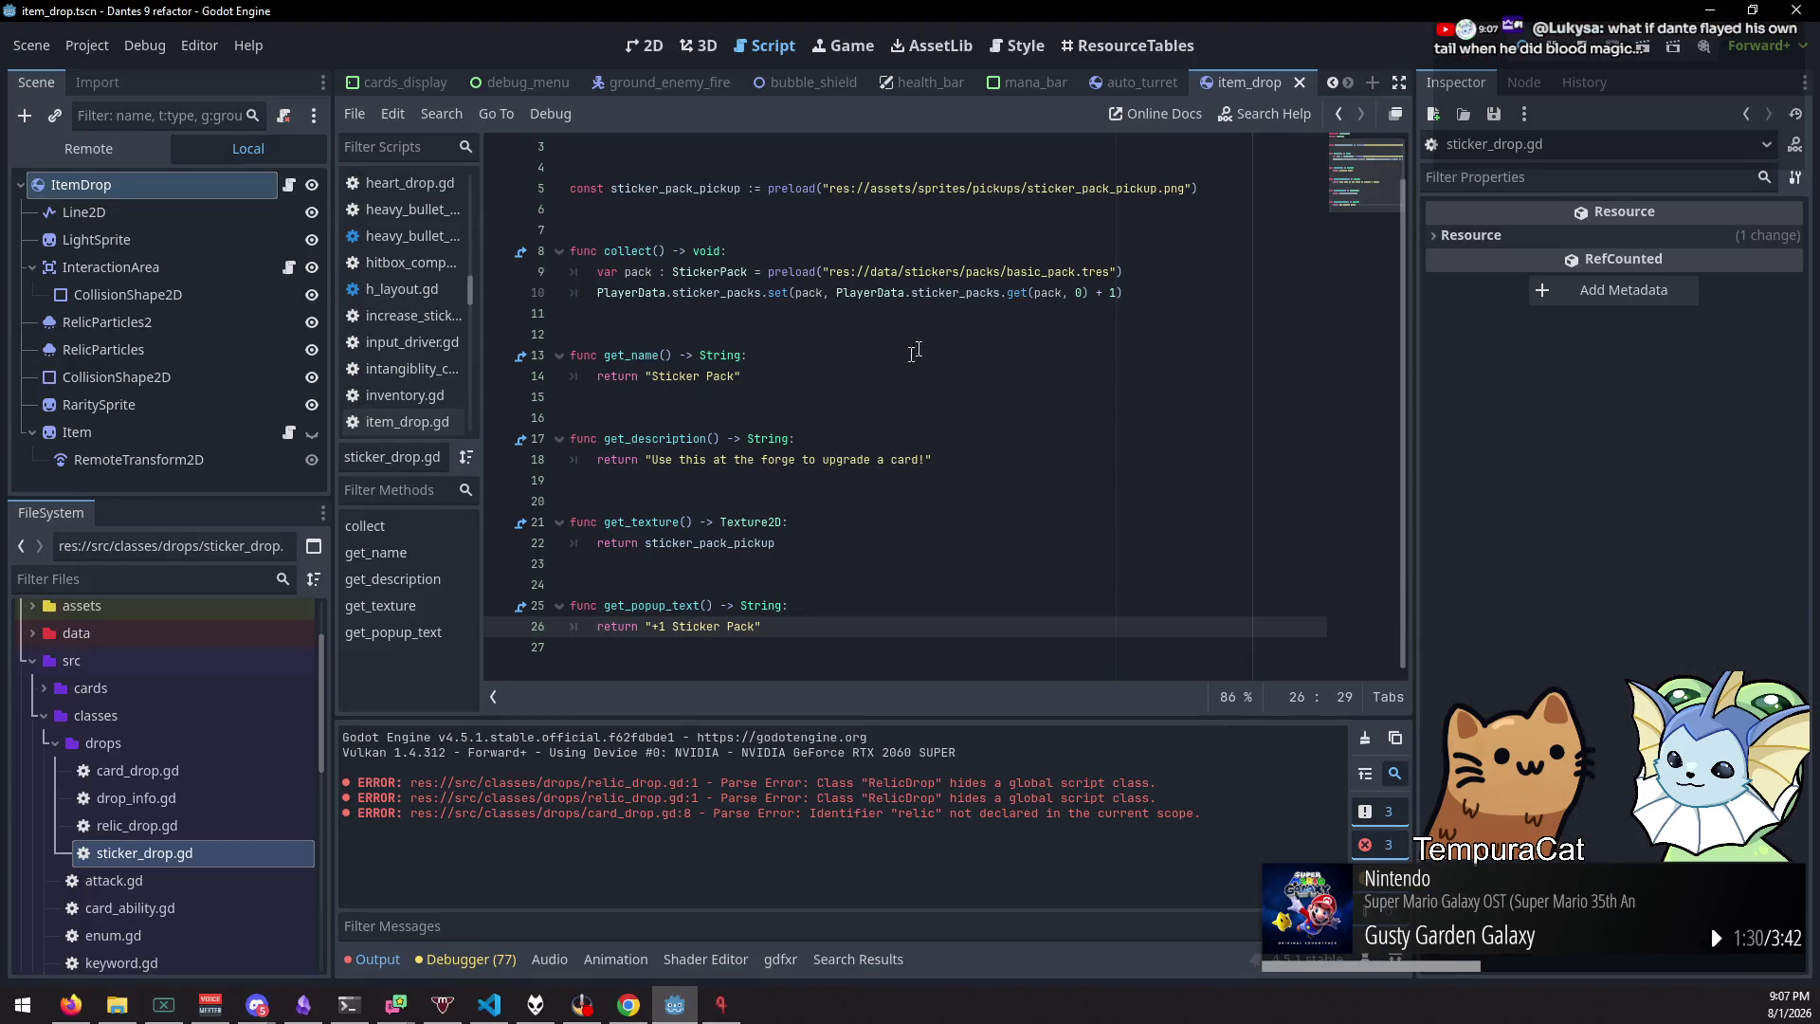
click(879, 459)
click(848, 522)
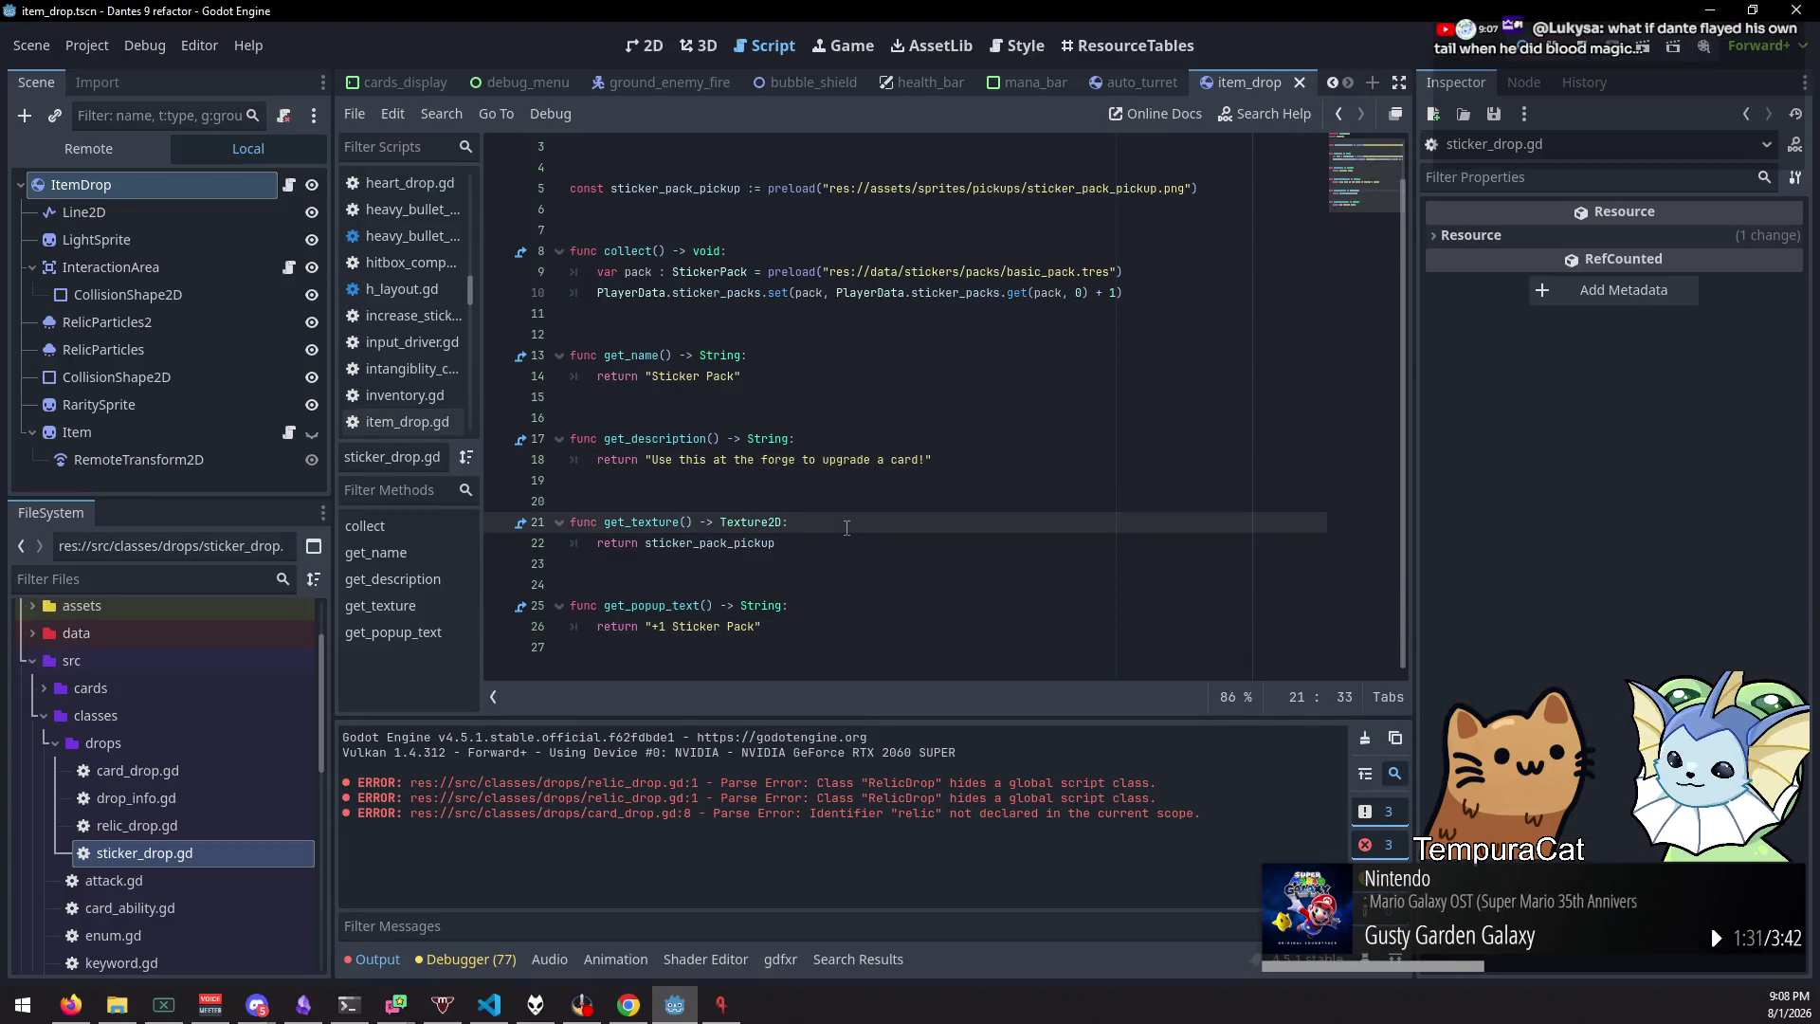
- Bring up the quick file search and dismiss it without opening anything
key(shift+alt+o)
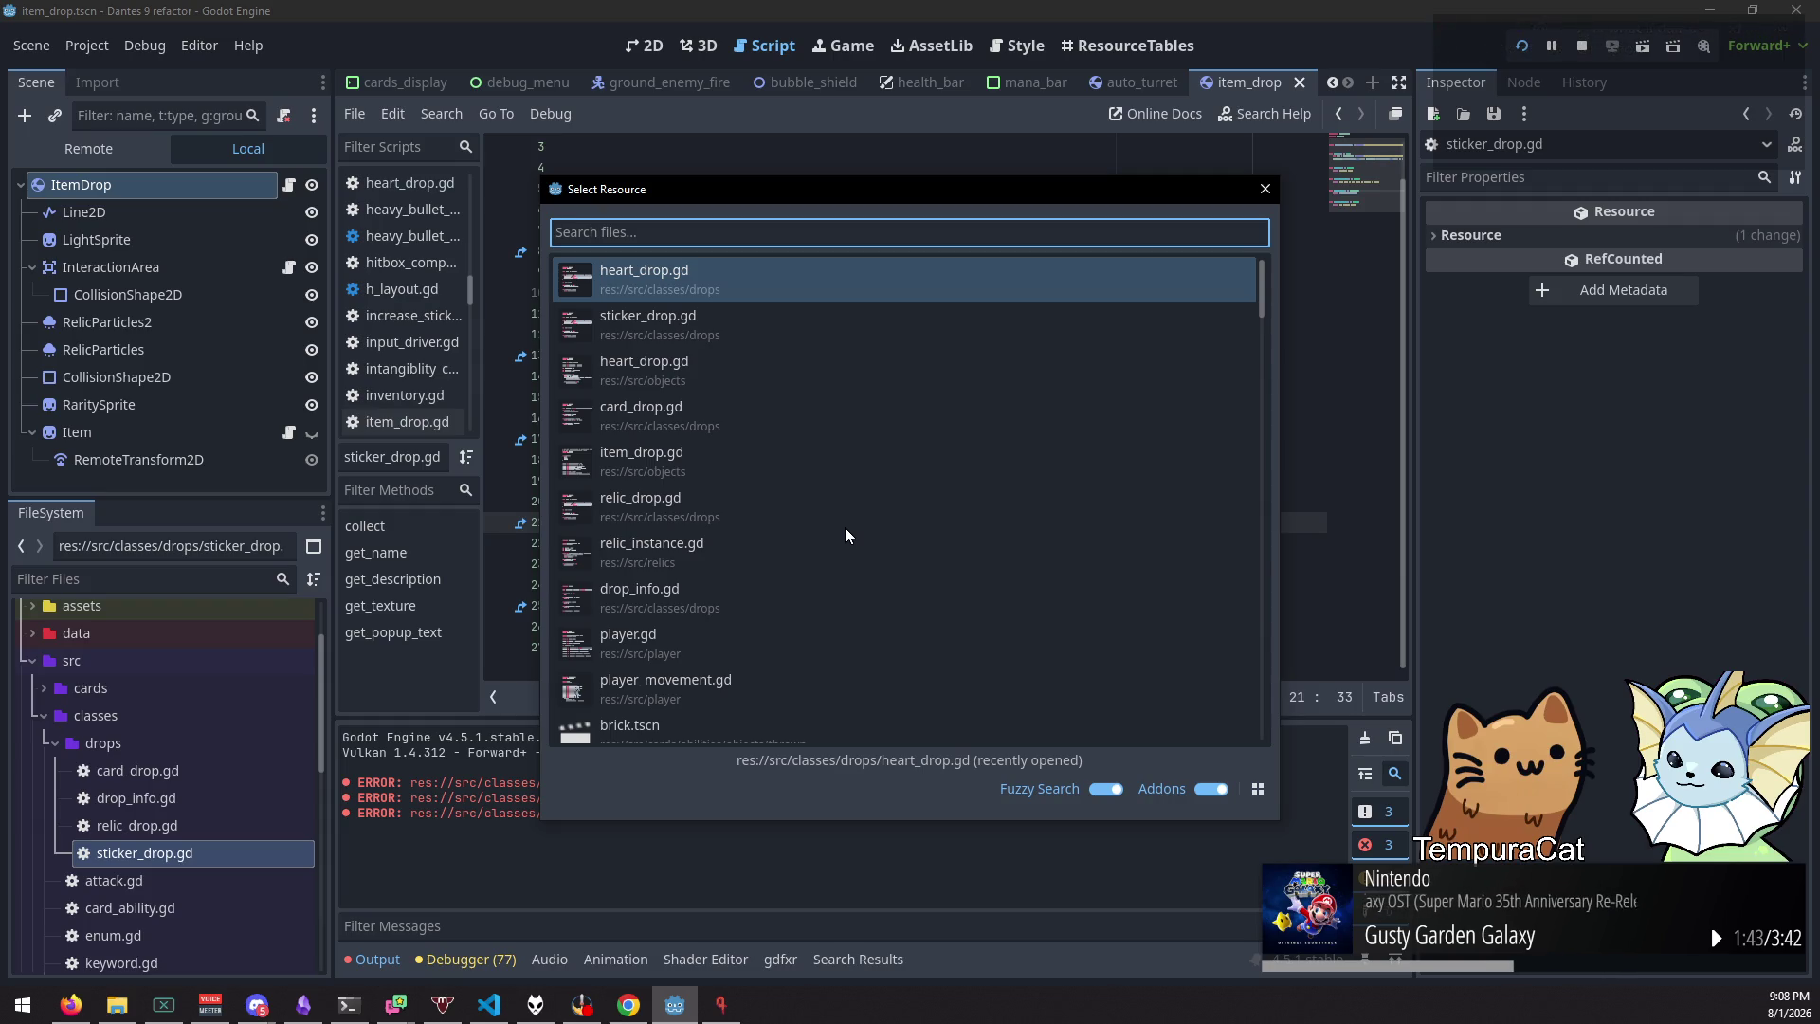
key(Escape)
key(shift+alt+o)
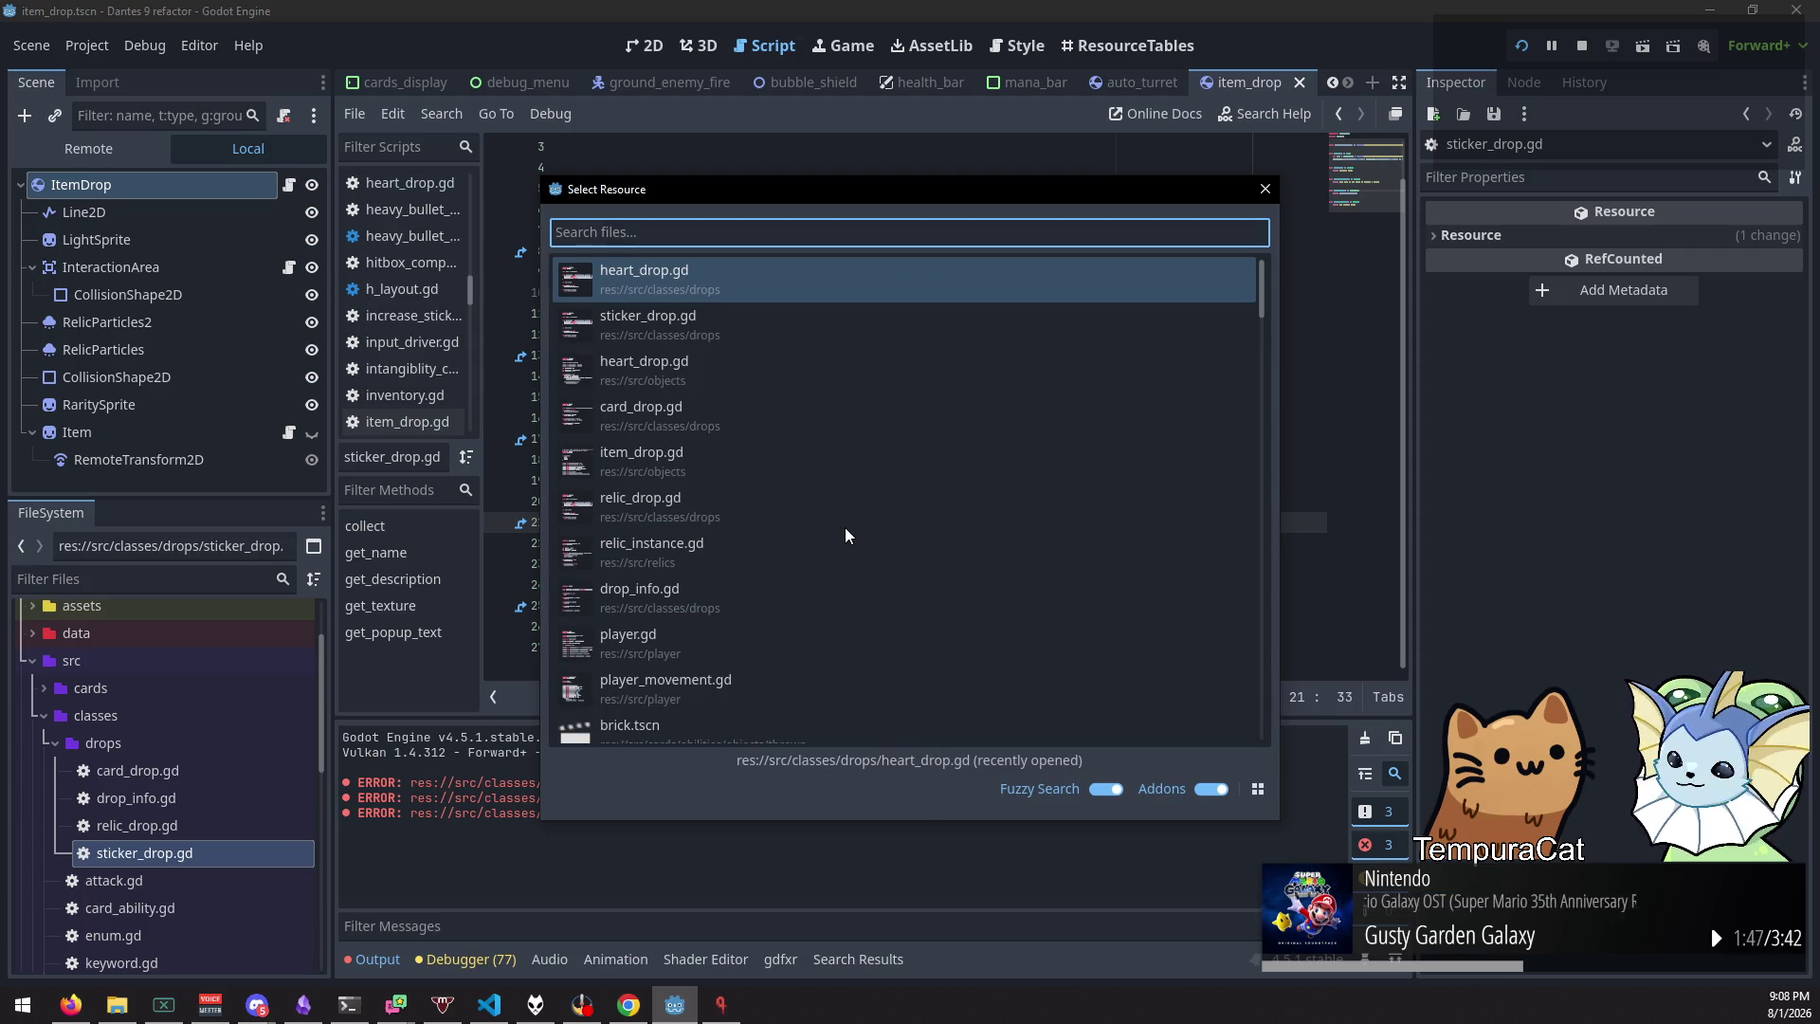
key(Escape)
- Save the sticker drop script and test-run the game to the Tempura Cat Games splash, then return to the editor
click(947, 445)
key(ctrl+s)
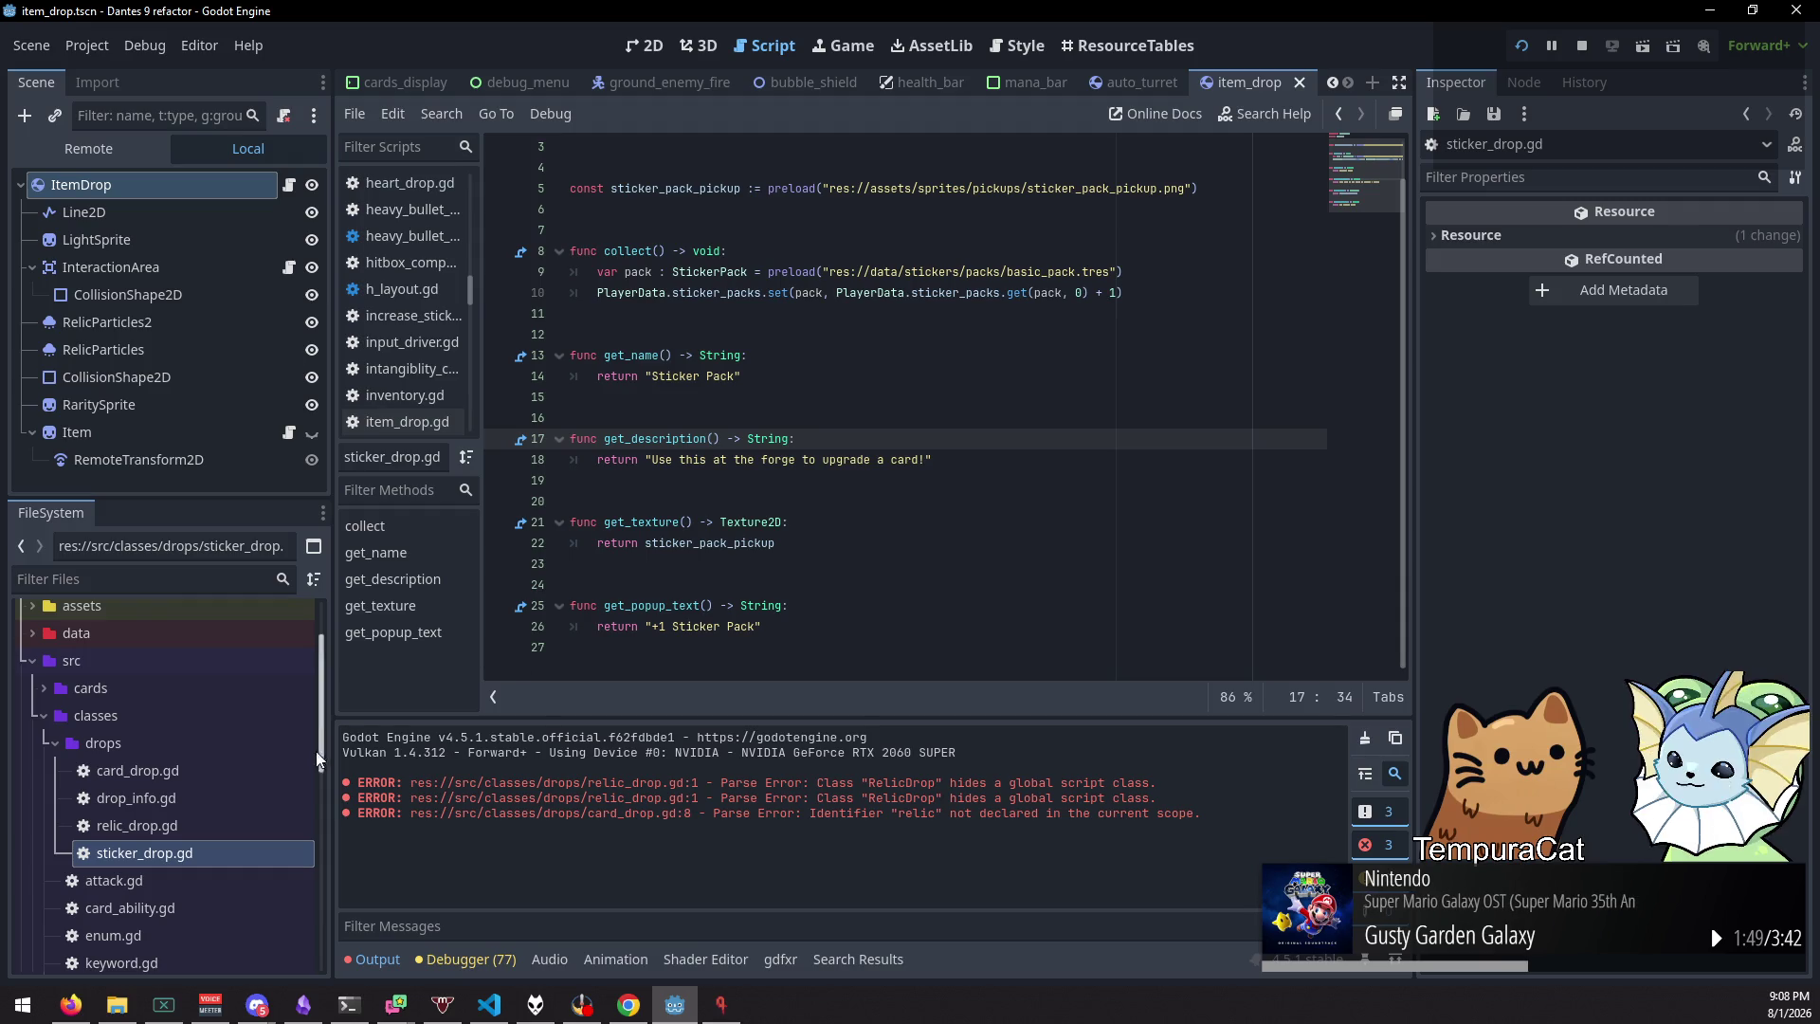
click(1015, 562)
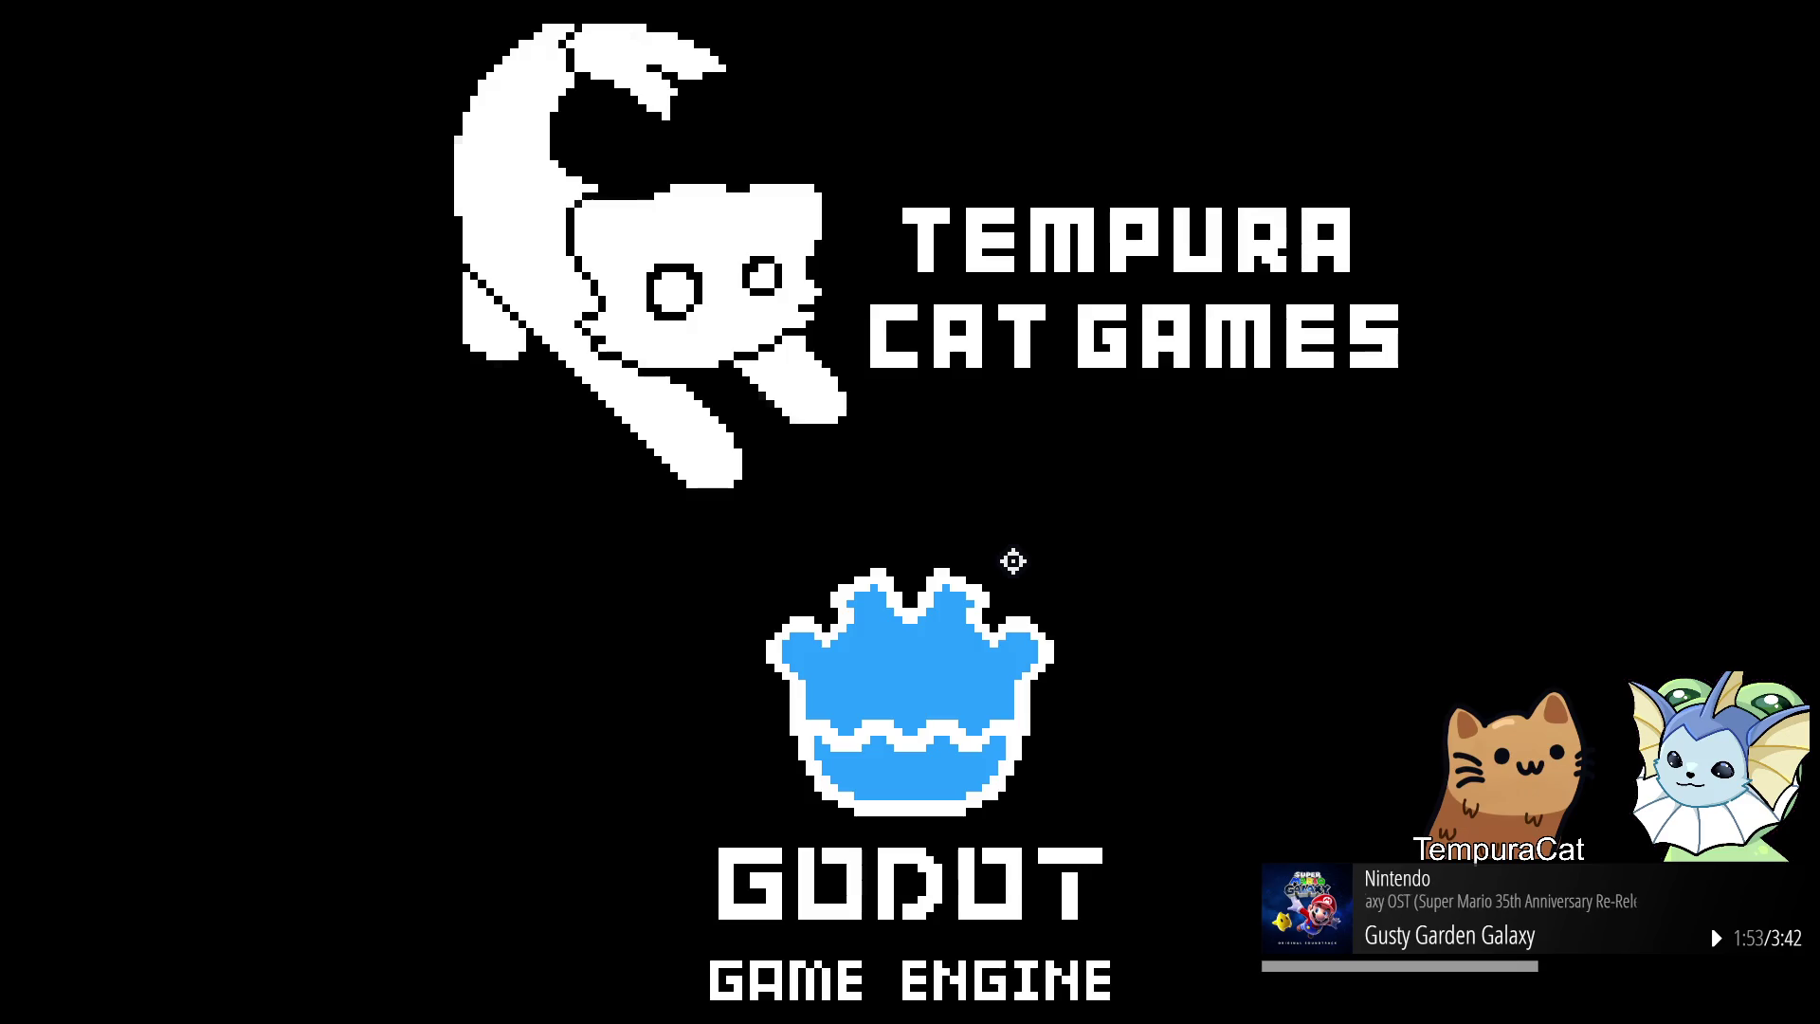
key(alt+Tab)
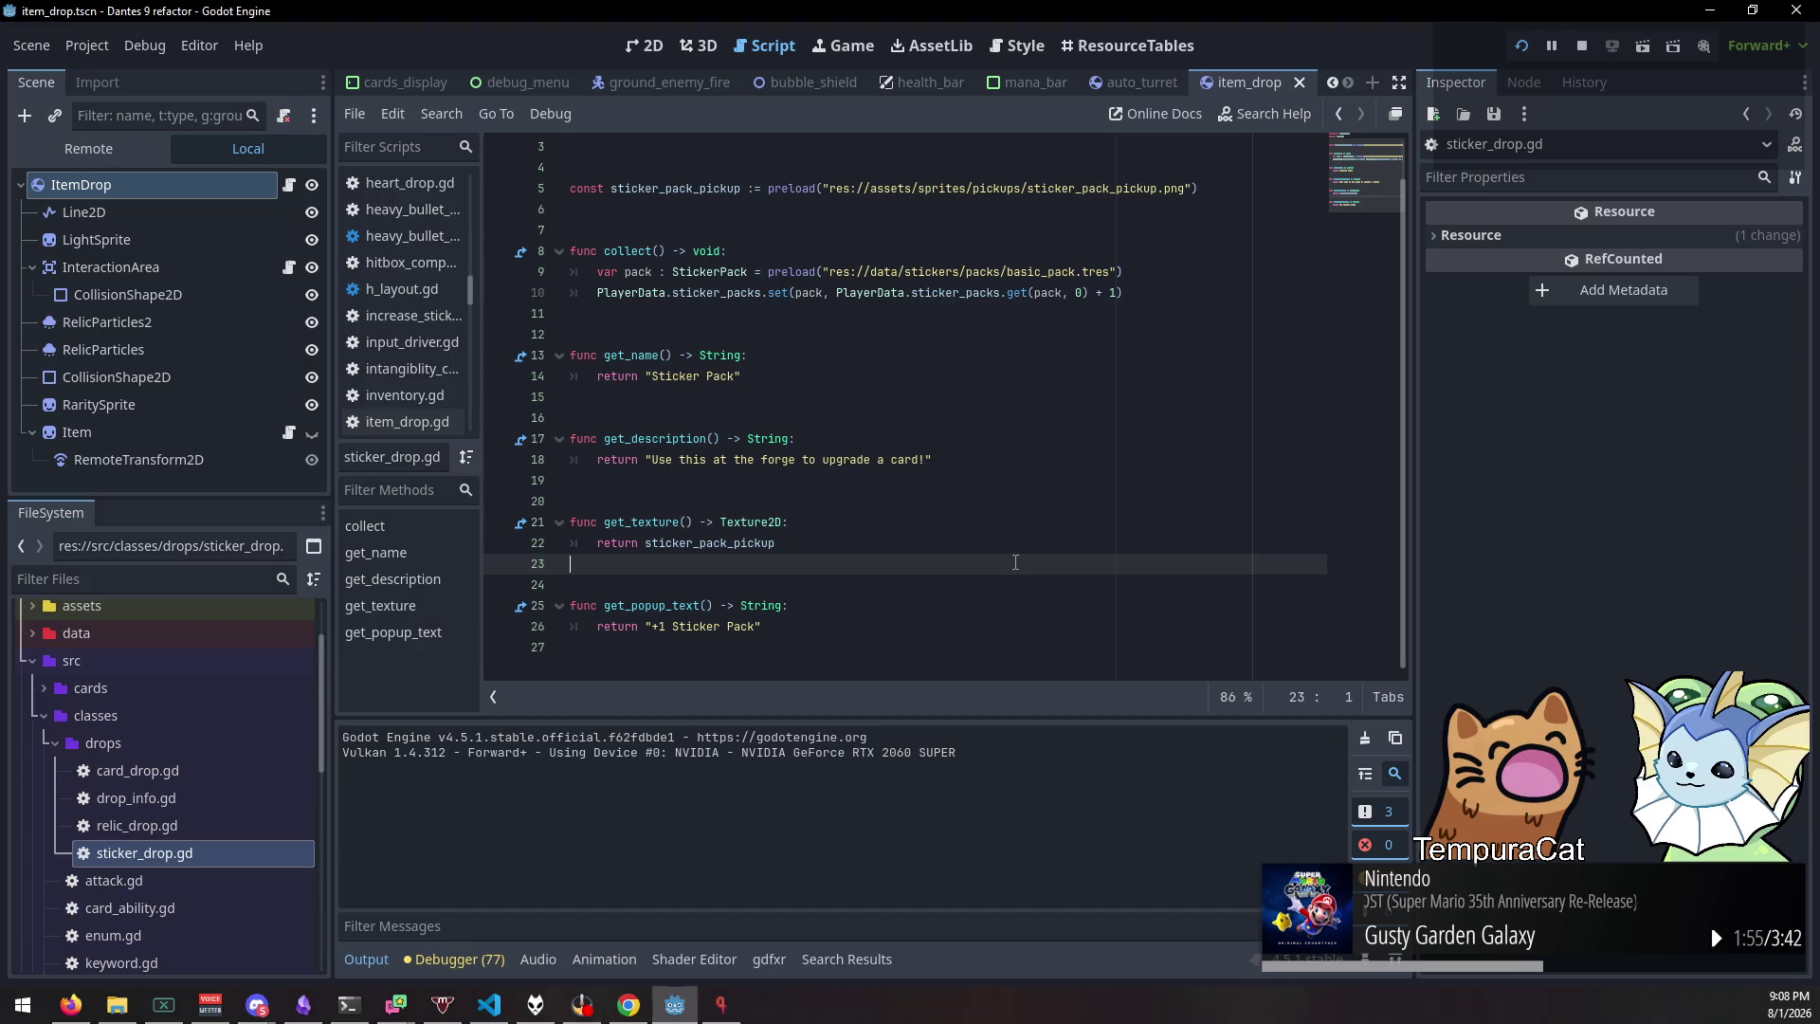
click(992, 484)
key(shift+alt+o)
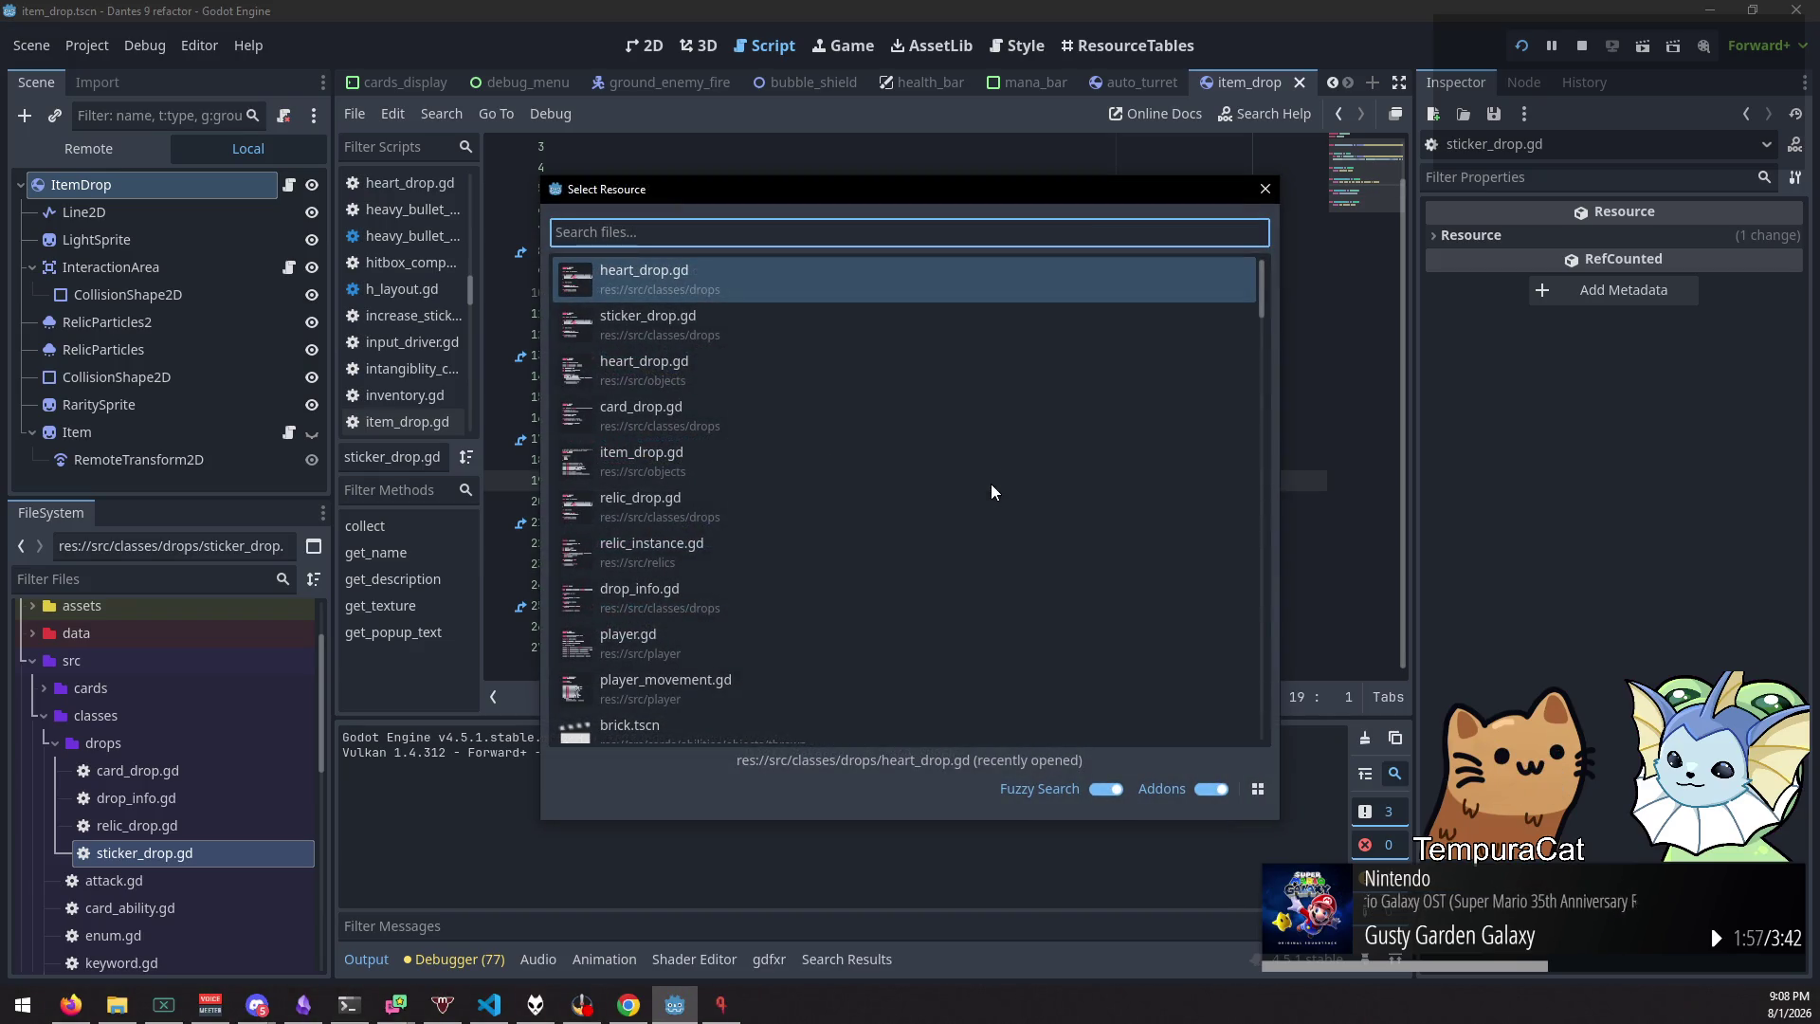
- Open player.gd through quick search and test-run the game's debug drop
text(player)
key(Return)
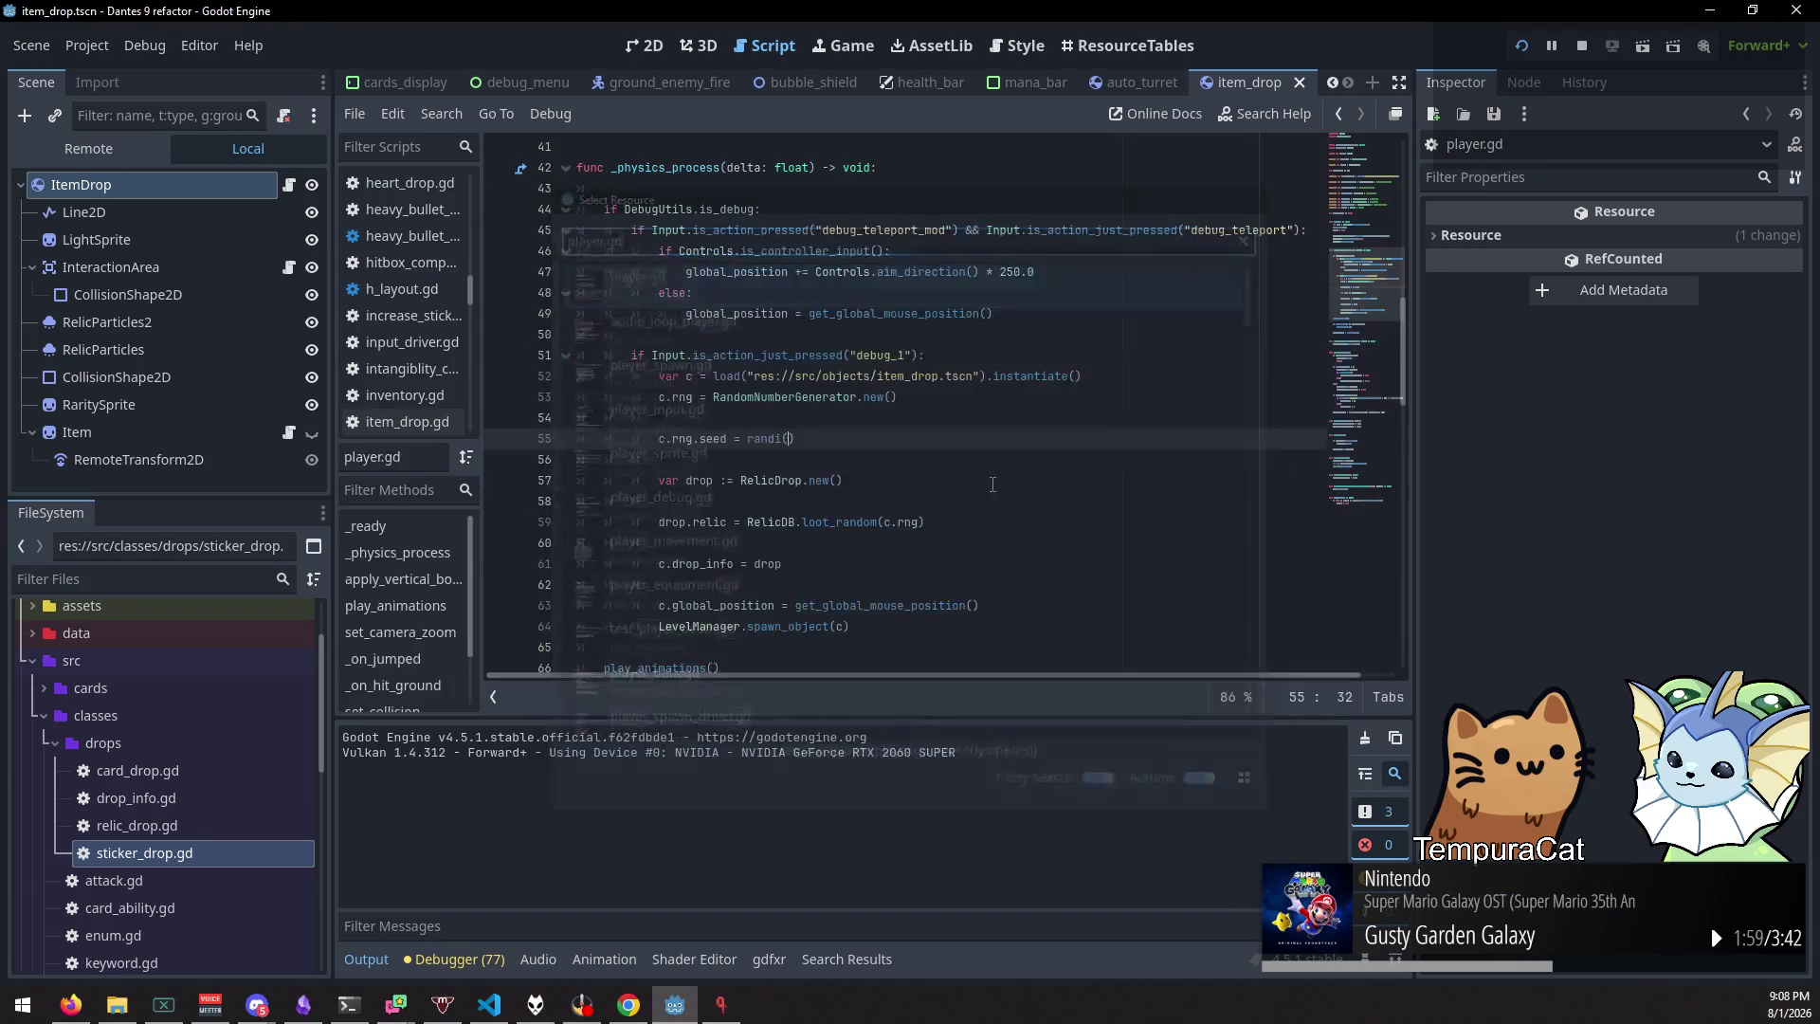
key(Down)
key(Down)
key(Down)
key(Down)
key(Up)
key(Up)
key(Down)
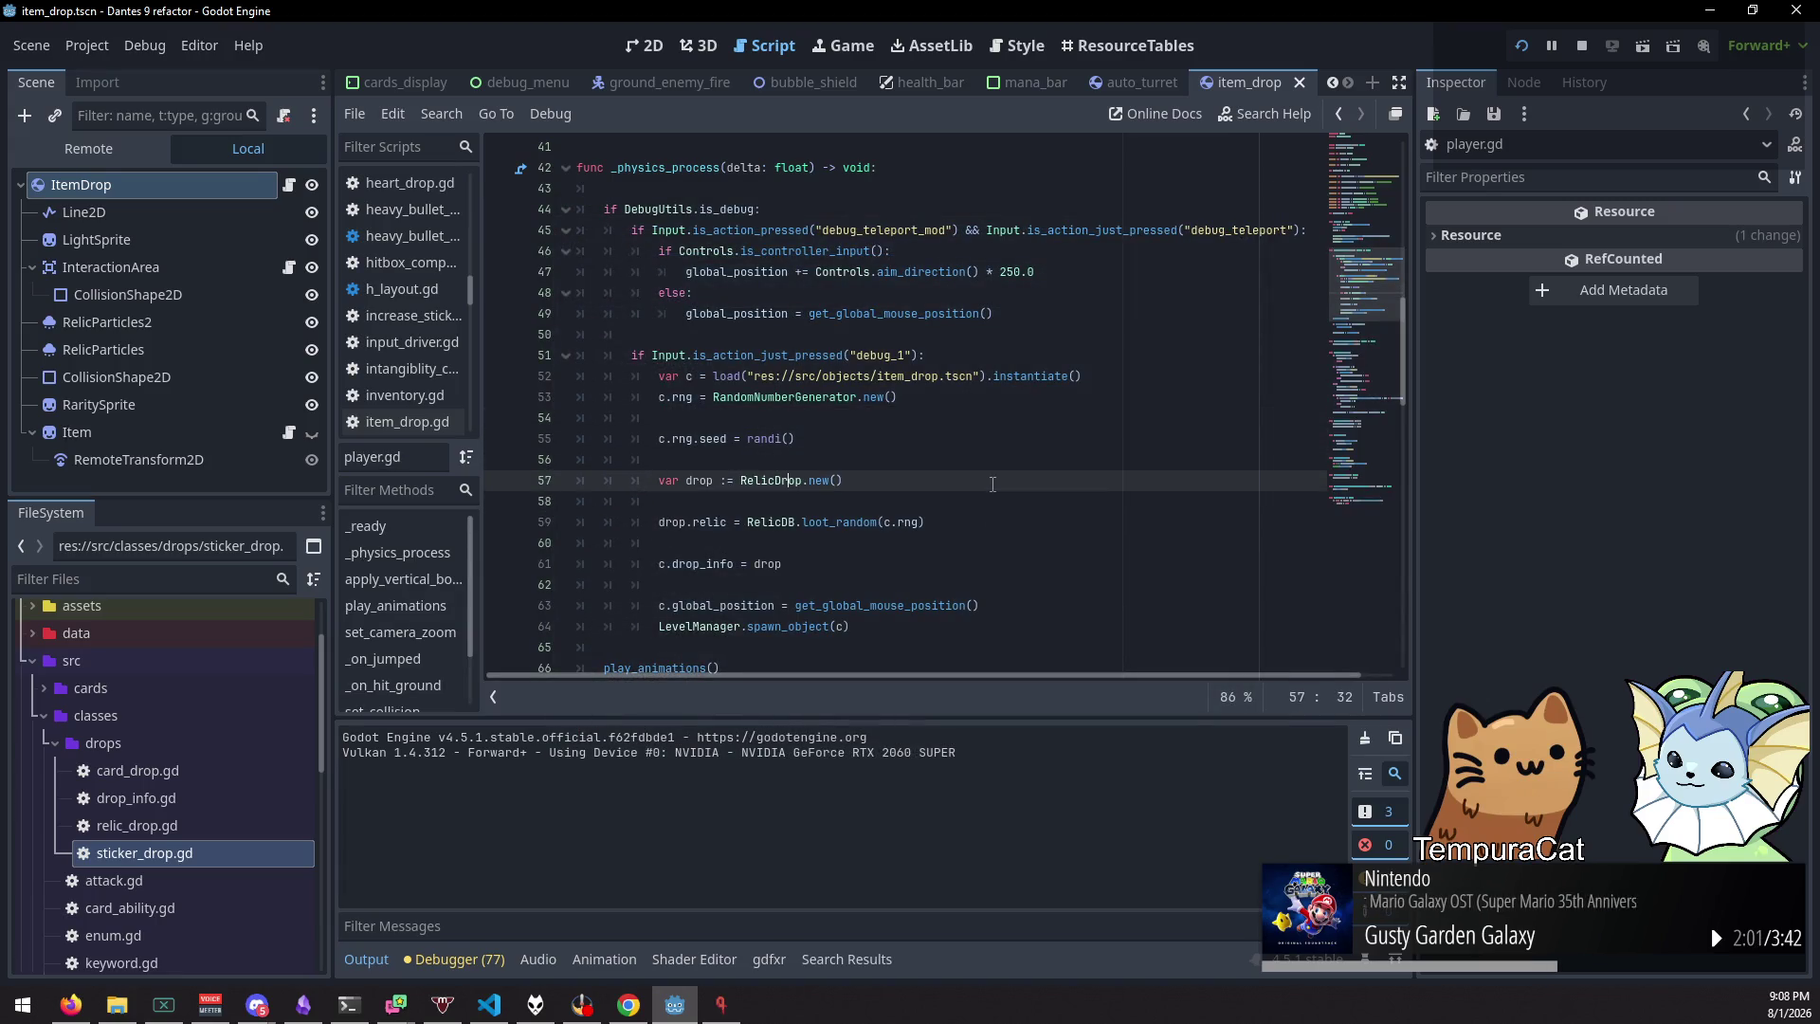
key(F5)
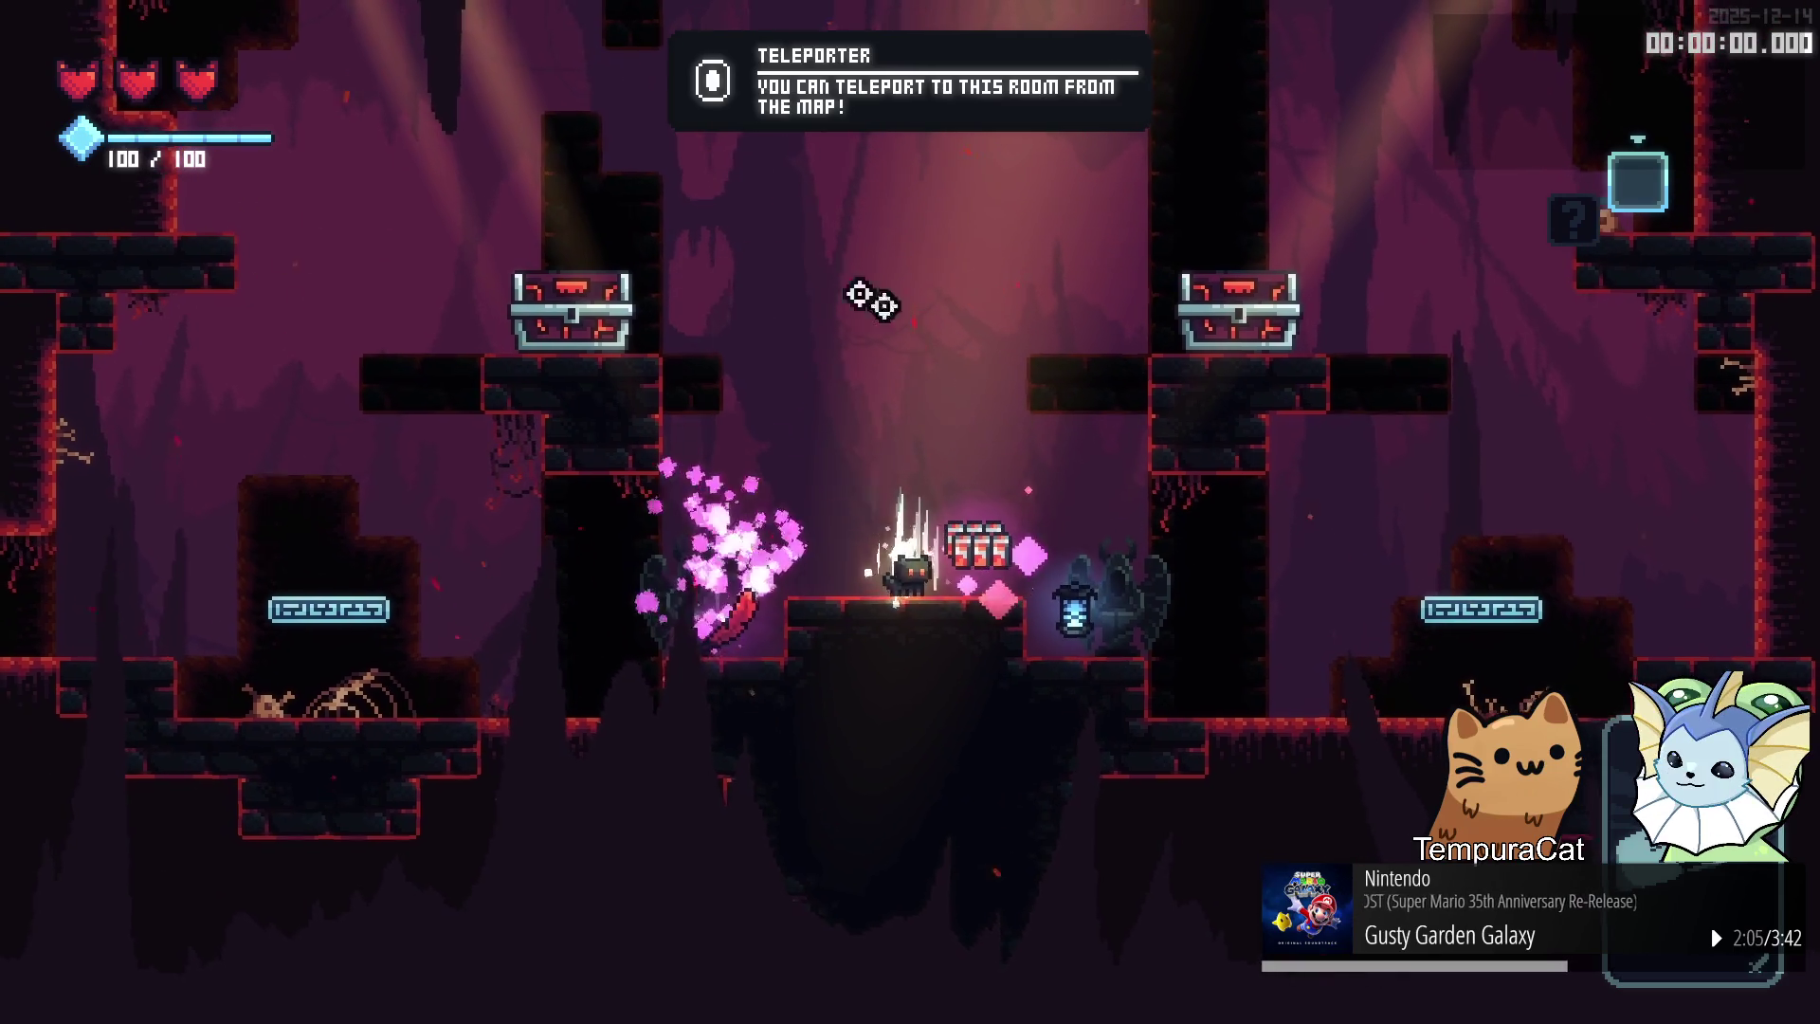
key(F8)
- Change the debug spawn on line 57 from RelicDrop to CardDrop and delete the relic assignment line
click(1011, 528)
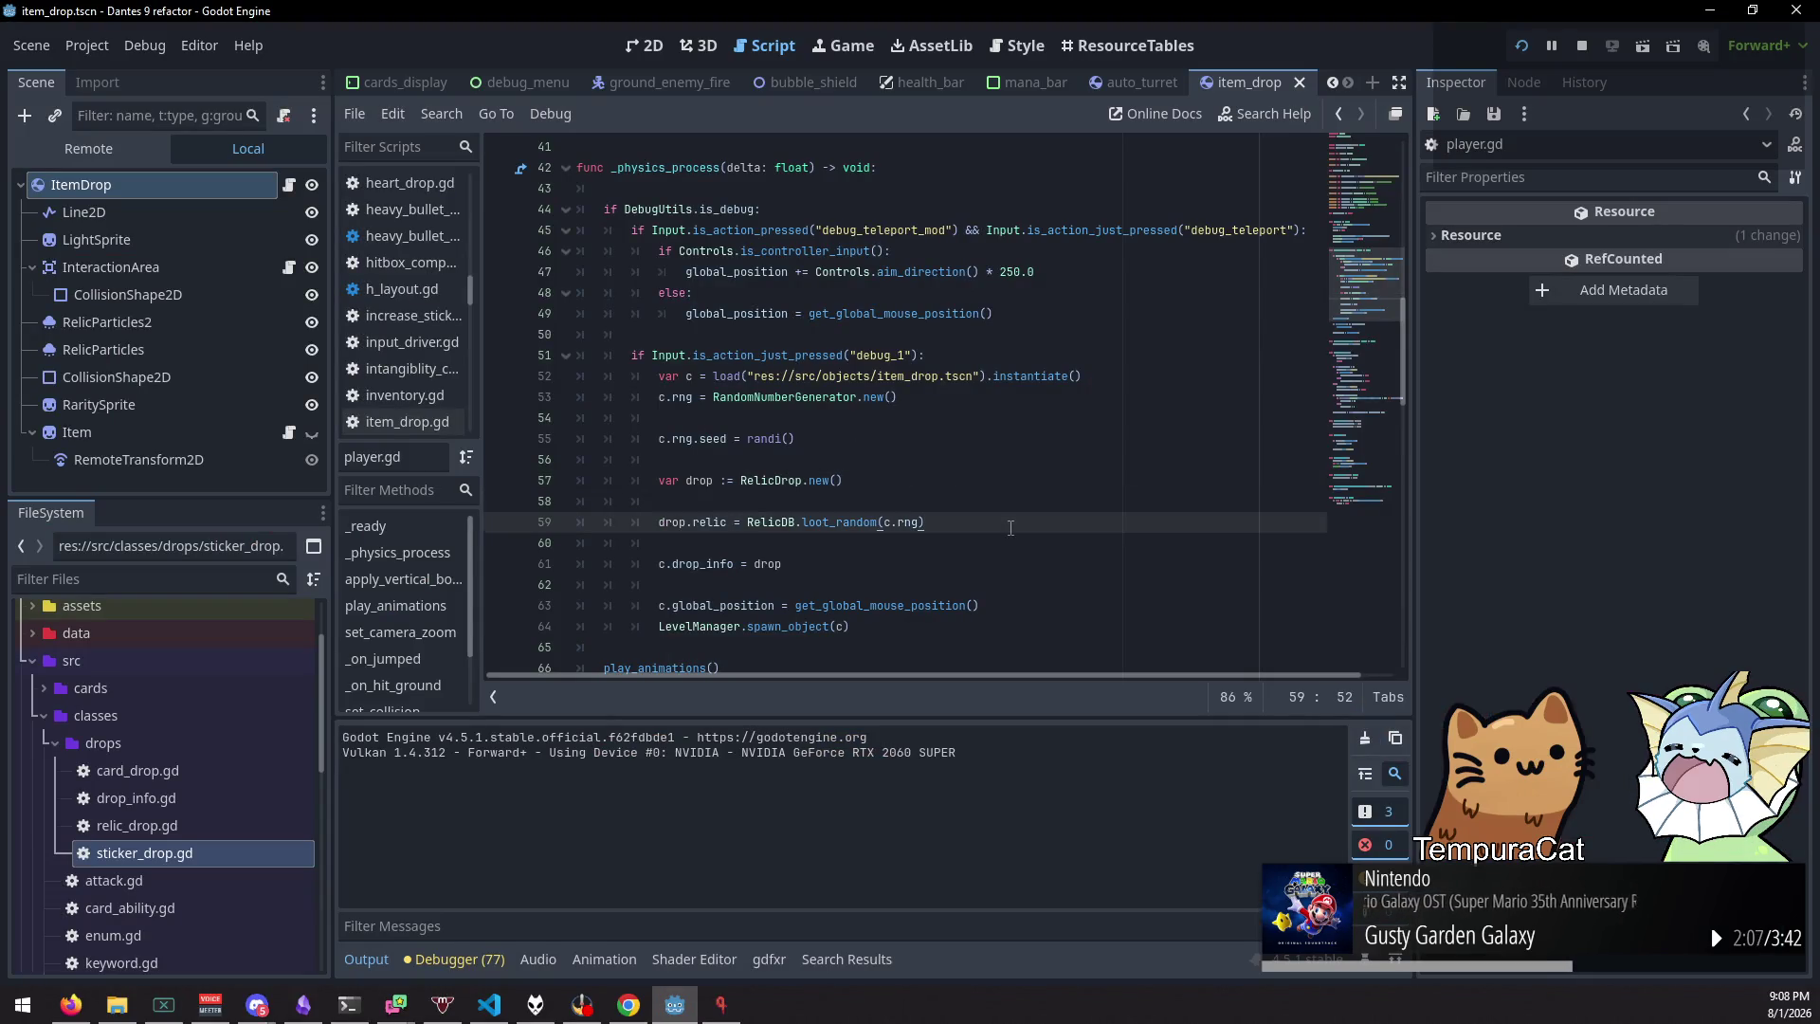
key(Up)
key(Up)
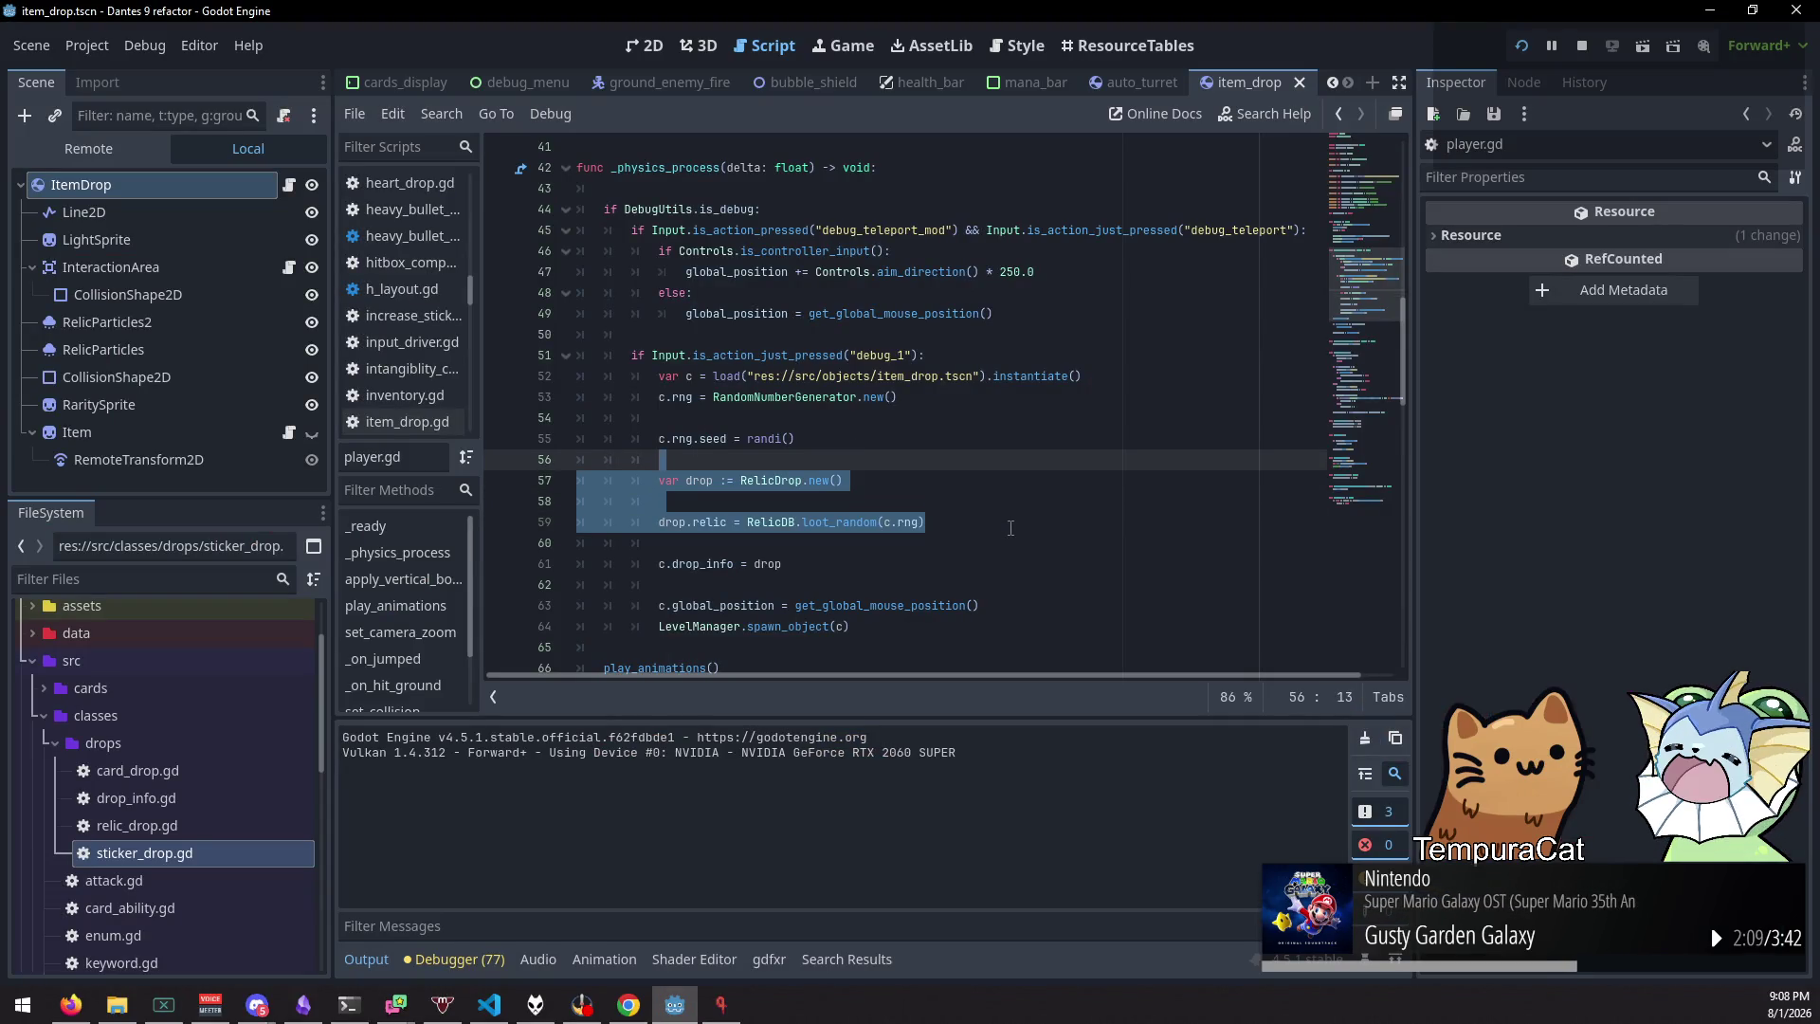
key(ctrl+shift+Right)
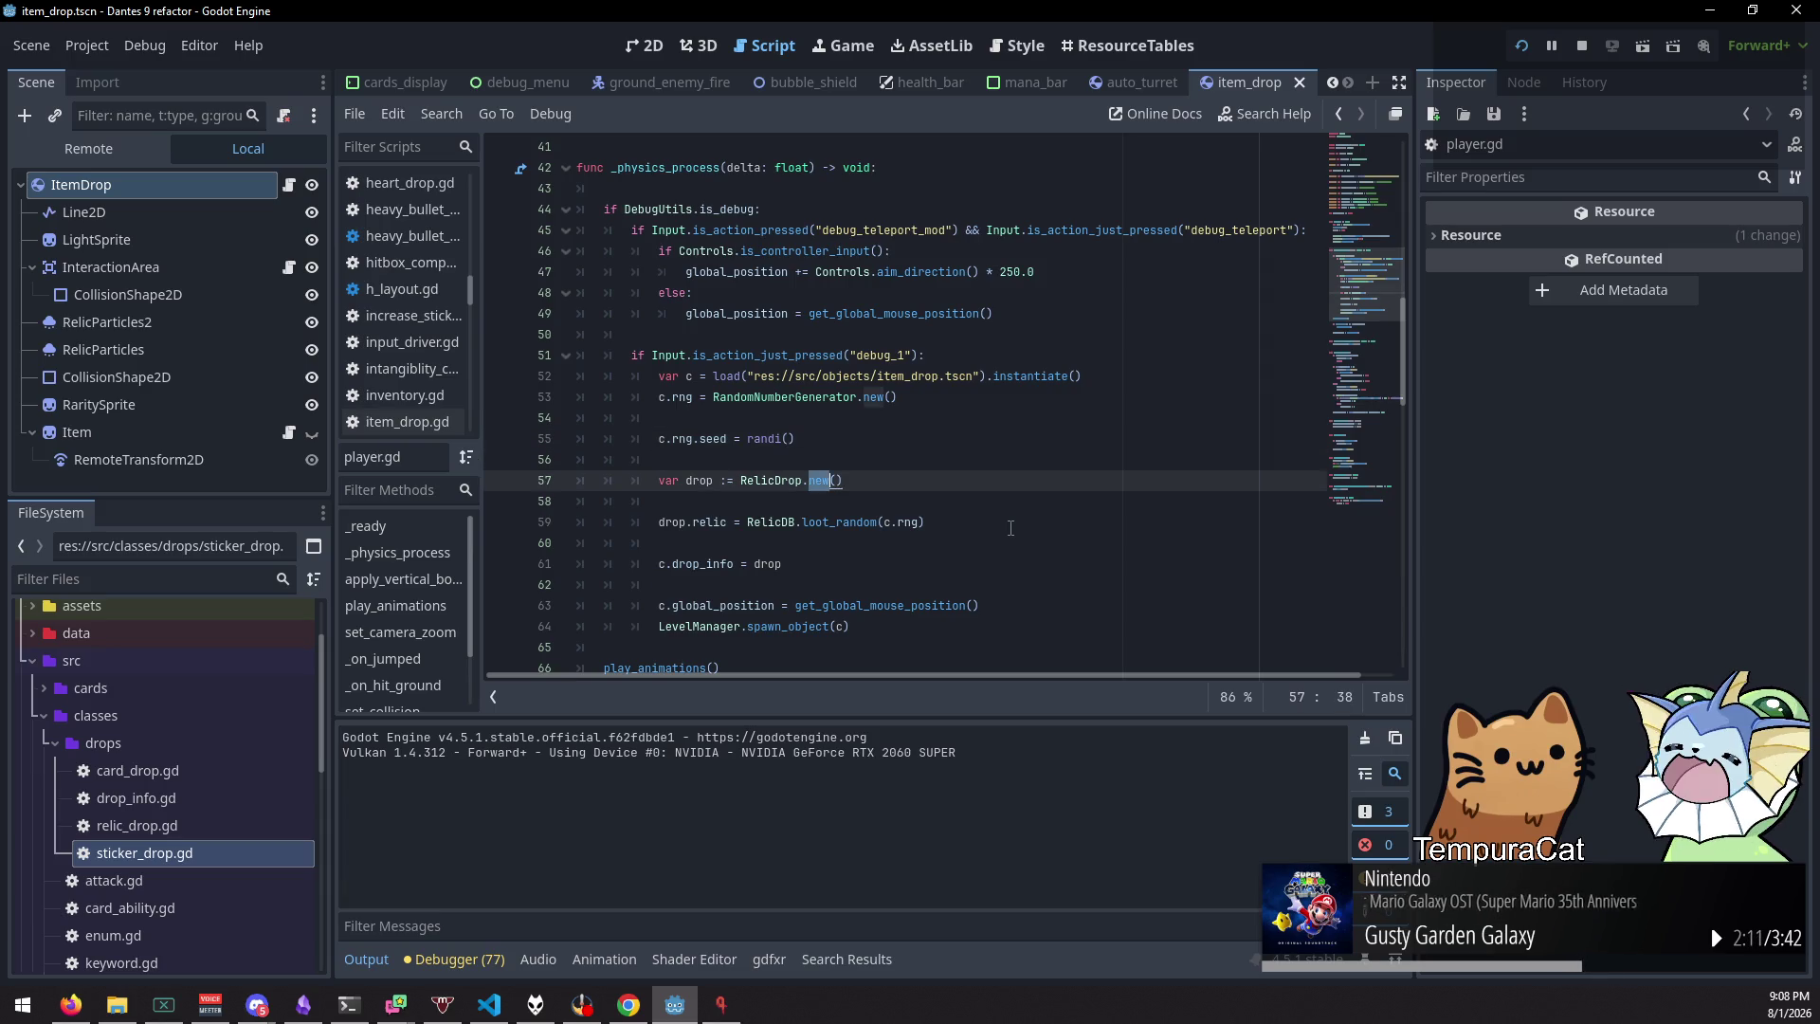
key(Left)
key(ctrl+shift+Left)
text(CardDrop)
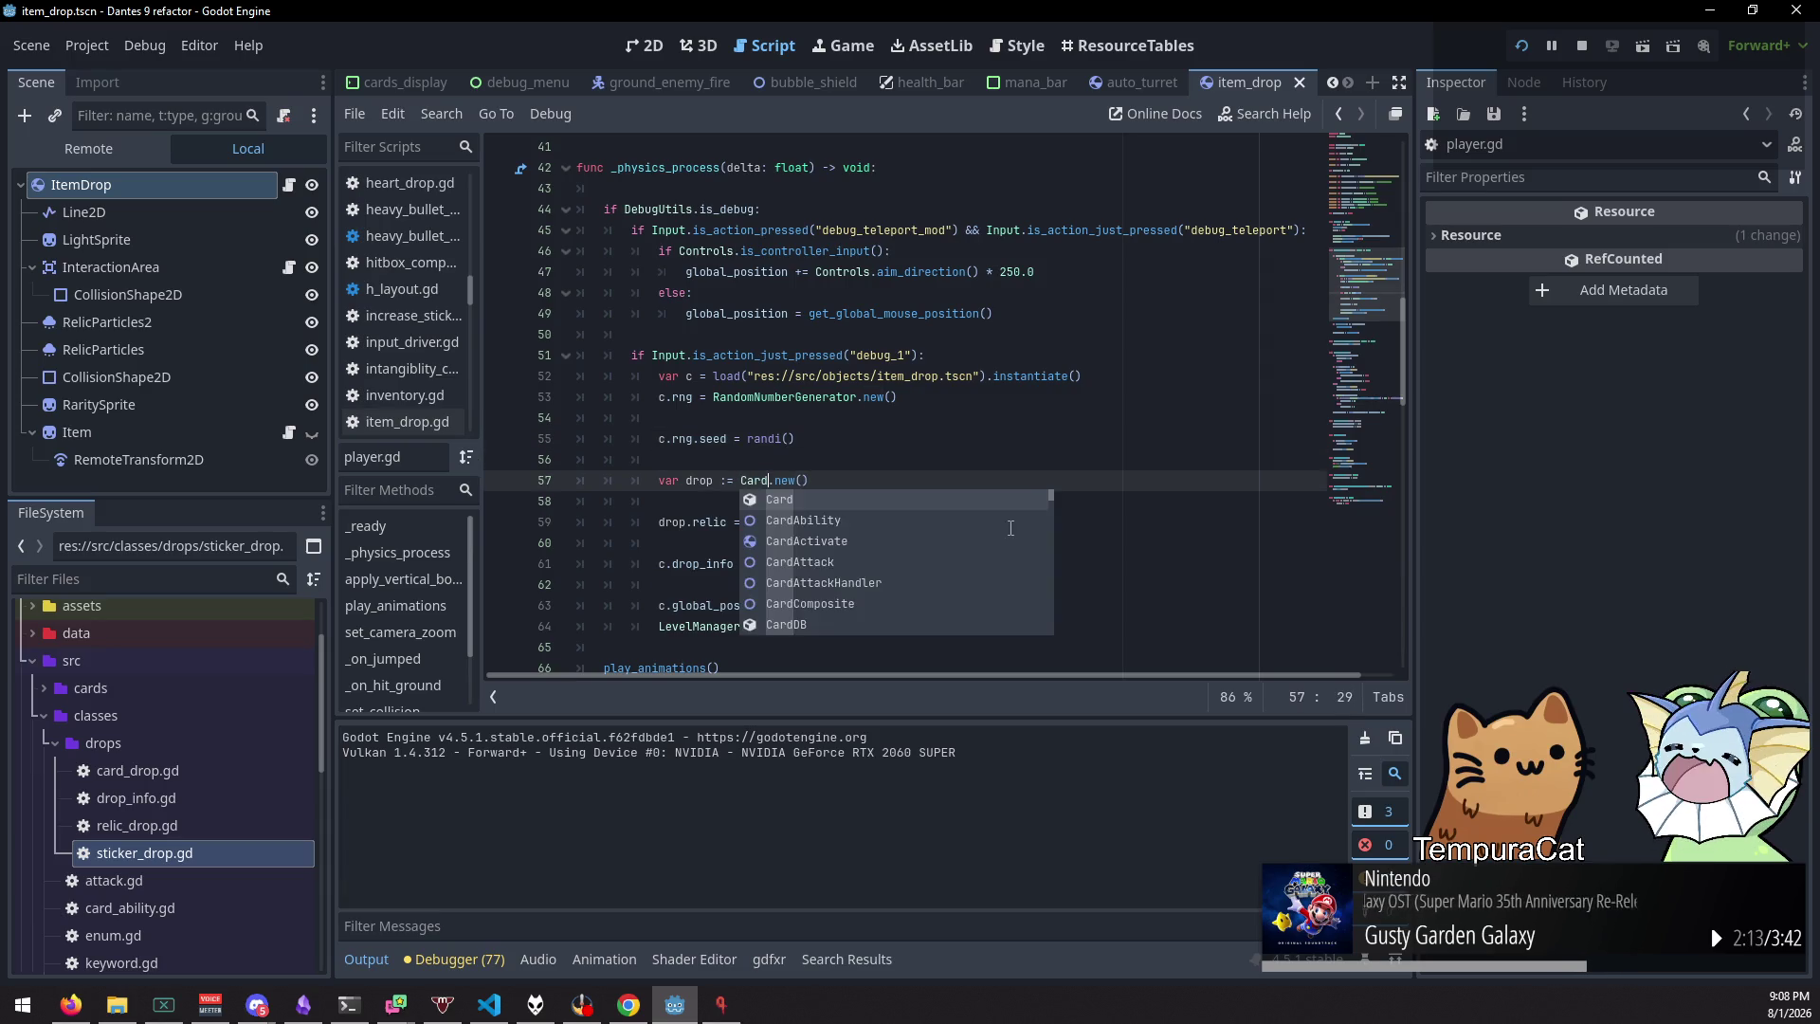
key(Escape)
key(Down)
key(Down)
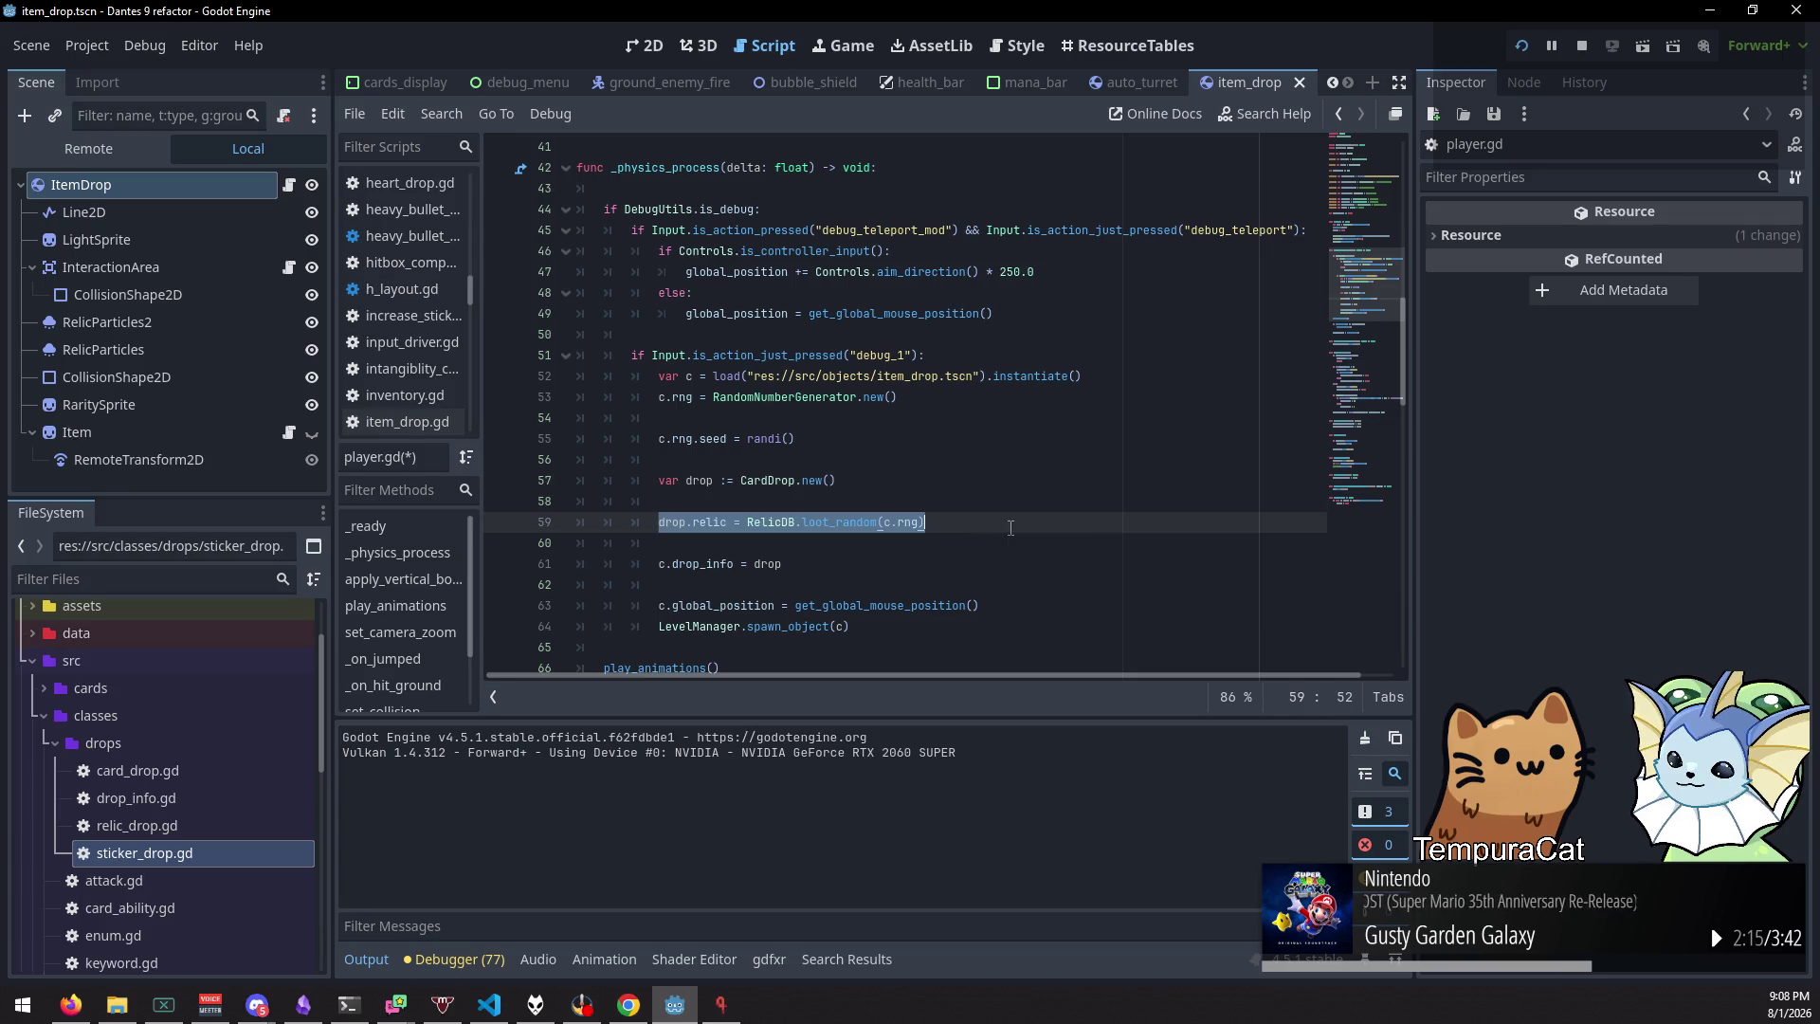
key(BackSpace)
key(ctrl+shift+k)
- Run the game, spawn debug card pack drops beside the player, then stop it
key(F5)
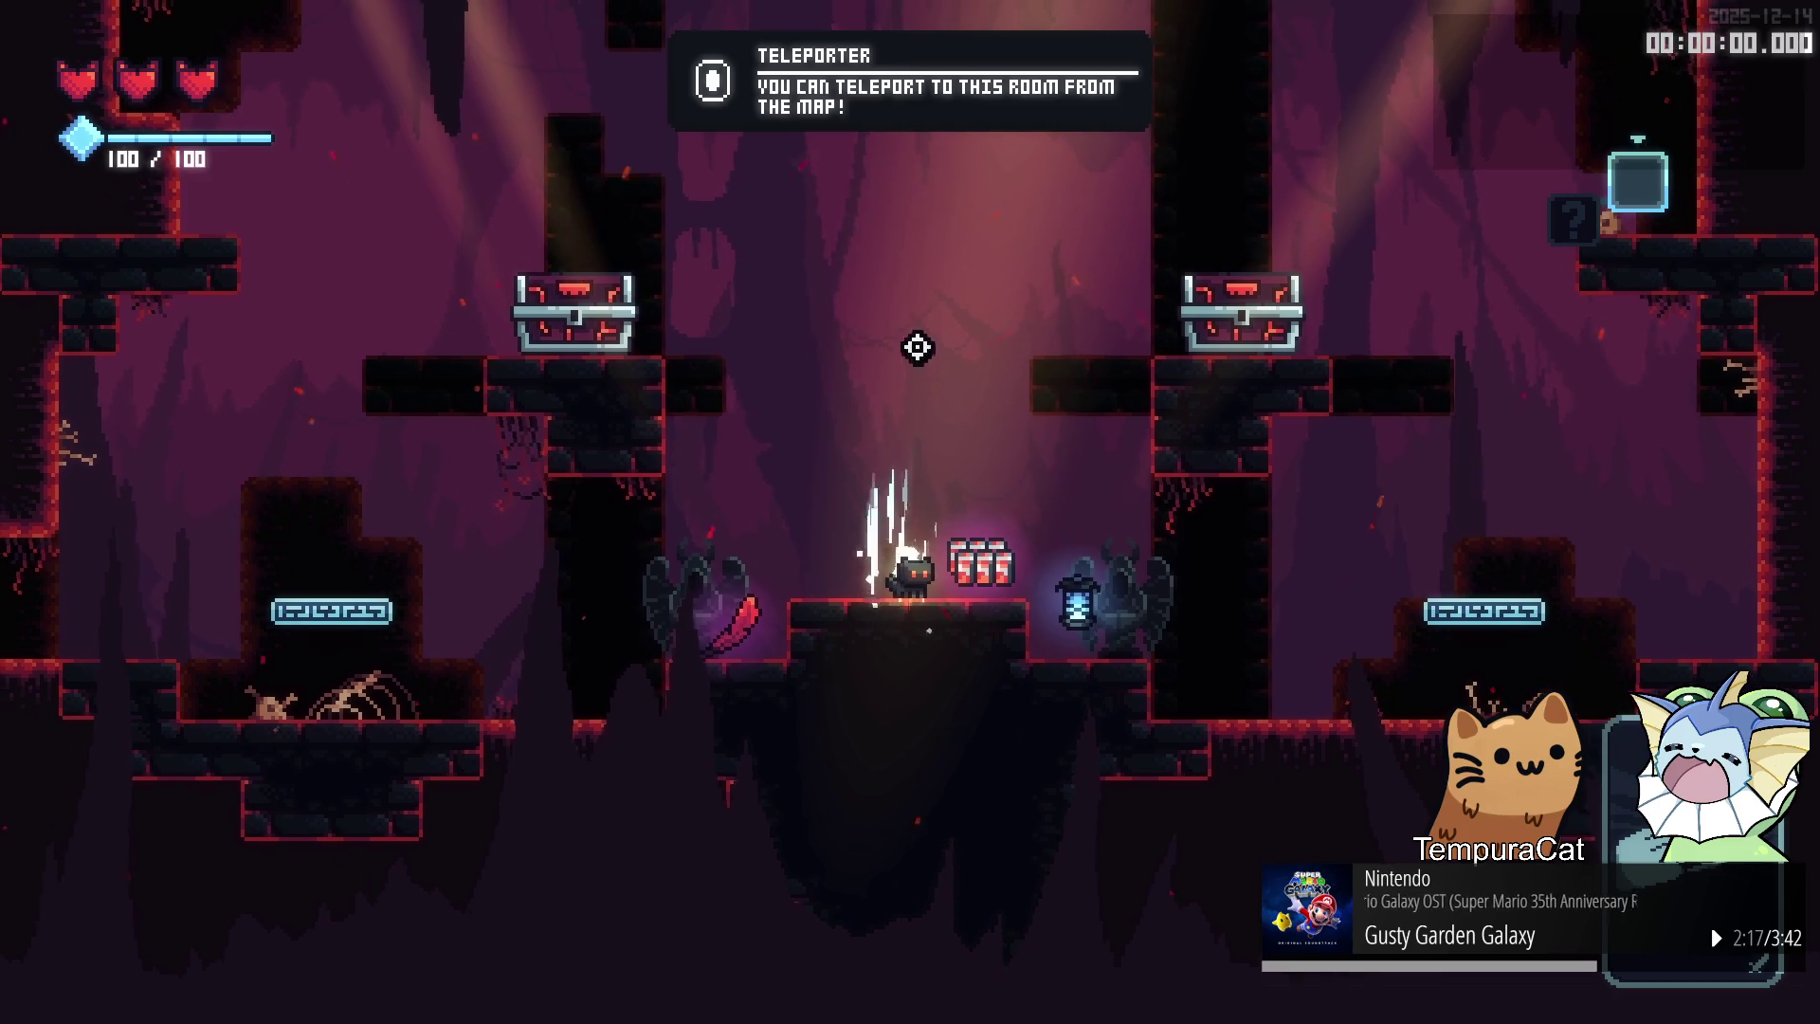
key(a)
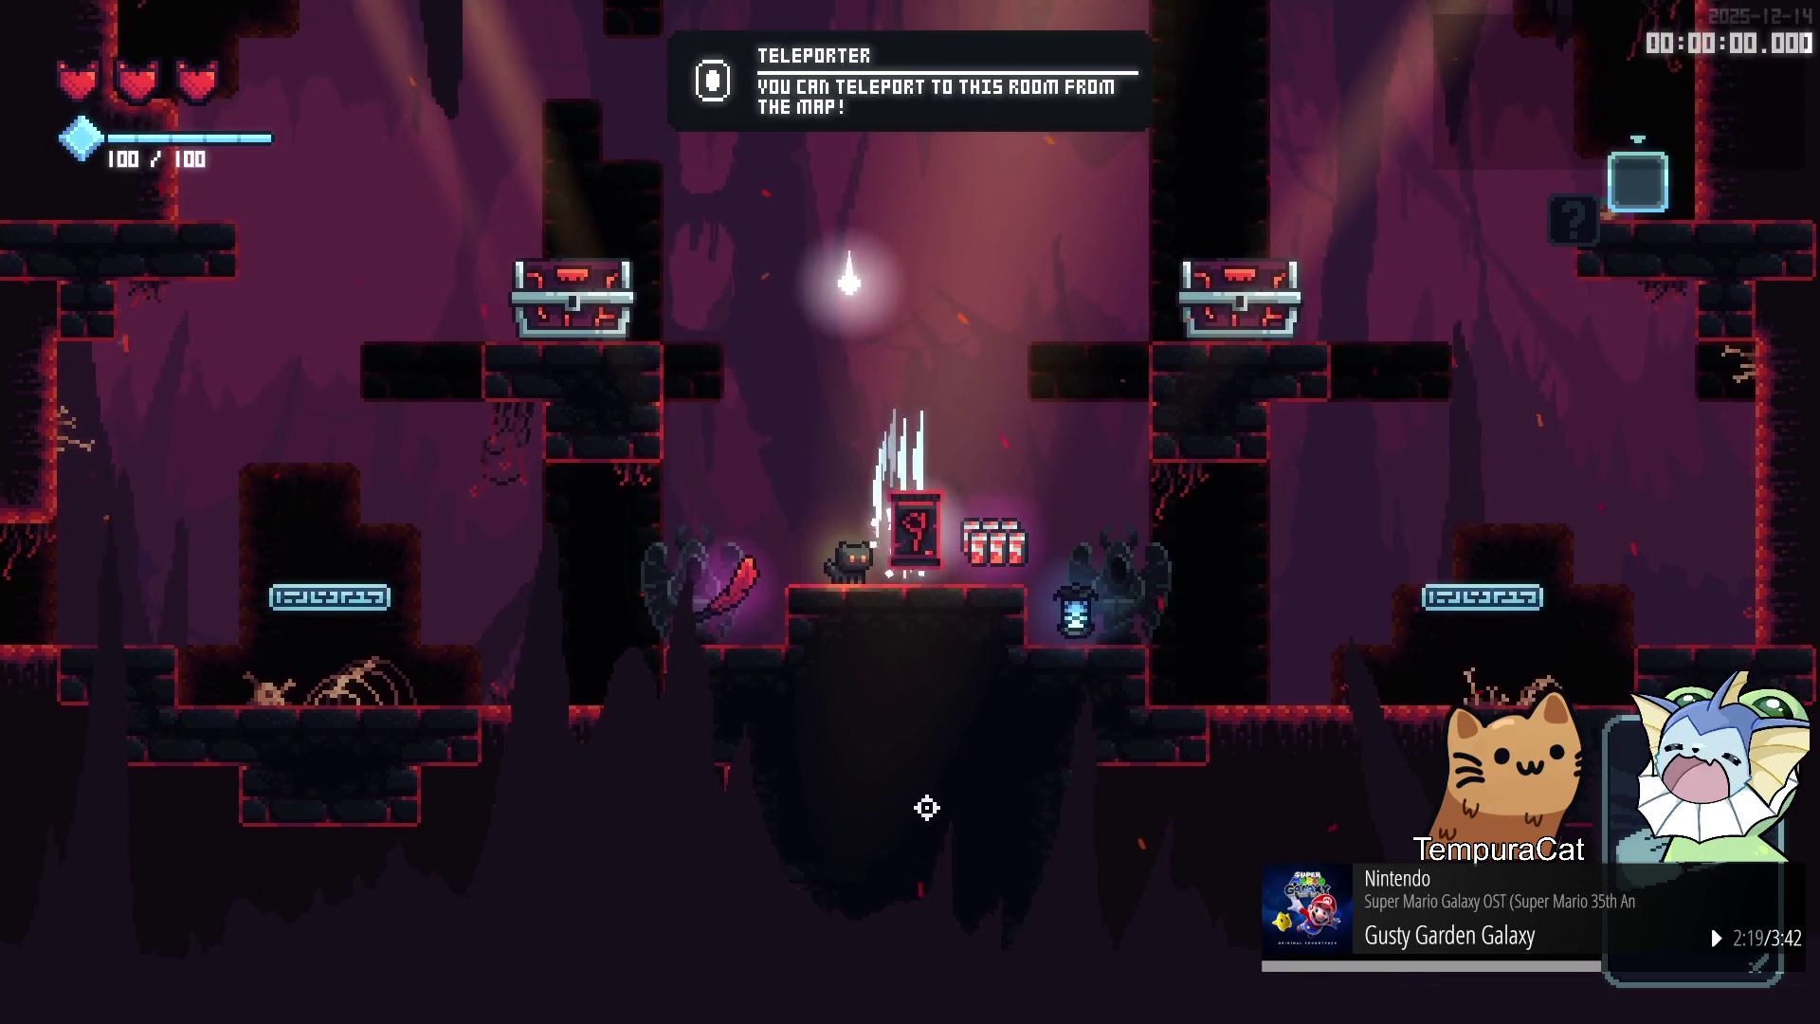
key(d)
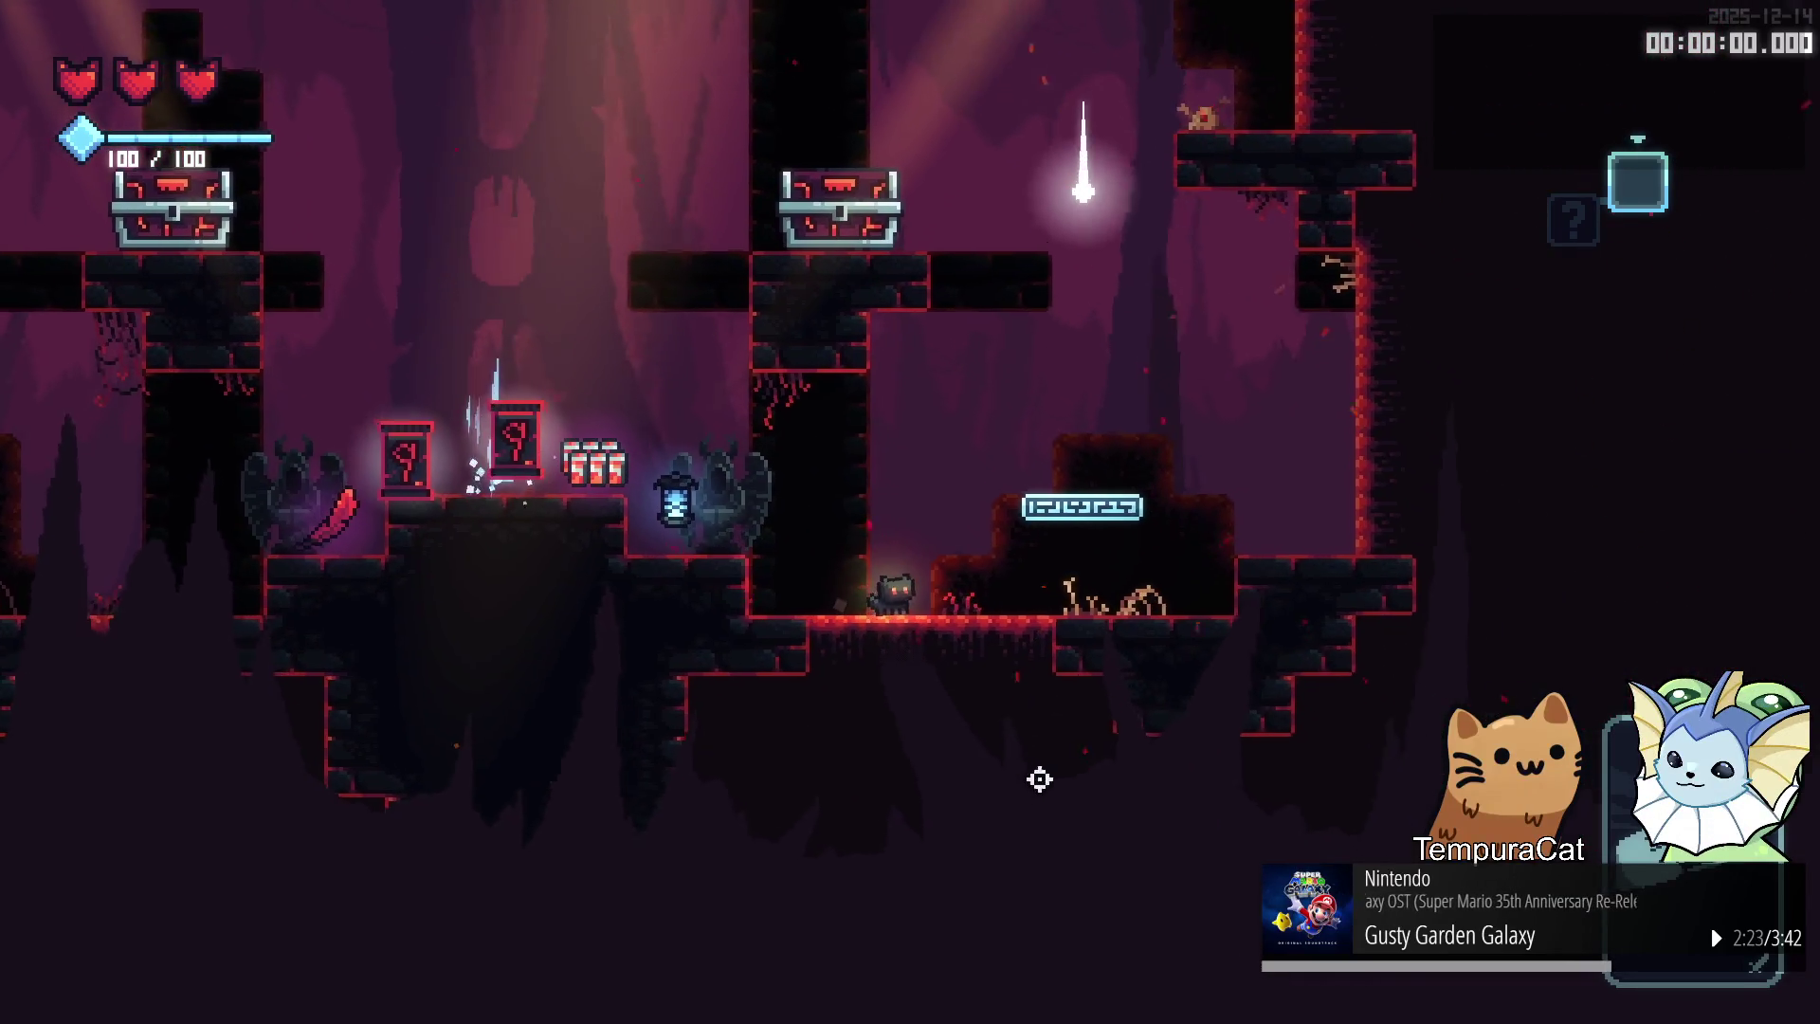
key(d)
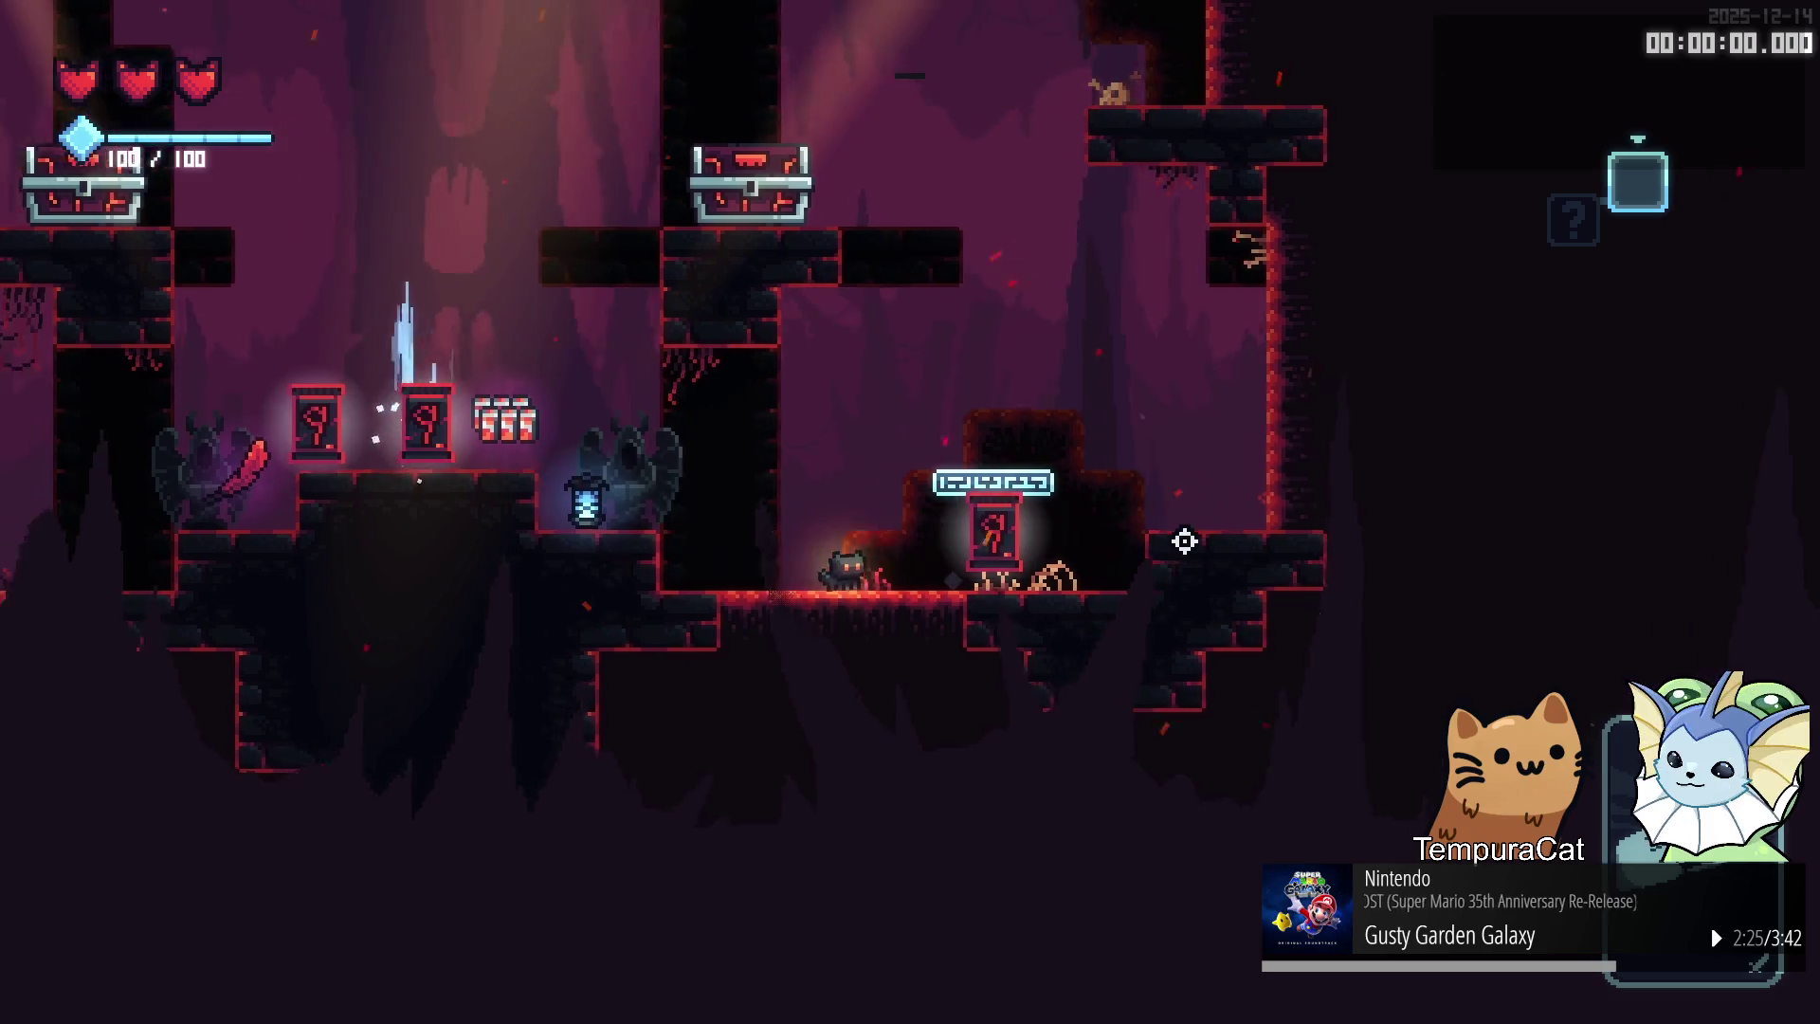
key(alt+Tab)
key(Left)
key(Left)
key(Left)
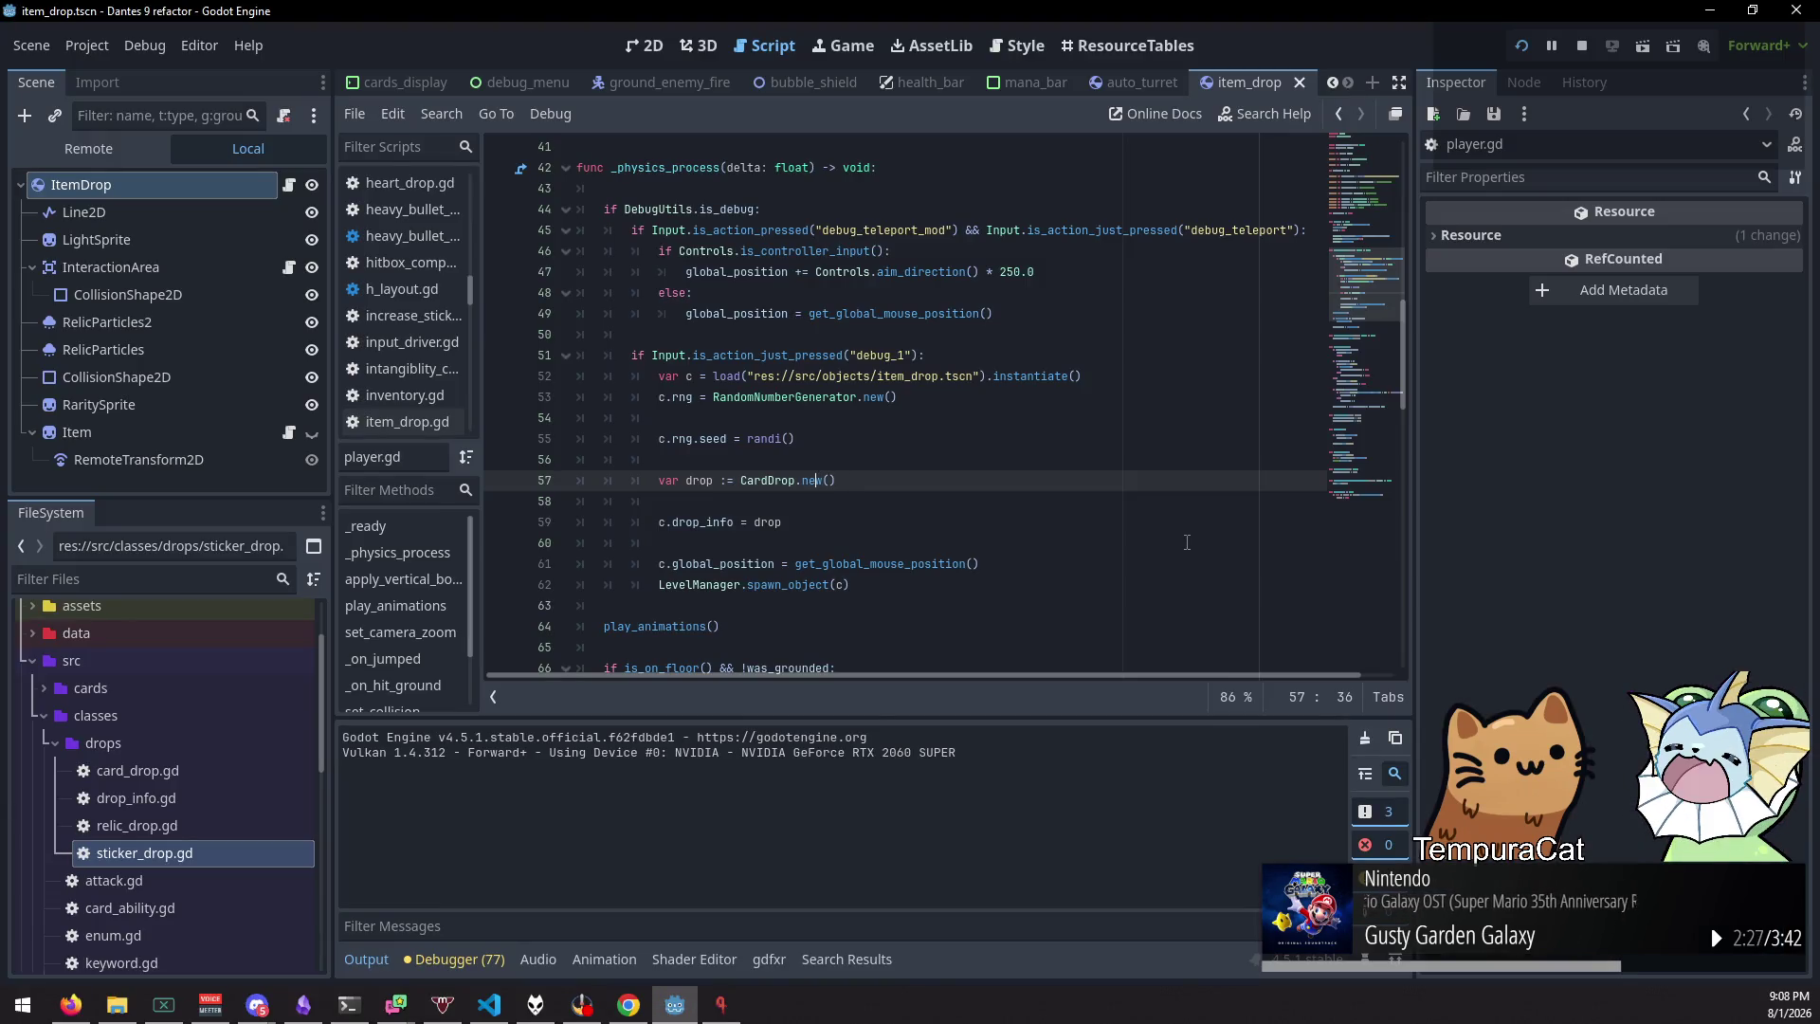
- Replace CardDrop with StickerDrop in the debug spawn on line 57
key(ctrl+d)
key(Left)
key(ctrl+d)
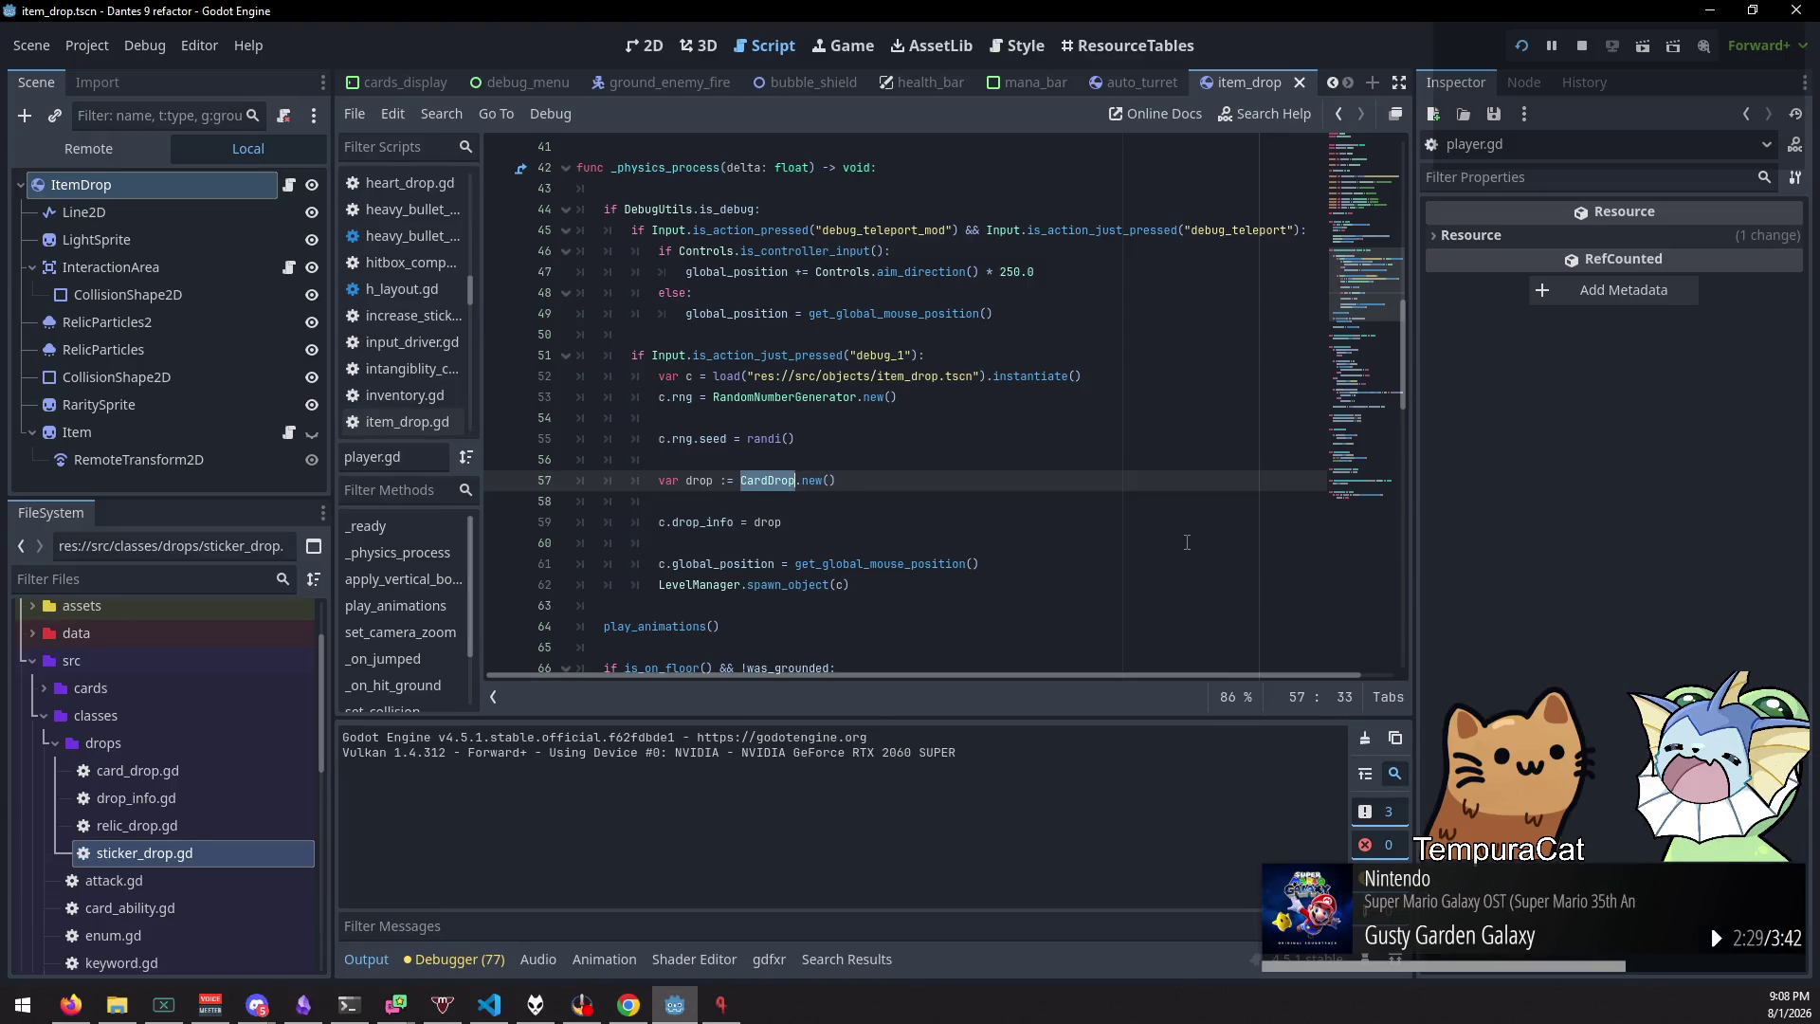
text(StickerDrop)
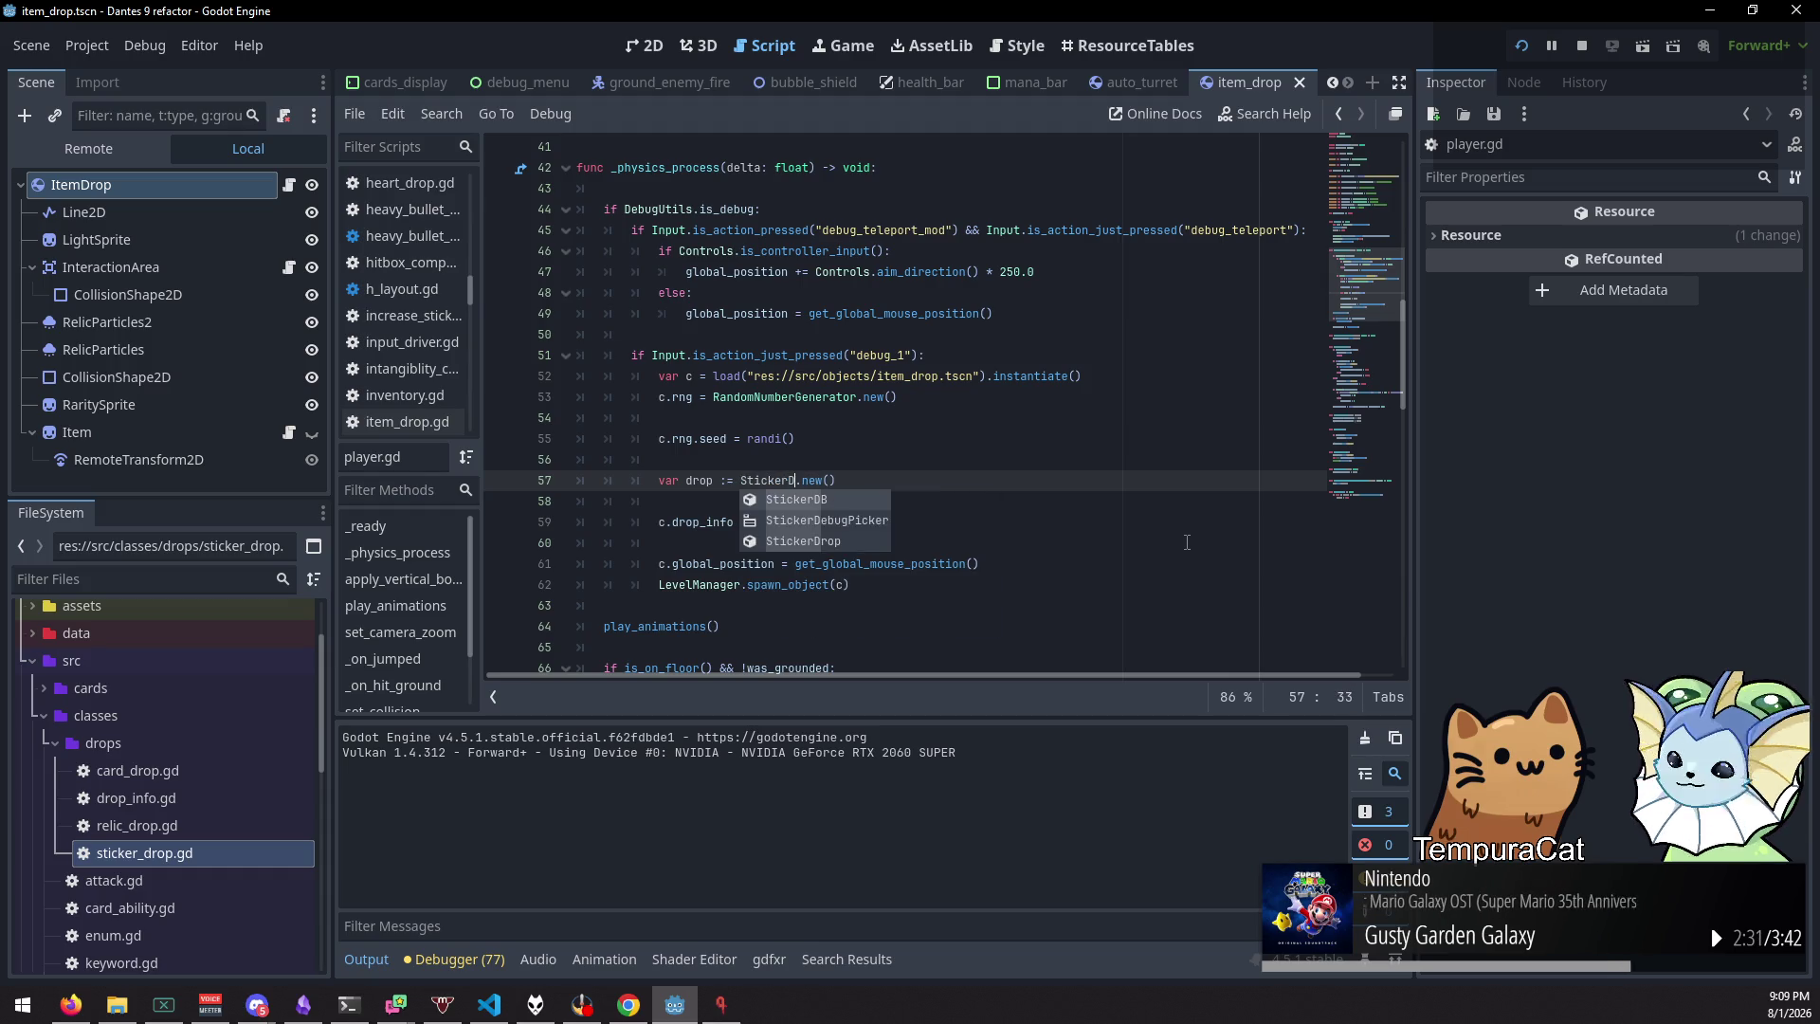
- Playtest by walking to the card pack, opening it, skipping the card choice, and stopping the game
key(F5)
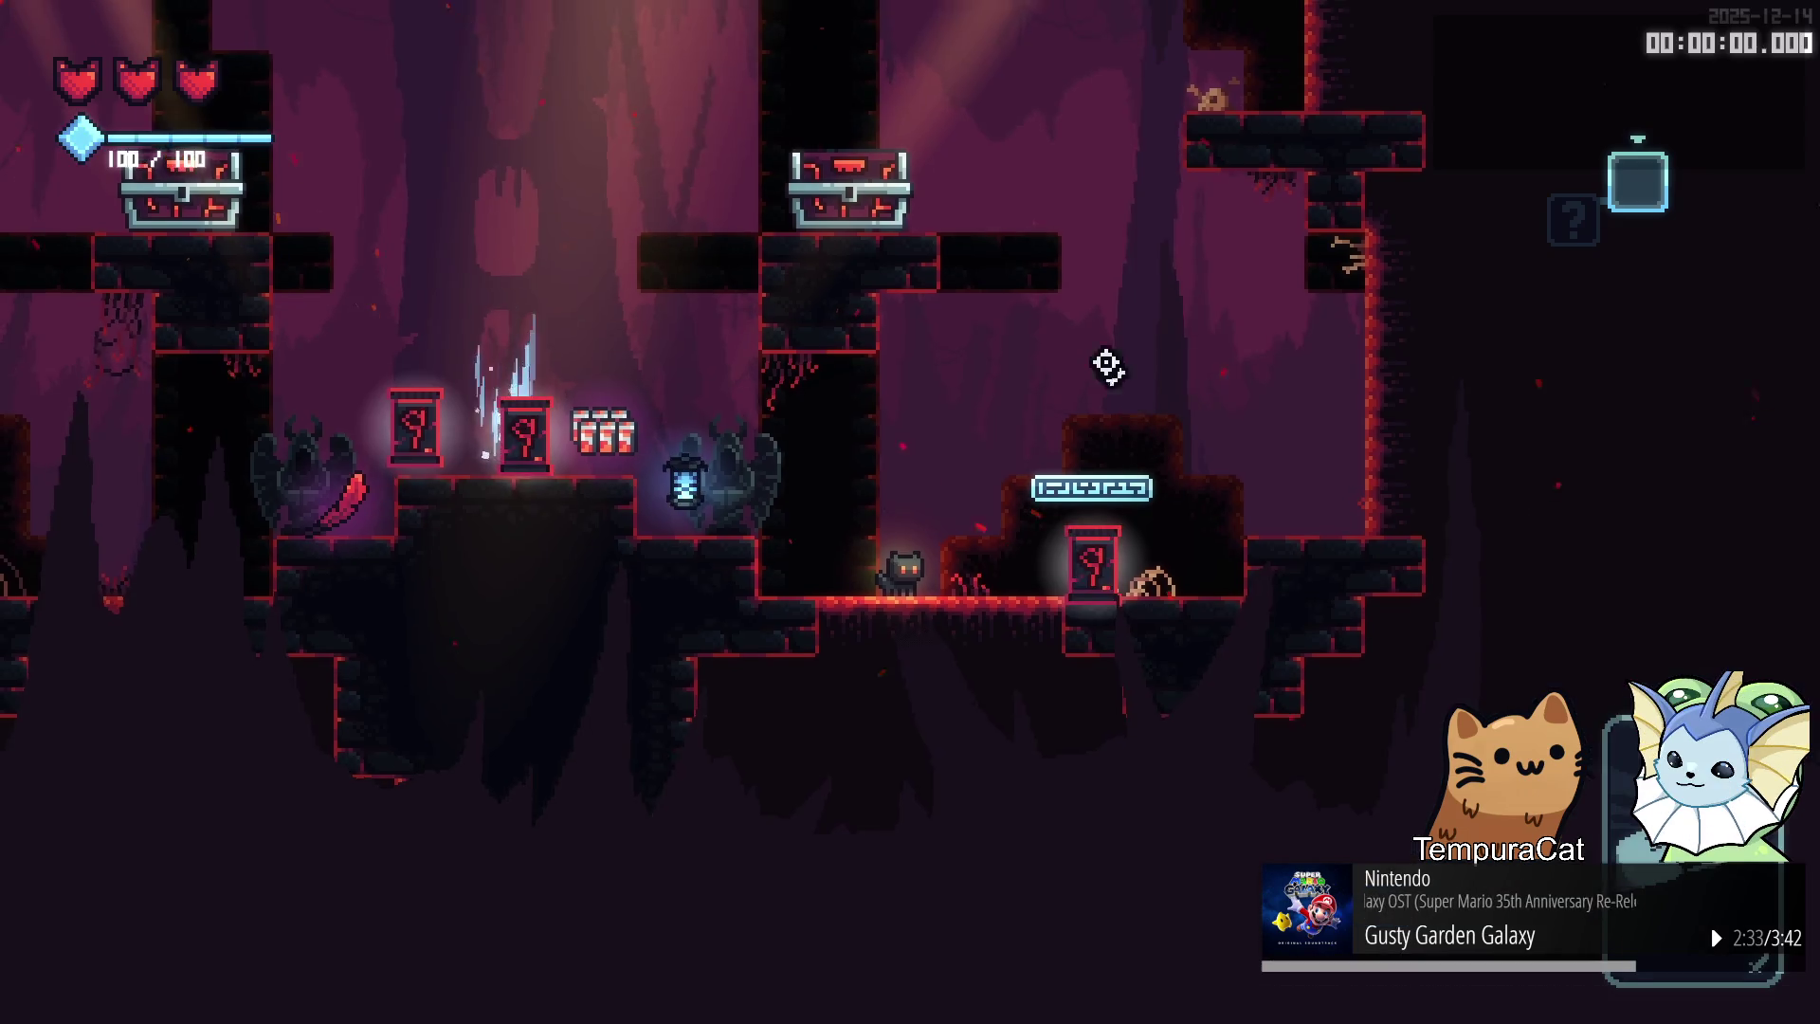
key(d)
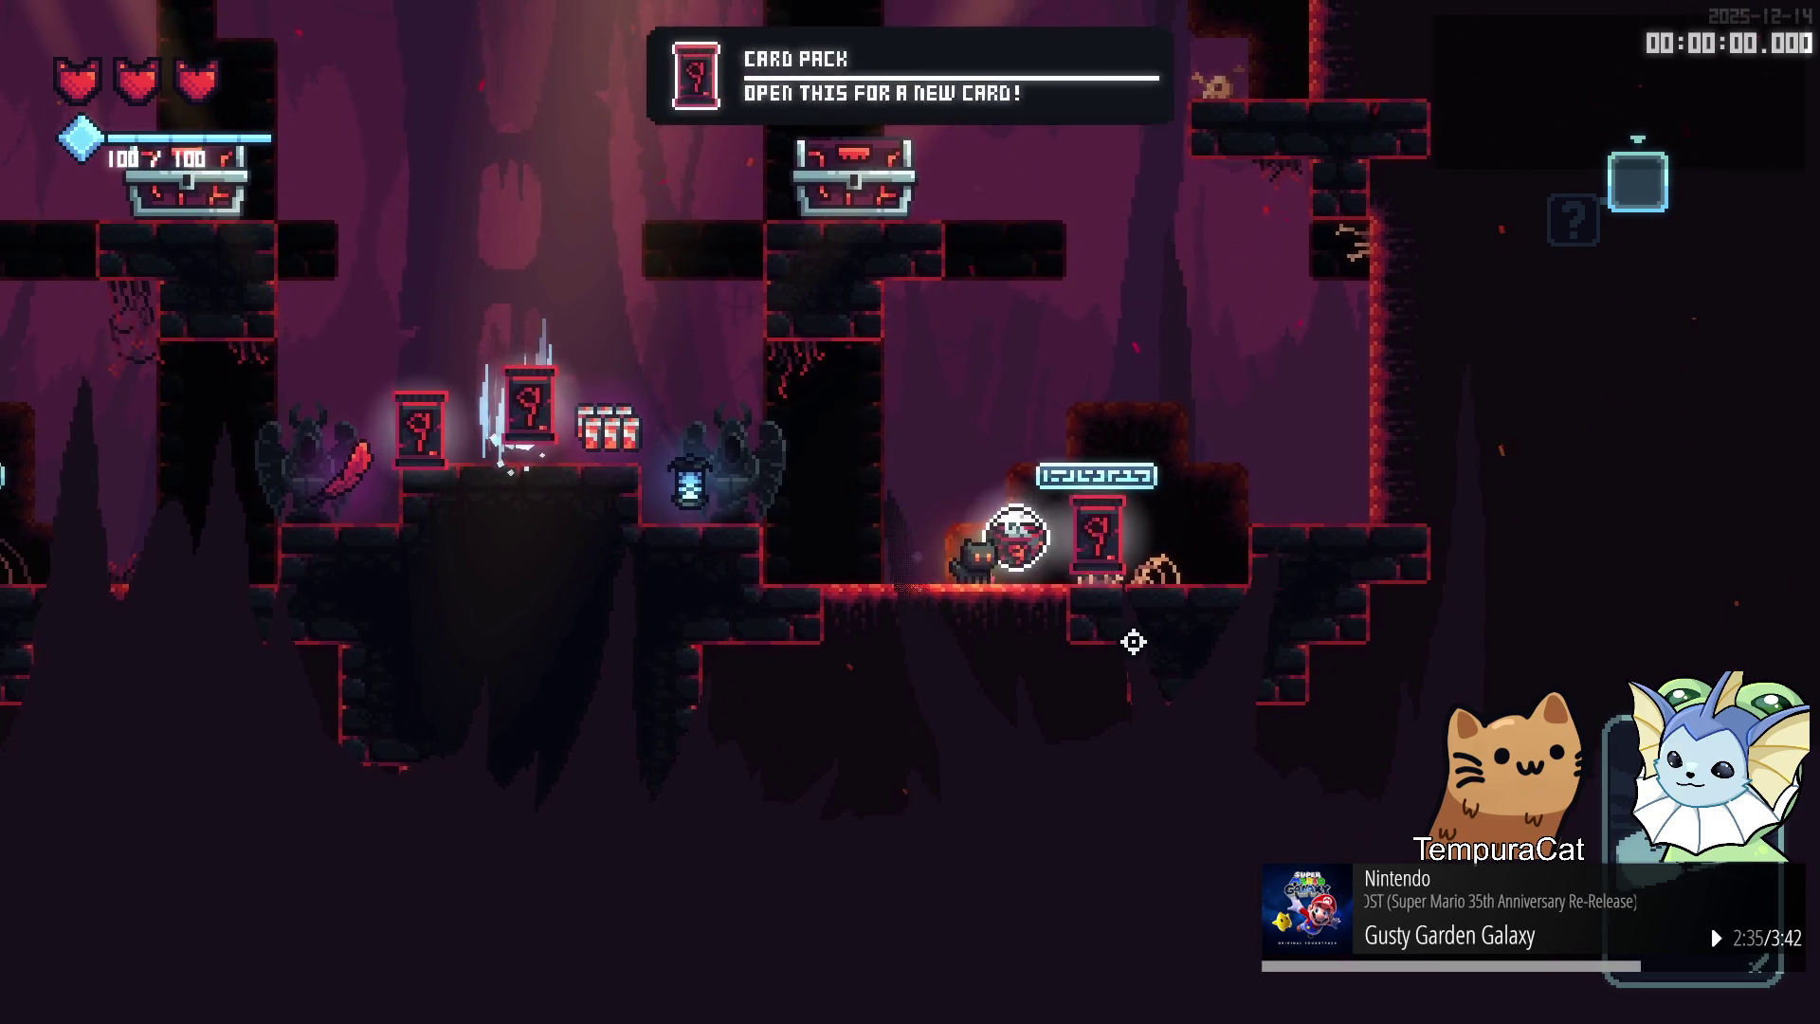
key(e)
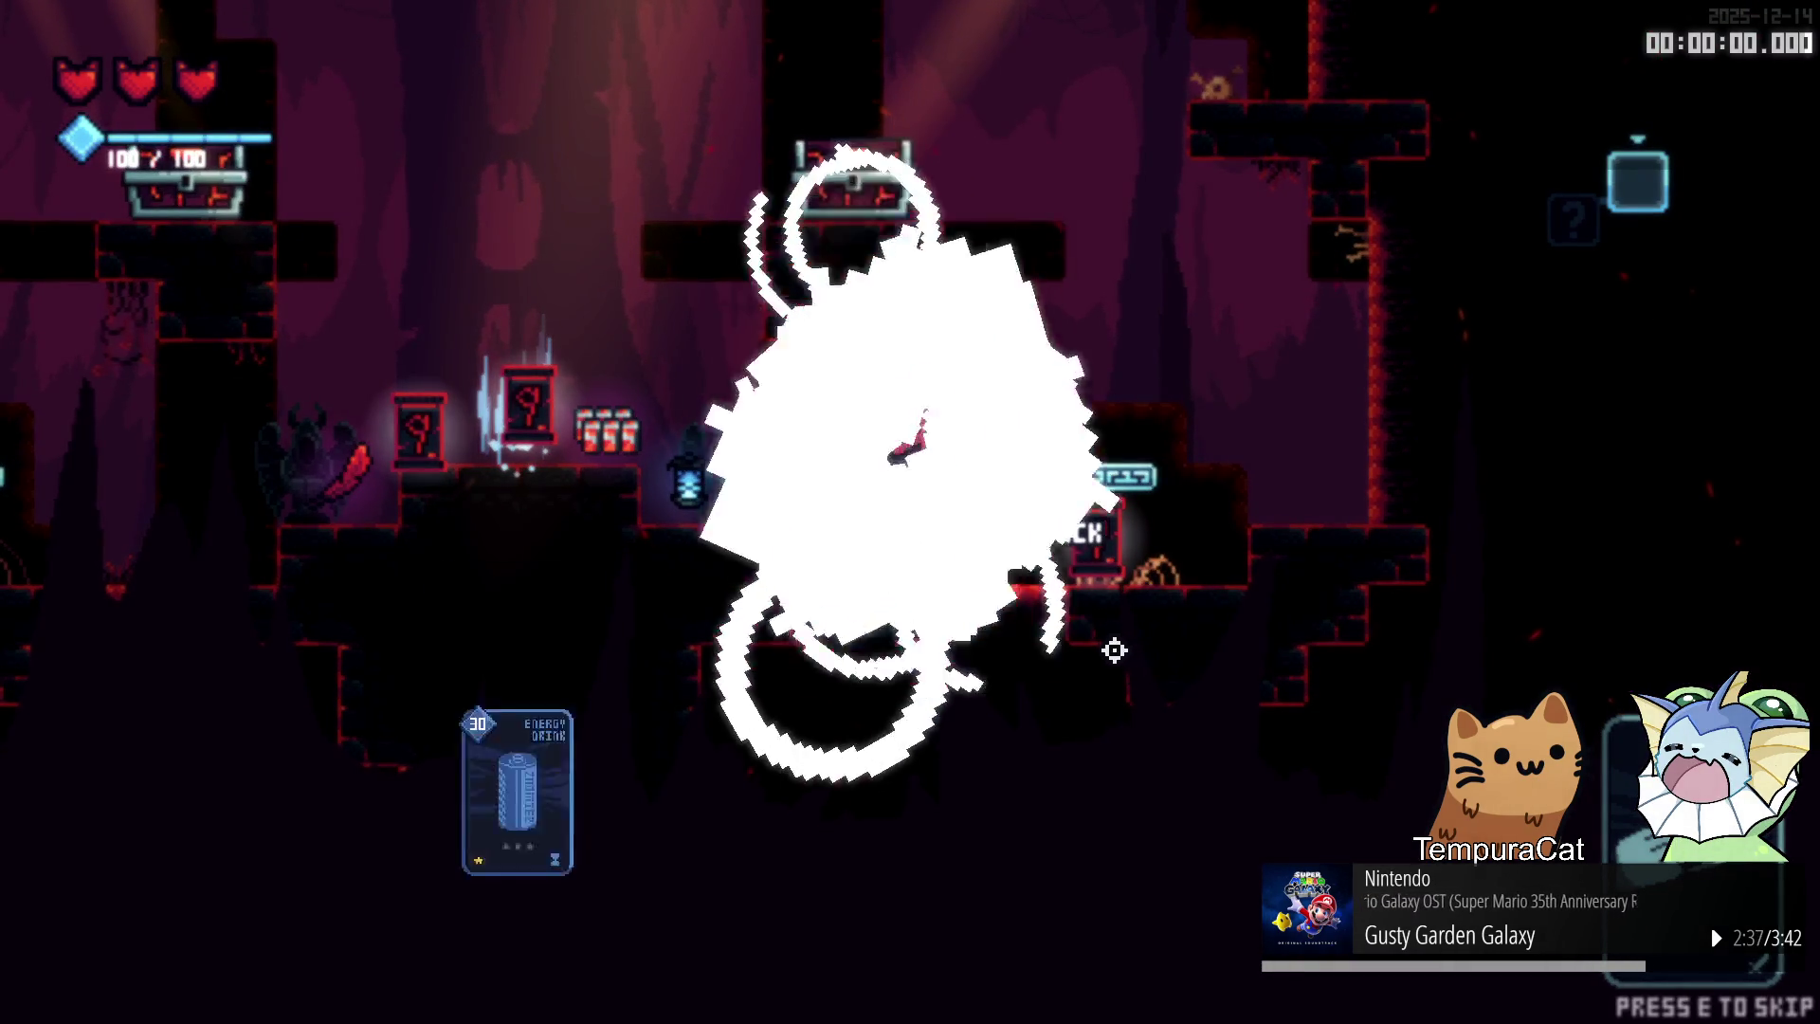
key(e)
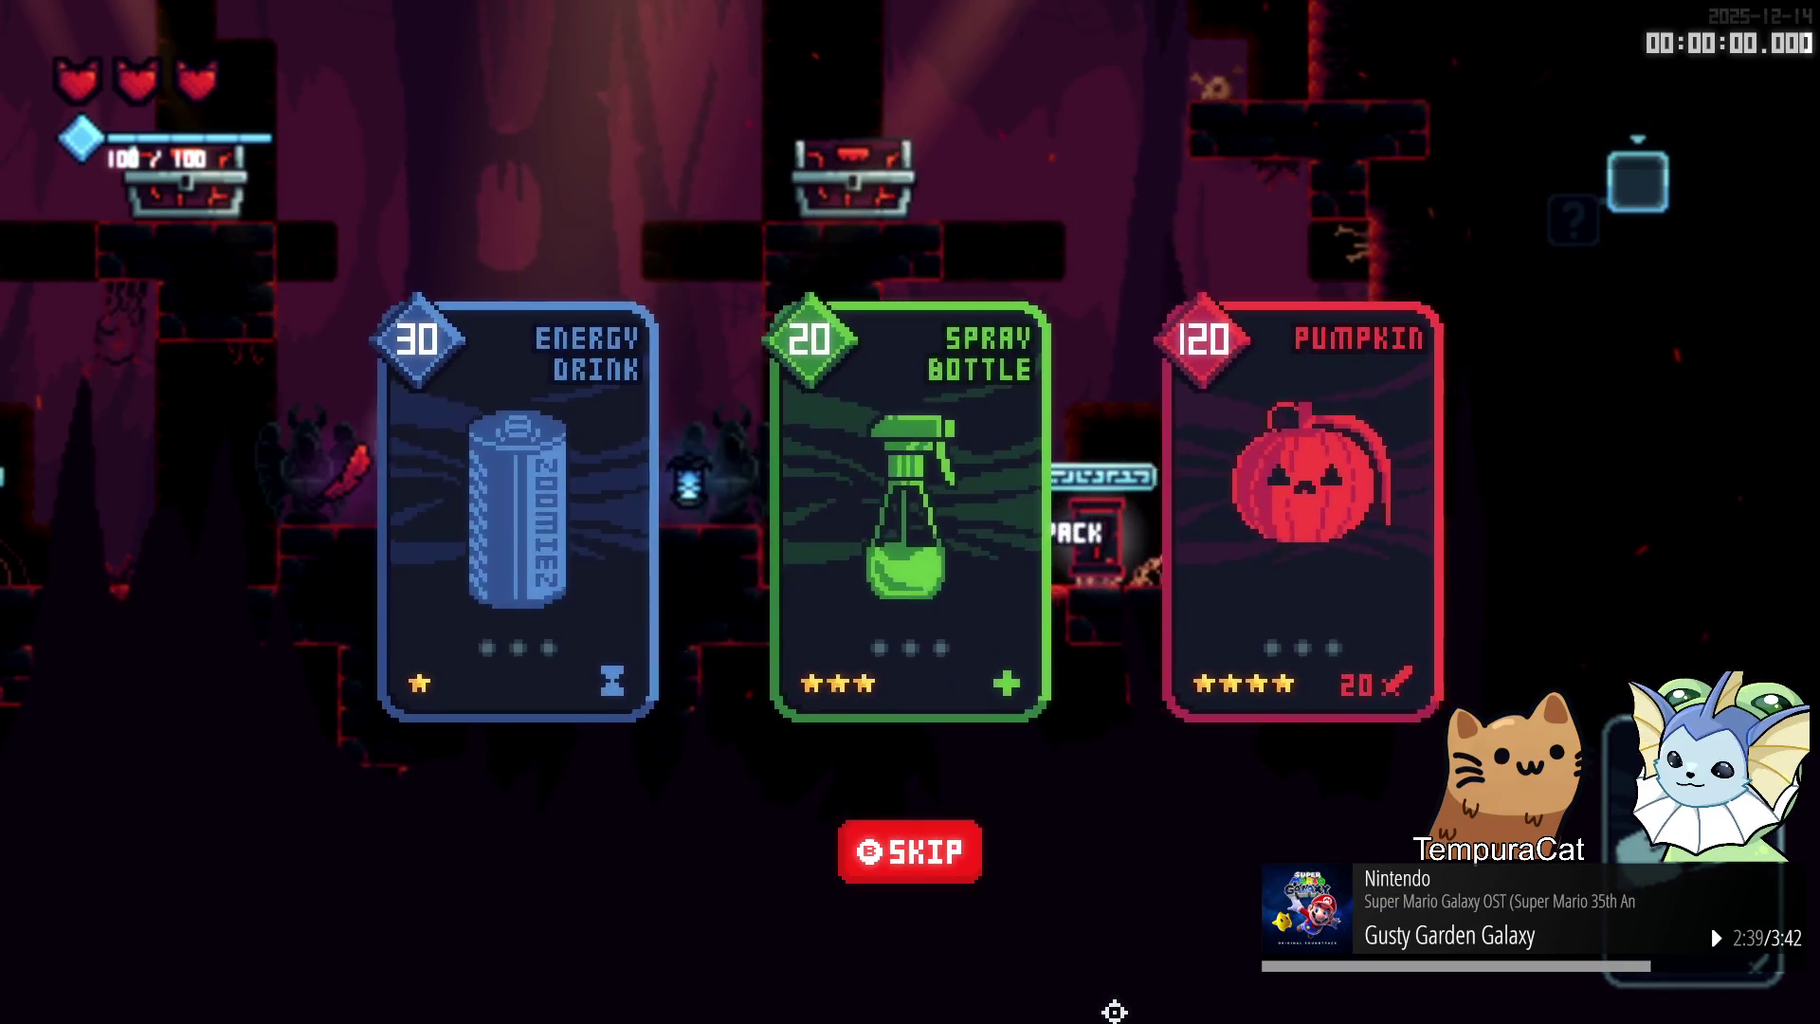
key(alt+Tab)
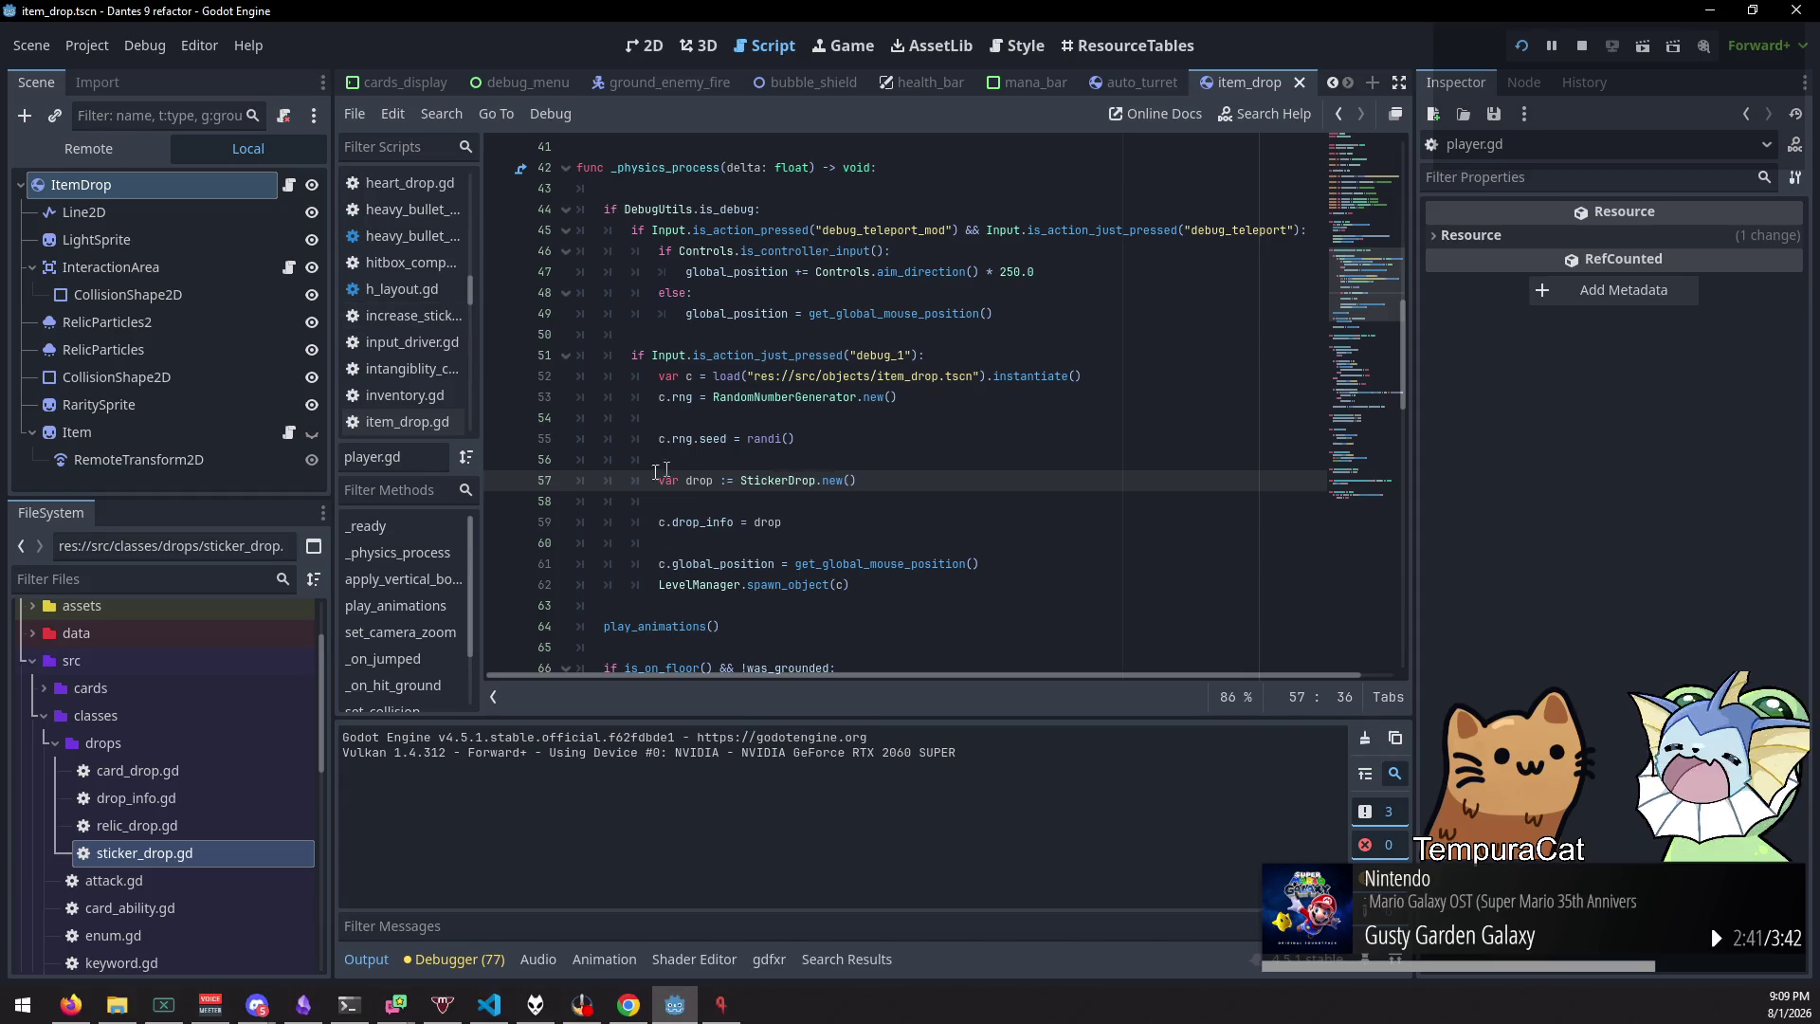
key(shift+alt+o)
- Open item_drop.gd by searching 'item_drop' in quick file search
text(item_+)
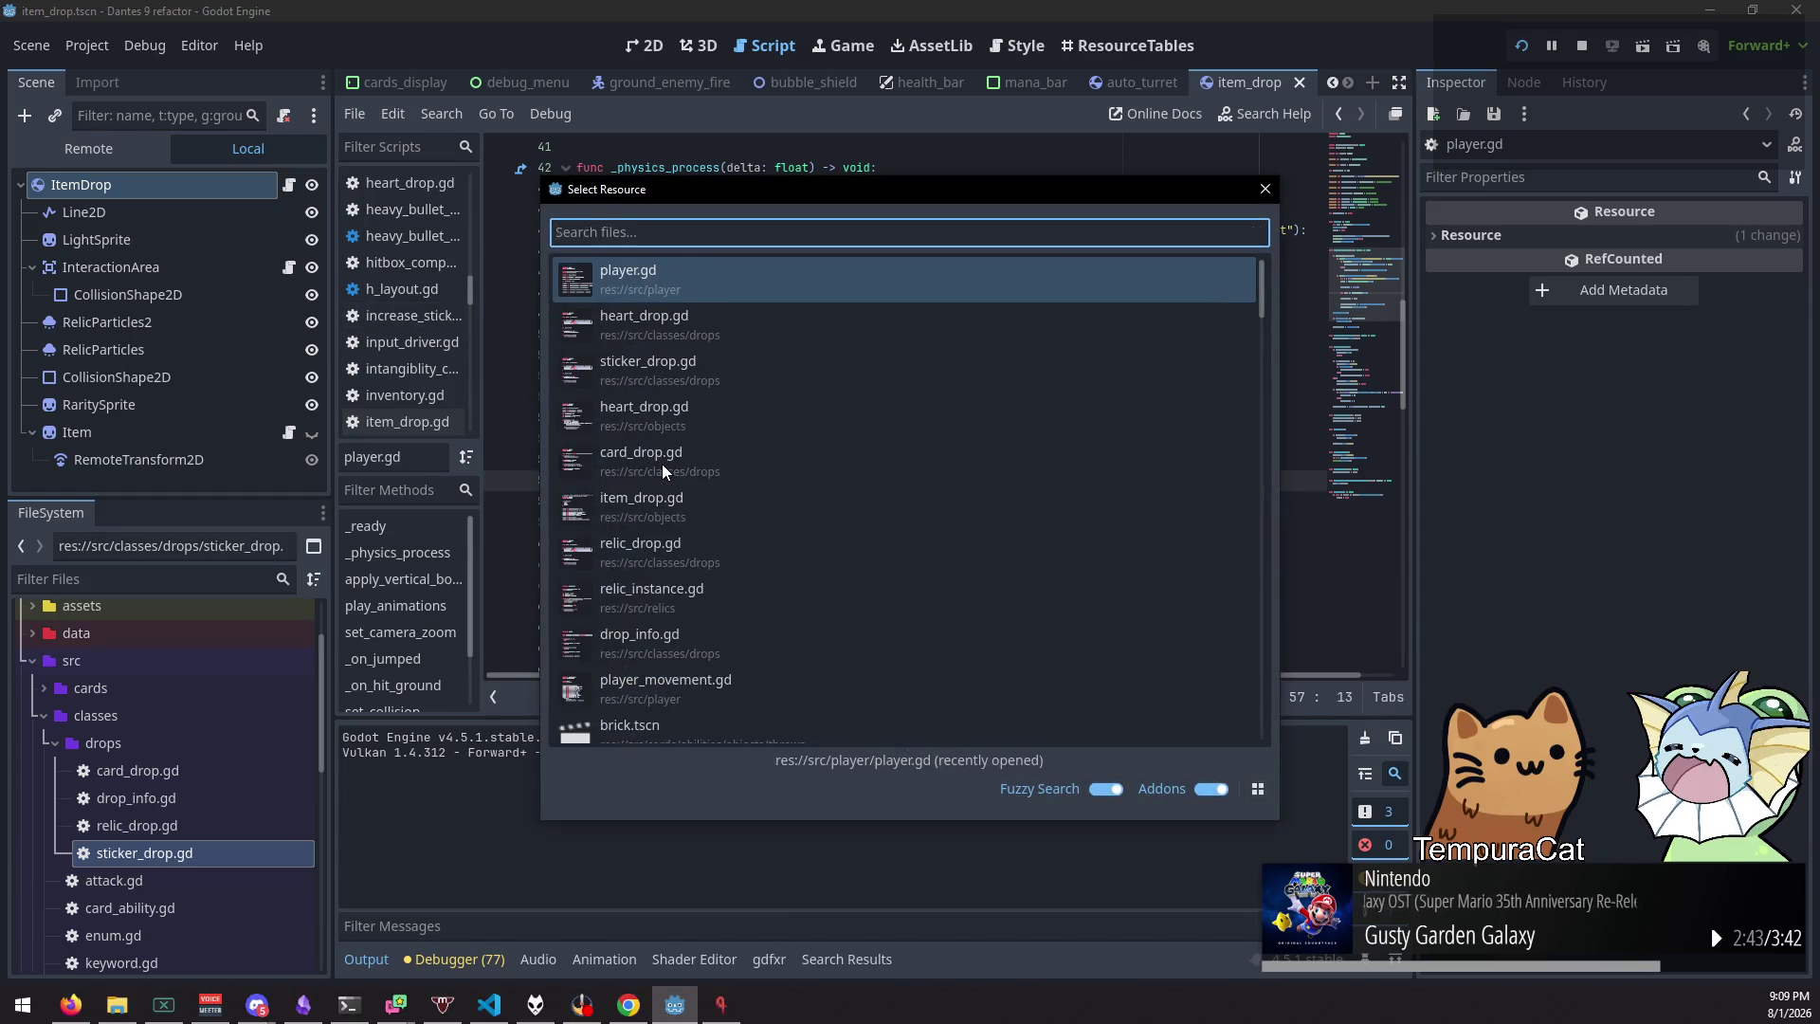
key(BackSpace)
text(drop)
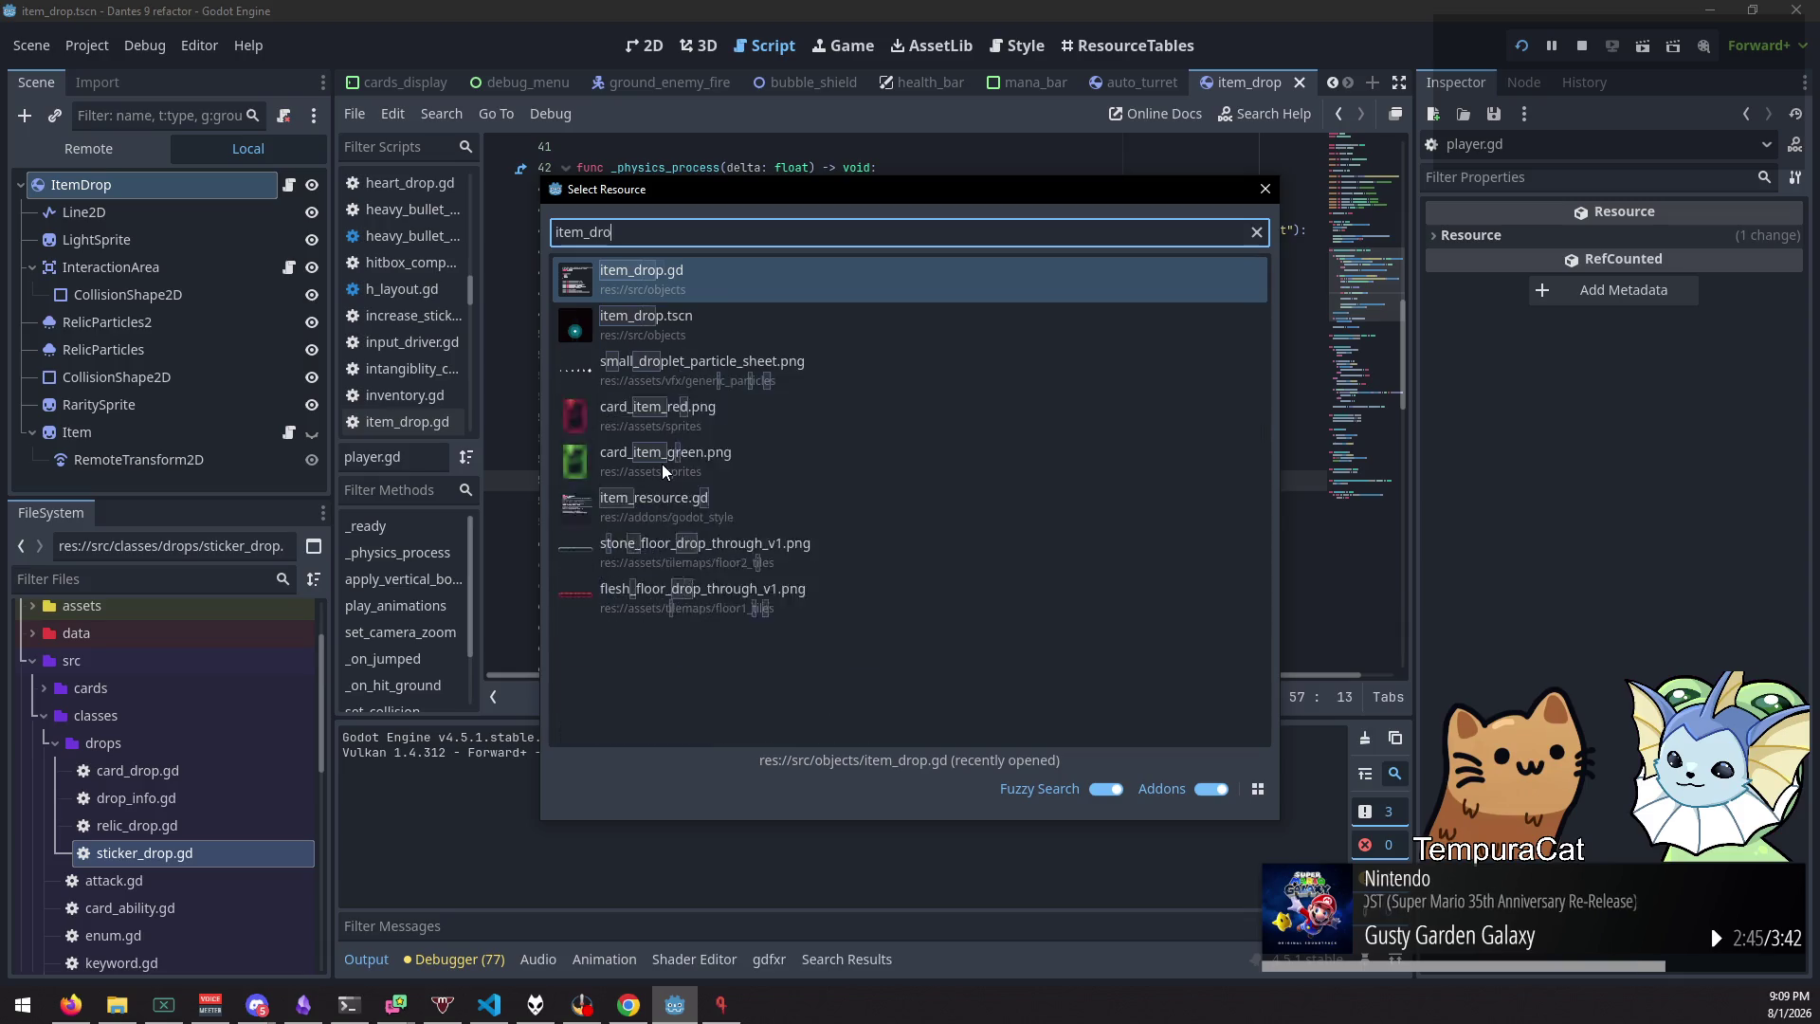
key(Return)
- Select the per-drop-type banner code in on_target_changed up to line 172
key(Down)
key(Up)
key(End)
key(shift+Up)
key(shift+Up)
key(shift+Up)
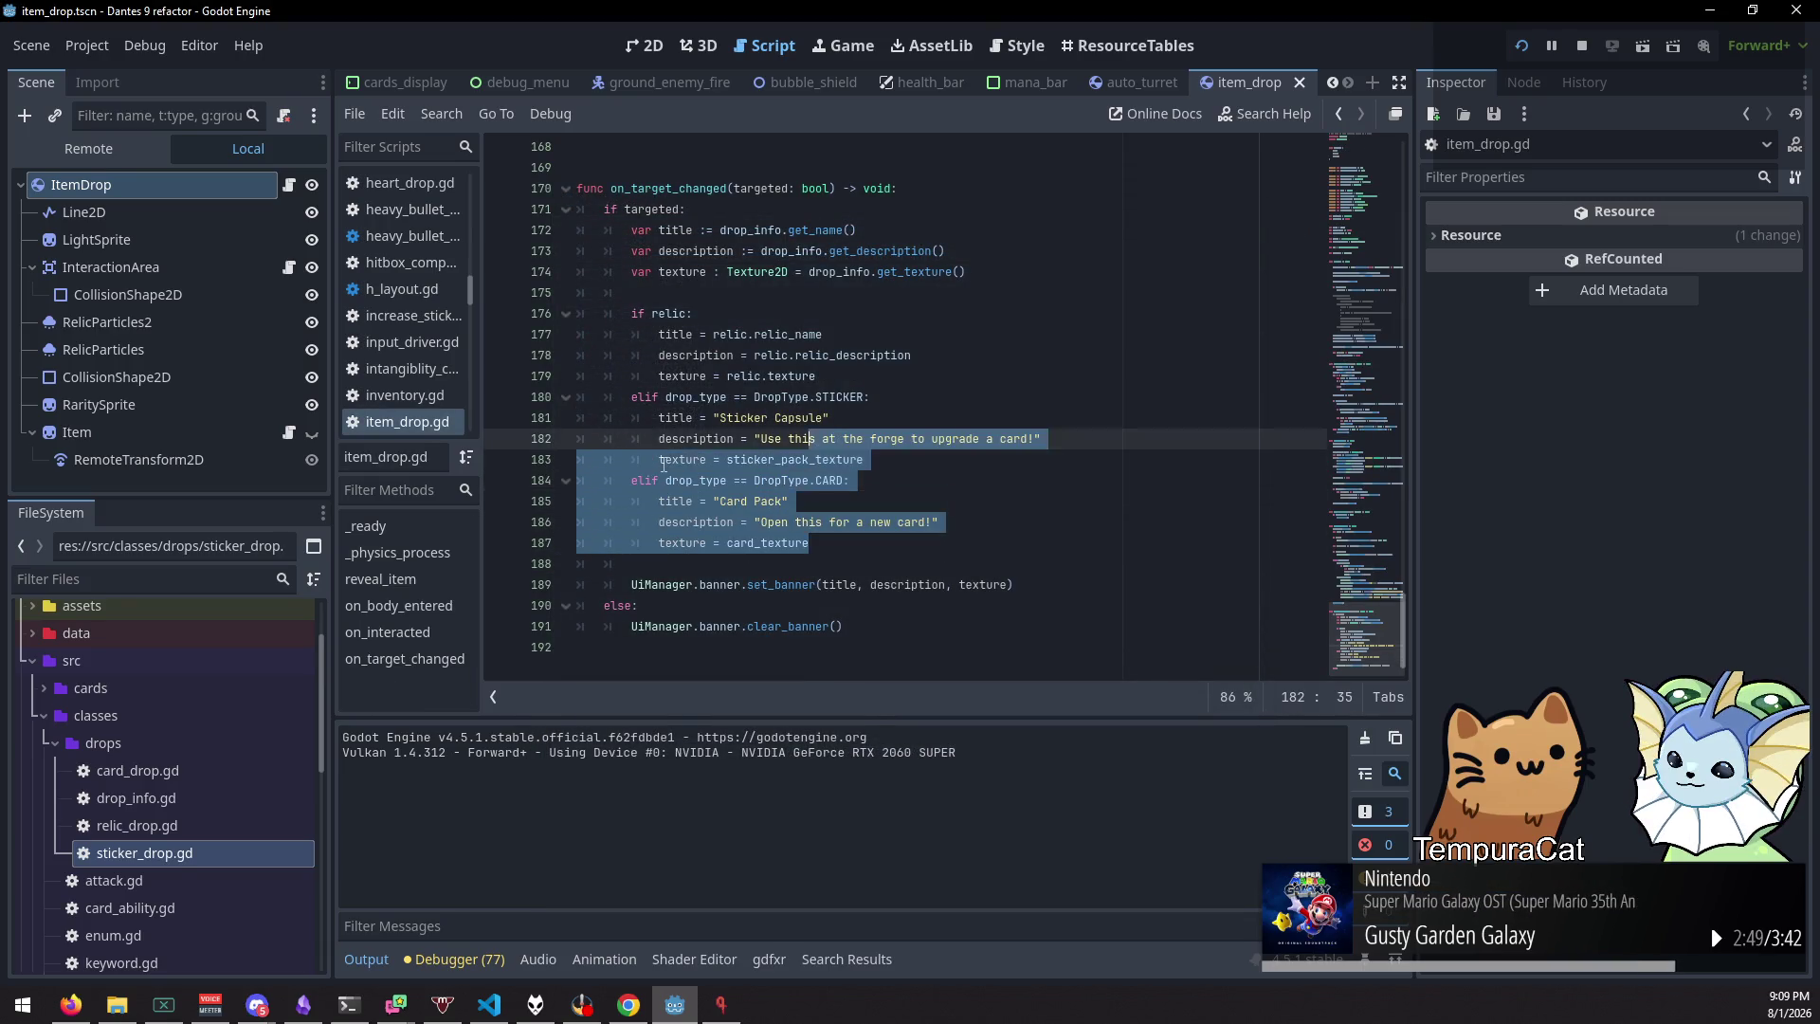
key(shift+Up)
key(shift+Up)
key(shift+Up)
key(shift+Home)
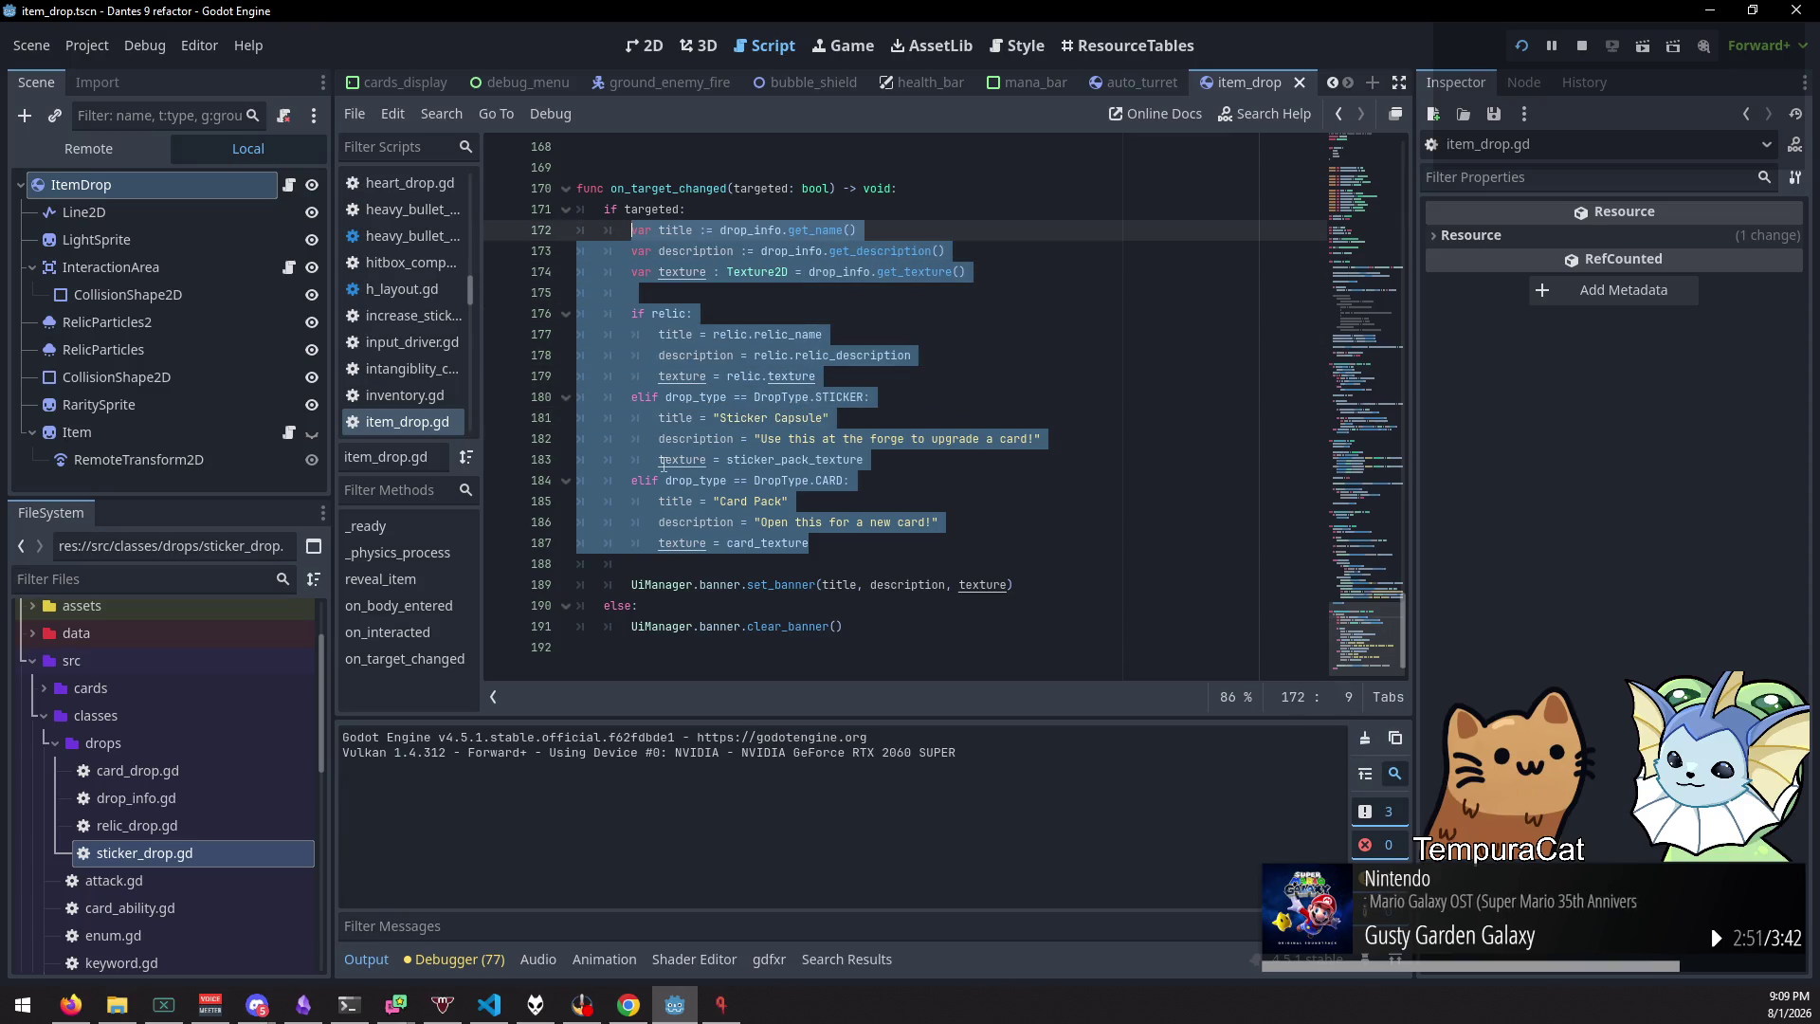
- Delete the relic and drop-type banner branches from on_target_changed
key(shift+Down)
key(shift+Down)
key(shift+Down)
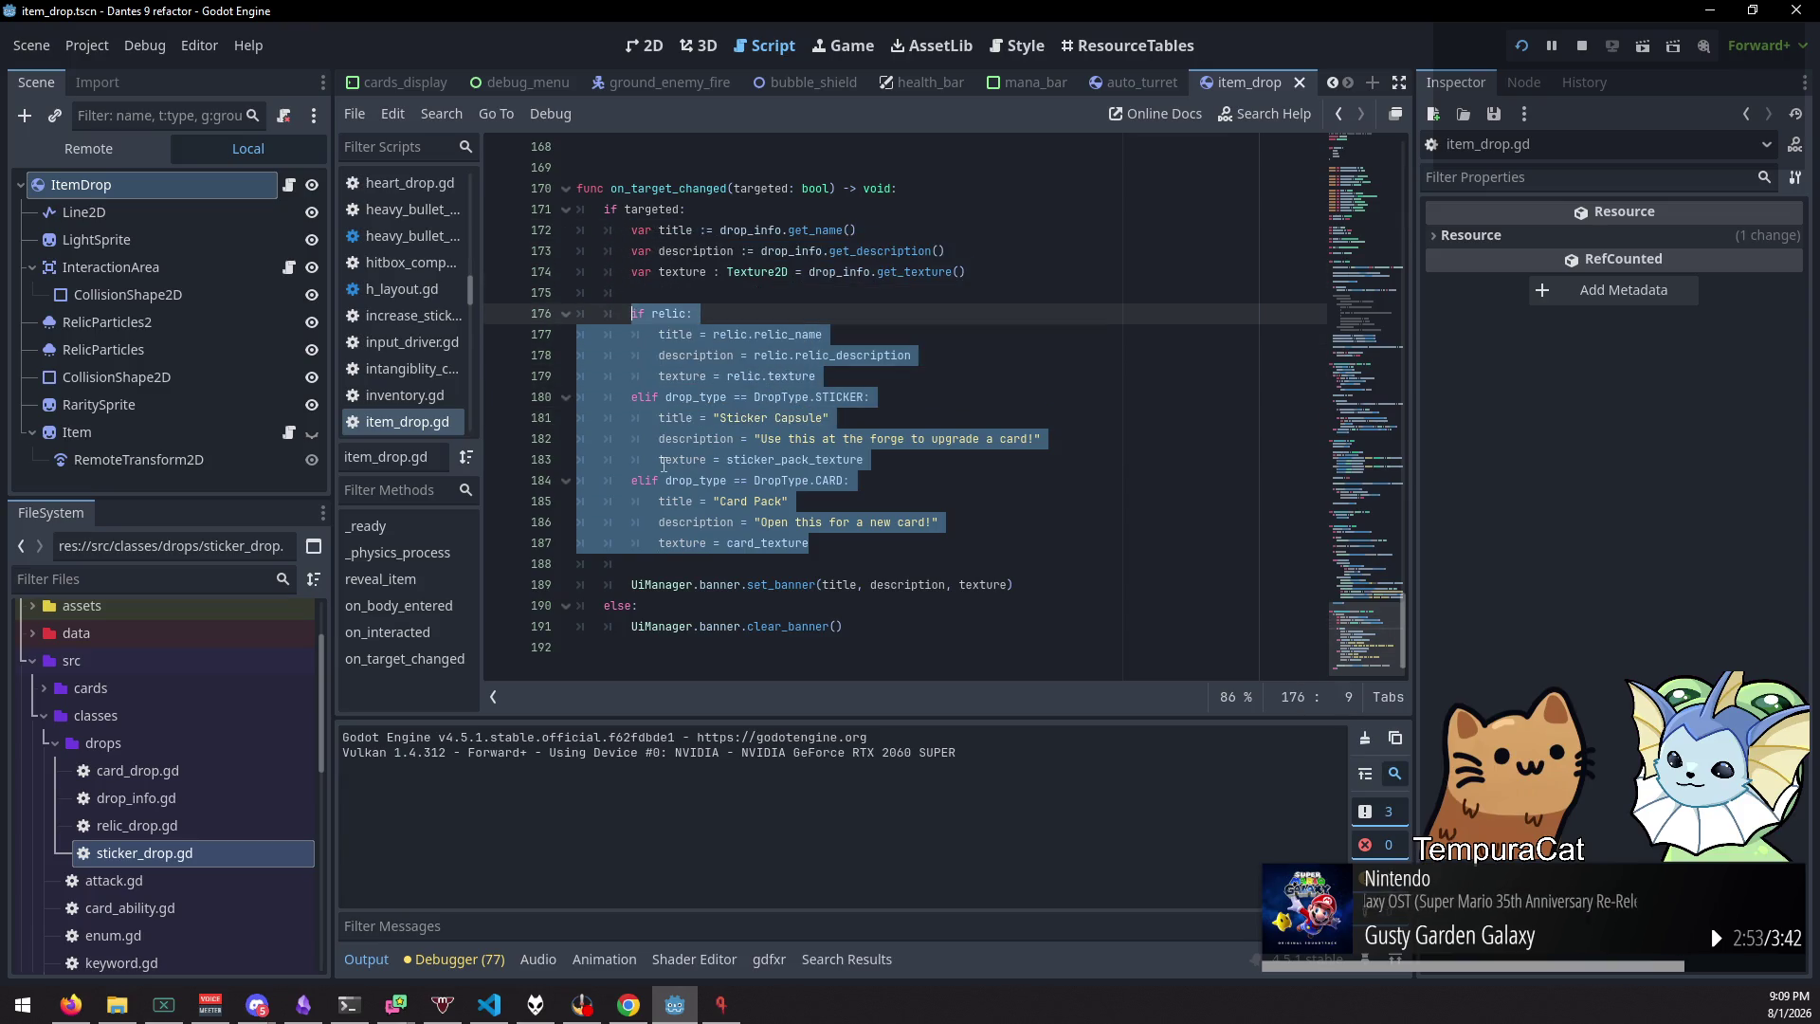
key(BackSpace)
key(BackSpace)
key(BackSpace)
key(Return)
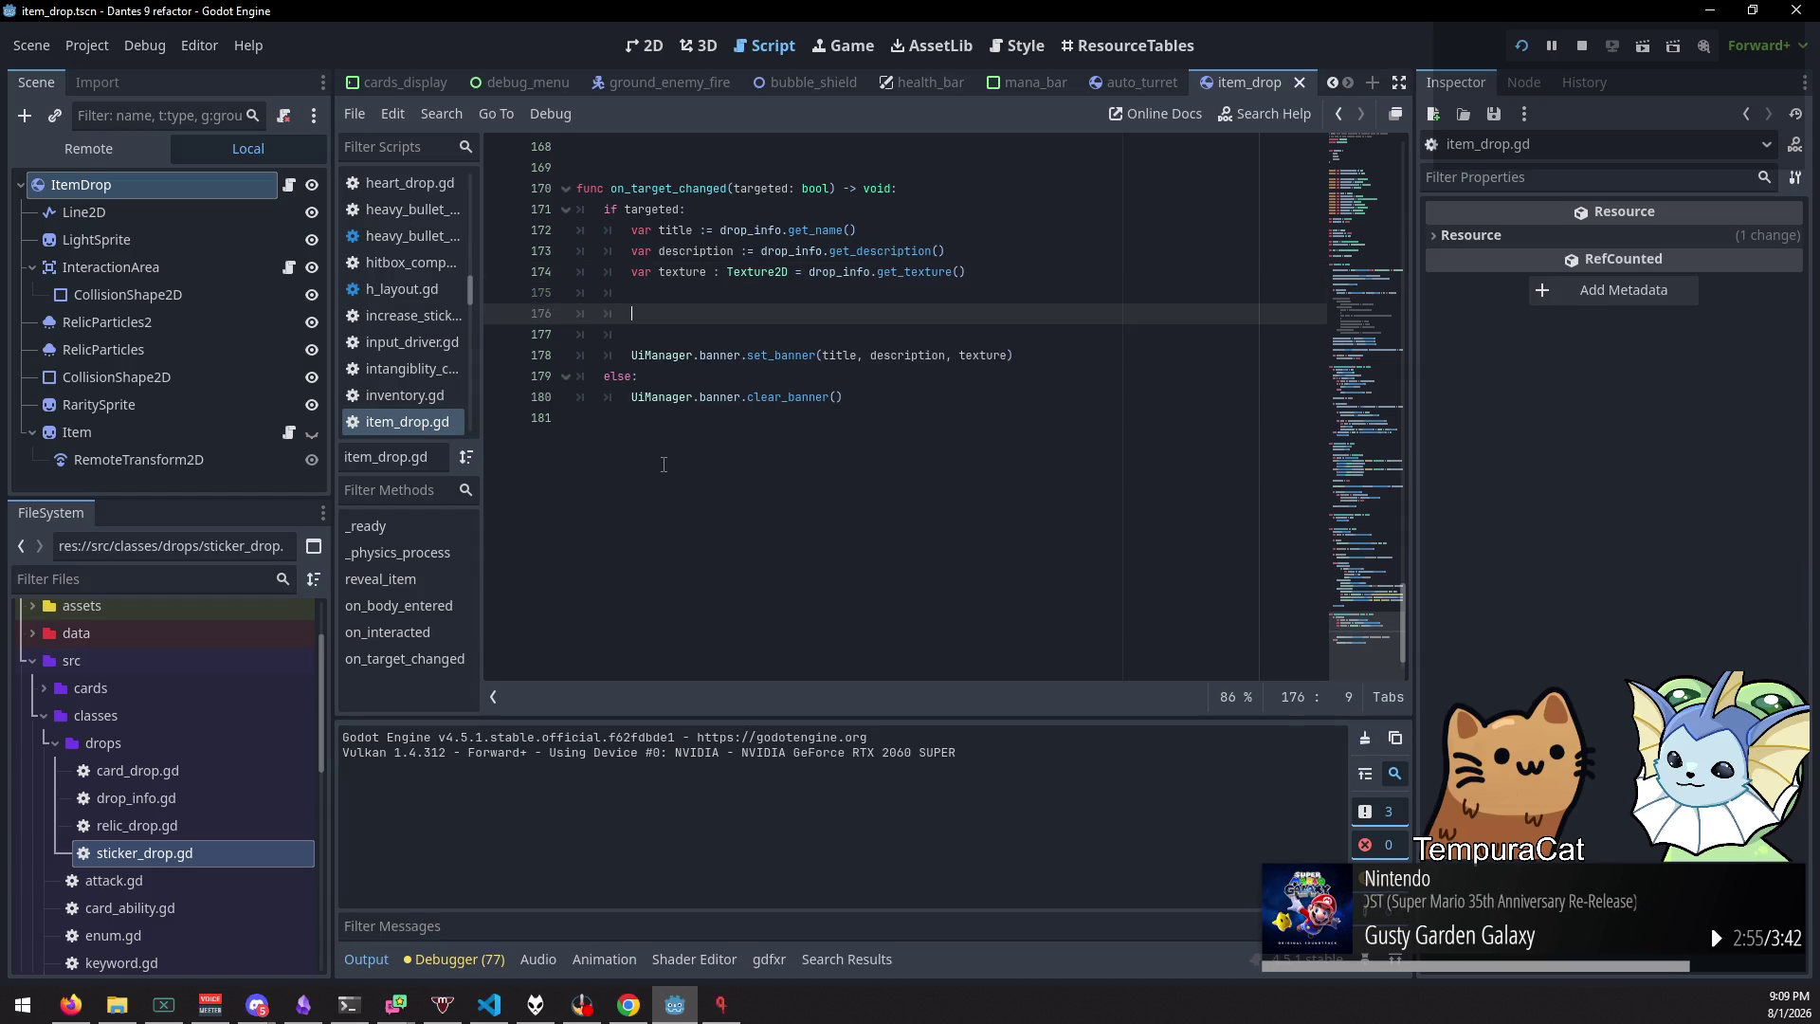
key(BackSpace)
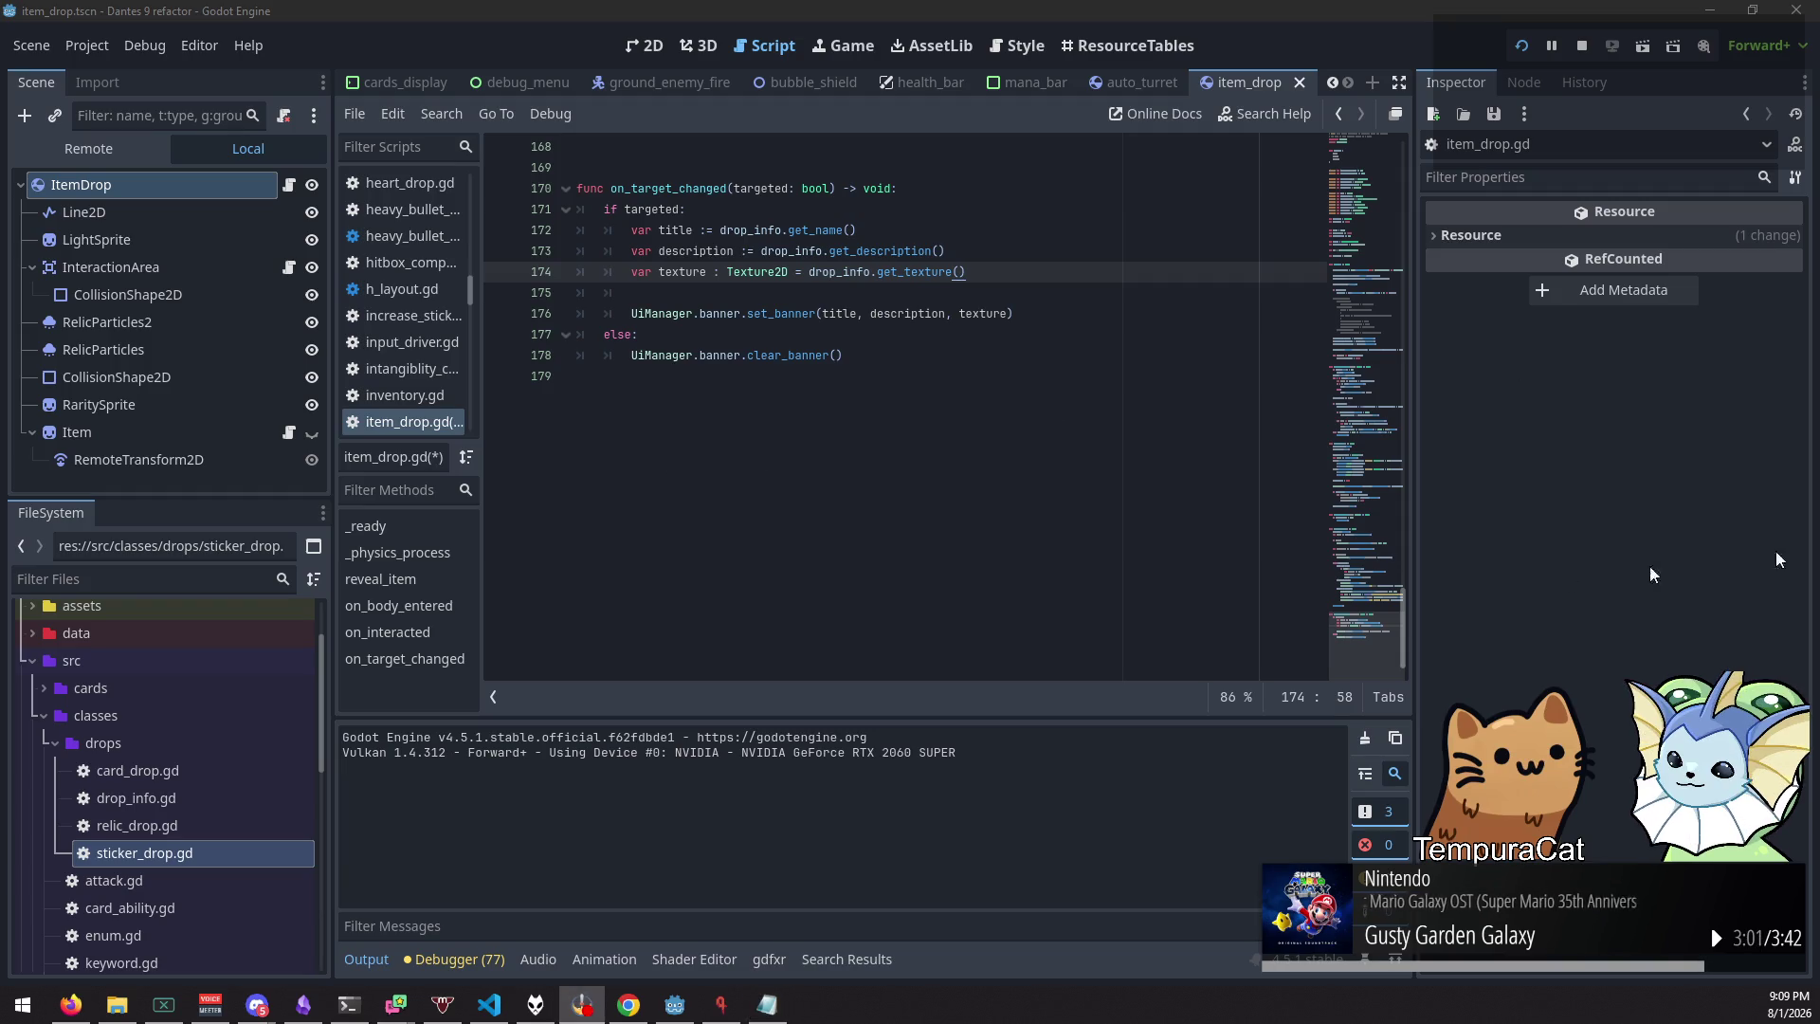
click(974, 247)
- Delete the match on drop_type block from on_interacted
key(Up)
key(Up)
key(Up)
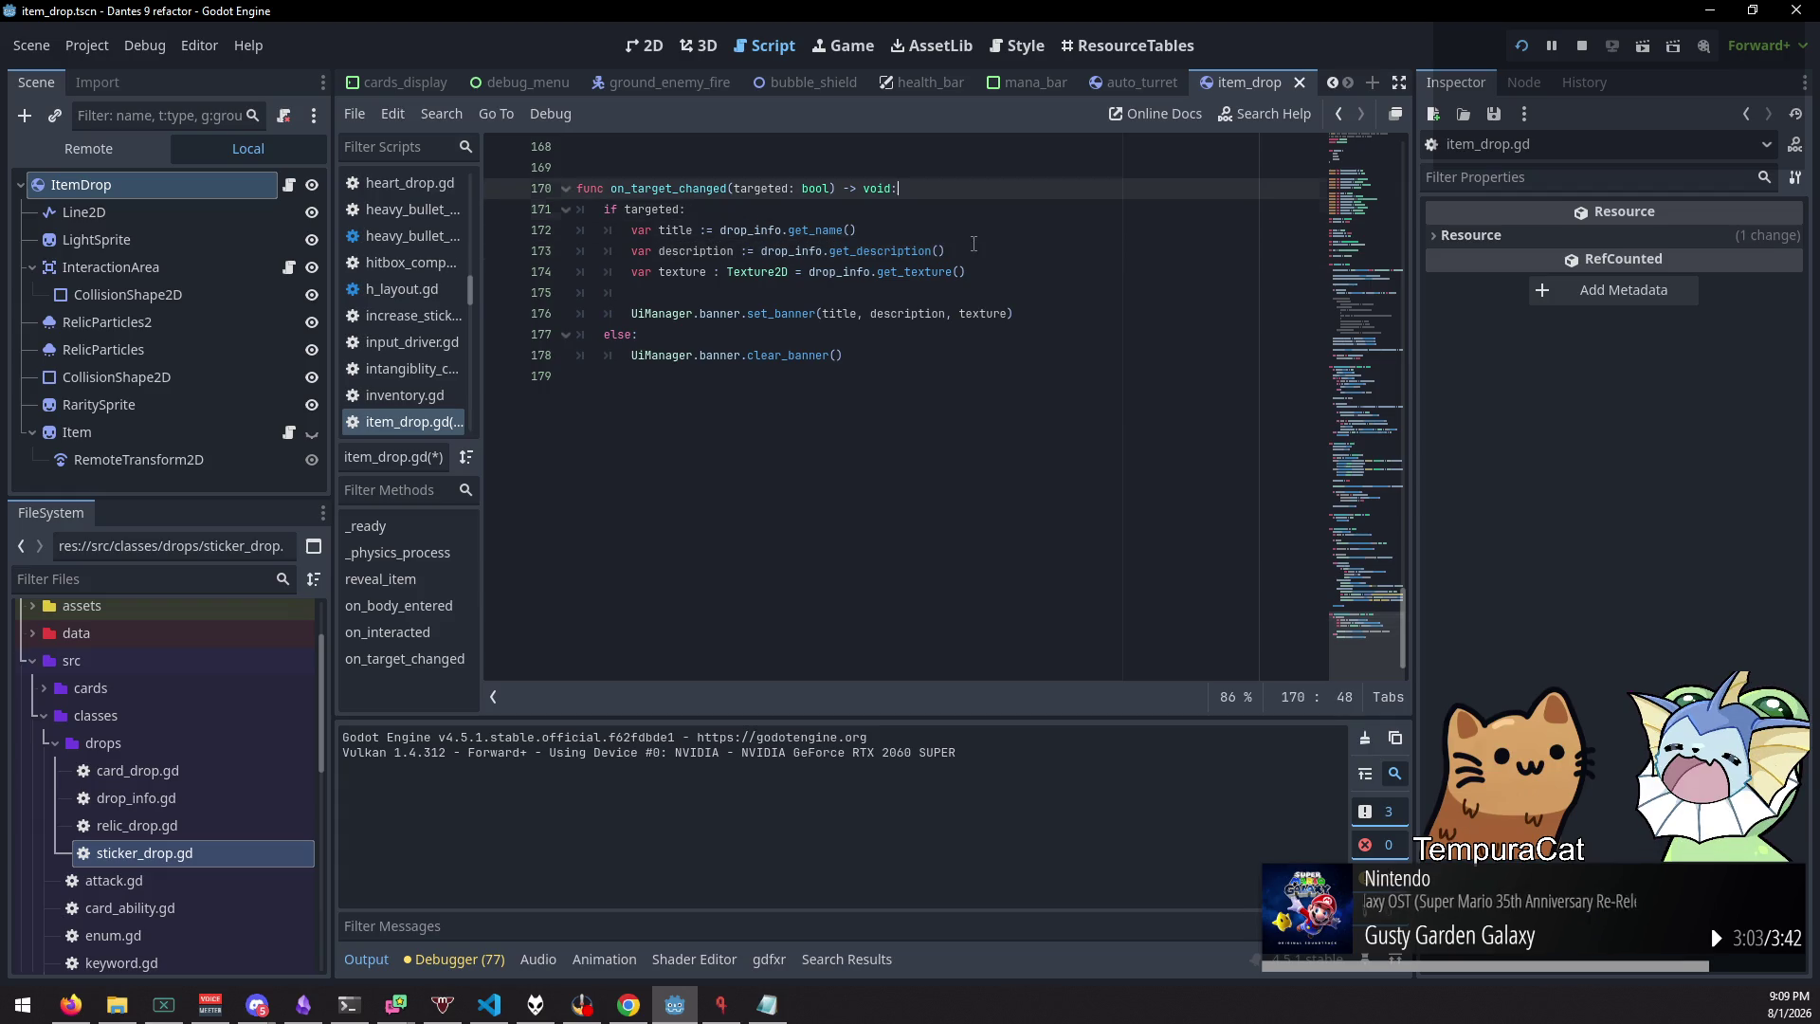
key(Up)
key(Up)
key(Up)
key(Down)
key(Down)
key(Down)
key(End)
key(shift+Up)
key(shift+Up)
key(shift+Up)
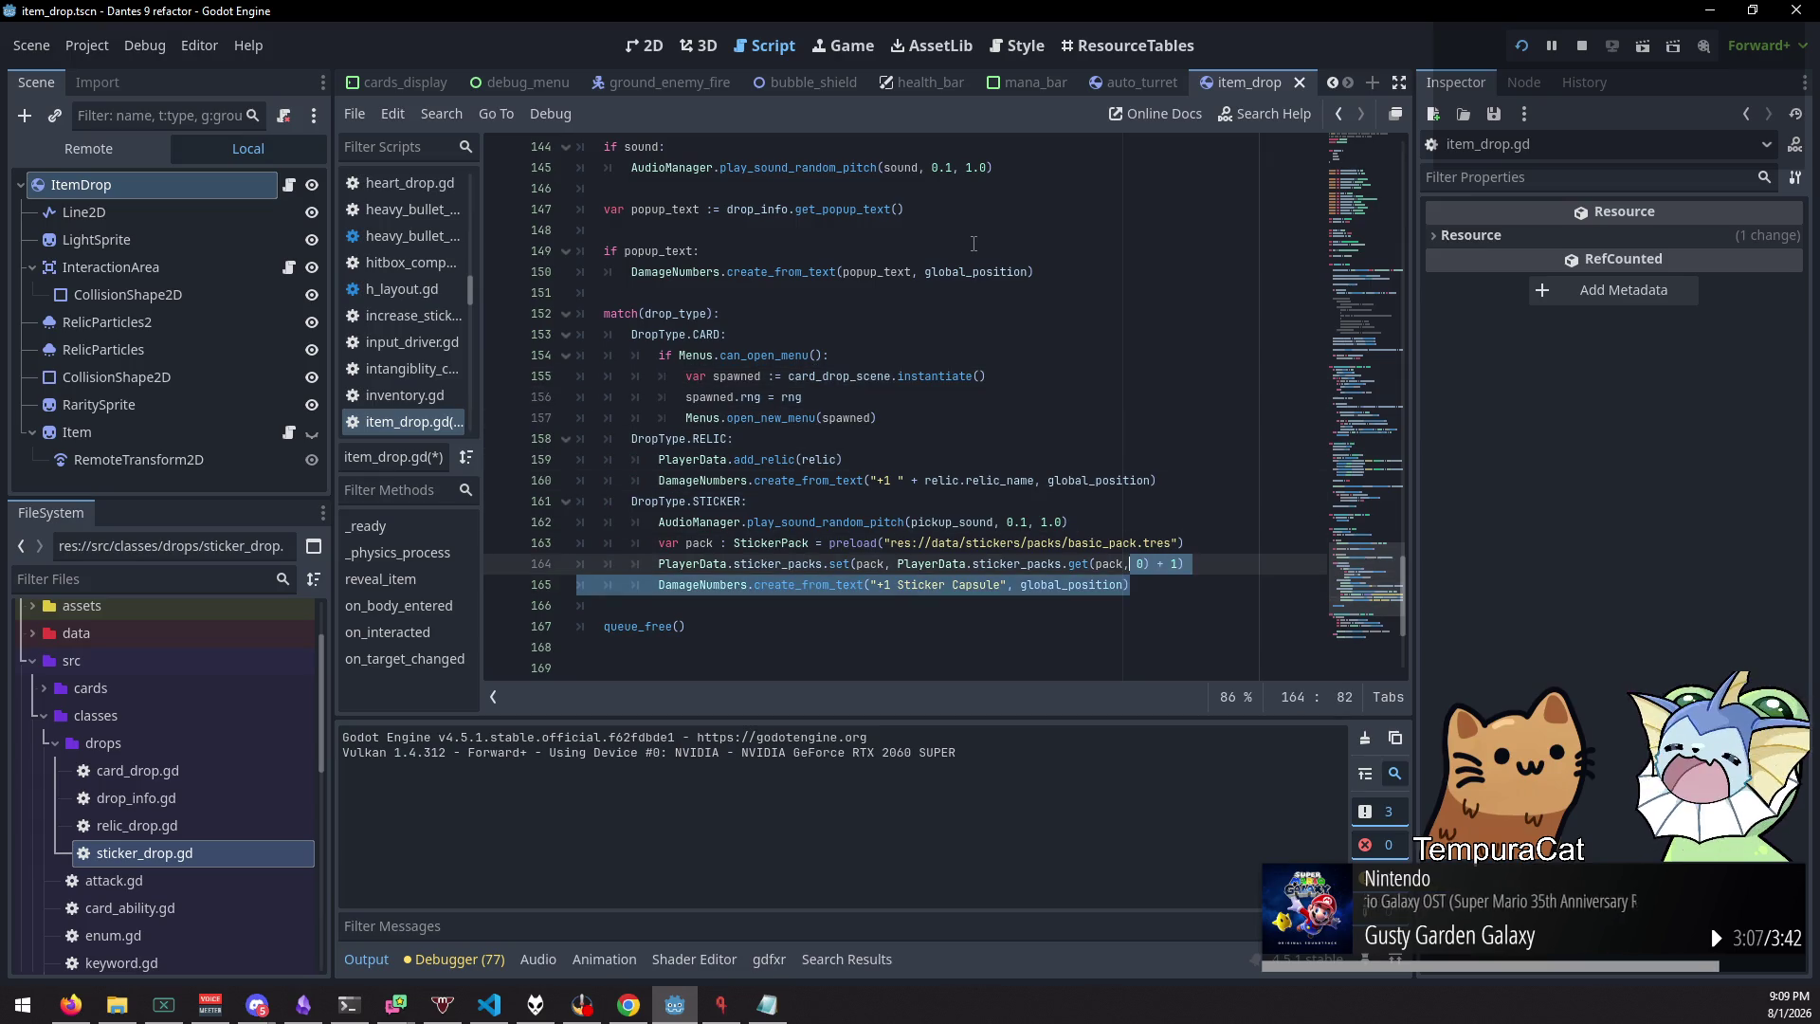
key(shift+Home)
key(BackSpace)
key(BackSpace)
key(BackSpace)
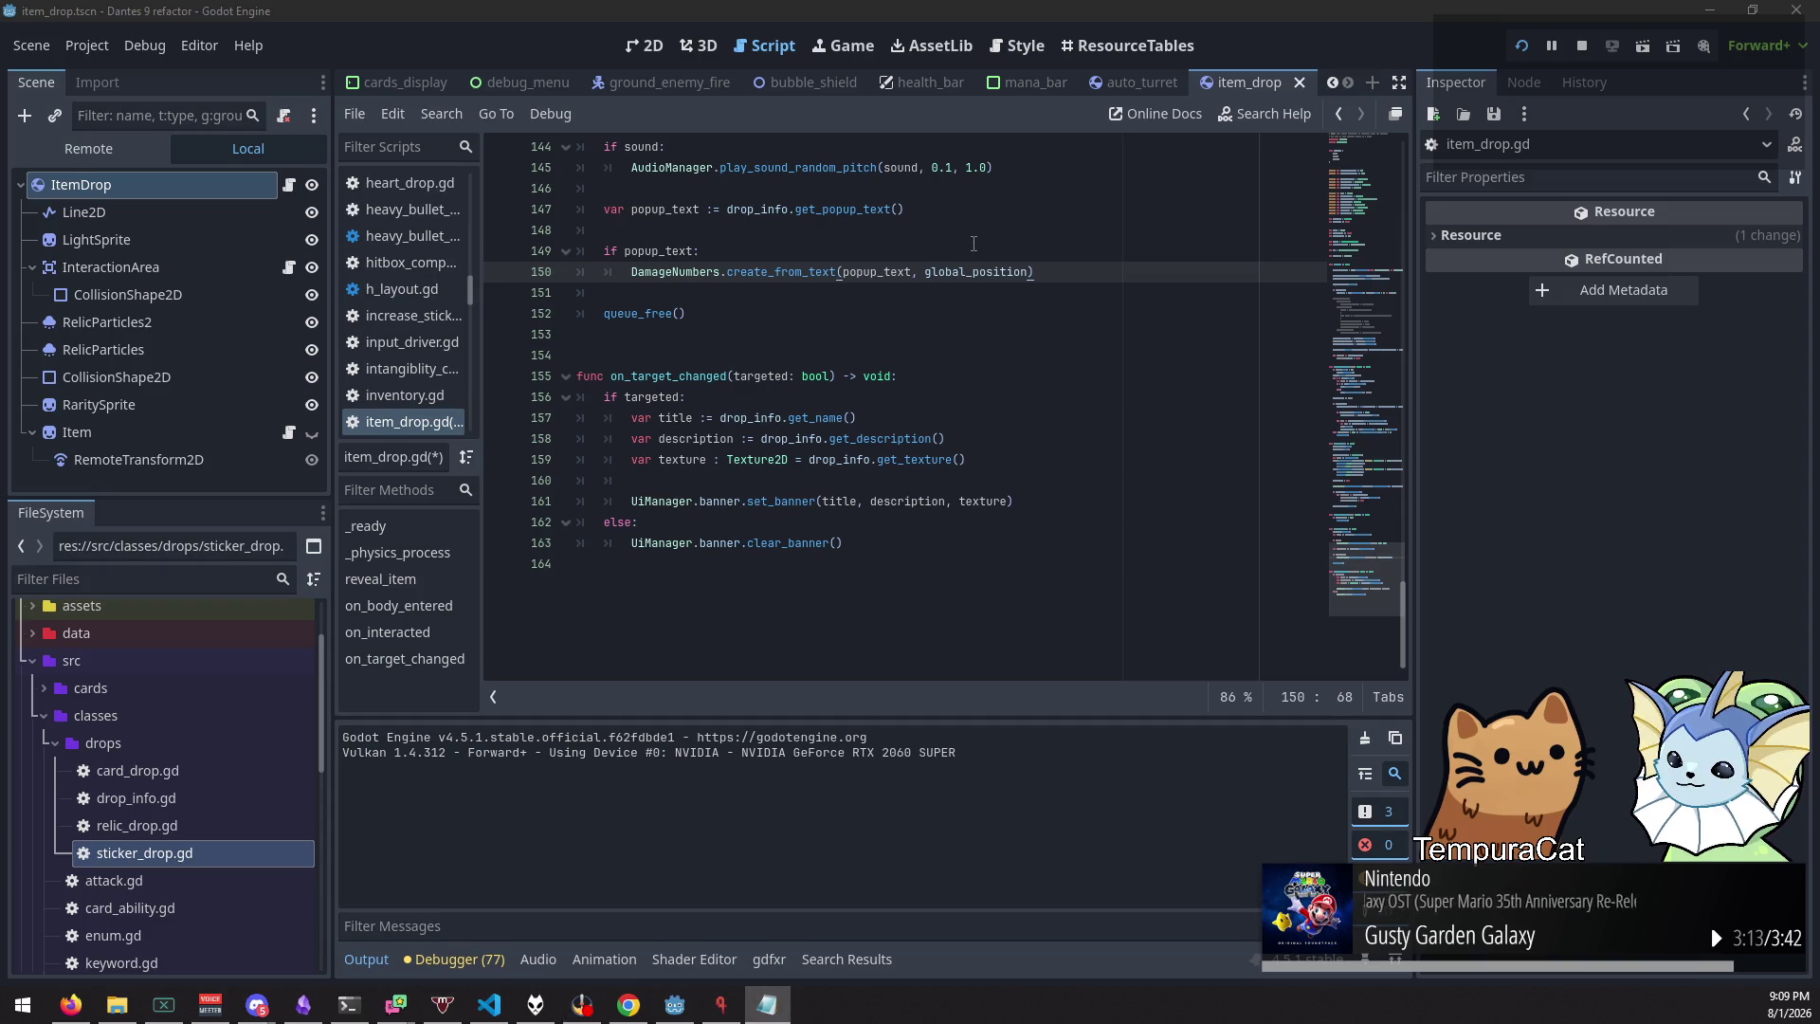
- Move drop_info.collect() below the popup text code, just before queue_free()
scroll(733, 280, up, 8)
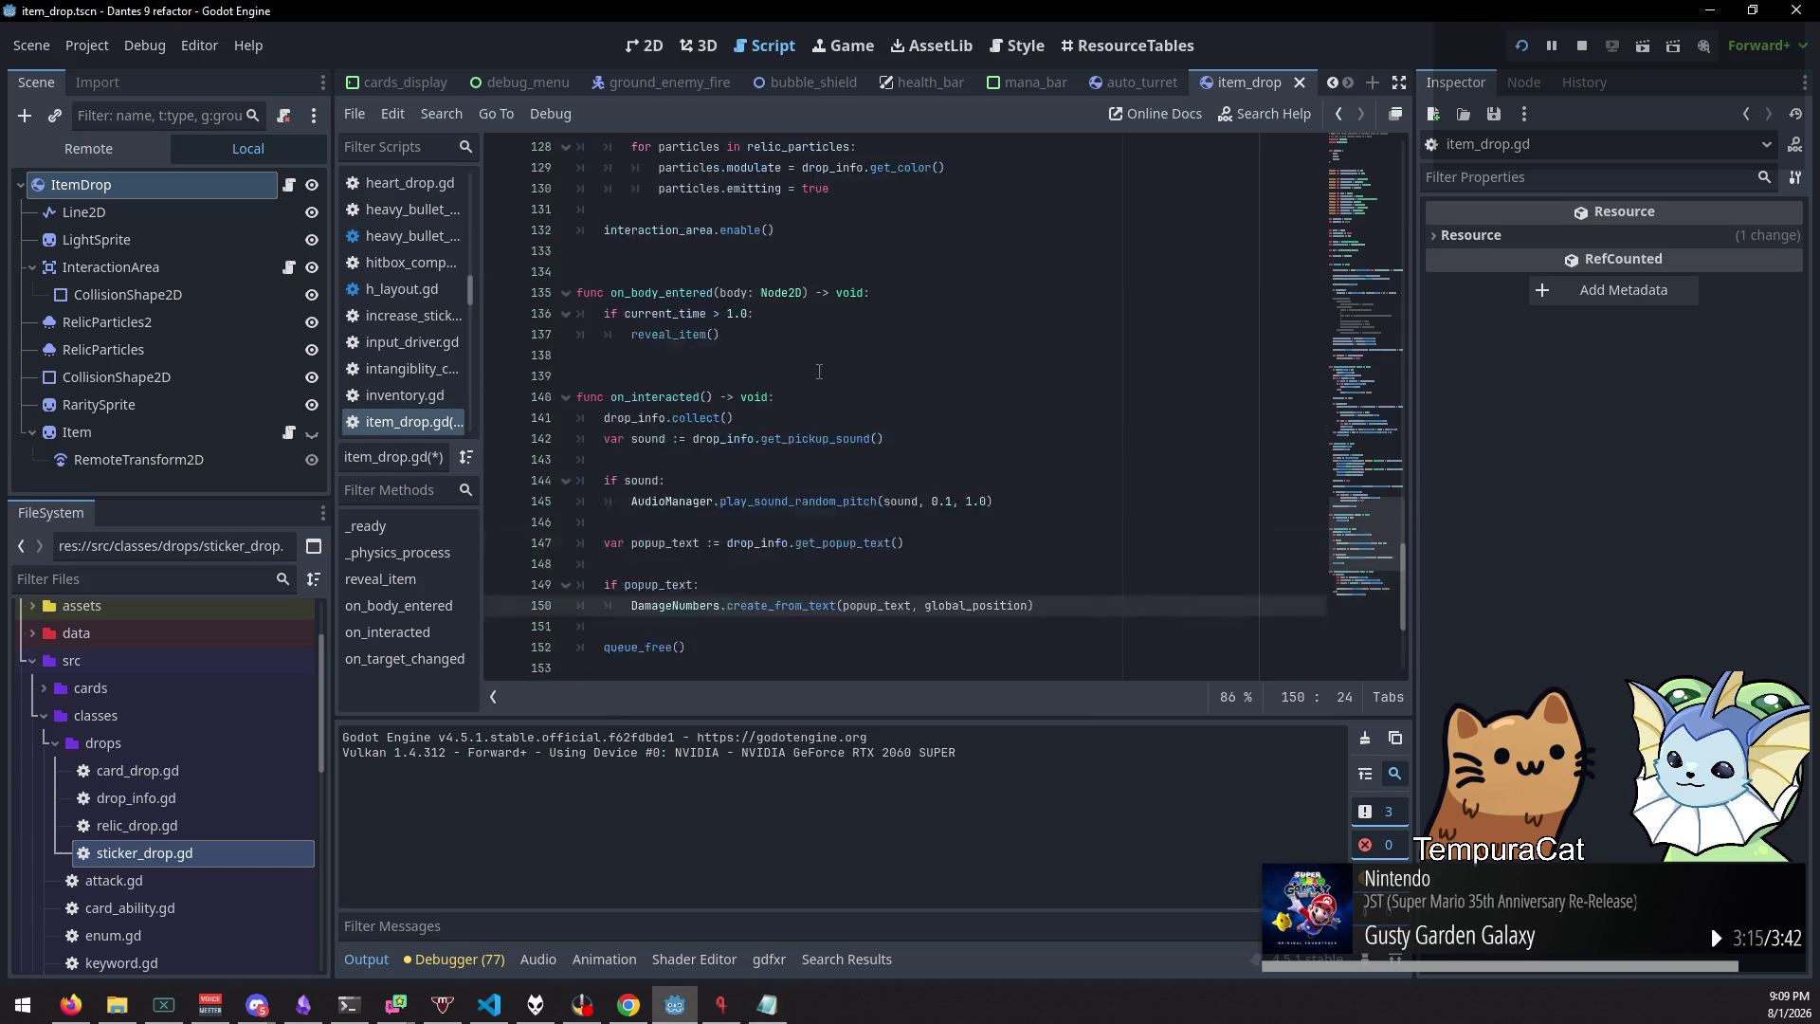
click(745, 543)
scroll(754, 536, down, 3)
click(792, 438)
click(805, 417)
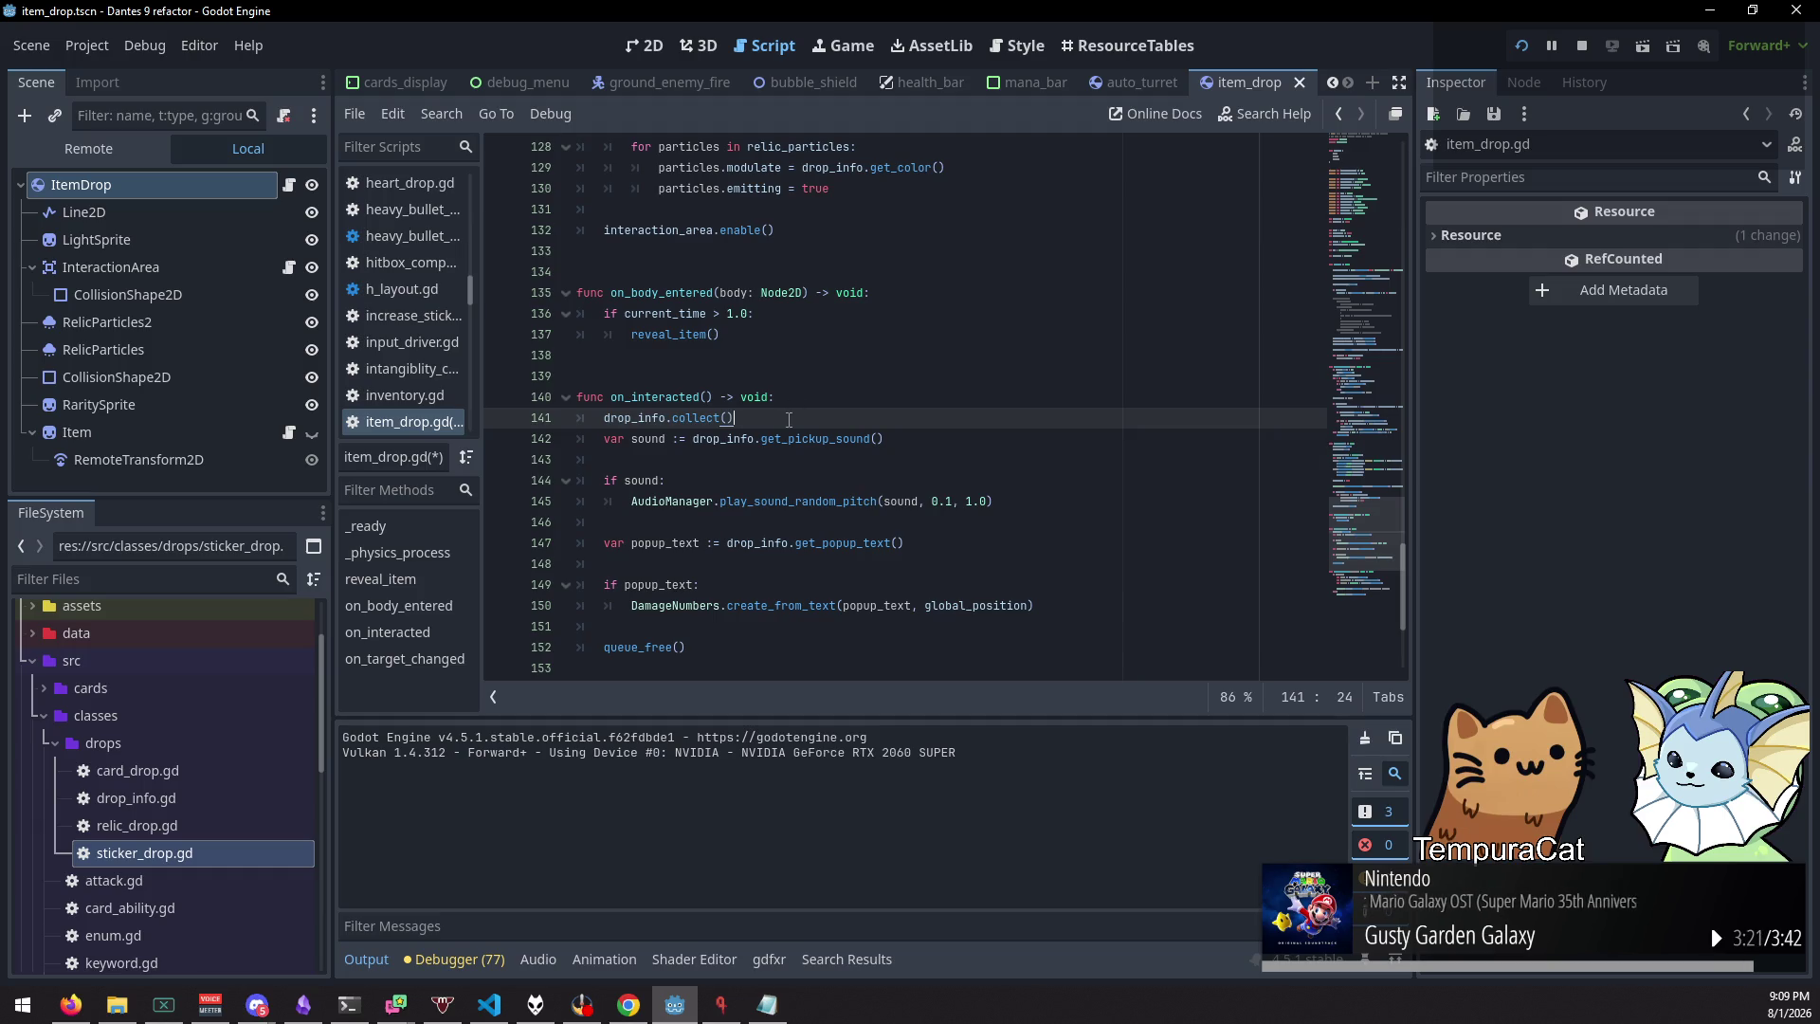
key(alt+Down)
key(alt+Down)
key(alt+Down)
key(Up)
key(End)
key(Return)
key(BackSpace)
key(Up)
key(Up)
key(Up)
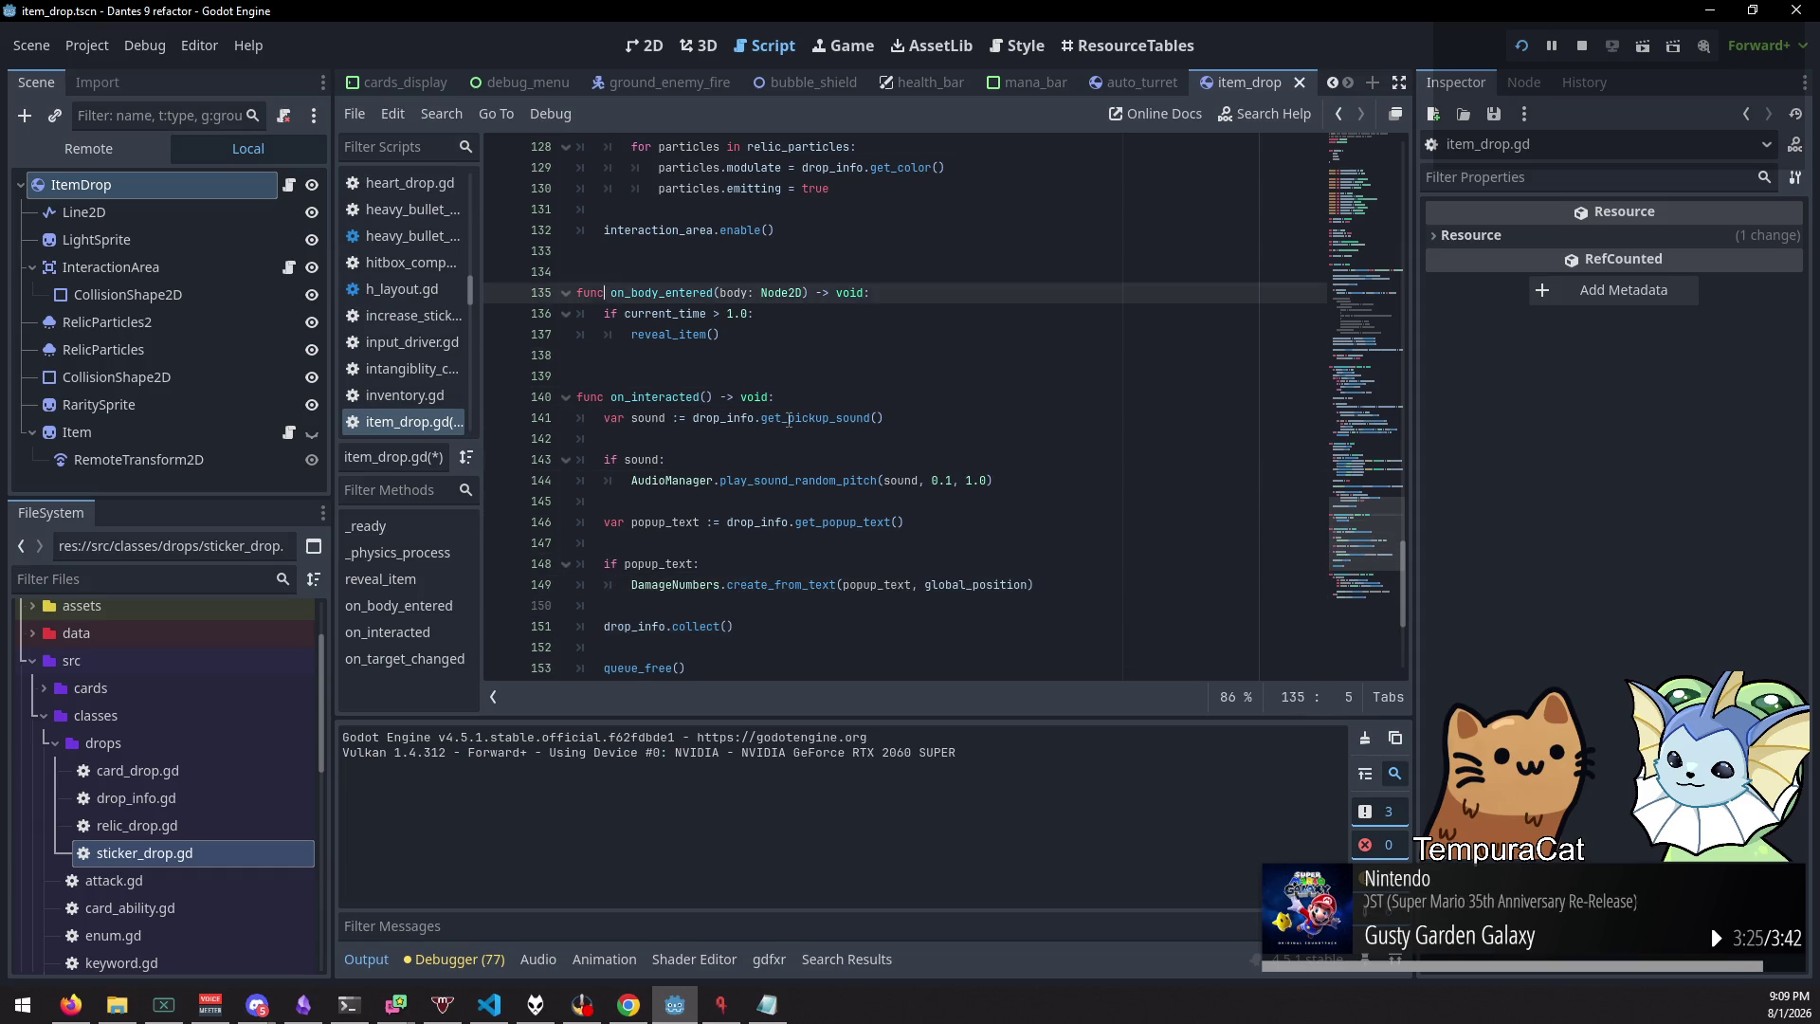
key(Up)
key(Up)
key(Up)
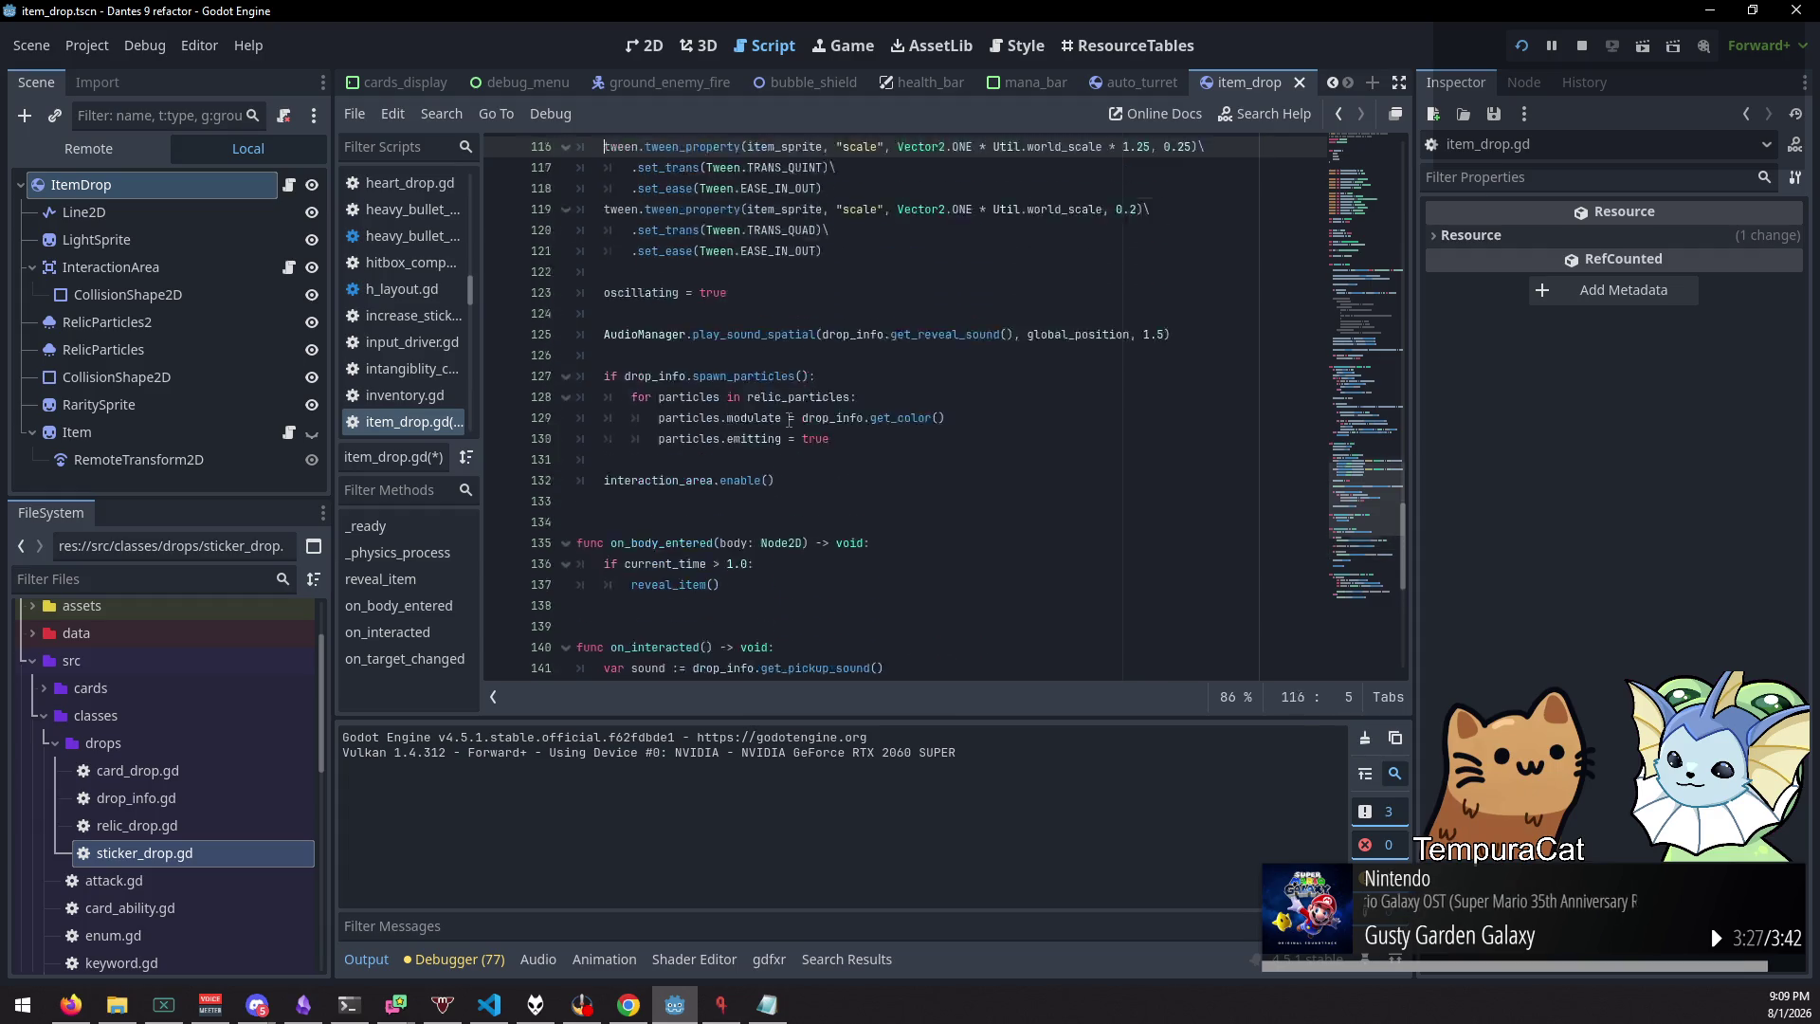
- Delete the commented-out #match drop-type block from item_drop.gd's _physics_process
key(Up)
key(Up)
key(Up)
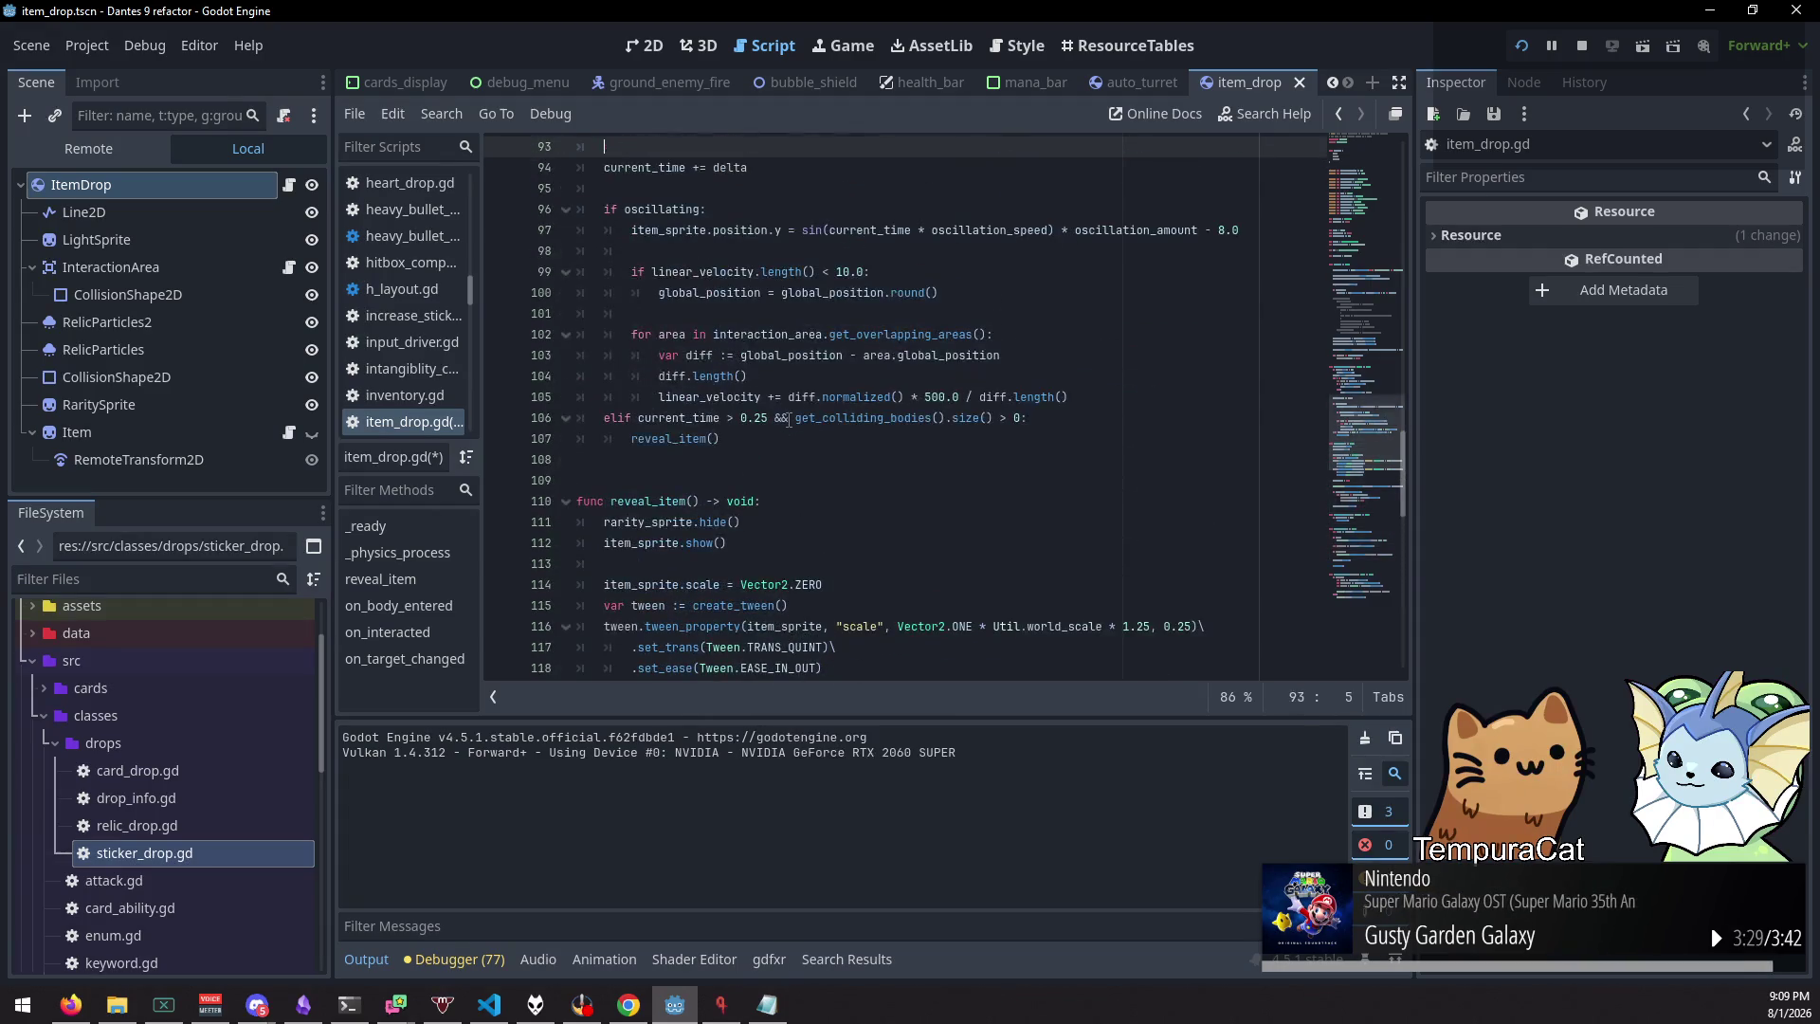
key(Up)
key(Up)
key(Up)
key(Up)
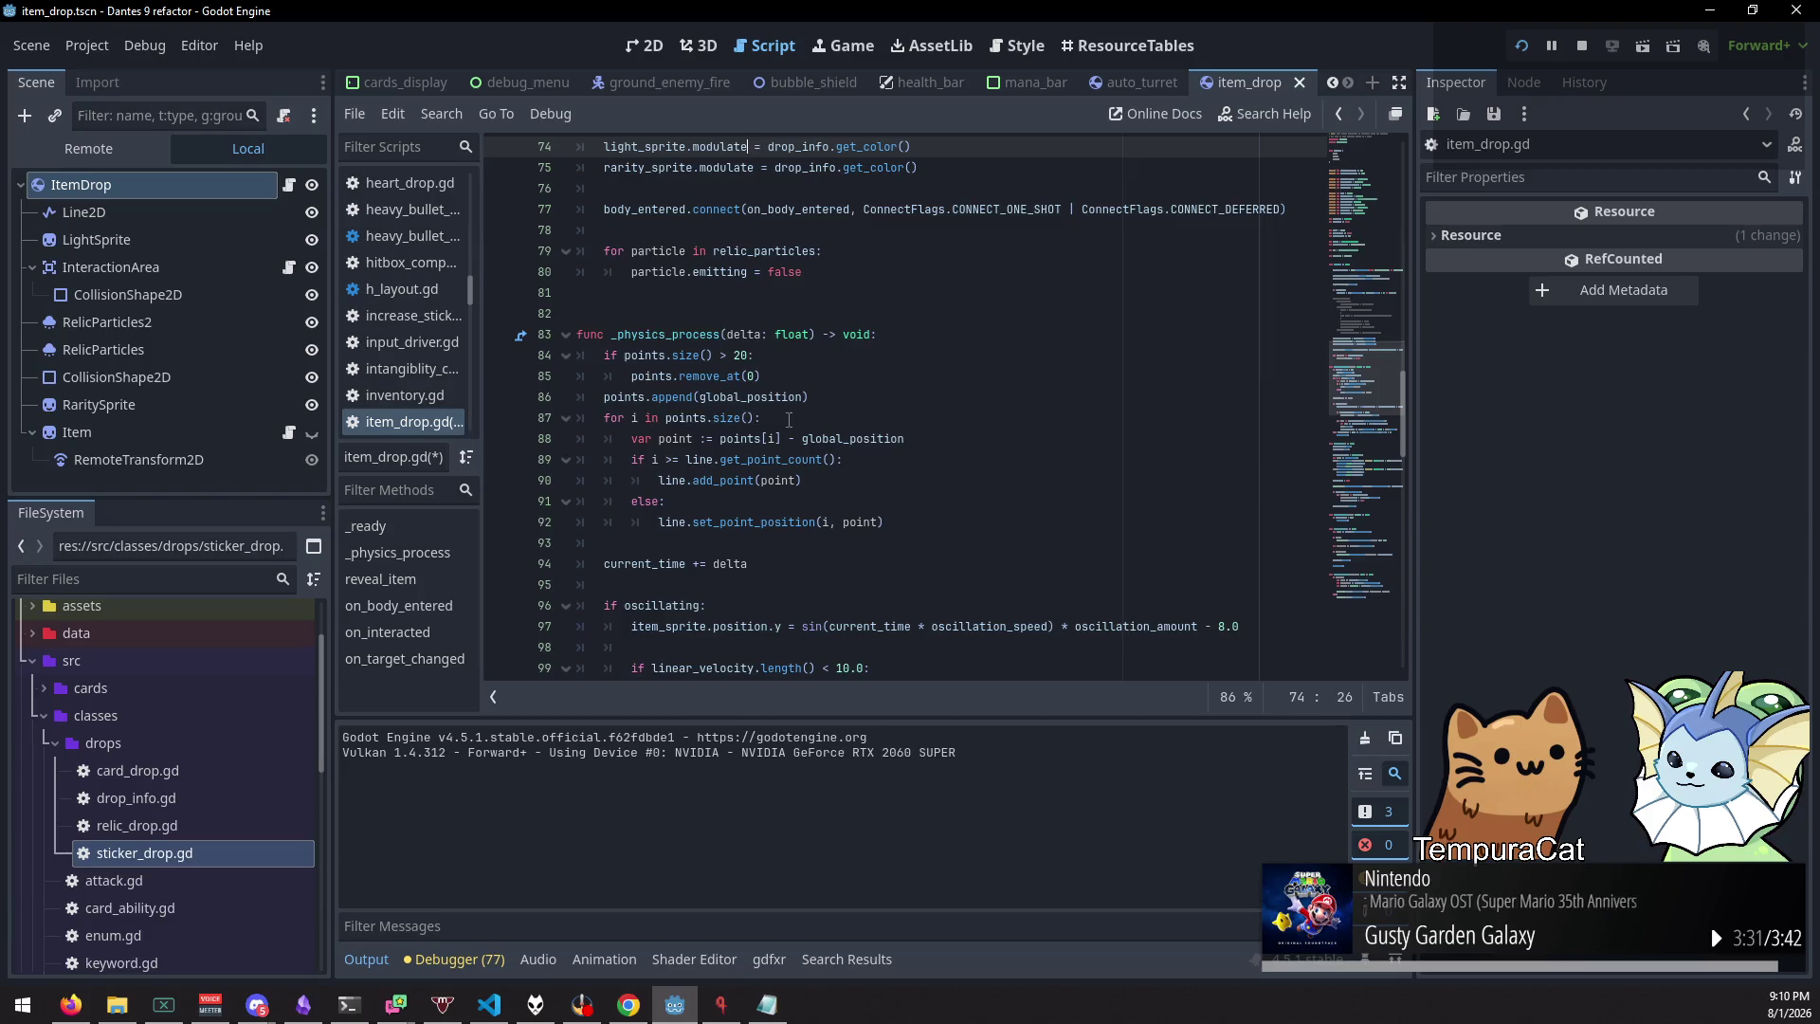
key(Down)
key(Down)
key(Down)
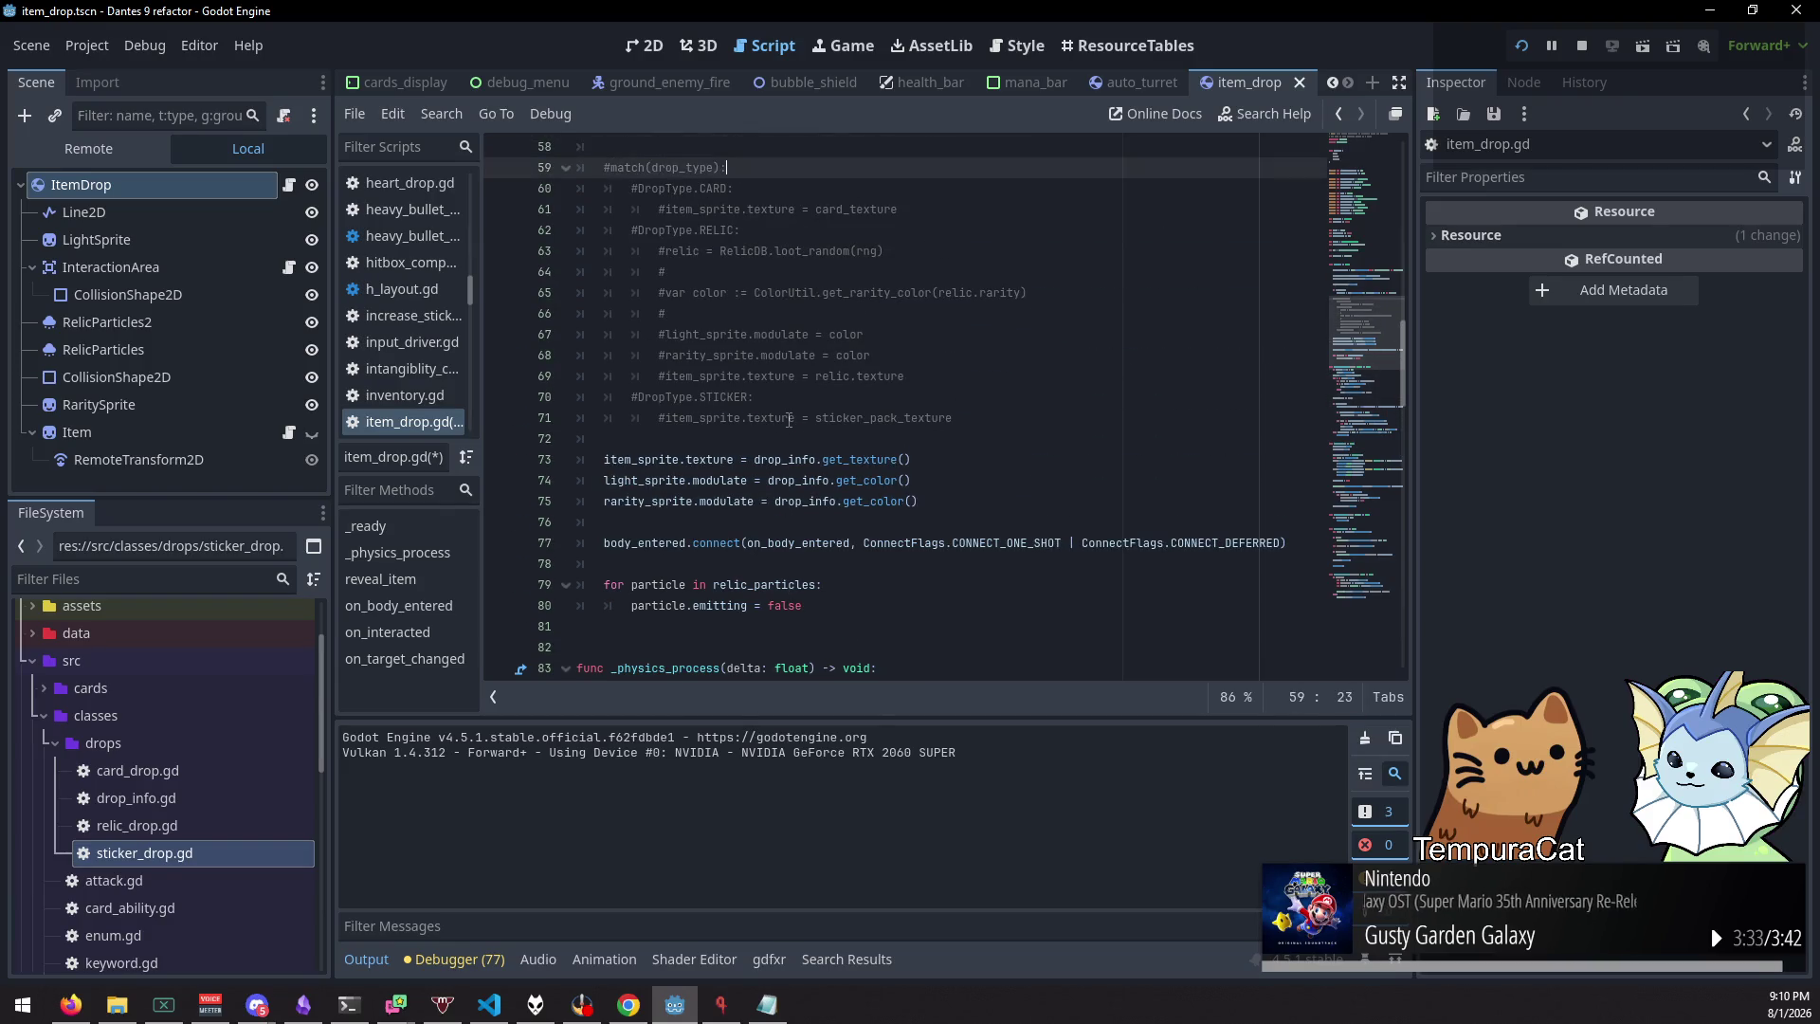
key(shift+Up)
key(shift+Up)
key(shift+Up)
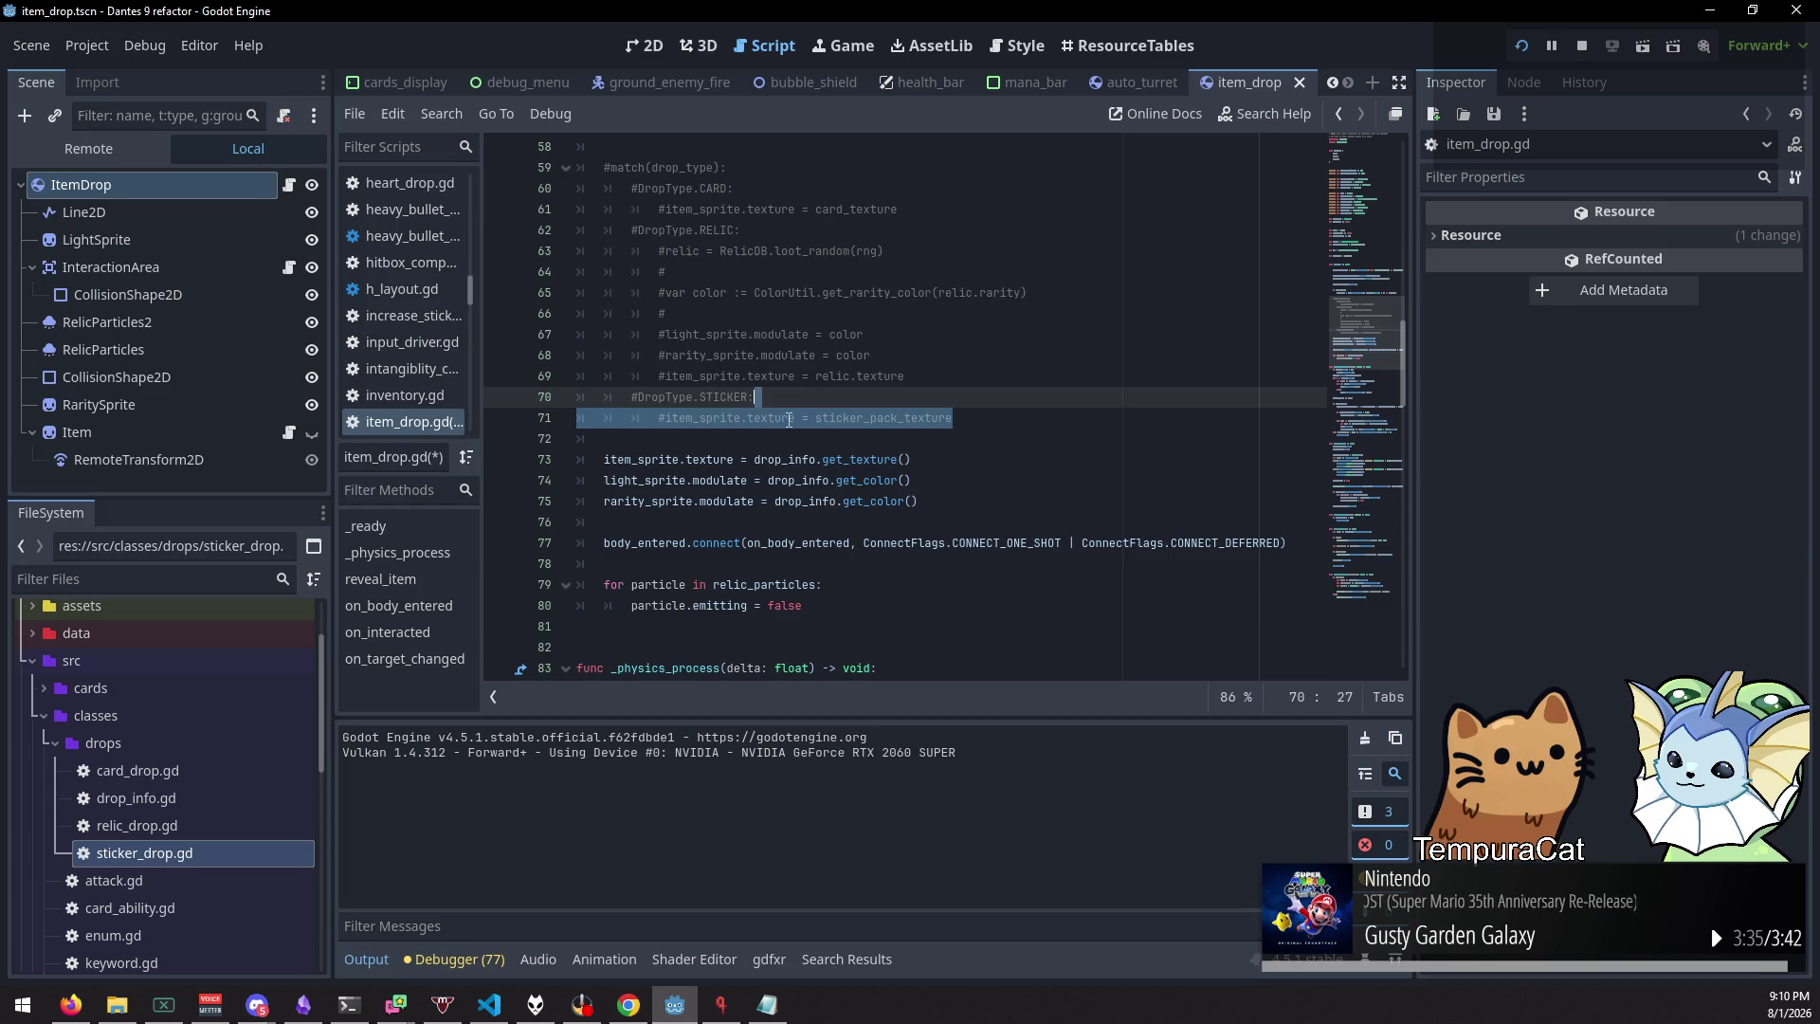
key(shift+Down)
key(shift+Down)
key(shift+Down)
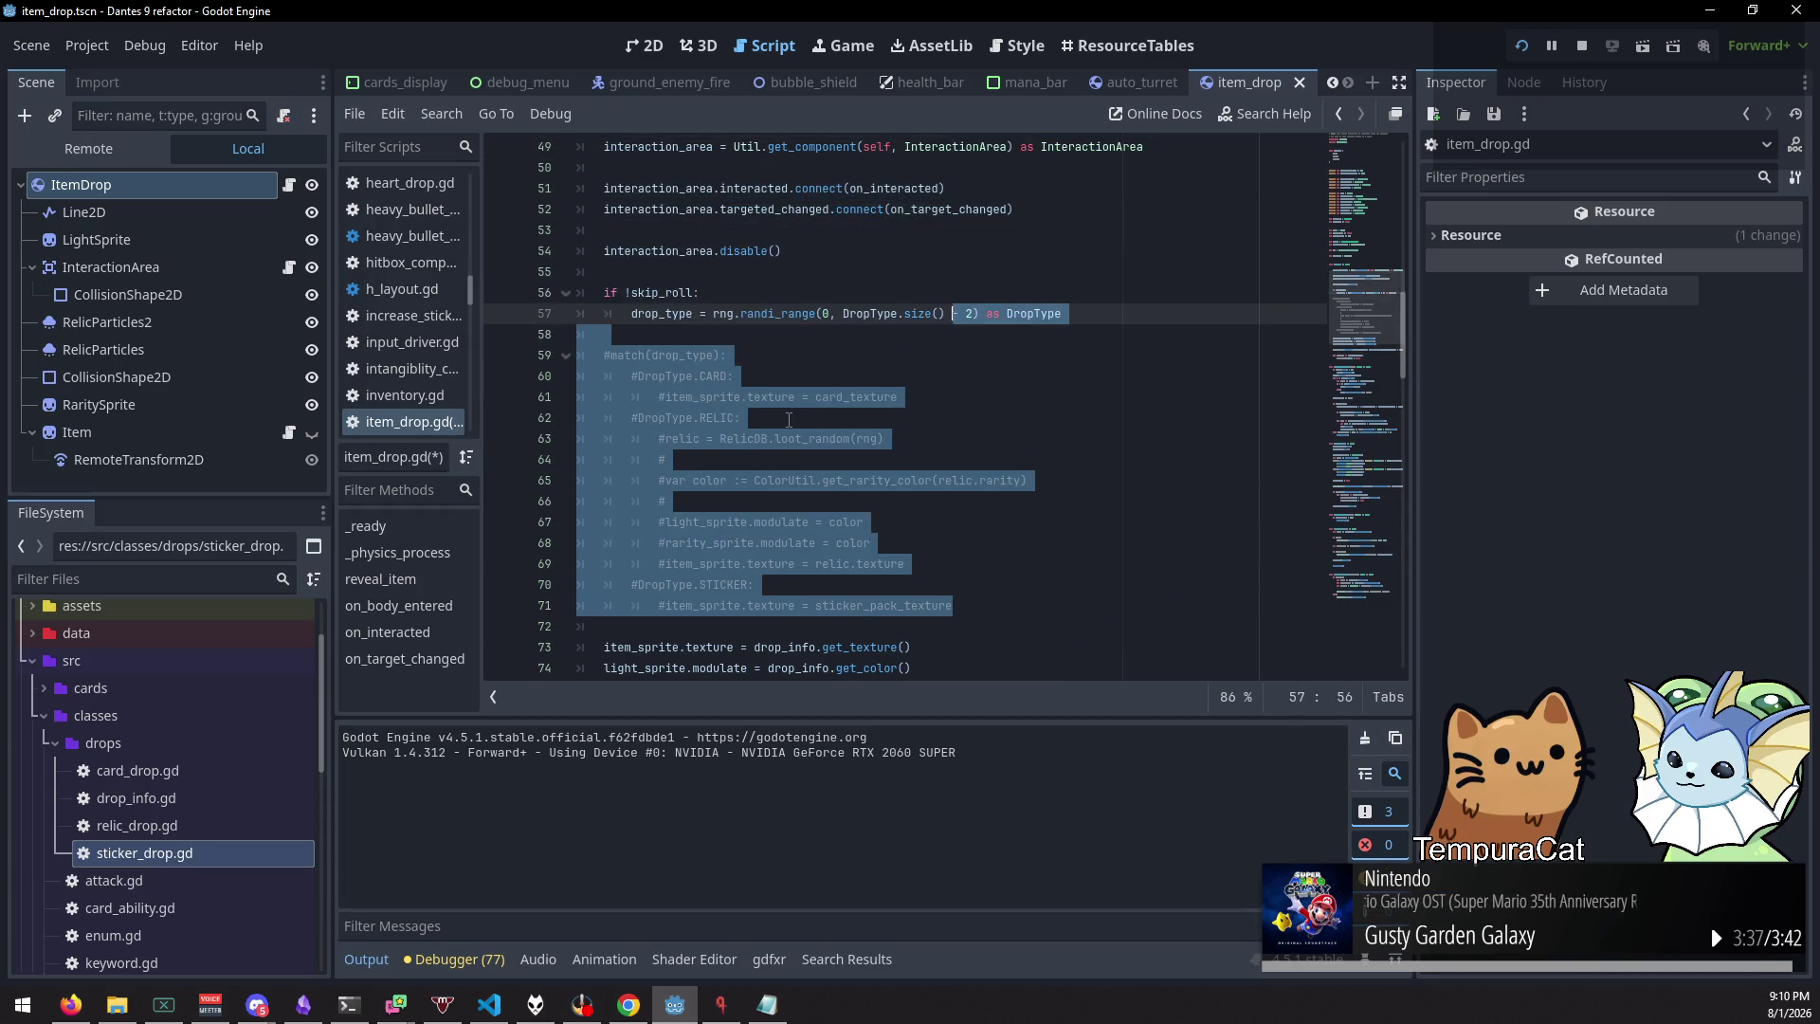
key(BackSpace)
key(BackSpace)
key(Down)
key(Down)
key(Down)
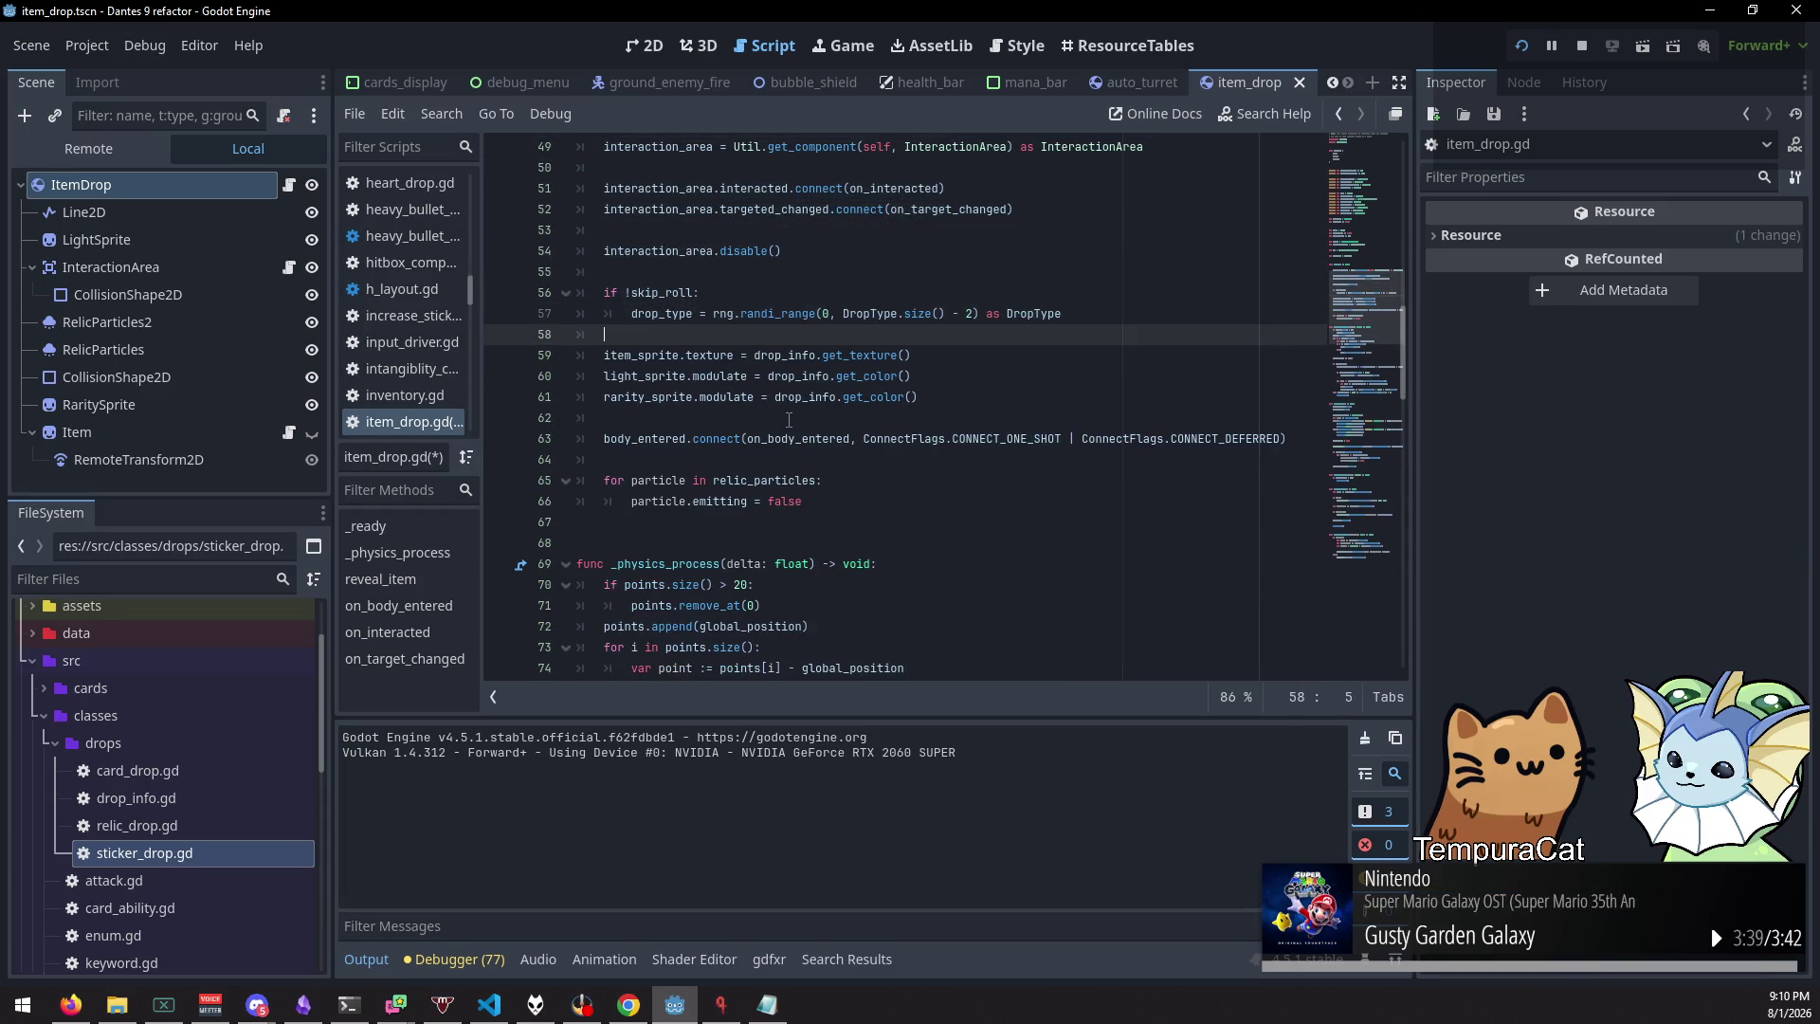
- Review the trail, reveal_item, on_interacted and on_target_changed code down to the script's end
key(Down)
key(Down)
key(Down)
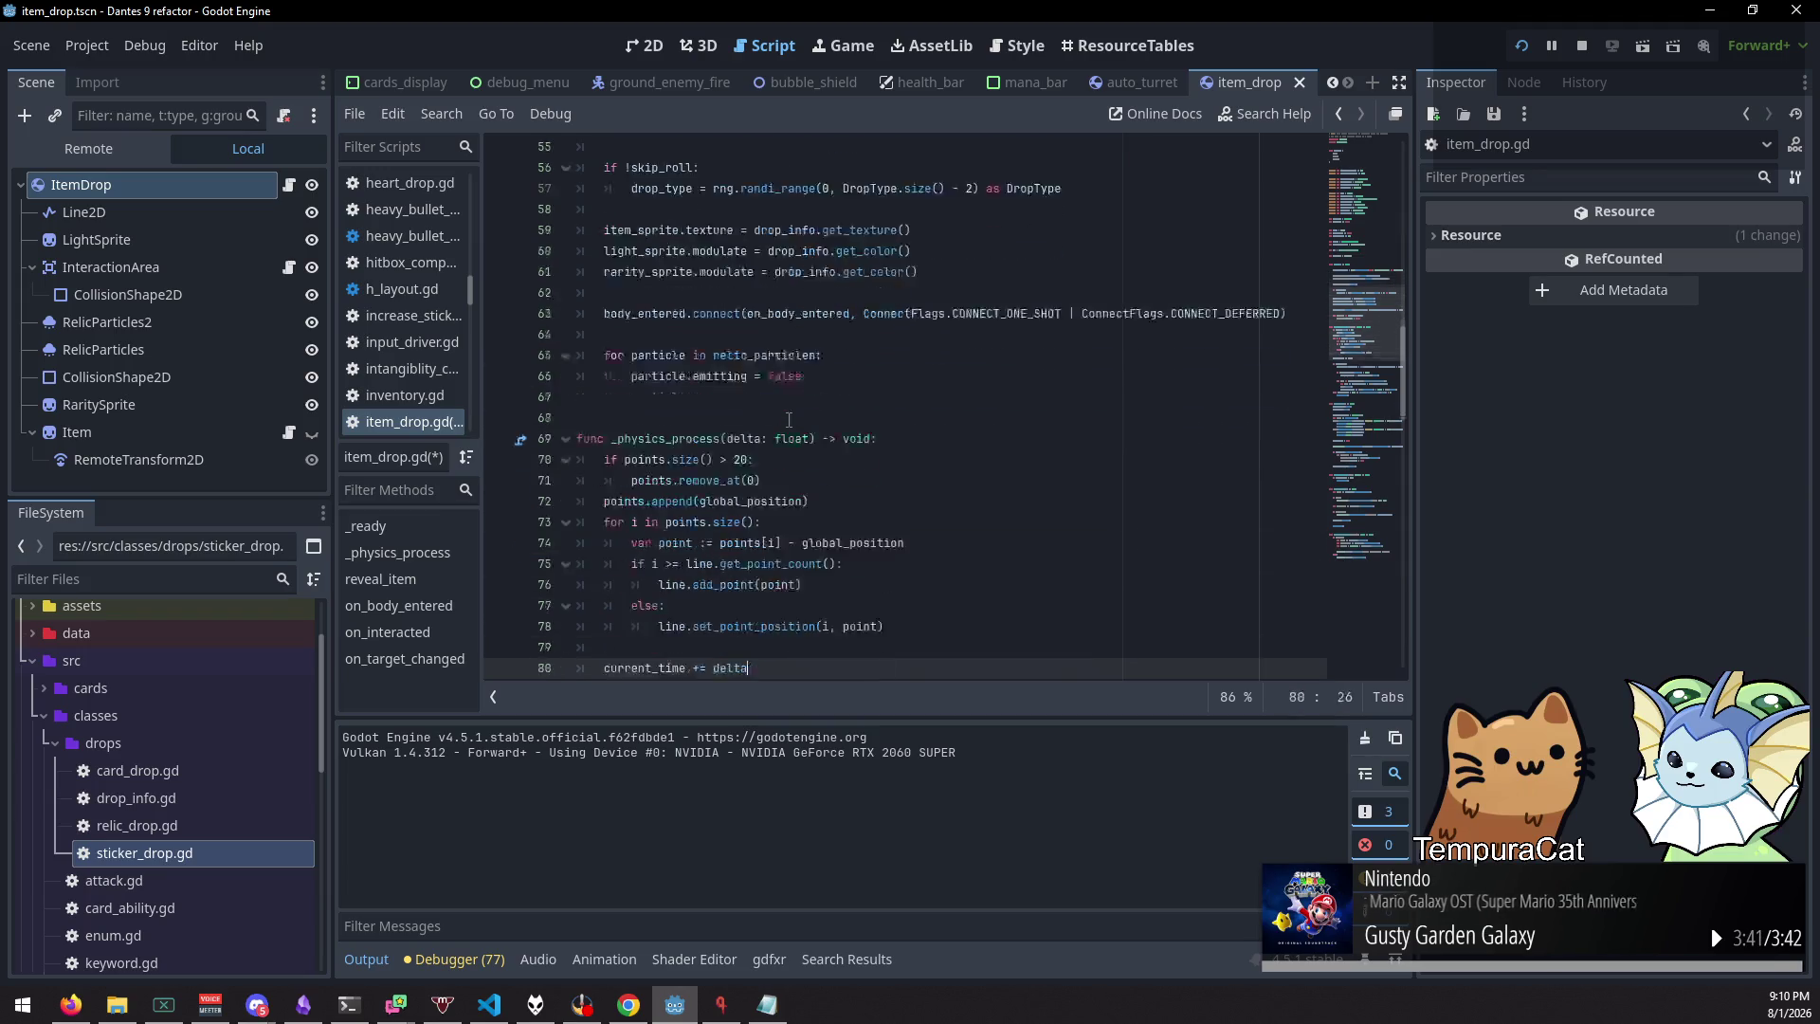
key(Up)
key(Up)
key(Up)
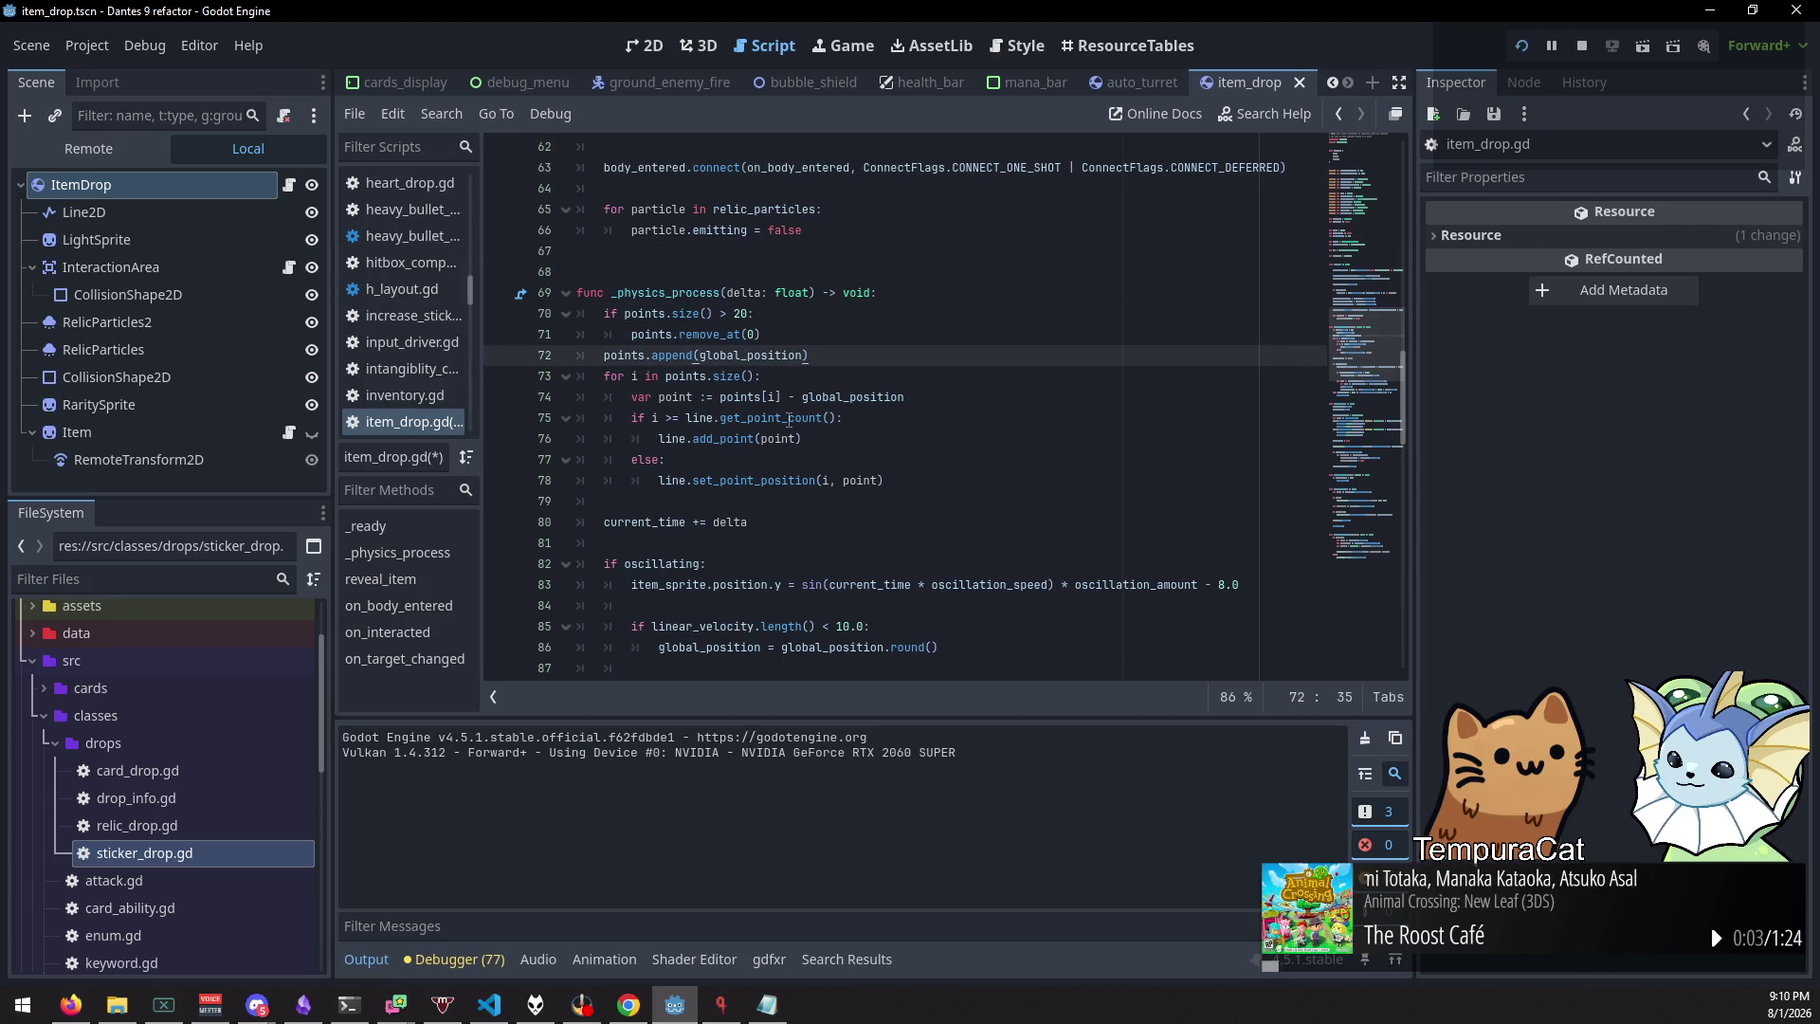
key(Up)
key(Down)
key(Down)
key(Down)
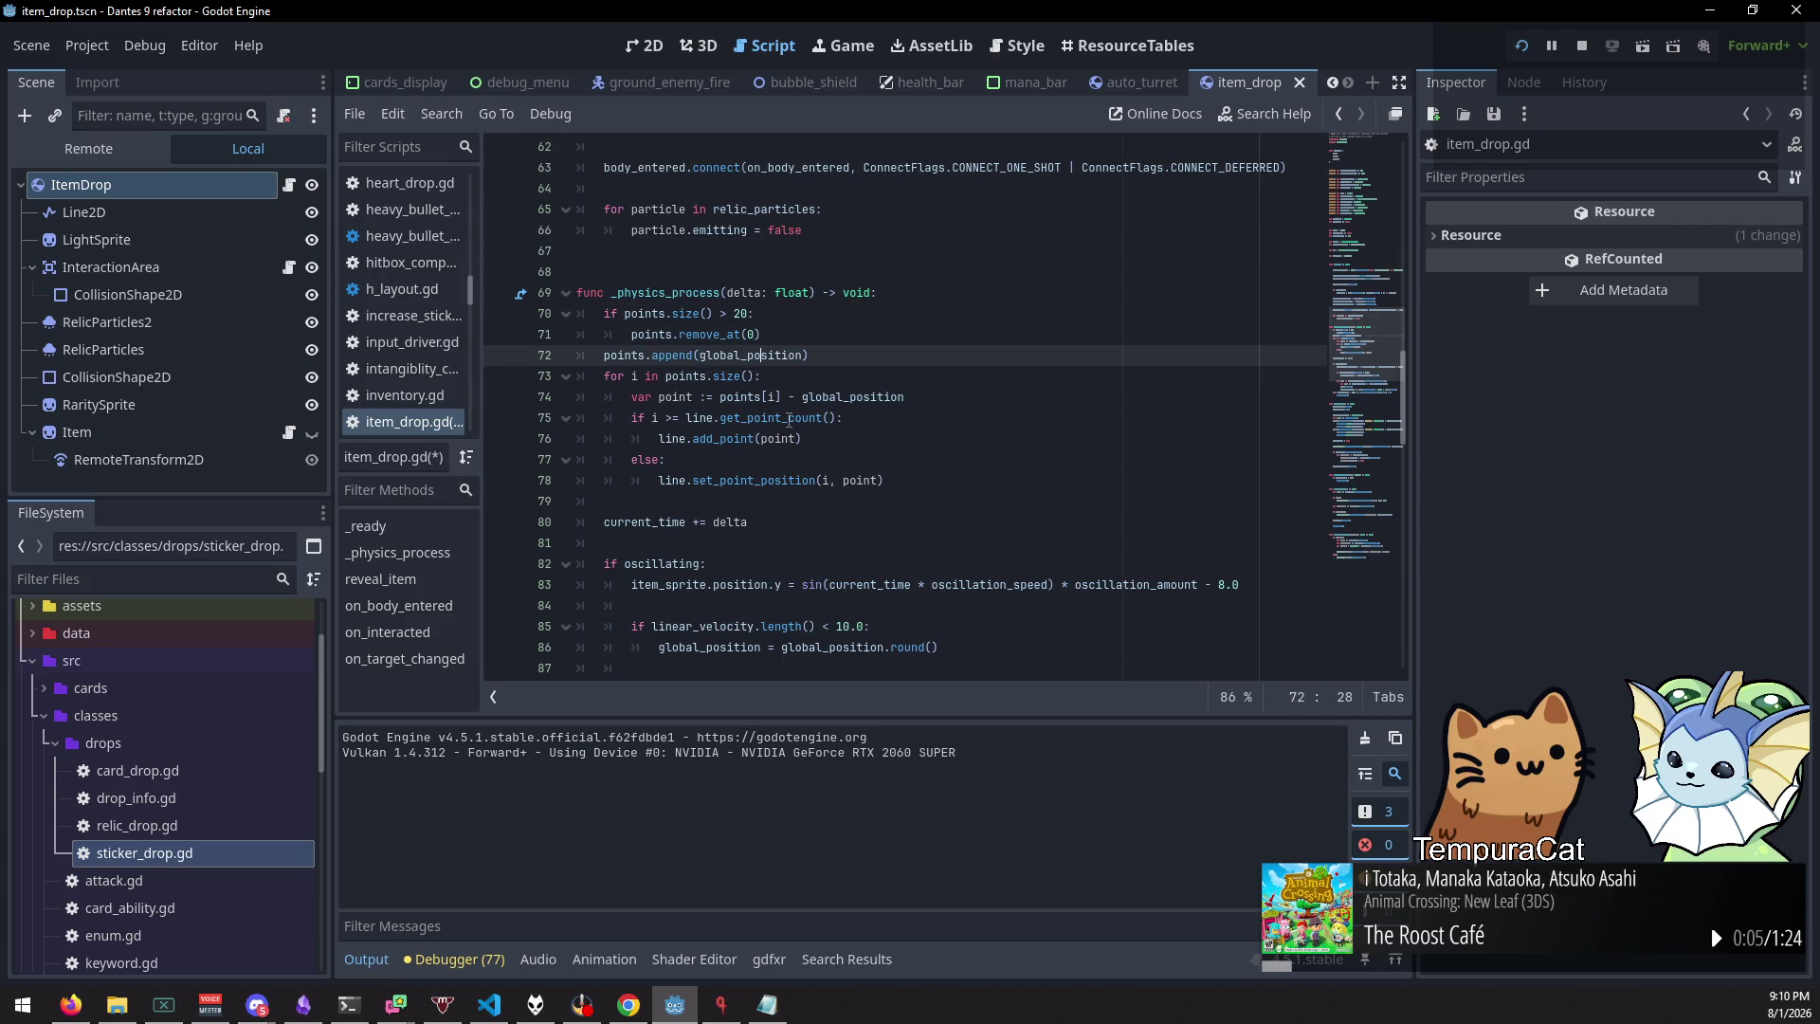
key(Up)
key(Up)
key(Up)
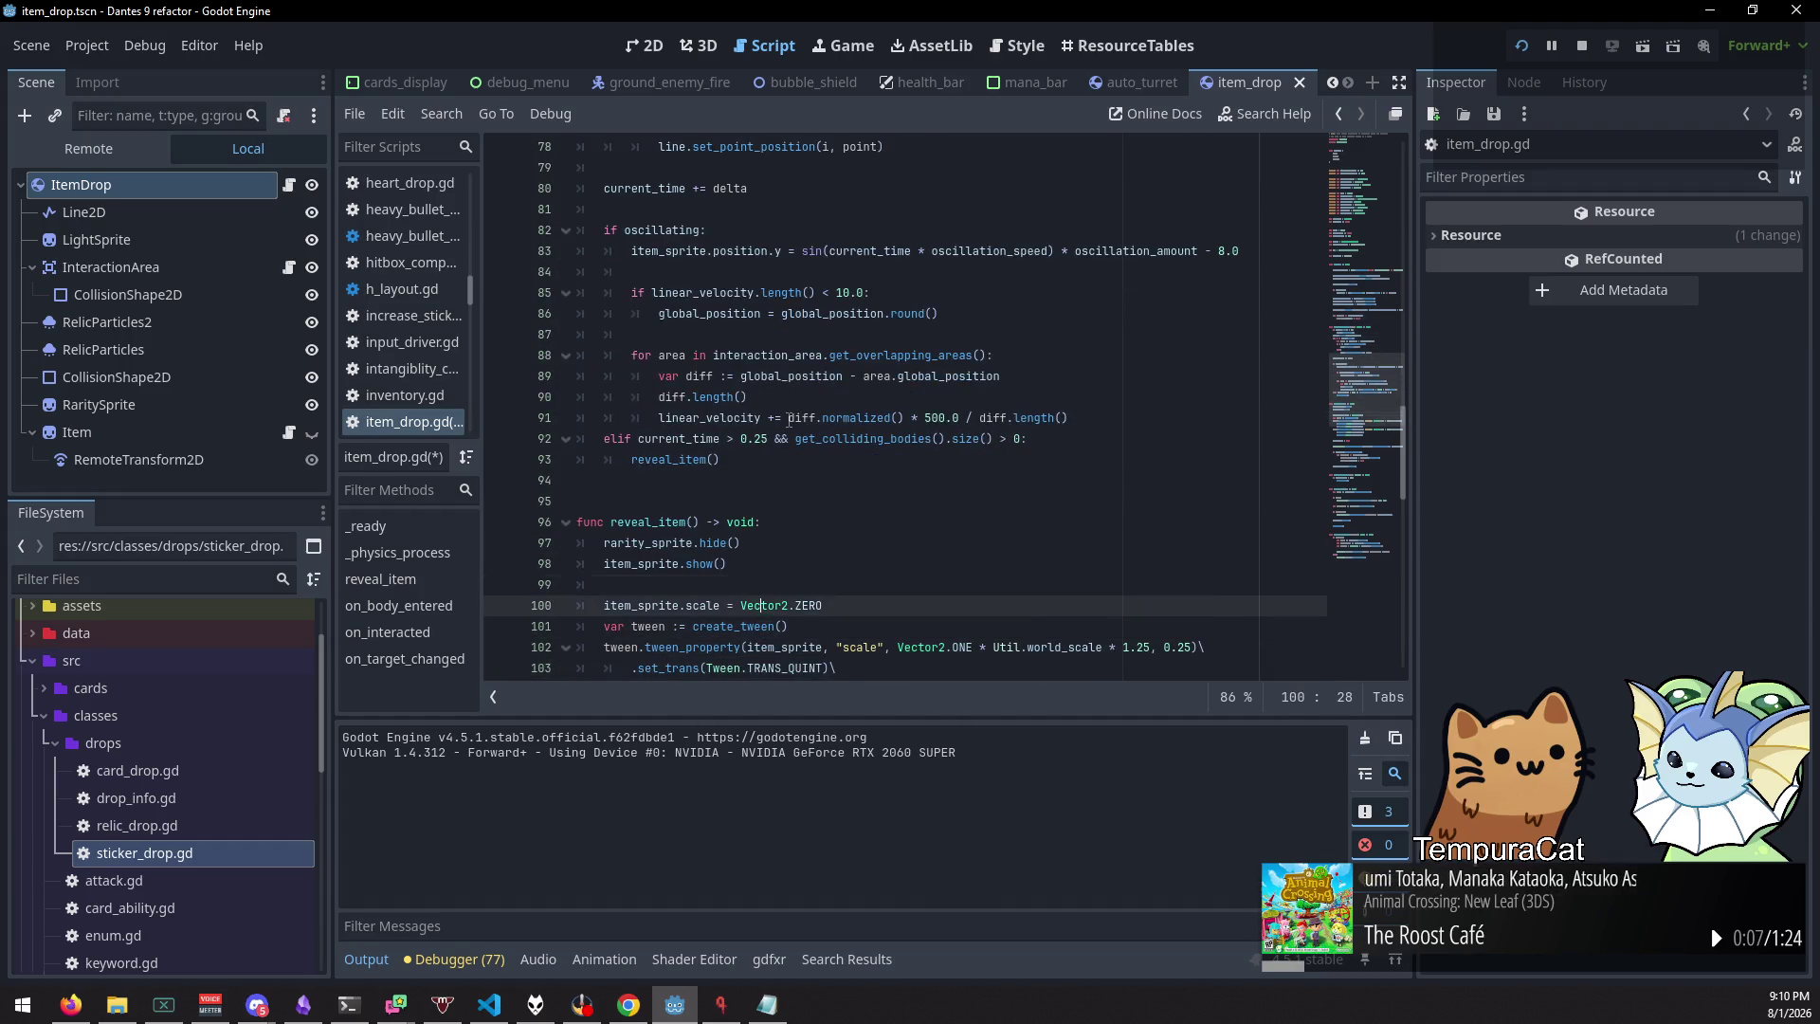
key(Down)
key(Down)
key(Down)
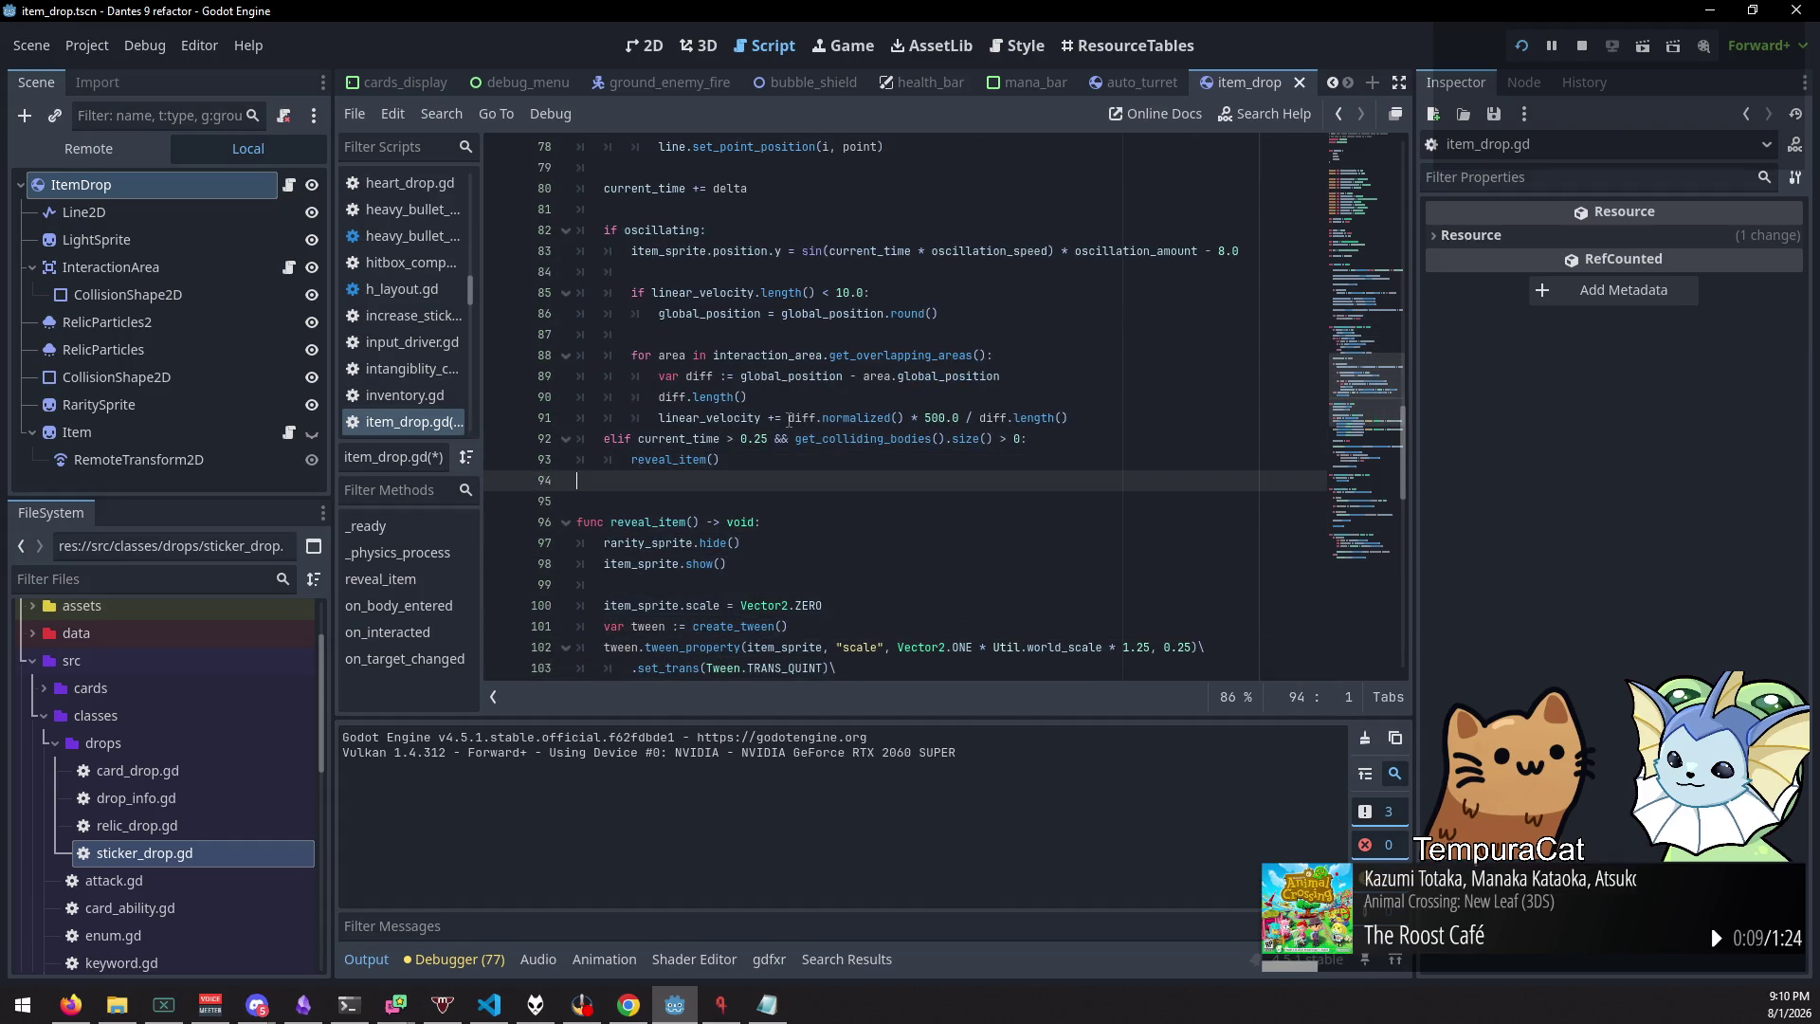
key(Down)
key(Down)
key(Down)
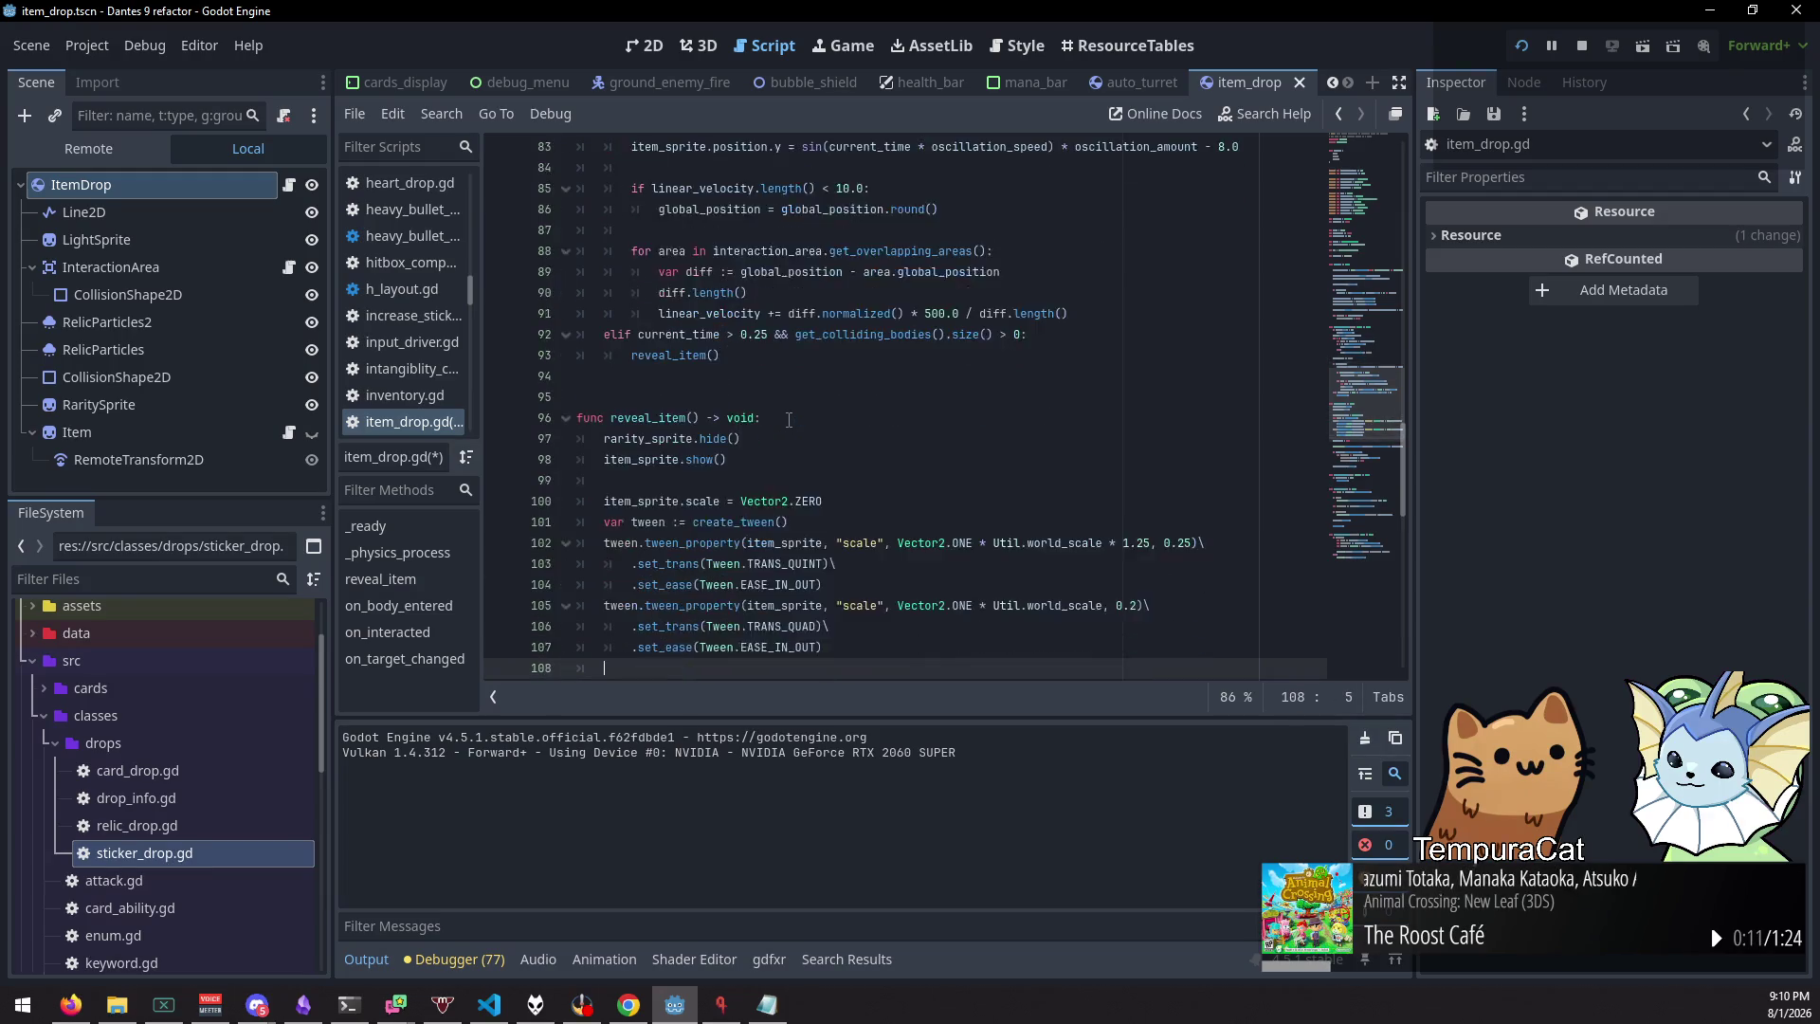
key(Down)
key(Down)
key(Down)
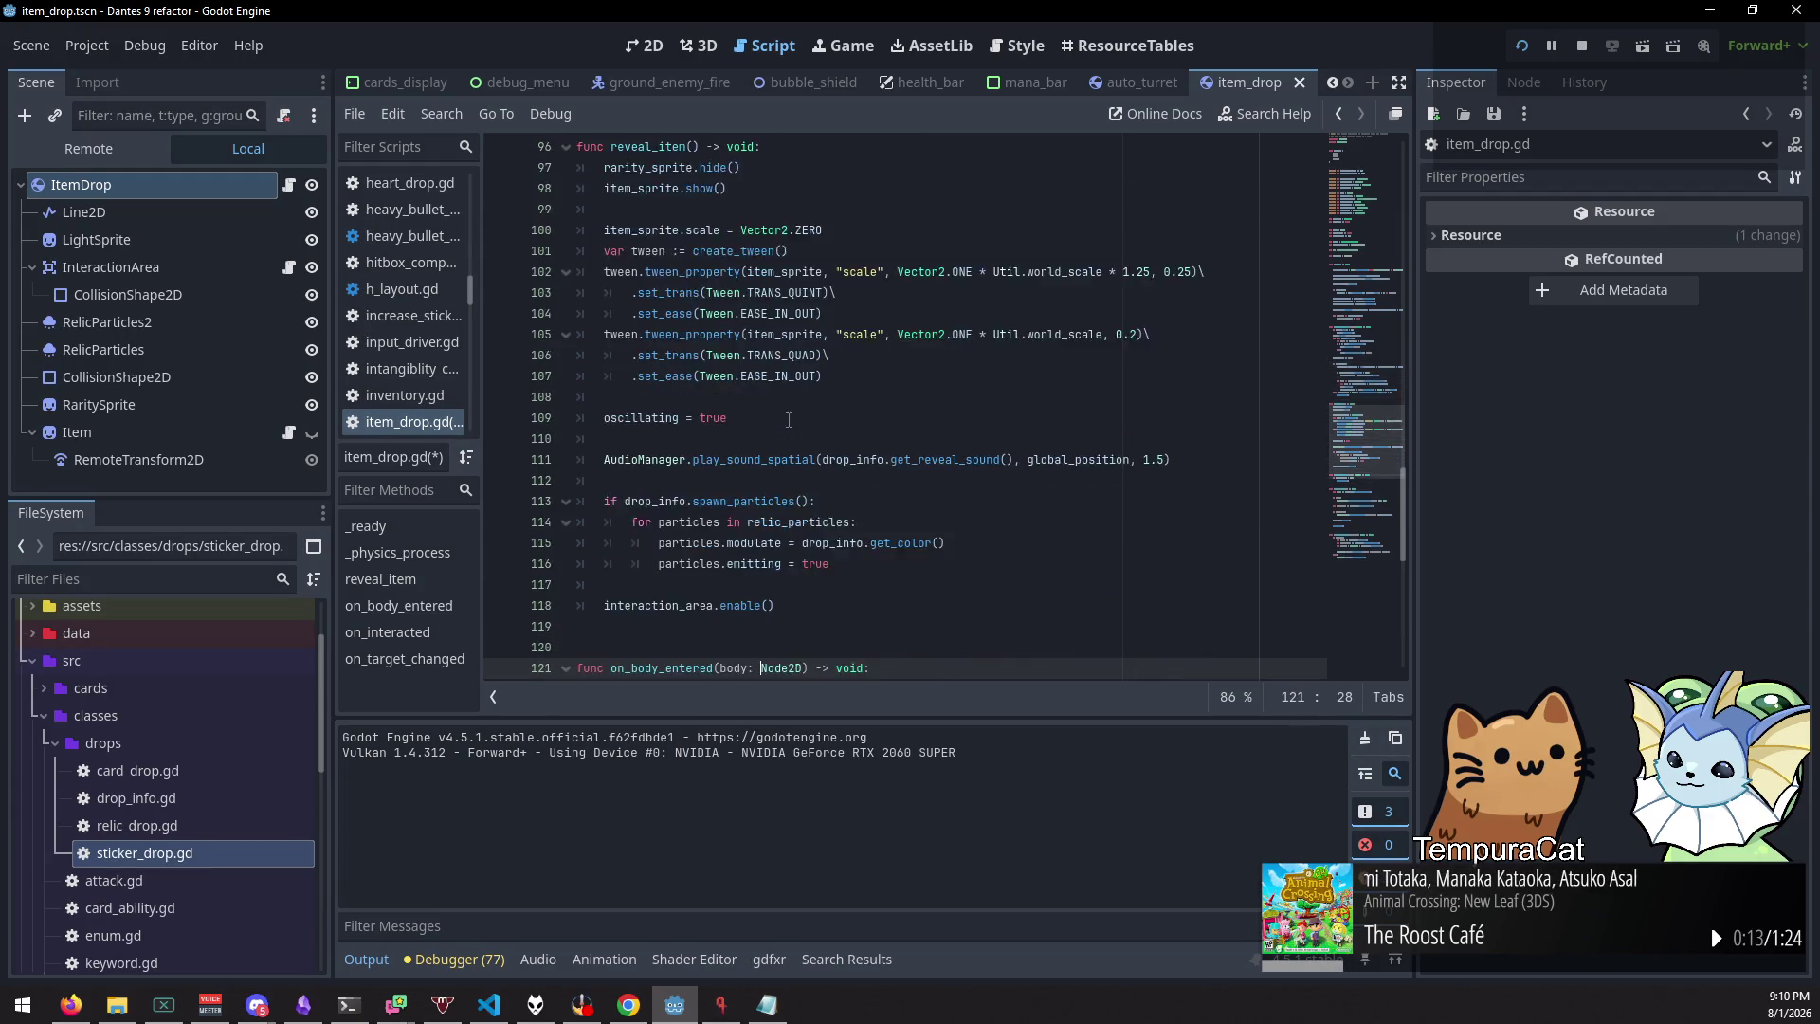
key(Down)
key(Down)
key(Down)
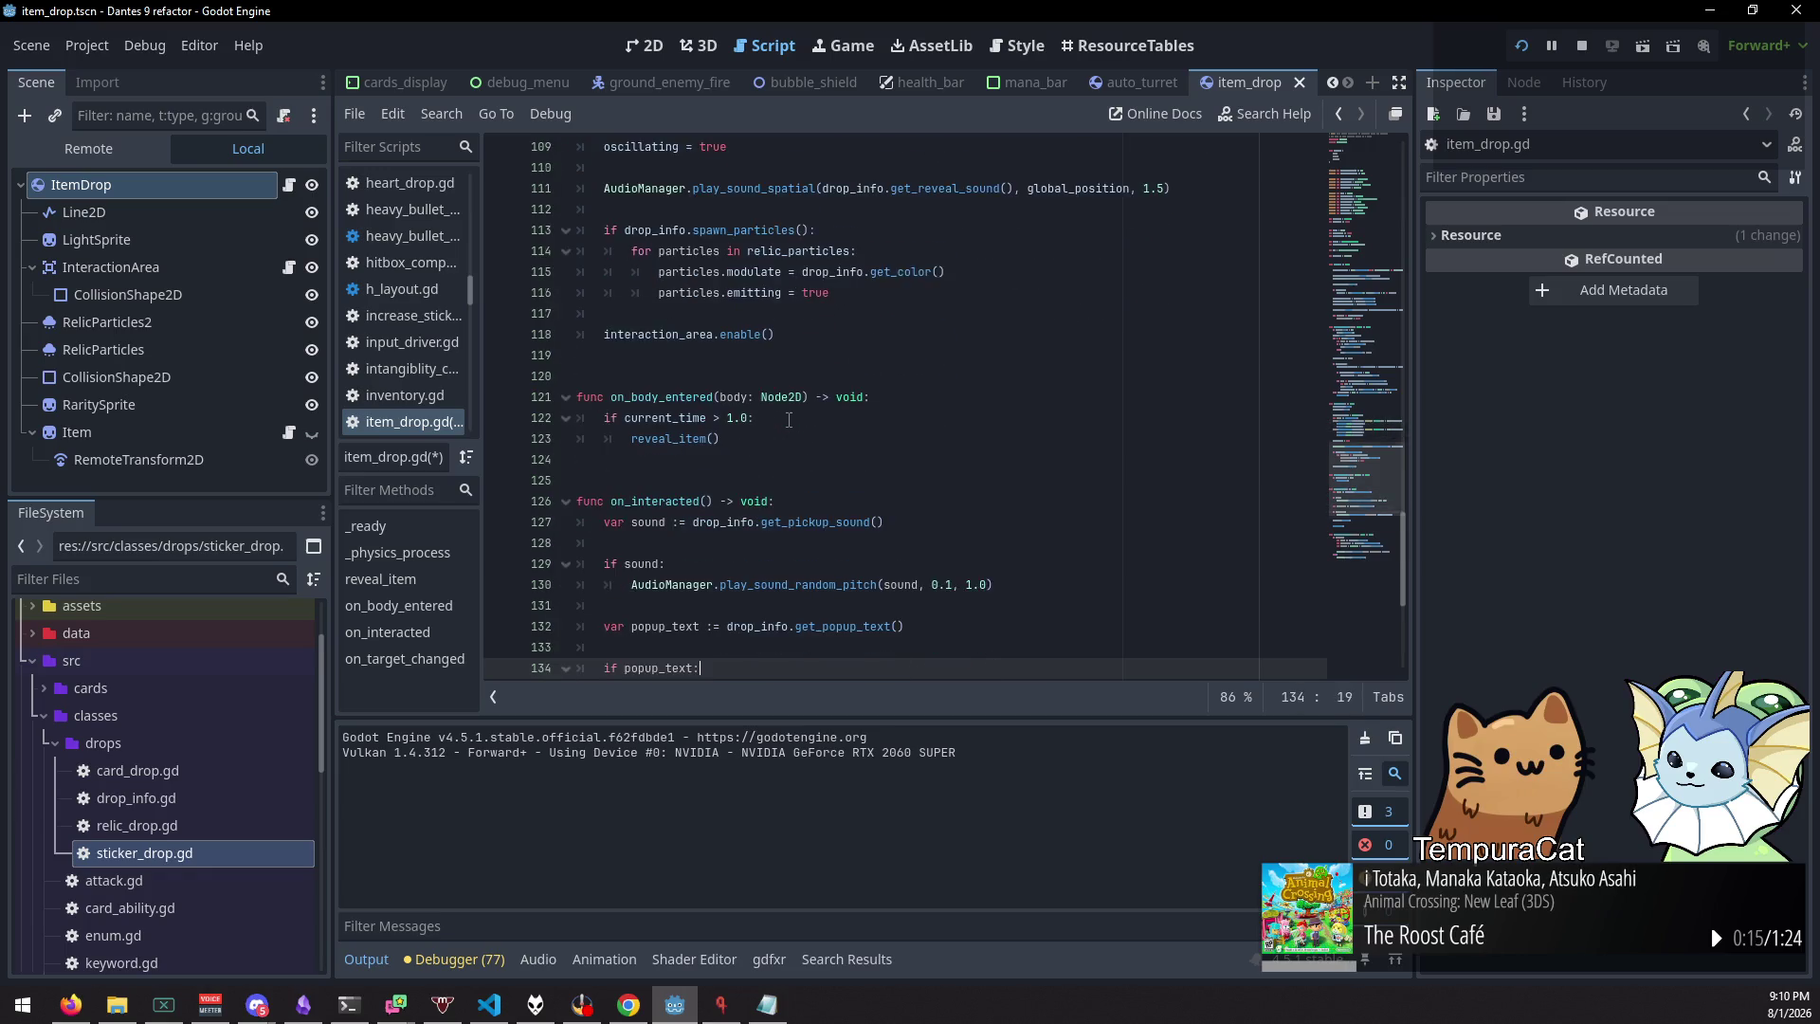
key(Down)
key(Down)
key(Down)
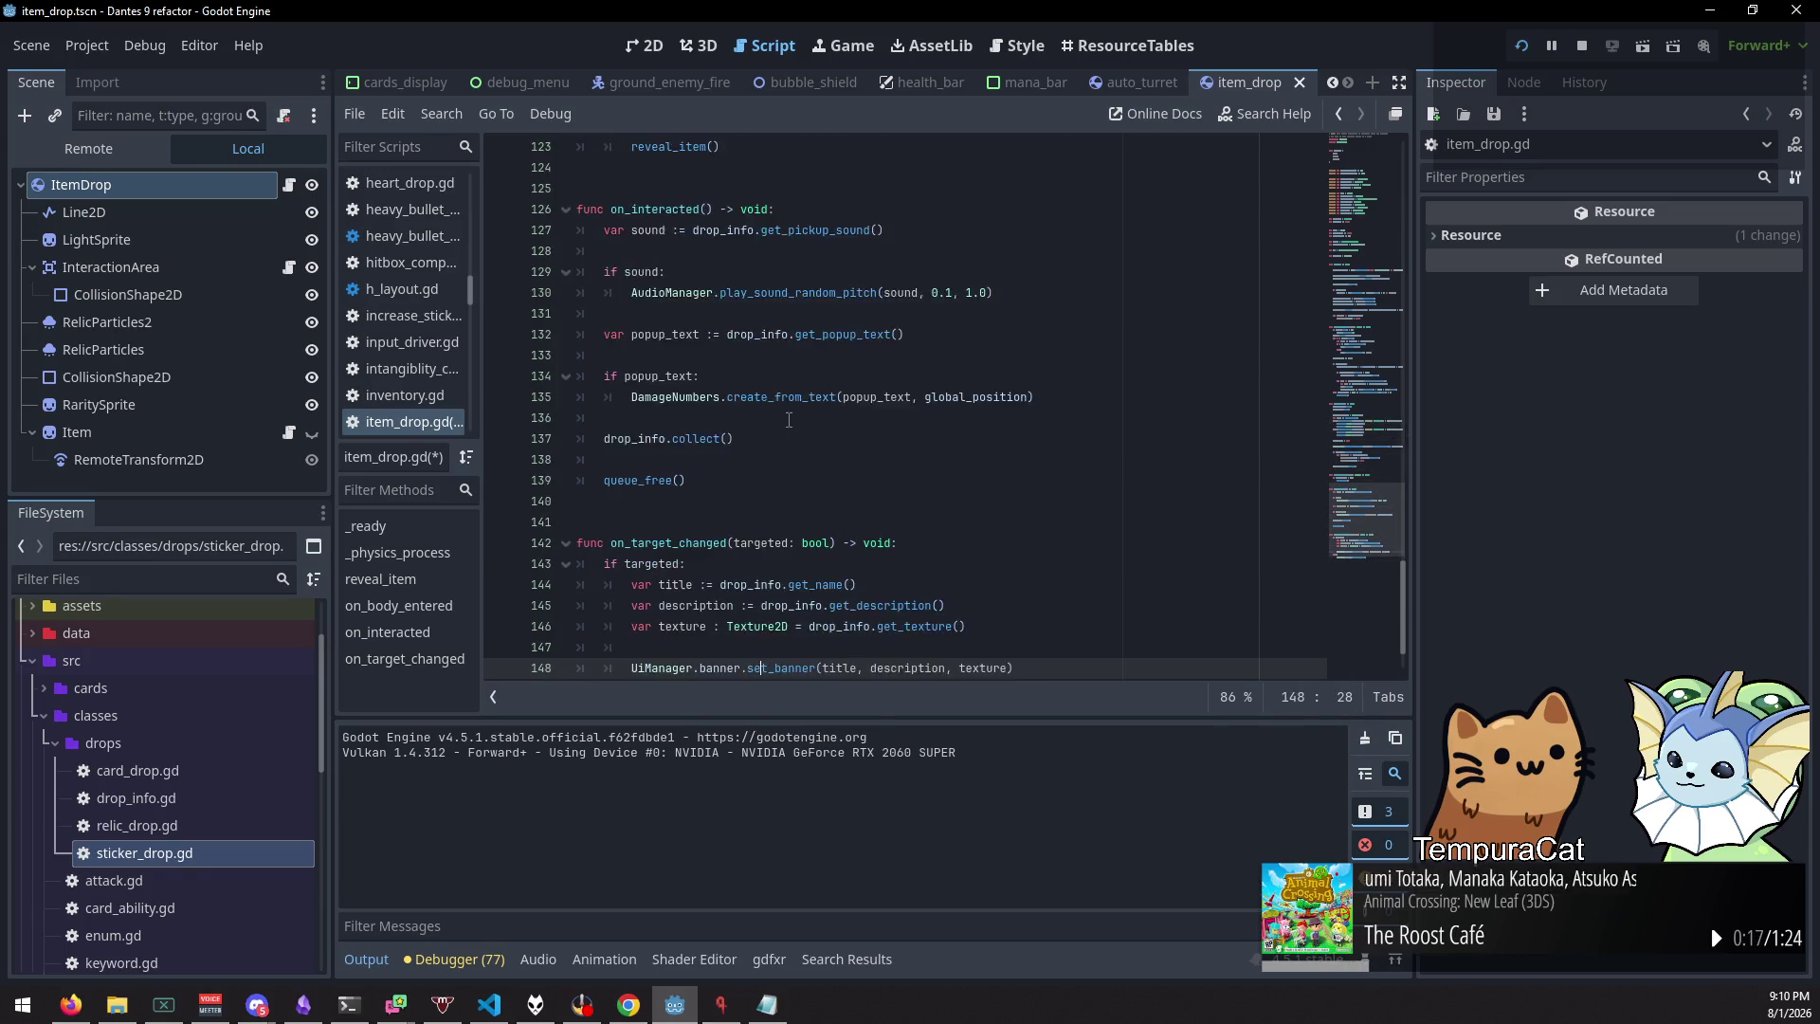
- Save item_drop.gd and run the game to playtest the refactor
key(Page_Up)
key(Page_Up)
key(Page_Up)
key(ctrl+s)
key(Down)
key(Down)
key(Down)
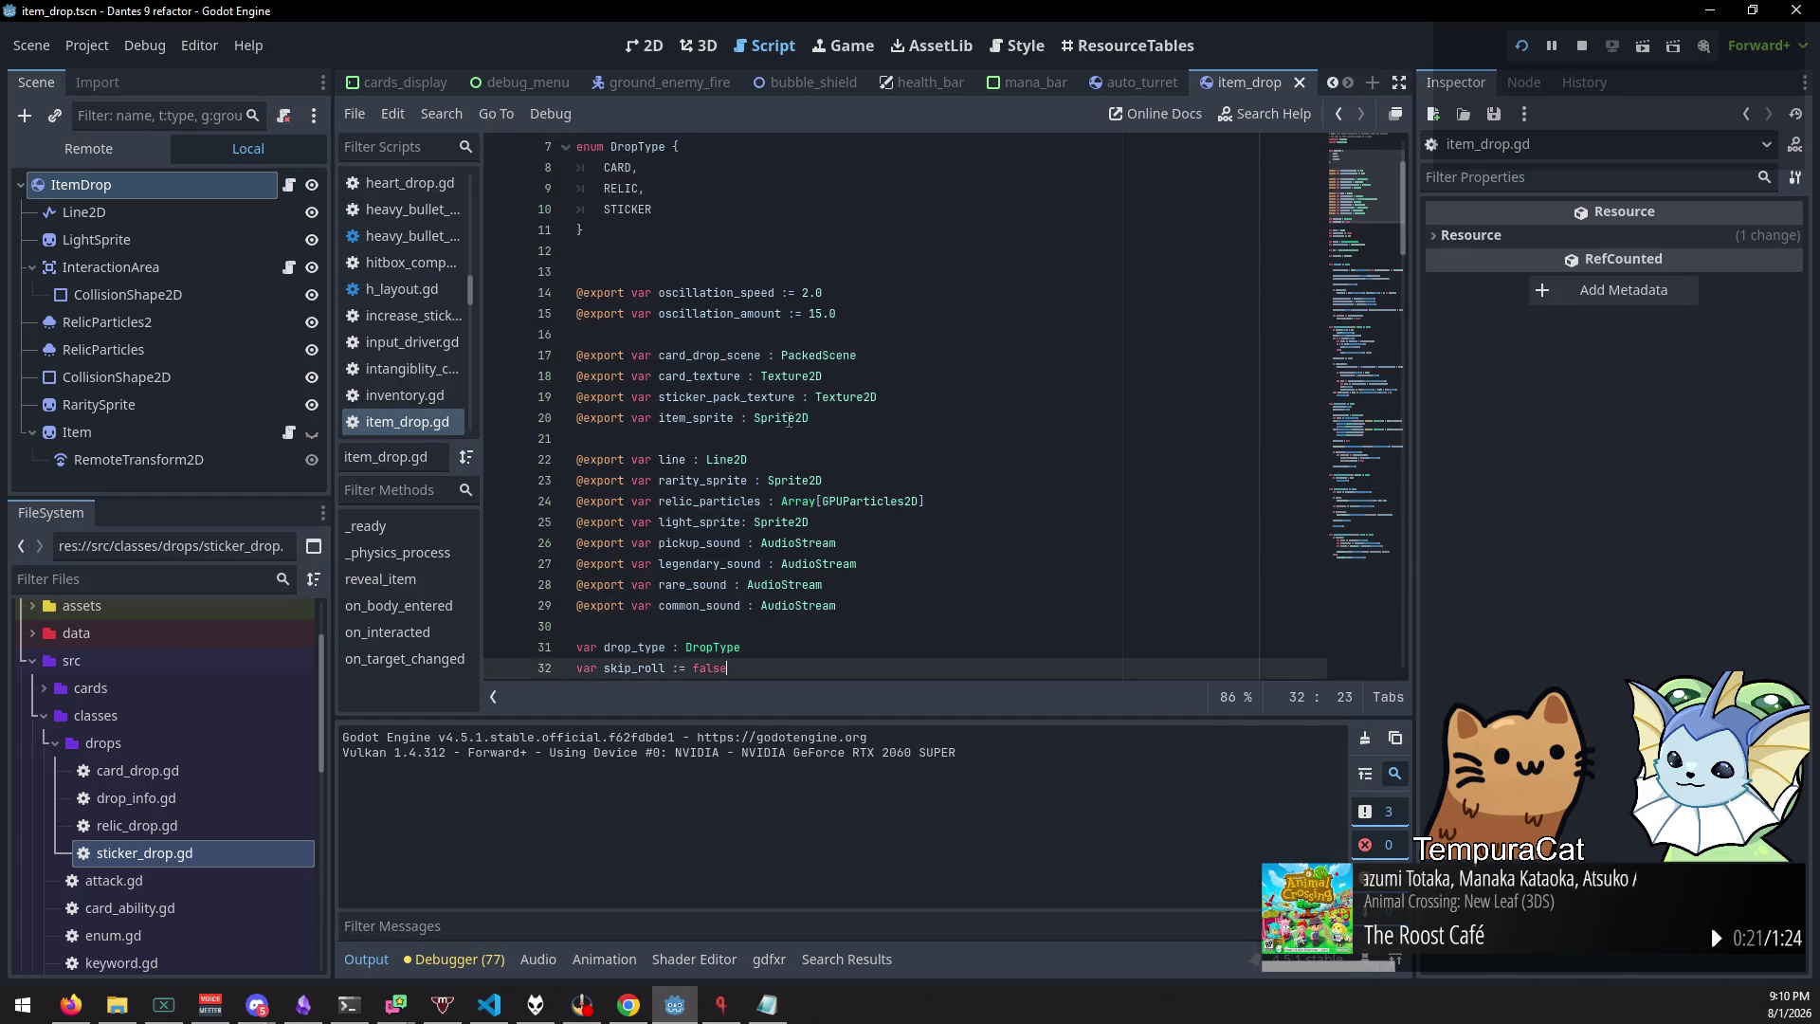
key(F5)
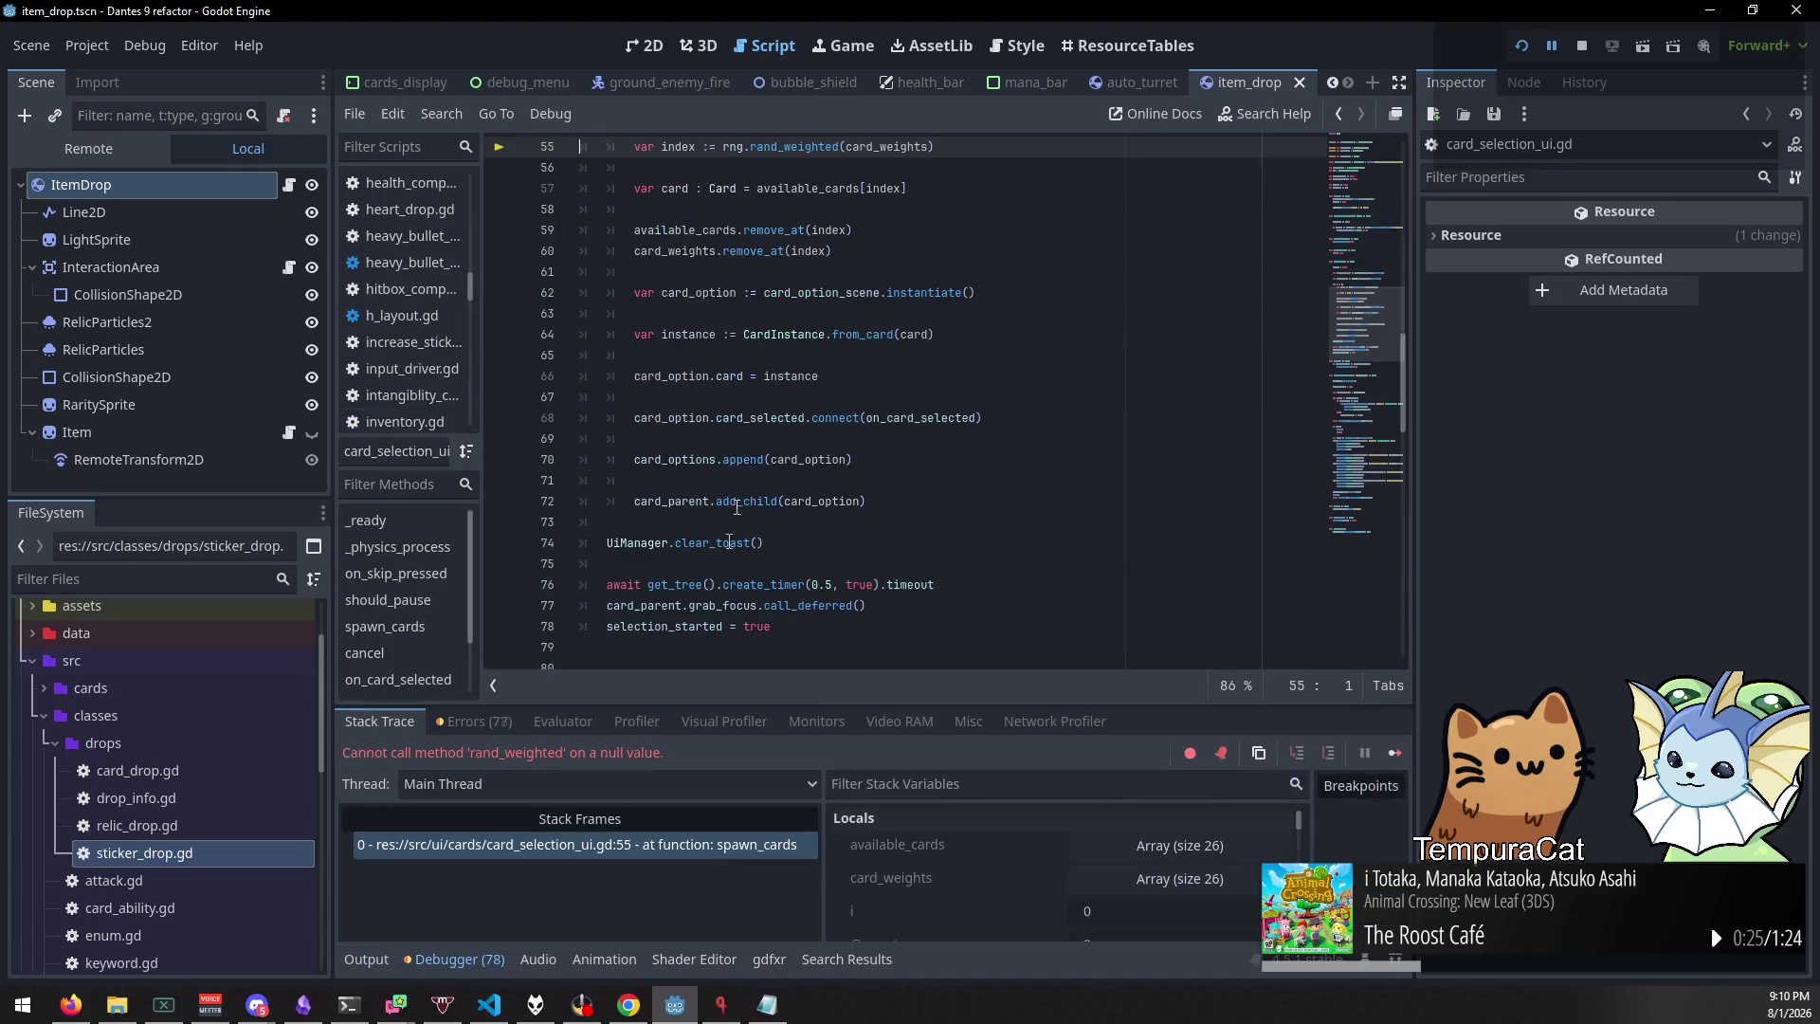
- Inspect spawn_cards around the failing rand_weighted call at line 55, then return to item_drop.gd
scroll(1014, 379, up, 4)
click(1013, 414)
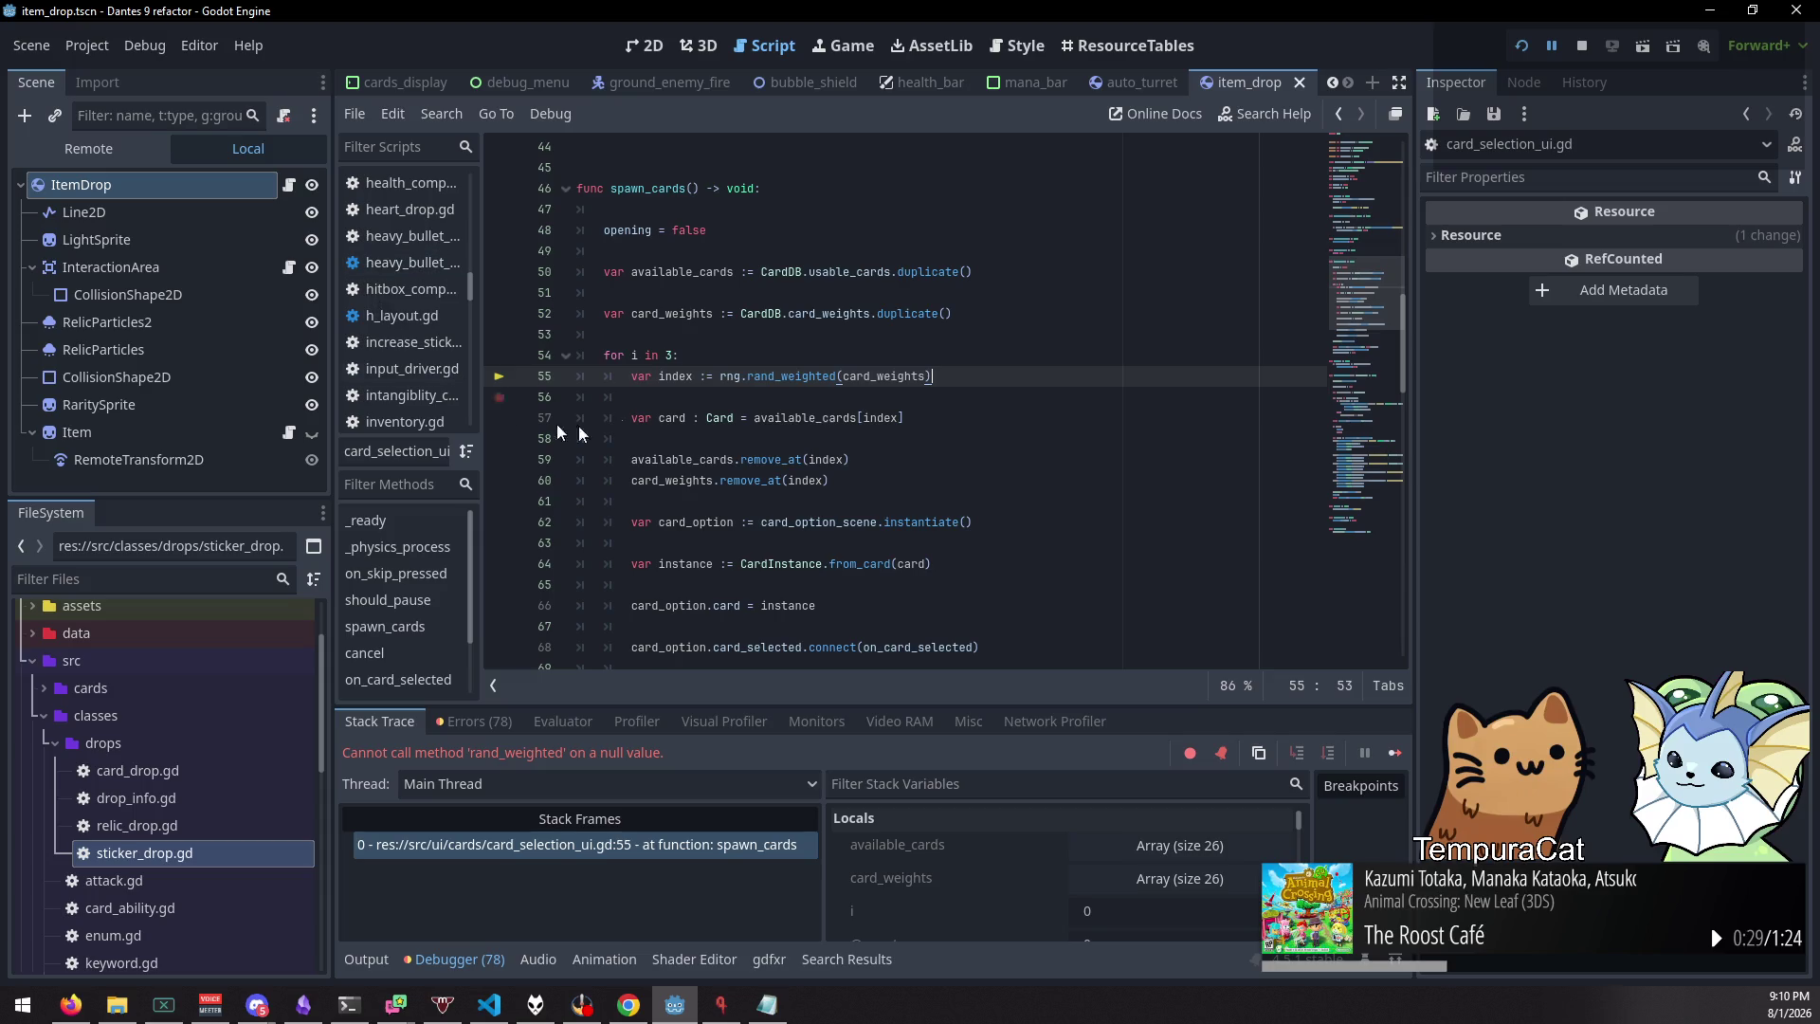
click(872, 397)
key(alt+Left)
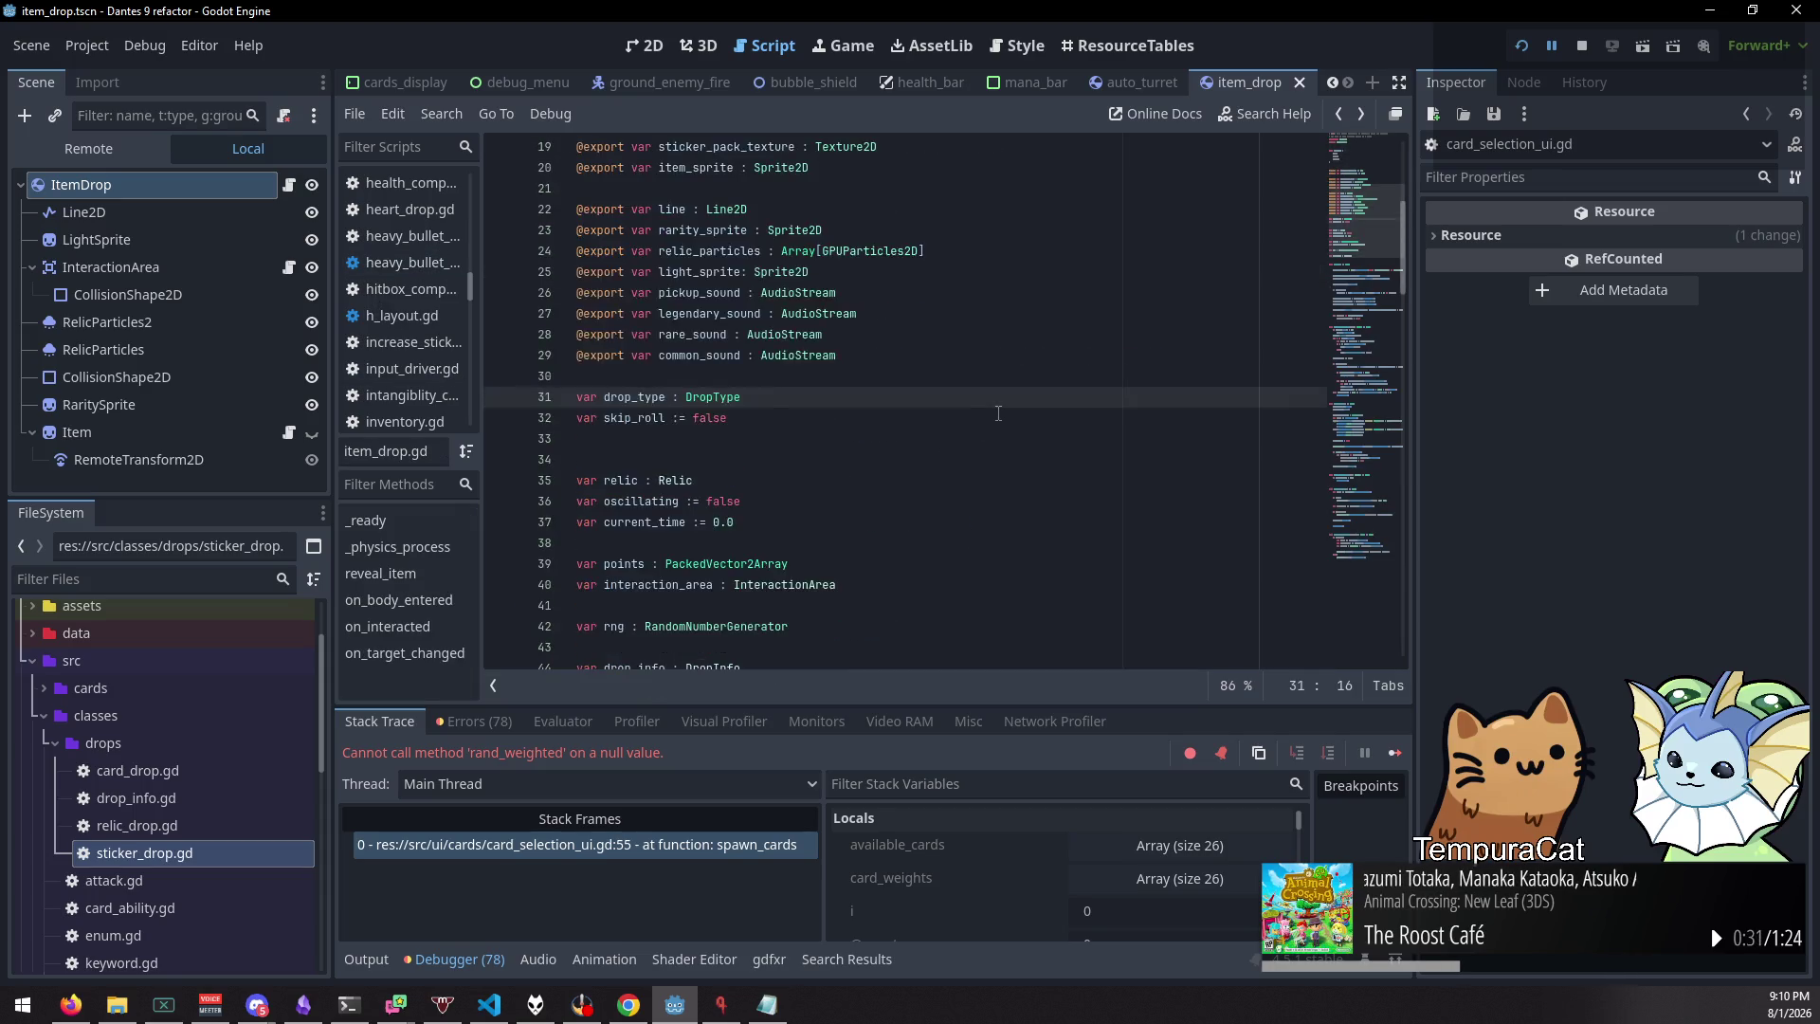
key(alt+Left)
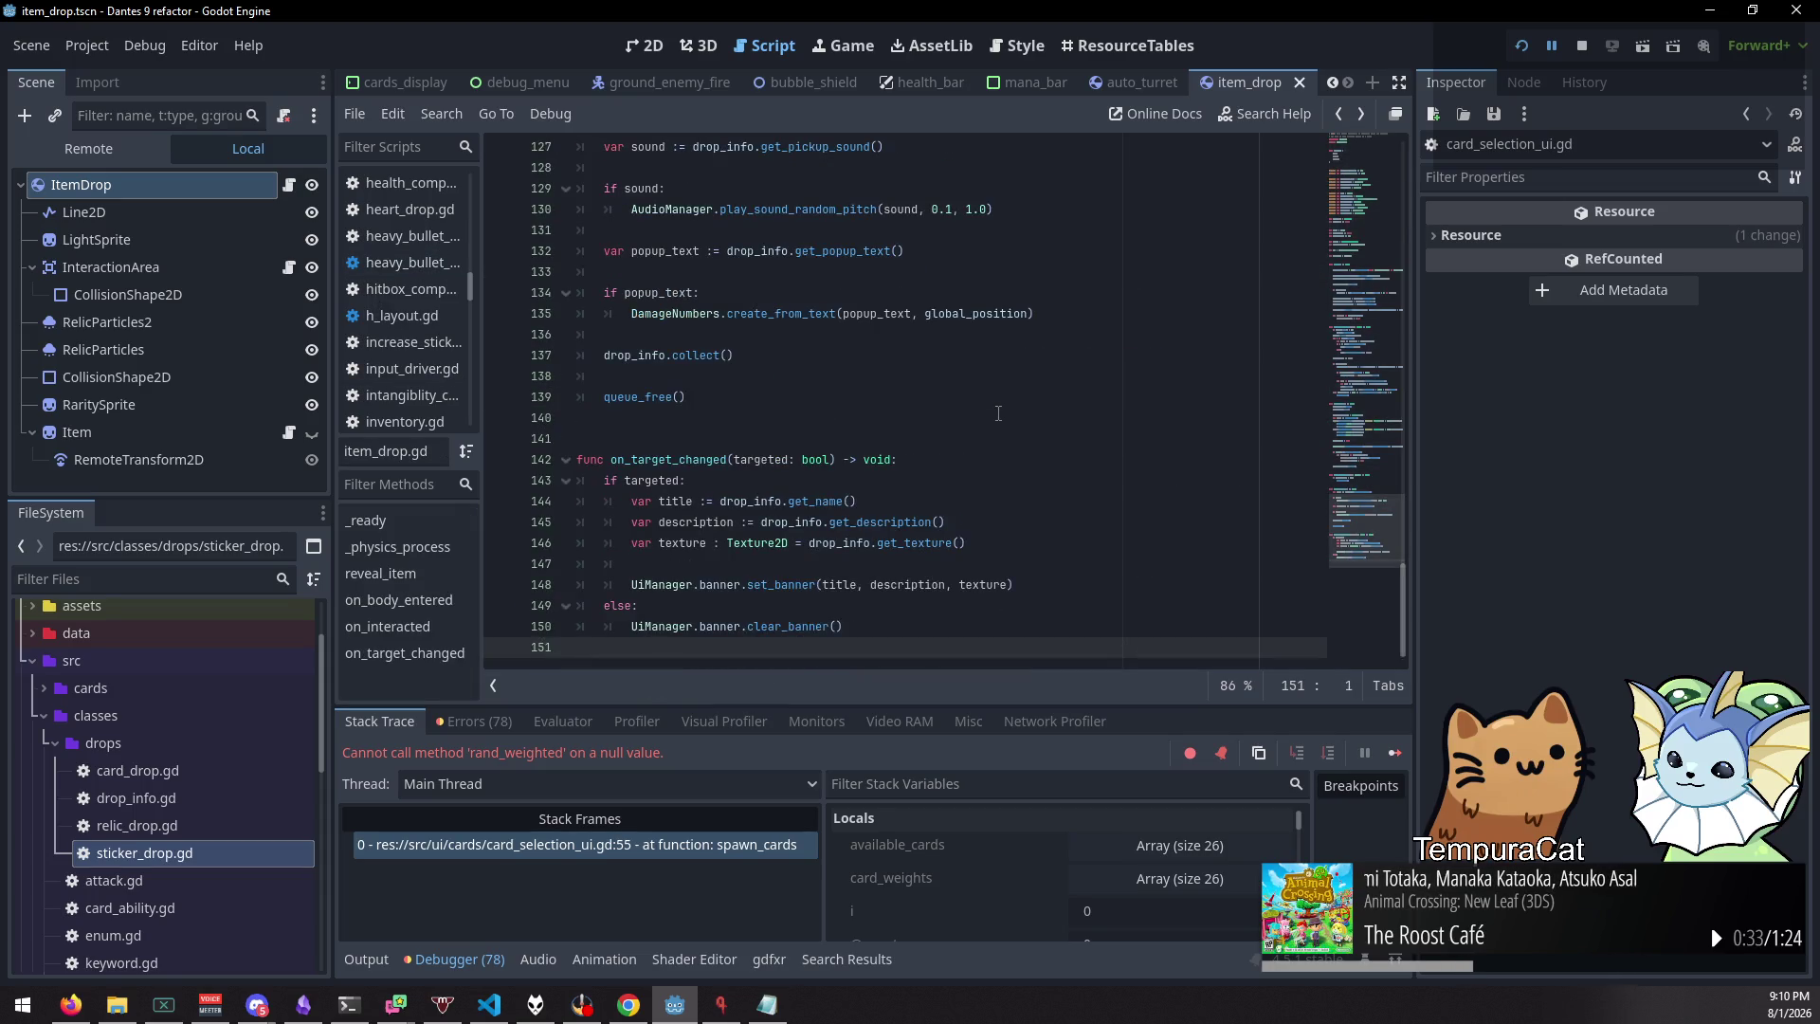
click(941, 437)
key(shift+alt+o)
- Abandon a card_d file search and open drop_info.gd instead
text(card_d)
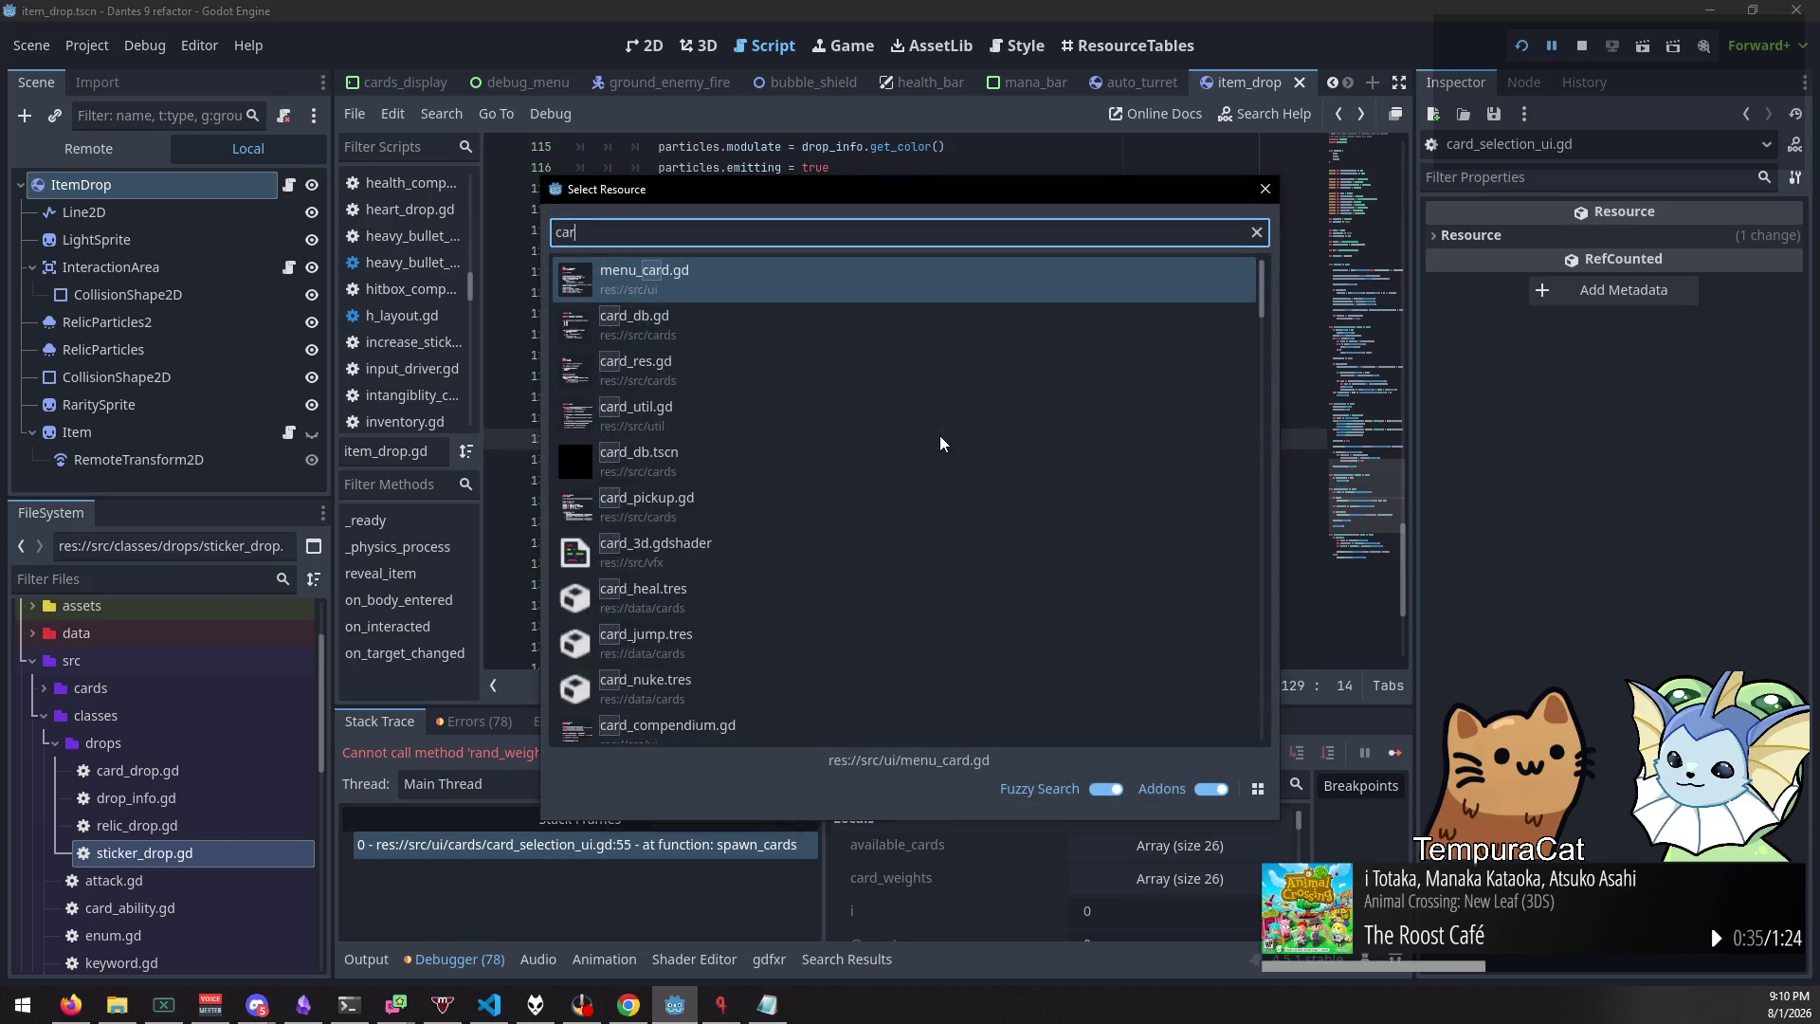
key(Escape)
key(shift+alt+o)
text(drop_info.)
key(Return)
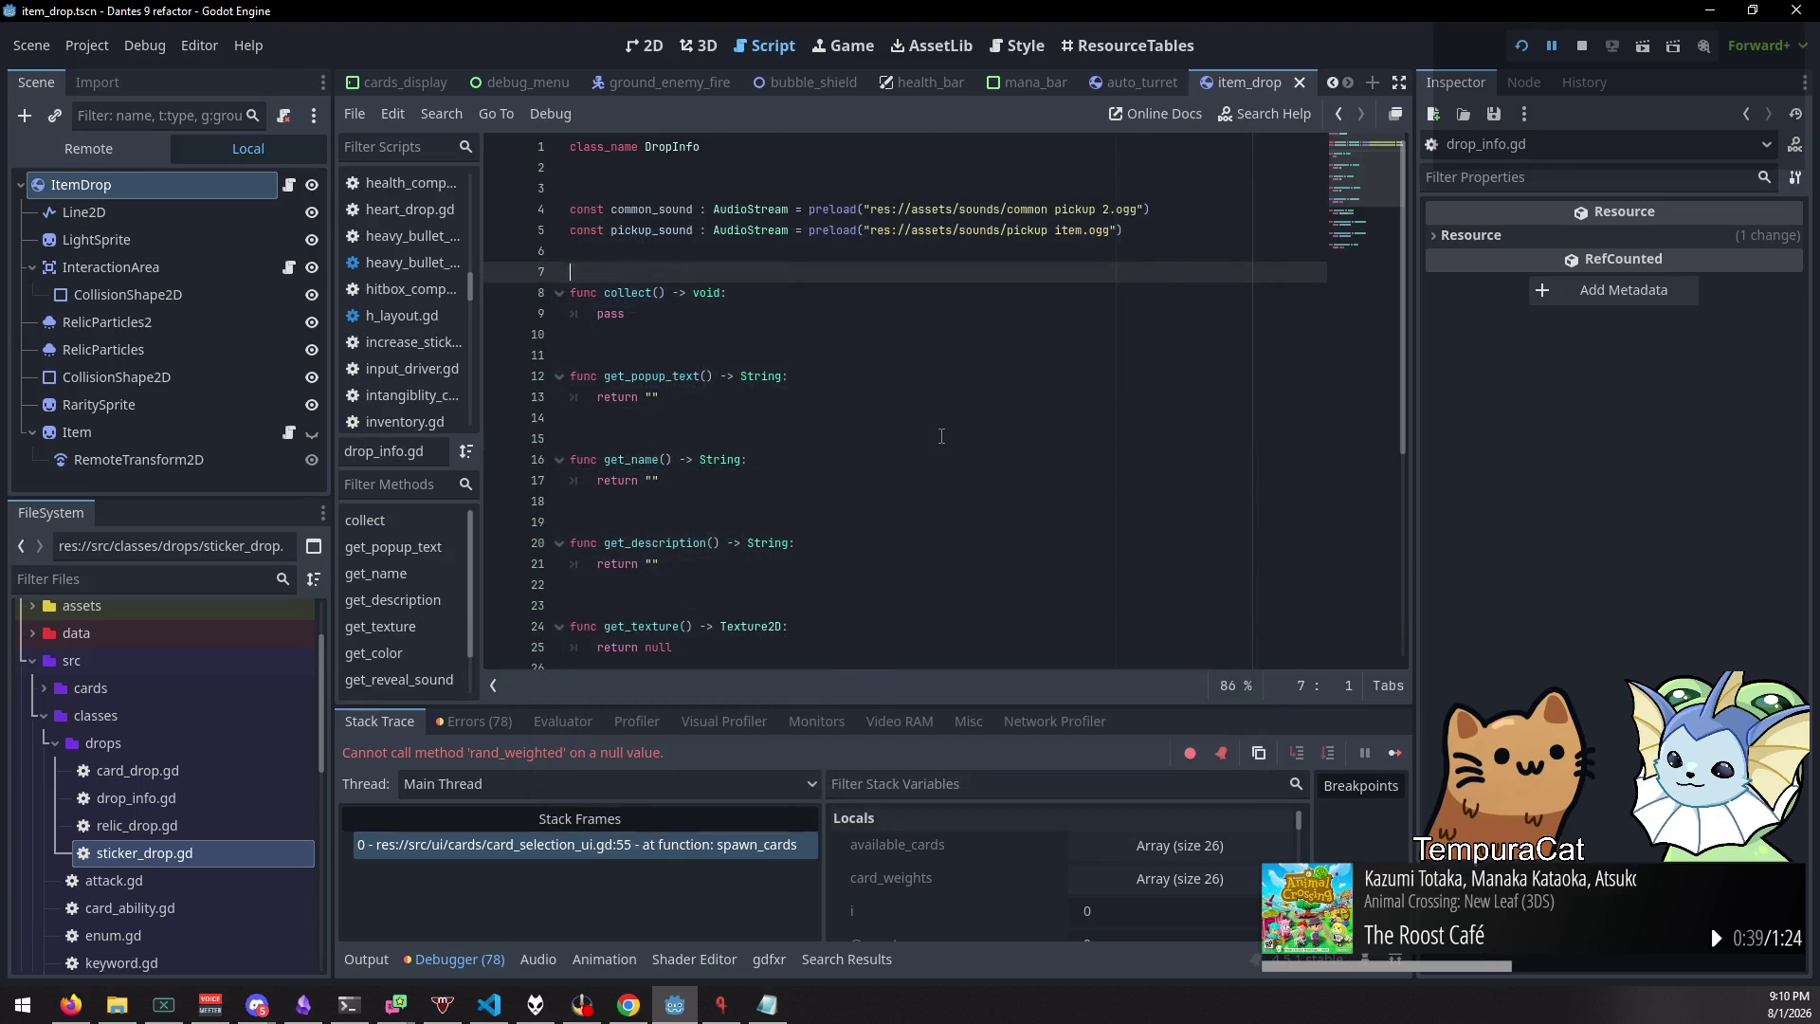
- Declare var rng : RandomNumberGenerator below drop_info.gd's sound constants
key(Up)
key(Up)
key(Up)
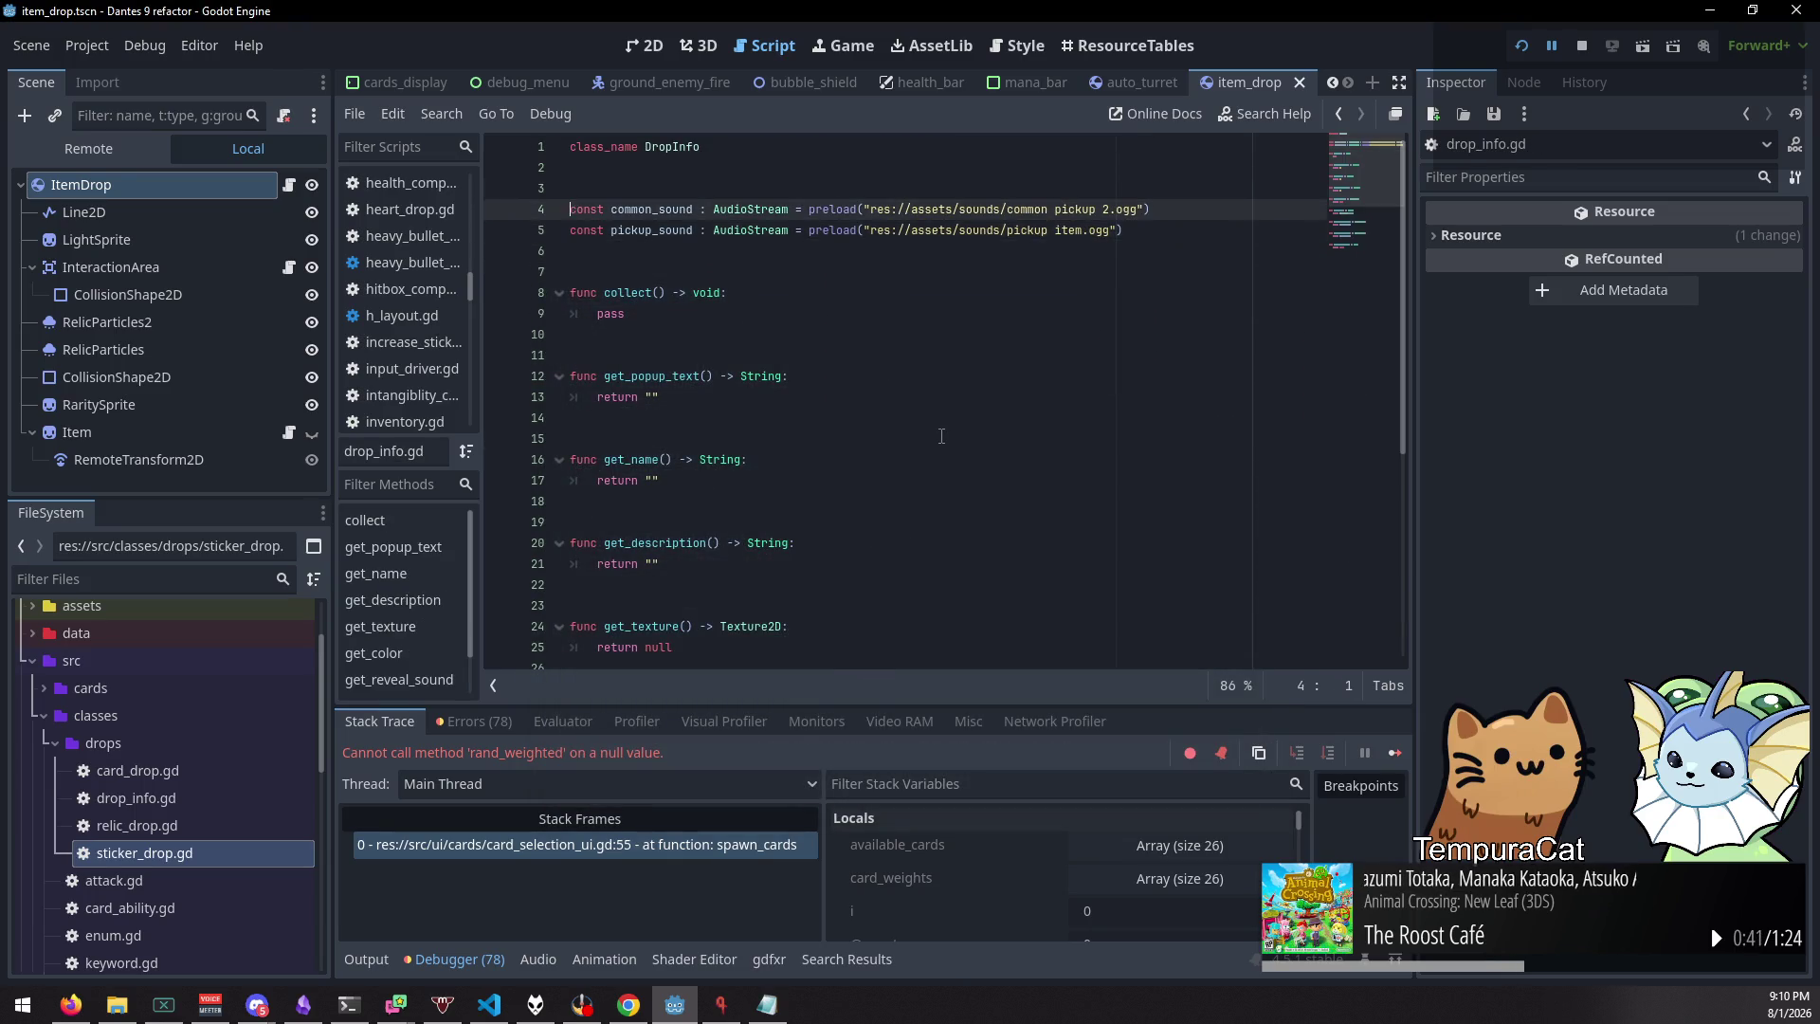
key(Down)
key(Return)
key(Return)
key(Return)
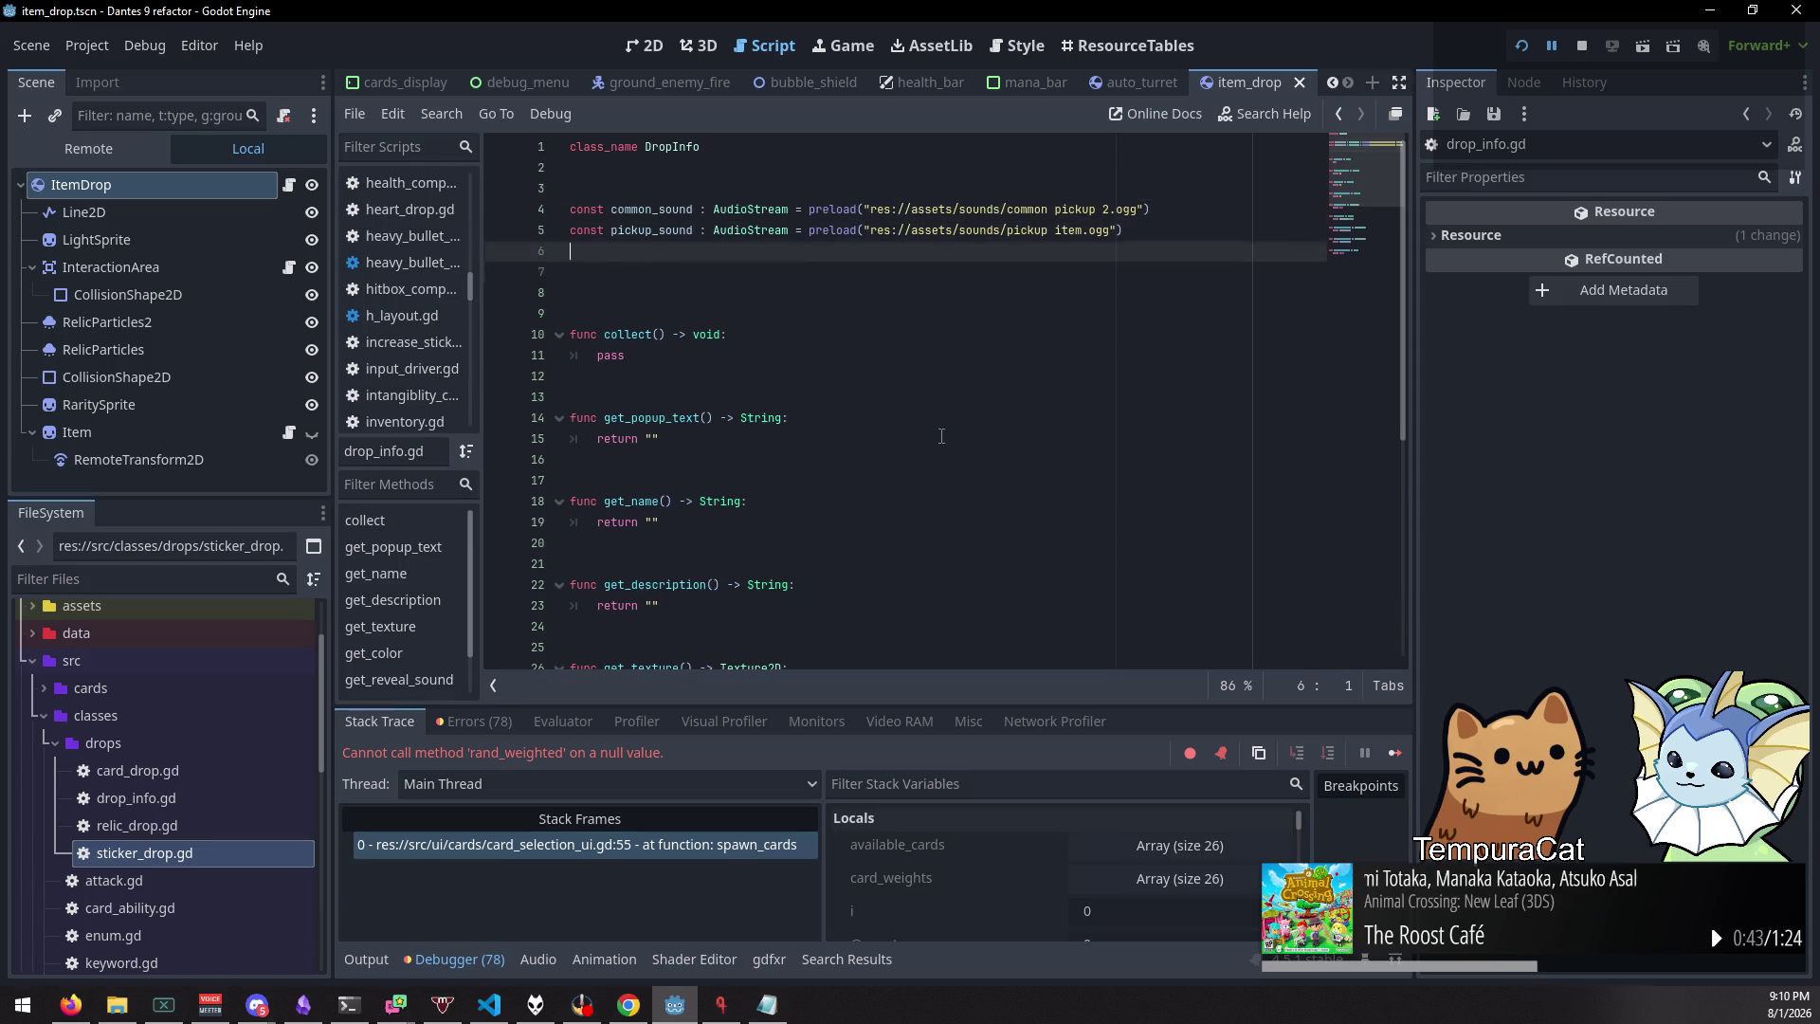
key(BackSpace)
key(BackSpace)
text(domNumberGenerator)
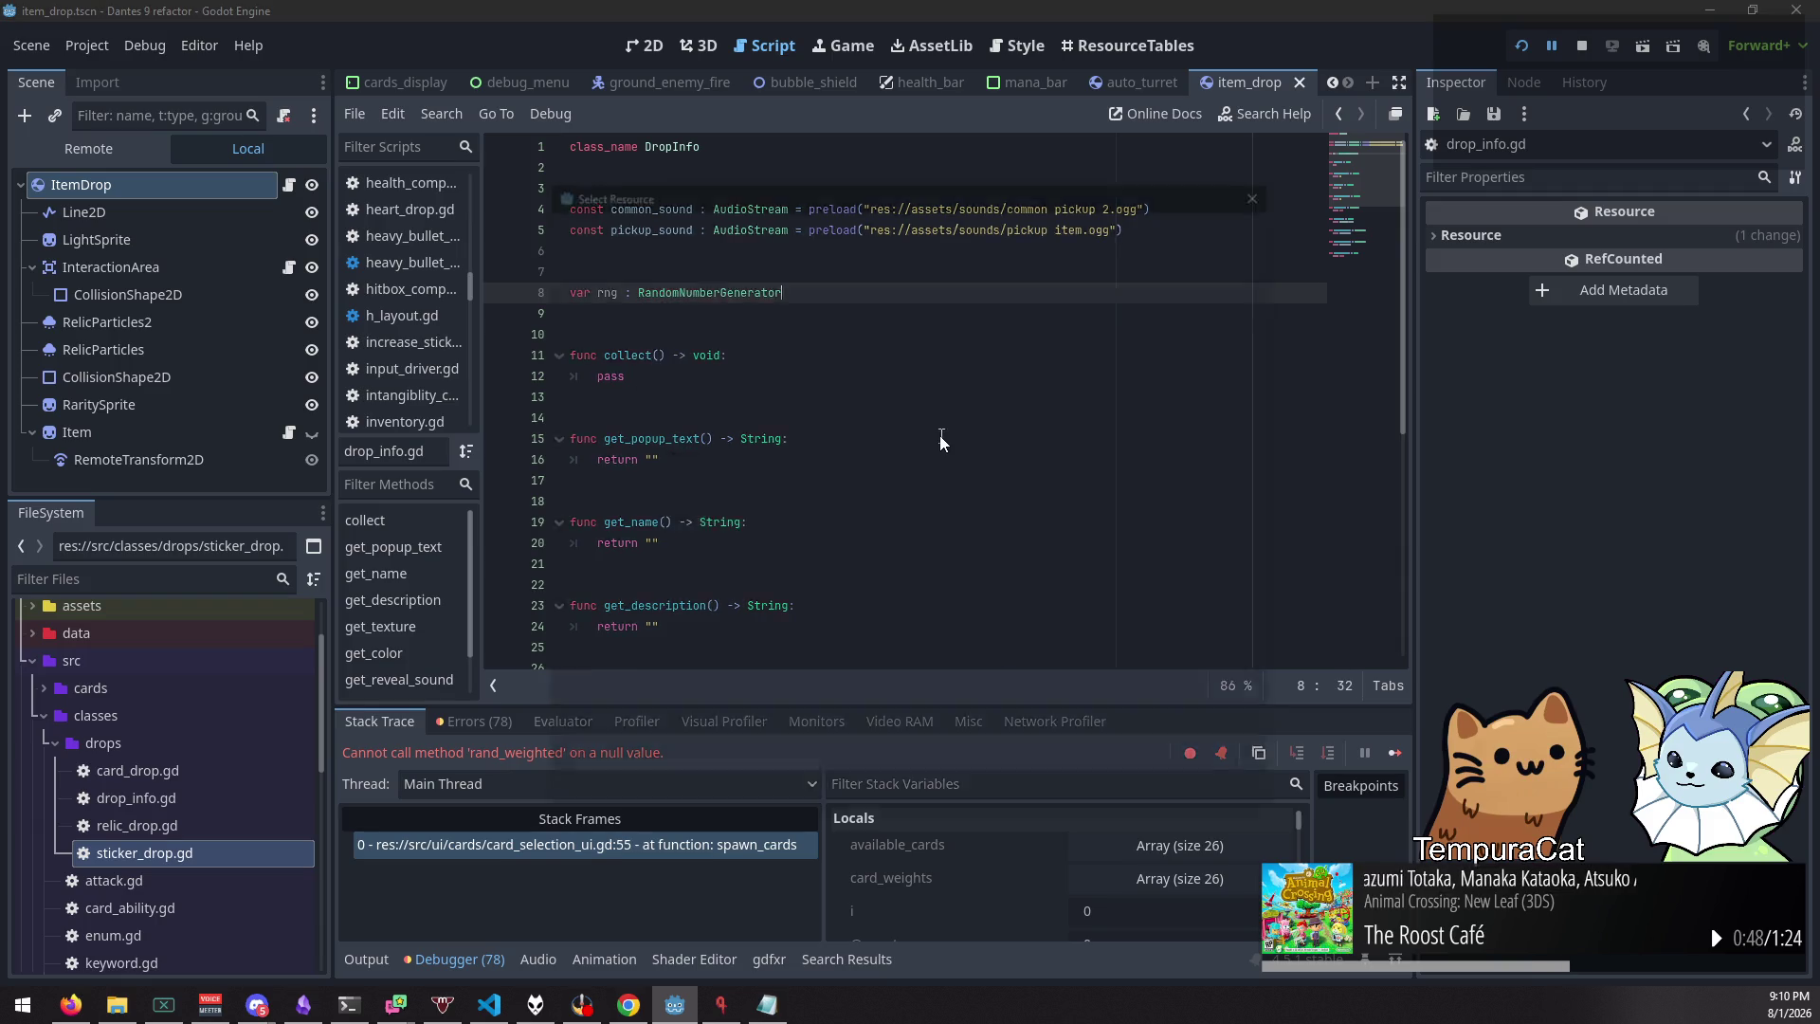
key(shift+alt+o)
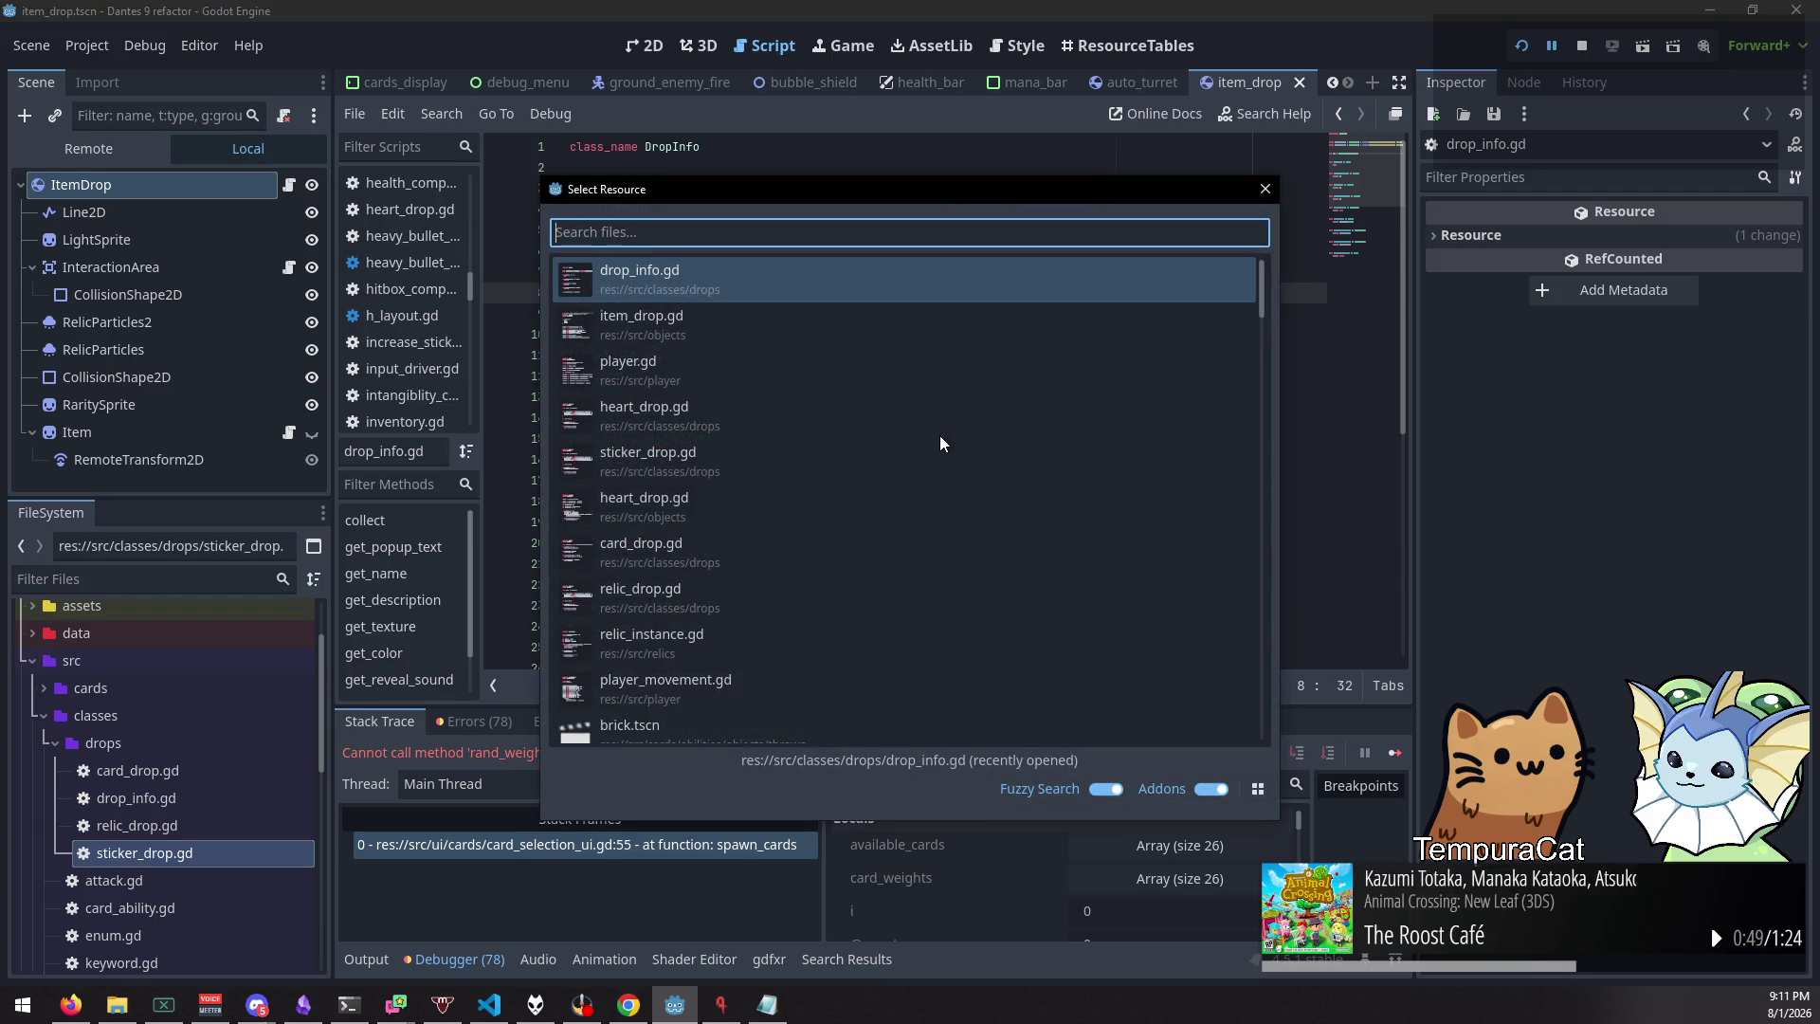
- In item_drop.gd's _ready, add drop_info.rng = rng after locating the rng usage
text(item_+drop)
key(Return)
scroll(940, 435, up, 10)
key(ctrl+f)
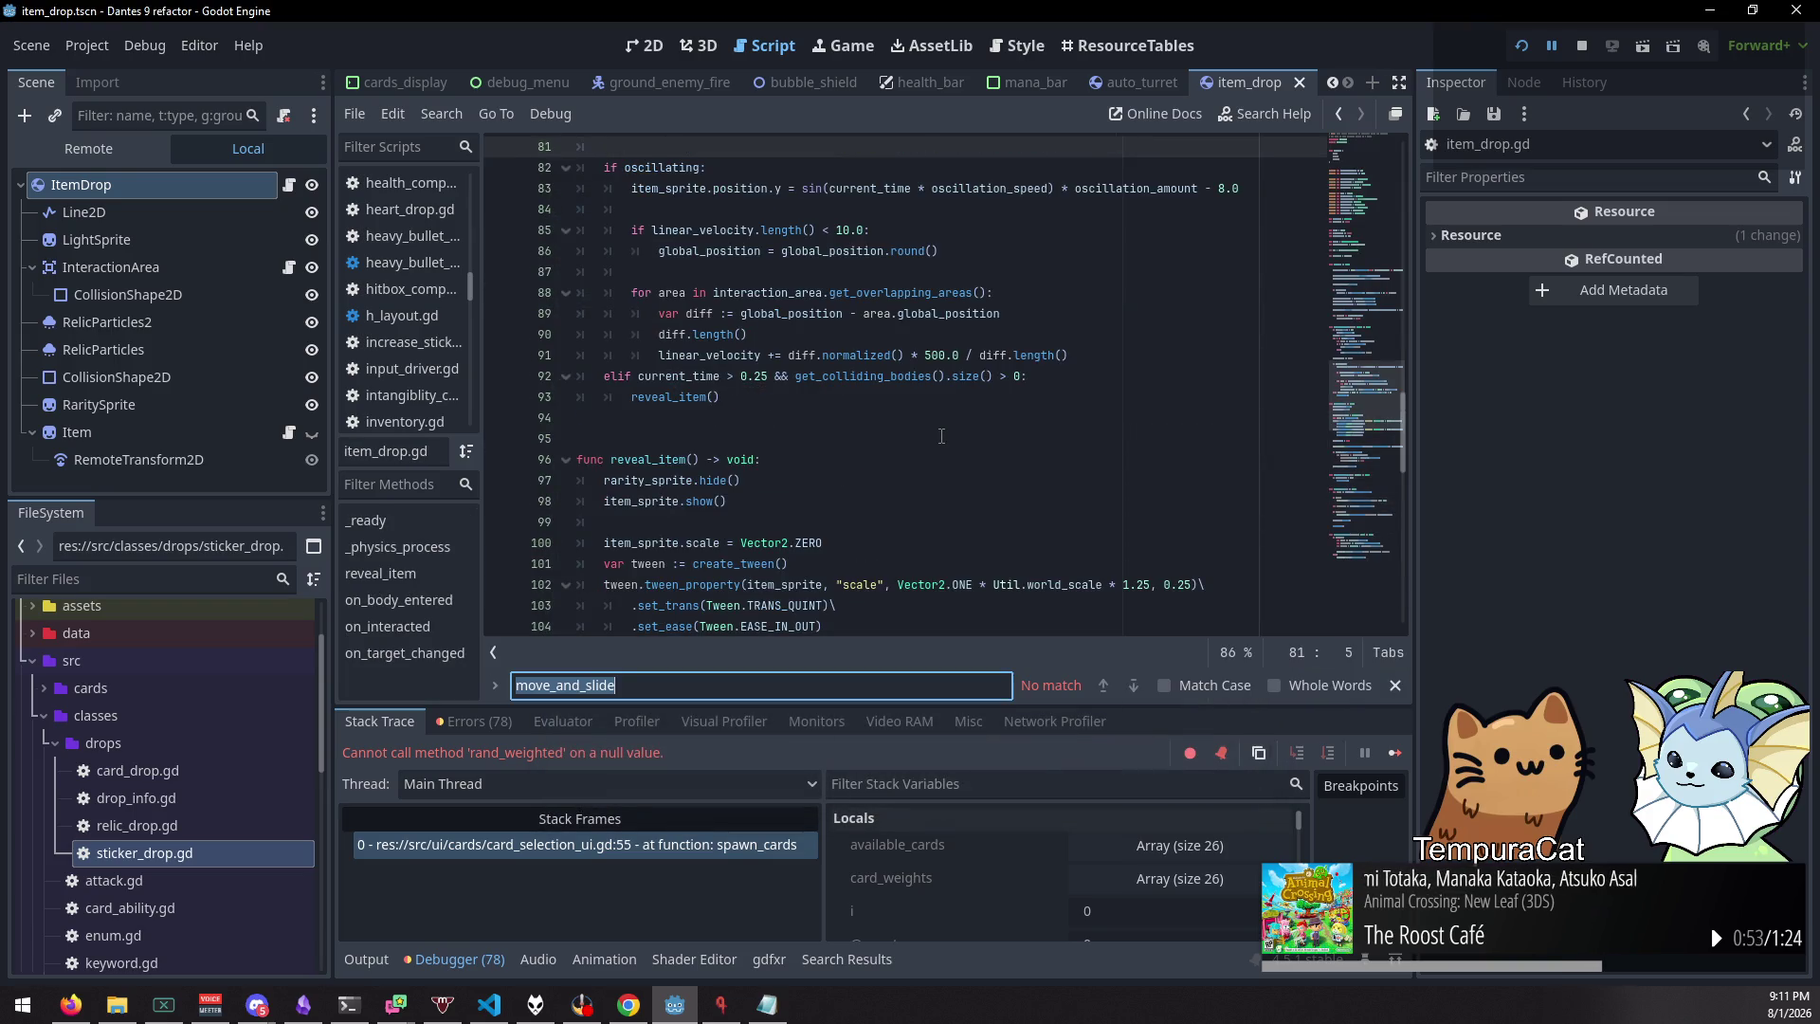
text(rng)
key(Escape)
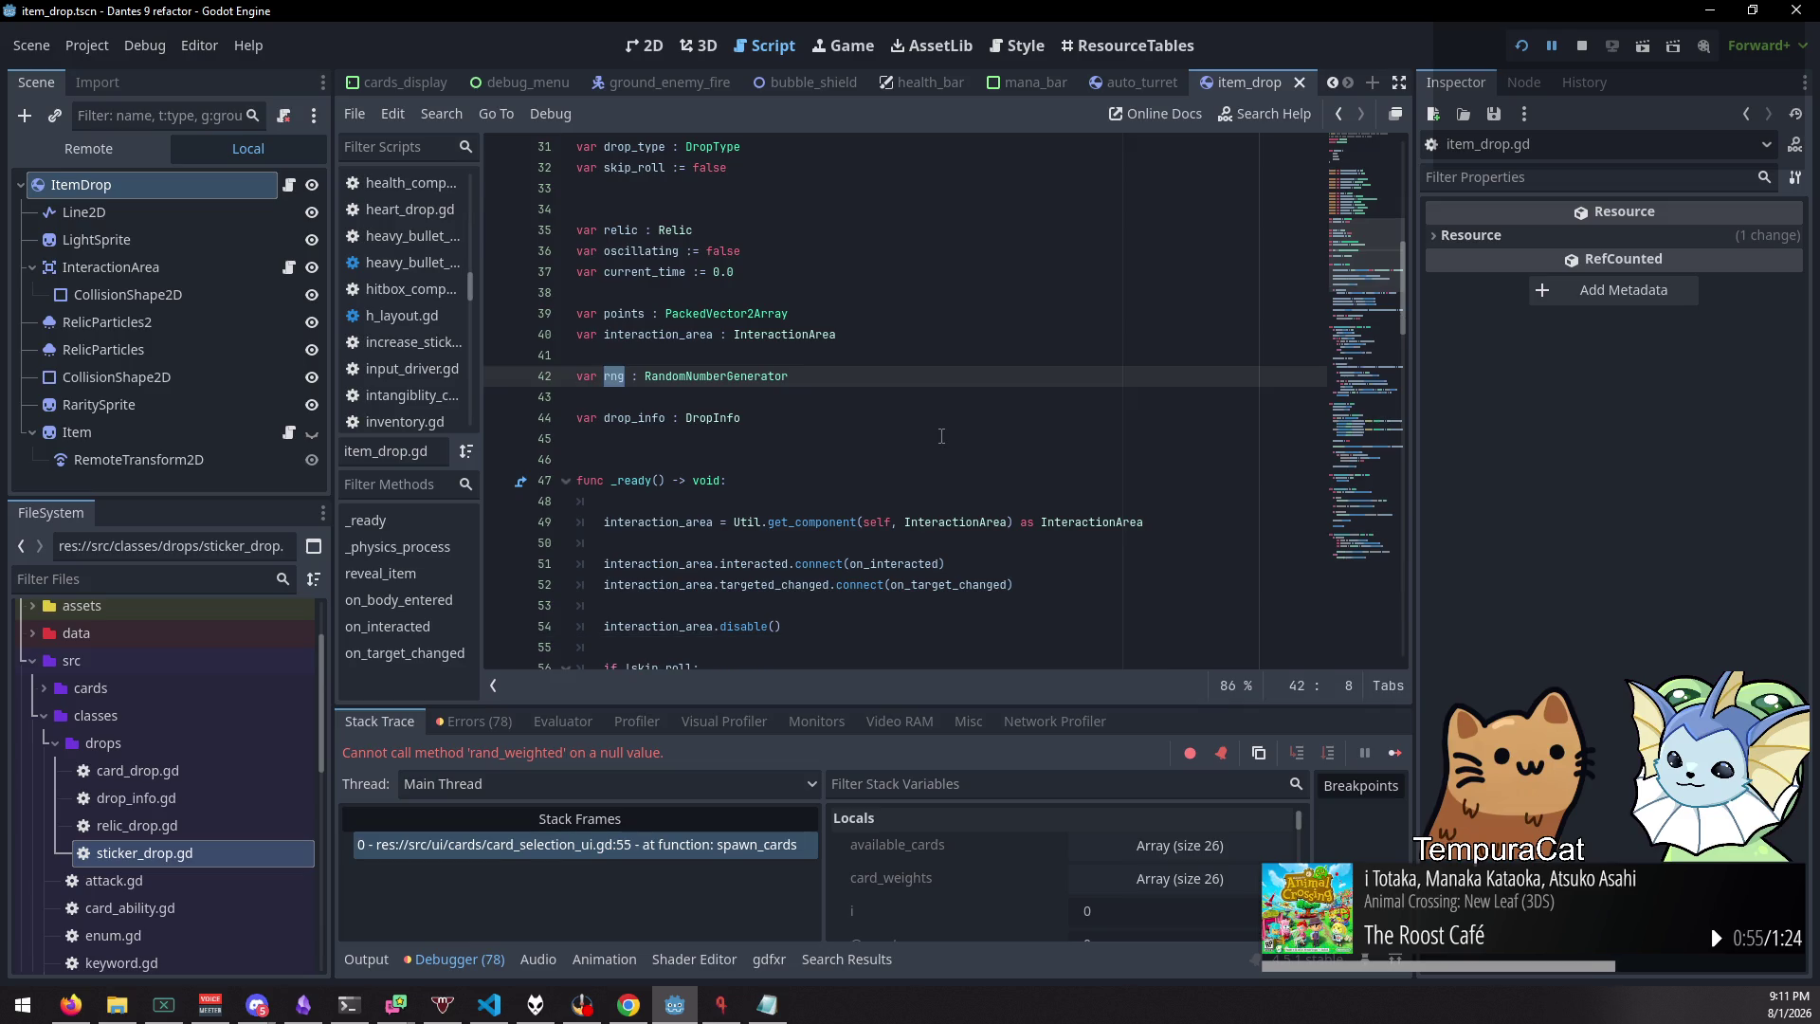
key(Down)
key(Down)
key(Down)
key(Up)
key(Up)
key(Up)
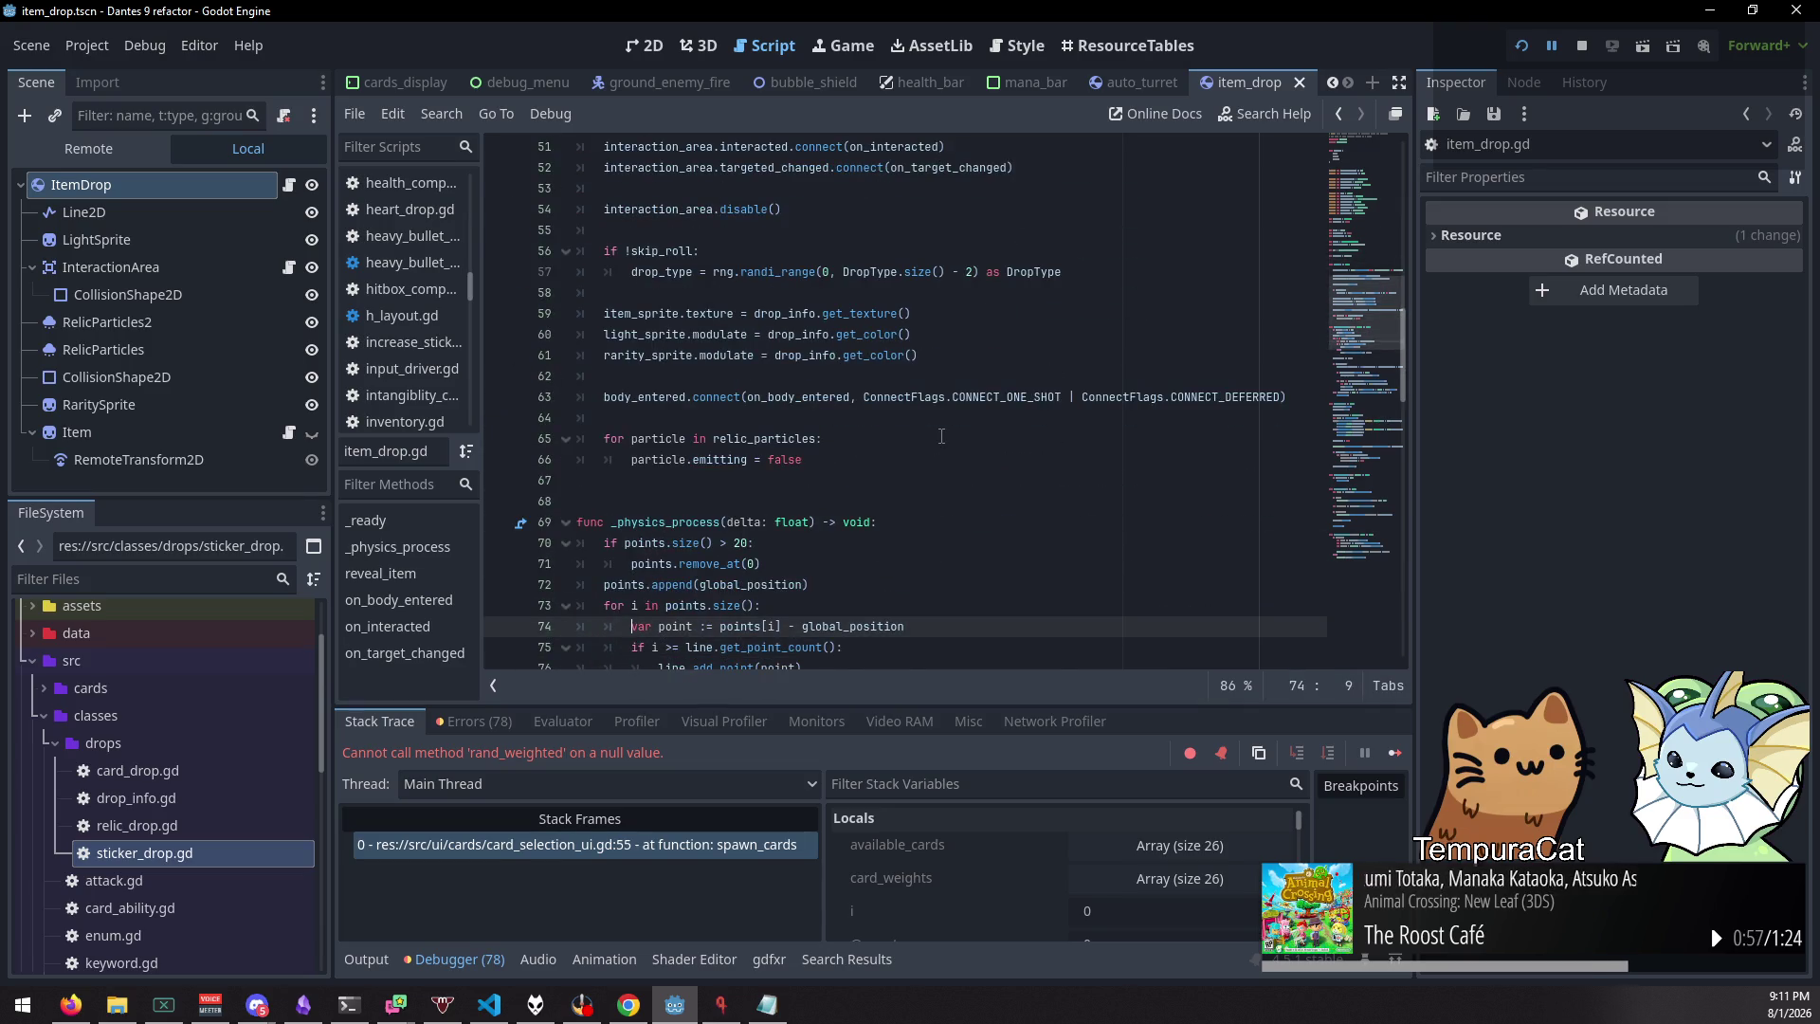
key(Return)
key(Return)
key(Up)
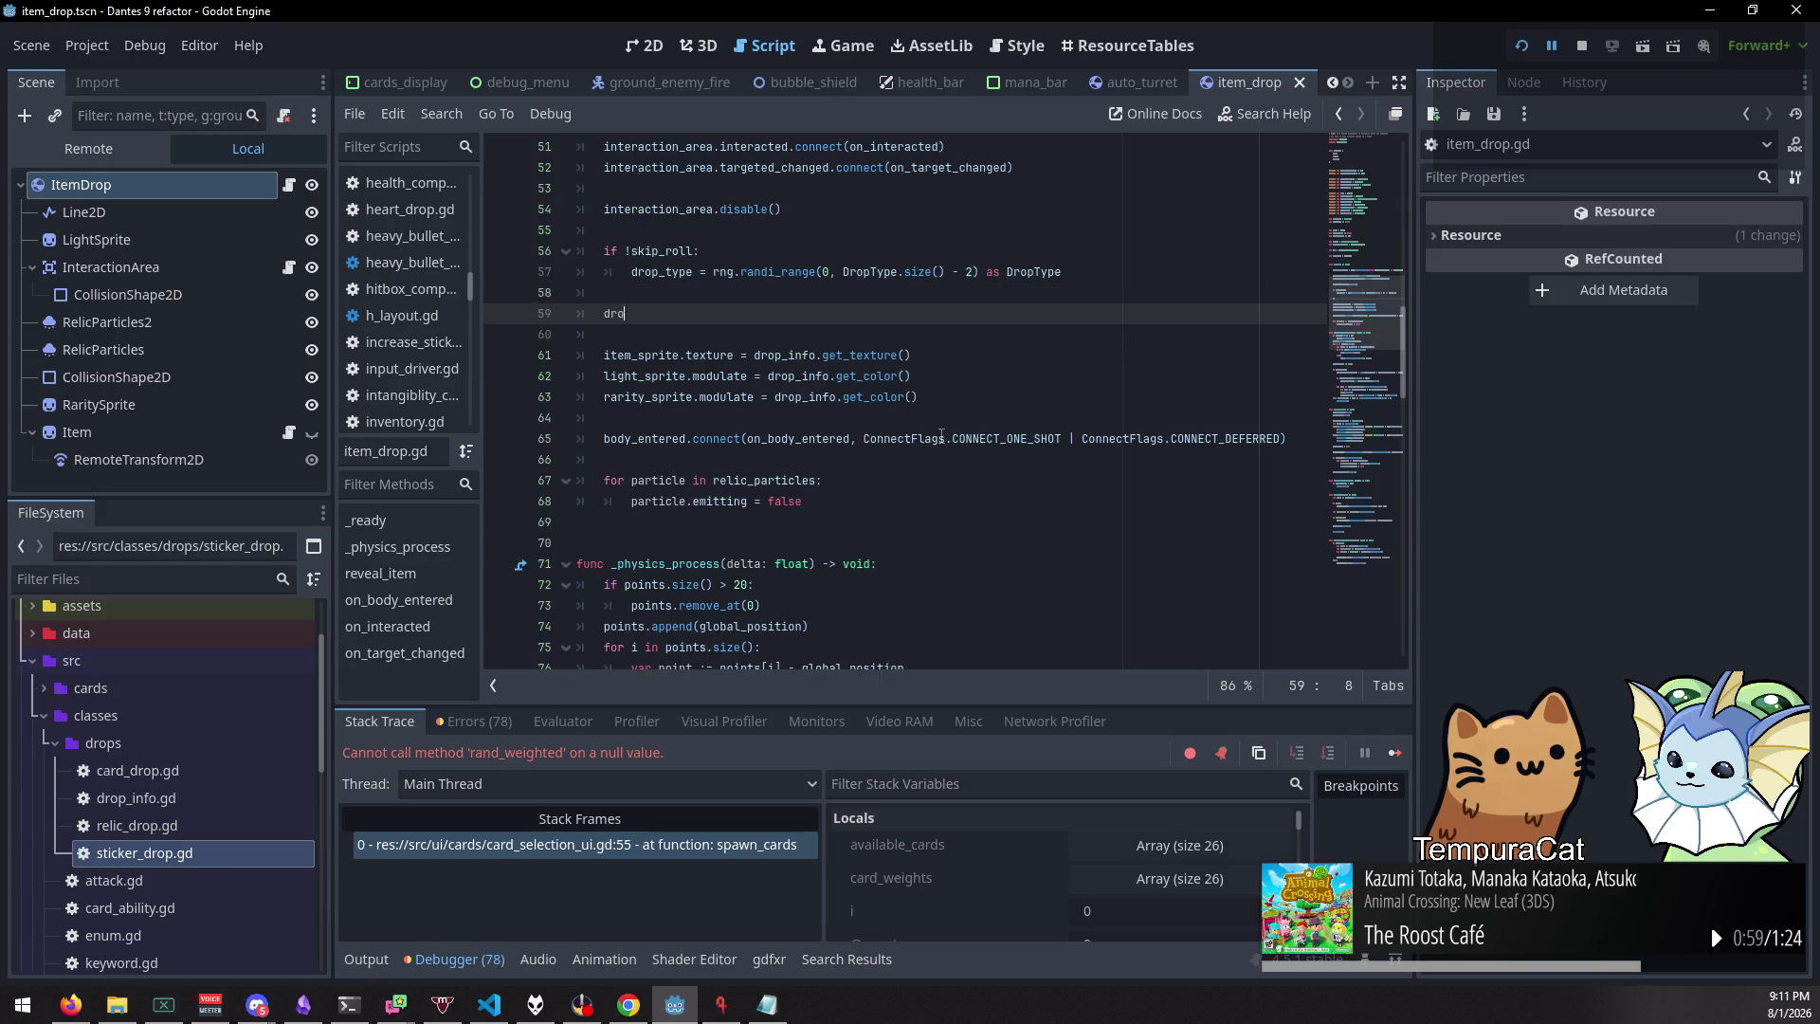
text(rng = rng)
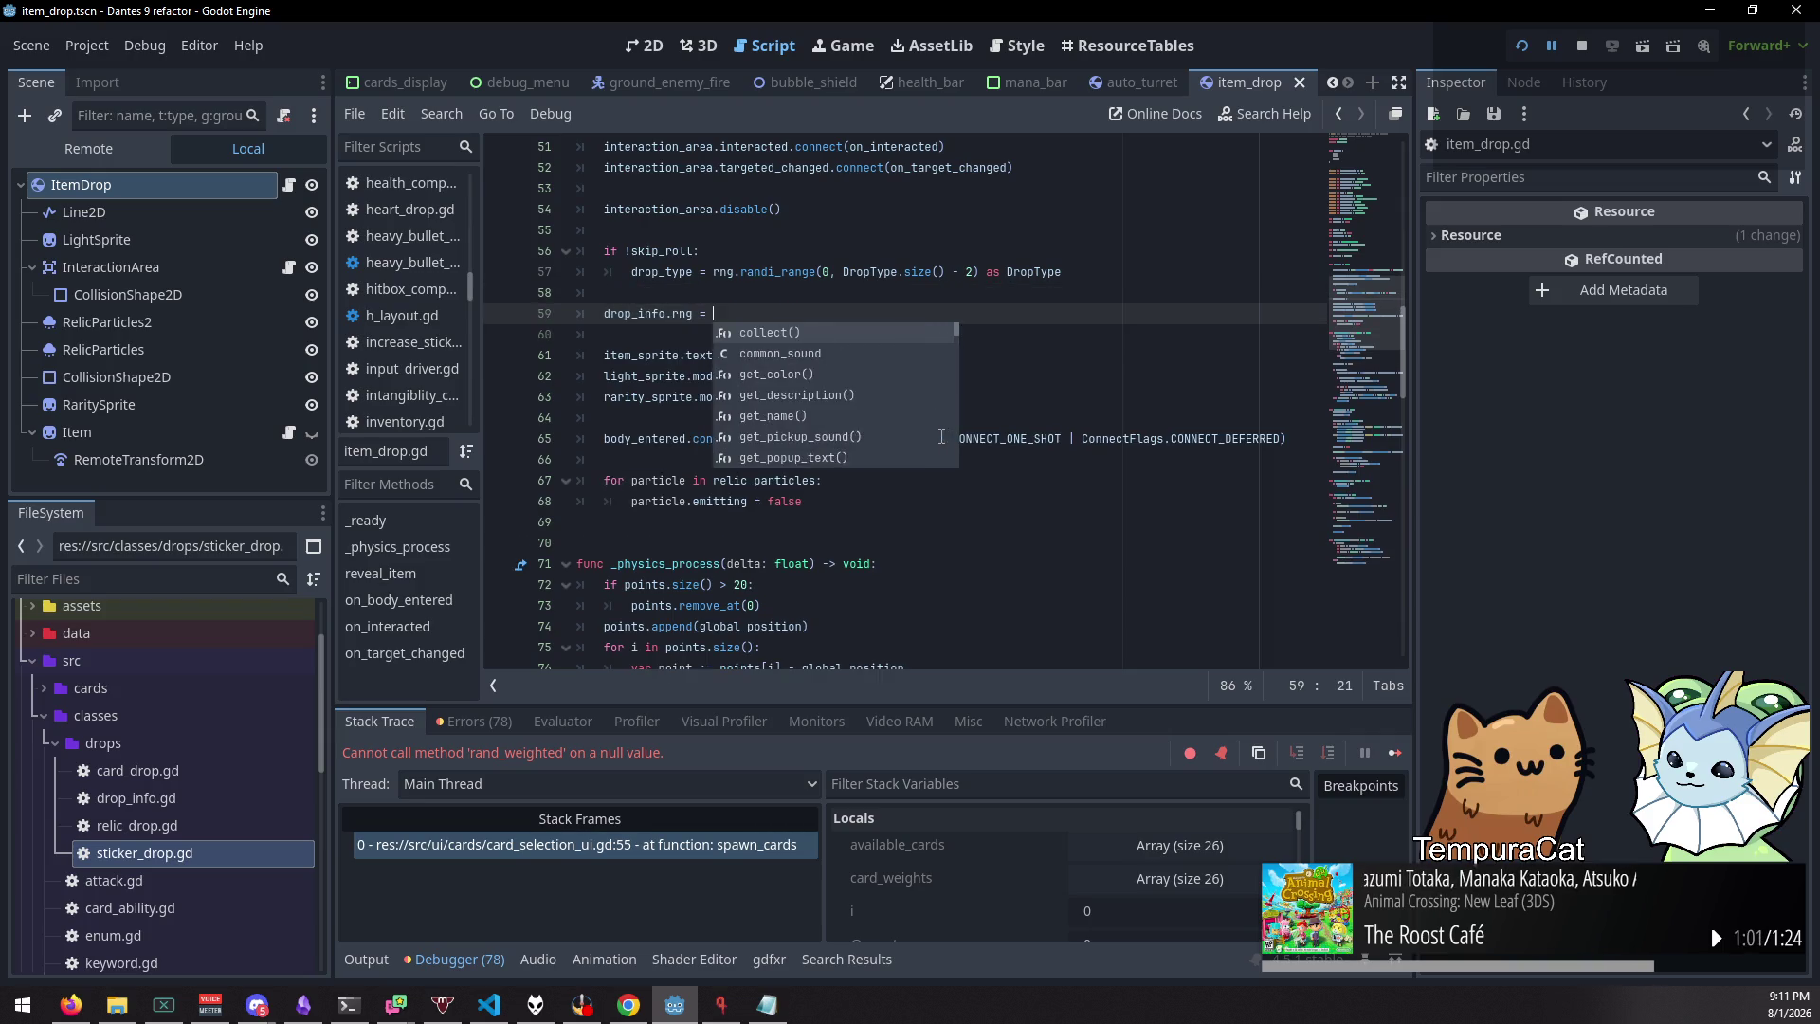
key(Escape)
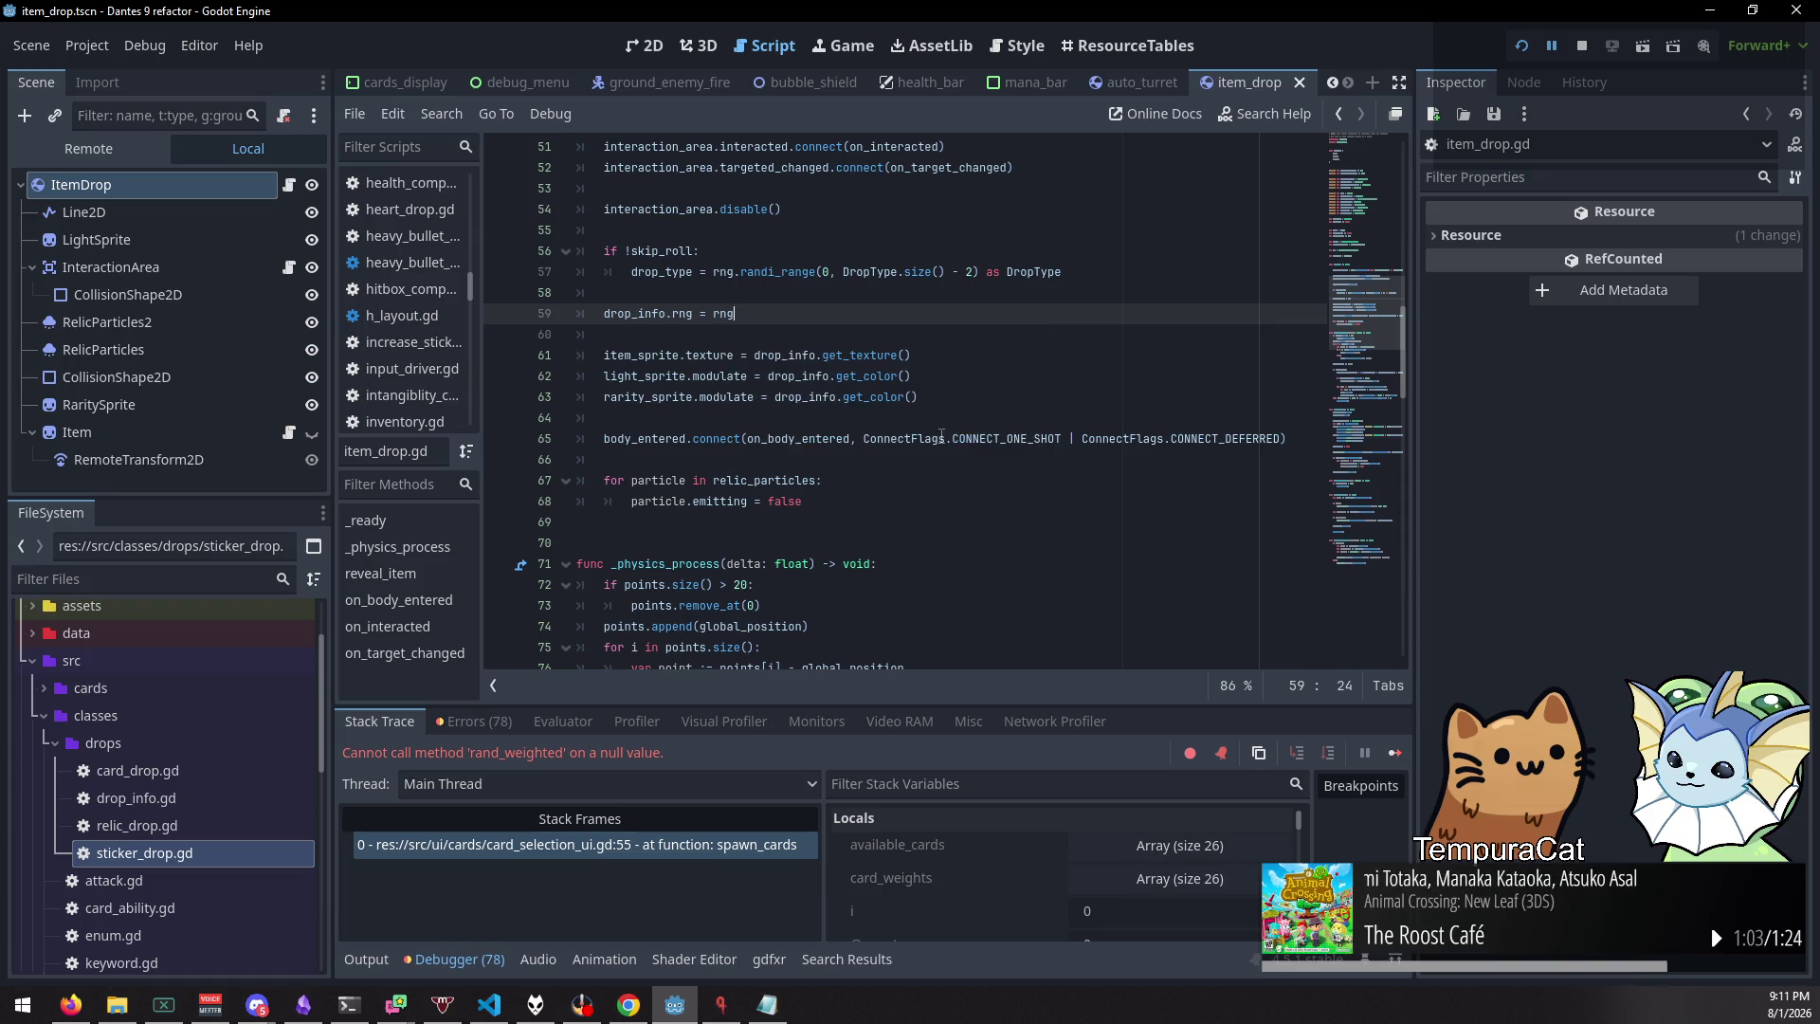
- Delete the old if !skip_roll drop_type randomization lines
key(Up)
key(Up)
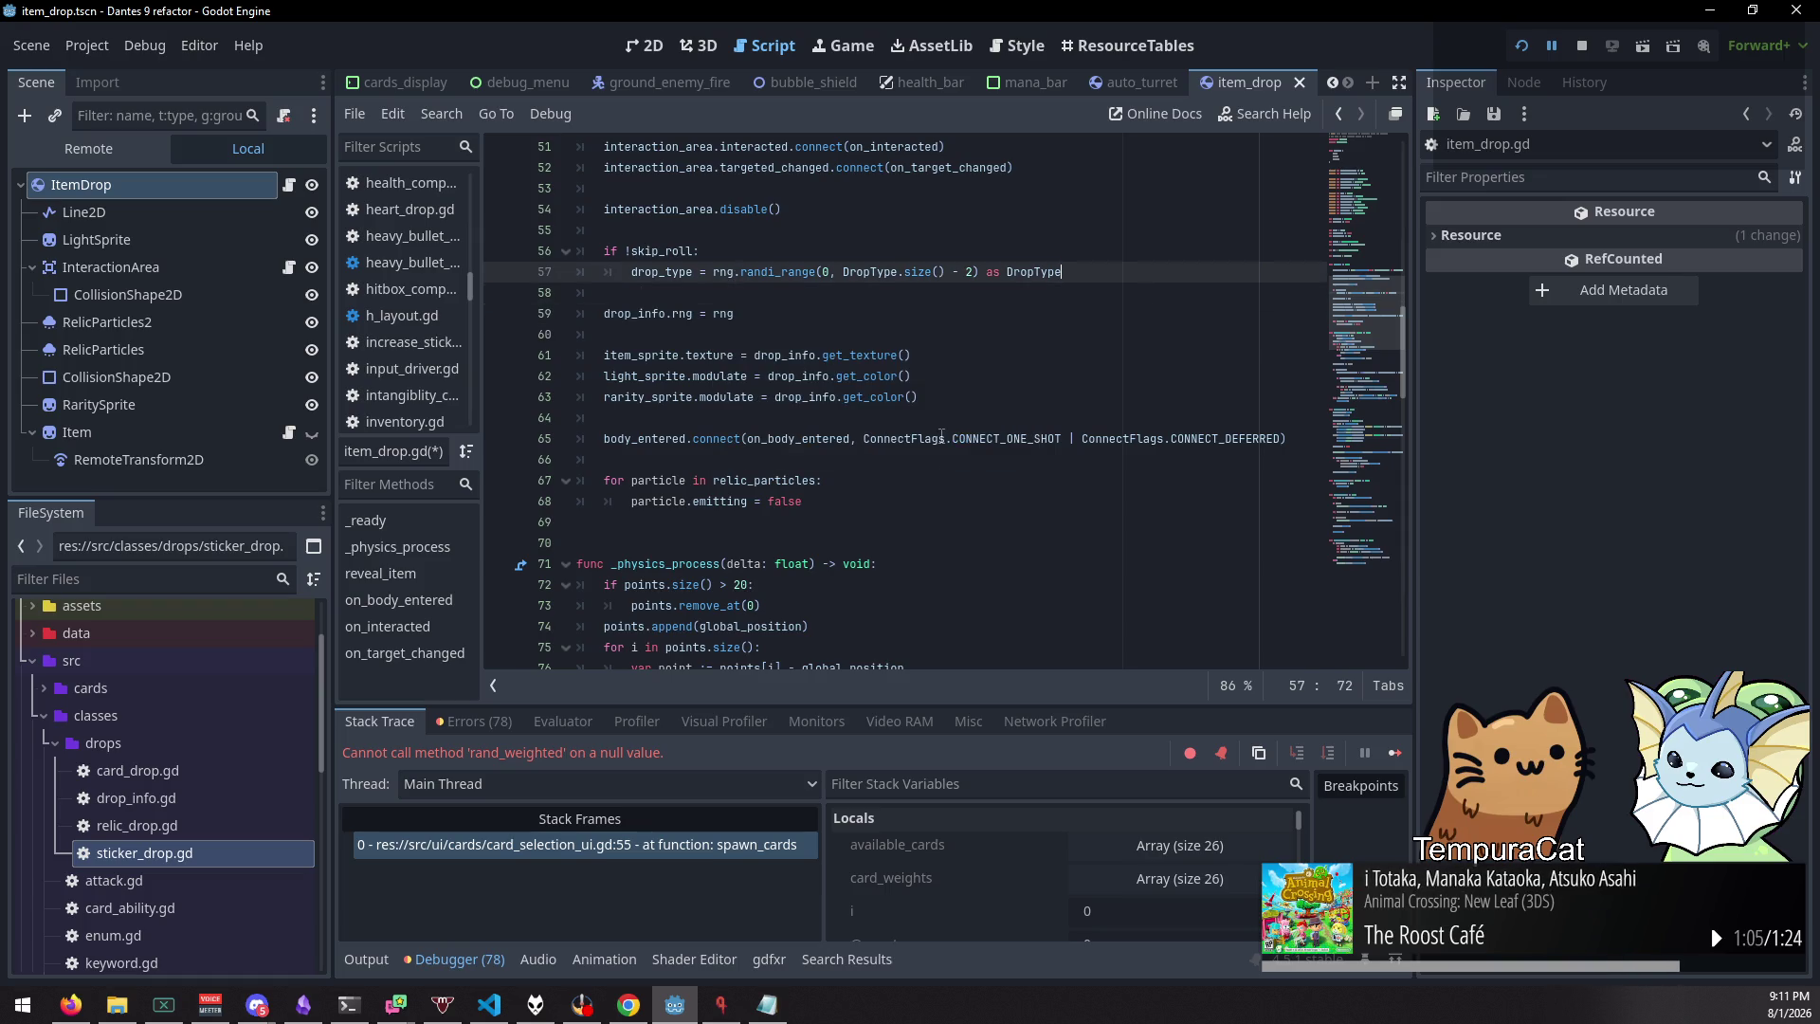
key(shift+Home)
key(shift+Up)
key(BackSpace)
key(BackSpace)
key(BackSpace)
key(BackSpace)
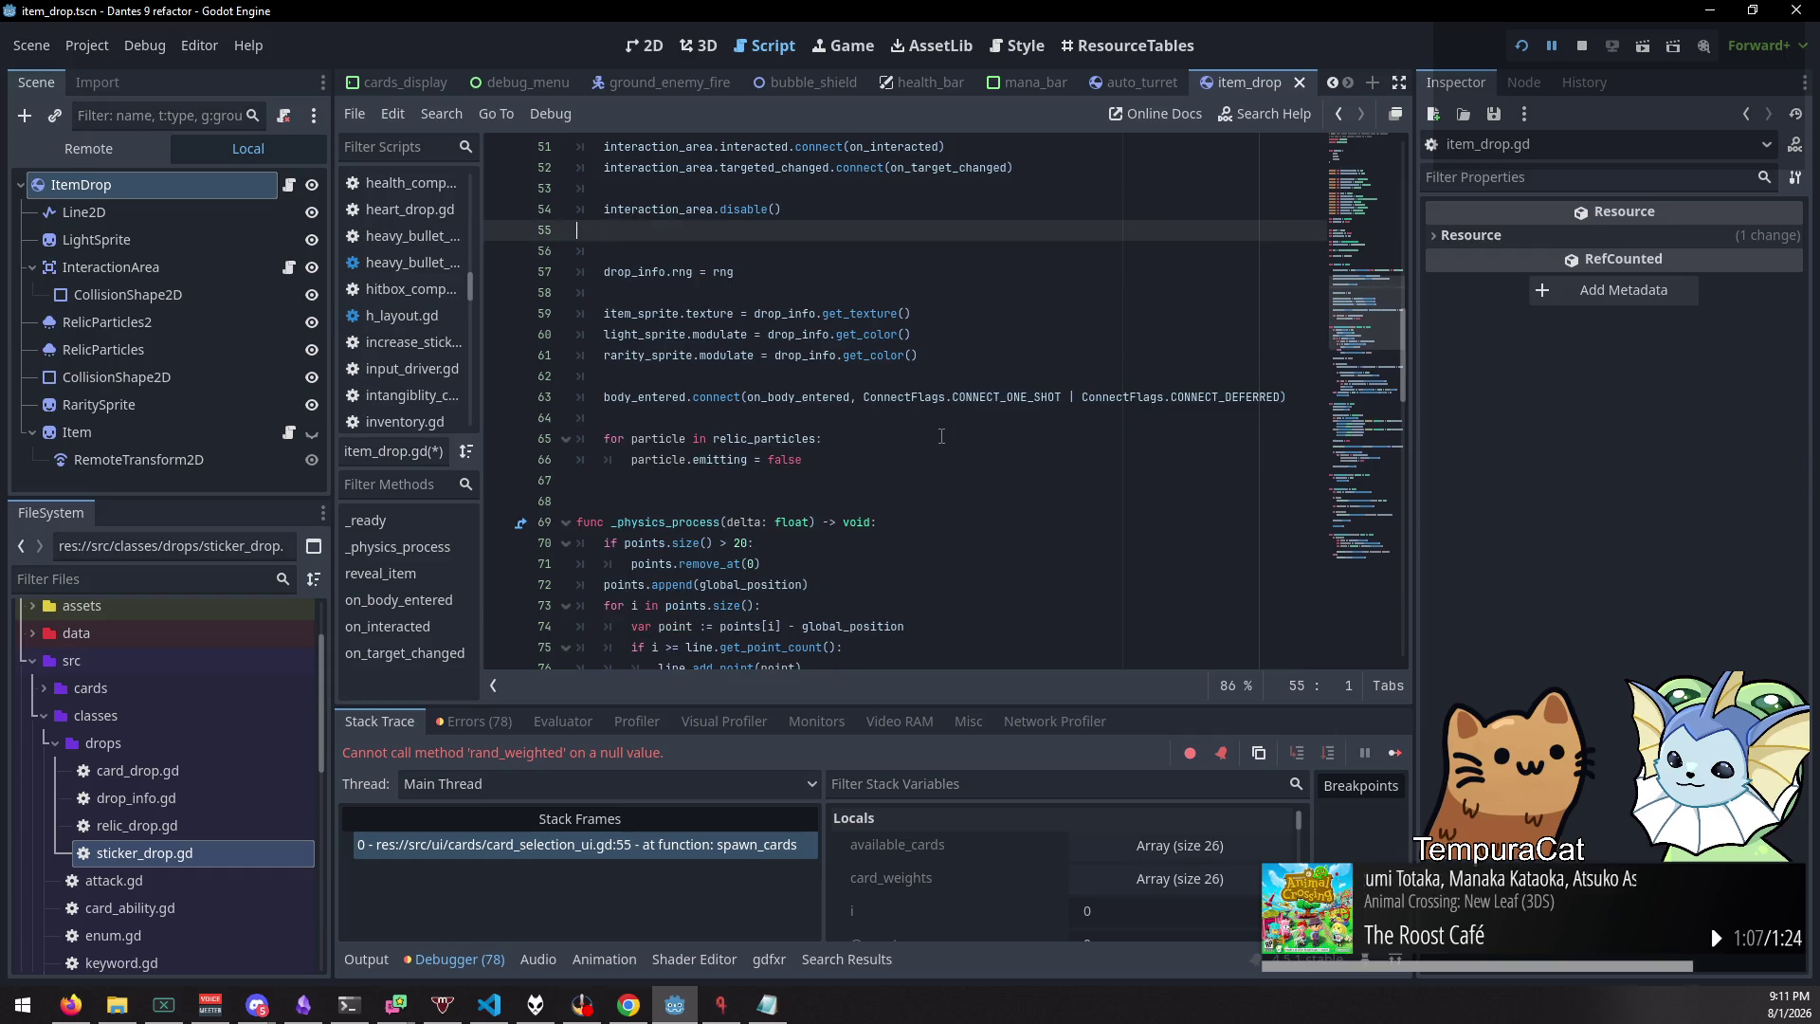
key(BackSpace)
scroll(941, 436, down, 5)
key(ctrl+f)
- Delete the drop_type and skip_roll variable declarations and save item_drop.gd
text(d)
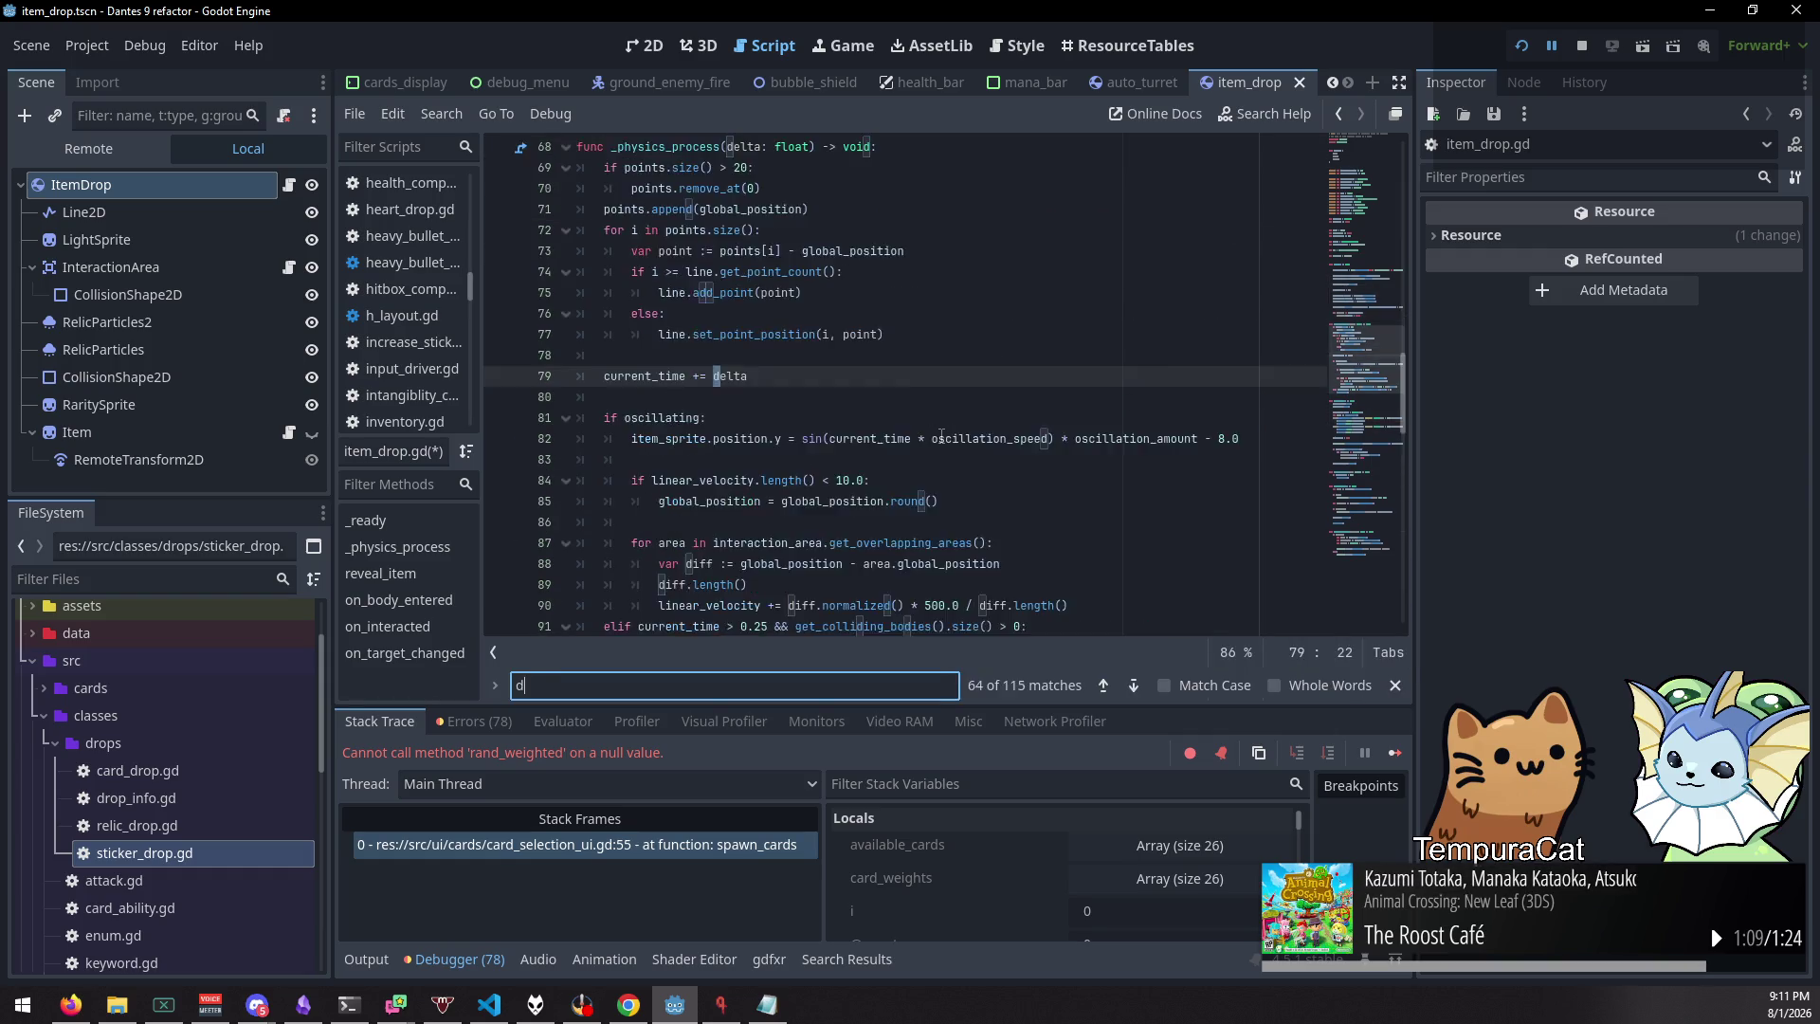
text(rop_type)
key(Escape)
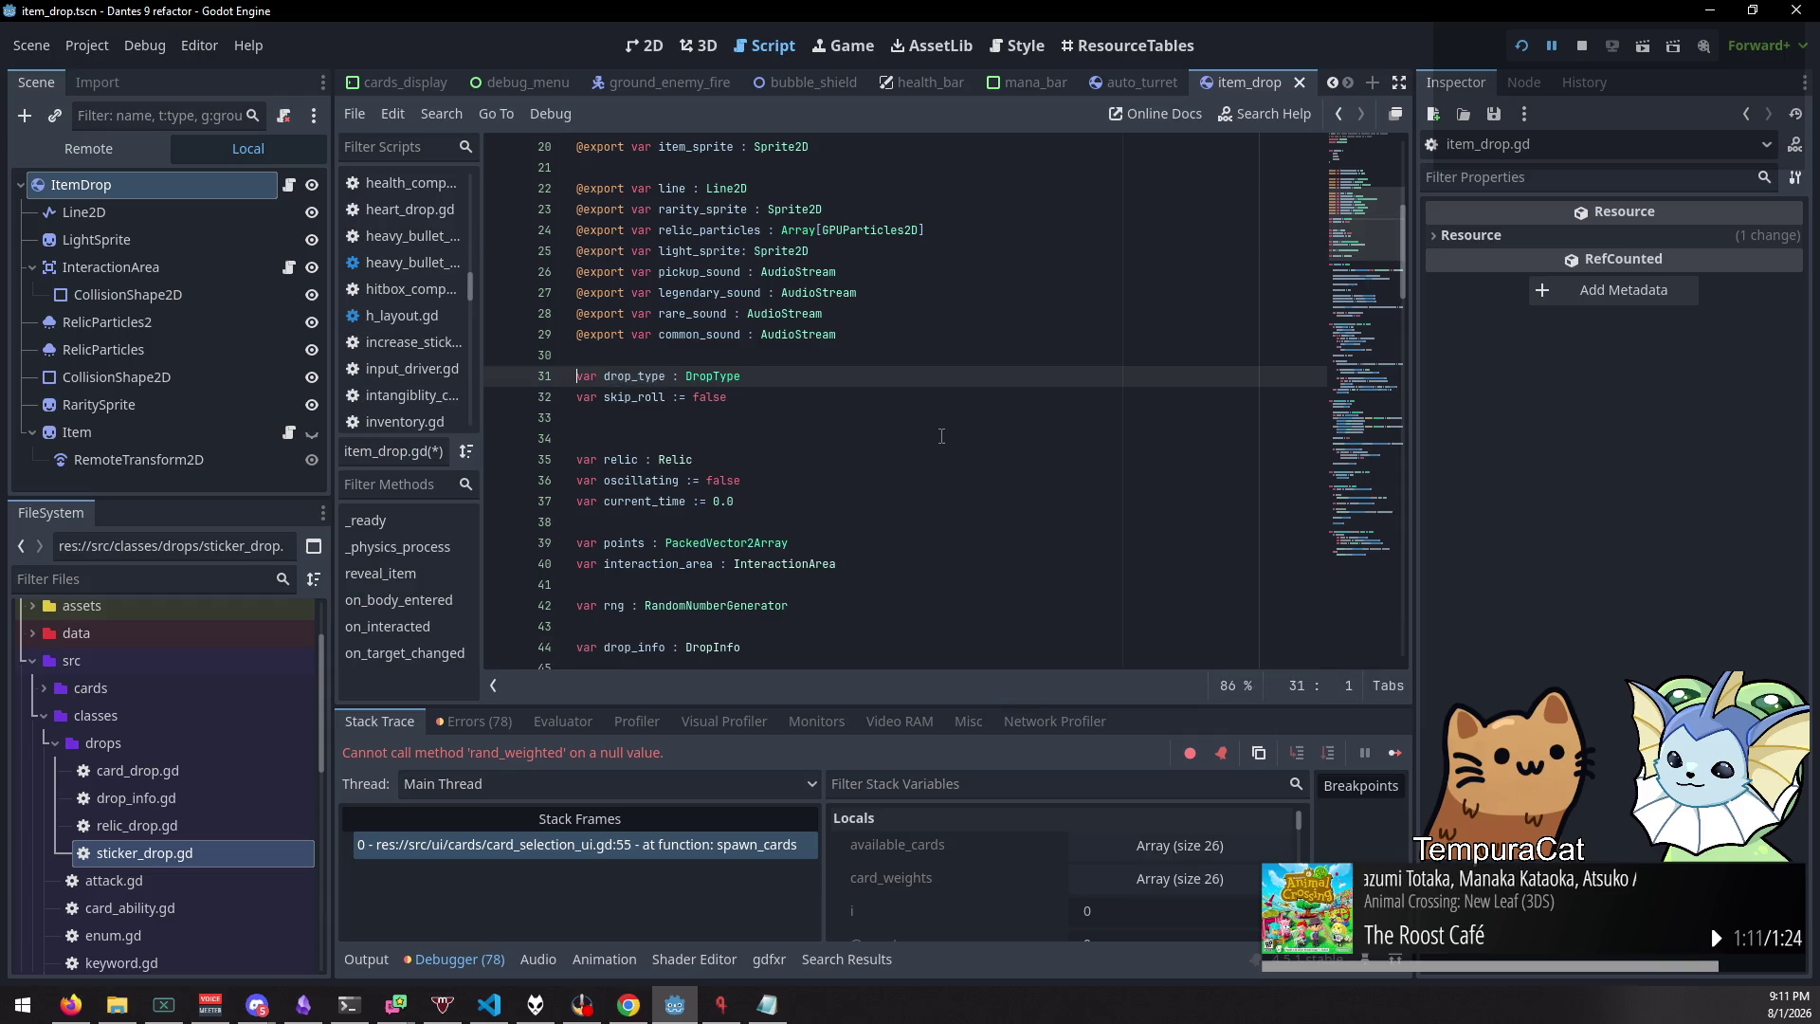
key(ctrl+shift+k)
key(ctrl+shift+k)
key(ctrl+shift+k)
key(ctrl+s)
- Remove the DropType enum block and the two TODO comment lines
key(ctrl+Home)
key(Page_Down)
key(Up)
key(Up)
key(Up)
key(Up)
key(Up)
key(Up)
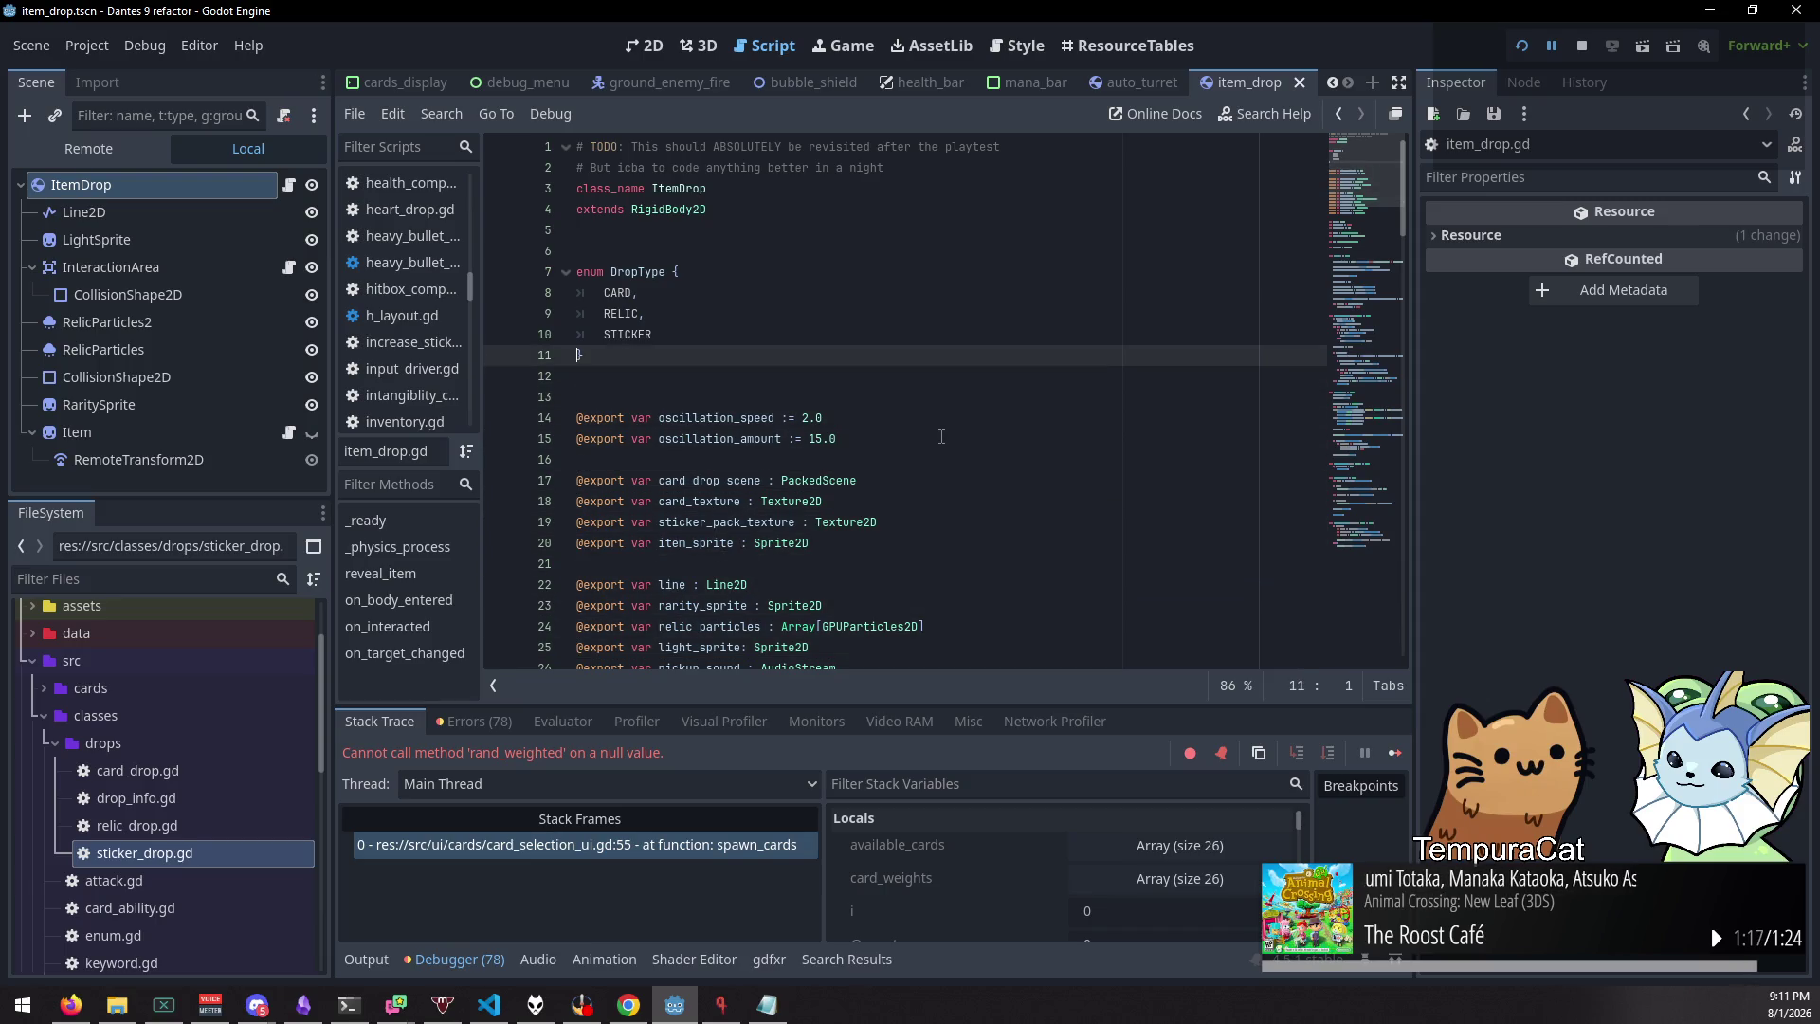
key(shift+Up)
key(shift+Up)
key(shift+Up)
key(ctrl+shift+k)
key(ctrl+shift+k)
key(ctrl+shift+k)
key(Up)
key(Up)
key(Up)
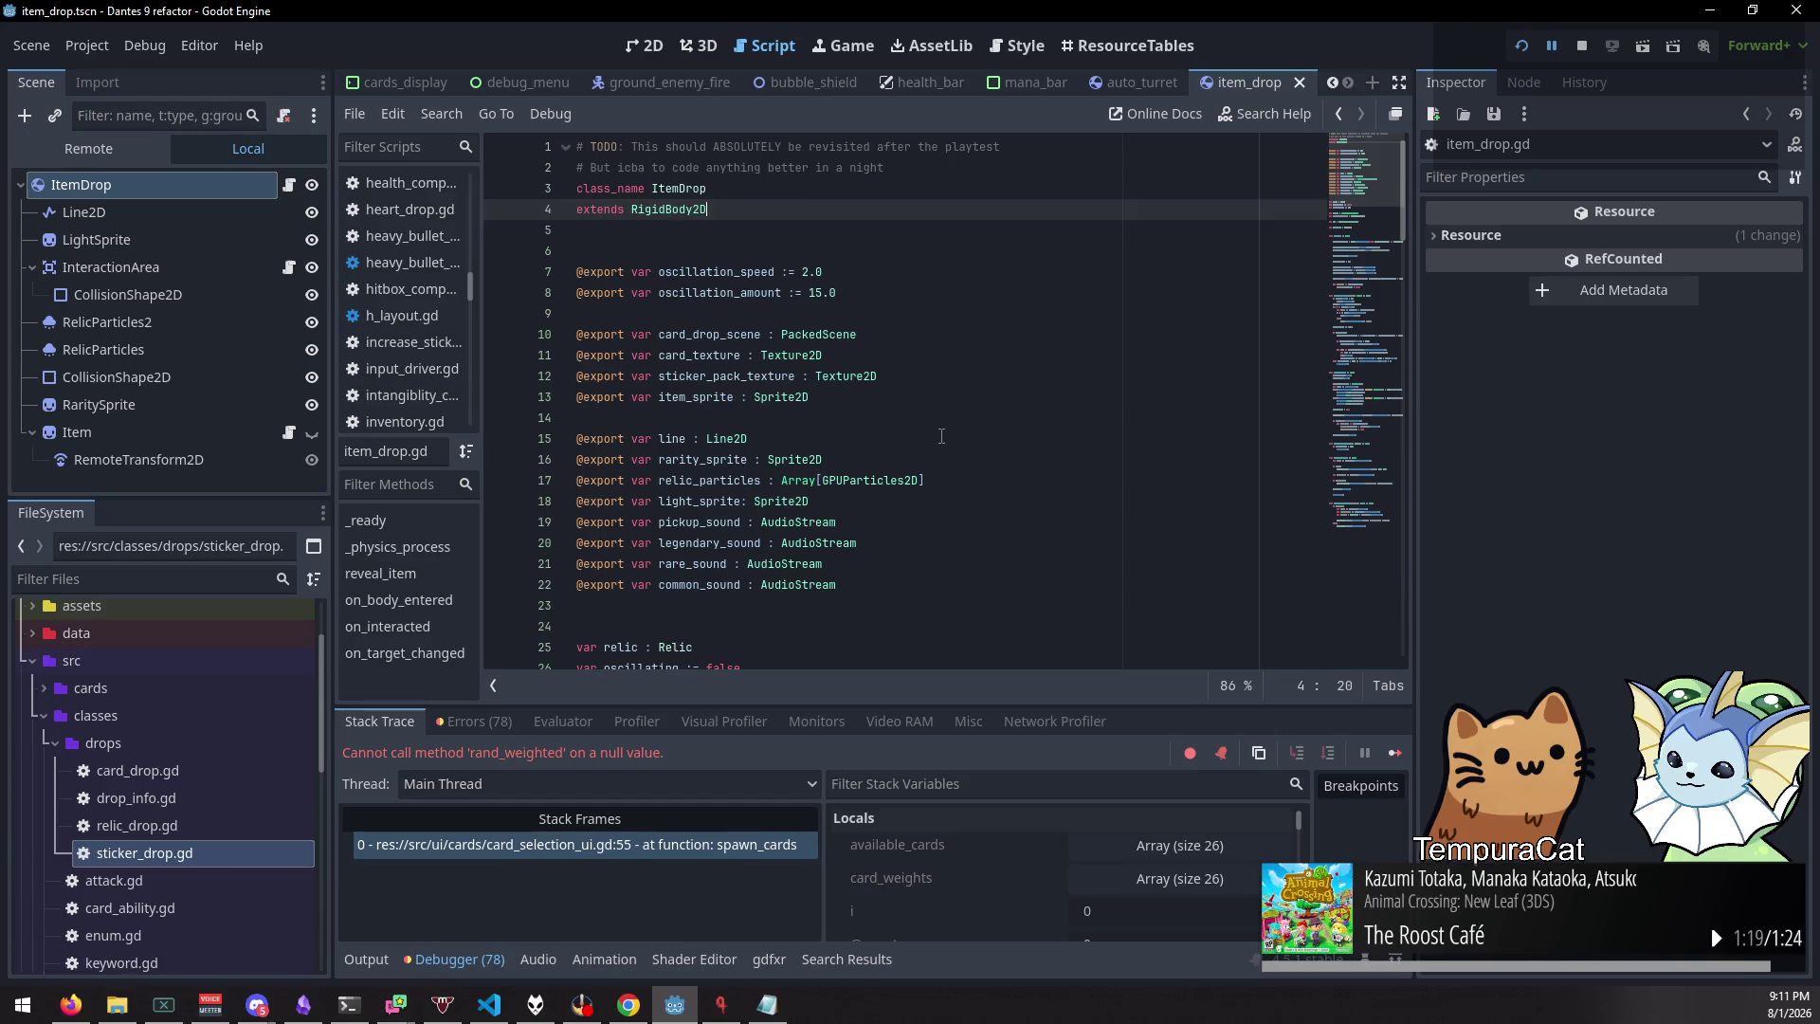
key(ctrl+shift+k)
key(ctrl+shift+k)
key(Down)
key(Down)
key(Down)
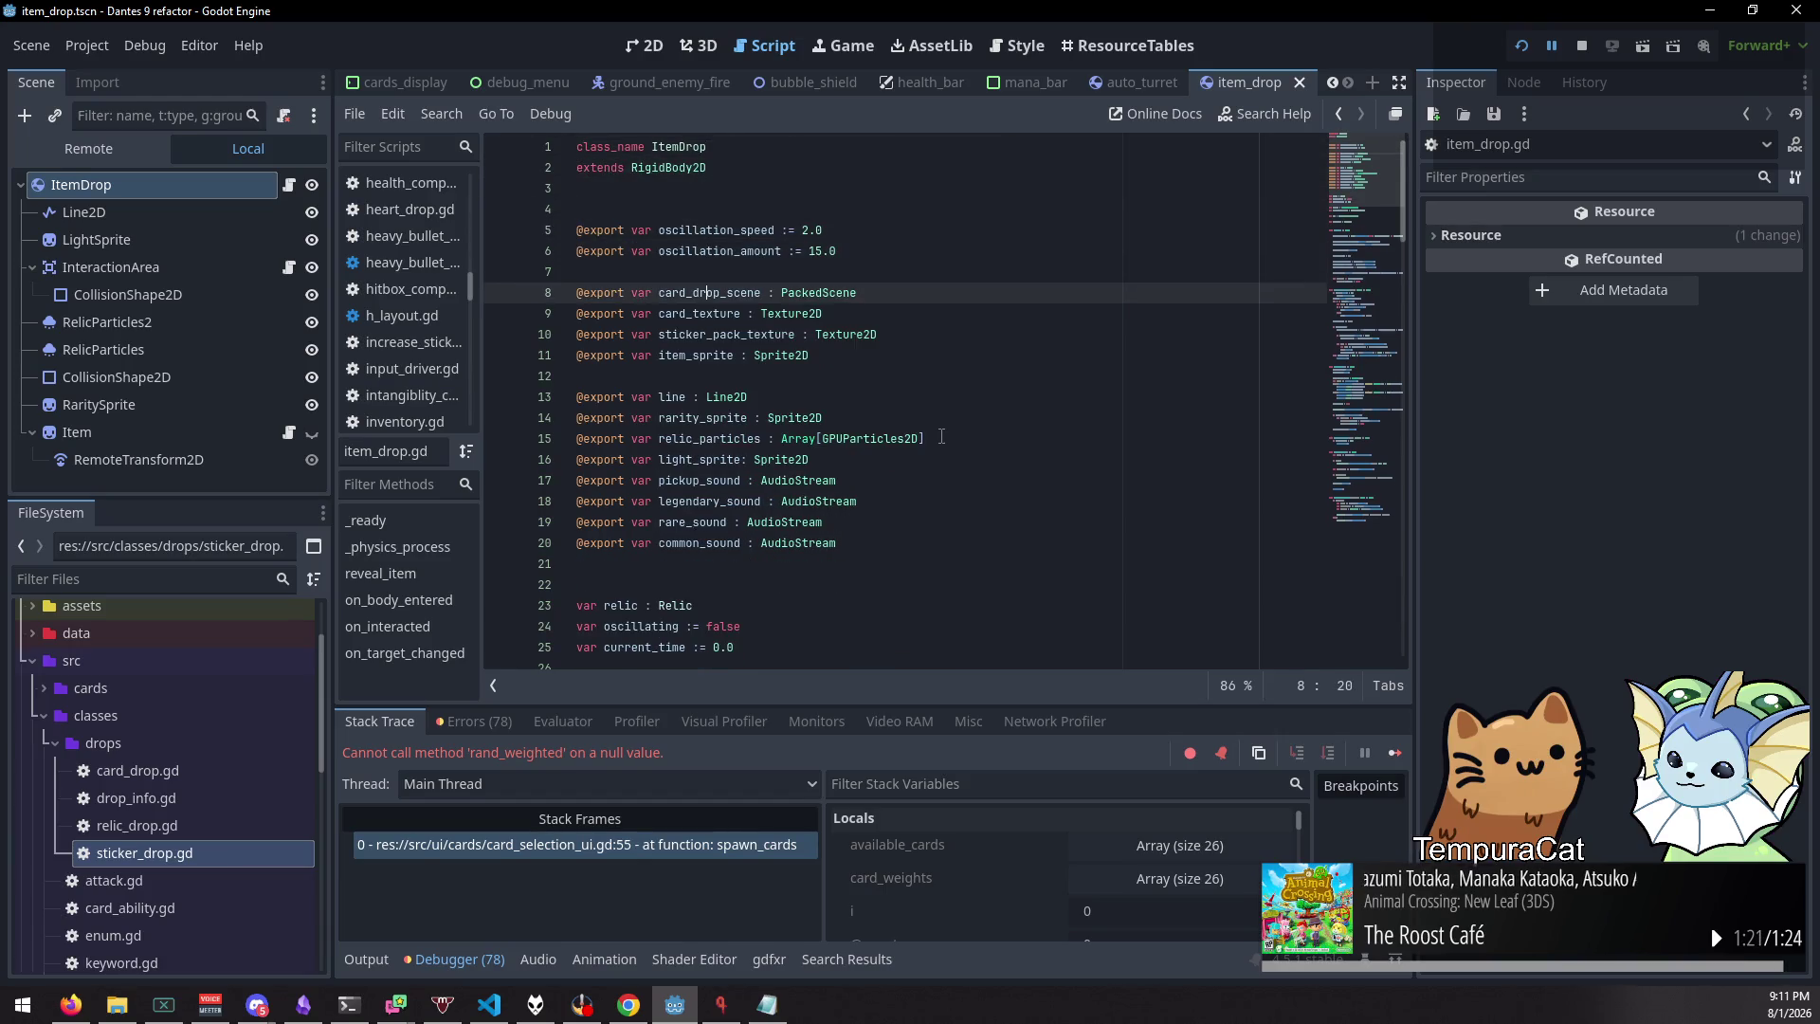
- Delete the unused card_drop_scene, card_texture, sticker_pack_texture and sound stream exports
key(Up)
key(Up)
key(Up)
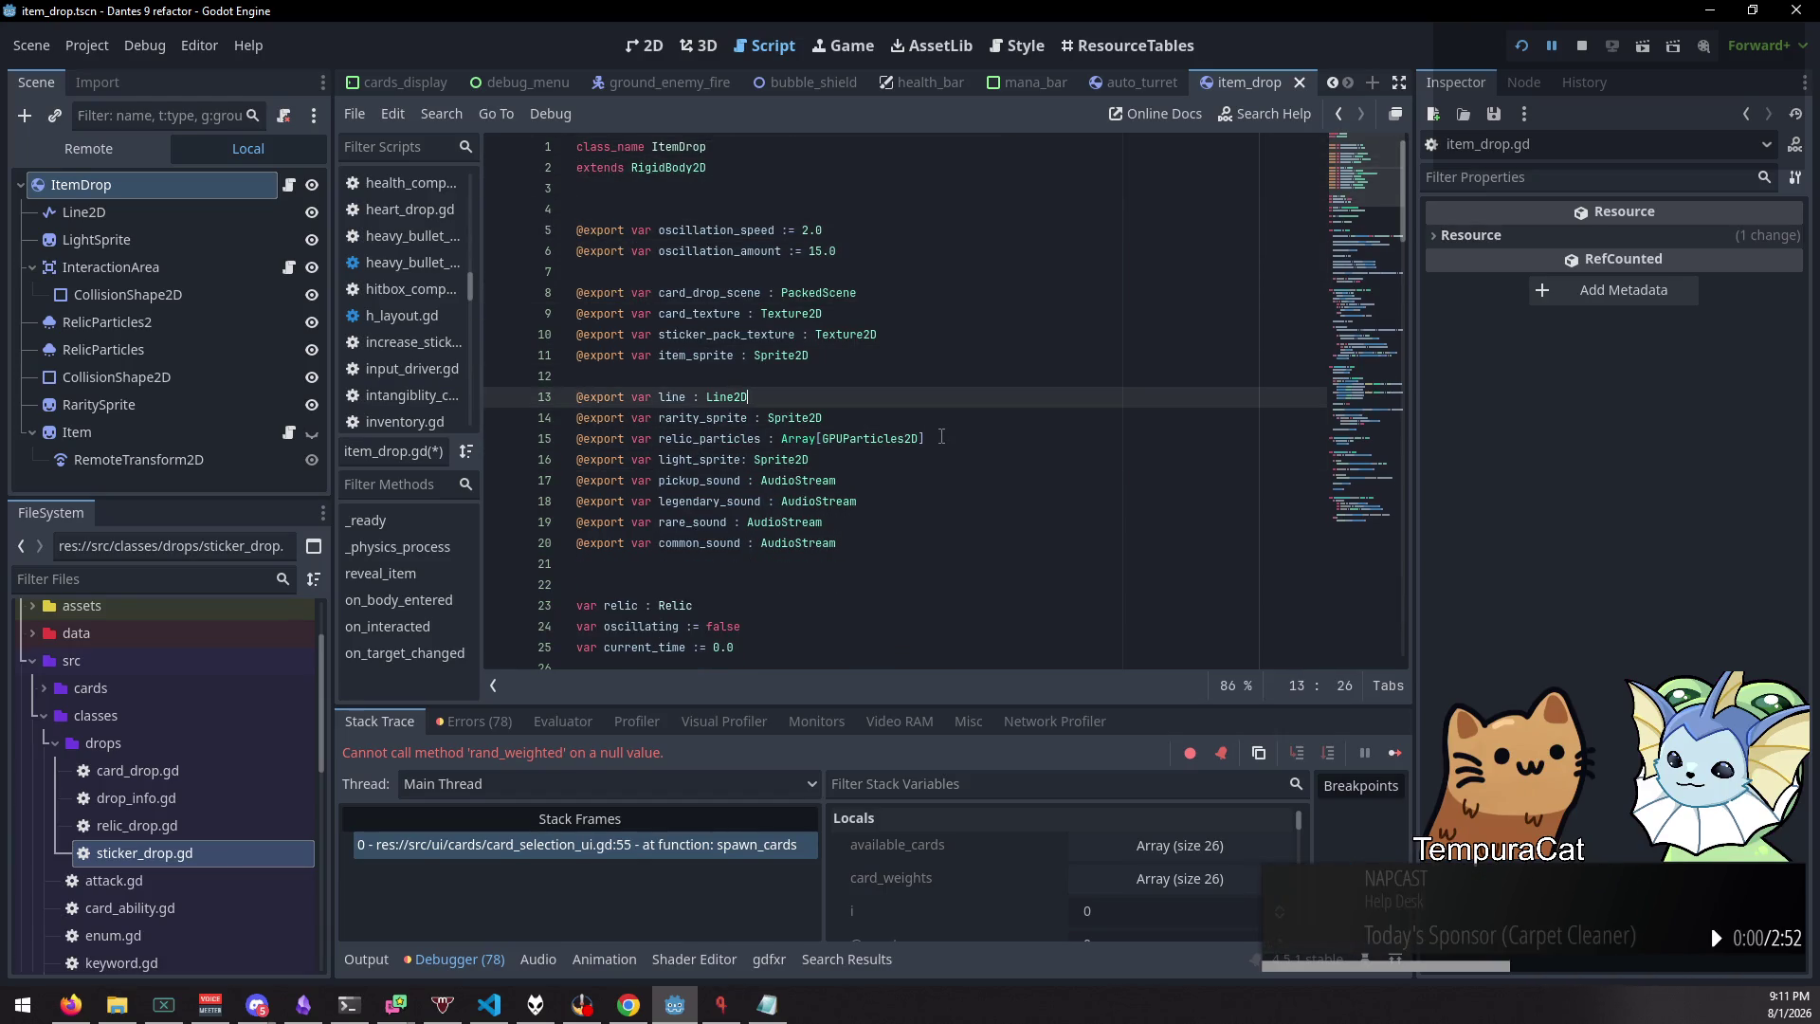
key(Down)
key(Home)
key(shift+Down)
key(ctrl+shift+Right)
key(ctrl+shift+Right)
key(ctrl+shift+Right)
key(Down)
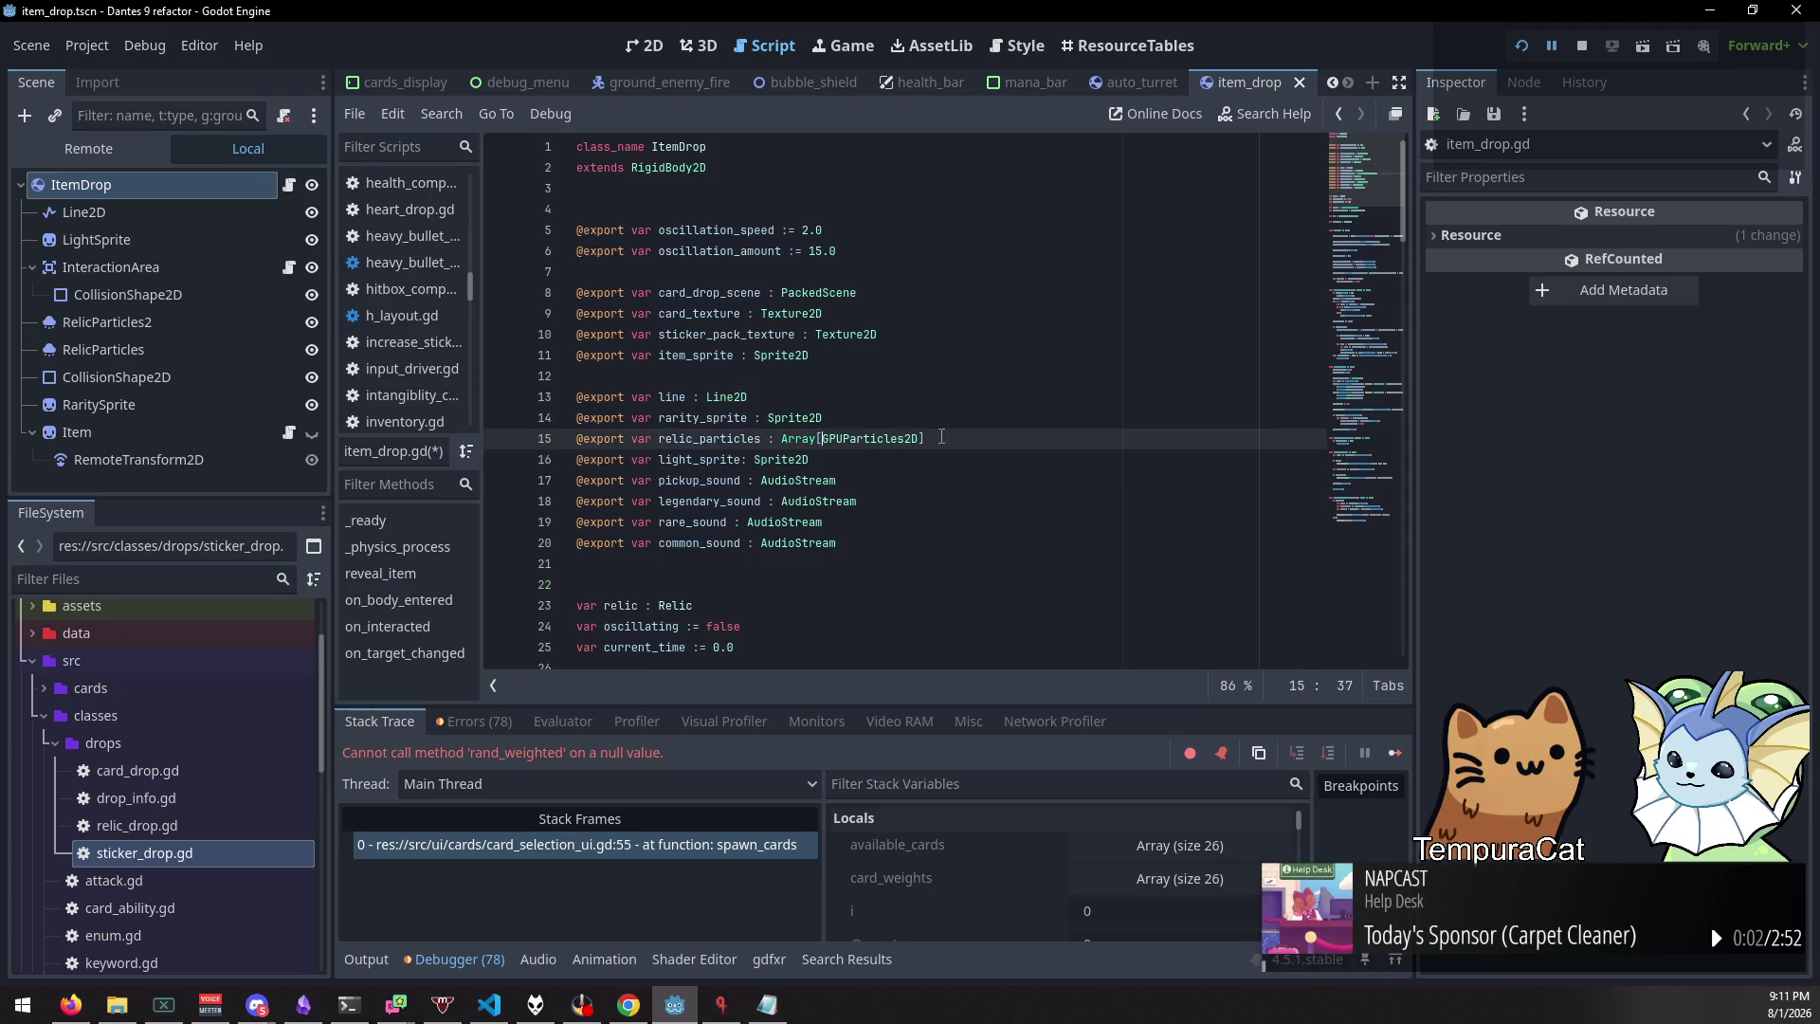
key(Down)
key(Down)
key(Down)
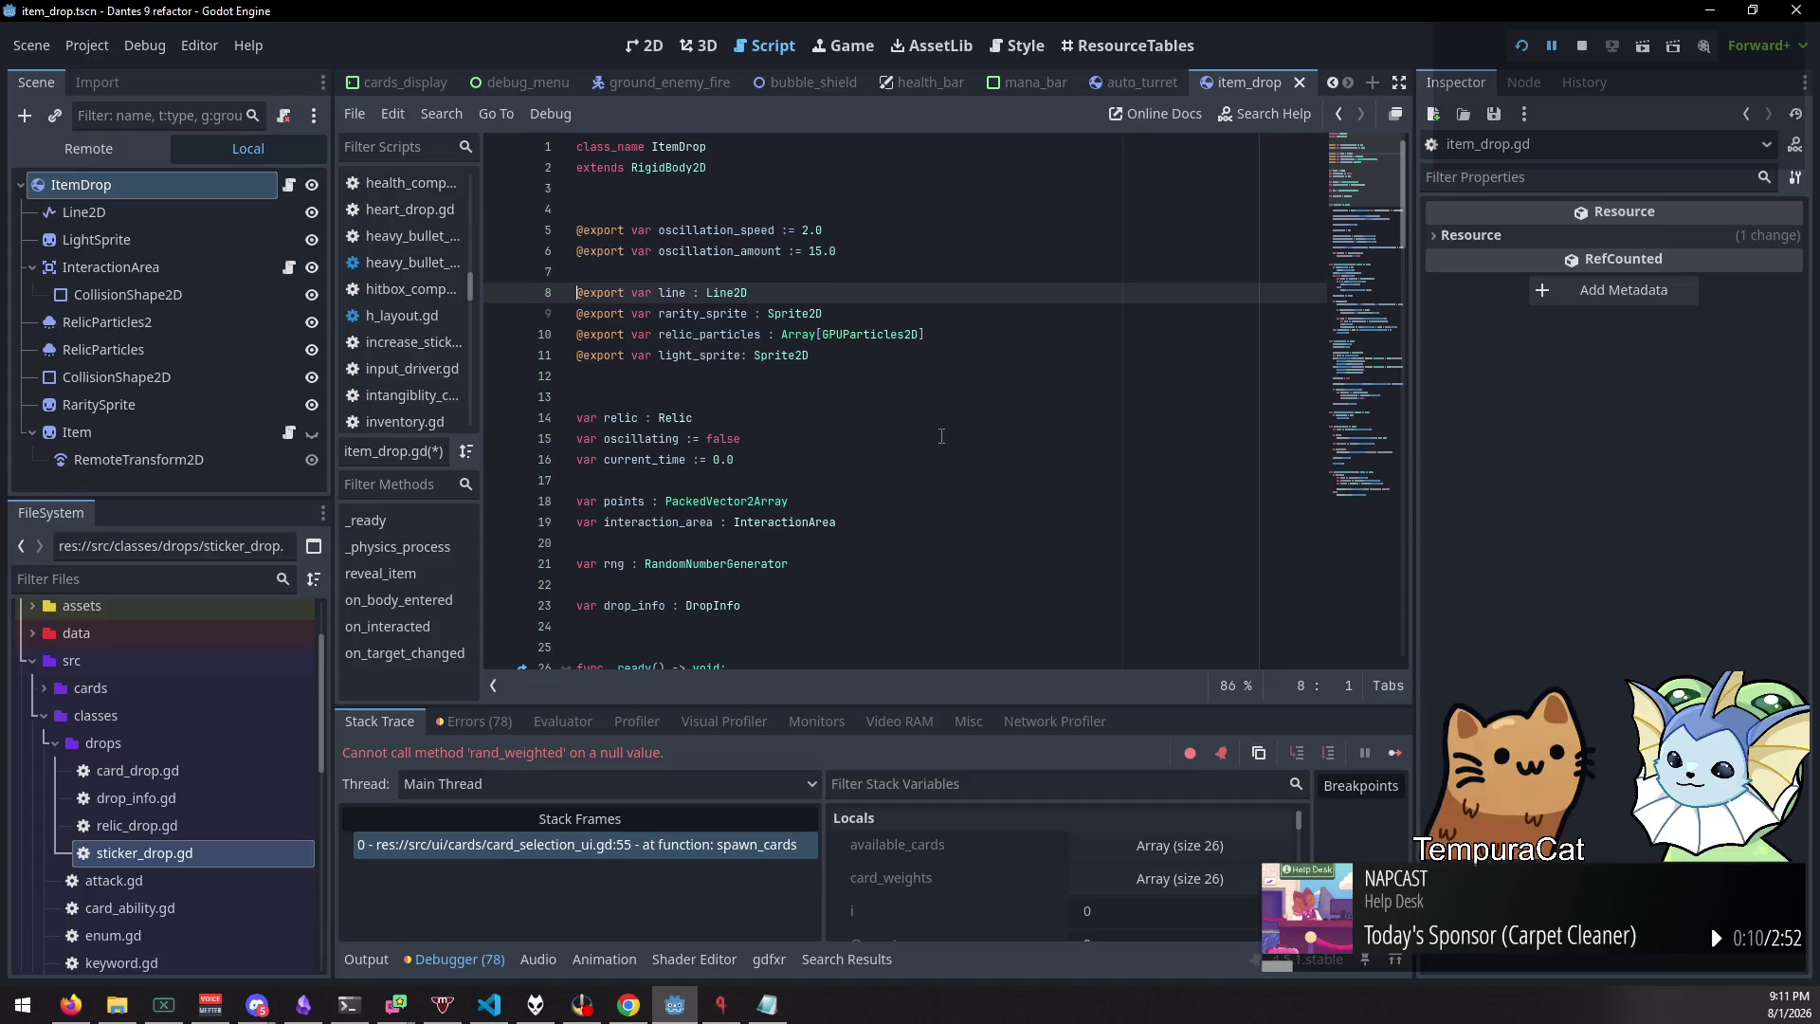
key(ctrl+shift+k)
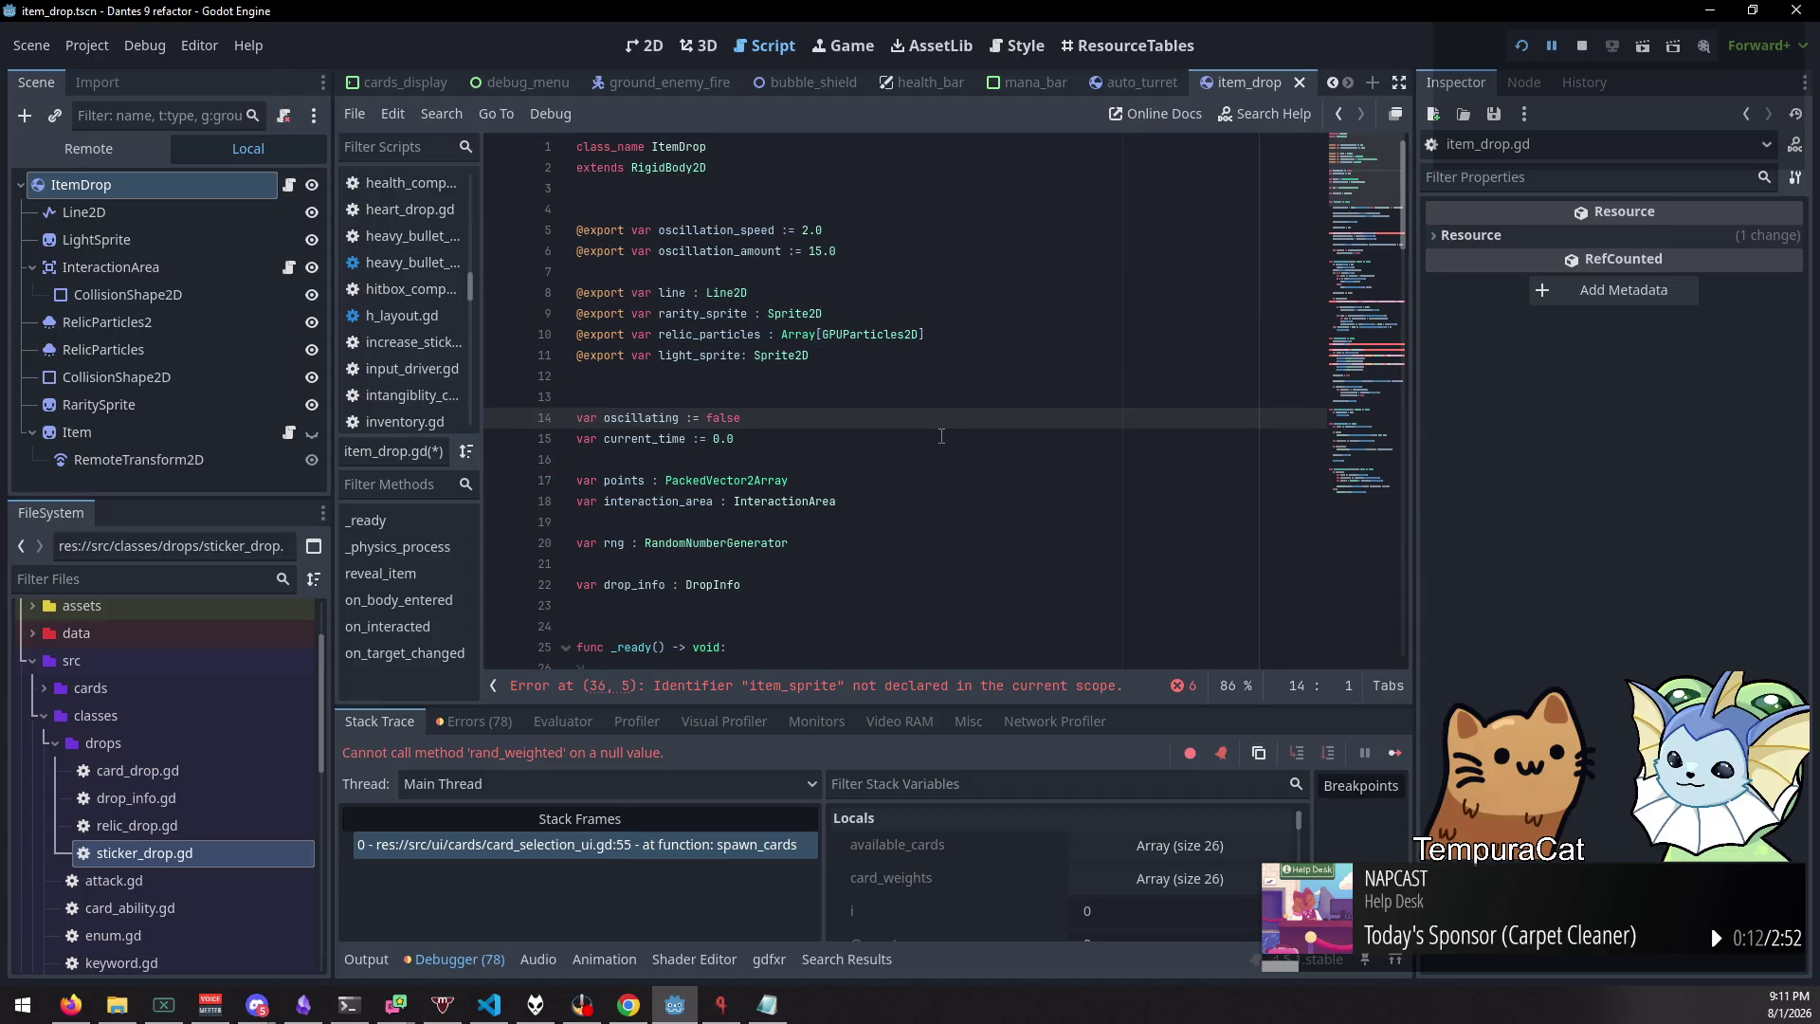
key(ctrl+z)
key(ctrl+z)
key(ctrl+z)
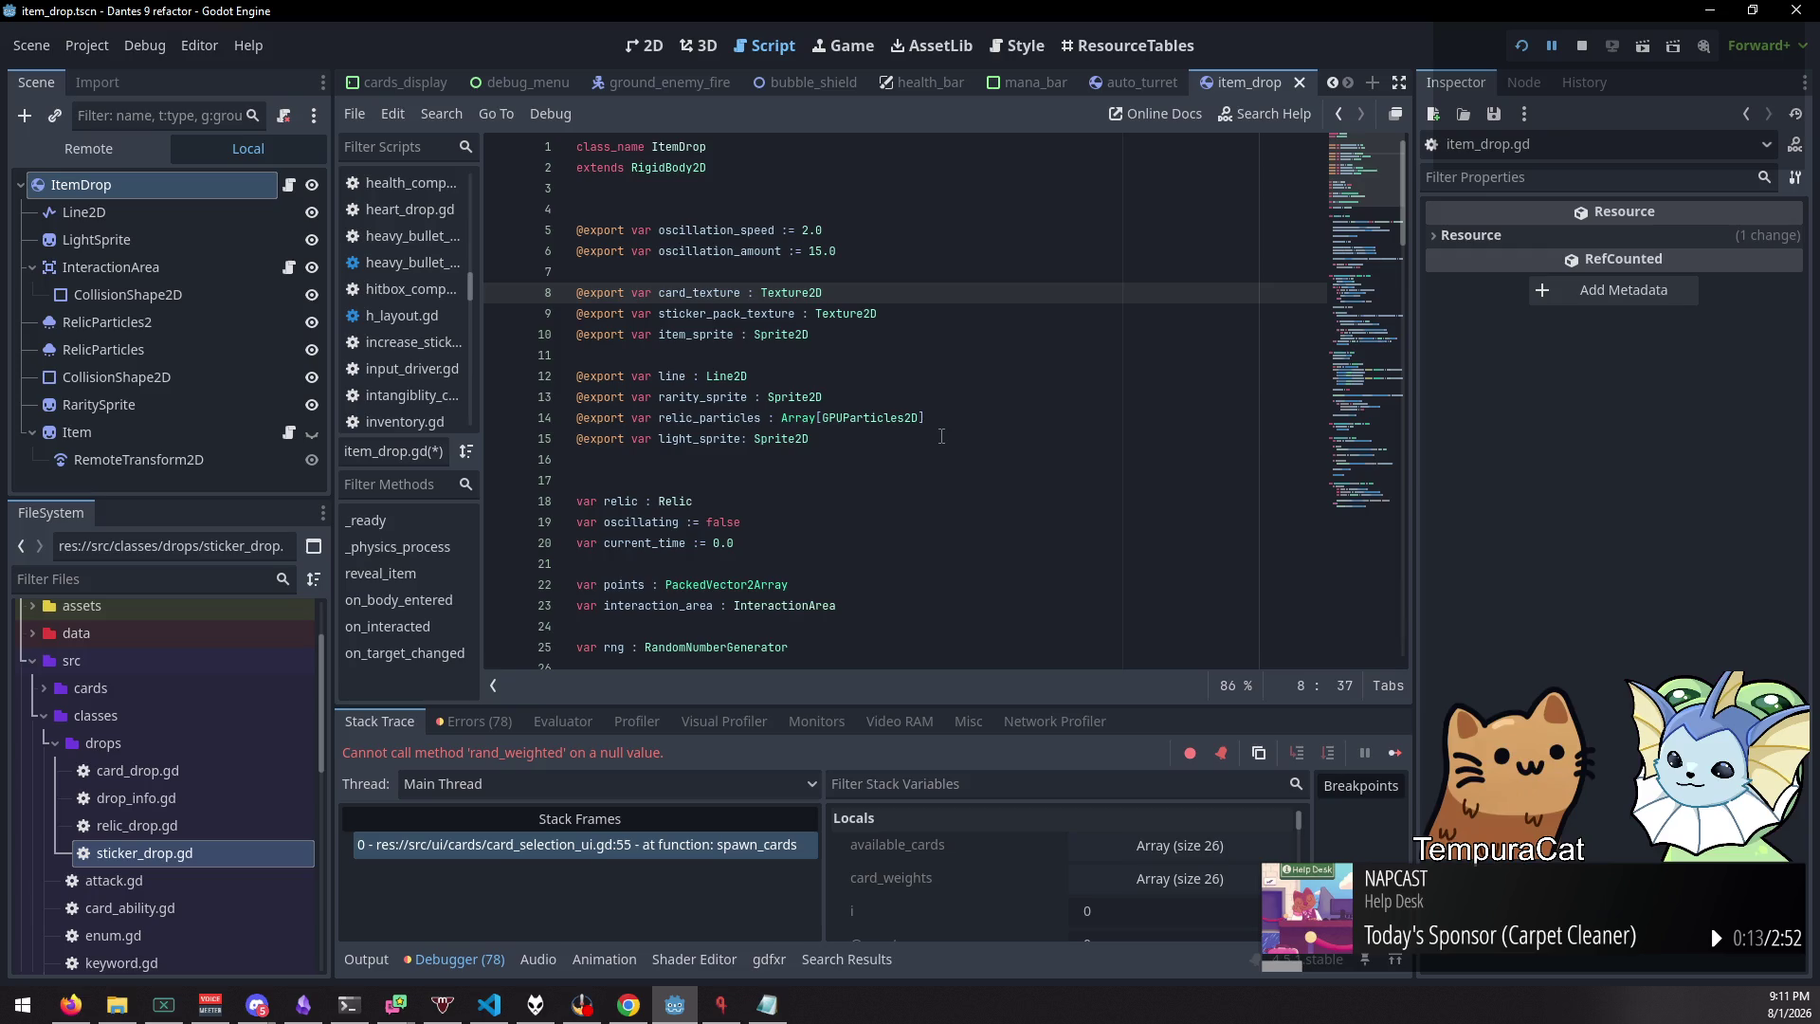
key(ctrl+z)
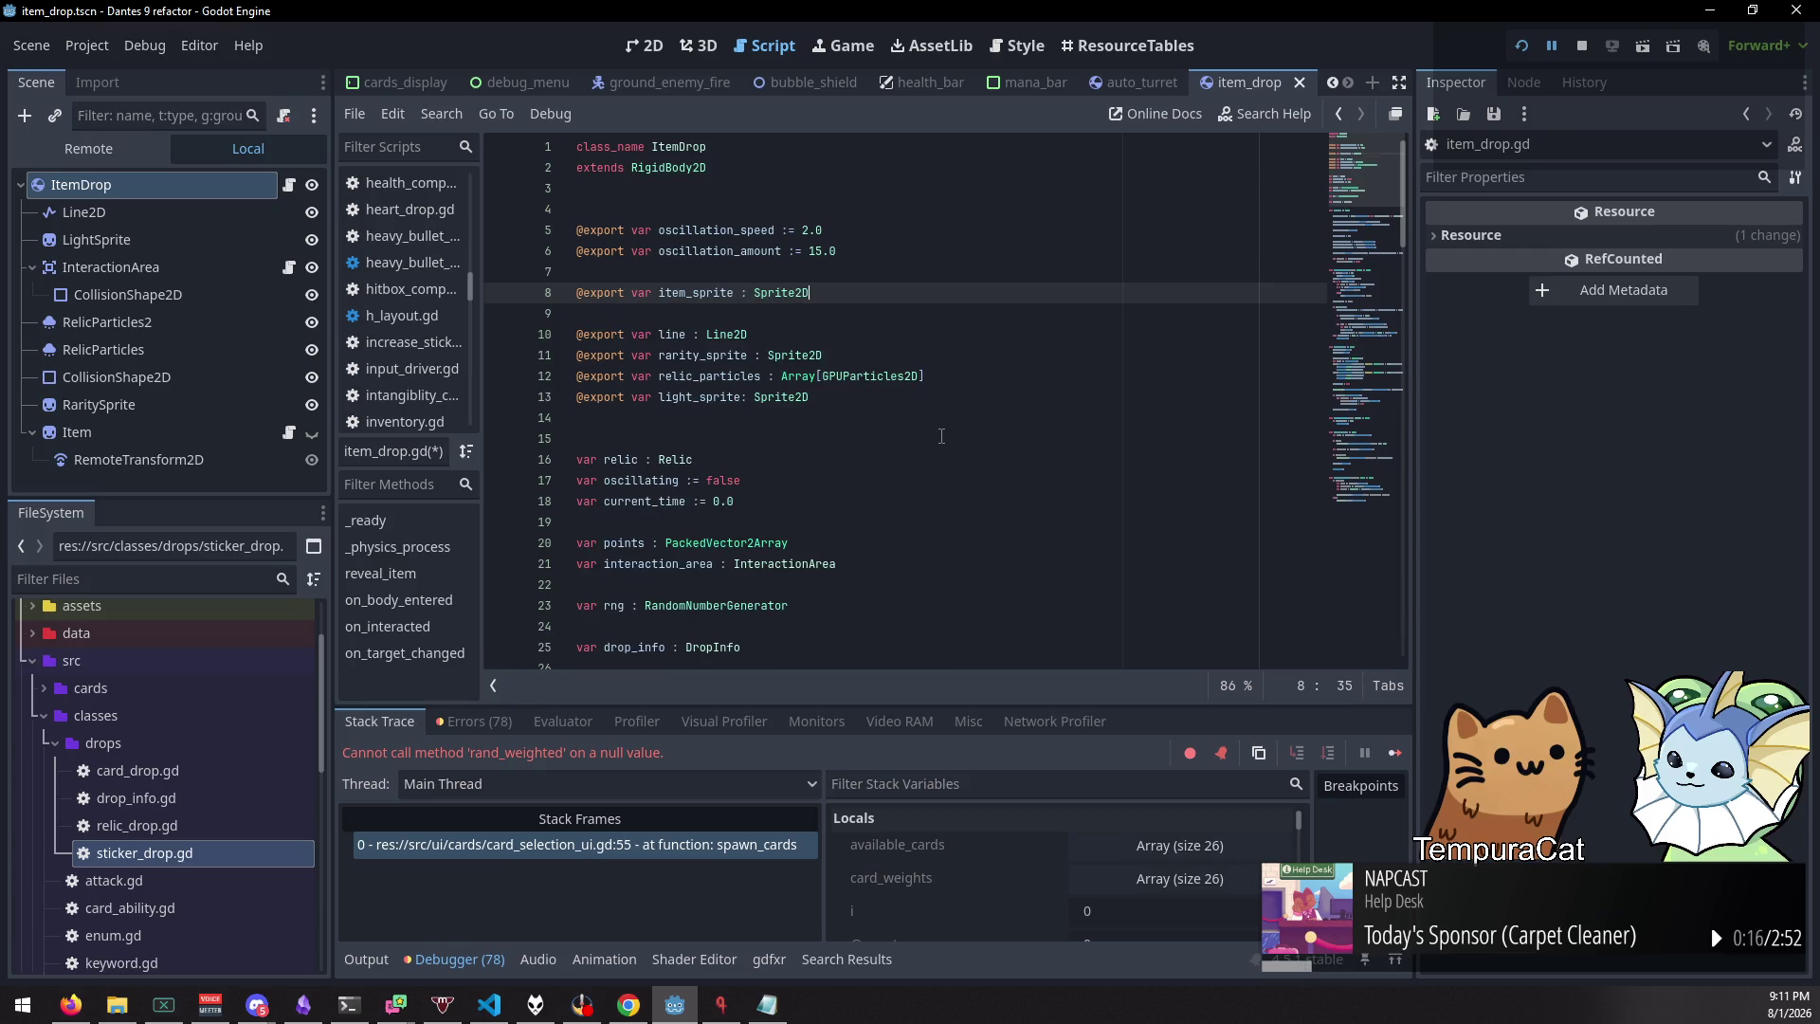
- Reposition the item_sprite export so it follows the line export
key(alt+Down)
key(alt+Down)
key(alt+Down)
key(alt+Up)
key(Up)
key(Up)
key(Down)
key(Down)
key(Down)
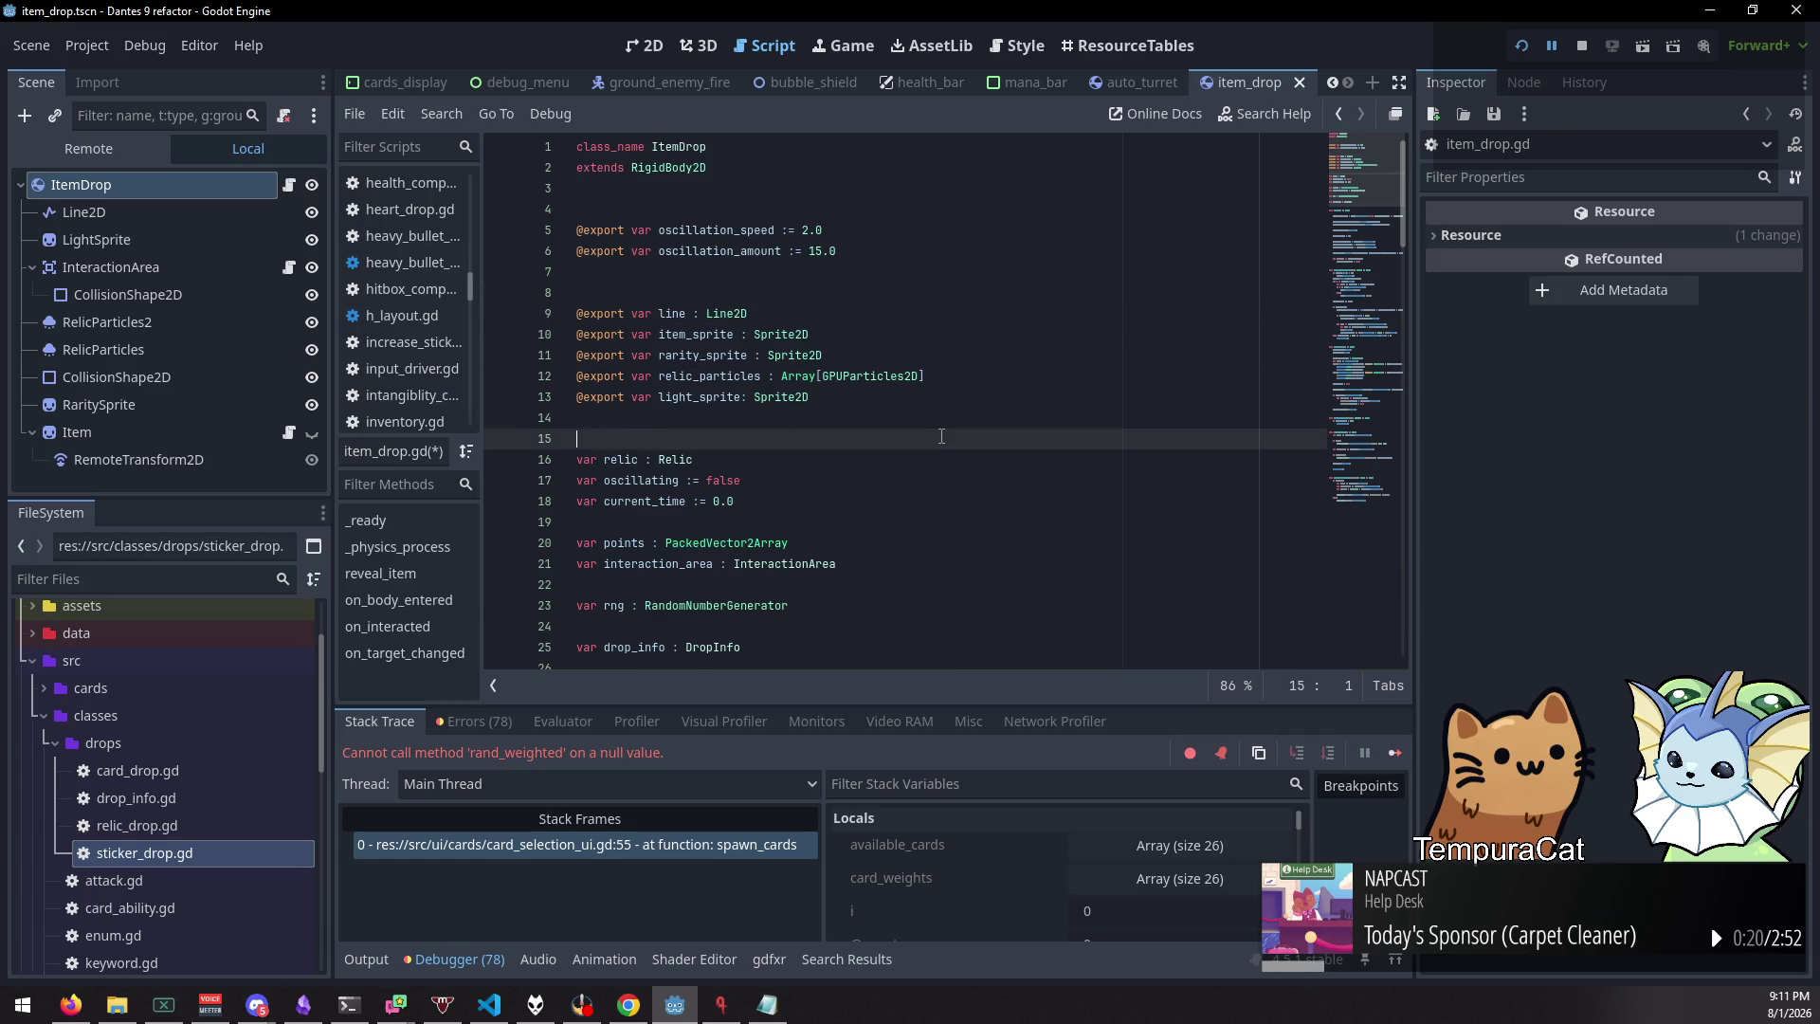
key(Up)
key(Up)
key(Up)
key(Return)
text(@export)
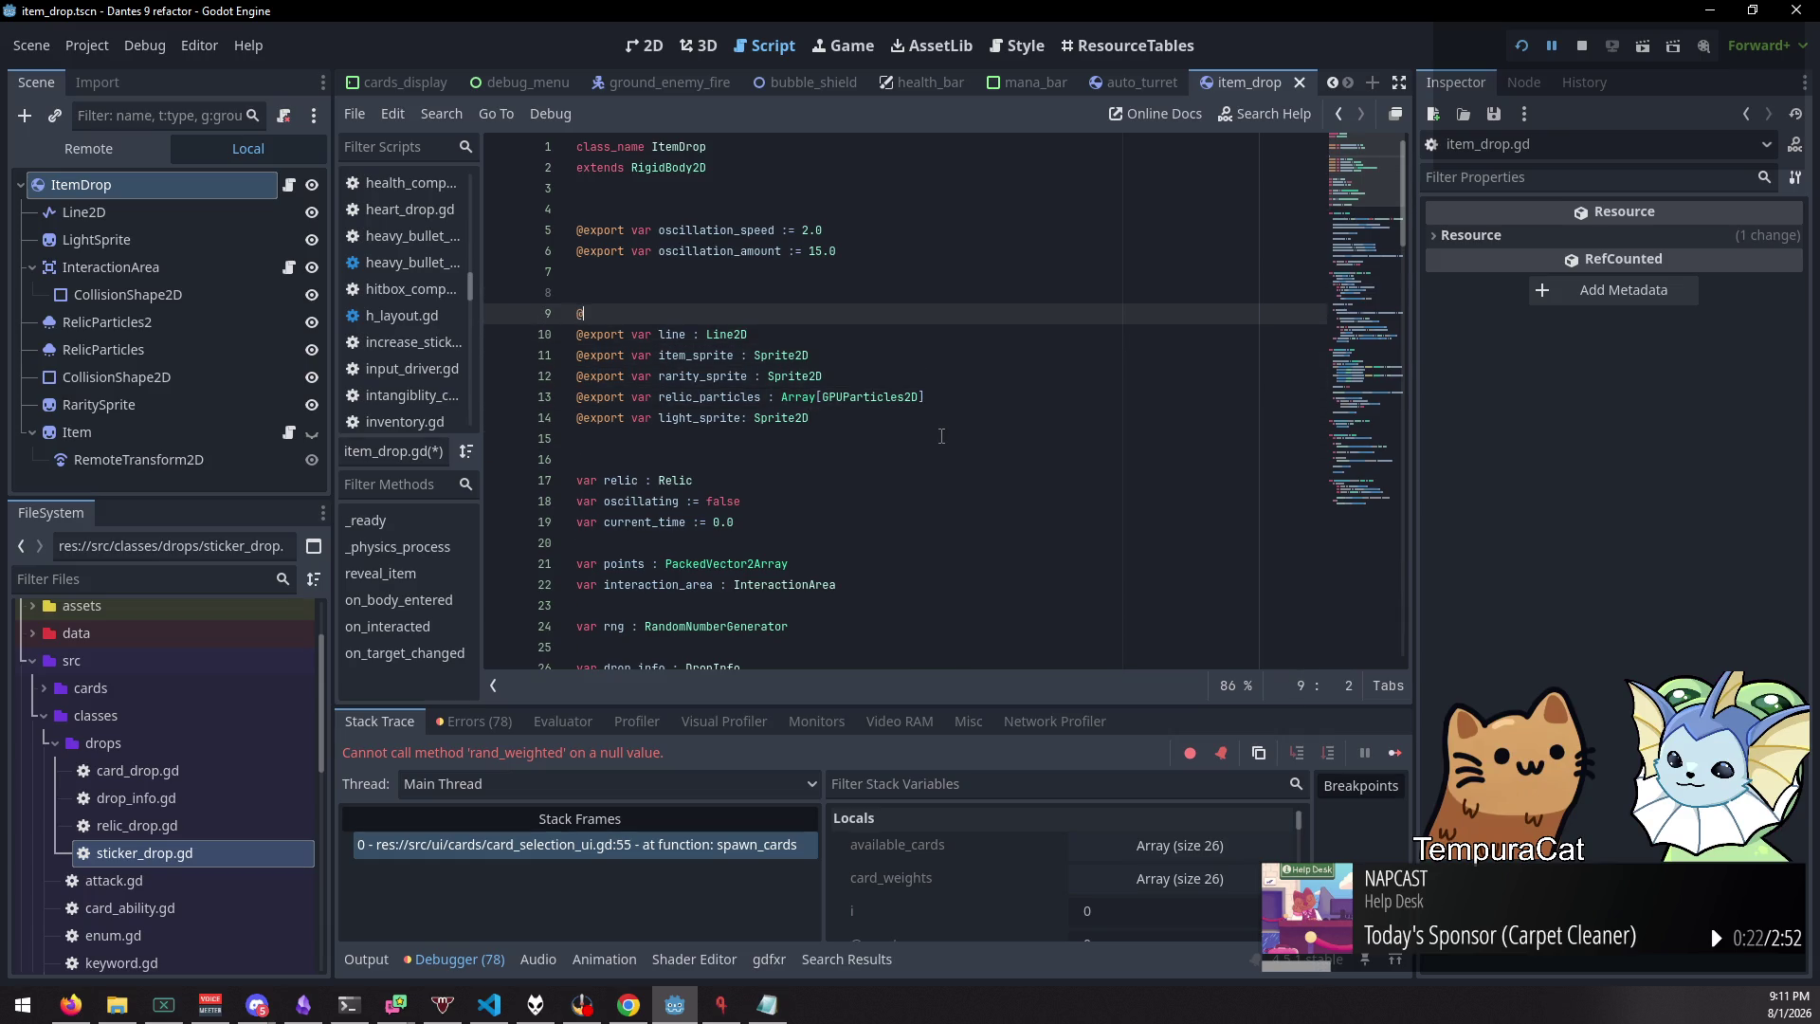
text(_group("Componennts)
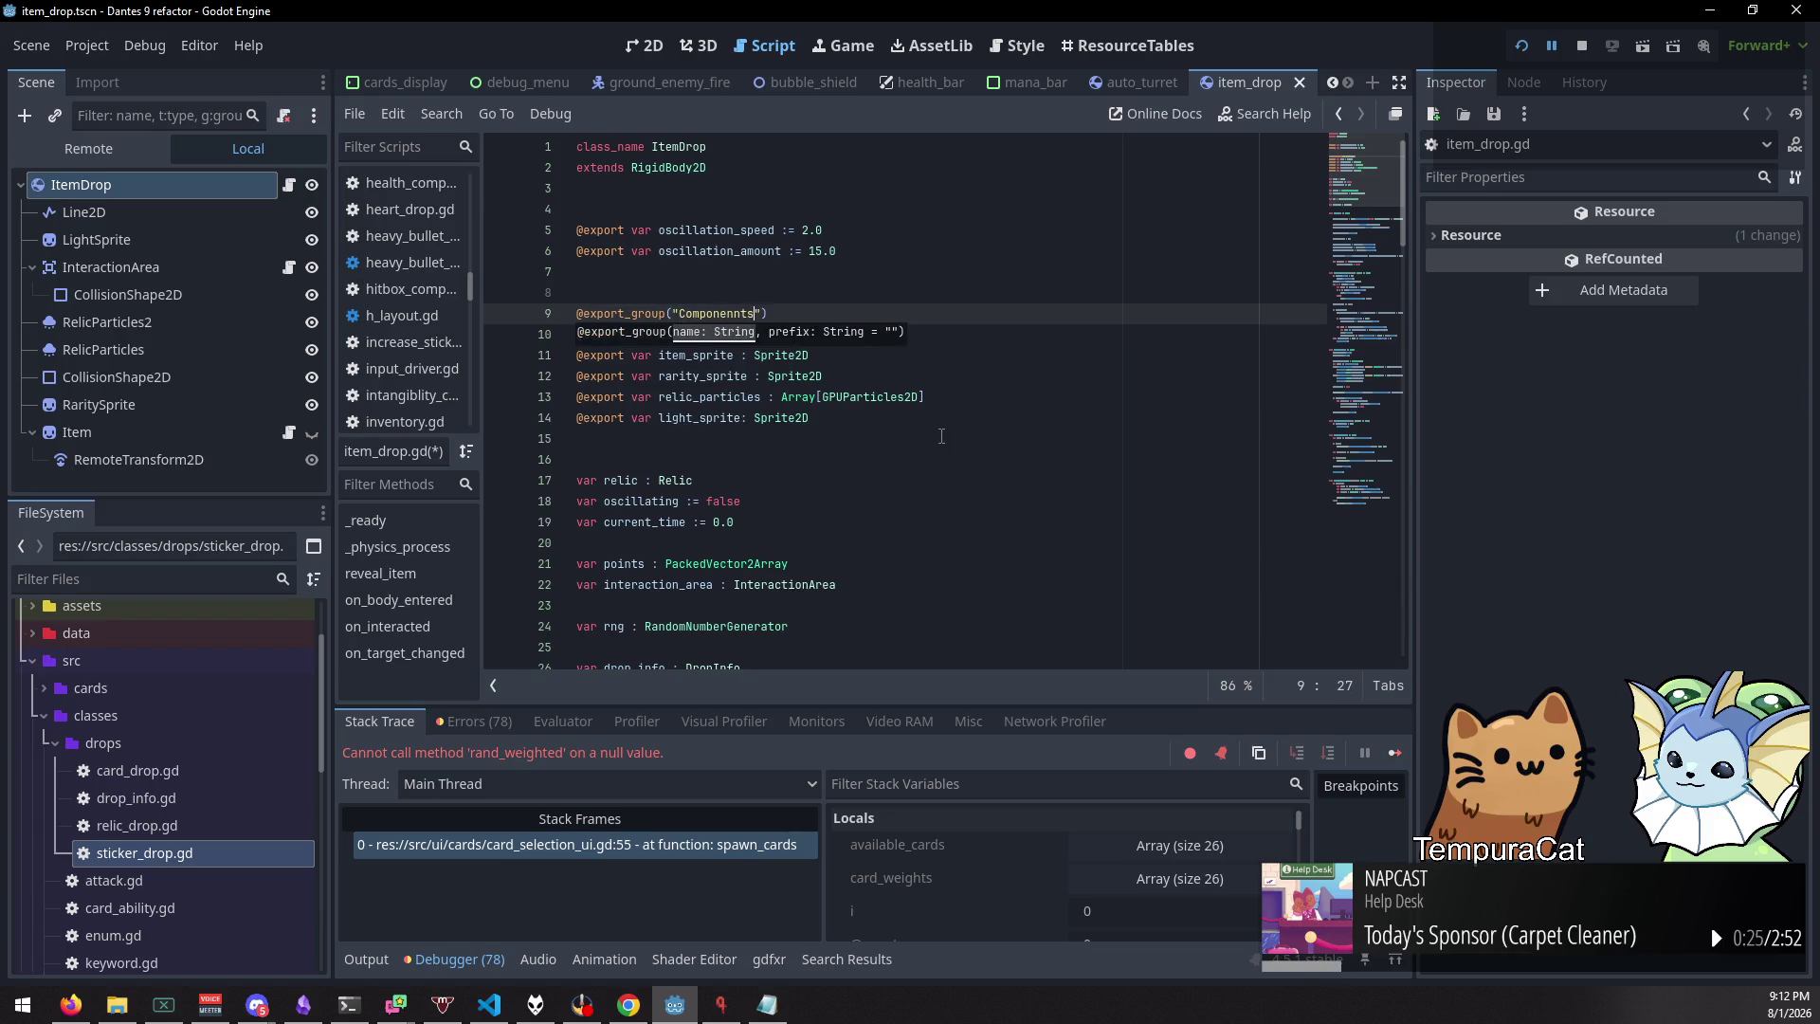
key(Down)
key(Down)
key(Down)
key(Down)
key(Down)
key(Down)
- Delete the unused var relic : Relic line and save item_drop.gd
key(Up)
key(Up)
key(Up)
key(Up)
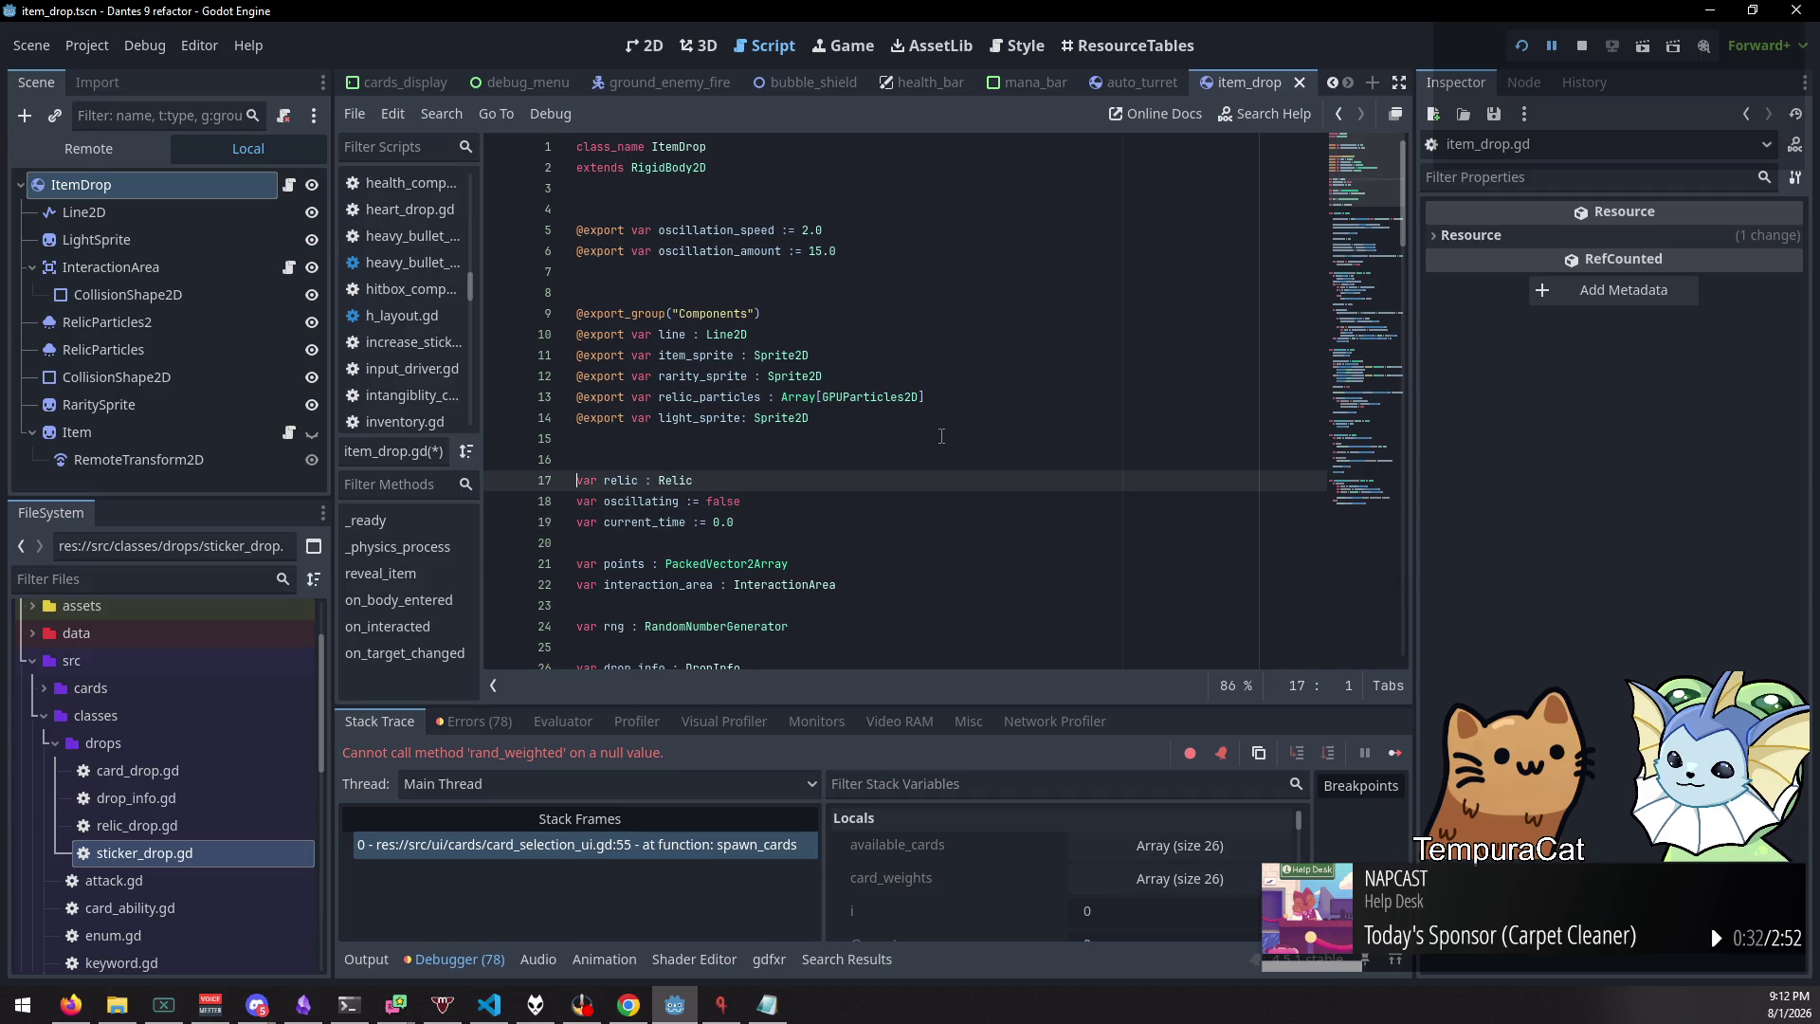
key(ctrl+shift+k)
key(Down)
key(Down)
key(Down)
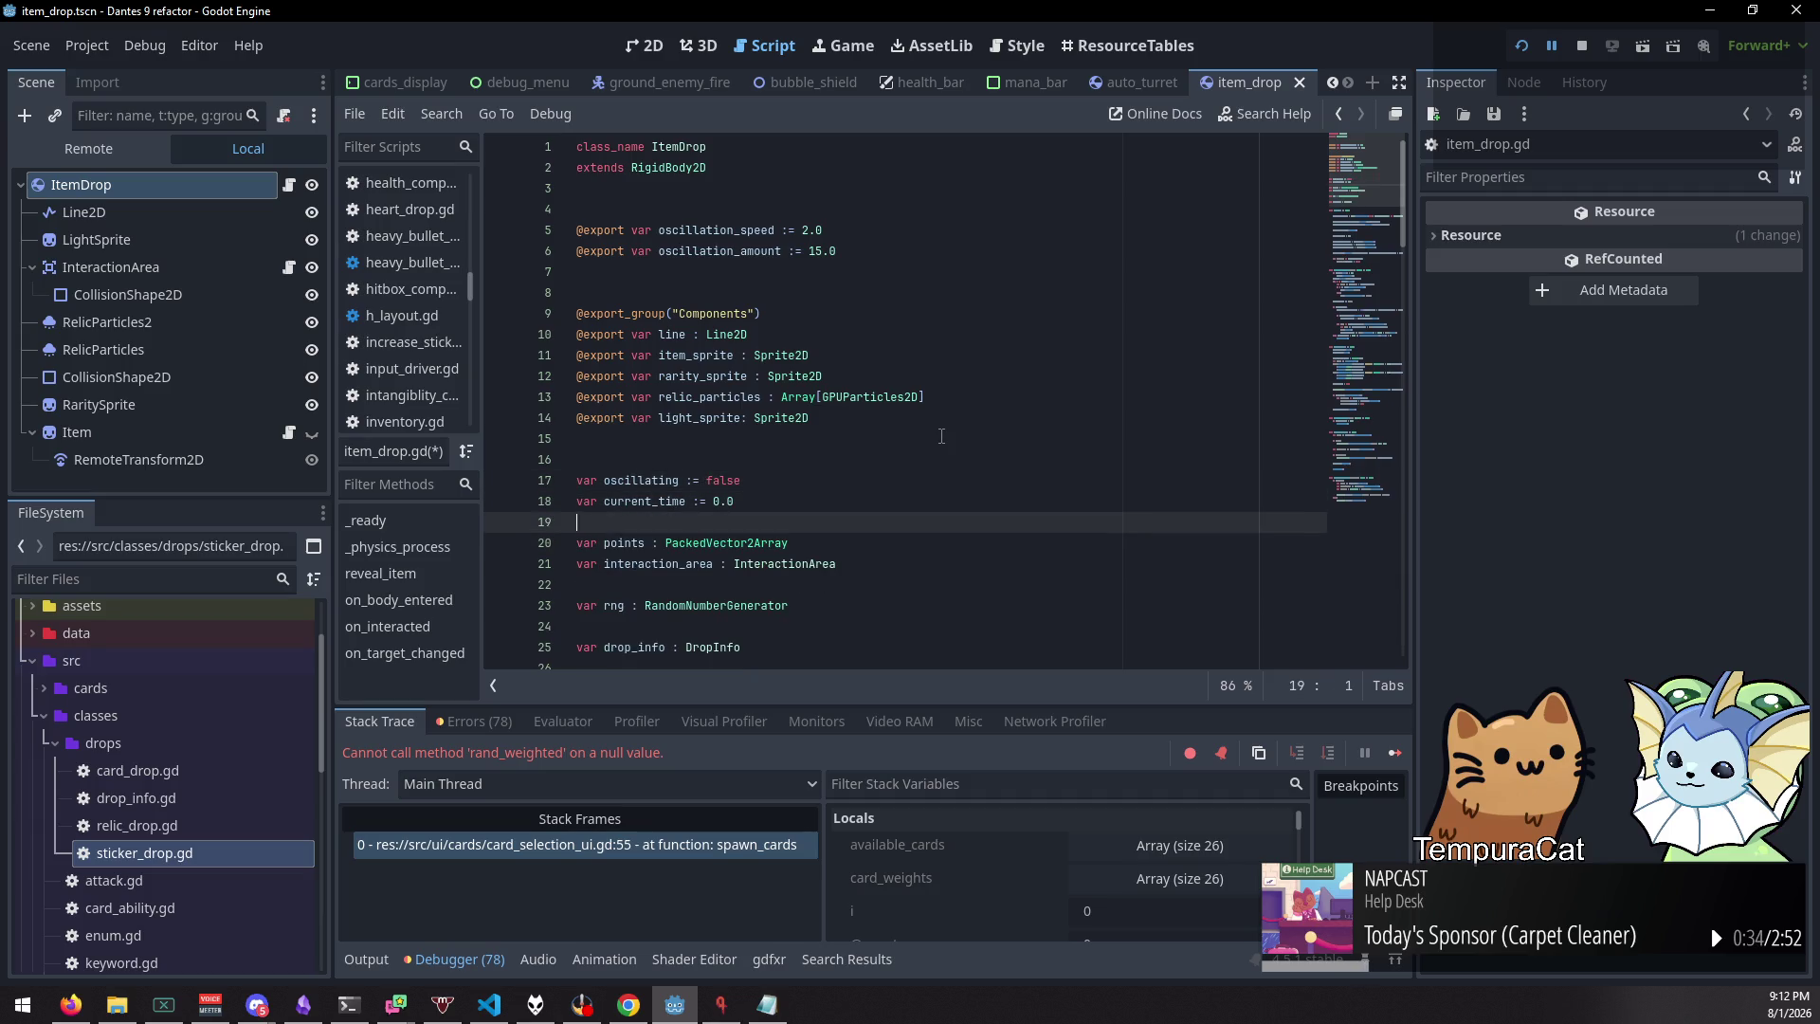
key(Down)
key(Down)
key(Down)
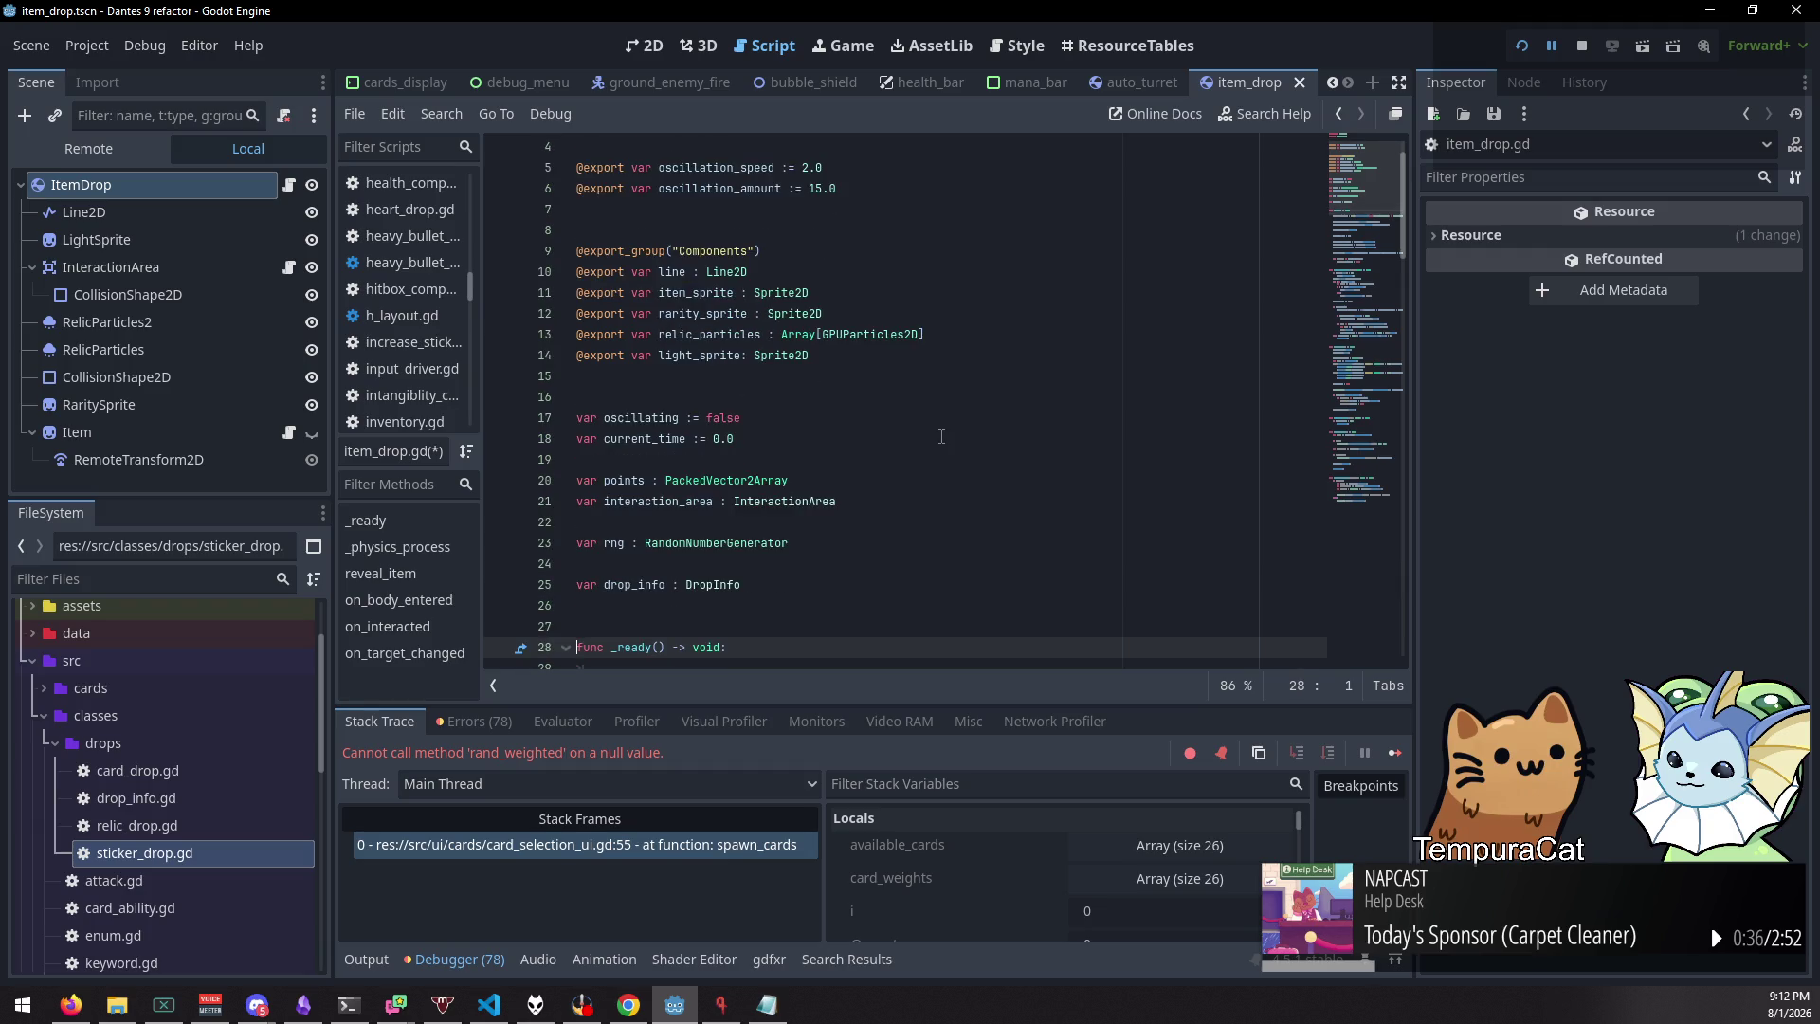
key(Down)
key(Down)
key(Down)
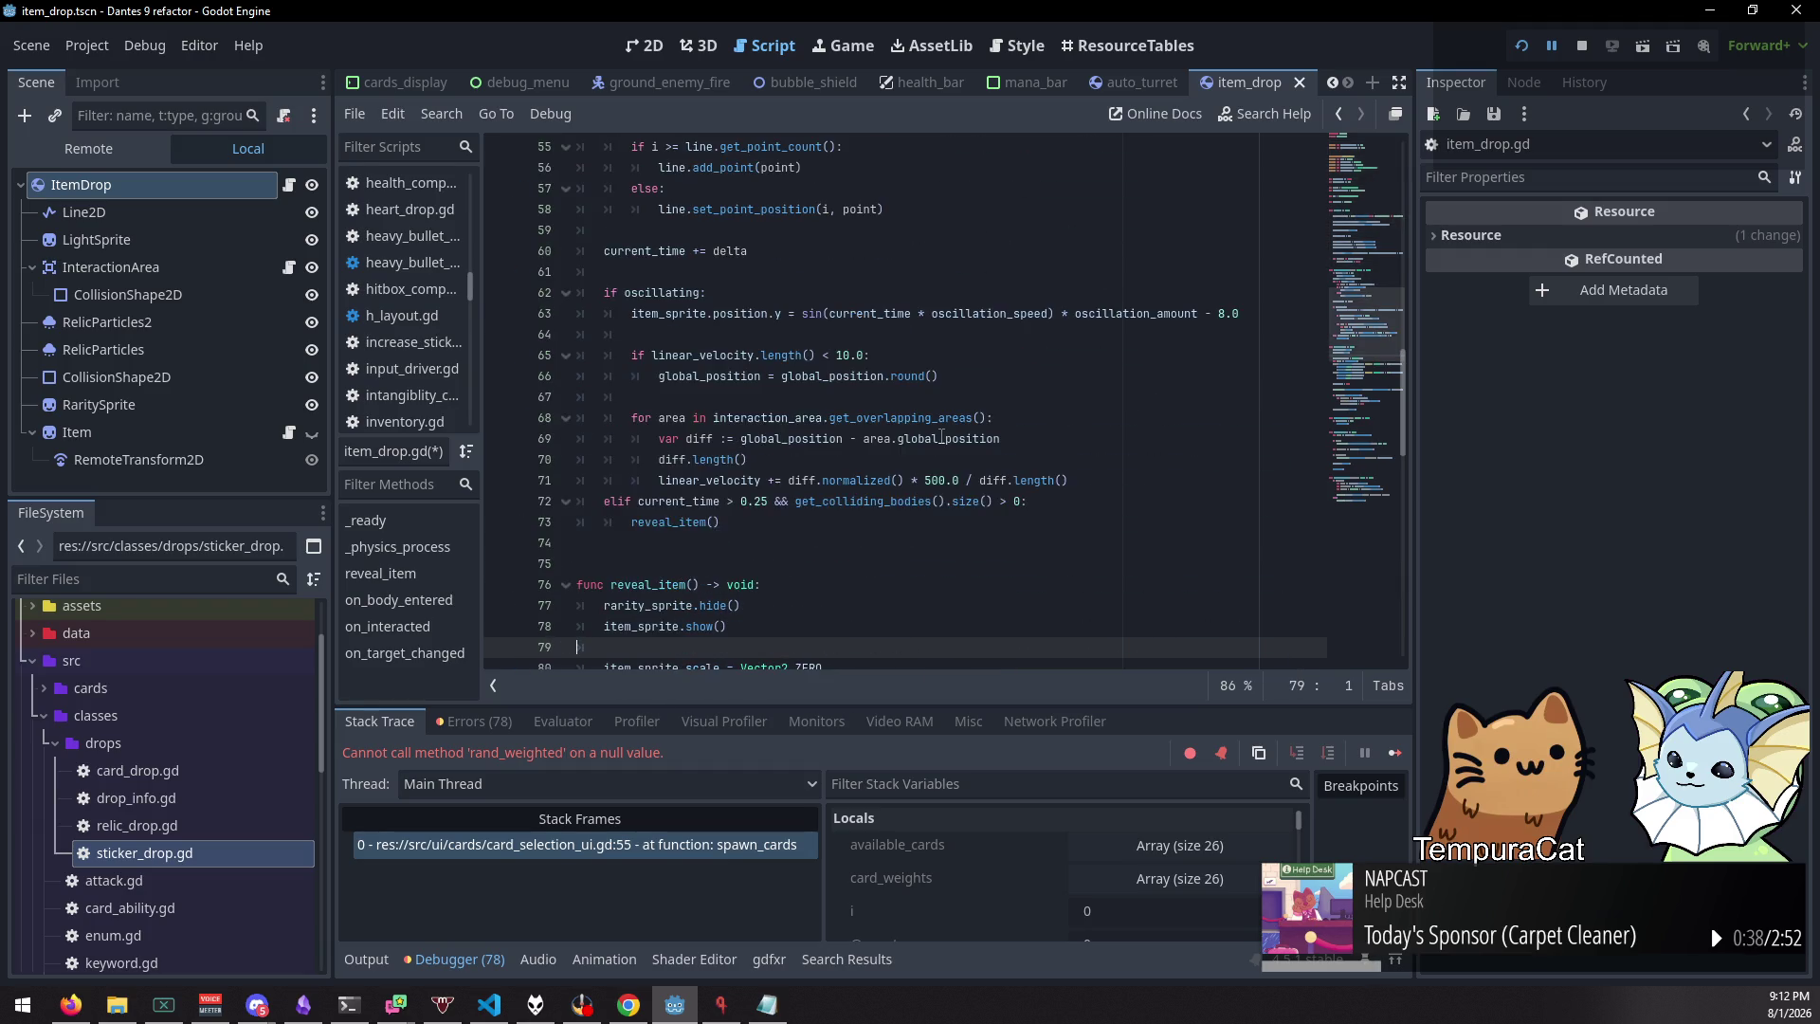
key(Down)
key(Down)
key(Down)
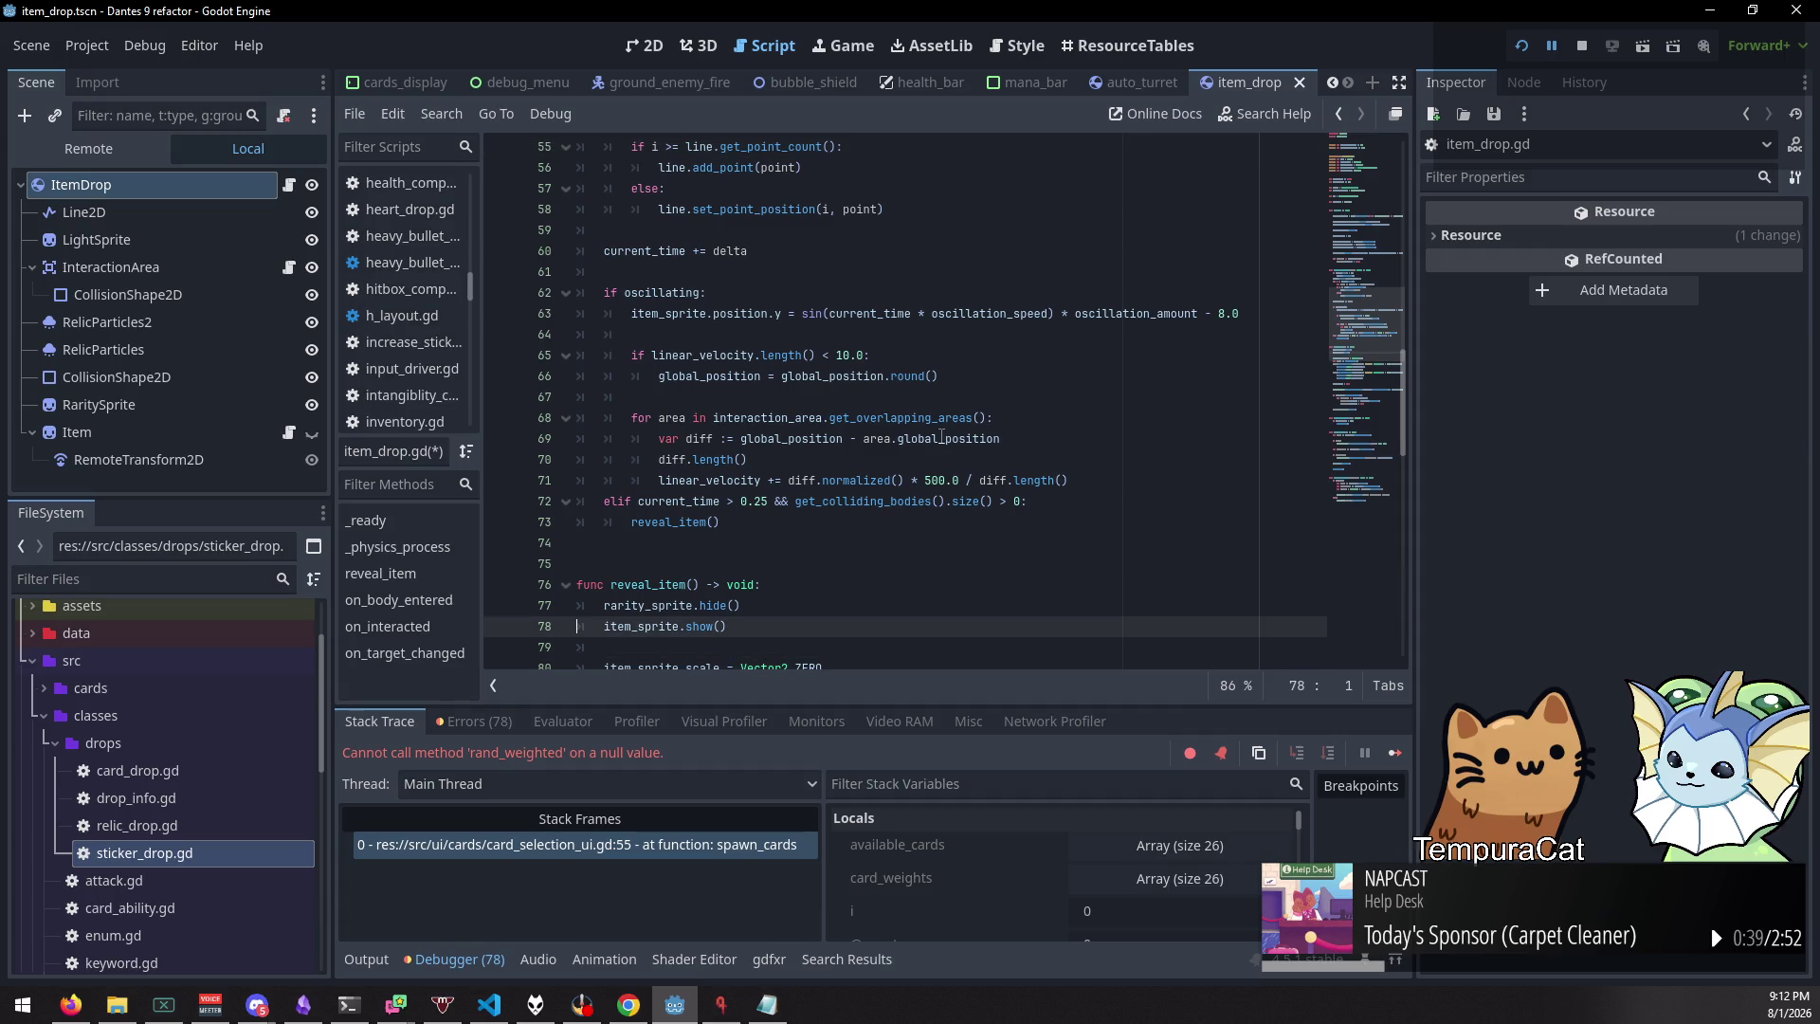
key(Down)
key(Down)
key(Down)
key(ctrl+s)
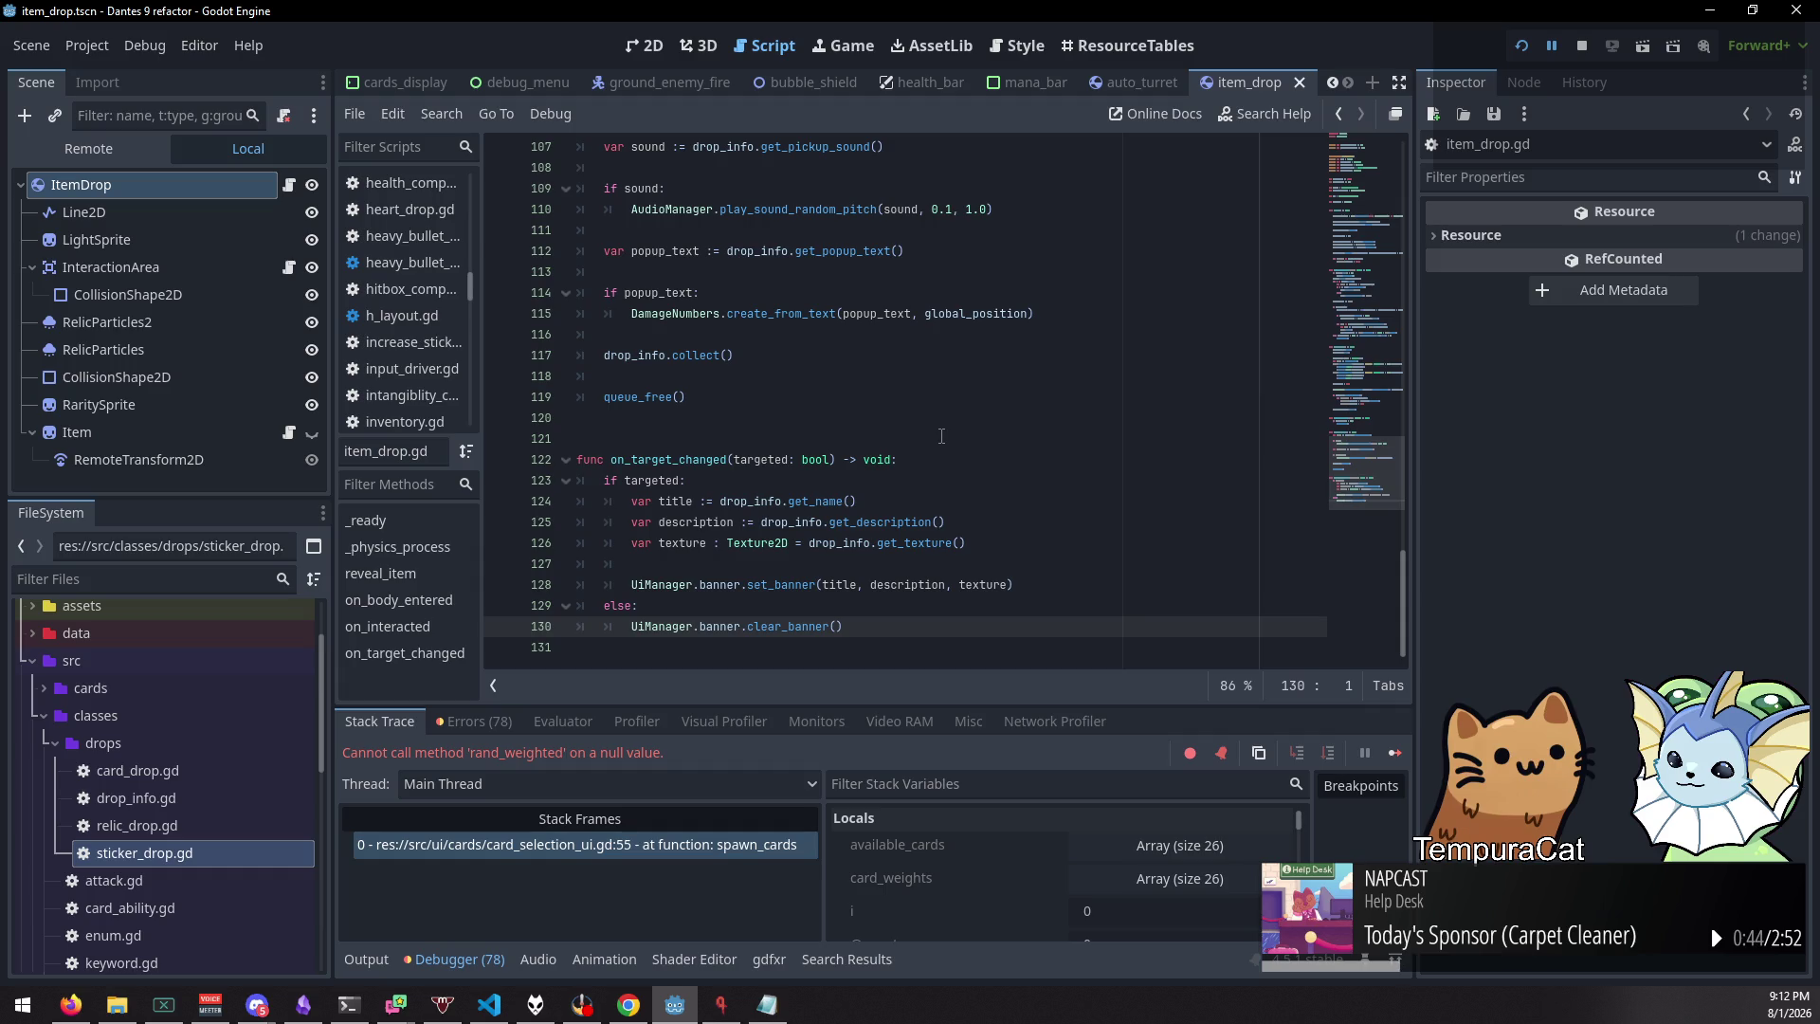
key(Up)
key(Up)
key(Up)
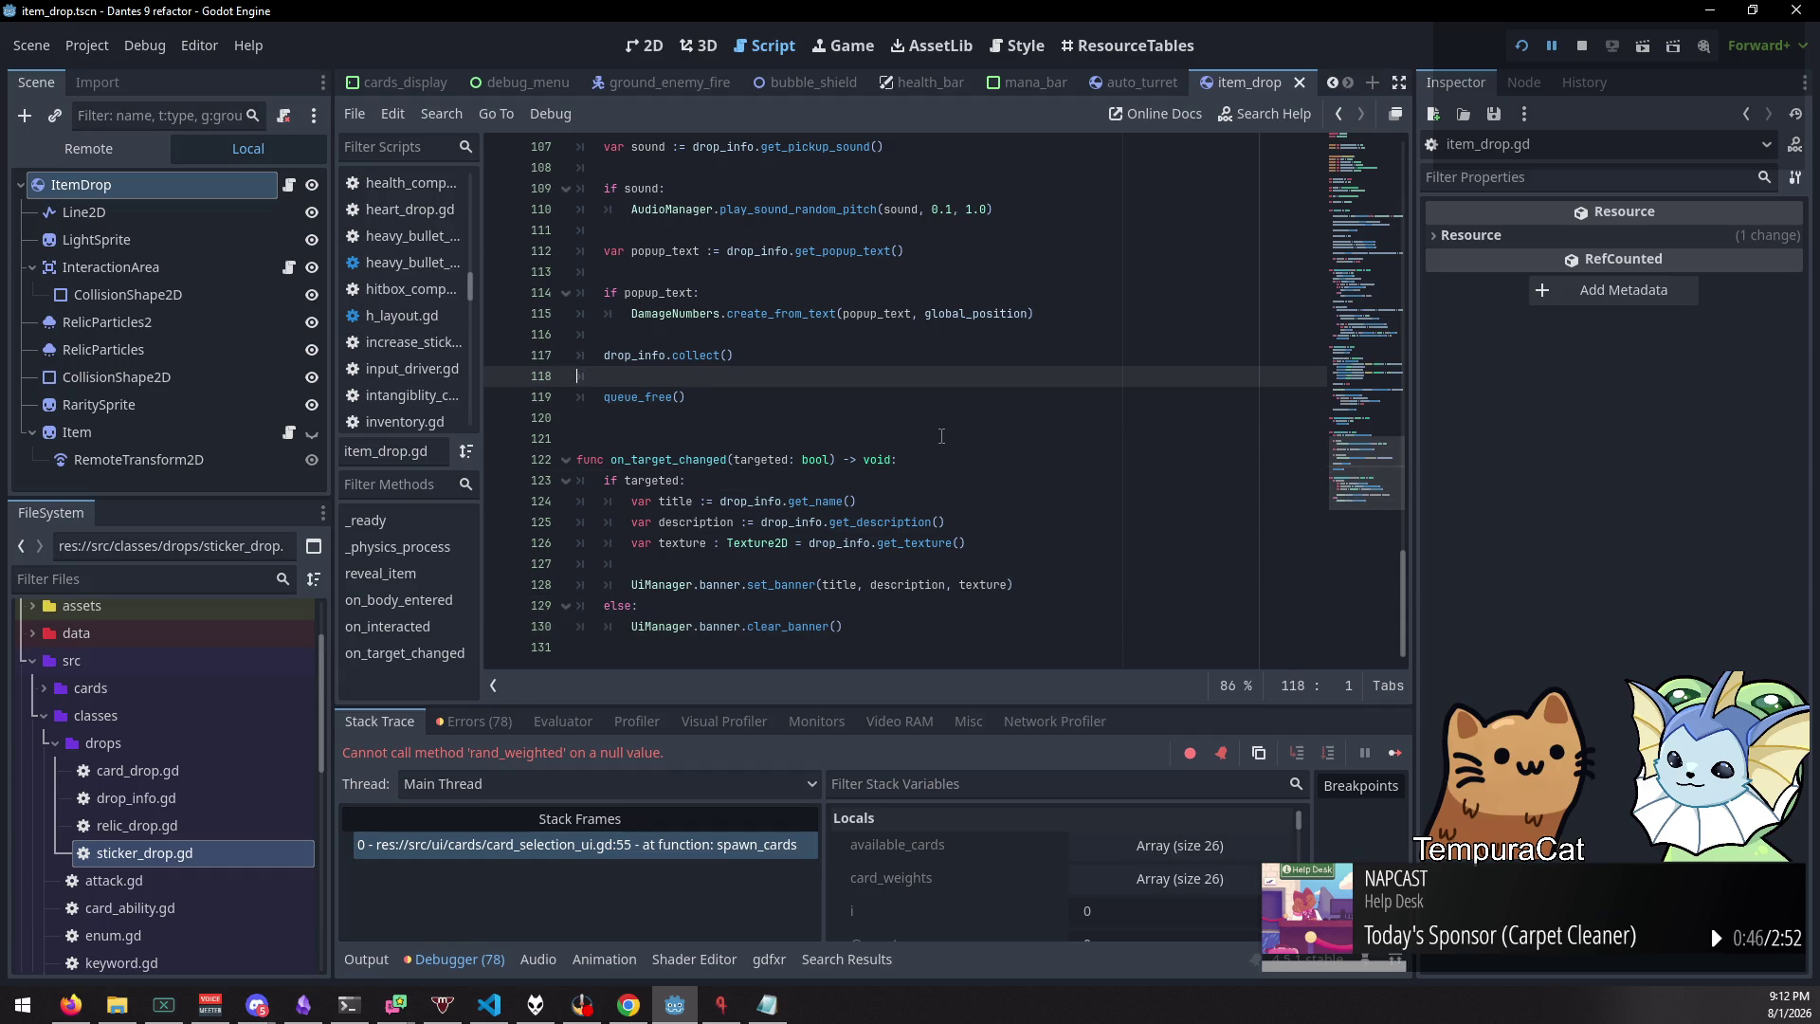
ctrl+click(703, 361)
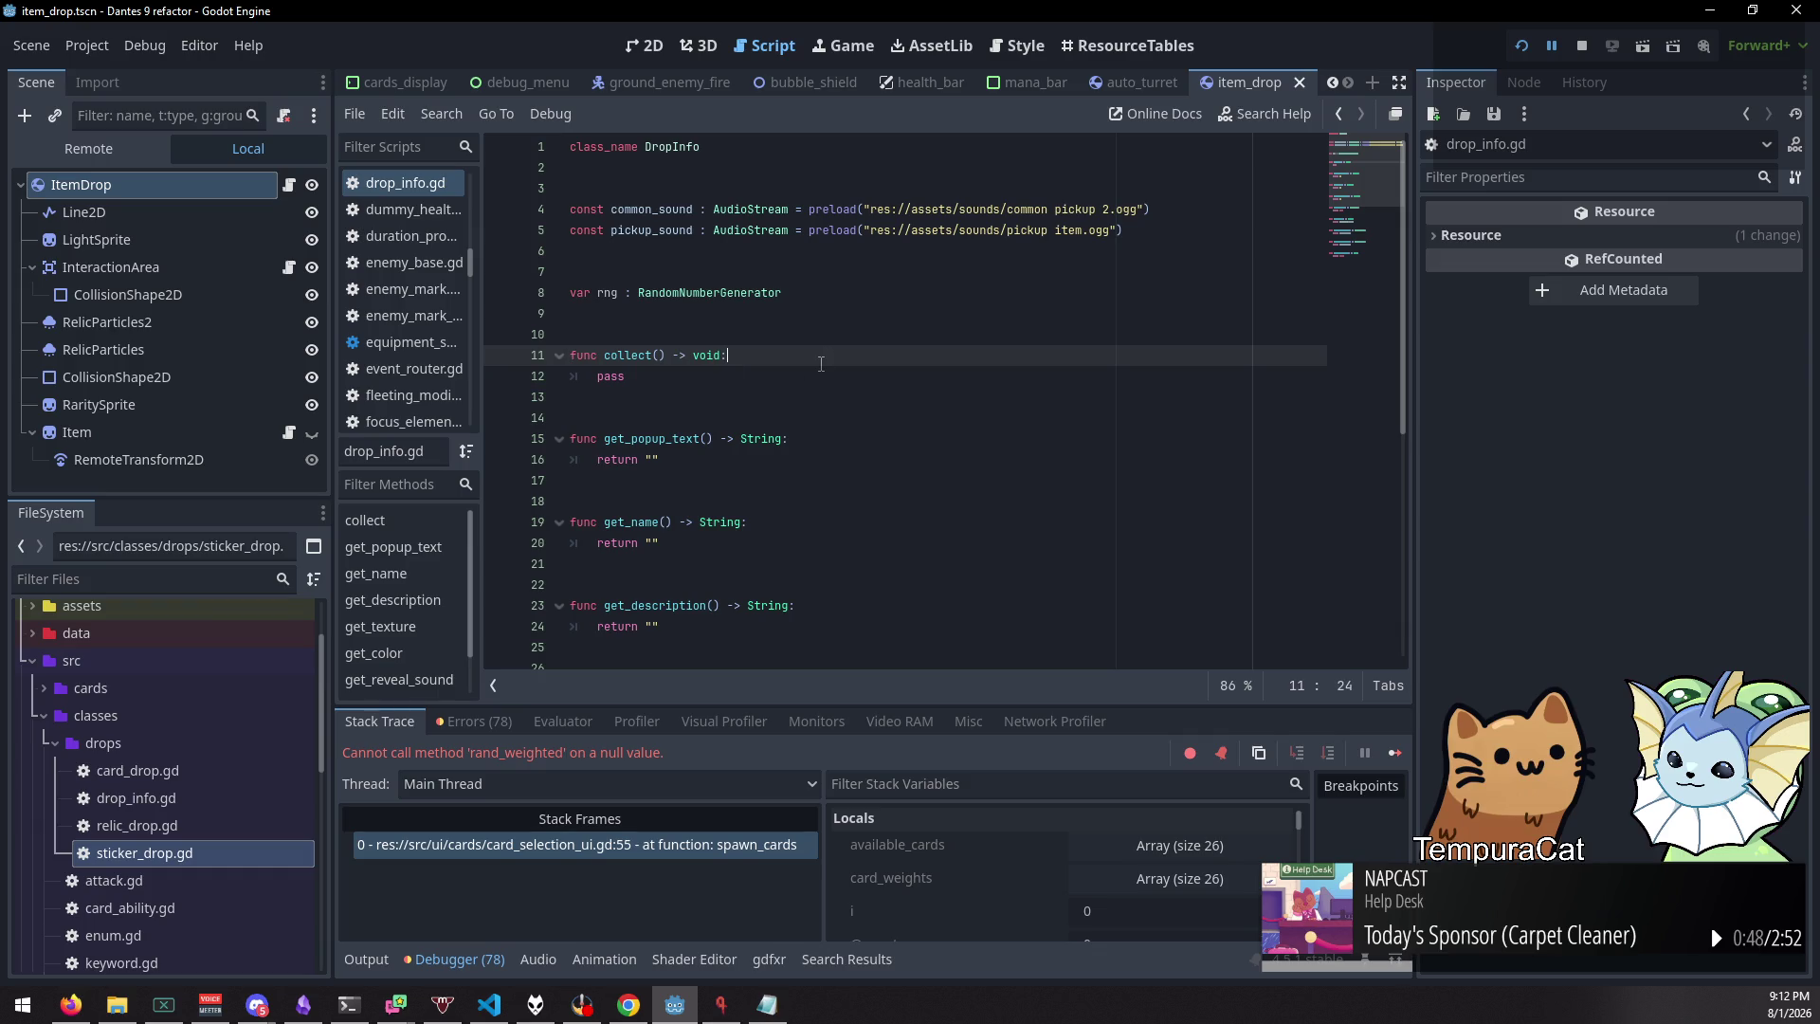
- Inspect DropInfo's collect stub, which only contains pass
click(826, 368)
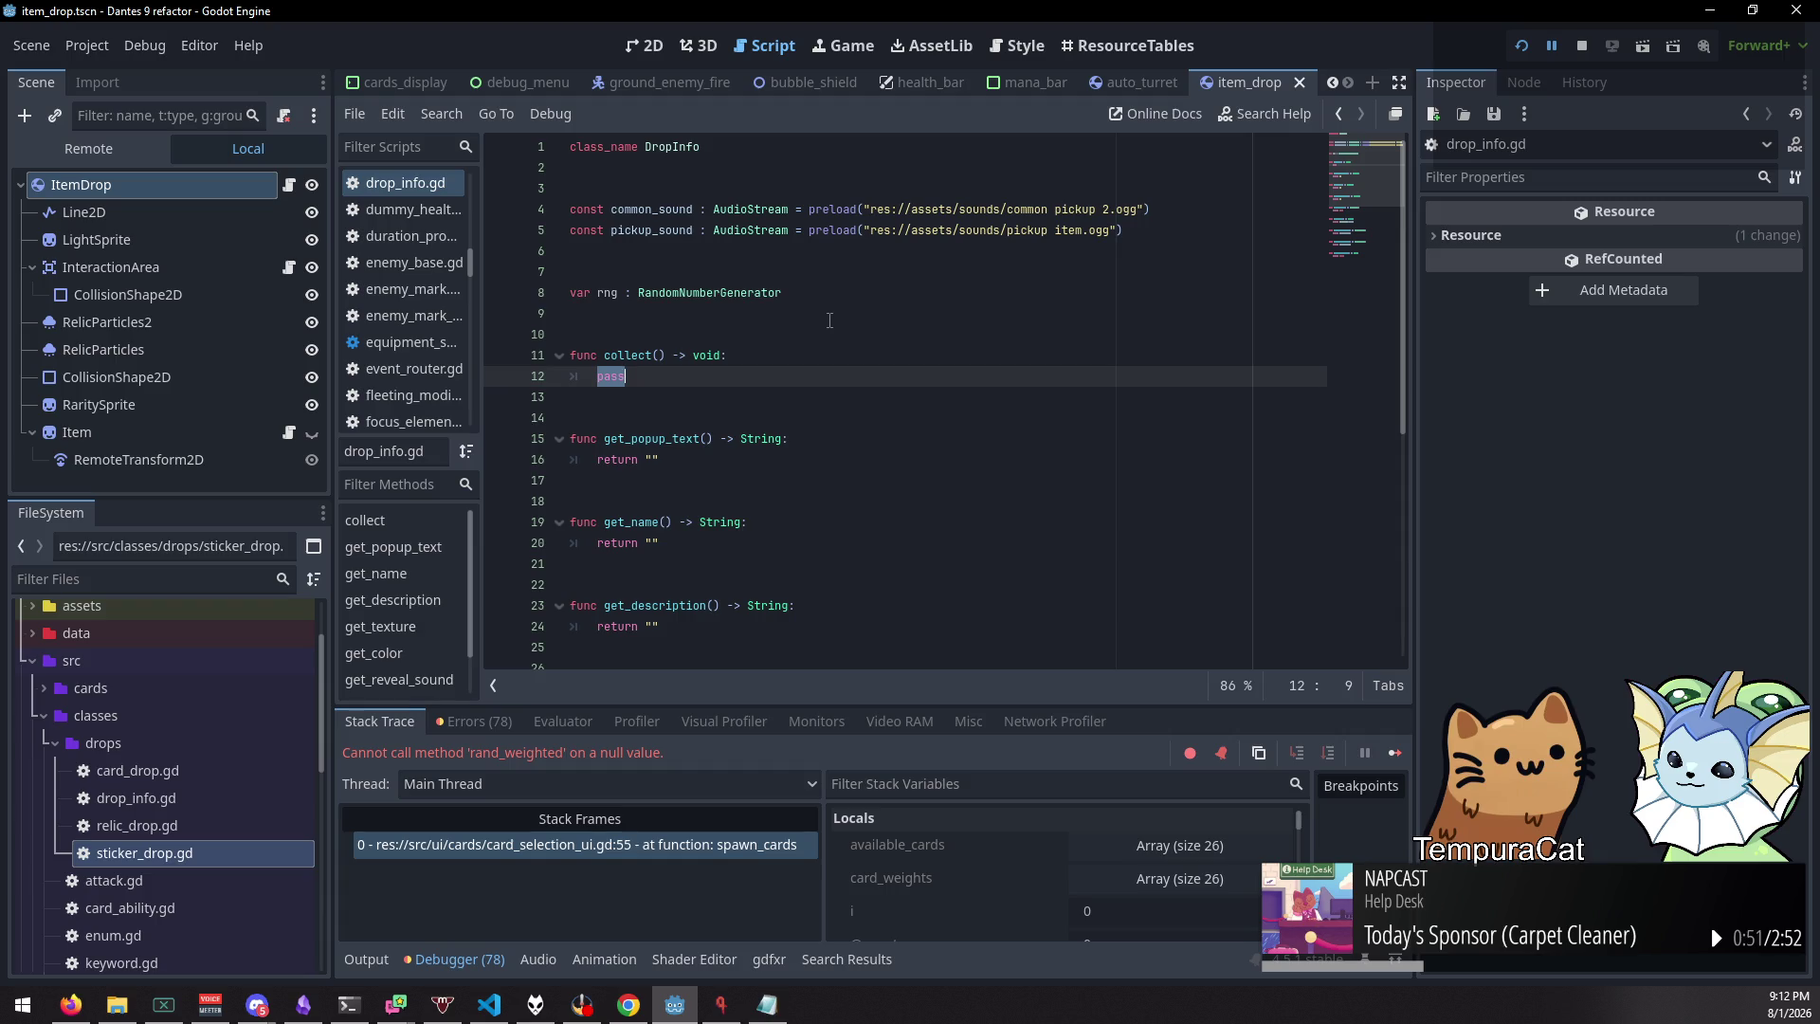
key(Up)
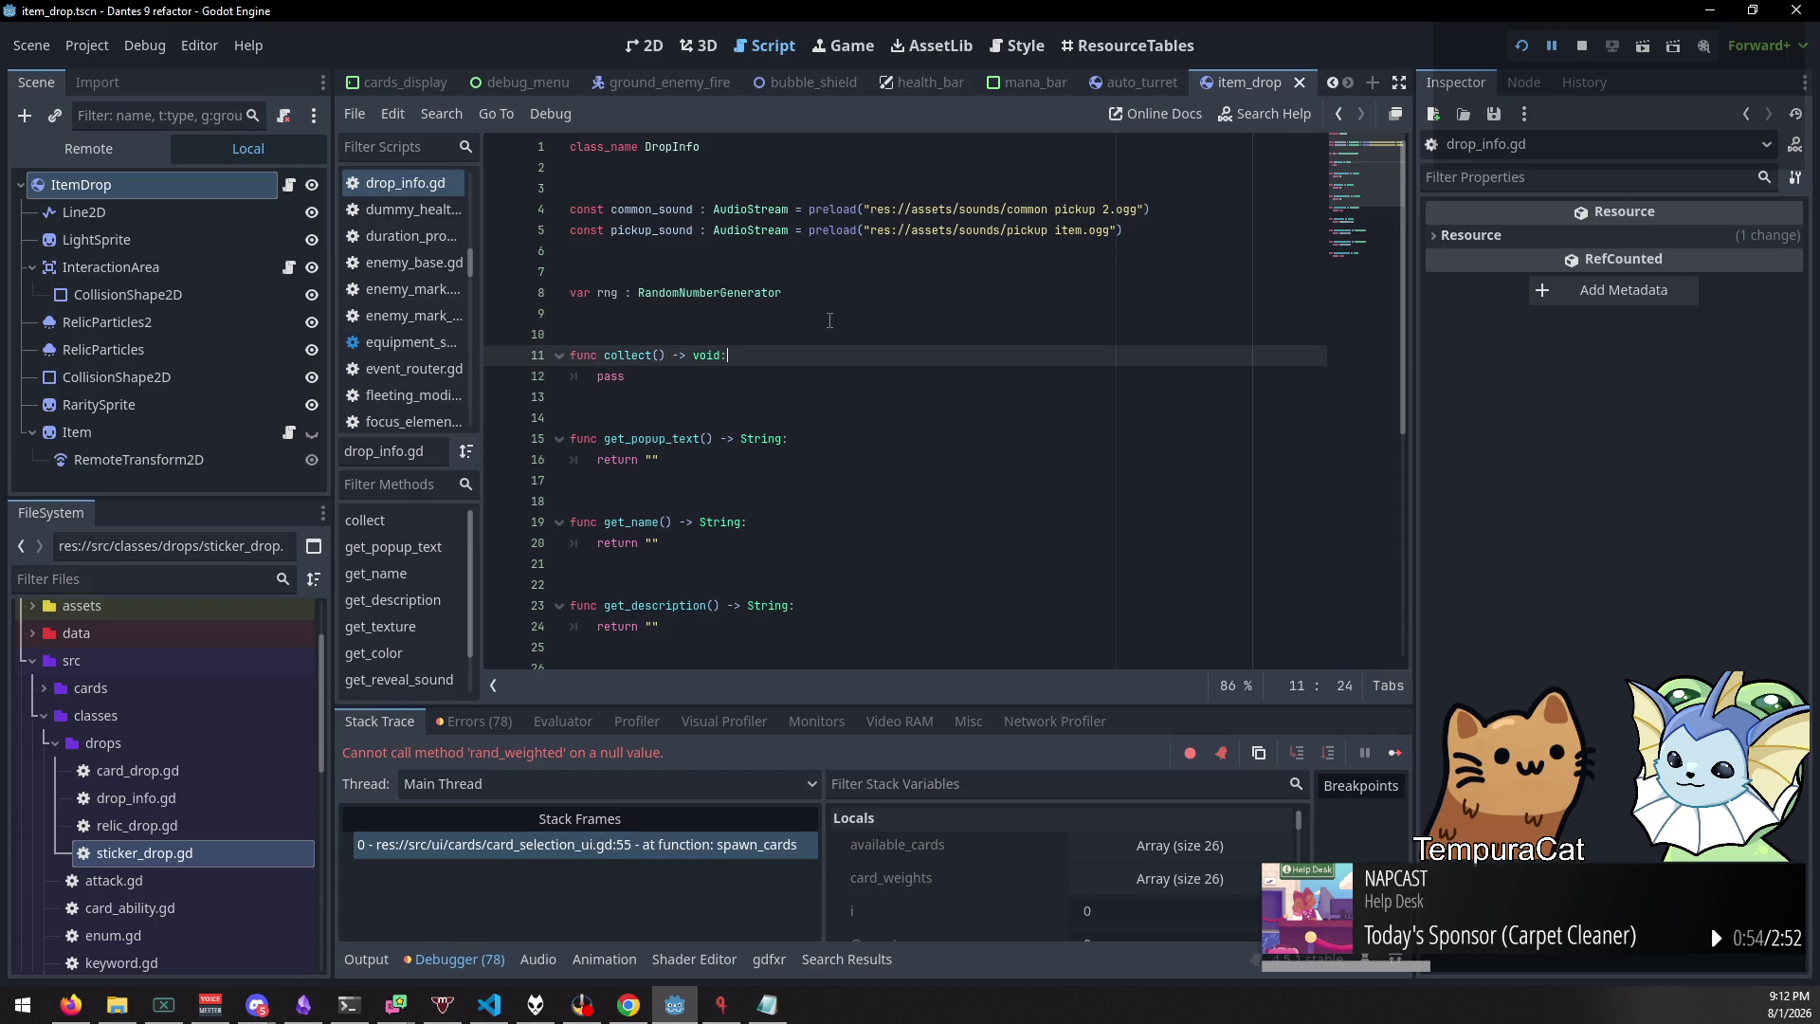
key(Down)
- In card_drop.gd, uncomment spawned.rng = rng on line 12 and run the game
key(shift+alt+o)
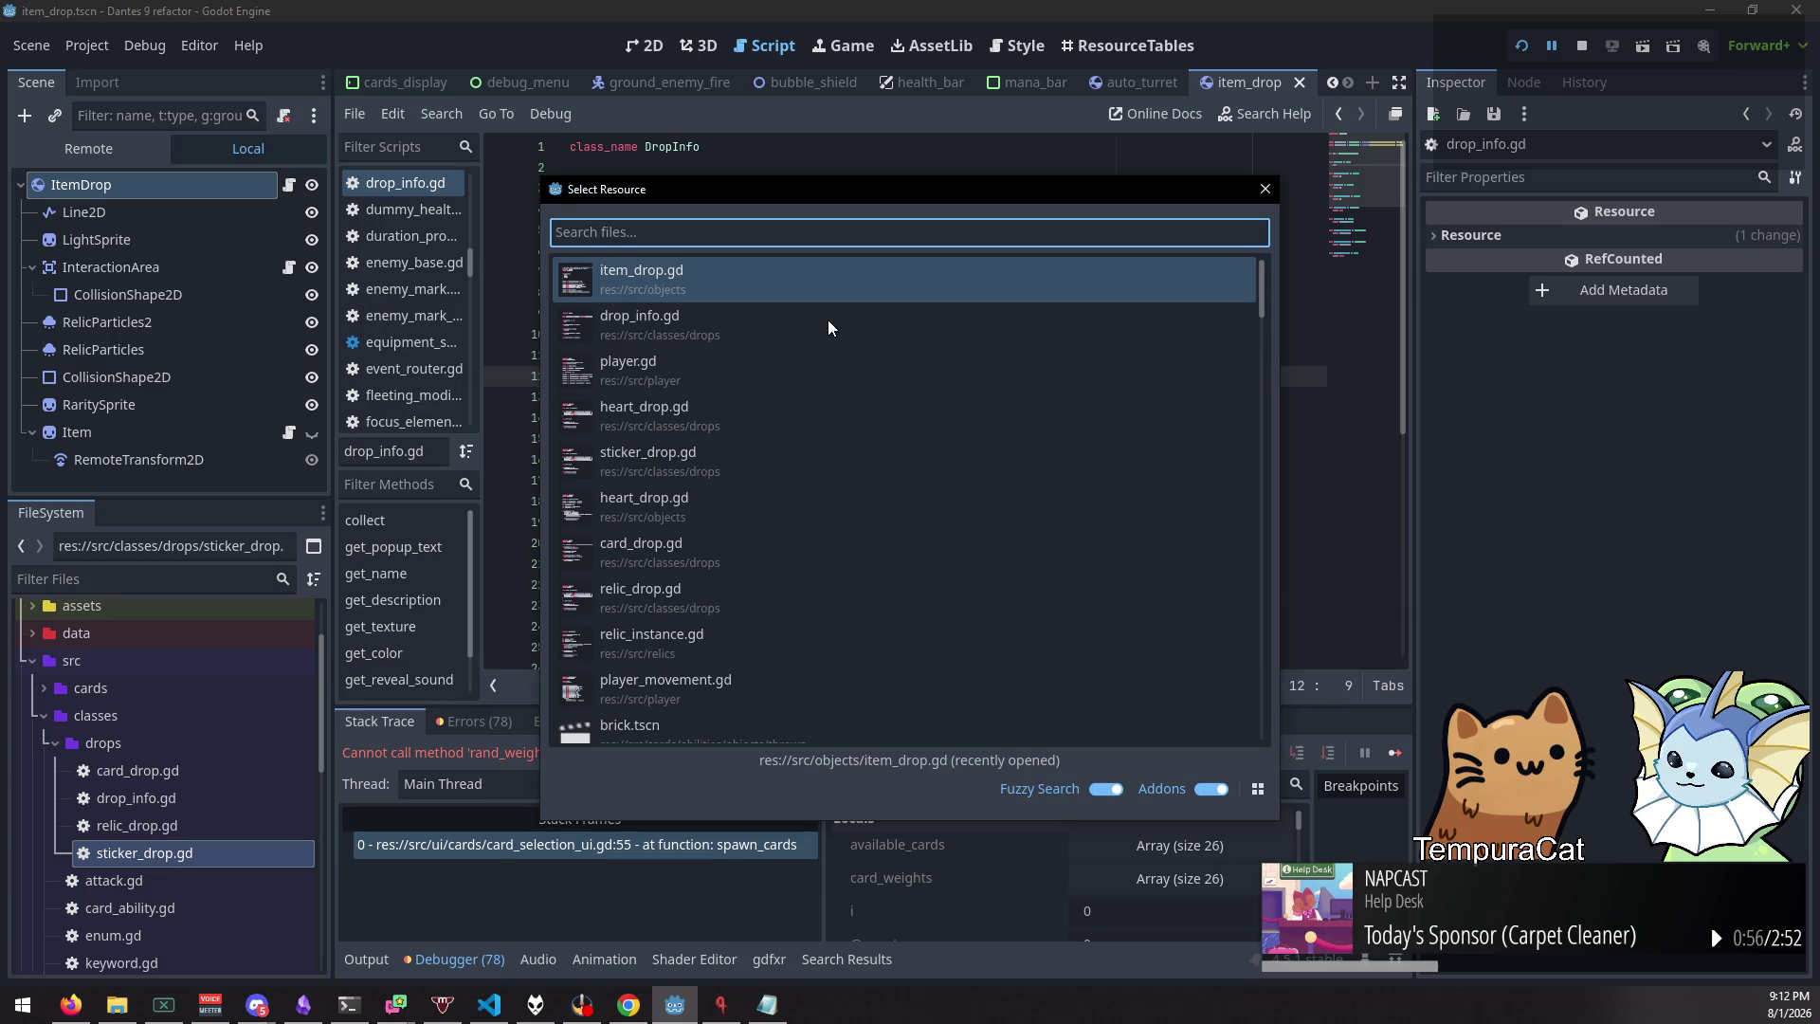
text(card_dorp.gd)
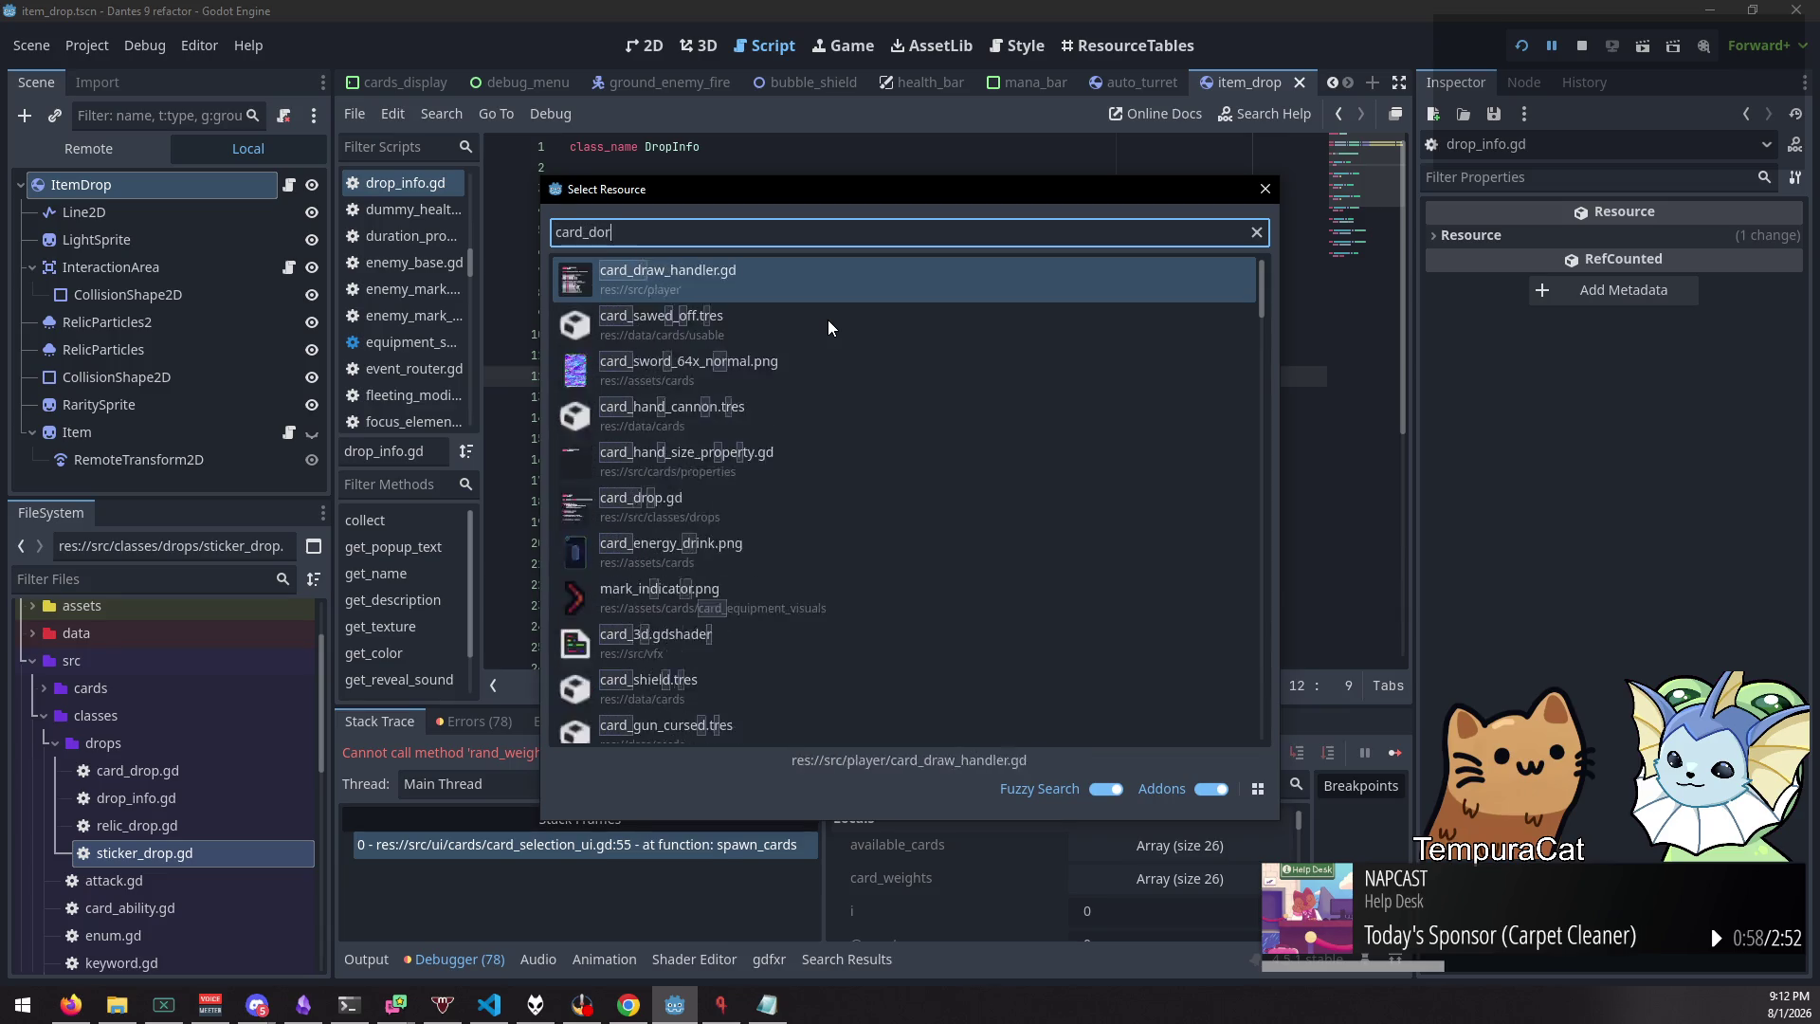
key(Return)
key(Up)
key(Up)
key(Up)
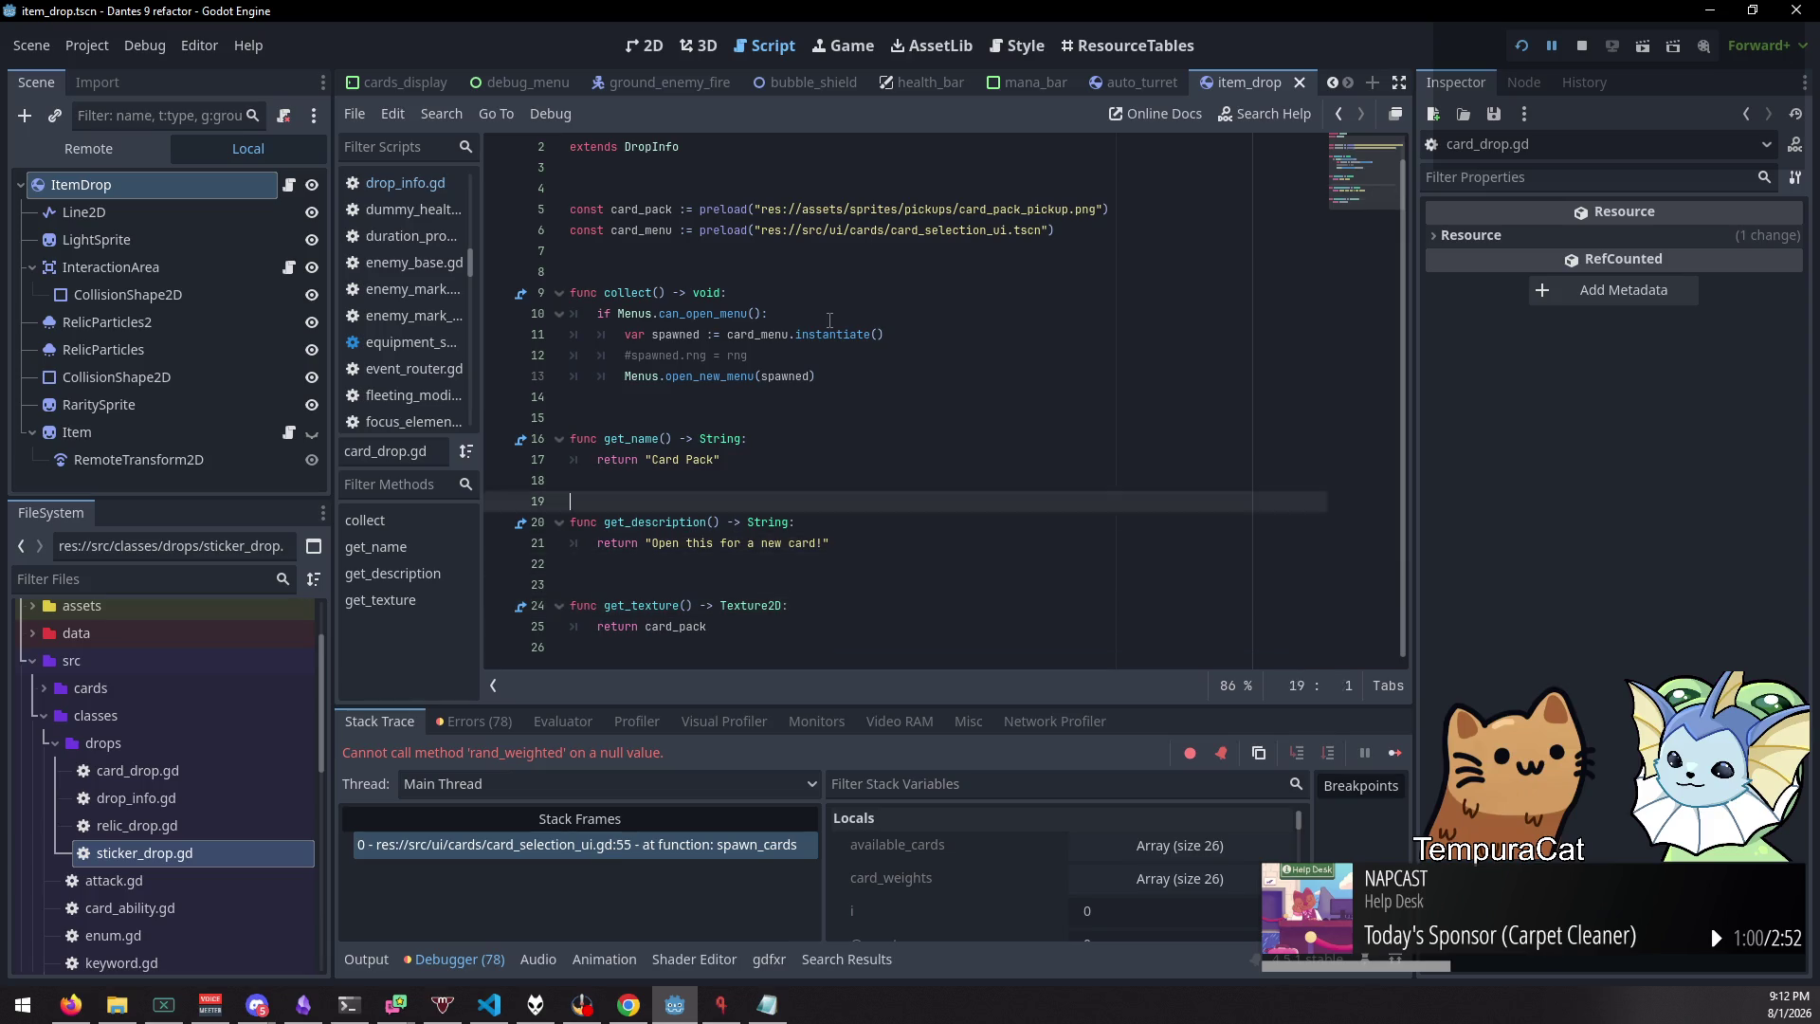
key(ctrl+k)
key(F5)
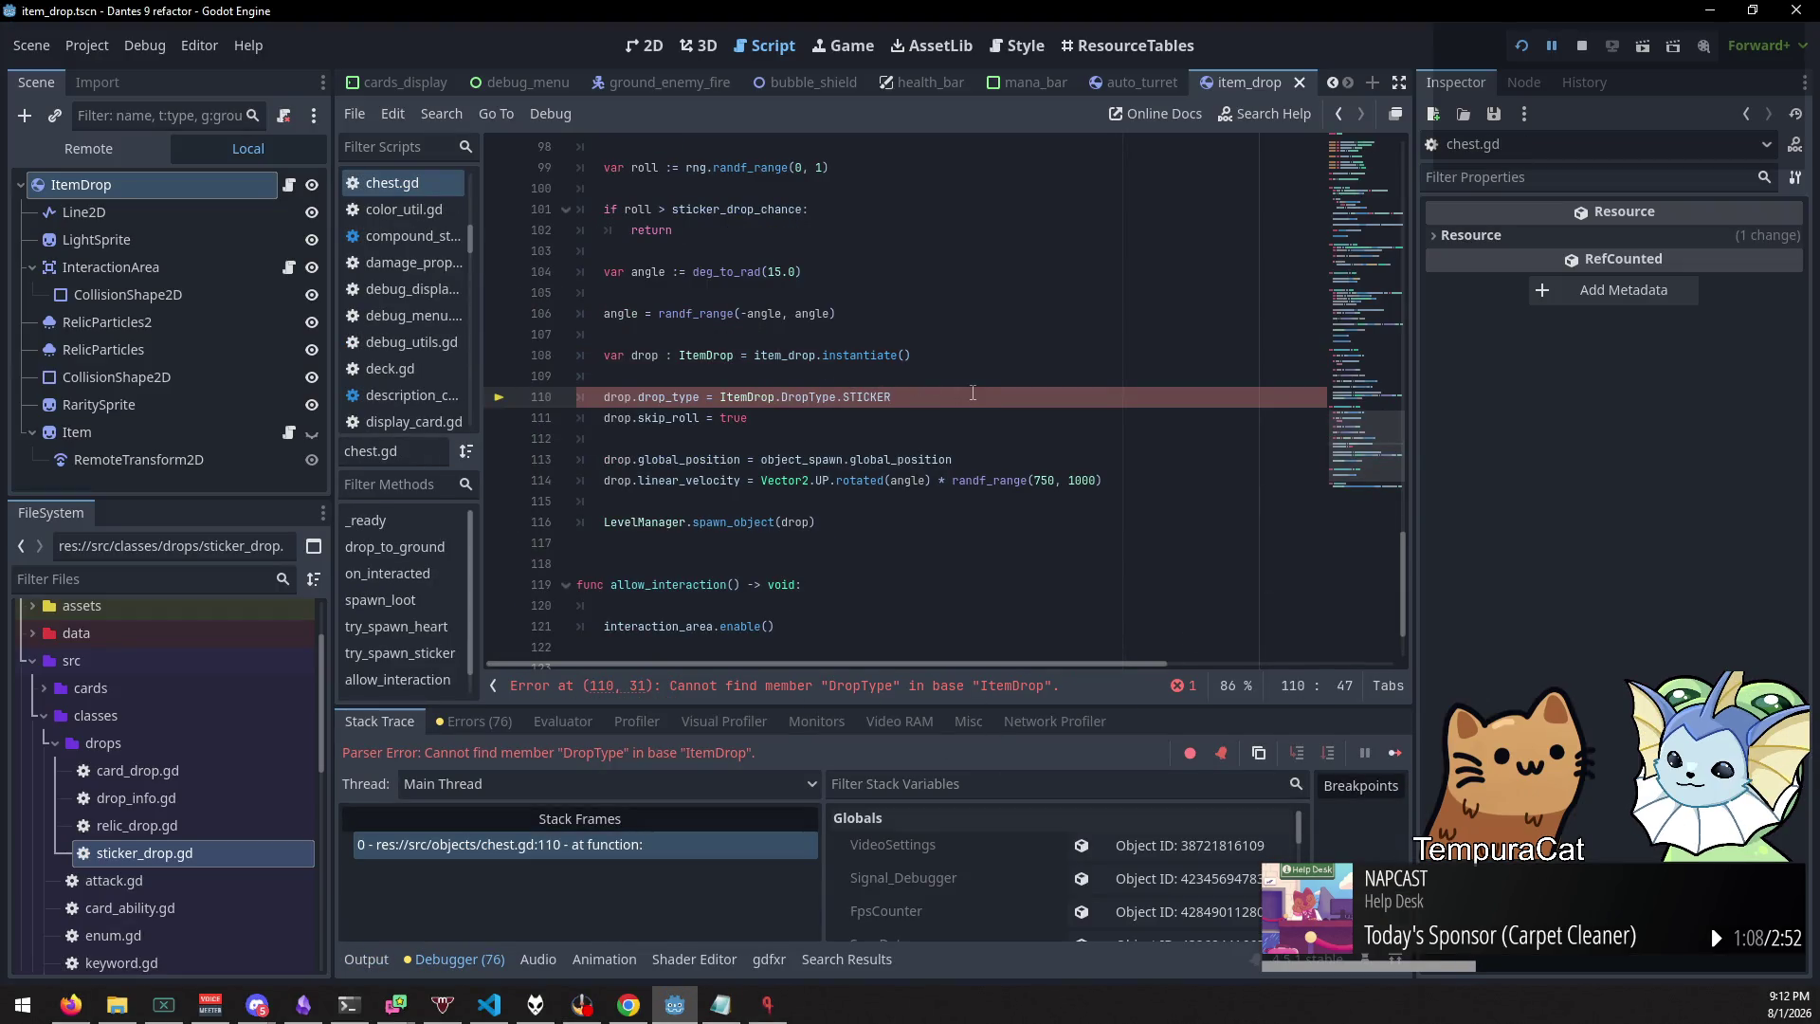
- On chest.gd line 110, add drop.drop_info = StickerDrop.new() above the old drop_type line
key(shift+End)
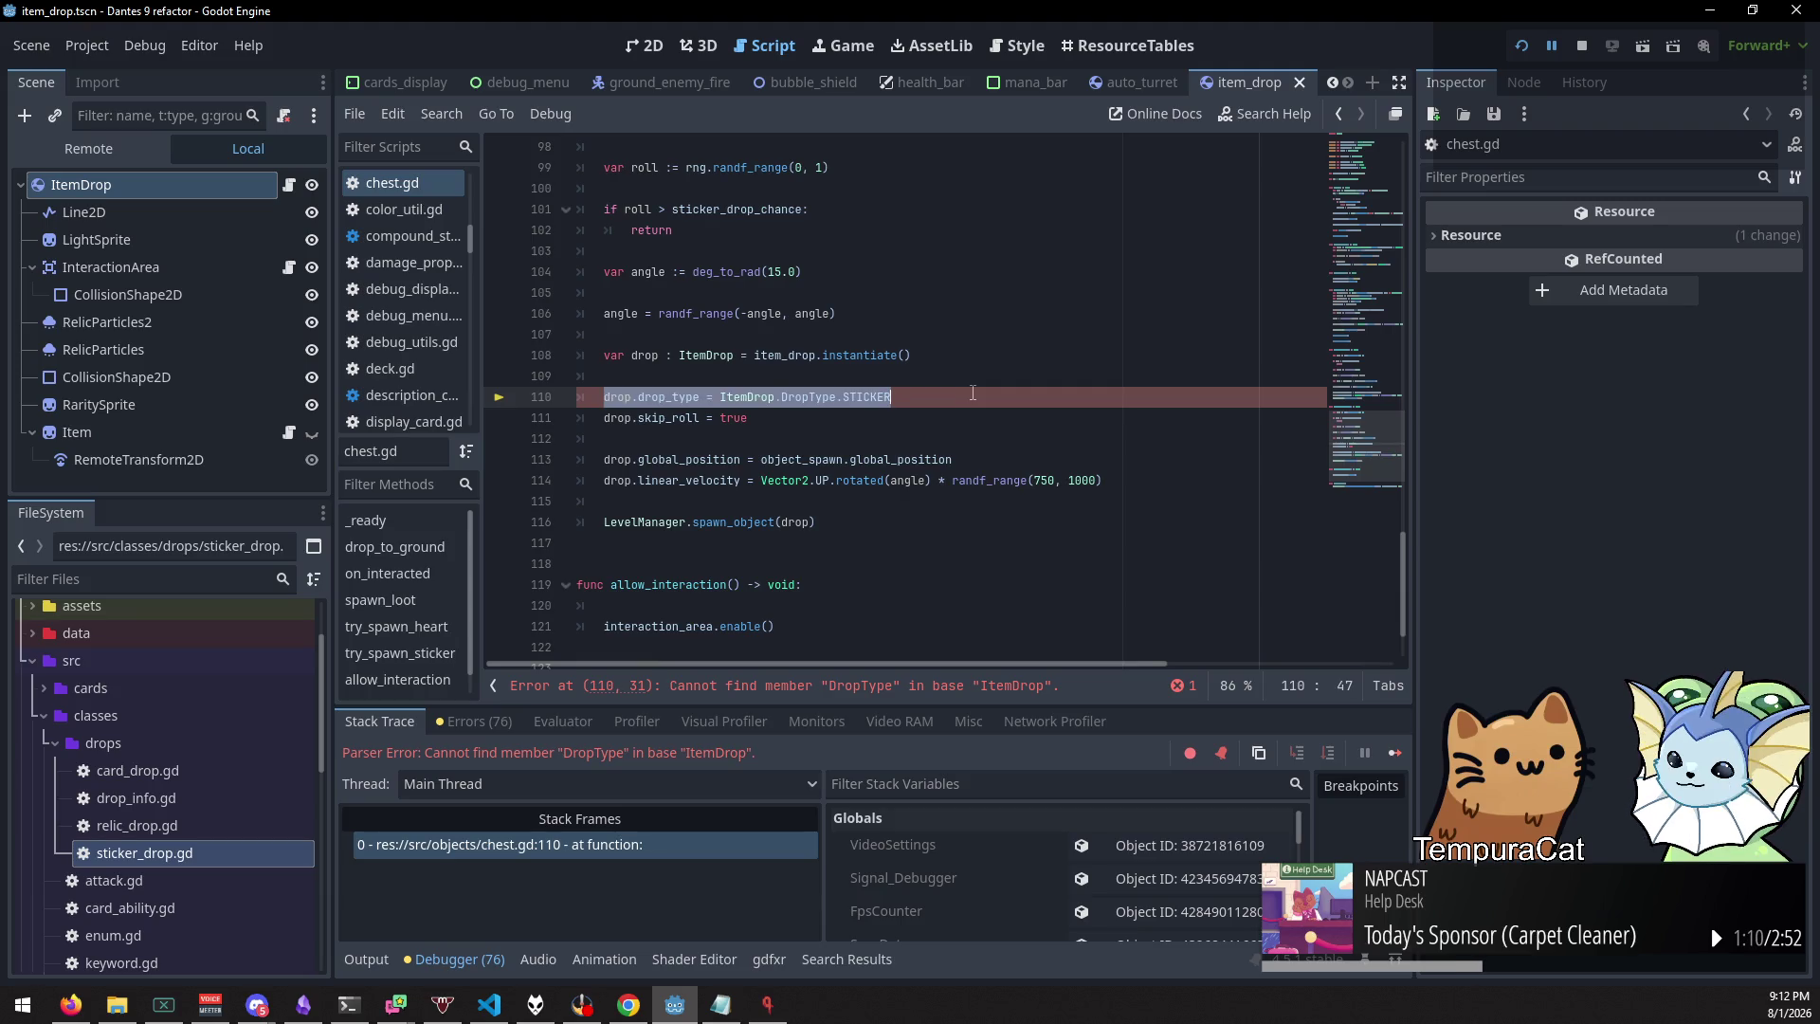
click(973, 392)
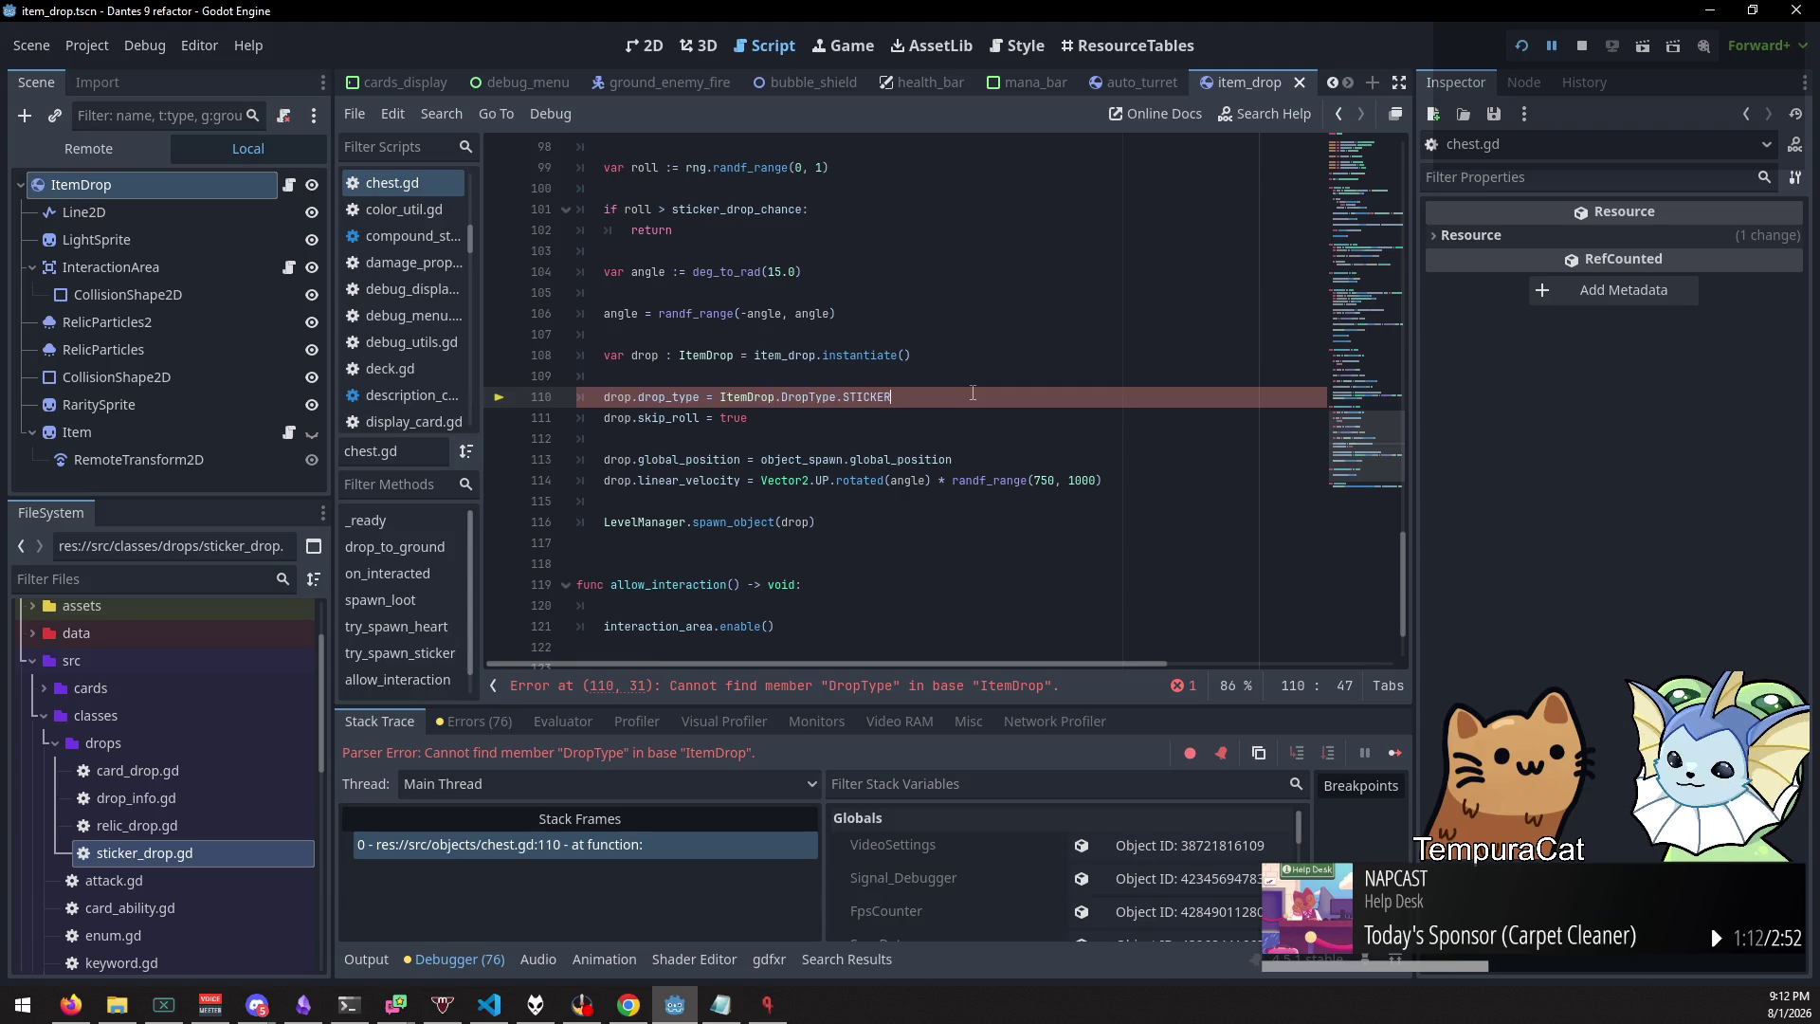
key(Return)
key(Return)
key(Up)
key(Up)
text(d)
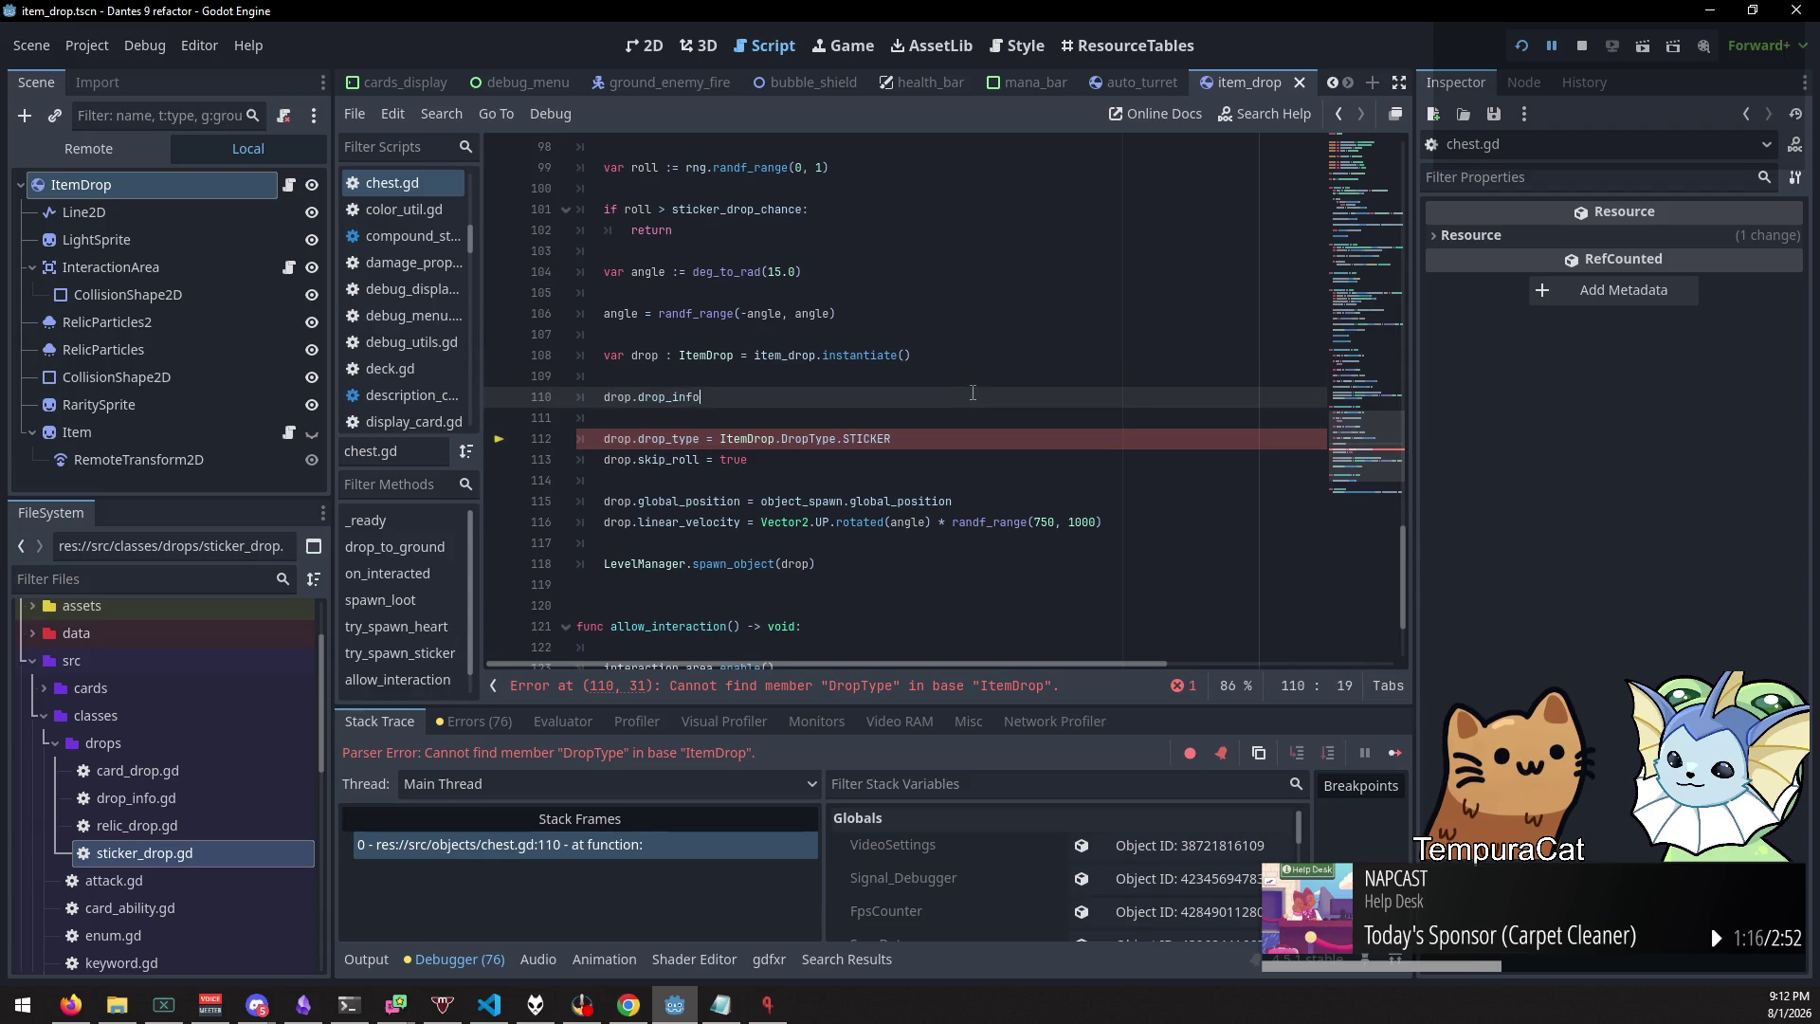
text( =)
key(BackSpace)
key(BackSpace)
key(BackSpace)
text(Stick)
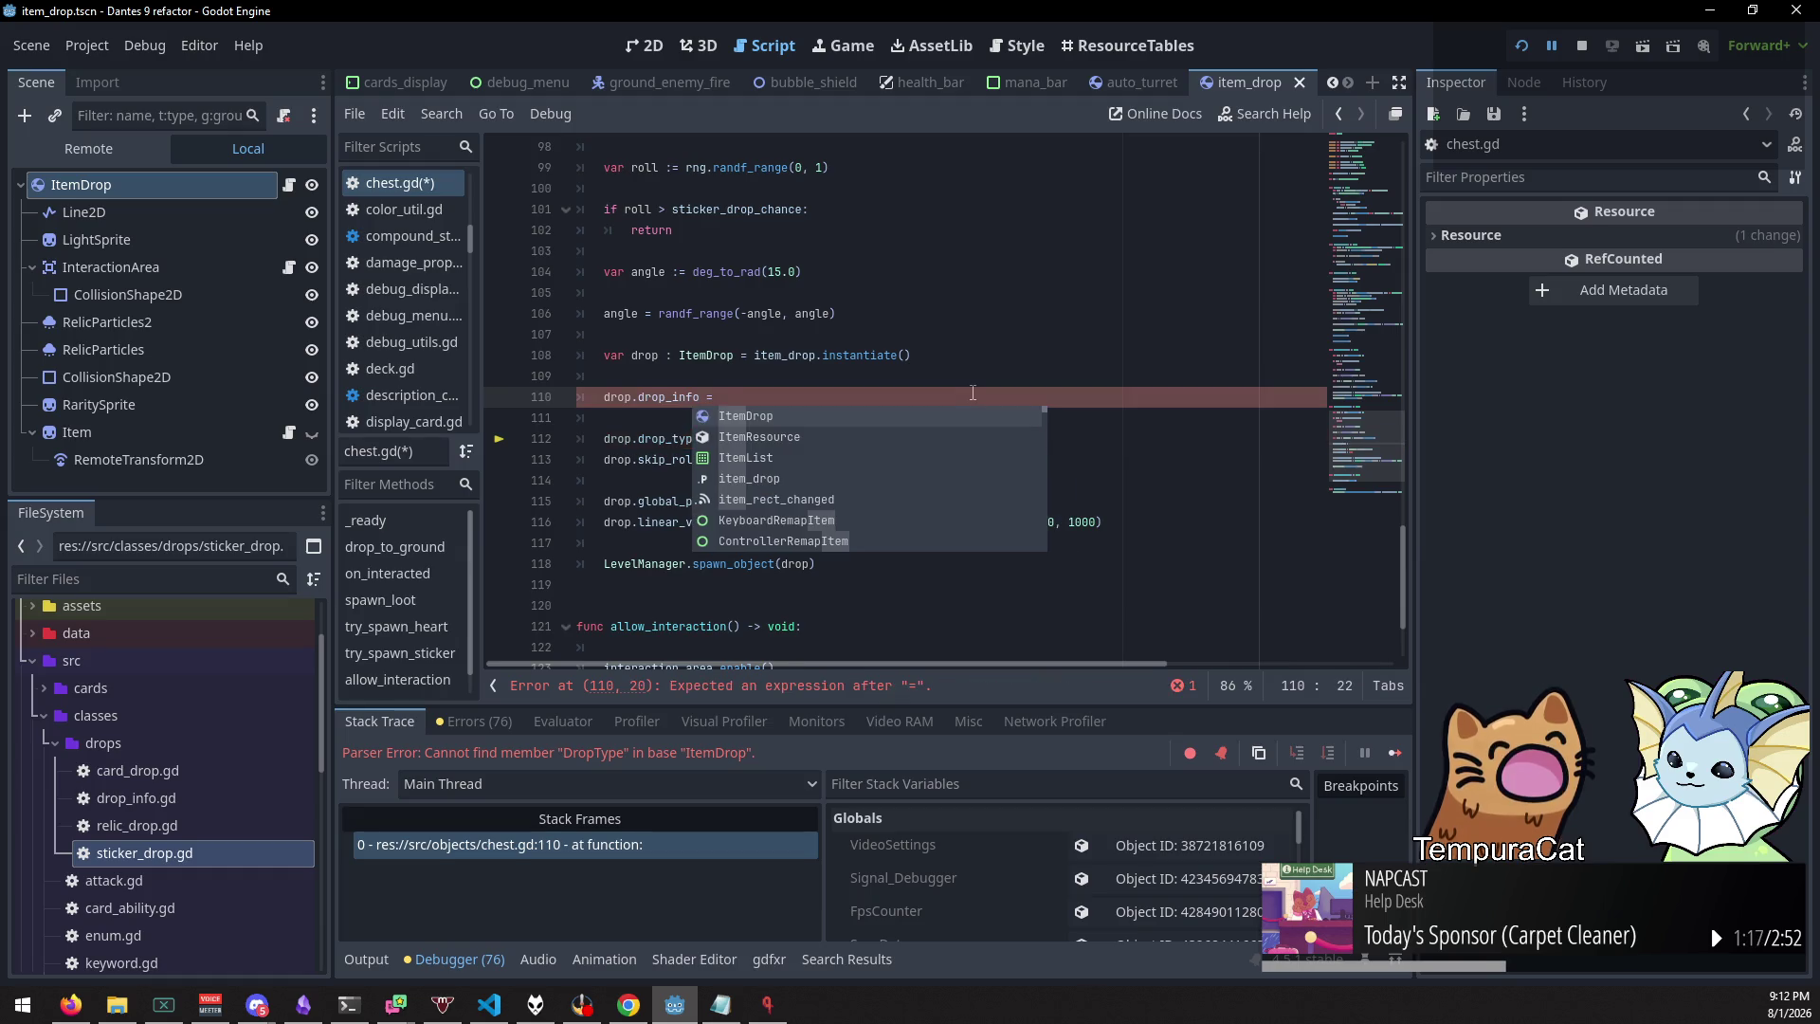
text(Dtop)
key(BackSpace)
key(BackSpace)
key(BackSpace)
text(erDB)
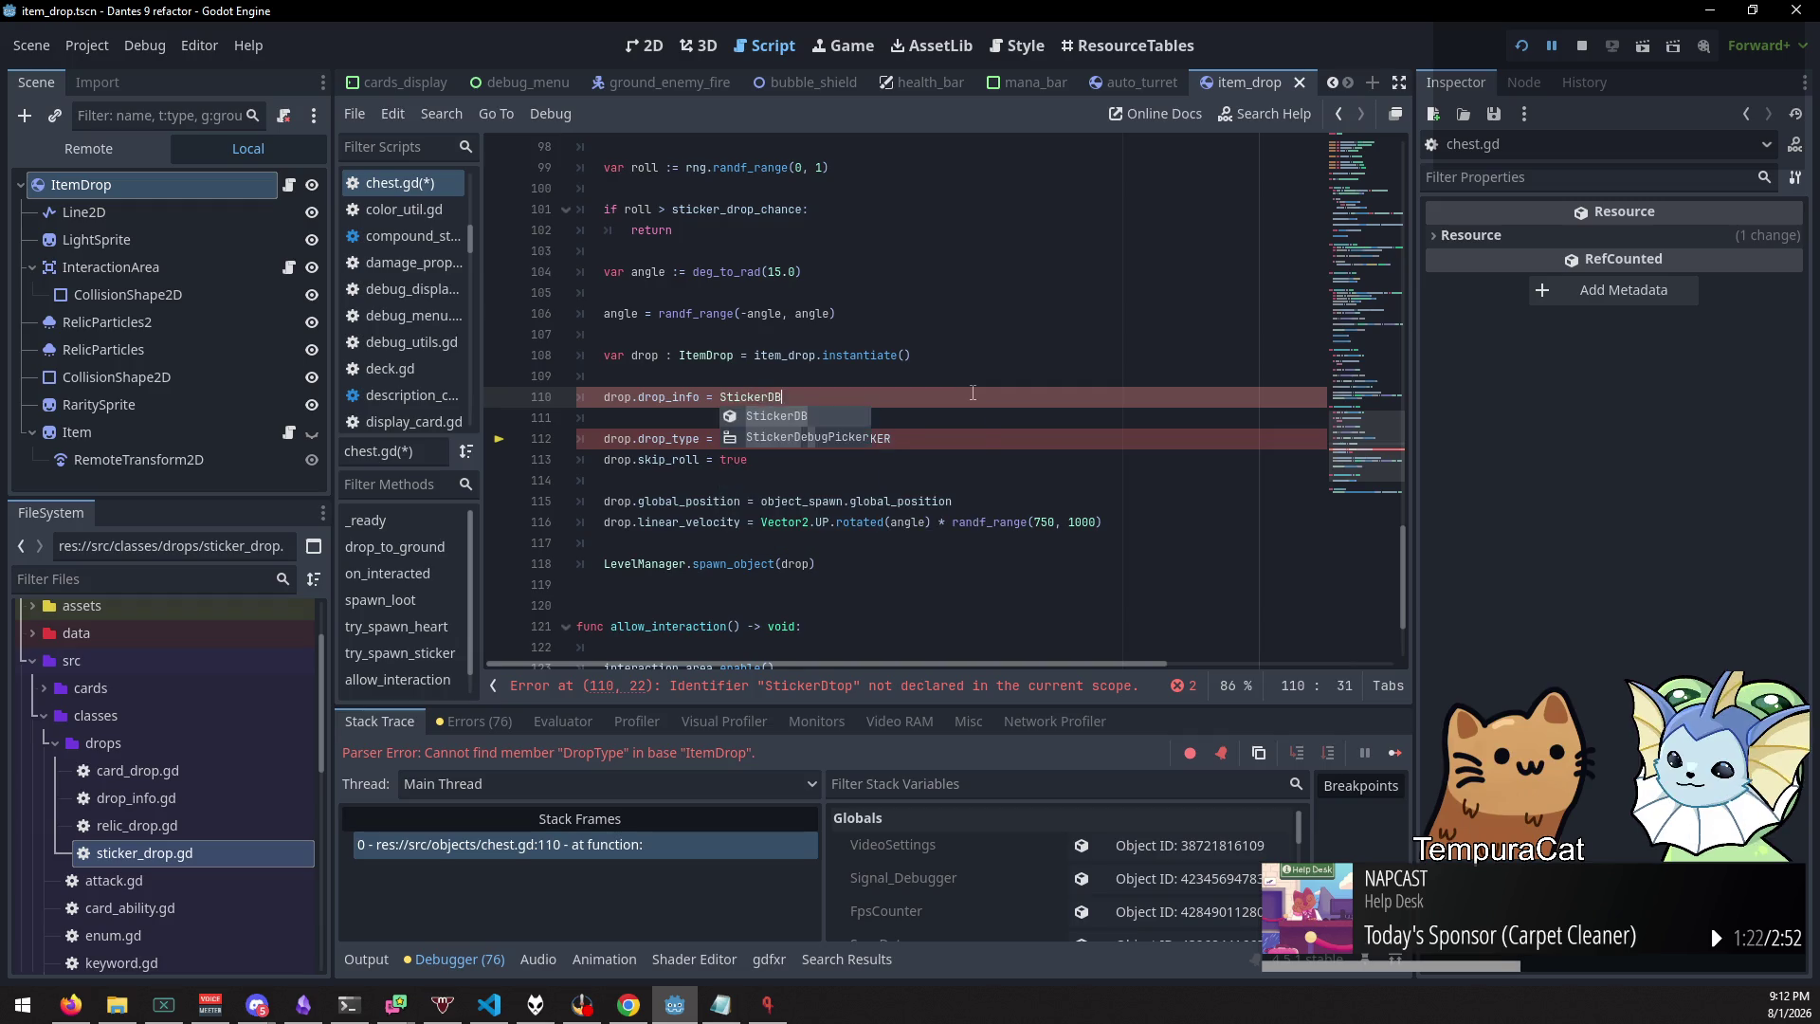
key(BackSpace)
text(rop.new())
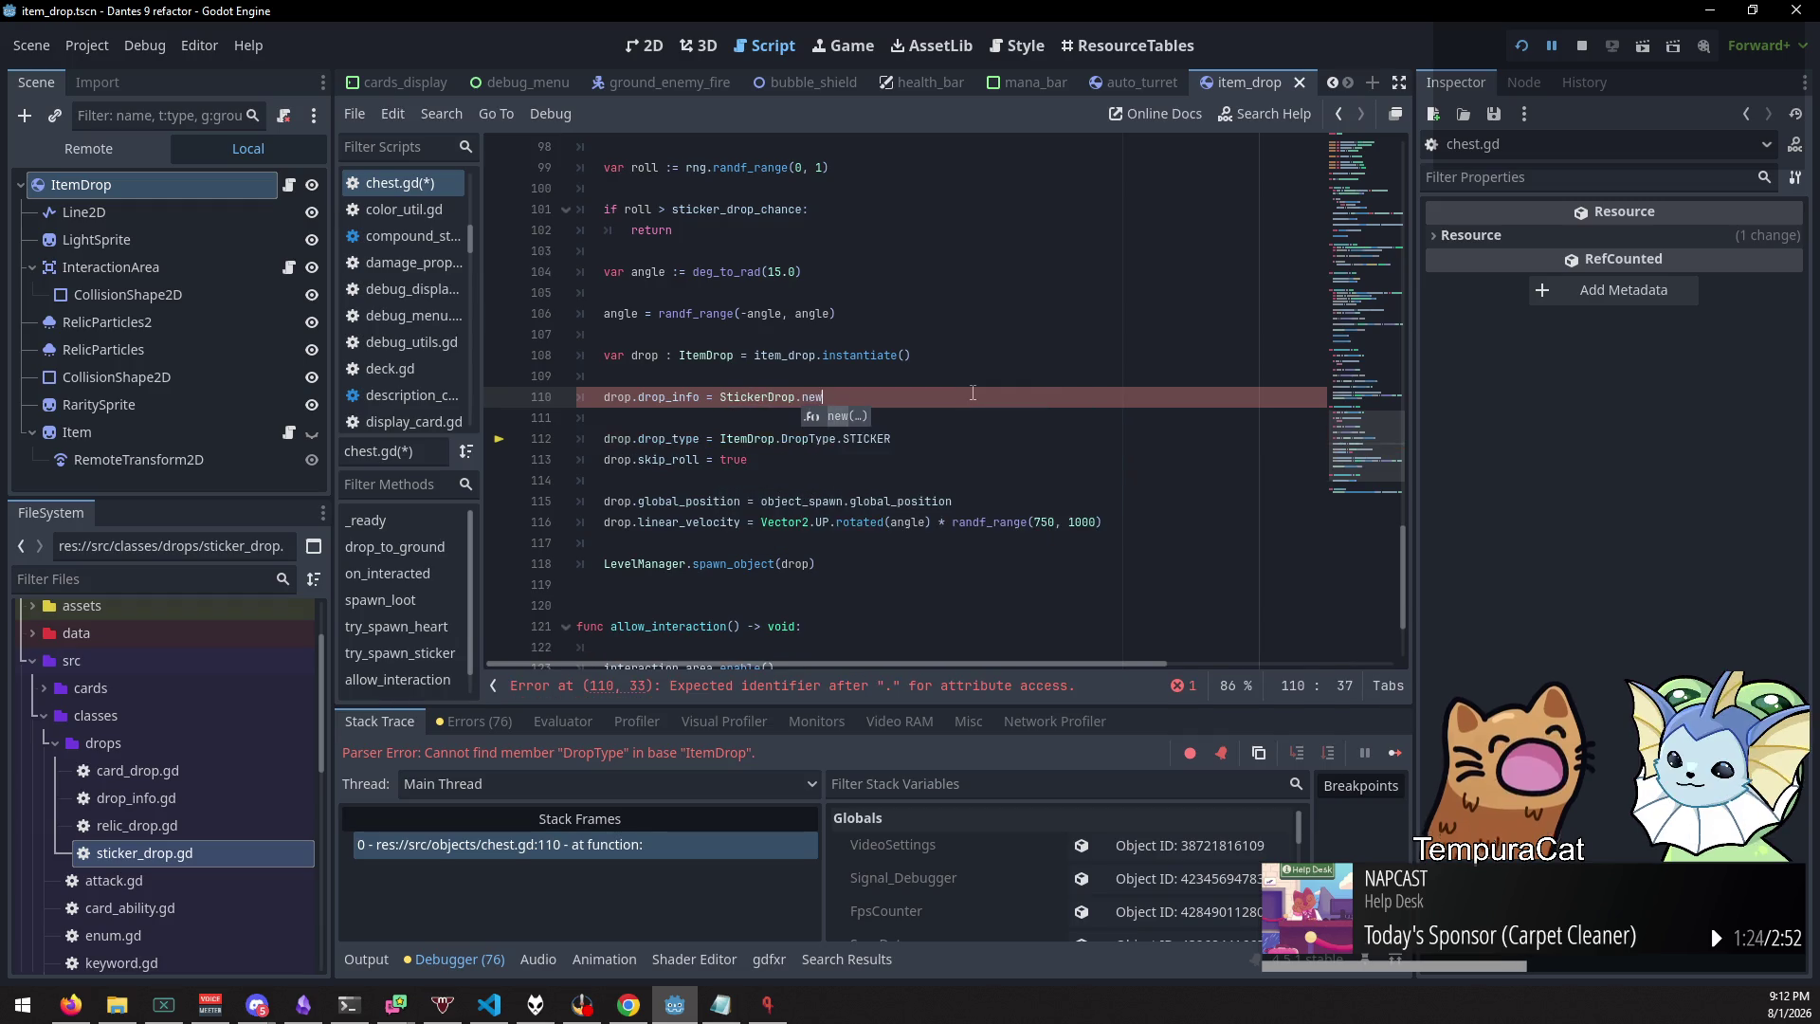
- Move to the old drop_type line and switch to the browser window with the ice-cream image
key(Down)
key(Down)
key(Home)
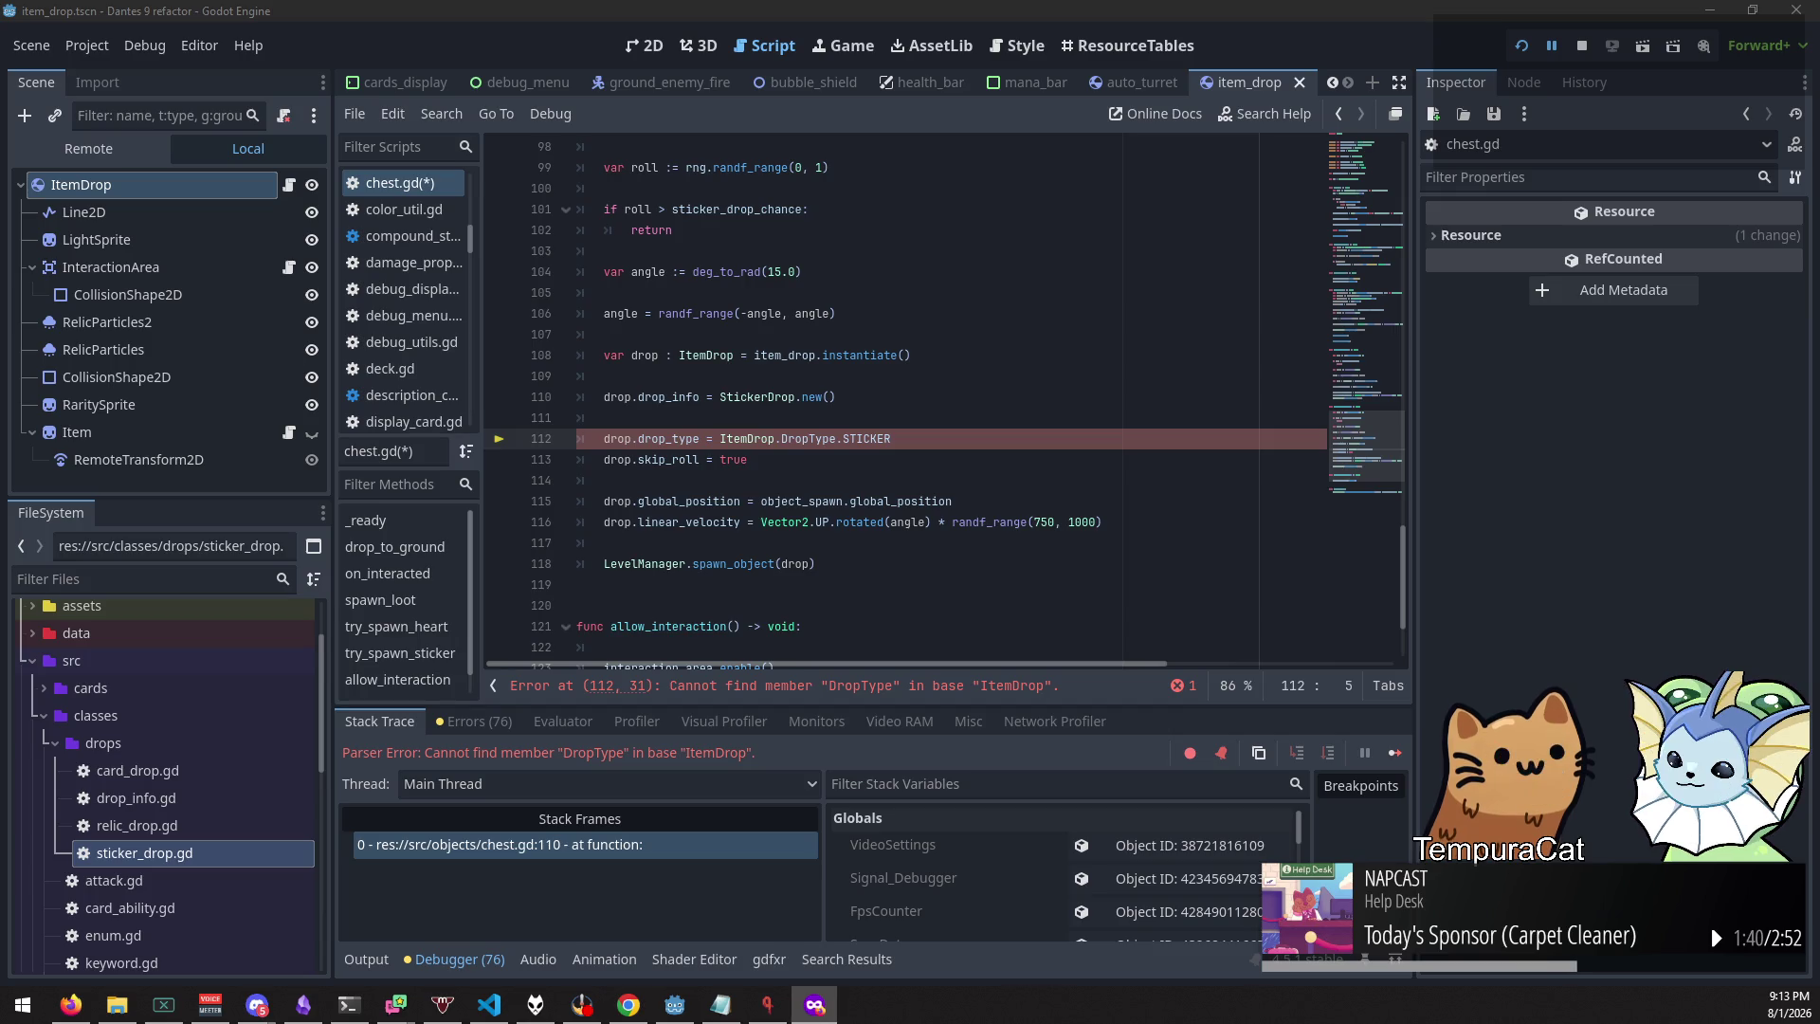
key(alt+Tab)
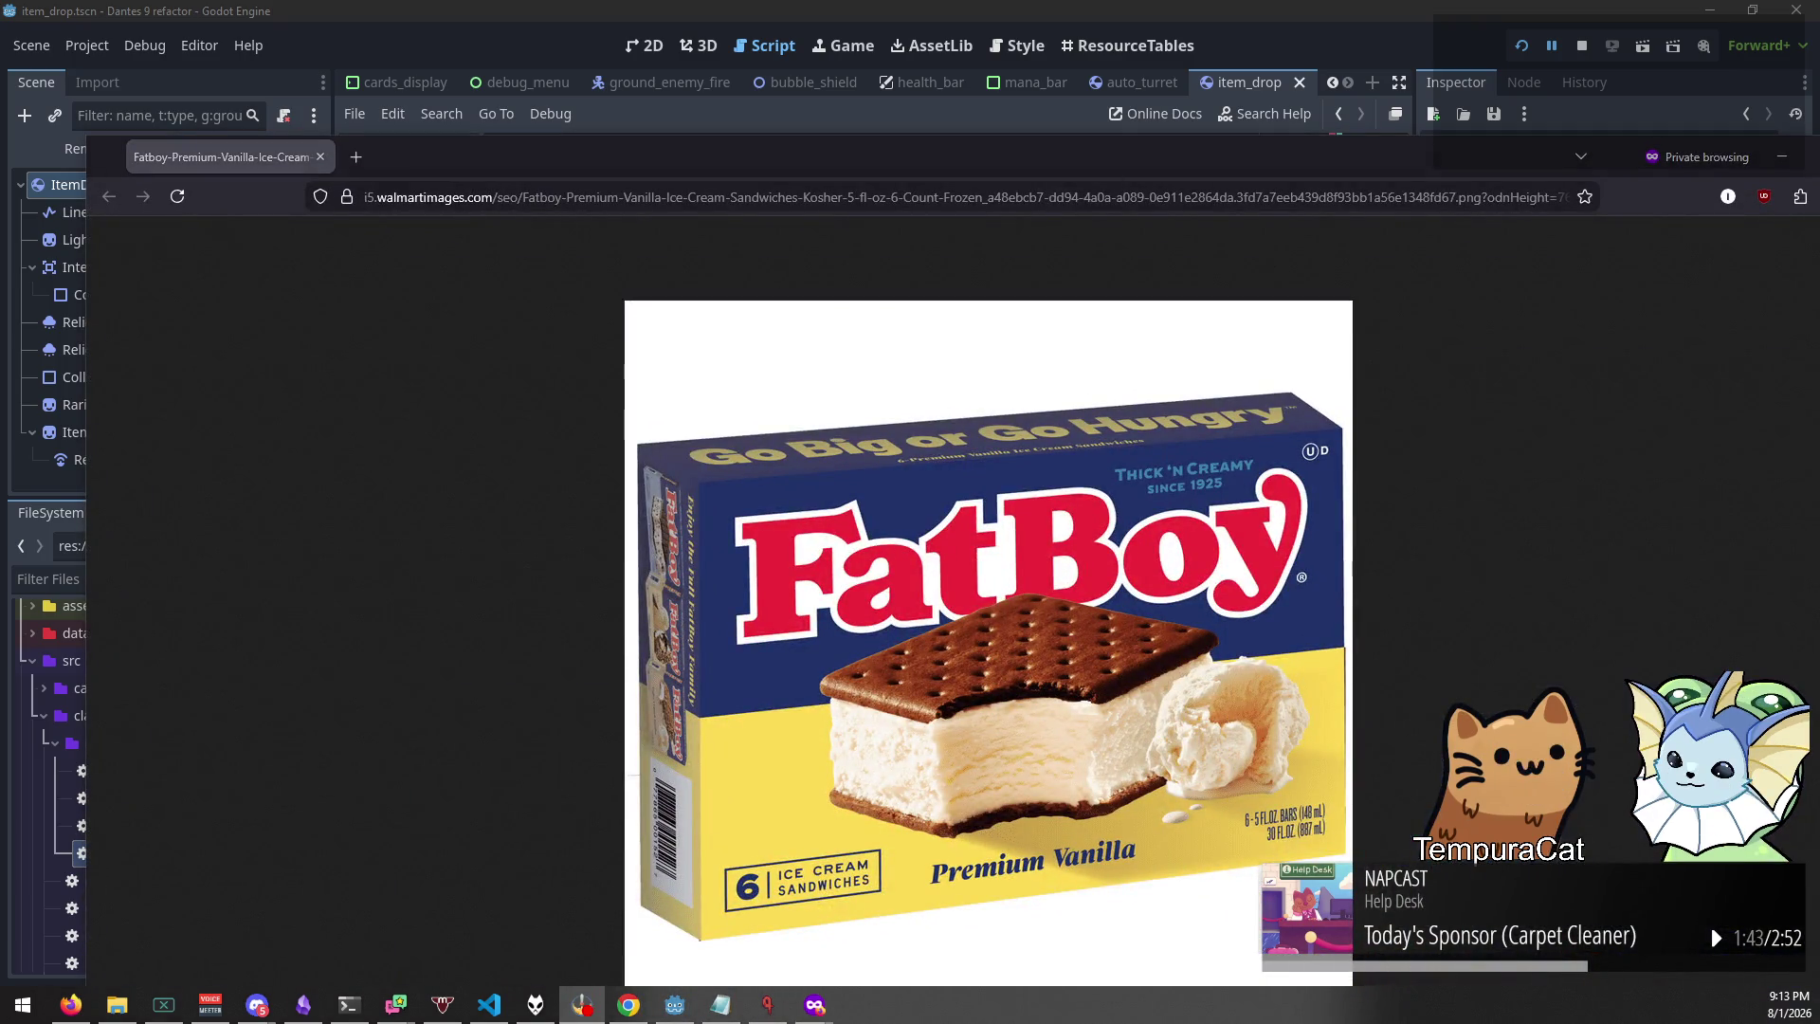
mouse_move(658, 156)
mouse_down()
mouse_move(628, 125)
mouse_move(237, 3)
mouse_up()
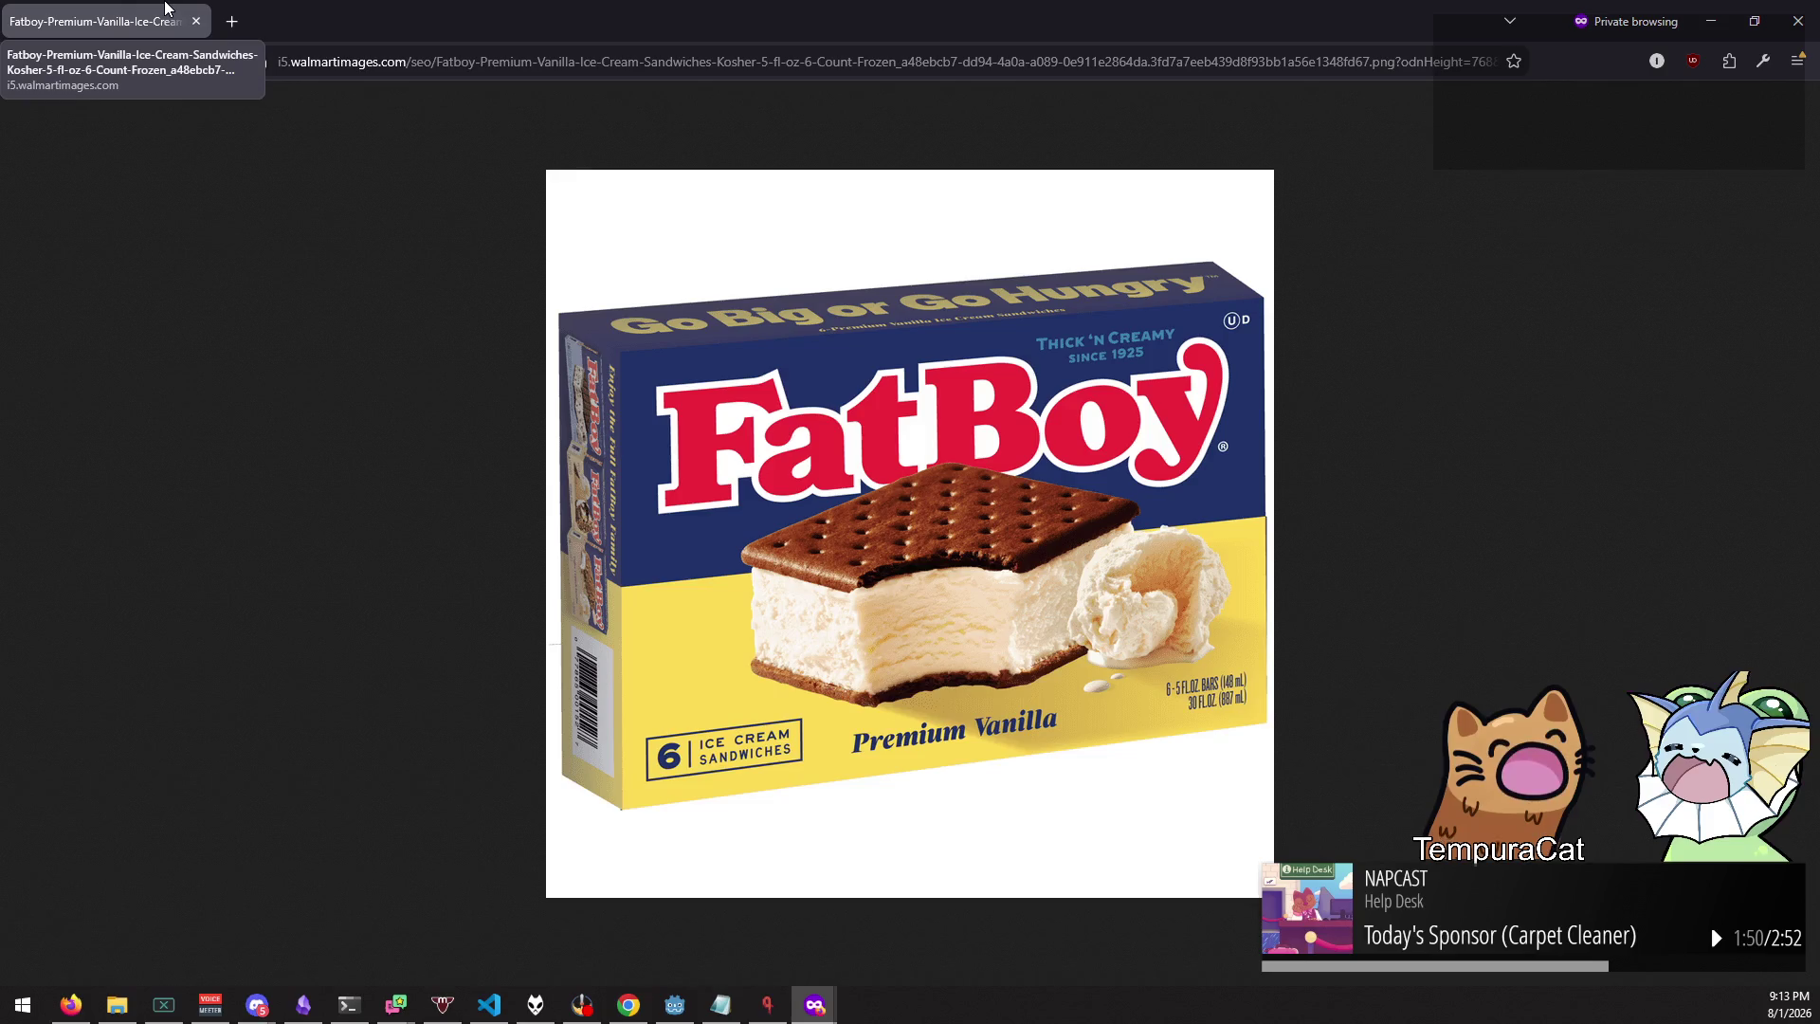
key(alt+Tab)
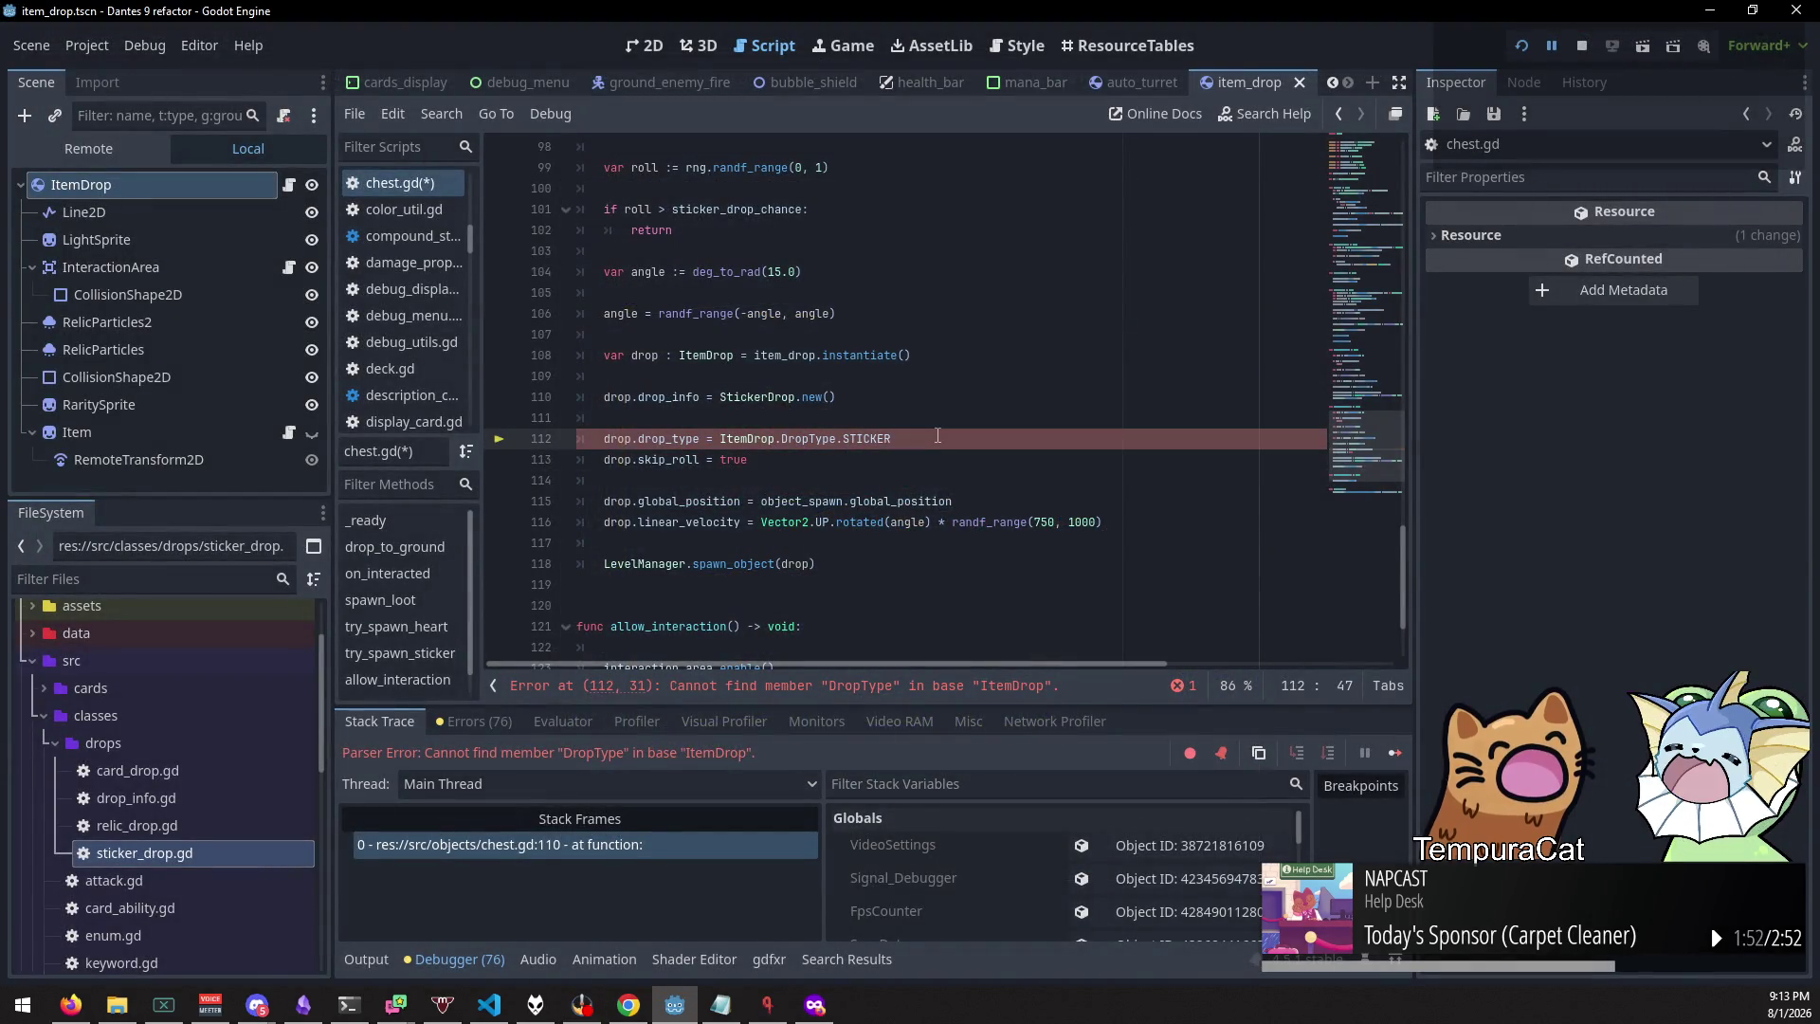
- Delete chest.gd's obsolete drop_type and skip_roll lines, save, and run the project
key(ctrl+shift+k)
key(ctrl+s)
key(Down)
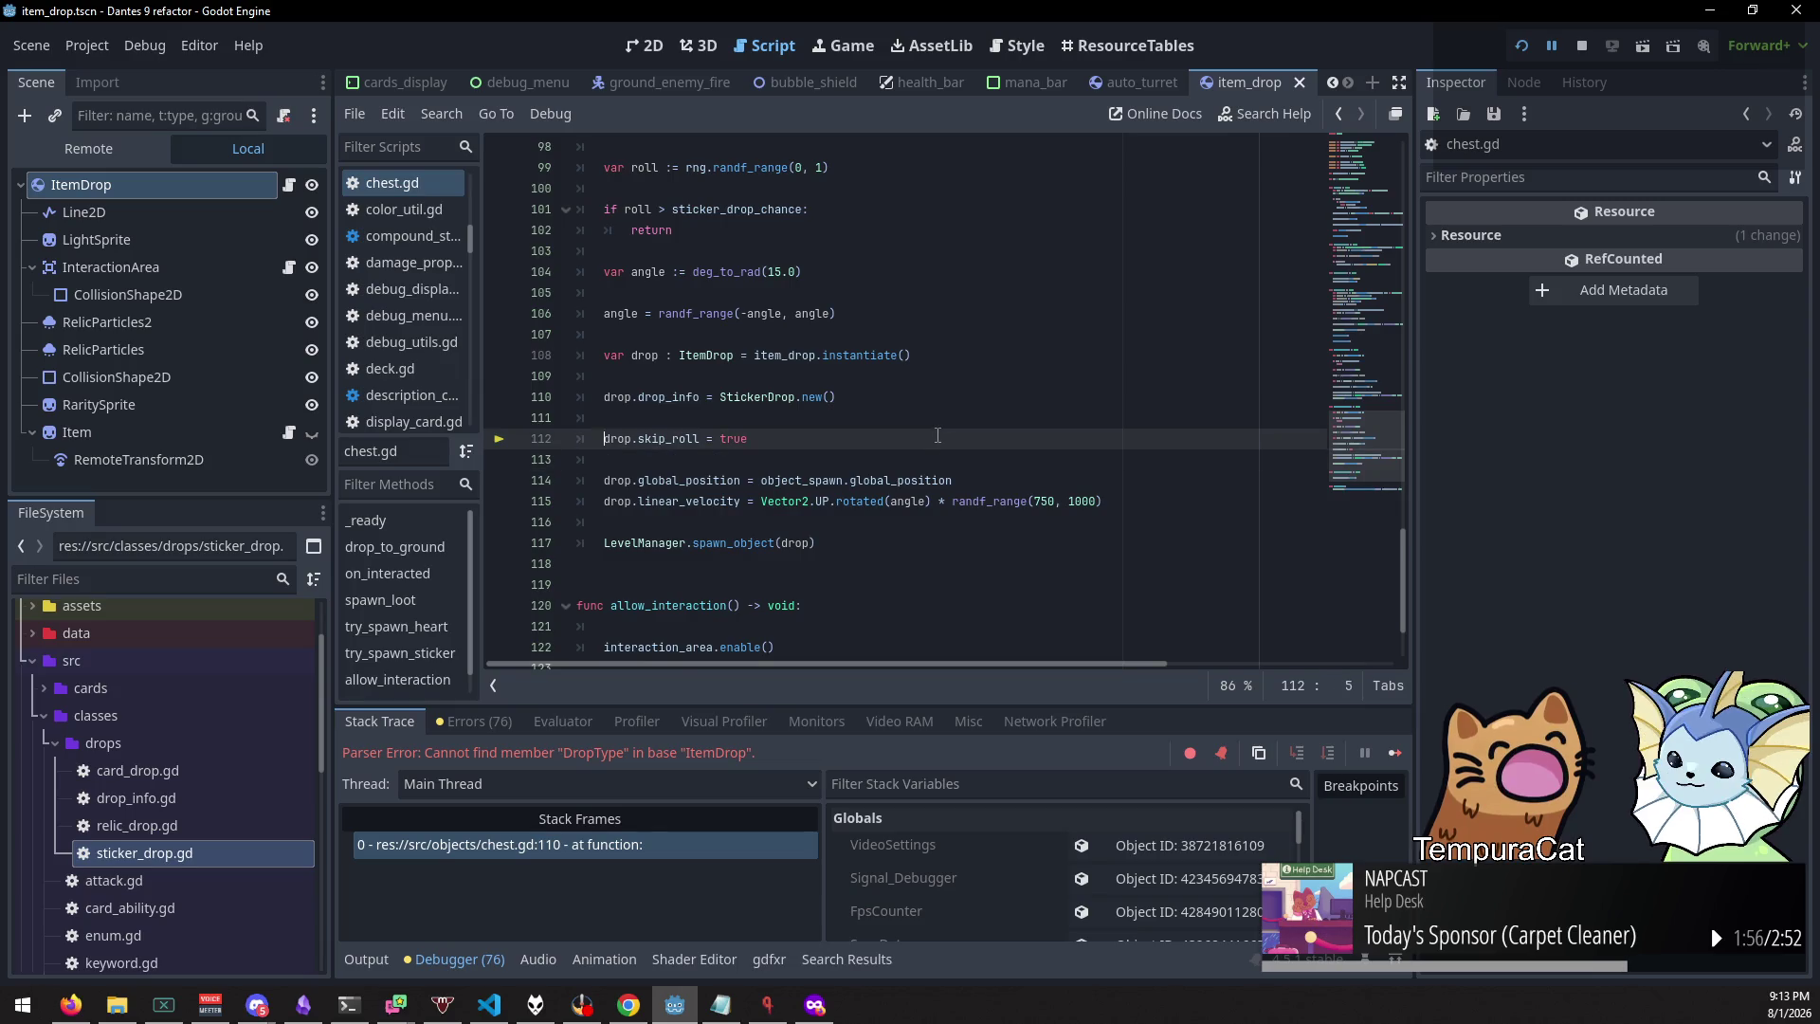
key(ctrl+shift+k)
key(ctrl+shift+k)
key(Up)
key(Up)
key(Up)
key(Up)
key(ctrl+s)
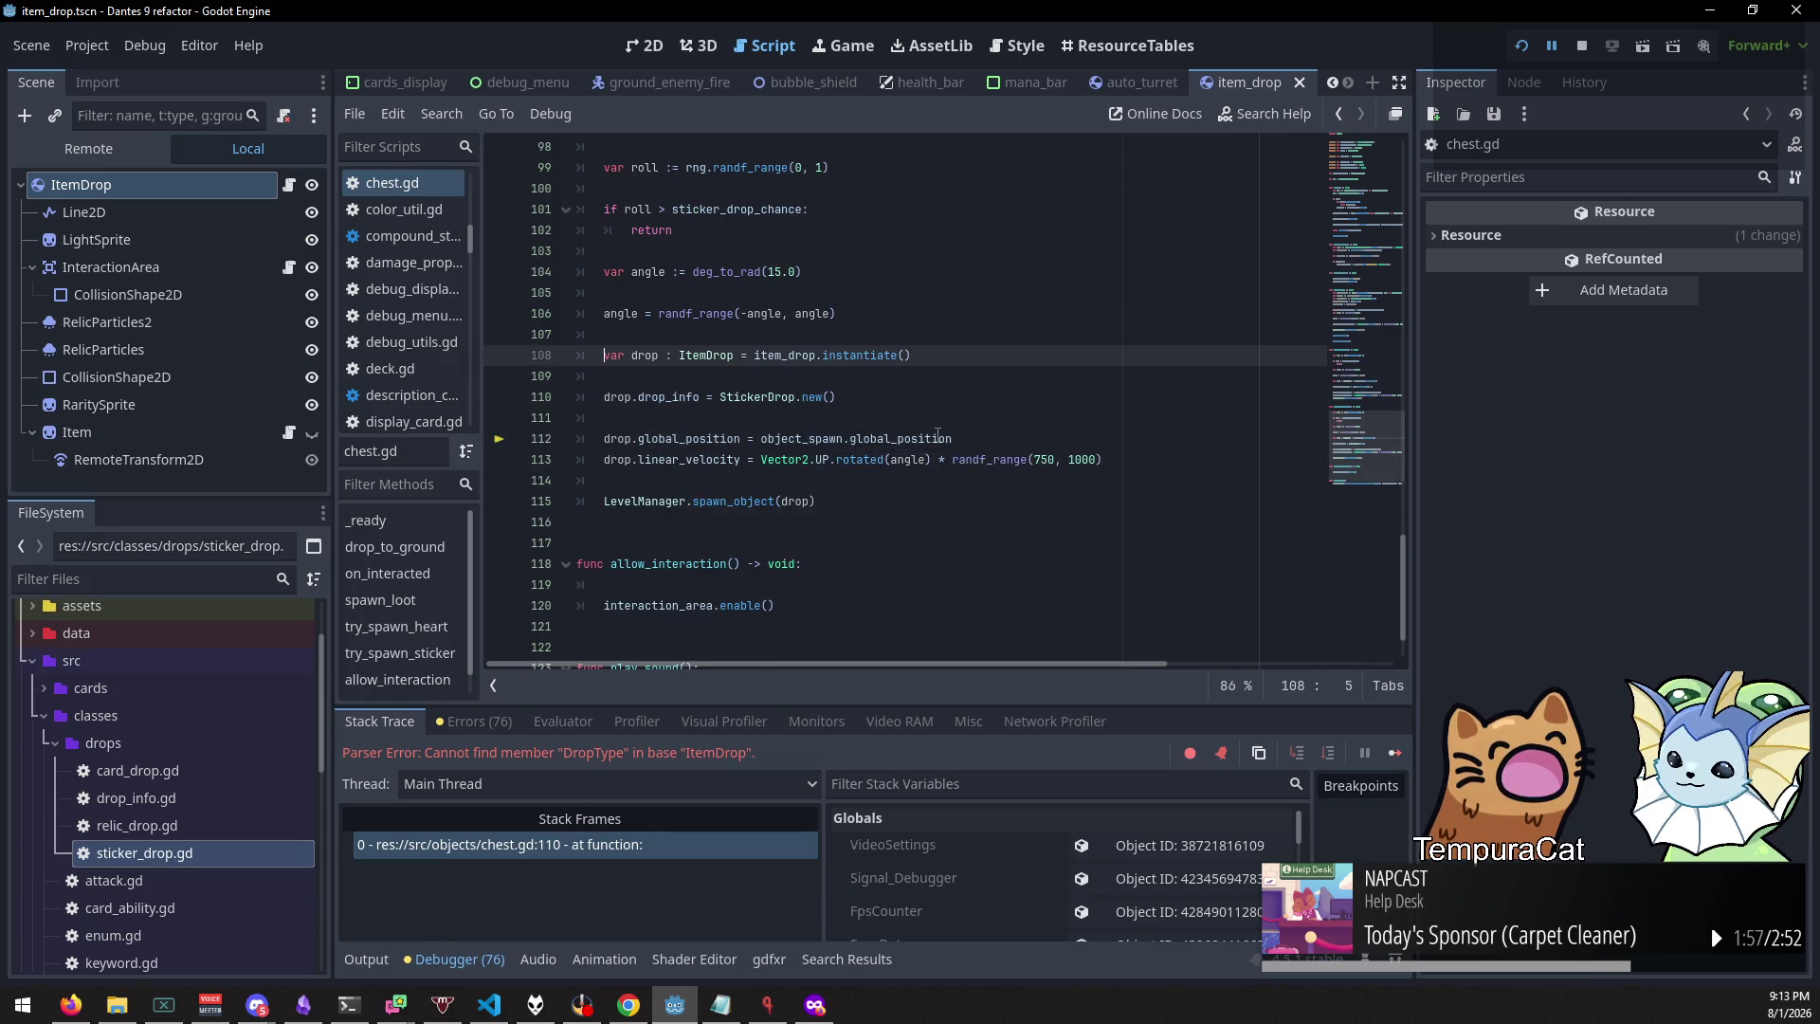
key(Page_Down)
key(Page_Up)
key(Page_Up)
key(Page_Up)
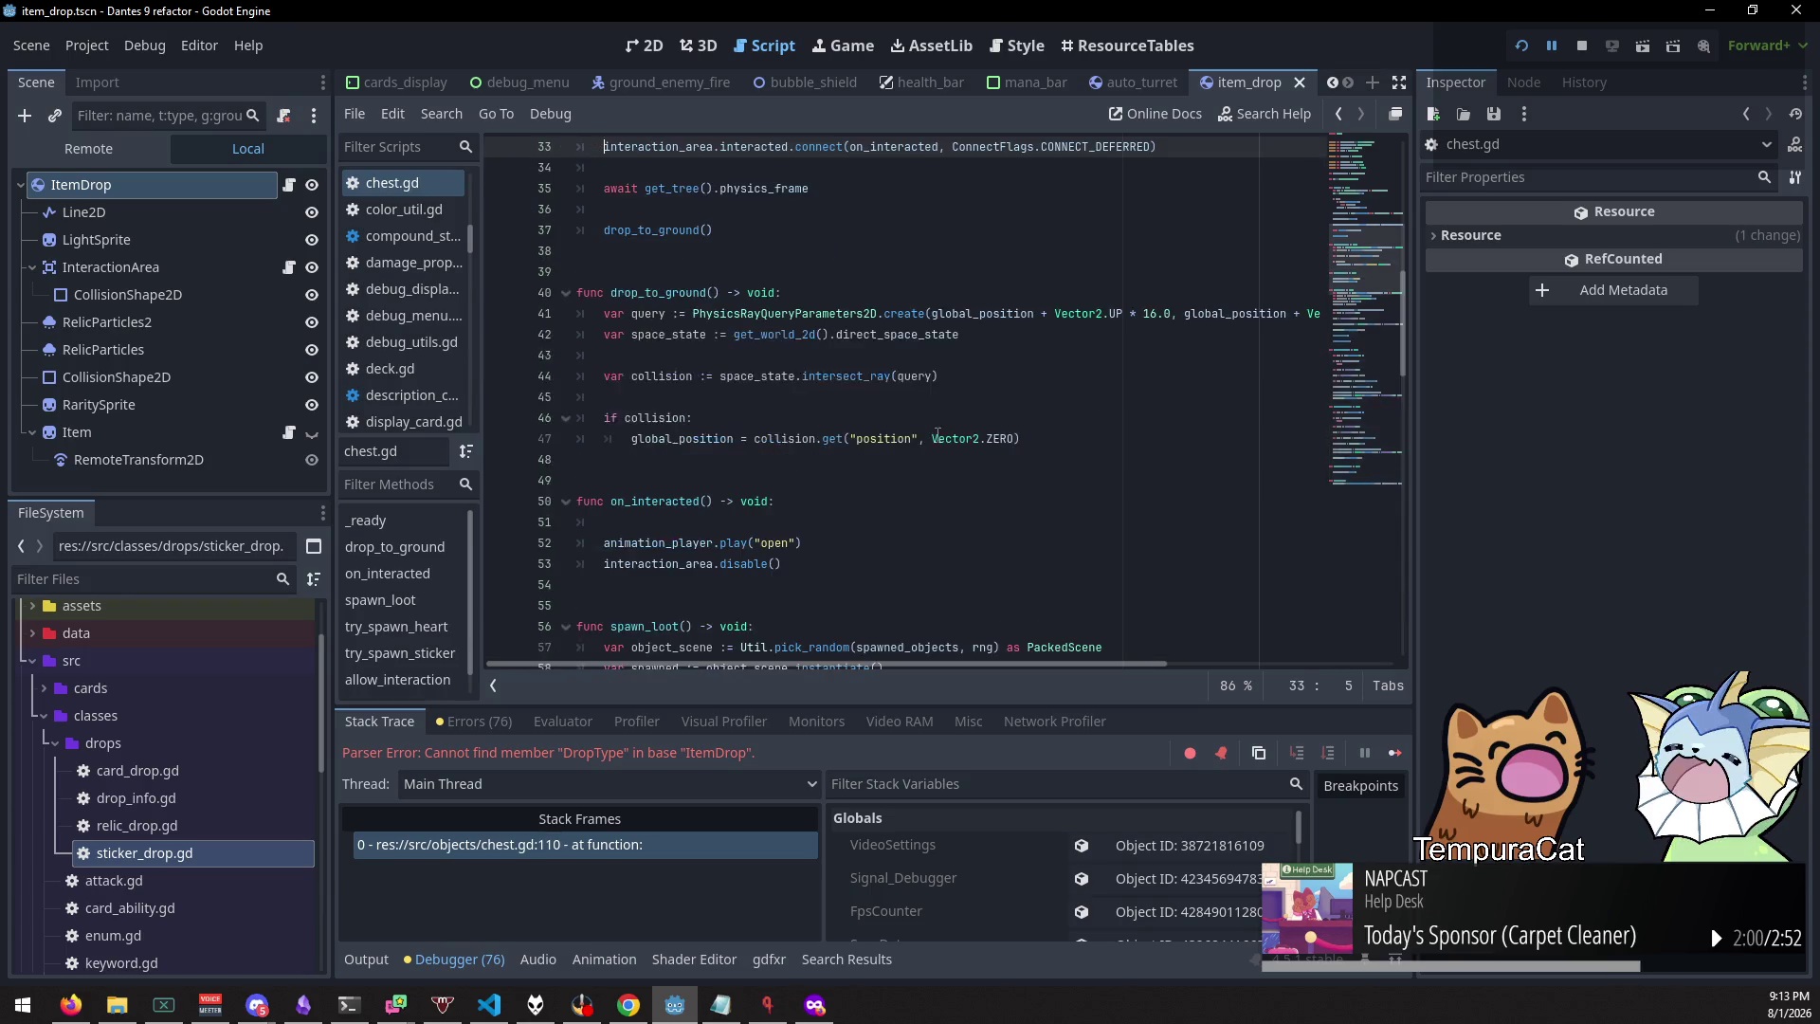
key(Page_Down)
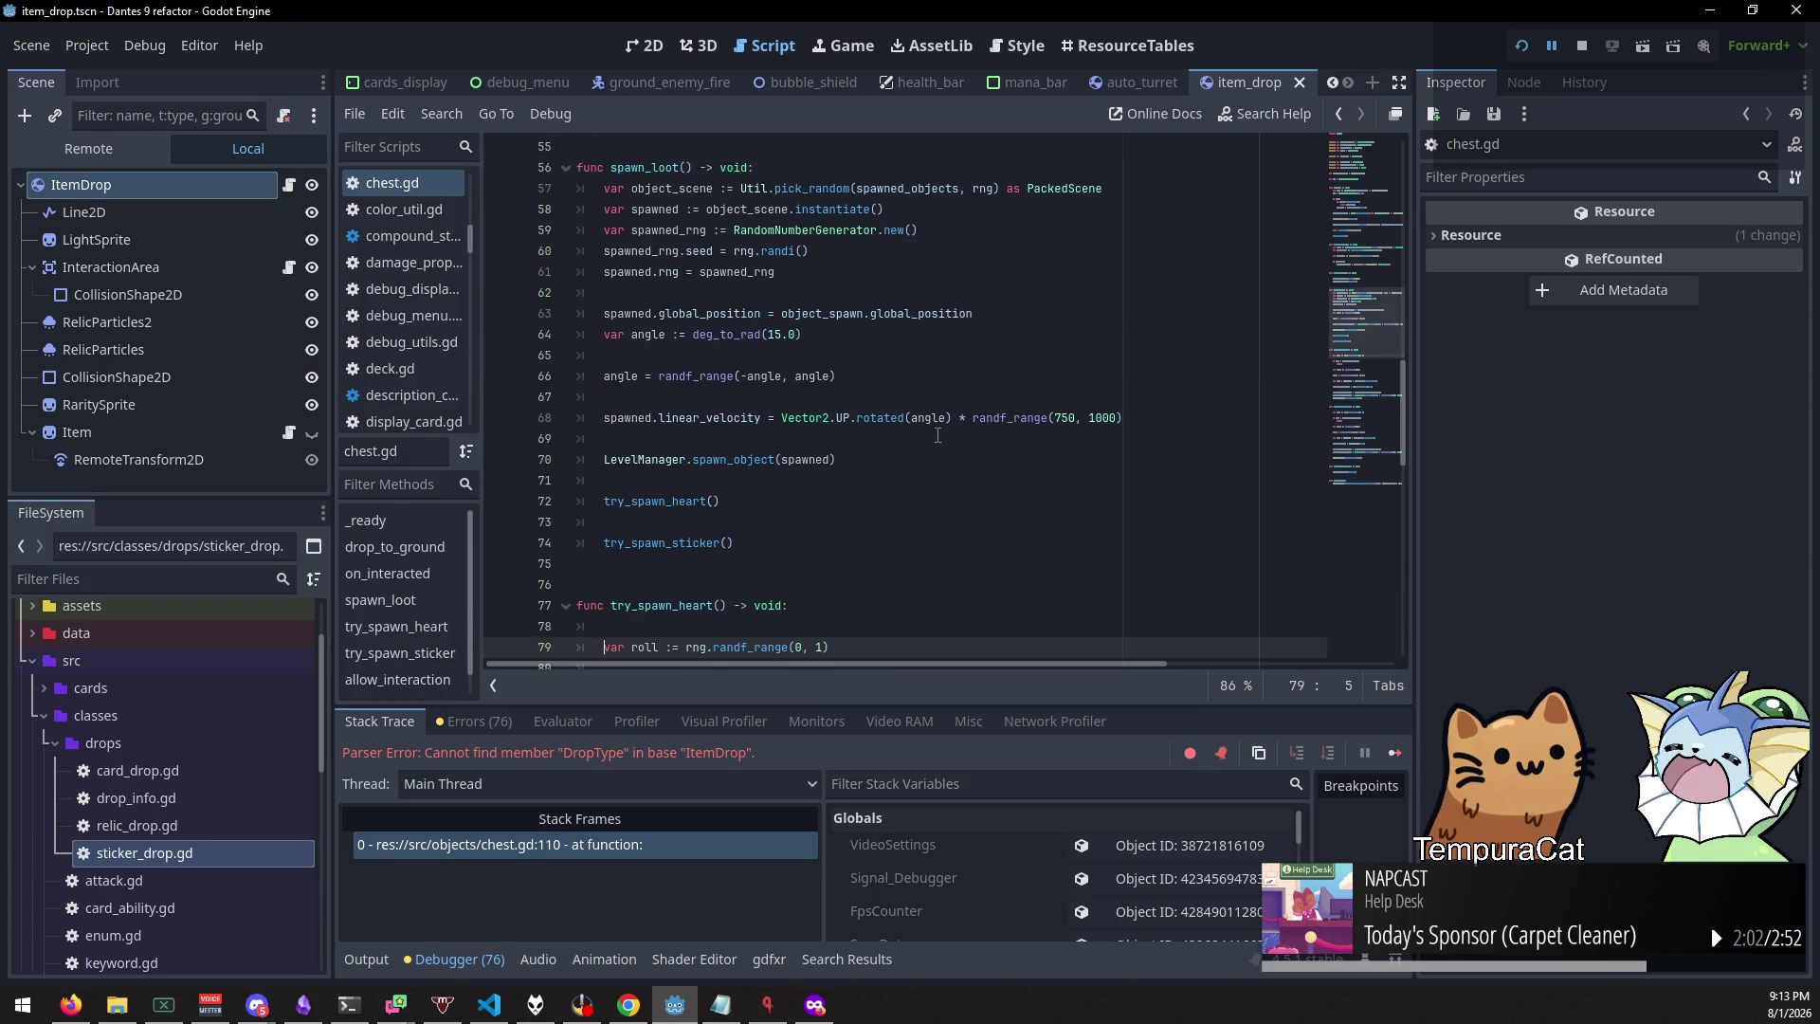
key(F5)
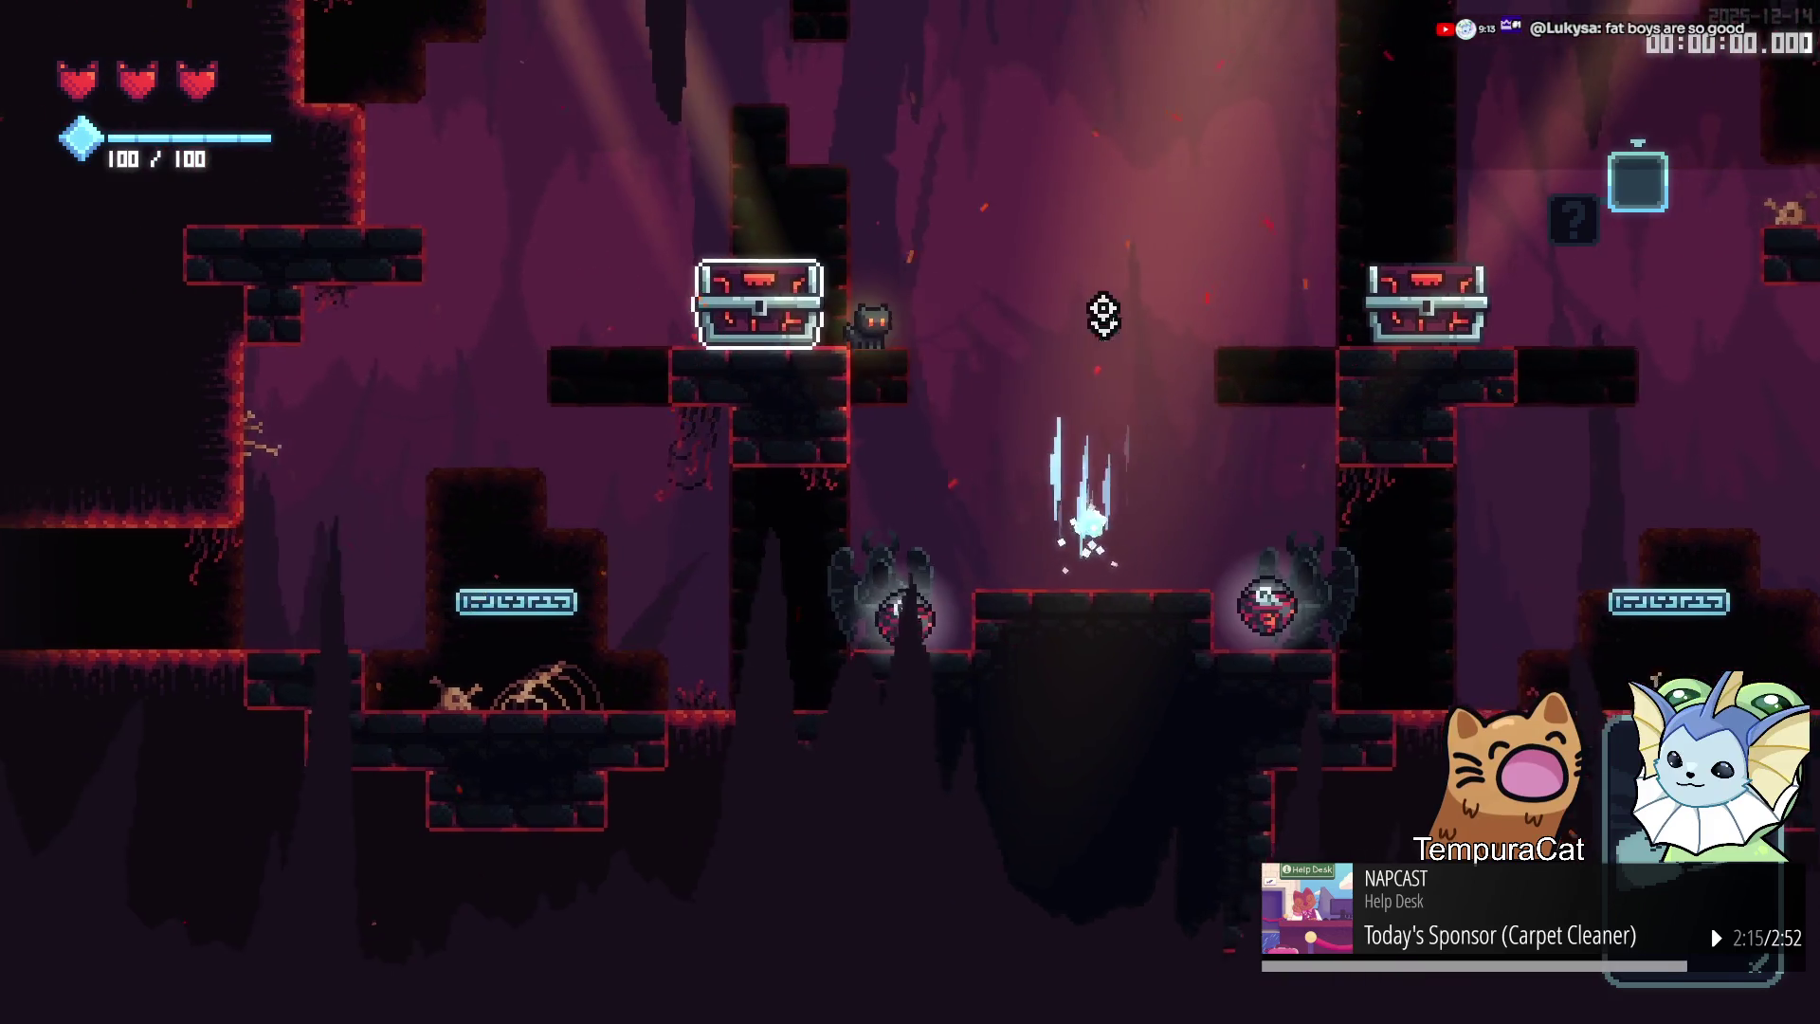
- Jump the cat up to the left chest, across to the right chest, and back
key(a)
key(space)
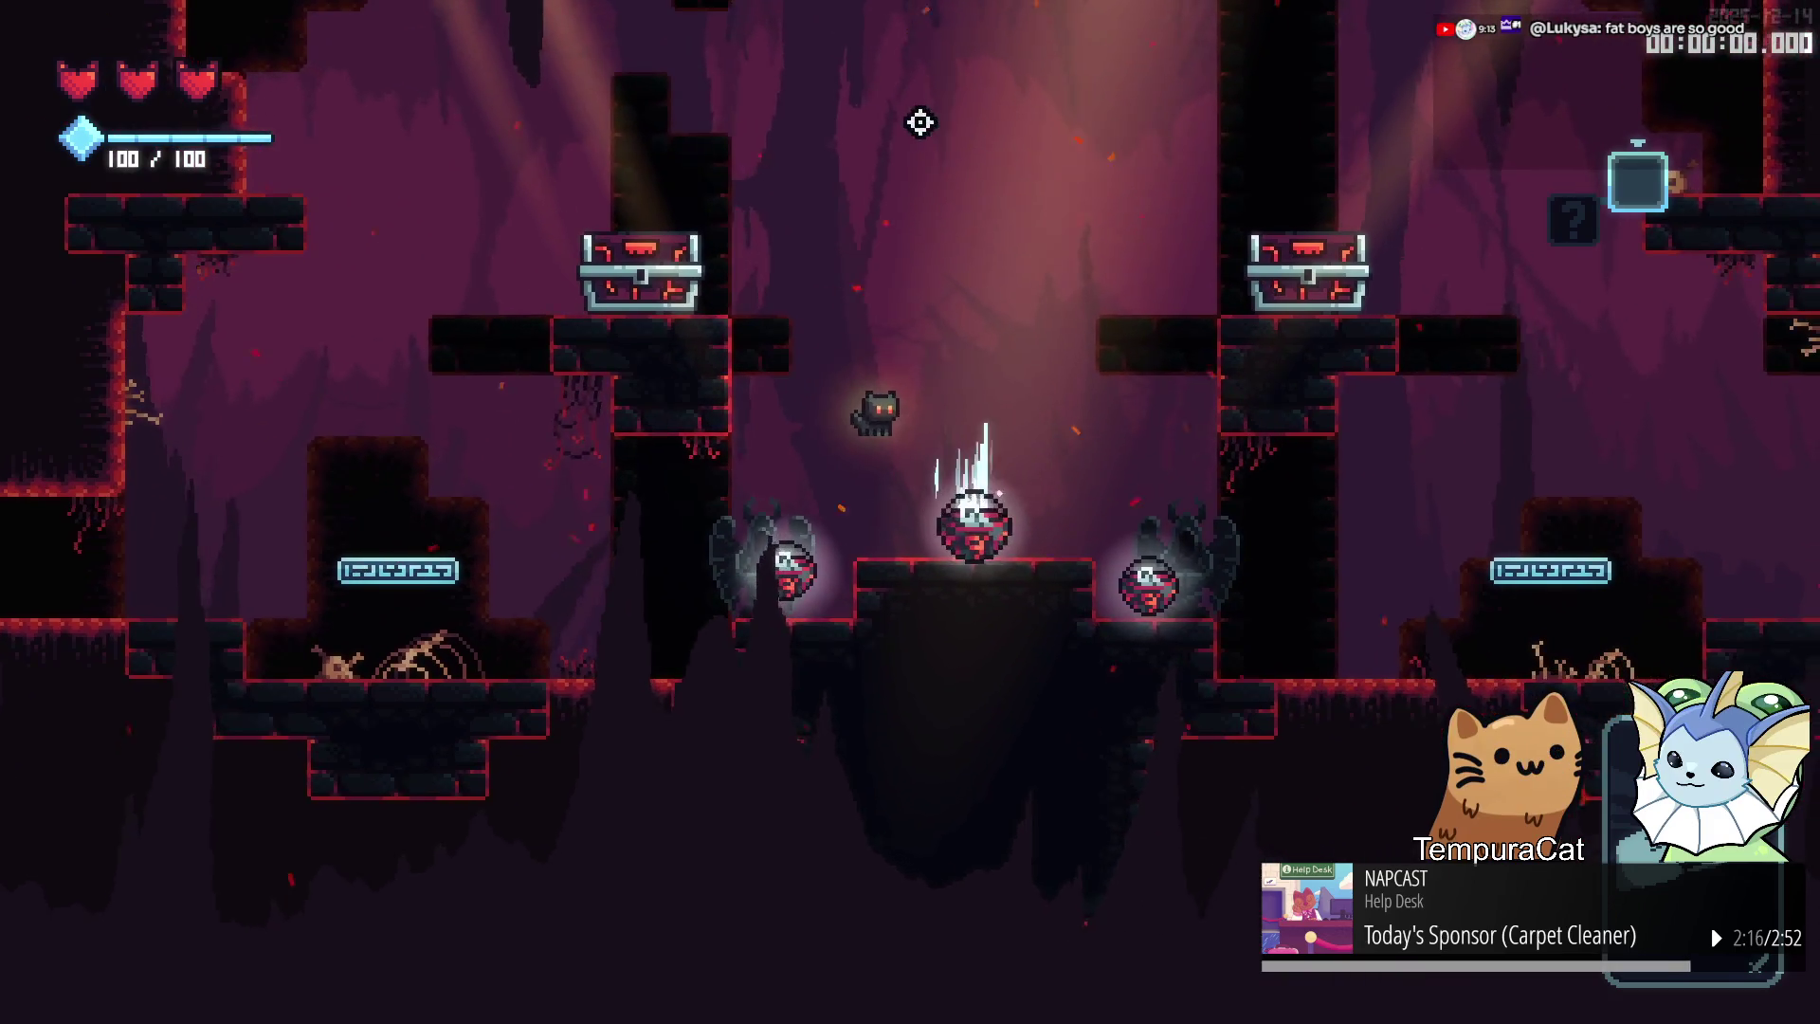
key(d)
key(space)
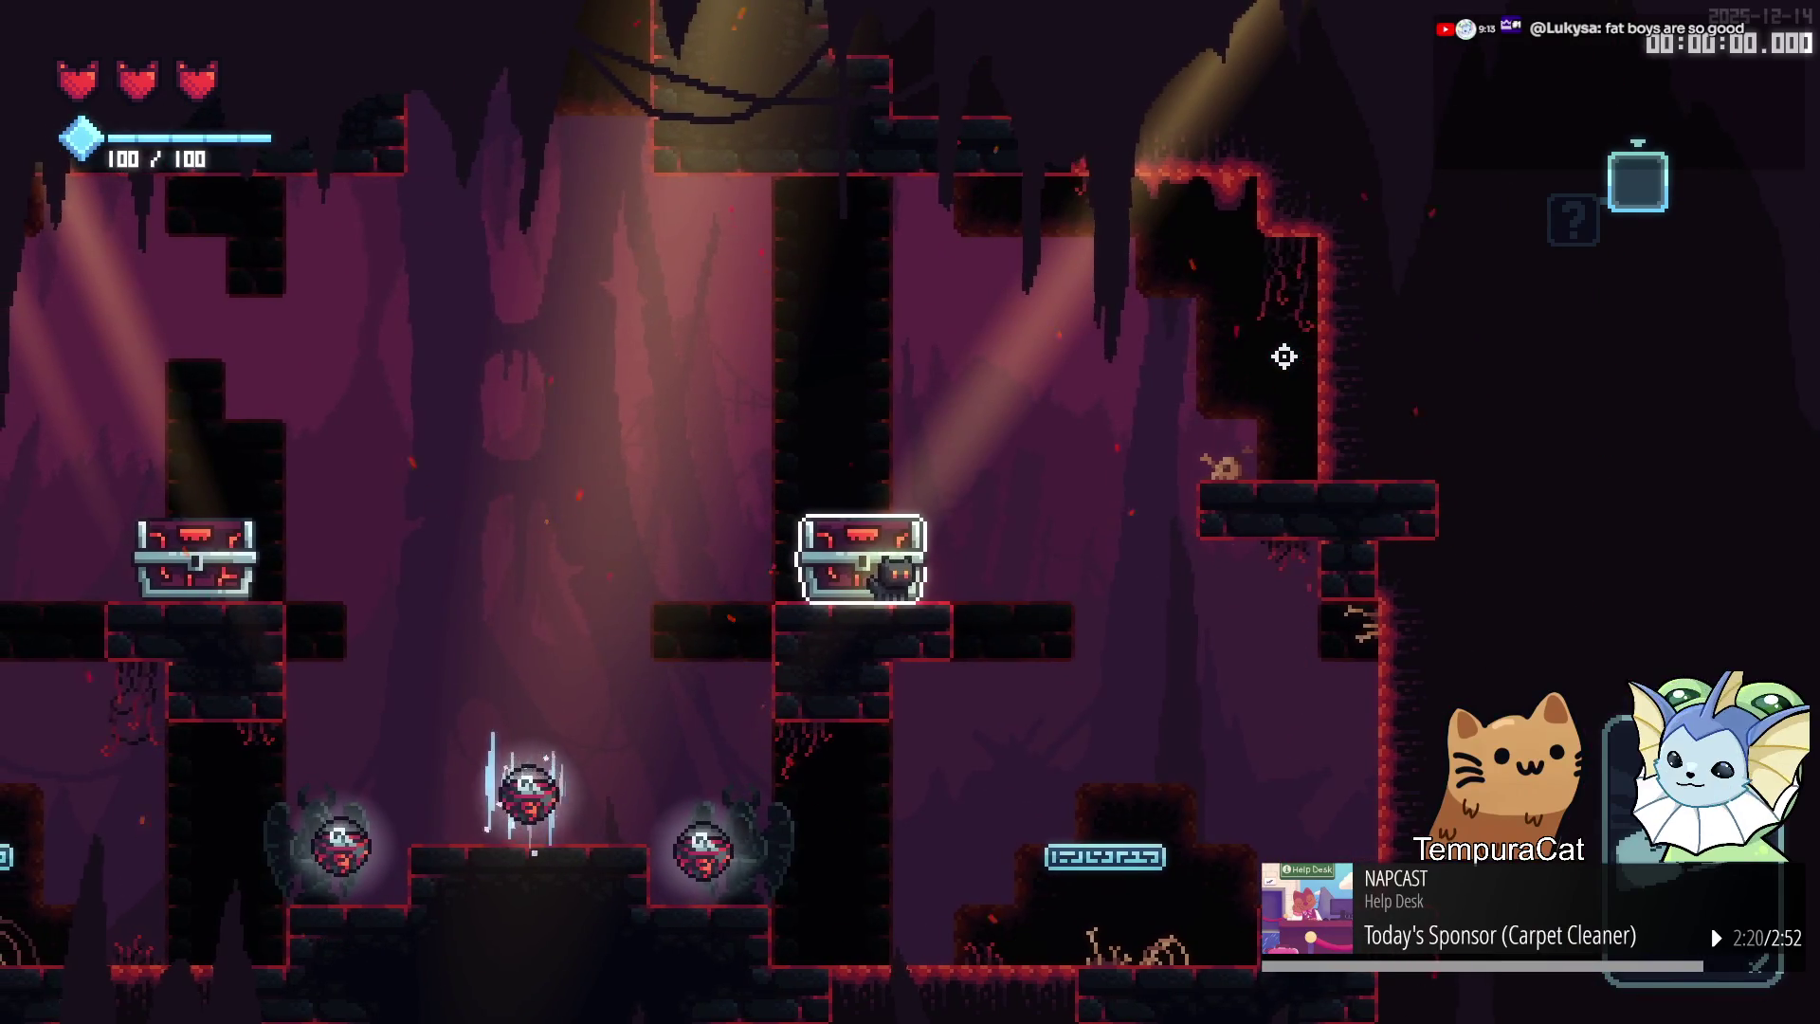
key(a)
key(space)
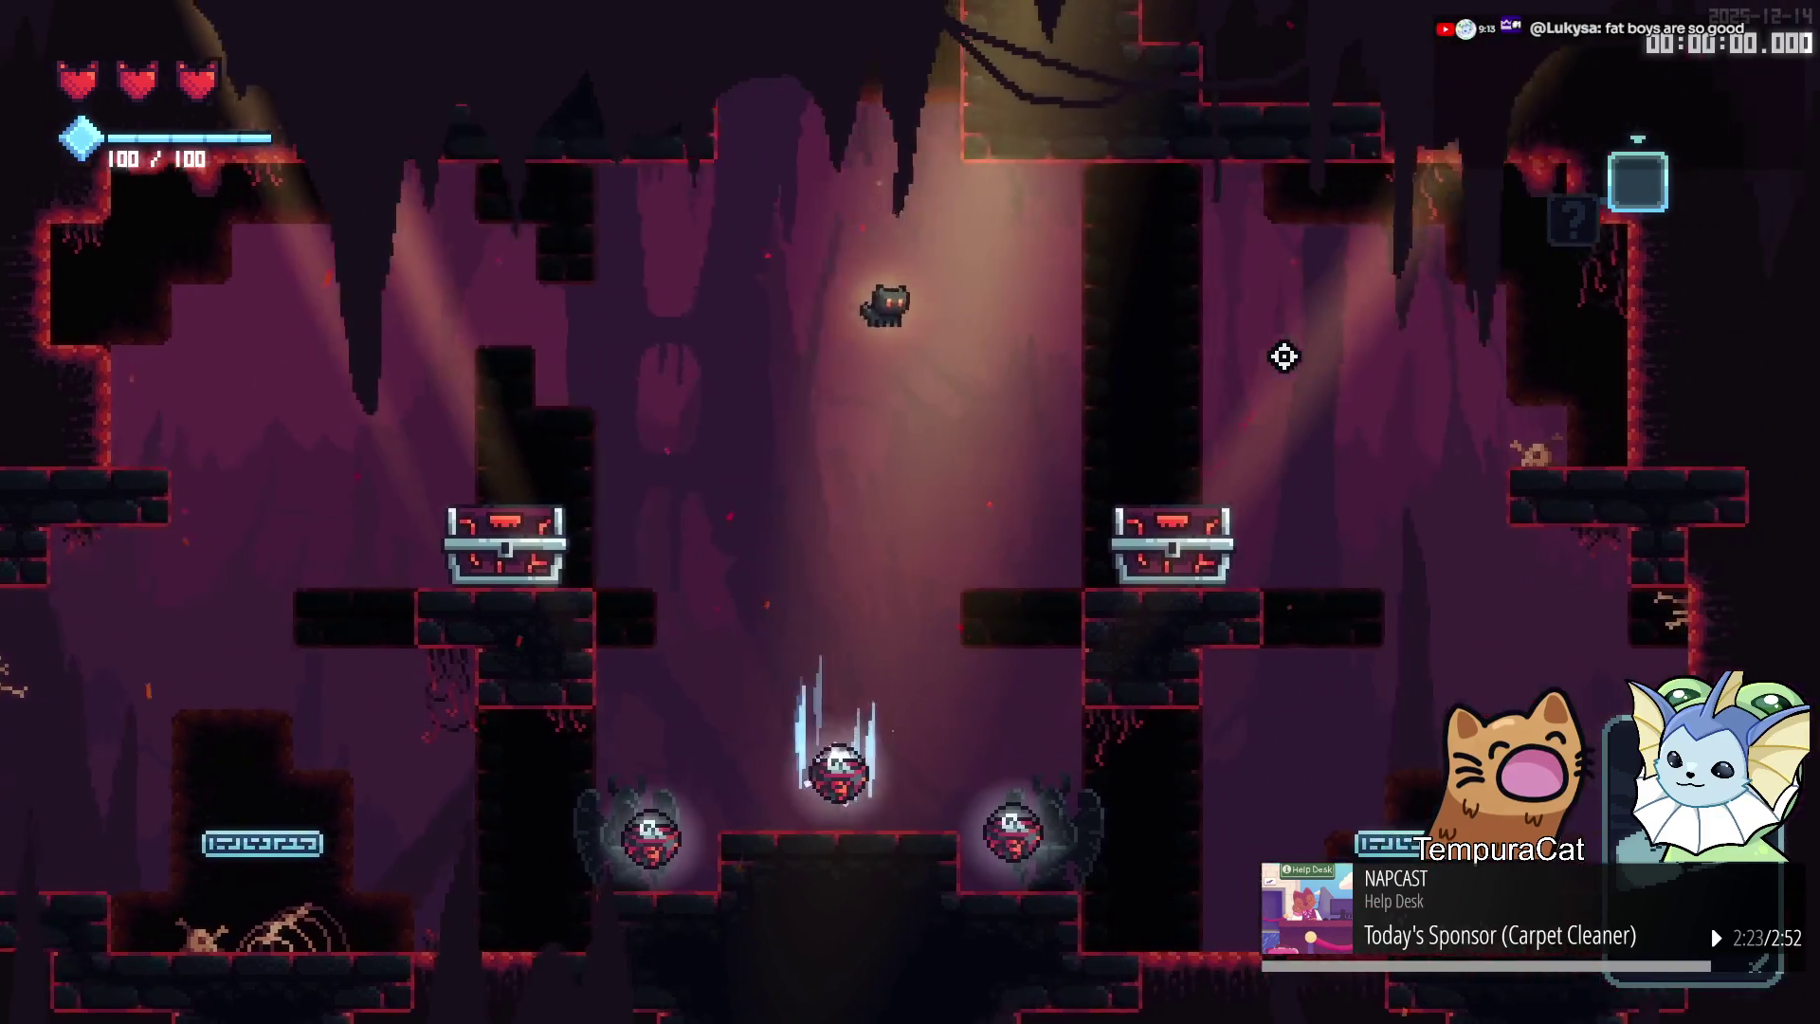
key(d)
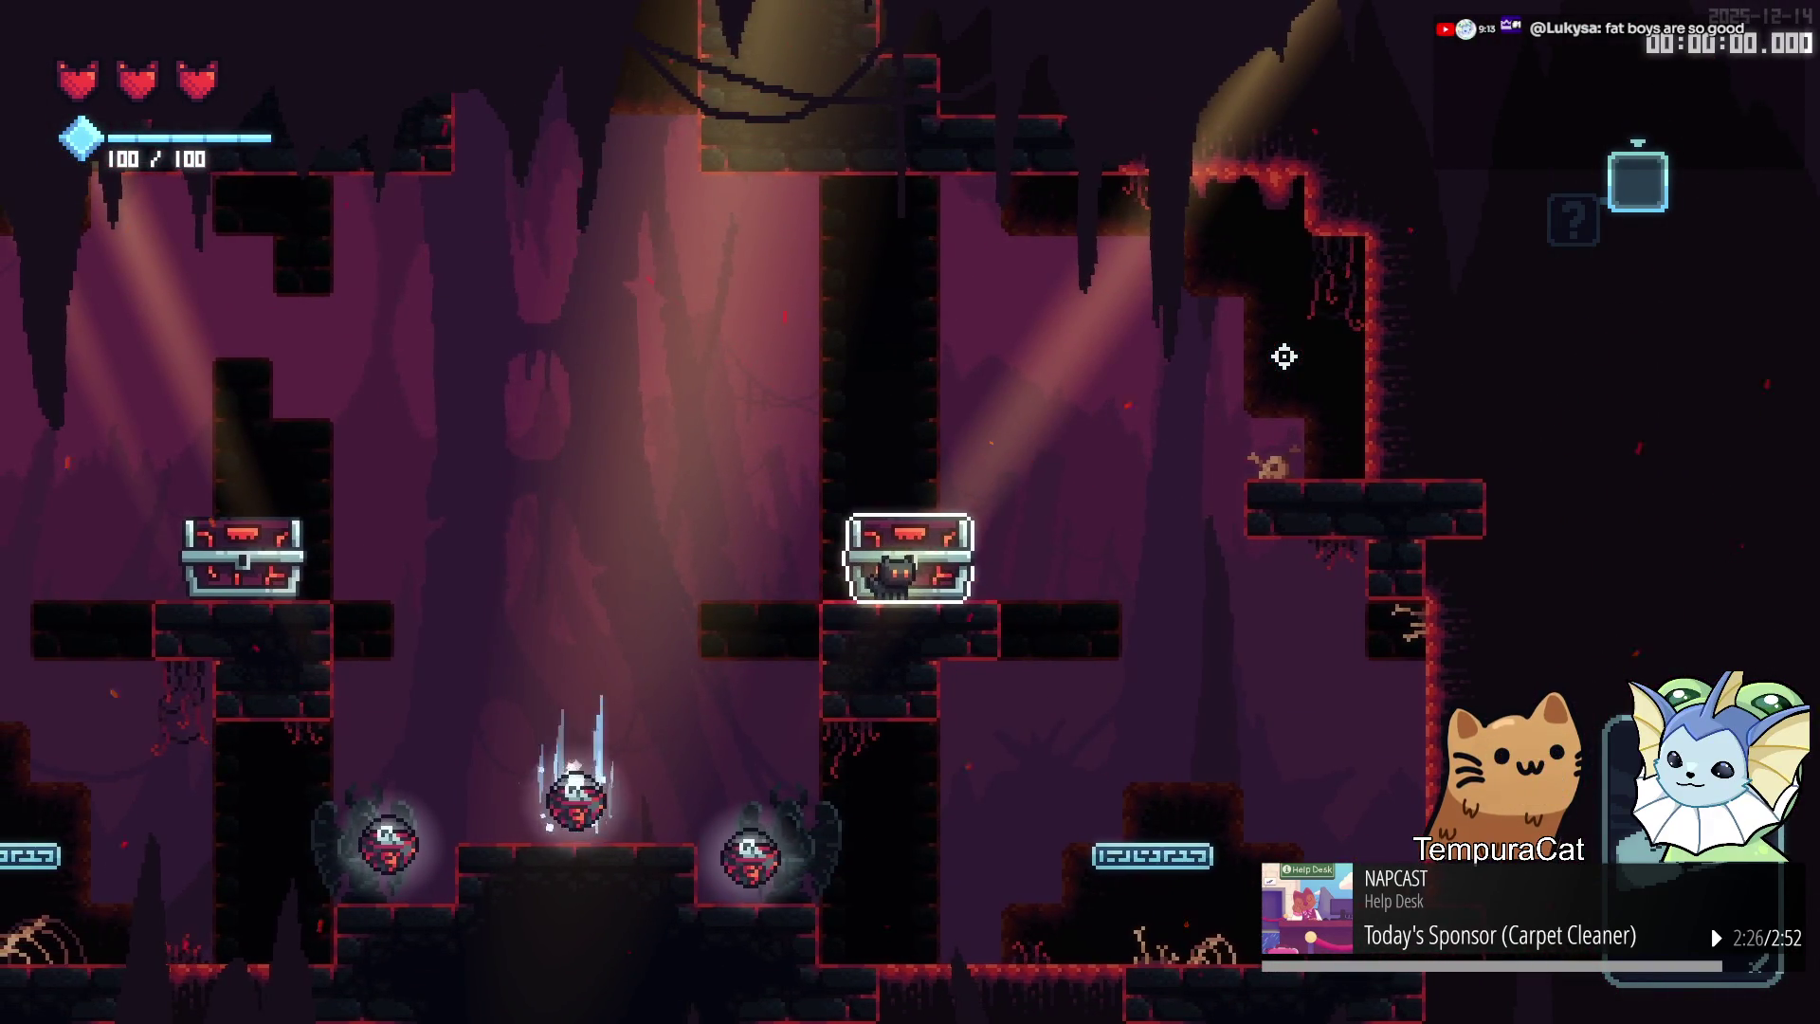
- Drop to the pickup ledge, collect the sticker pack, return to the chest and open the debug menu
key(space)
key(d)
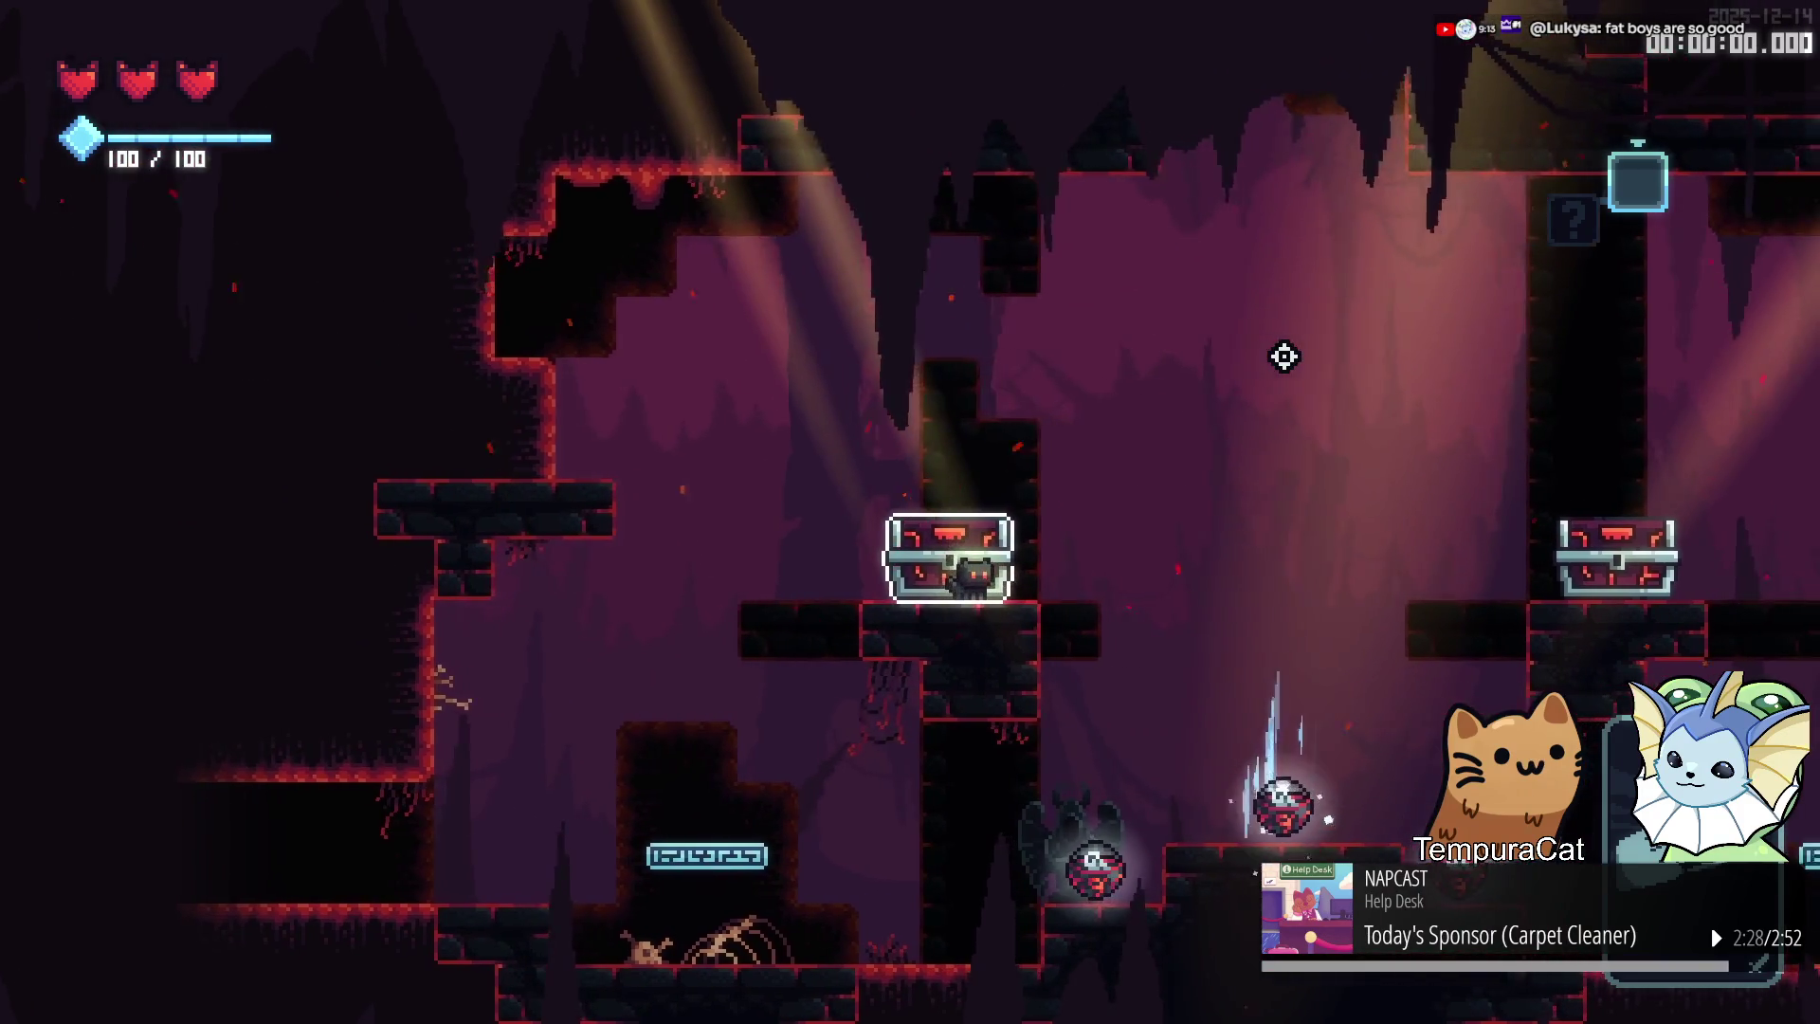
key(d)
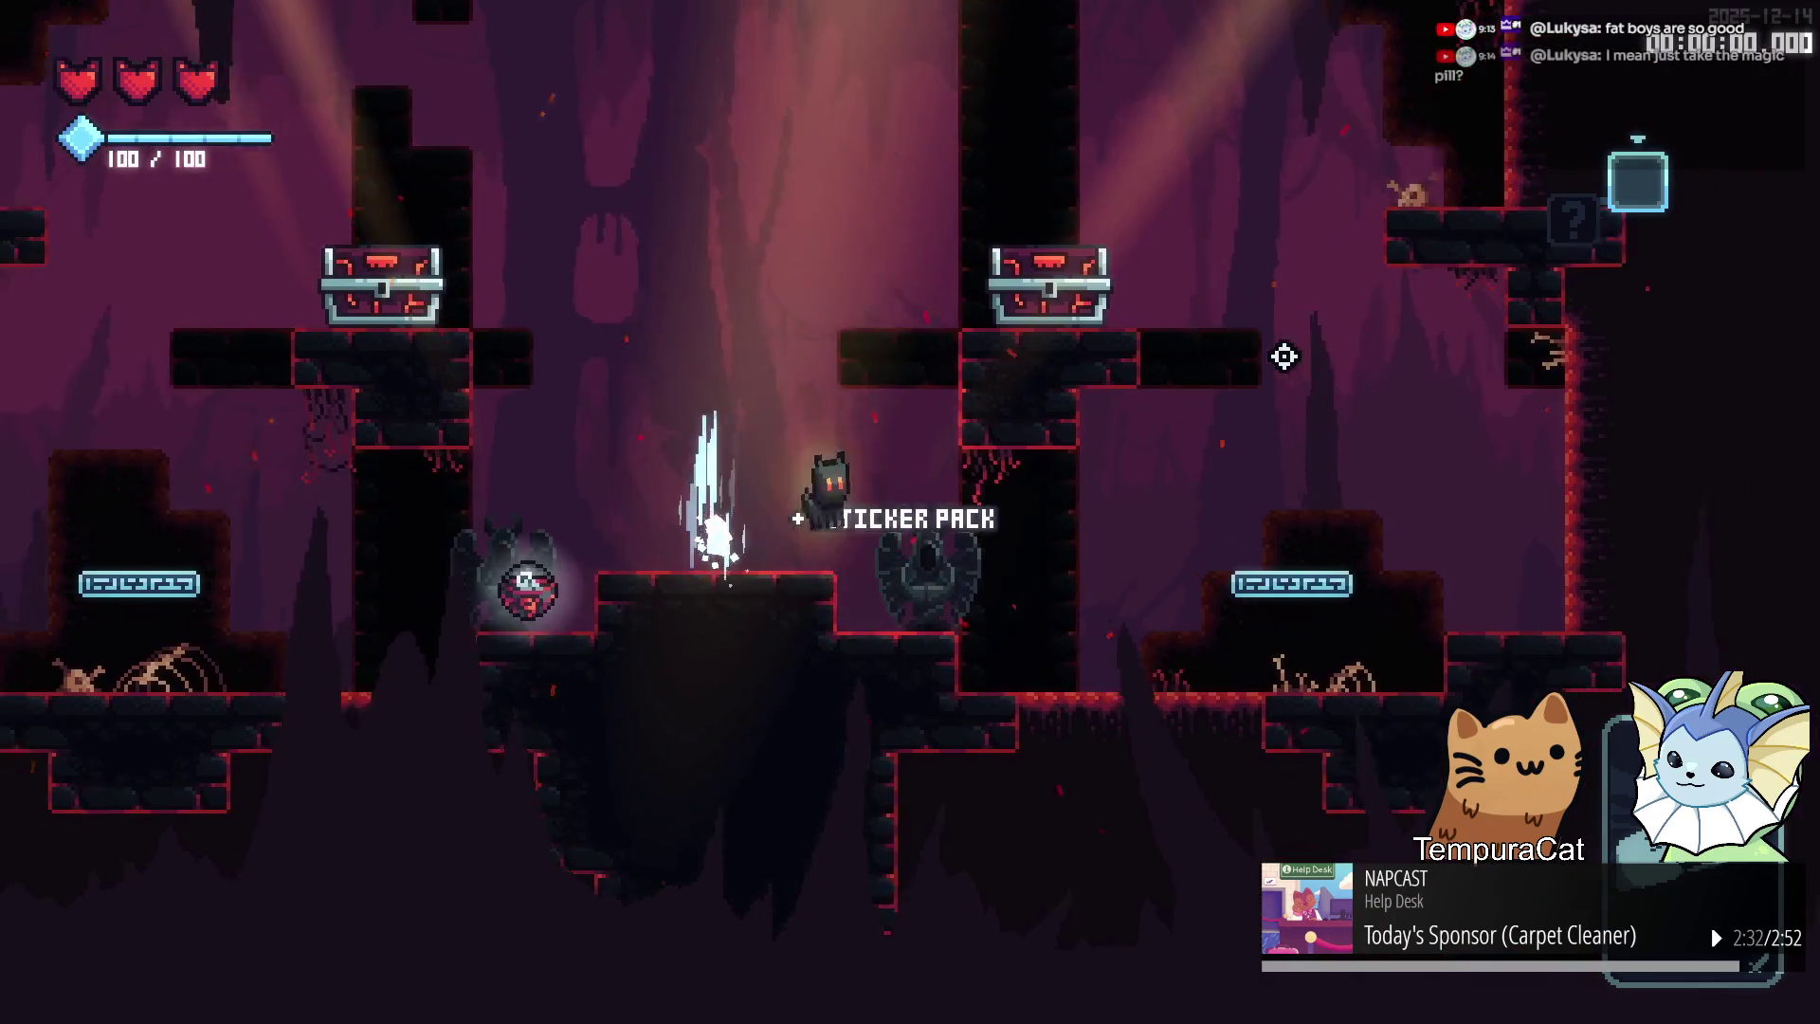
key(a)
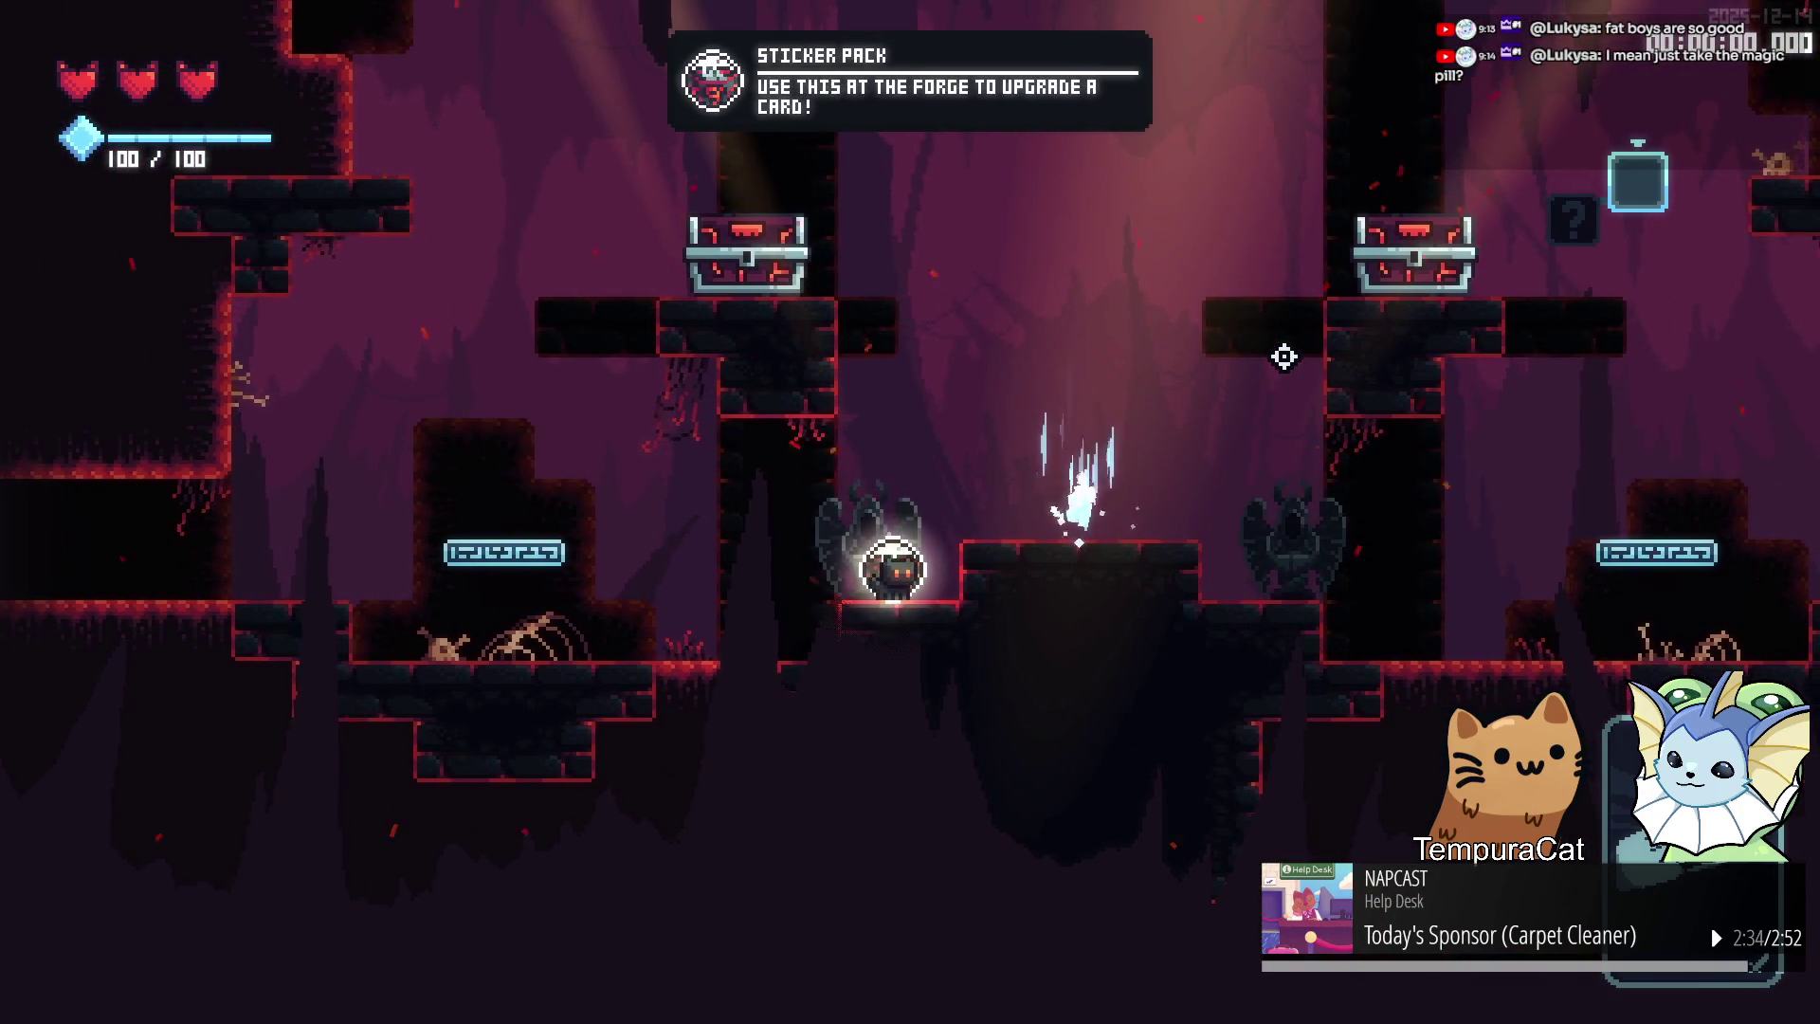
key(space)
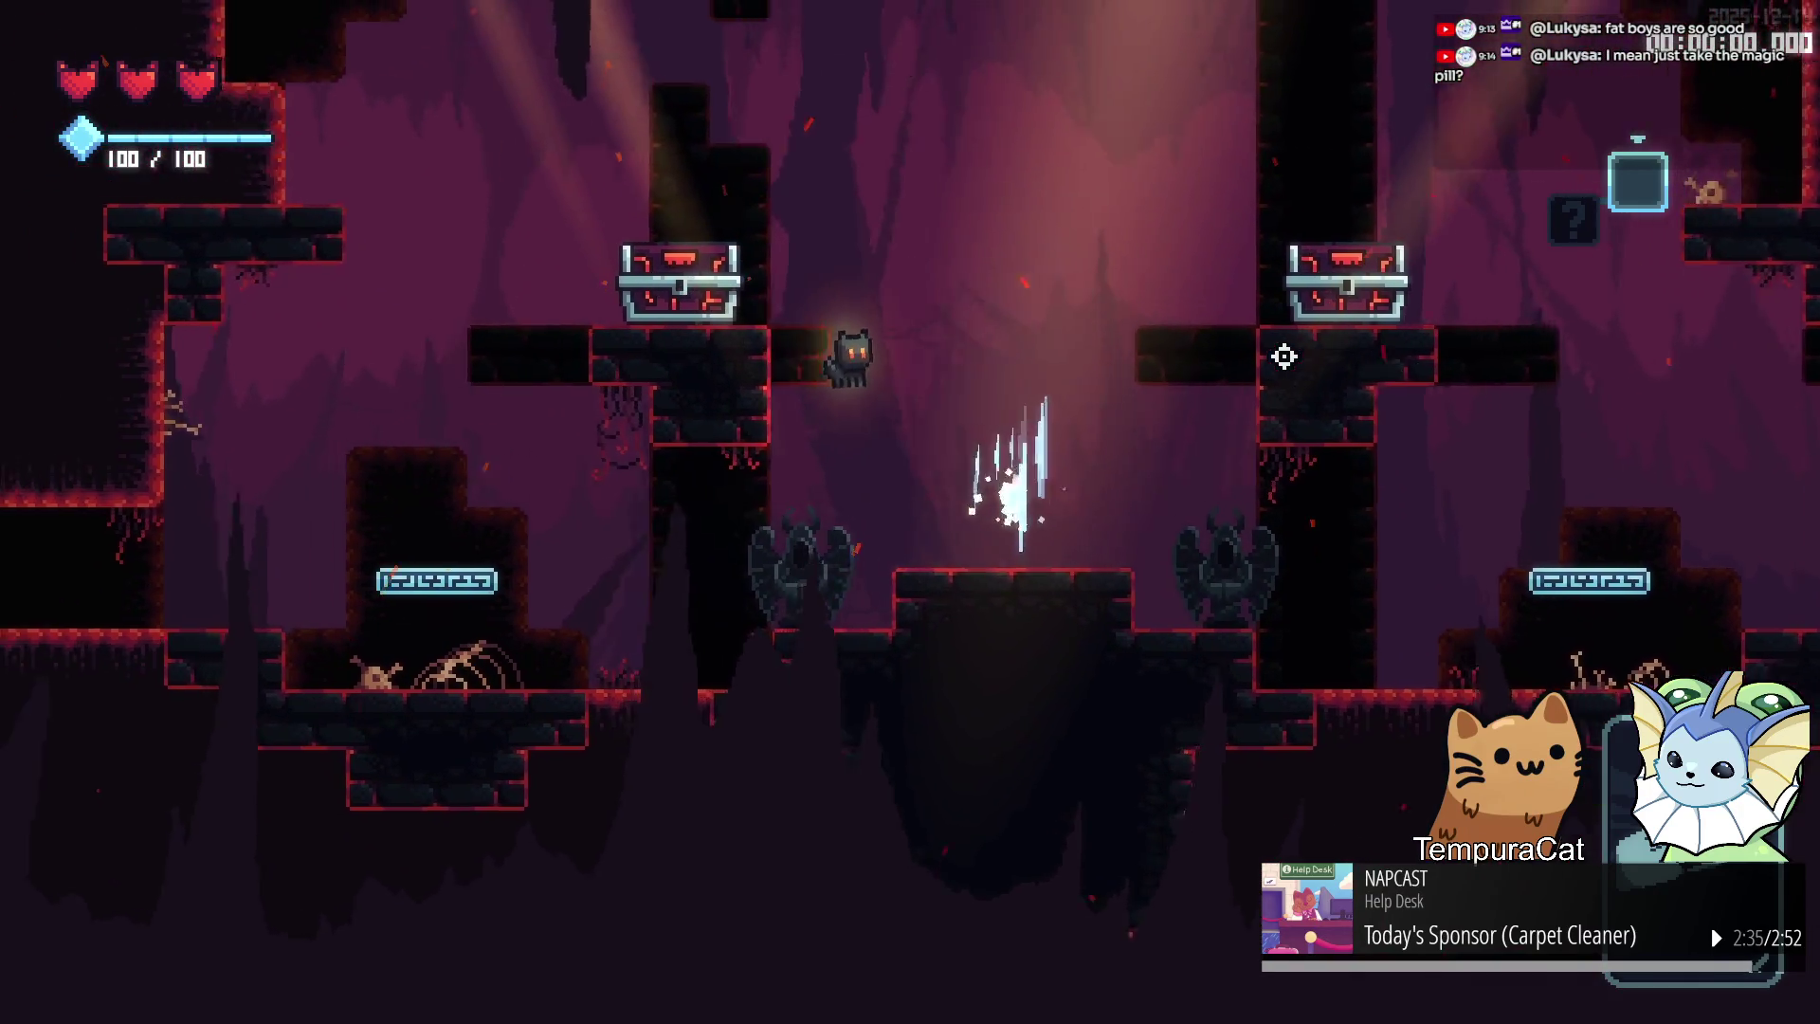
key(a)
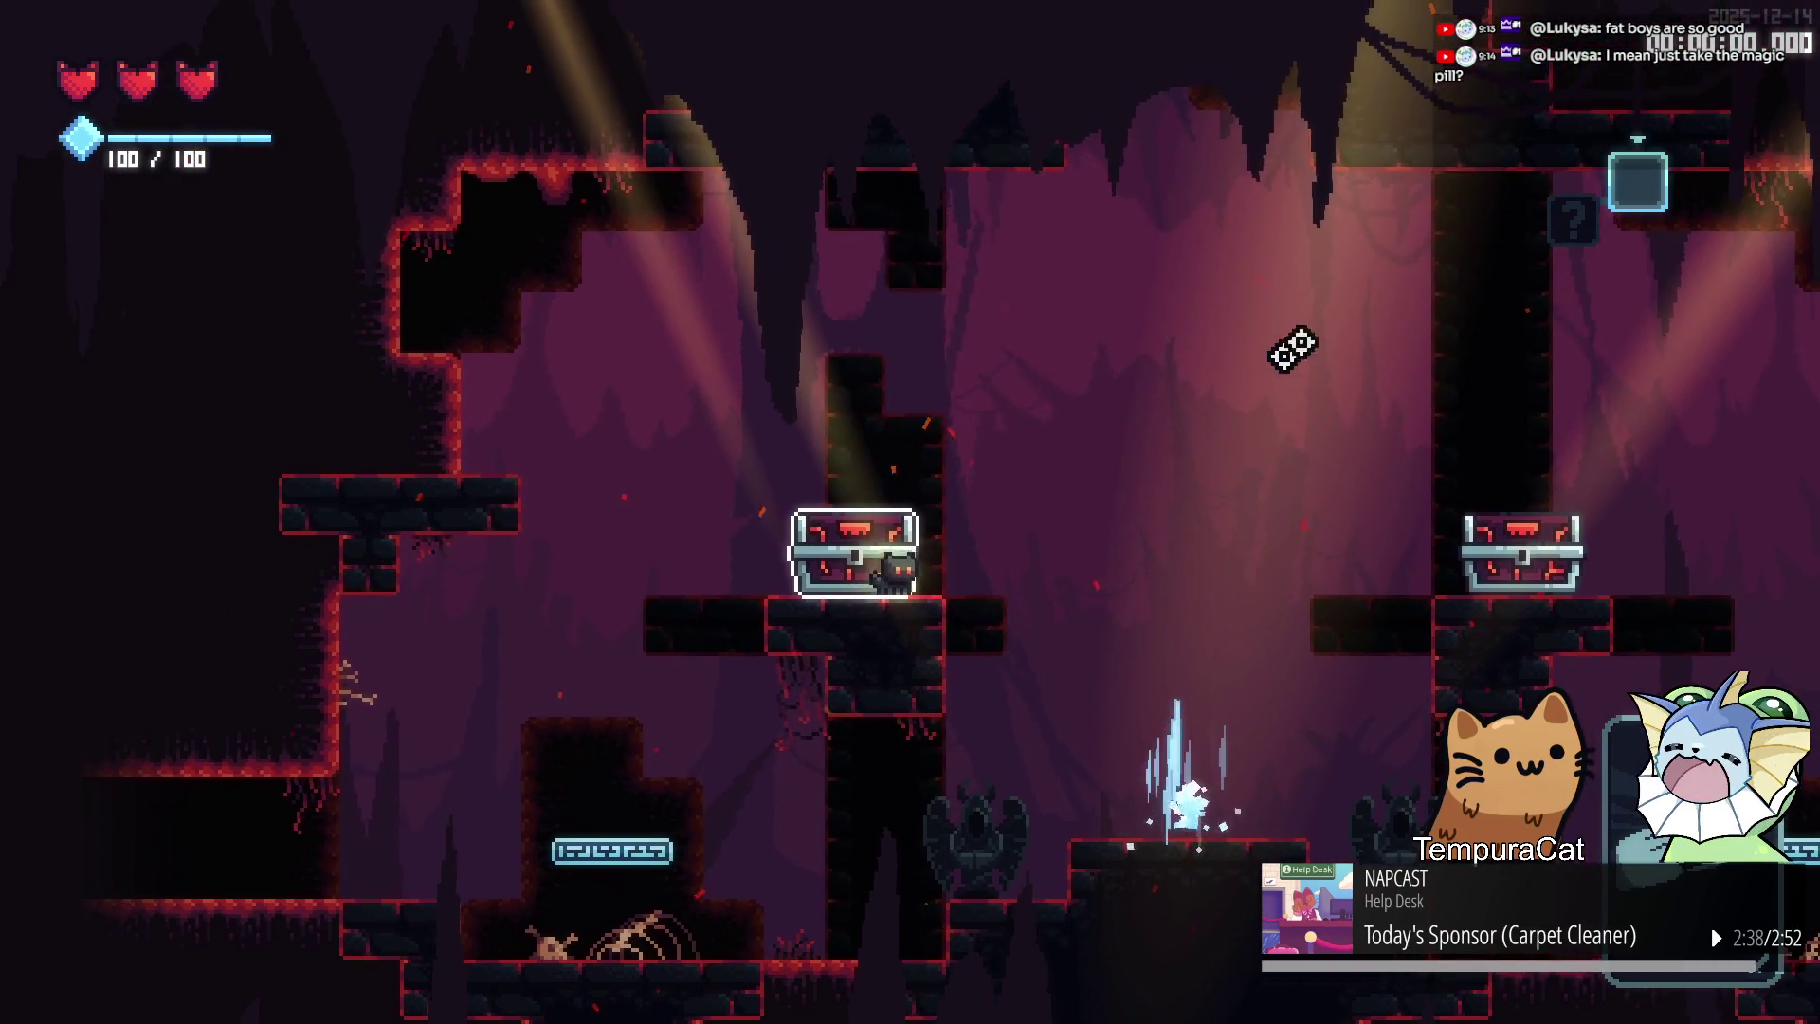
key(grave)
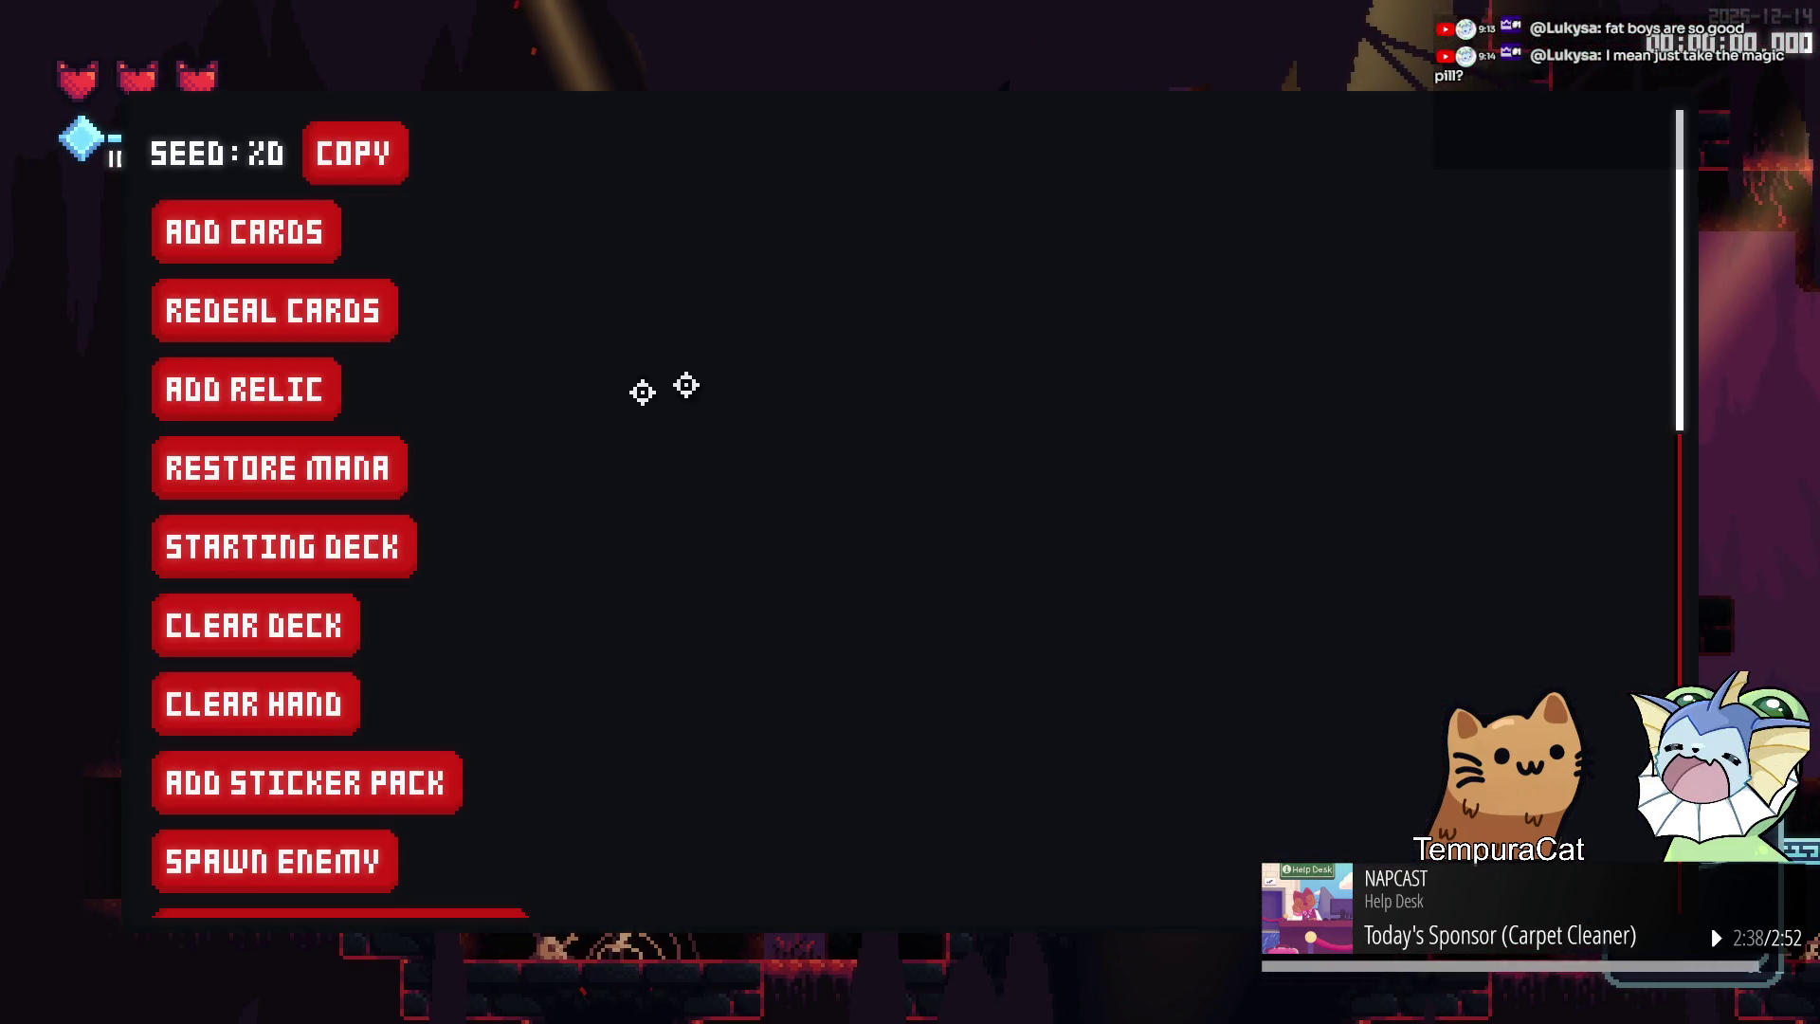
- Show the debug menu's Spawn Enemy list, then close the debug menu to resume play
click(345, 859)
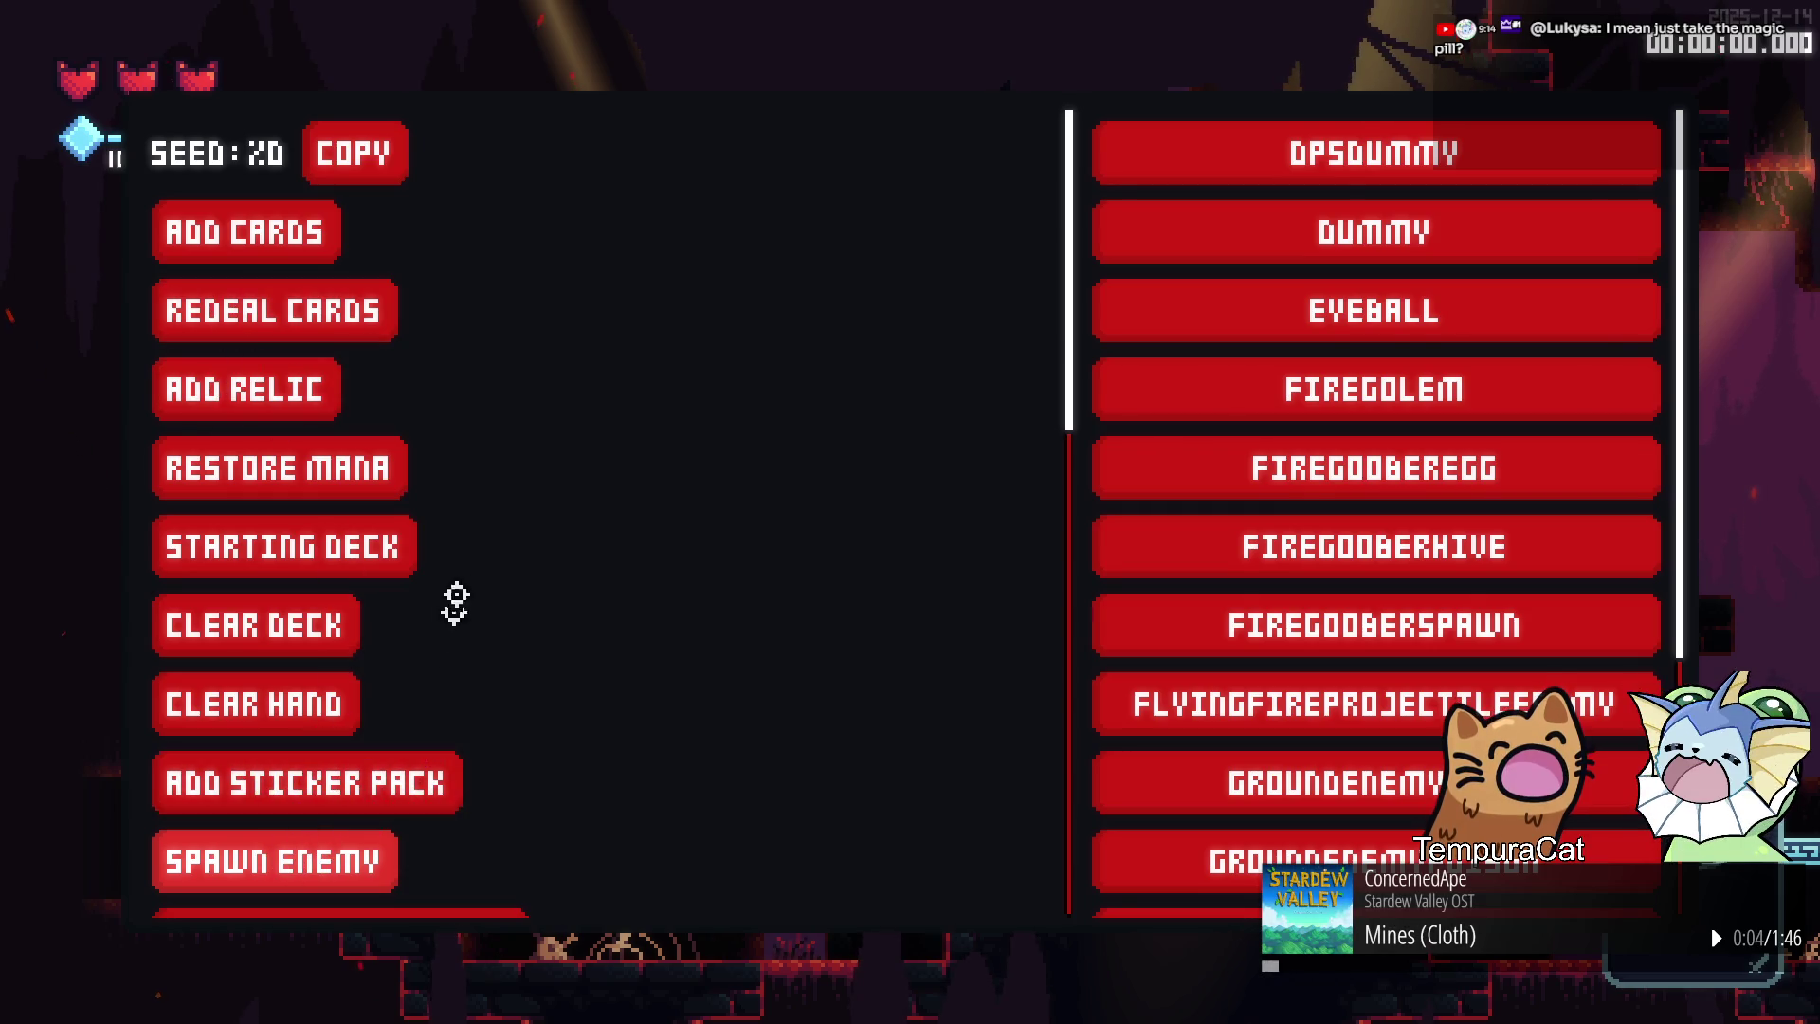
key(grave)
key(grave)
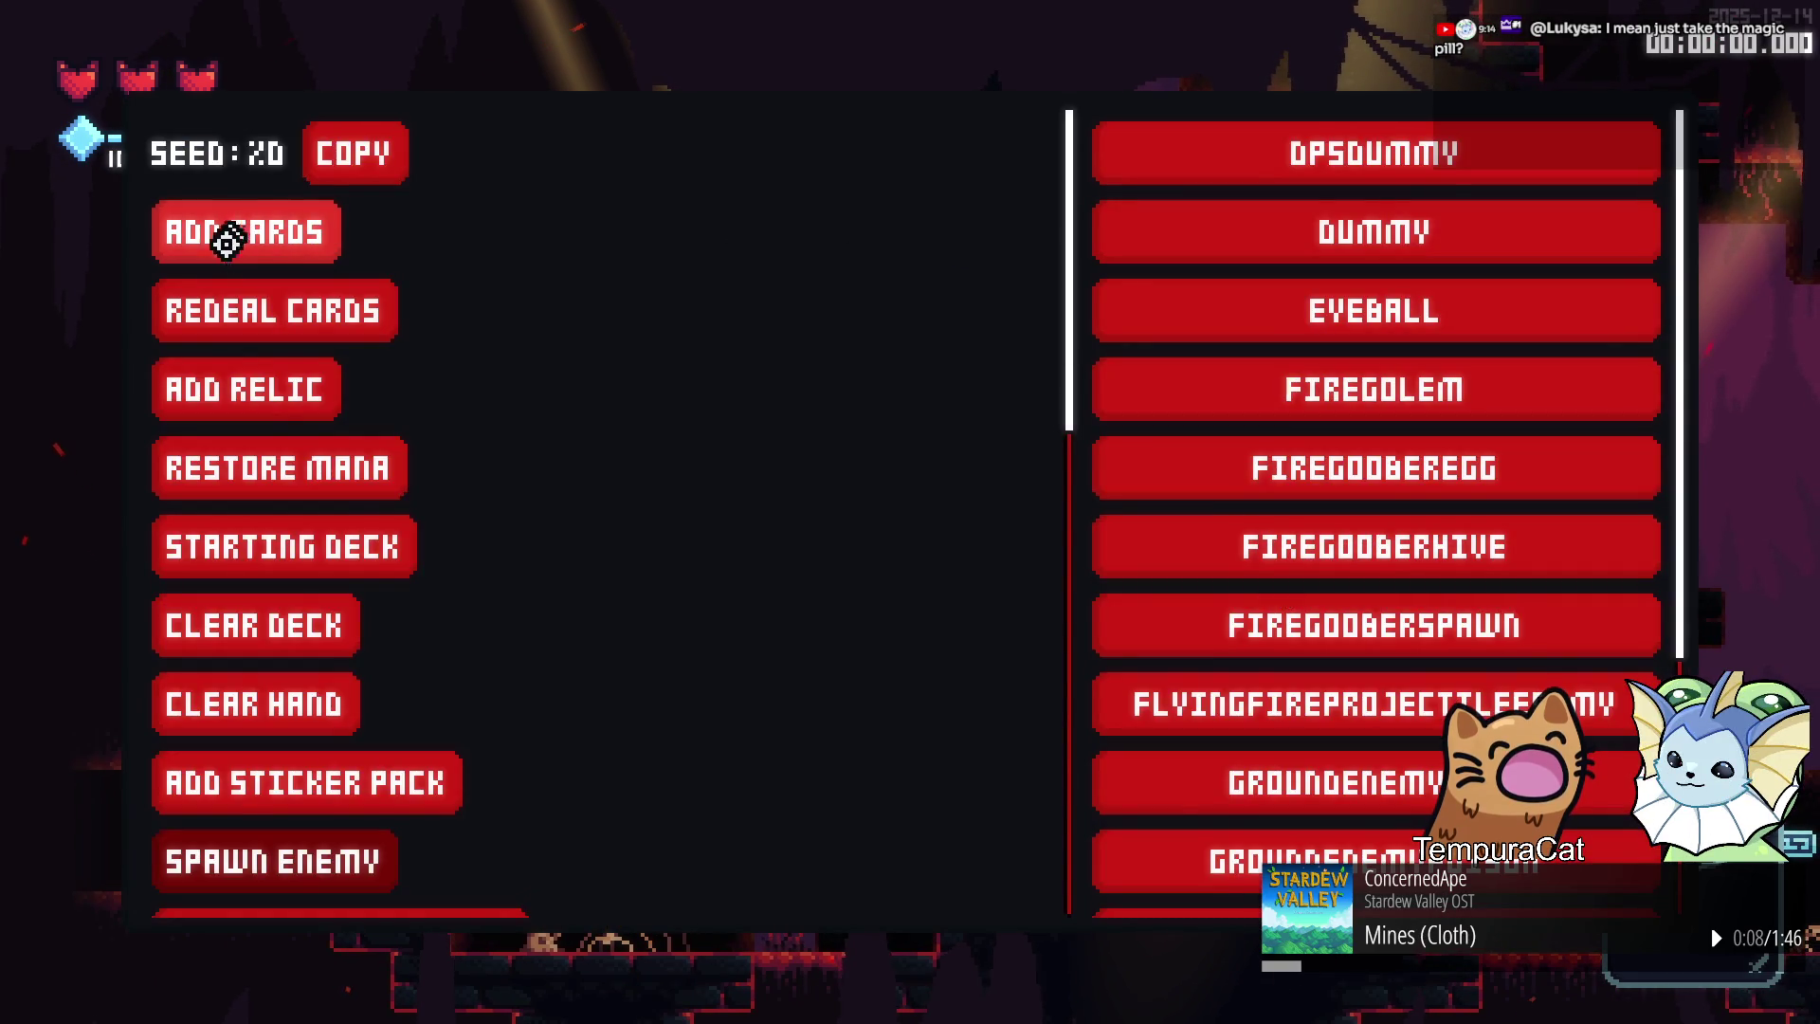
key(grave)
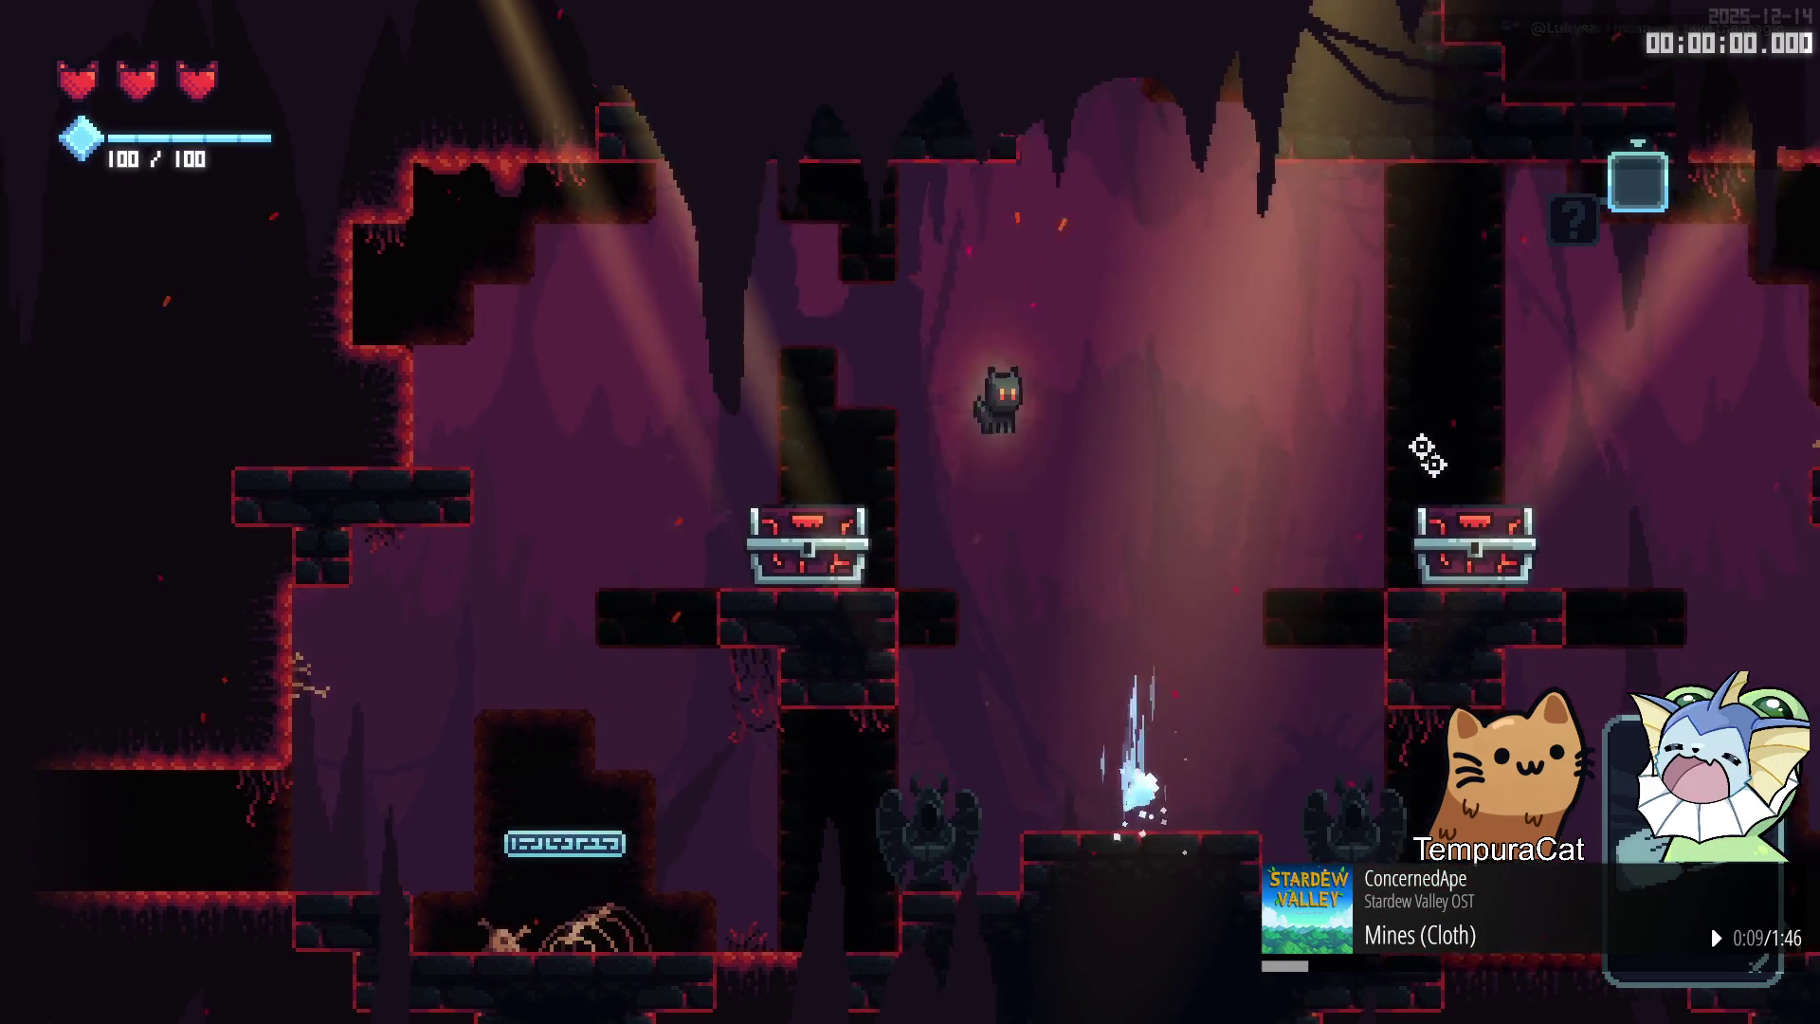
key(d)
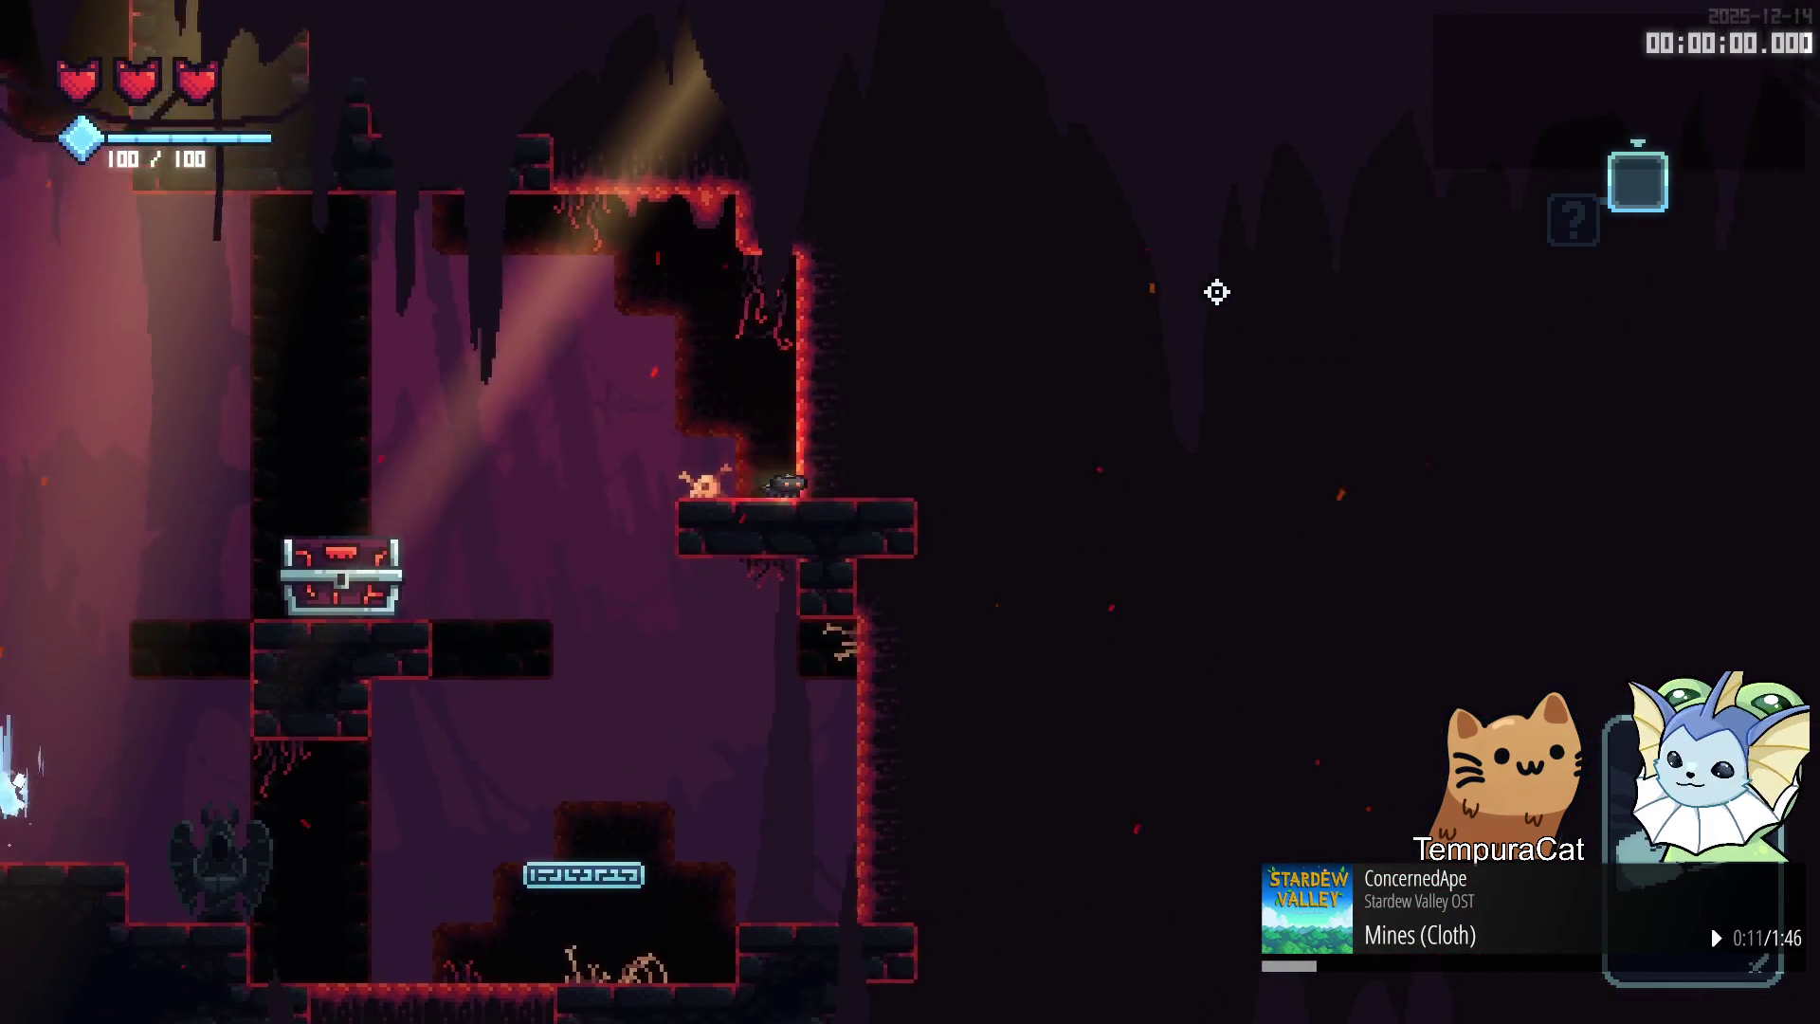
key(a)
key(space)
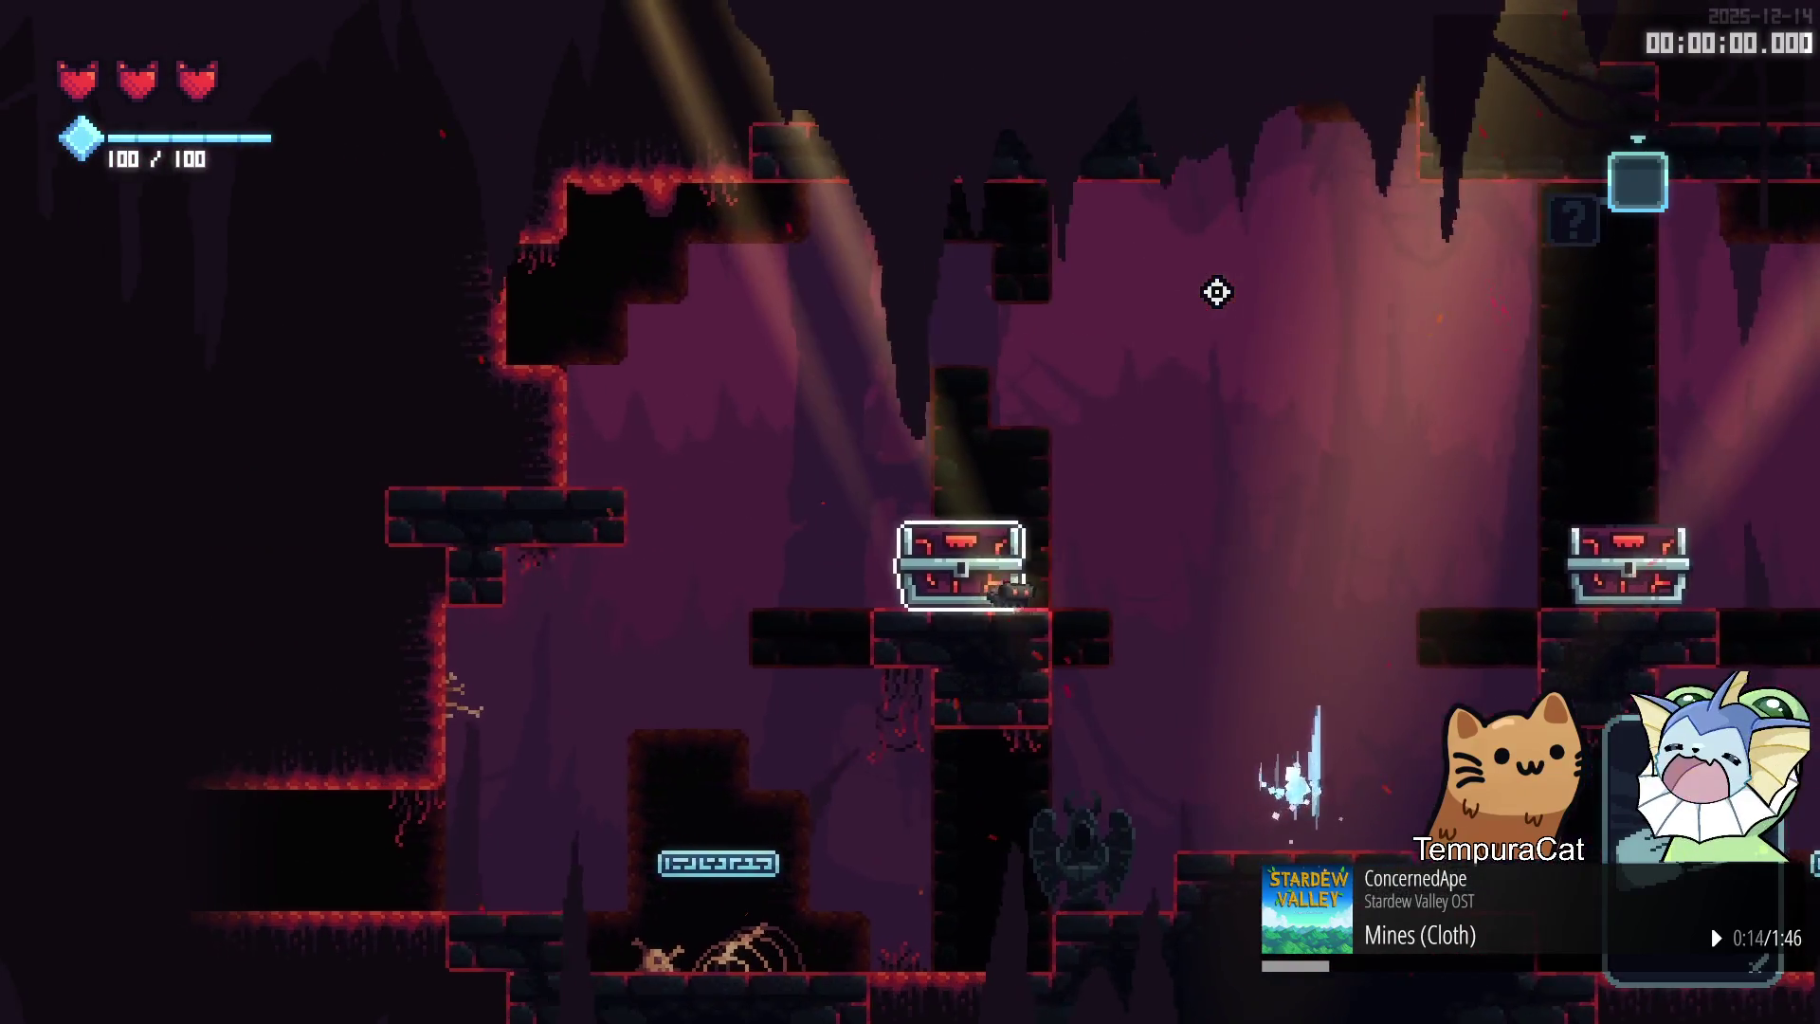
key(d)
key(space)
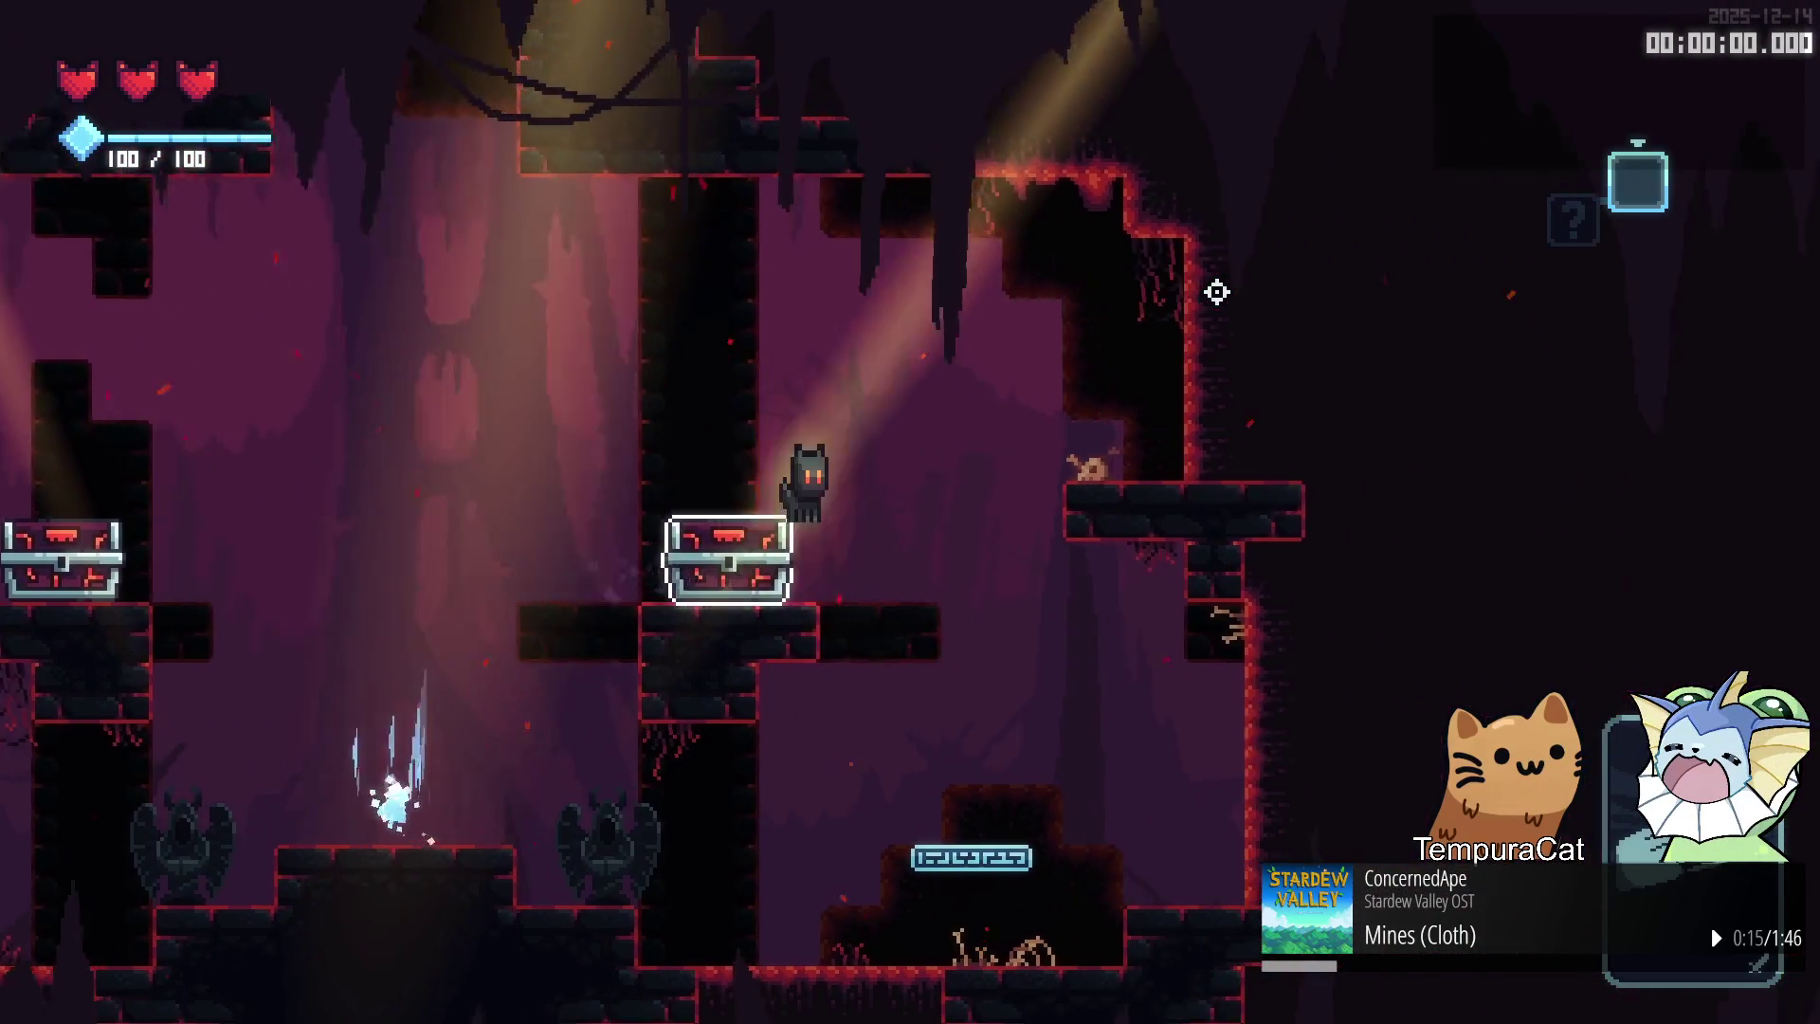
key(space)
key(a)
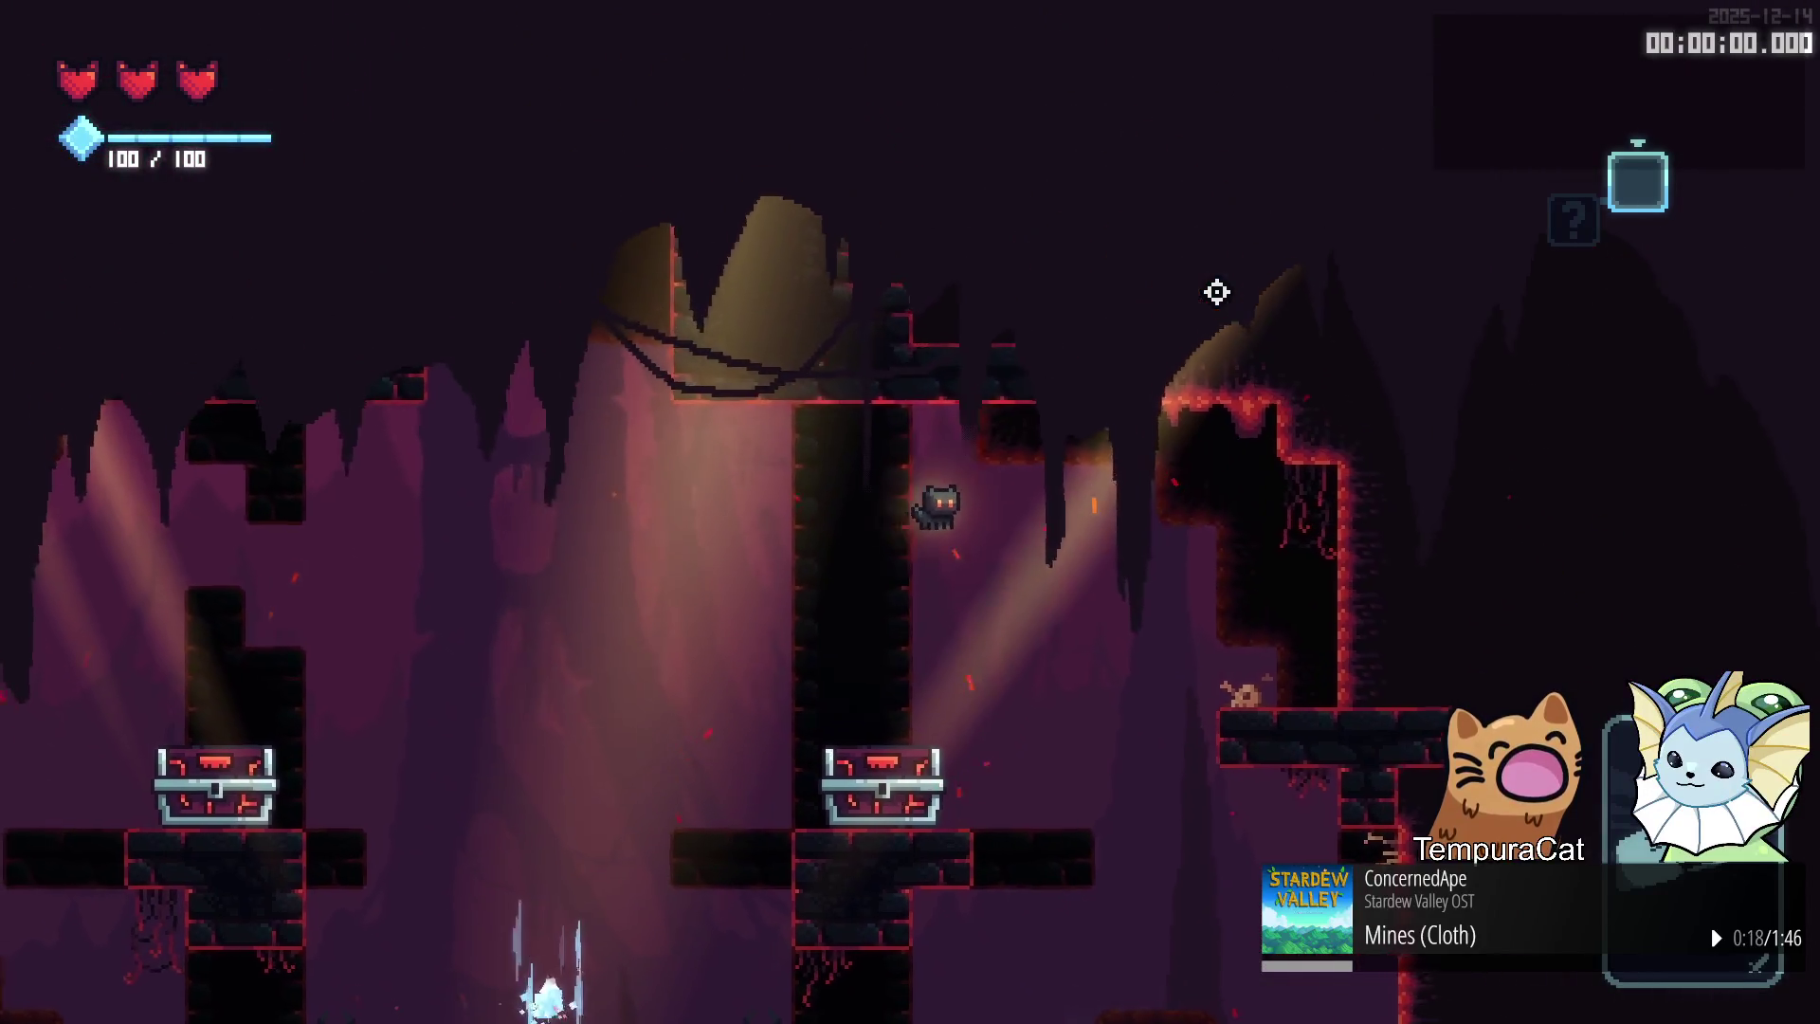
key(d)
key(space)
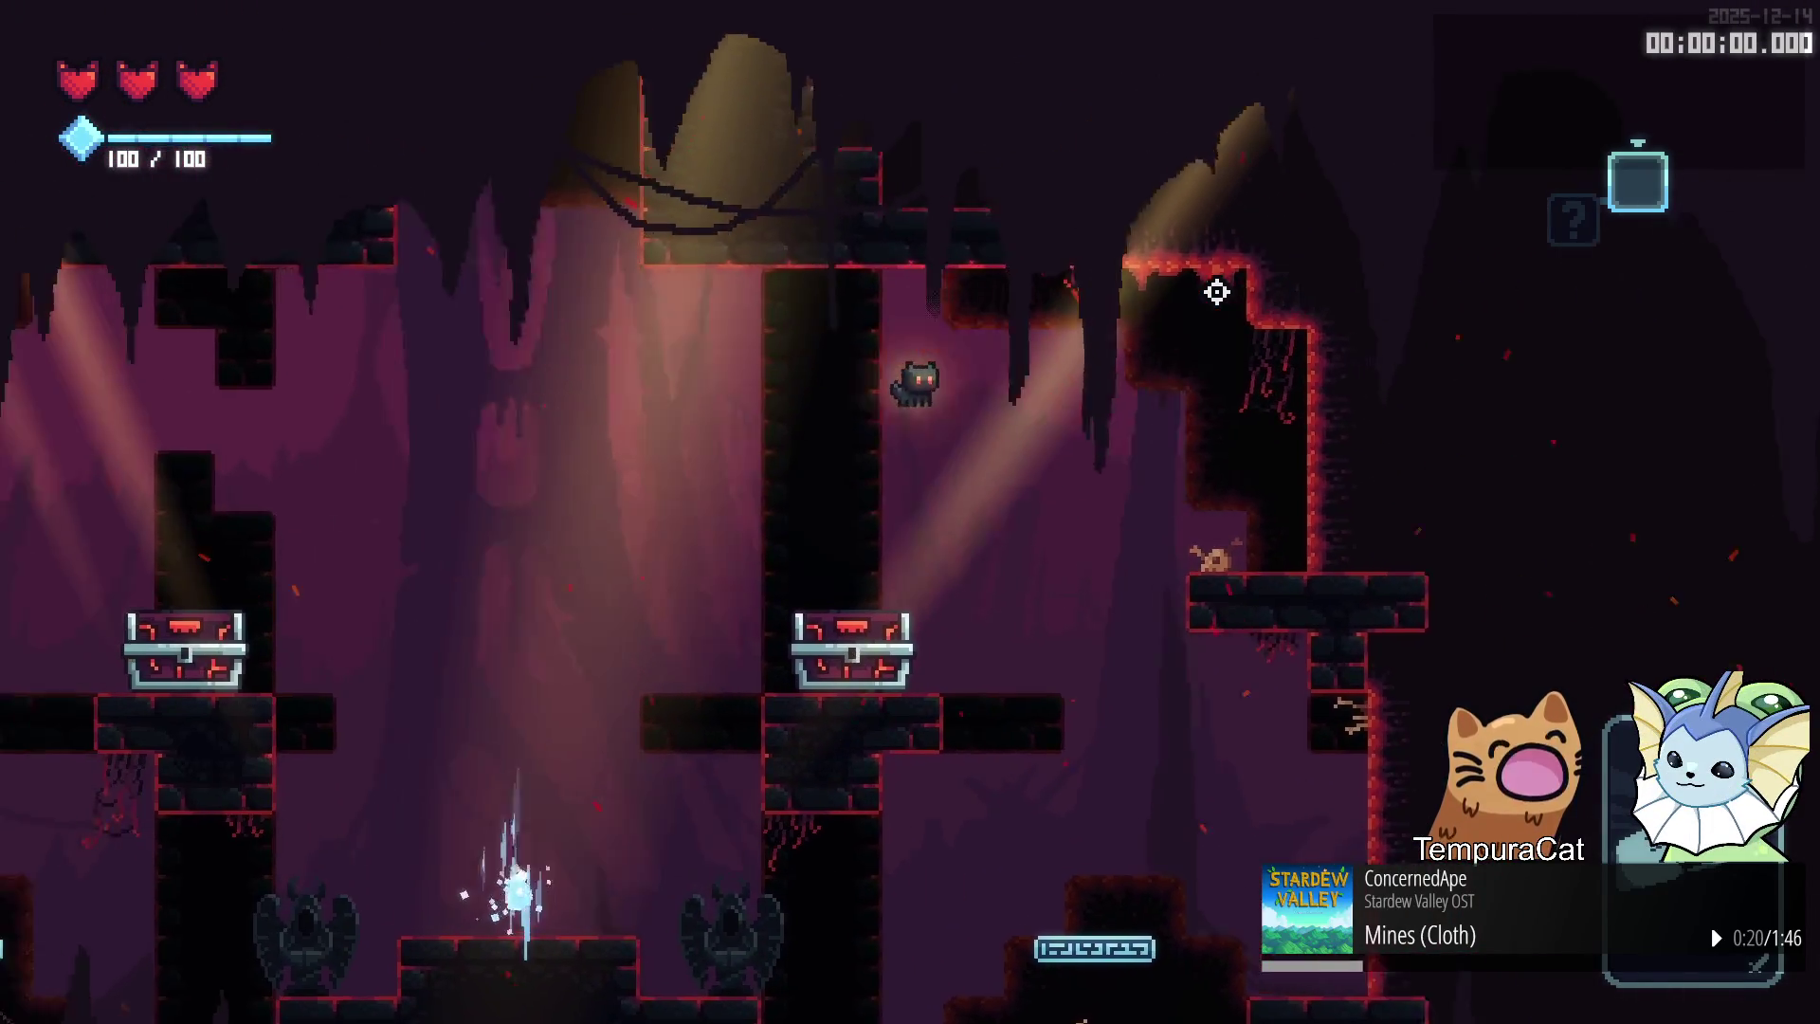
key(a)
key(space)
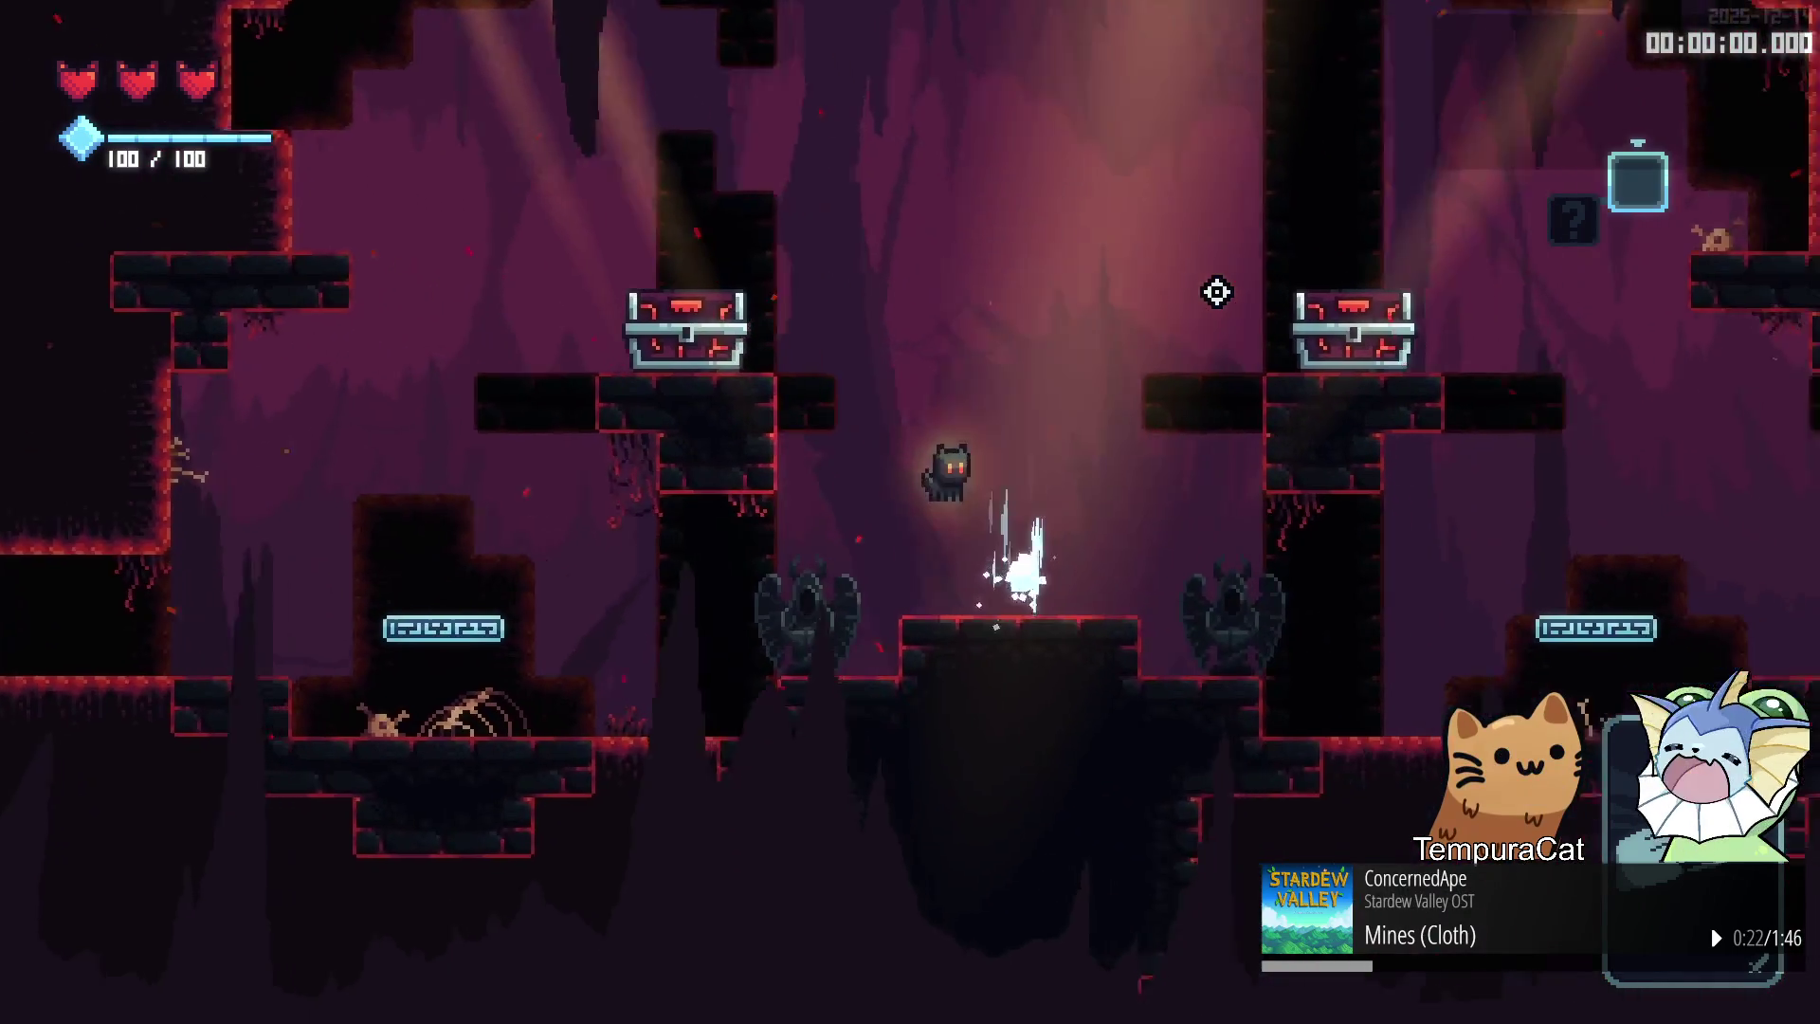
key(d)
key(space)
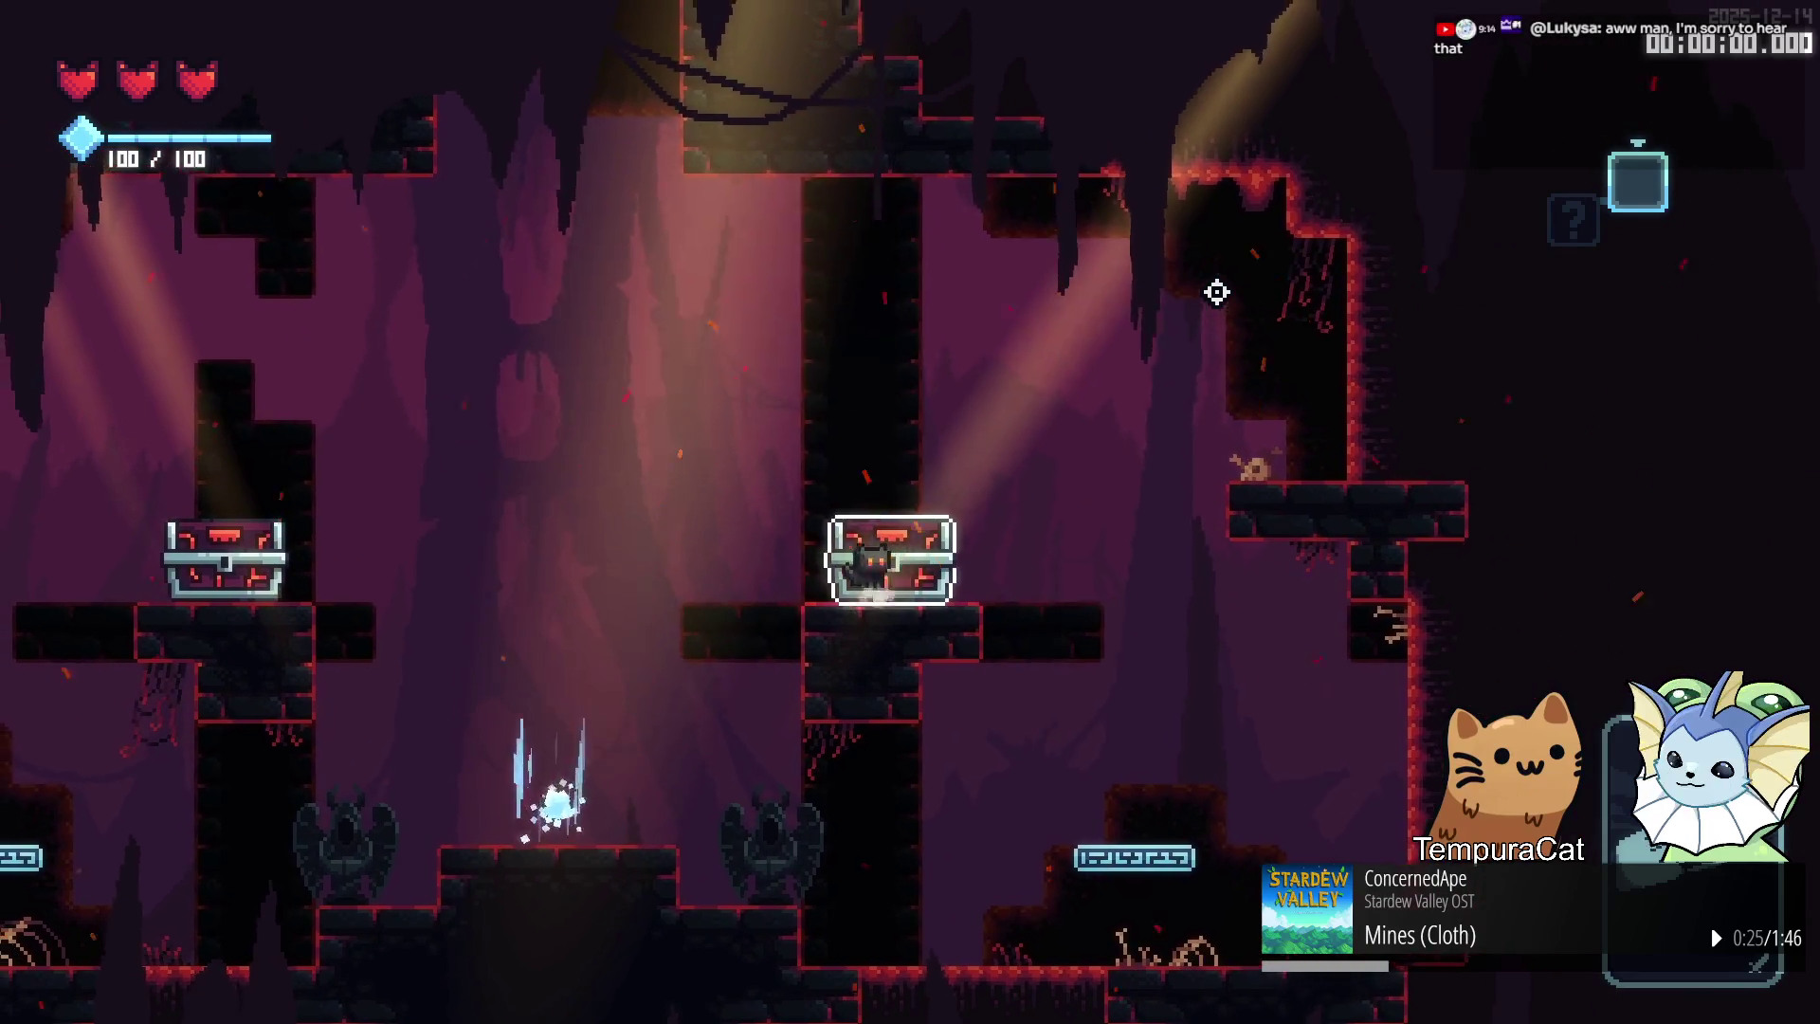
key(a)
key(space)
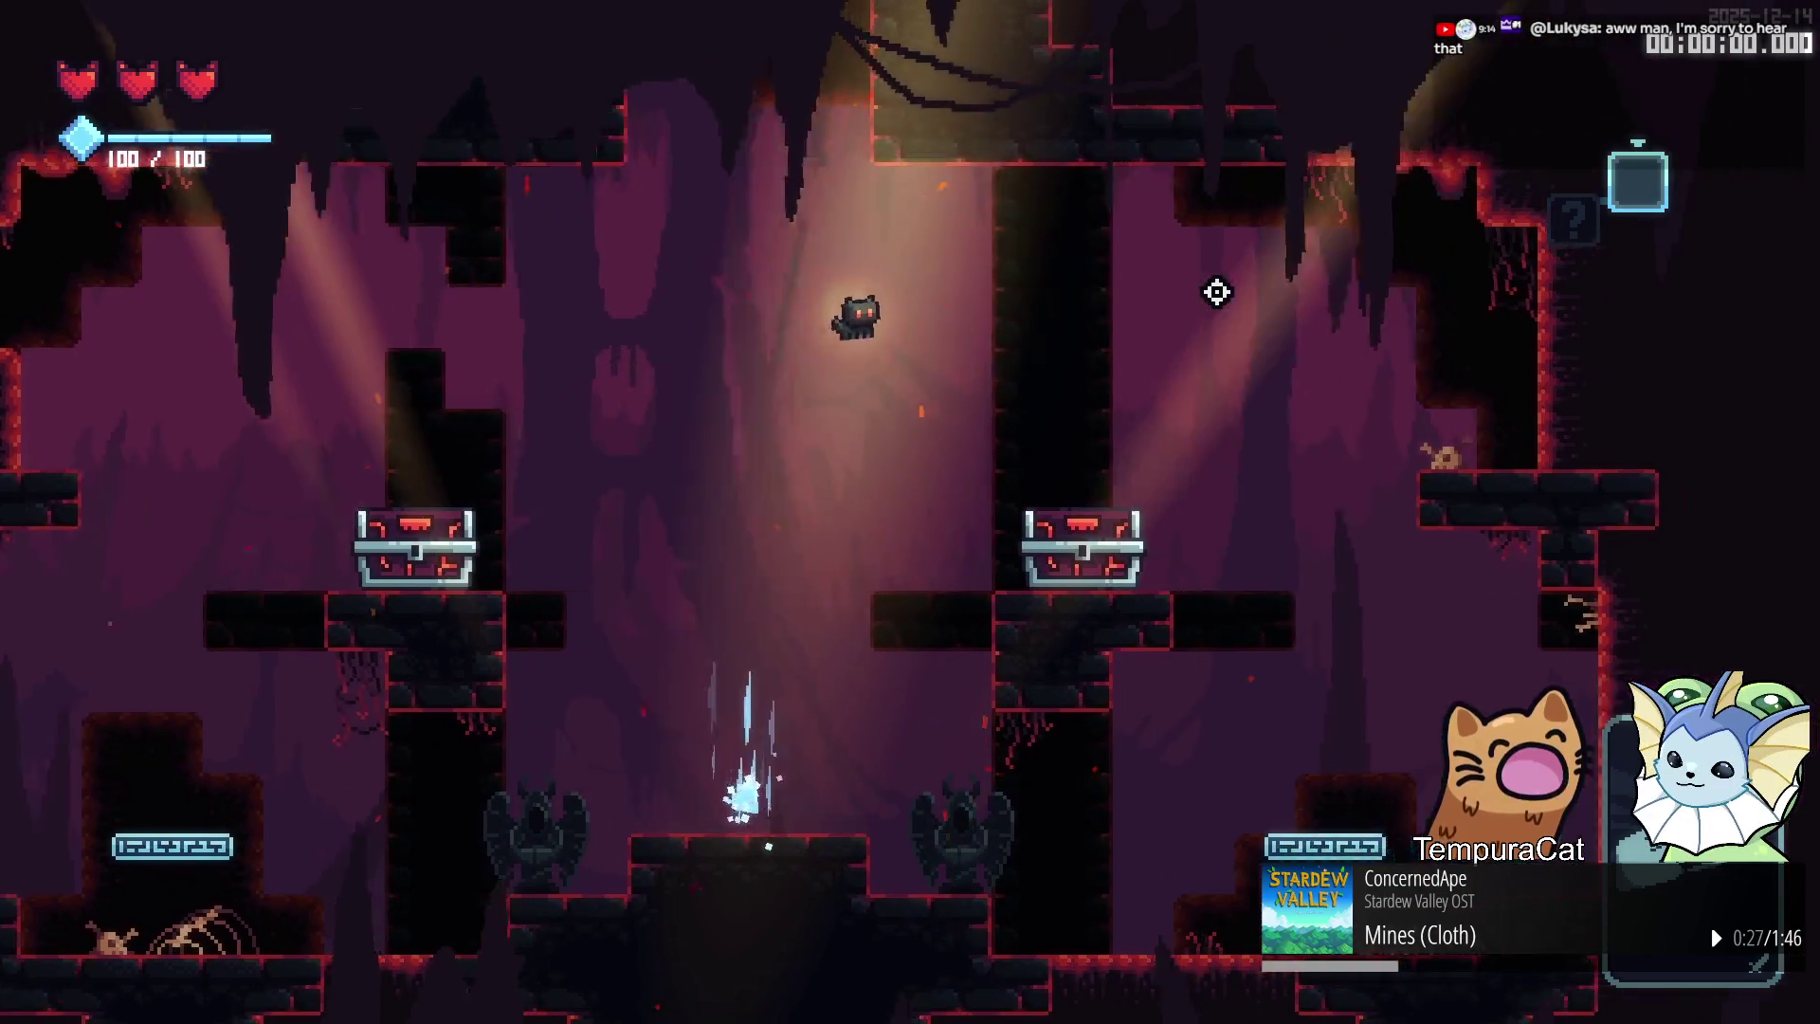
key(d)
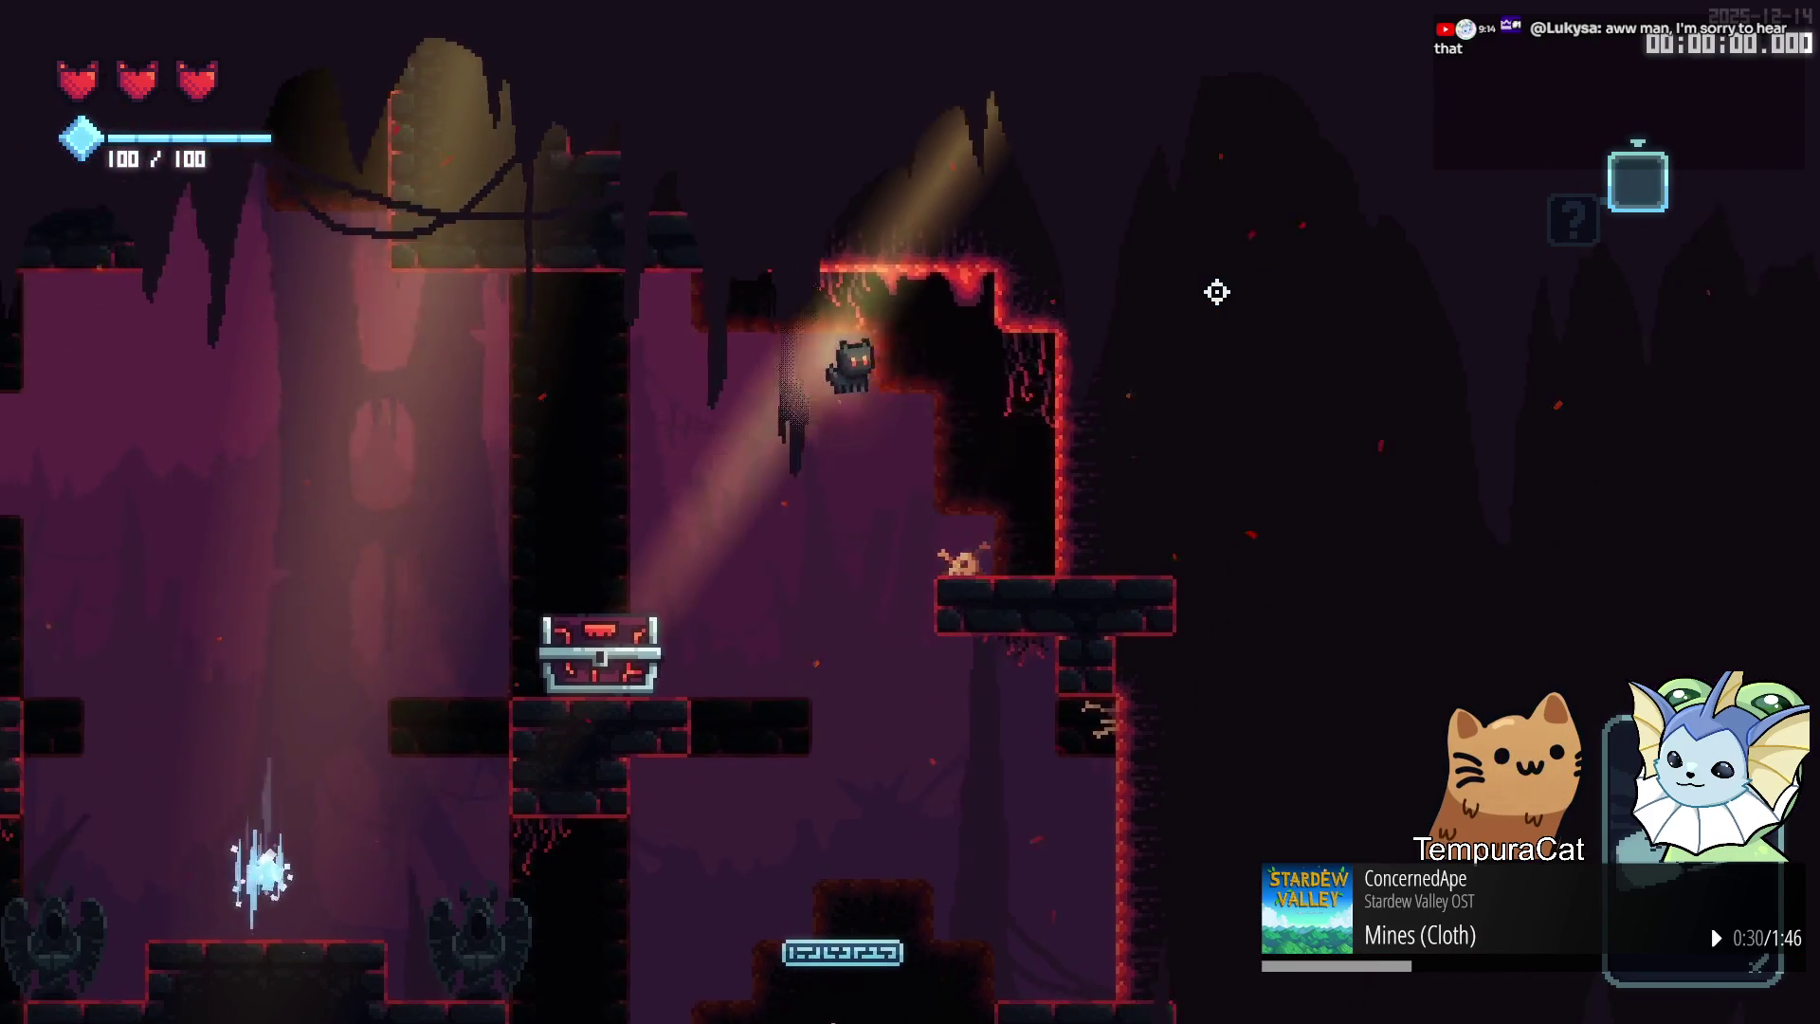
key(a)
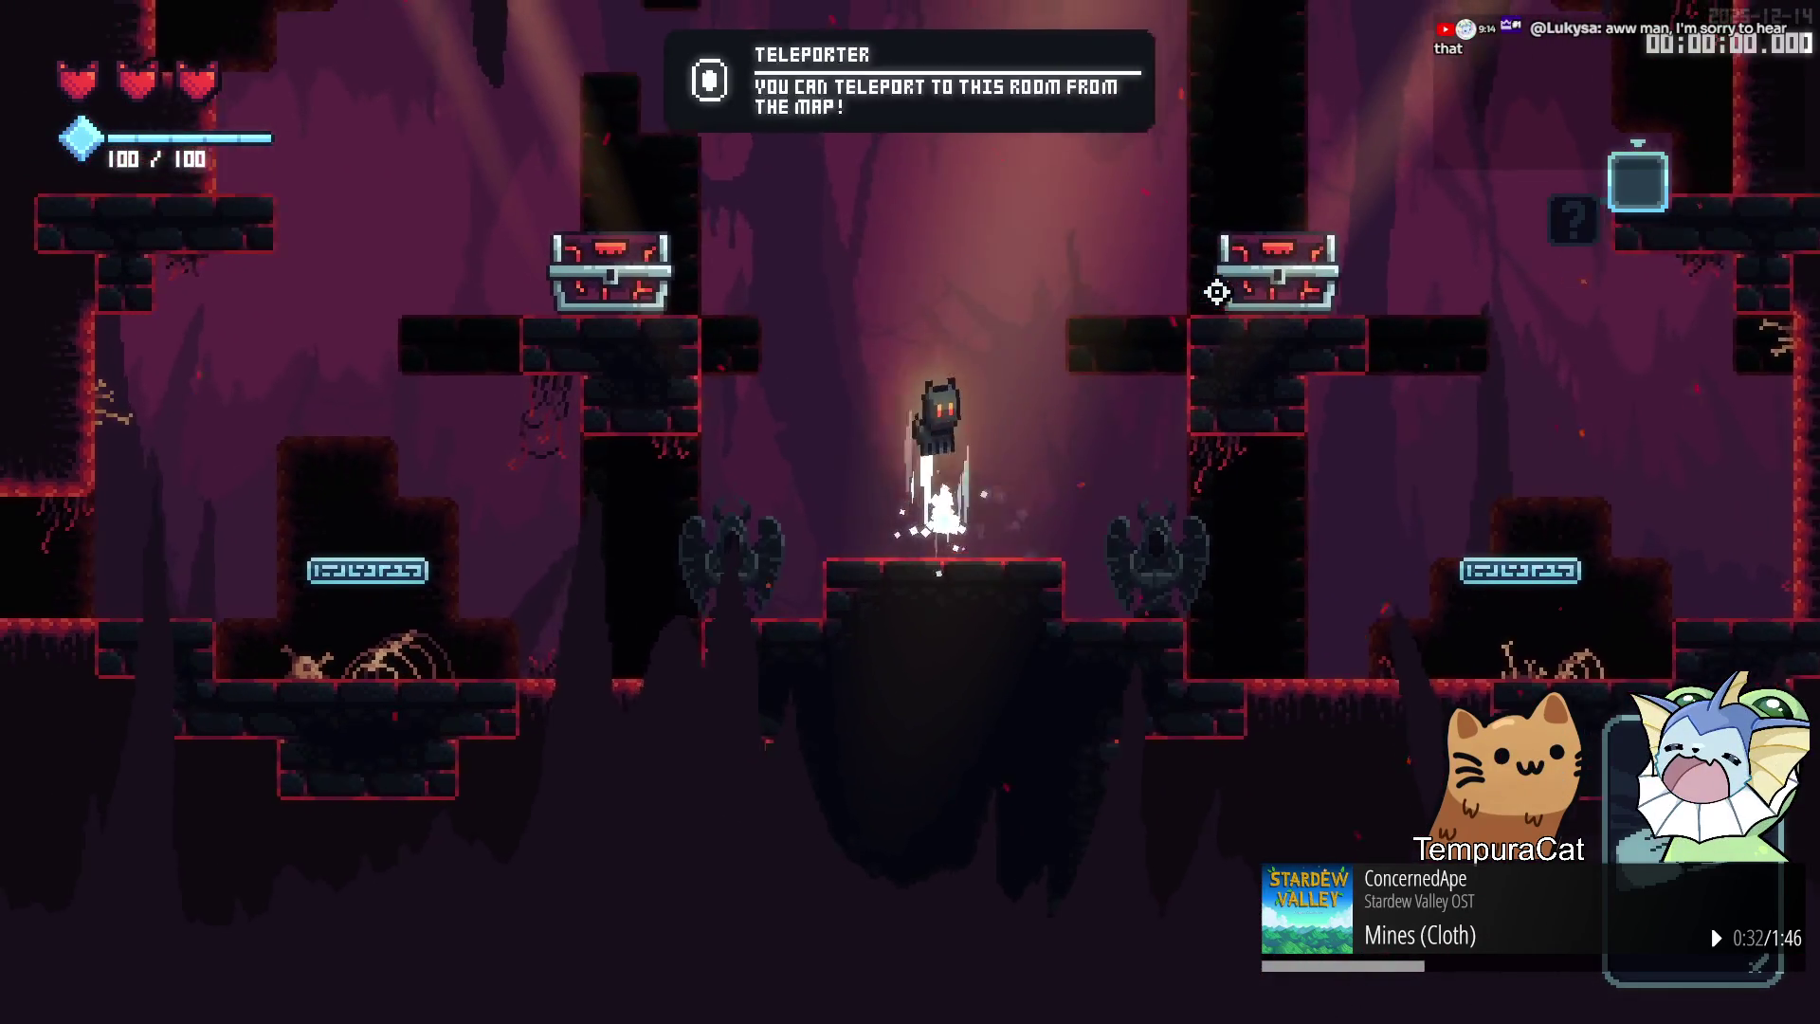
key(a)
key(space)
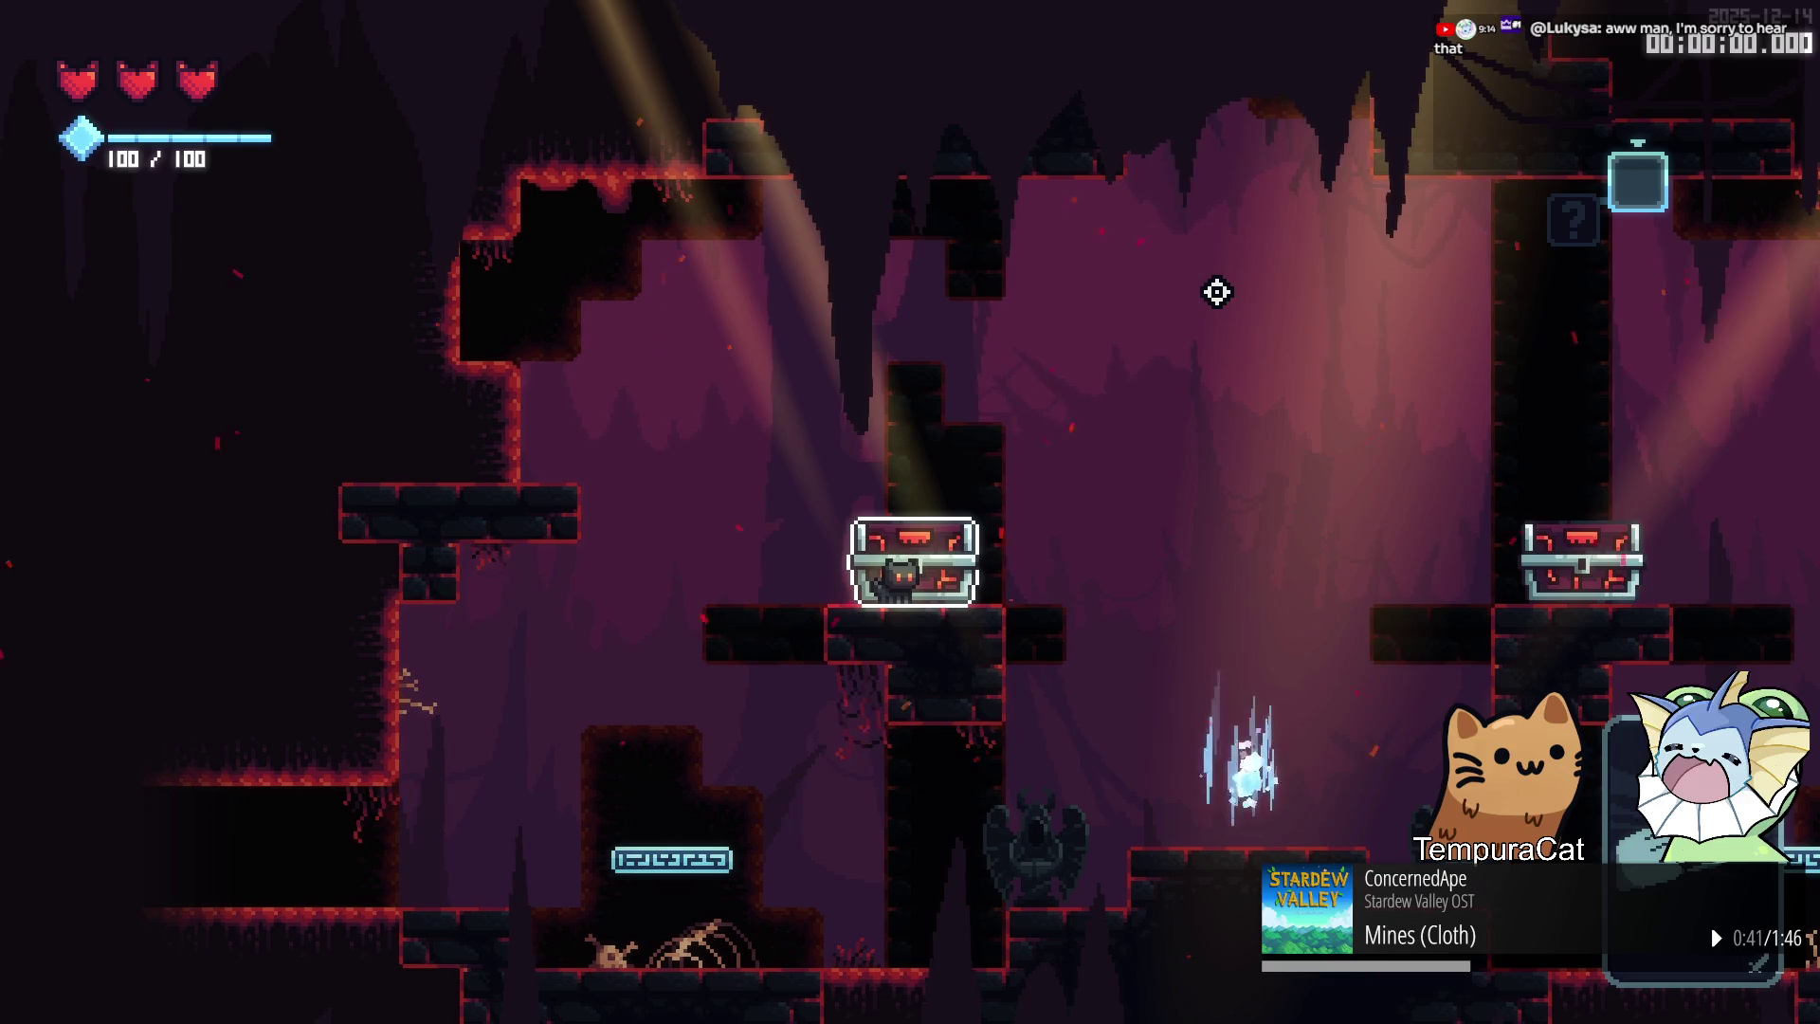
key(d)
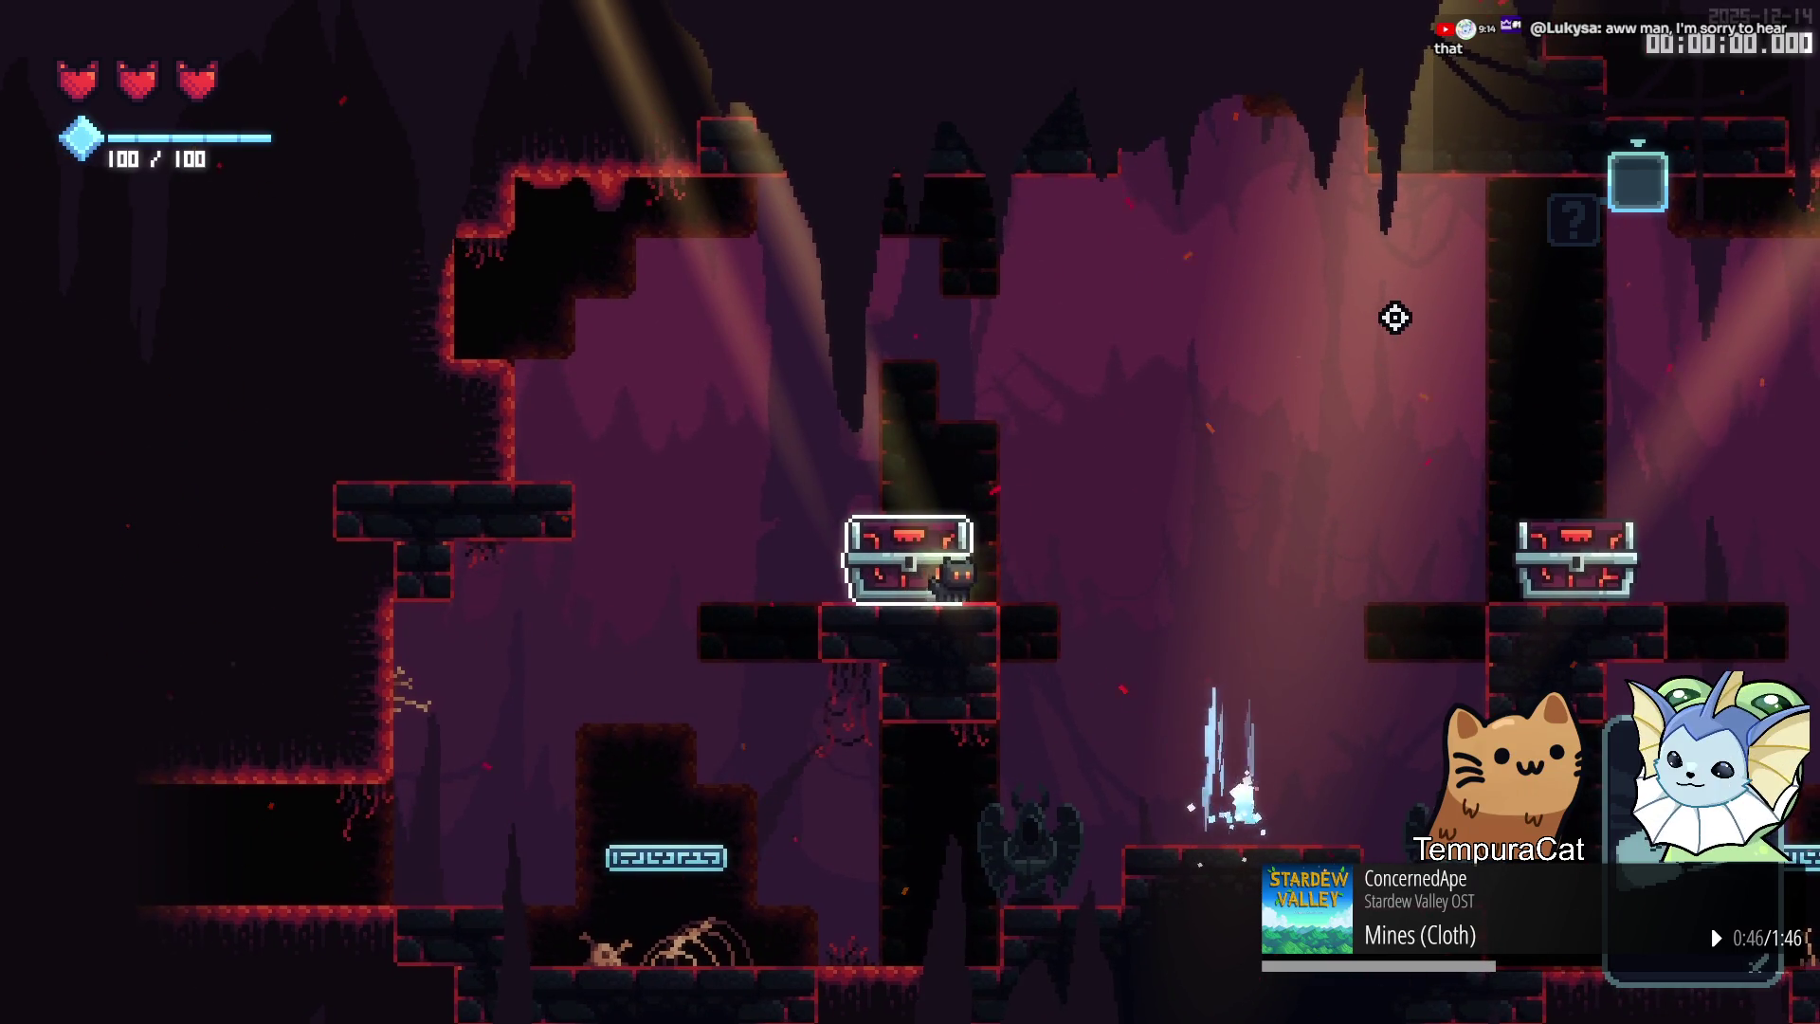
key(d)
key(space)
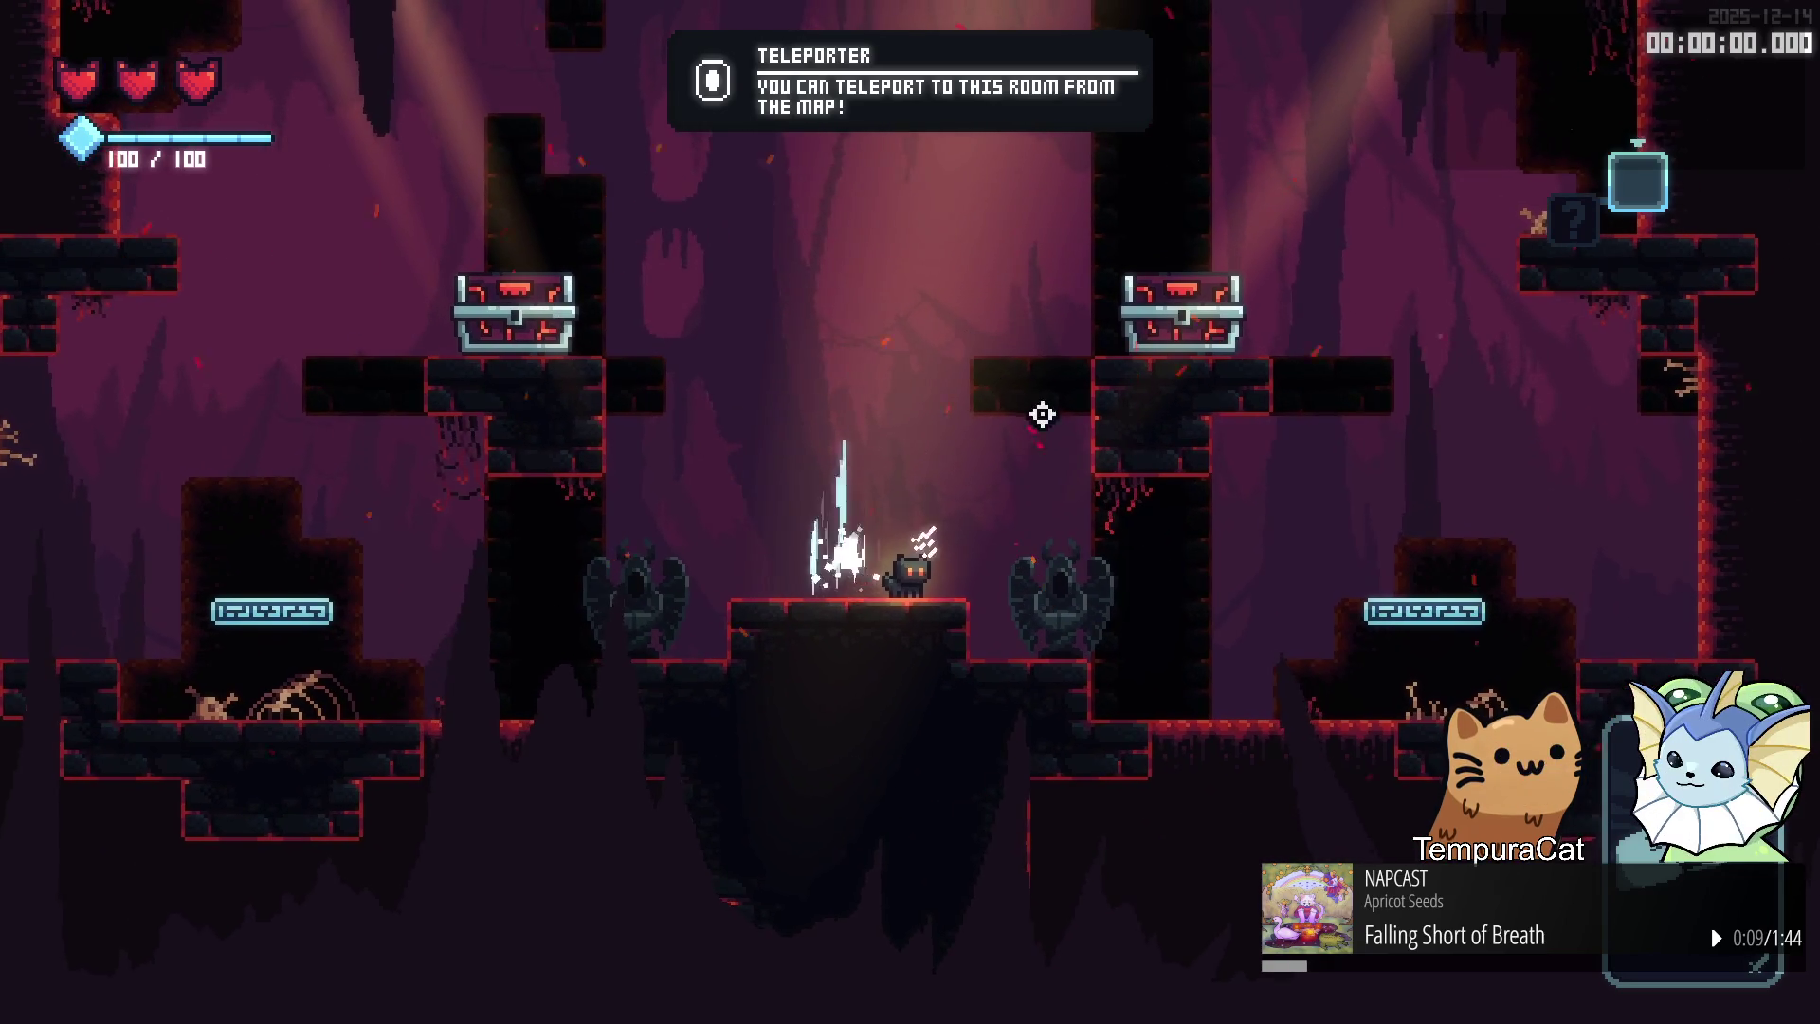
- Spawn the sticker pack drops around the chests, then switch back to the editor's file search
key(F1)
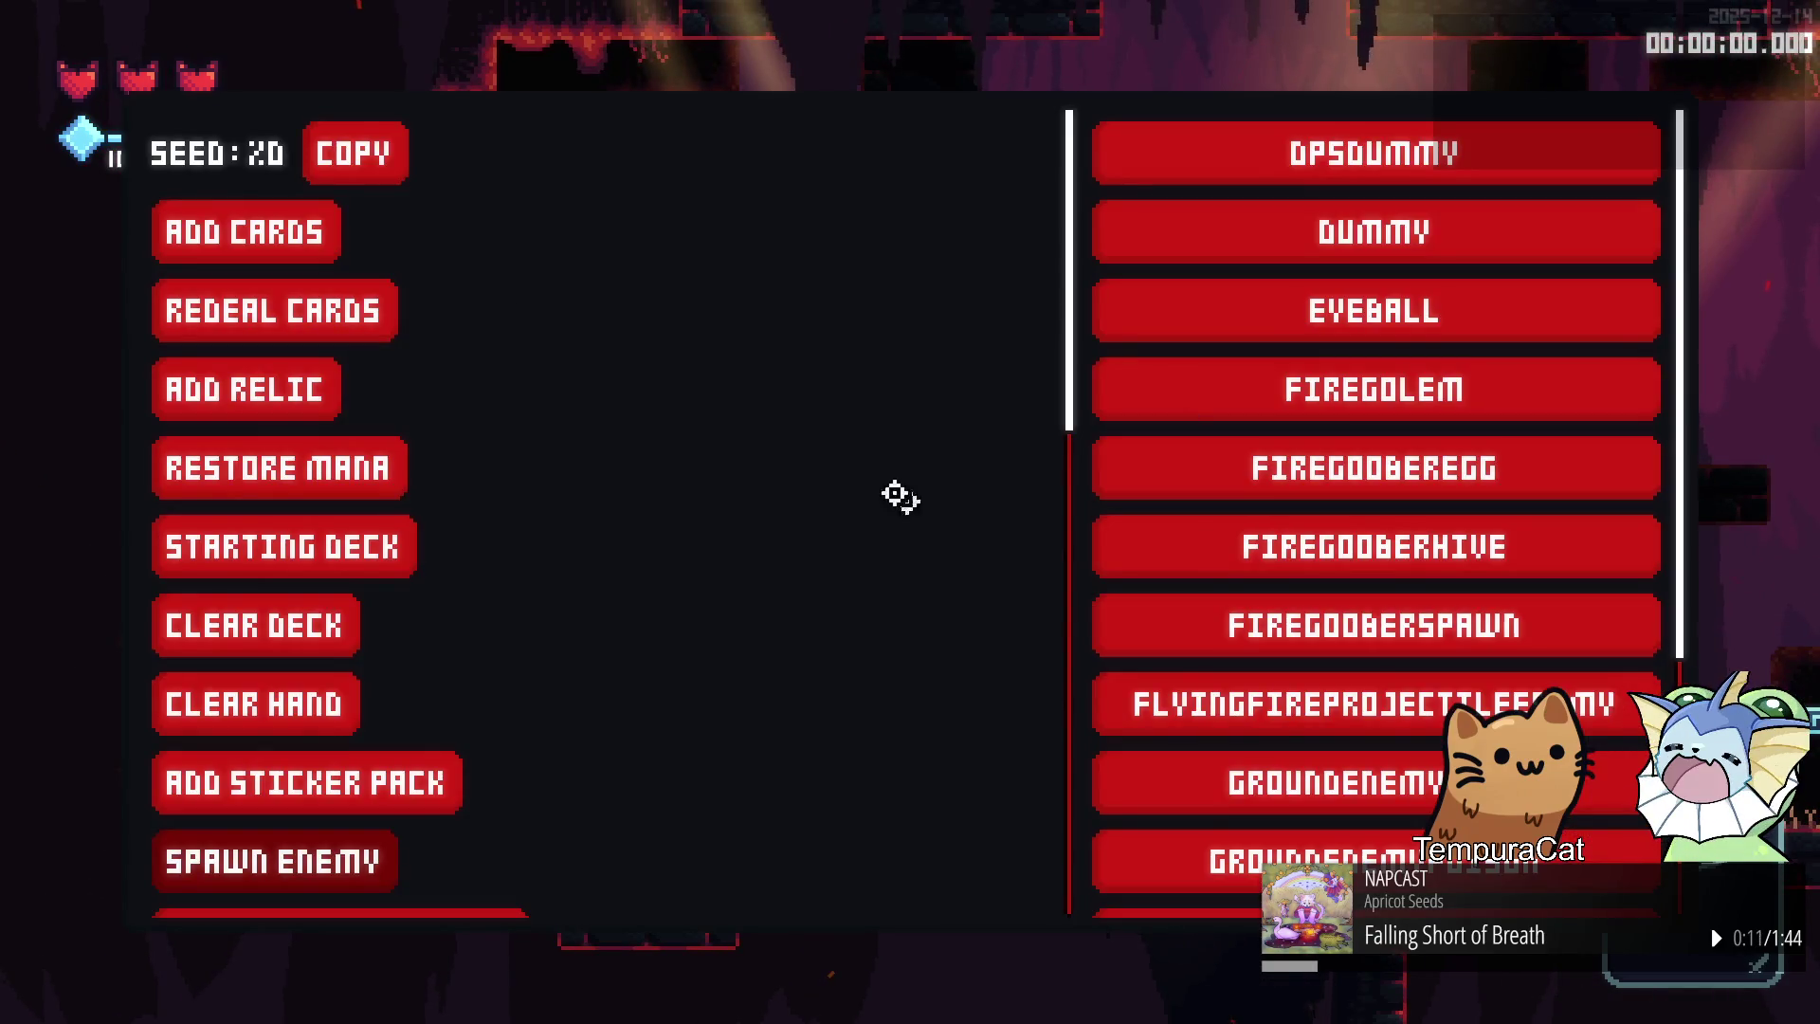
key(F1)
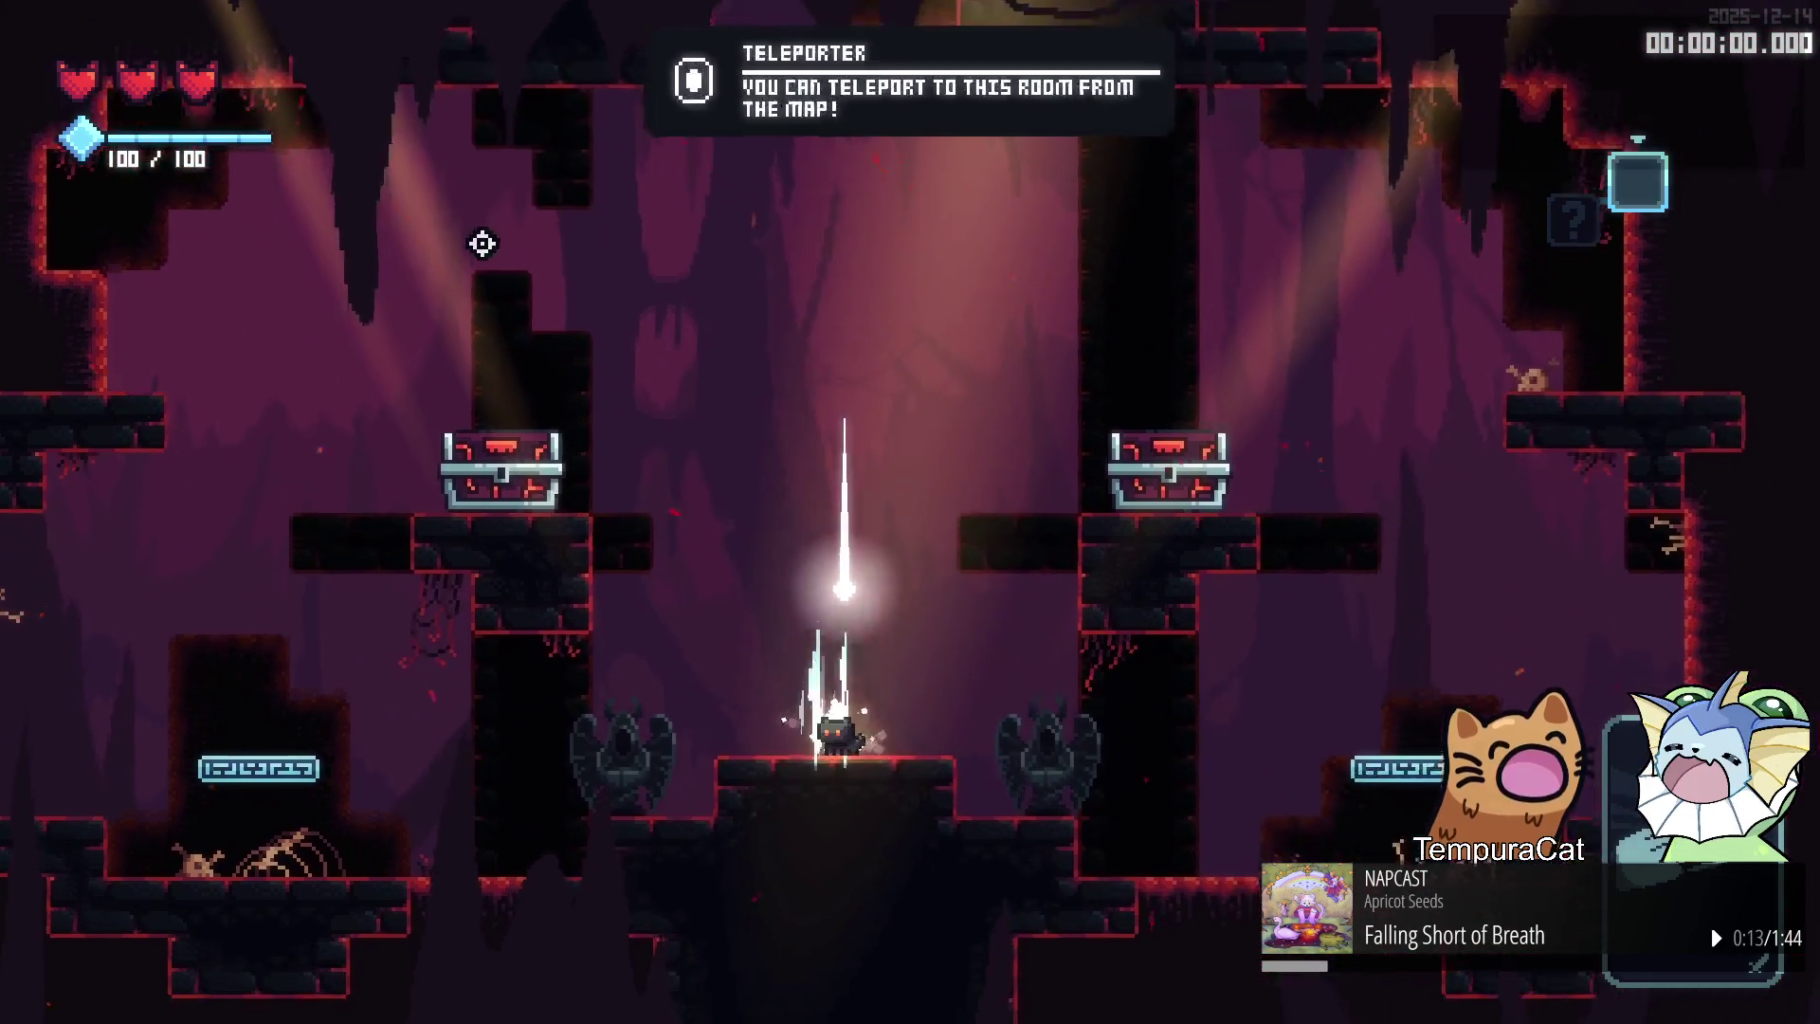
key(space)
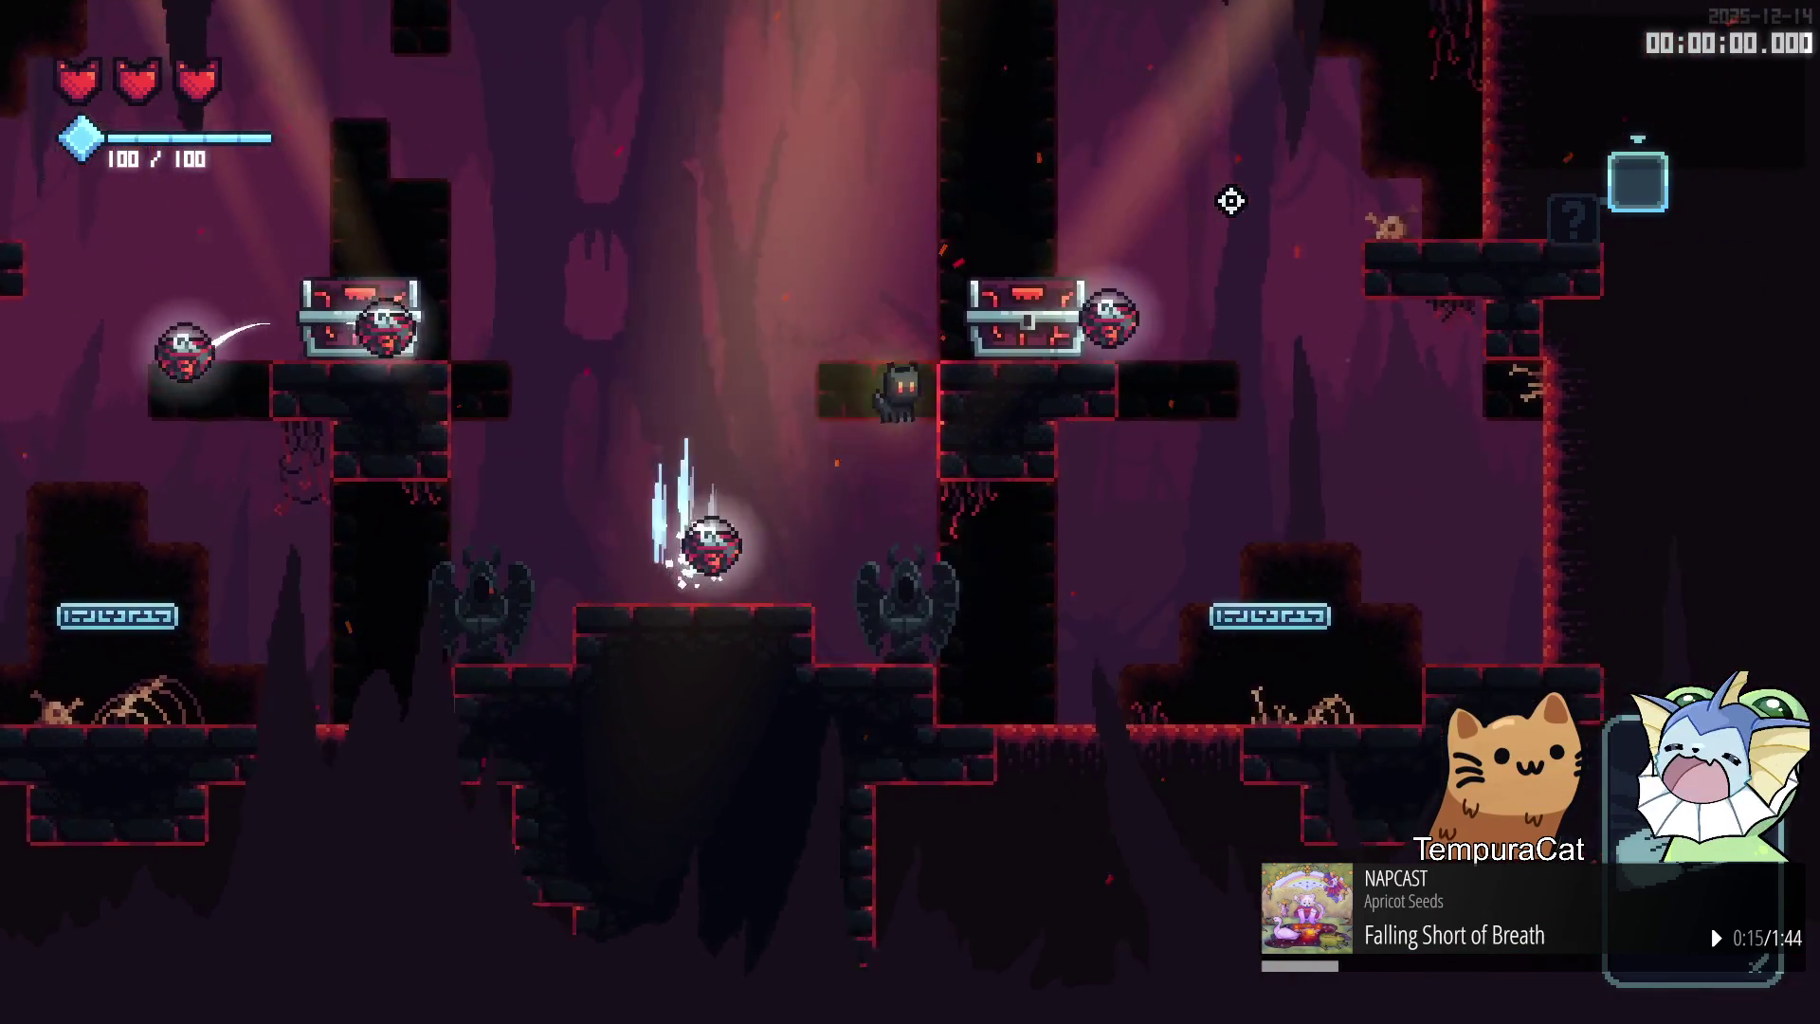
key(alt+Tab)
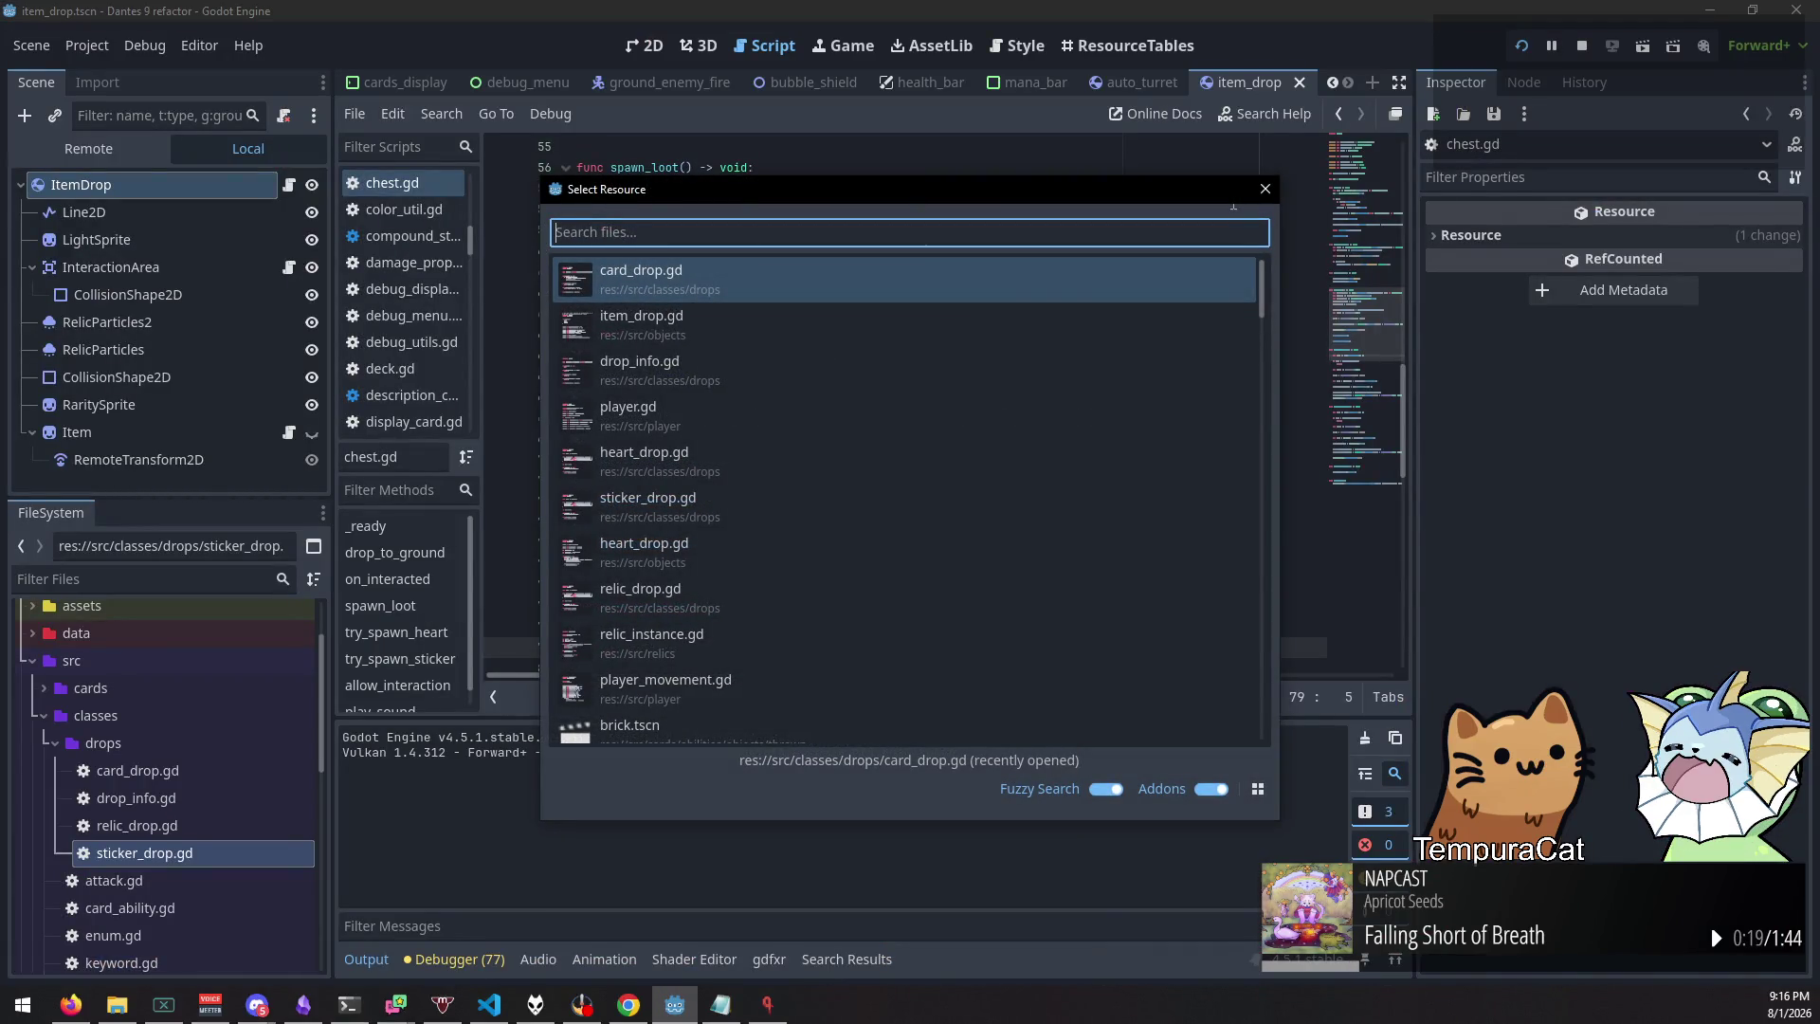
- Open drop_info.gd and add a color variable based on ColorUtil.BLANK above get_color's return
text(drop_info)
key(Return)
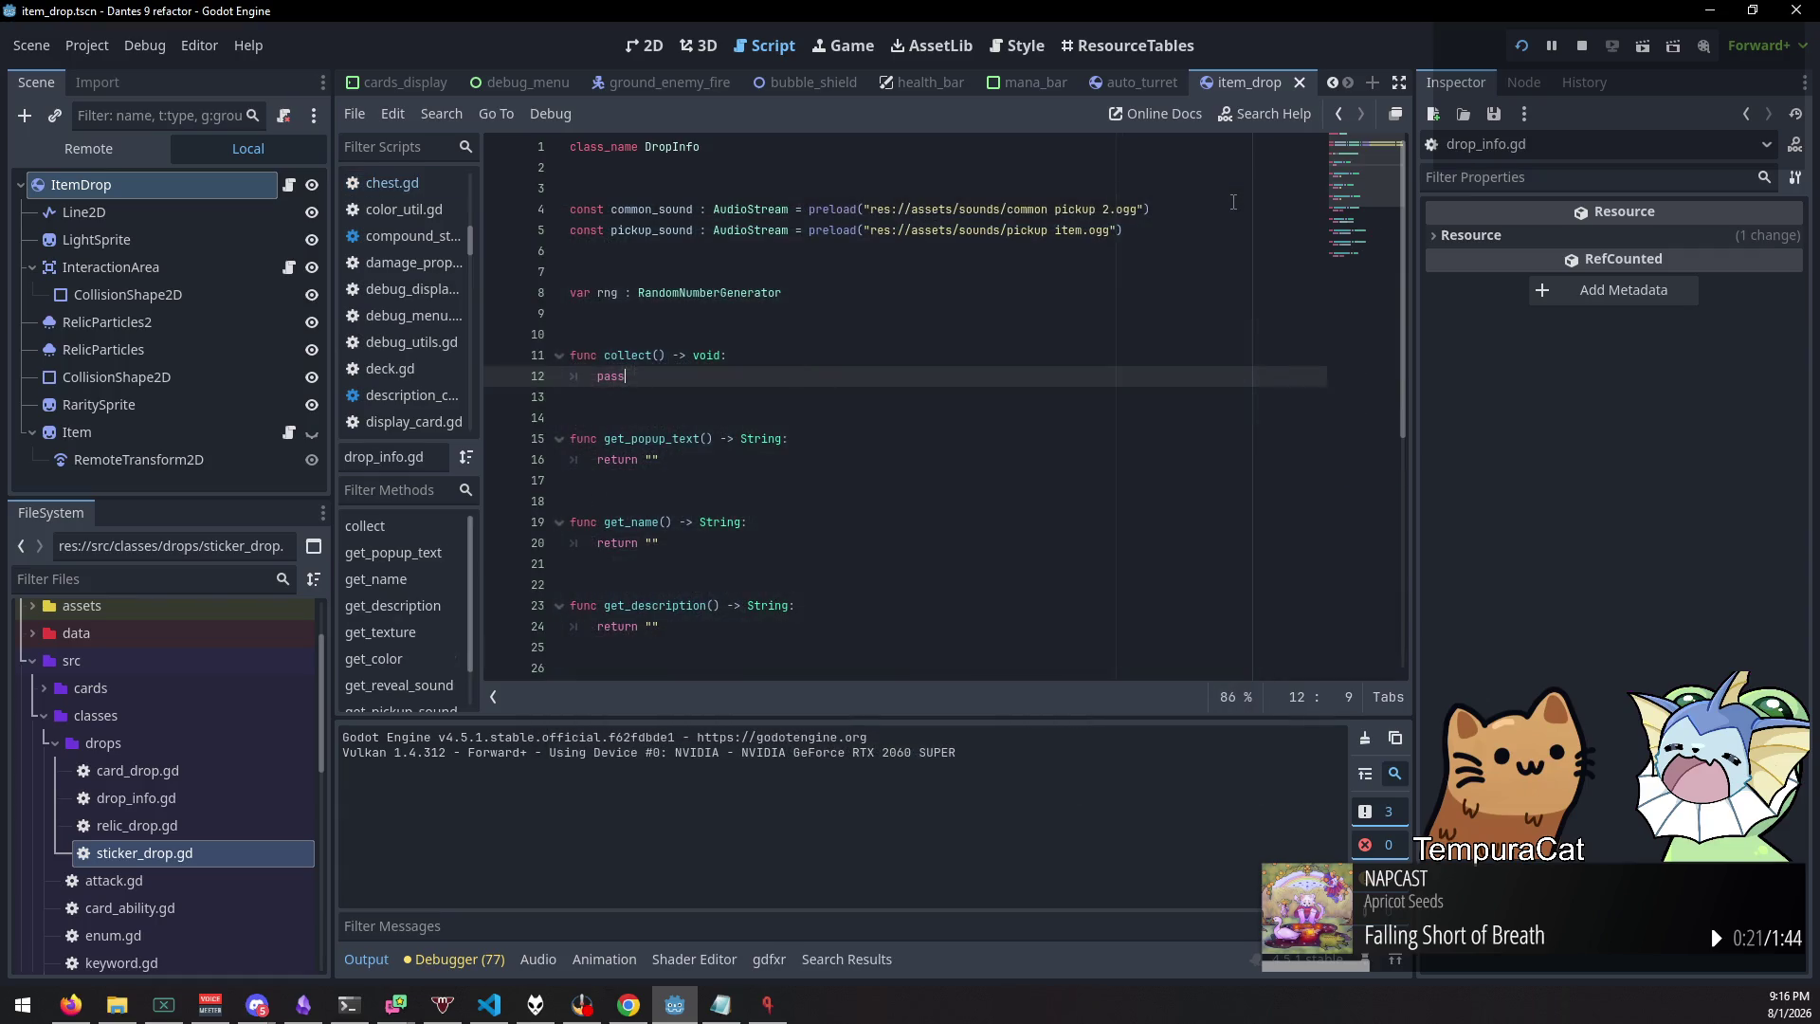
key(Up)
key(Up)
key(Up)
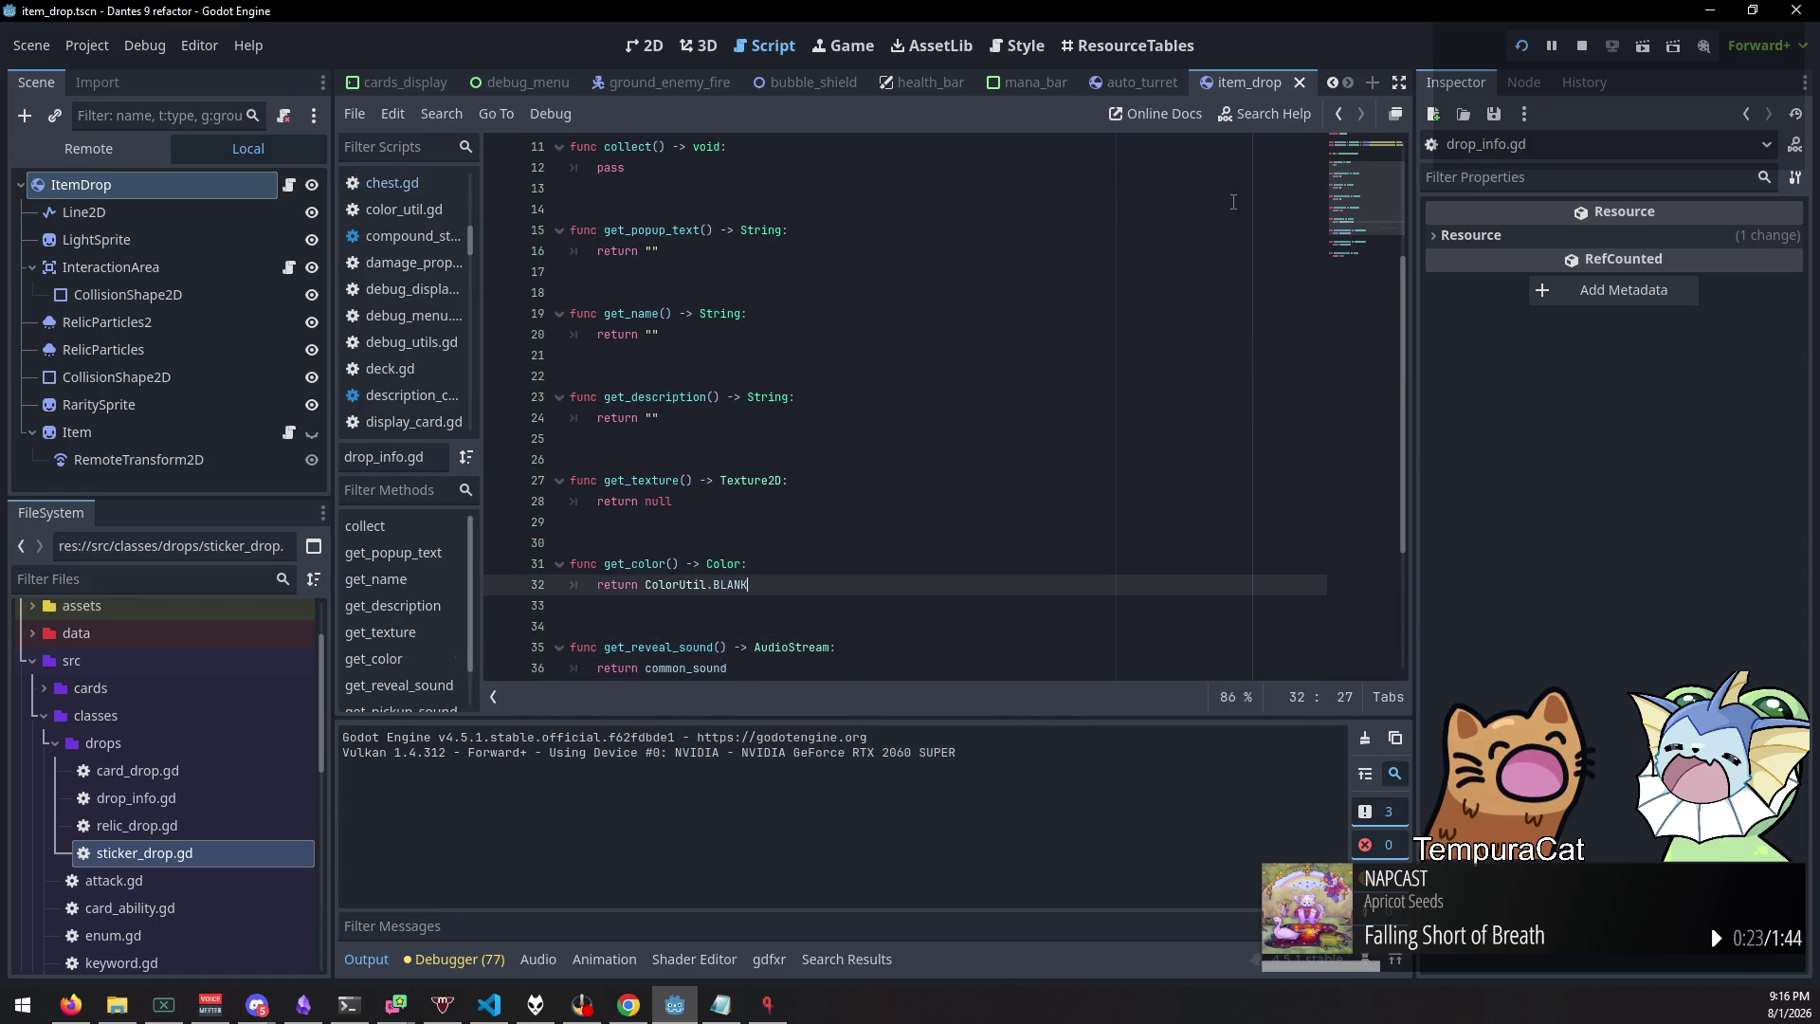
key(ctrl+shift+Return)
key(ctrl+shift+Return)
text(var c :)
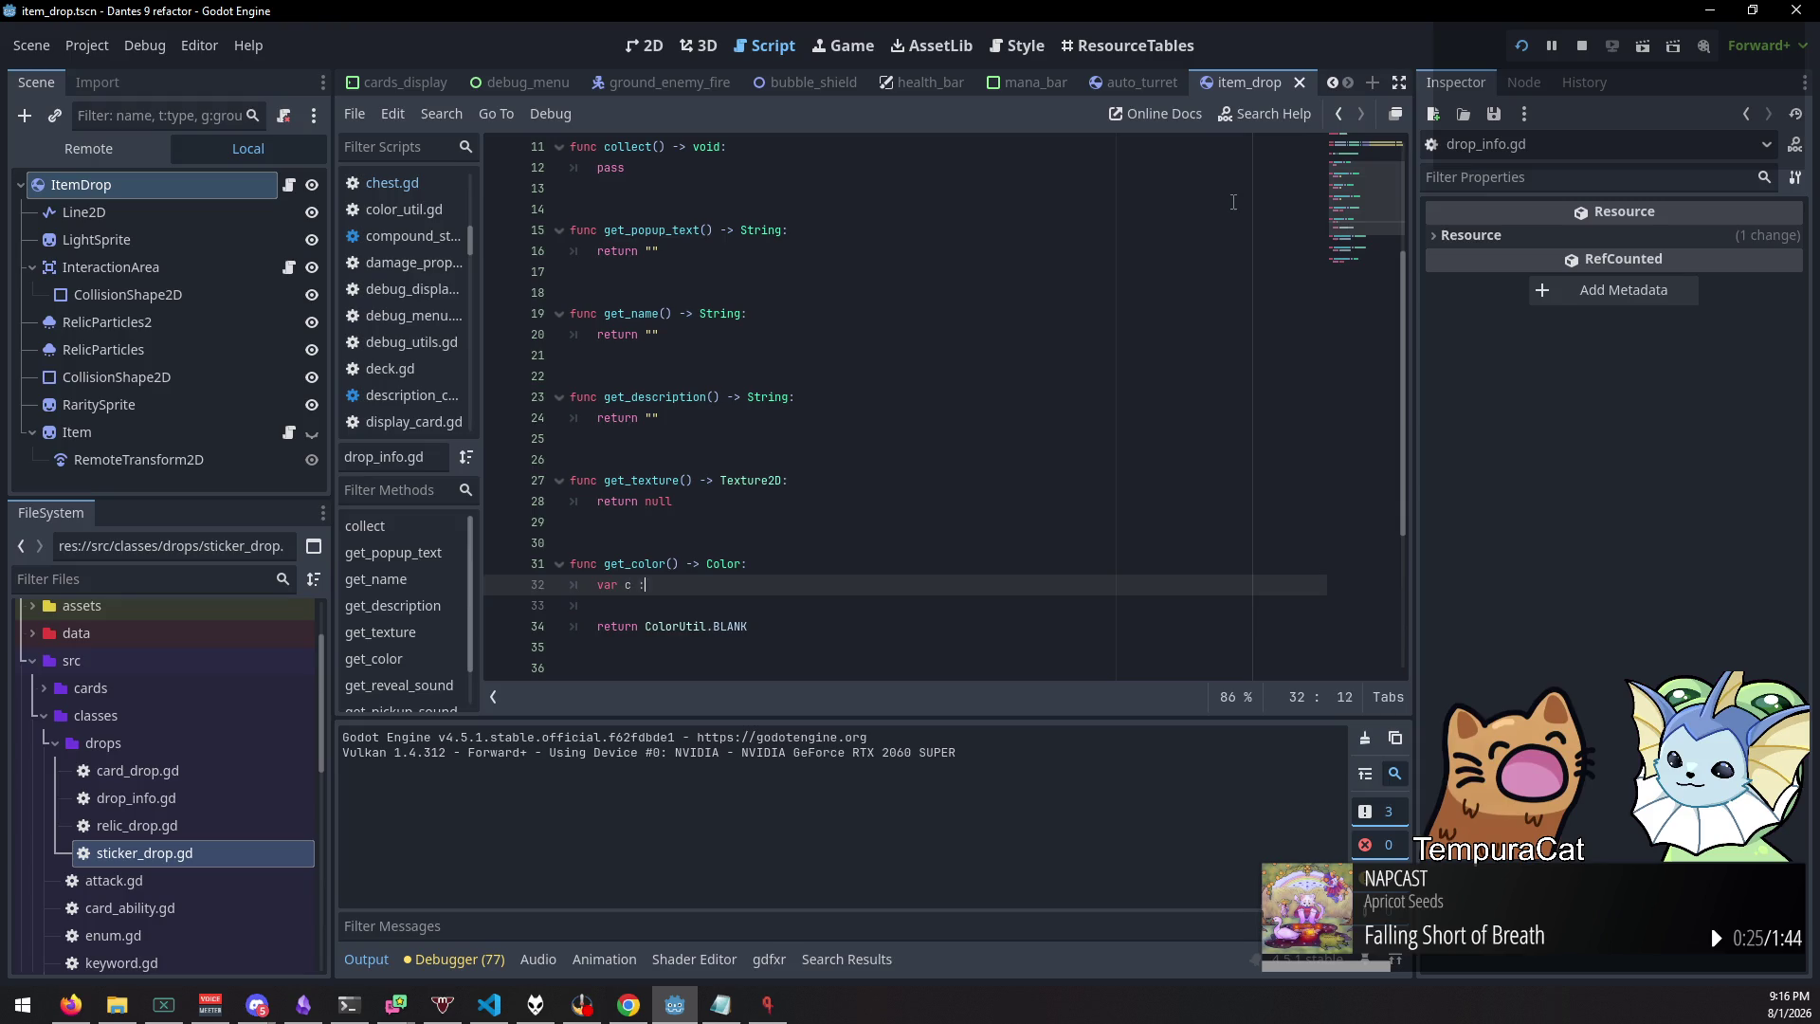
text(.BL)
key(Return)
key(Down)
key(Down)
key(Down)
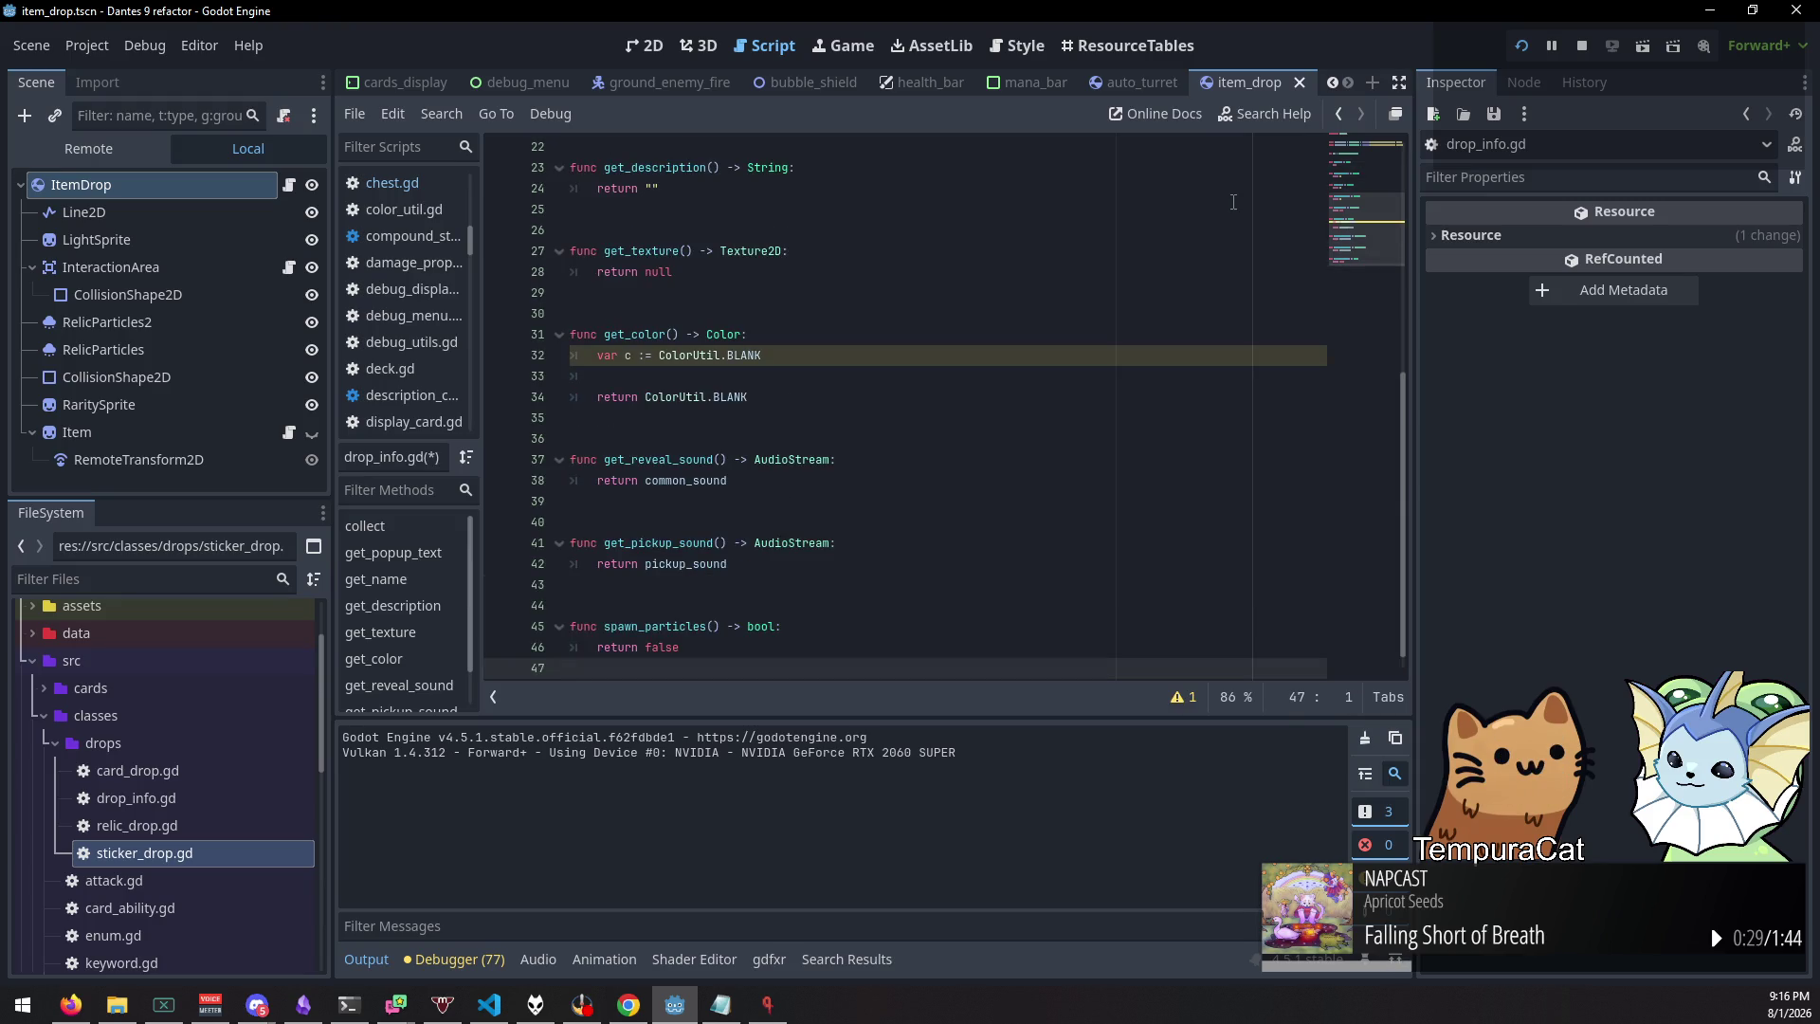
key(Up)
key(Up)
key(Up)
key(Down)
key(Down)
key(Down)
key(Down)
key(Up)
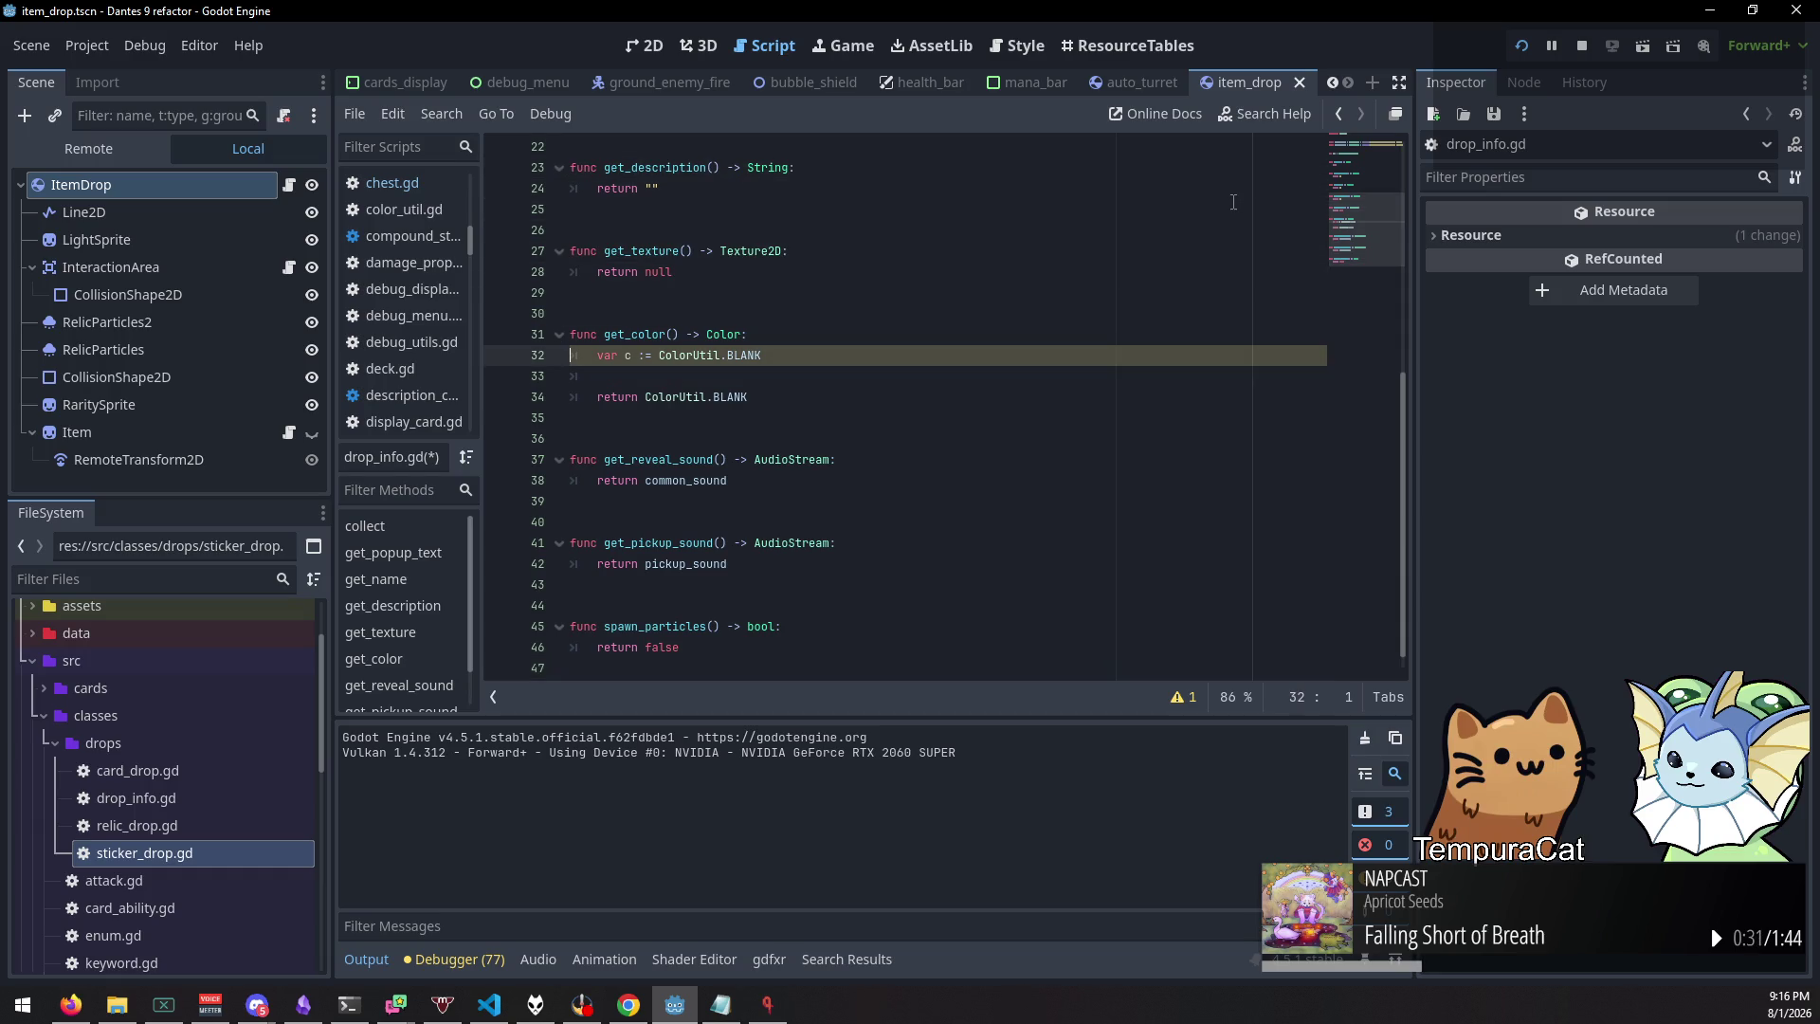
ctrl+click(733, 358)
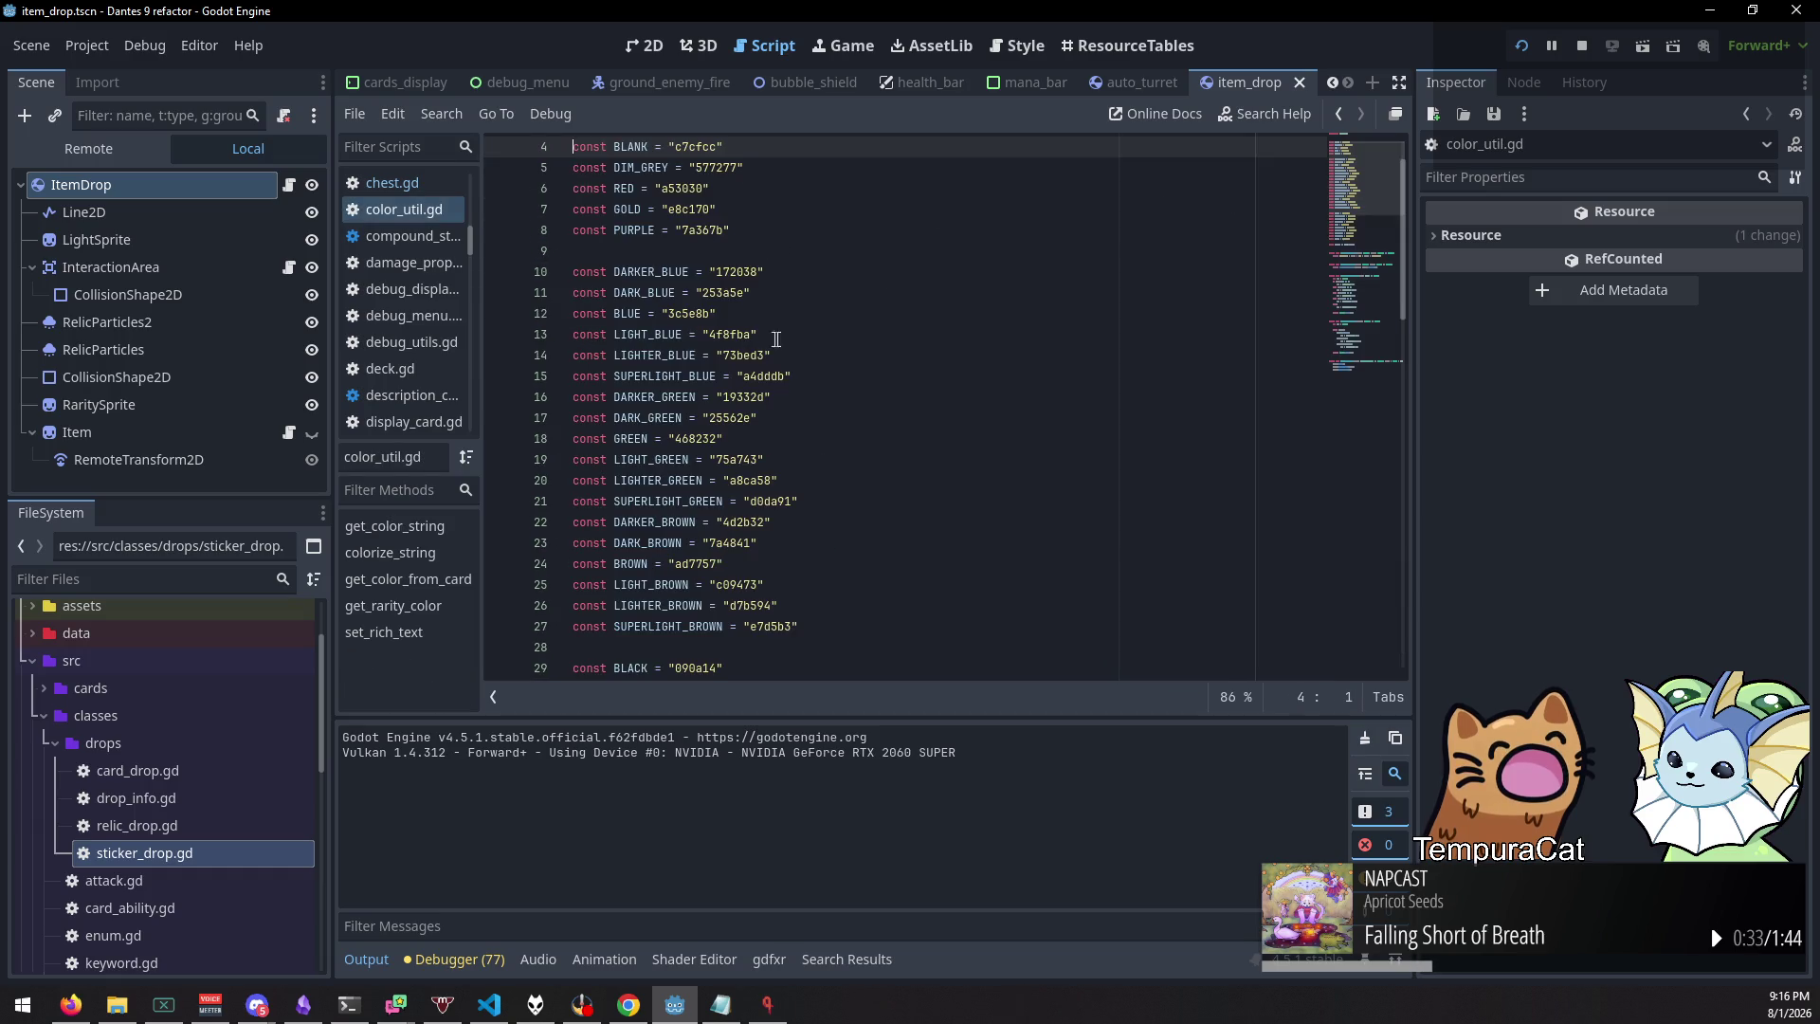
key(alt+Left)
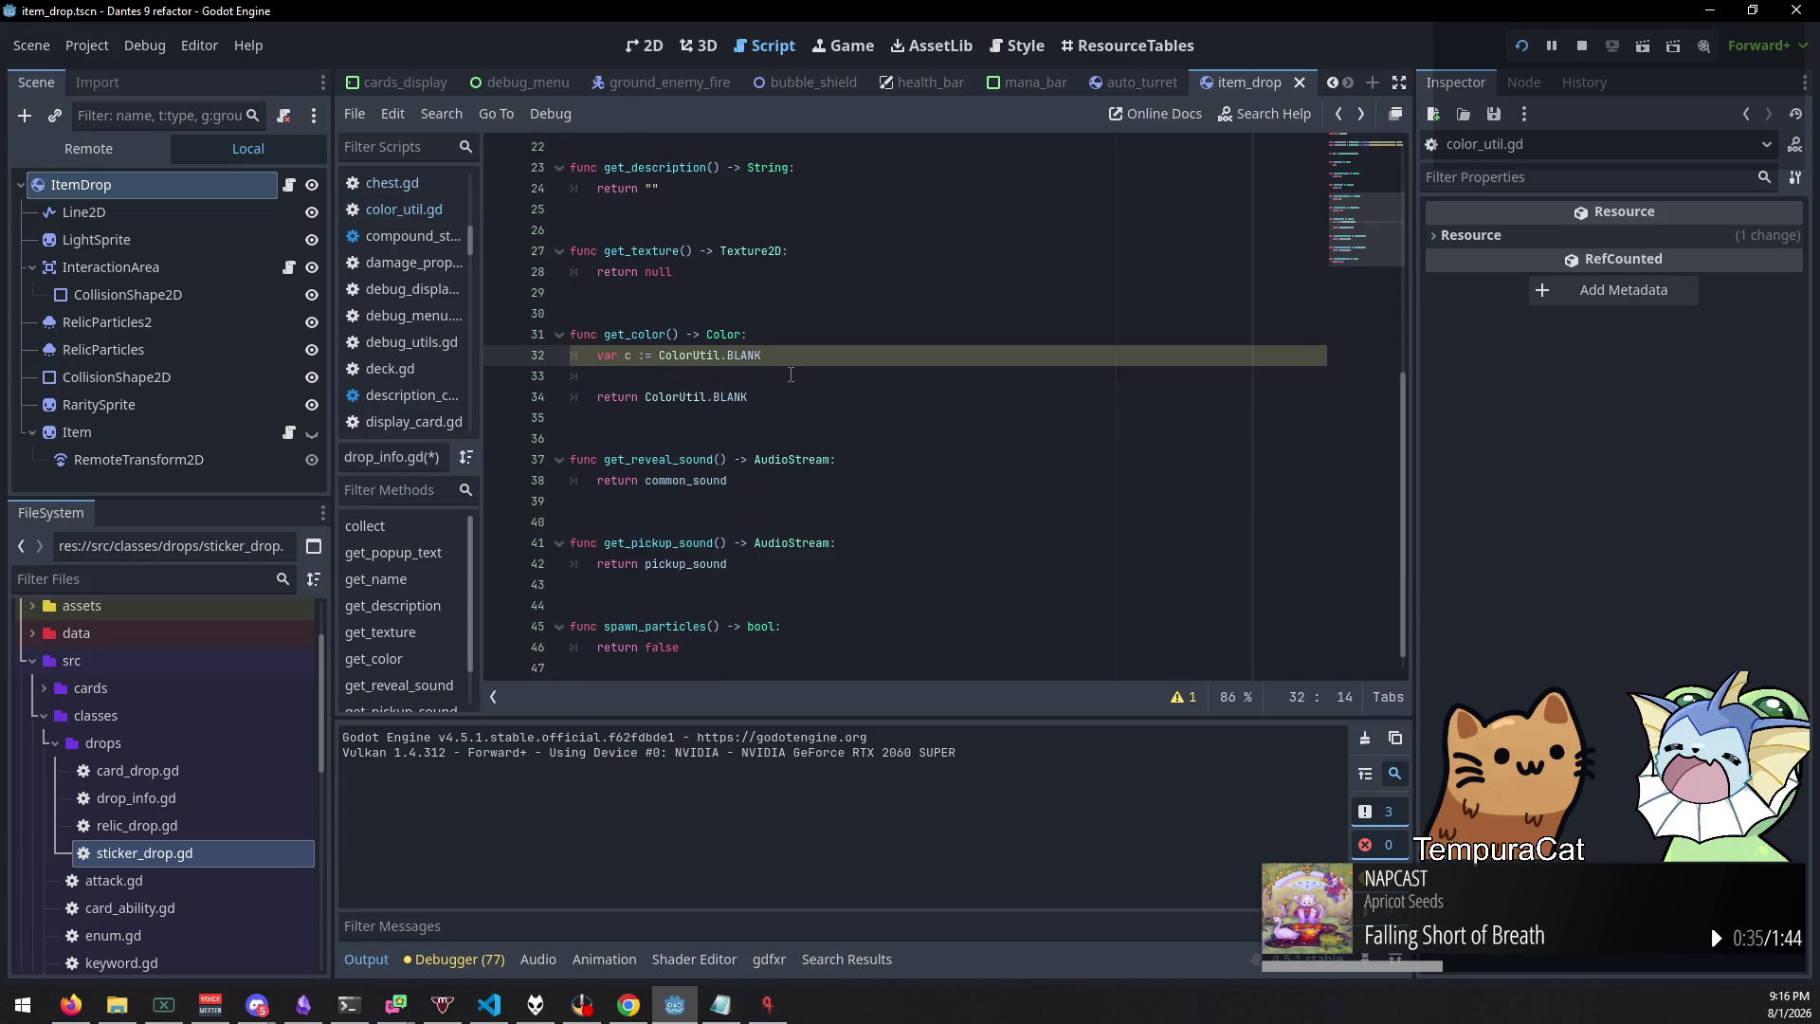
- Wrap BLANK in Color(), set c.a = 0.25, return c, and save the script
key(End)
text())
key(Down)
key(Down)
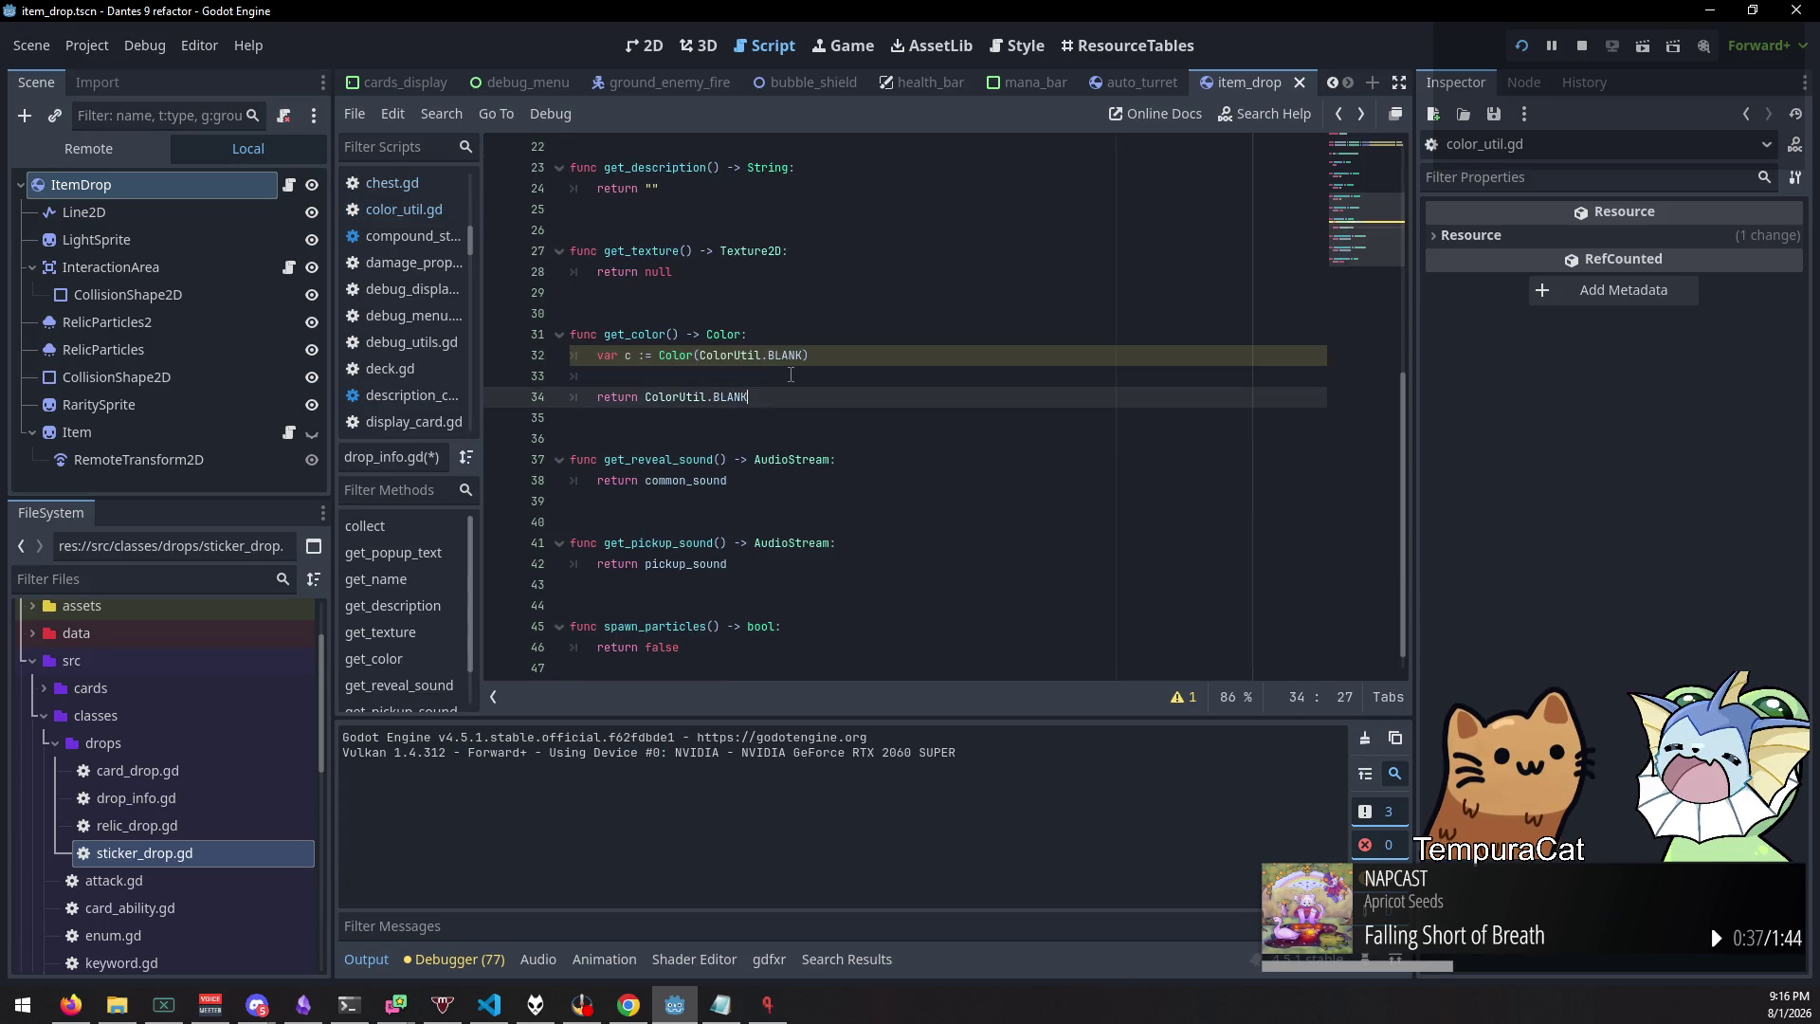
key(BackSpace)
key(BackSpace)
key(Home)
key(Return)
click(791, 374)
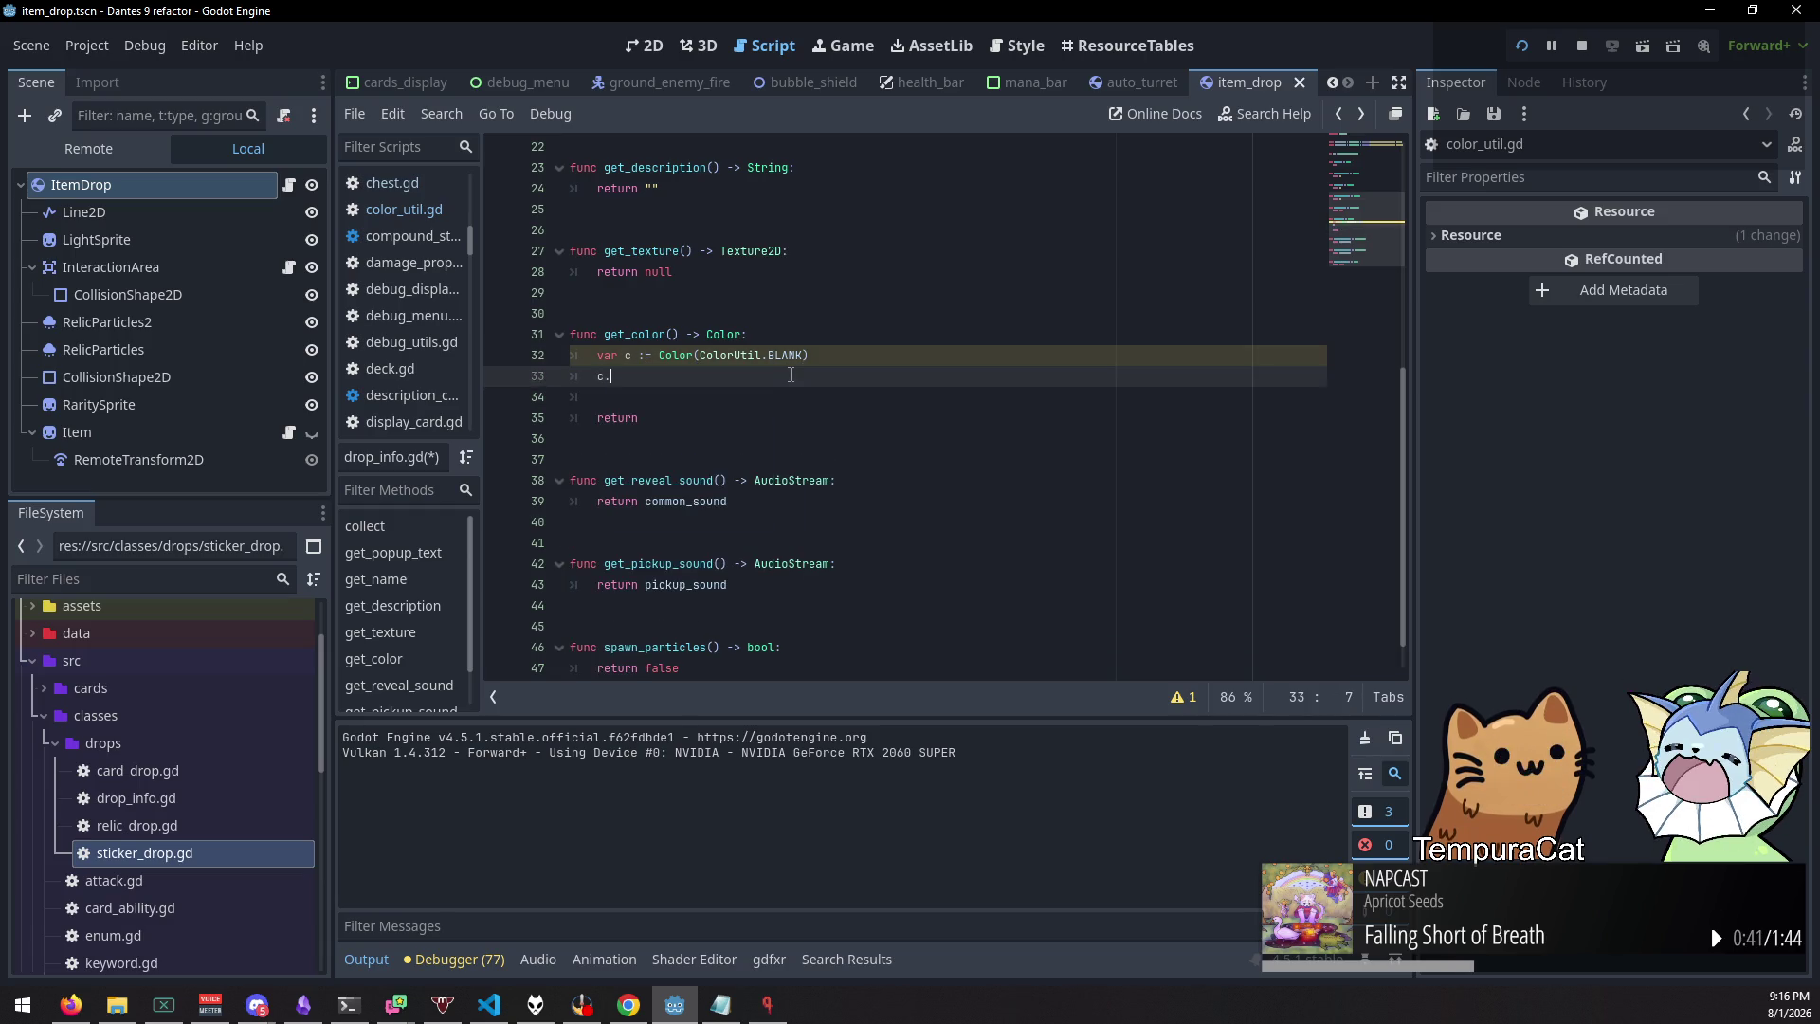
text(a =)
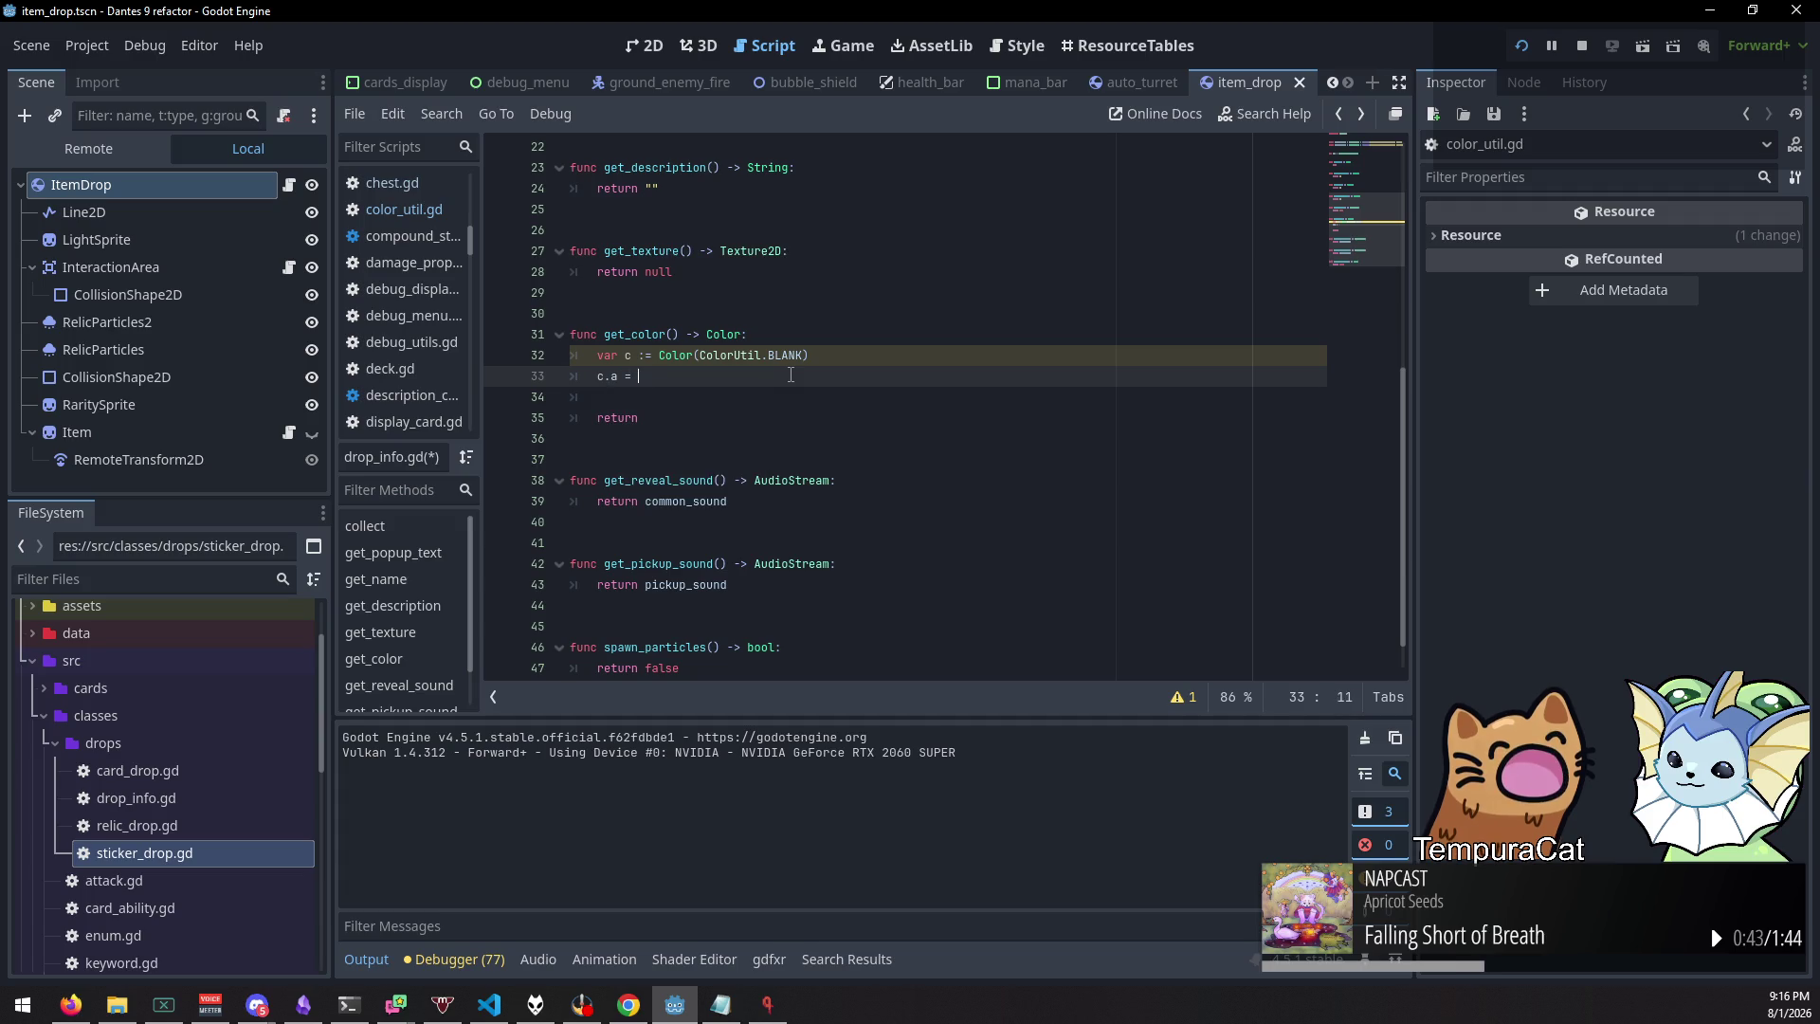
text(5)
key(Down)
key(Down)
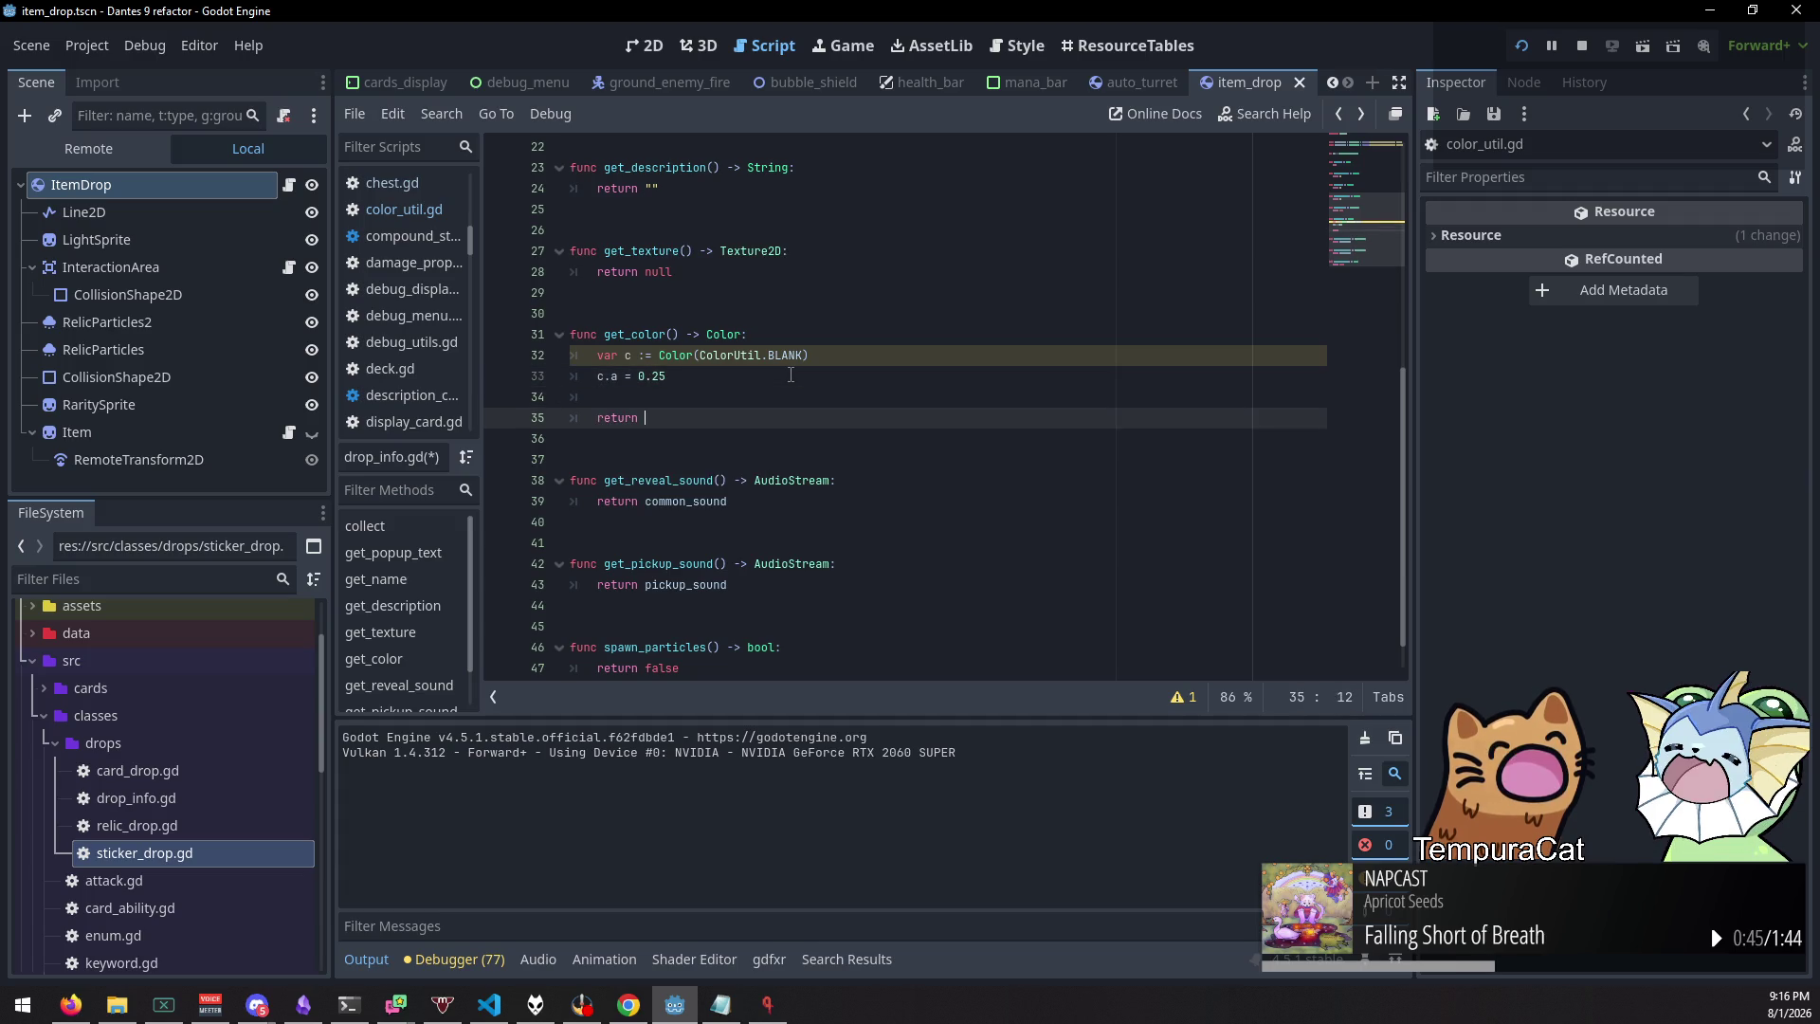
key(Escape)
key(Up)
key(BackSpace)
key(ctrl+s)
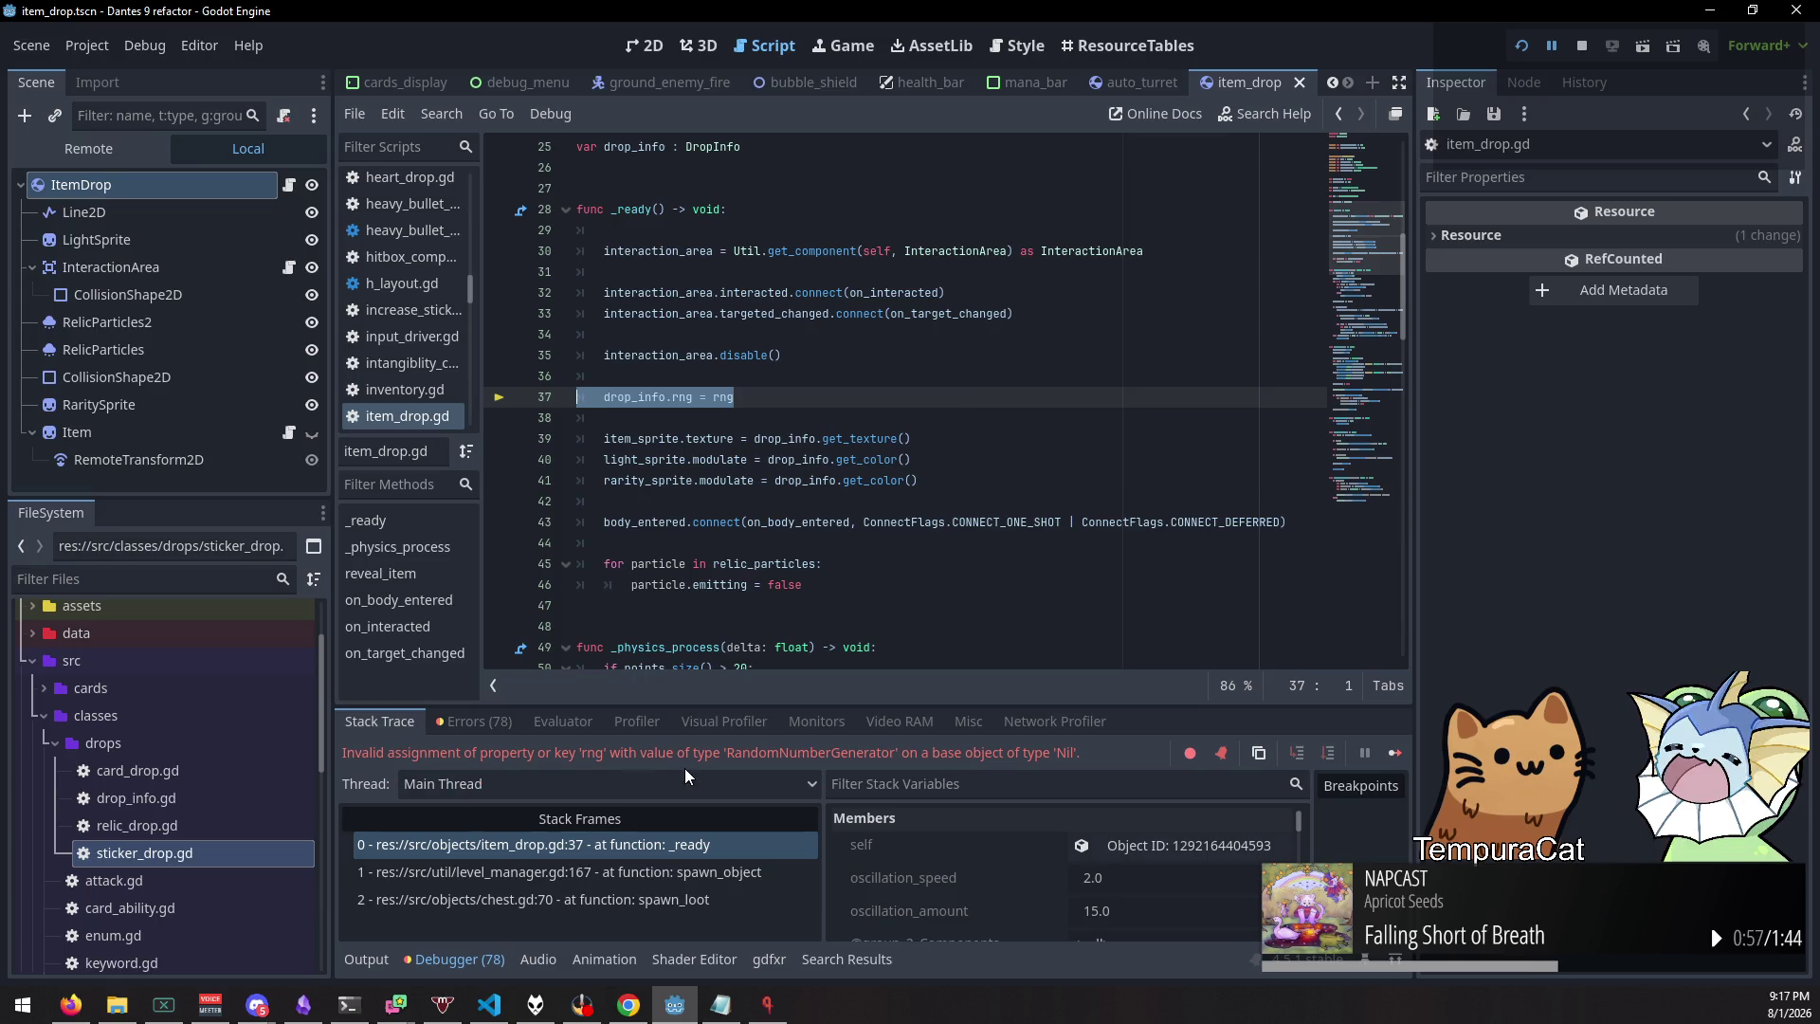
- Stop the run that crashed at item_drop.gd line 37 and relaunch the game
click(747, 405)
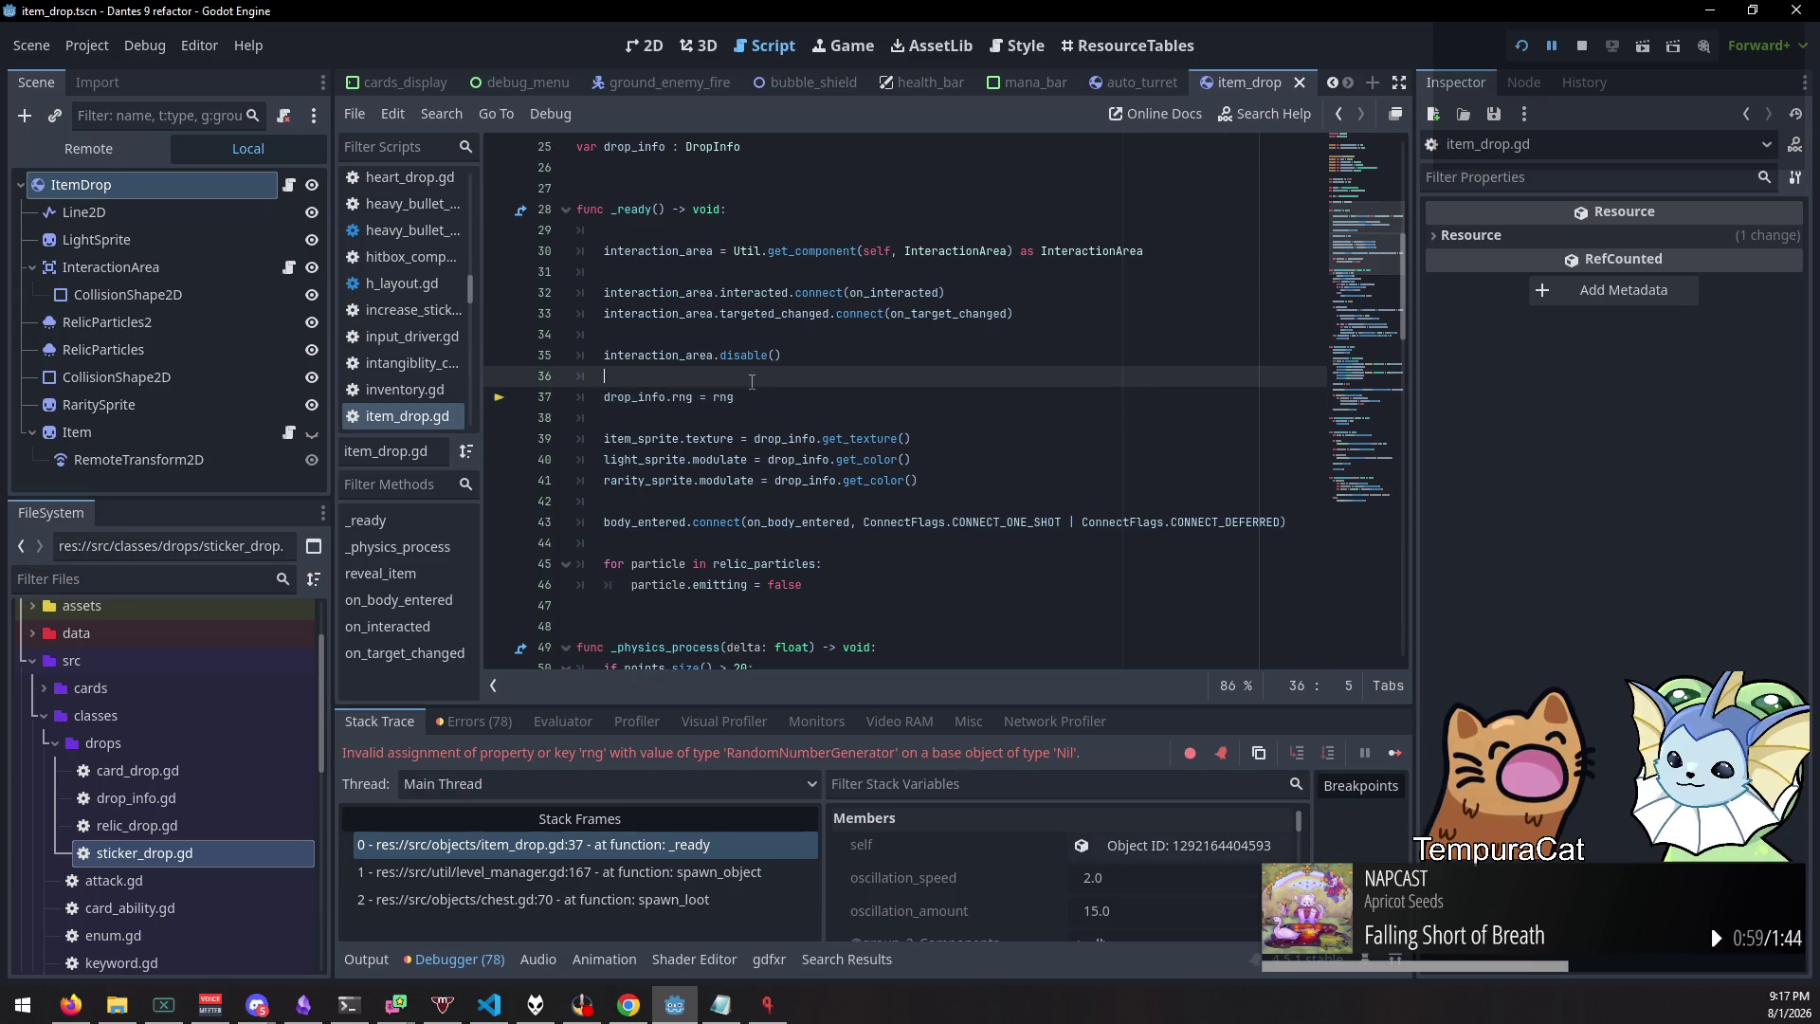
key(F8)
key(F5)
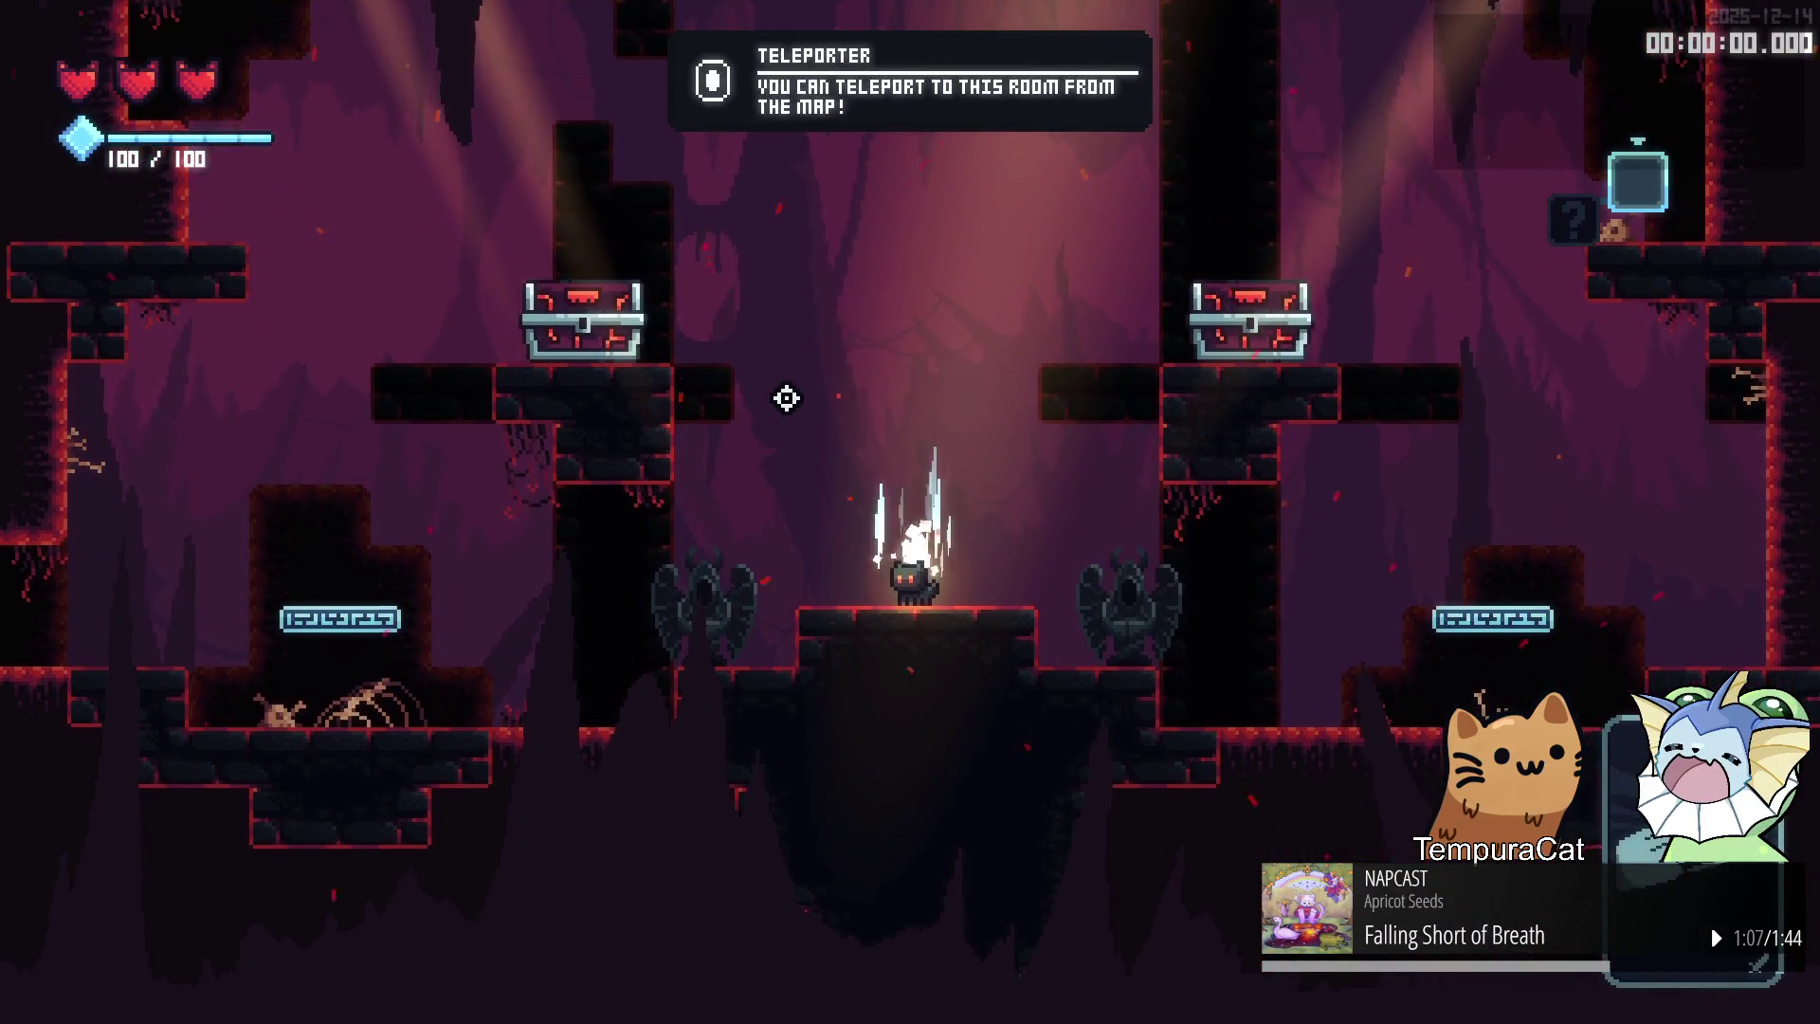
- Jump the cat between the two chests and back across the cave
key(space)
key(a)
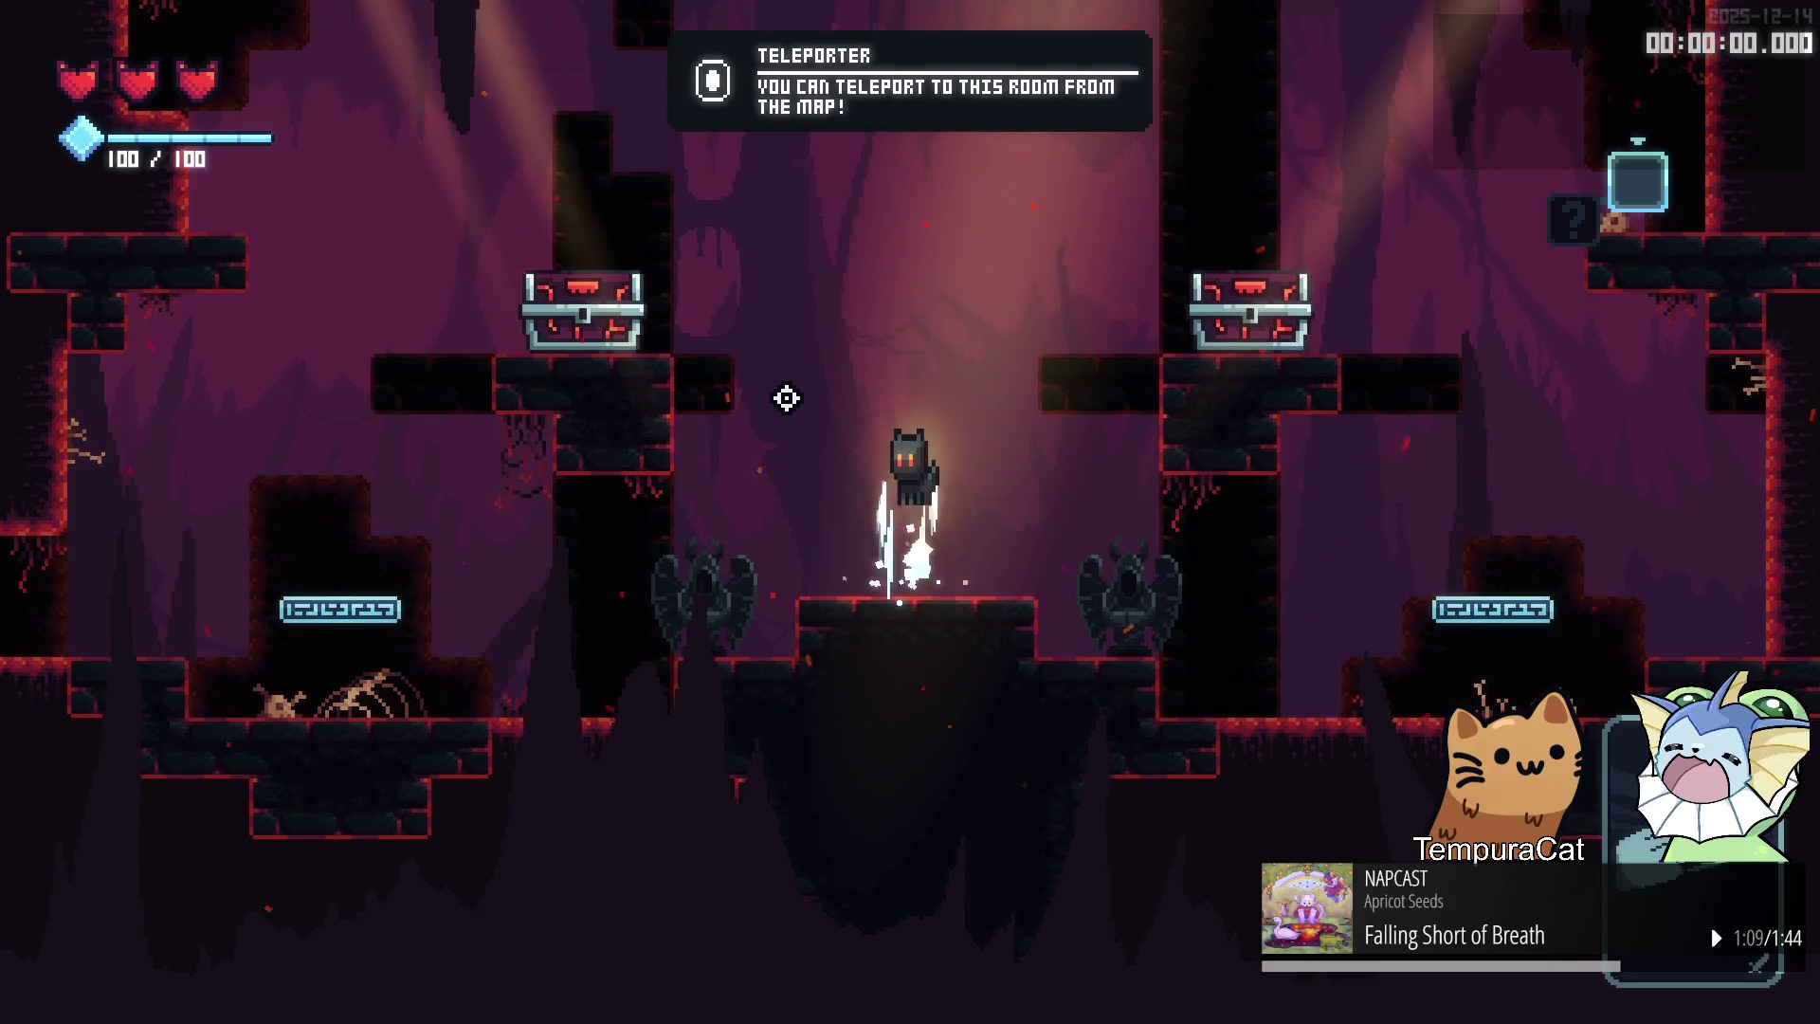
key(space)
key(d)
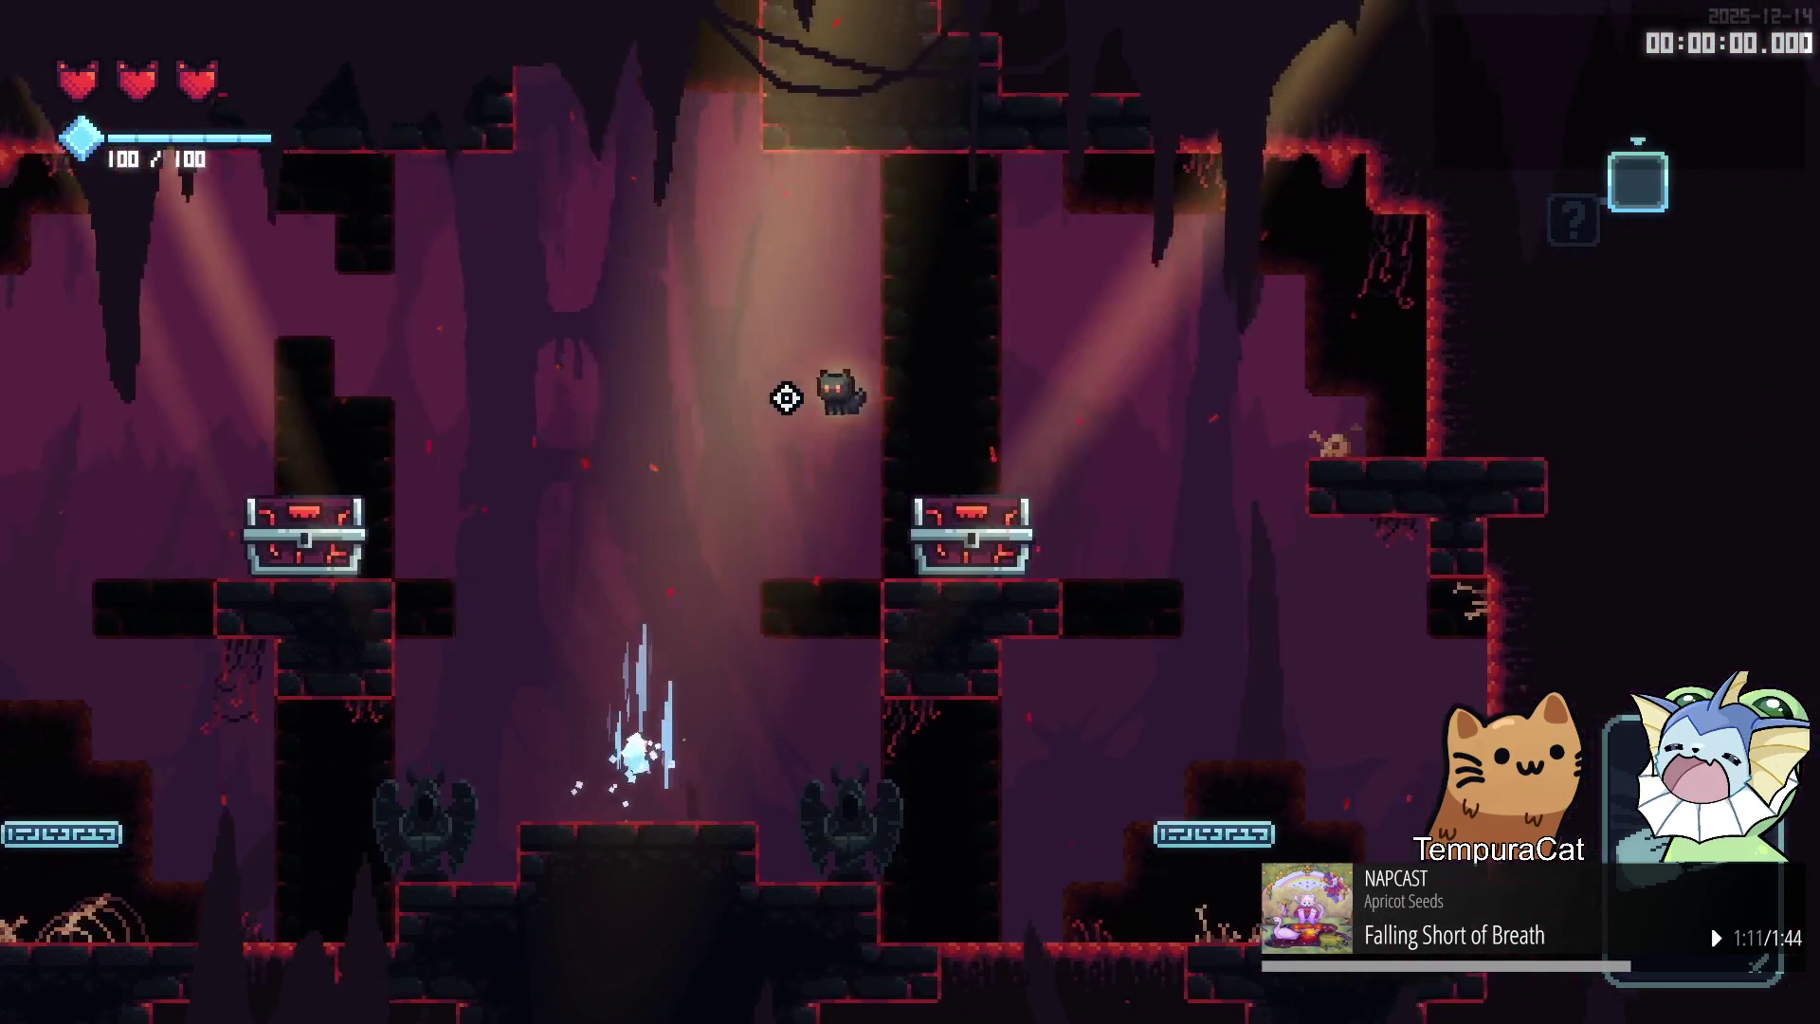
key(space)
key(a)
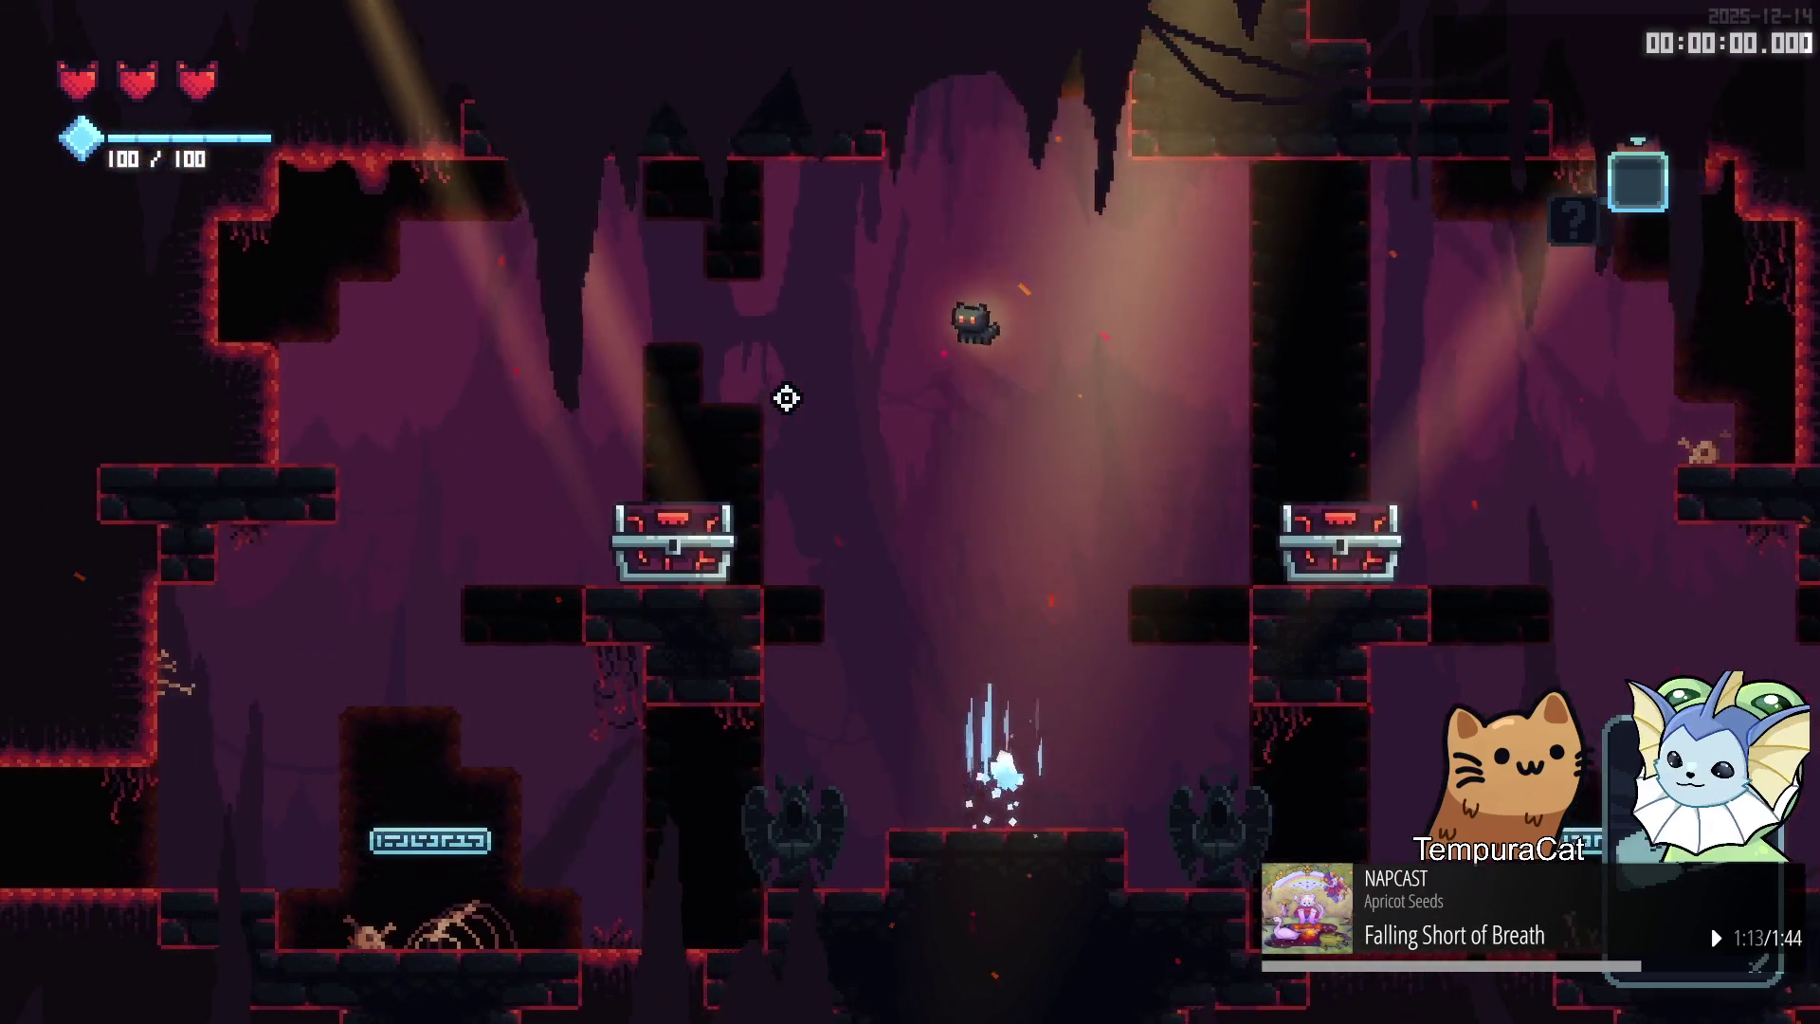
key(space)
key(a)
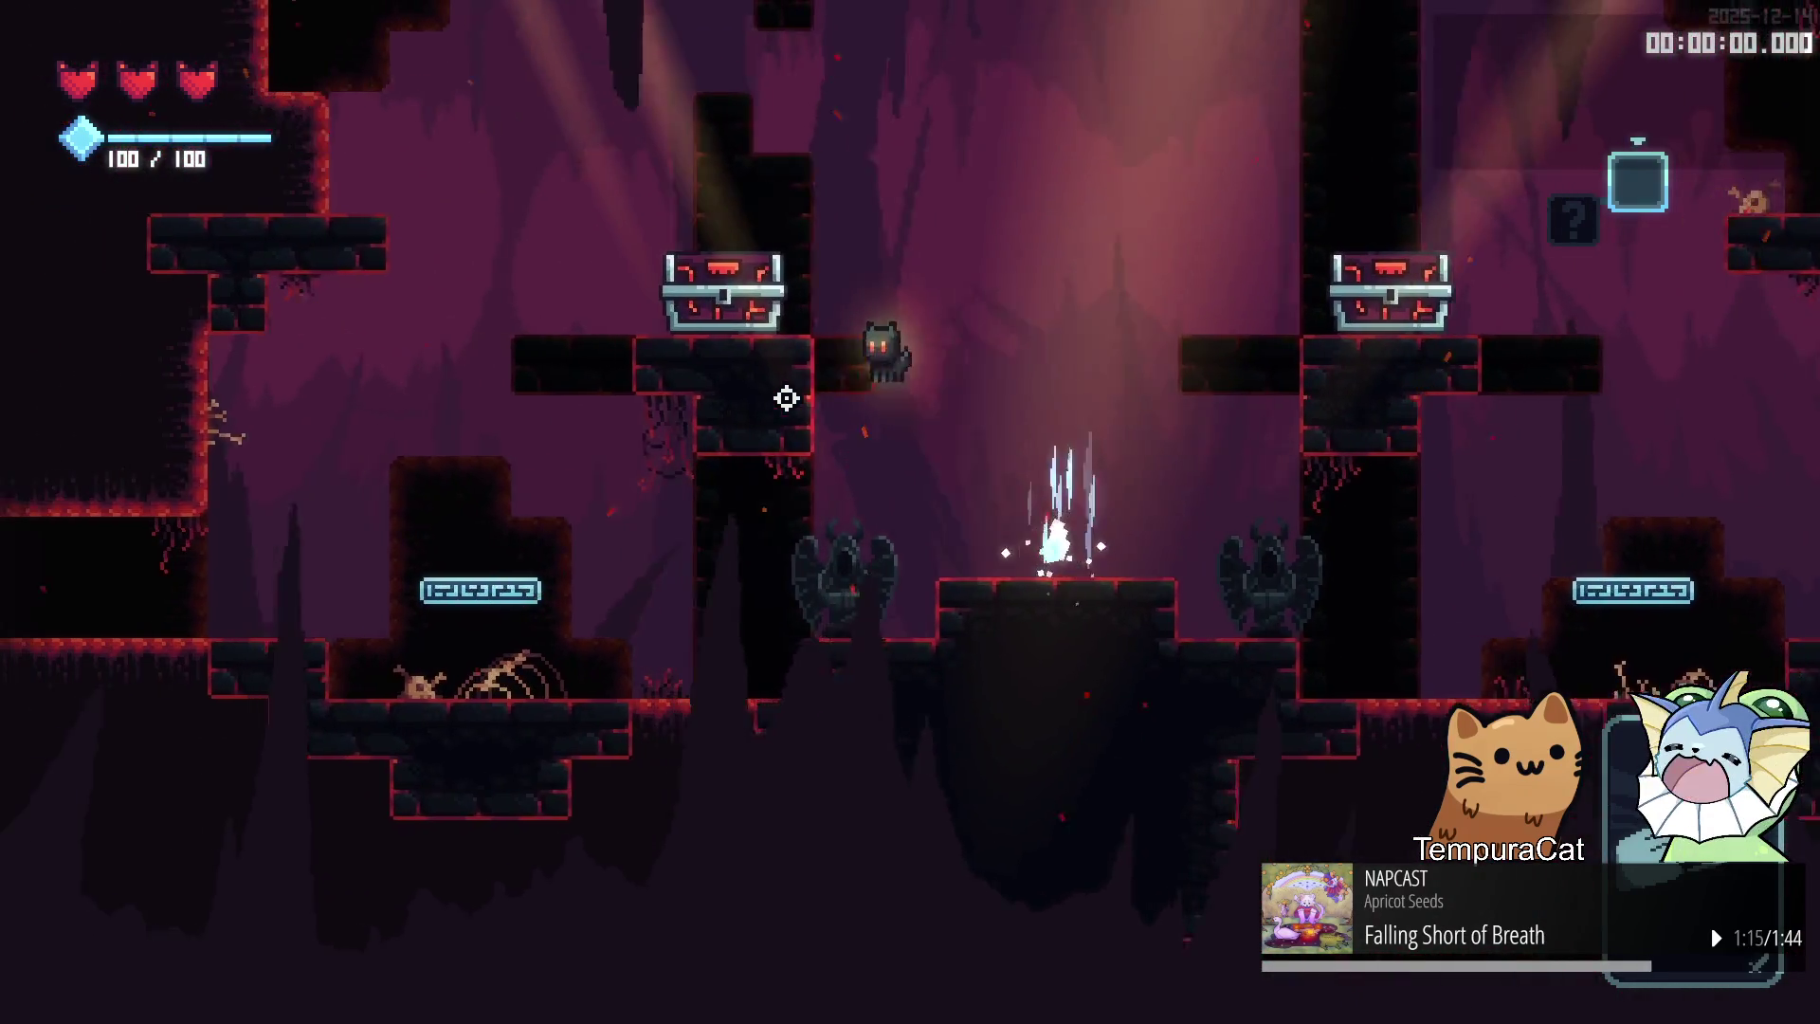
key(d)
key(space)
key(d)
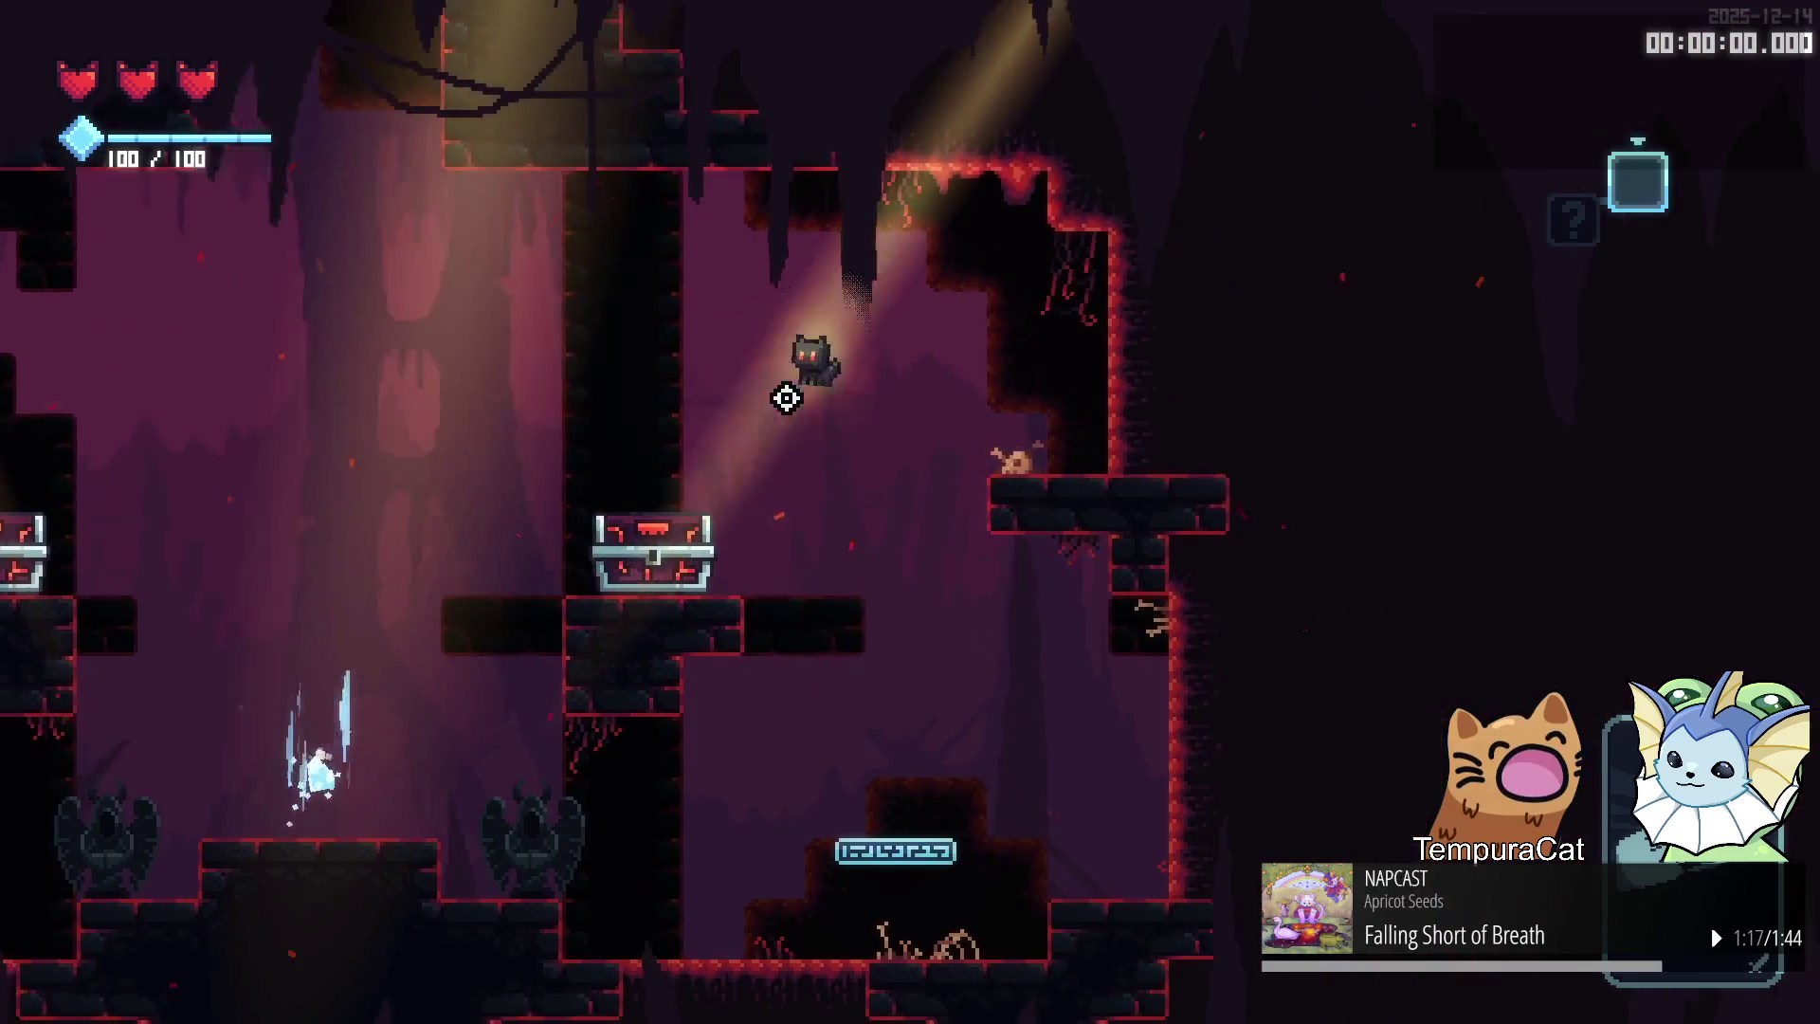
key(a)
key(space)
key(a)
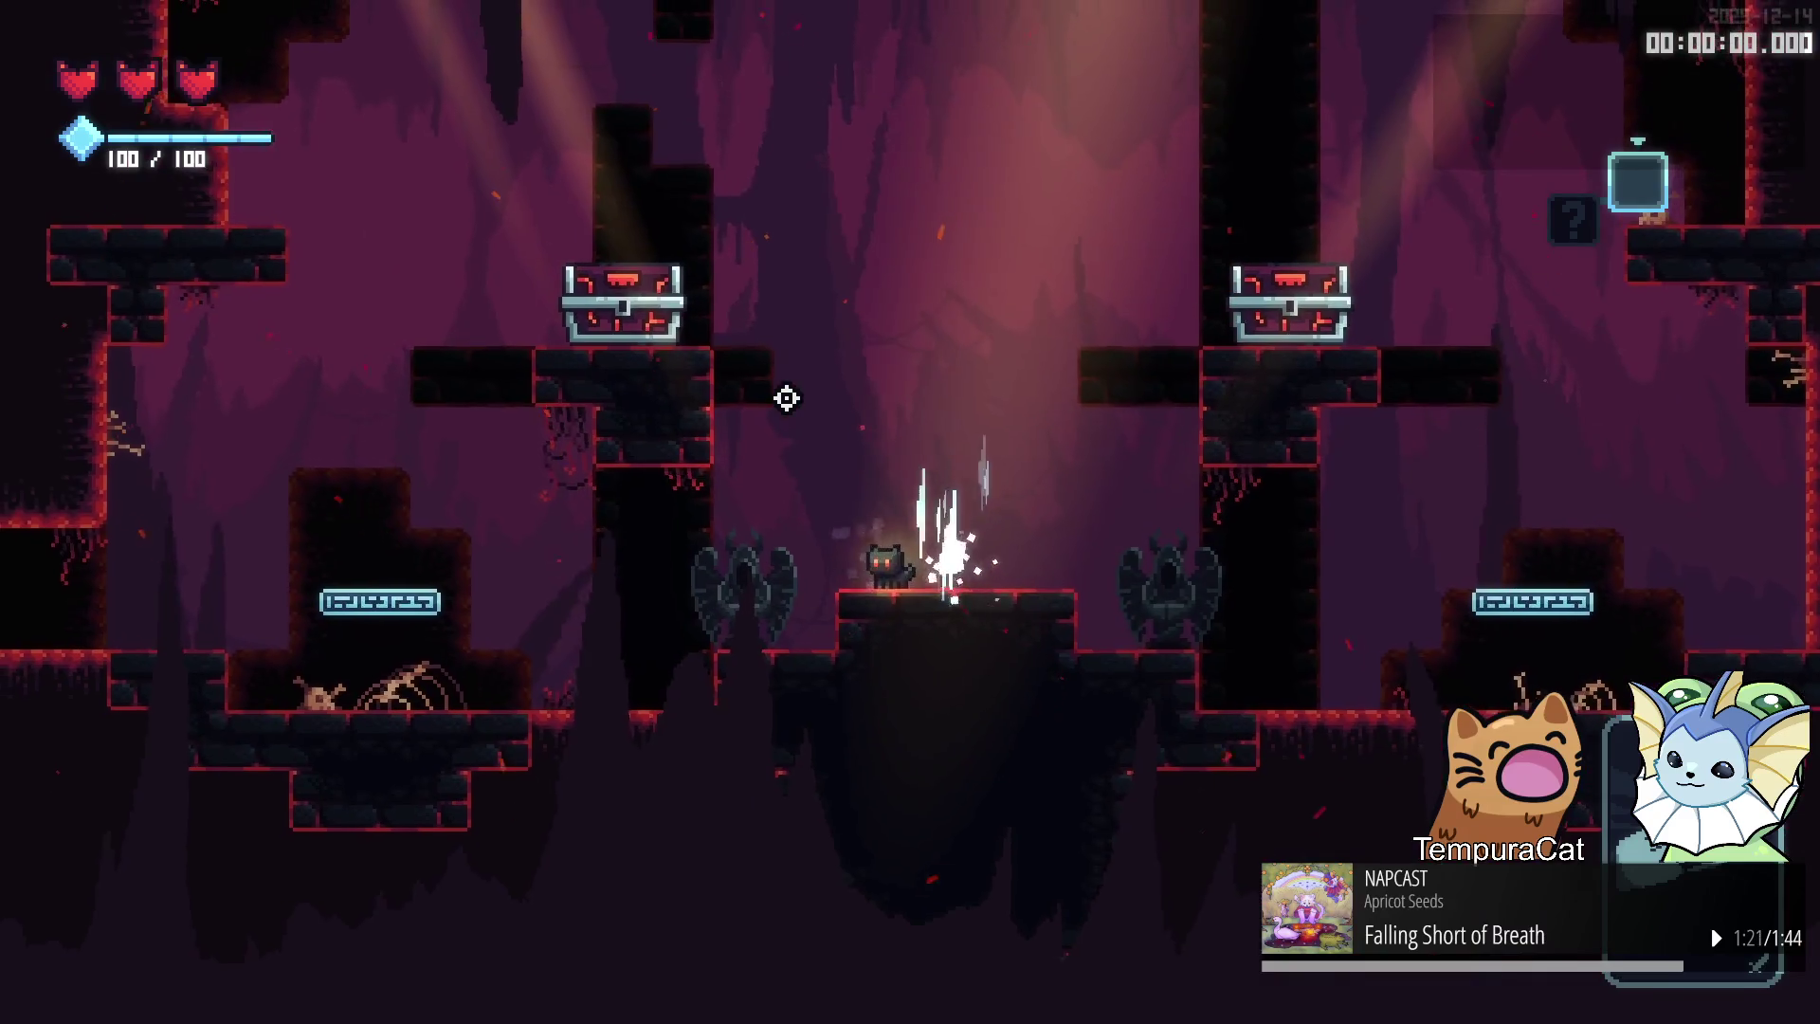
- Climb the cat onto the tall pillar and upper ledge, then return toward the spawn light
key(space)
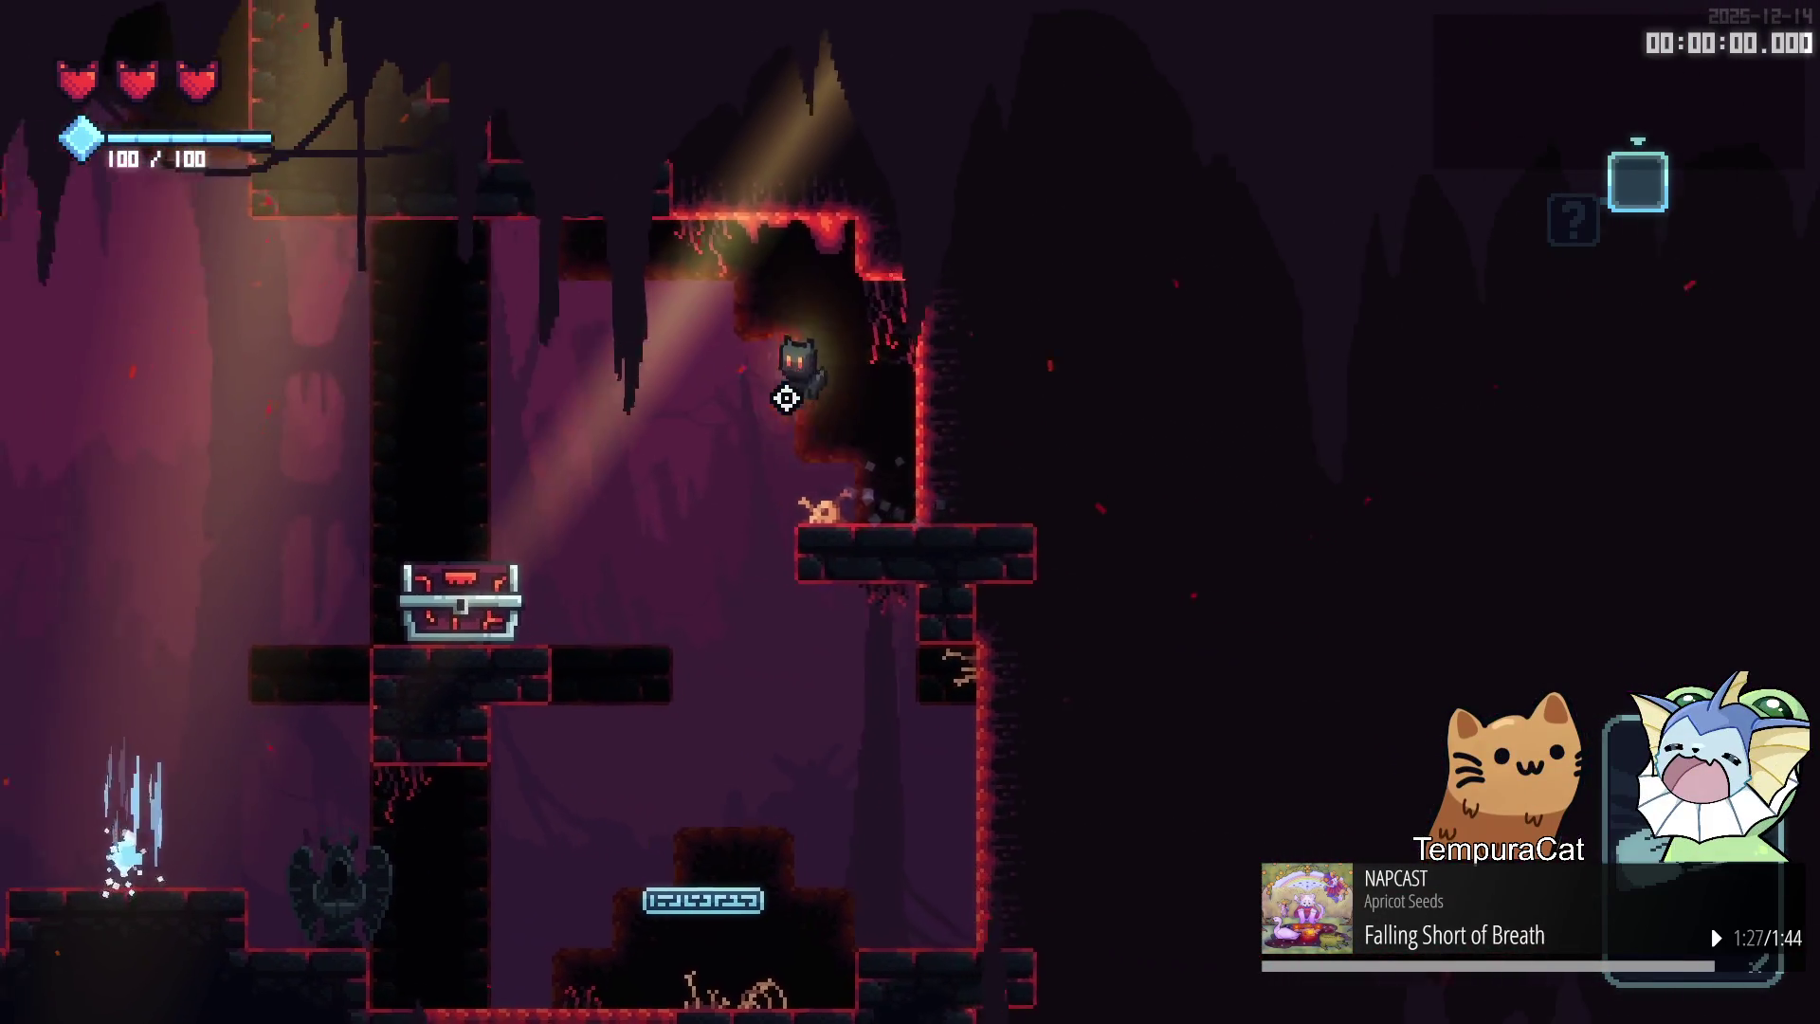
key(a)
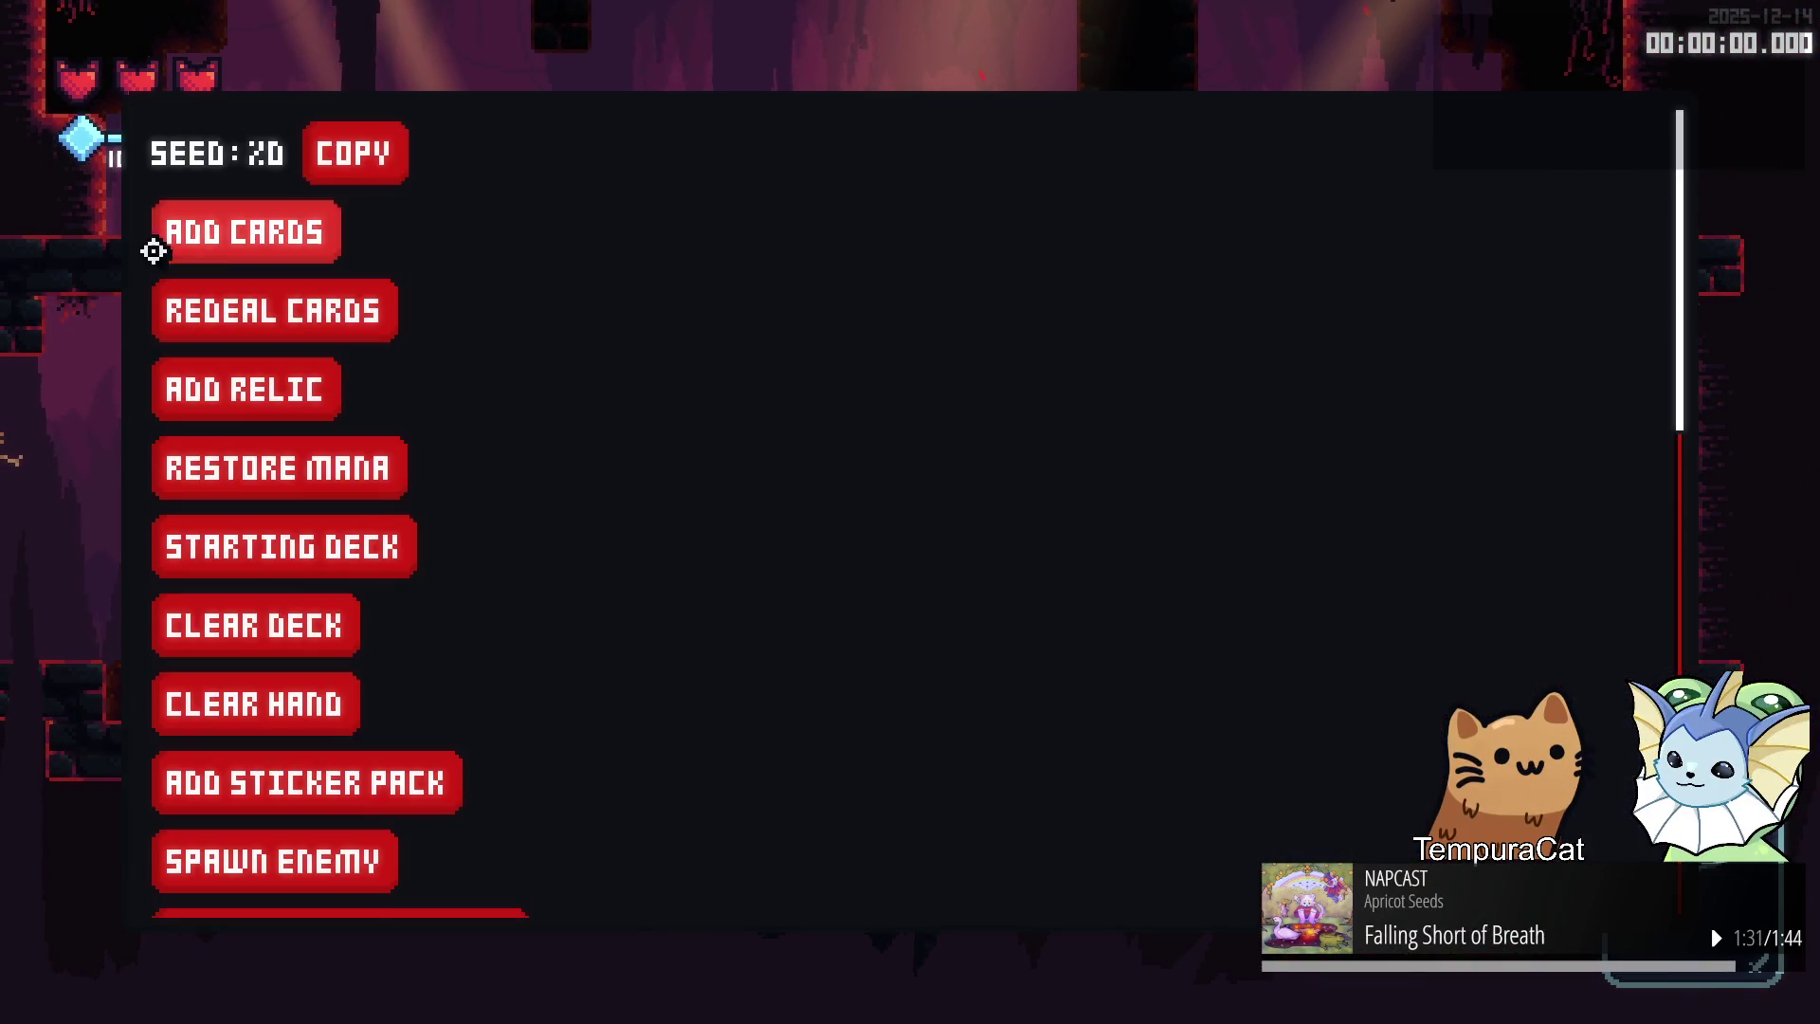
key(space)
key(a)
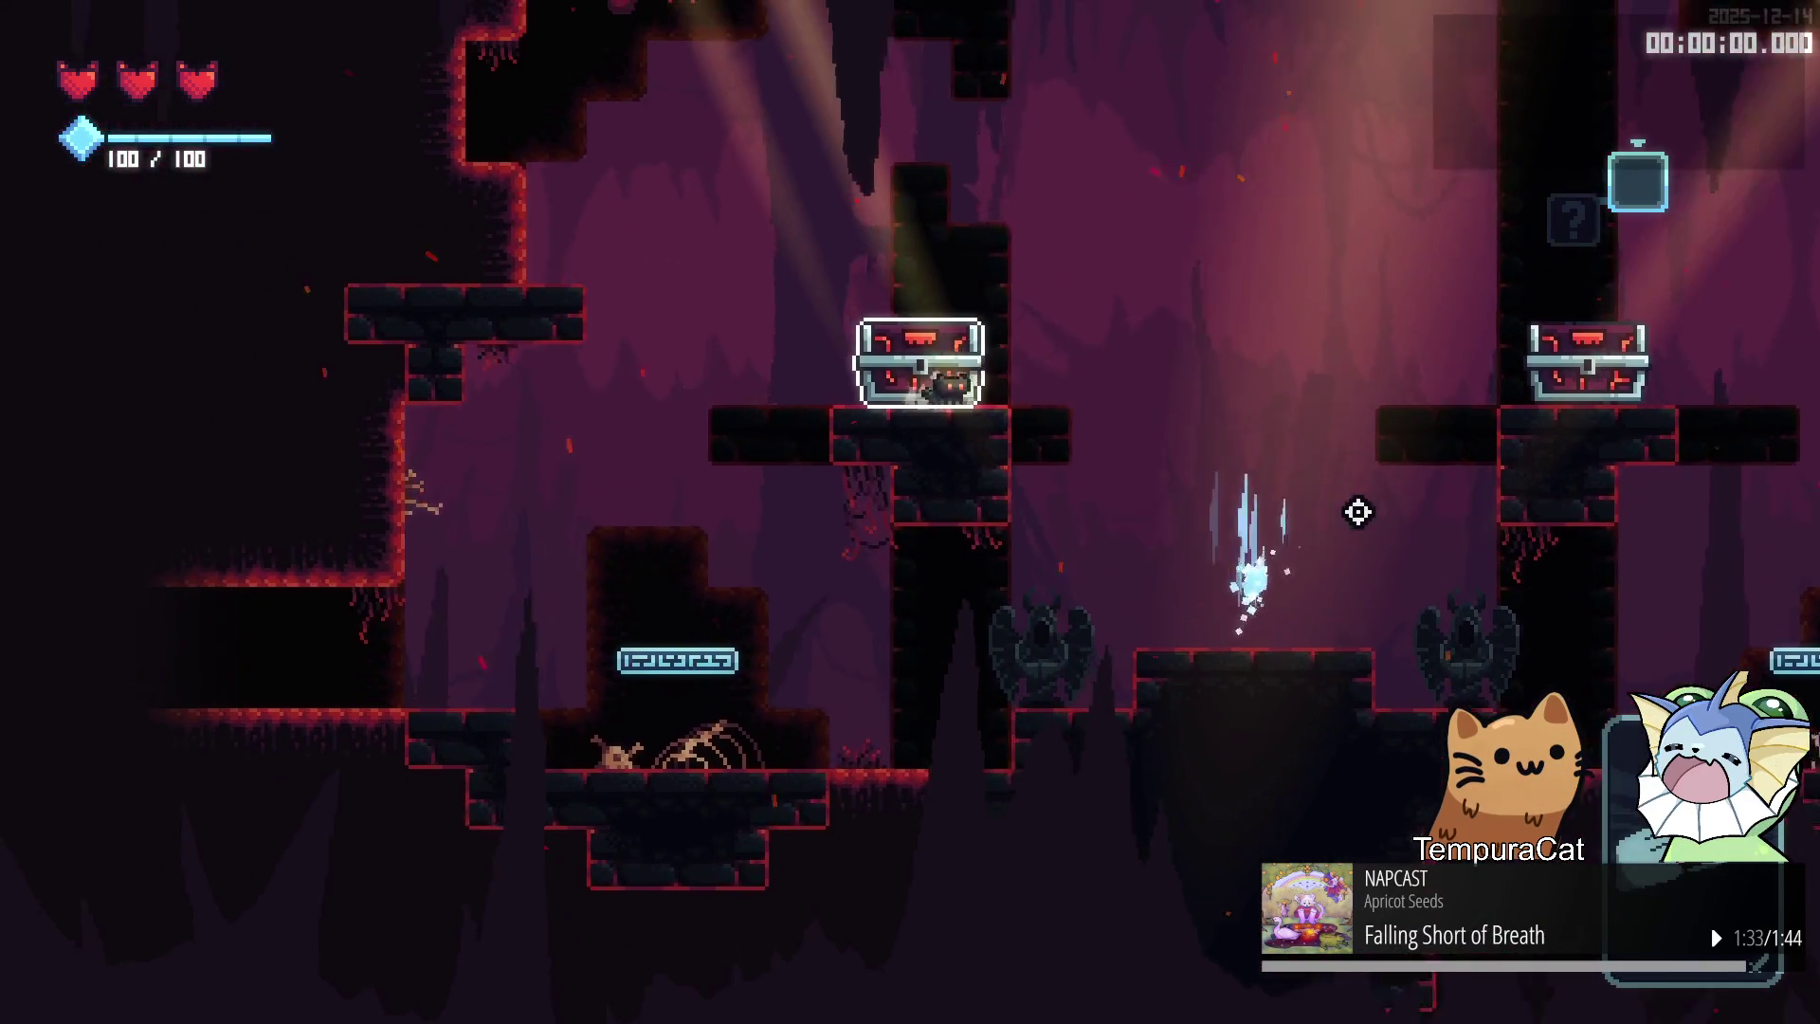
key(d)
key(space)
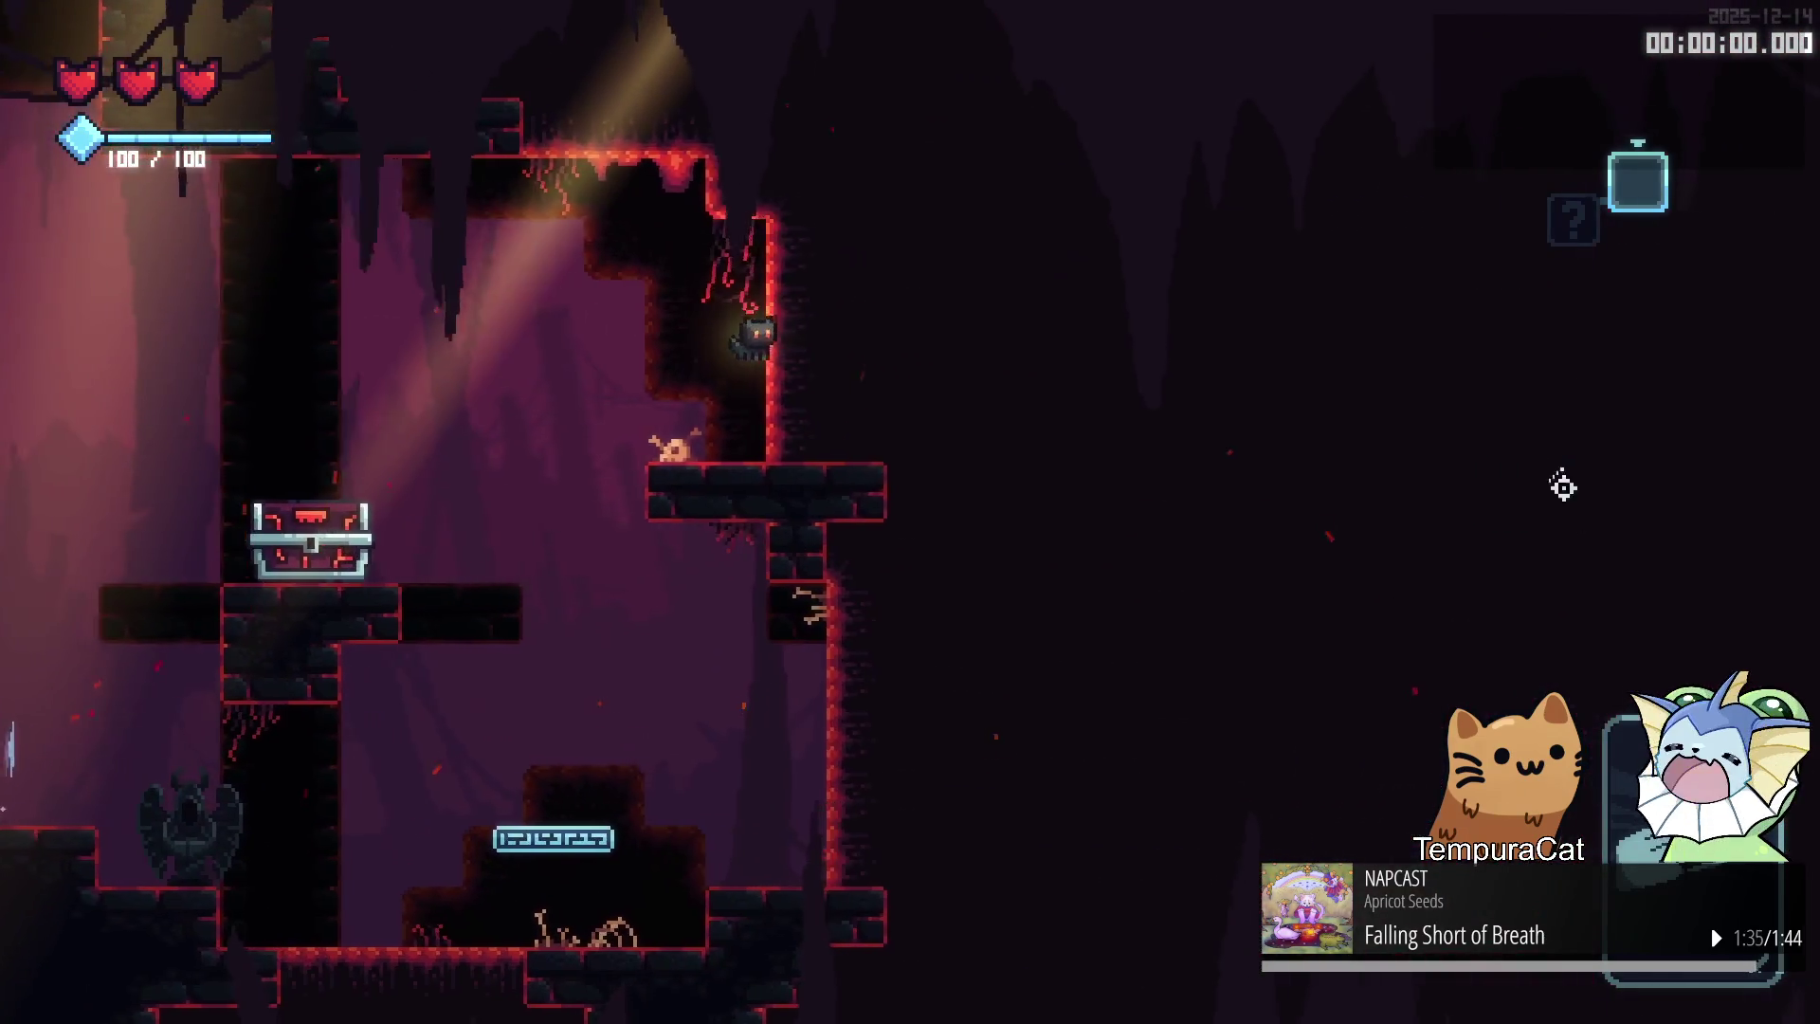
key(d)
key(a)
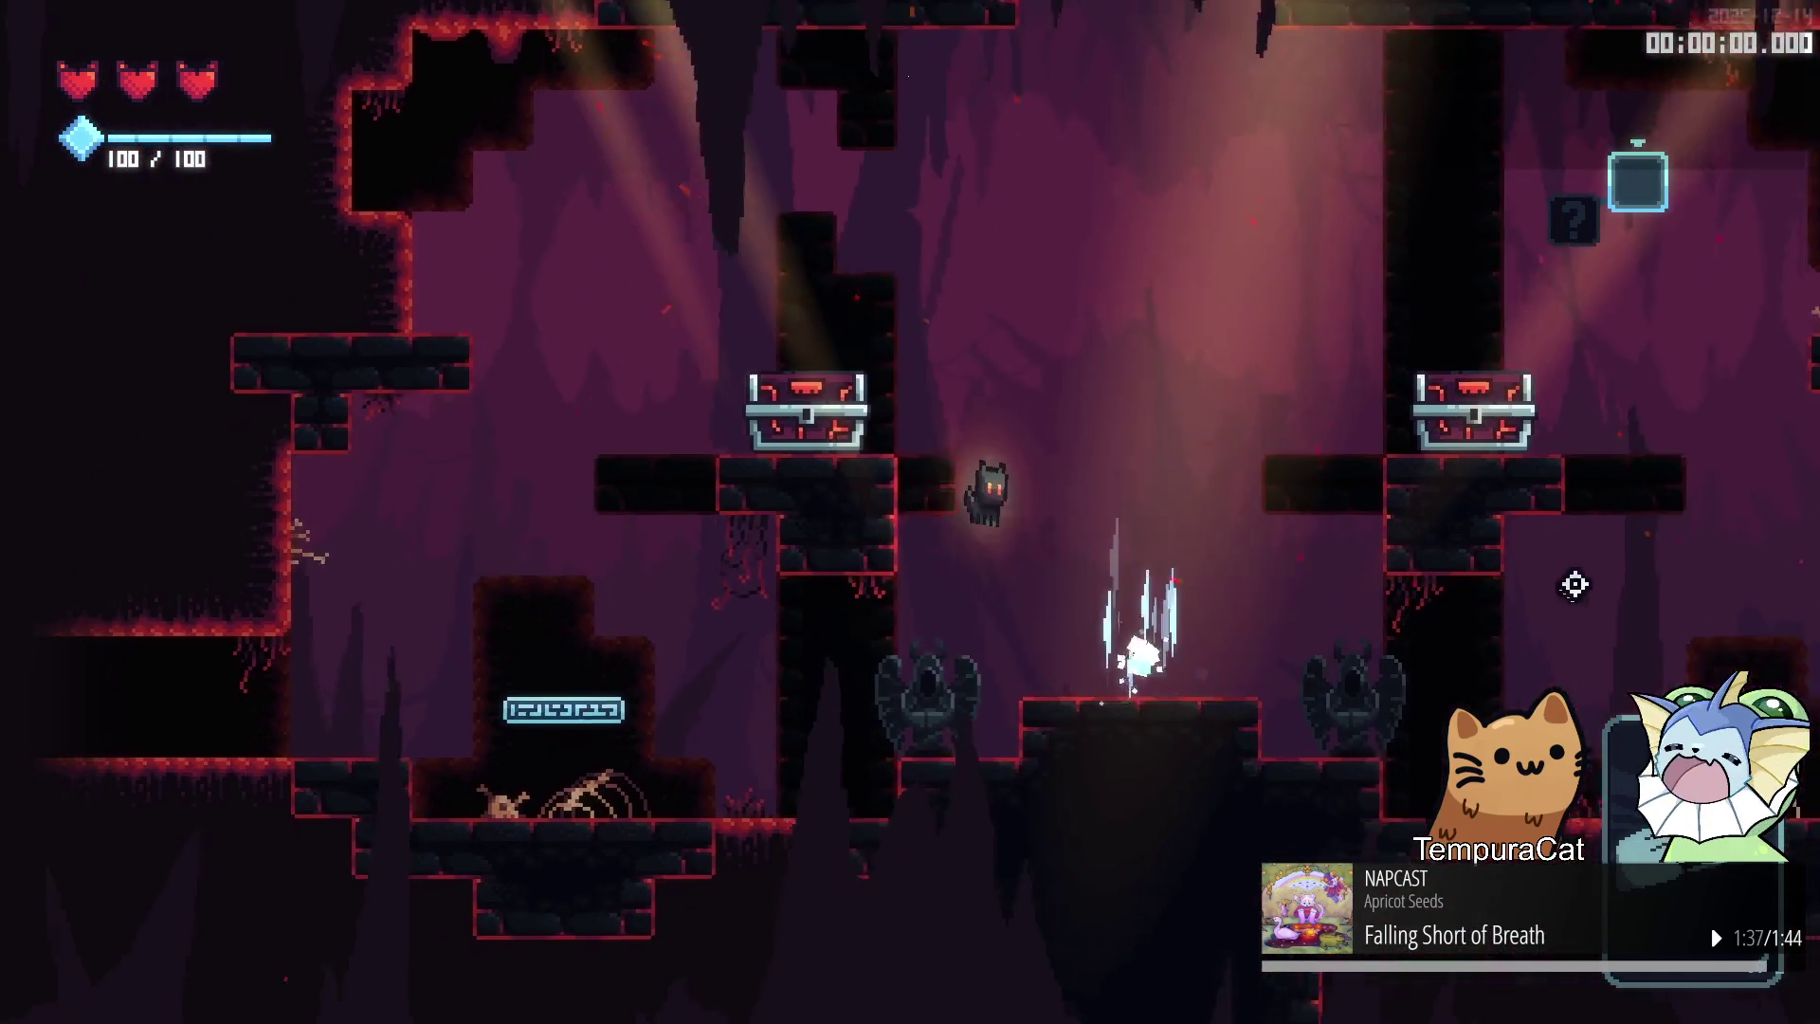
key(d)
key(d)
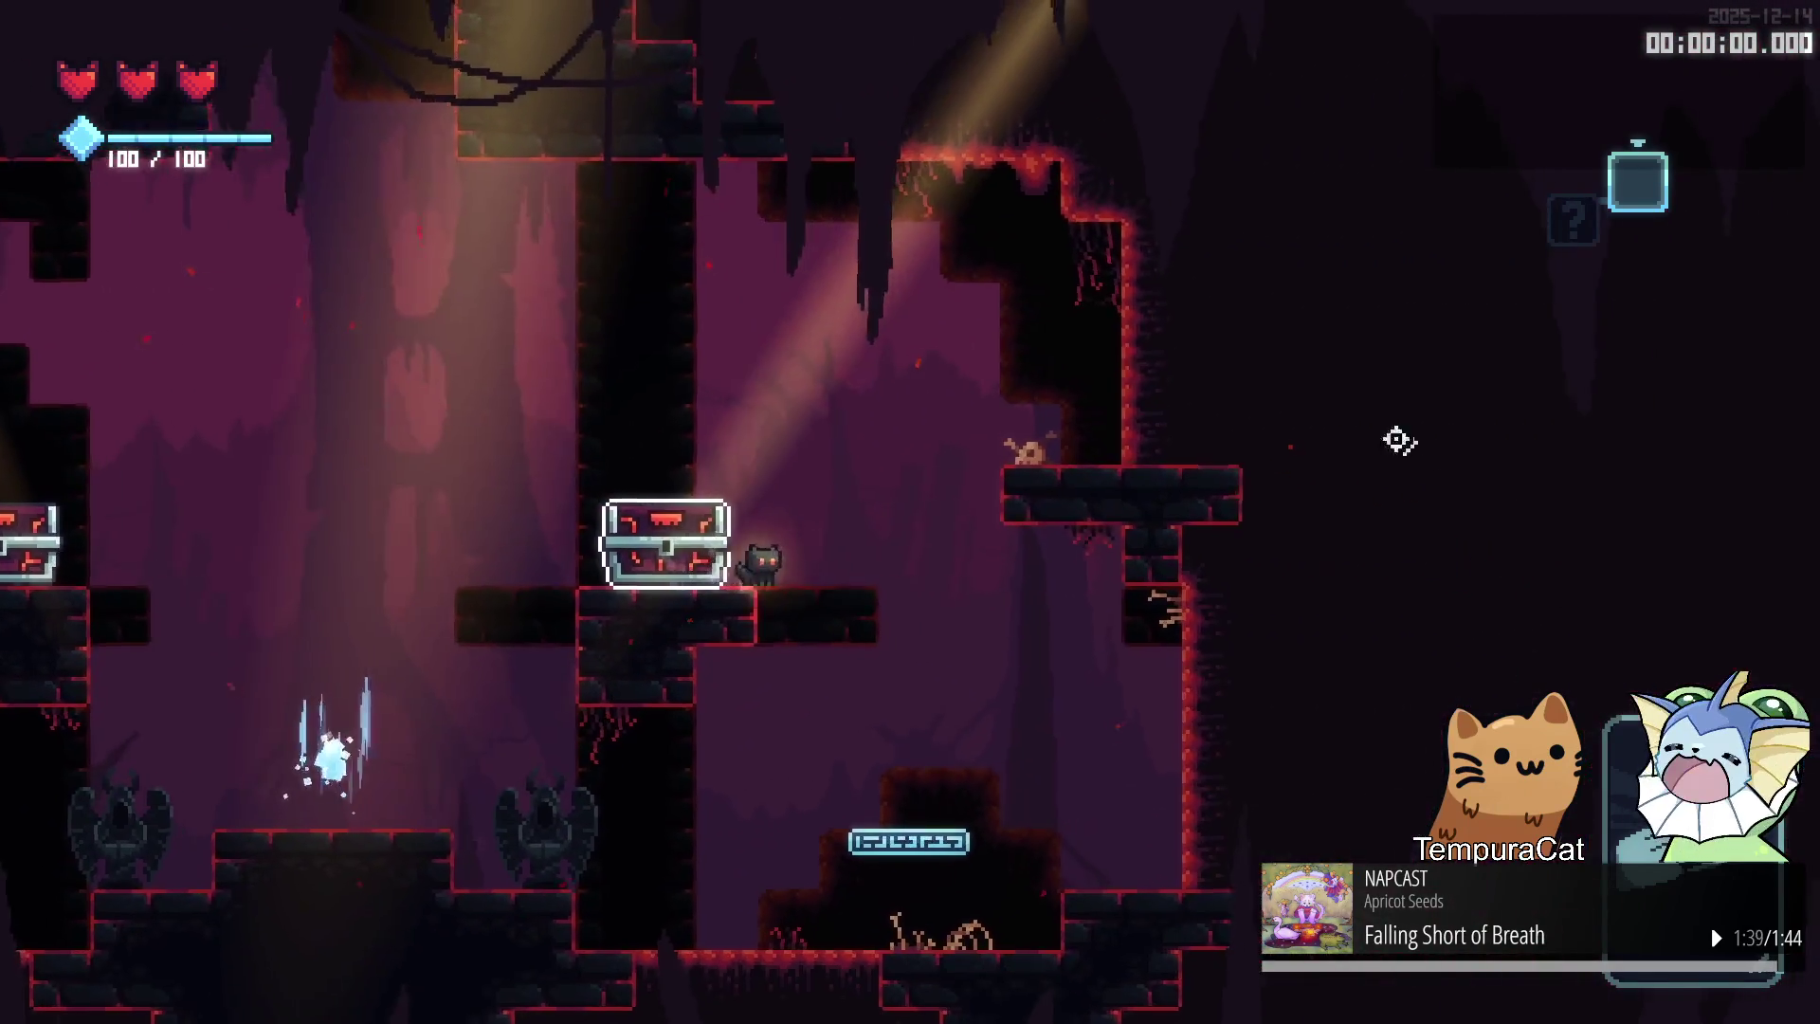
key(a)
key(a)
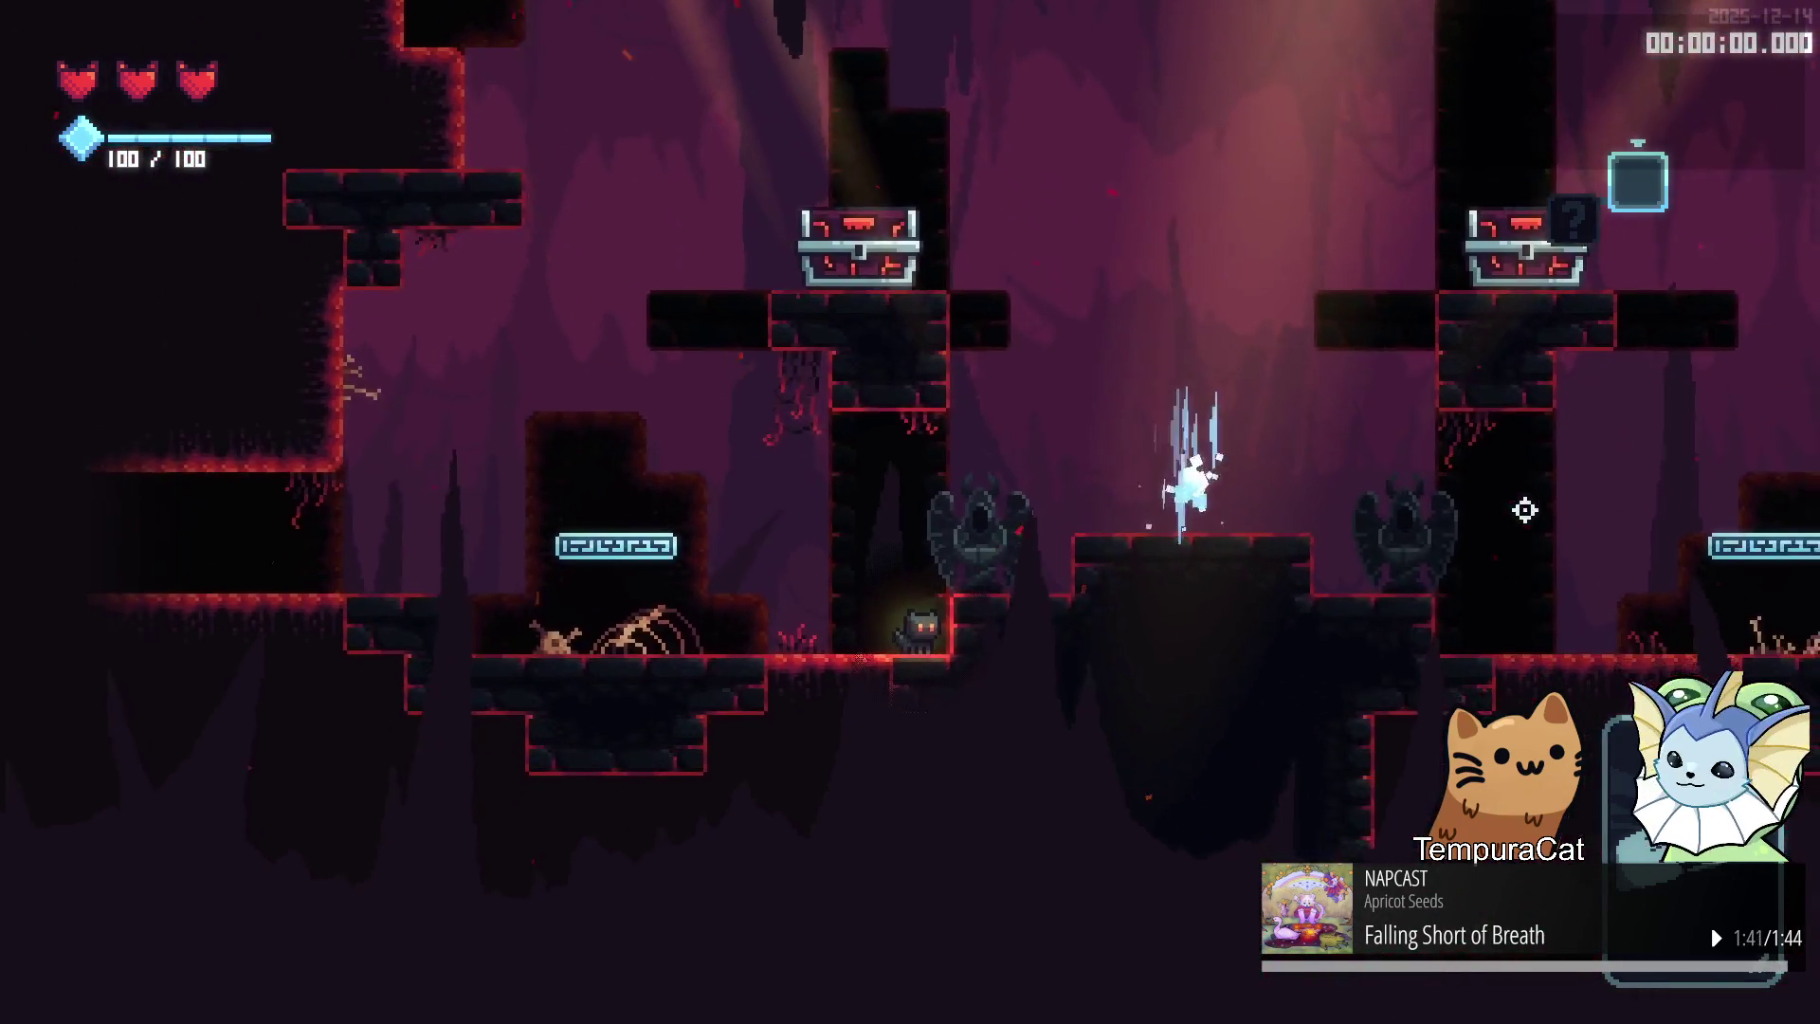
- Browse the debug menu's spawnable enemy and addable card lists, then close the menu
key(grave)
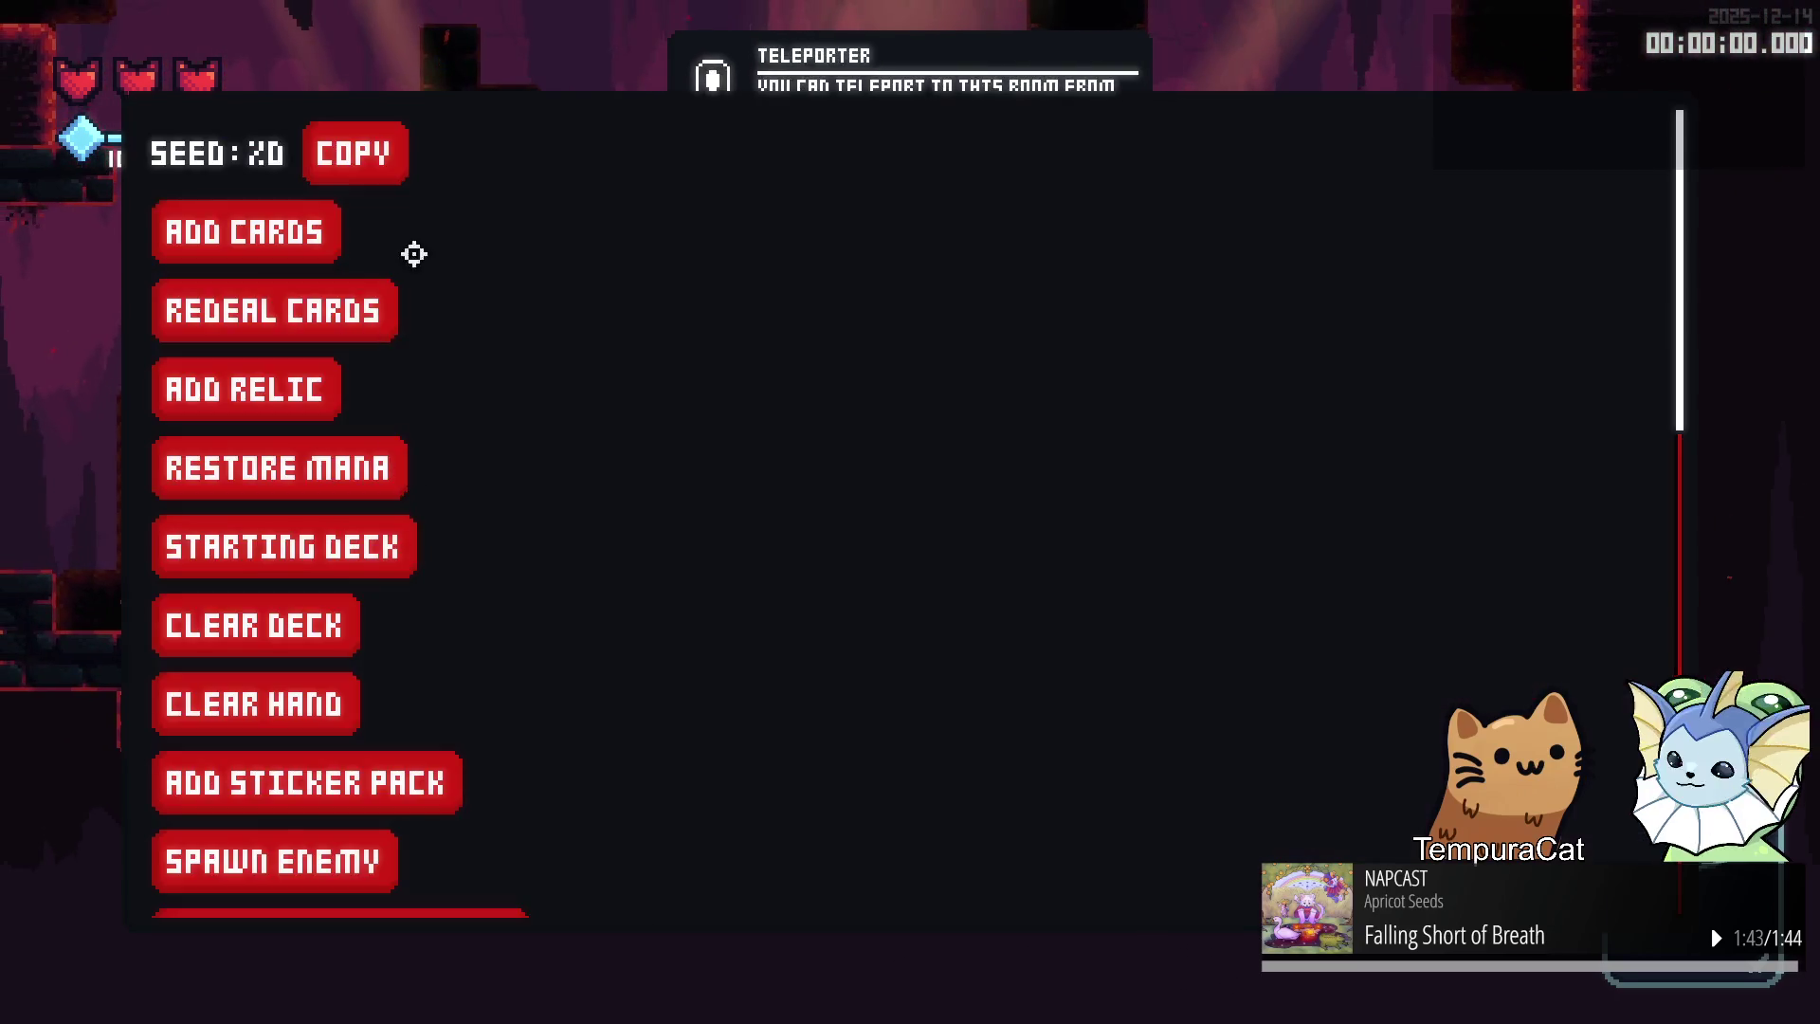
click(317, 861)
scroll(268, 731, down, 5)
scroll(273, 730, up, 5)
click(247, 234)
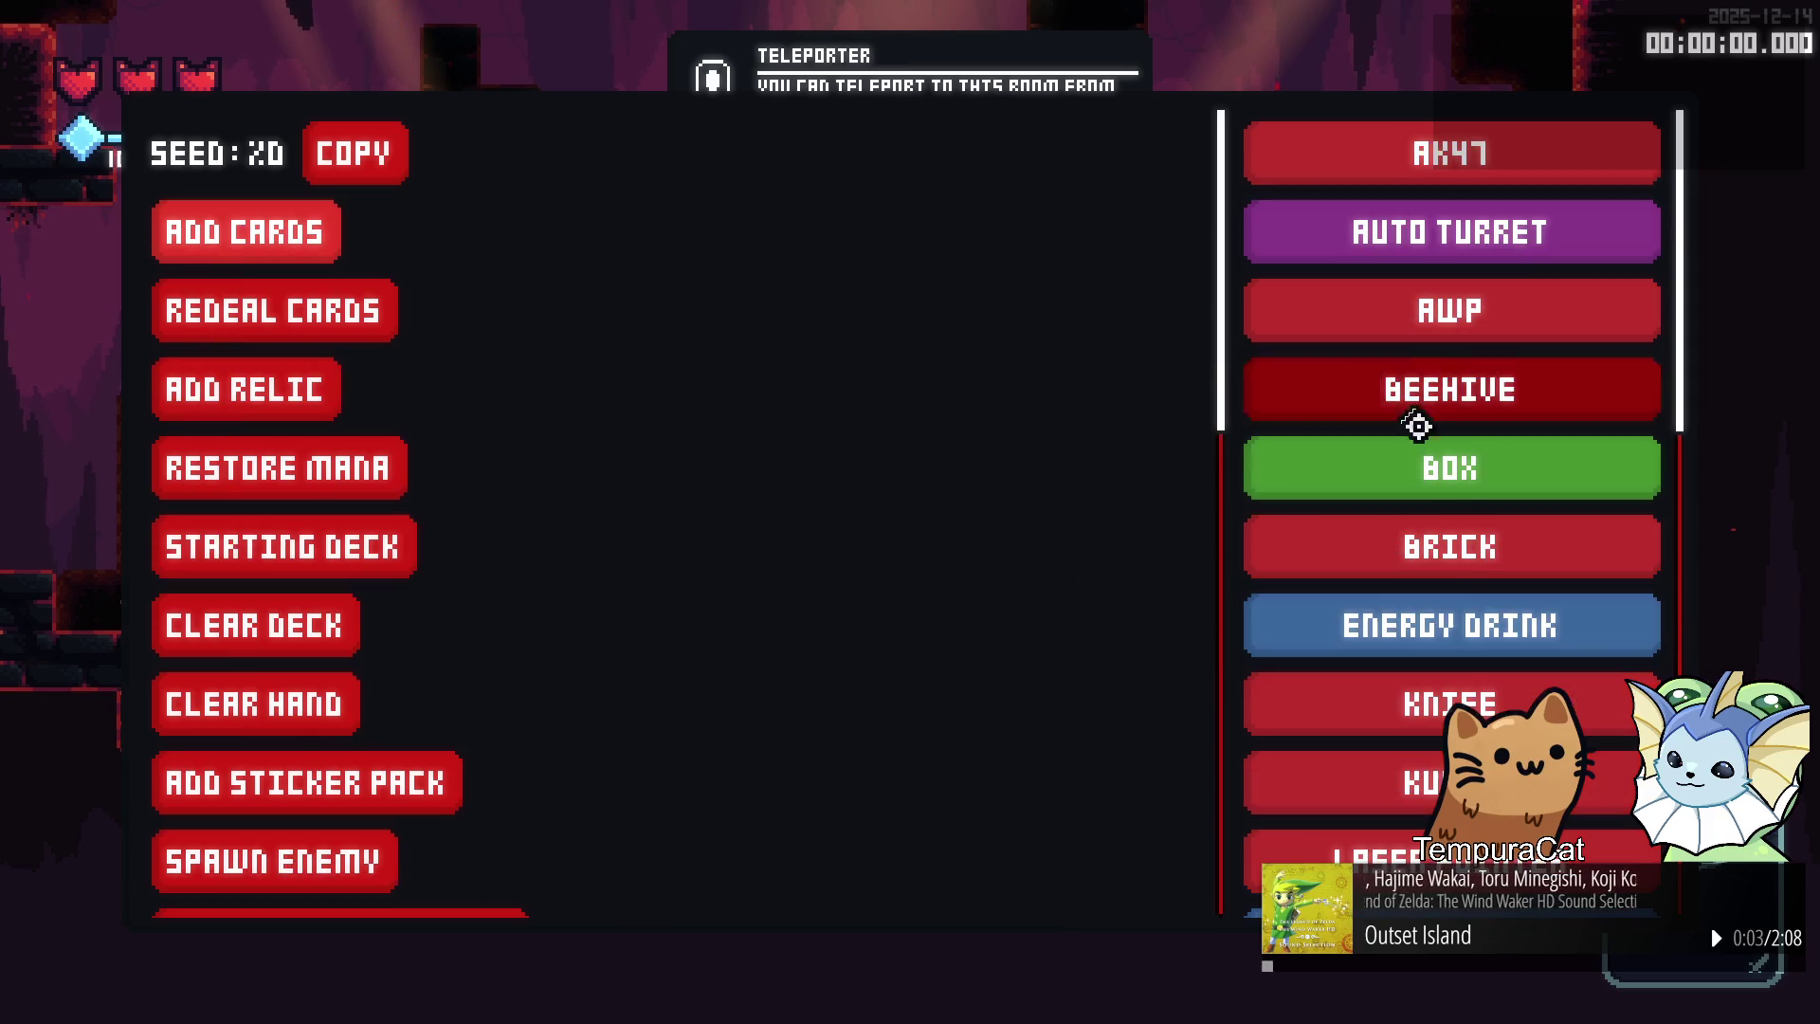
key(Escape)
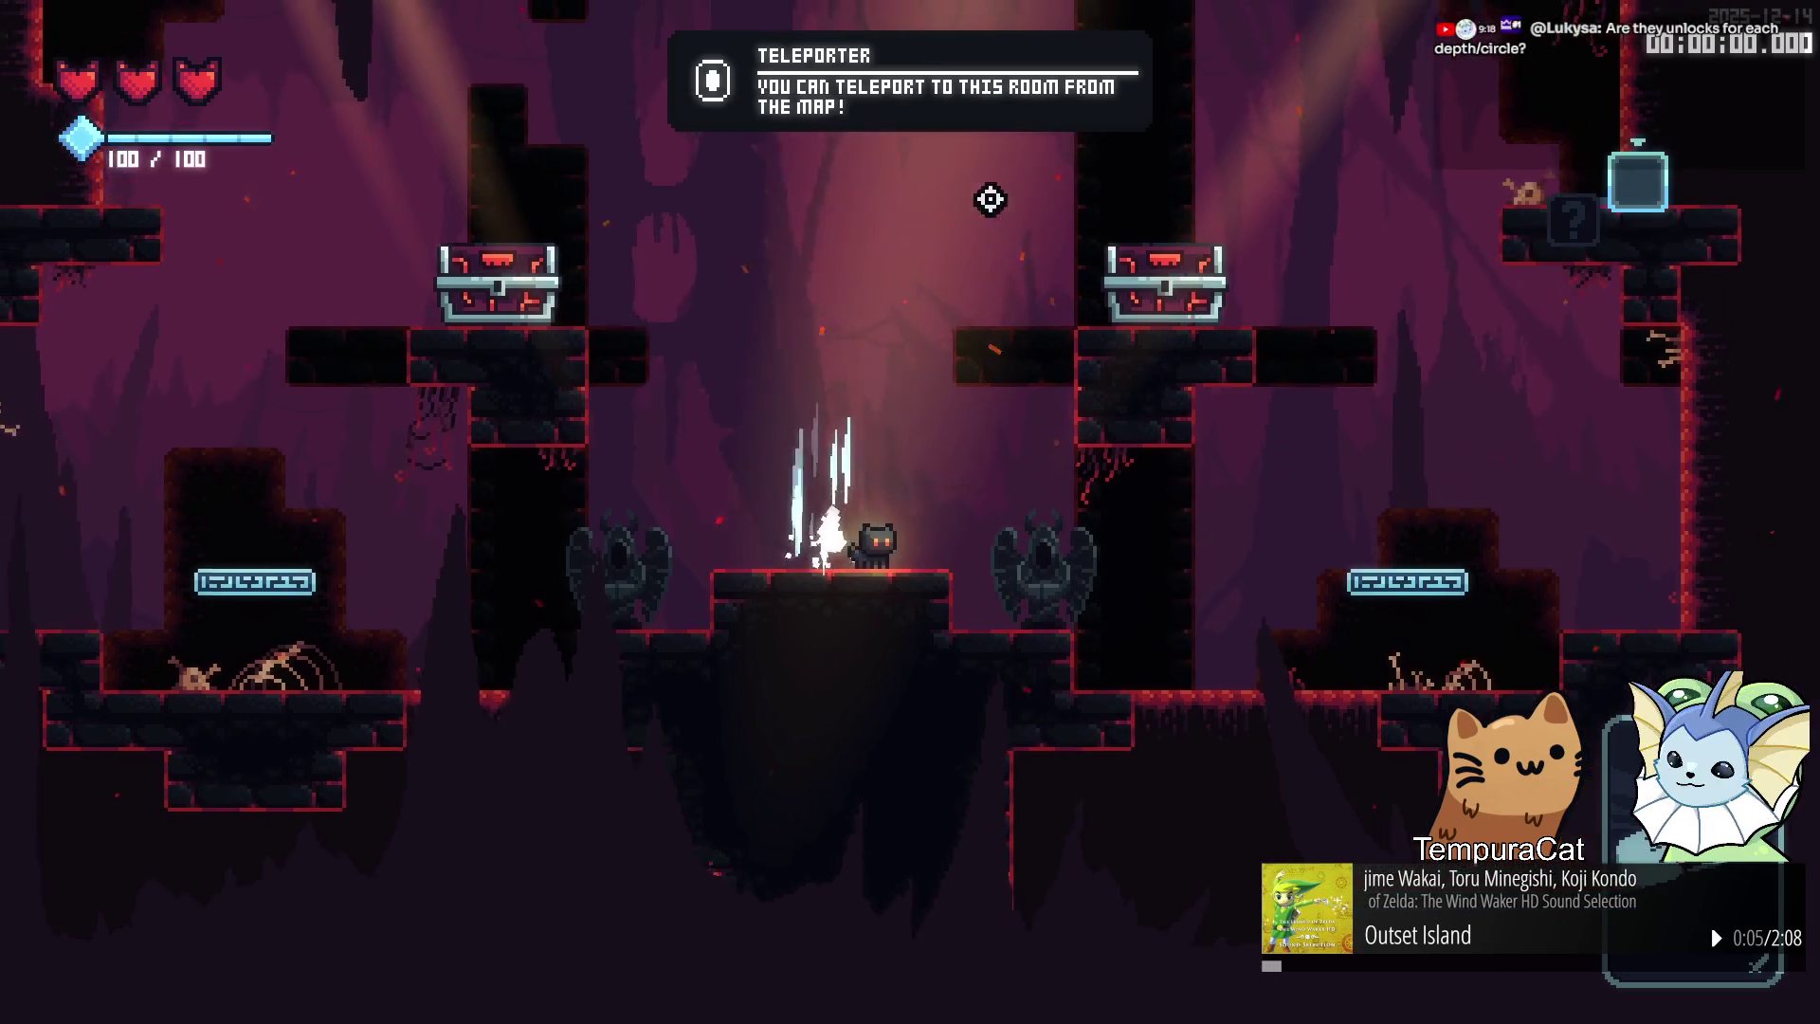
- Spawn sticker pack drops in the room, then stop the game and return to item_drop.gd
key(d)
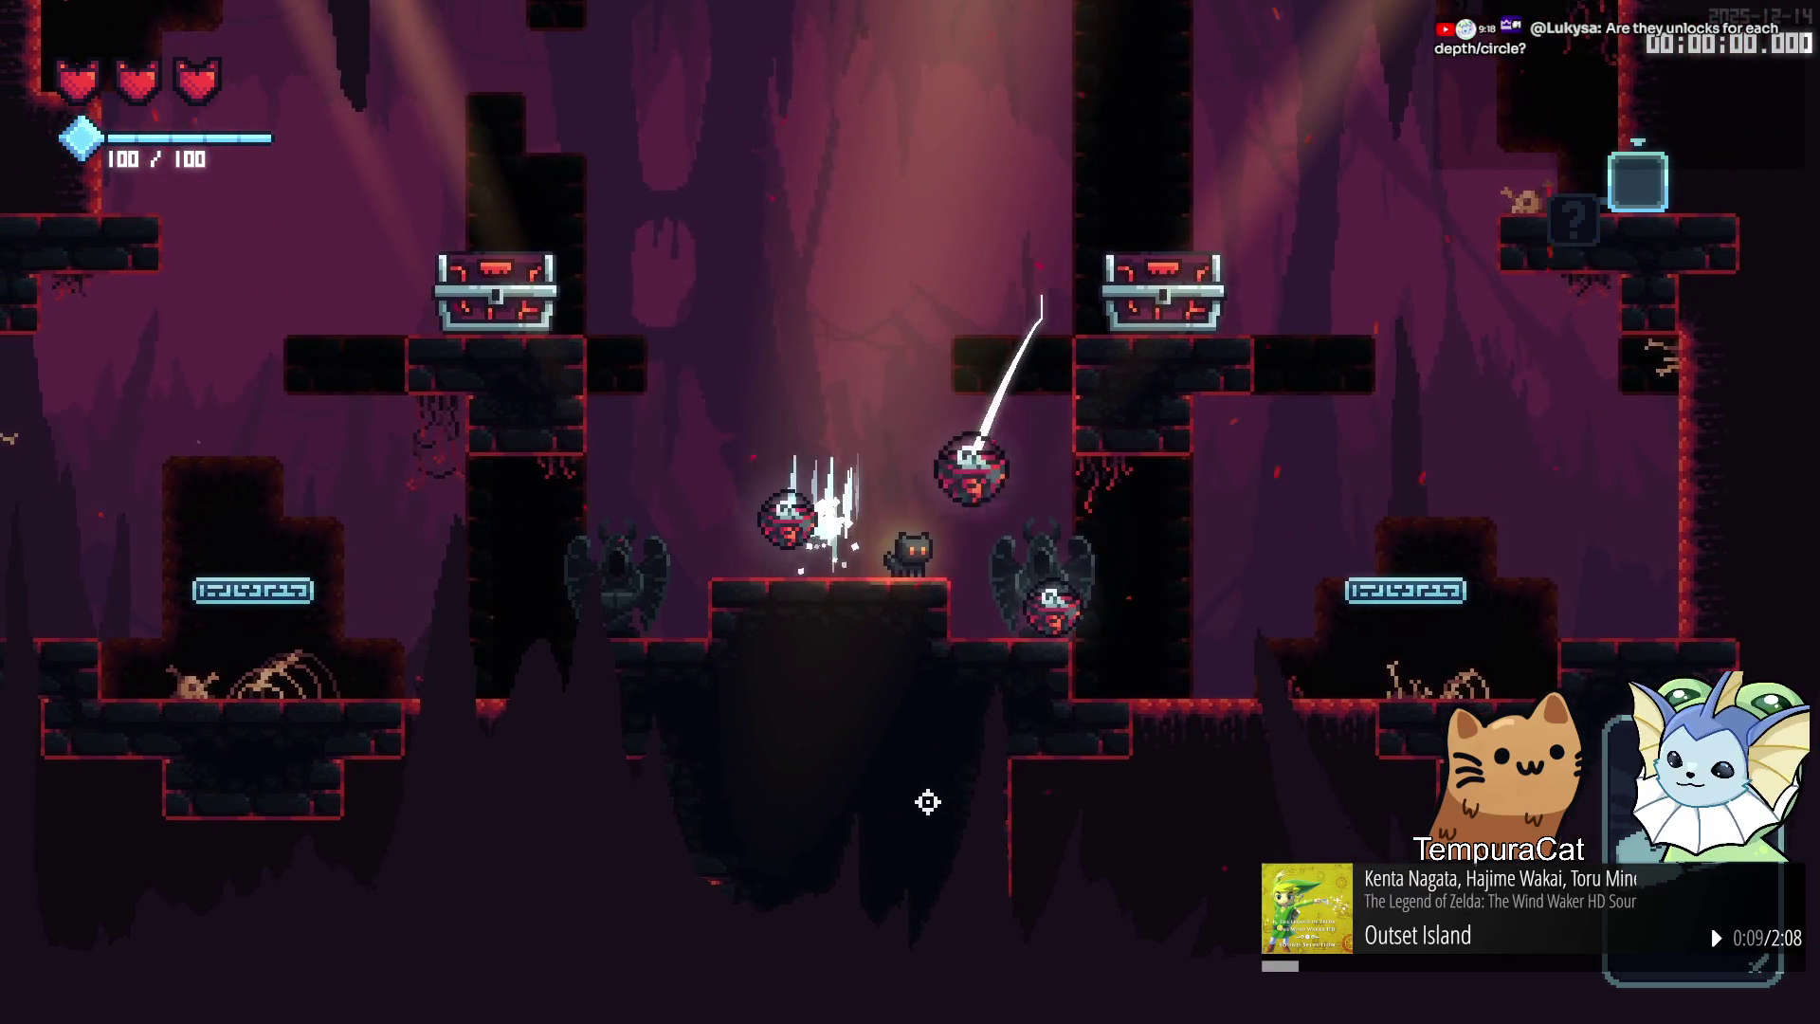
key(F8)
click(857, 438)
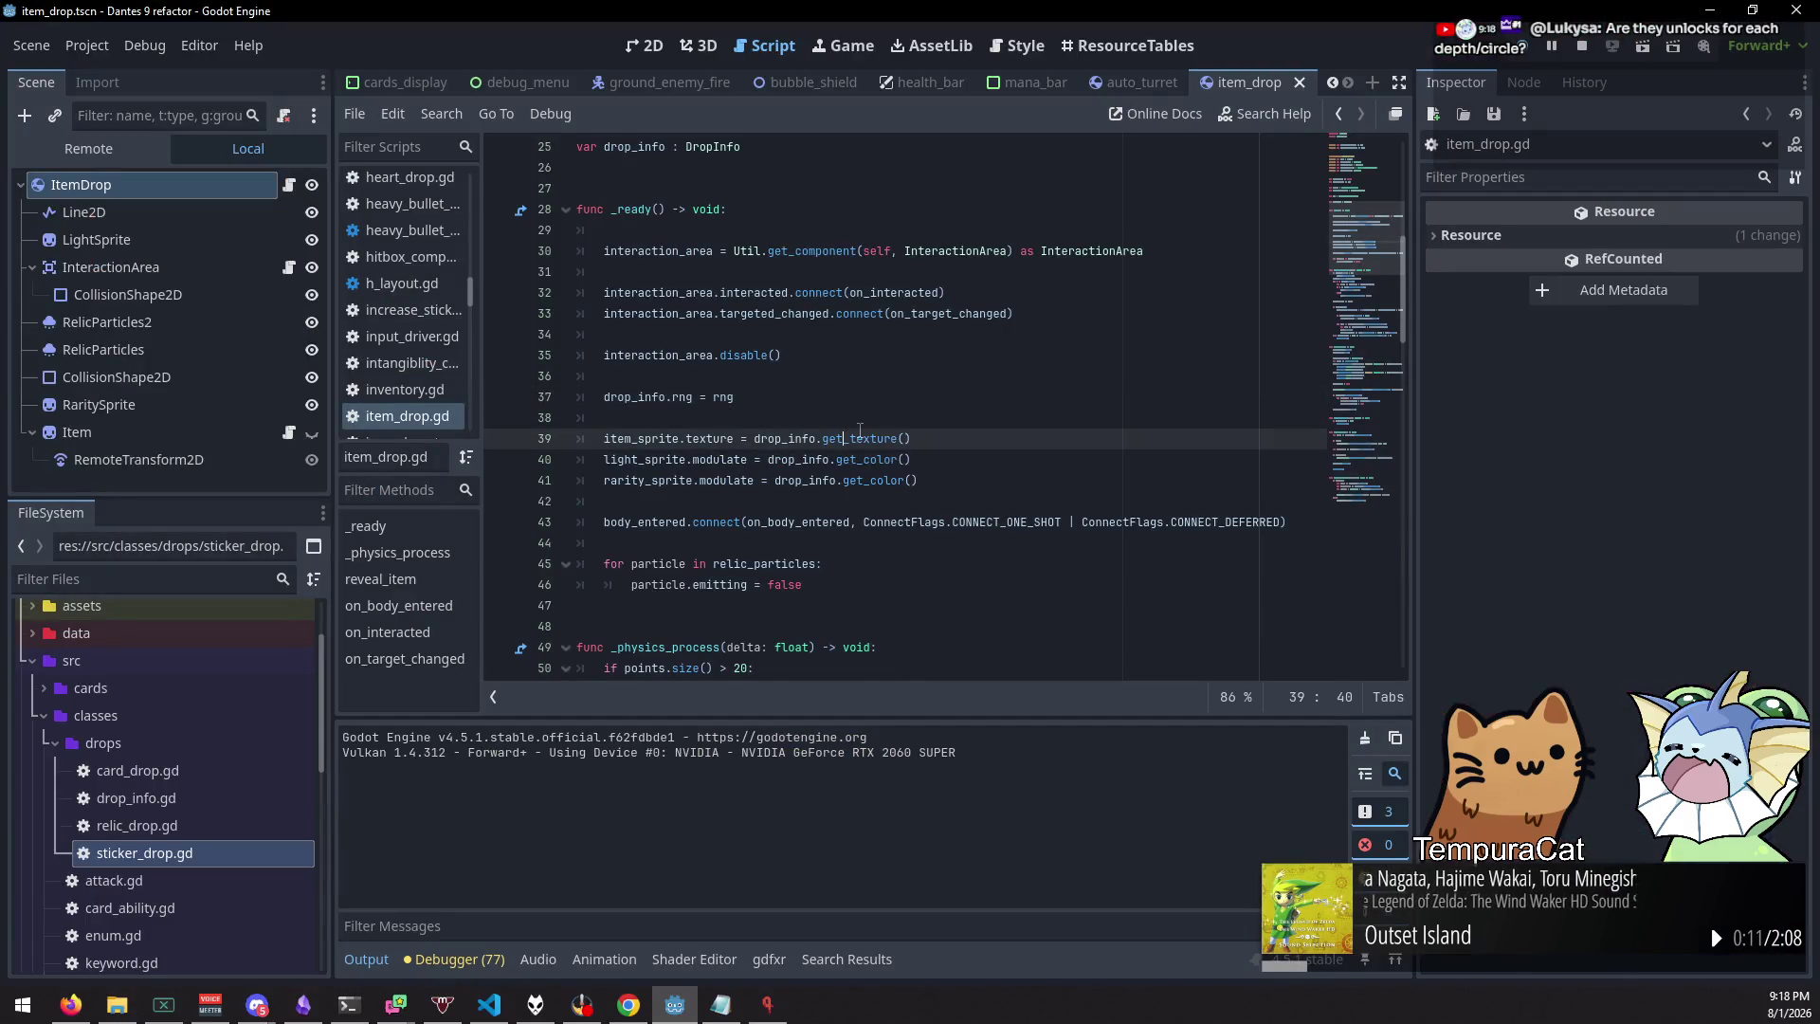
- Open player.gd, then briefly run and stop the game
key(ctrl+alt+o)
text(player.gd)
key(Return)
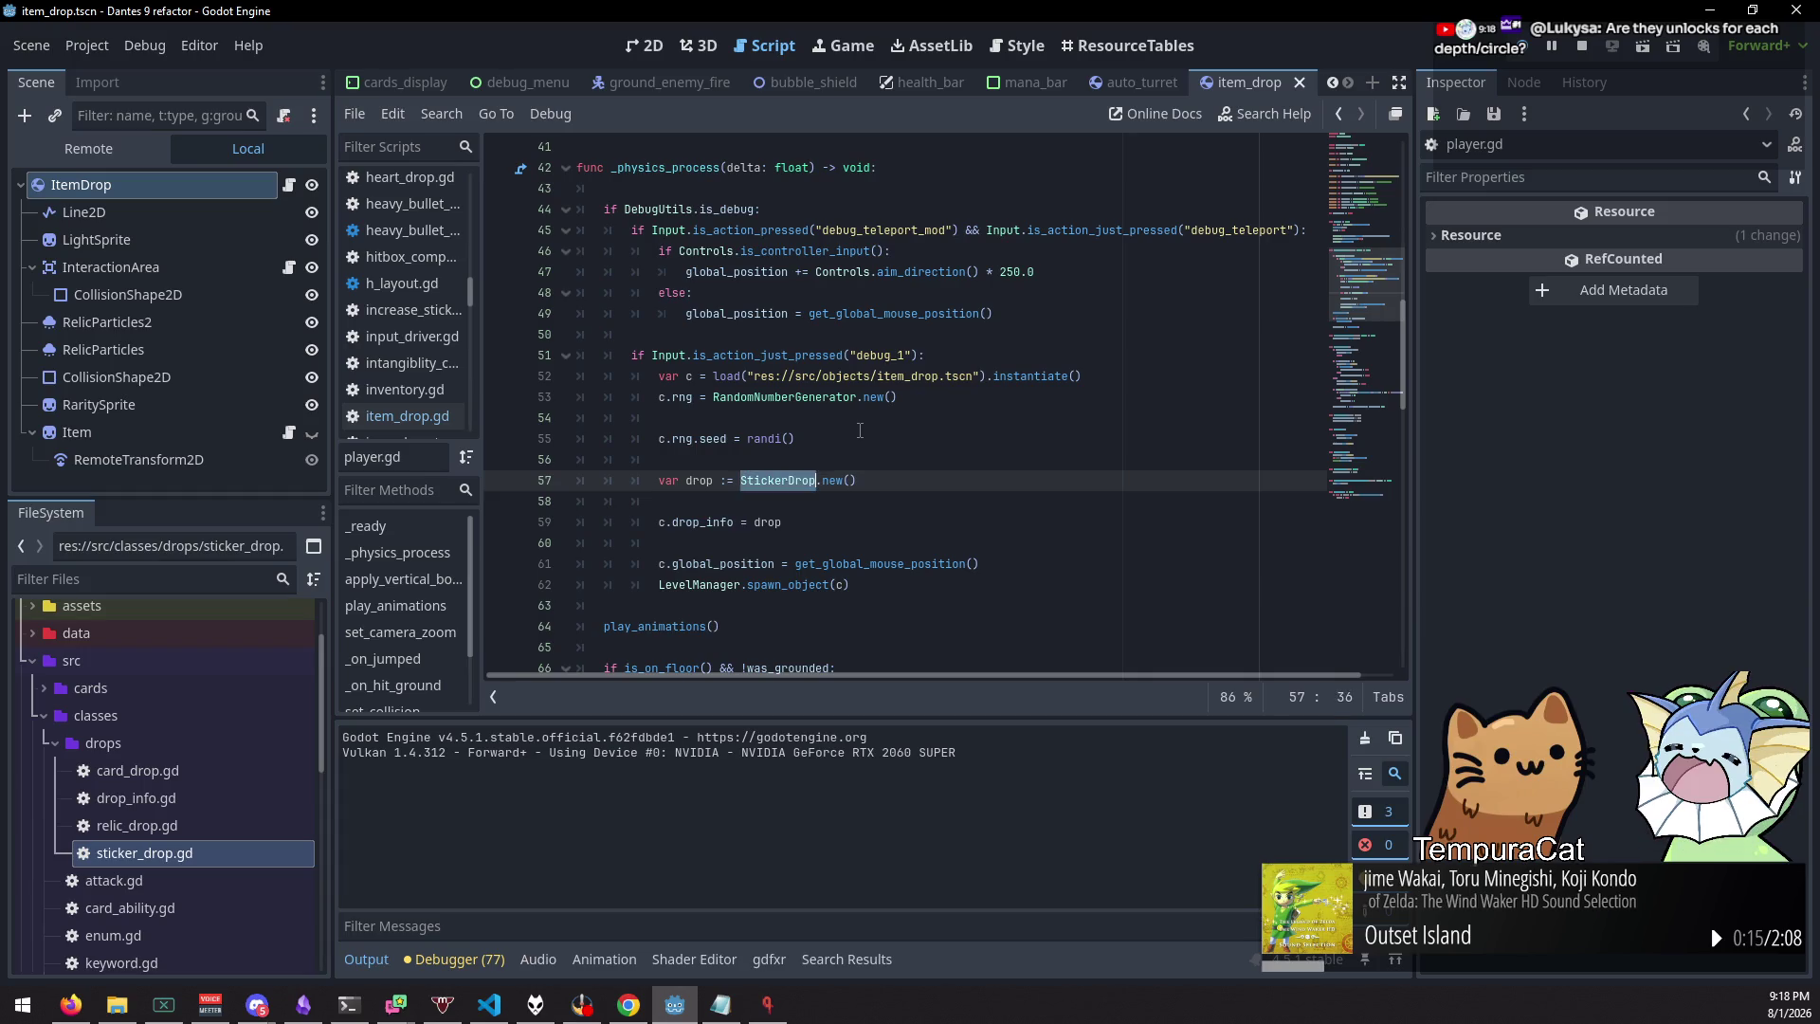
key(F5)
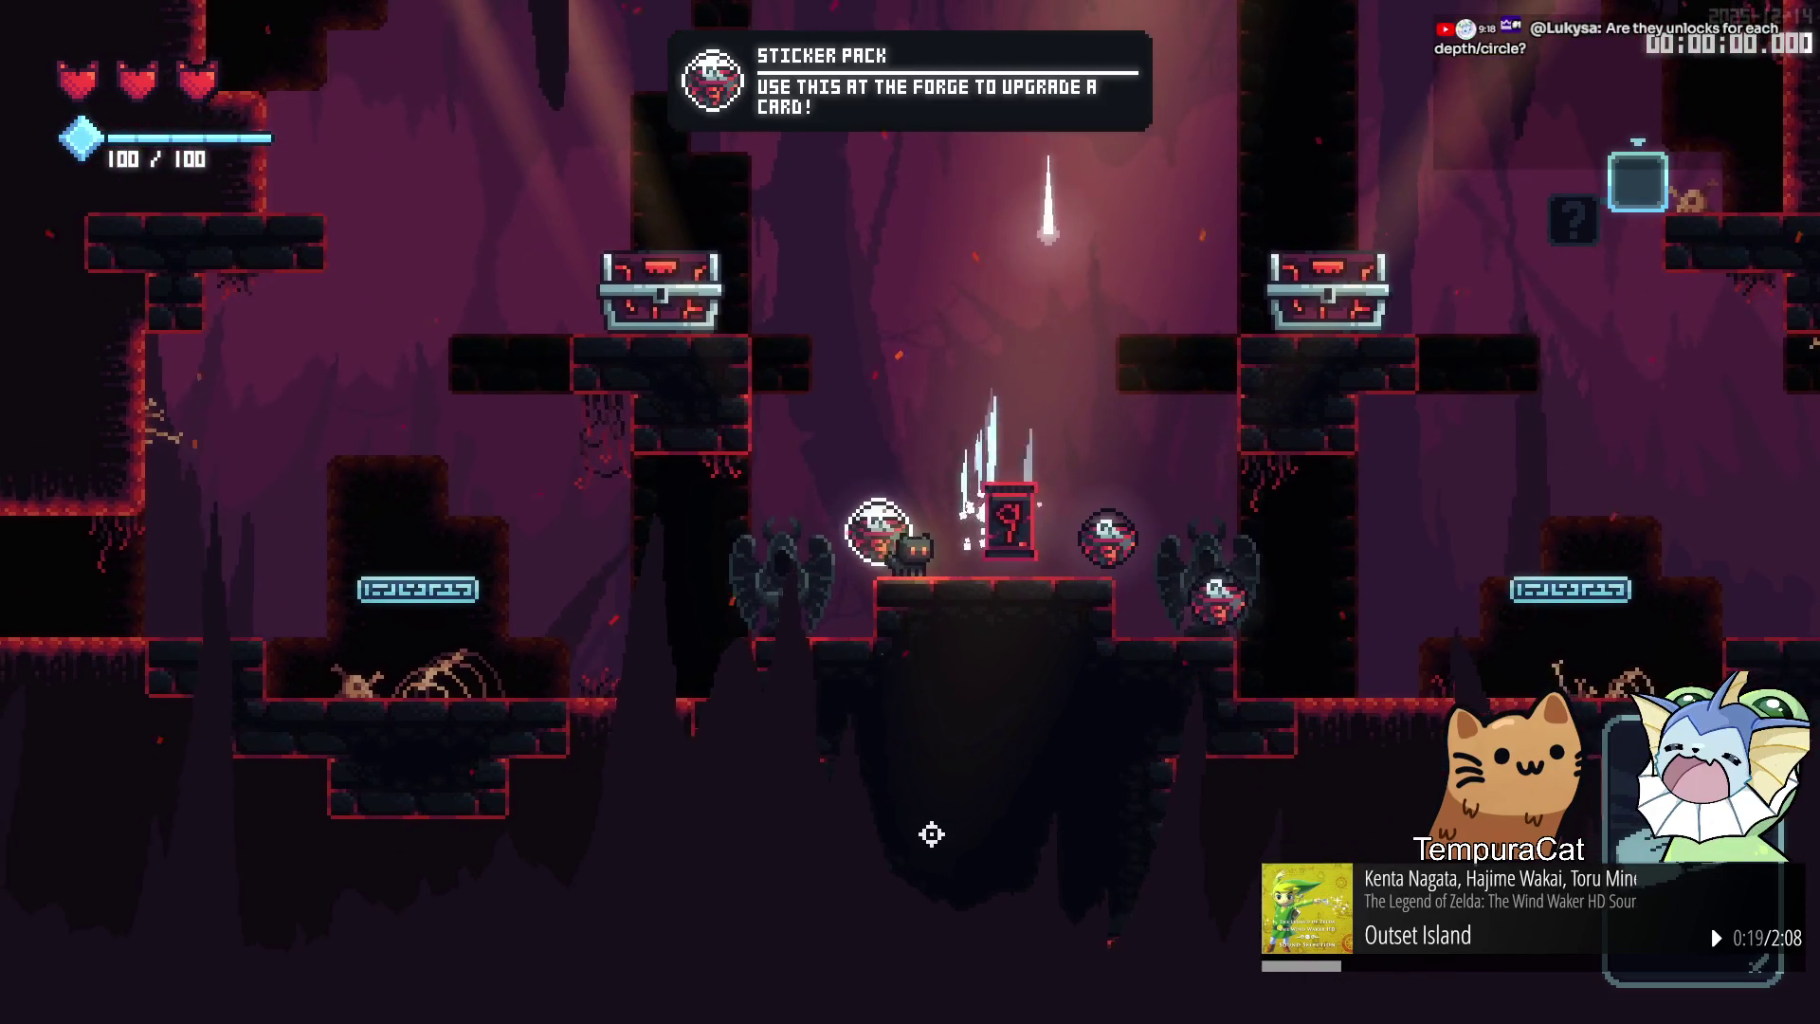
key(F8)
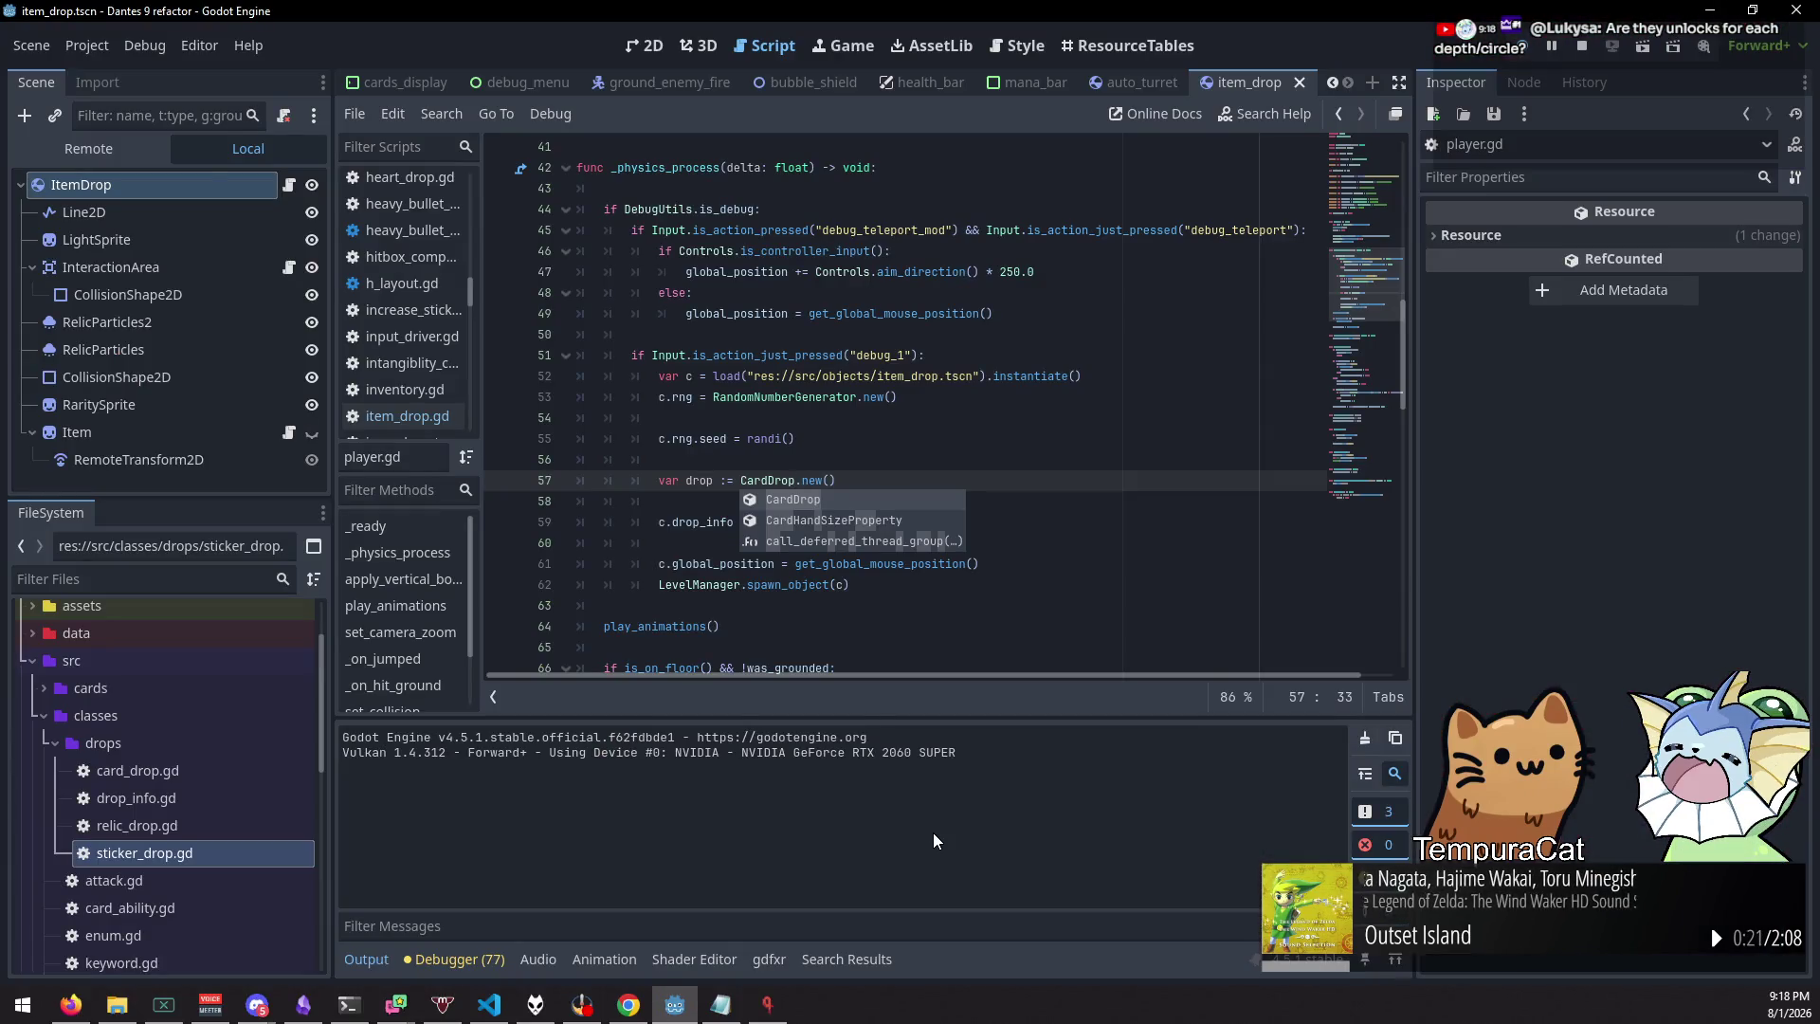
- Change the debug drop to RelicDrop.new() with drop.relic = RelicDB.loot_random(c.rng), then test it
key(ctrl+BackSpace)
text(Relic)
key(Return)
key(Return)
key(Return)
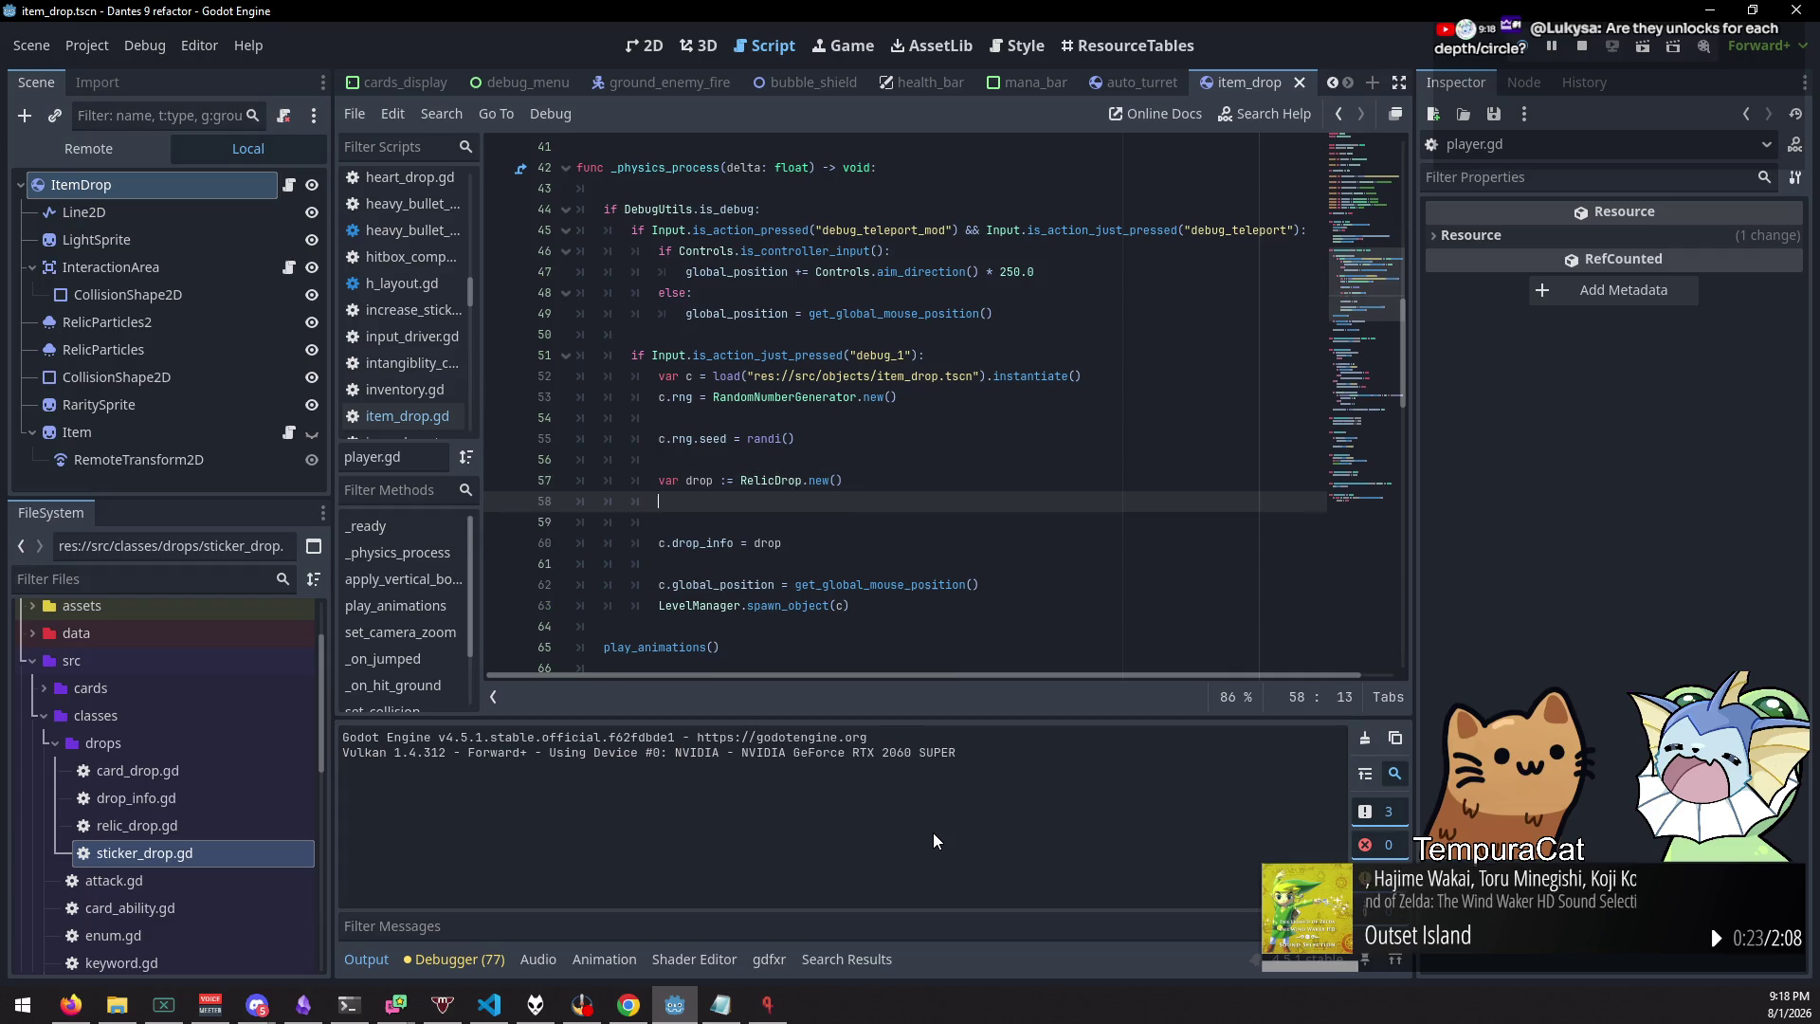
text(.relic = )
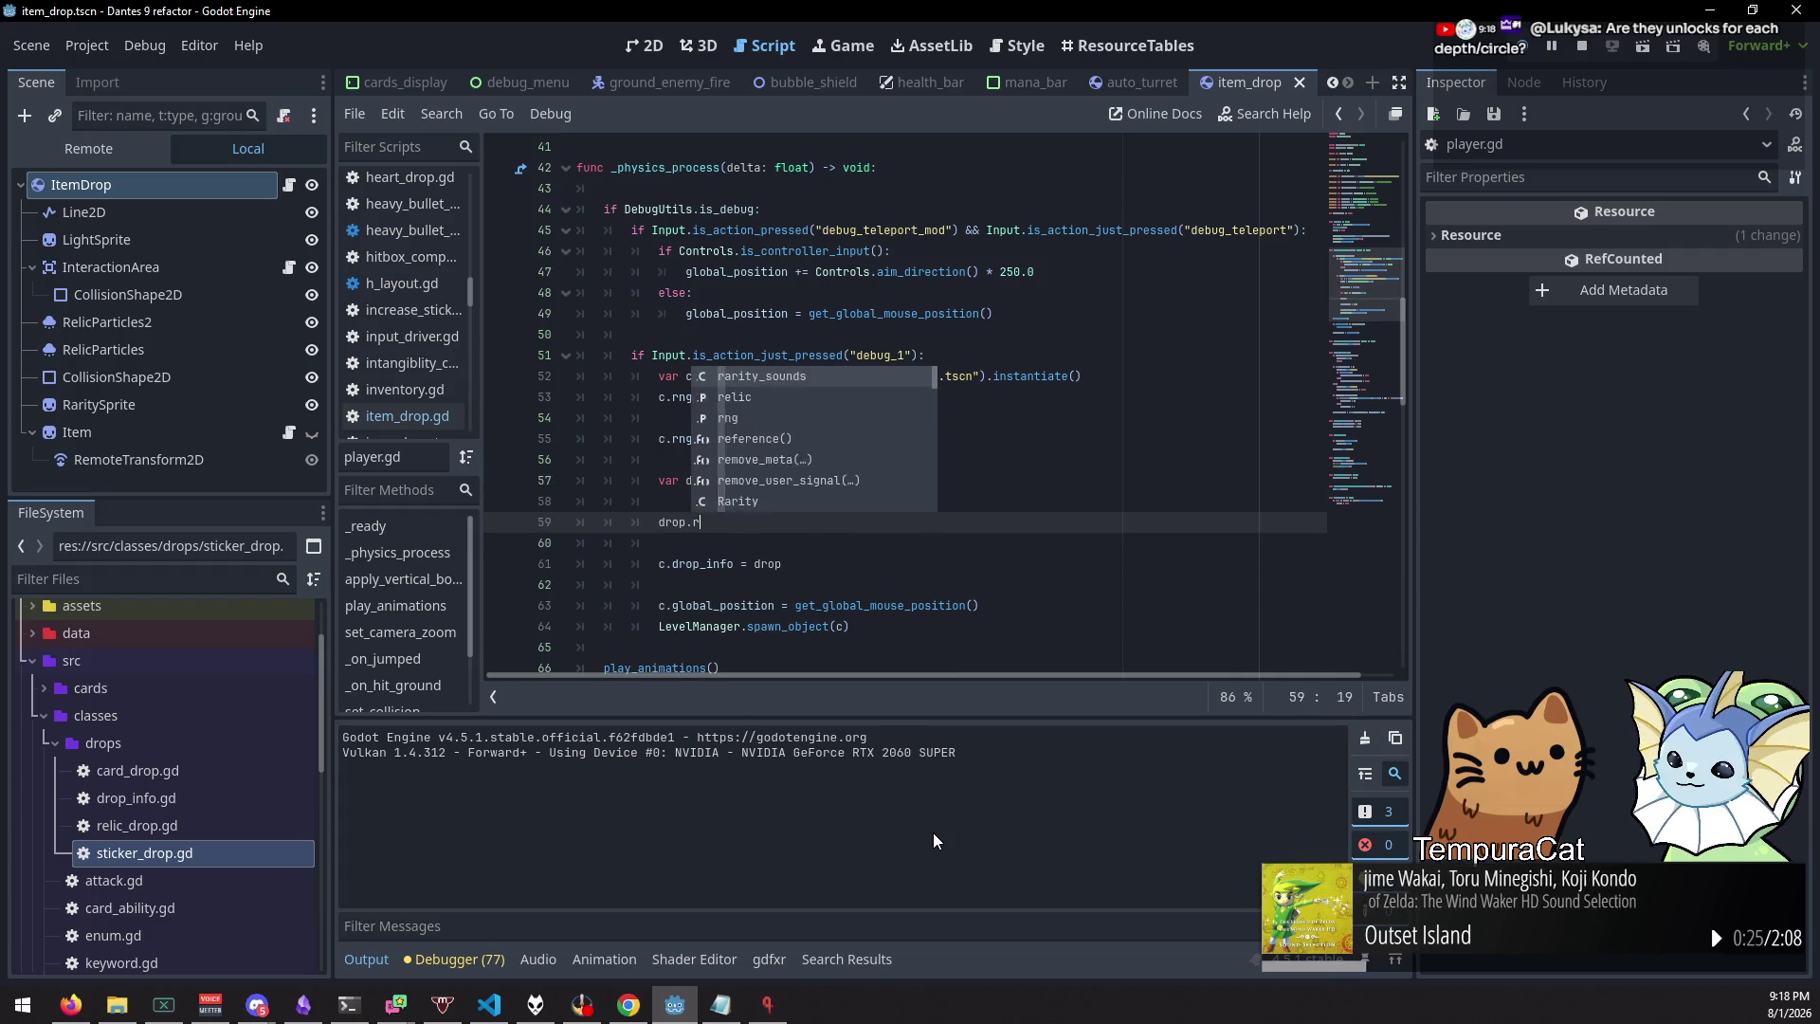
text(RelicDb.)
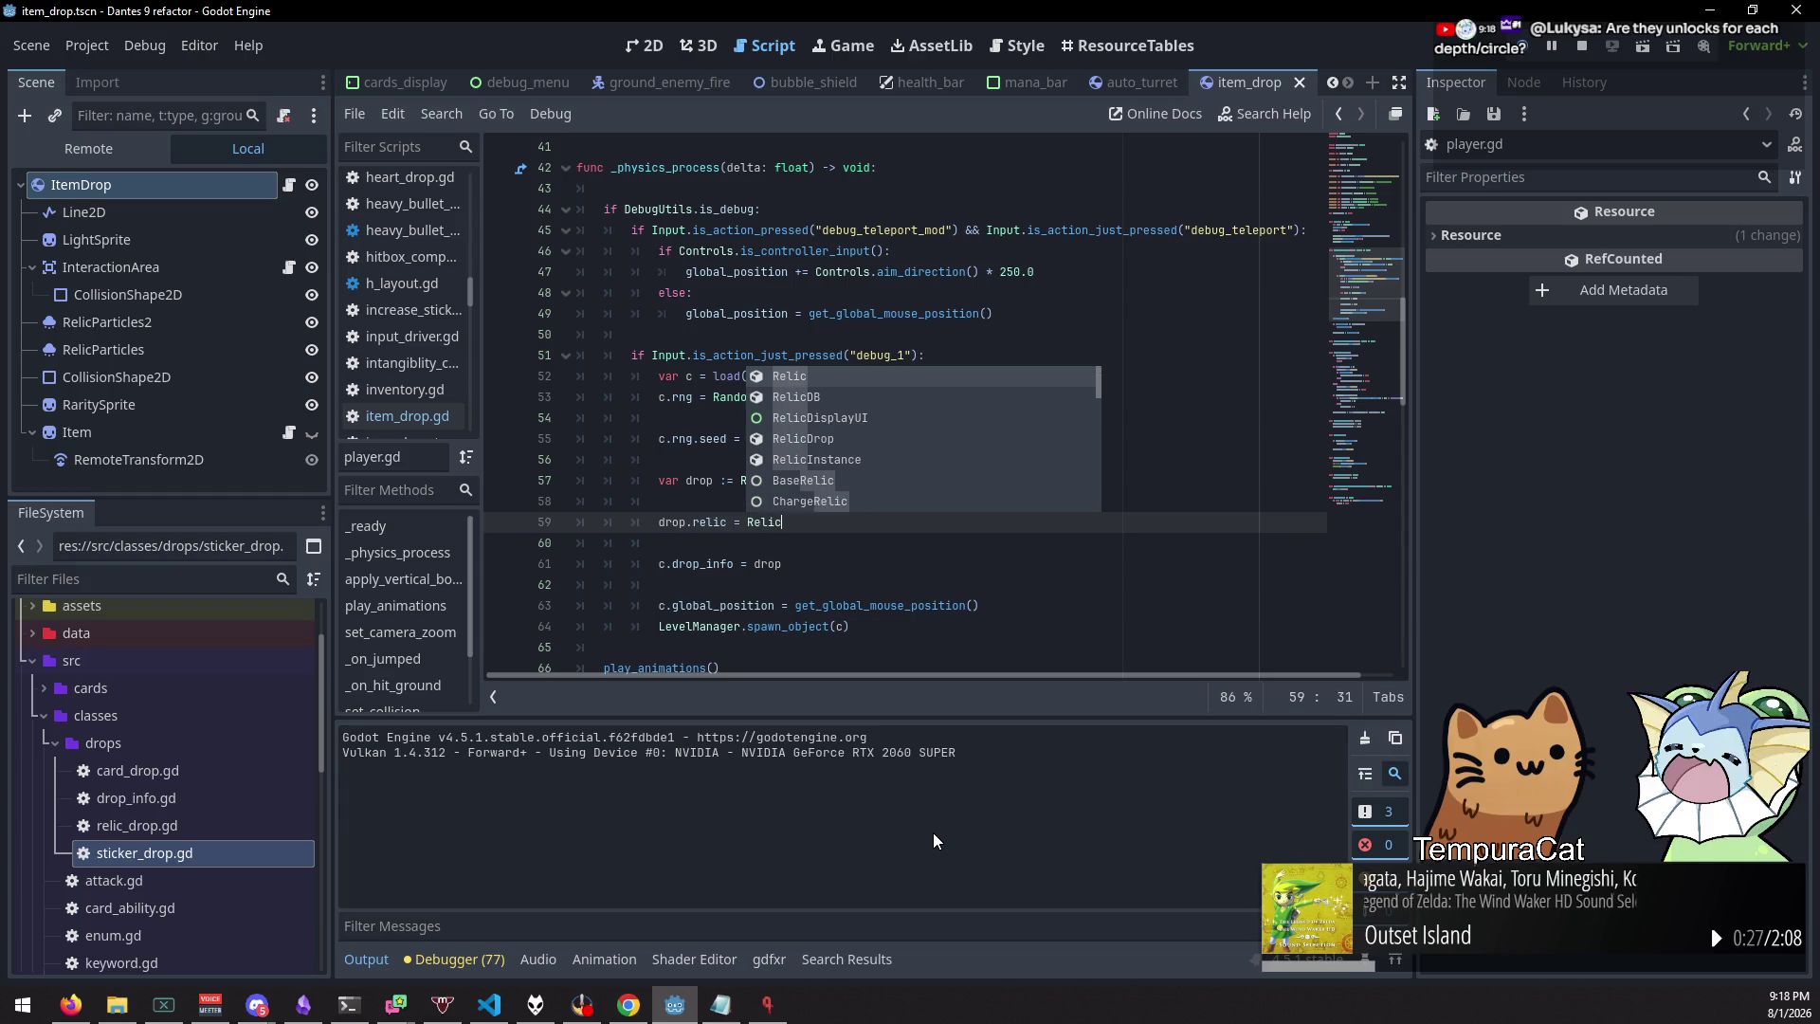
key(BackSpace)
text(.loot_random(rn)
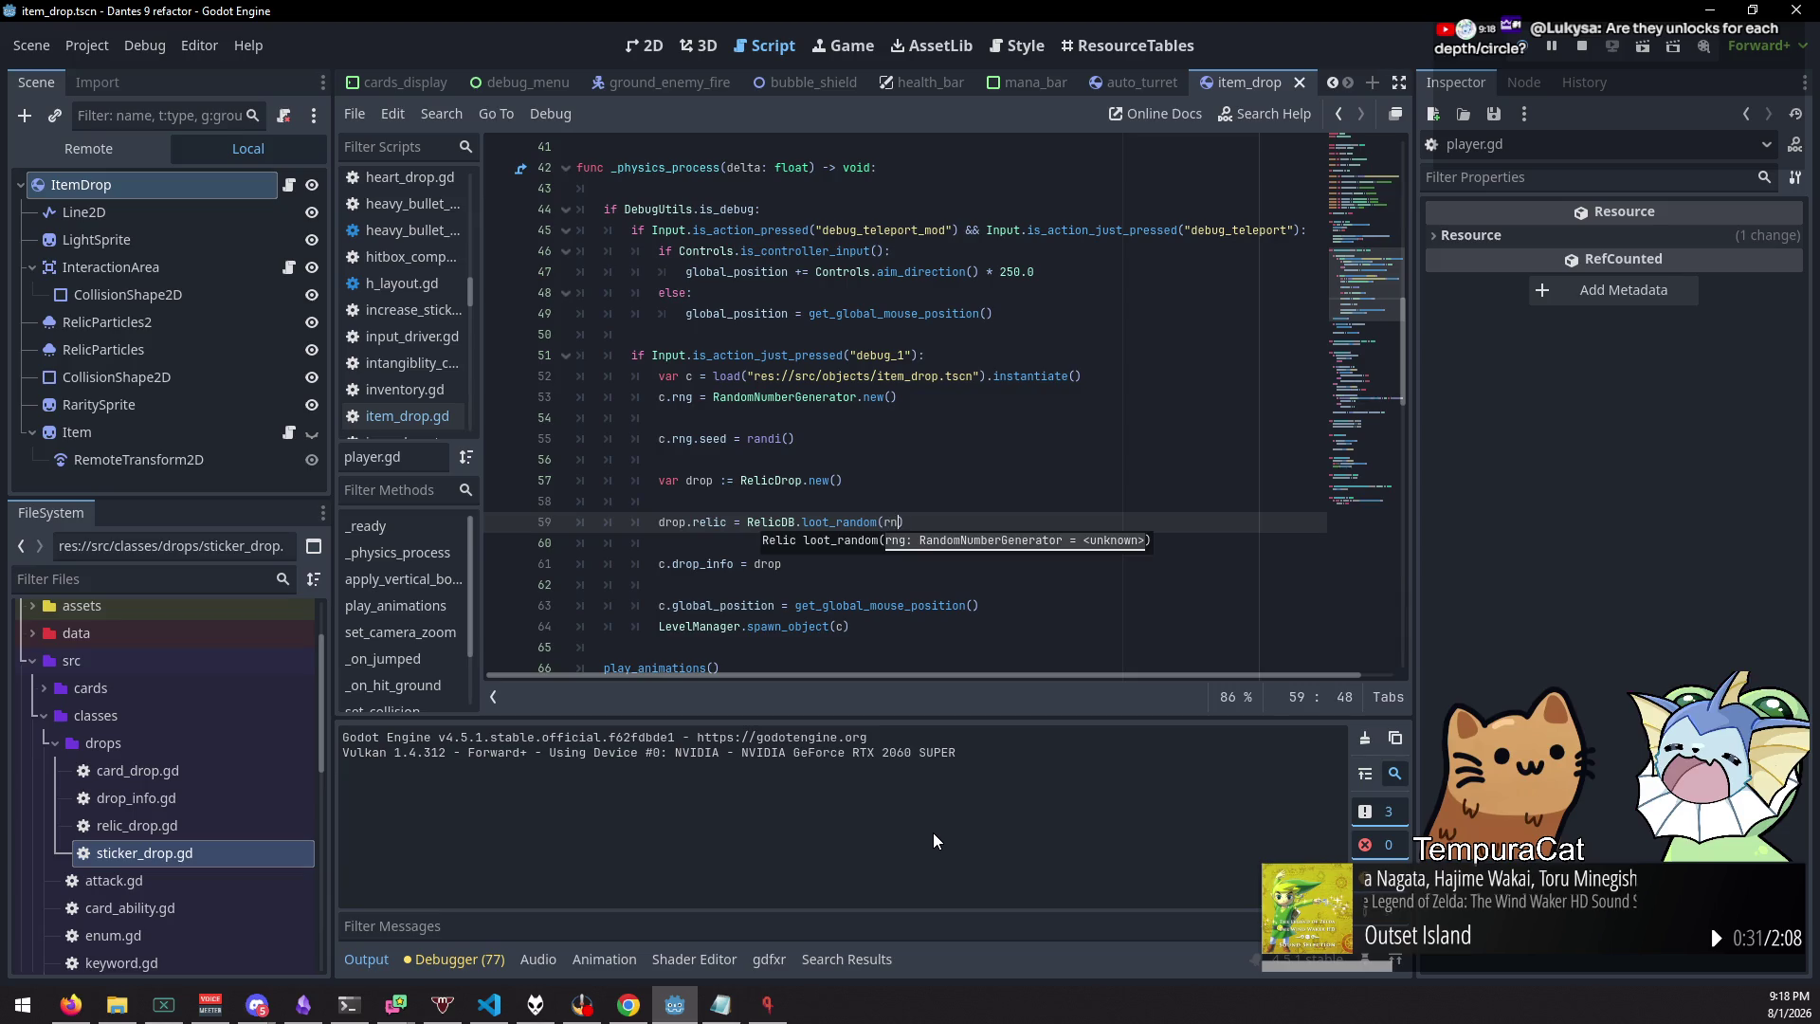
text(g)
key(shift+End)
key(ctrl+v)
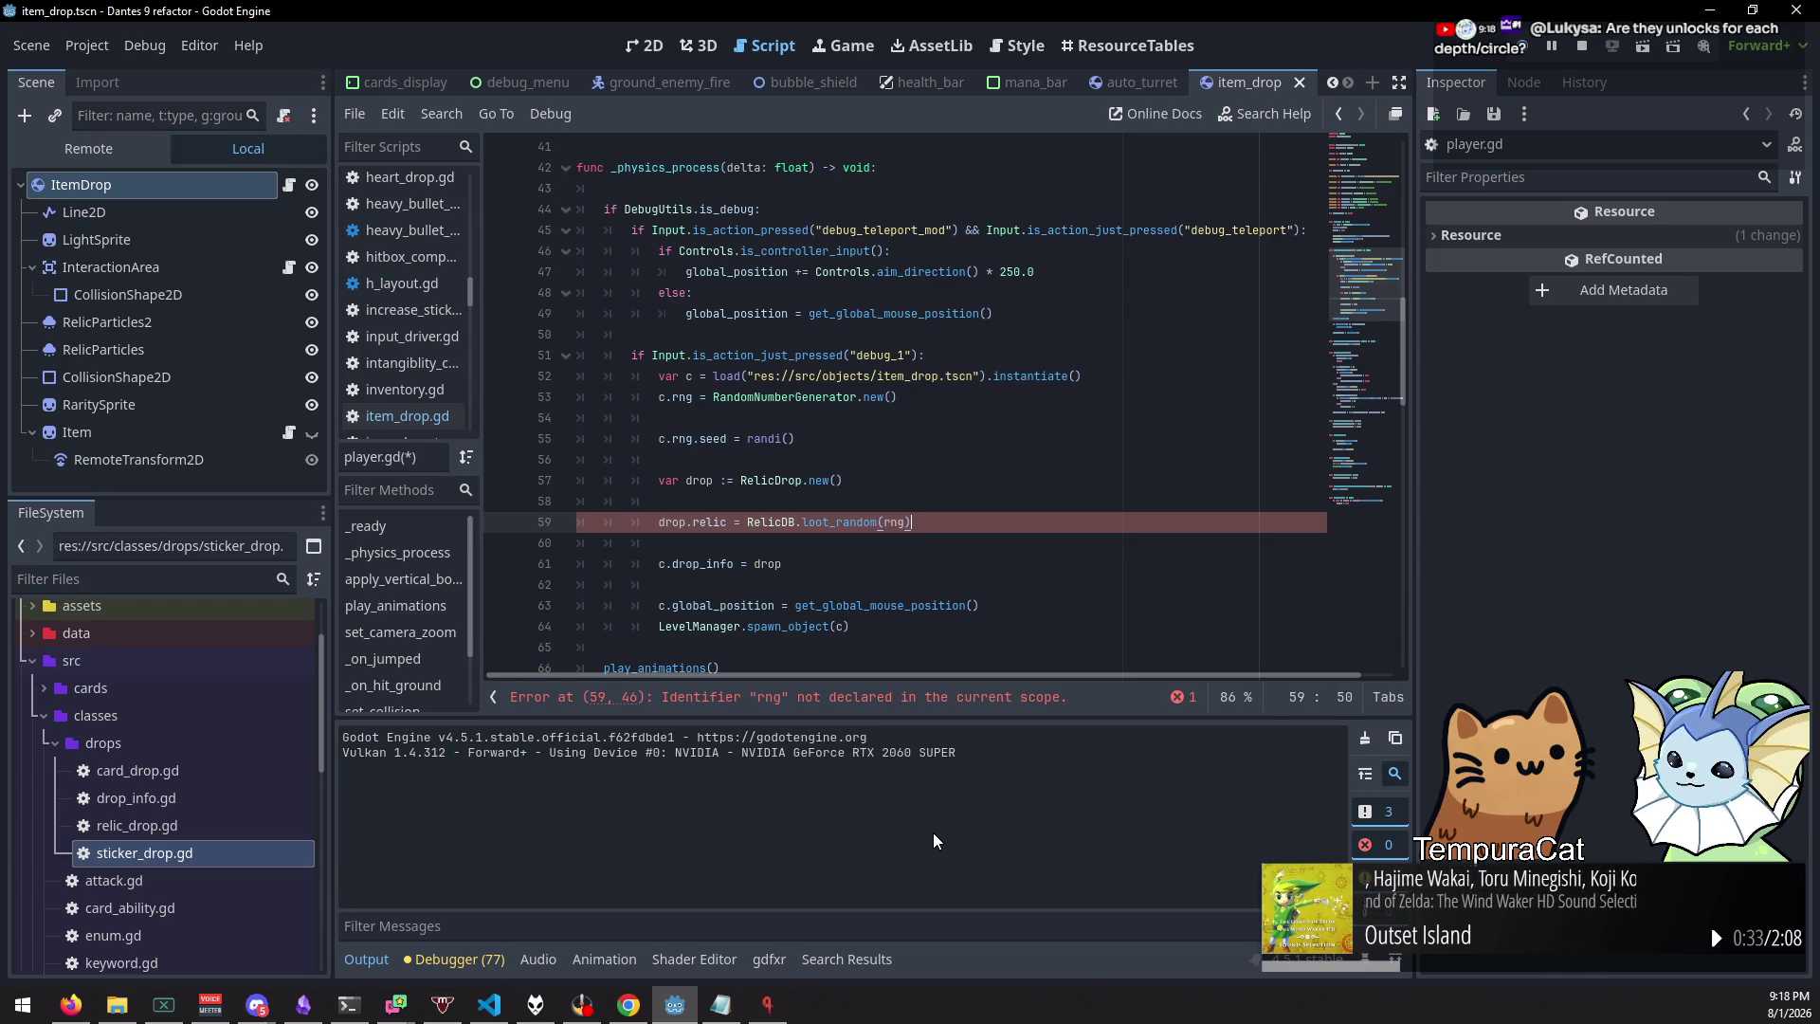
key(ctrl+z)
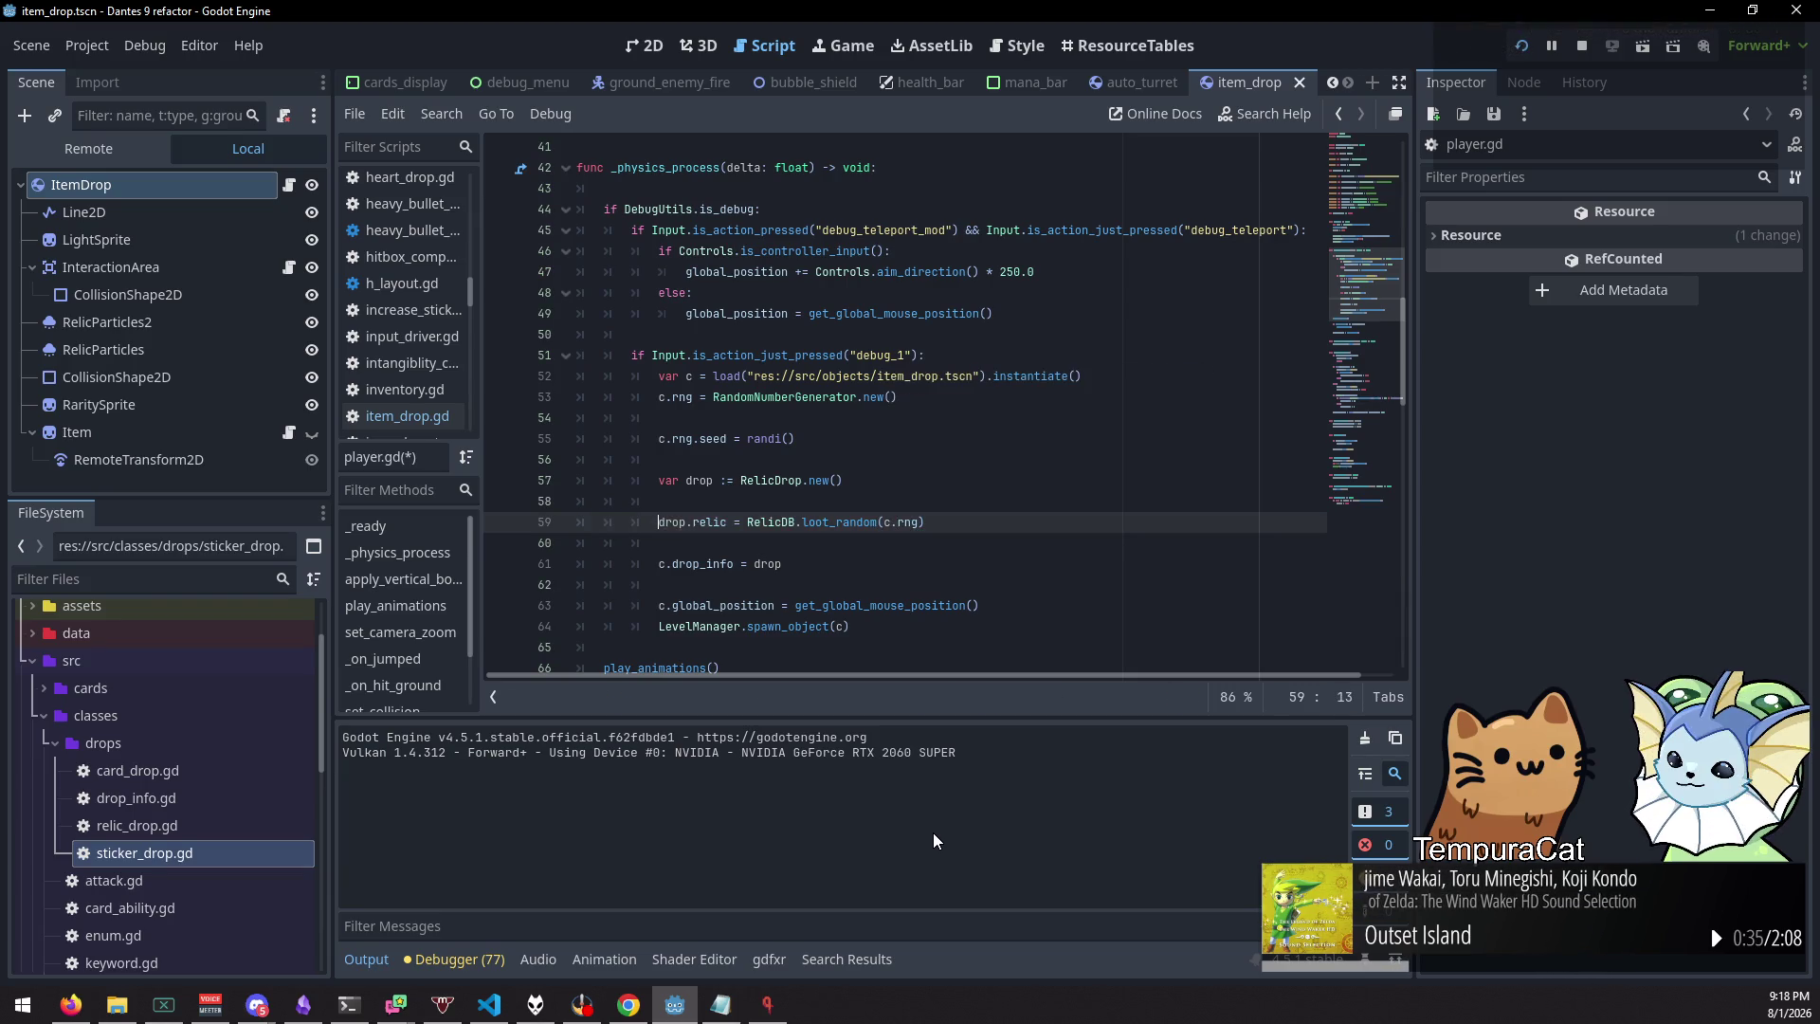
key(alt+Tab)
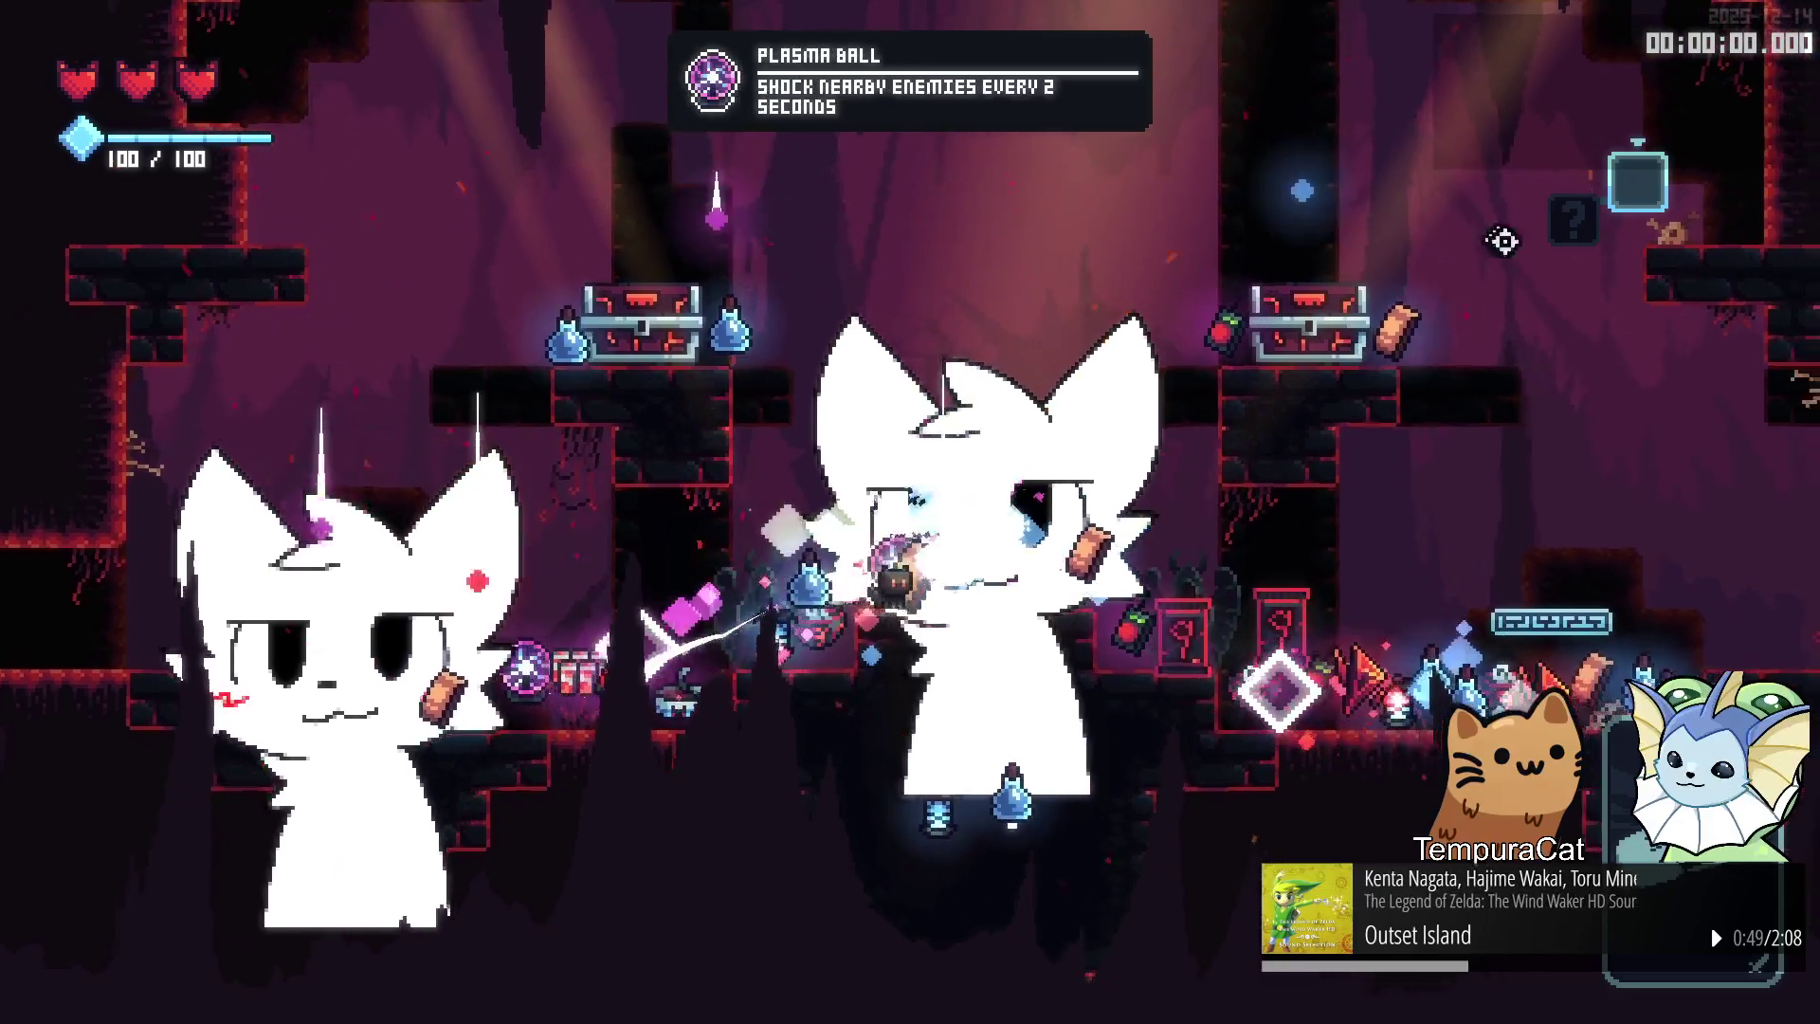
- Leave the test run full of relic drops and return to the Godot editor
key(alt+Tab)
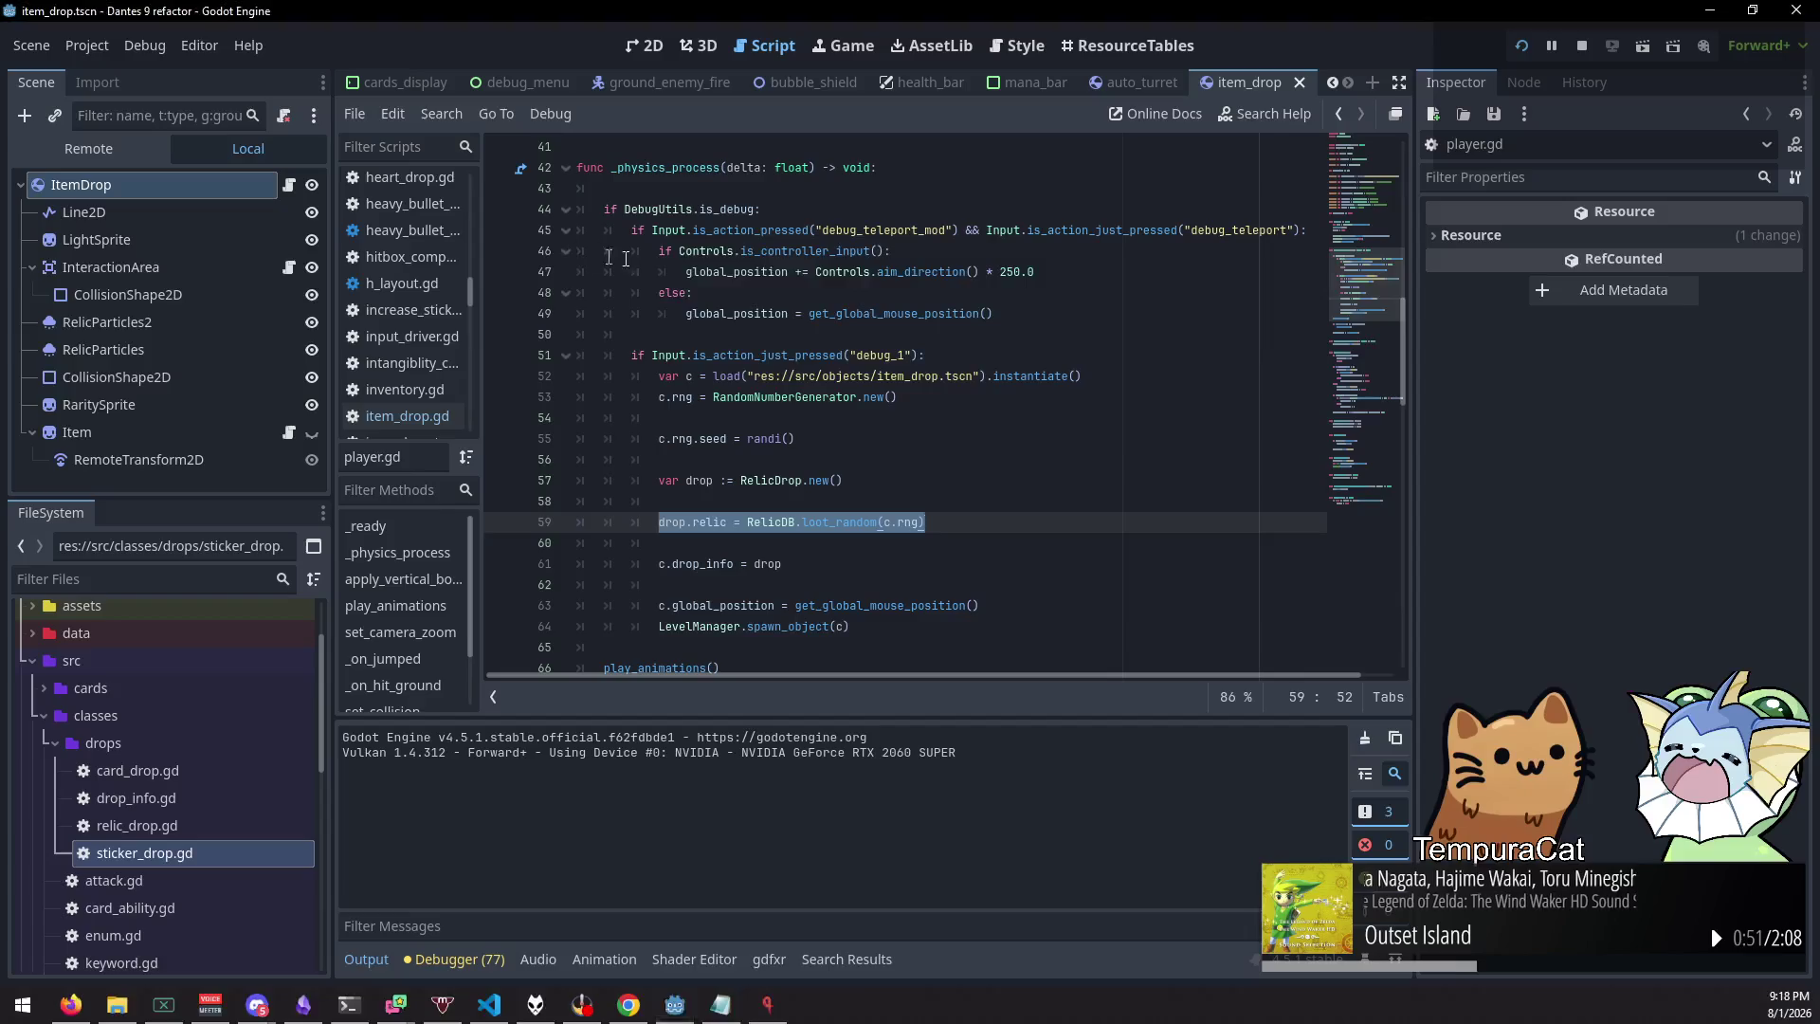
- Change the line 51 input check to is_action_pressed so spawning repeats while held
click(850, 355)
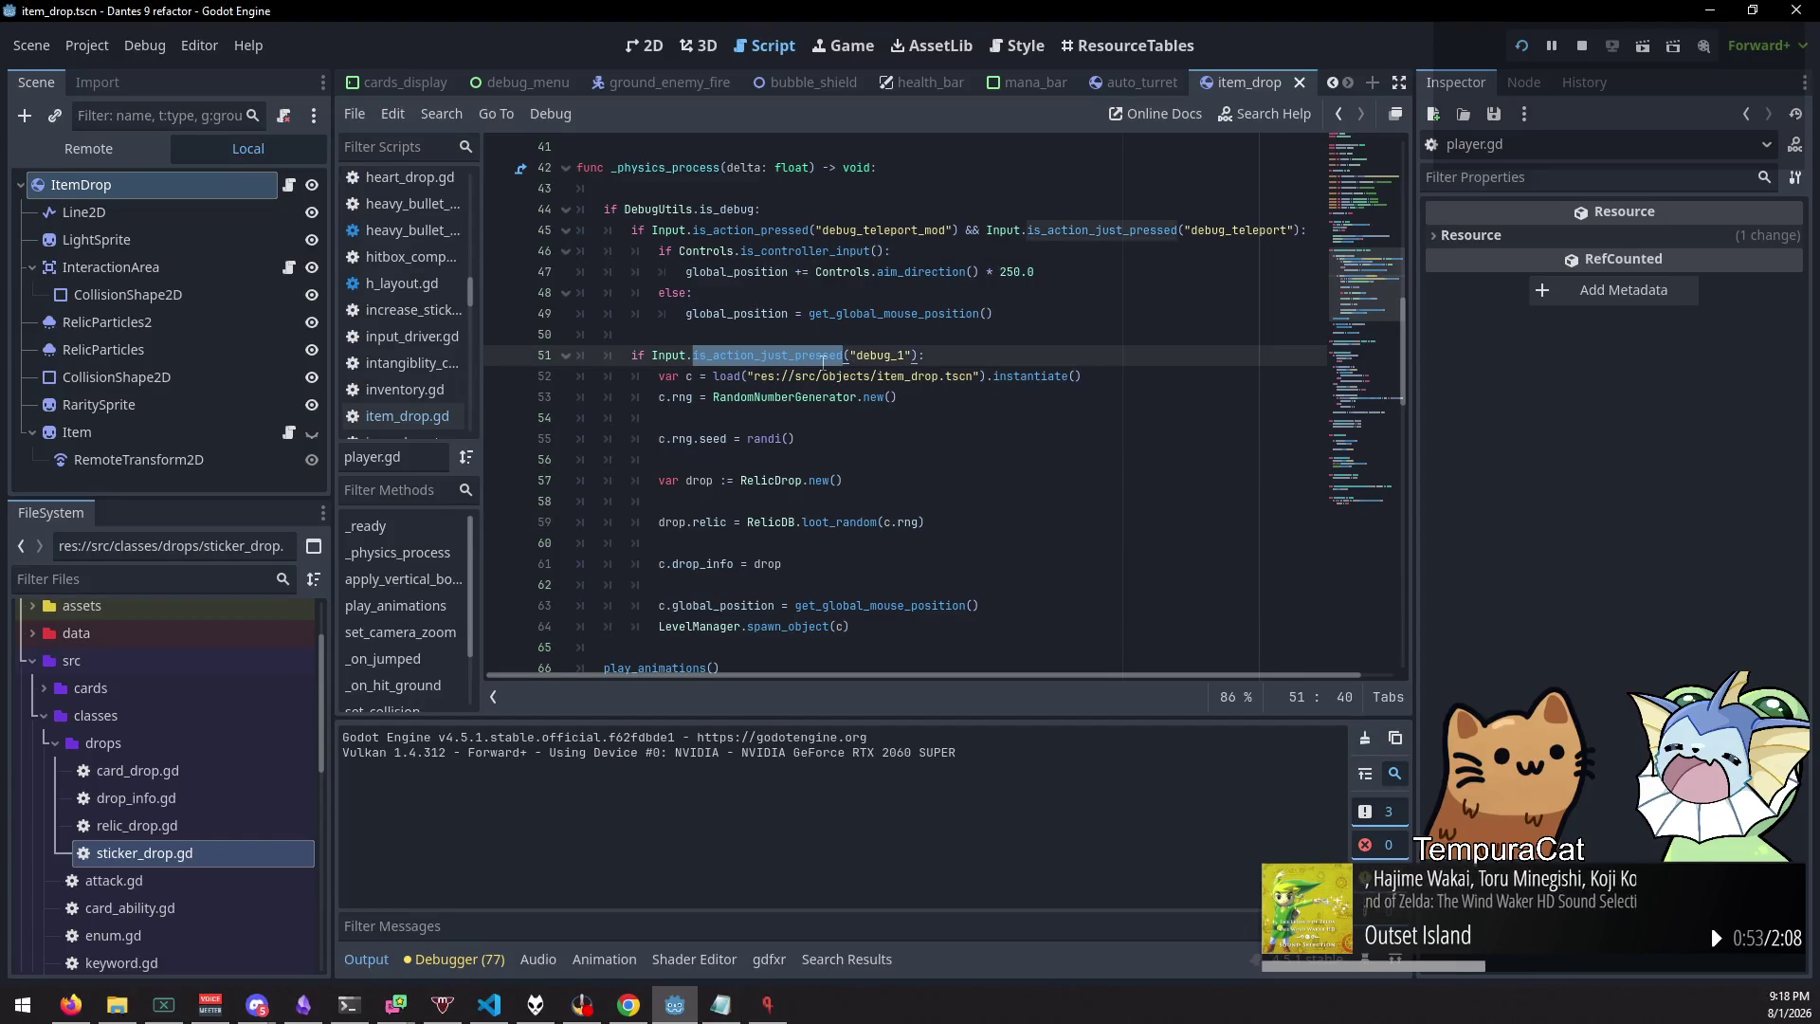
text(is_action_p)
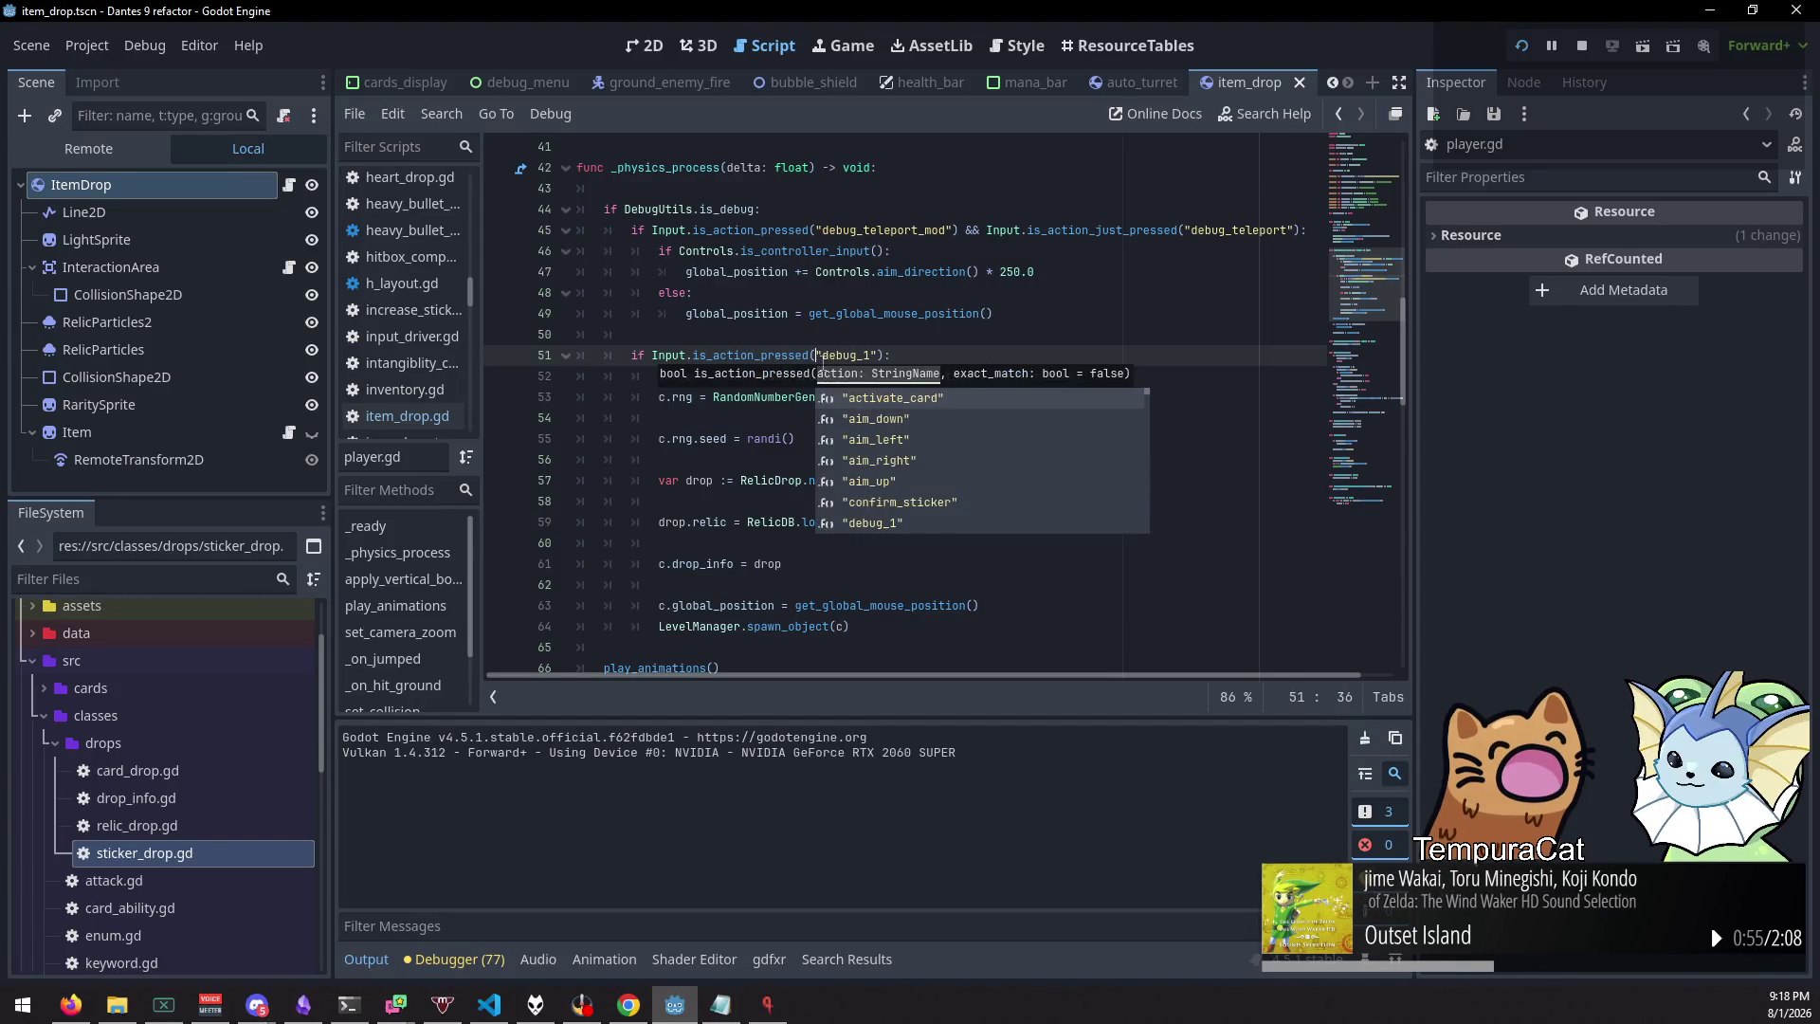
key(Return)
- Add c.linear_velocity = Vector2.RIGHT.rotated(randf()) * 50.0 on line 63 and run the game
click(1003, 548)
key(Down)
key(End)
key(Return)
key(Return)
text(c.)
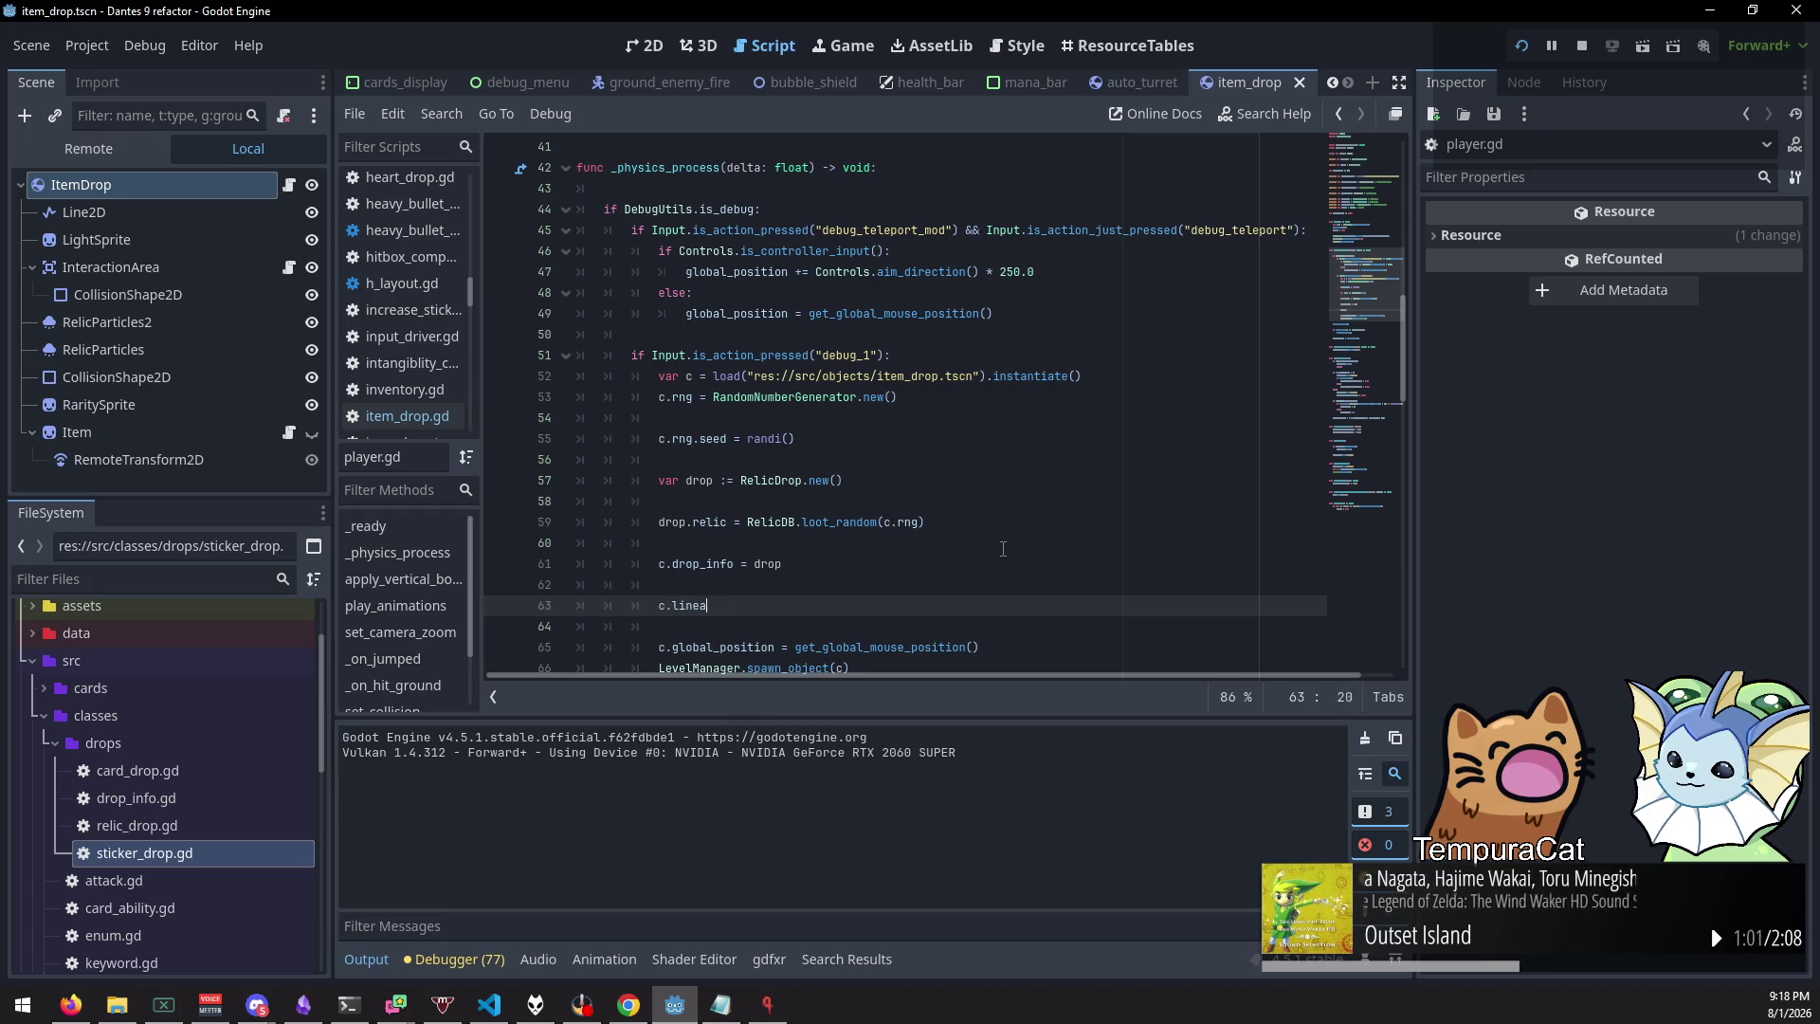
key(BackSpace)
key(BackSpace)
key(BackSpace)
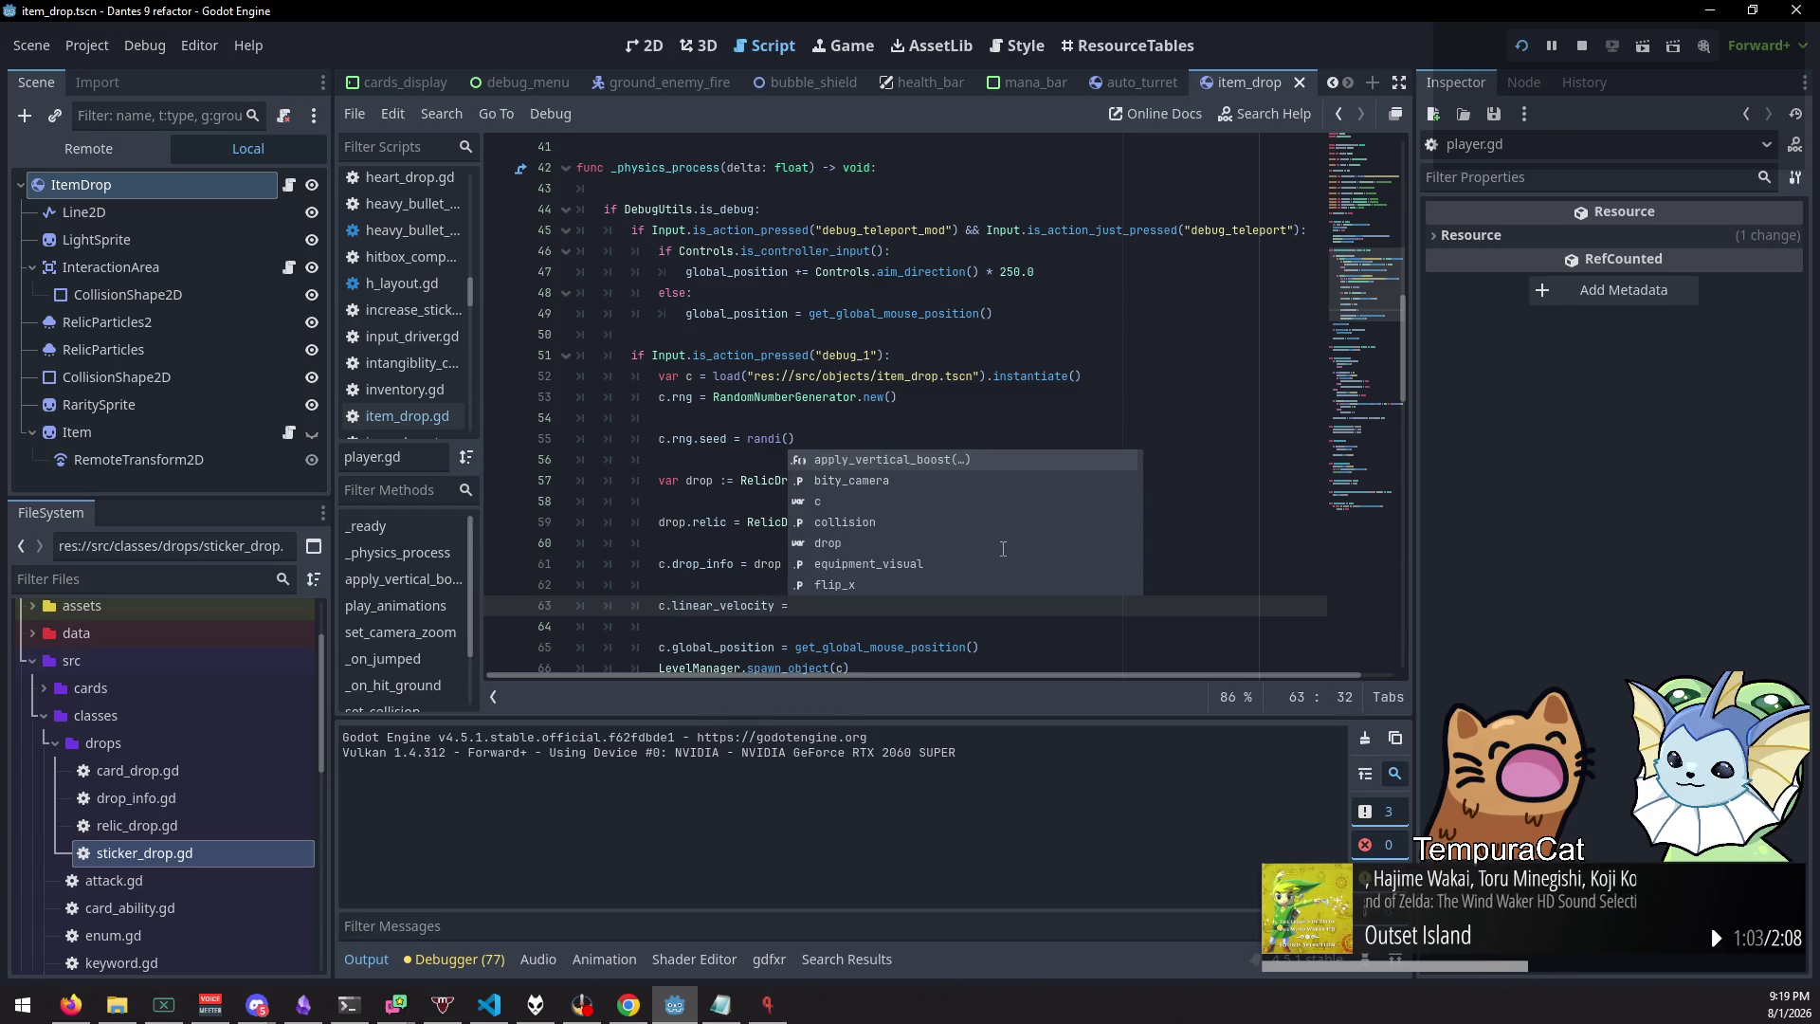
text(Vecvtor2.RIGHT * 100.0)
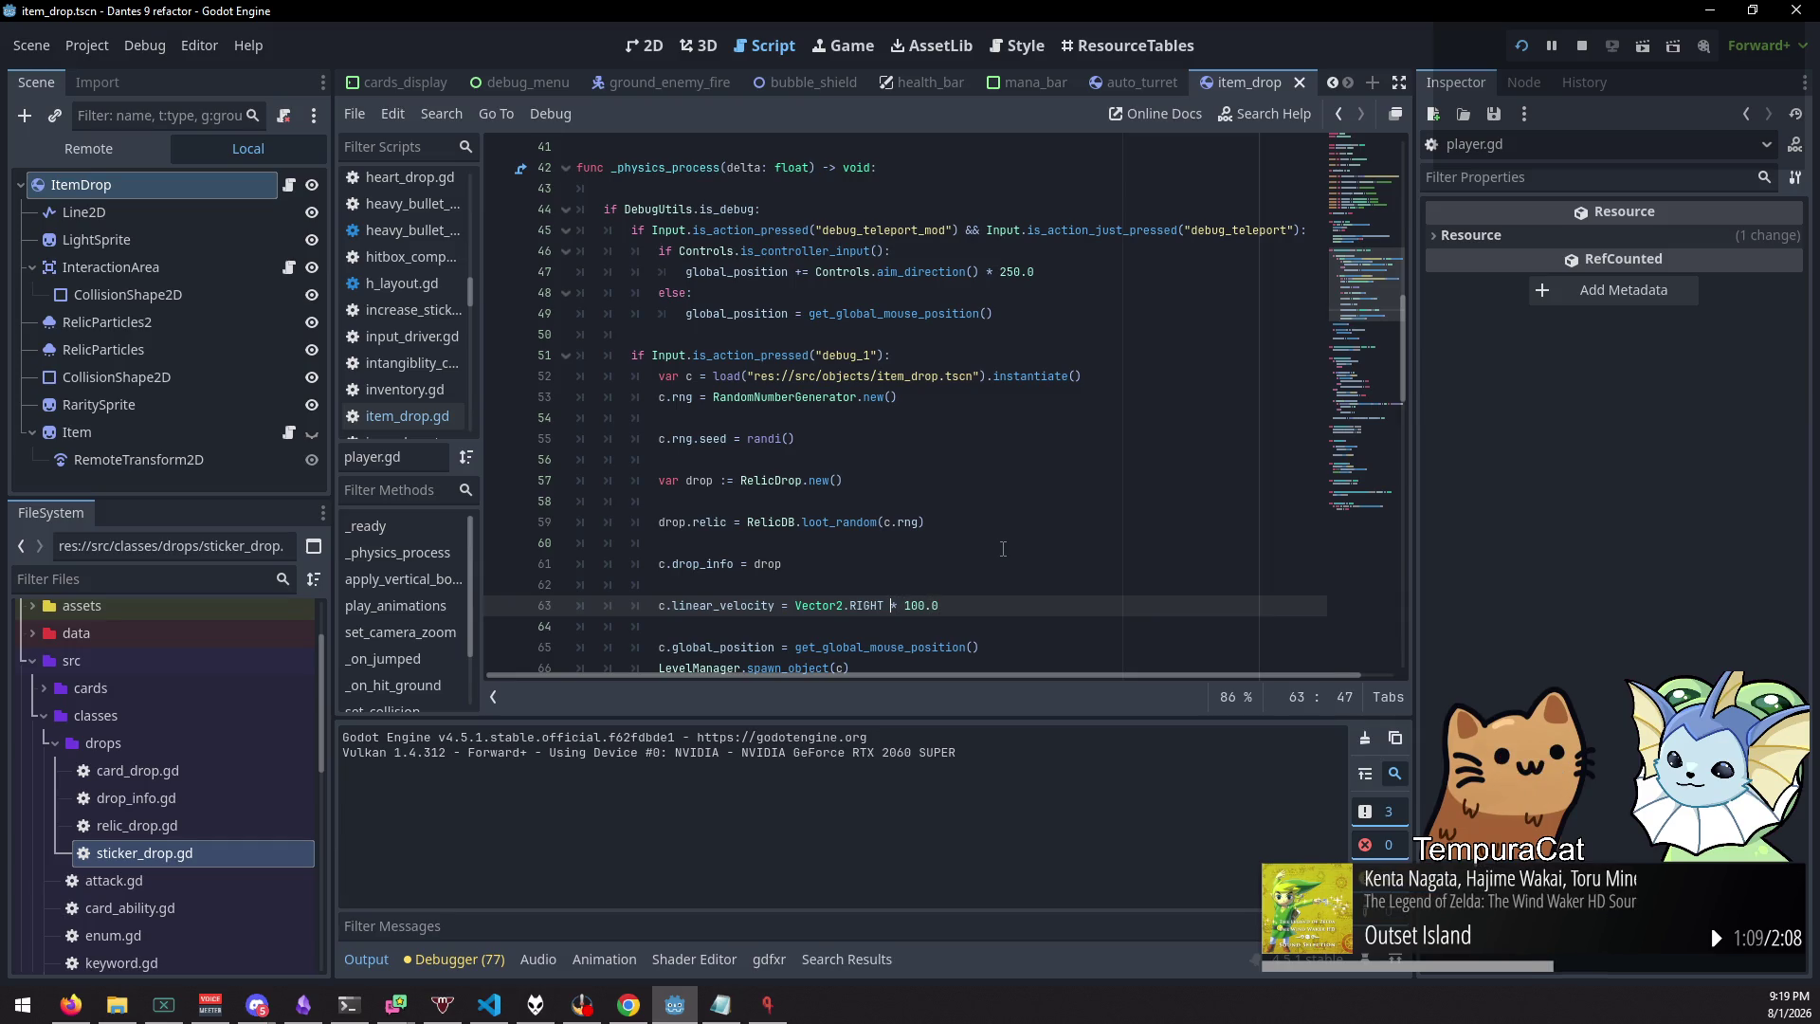
key(BackSpace)
key(BackSpace)
text(.rotated()
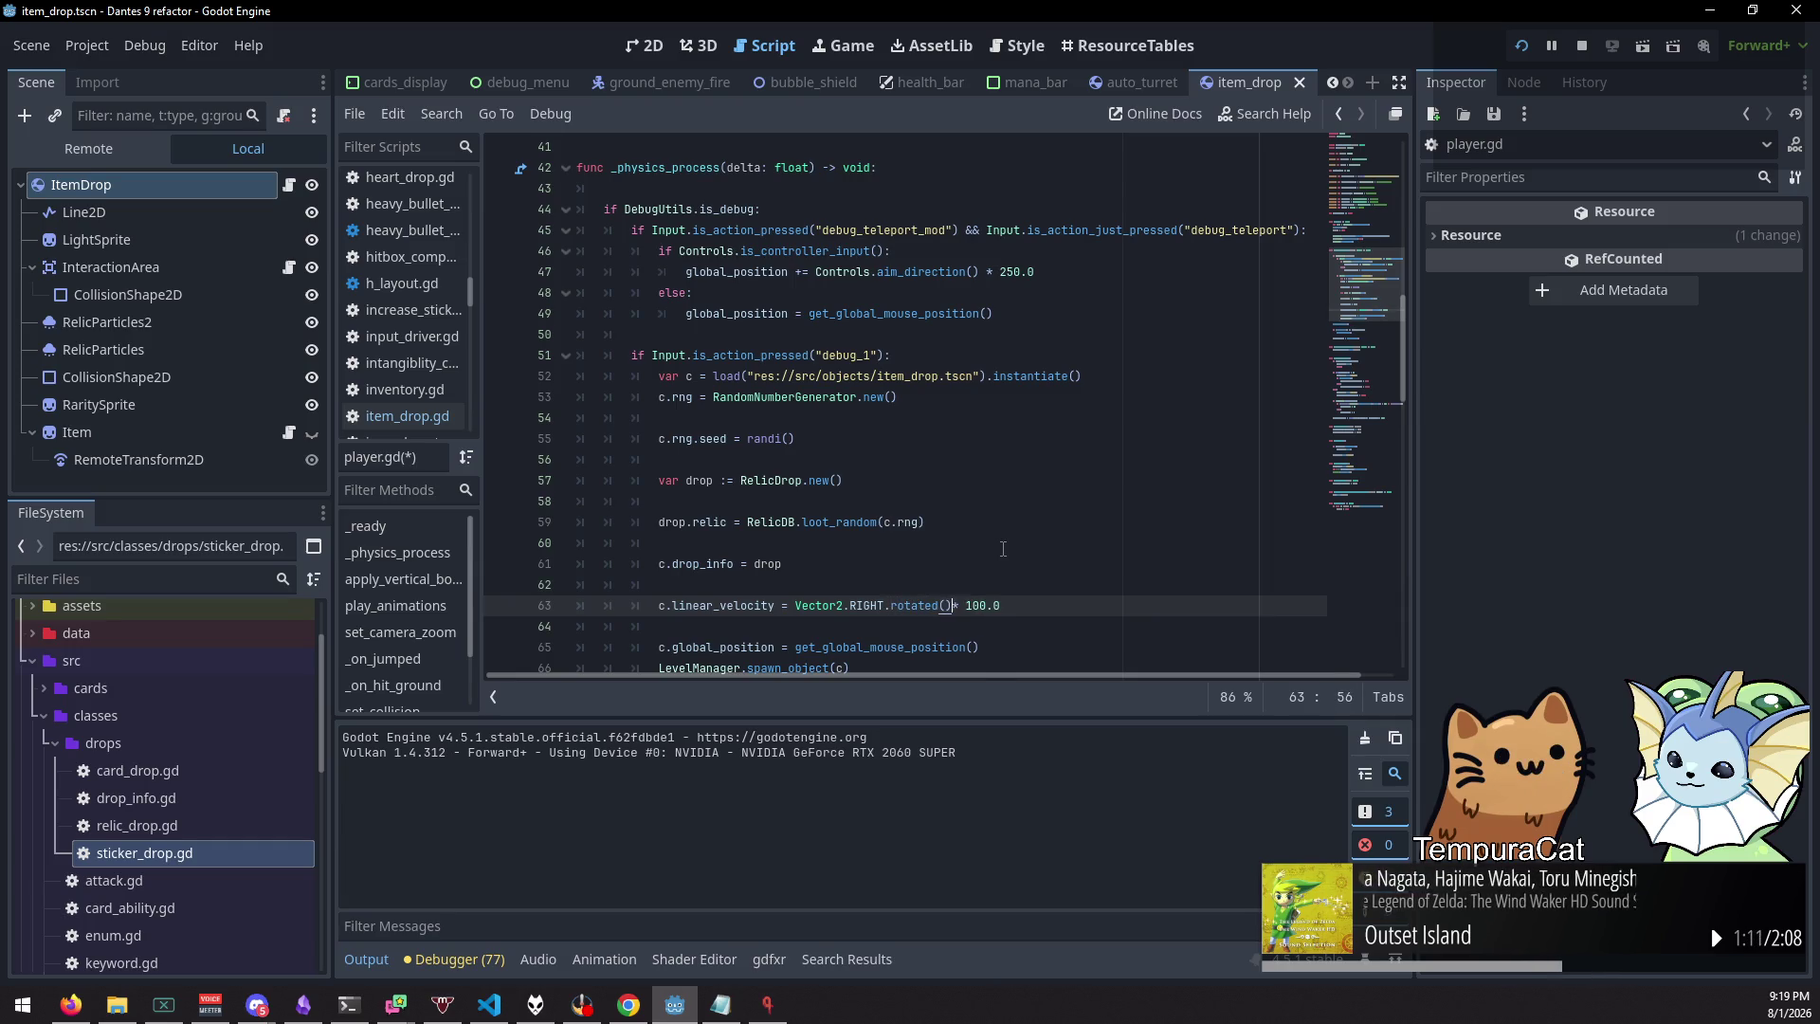
text(f_)
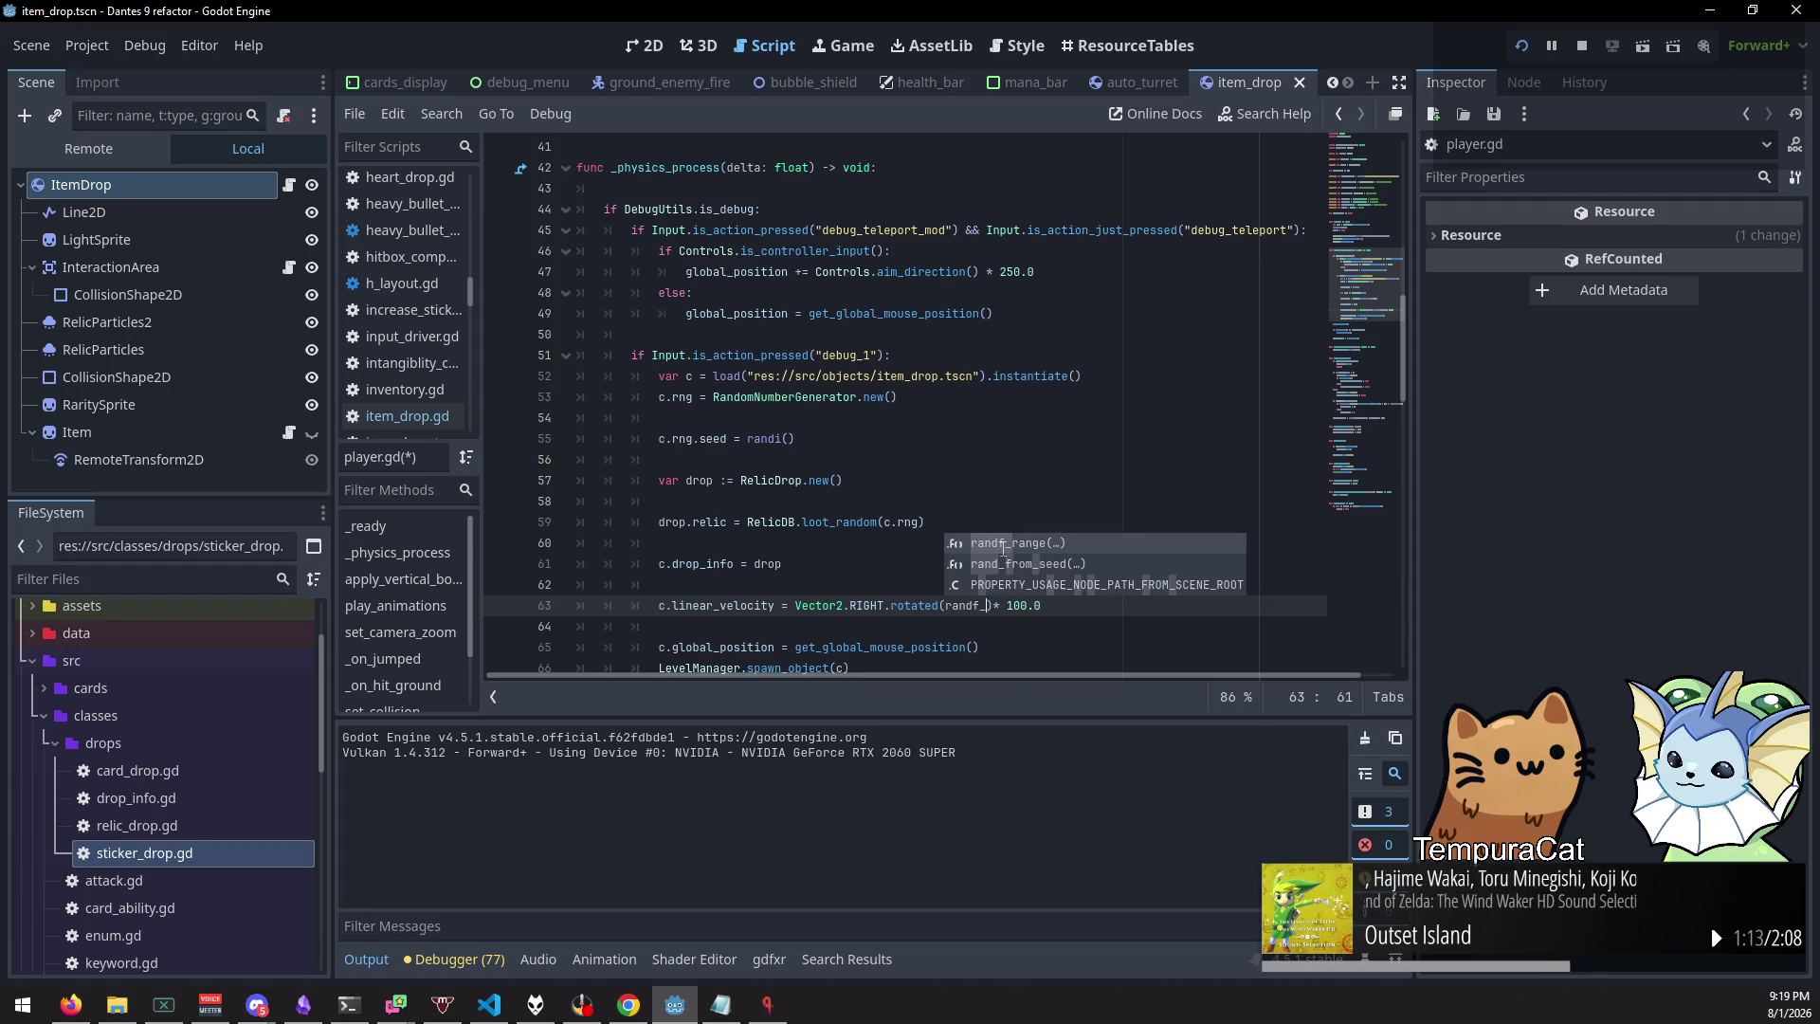
key(BackSpace)
text(())
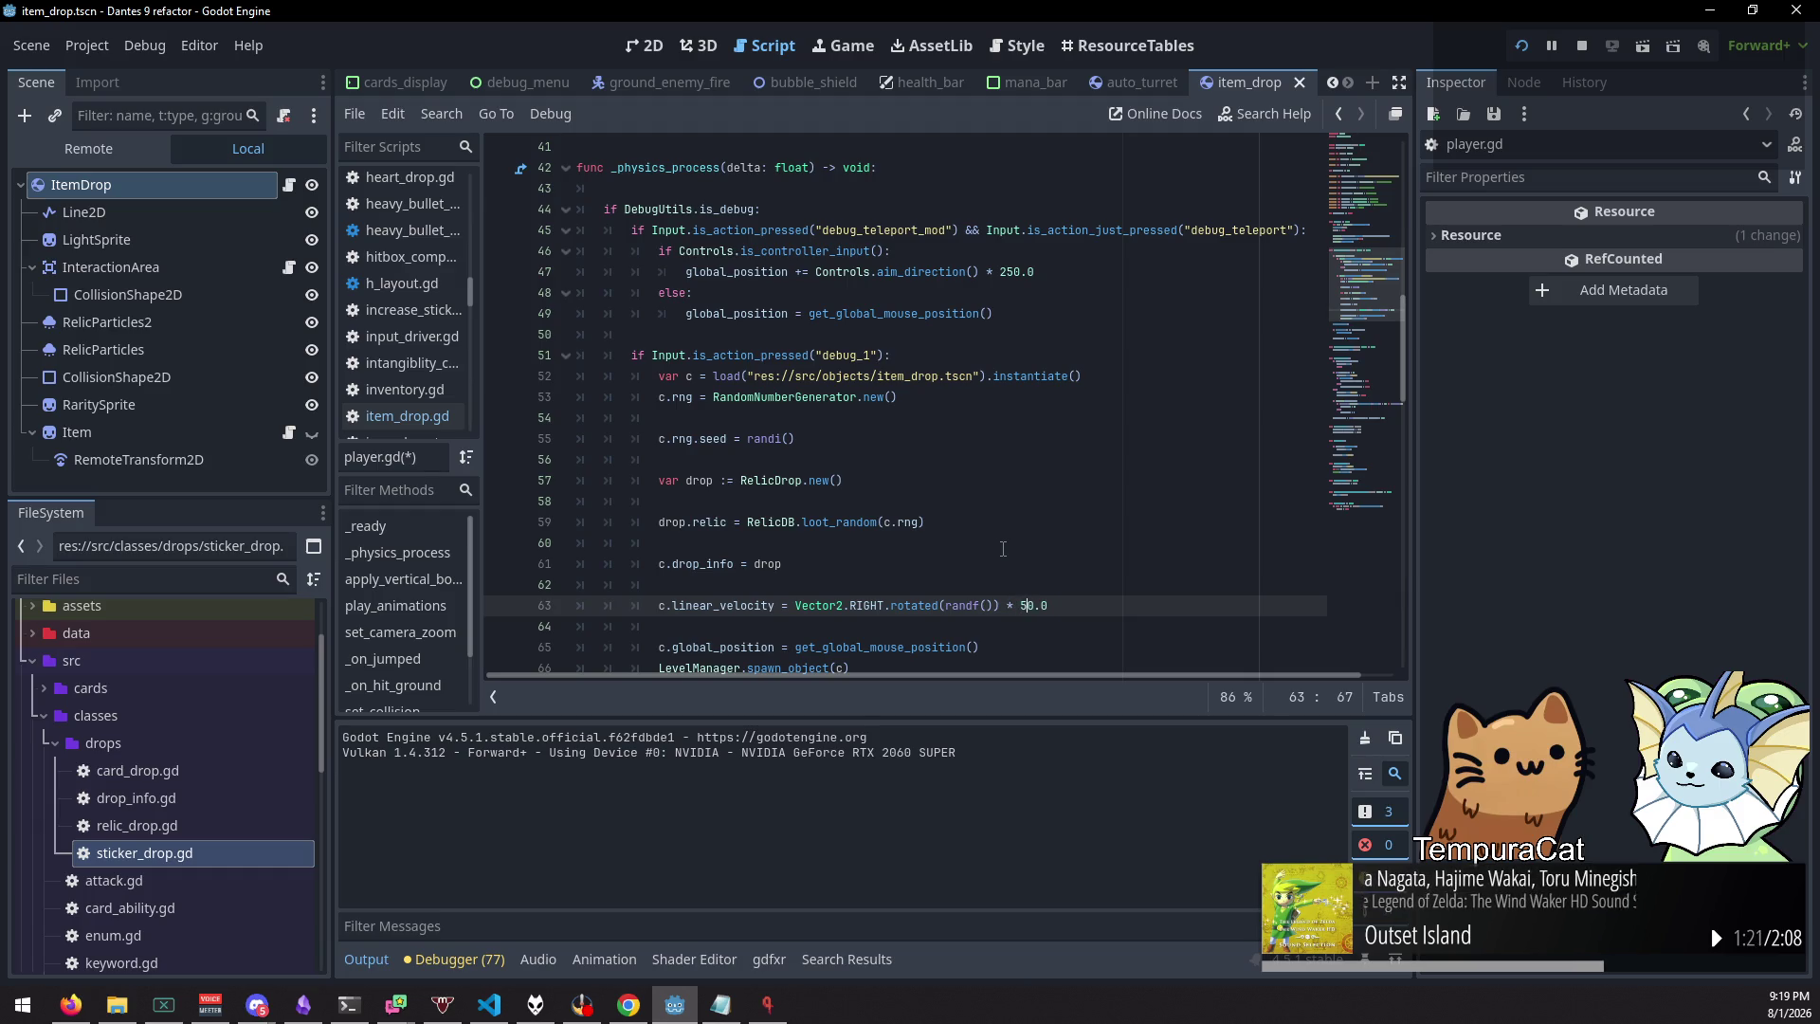
key(F5)
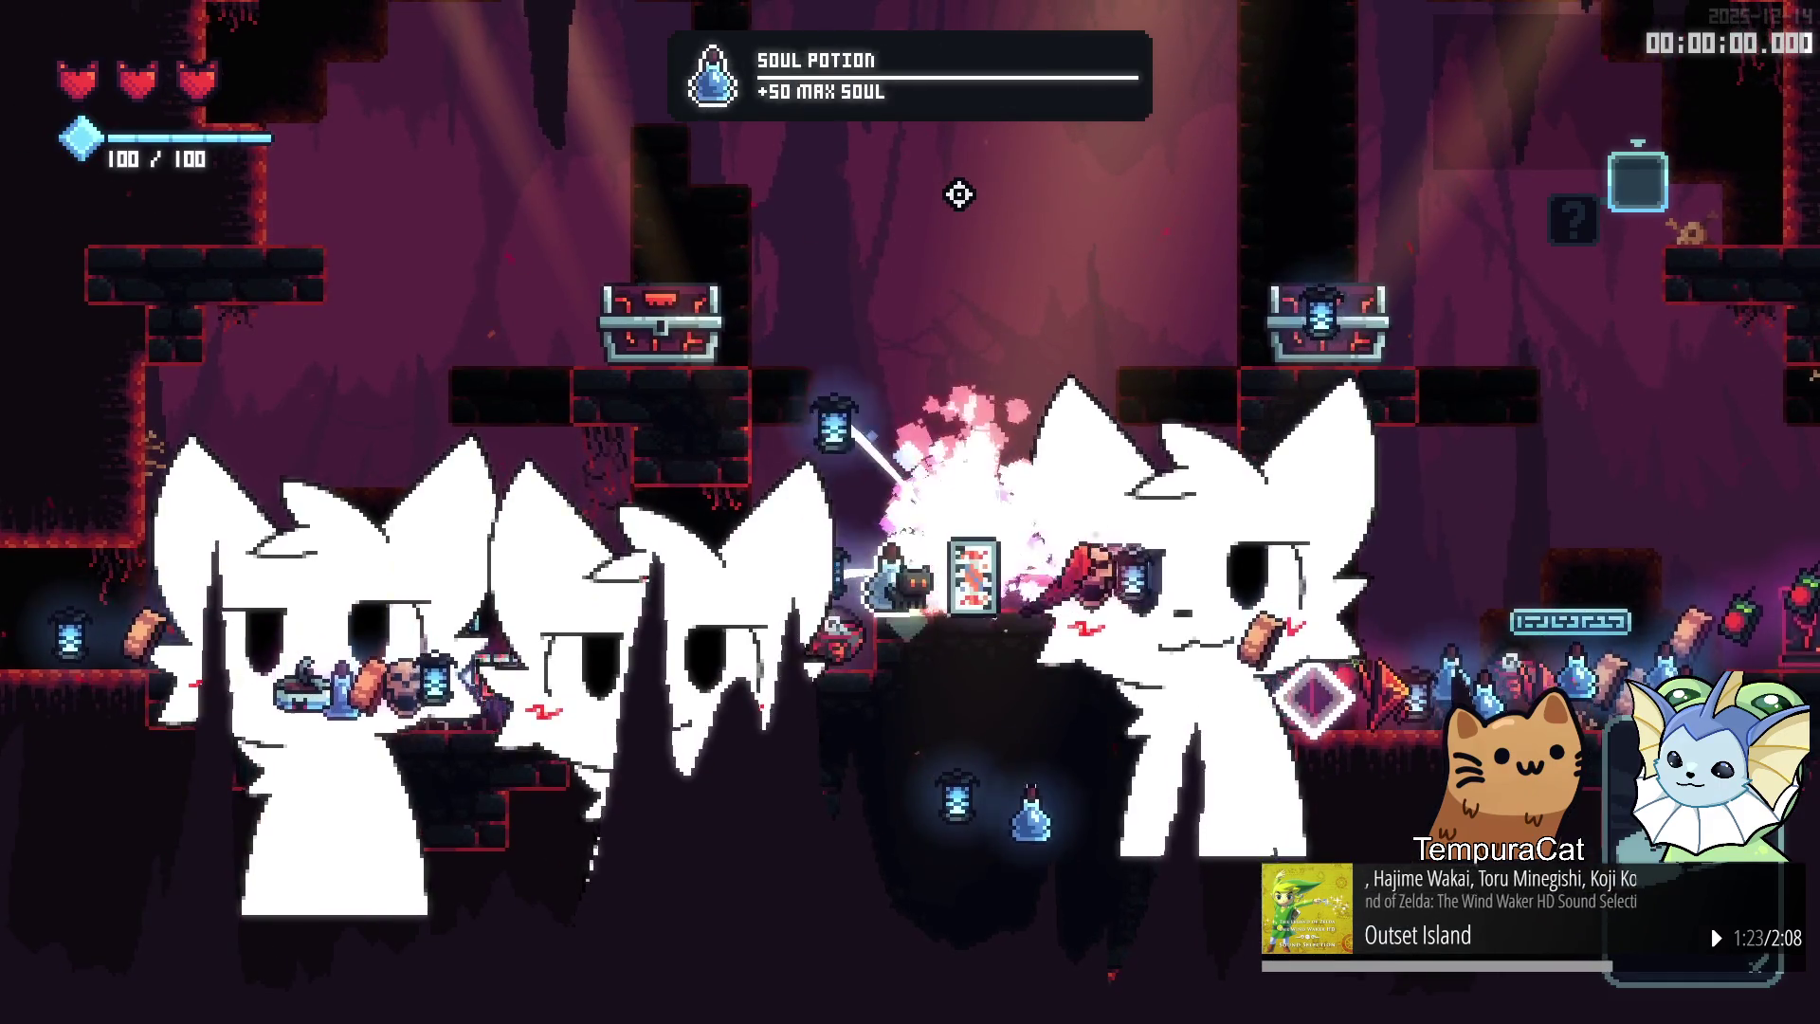
- Move between the test run and the script editor to apply the randf_range rotation and 500.0 speed
key(alt+Tab)
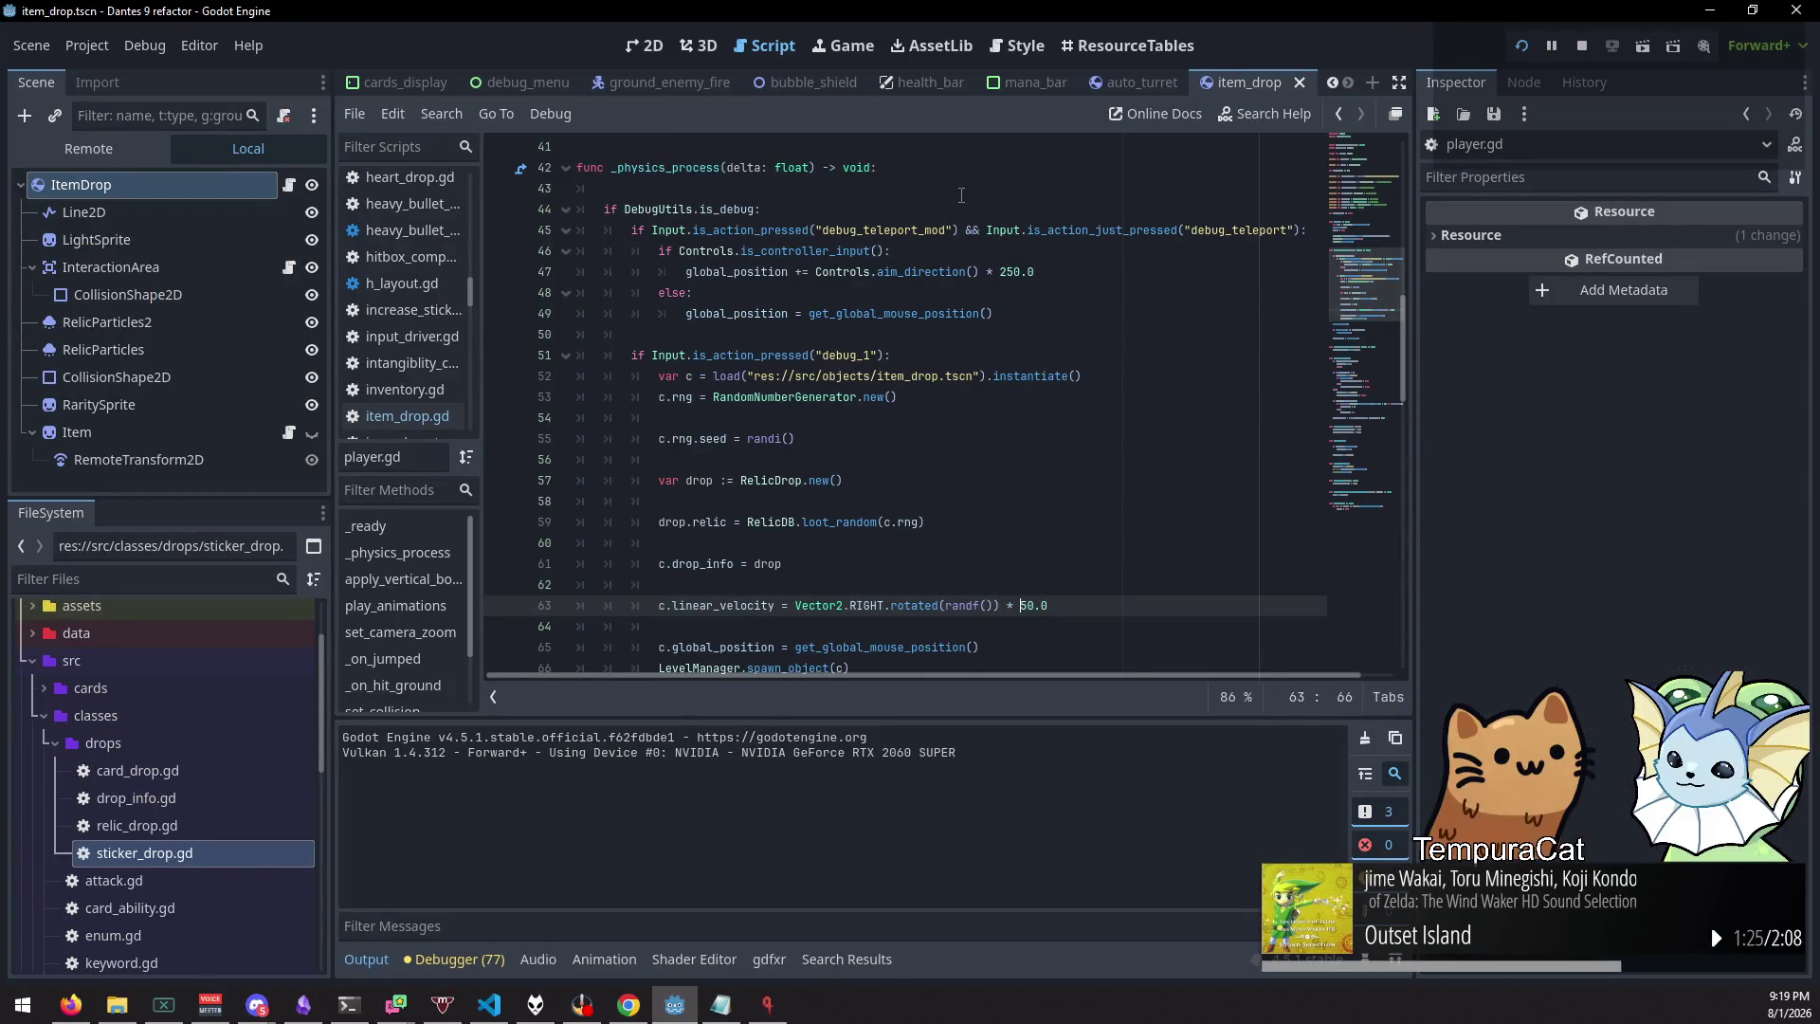
key(alt+Tab)
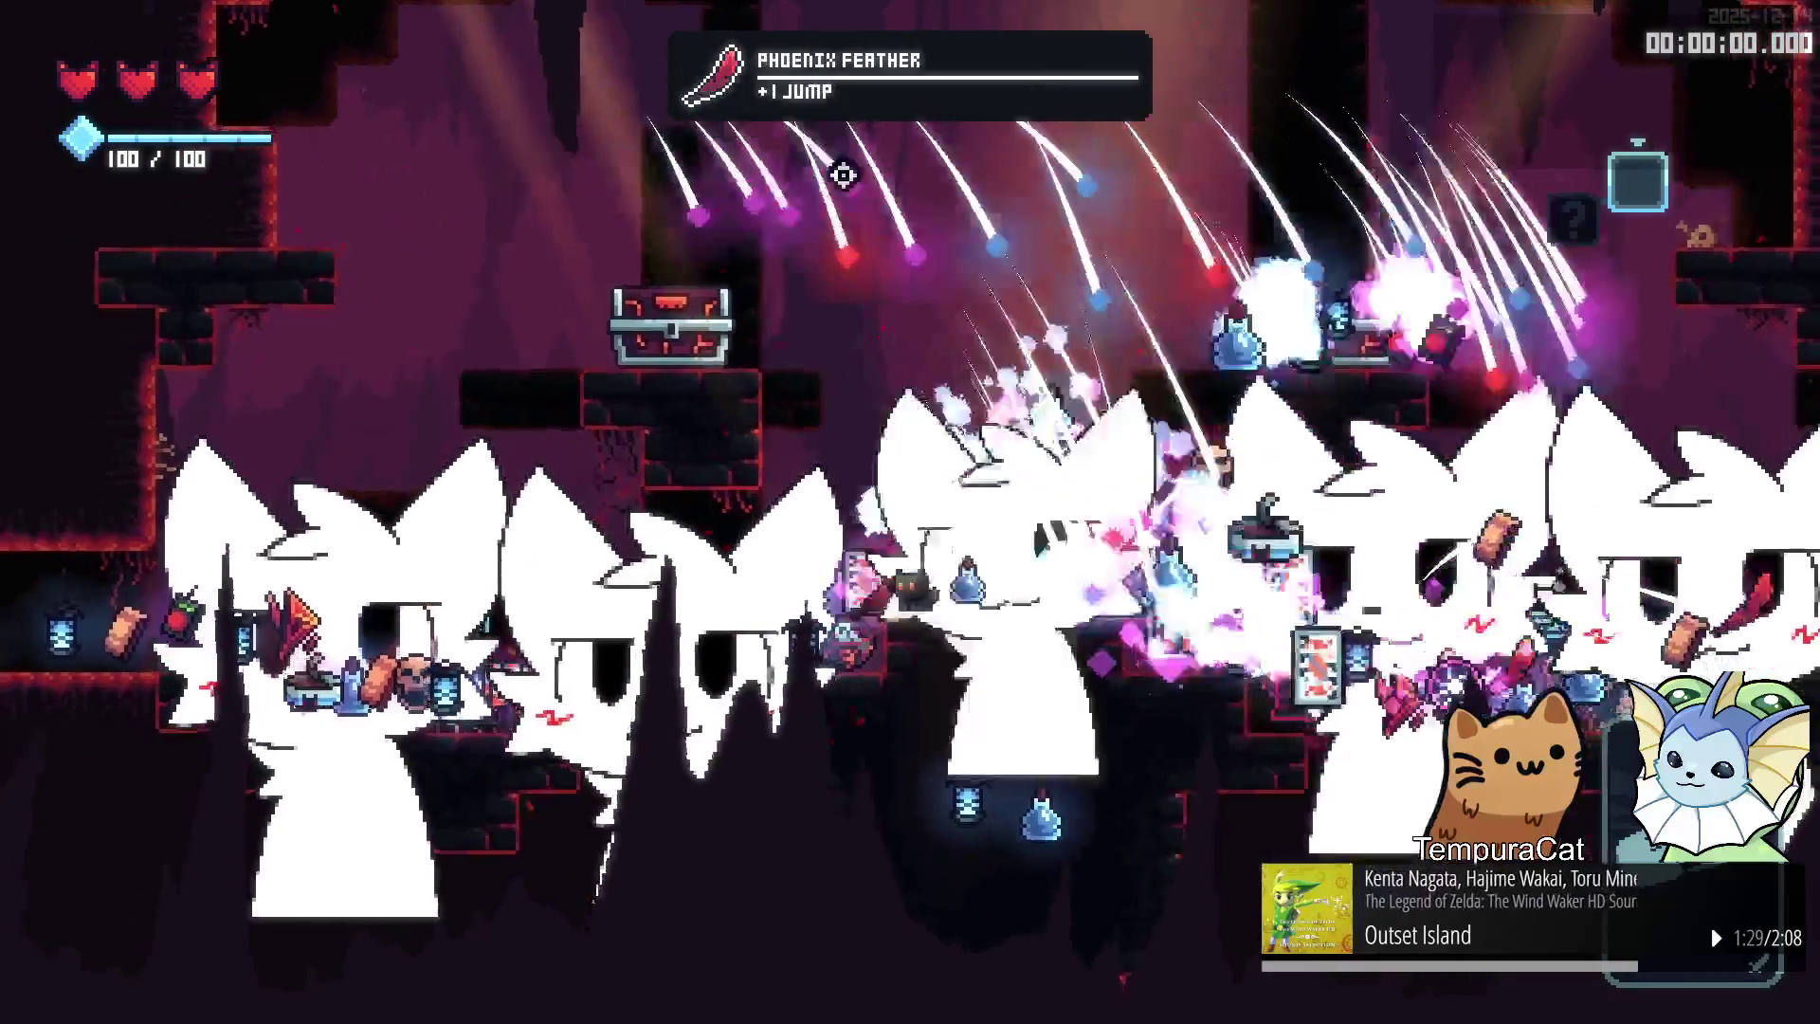
key(alt+Tab)
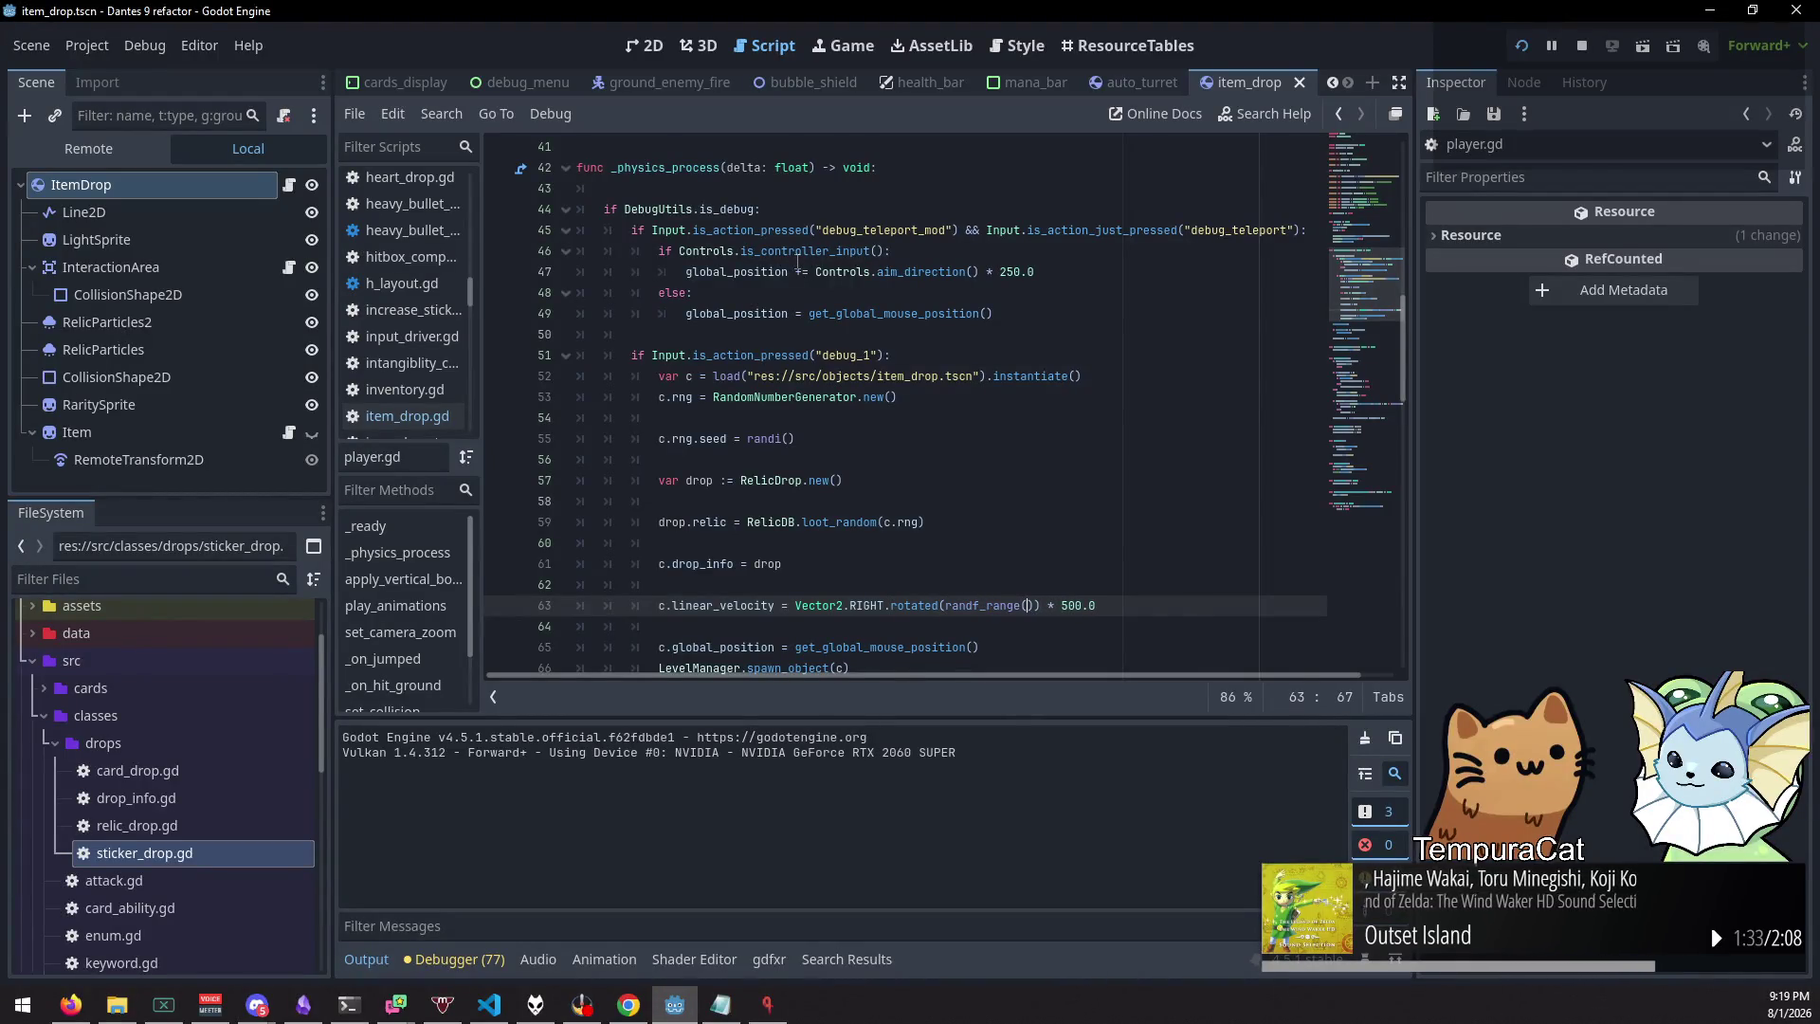
key(alt+Tab)
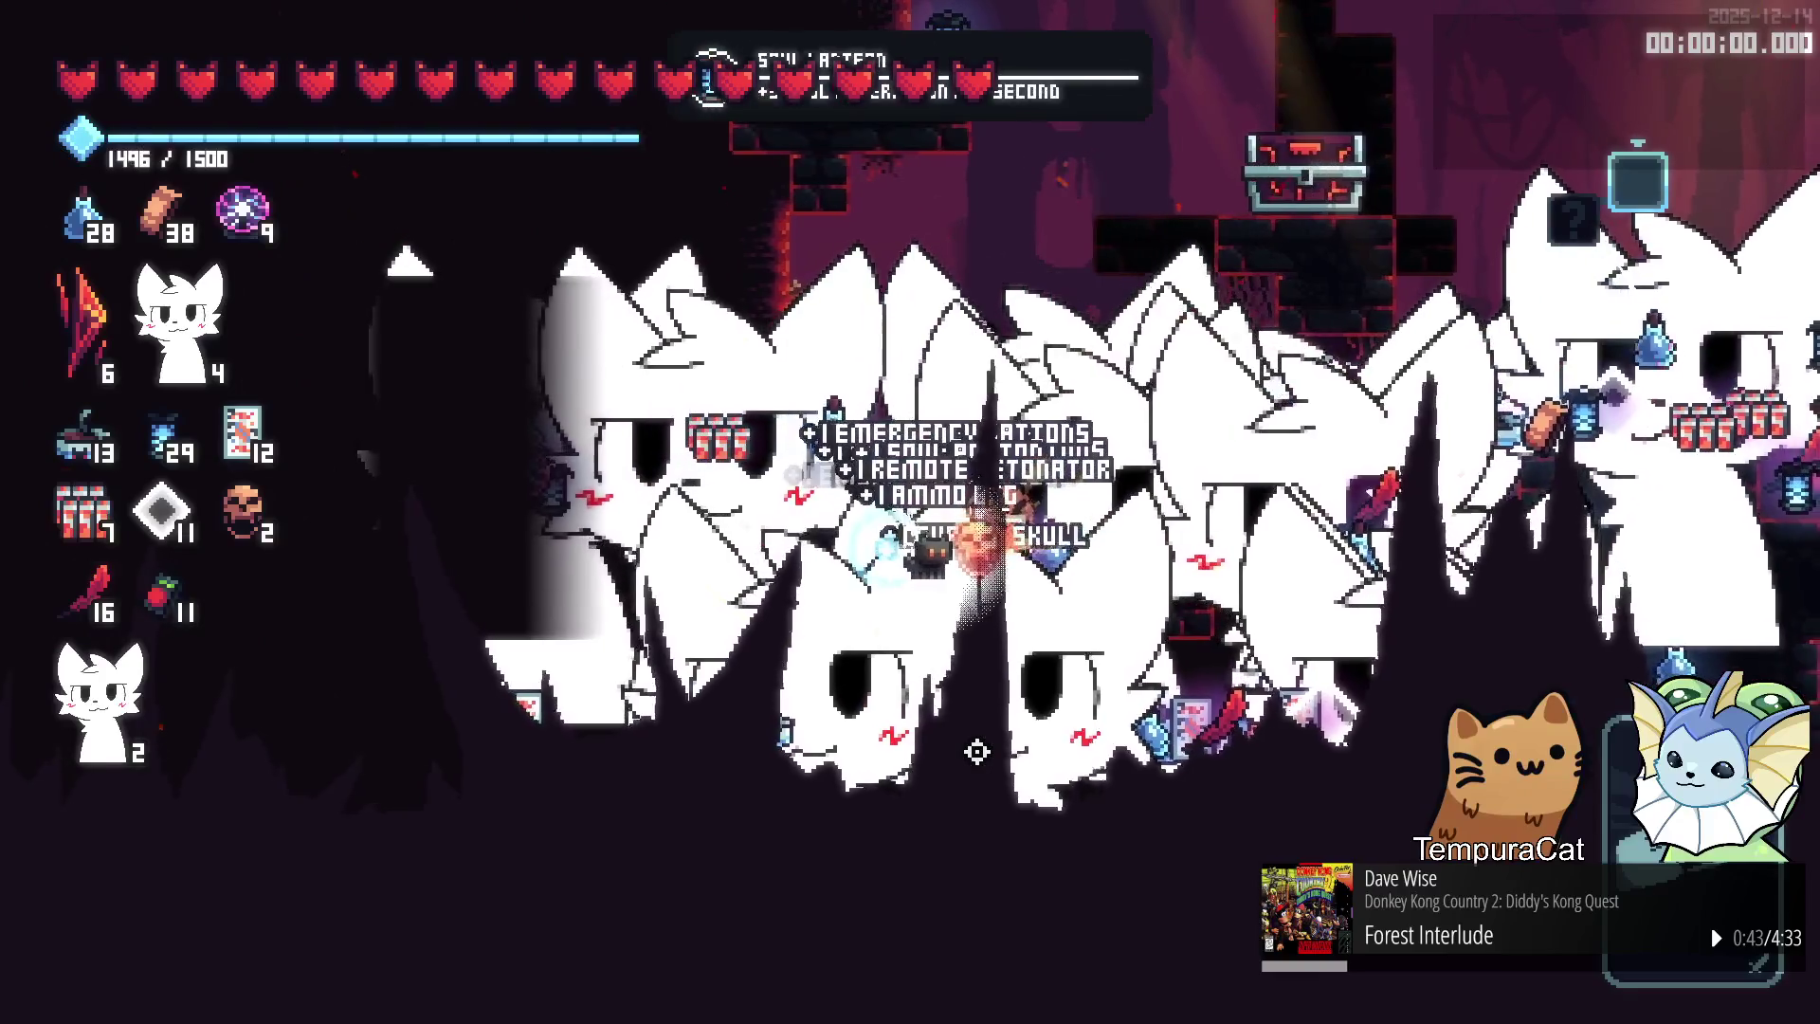
- Check the pause-menu settings, then take the Rapier and Meow 36 card rewards
key(Escape)
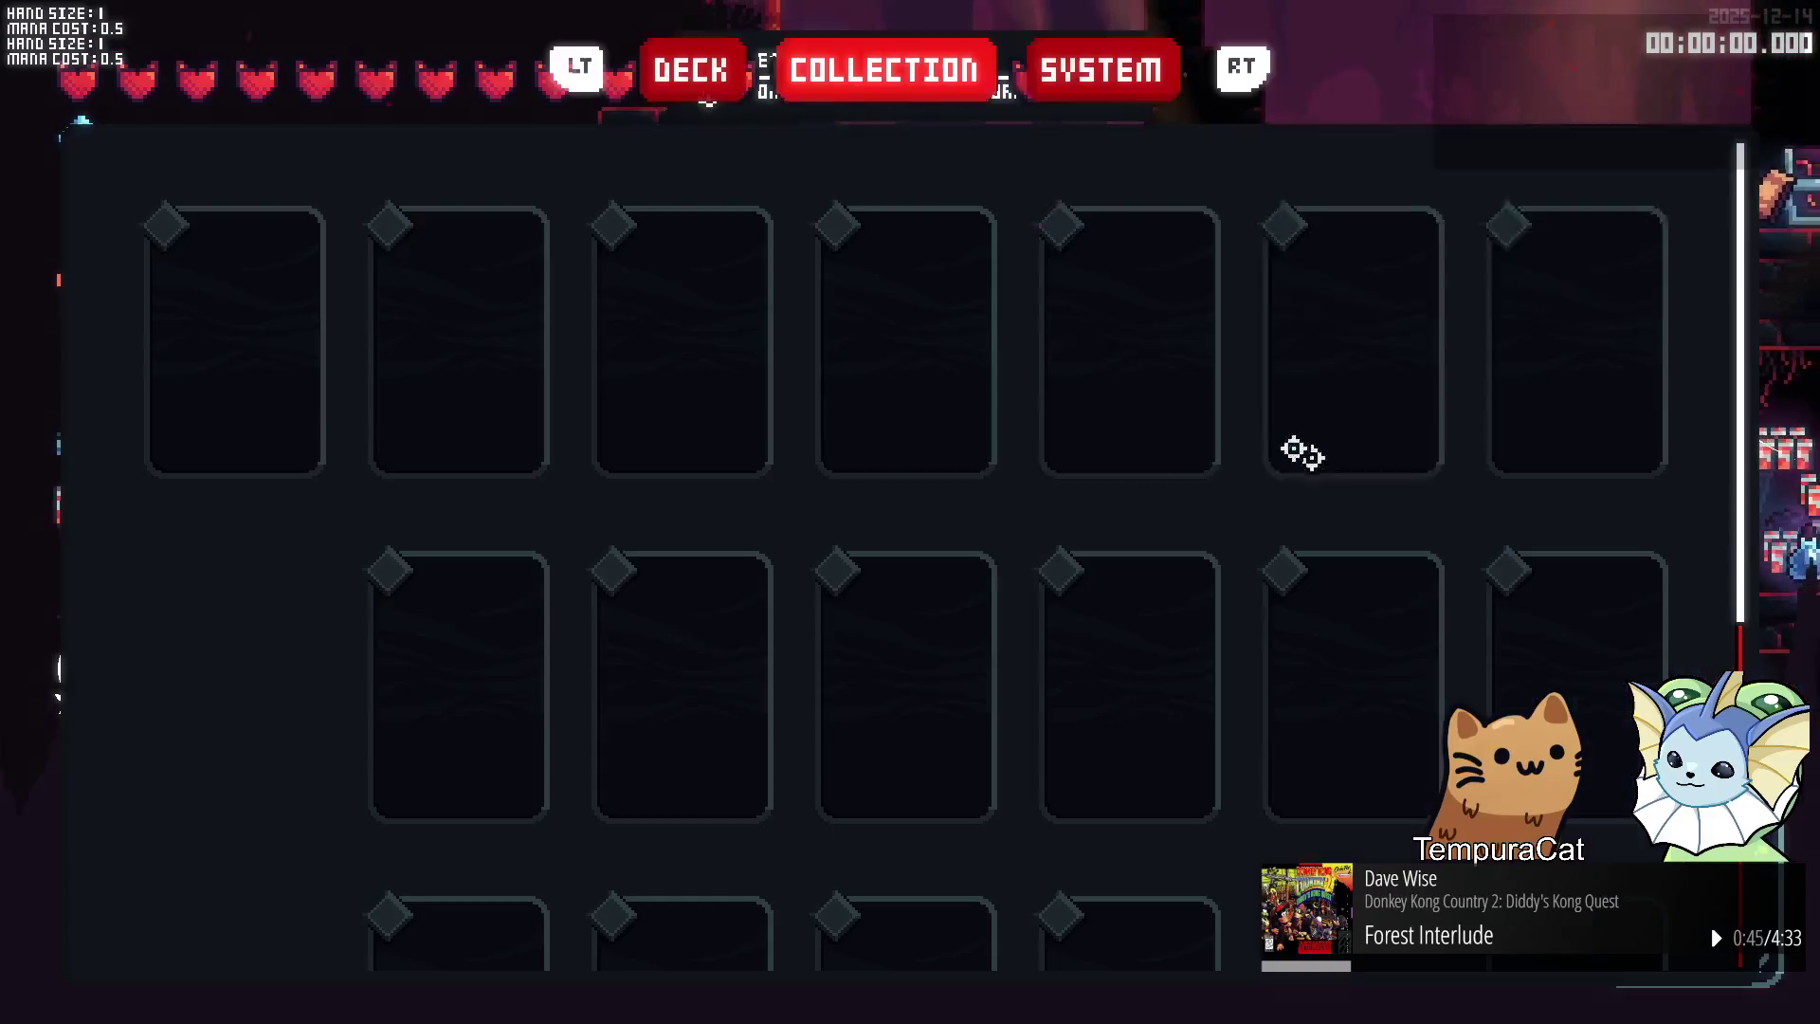
click(1038, 94)
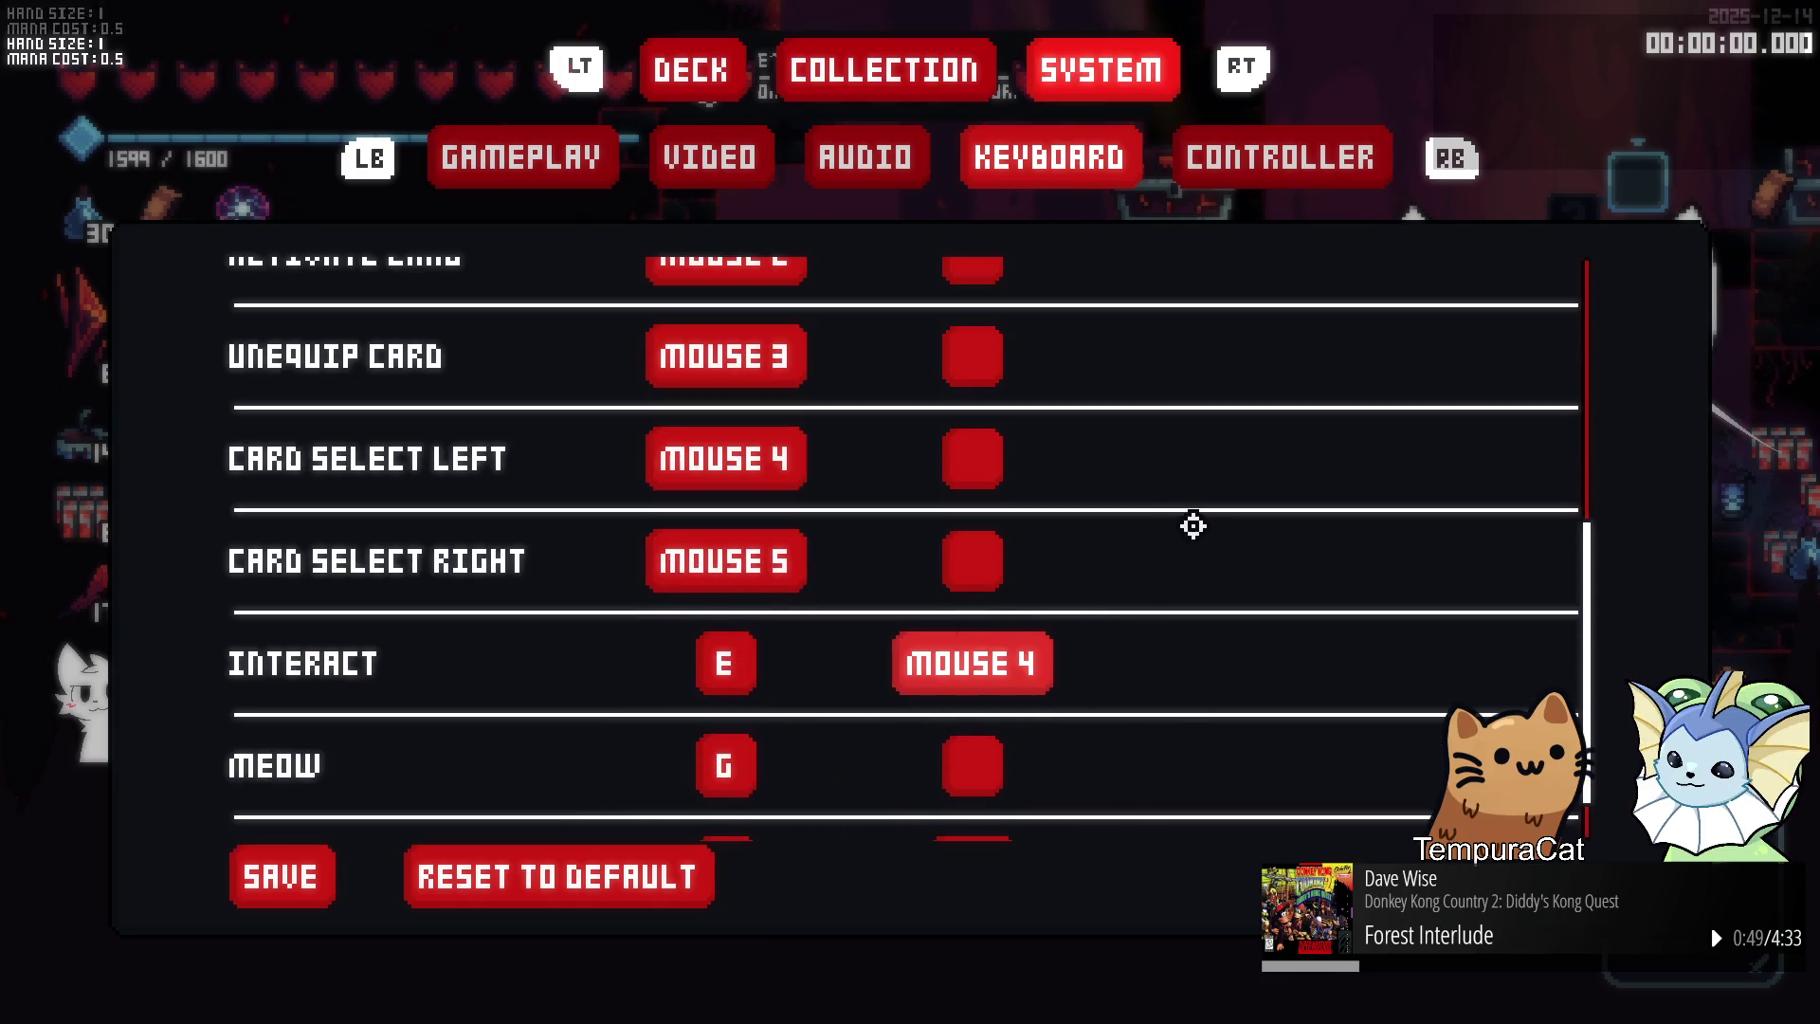
key(Escape)
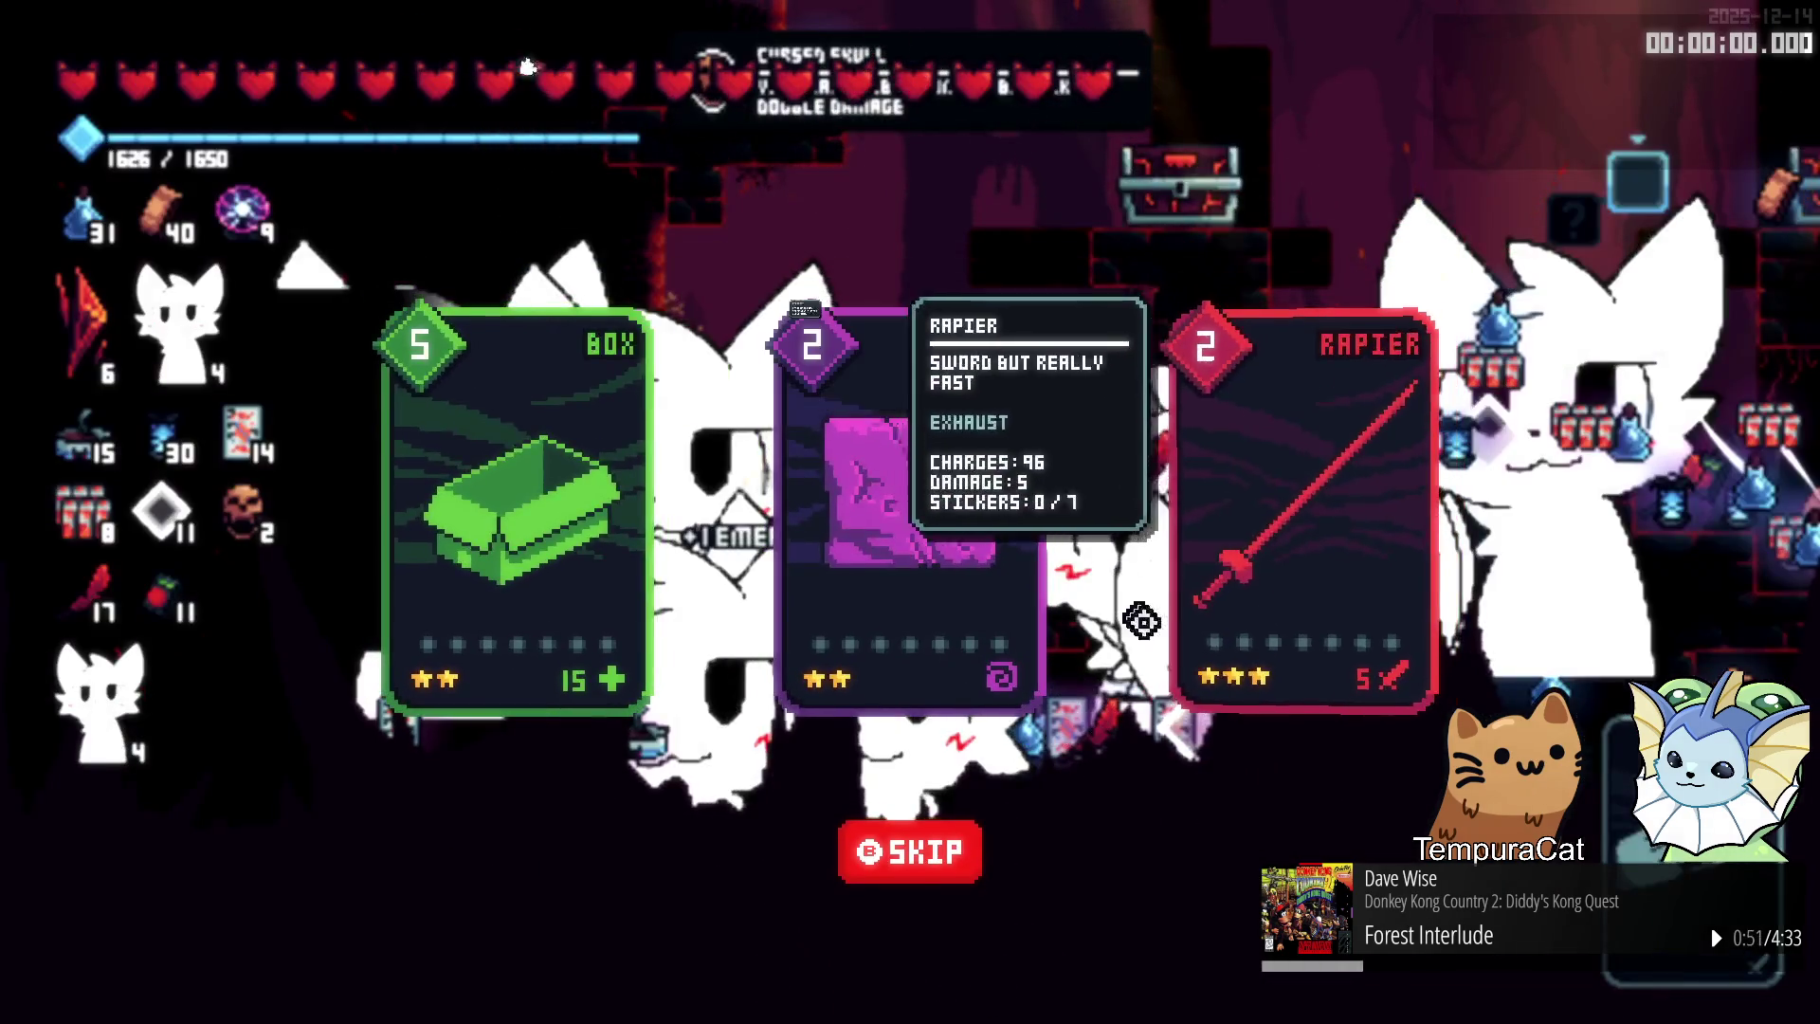
click(1209, 523)
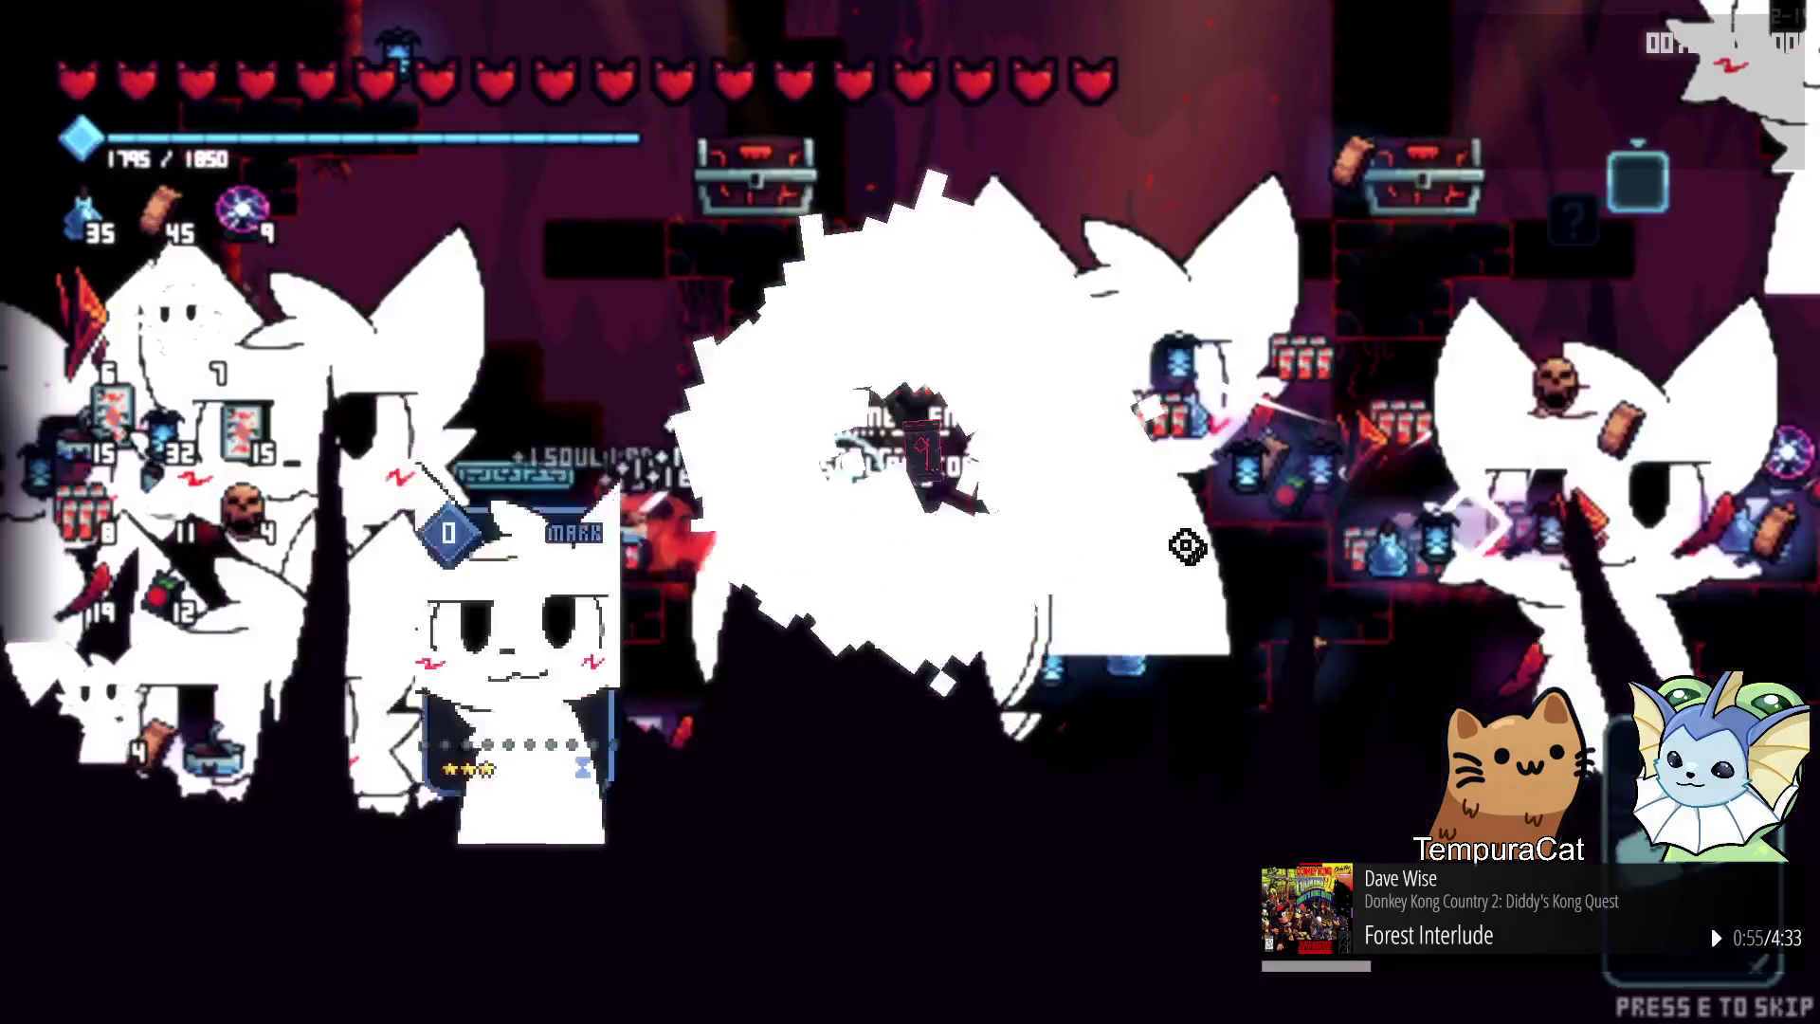
click(876, 501)
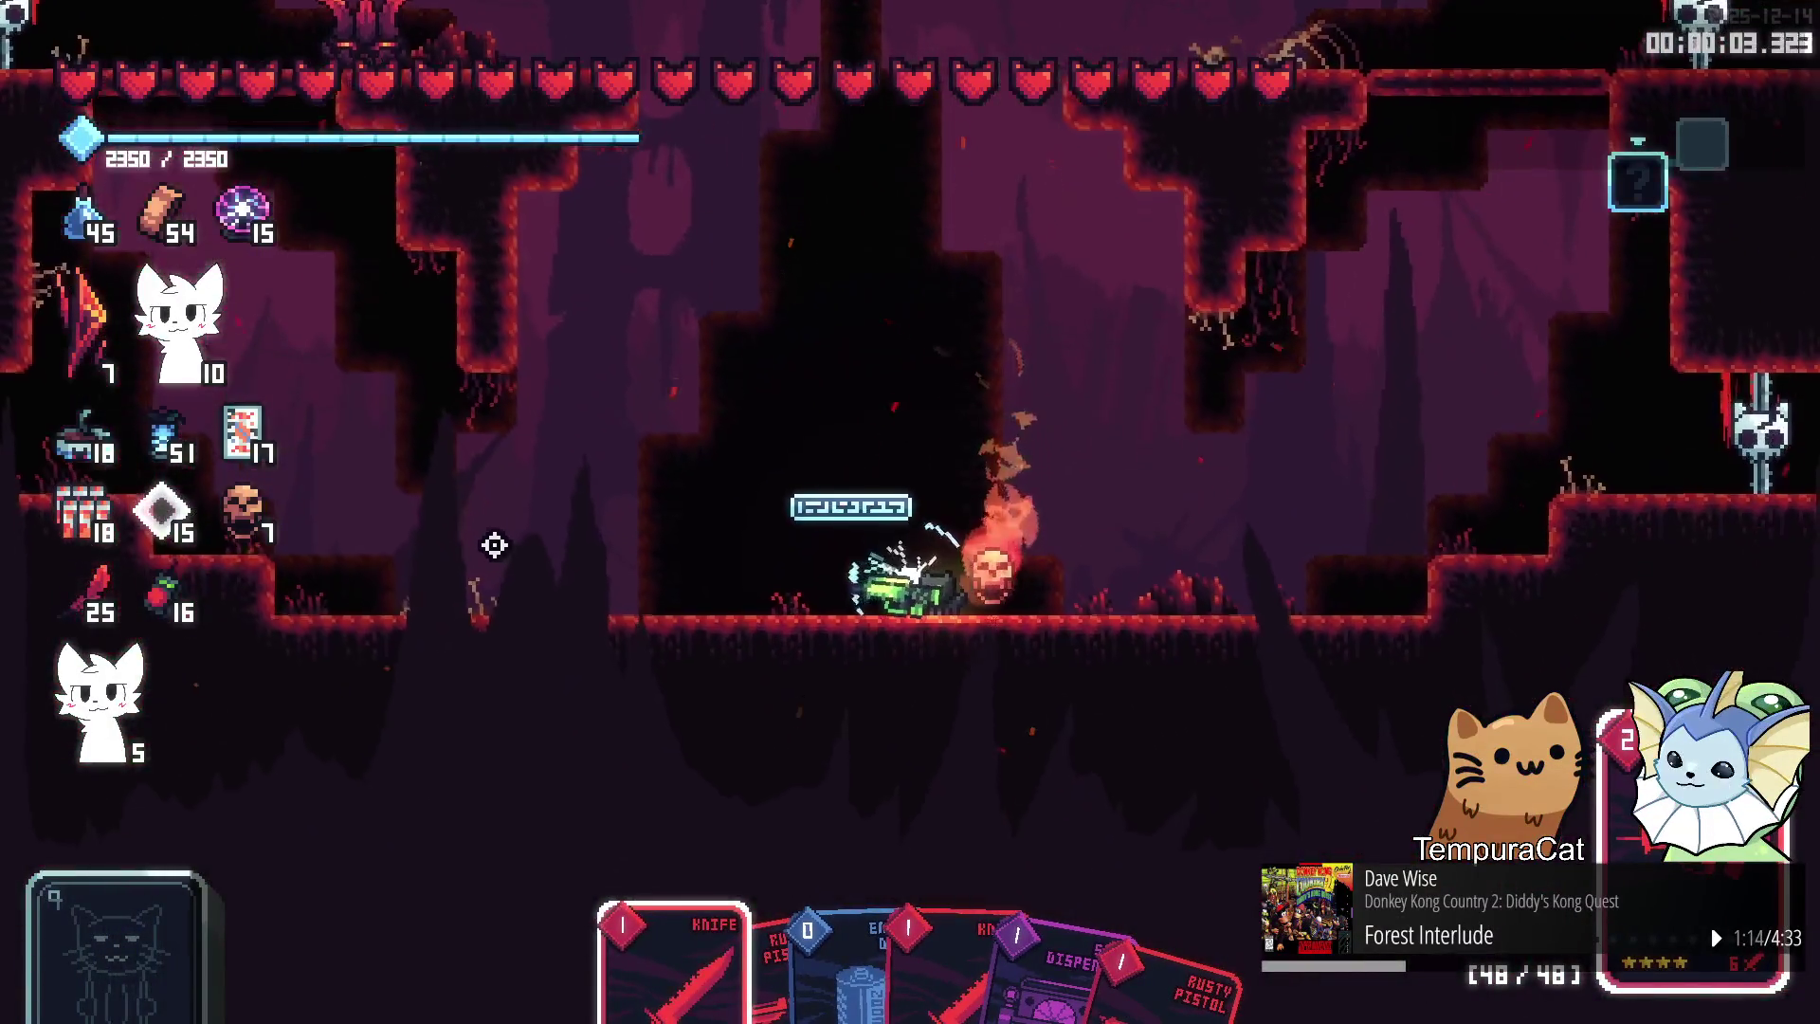
- Fight through the caves into the next room and use the Energy Drink card
click(493, 545)
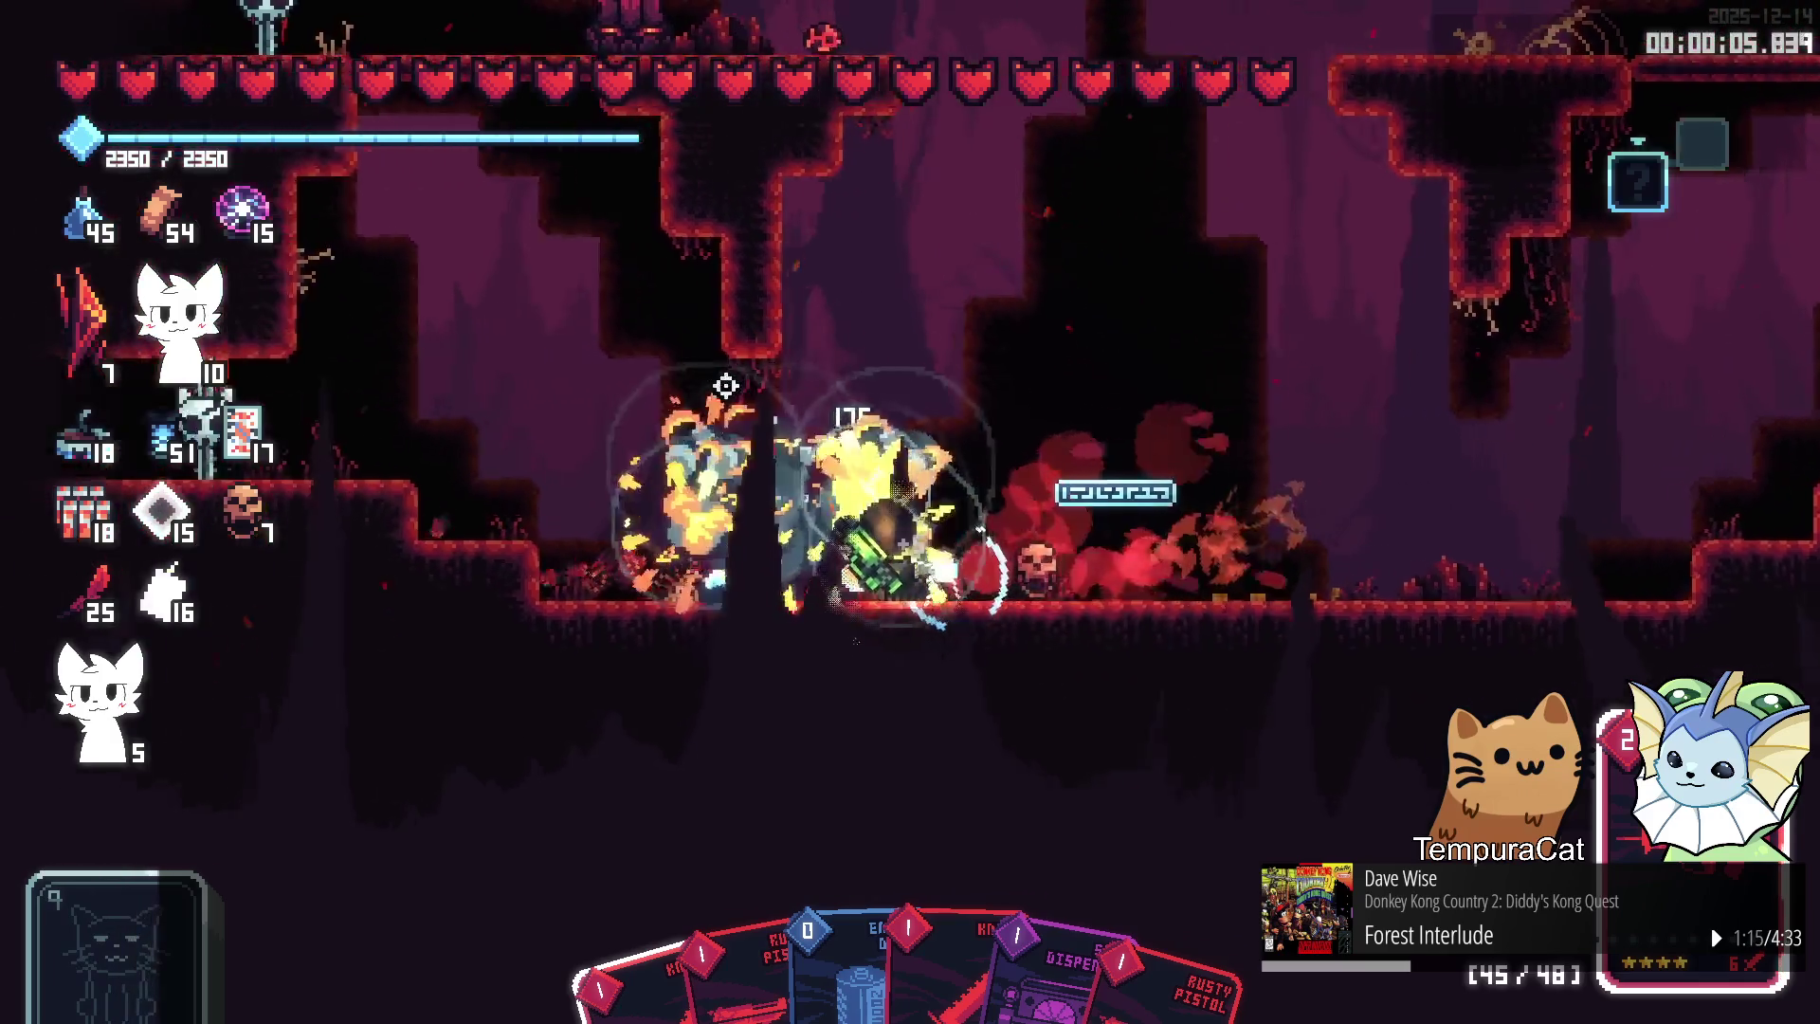
key(a)
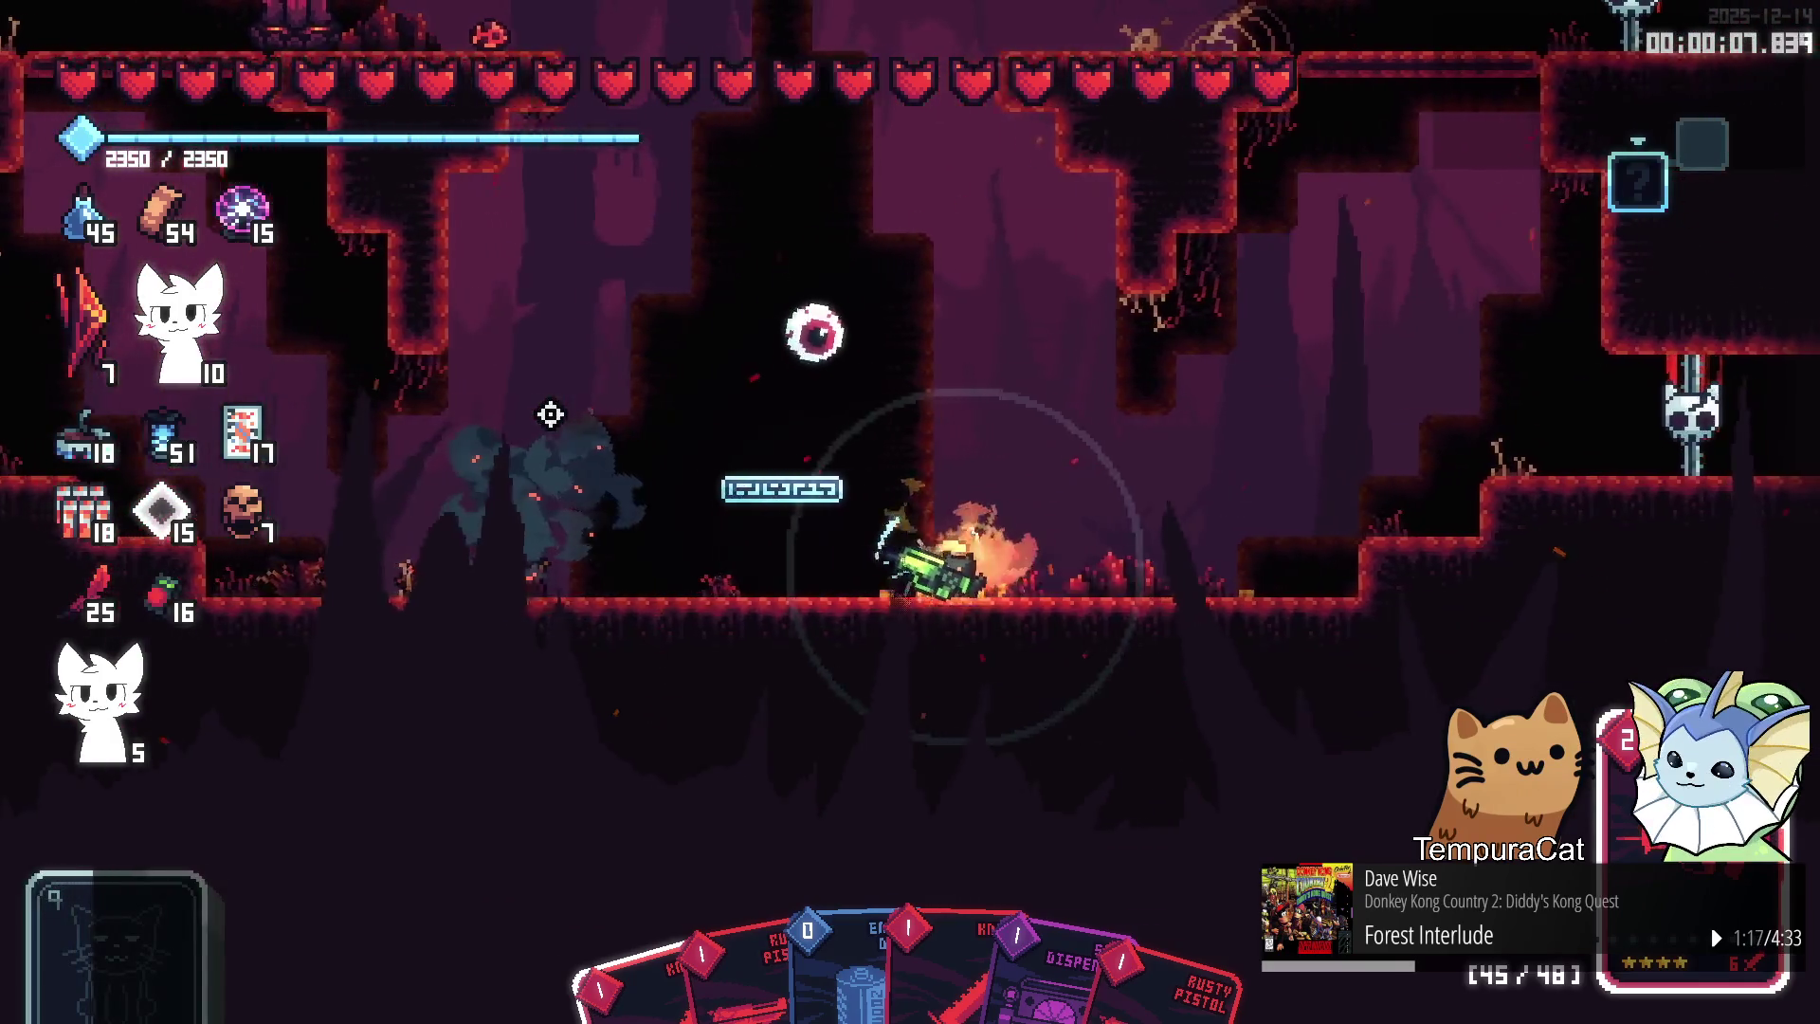
key(a)
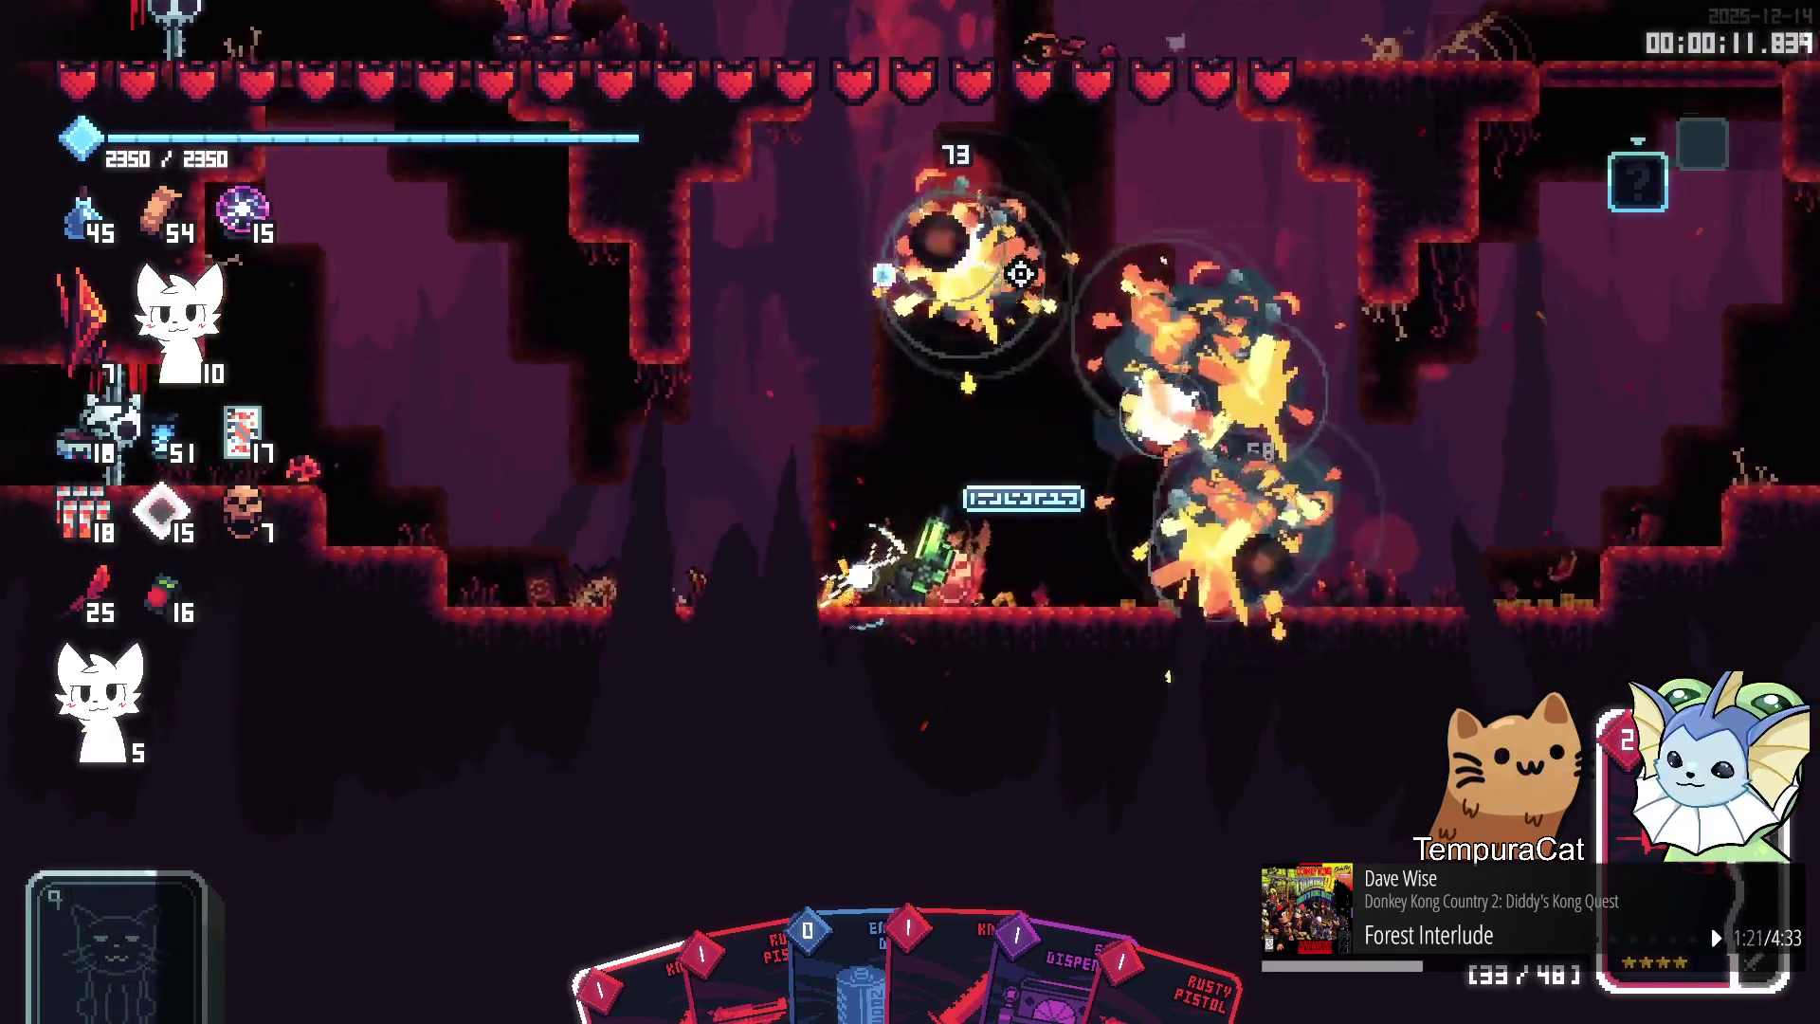
key(s)
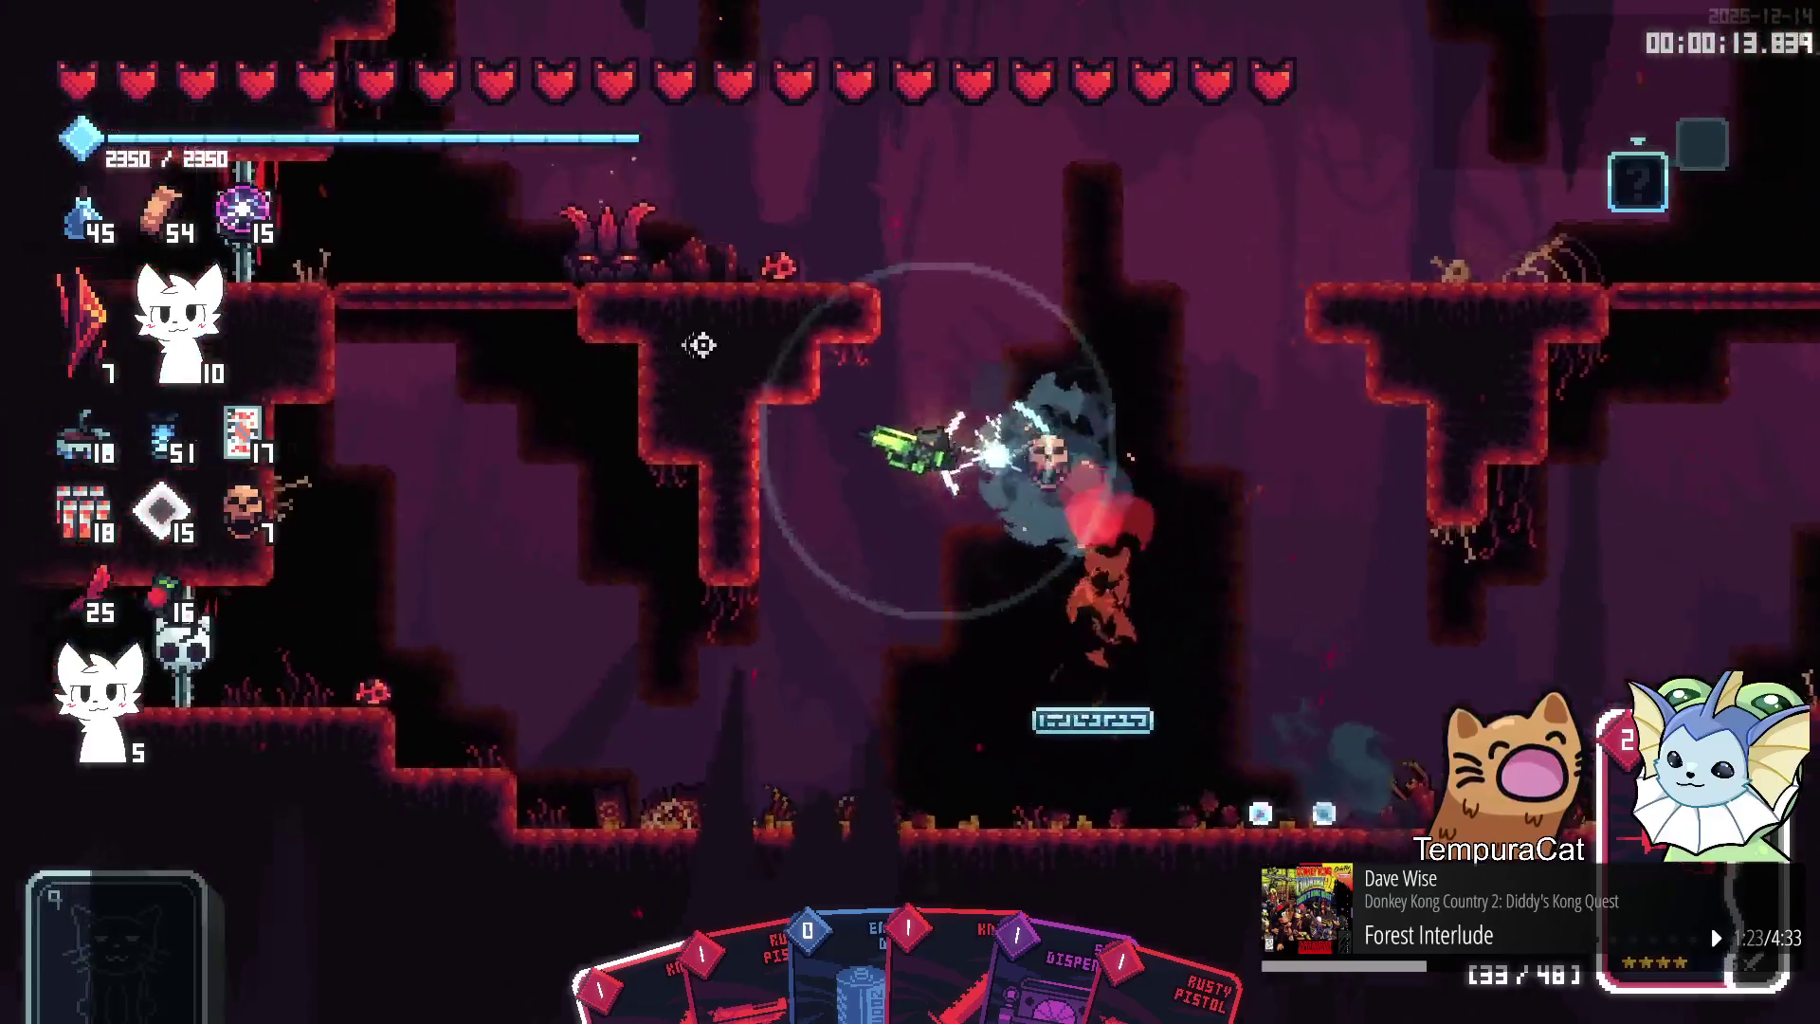
key(d)
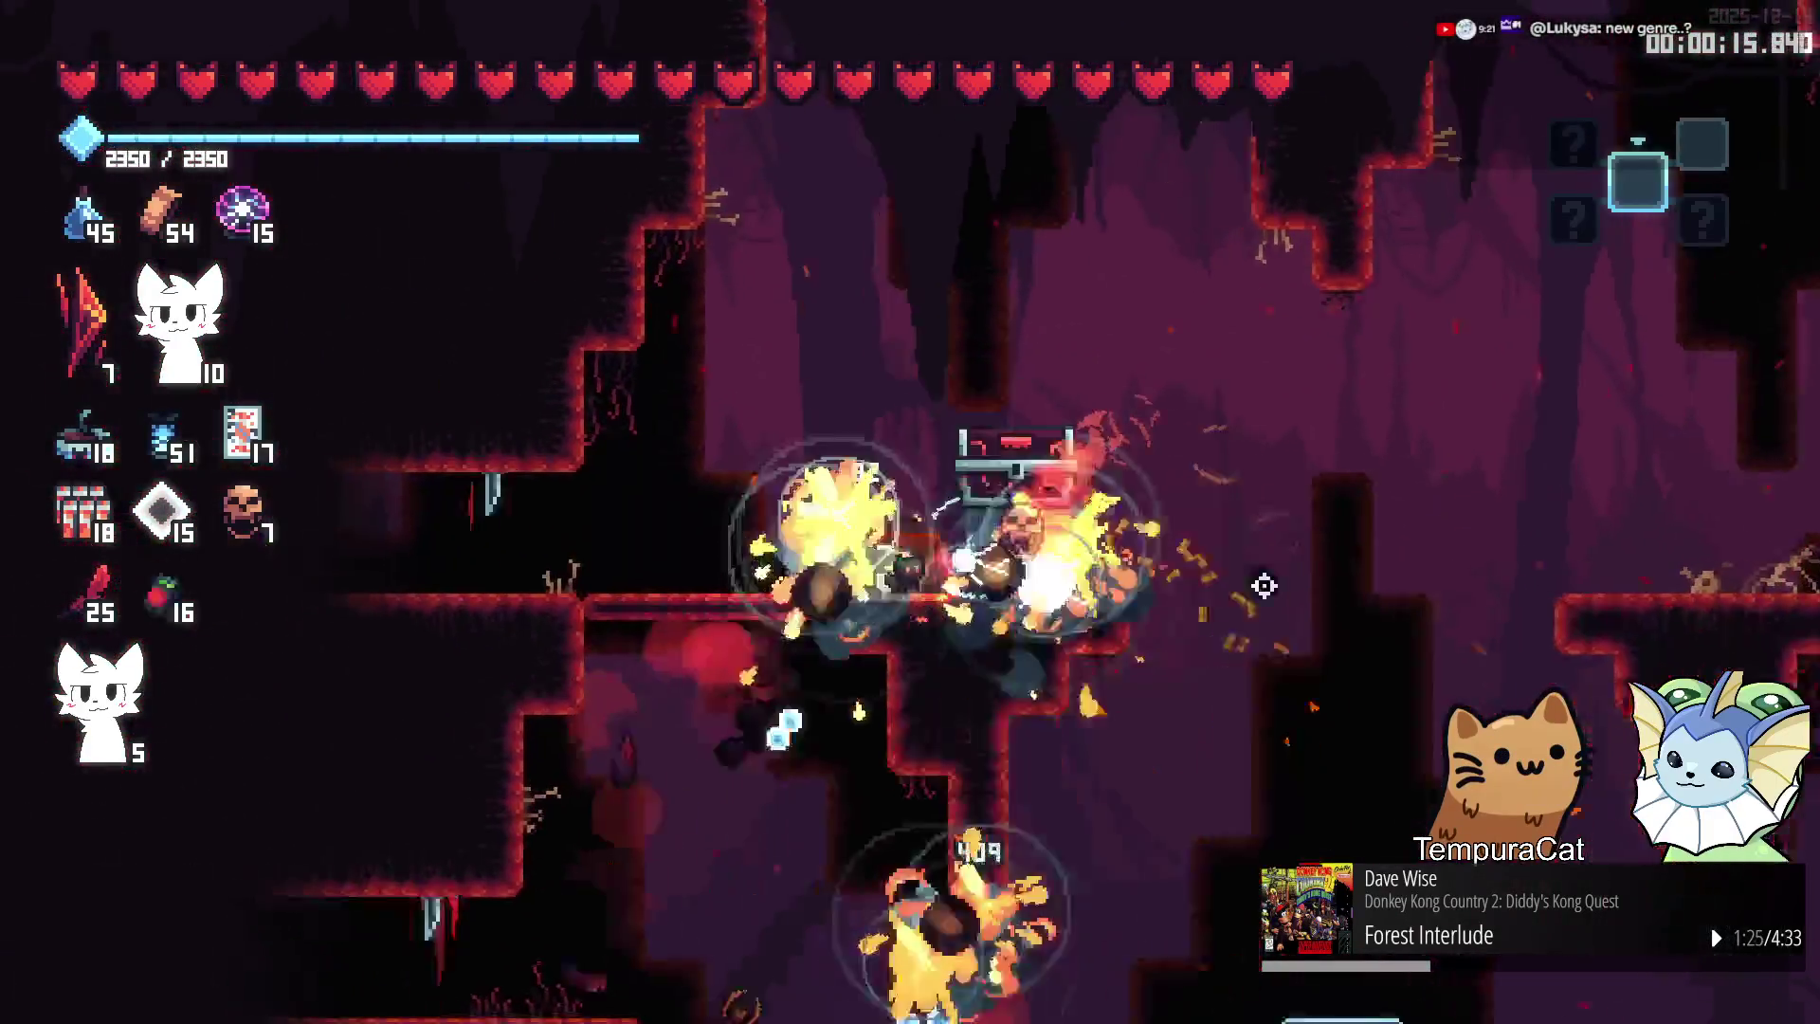
key(d)
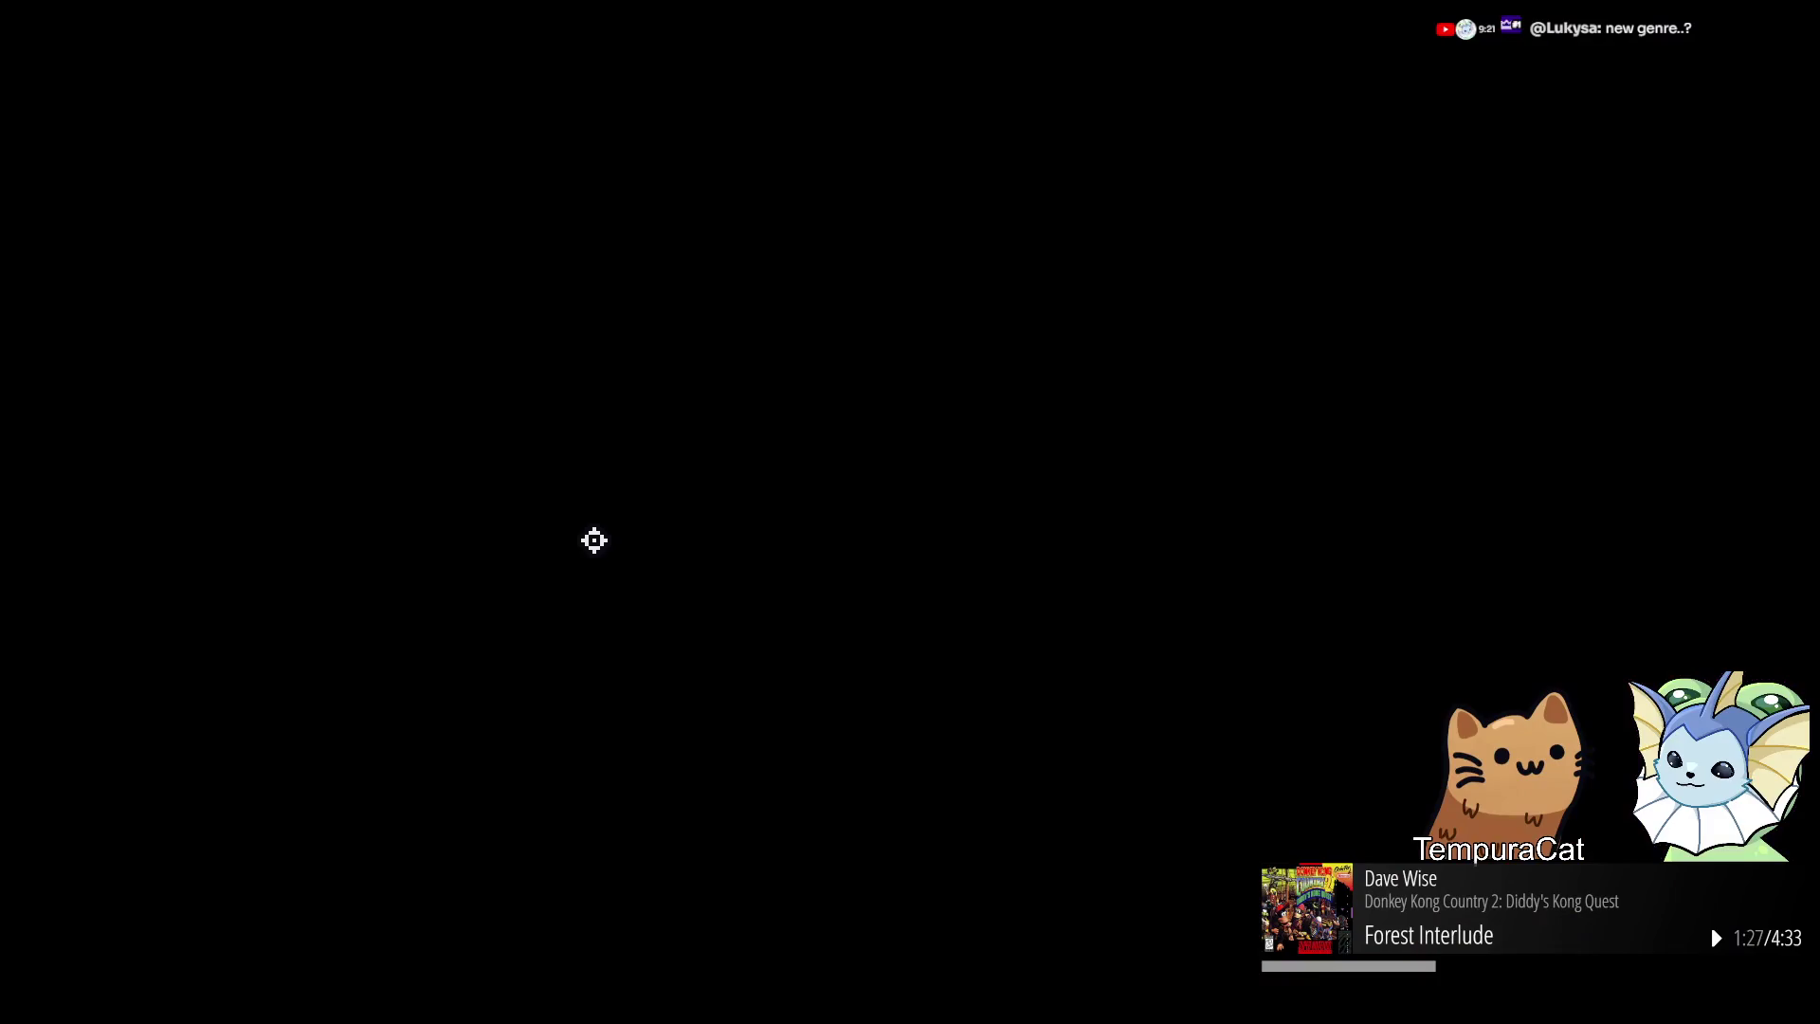
key(d)
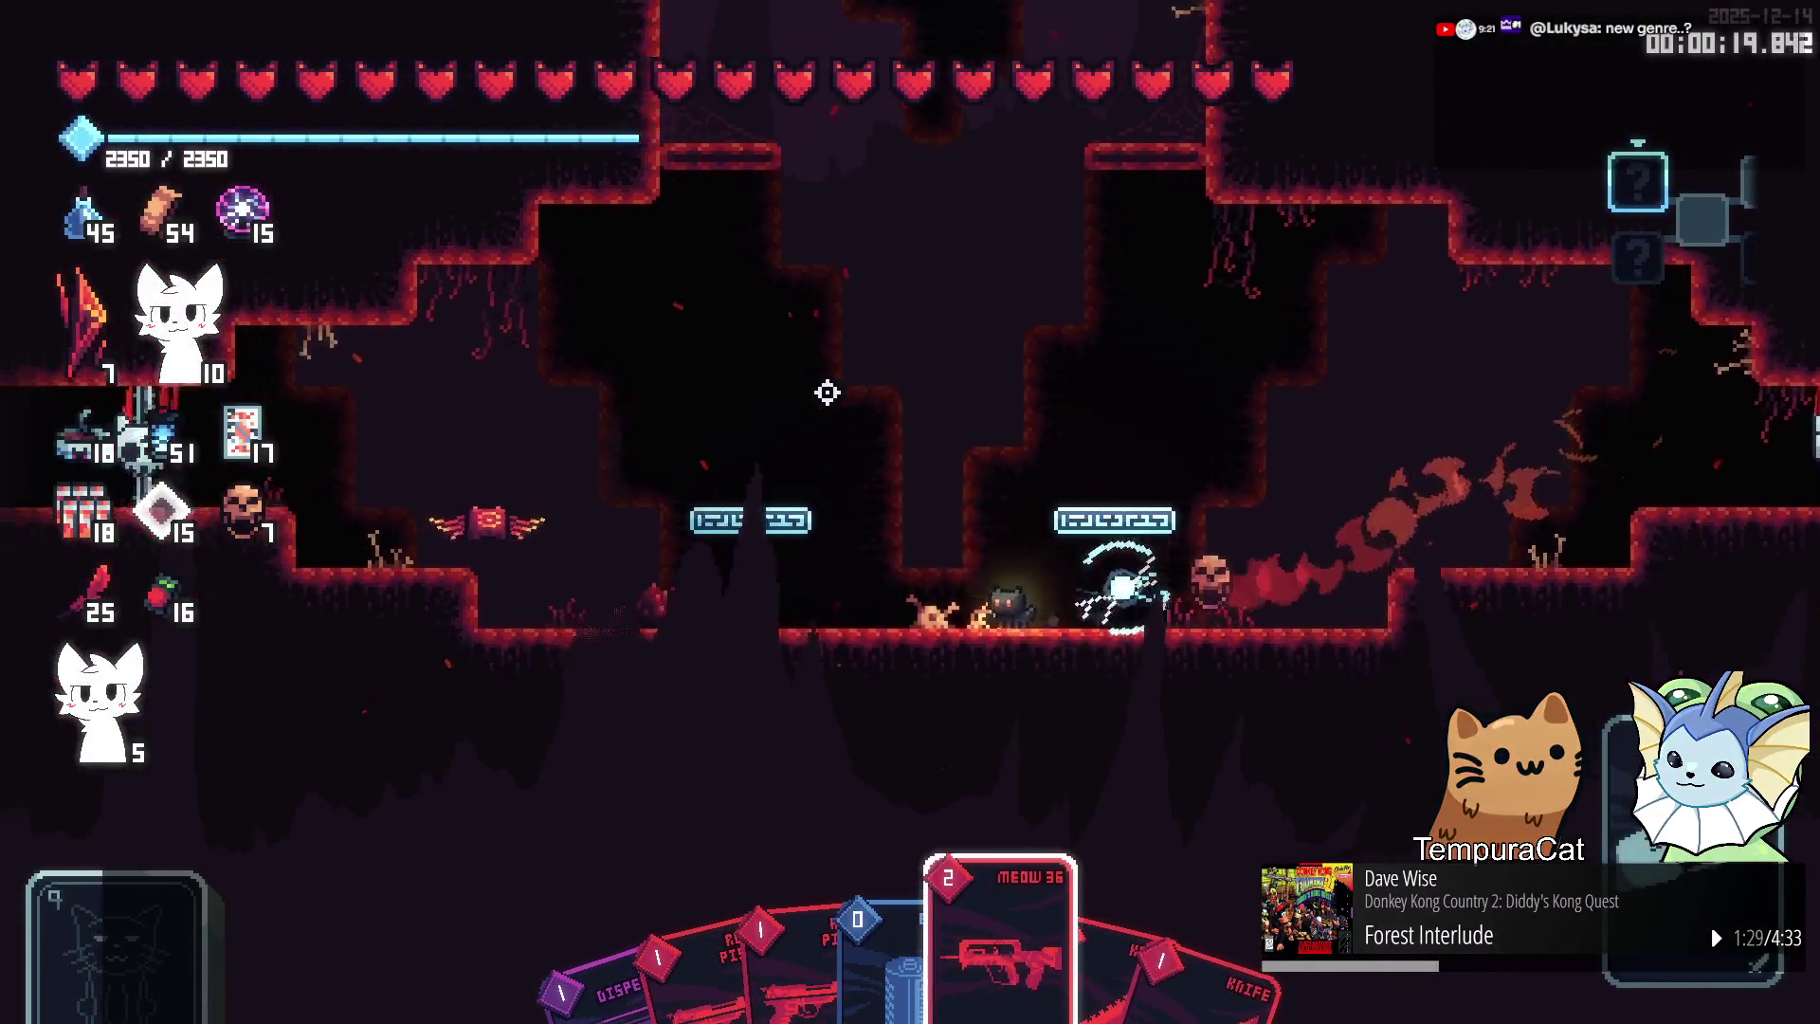
click(729, 492)
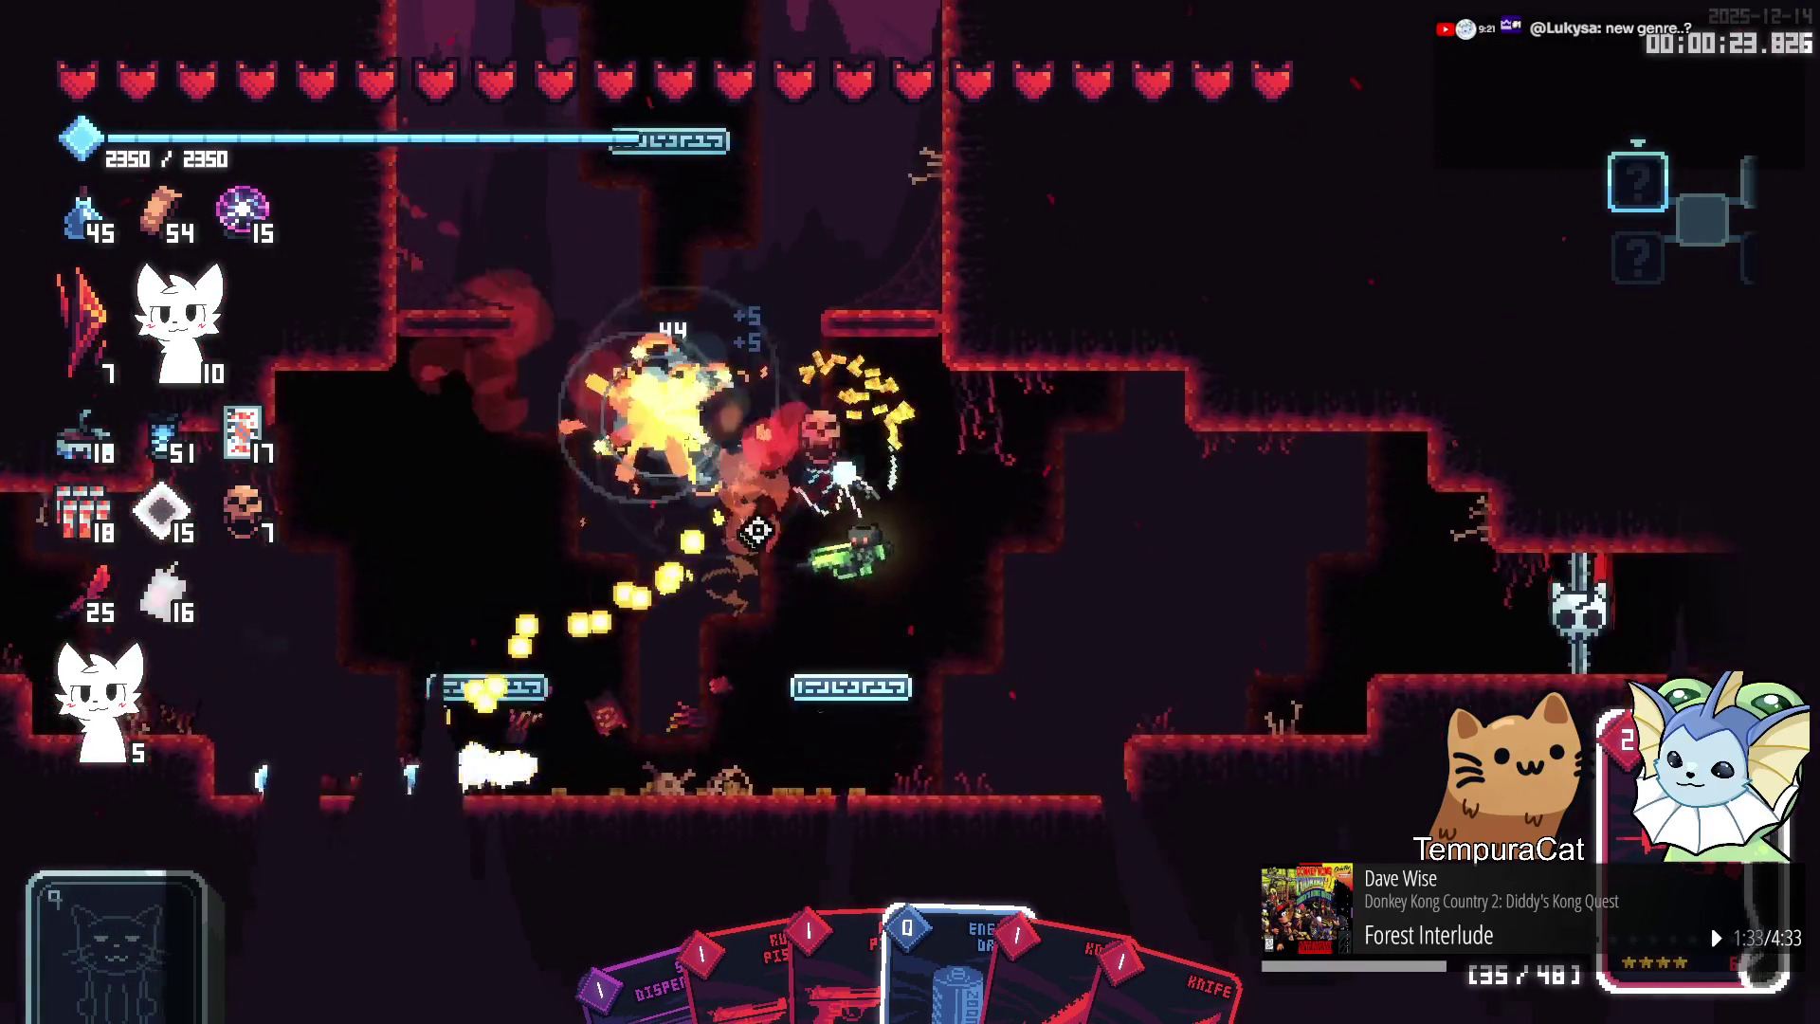
- Teleport to another room from the F1 debug menu's TP TO ROOM list, then quit the game
key(F1)
click(249, 415)
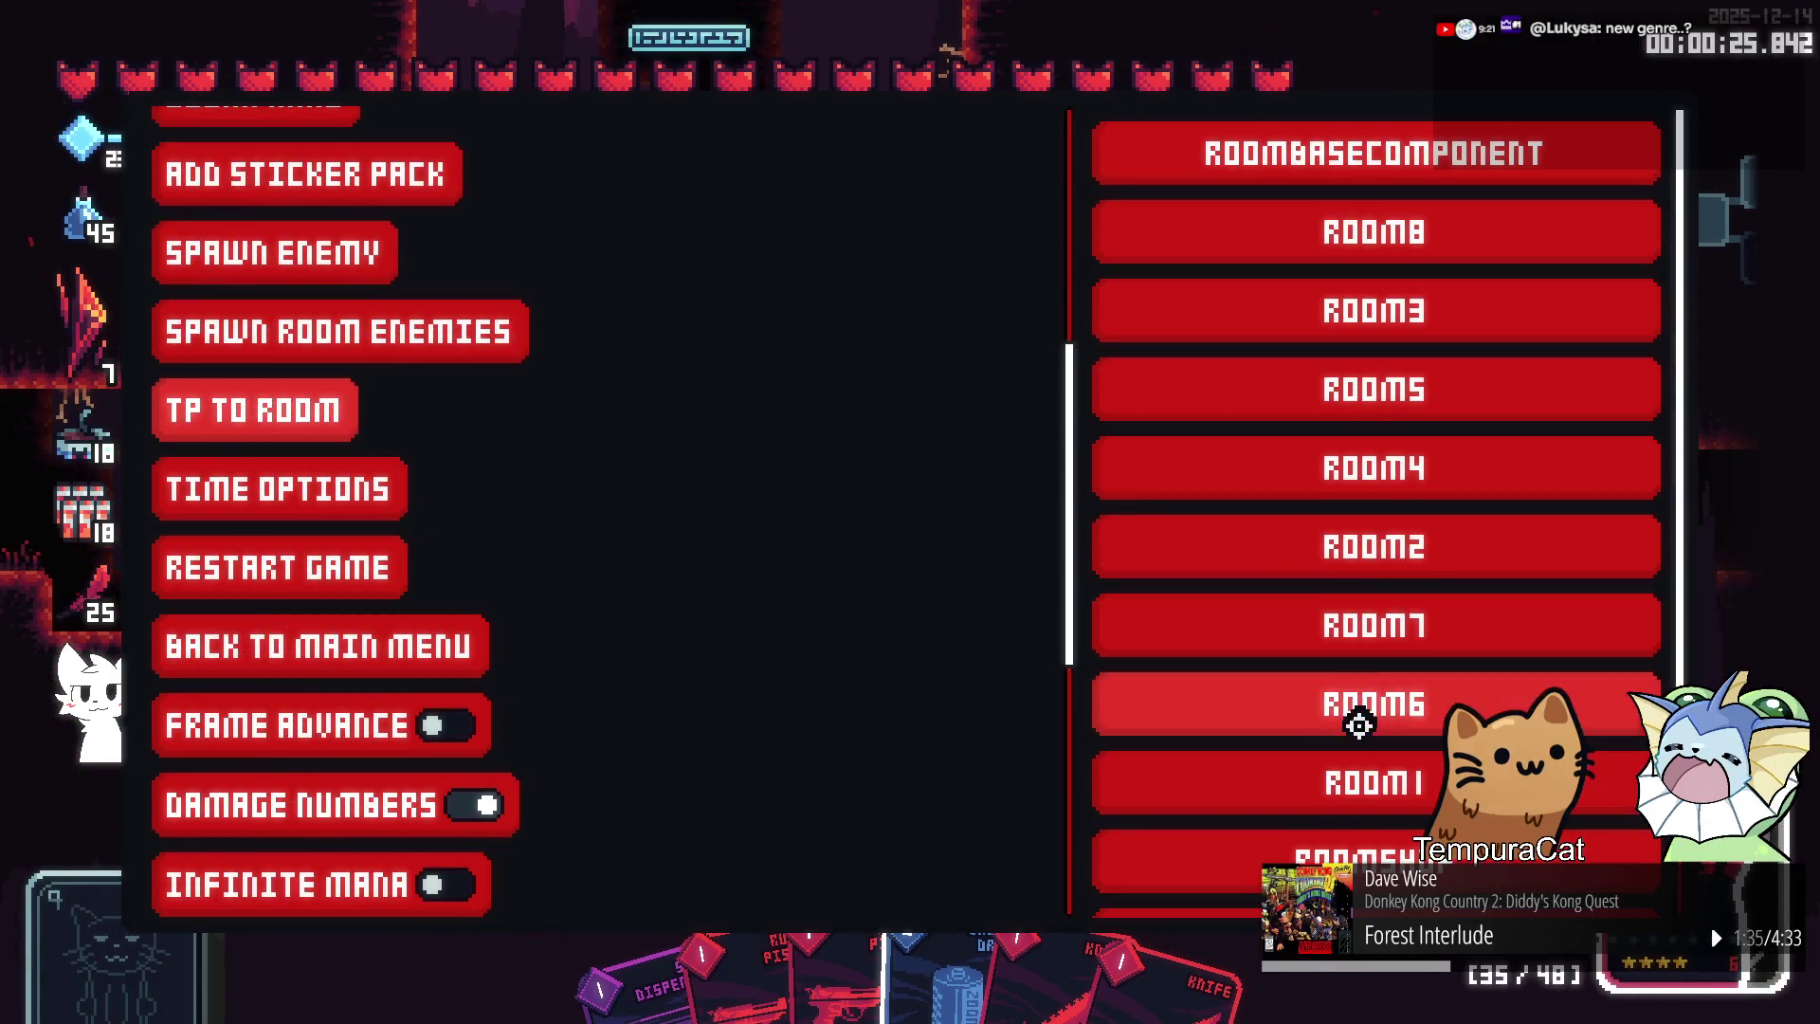
scroll(1356, 749, down, 1)
click(1365, 715)
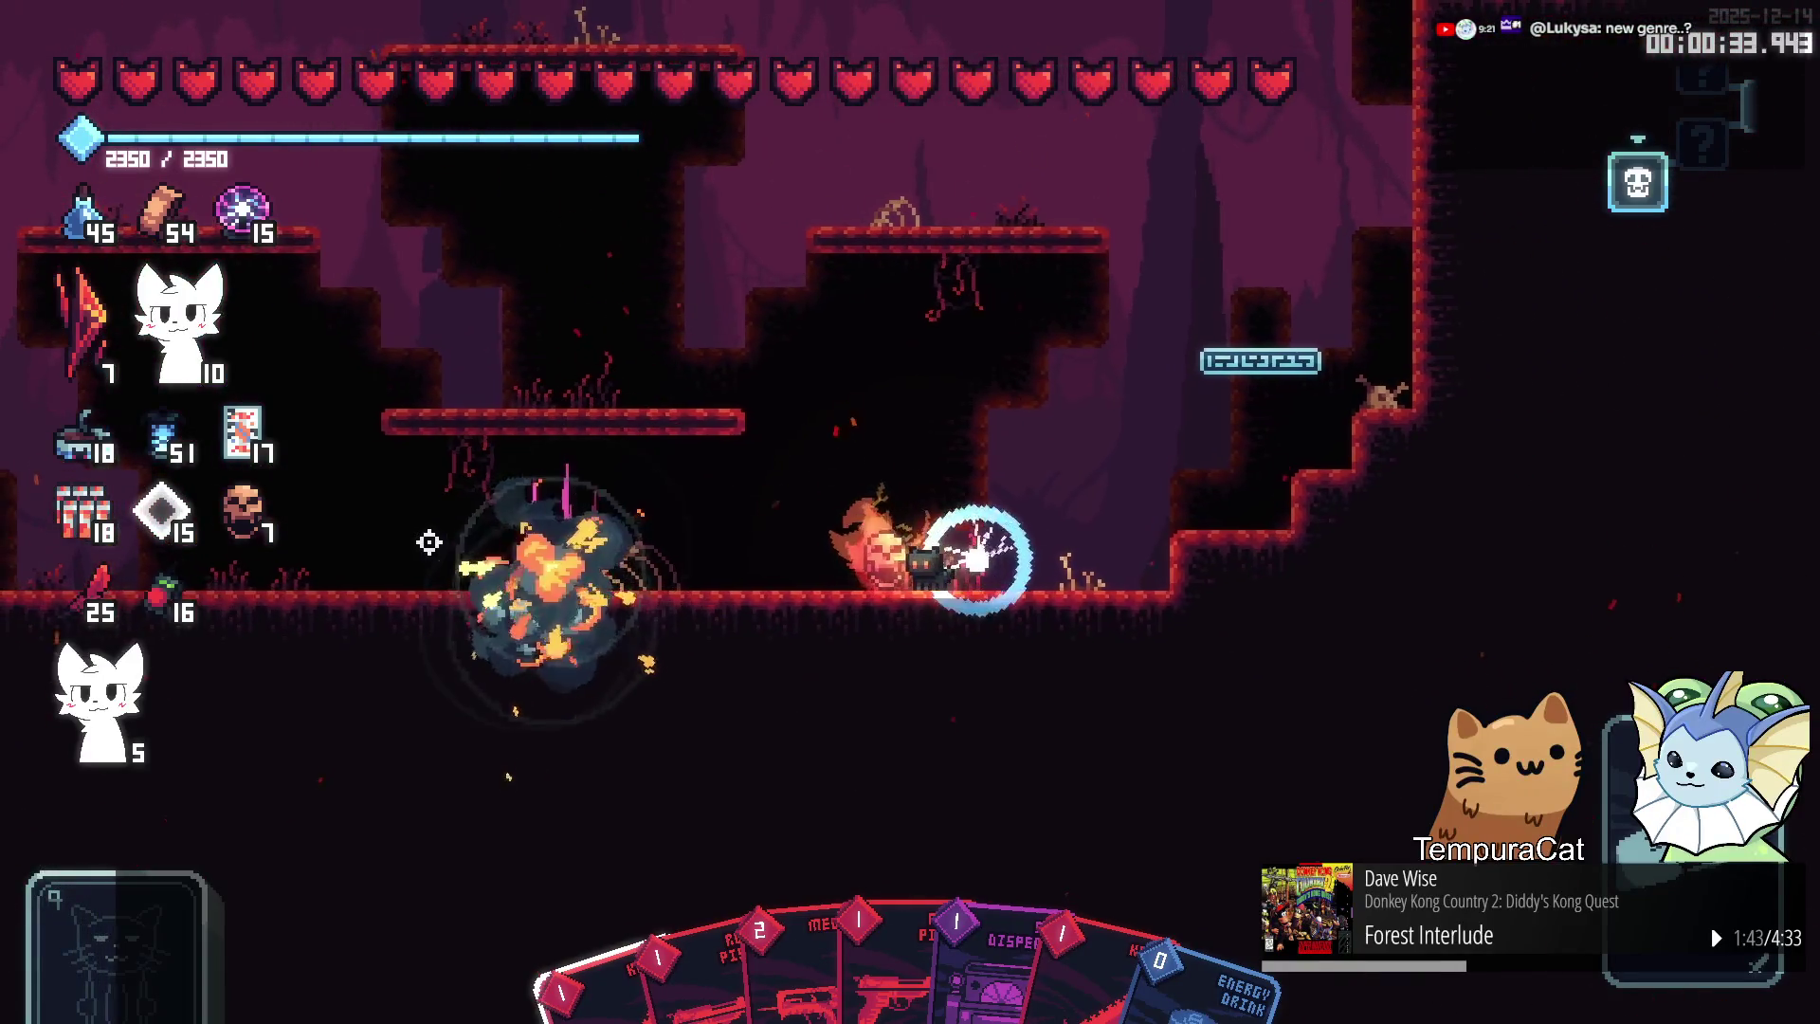
key(F8)
click(891, 563)
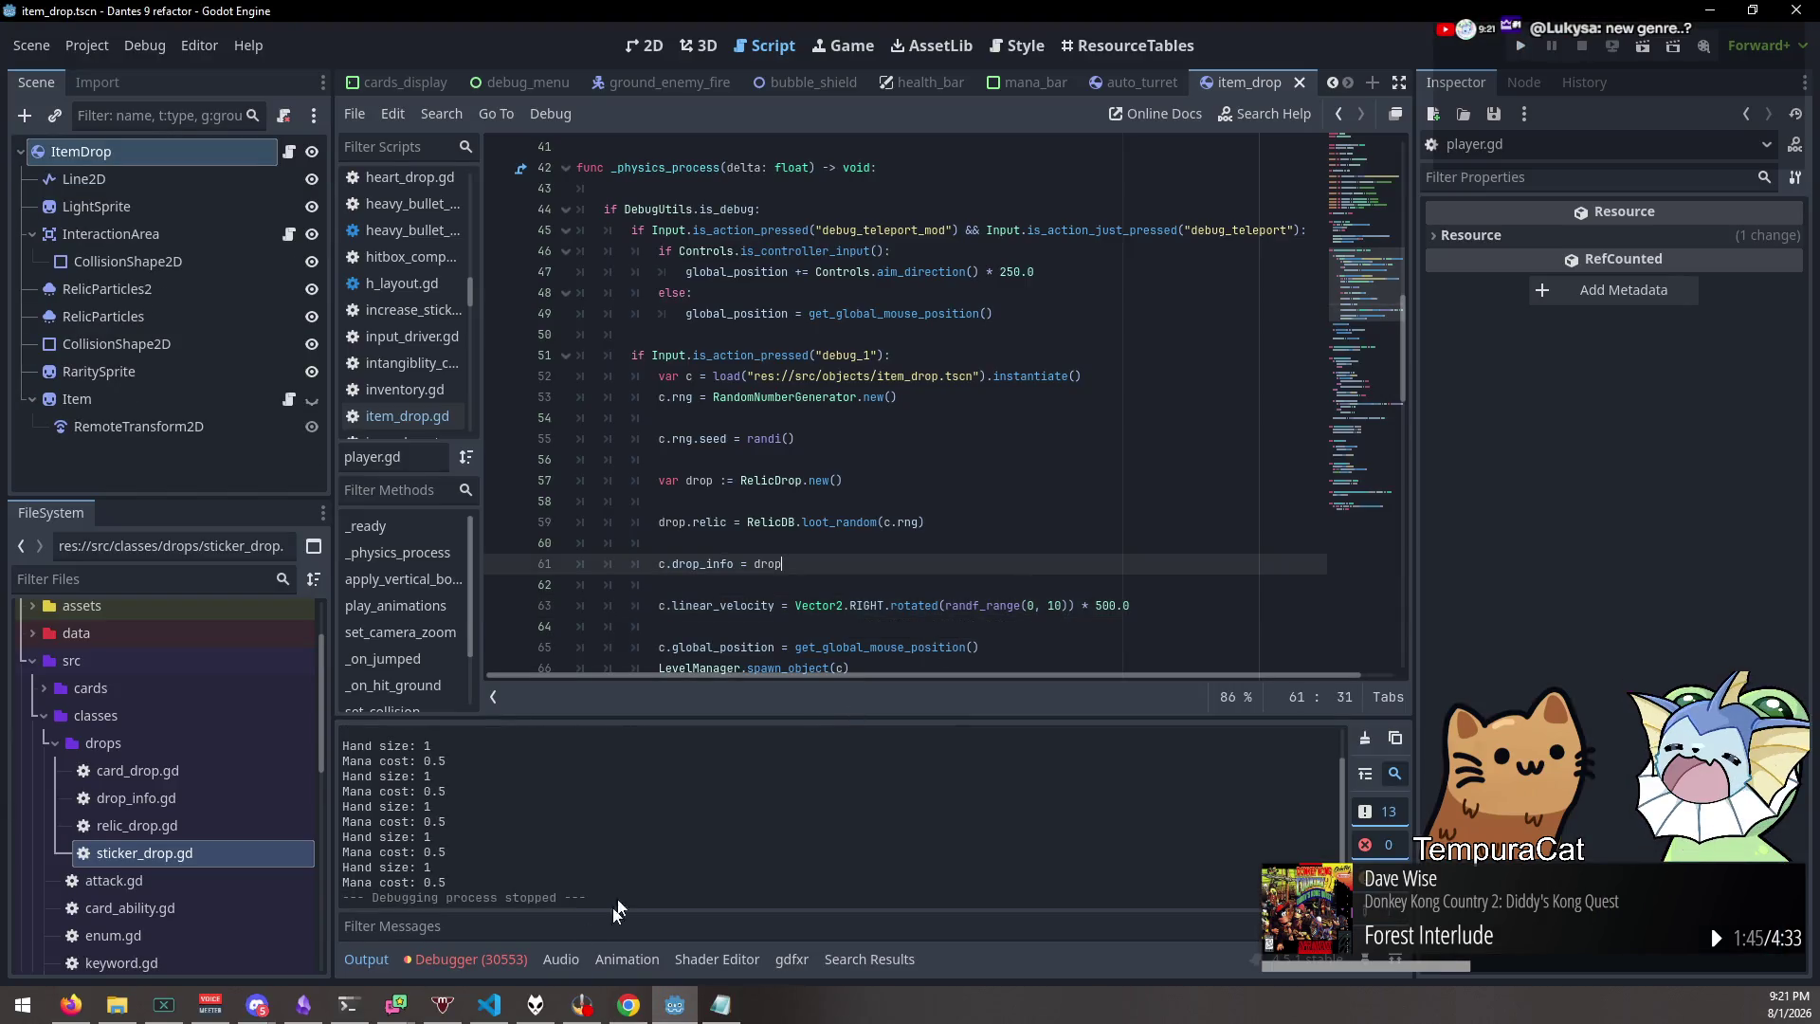
- Review the sample_baked errors in Debugger > Errors with an enlarged list, then relaunch the game
click(509, 959)
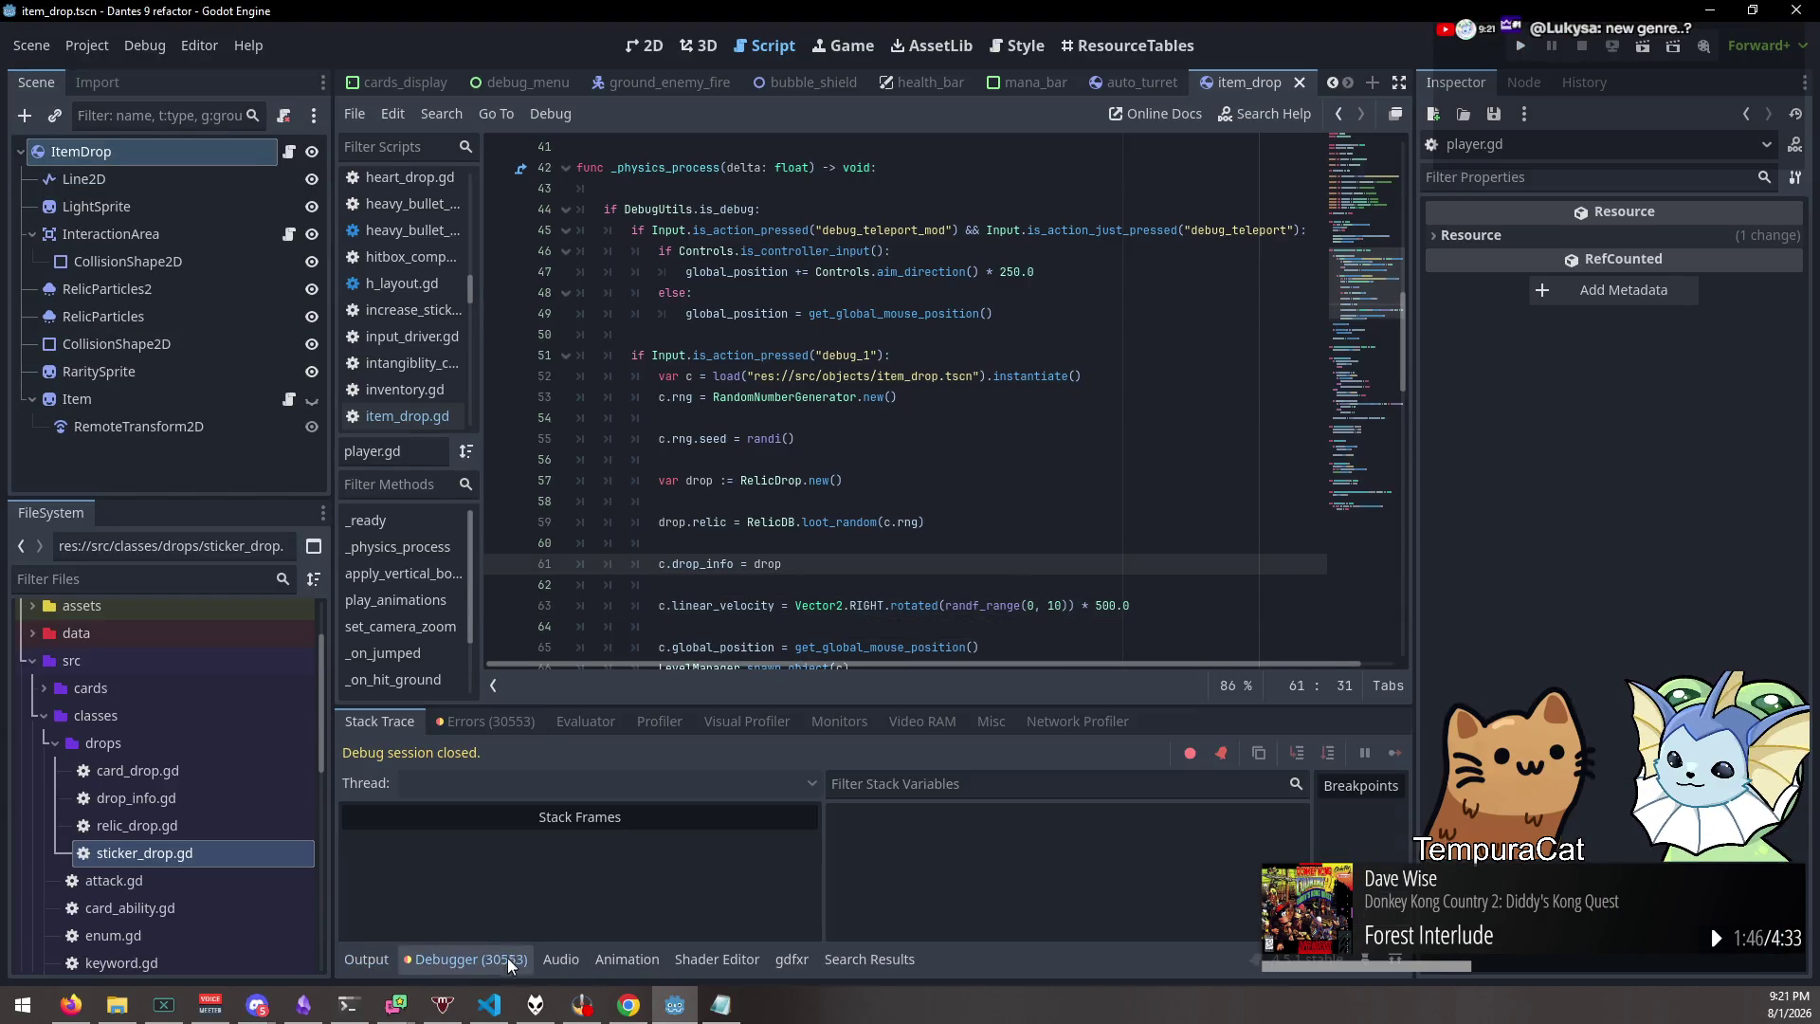
click(518, 726)
drag(1406, 780, 1404, 815)
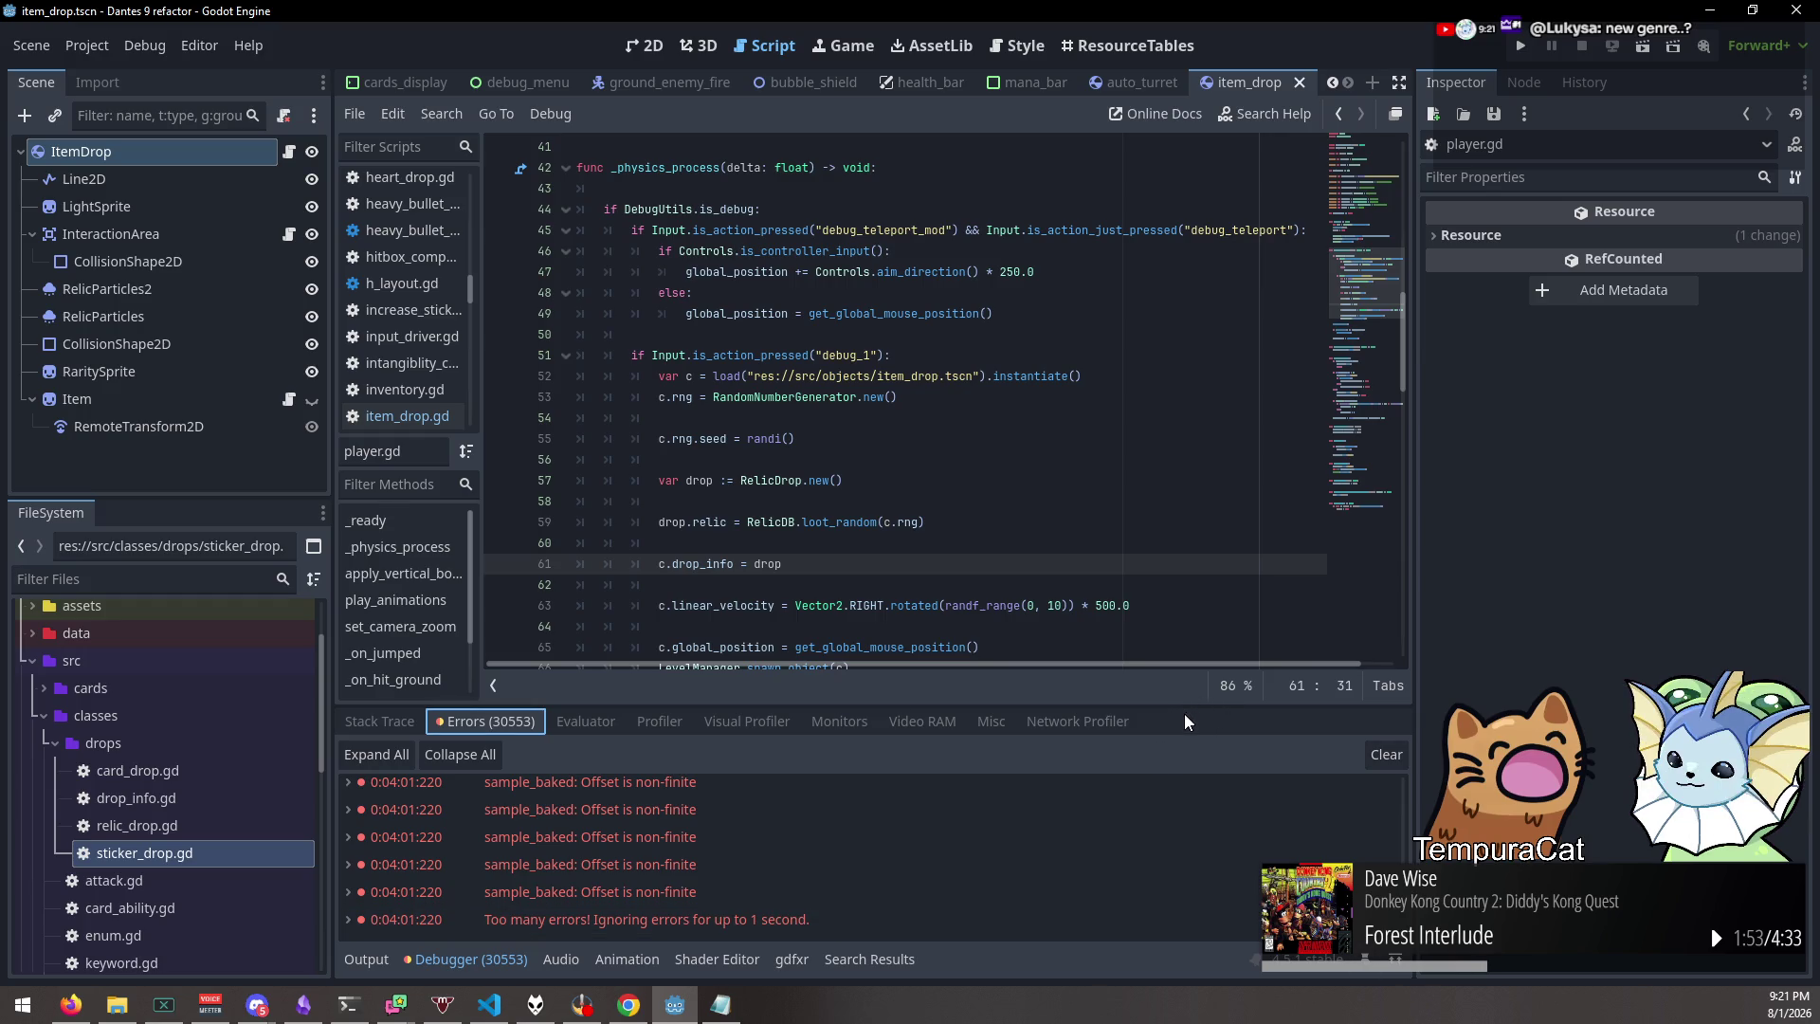
mouse_move(1187, 708)
mouse_down()
mouse_move(1141, 492)
mouse_move(1150, 398)
mouse_move(1150, 455)
mouse_up()
click(1521, 46)
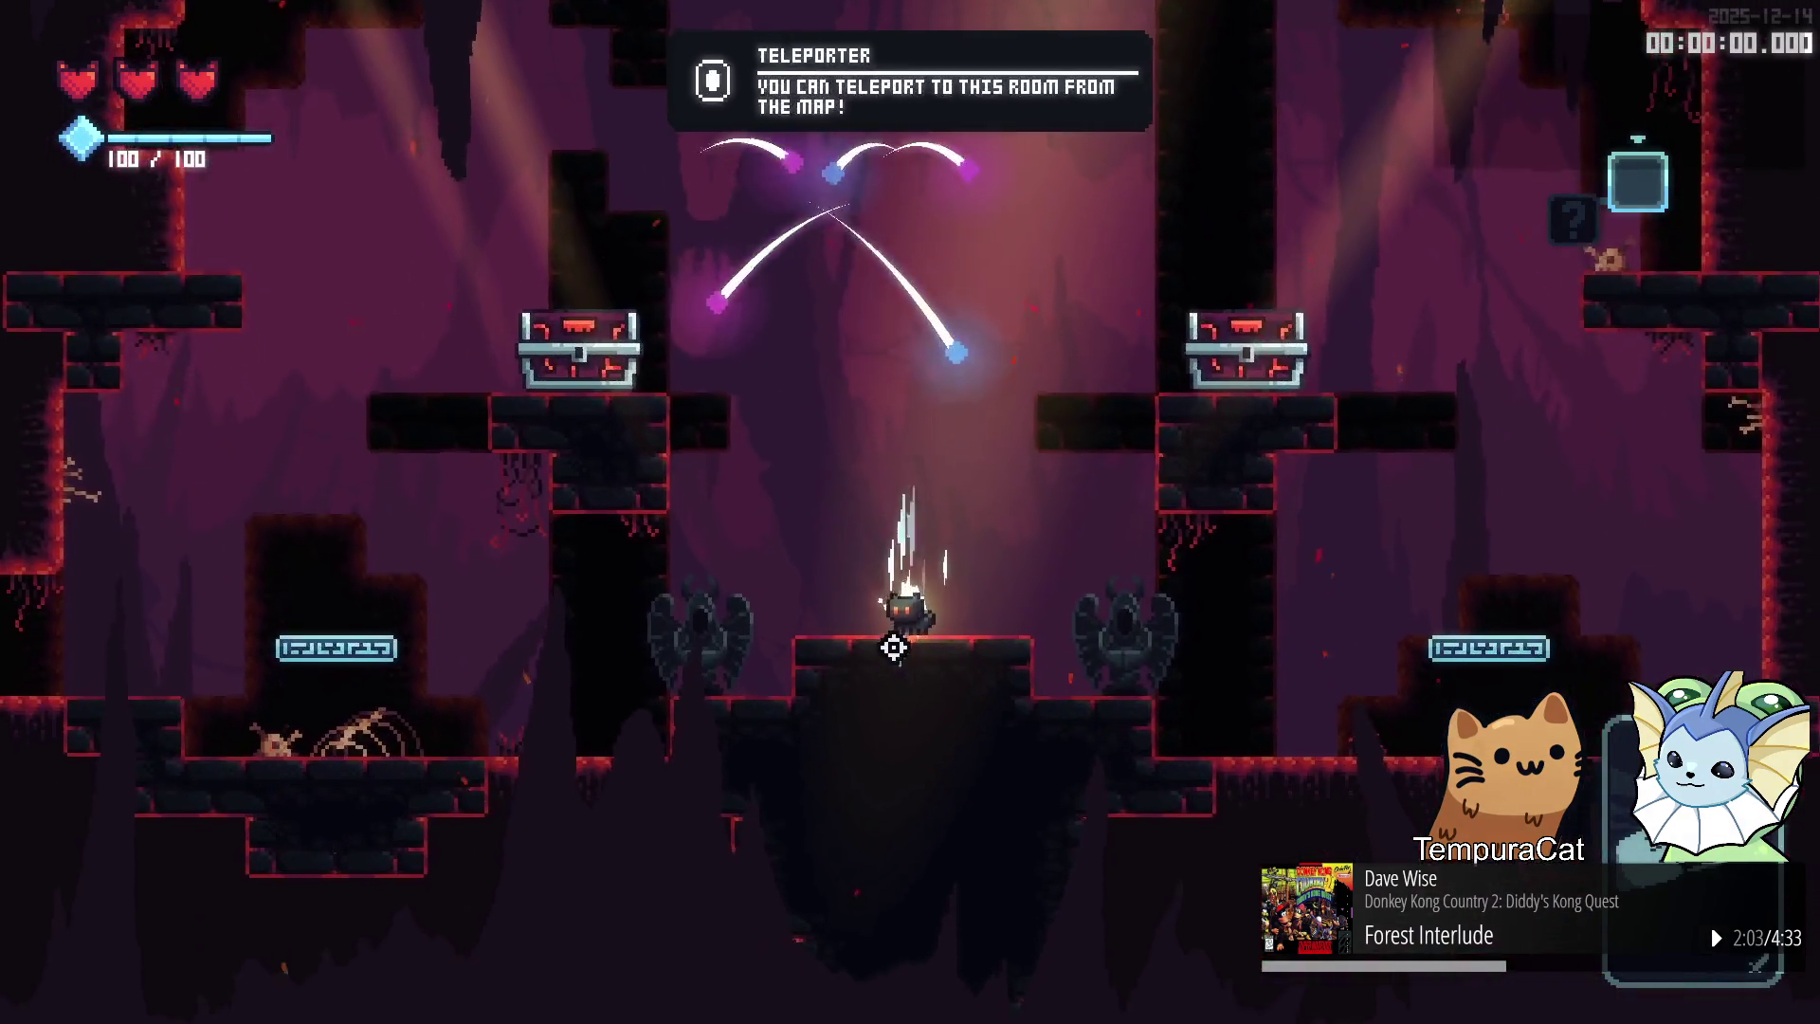
- Look over the keyboard key bindings in the game's settings, then resume play
key(alt+Tab)
key(alt+Tab)
key(alt+Tab)
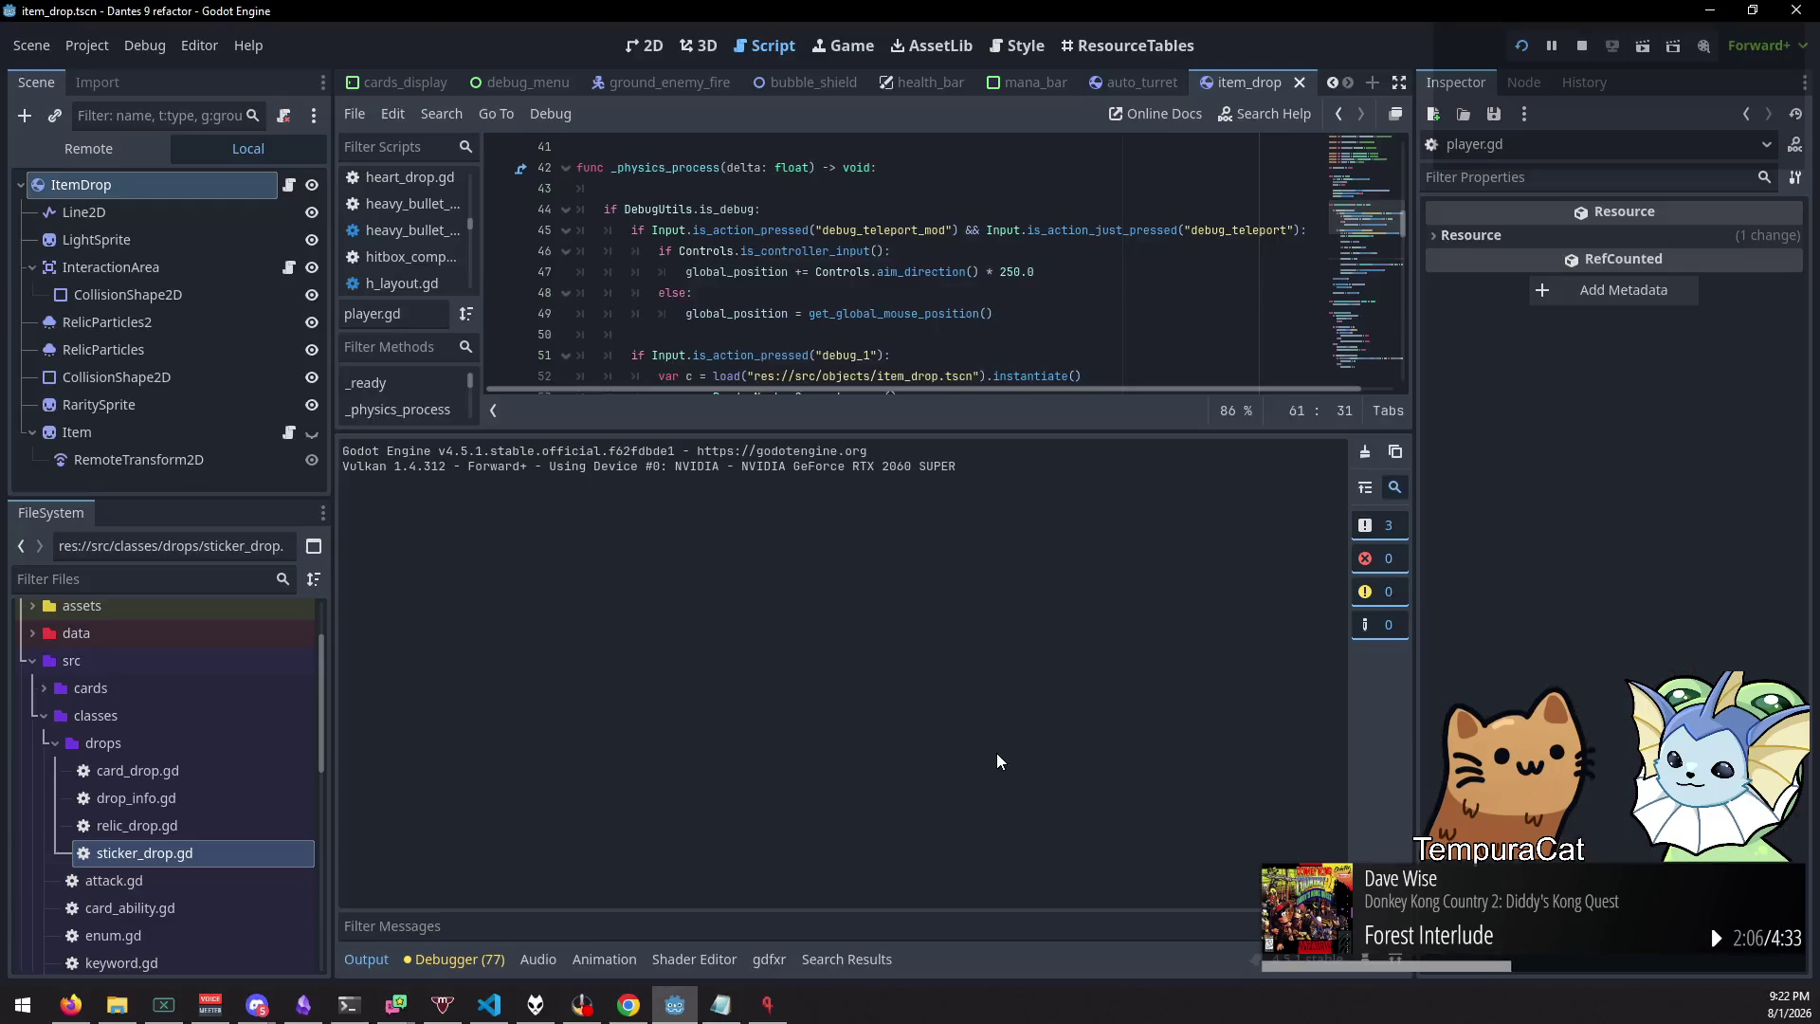
key(alt+Tab)
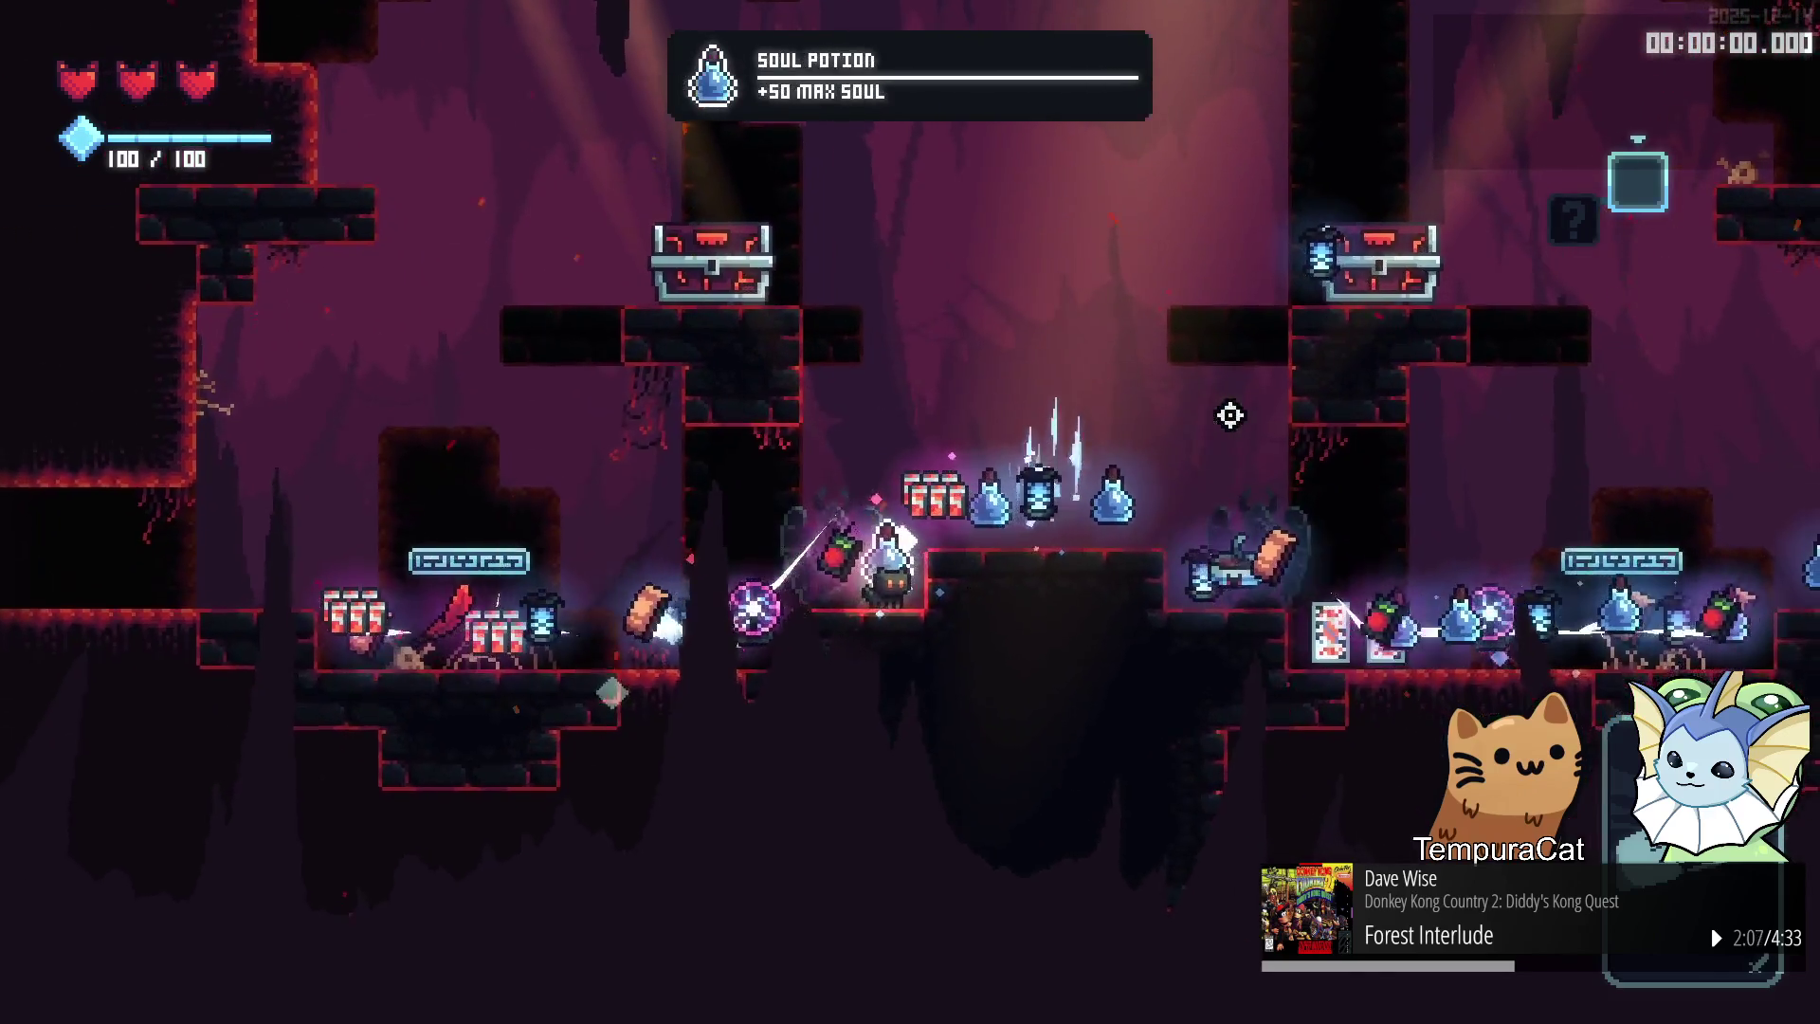
key(Escape)
key(e)
click(1043, 159)
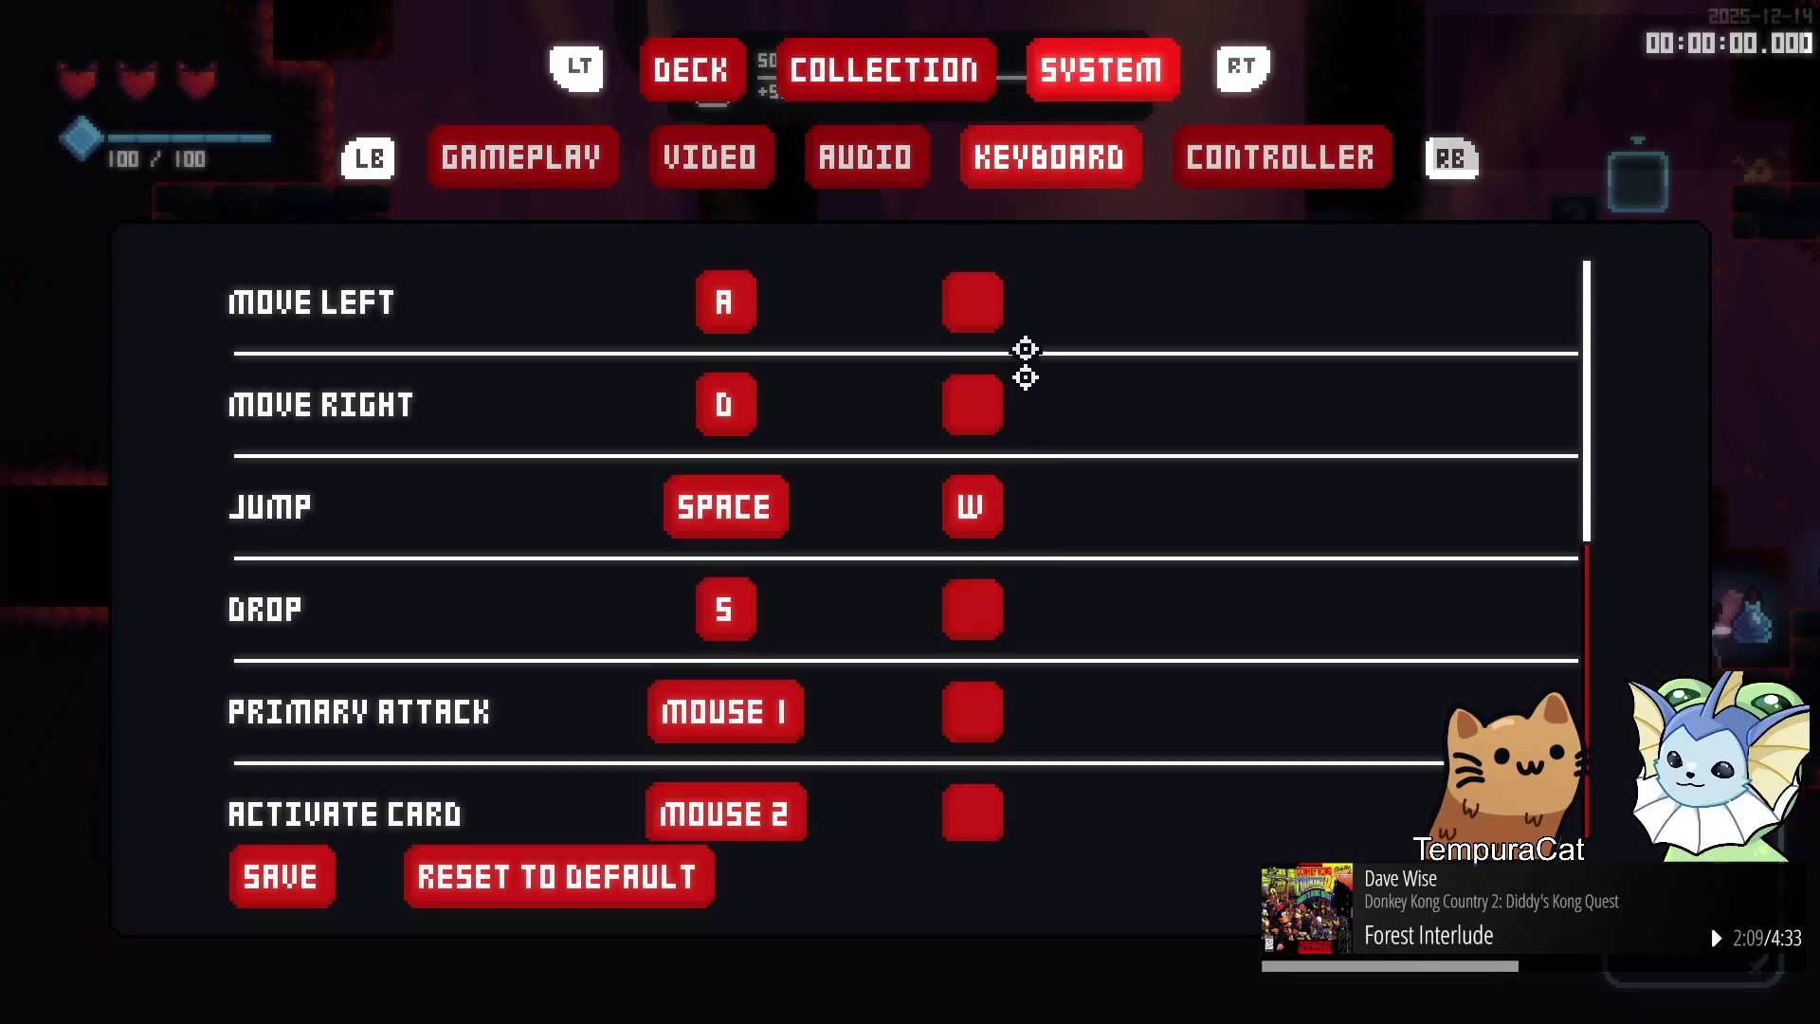
scroll(979, 634, down, 6)
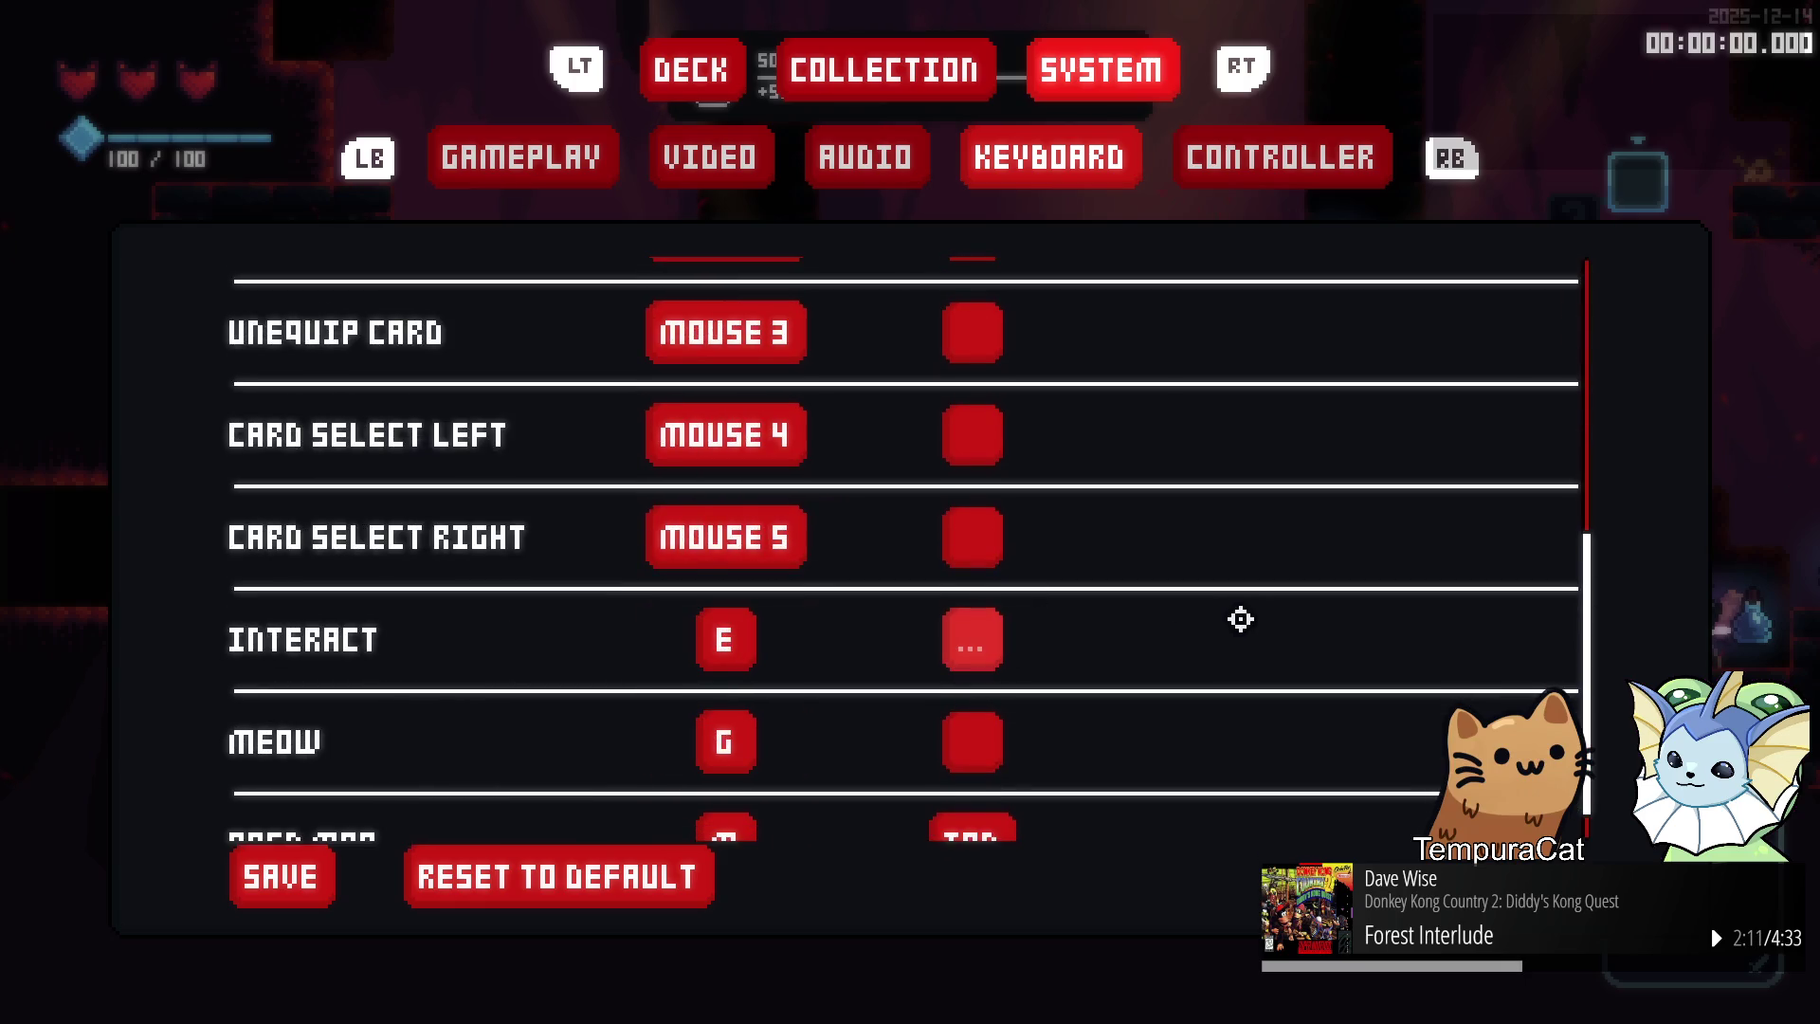
scroll(1239, 620, up, 1)
key(Escape)
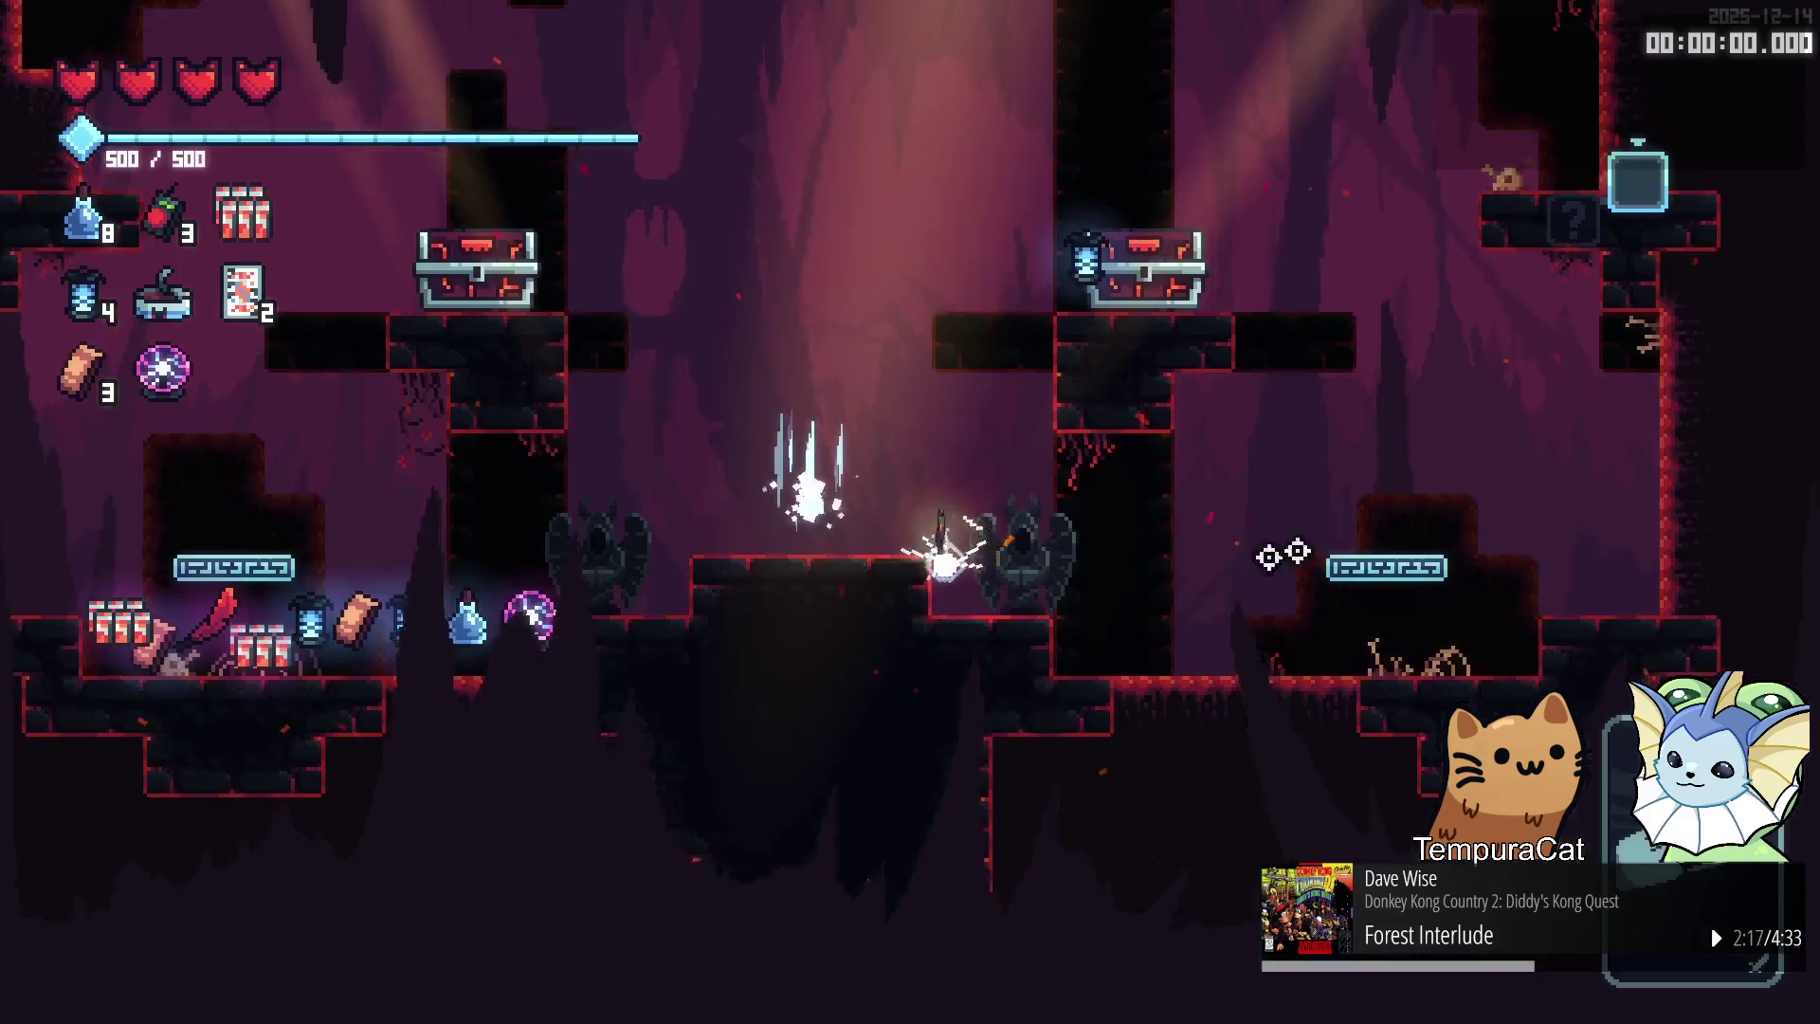
- Collect floor items, spawn relic drops with F8, restart, and teleport via the F1 debug menu
key(a)
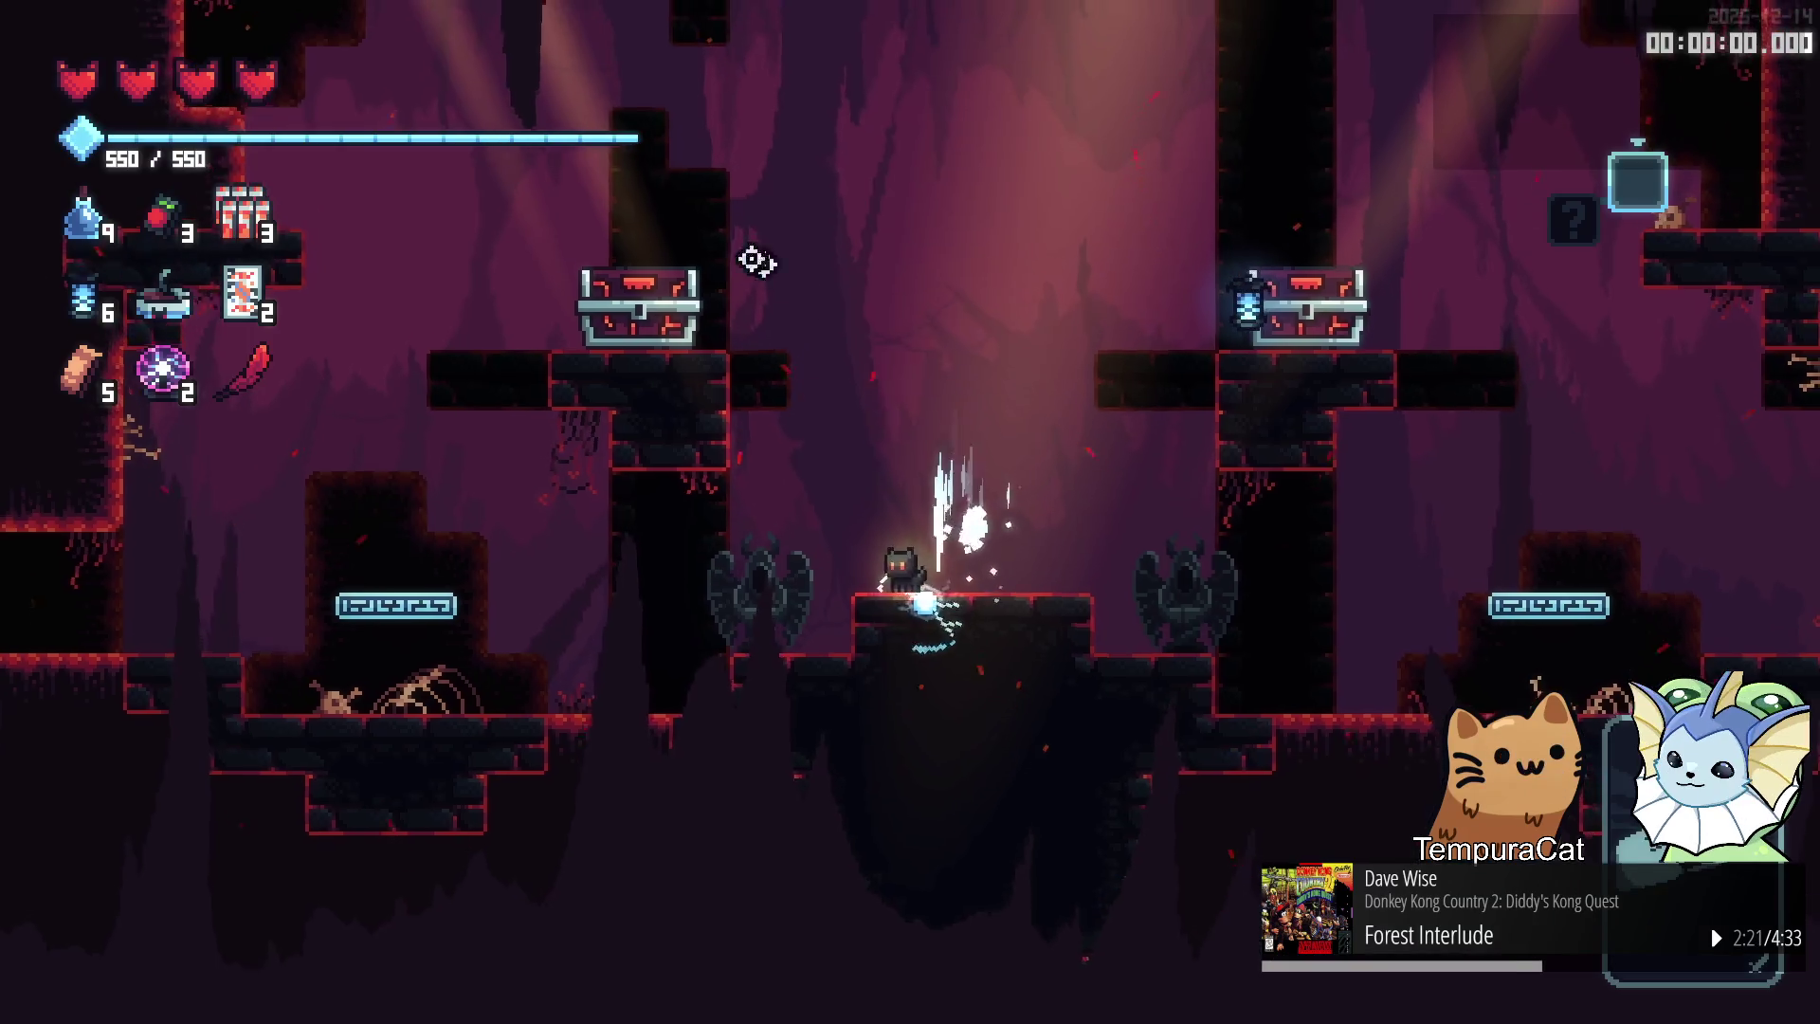
key(F8)
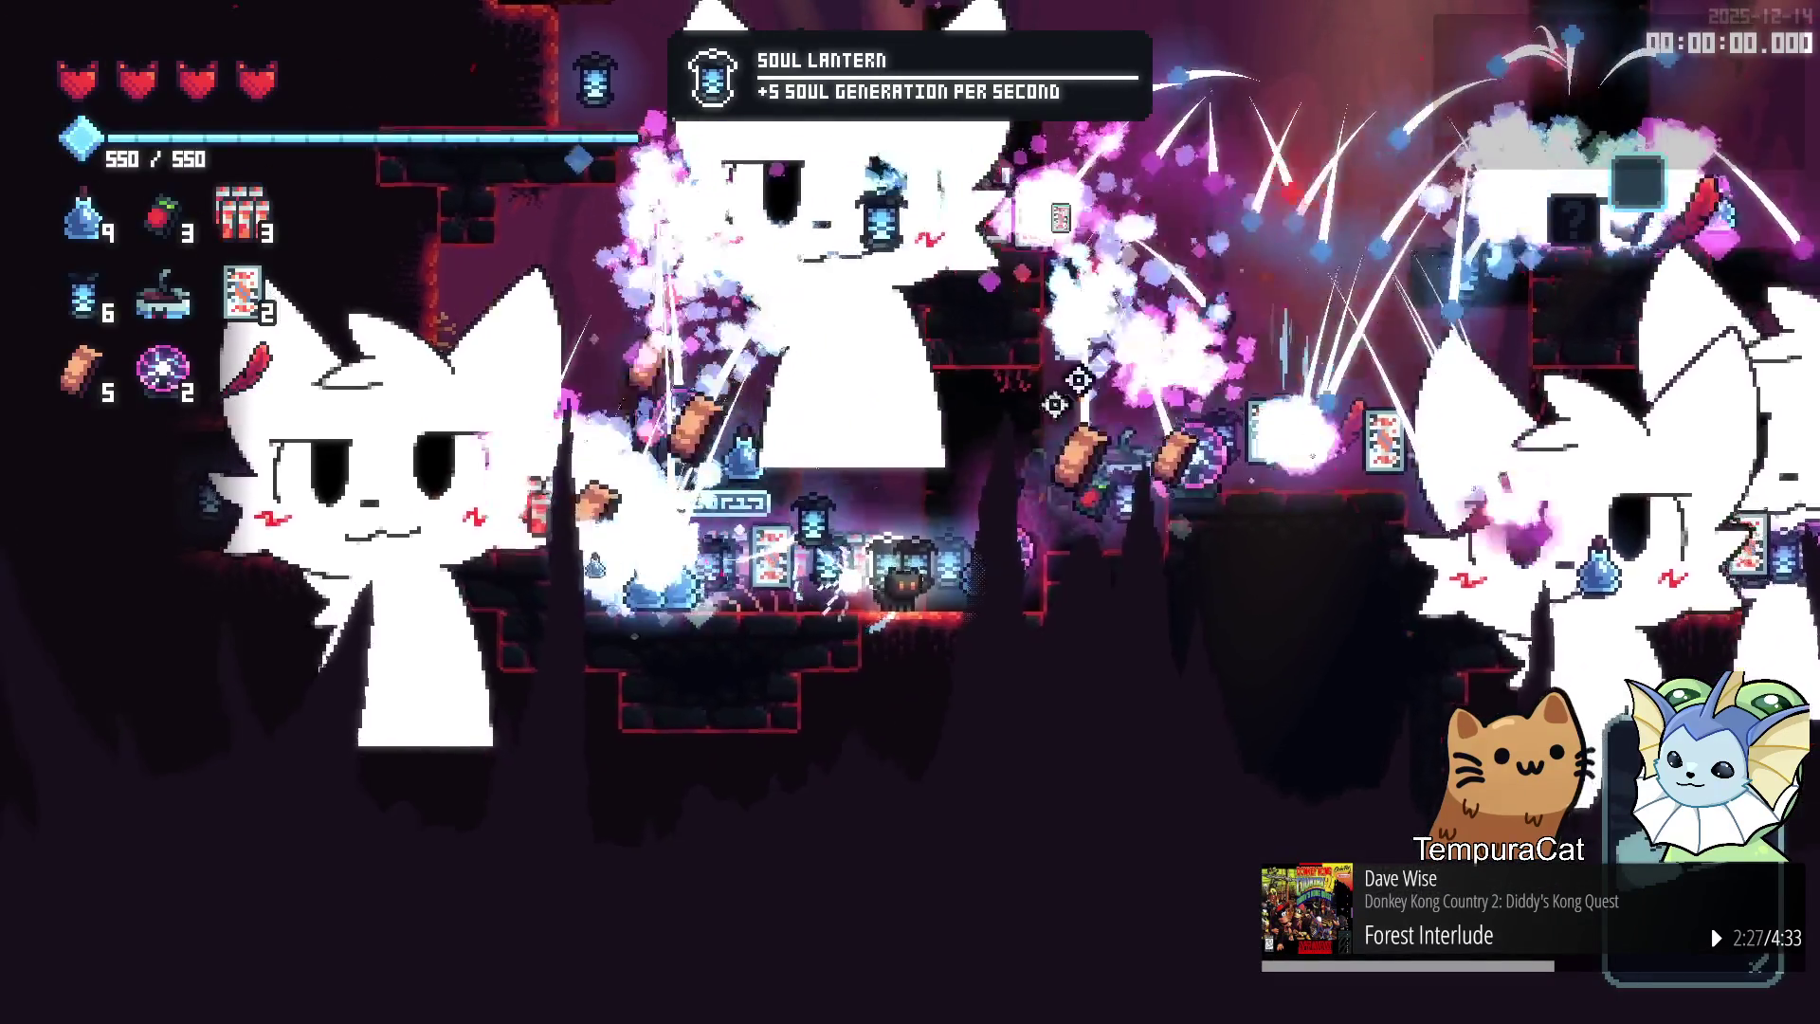
key(F8)
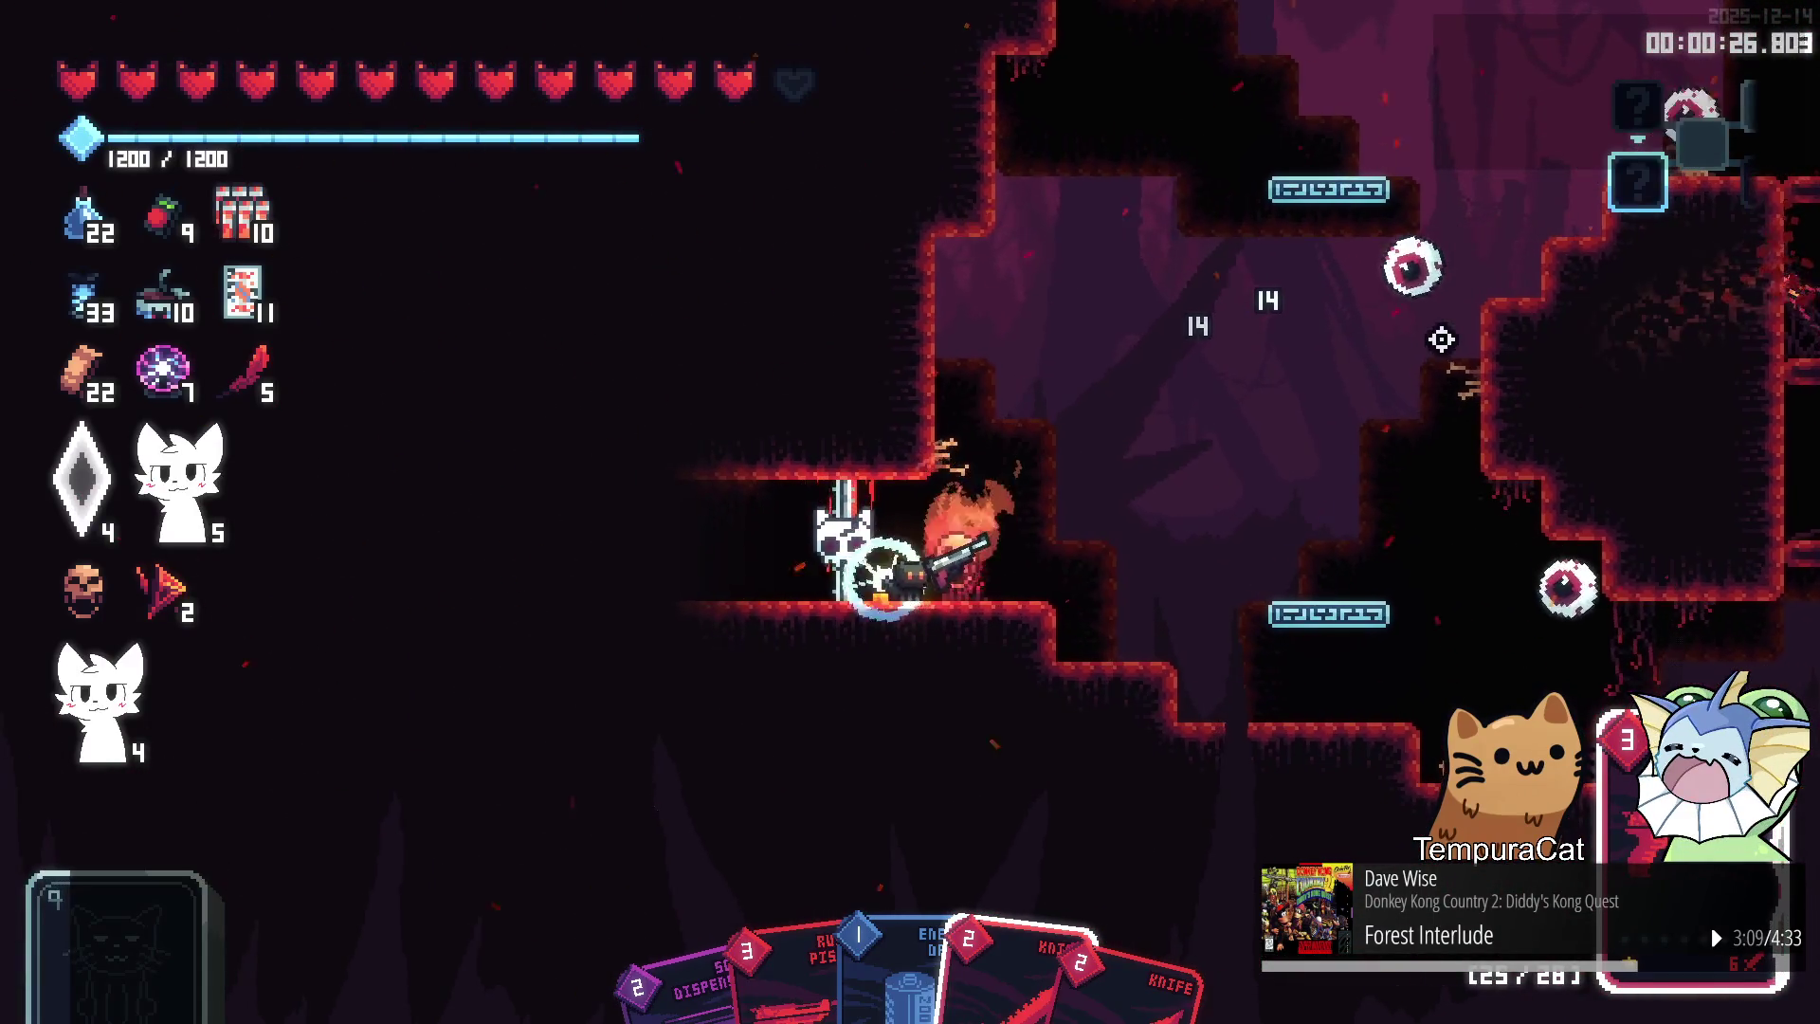
key(F1)
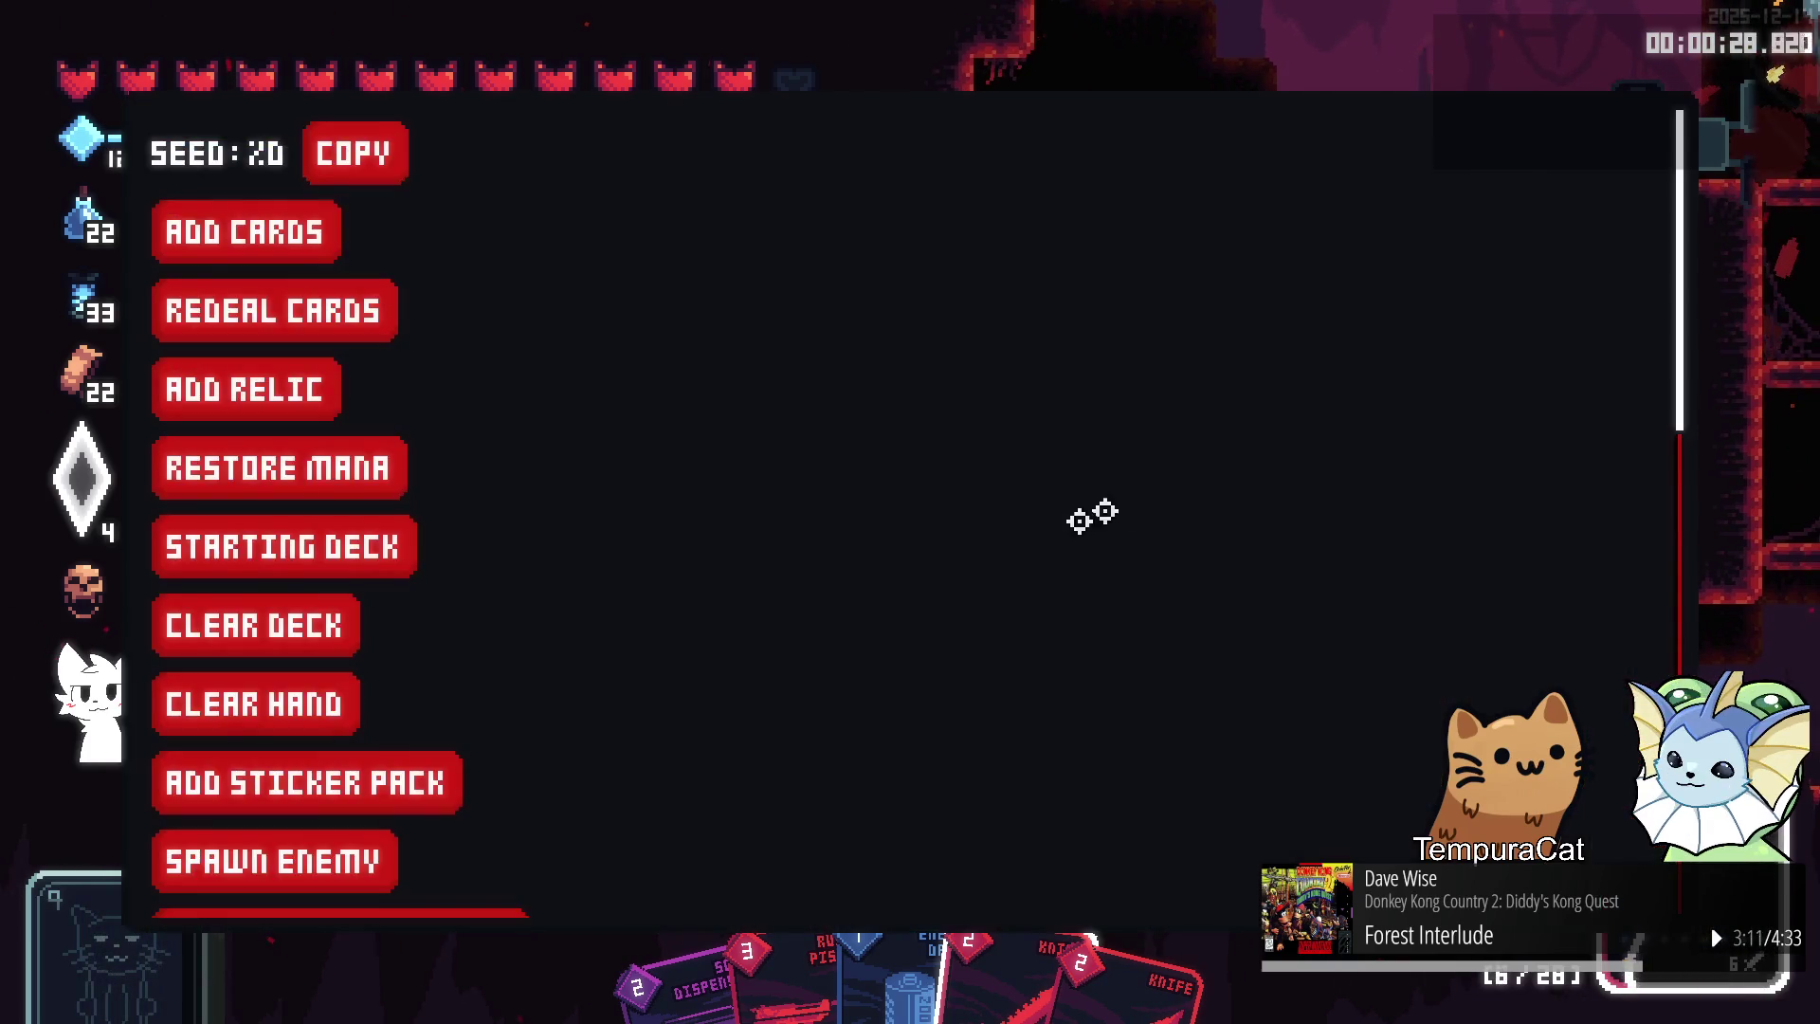
scroll(333, 617, down, 5)
click(333, 615)
click(1392, 625)
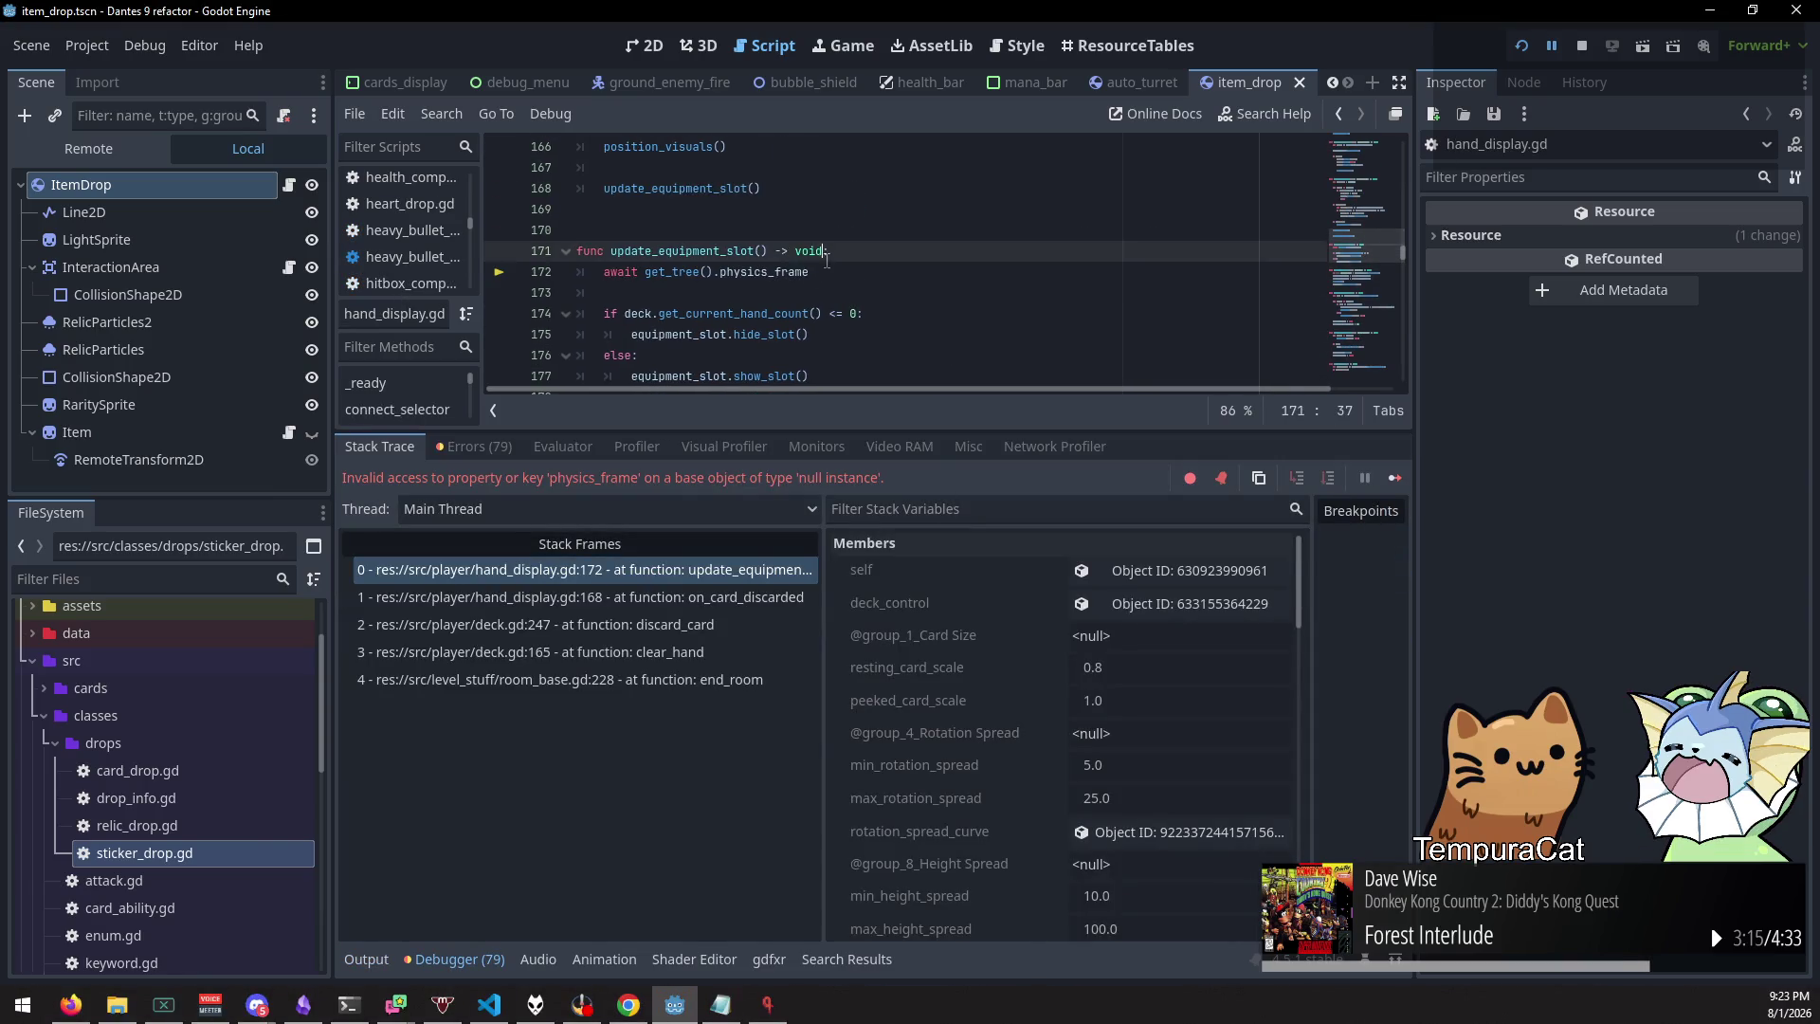
- Jump from the debugger's null-tree error to hand_display.gd line 172
click(806, 355)
click(366, 959)
click(457, 960)
click(474, 447)
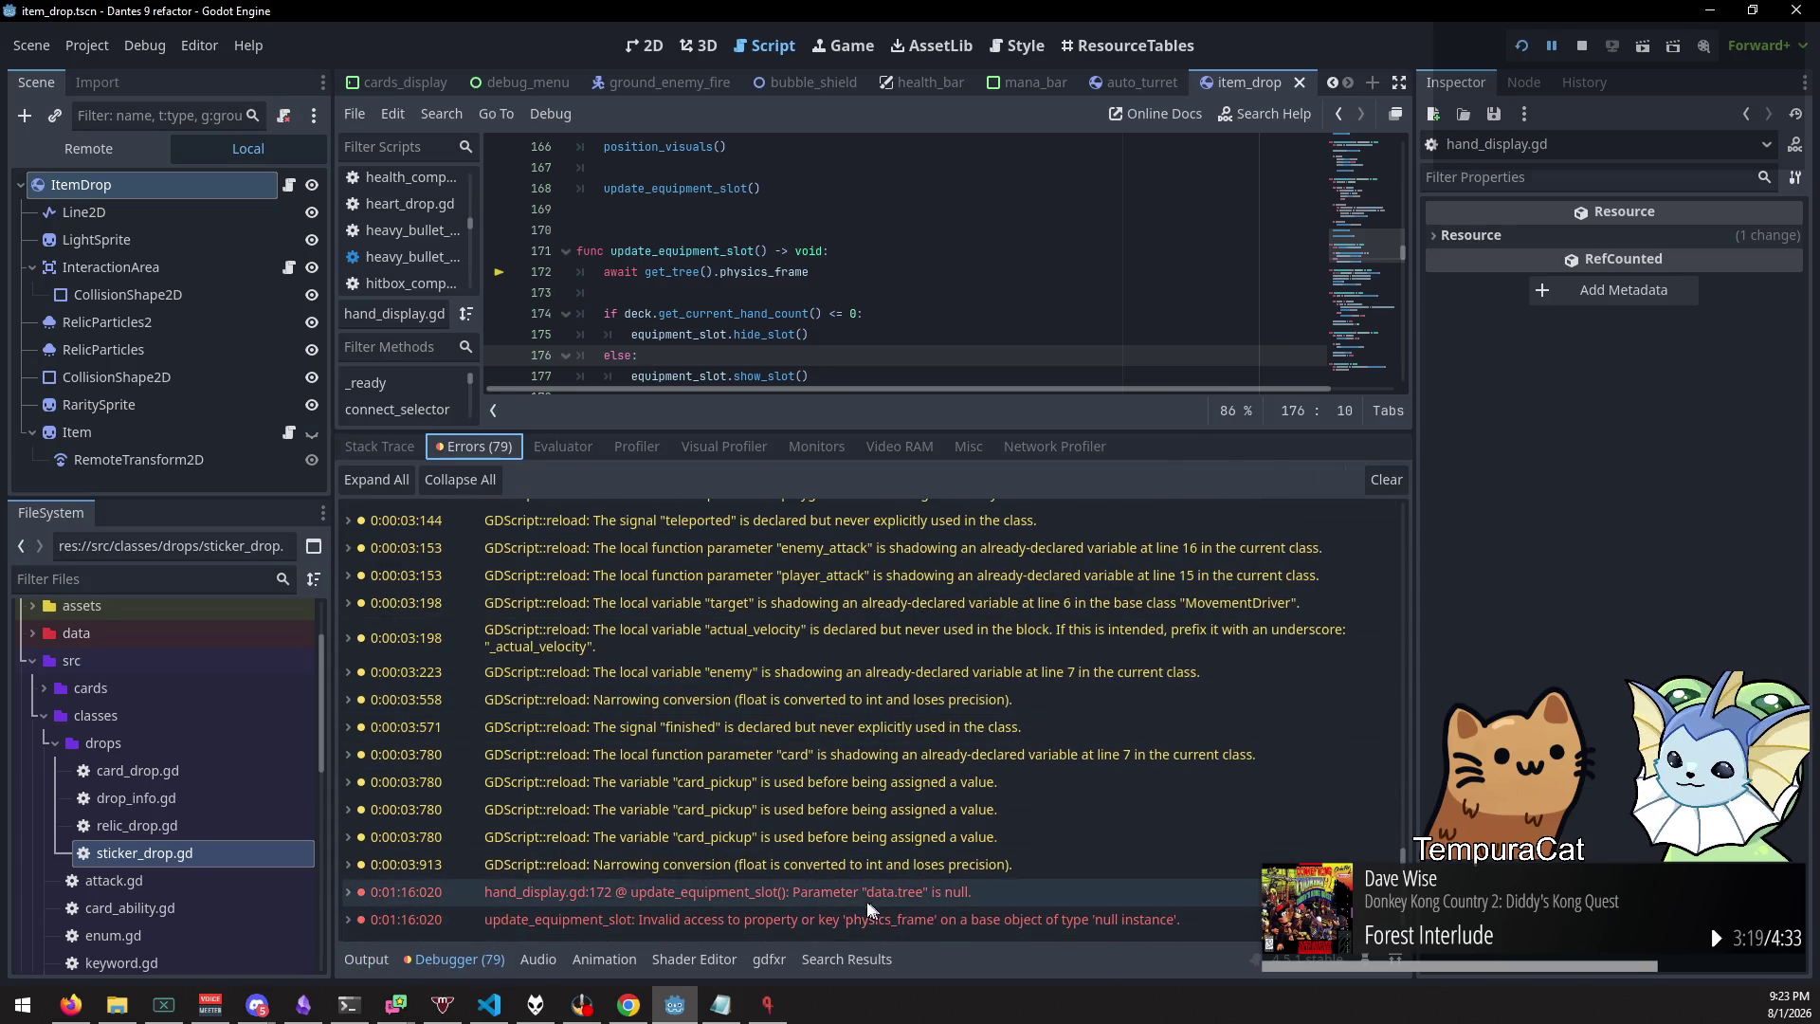
click(850, 895)
click(852, 920)
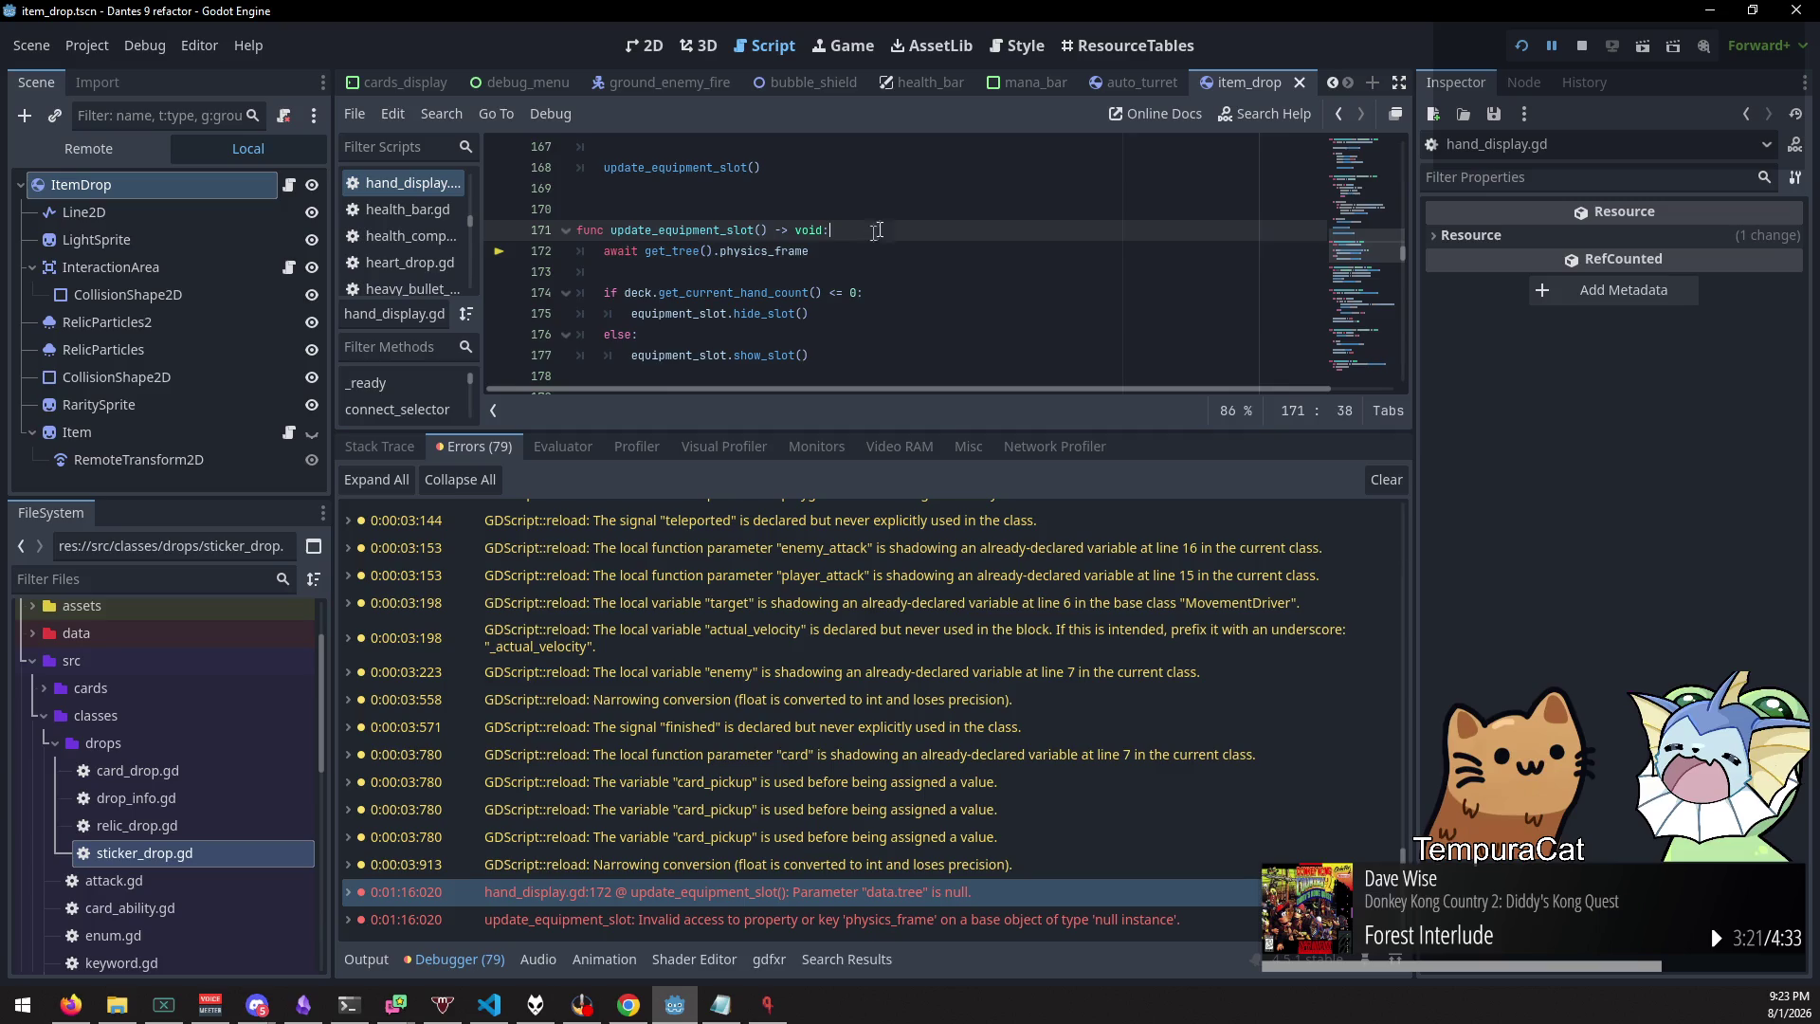
- Wrap the physics-frame await in 'if is_inside_tree():' and save the script
key(Return)
key(Return)
key(Up)
key(Up)
text(if is_inside_tree())
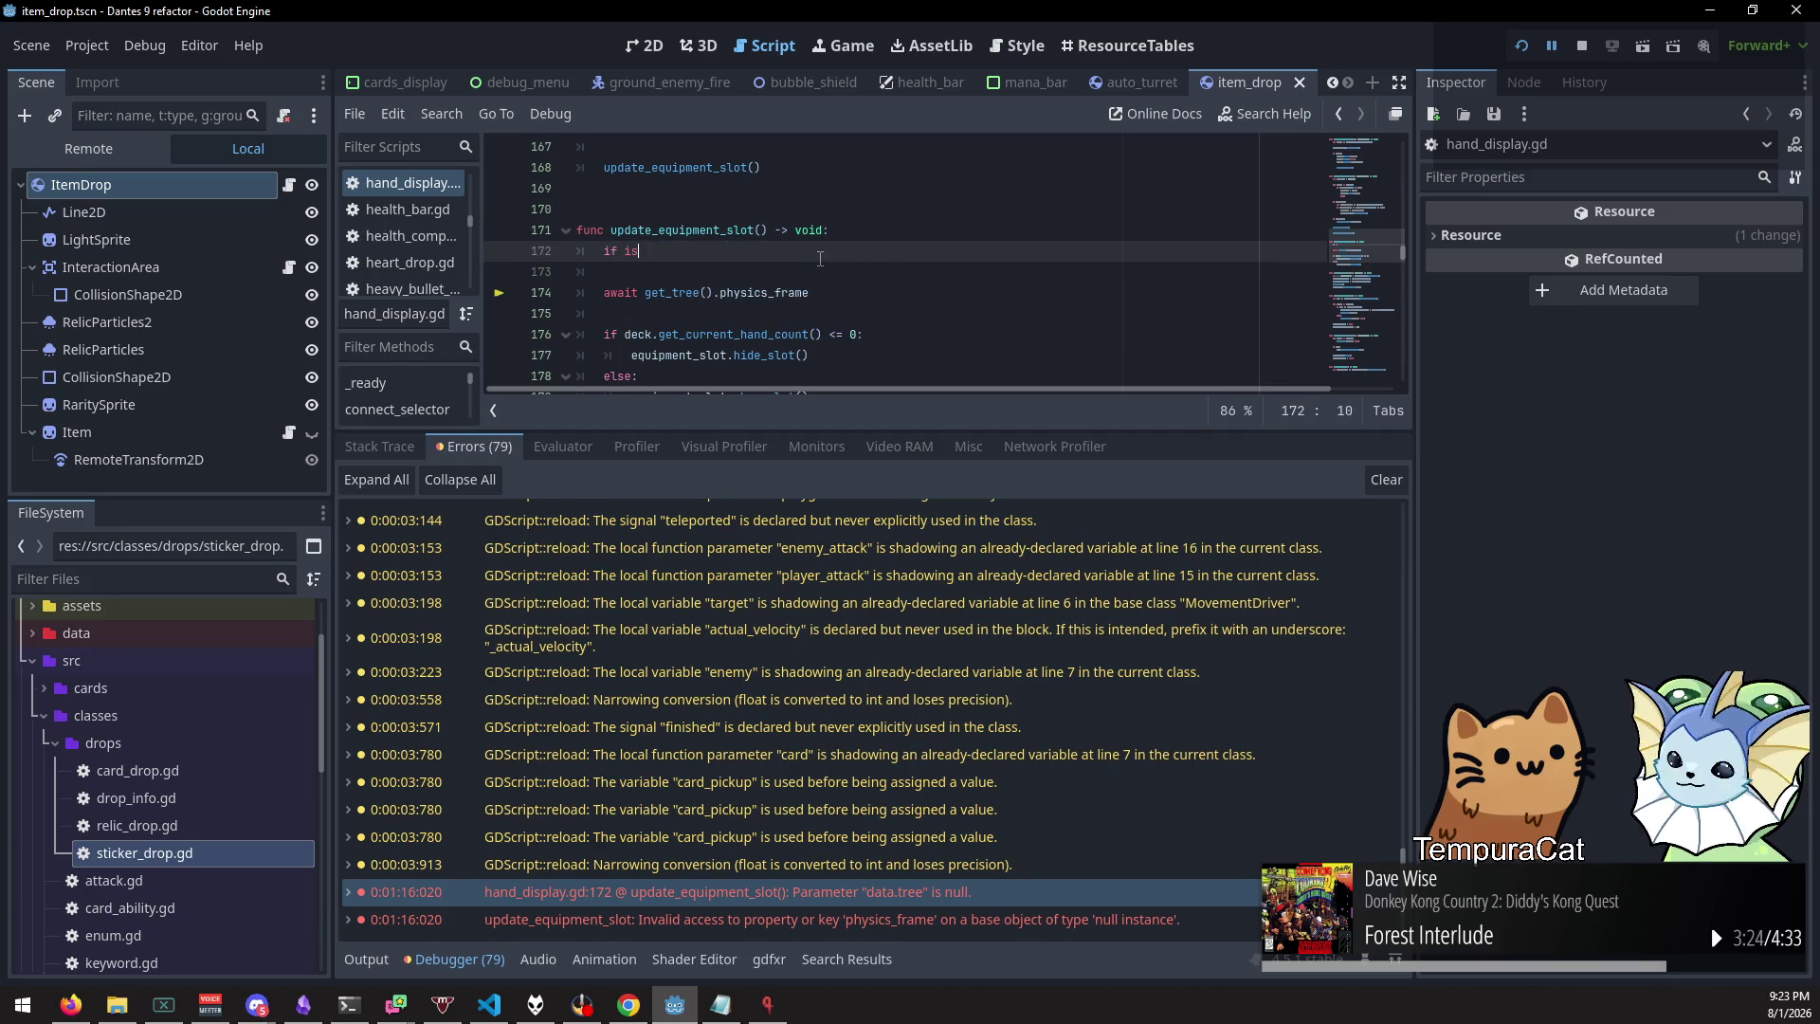
text(:)
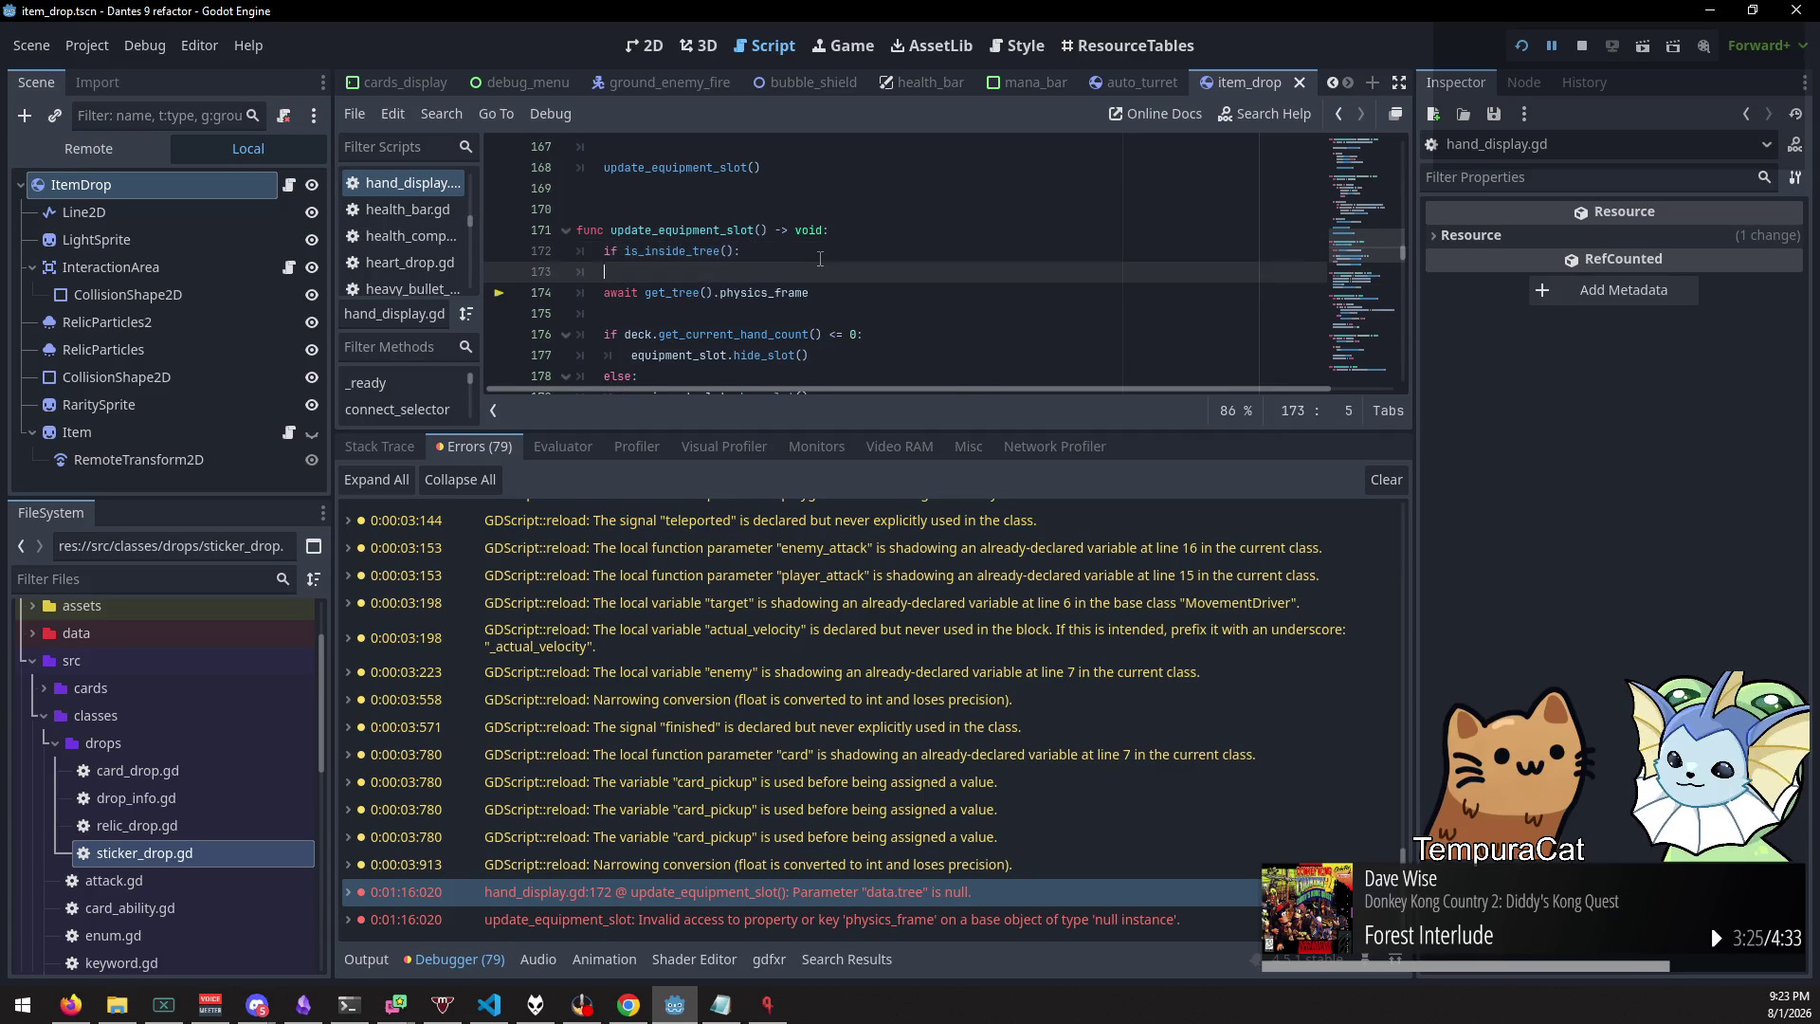
key(Down)
key(ctrl+shift+k)
key(Tab)
key(ctrl+s)
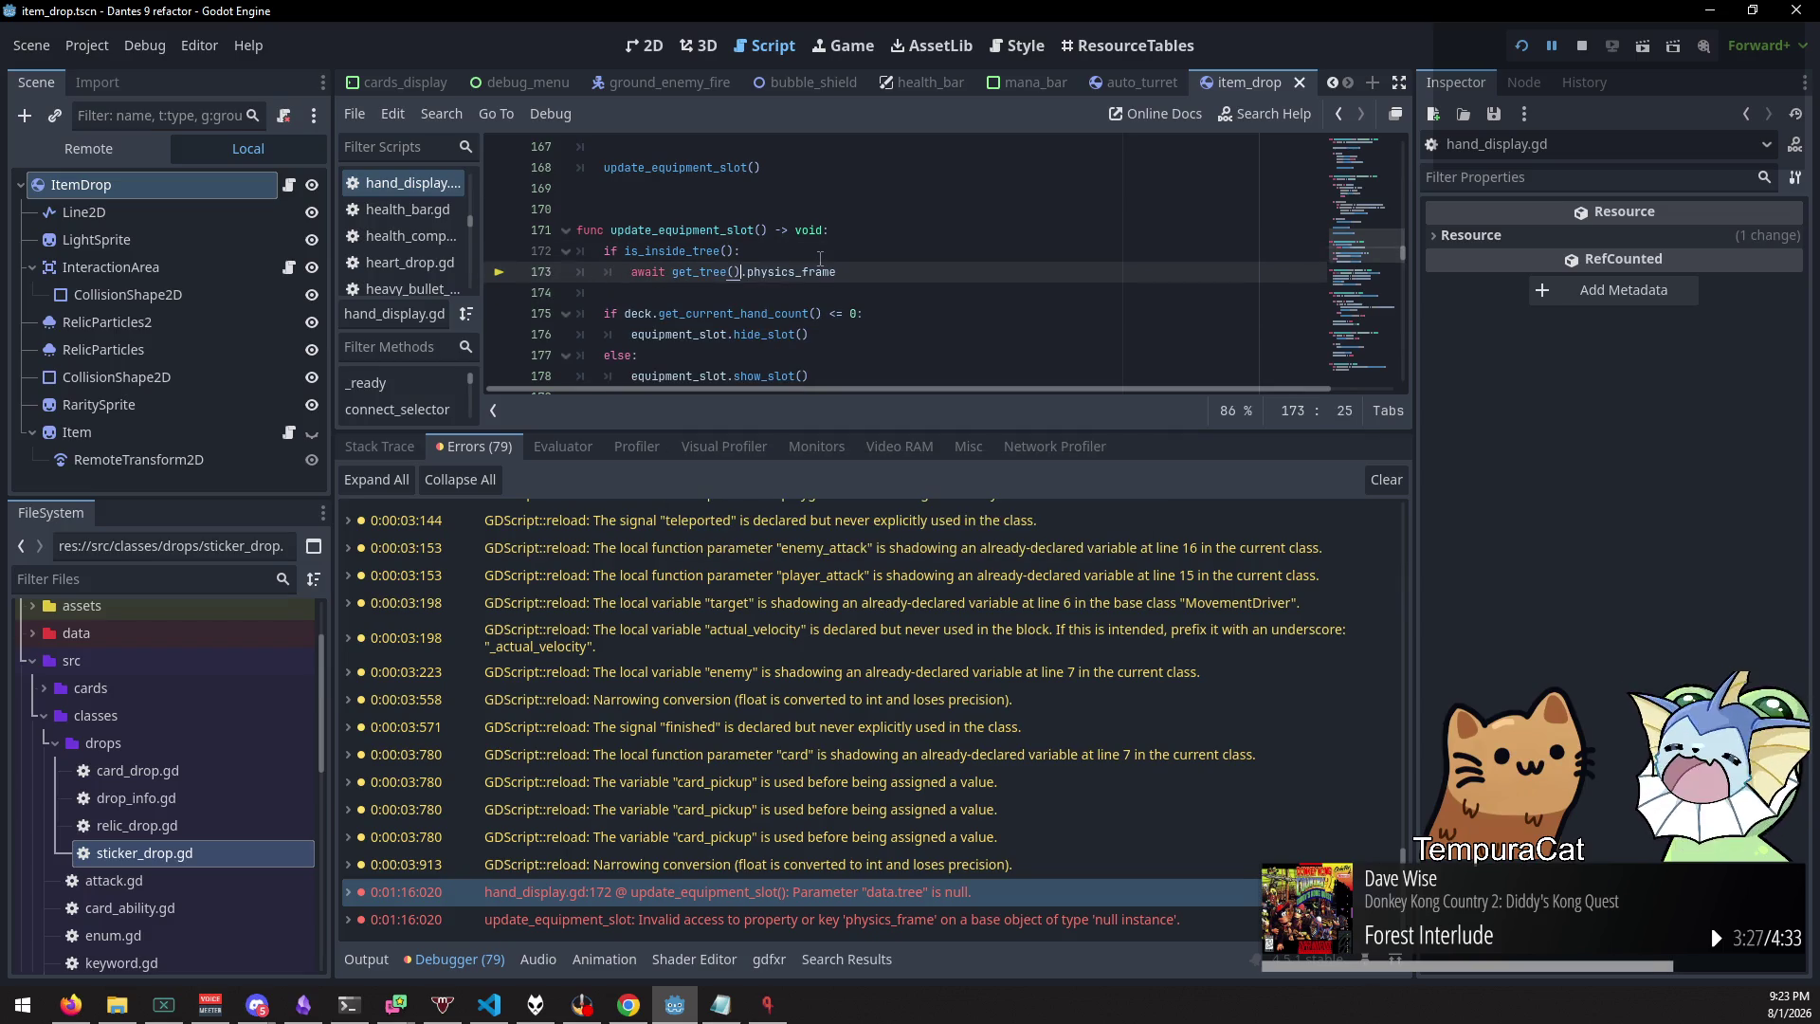
- Stop the running game, enlarge the script editor, and switch to the Jan 8th notes
click(900, 314)
click(1572, 47)
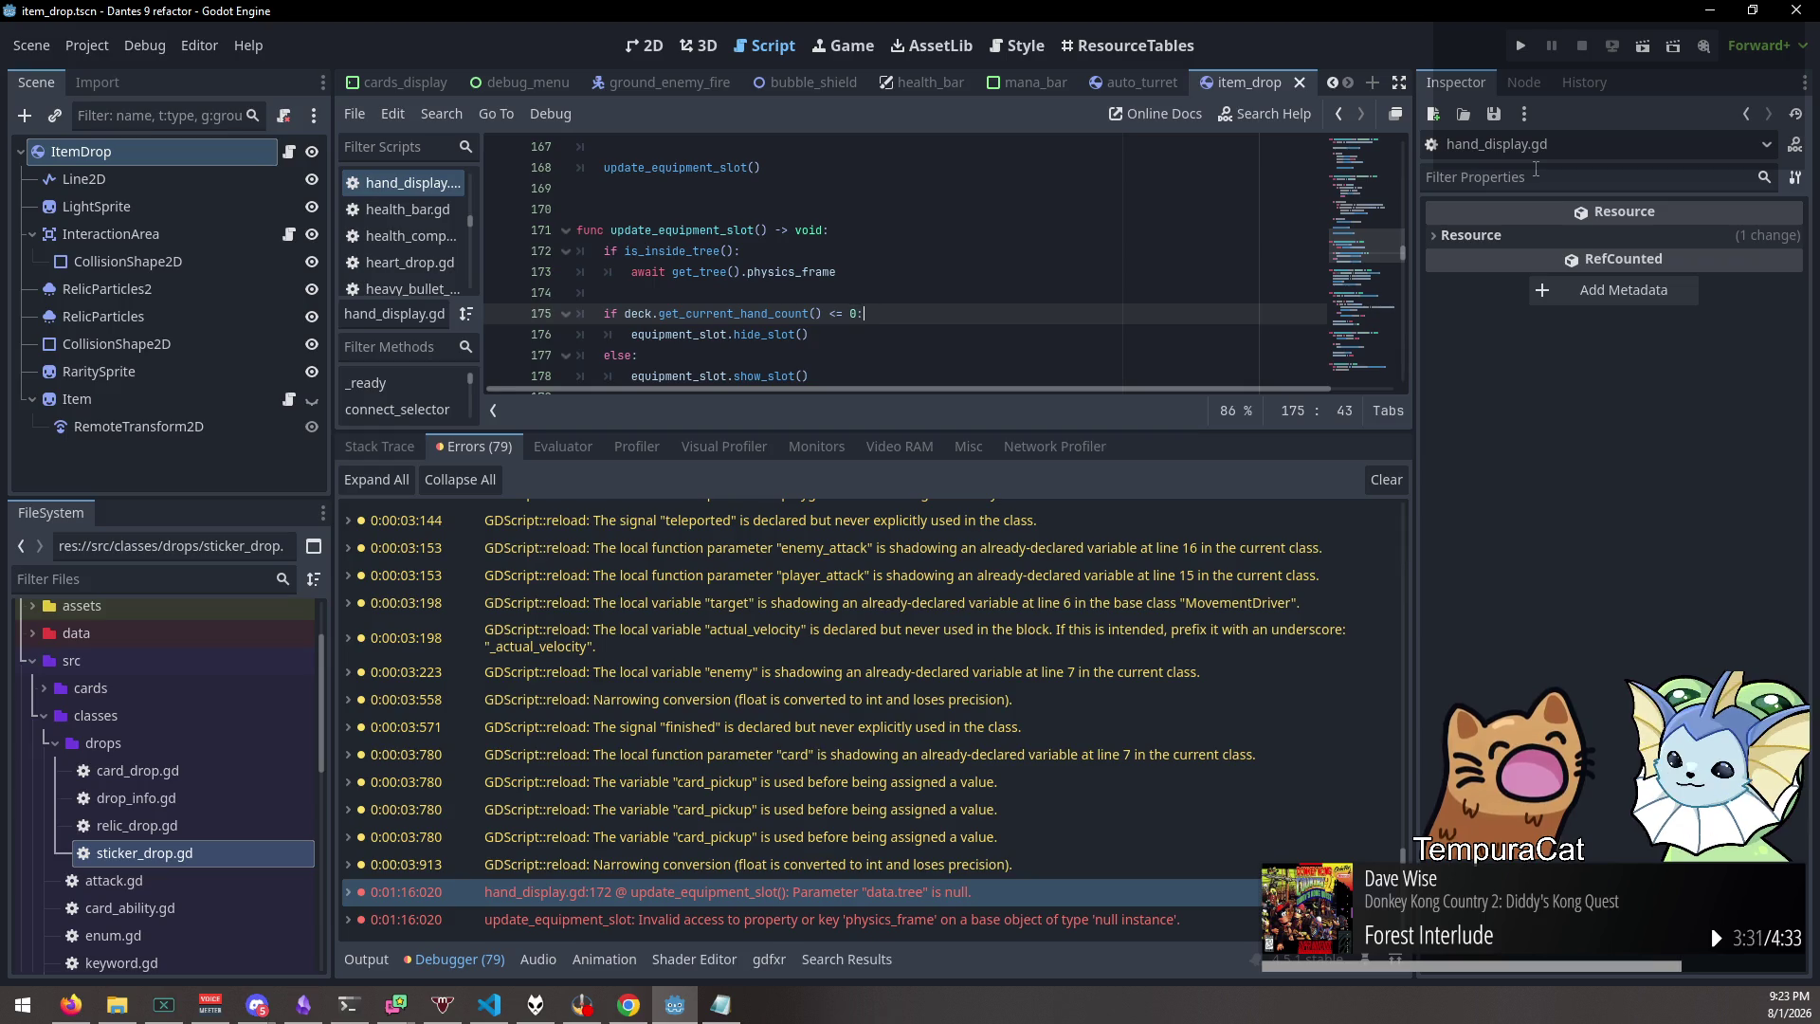
drag(1139, 433, 1138, 710)
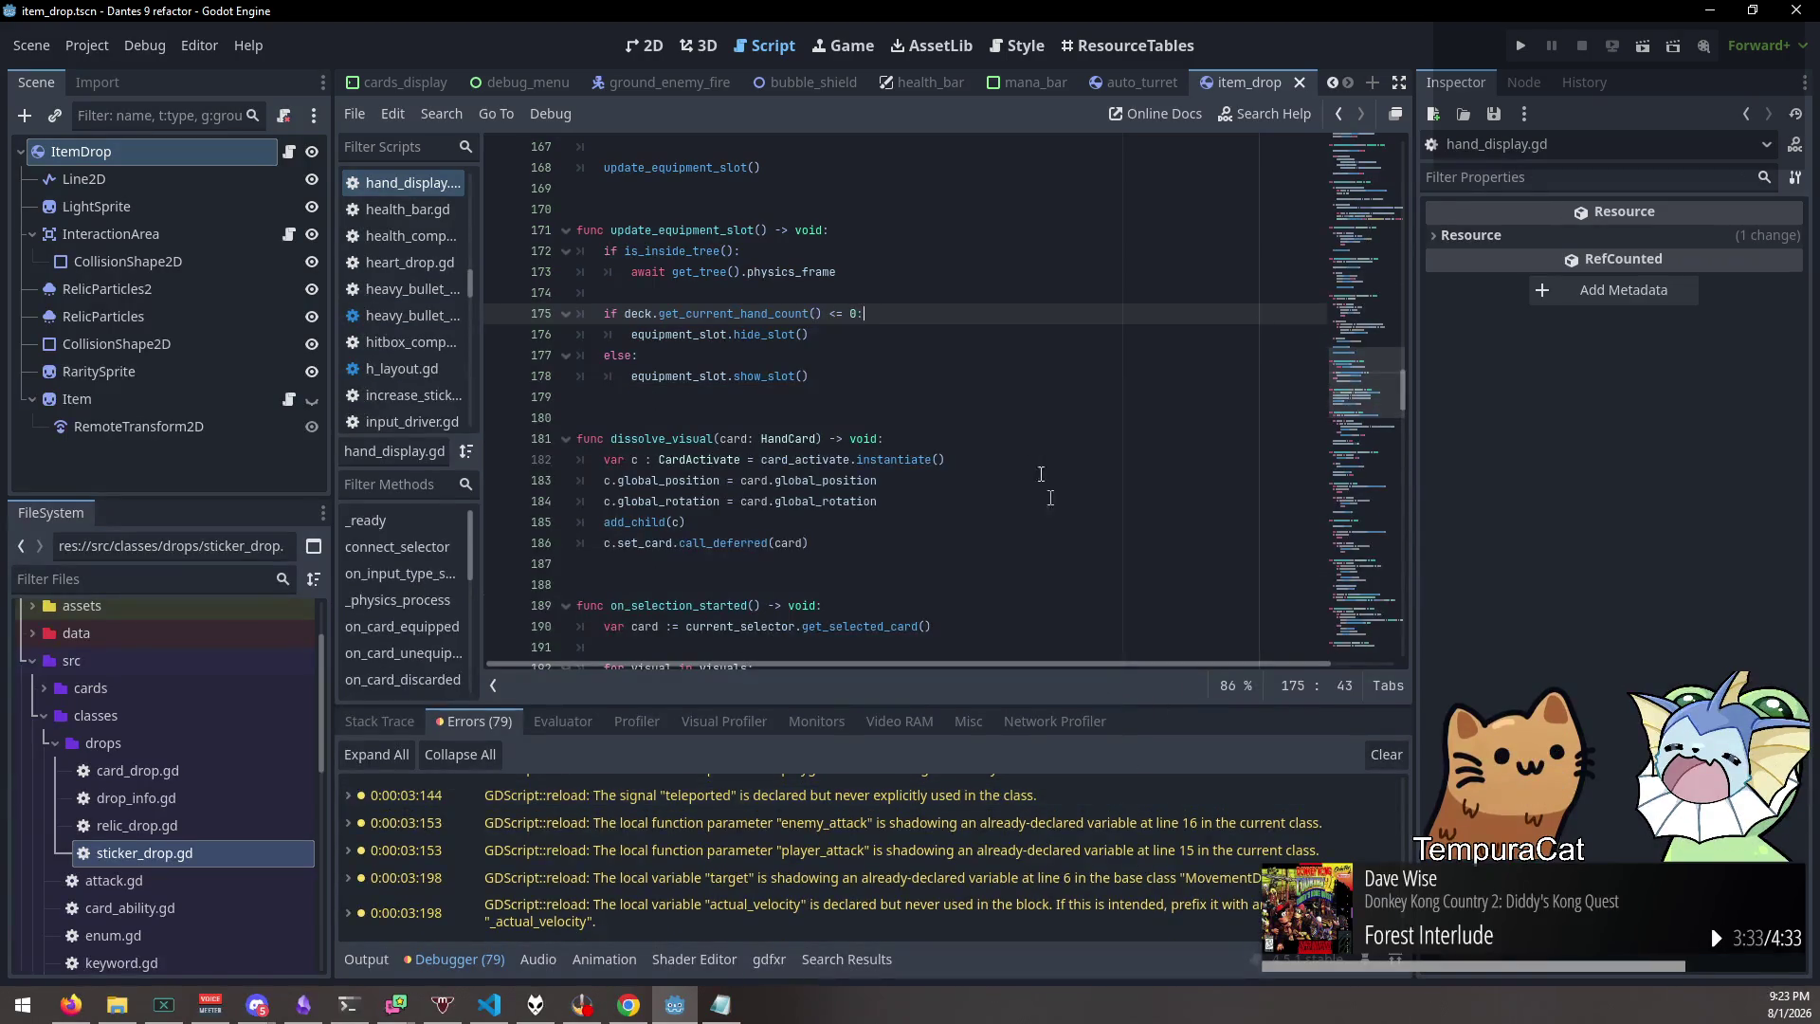
click(1043, 418)
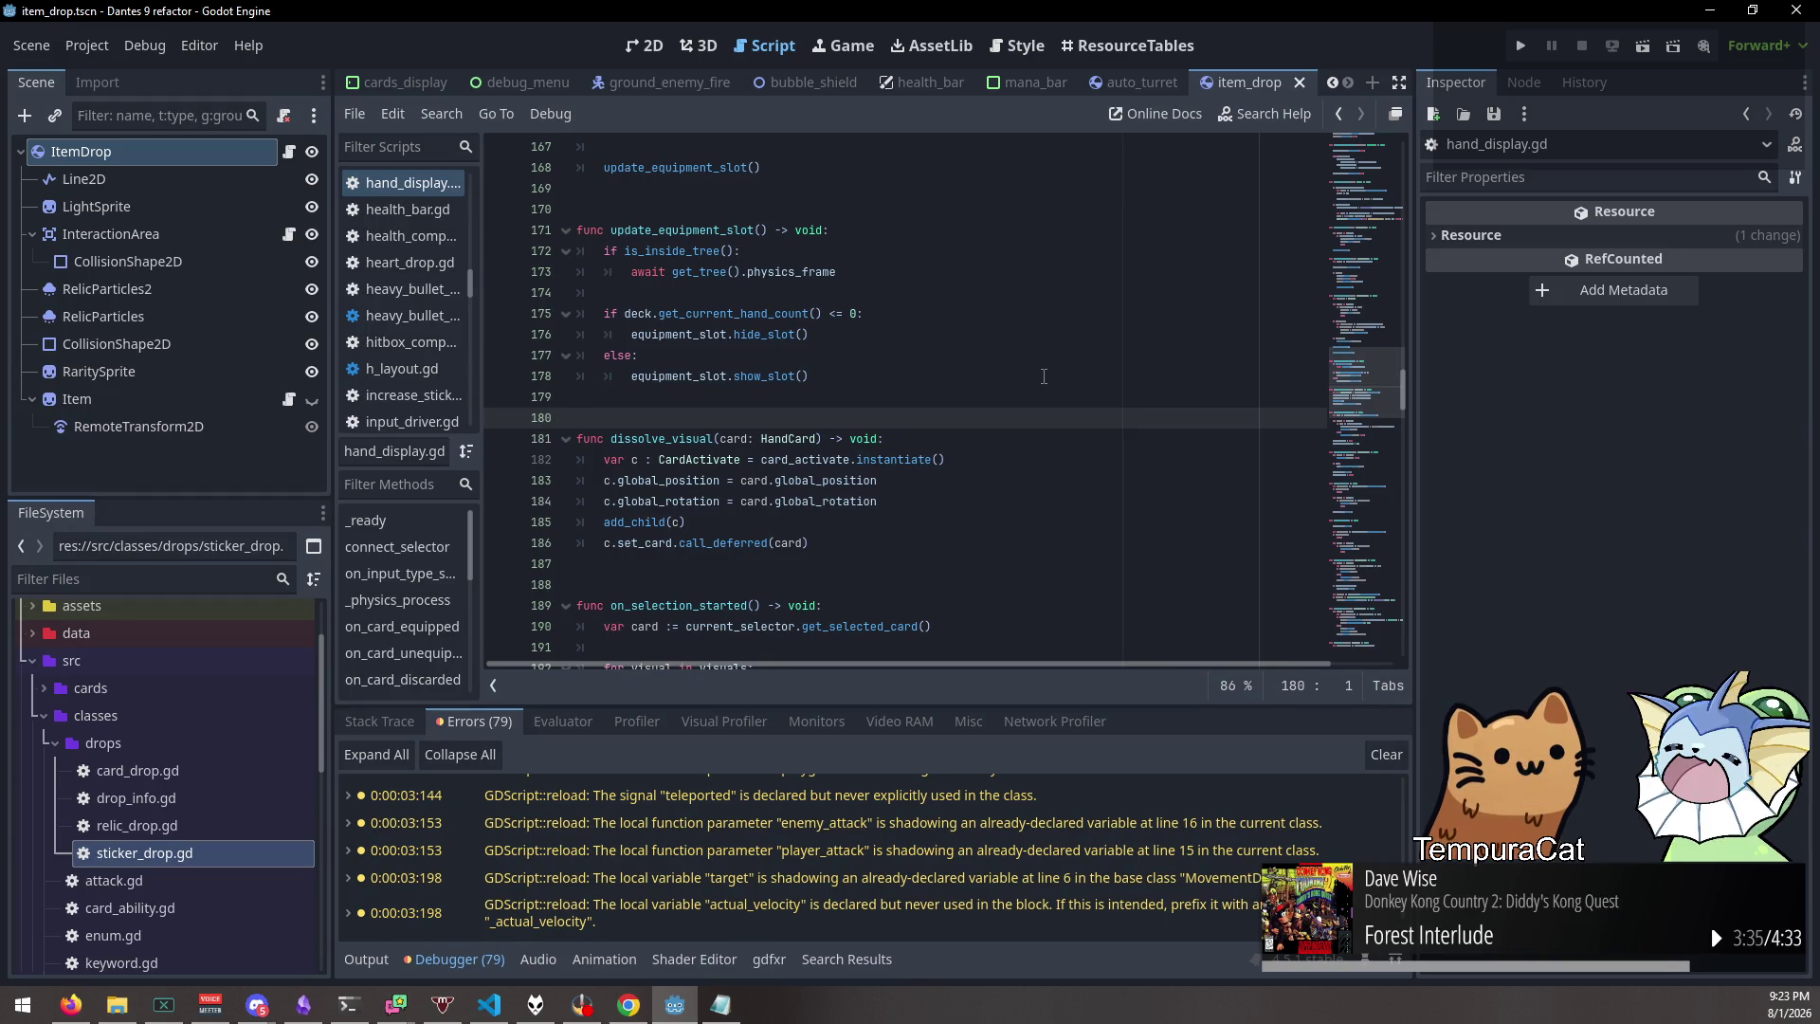
click(1044, 376)
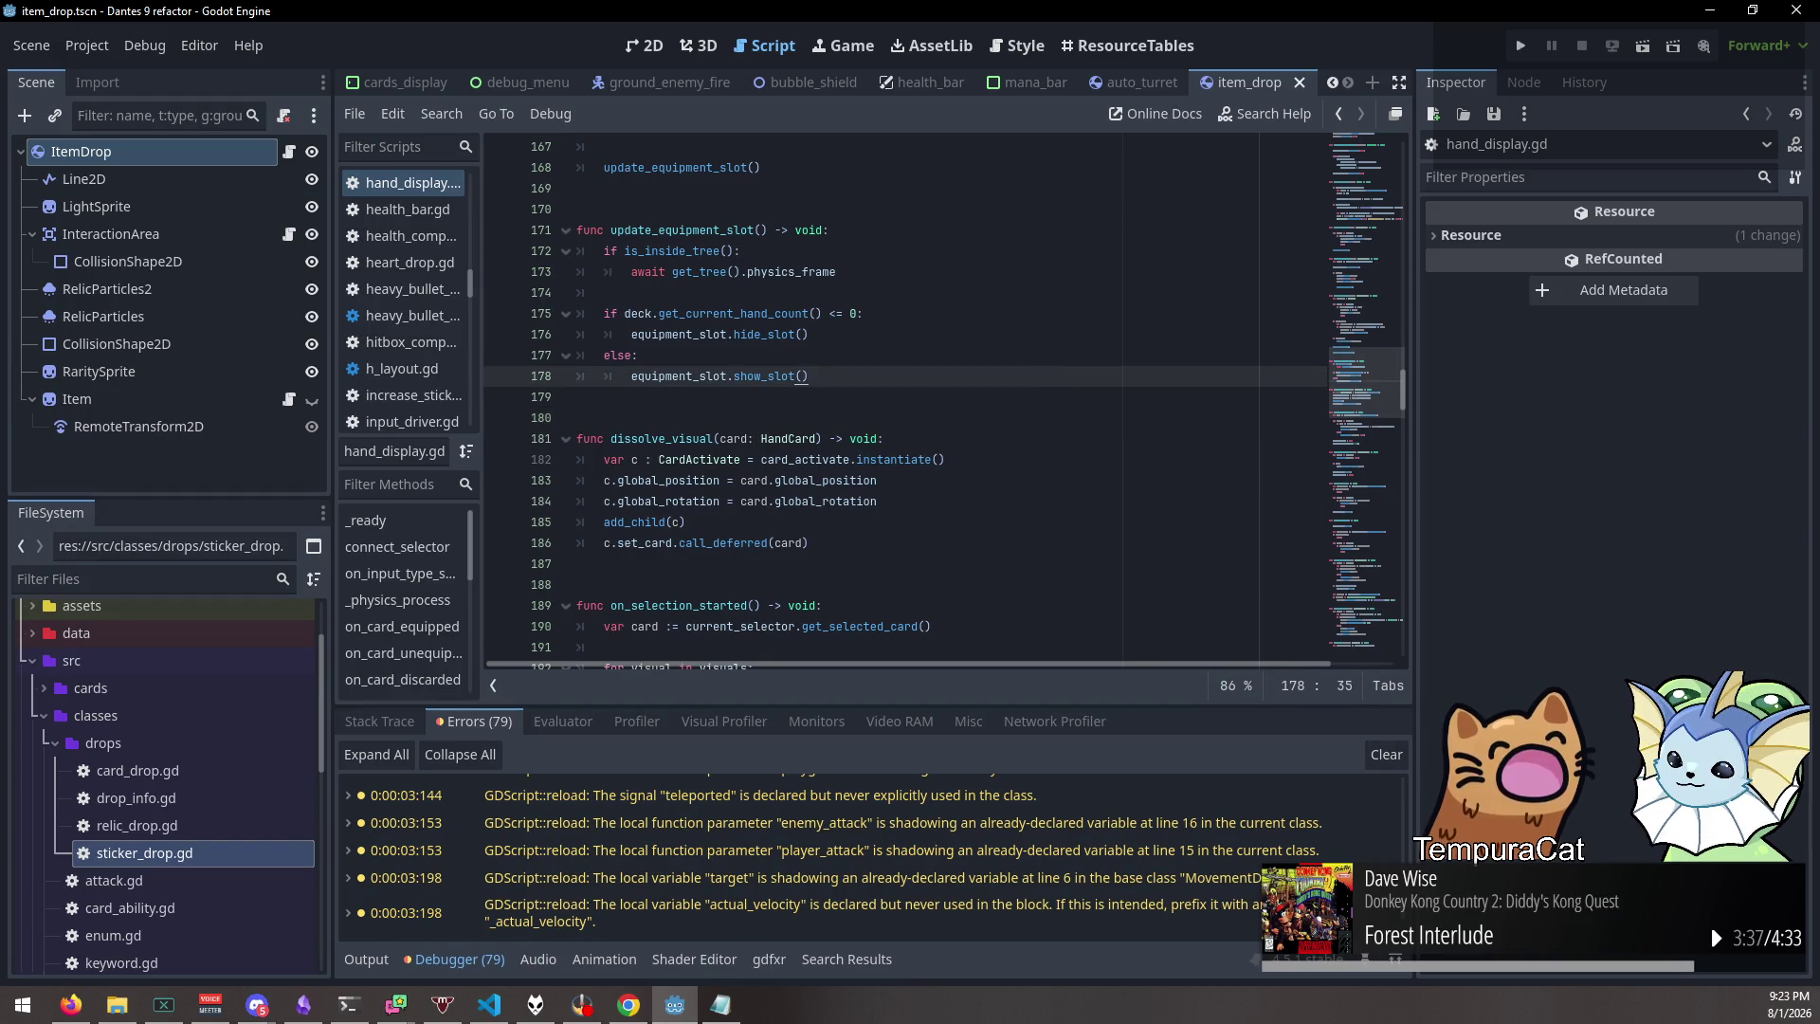
key(alt+Tab)
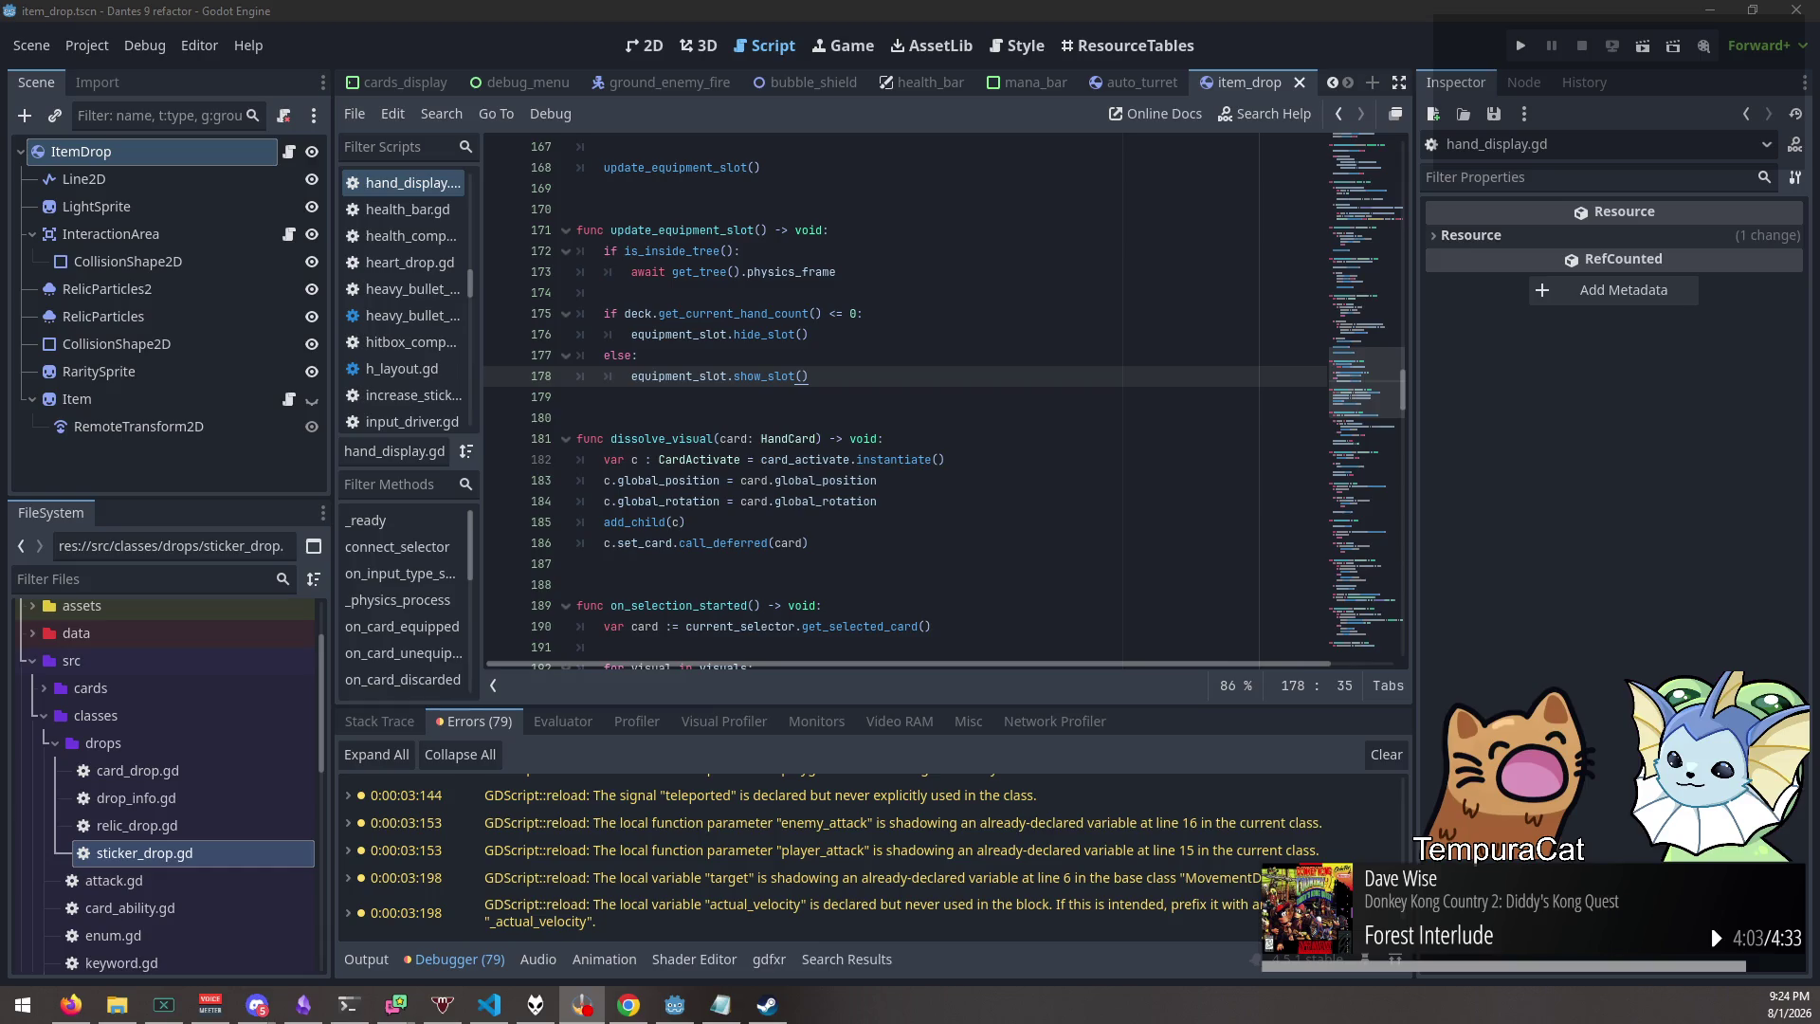
key(alt+Tab)
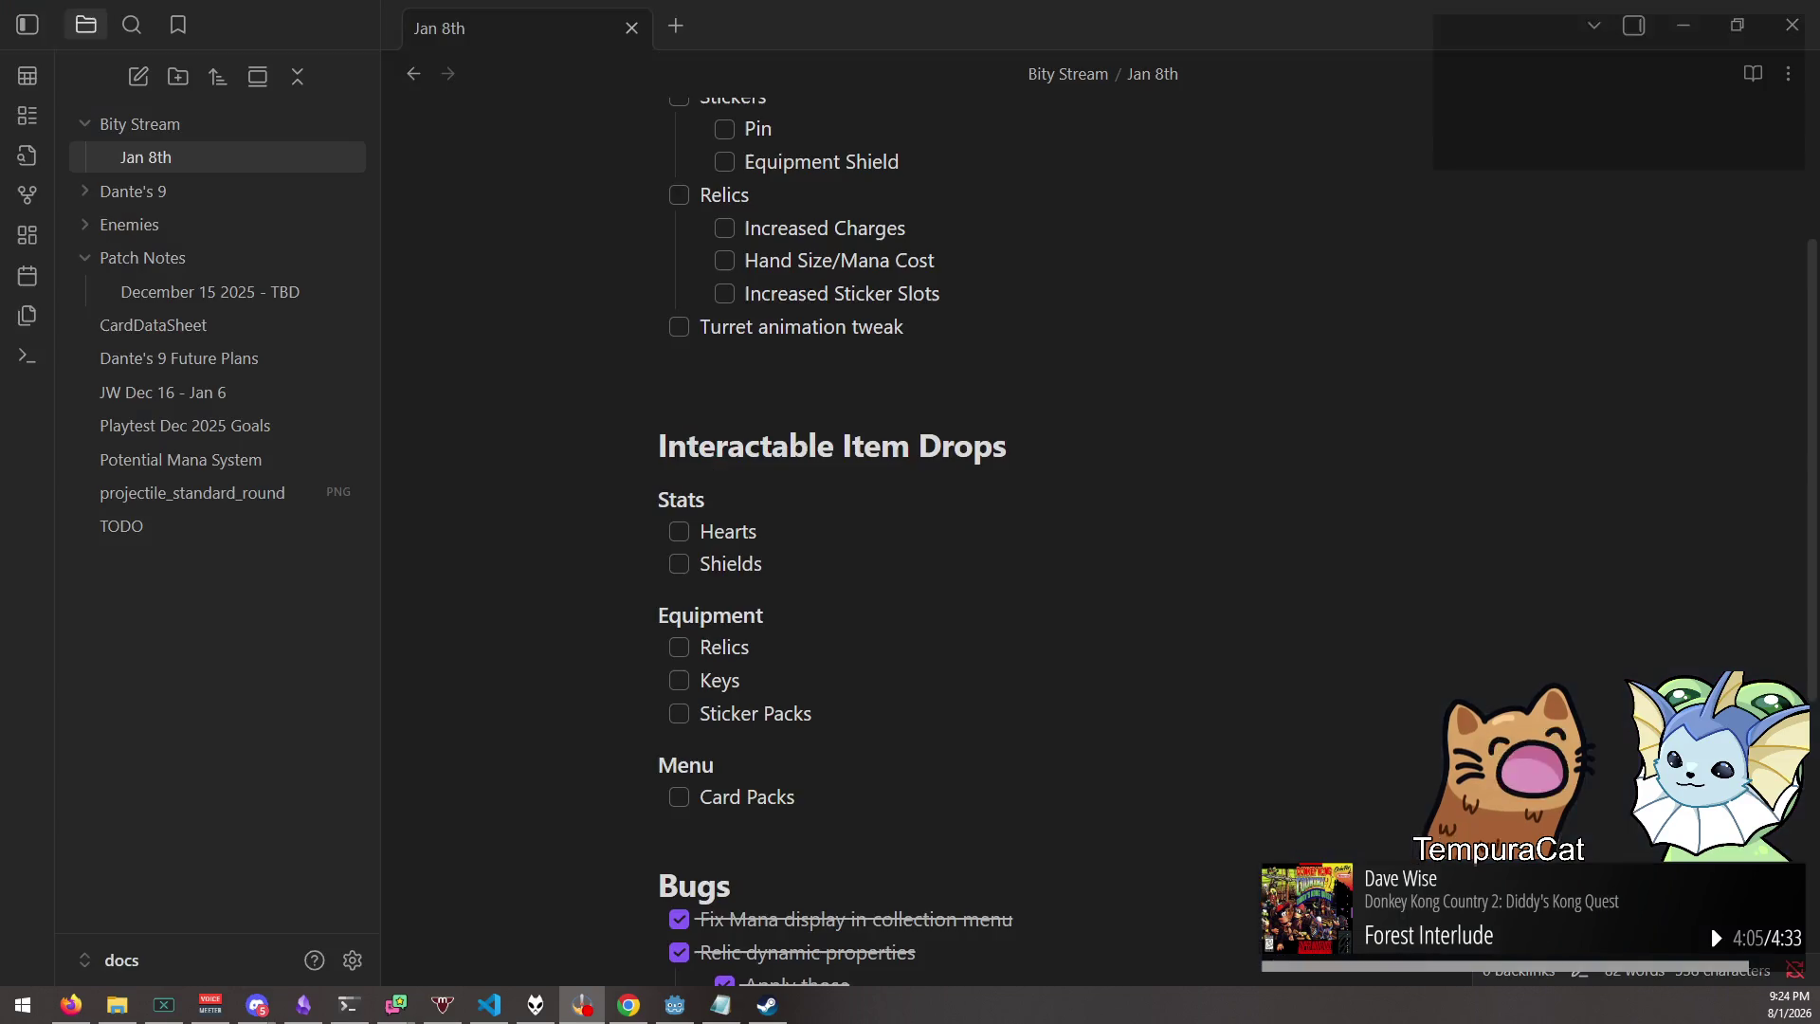
scroll(1077, 536, down, 4)
scroll(1043, 531, up, 5)
scroll(958, 515, down, 5)
click(1683, 24)
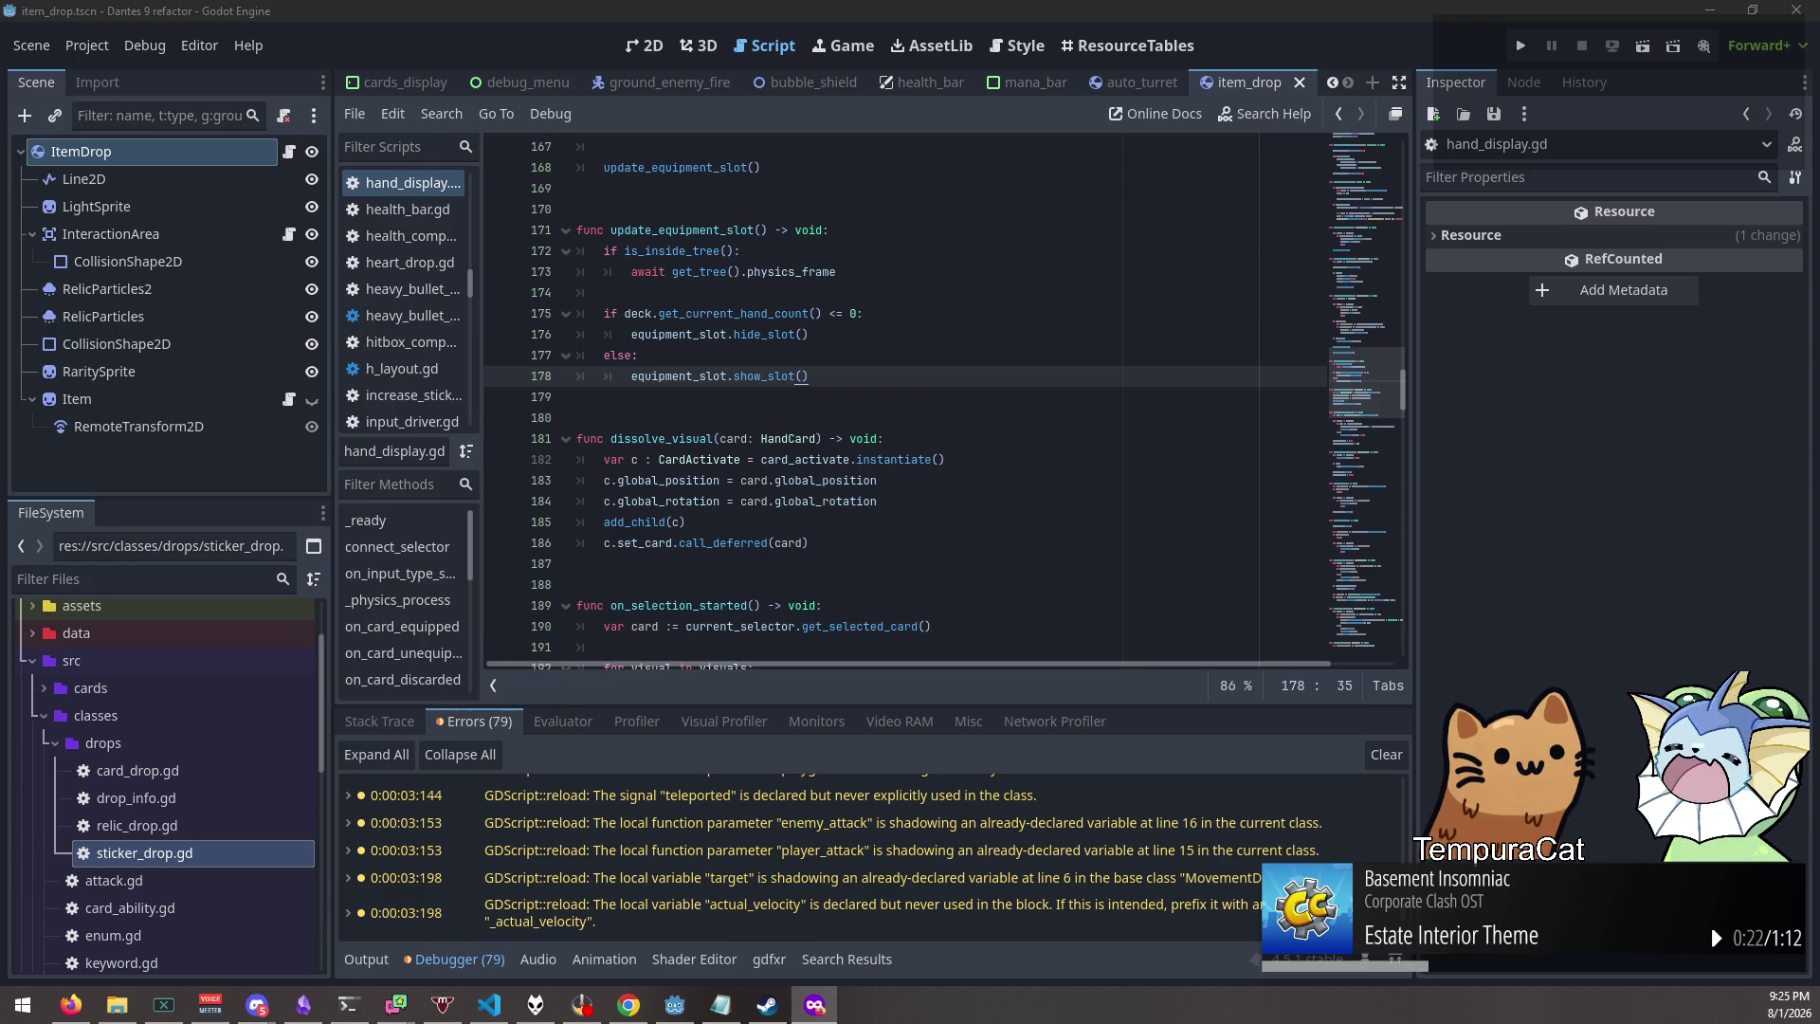
key(alt+Tab)
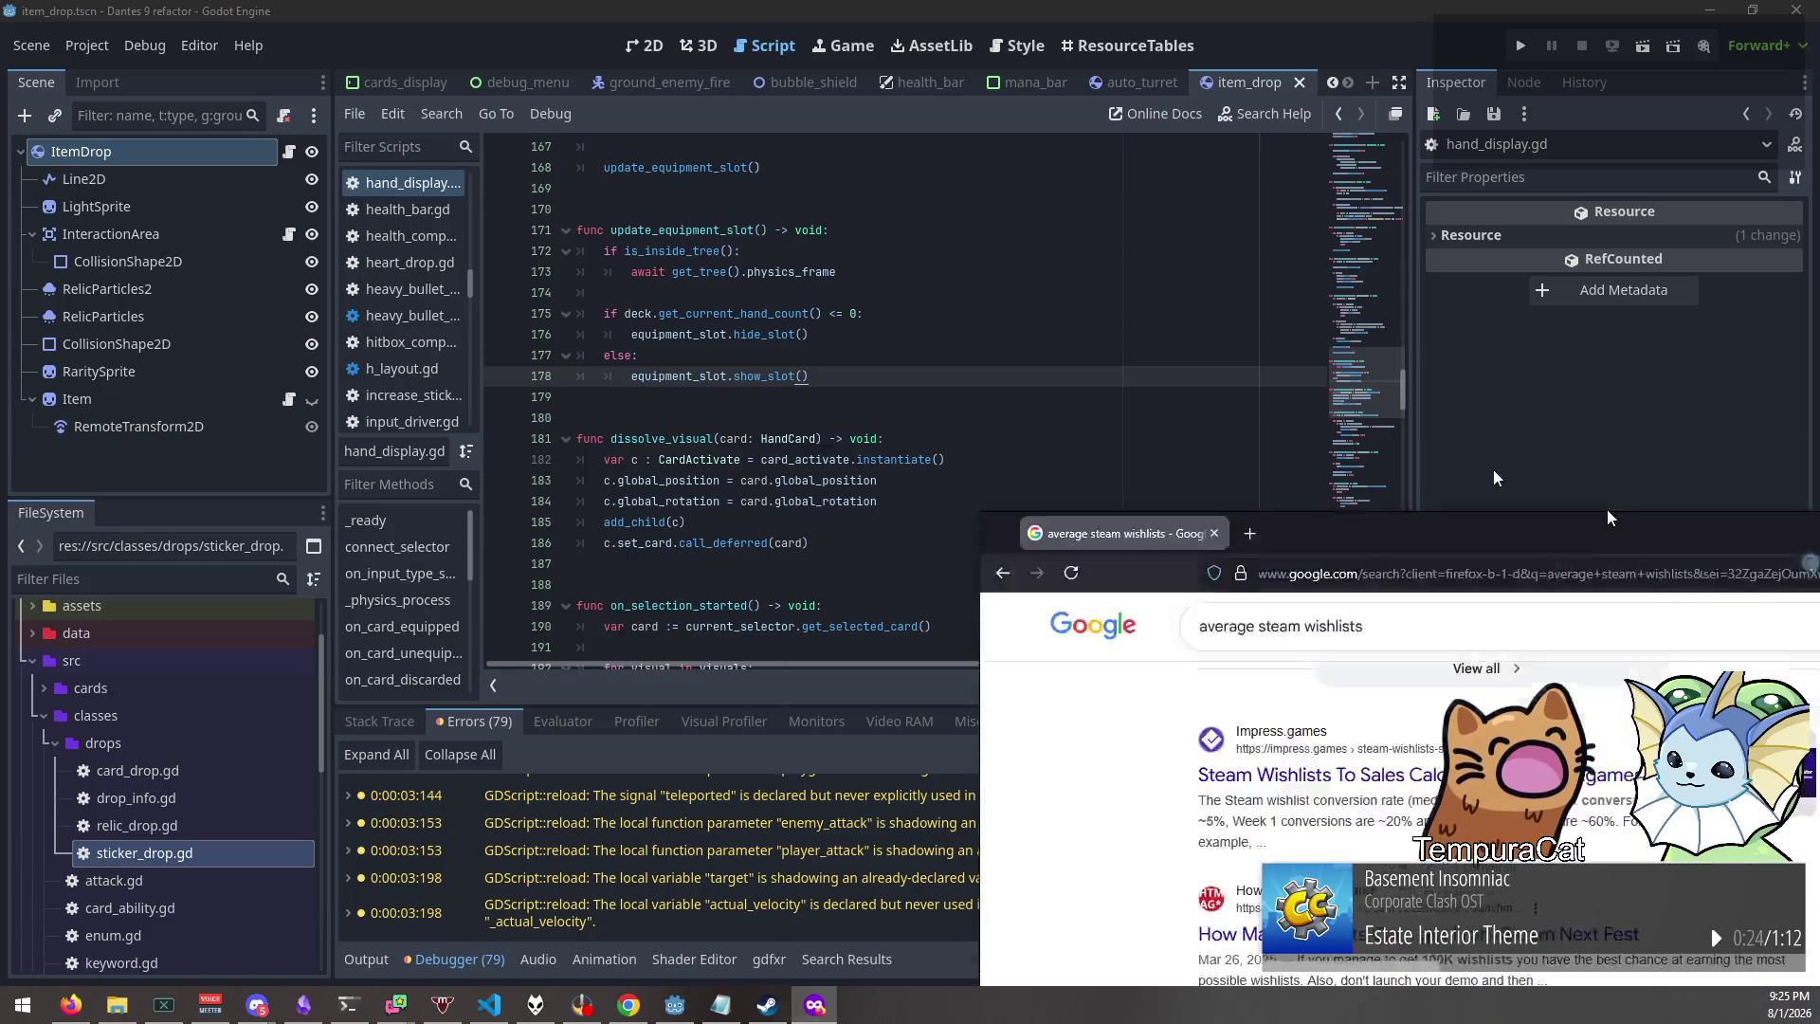
mouse_move(314, 447)
mouse_down()
mouse_move(813, 449)
mouse_move(208, 491)
mouse_move(324, 469)
mouse_up()
click(322, 469)
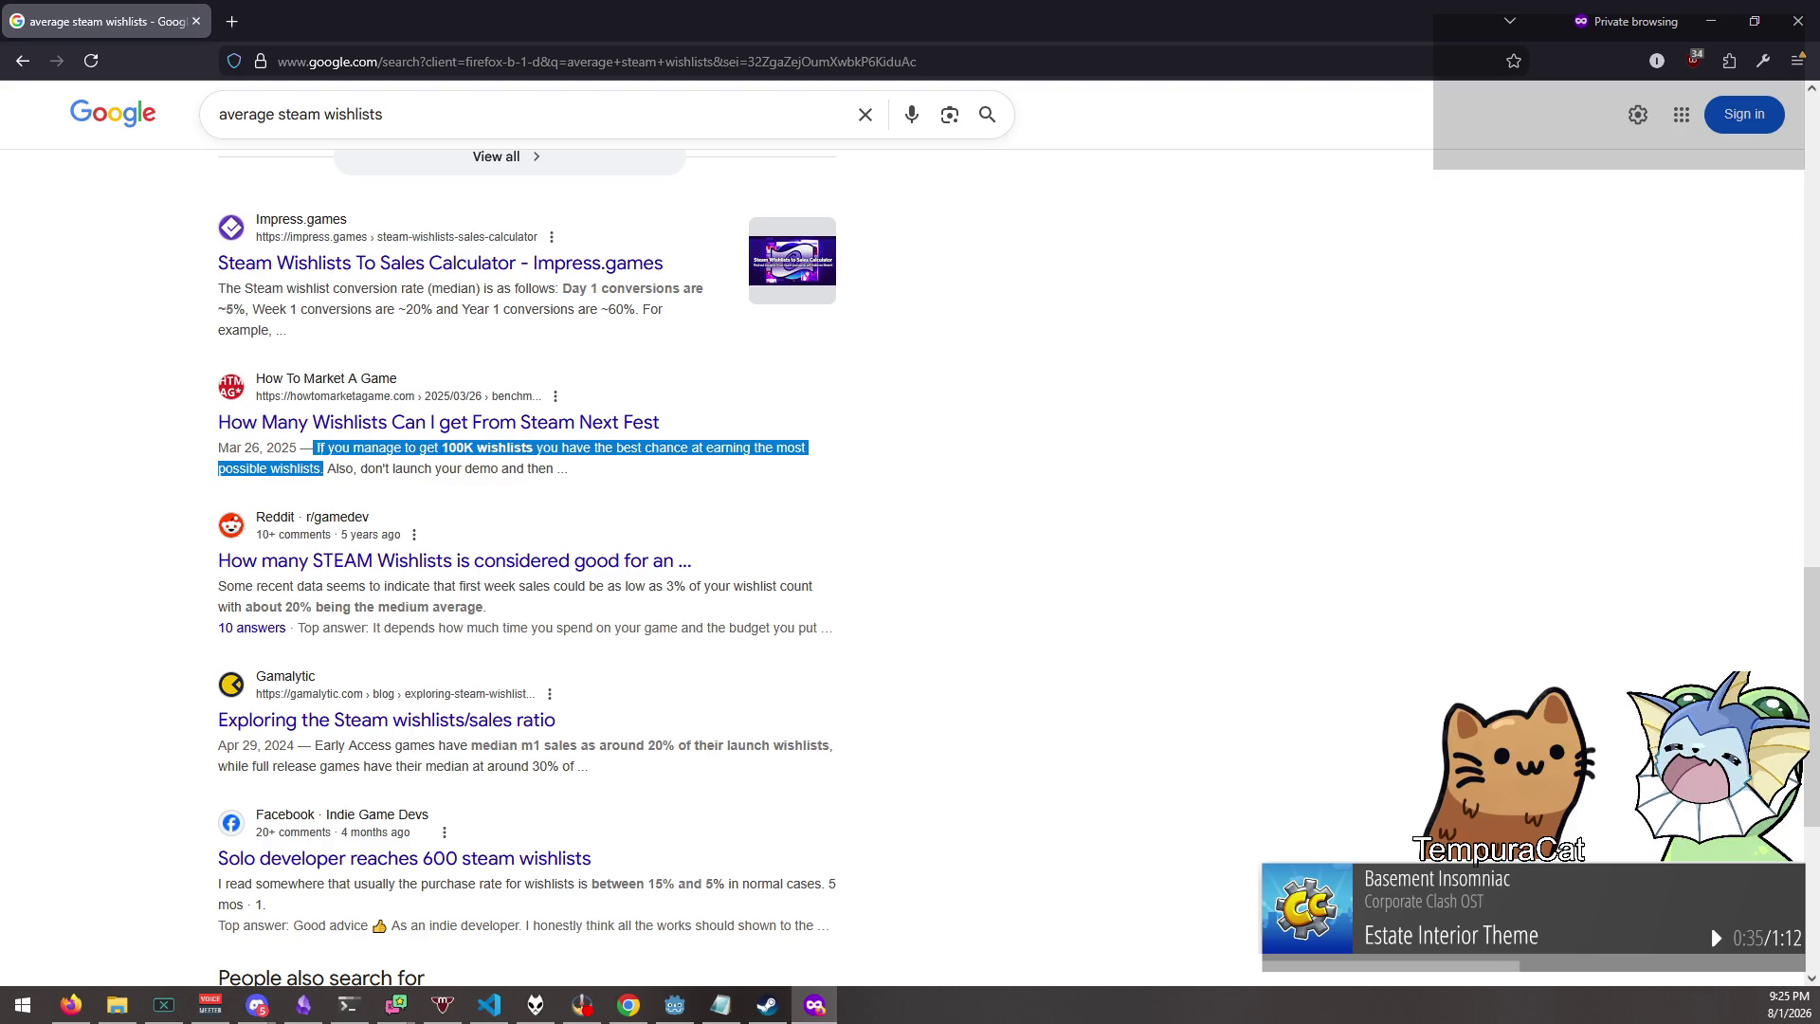
click(328, 481)
drag(315, 449, 534, 447)
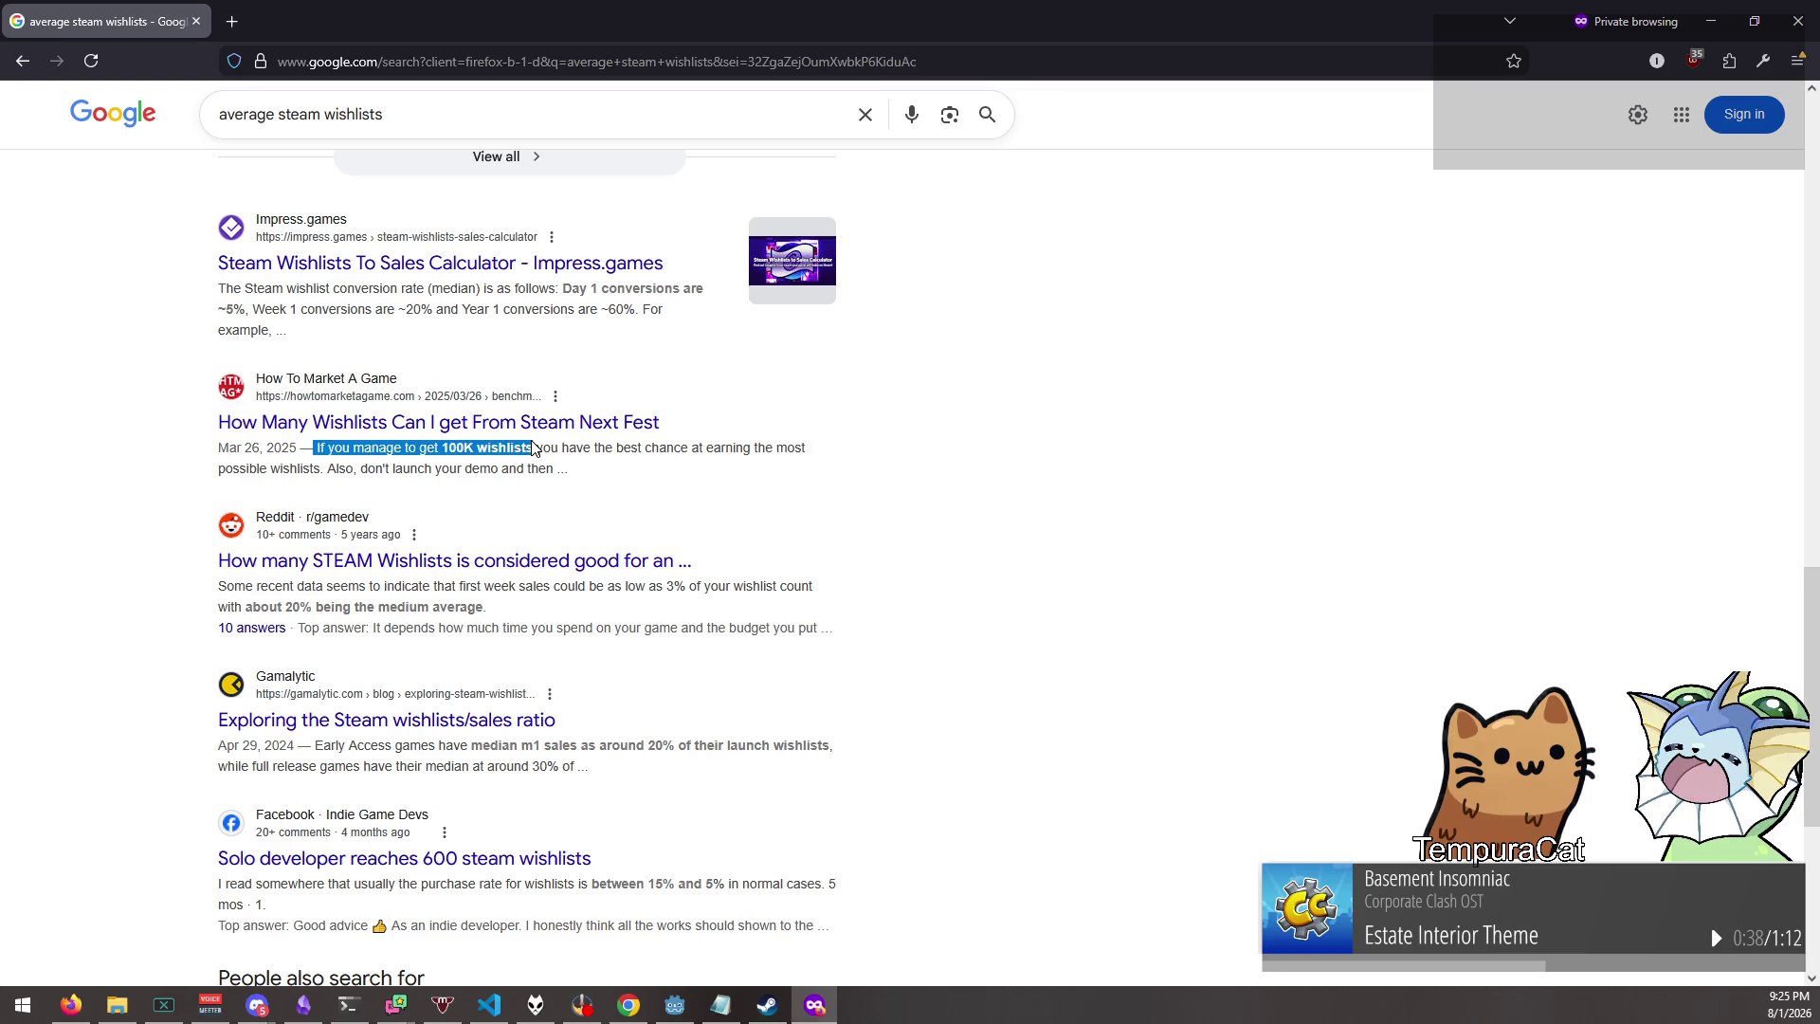
click(533, 448)
mouse_move(614, 448)
mouse_down()
mouse_move(298, 474)
mouse_move(325, 471)
mouse_up()
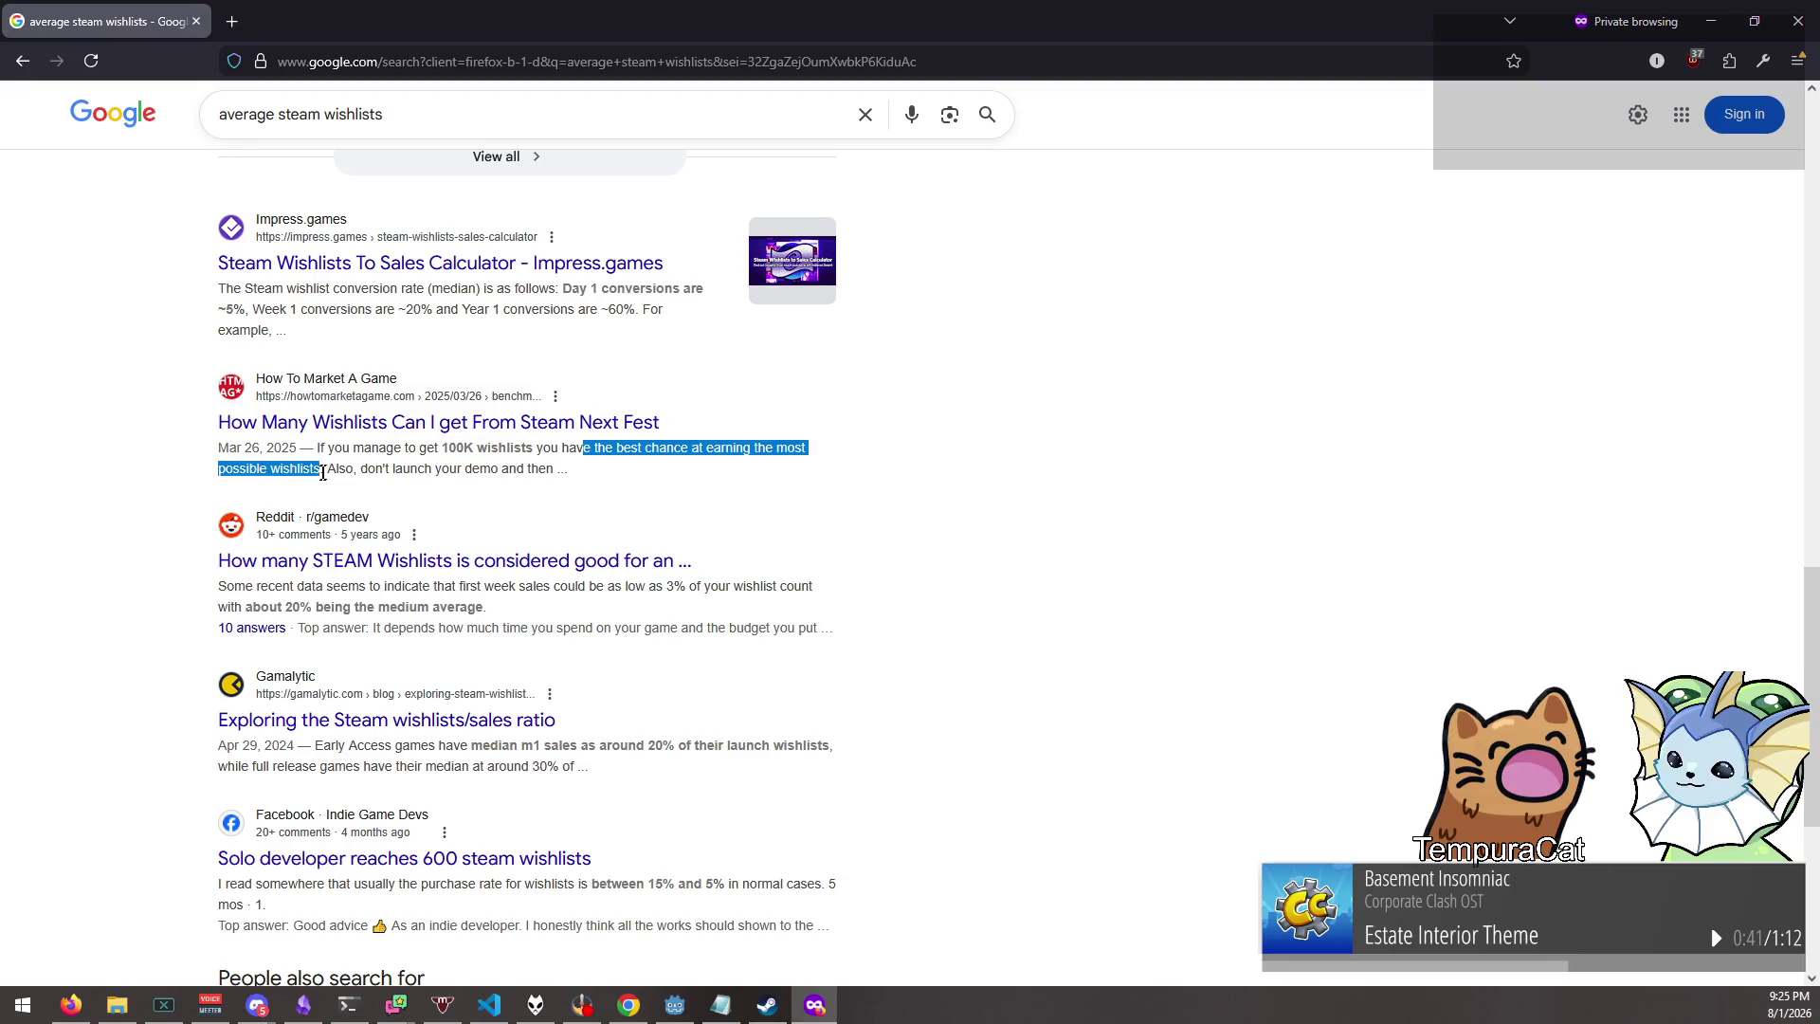
click(418, 487)
mouse_move(448, 448)
mouse_down()
mouse_move(763, 446)
mouse_move(320, 469)
mouse_up()
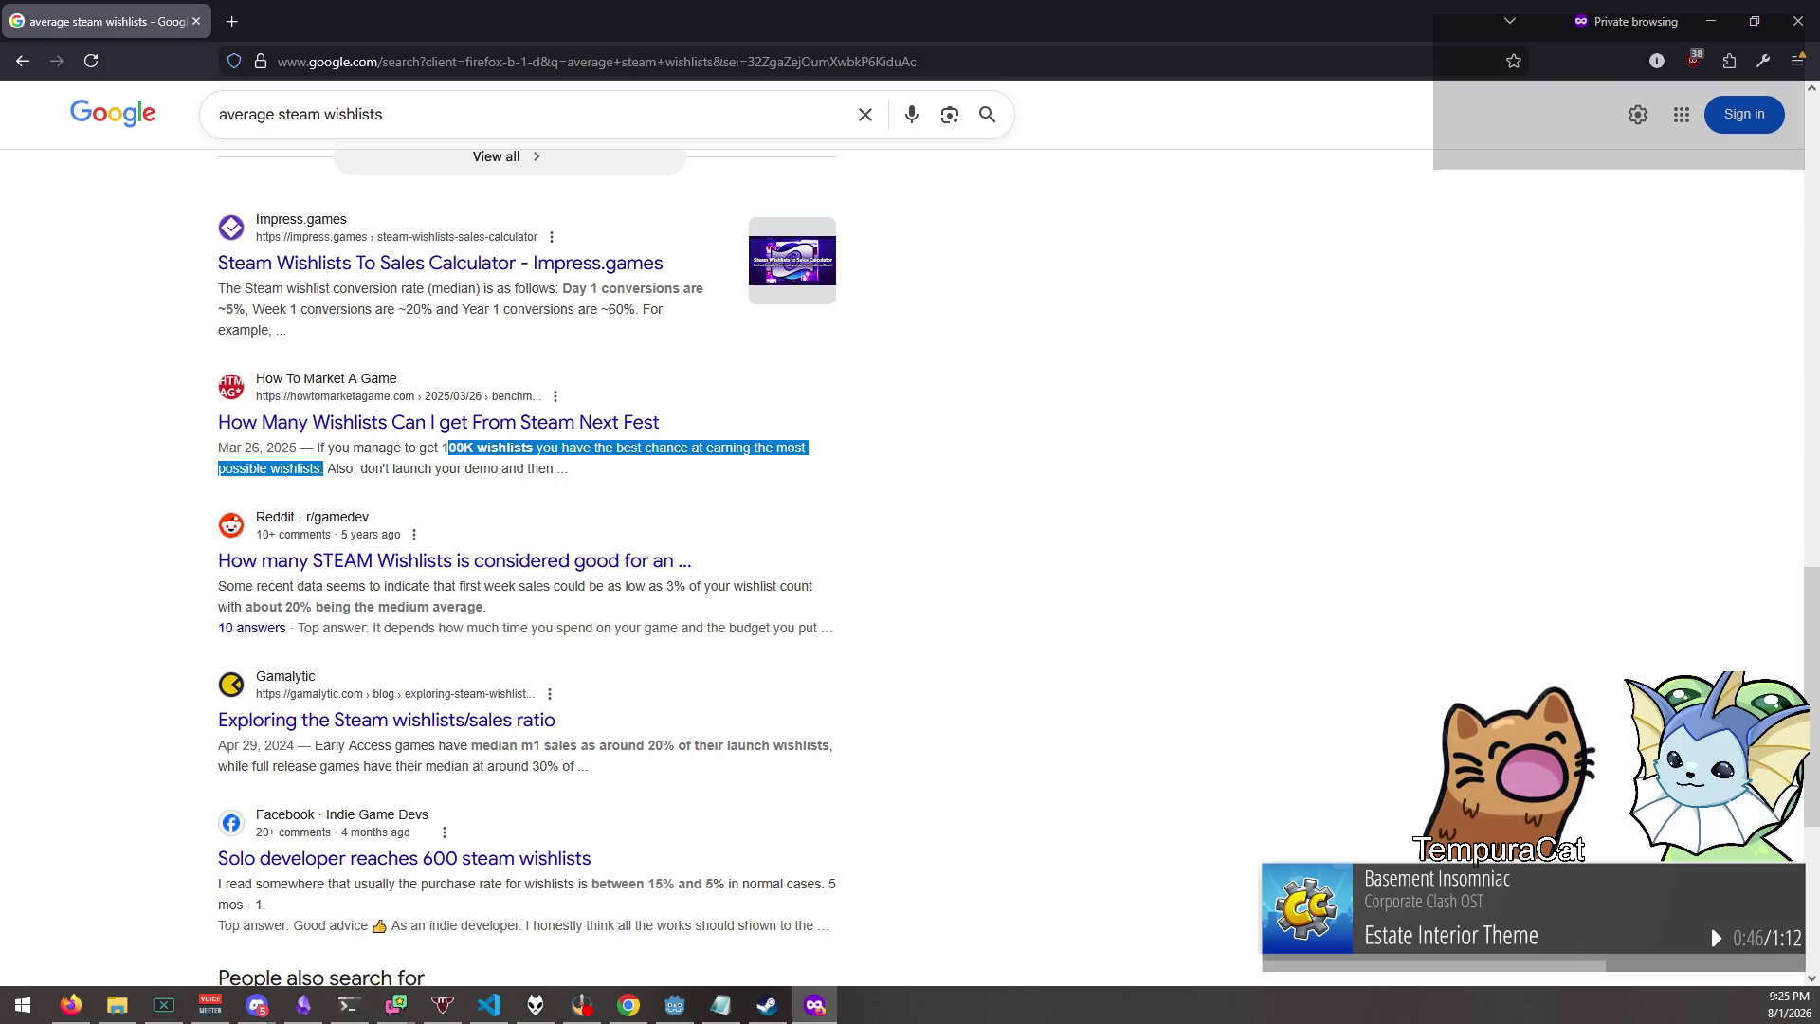
click(480, 504)
key(alt+Tab)
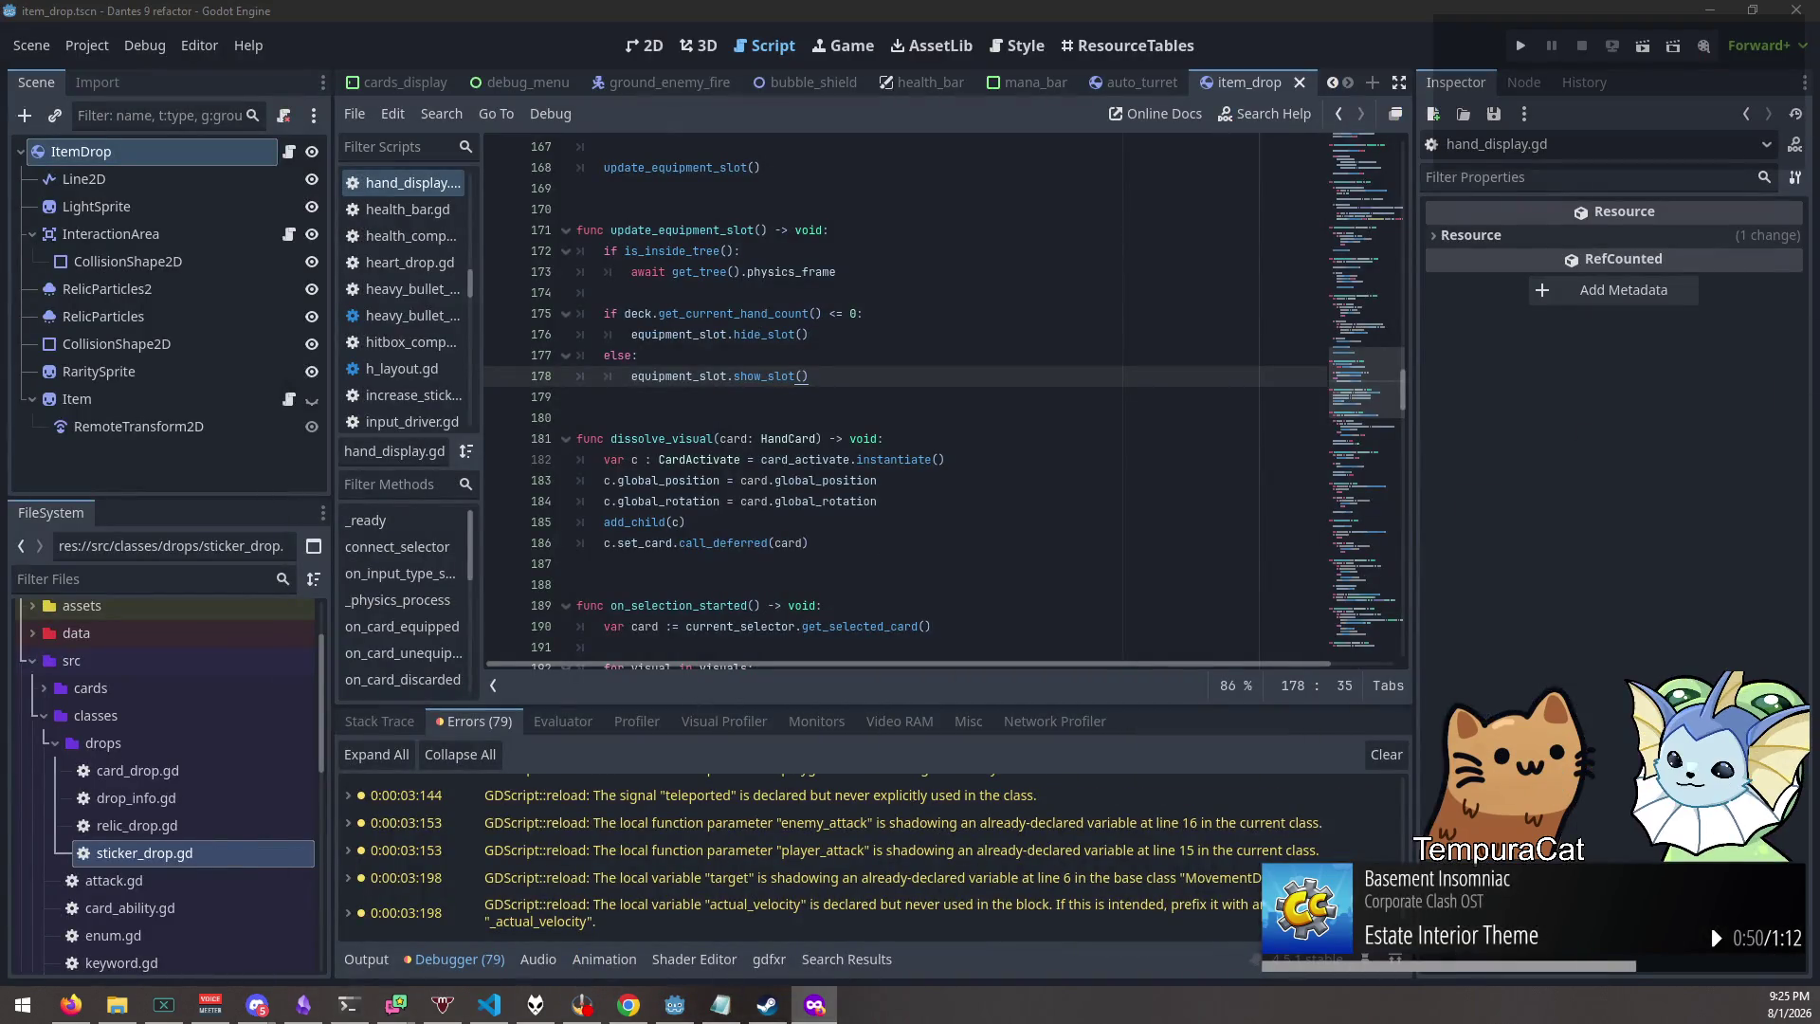